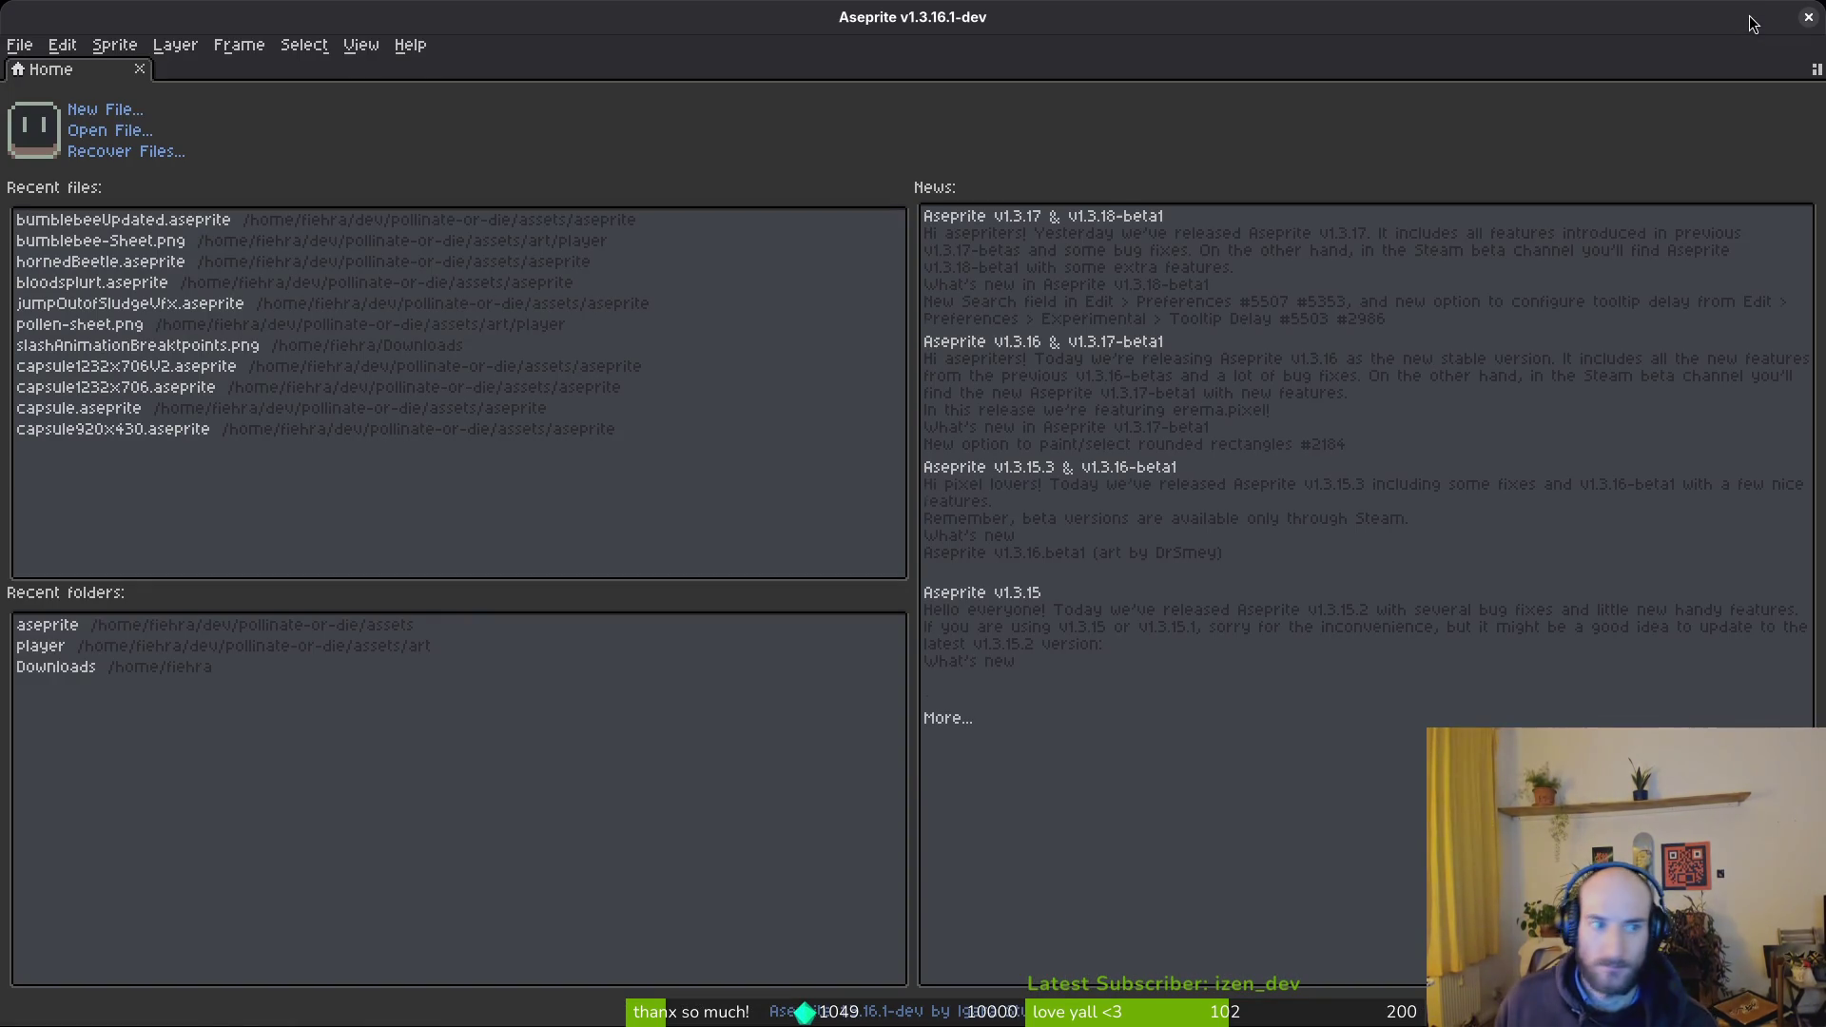
- Open bumblebeeUpdated.aseprite from Recent files and select the wingsRight cel at slash frame 45
left_click(114, 220)
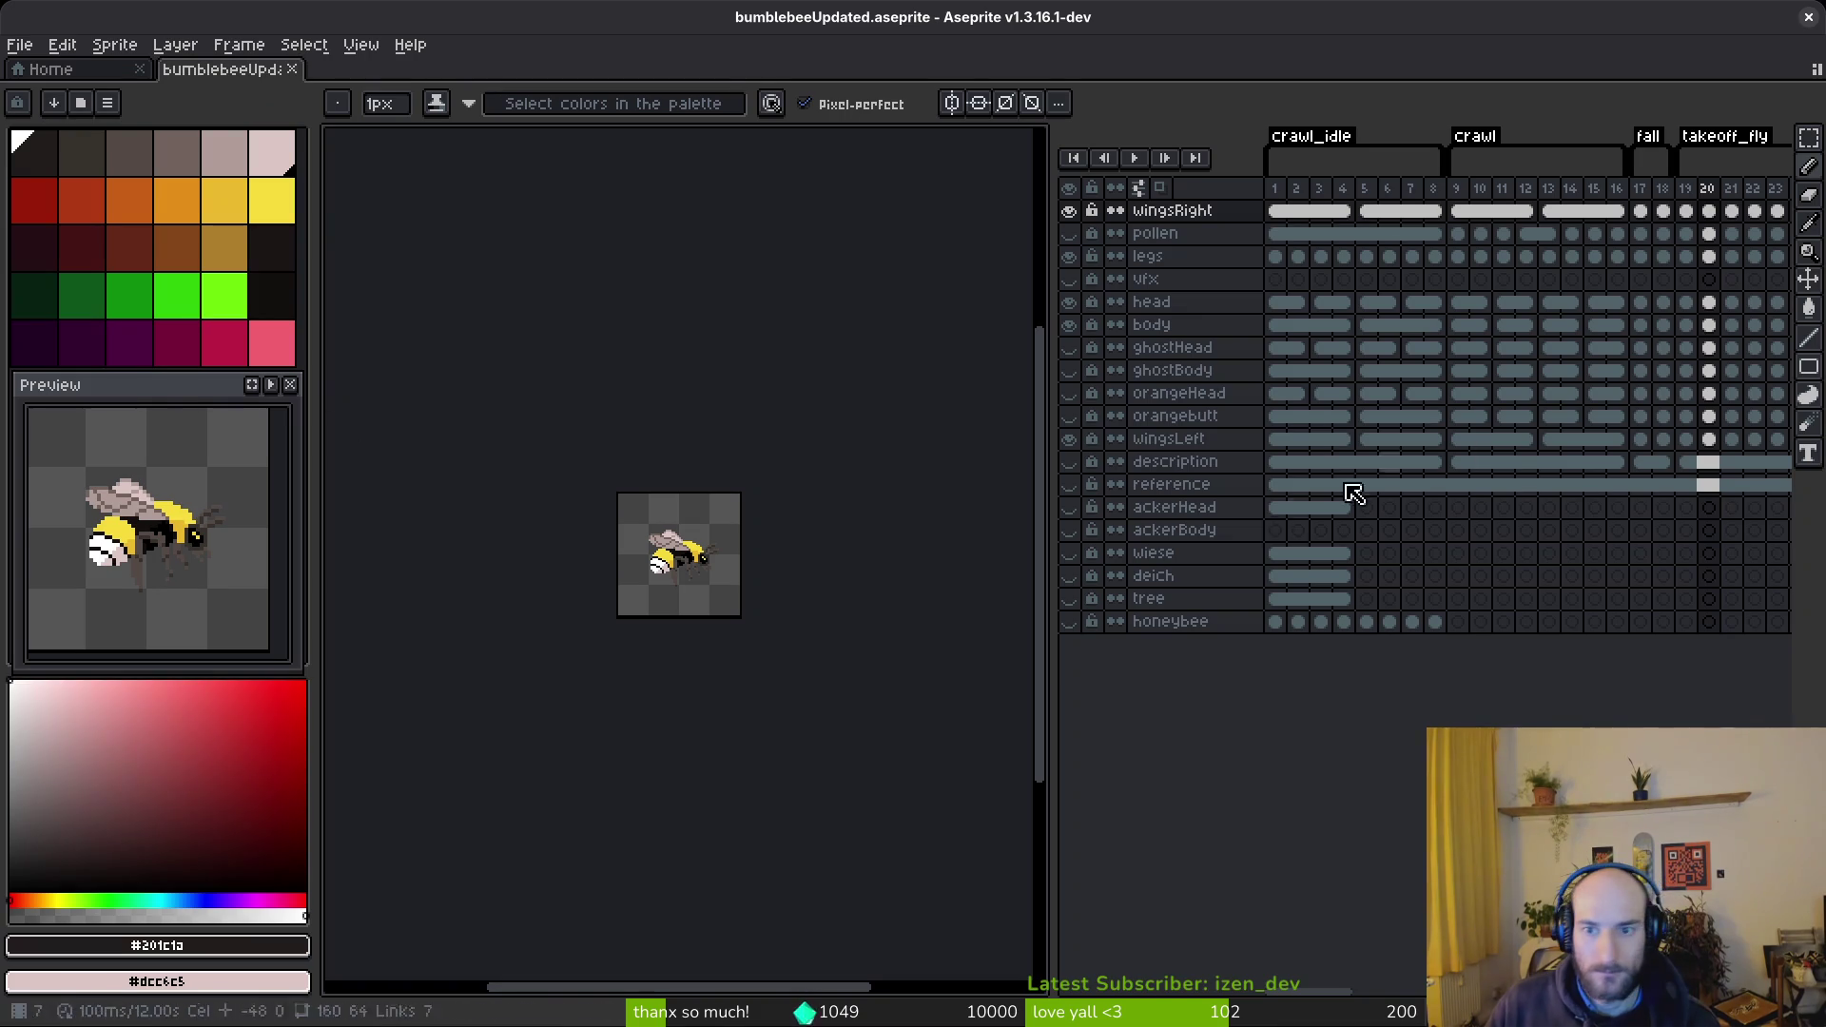
scroll(1369, 533, "right", 10)
scroll(1438, 404, "right", 5)
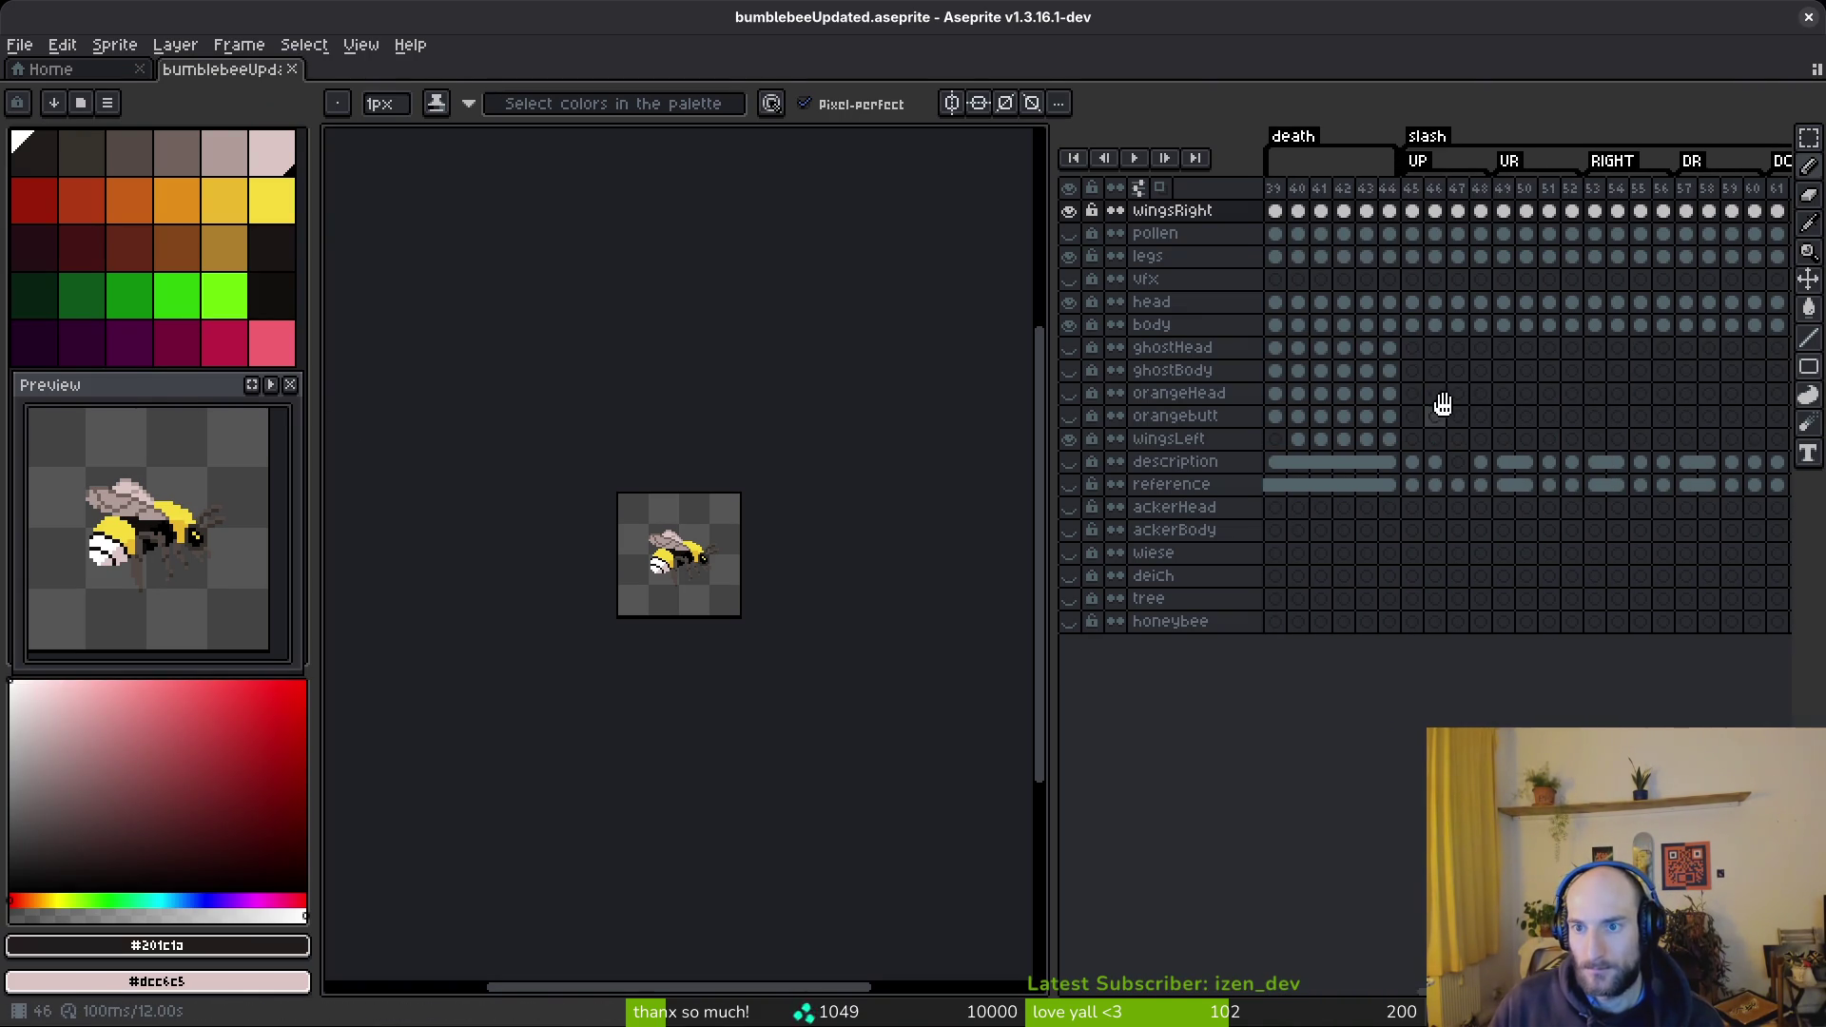
left_click(1423, 210)
scroll(962, 526, "up", 2)
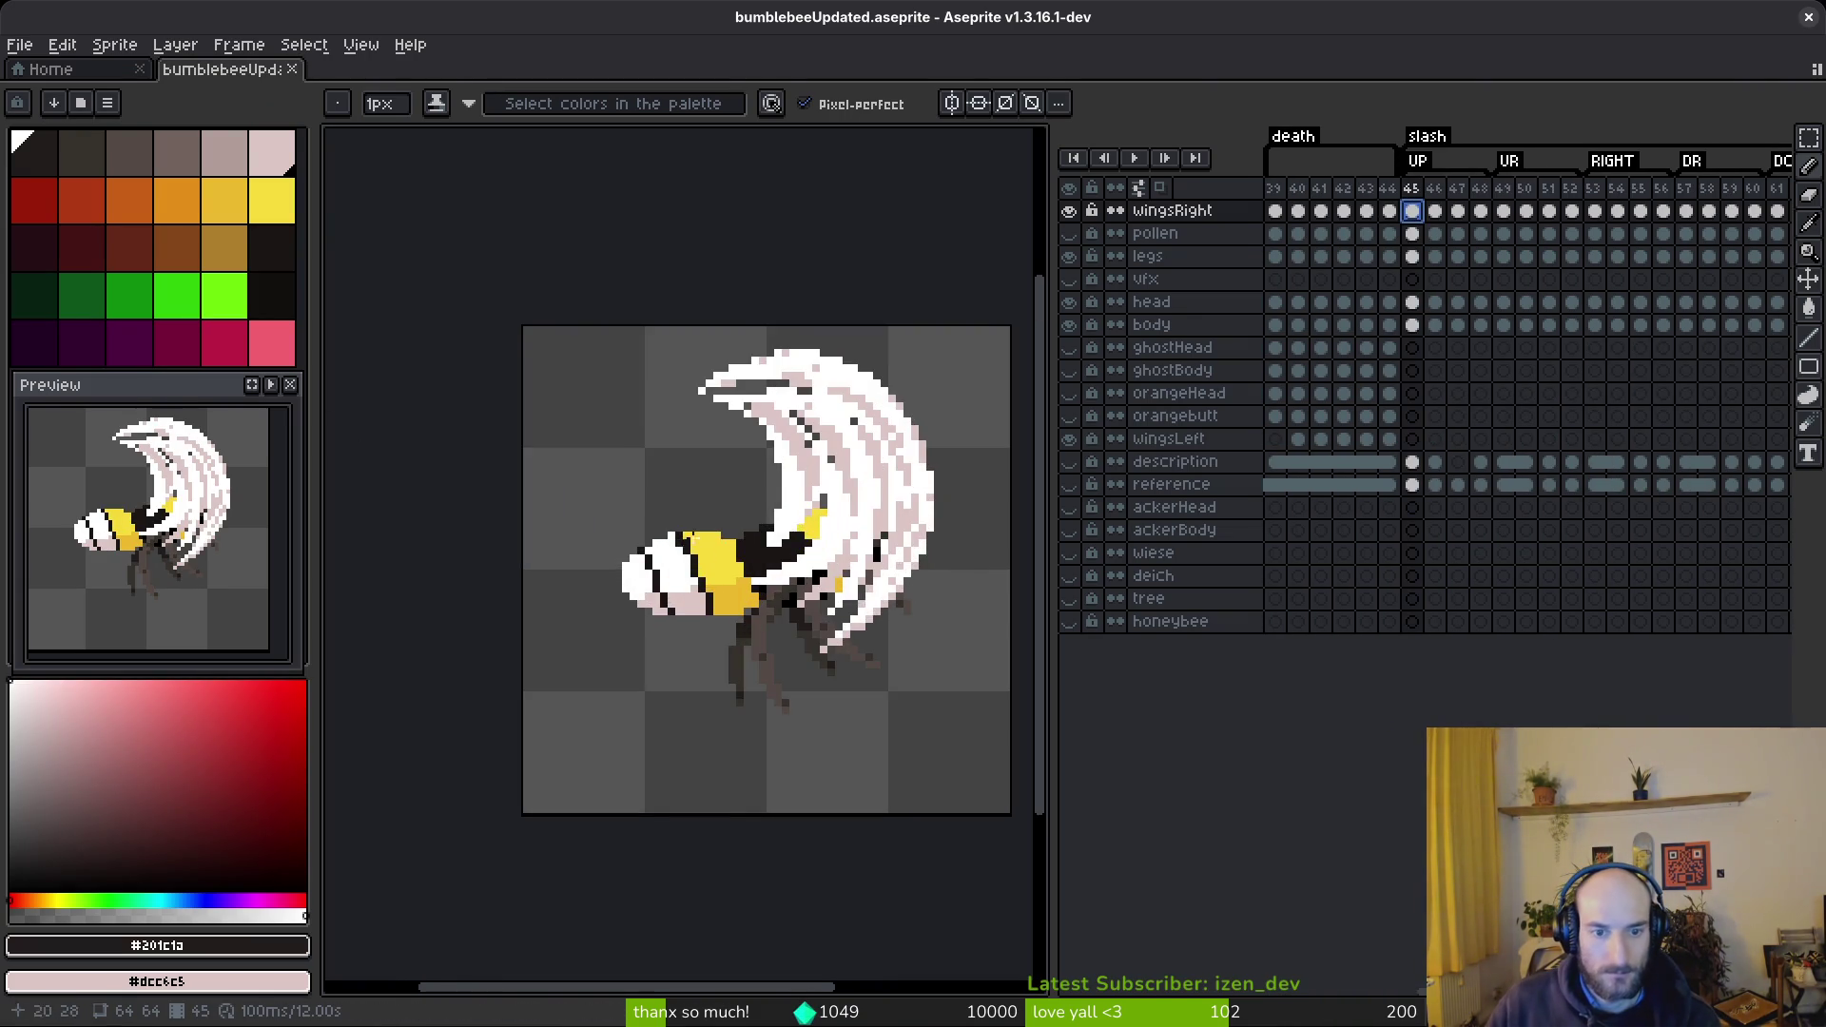
- Flip between frames 45 and 46 to compare the white swipe arc
scroll(962, 526, "down", 1)
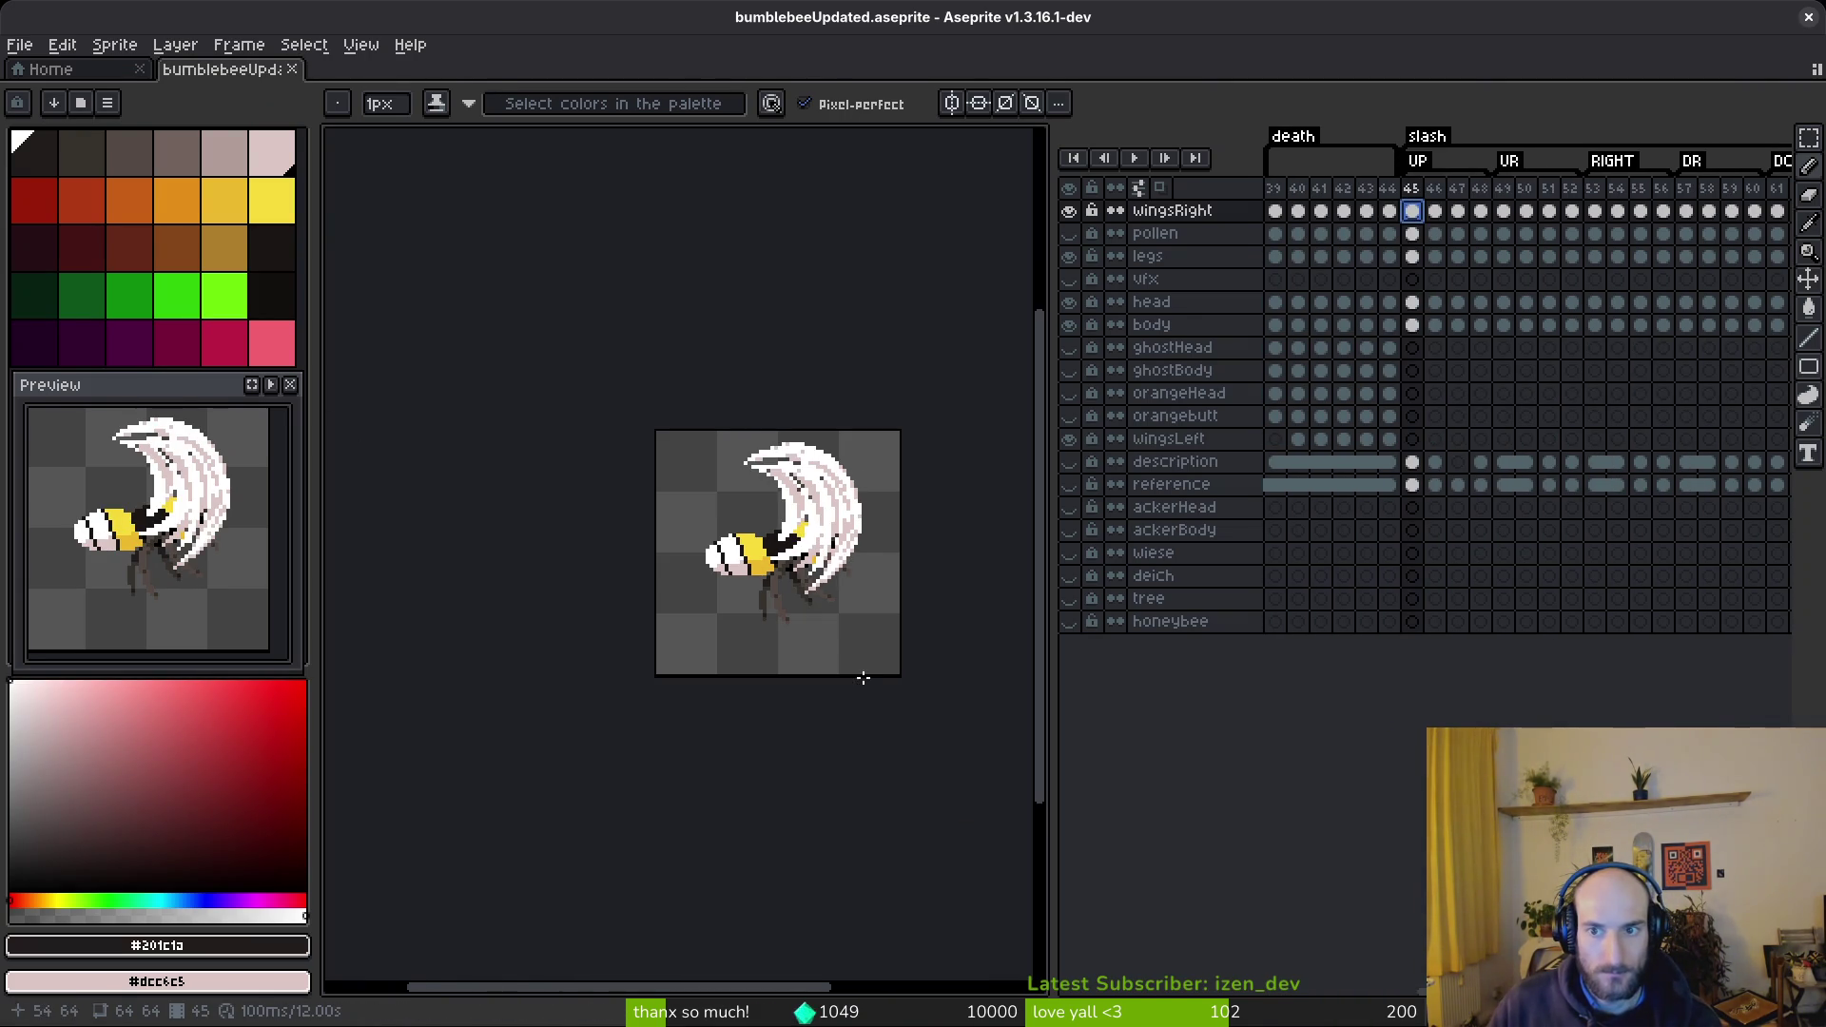
key("period")
key("i")
key("comma")
key("period")
key("comma")
key("b")
scroll(841, 562, "up", 4)
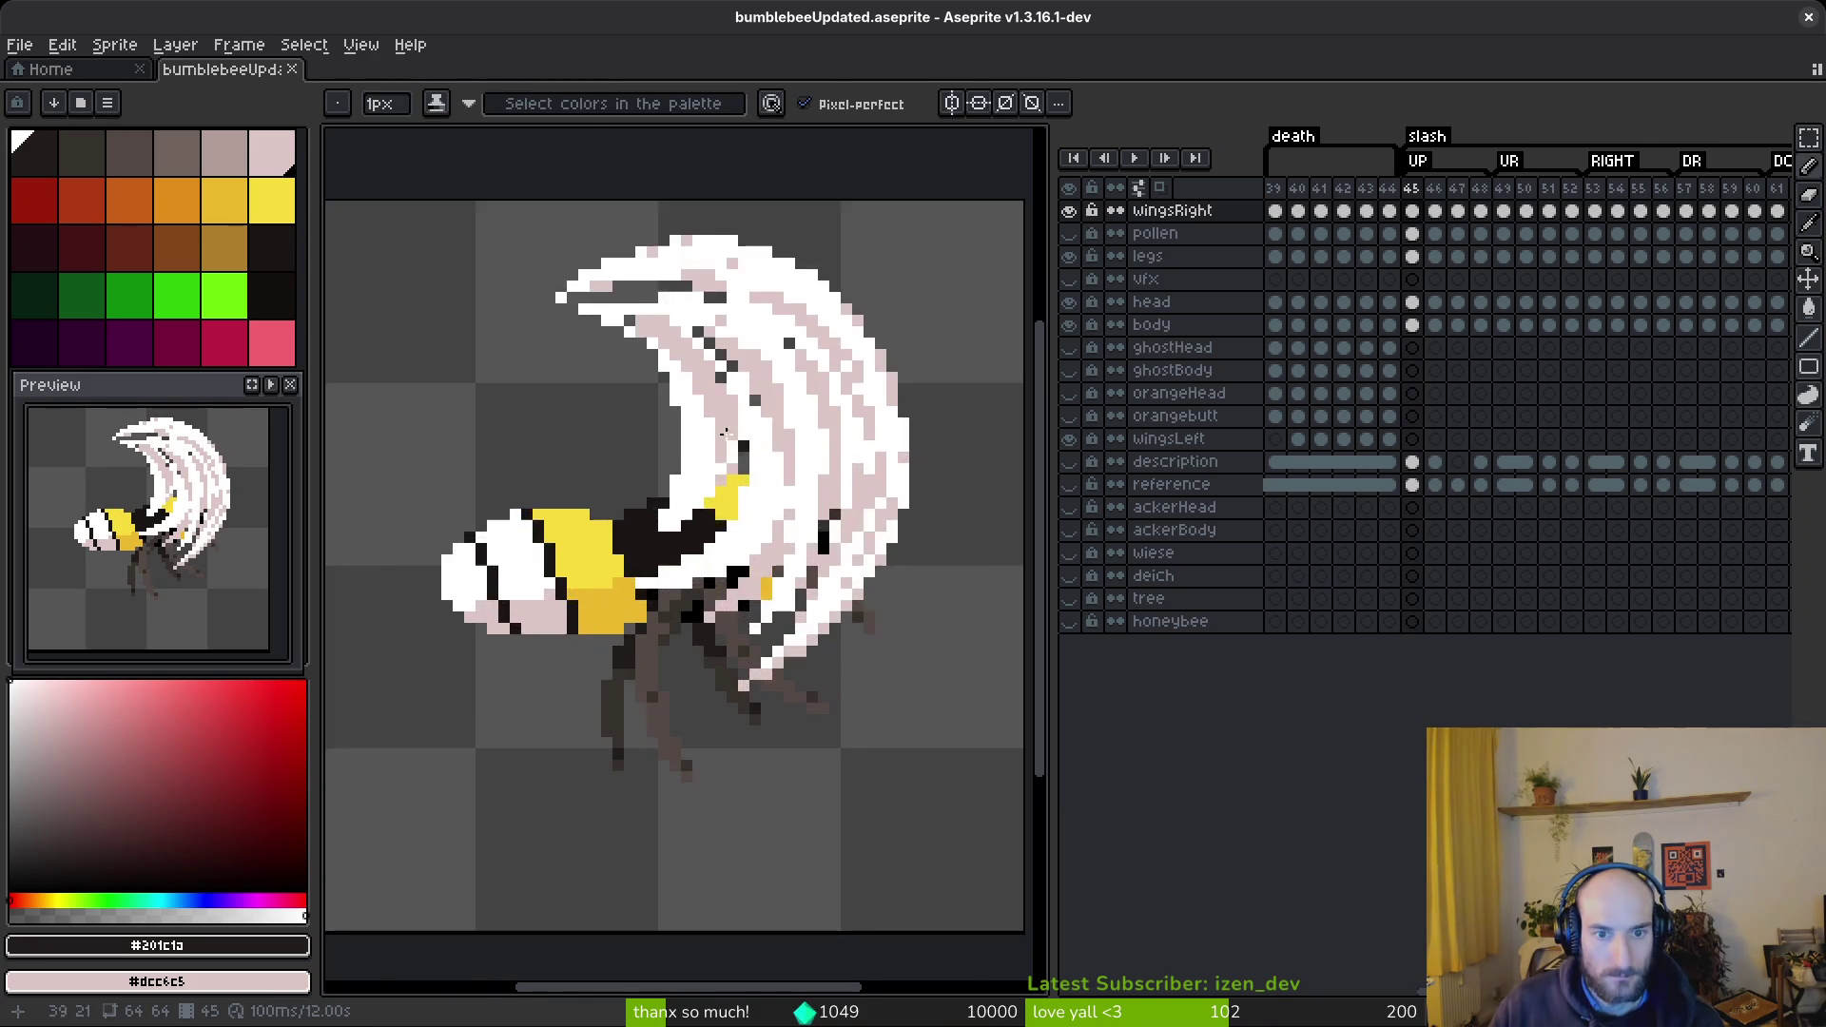
scroll(757, 461, "up", 2)
scroll(757, 441, "down", 1)
- Select a wing strip on frame 45 and shift it up one pixel
key("m")
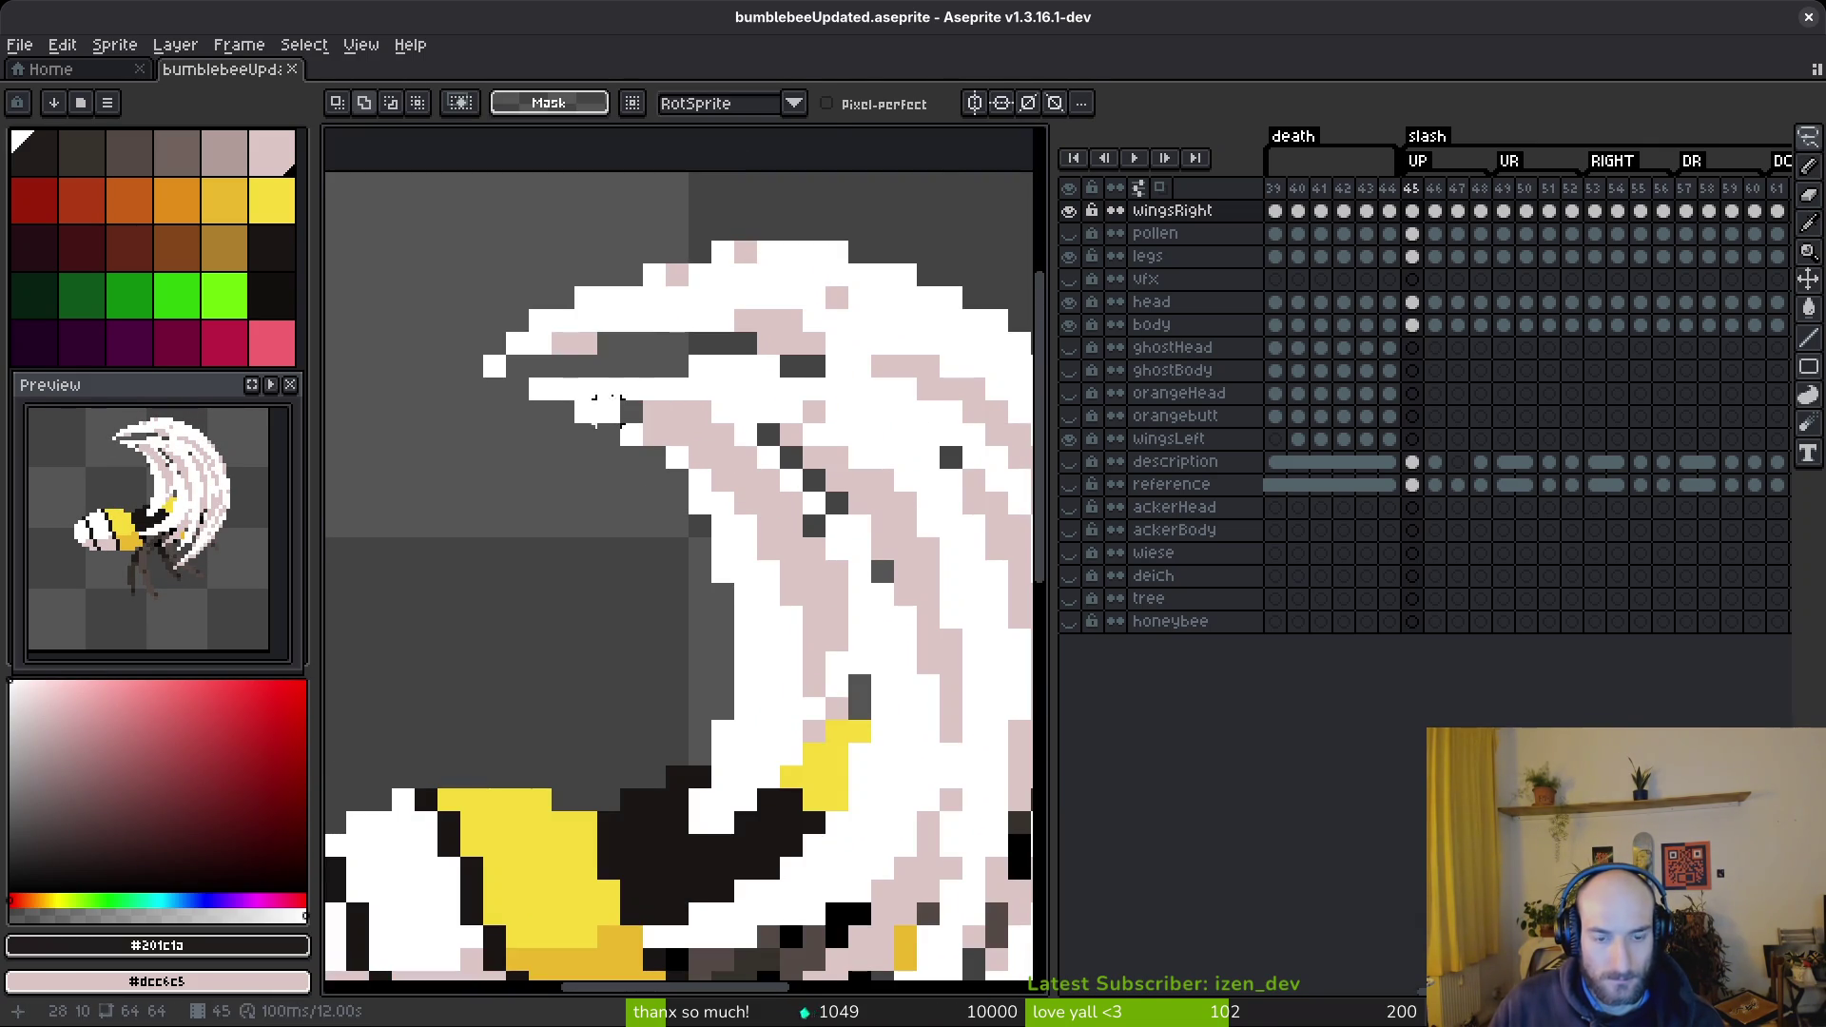
key("m")
mouse_move(529, 361)
left_mouse_down()
mouse_move(876, 530)
mouse_move(899, 609)
mouse_move(835, 566)
left_mouse_up()
key("Return")
- Erase stray wing pixels and paint the grey gaps white using eyedropped white
key("e")
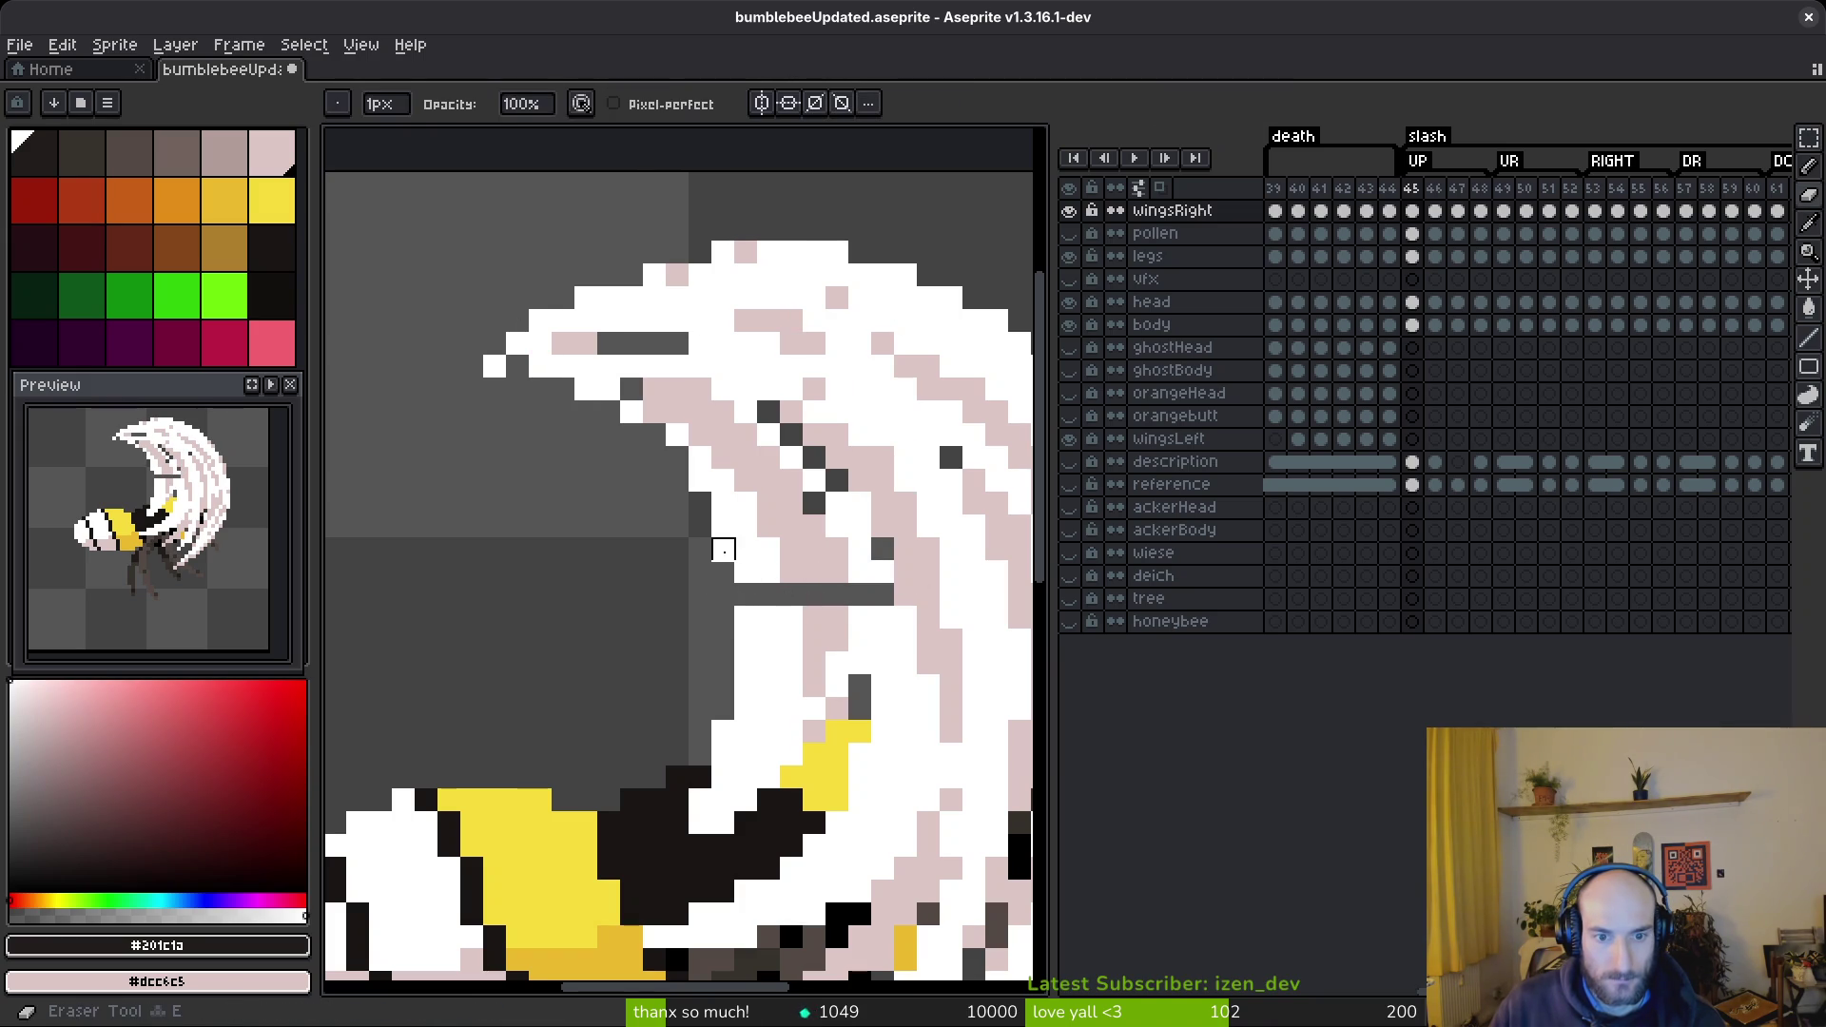
left_click(746, 617)
left_click(747, 639)
key("f")
left_click(765, 580, "alt")
left_click_drag(756, 611, 751, 647)
left_click(815, 594)
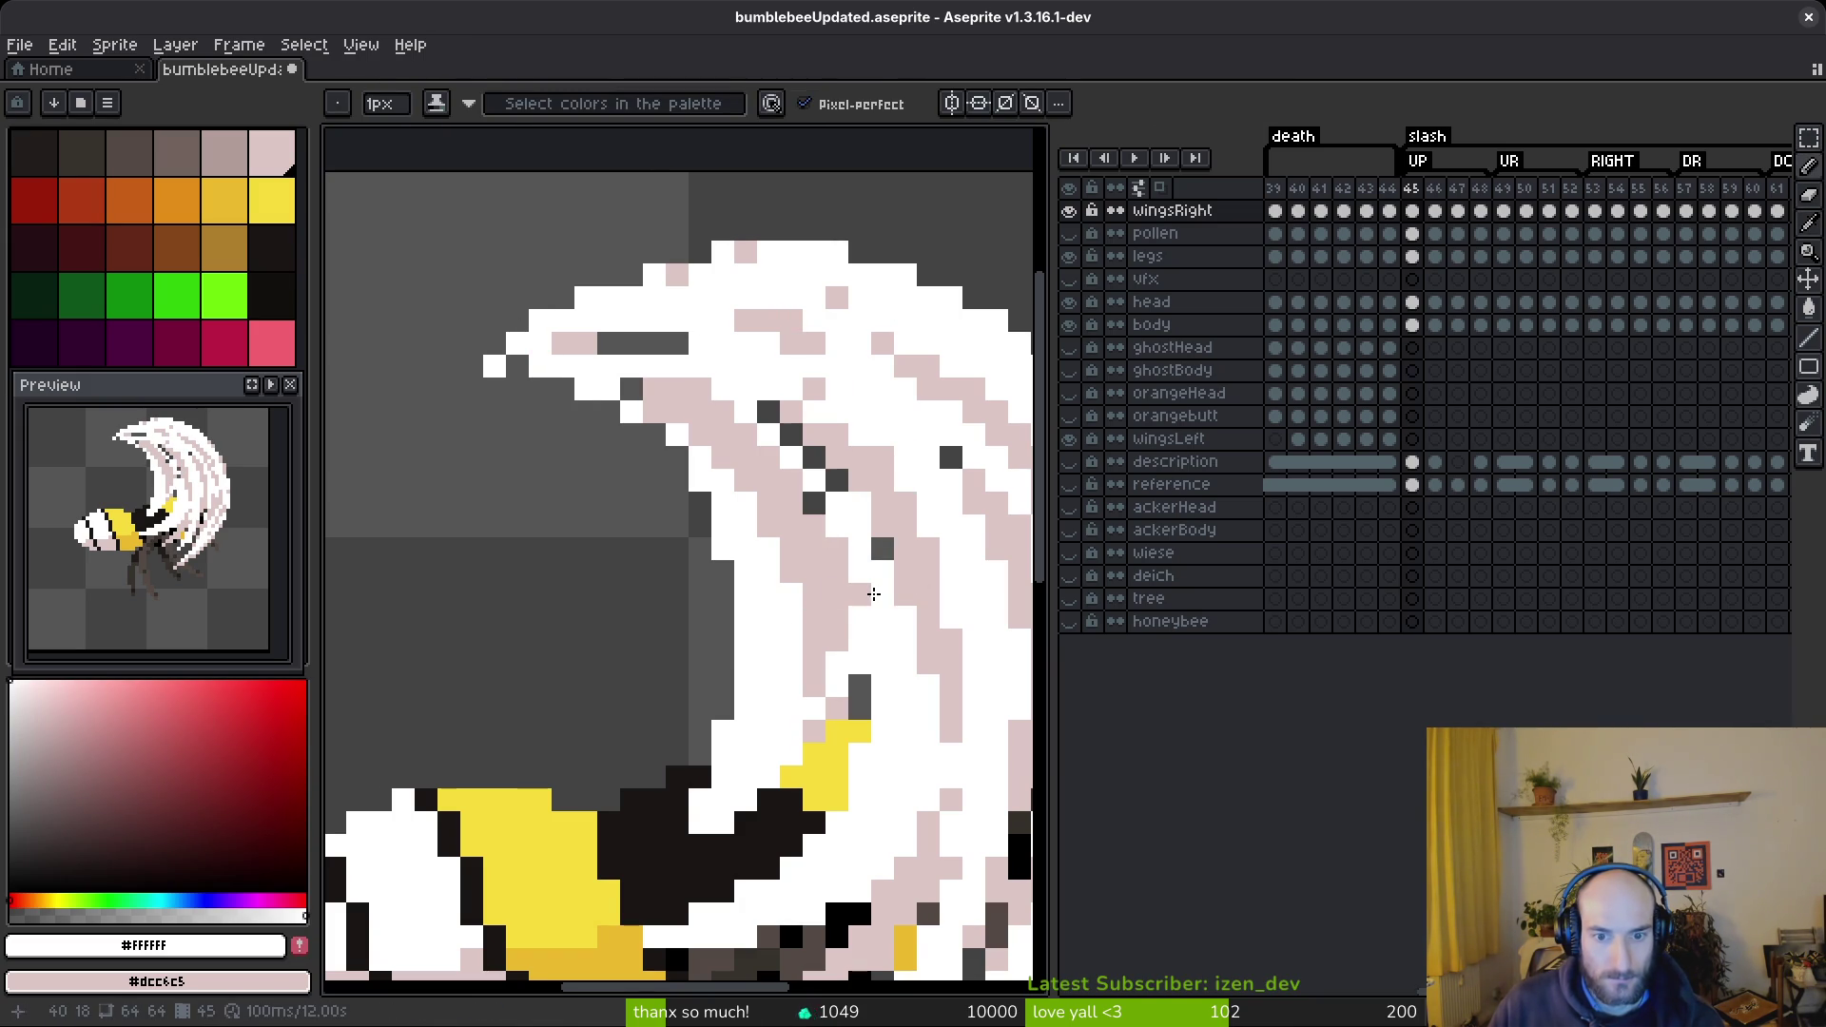
- Undo the last pixel edit near the bee's body
scroll(860, 599, "right", 2)
scroll(778, 529, "down", 6)
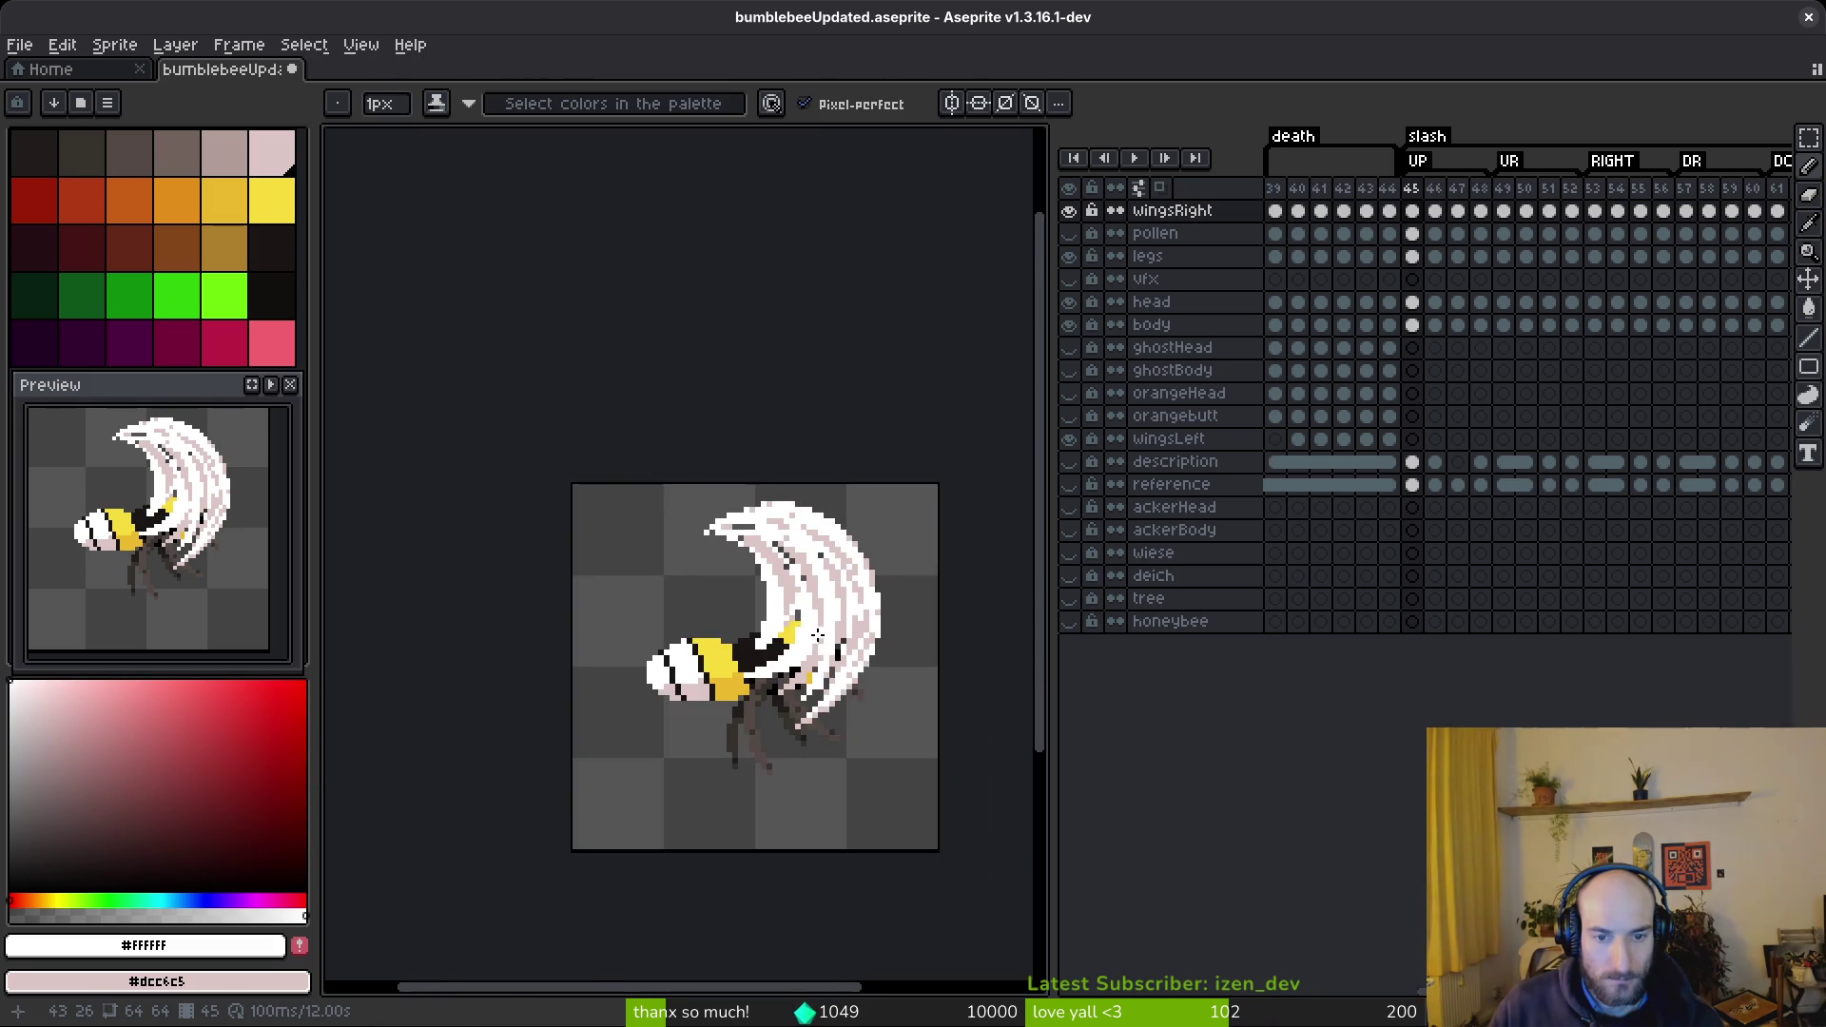
scroll(725, 575, "up", 4)
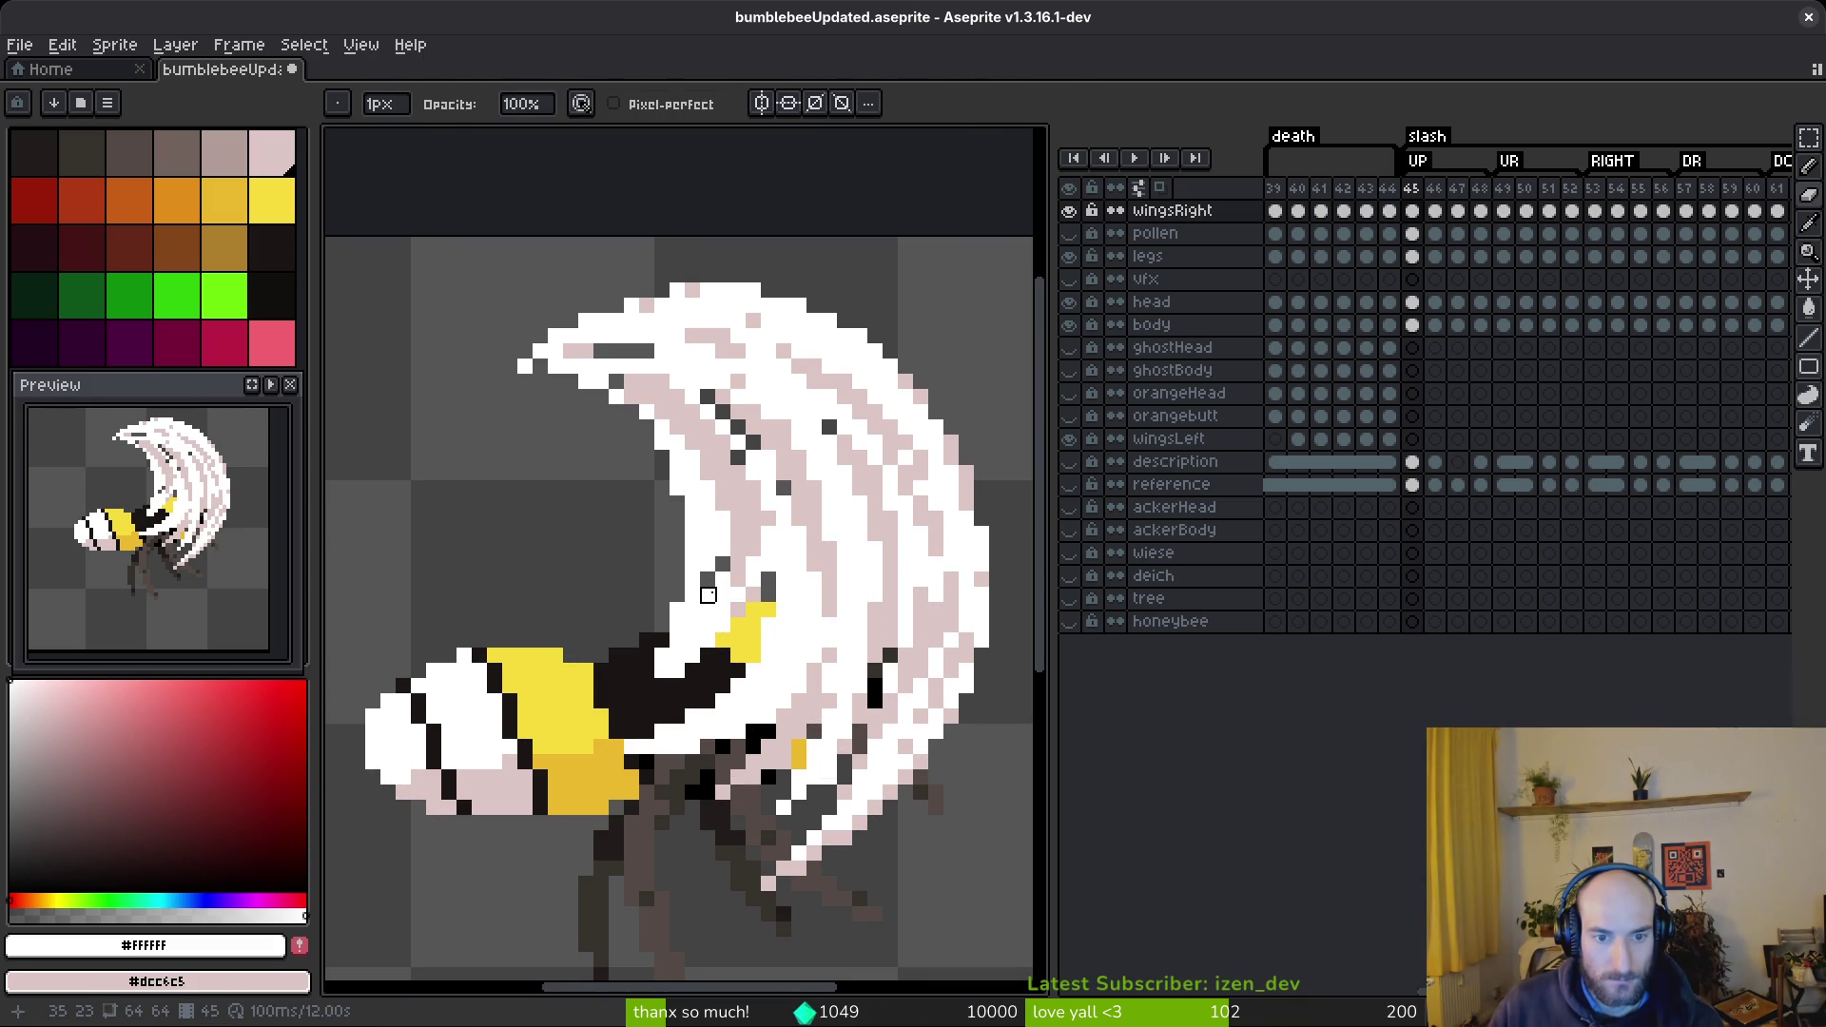
key("ctrl+z")
key("b")
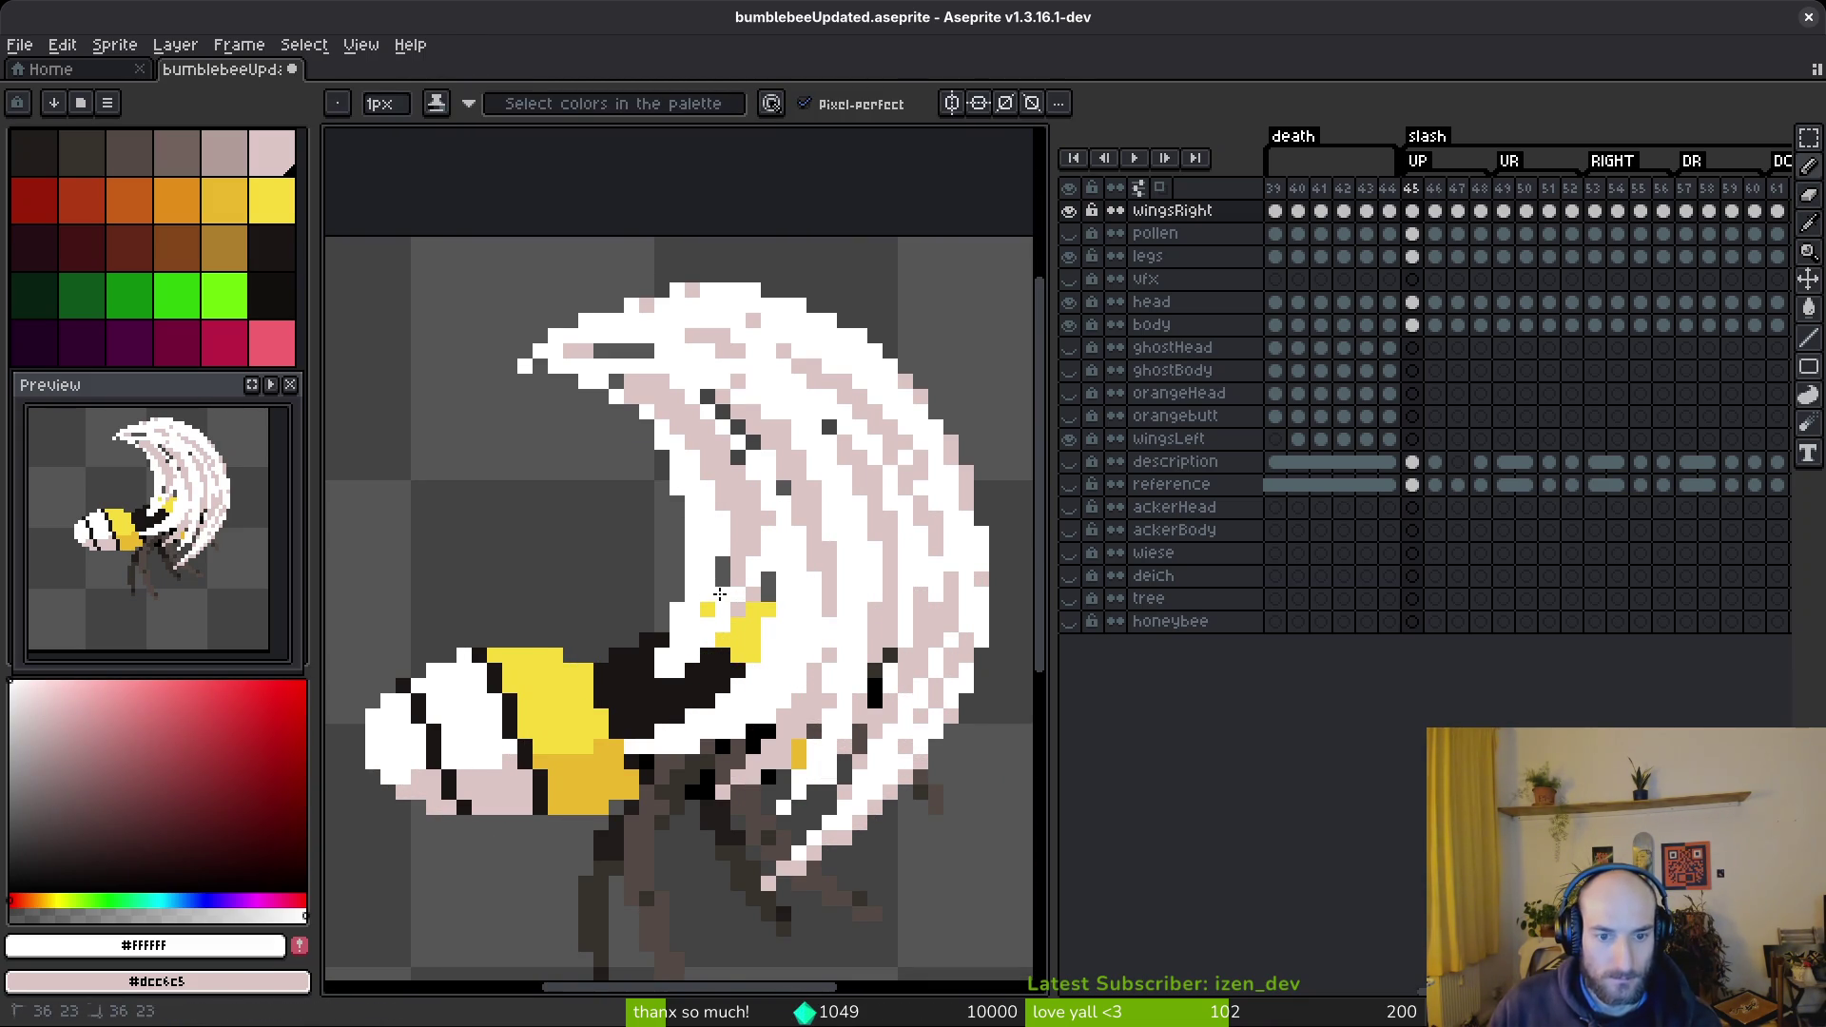
scroll(862, 631, "down", 2)
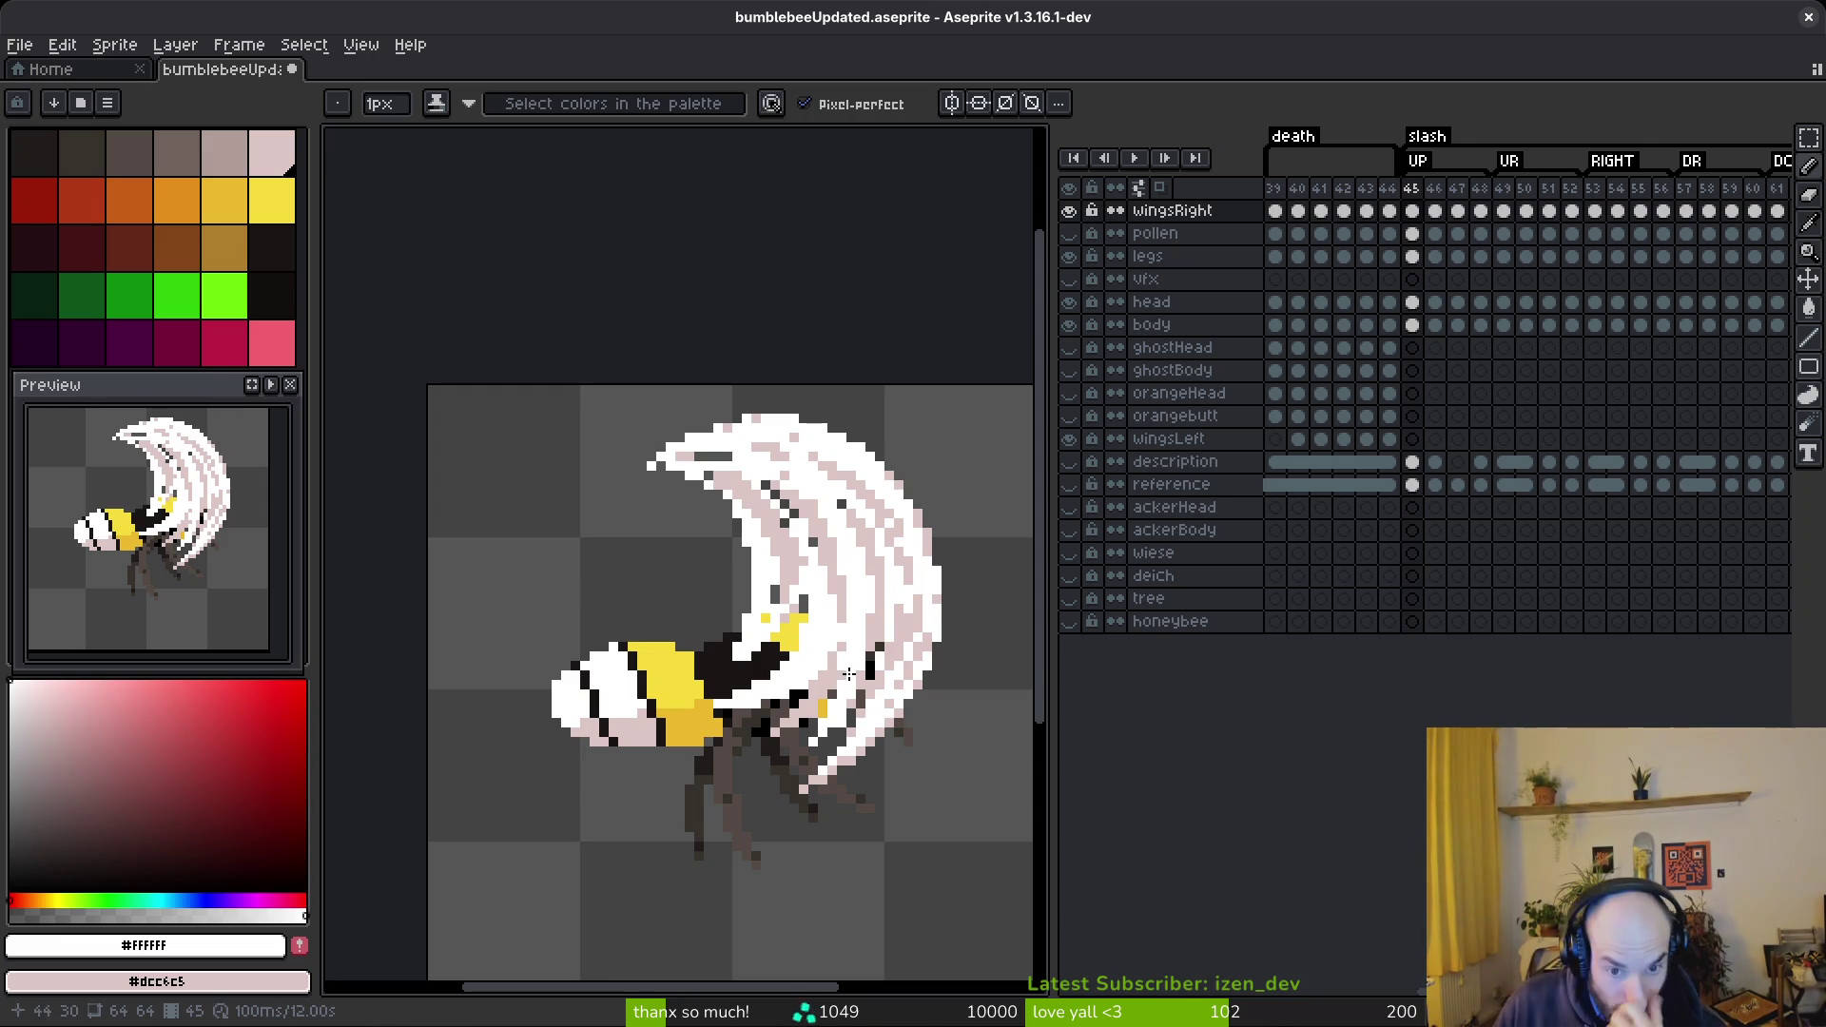
scroll(845, 676, "up", 4)
- Erase a diagonal line of wing over the body to expose more black
key("e")
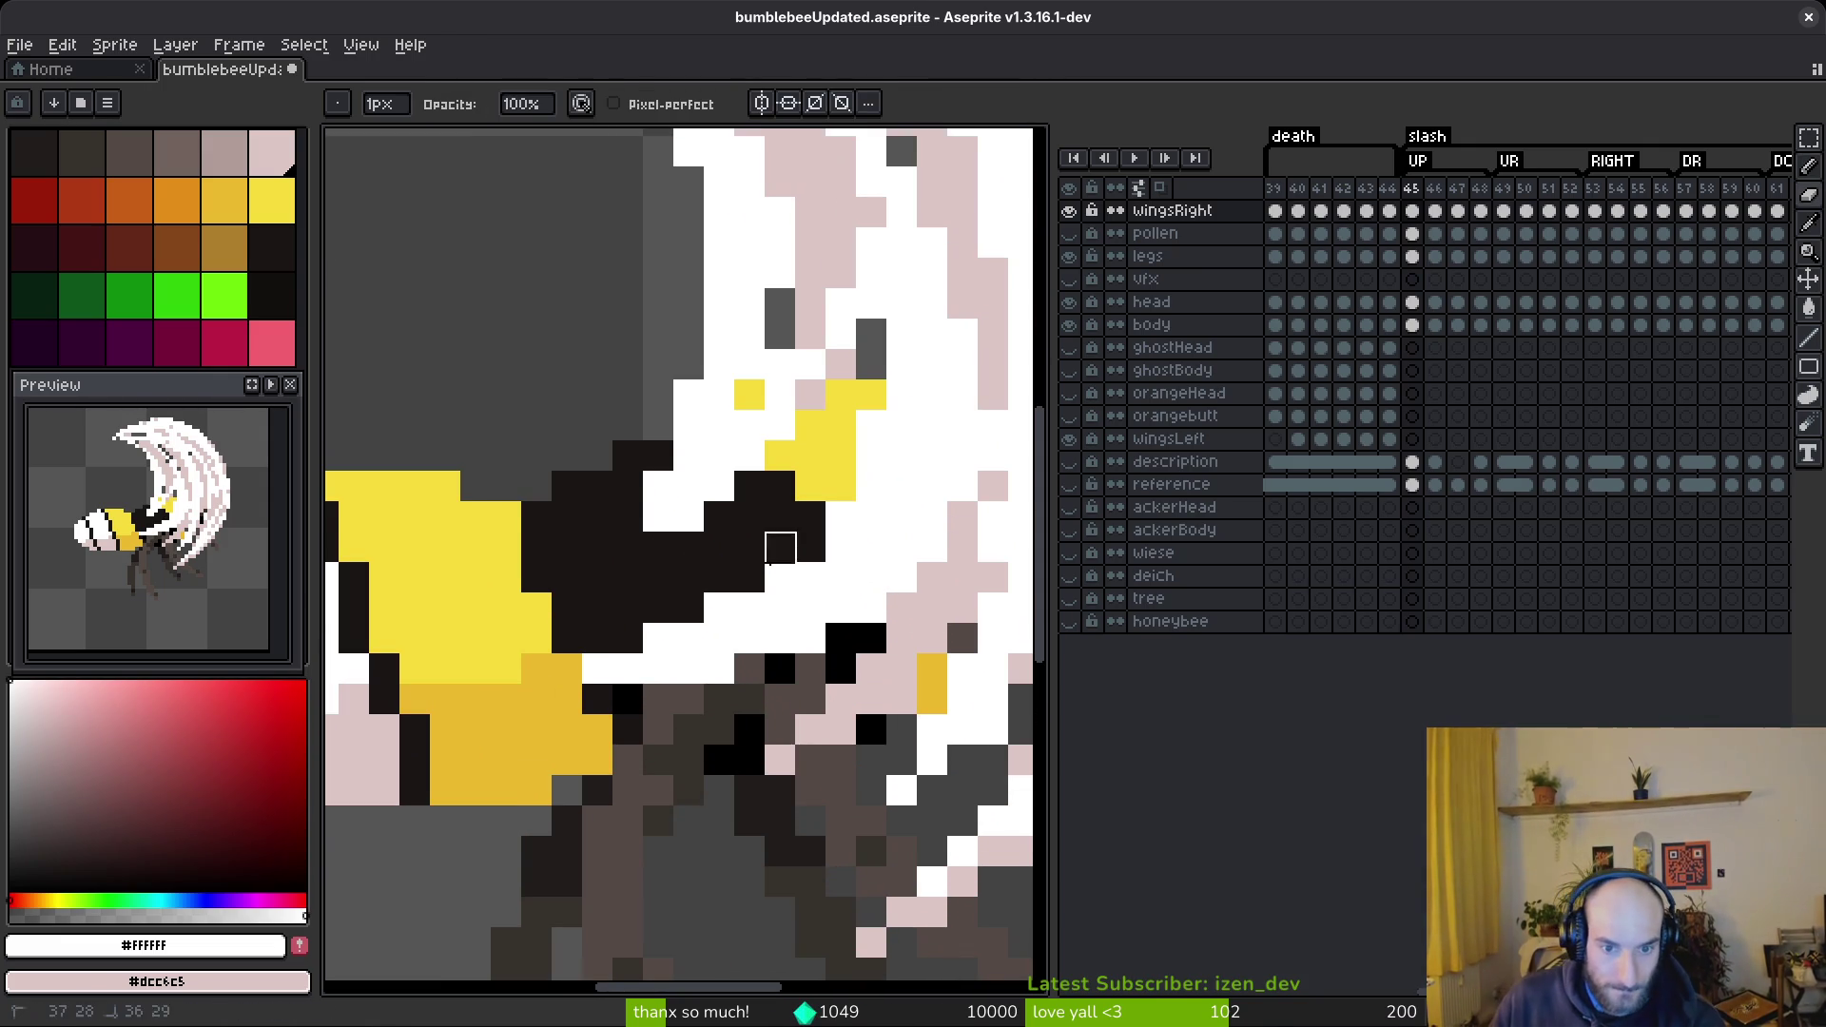
left_click(597, 670, "shift")
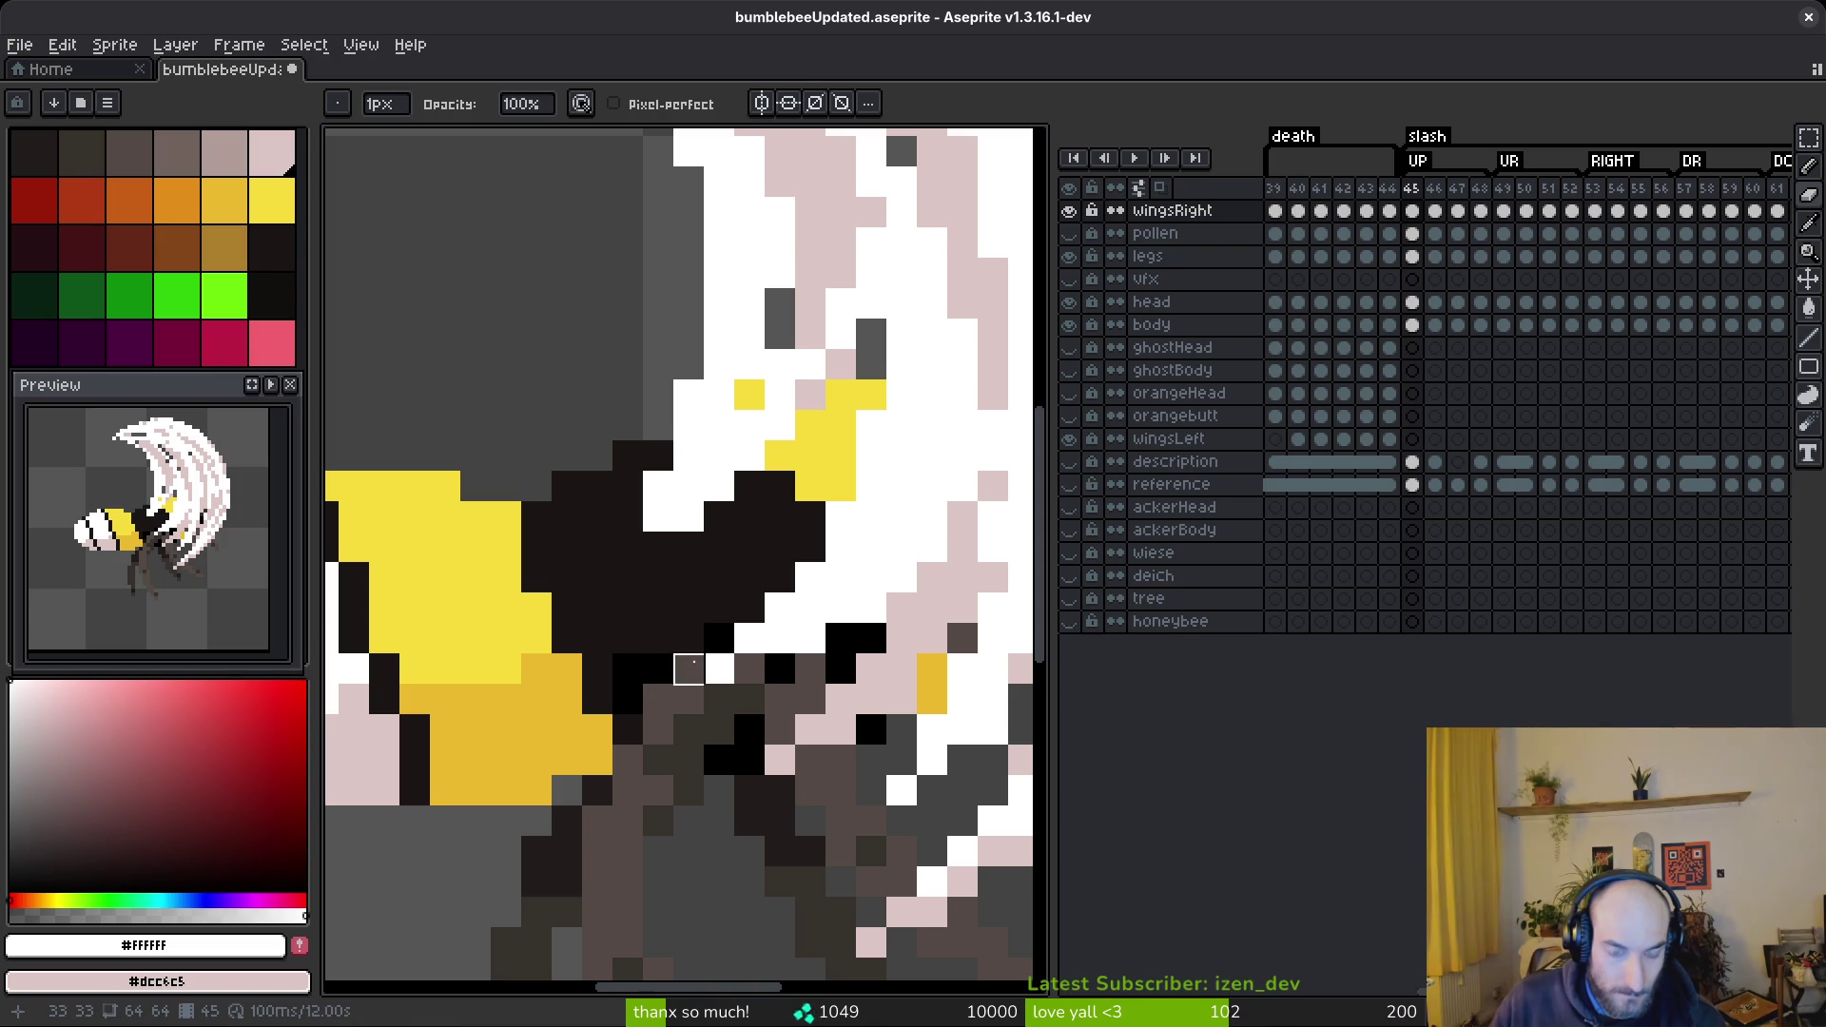
scroll(685, 609, "down", 3)
scroll(813, 571, "up", 3)
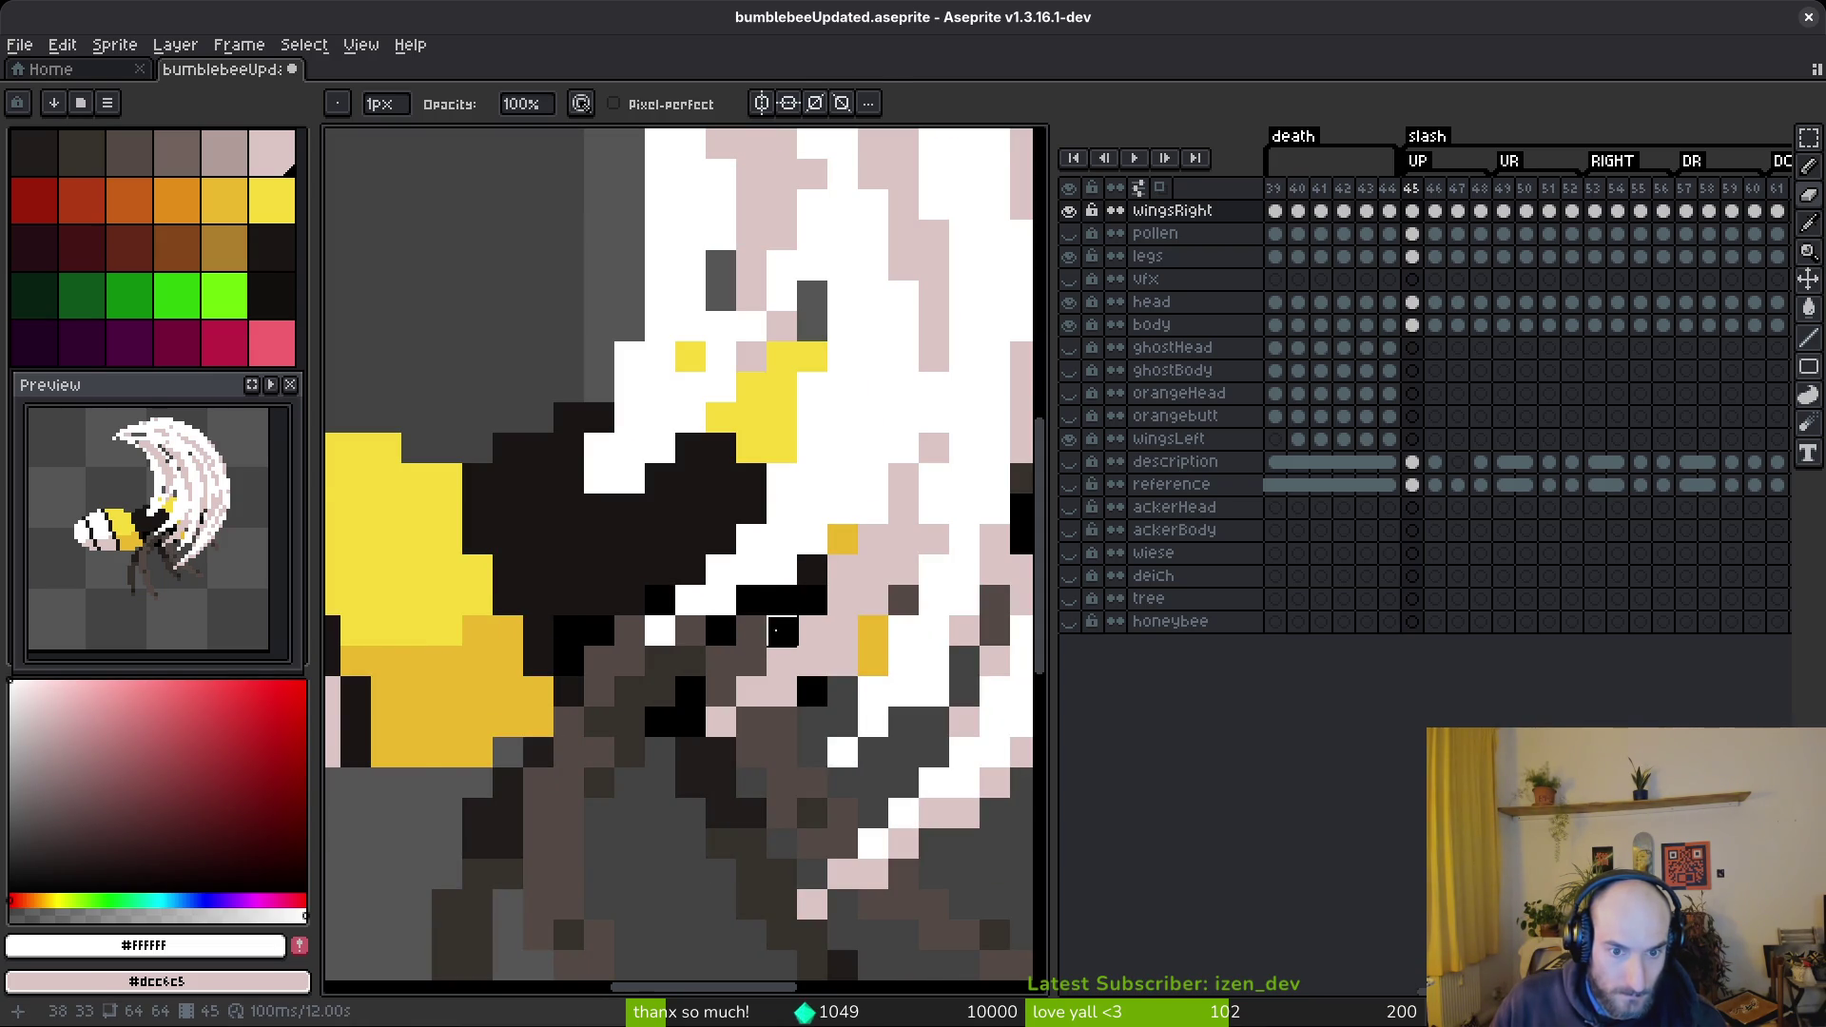
scroll(782, 630, "down", 3)
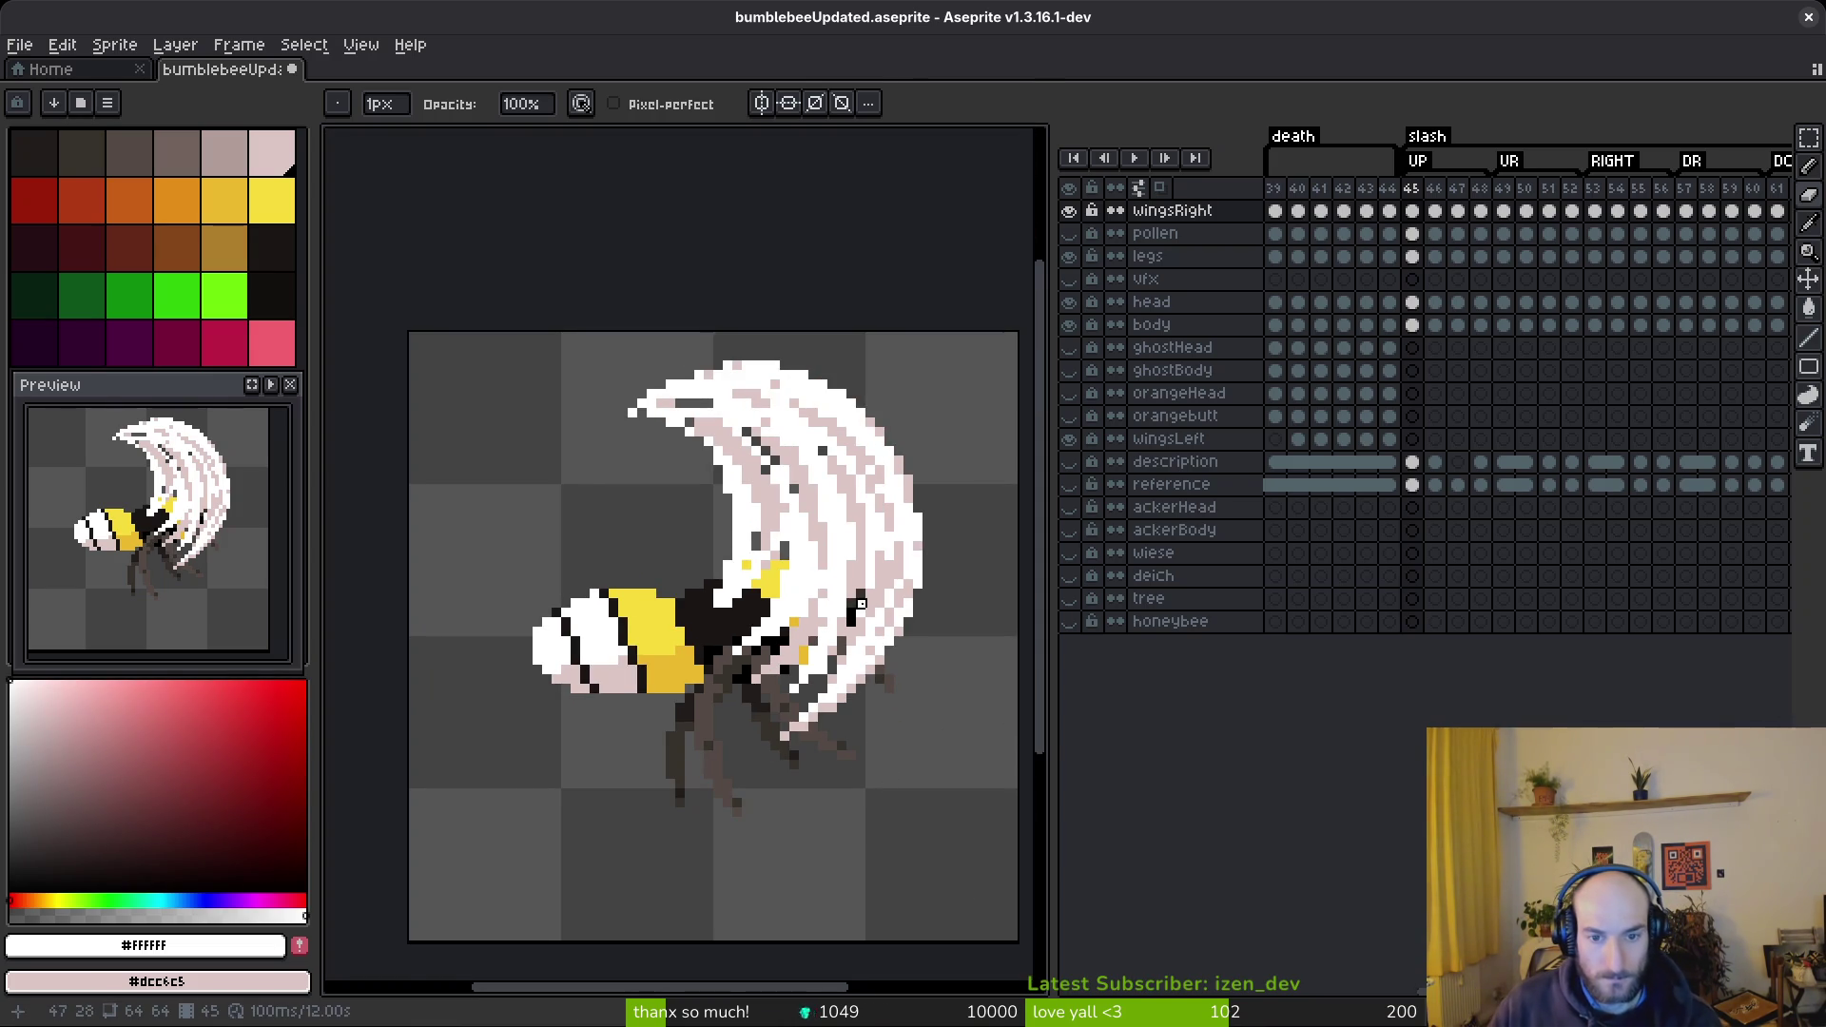
scroll(861, 602, "down", 4)
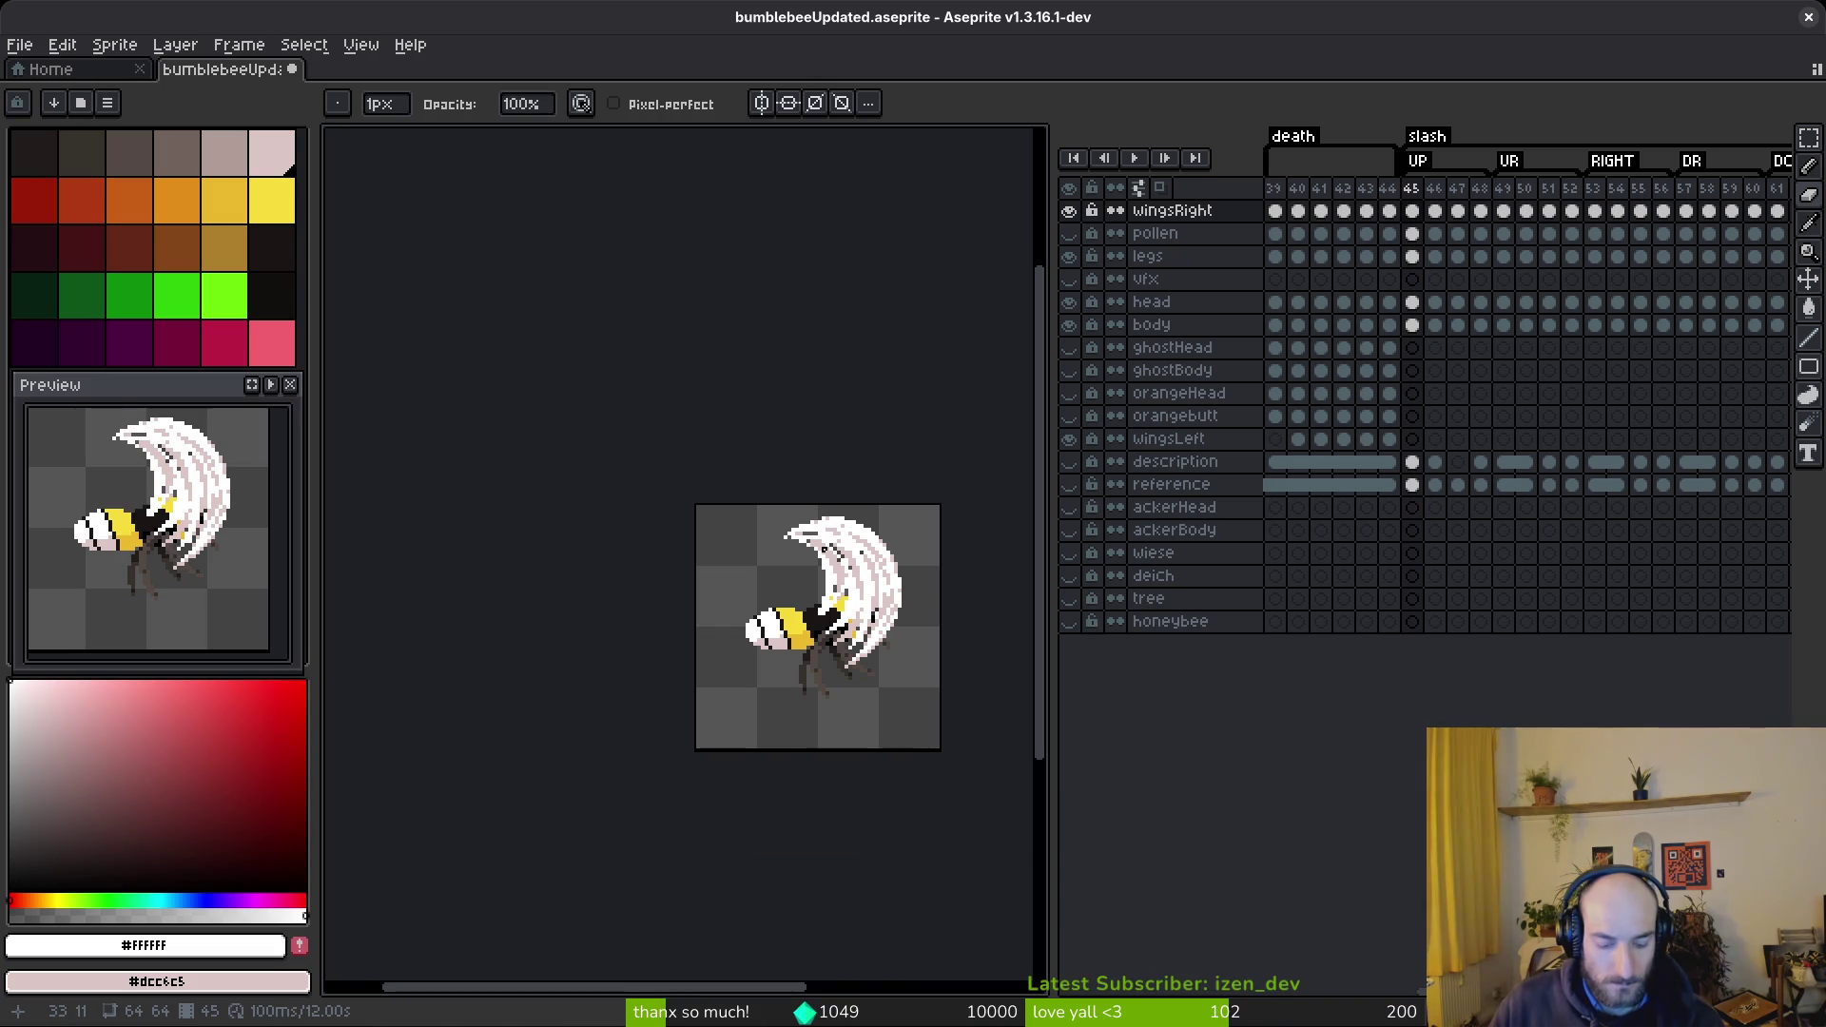
- On frame 46, extend a white streak from the wing tip and tidy its end
key("Right")
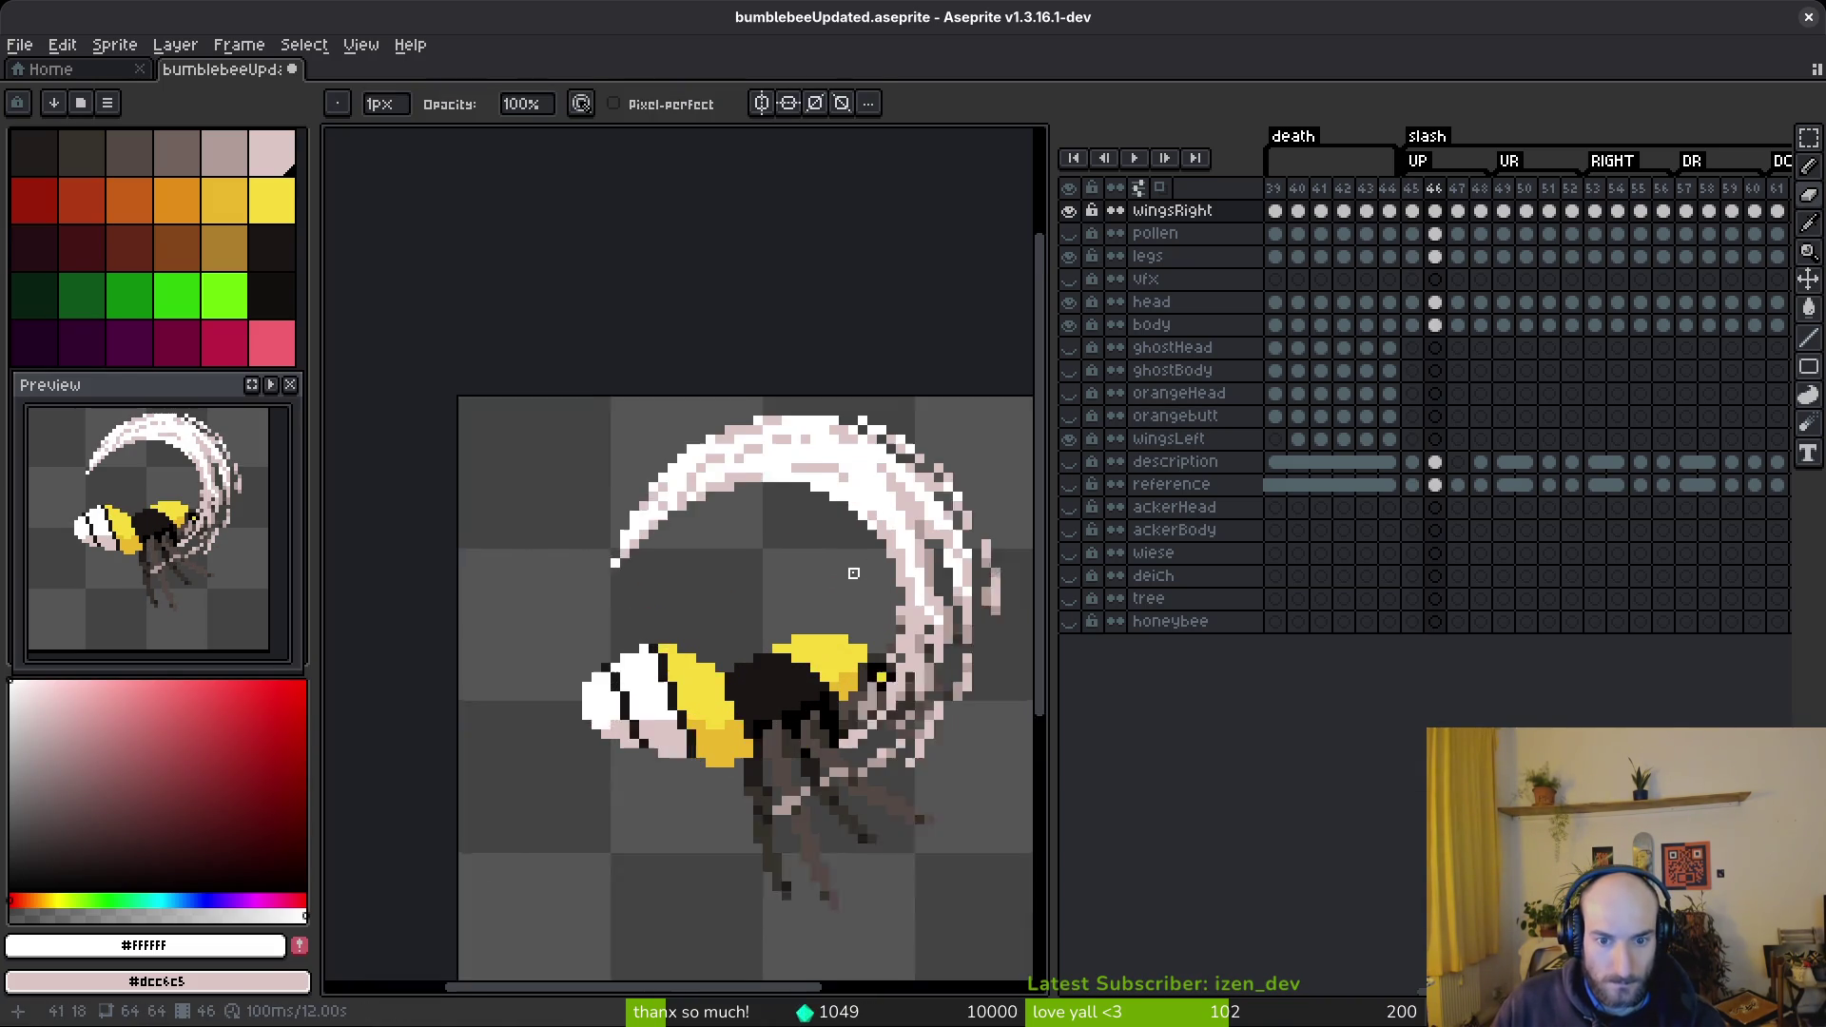
scroll(705, 485, "up", 4)
key("b")
scroll(657, 531, "up", 3)
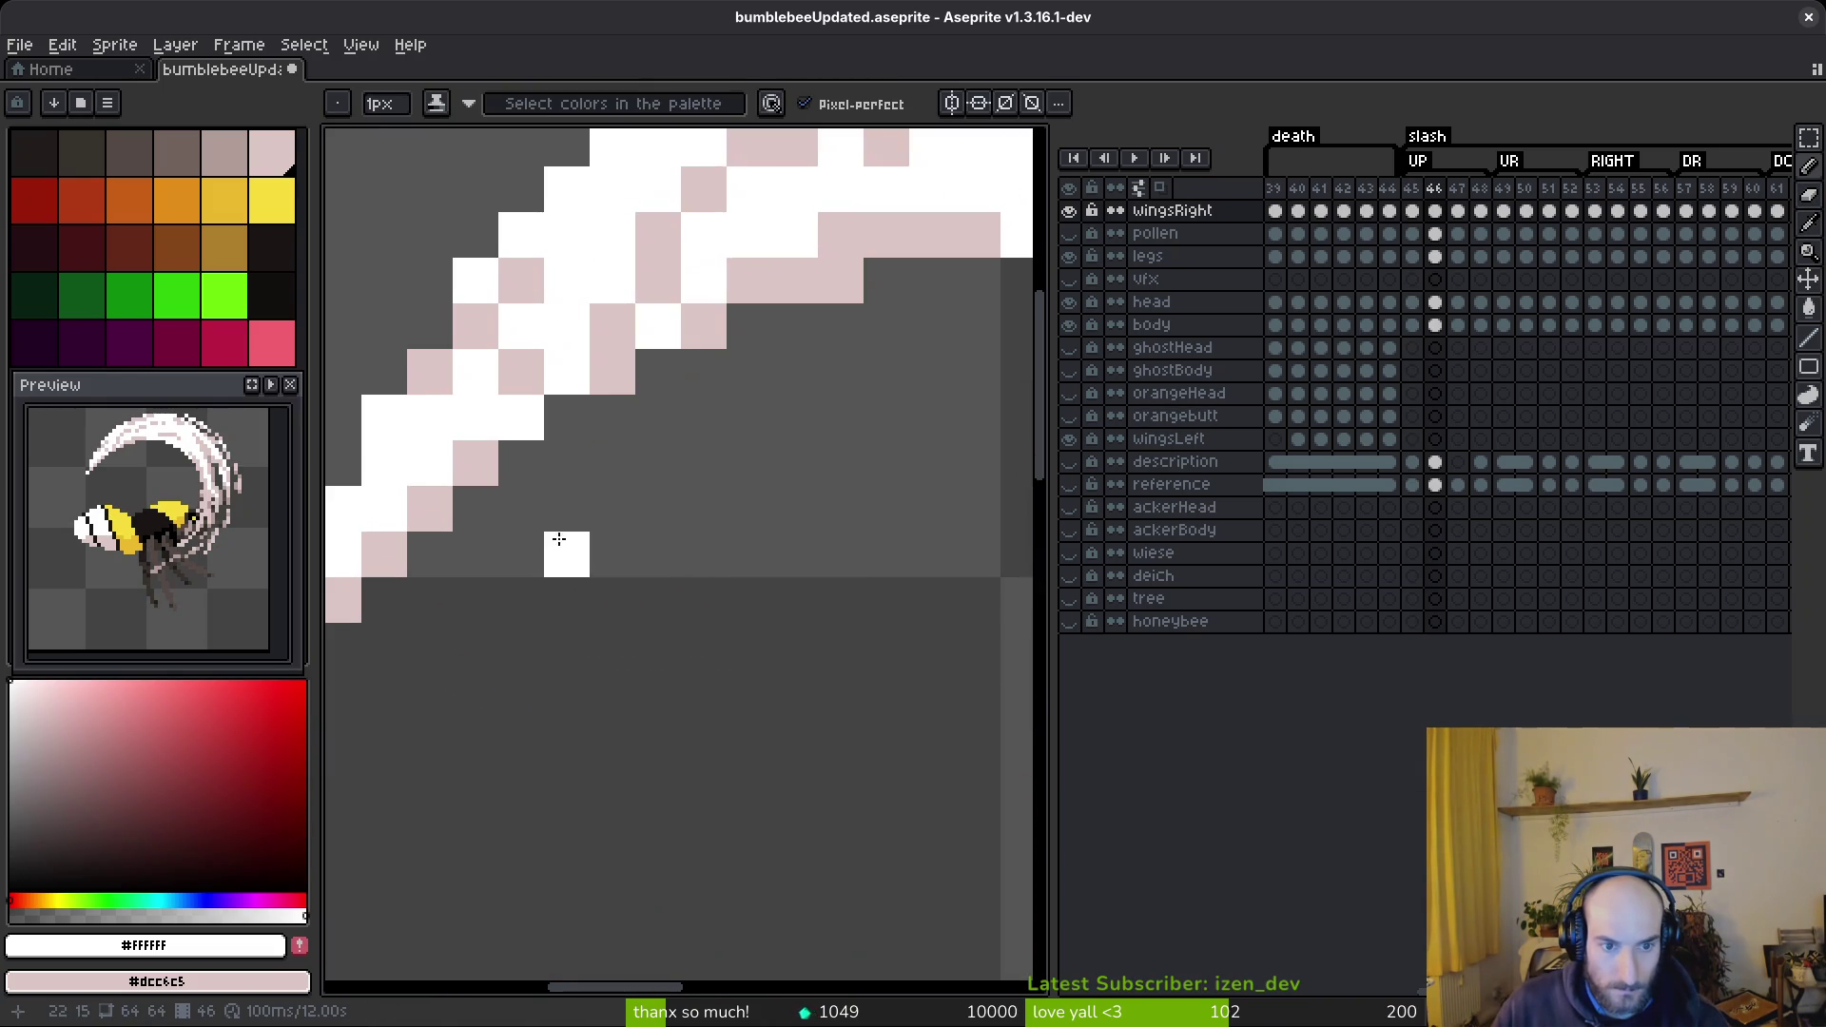
scroll(644, 587, "down", 4)
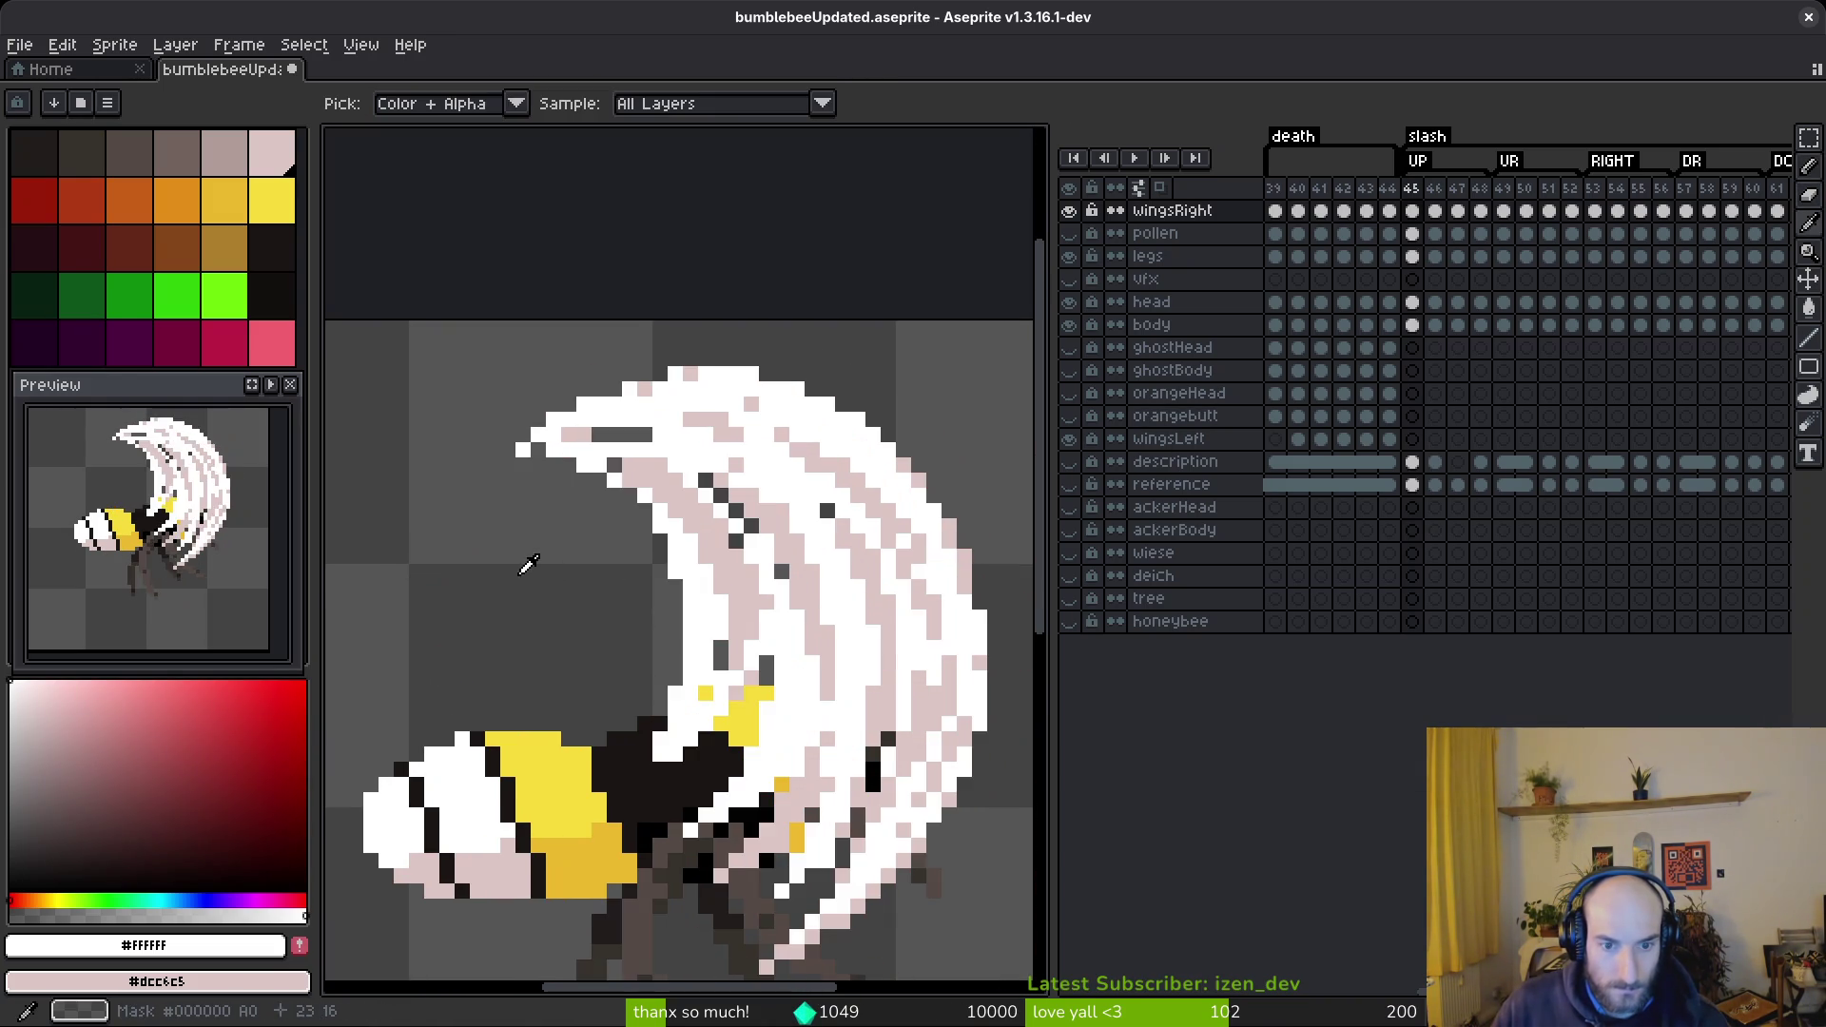
left_click_drag(448, 568, 633, 571)
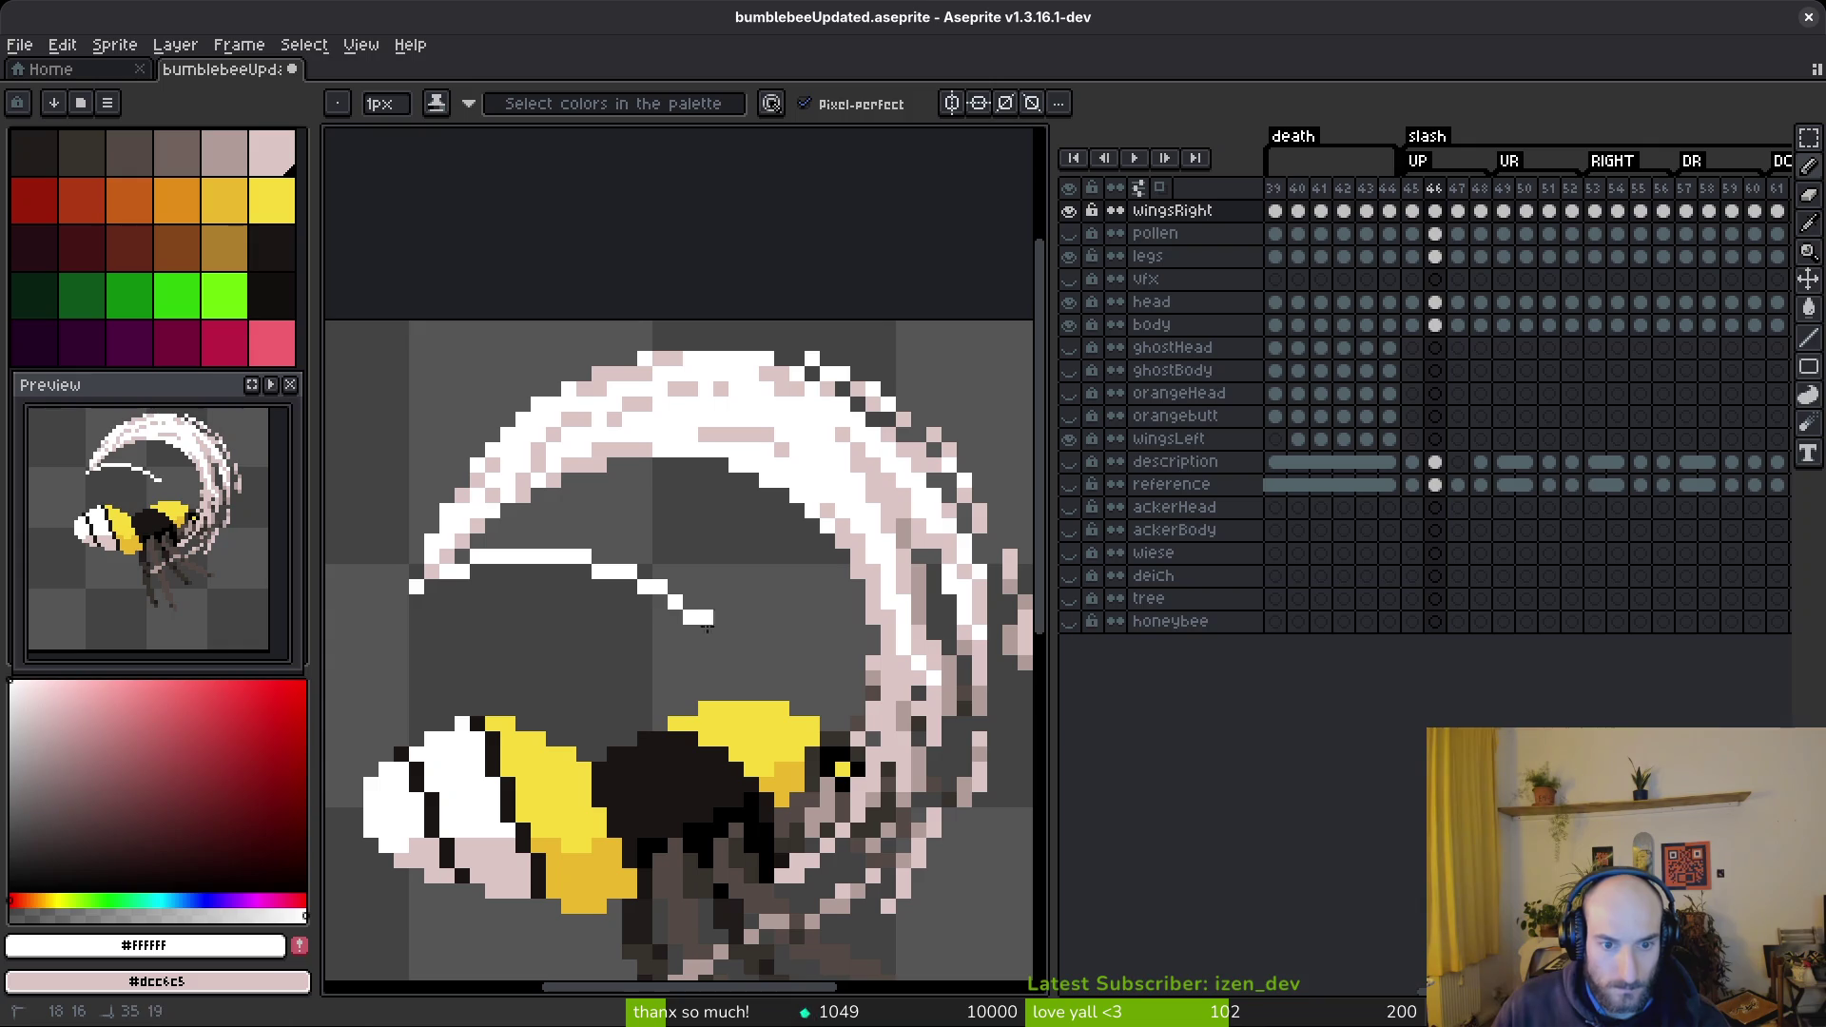
left_click_drag(723, 687, 677, 623)
- Draw white strands across the upper and lower wing running down to the body
mouse_move(533, 524)
left_mouse_down()
mouse_move(752, 599)
mouse_move(680, 577)
left_mouse_up()
mouse_move(509, 540)
left_mouse_down()
mouse_move(577, 520)
mouse_move(545, 501)
mouse_move(639, 497)
mouse_move(631, 476)
mouse_move(690, 465)
left_mouse_up()
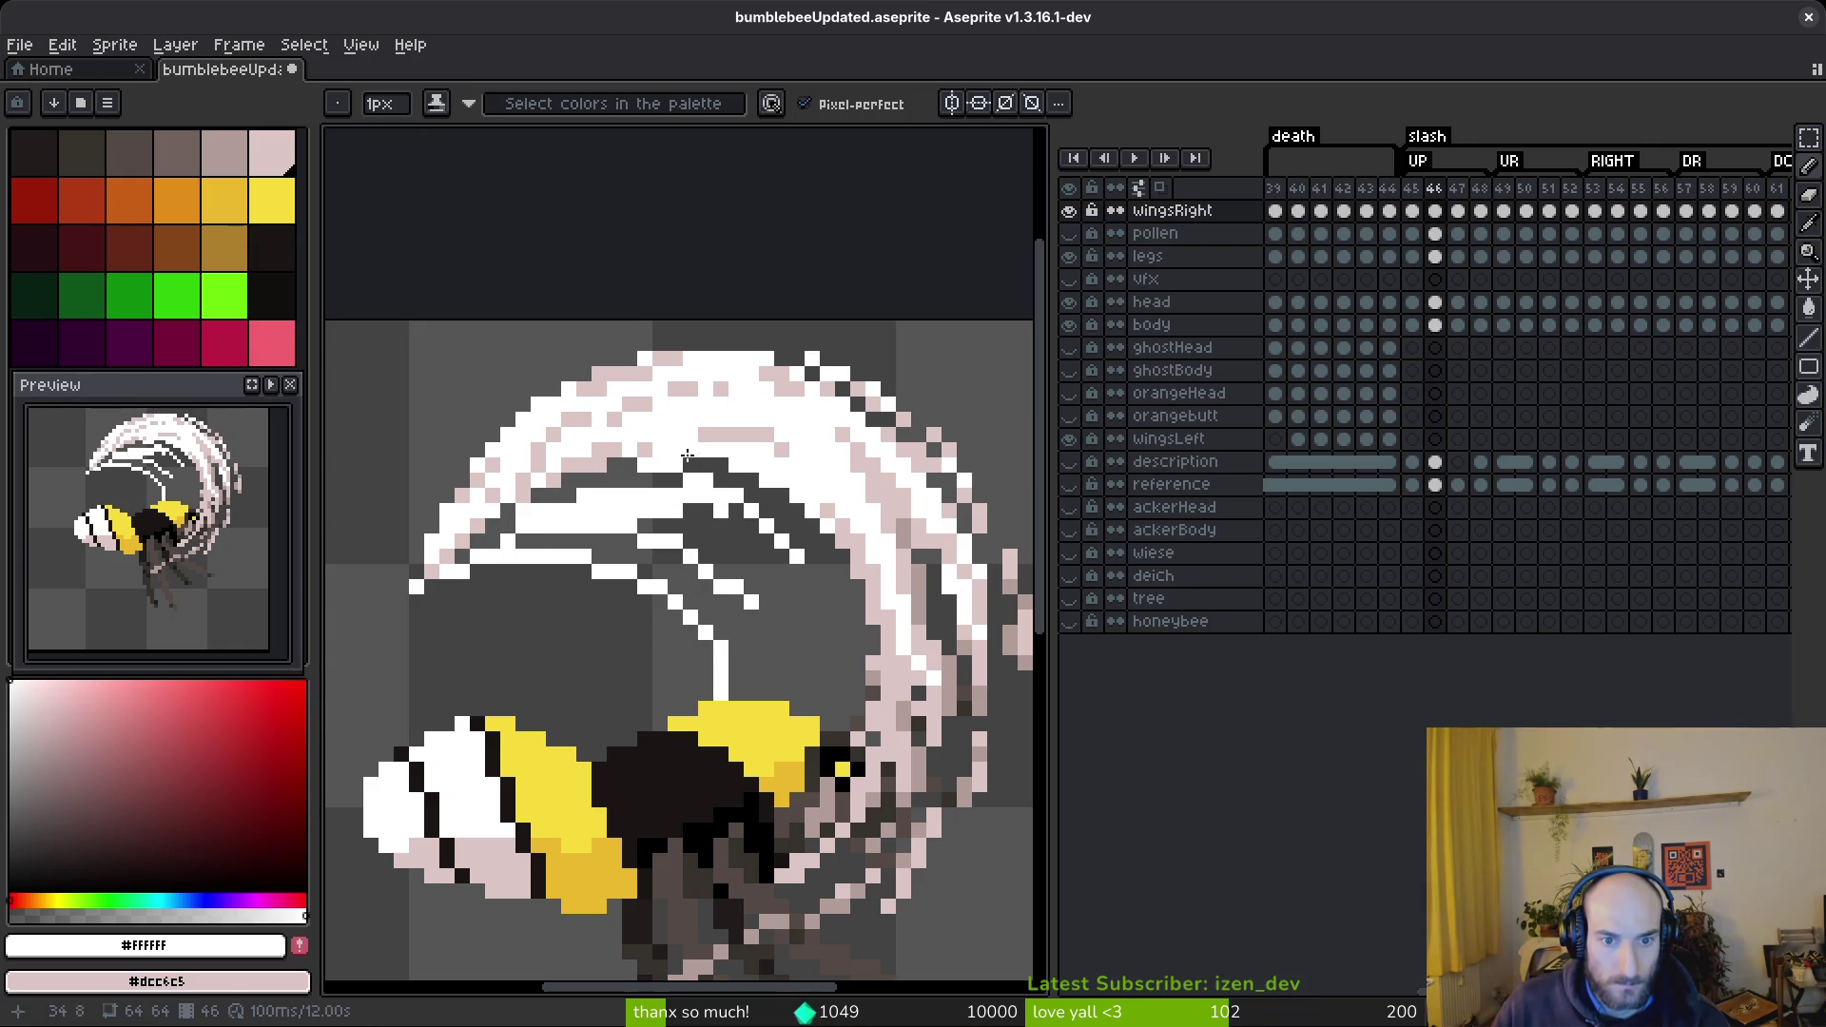
left_click_drag(799, 563, 844, 636)
mouse_move(768, 476)
left_mouse_down()
mouse_move(832, 595)
mouse_move(746, 753)
left_mouse_up()
left_click(763, 630)
left_click(723, 769)
- Paint pale pink #dcc6c5 strands through the lower and upper wing
key("alt")
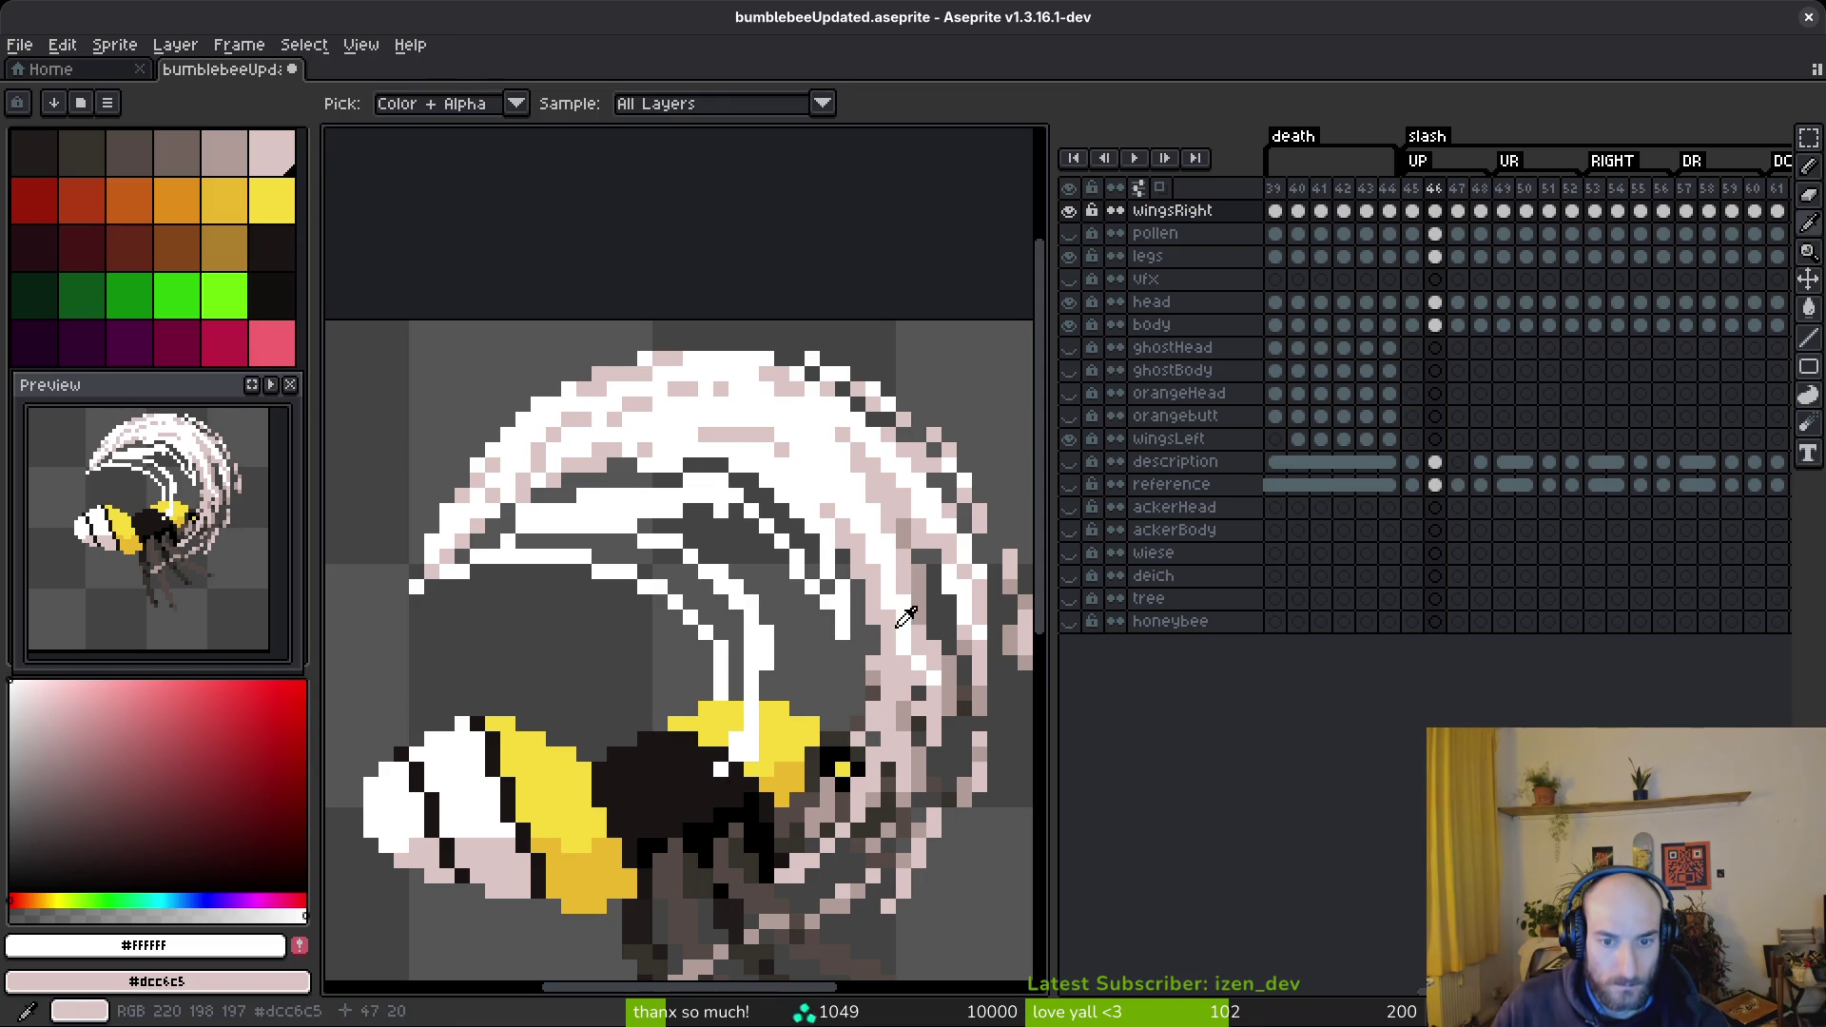
mouse_move(785, 601)
left_mouse_down()
mouse_move(788, 713)
mouse_move(720, 802)
left_mouse_up()
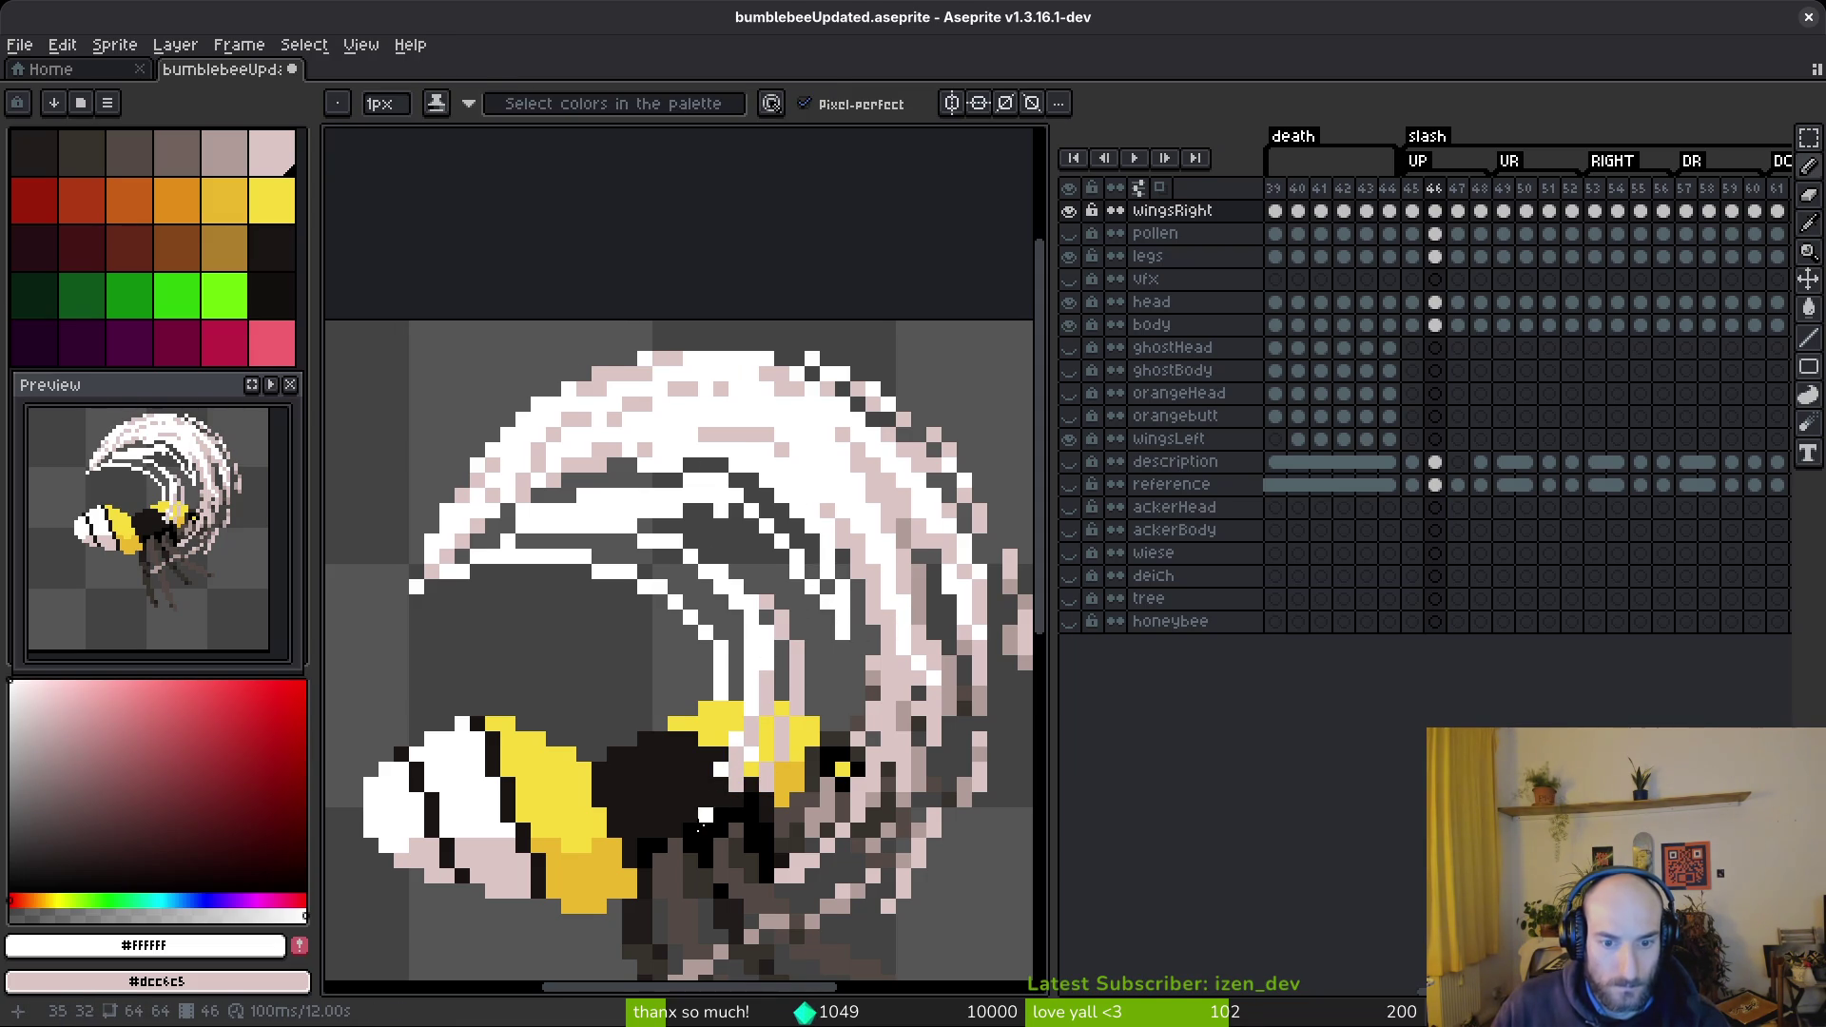
left_click_drag(826, 639, 775, 802)
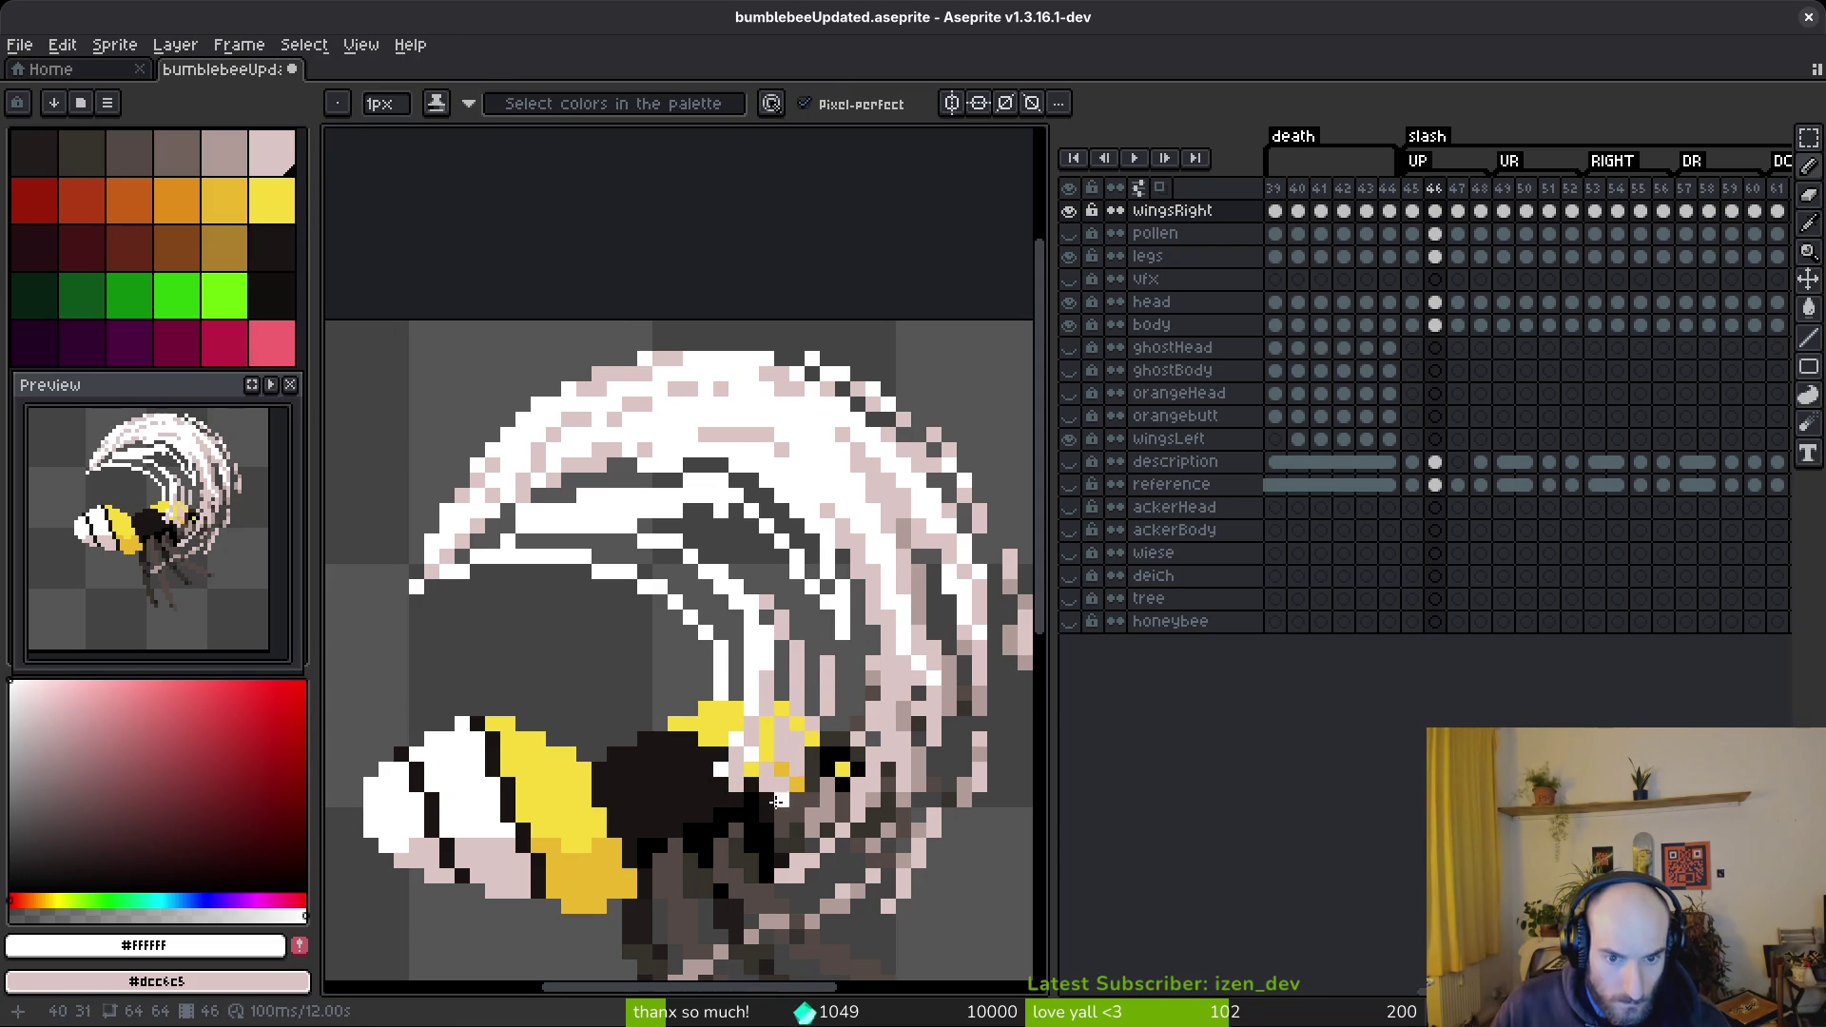
key("ctrl+z")
key("ctrl+z")
left_click_drag(811, 729, 807, 610)
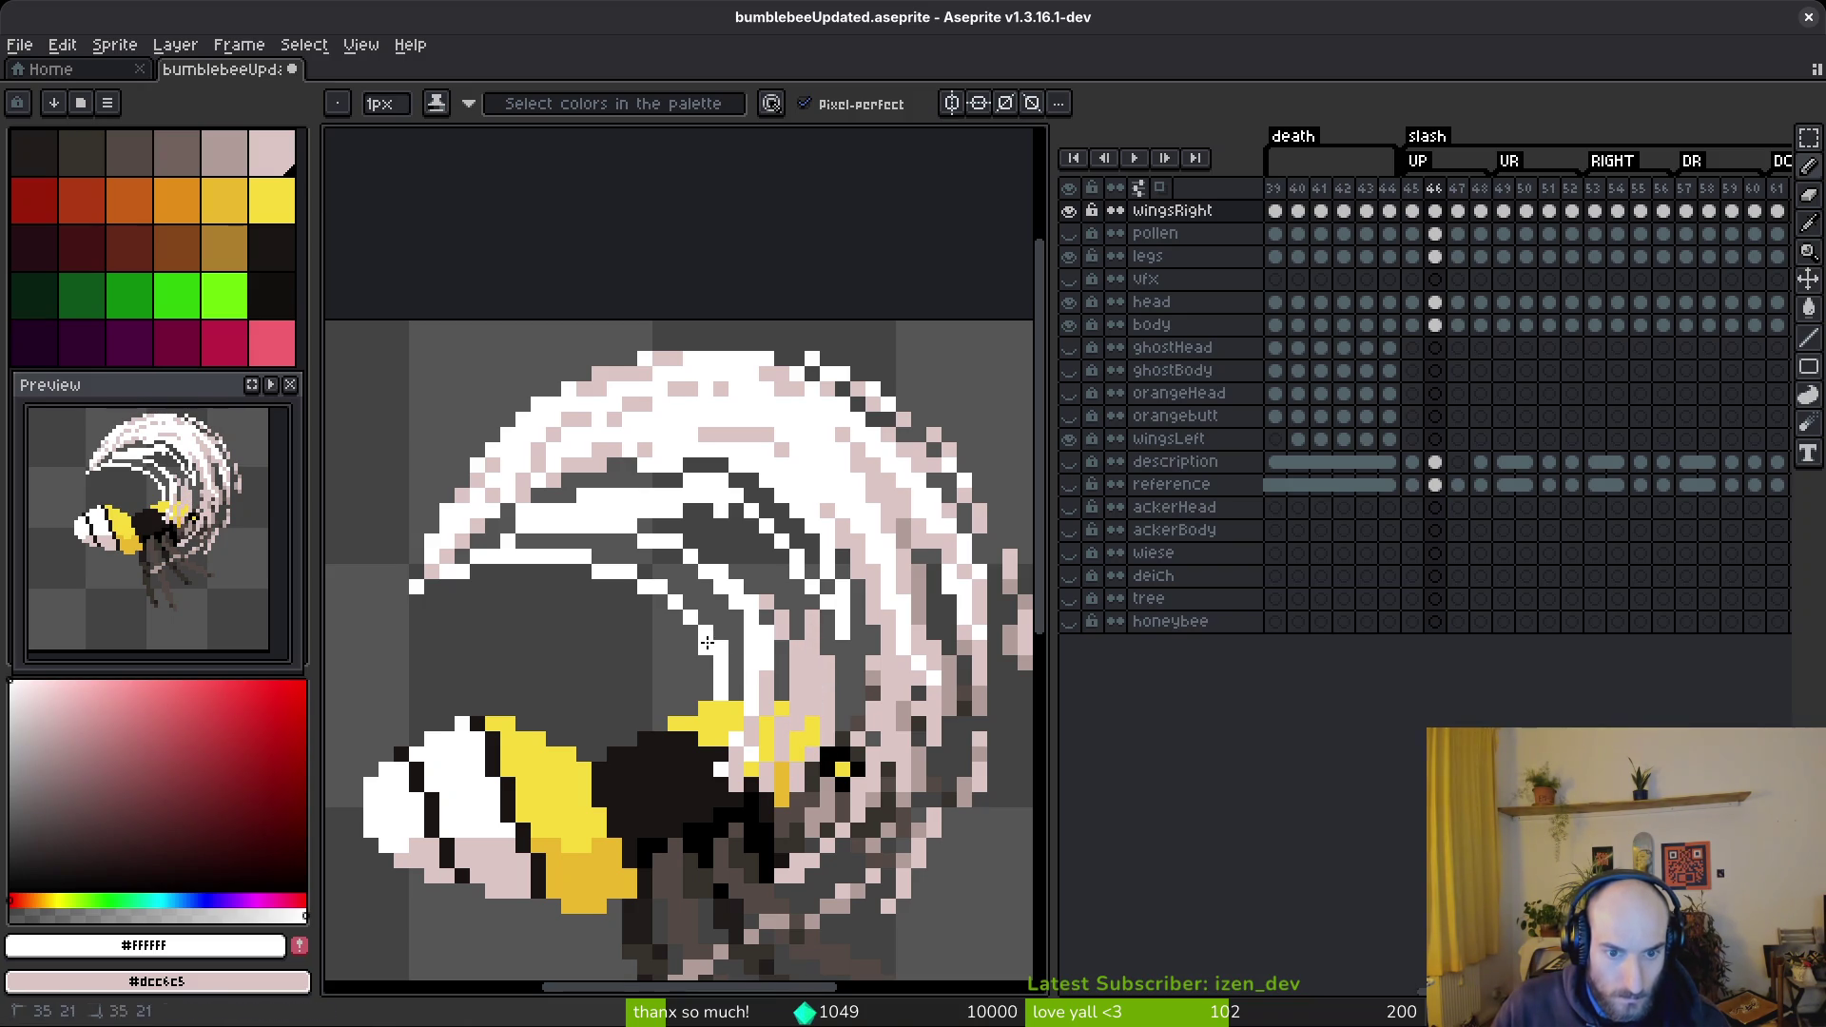
mouse_move(607, 525)
left_mouse_down()
mouse_move(569, 533)
mouse_move(713, 585)
mouse_move(728, 609)
mouse_move(721, 593)
mouse_move(751, 585)
mouse_move(849, 631)
left_mouse_up()
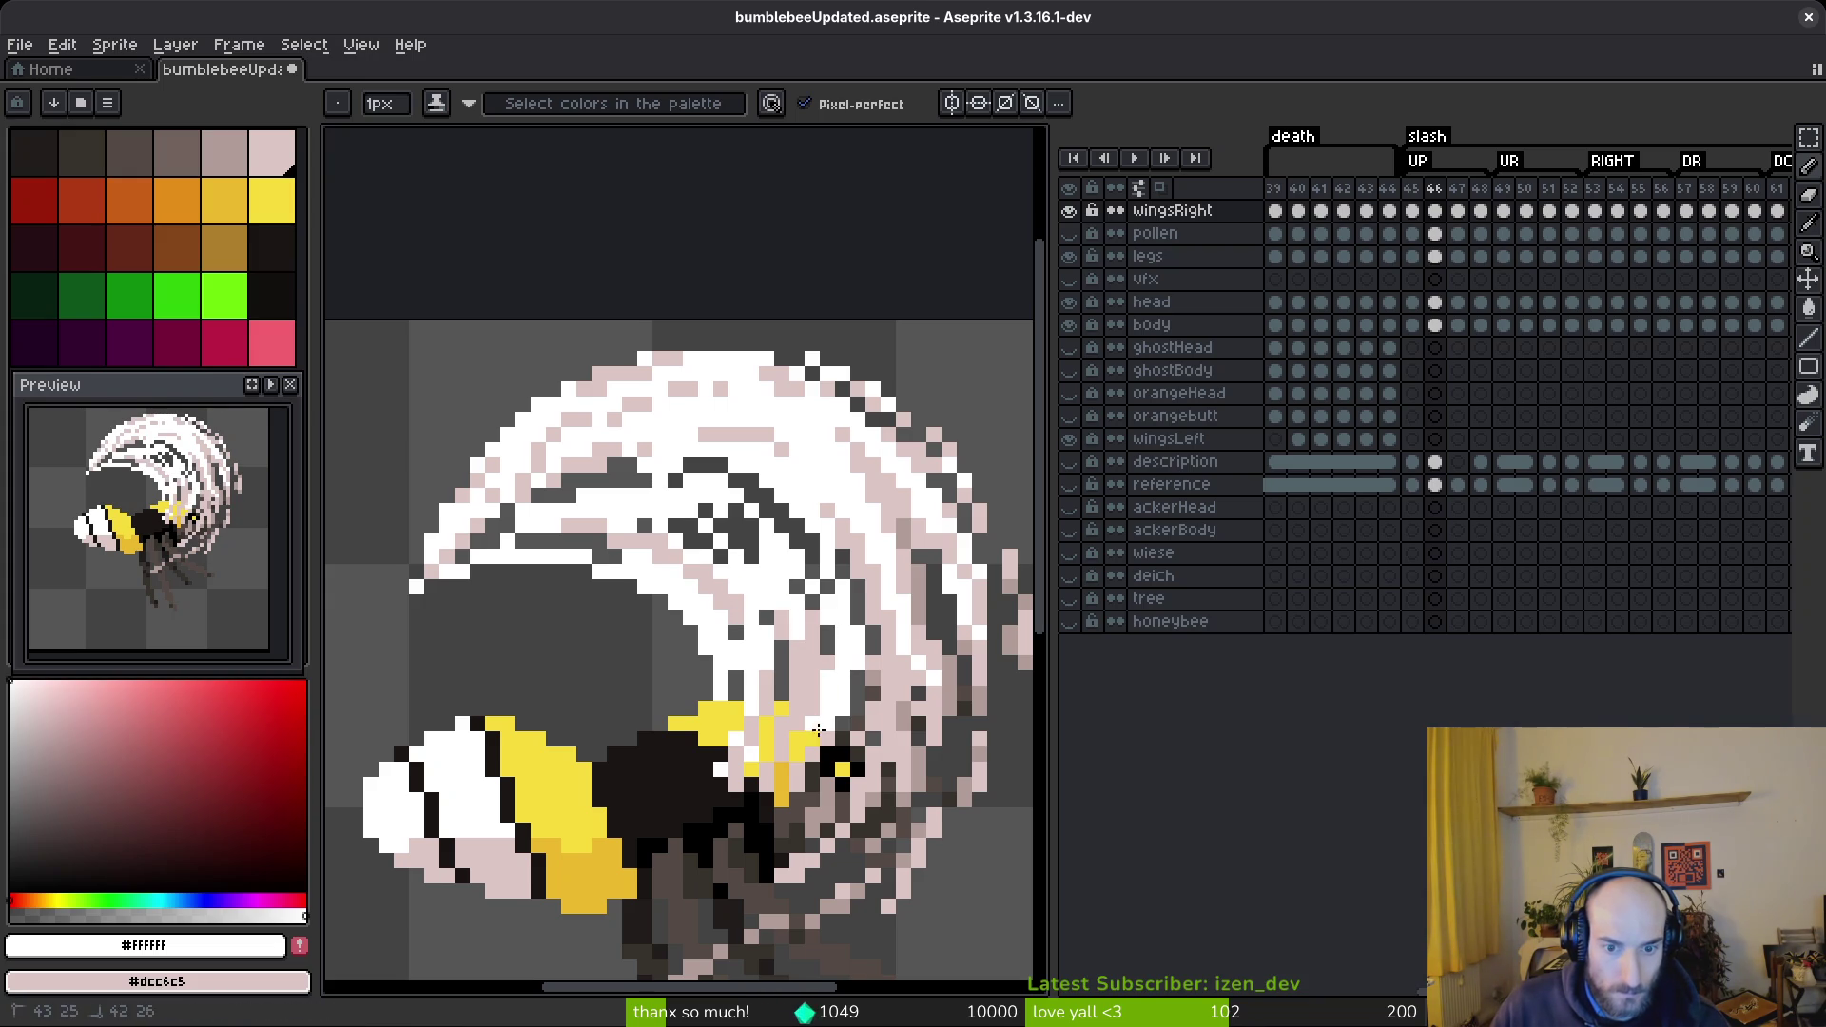
left_click_drag(820, 765, 848, 720)
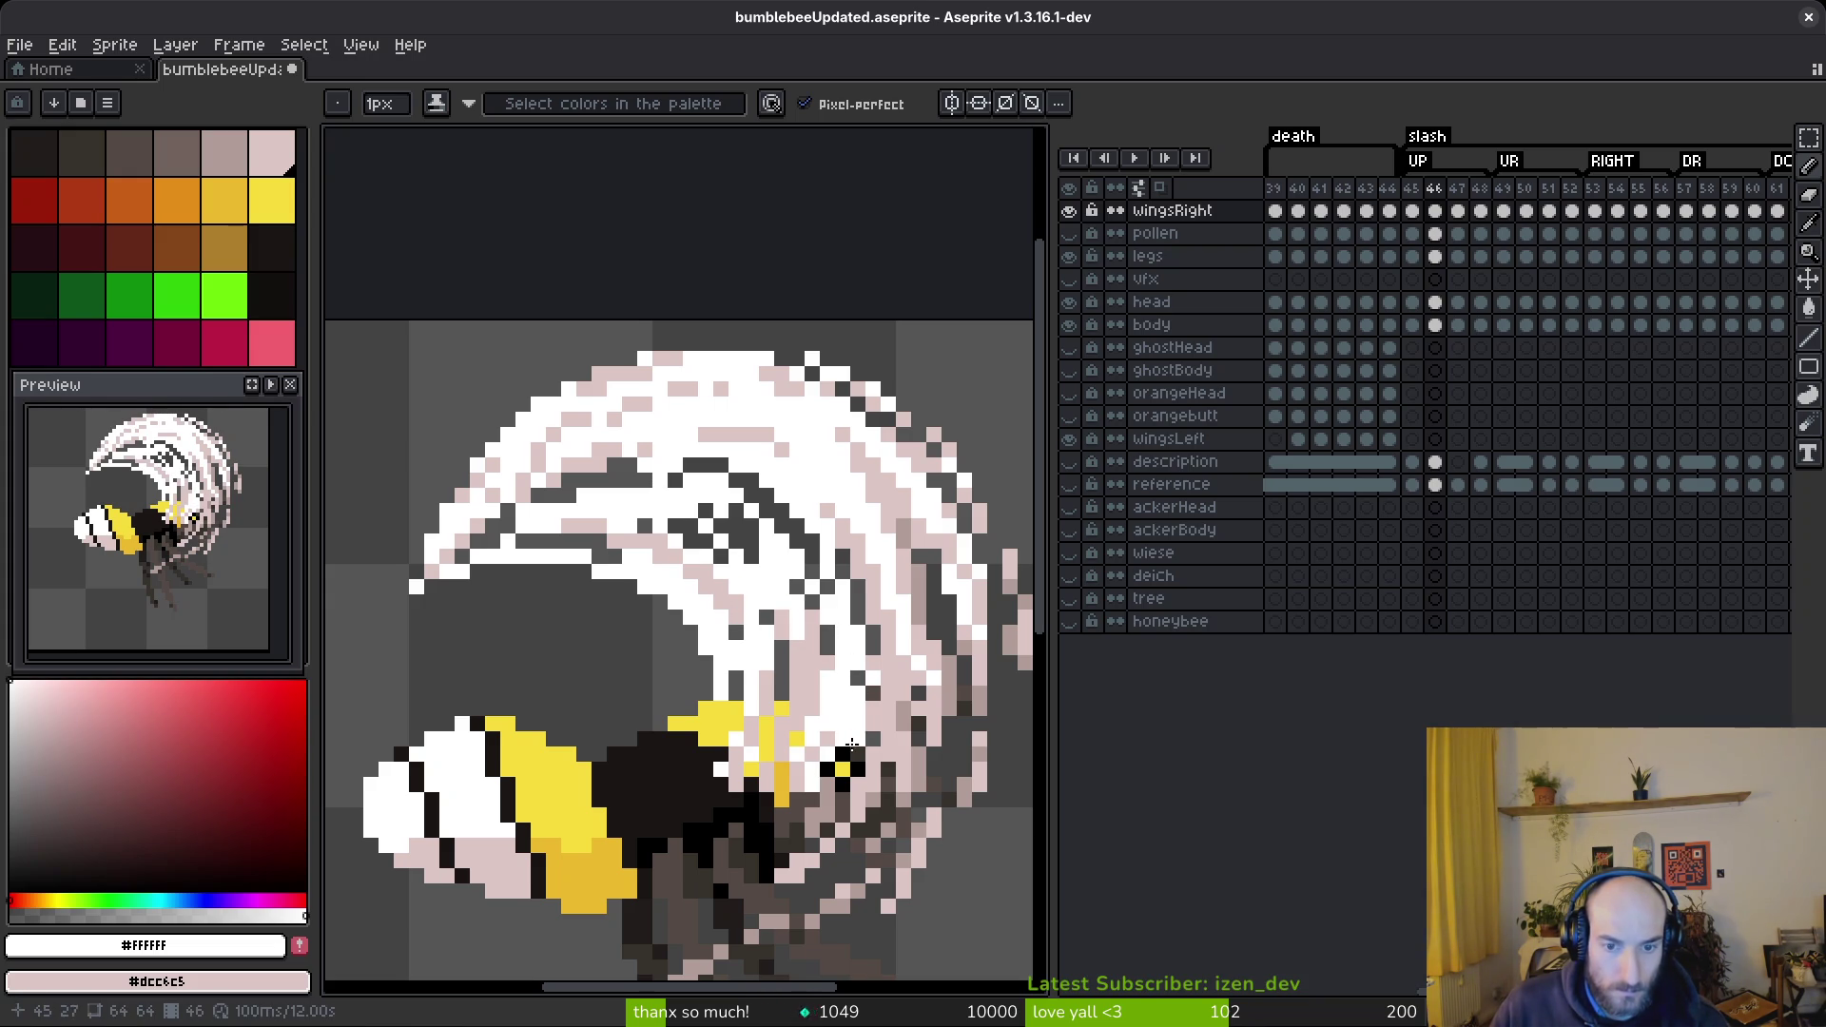
- Lighten dark upper-wing pixels and leave a diagonal line of dark gaps
mouse_move(809, 537)
left_mouse_down()
mouse_move(776, 505)
mouse_move(834, 599)
mouse_move(787, 571)
mouse_move(751, 477)
left_mouse_up()
left_click(760, 490)
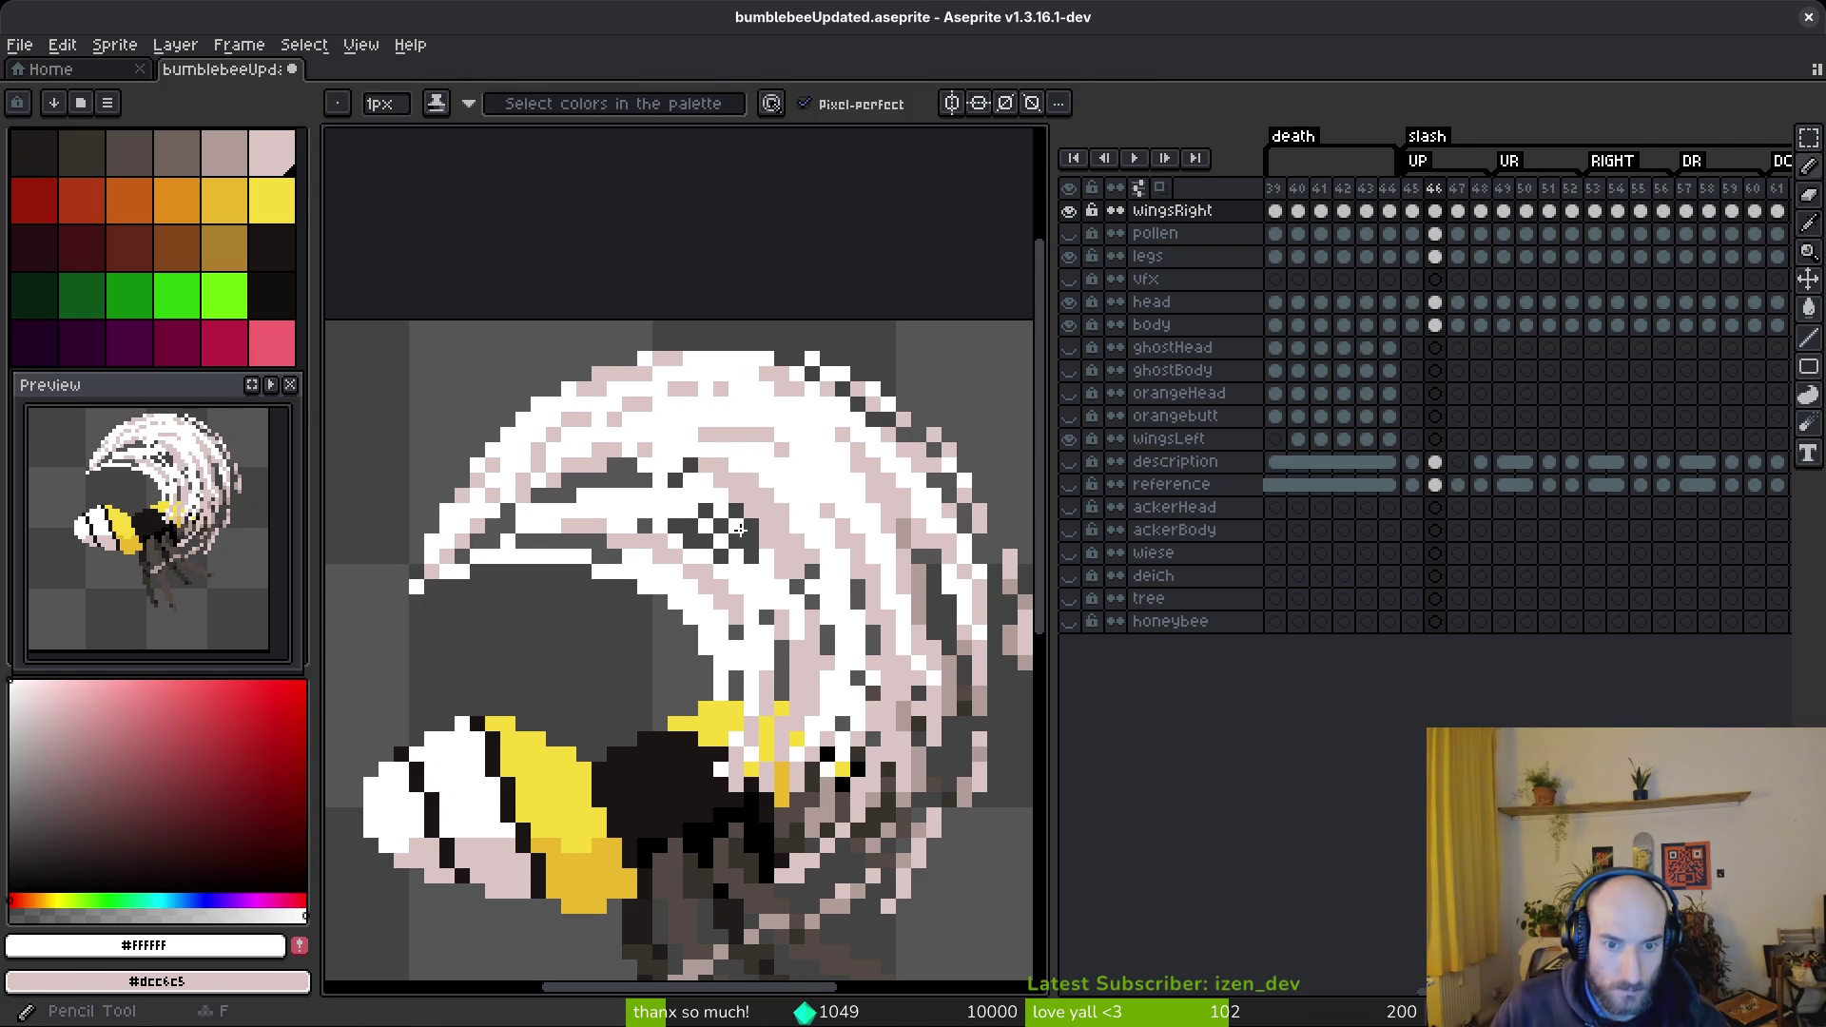
mouse_move(732, 528)
left_mouse_down()
mouse_move(692, 500)
mouse_move(715, 539)
left_mouse_up()
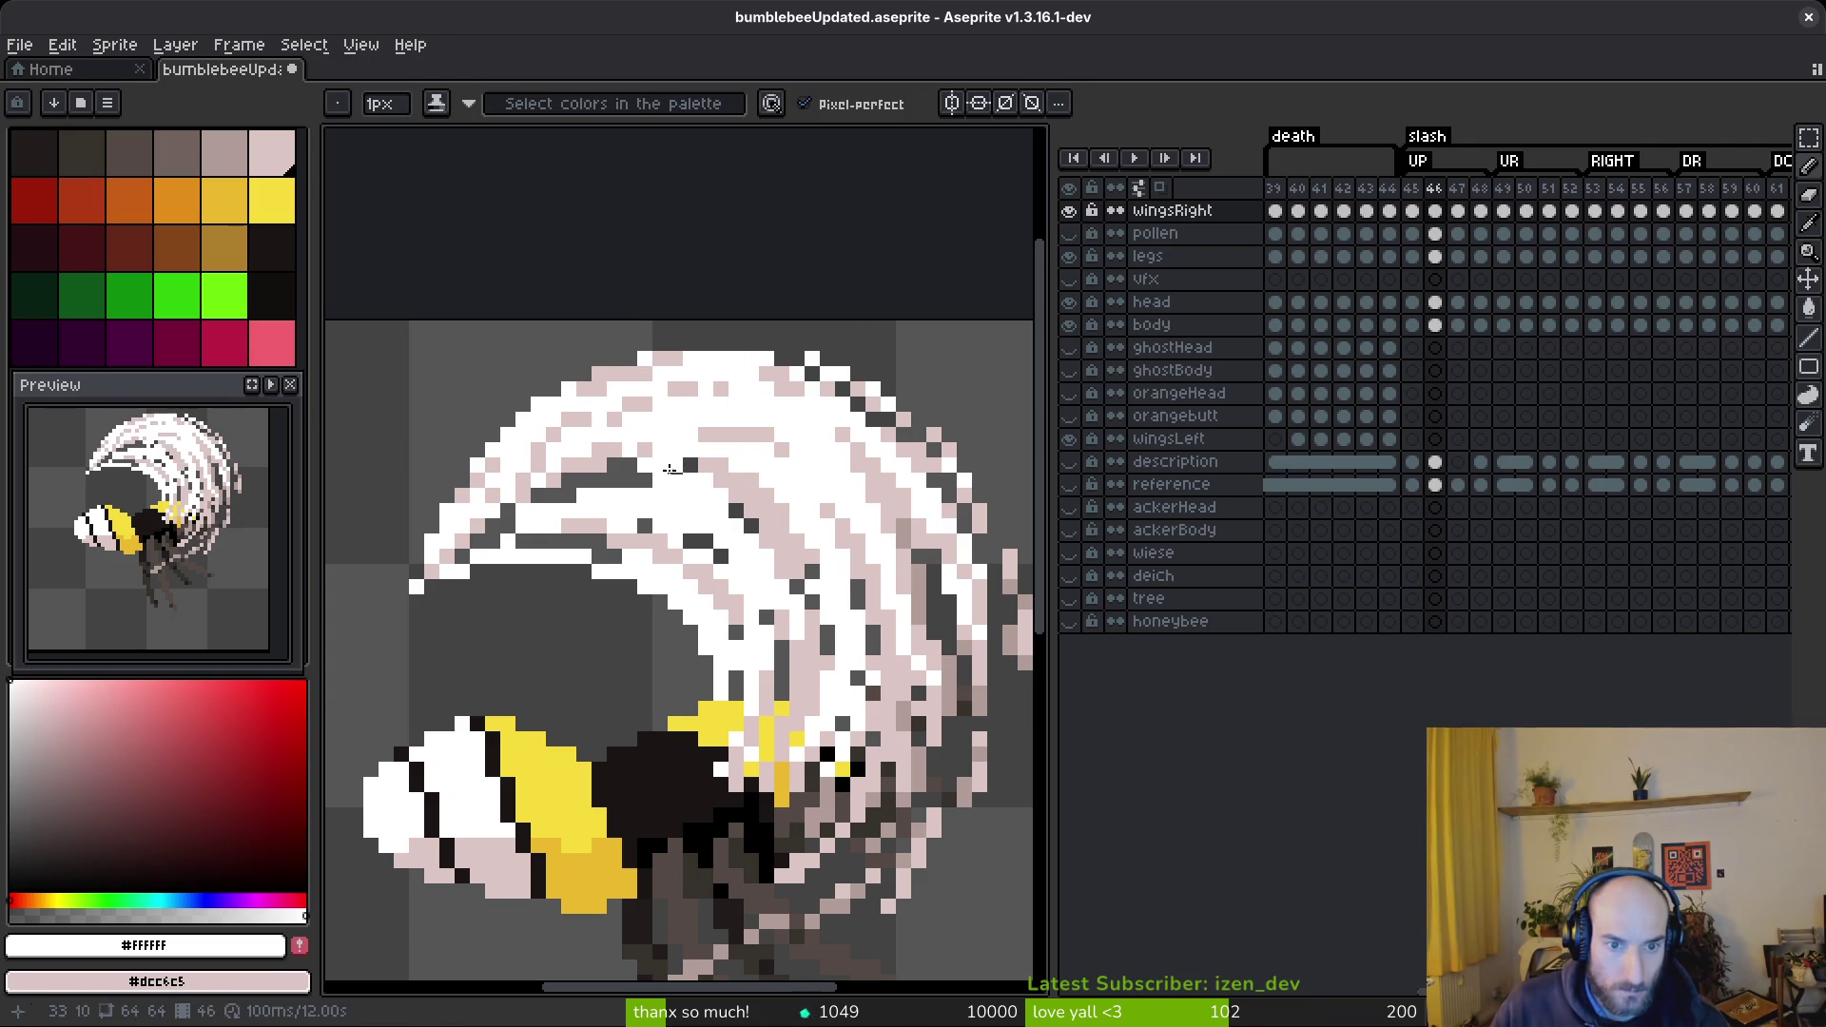
left_click_drag(668, 475, 603, 473)
mouse_move(523, 518)
left_mouse_down()
mouse_move(487, 546)
mouse_move(610, 477)
left_mouse_up()
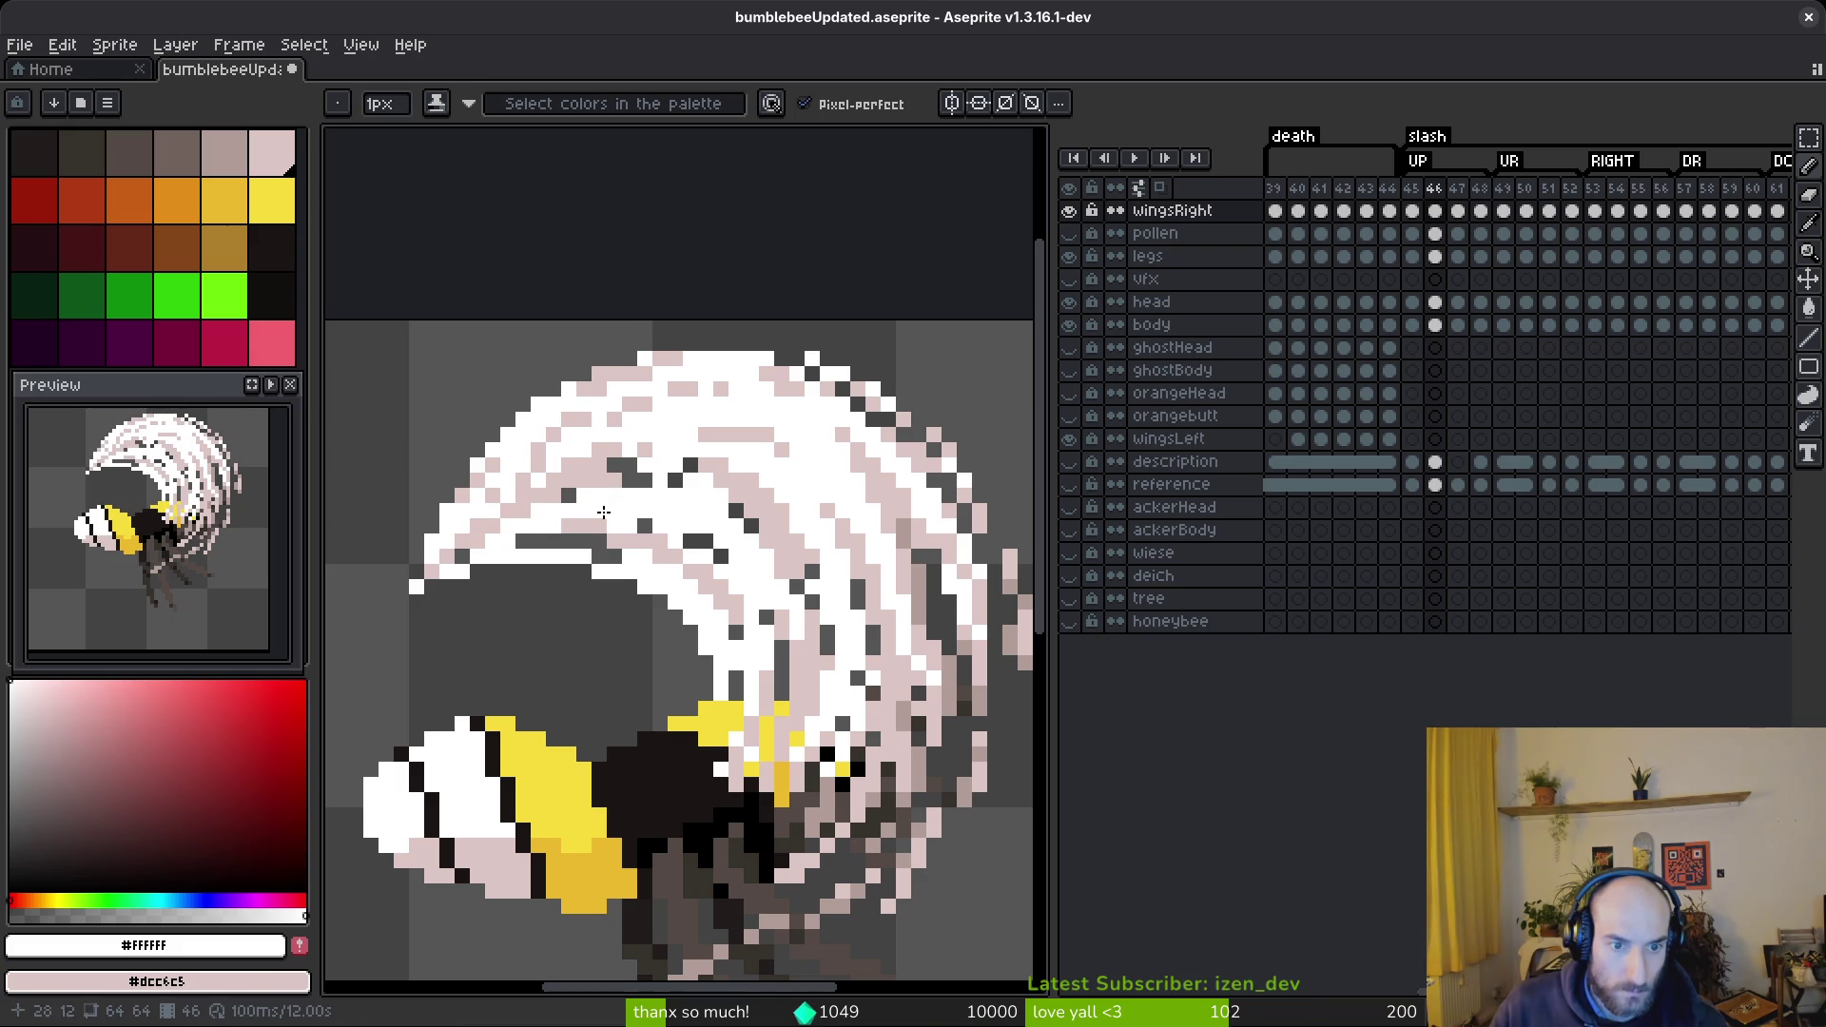
scroll(601, 552, "down", 8)
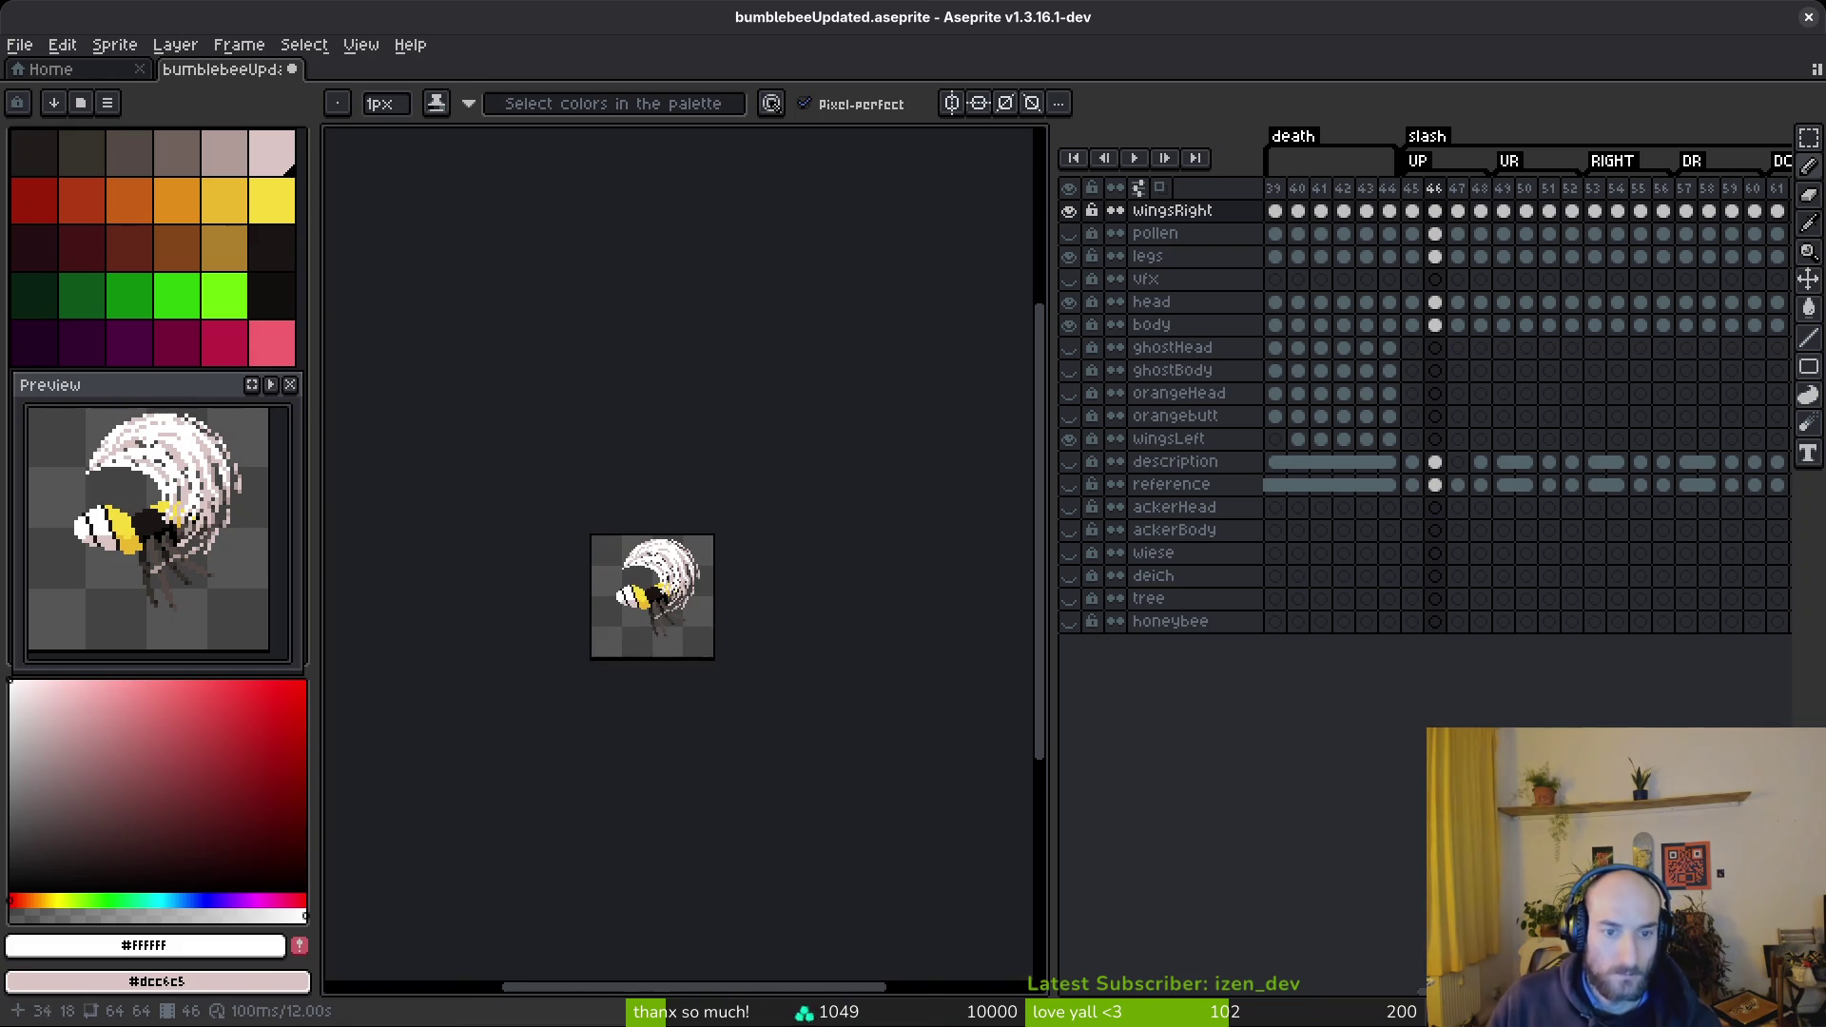
- Cover stray dark specks in frame 46's wing arc with white and pink
scroll(680, 647, "up", 5)
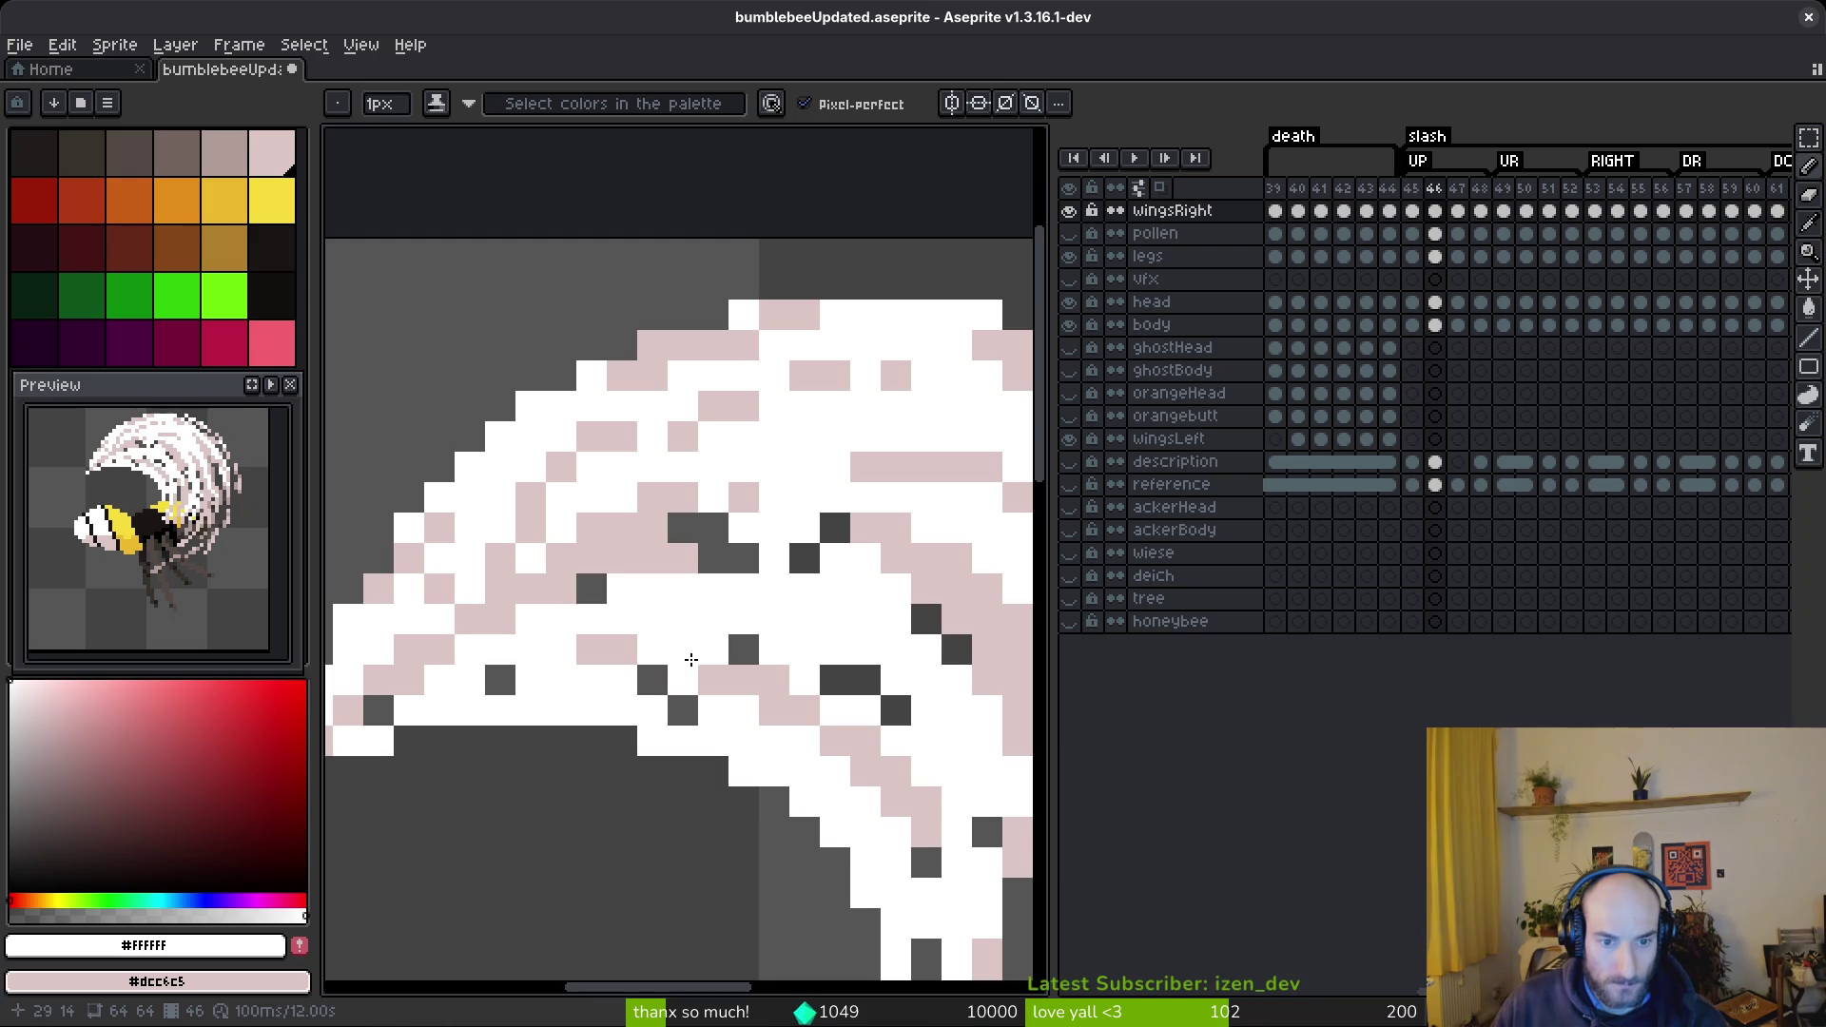
left_click_drag(807, 672, 888, 698)
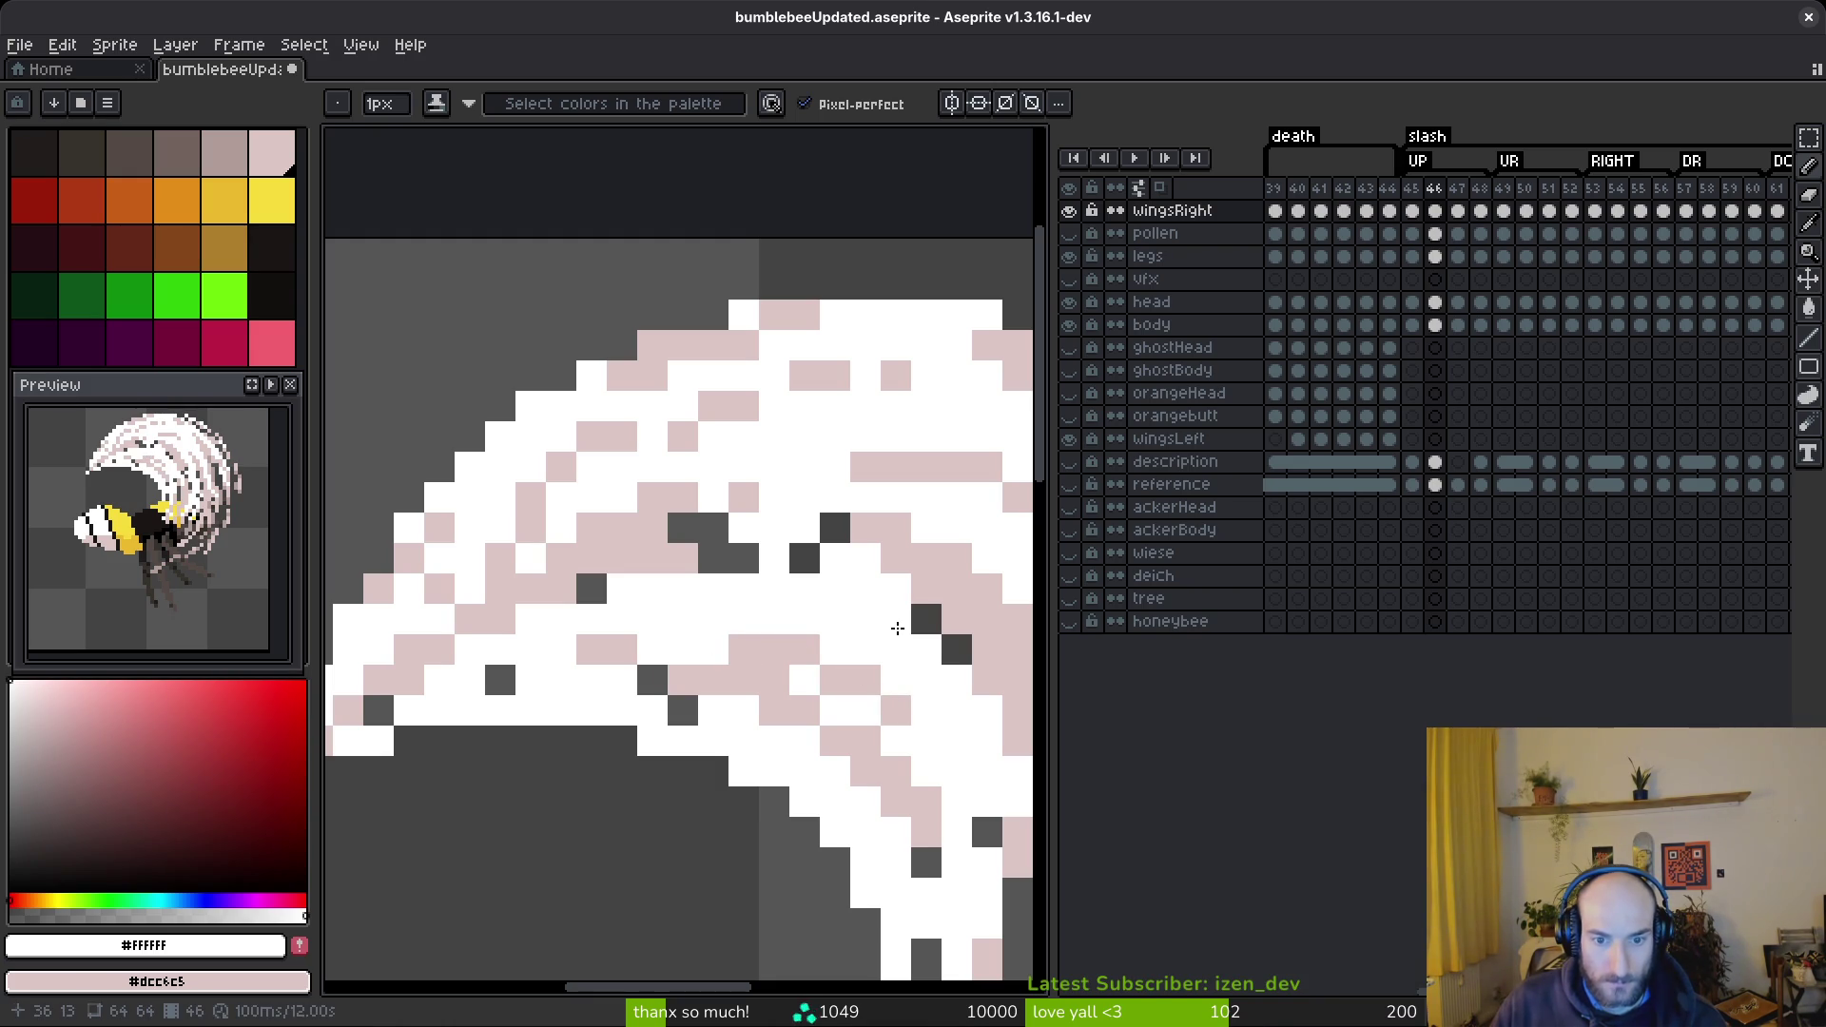
right_click(941, 644)
left_click(835, 529)
left_click(805, 559)
mouse_move(683, 529)
left_mouse_down()
mouse_move(713, 529)
mouse_move(715, 556)
left_mouse_up()
left_click(592, 588)
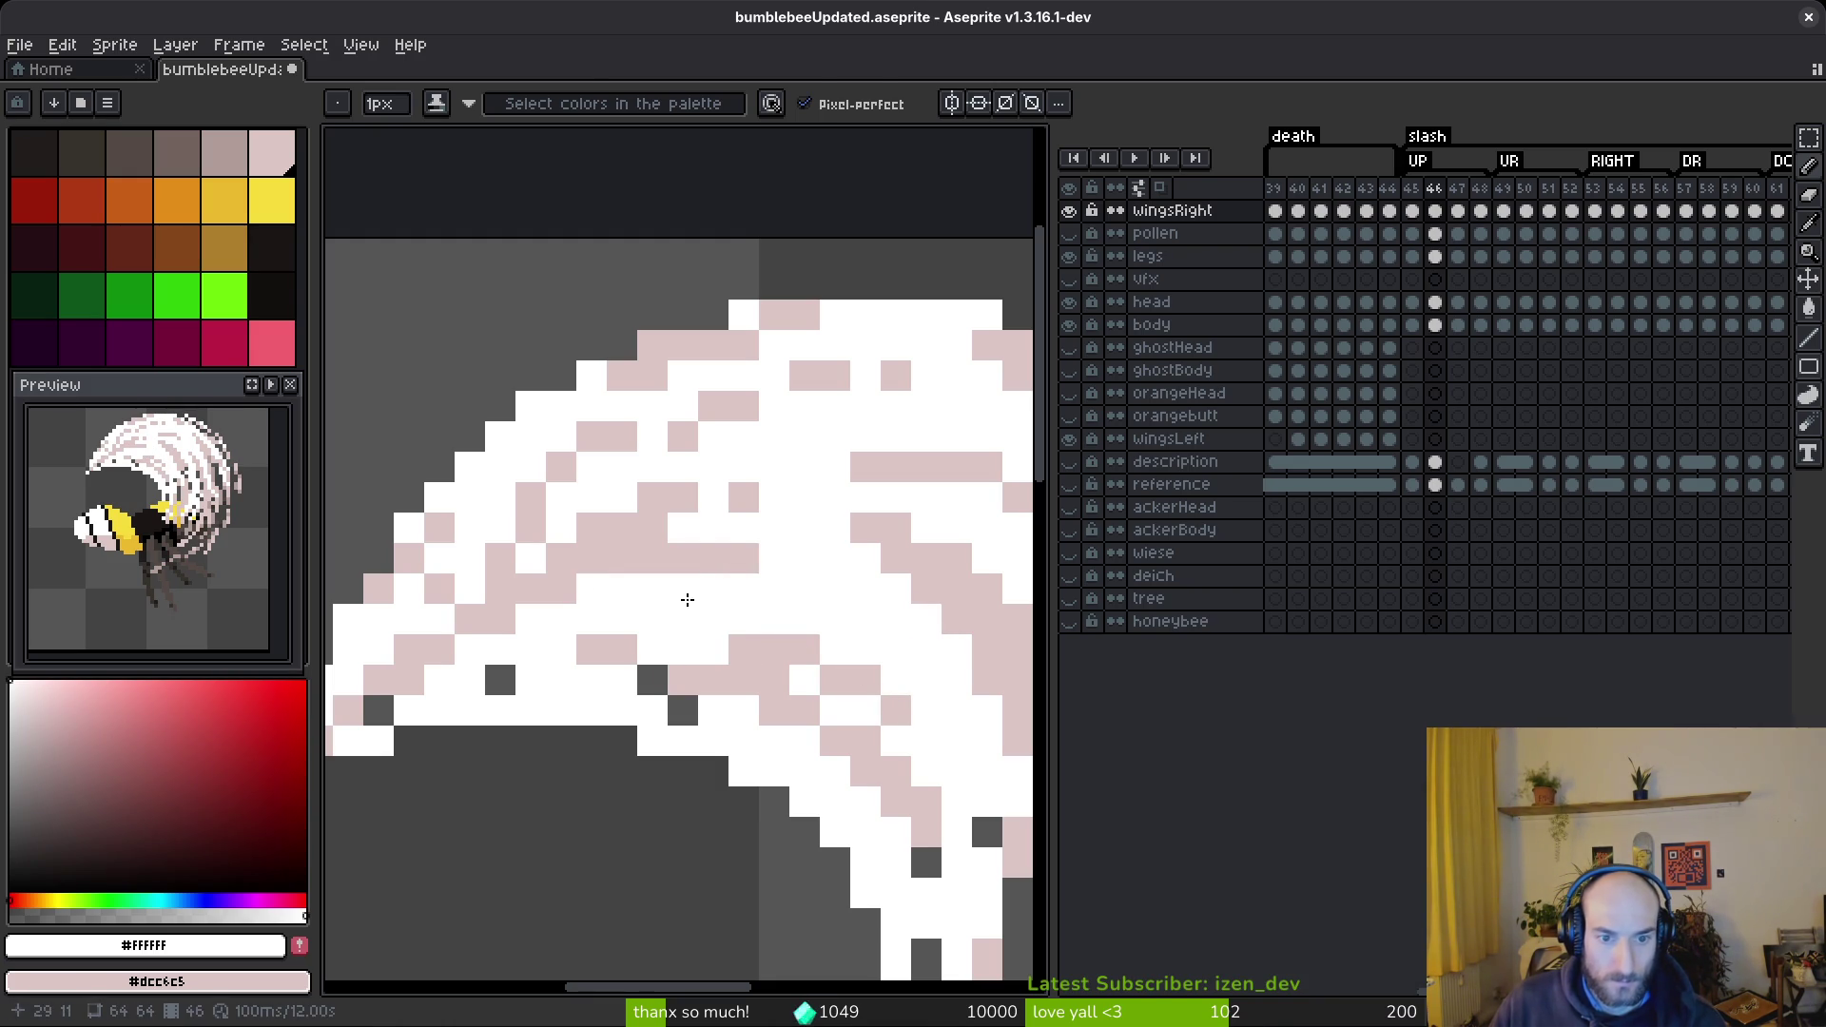
right_click(713, 557)
right_click(750, 561)
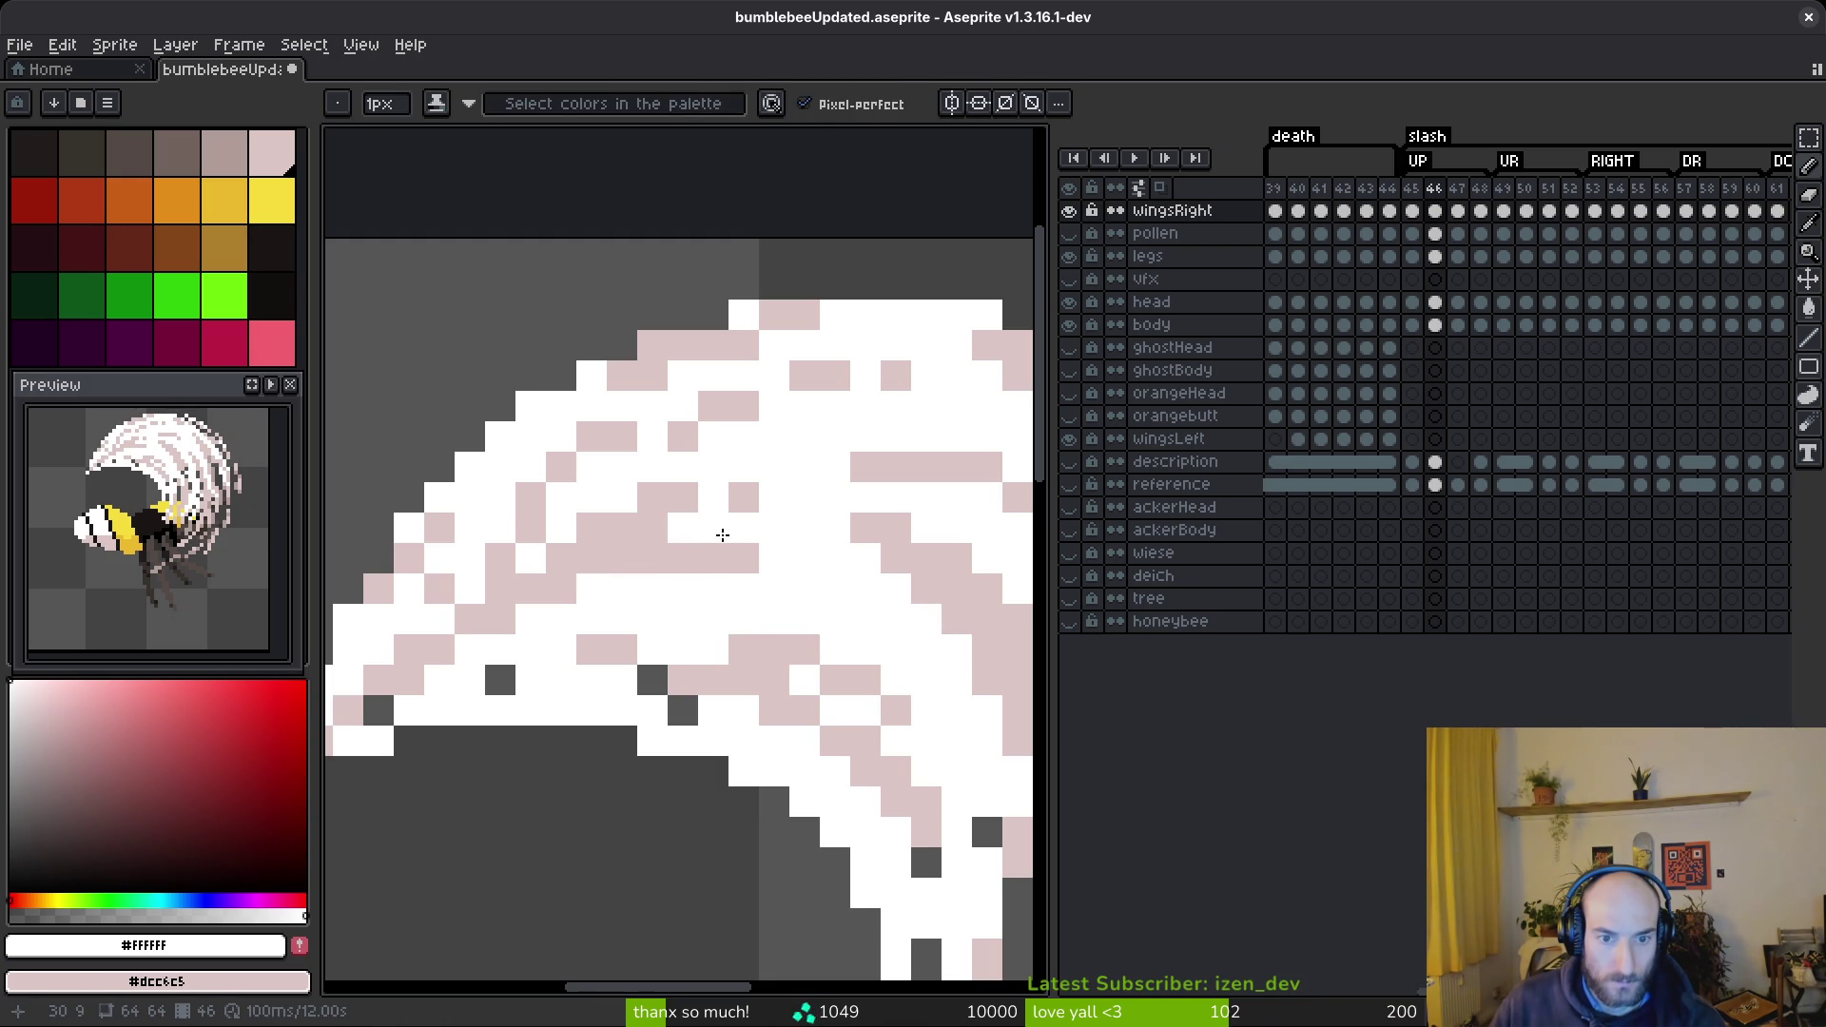
right_click(713, 528)
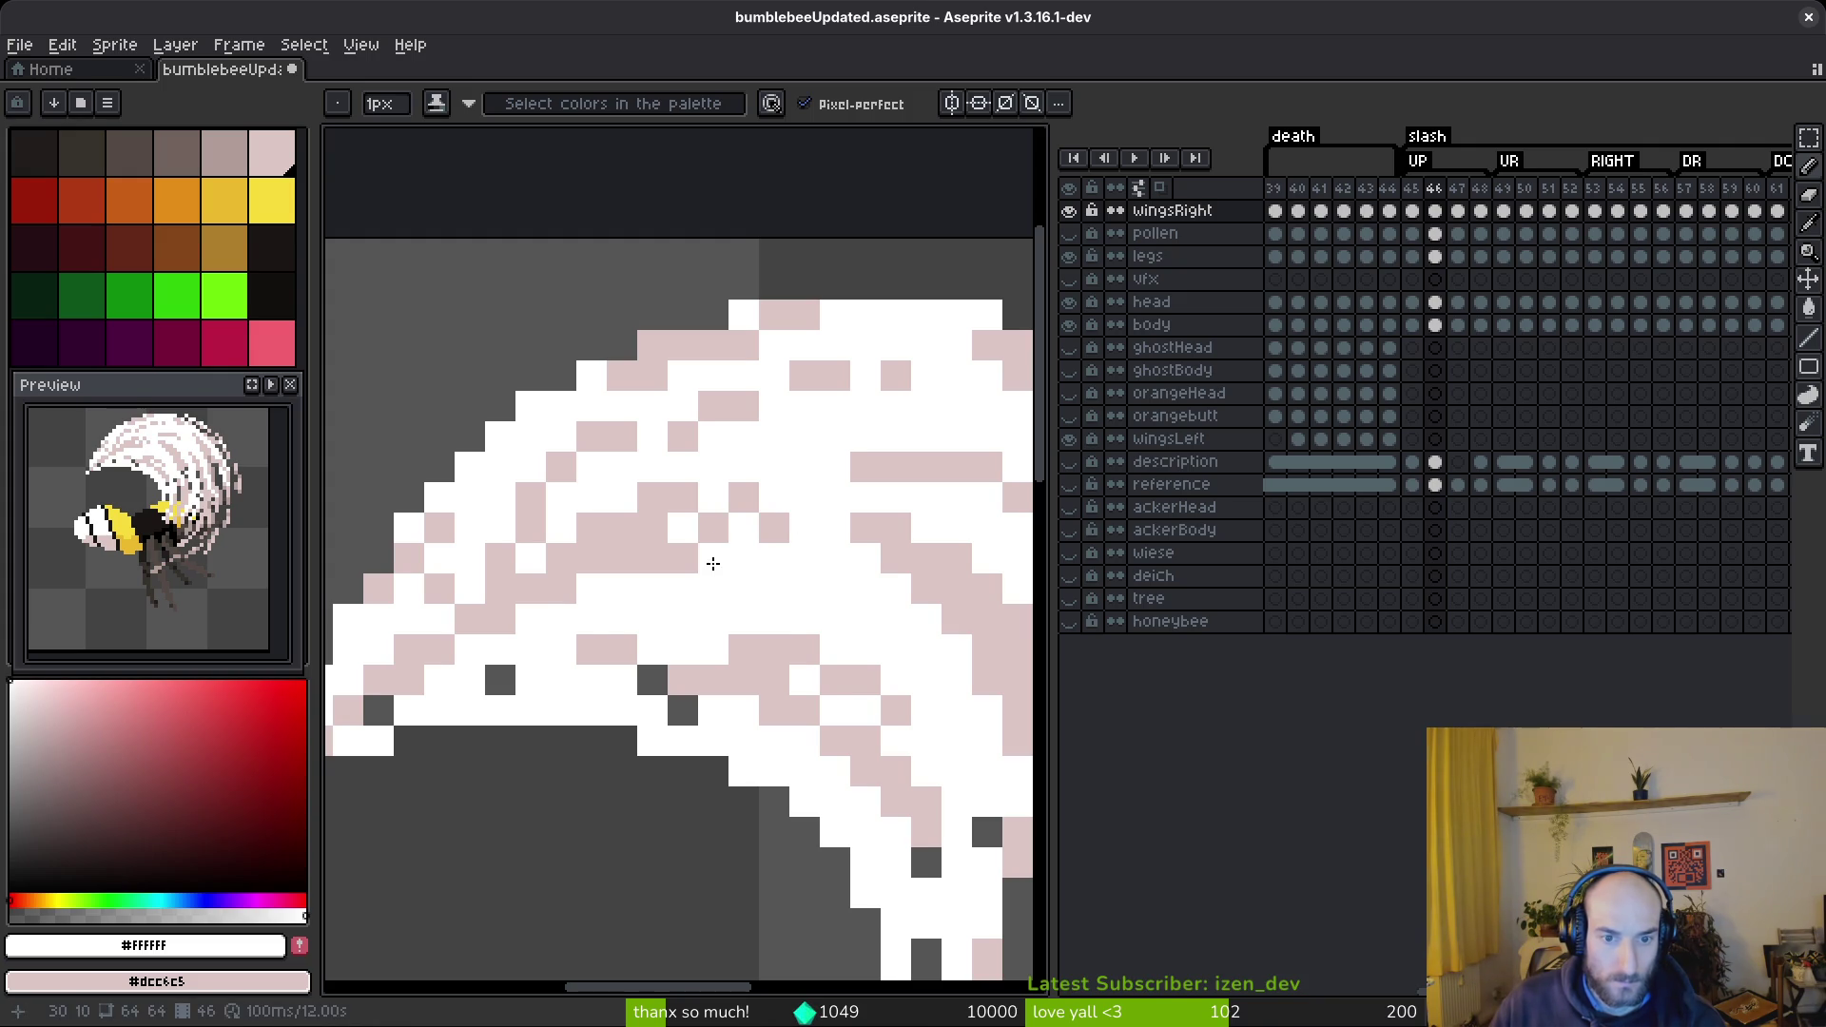
- Erase a white pixel and a diagonal run along the arc's inner edge
scroll(713, 565, "down", 1)
scroll(590, 619, "up", 1)
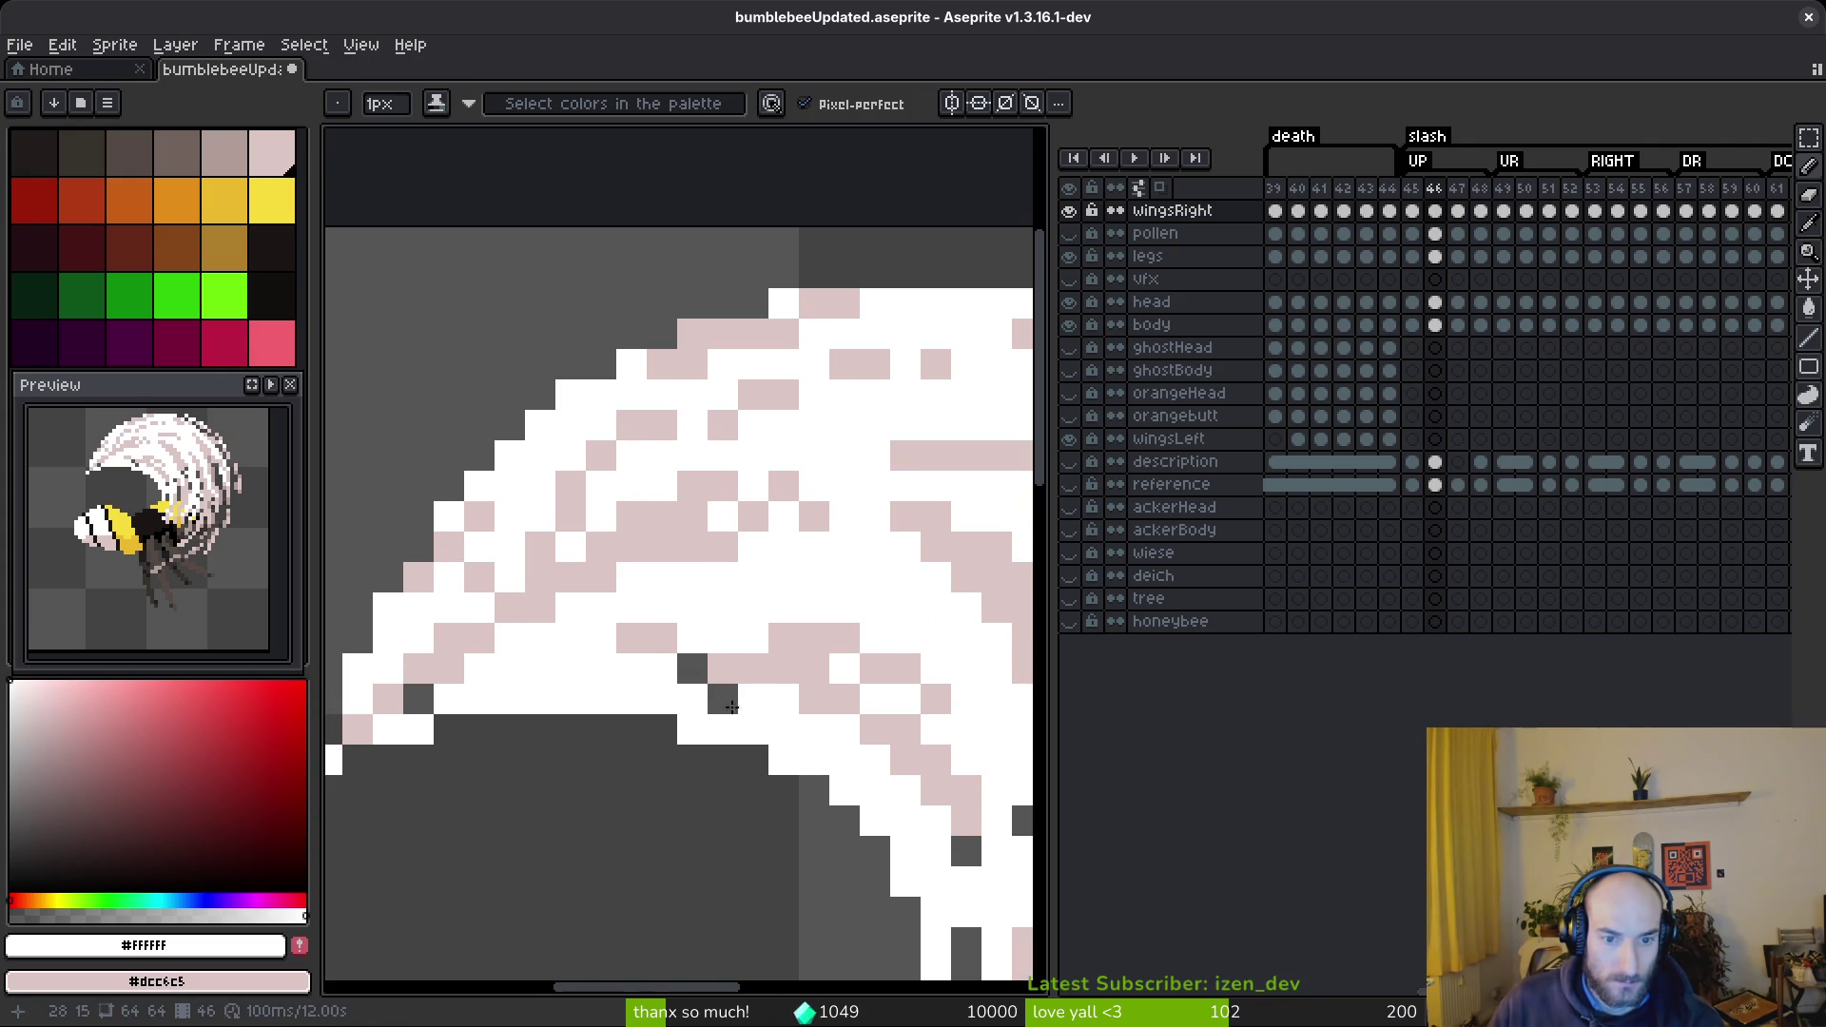
scroll(644, 707, "down", 3)
scroll(555, 590, "up", 2)
scroll(556, 590, "down", 3)
scroll(666, 571, "up", 4)
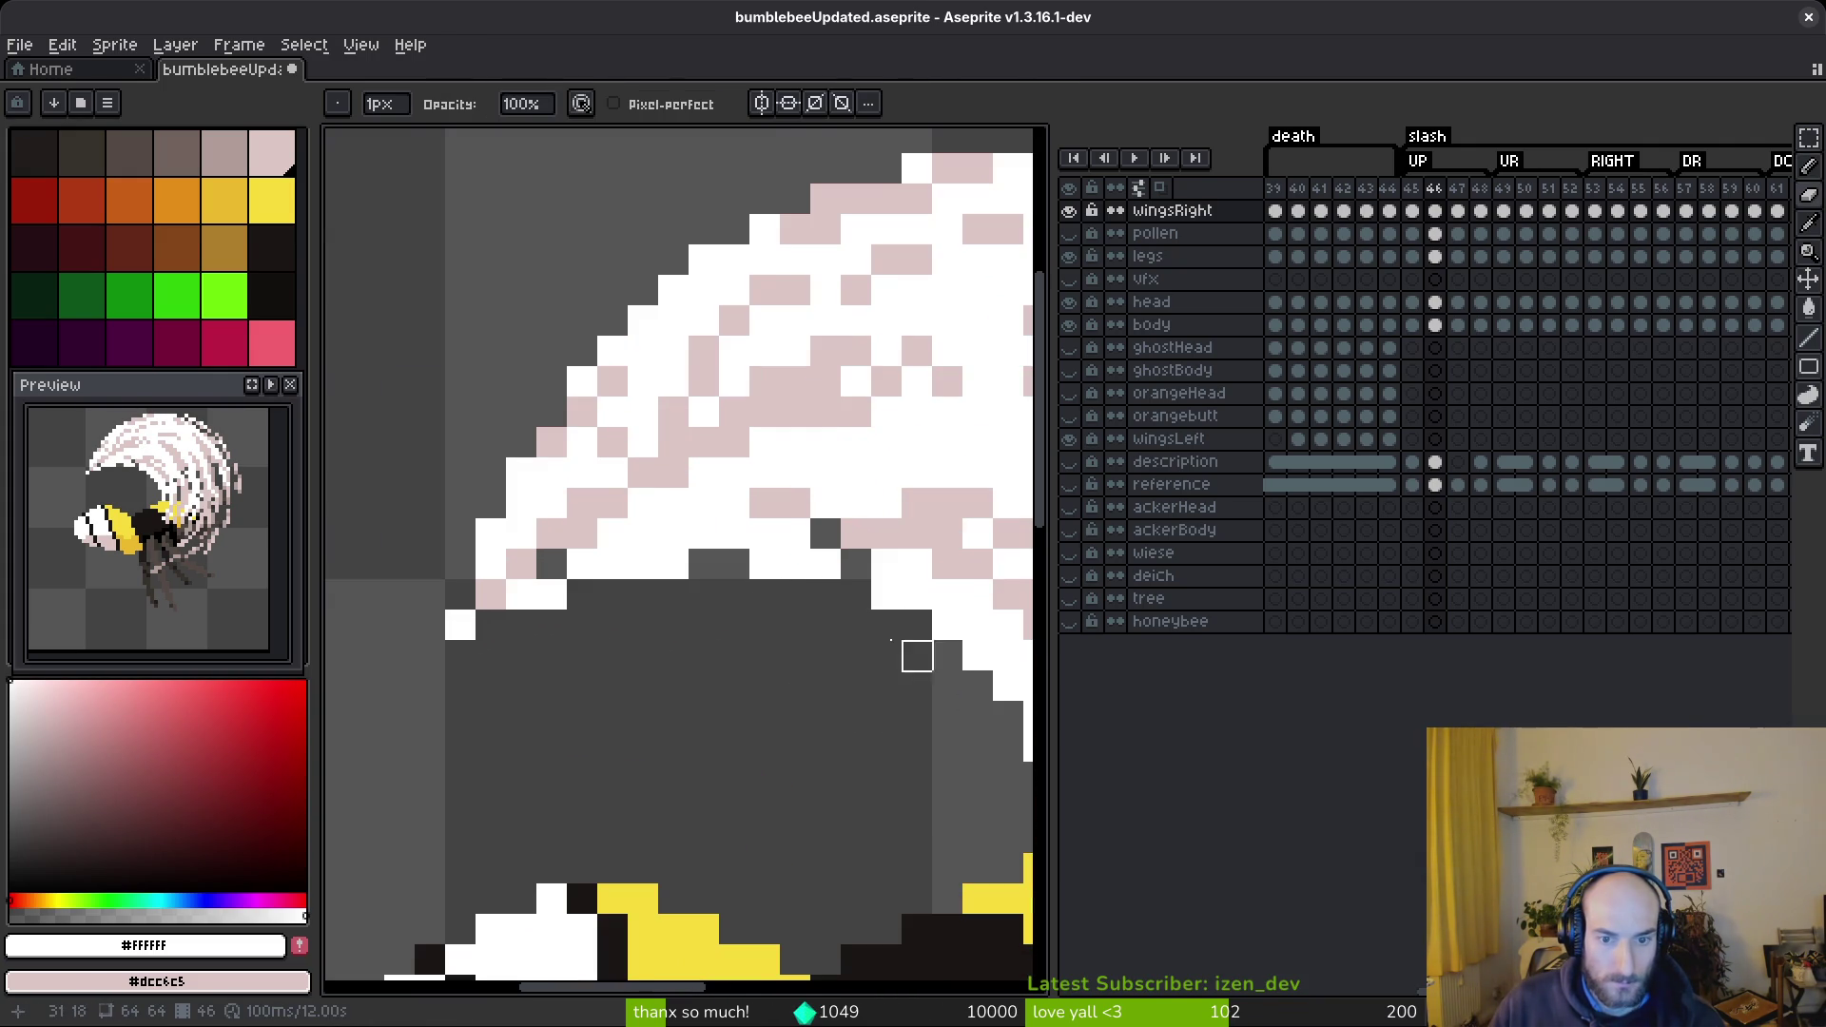
scroll(917, 655, "up", 1)
scroll(609, 552, "down", 1)
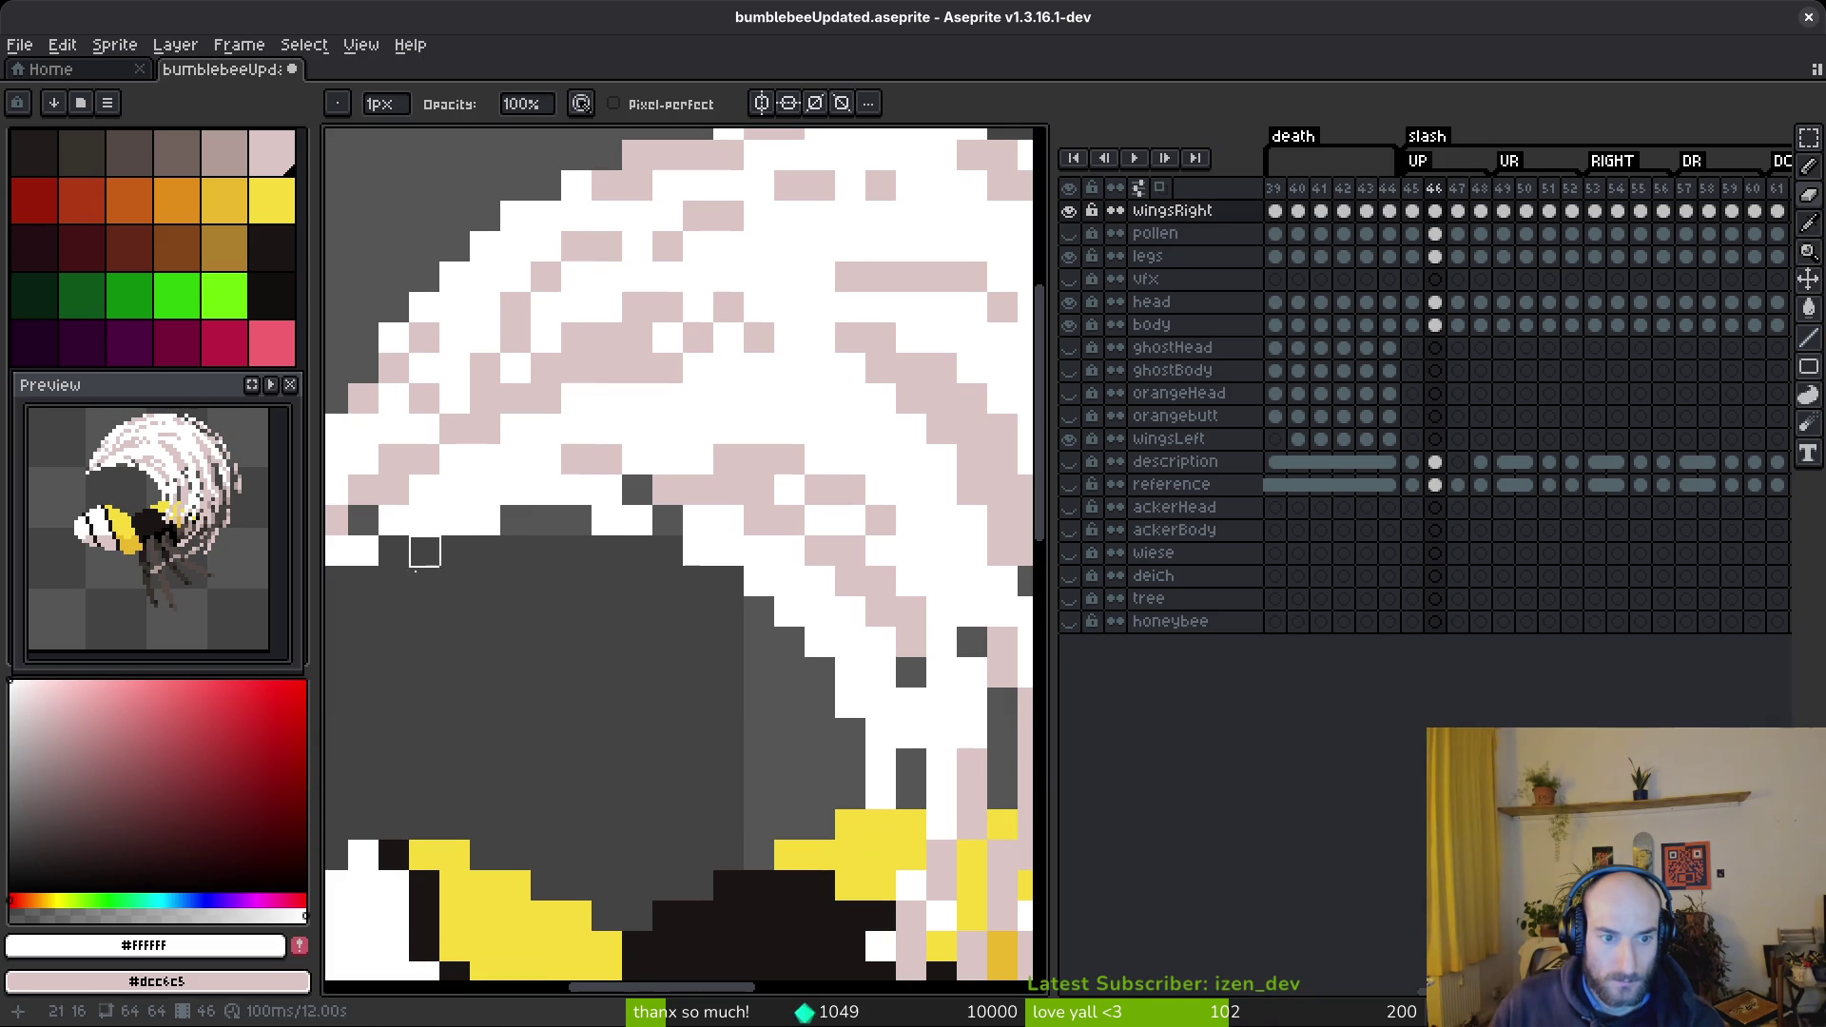
left_click(698, 552)
mouse_move(760, 582)
left_mouse_down()
mouse_move(808, 628)
mouse_move(881, 794)
left_mouse_up()
- Zoom out to view the whole bee and advance to frame 47
scroll(748, 577, "down", 3)
key("e")
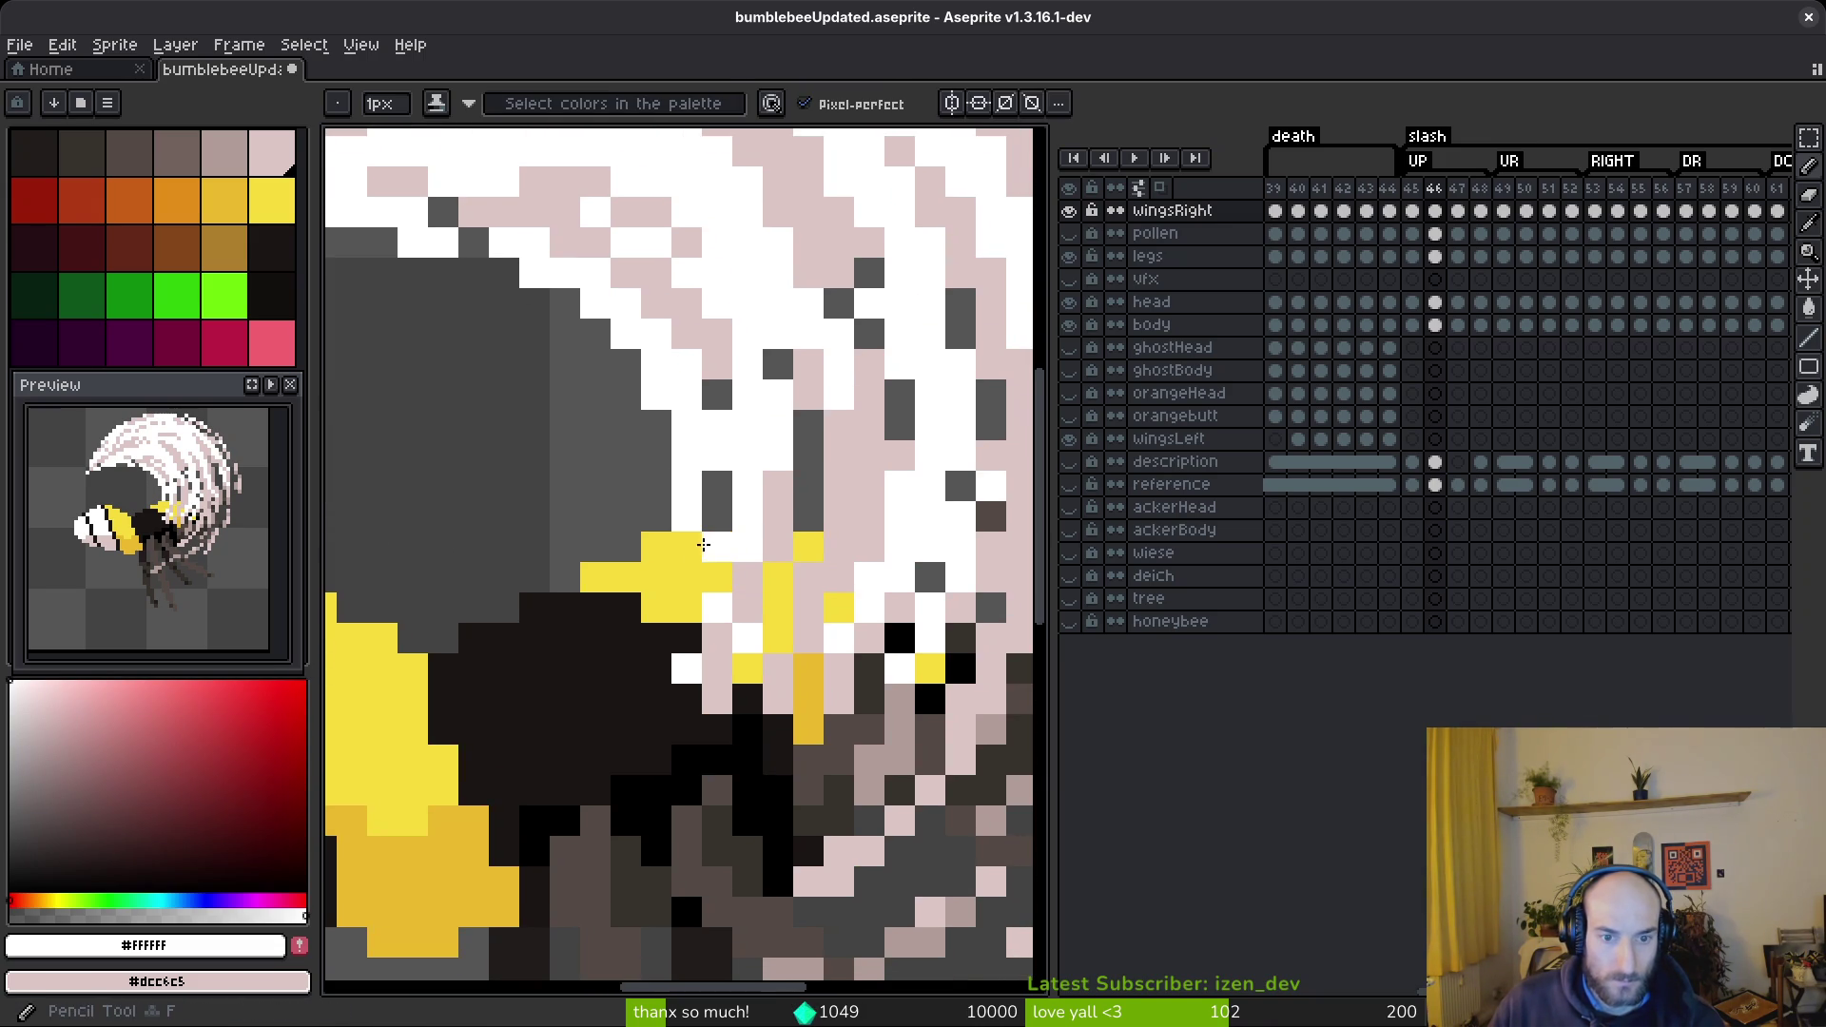
scroll(747, 577, "down", 4)
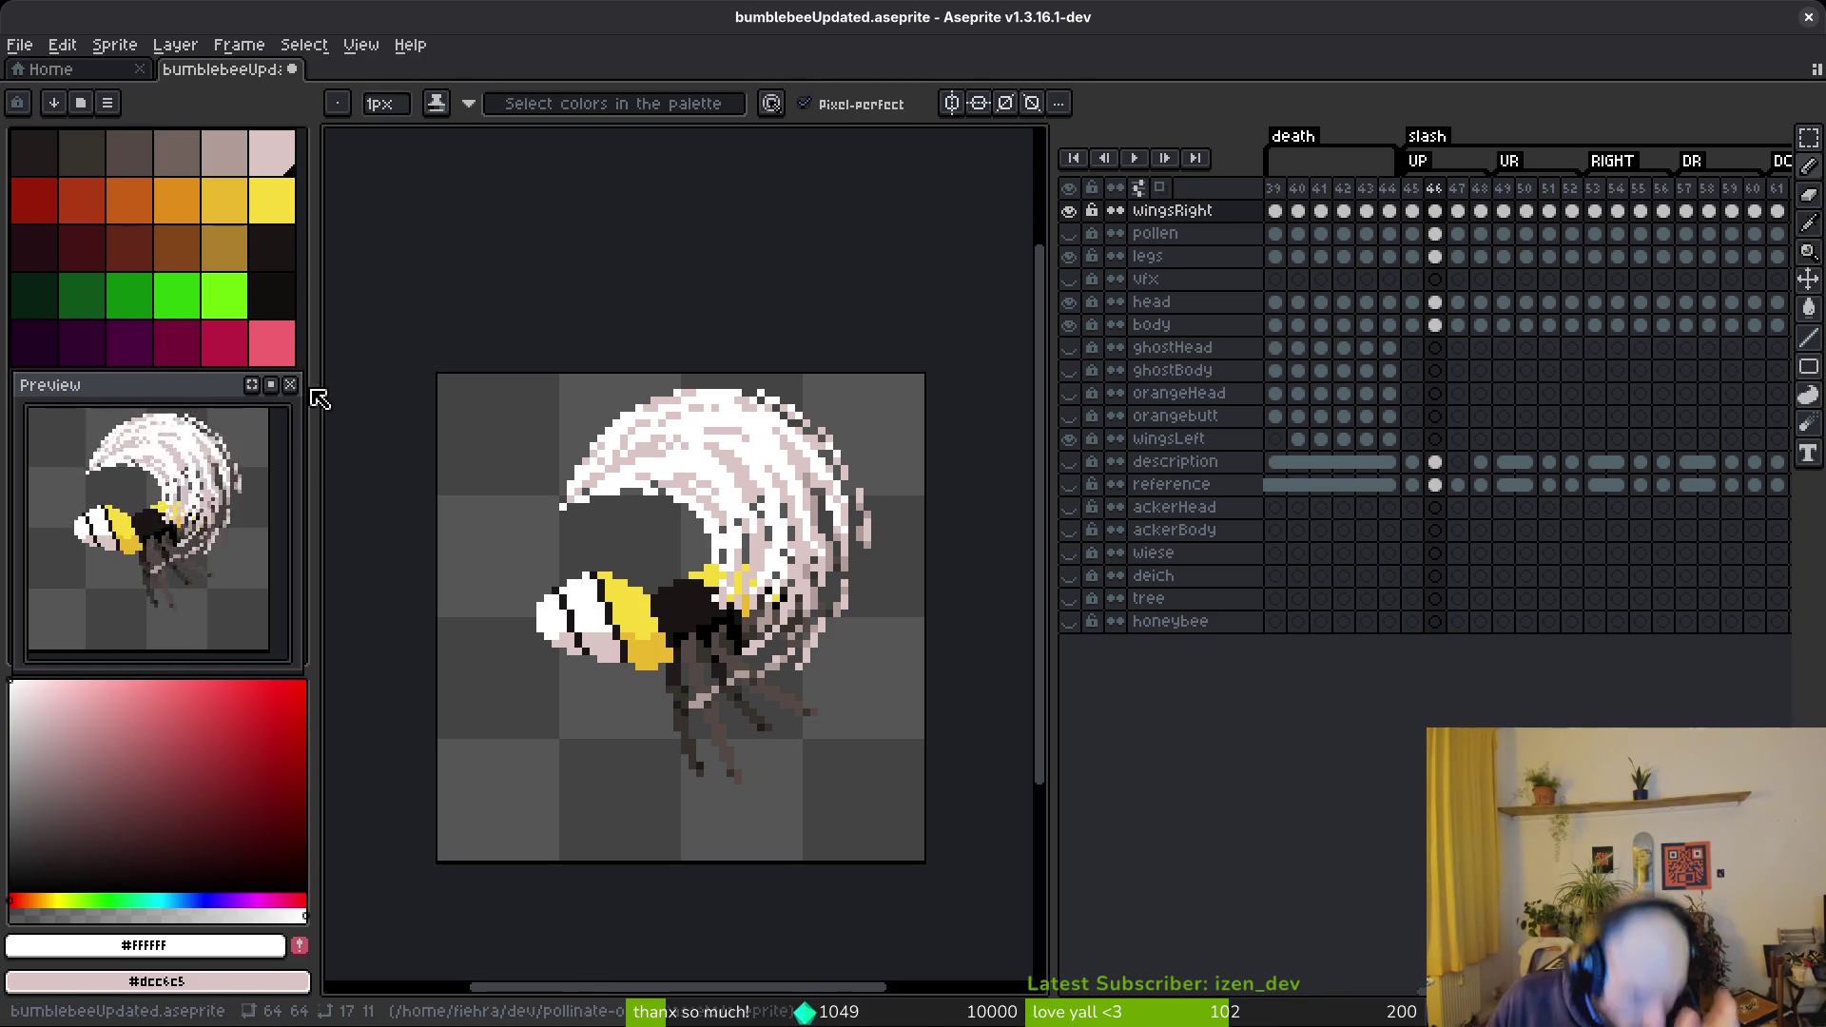
key("Right")
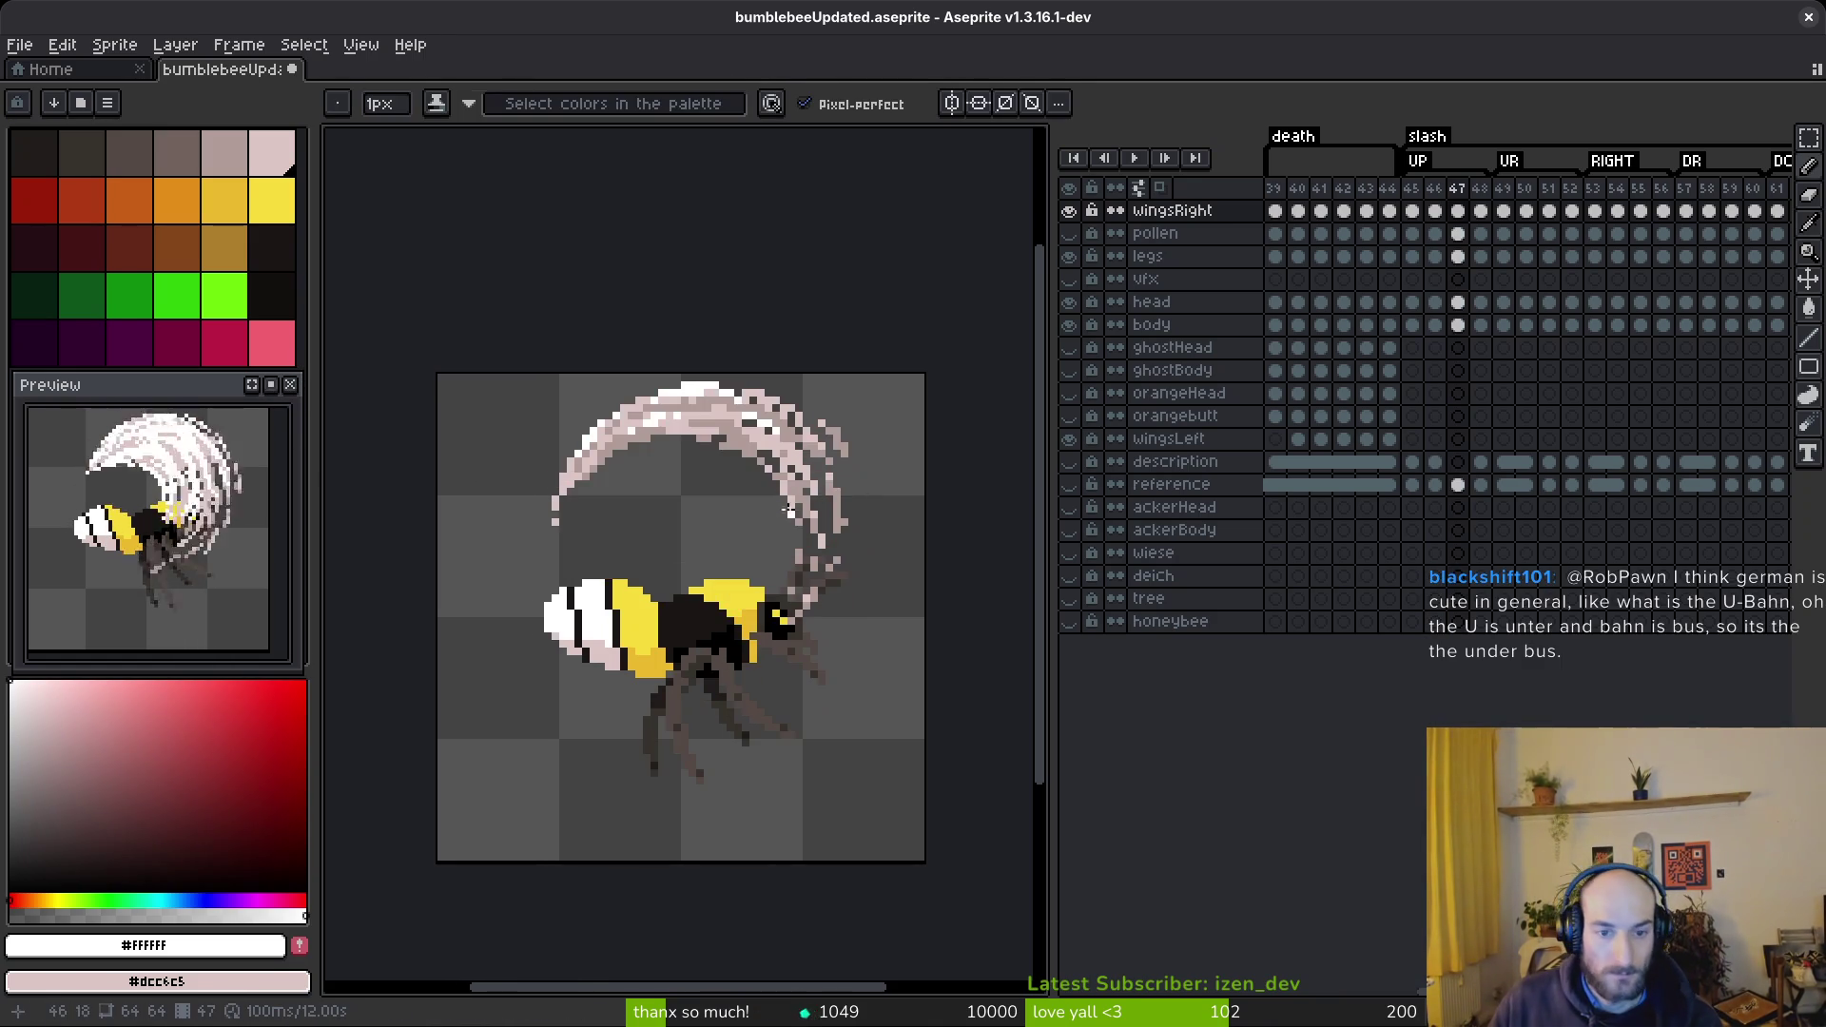
- Draw pale pink #dcc6c5 diagonal strands under frame 47's arc, redrawing one
scroll(792, 509, "up", 3)
left_click(469, 359, "alt")
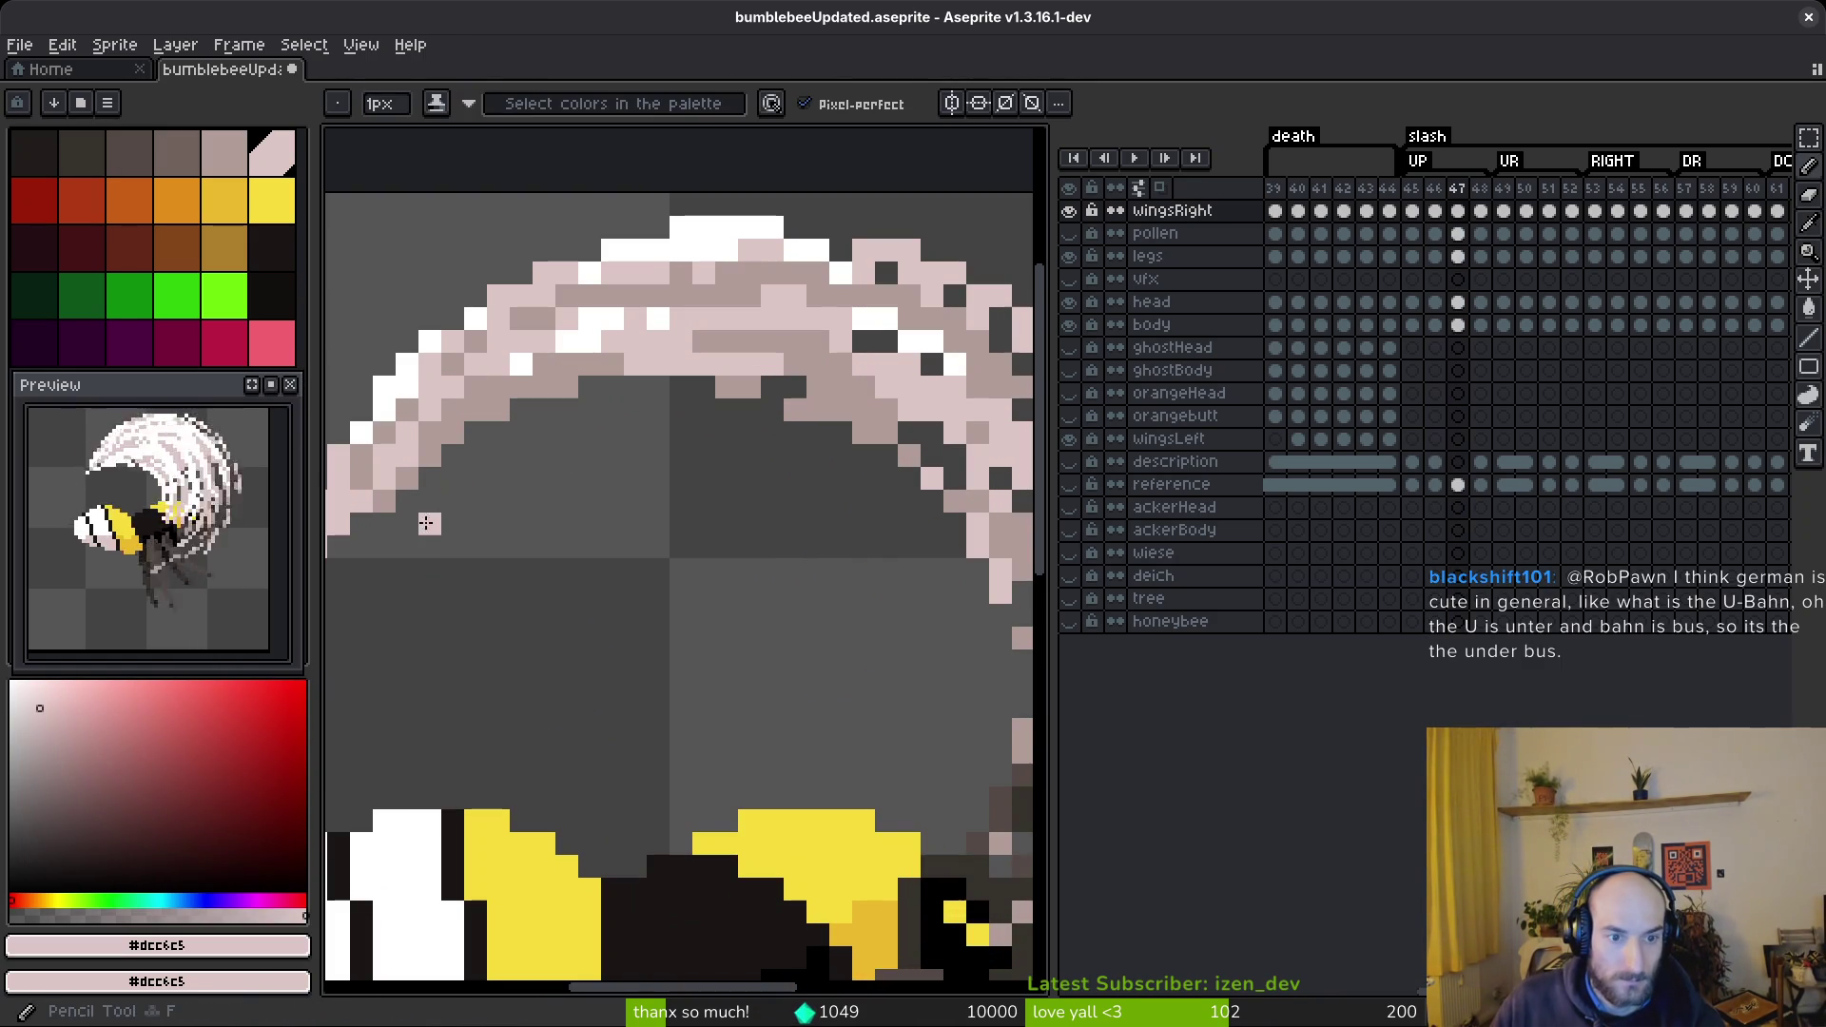
left_click(841, 523, "shift")
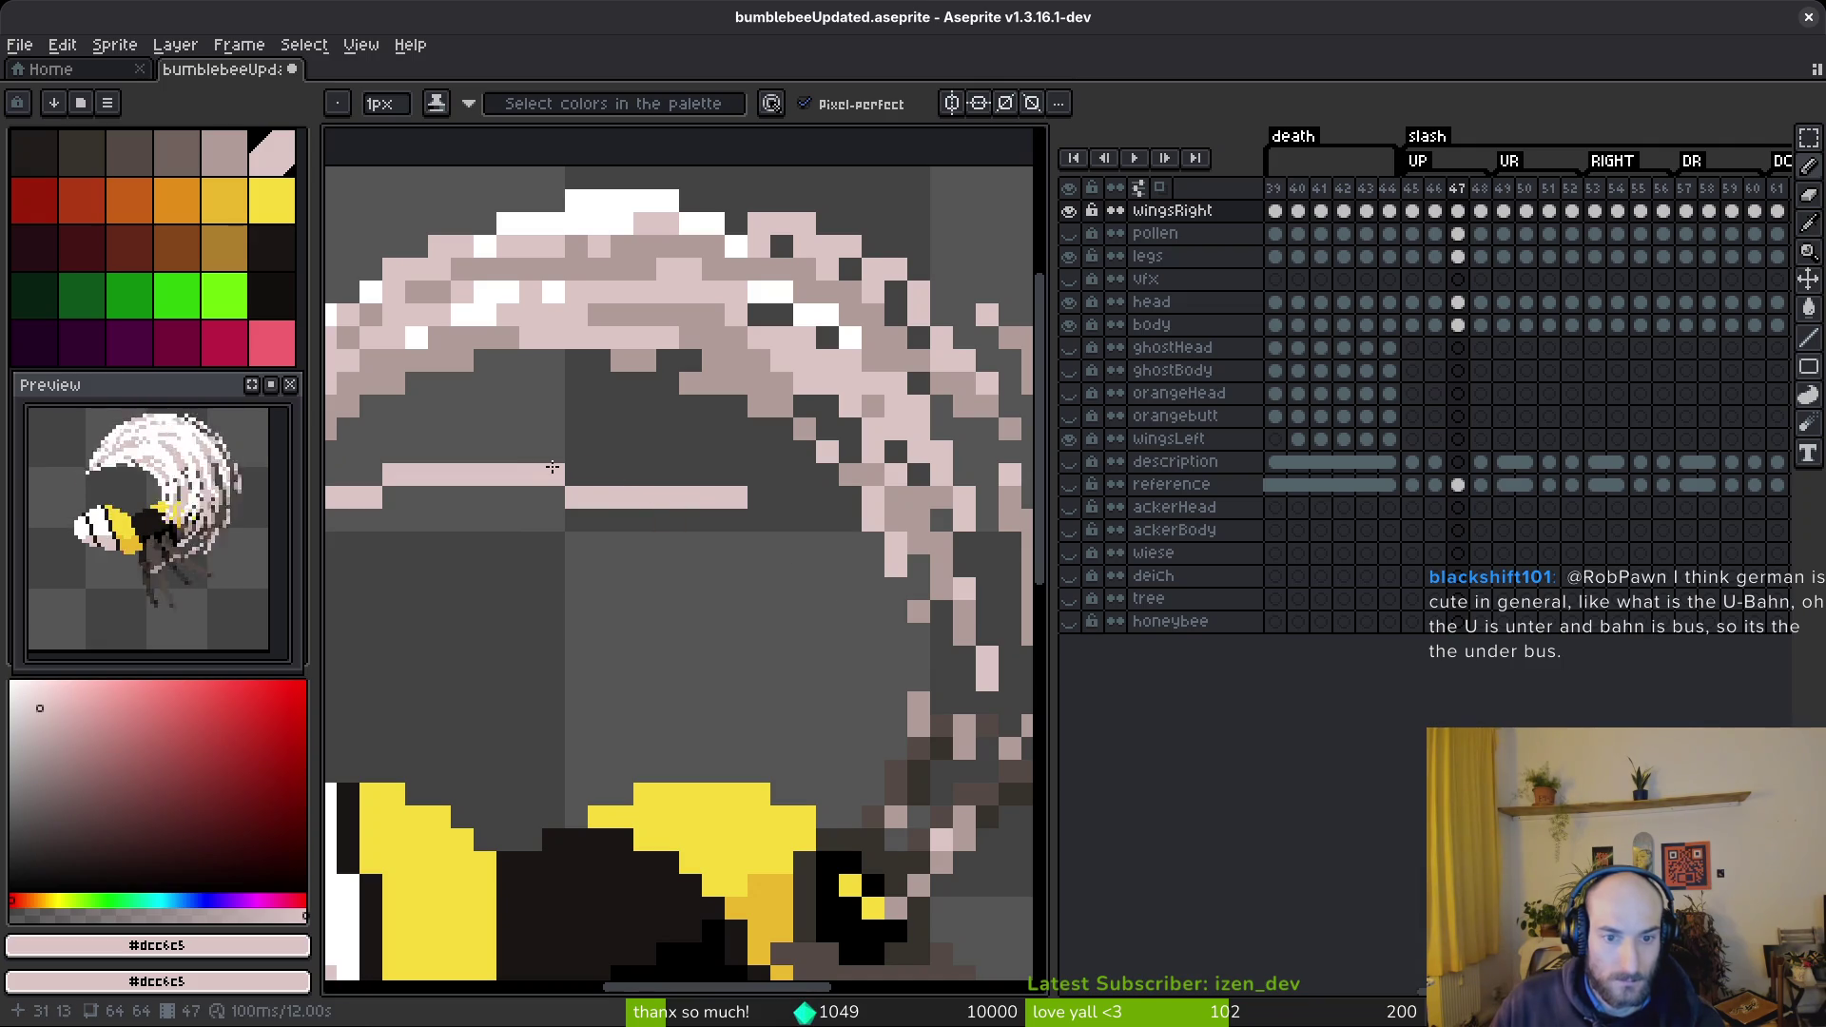
left_click_drag(611, 513, 759, 656)
left_click_drag(679, 518, 781, 665)
left_click_drag(748, 514, 827, 704)
left_click_drag(736, 447, 839, 552)
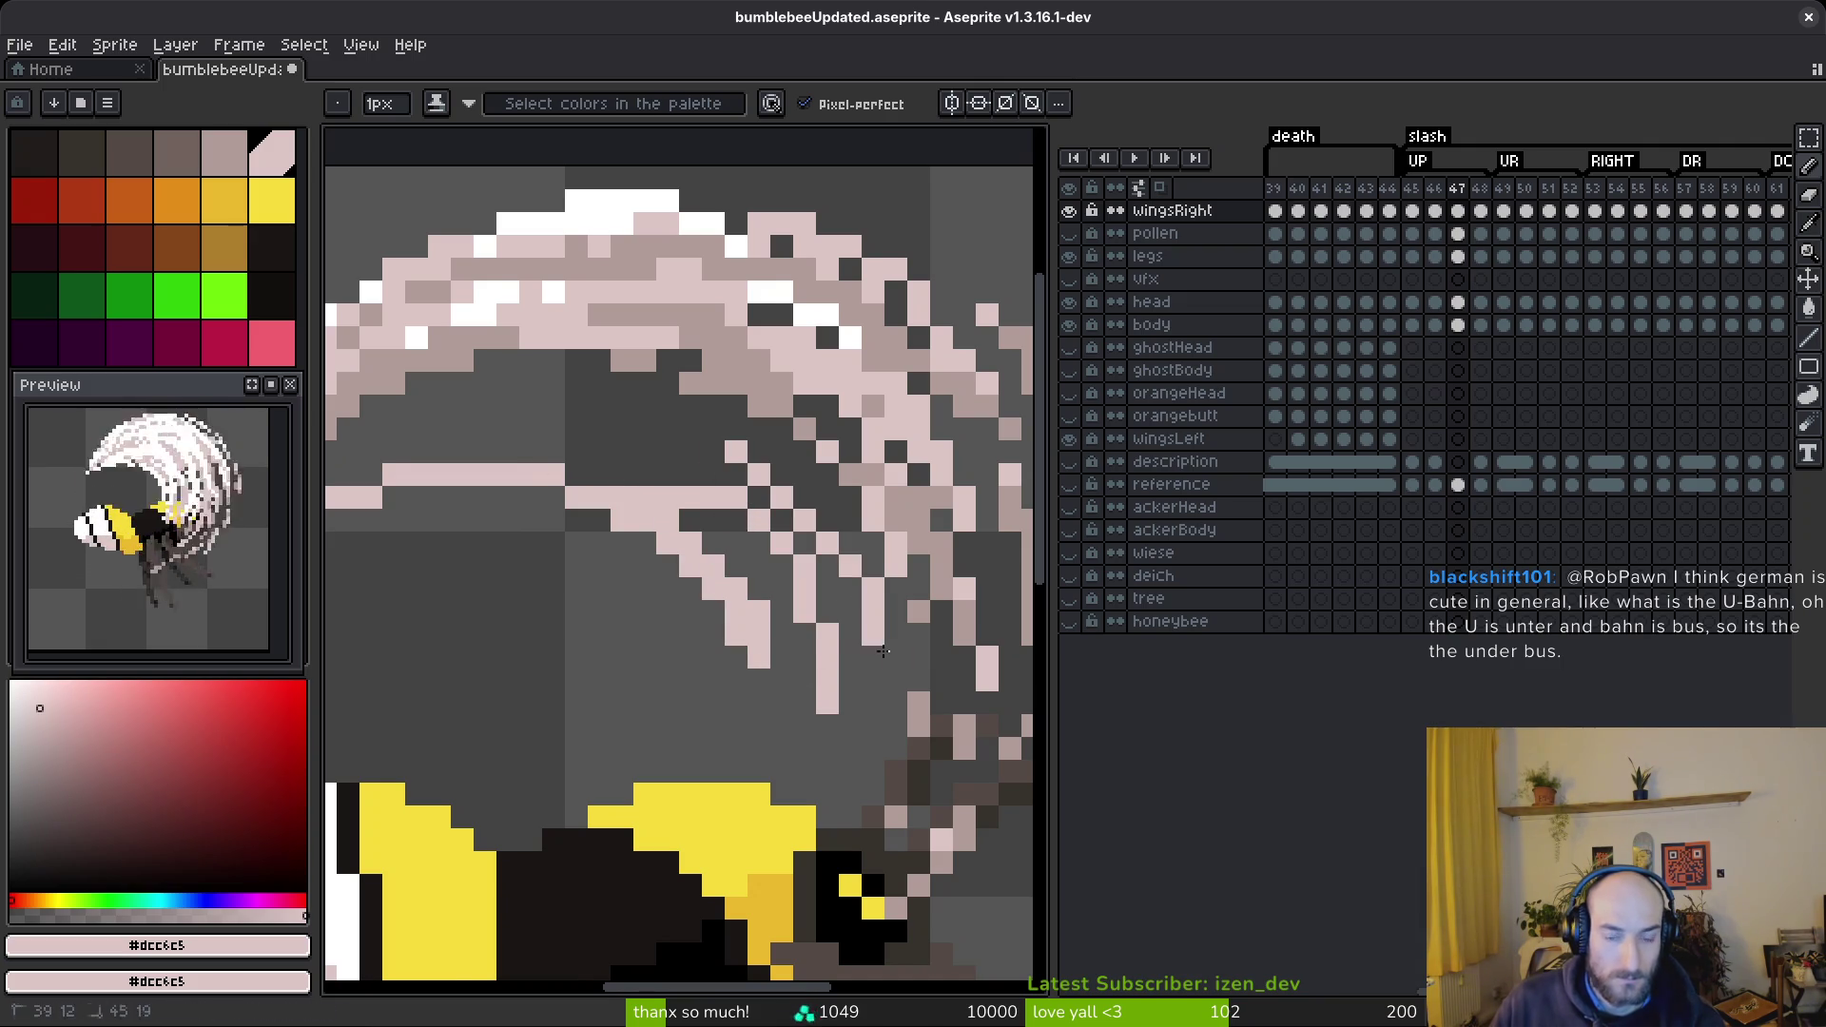
mouse_move(639, 521)
left_mouse_down()
mouse_move(742, 677)
mouse_move(711, 673)
left_mouse_up()
key("ctrl+z")
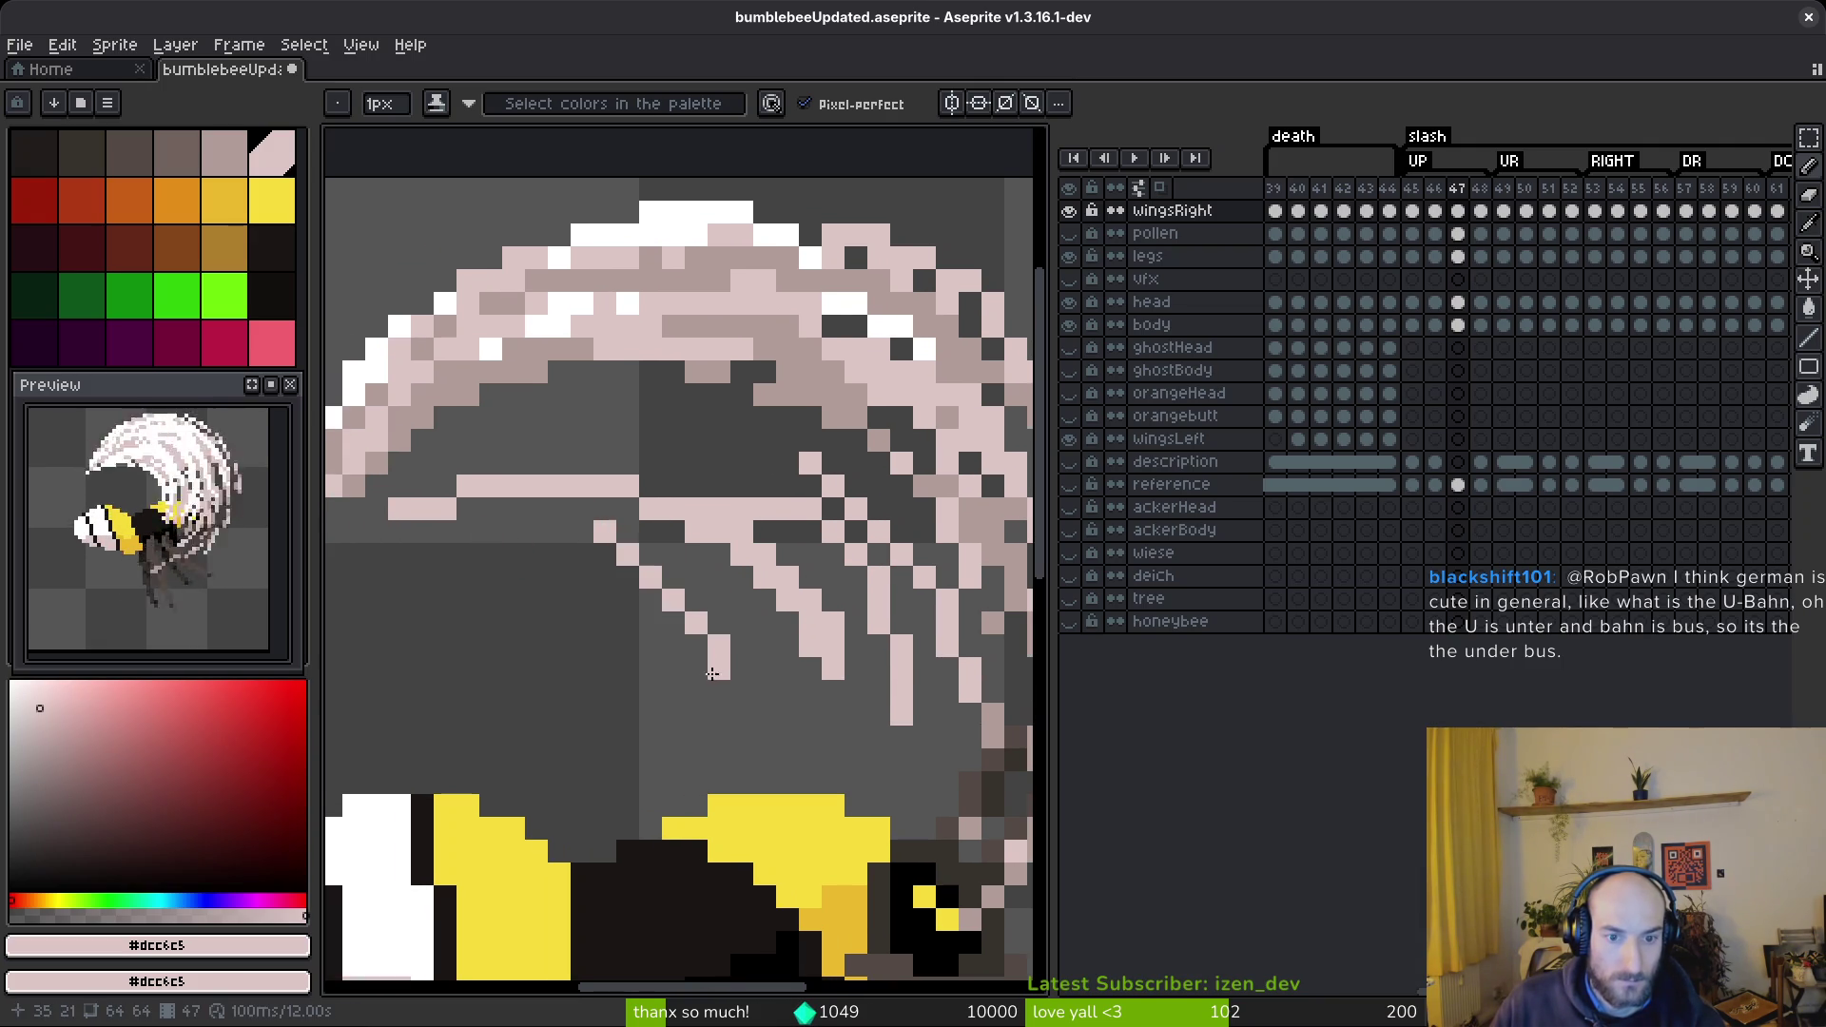
key("ctrl+z")
left_click_drag(651, 547, 720, 674)
key("ctrl+z")
- Sample the darker pink #b19d99 and paint pink bands across the wing
right_click(860, 380, "alt")
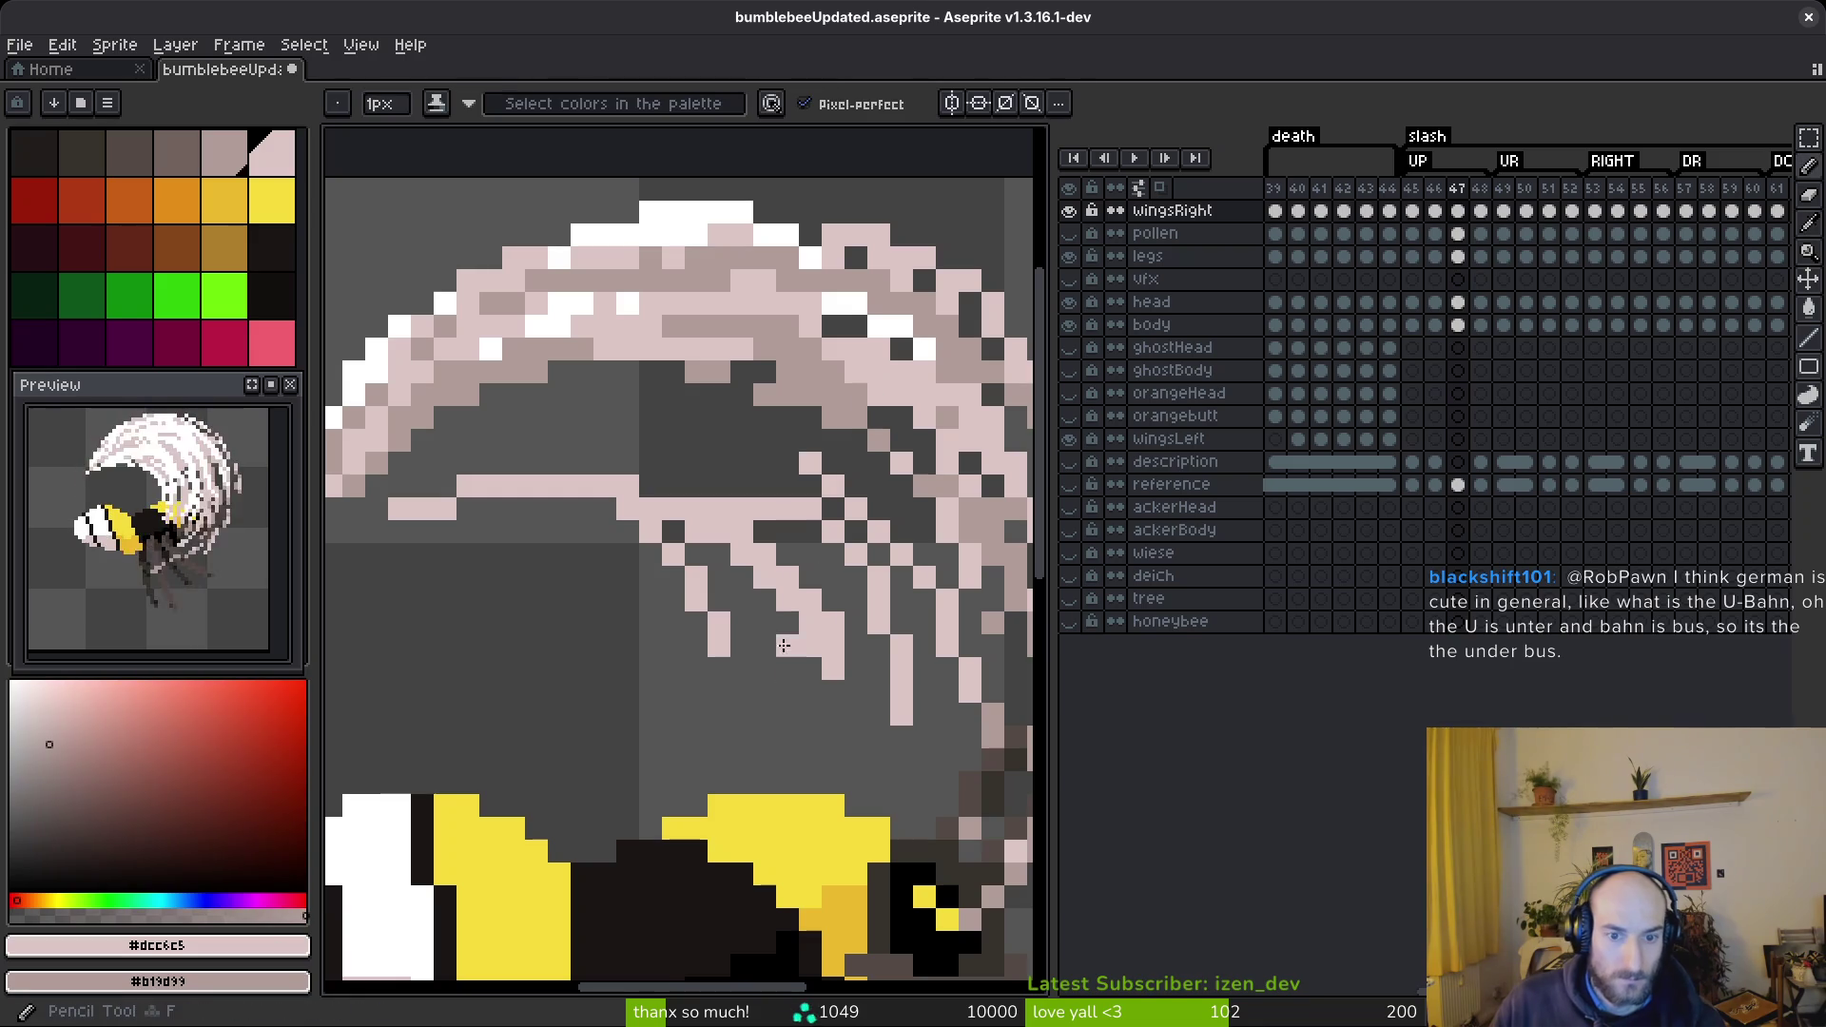
left_click_drag(830, 699, 598, 451)
left_click_drag(555, 371, 783, 576)
scroll(772, 523, "up", 3)
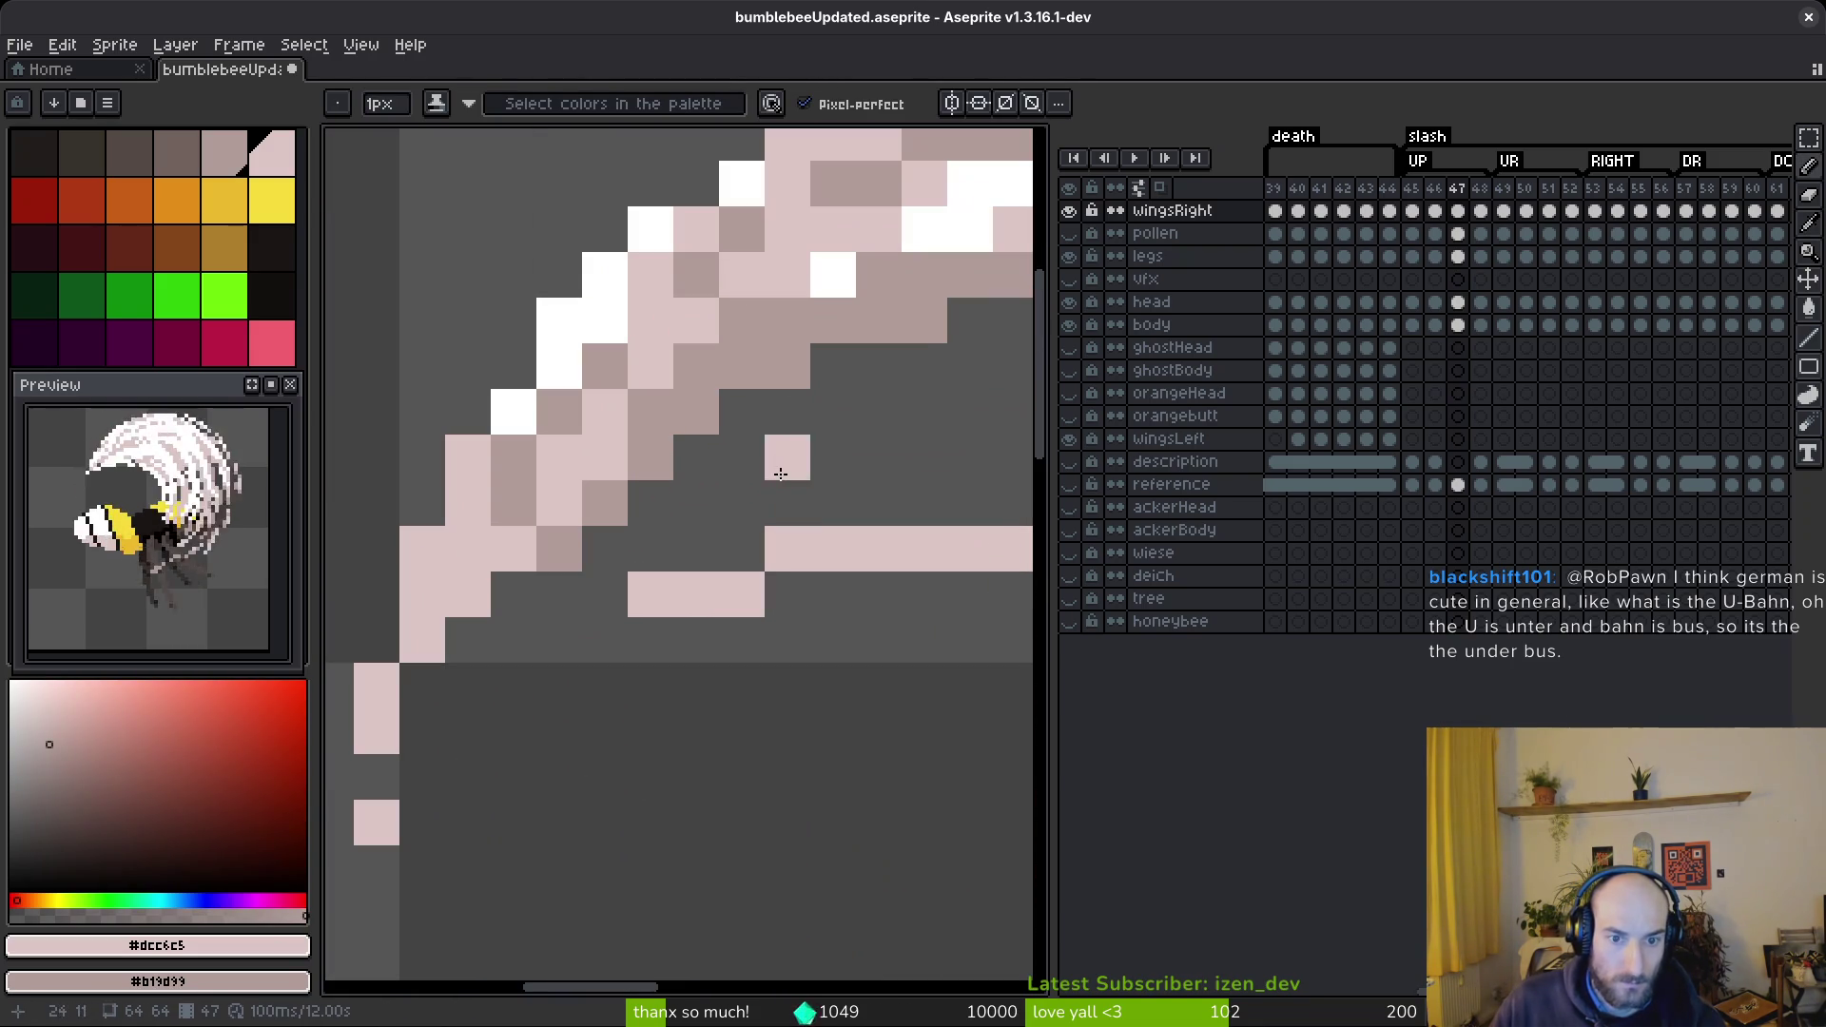
left_click_drag(680, 586, 404, 481)
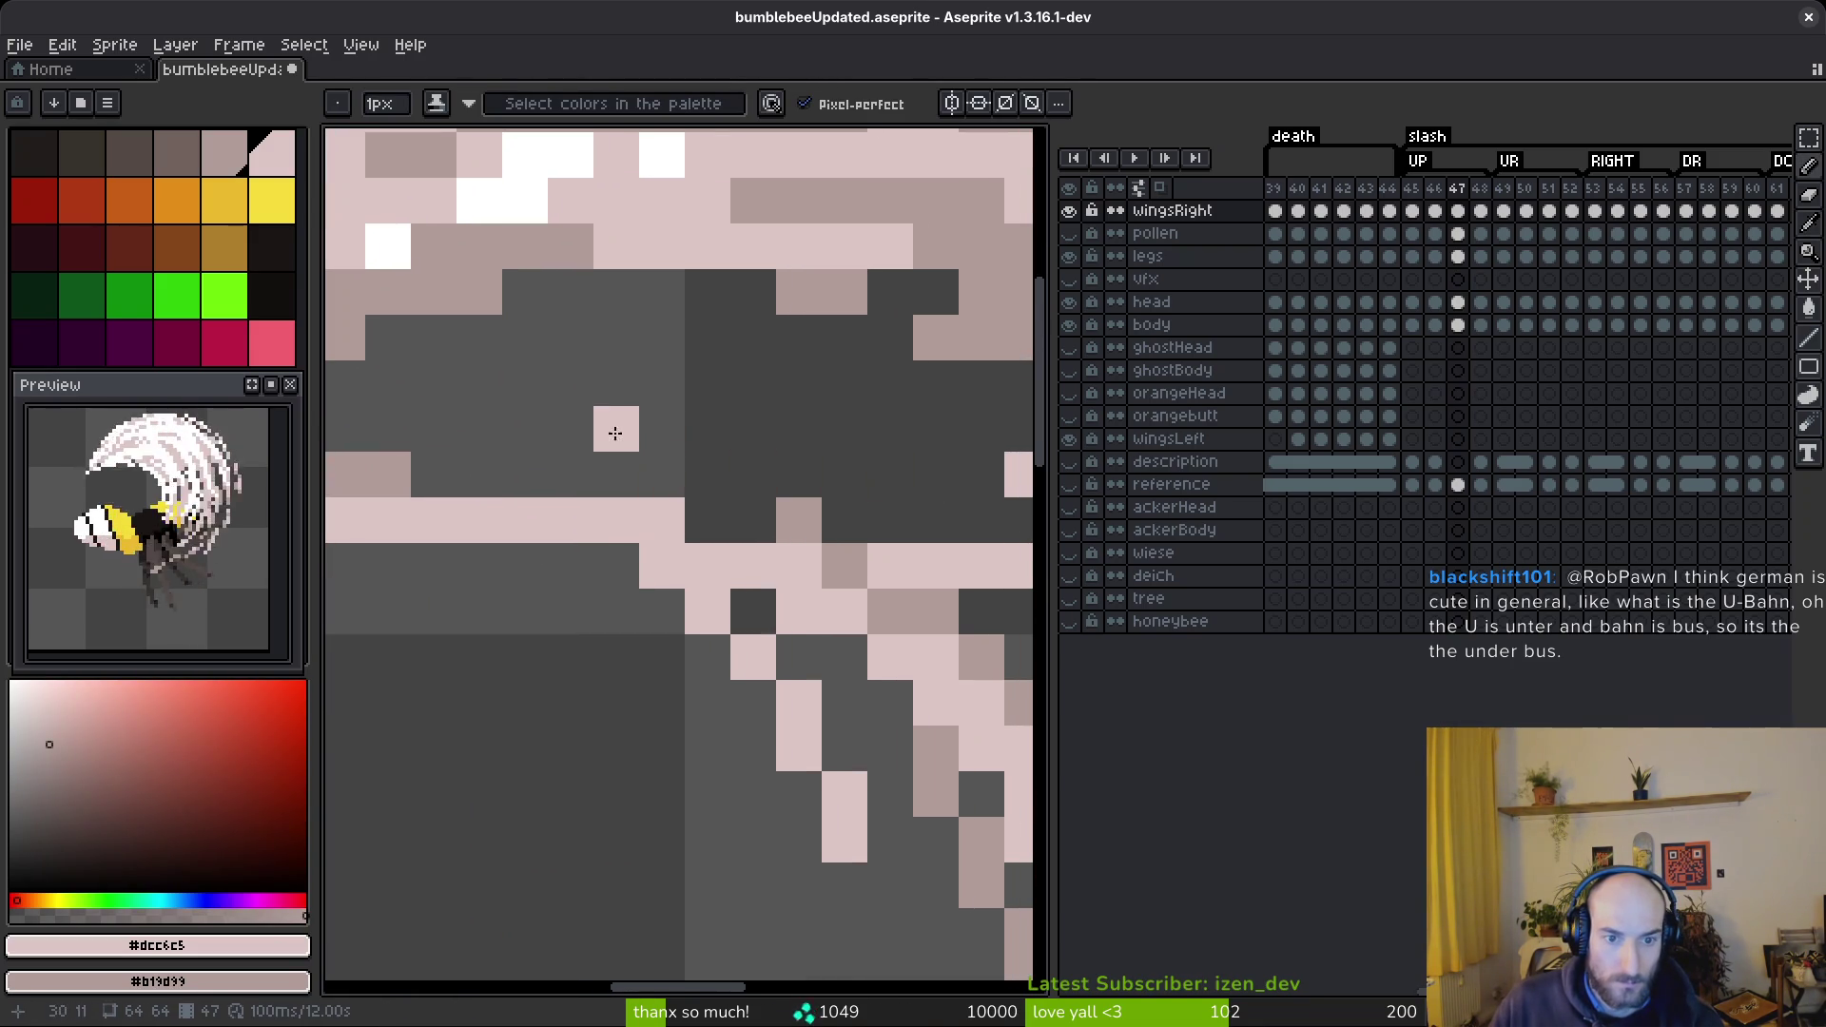
mouse_move(800, 387)
left_mouse_down()
mouse_move(693, 359)
mouse_move(440, 412)
mouse_move(717, 408)
mouse_move(691, 433)
mouse_move(523, 452)
mouse_move(478, 496)
mouse_move(614, 406)
mouse_move(569, 452)
left_mouse_up()
- Erase a few stray wing pixels and fill in light pink pixels
key("e")
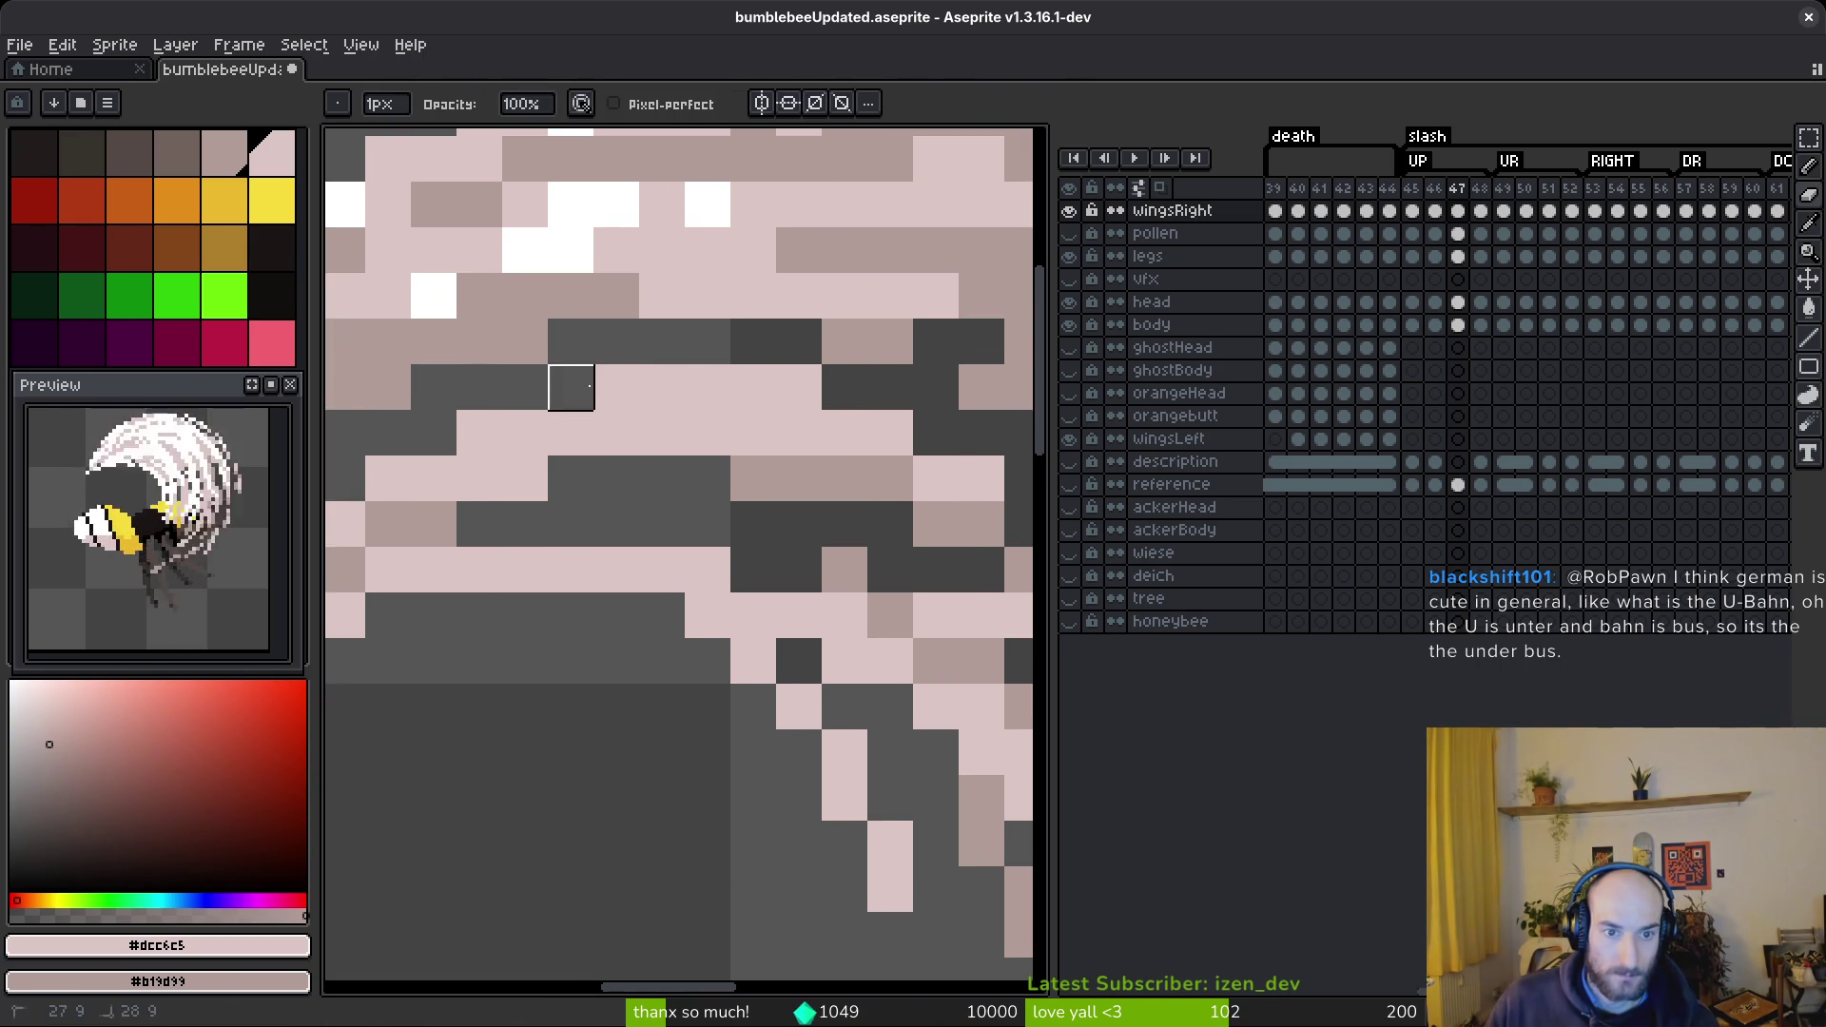
left_click_drag(522, 378, 685, 400)
scroll(684, 400, "down", 2)
key("b")
scroll(831, 436, "down", 4)
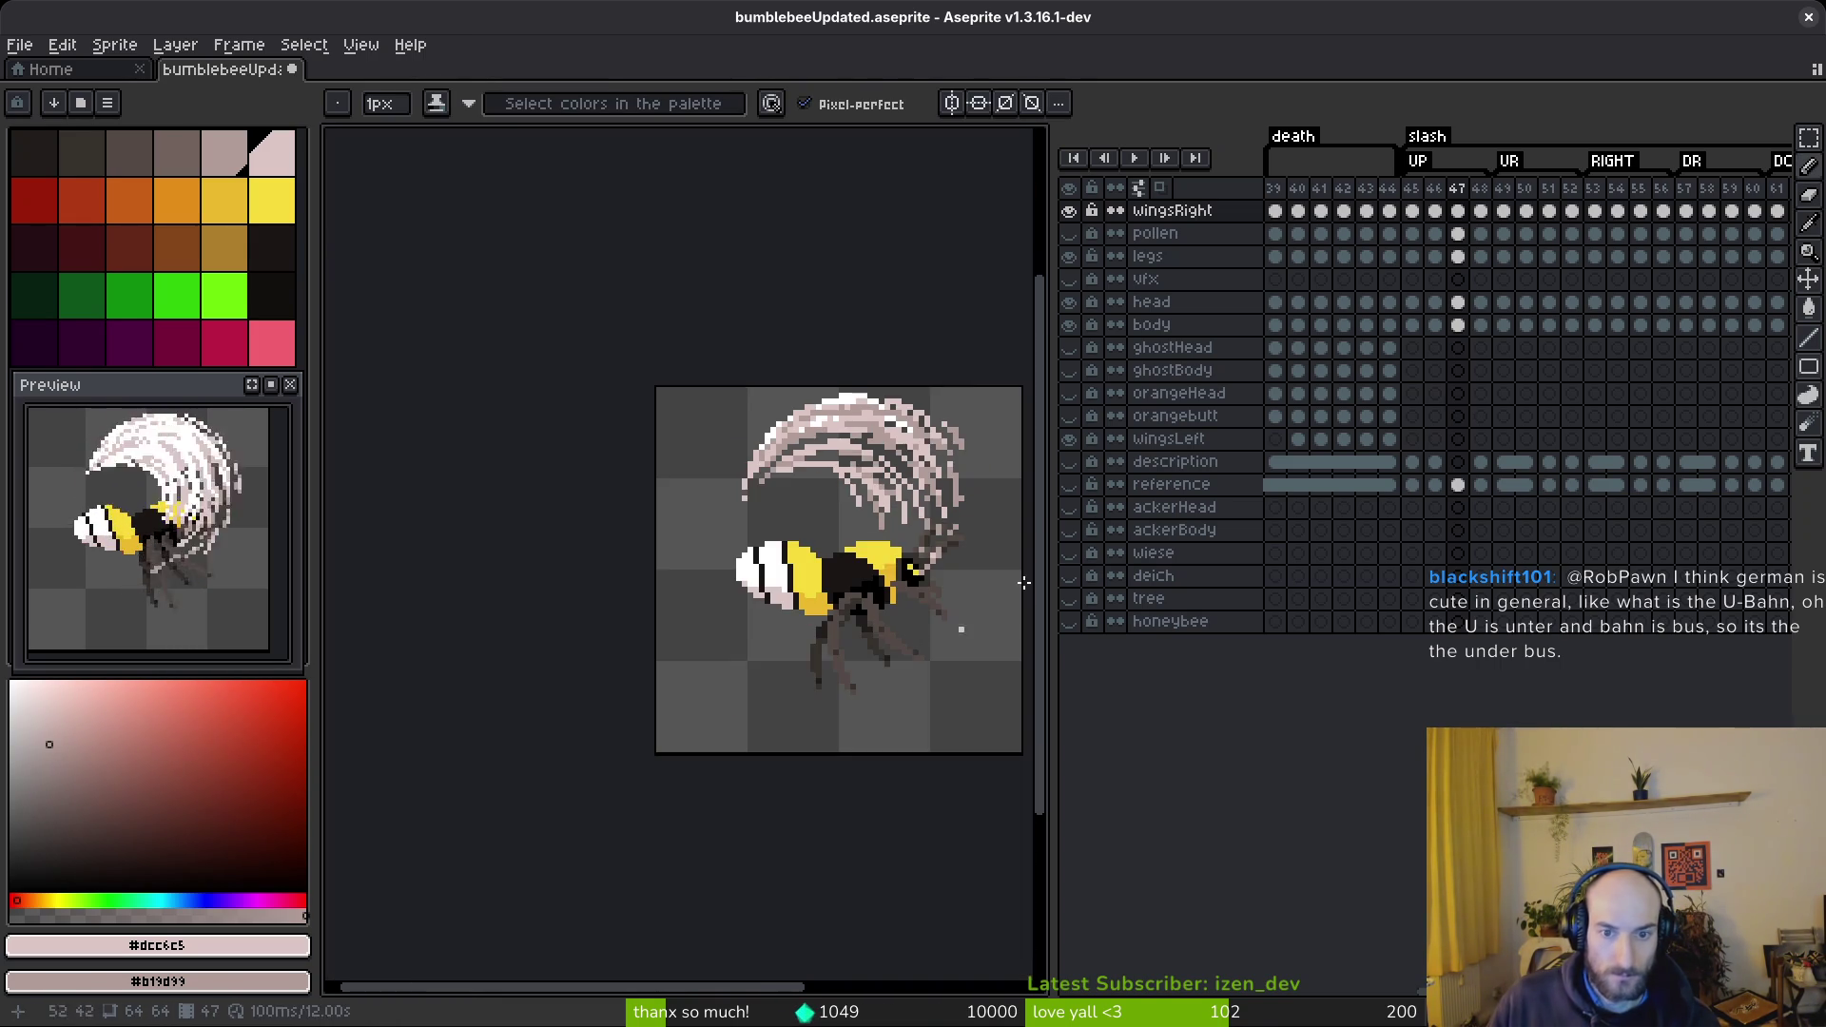
scroll(530, 380, "up", 9)
mouse_move(409, 332)
left_mouse_down()
mouse_move(476, 378)
mouse_move(533, 379)
left_mouse_up()
left_click(569, 380)
left_click(705, 448)
left_click(752, 515)
left_click(797, 560)
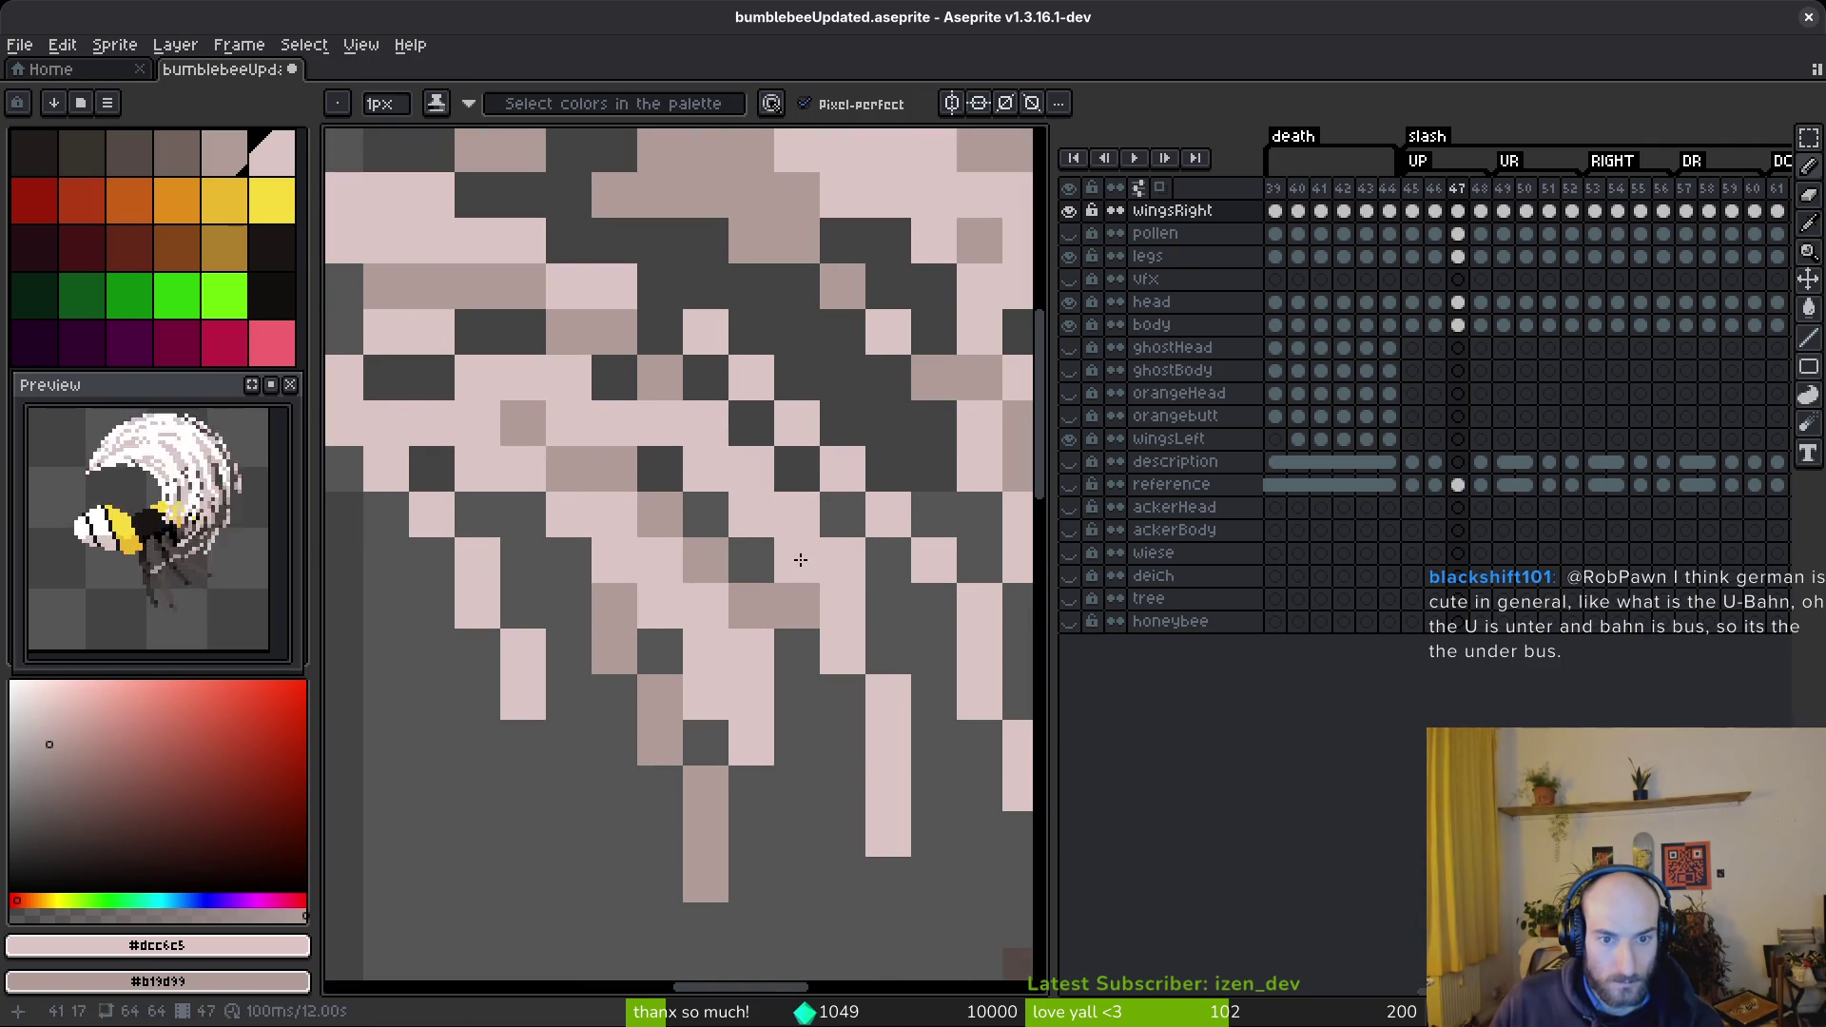
left_click(843, 515)
key("e")
left_click_drag(843, 466, 706, 332)
key("b")
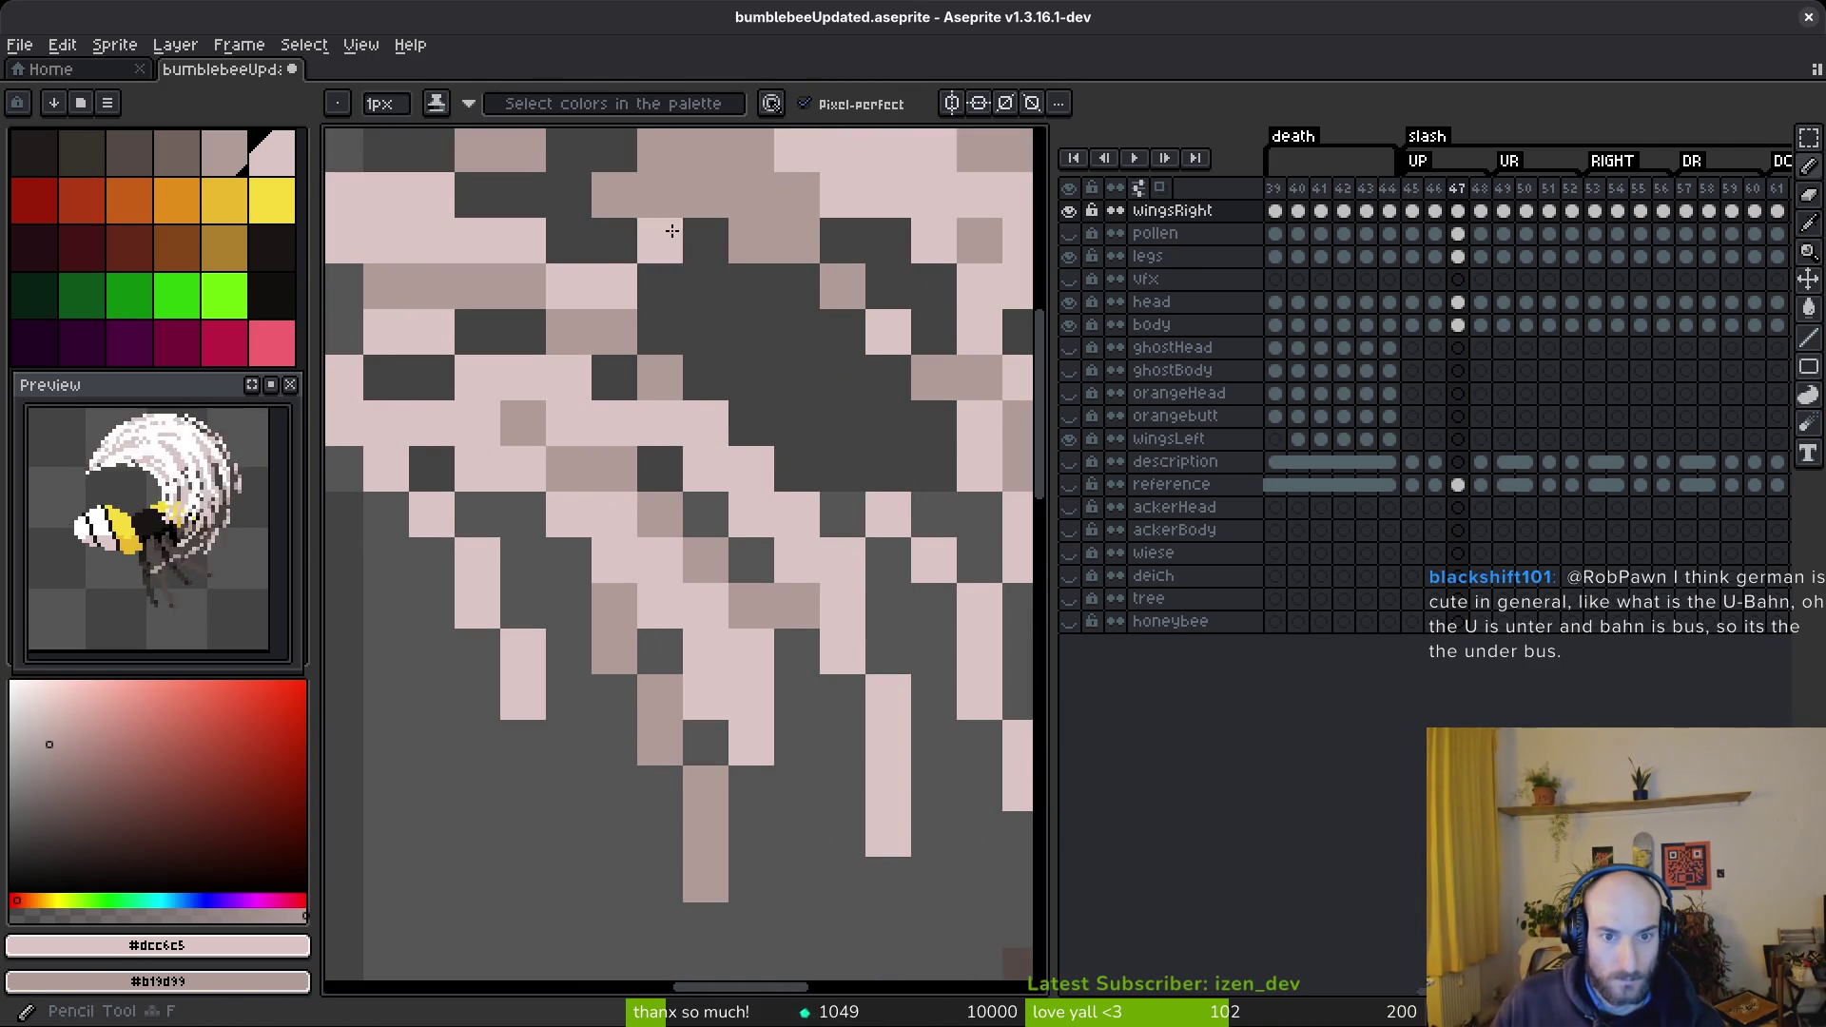
left_click_drag(660, 240, 751, 286)
left_click_drag(777, 348, 836, 465)
key("ctrl+z")
left_click_drag(706, 241, 885, 488)
left_click_drag(797, 423, 843, 469)
scroll(902, 531, "down", 3)
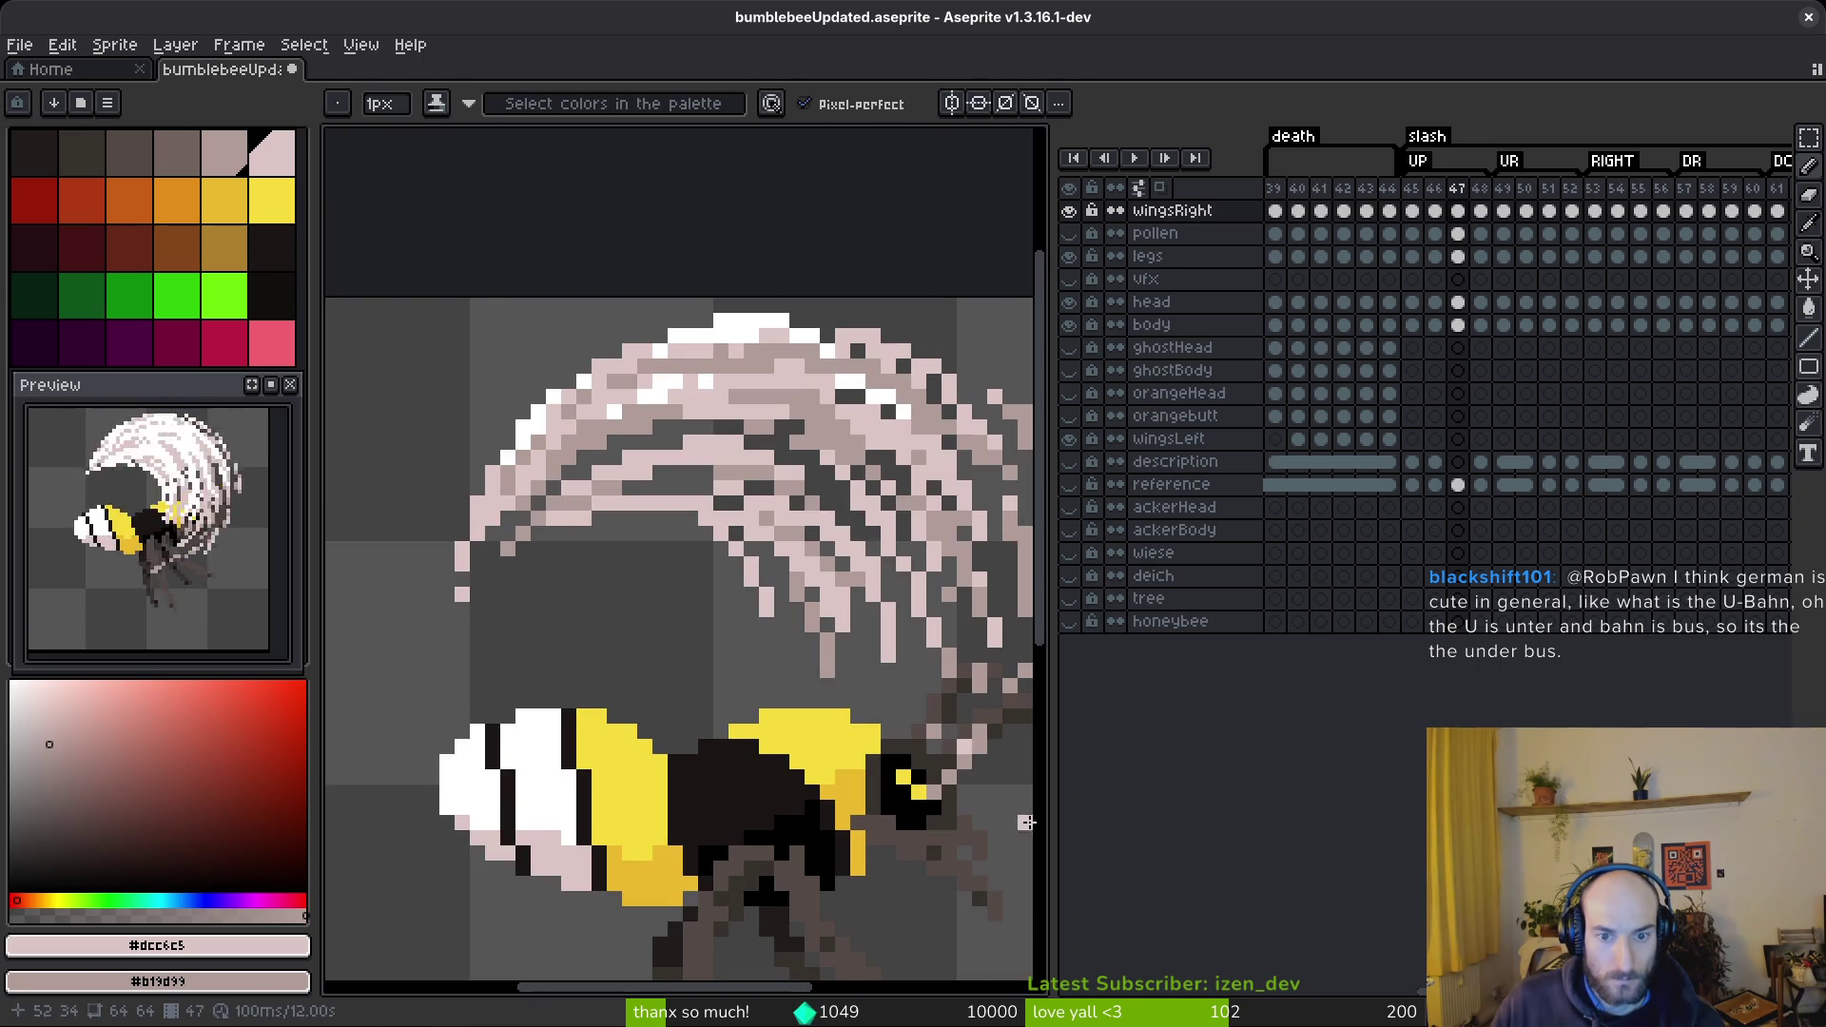
scroll(815, 599, "up", 3)
scroll(881, 694, "down", 5)
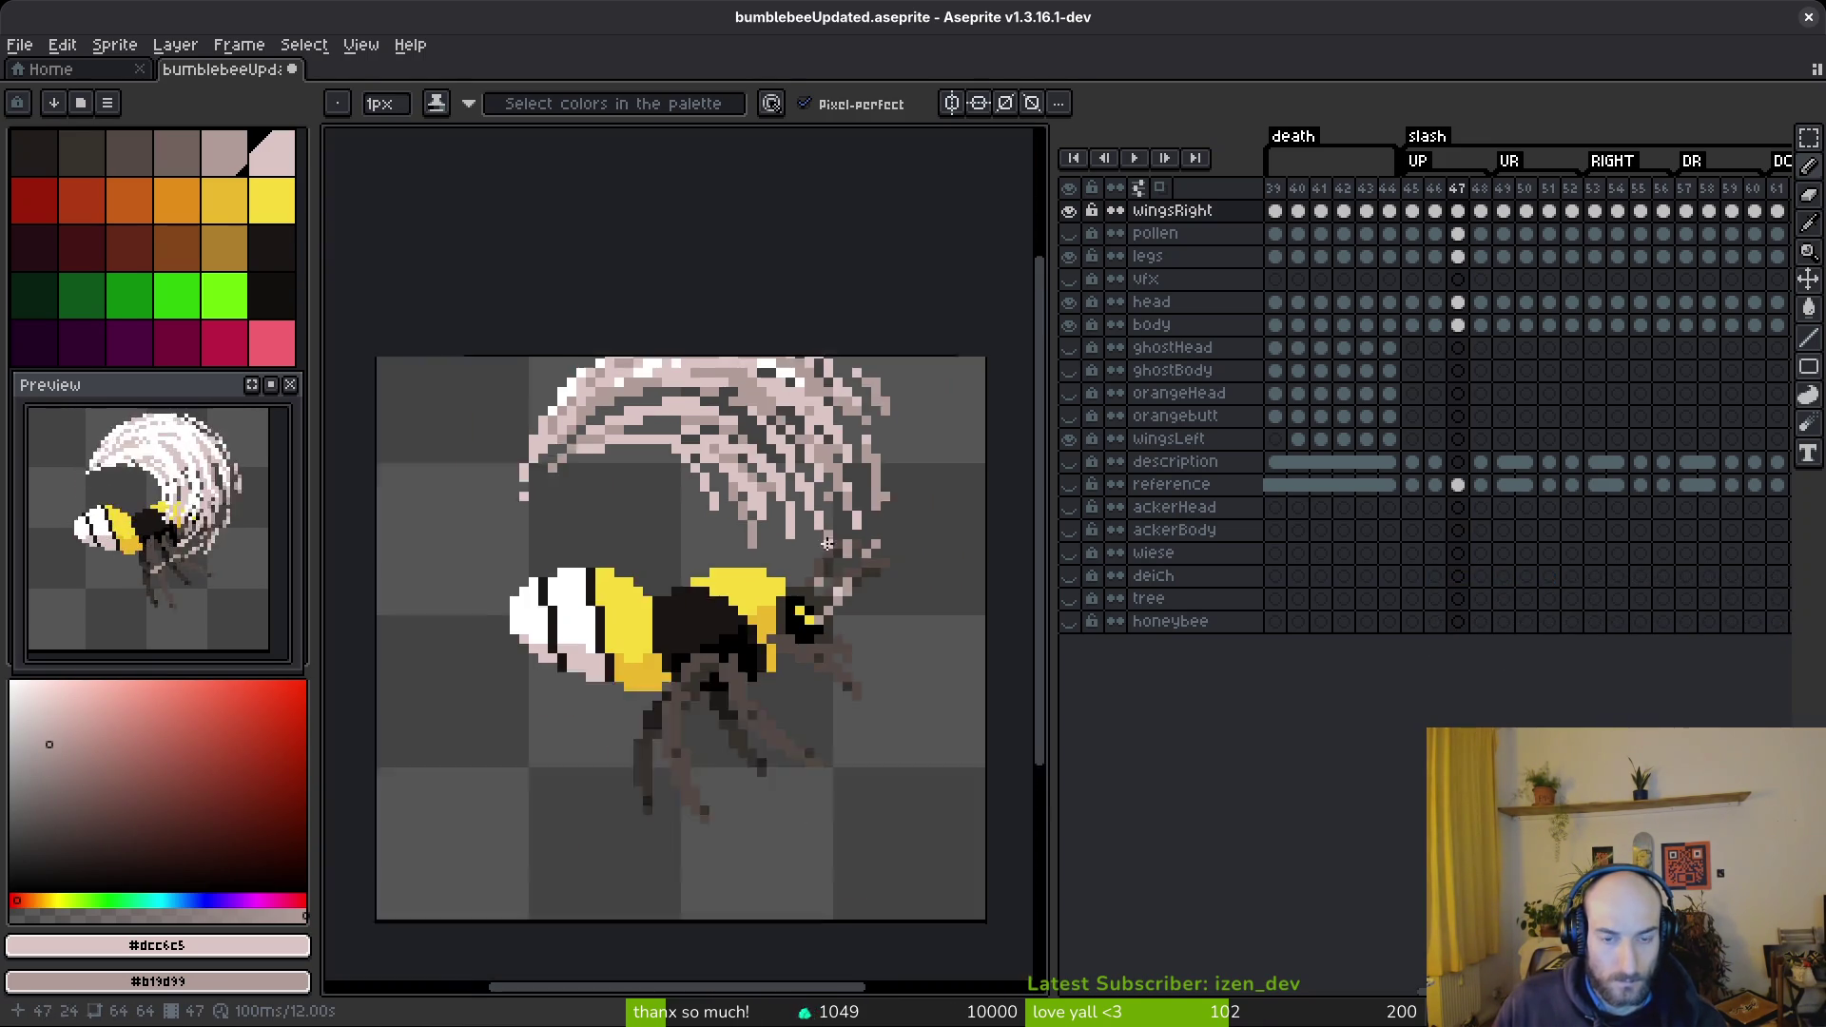
scroll(739, 490, "up", 4)
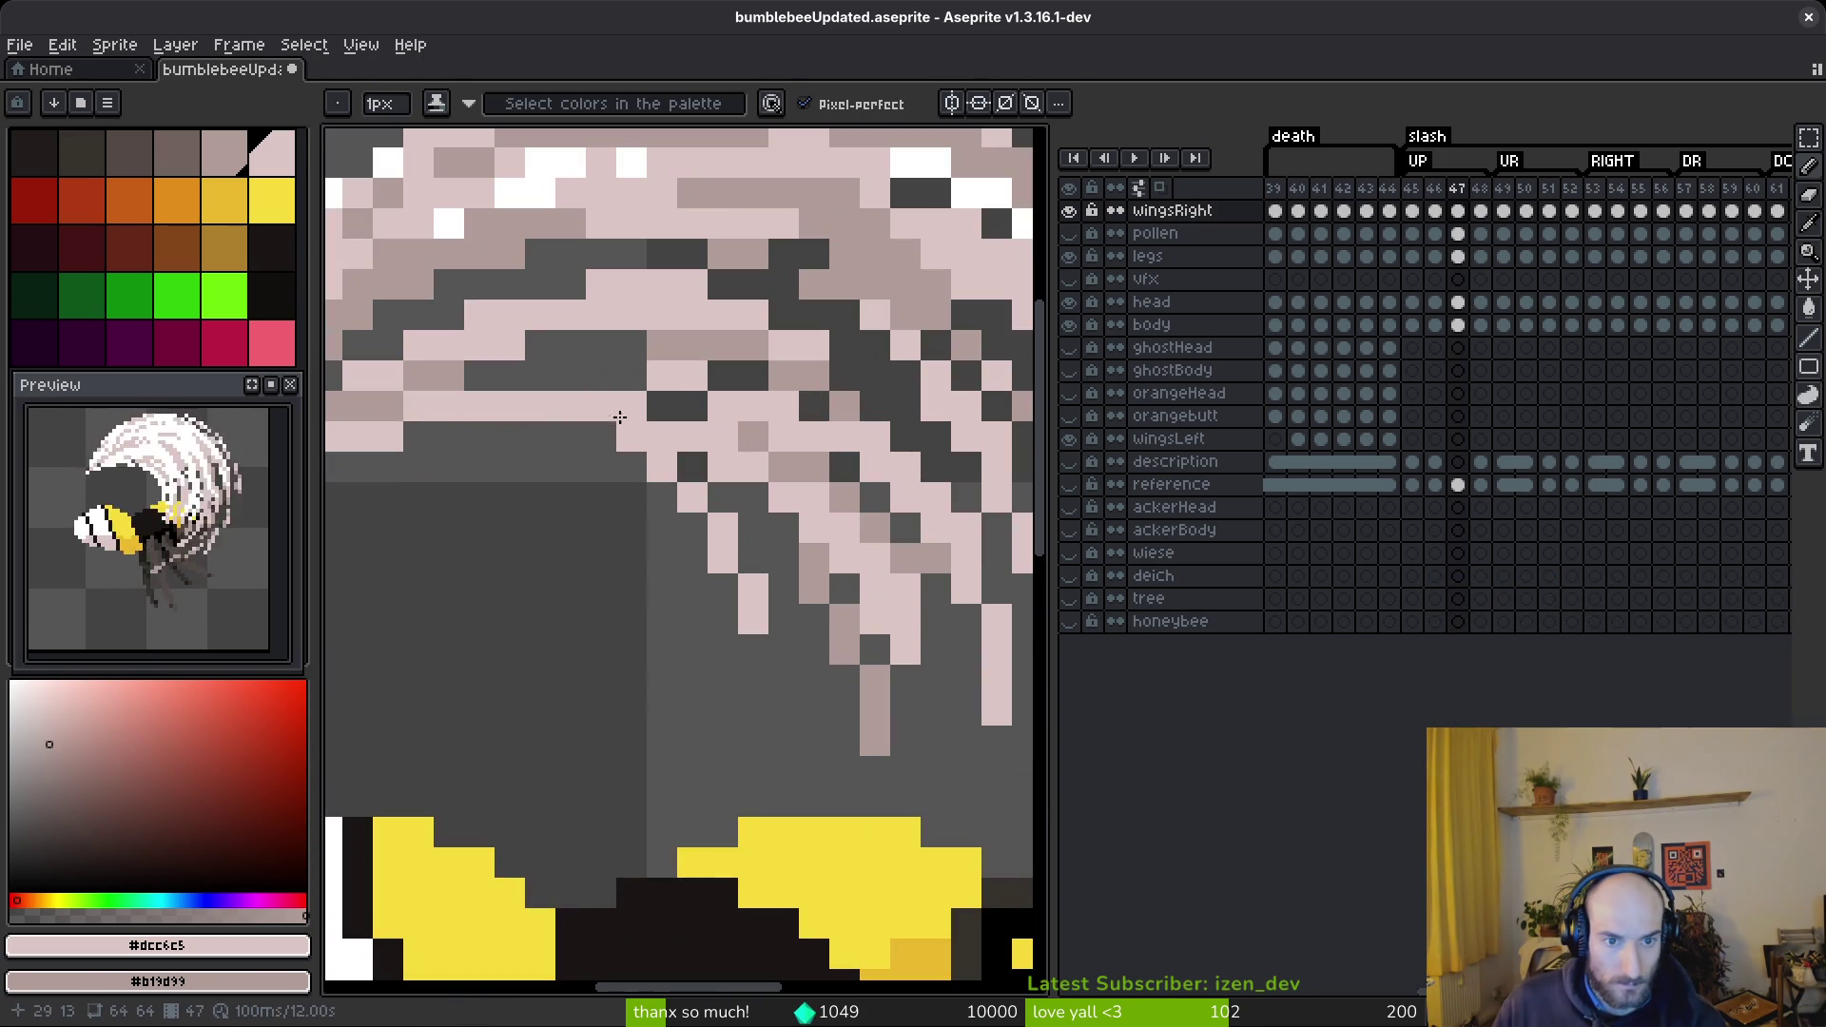
scroll(729, 571, "down", 5)
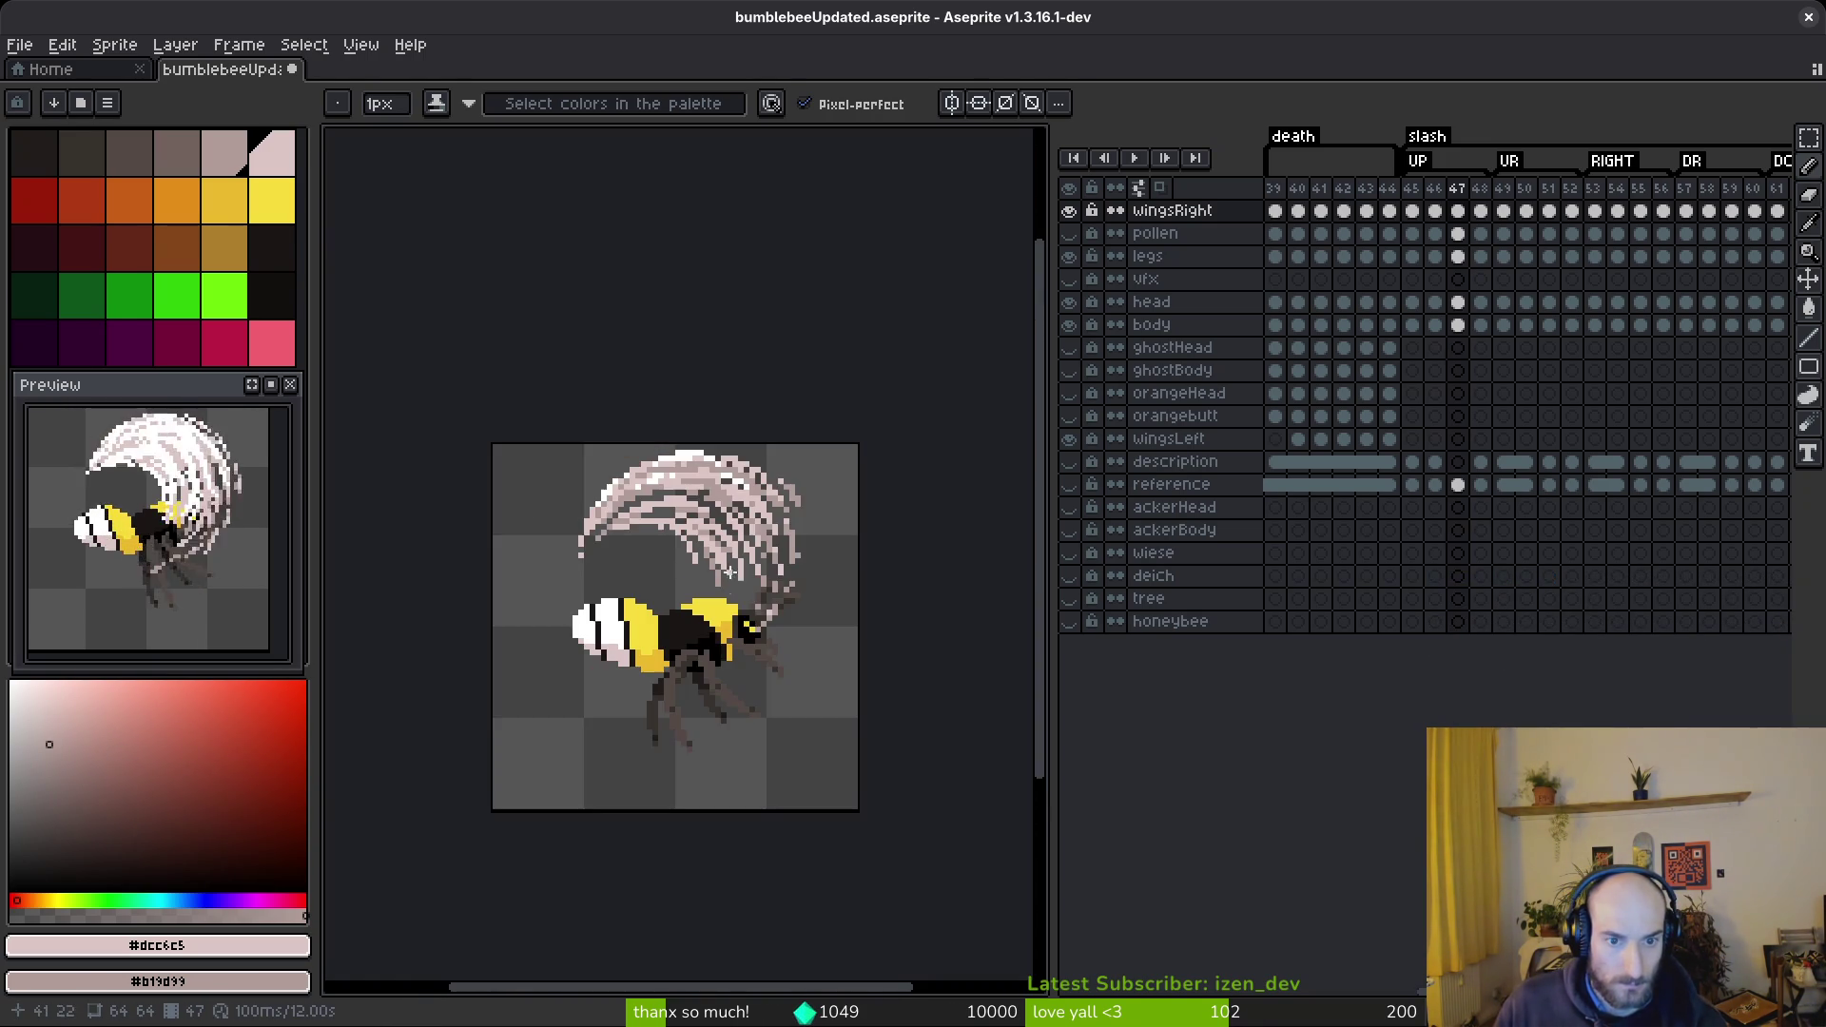
scroll(705, 565, "up", 6)
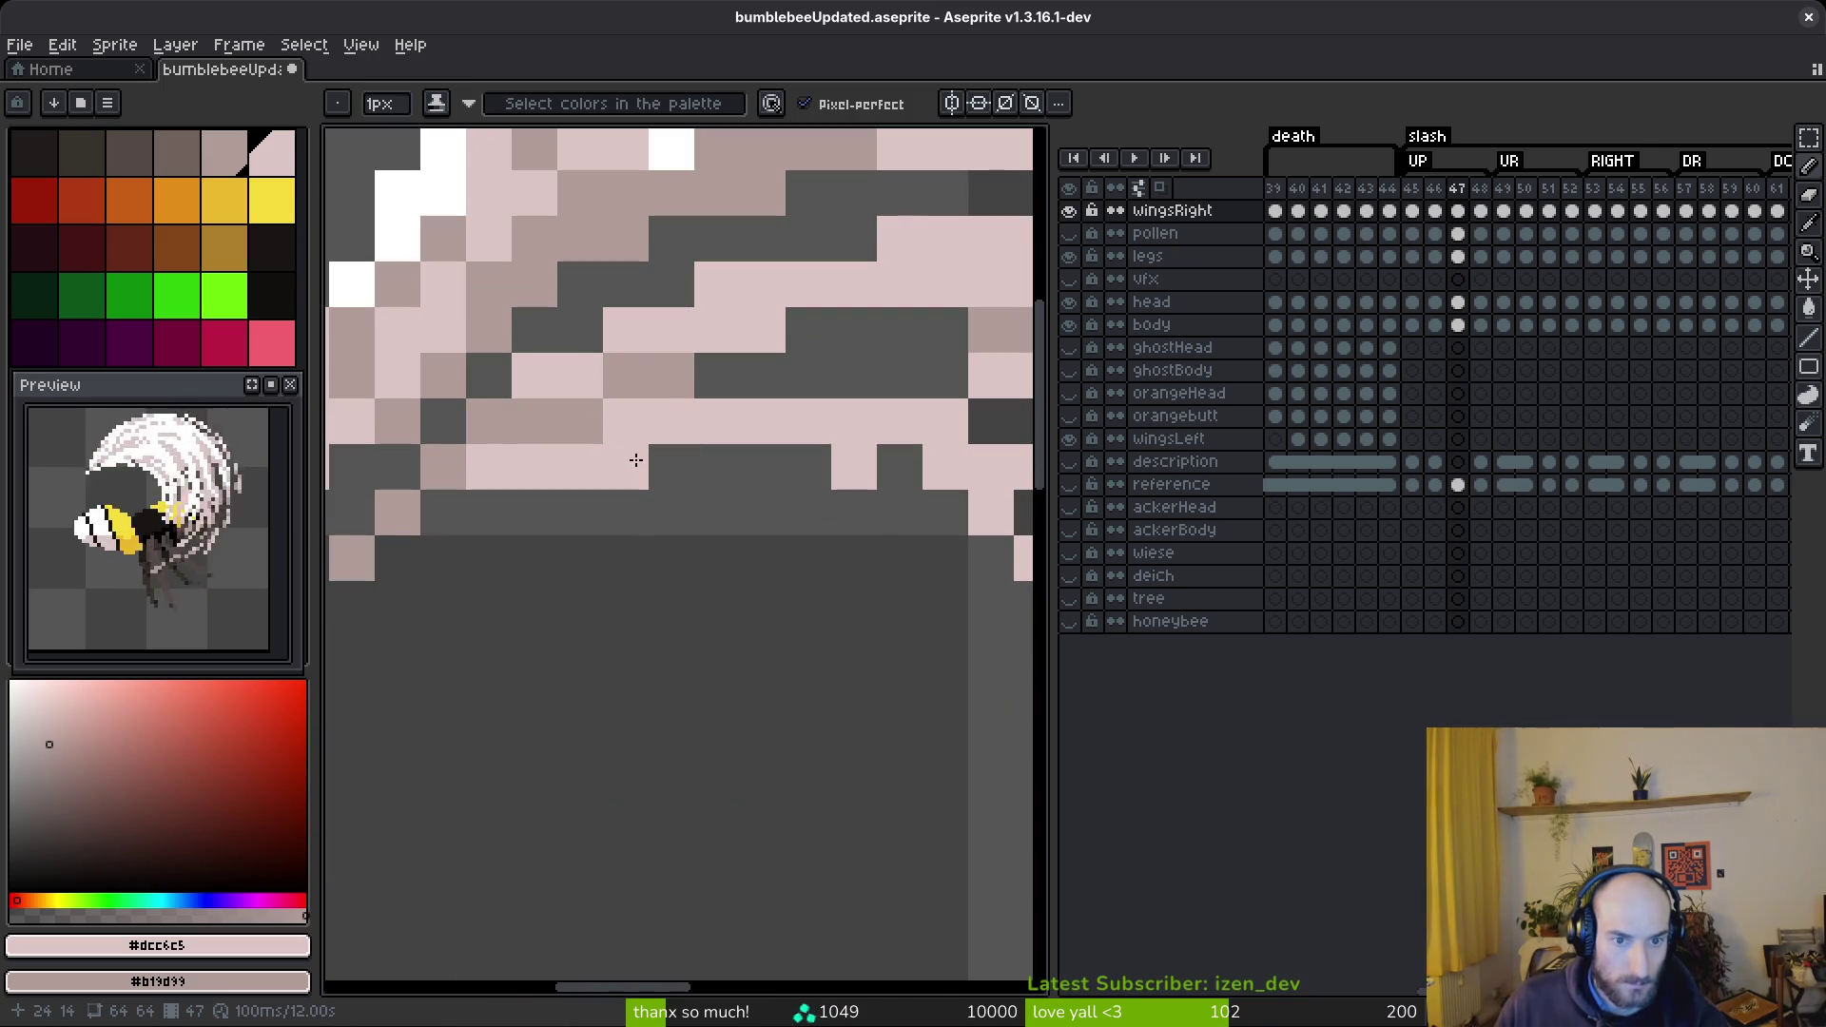
scroll(437, 521, "down", 6)
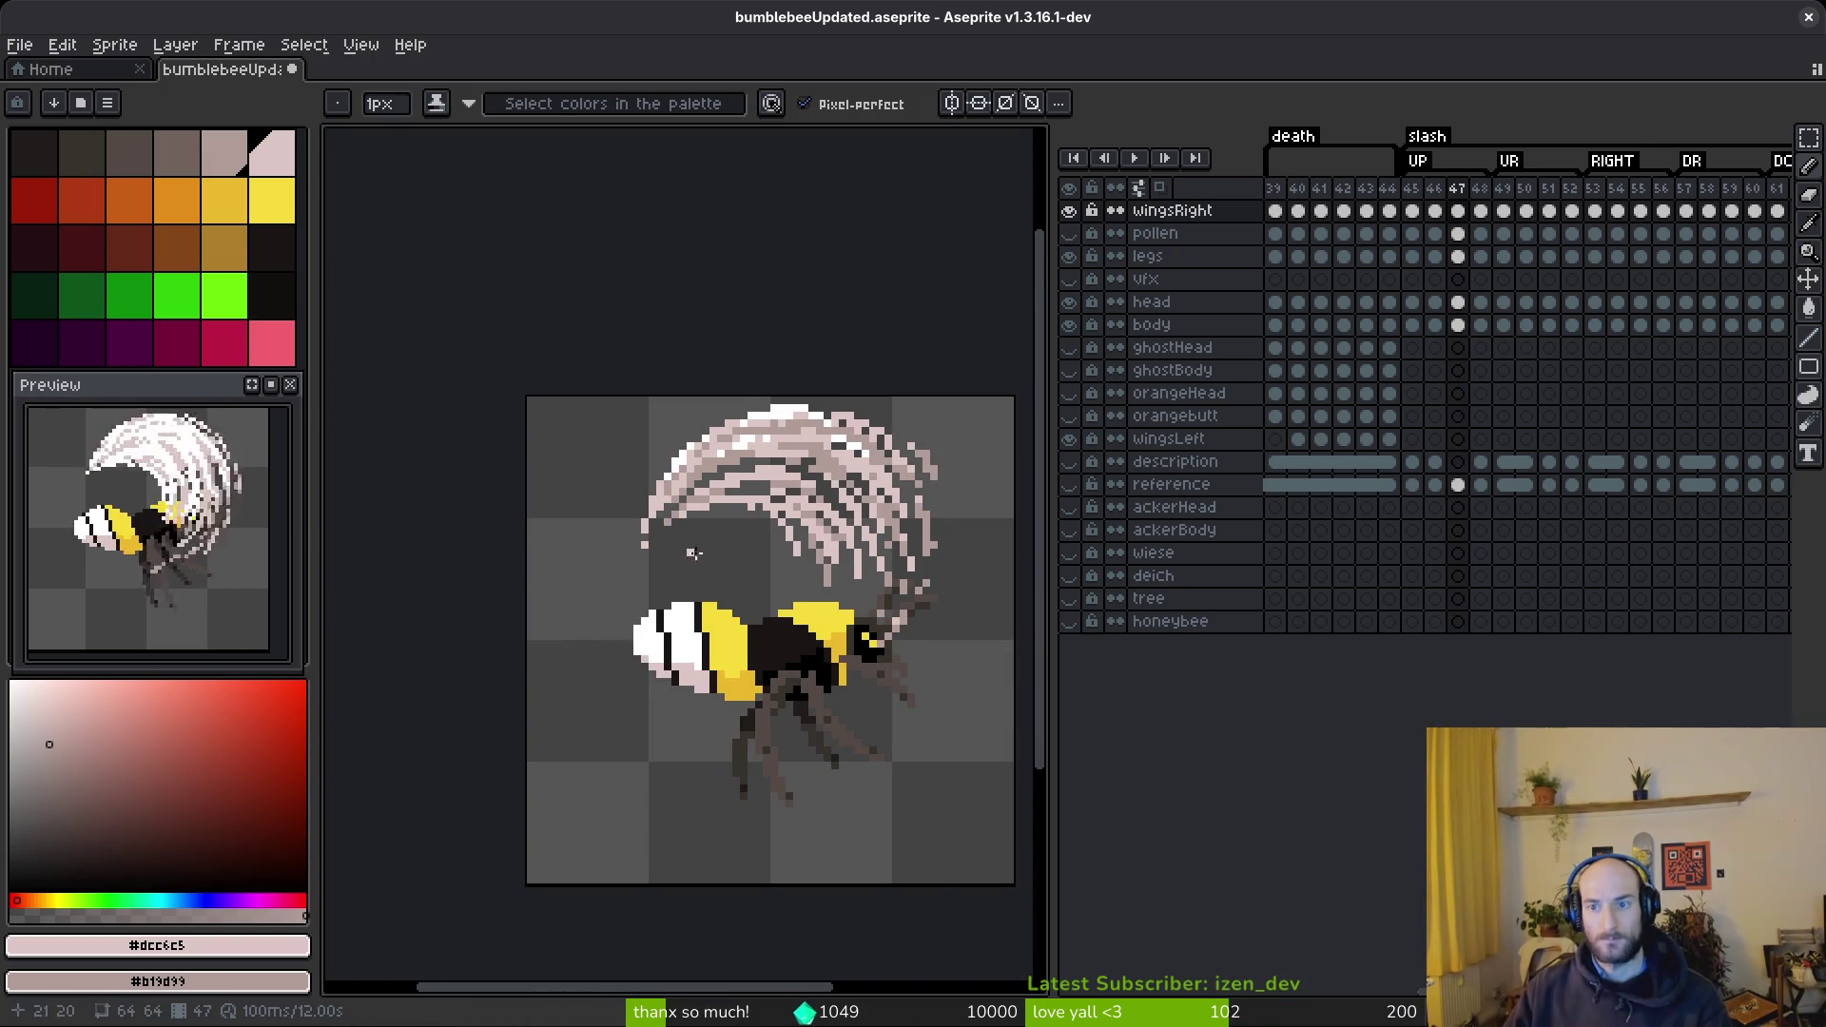
scroll(761, 521, "up", 5)
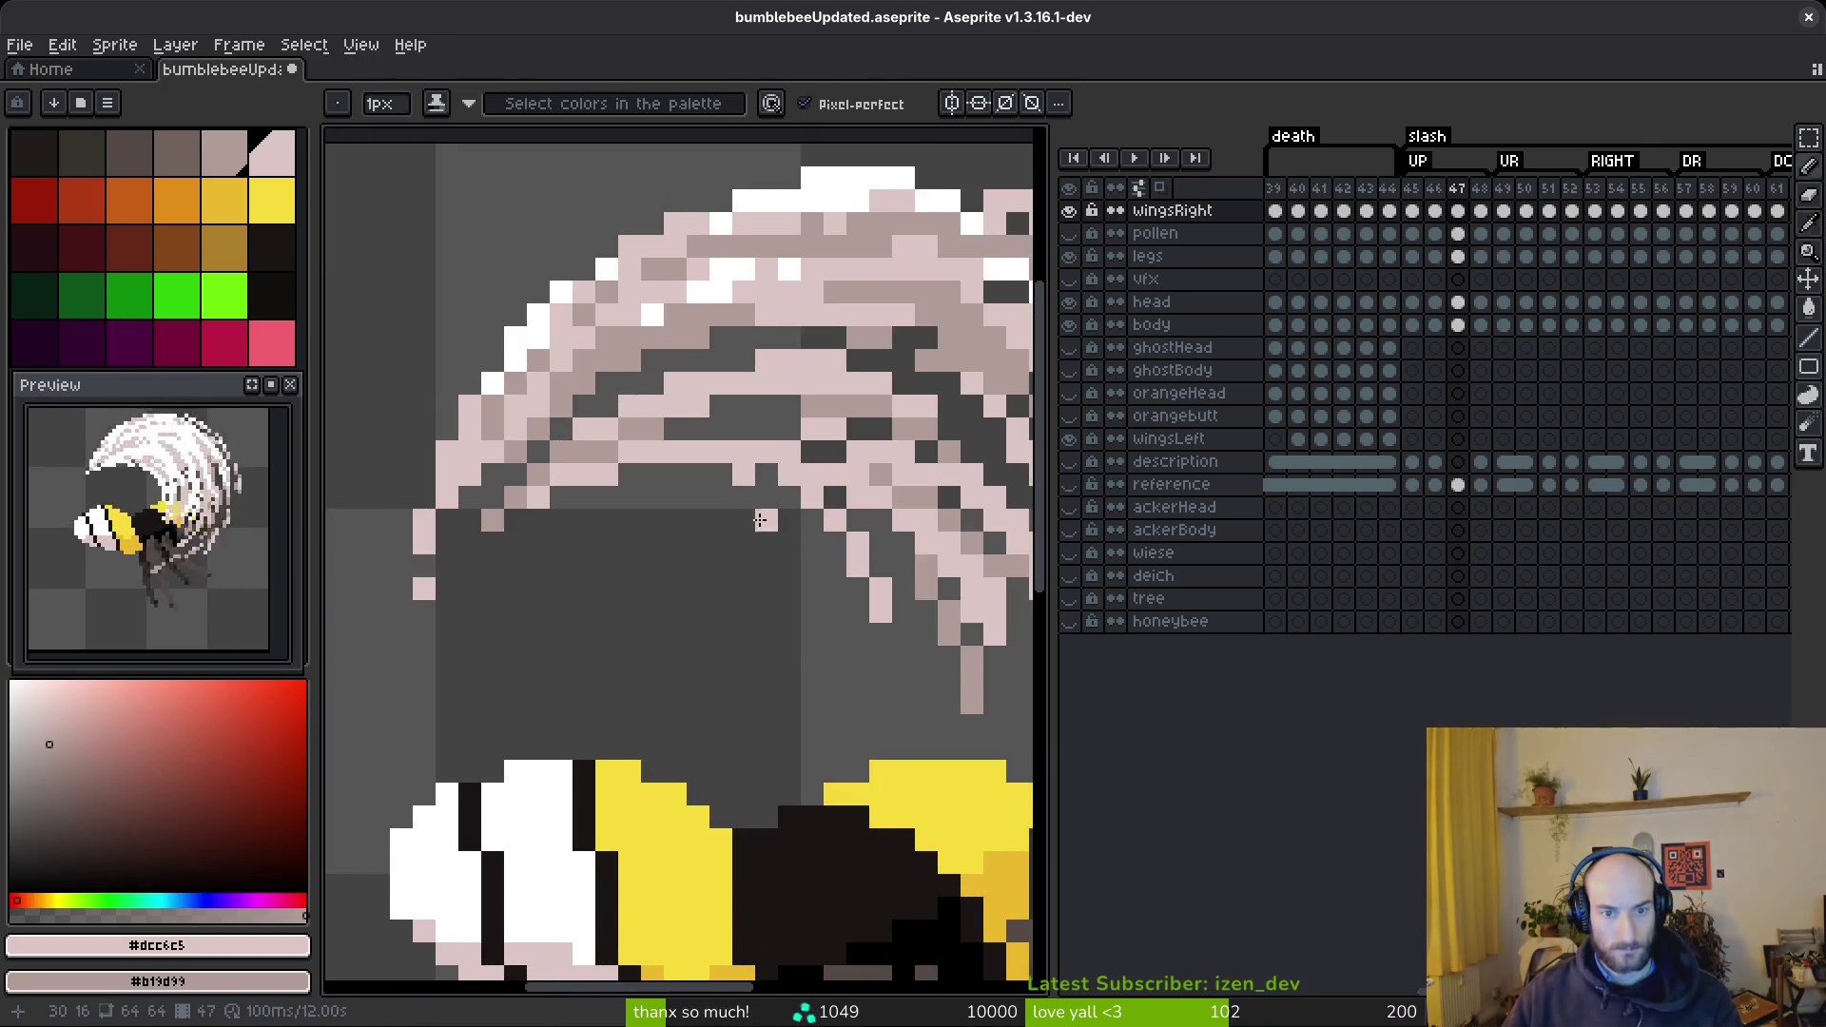
scroll(757, 520, "up", 3)
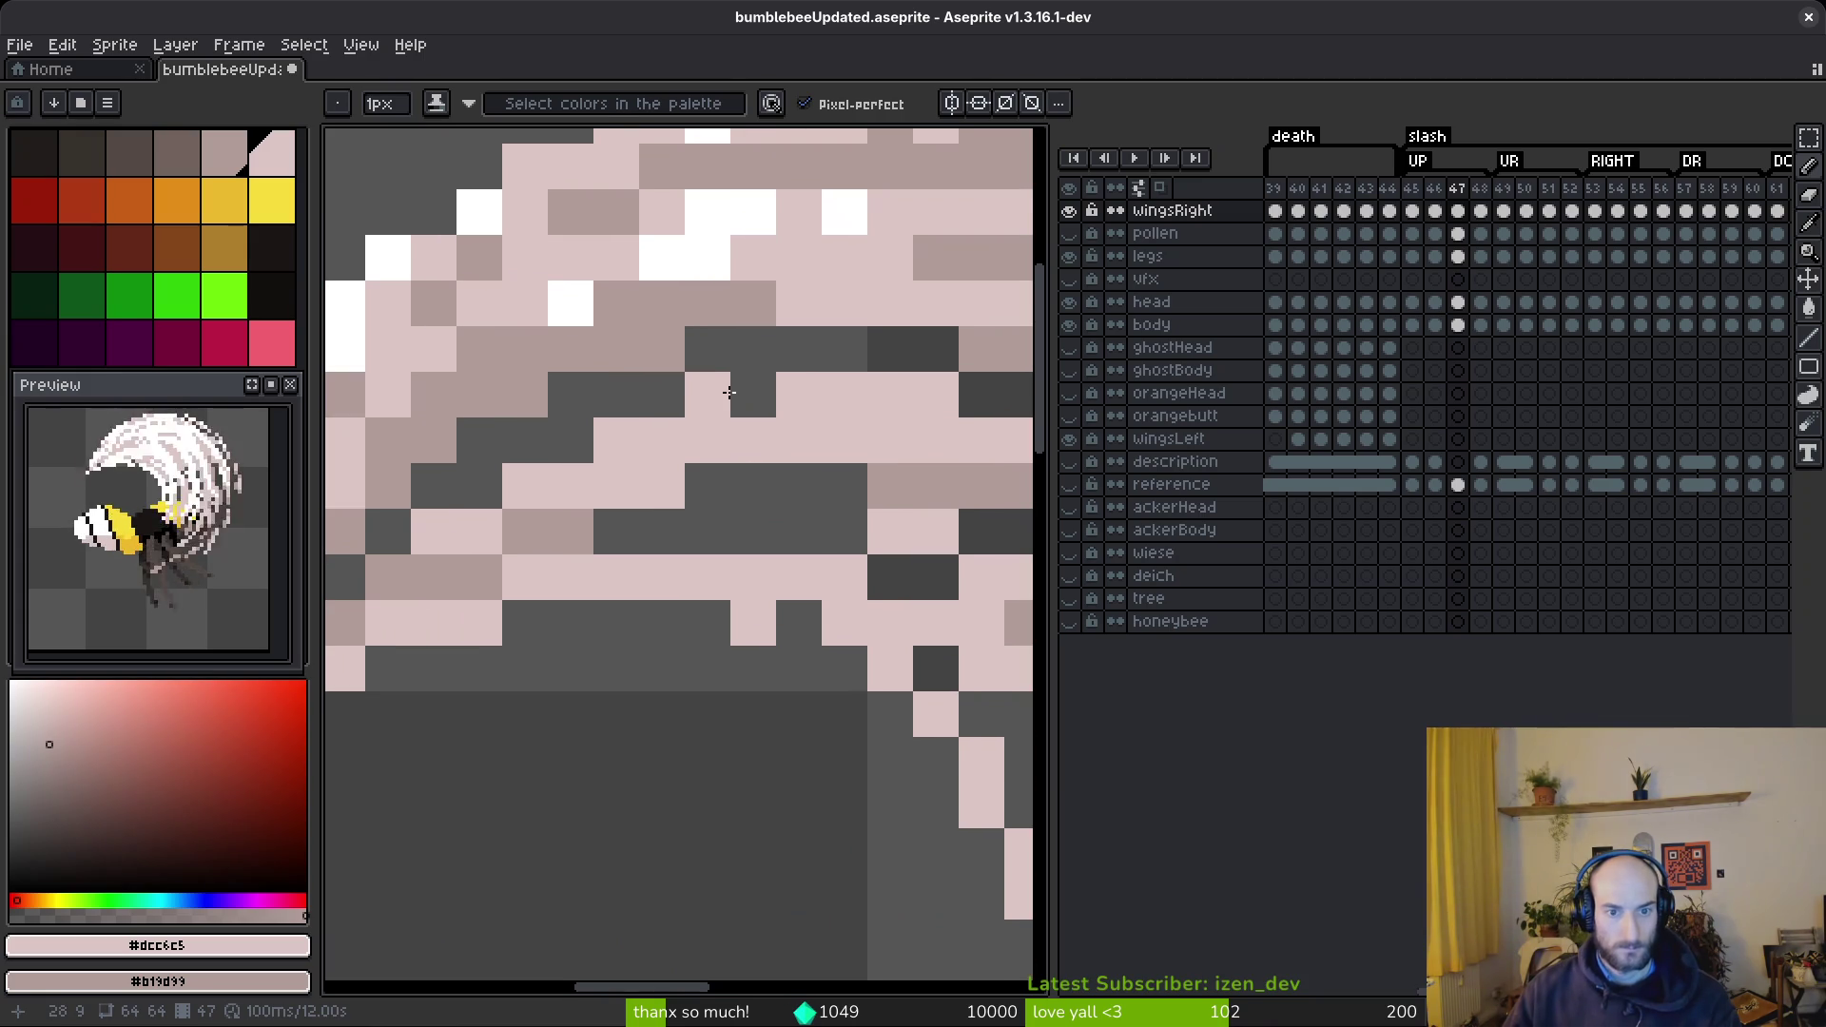
scroll(742, 399, "down", 5)
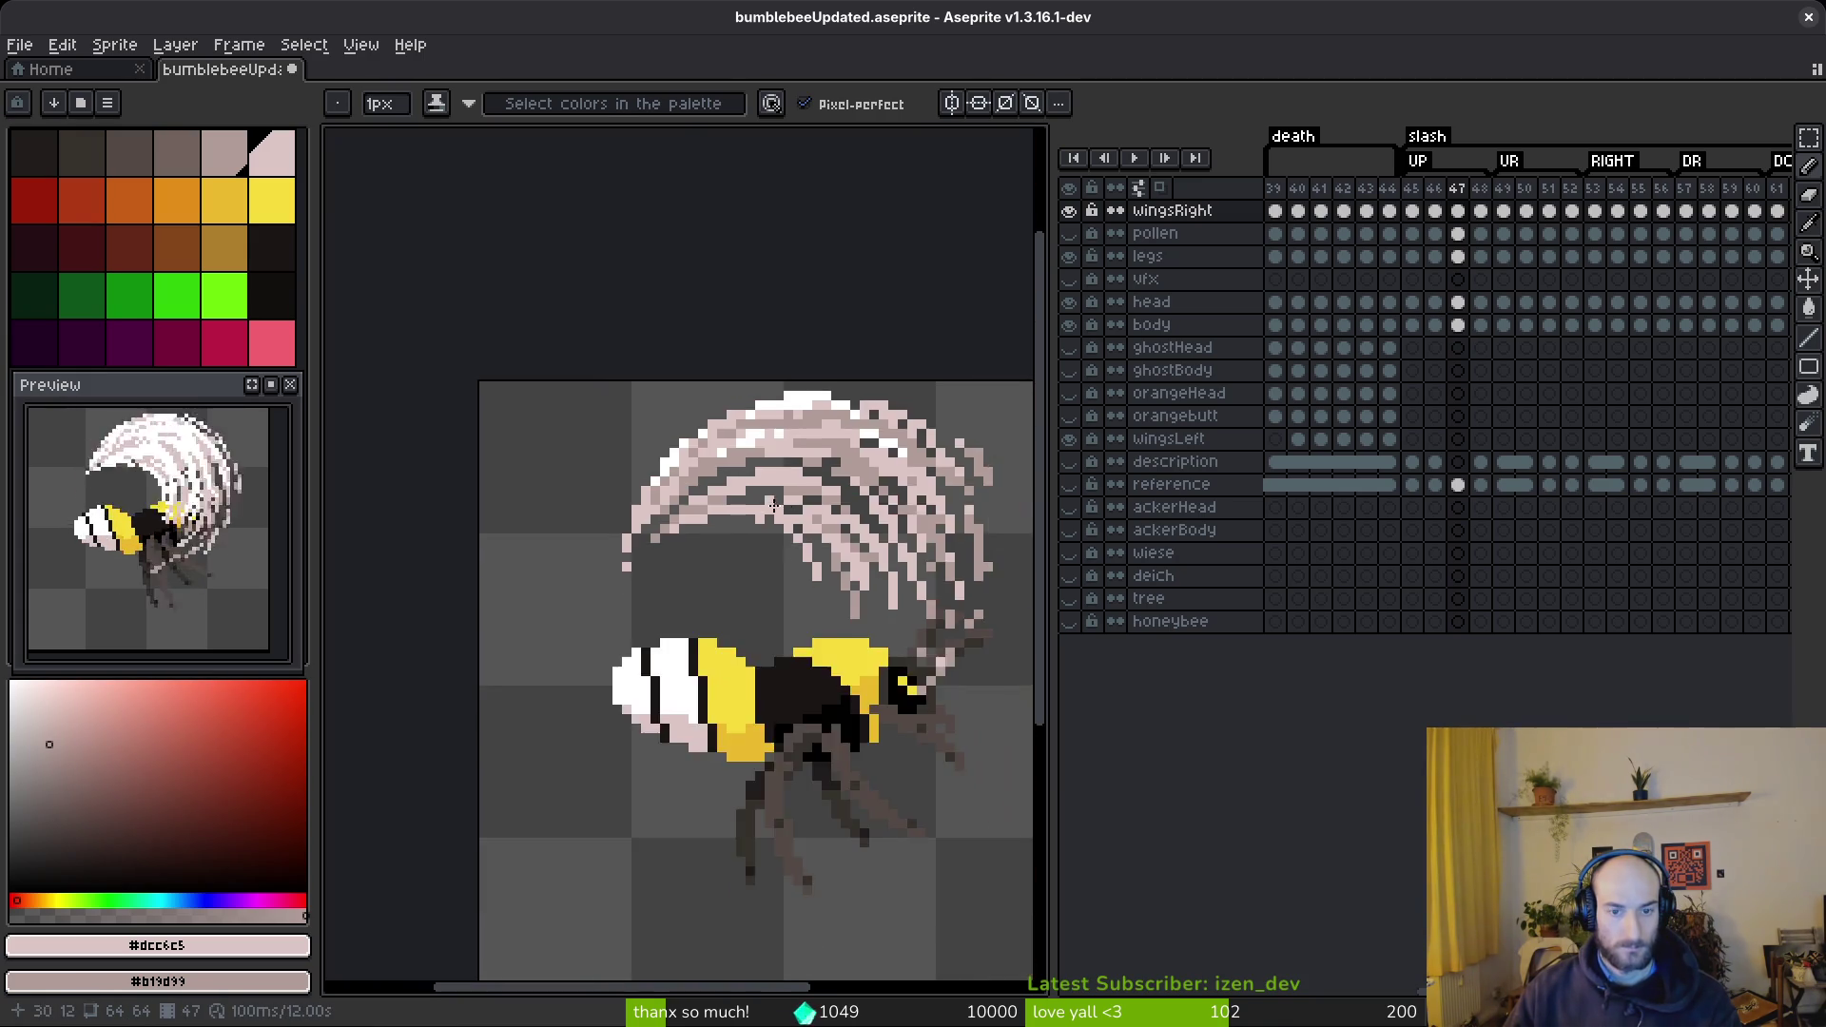
scroll(766, 504, "up", 5)
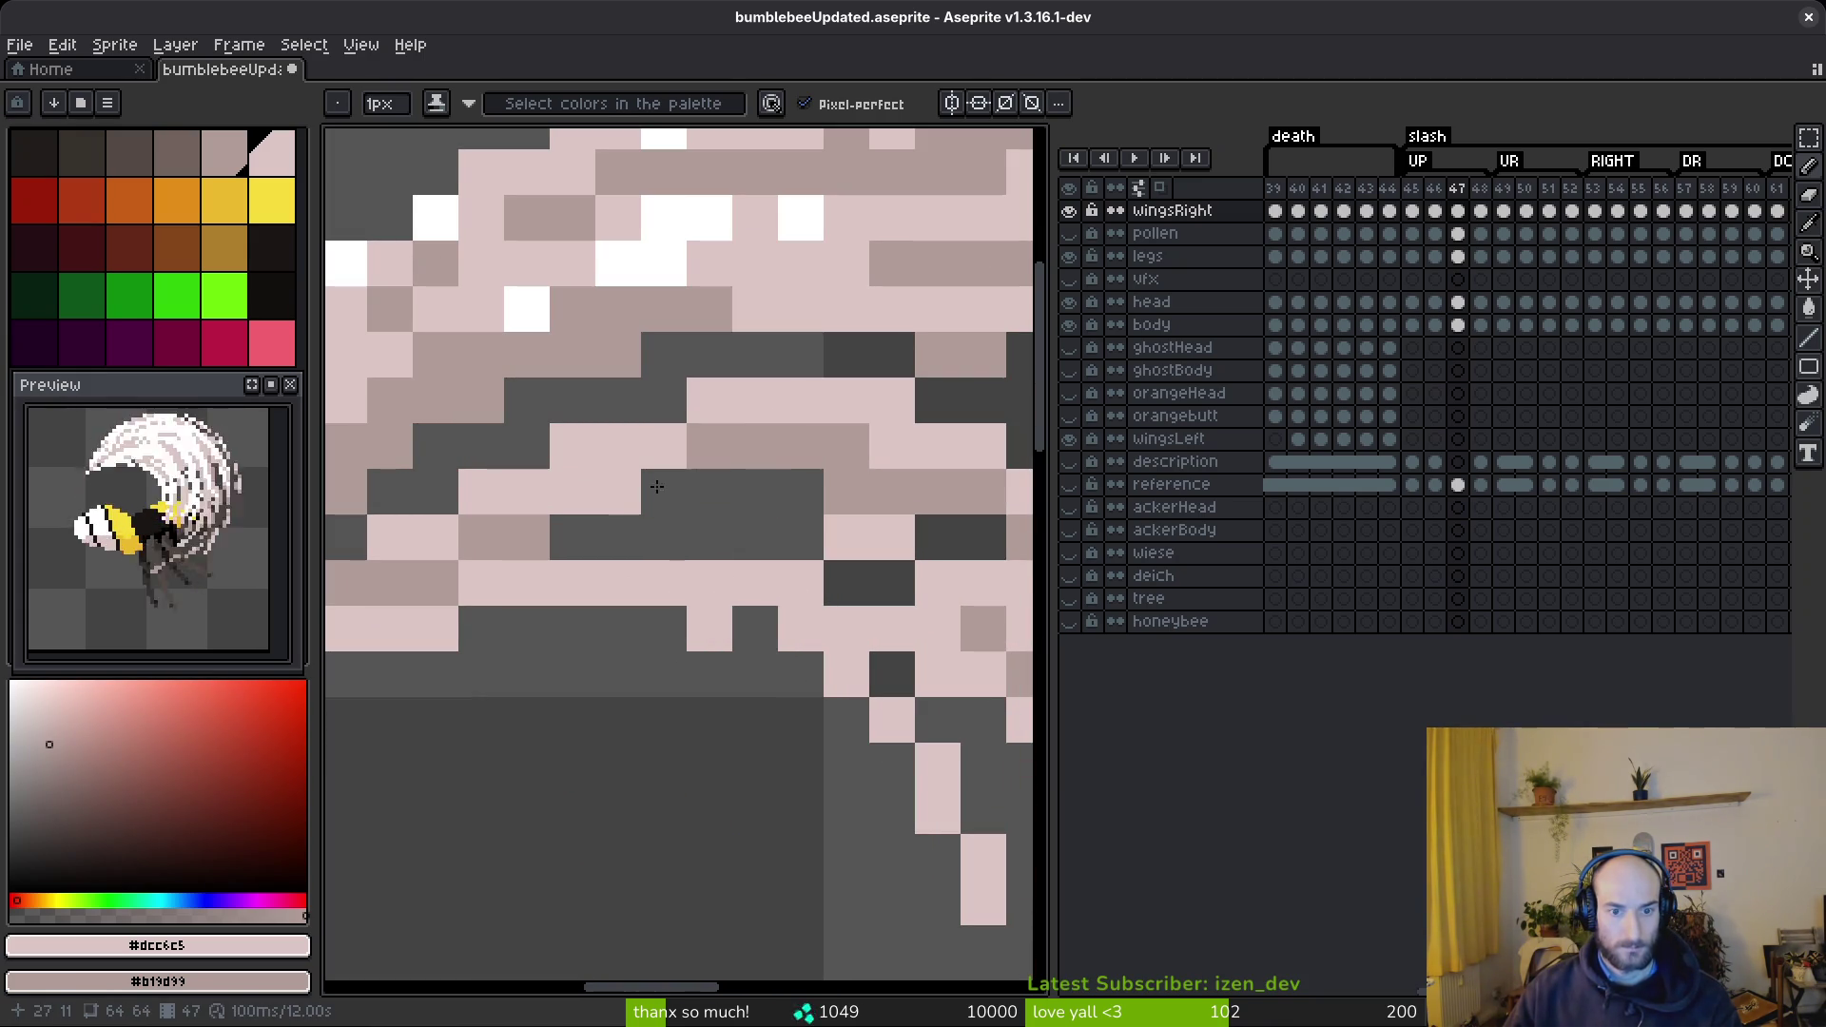
scroll(618, 490, "down", 5)
scroll(842, 489, "up", 3)
scroll(841, 488, "up", 2)
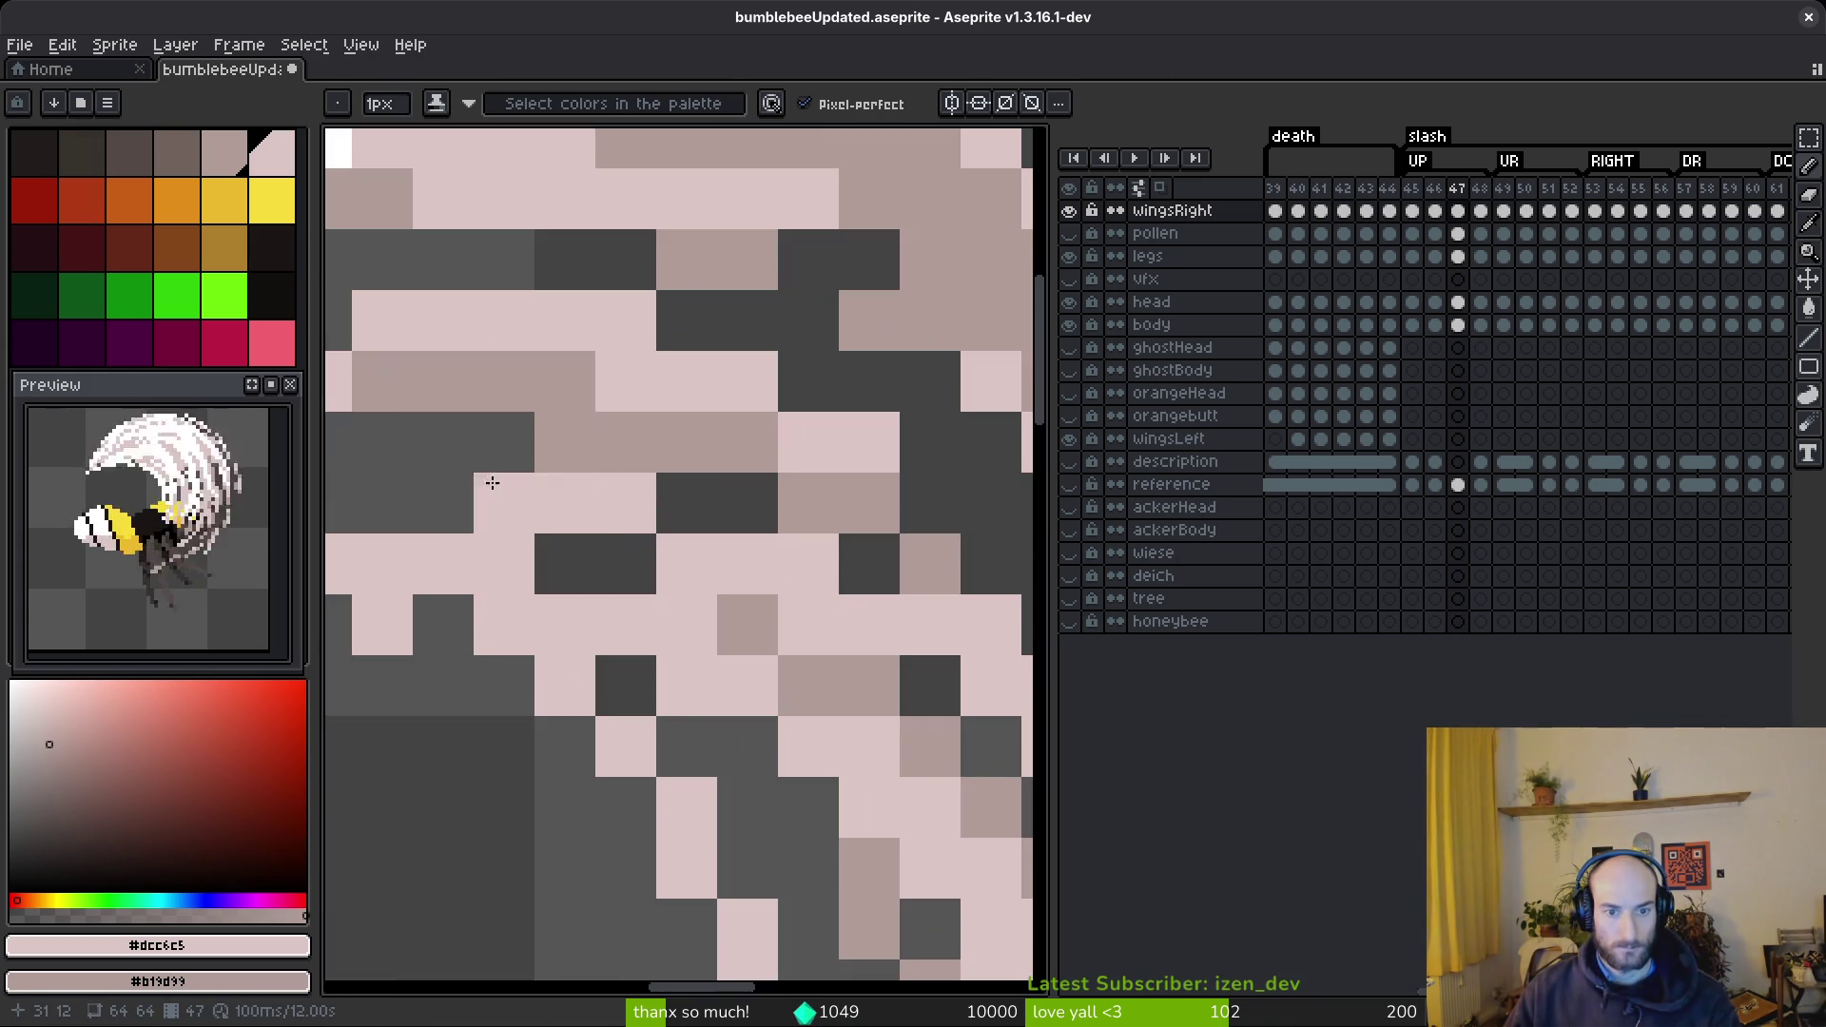
scroll(739, 581, "down", 2)
scroll(739, 582, "down", 2)
scroll(578, 460, "up", 4)
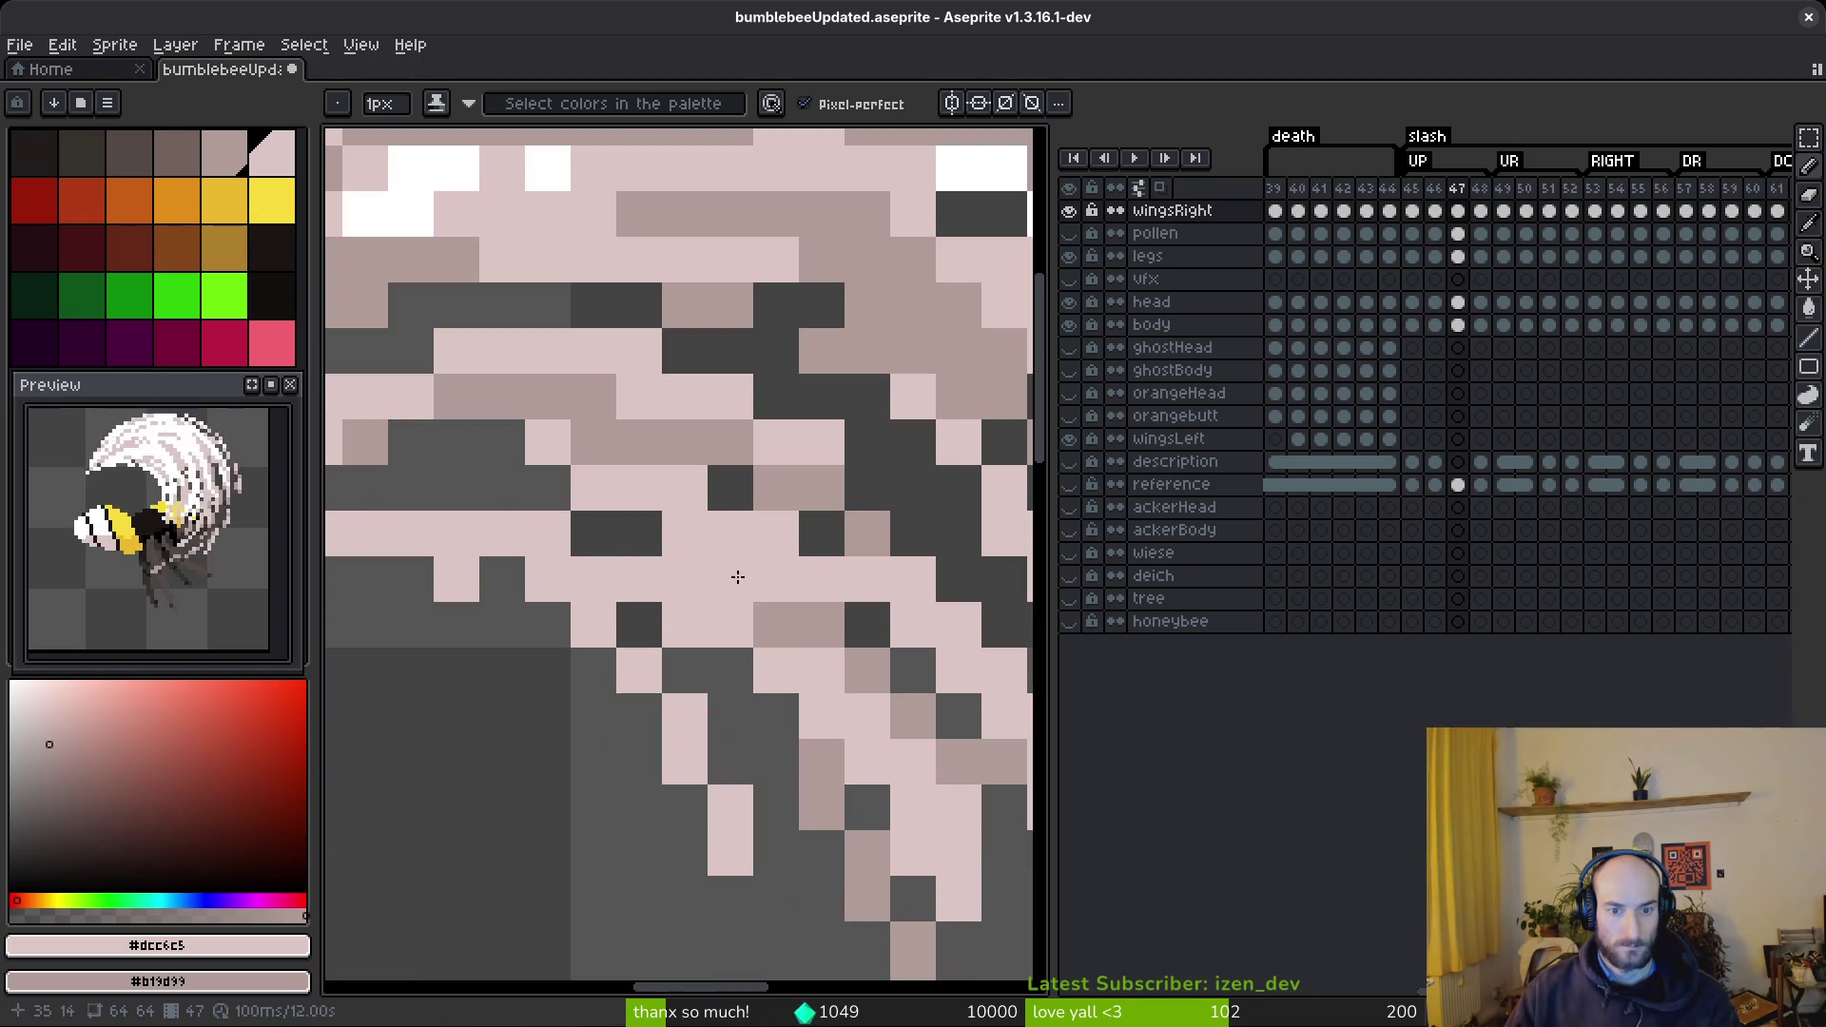
- Undo the last edit and fill a stray dark wing pixel with mid pink
key("ctrl+z")
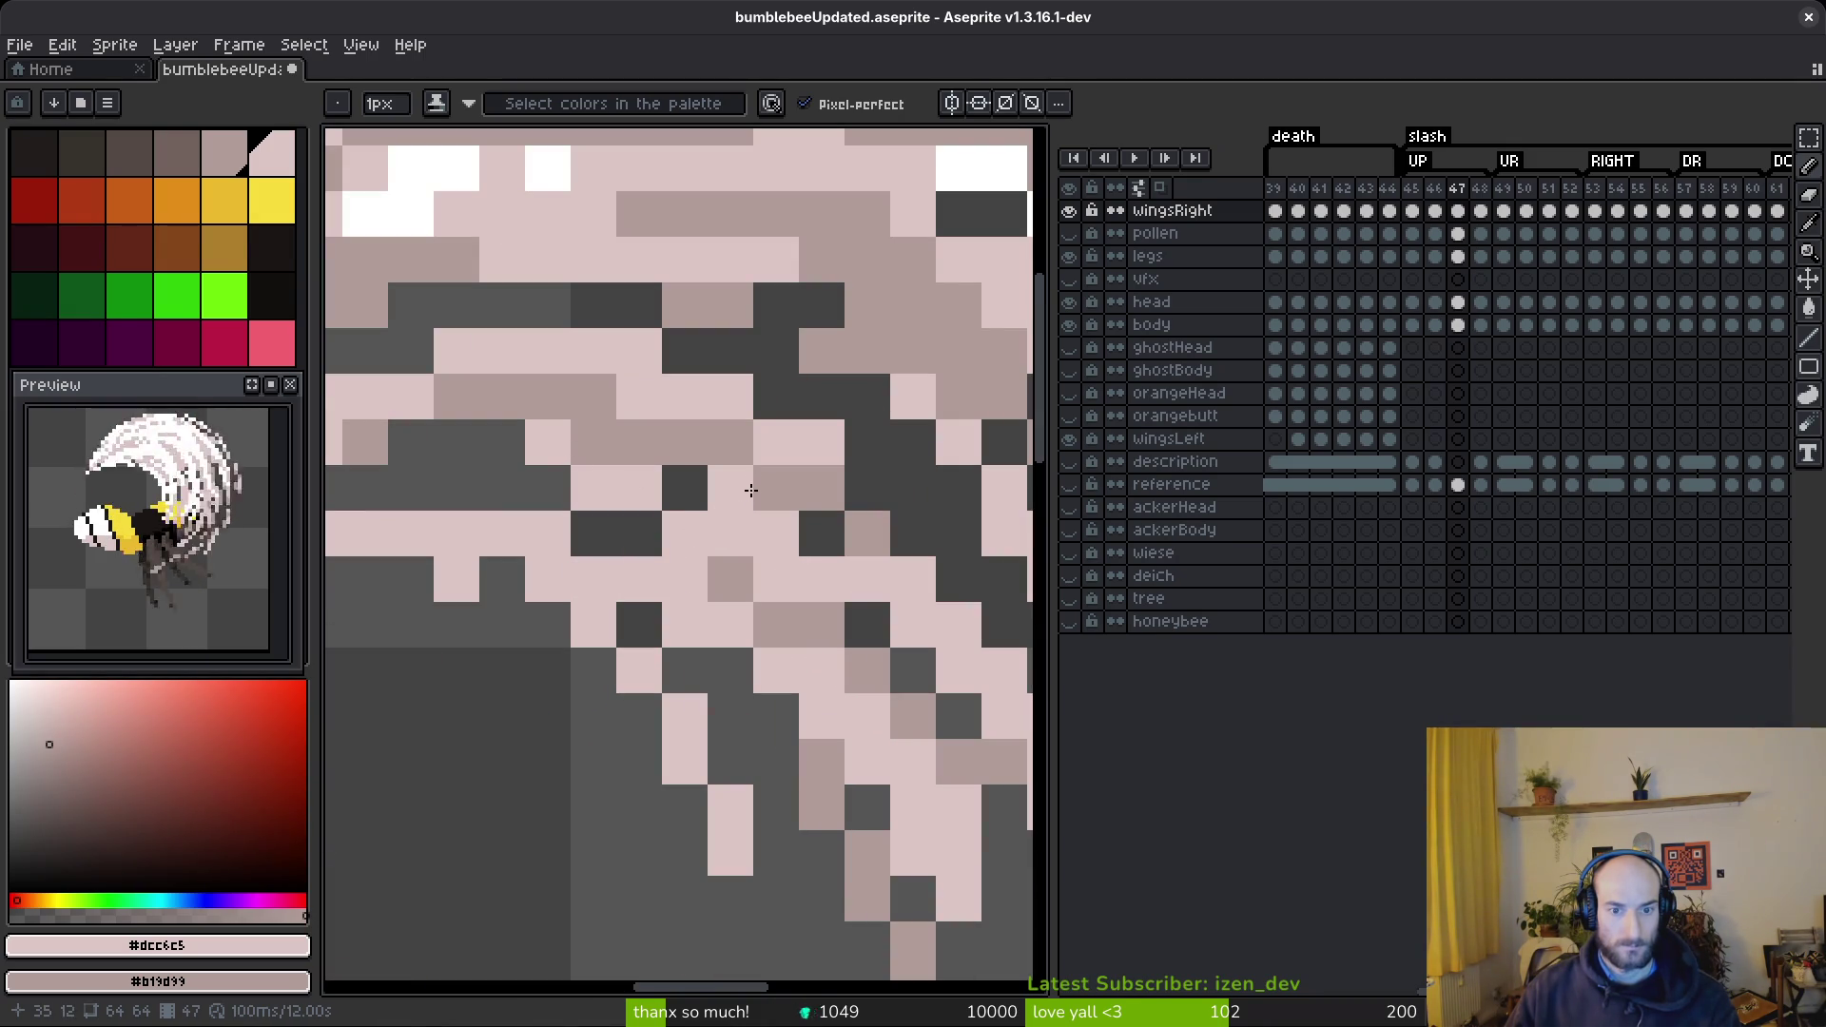
right_click(822, 533)
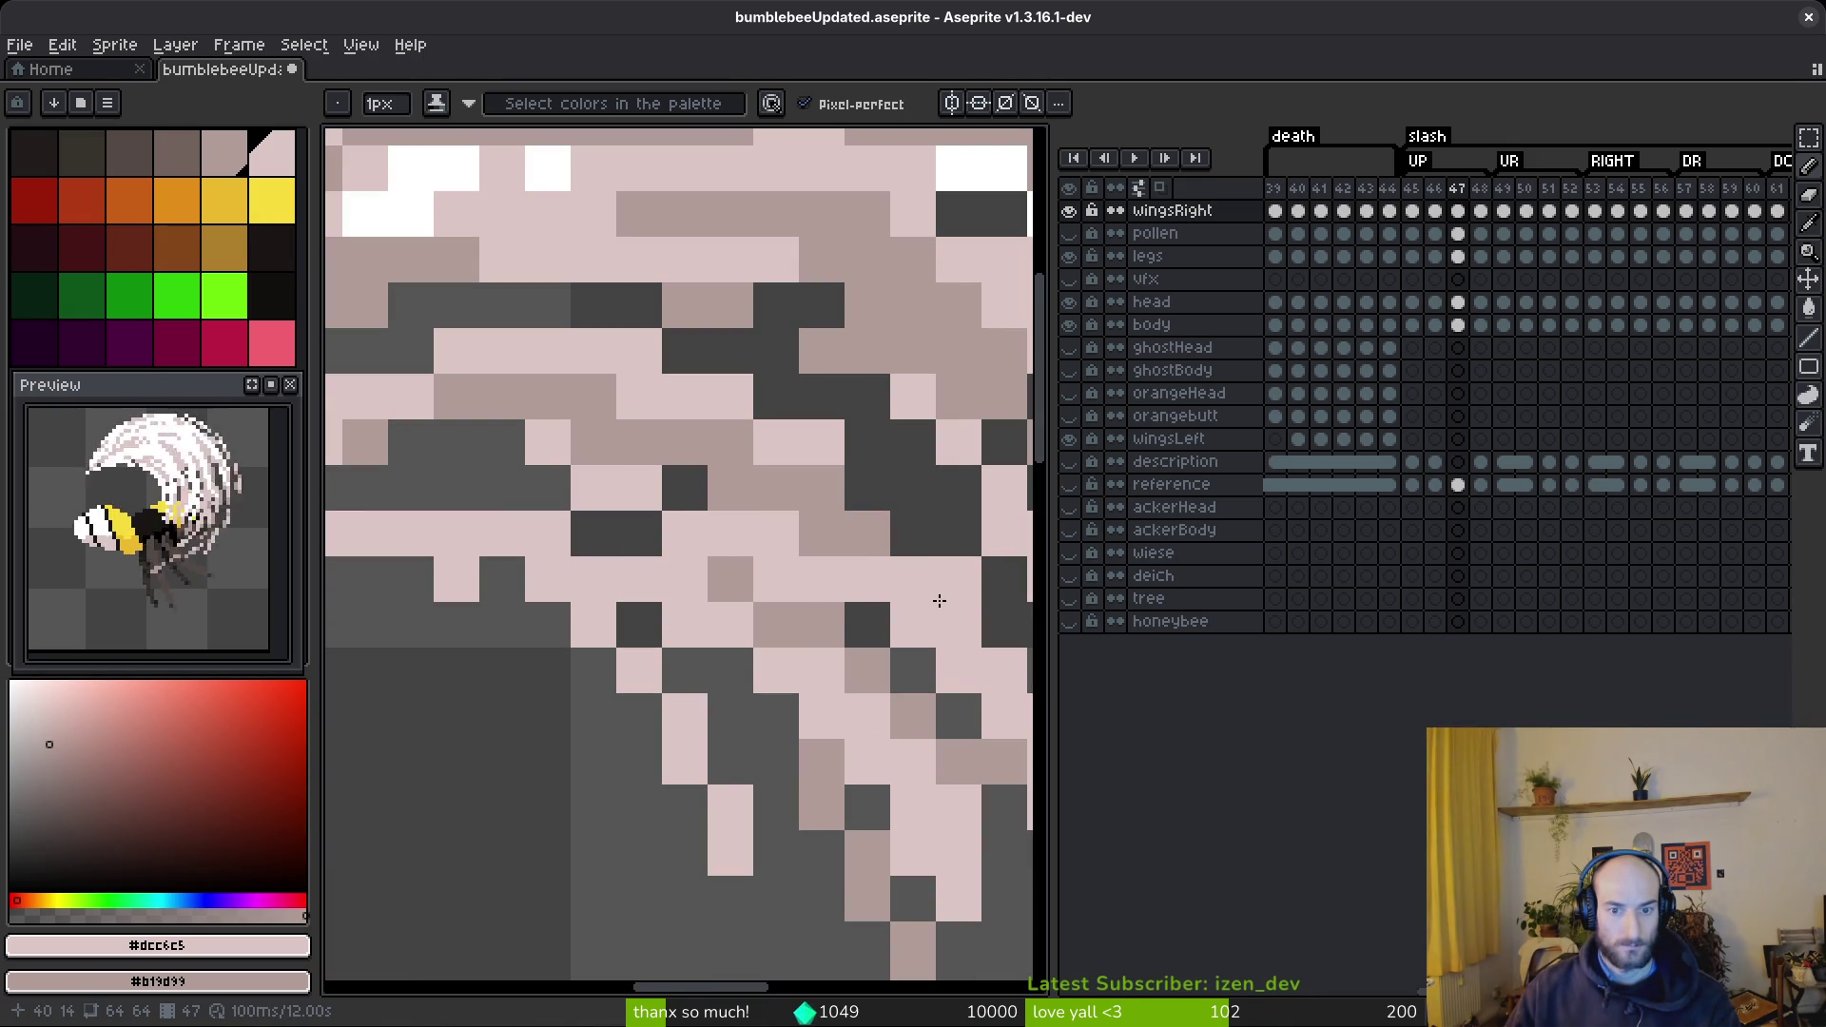
scroll(913, 609, "down", 4)
scroll(742, 552, "up", 3)
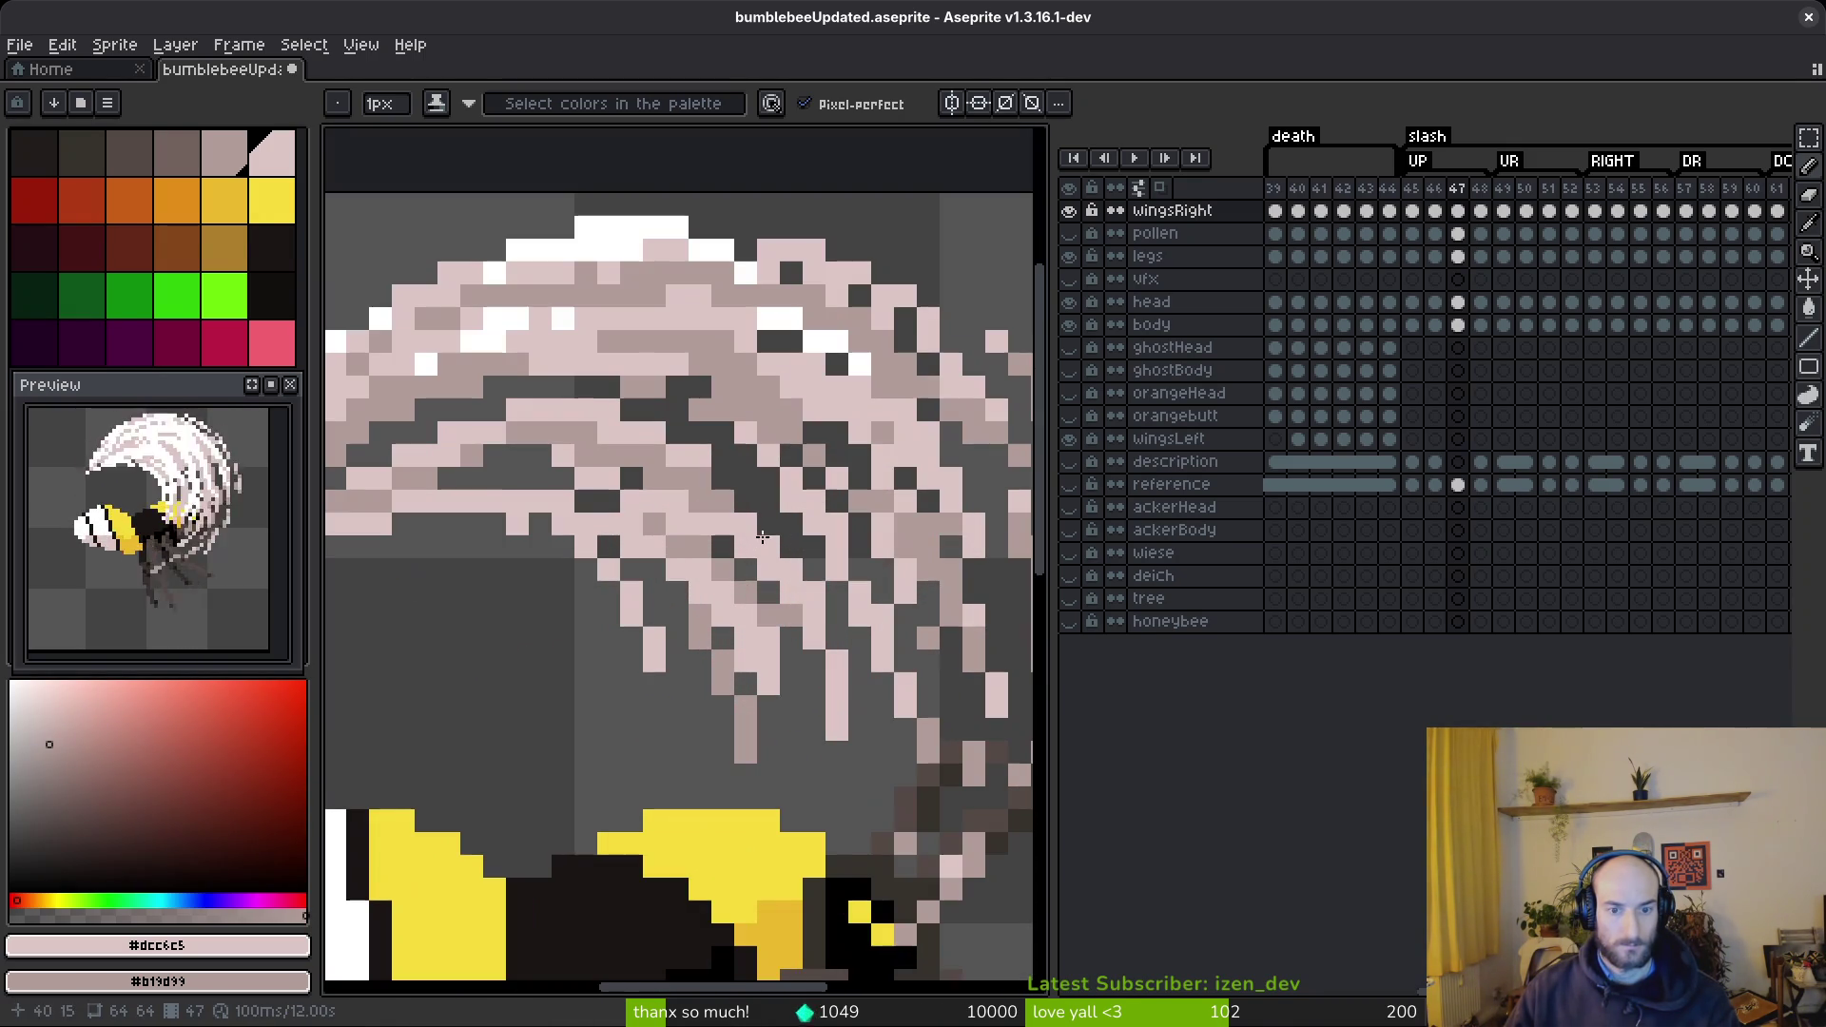
- Erase one wing pixel to open a dark gap in the pale arc
key("e")
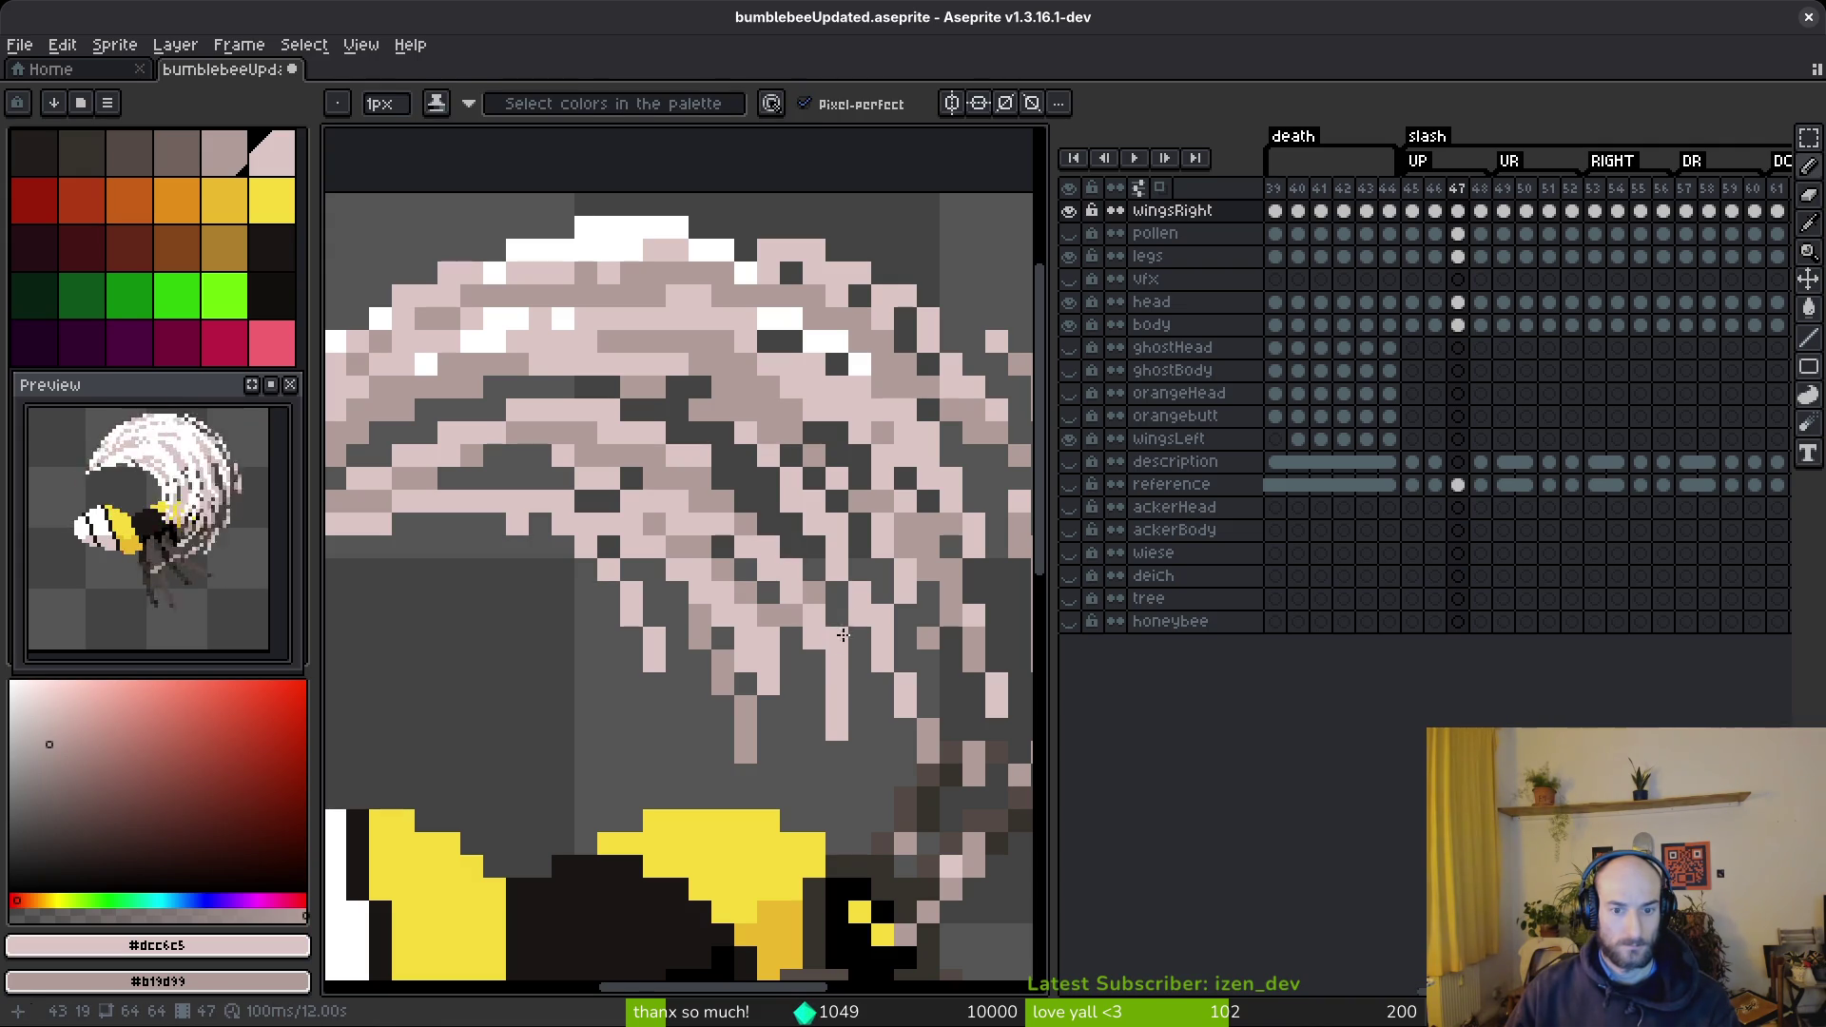
scroll(782, 645, "up", 1)
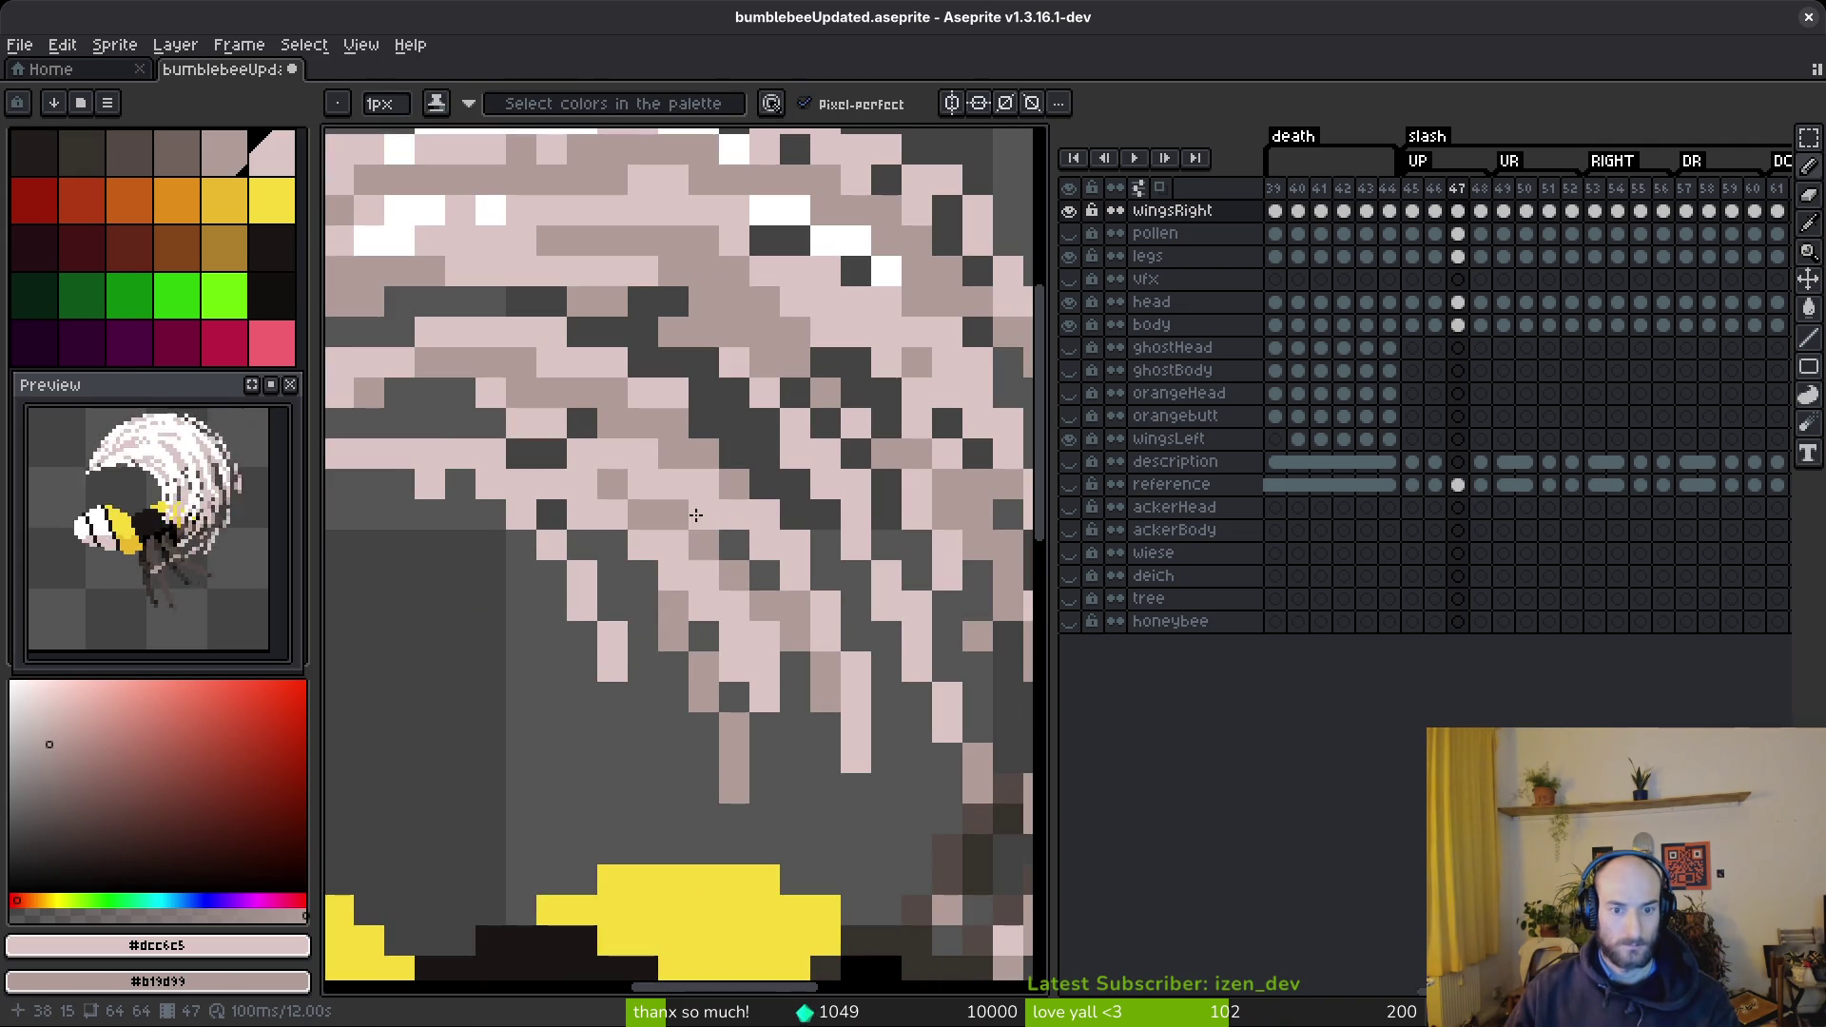
scroll(860, 693, "down", 4)
scroll(775, 606, "up", 4)
scroll(795, 541, "down", 5)
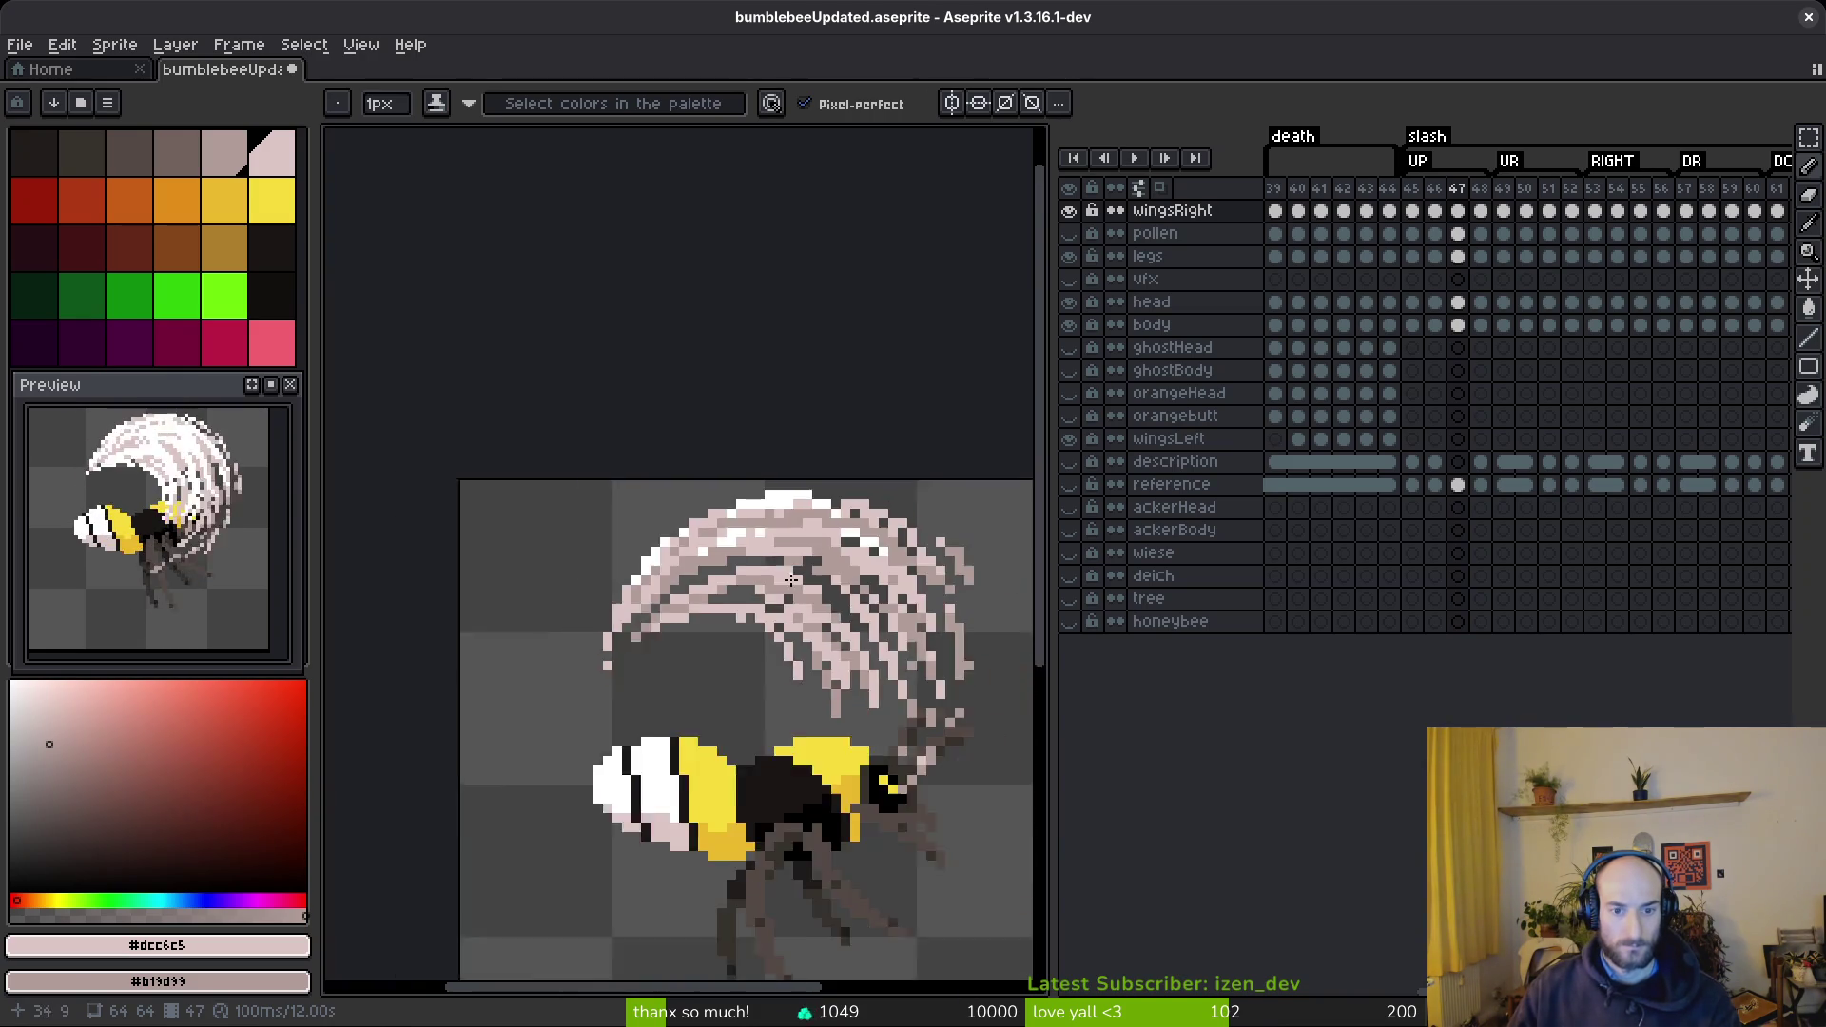
scroll(614, 579, "up", 5)
left_click(575, 586)
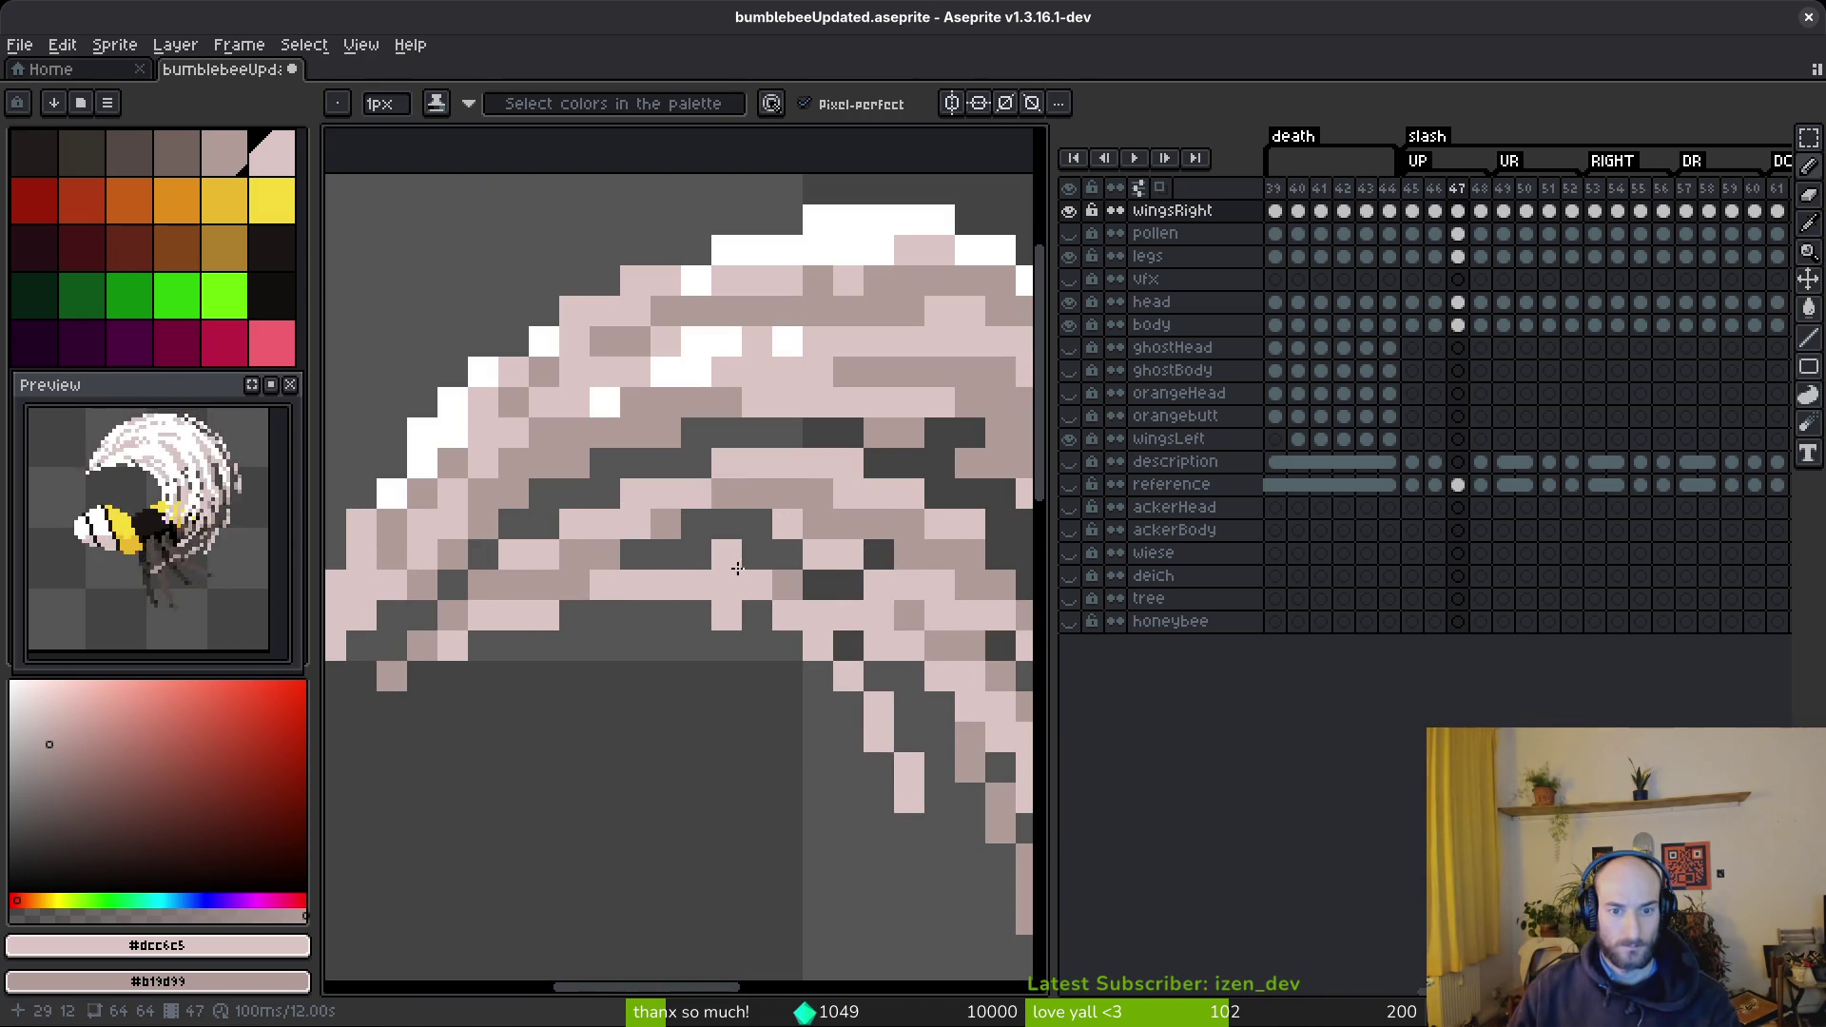
- Fill a row of dark wing gaps with mid pink #b19d99
right_click(696, 556)
right_click(735, 557)
right_click(636, 555)
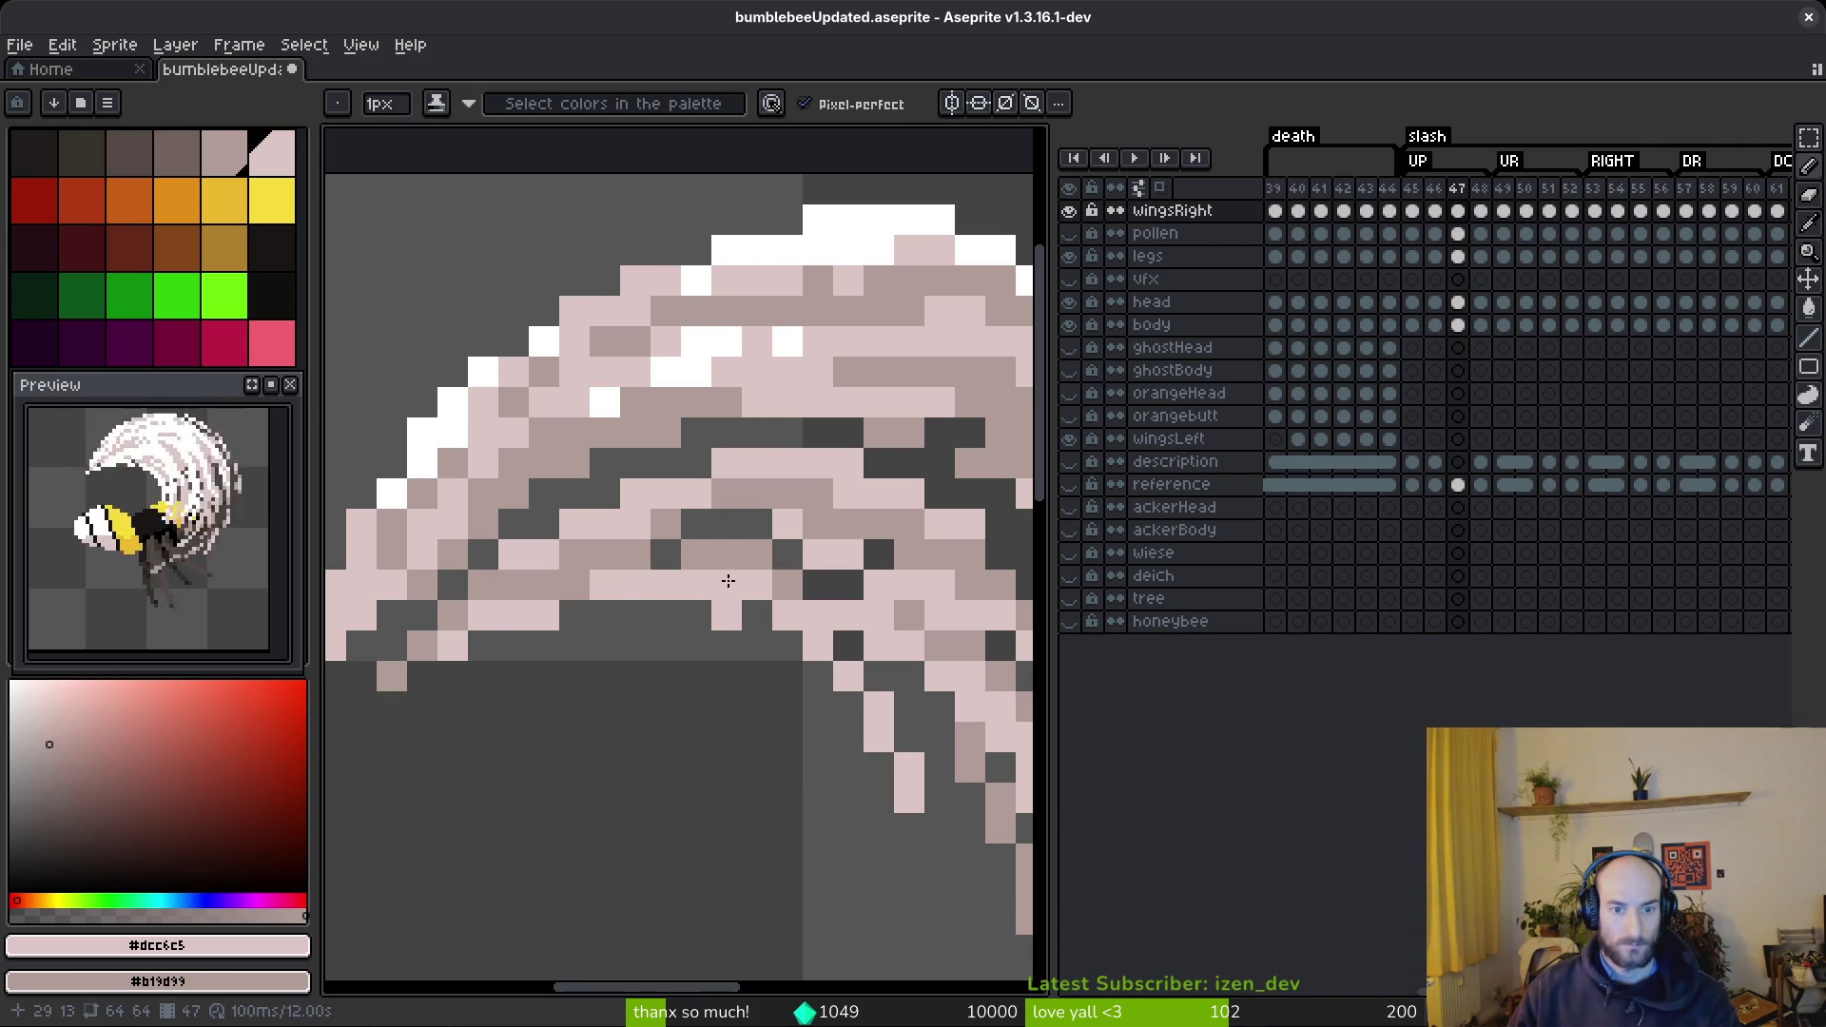
scroll(728, 580, "down", 5)
scroll(785, 655, "up", 5)
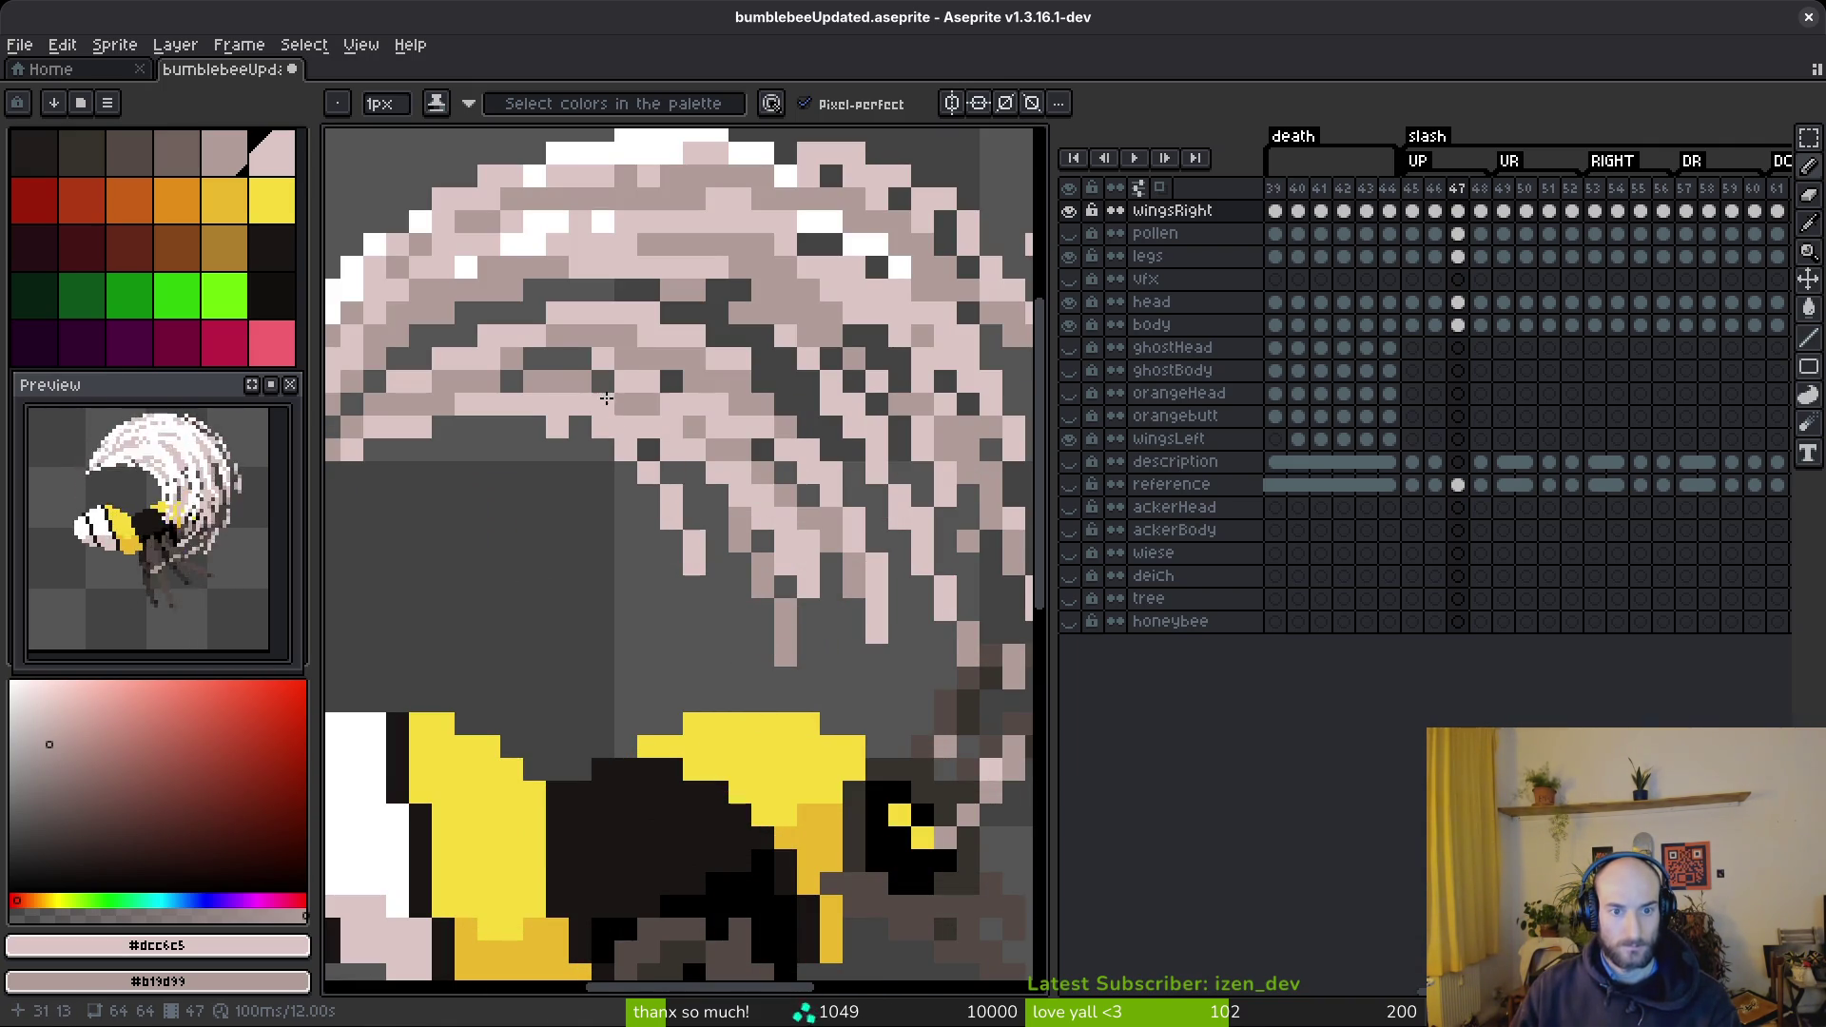
scroll(799, 575, "down", 4)
scroll(781, 560, "up", 3)
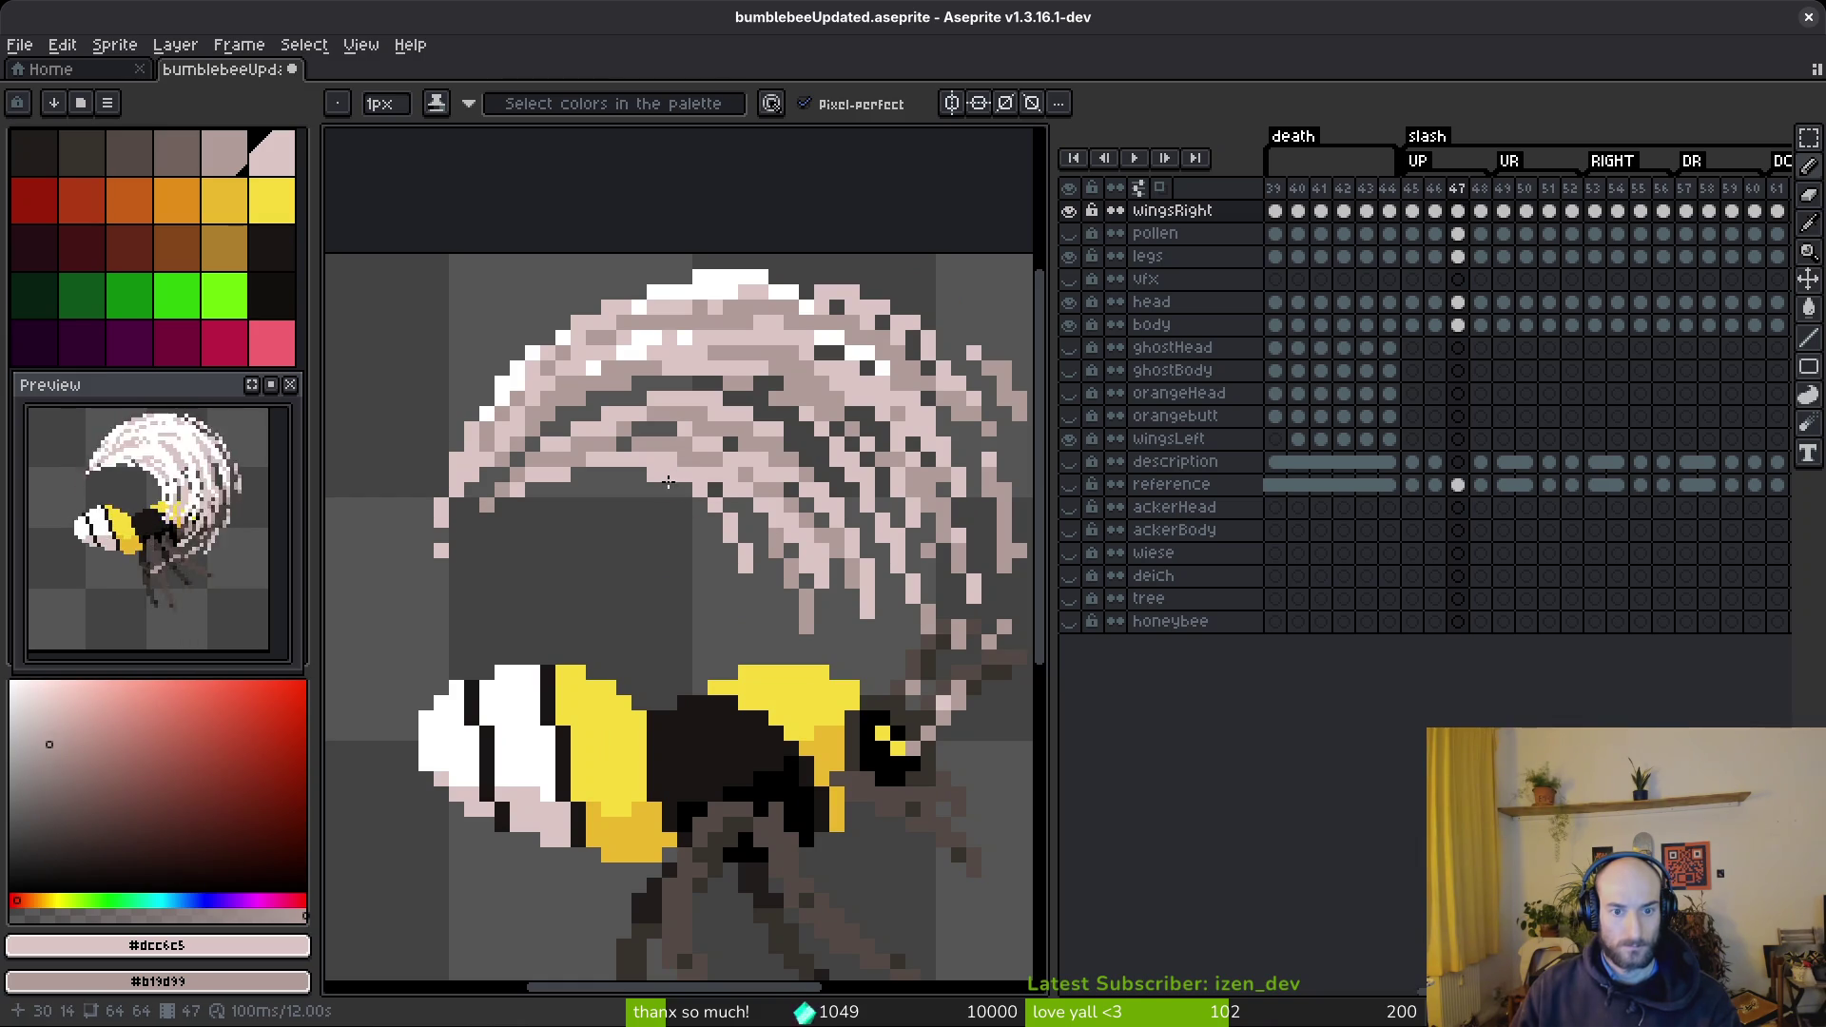
scroll(809, 590, "down", 4)
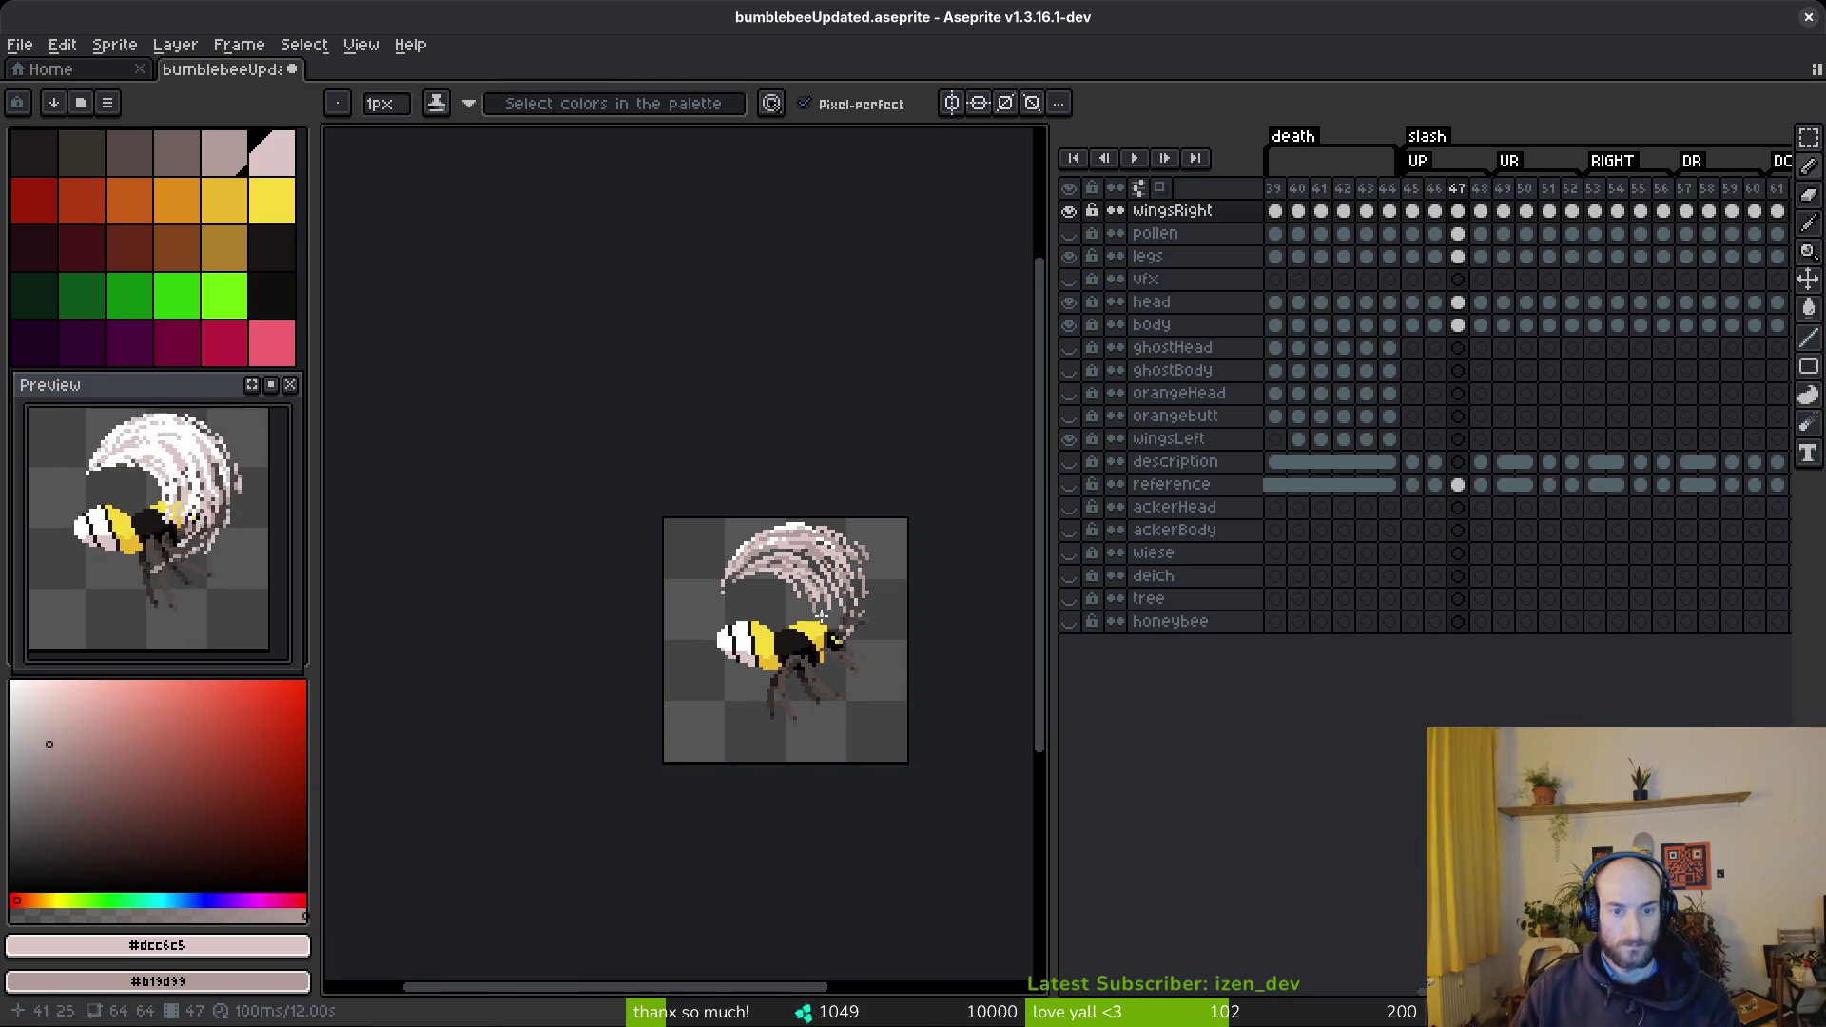
scroll(830, 628, "up", 4)
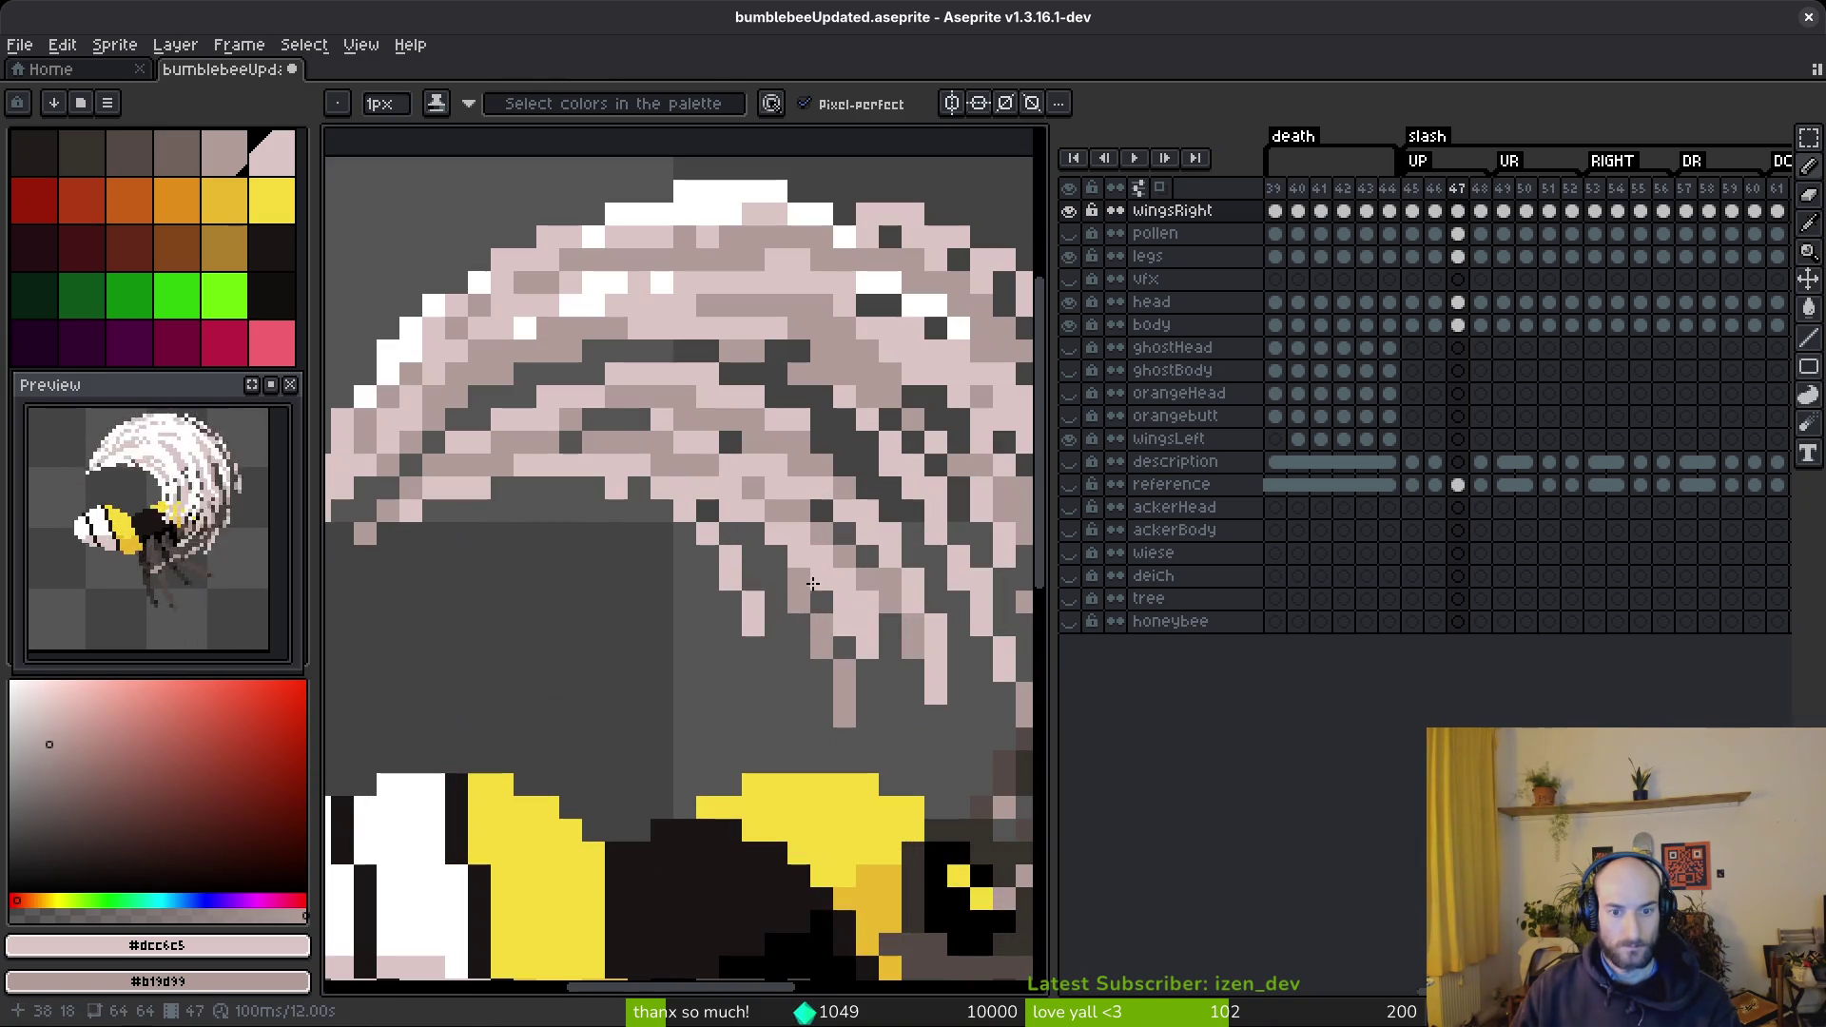
key("e")
scroll(845, 648, "down", 5)
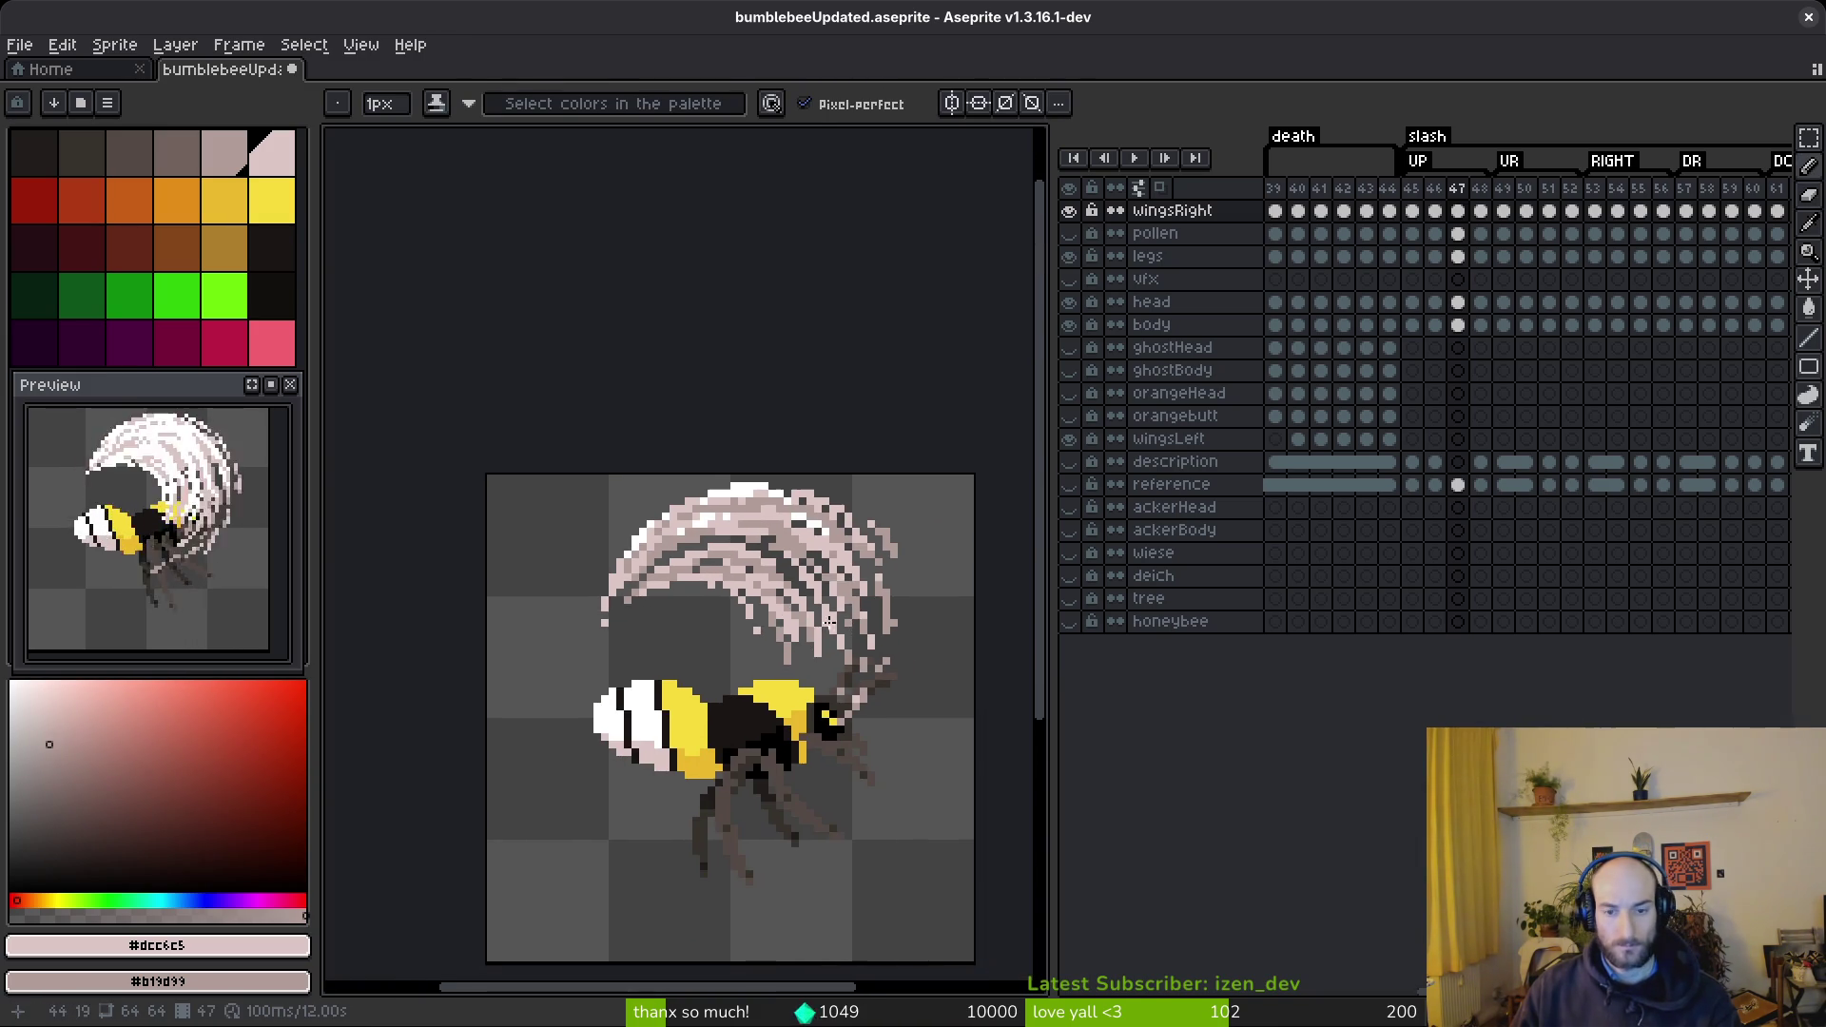
- Zoom into frame 47's wing and lighten a mid-tone wing pixel to pale pink
scroll(871, 614, "up", 2)
scroll(875, 607, "up", 3)
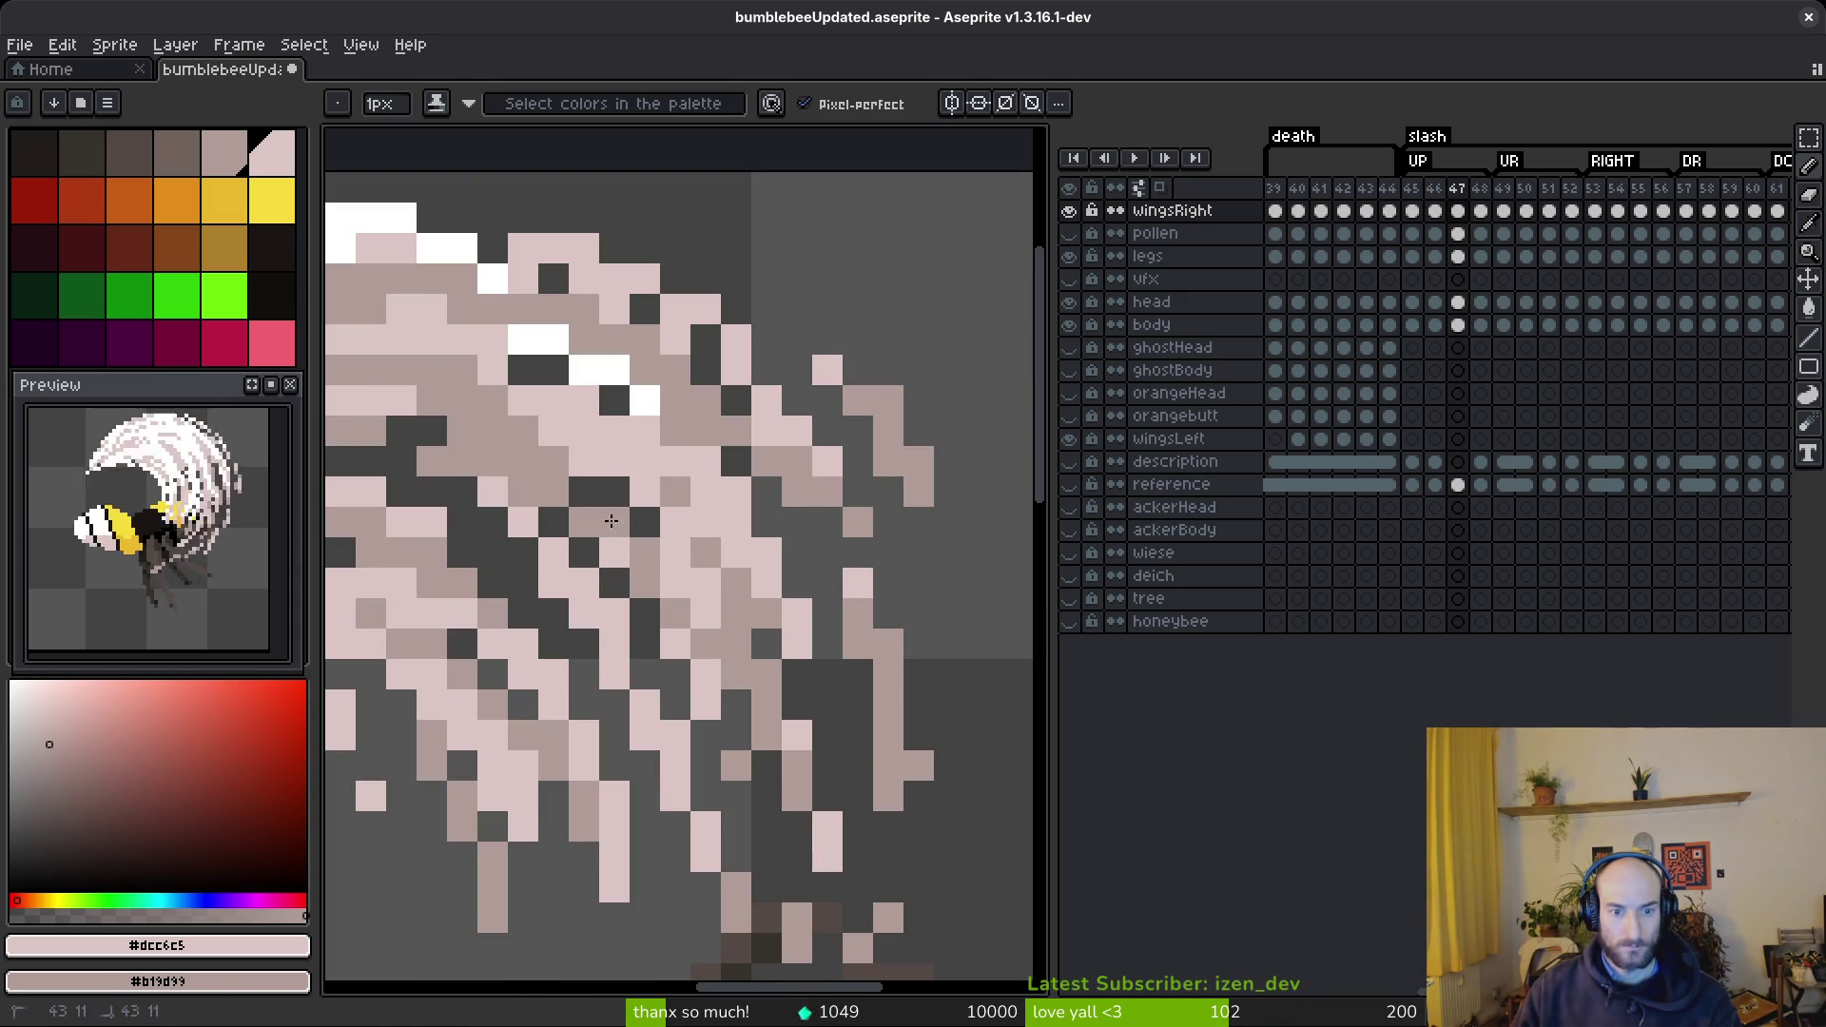
scroll(656, 580, "down", 4)
scroll(667, 630, "up", 1)
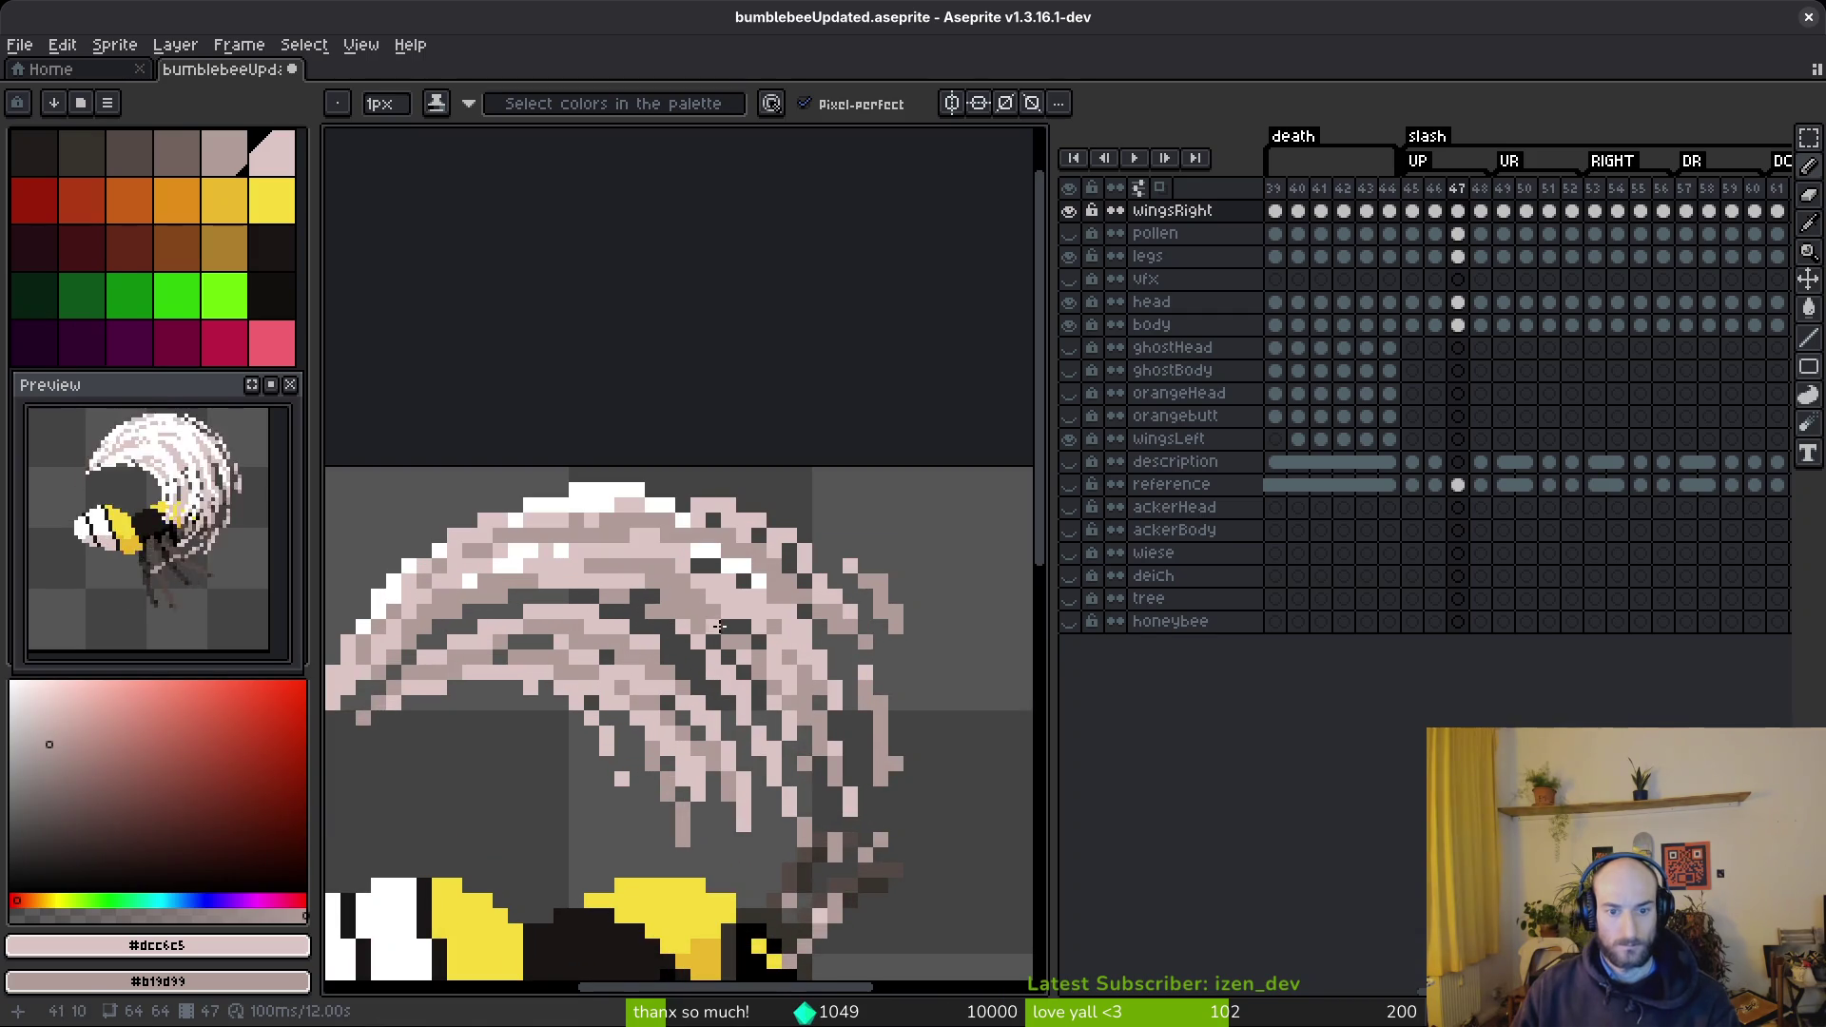
scroll(547, 502, "up", 2)
left_click(609, 539)
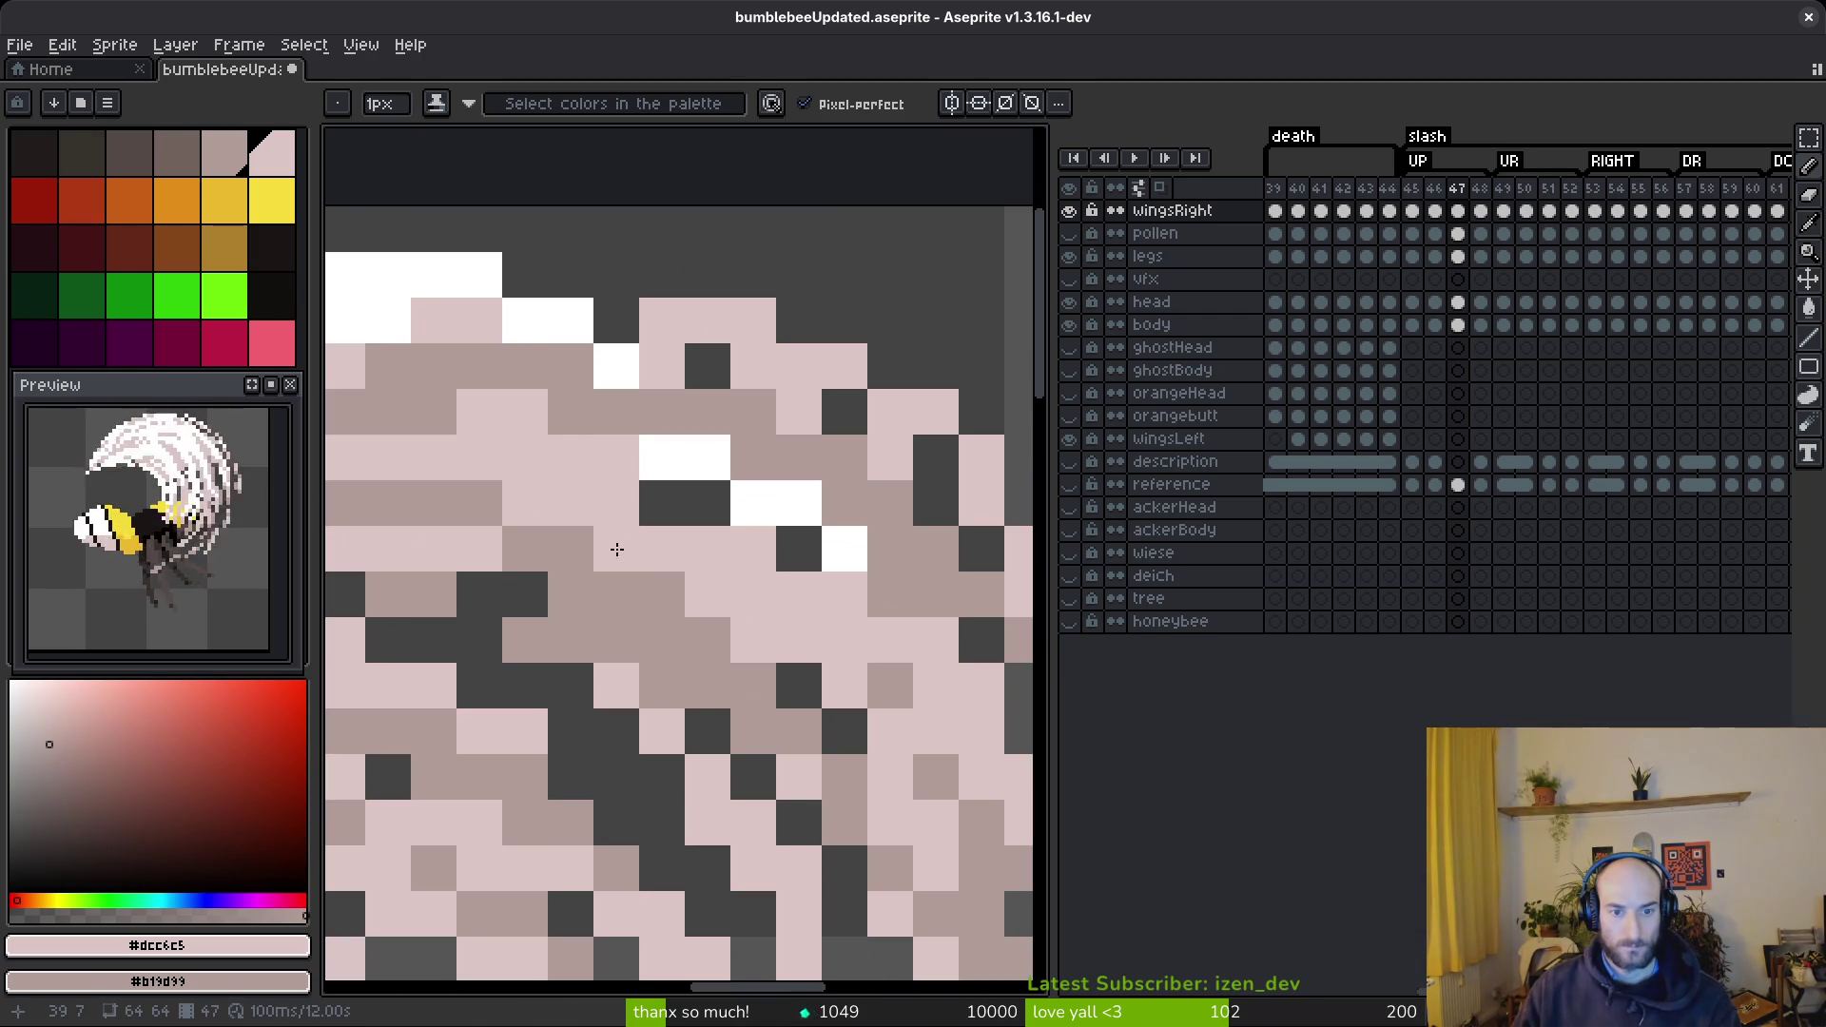
scroll(669, 577, "down", 3)
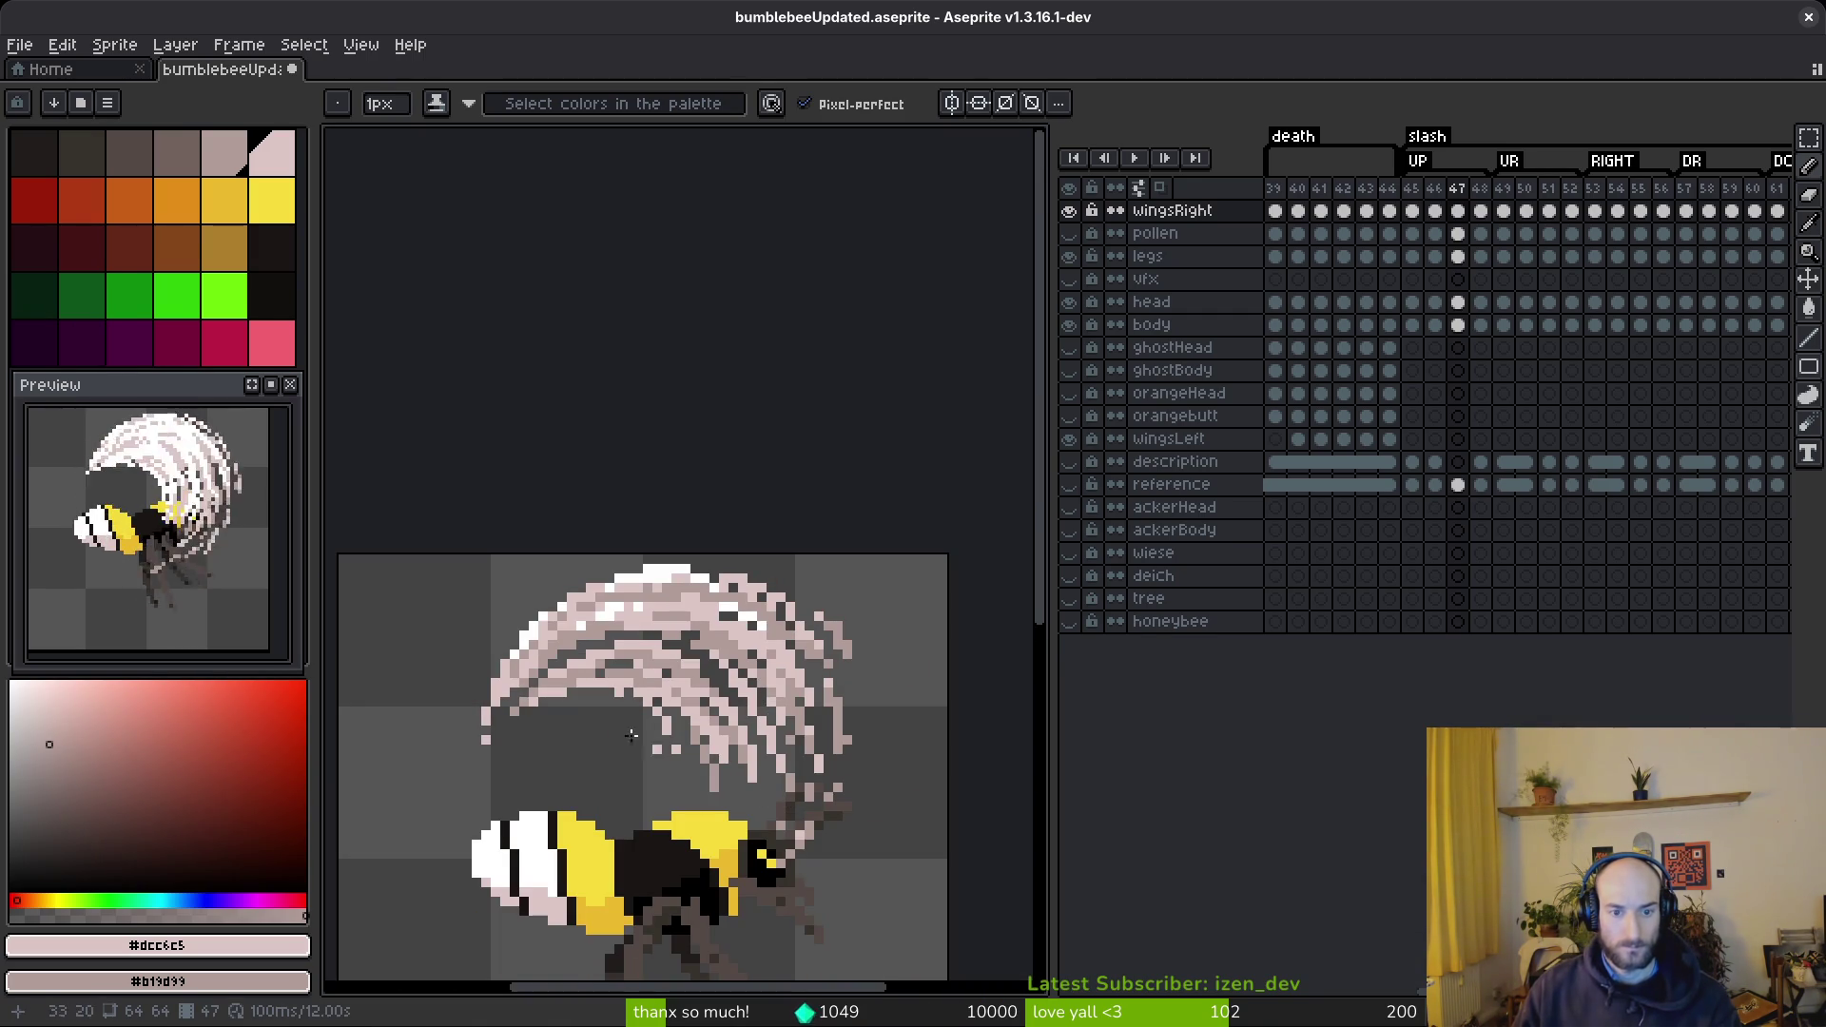
scroll(600, 651, "up", 3)
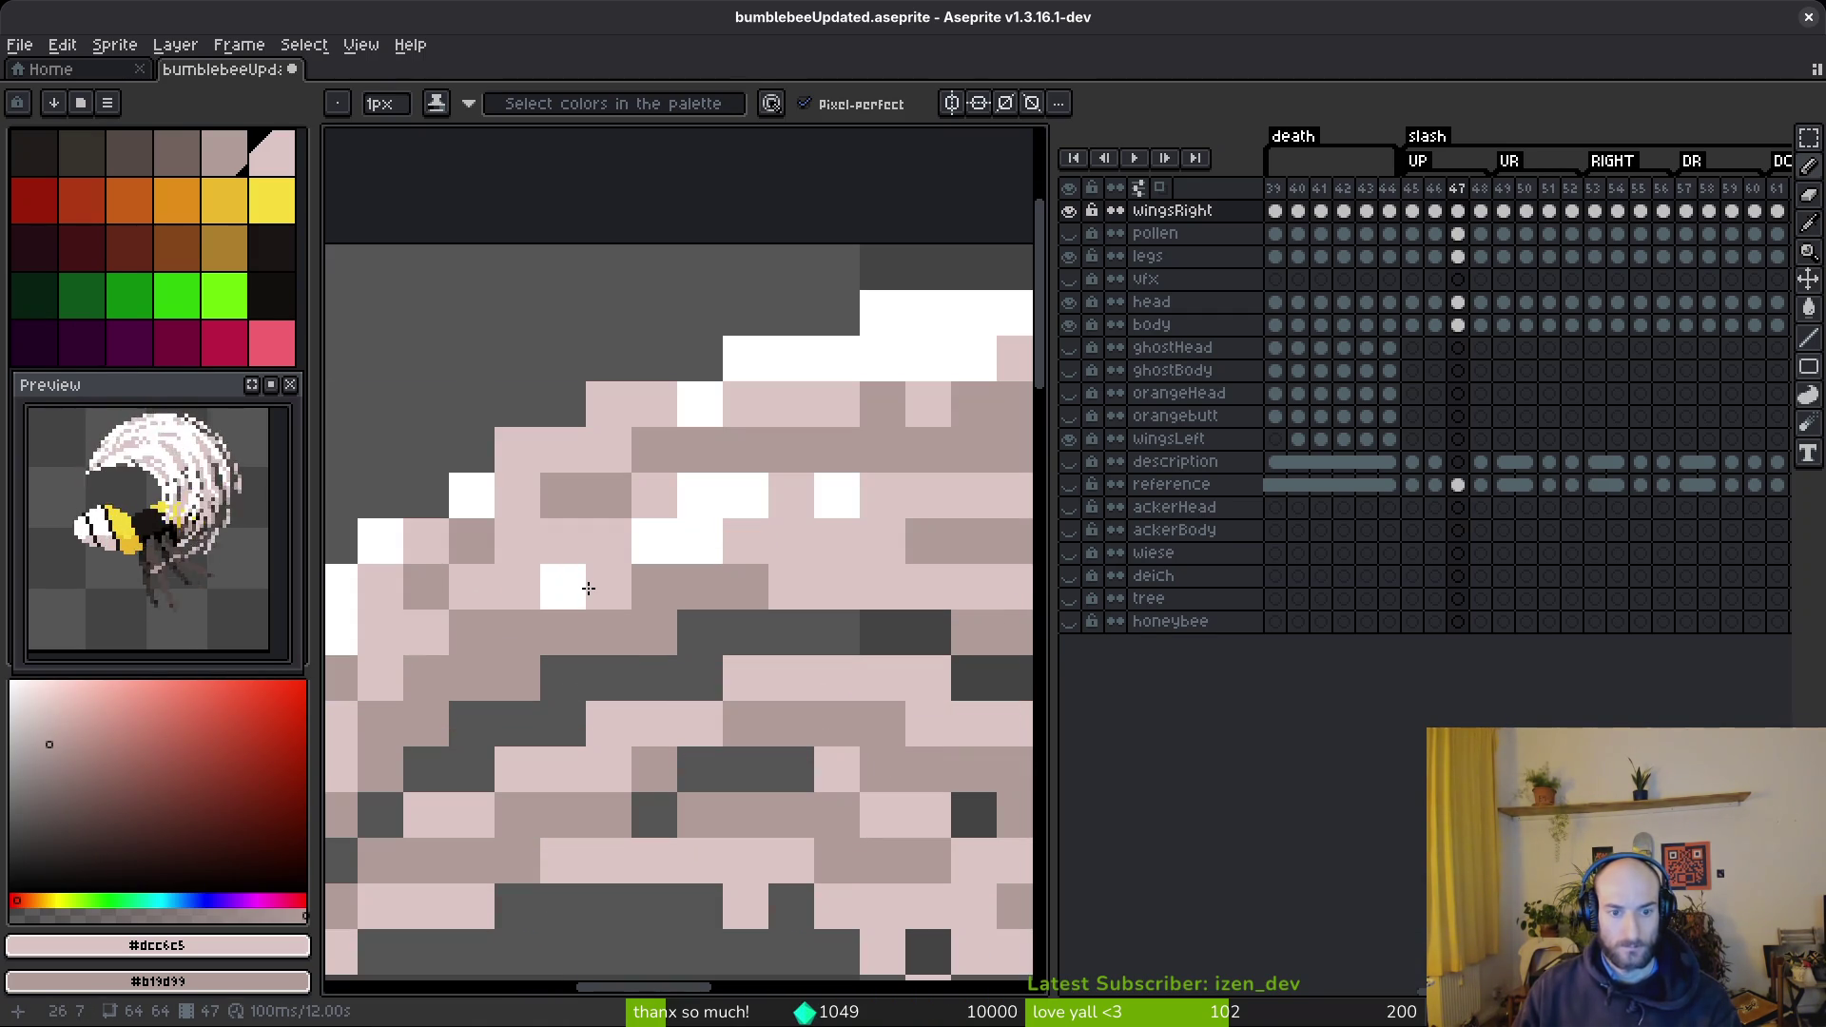
scroll(808, 716, "up", 2)
scroll(808, 716, "down", 3)
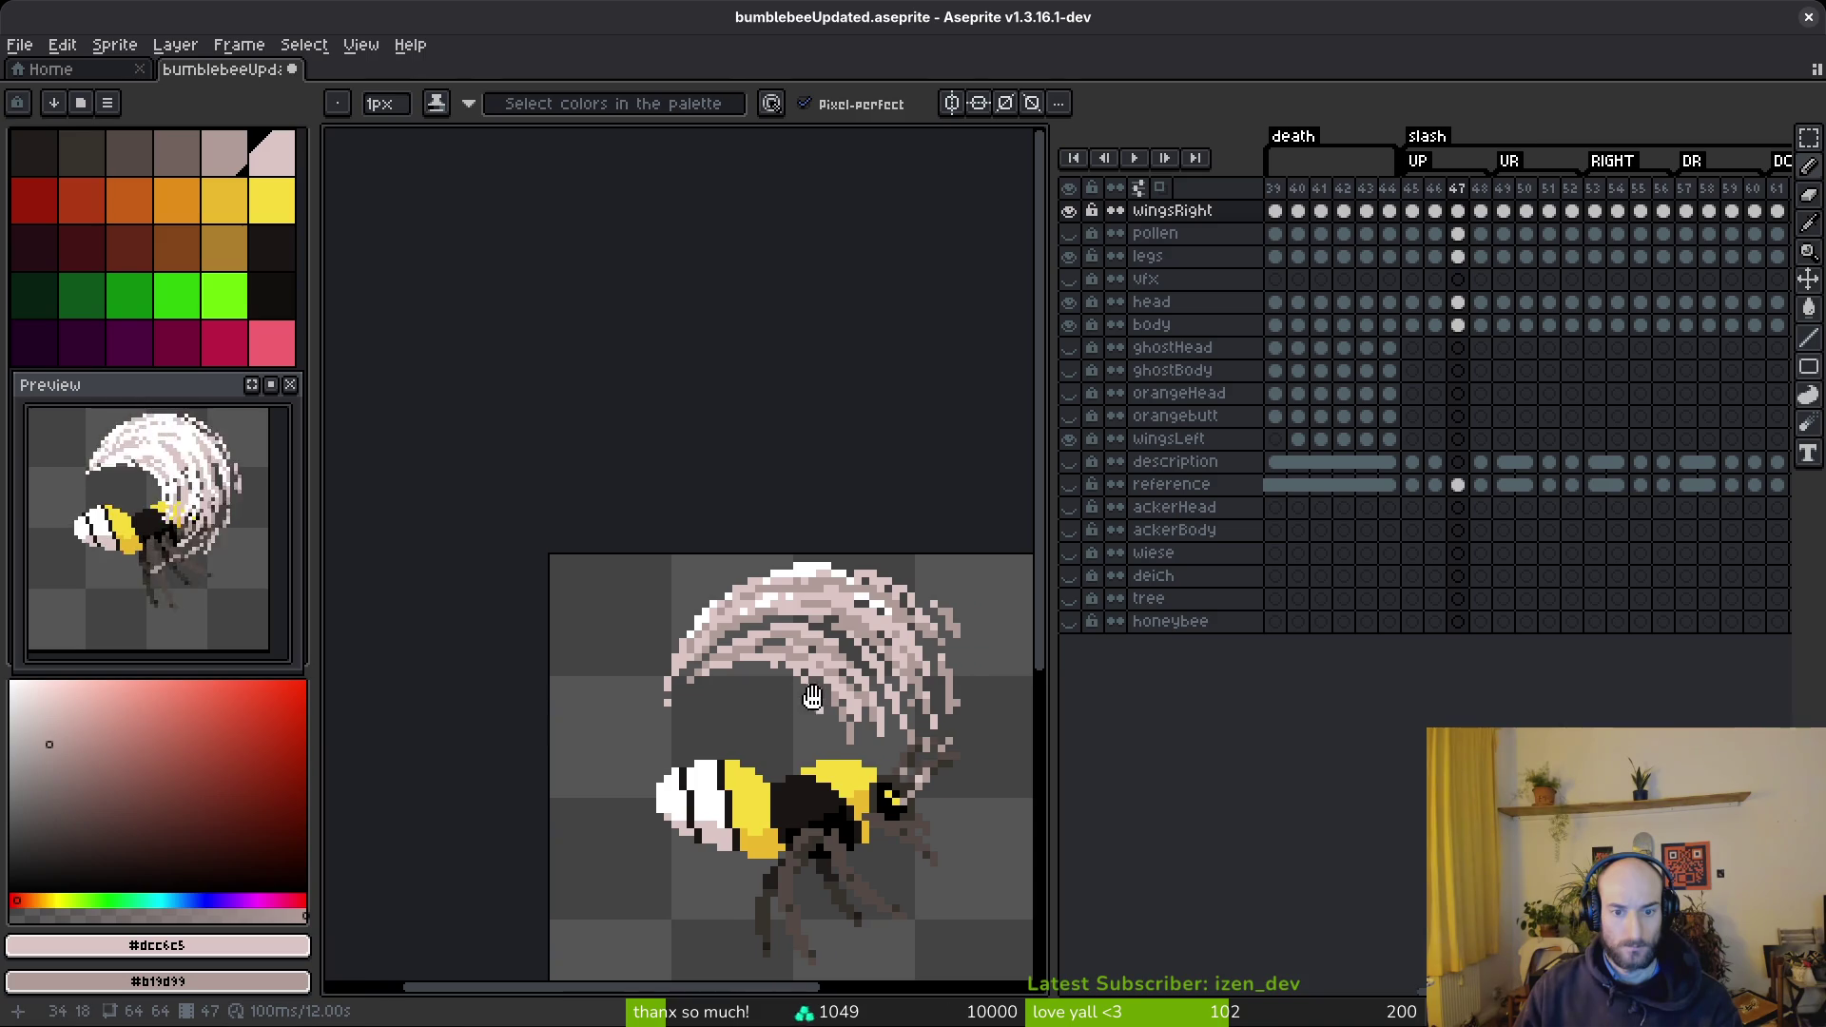
scroll(861, 627, "up", 4)
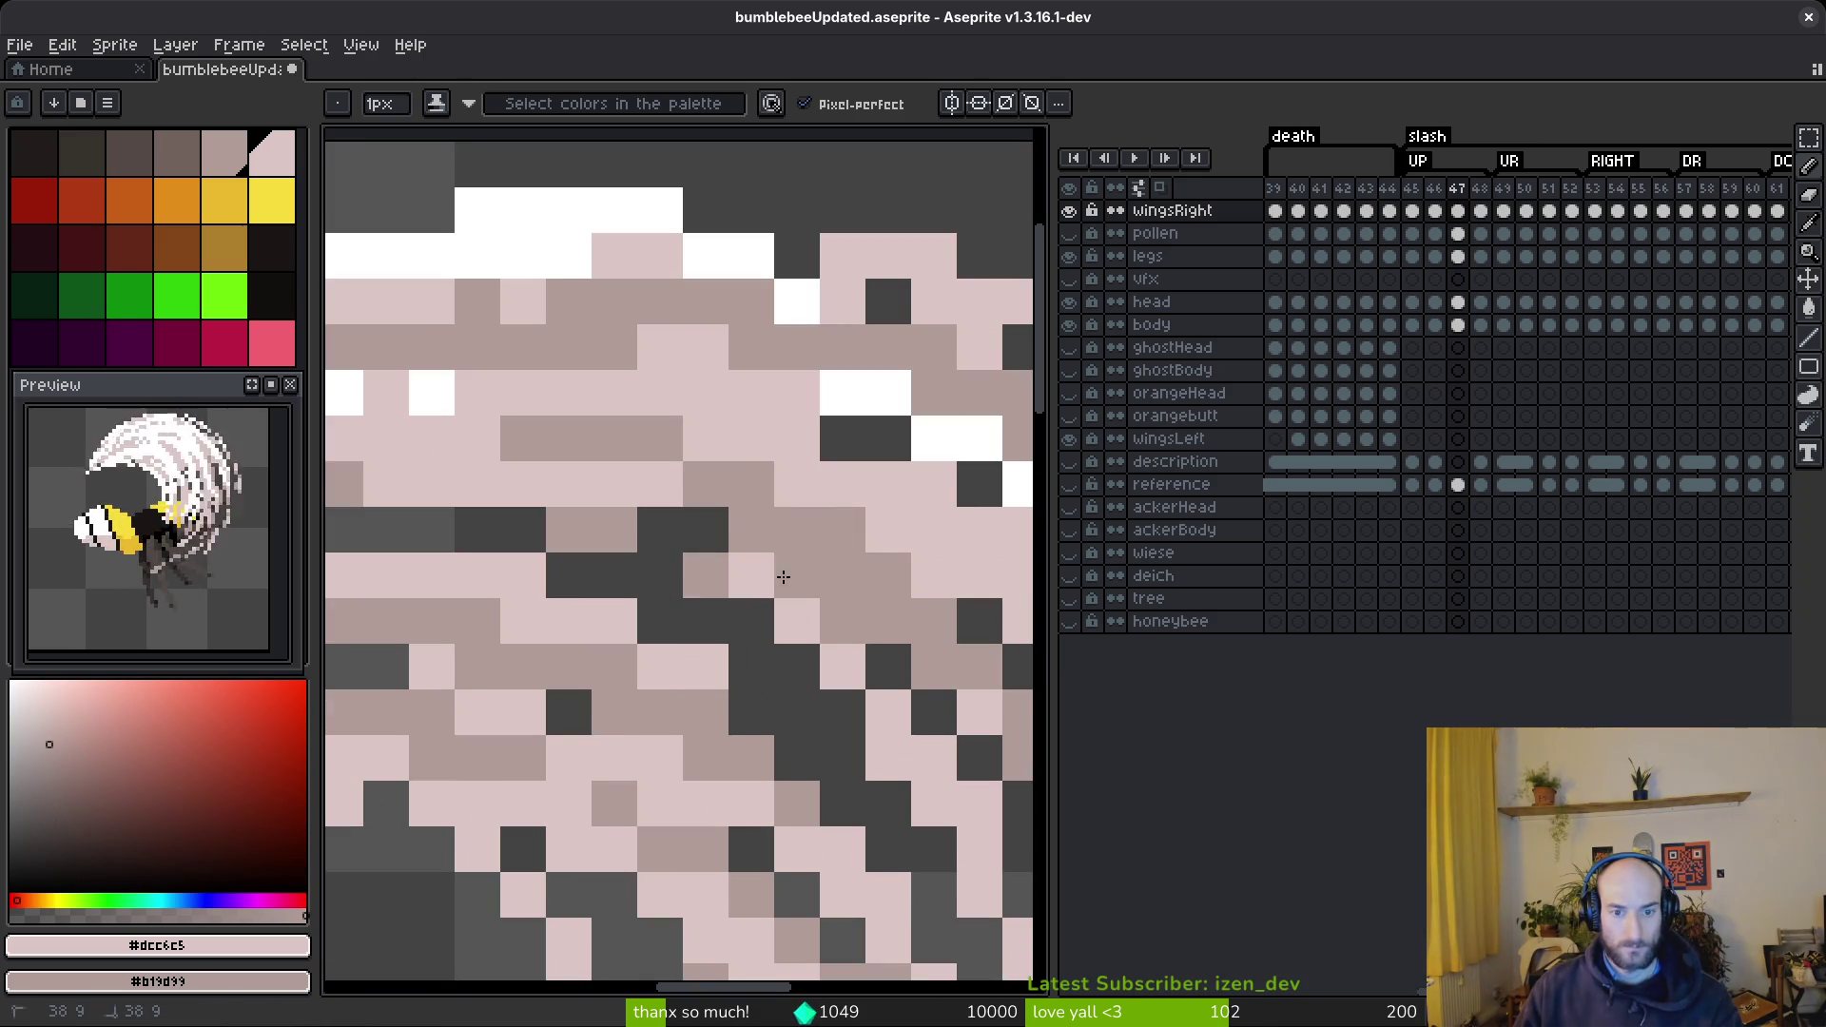
- Paint pale pink over the dark streaks along the swipe arc's inner edge
left_click_drag(889, 690, 640, 621)
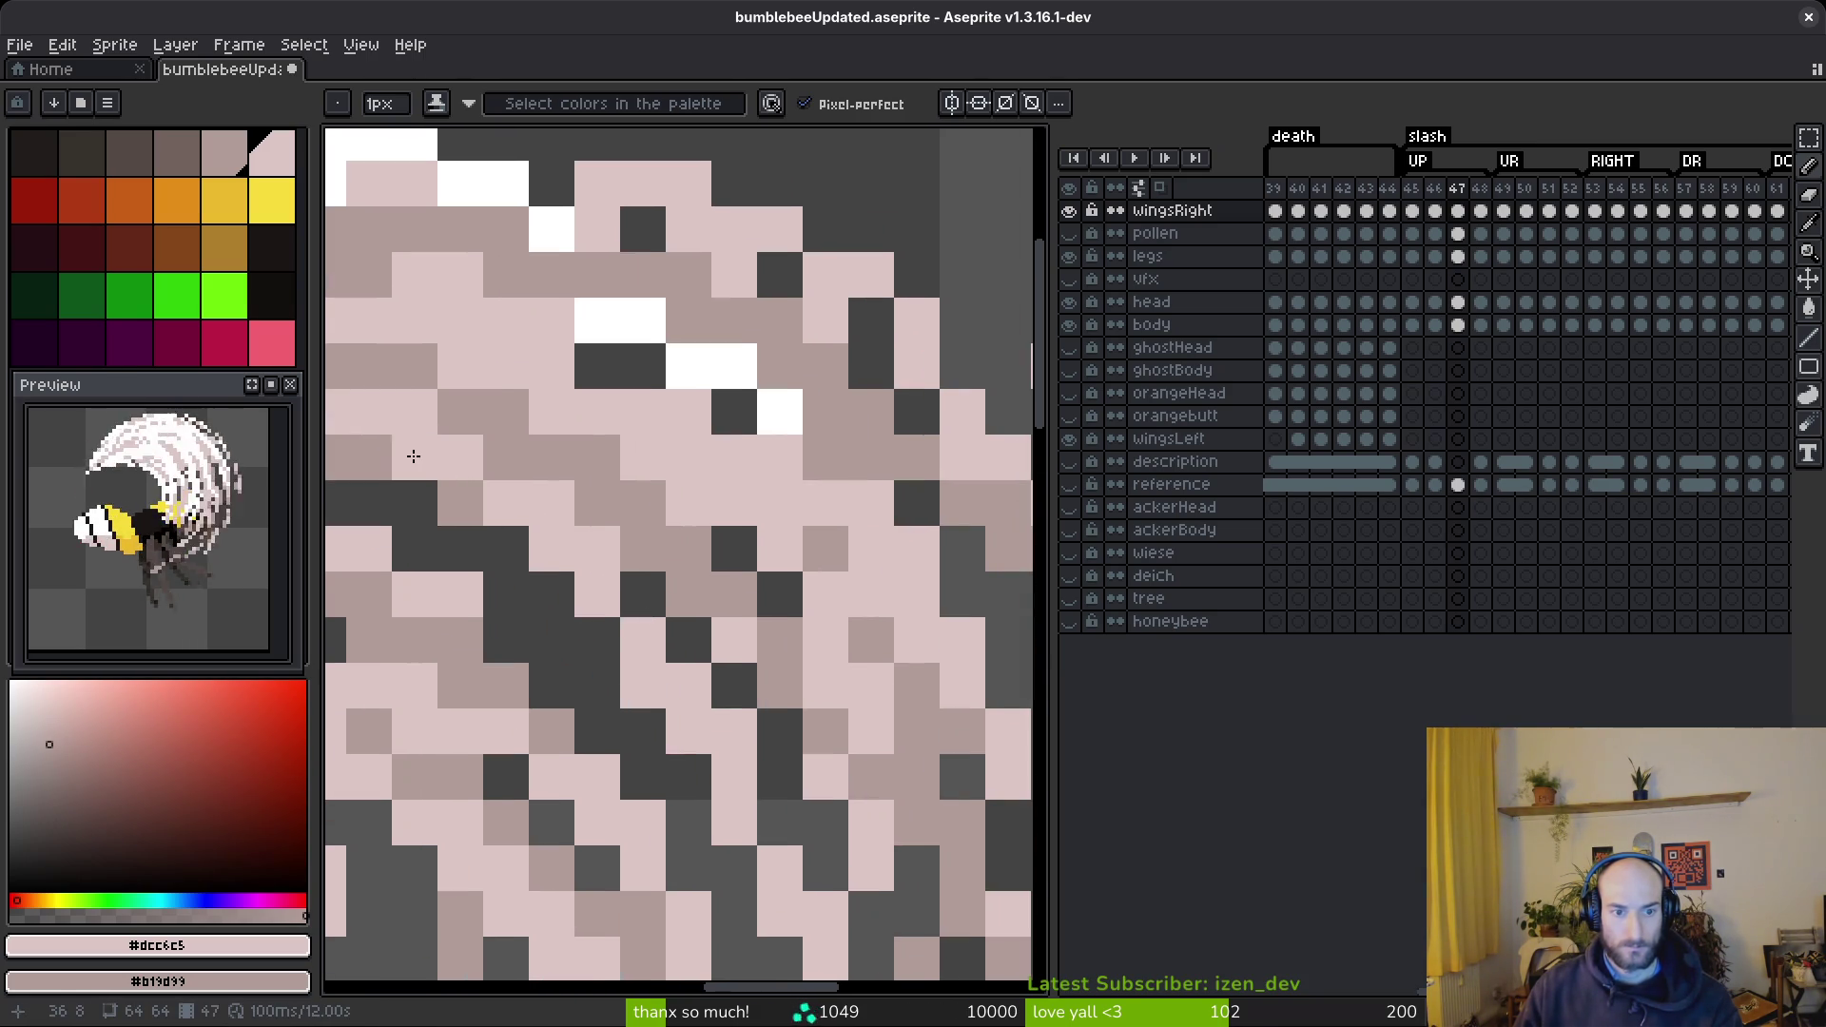
scroll(414, 457, "down", 7)
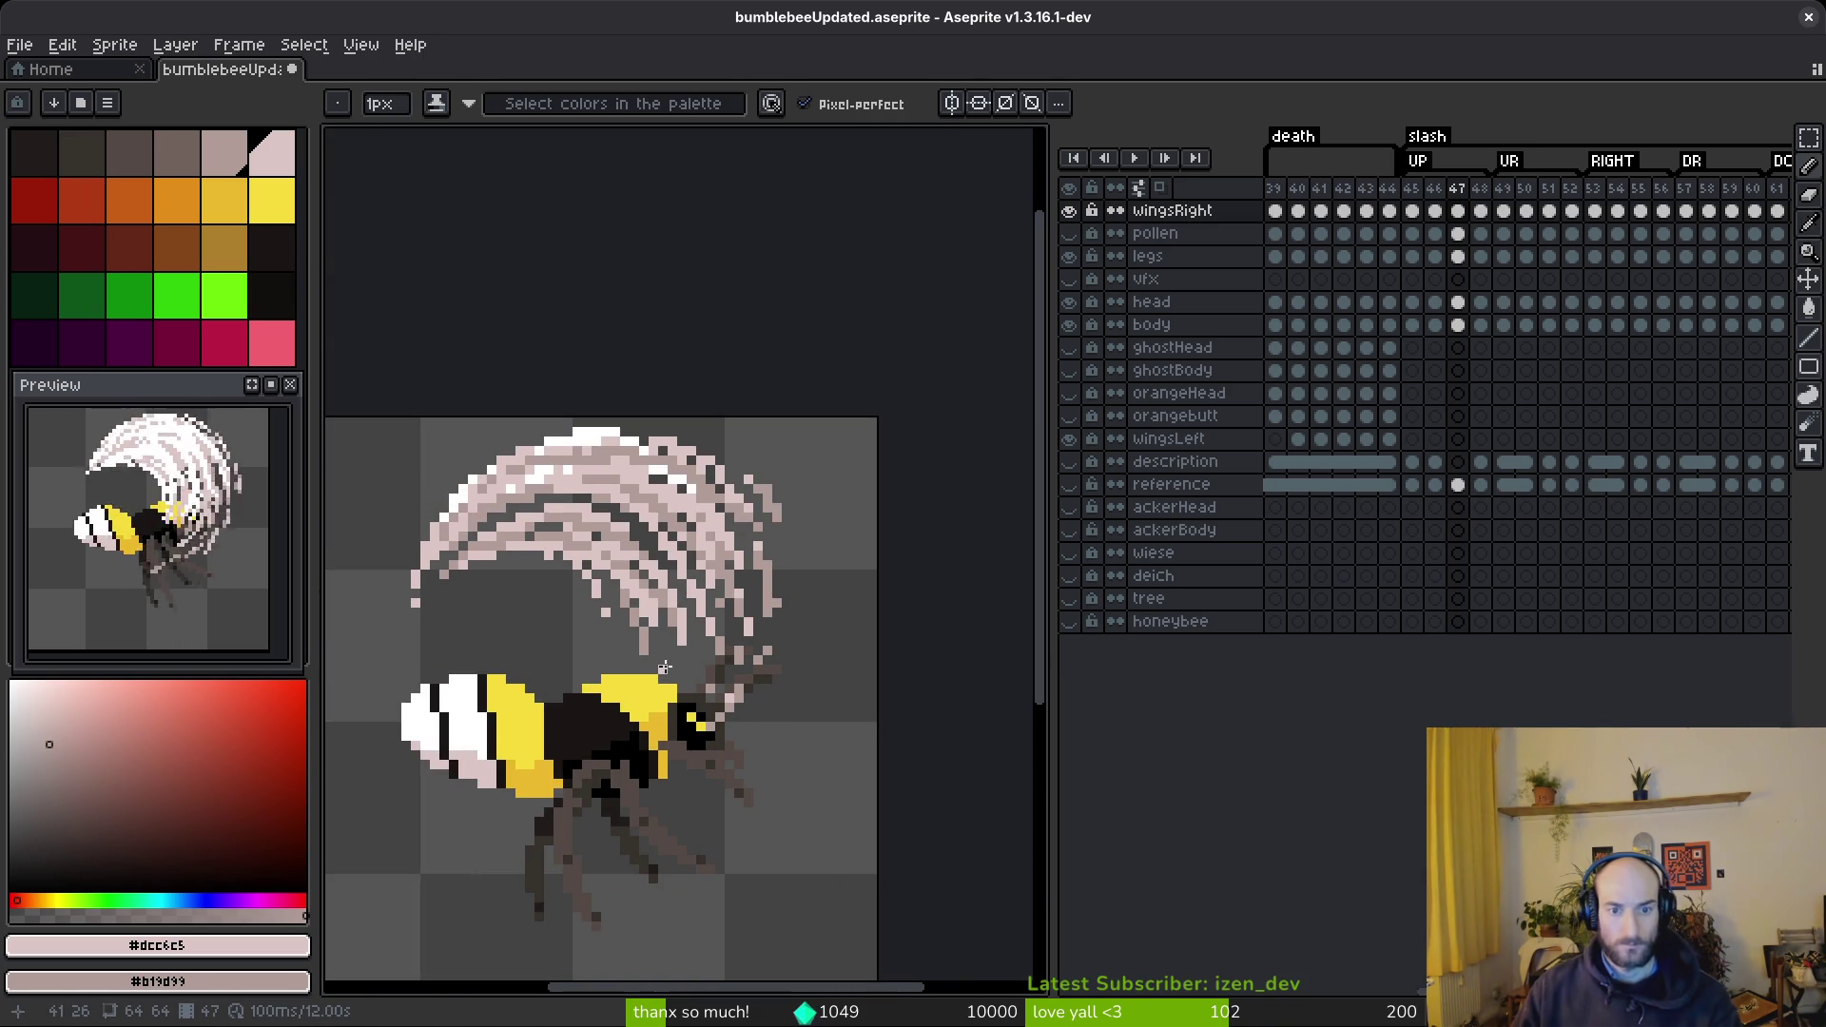
scroll(677, 585, "up", 8)
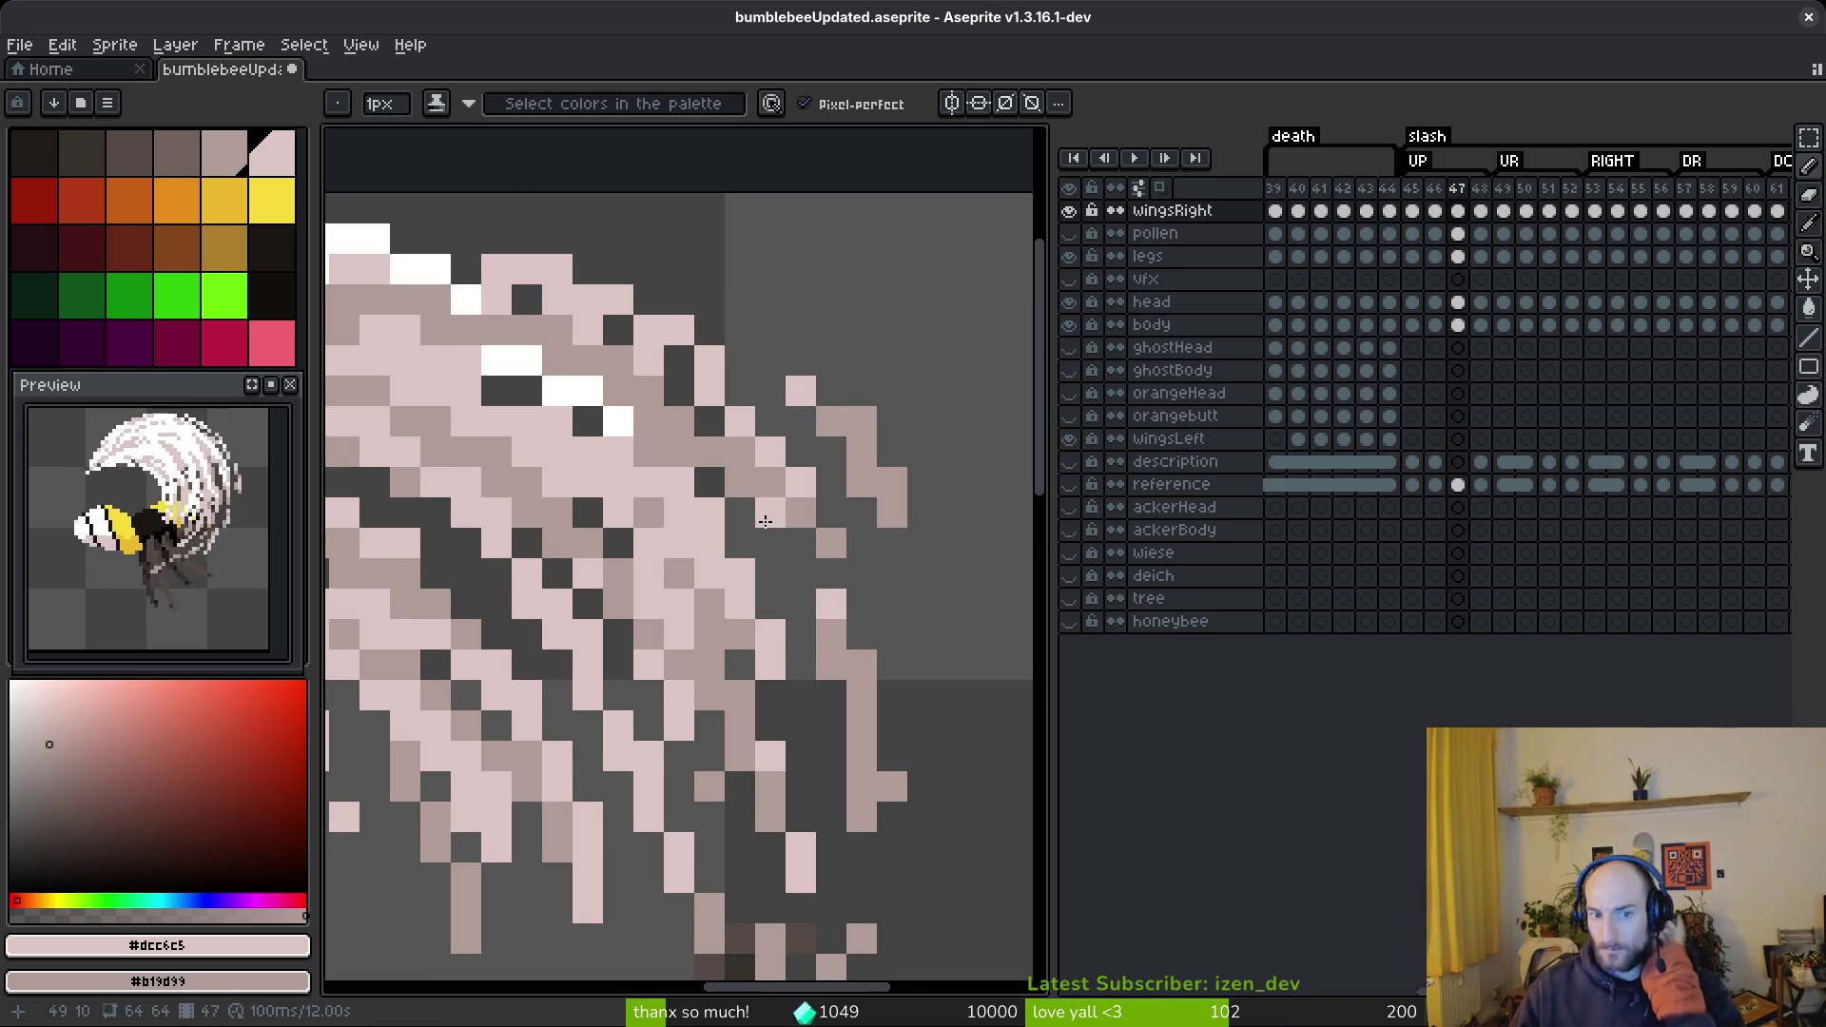
scroll(744, 630, "down", 9)
scroll(749, 605, "up", 5)
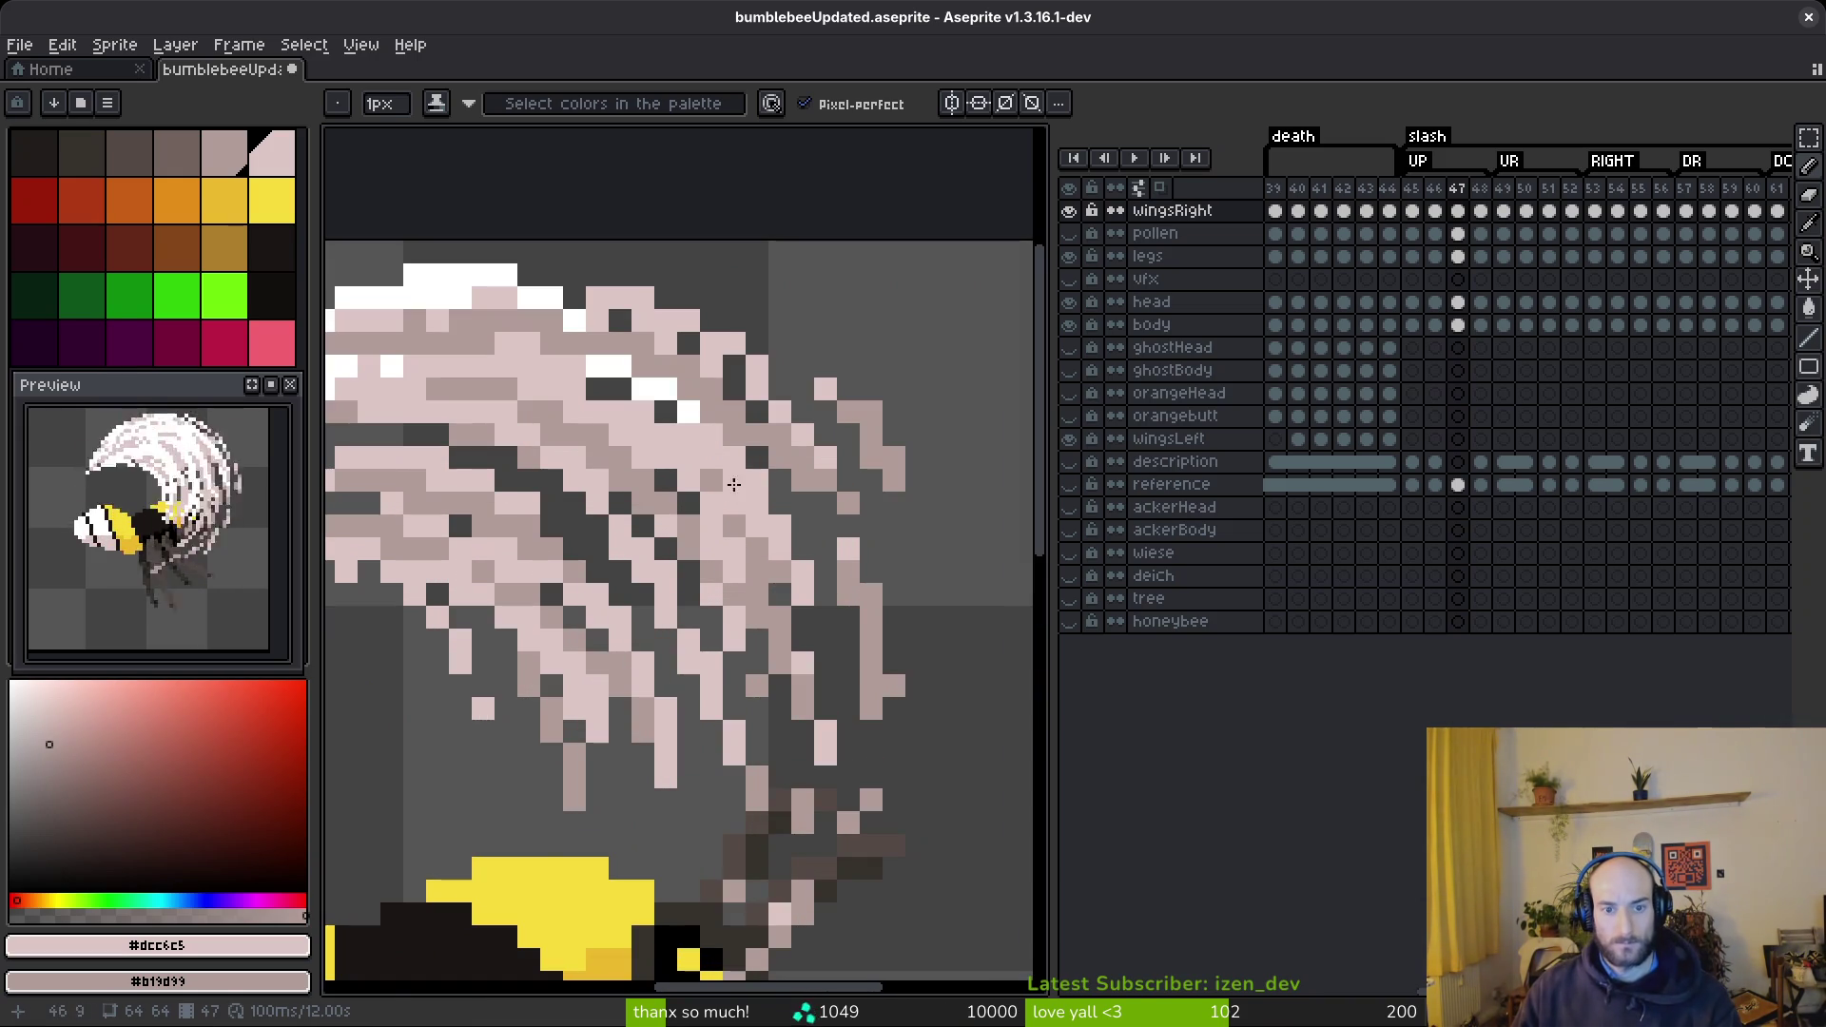
scroll(725, 457, "down", 4)
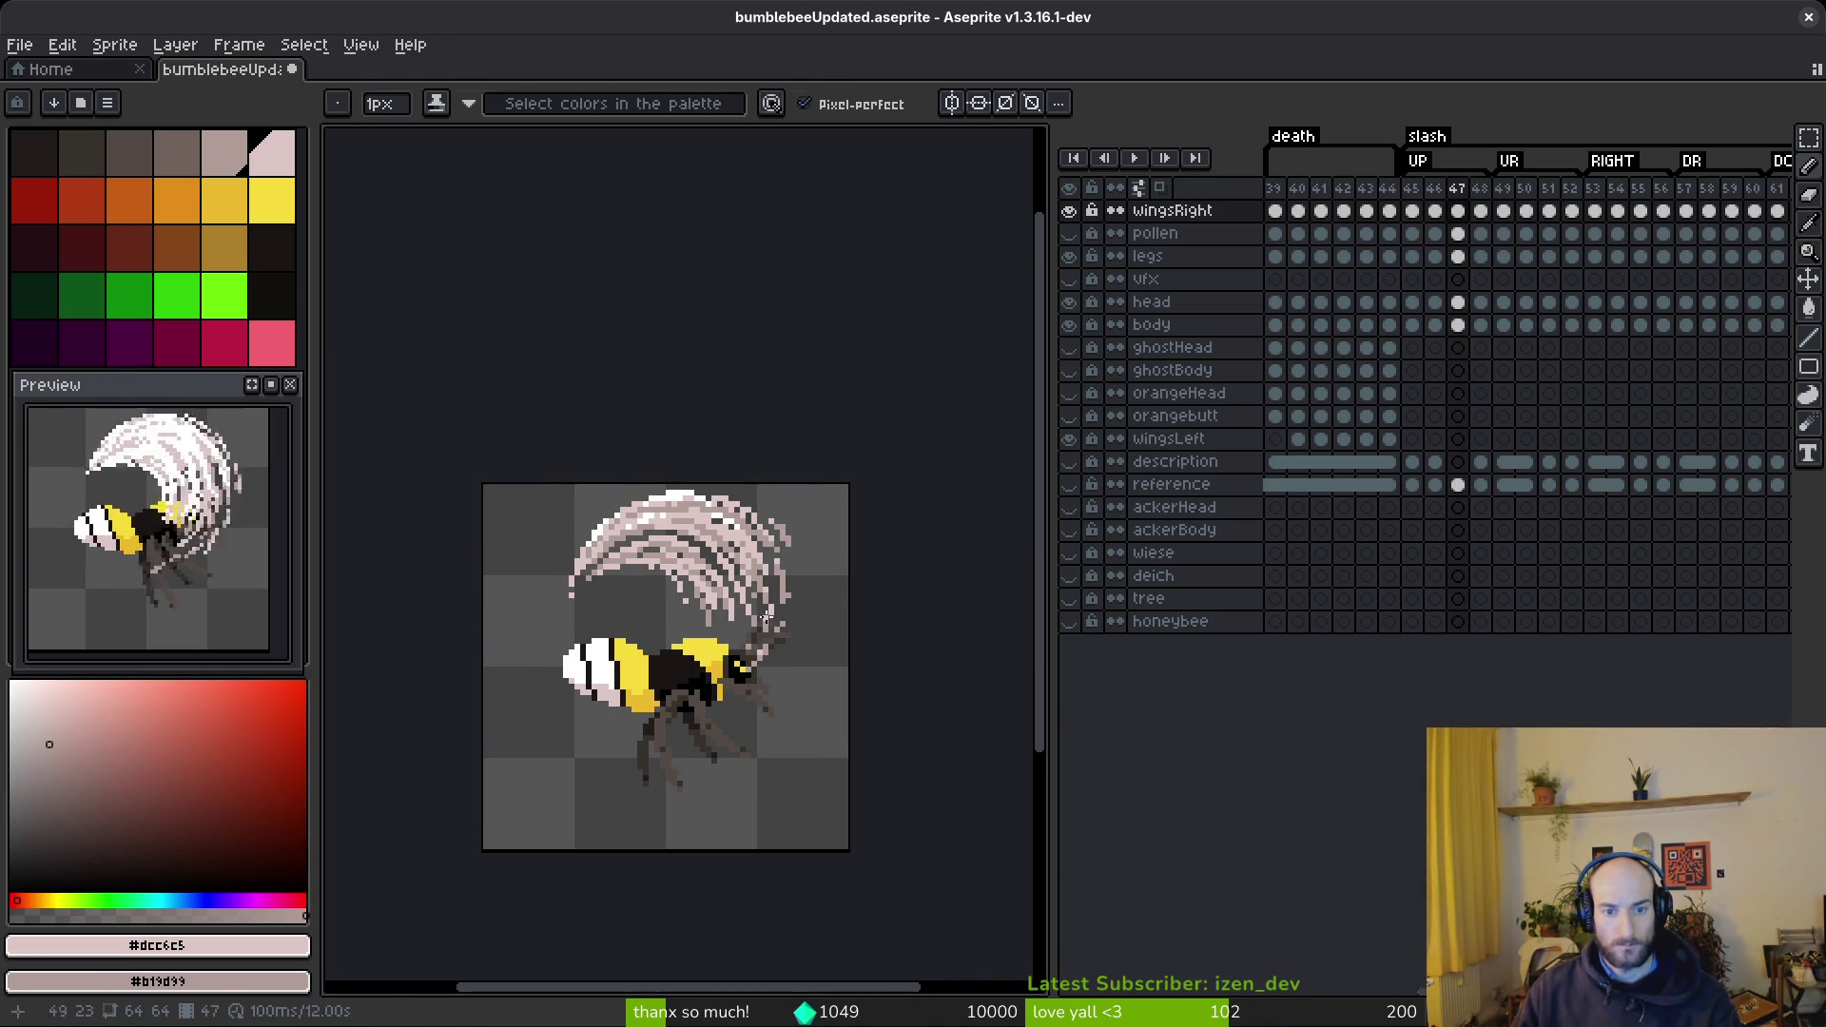
scroll(685, 552, "up", 5)
scroll(667, 513, "down", 7)
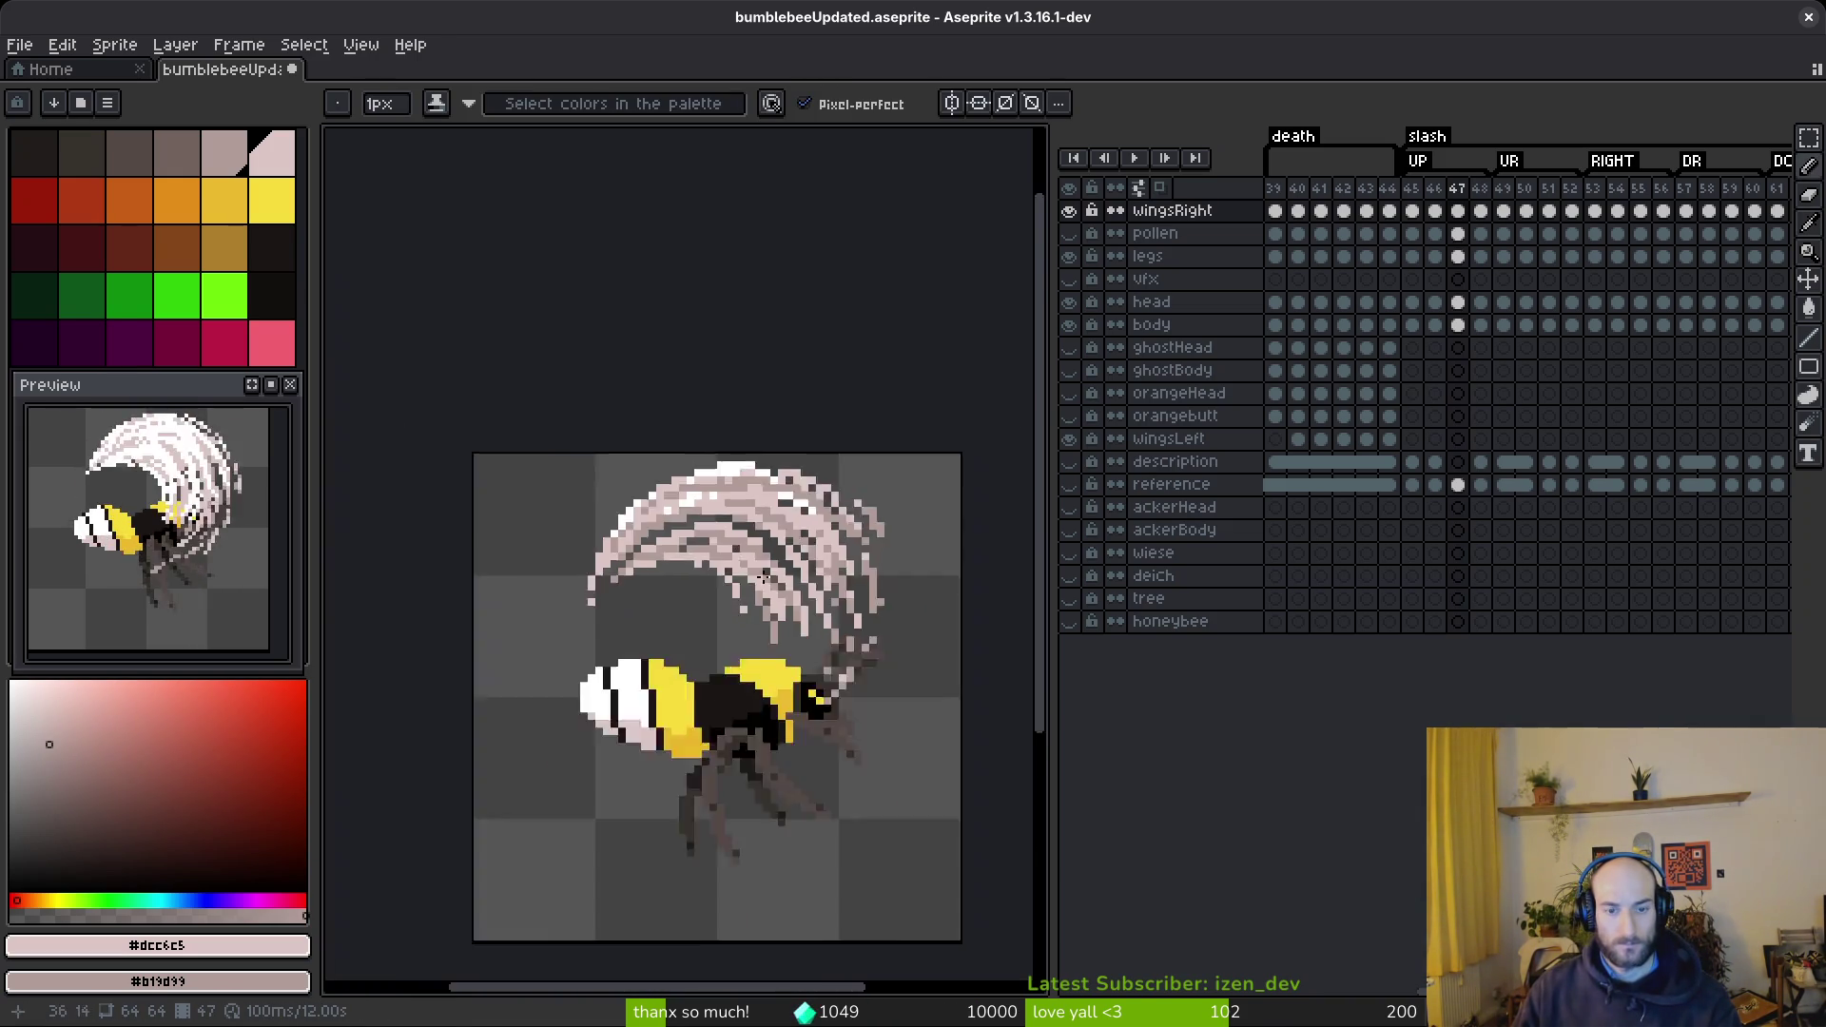
scroll(688, 553, "up", 7)
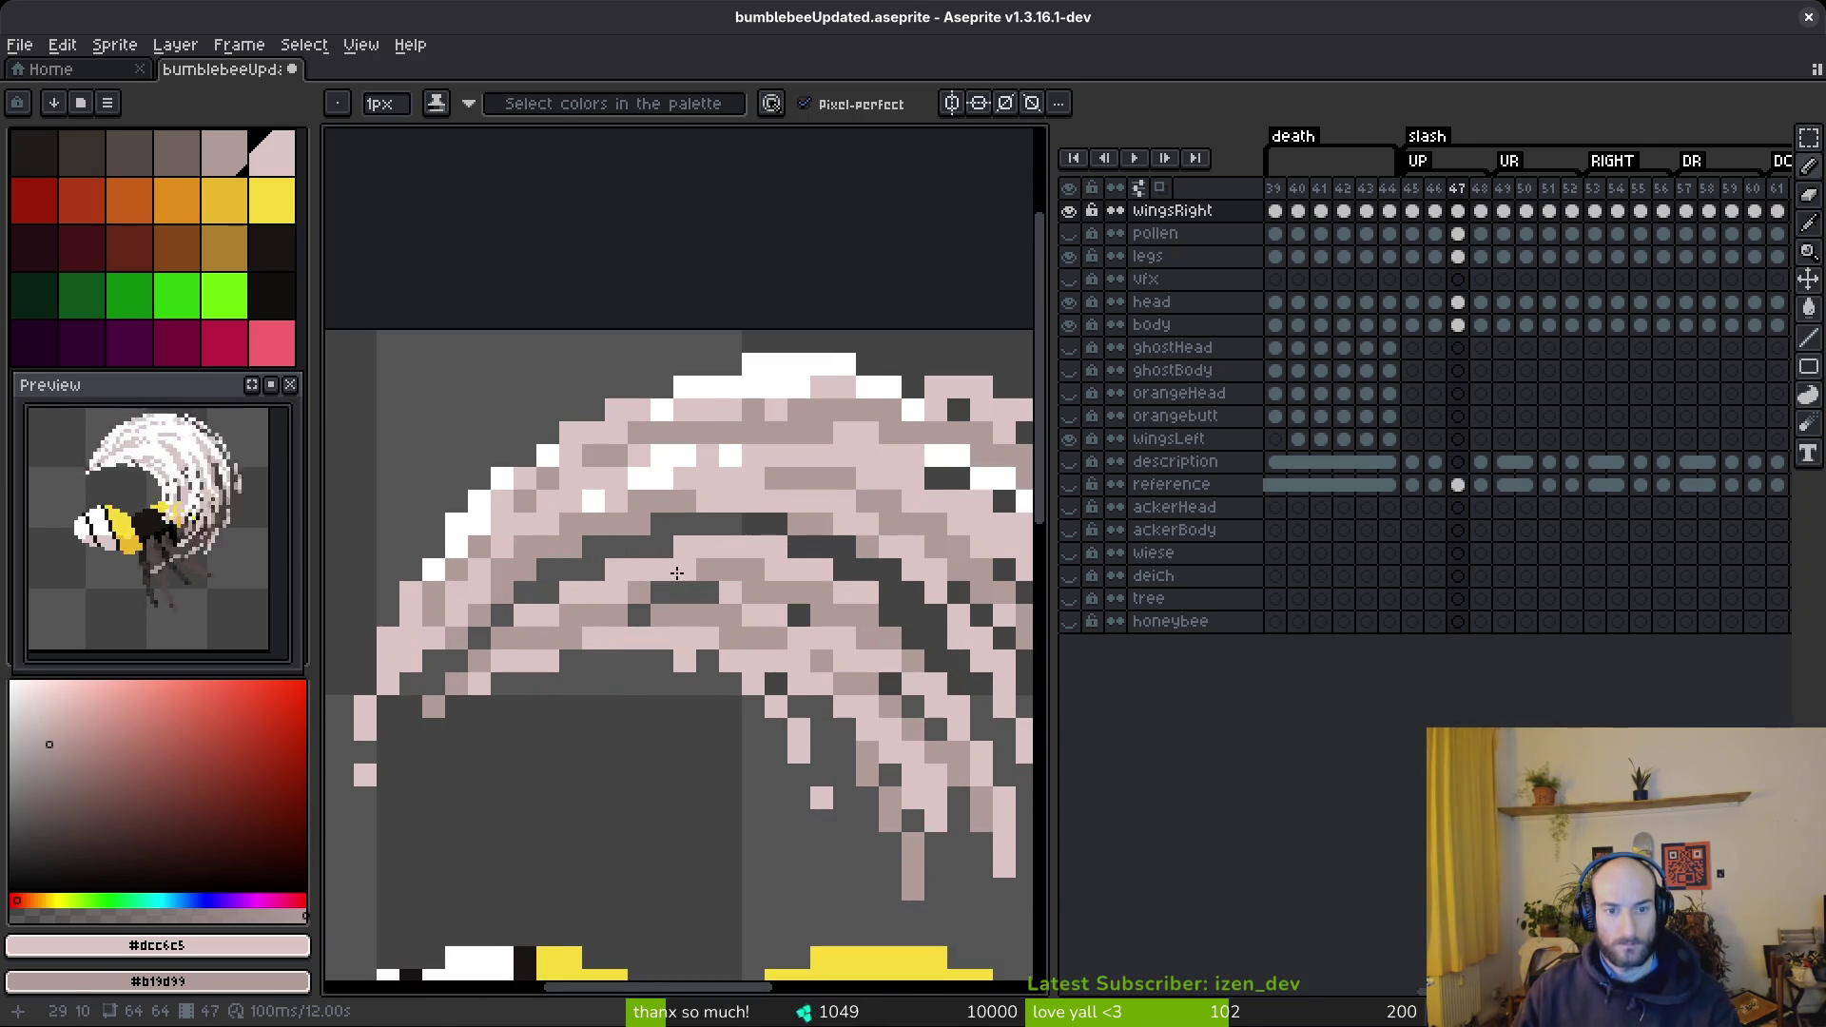
mouse_move(689, 514)
left_mouse_down()
mouse_move(775, 533)
mouse_move(883, 631)
left_mouse_up()
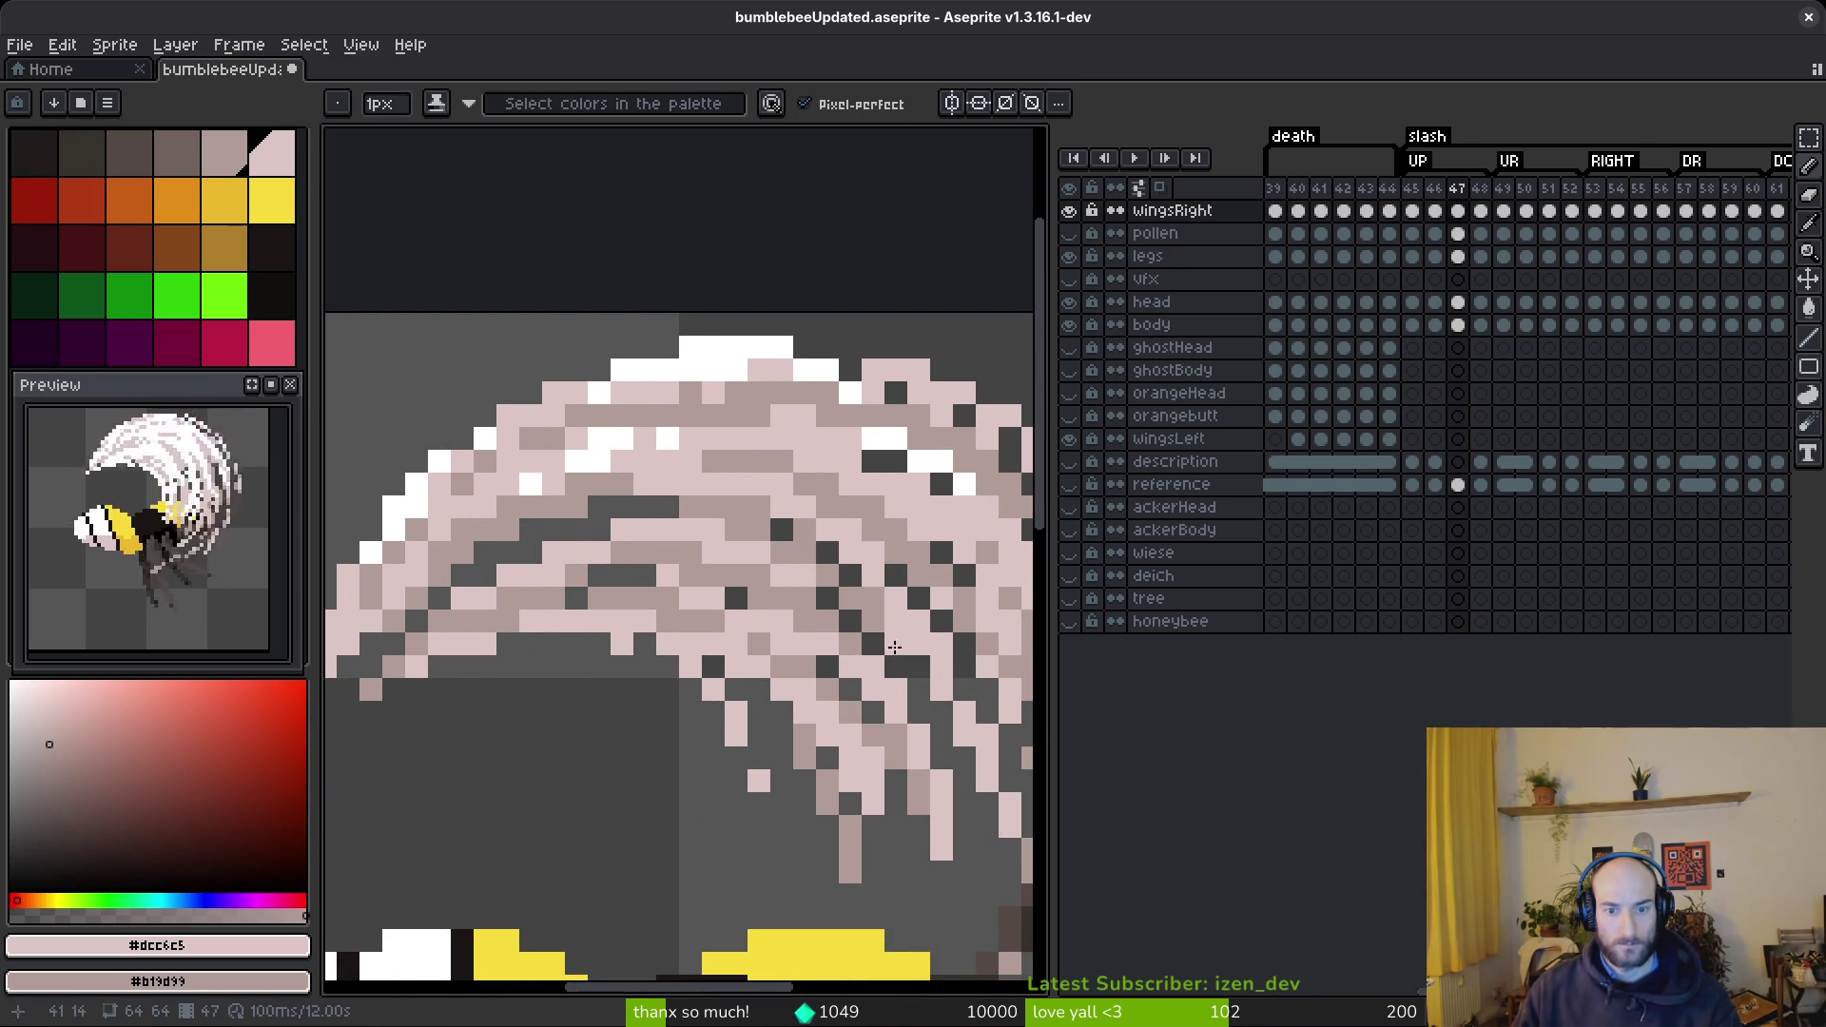
scroll(898, 652, "down", 5)
scroll(767, 697, "up", 5)
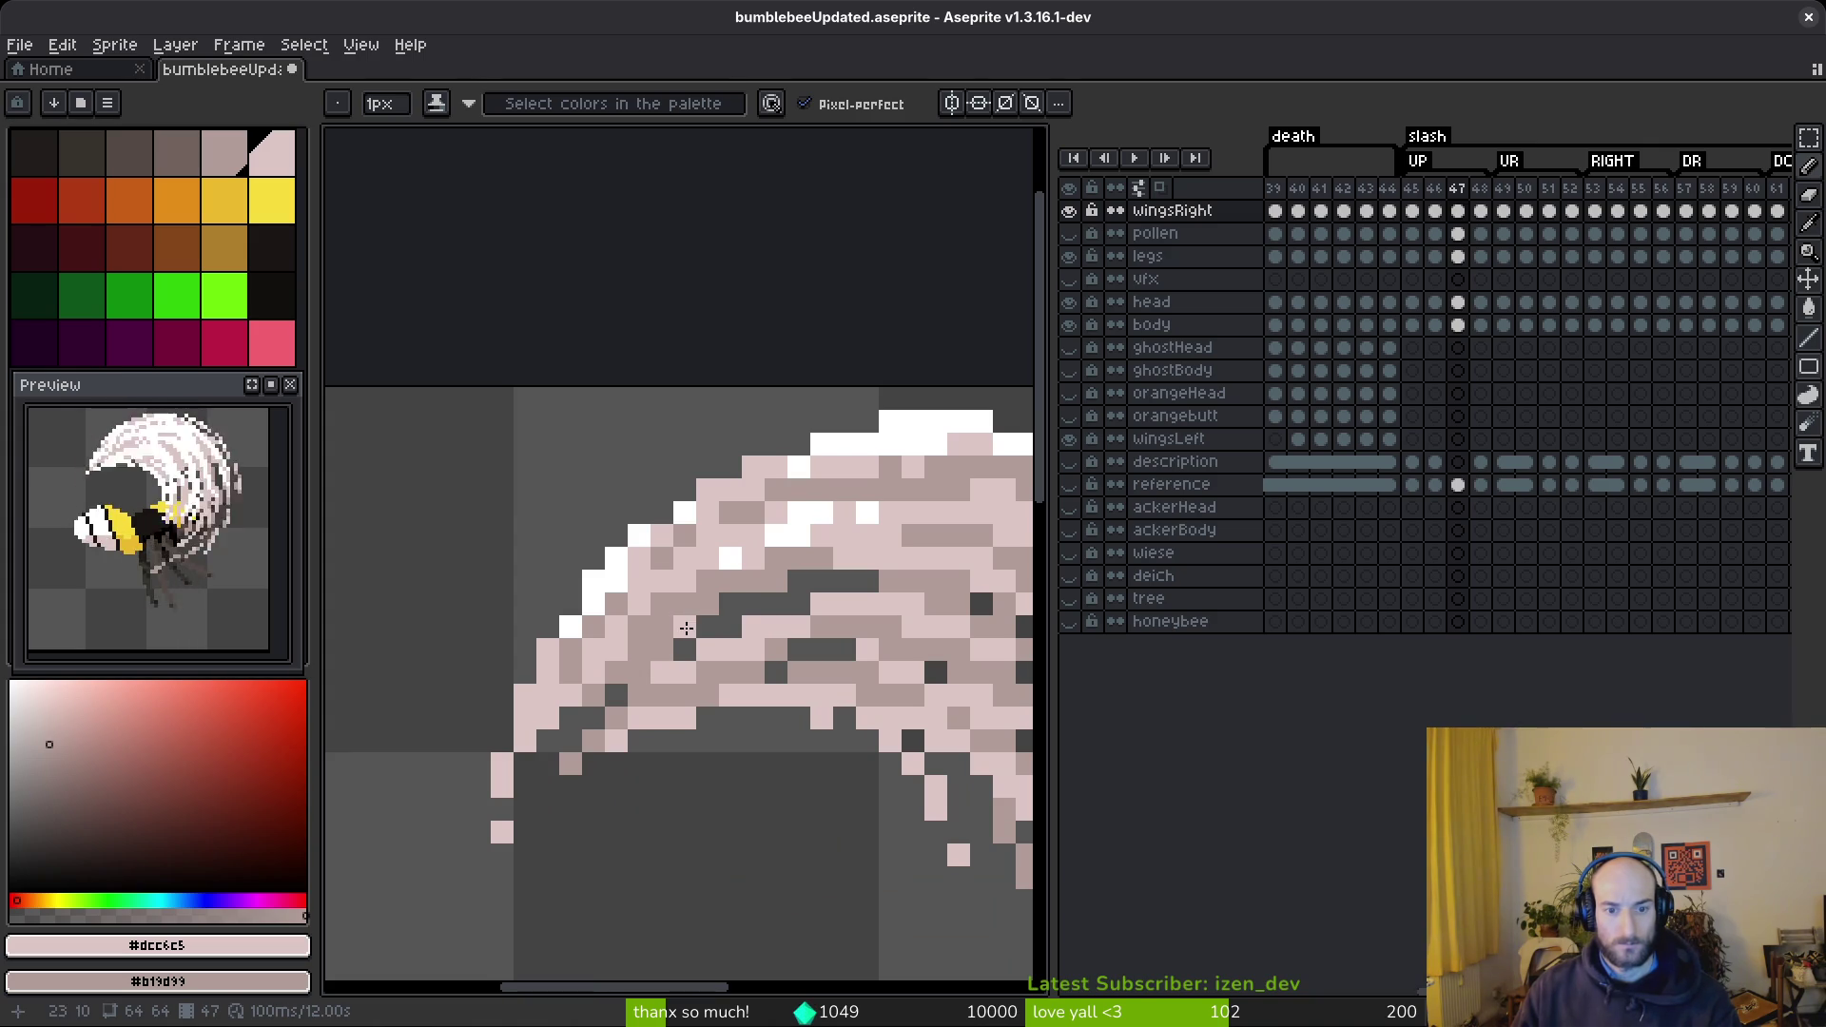
scroll(799, 666, "down", 4)
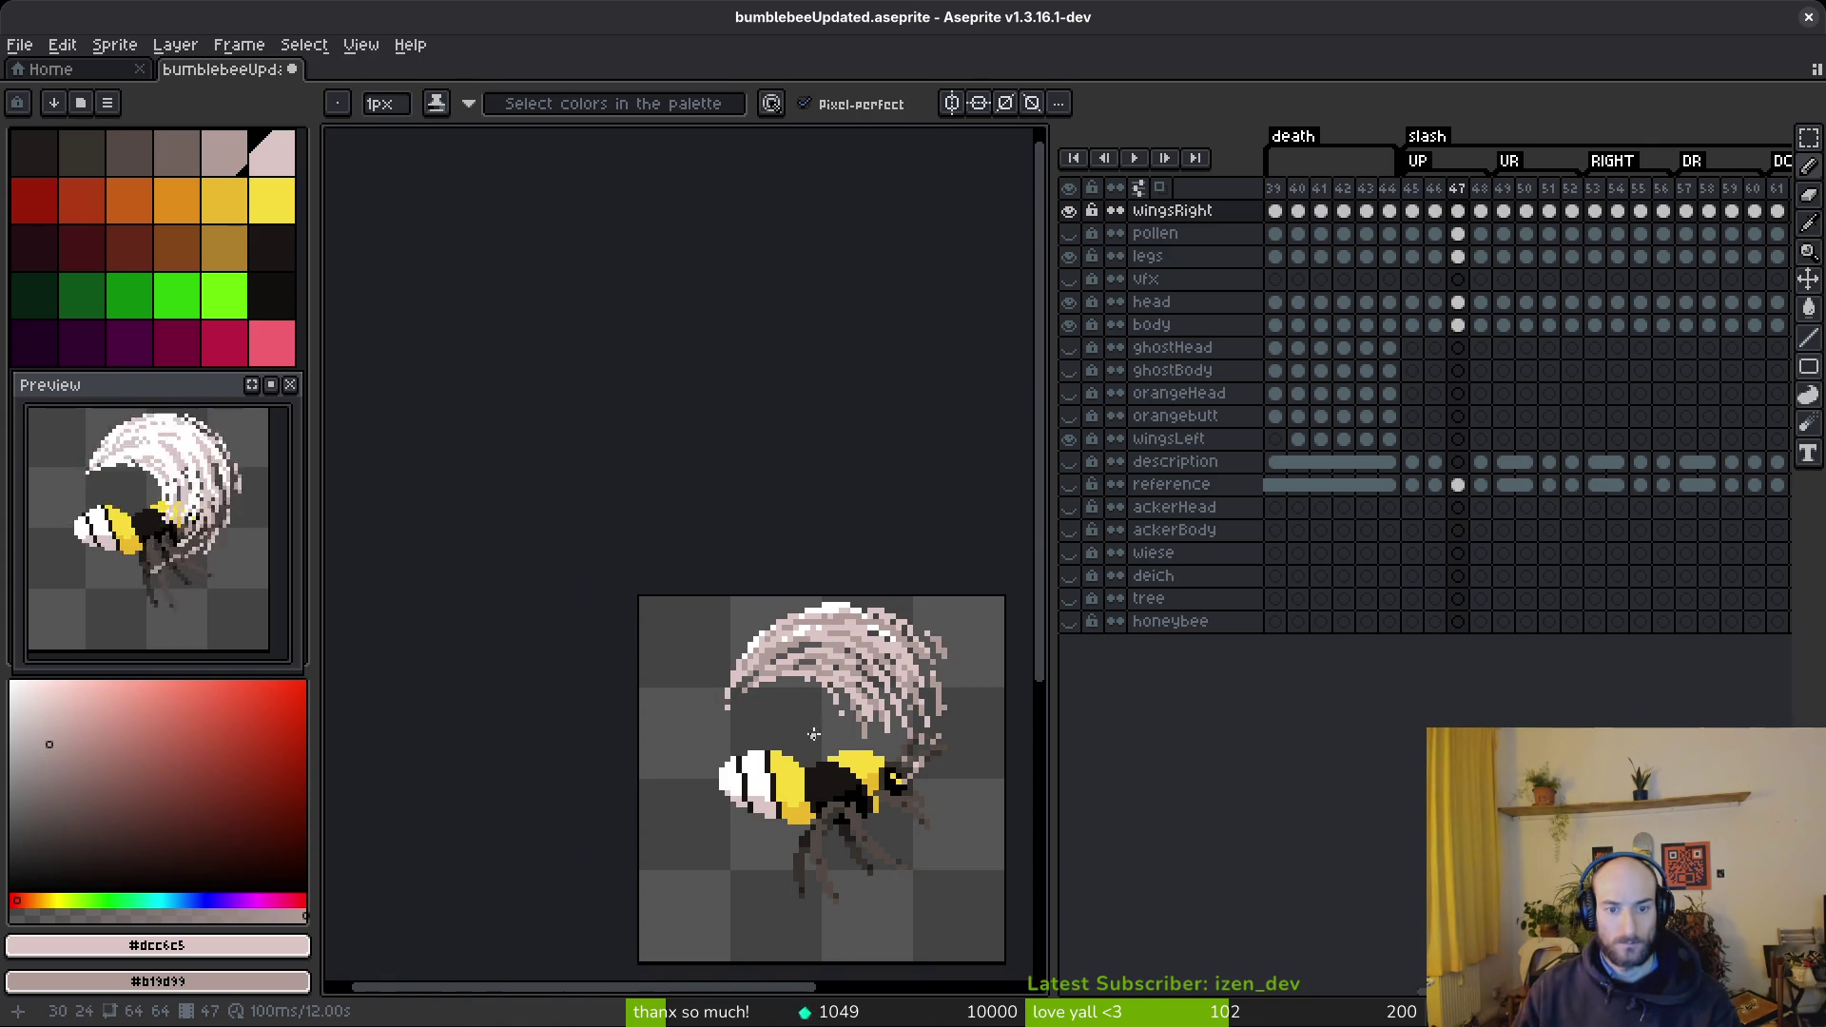
- On frame 48, draw diagonal and leftward pale-pink strands across the wing, undoing a misplaced stroke
key(".")
scroll(766, 673, "up", 5)
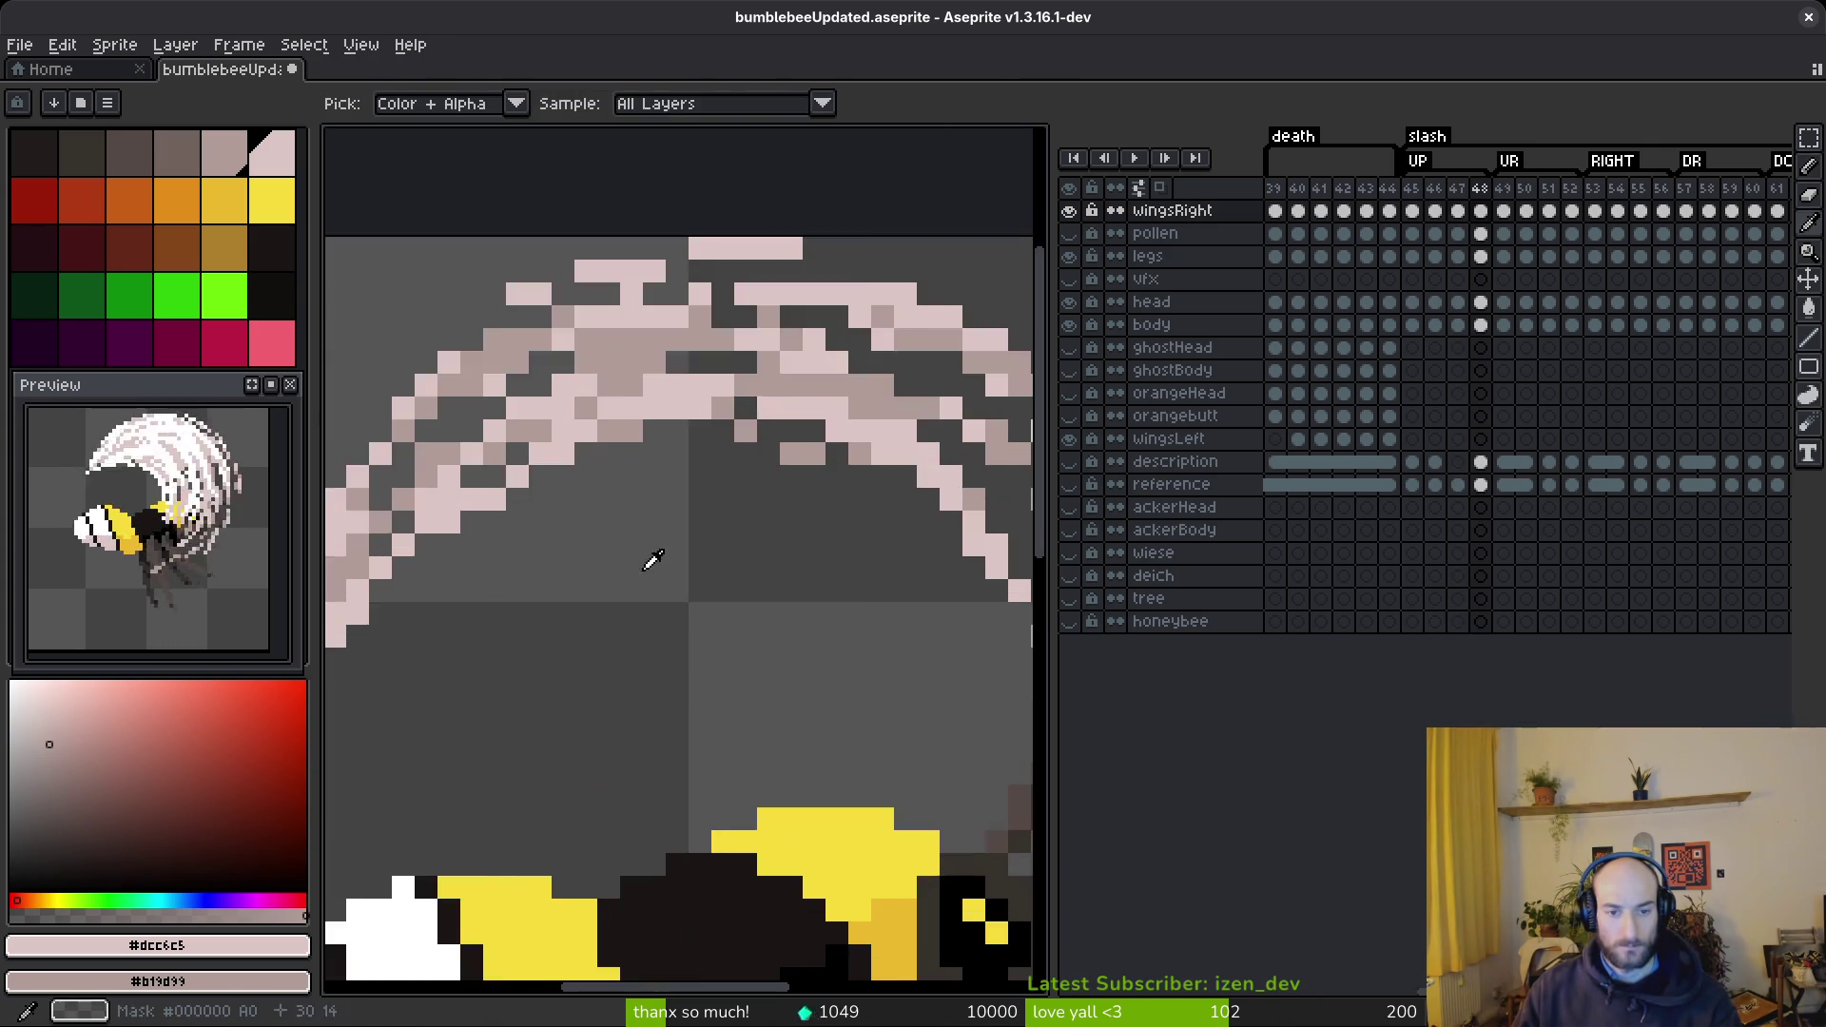
left_click(535, 435)
mouse_move(599, 433)
left_mouse_down()
mouse_move(837, 525)
mouse_move(916, 590)
left_mouse_up()
left_click_drag(656, 439, 447, 467)
scroll(447, 466, "left", 2)
mouse_move(585, 466)
left_mouse_down()
mouse_move(440, 583)
mouse_move(419, 557)
mouse_move(590, 423)
mouse_move(658, 419)
left_mouse_up()
key("ctrl+z")
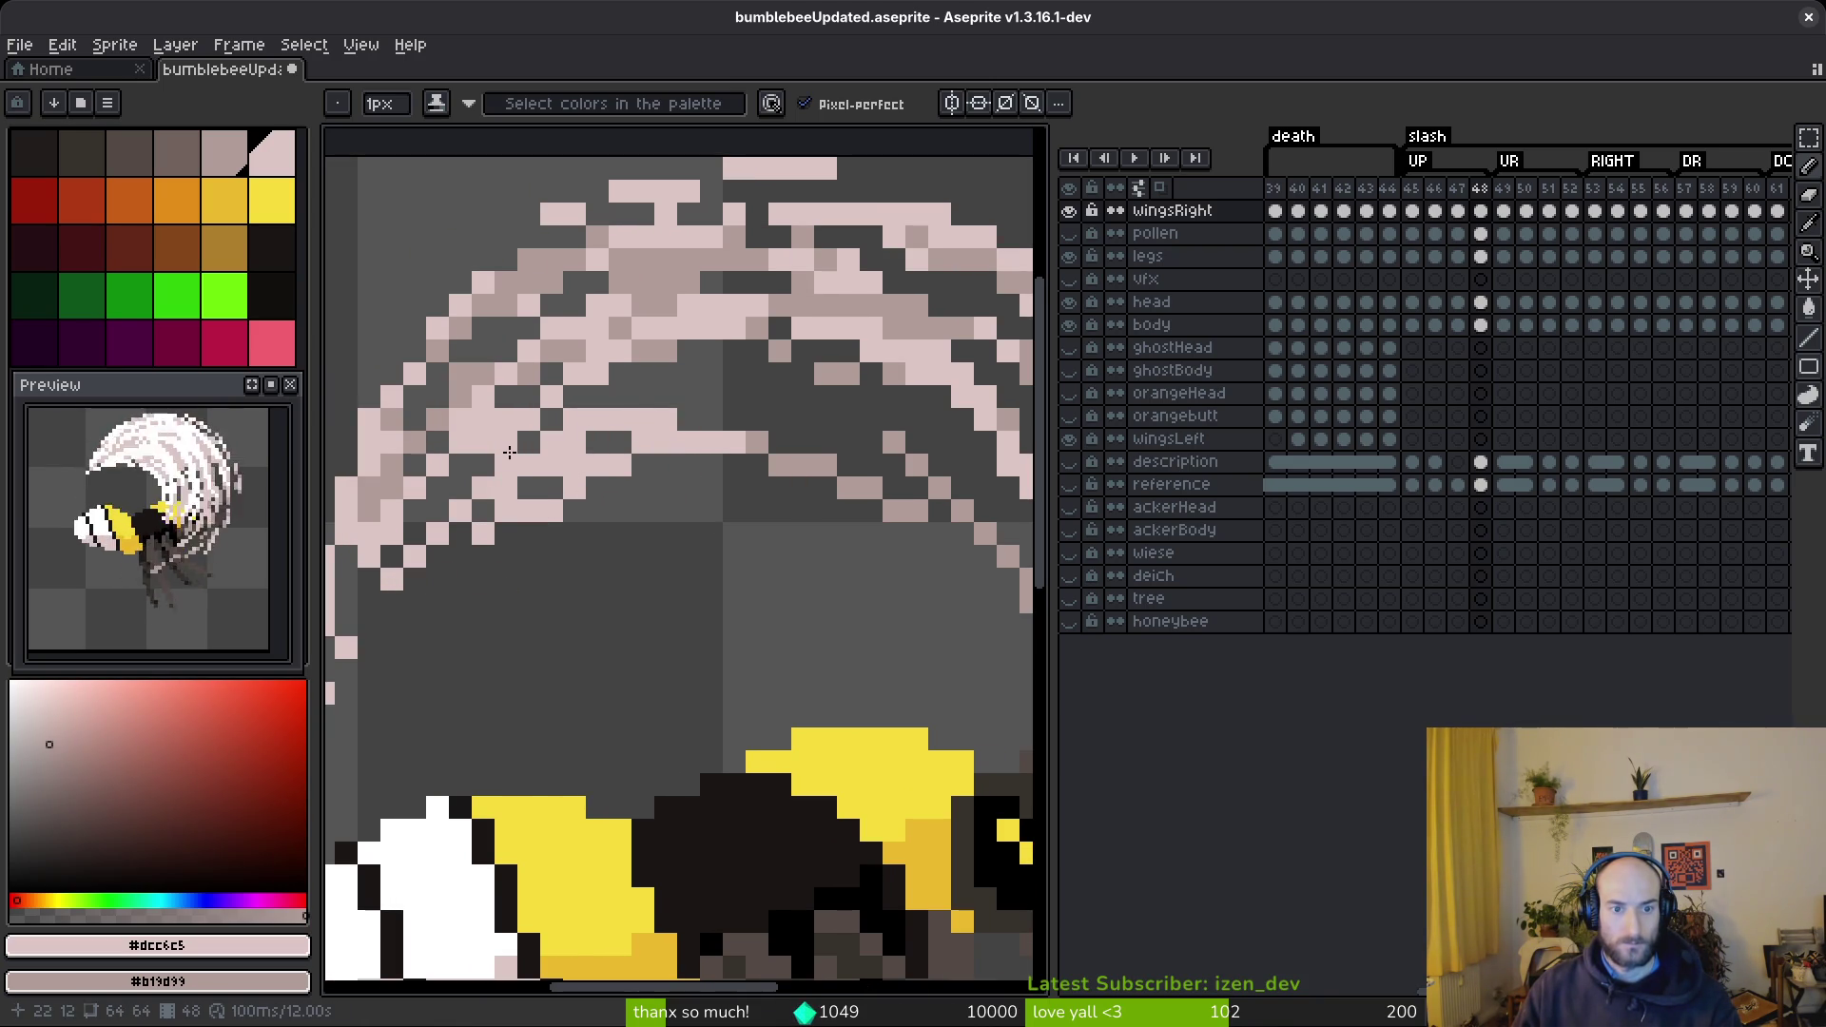
- Add a pink pixel and erase stray pixels on the wing's left side
left_click(393, 623)
key("e")
left_click_drag(392, 589, 404, 556)
left_click(483, 510)
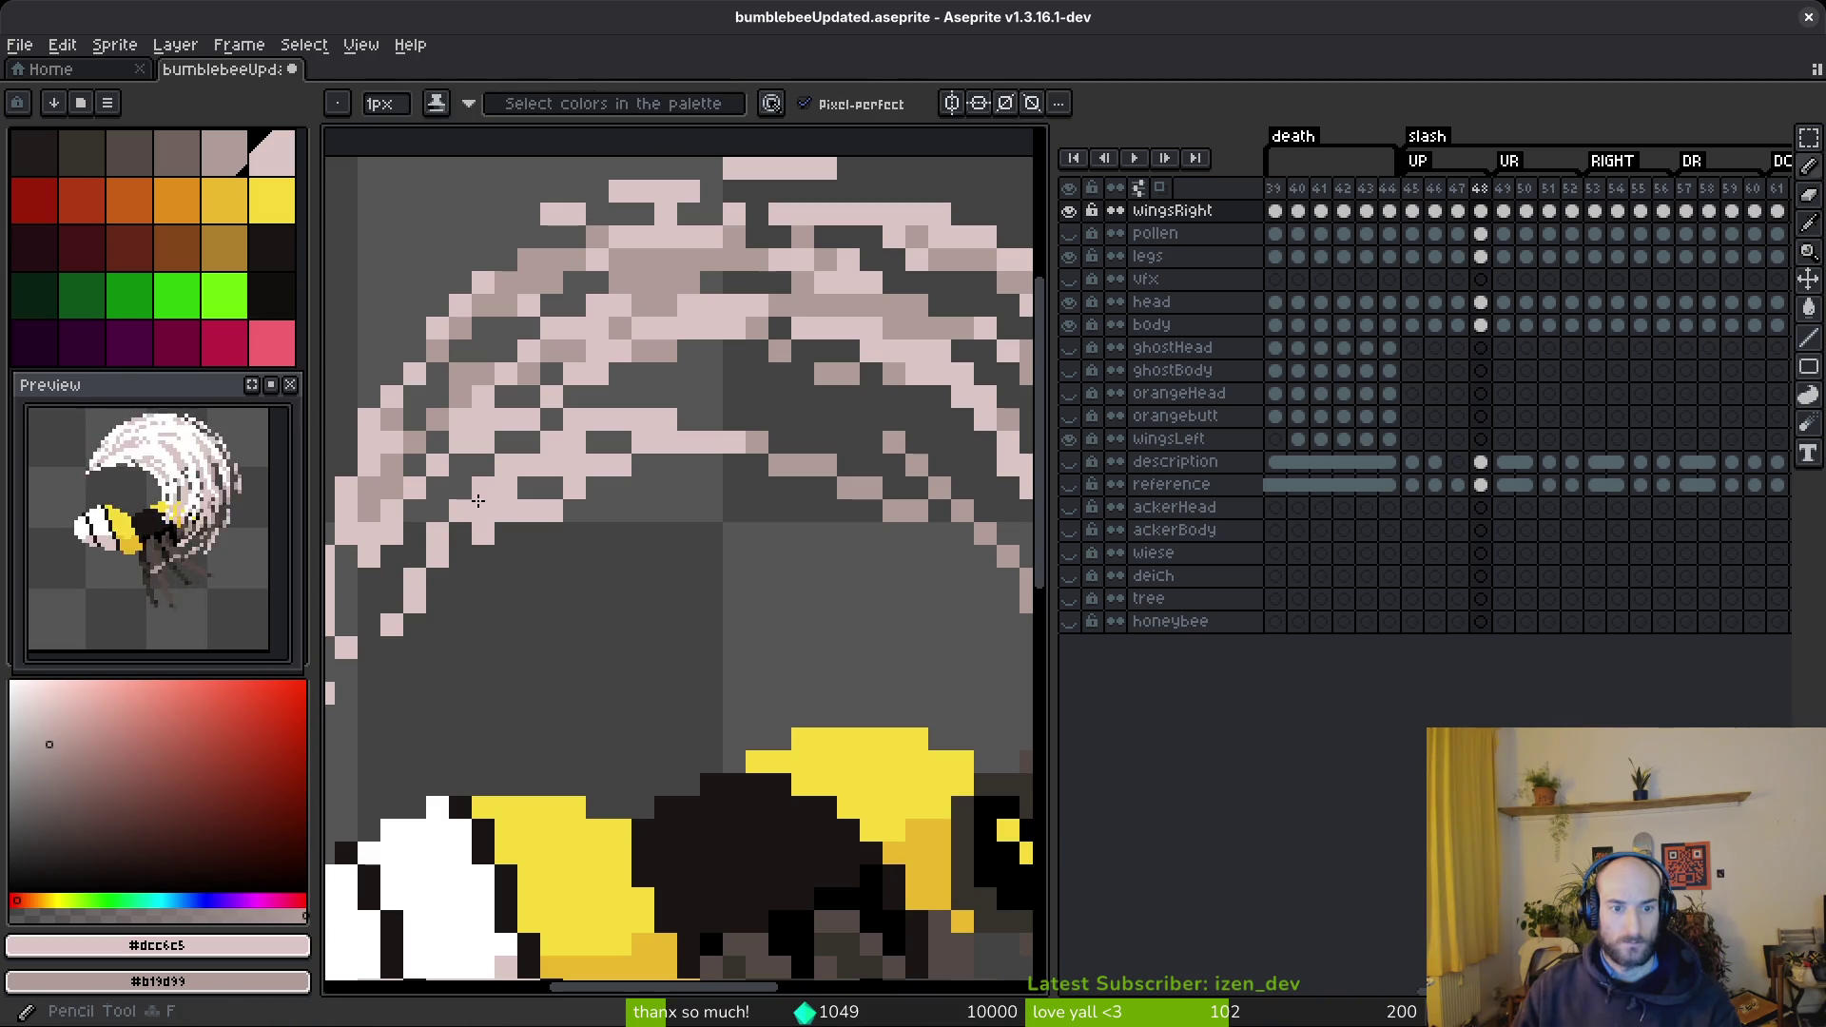
key("b")
- Try pale-pink bands across the wing's dark gap, undoing them and keeping a few pixels
left_click_drag(833, 493, 752, 504)
left_click_drag(565, 408, 815, 420)
left_click_drag(665, 385, 802, 384)
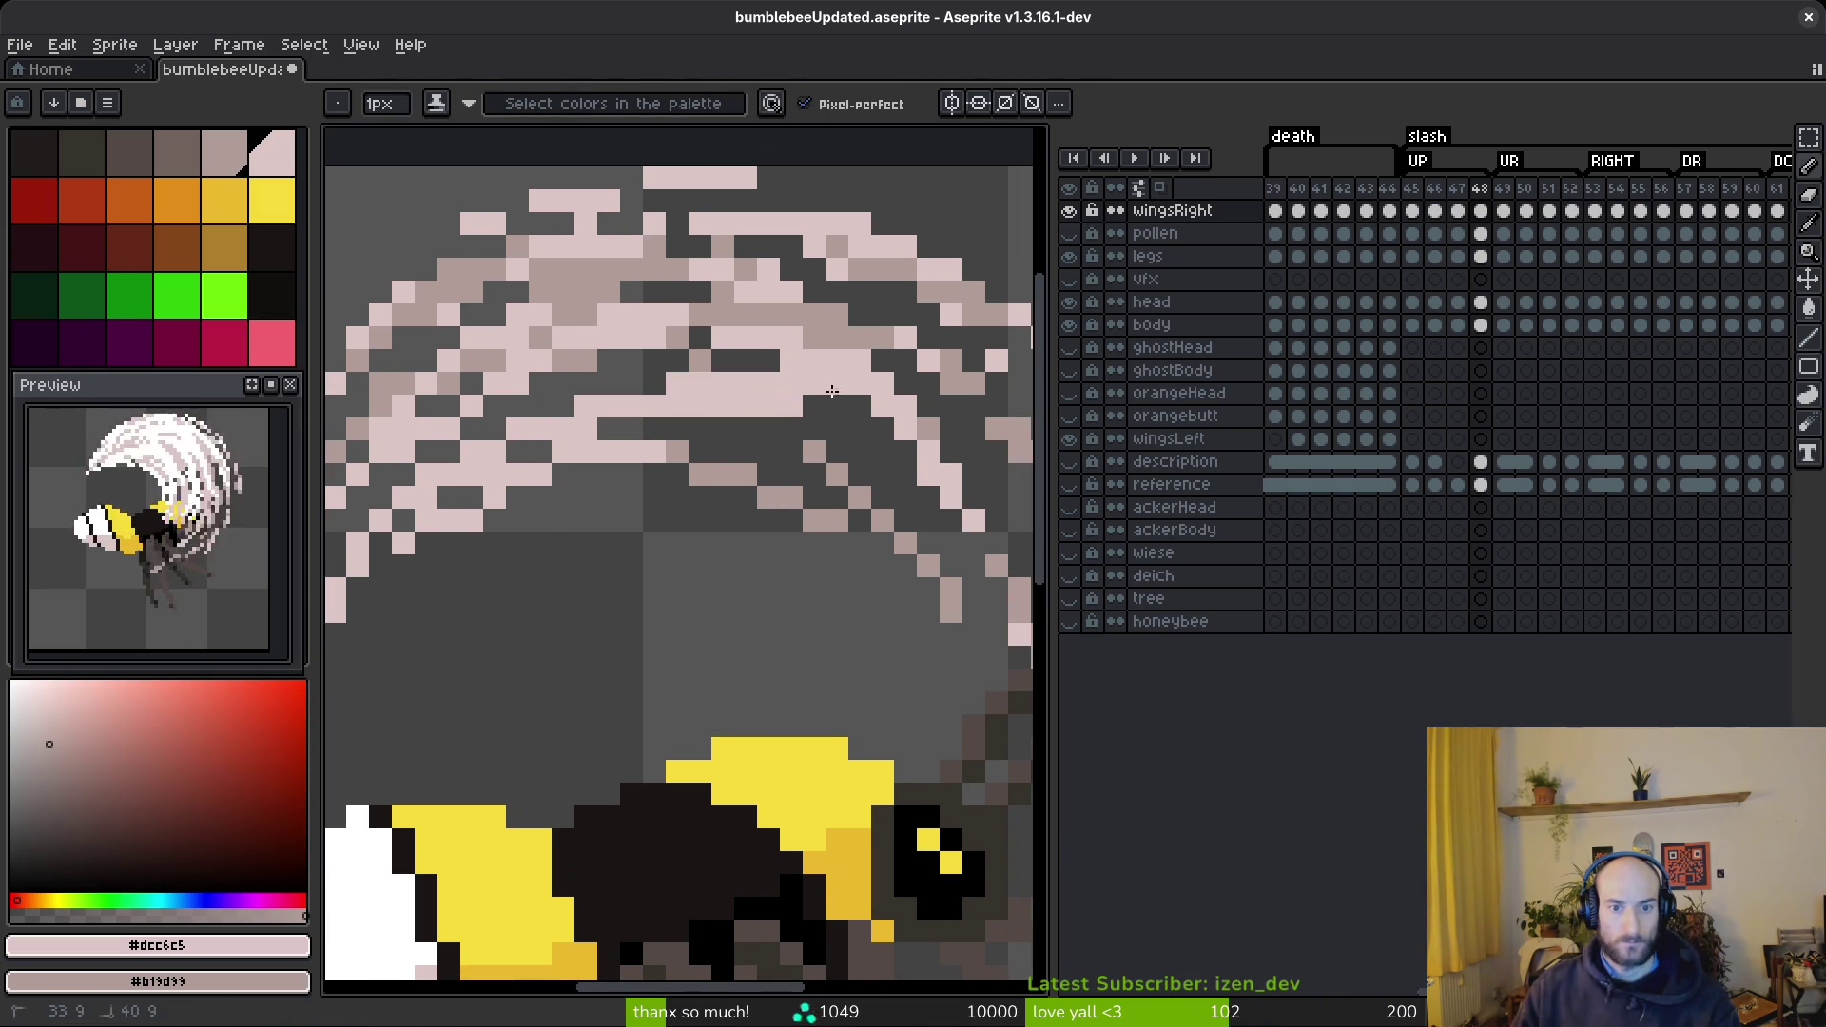
key("ctrl+z")
key("ctrl+z")
left_click(734, 388)
key("ctrl+z")
left_click_drag(628, 361, 861, 433)
key("ctrl+z")
key("ctrl+z")
left_click(620, 384)
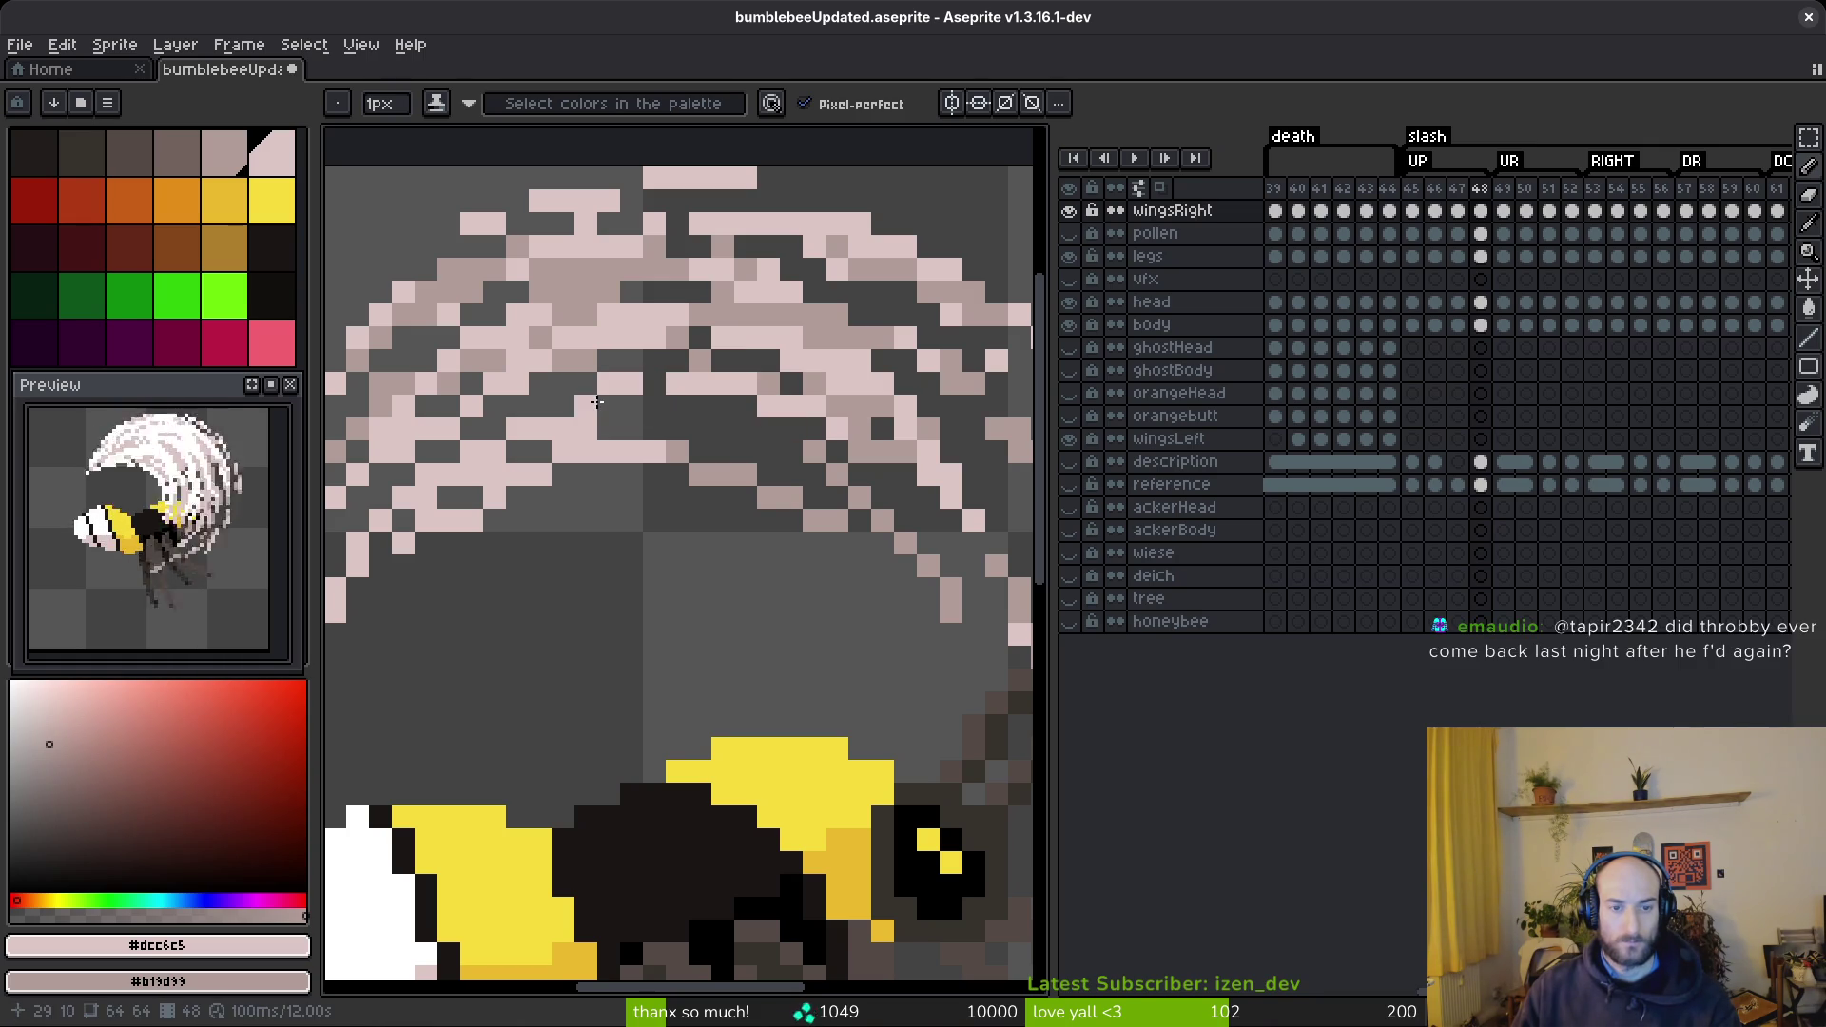
- Try repainting pale-pink pixels along the wing edge, then undo that stroke
scroll(715, 499, "down", 2)
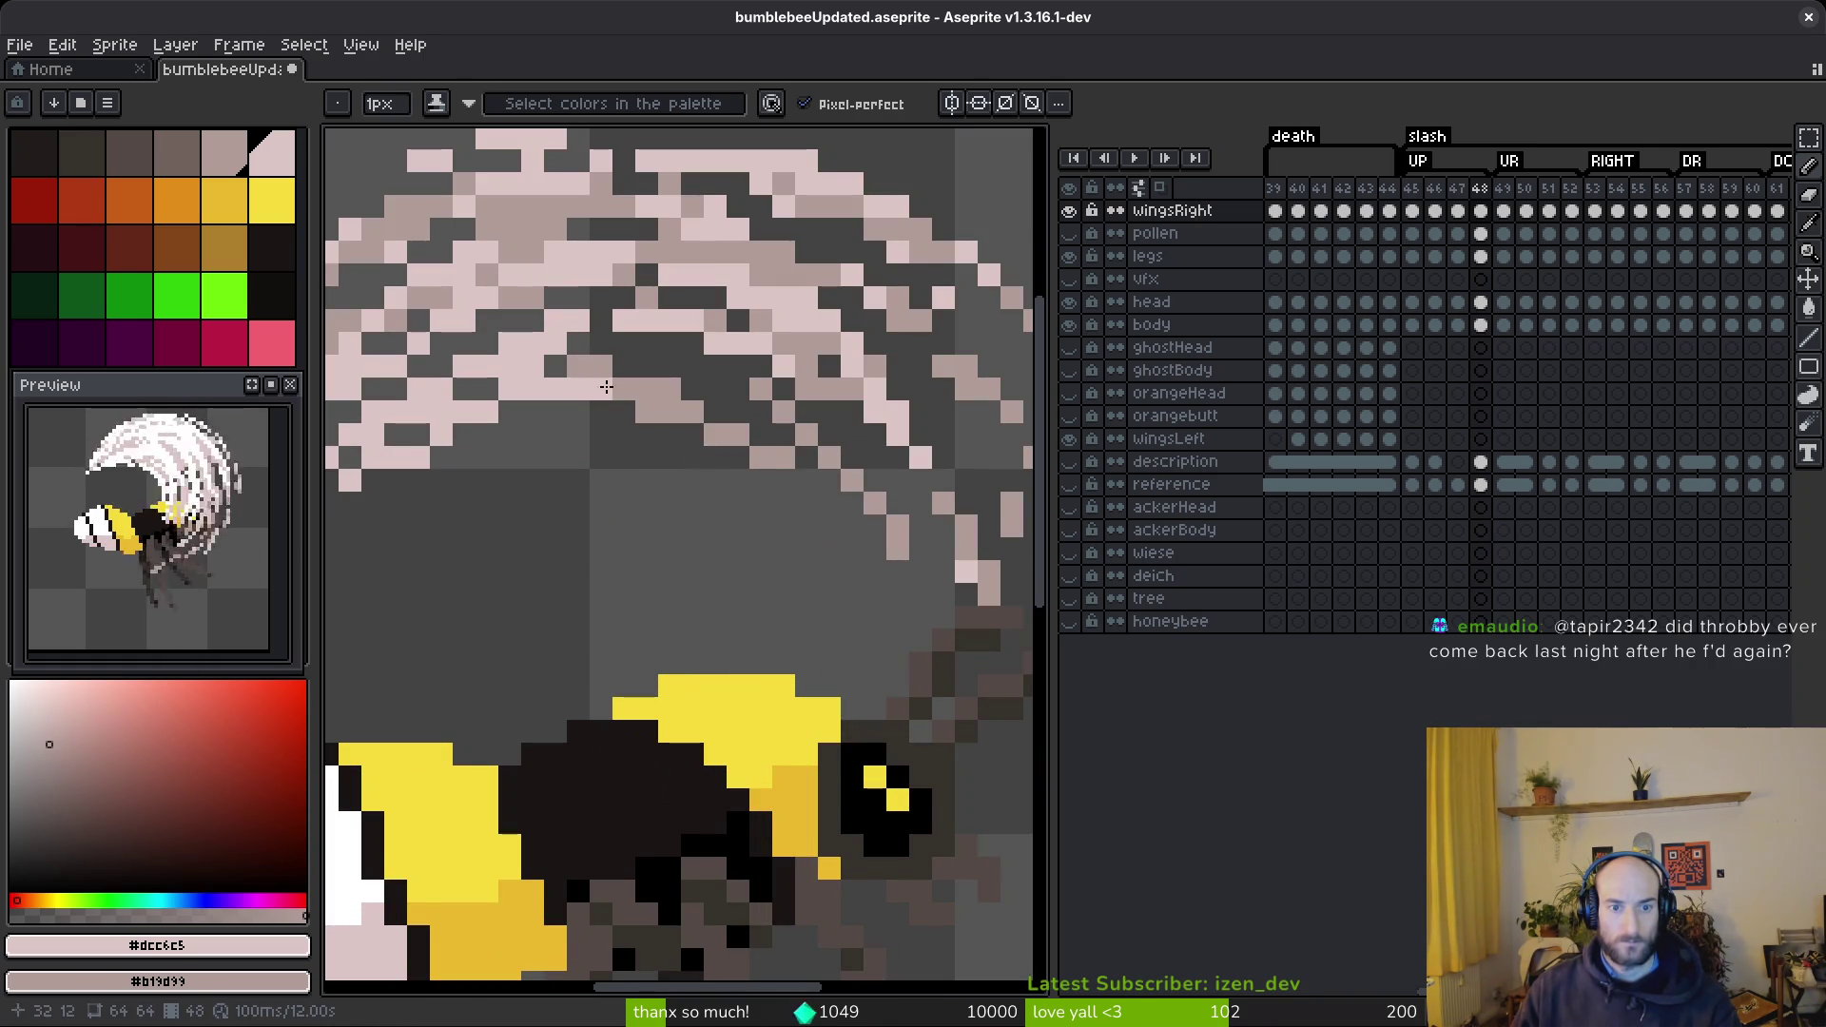
left_click_drag(869, 481, 760, 459)
key("ctrl+z")
key("ctrl+z")
key("ctrl+z")
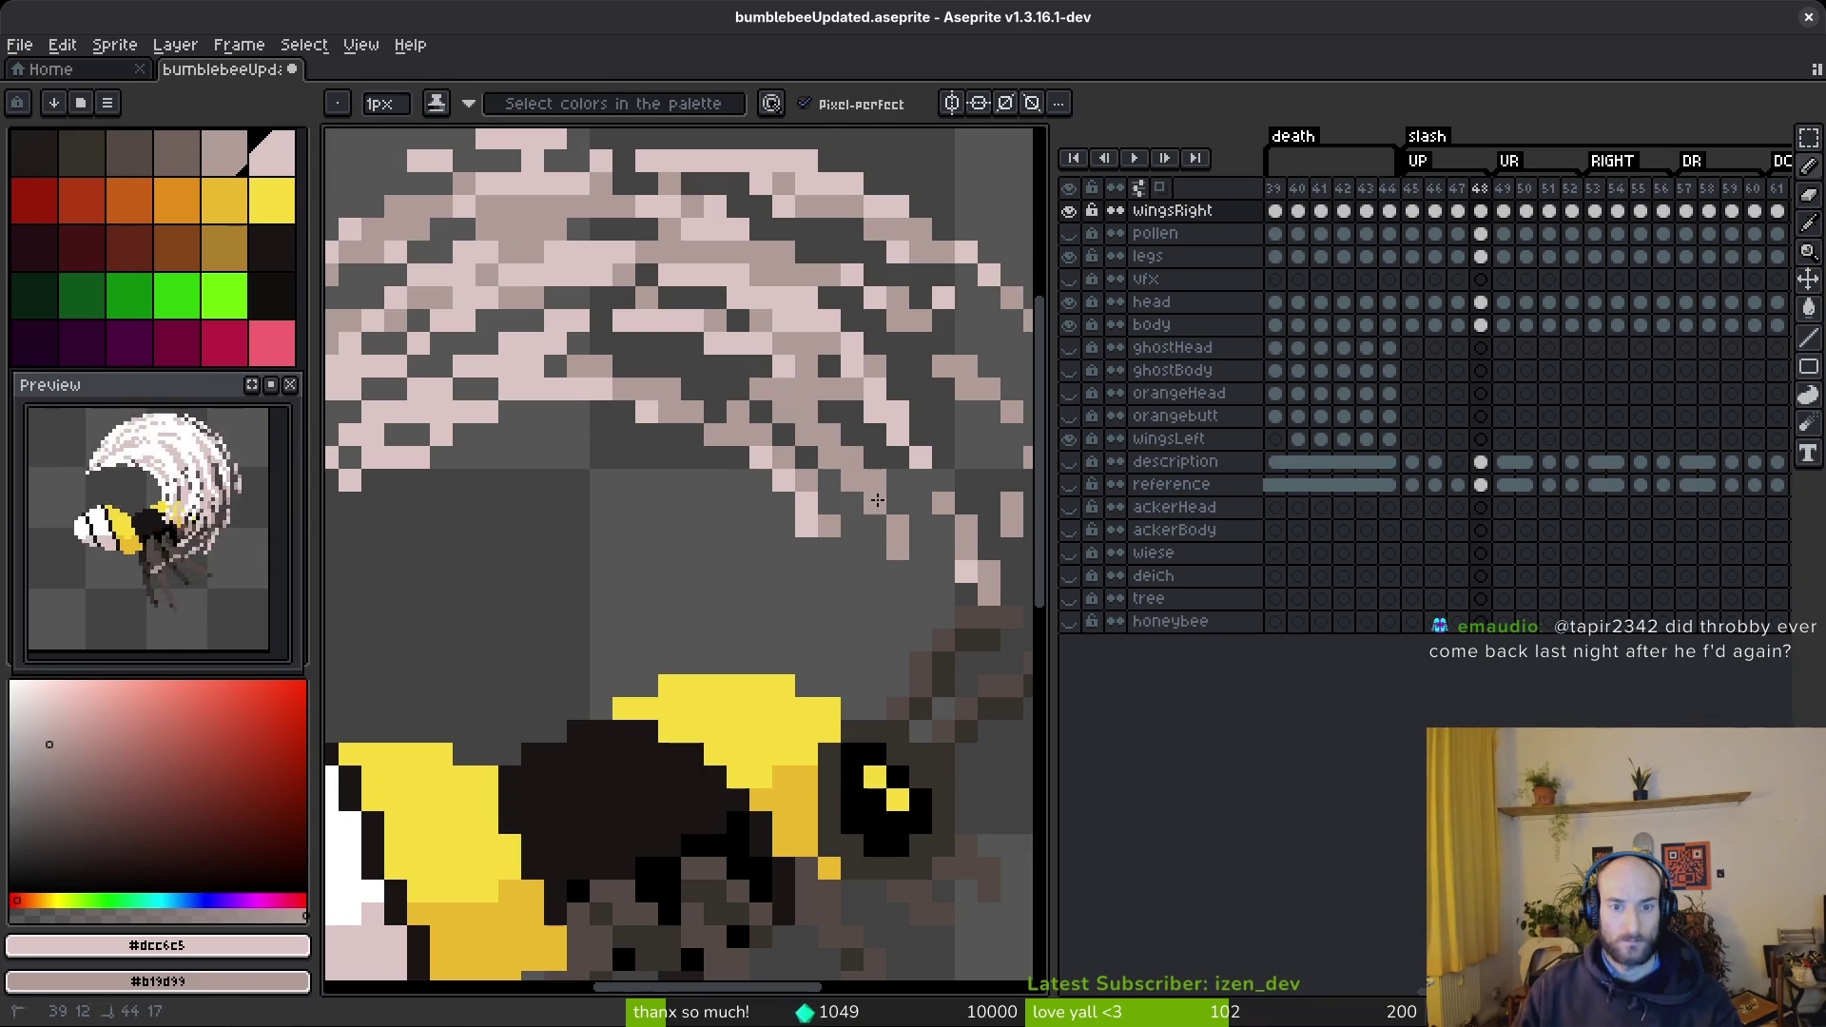
scroll(817, 417, "down", 4)
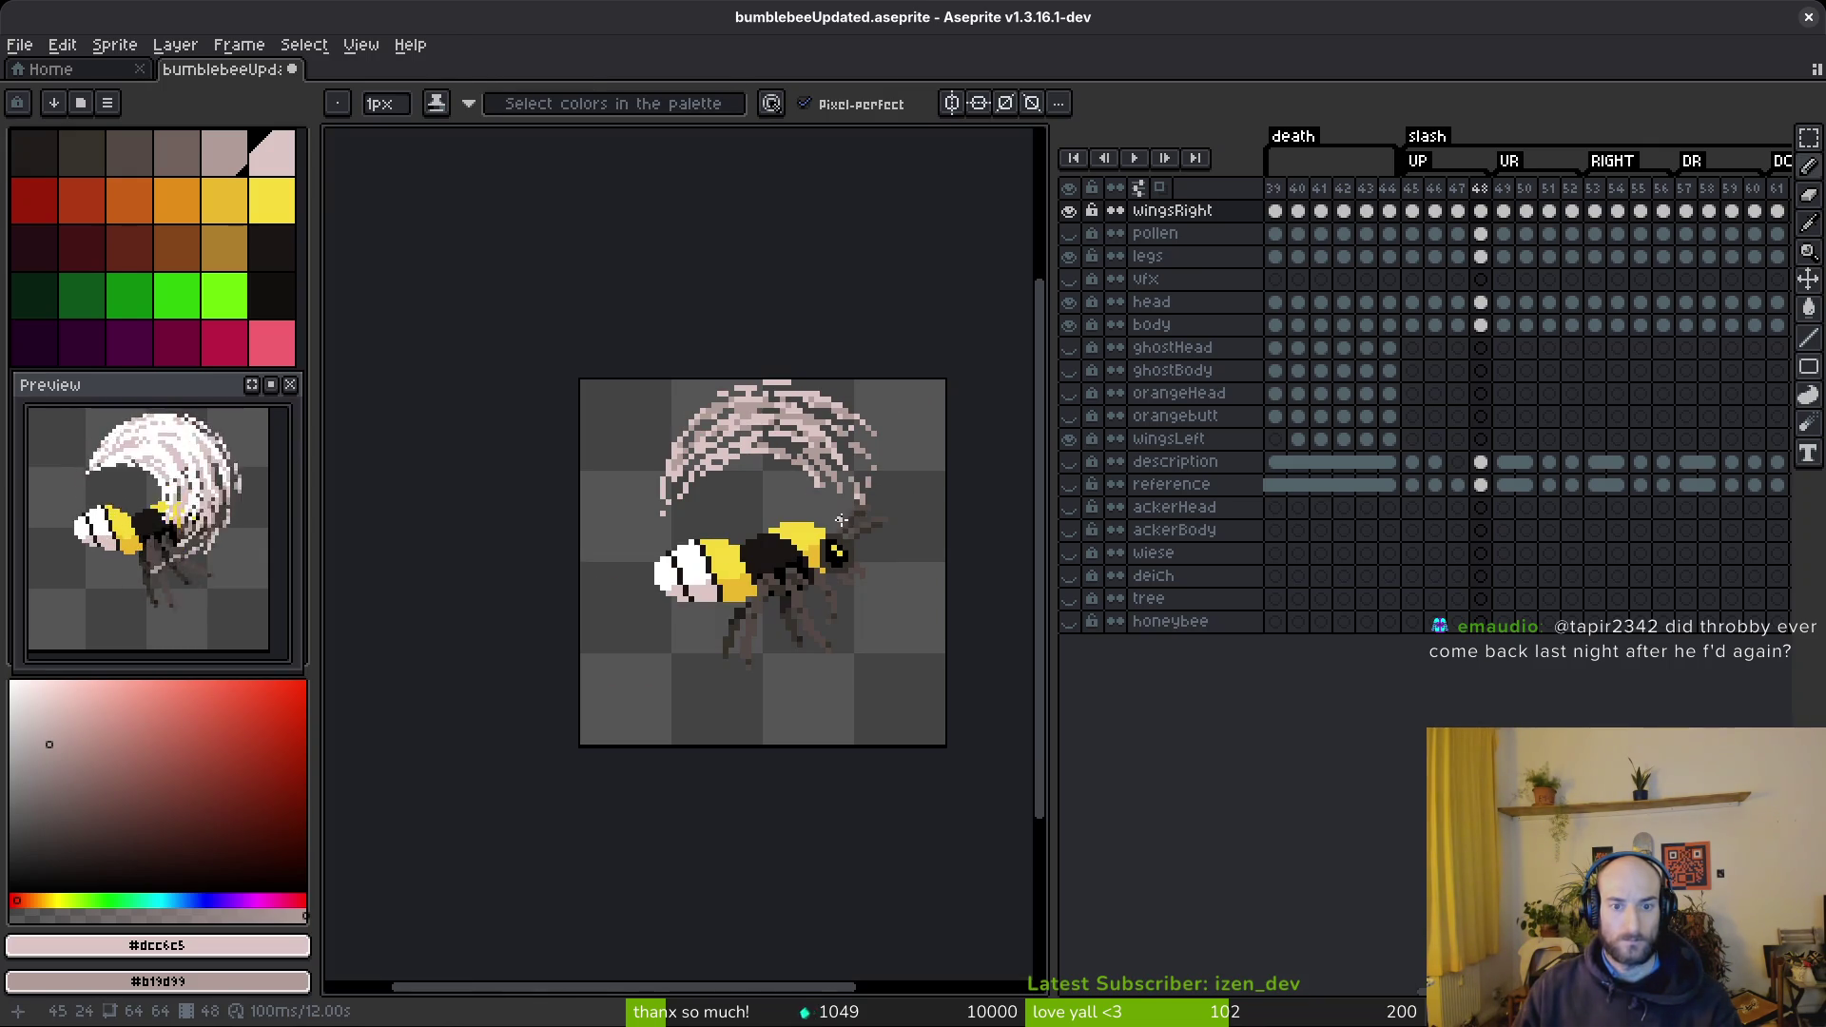
- Erase one wing-edge pixel and paint a pale-pink diagonal strand on frame 48
scroll(810, 529, "up", 4)
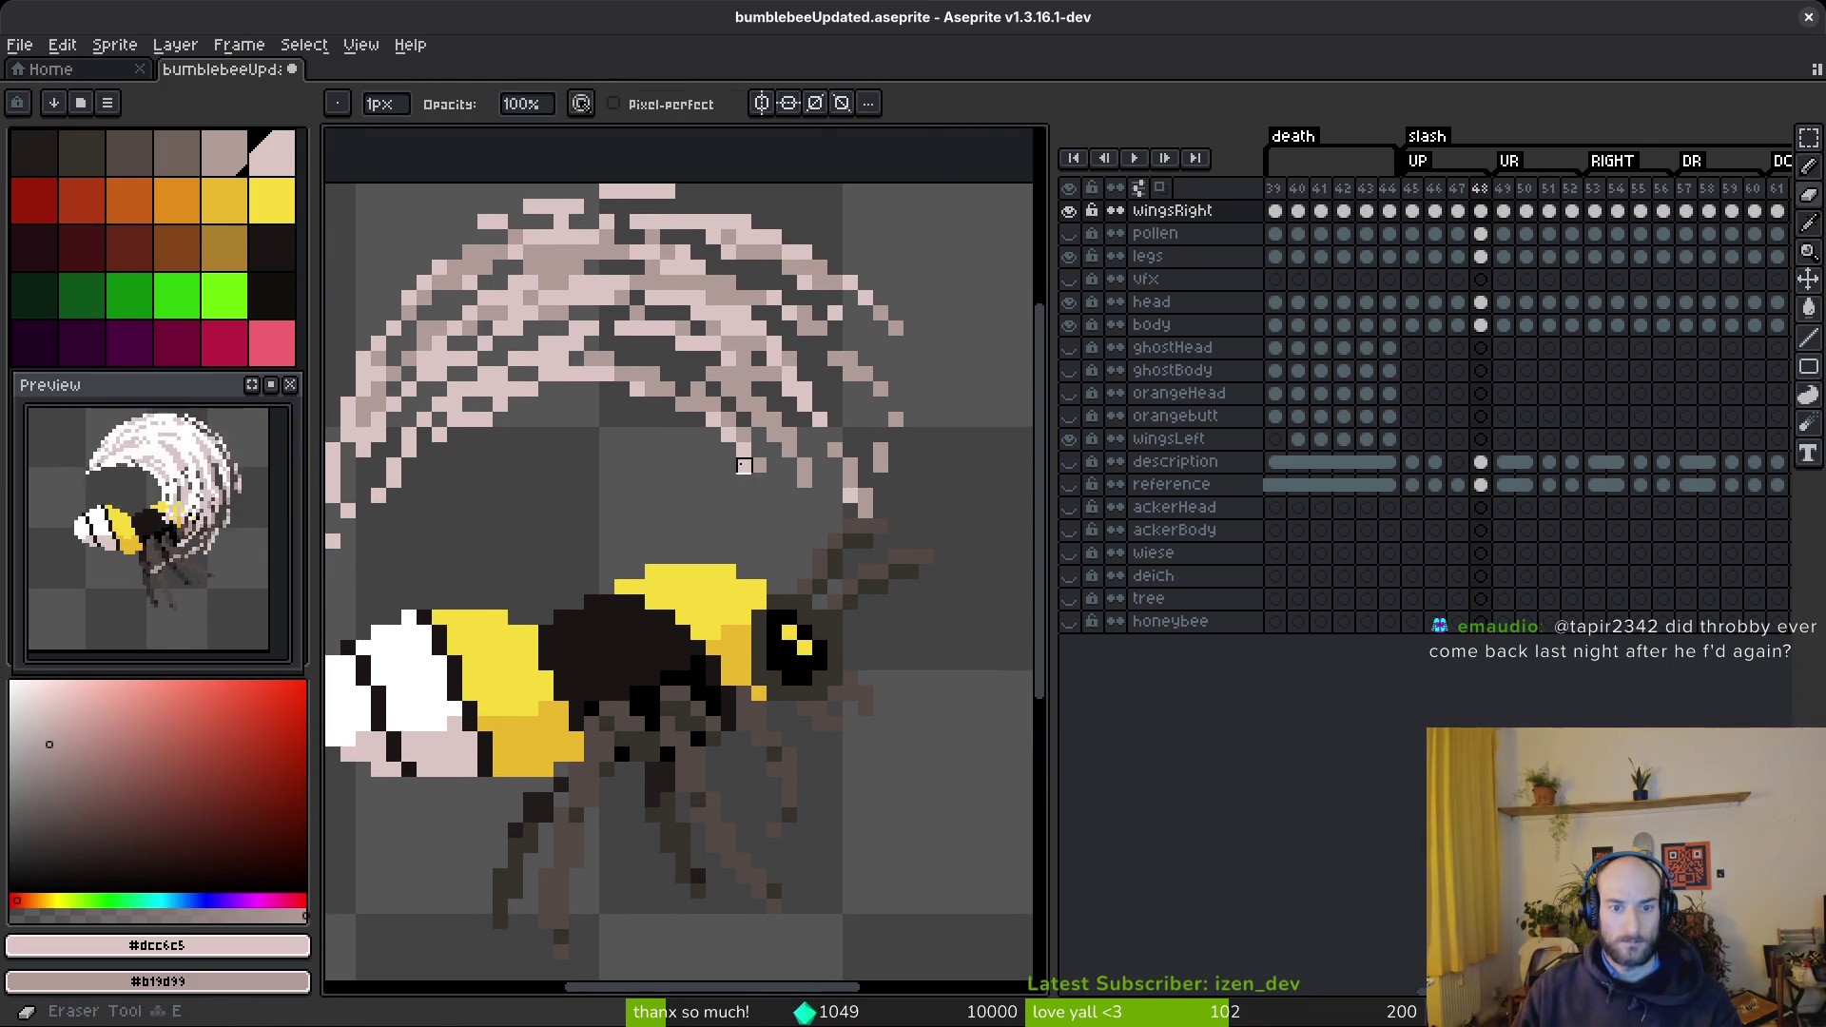
scroll(747, 447, "down", 5)
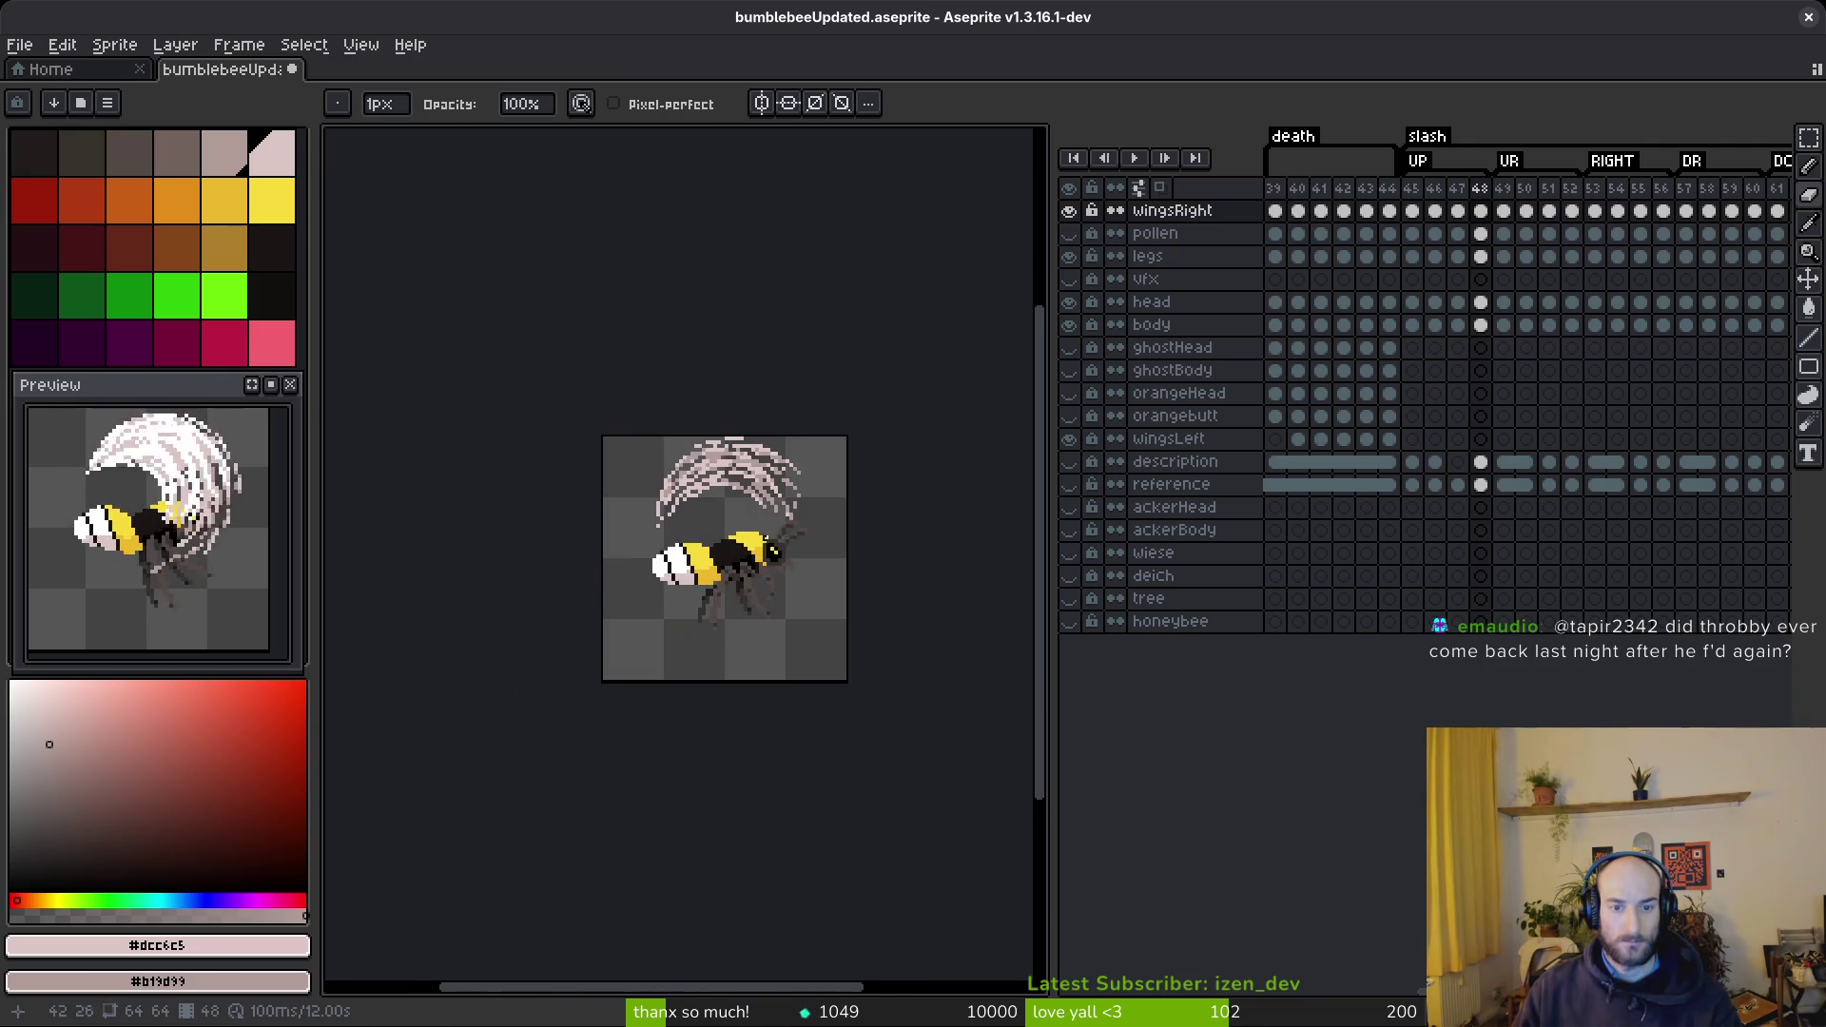
scroll(734, 428, "up", 5)
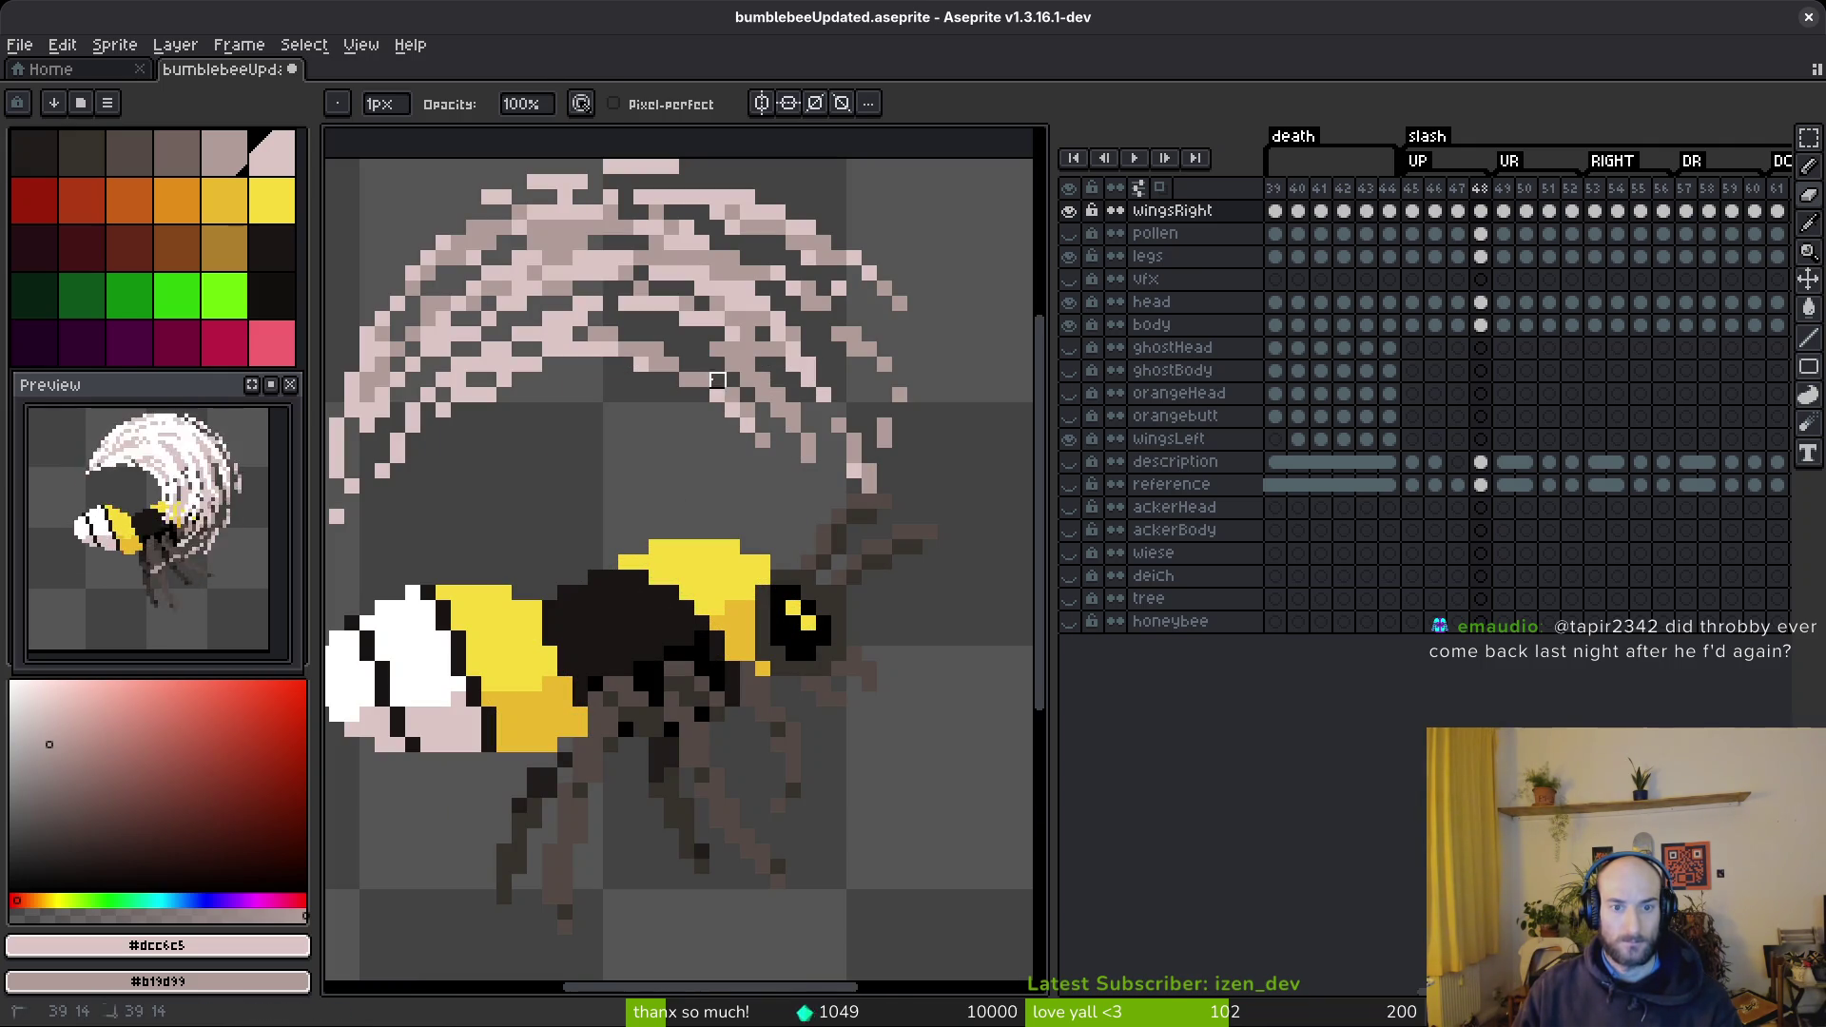
scroll(738, 361, "up", 3)
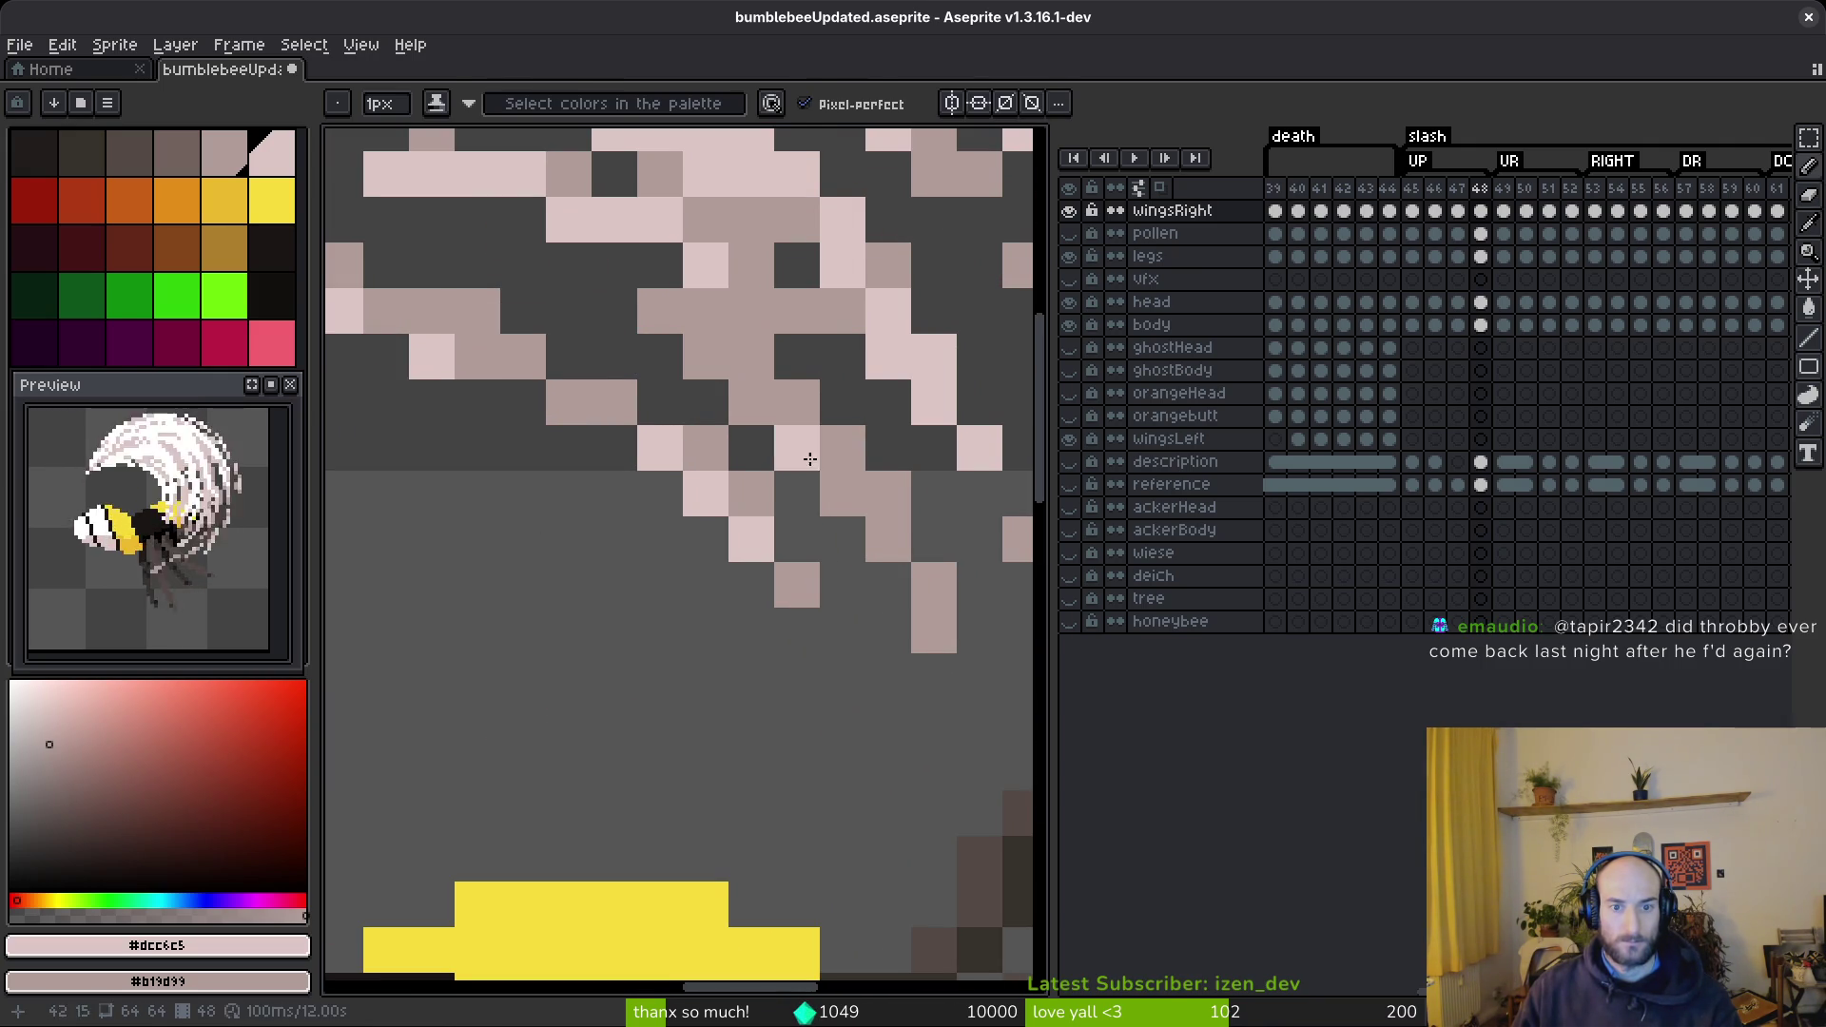
key("e")
left_click(755, 400)
key("b")
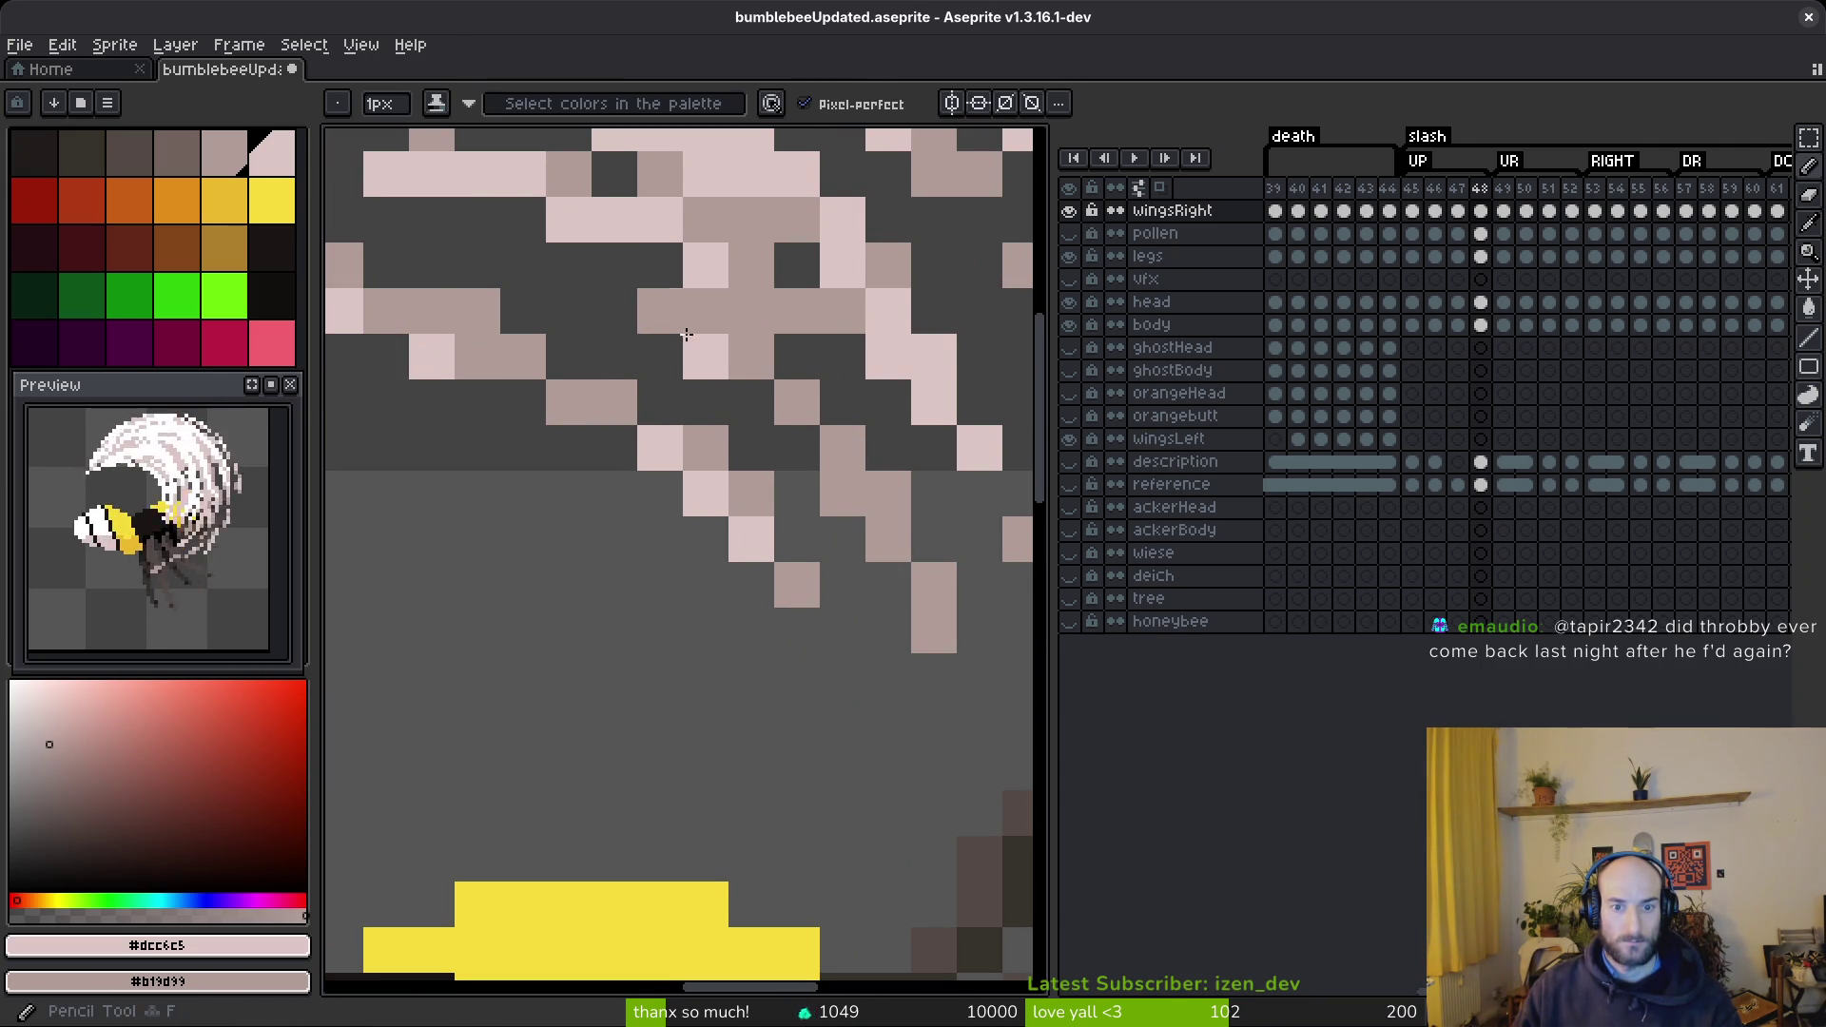
scroll(799, 402, "down", 1)
left_click_drag(719, 345, 800, 402)
- Fill three inner edge steps of the arc with darker #b19d99
scroll(800, 402, "down", 5)
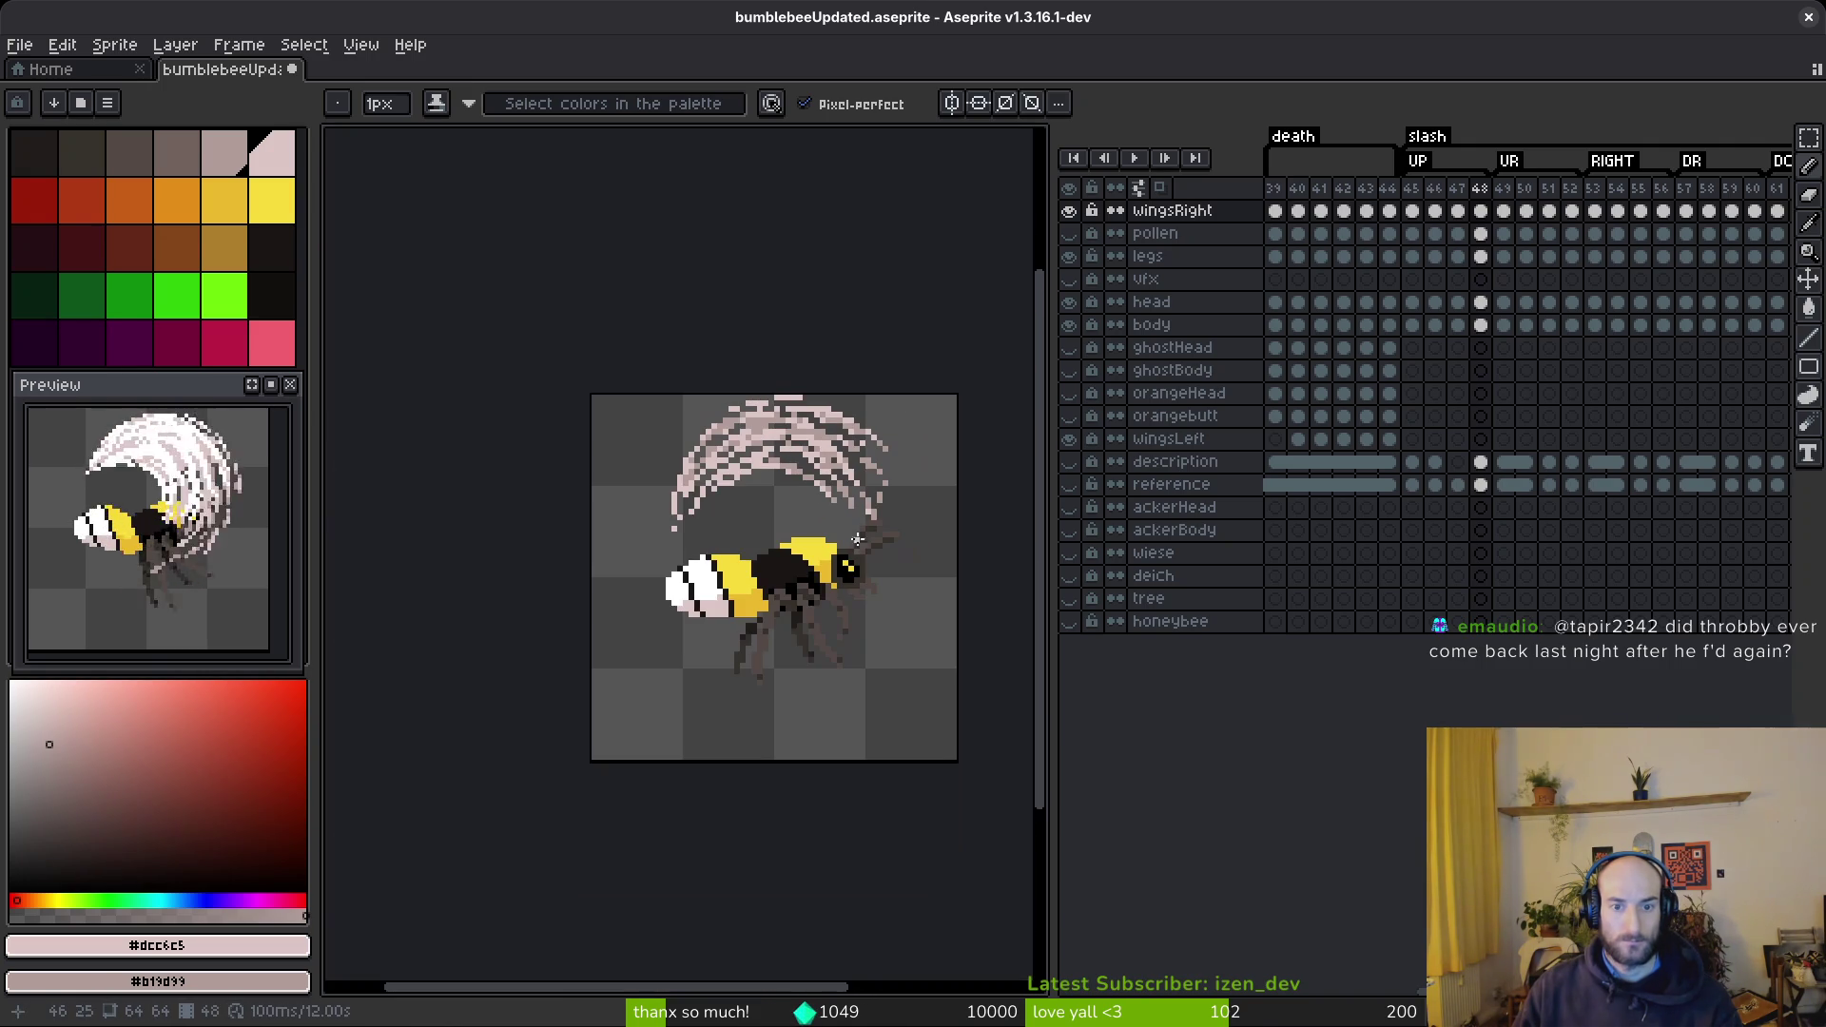
scroll(789, 519, "up", 6)
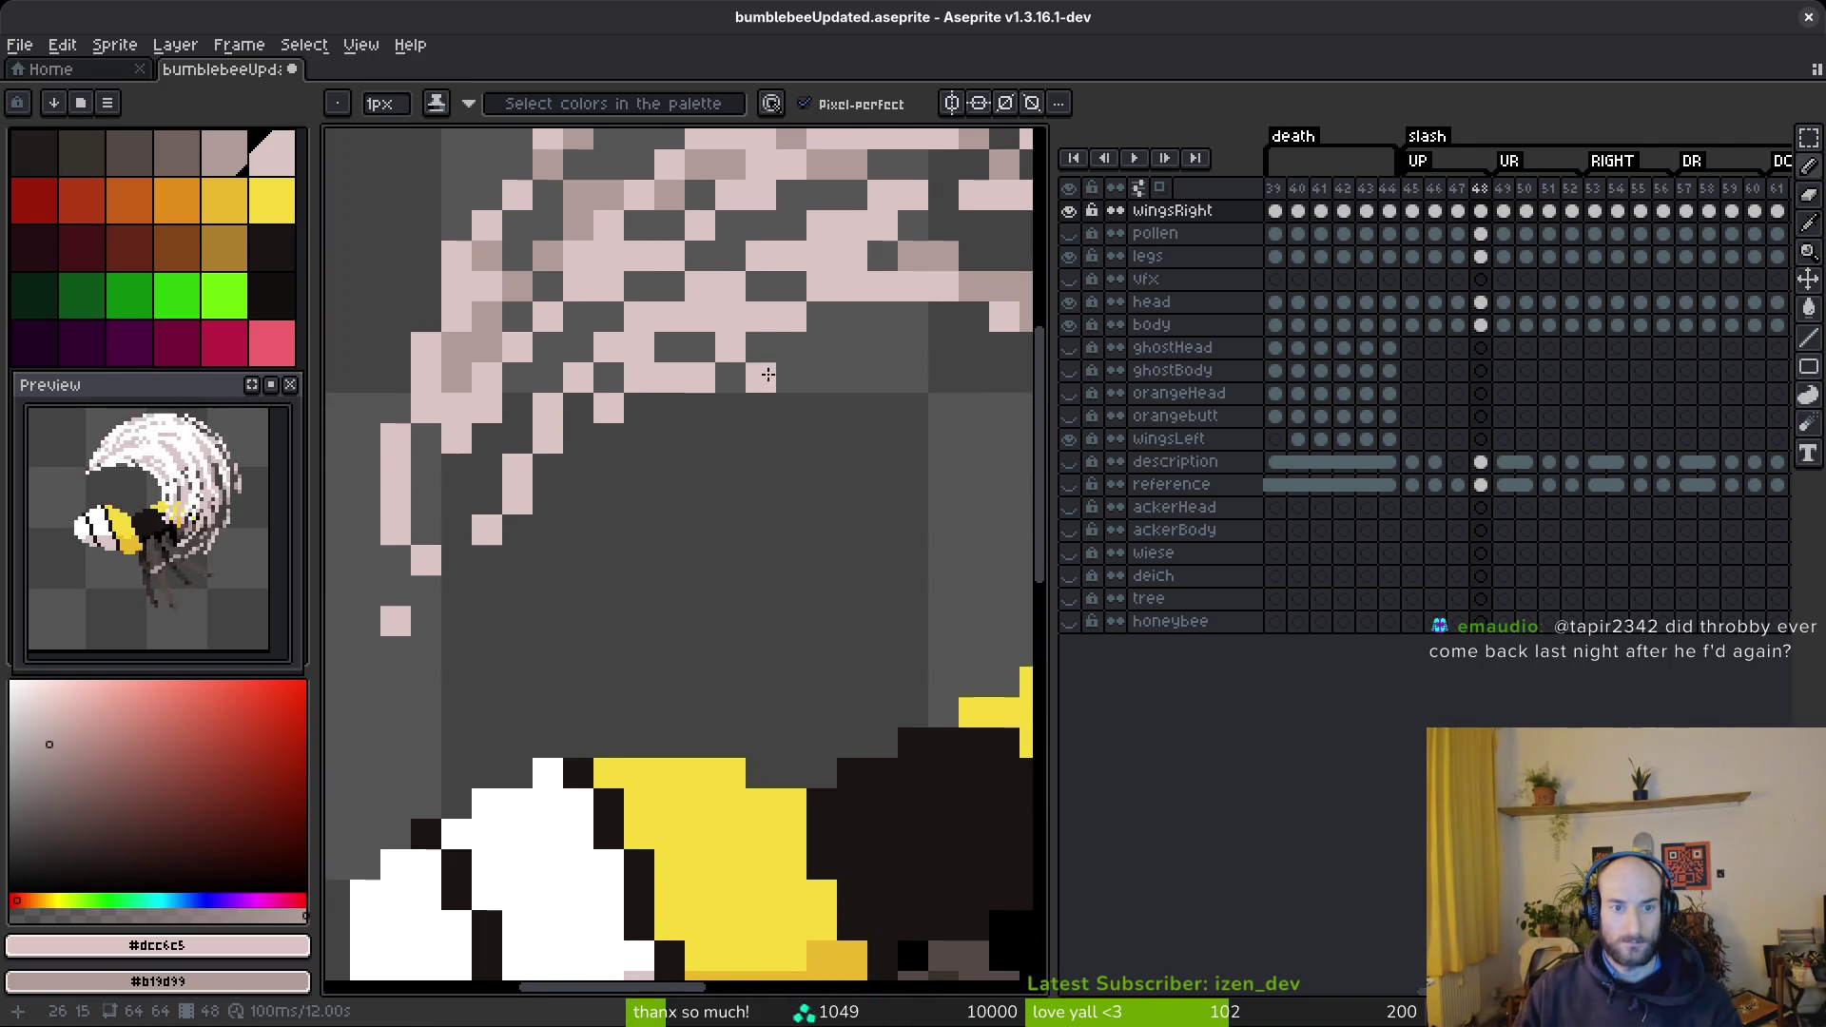
right_click(572, 341)
right_click(481, 432)
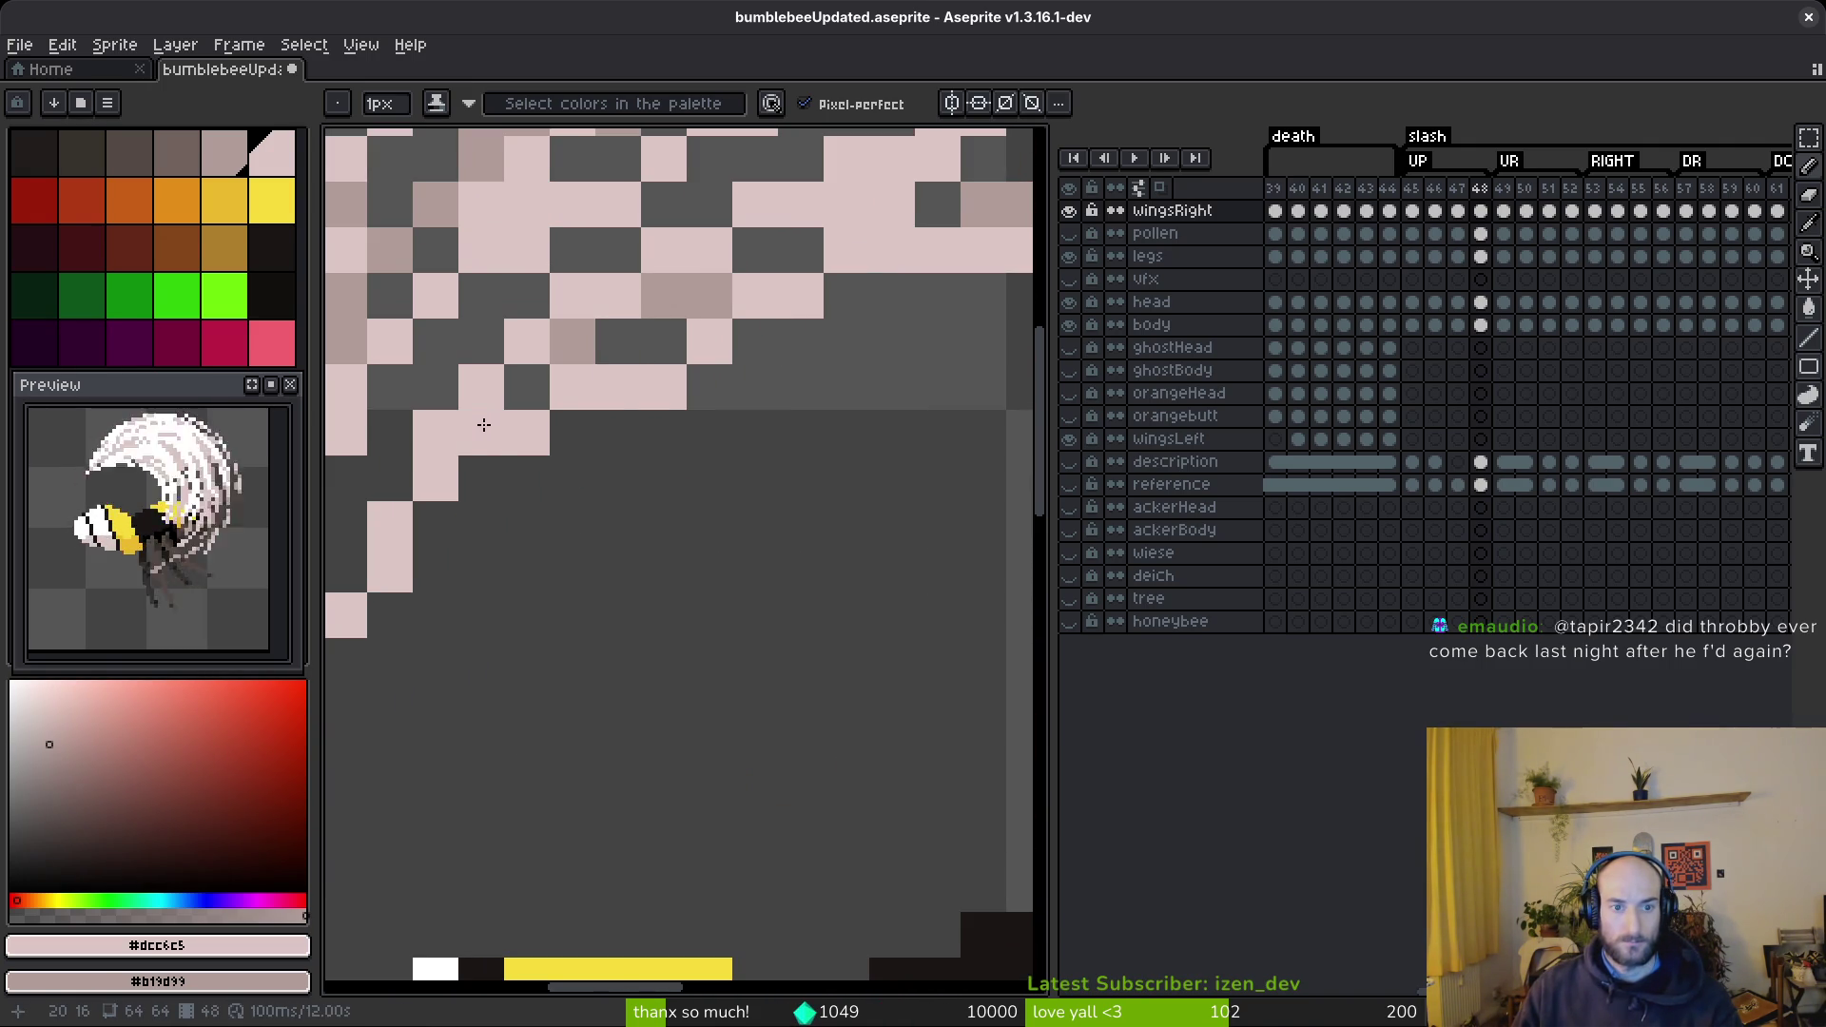
right_click(527, 387)
left_click(436, 526)
key("ctrl+z")
- Extend the wing strand's tip with one more pale-pink pixel
scroll(711, 434, "down", 5)
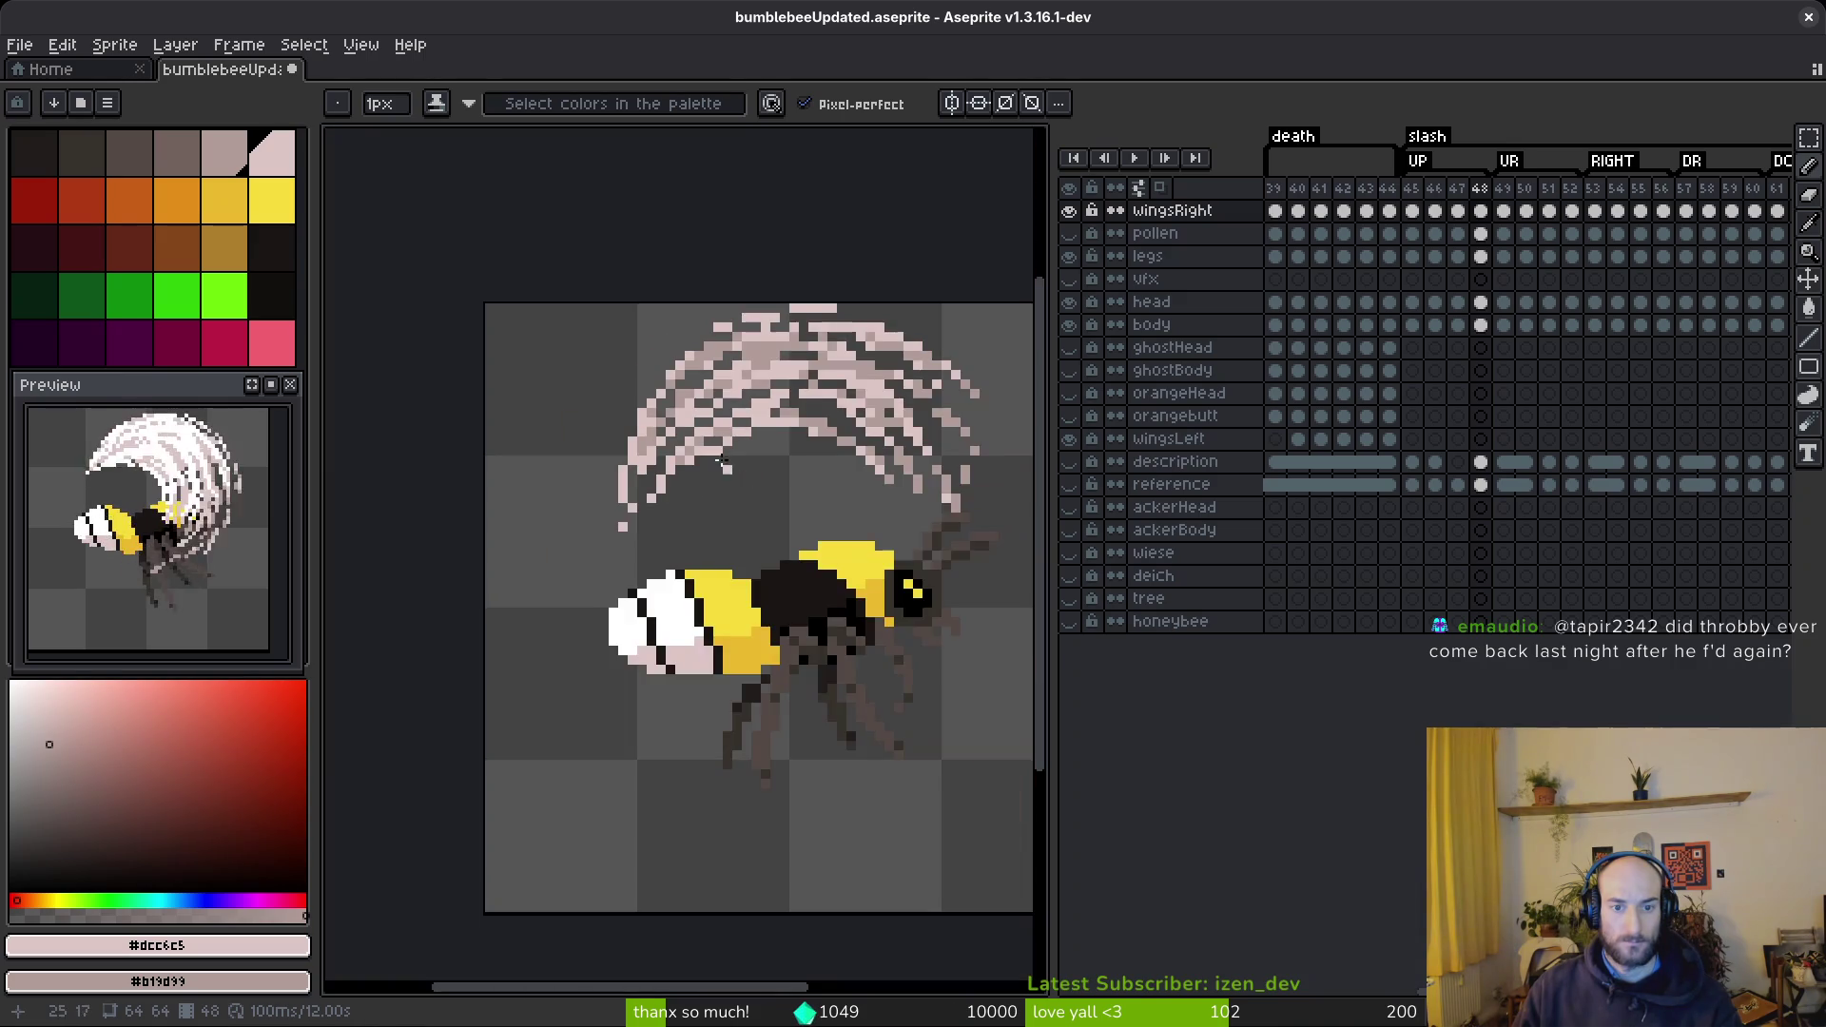
scroll(681, 419, "up", 4)
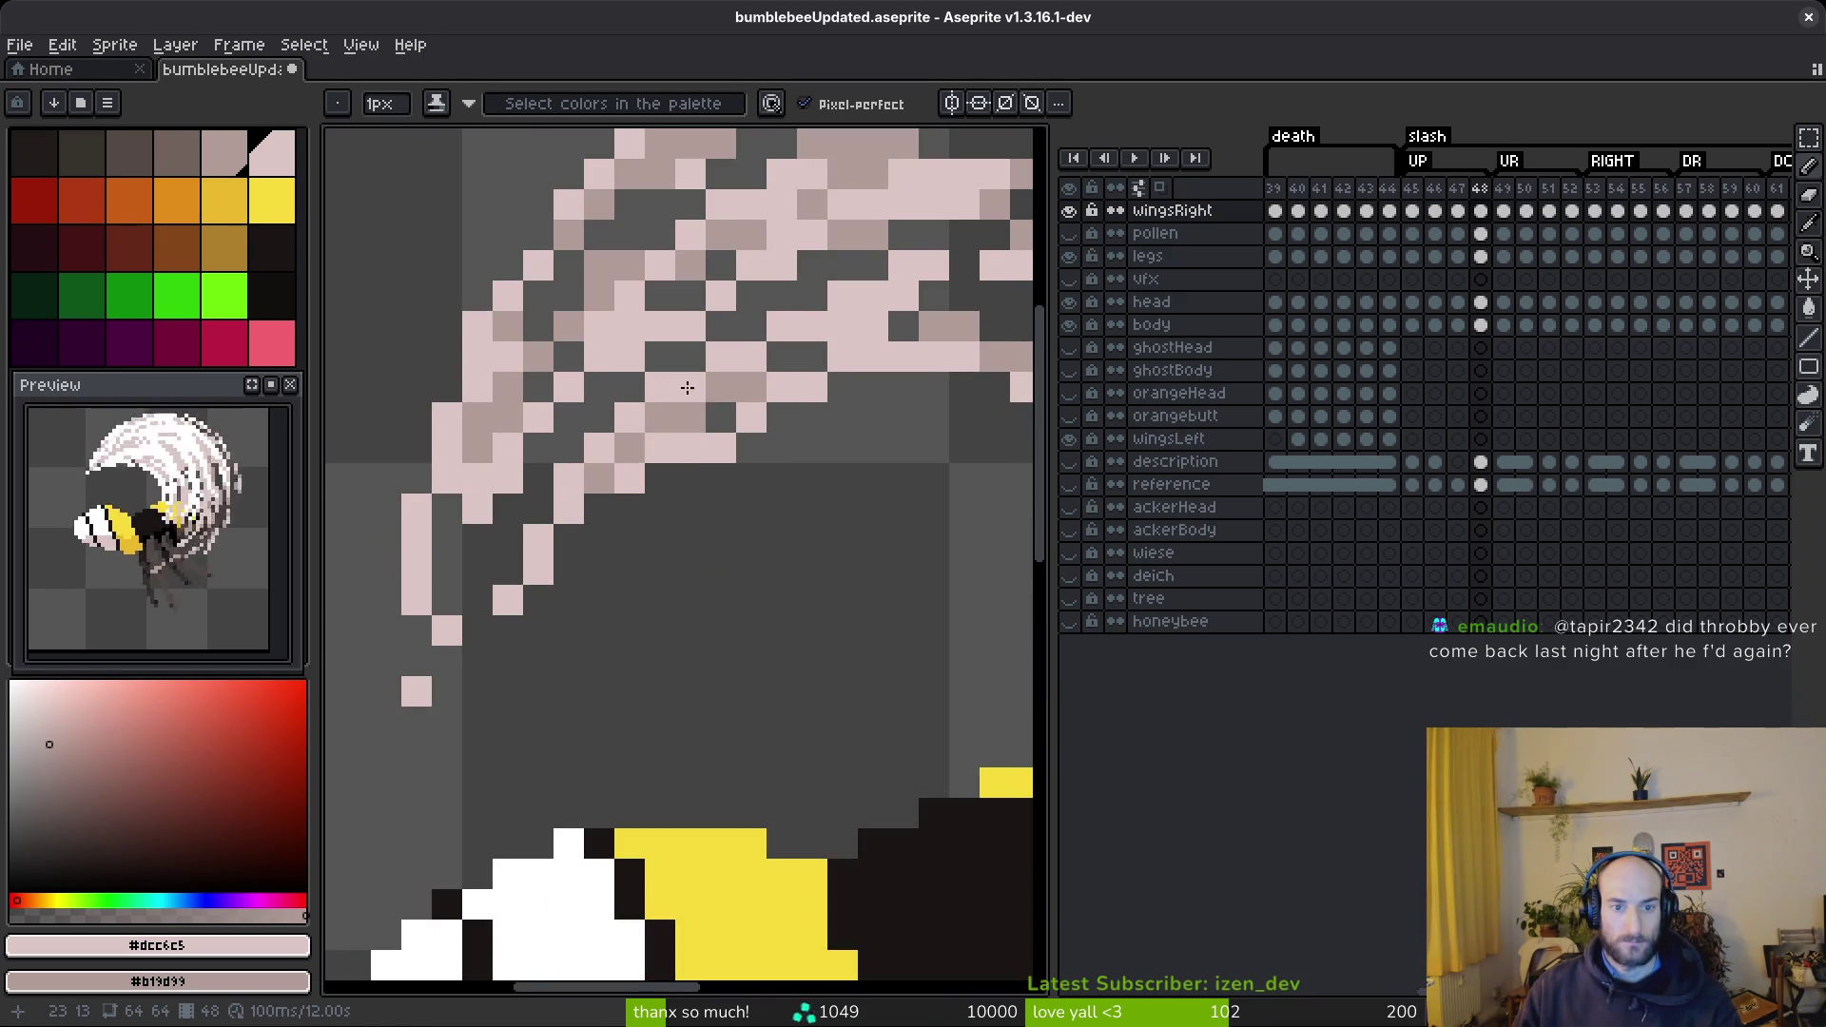
scroll(802, 444, "down", 5)
scroll(841, 471, "down", 2)
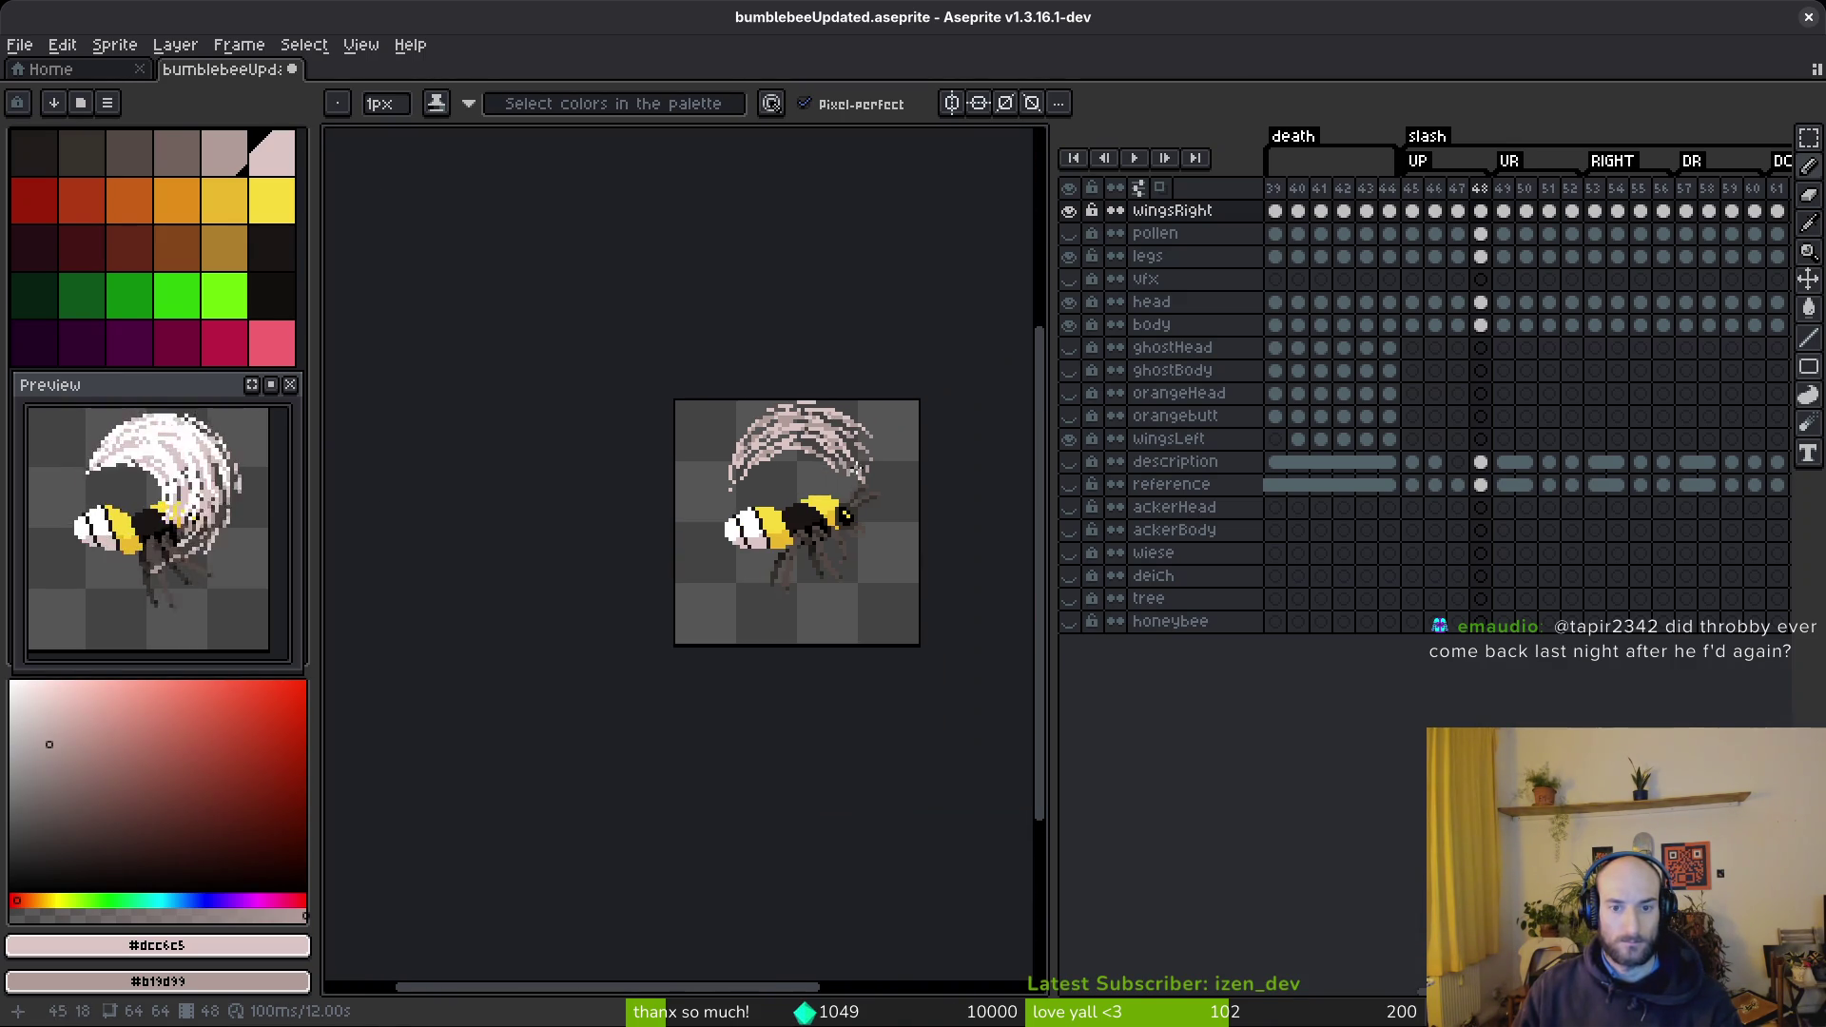
scroll(828, 457, "up", 5)
left_click(778, 528)
scroll(856, 656, "down", 5)
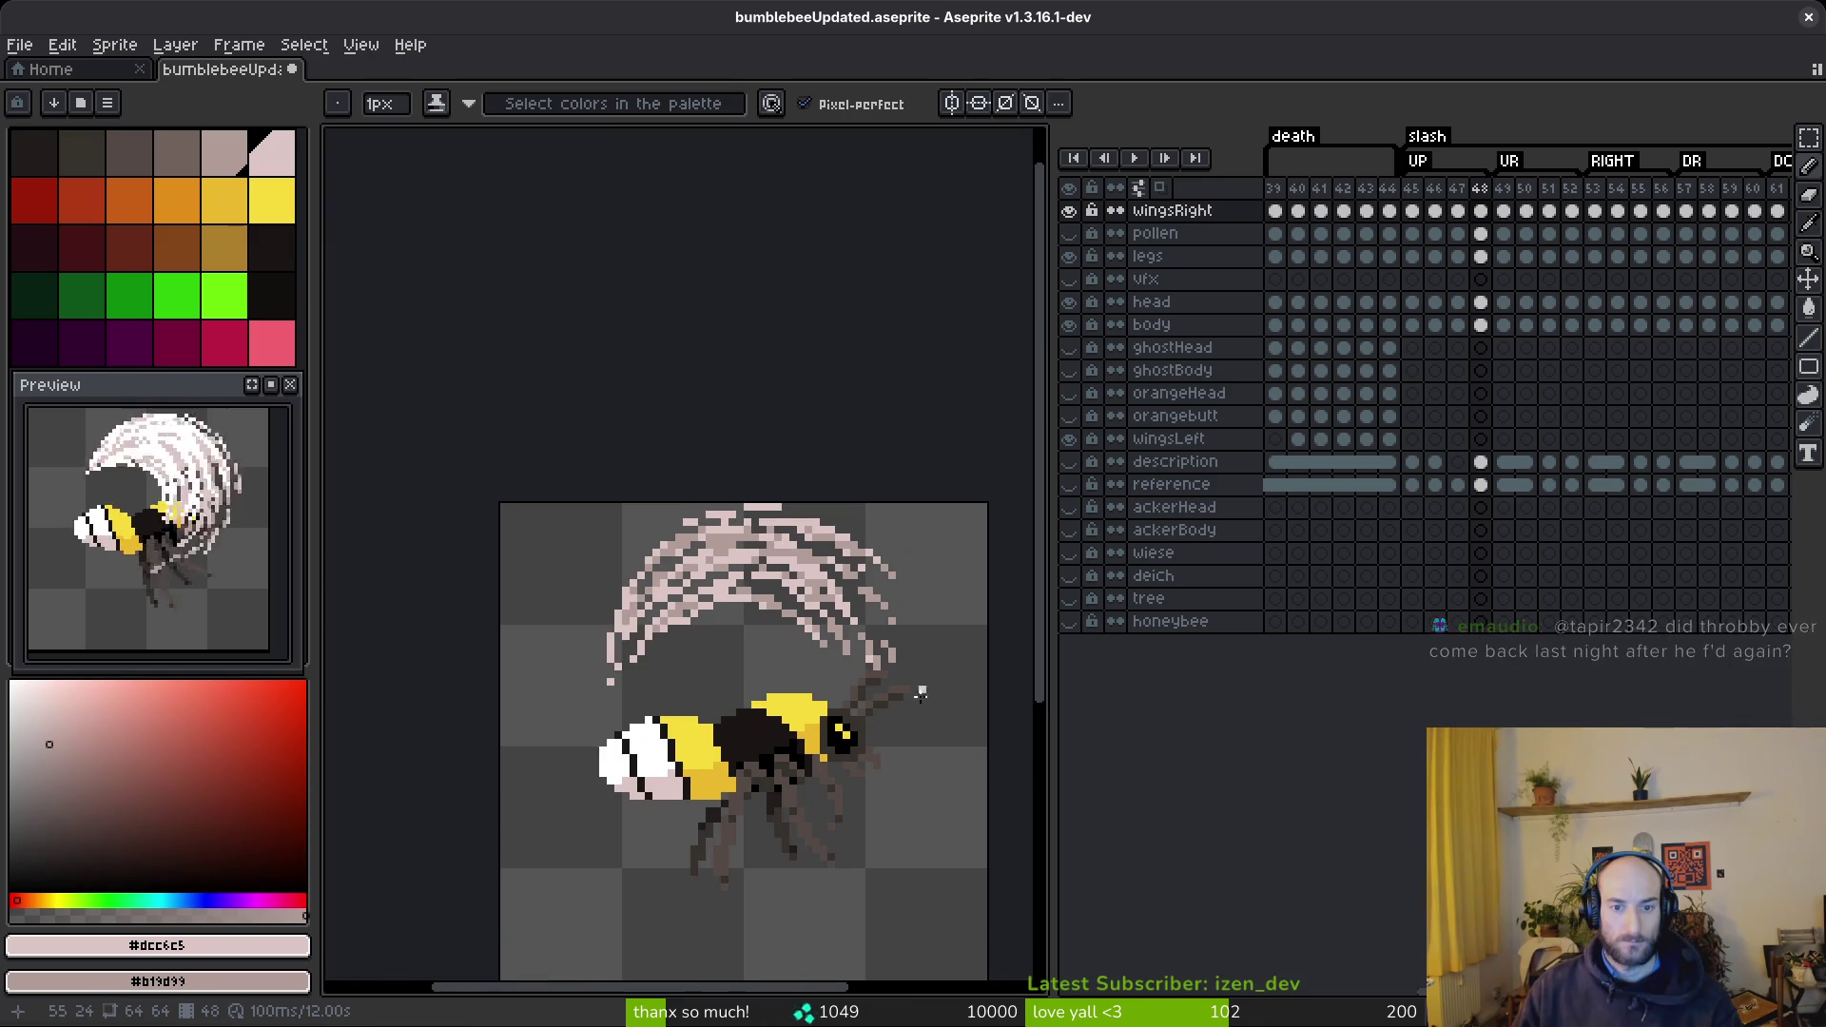
- Save the bumblebee sprite and step through frames 45–48 to check the wing poses
key("Tab")
key("w")
key("Tab")
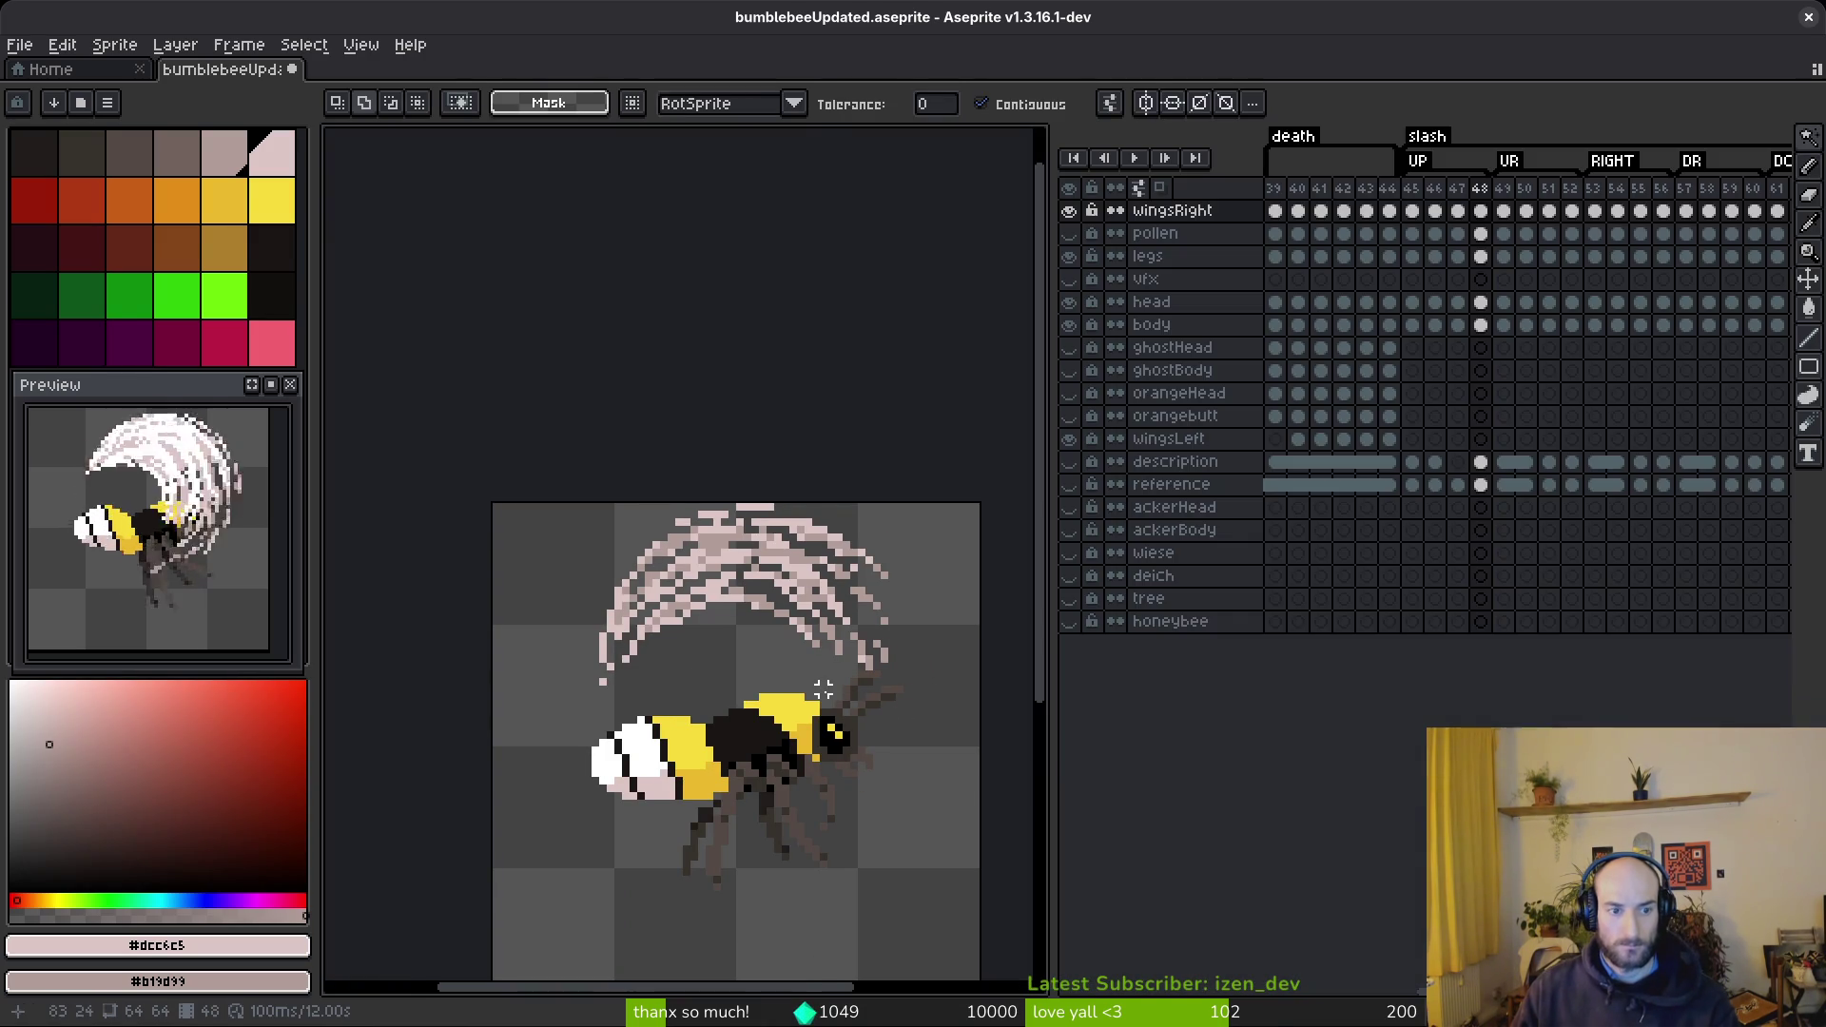
key("ctrl+s")
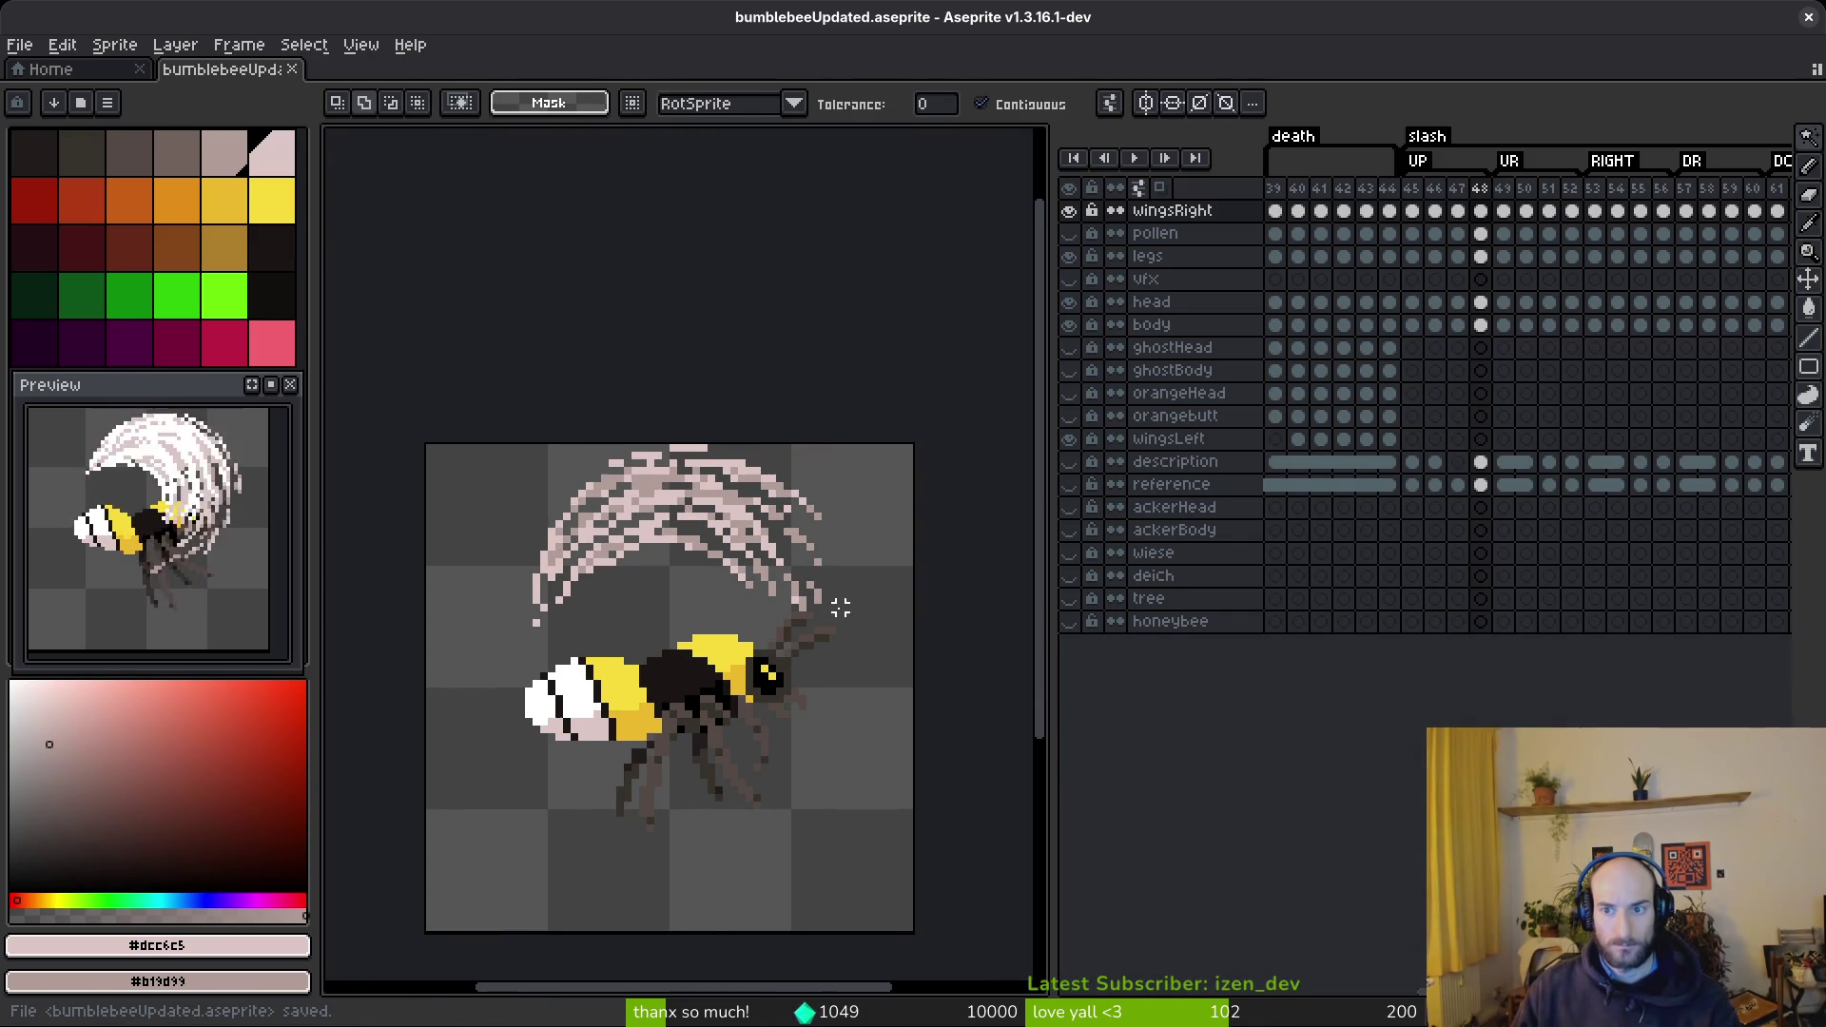
key("Left")
key("Left")
key("Left")
key("i")
key("Right")
key("Right")
key("Right")
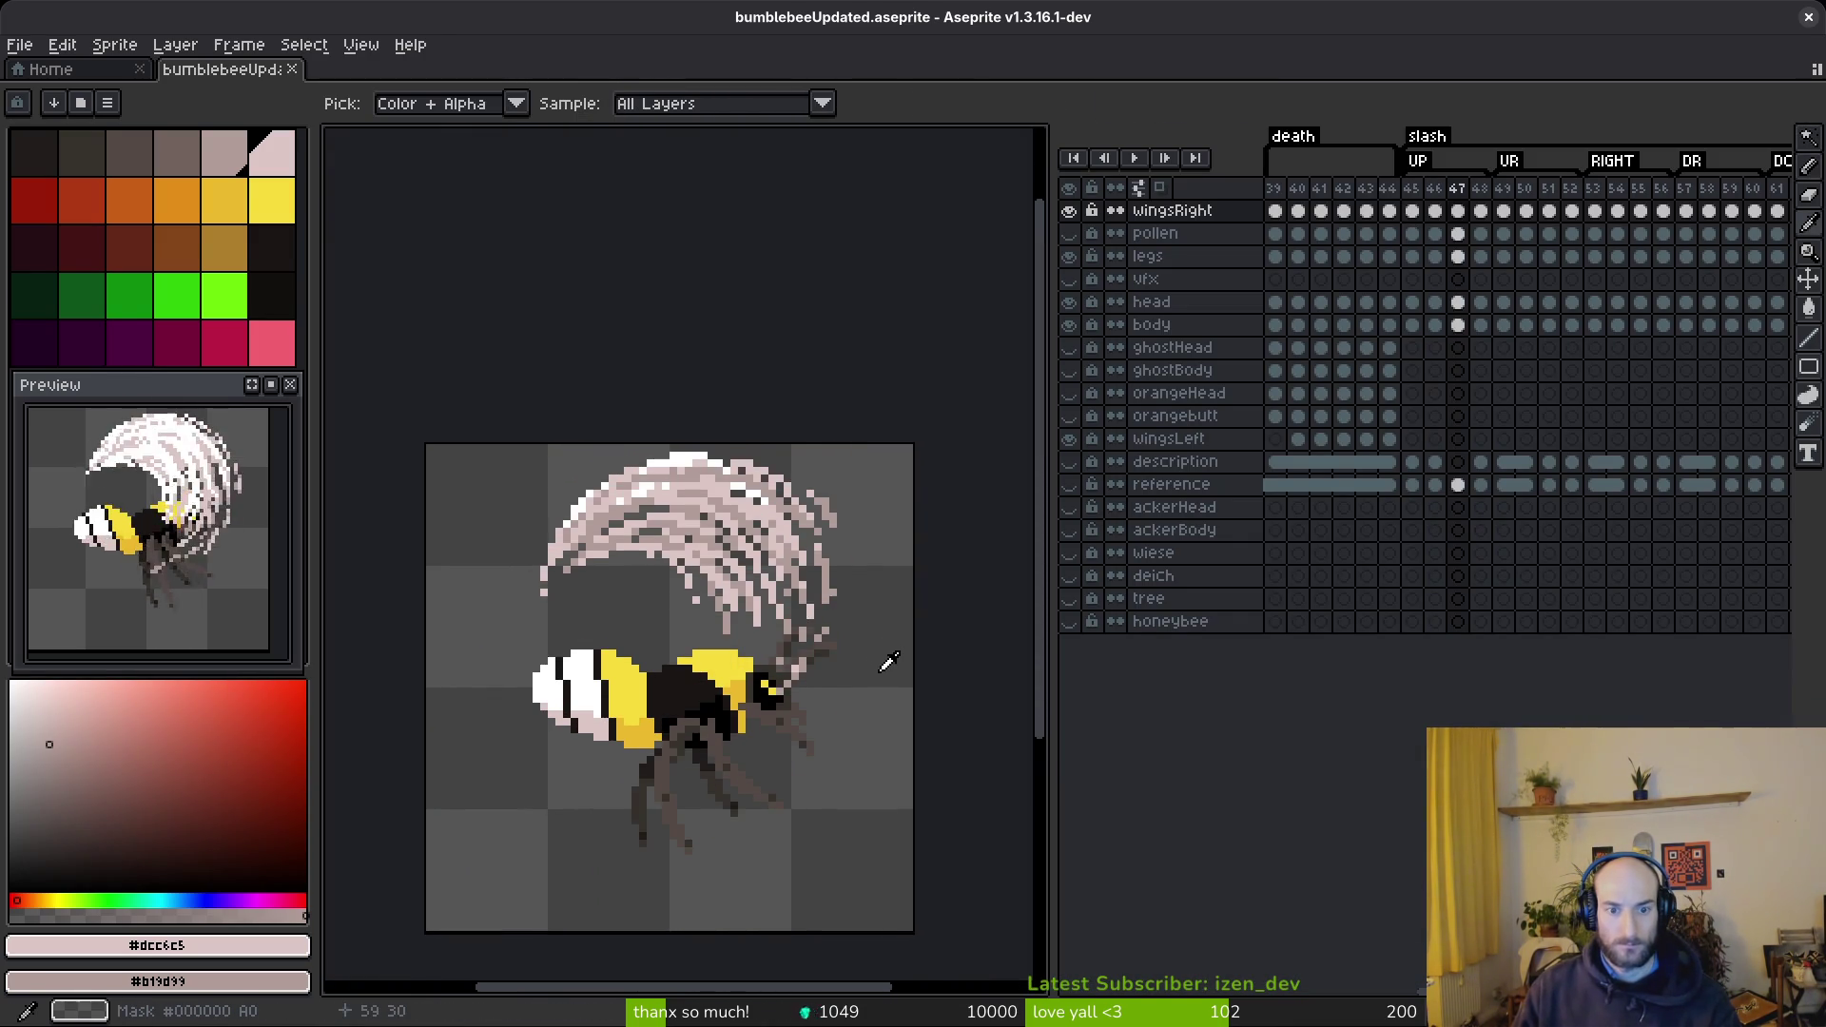
key("w")
- On frame 48, erase stray pixels from the wing and its lower-left strand edge
scroll(665, 578, "up", 5)
key("e")
left_click_drag(671, 481, 758, 513)
scroll(758, 513, "down", 6)
scroll(679, 497, "up", 5)
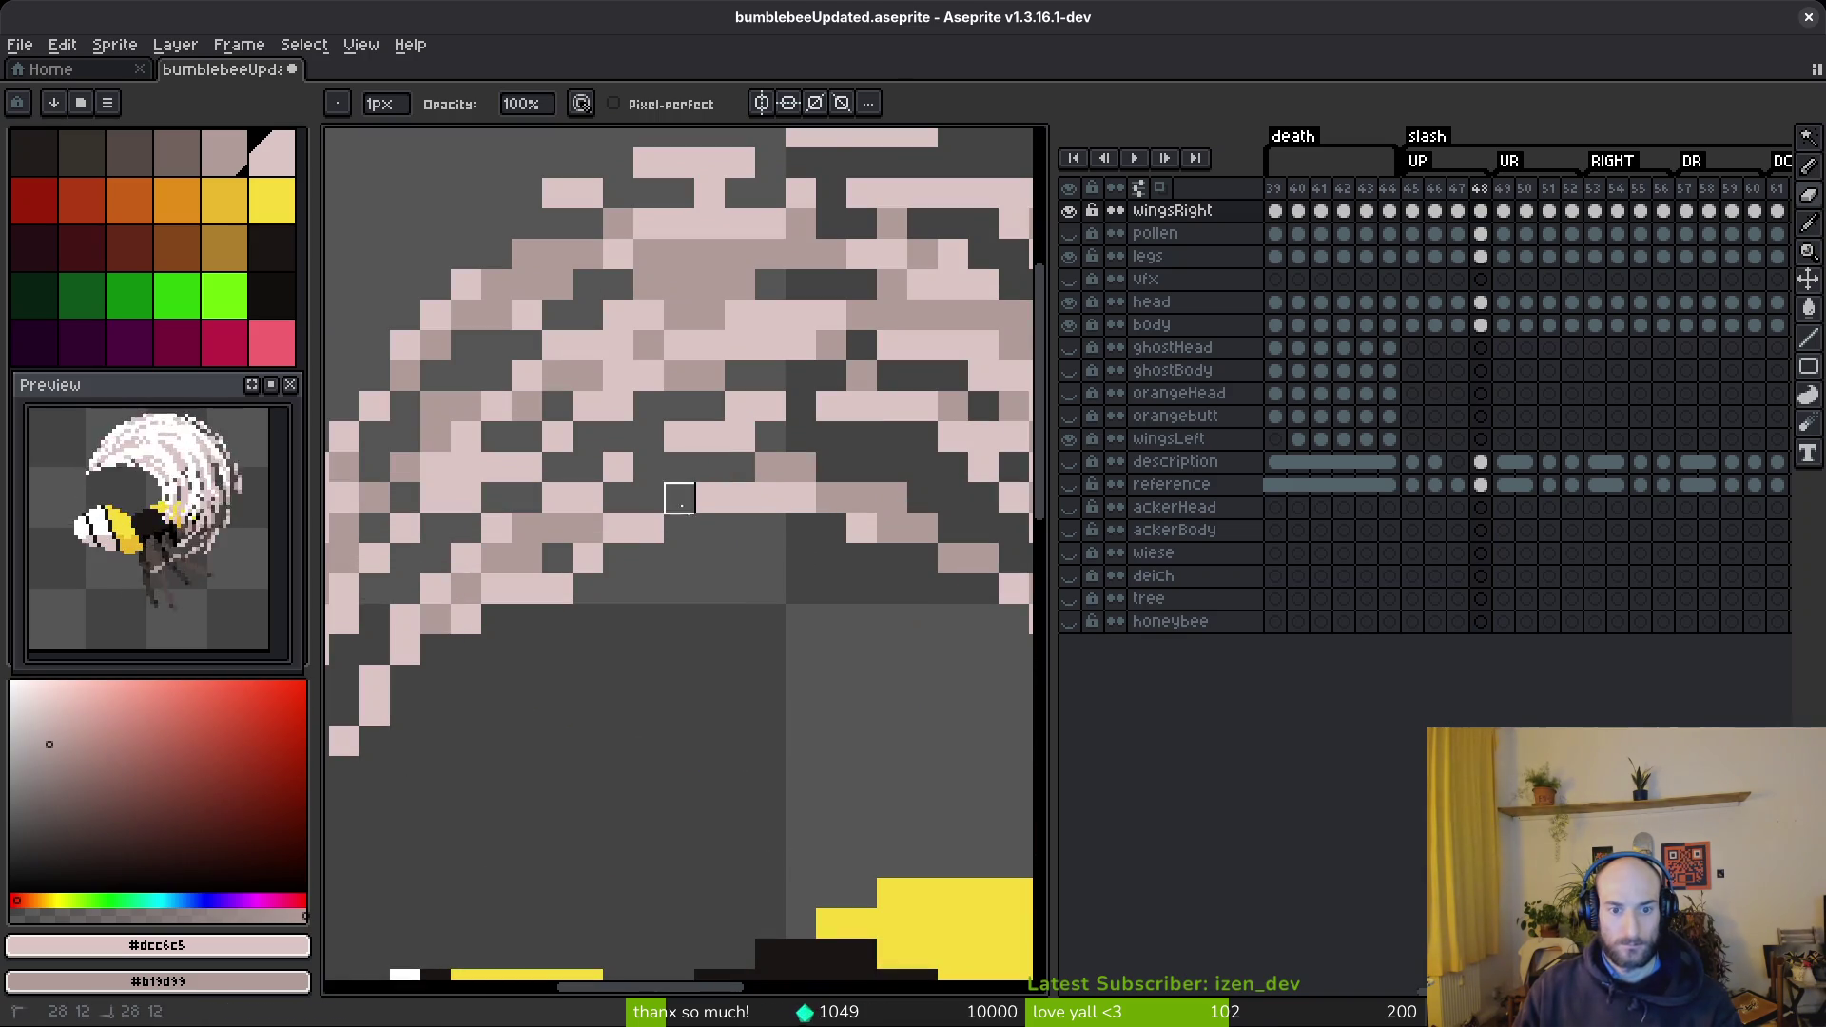
scroll(799, 619, "down", 5)
scroll(605, 609, "up", 5)
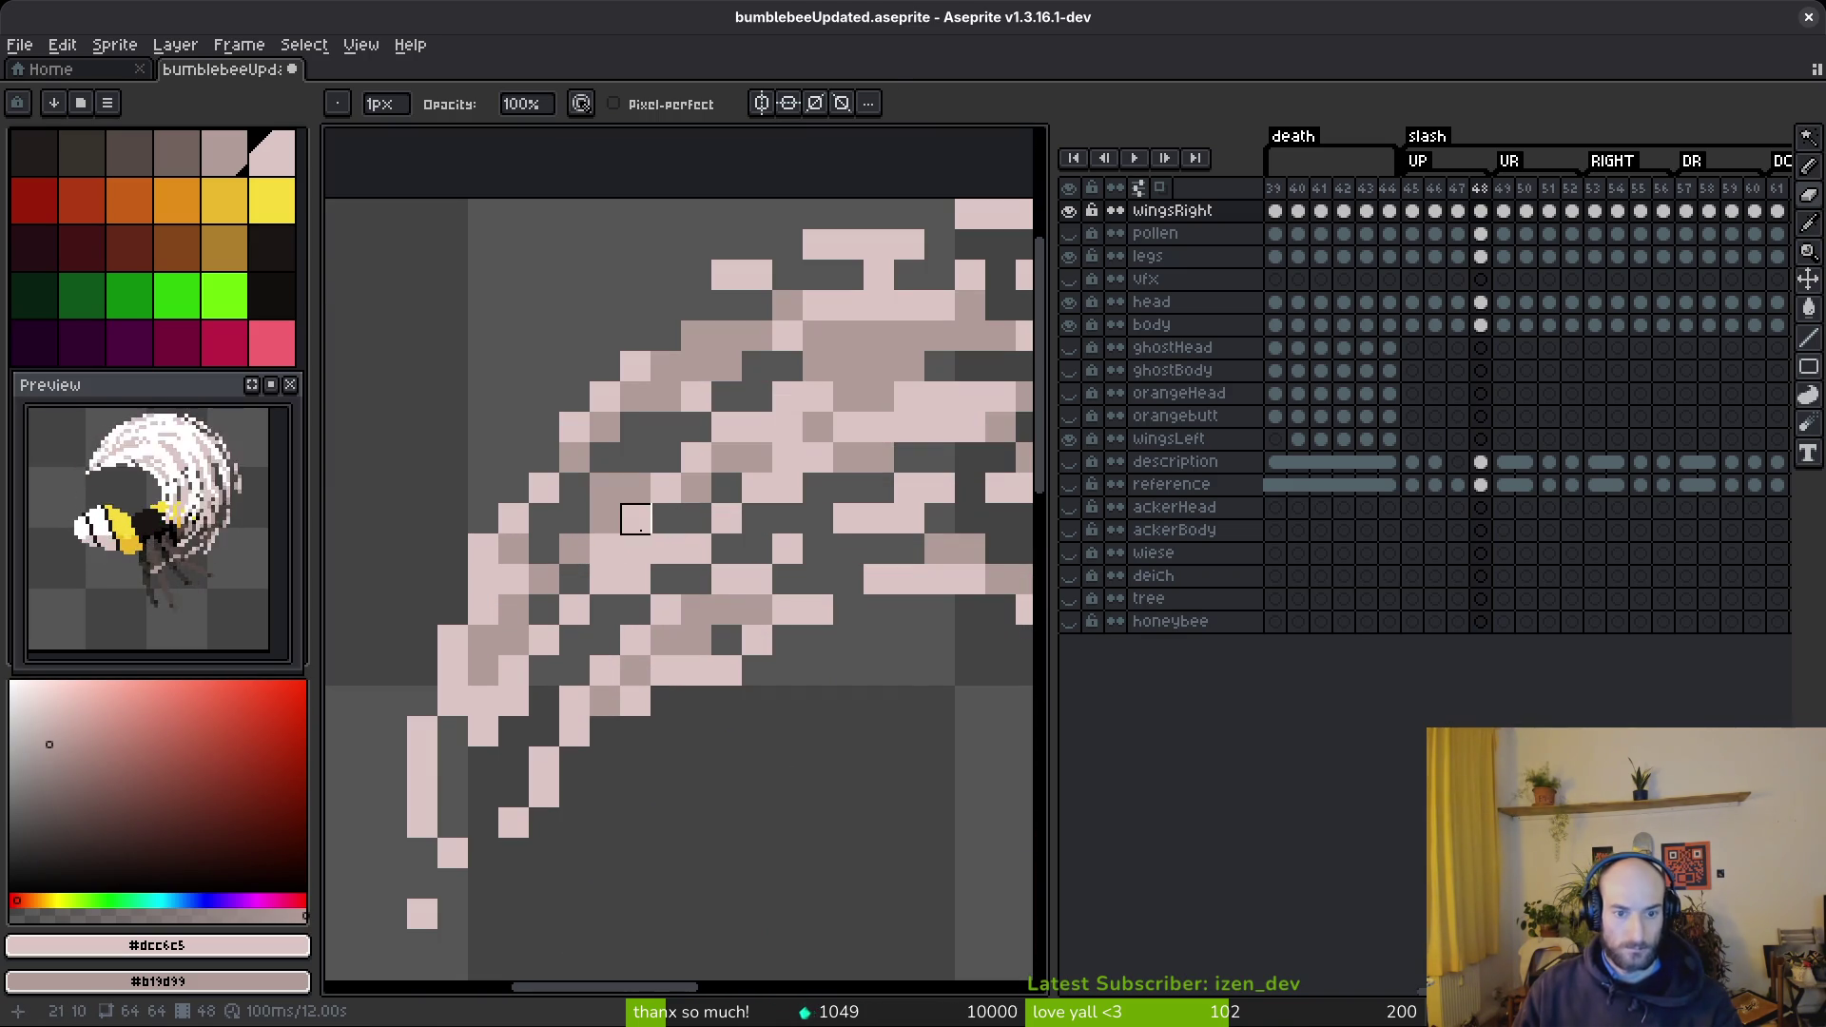
mouse_move(635, 549)
left_mouse_down()
mouse_move(546, 641)
mouse_move(575, 641)
left_mouse_up()
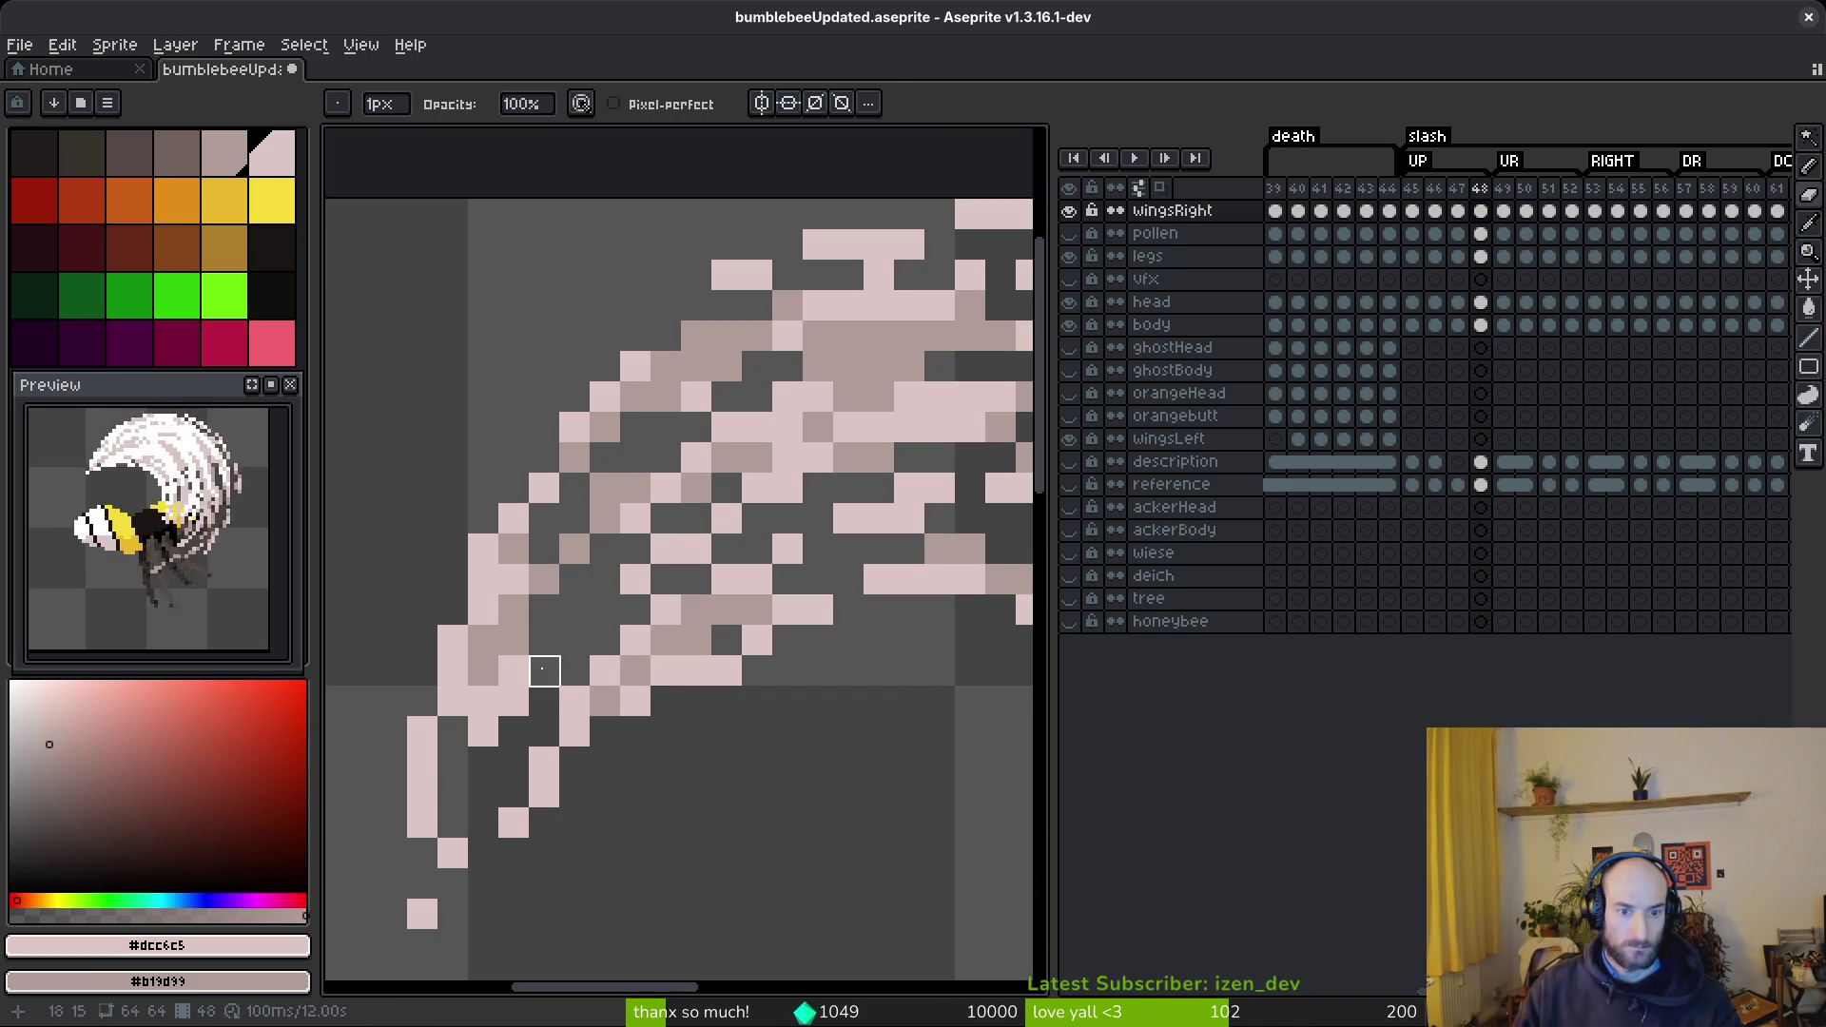
scroll(739, 757, "down", 5)
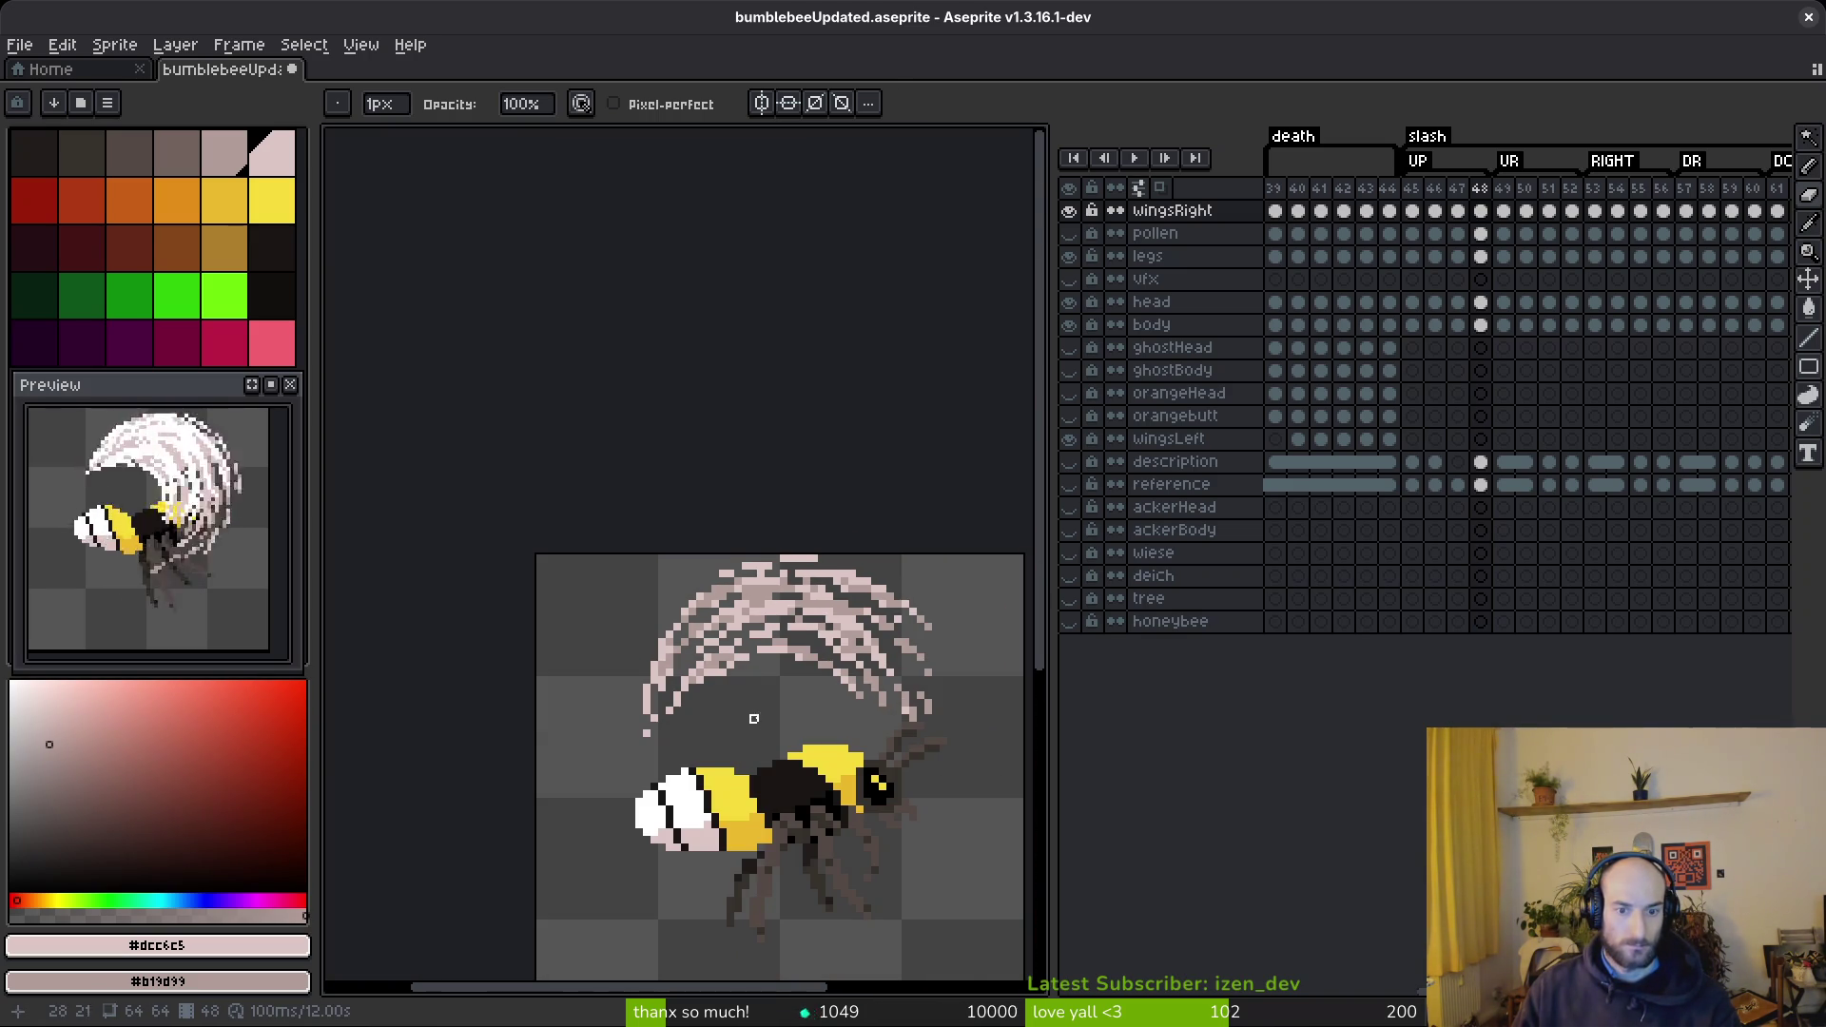
scroll(746, 693, "up", 5)
left_click_drag(663, 589, 617, 612)
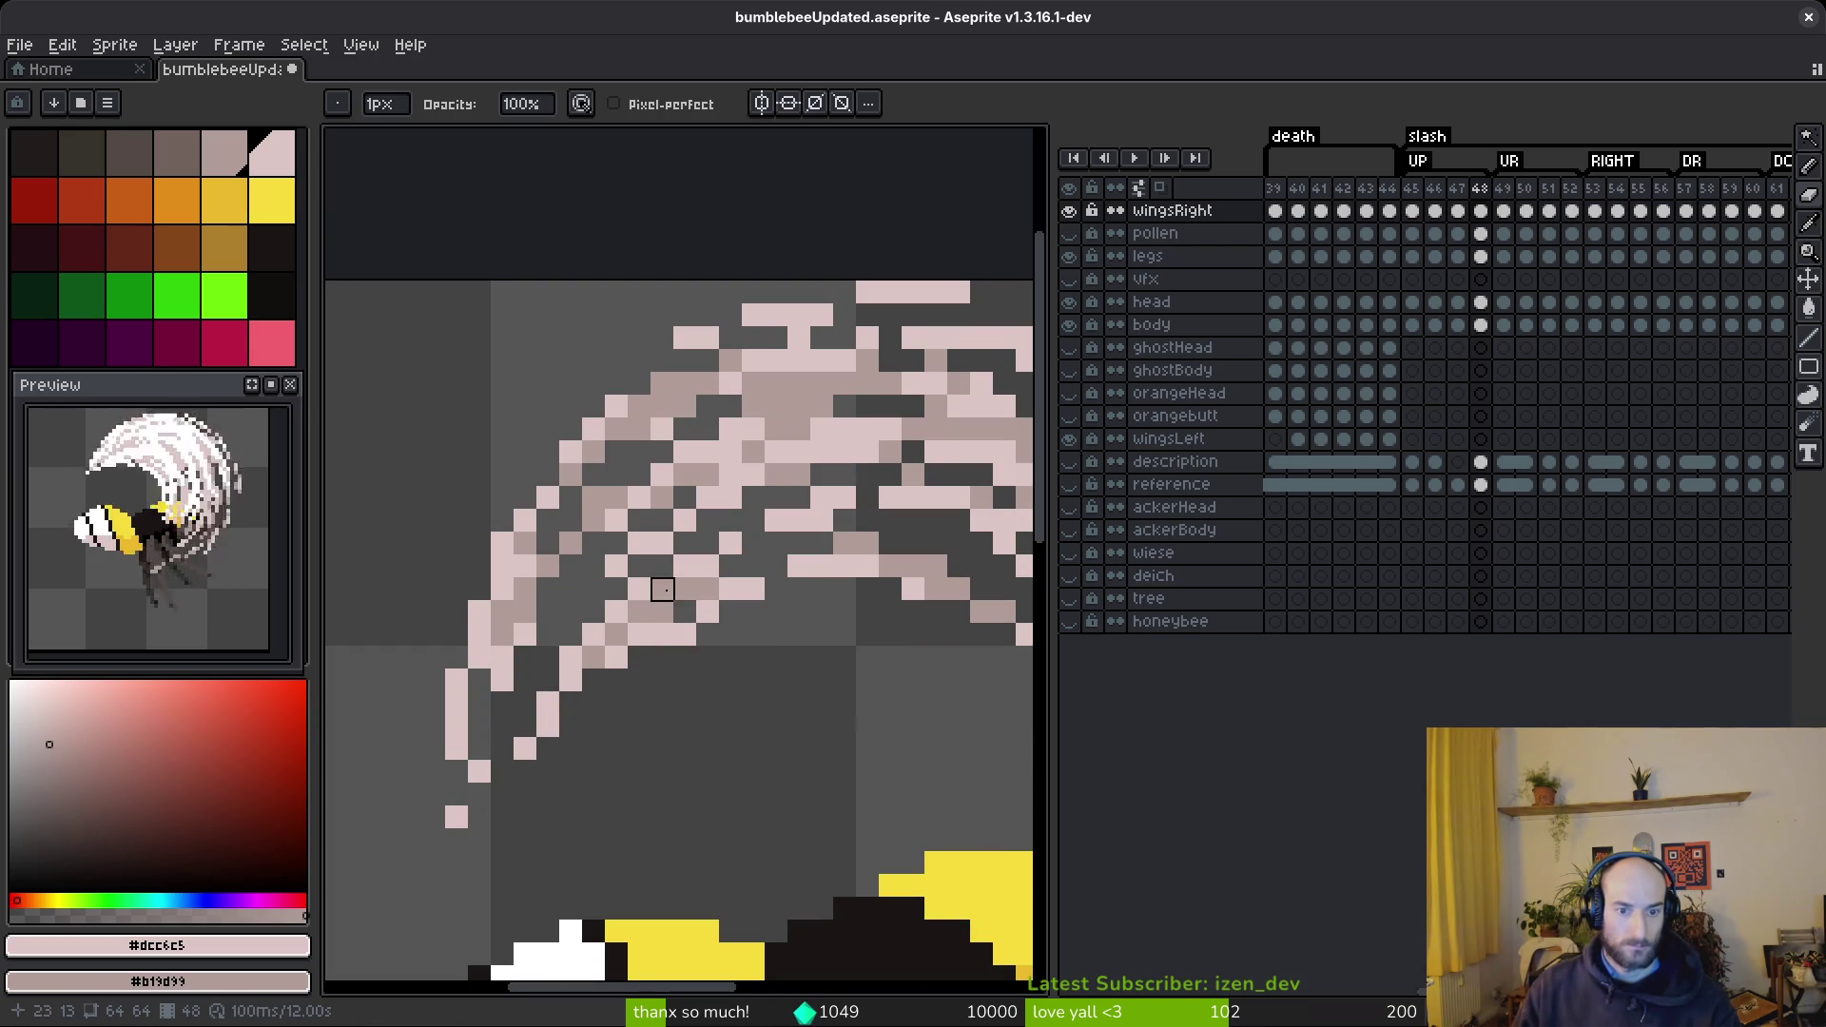
scroll(639, 589, "down", 5)
scroll(665, 652, "up", 5)
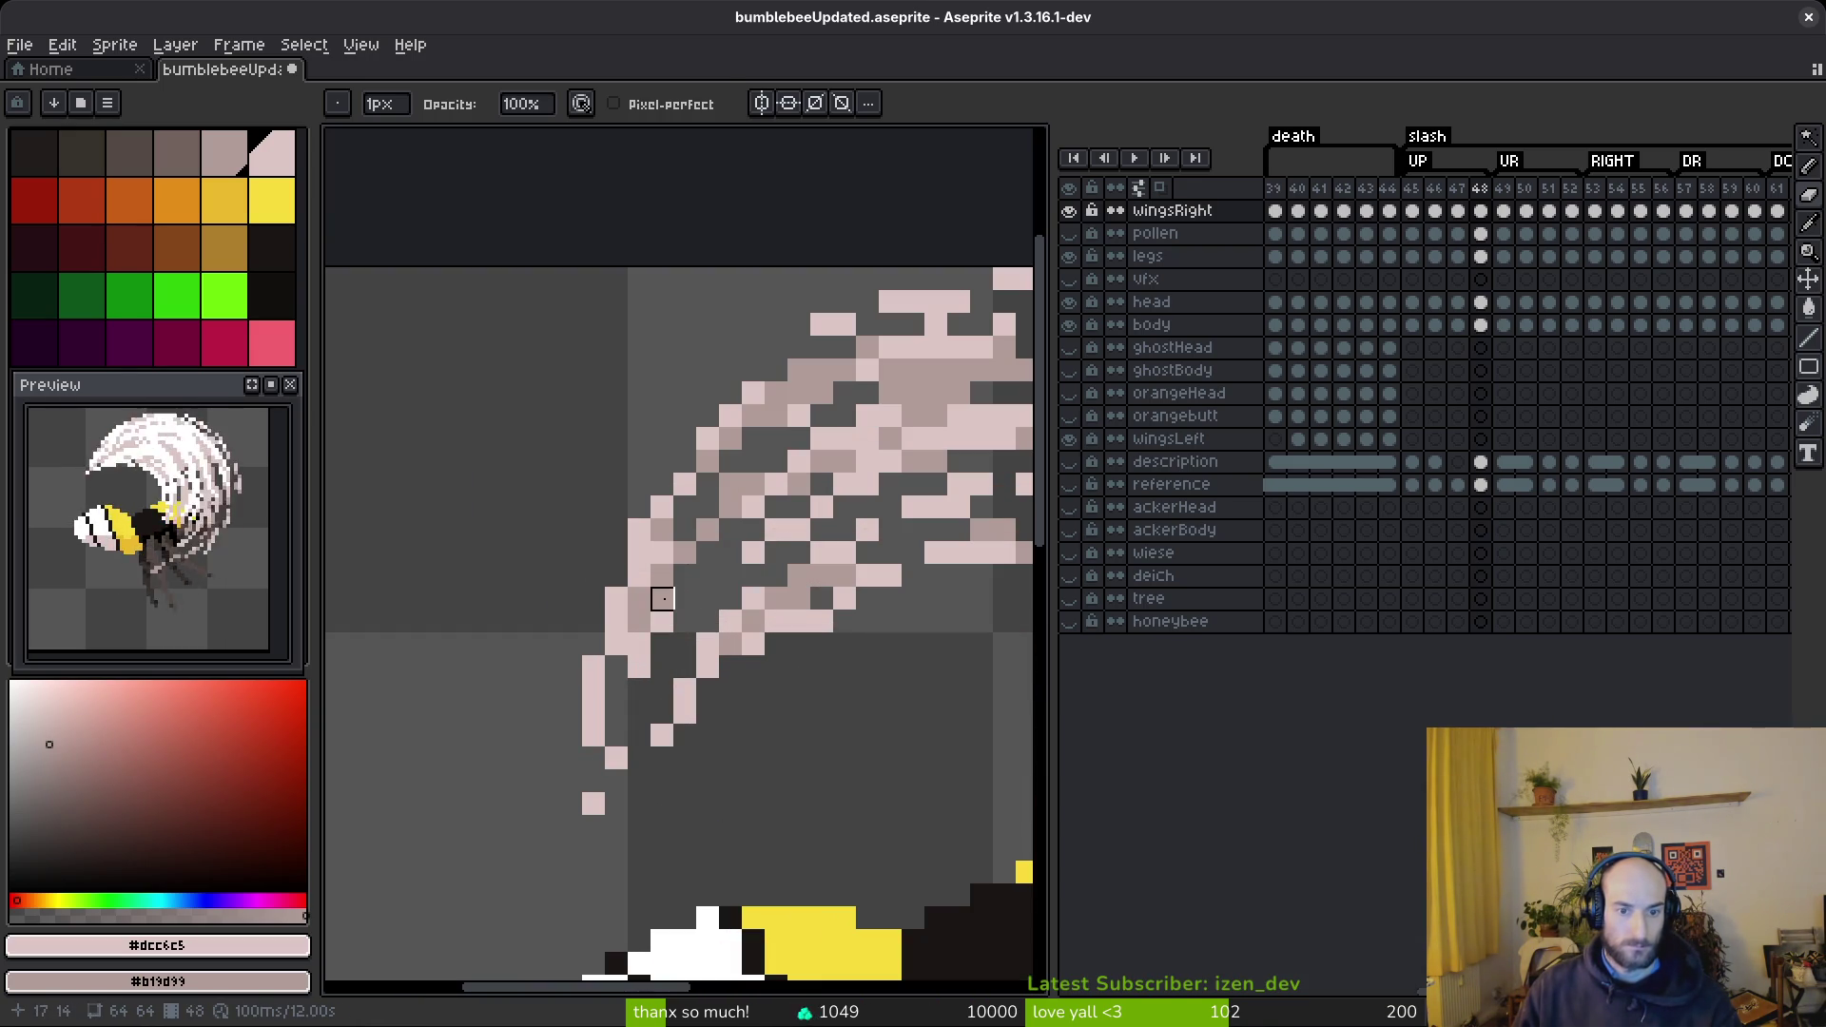
- Erase a few more wing pixels to open a dark gap between strands
key("f")
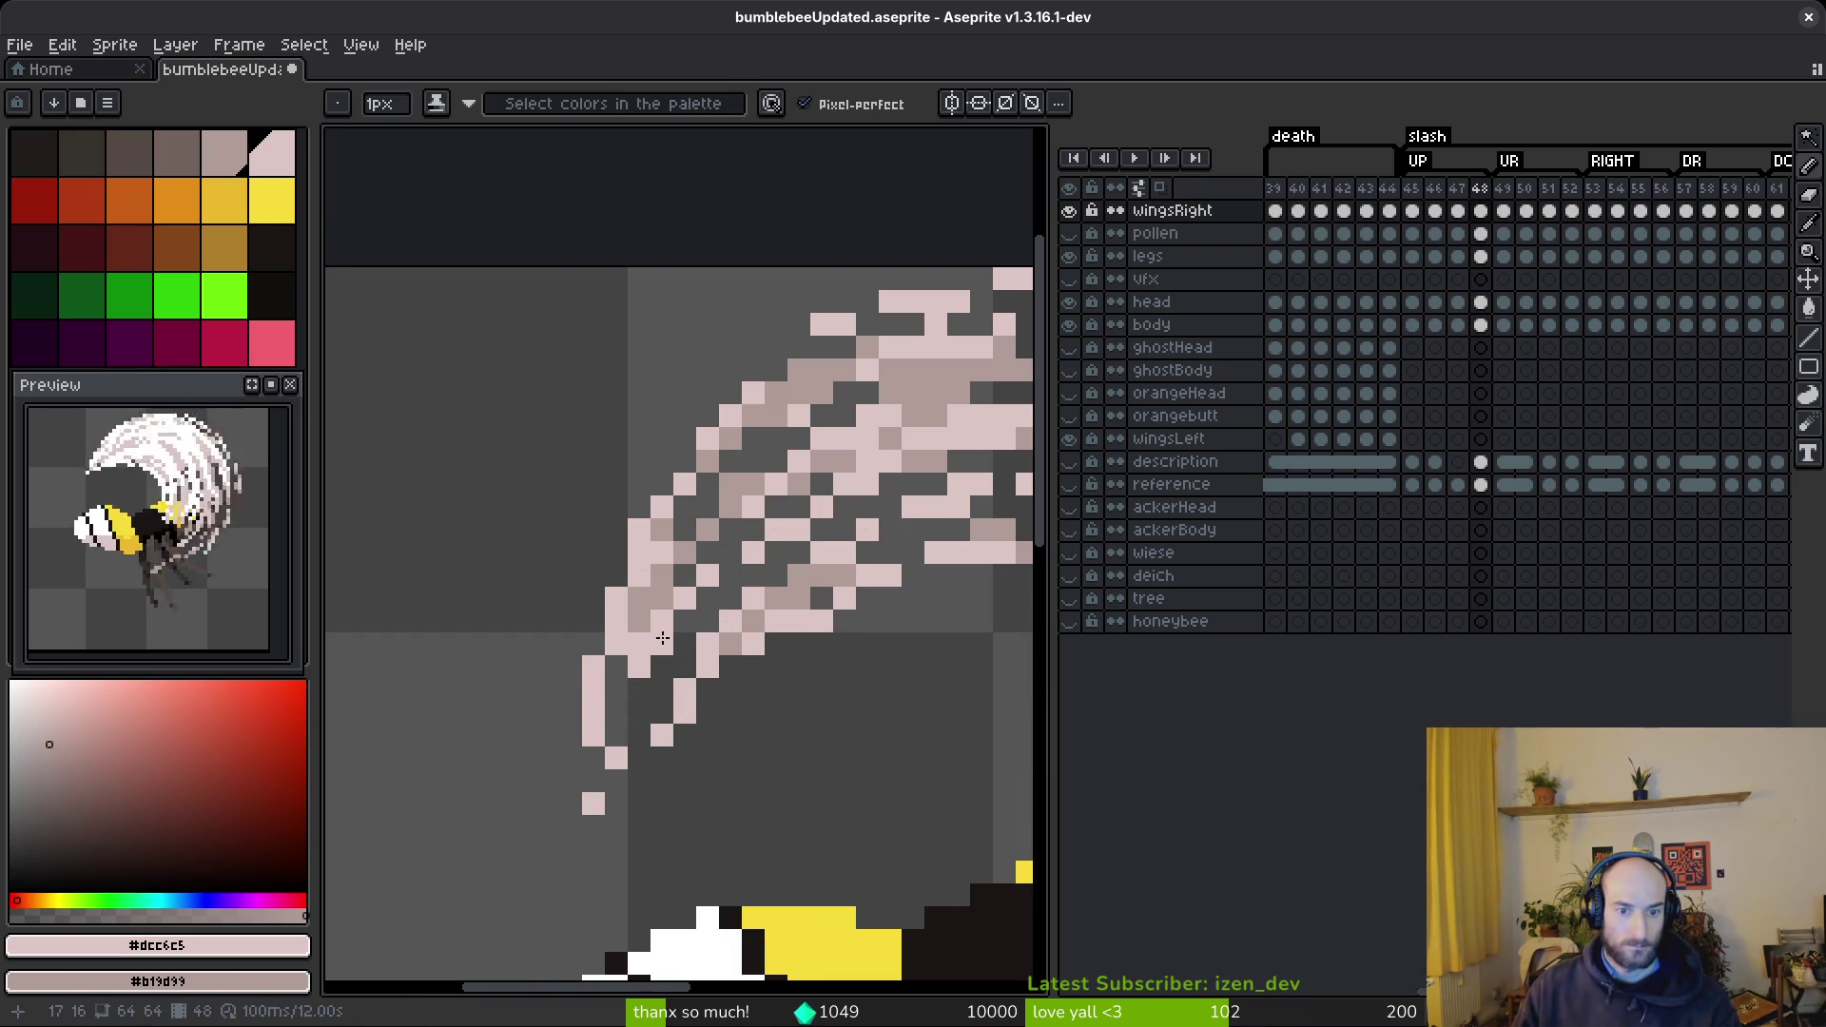
key("e")
scroll(723, 637, "down", 4)
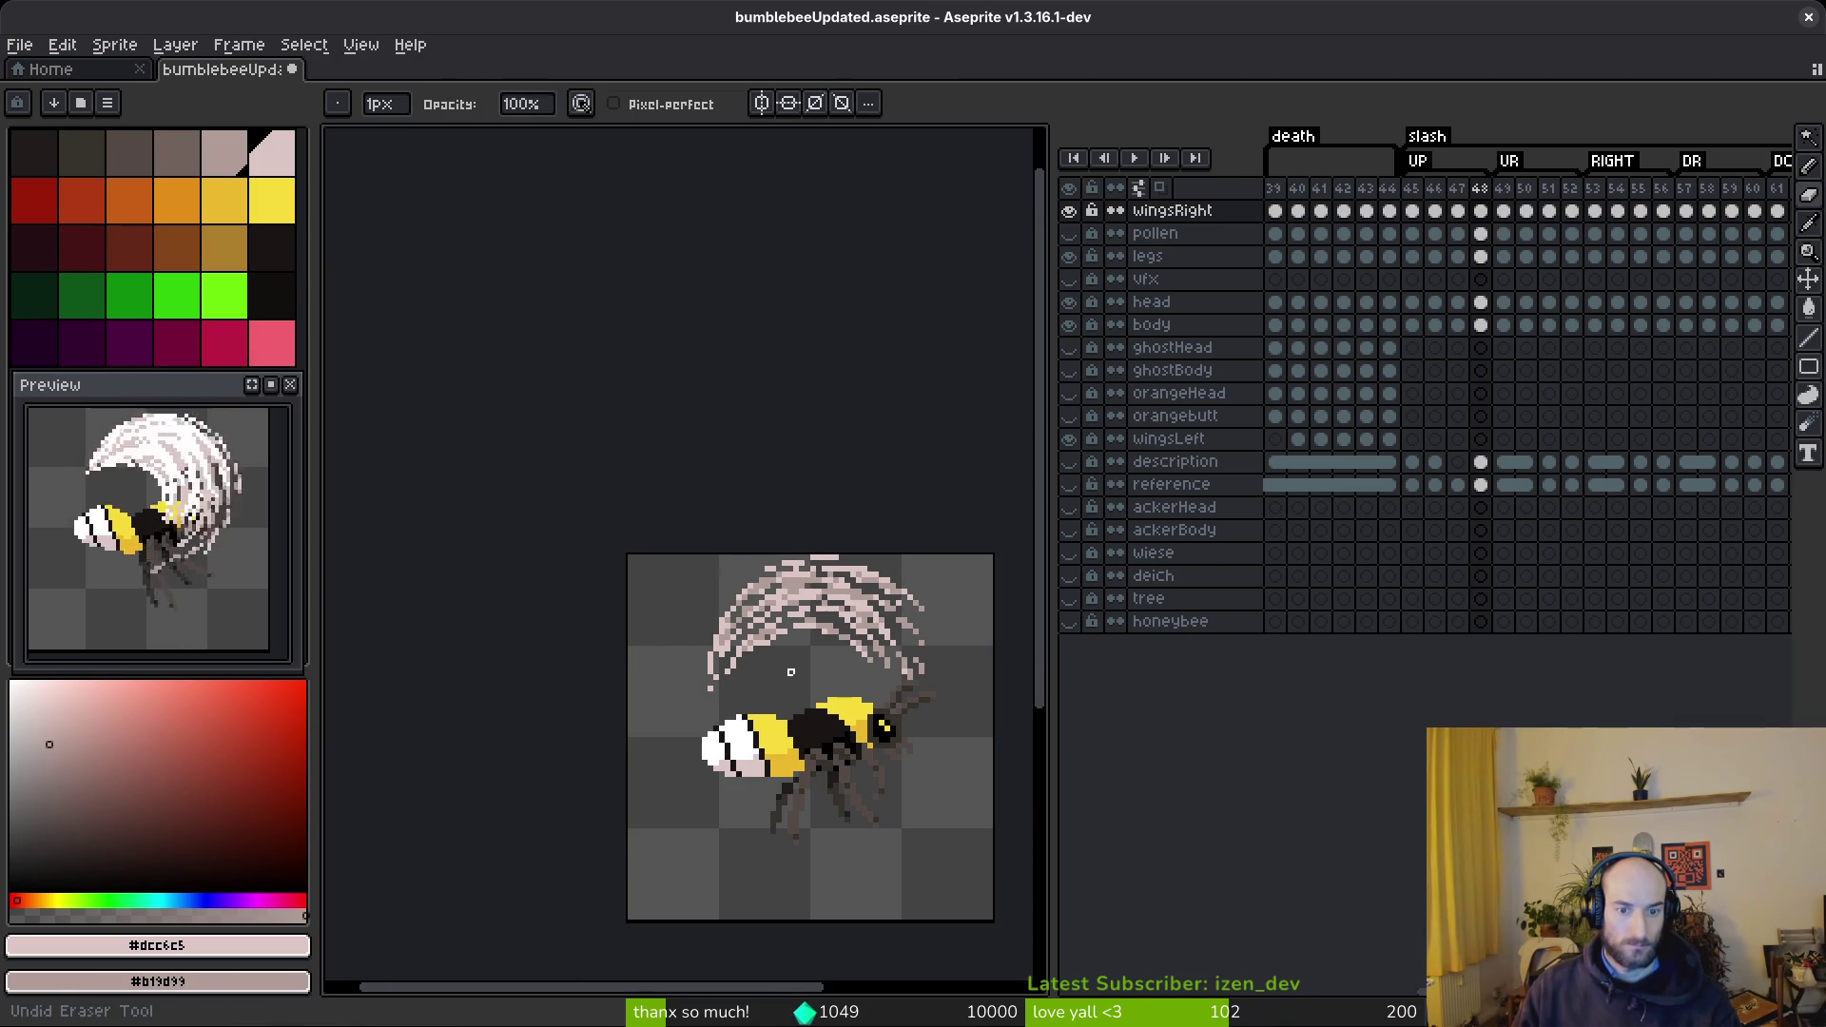
scroll(785, 678, "up", 4)
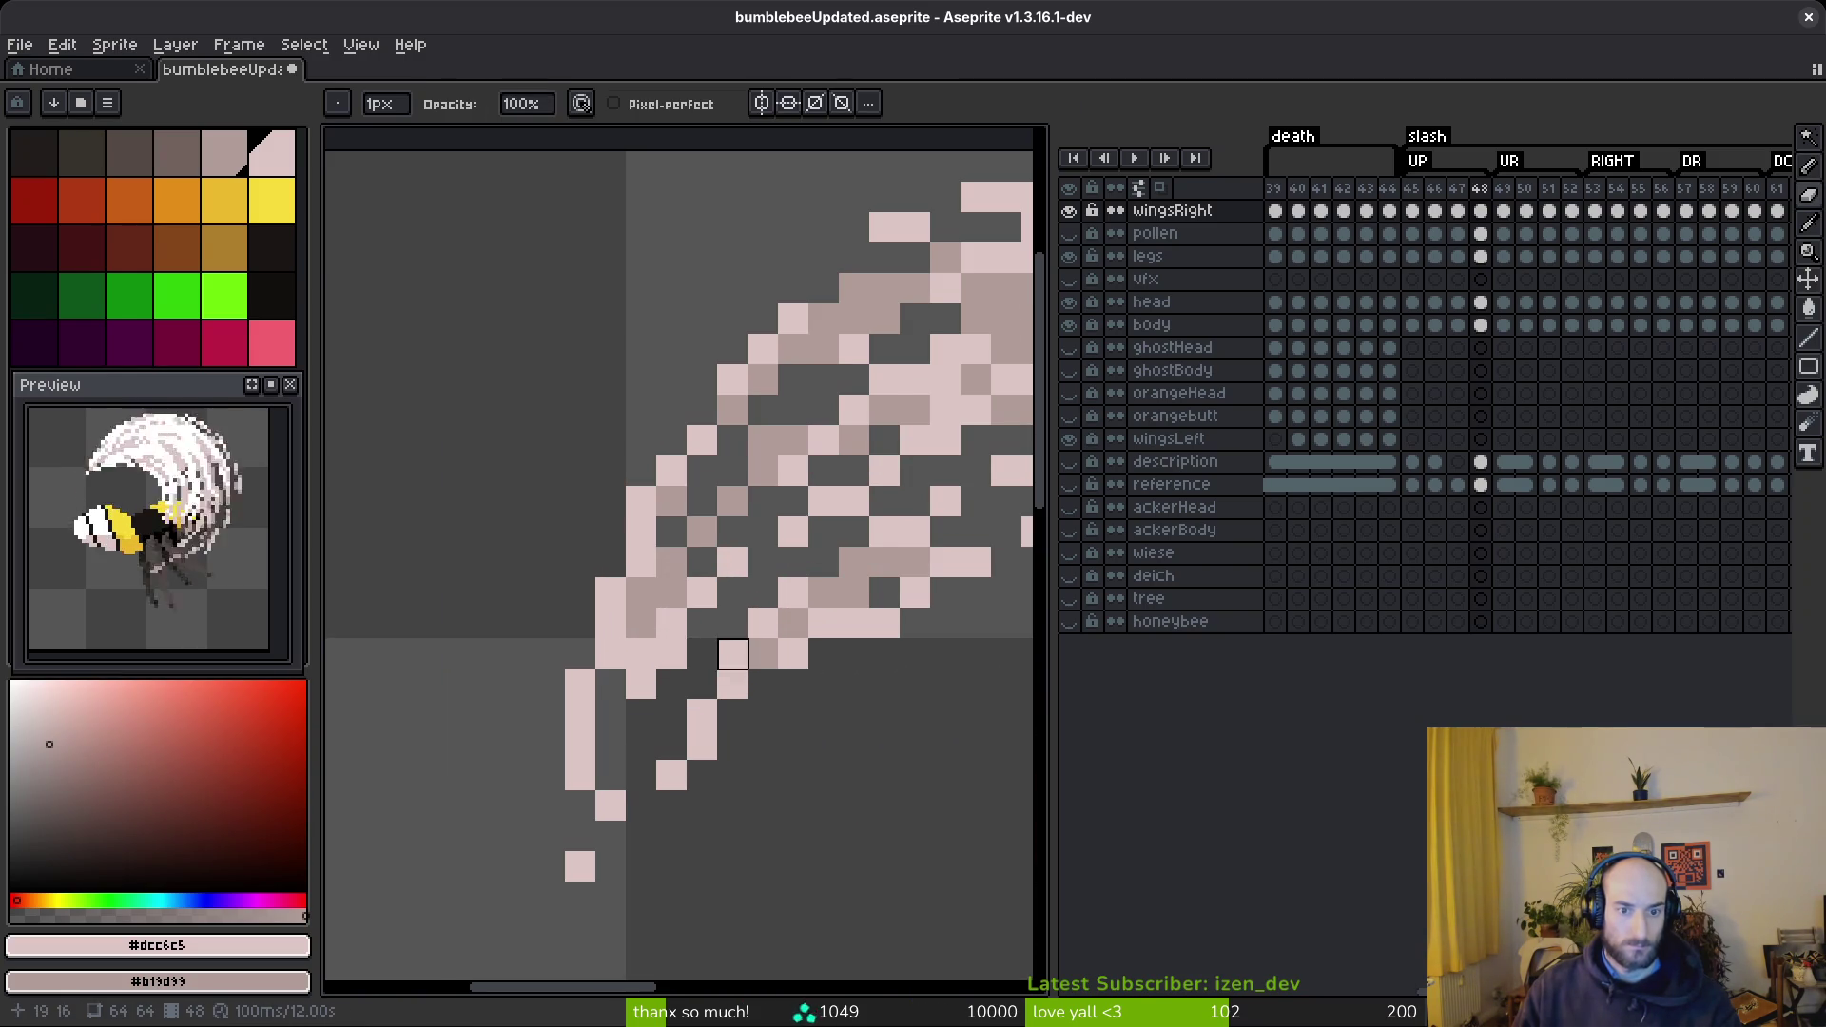
scroll(734, 654, "down", 4)
scroll(853, 629, "up", 3)
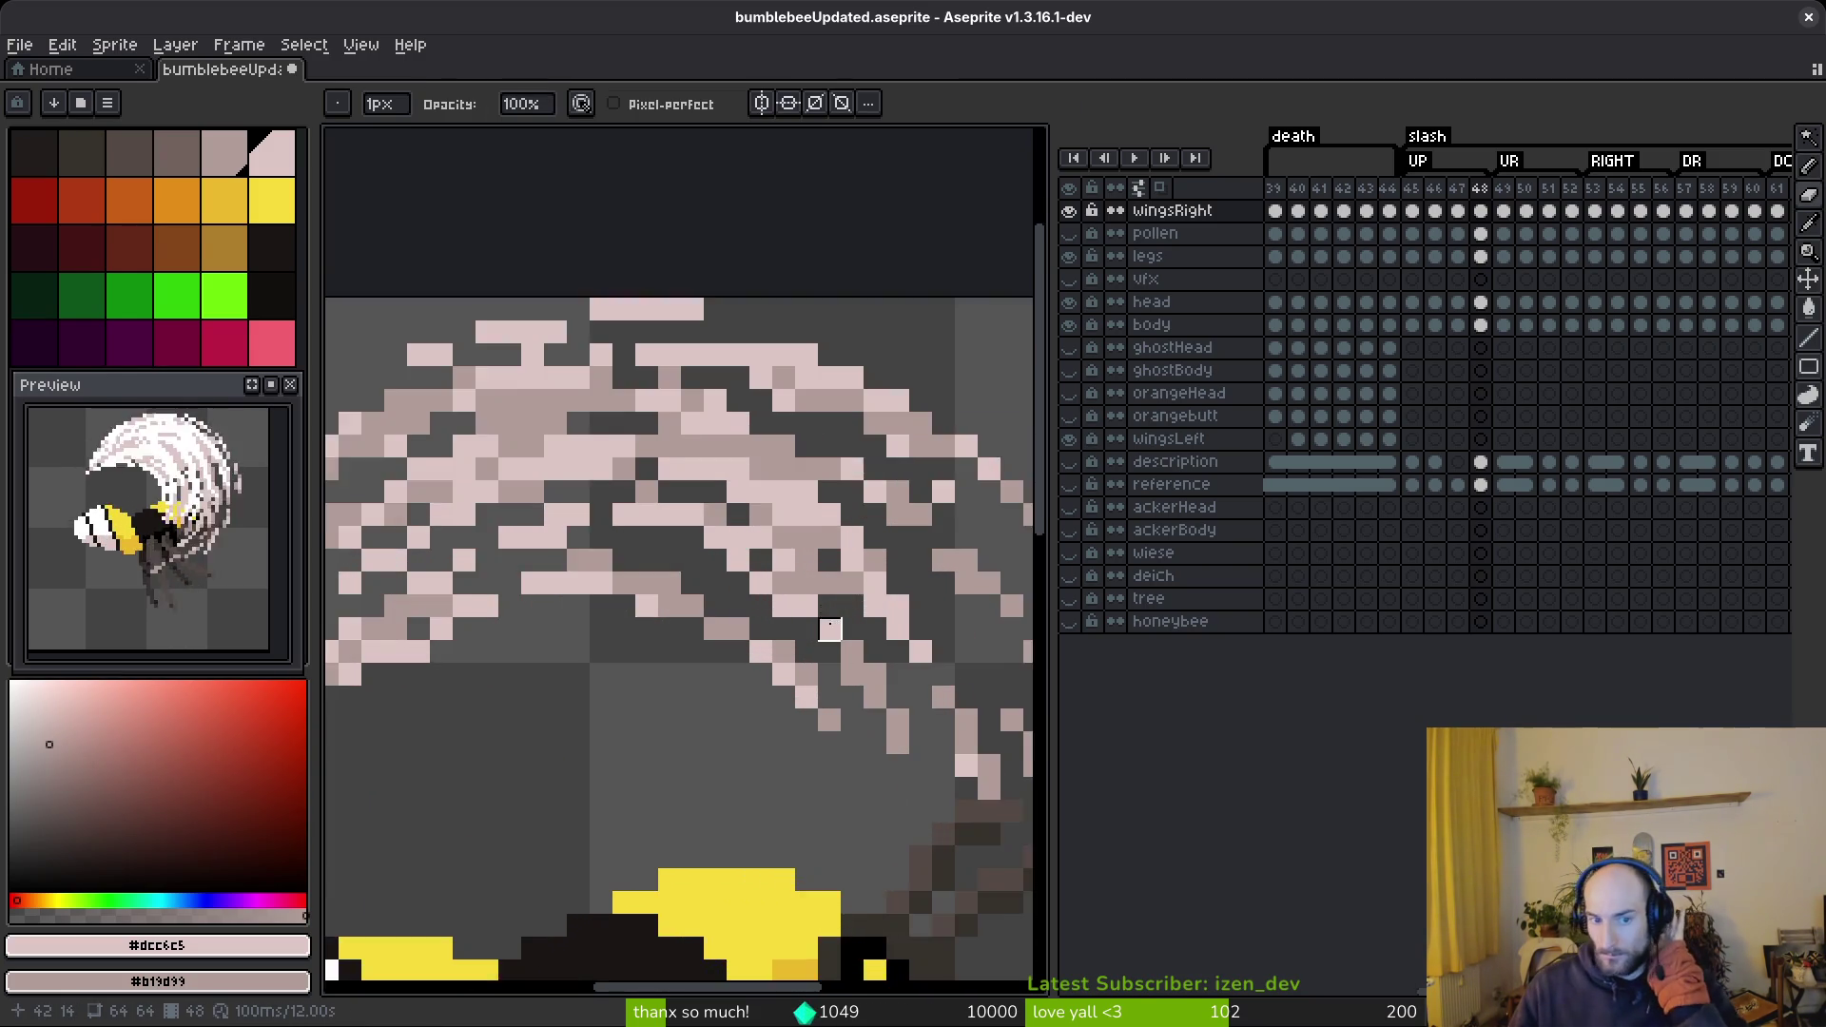
scroll(853, 628, "up", 2)
left_click_drag(698, 471, 744, 468)
left_click(656, 439)
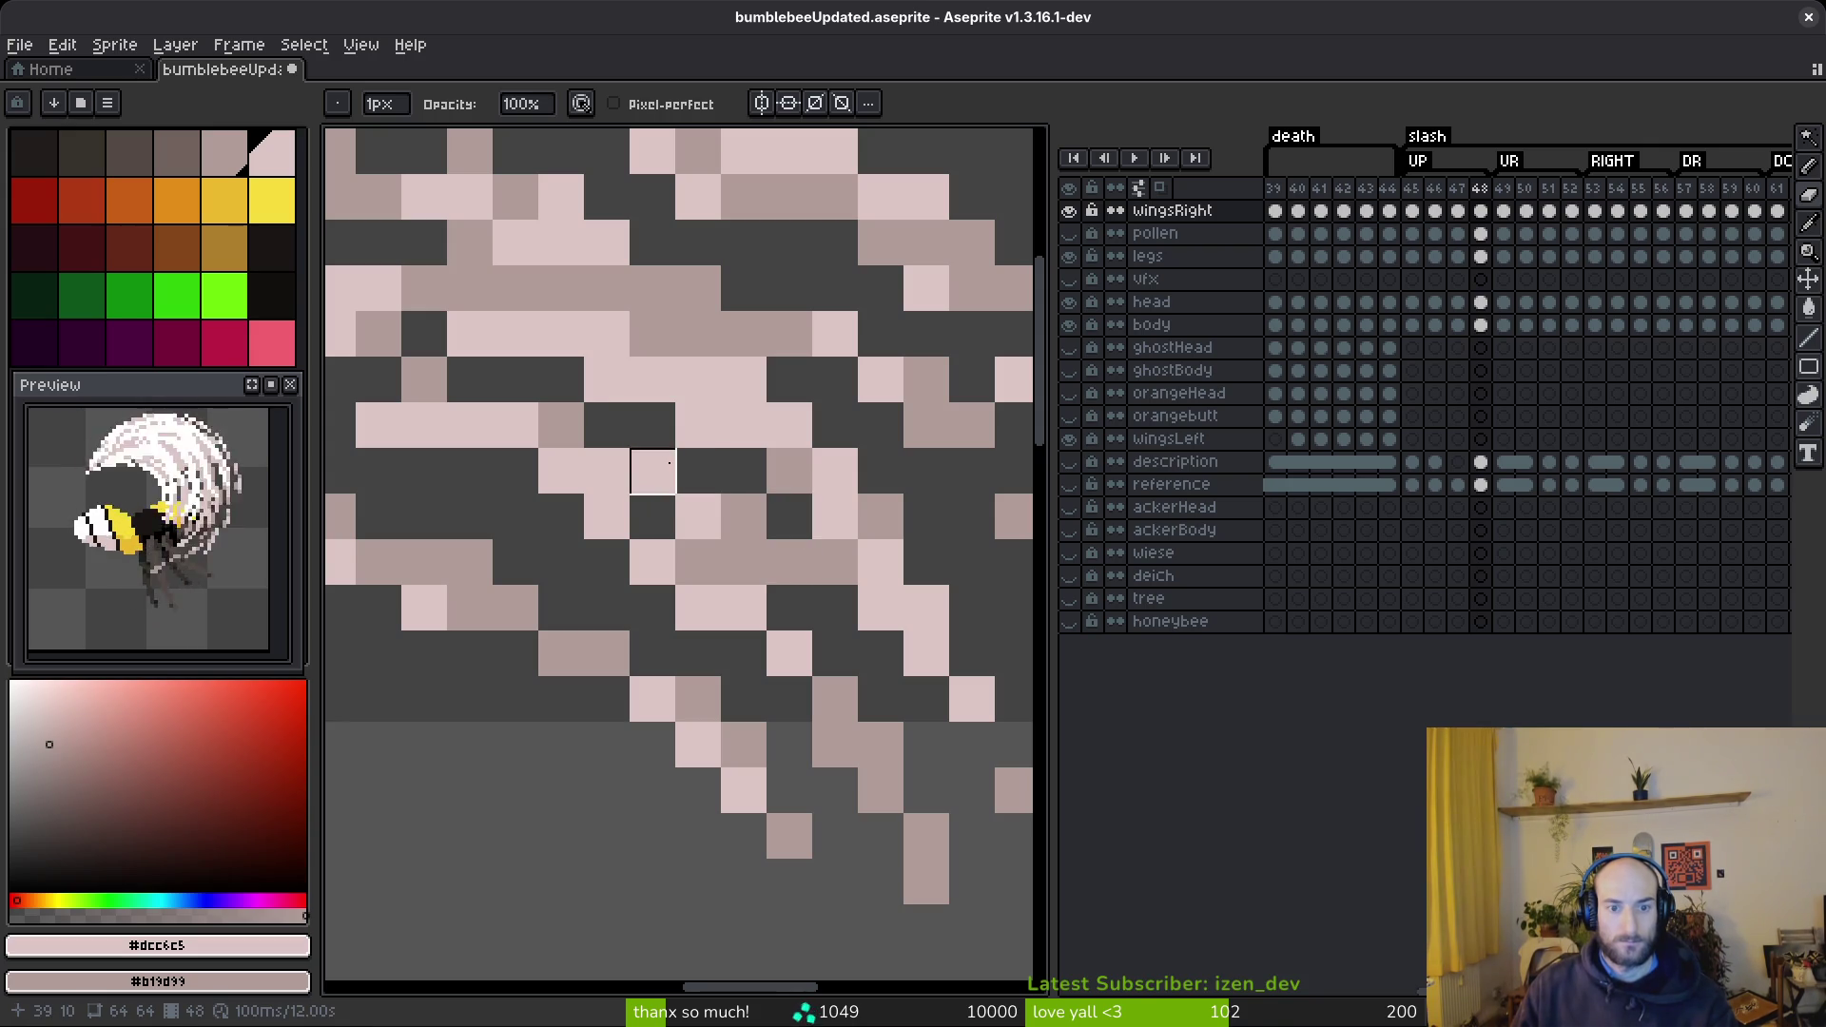
scroll(769, 595, "down", 5)
scroll(810, 598, "up", 5)
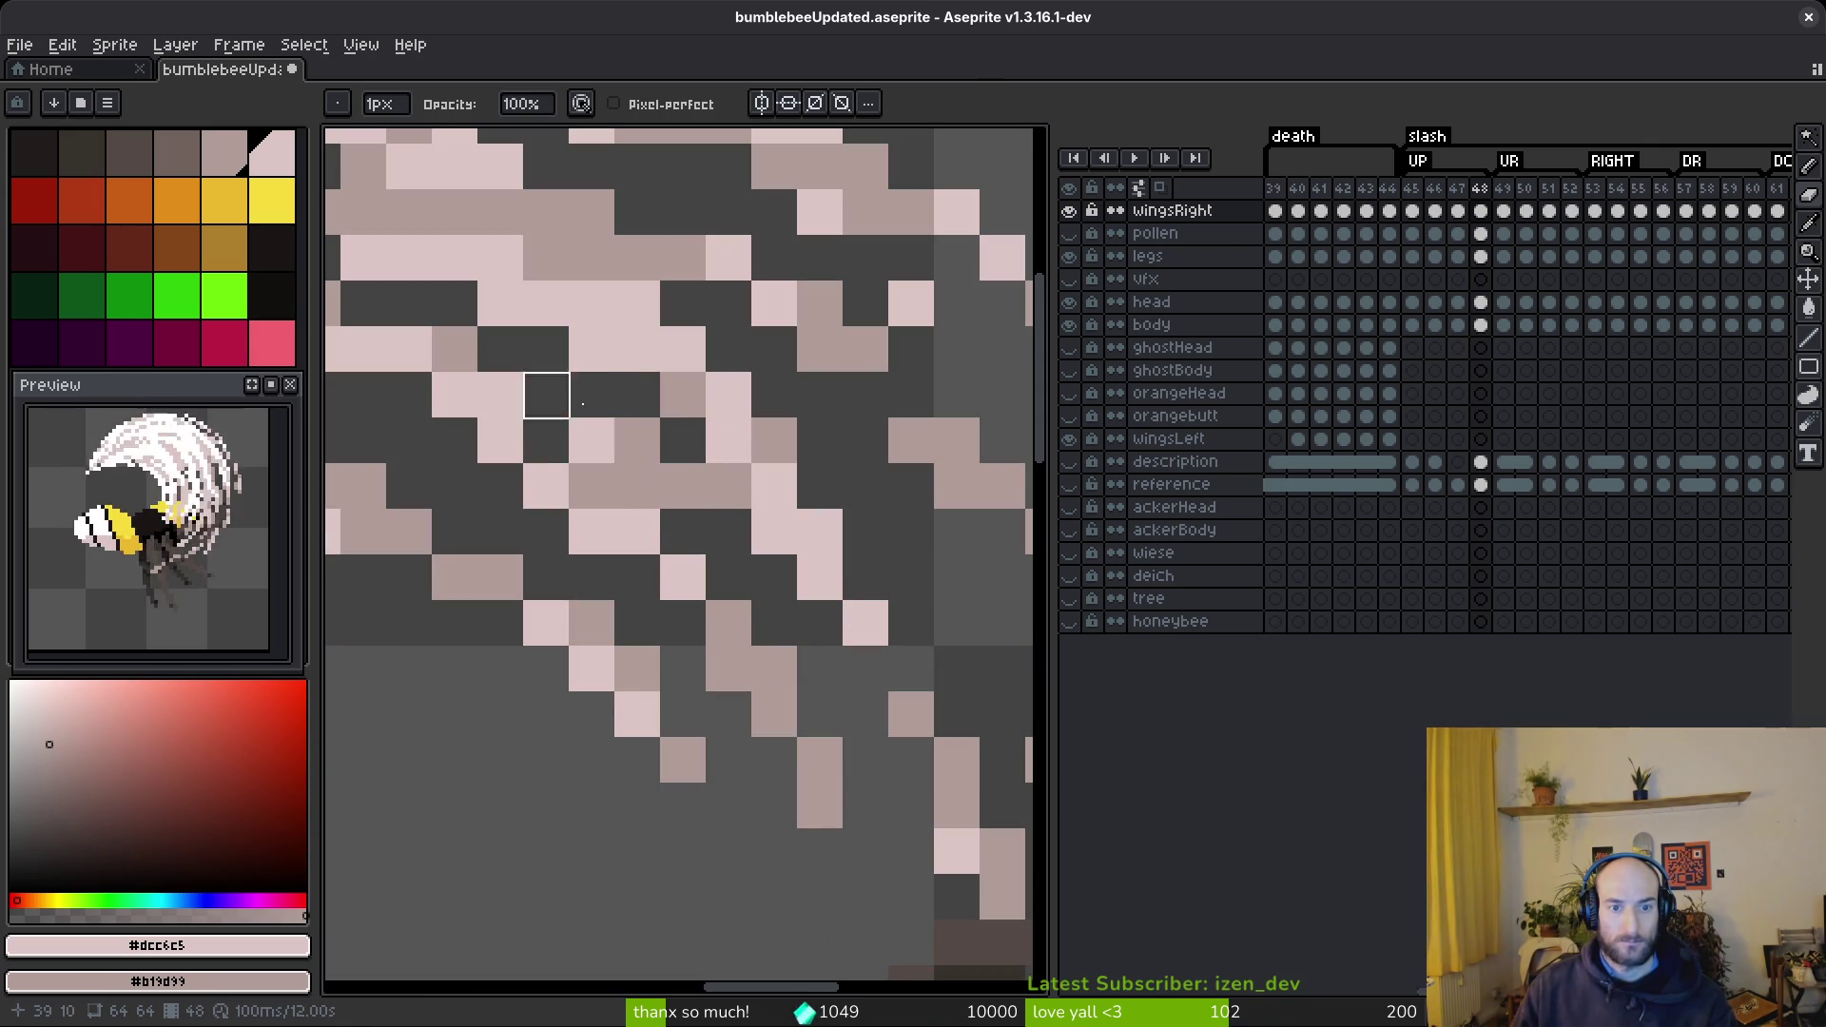
- Erase the last stray pixels along a wing strand and zoom out to check the sprite
left_click(637, 440)
left_click(729, 486)
scroll(800, 583, "down", 1)
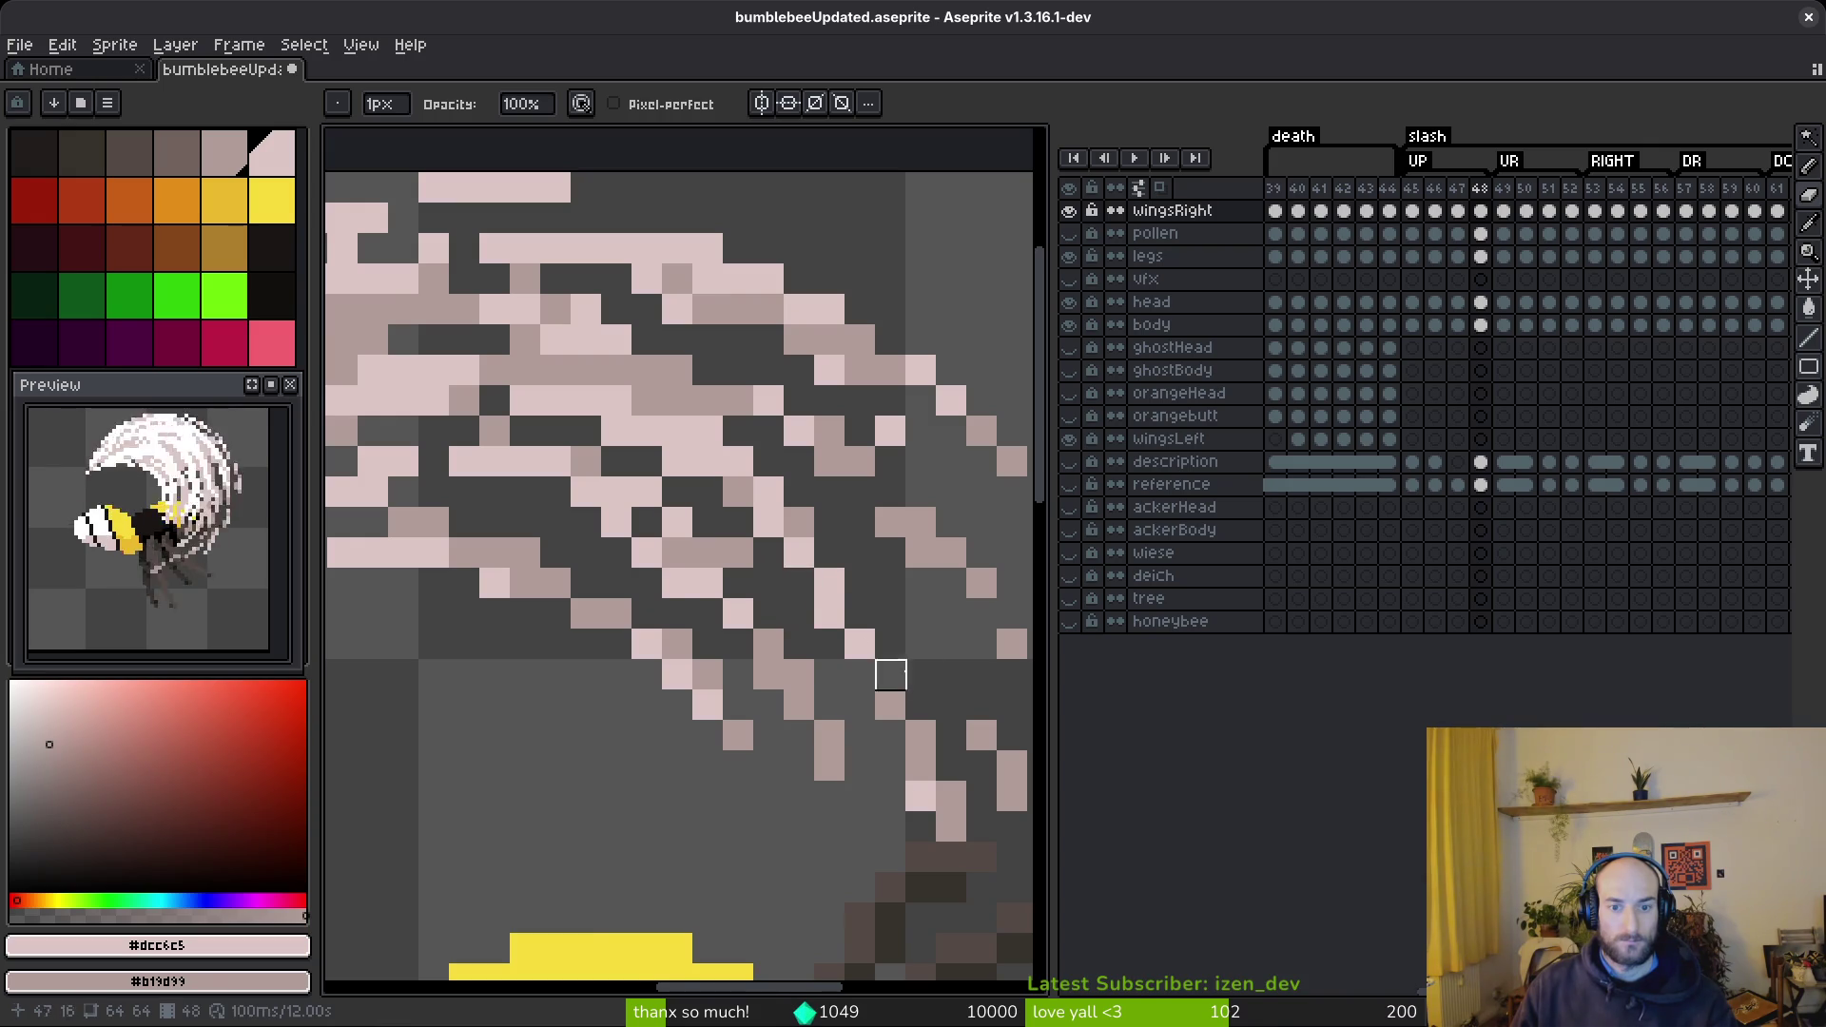
scroll(829, 615, "down", 5)
scroll(928, 741, "down", 2)
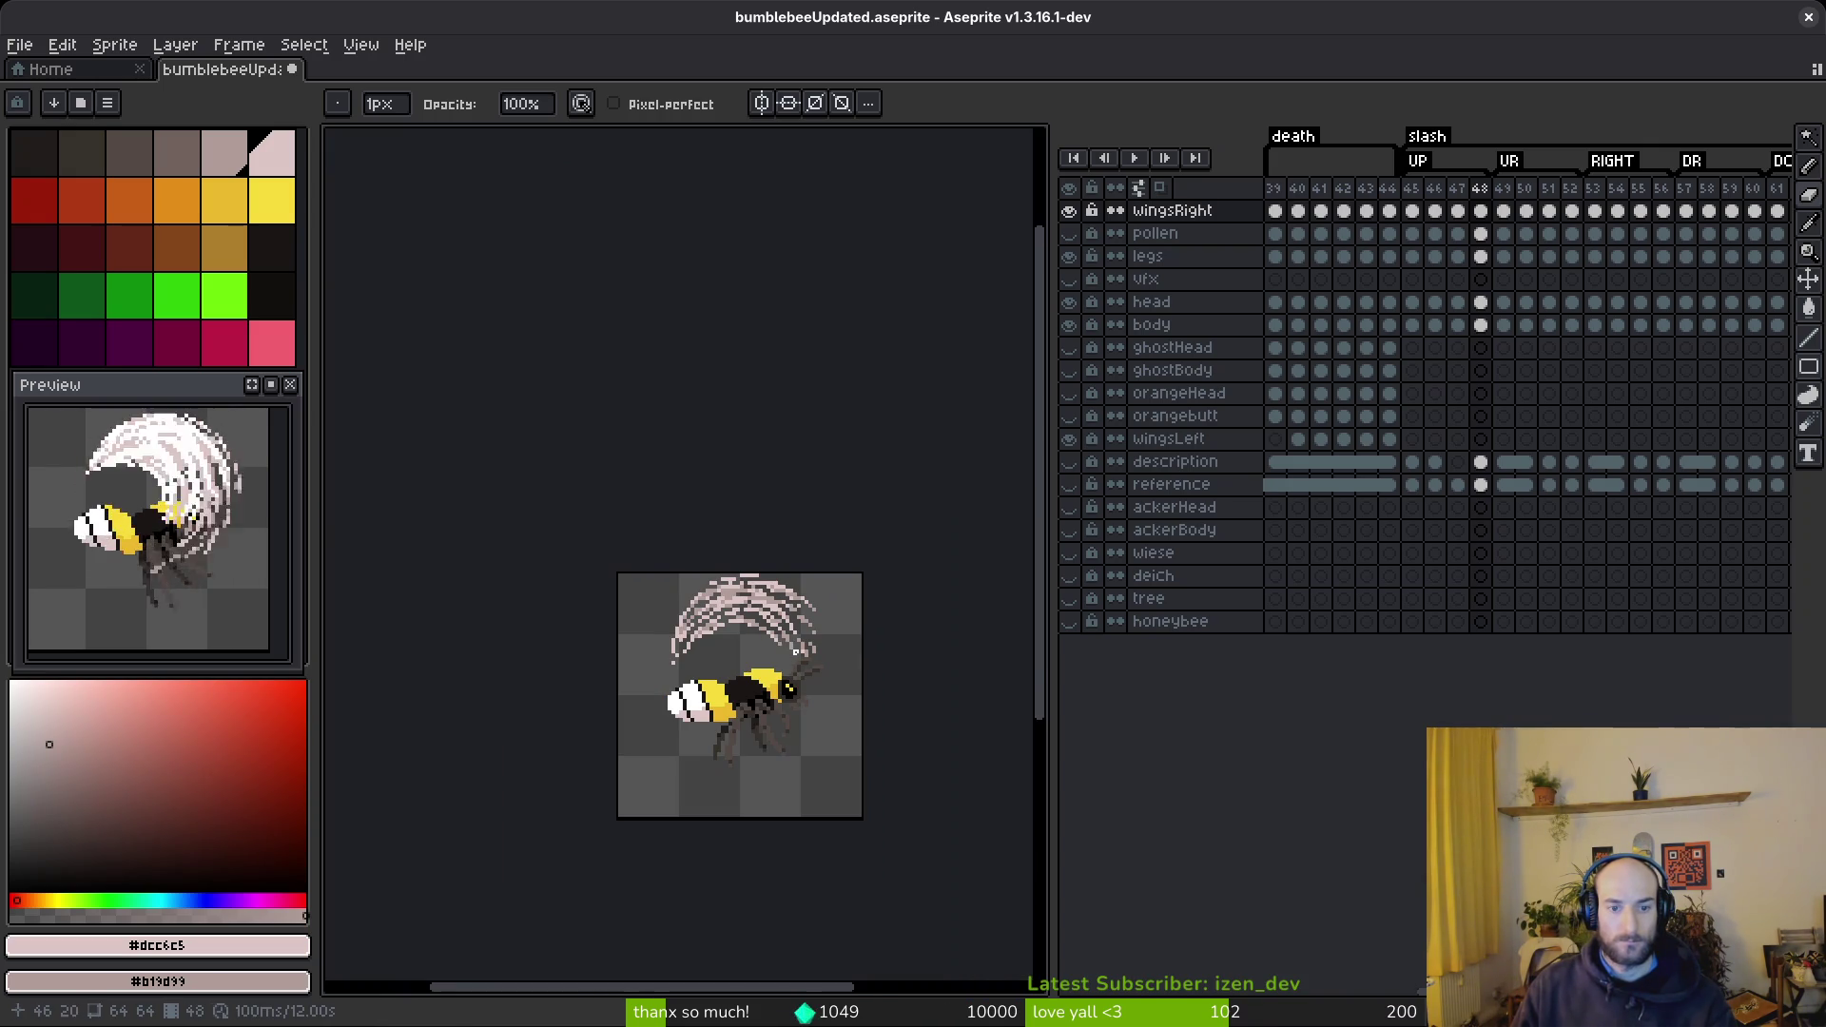
scroll(793, 649, "down", 1)
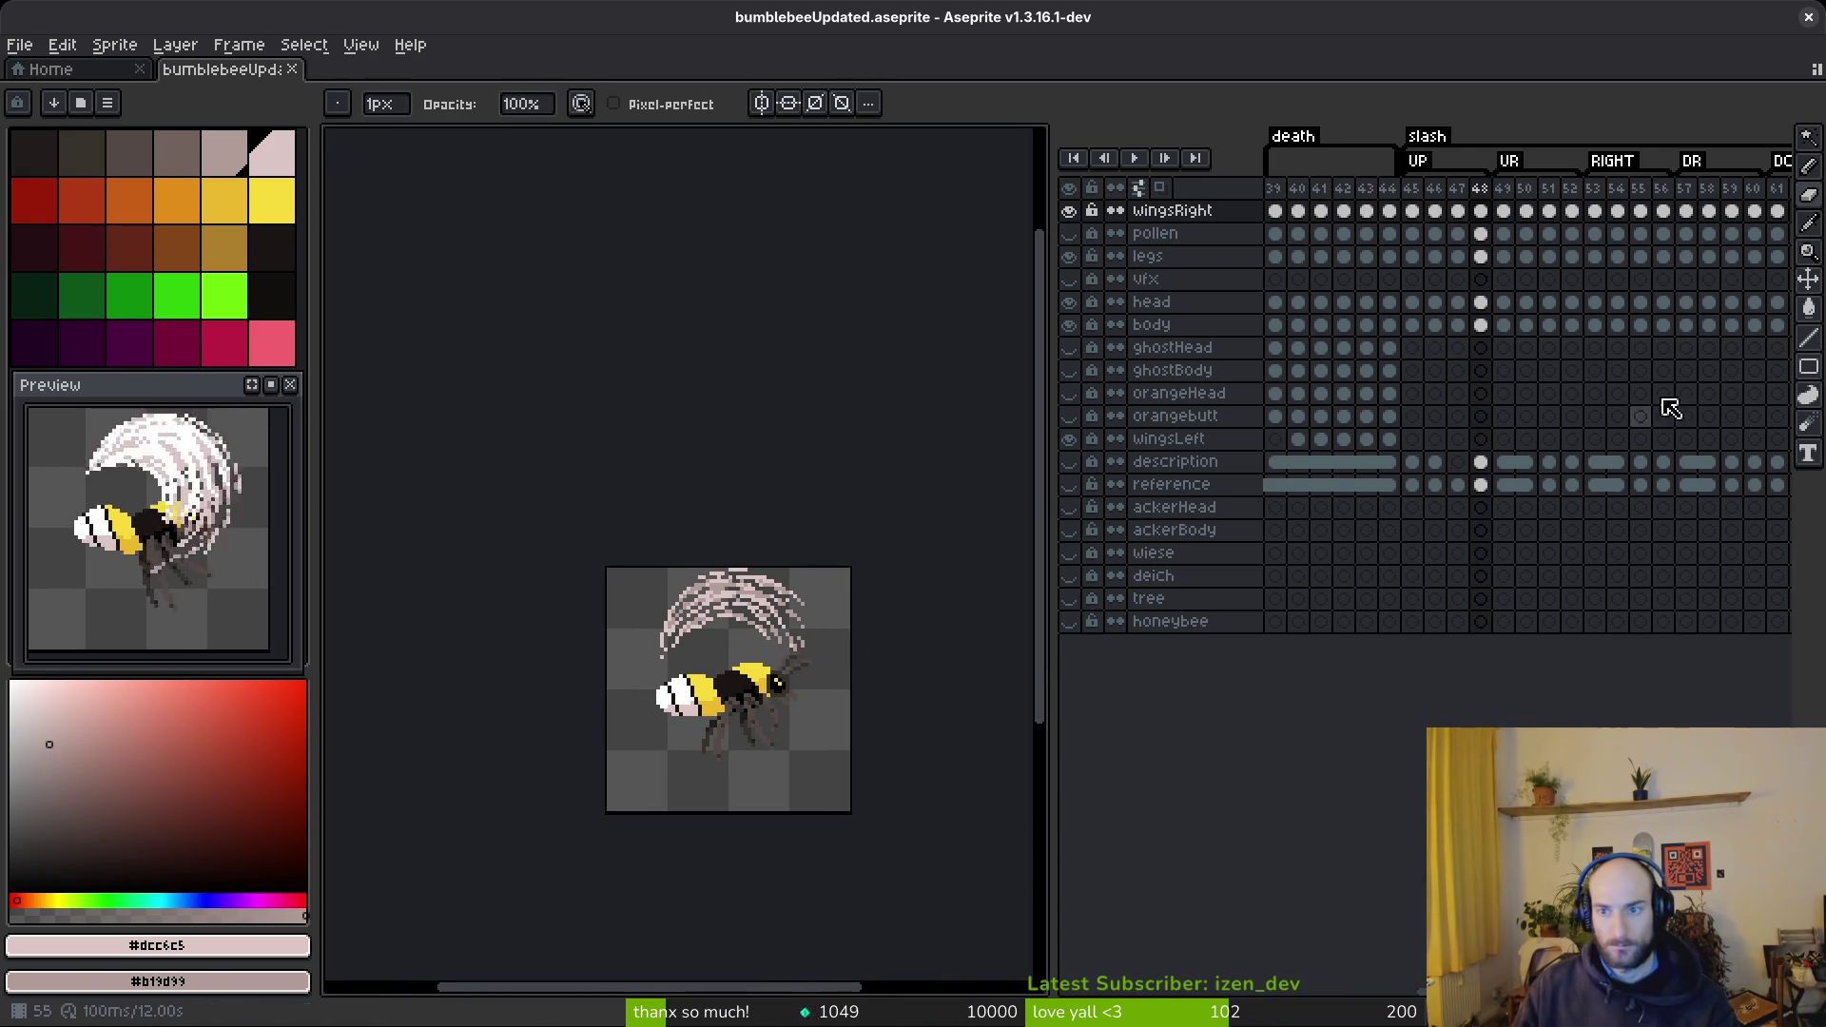
scroll(1623, 435, "right", 1)
key("i")
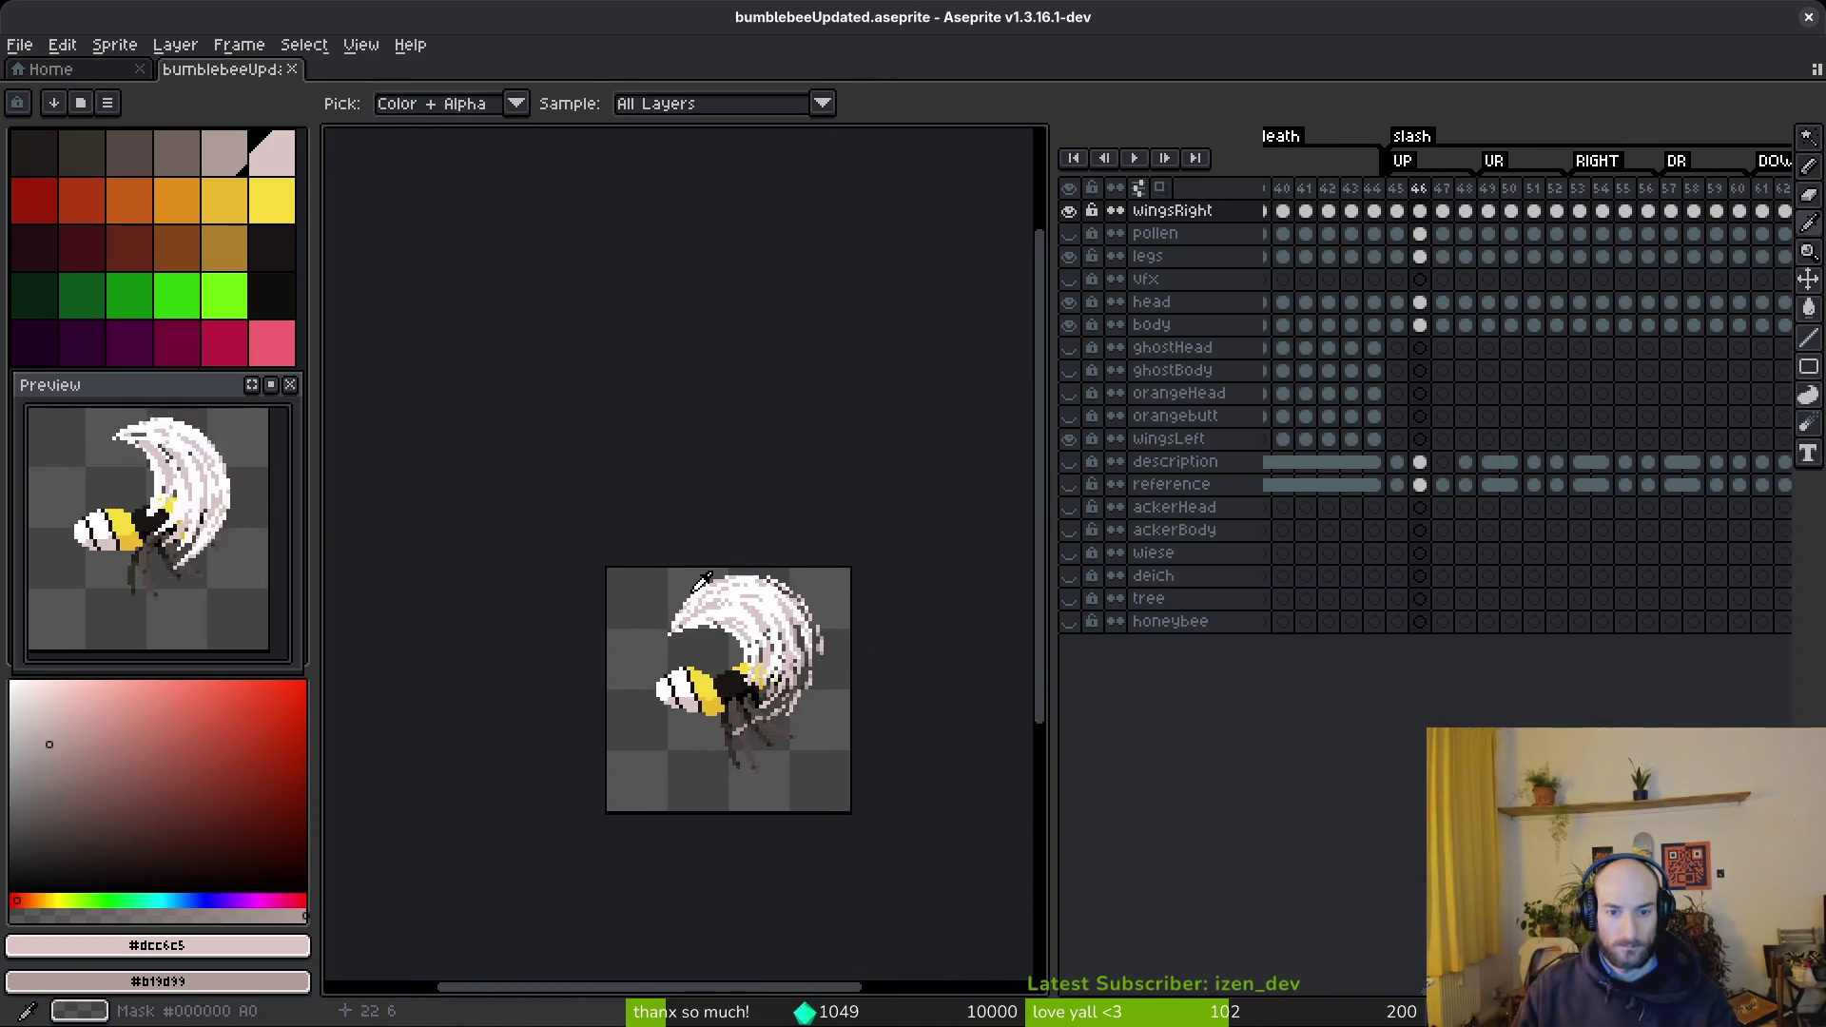
- Move to frame 48, paint a run of pale pixels along the arc's top row, and erase two
key("b")
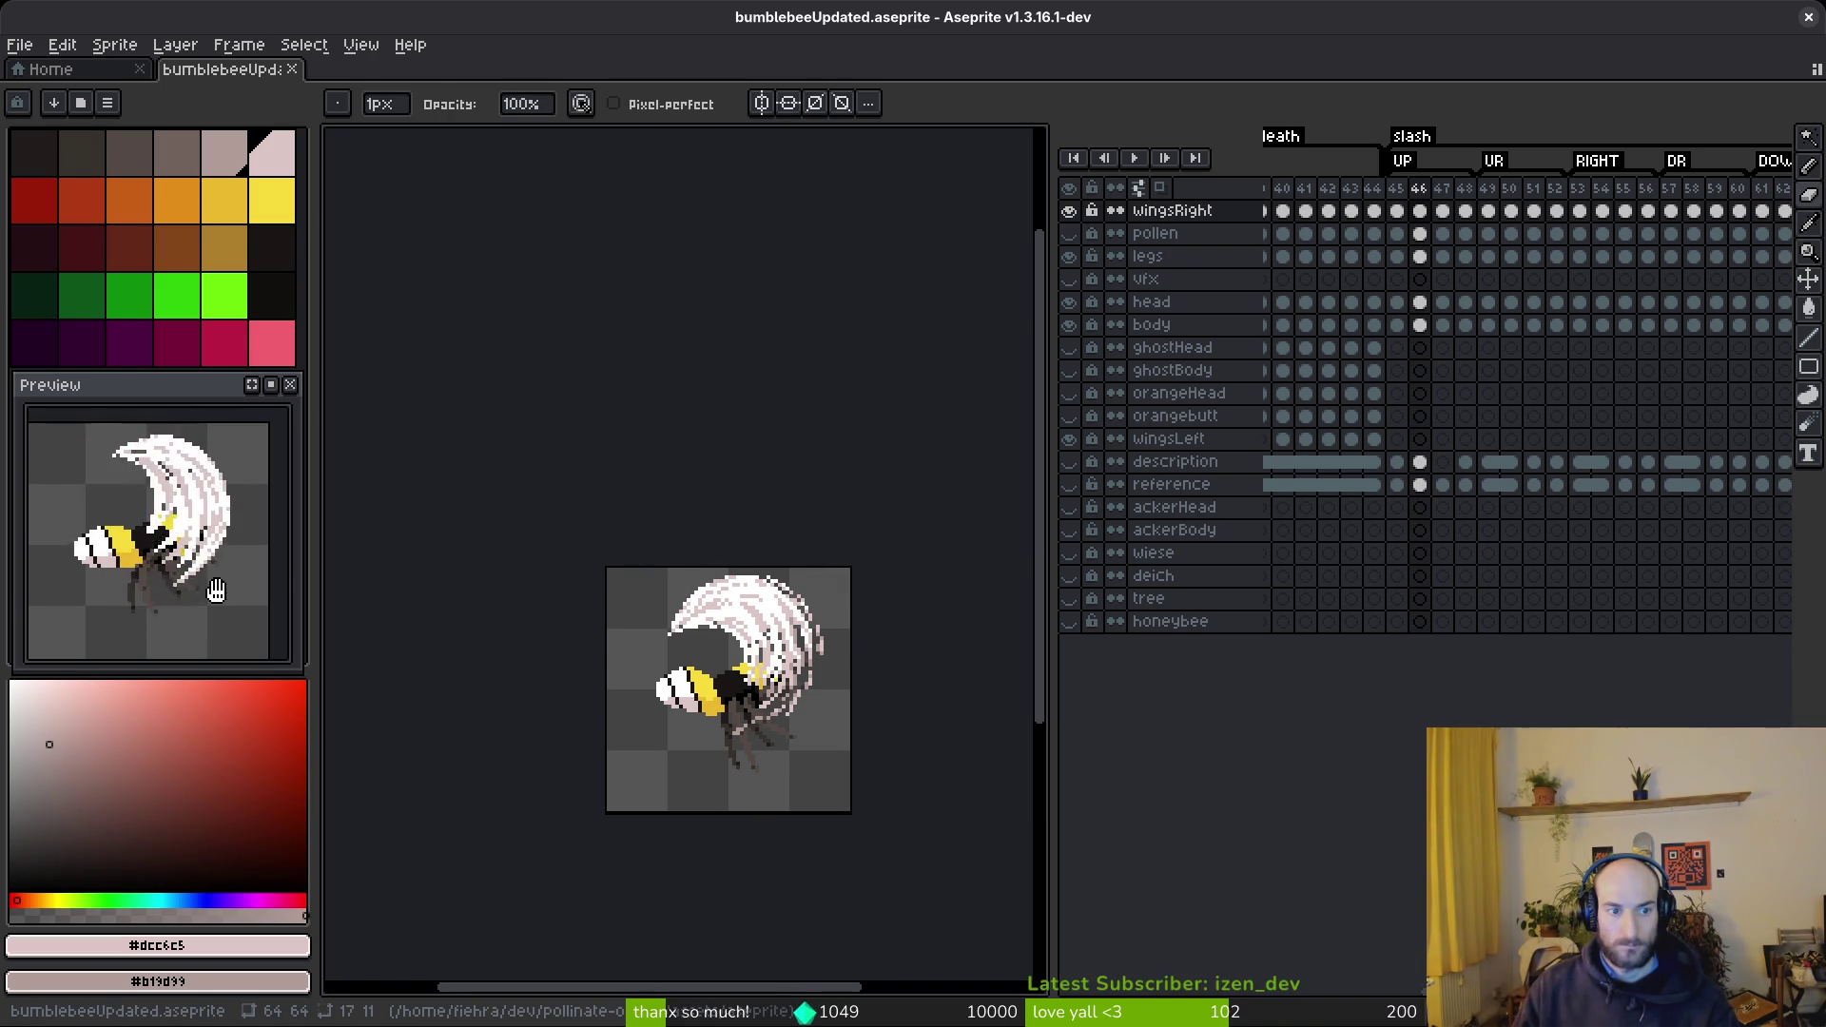
key("i")
key("period")
key("b")
scroll(704, 562, "up", 6)
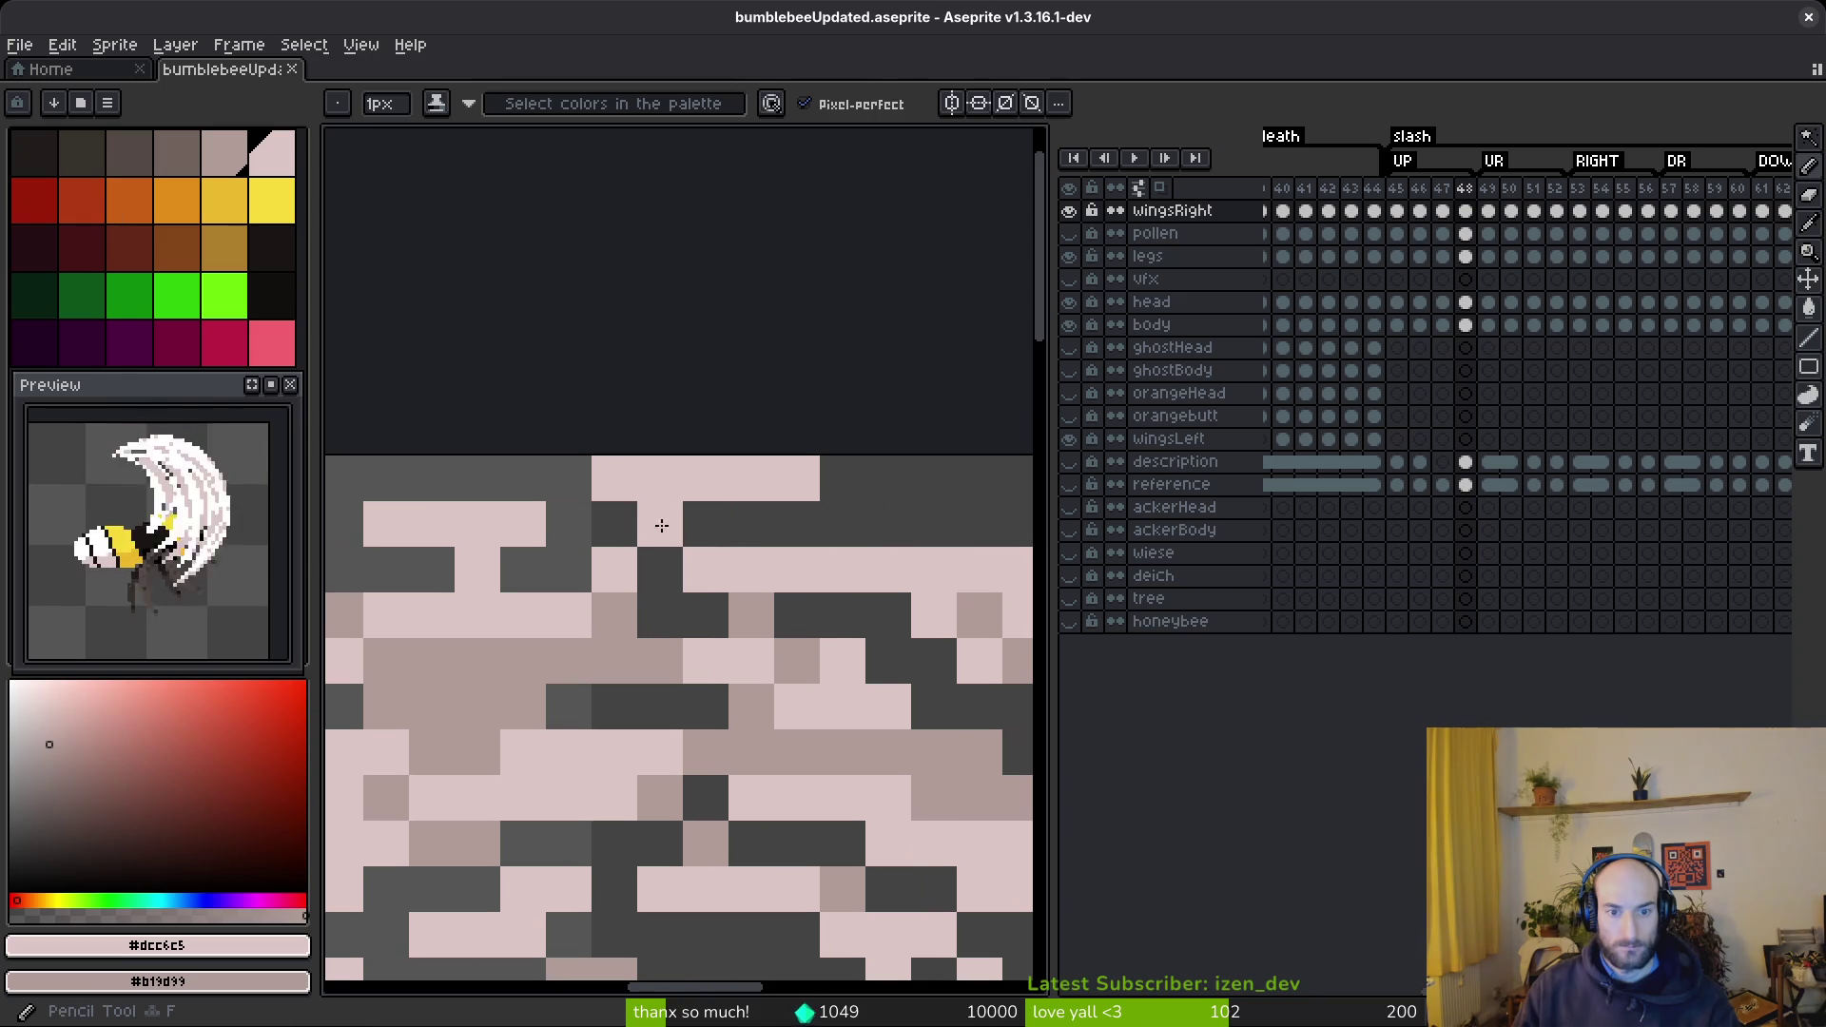
left_click(660, 524)
left_click_drag(797, 524, 984, 548)
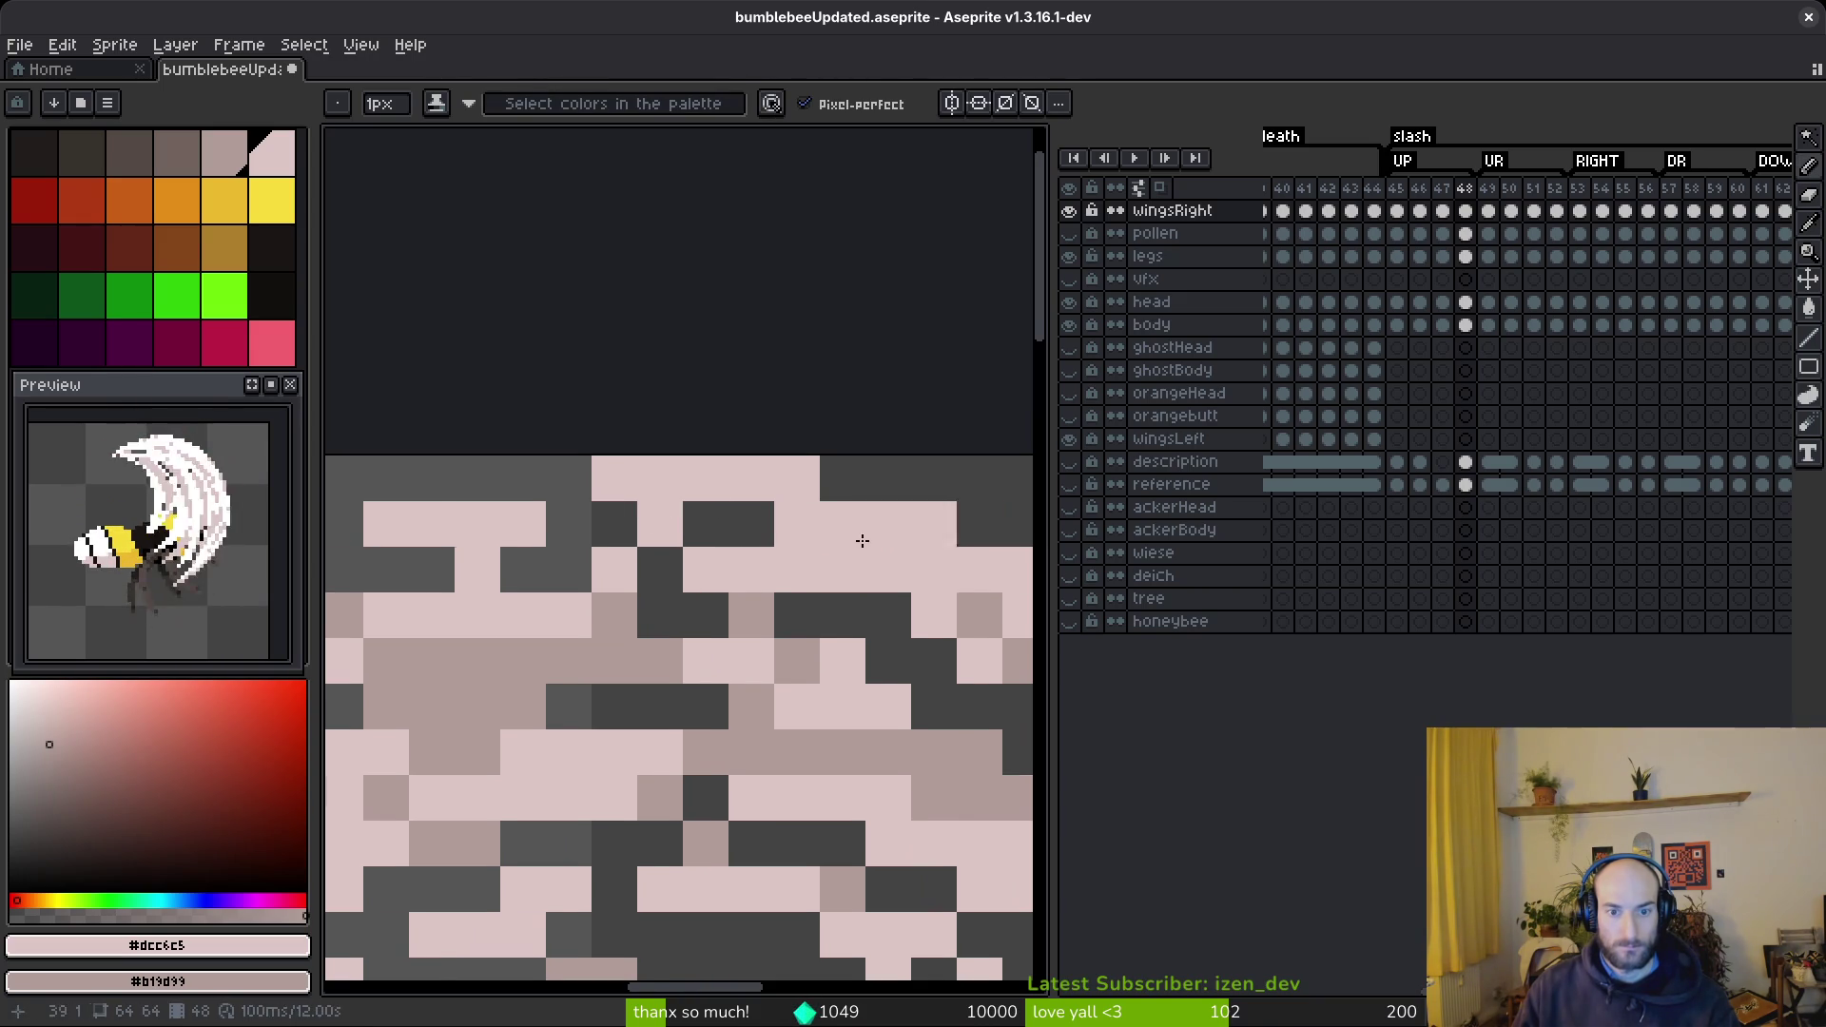
scroll(984, 548, "right", 3)
key("e")
mouse_move(612, 475)
left_mouse_down()
mouse_move(548, 475)
mouse_move(777, 476)
left_mouse_up()
- Extend the pale run along the top row and erase stray top-row pixels
key("f")
key("e")
left_click_drag(681, 521, 780, 521)
left_click(457, 476)
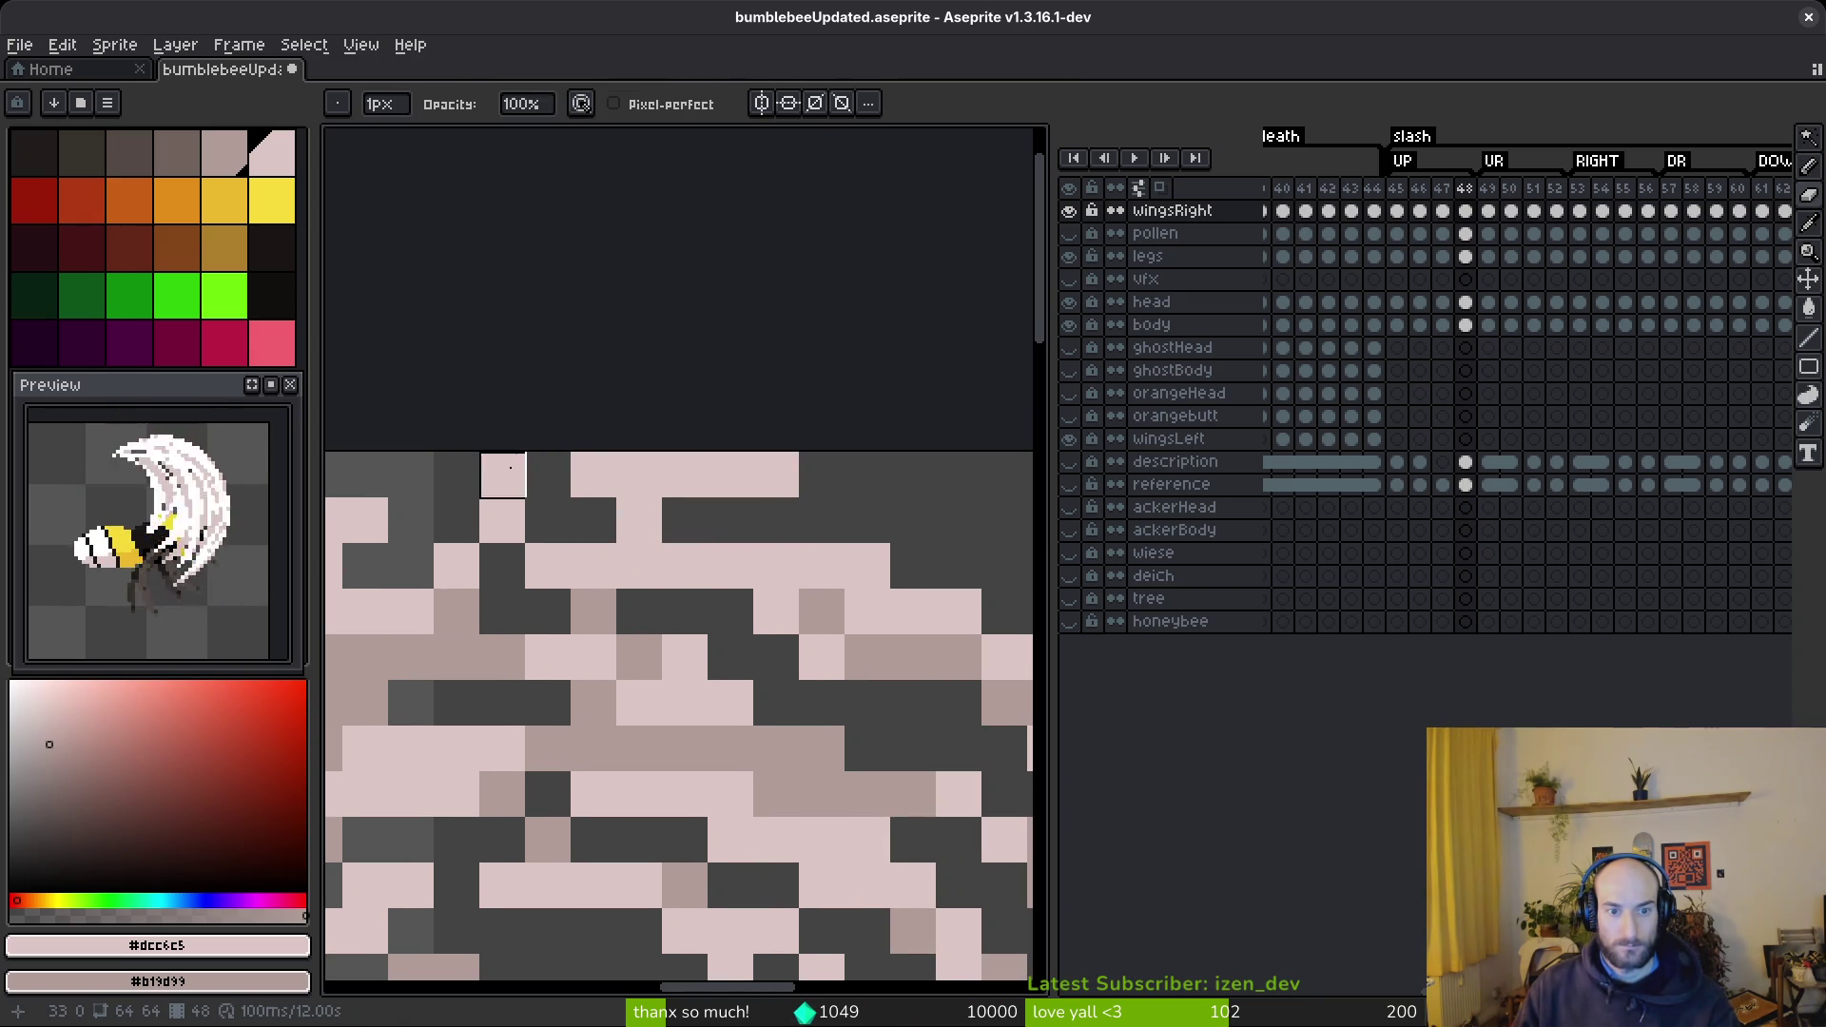
key("b")
left_click(548, 474)
key("e")
left_click(684, 474)
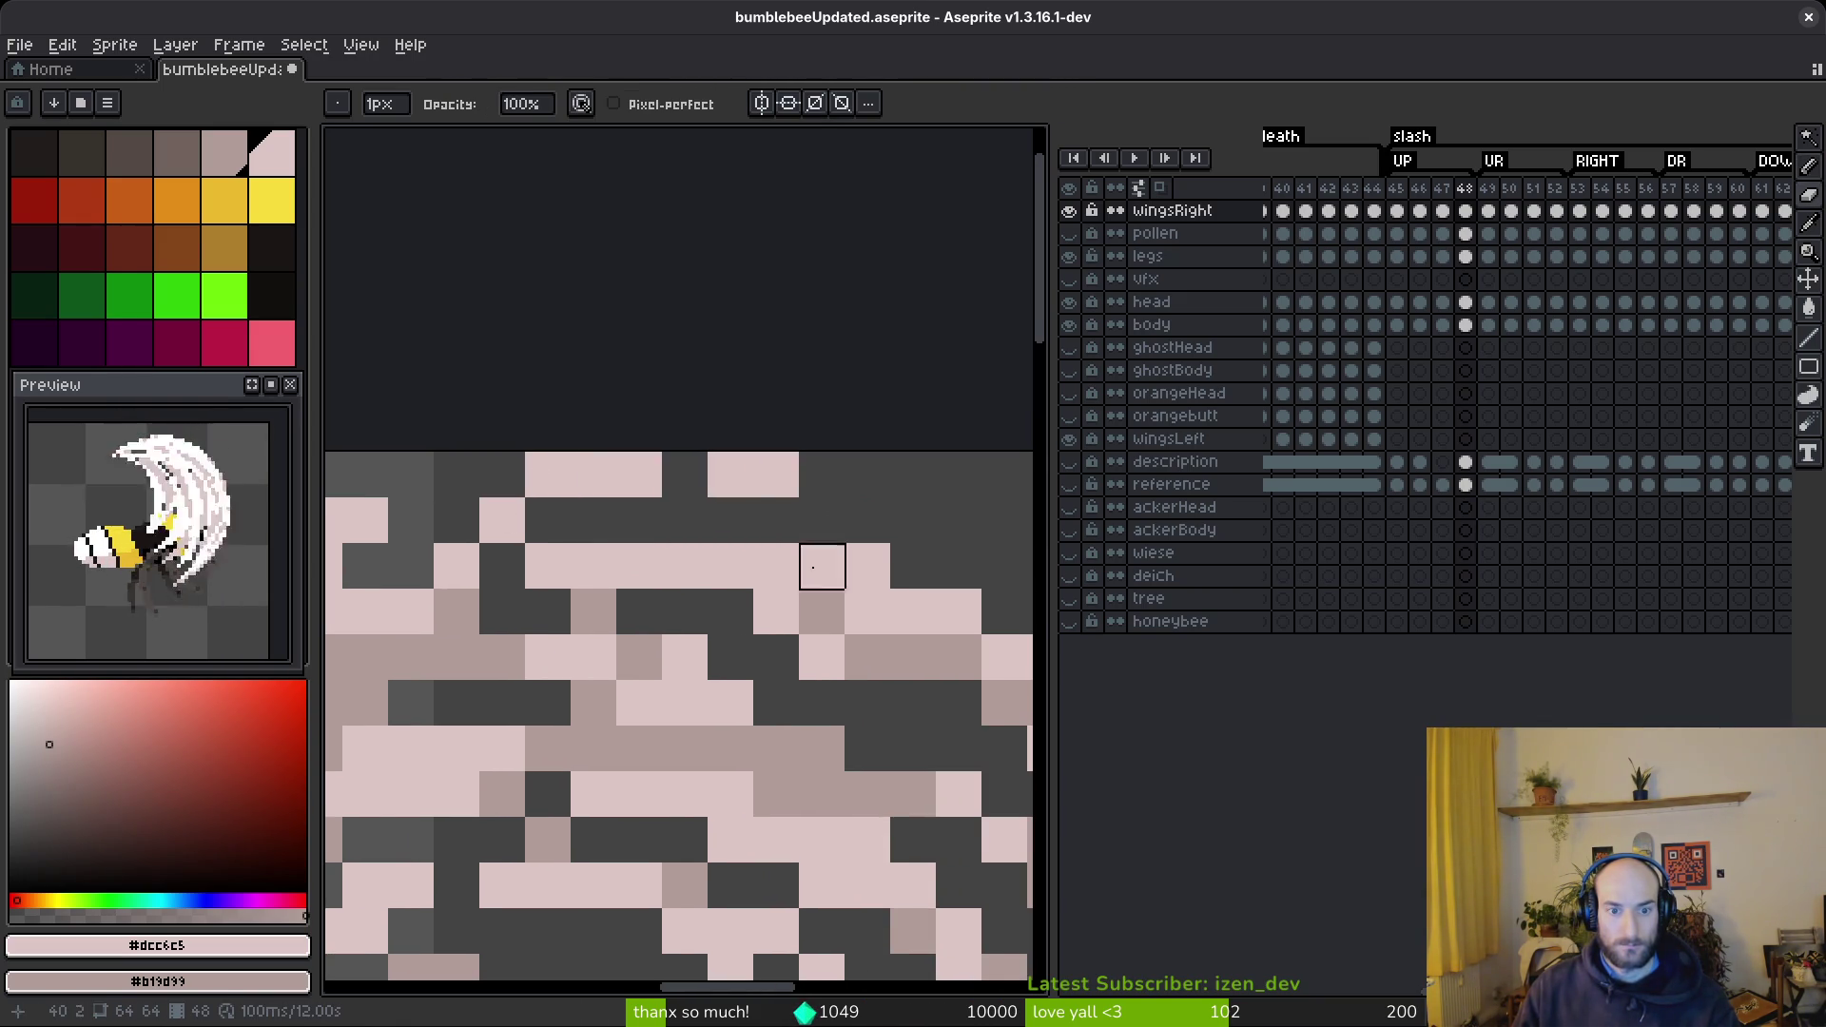
- Paint one more top-row pixel pale and erase the two pale pixels to its right
scroll(822, 520, "down", 3)
scroll(790, 533, "up", 3)
key("b")
left_click(775, 544)
key("e")
left_click_drag(862, 539, 908, 538)
scroll(904, 571, "down", 3)
scroll(883, 577, "up", 2)
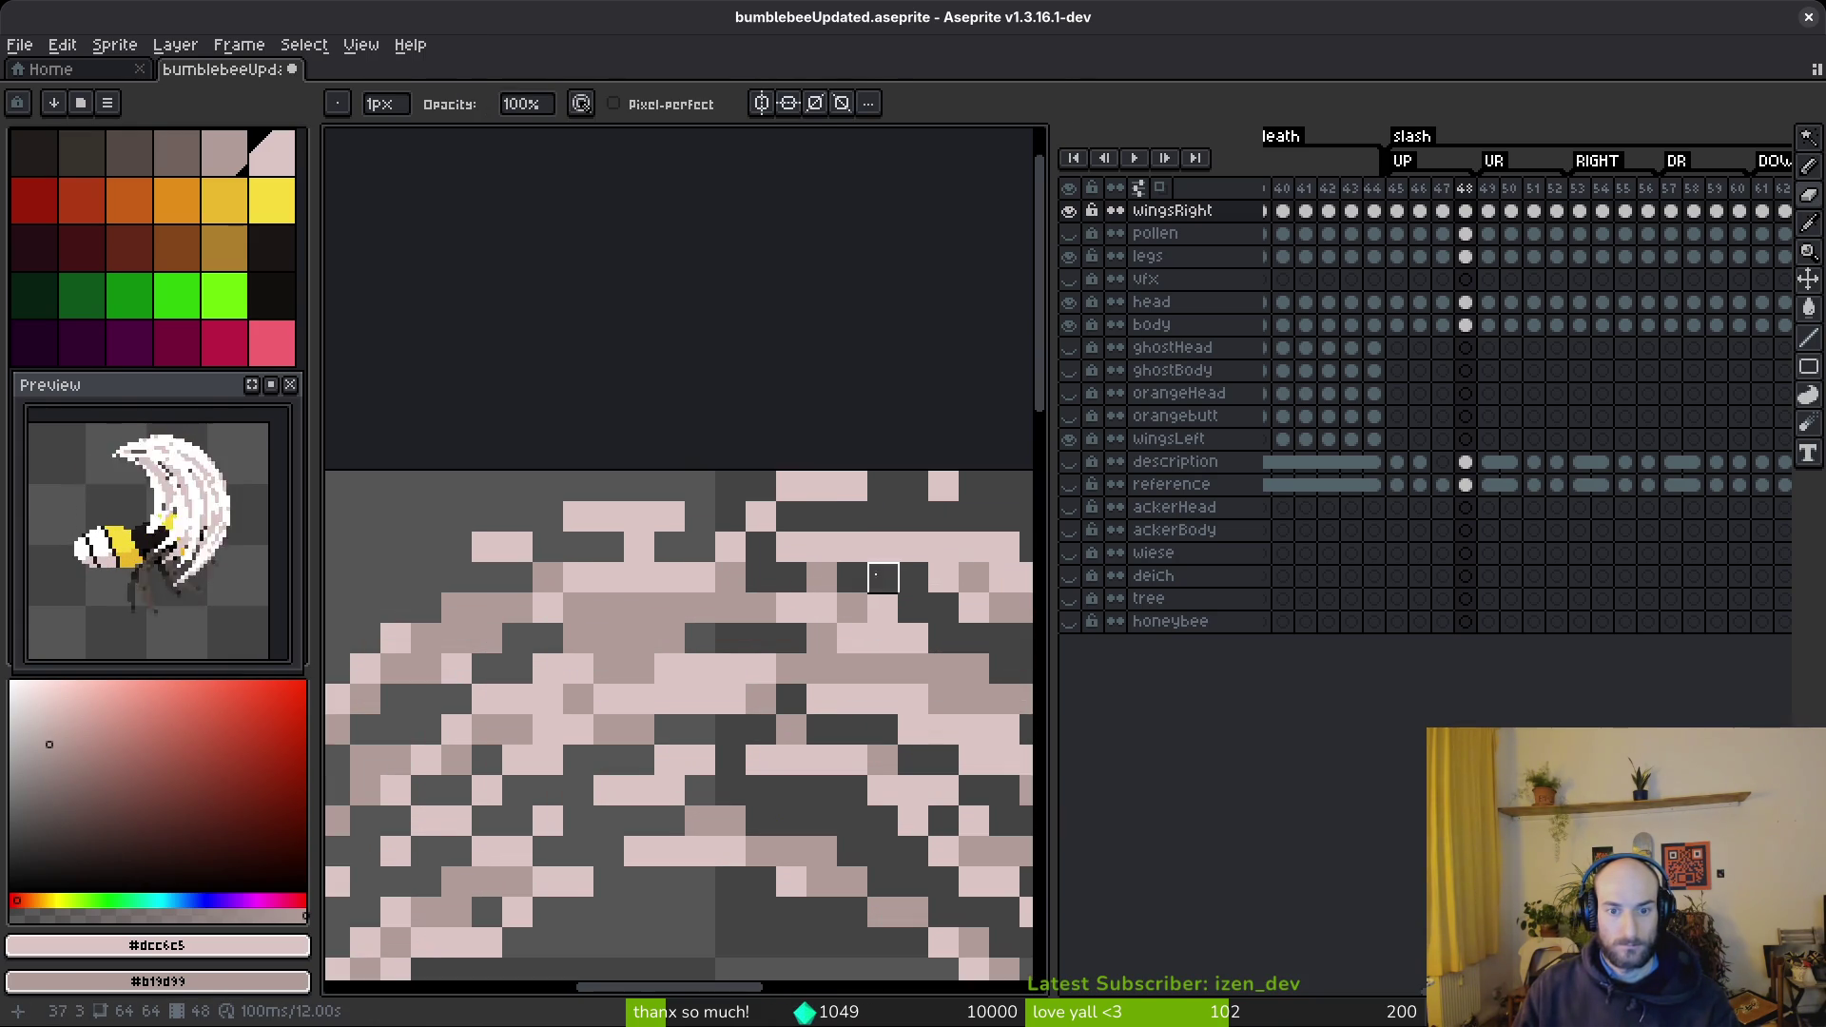
- Select a five-pixel strip of the top row, drop the selection, and save the sprite
key("m")
left_click_drag(628, 461, 776, 496)
key("ctrl+d")
scroll(776, 497, "down", 3)
key("ctrl+s")
- Erase a couple of pale wing pixels near the top of the arc
scroll(693, 550, "up", 3)
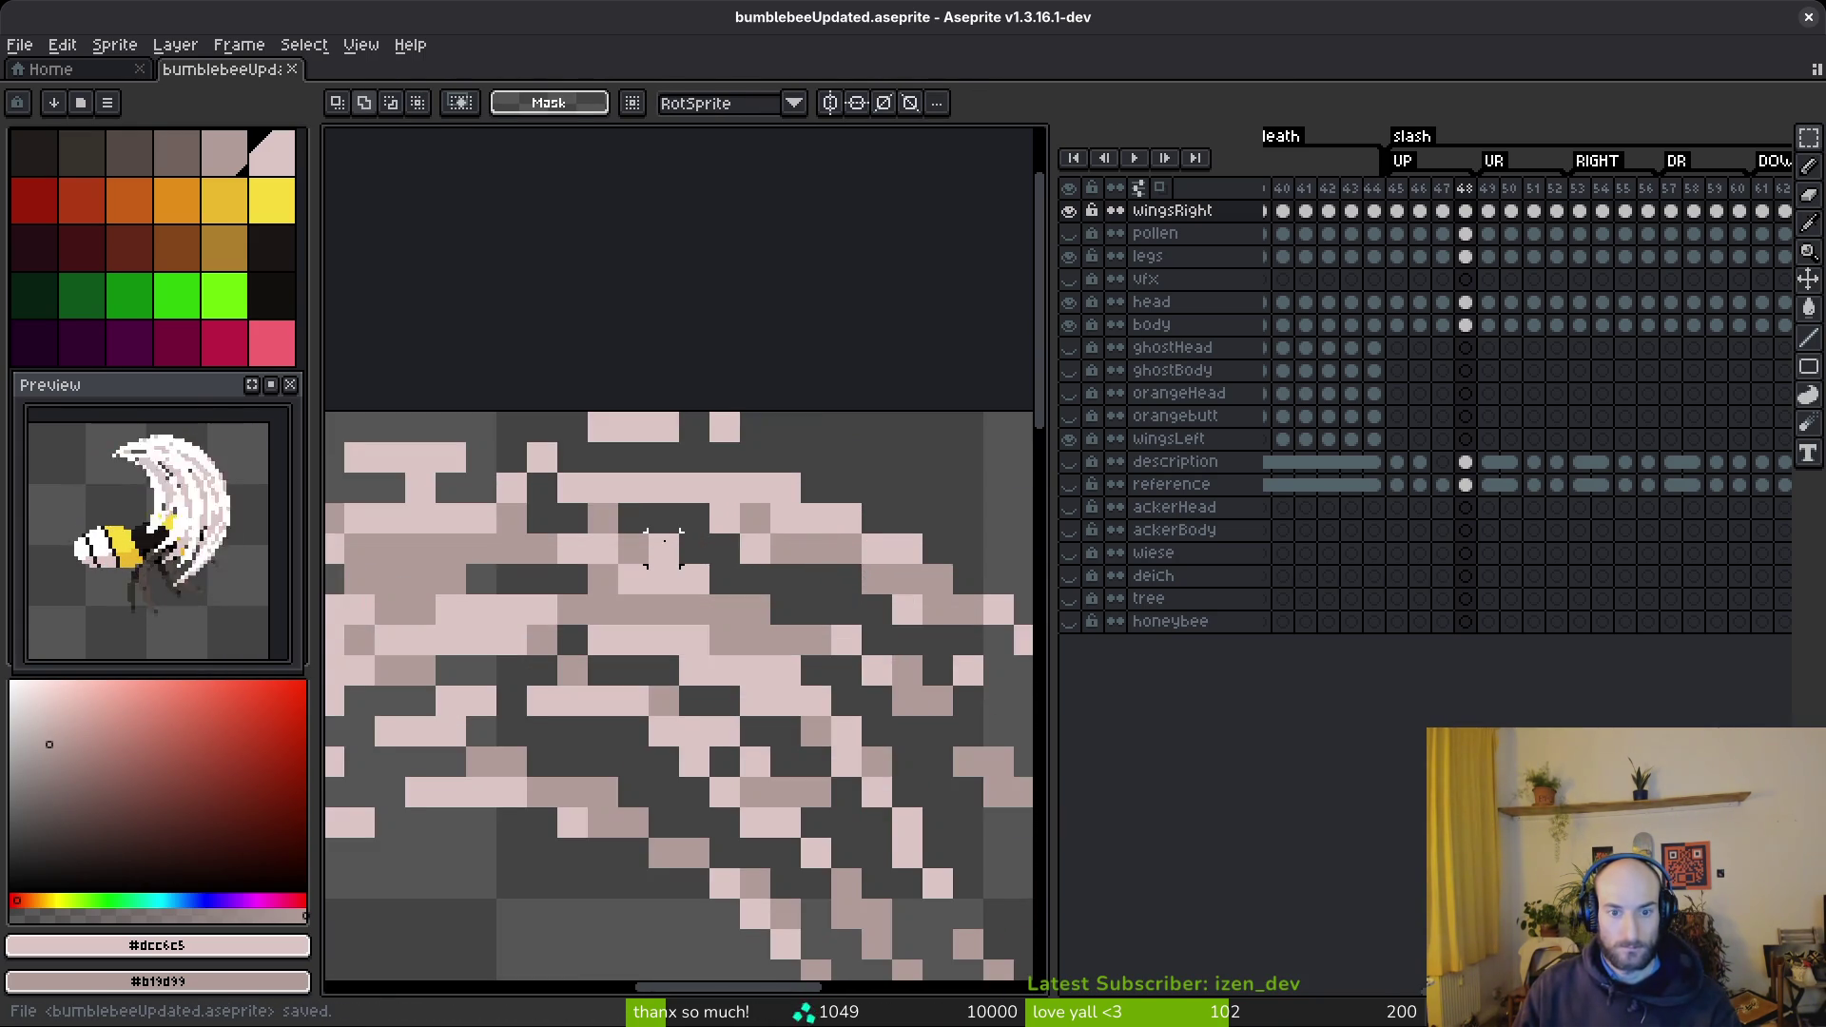
scroll(693, 549, "down", 2)
scroll(657, 533, "up", 2)
key("b")
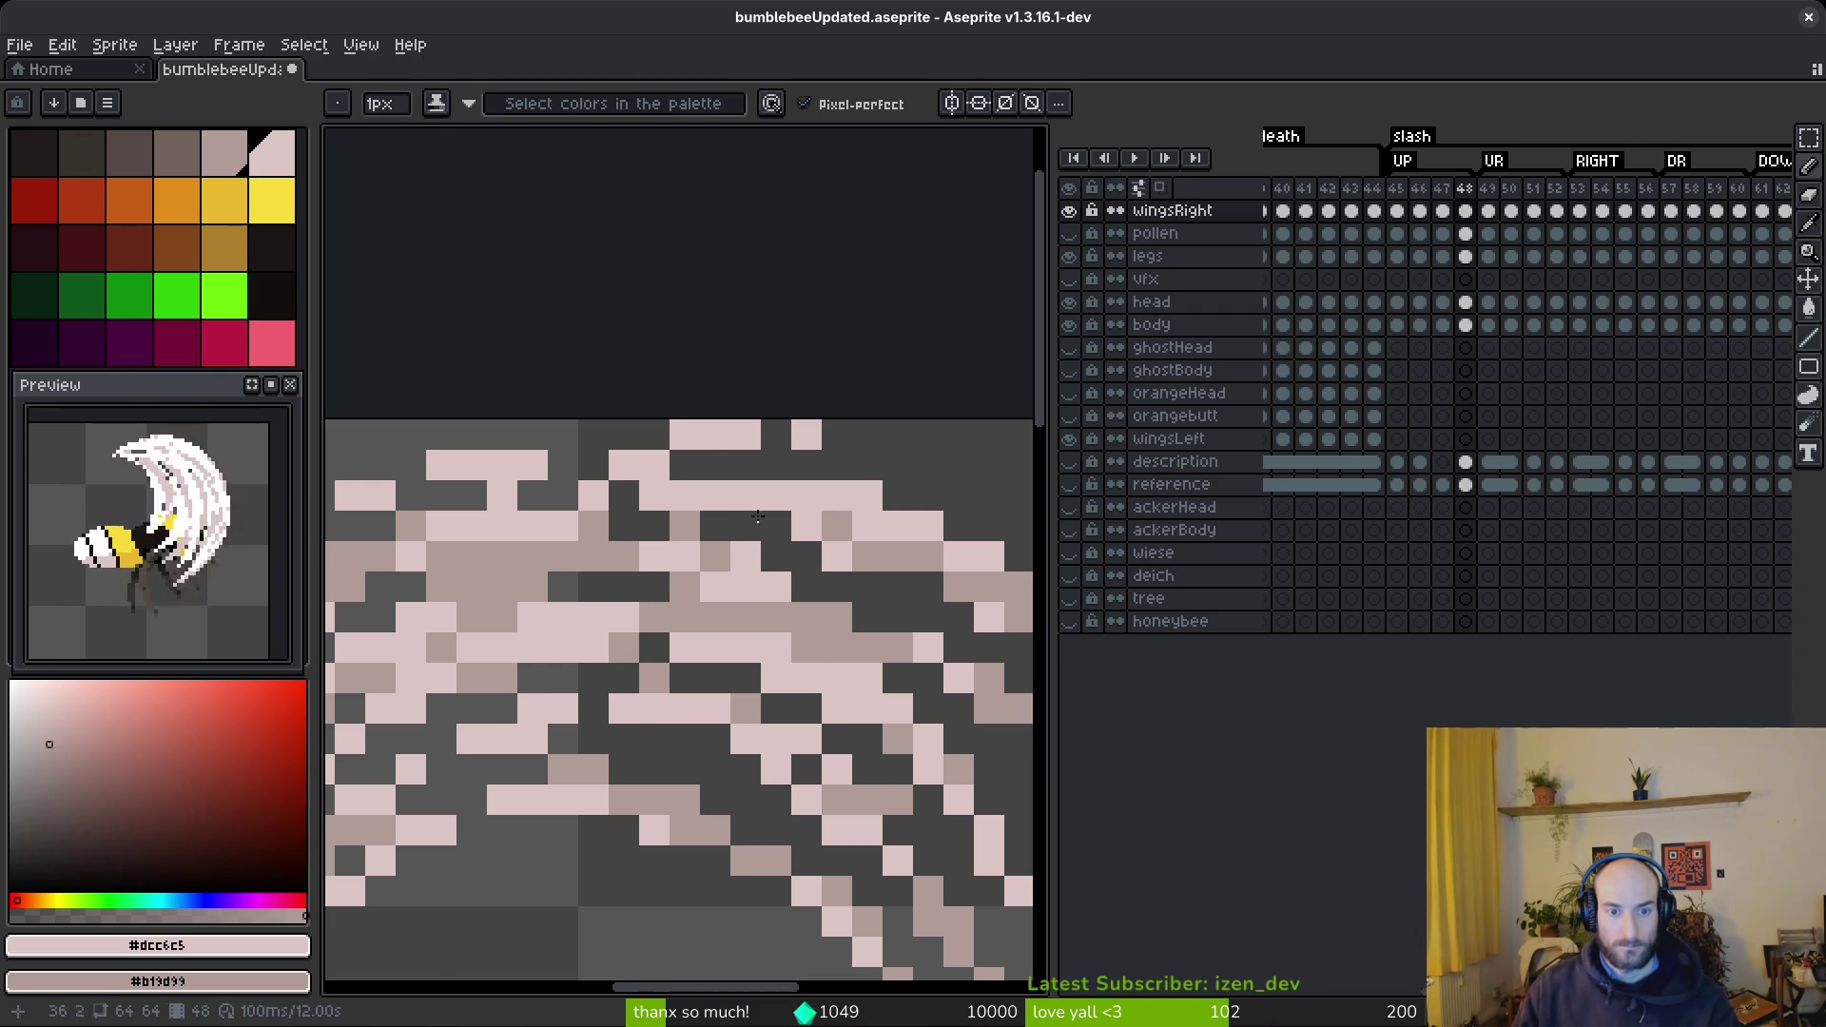
scroll(692, 484, "down", 5)
scroll(758, 547, "up", 4)
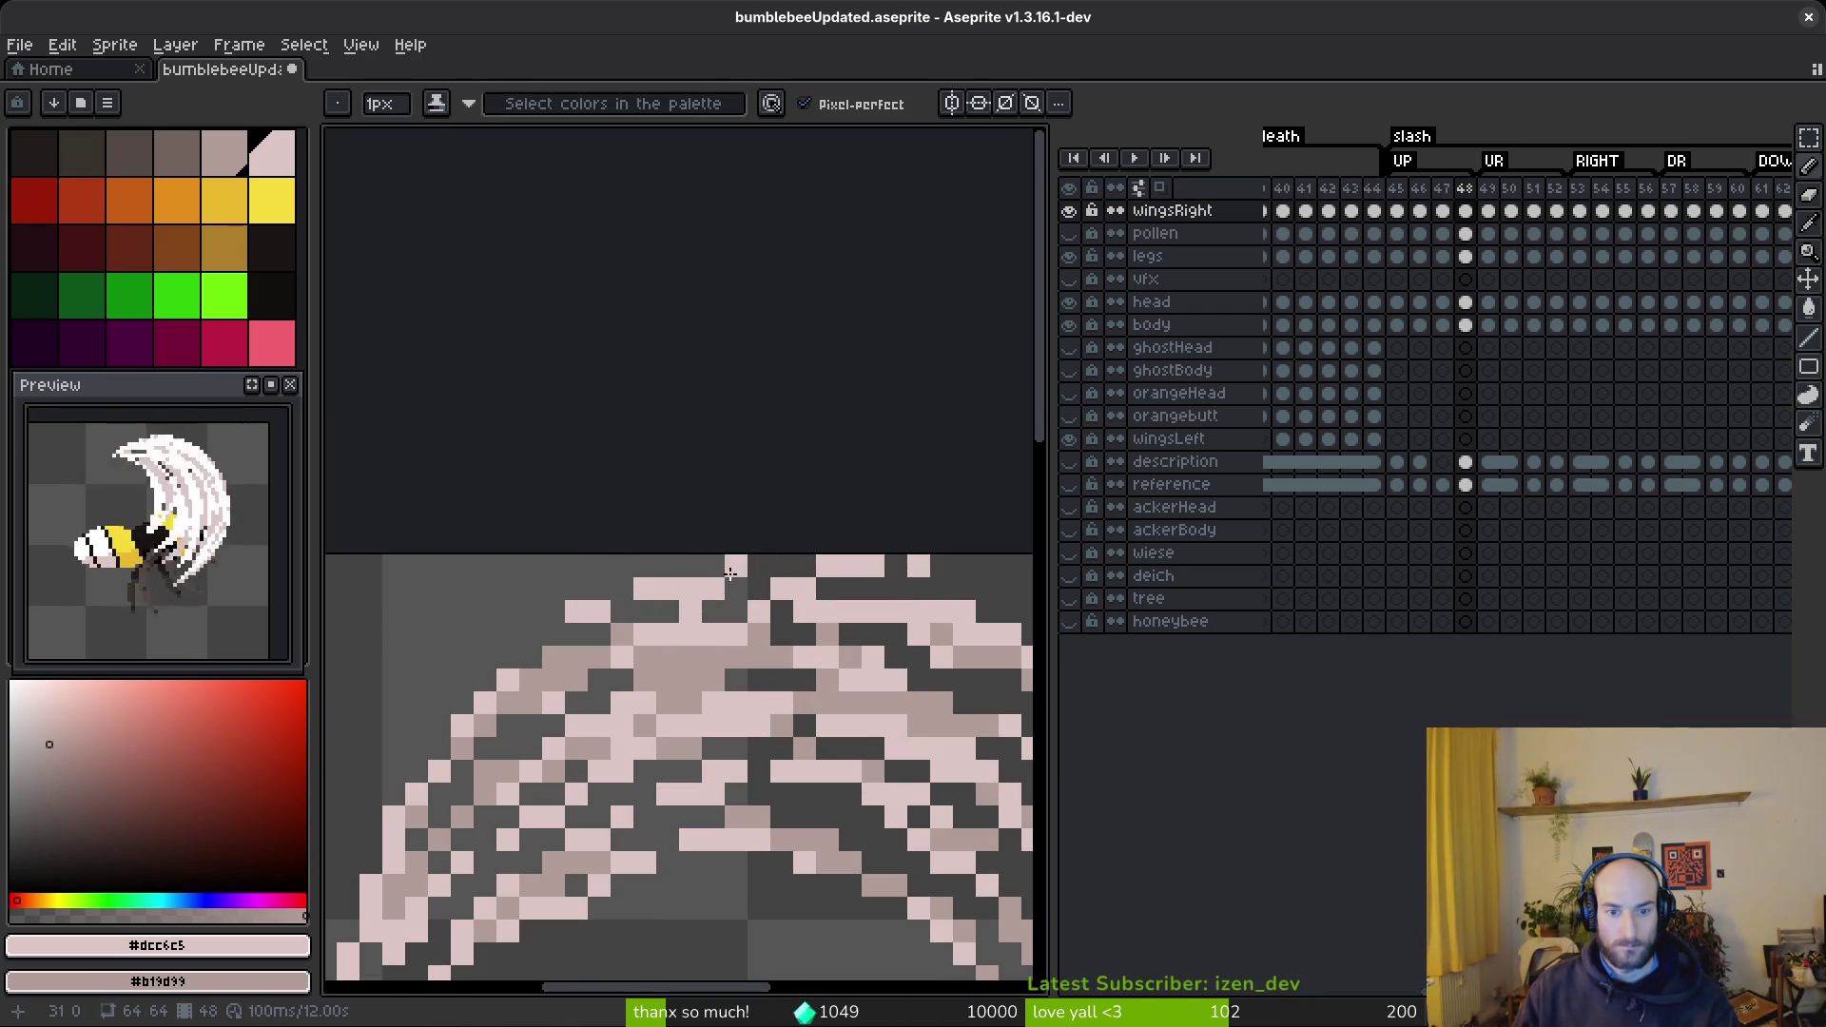
key("e")
left_click(736, 589)
left_click(645, 588)
key("b")
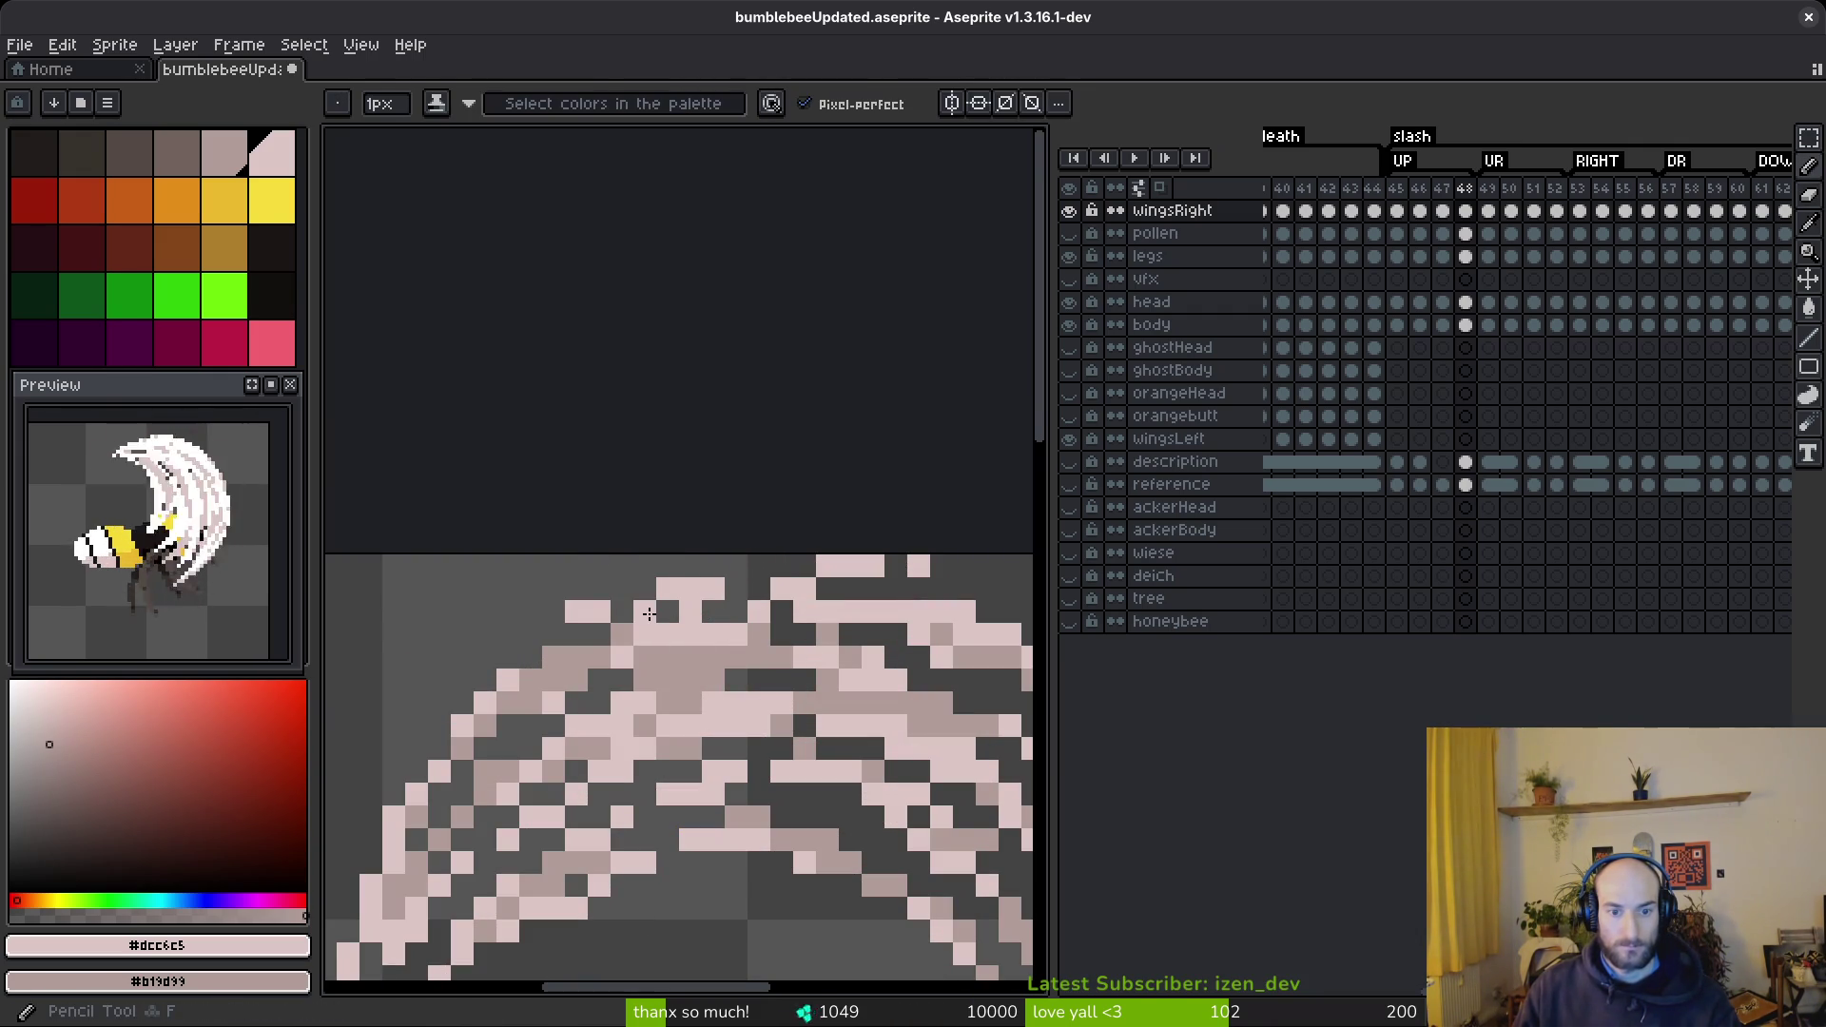
scroll(736, 607, "down", 4)
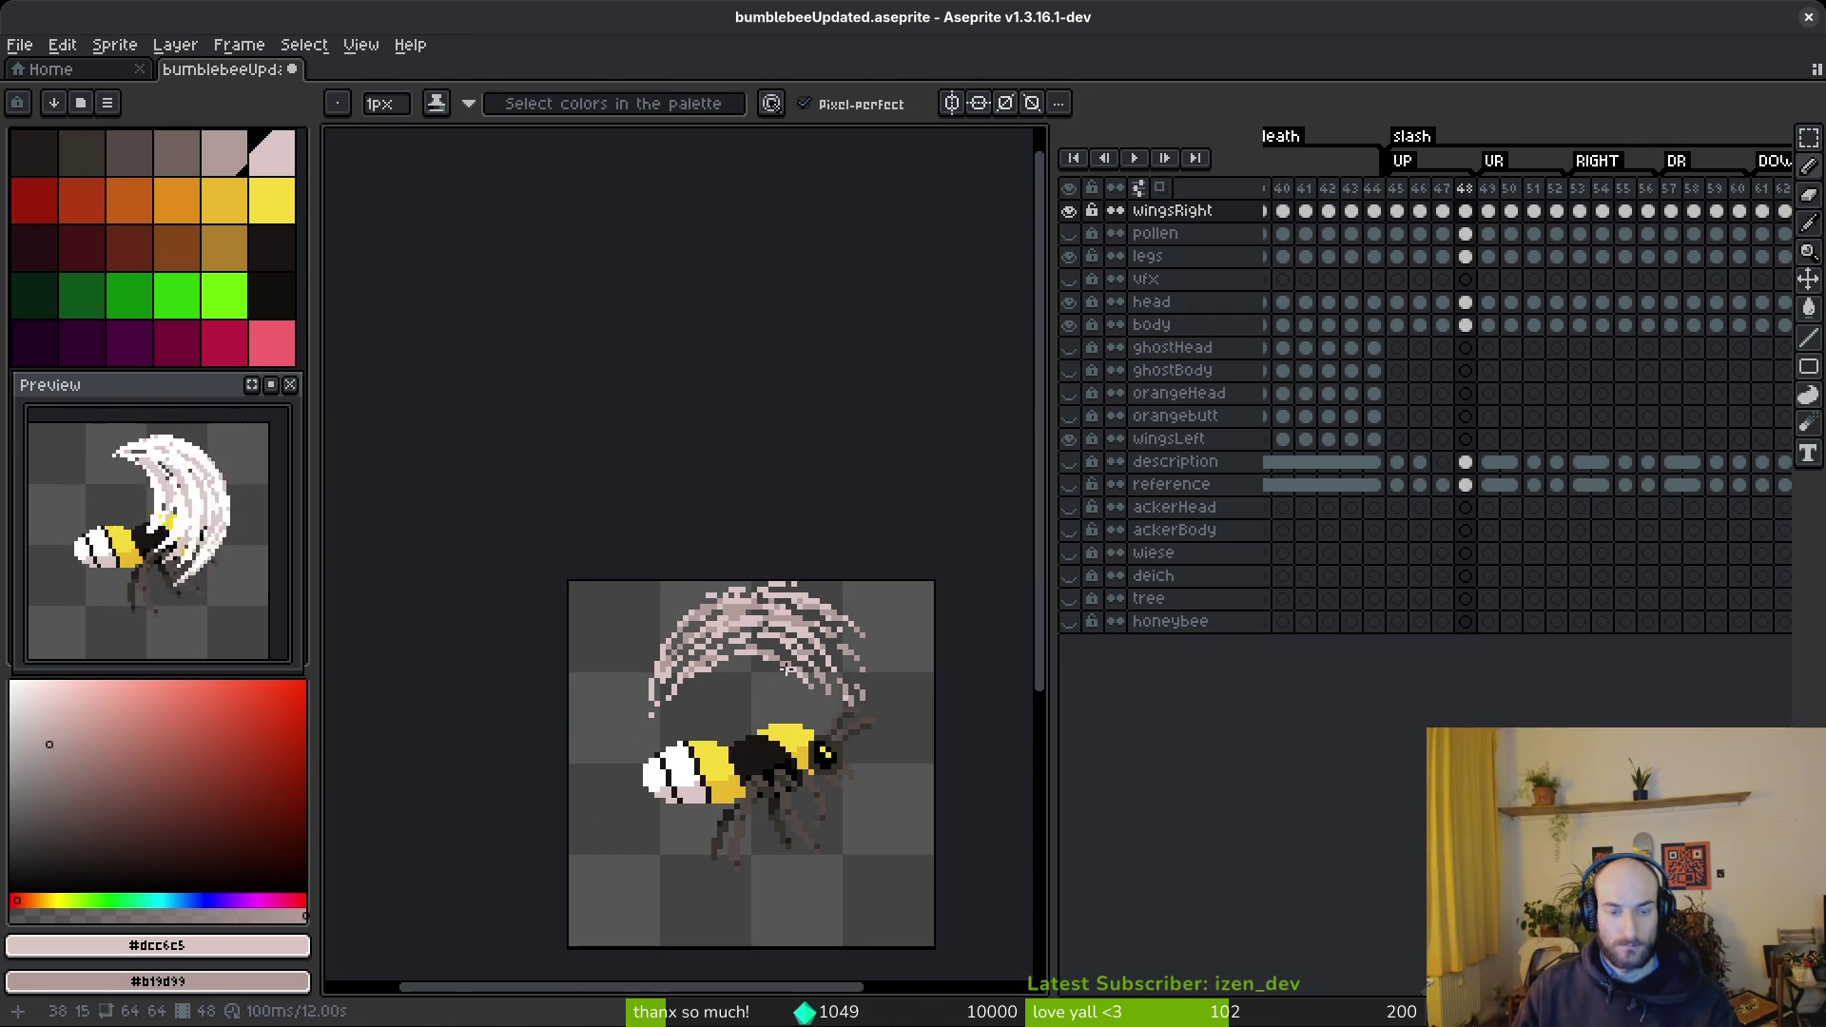
scroll(785, 668, "up", 4)
- Erase a few more wing pixels and touch up single pixels at the arc's top-left
key("e")
left_click(745, 566)
scroll(846, 602, "down", 4)
scroll(845, 602, "up", 4)
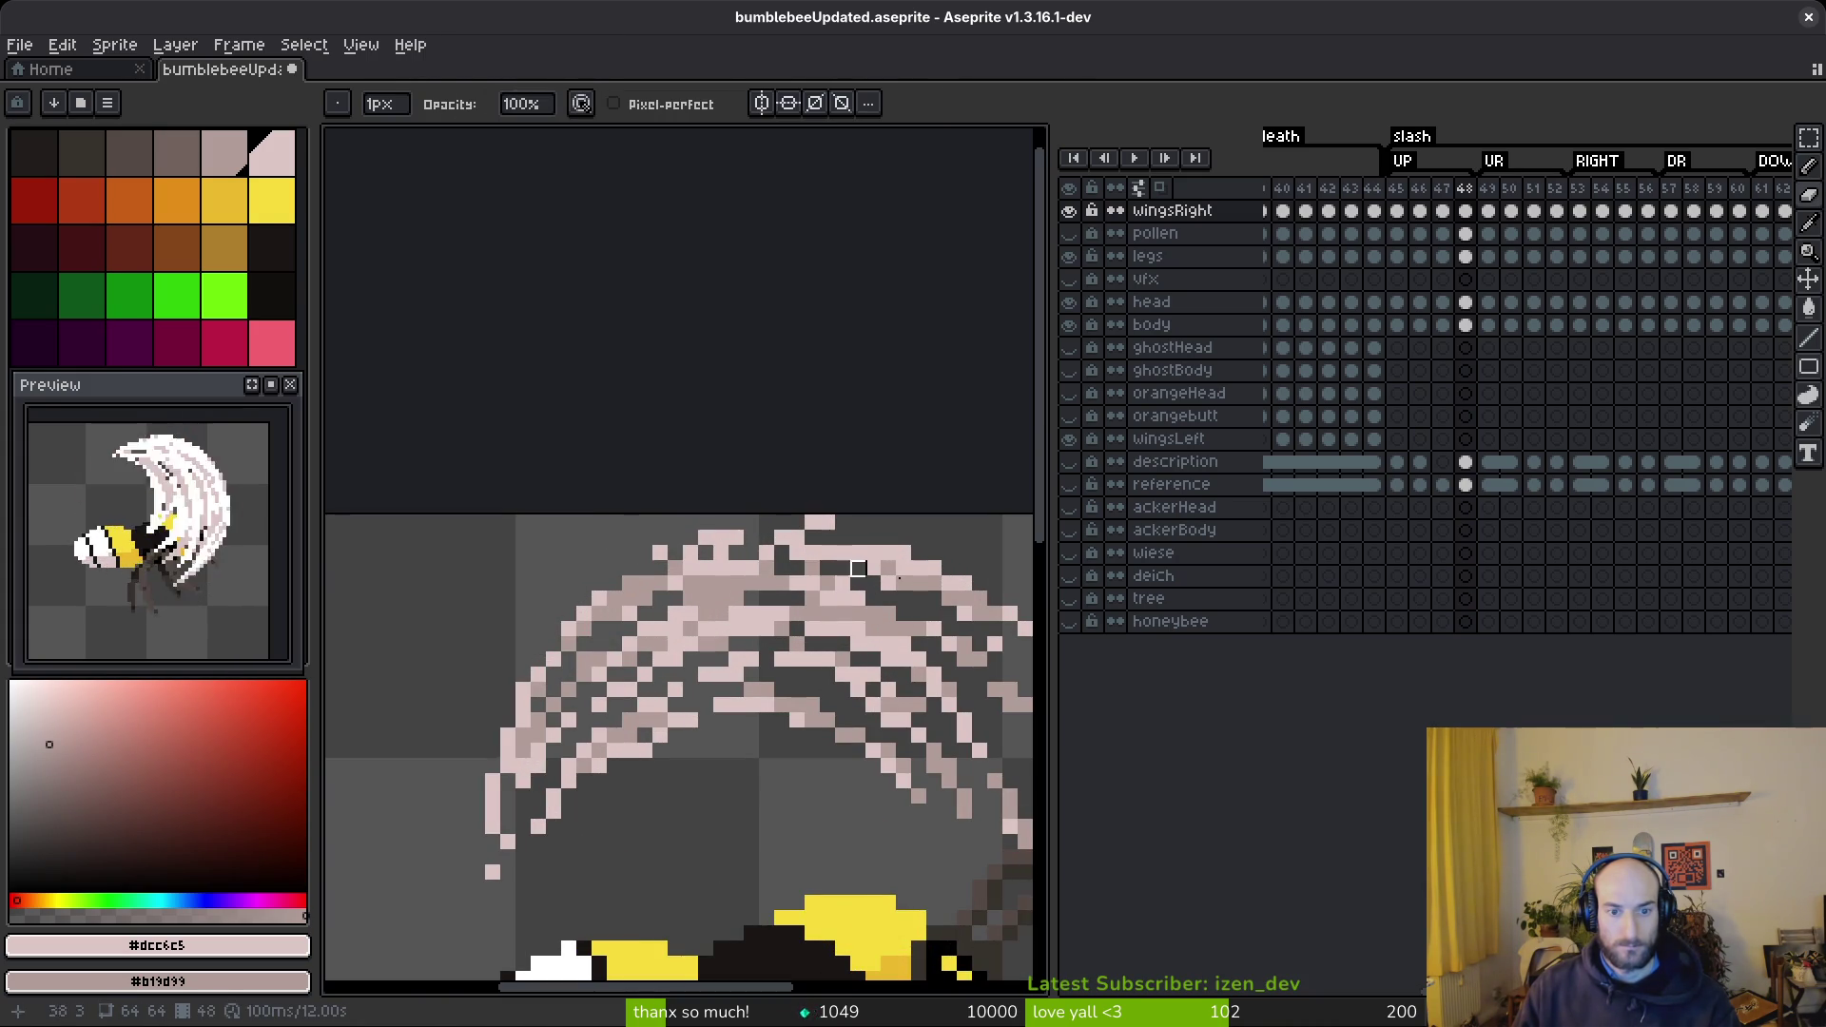
key("b")
left_click(692, 538)
key("e")
left_click(691, 554)
key("b")
key("e")
left_click(659, 554)
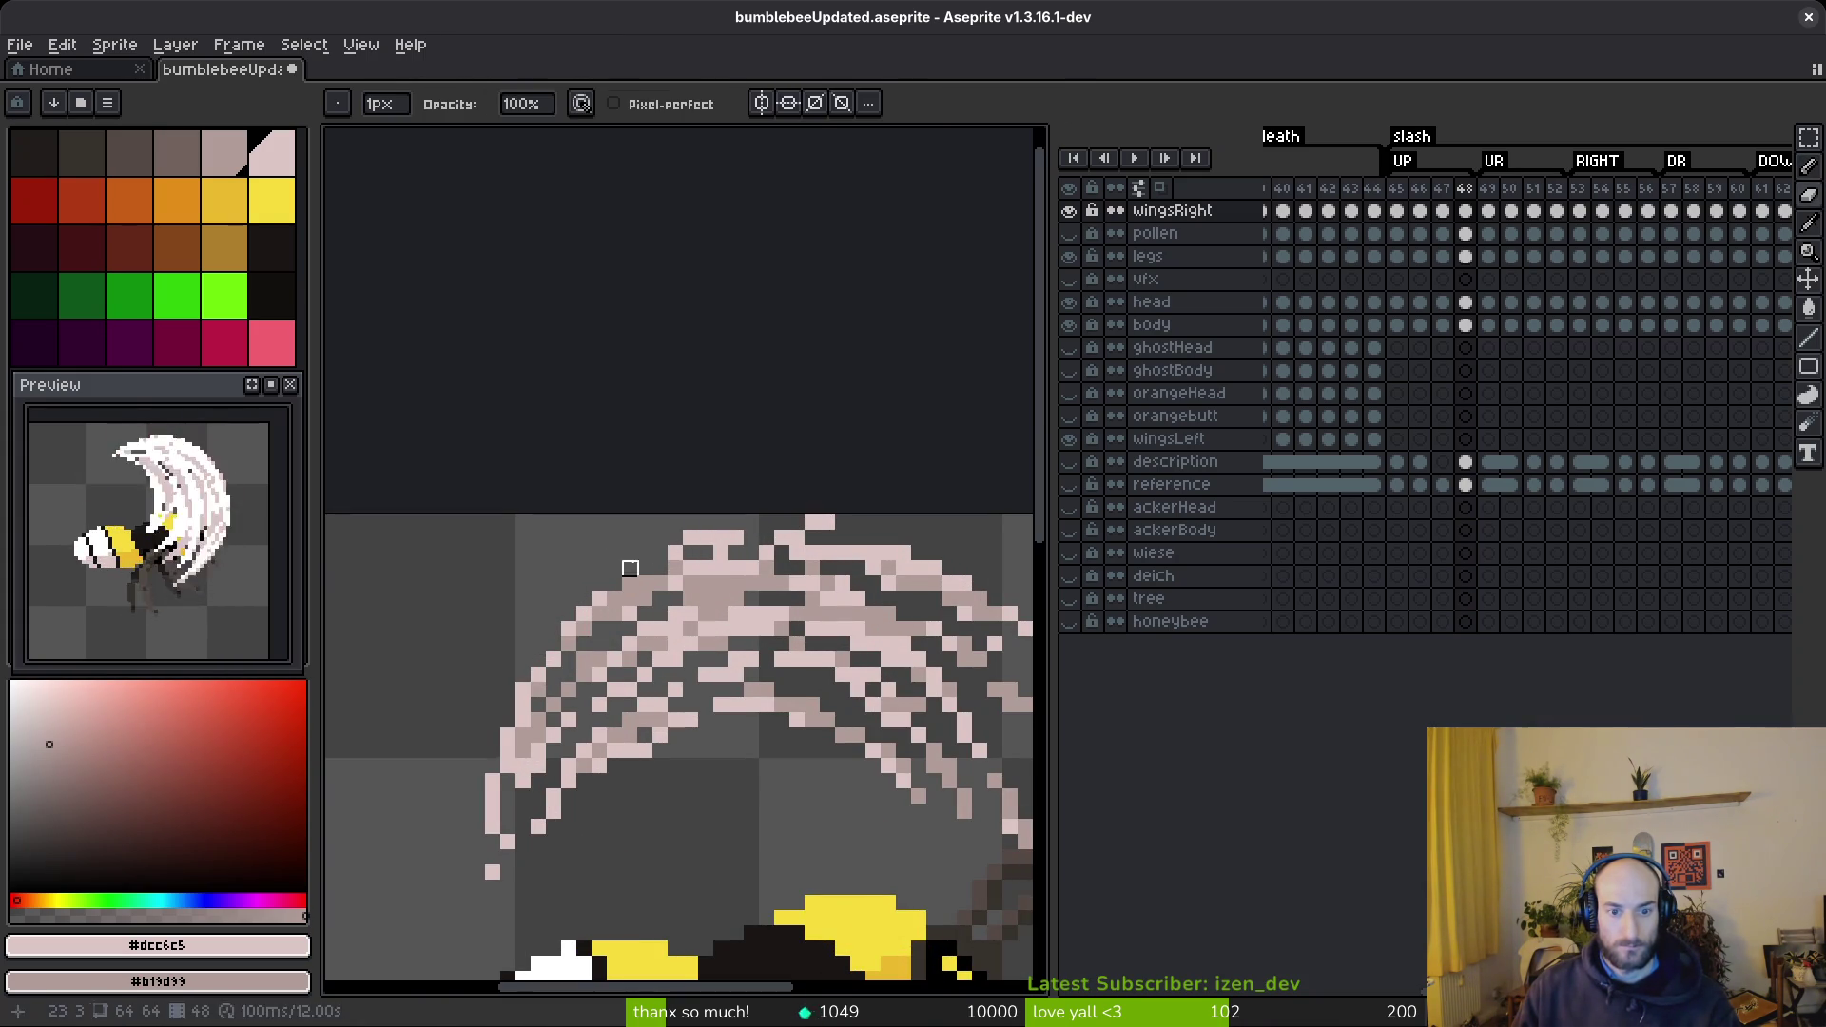
key("b")
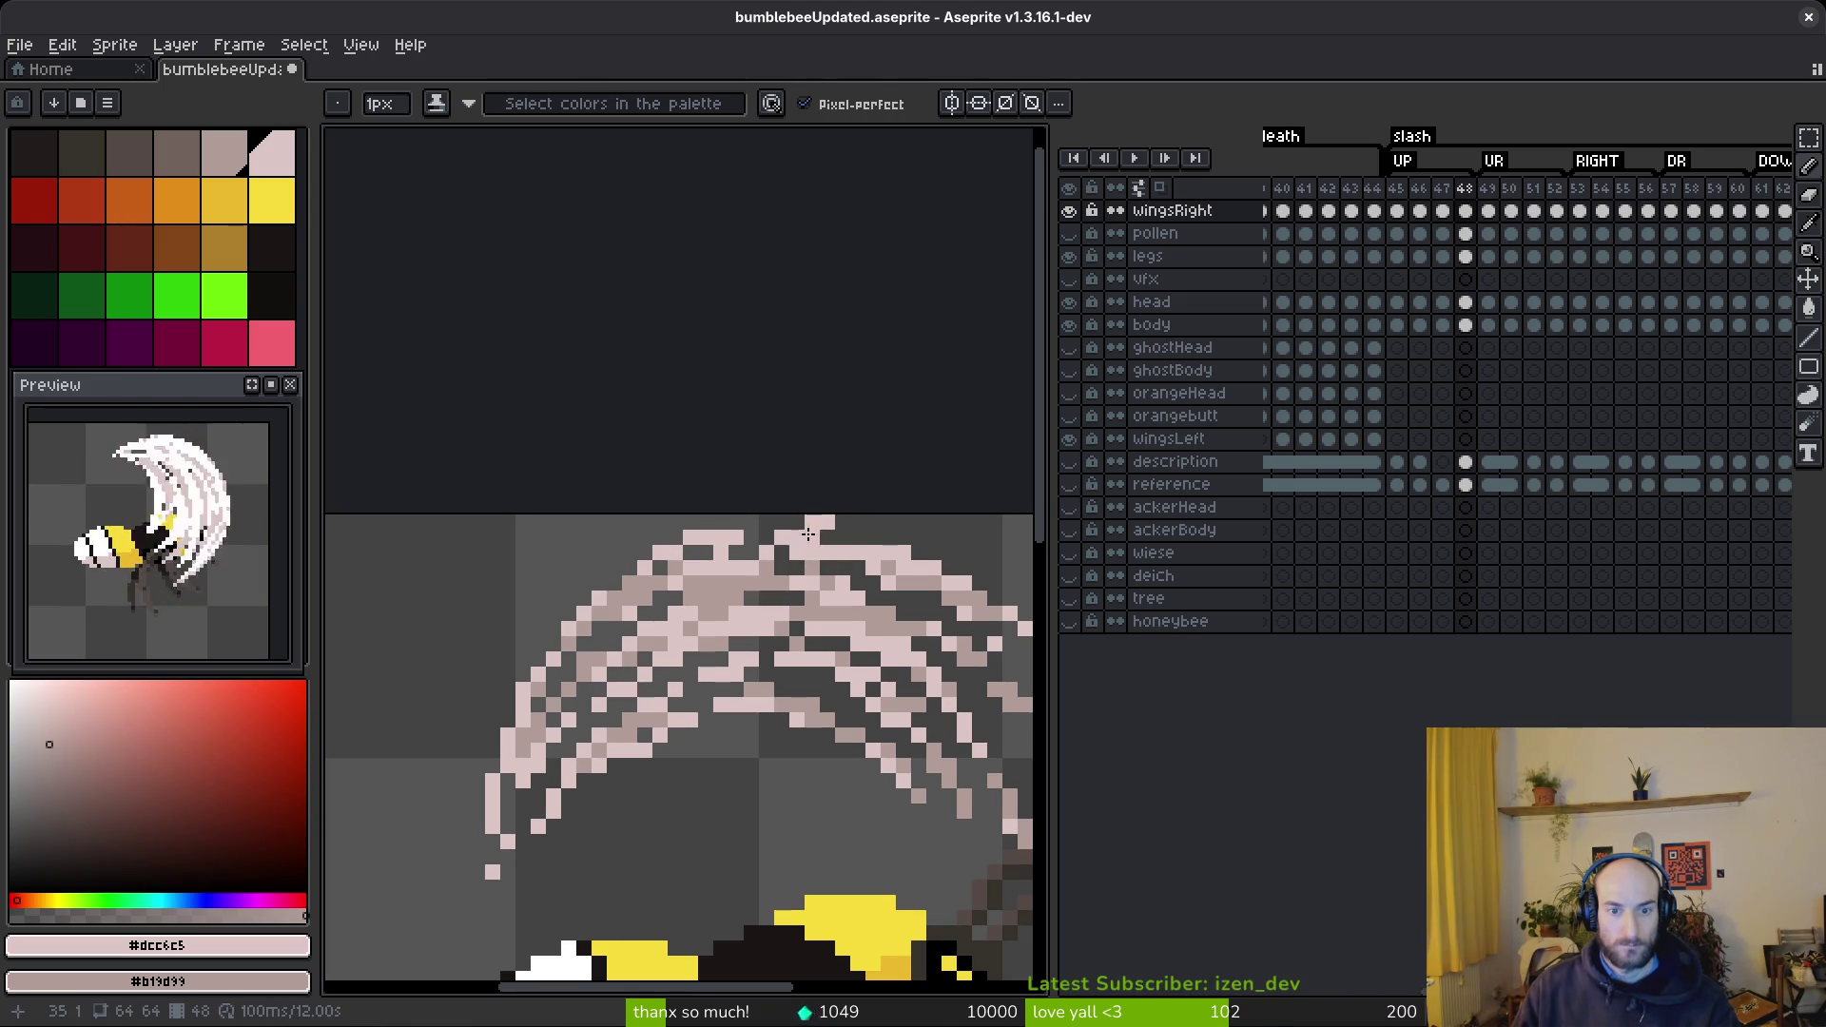
- Review the finished arc and move on to frame 49
scroll(817, 521, "down", 5)
scroll(785, 562, "up", 6)
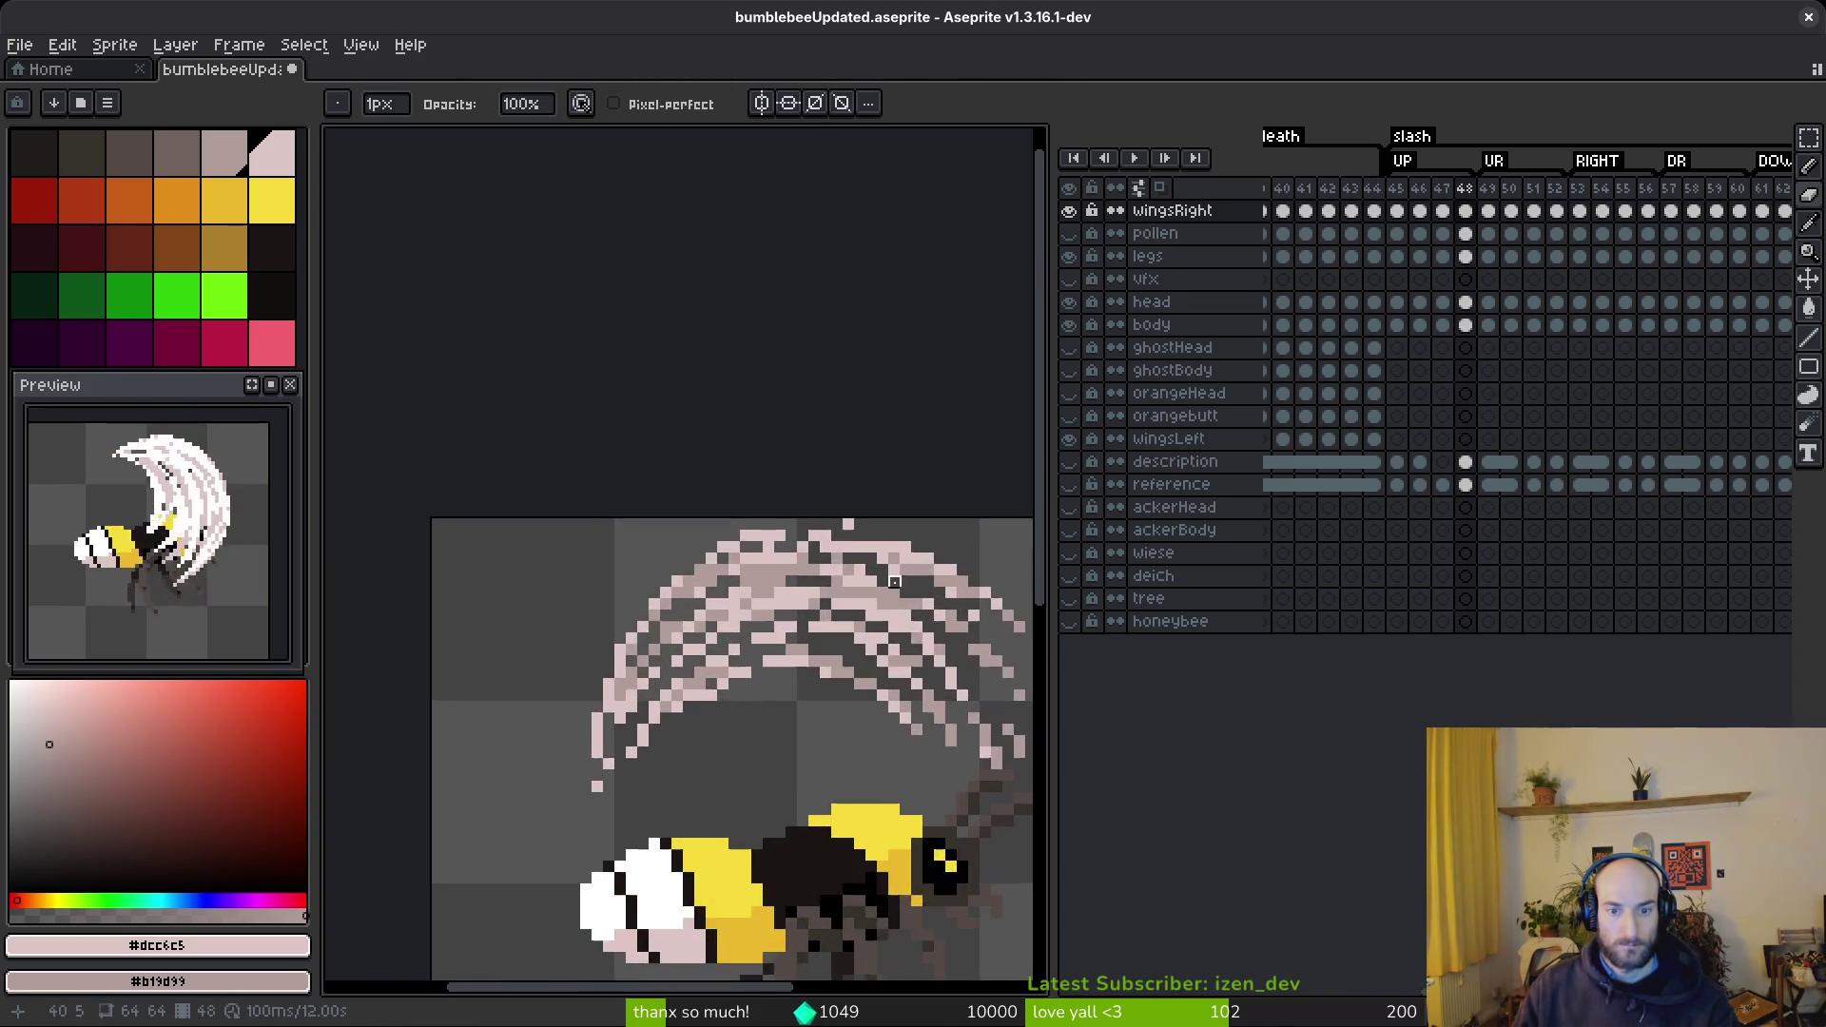
scroll(786, 562, "up", 1)
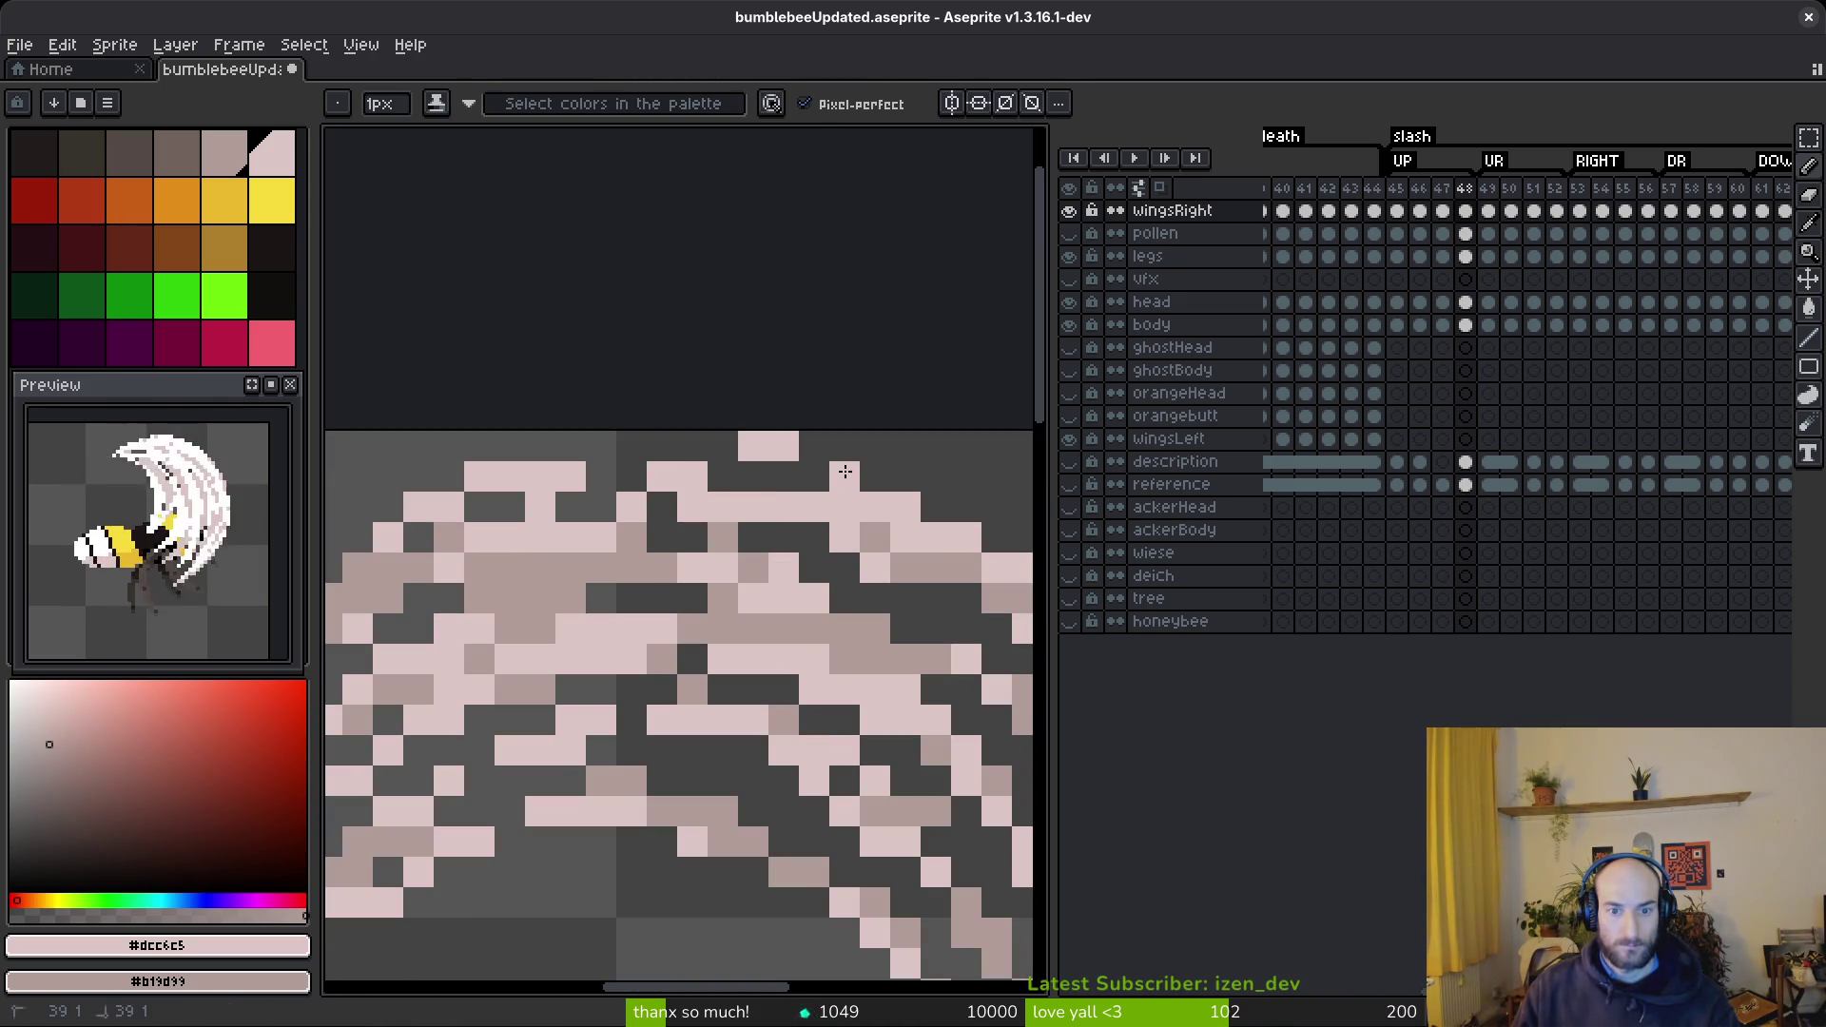
scroll(846, 472, "down", 4)
scroll(809, 518, "up", 3)
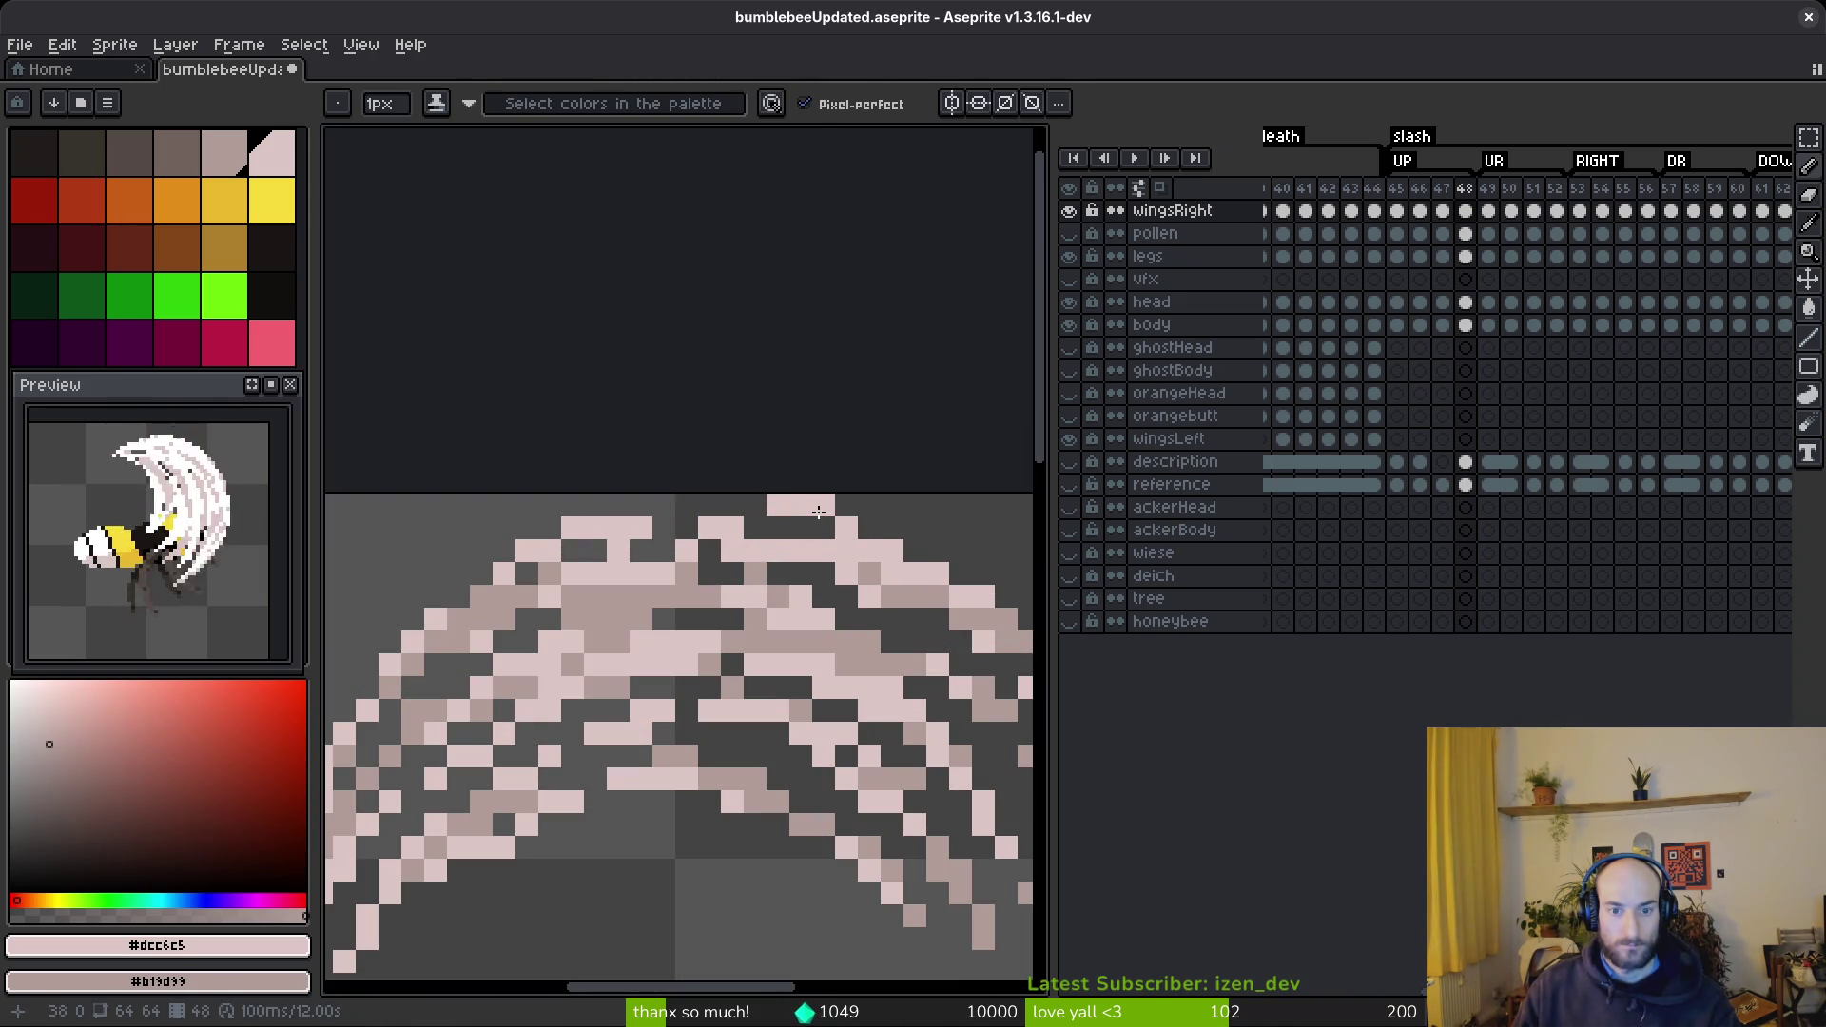
scroll(823, 524, "down", 5)
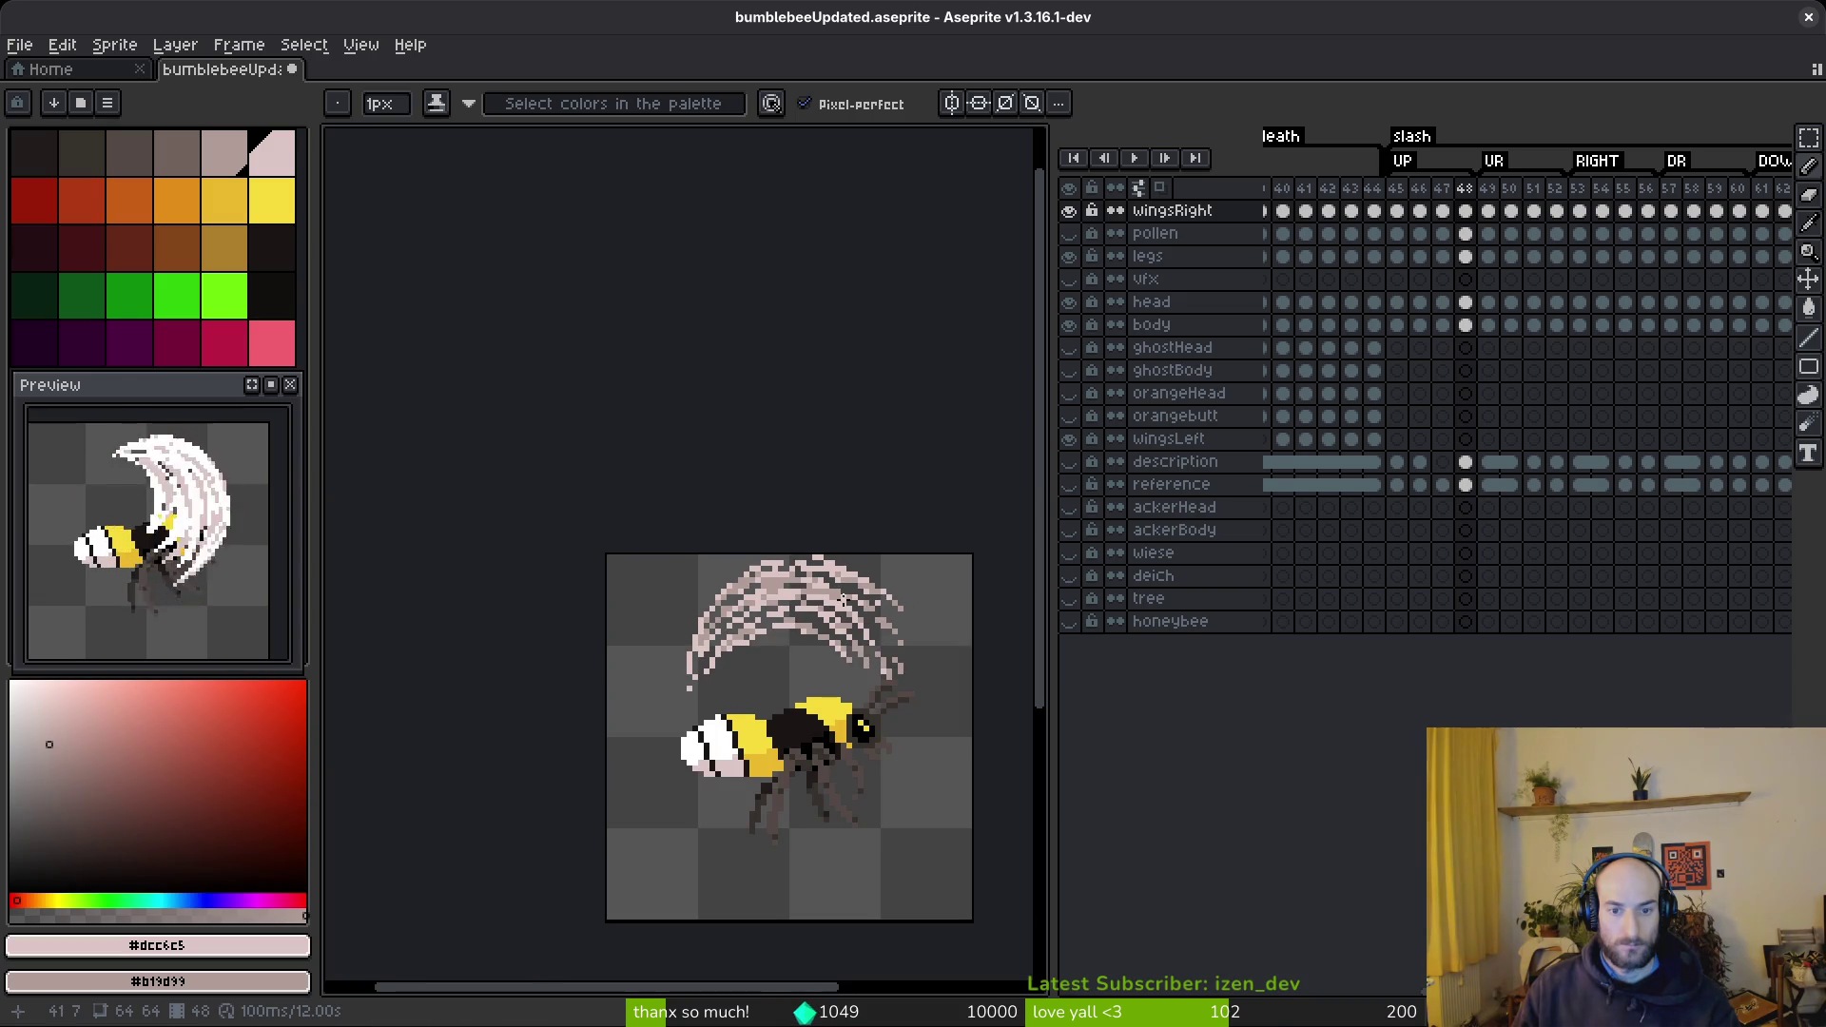
scroll(846, 601, "down", 2)
scroll(842, 595, "up", 2)
scroll(799, 570, "down", 2)
scroll(789, 561, "up", 2)
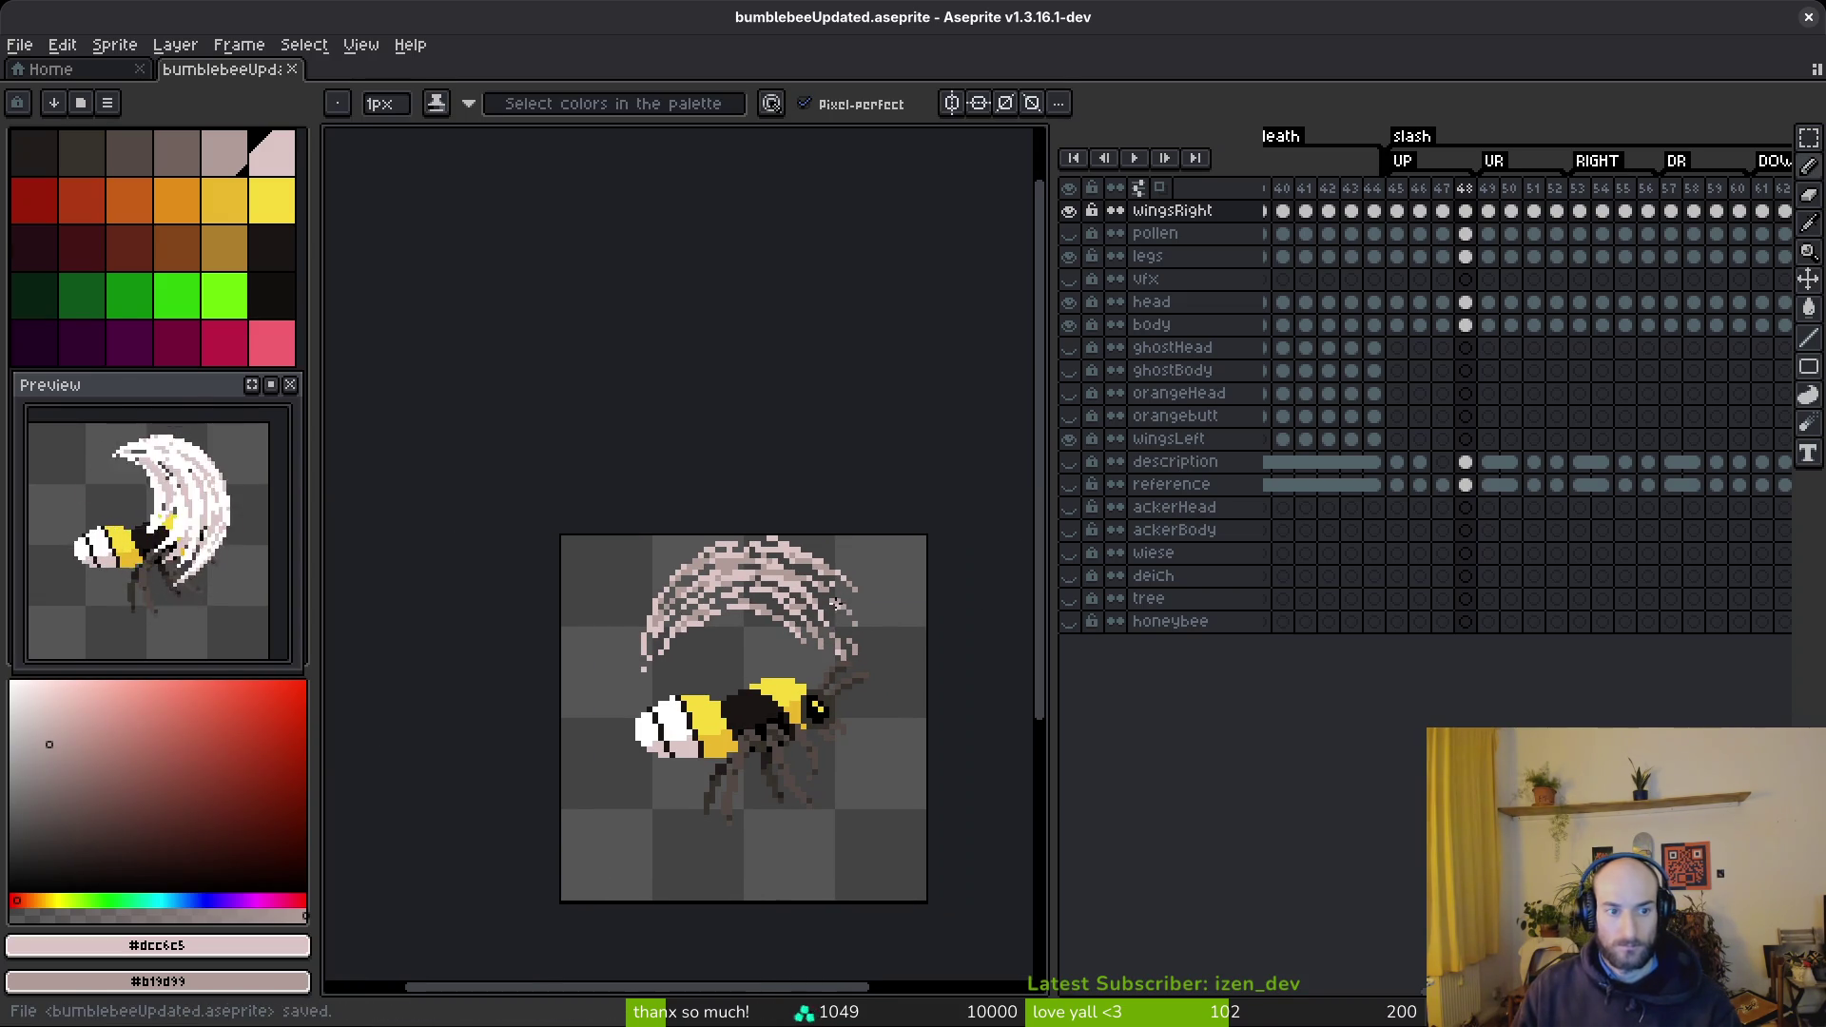
left_click(1479, 369)
- Pick white from the wing and draw a diagonal white strand across the crescent
scroll(837, 571, "up", 4)
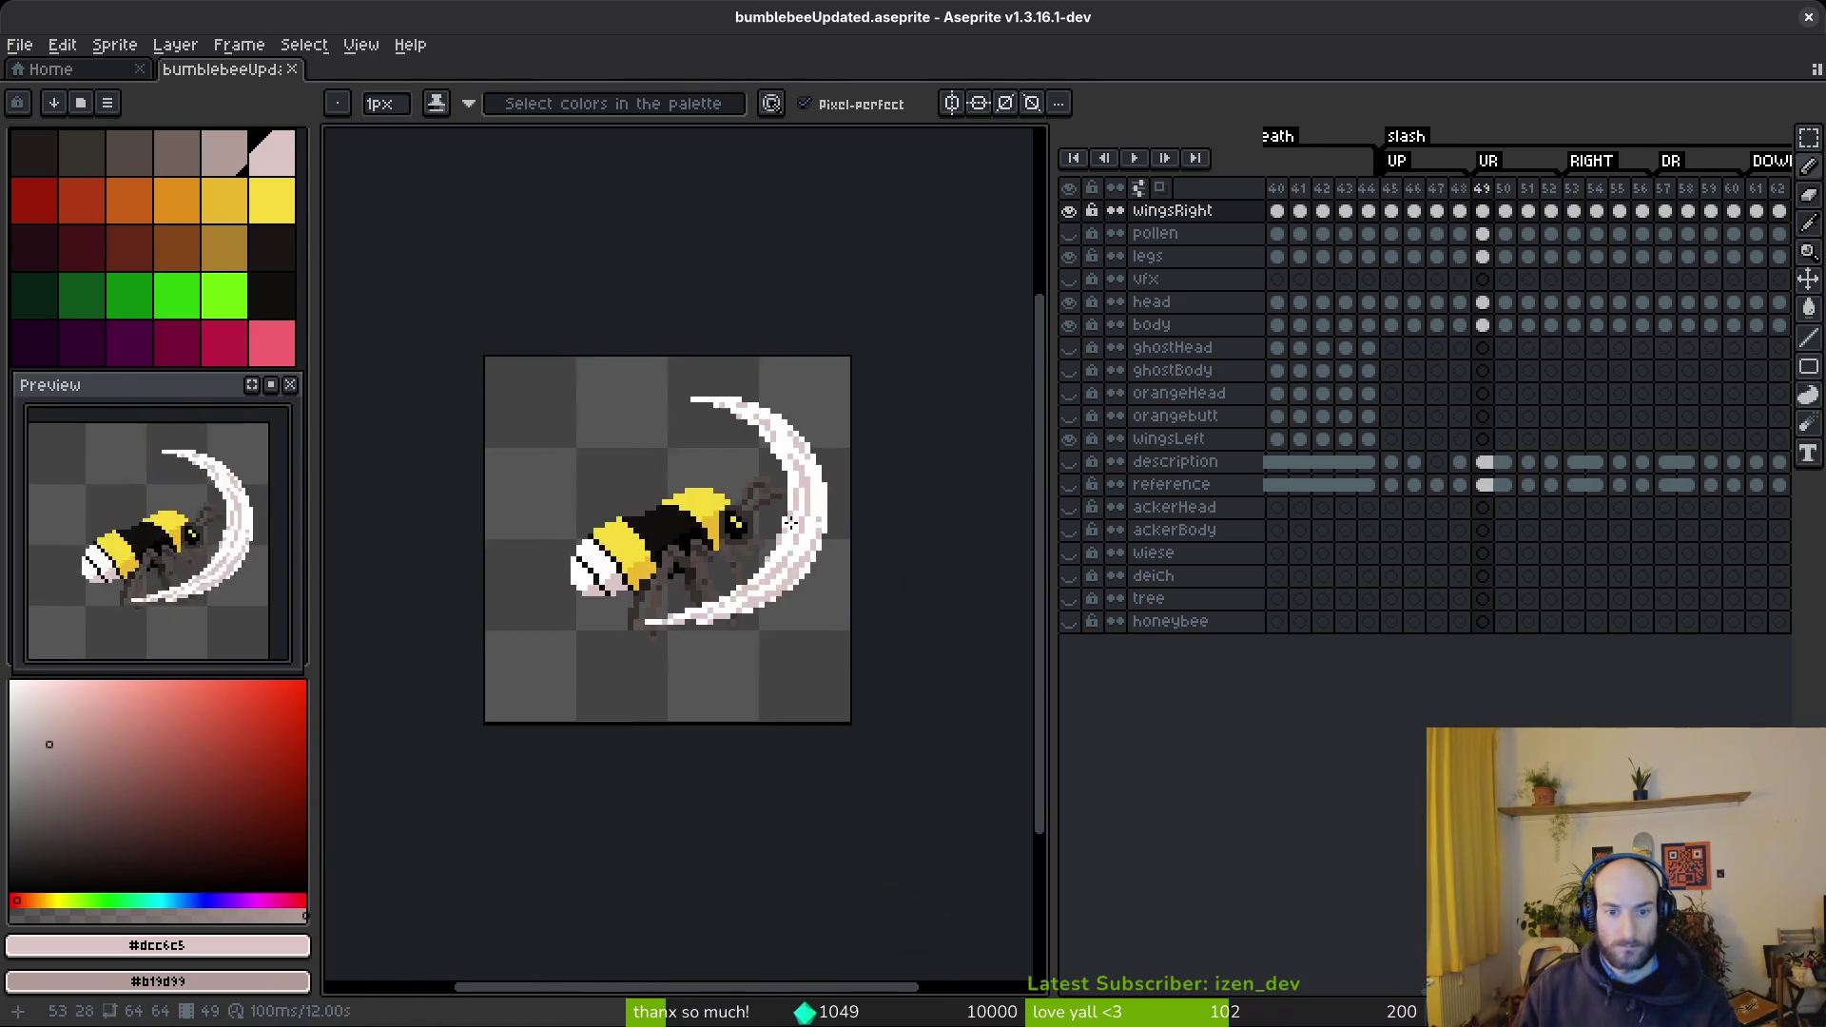
left_click(810, 537)
scroll(761, 514, "down", 4)
scroll(711, 485, "up", 1)
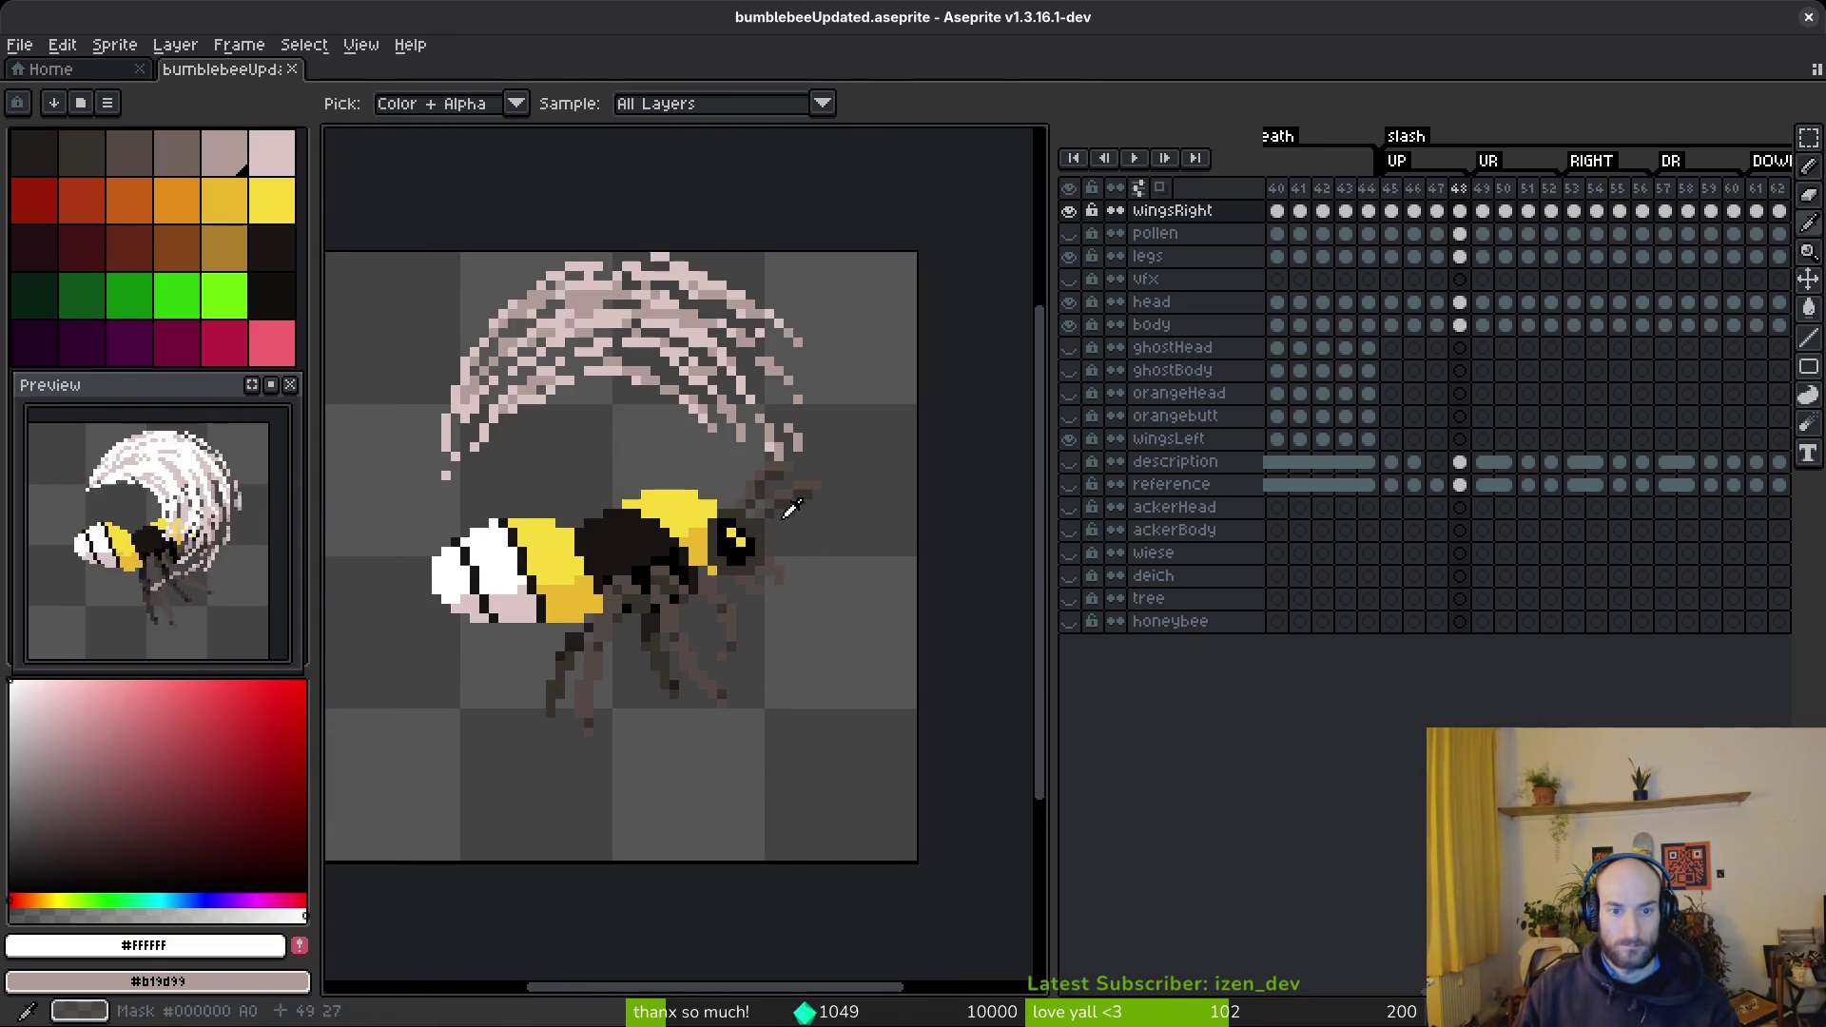
scroll(711, 485, "up", 1)
scroll(721, 359, "up", 1)
mouse_move(727, 348)
left_mouse_down()
mouse_move(774, 595)
mouse_move(681, 492)
left_mouse_up()
key("ctrl+z")
mouse_move(629, 301)
left_mouse_down()
mouse_move(677, 356)
mouse_move(721, 551)
mouse_move(676, 714)
mouse_move(606, 745)
mouse_move(585, 783)
left_mouse_up()
- Check an earlier frame for reference, then draw a white strand down-left across the bee's body
key("Left")
key("Left")
key("Left")
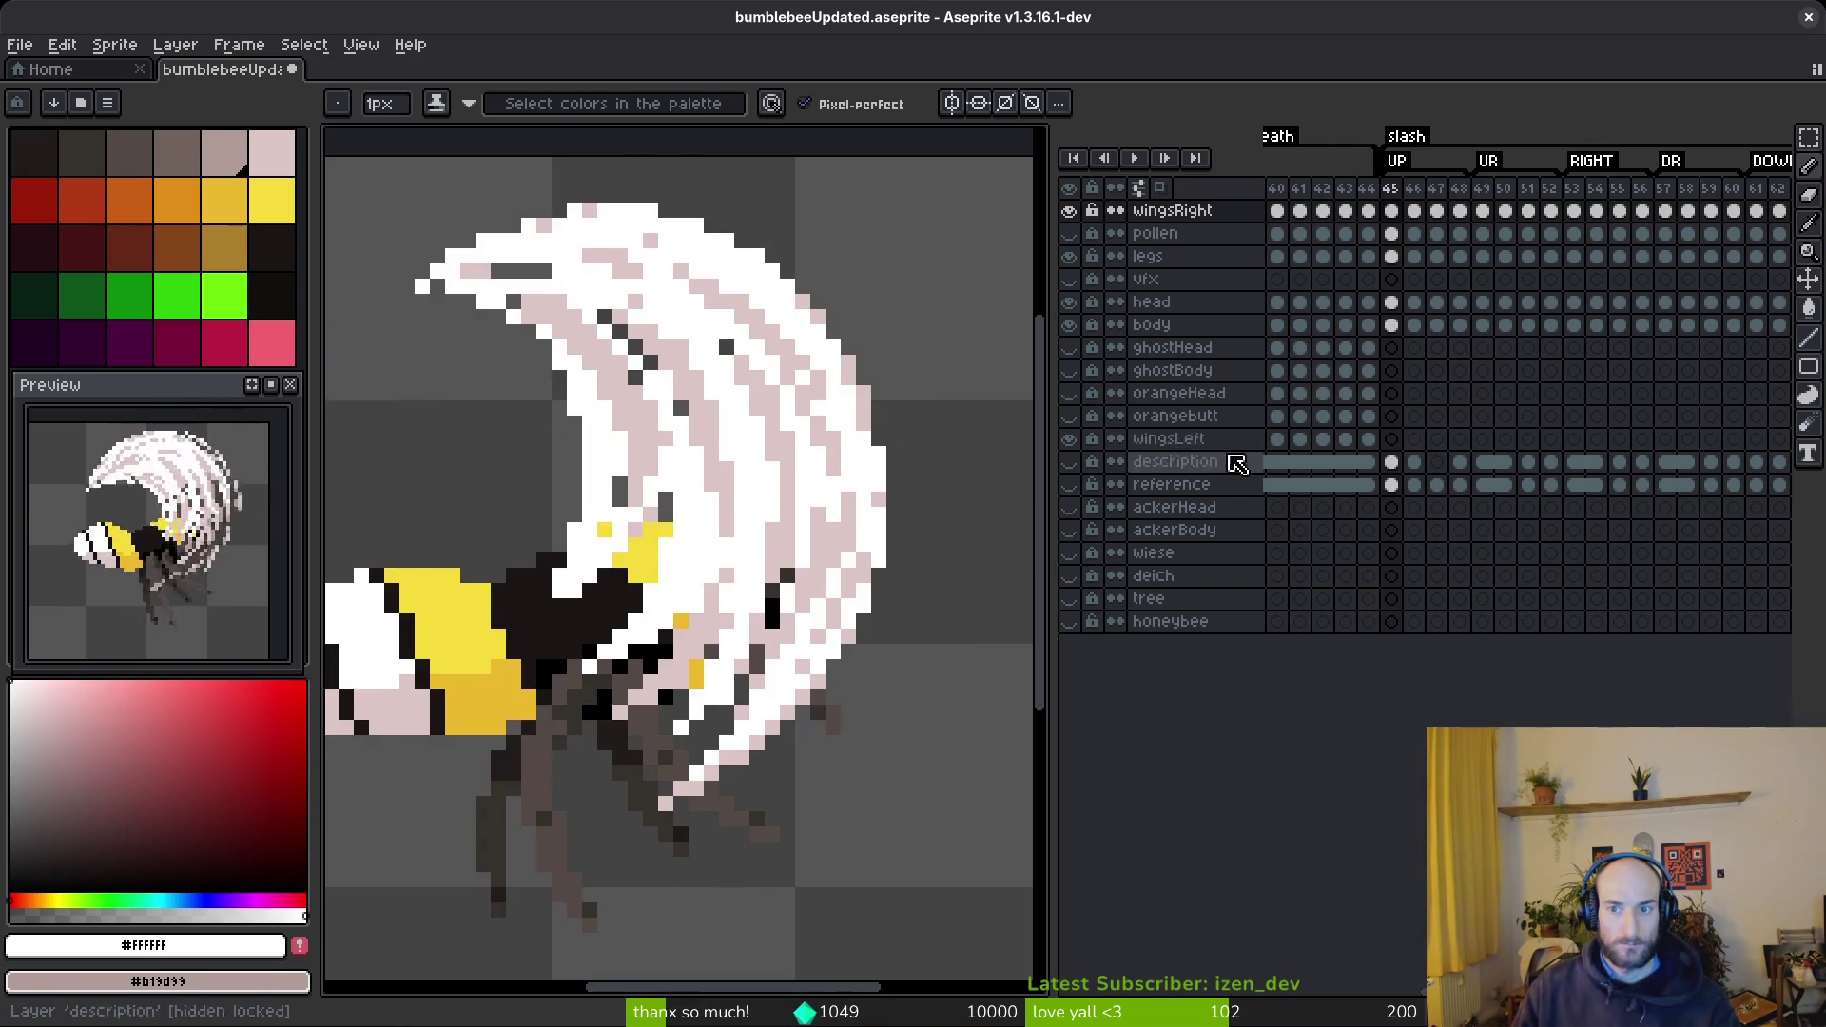
scroll(816, 609, "down", 2)
key("i")
key("Right")
key("Right")
key("Right")
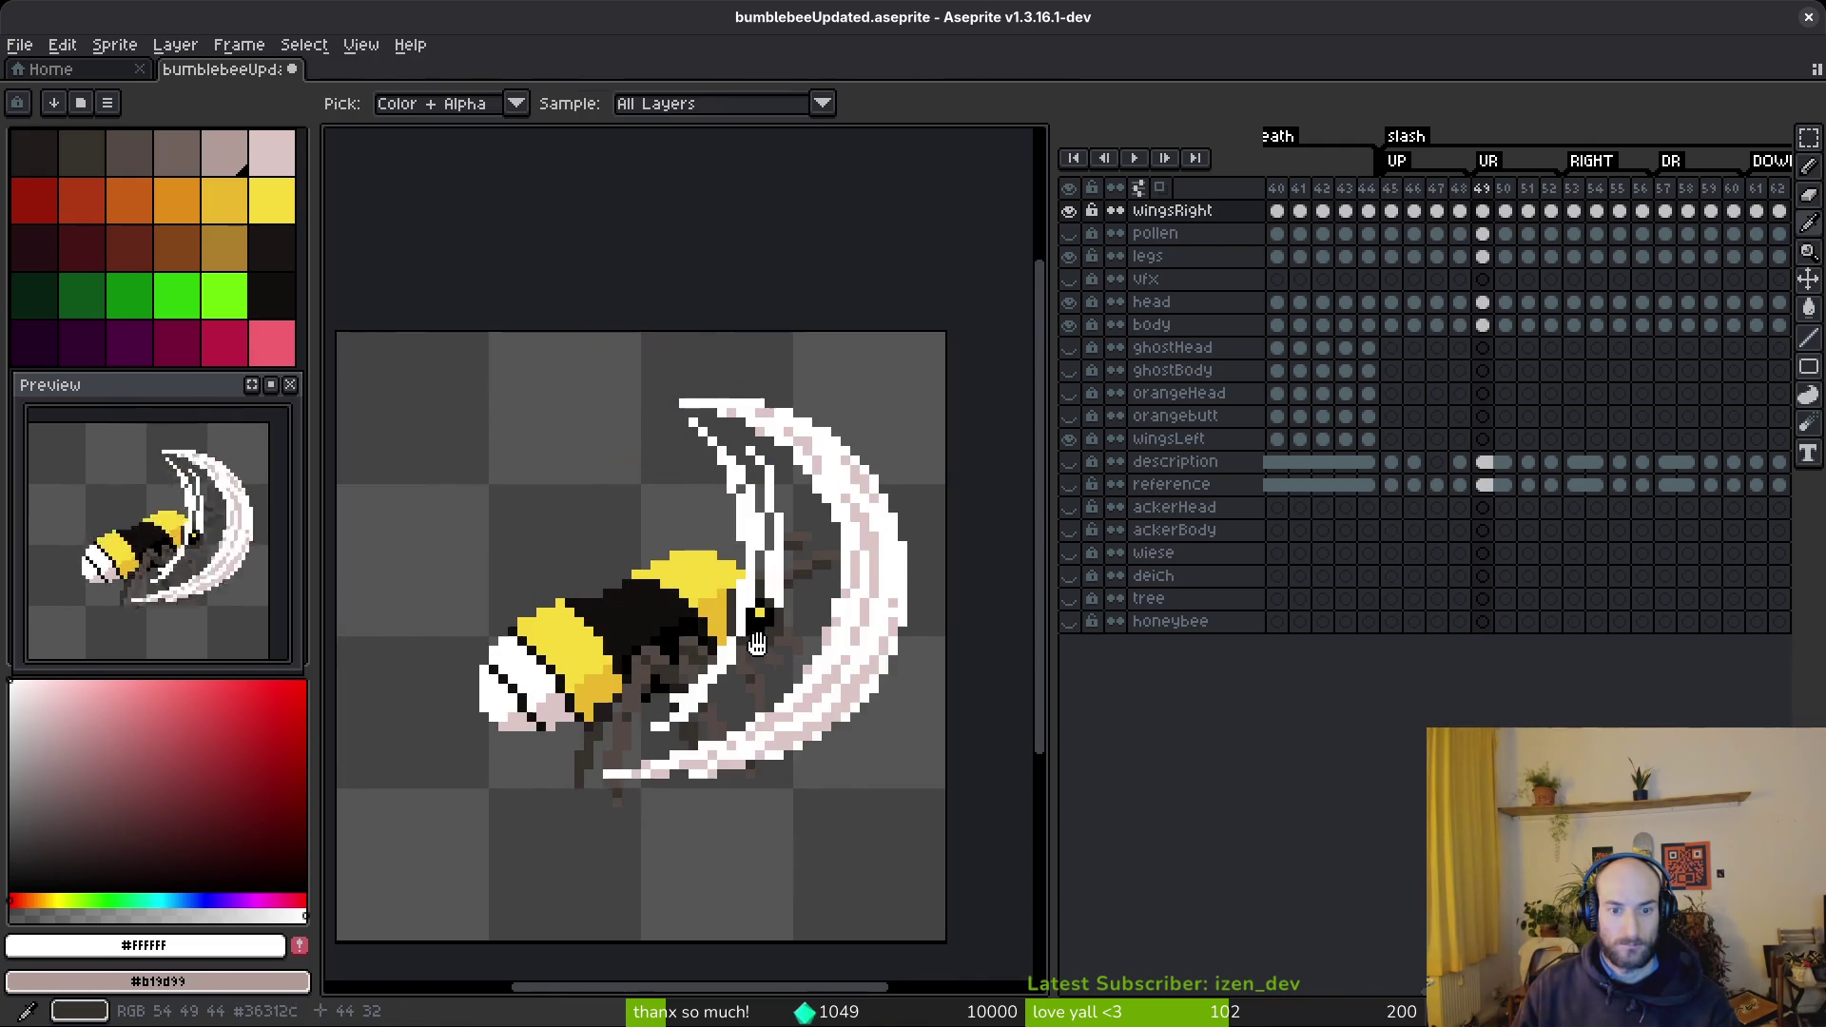
key("b")
scroll(736, 618, "up", 2)
left_click_drag(737, 618, 629, 686)
left_click_drag(726, 599, 632, 683)
- Pick pale pink #dcc6c5, draw a pink strand down-left, and erase stray pixels near the body
right_click(871, 625, "alt")
mouse_move(828, 533)
left_mouse_down()
mouse_move(709, 683)
mouse_move(637, 712)
left_mouse_up()
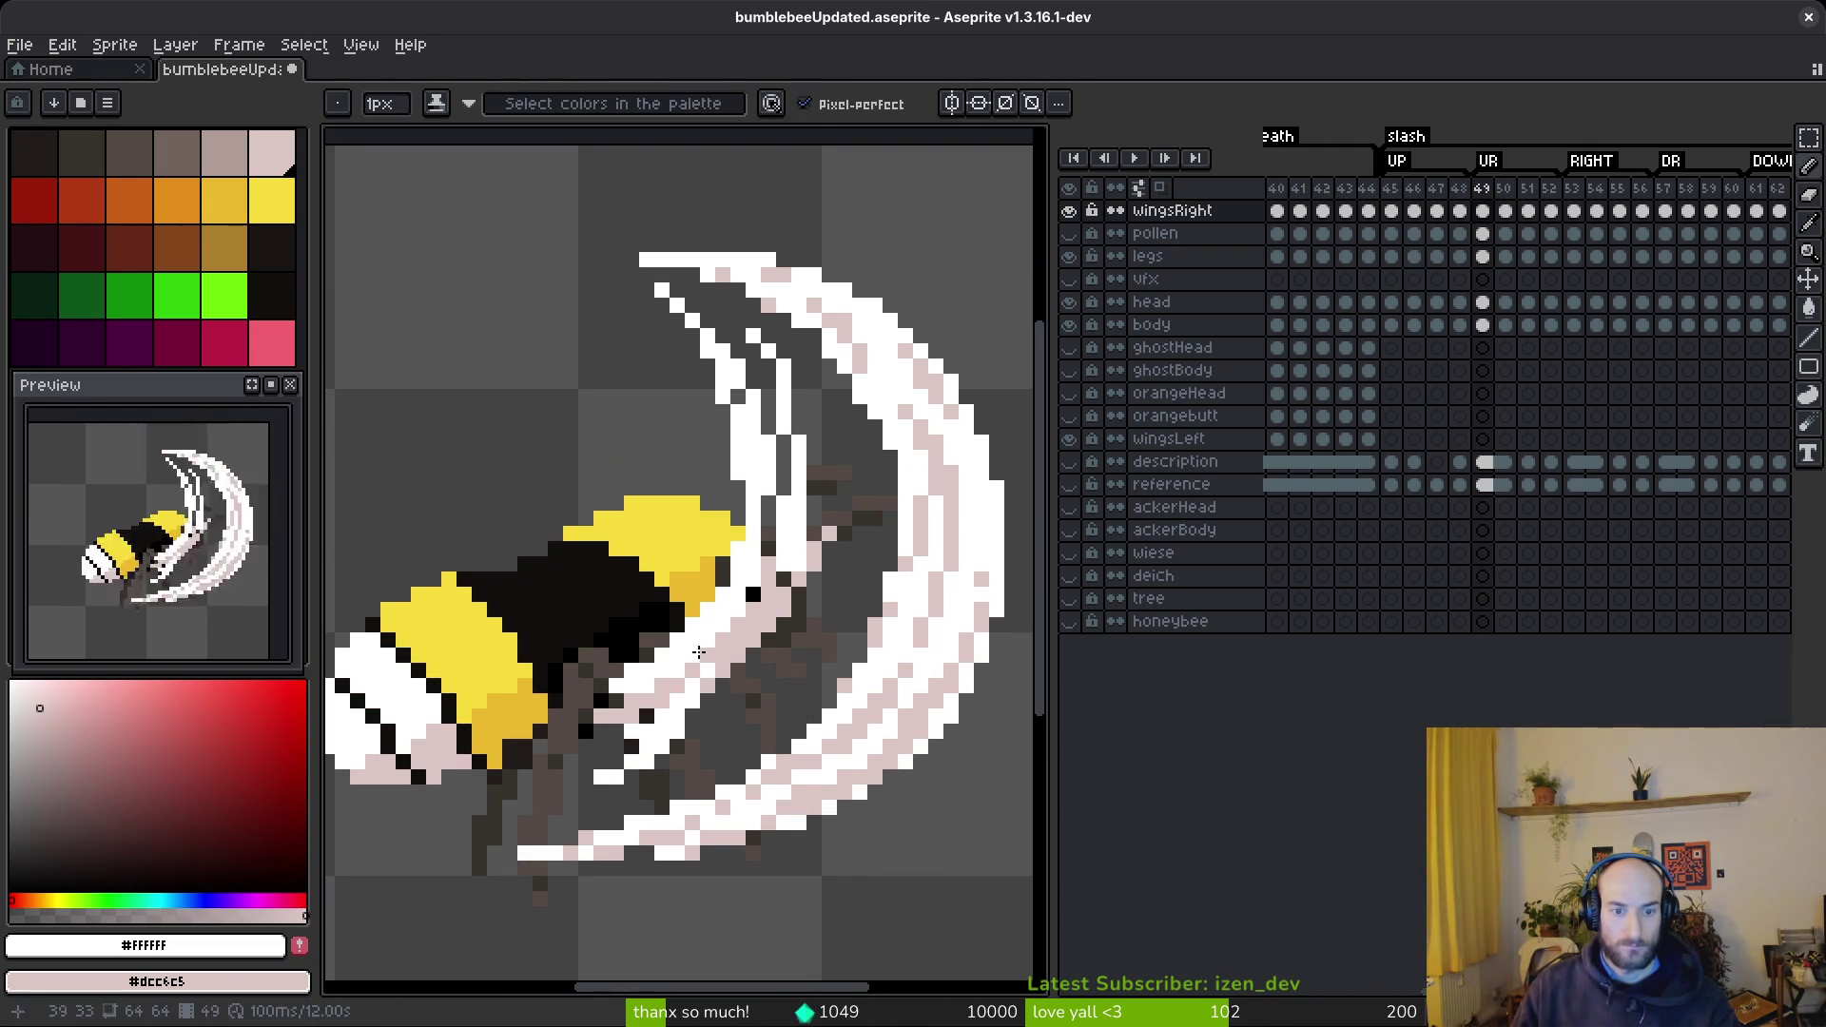
key("e")
key("b")
key("e")
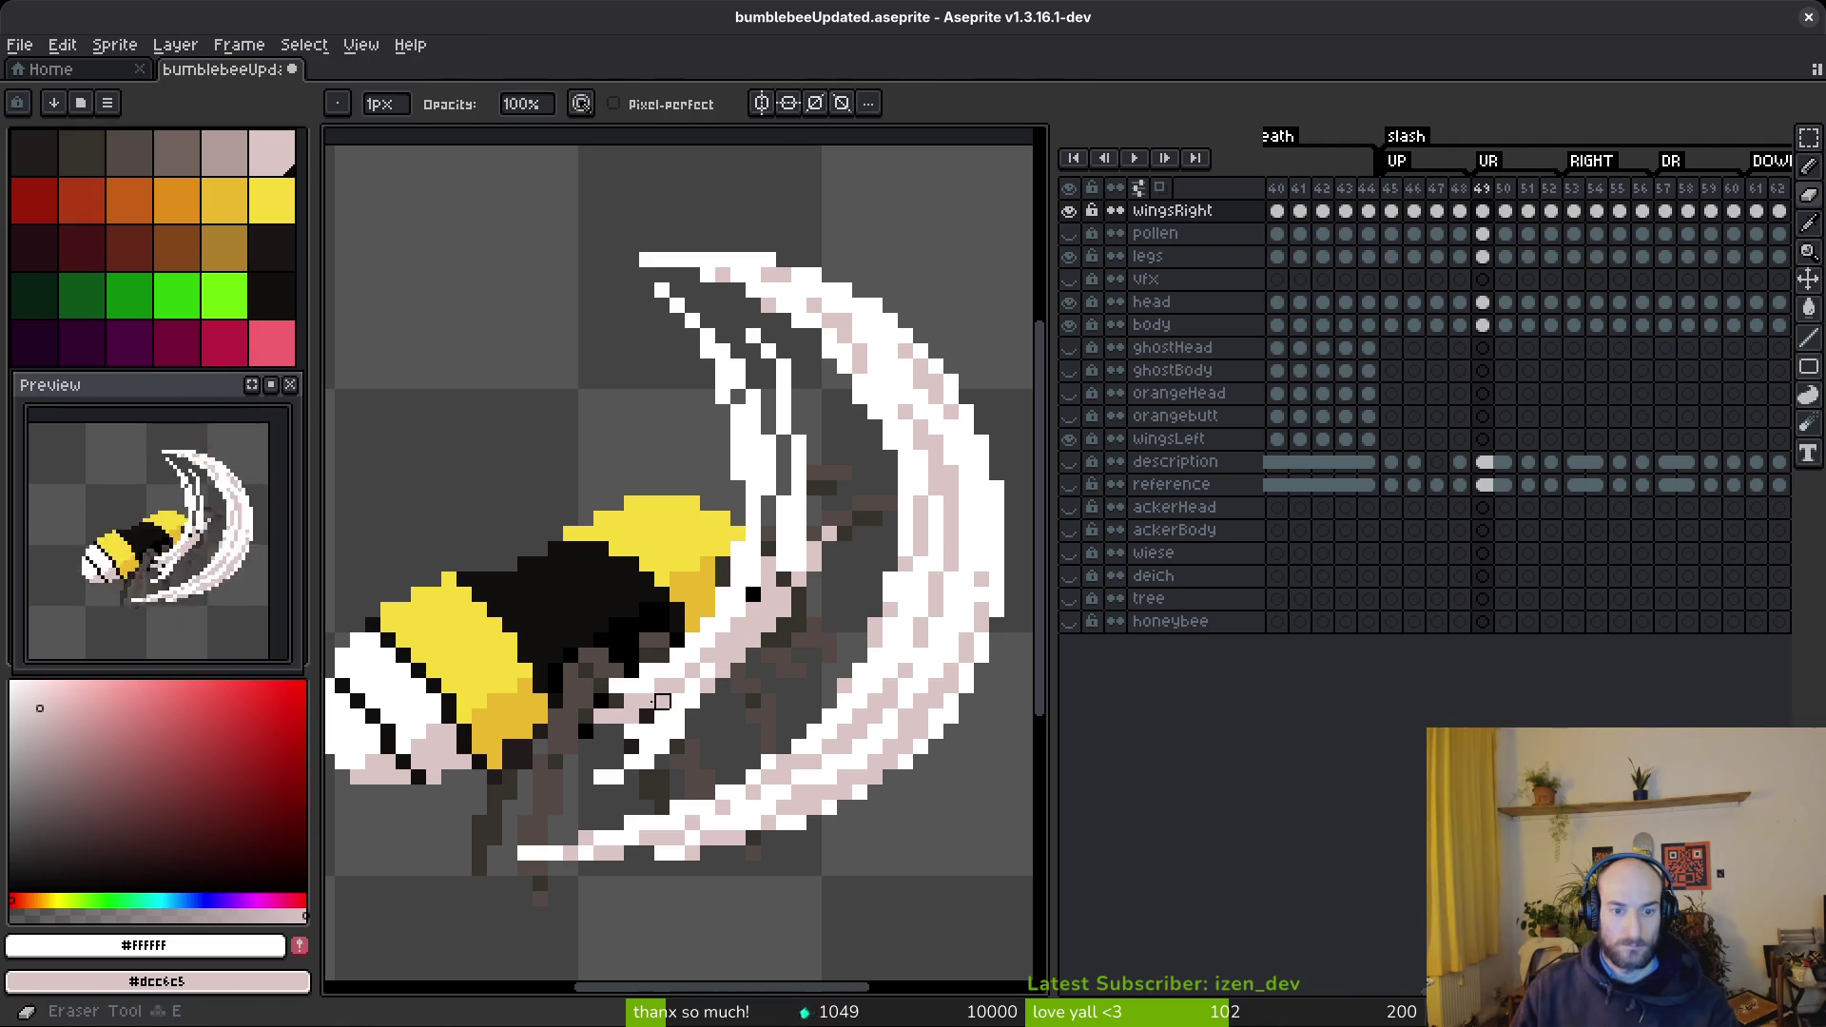
left_click_drag(677, 685, 614, 713)
- Add more light strands across the right wing and a row of white pixels
key("b")
left_click_drag(788, 654, 505, 778)
mouse_move(733, 683)
left_mouse_down()
mouse_move(756, 742)
mouse_move(865, 456)
mouse_move(742, 761)
mouse_move(646, 787)
mouse_move(666, 786)
left_mouse_up()
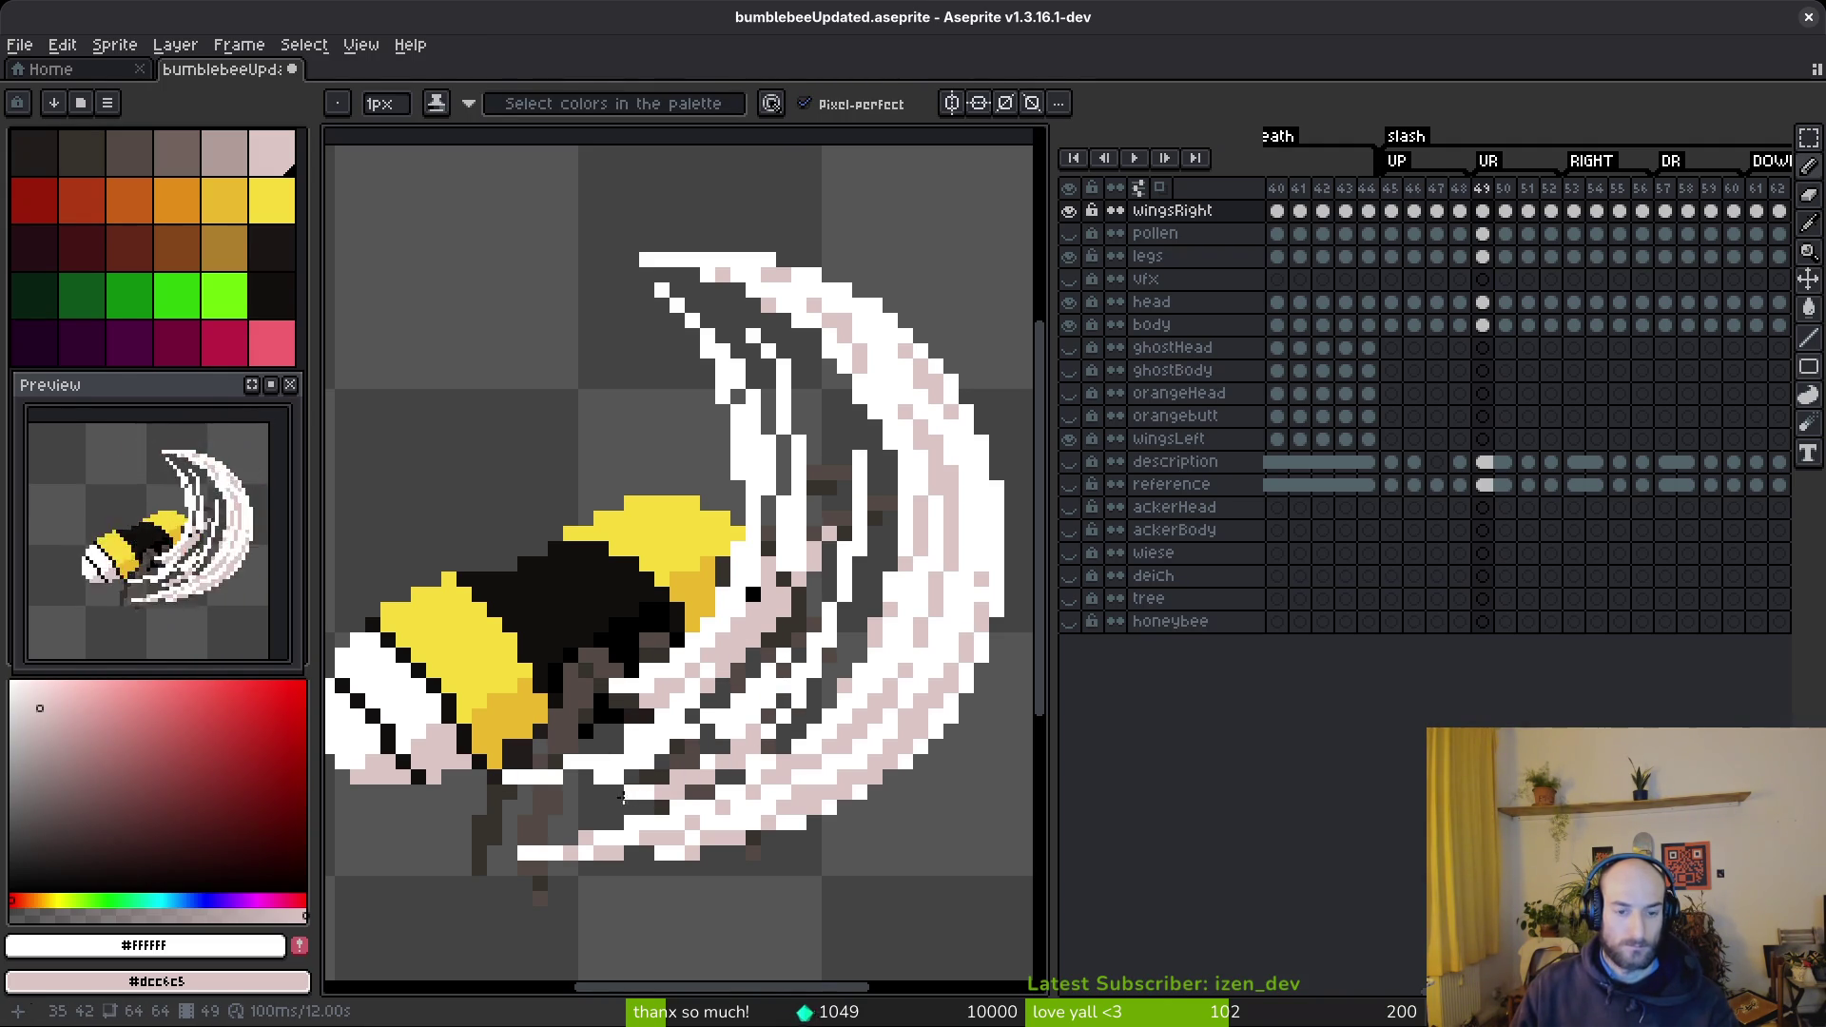
scroll(571, 775, "up", 3)
mouse_move(562, 801)
left_mouse_down()
mouse_move(689, 800)
mouse_move(624, 800)
left_mouse_up()
- Repaint the white diagonal strand in pale pink
key("e")
key("f")
mouse_move(862, 624)
left_mouse_down()
mouse_move(856, 666)
mouse_move(809, 704)
mouse_move(696, 747)
mouse_move(609, 751)
left_mouse_up()
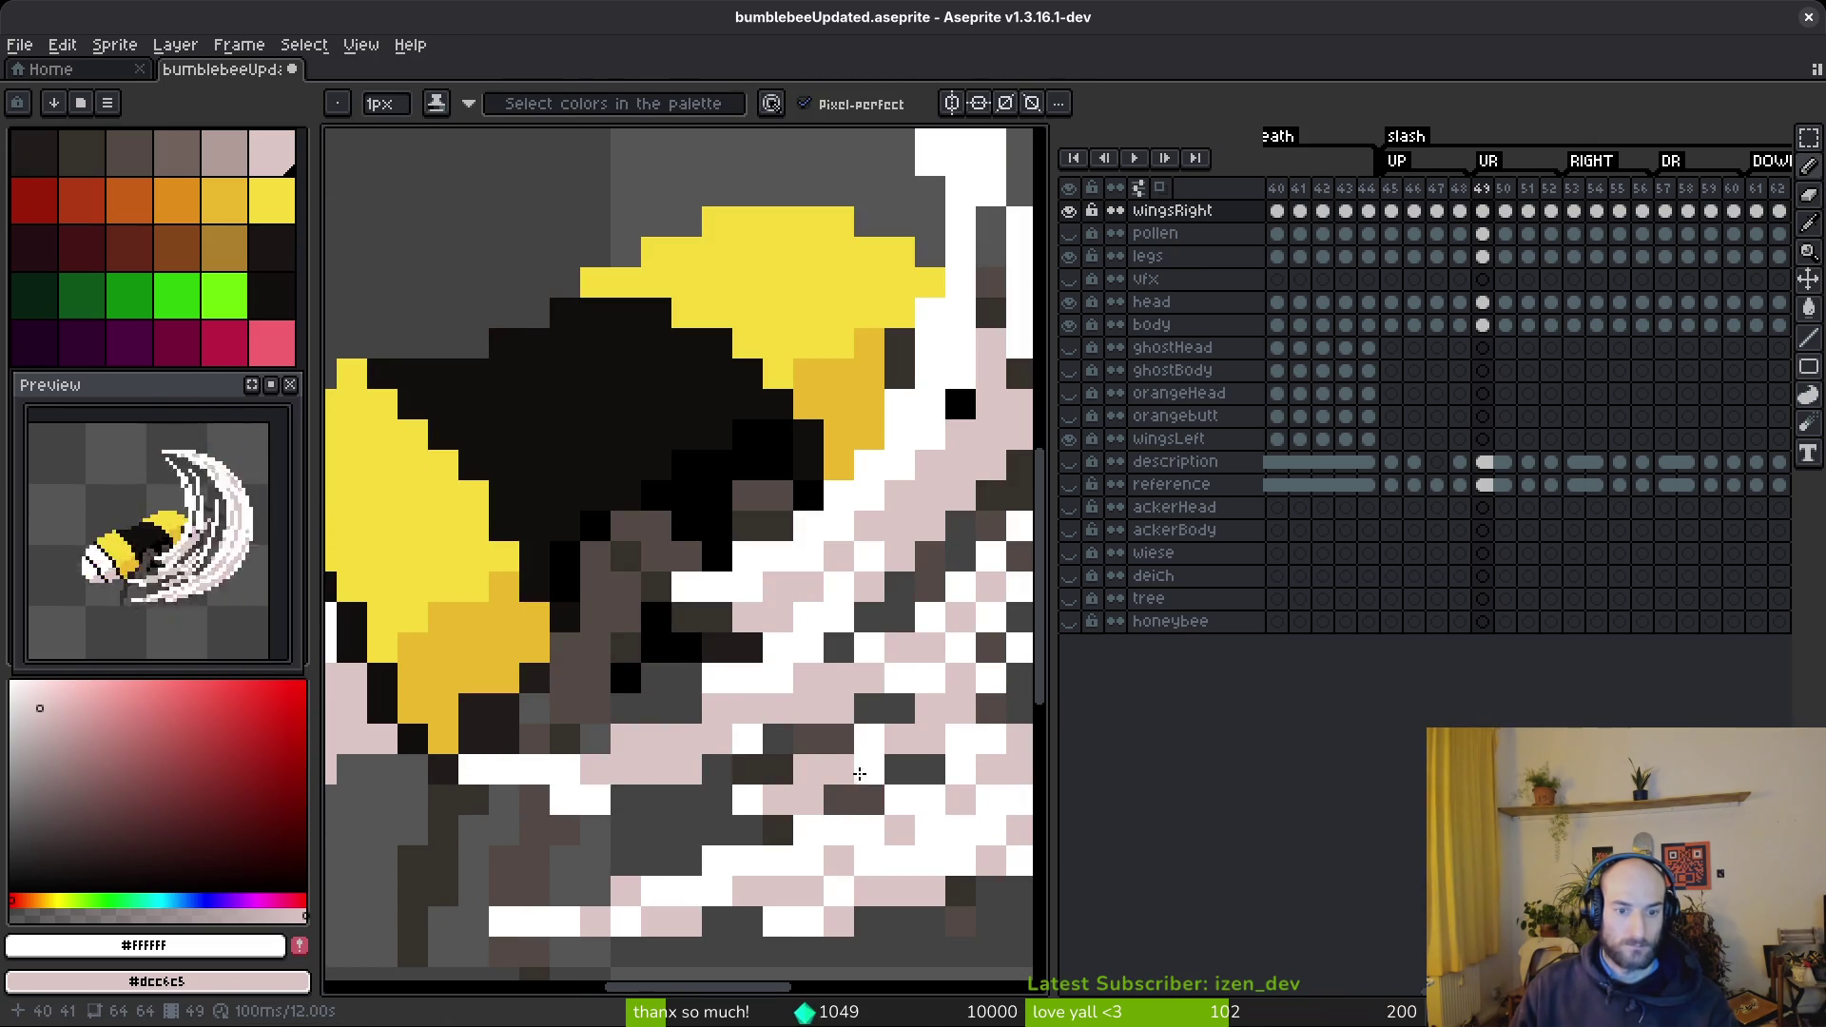
scroll(666, 757, "down", 4)
scroll(666, 756, "up", 3)
scroll(664, 758, "up", 1)
scroll(664, 758, "down", 3)
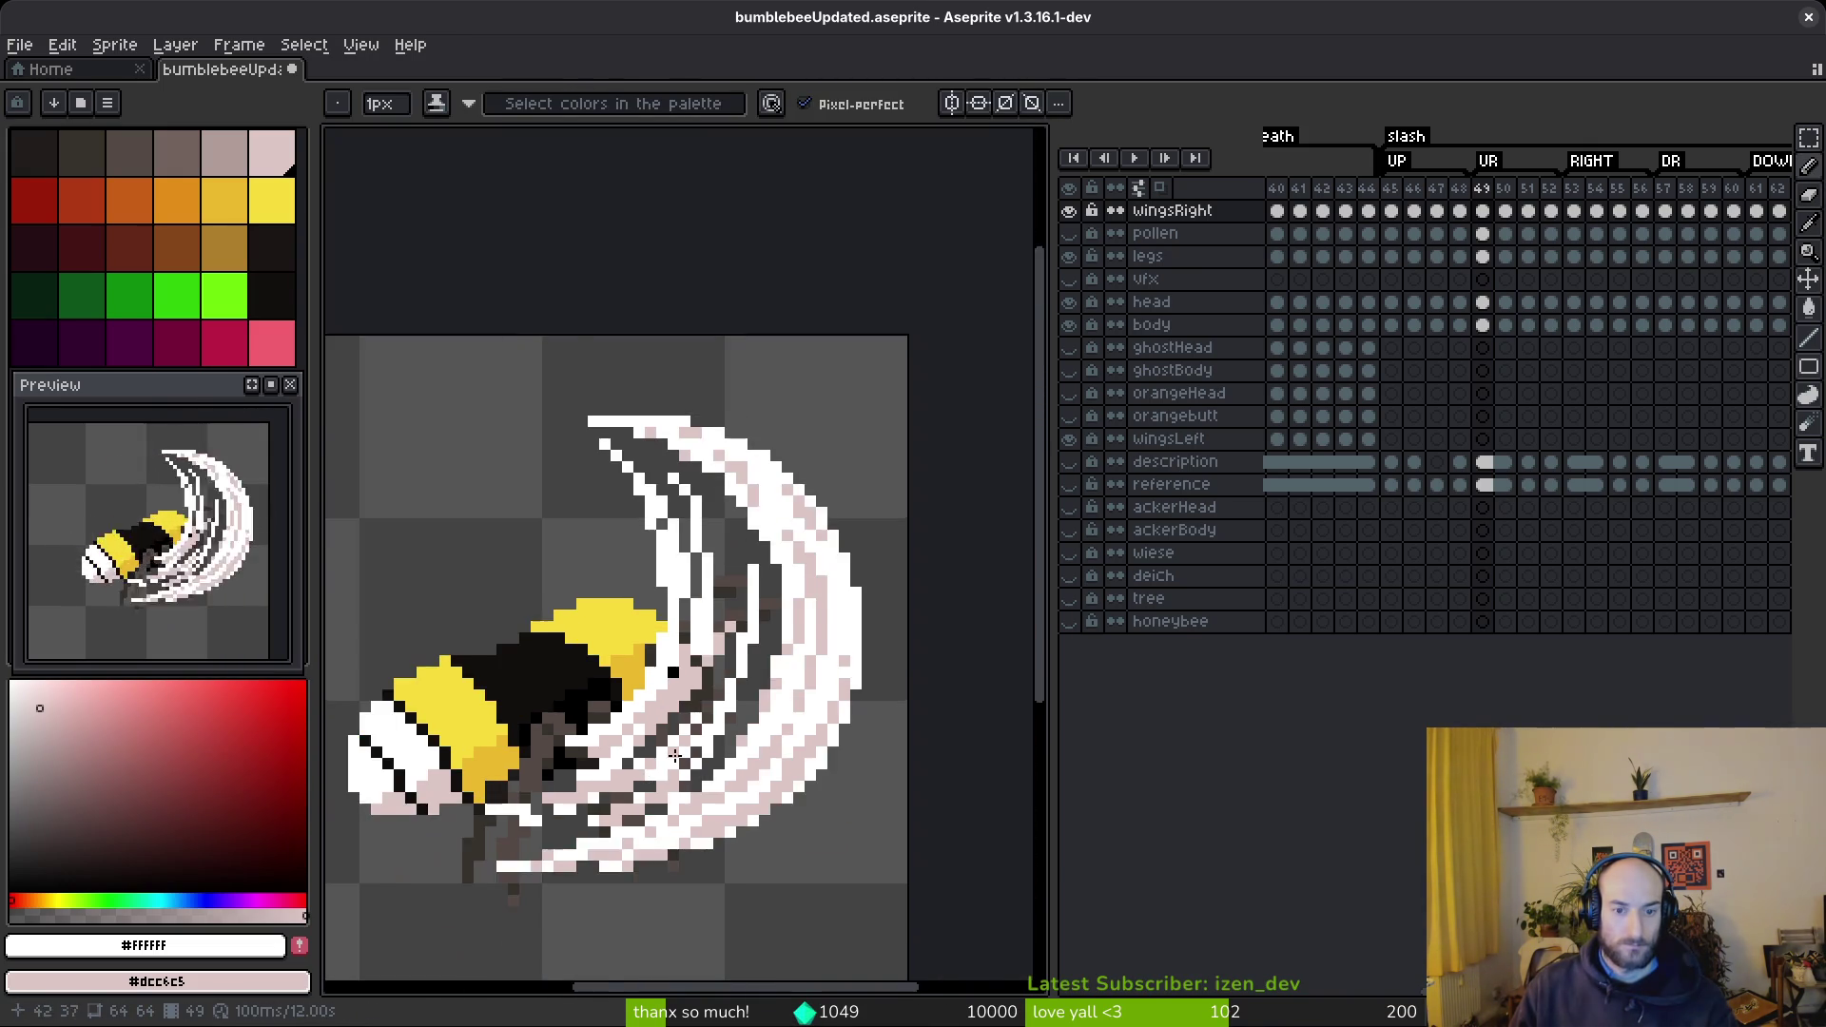
scroll(596, 340, "up", 1)
scroll(597, 340, "up", 2)
- Compare the wing-tip edit with undo and redo, then try a pink diagonal and undo it
key("ctrl+z")
key("ctrl+y")
key("ctrl+z")
key("ctrl+y")
key("ctrl+z")
key("ctrl+y")
left_click_drag(578, 329, 823, 529)
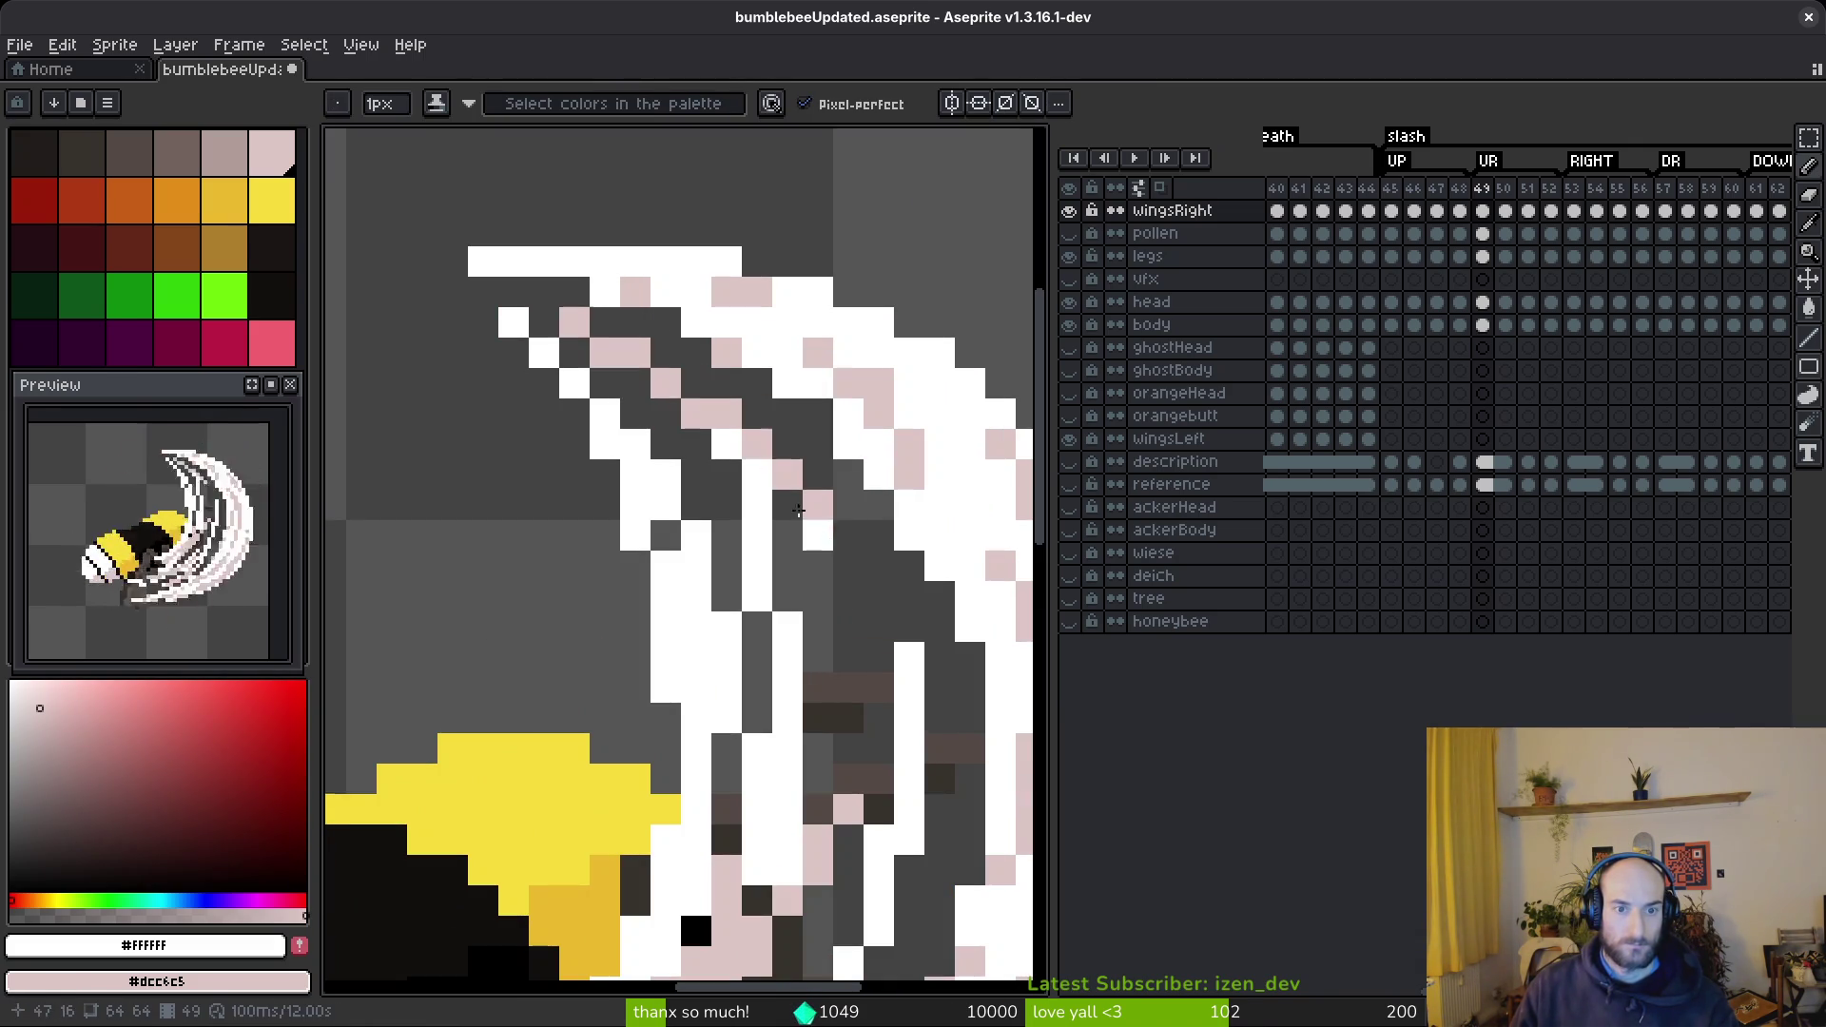
key("ctrl+z")
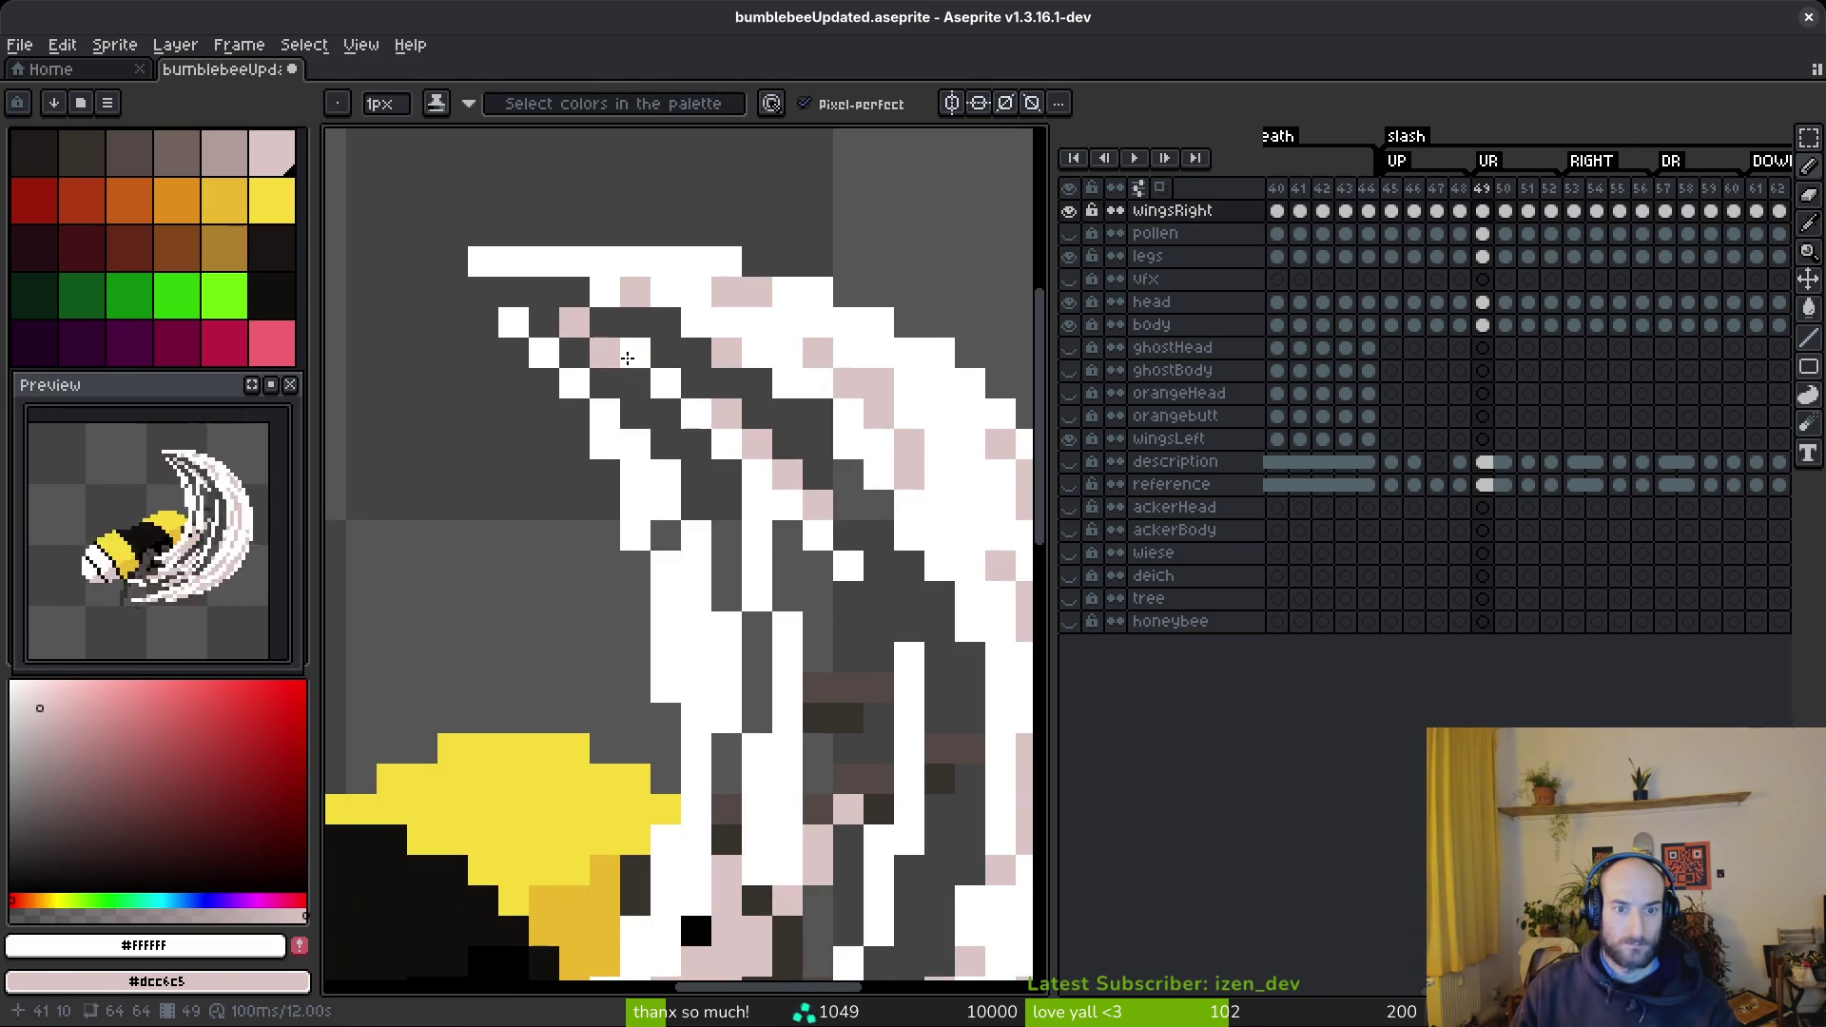
- Paint white over dark wing pixels and add a straight pale-pink line across the wing
left_click_drag(790, 532, 818, 742)
mouse_move(818, 666)
left_mouse_down()
mouse_move(785, 462)
mouse_move(646, 339)
left_mouse_up()
left_click(778, 425, "shift")
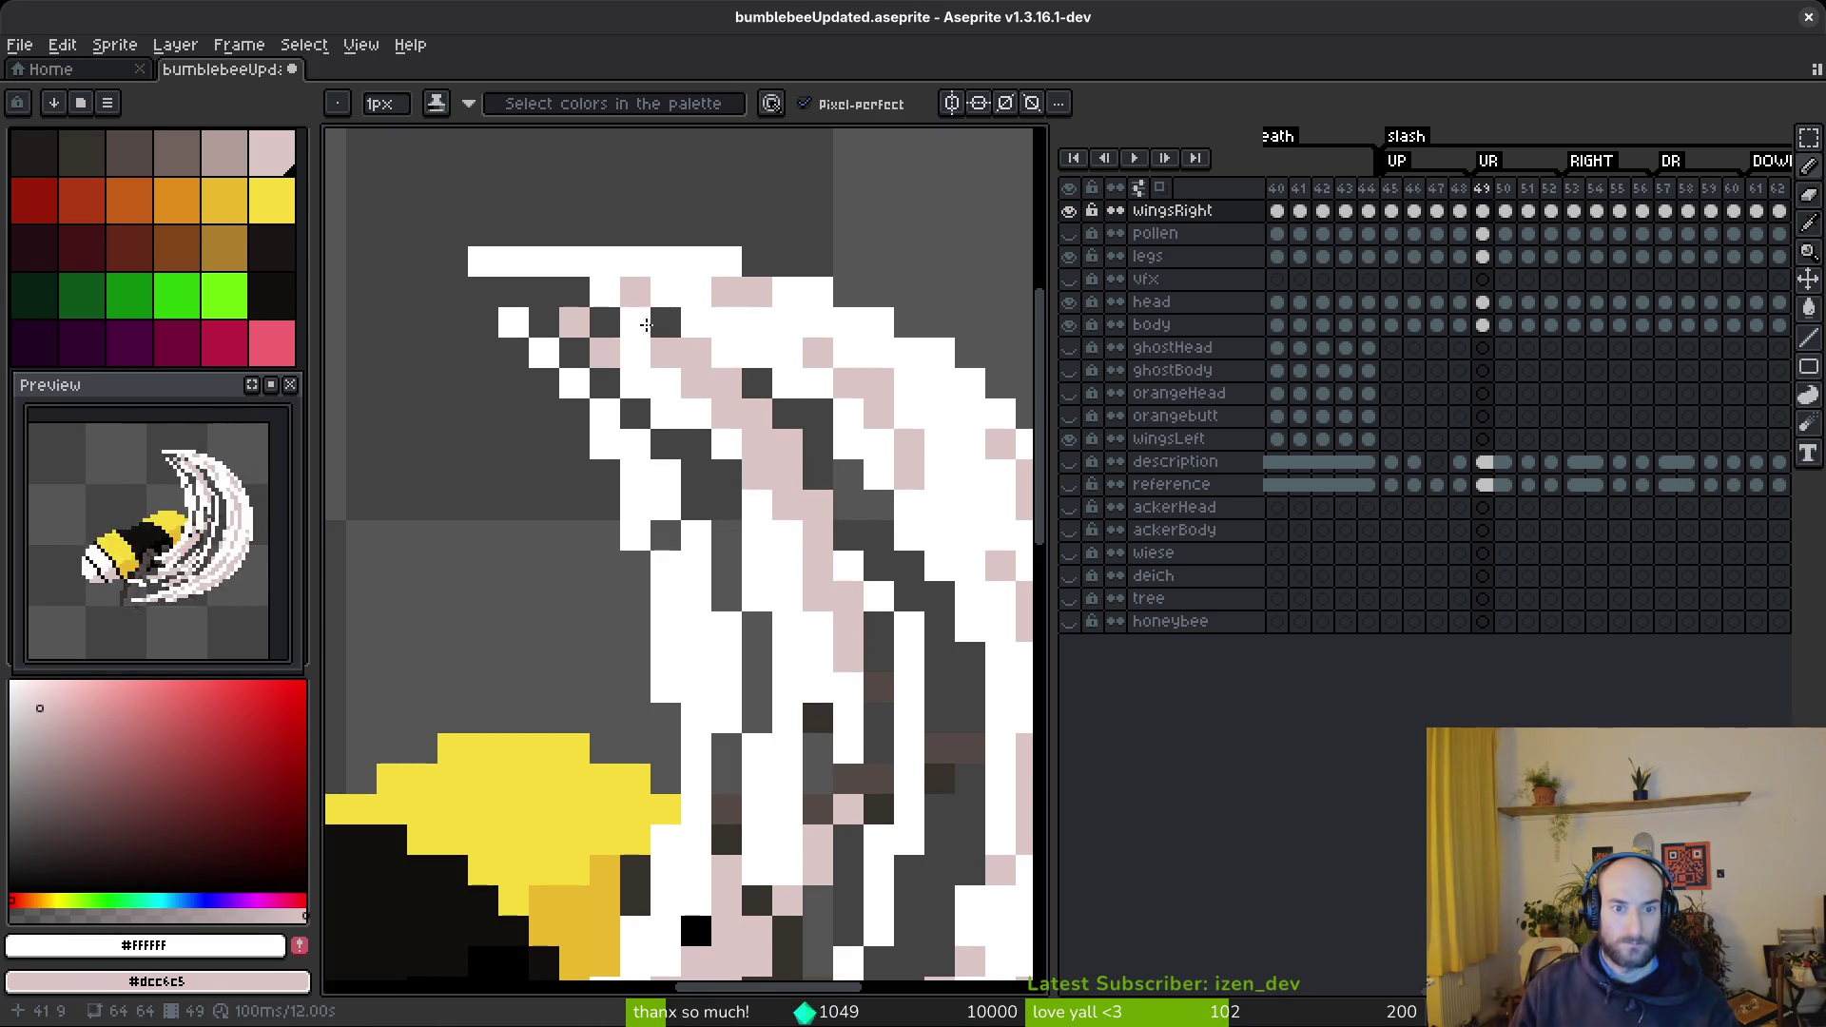
scroll(941, 606, "down", 3)
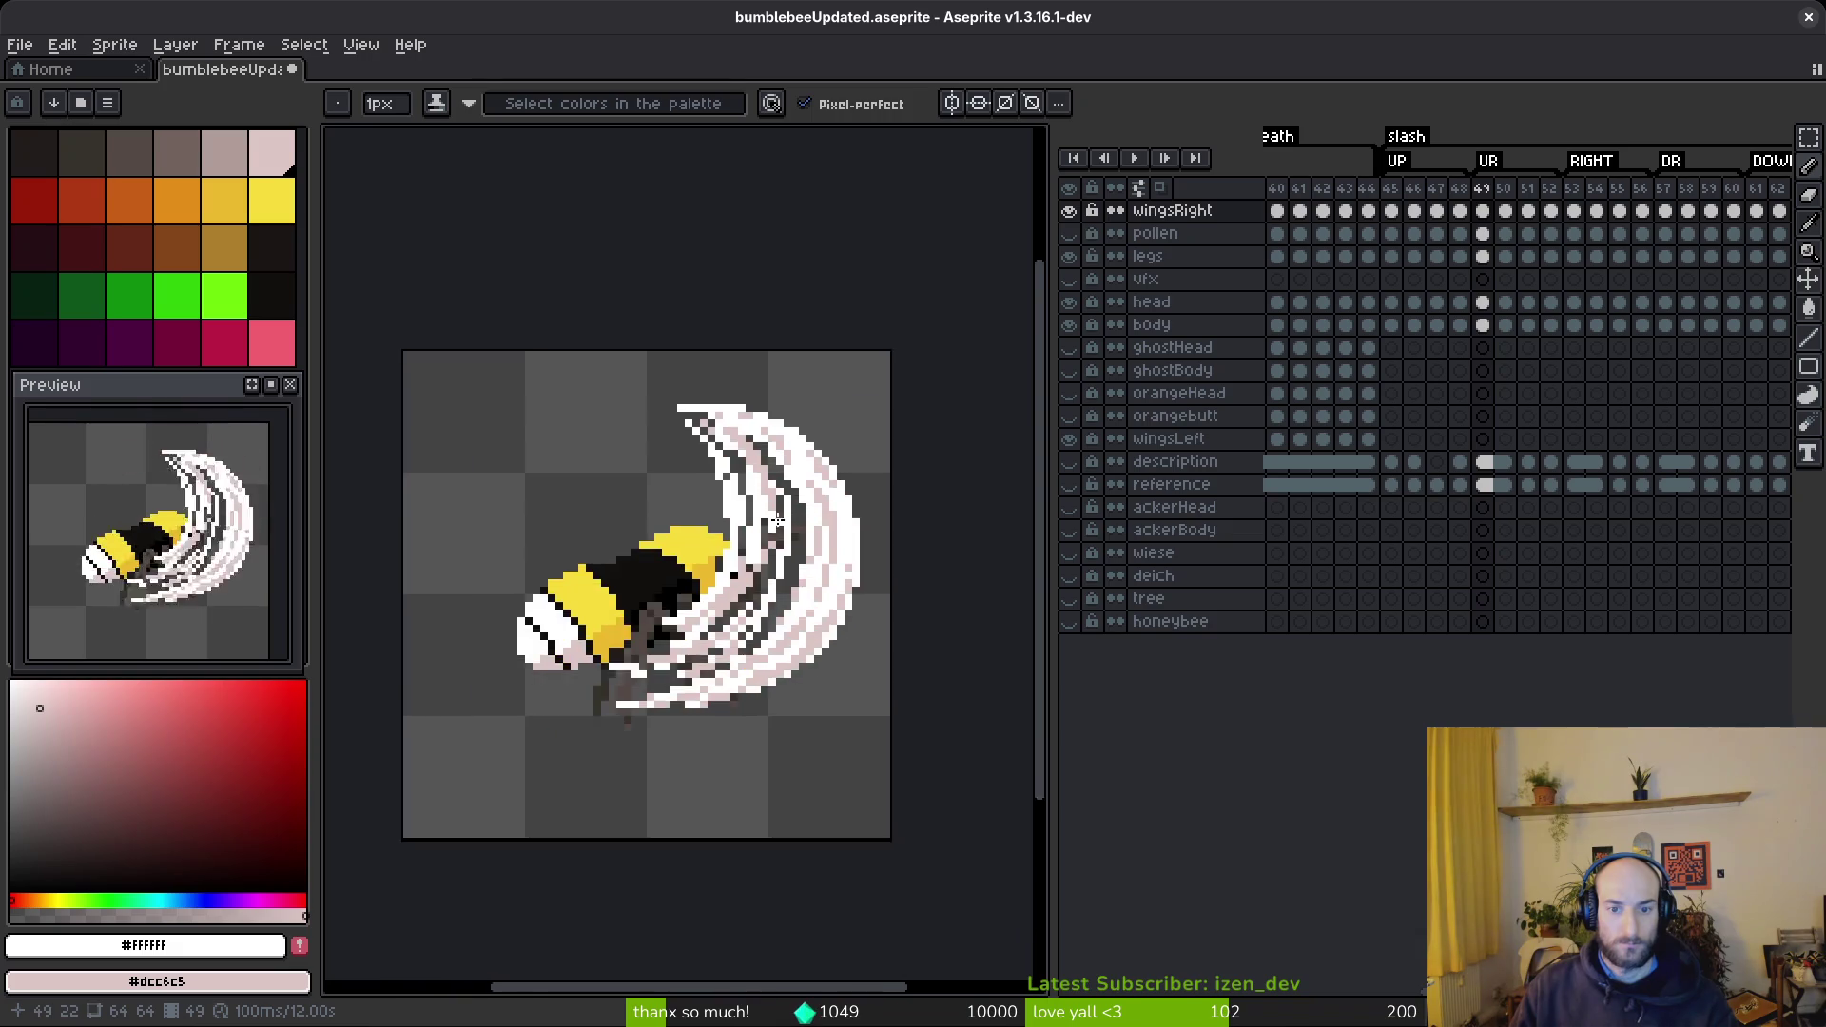
scroll(942, 606, "up", 3)
- Flood-fill the dark wing gap with pale pink using the Paint Bucket
key("g")
right_click(824, 643)
key("ctrl+z")
right_click(824, 647)
- Draw a white strand across the wing and add short white highlights near the tip
key("f")
left_click_drag(690, 305, 770, 385)
key("ctrl+z")
left_click_drag(690, 306, 749, 399)
left_click(727, 340)
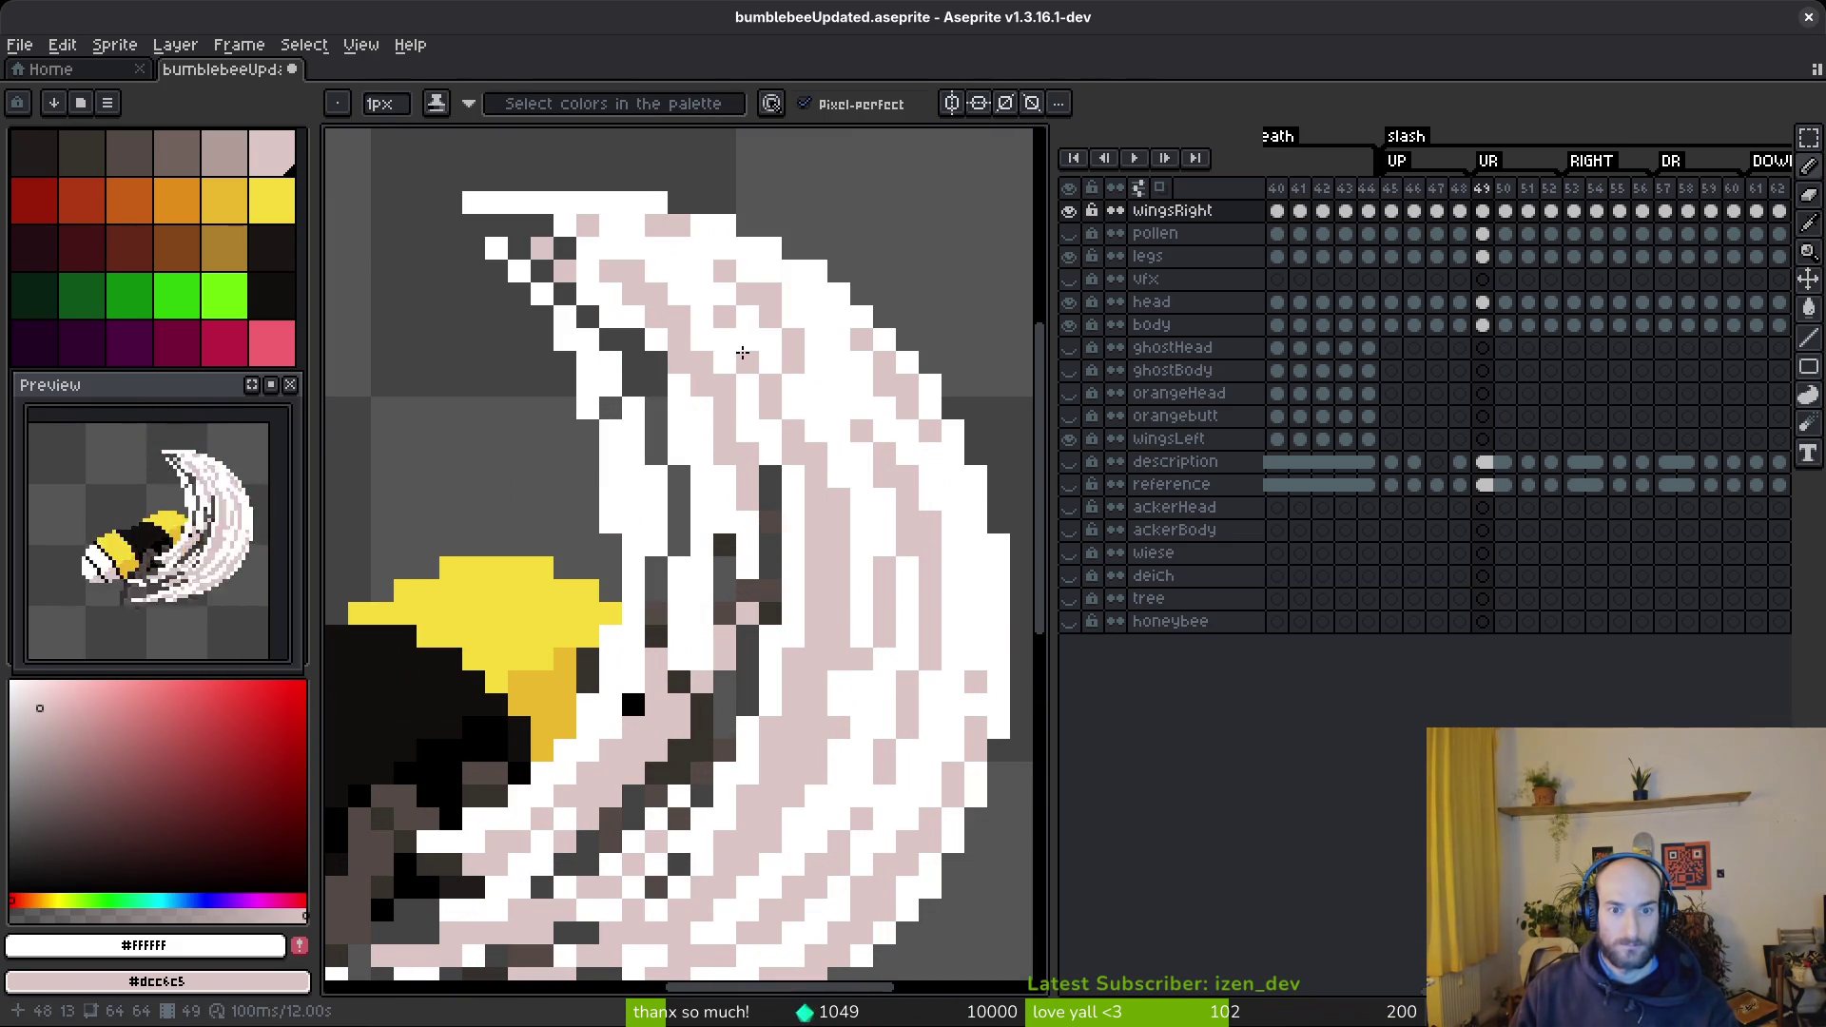
left_click_drag(793, 340, 764, 314)
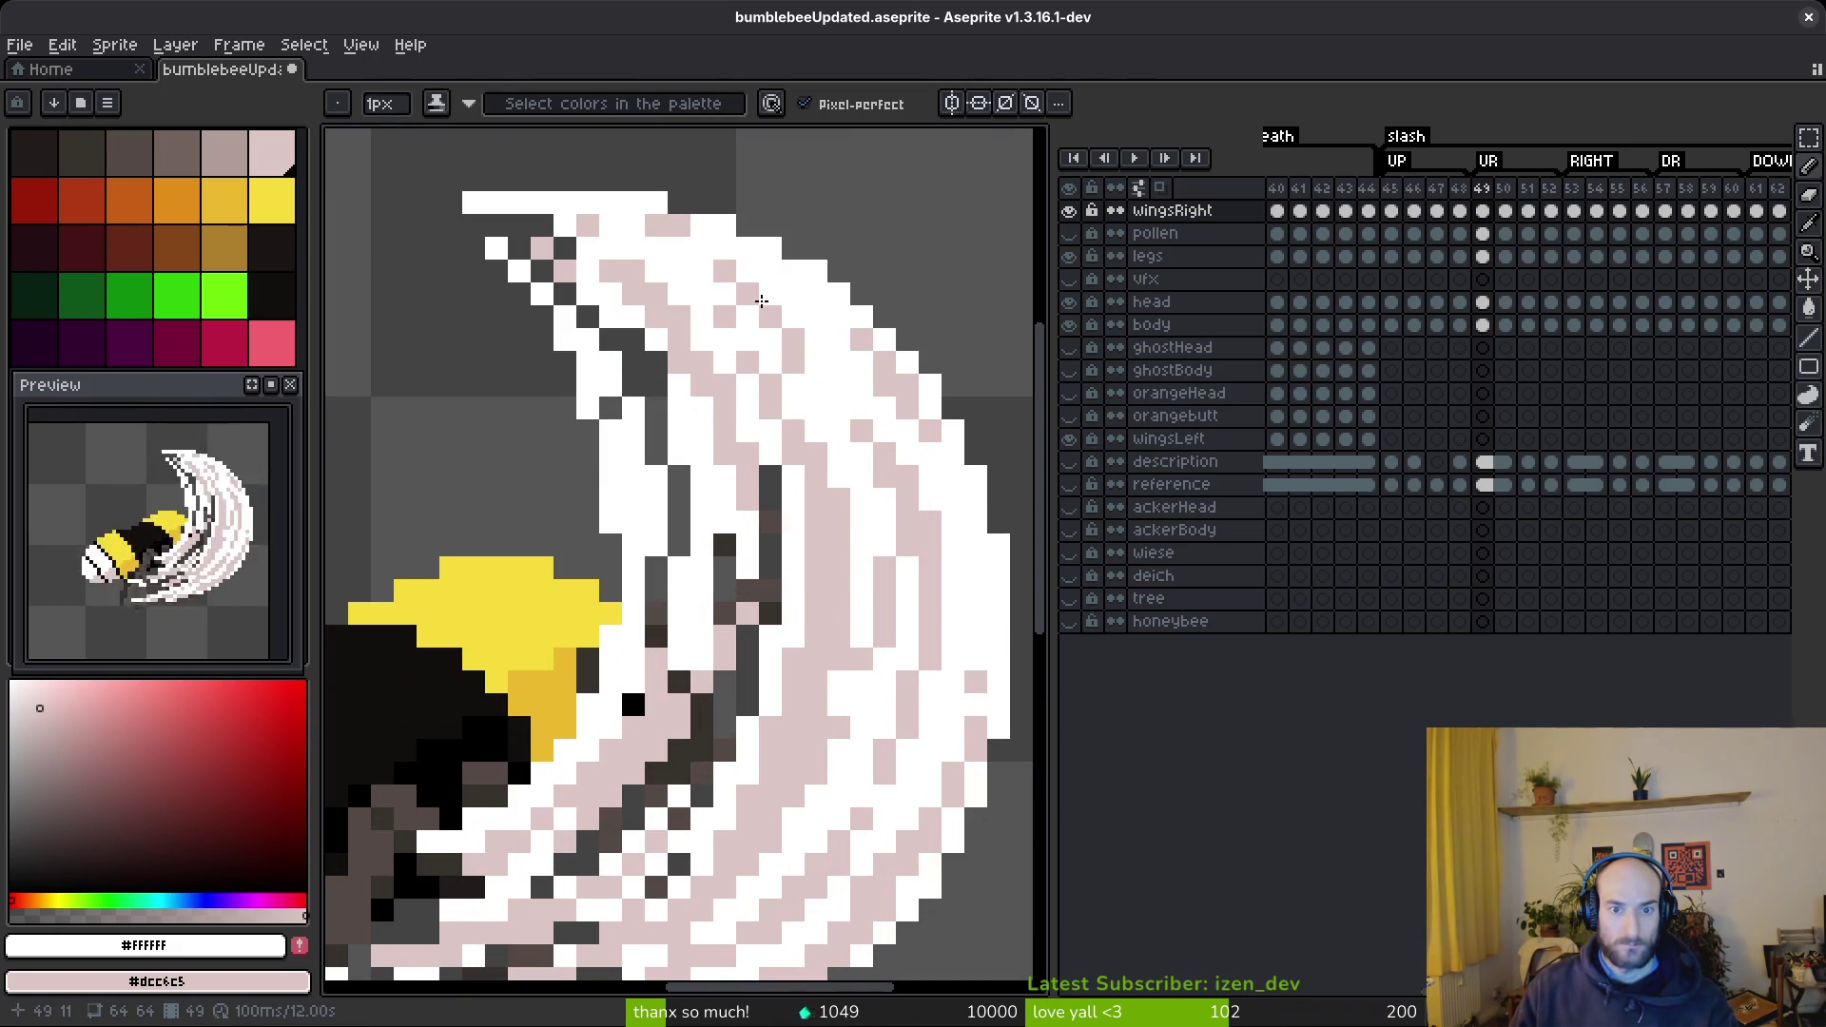
scroll(800, 568, "down", 3)
scroll(777, 359, "up", 3)
scroll(876, 538, "down", 3)
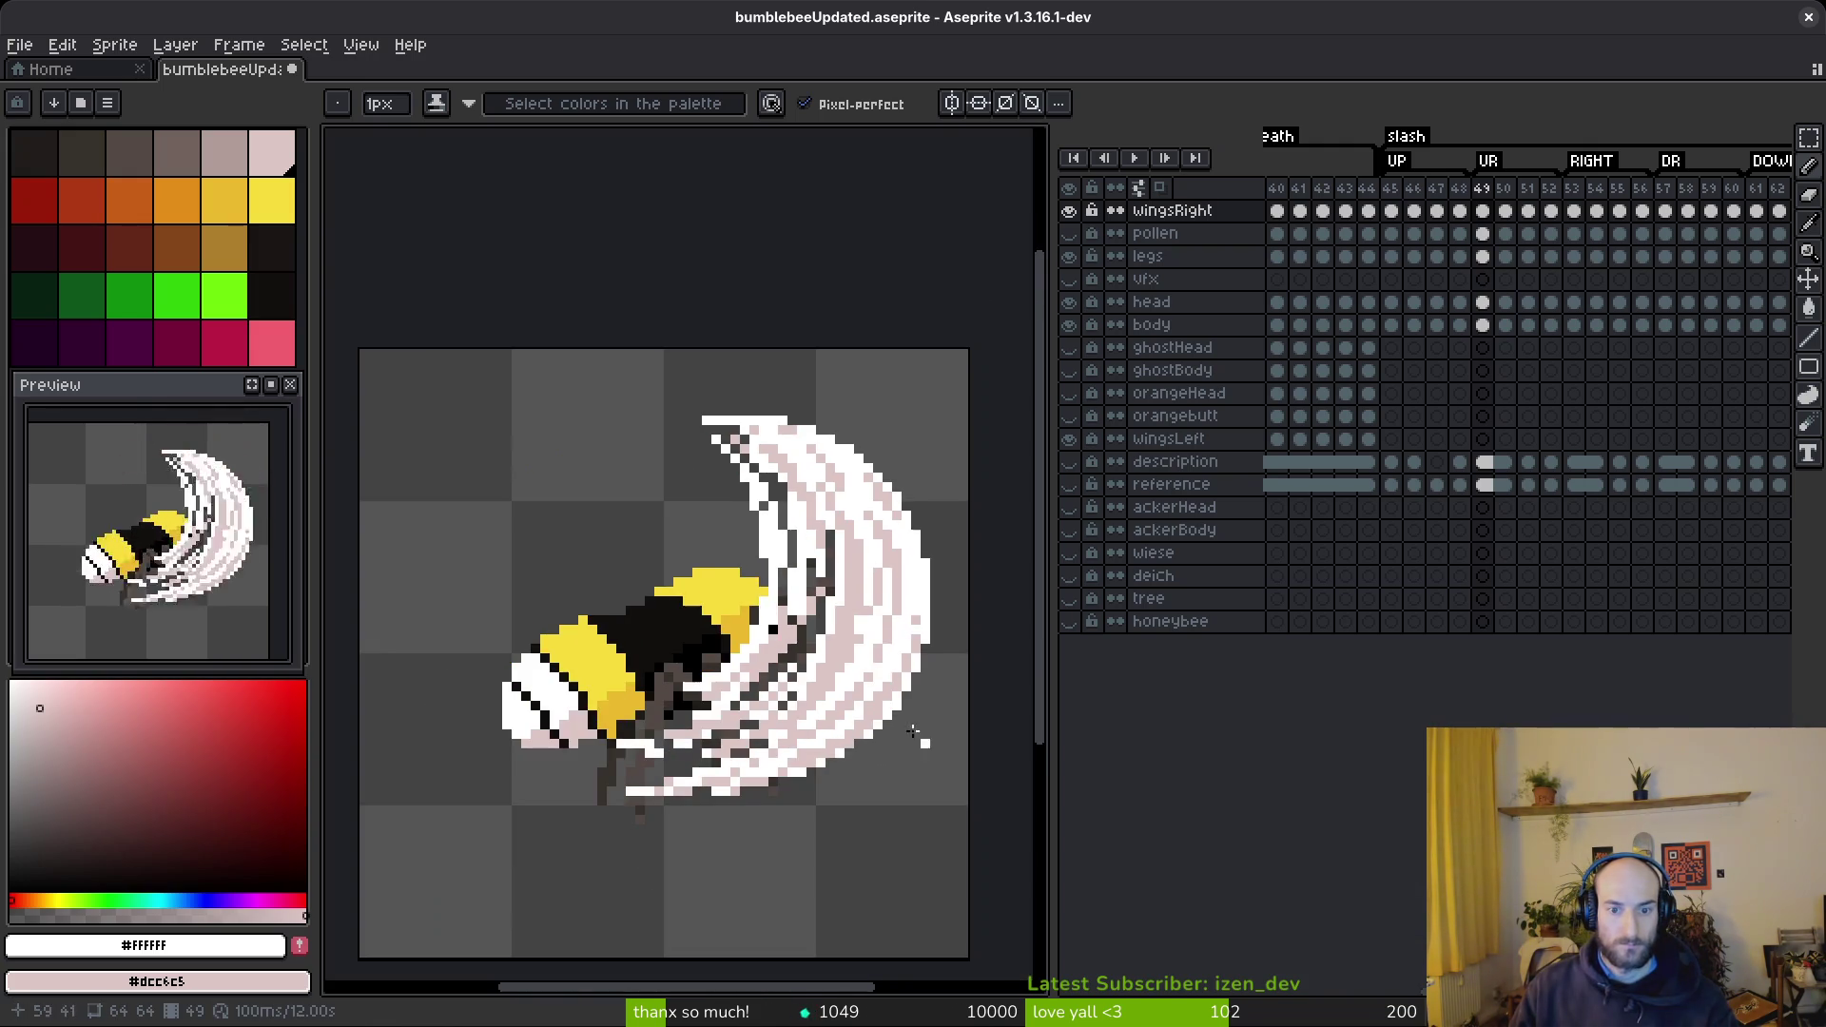
- Paint white down the wing's outer band and cover its dark gaps with pale pink
scroll(828, 652, "up", 3)
left_click_drag(846, 539, 805, 610)
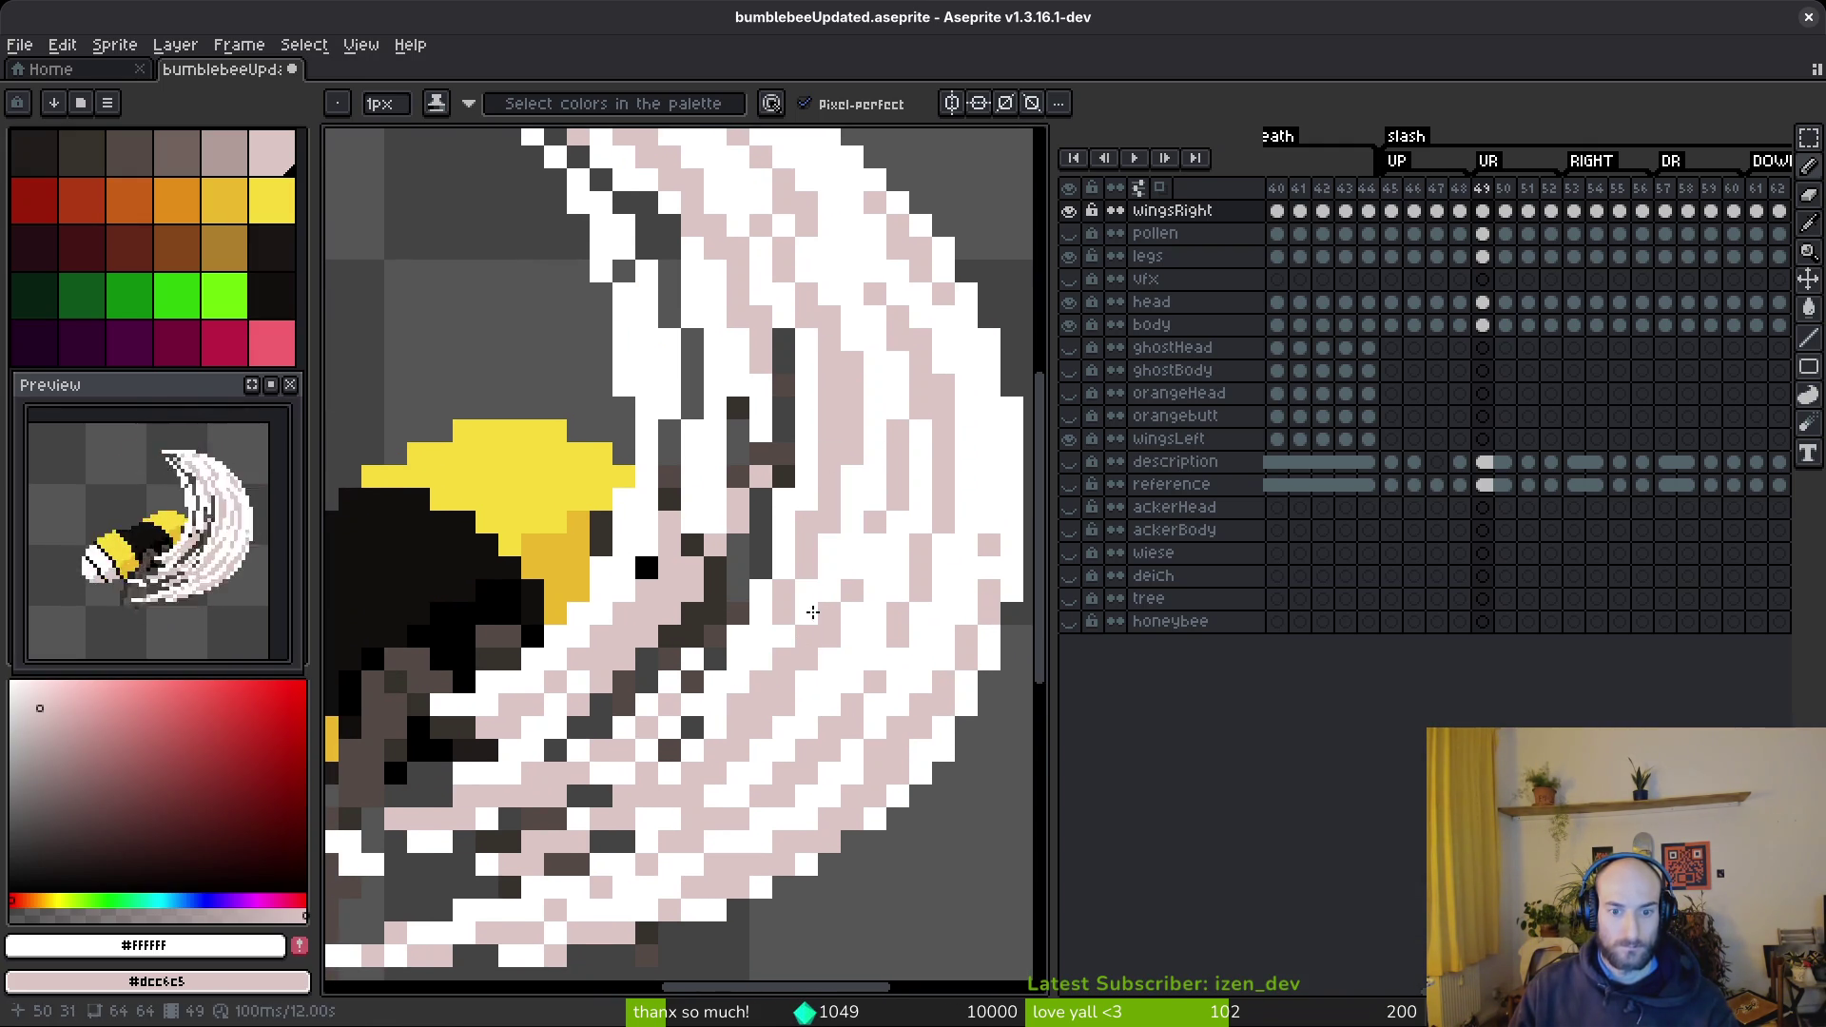
left_click_drag(671, 657, 740, 528)
mouse_move(785, 443)
left_mouse_down()
mouse_move(666, 666)
mouse_move(691, 633)
left_mouse_up()
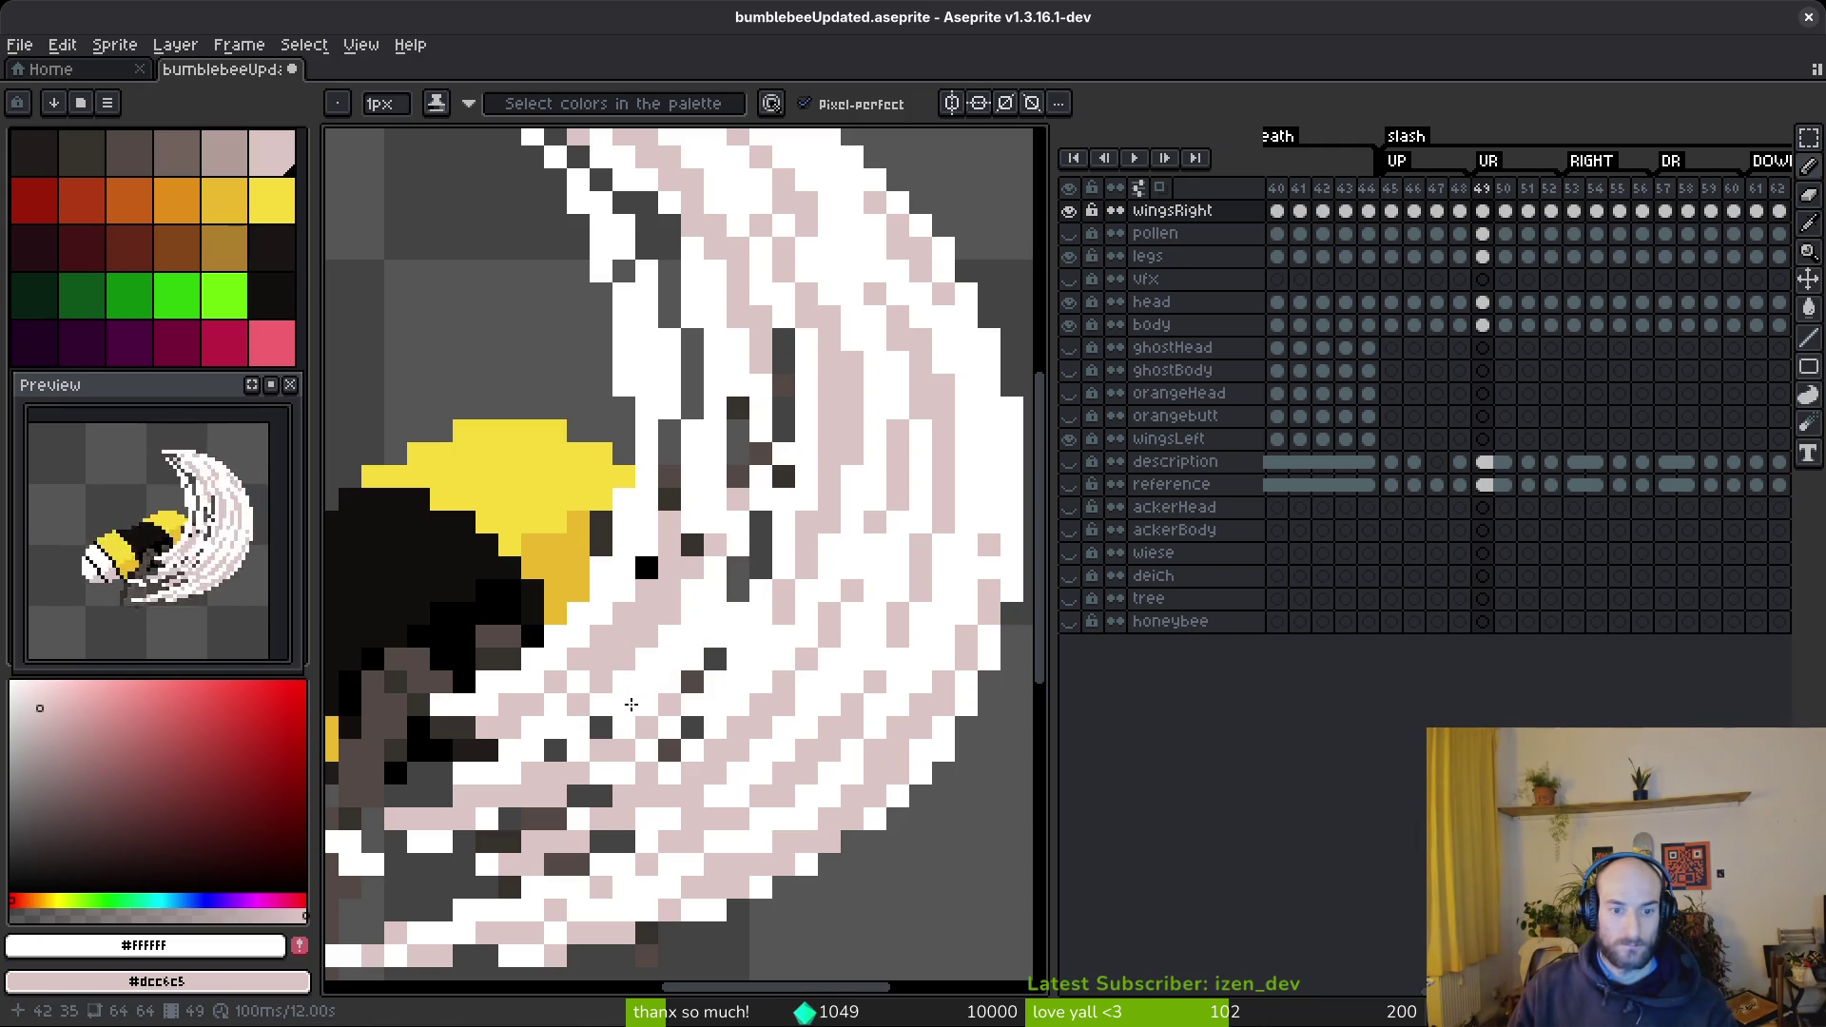
- Paint over eight stray dark pixels in the lower part of the wing swipe
left_click(594, 728)
left_click(554, 751)
left_click(670, 751)
left_click(691, 727)
left_click(715, 659)
left_click(761, 568)
left_click(738, 589)
left_click(693, 682)
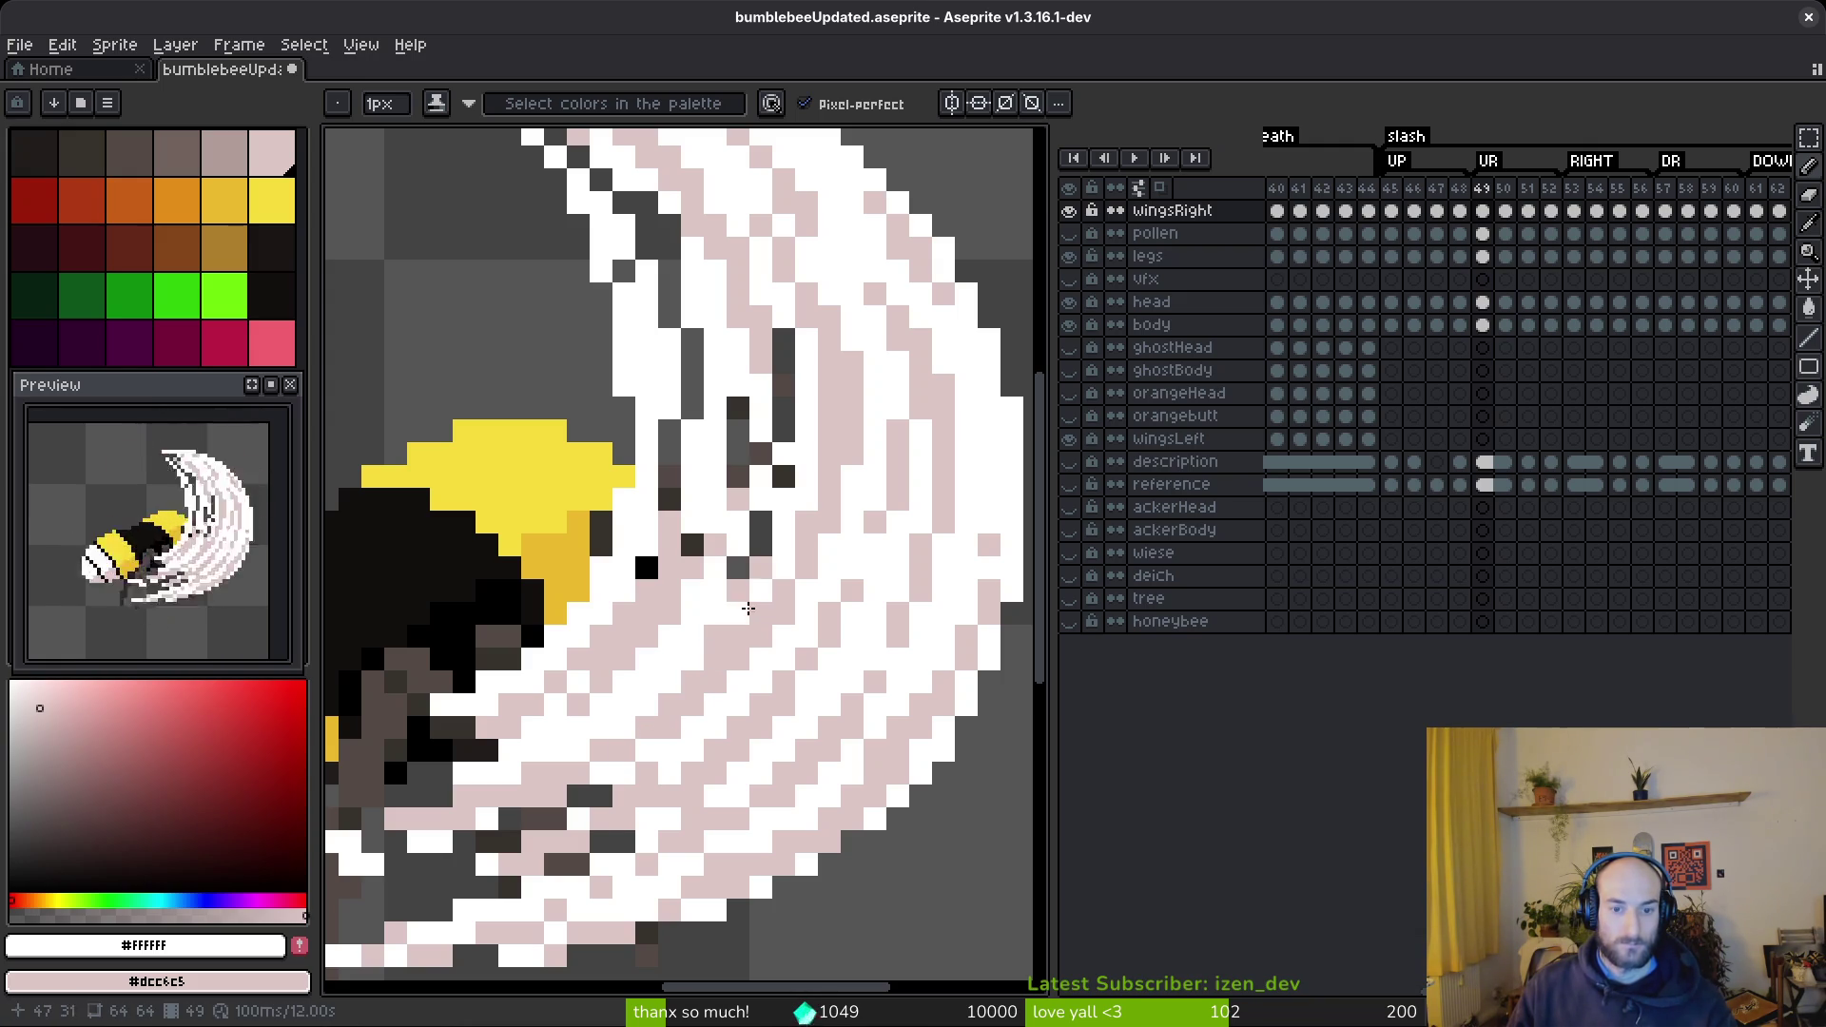
- Lighten the remaining dark specks in the upper wing and review the result
left_click(783, 385)
left_click(783, 430)
left_click(739, 430)
left_click(783, 352)
left_click(714, 337)
left_click(737, 385)
left_click(761, 454)
left_click(783, 477)
left_click(761, 545)
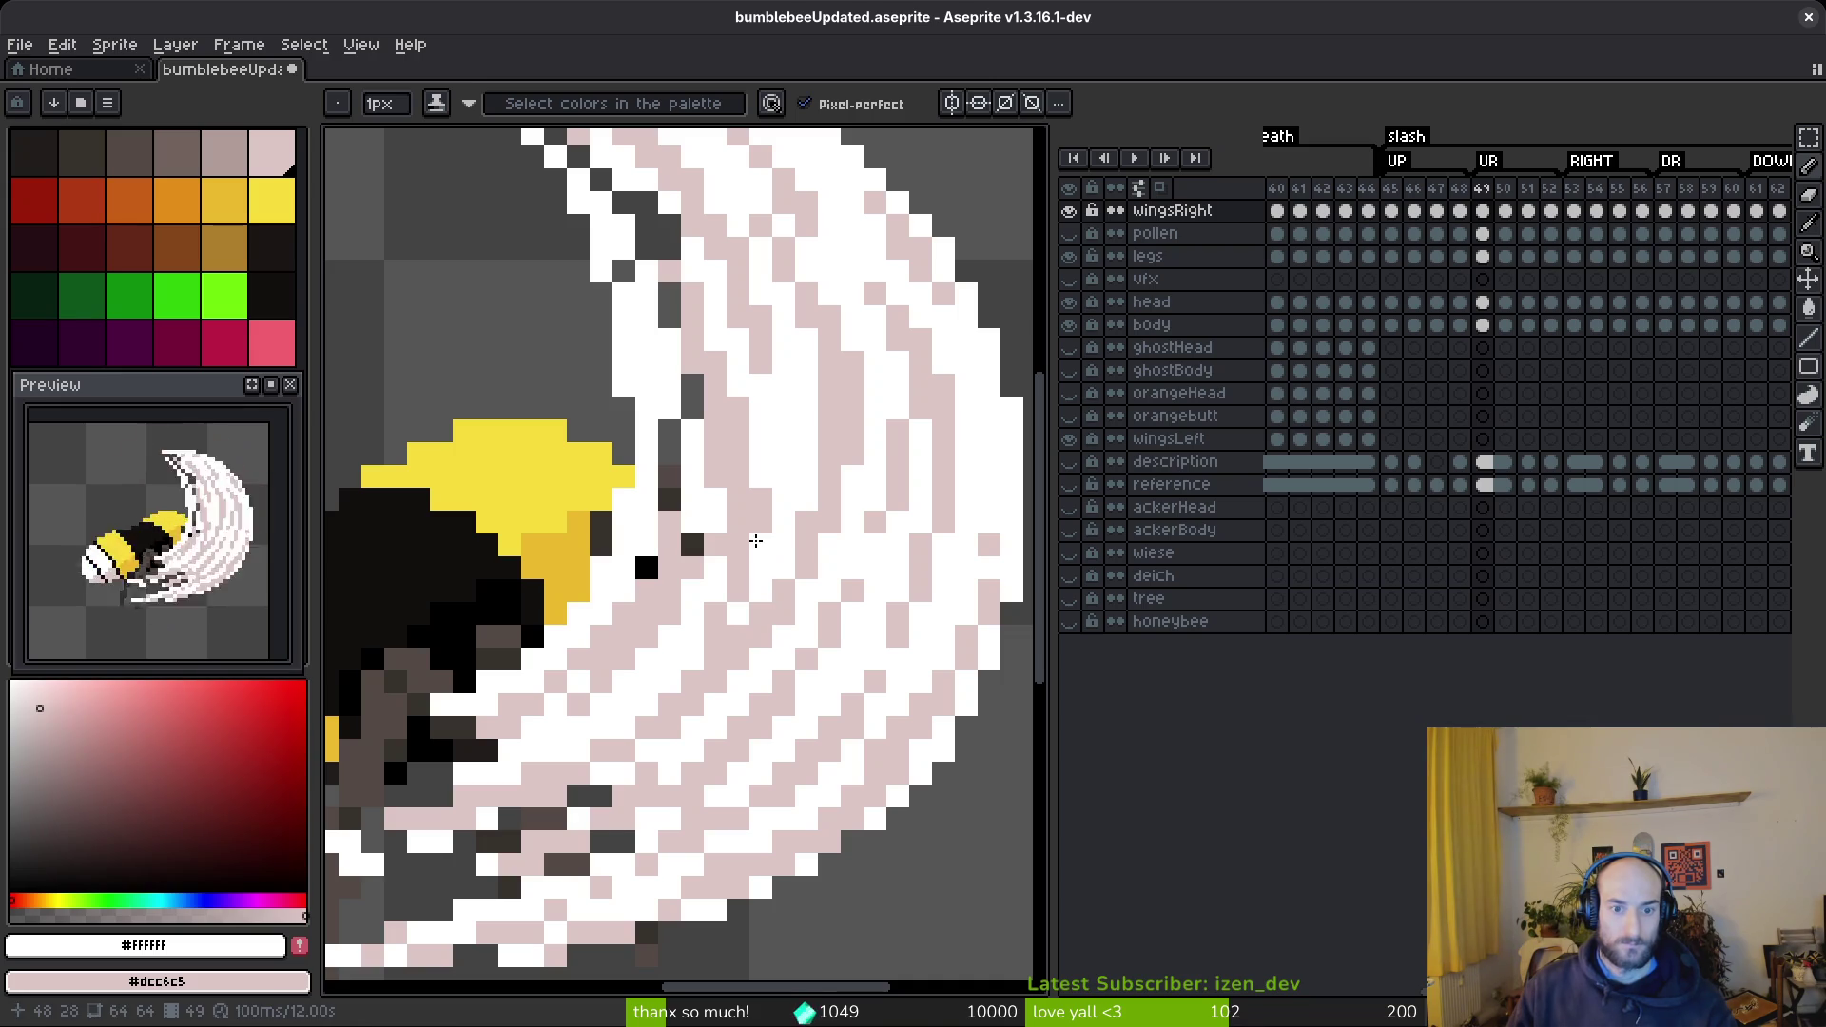
scroll(776, 615, "down", 5)
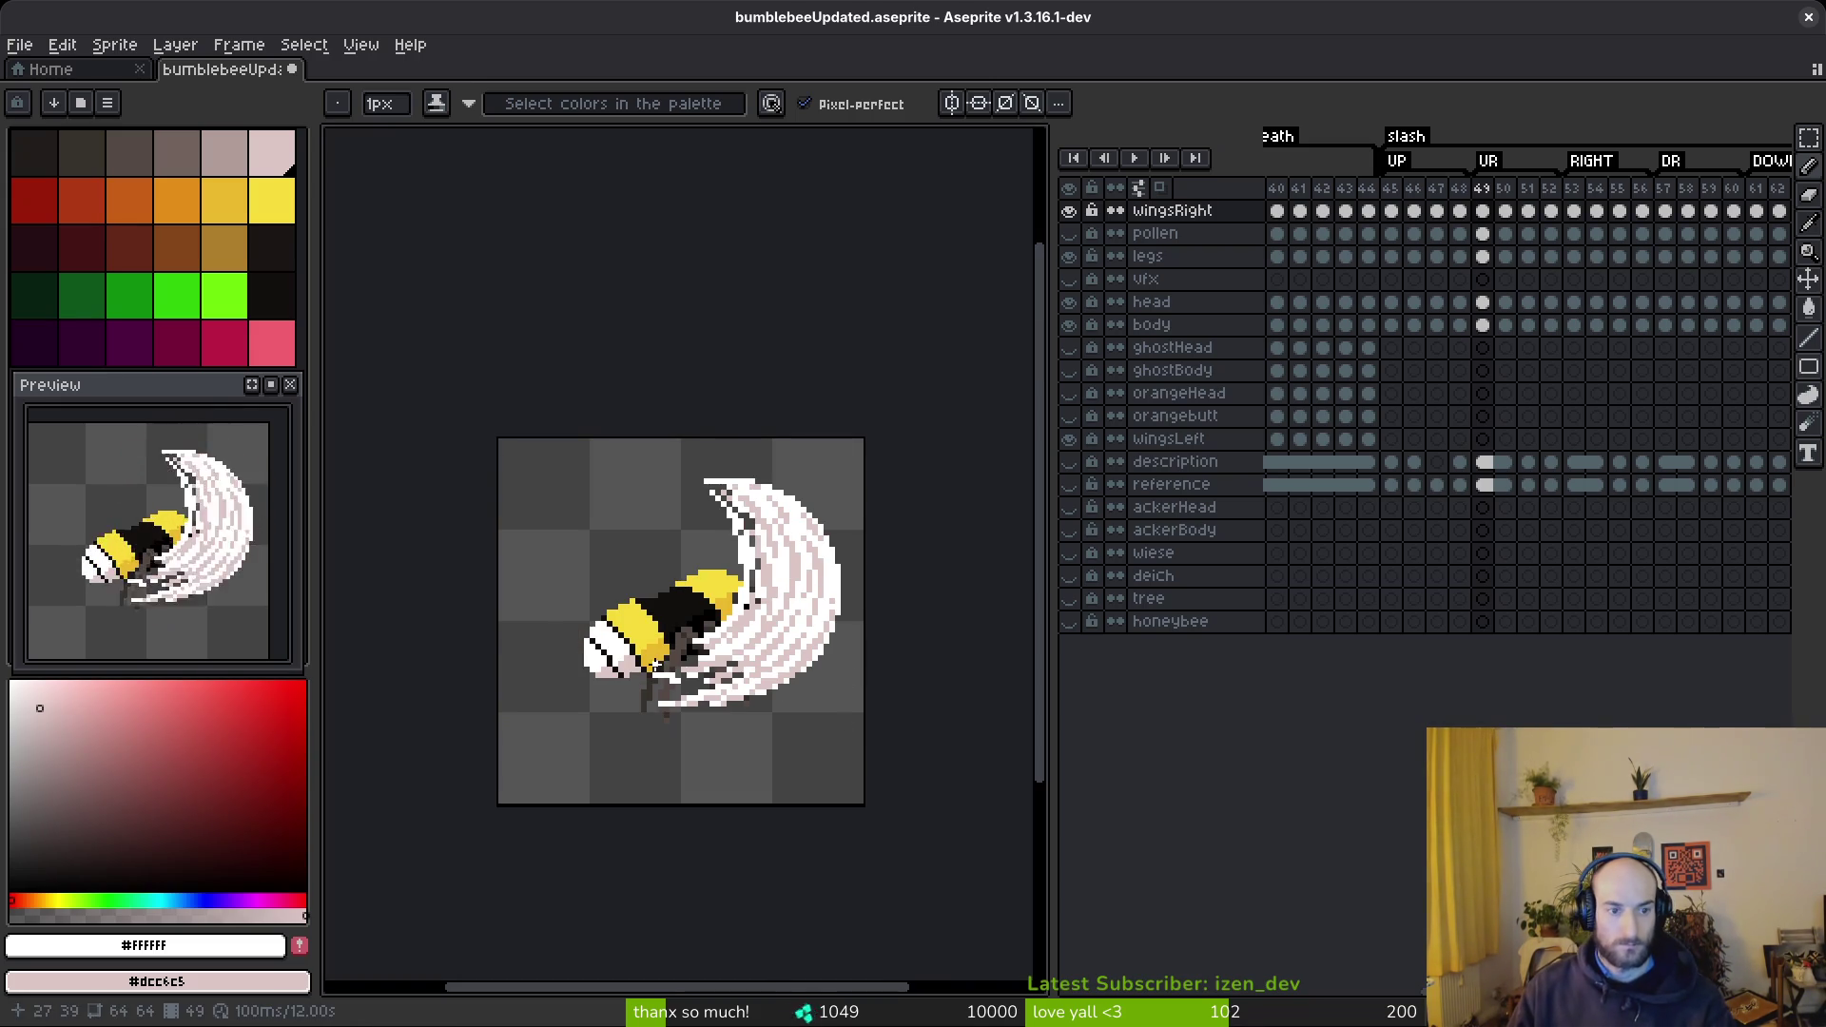
scroll(753, 655, "up", 5)
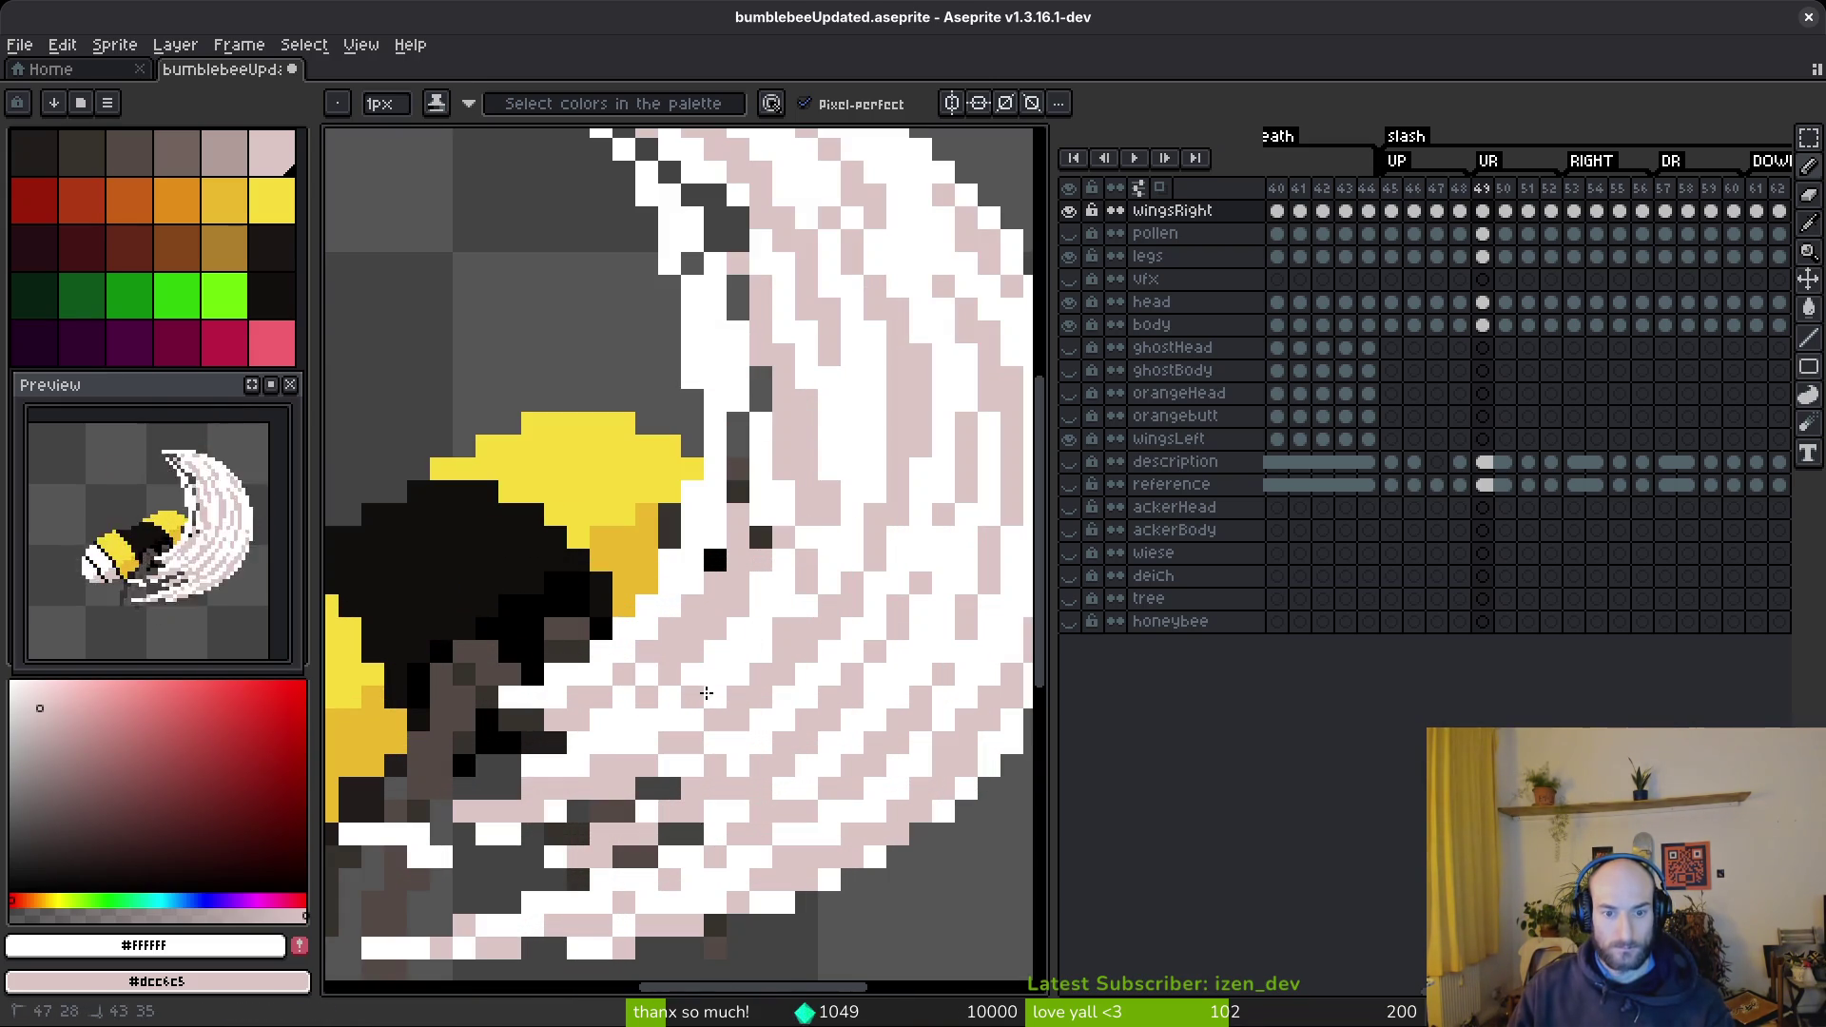
- Replace a trial white run with a pale-pink (#dcc6c5) line along the wing's inner edge
left_click_drag(838, 473, 790, 606)
key("ctrl+z")
scroll(832, 519, "down", 3)
scroll(860, 545, "up", 3)
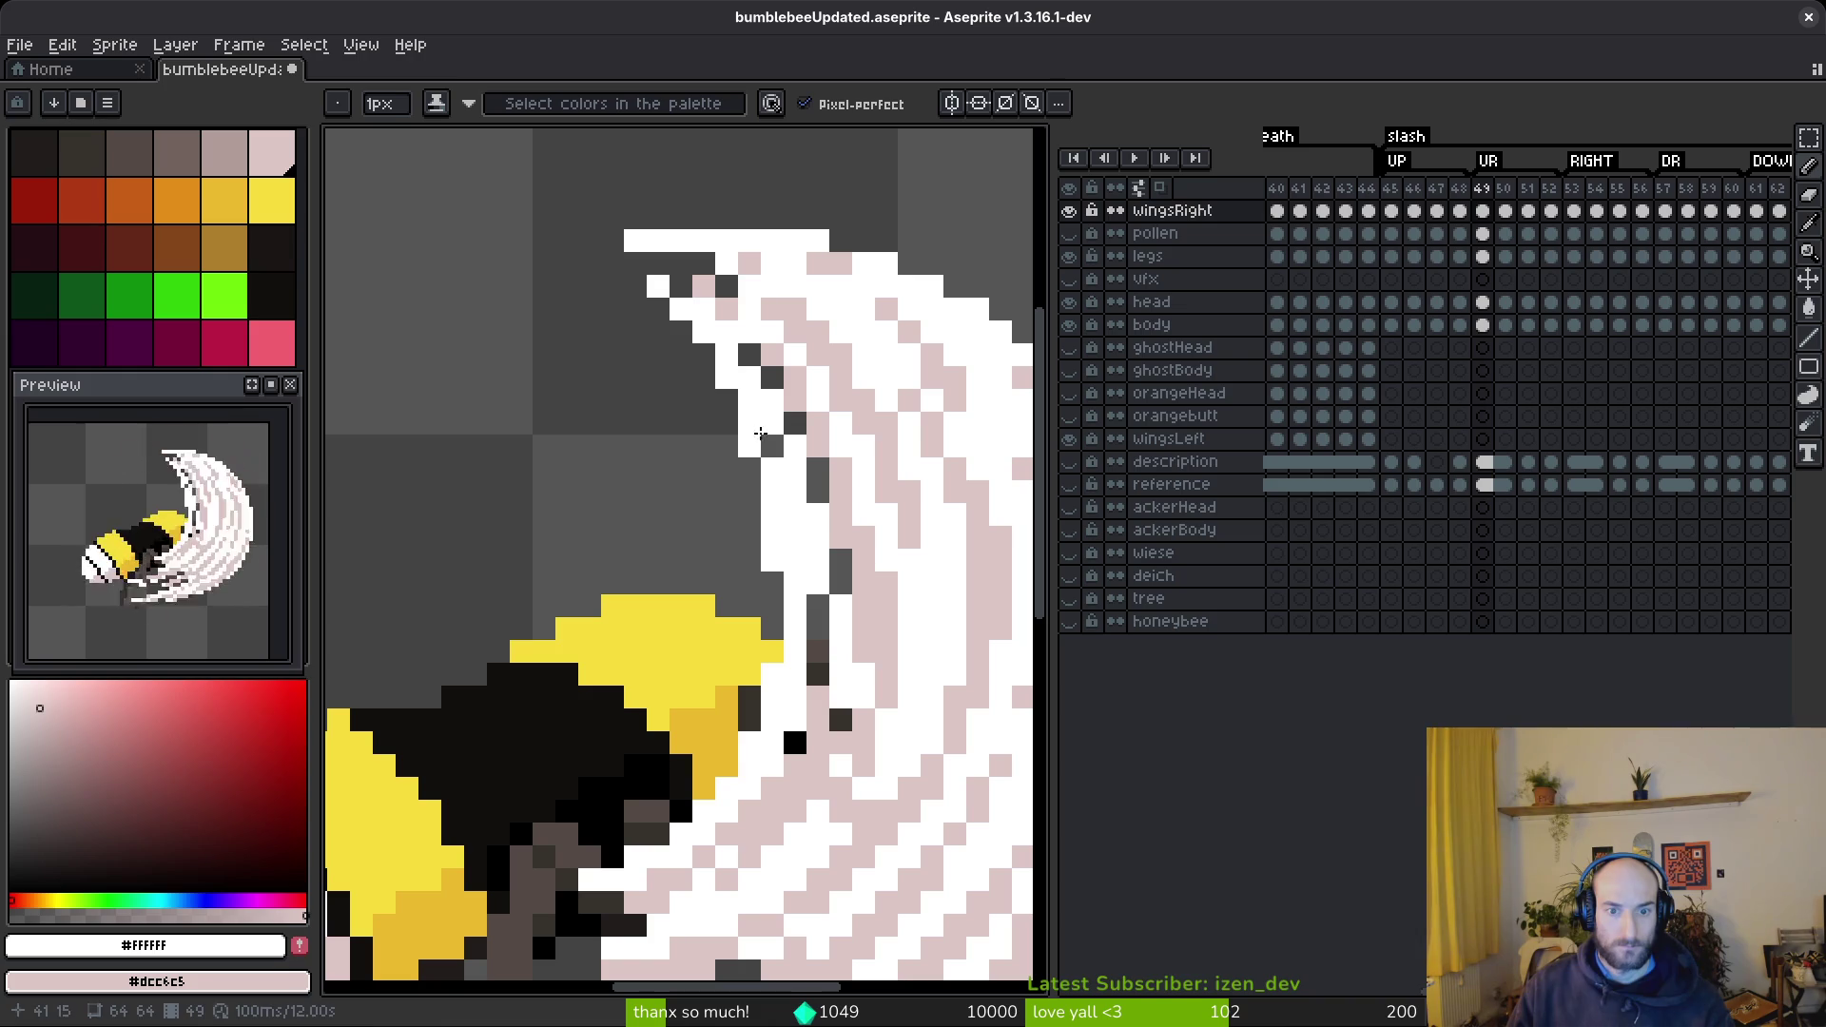
left_click_drag(748, 438, 789, 601)
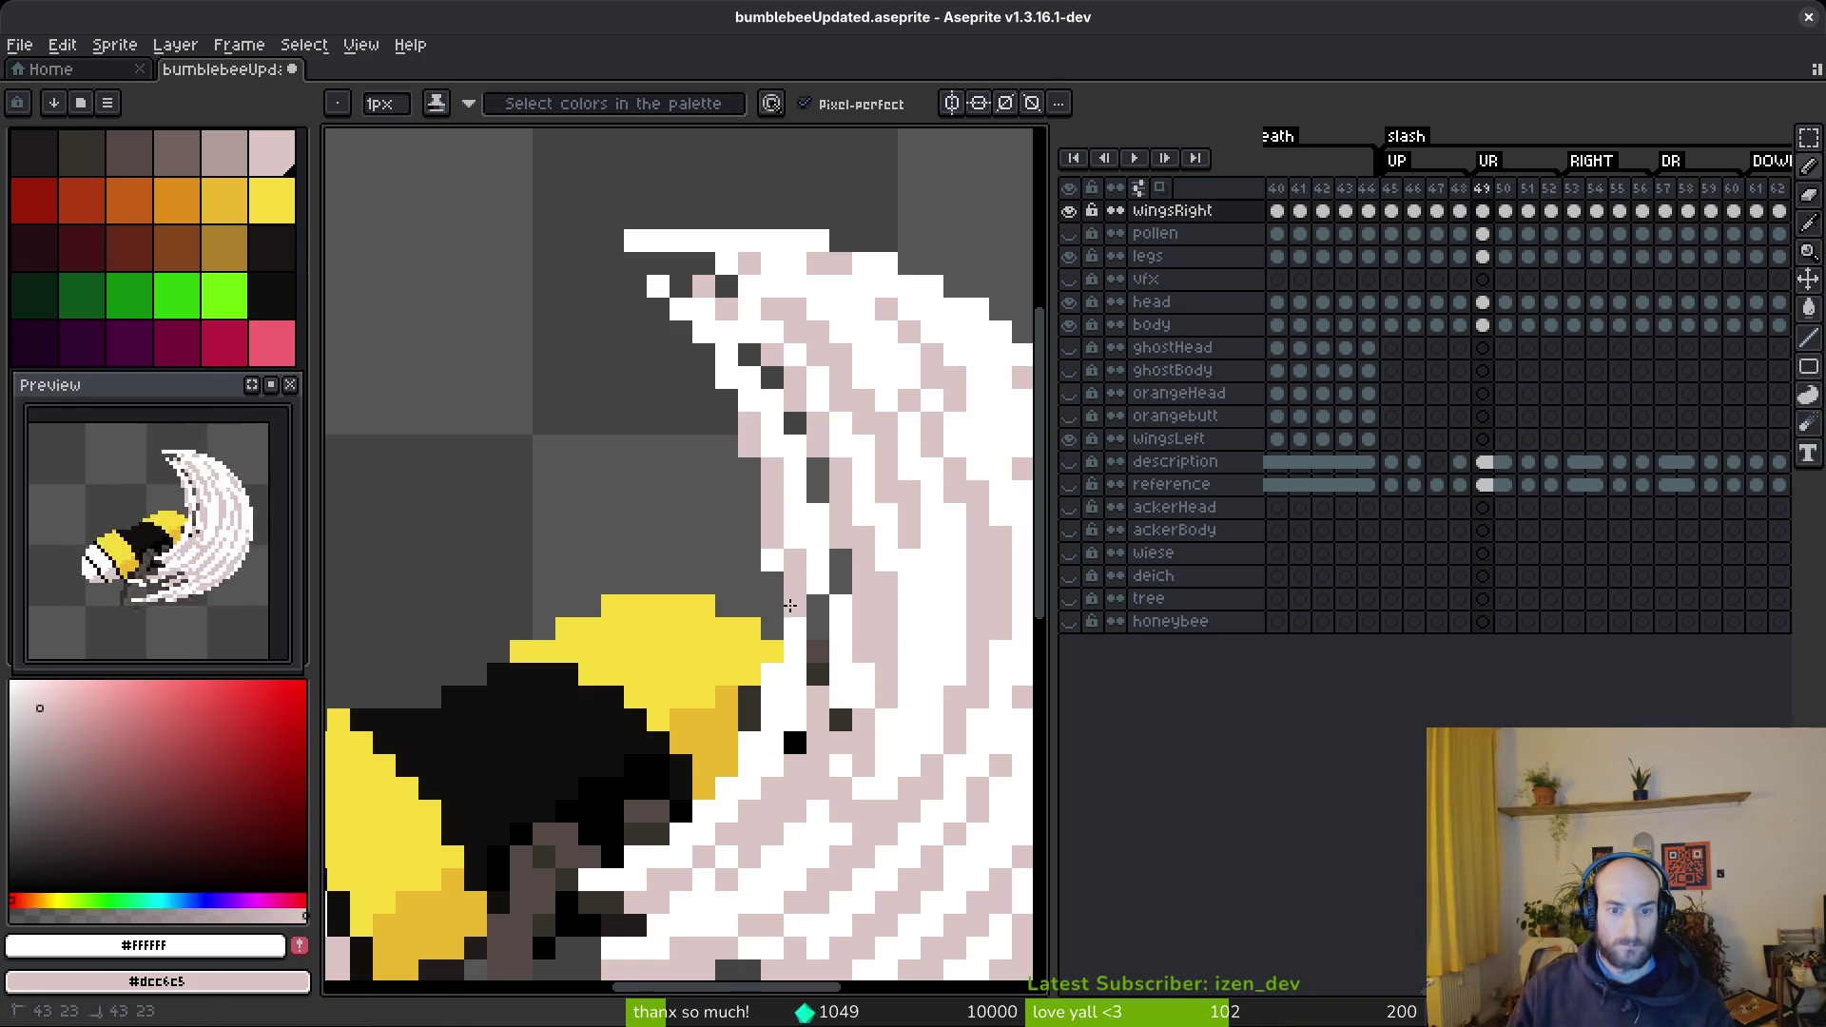
scroll(861, 747, "down", 5)
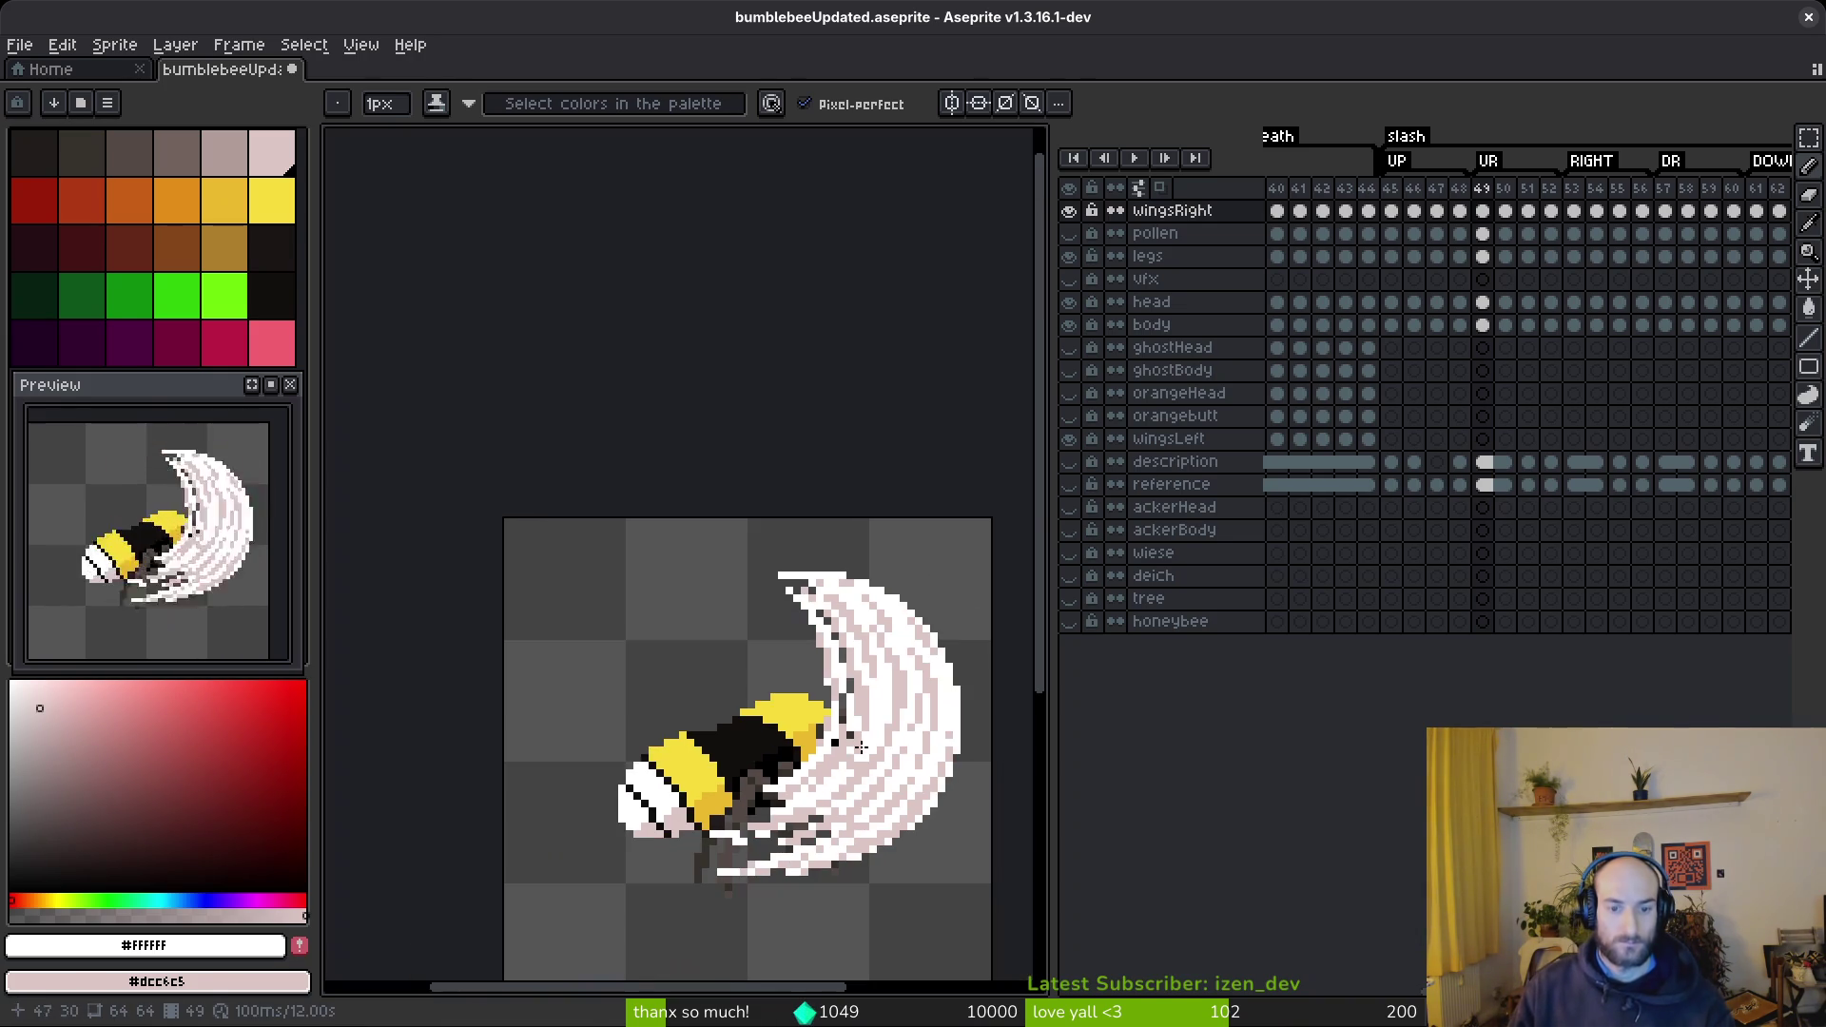
scroll(861, 772, "up", 6)
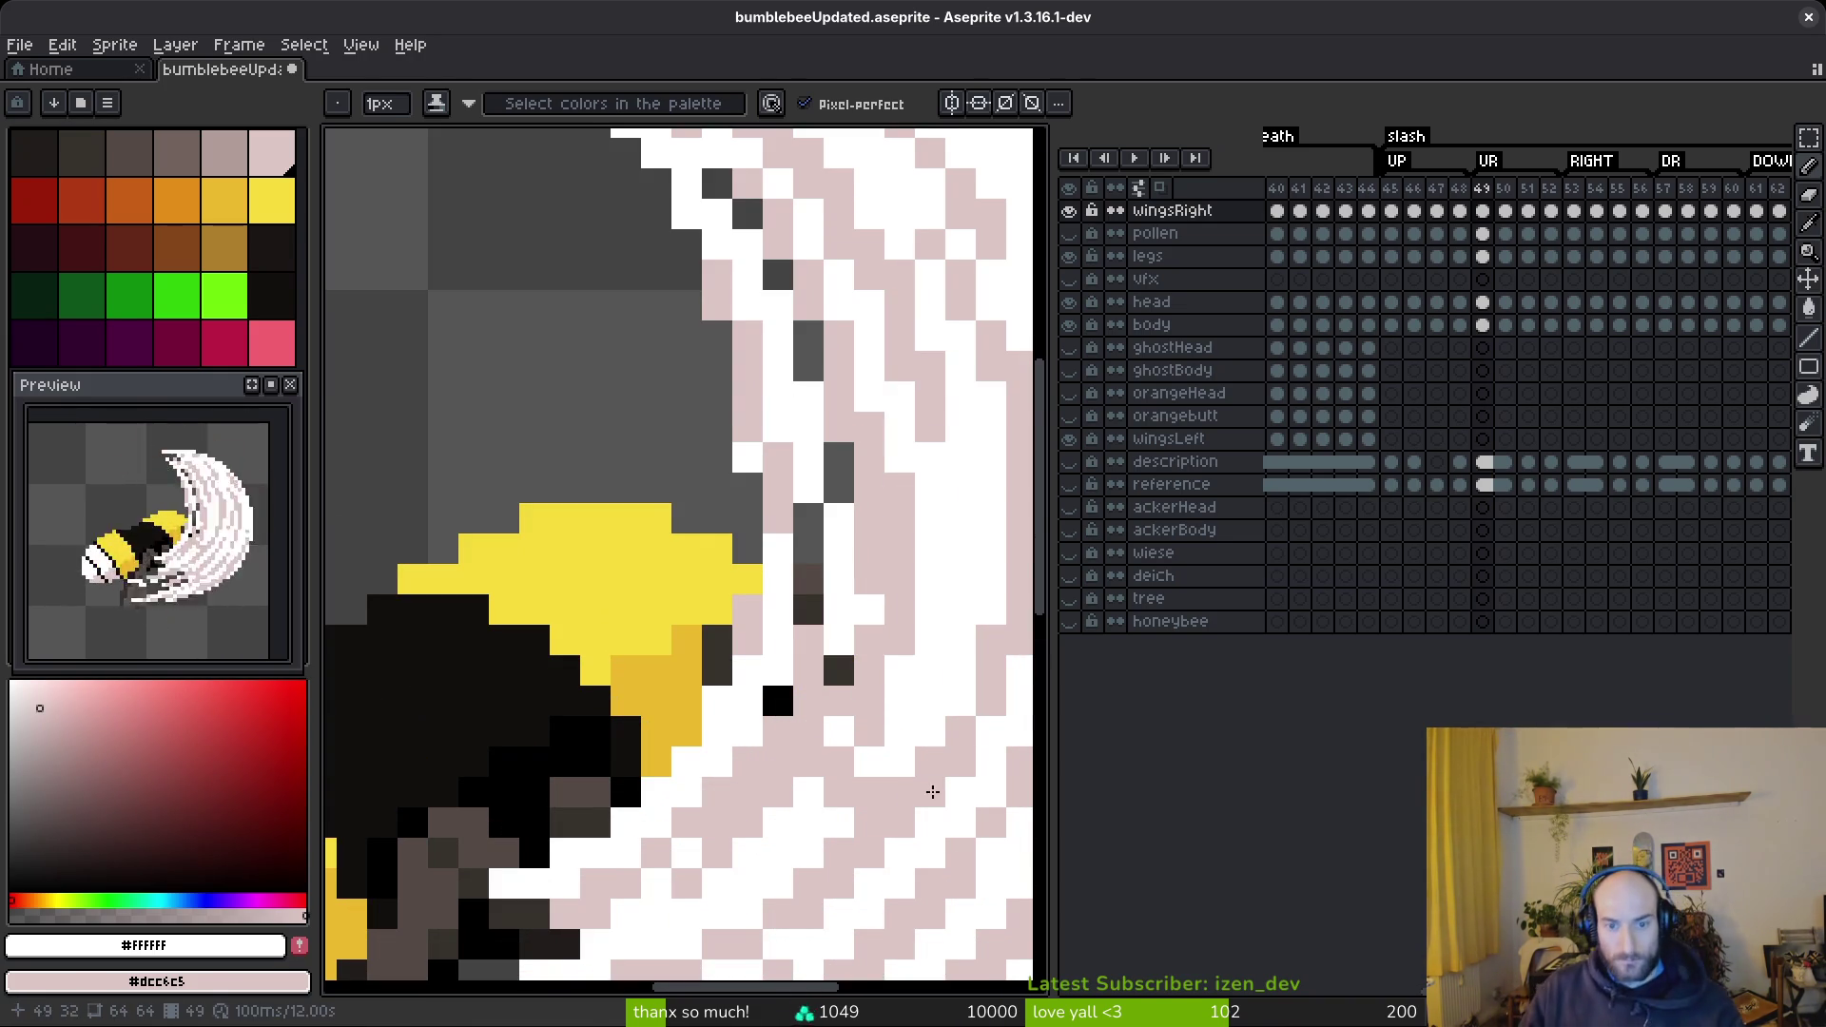
- Whiten a leftover black pixel on the lower inner edge, then recentre the whole sprite
left_click_drag(958, 789, 751, 580)
left_click_drag(650, 424, 648, 480)
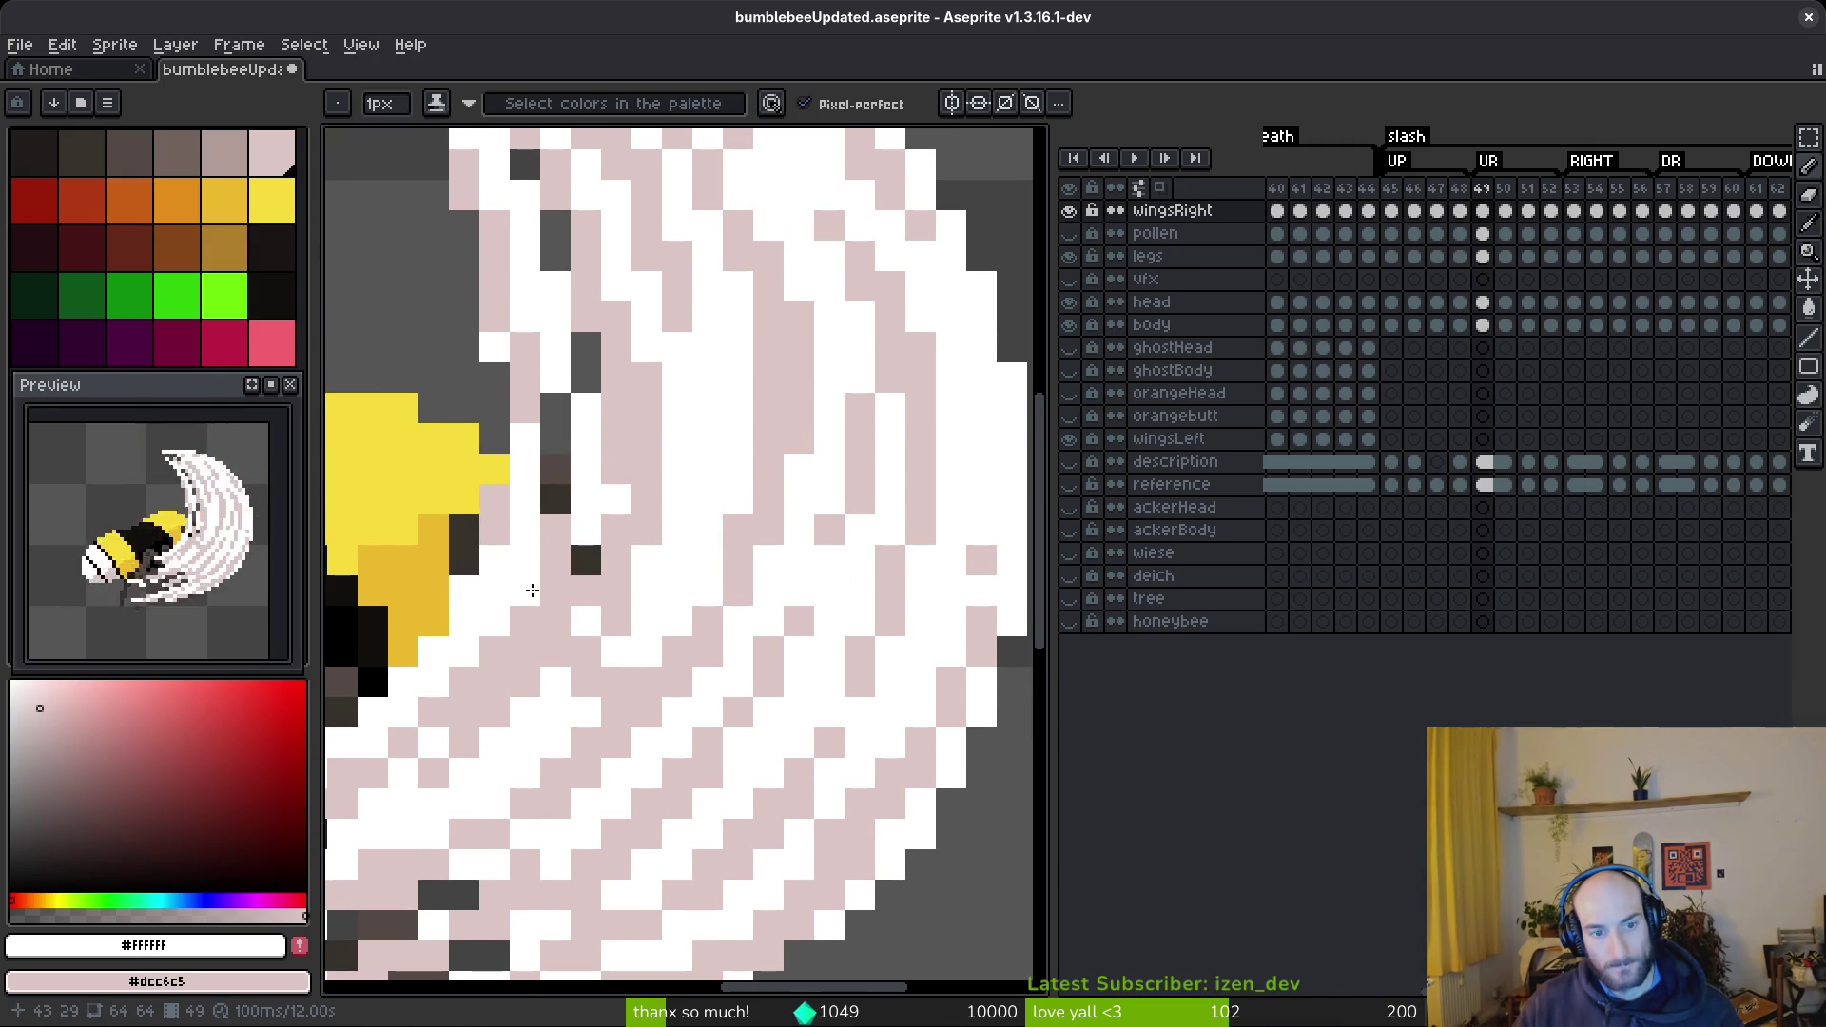
scroll(752, 595, "down", 4)
scroll(656, 551, "up", 4)
left_click(645, 514)
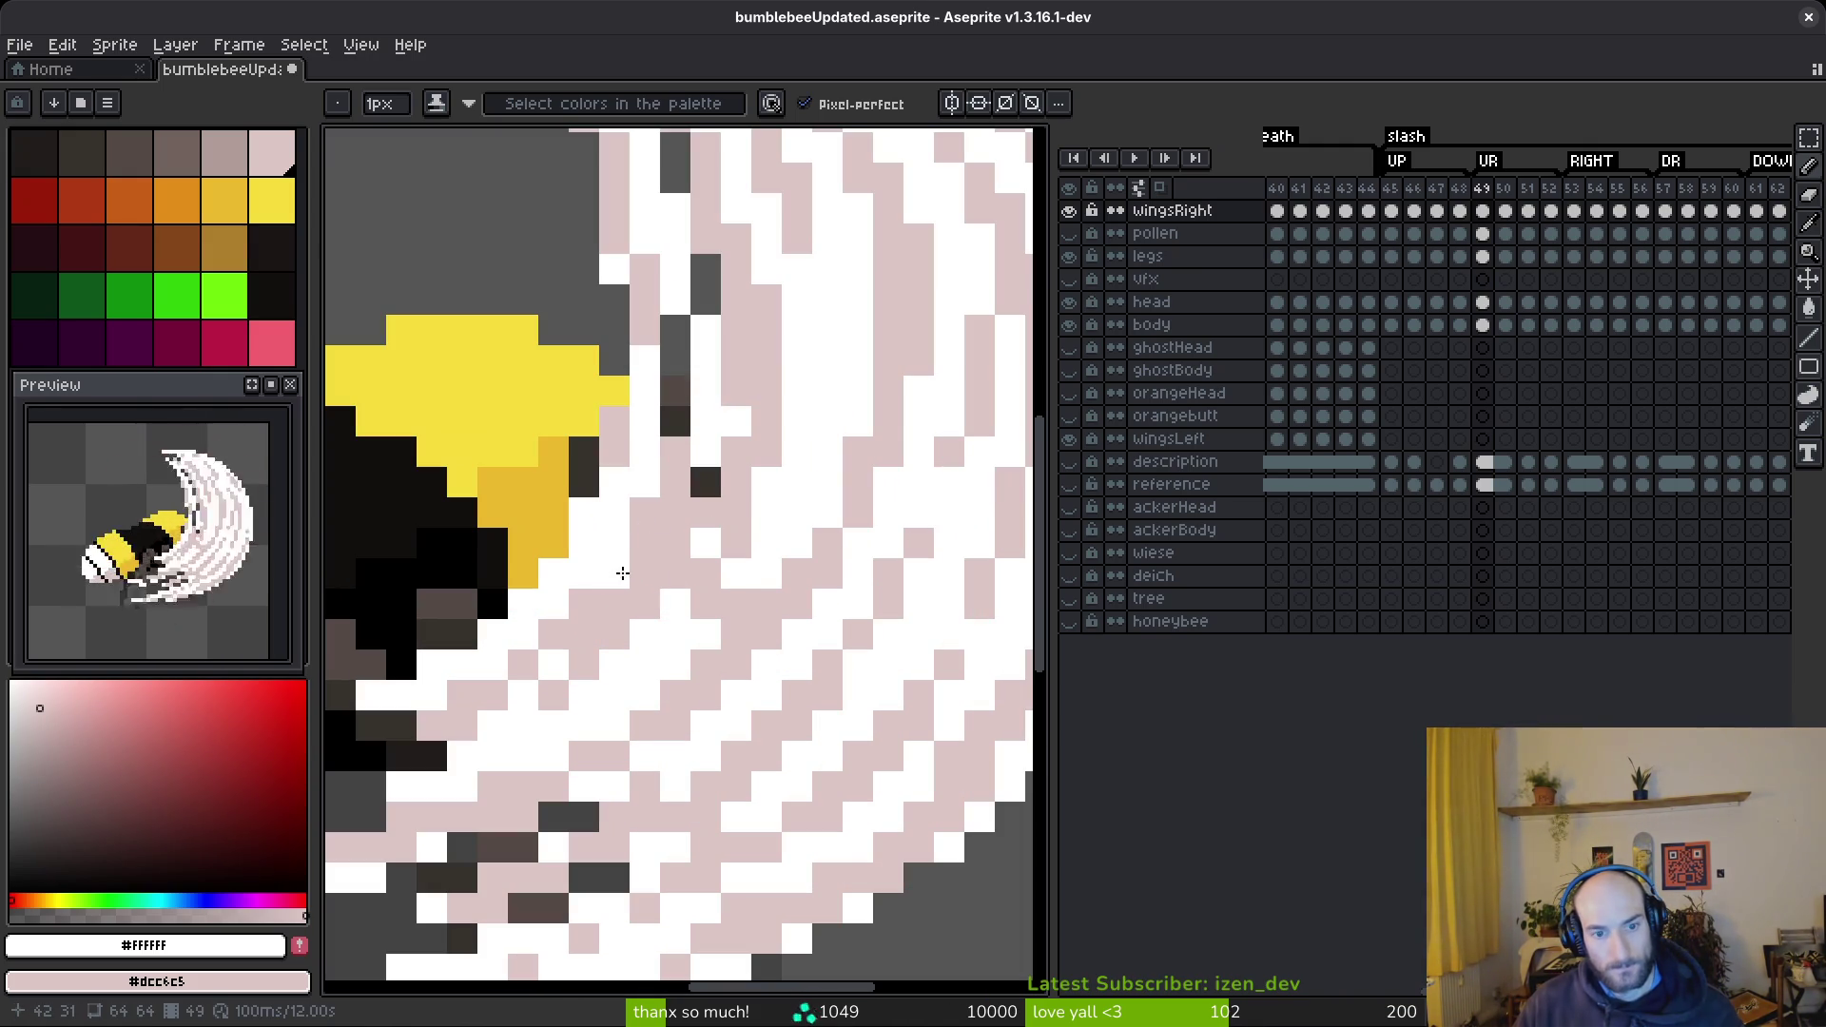
scroll(618, 570, "down", 4)
scroll(809, 585, "down", 2)
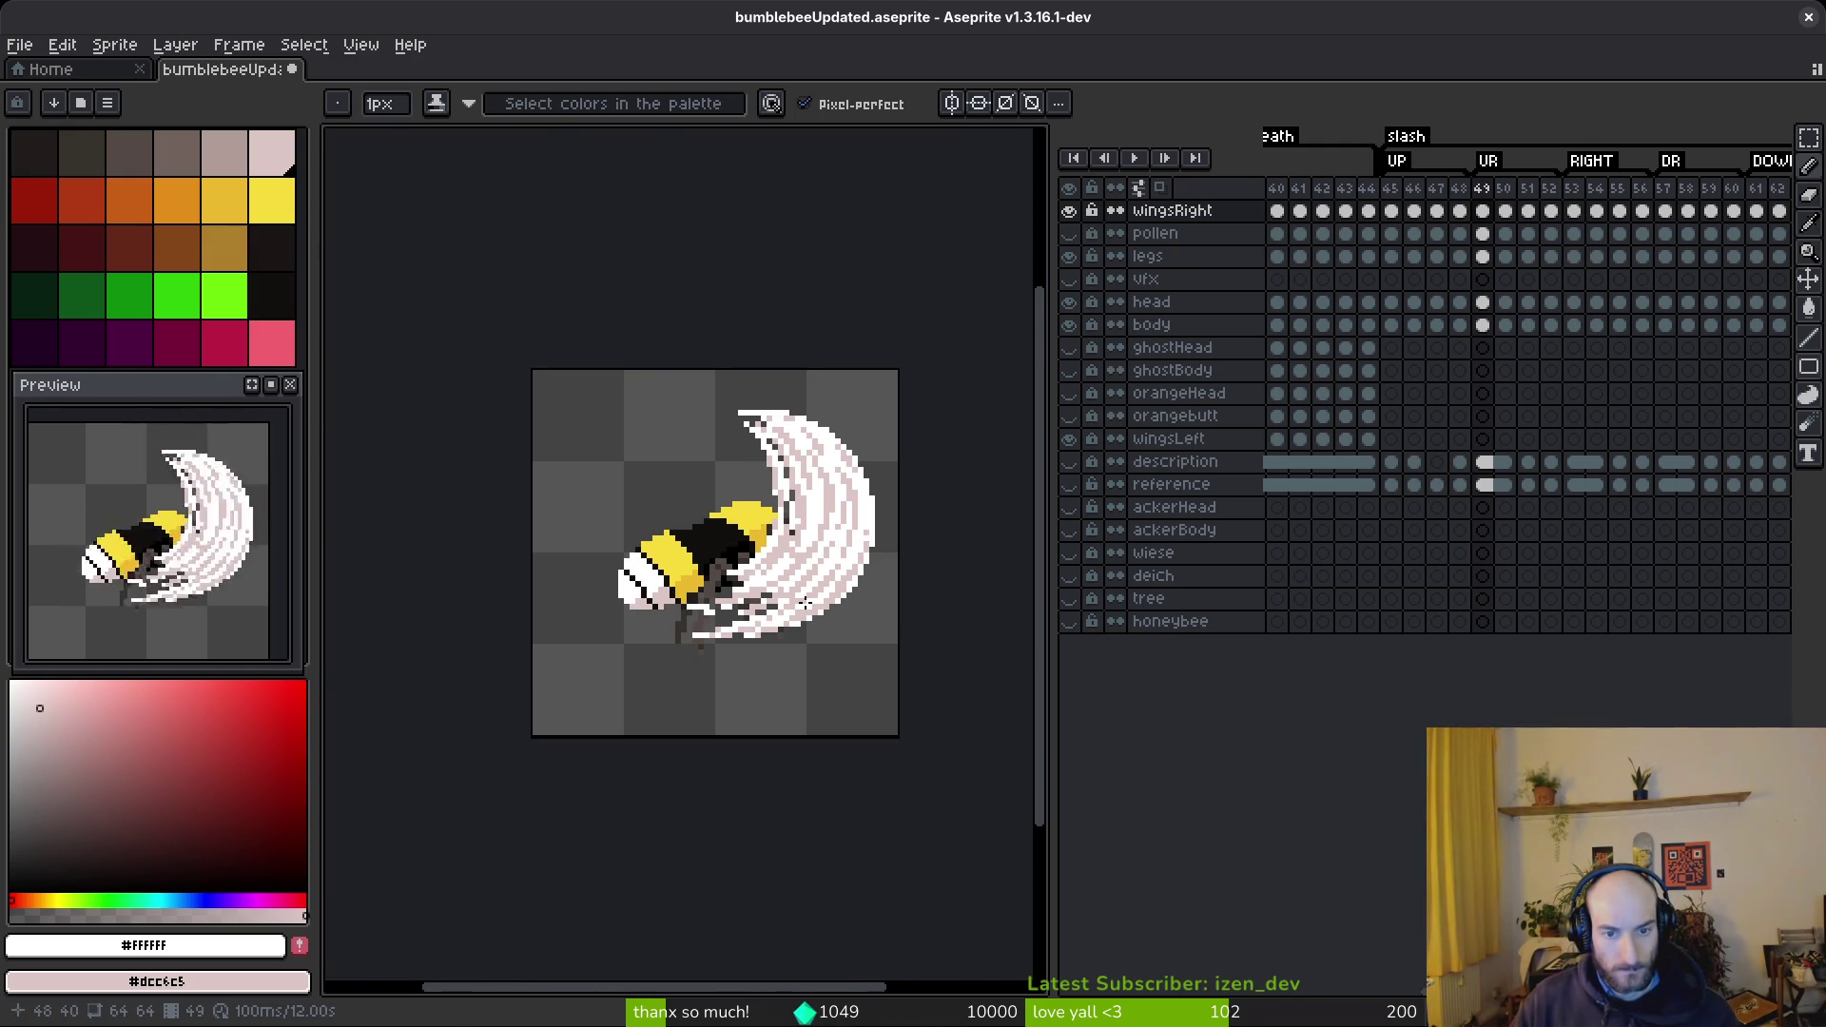
left_click_drag(833, 609, 828, 612)
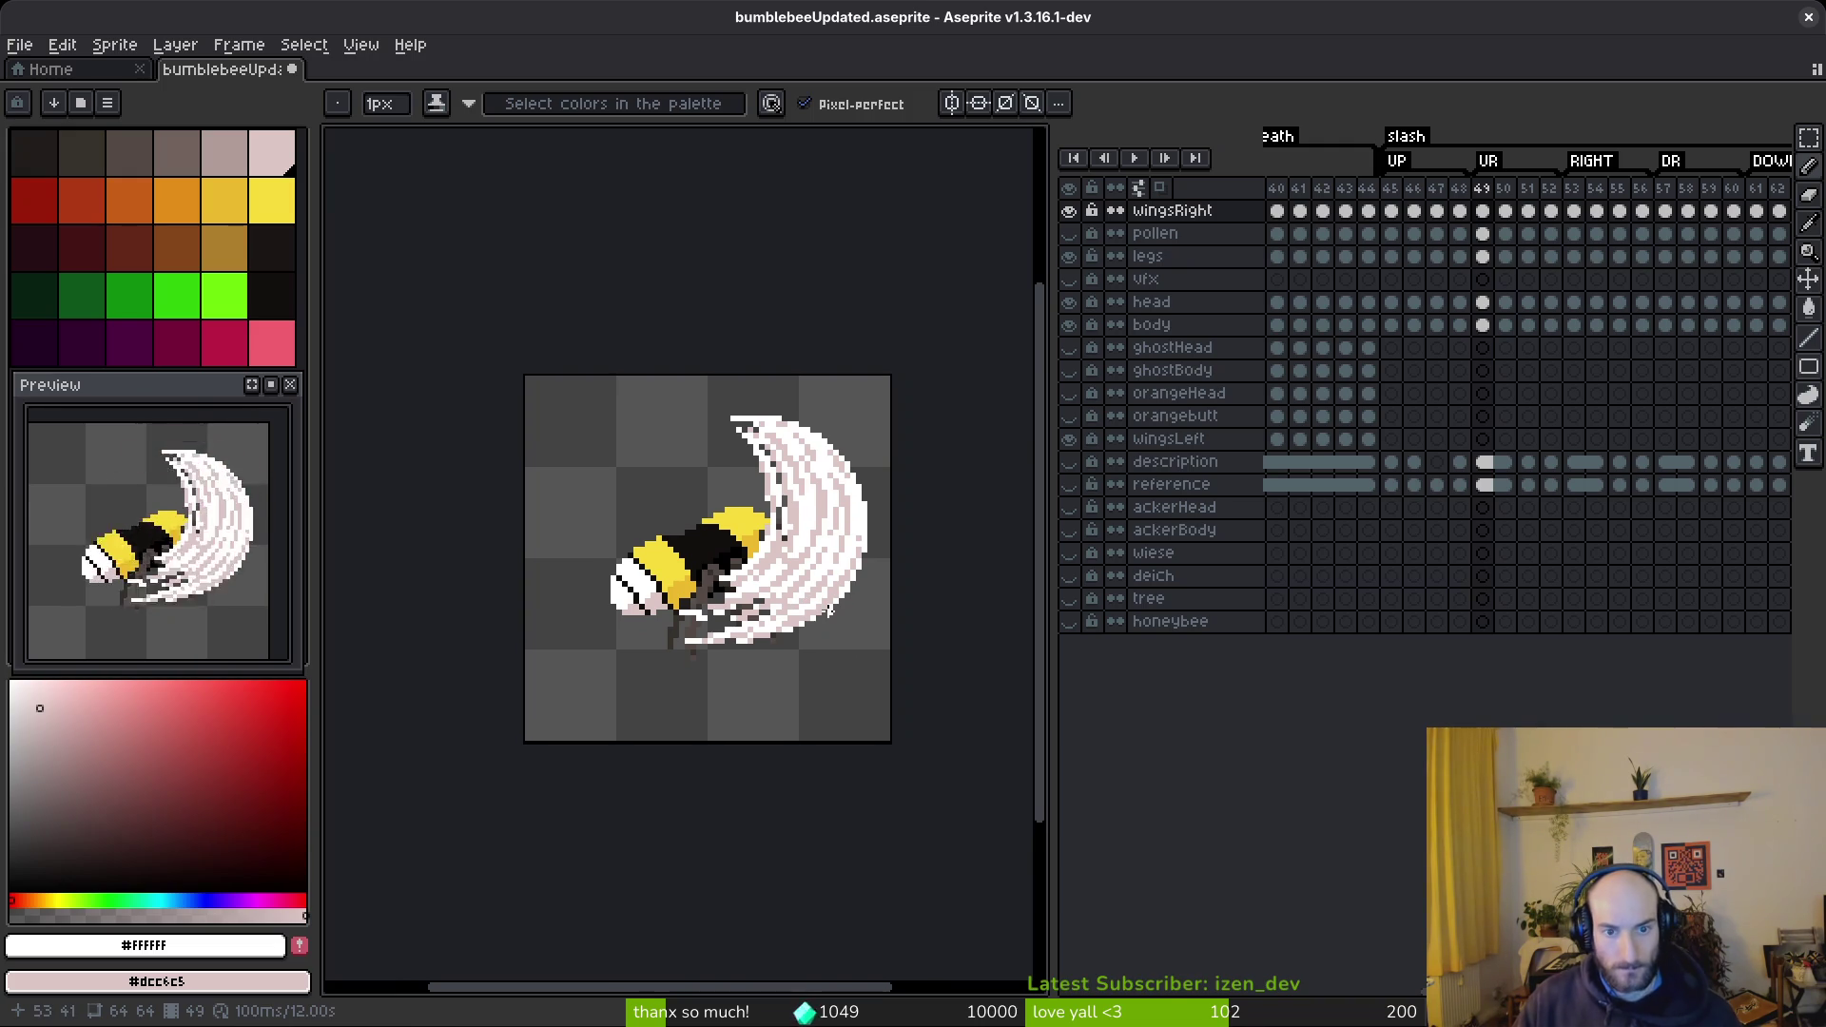
- On frame 50, draw the first white strand down-right across the wing to the body
key("Right")
scroll(701, 460, "up", 3)
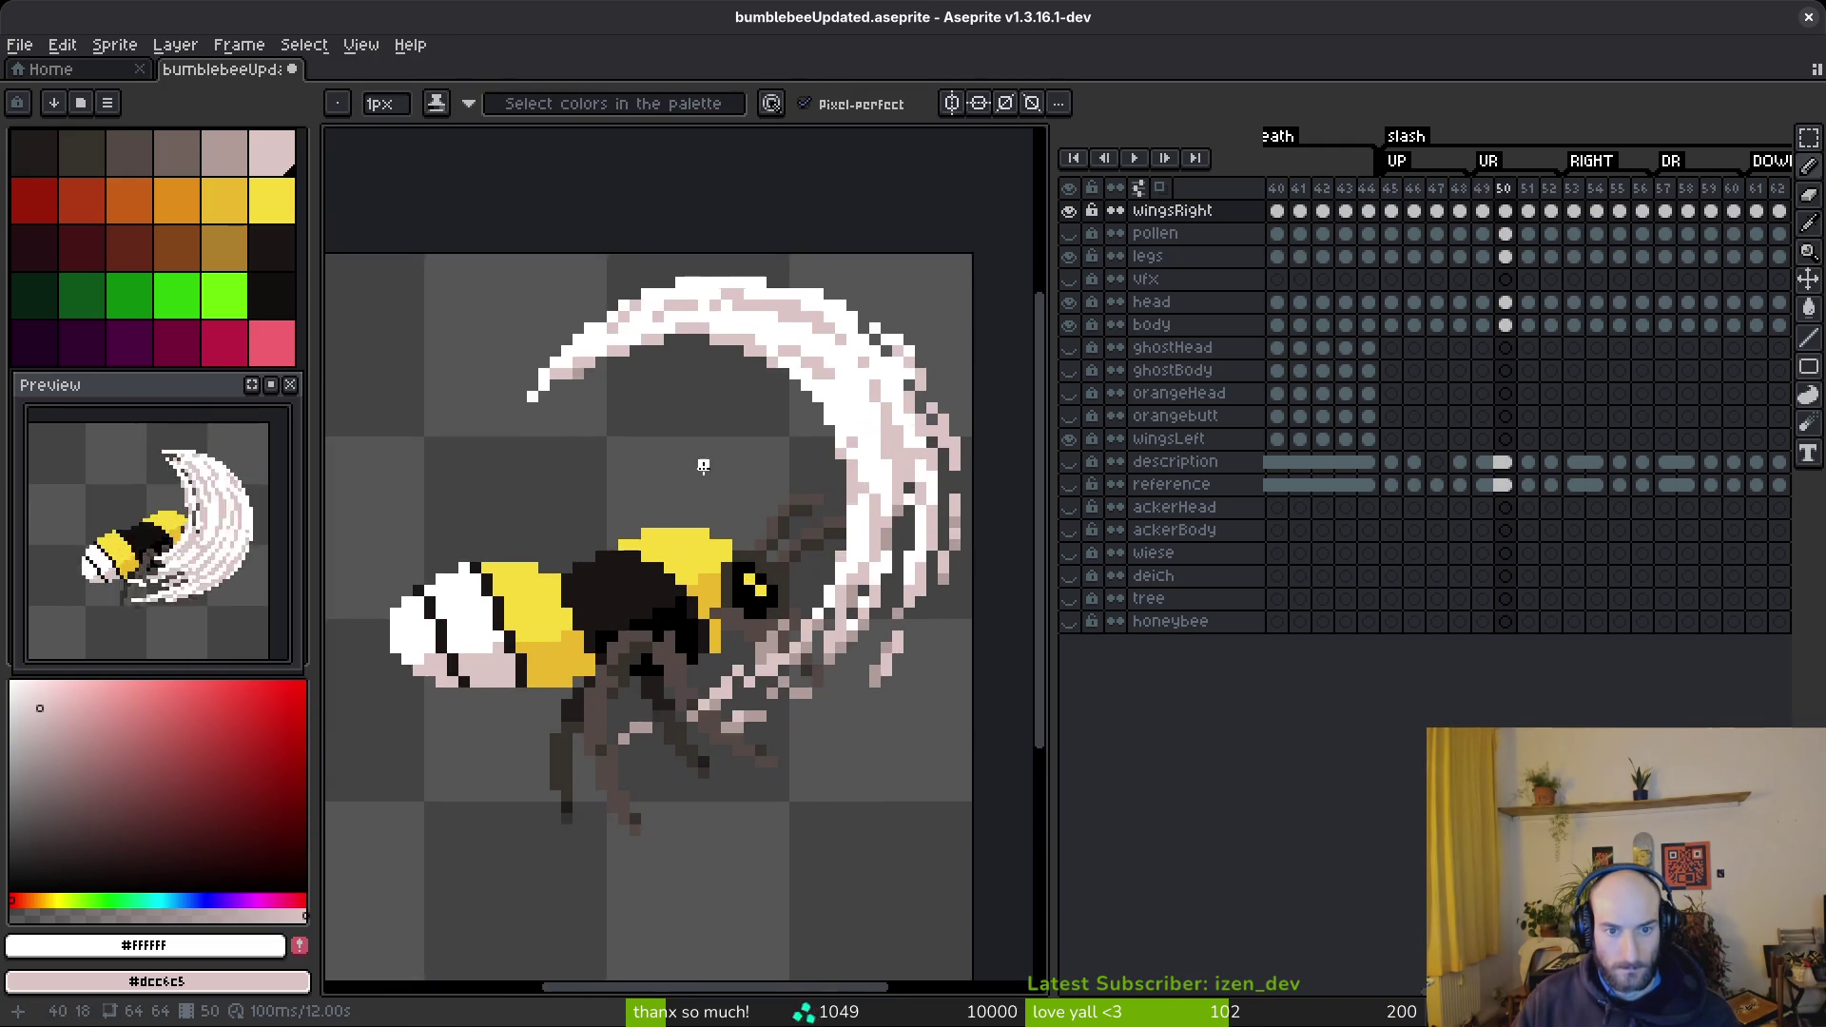
mouse_move(521, 356)
left_mouse_down()
mouse_move(651, 409)
mouse_move(692, 502)
left_mouse_up()
scroll(584, 392, "up", 2)
key("ctrl+z")
mouse_move(457, 329)
left_mouse_down()
mouse_move(542, 329)
mouse_move(706, 445)
mouse_move(815, 573)
mouse_move(829, 610)
mouse_move(791, 794)
left_mouse_up()
scroll(846, 614, "down", 1)
scroll(832, 593, "up", 1)
key("ctrl+z")
left_click_drag(827, 582, 851, 794)
scroll(894, 446, "down", 3)
- Add more white strands from the wing toward the body, plus light and grey diagonals
mouse_move(856, 394)
left_mouse_down()
mouse_move(851, 594)
mouse_move(796, 704)
left_mouse_up()
mouse_move(857, 309)
left_mouse_down()
mouse_move(865, 437)
mouse_move(826, 642)
left_mouse_up()
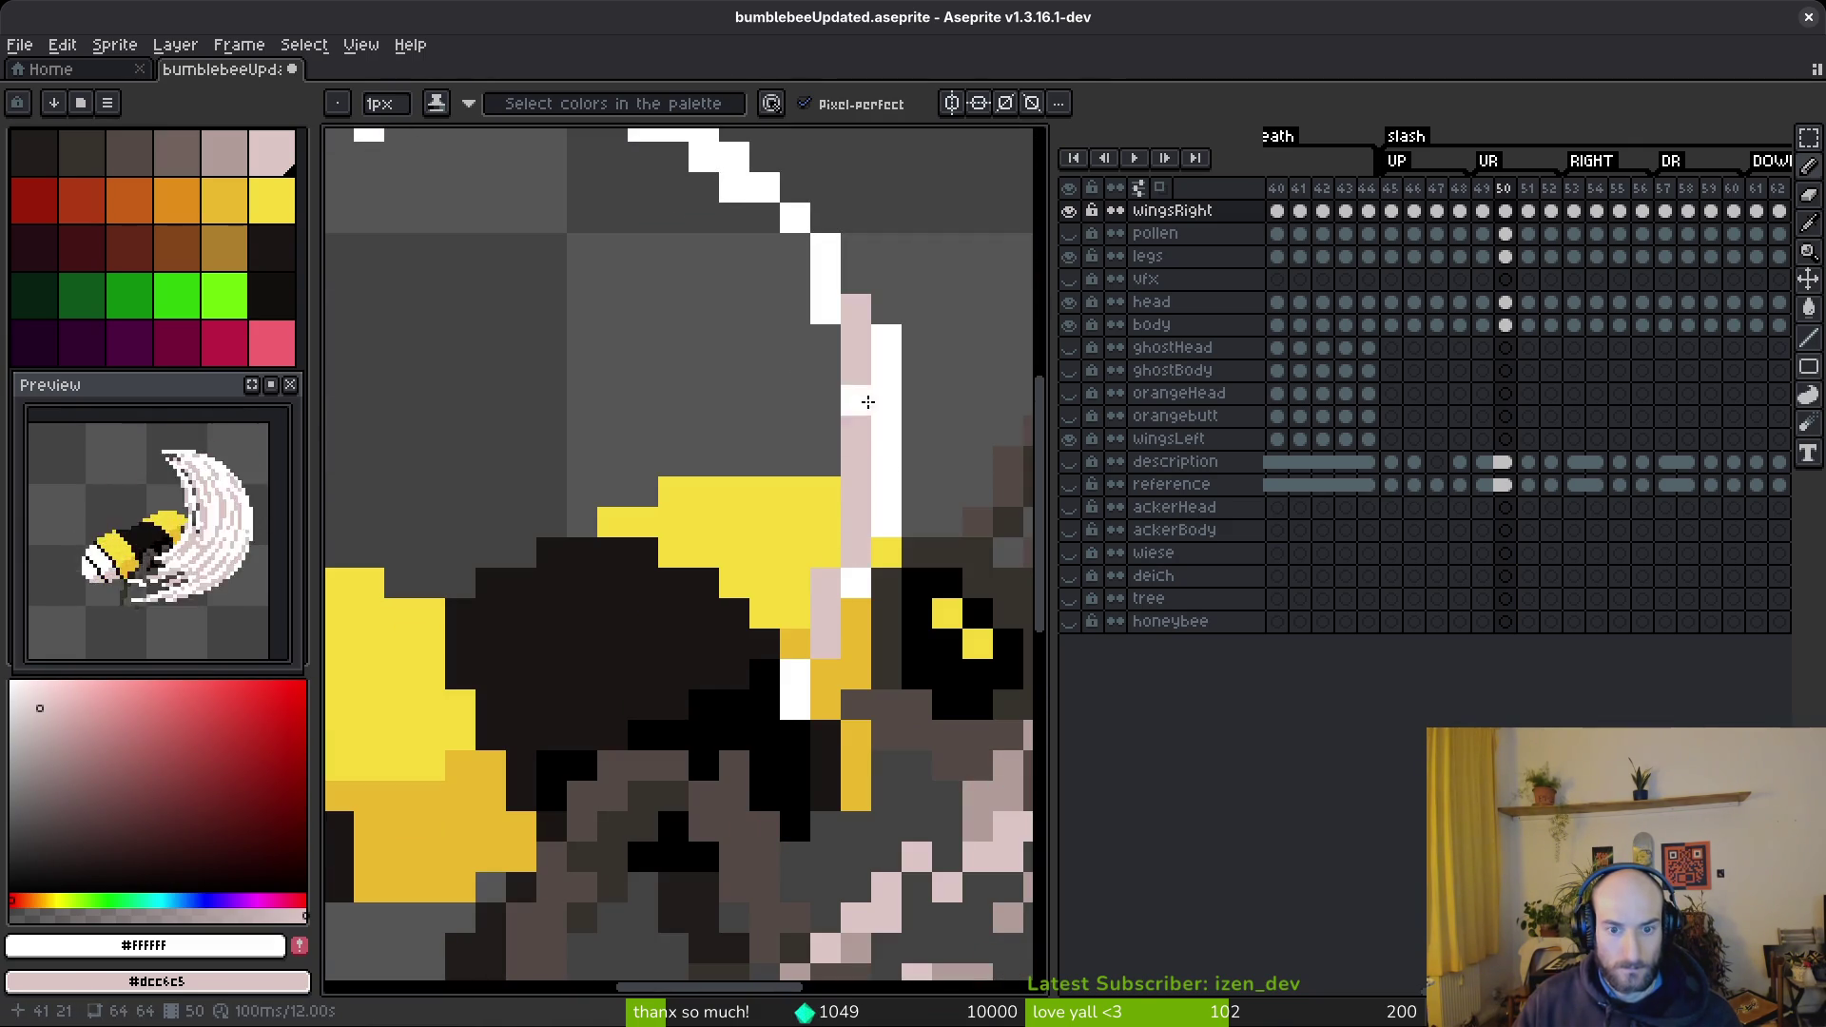
left_click_drag(868, 397, 766, 724)
mouse_move(865, 381)
left_mouse_down()
mouse_move(749, 715)
mouse_move(677, 802)
left_mouse_up()
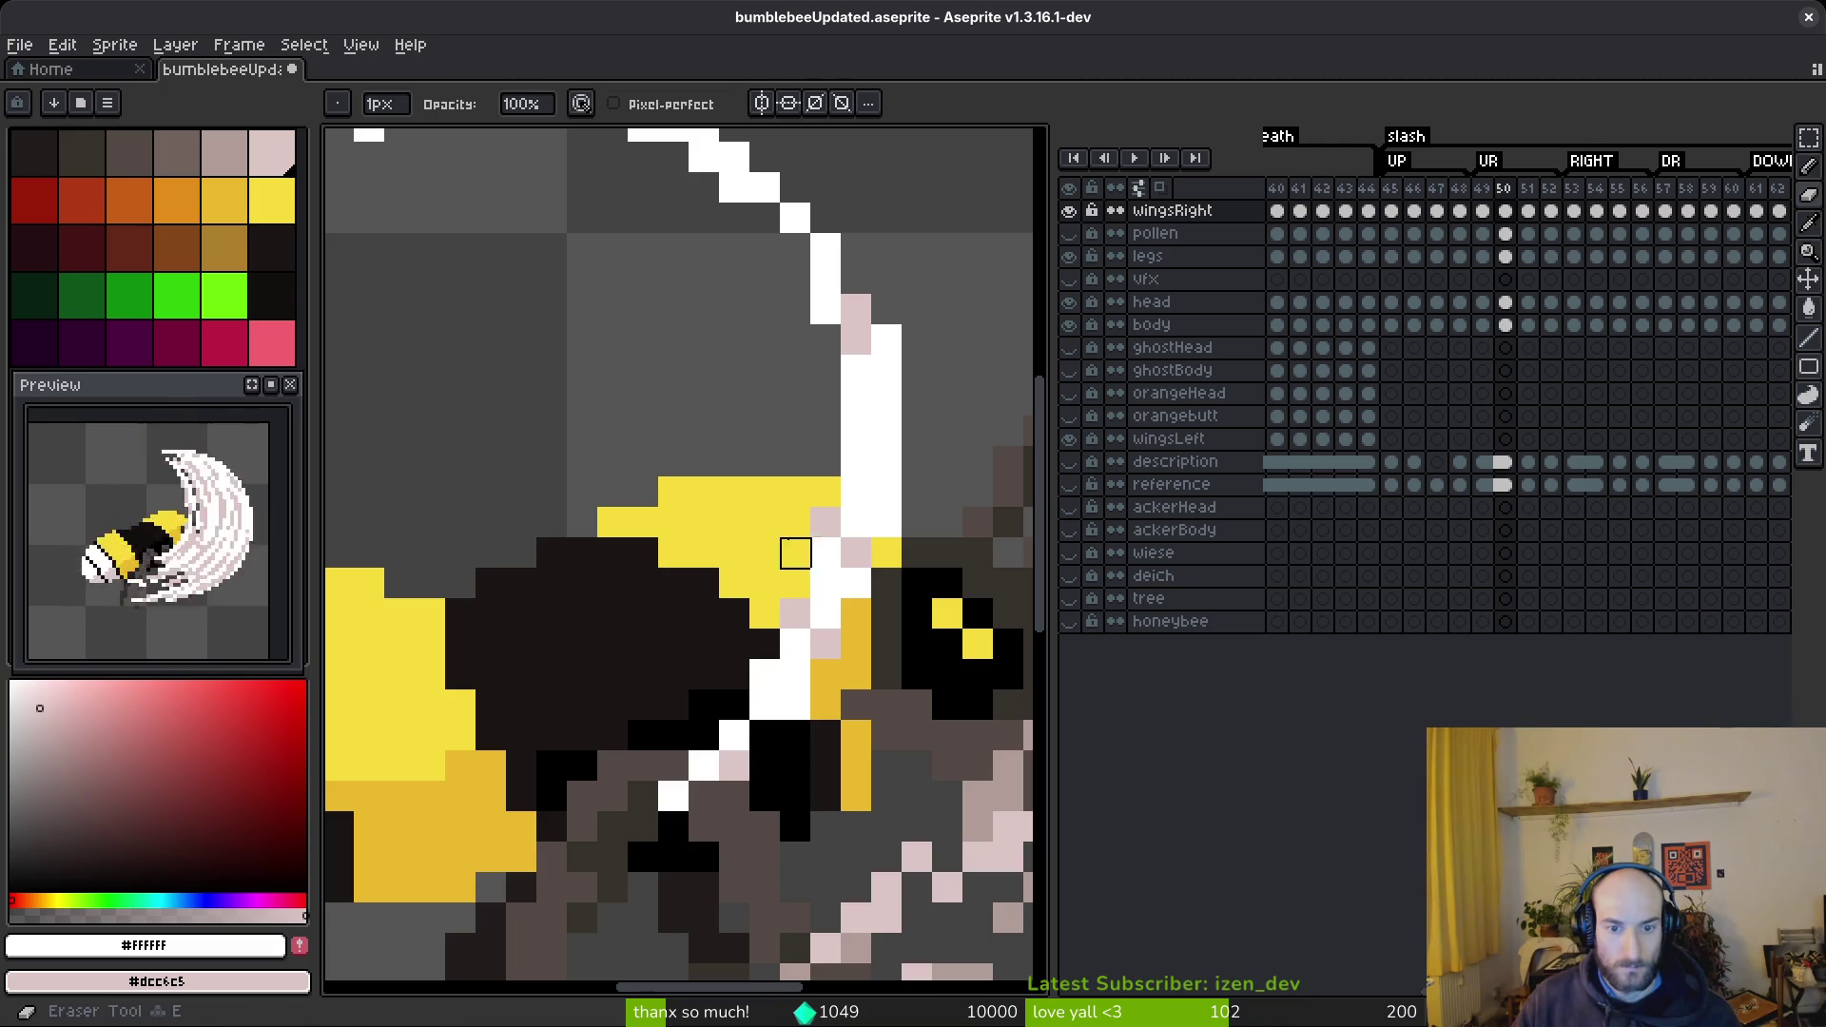
scroll(795, 549, "down", 3)
scroll(761, 437, "up", 2)
left_click_drag(565, 369, 810, 621)
mouse_move(634, 369)
left_mouse_down()
mouse_move(761, 400)
mouse_move(890, 628)
mouse_move(863, 373)
mouse_move(761, 599)
left_mouse_up()
- Paint a pale-pink strand across the bee's head and white strands down the wing's right side
left_click_drag(799, 457, 738, 609)
key("ctrl+z")
left_click_drag(799, 475, 734, 602)
left_click_drag(900, 305, 879, 530)
scroll(921, 571, "up", 5)
mouse_move(809, 337)
left_mouse_down()
mouse_move(902, 490)
mouse_move(947, 614)
left_mouse_up()
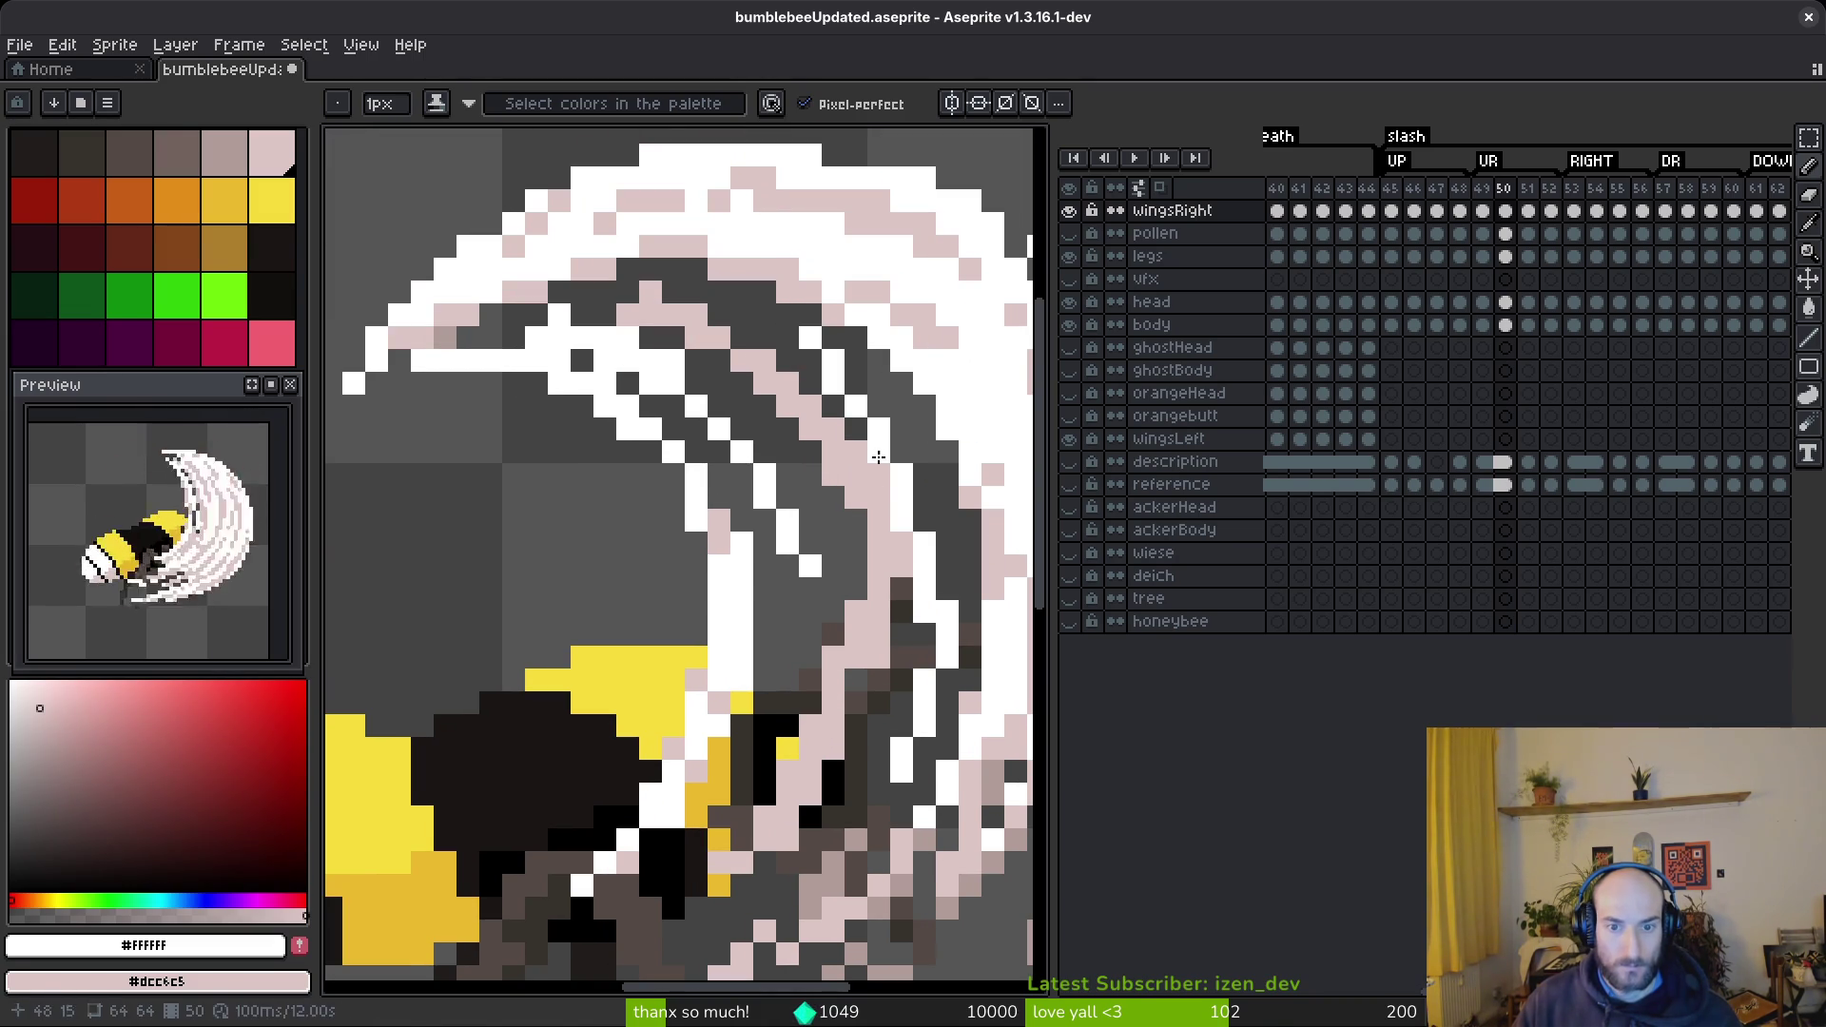
mouse_move(762, 302)
left_mouse_down()
mouse_move(632, 290)
mouse_move(538, 333)
mouse_move(647, 276)
mouse_move(445, 344)
mouse_move(513, 314)
mouse_move(629, 384)
left_mouse_up()
- Undo an erasing attempt, then touch up individual wing pixels in pale pink and white
key("e")
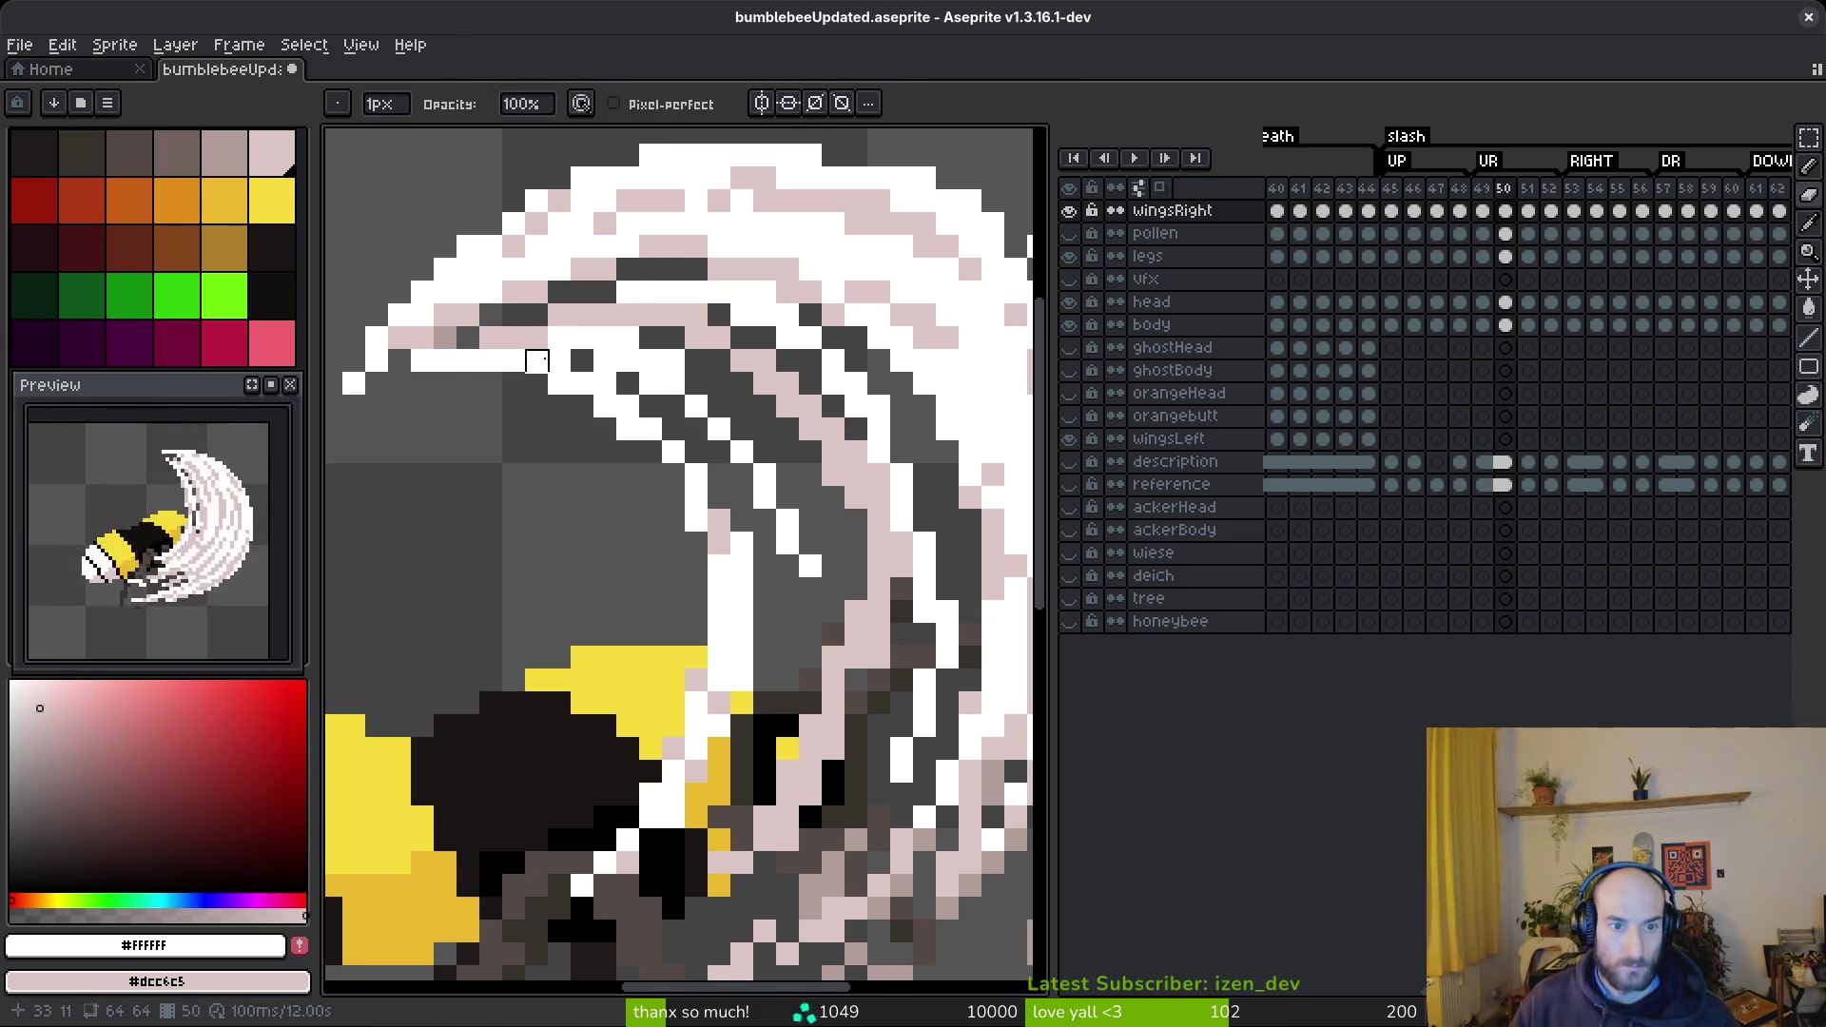
key("ctrl+z")
key("b")
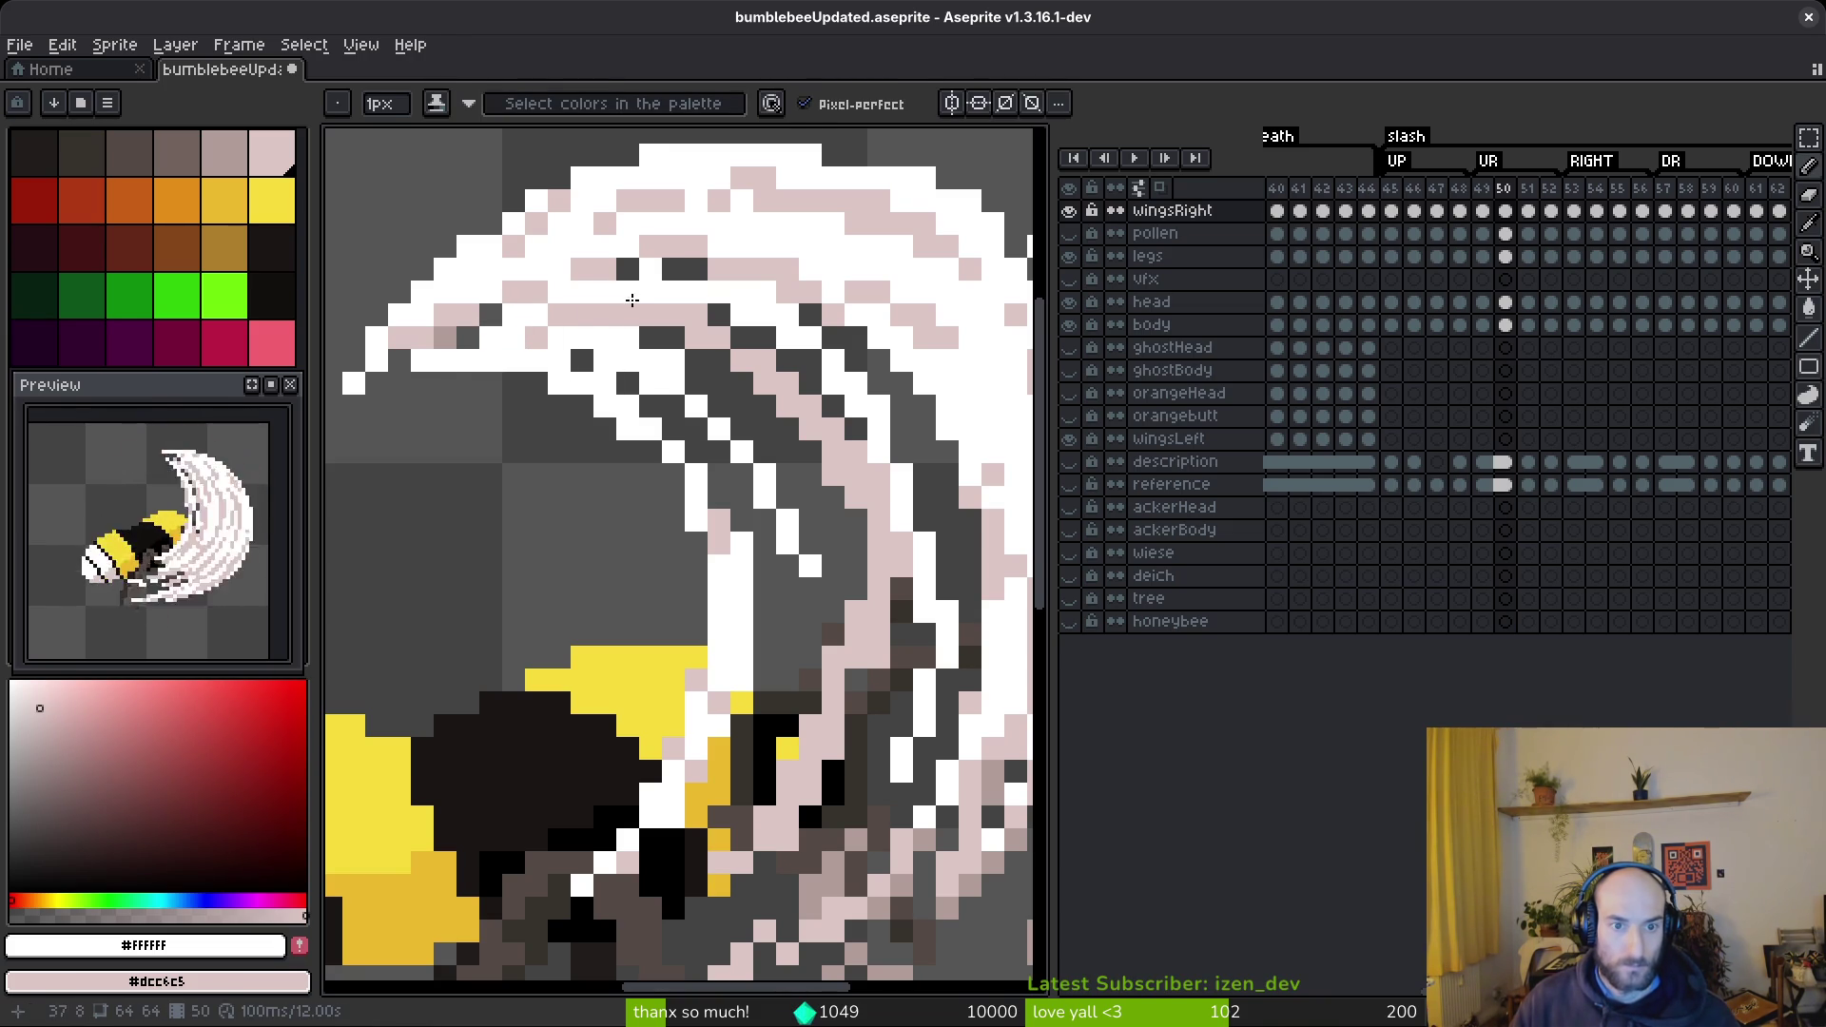
left_click_drag(560, 326, 641, 347)
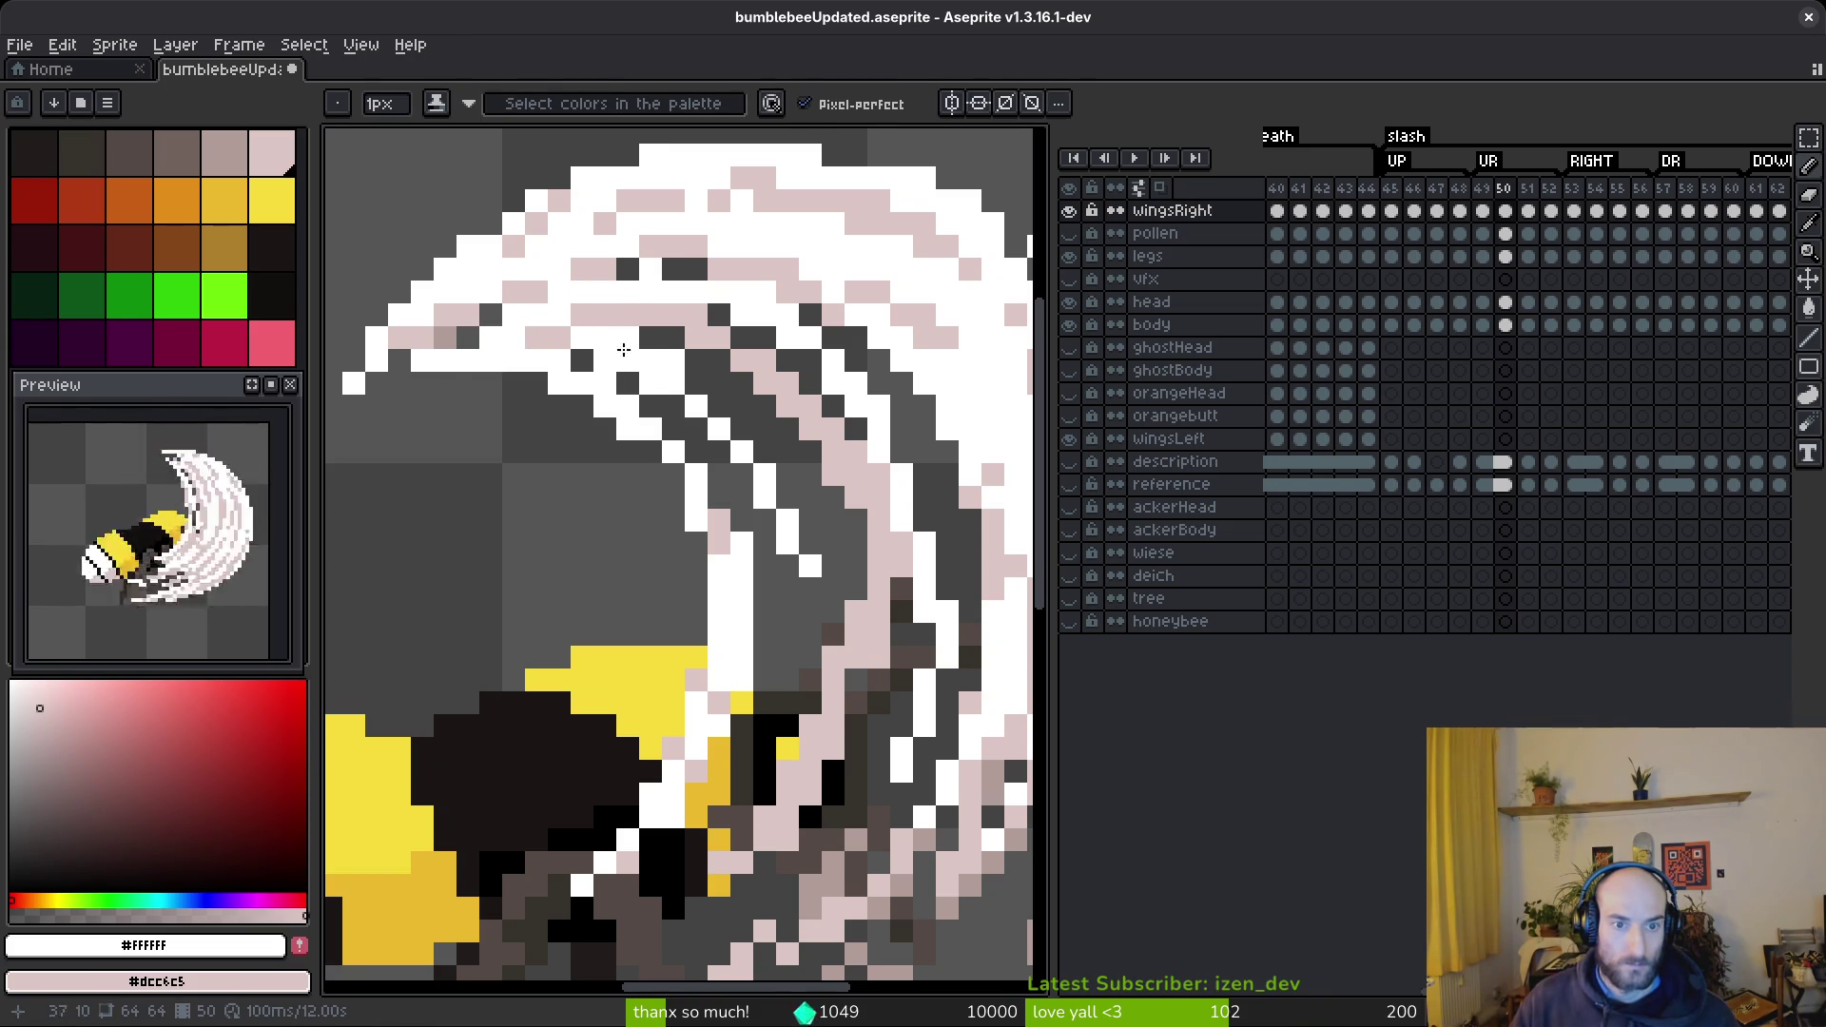
right_click(514, 314)
right_click(559, 291)
left_click(513, 291)
right_click(495, 295)
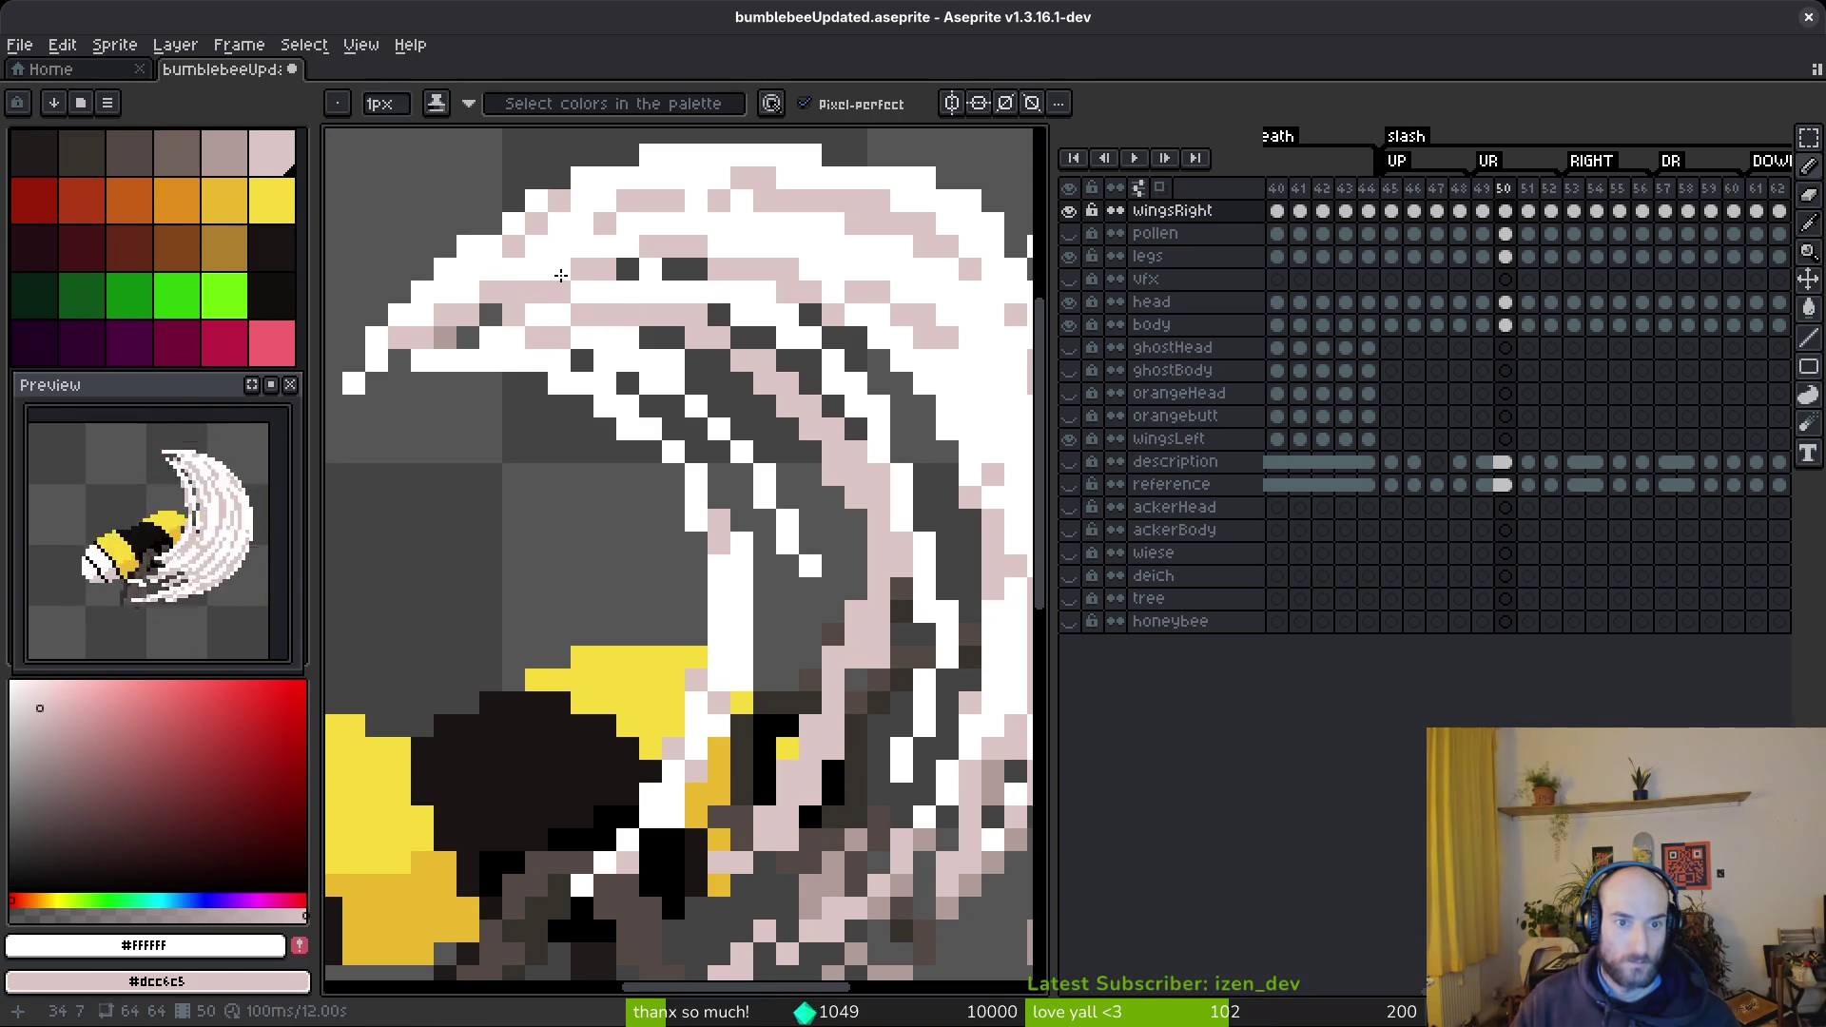
left_click(673, 271)
- Add white and pink strokes down the right wing and a short white diagonal low on the wing
mouse_move(821, 356)
left_mouse_down()
mouse_move(808, 348)
mouse_move(942, 523)
left_mouse_up()
scroll(954, 395, "down", 1)
mouse_move(894, 404)
left_mouse_down()
mouse_move(937, 489)
mouse_move(947, 570)
left_mouse_up()
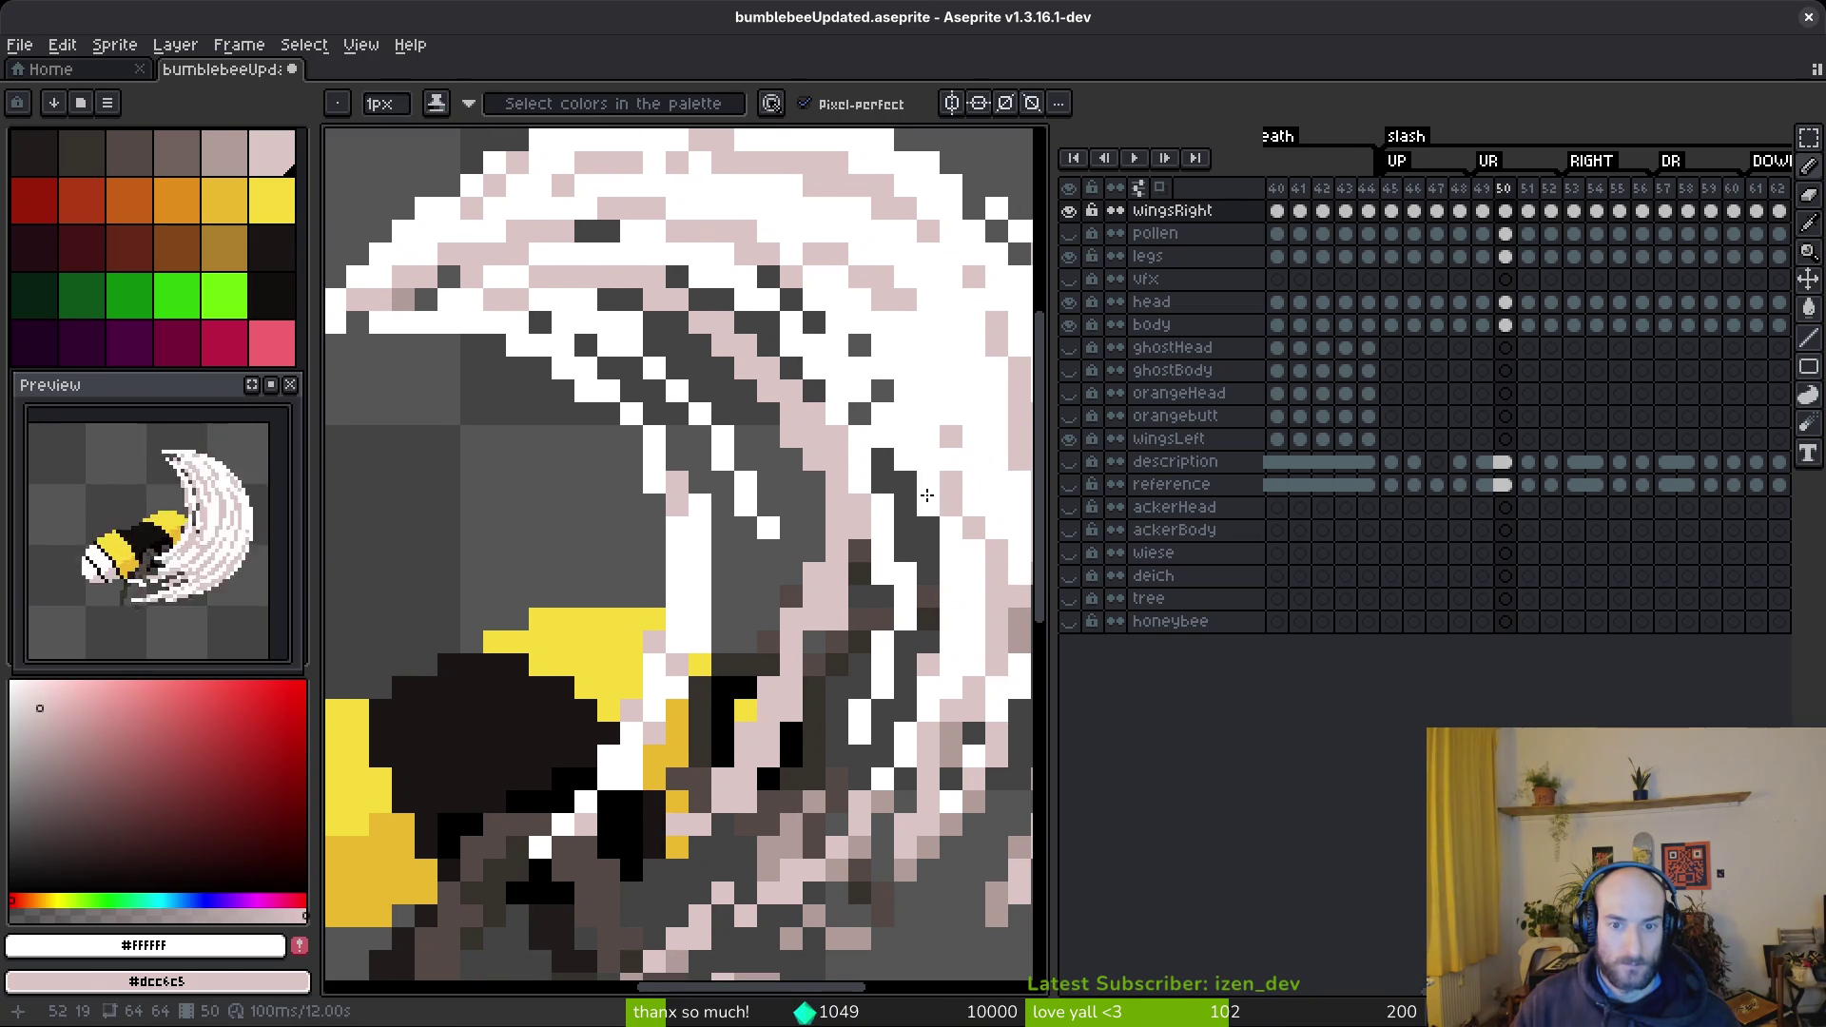
left_click_drag(928, 499, 937, 623)
left_click_drag(913, 366, 977, 613)
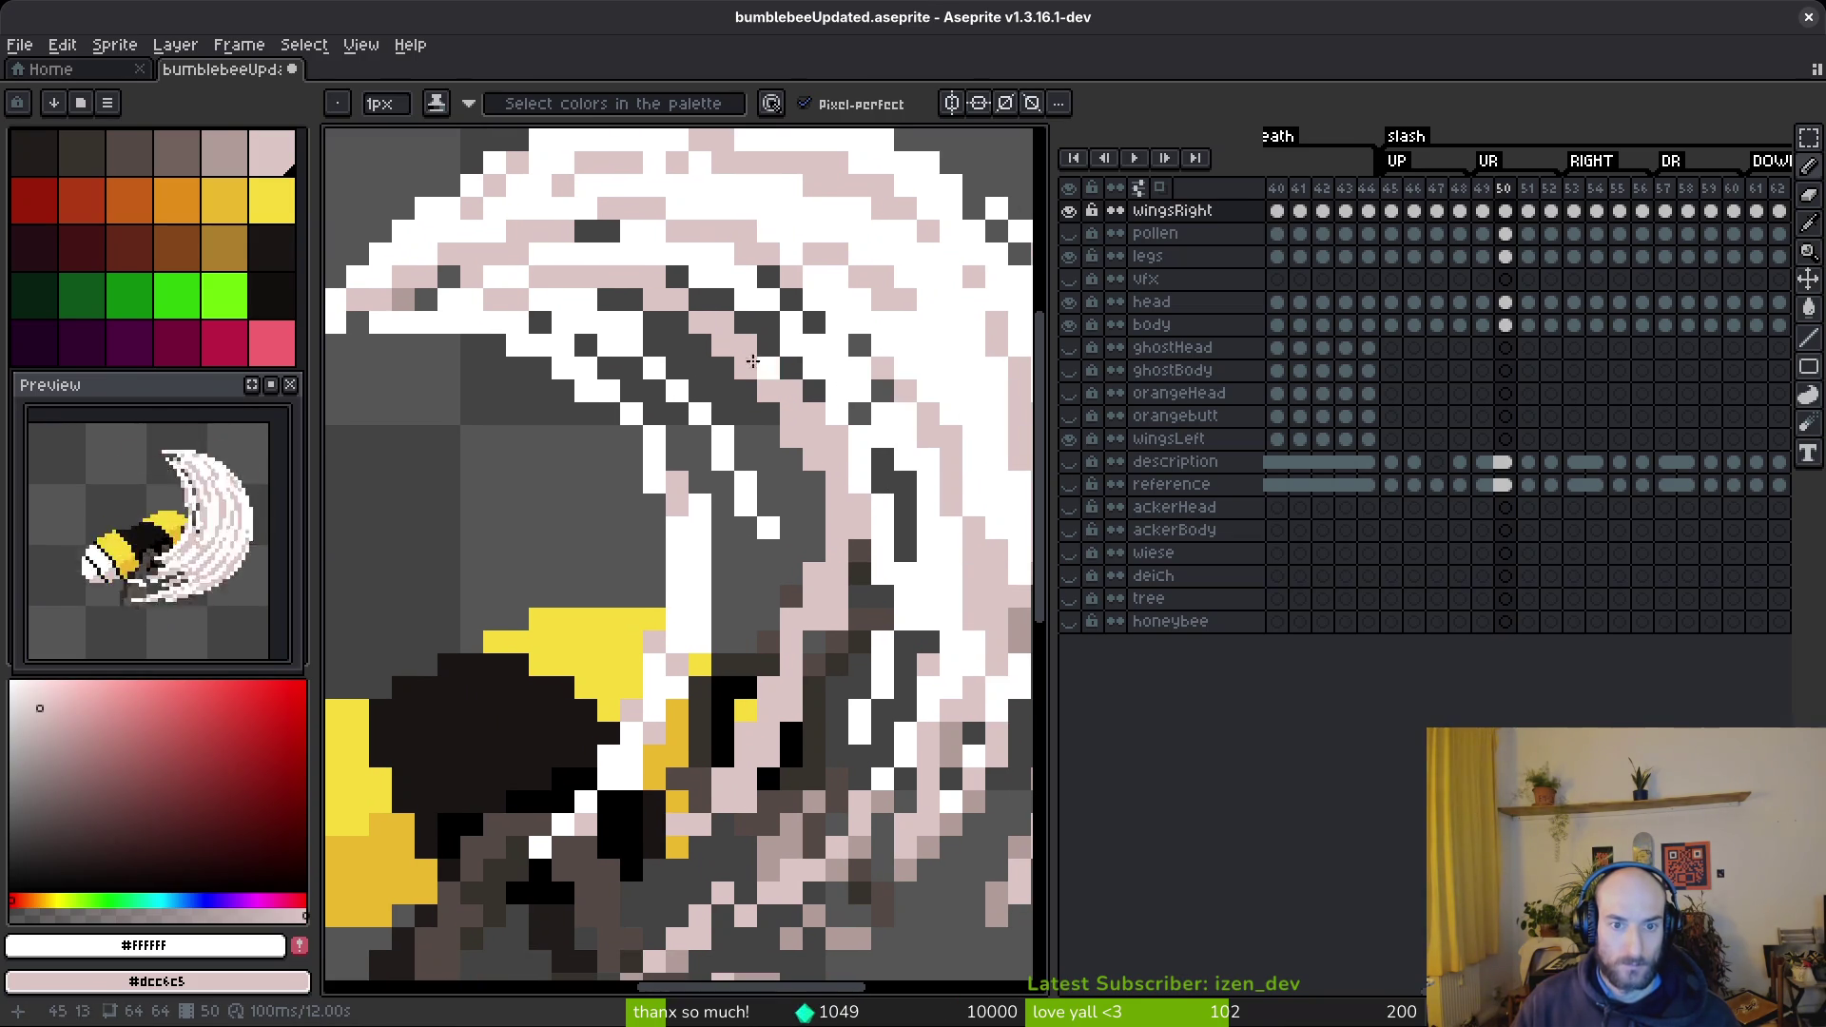
left_click_drag(711, 366, 778, 636)
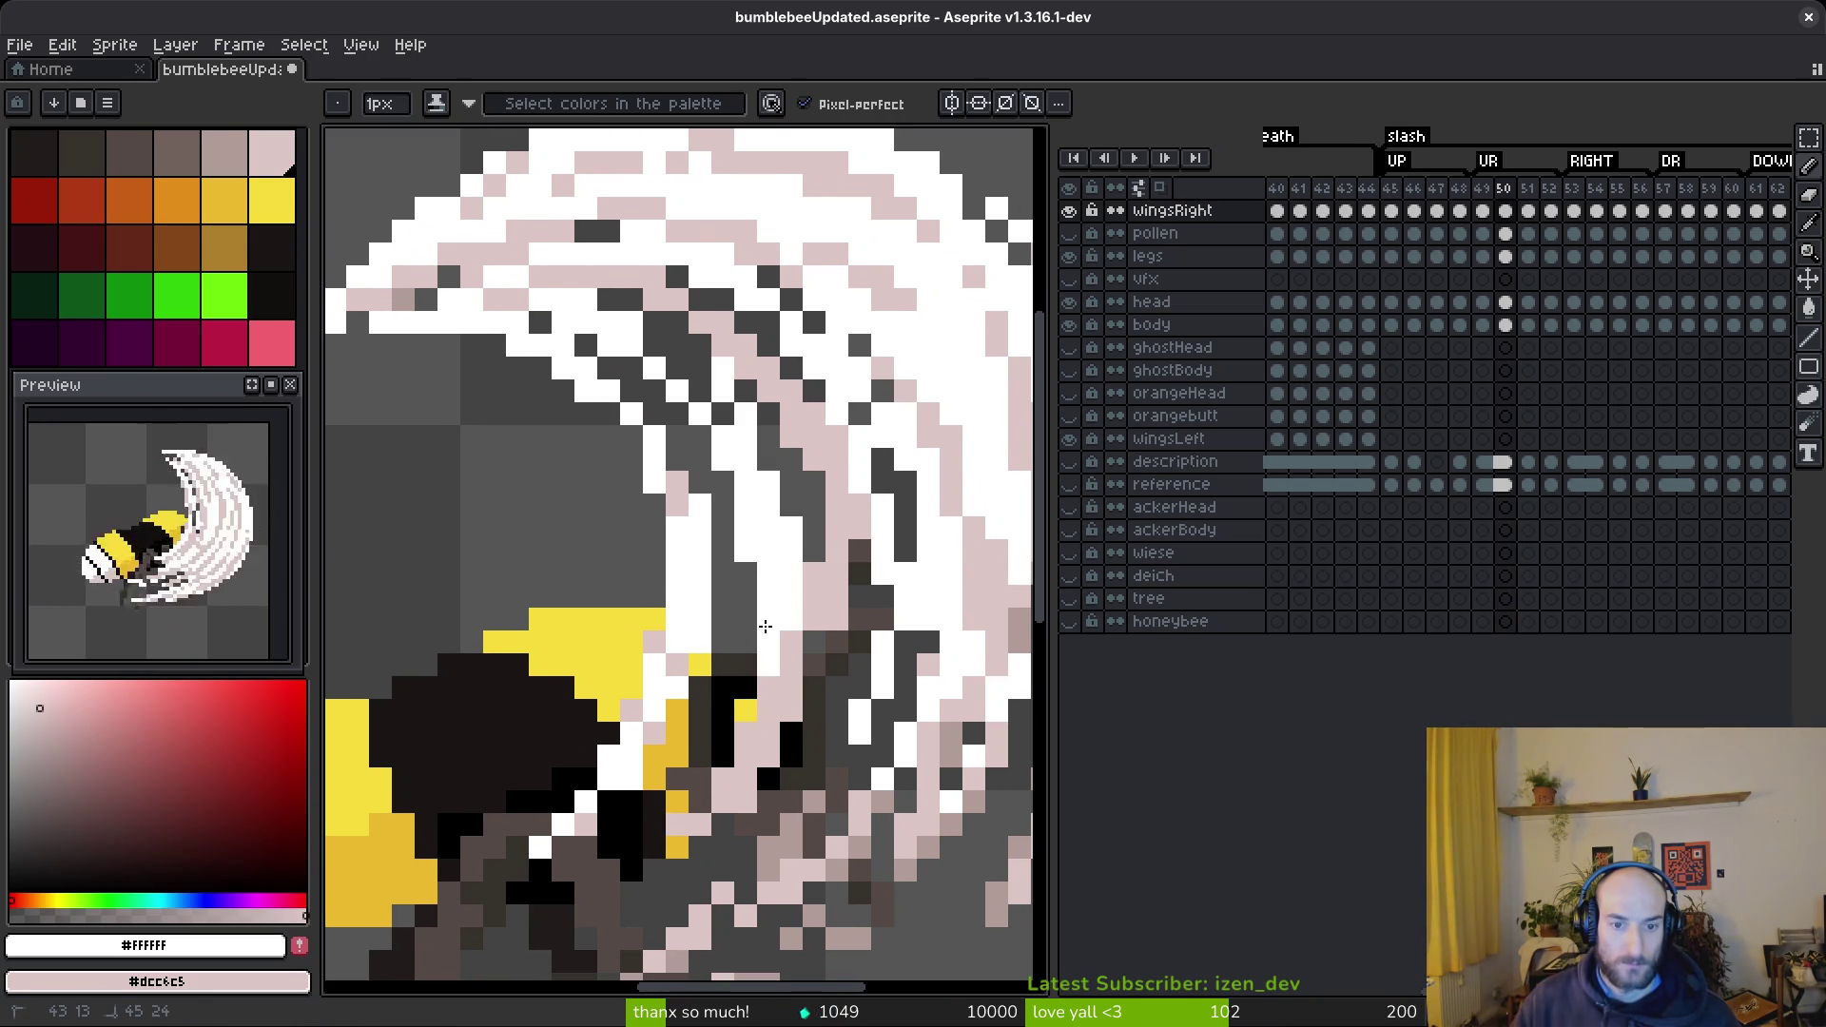
mouse_move(709, 566)
left_mouse_down()
mouse_move(698, 671)
mouse_move(723, 647)
left_mouse_up()
left_click_drag(814, 809, 862, 680)
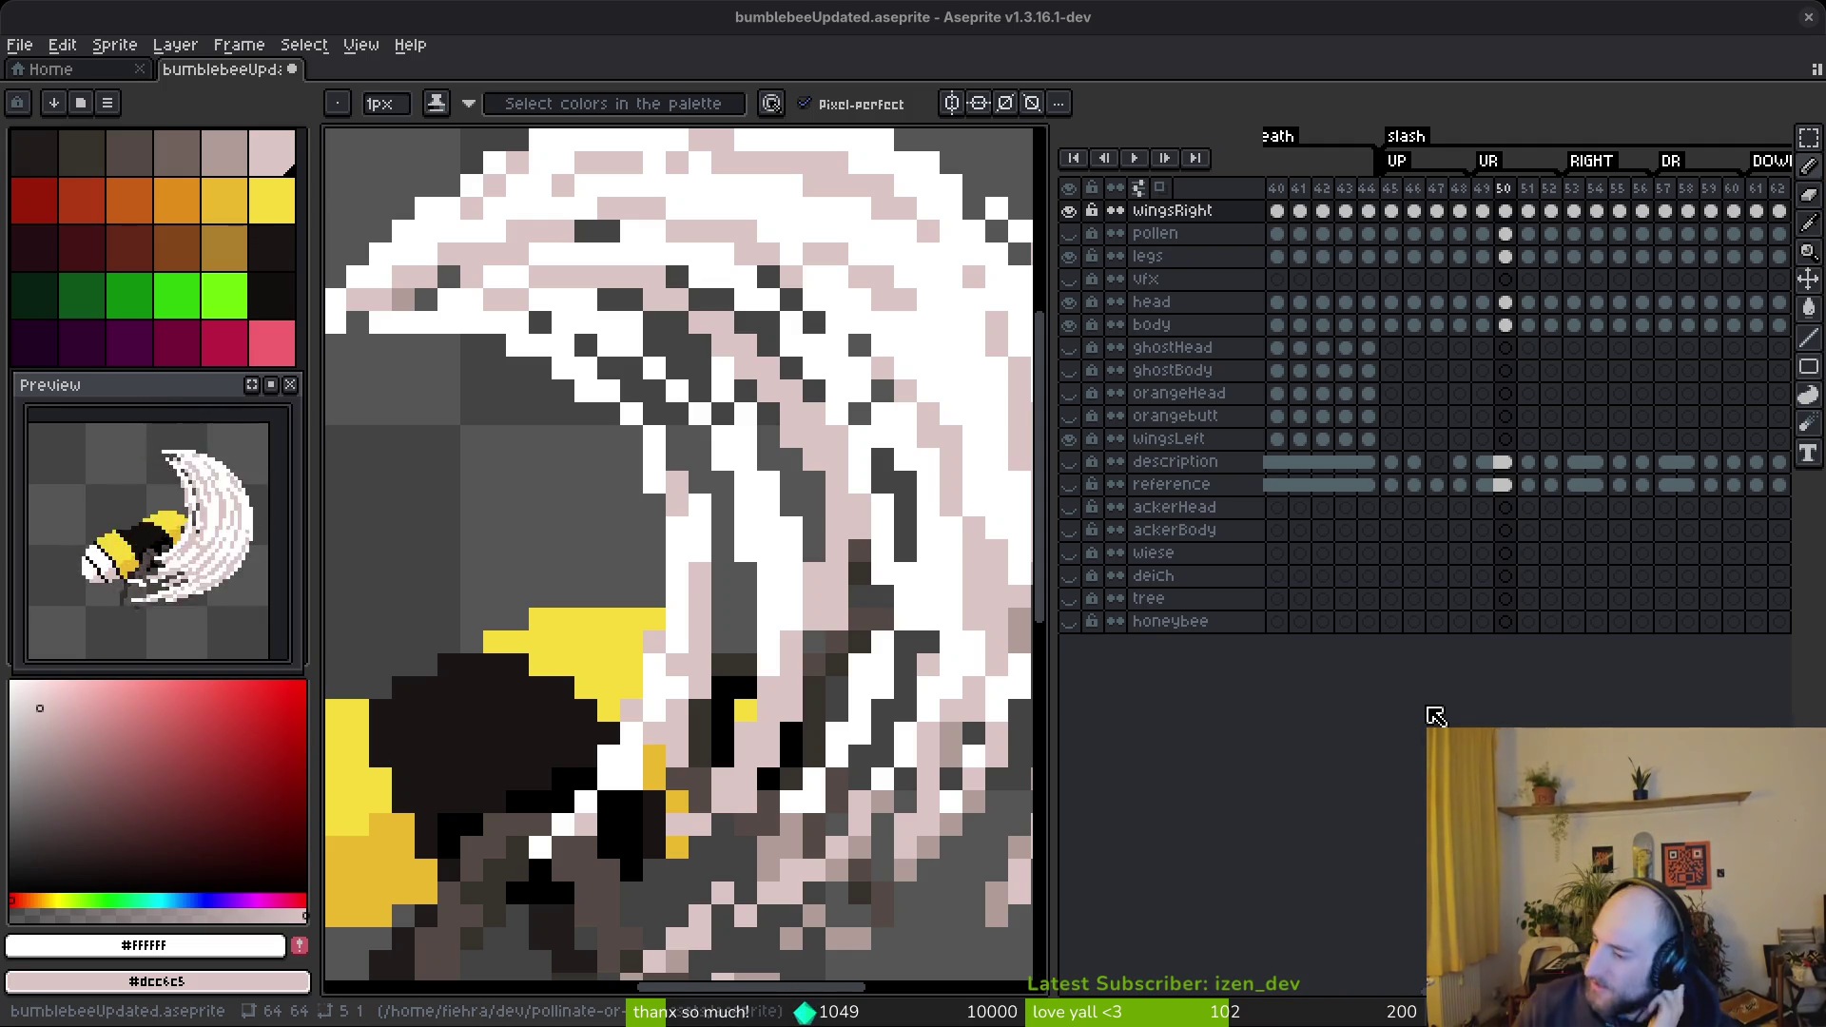
- Zoom back in on frame 50's lower wing swipe
scroll(830, 430, "up", 3)
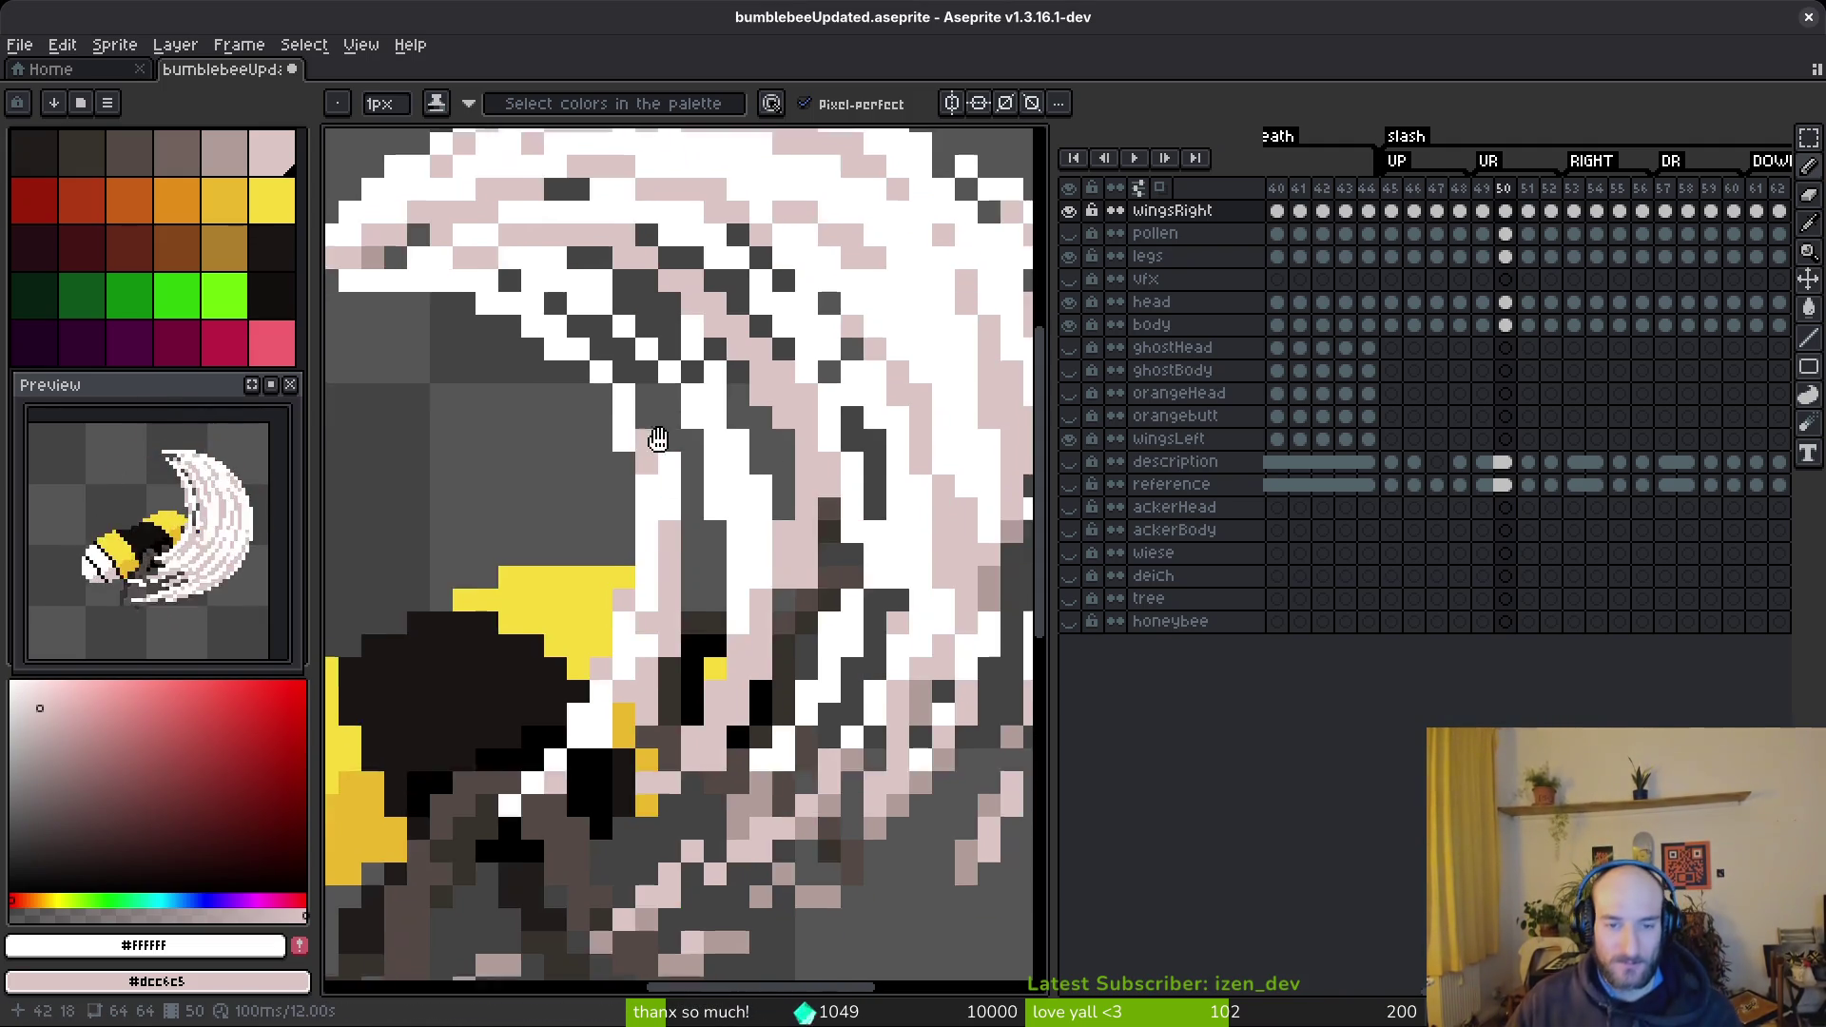
- Undo a trial pale-pink flood fill on a small wing area and return to the Pencil
scroll(831, 430, "down", 3)
scroll(771, 404, "up", 4)
key("g")
right_click(770, 403)
key("ctrl+z")
scroll(771, 403, "down", 3)
scroll(746, 543, "up", 3)
key("b")
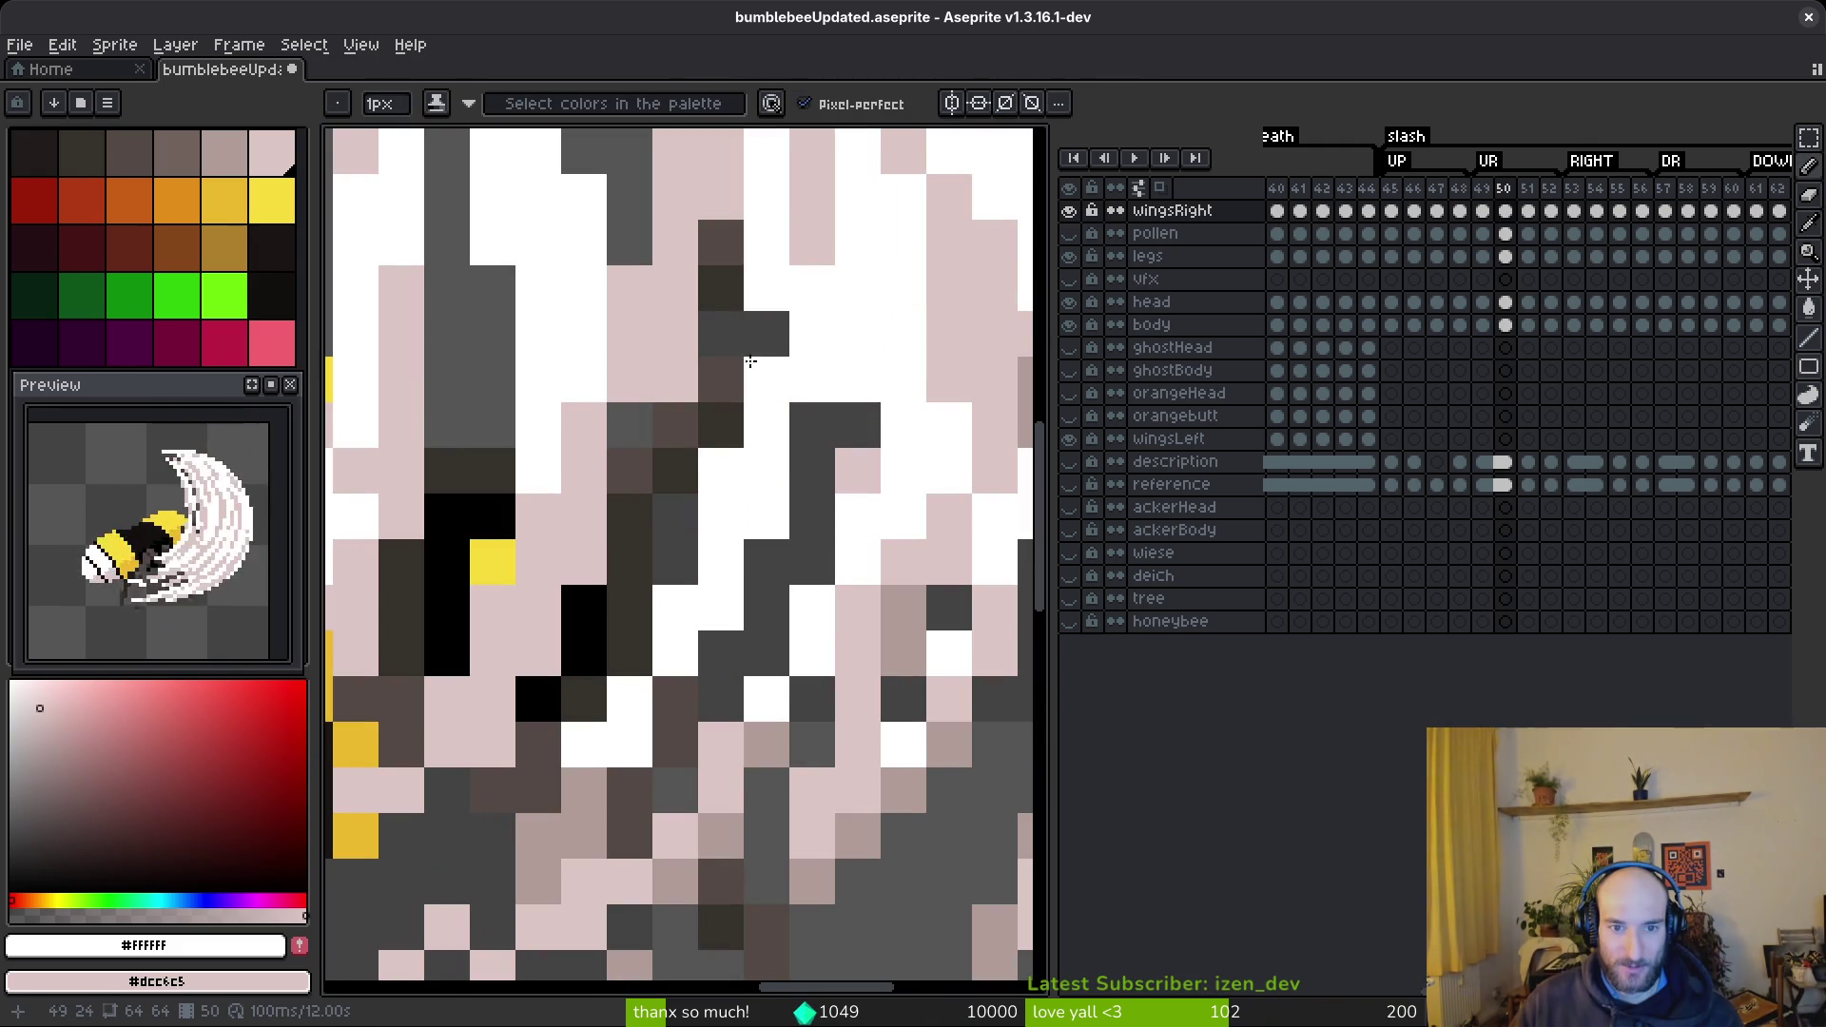
- Repaint several wing cells pale pink, undoing the last few misplaced edits
right_click(721, 334)
right_click(767, 334)
right_click(721, 425)
right_click(721, 517)
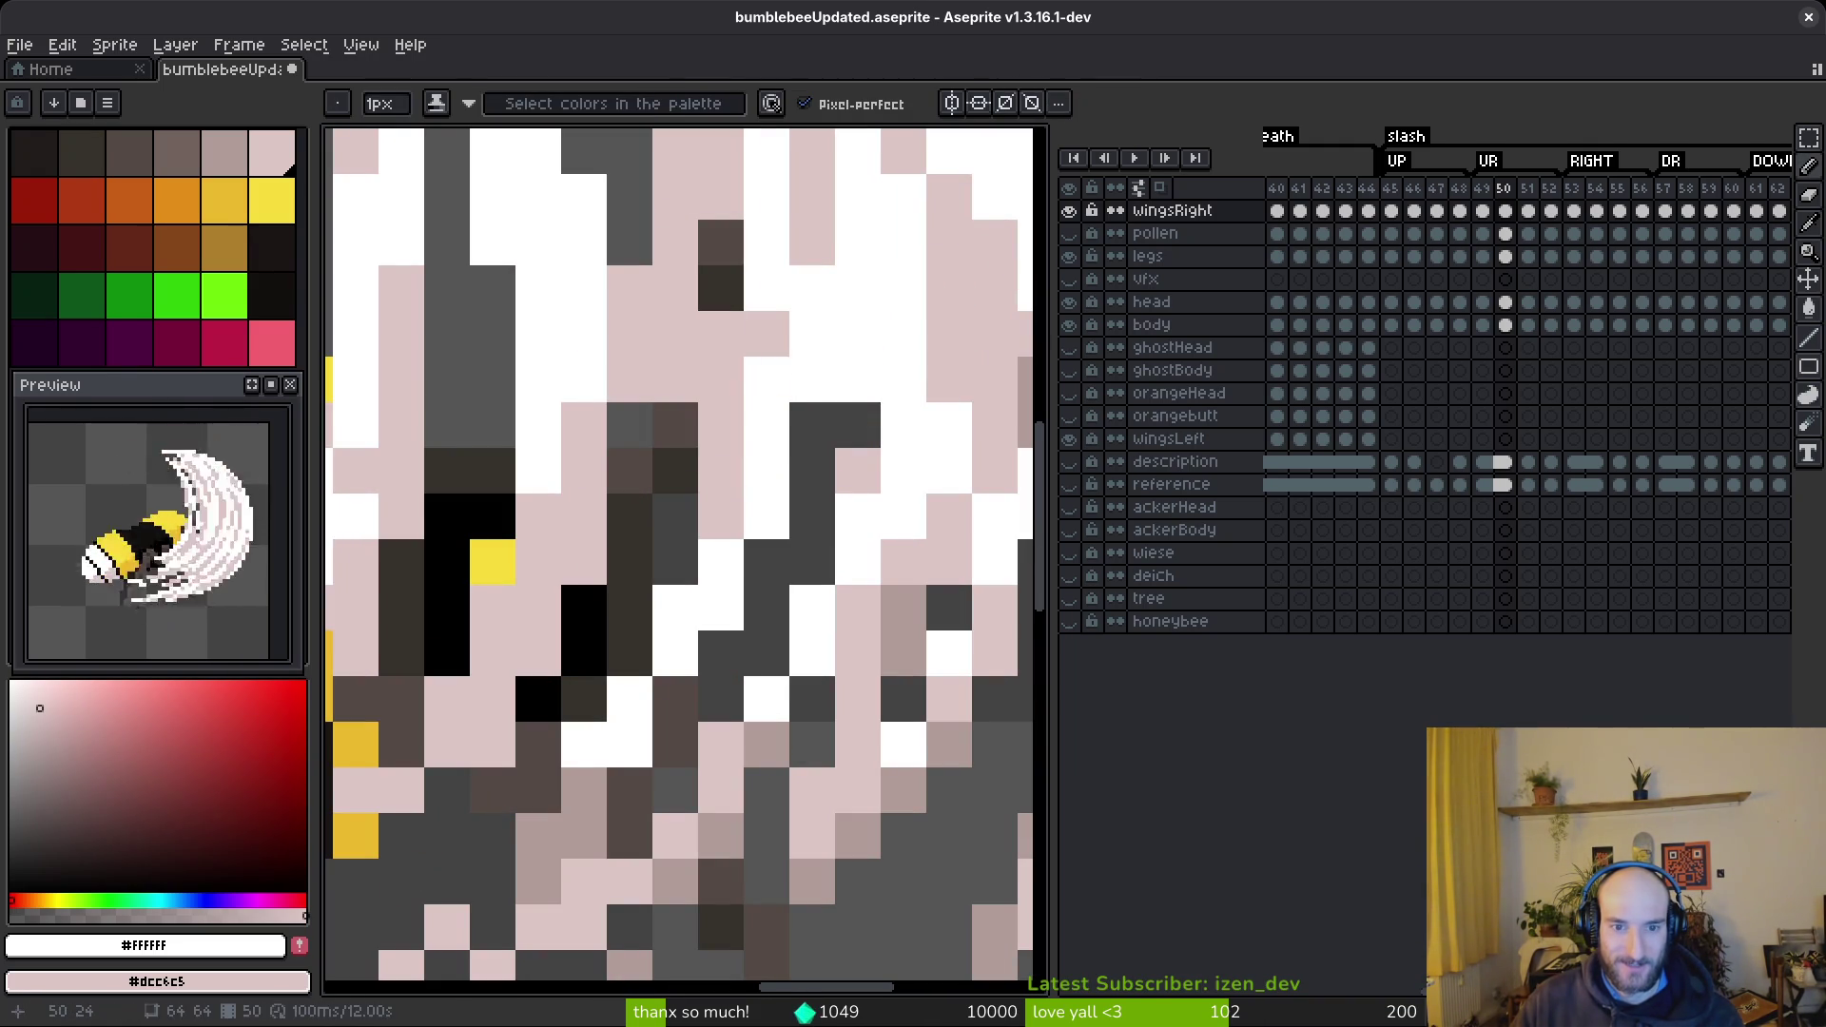
right_click(737, 370)
key("ctrl+z")
key("ctrl+z")
right_click(767, 371)
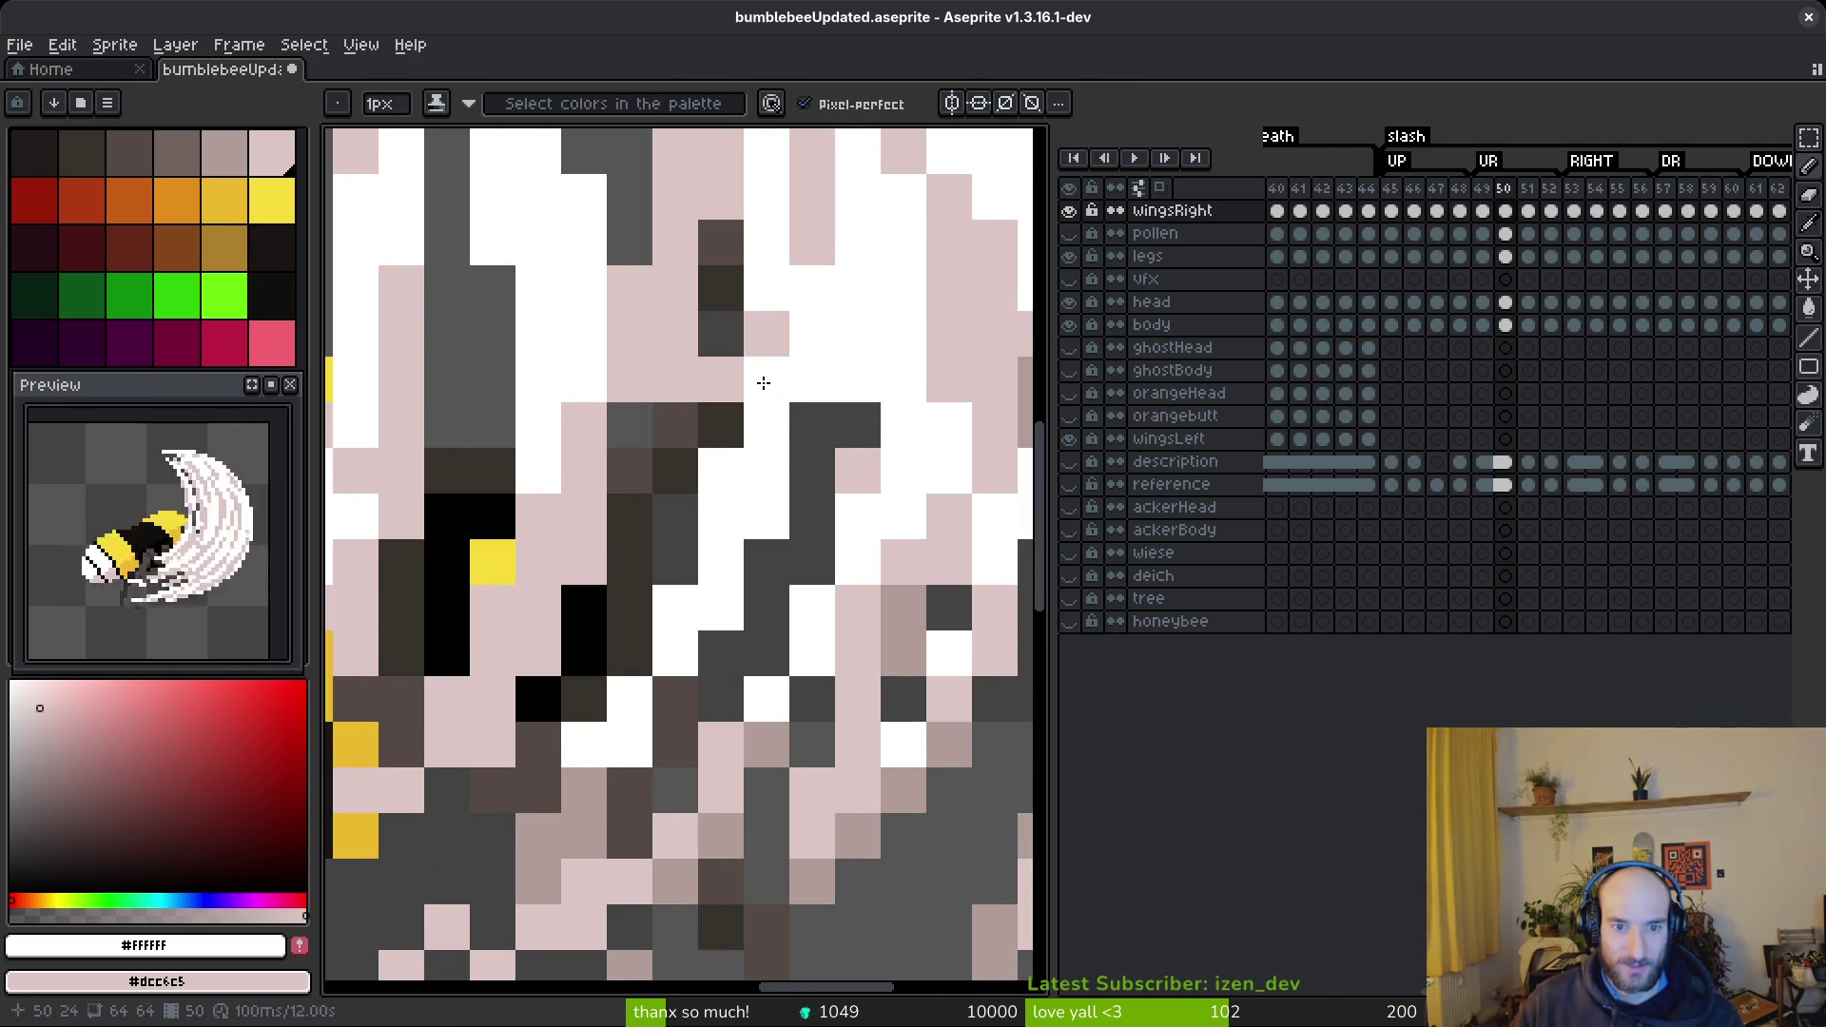
key("ctrl+z")
key("ctrl+z")
key("ctrl+z")
scroll(678, 562, "down", 3)
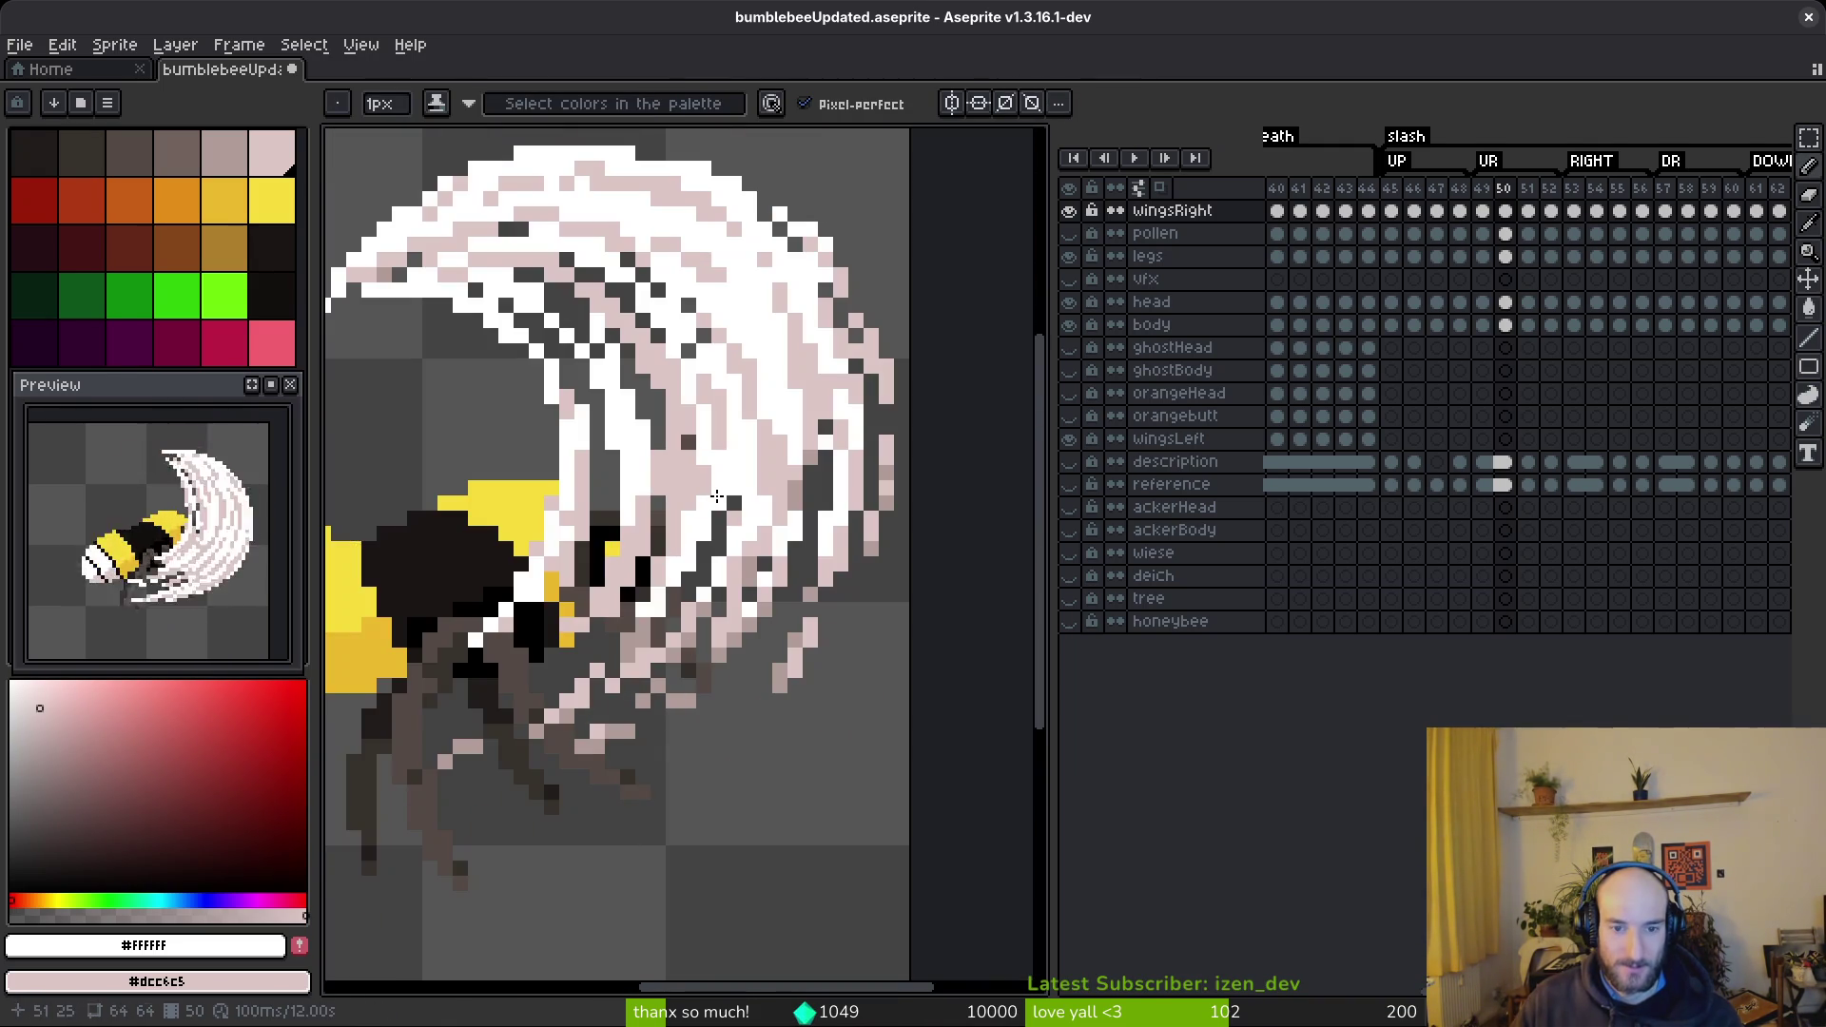
scroll(717, 496, "up", 3)
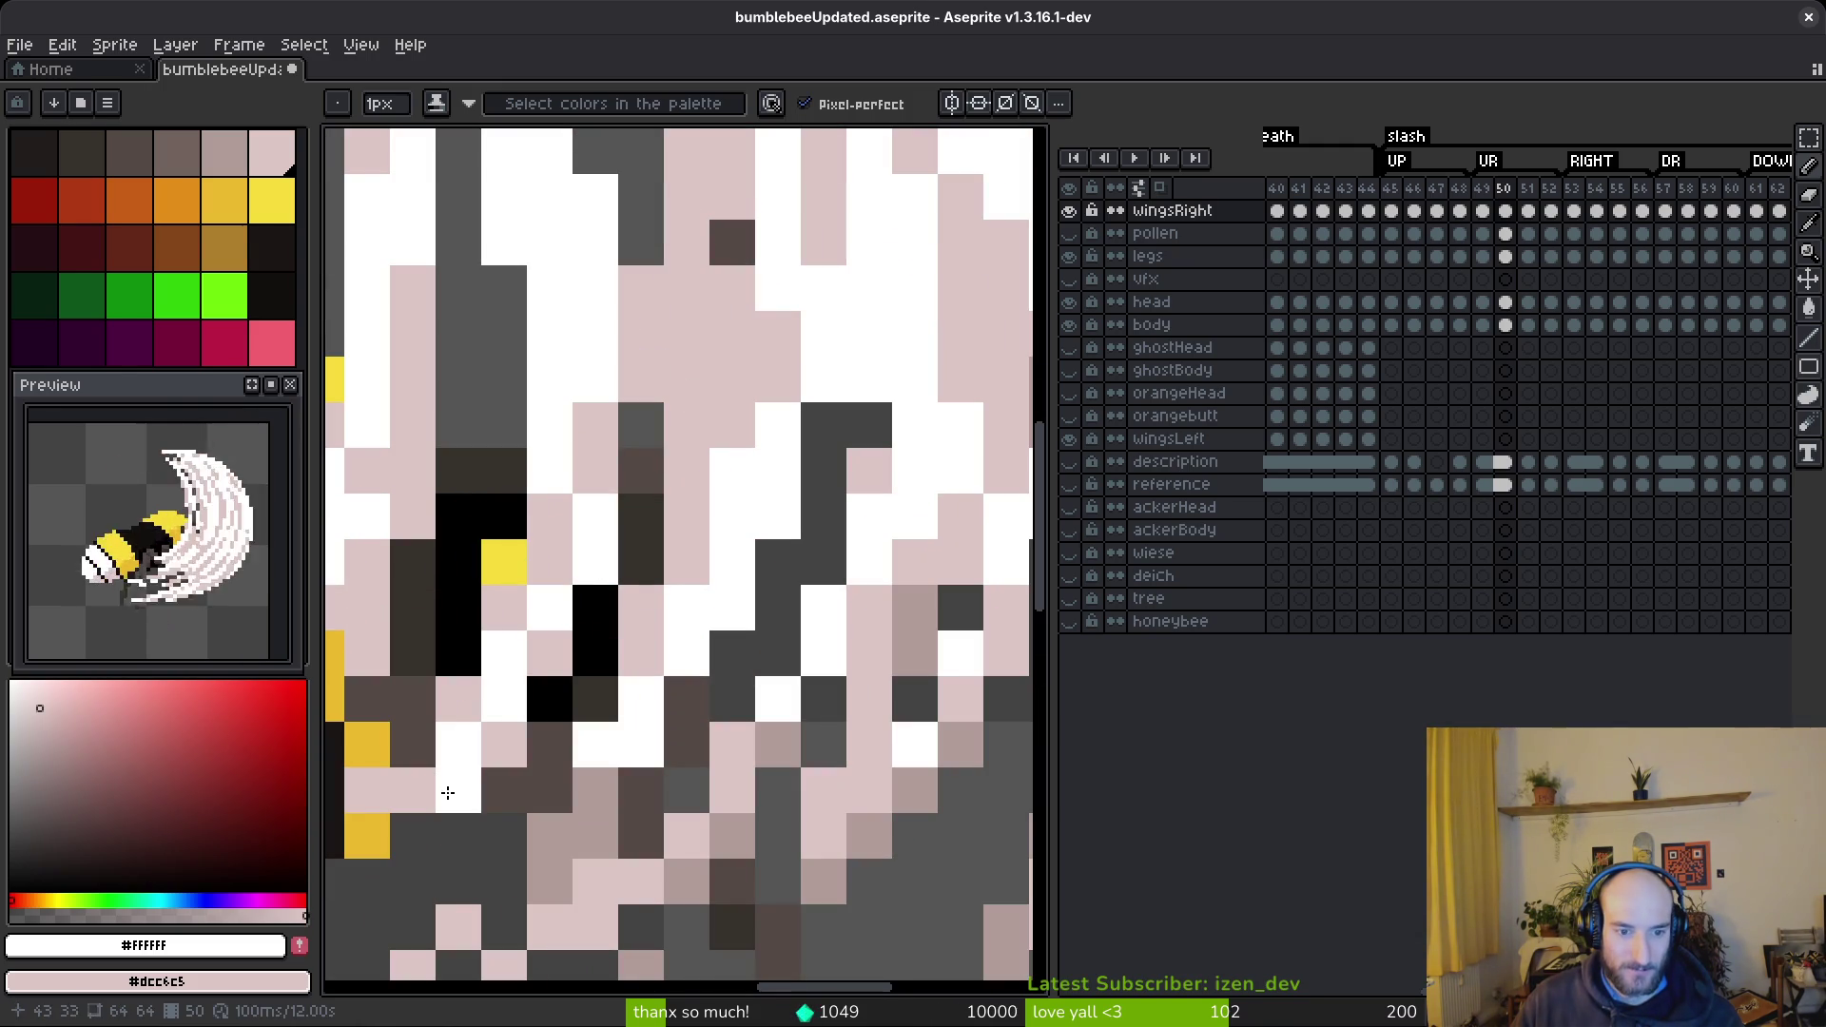
- Turn stray upper-wing pixels pale pink and white, and repaint dark pixels in a wing column
mouse_move(408, 827)
left_mouse_down()
mouse_move(510, 701)
mouse_move(751, 571)
left_mouse_up()
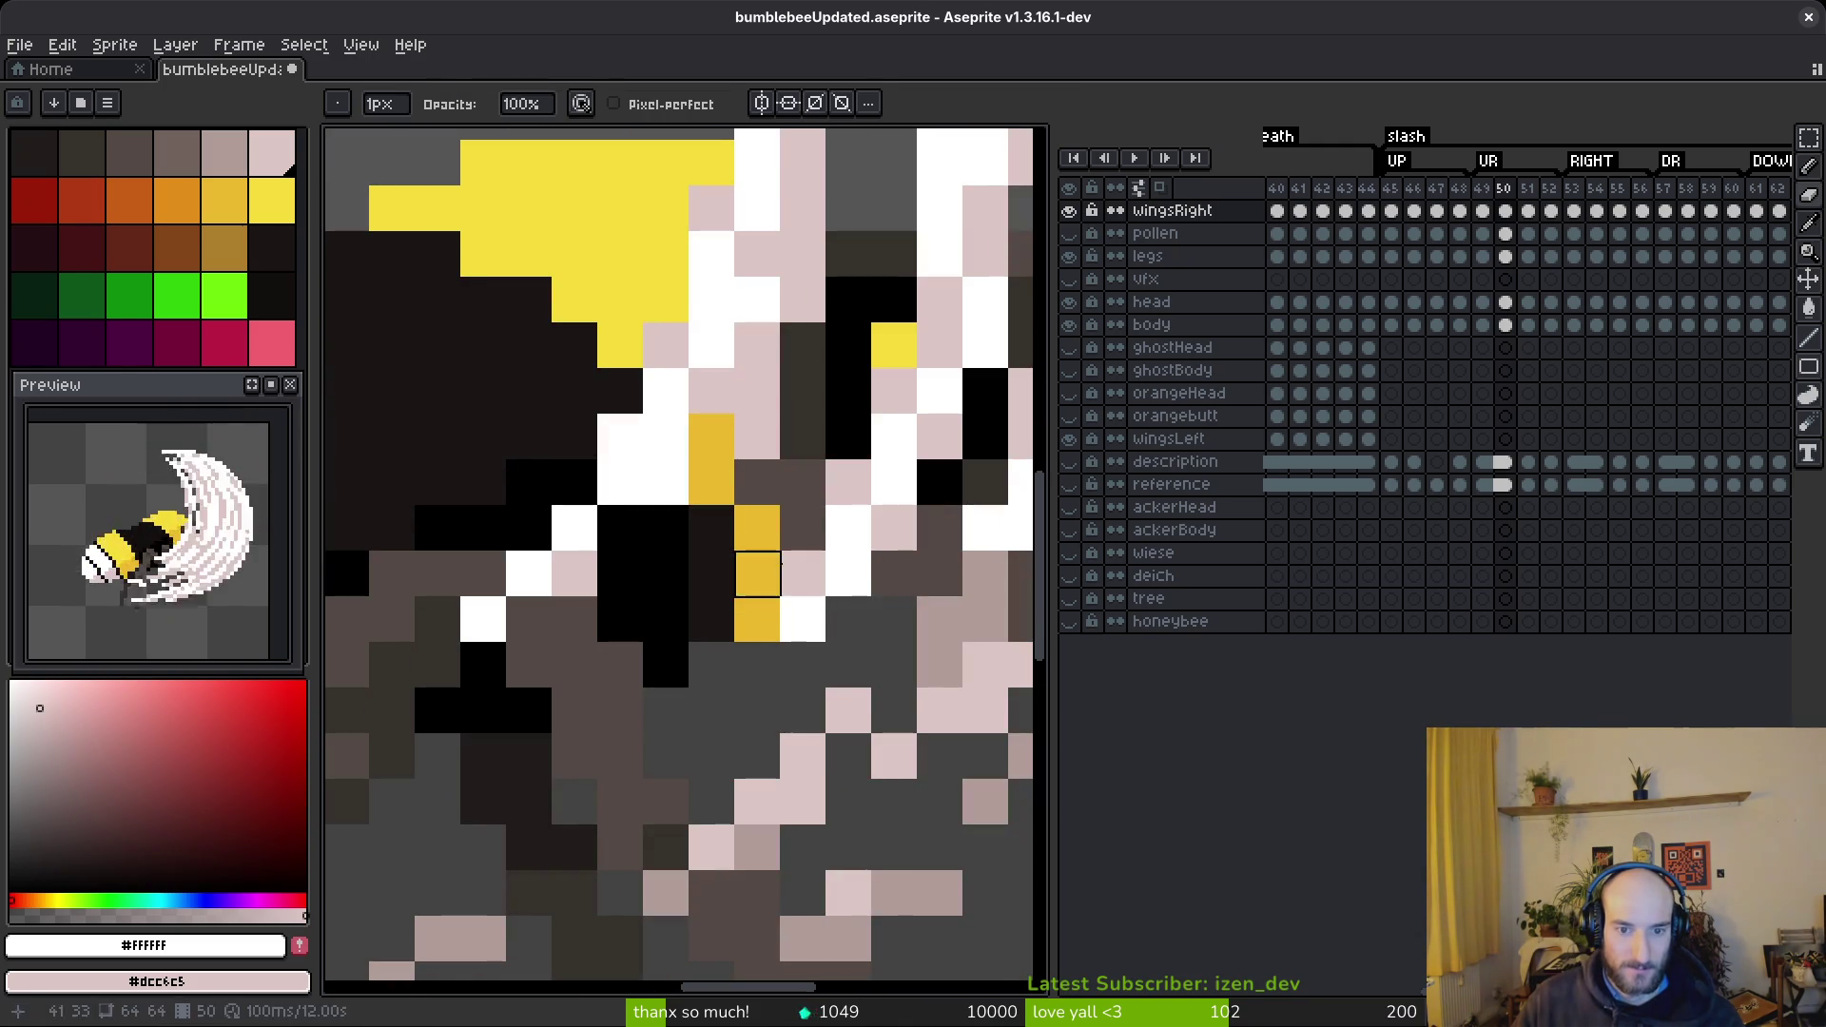
key("b")
scroll(745, 653, "down", 4)
scroll(856, 407, "up", 5)
left_click_drag(855, 406, 859, 566)
mouse_move(793, 440)
left_mouse_down()
mouse_move(861, 571)
mouse_move(800, 406)
mouse_move(756, 361)
mouse_move(921, 522)
mouse_move(831, 413)
left_mouse_up()
left_click_drag(778, 354, 756, 322)
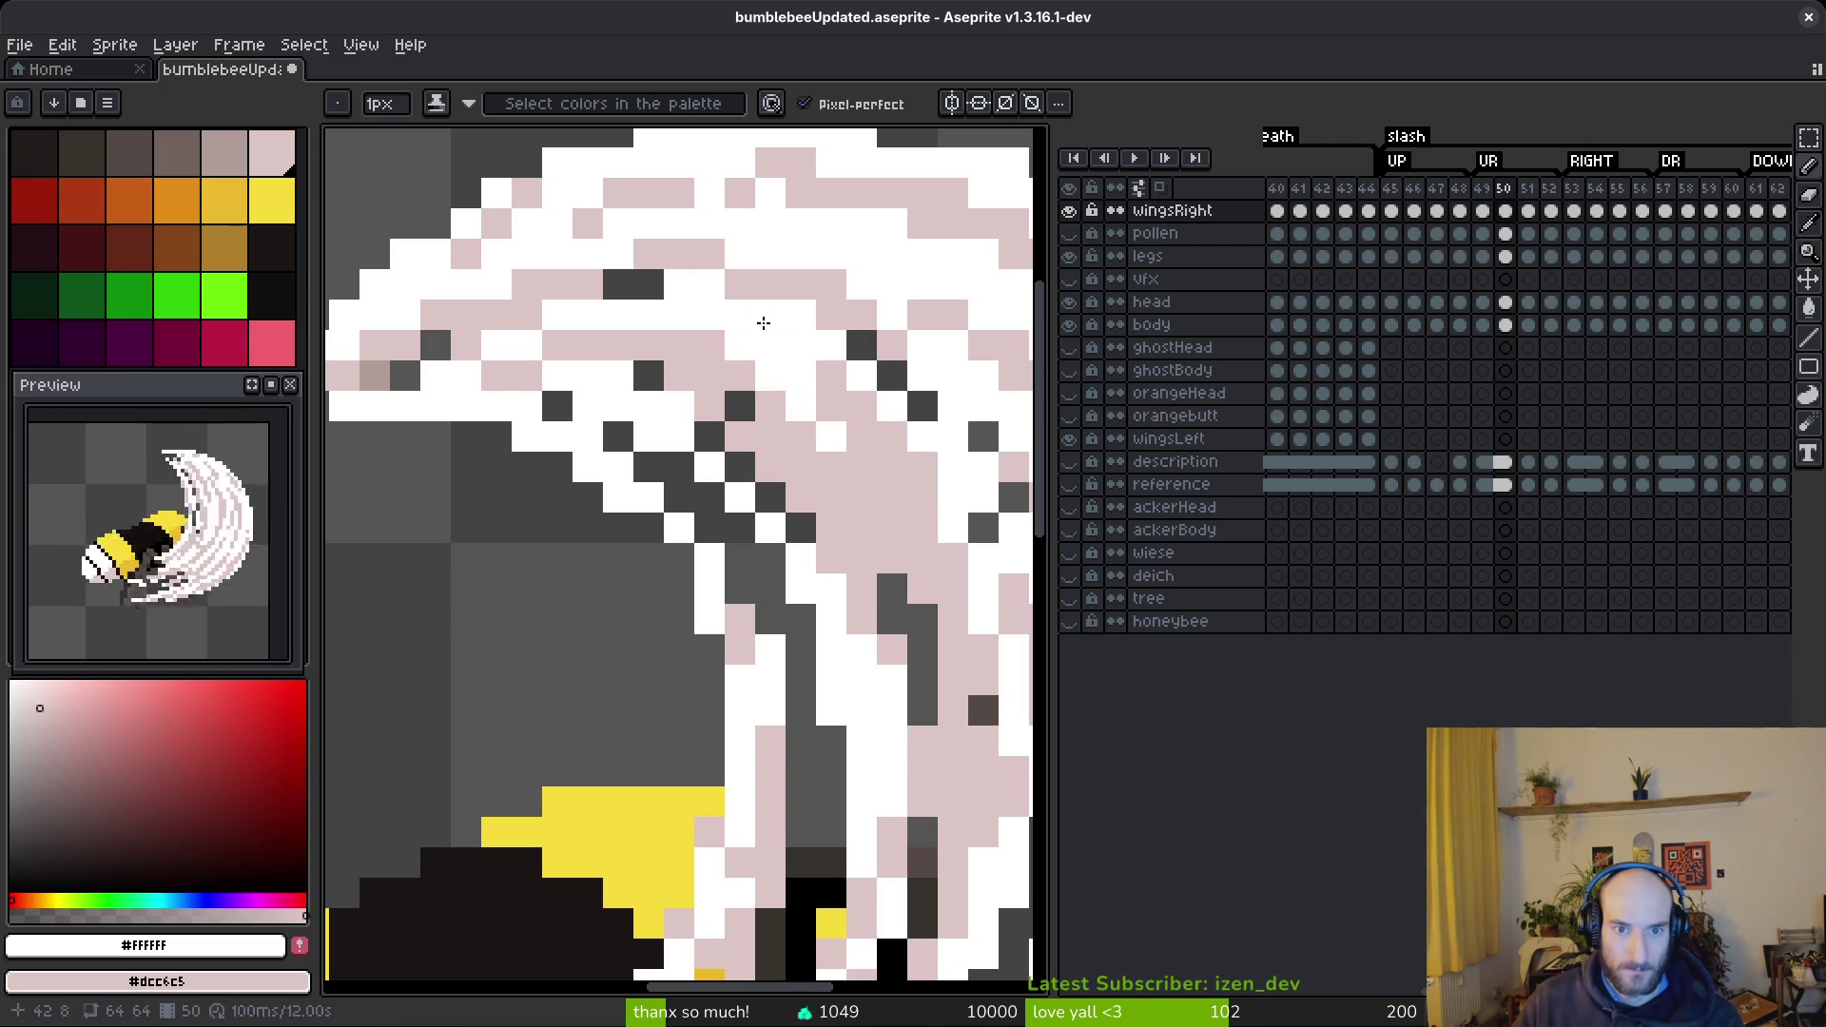
scroll(890, 476, "down", 1)
scroll(880, 505, "up", 1)
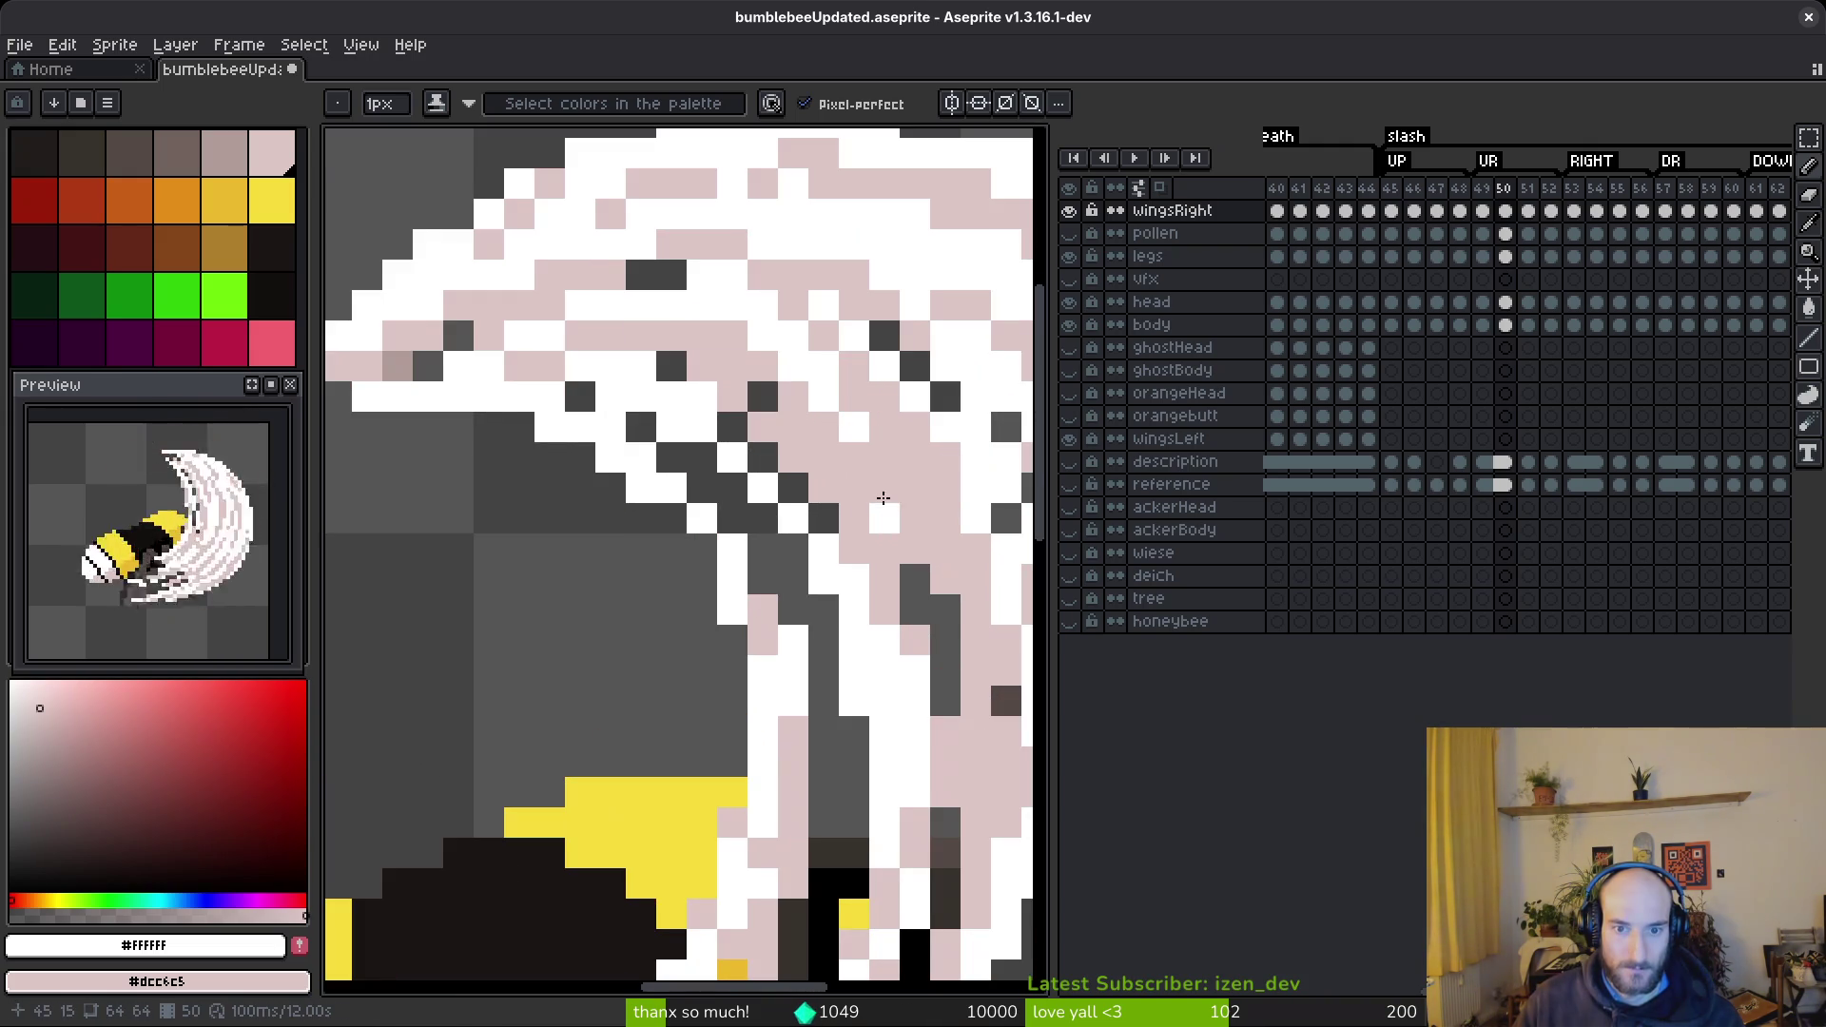
scroll(901, 486, "down", 1)
left_click_drag(901, 486, 886, 479)
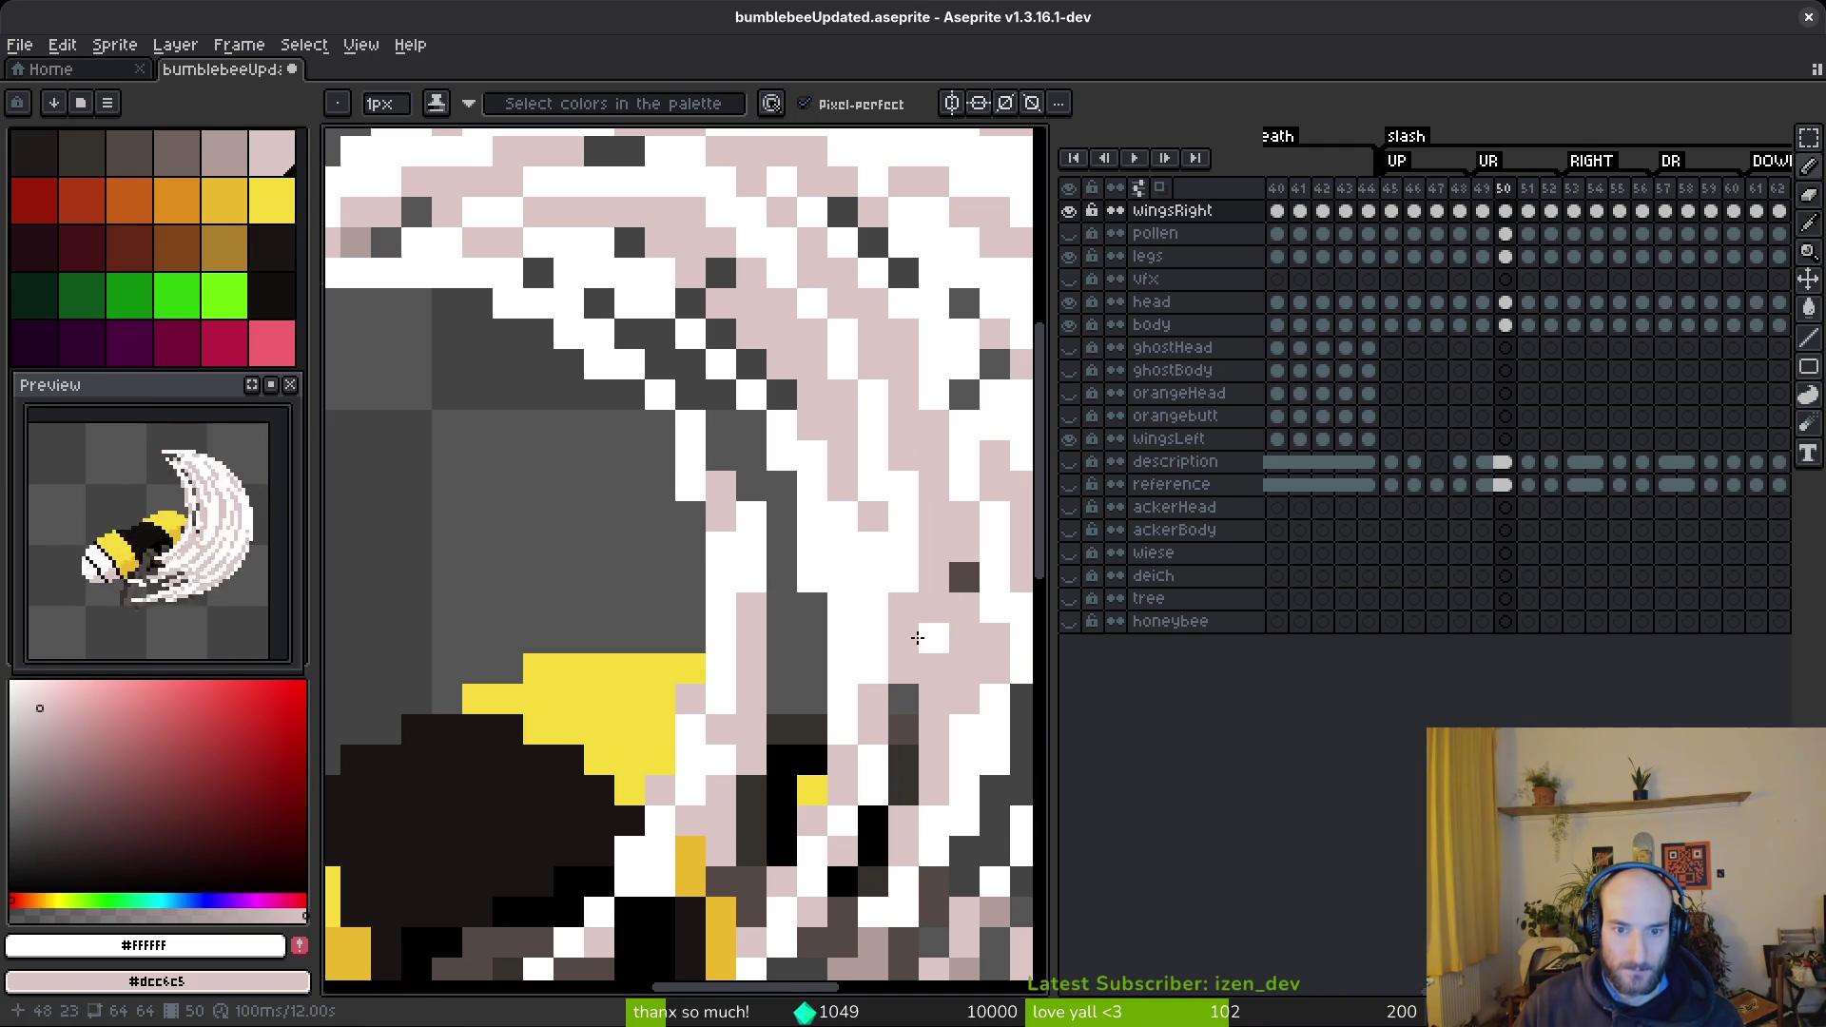
scroll(918, 634, "down", 1)
left_click_drag(862, 603, 858, 782)
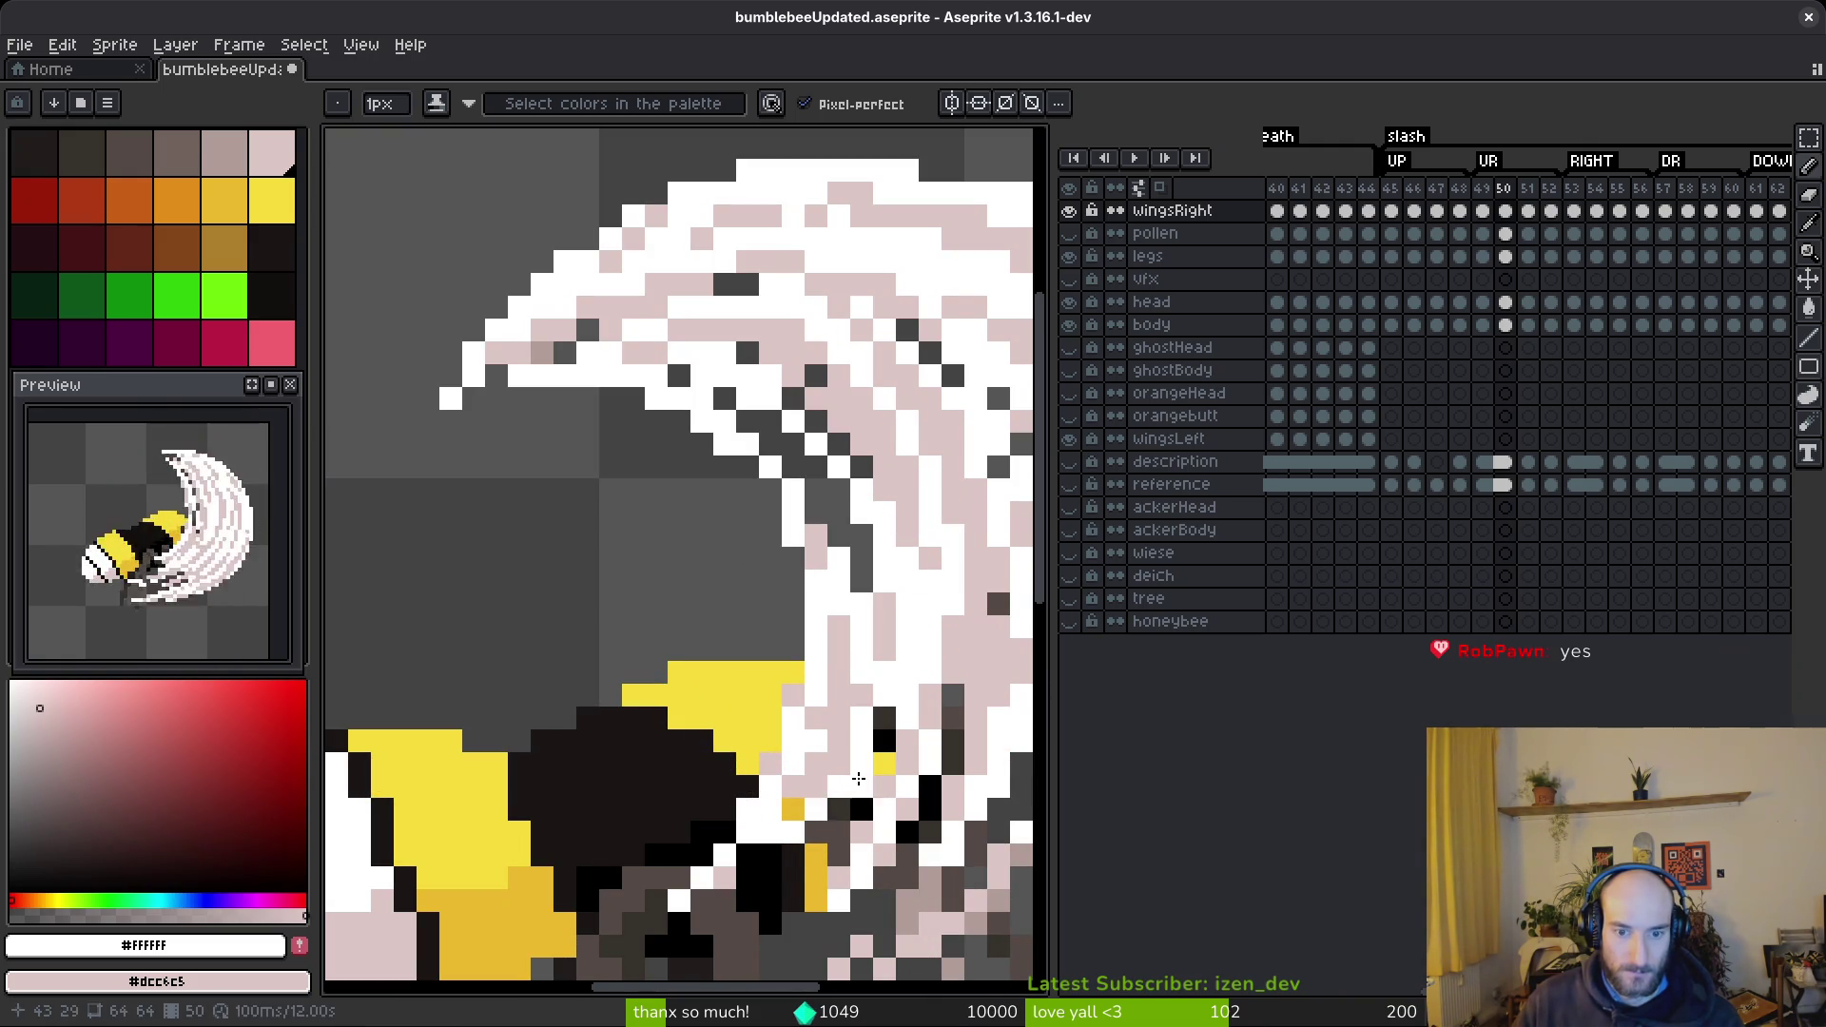
- Try a greyish-pink #b19d99 strand below the body, then undo it
scroll(858, 782, "down", 3)
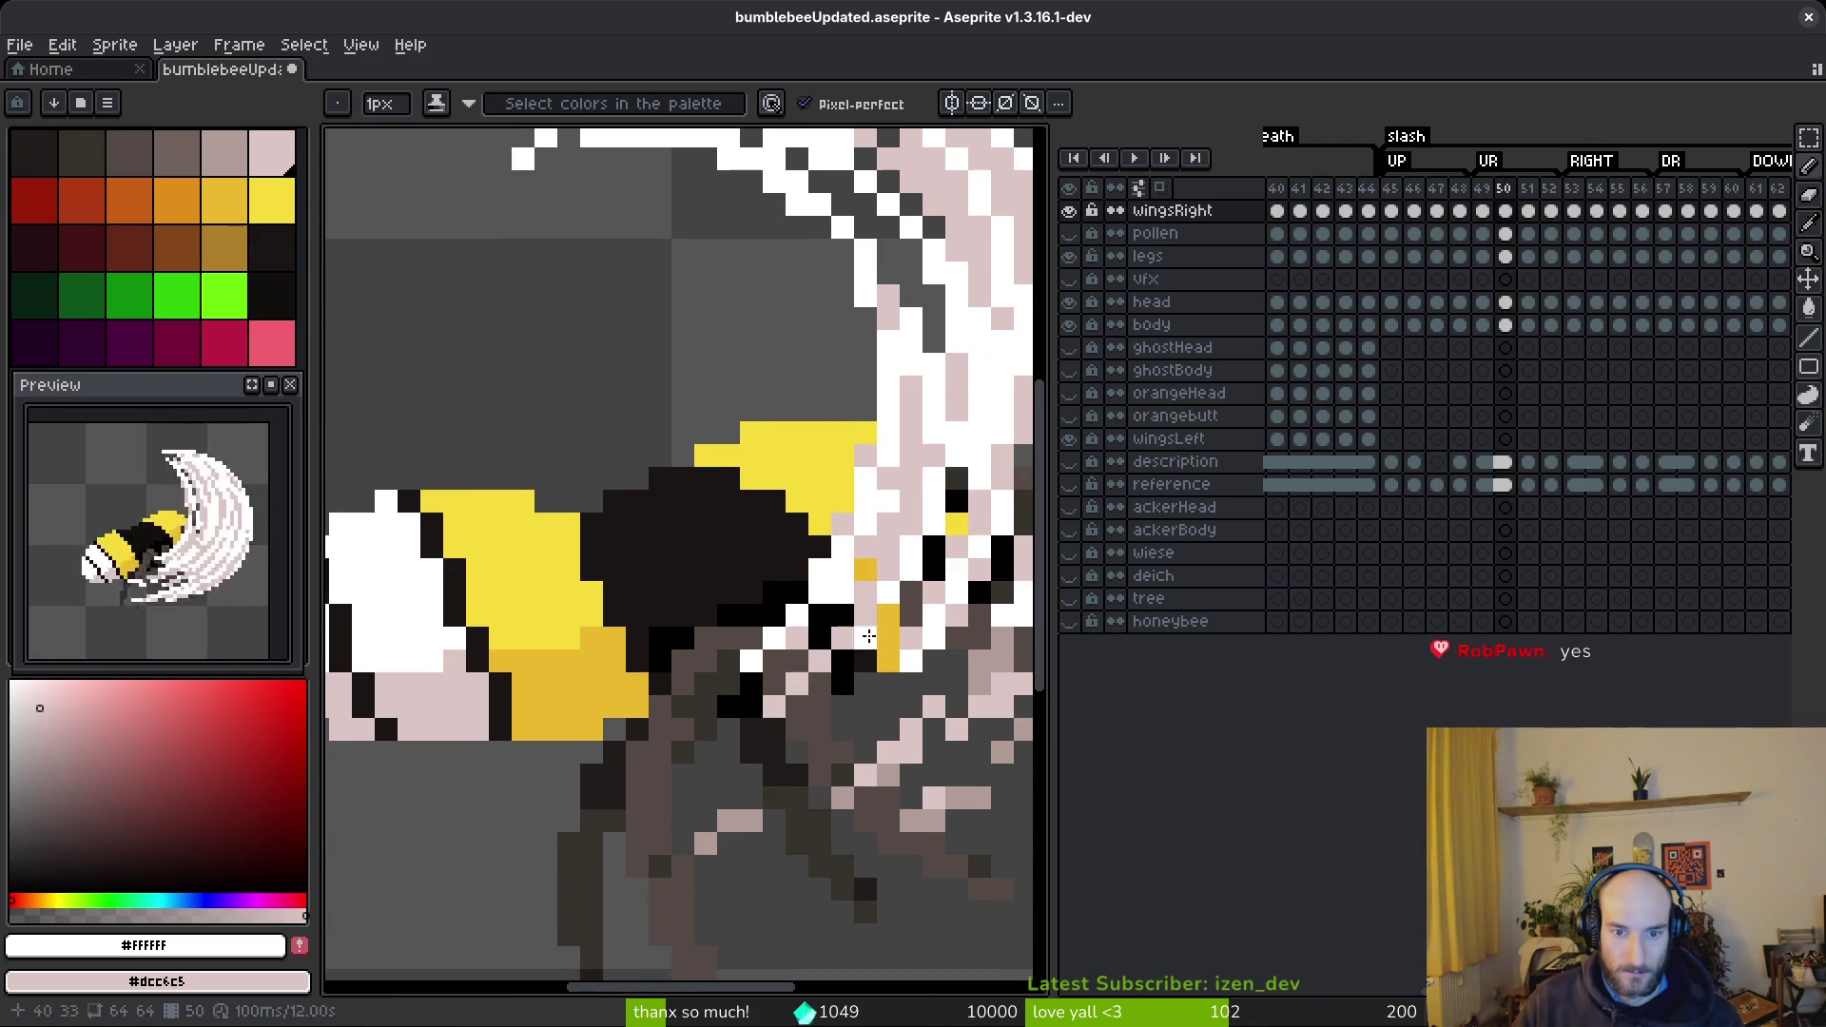
scroll(855, 653, "right", 3)
left_click(742, 653, "alt")
mouse_move(702, 521)
left_mouse_down()
mouse_move(614, 624)
mouse_move(430, 677)
left_mouse_up()
key("ctrl+z")
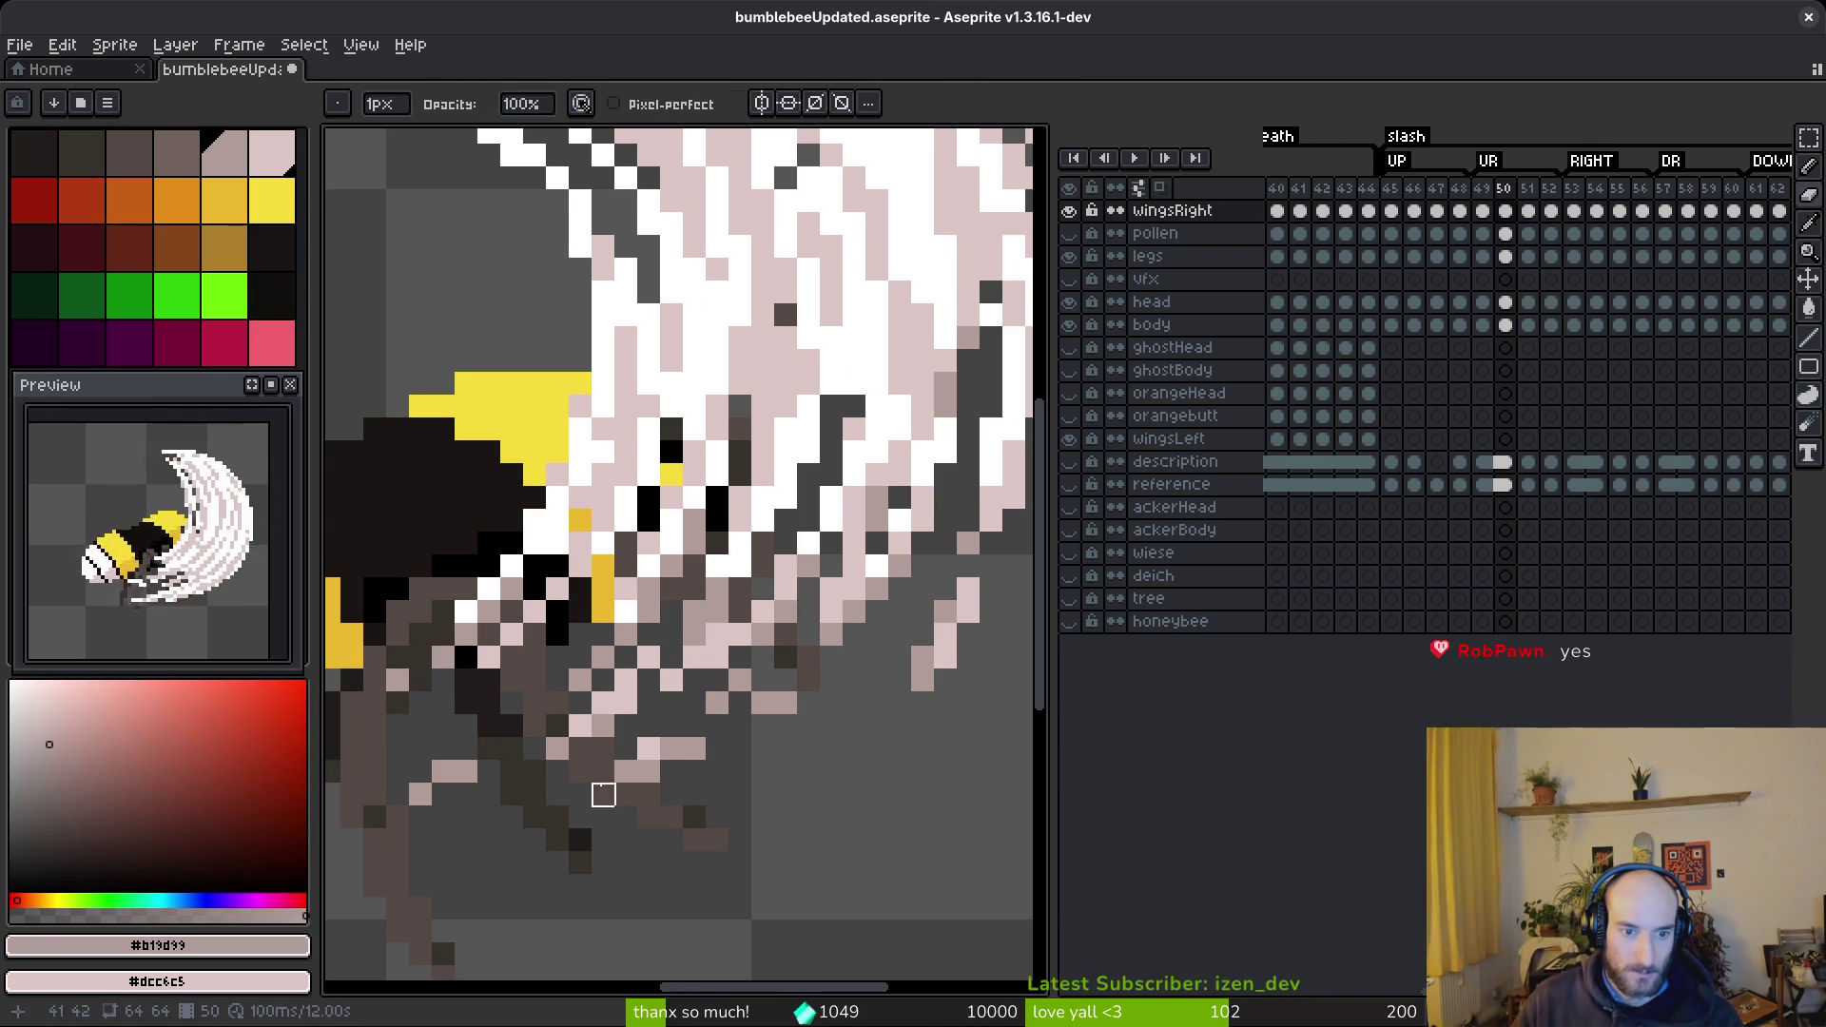
scroll(671, 654, "down", 6)
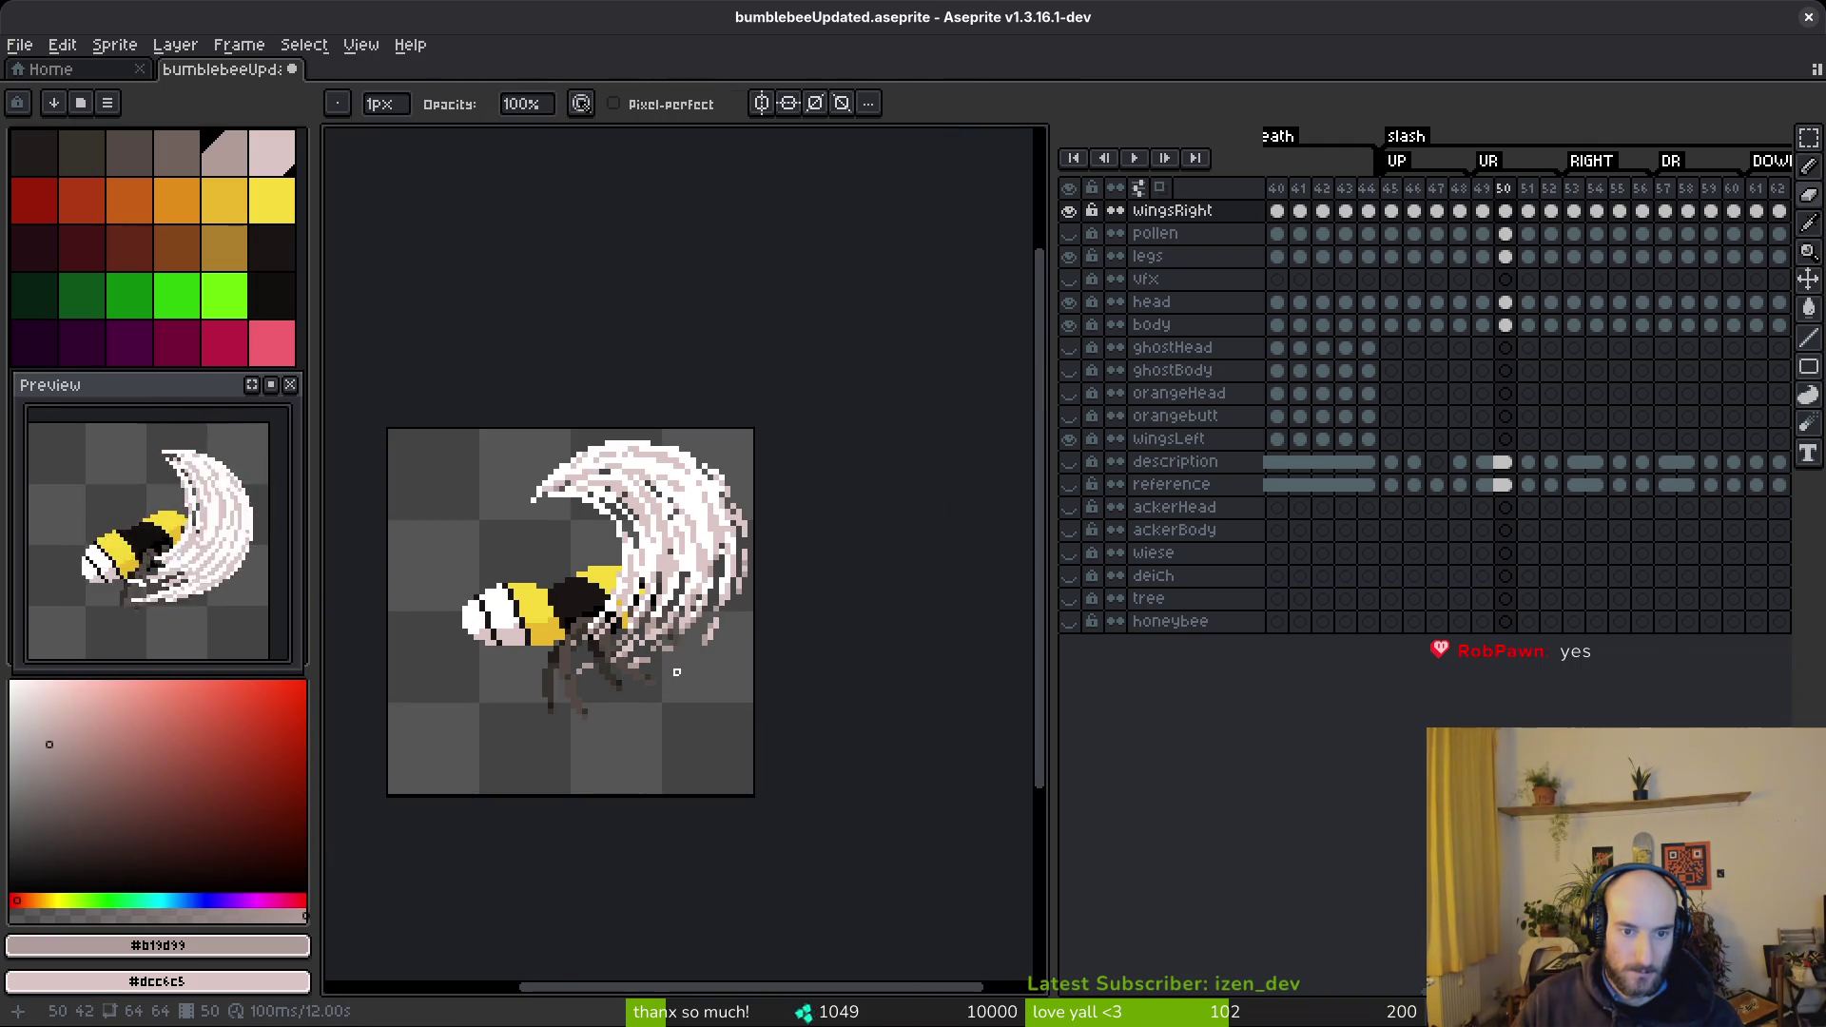
scroll(677, 673, "up", 6)
- Pick white from the canvas, save the sprite, and move on to frame 51
key("alt")
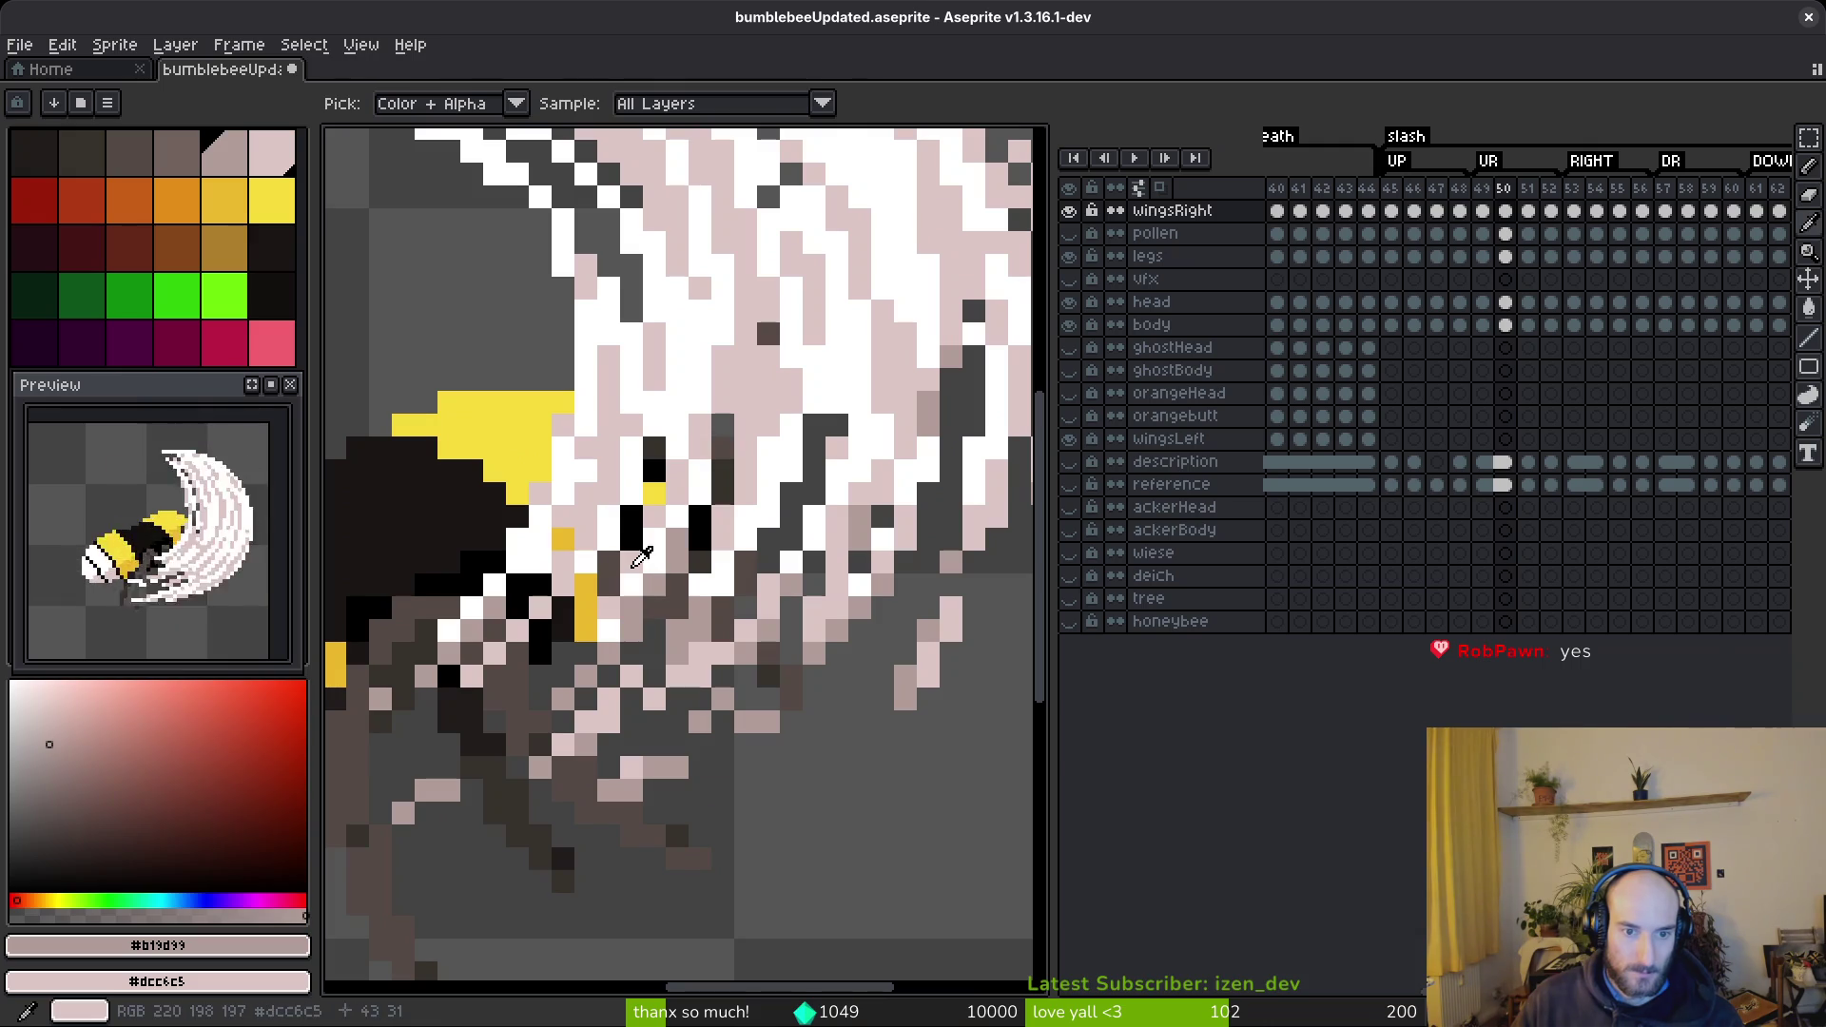
left_click(642, 558, "alt")
scroll(733, 587, "down", 5)
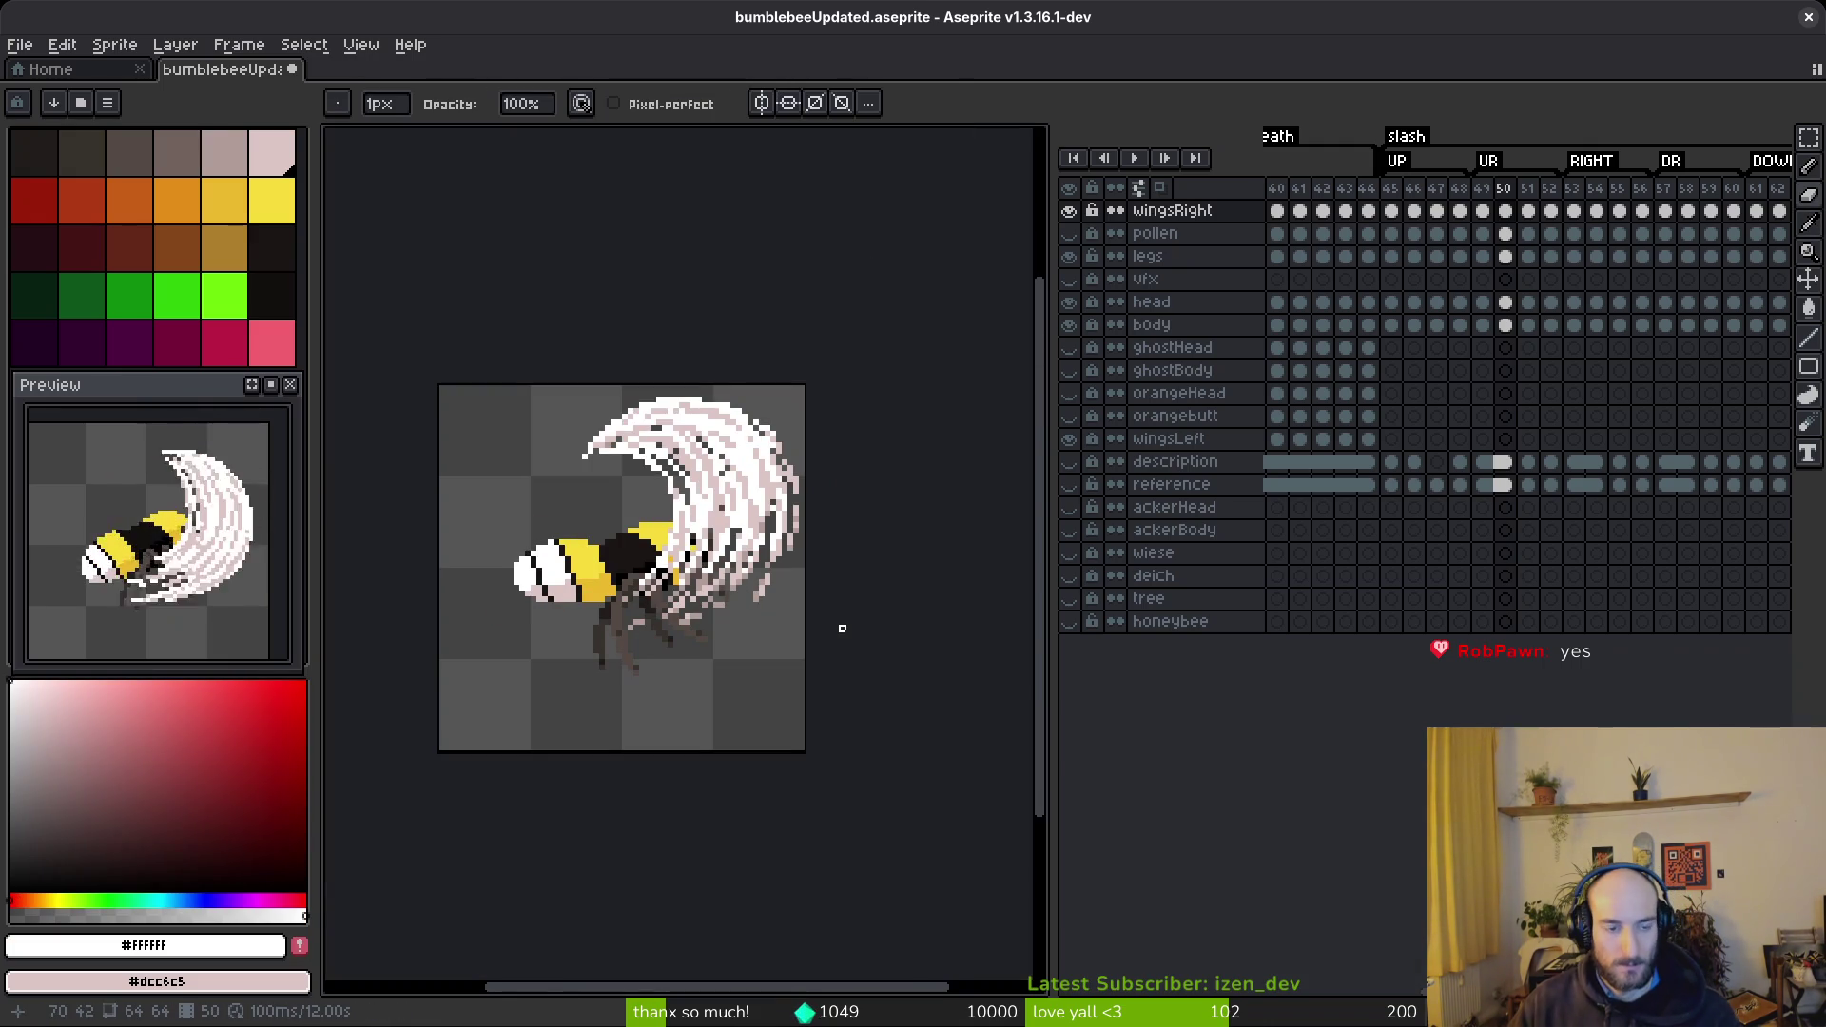
key("ctrl+s")
key("g")
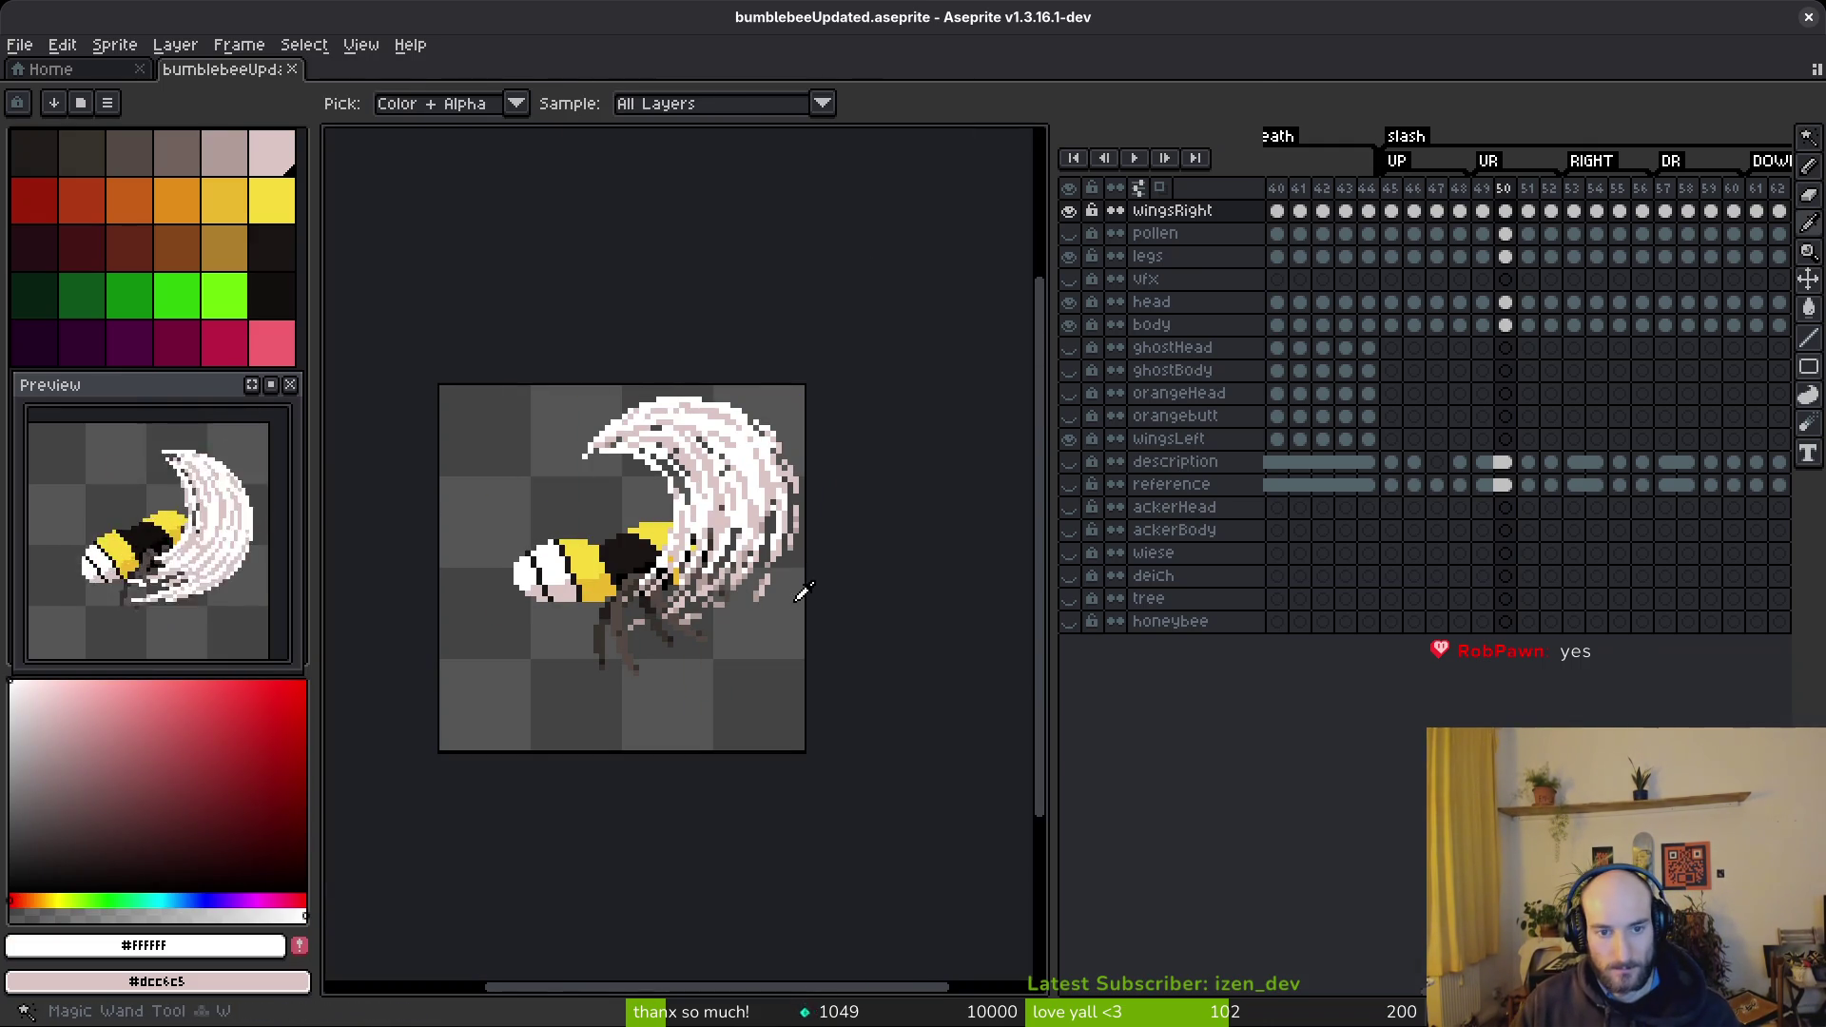
key("w")
scroll(1277, 437, "right", 1)
key("i")
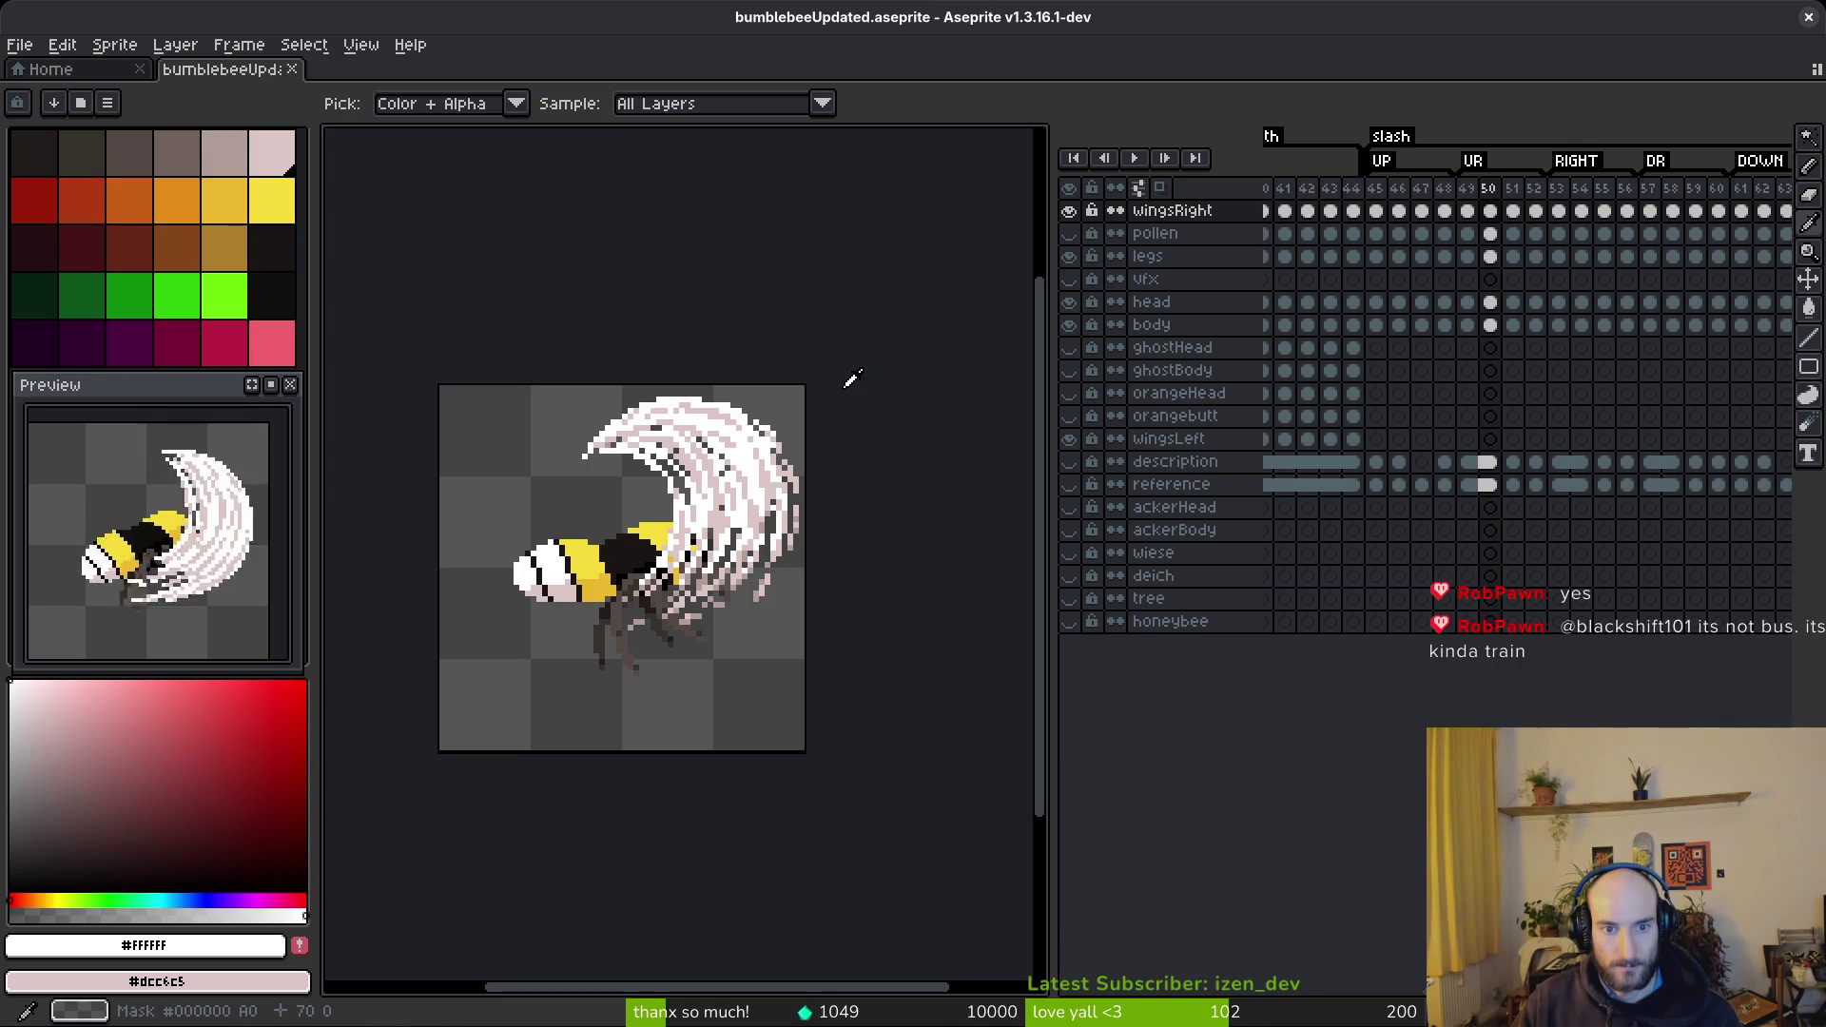
key("Right")
- Pick pale pink #dcc6c5 and draw a pale strand curving along the arc's inside
scroll(528, 433, "up", 5)
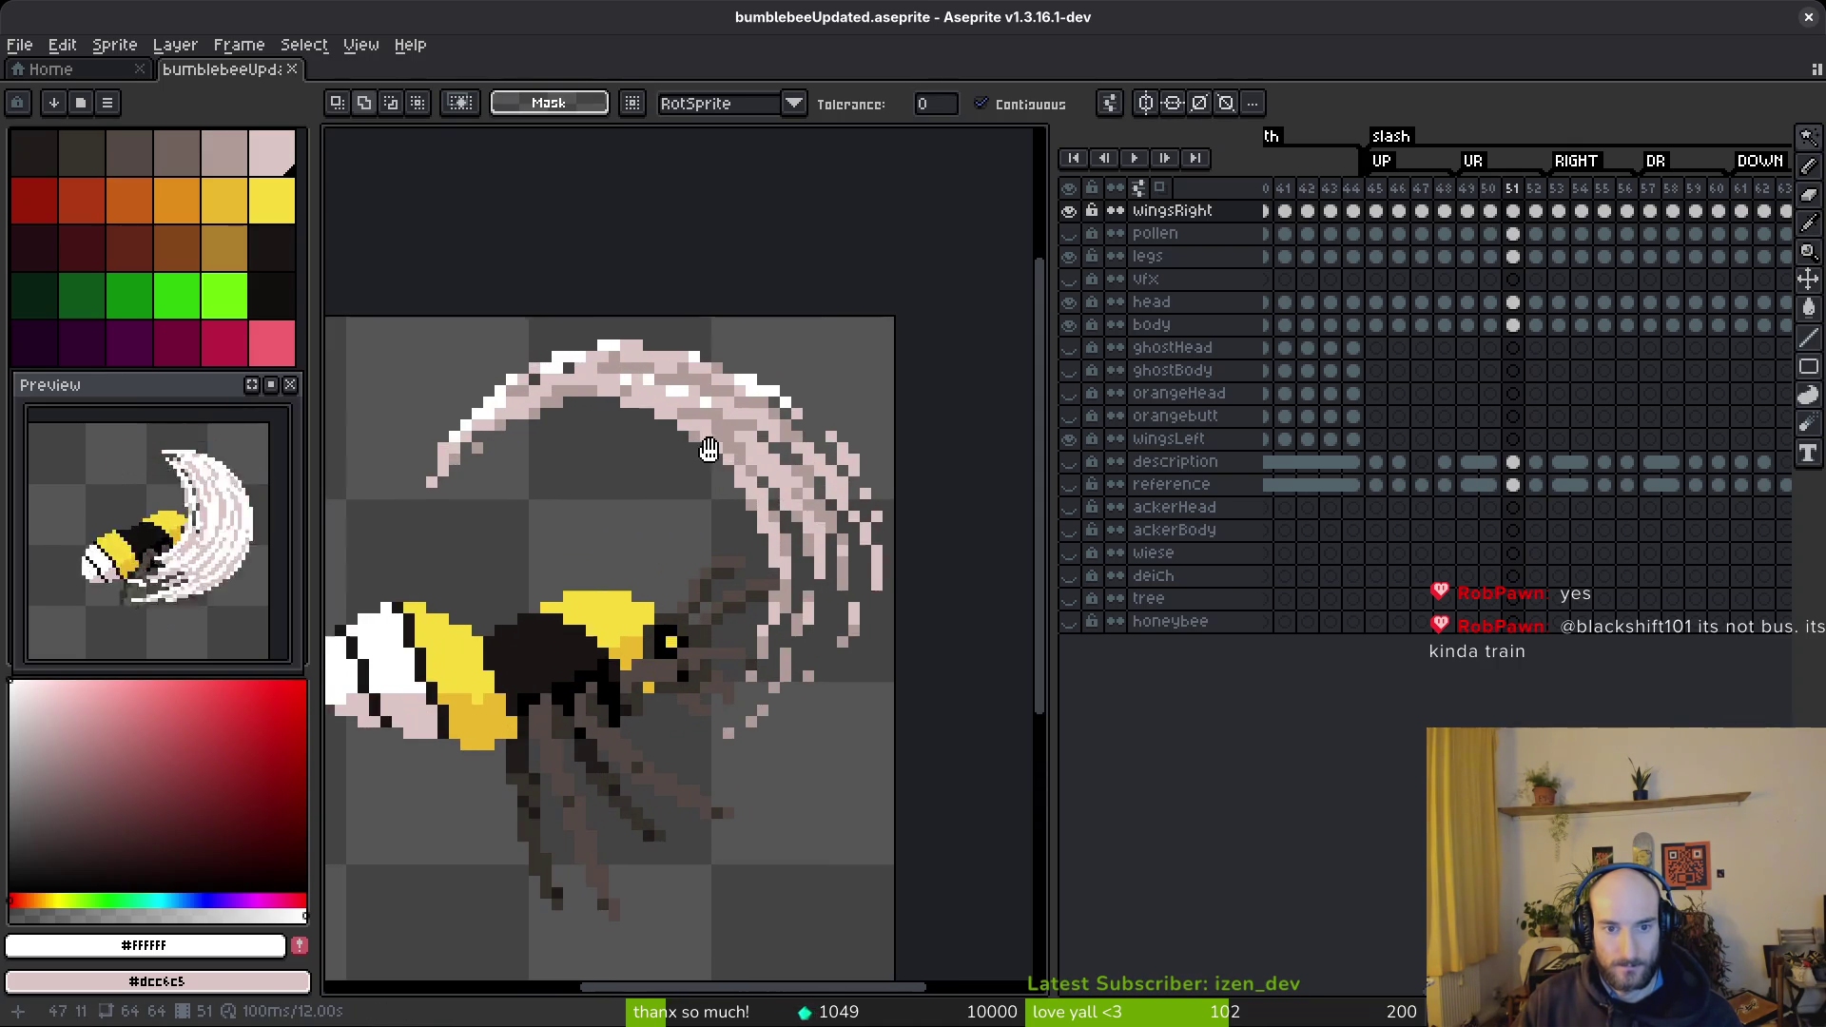
left_click(534, 390)
key("b")
scroll(774, 498, "up", 1)
scroll(799, 504, "down", 4)
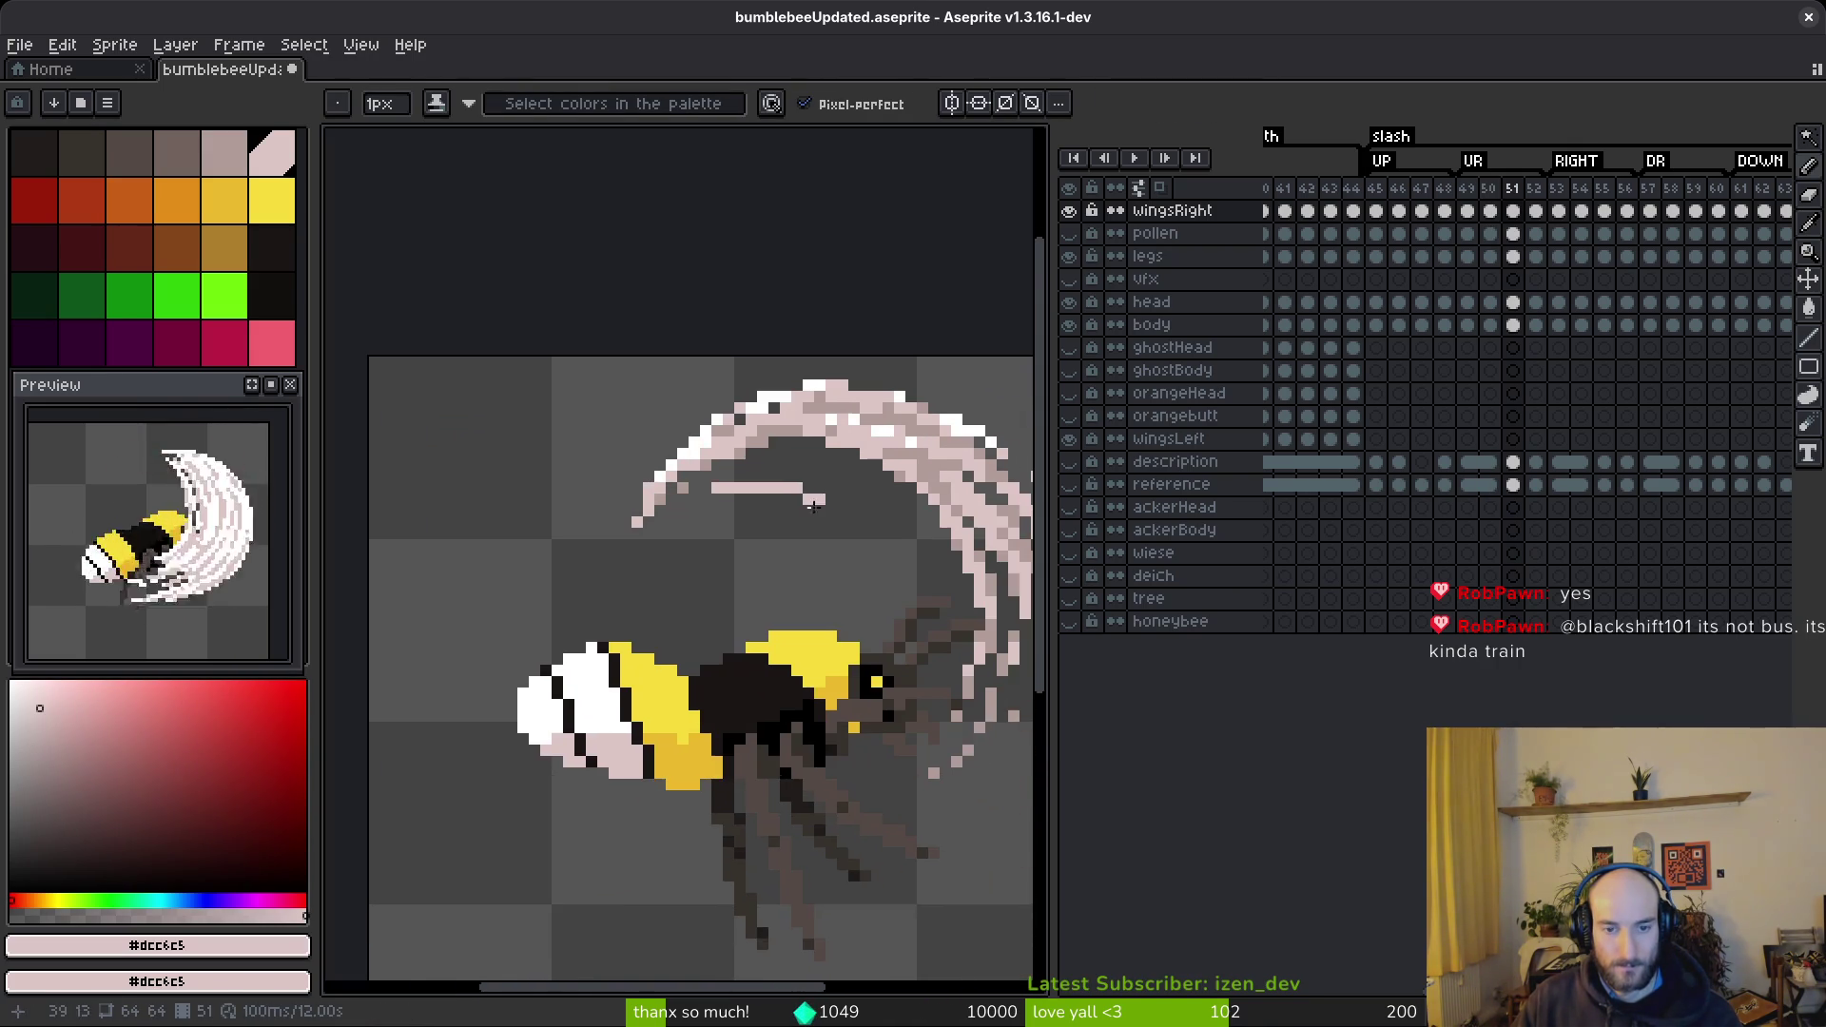
scroll(820, 511, "up", 2)
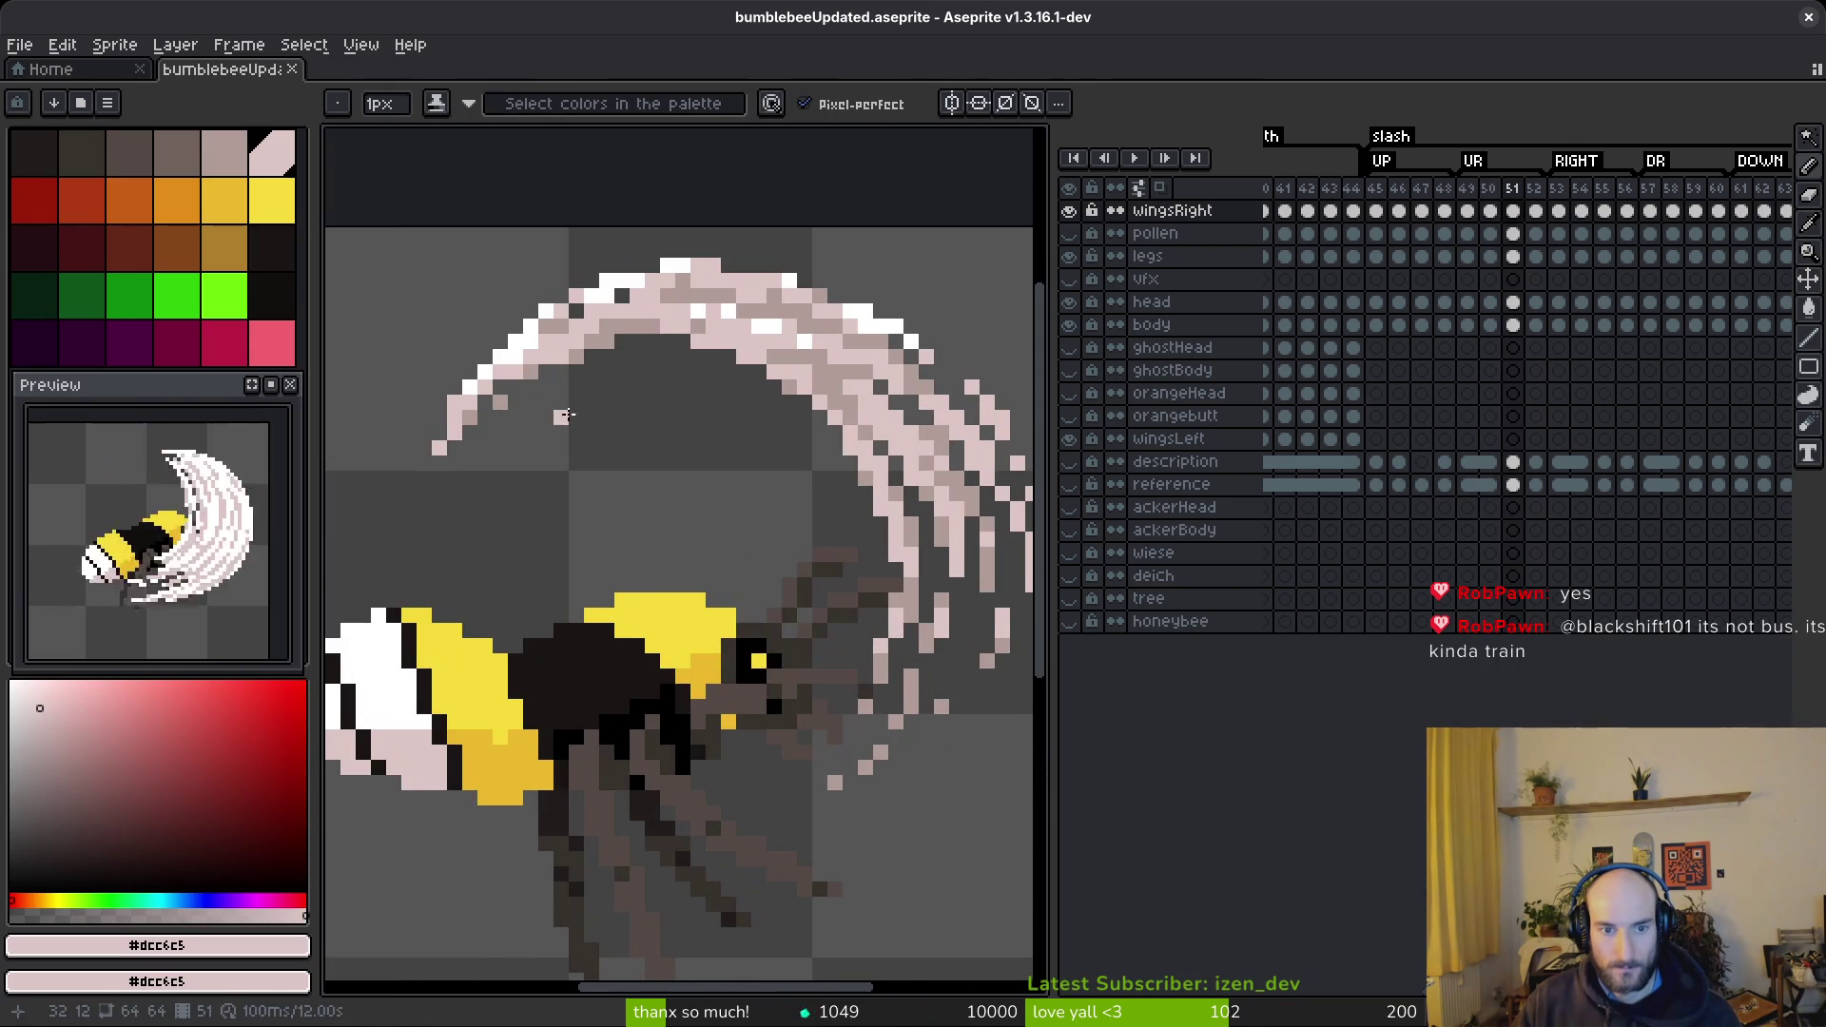
mouse_move(545, 398)
left_mouse_down()
mouse_move(766, 493)
mouse_move(790, 628)
left_mouse_up()
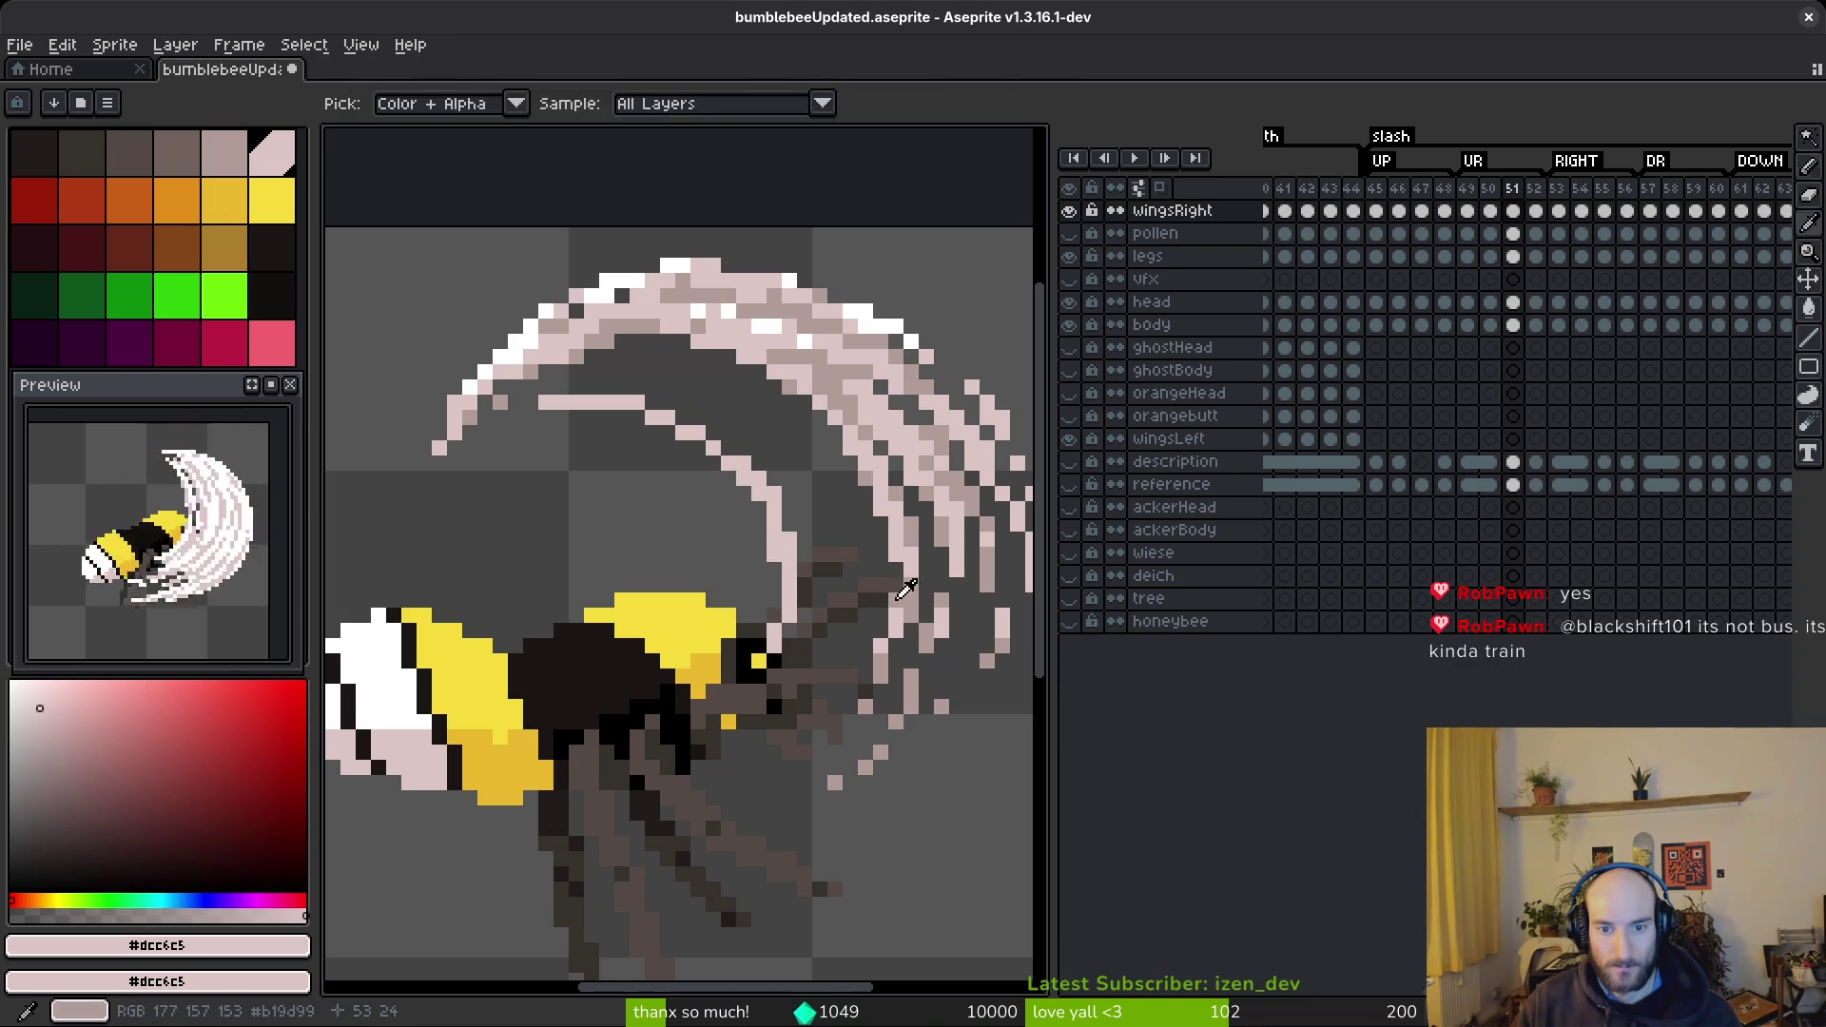
- Sample the greyish wing shade and paint grey strands down the right side and lower edge
right_click(894, 600)
mouse_move(816, 490)
left_mouse_down()
mouse_move(846, 579)
mouse_move(811, 732)
left_mouse_up()
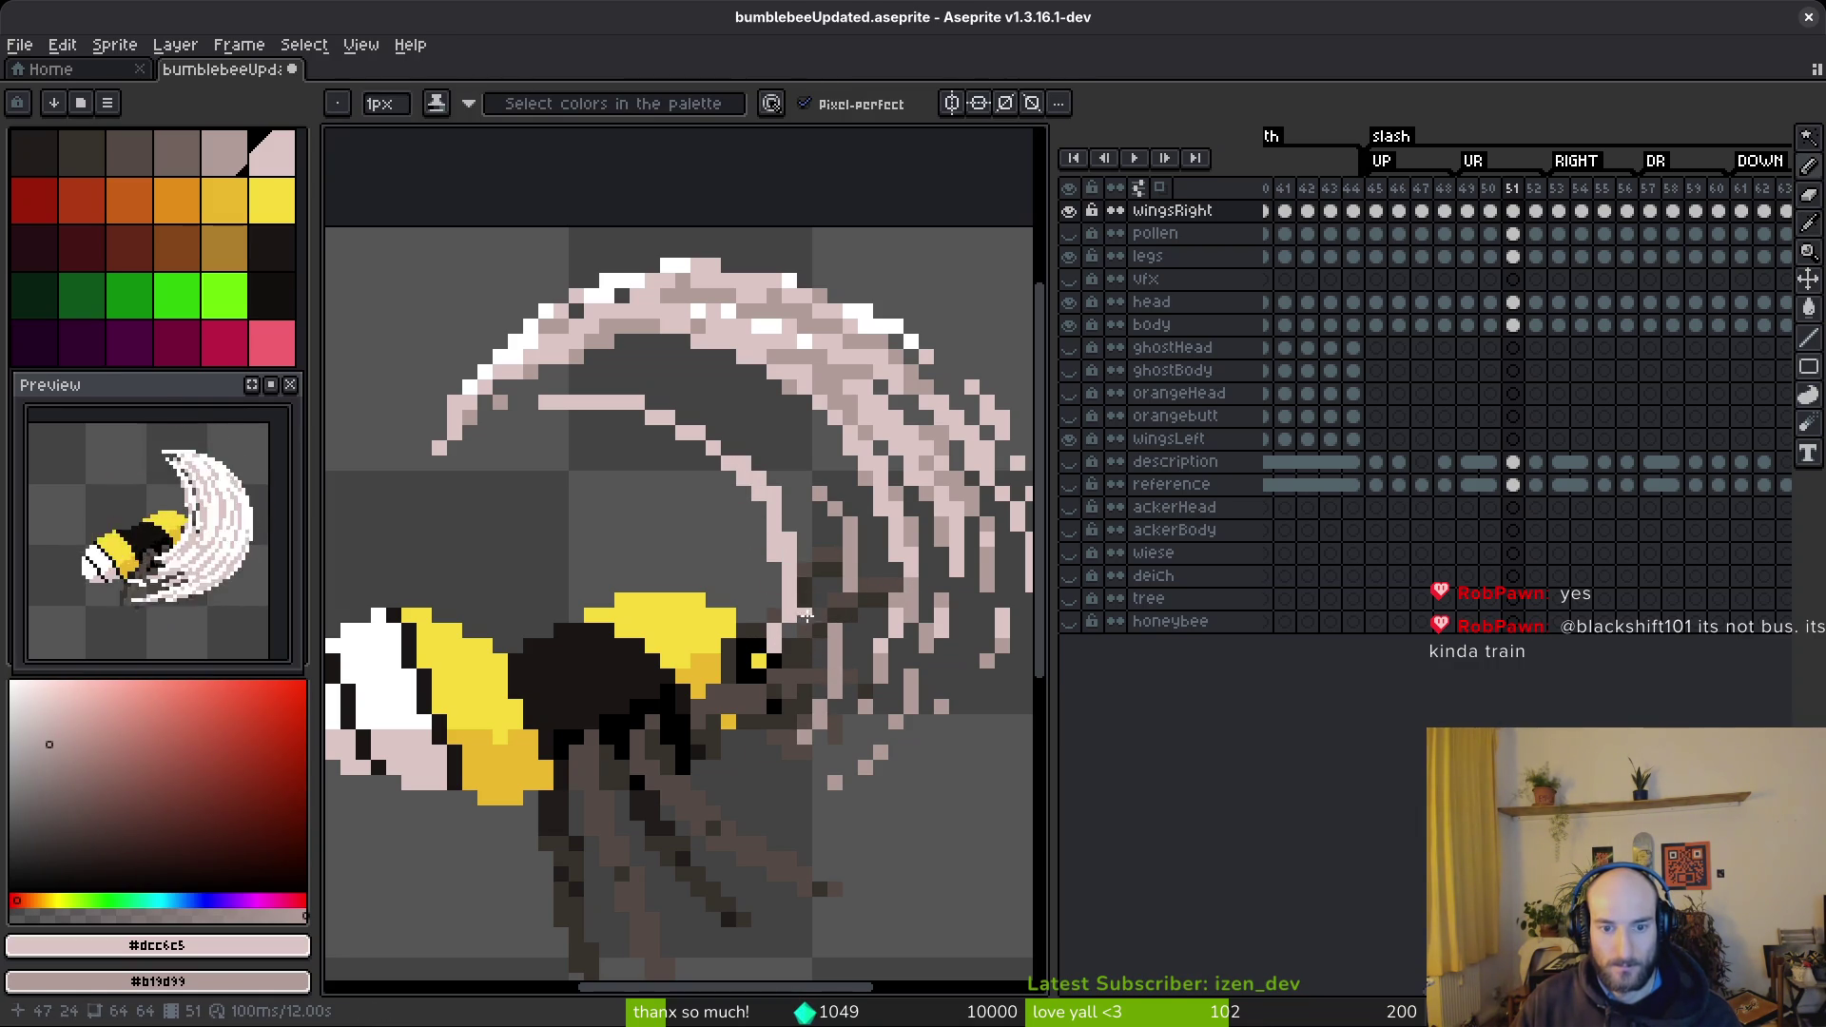
scroll(758, 768, "up", 3)
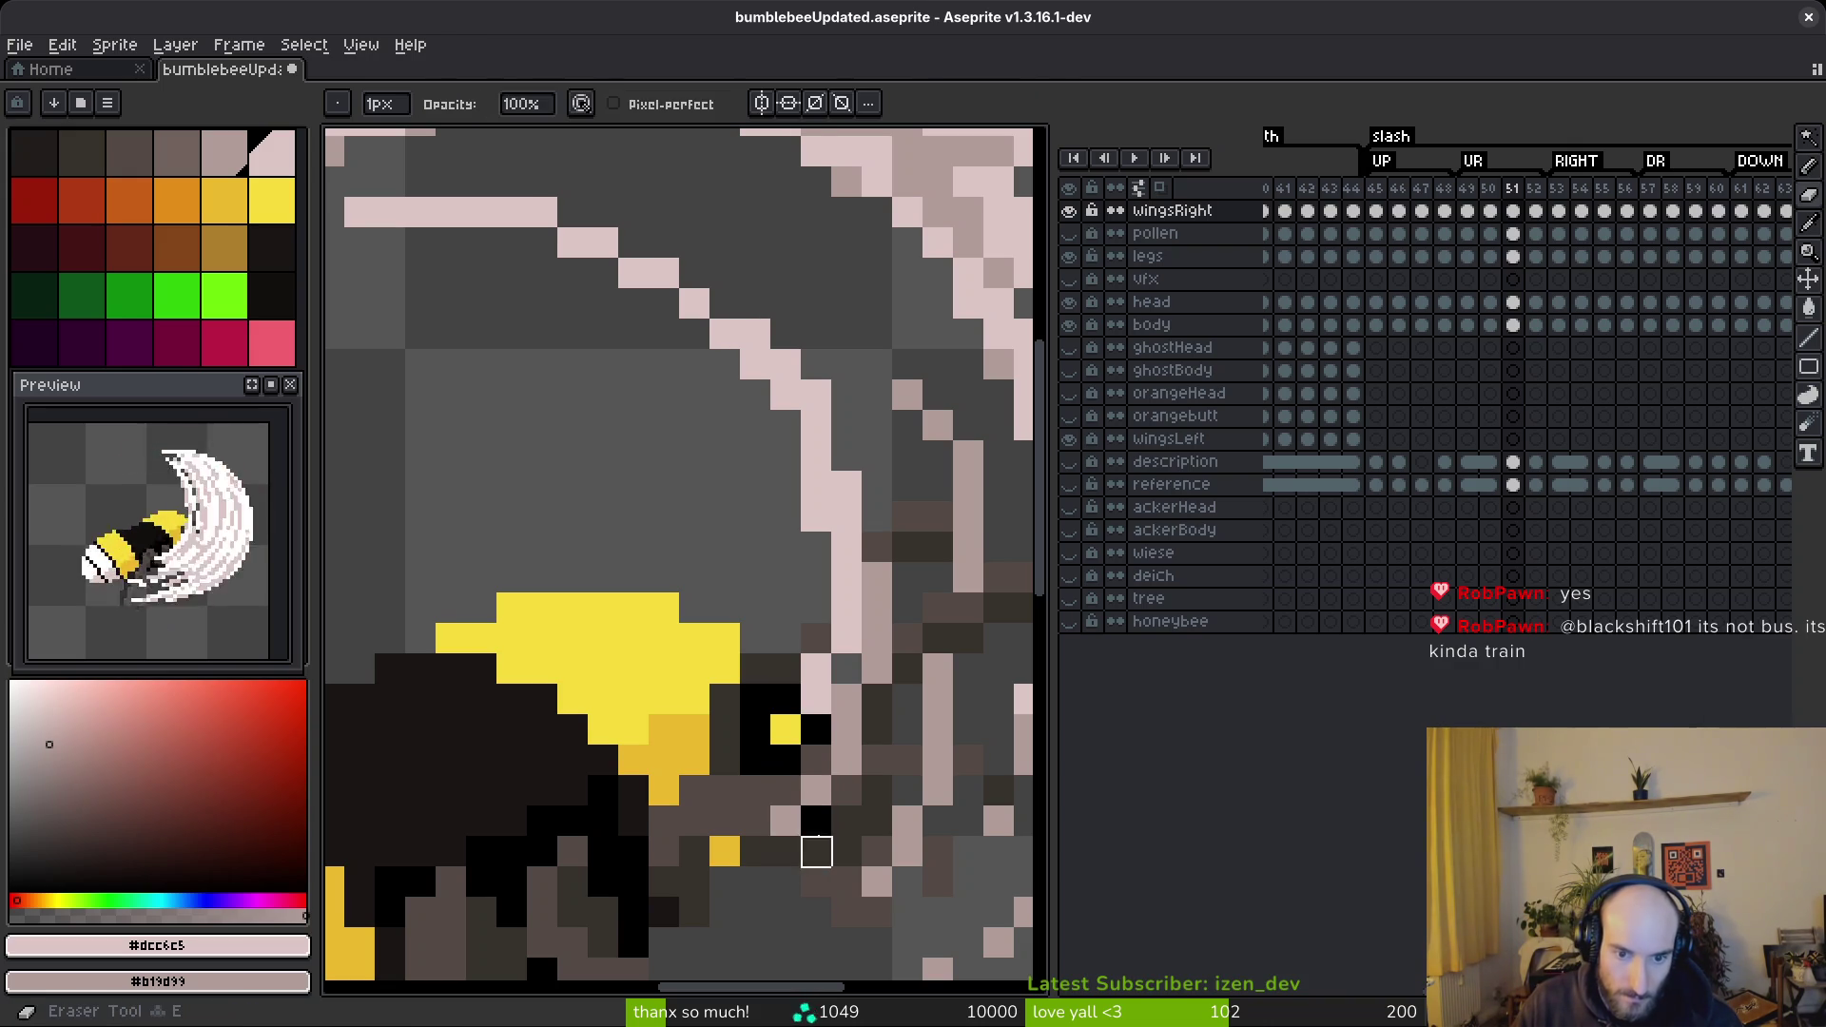
scroll(704, 822, "down", 3)
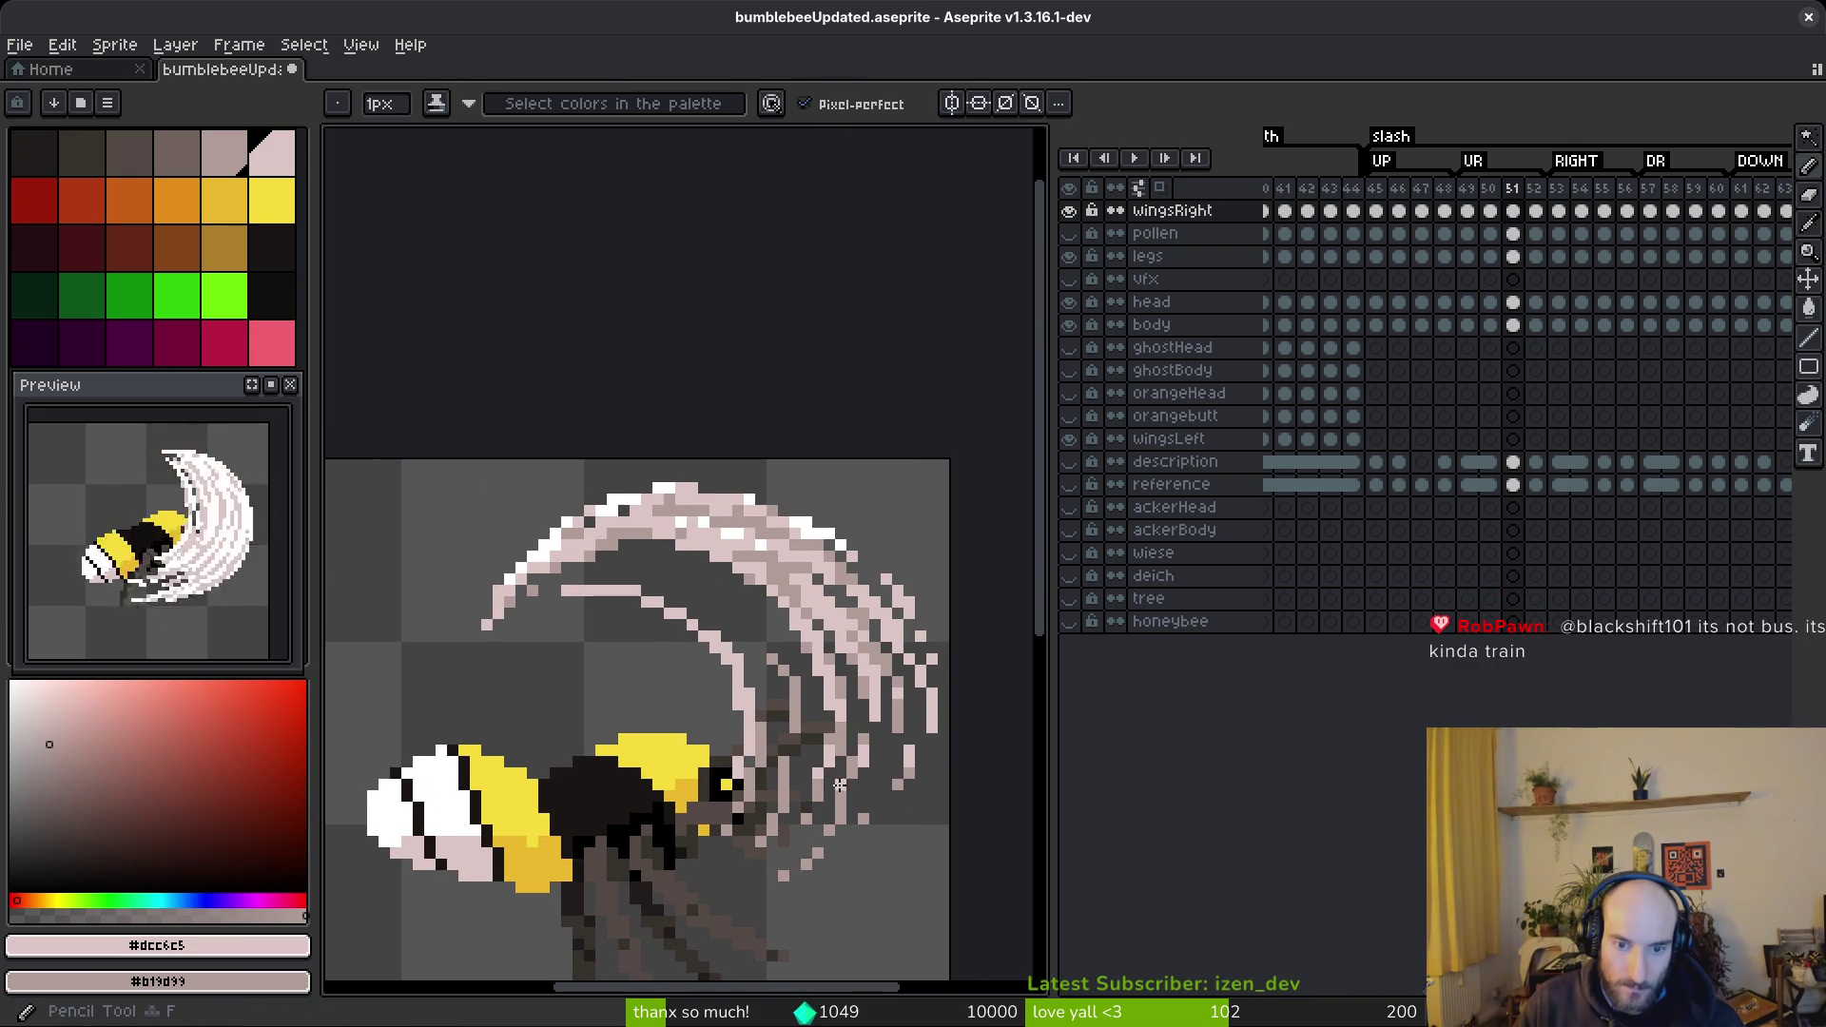
scroll(429, 595, "up", 3)
mouse_move(457, 663)
left_mouse_down()
mouse_move(666, 633)
mouse_move(490, 624)
left_mouse_up()
- Replace discarded light pink strokes with straight pink diagonal strands running down-right across the wing
left_click_drag(601, 572, 768, 577)
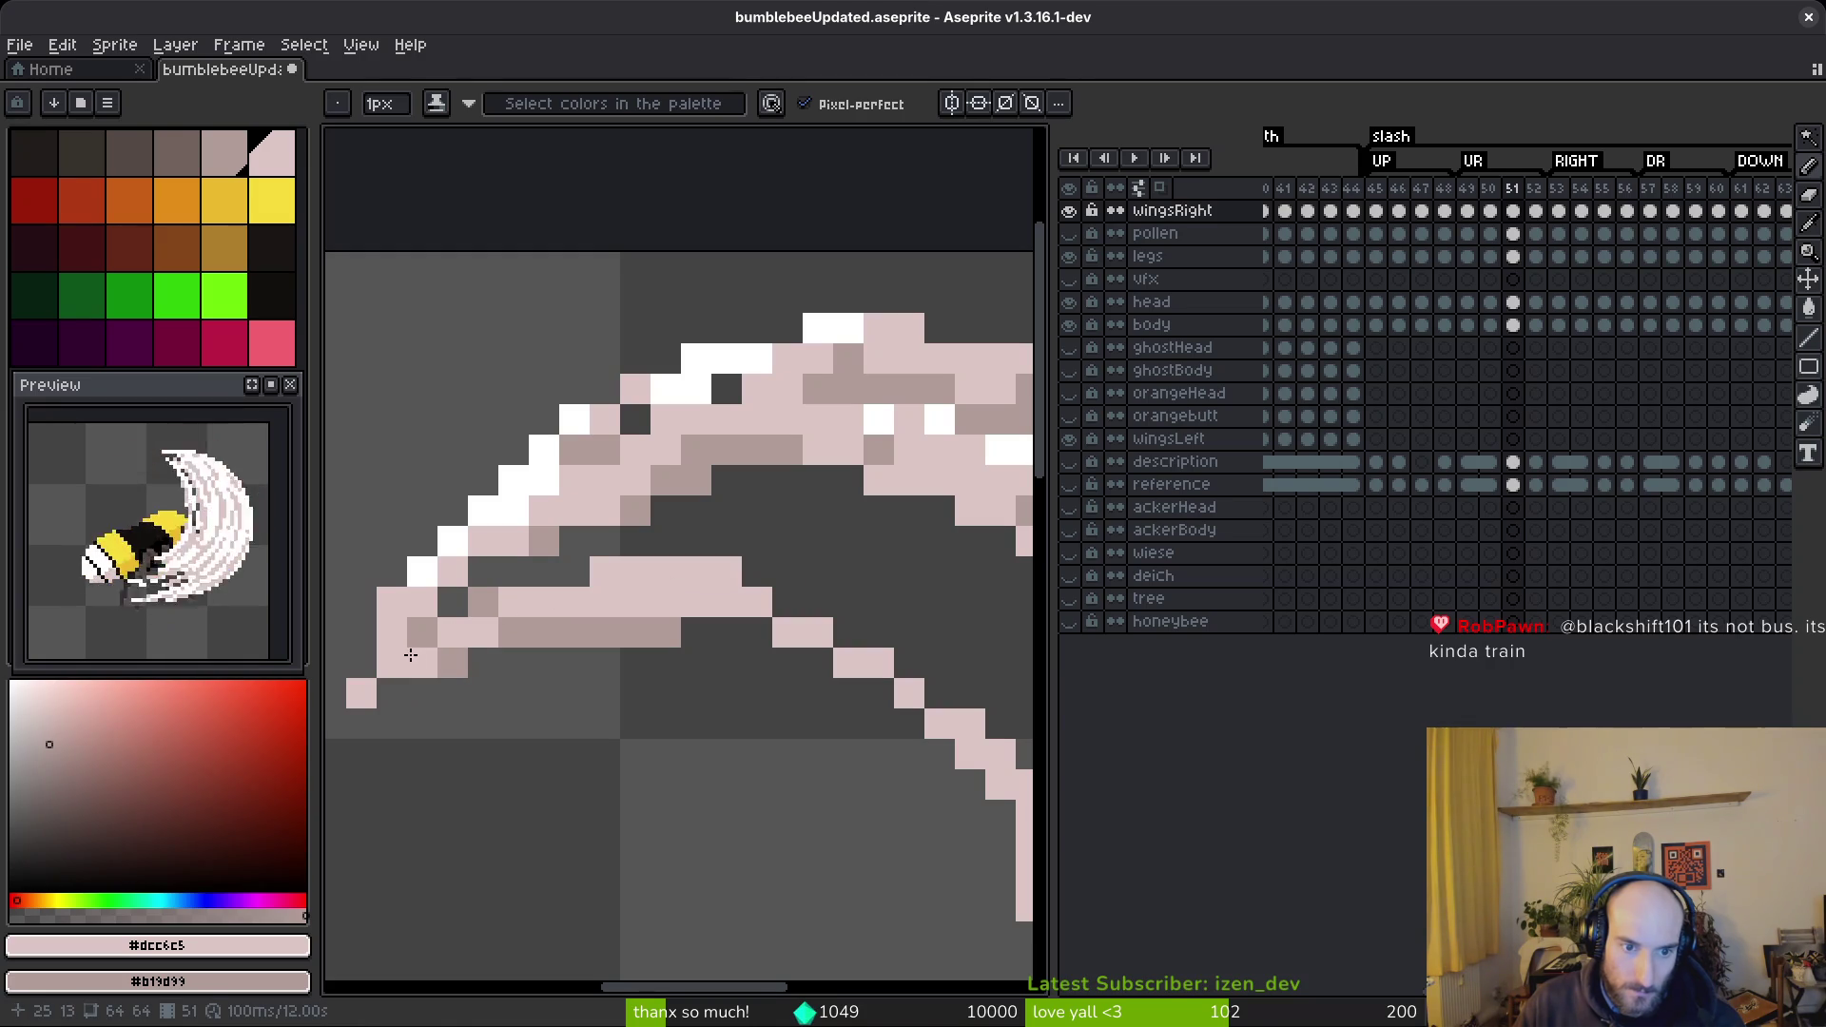
key("ctrl+z")
key("ctrl+z")
key("ctrl+z")
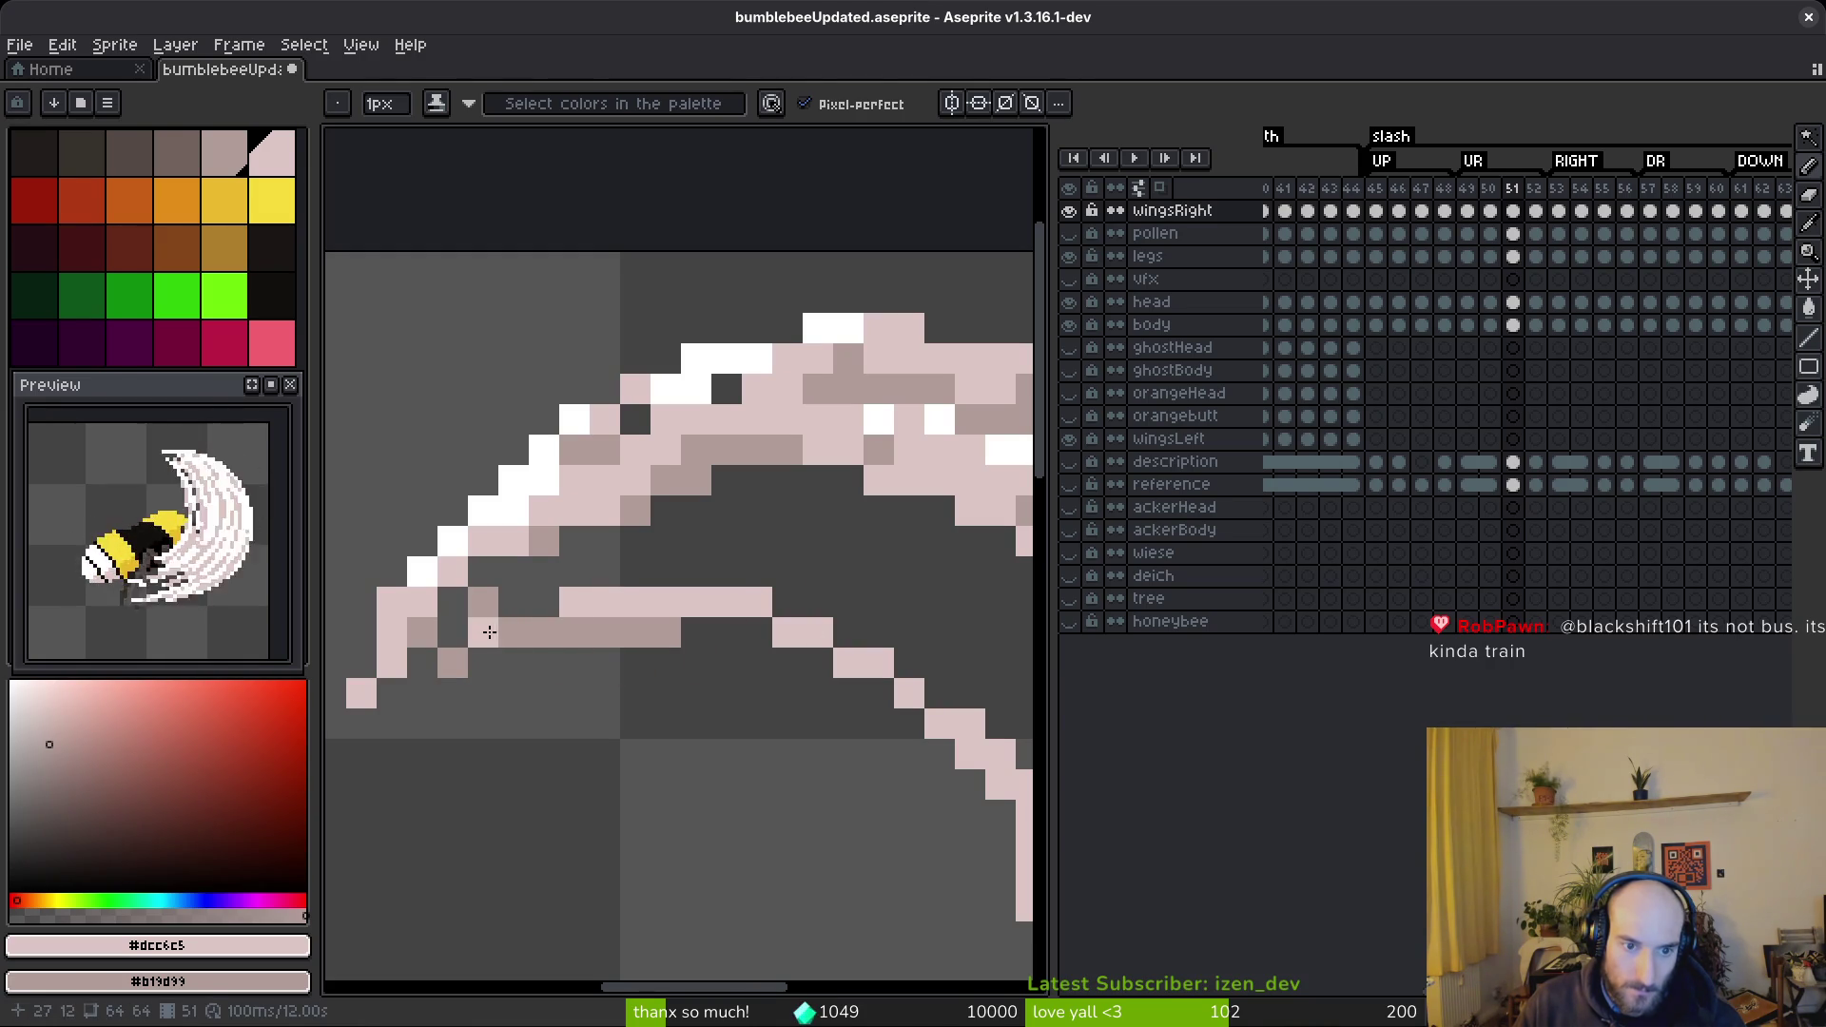
left_click_drag(489, 633, 684, 571)
key("ctrl+z")
left_click_drag(504, 475, 786, 645)
mouse_move(528, 512)
left_mouse_down()
mouse_move(836, 632)
mouse_move(809, 644)
mouse_move(873, 718)
mouse_move(902, 711)
left_mouse_up()
scroll(810, 644, "down", 2)
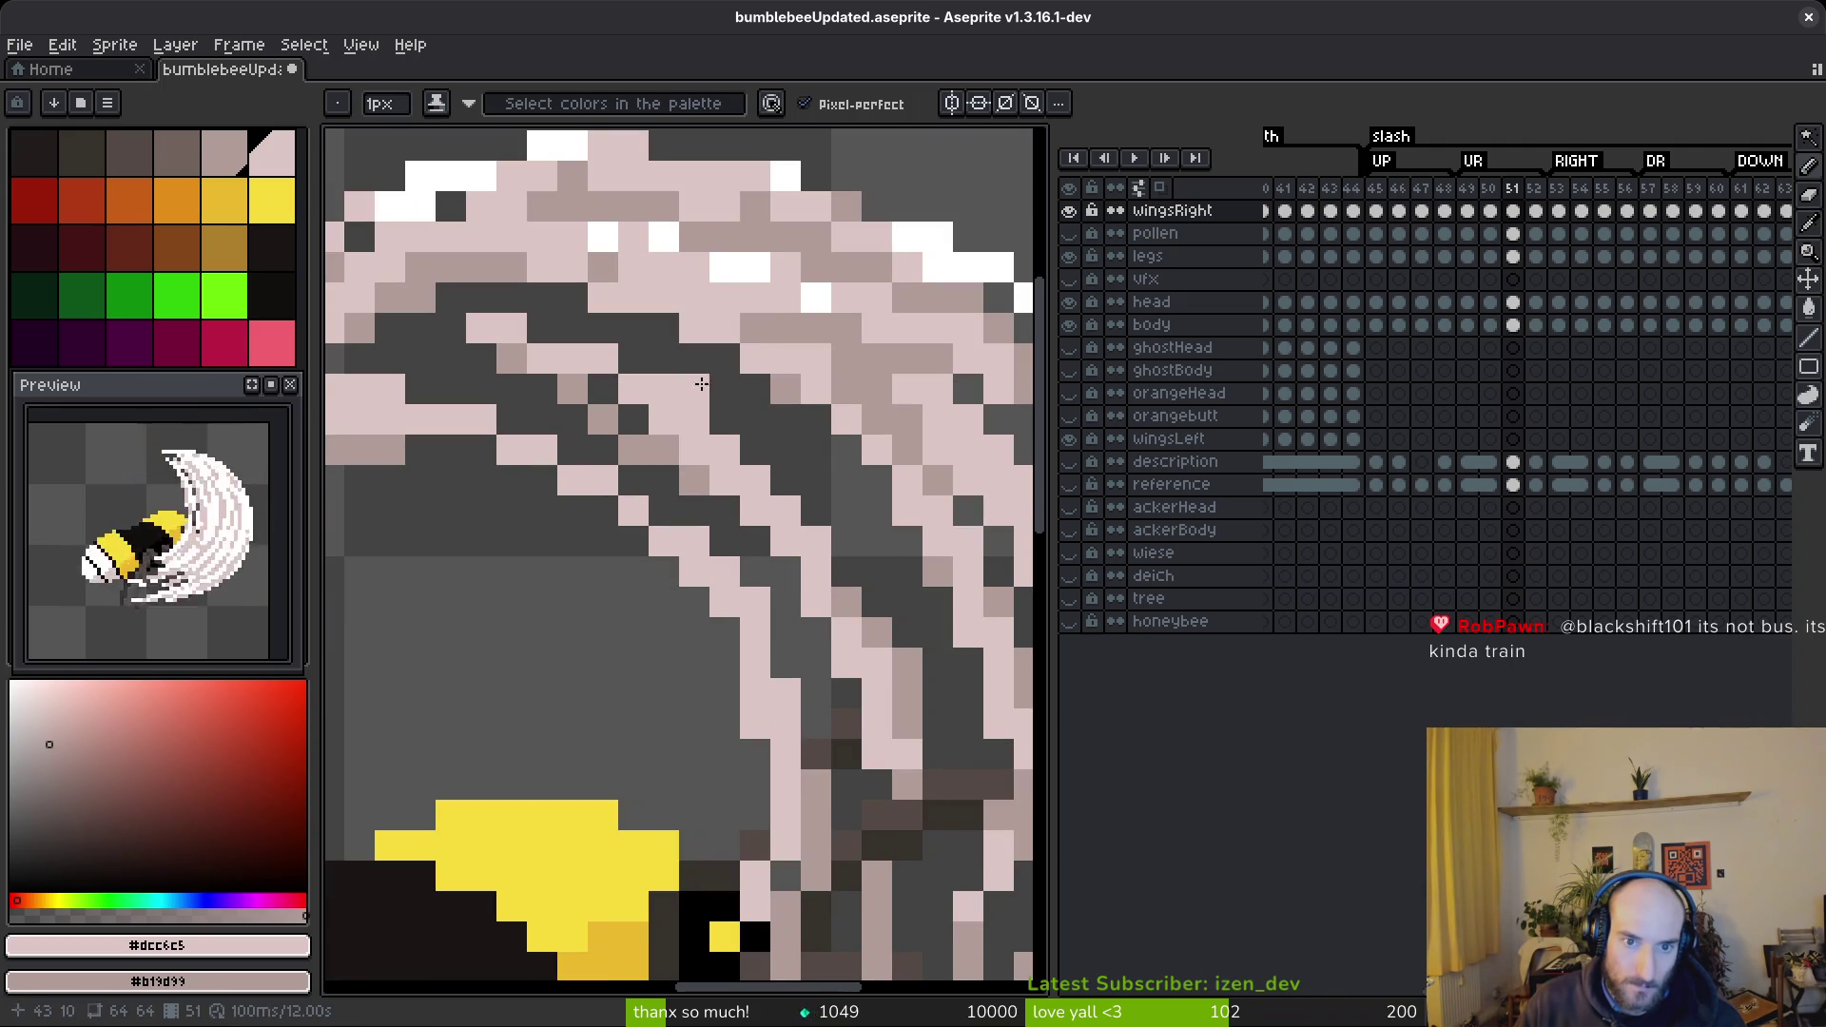
- Paint several pink diagonal strands and pixels into the wing arc
left_click_drag(702, 387, 877, 573)
mouse_move(815, 420)
left_mouse_down()
mouse_move(923, 642)
mouse_move(907, 664)
left_mouse_up()
left_click_drag(542, 364, 876, 425)
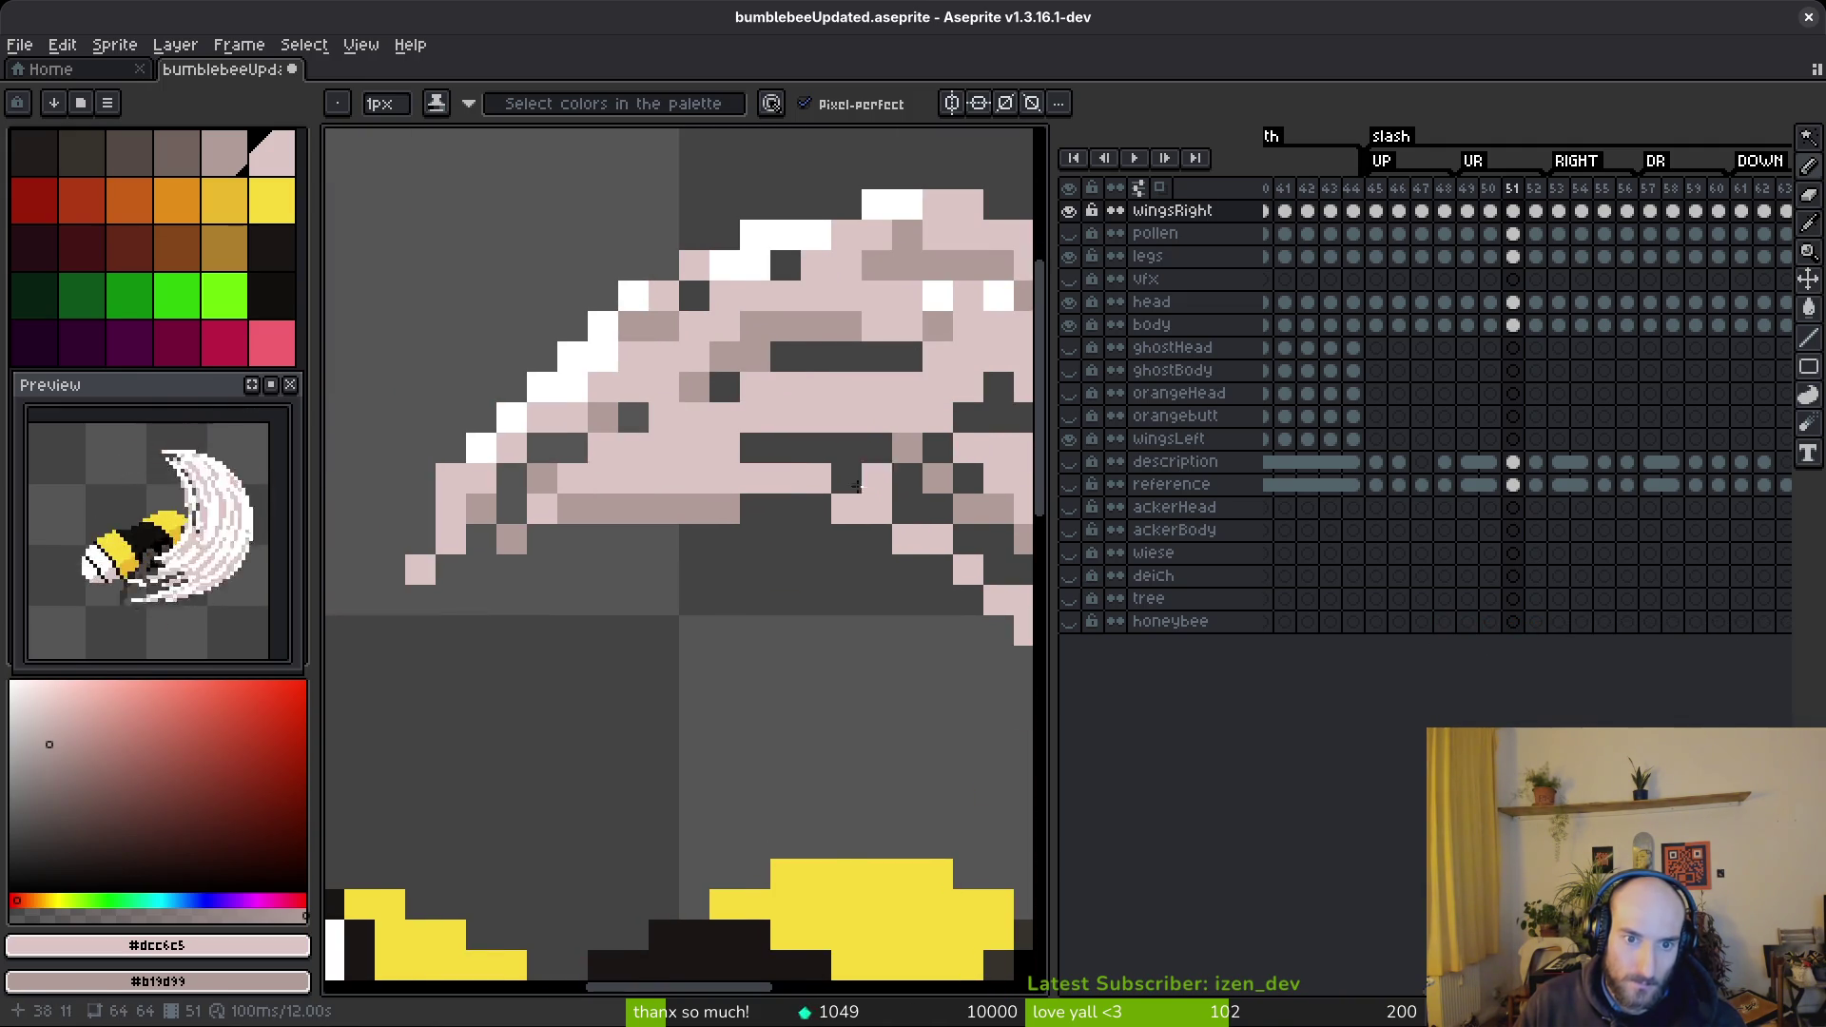
scroll(644, 514, "down", 3)
scroll(643, 514, "up", 3)
mouse_move(632, 506)
left_mouse_down()
mouse_move(799, 570)
mouse_move(773, 557)
left_mouse_up()
scroll(751, 530, "up", 2)
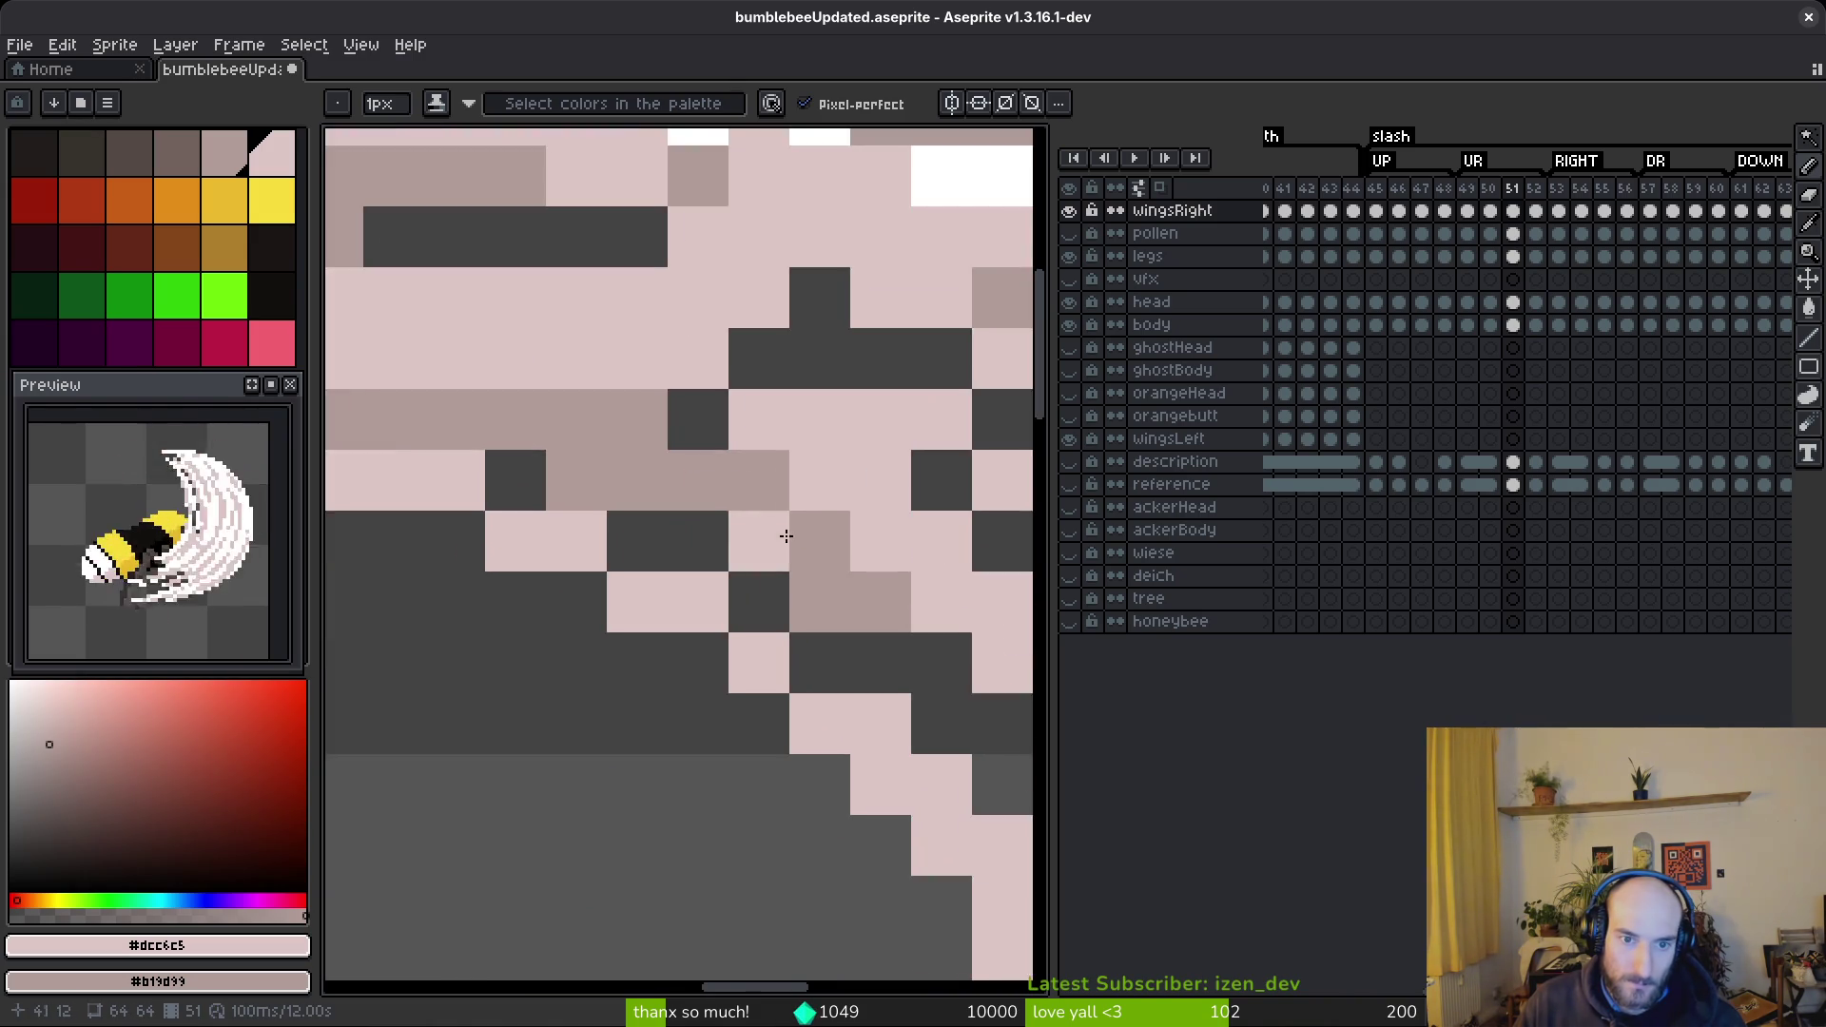
left_click_drag(409, 280, 483, 283)
- Paint two brown diagonal strokes between the pink strands
mouse_move(694, 513)
left_mouse_down()
mouse_move(689, 534)
mouse_move(848, 779)
left_mouse_up()
scroll(742, 489, "down", 3)
left_click_drag(742, 489, 852, 739)
scroll(852, 739, "down", 3)
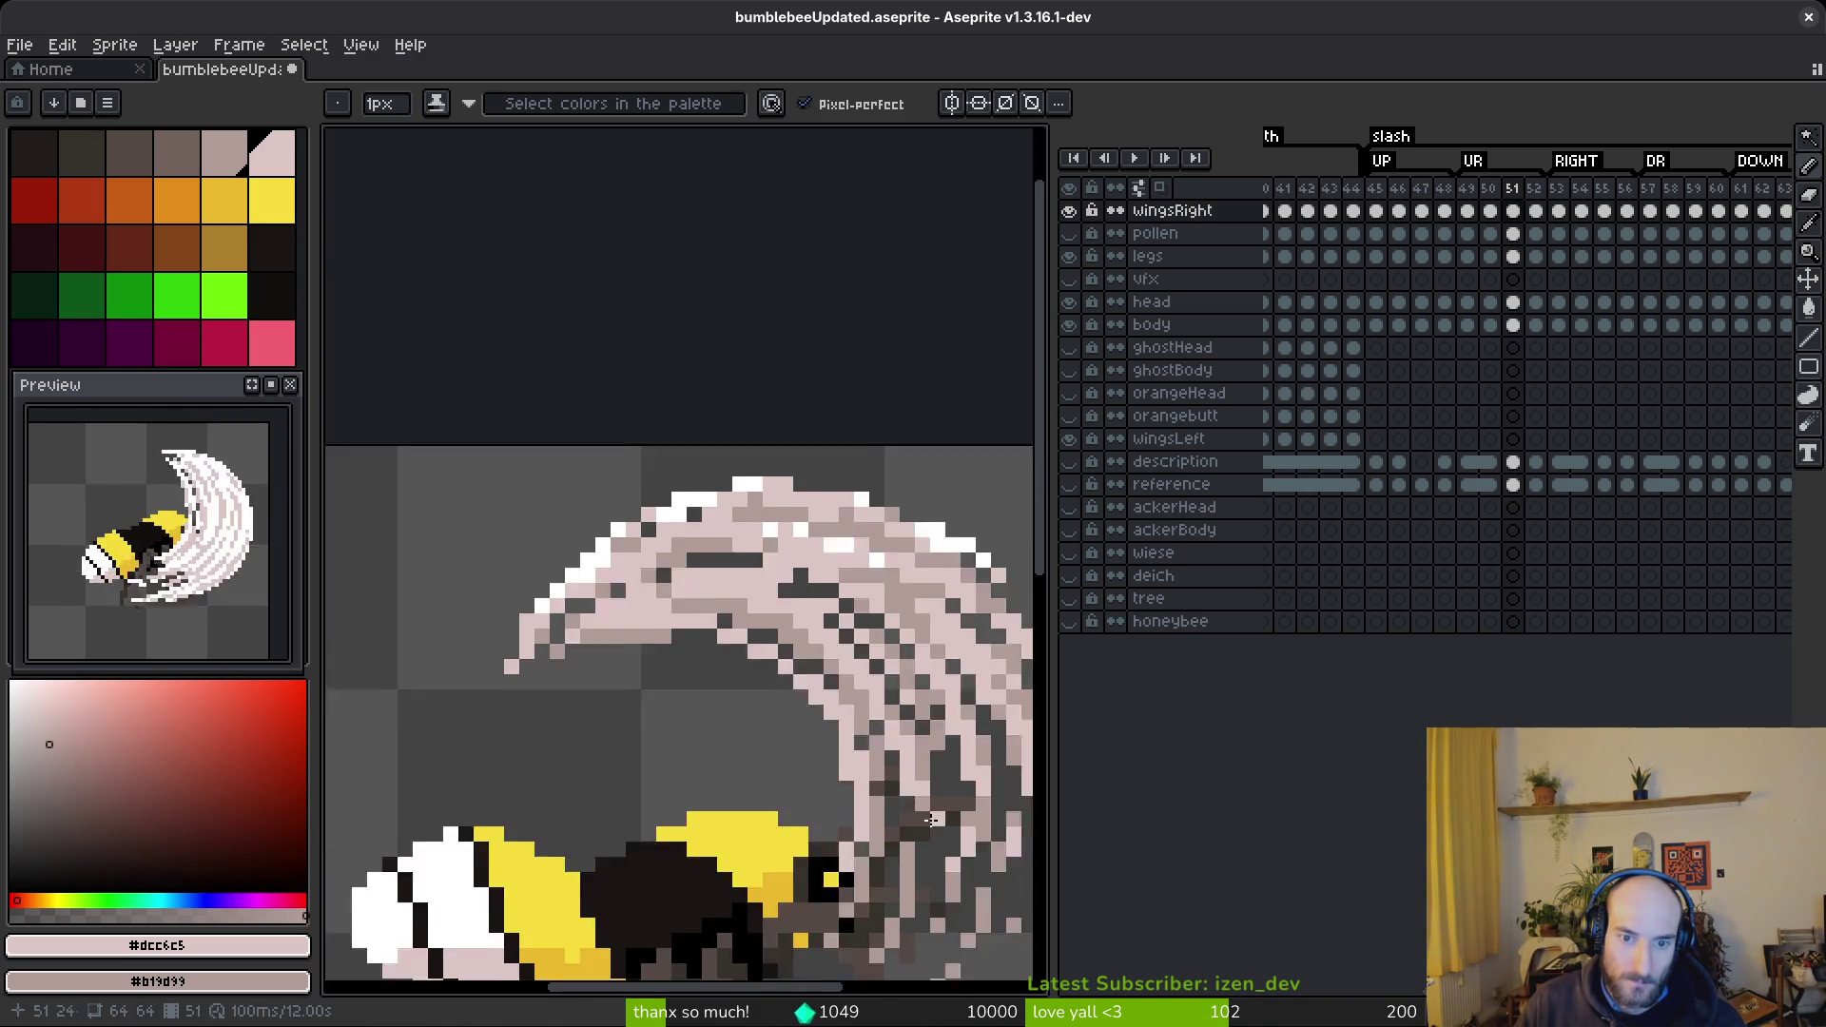
scroll(847, 704, "down", 3)
scroll(752, 561, "up", 6)
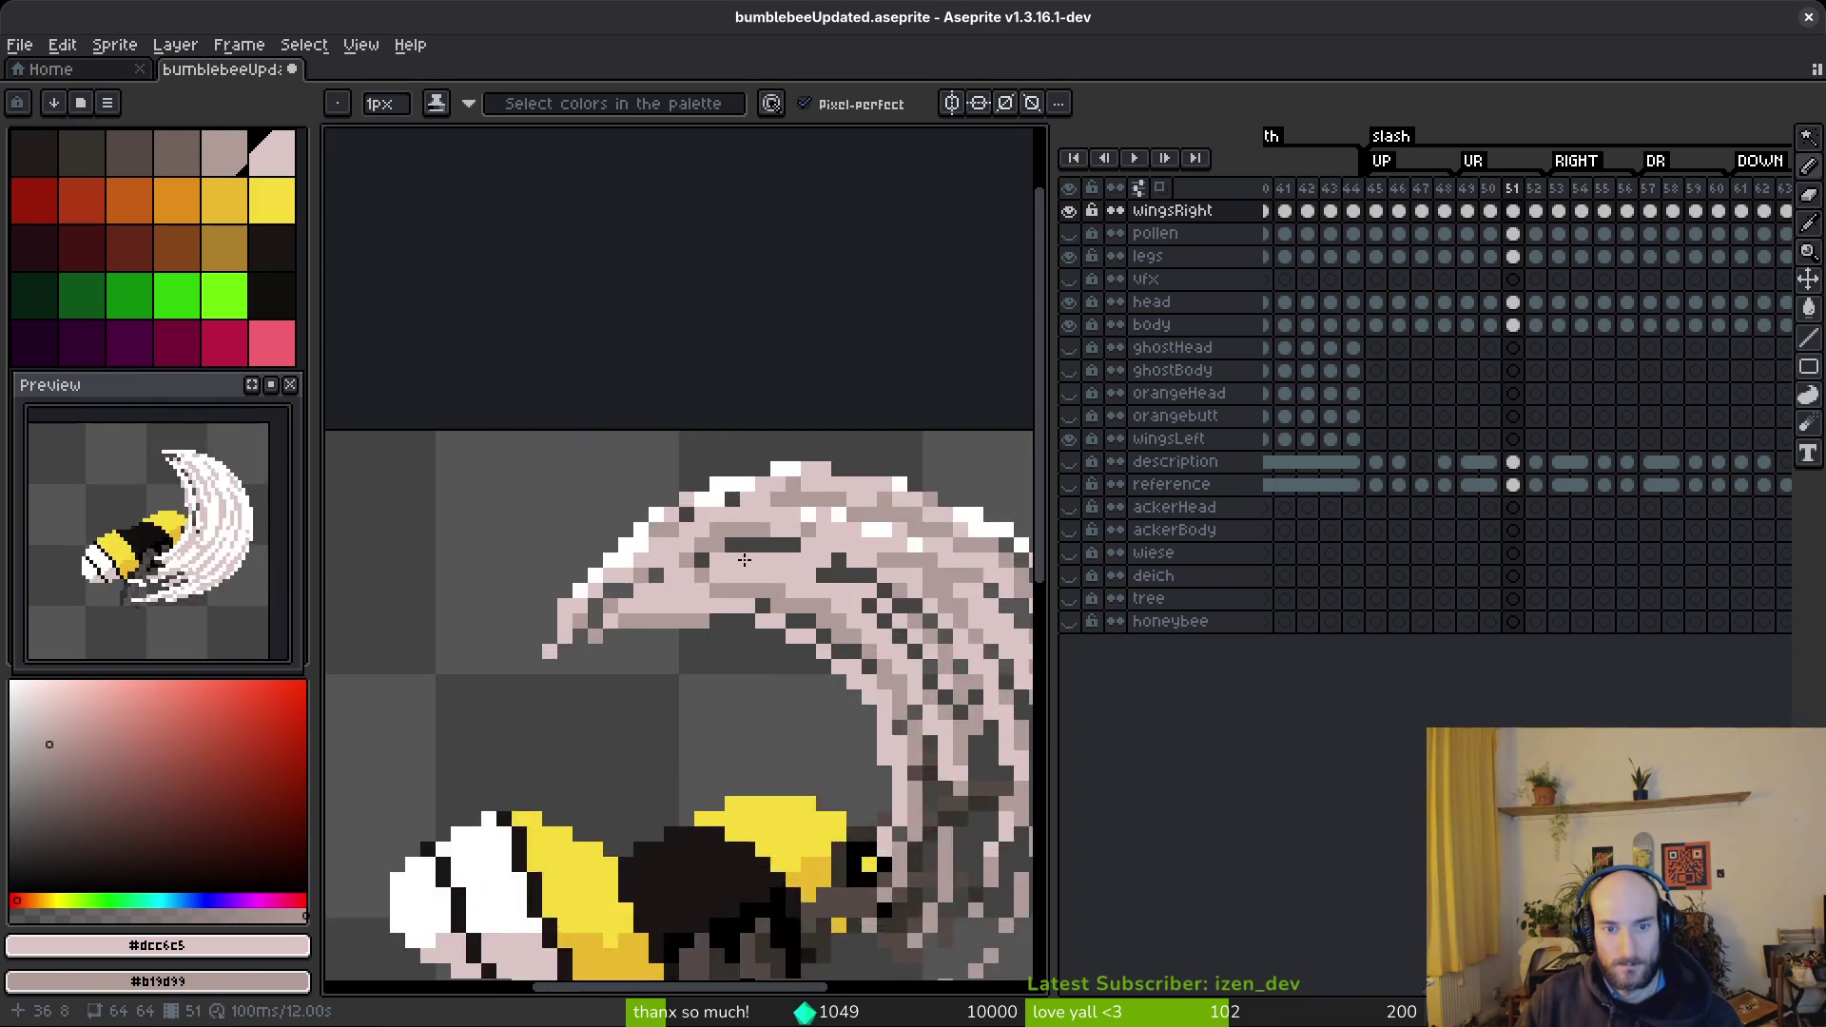
- Recolour individual wing pixels in the darker mauve shade and light pink
right_click(556, 676)
left_click(764, 574)
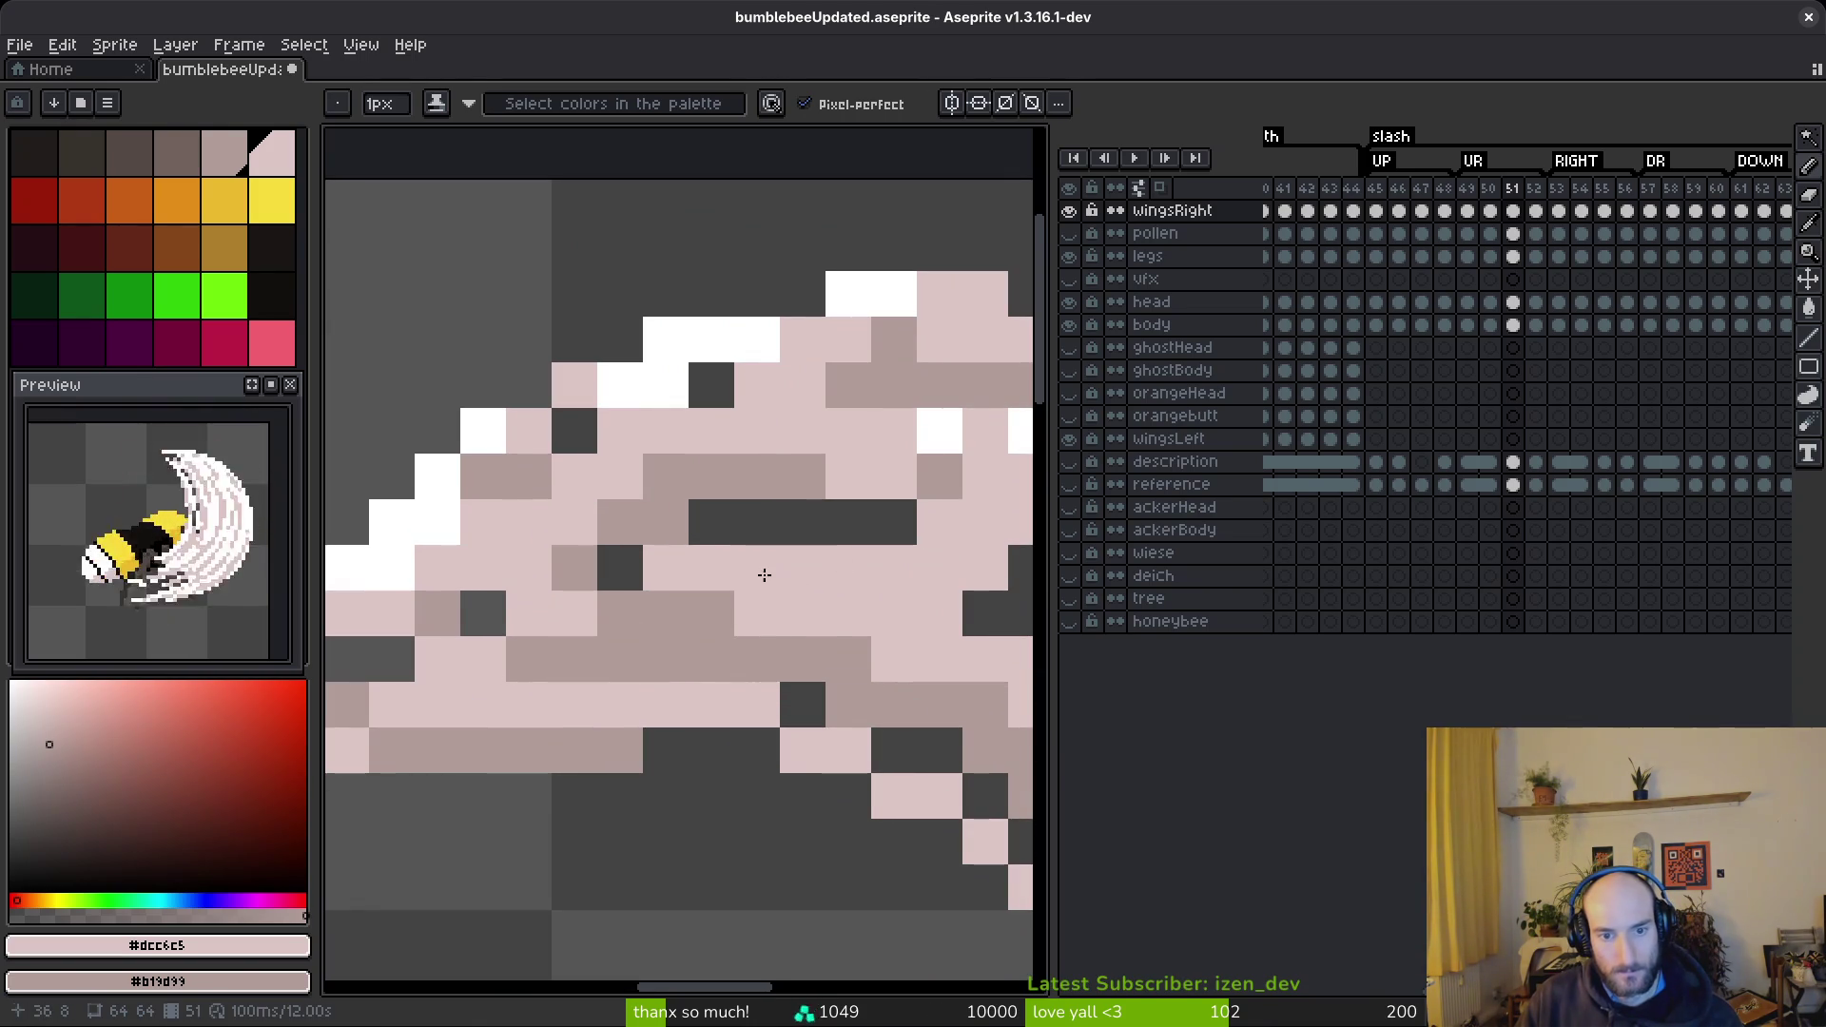
scroll(687, 721, "down", 3)
scroll(596, 604, "up", 3)
left_click(571, 498)
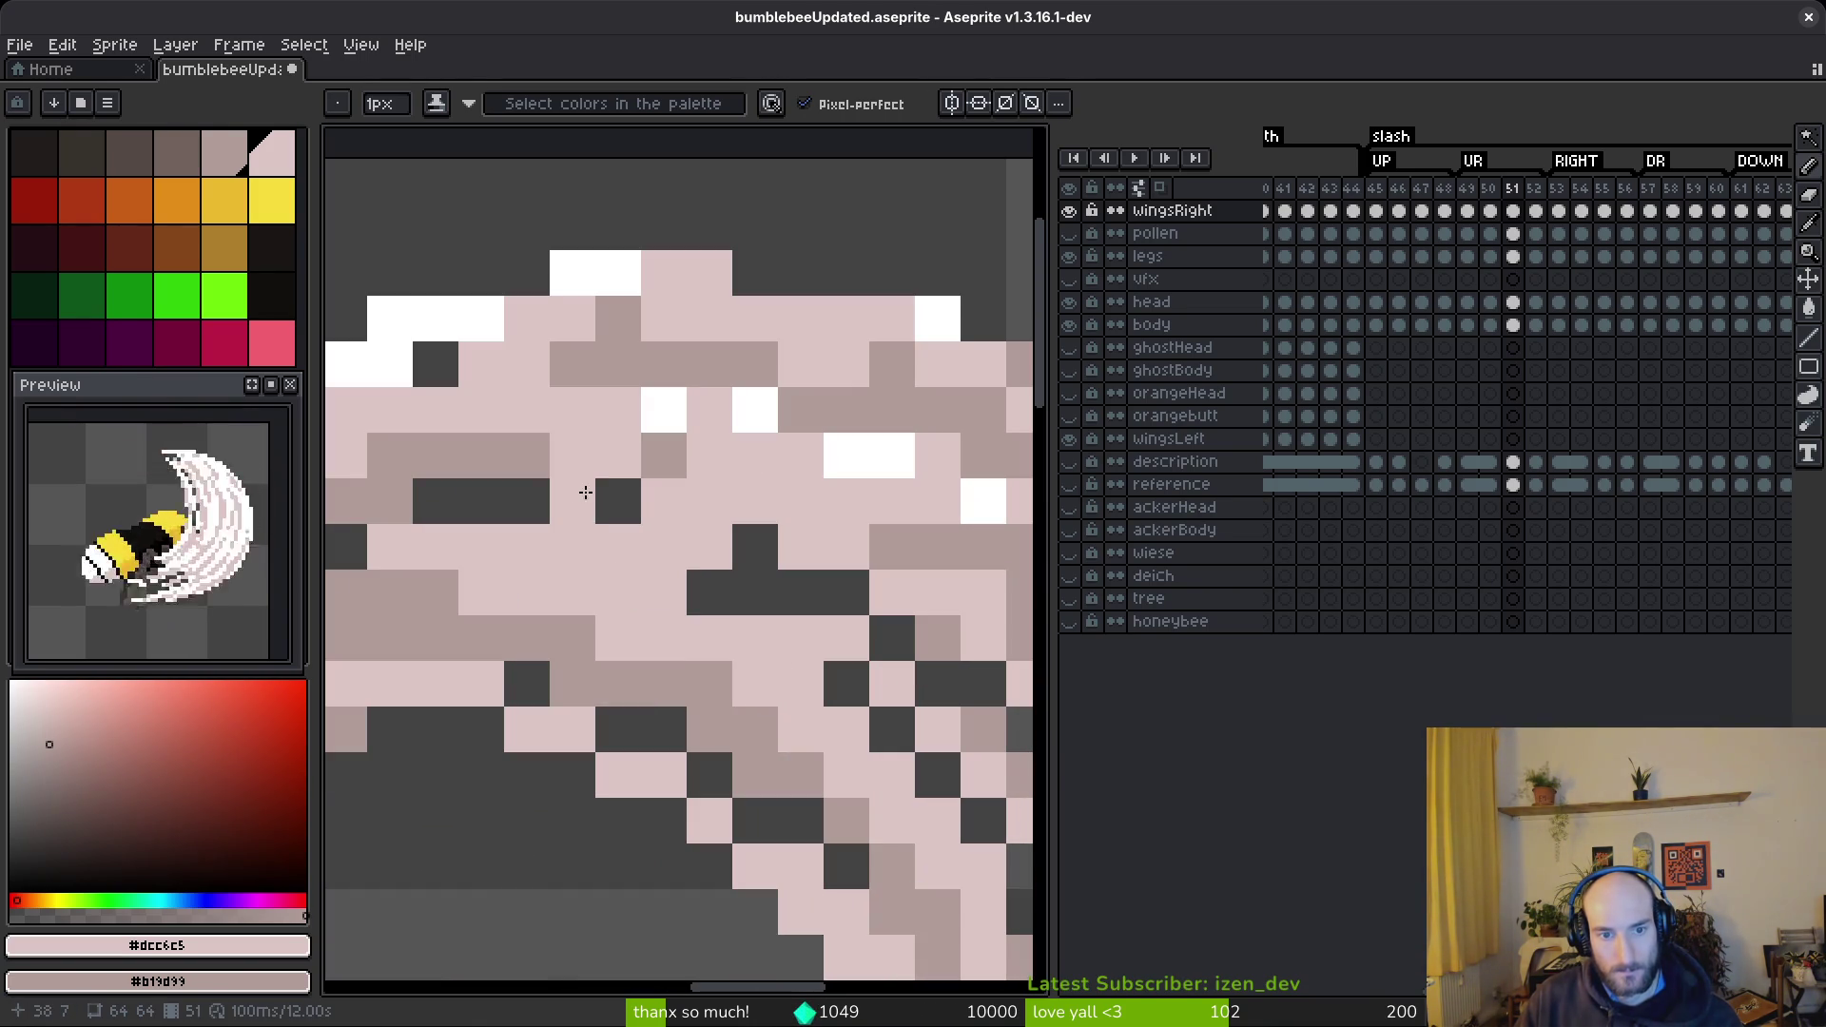
left_click(602, 495)
- Erase wing pixels to open a gap, then fill nearby pixels with pink
key("e")
left_click(664, 546)
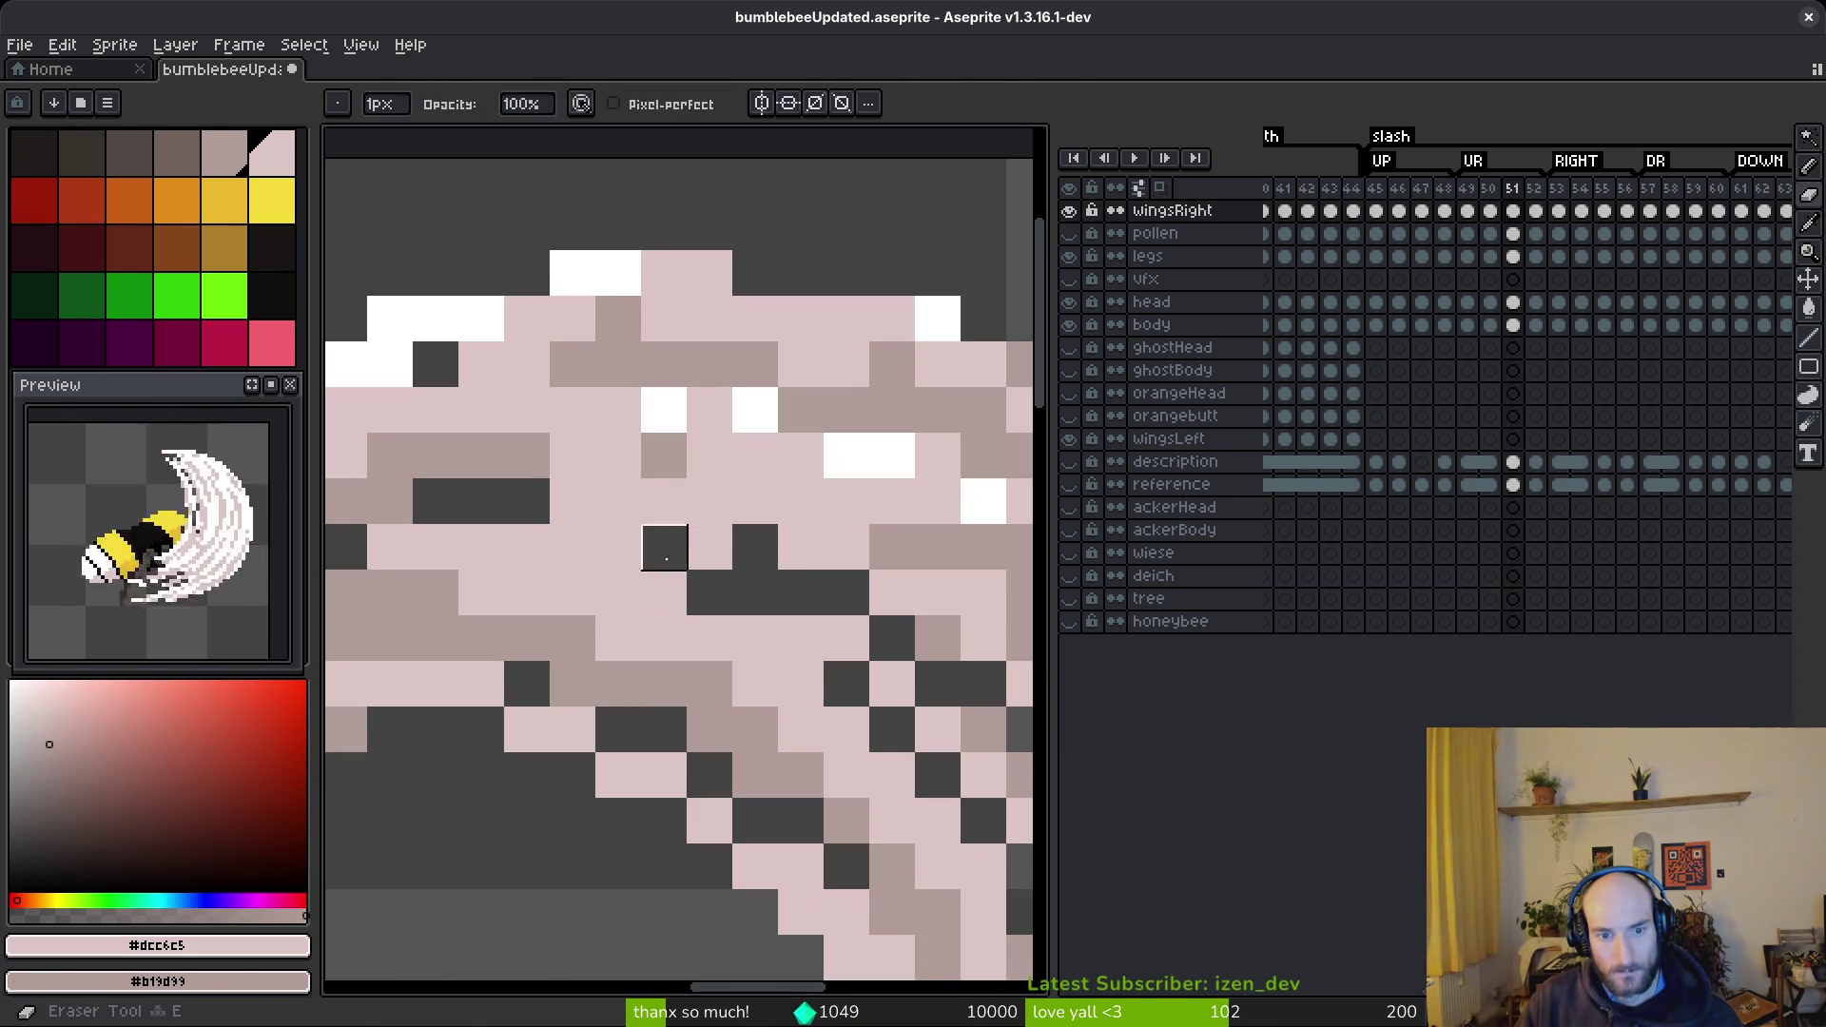
left_click(710, 547)
left_click(858, 652)
scroll(858, 652, "down", 3)
scroll(713, 533, "up", 4)
key("b")
left_click(728, 562)
left_click(711, 529)
scroll(711, 529, "down", 5)
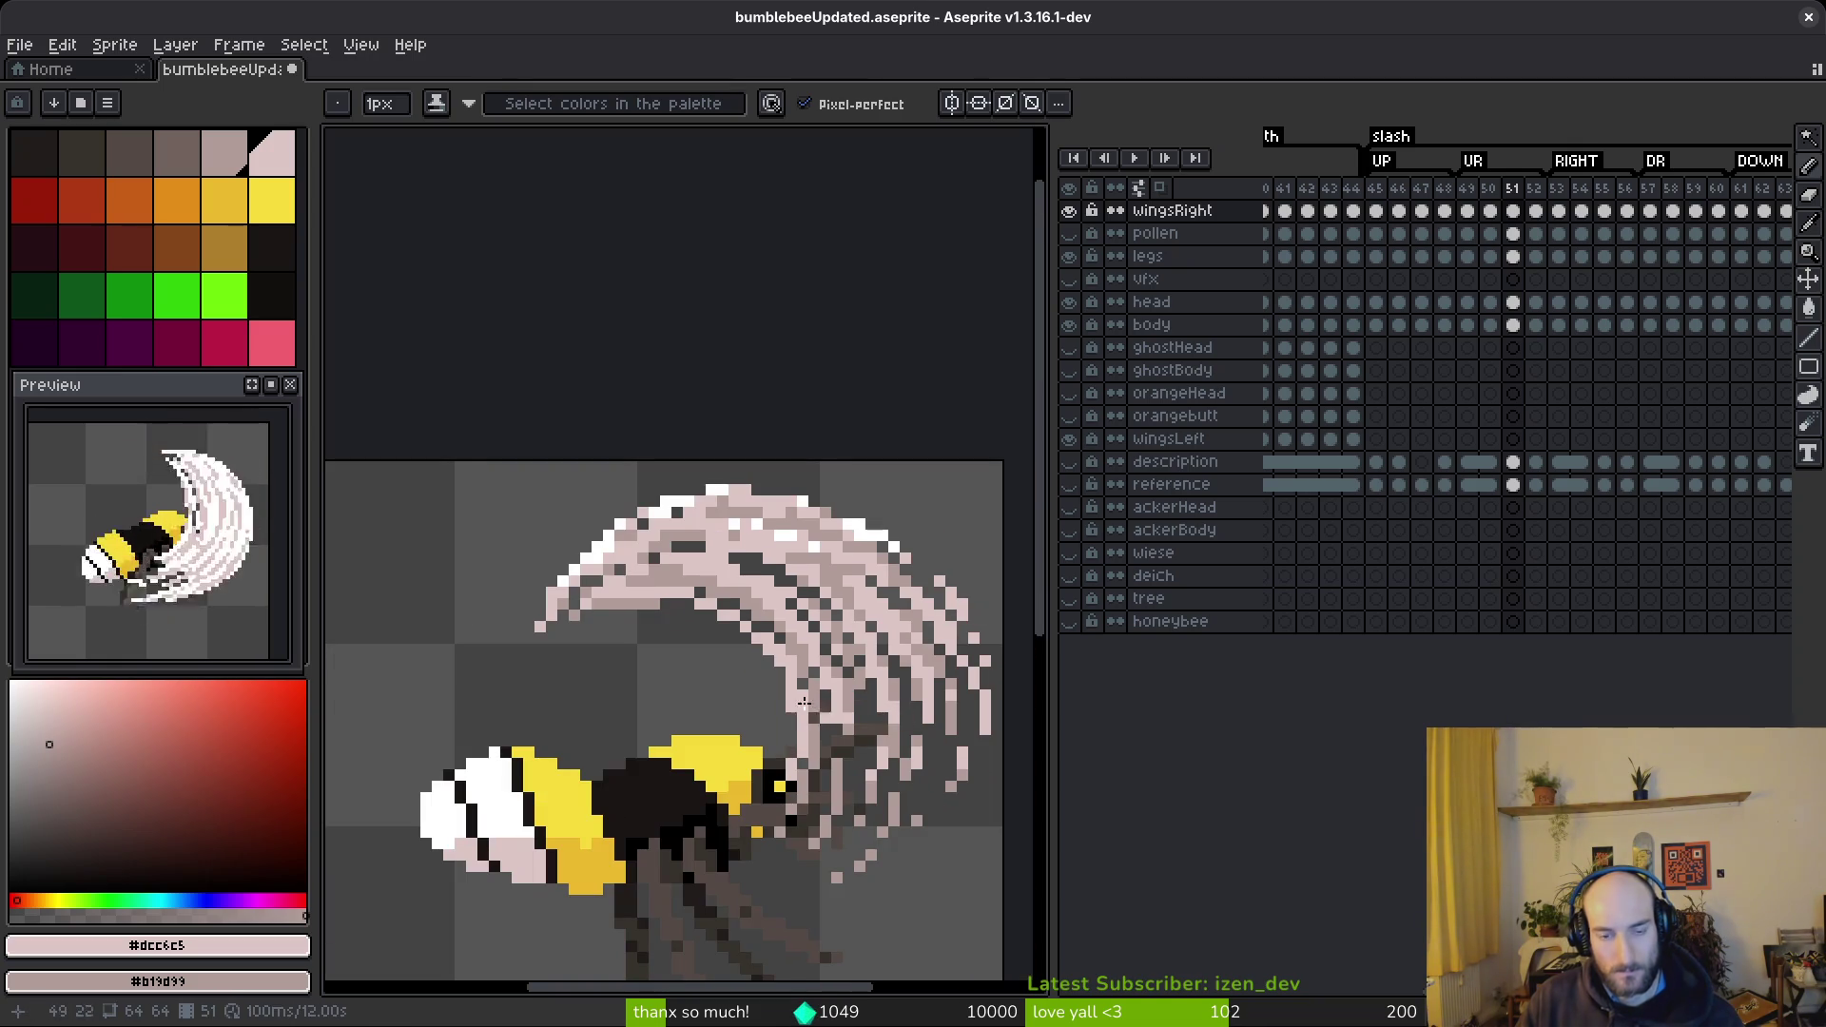
scroll(859, 728, "up", 4)
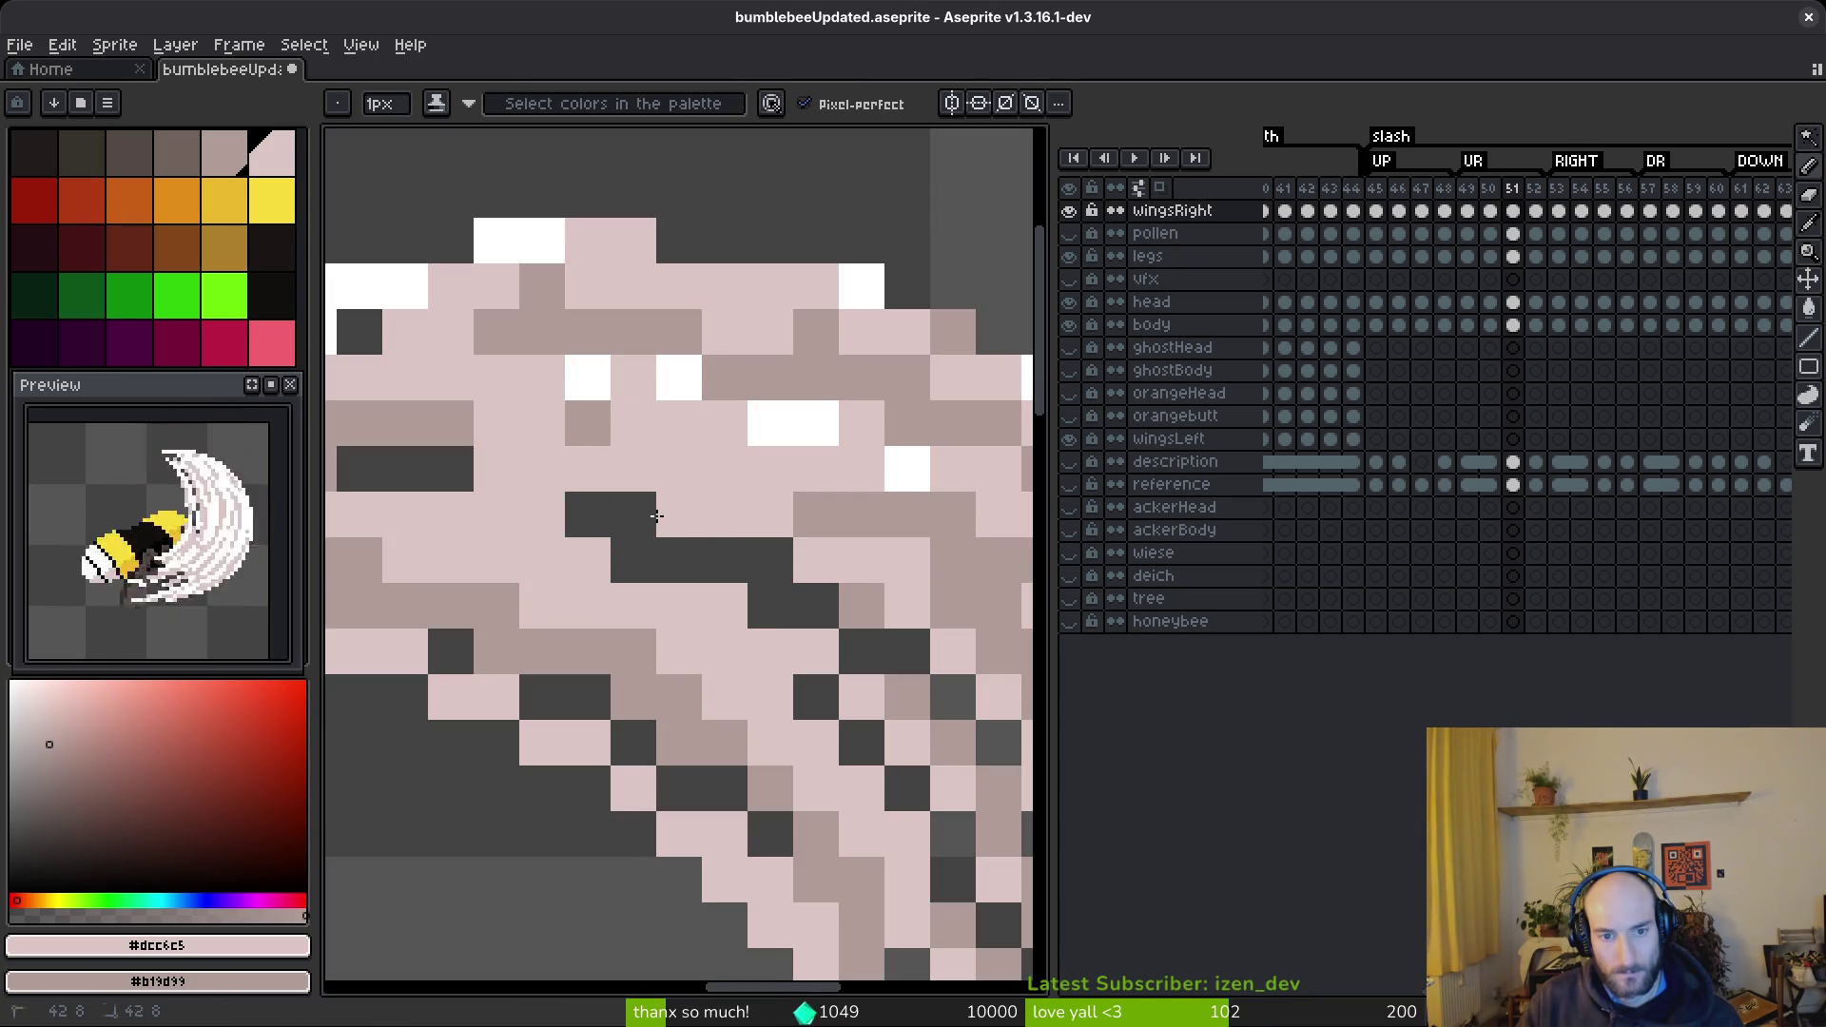
left_click(634, 562)
- Recolour a remaining dark wing pixel with the mauve shade
scroll(633, 561, "down", 5)
scroll(859, 735, "up", 5)
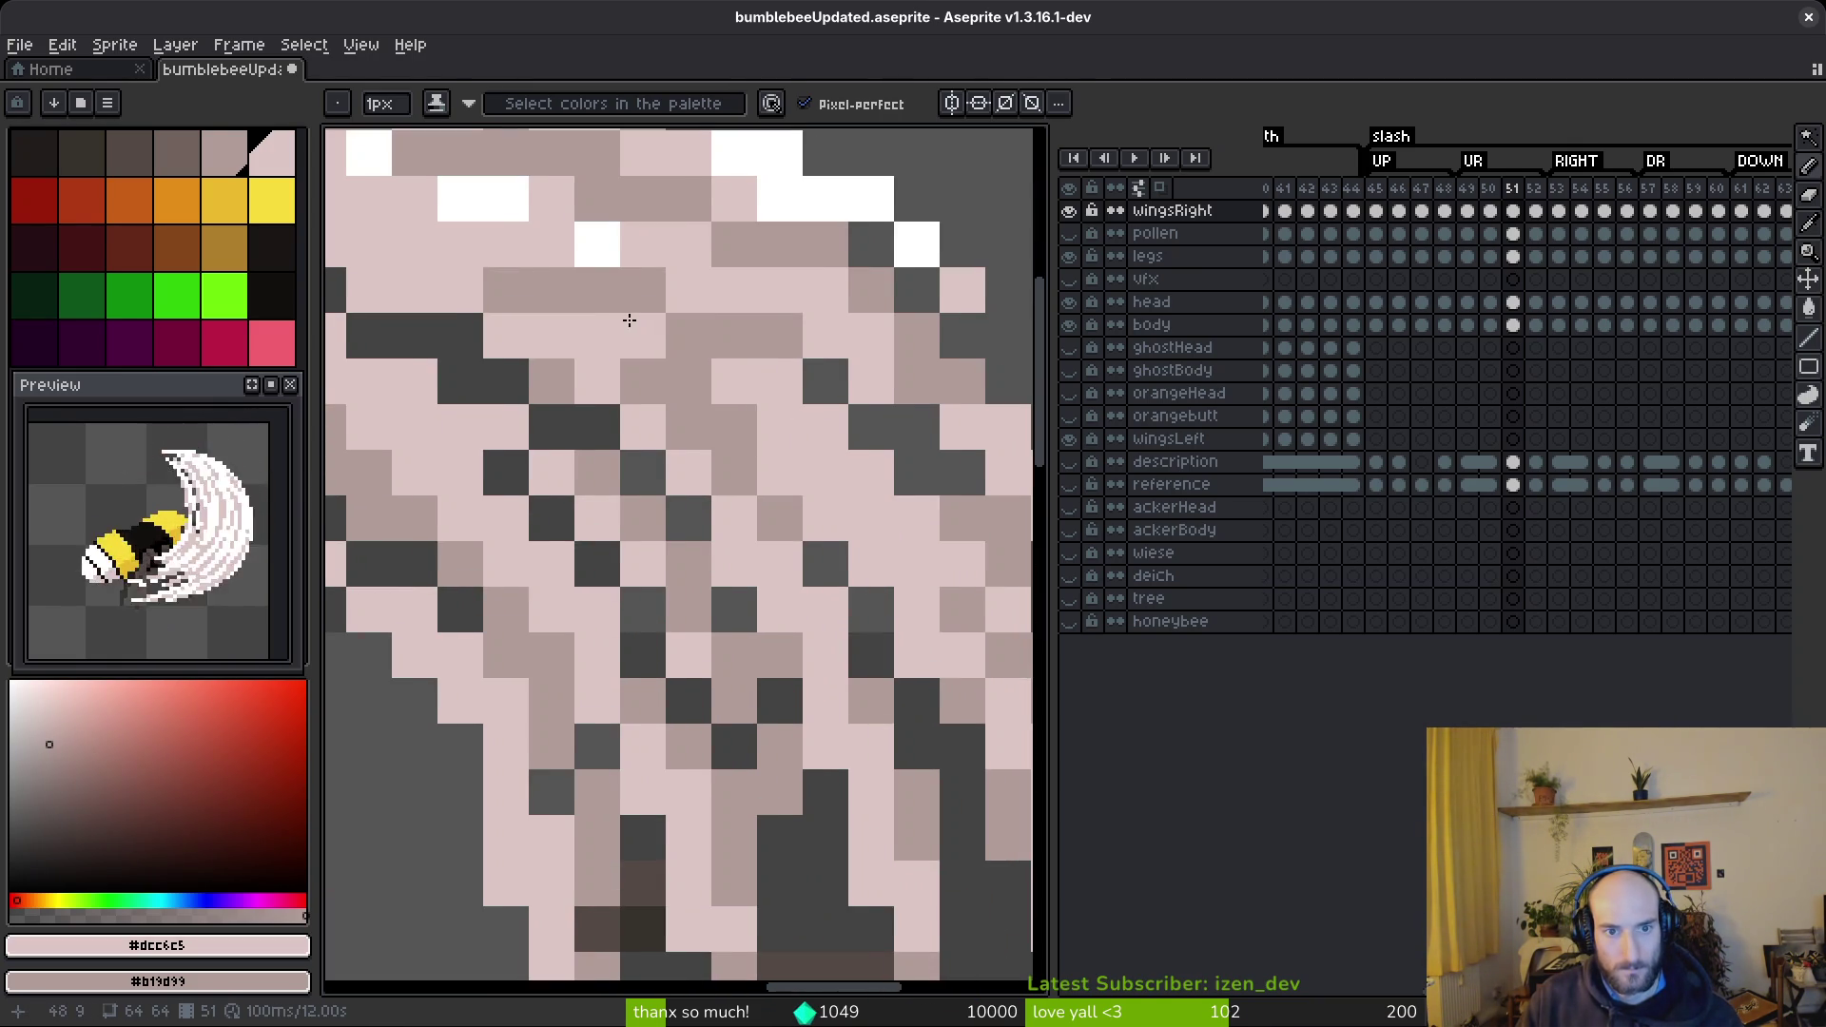
scroll(630, 314, "down", 4)
scroll(636, 396, "up", 4)
scroll(722, 388, "down", 5)
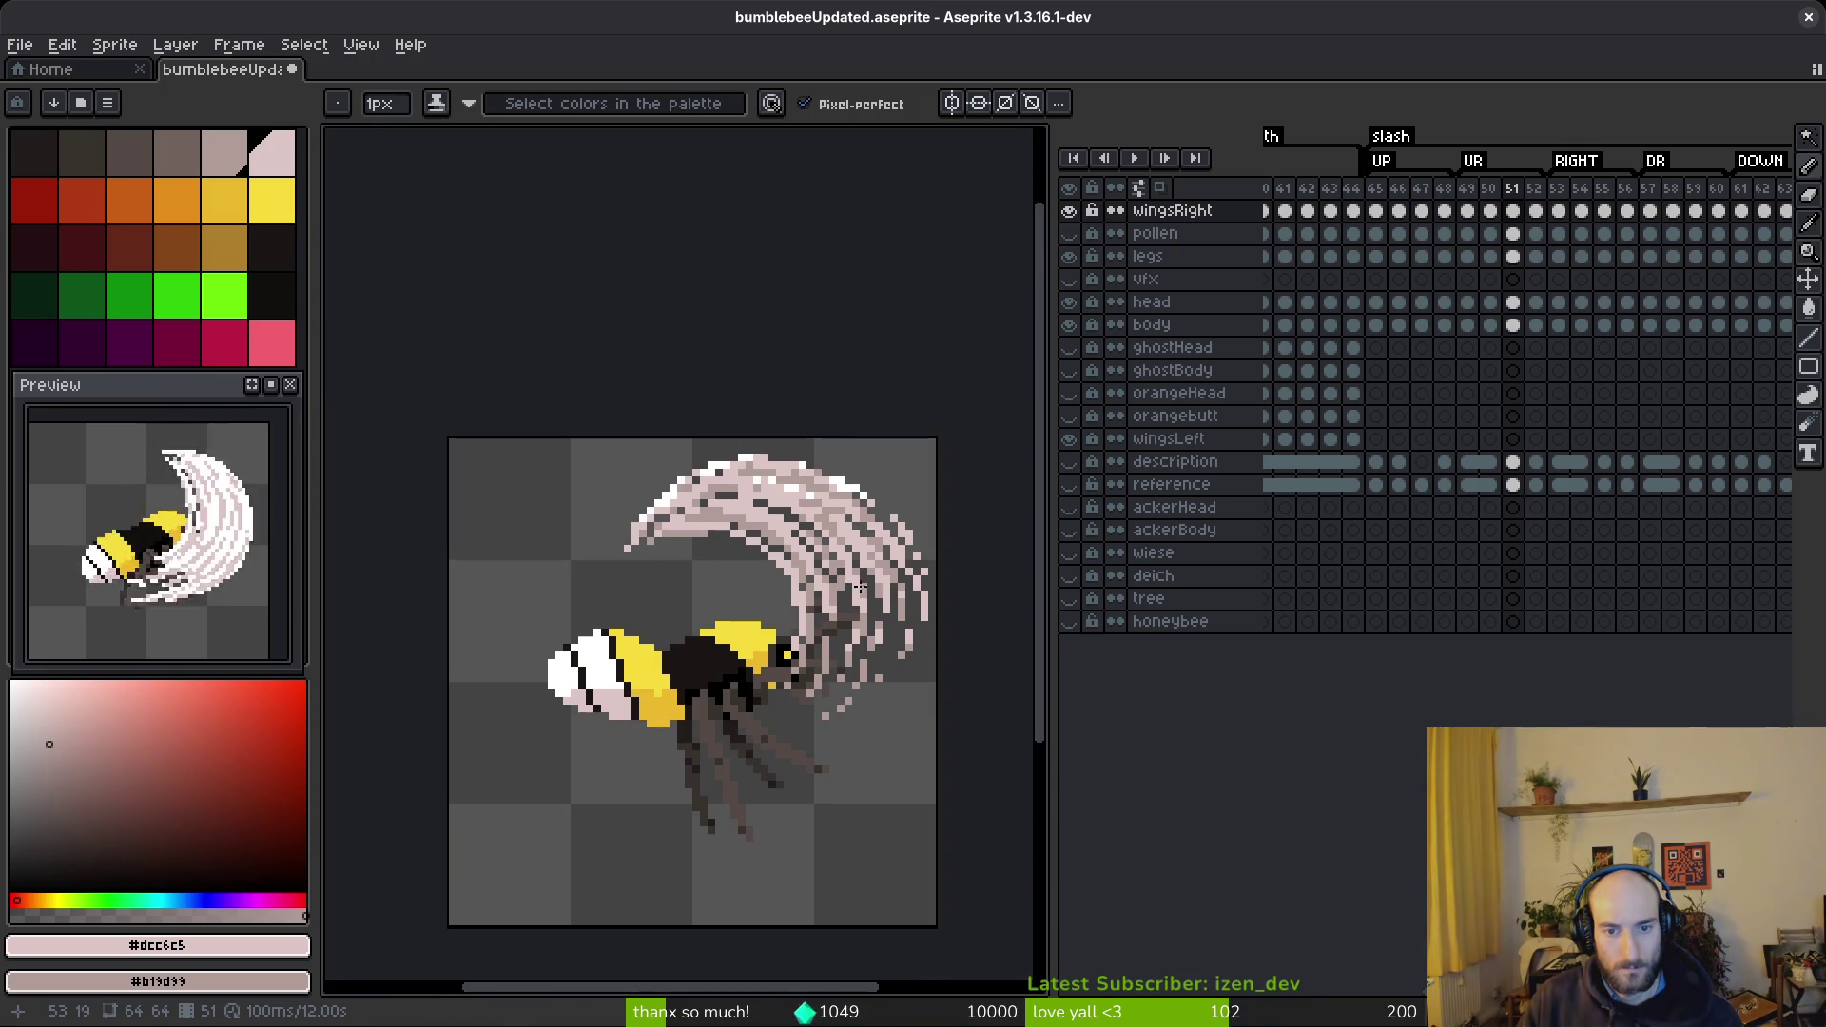
scroll(897, 564, "up", 3)
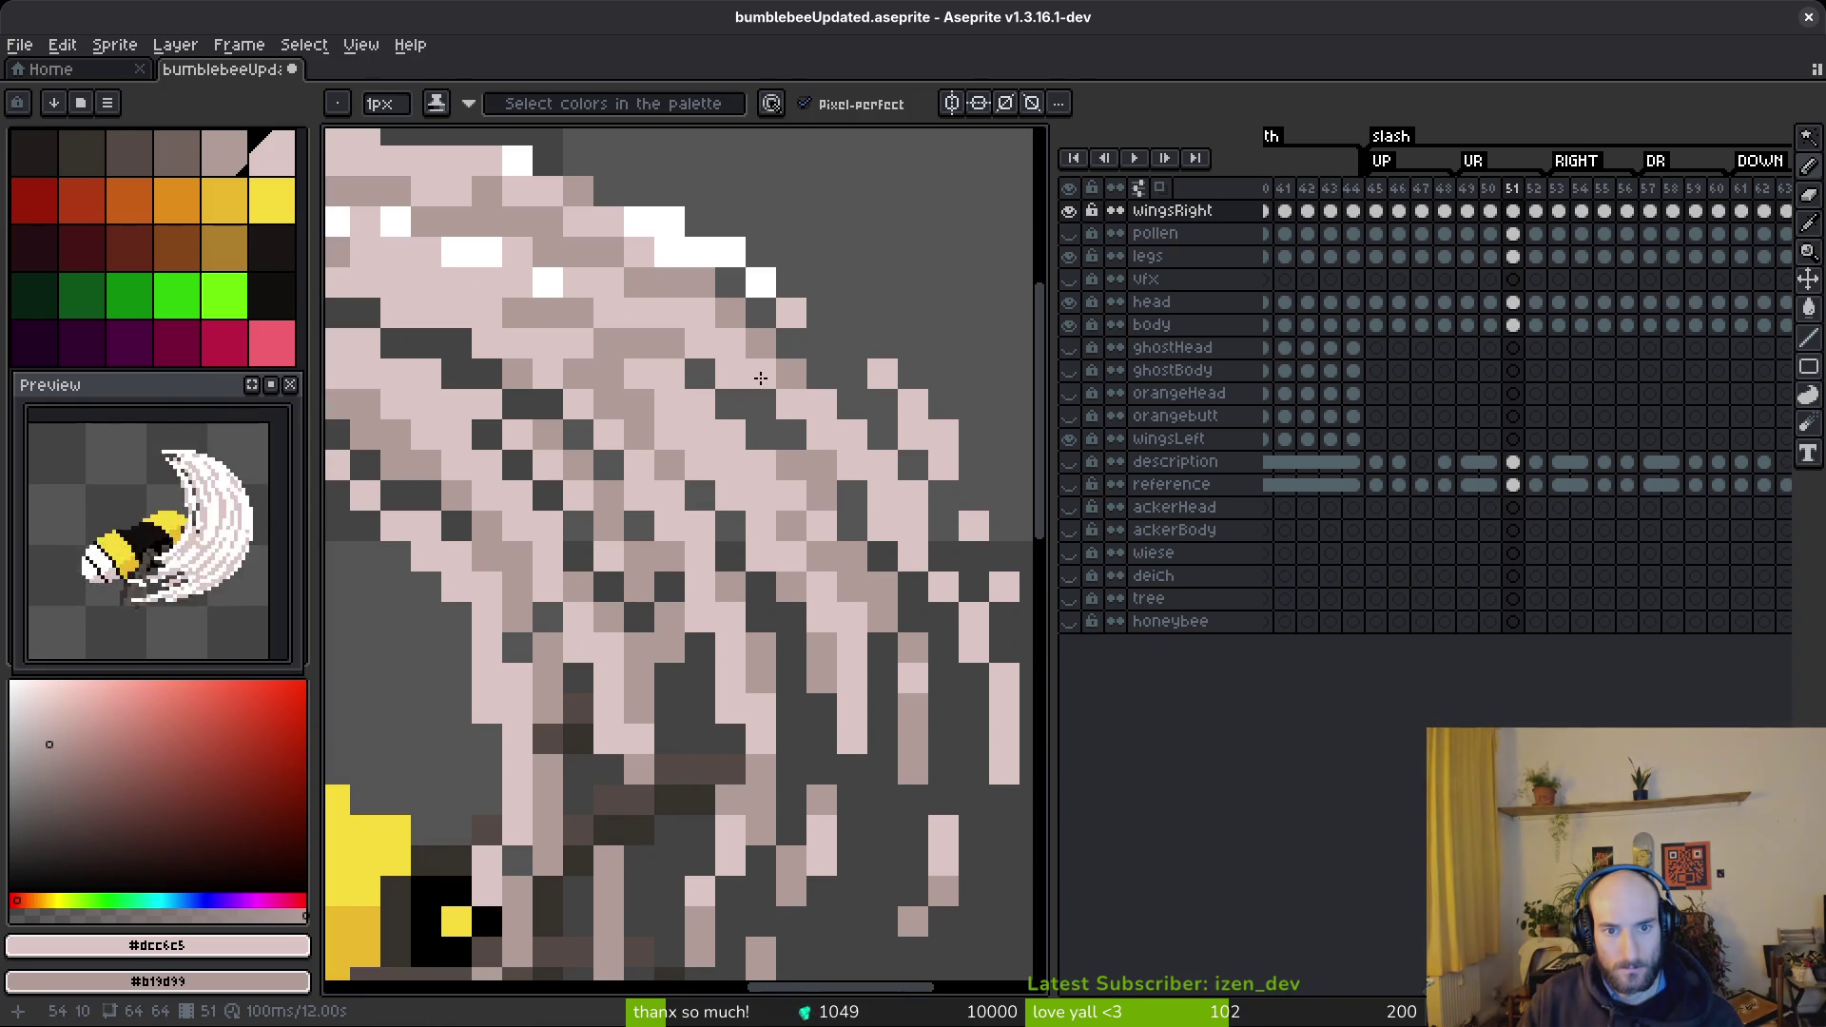
scroll(761, 378, "down", 5)
scroll(760, 628, "up", 3)
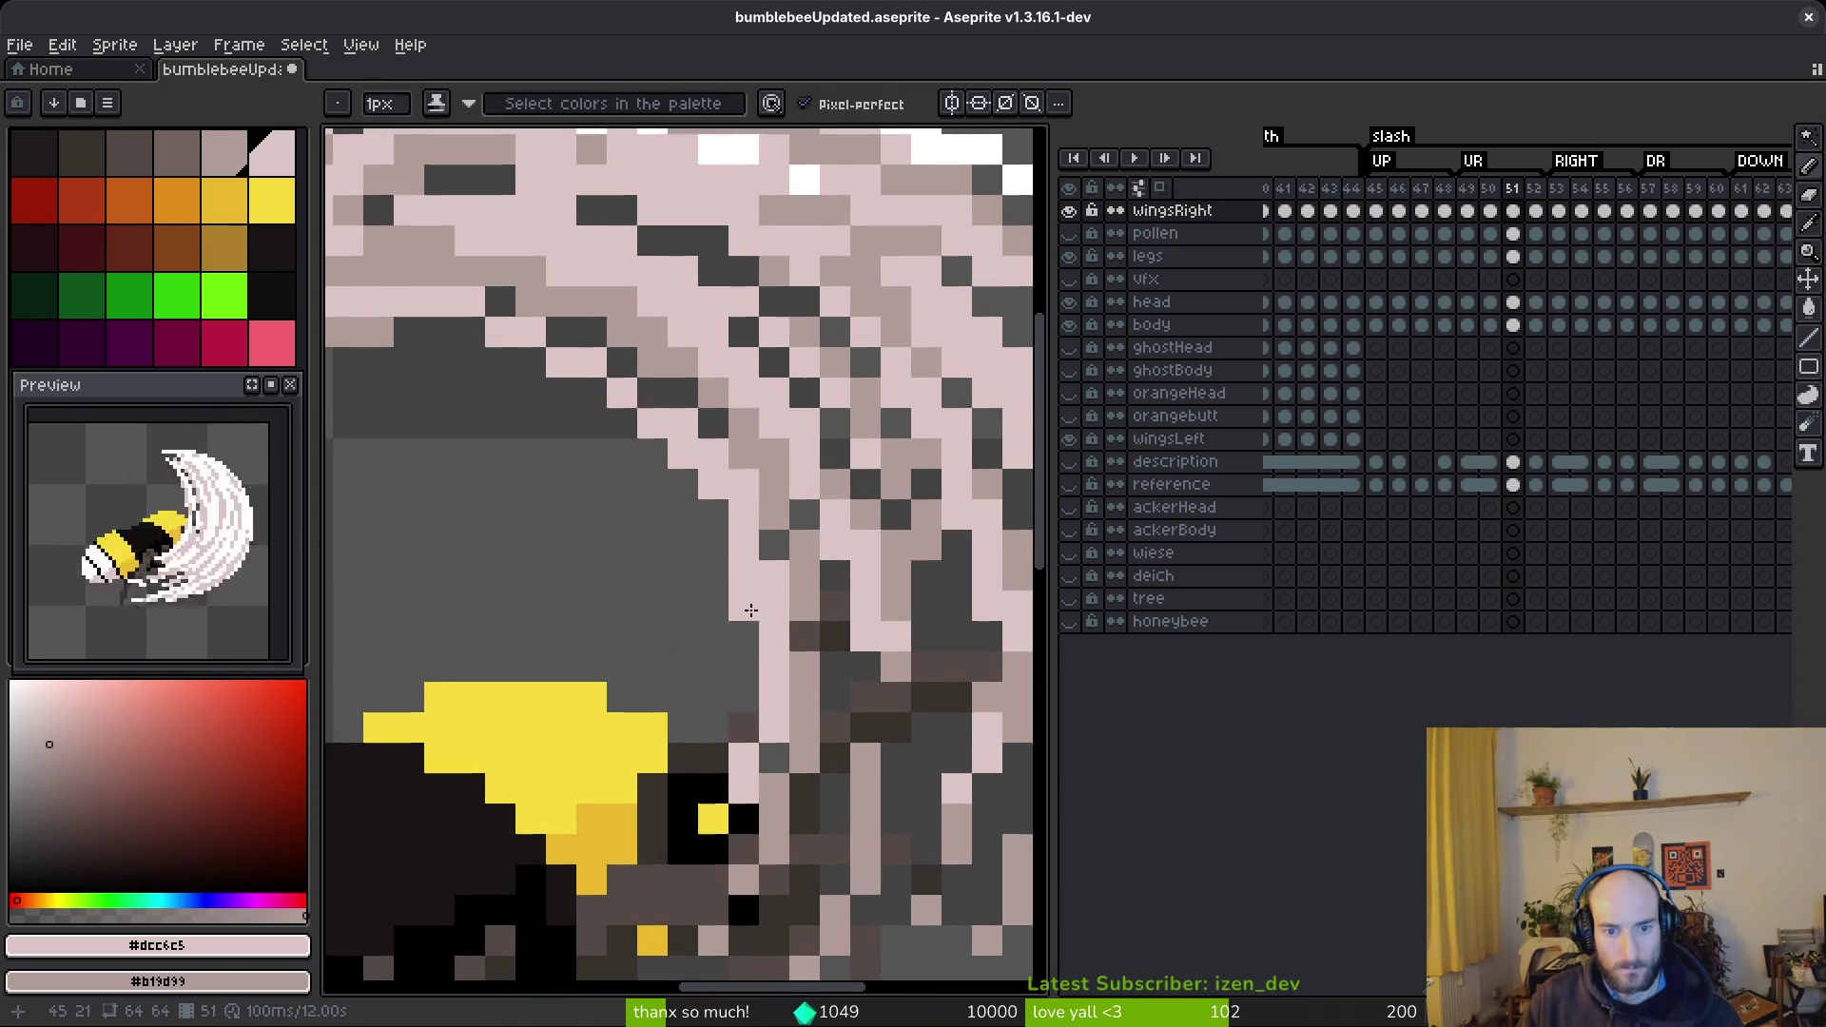
key("e")
key("b")
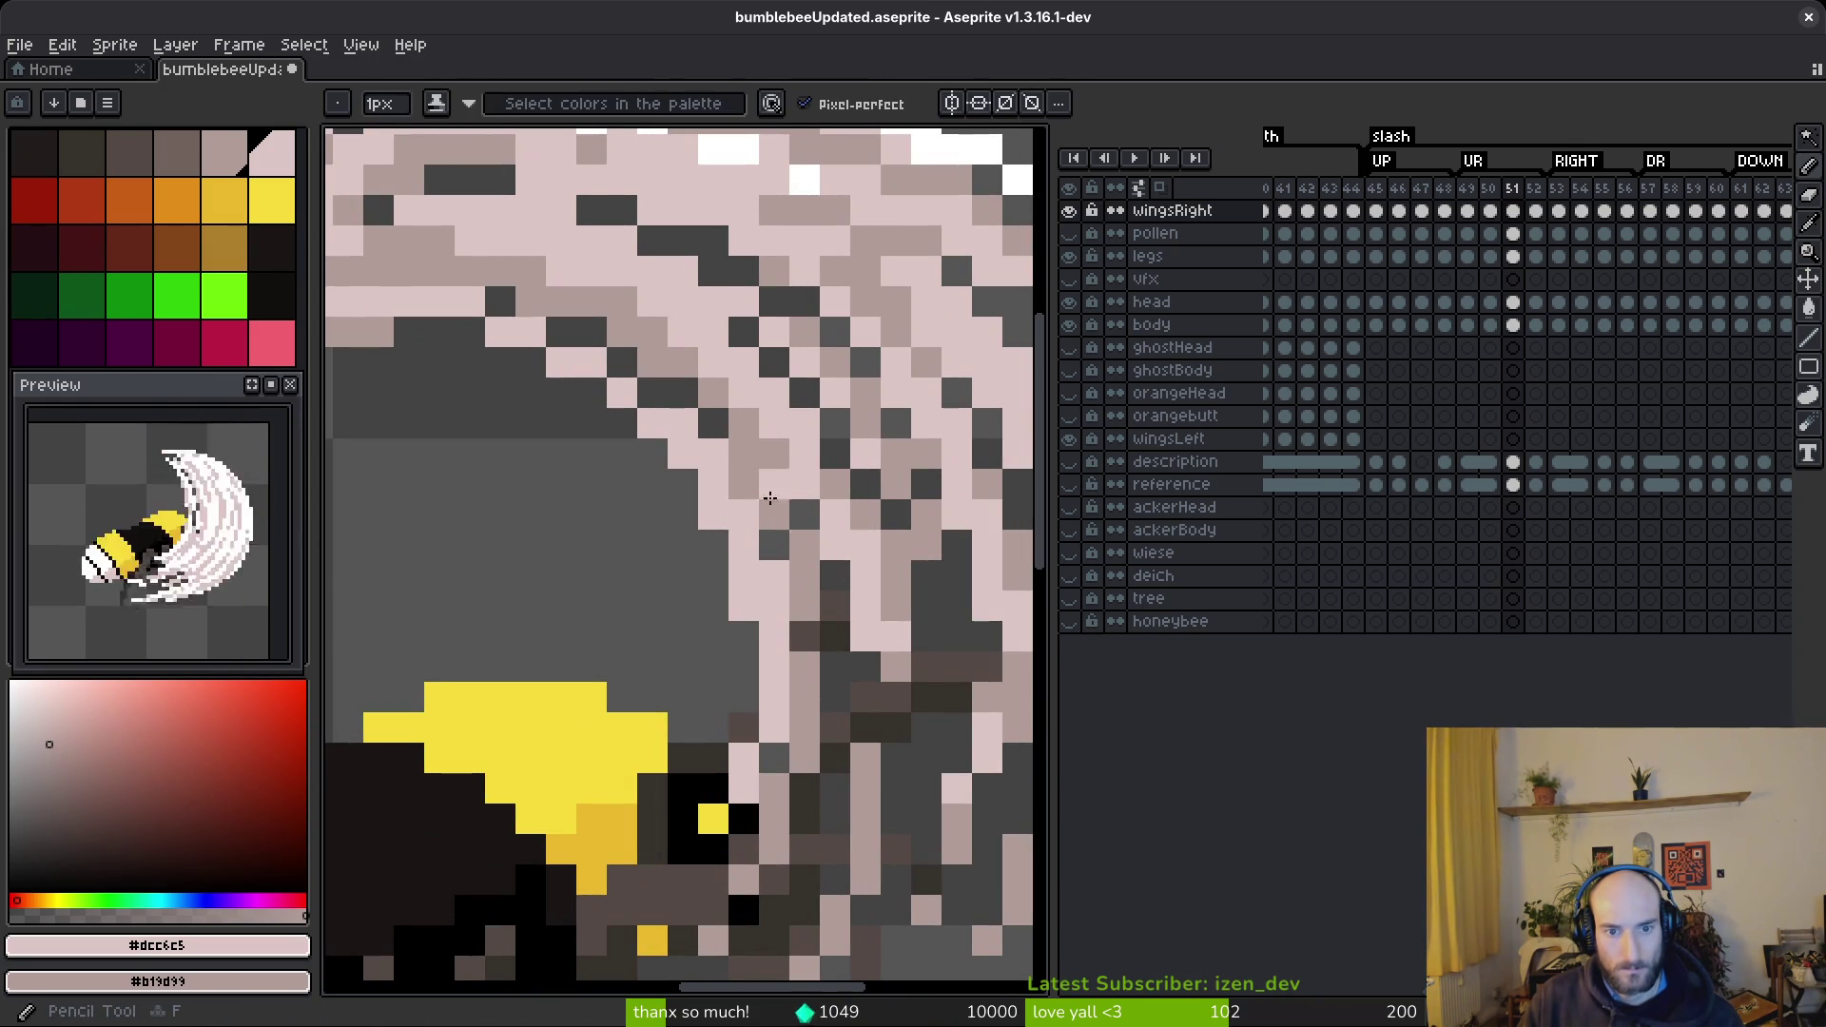
scroll(758, 632, "up", 3)
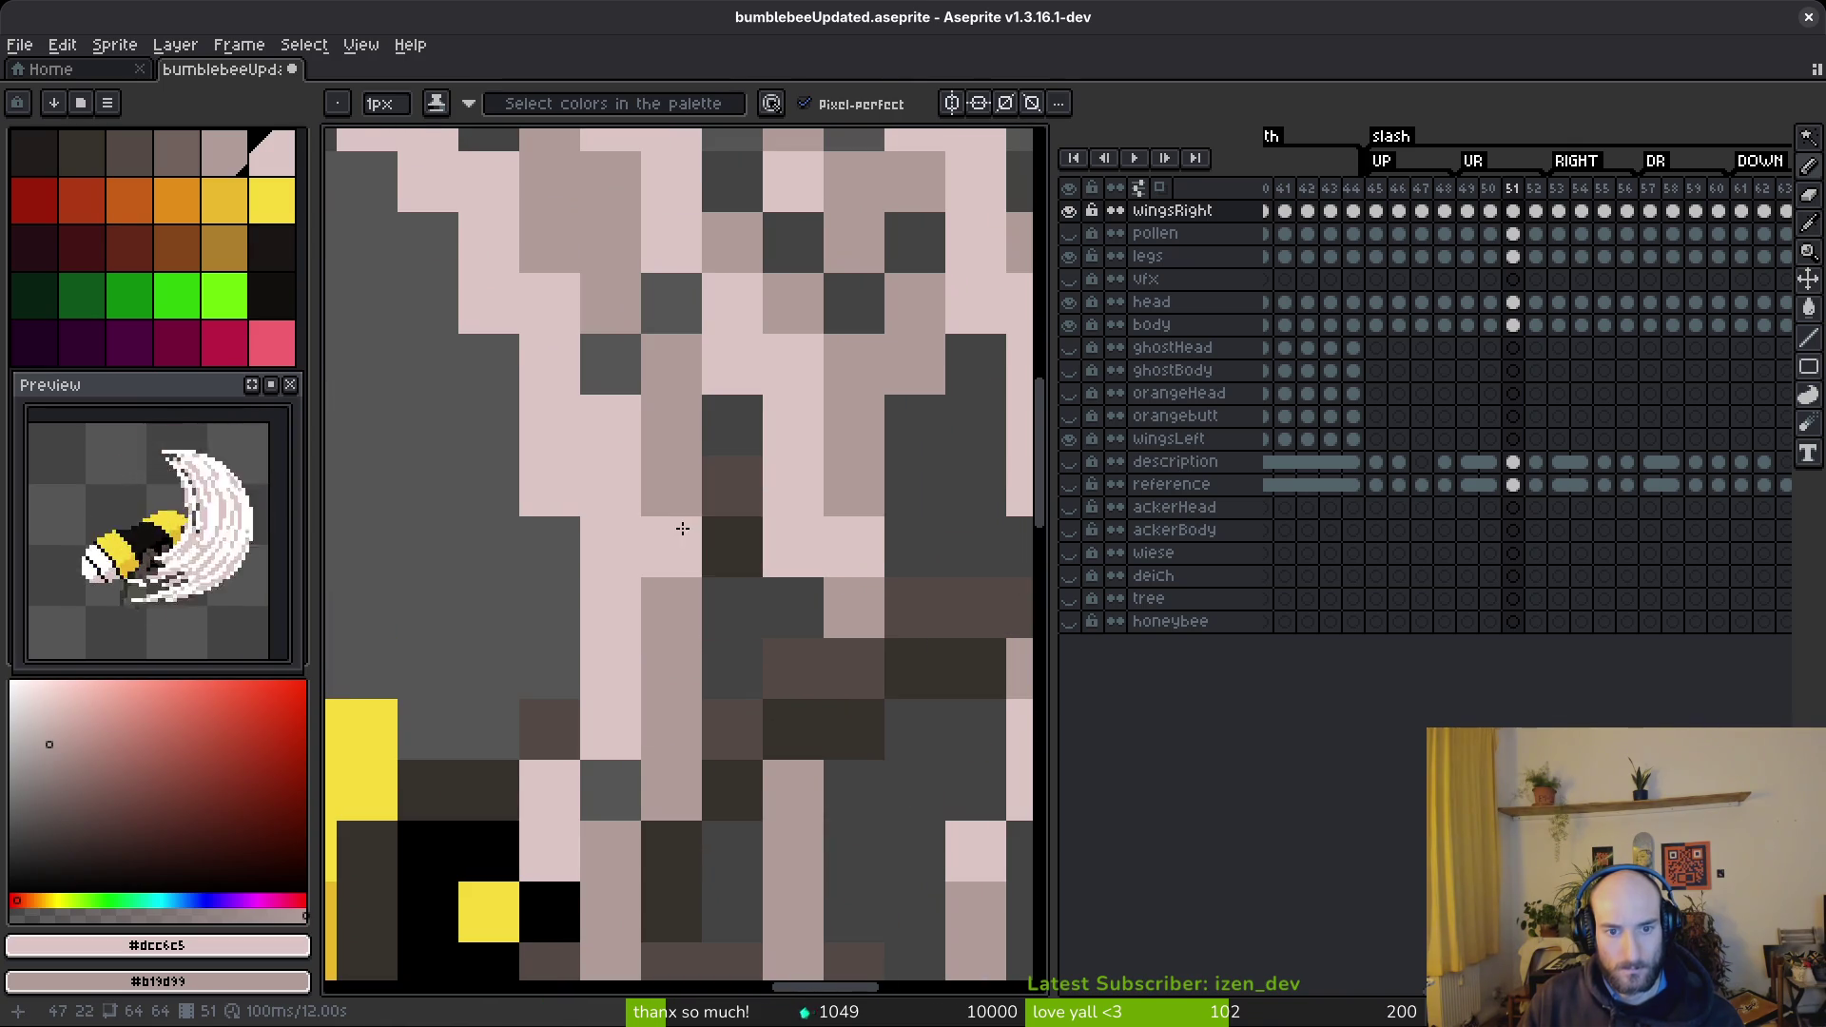
right_click(732, 608)
scroll(826, 655, "down", 1)
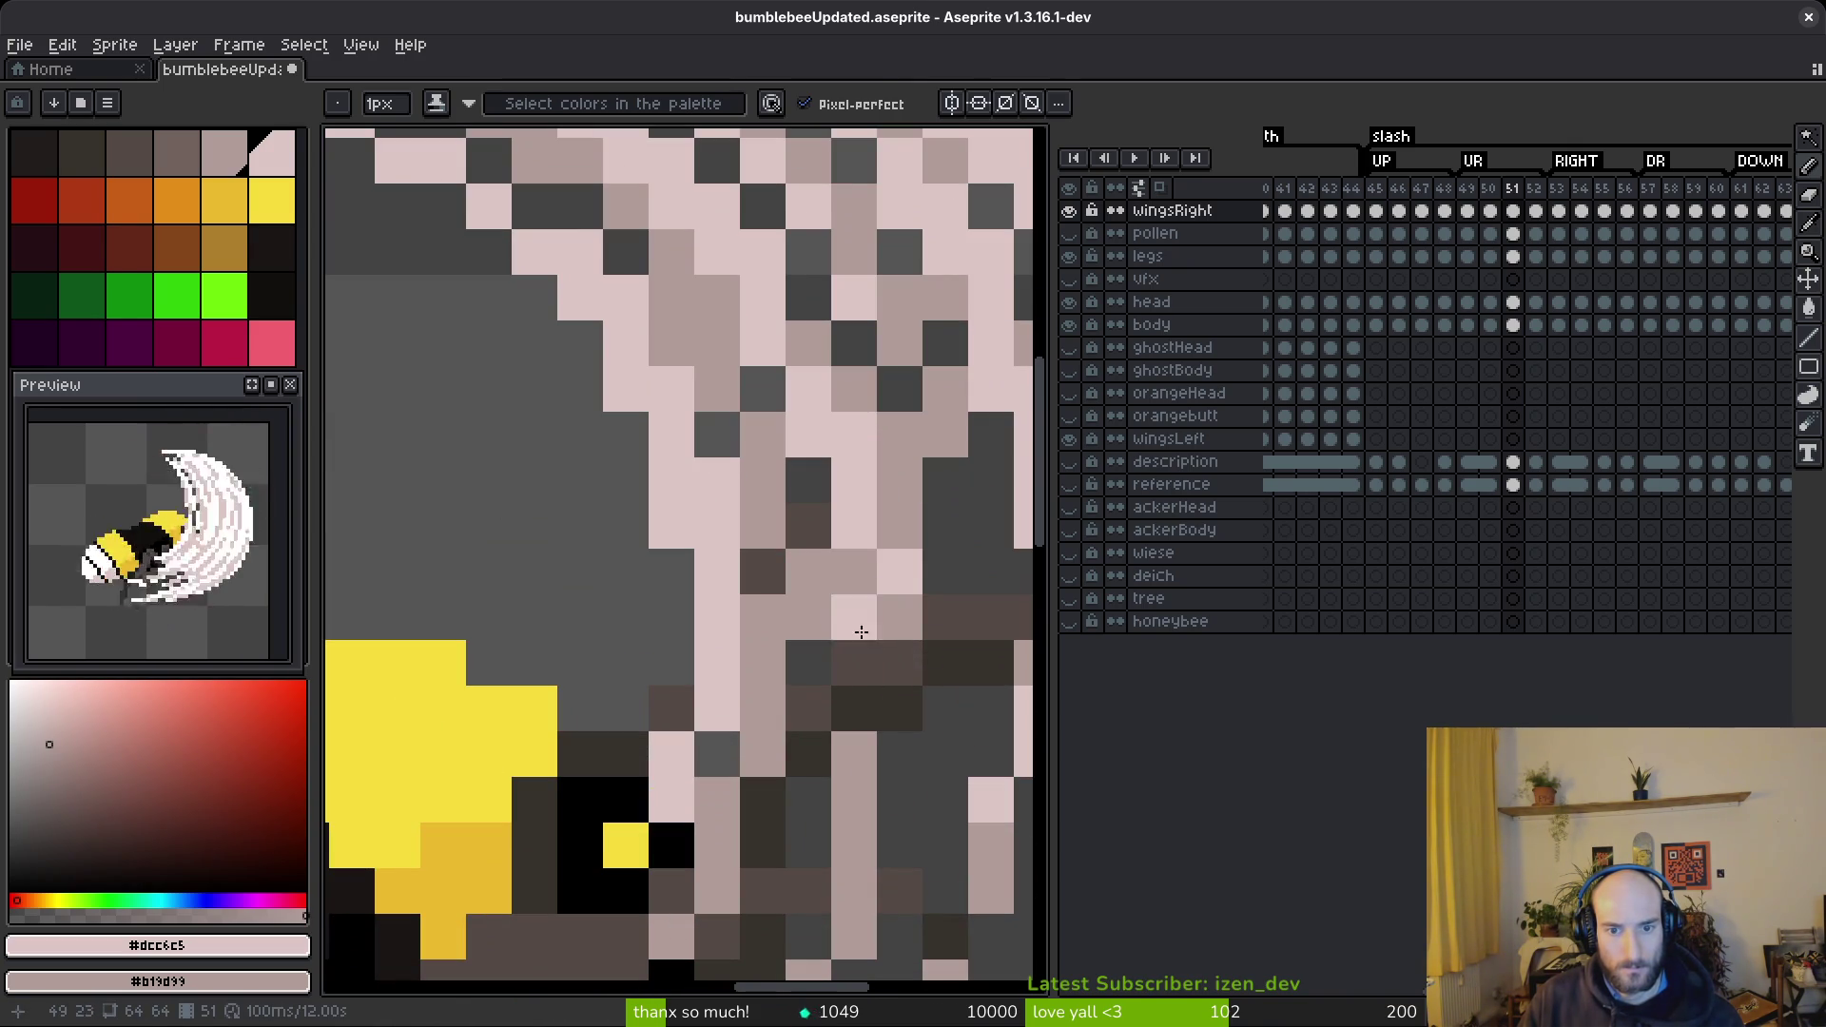
scroll(850, 603, "down", 4)
scroll(911, 751, "right", 1)
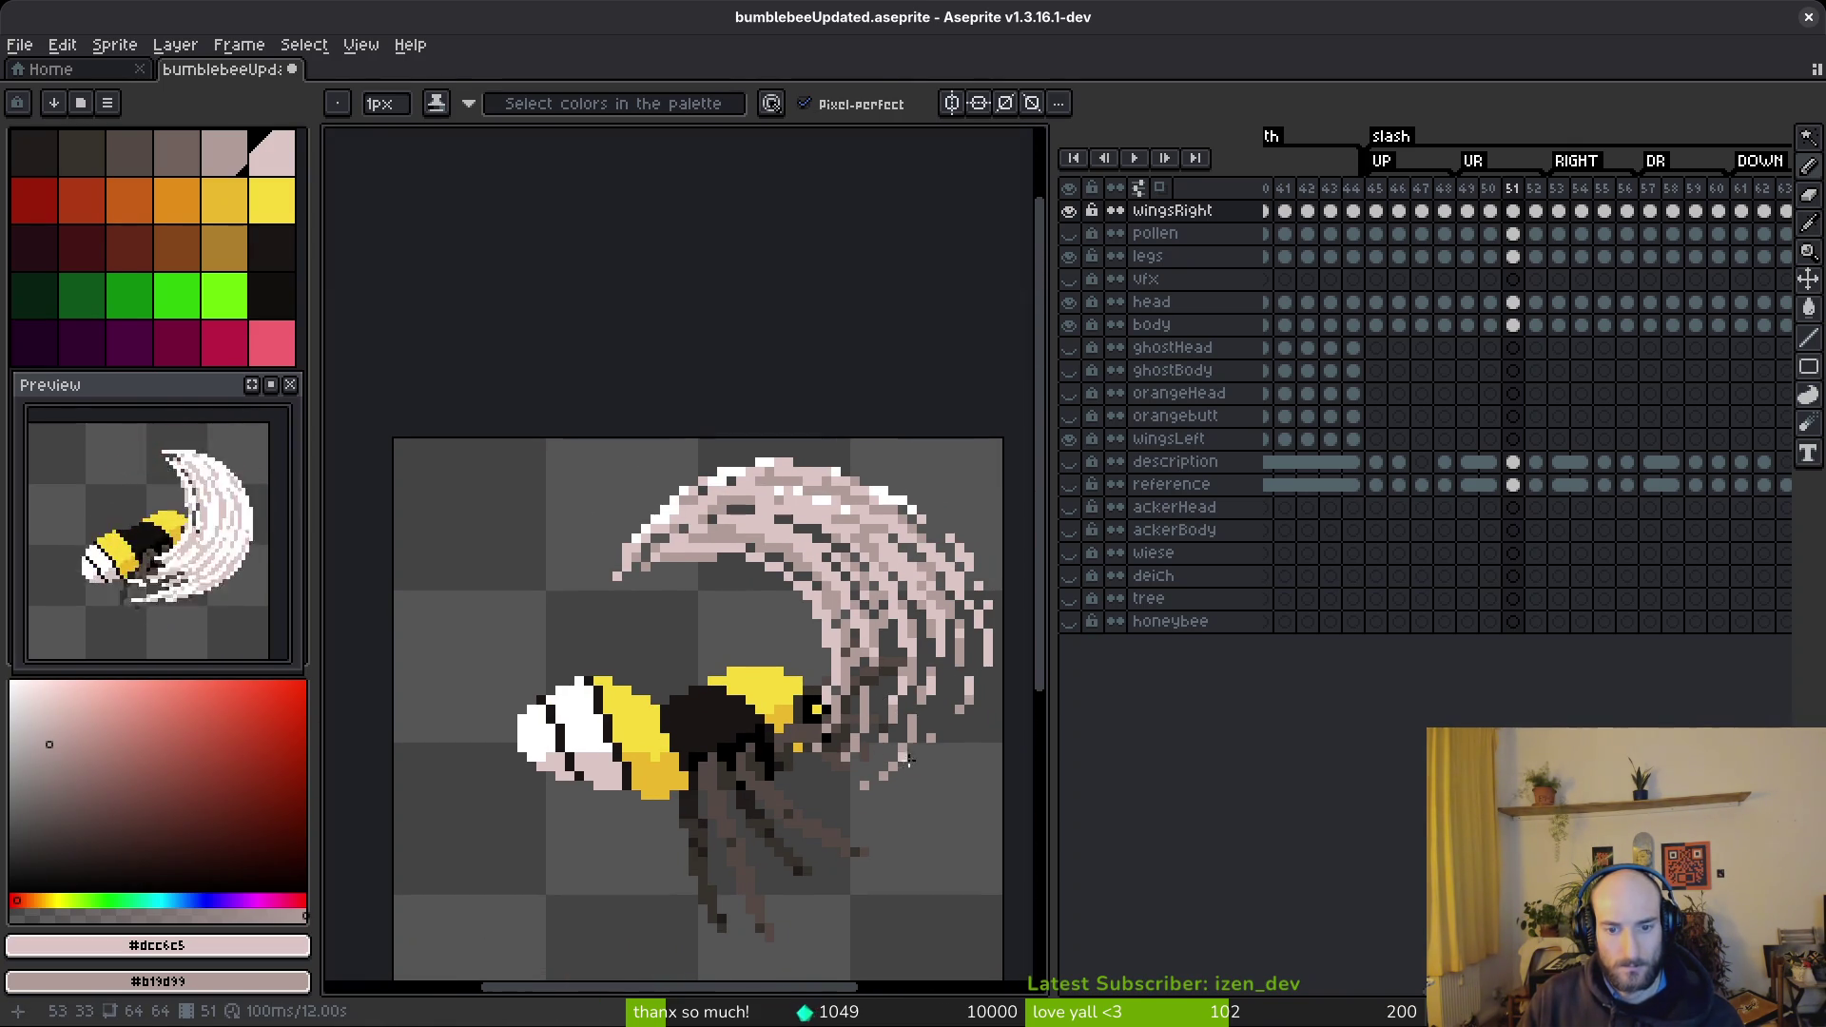
scroll(902, 758, "right", 1)
- Save bumblebeeUpdated.aseprite
key("ctrl+s")
scroll(490, 556, "up", 4)
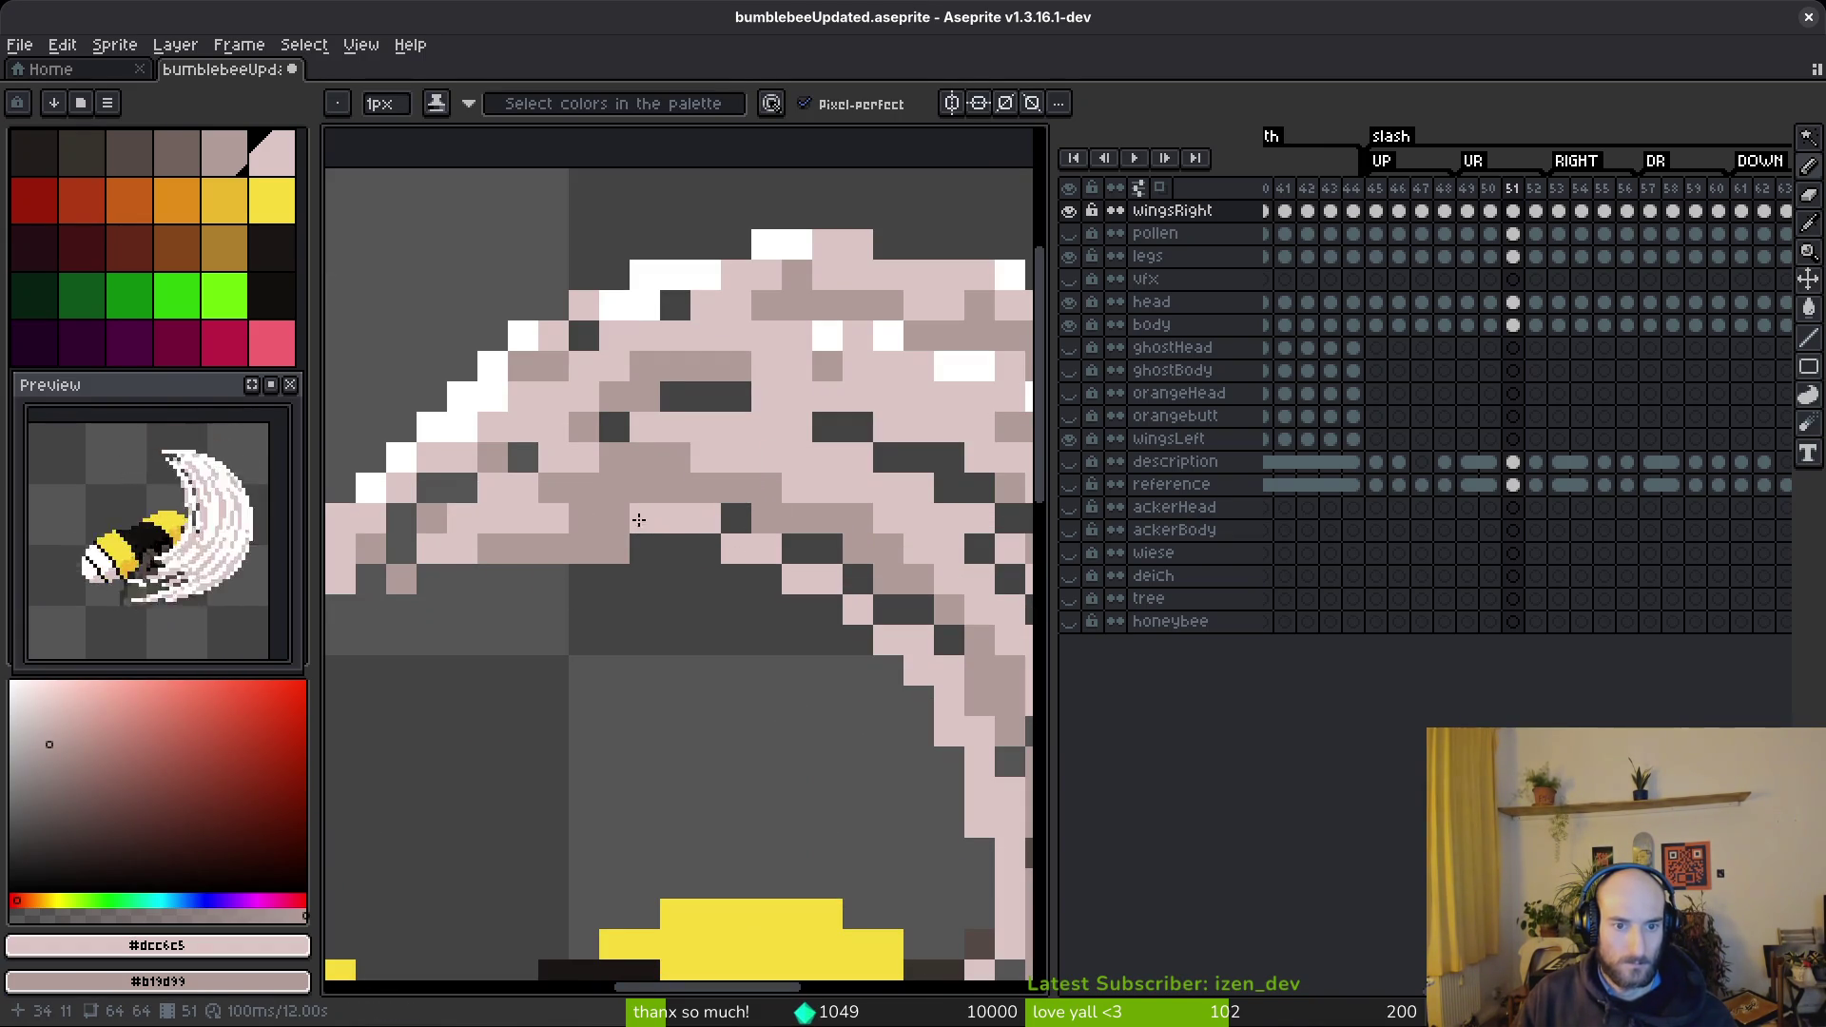
scroll(614, 516, "down", 5)
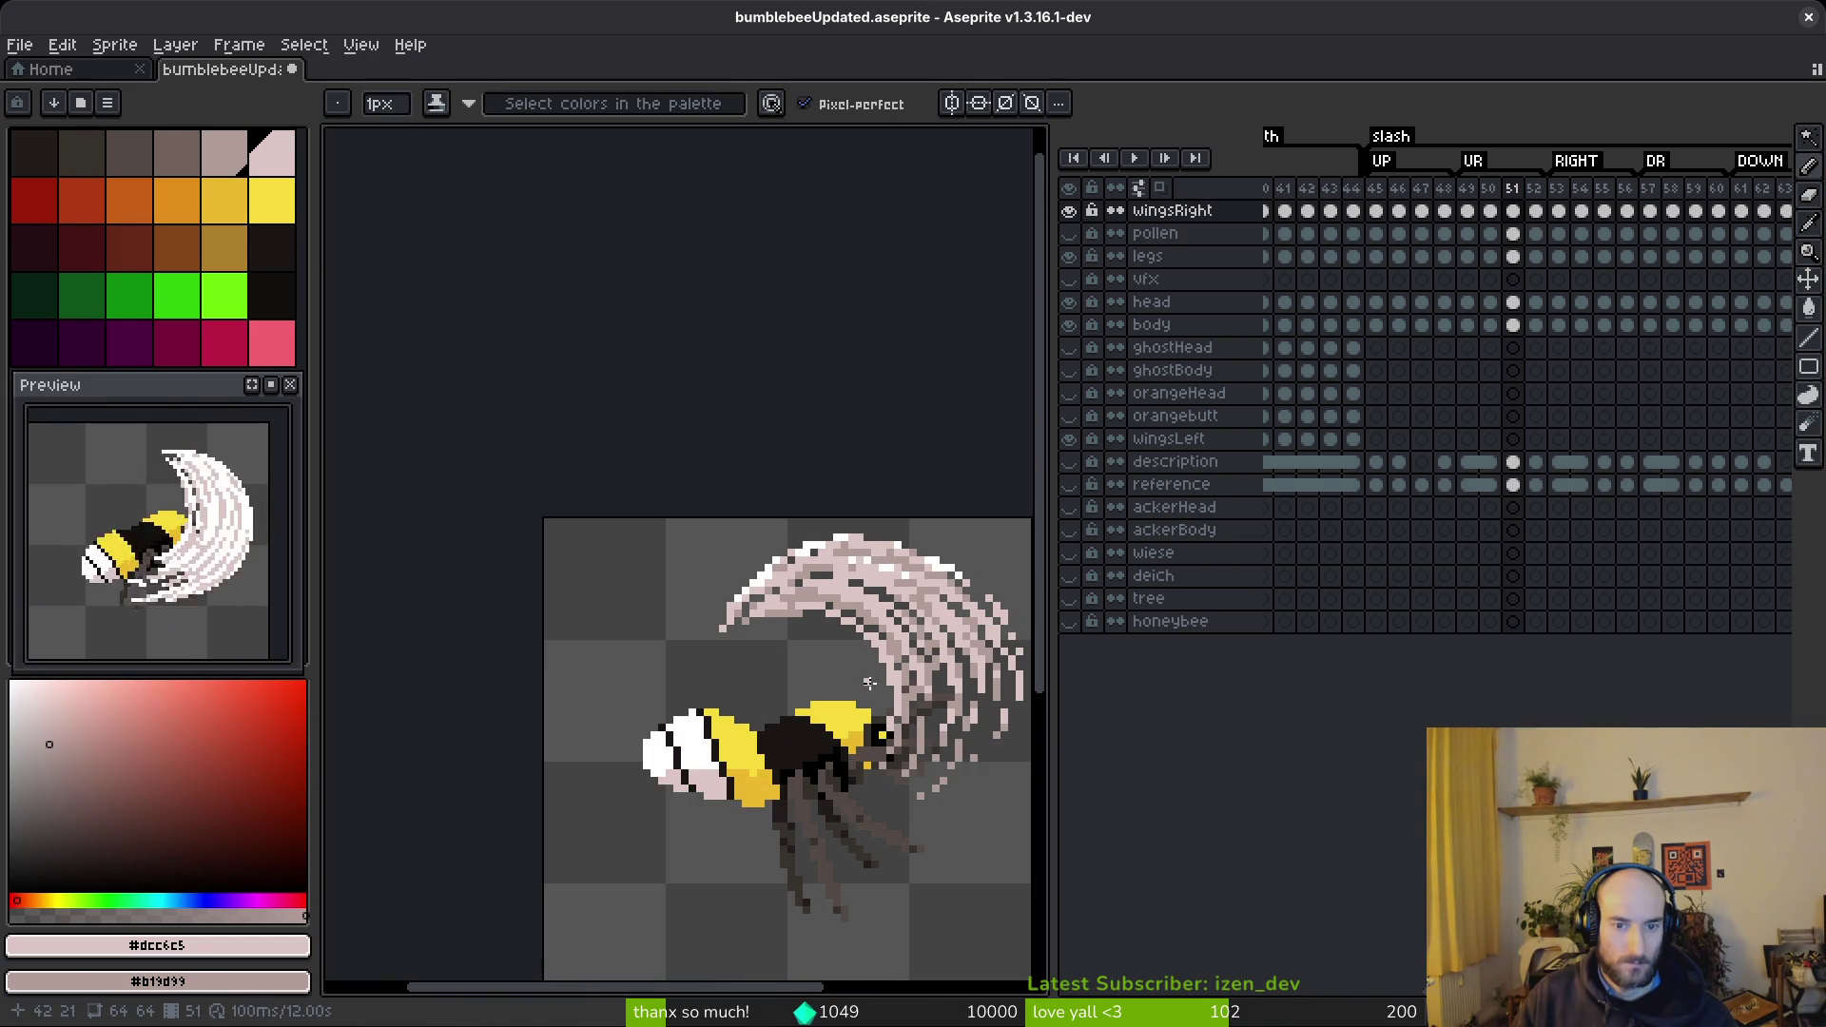
scroll(870, 683, "down", 1)
key("ctrl+s")
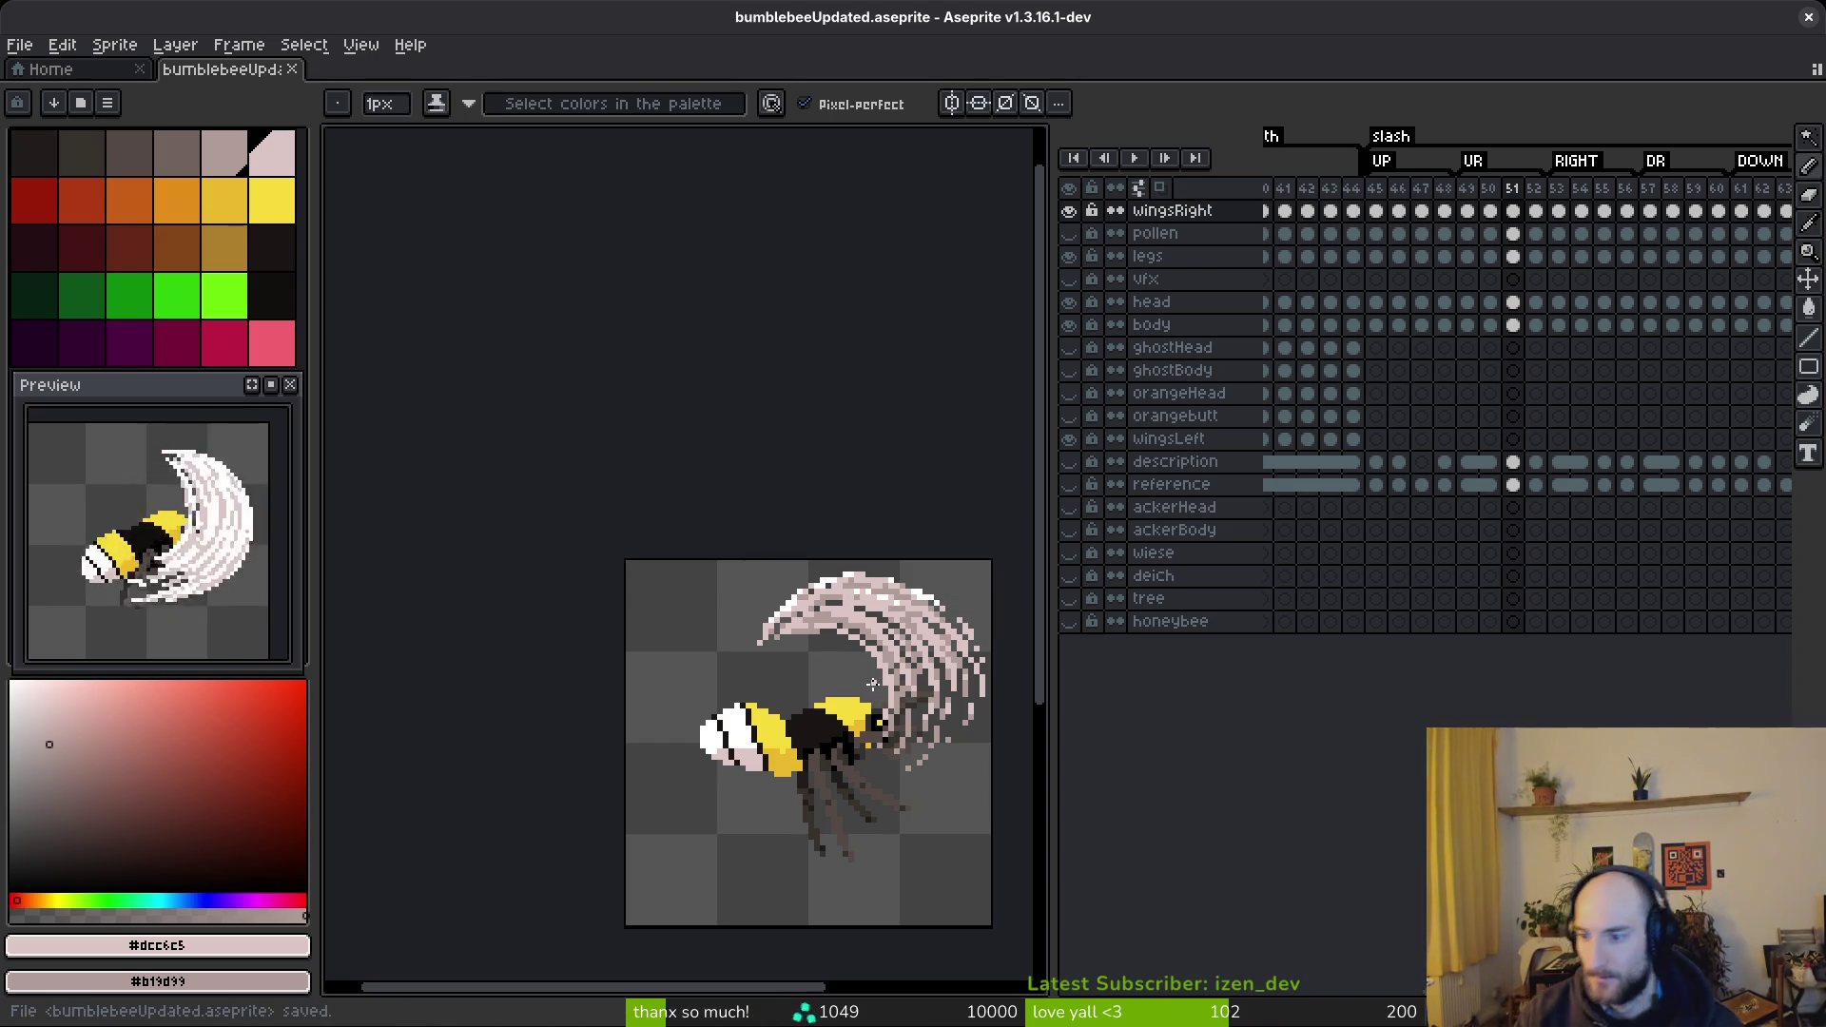
- Pick white #FFFFFF and paint highlight pixels along the wing arc's top edge
scroll(863, 560, "up", 5)
scroll(862, 560, "down", 3)
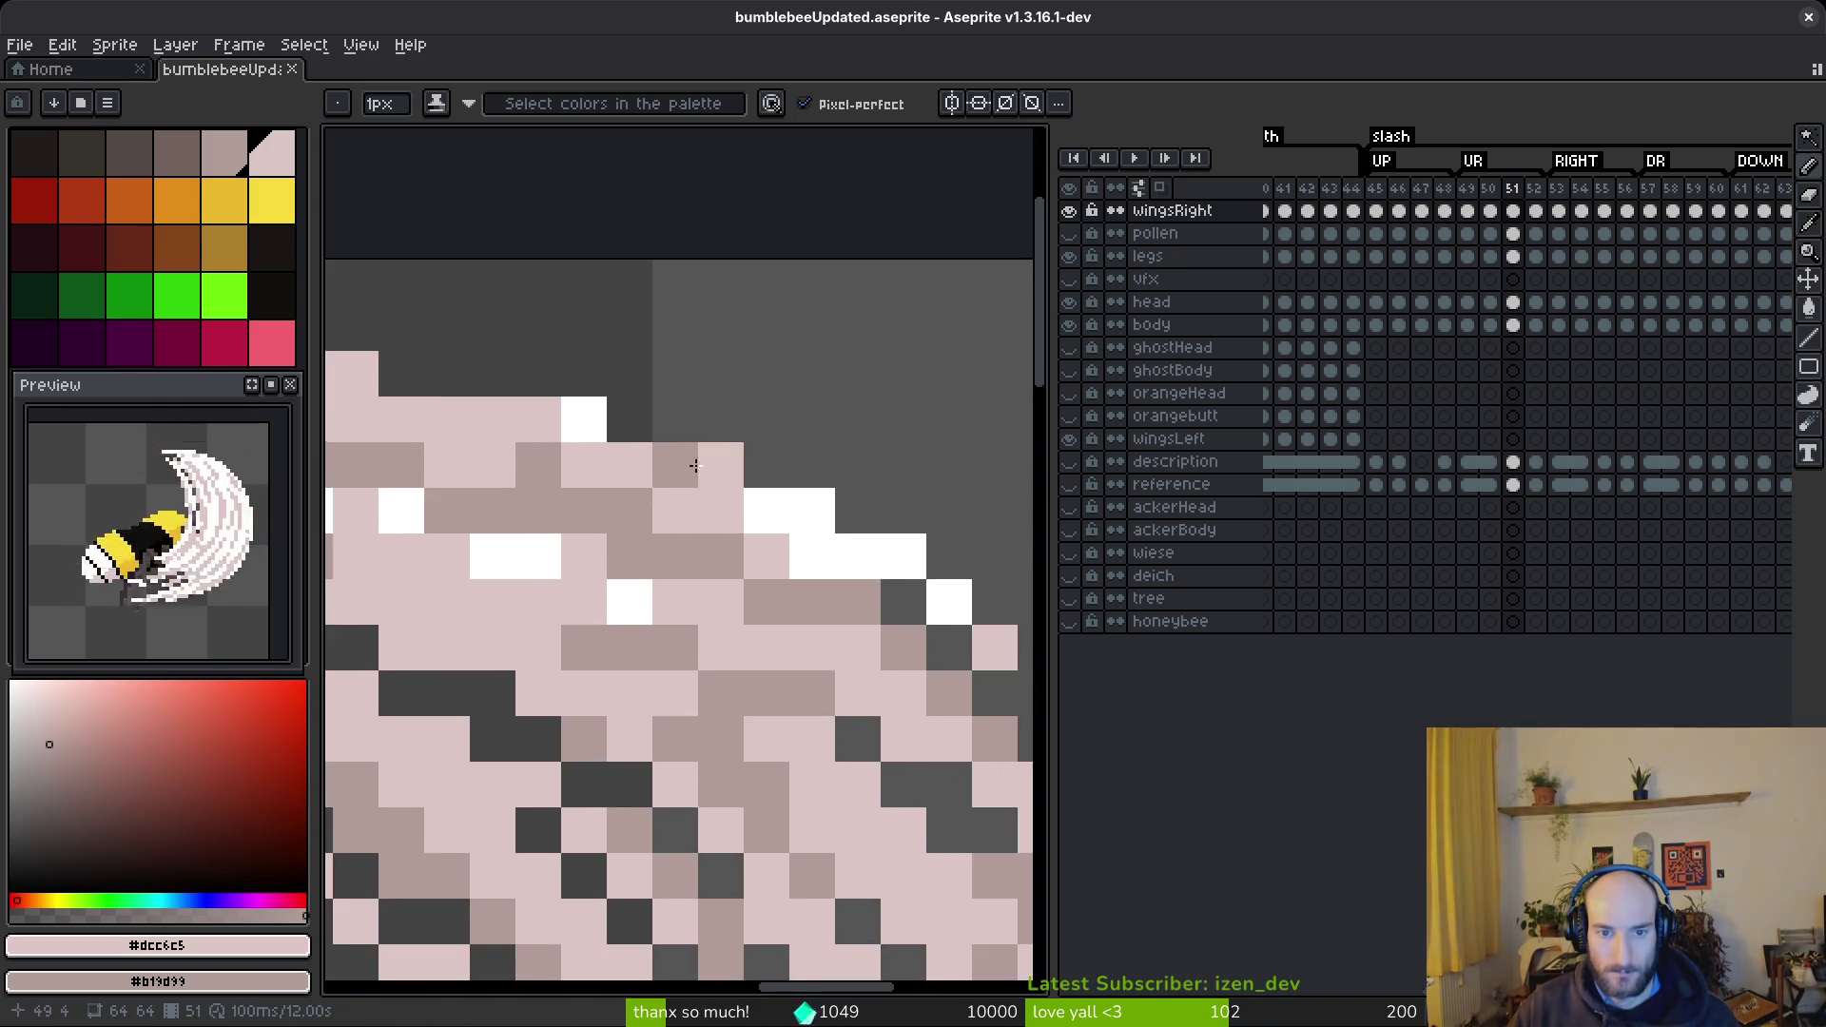
scroll(555, 427, "up", 1)
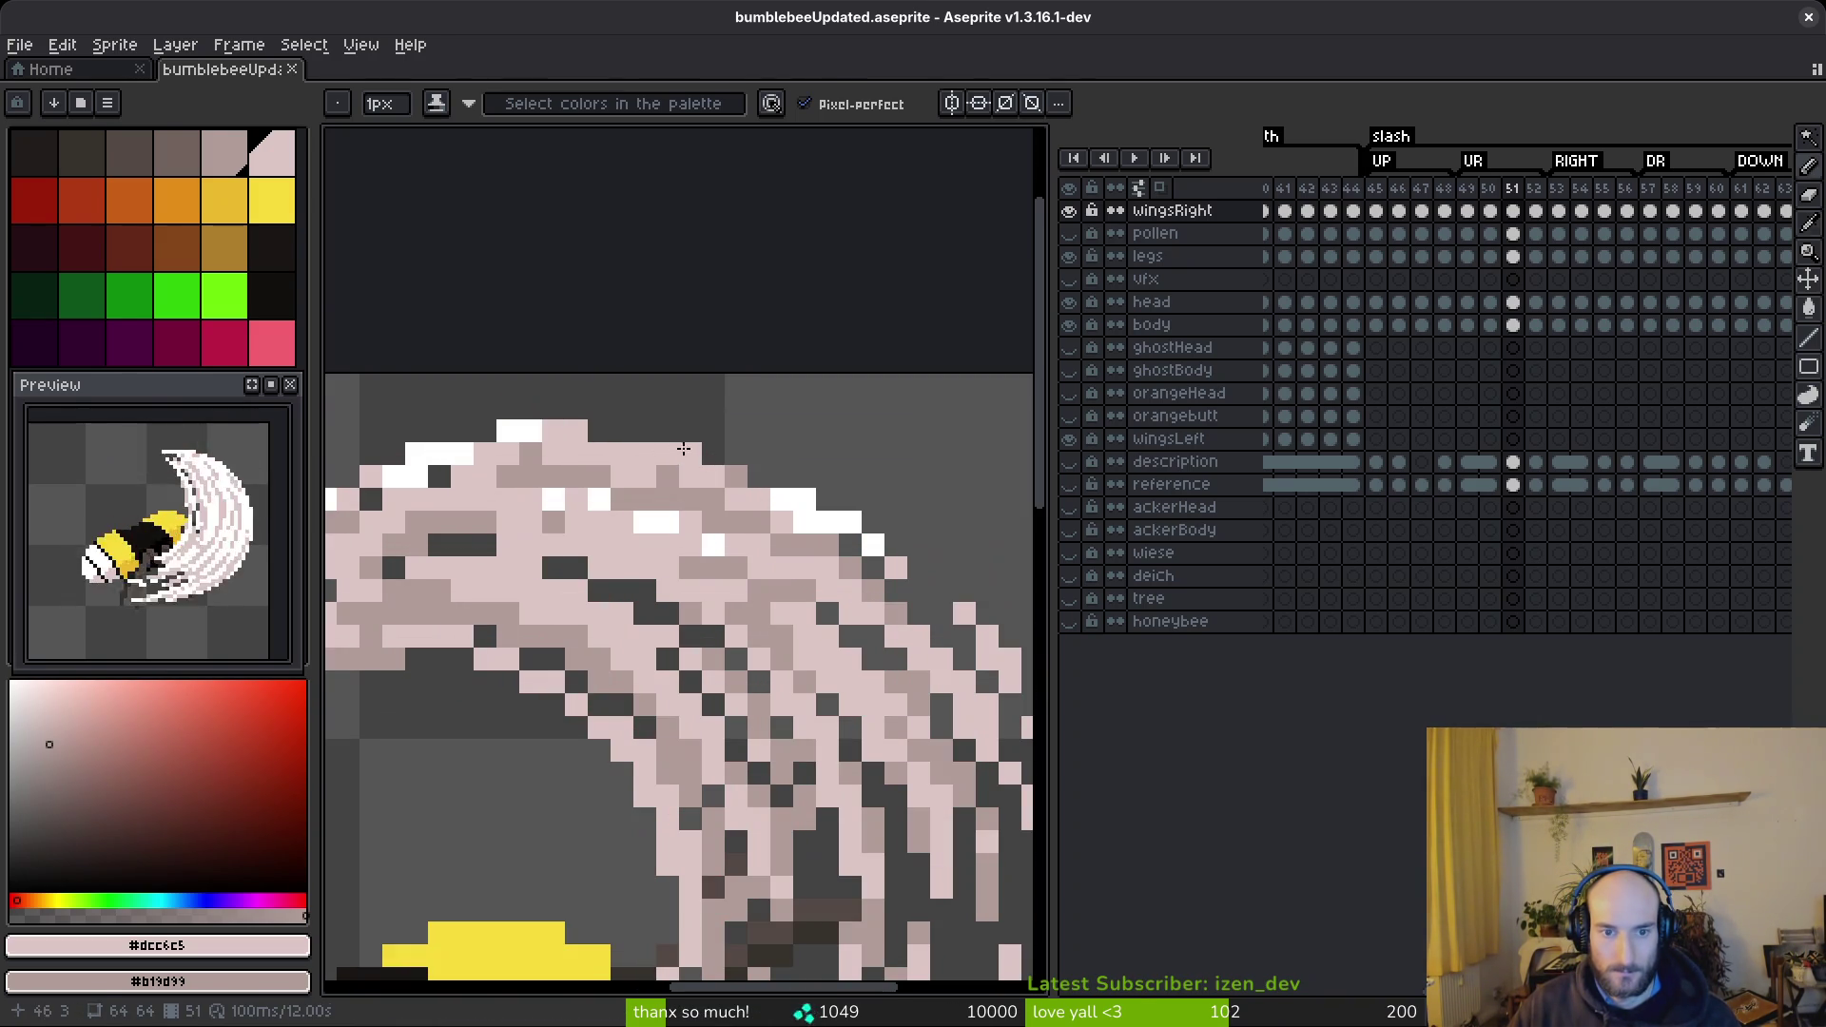
left_click(600, 432, "alt")
left_click(568, 434)
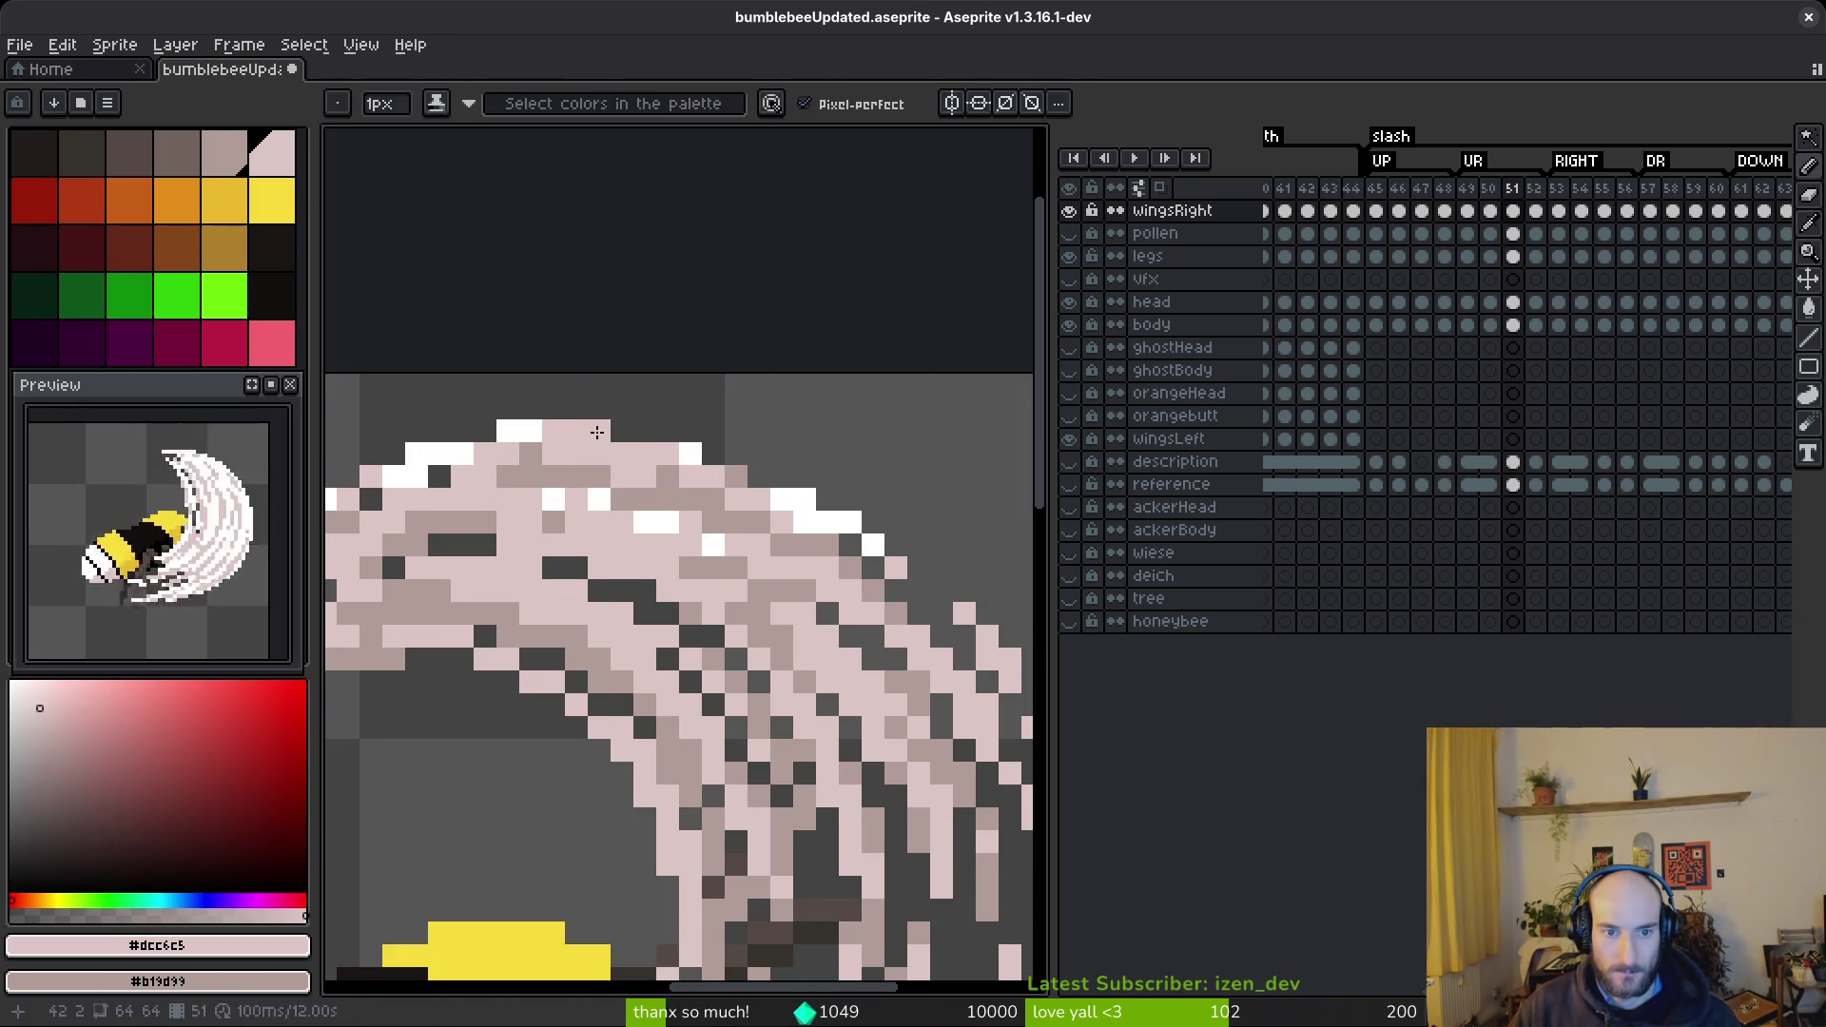
left_click(551, 434)
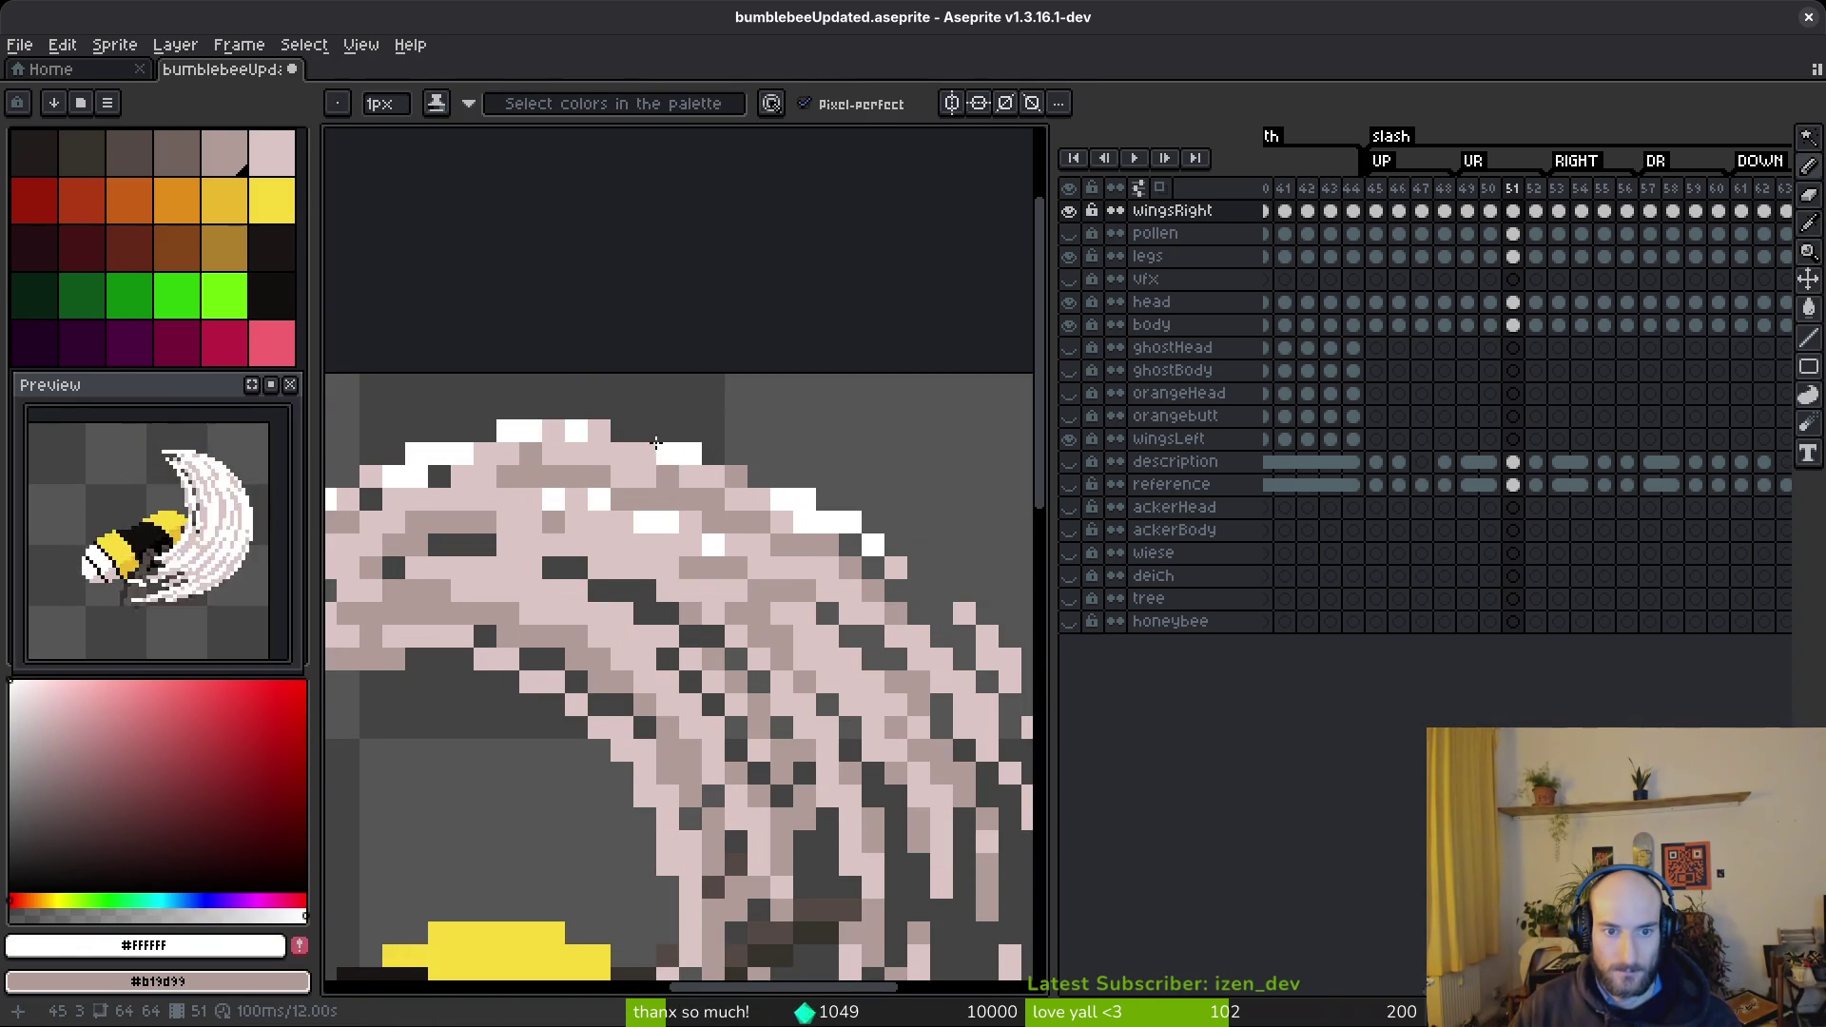
- Recolour more top-edge wing pixels pink and white, undoing the last stray stroke
left_click(599, 433, "alt")
left_click(622, 436)
left_click(576, 431, "alt")
left_click(554, 431)
scroll(675, 518, "down", 4)
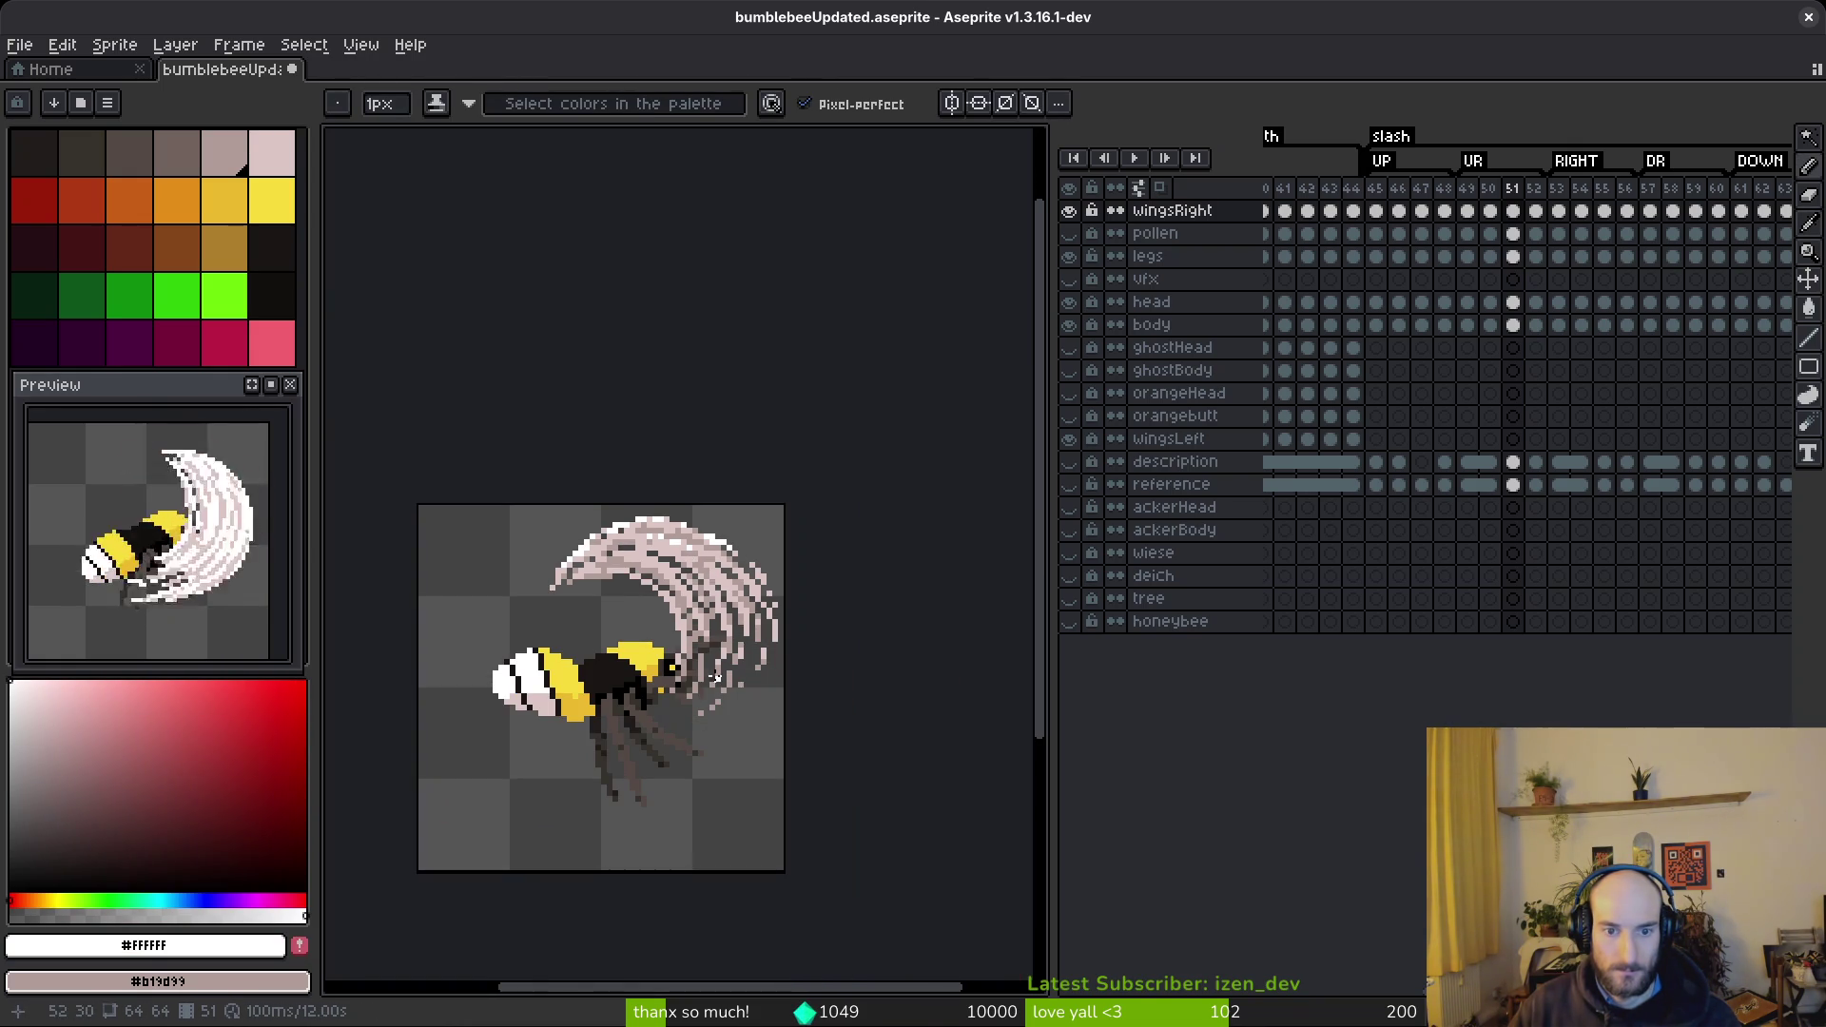
scroll(709, 563, "up", 4)
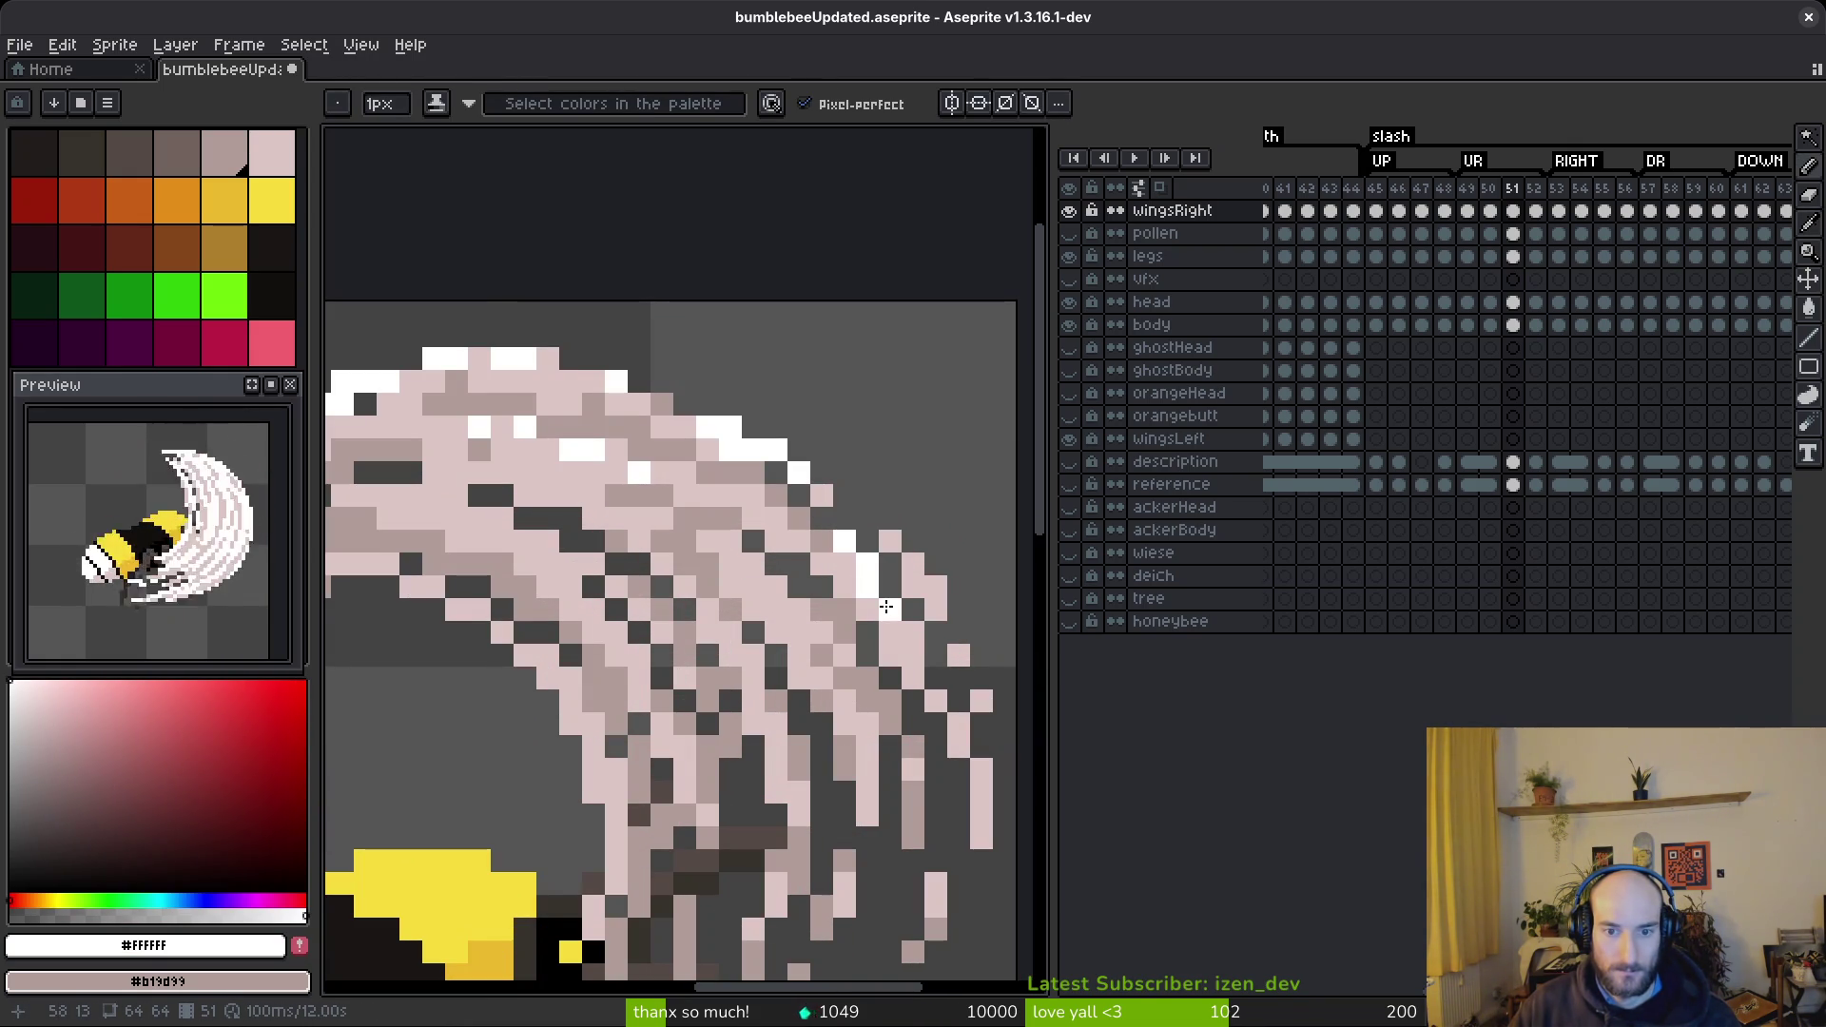
scroll(900, 677, "down", 3)
scroll(901, 677, "down", 1)
key("ctrl+z")
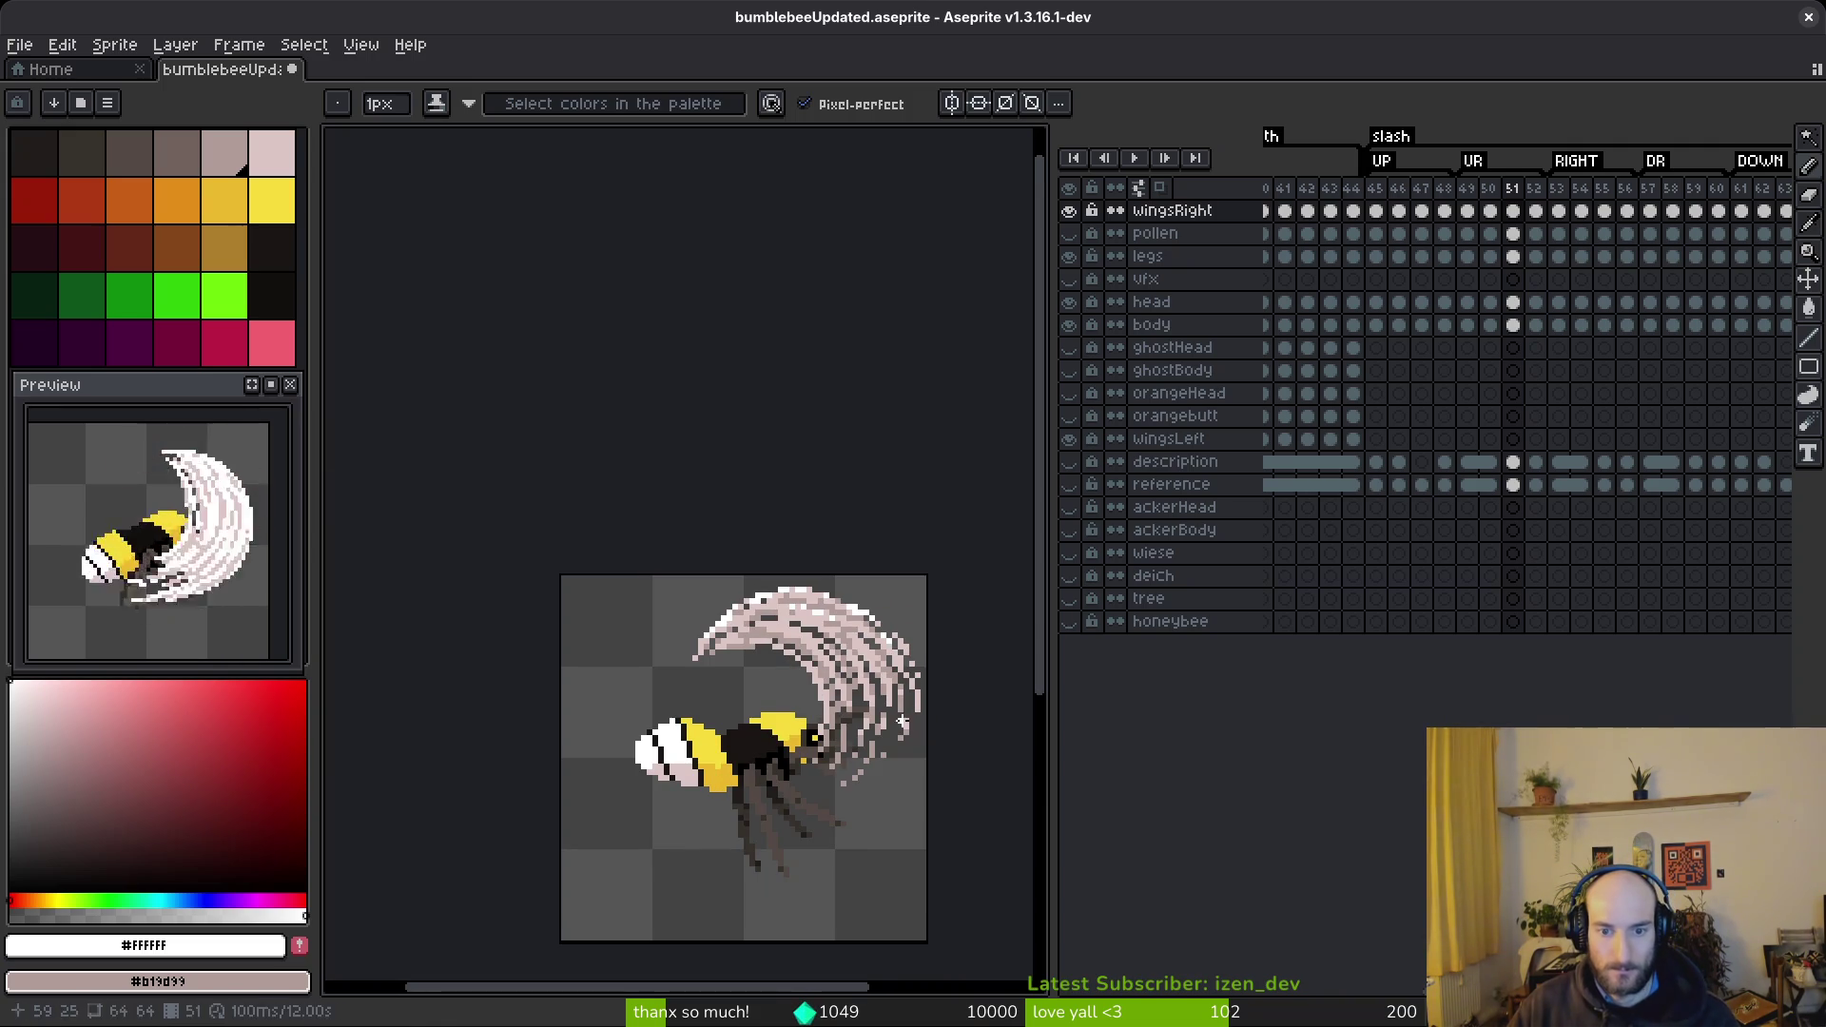
- Save the bee file and go to frame 50, comparing it with the next frame
key("ctrl+s")
key("comma")
left_click_drag(881, 684, 800, 607)
key("i")
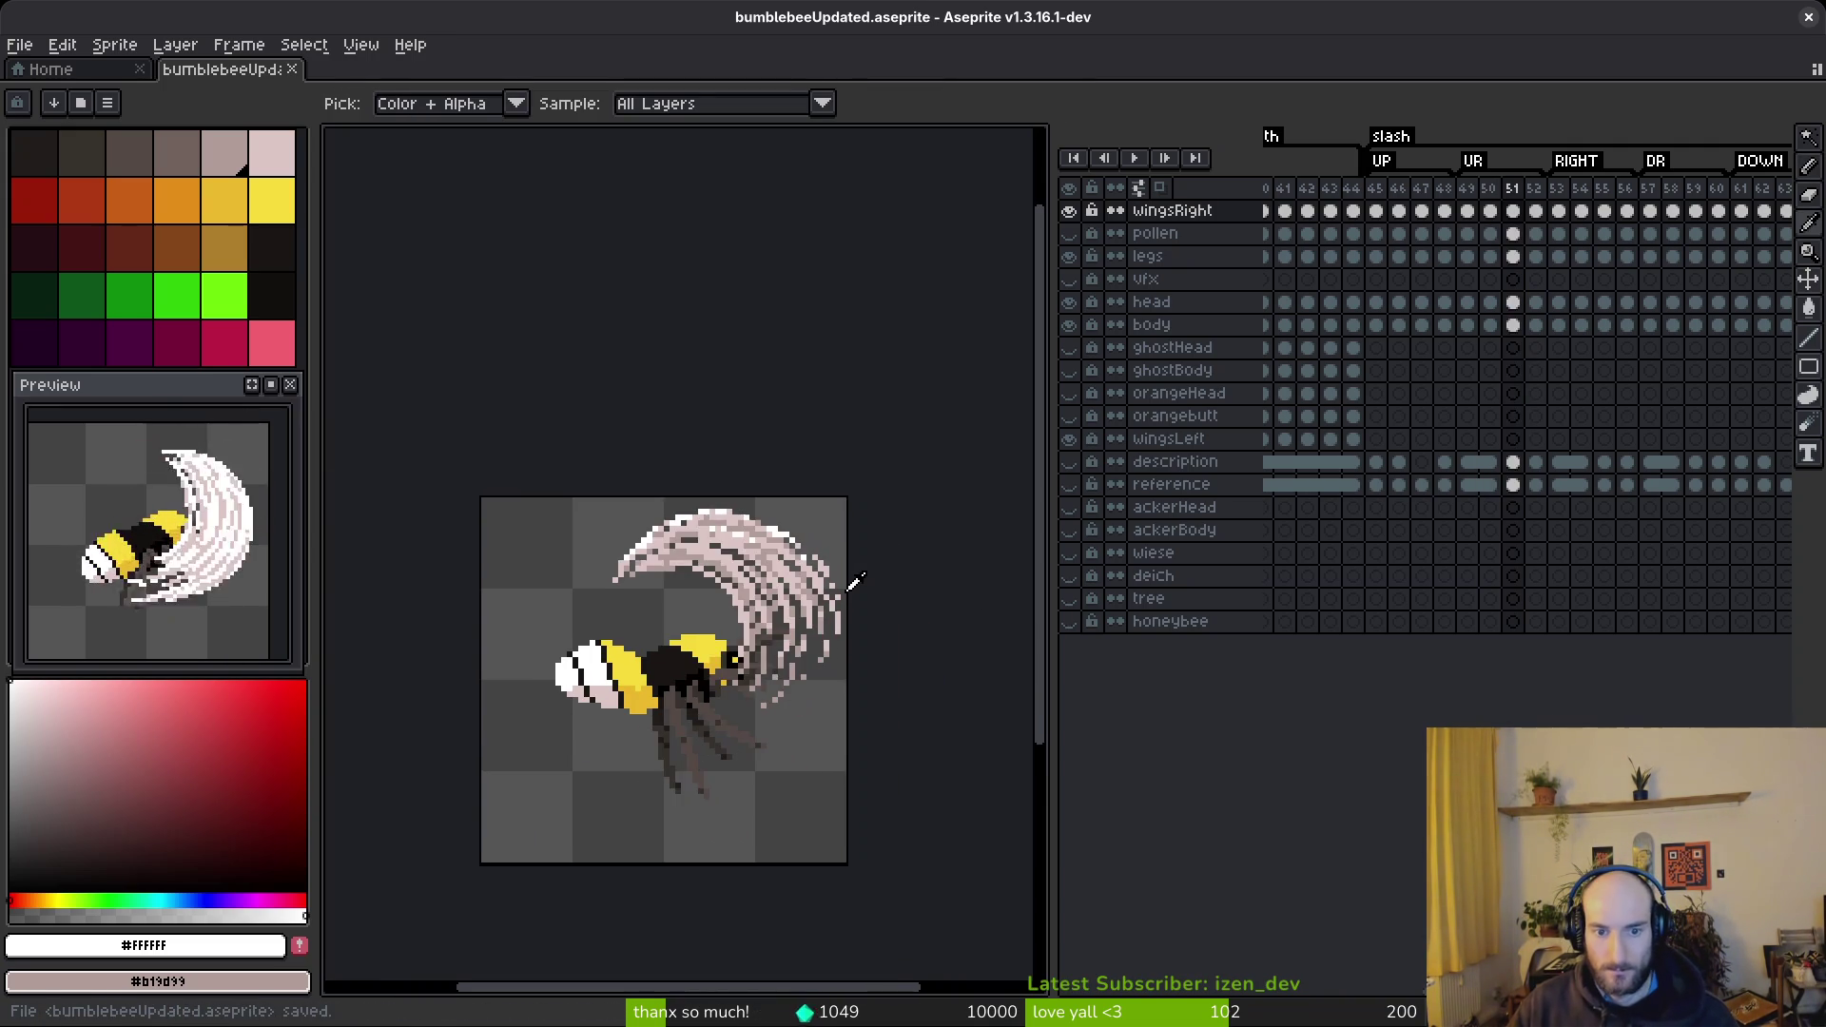
key("period")
key("comma")
key("period")
key("comma")
key("b")
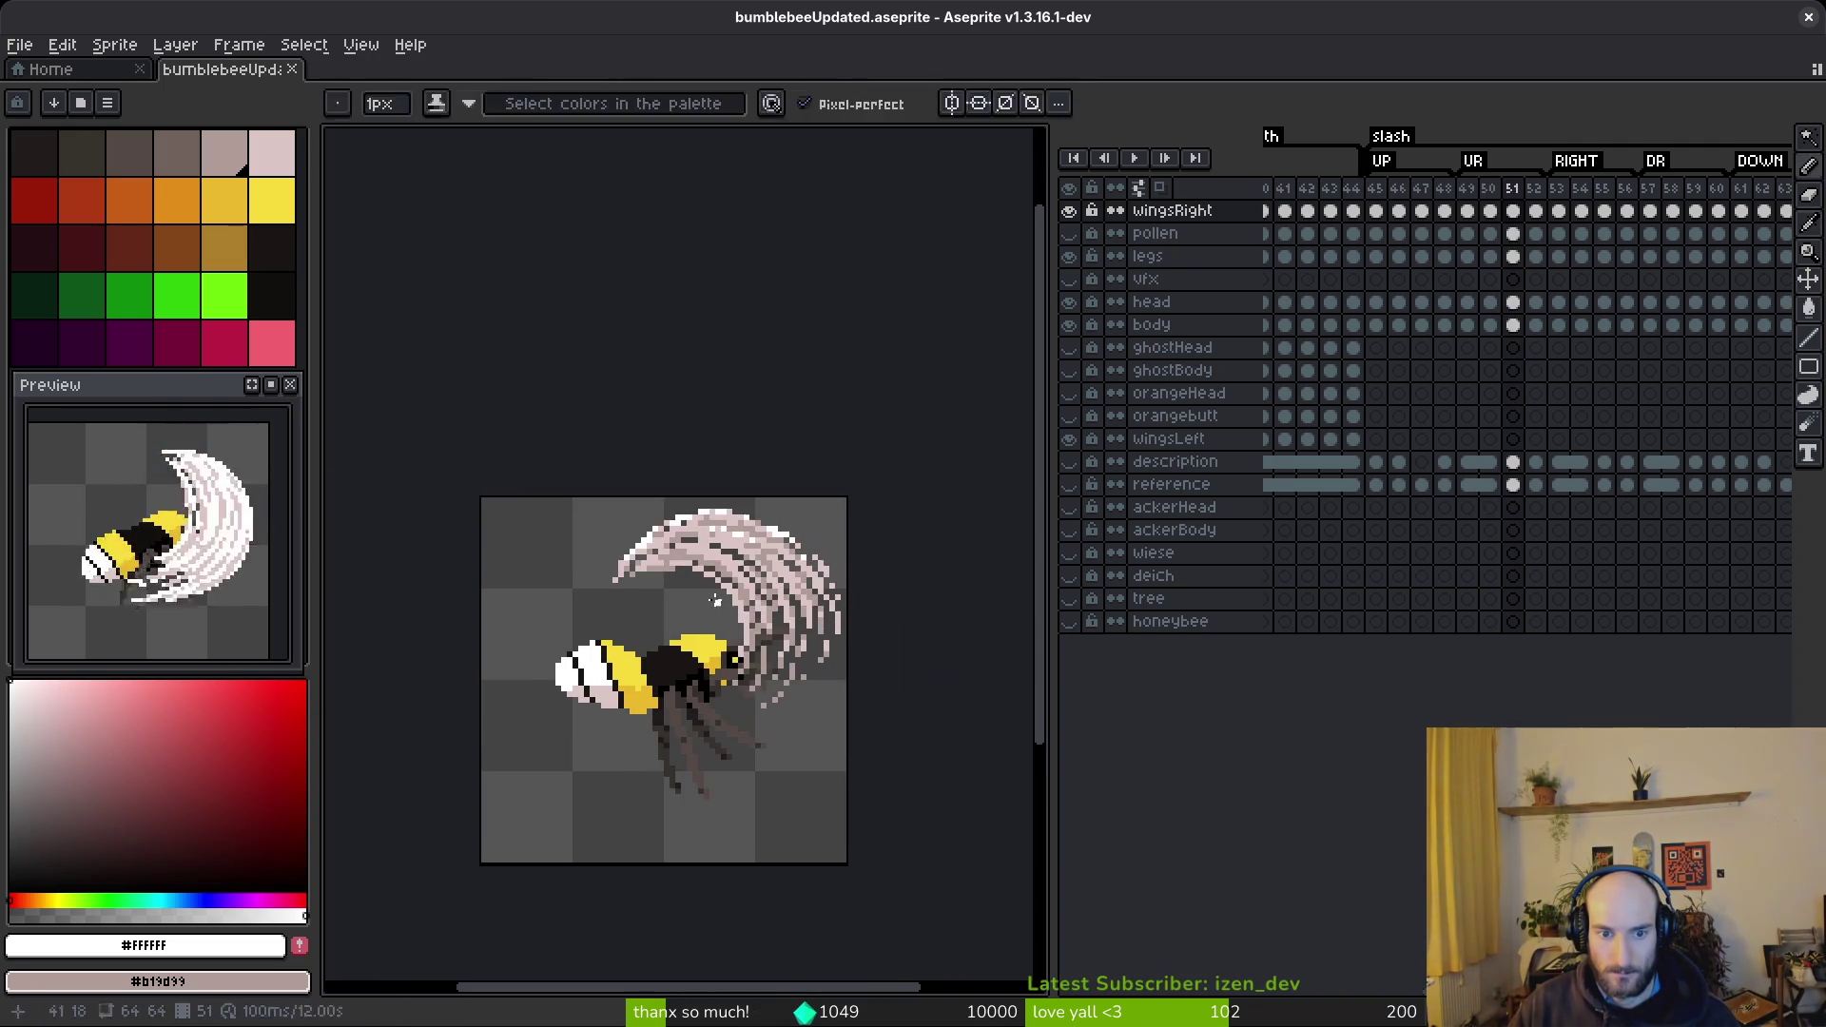
- Erase stray pixels in frame 50's wing swipe, removing a just-added strand pixel too
scroll(595, 544, "up", 4)
key("e")
left_click_drag(590, 546, 656, 592)
key("b")
left_click(725, 623)
key("e")
mouse_move(725, 660)
left_mouse_down()
mouse_move(726, 682)
mouse_move(770, 693)
mouse_move(770, 728)
left_mouse_up()
key("b")
- Eyedrop pale pink #dcc6c5 from the wing and repaint two wing pixels with it
key("i")
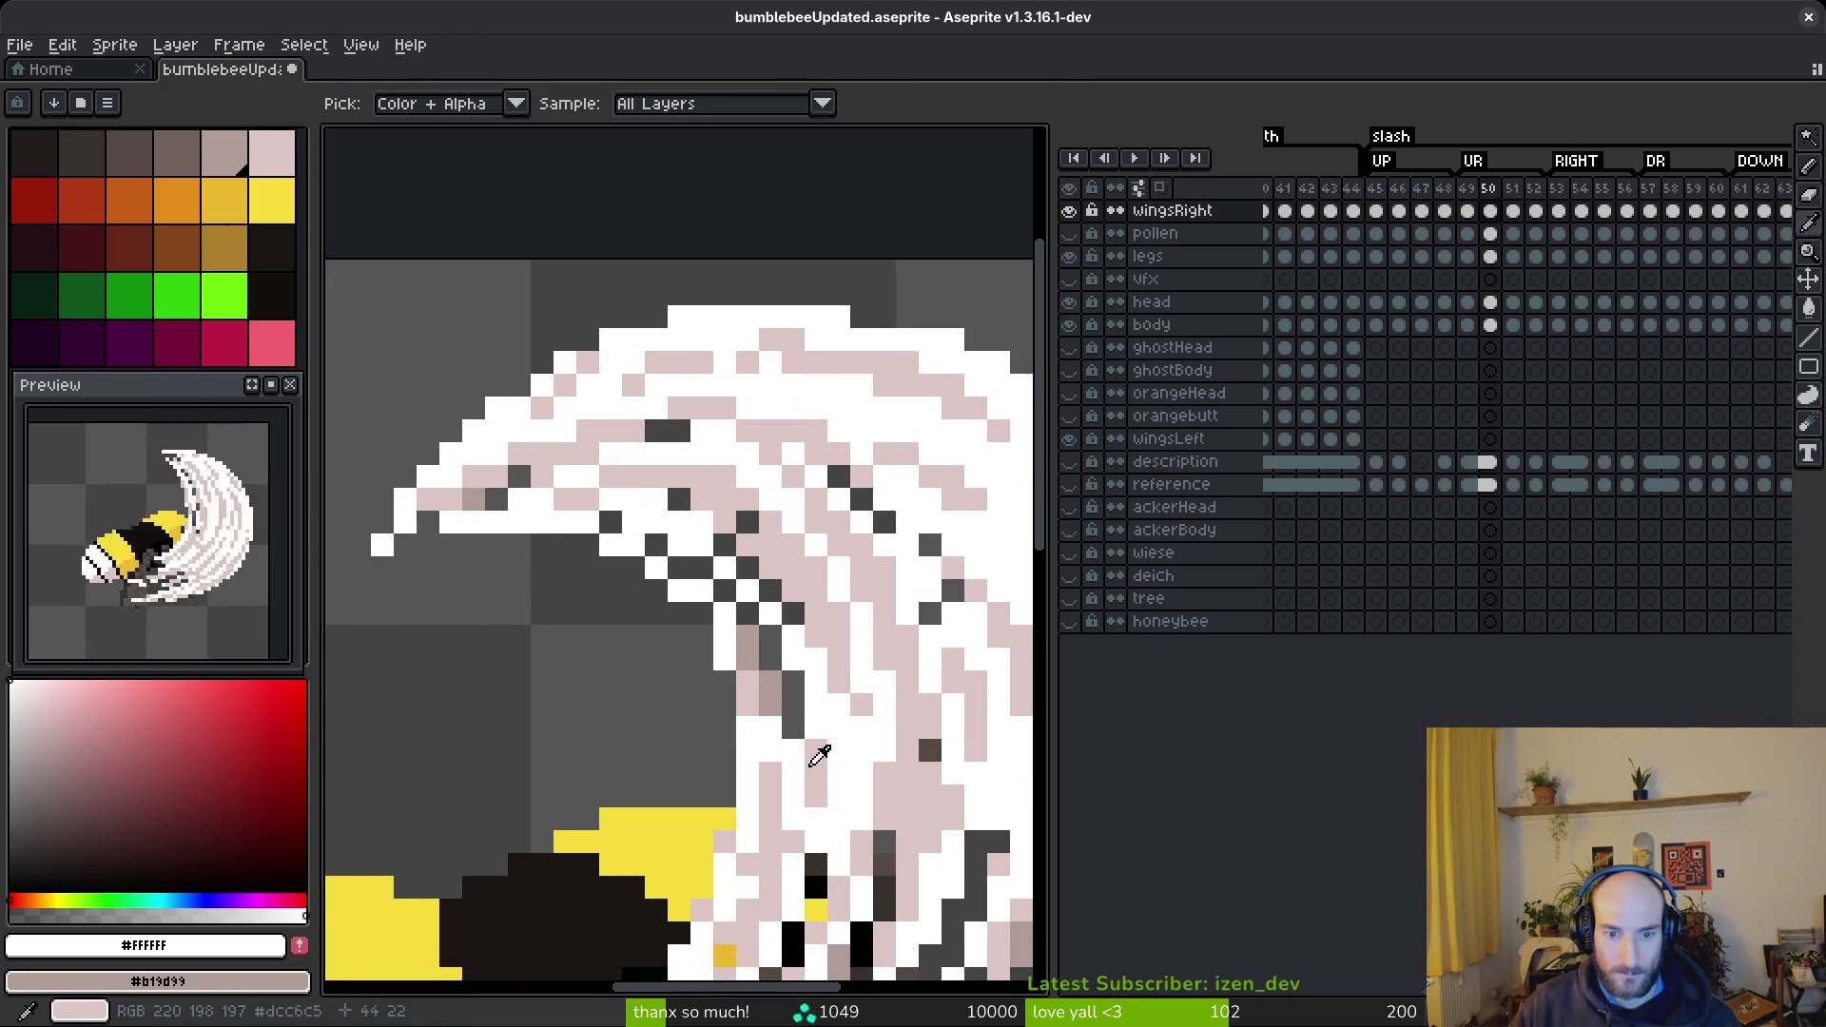
left_click(818, 756)
key("b")
left_click_drag(747, 659, 748, 636)
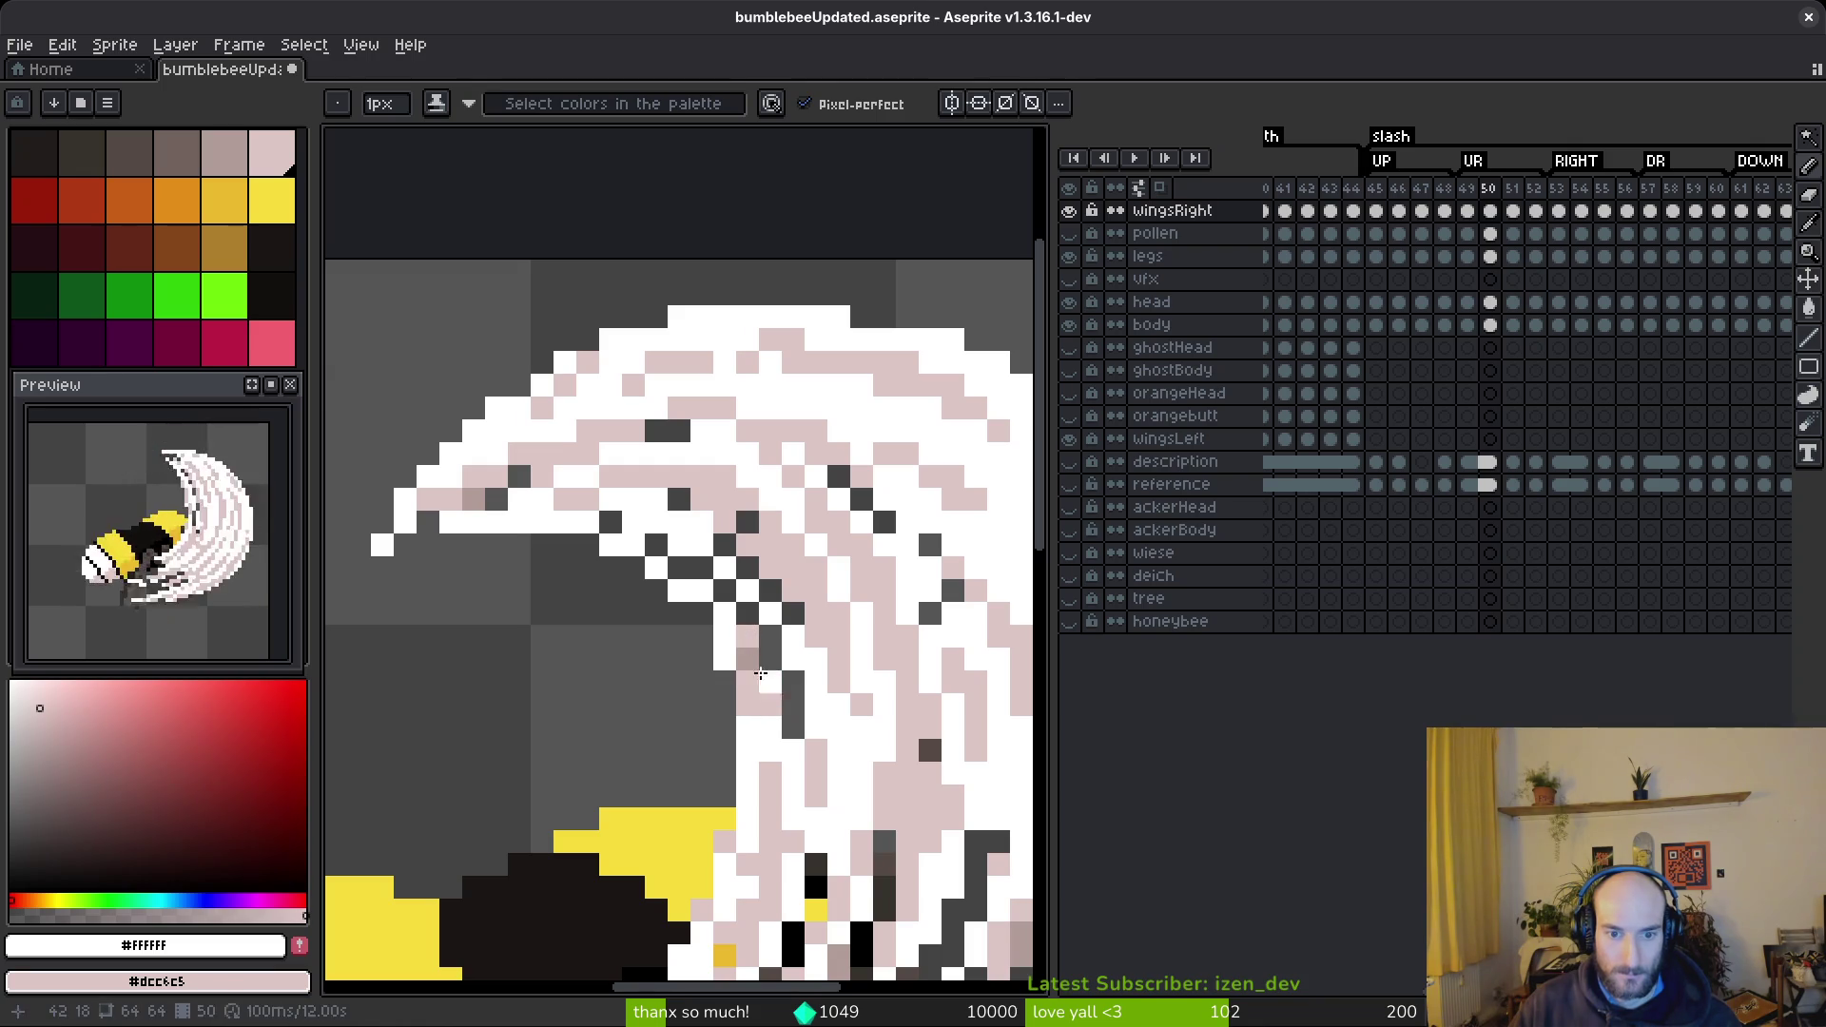
- Finish frame 50's touch-ups and advance to frame 52
key("e")
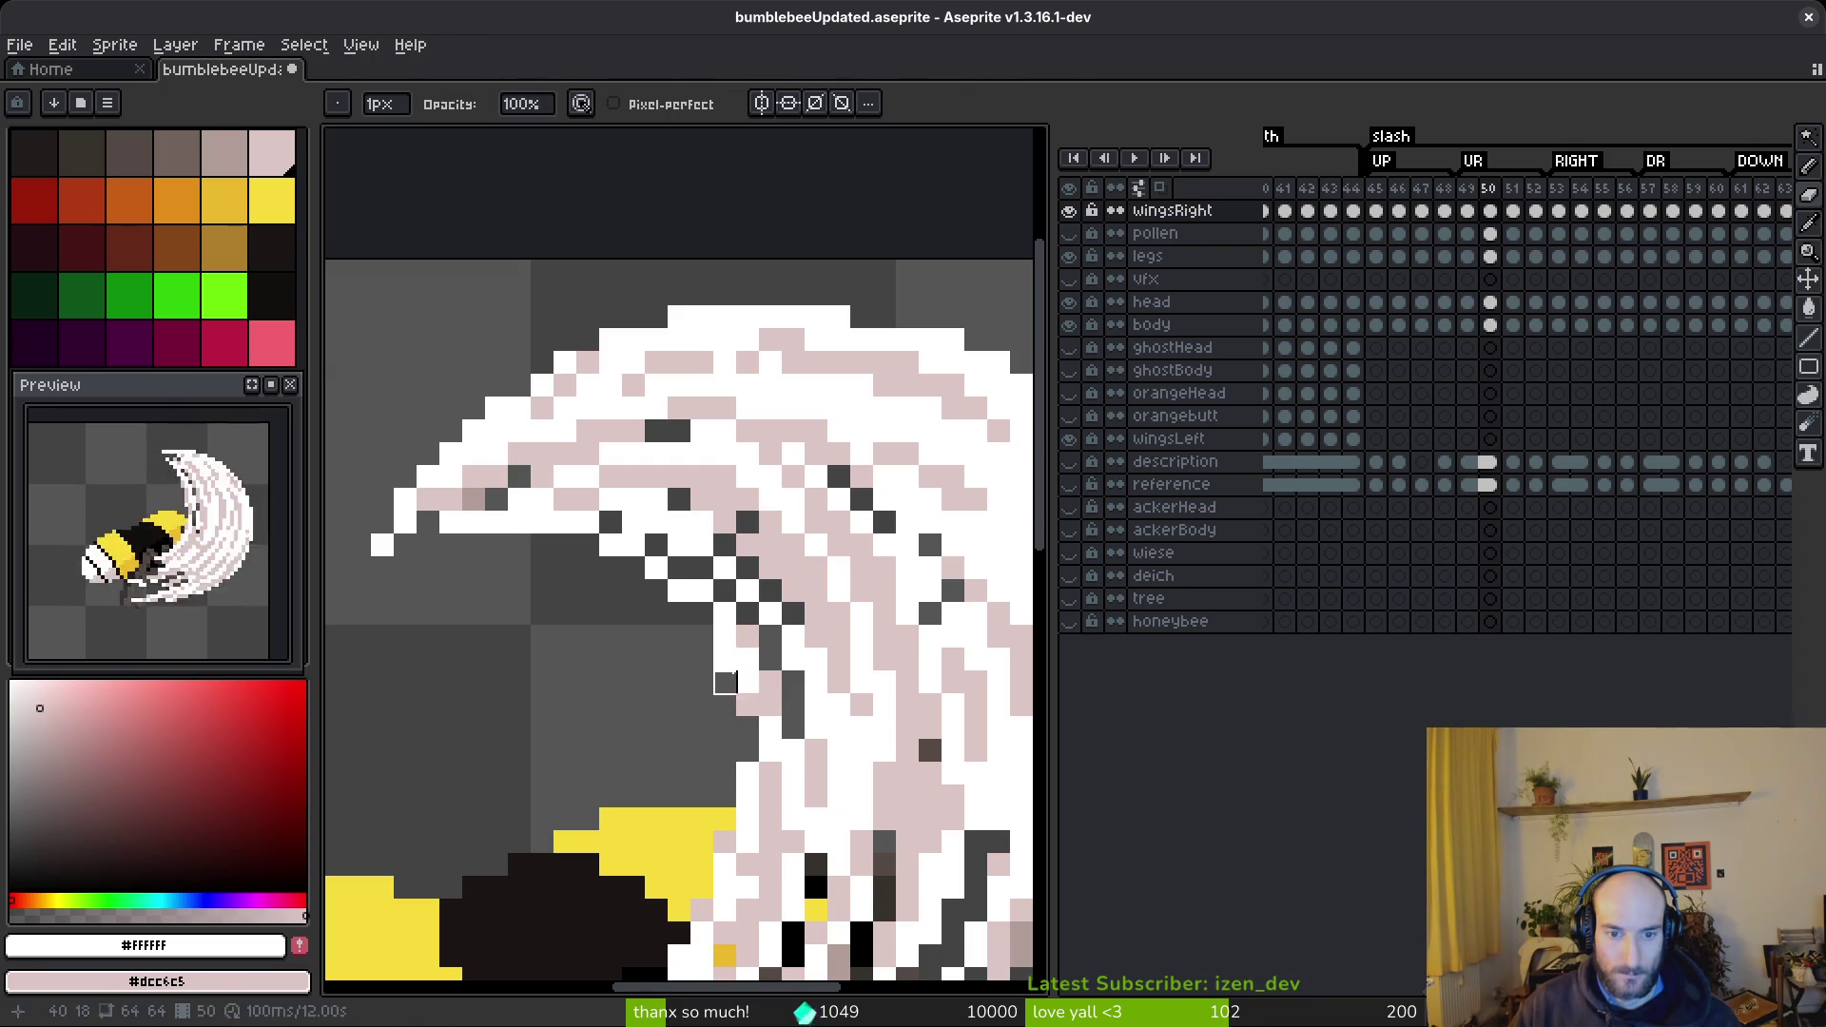
key("b")
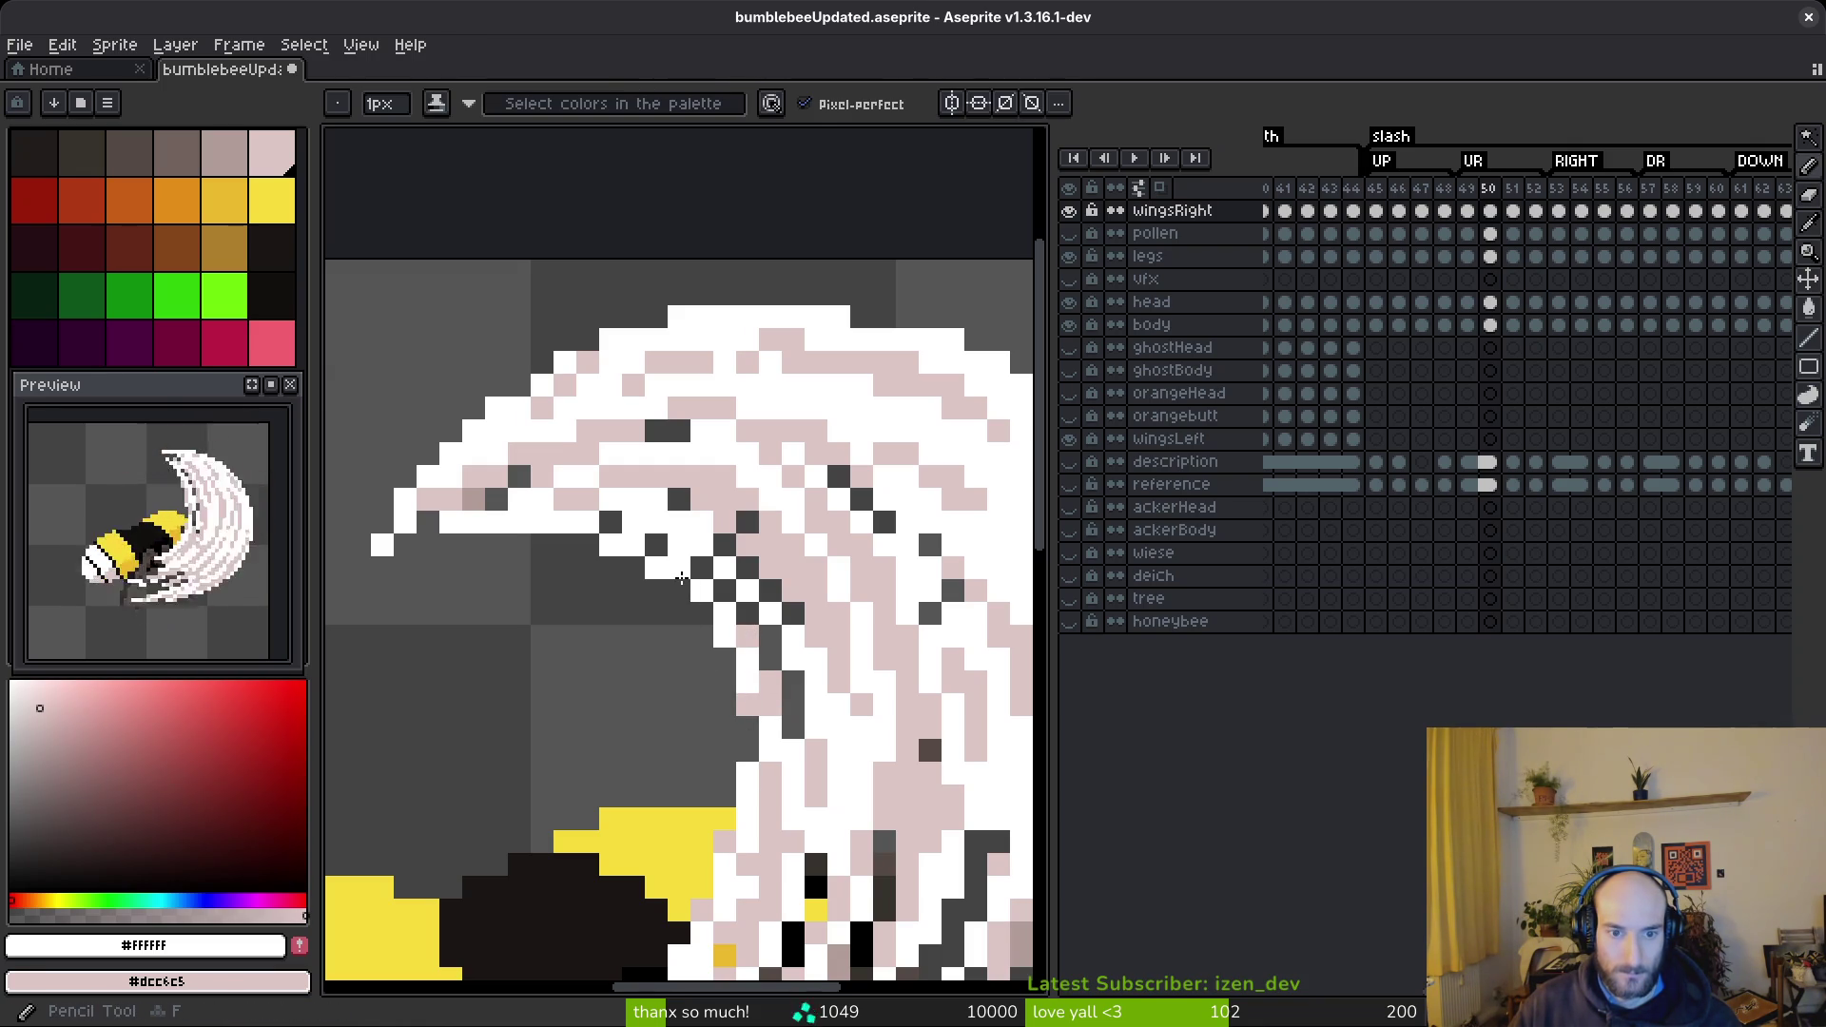
scroll(798, 754, "down", 4)
scroll(799, 754, "up", 4)
key("e")
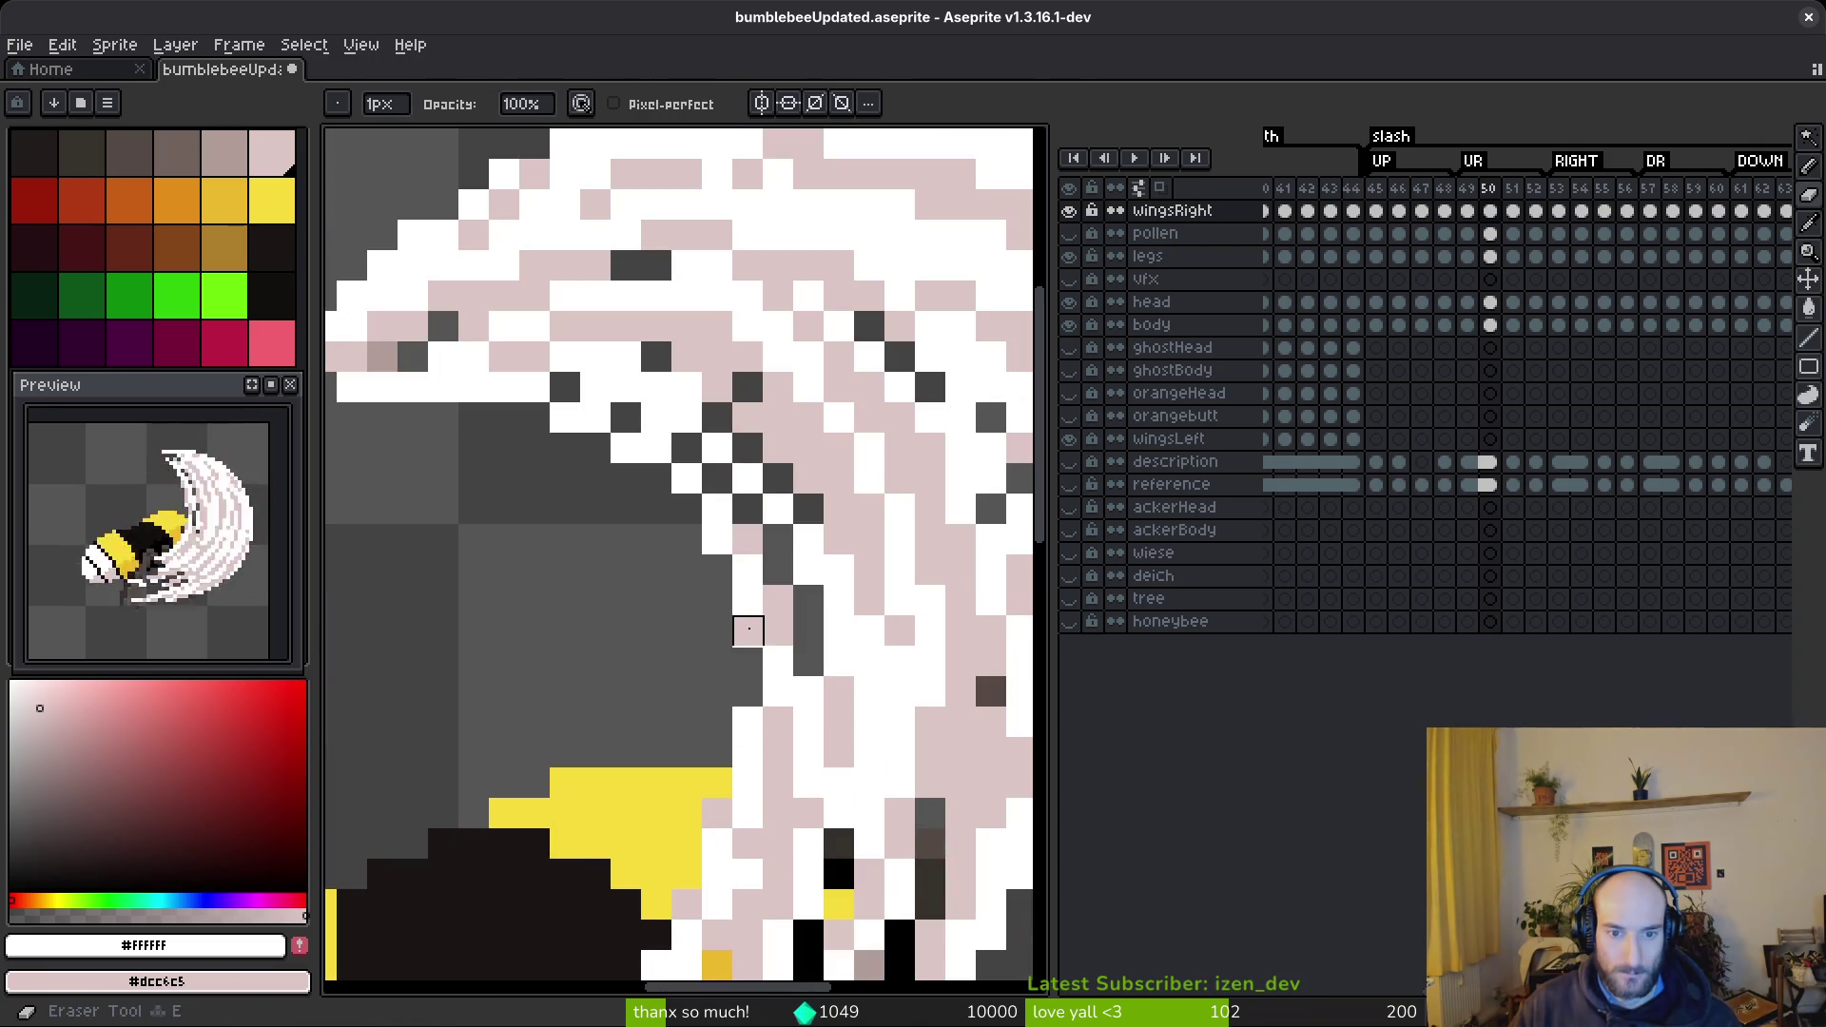
scroll(748, 723, "down", 4)
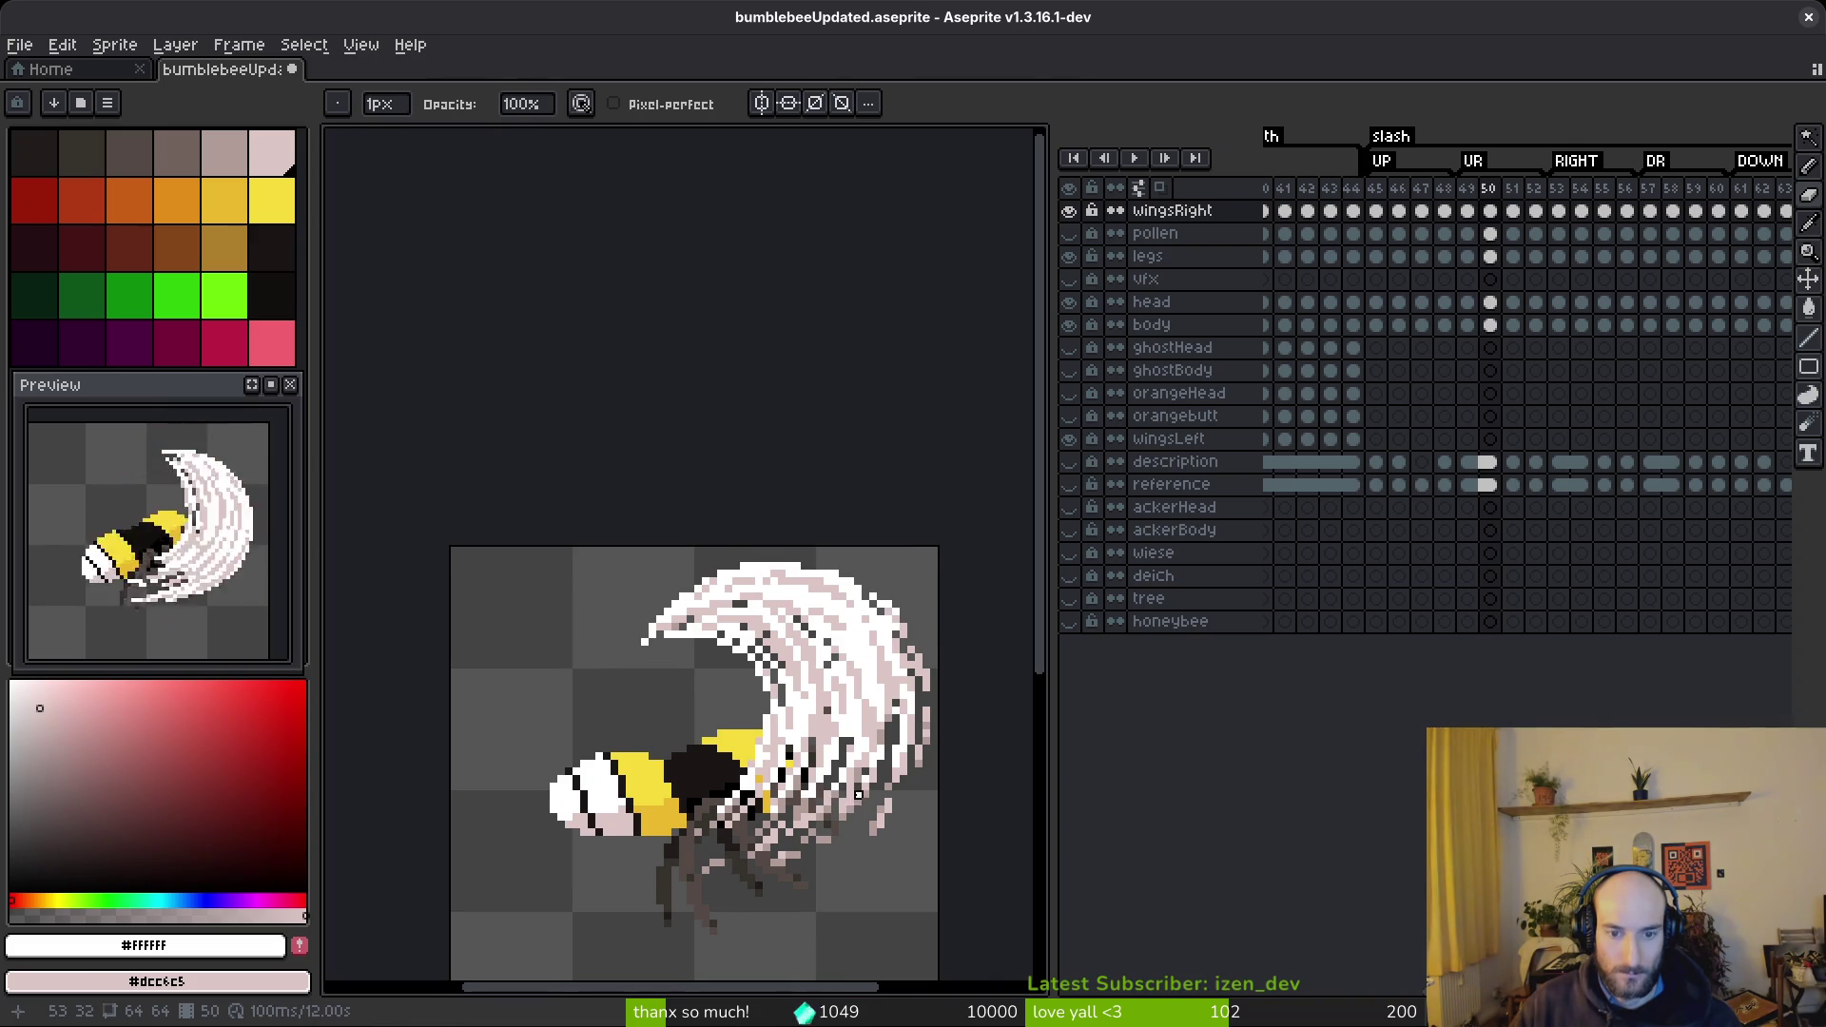
scroll(778, 669, "up", 3)
key("b")
key("Right")
key("Right")
- Draw pale pink diagonal strands down frame 52's wing after undoing a stray first stroke
left_click_drag(512, 433, 730, 380)
key("ctrl+z")
left_click(562, 409)
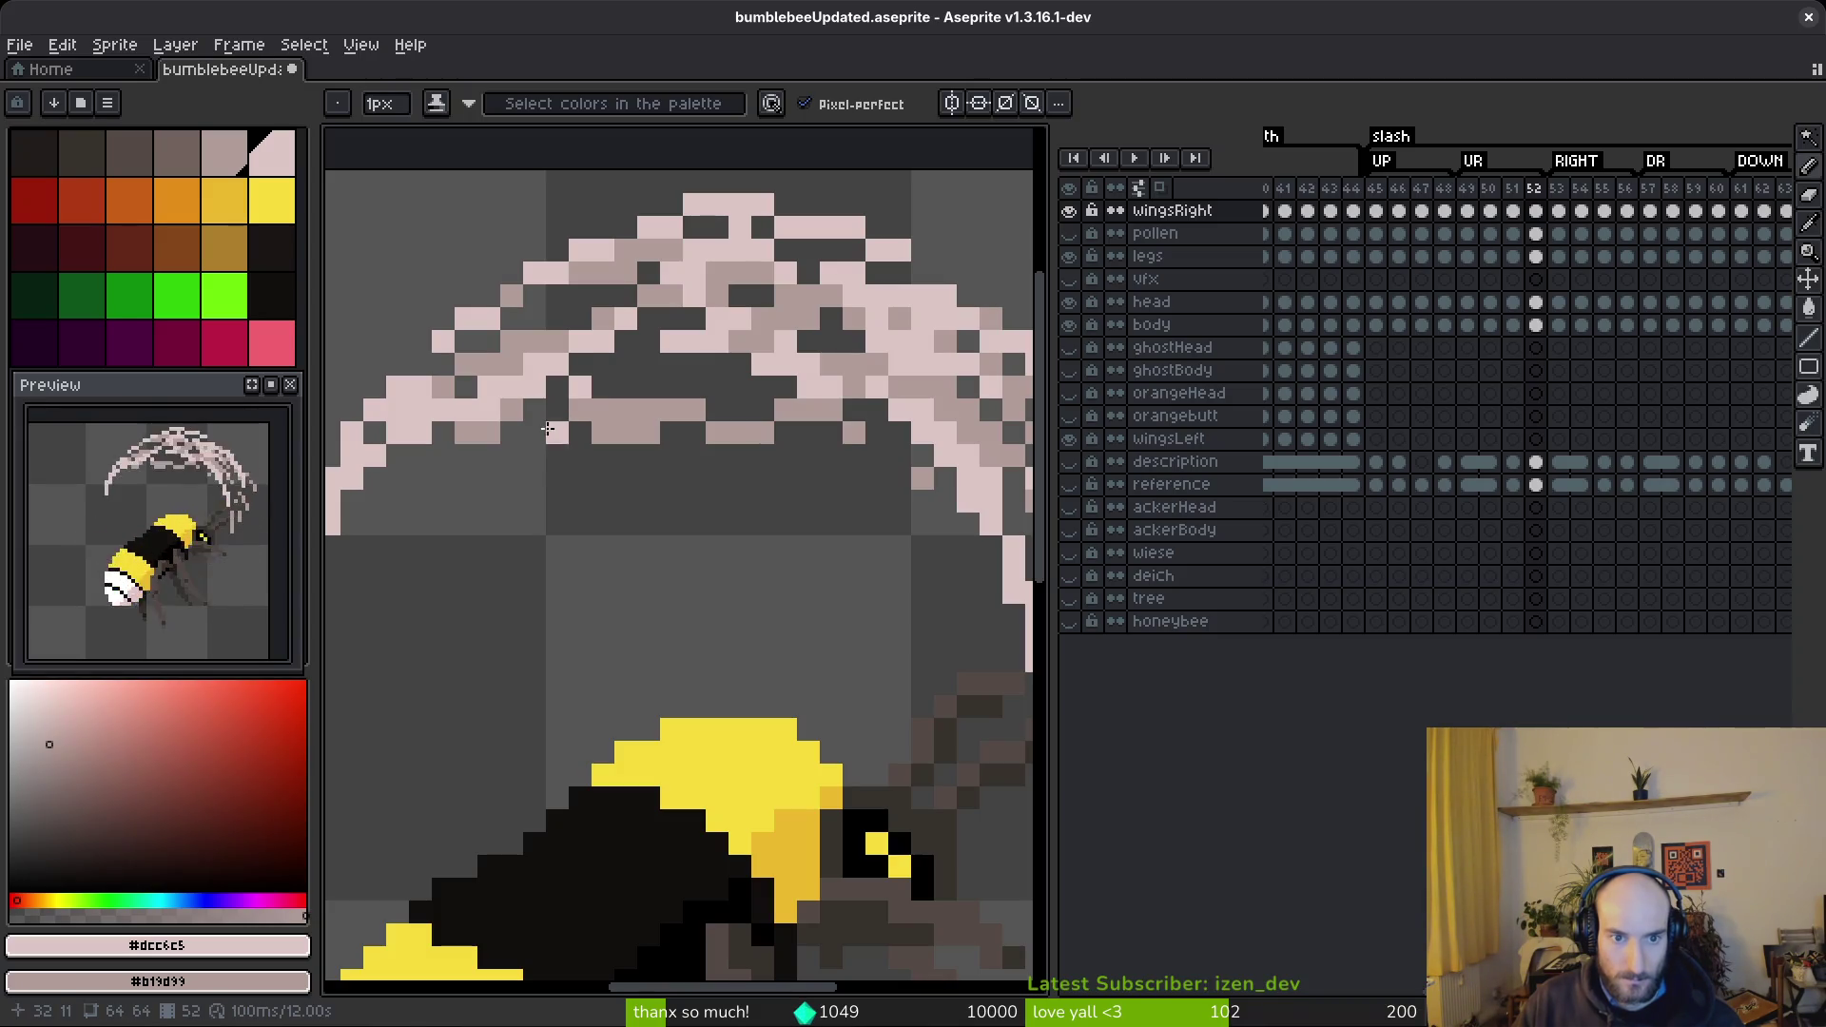
left_click_drag(922, 501, 602, 405)
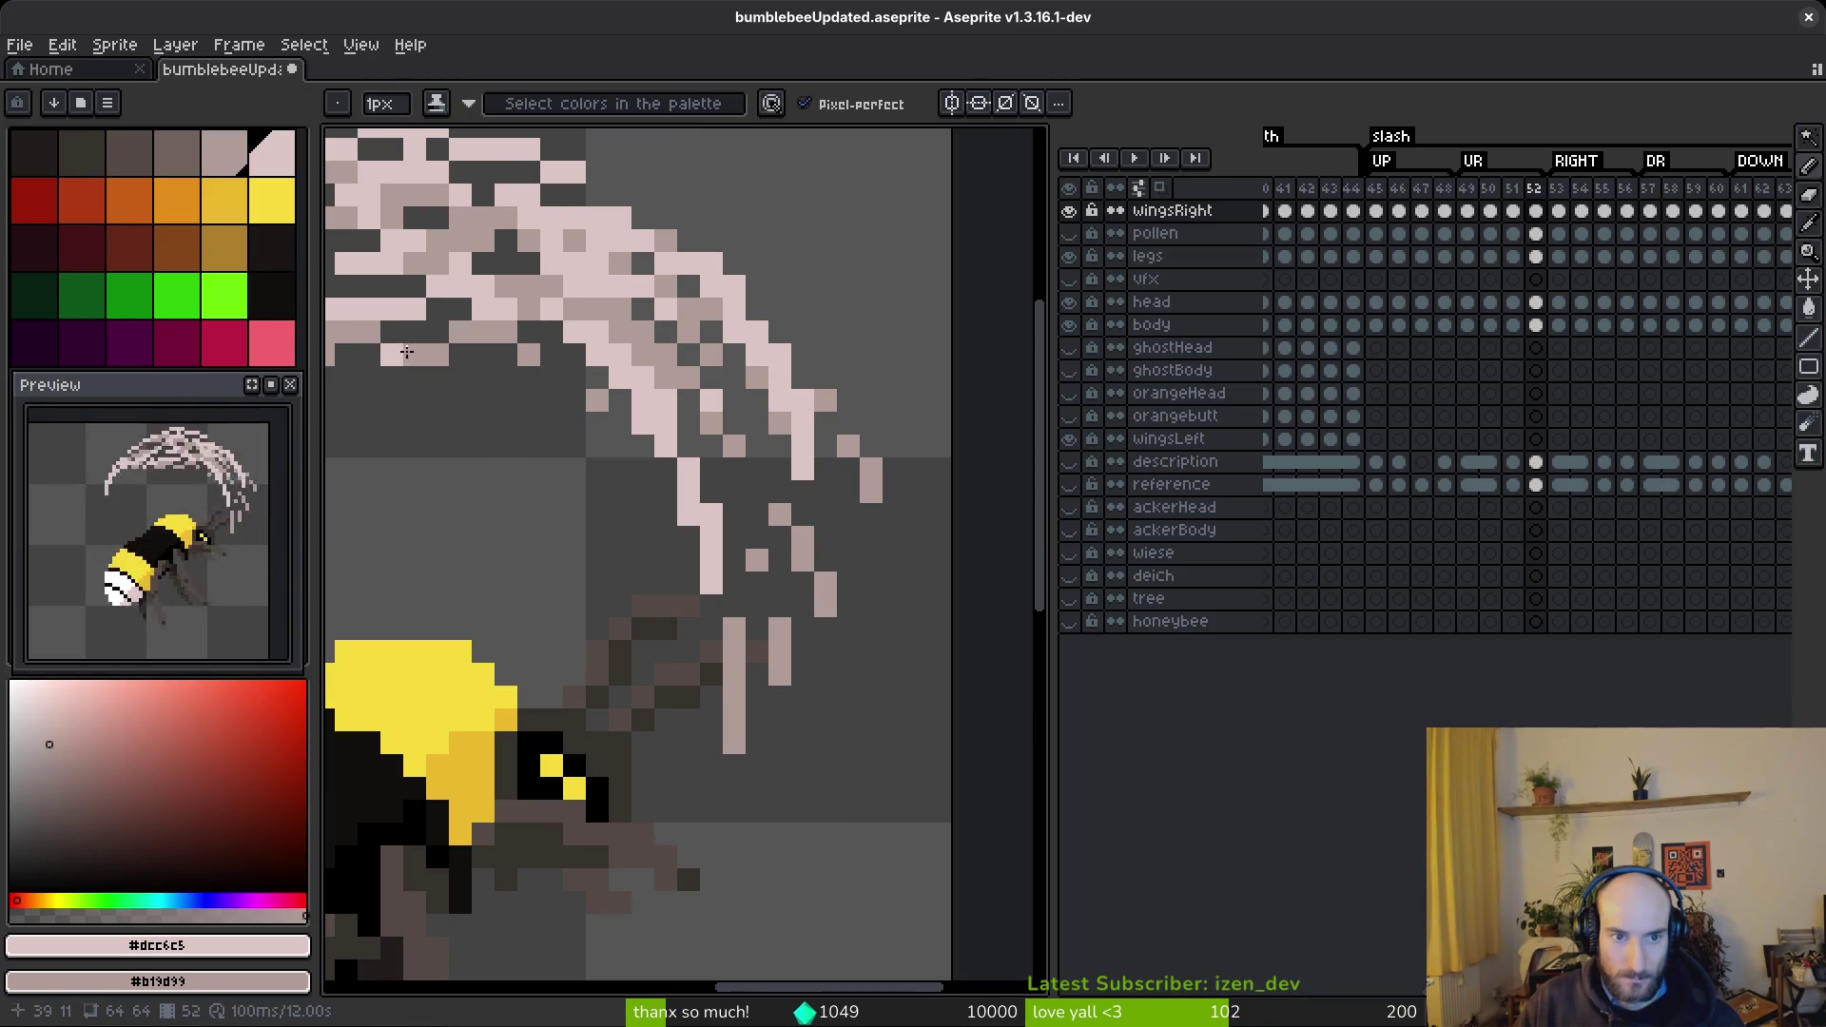
left_click_drag(398, 344, 571, 569)
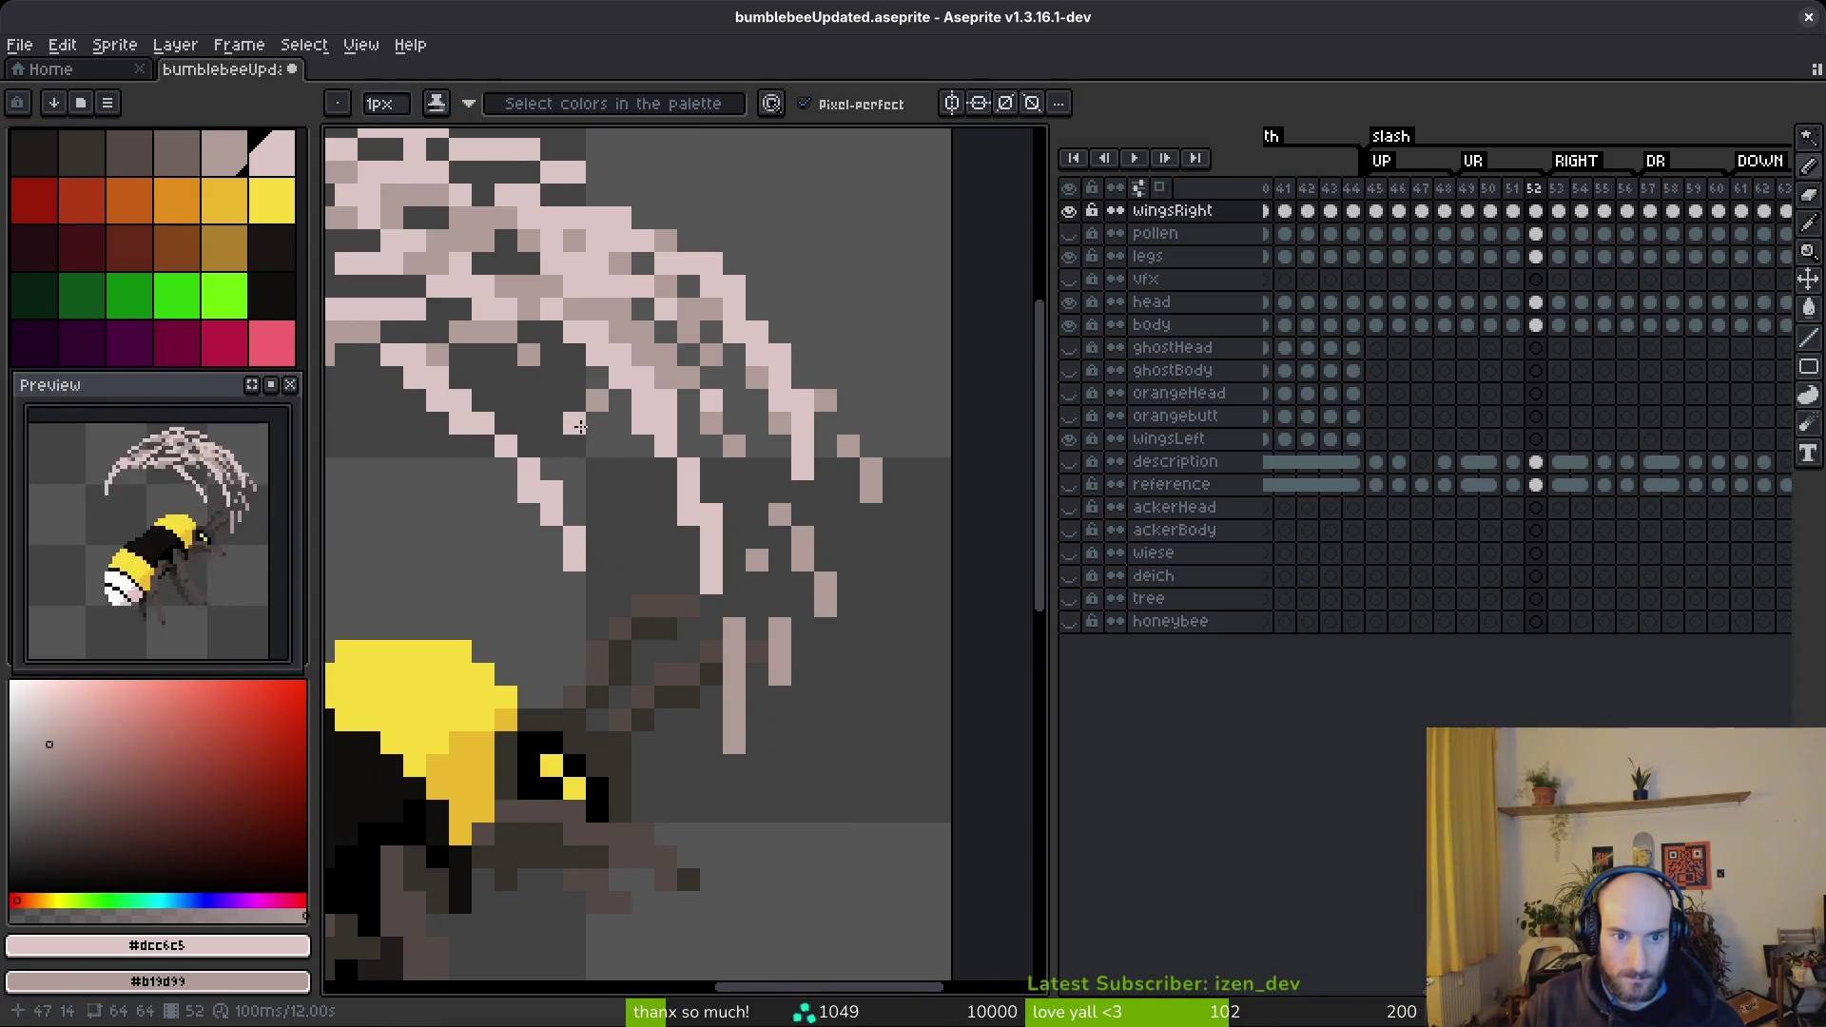
left_click_drag(574, 421, 662, 646)
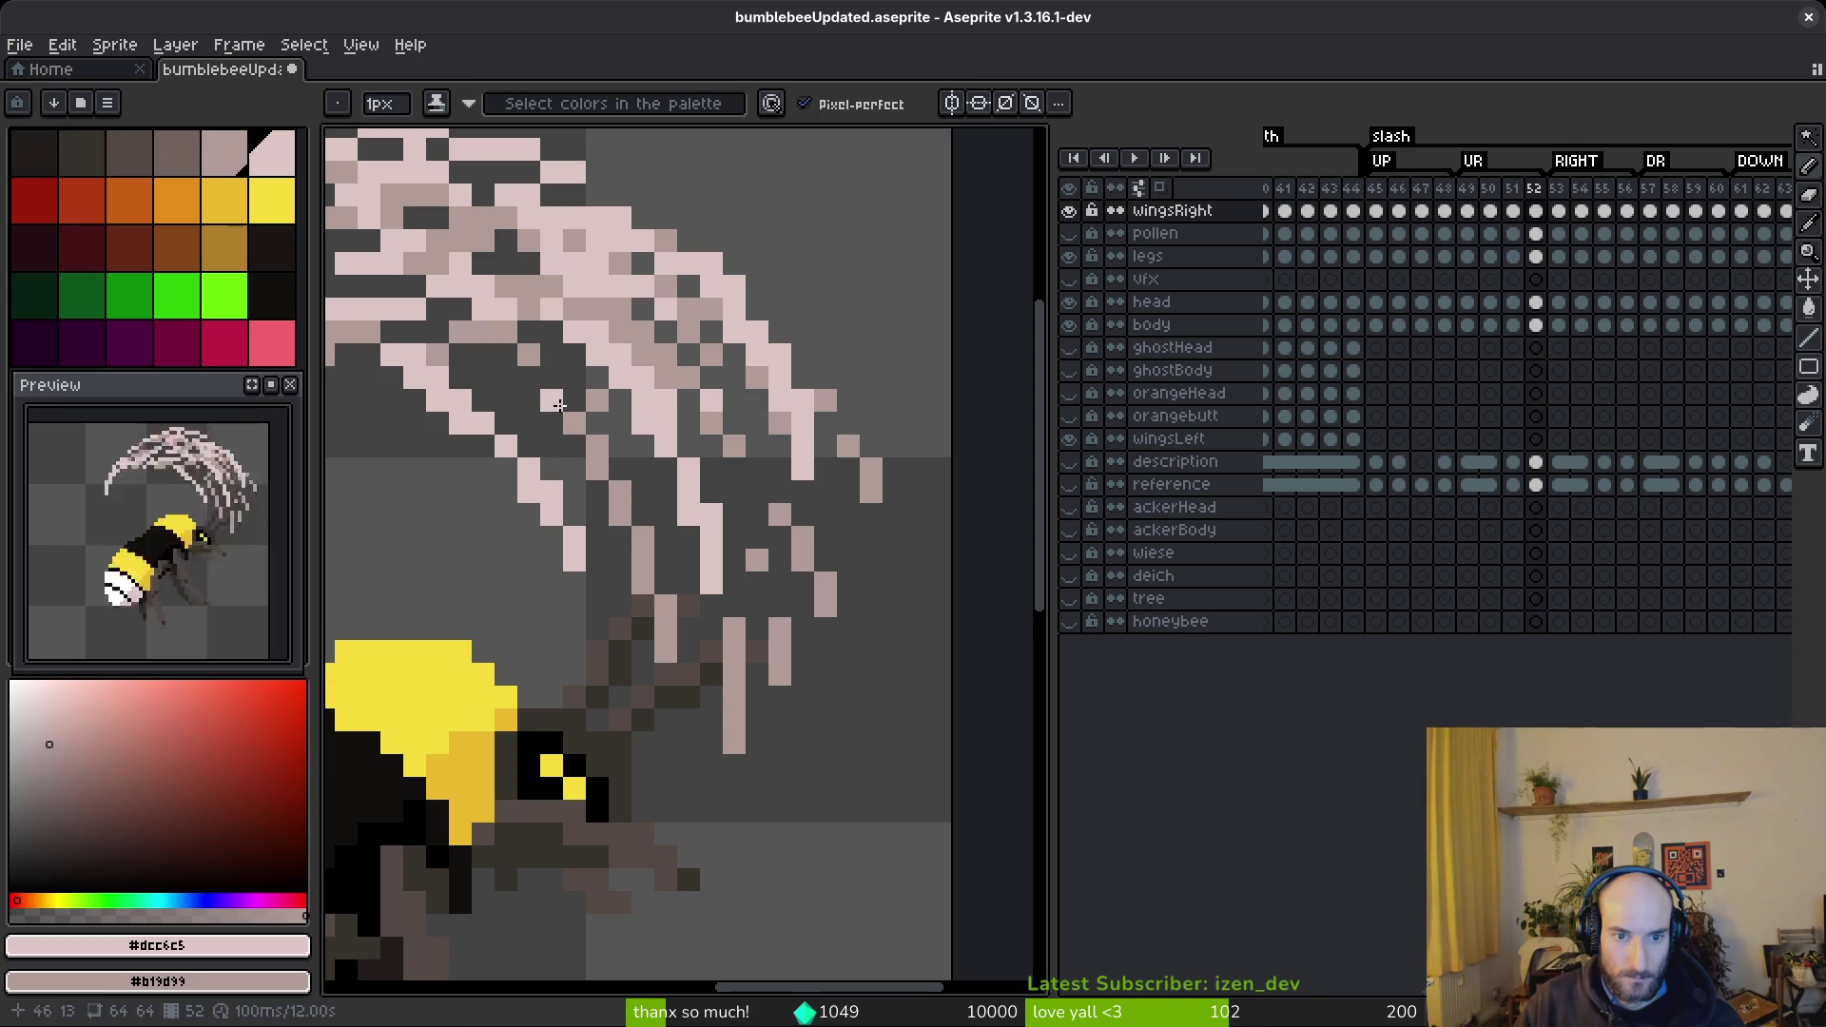
left_click_drag(561, 410, 650, 502)
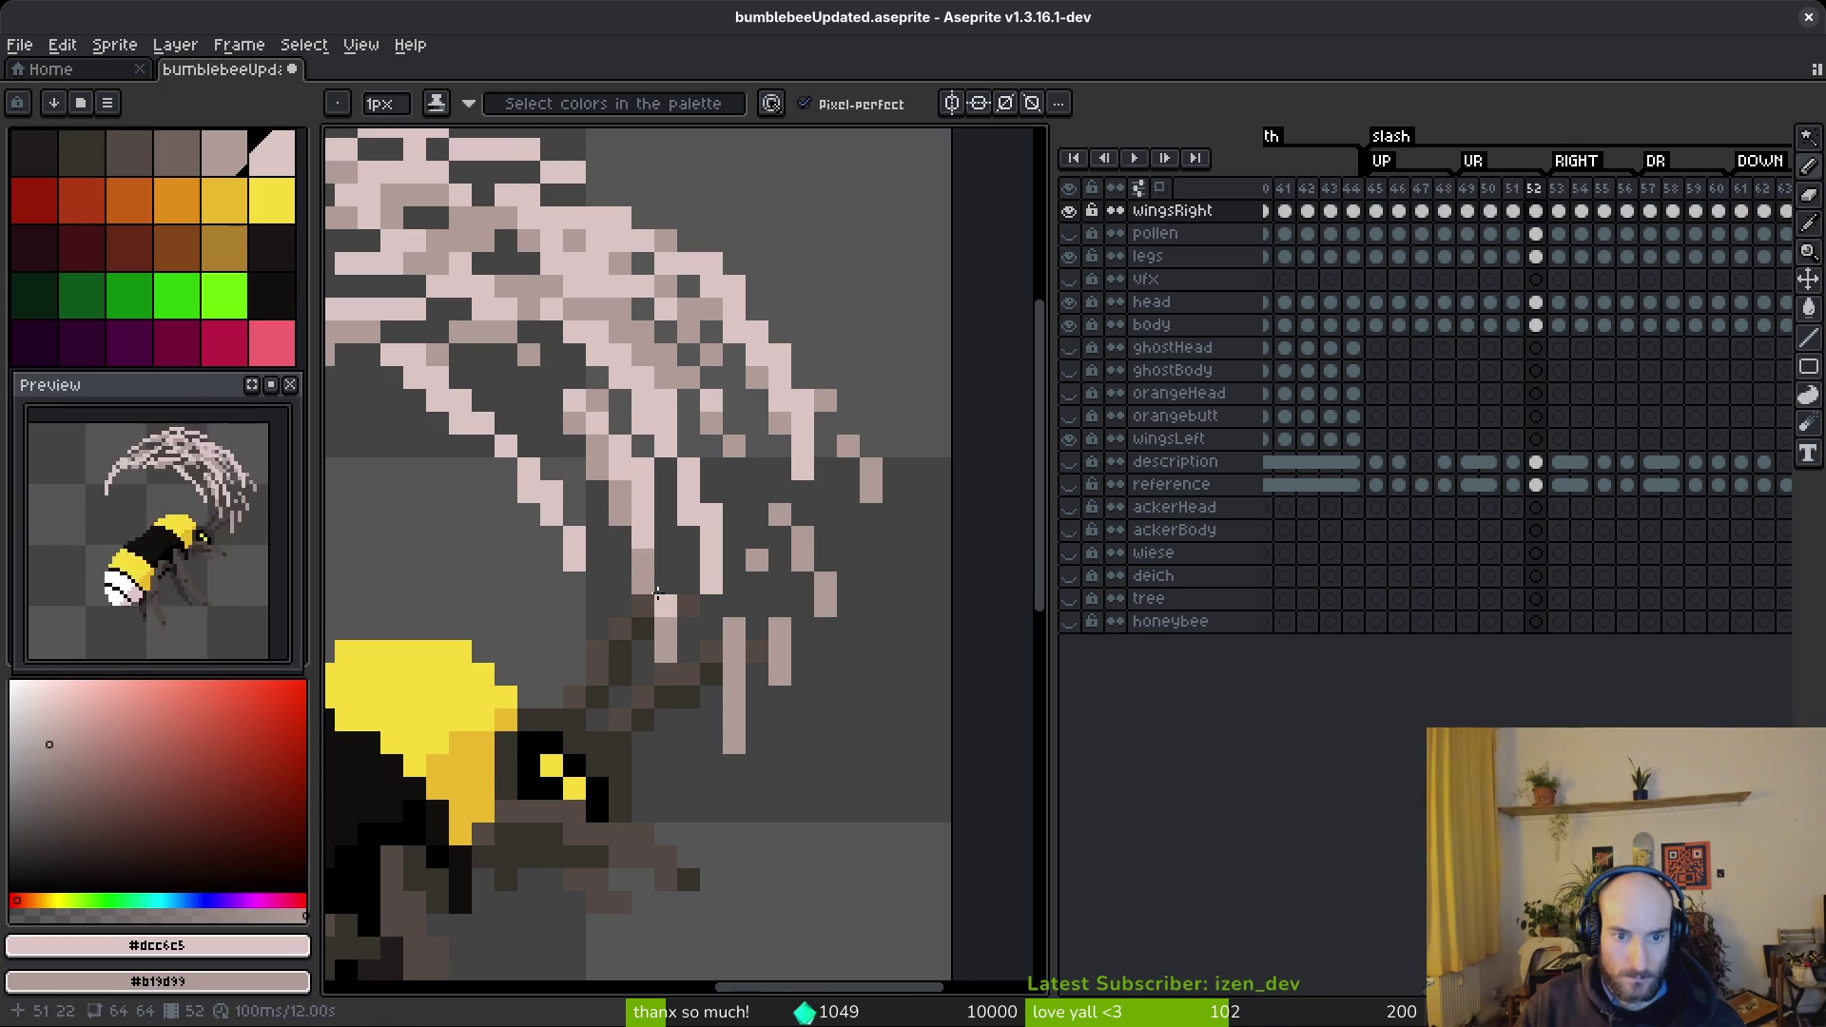
scroll(656, 561, "down", 3)
scroll(576, 533, "up", 5)
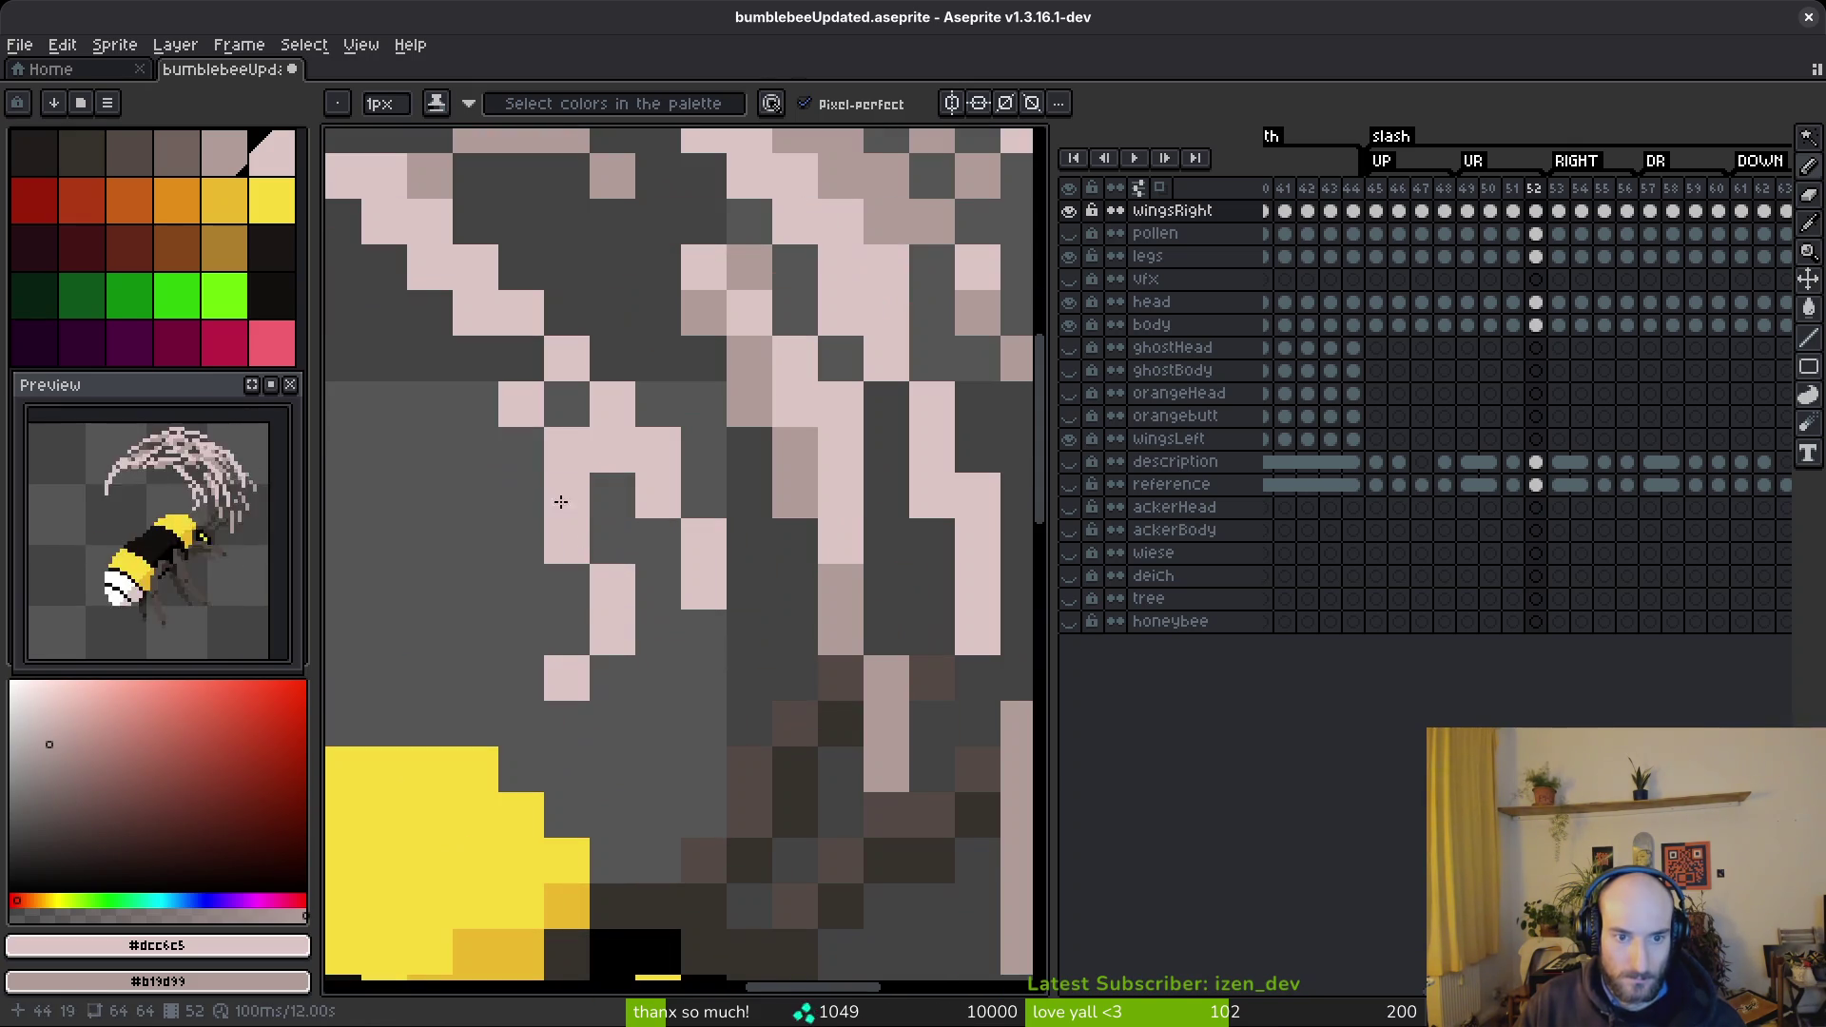
- Undo a trial dark pink column, keep the light pink strand, and paint a #b19d99 pixel
left_click_drag(475, 357, 567, 694)
left_click(586, 708)
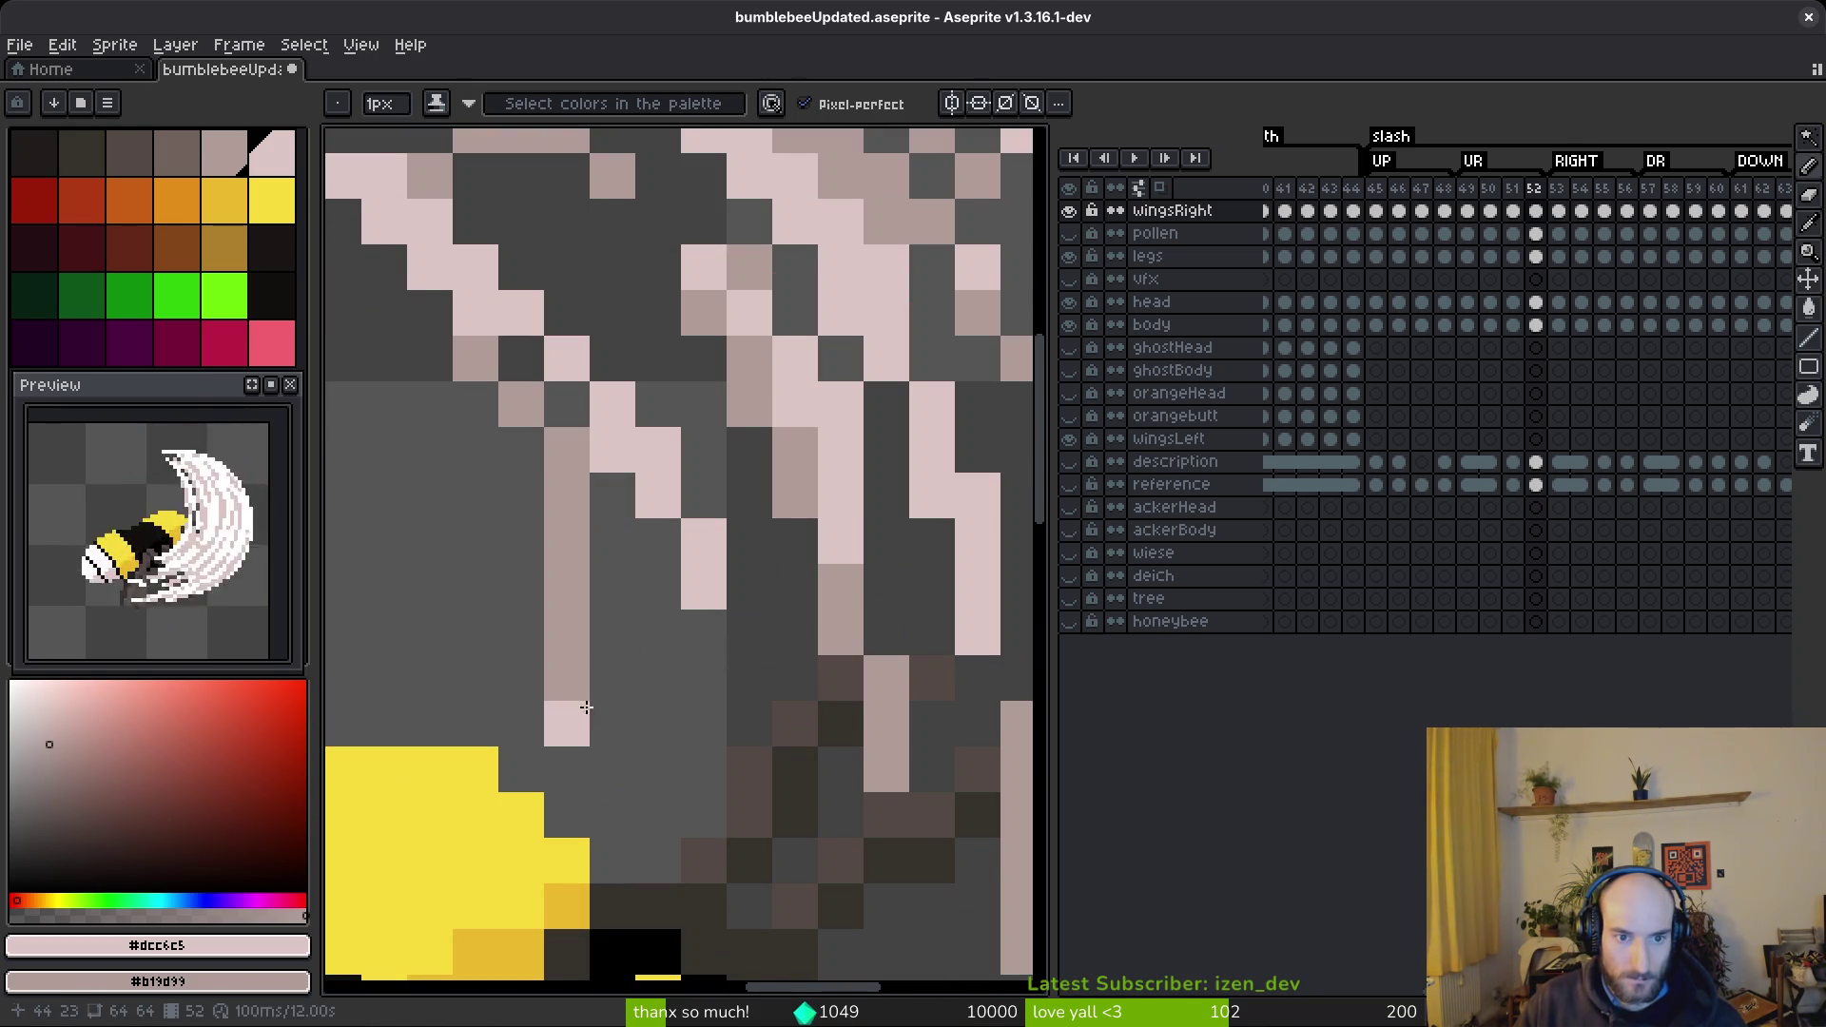
key("ctrl+z")
key("ctrl+z")
key("ctrl+z")
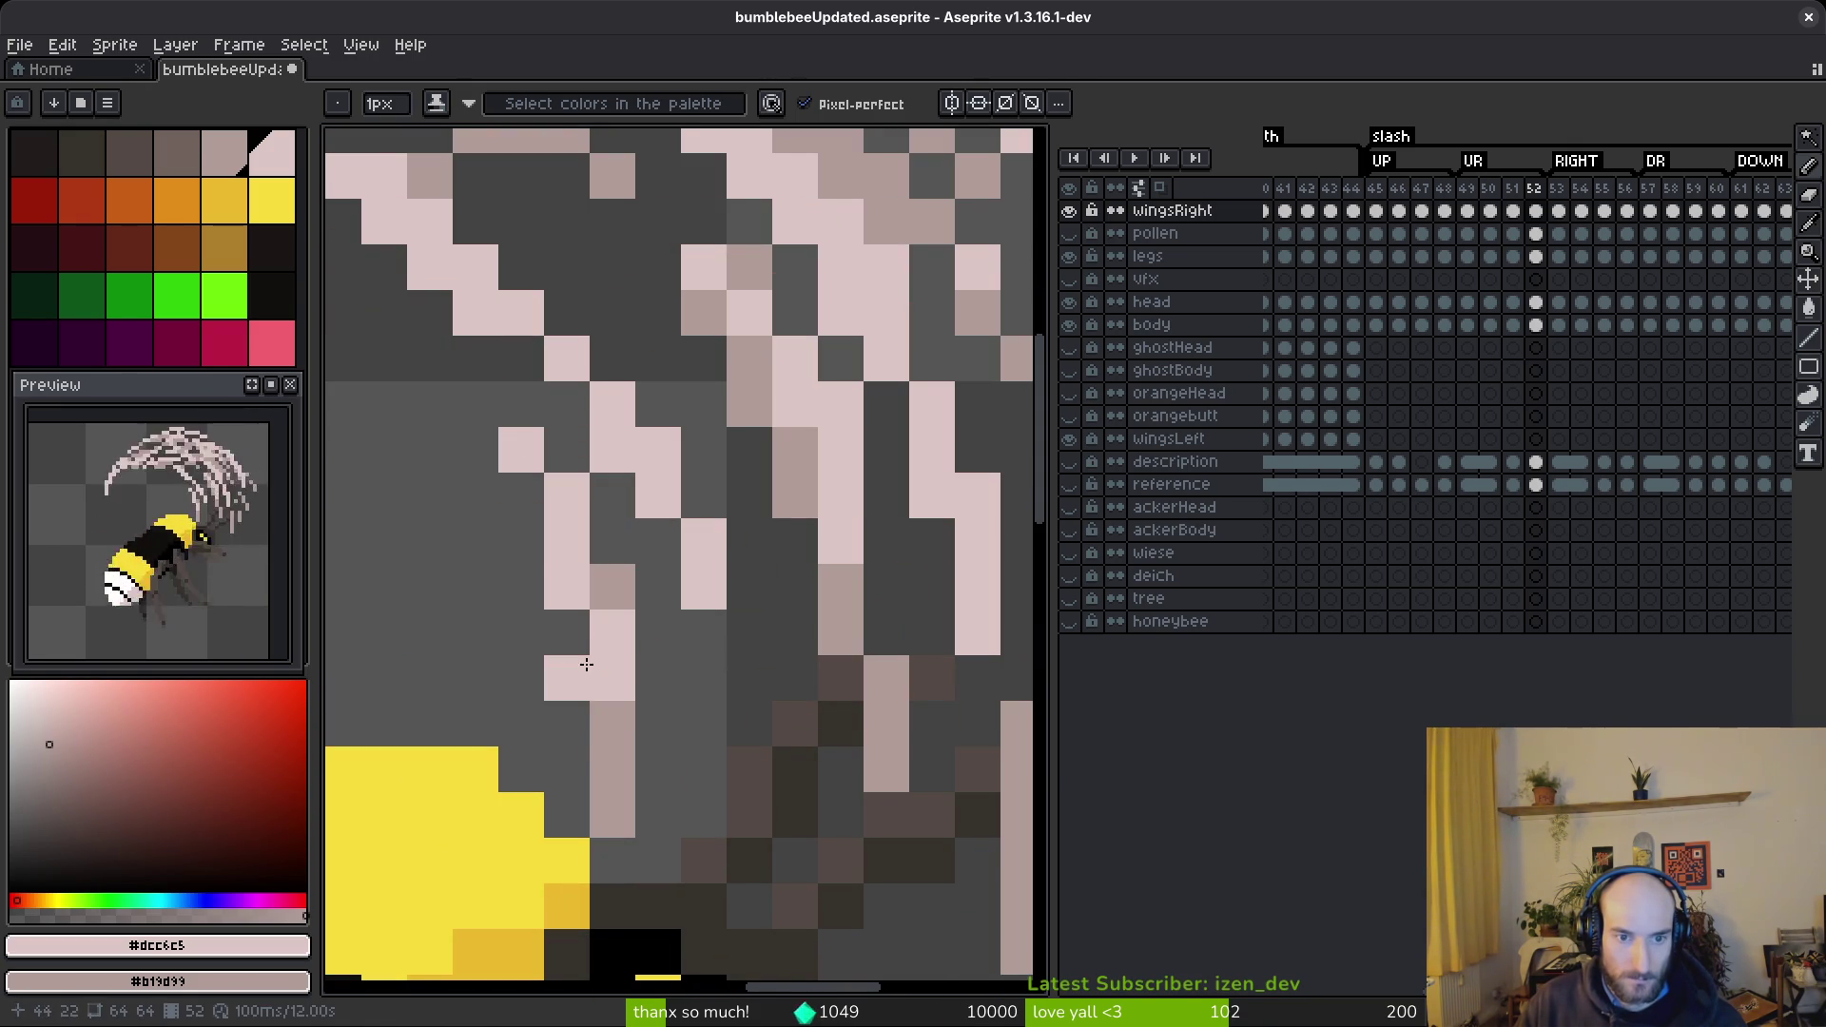
key("ctrl+z")
key("ctrl+z")
key("ctrl+z")
key("ctrl+y")
key("ctrl+y")
key("ctrl+z")
key("ctrl+z")
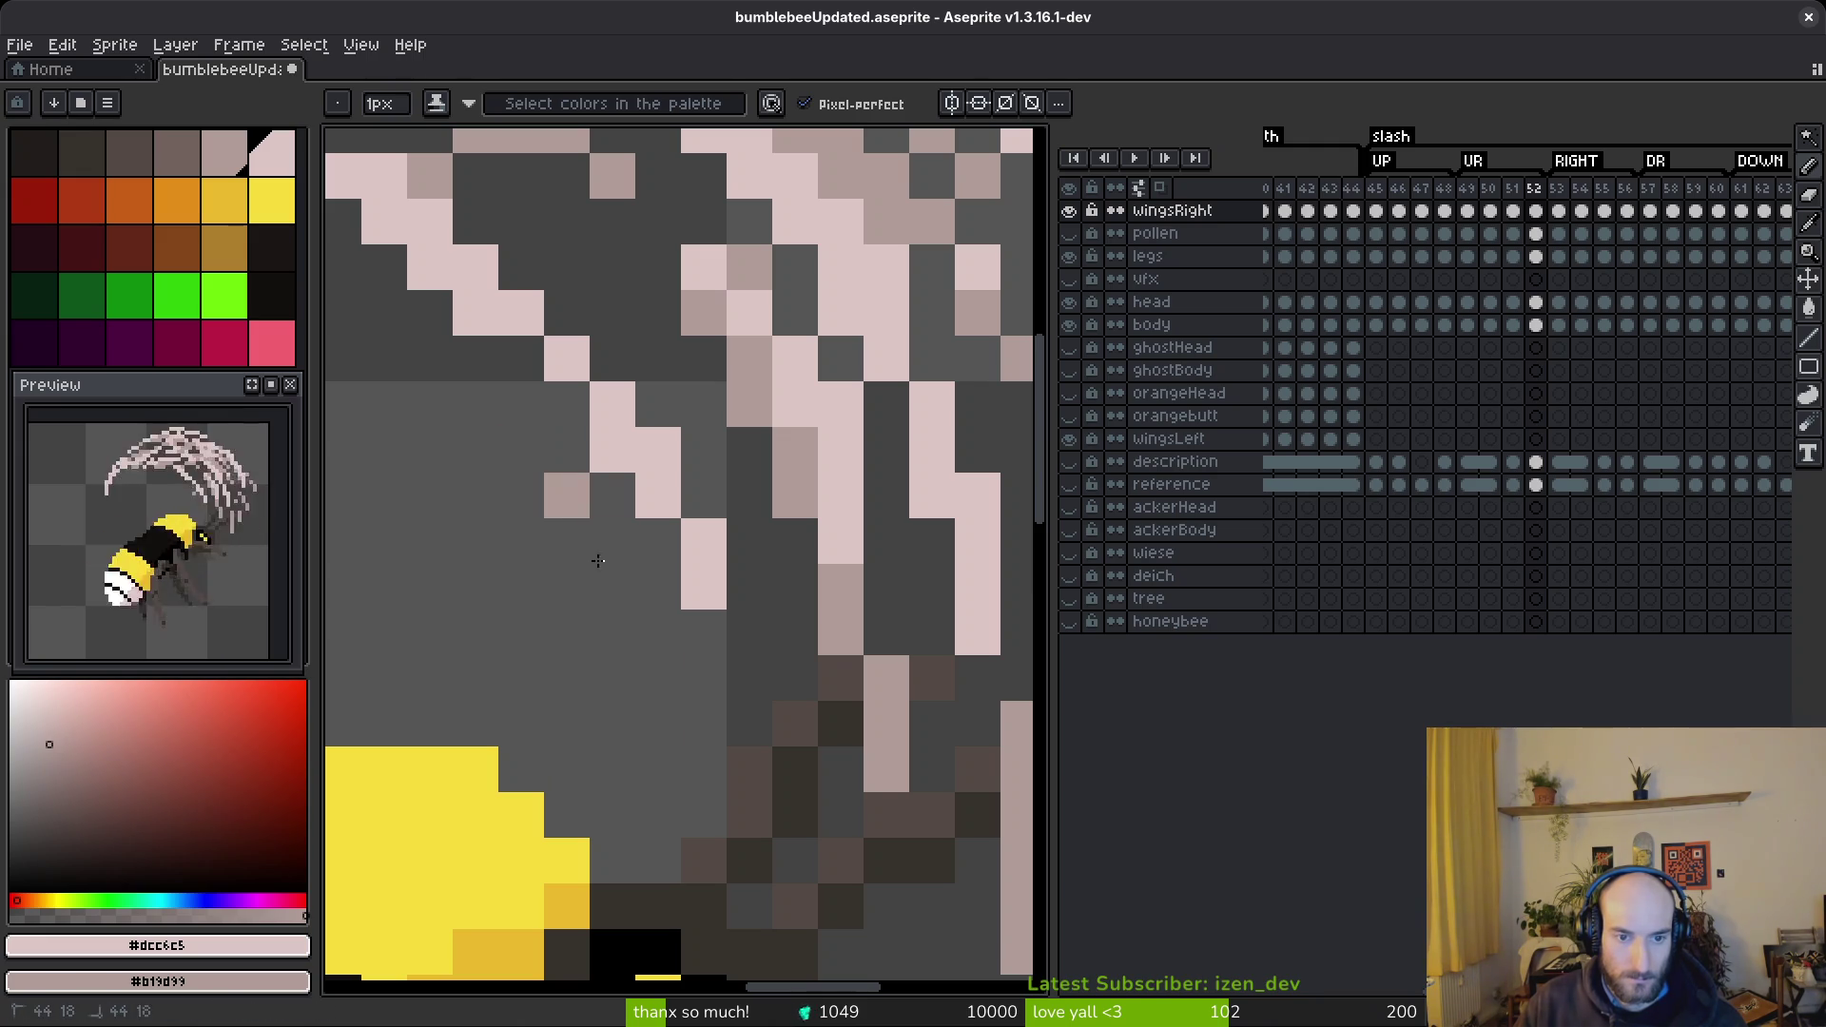
key("ctrl+y")
key("ctrl+y")
key("ctrl+y")
key("ctrl+y")
key("ctrl+y")
key("ctrl+y")
key("ctrl+y")
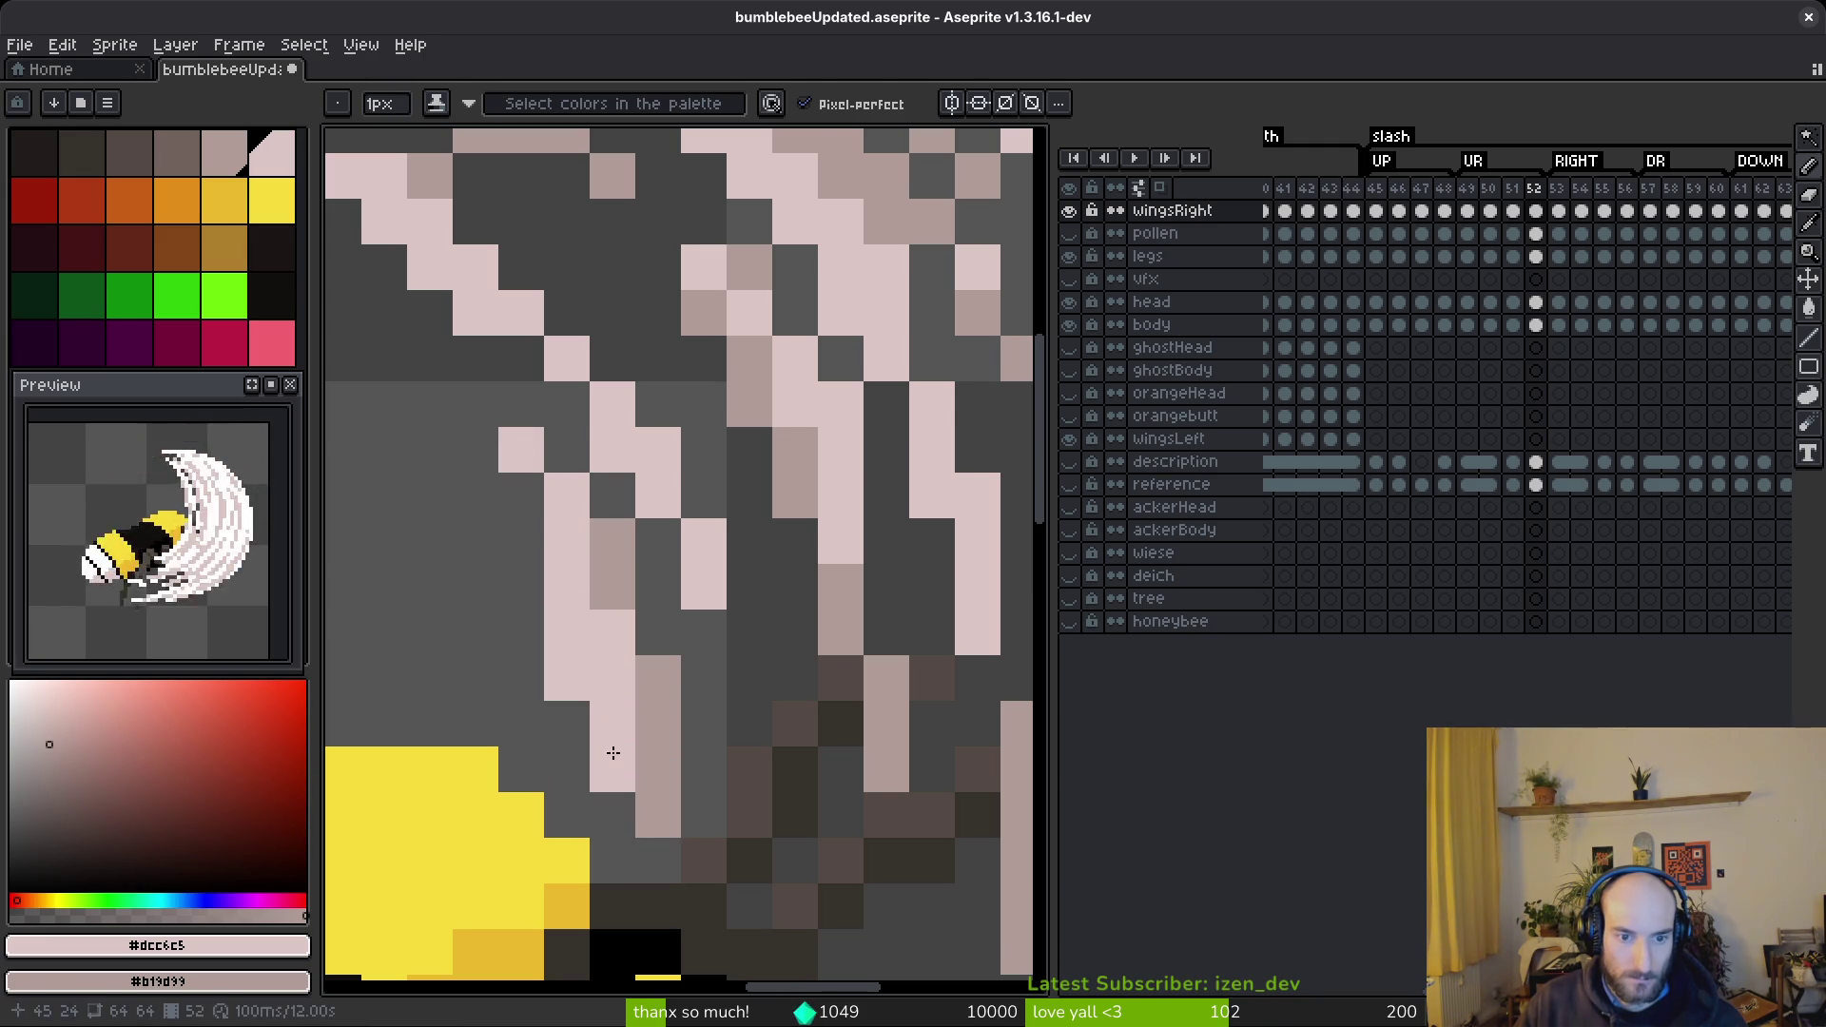
right_click(511, 397)
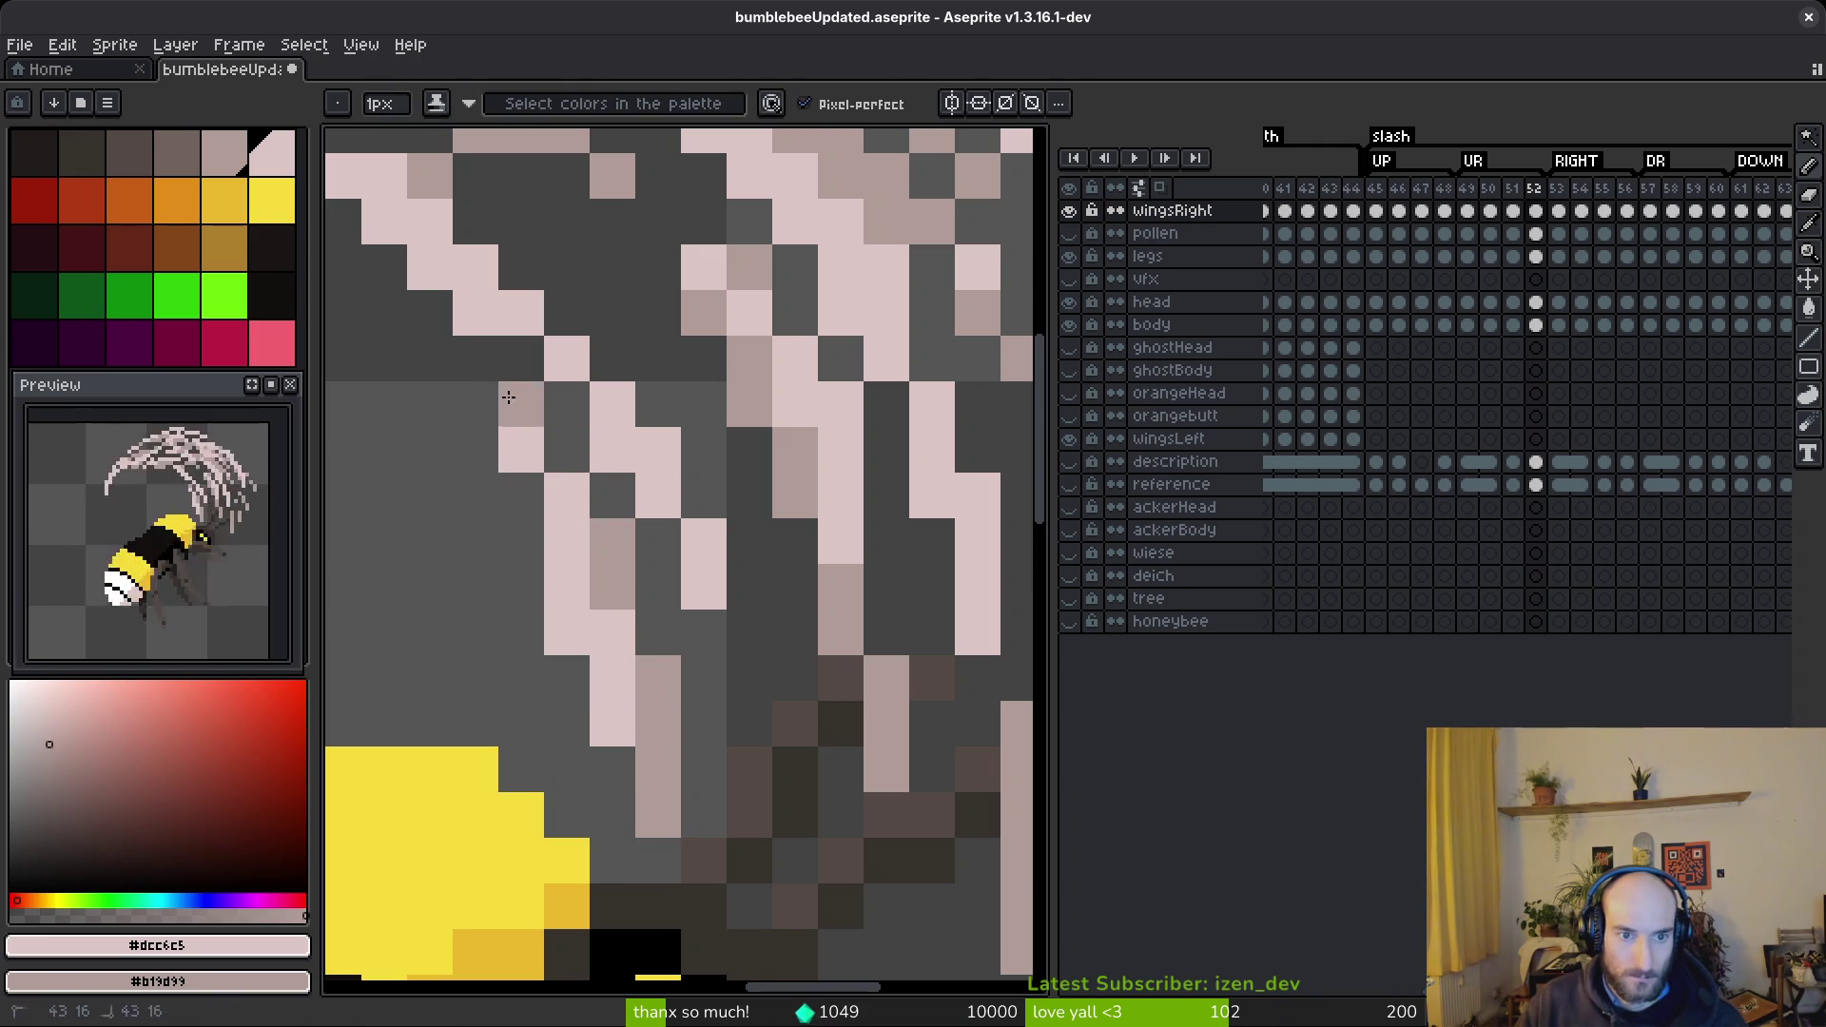
scroll(742, 721, "down", 4)
scroll(549, 553, "up", 4)
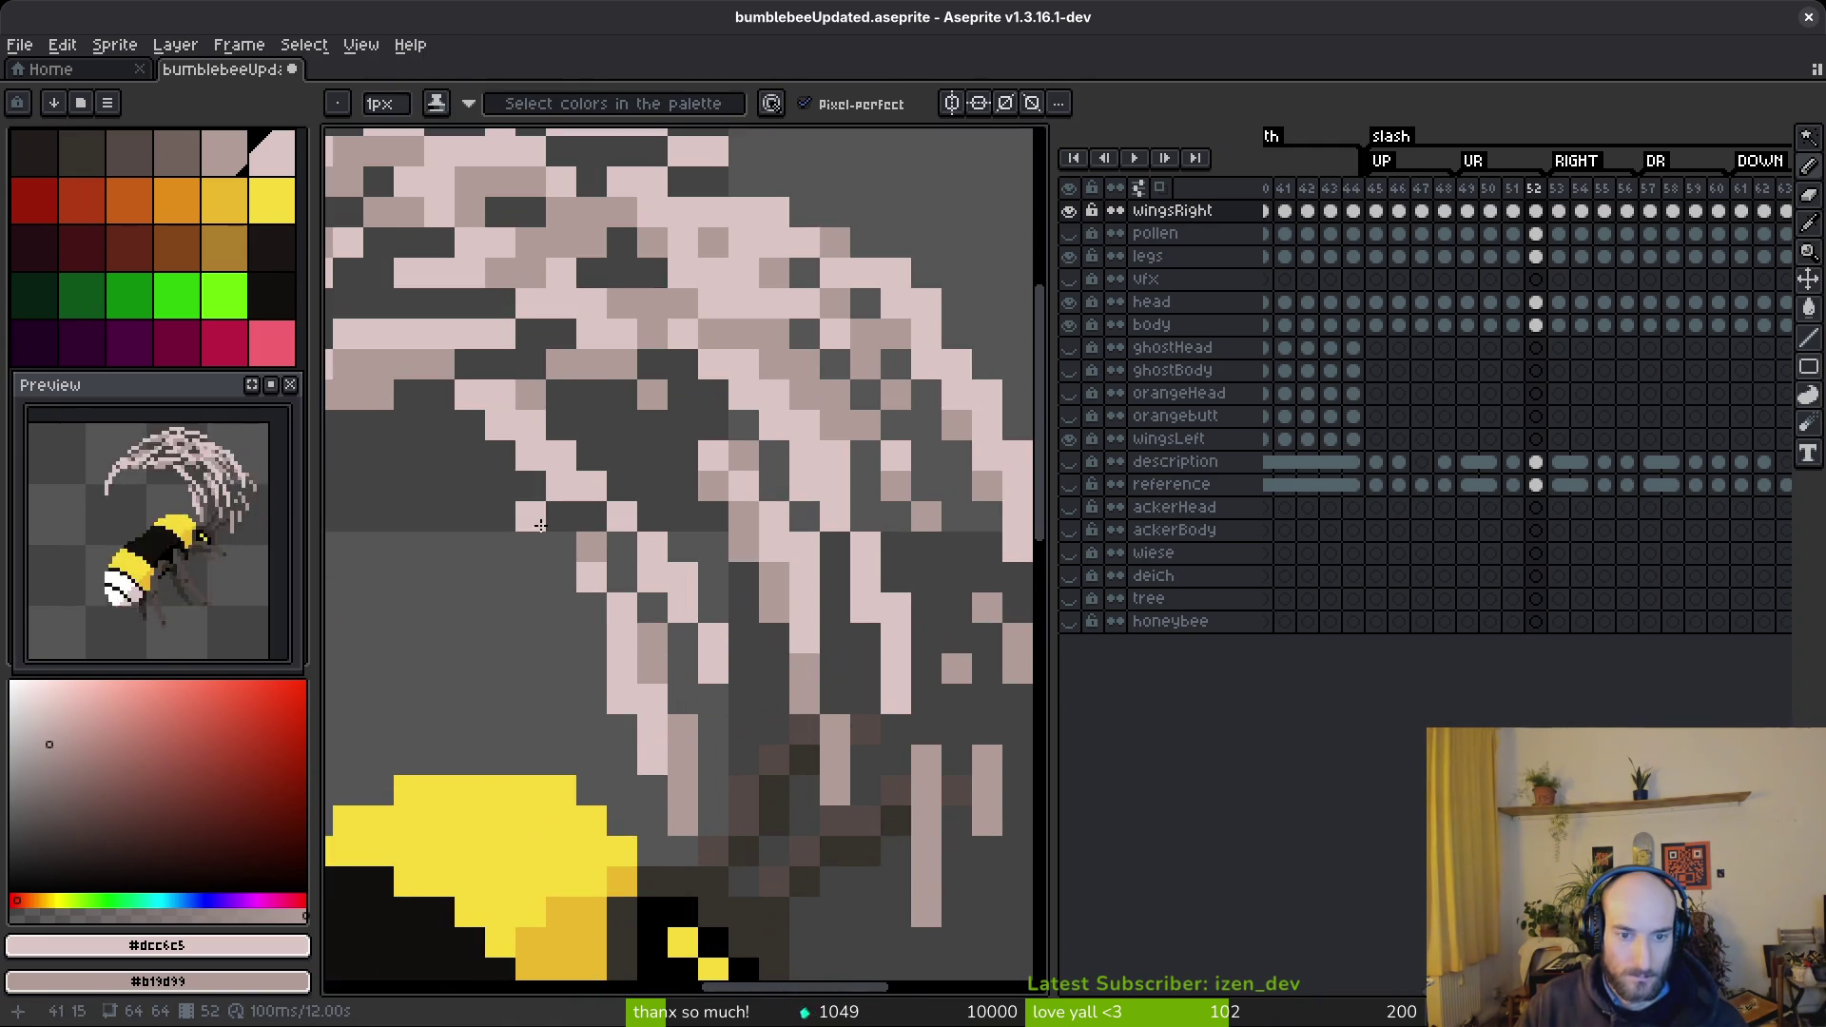
- Repaint frame 52's upper wing arc with light strands and dark gaps
left_click_drag(549, 553, 773, 715)
mouse_move(633, 551)
left_mouse_down()
mouse_move(723, 613)
mouse_move(737, 585)
mouse_move(799, 582)
mouse_move(775, 602)
left_mouse_up()
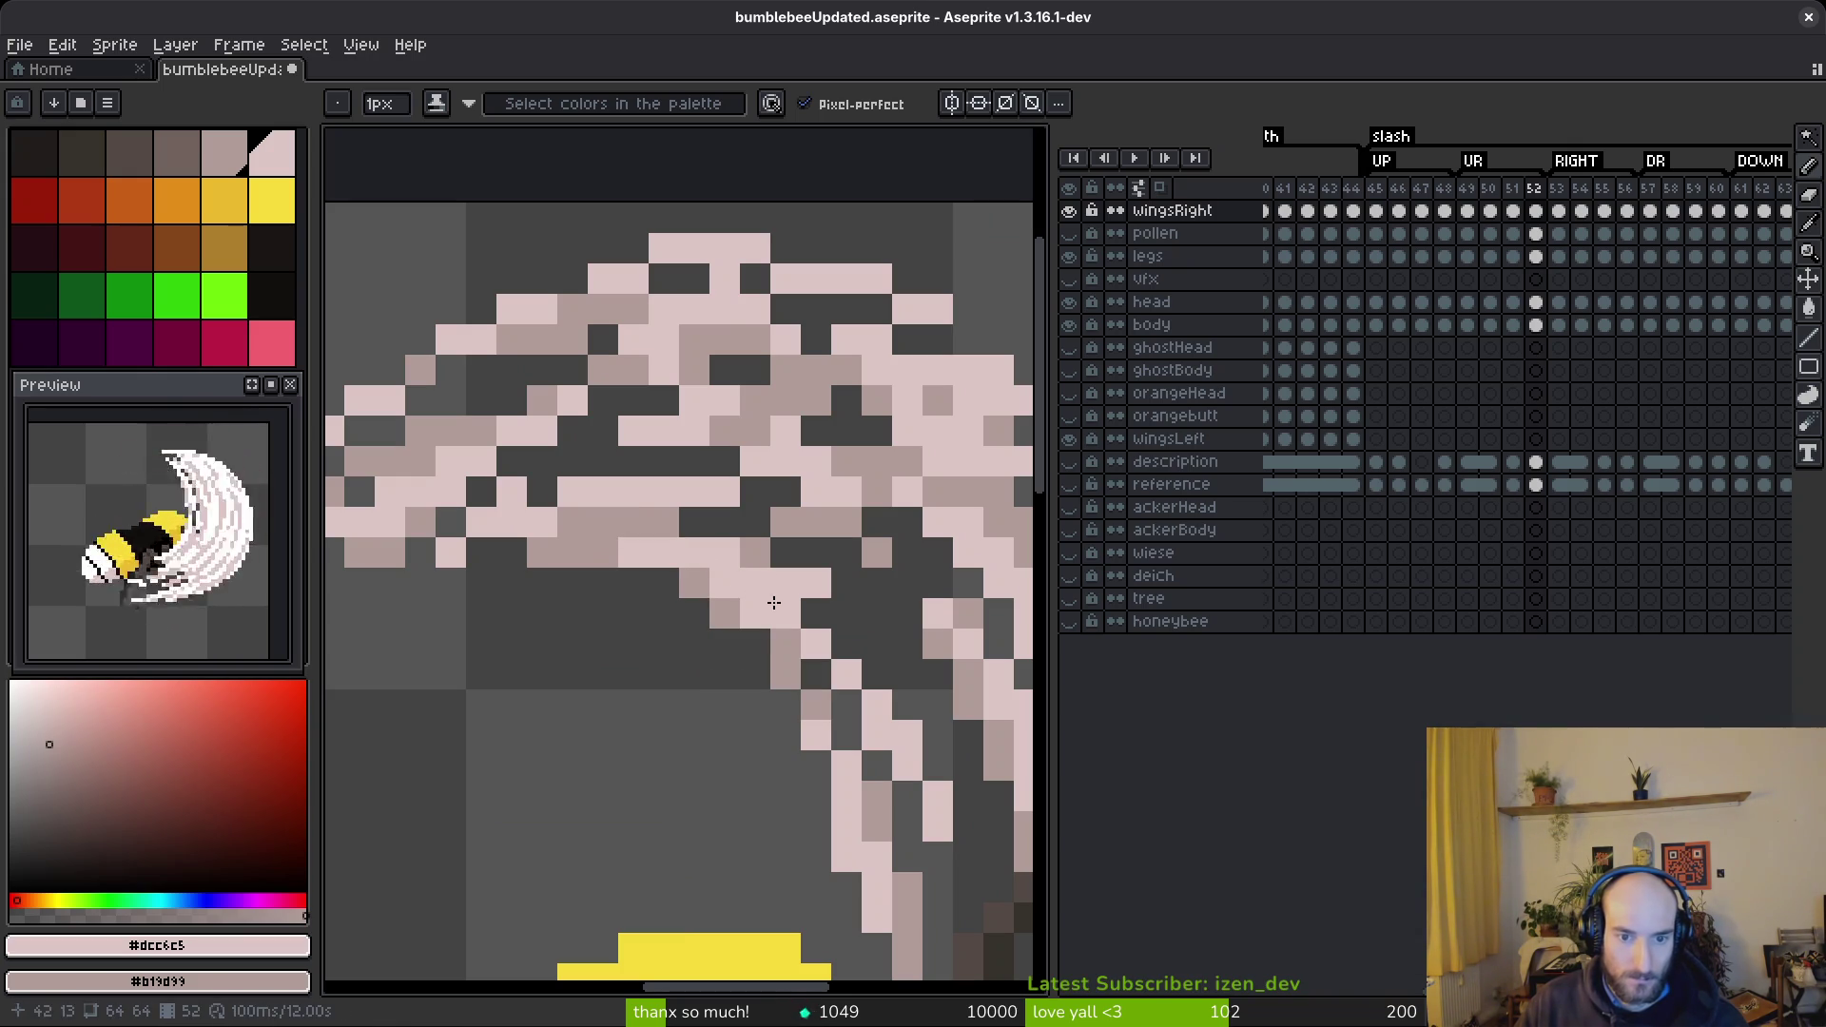
key("alt")
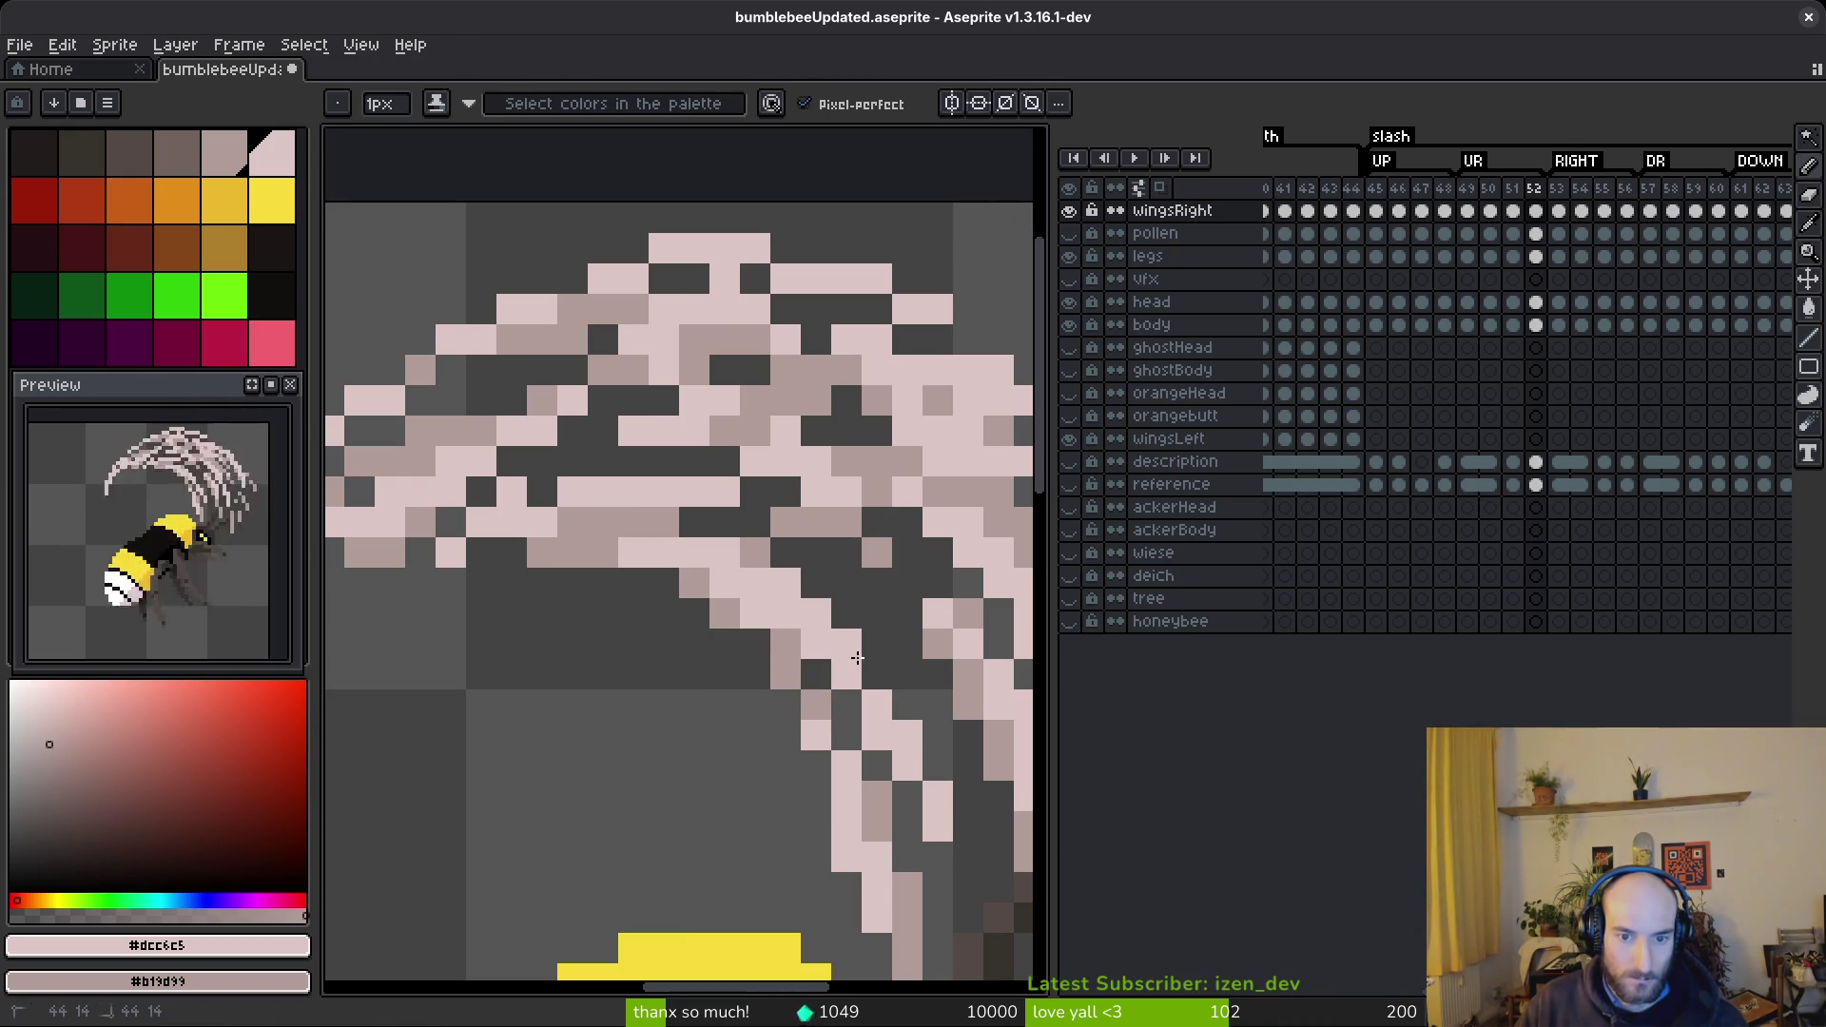
scroll(857, 658, "down", 4)
scroll(771, 665, "up", 4)
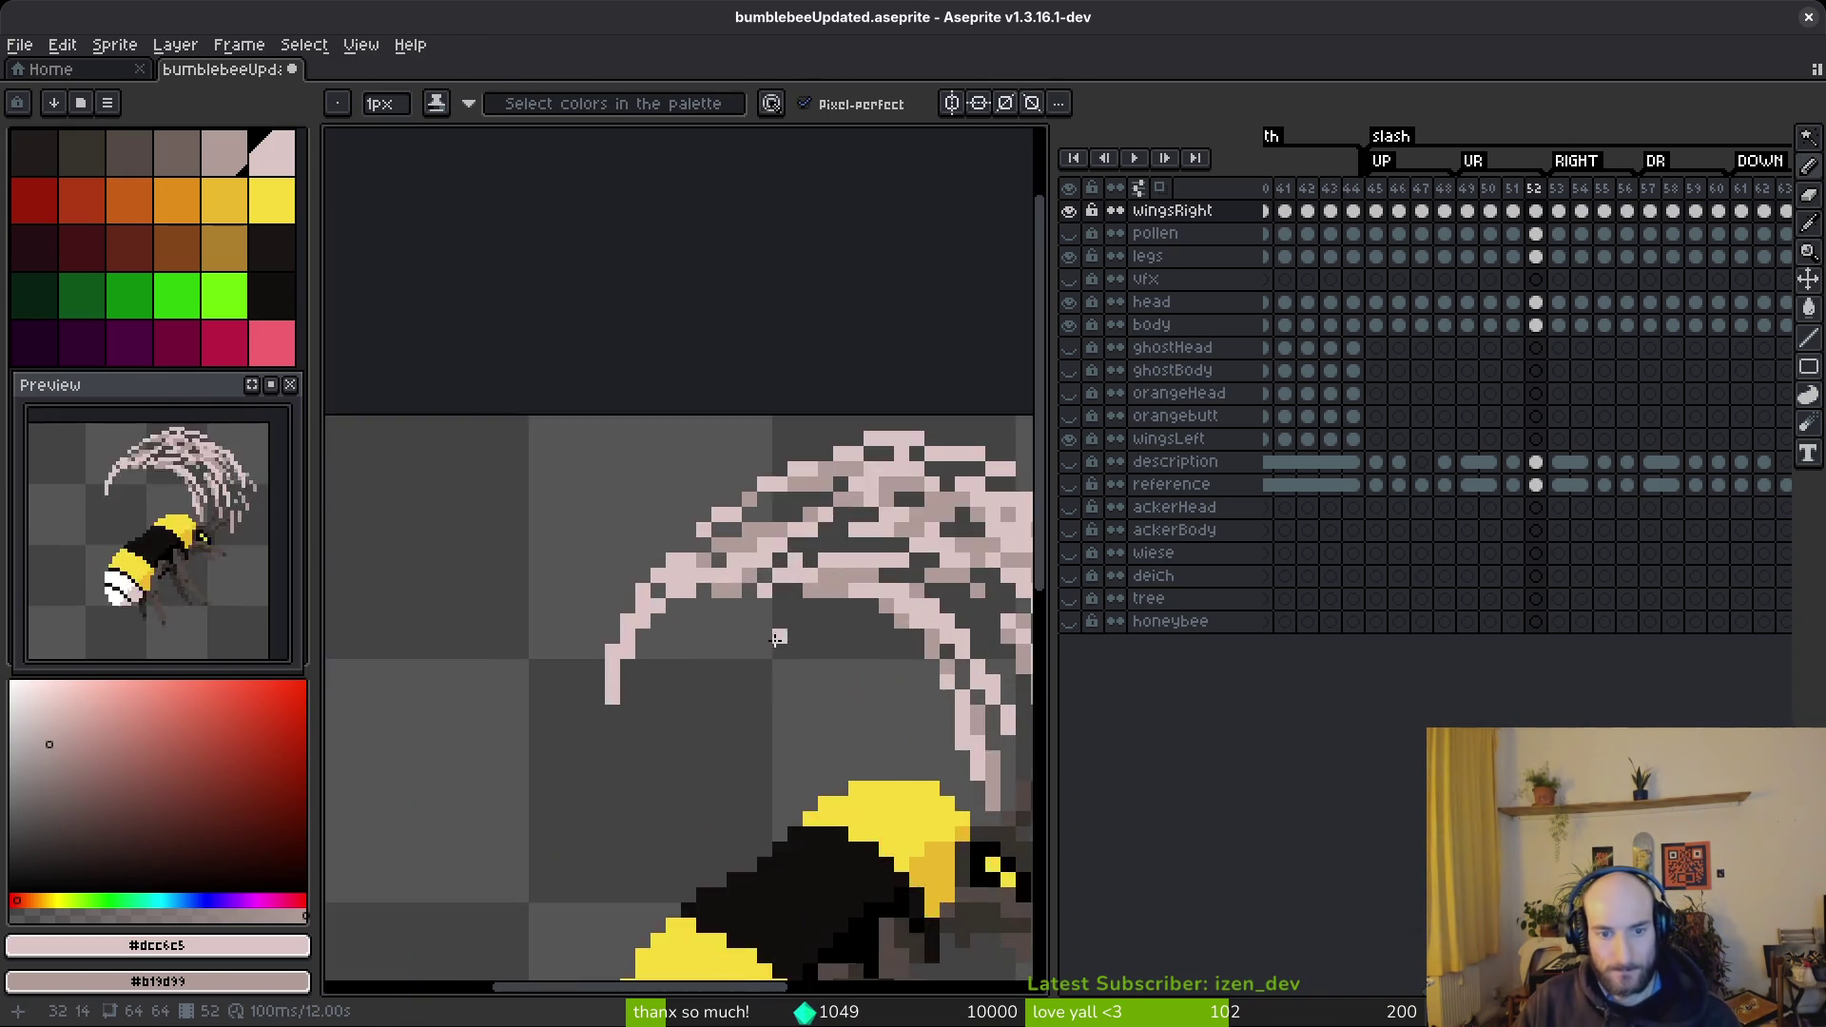
- Redraw and clear pixels along the lower part of the wing arc
mouse_move(752, 597)
left_mouse_down()
mouse_move(642, 666)
mouse_move(748, 634)
mouse_move(778, 666)
mouse_move(758, 599)
mouse_move(687, 636)
mouse_move(595, 728)
mouse_move(687, 656)
mouse_move(672, 632)
mouse_move(627, 699)
left_mouse_up()
scroll(785, 665, "down", 4)
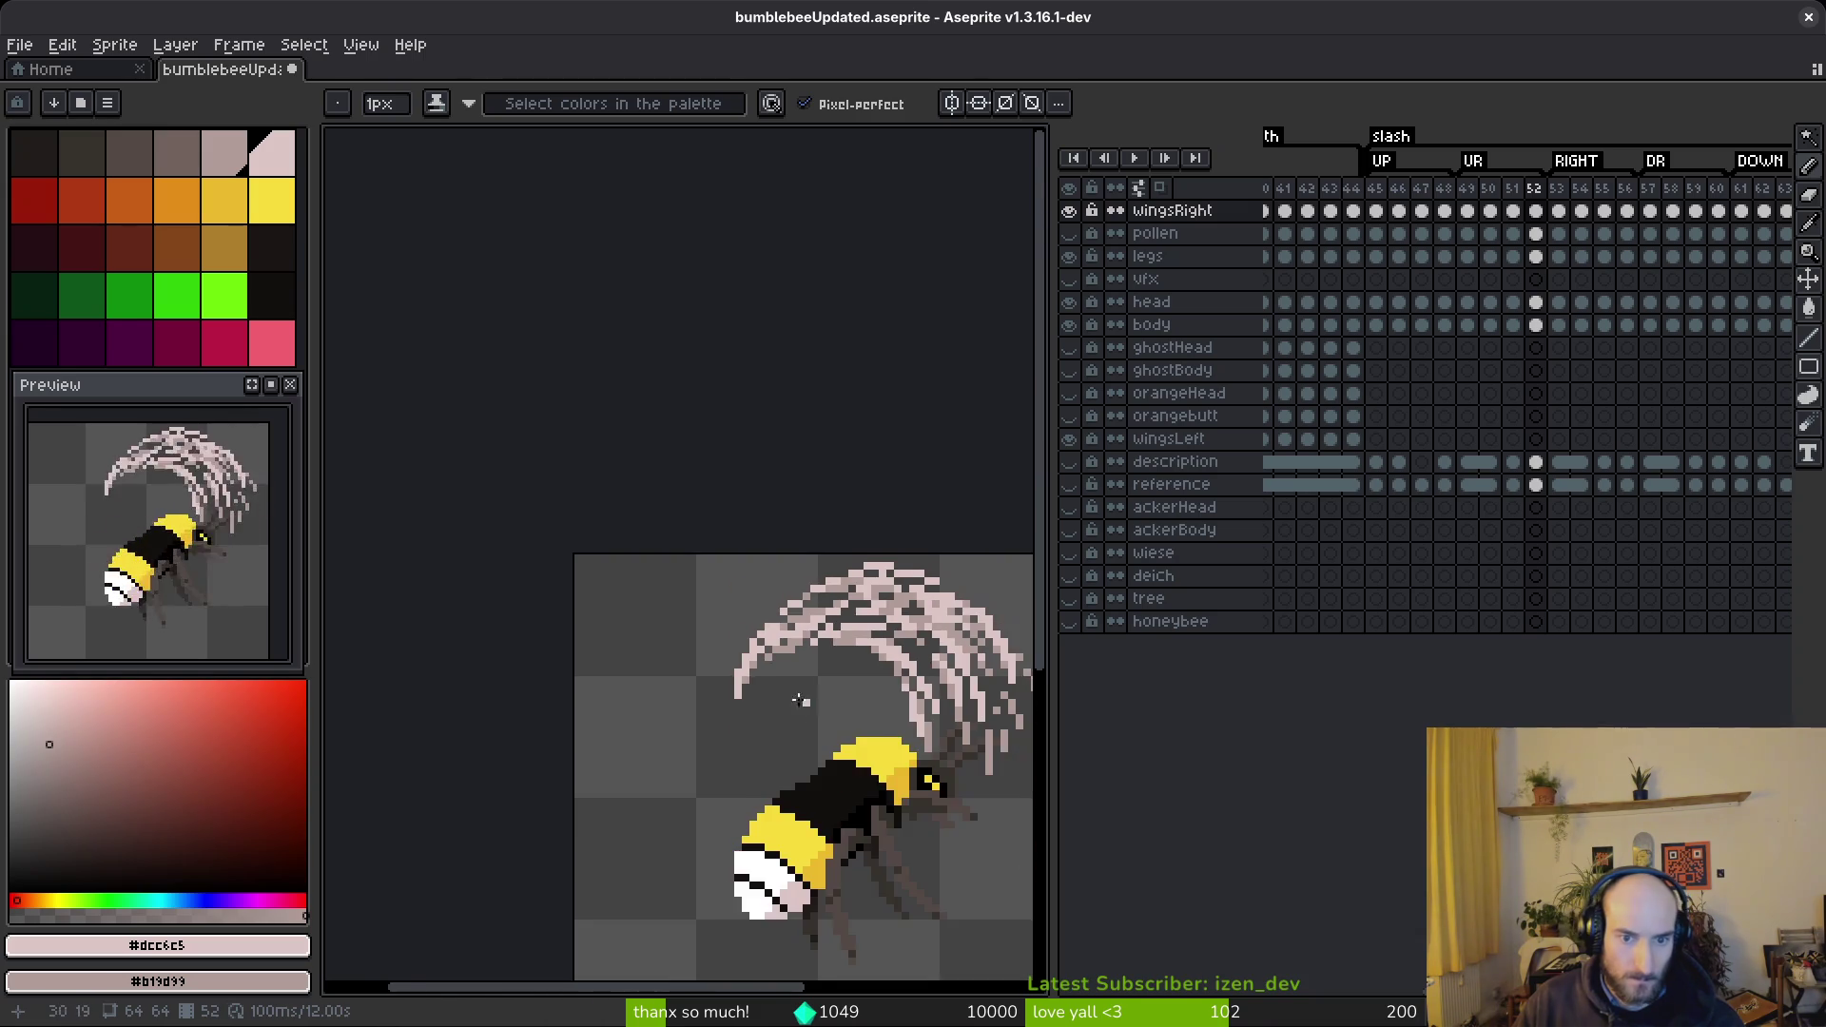
scroll(809, 635, "up", 3)
scroll(810, 636, "up", 1)
scroll(778, 685, "down", 4)
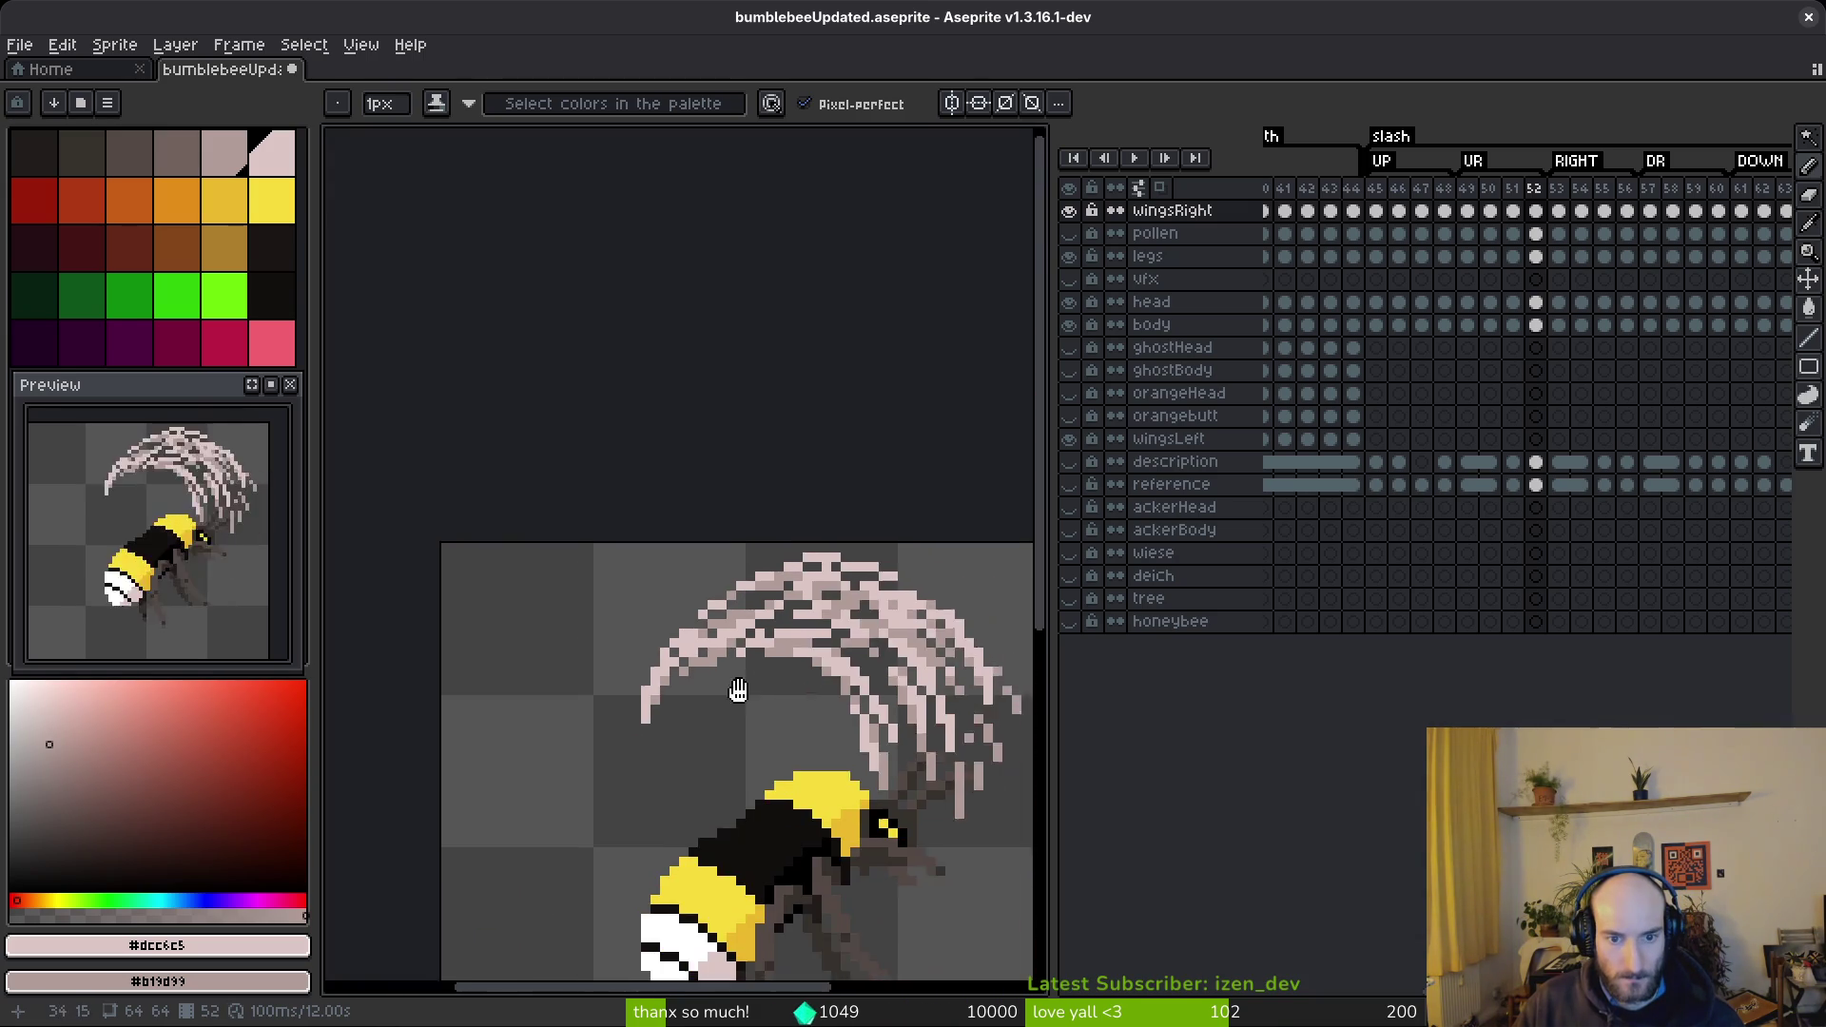
- Save bumblebeeUpdated.aseprite and advance to slash frame 53
key("ctrl+s")
scroll(1659, 437, "right", 3)
left_click_drag(718, 719, 649, 655)
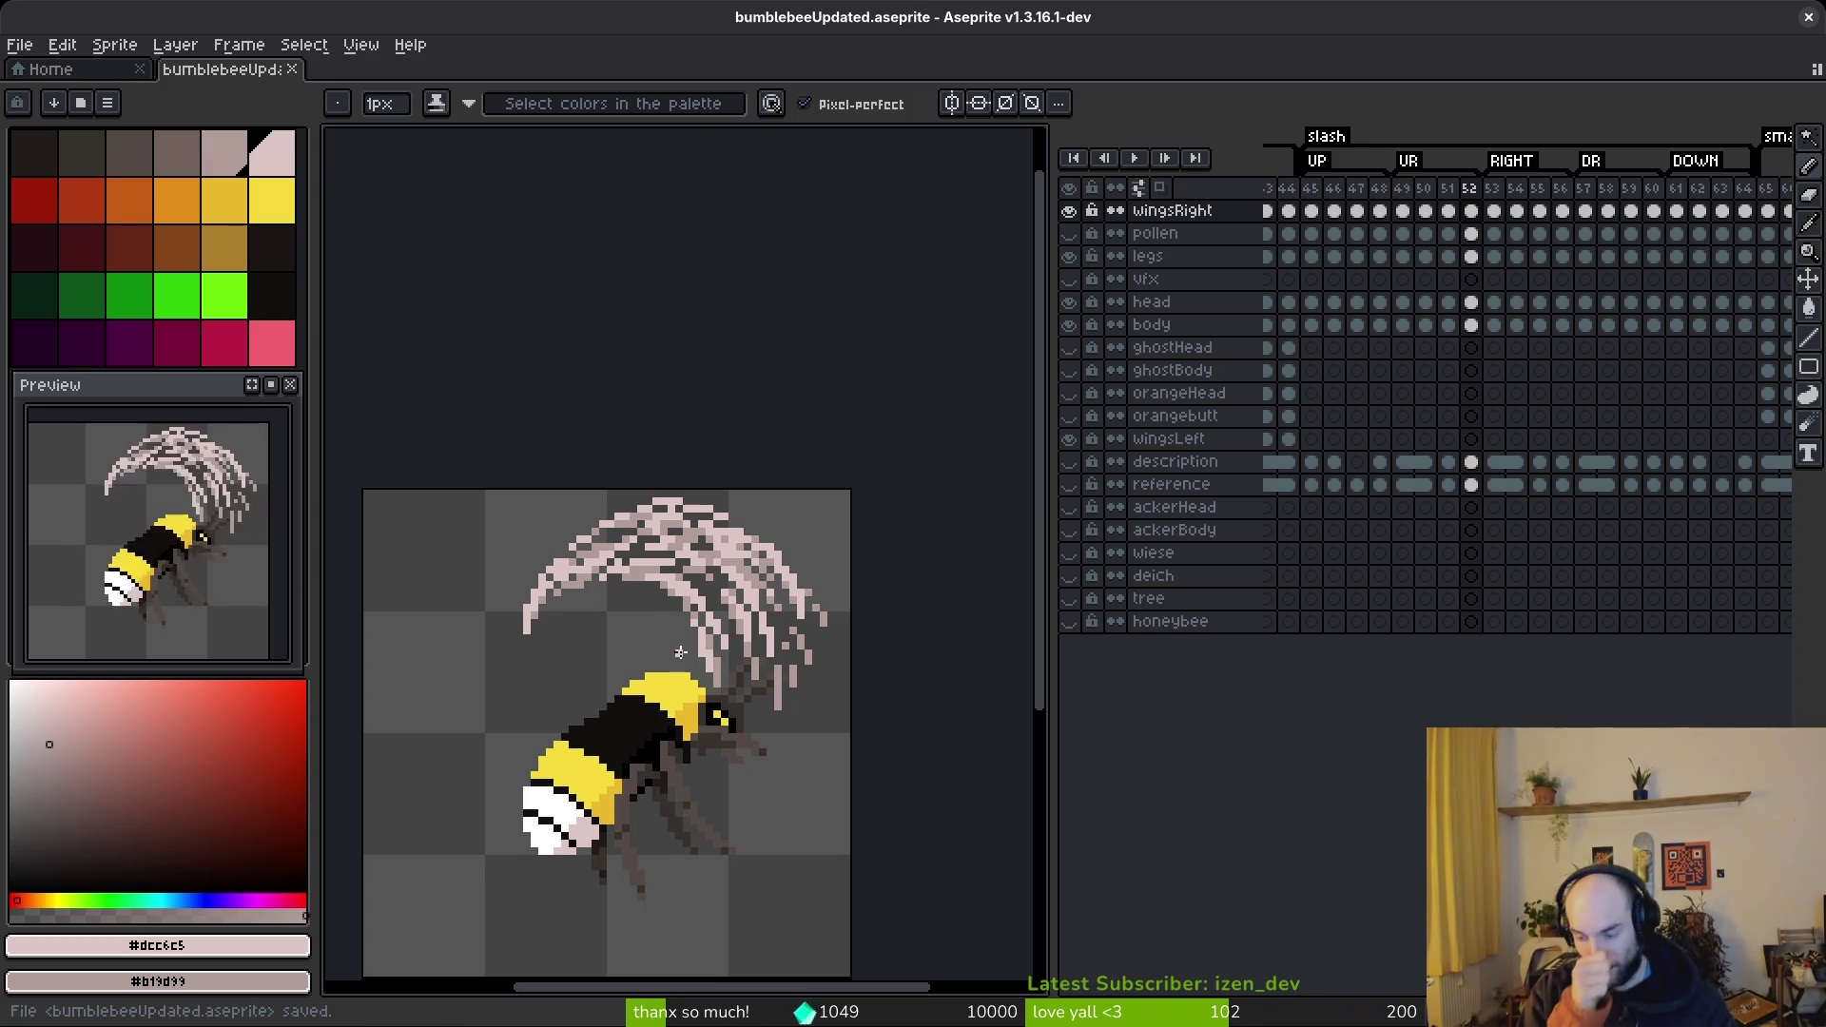
key("Right")
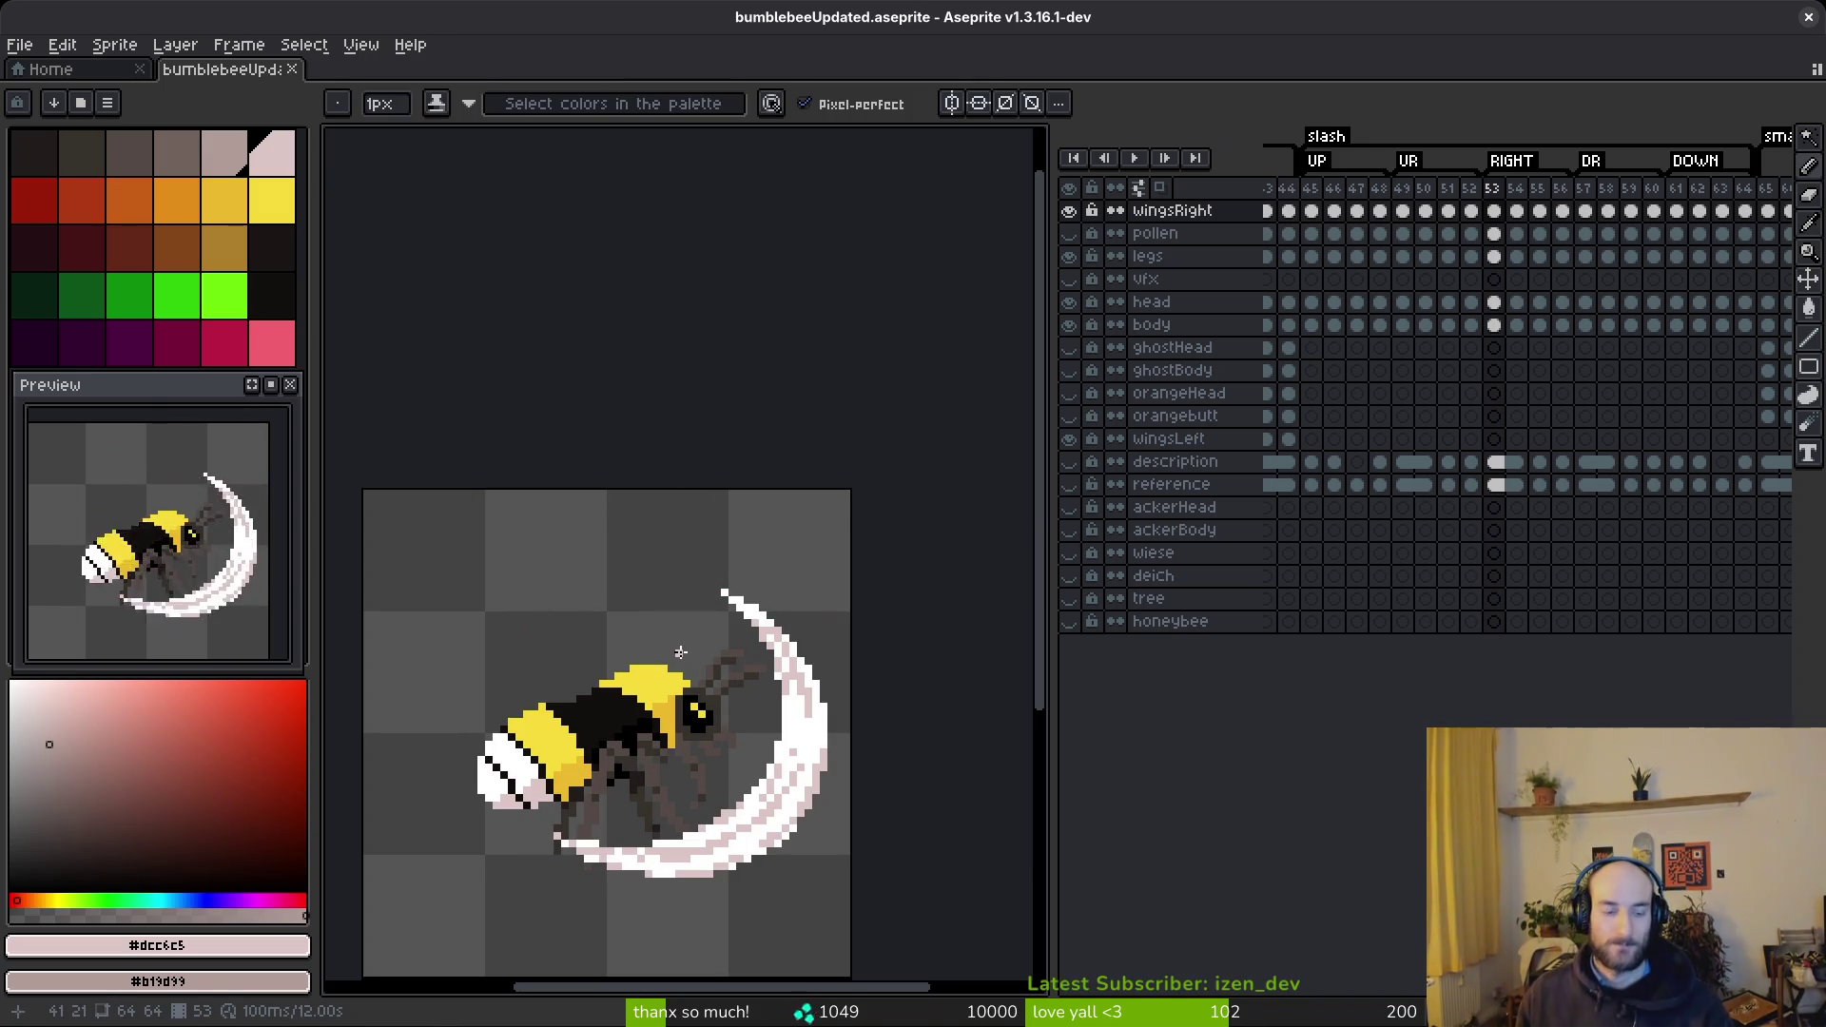
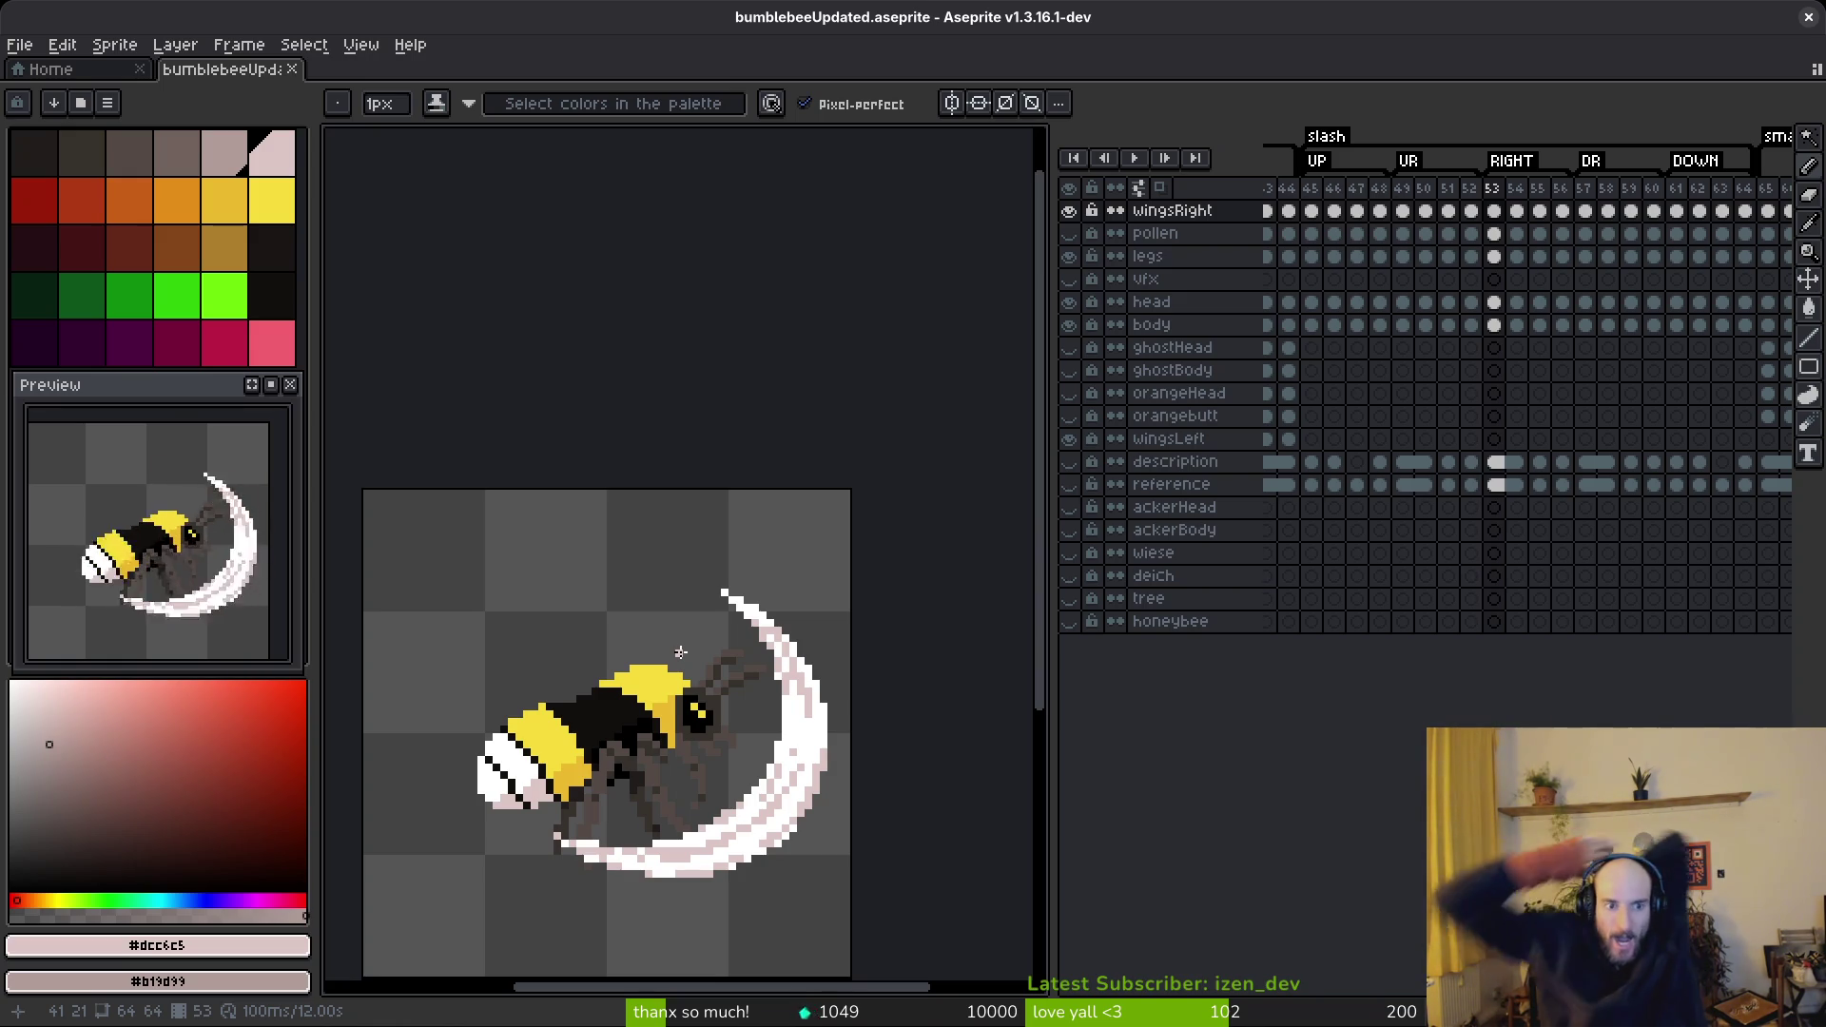
- Compare the neighbouring bumblebee slash frames, then bring up Godot's Project Manager
key("Left")
key("Right")
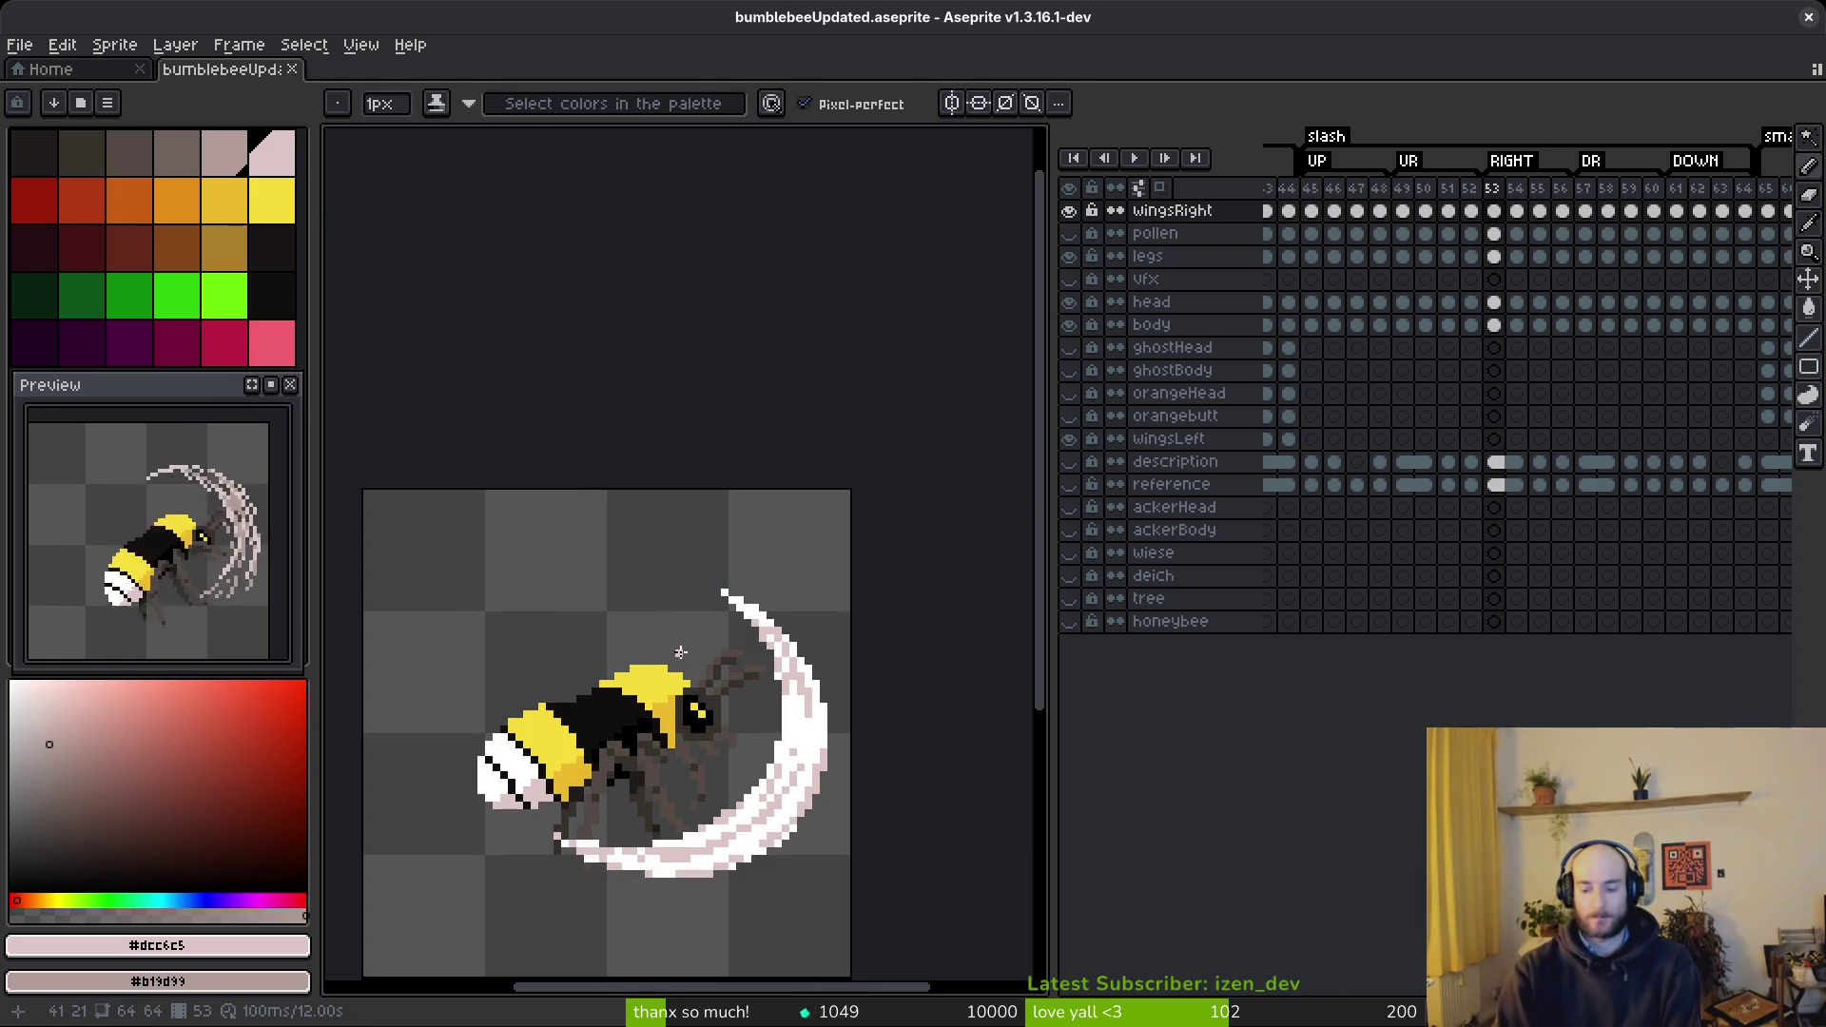
key("alt")
key("alt+Tab")
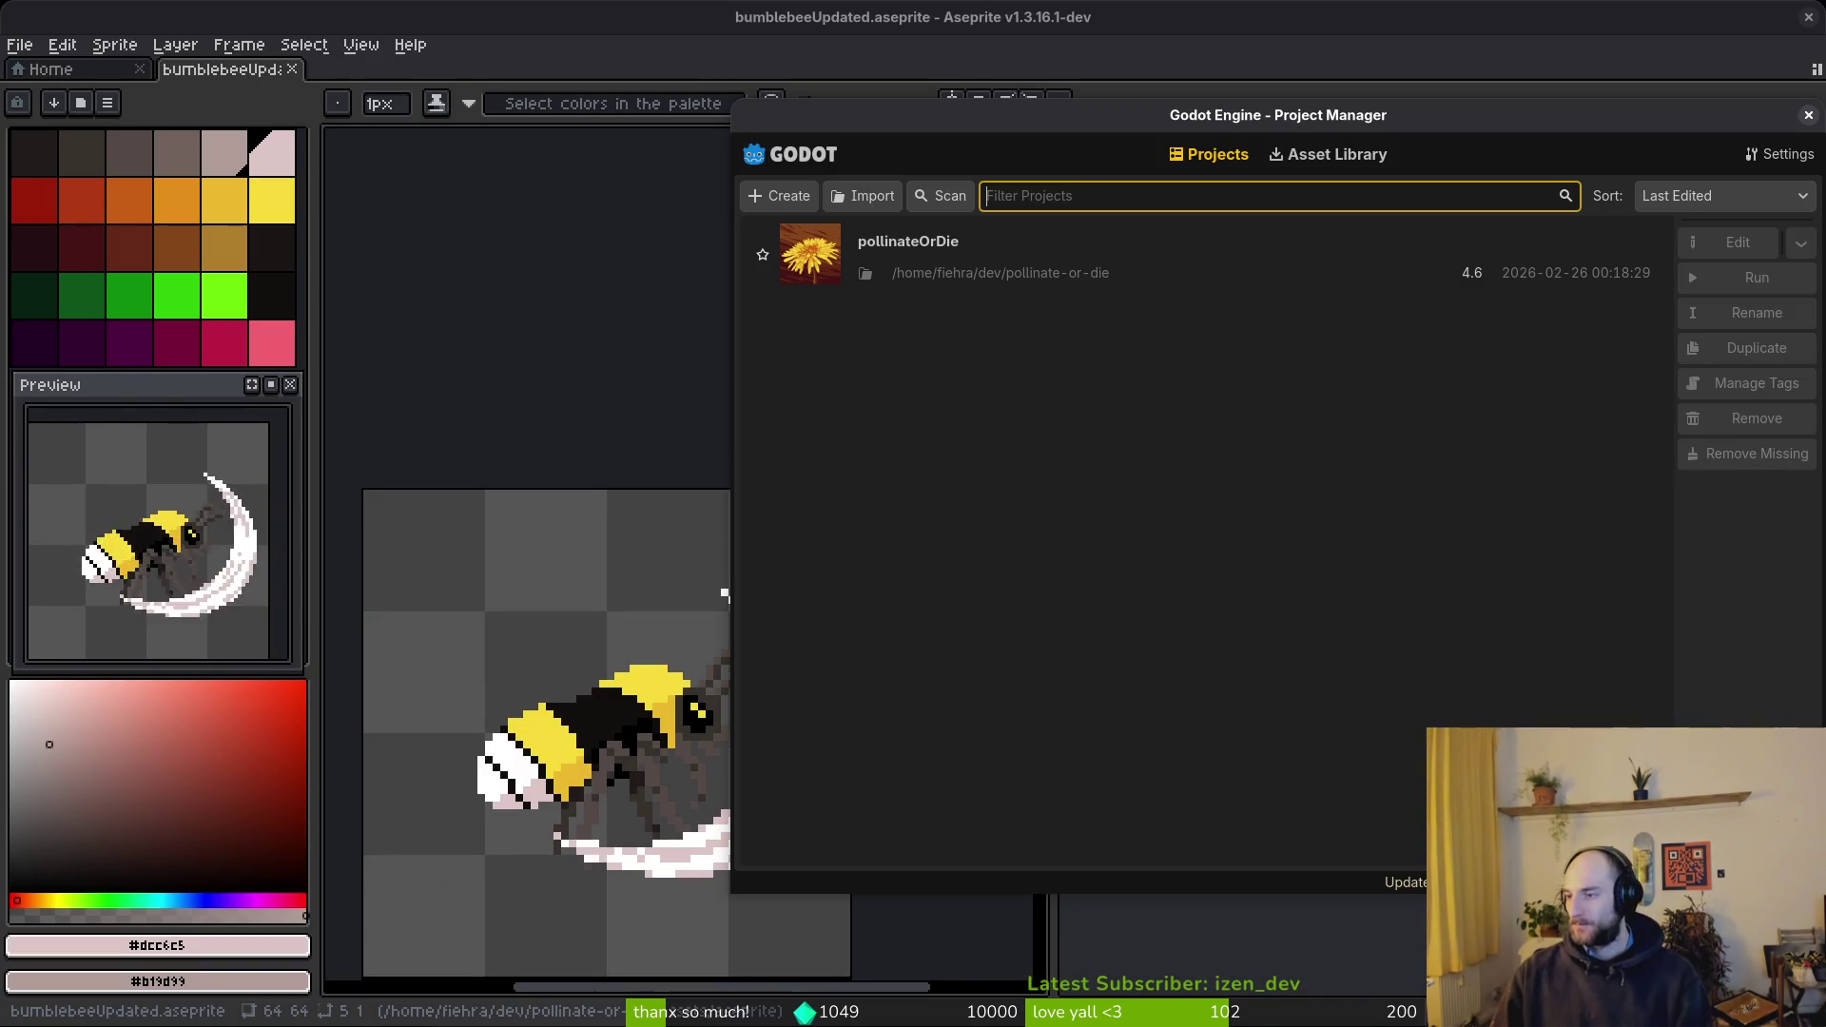
- Open the pollinateOrDie project in the Godot editor
left_click(1104, 255)
key("ctrl+r")
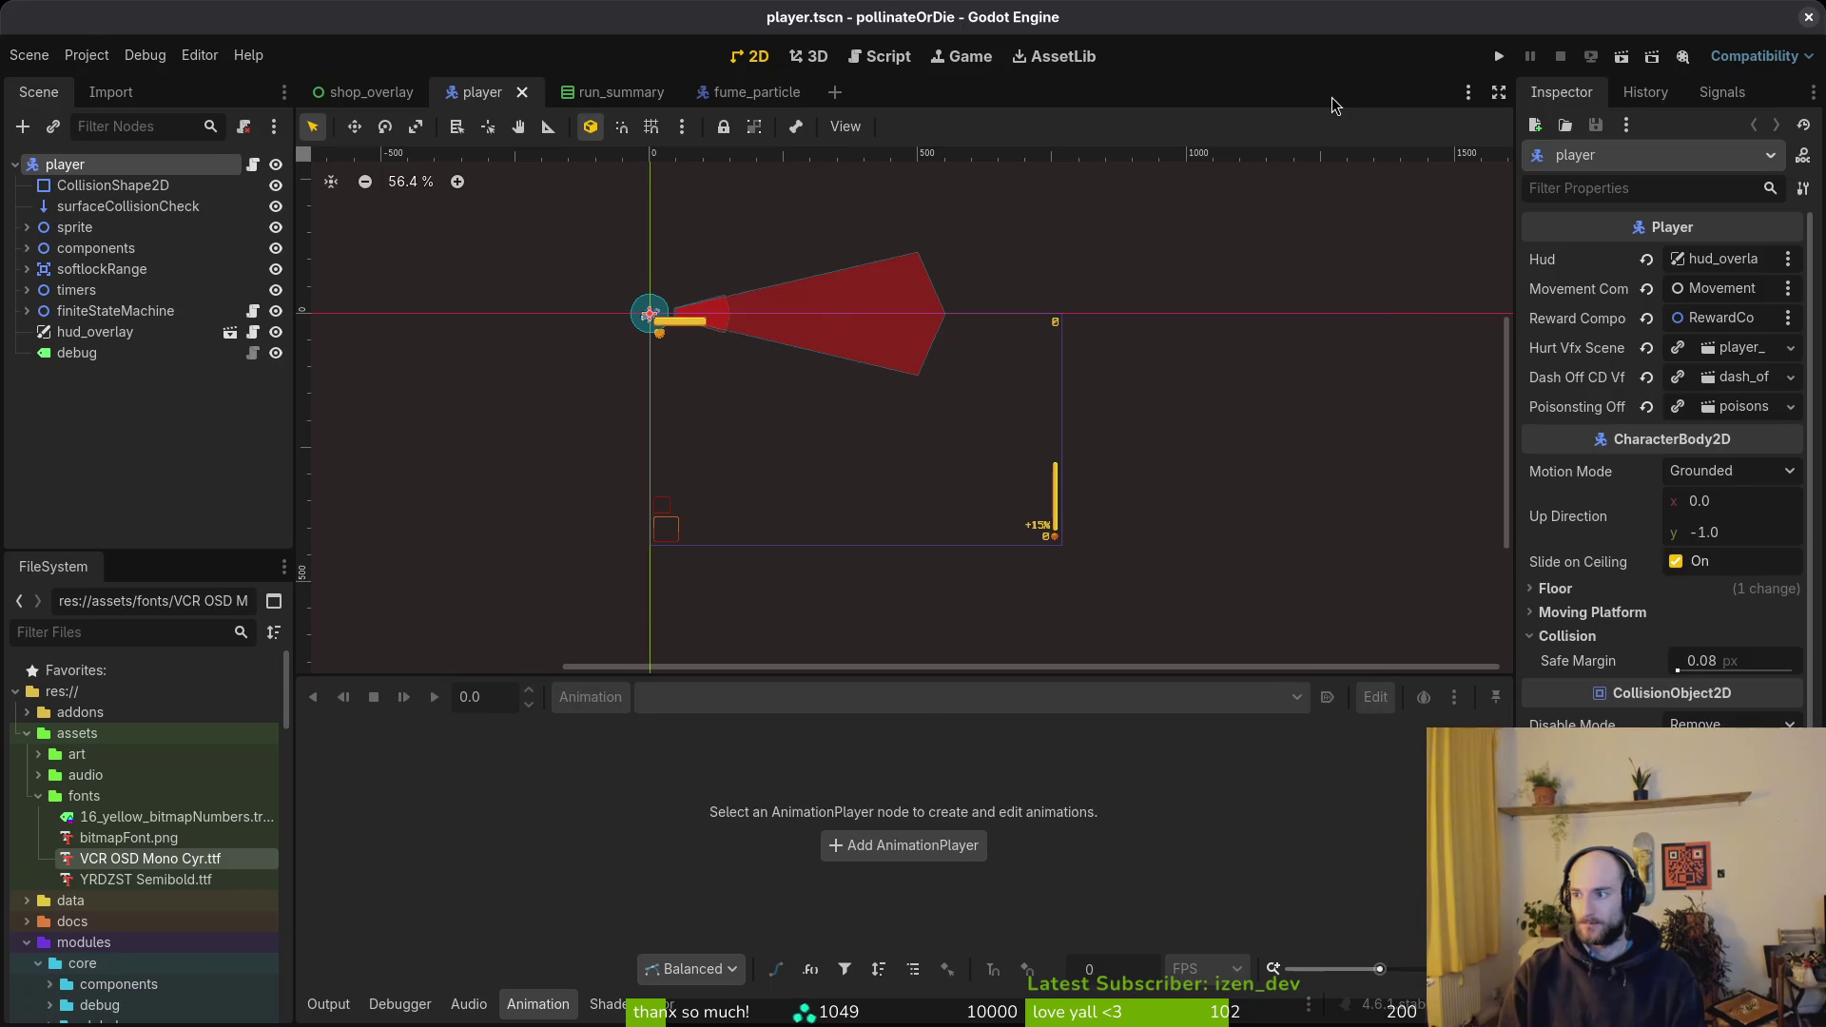
key("super")
key("super")
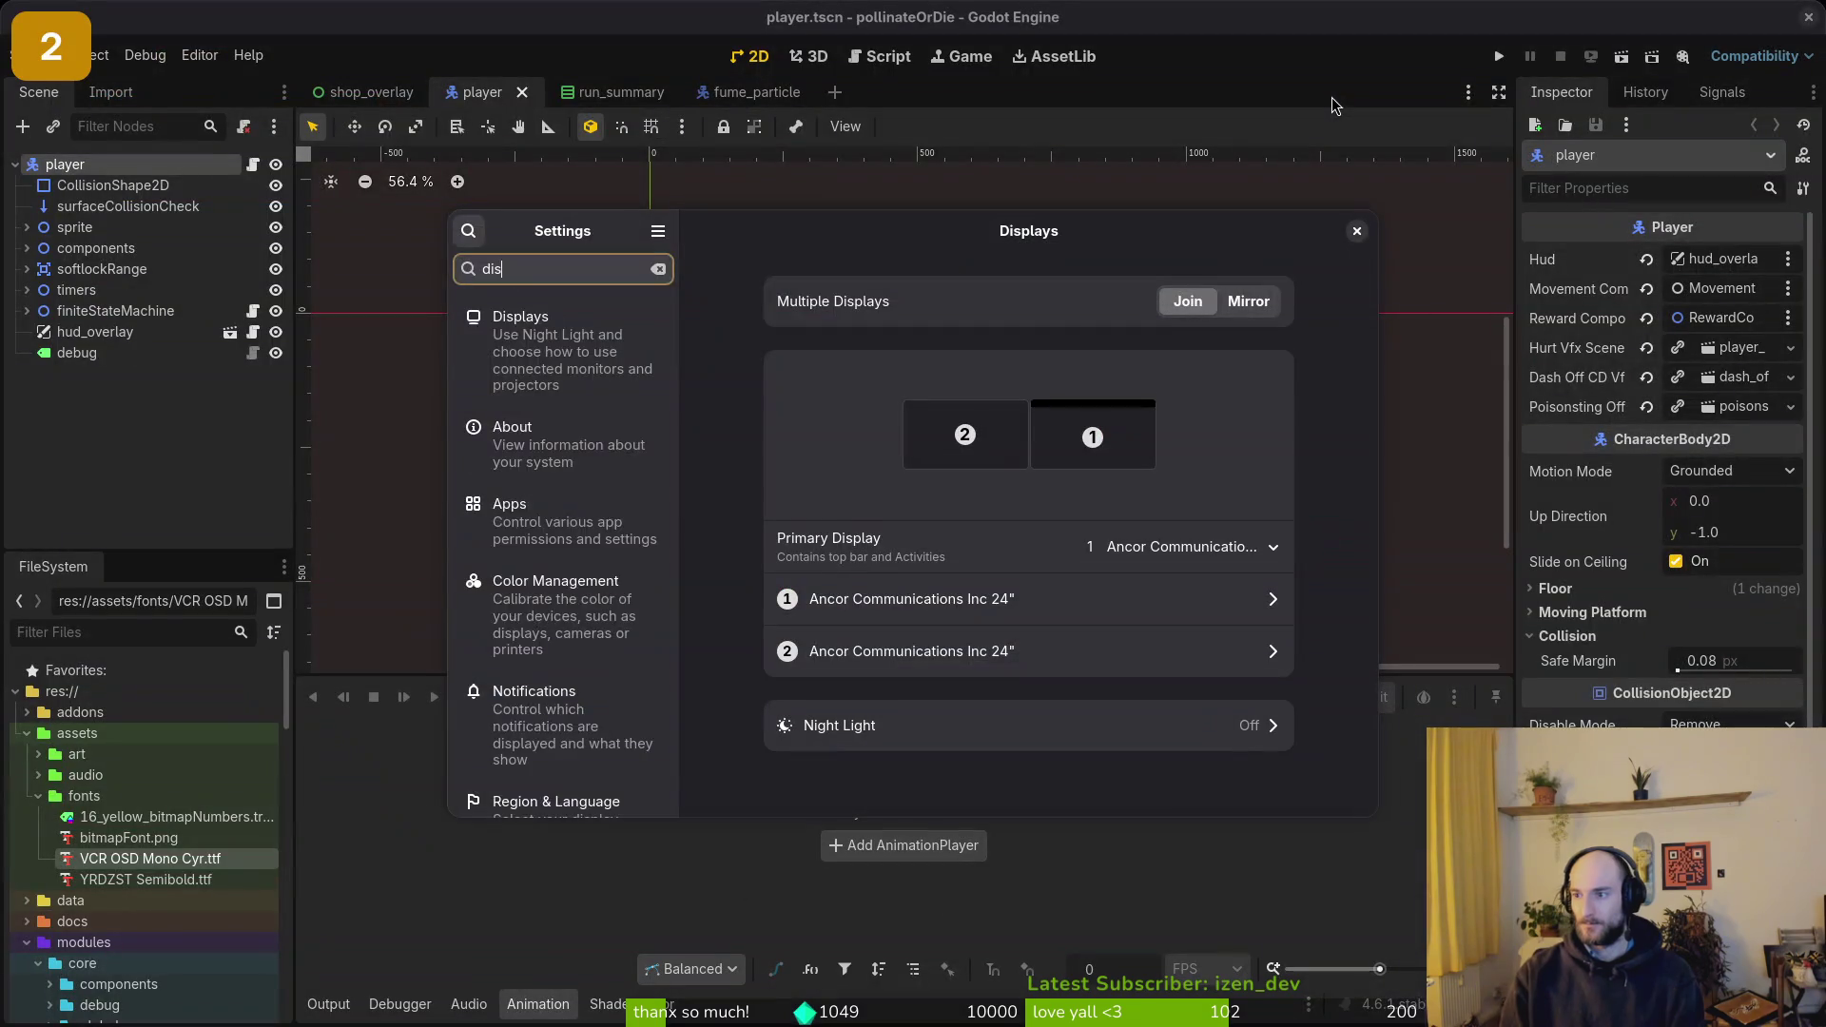
- Set the first monitor's refresh rate to 144.00 Hz and keep the changes
key("Escape")
left_click(1082, 601)
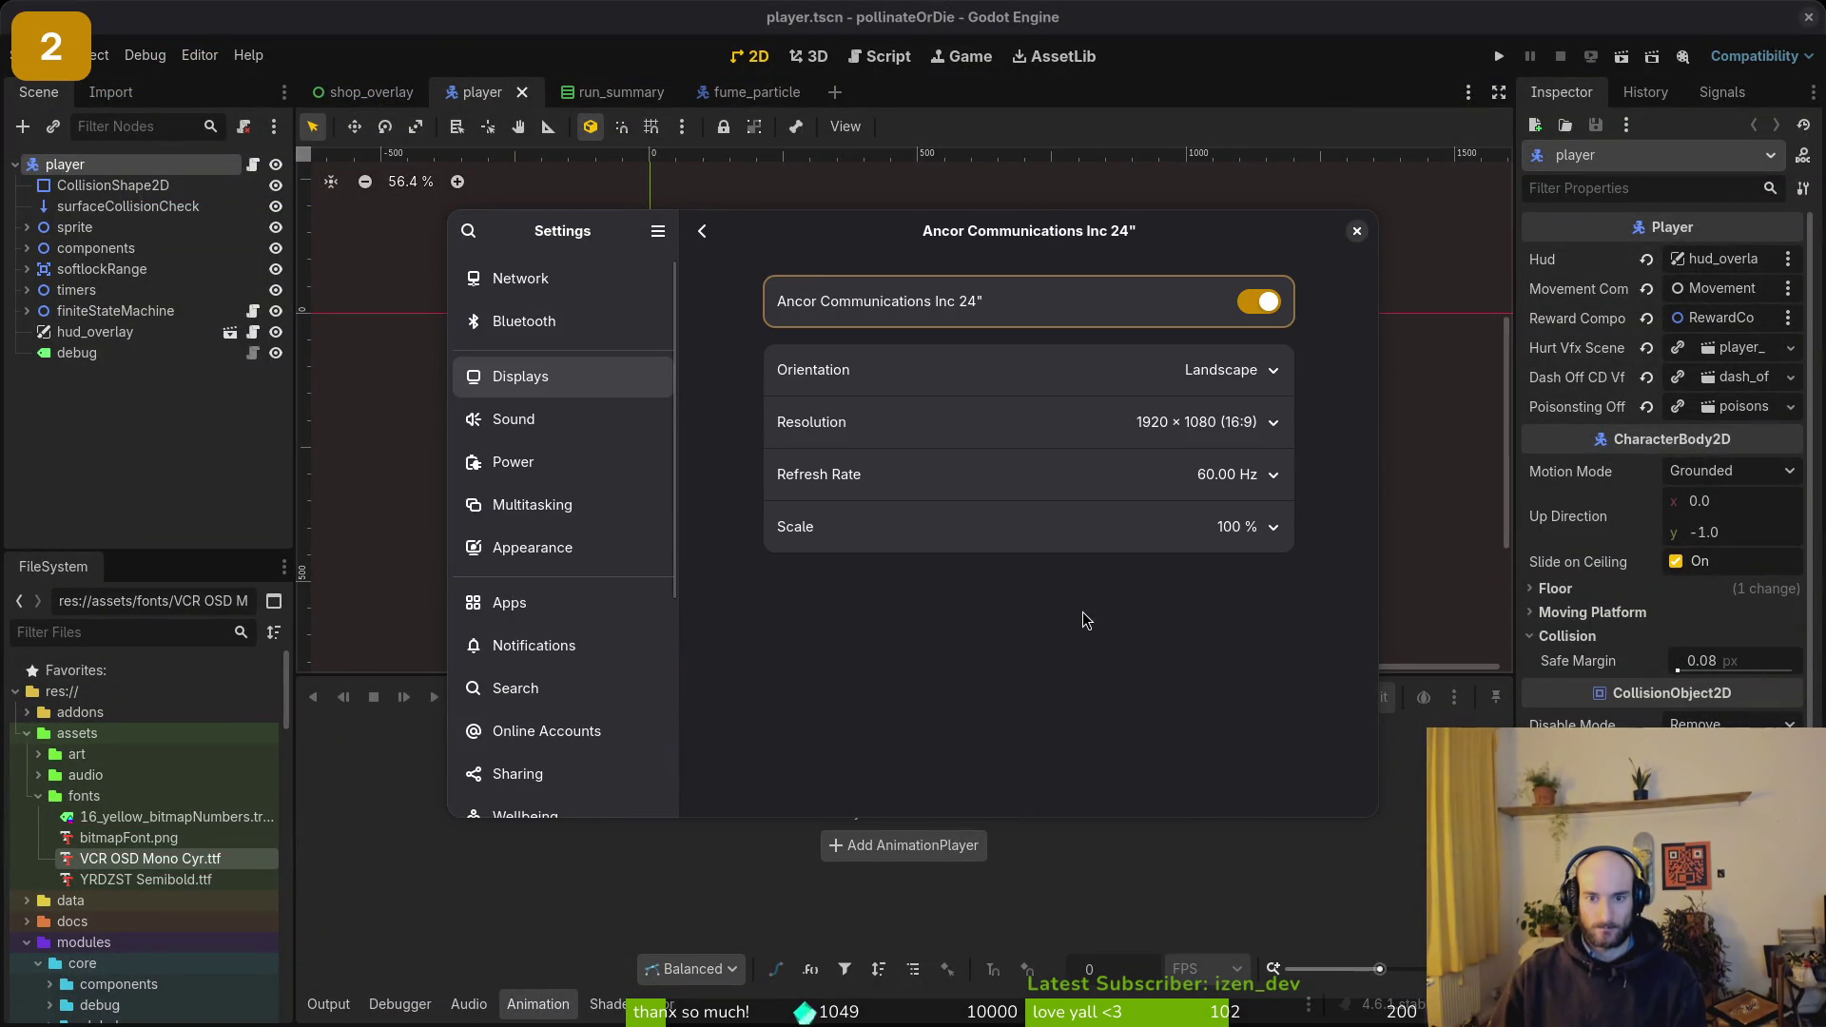
left_click(1227, 474)
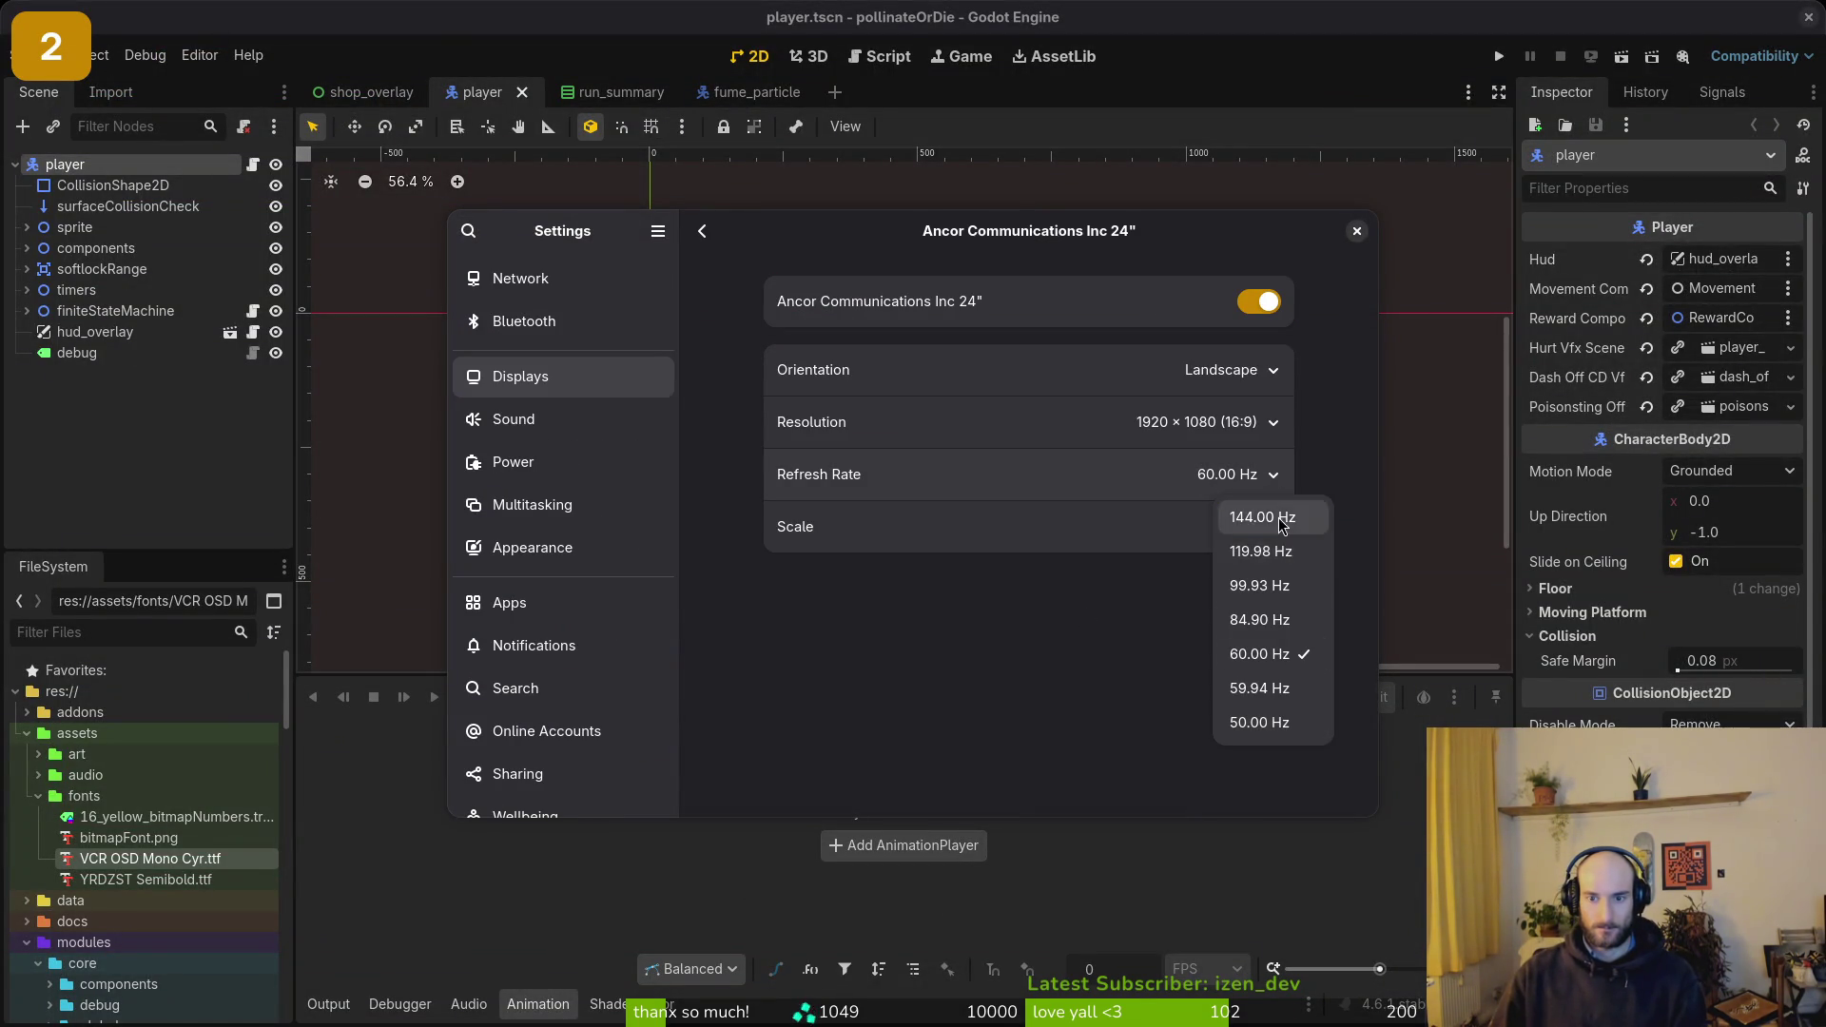
left_click(1241, 514)
left_click(1327, 231)
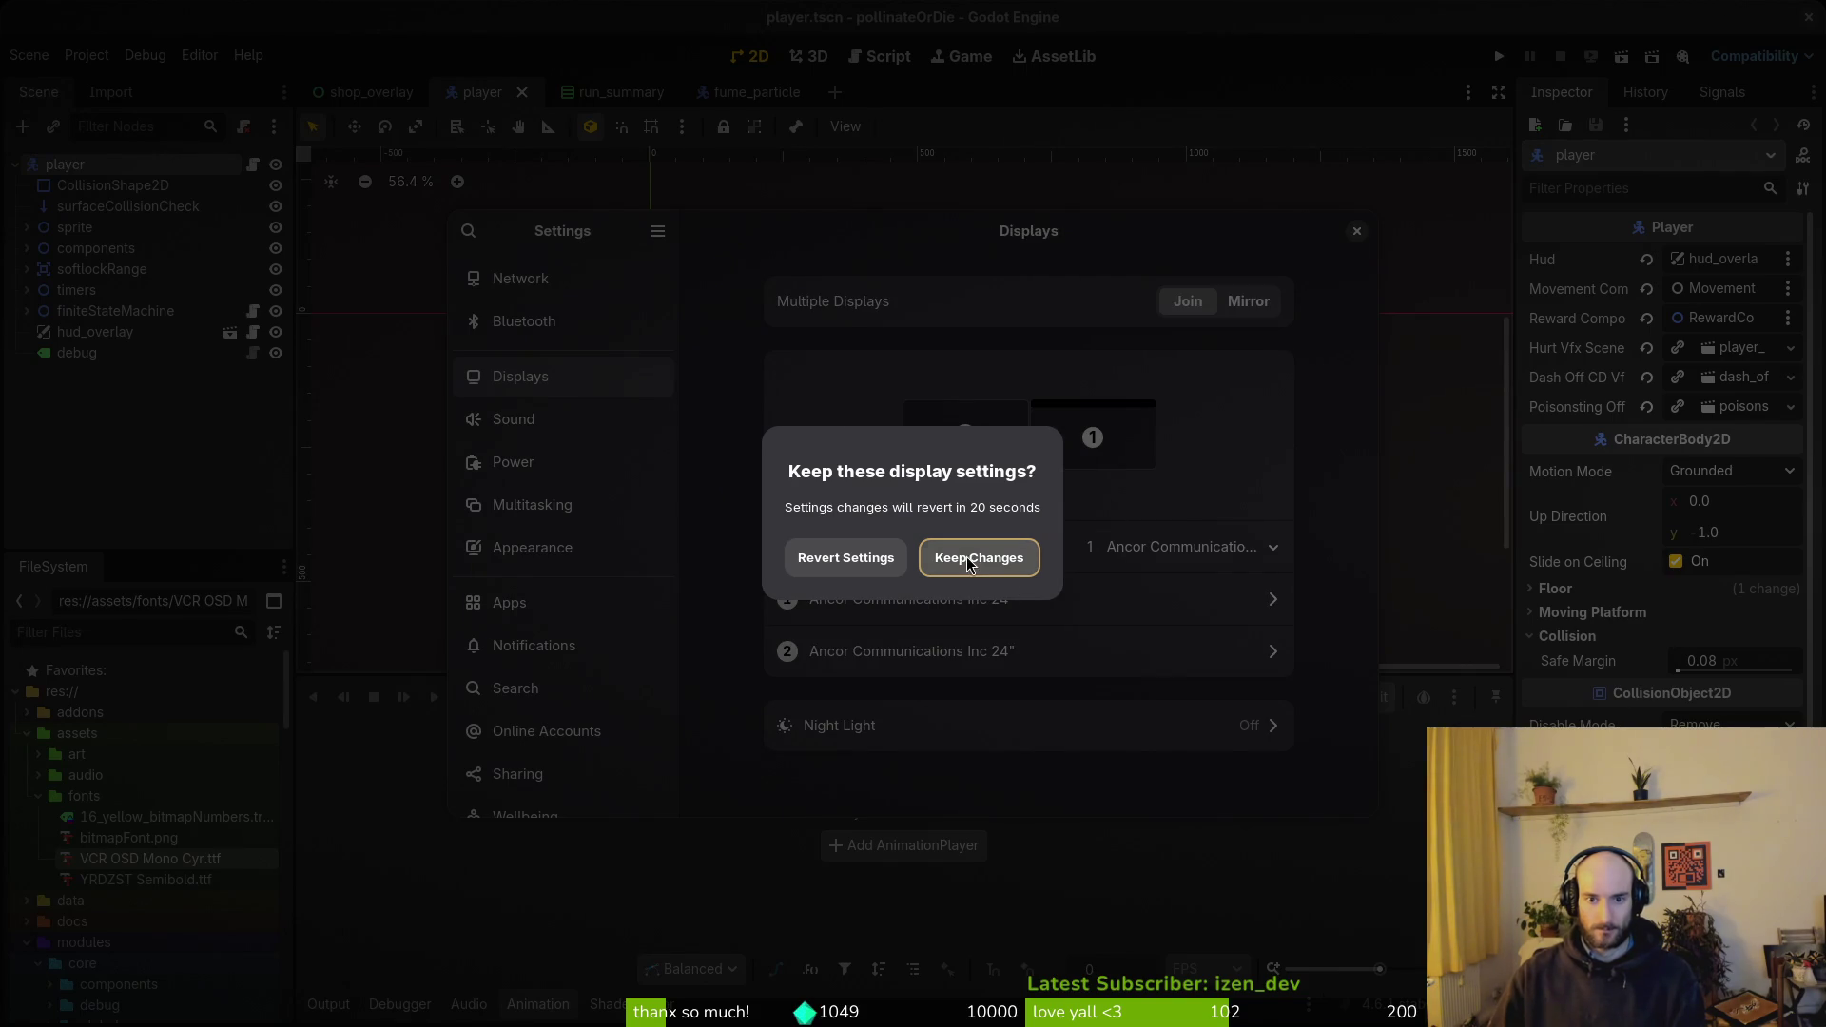
left_click(971, 569)
- Raise the second monitor's refresh rate and keep the new settings
left_click(931, 653)
left_click(1224, 475)
left_click(1237, 513)
left_click(1327, 232)
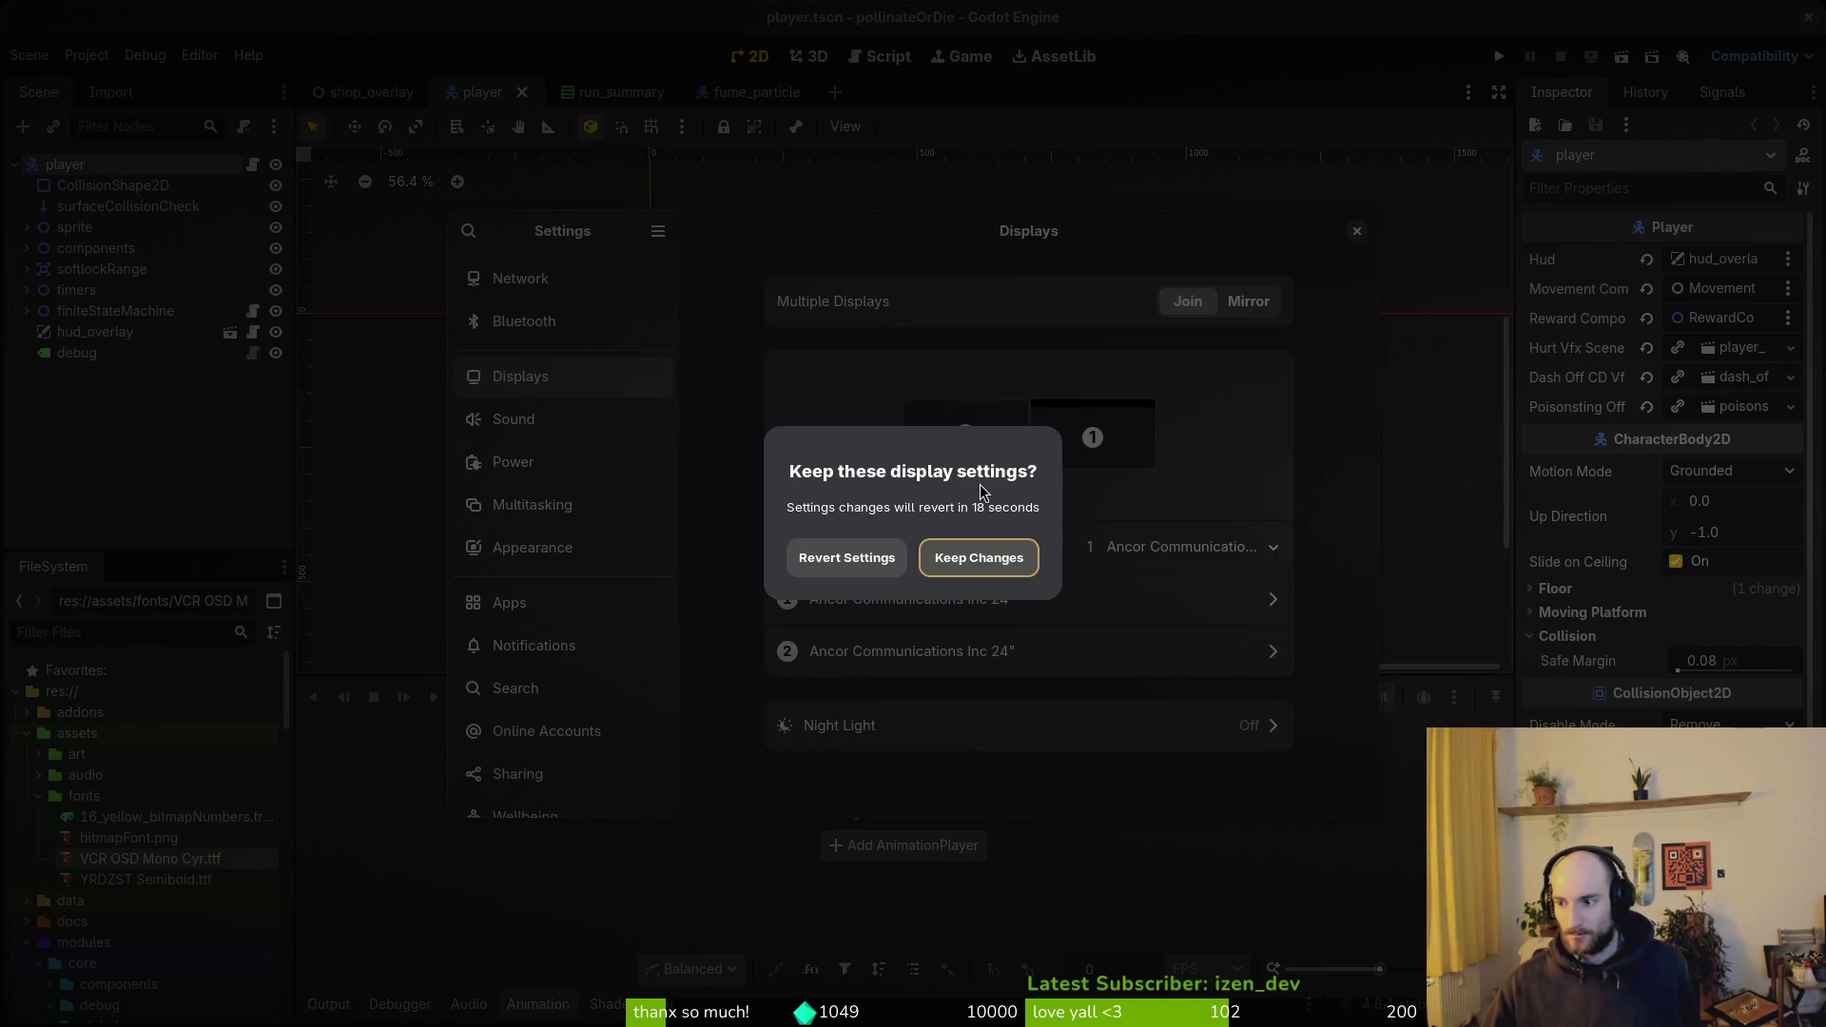
left_click(1011, 570)
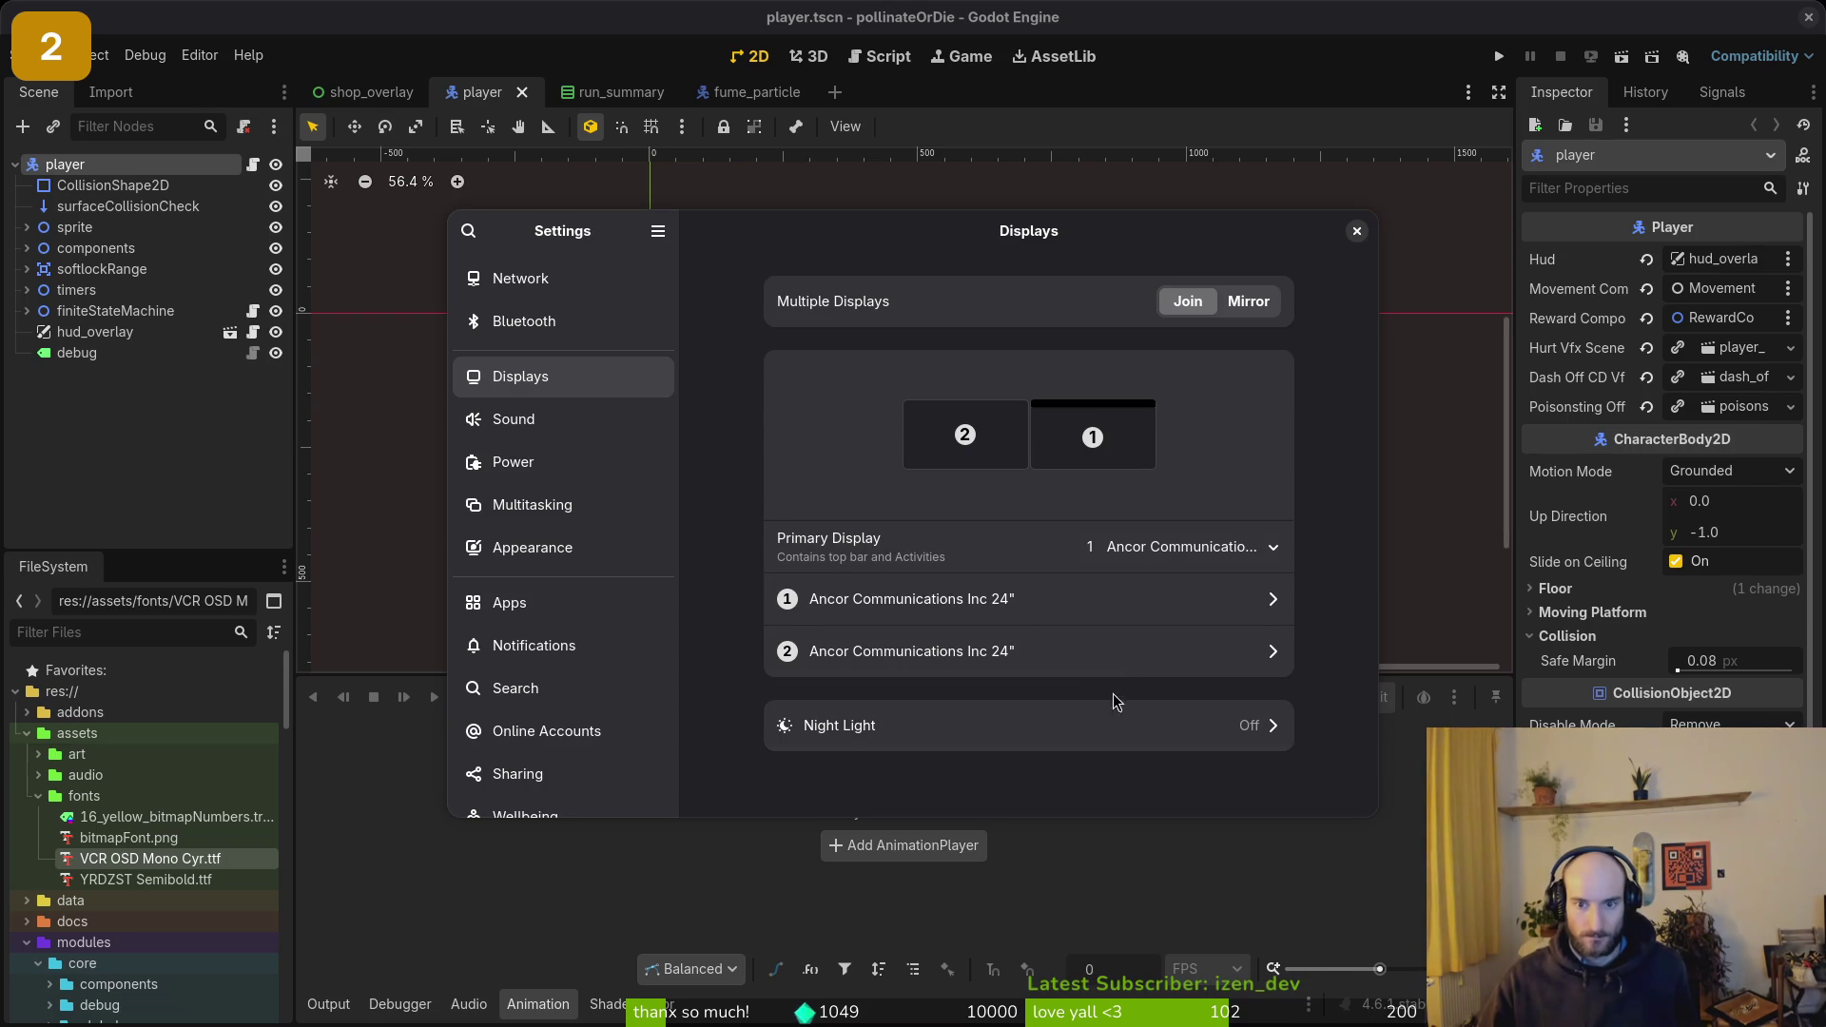
- Verify both monitors' display details, then close Settings
left_click(1106, 663)
left_click(702, 240)
left_click(1156, 598)
left_click(702, 232)
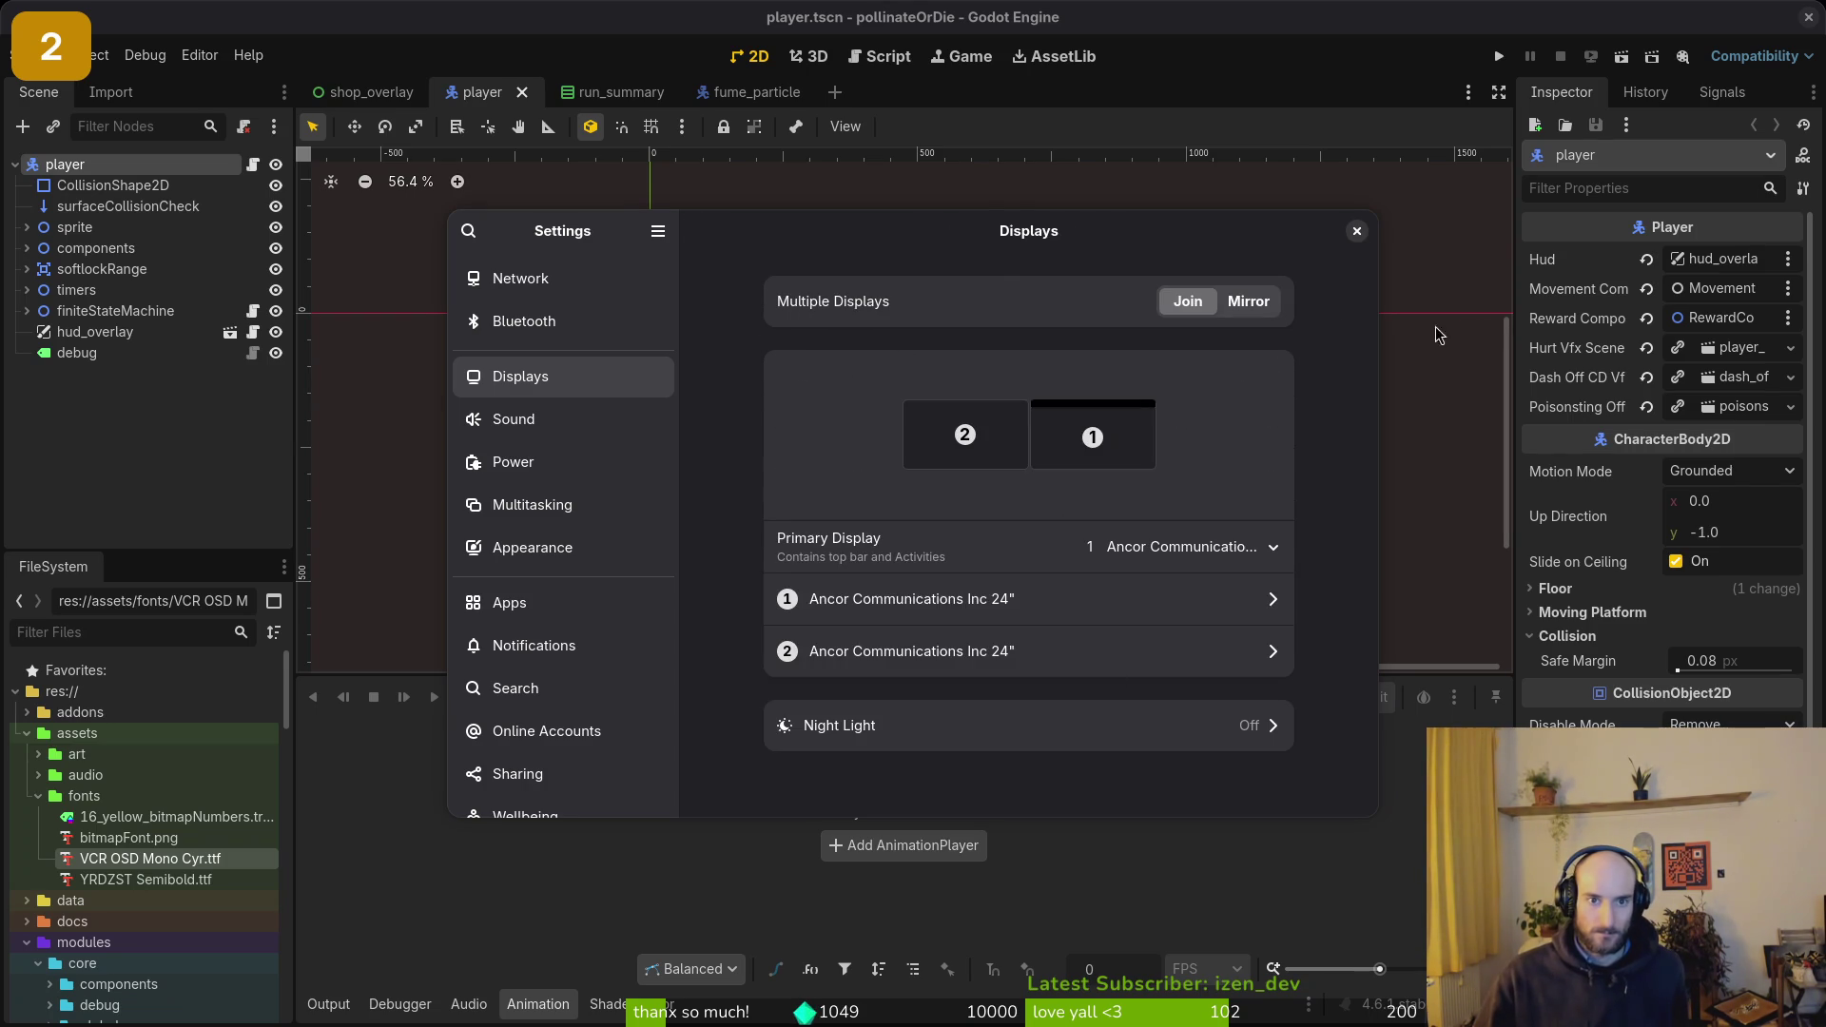
left_click(1357, 233)
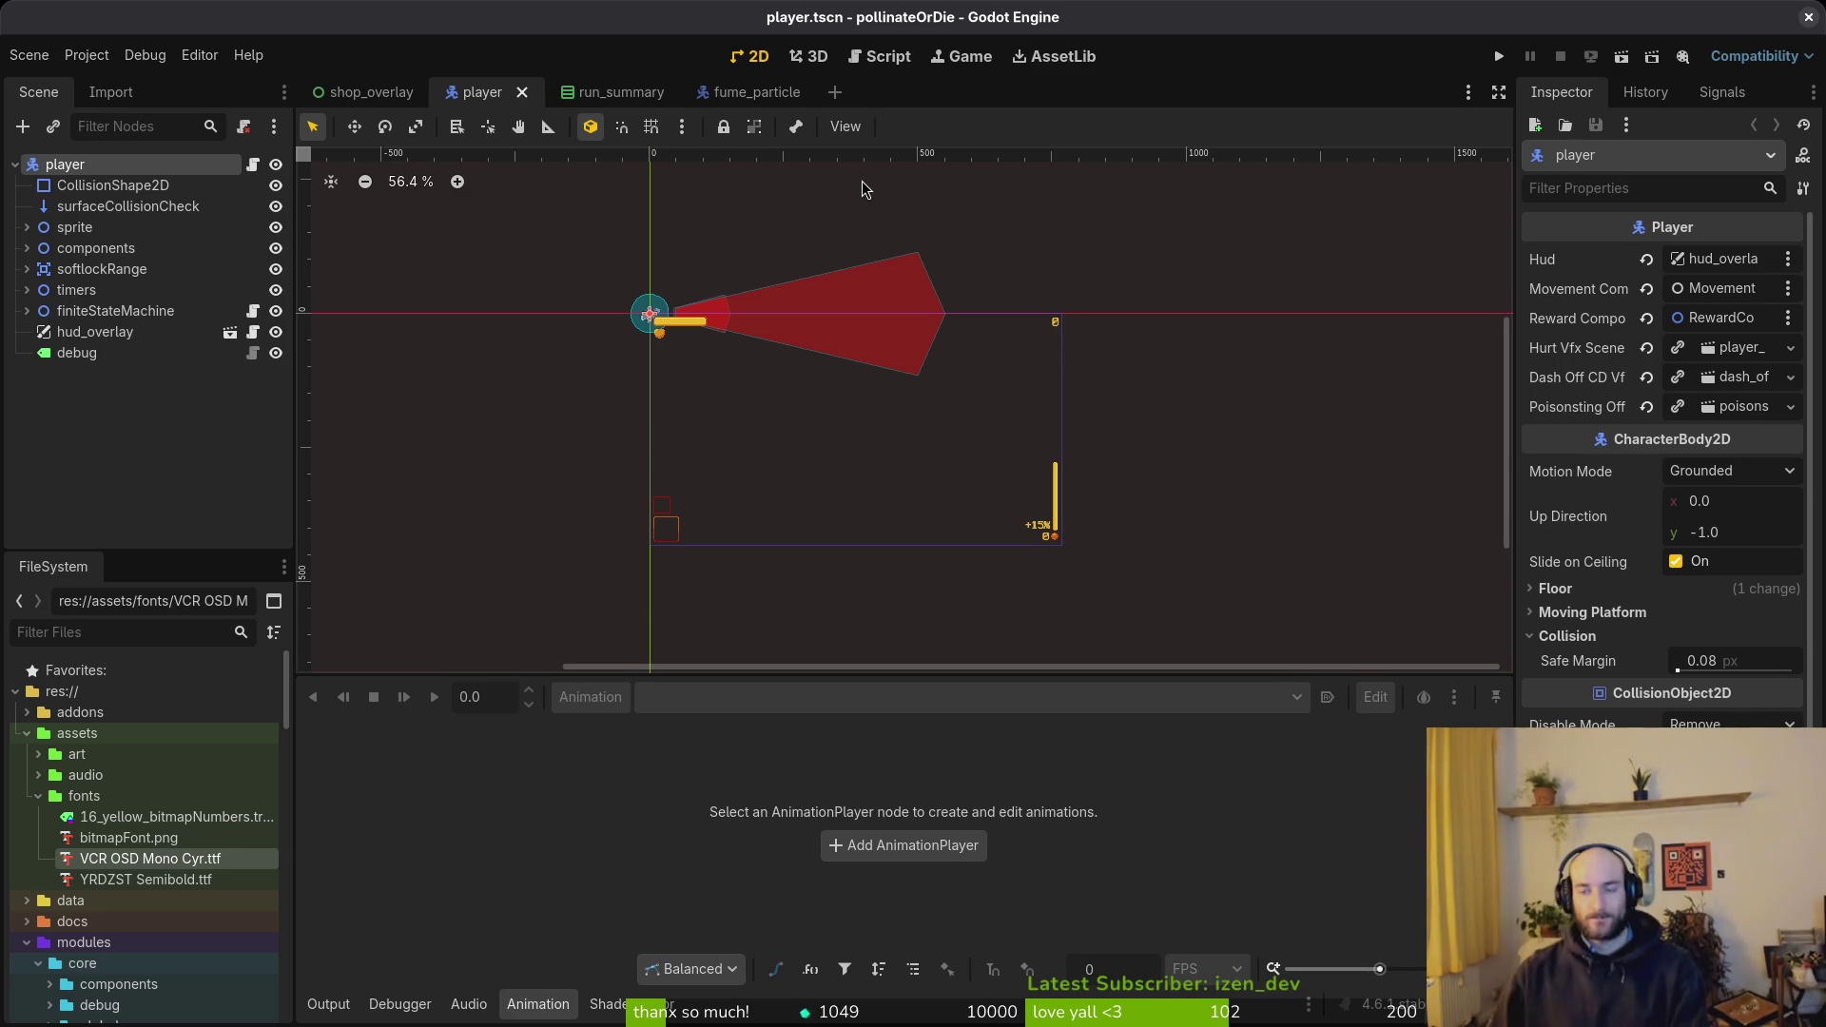
- Run pollinateOrDie, enter gameplay, and briefly open the debug panel from the pause menu
left_click(1497, 59)
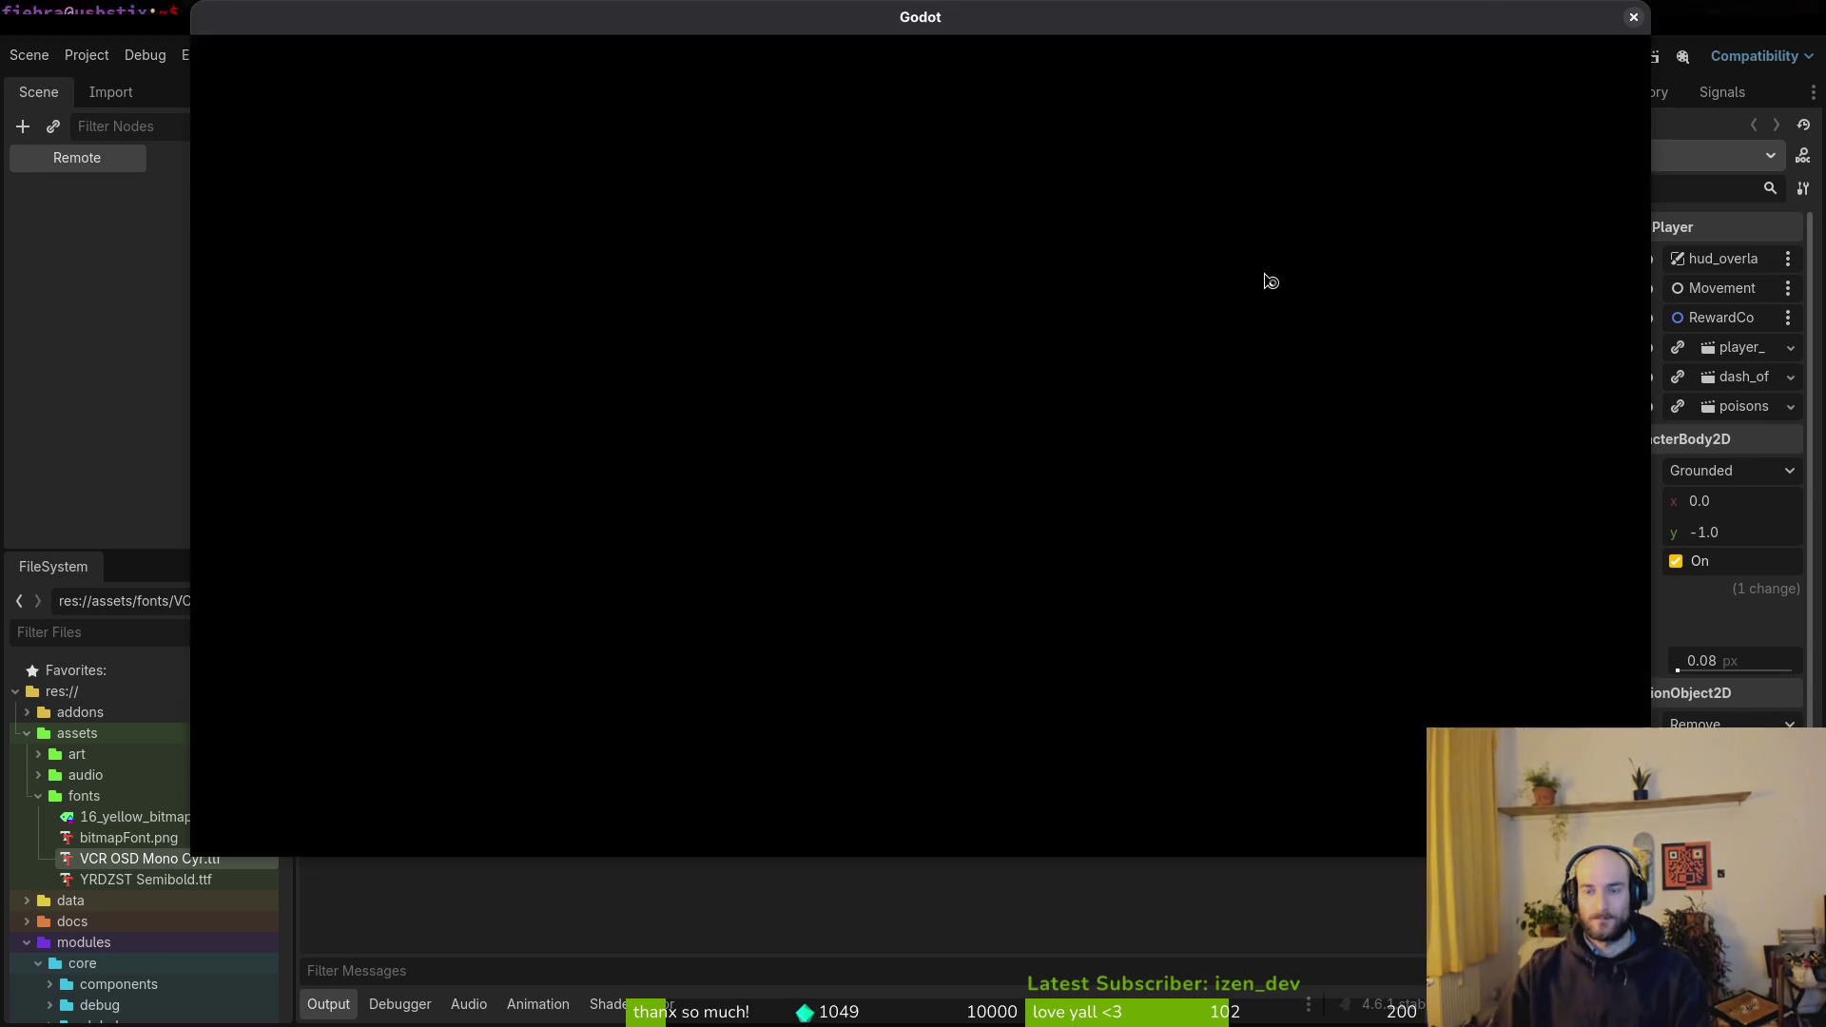
key("Return")
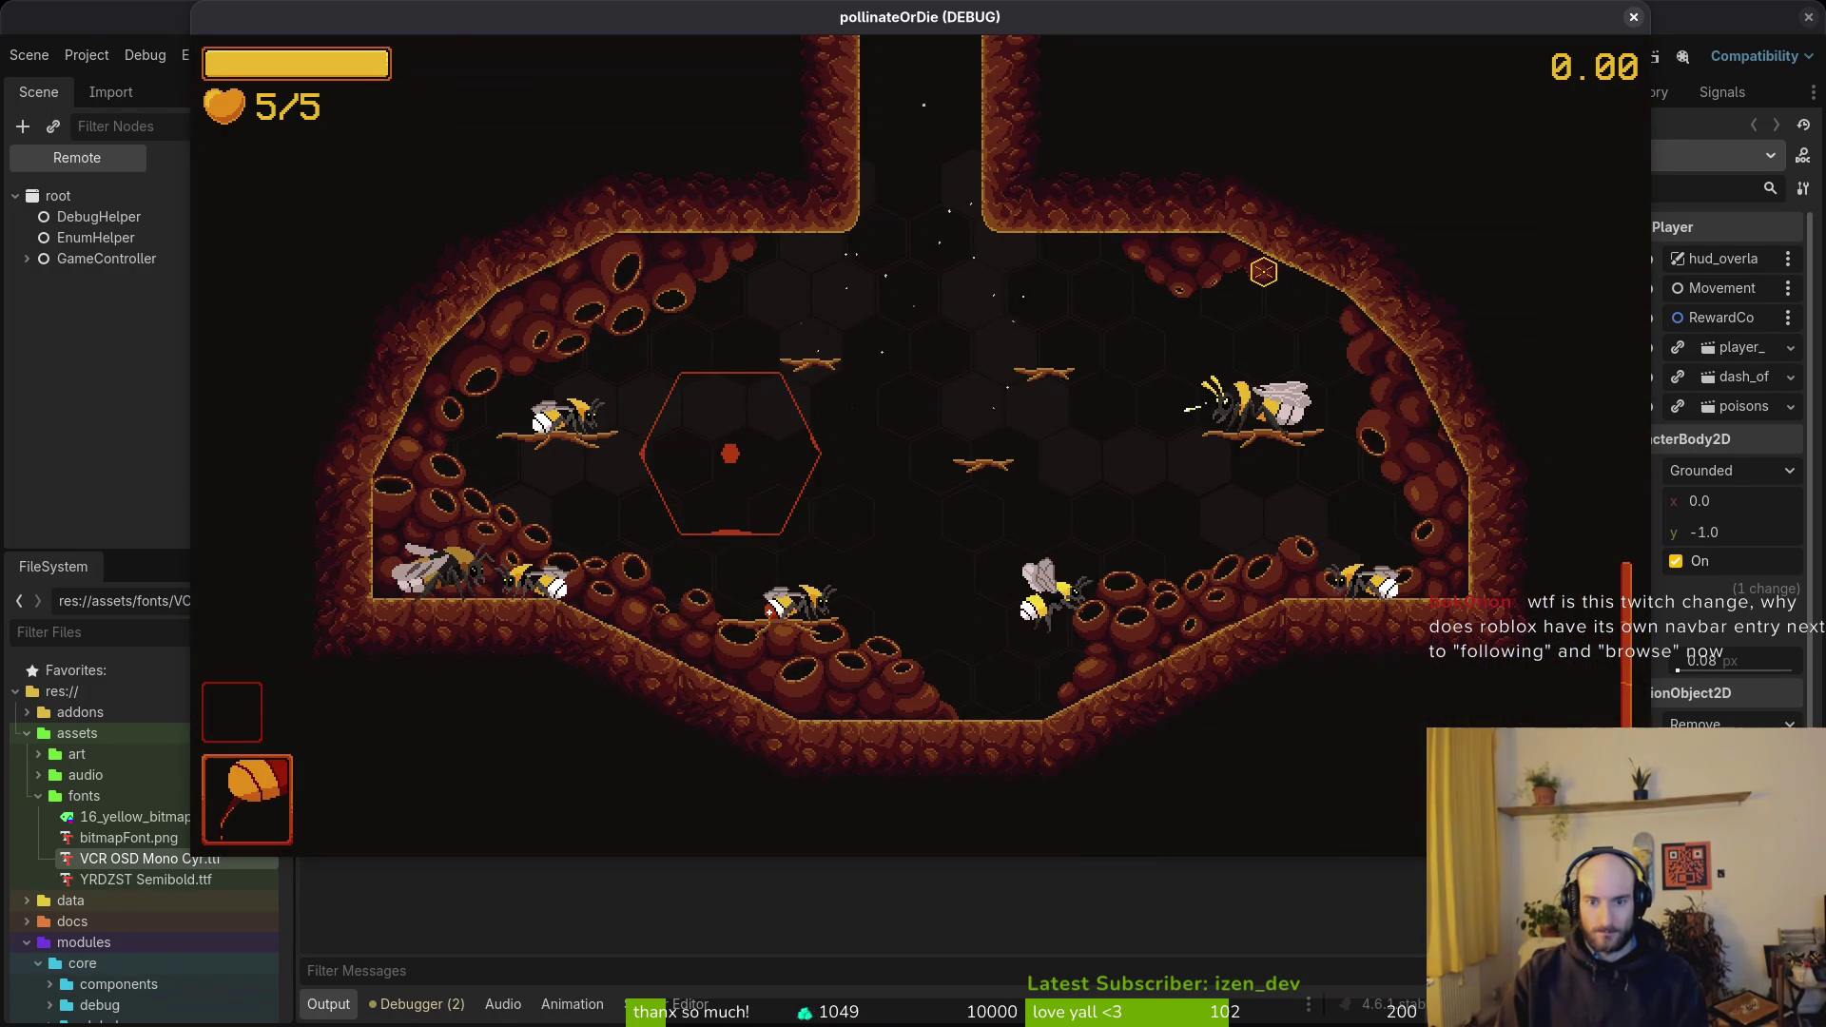
key("Escape")
key("Down")
key("Return")
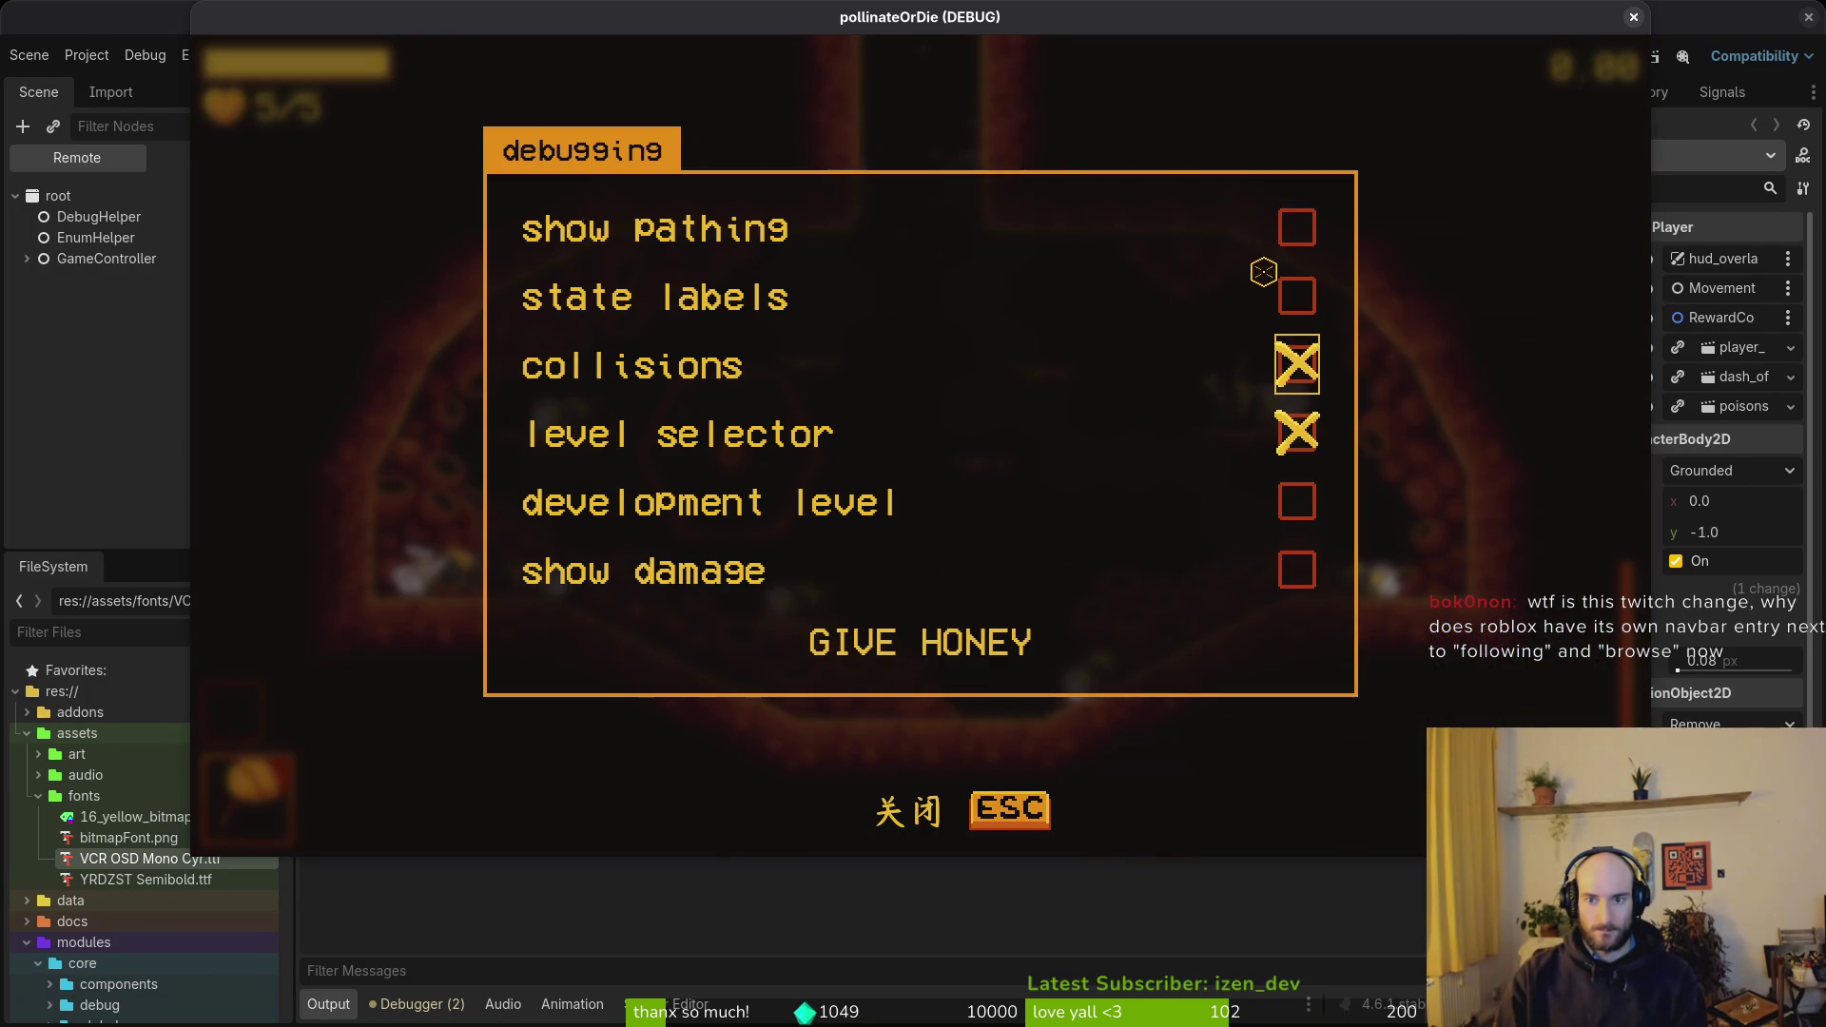
key("Escape")
- Fly and dash the bee around the hive level, then stop the game with F8
key("space")
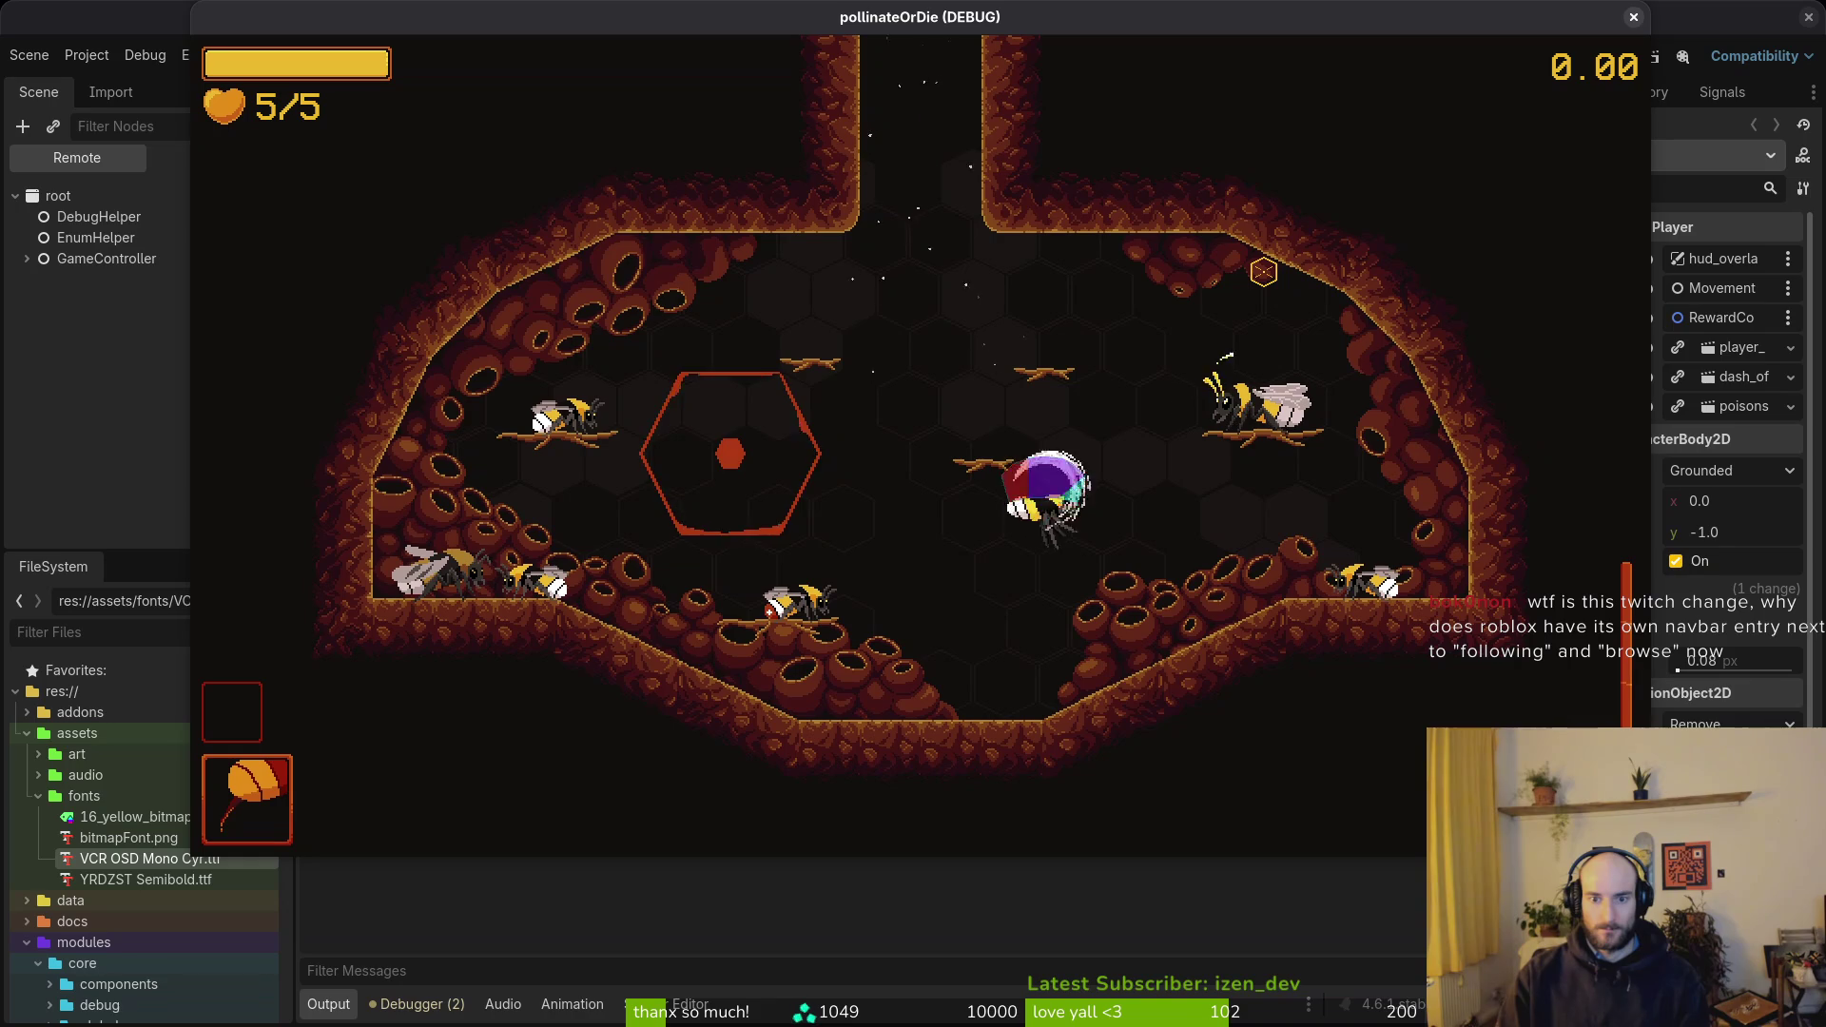
key("Left")
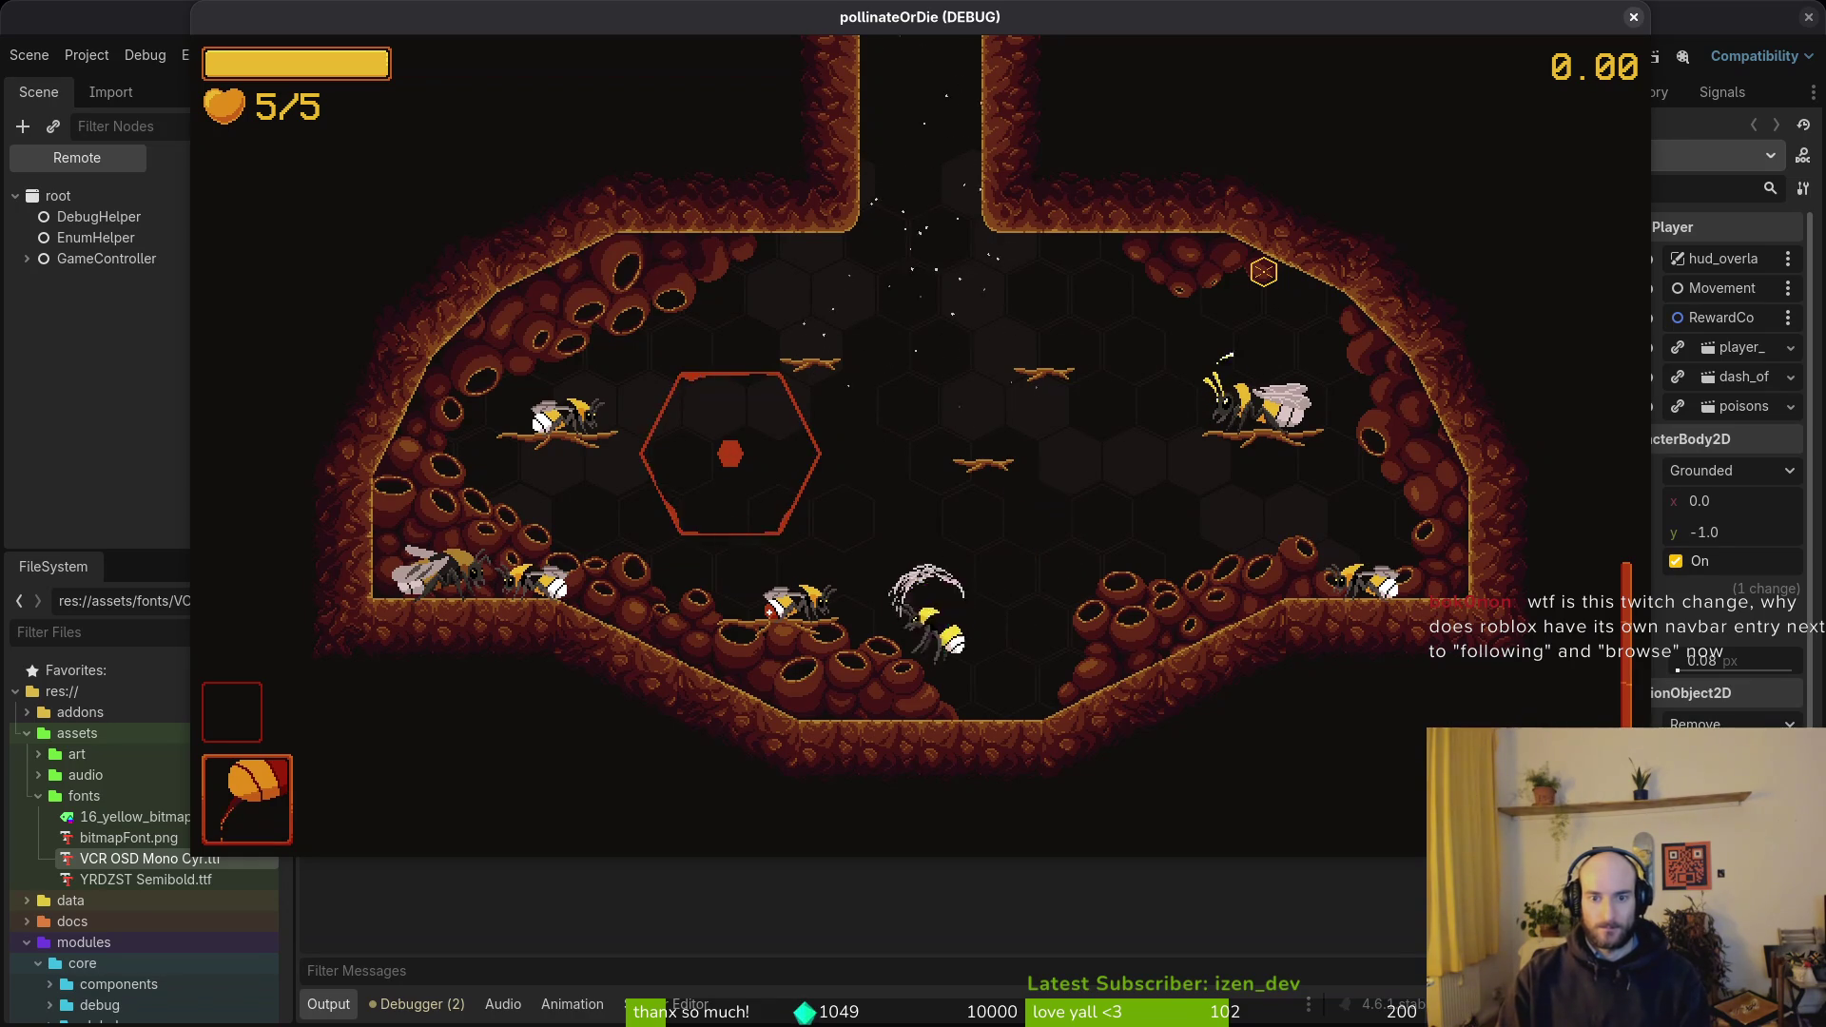
key("Right")
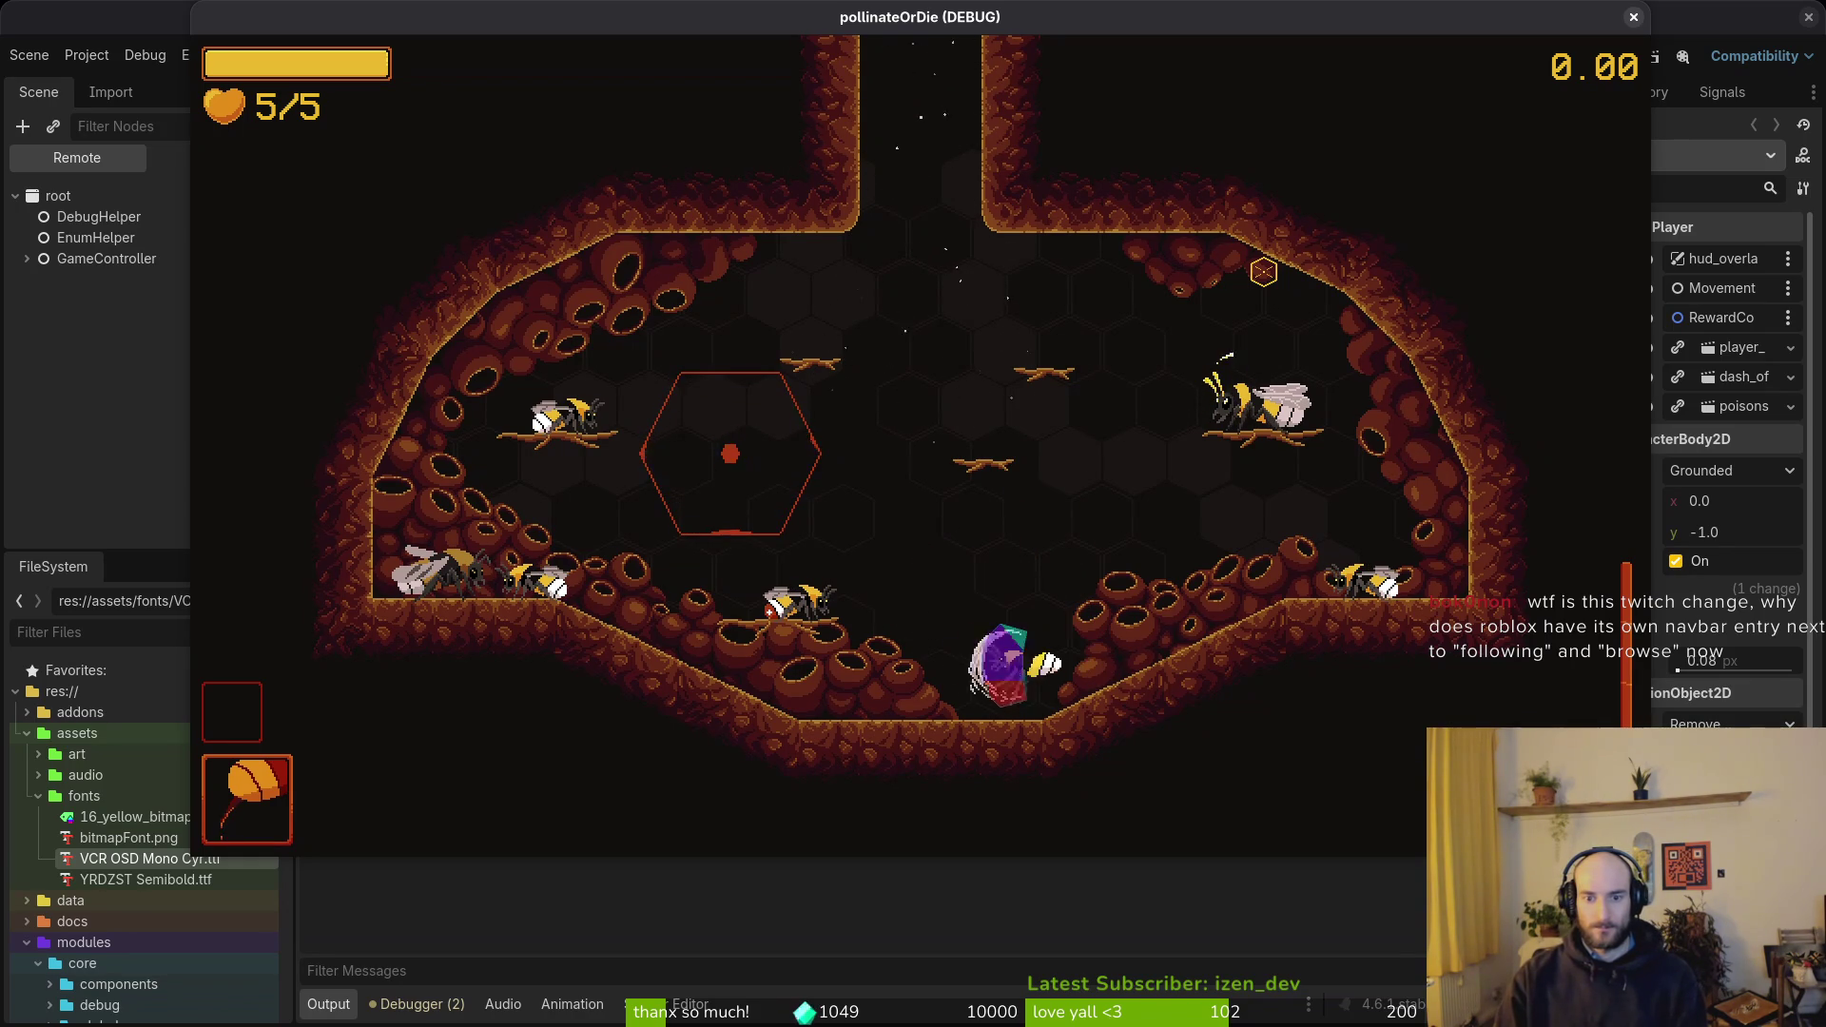
key("space")
key("Left")
key("space")
key("Right")
key("Up")
key("space")
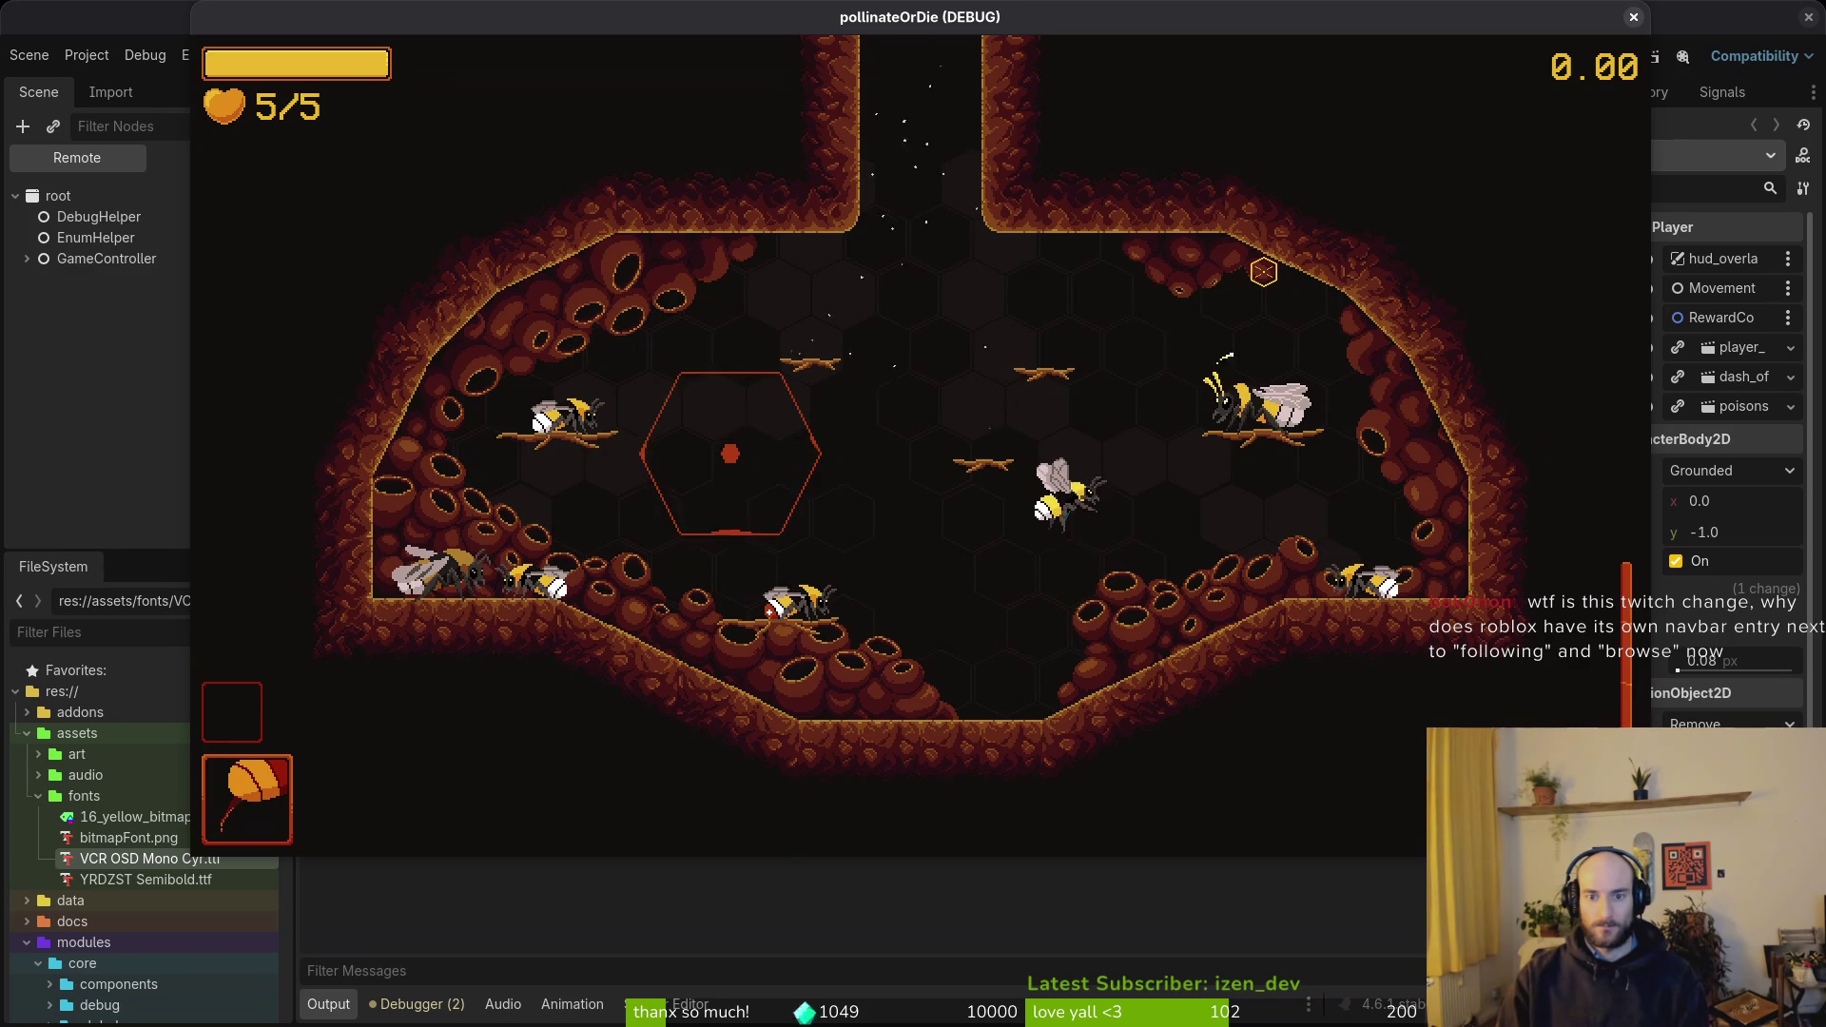
key("Left")
key("space")
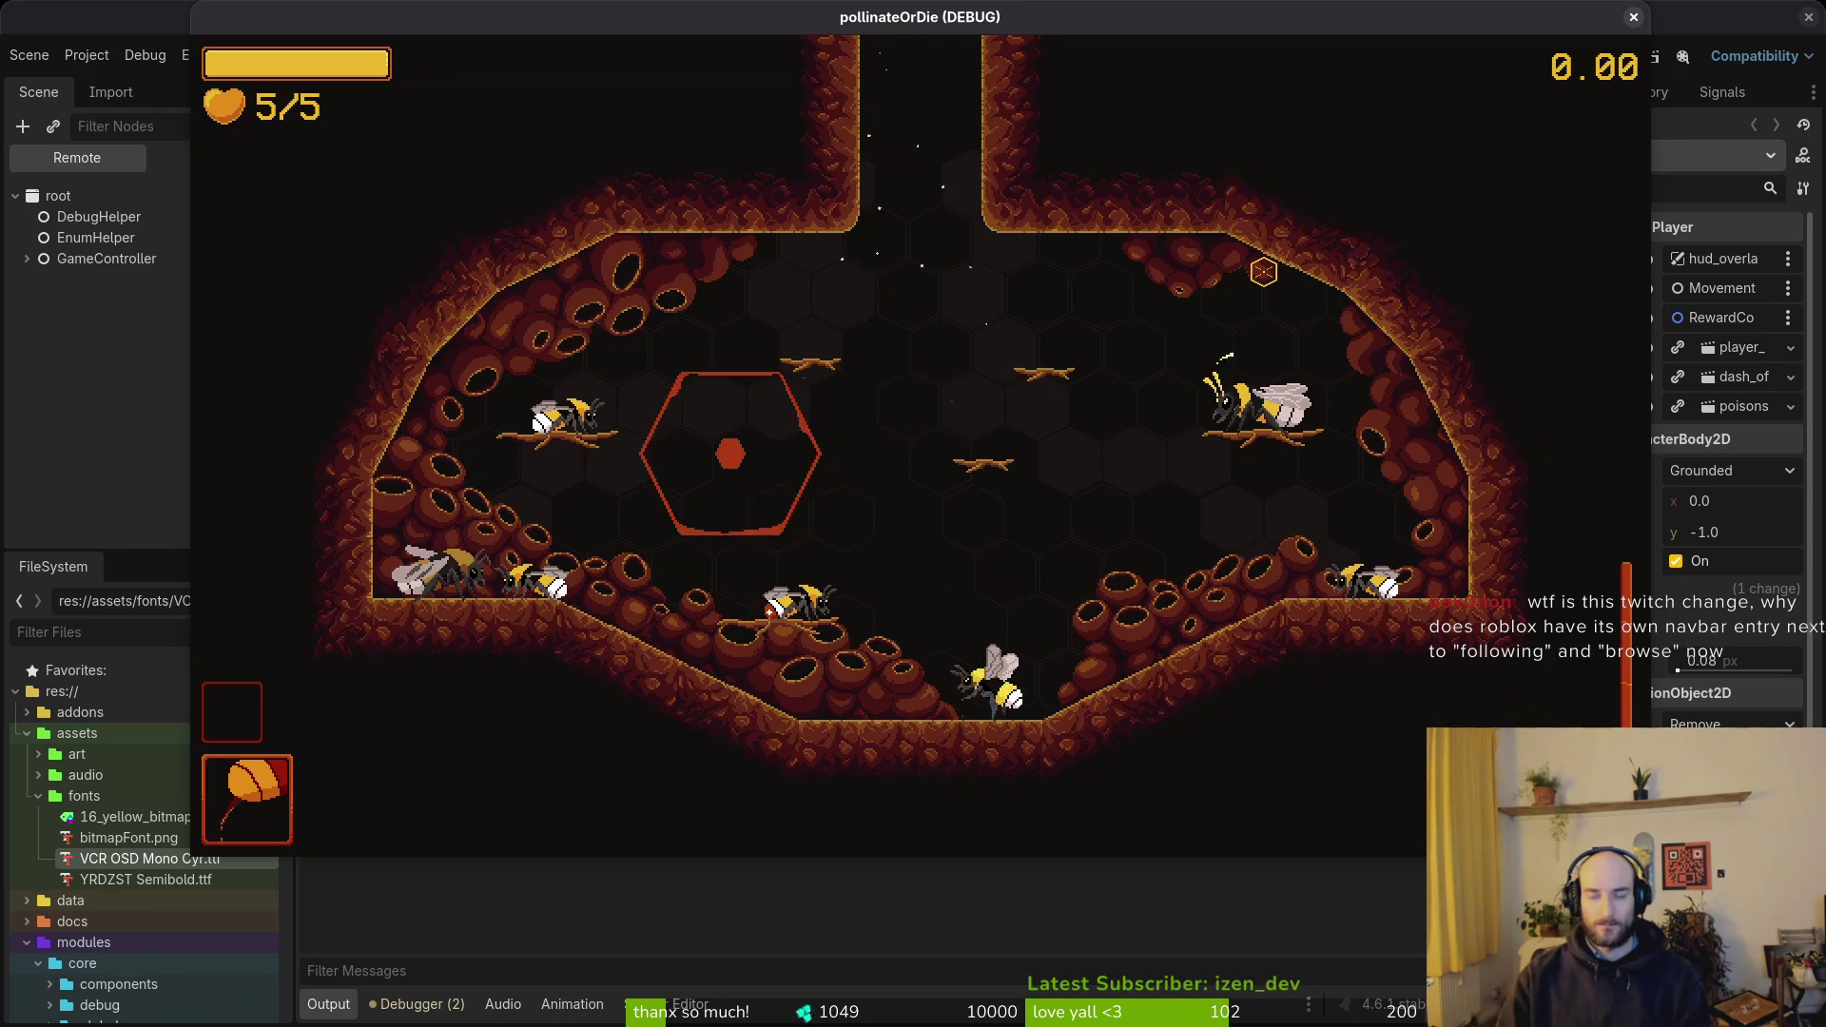
key("F8")
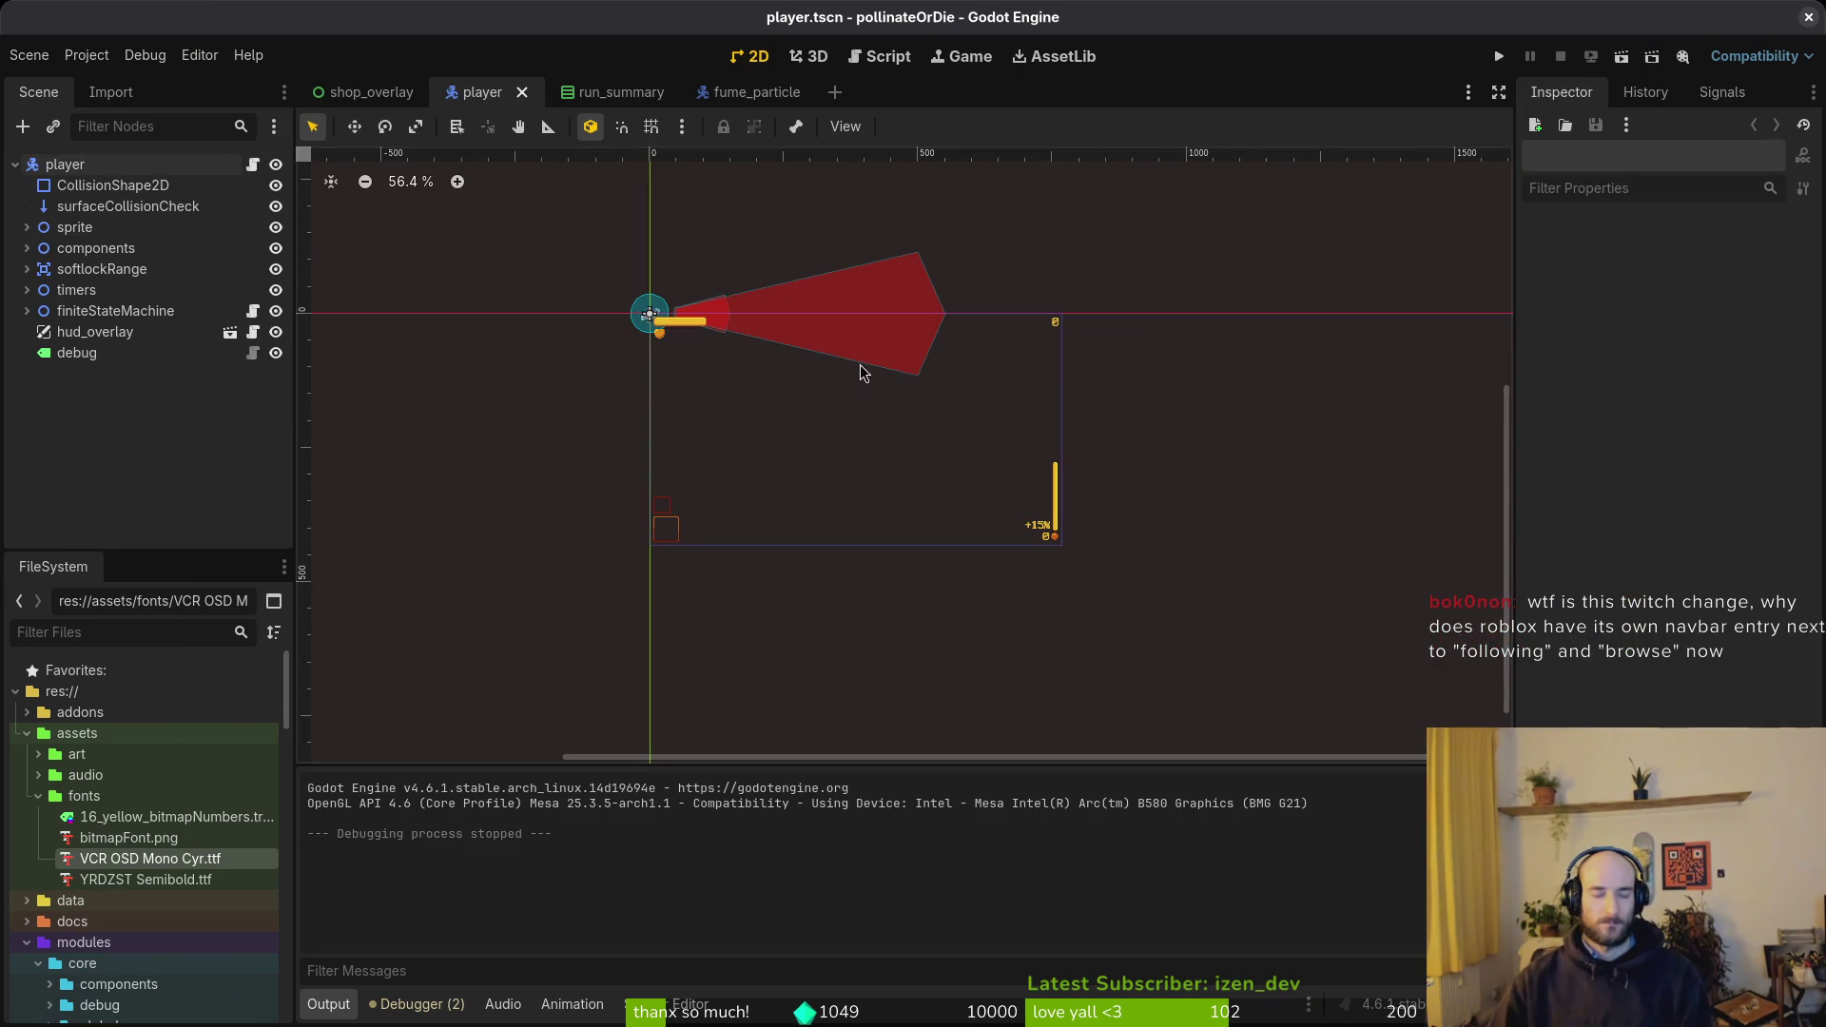
- Open slash.tscn, nudge its CollisionPolygon2D to x = 1, and save
key("alt+shift+o")
type("slasts")
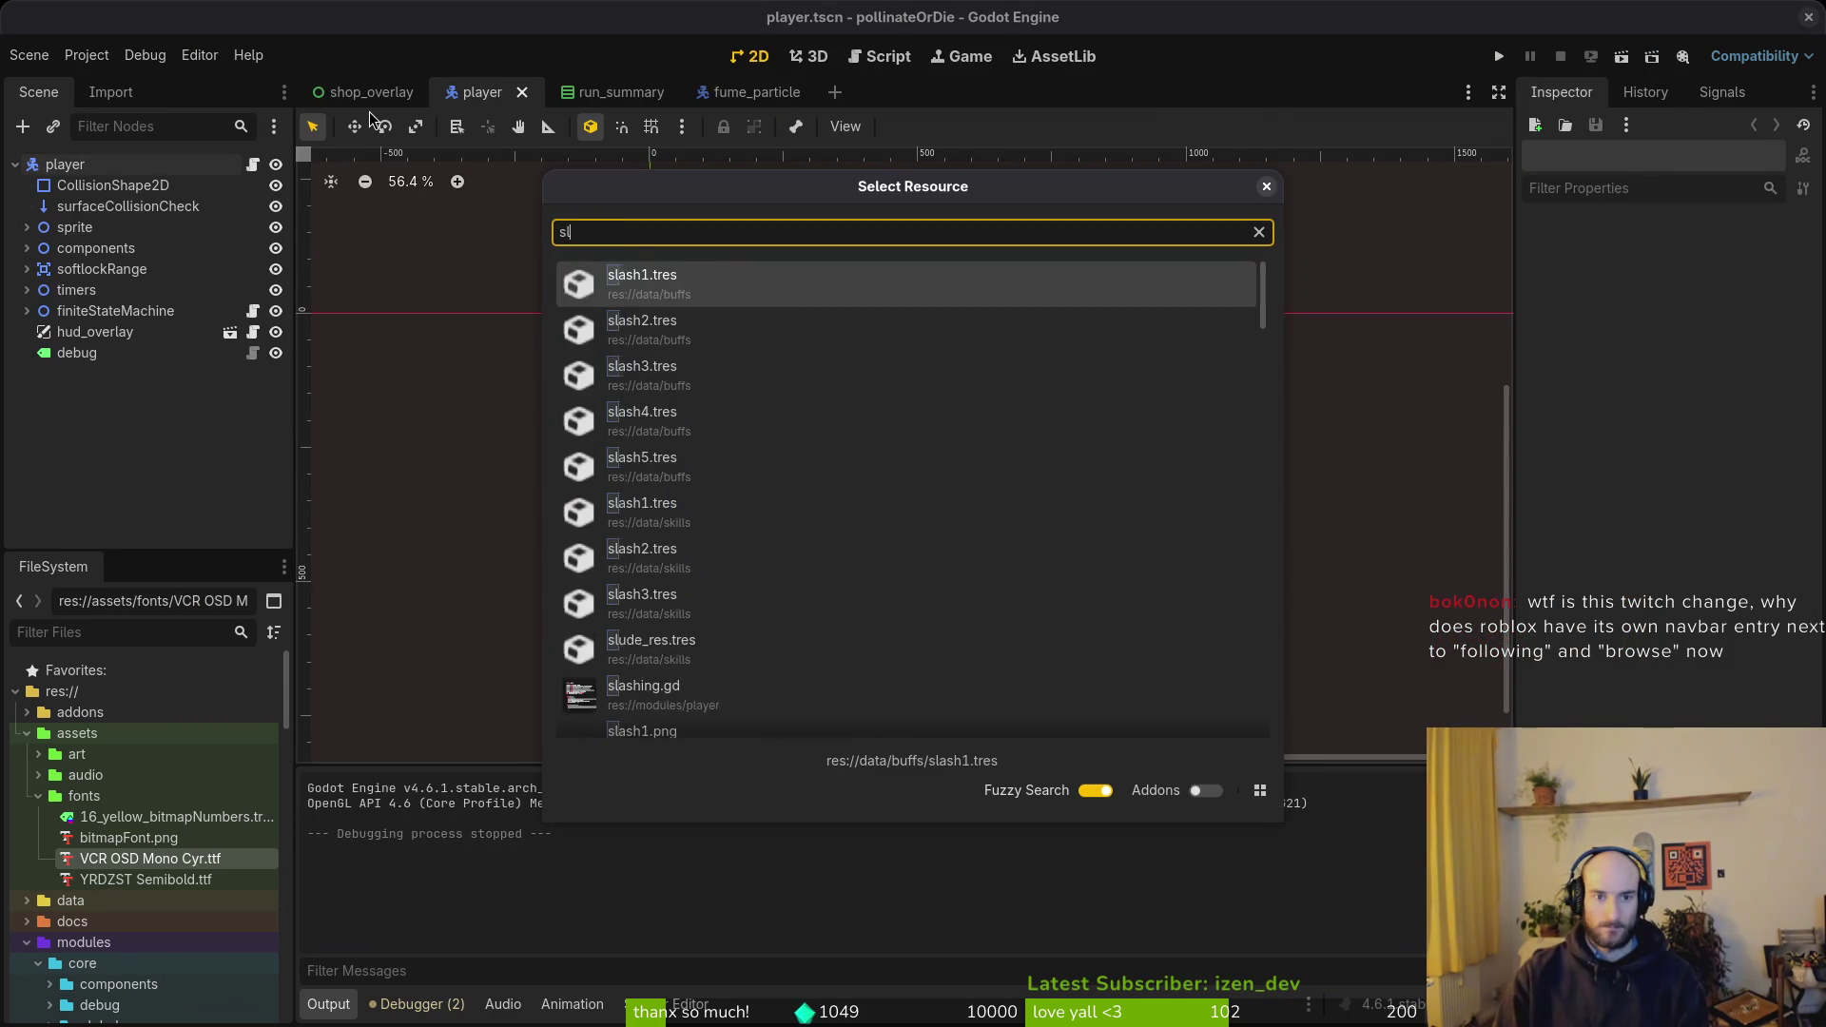
key("Down")
key("Return")
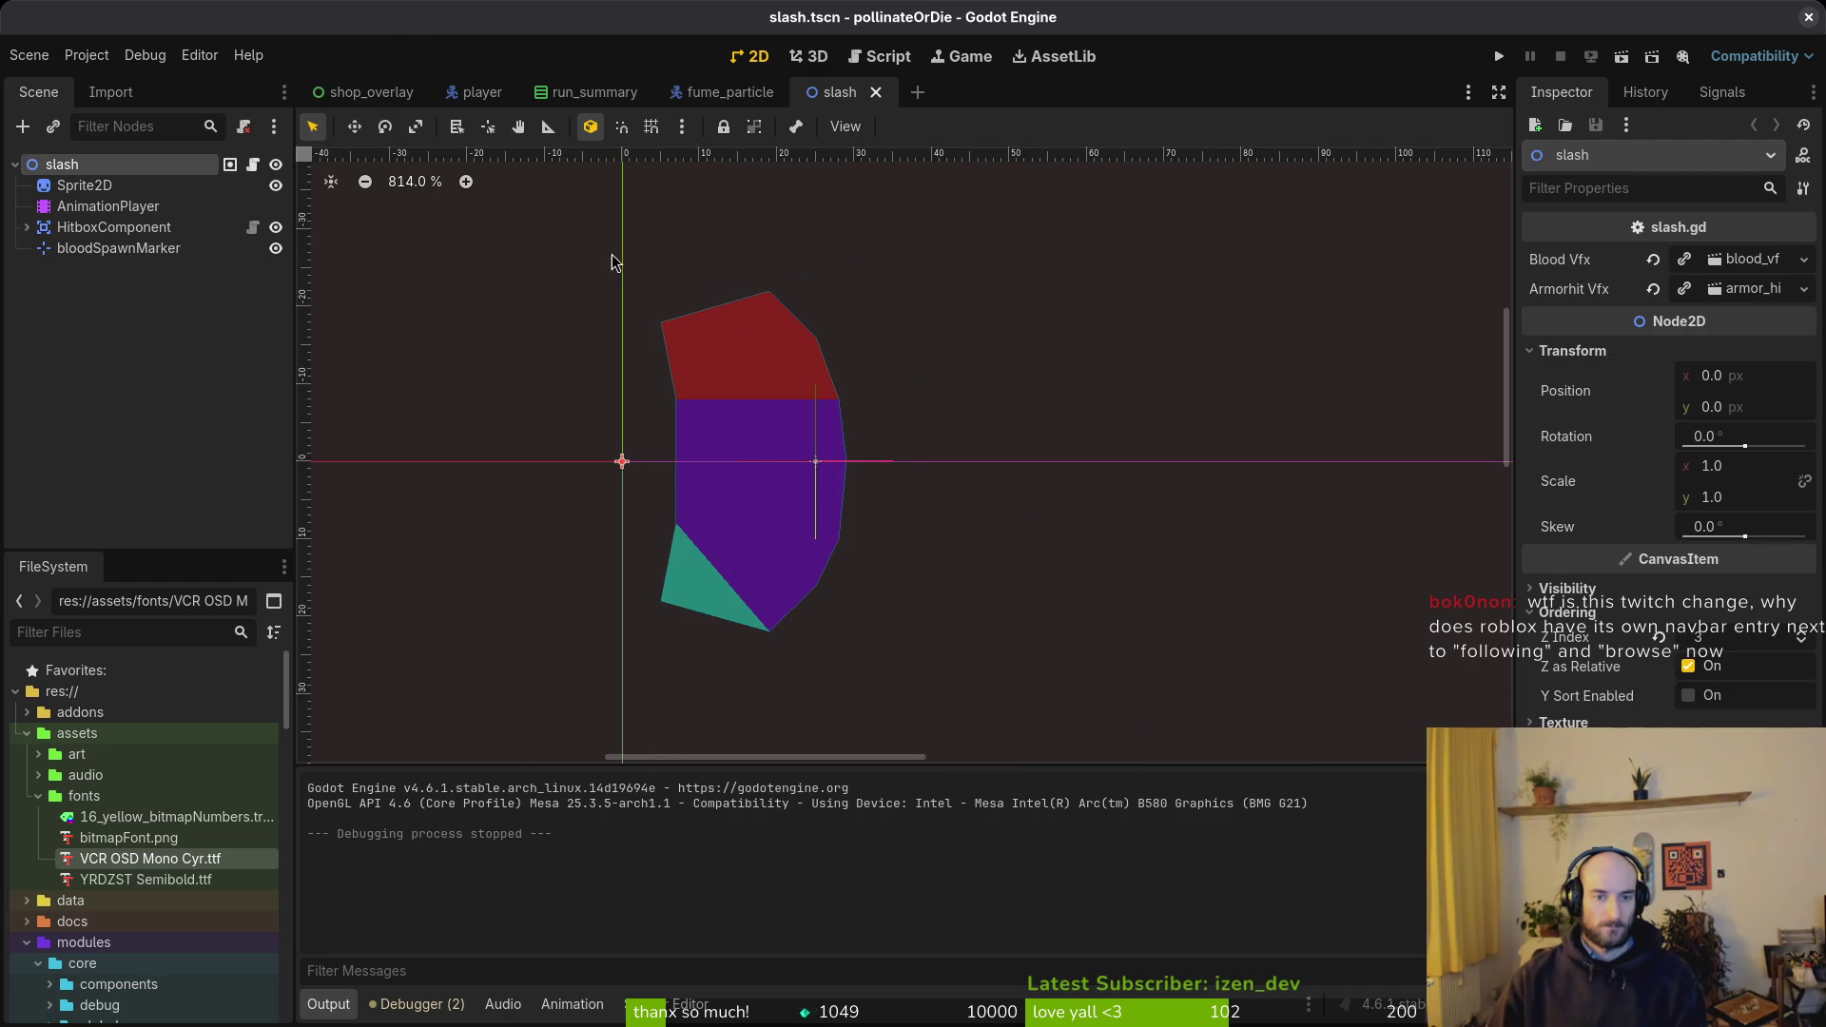
left_click(761, 485)
key("Right")
key("Right")
key("Right")
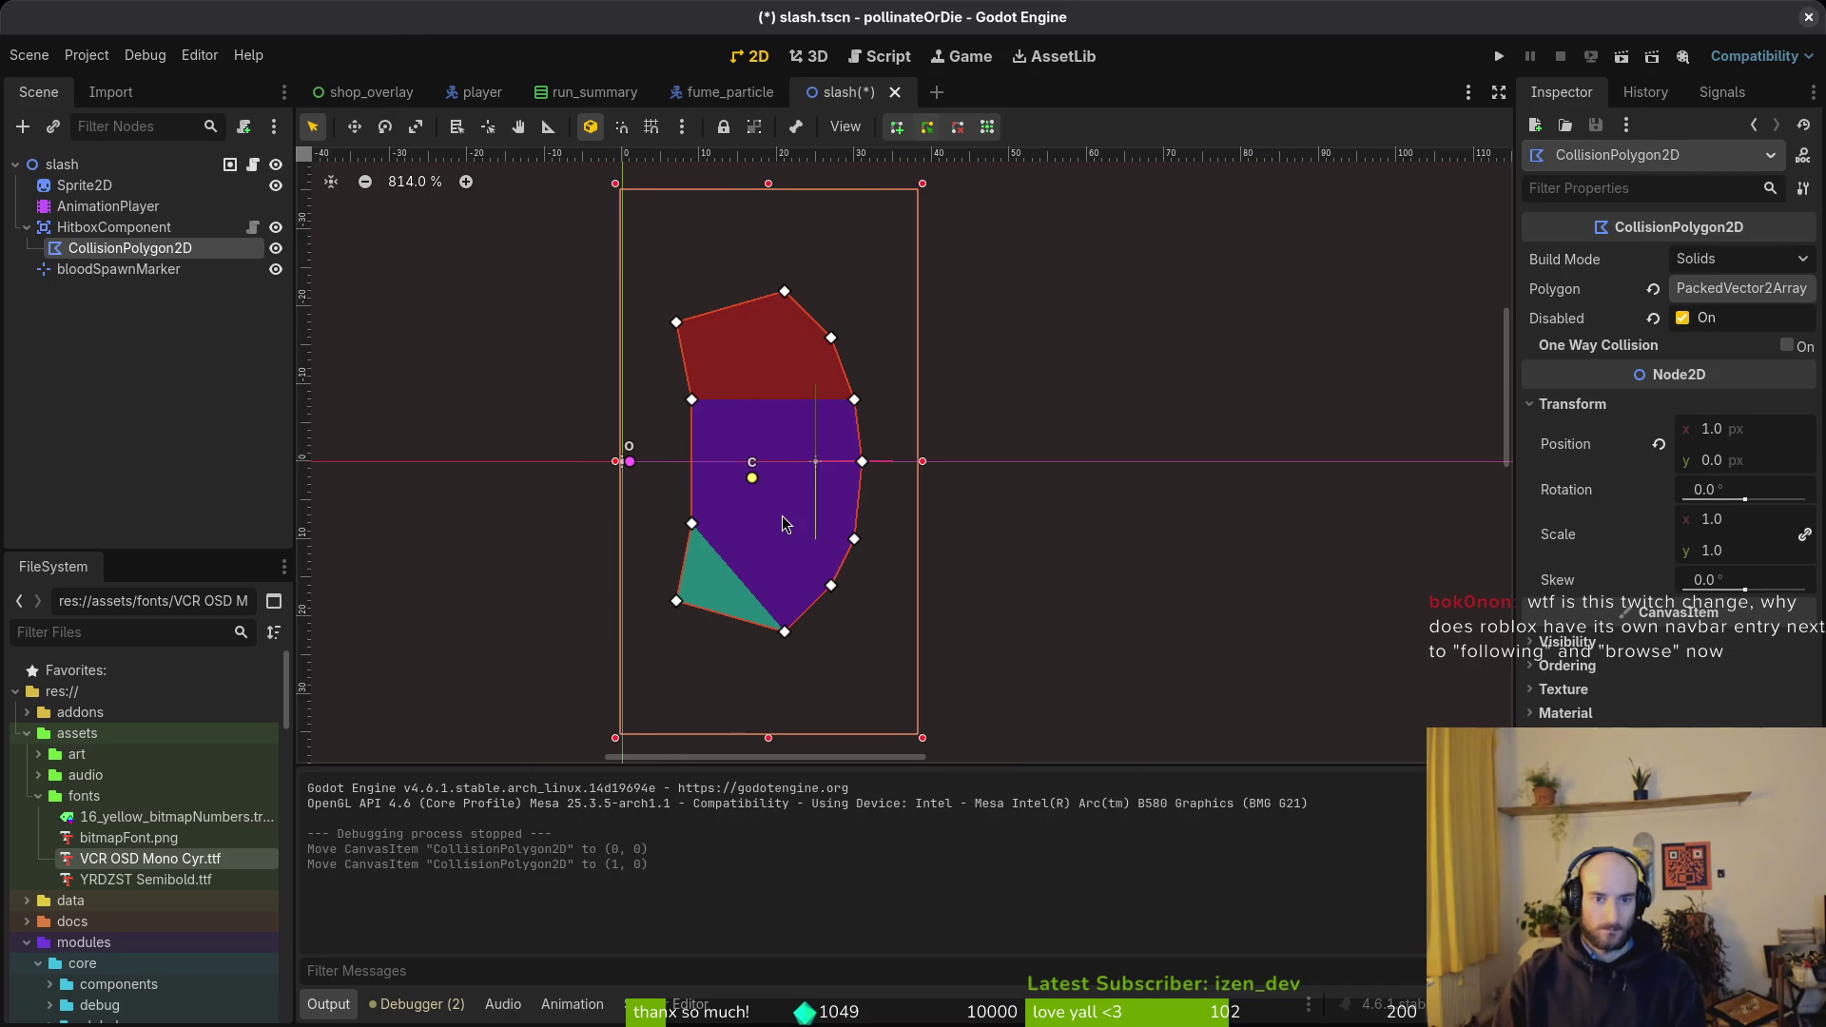
key("Left")
key("Escape")
key("ctrl+s")
- Recheck the collision polygon's position and save the slash scene again
left_click(766, 330)
scroll(788, 312, "up", 1)
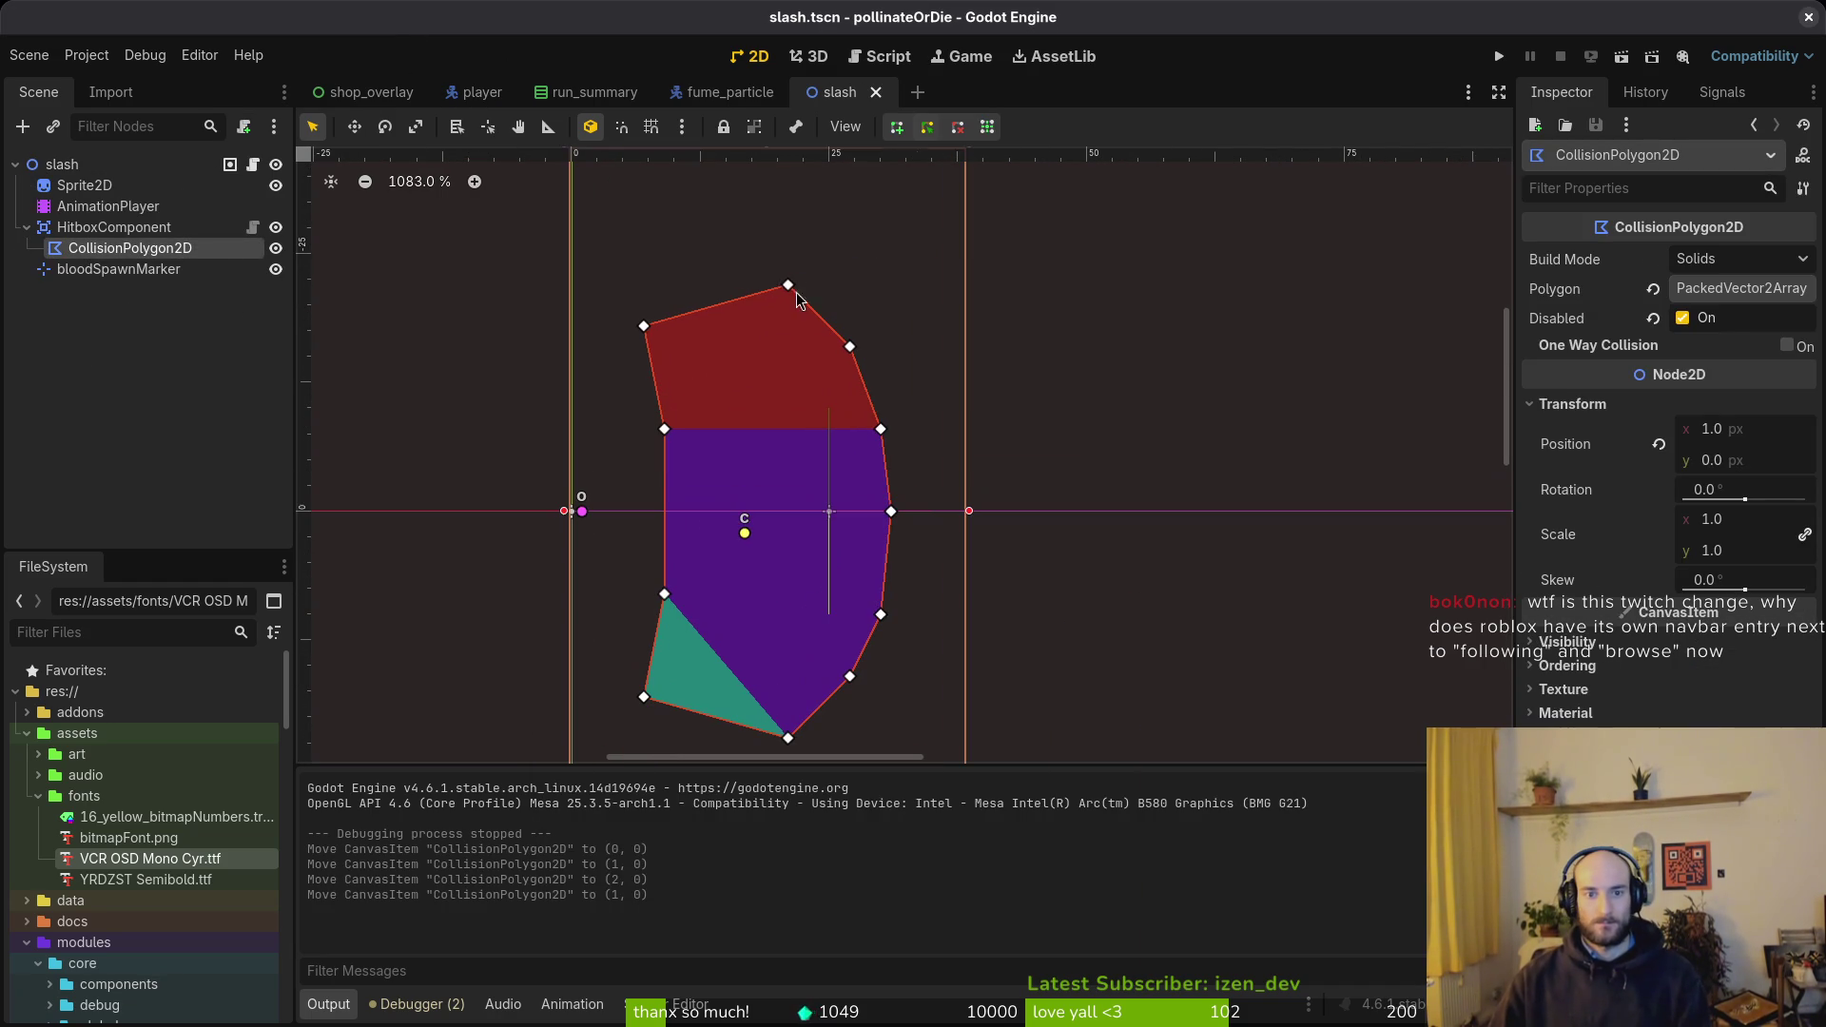
left_click(1020, 567)
key("ctrl+s")
scroll(991, 419, "down", 2)
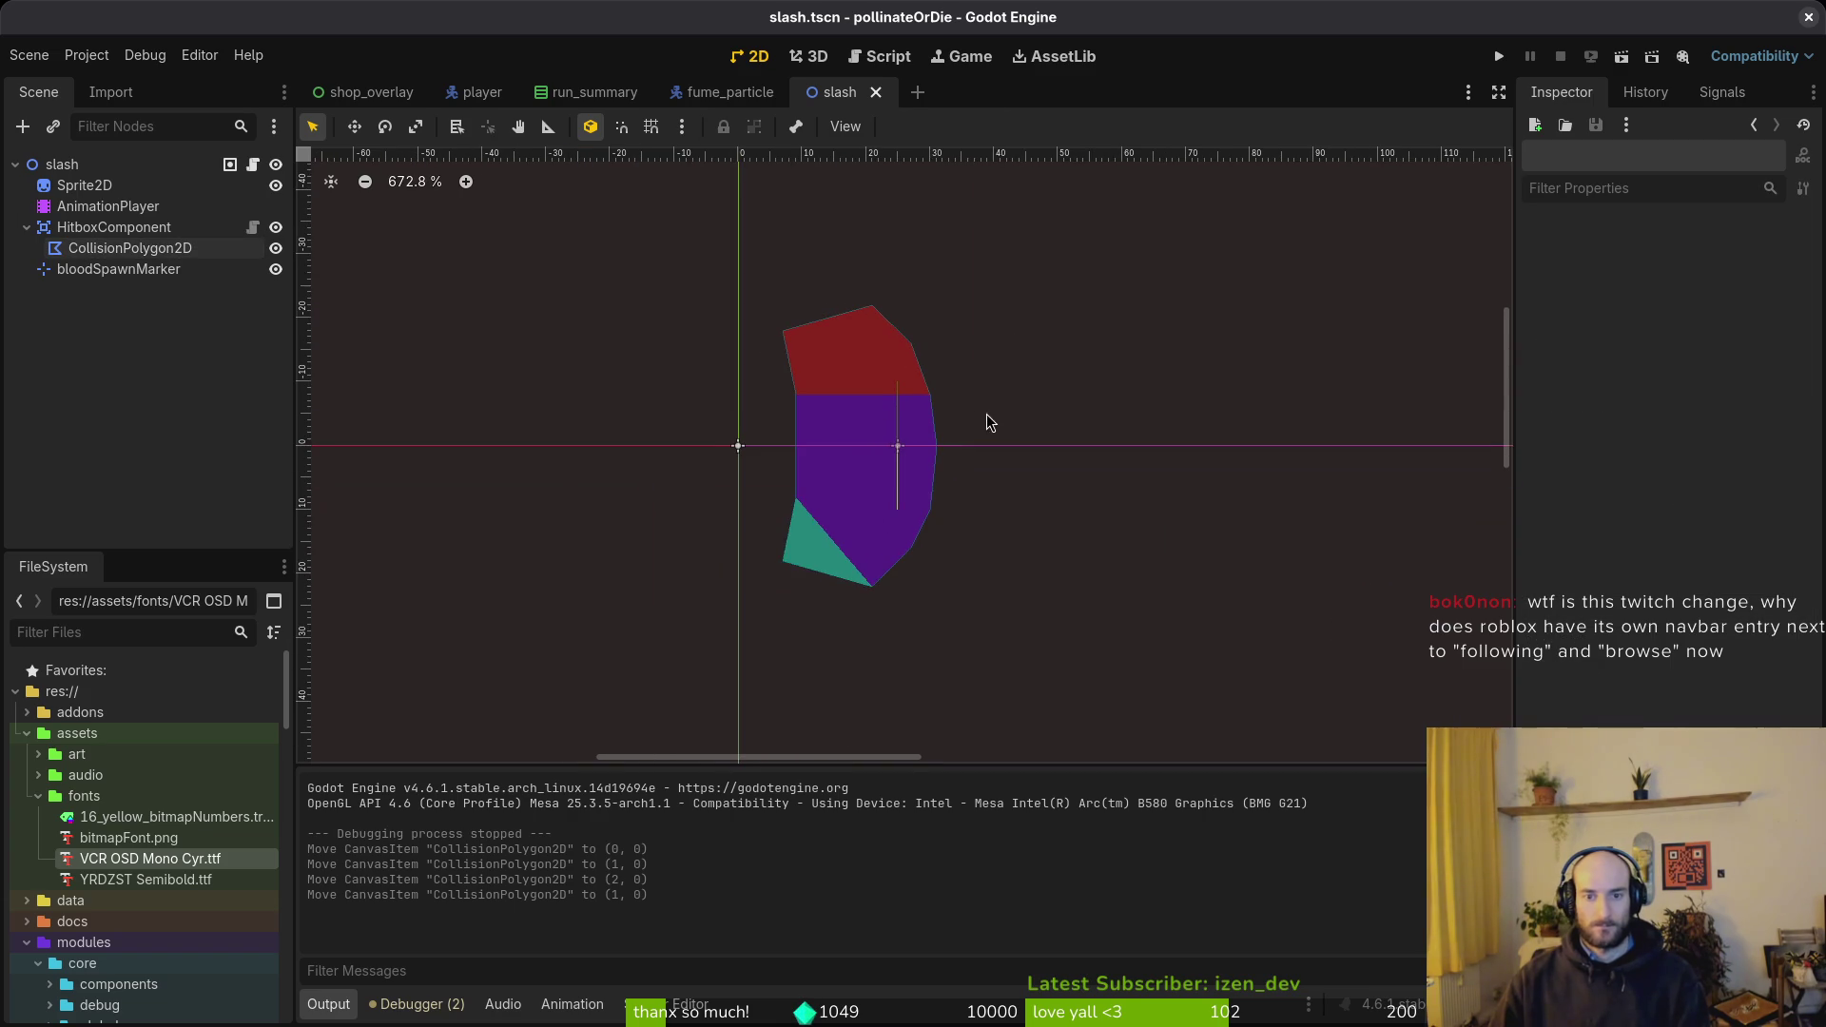
- Close the slash, fume_particle and run_summary tabs and the Godot editor
left_click(876, 93)
left_click(789, 93)
left_click(661, 92)
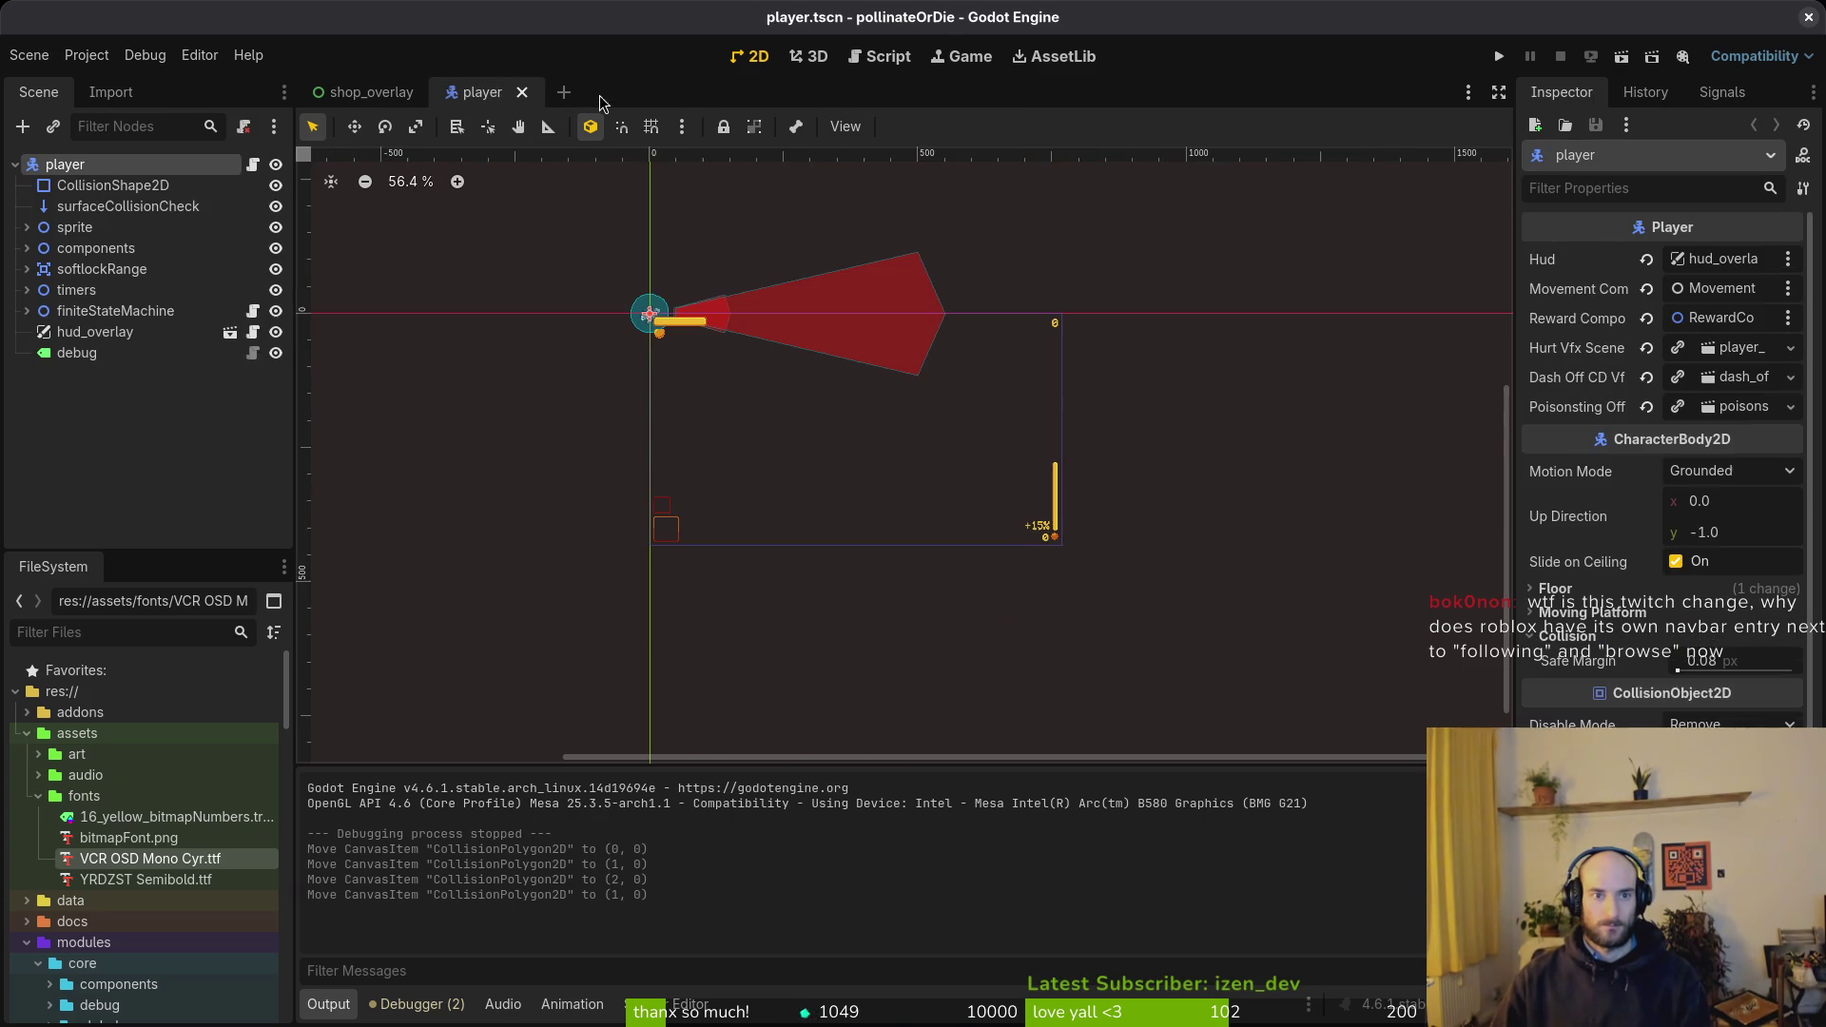
left_click(1809, 16)
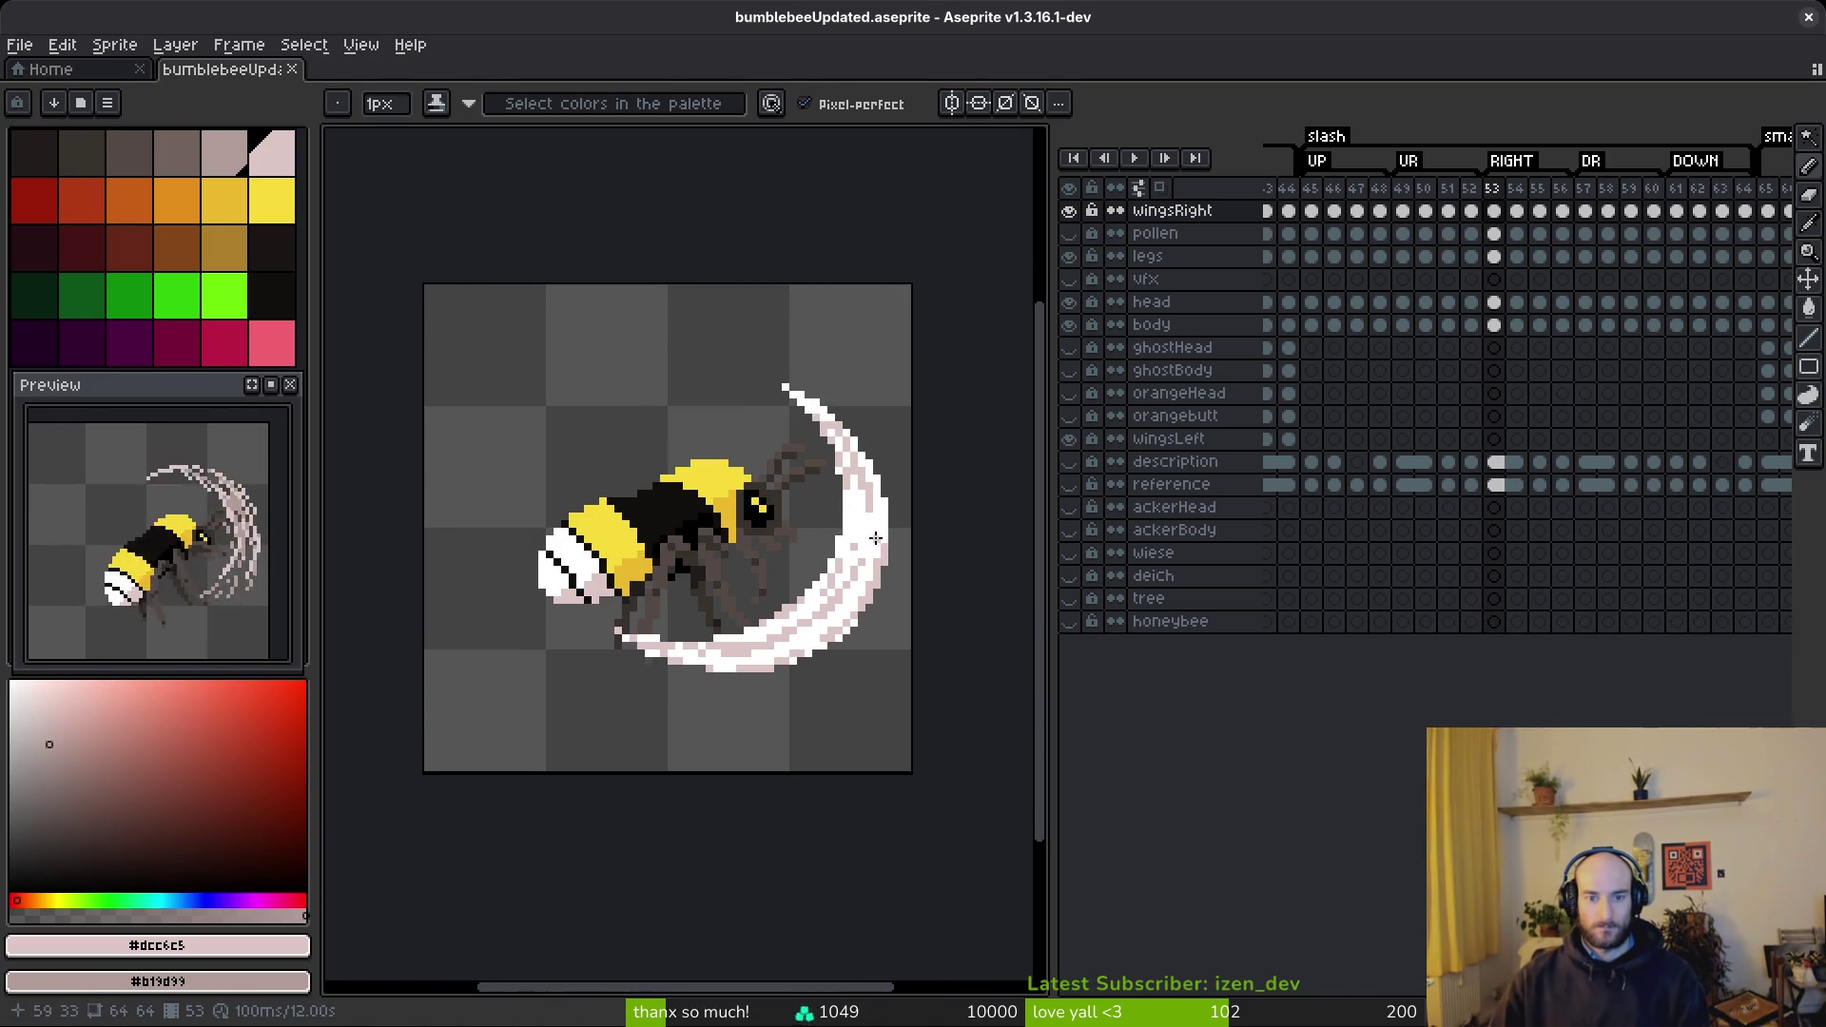
- Set white as primary colour and pick the pale pink #dcc6c5 as secondary on frame 53
left_click(875, 536, "alt")
key("Left")
key("Left")
key("Left")
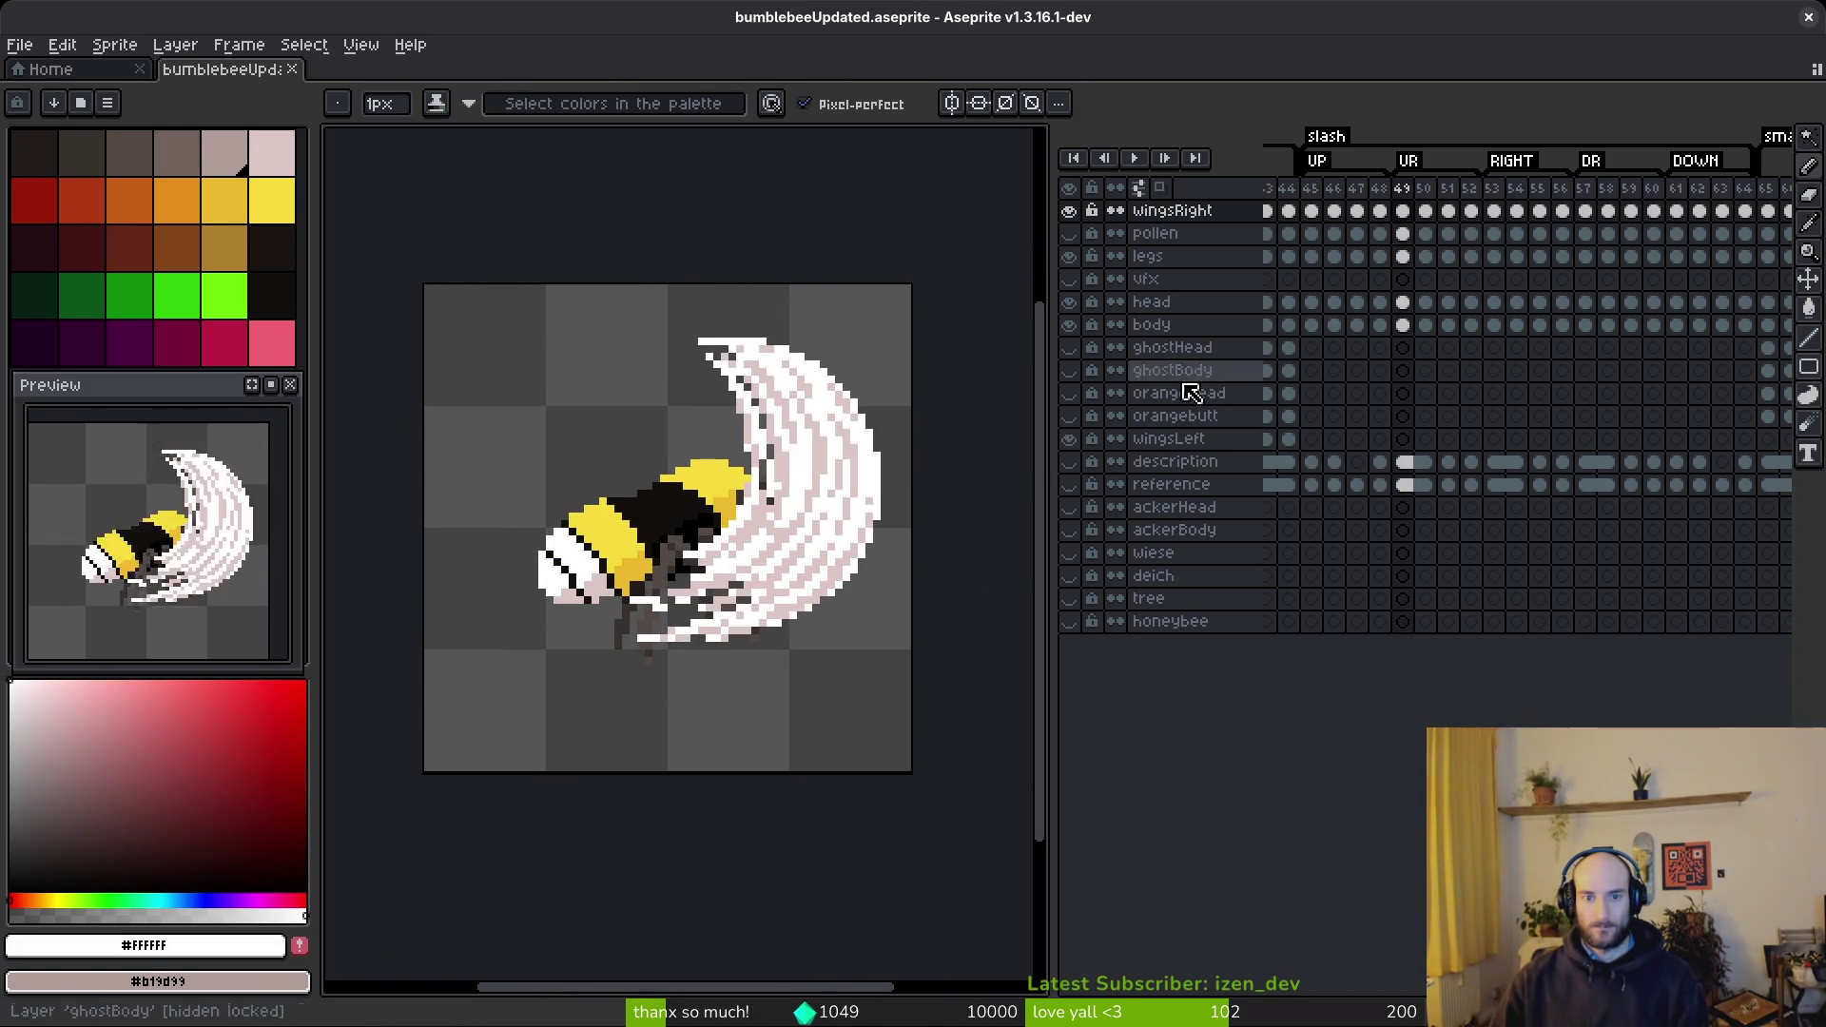
key("Right")
key("Right")
key("Right")
scroll(811, 497, "up", 1)
scroll(811, 497, "up", 1)
key("alt")
right_click(862, 344)
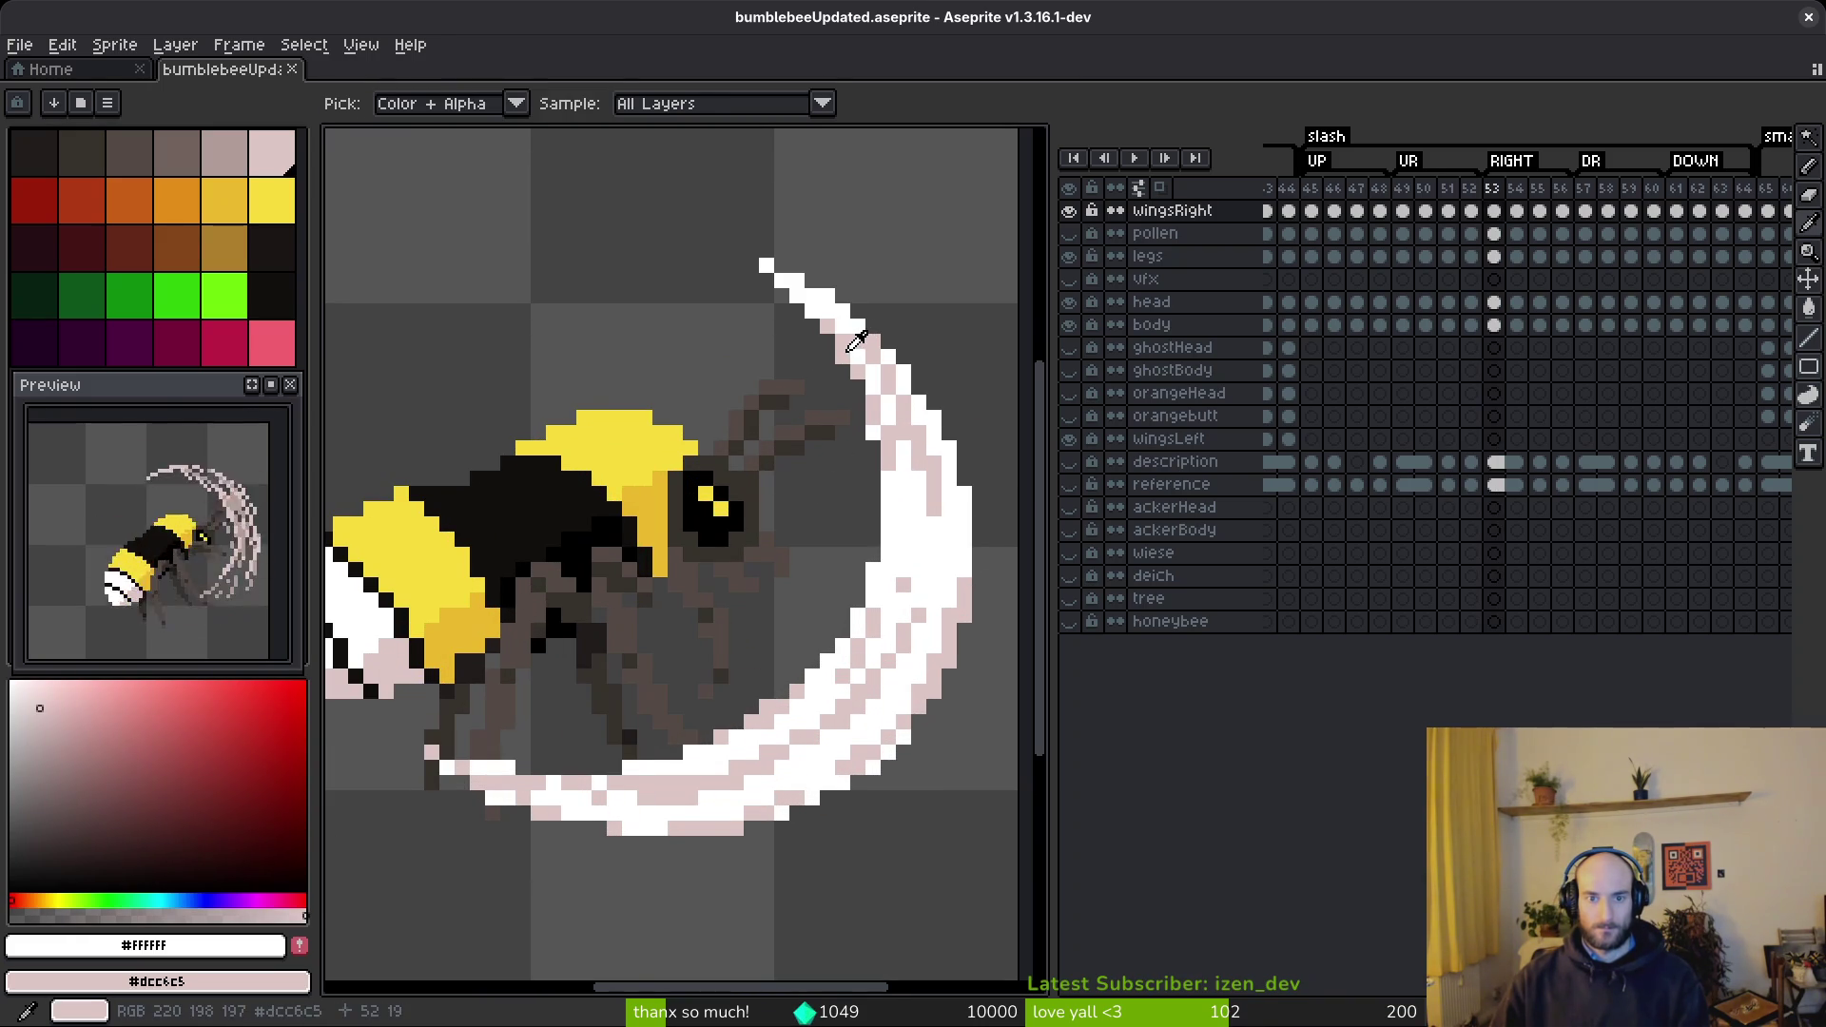
- Draw white pixels along the slash arc and under the bee toward the wing
mouse_move(771, 303)
left_mouse_down()
mouse_move(790, 438)
mouse_move(765, 523)
mouse_move(620, 628)
mouse_move(761, 532)
mouse_move(613, 564)
left_mouse_up()
key("ctrl+z")
mouse_move(778, 540)
left_mouse_down()
mouse_move(870, 482)
mouse_move(734, 555)
left_mouse_up()
scroll(893, 518, "down", 1)
scroll(893, 518, "up", 1)
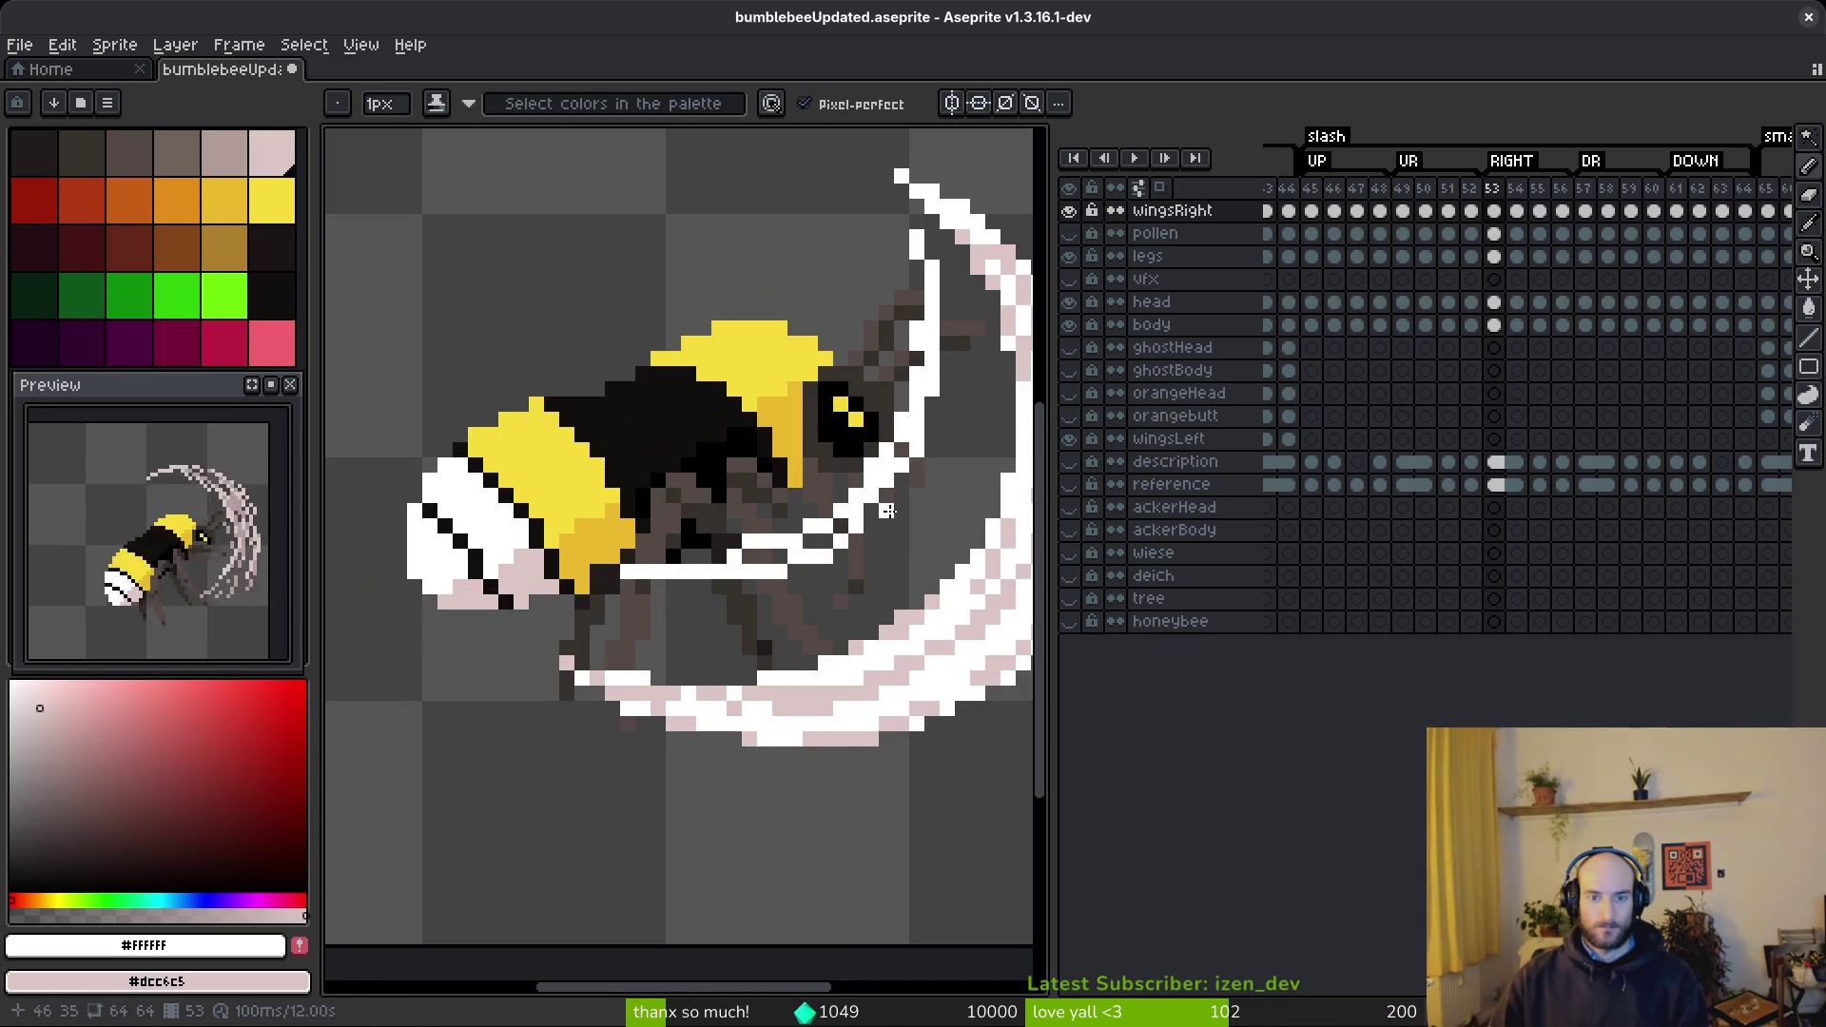
- Shade the arc's inner edge with pale pink pixels and widen the canvas beside the timeline
mouse_move(910, 210)
left_mouse_down()
mouse_move(932, 409)
mouse_move(899, 513)
mouse_move(828, 609)
mouse_move(726, 626)
left_mouse_up()
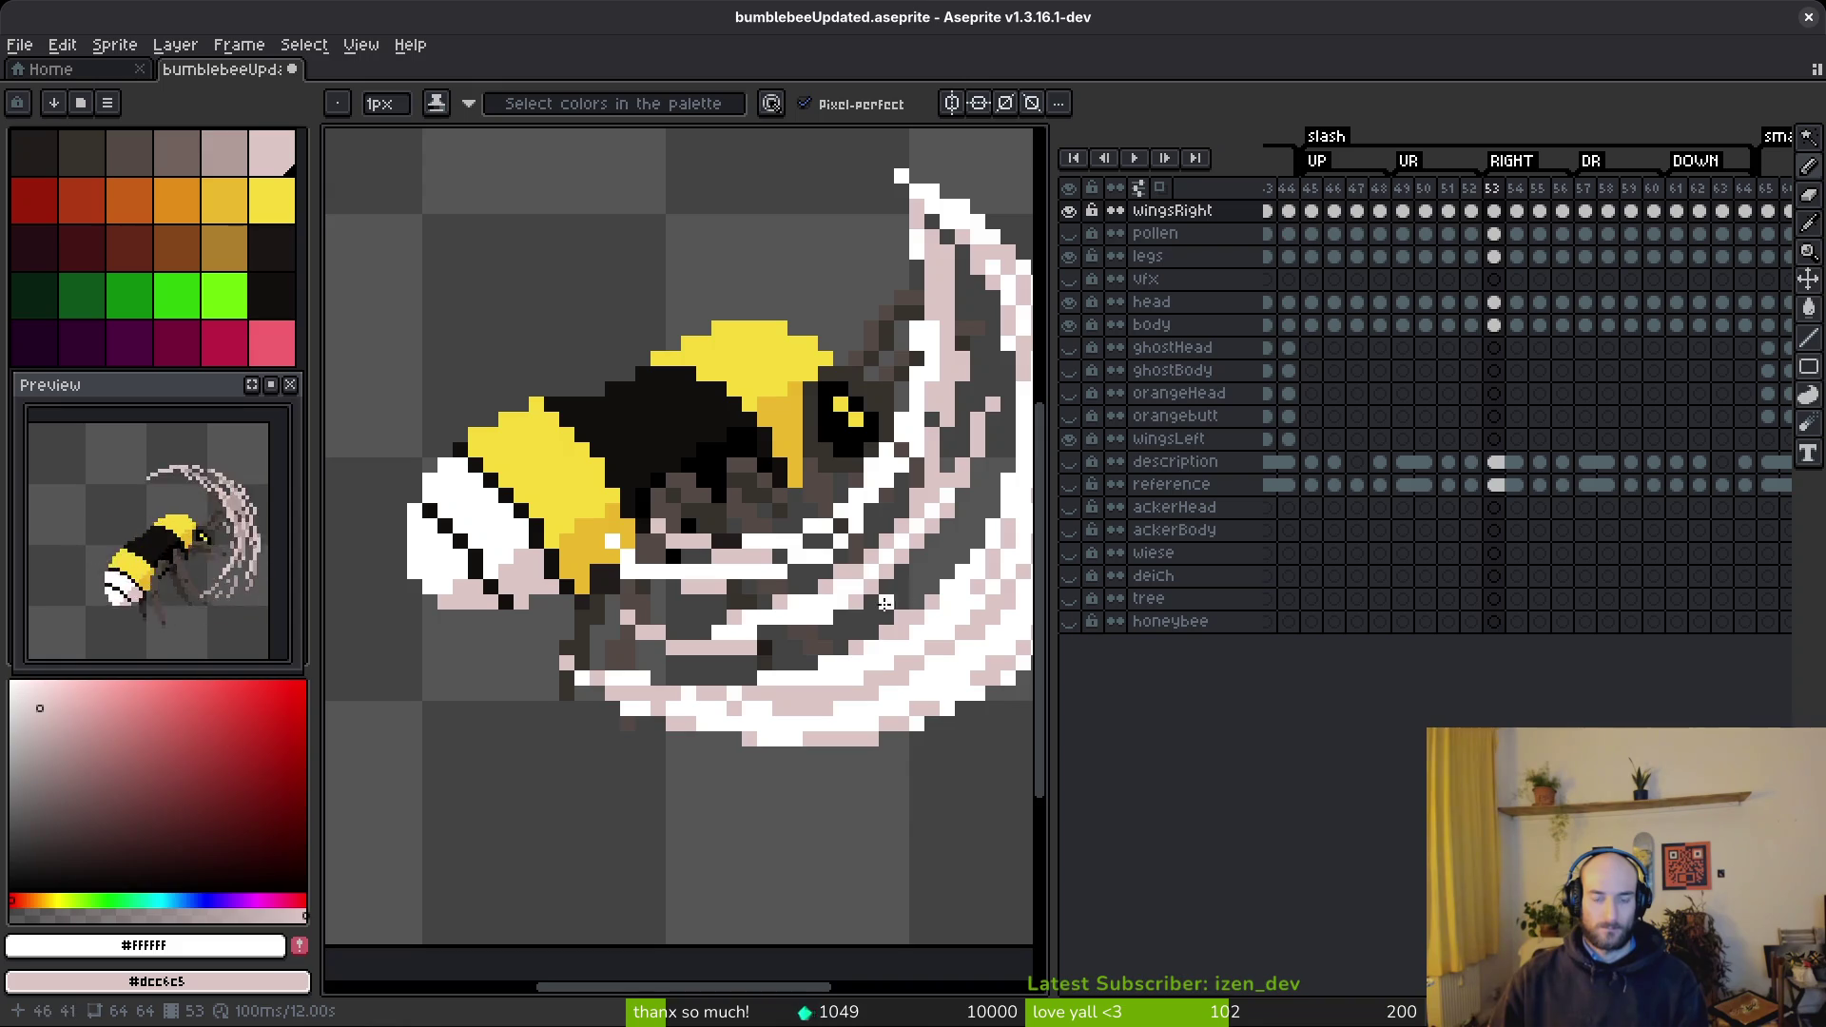
scroll(887, 601, "up", 2)
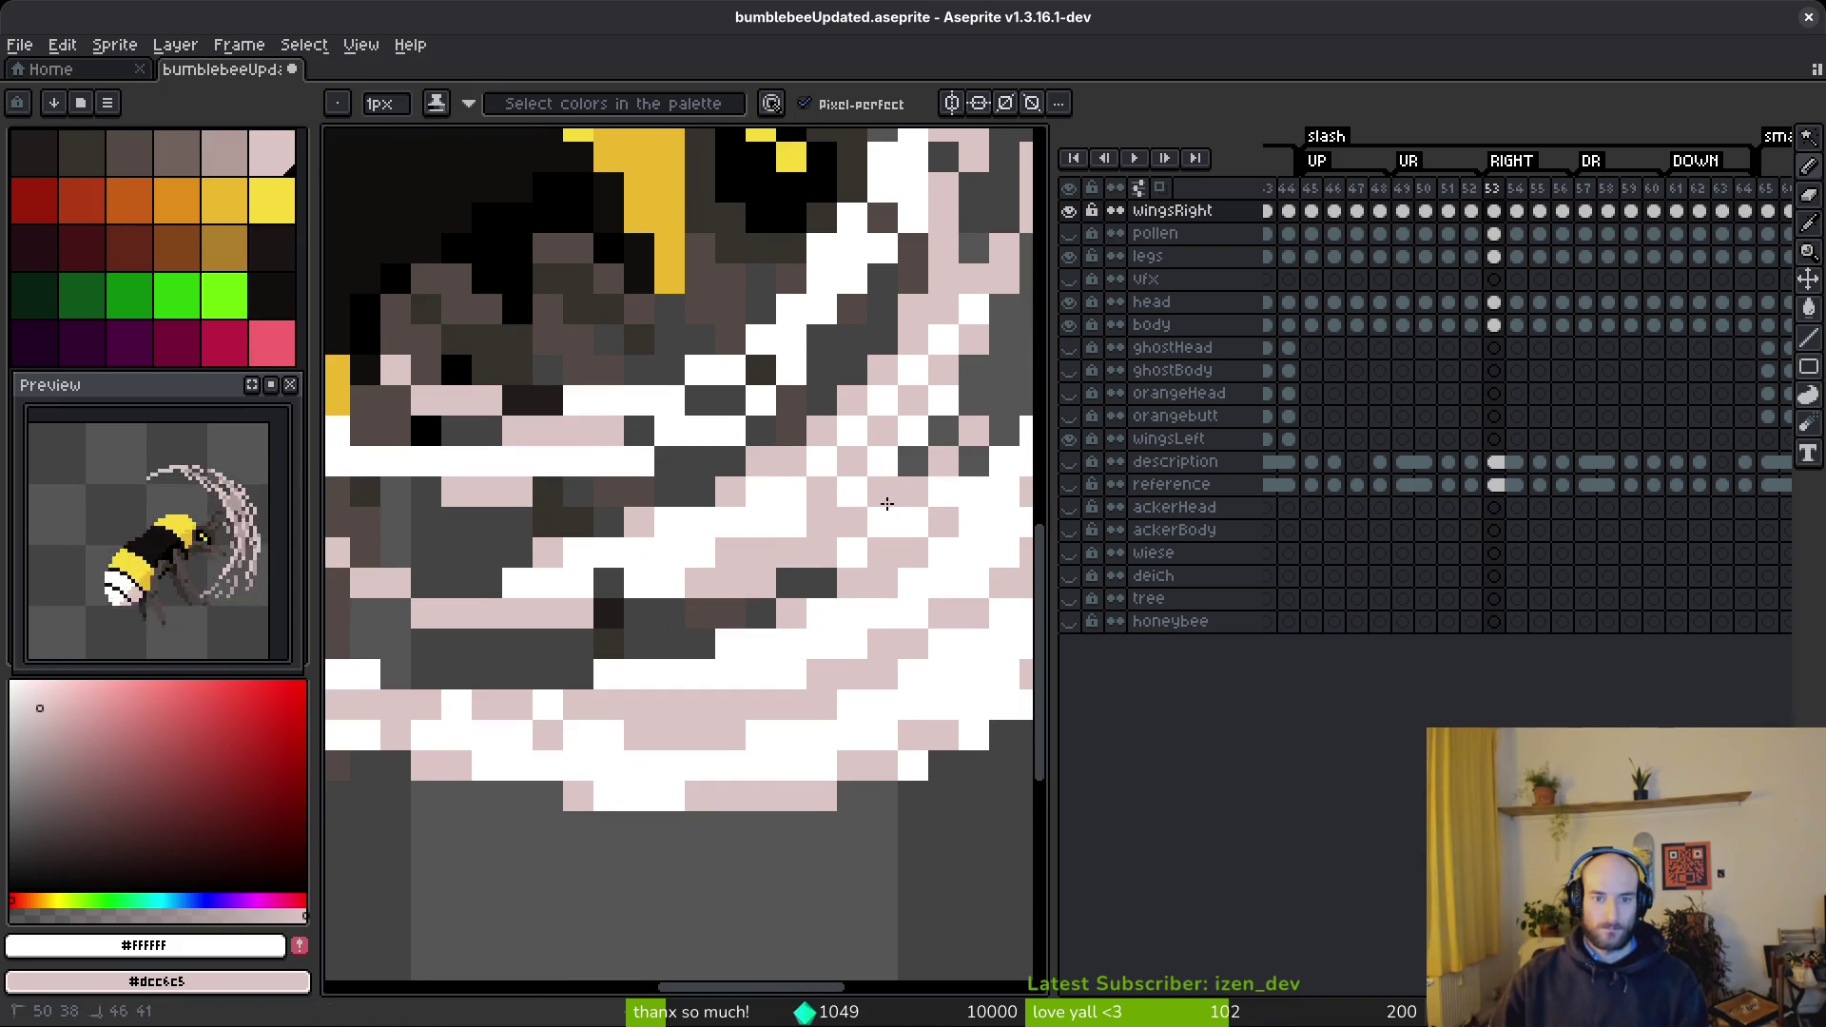
scroll(740, 567, "right", 5)
scroll(752, 552, "down", 5)
scroll(856, 571, "up", 4)
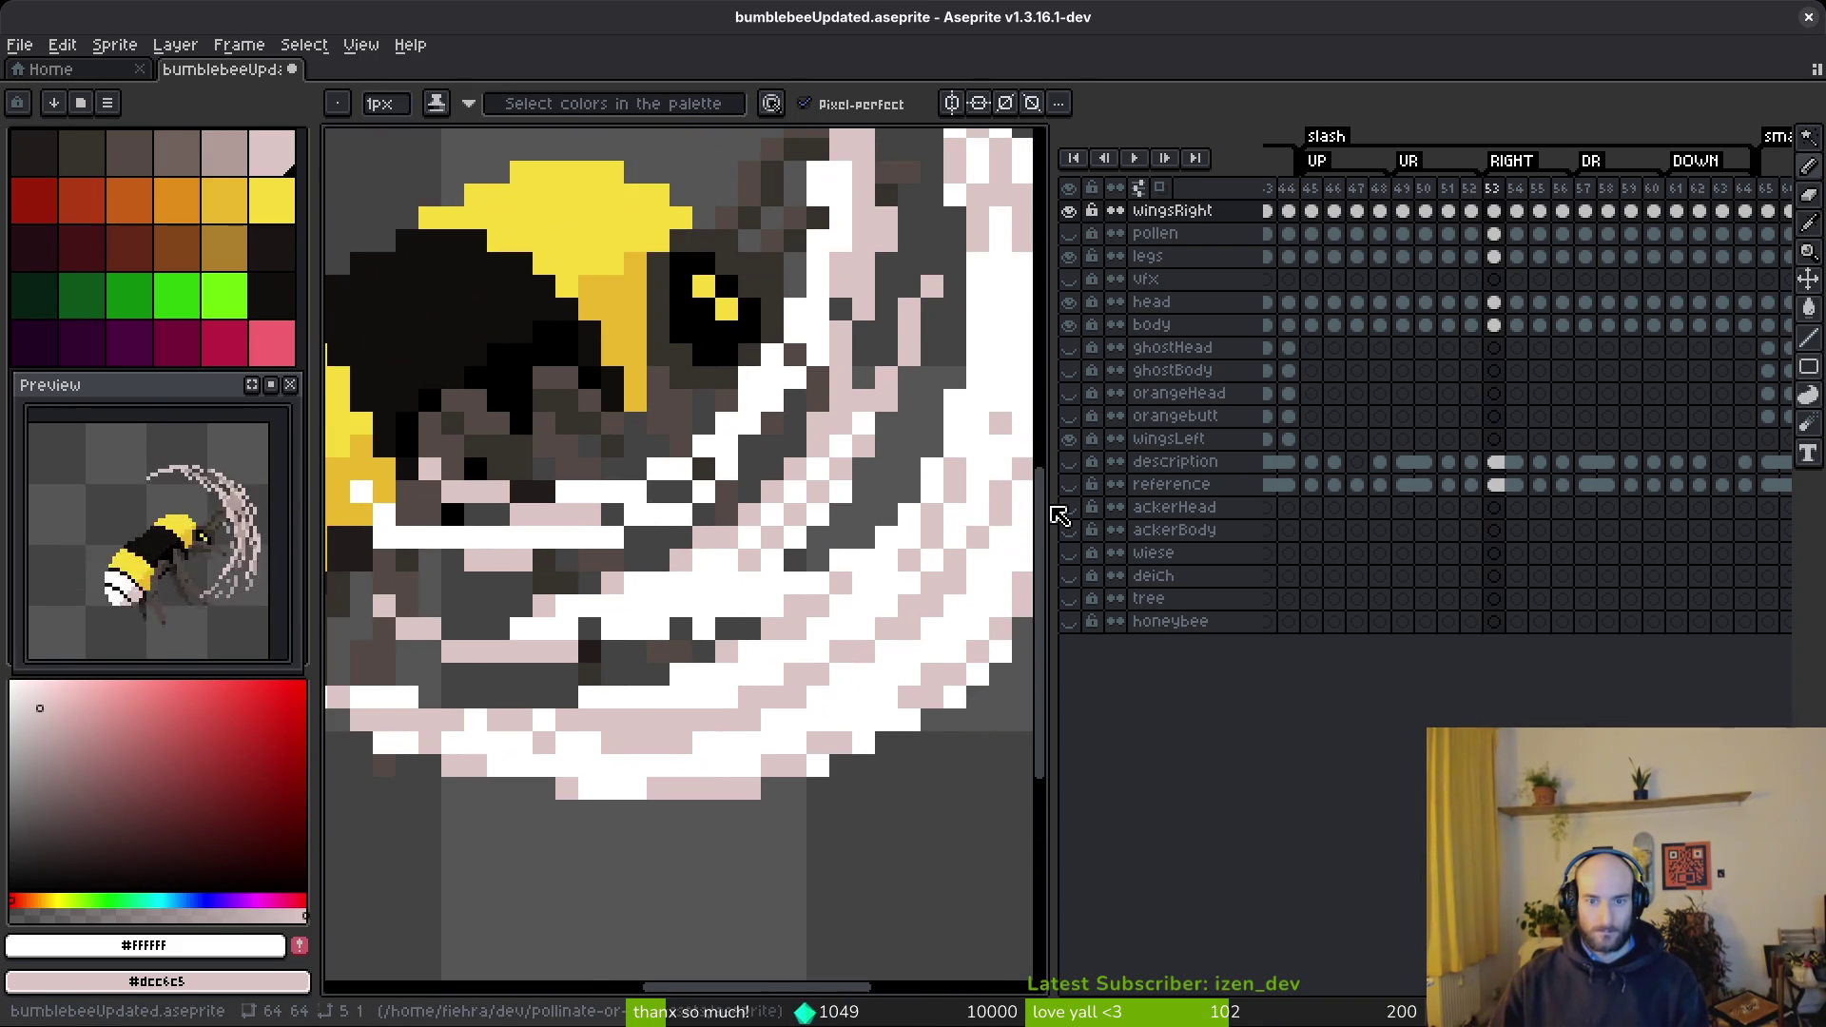
mouse_move(1038, 514)
left_mouse_down()
mouse_move(1403, 514)
mouse_move(1146, 515)
mouse_move(1184, 523)
left_mouse_up()
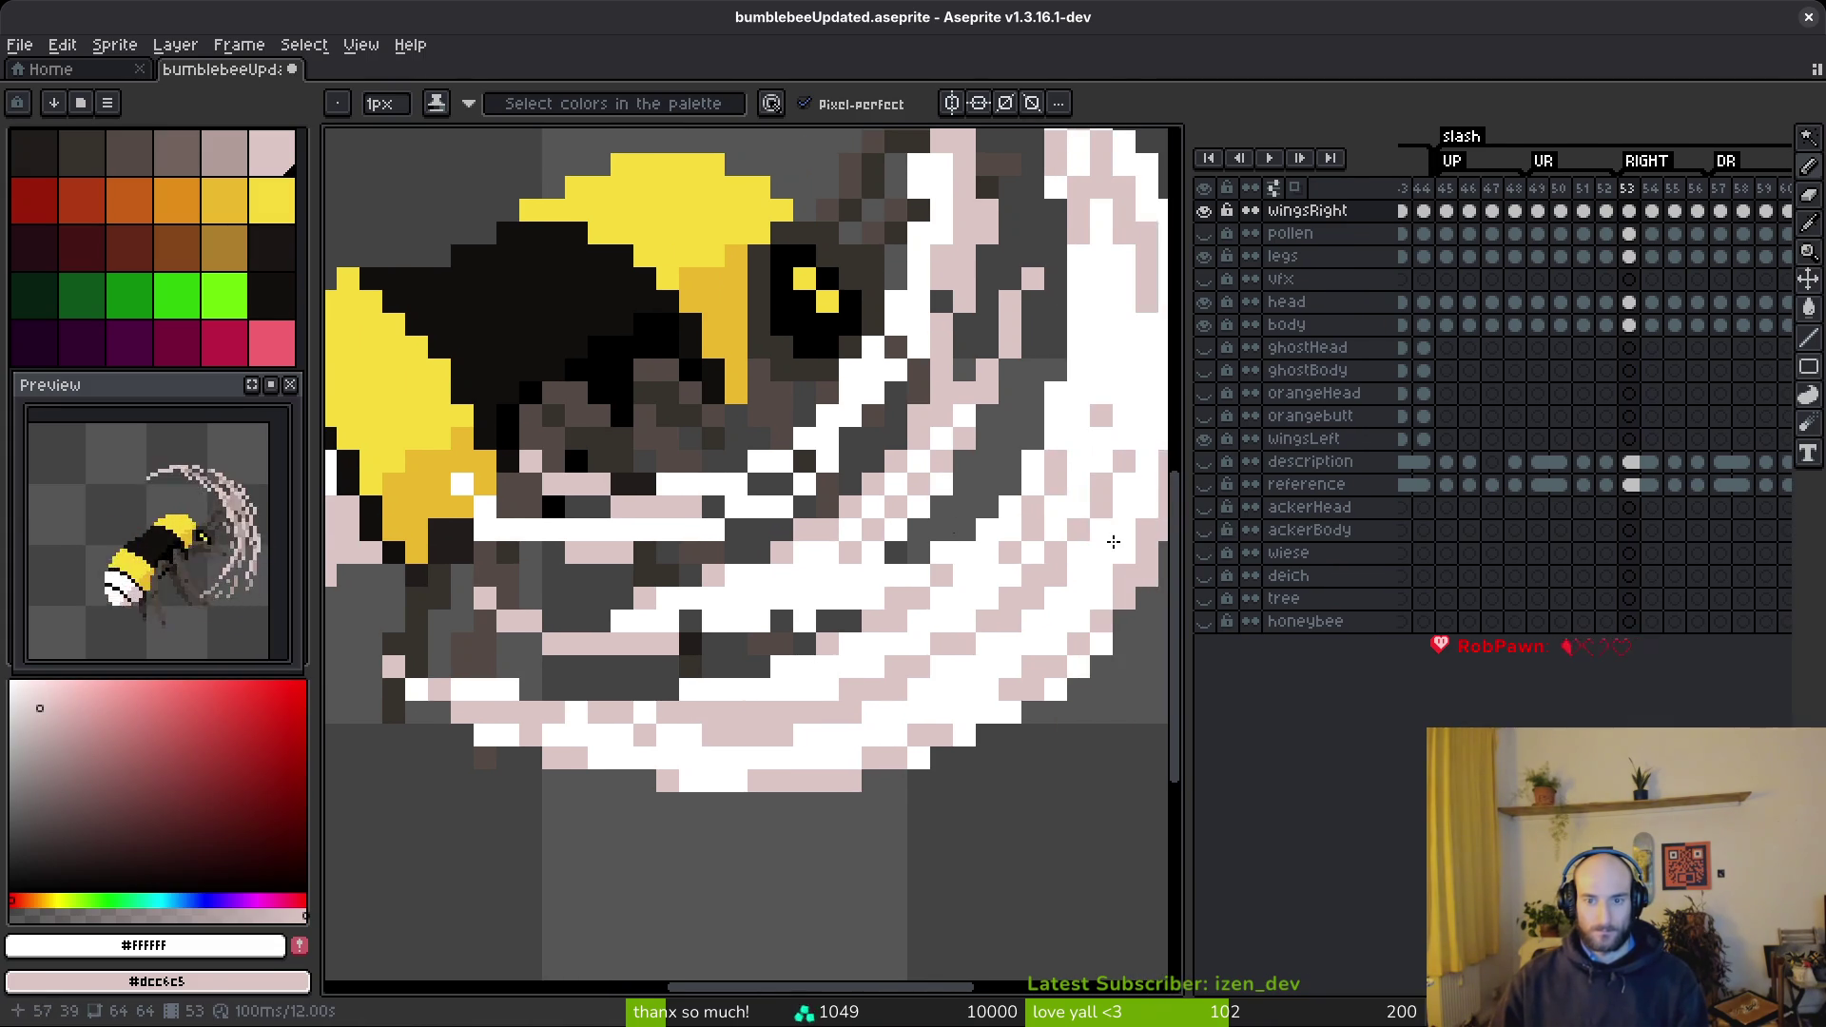
- Move the timeline to the left of the canvas
left_click(1276, 189)
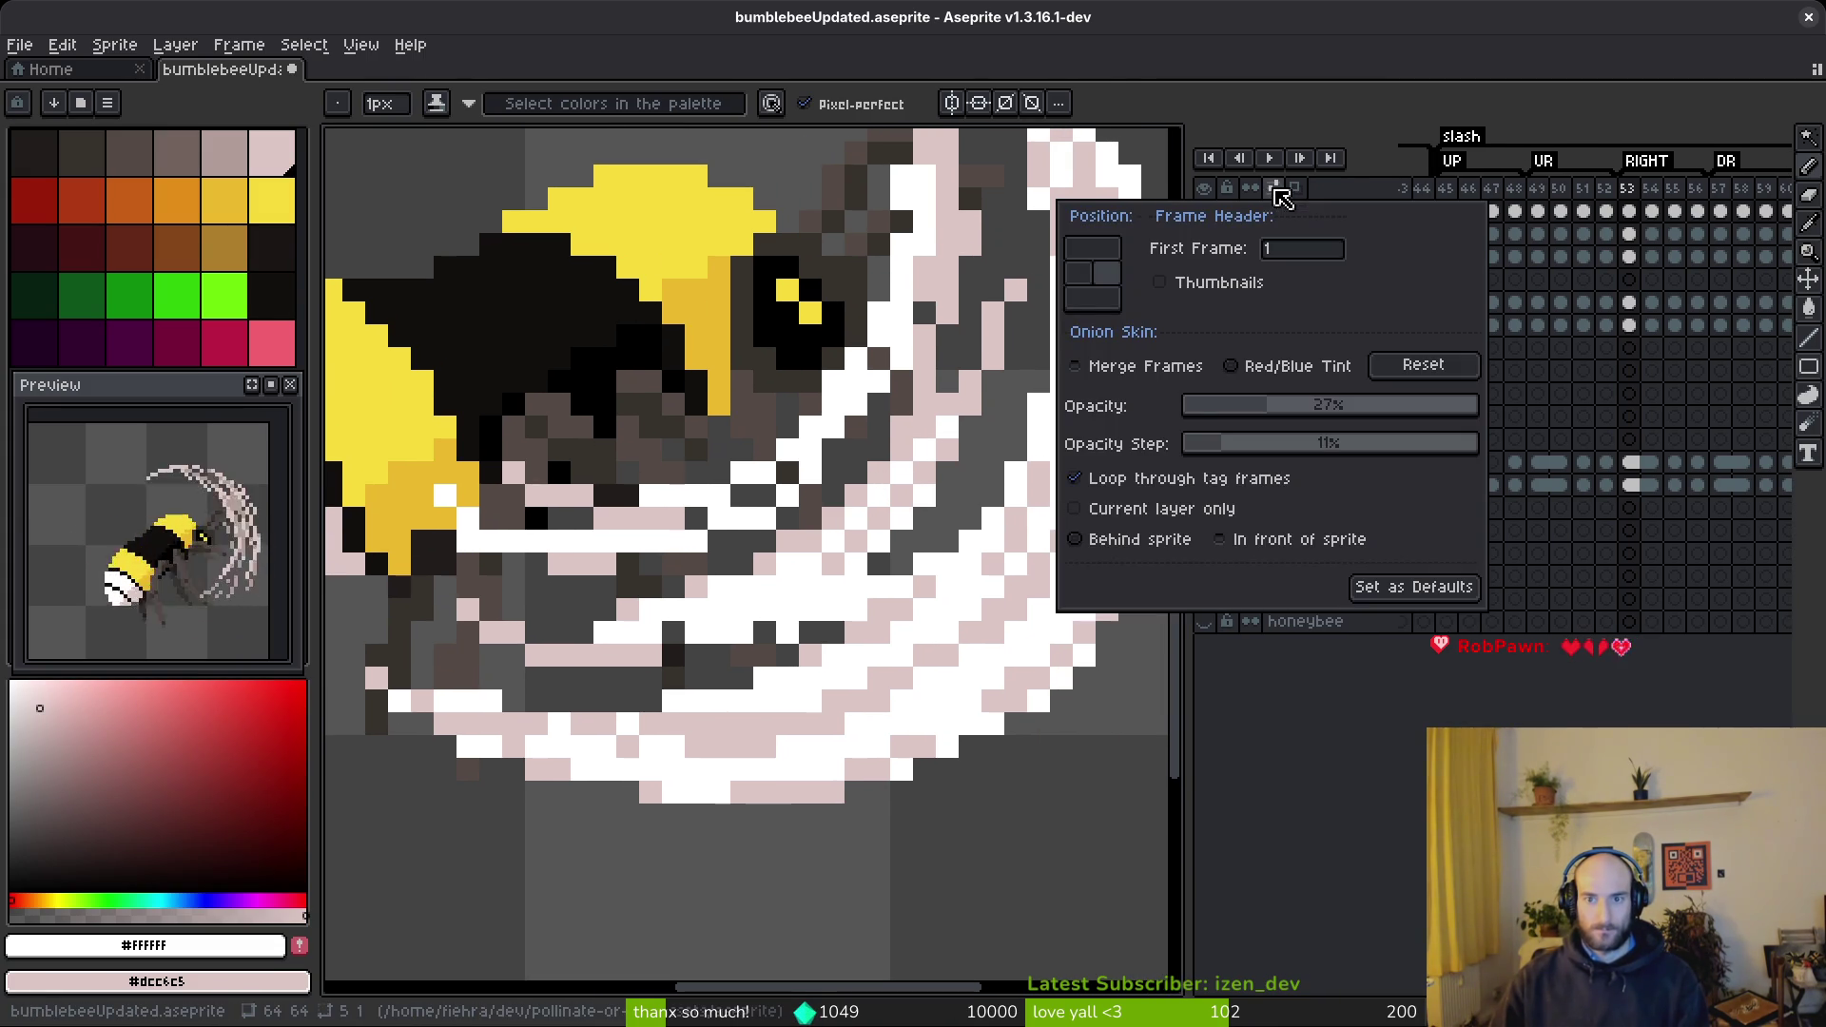
left_click(1099, 285)
left_click(1219, 522)
- Shade a diagonal run of dark-grey pixels in the upper slash arc pale pink
scroll(1220, 522, "up", 2)
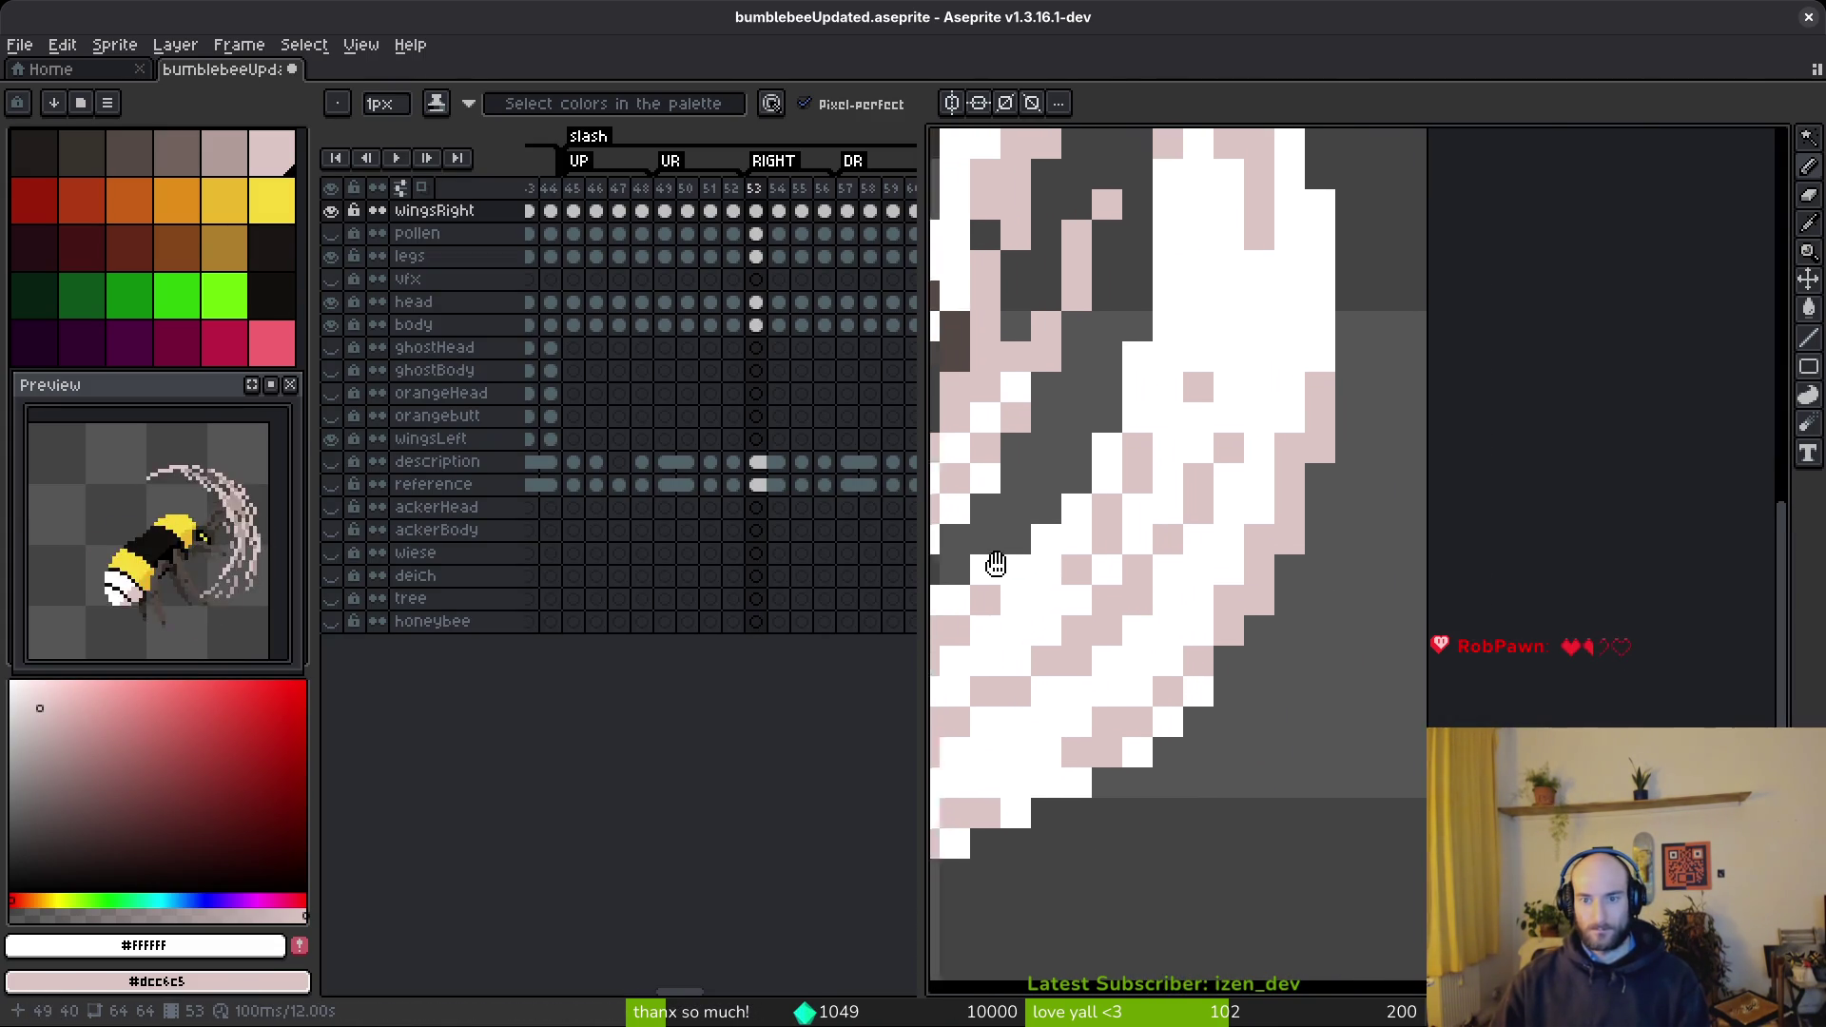
scroll(1529, 658, "left", 3)
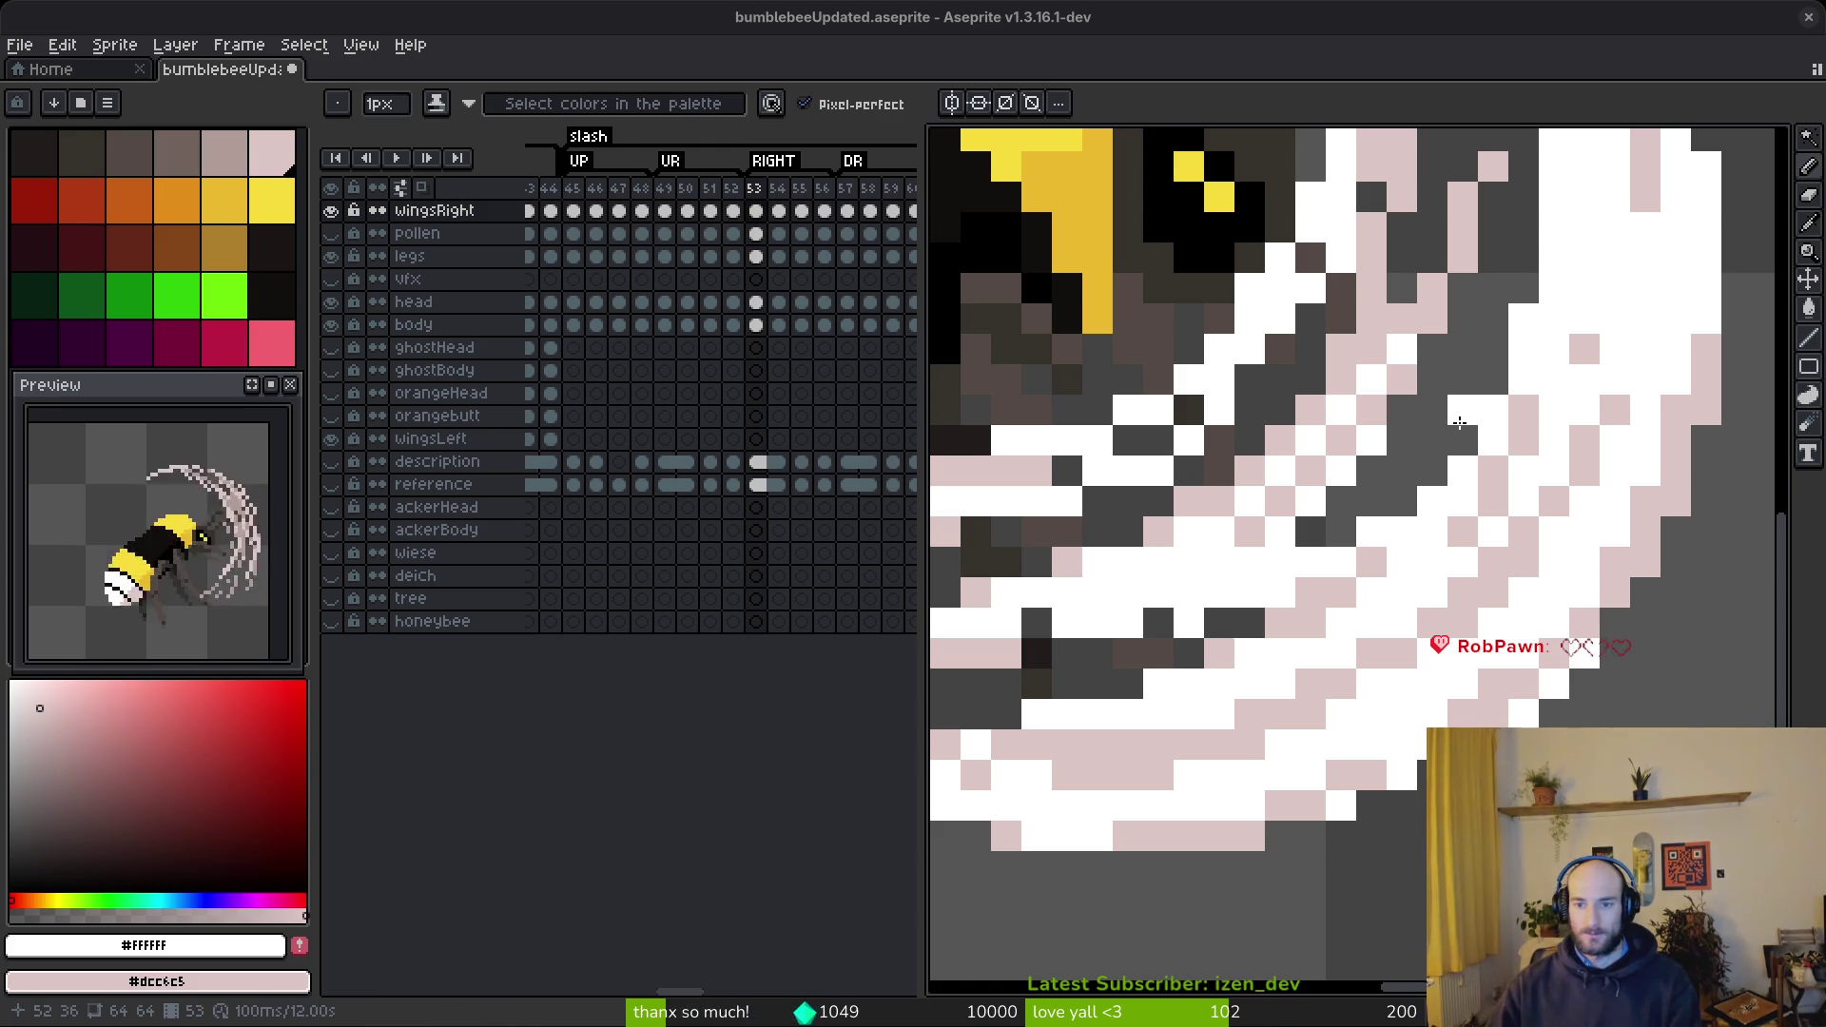
scroll(1458, 416, "up", 1)
left_click(1552, 220)
left_click_drag(1507, 358, 1210, 611)
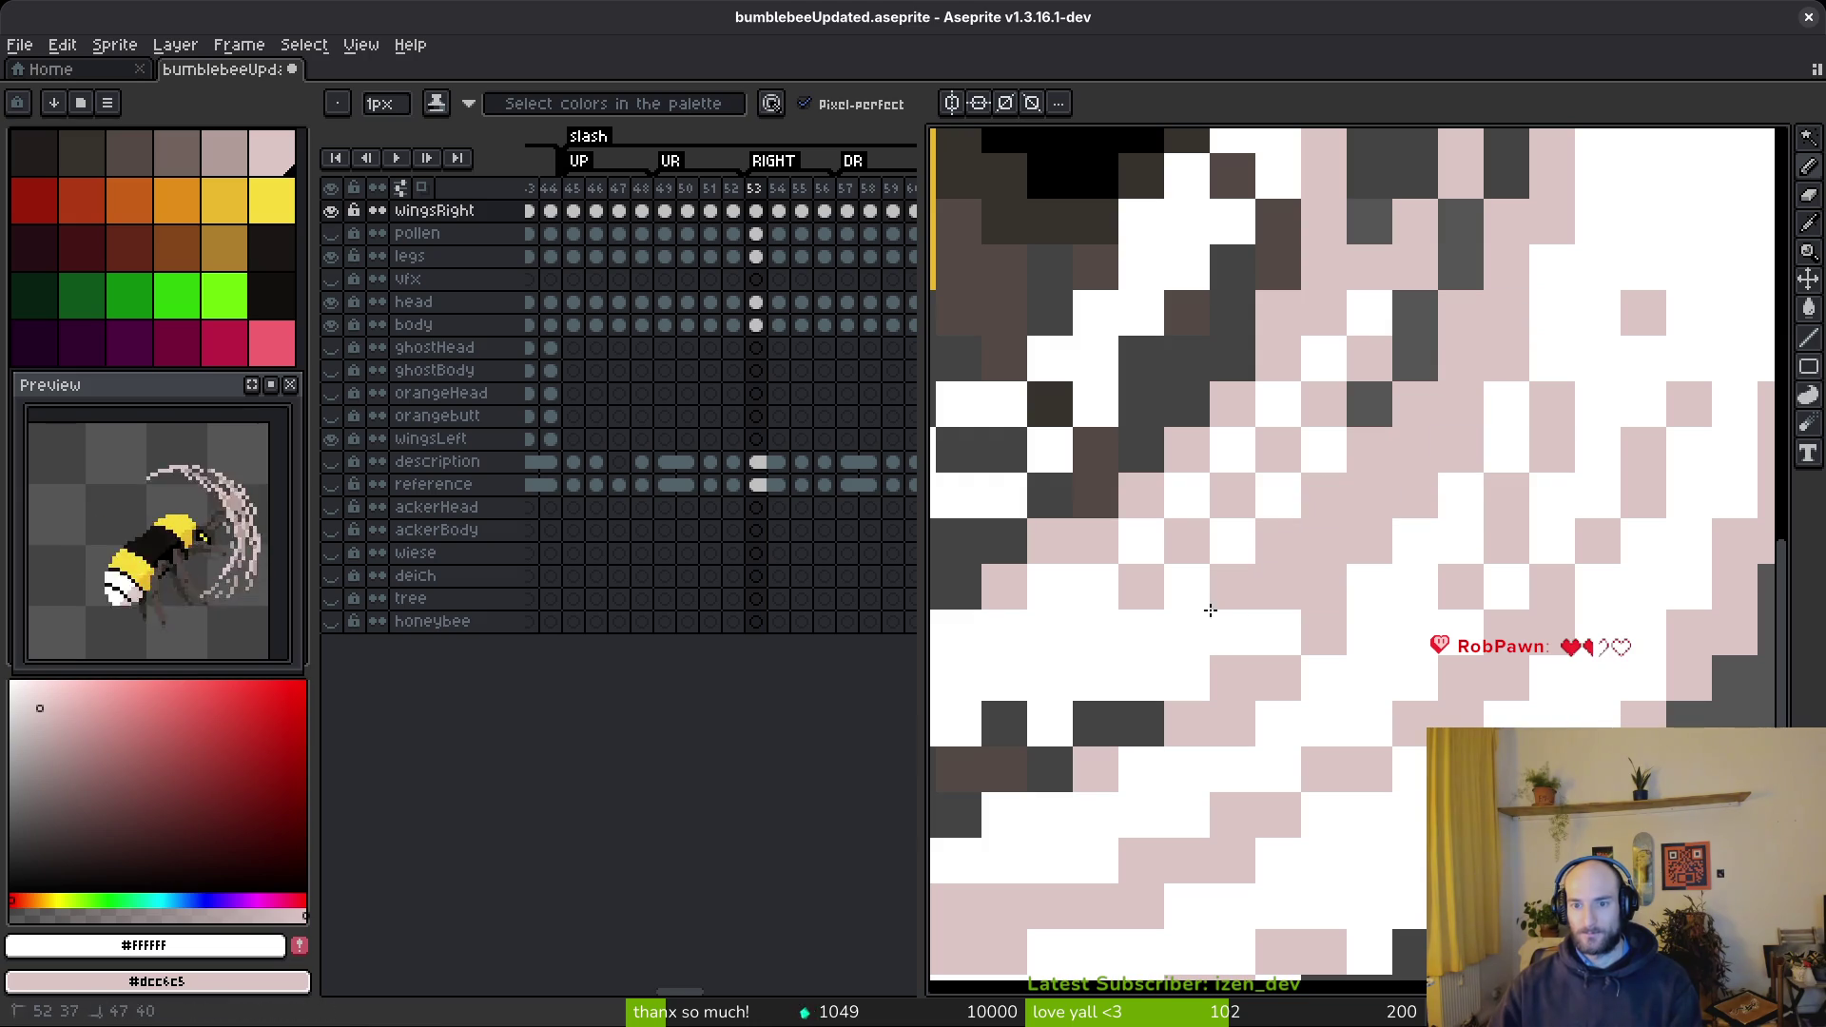
left_click_drag(1456, 314, 1391, 449)
scroll(1332, 513, "down", 2)
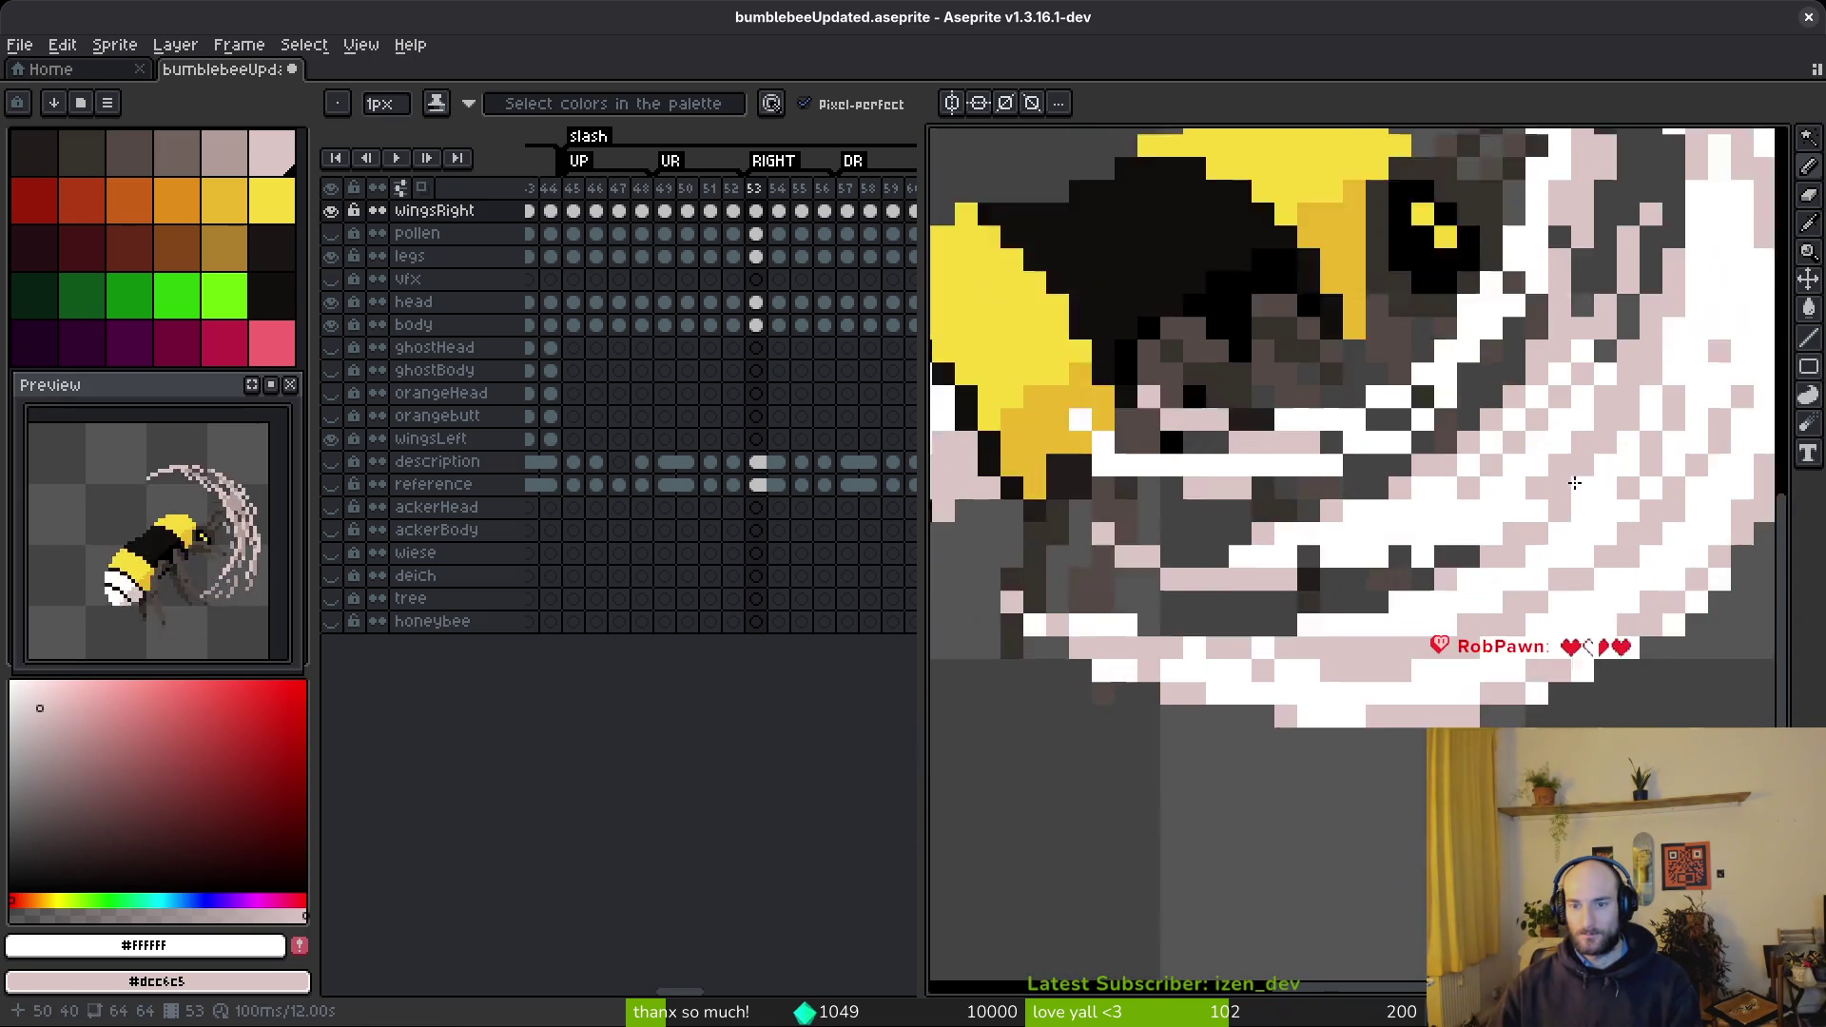
mouse_move(1406, 558)
left_mouse_down()
mouse_move(1565, 597)
mouse_move(1358, 590)
mouse_move(1351, 574)
left_mouse_up()
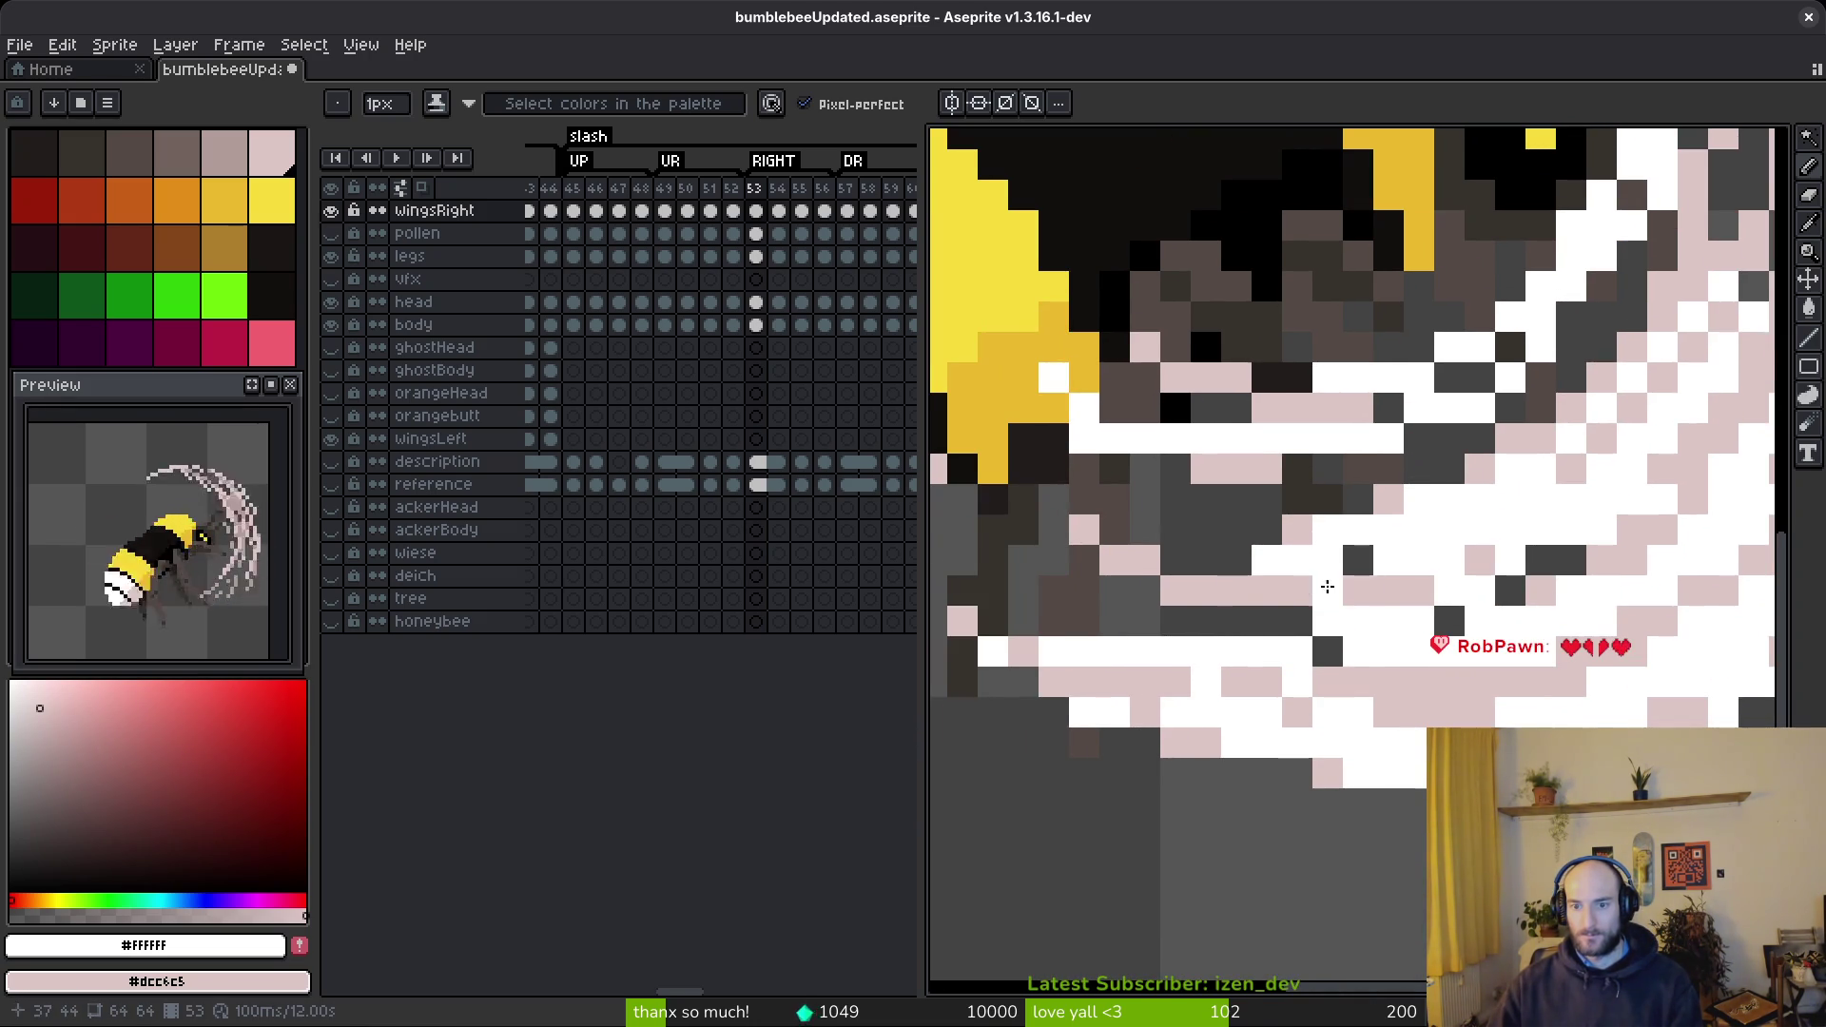
- Lighten the remaining dark pixels down the middle of the slash arc
scroll(1123, 606, "down", 4)
scroll(1505, 374, "up", 3)
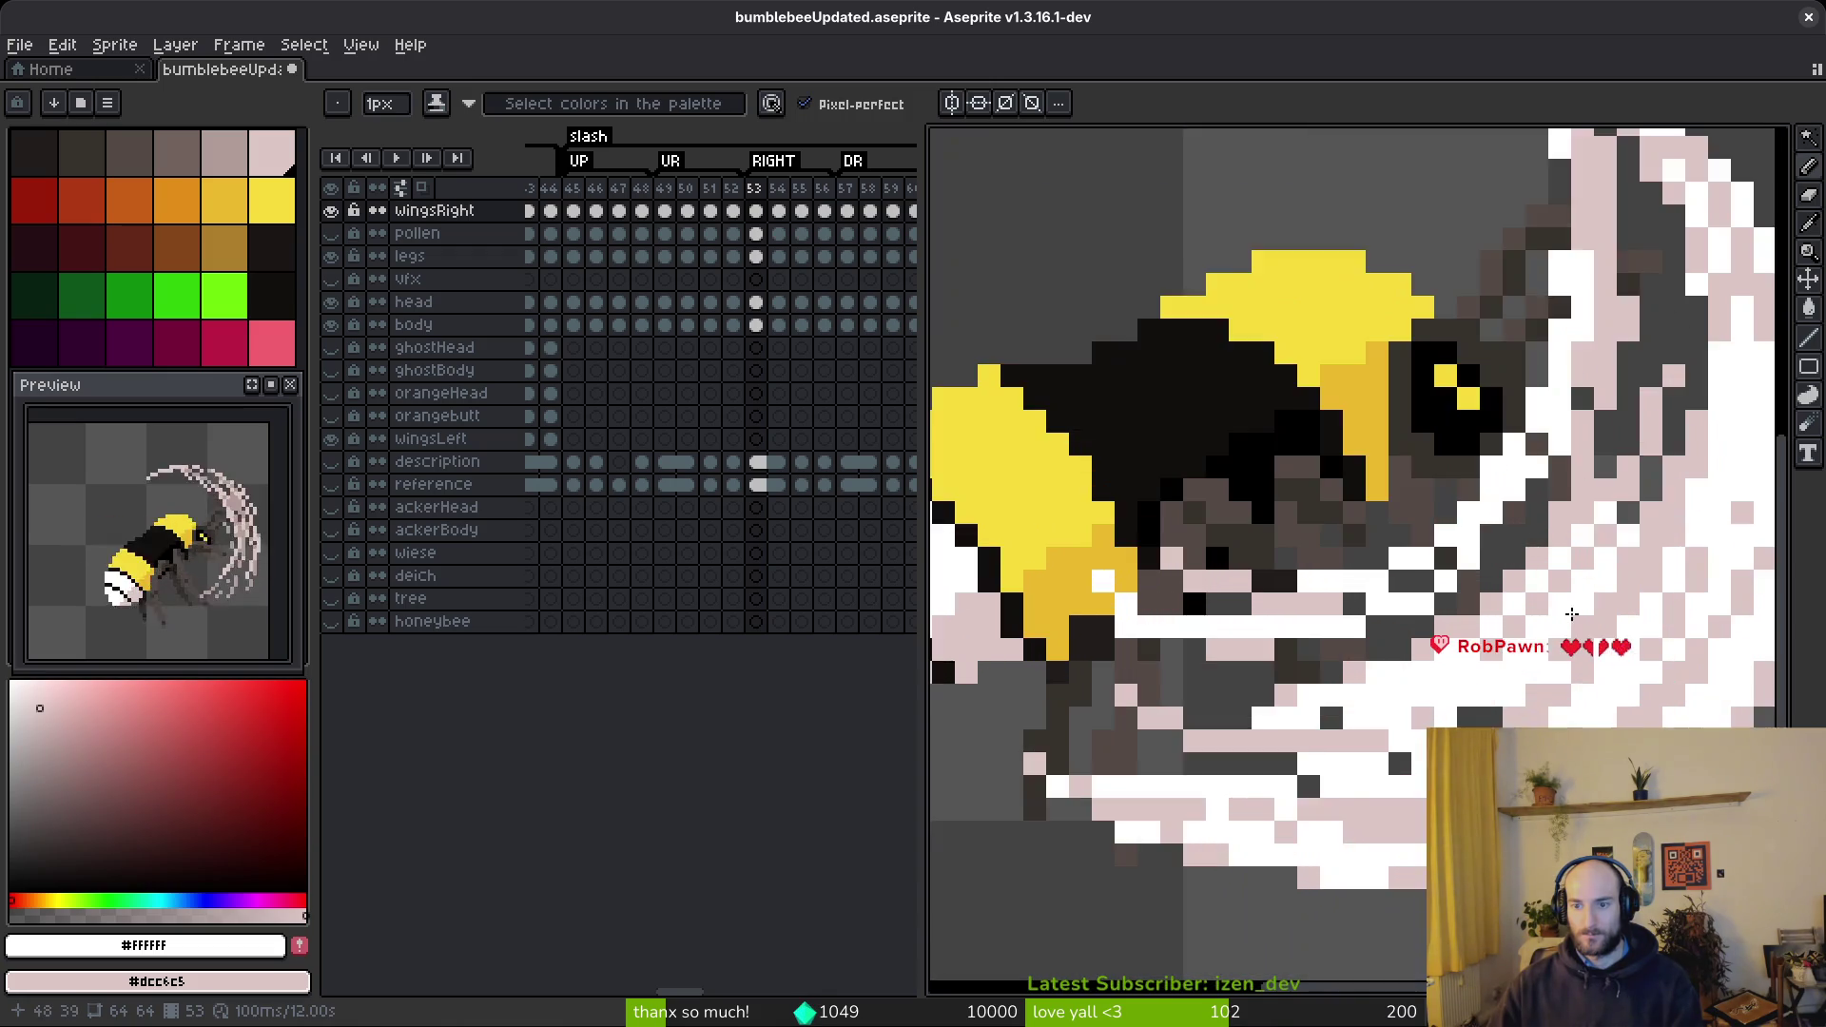
mouse_move(1555, 339)
left_mouse_down()
mouse_move(1551, 485)
mouse_move(1477, 630)
left_mouse_up()
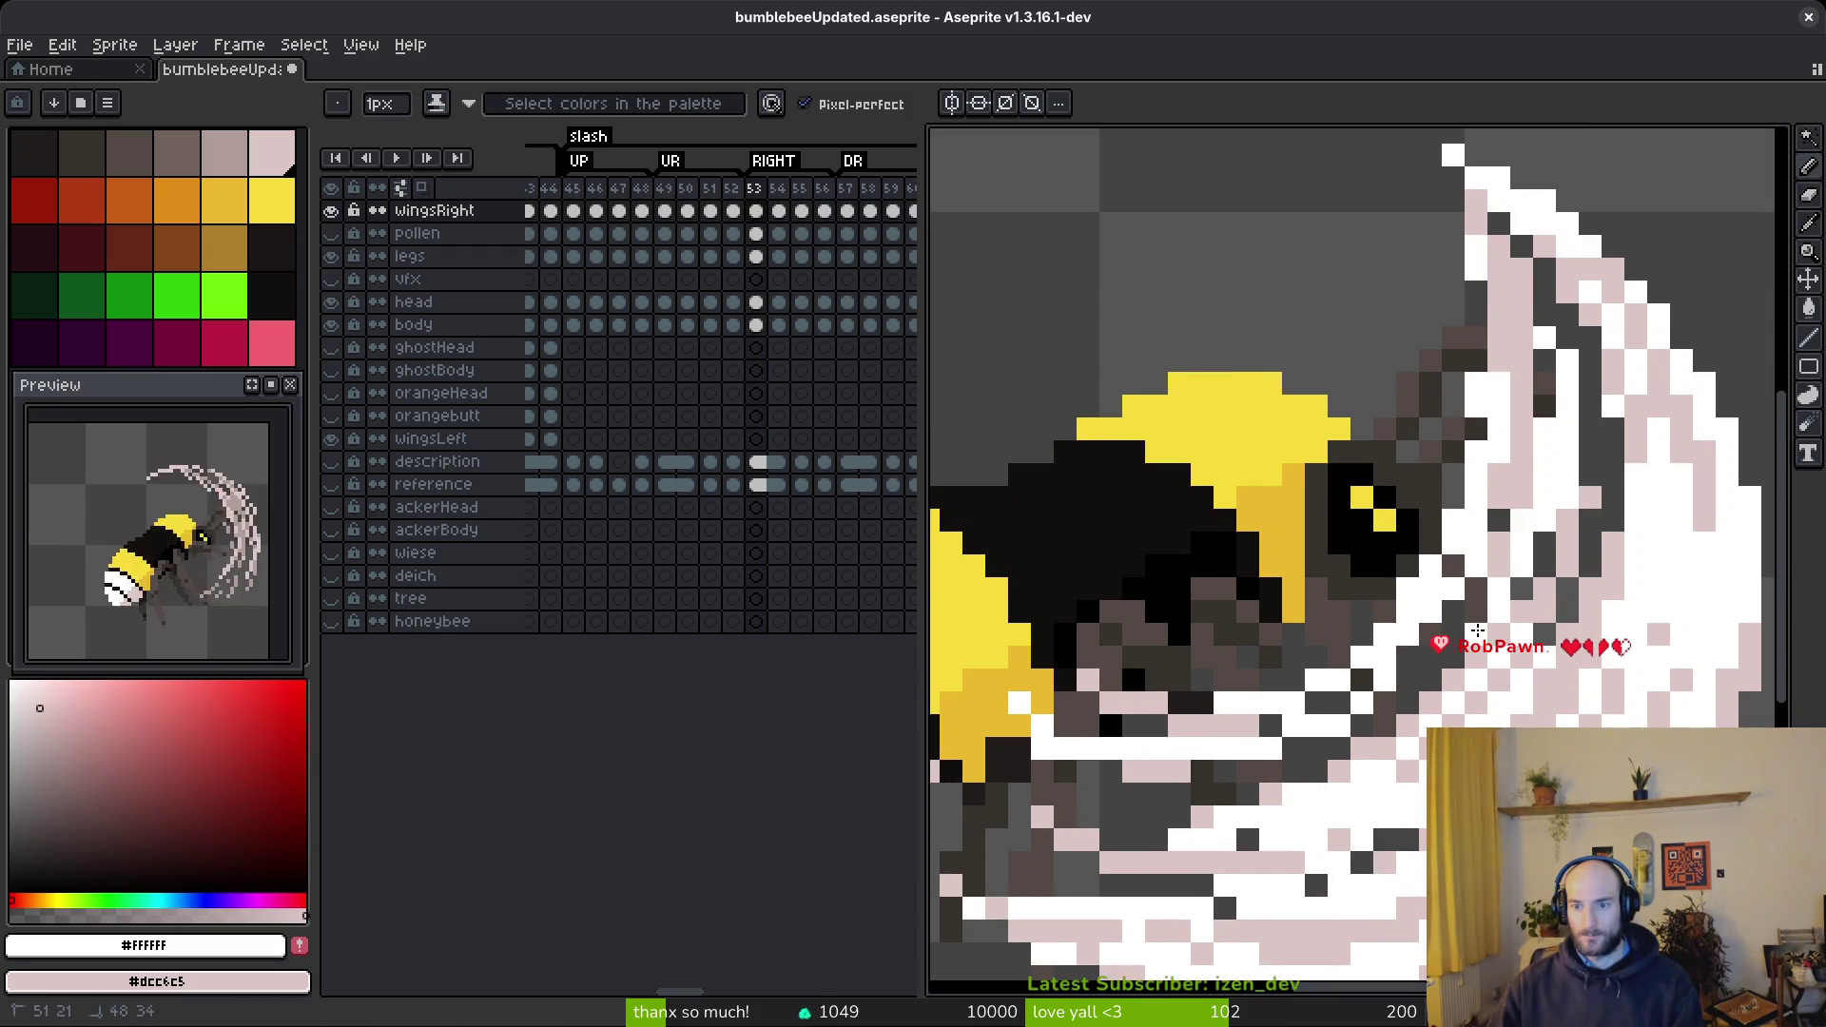
scroll(1500, 568, "up", 1)
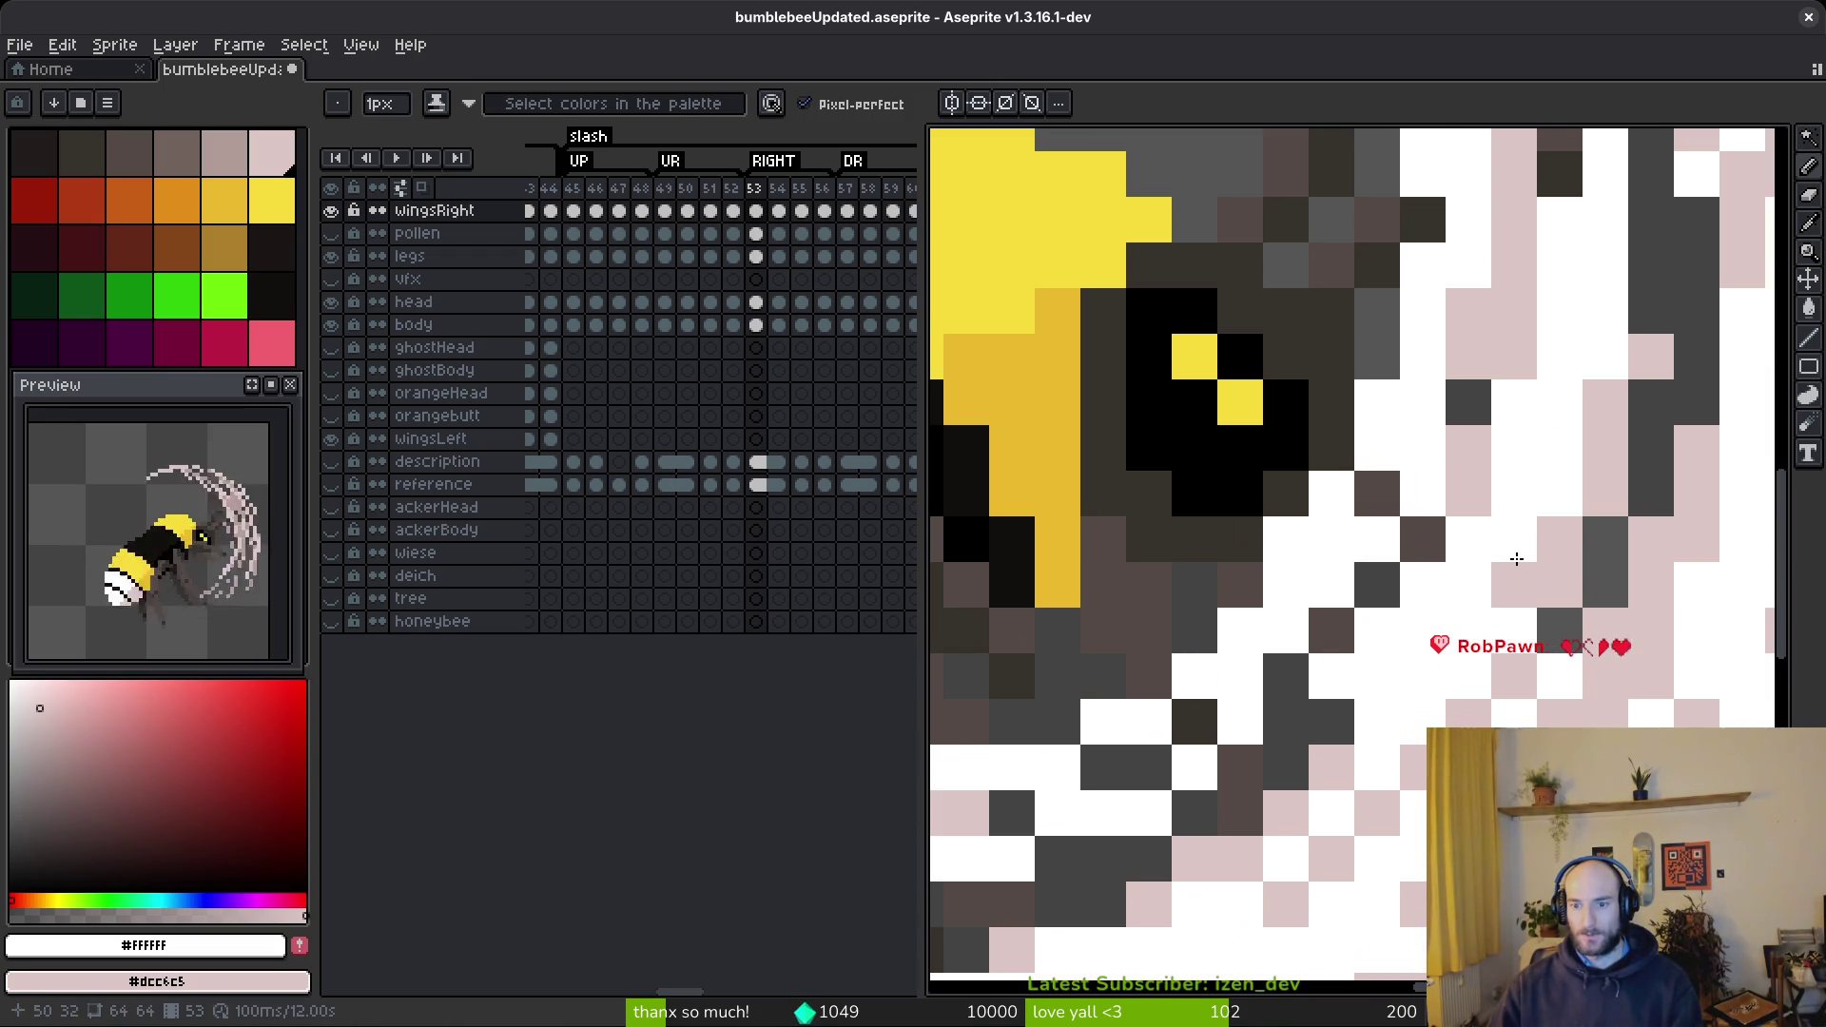
scroll(1512, 575, "up", 2)
scroll(1500, 596, "up", 2)
left_click_drag(1505, 220, 1505, 524)
mouse_move(1566, 463)
left_mouse_down()
mouse_move(1497, 701)
mouse_move(1337, 476)
mouse_move(1389, 524)
left_mouse_up()
scroll(1496, 701, "down", 4)
scroll(1389, 533, "up", 3)
left_click_drag(1451, 616, 1360, 526)
mouse_move(1376, 618)
left_mouse_down()
mouse_move(1354, 717)
mouse_move(1361, 571)
left_mouse_up()
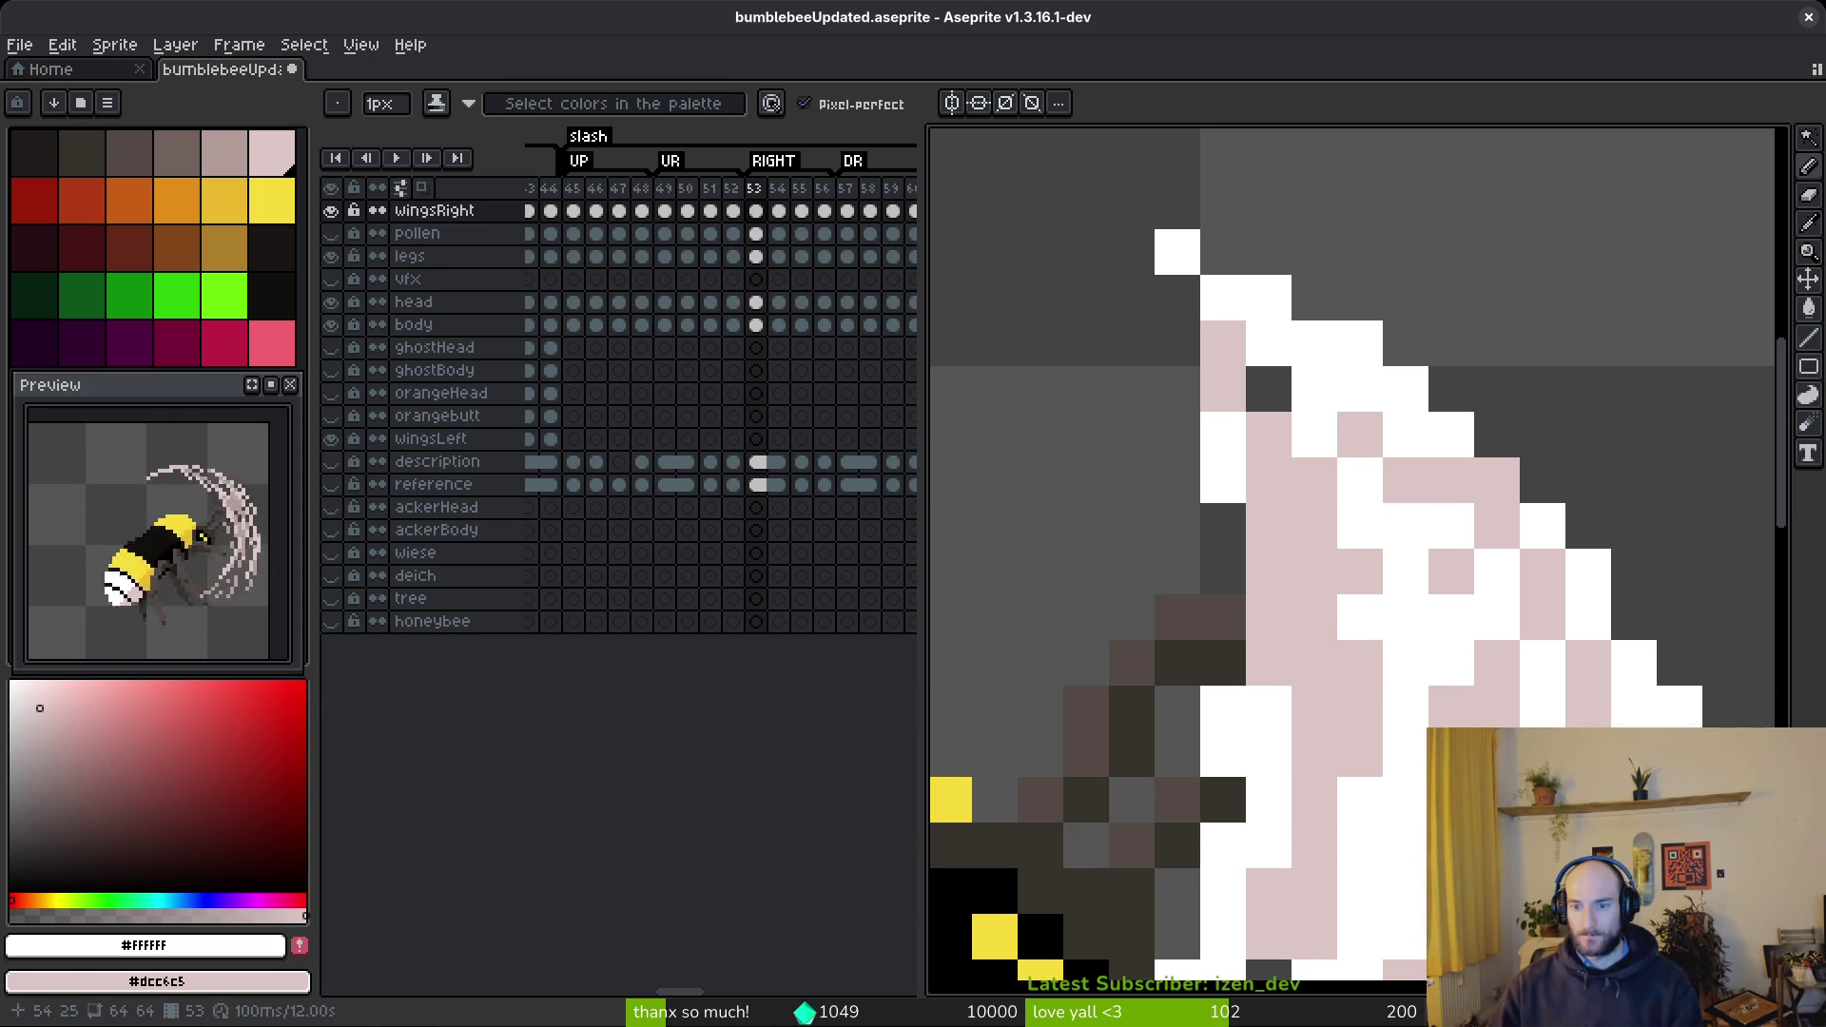
- Swap one white slash pixel to pale pink and one pale-pink pixel to white
right_click(1410, 534)
left_click(1436, 565)
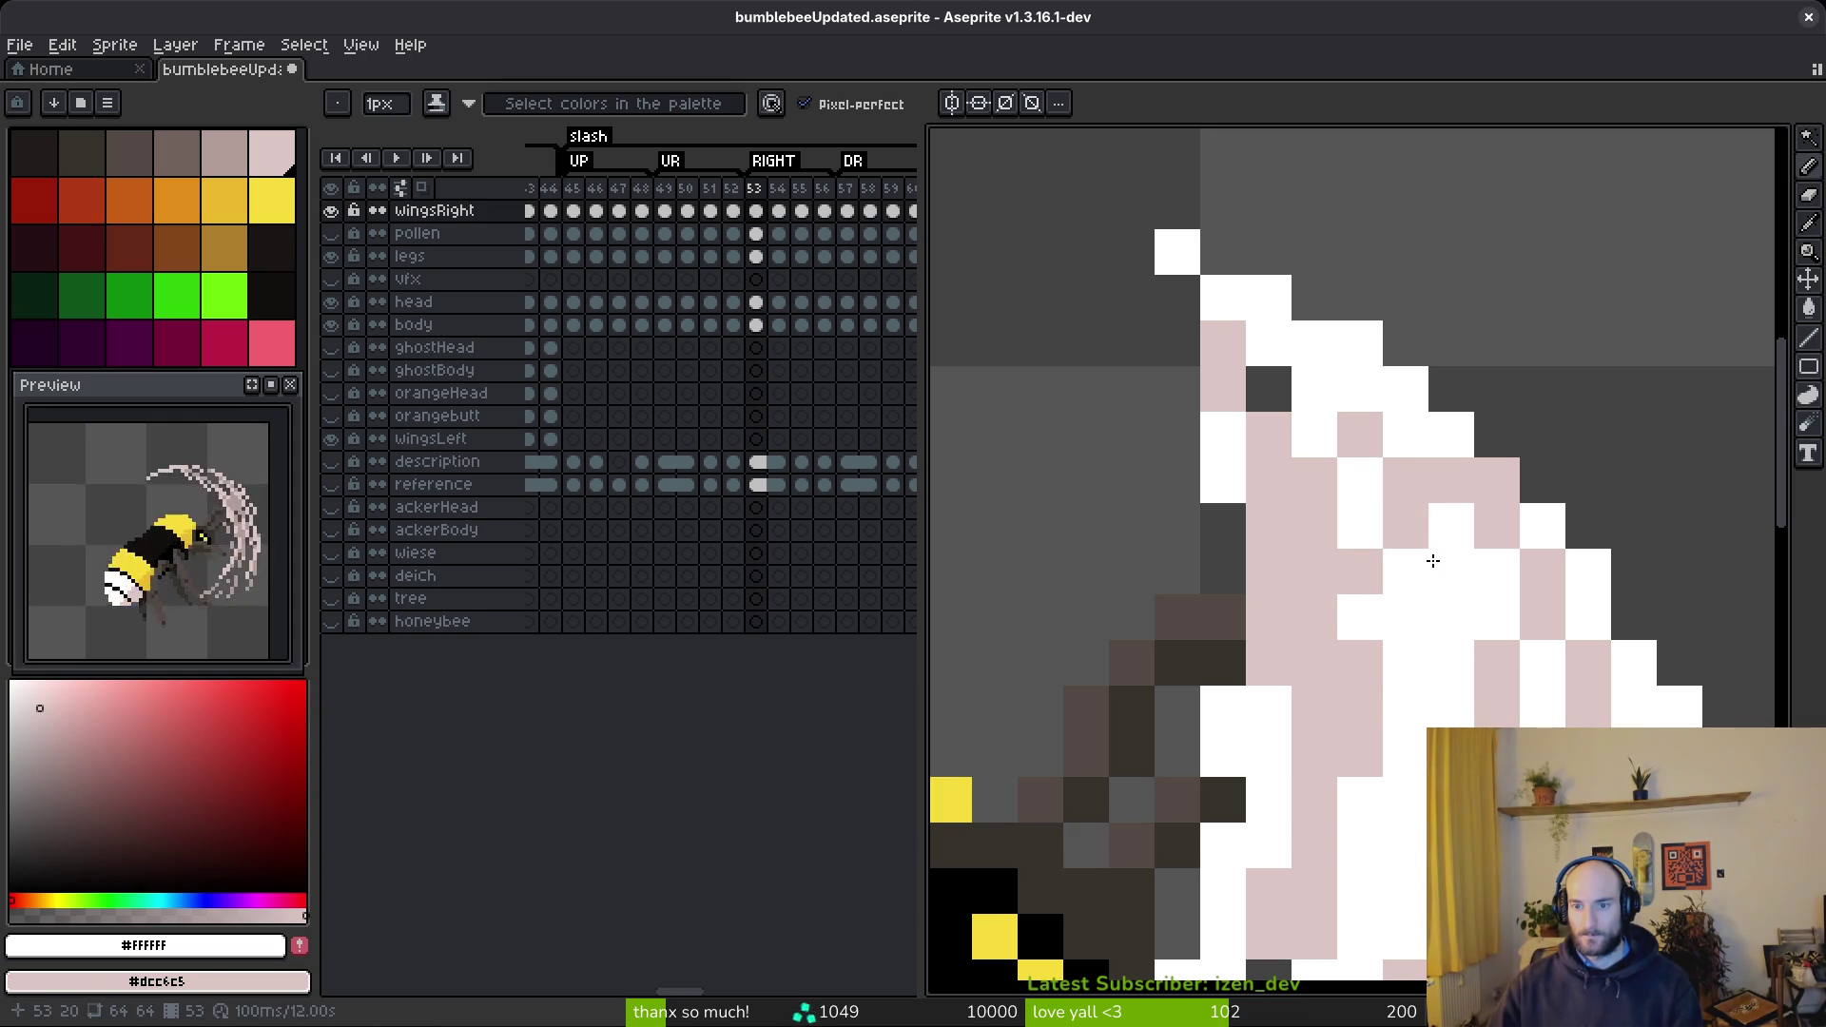
scroll(1378, 665, "down", 3)
scroll(1396, 746, "up", 2)
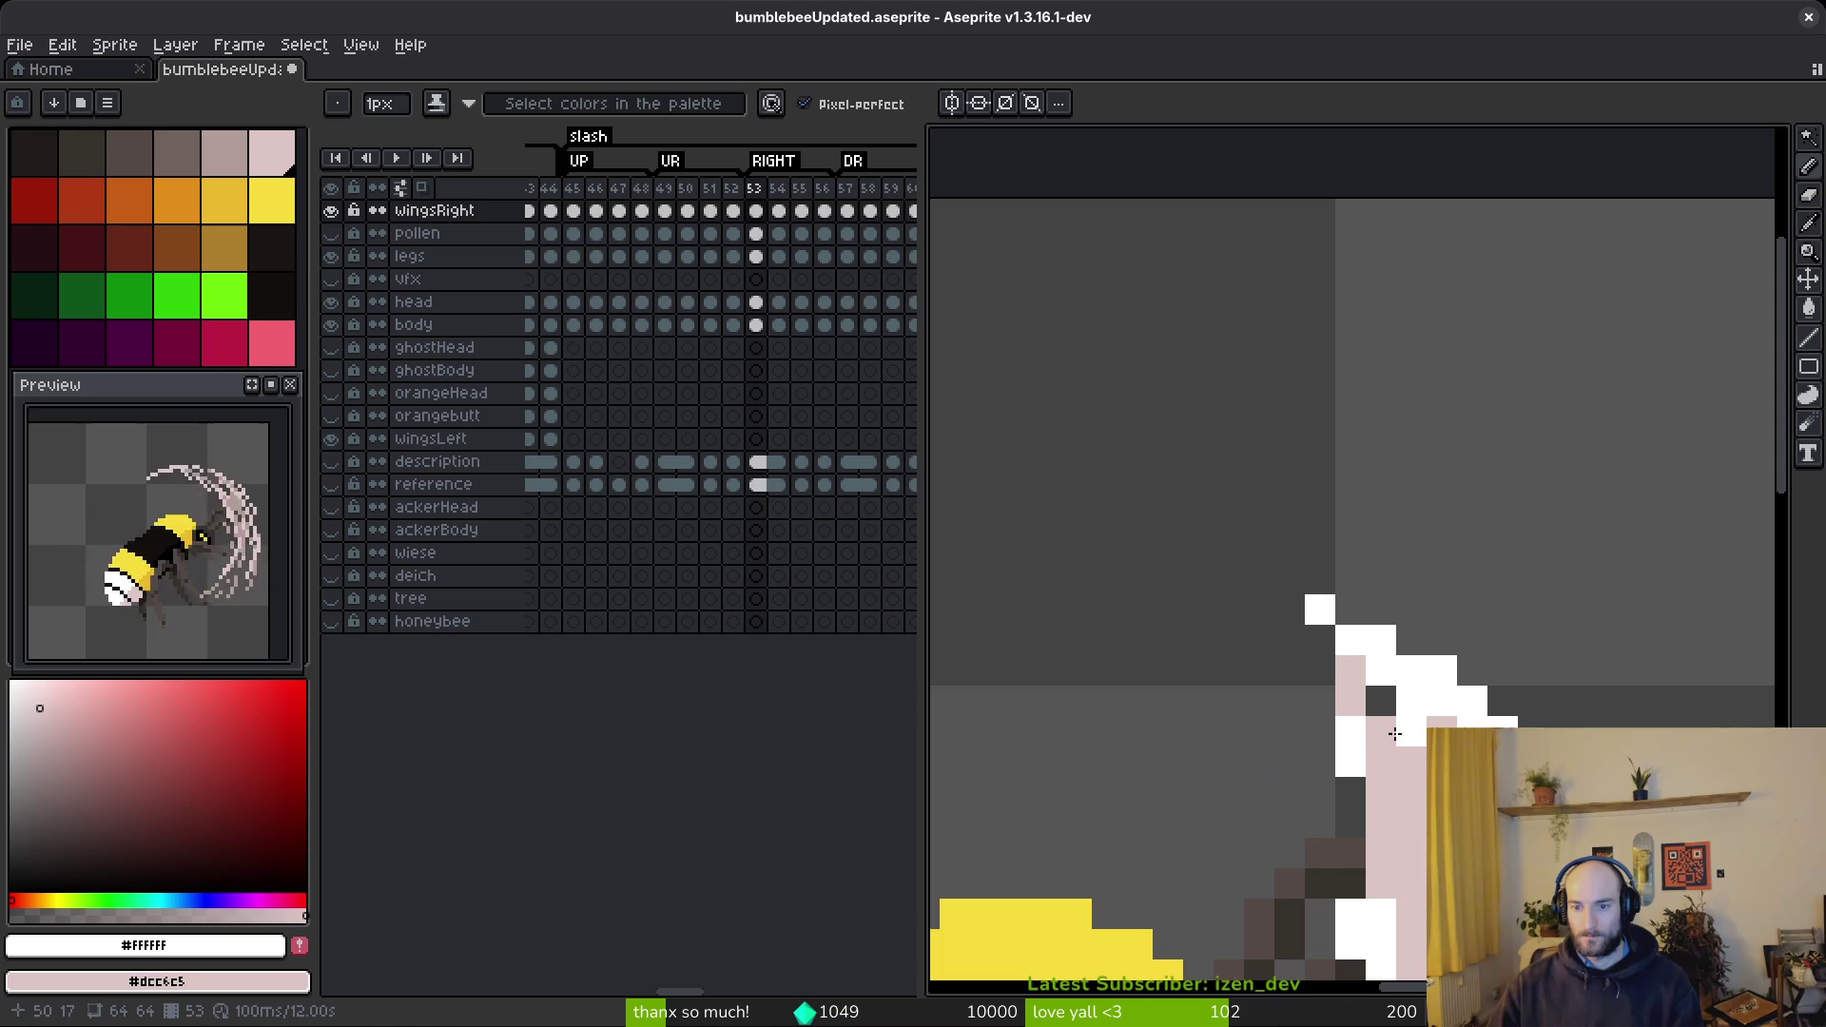
scroll(1385, 711, "down", 4)
scroll(1269, 394, "up", 3)
key("e")
key("b")
scroll(1301, 748, "down", 4)
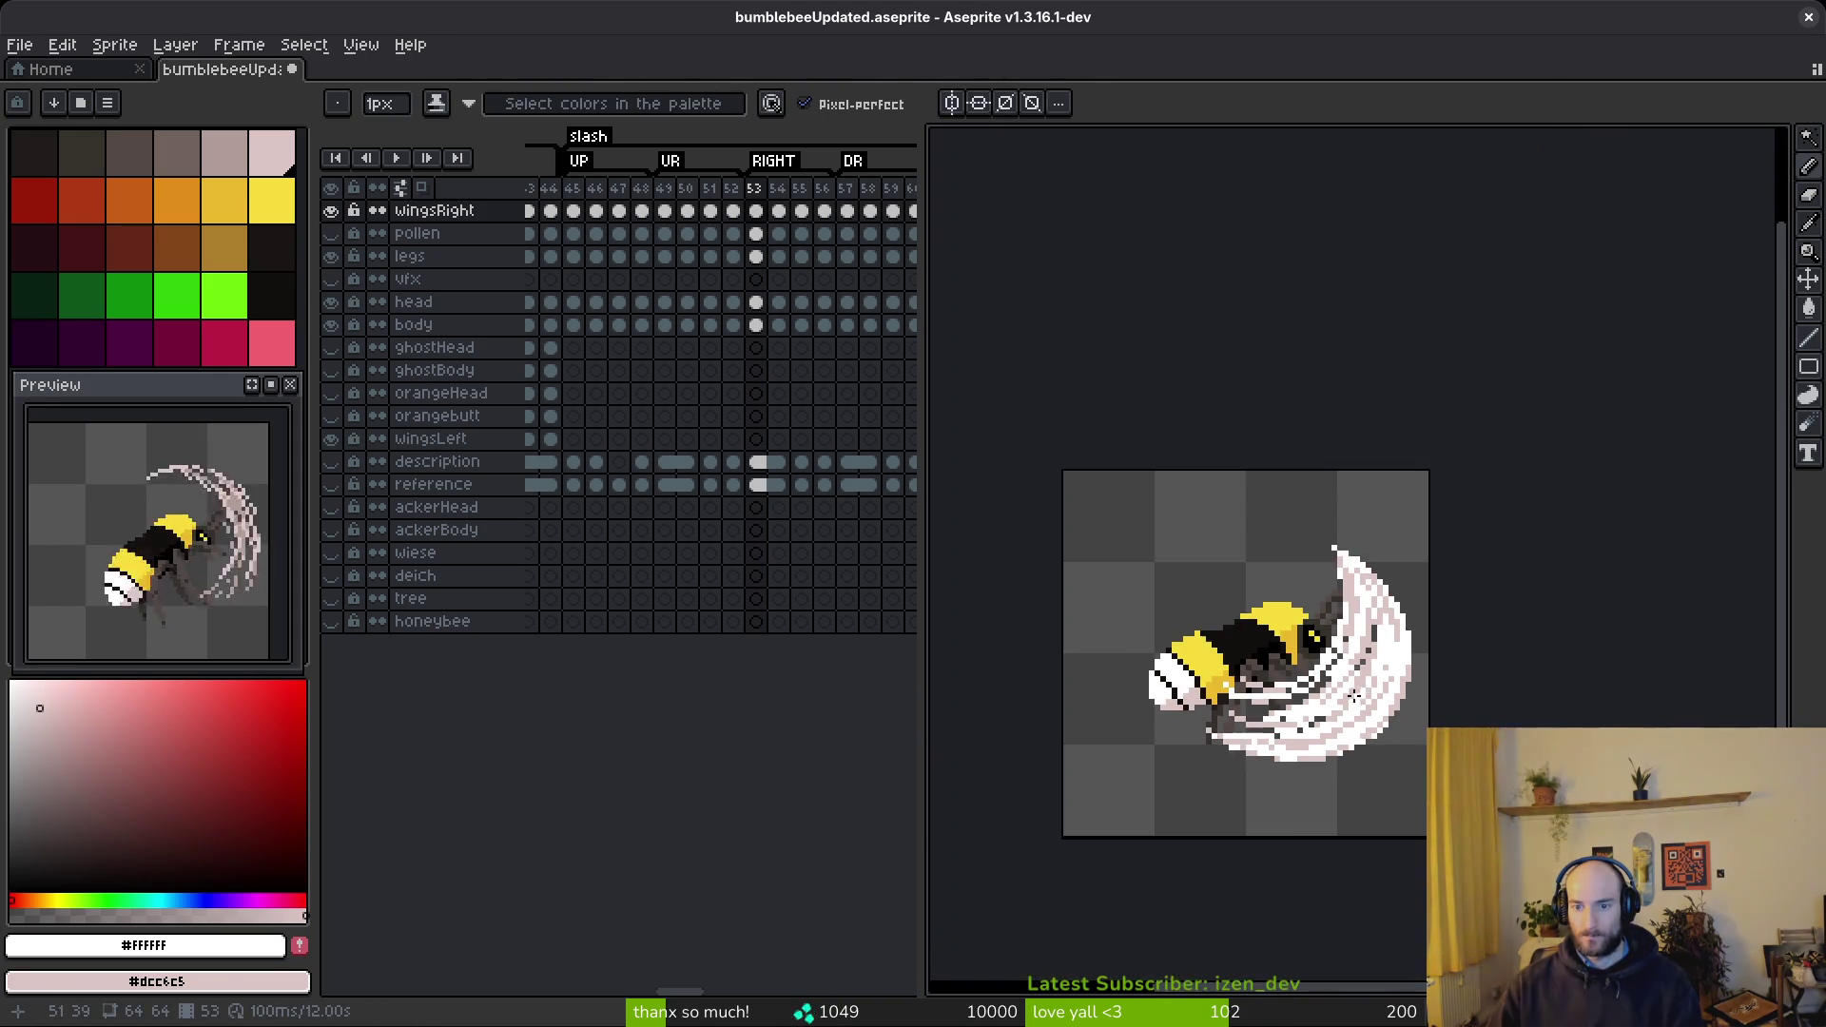
scroll(1302, 748, "up", 3)
key("e")
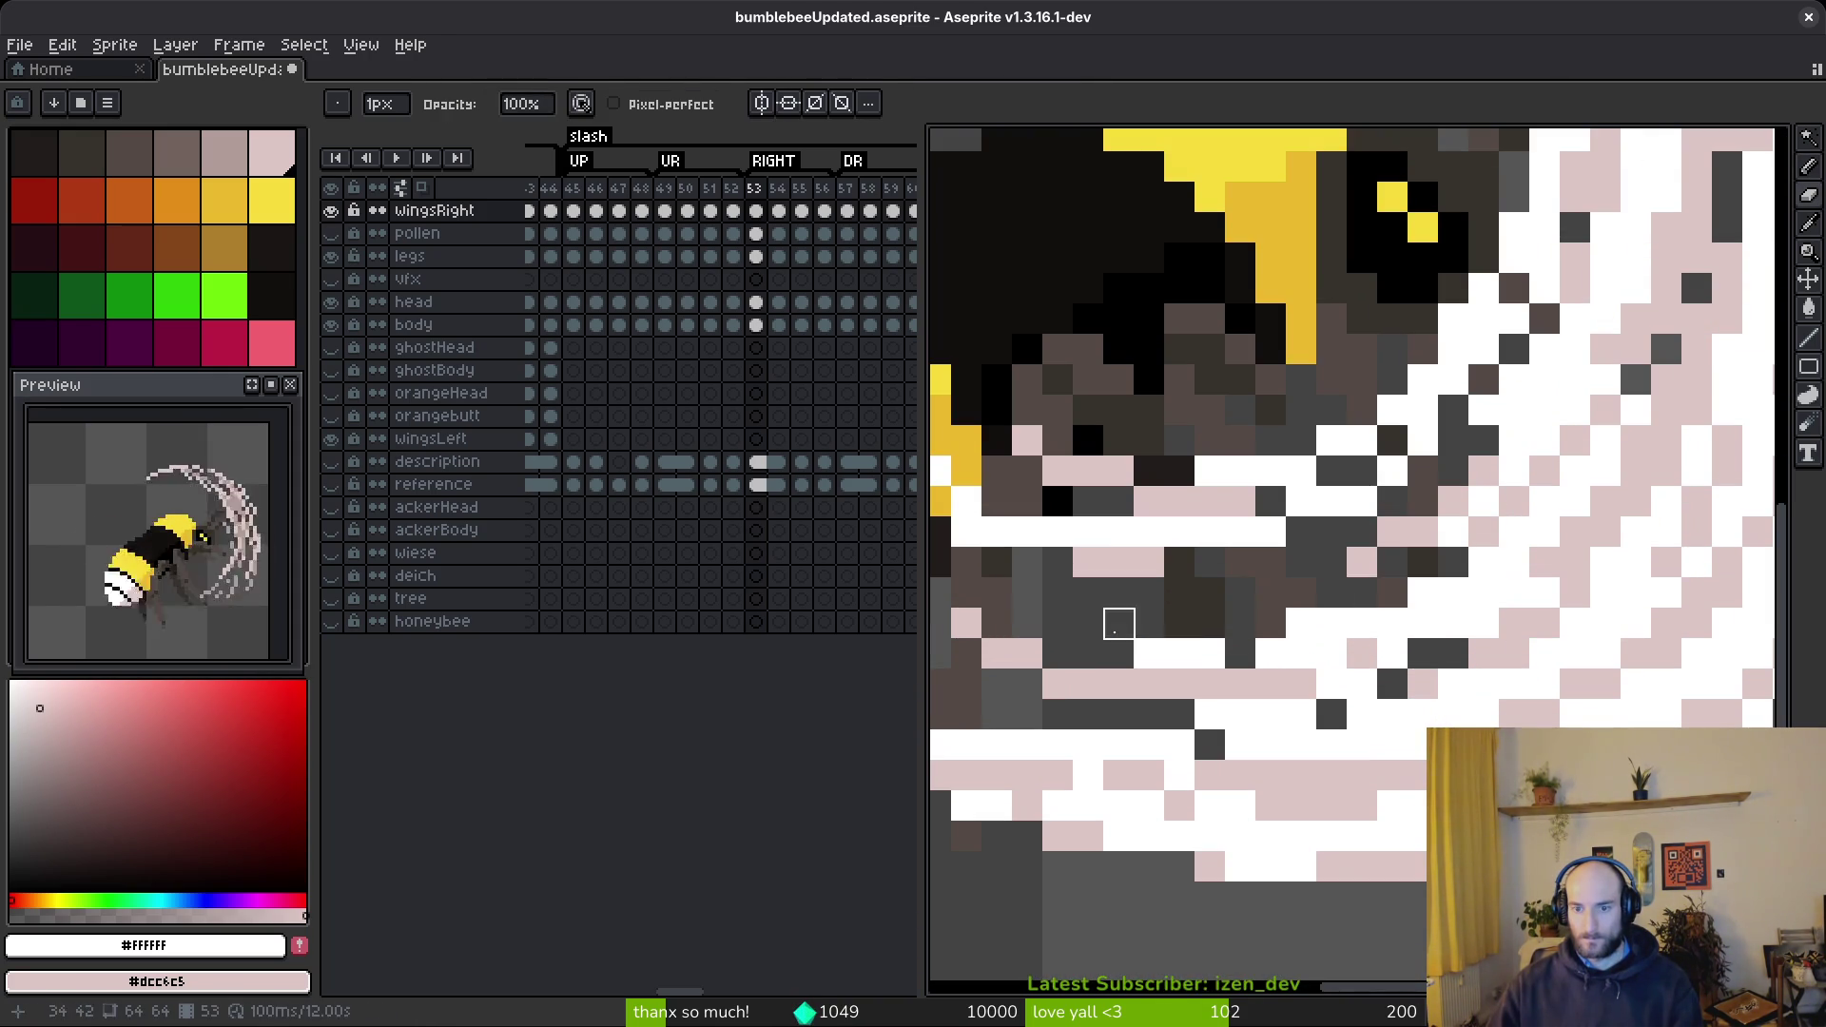
key("b")
- Paint the dark-grey slash pixels below the bee's body white
left_click_drag(1301, 654, 1227, 641)
left_click(1274, 774)
key("e")
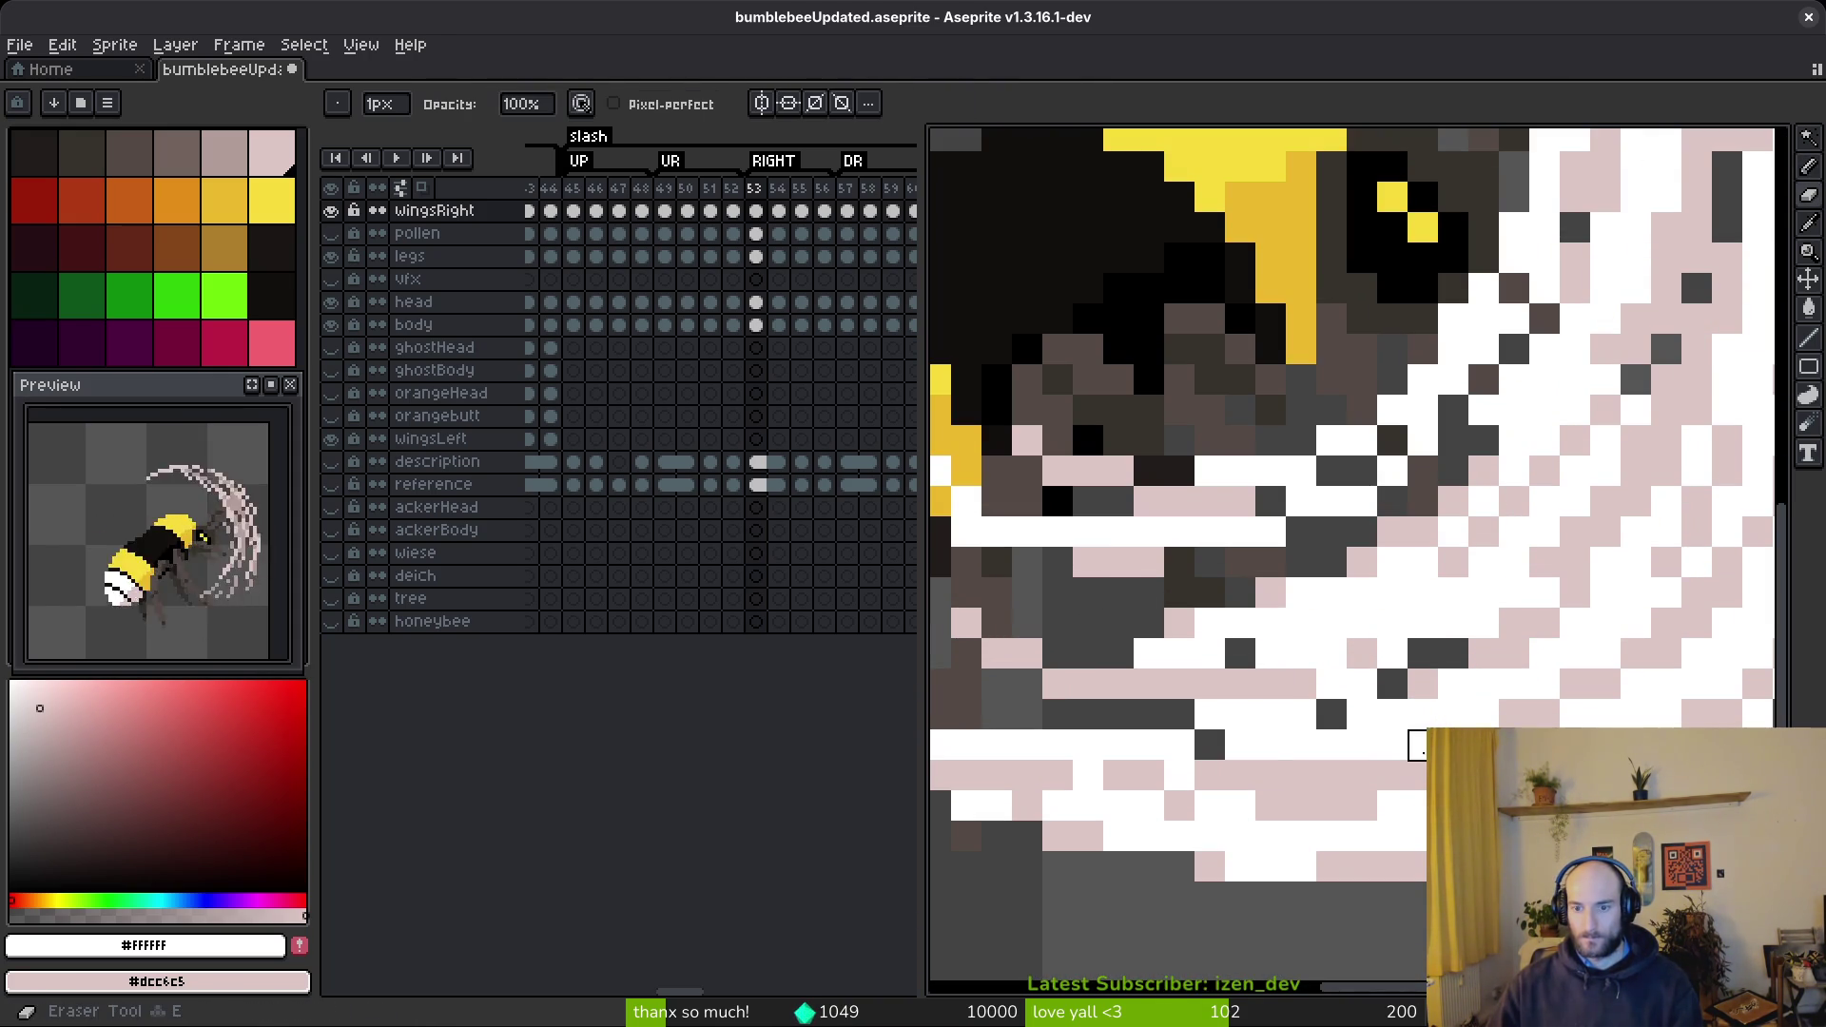
left_click(1378, 759)
scroll(1390, 746, "down", 3)
scroll(1522, 619, "up", 3)
key("b")
left_click_drag(1693, 597, 1329, 711)
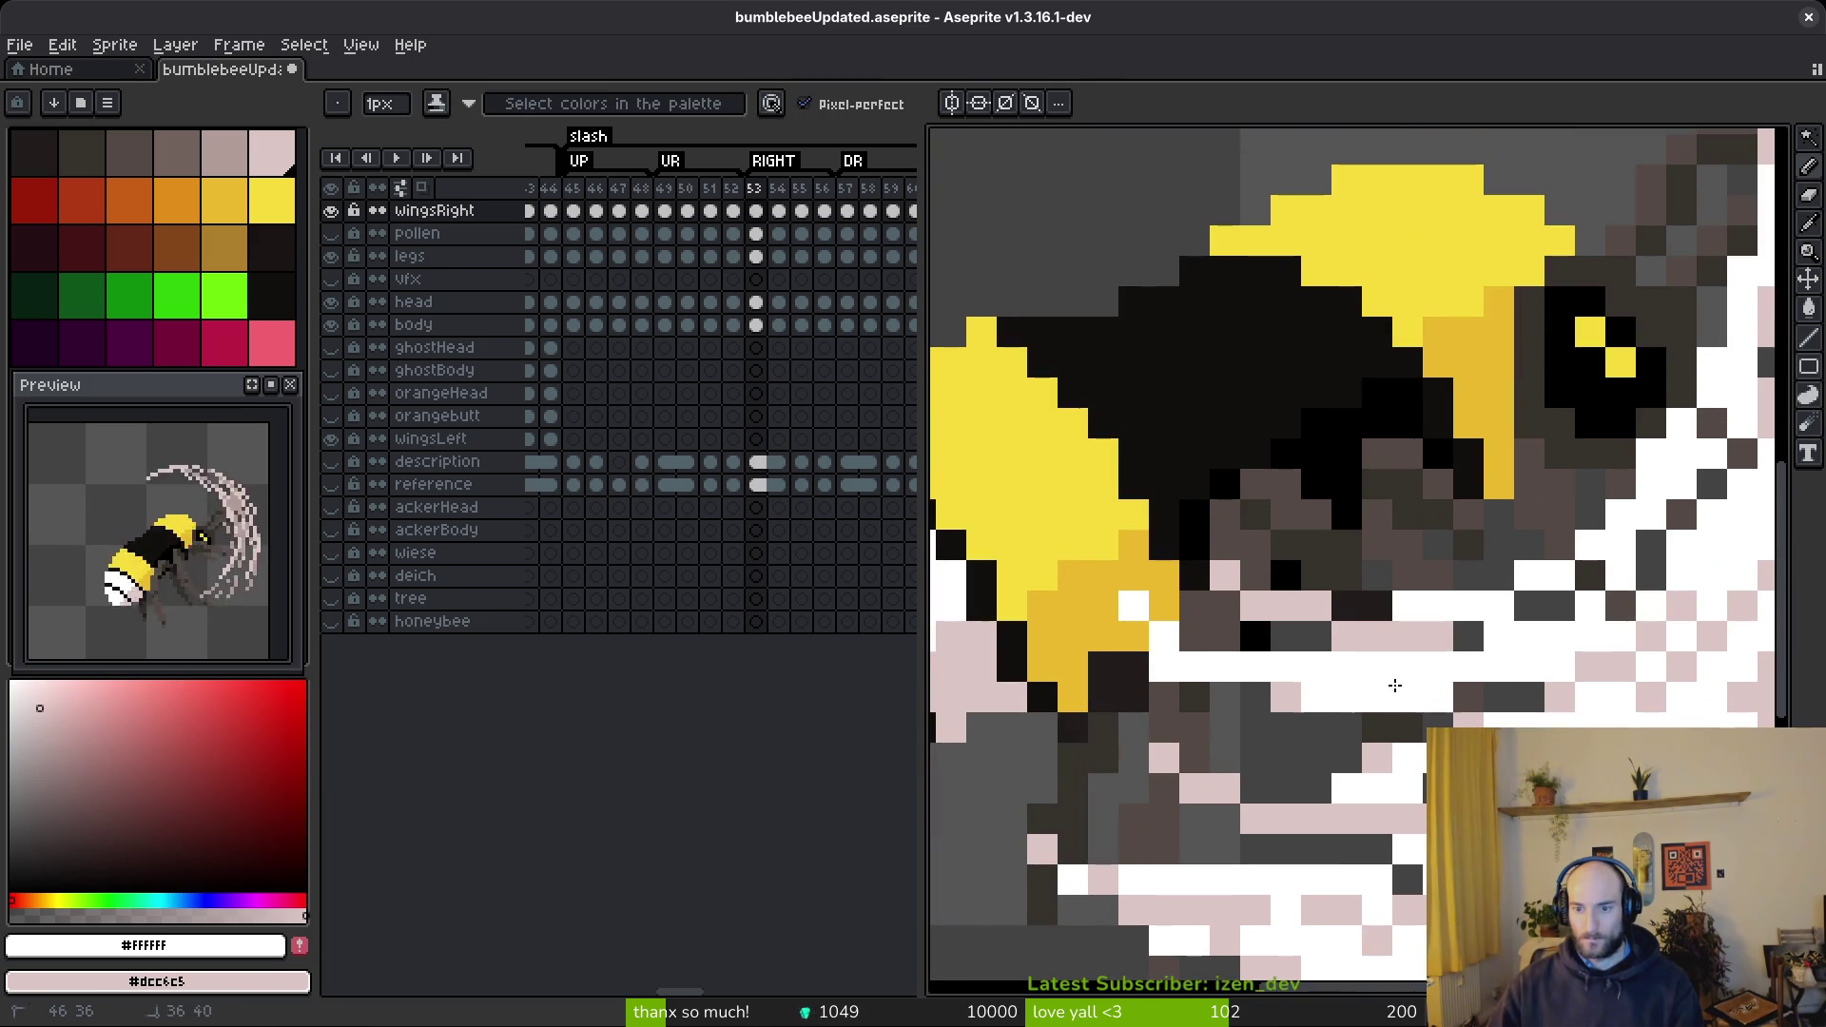
left_click(1654, 547)
scroll(1665, 546, "down", 2)
scroll(1522, 628, "up", 2)
- Blend the lower slash arc with a mix of white and pale-pink pixels
left_click_drag(1527, 628, 1497, 660)
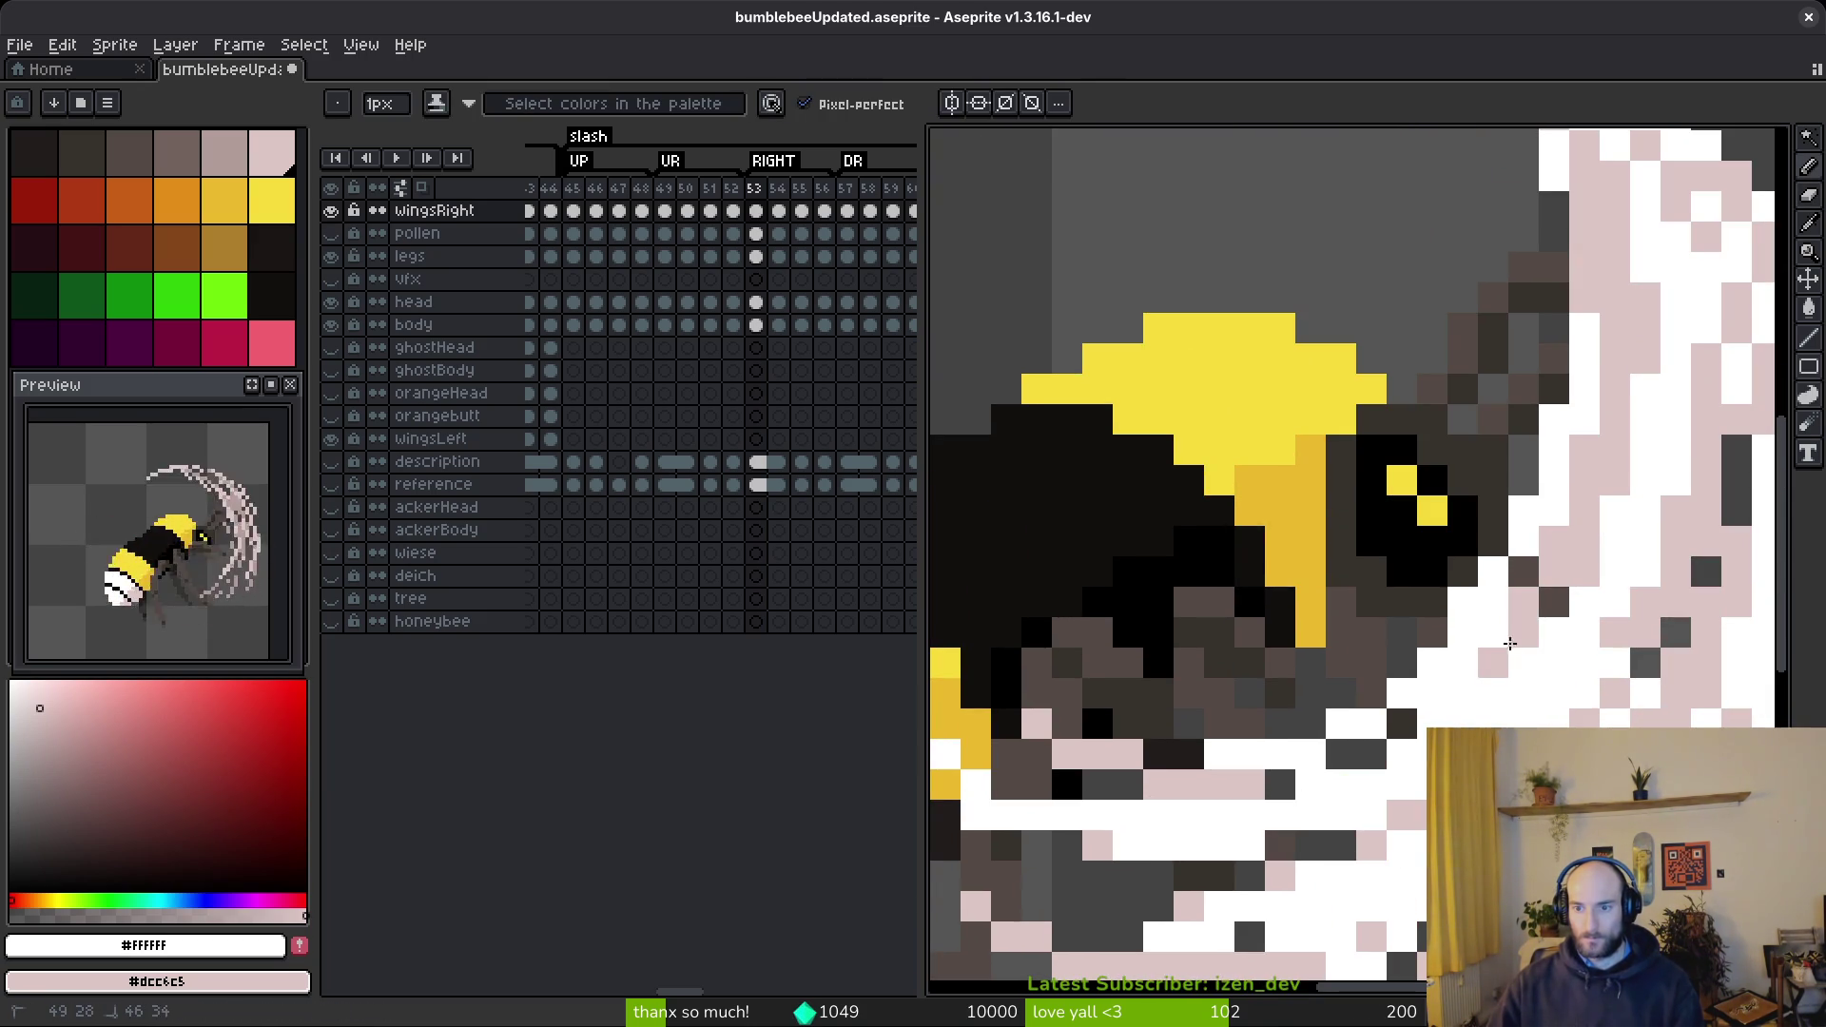
right_click(1453, 725)
scroll(1403, 789, "up", 3)
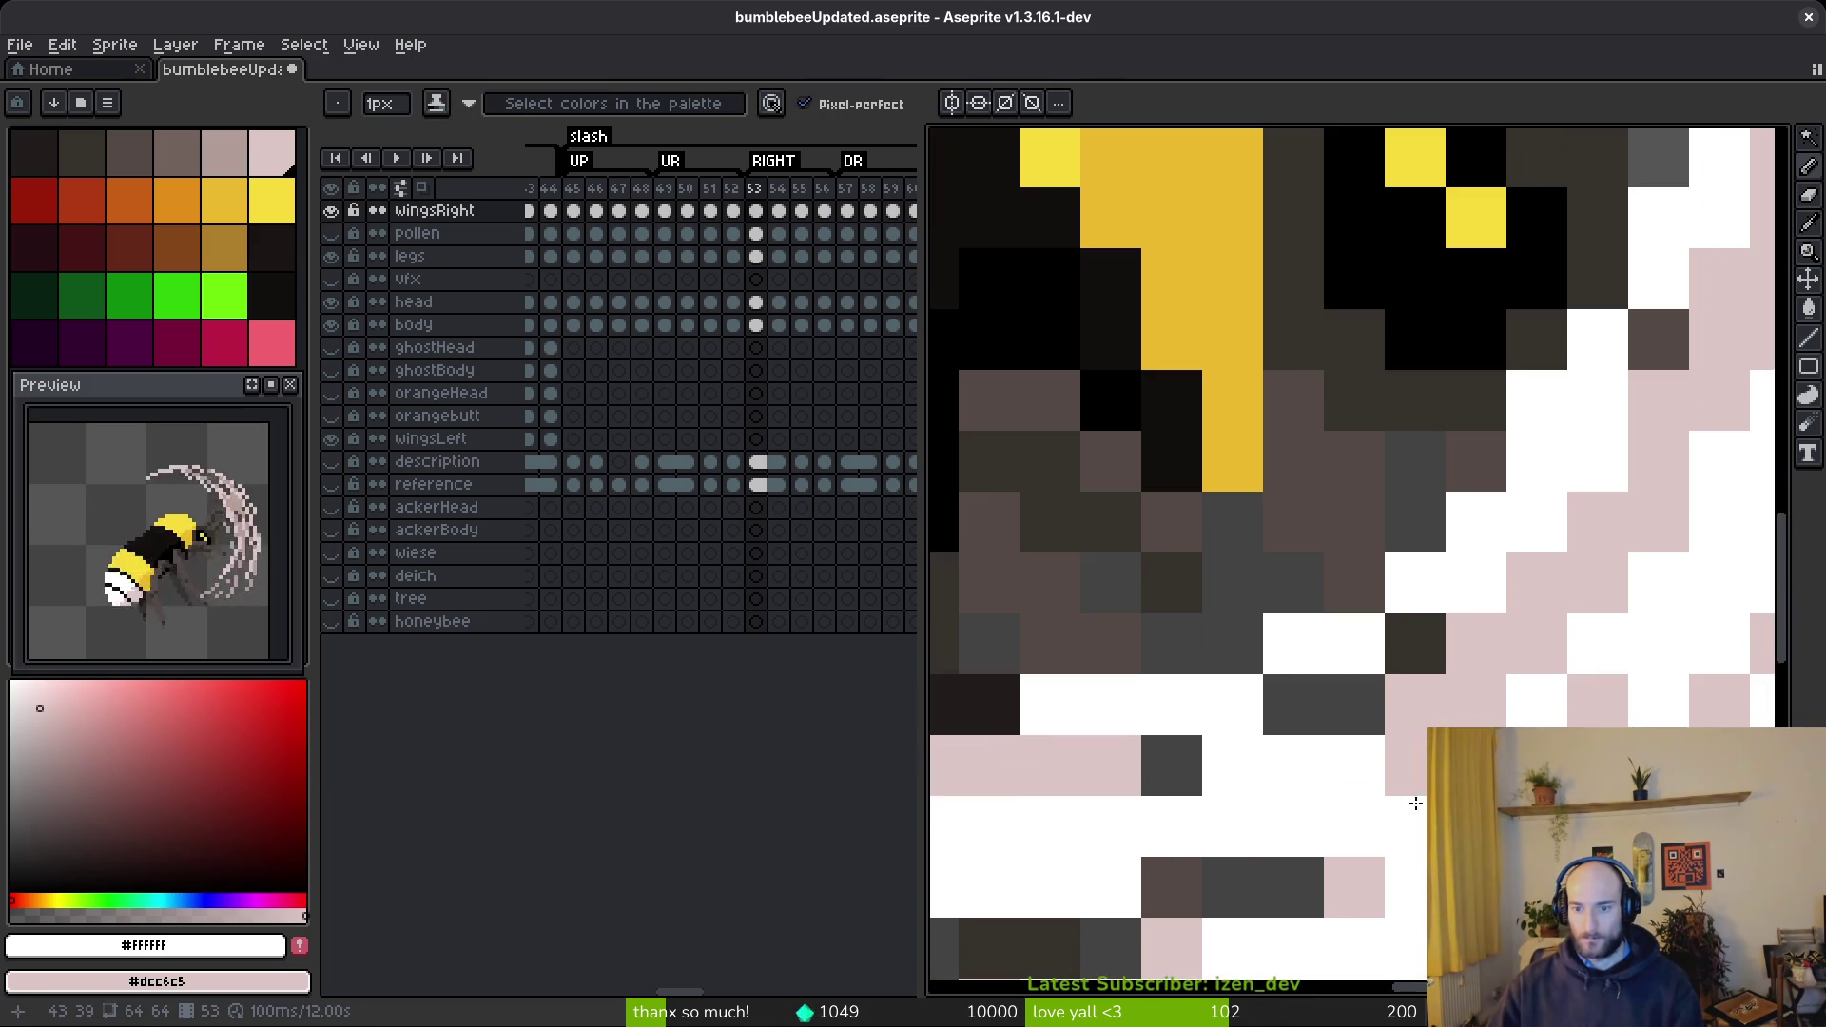
scroll(1417, 704, "right", 3)
mouse_move(1274, 676)
left_mouse_down()
mouse_move(1038, 851)
mouse_move(1250, 788)
left_mouse_up()
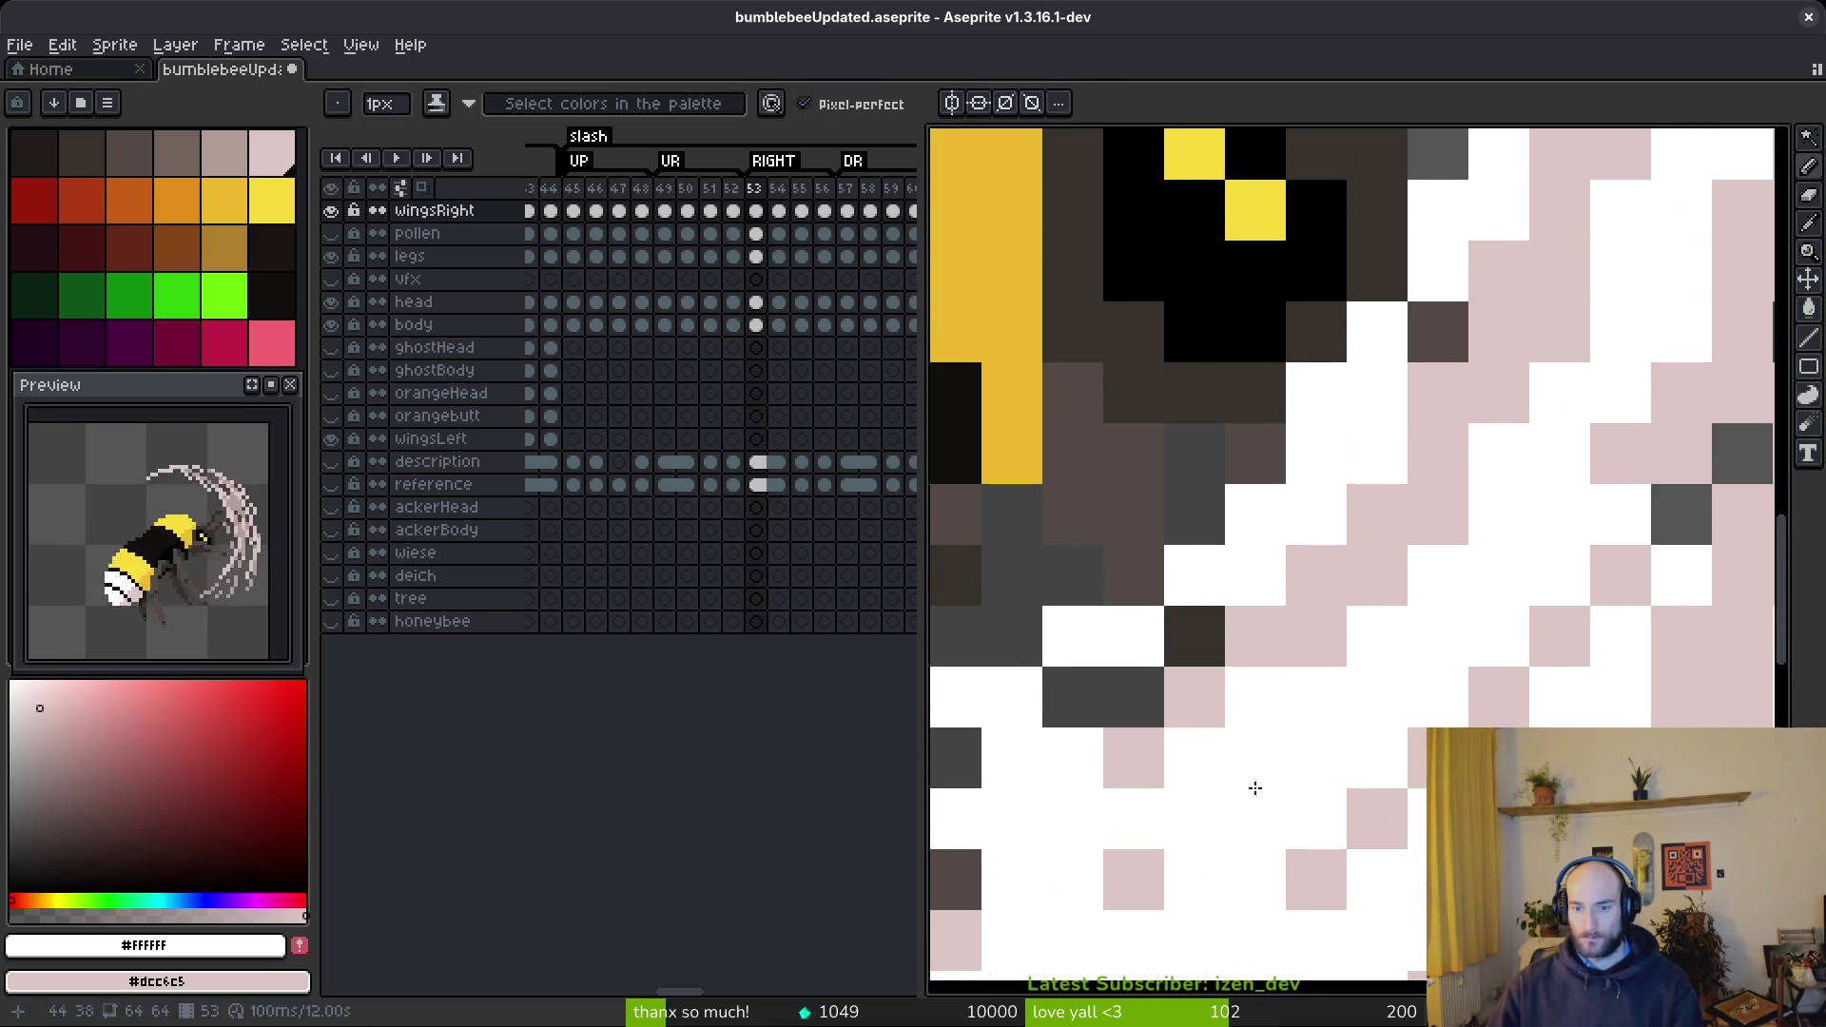
left_click_drag(1569, 670, 1398, 767)
scroll(1398, 767, "down", 1)
scroll(1398, 767, "up", 1)
mouse_move(1474, 709)
left_mouse_down()
mouse_move(1398, 780)
mouse_move(1365, 768)
mouse_move(1529, 679)
left_mouse_up()
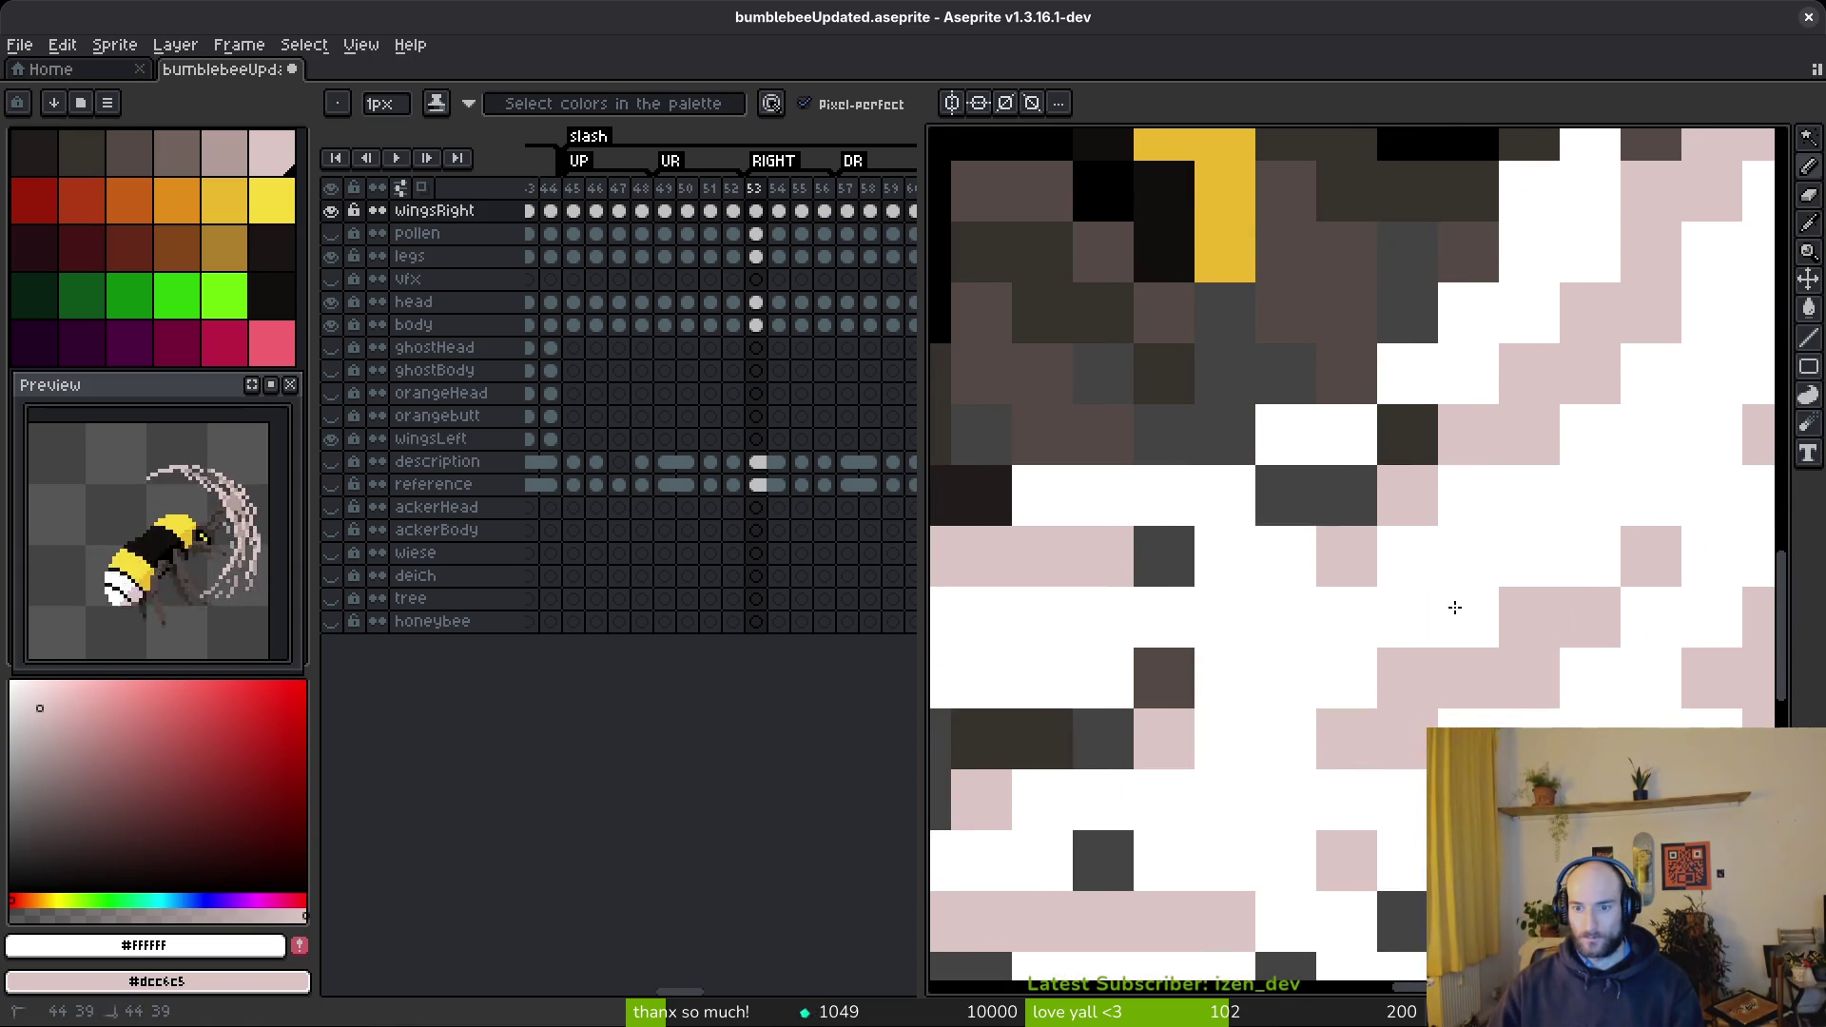
scroll(1507, 771, "down", 4)
scroll(1621, 623, "up", 3)
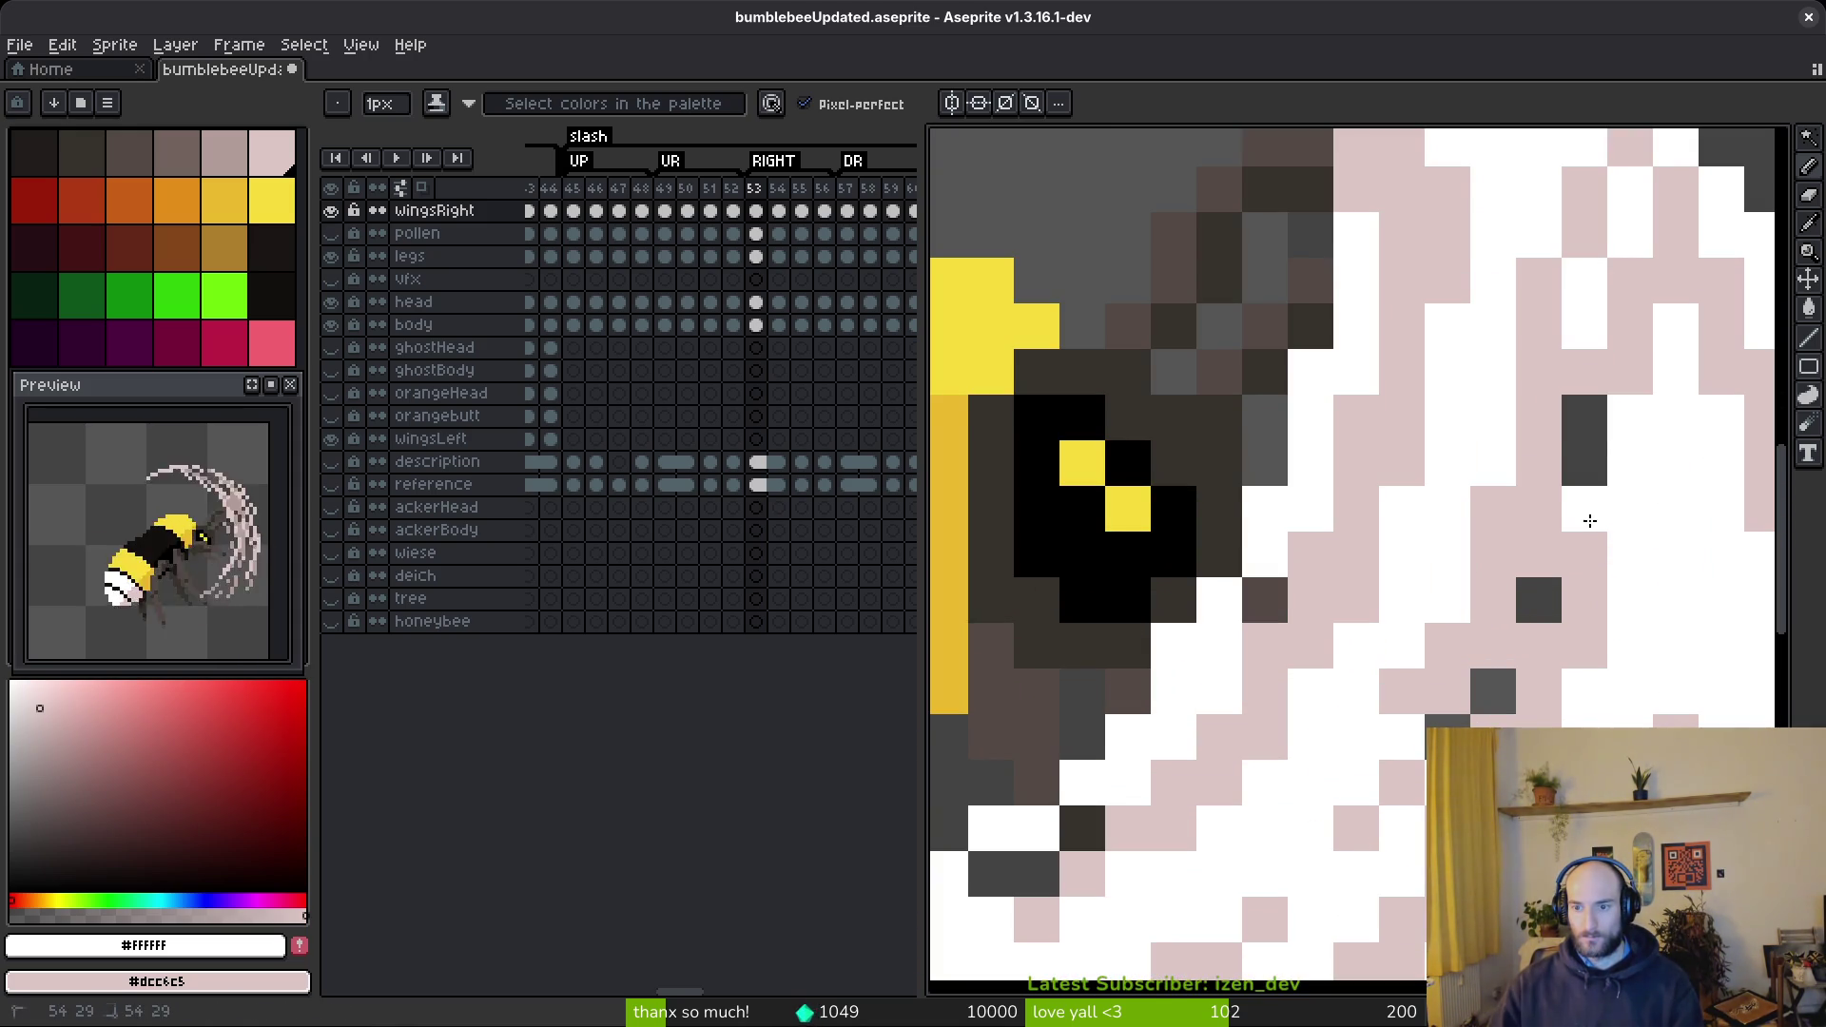
scroll(1631, 569, "down", 3)
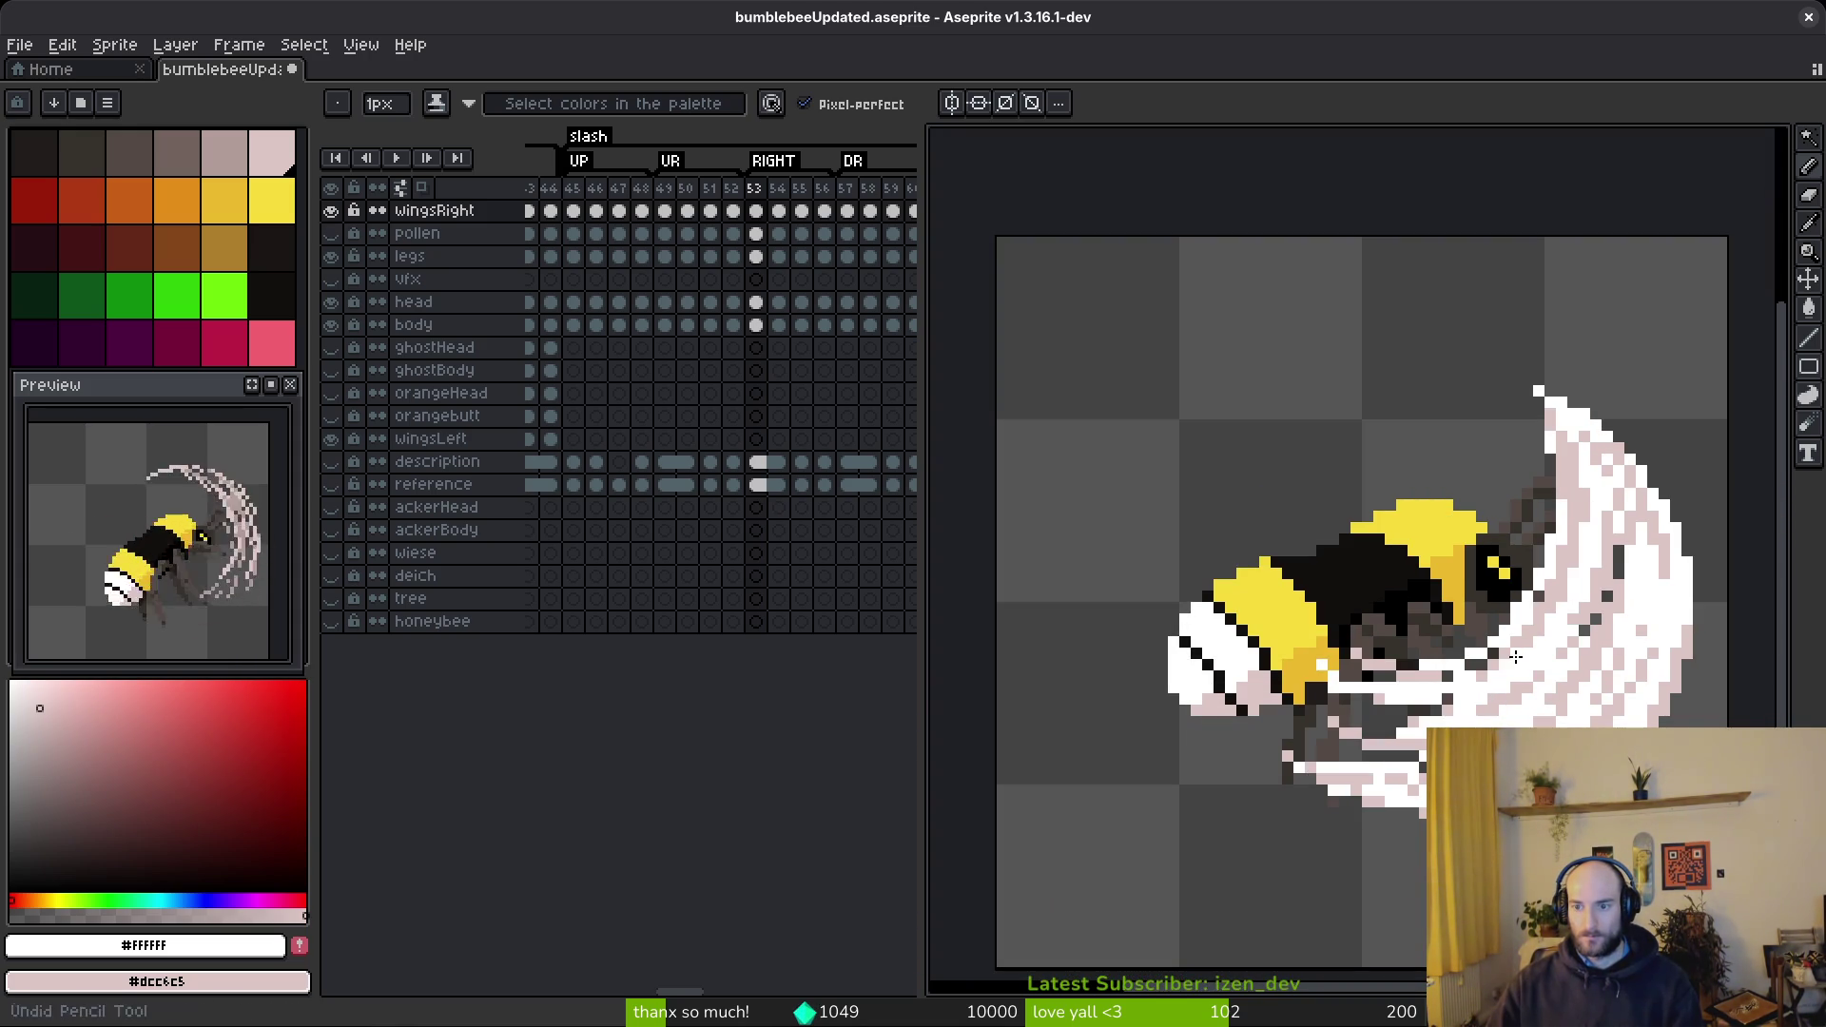
scroll(1513, 658, "up", 3)
- Replace the last pixel with a white one under the bee, then save bumblebeeUpdated.aseprite
key("ctrl+z")
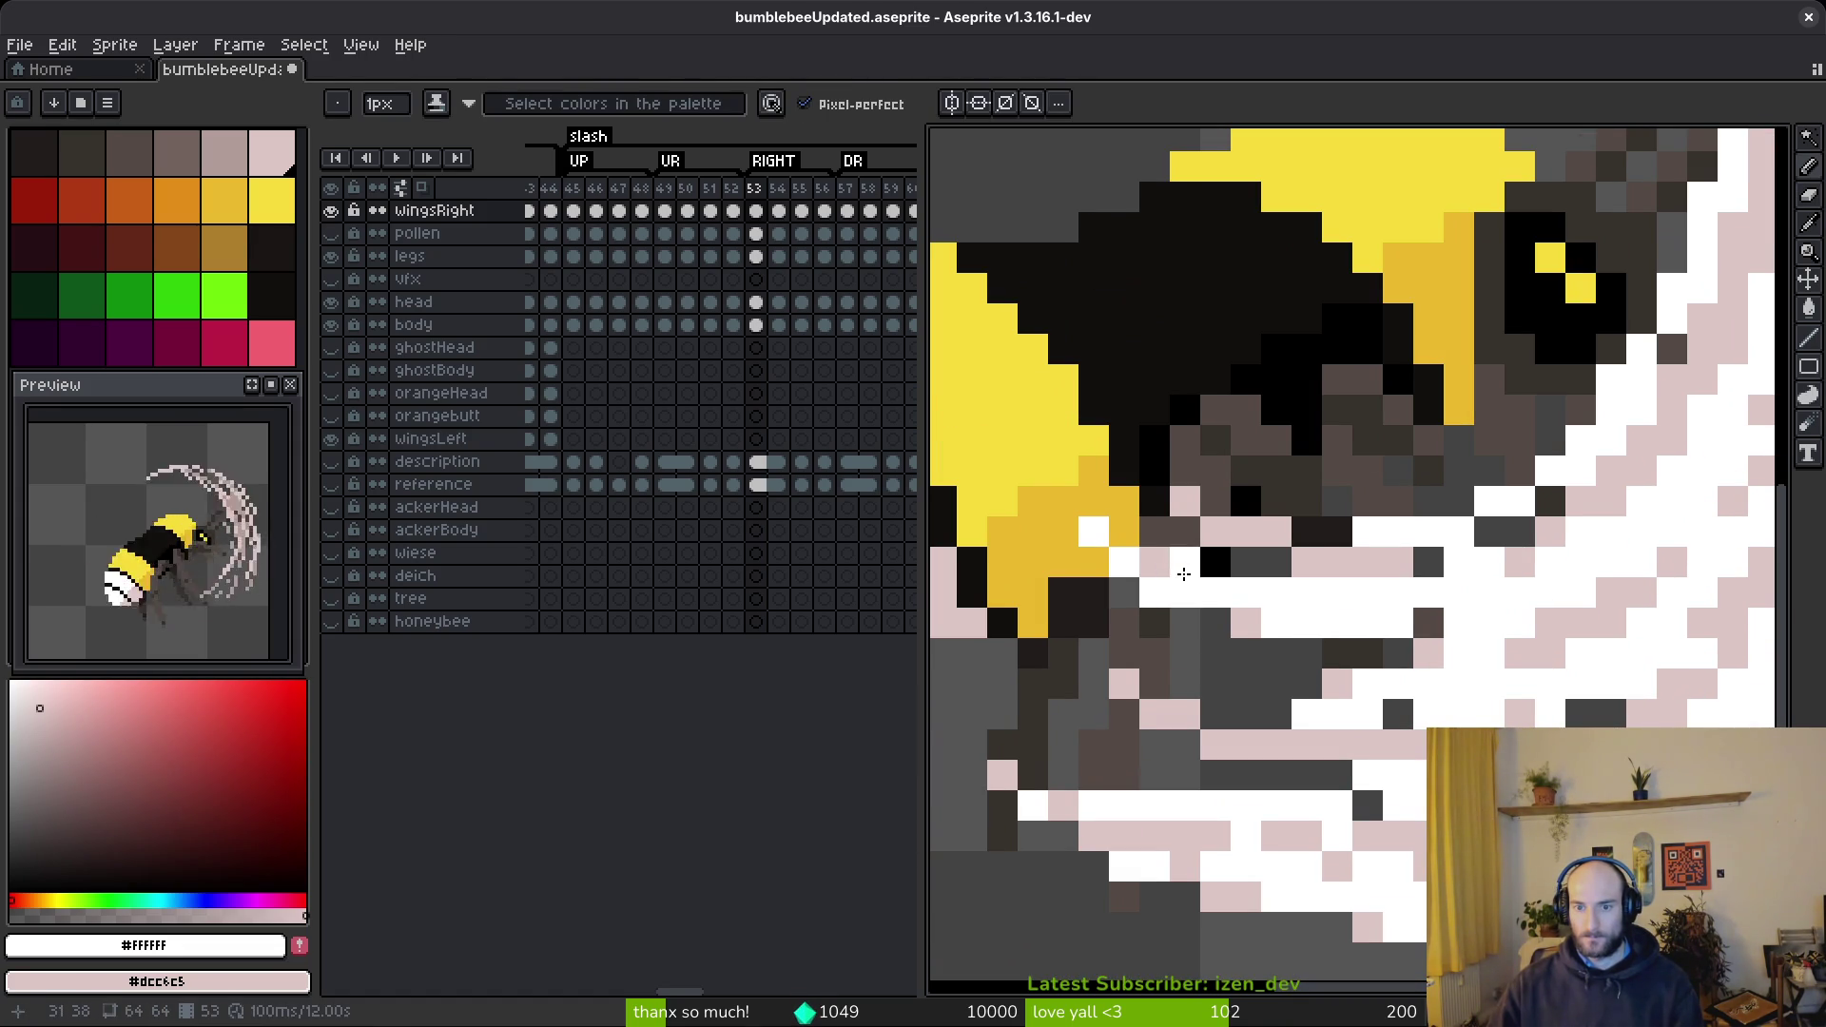
left_click(1144, 699)
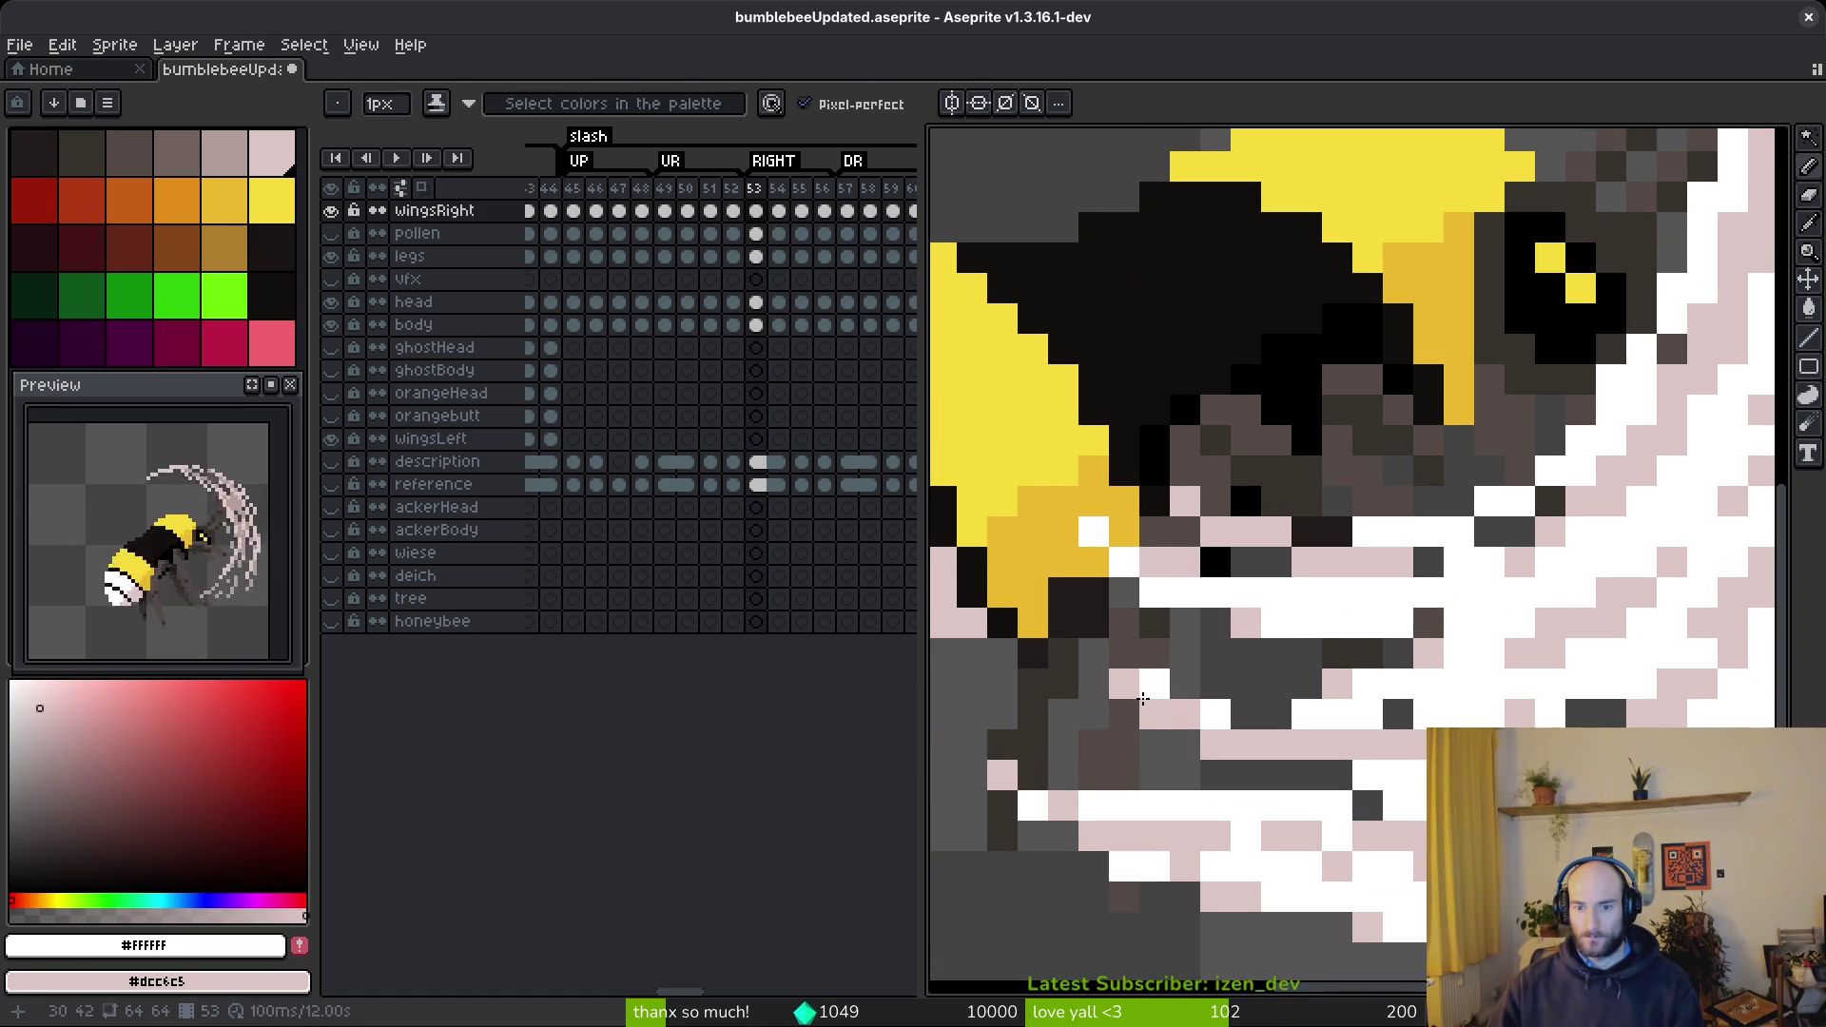
scroll(1391, 721, "down", 3)
scroll(1427, 713, "up", 3)
scroll(1445, 714, "down", 3)
scroll(1483, 708, "up", 1)
scroll(1483, 709, "up", 4)
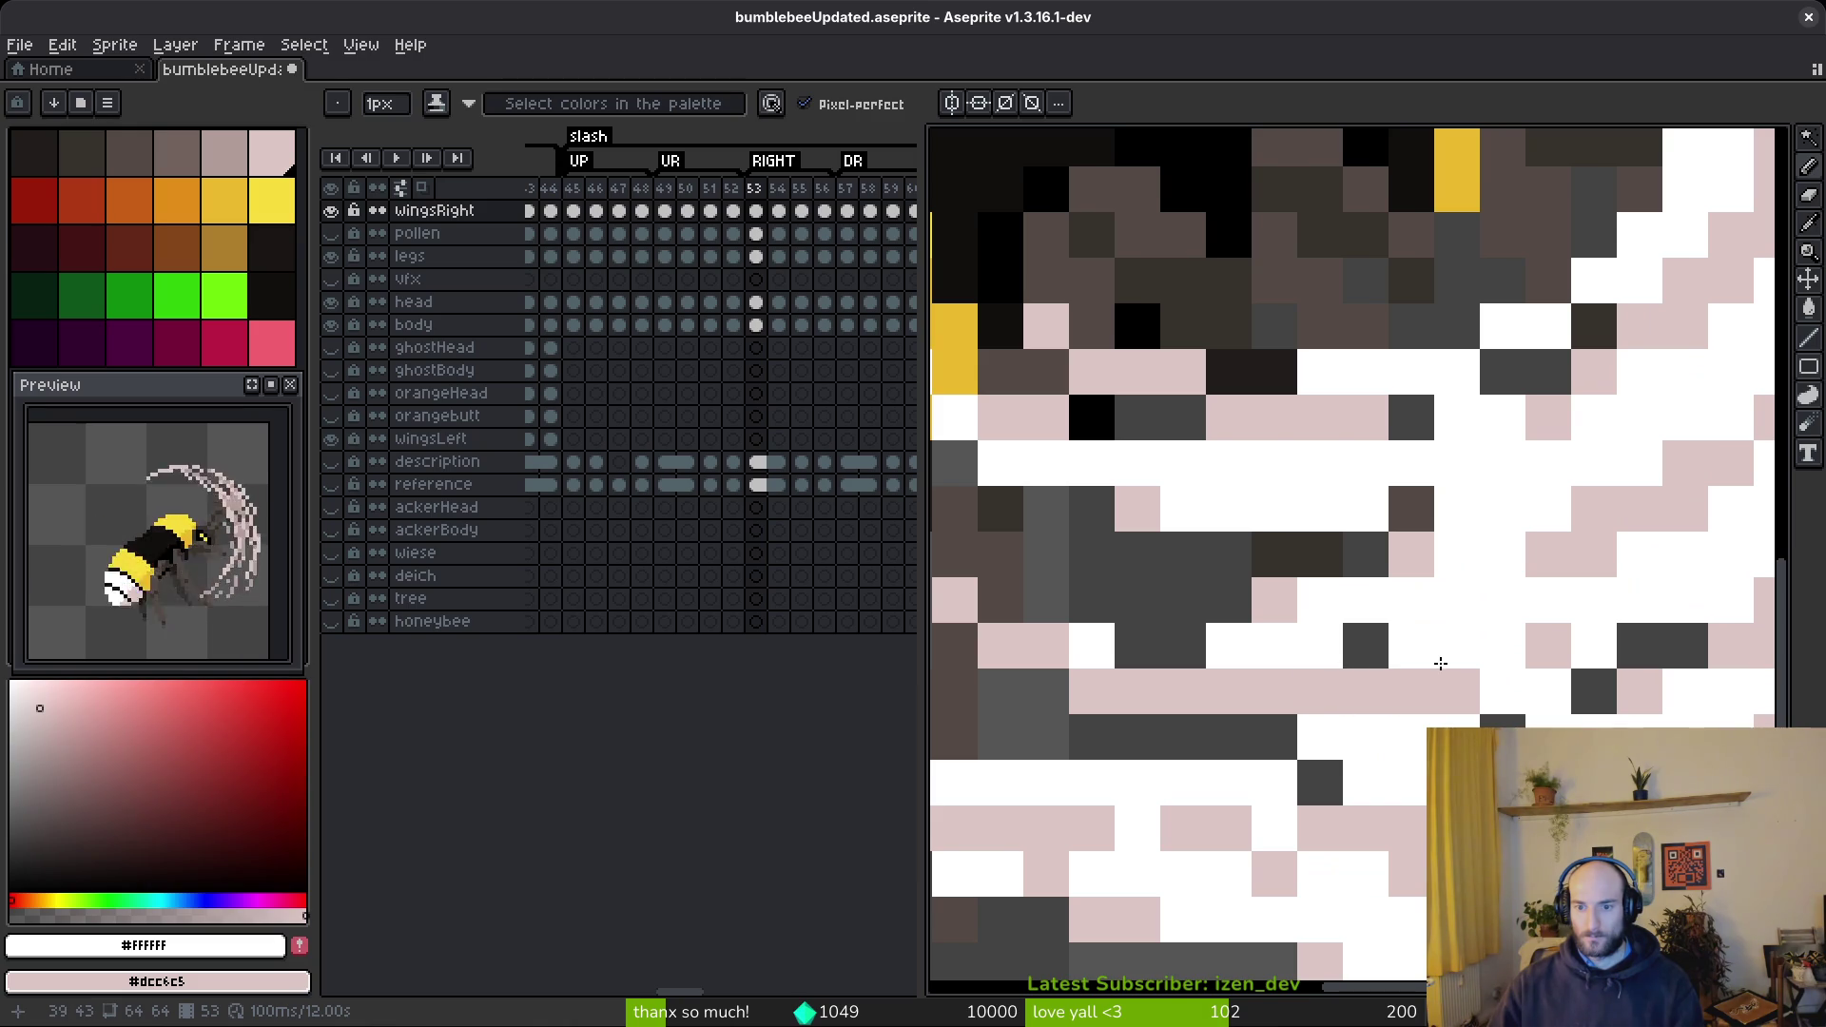
scroll(1401, 643, "down", 7)
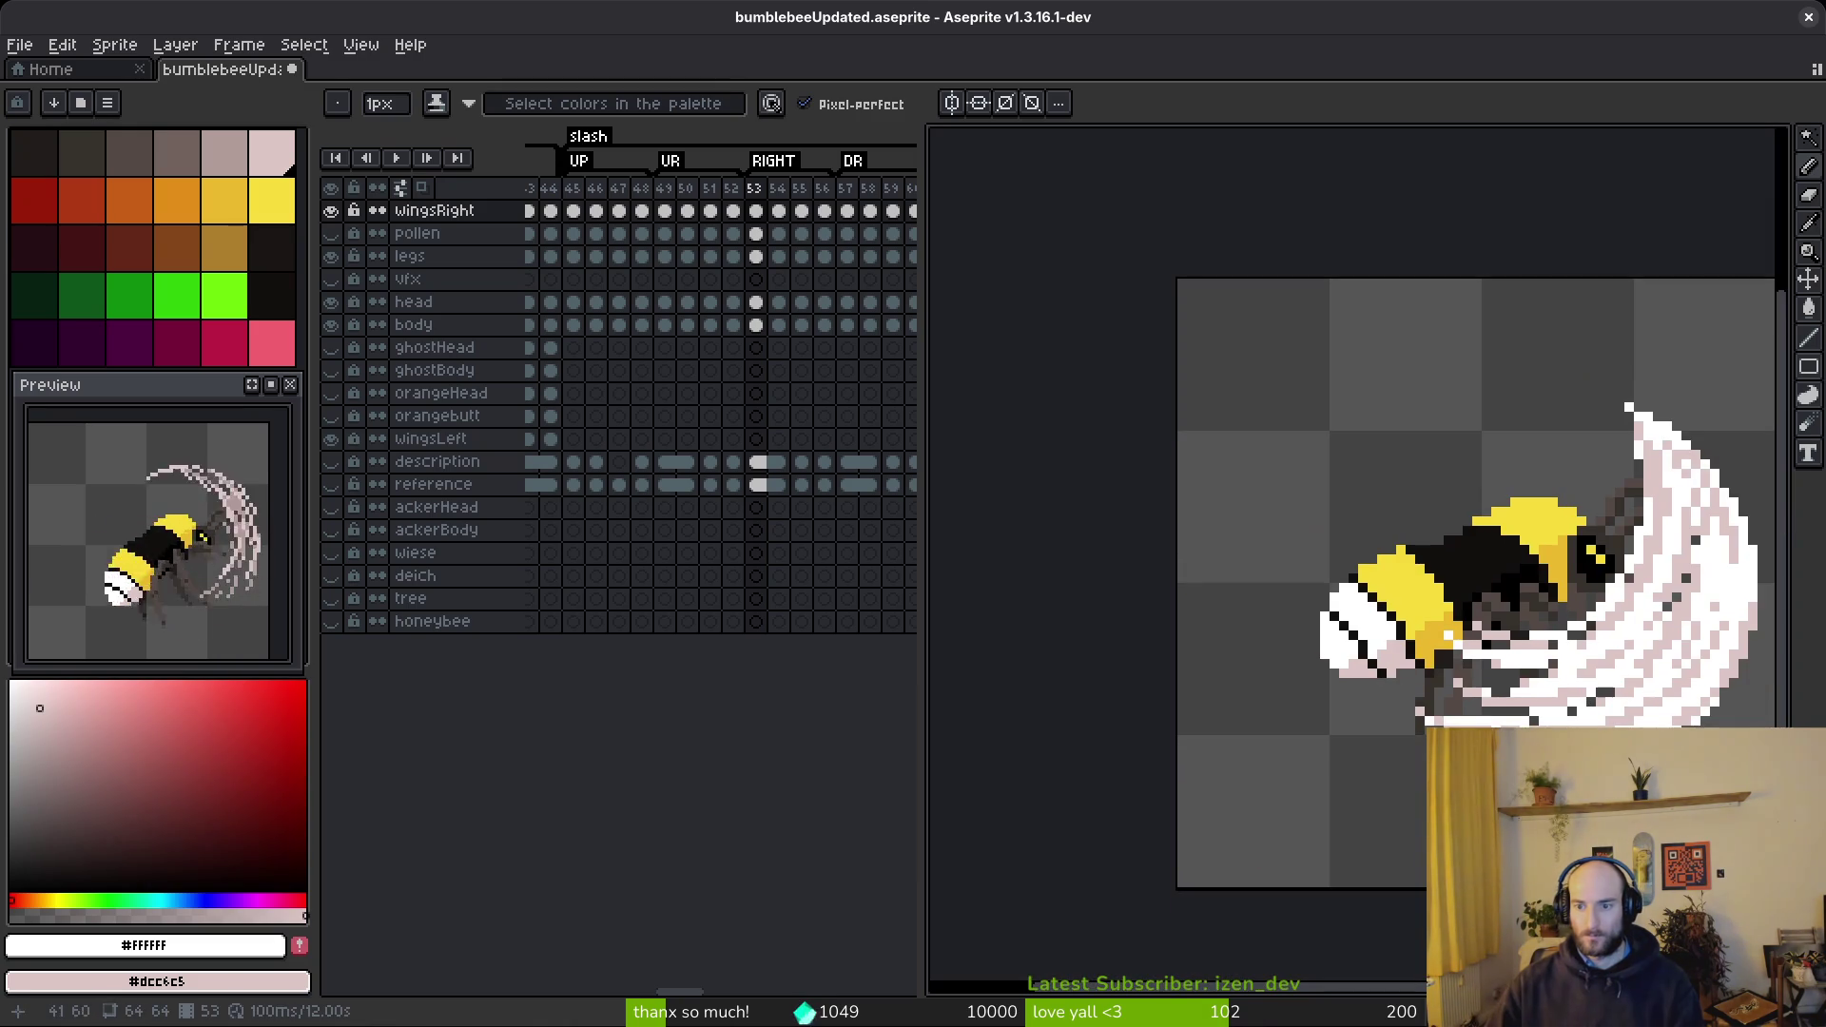
scroll(1399, 734, "up", 4)
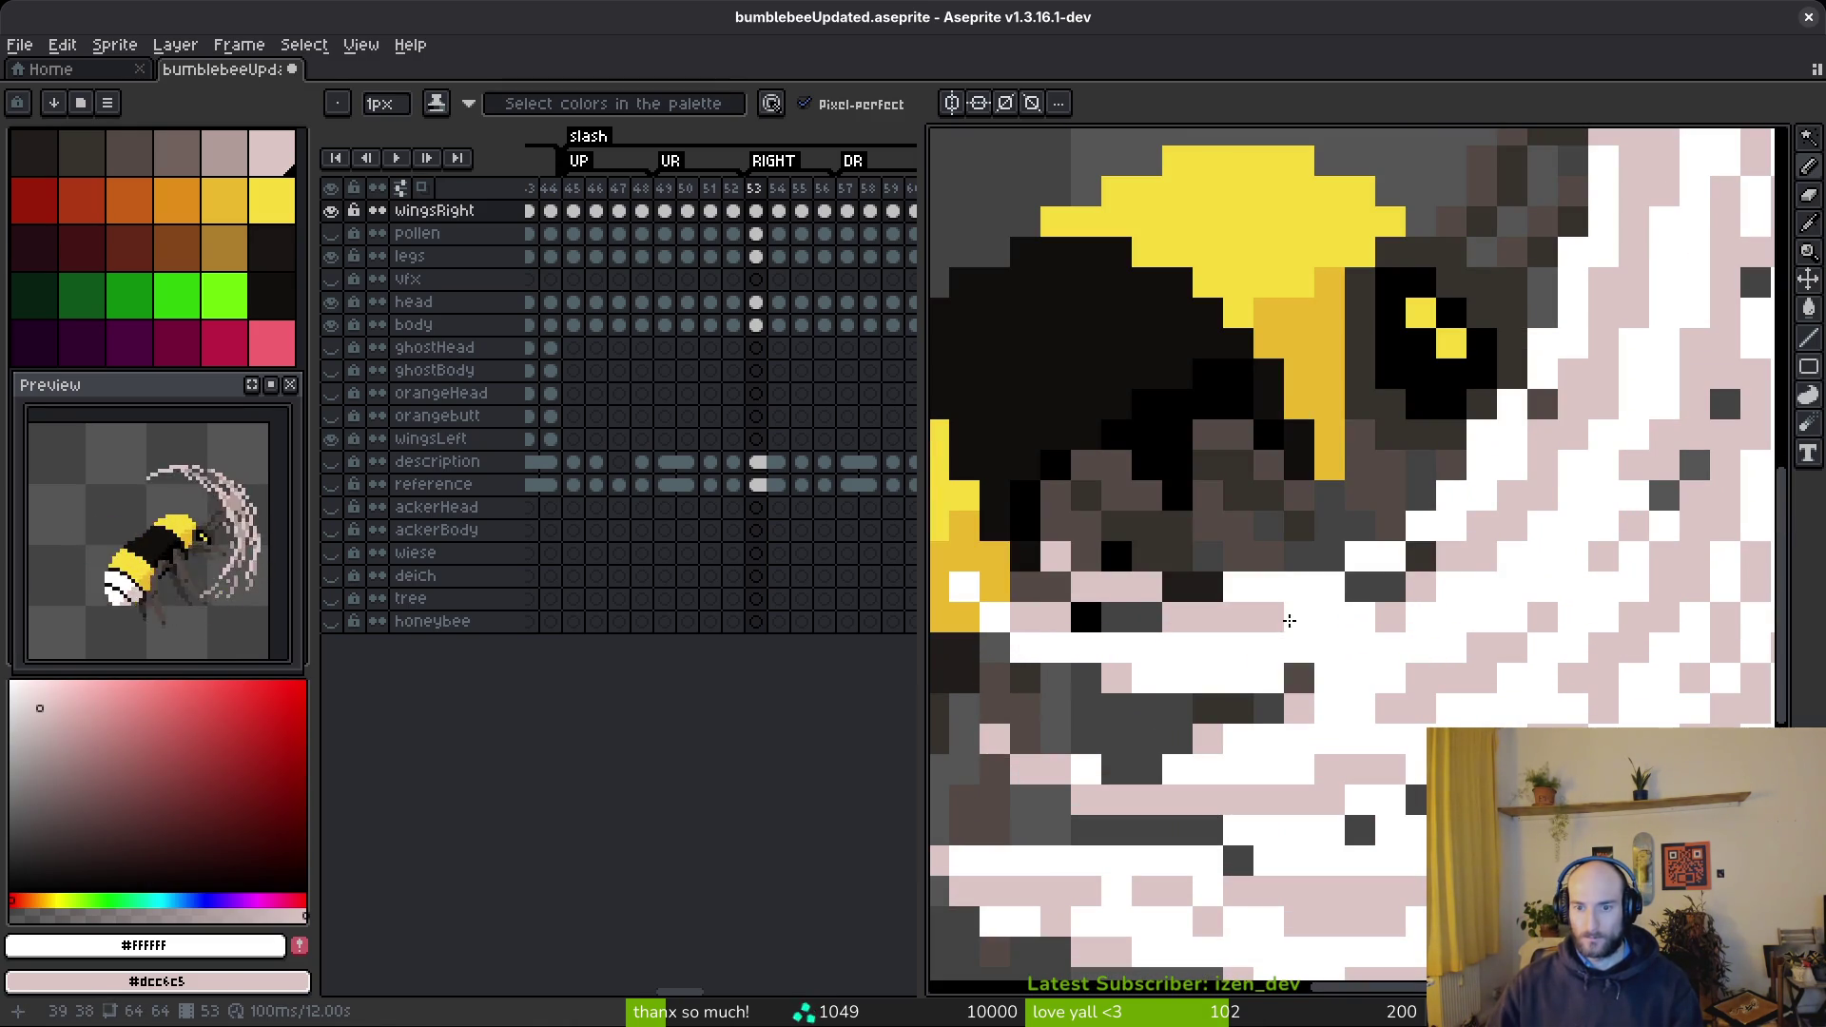
scroll(1420, 663, "down", 5)
key("ctrl+s")
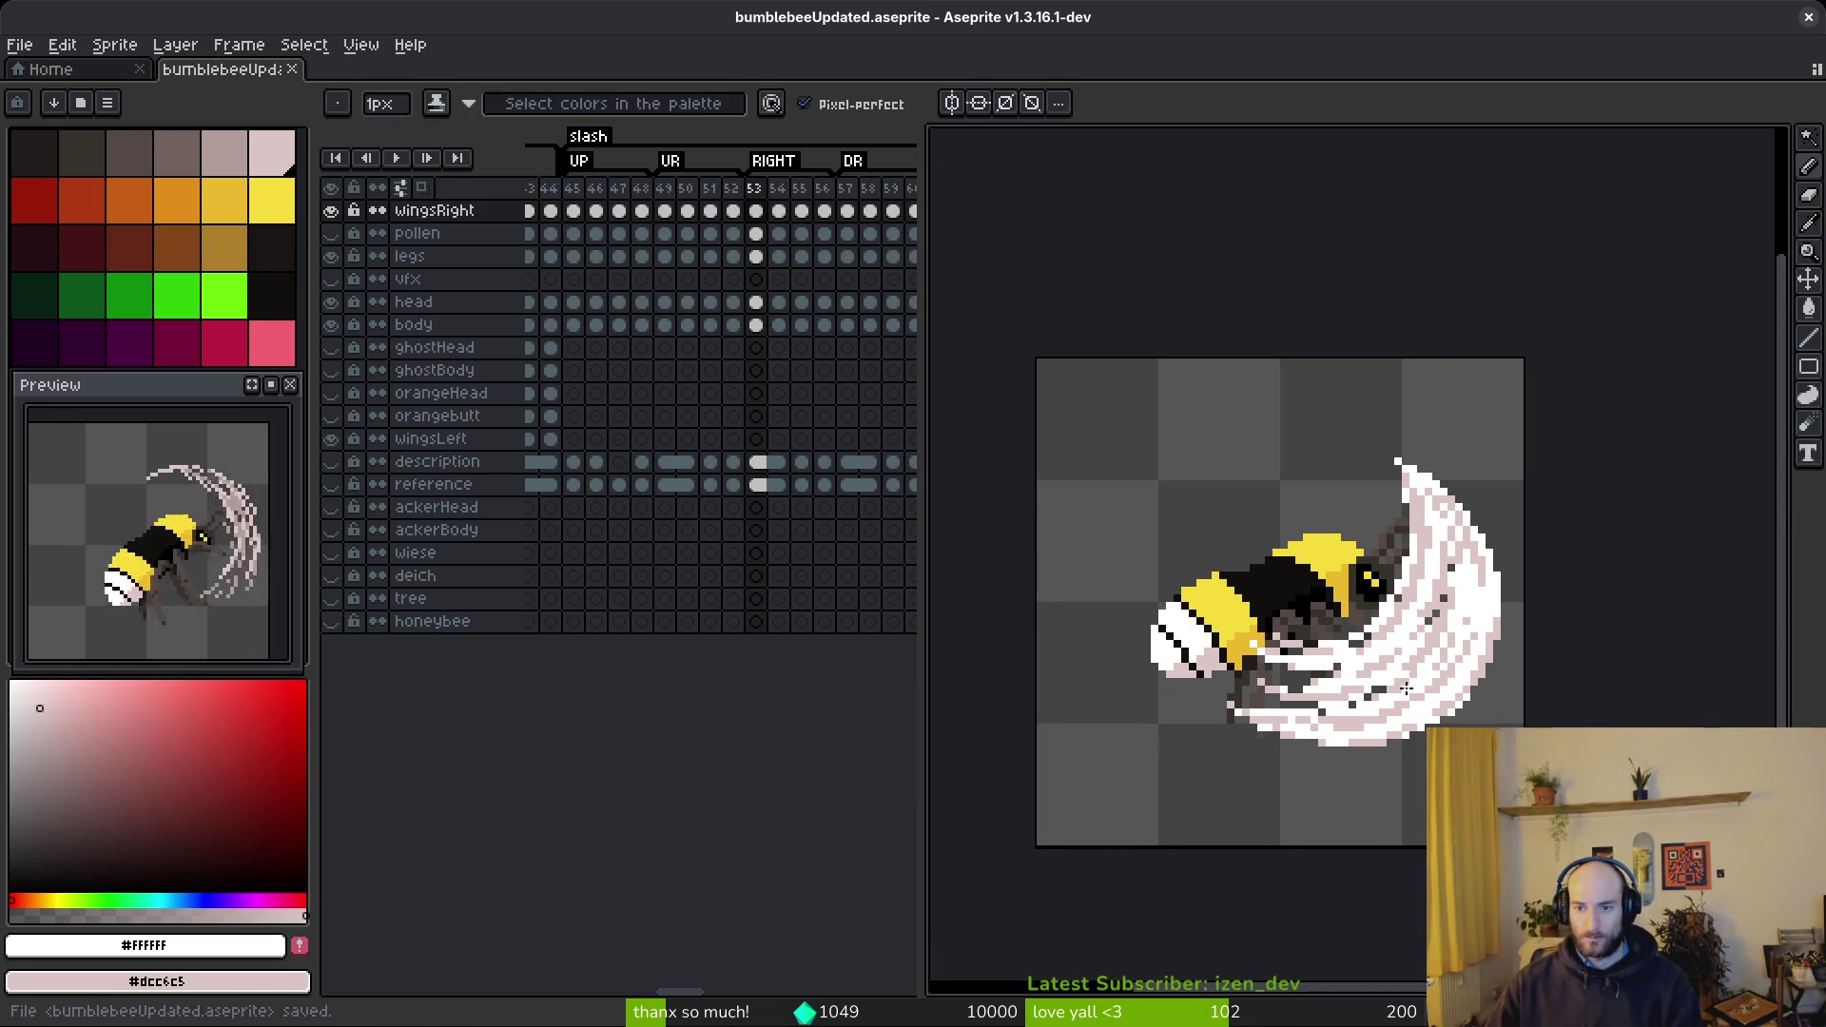
scroll(1389, 642, "up", 2)
- On frame 54, draw pale pink and white lines along the arc's outer edge
key("Right")
scroll(1444, 412, "up", 2)
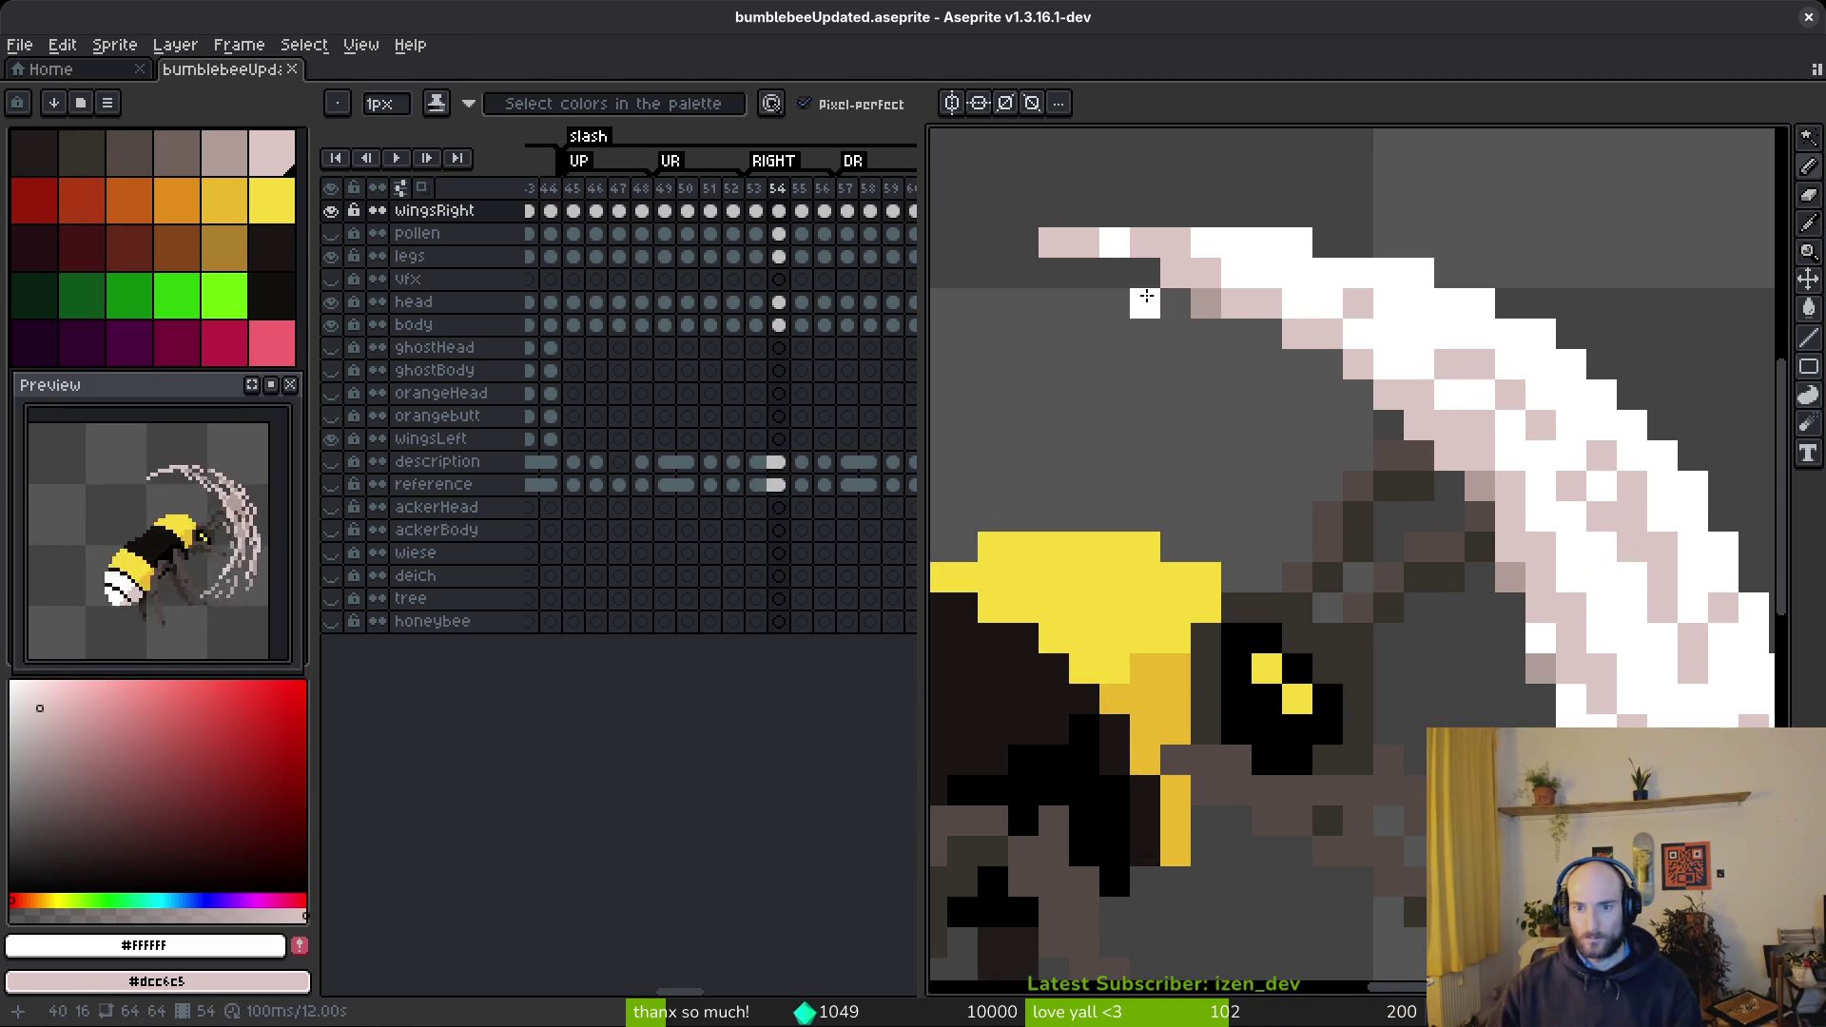
left_click_drag(1153, 295, 1309, 476)
mouse_move(1141, 277)
left_mouse_down()
mouse_move(1227, 324)
mouse_move(1332, 438)
mouse_move(1422, 609)
left_mouse_up()
scroll(1415, 572, "down", 3)
scroll(1386, 573, "up", 4)
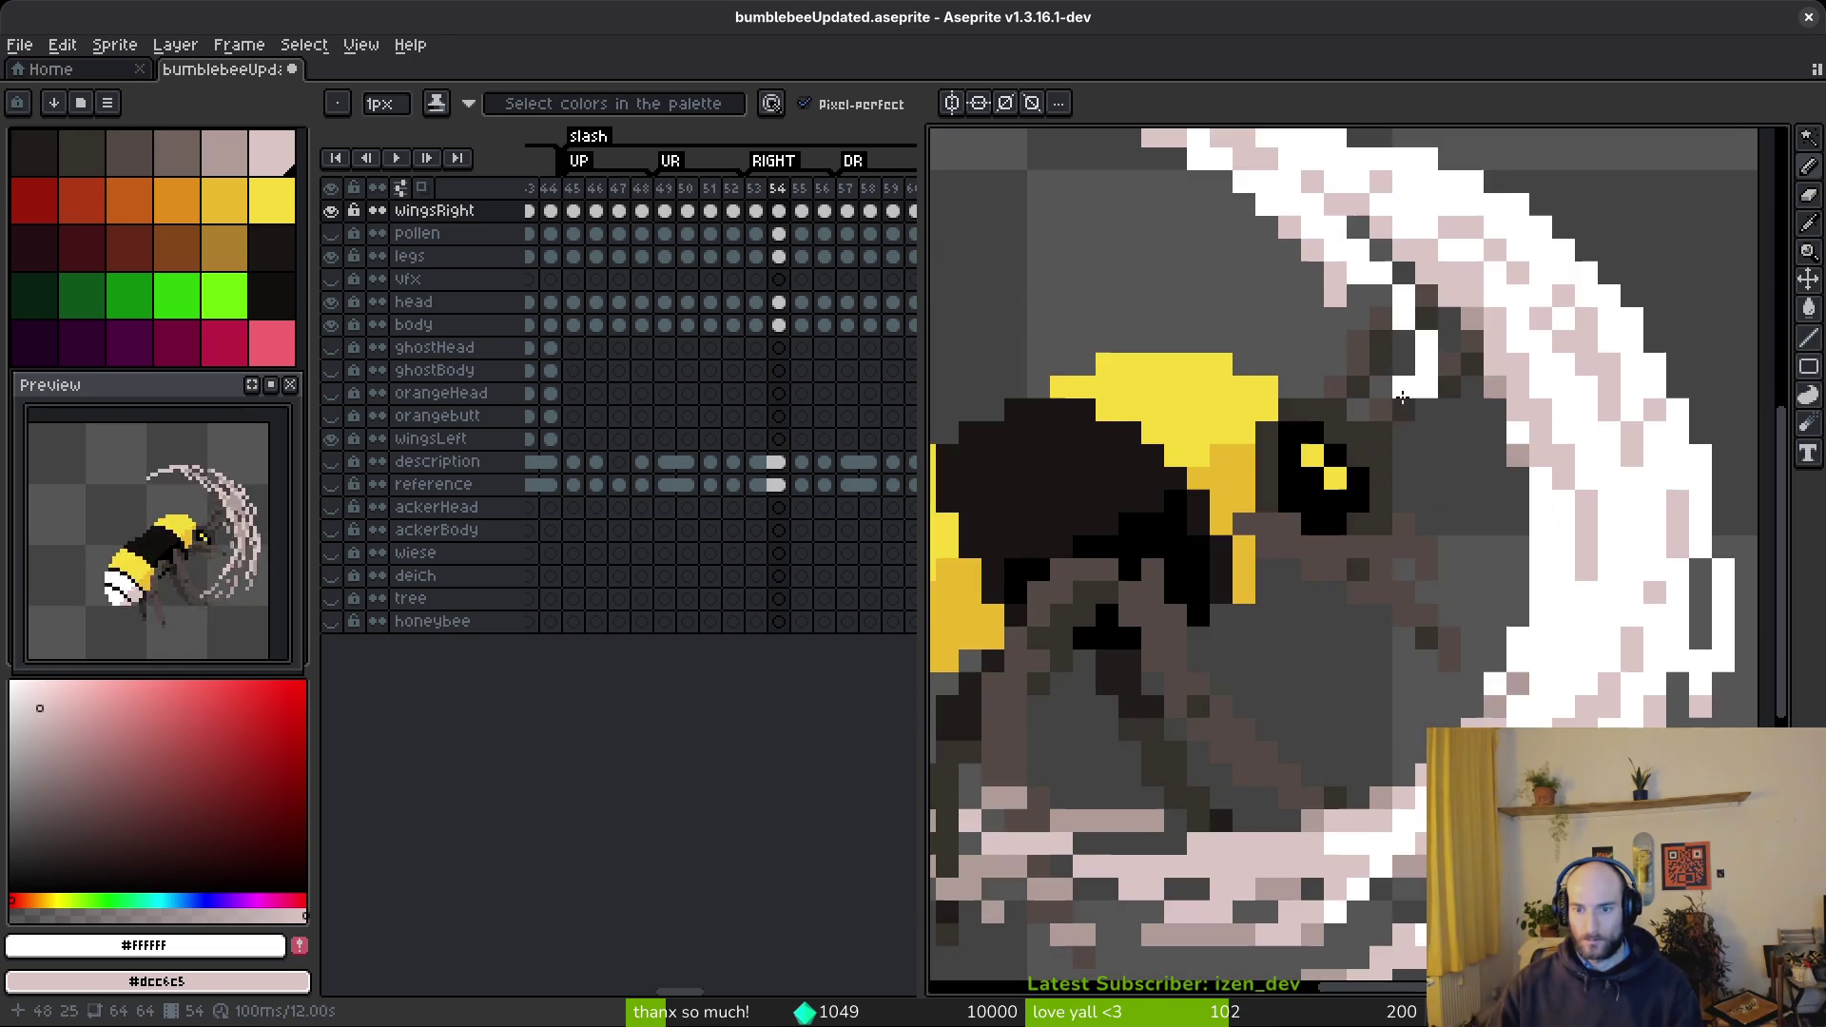
scroll(1370, 494, "down", 4)
scroll(1348, 414, "up", 2)
- Paint white strokes along the arc's inner edge beside the bee's head, undoing misplaced ones
left_click_drag(1348, 414, 1311, 511)
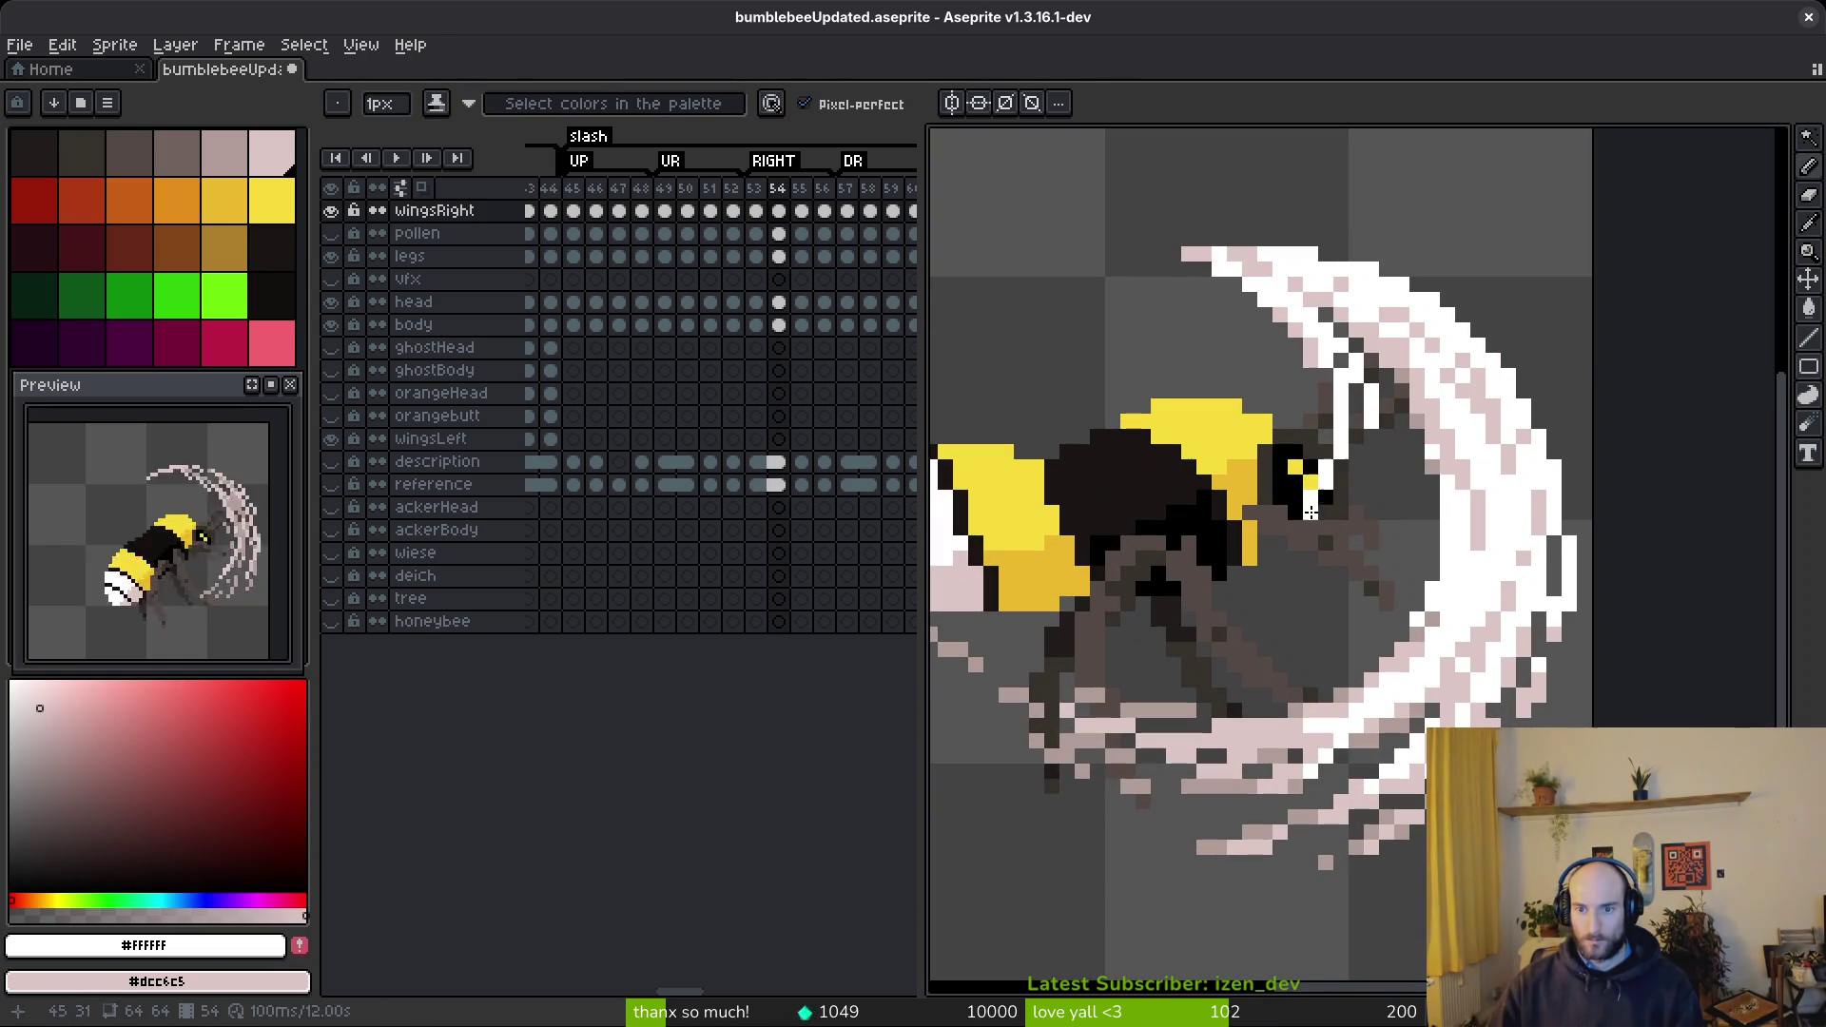
key("ctrl+z")
key("ctrl+z")
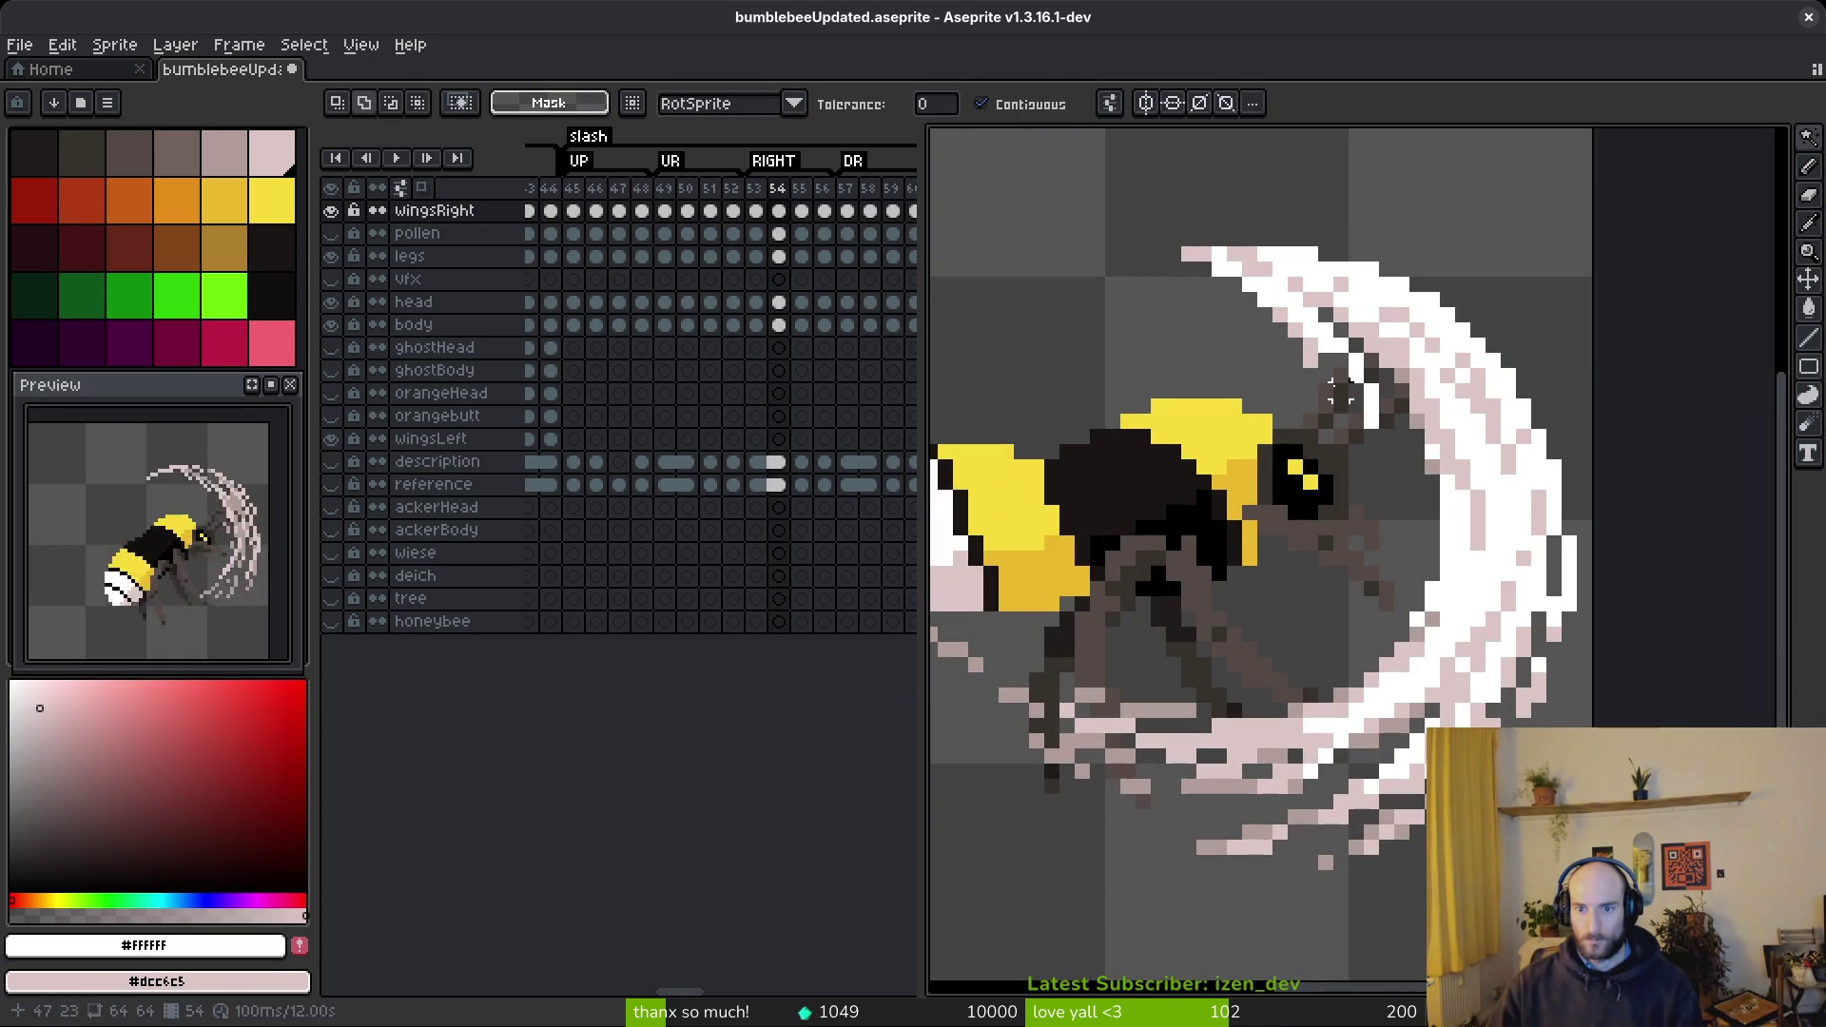
key("ctrl+z")
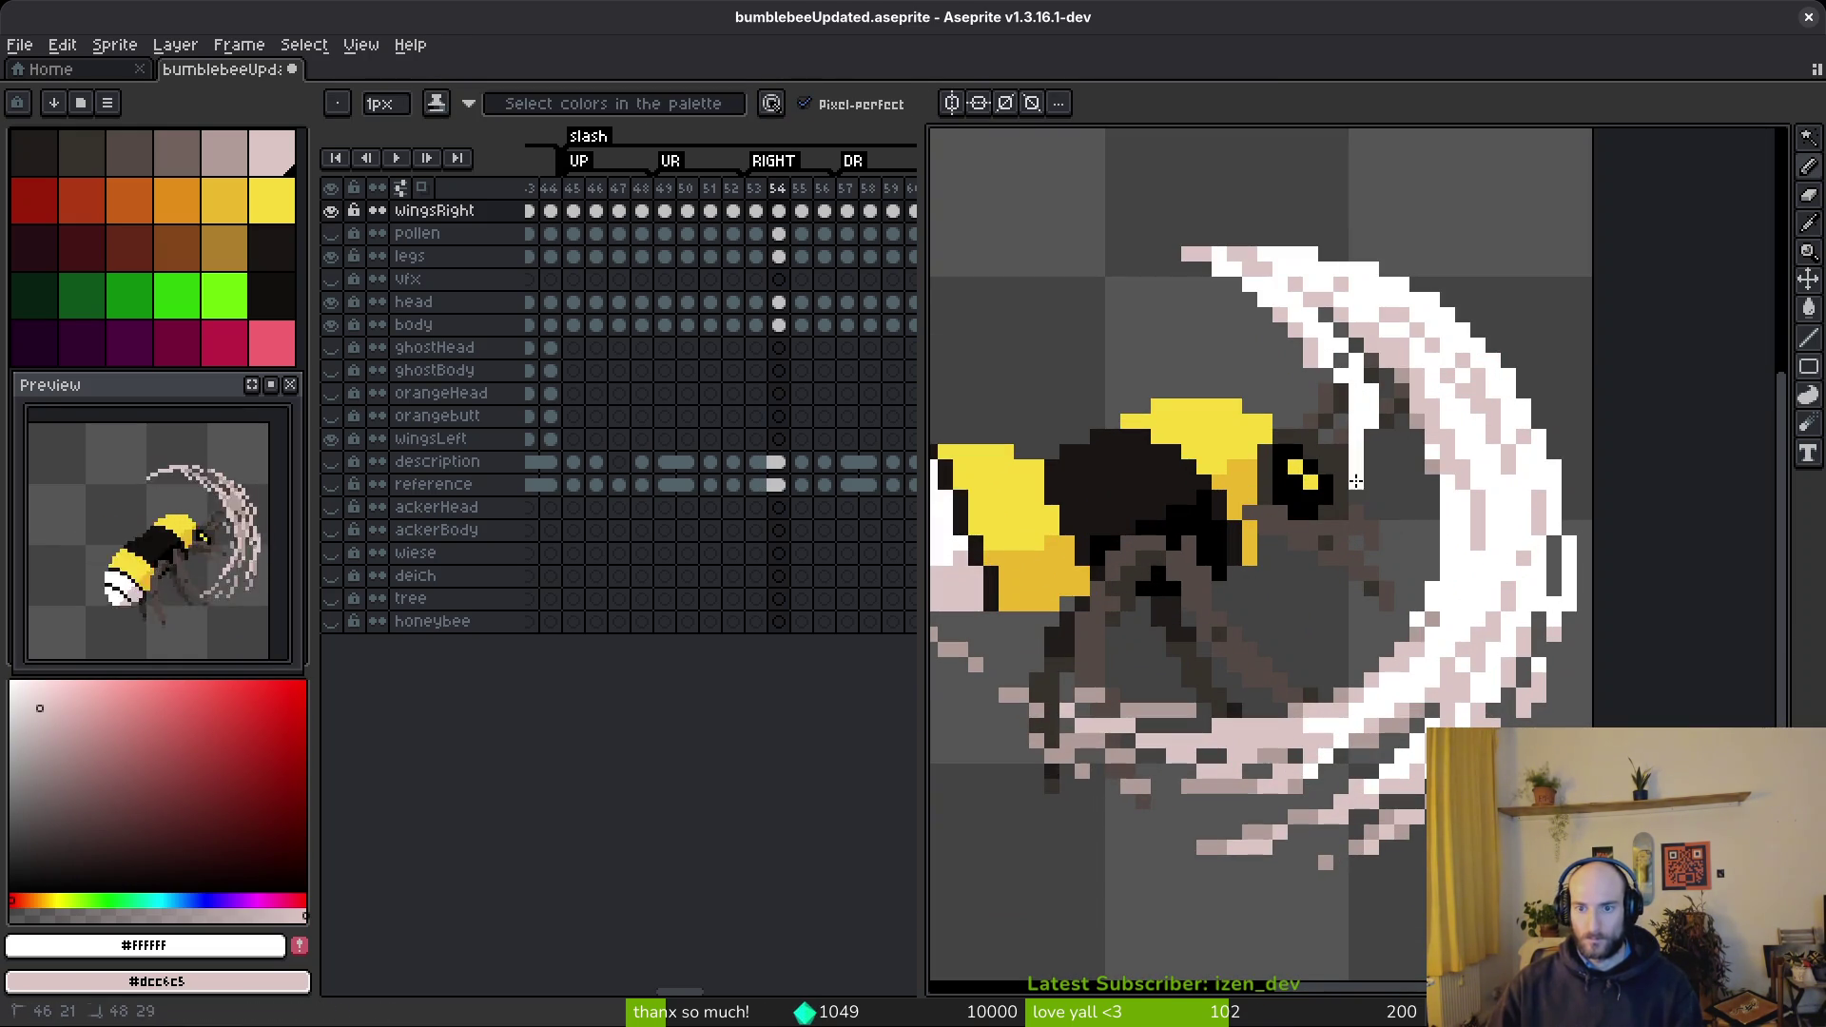
left_click_drag(1308, 576, 1203, 602)
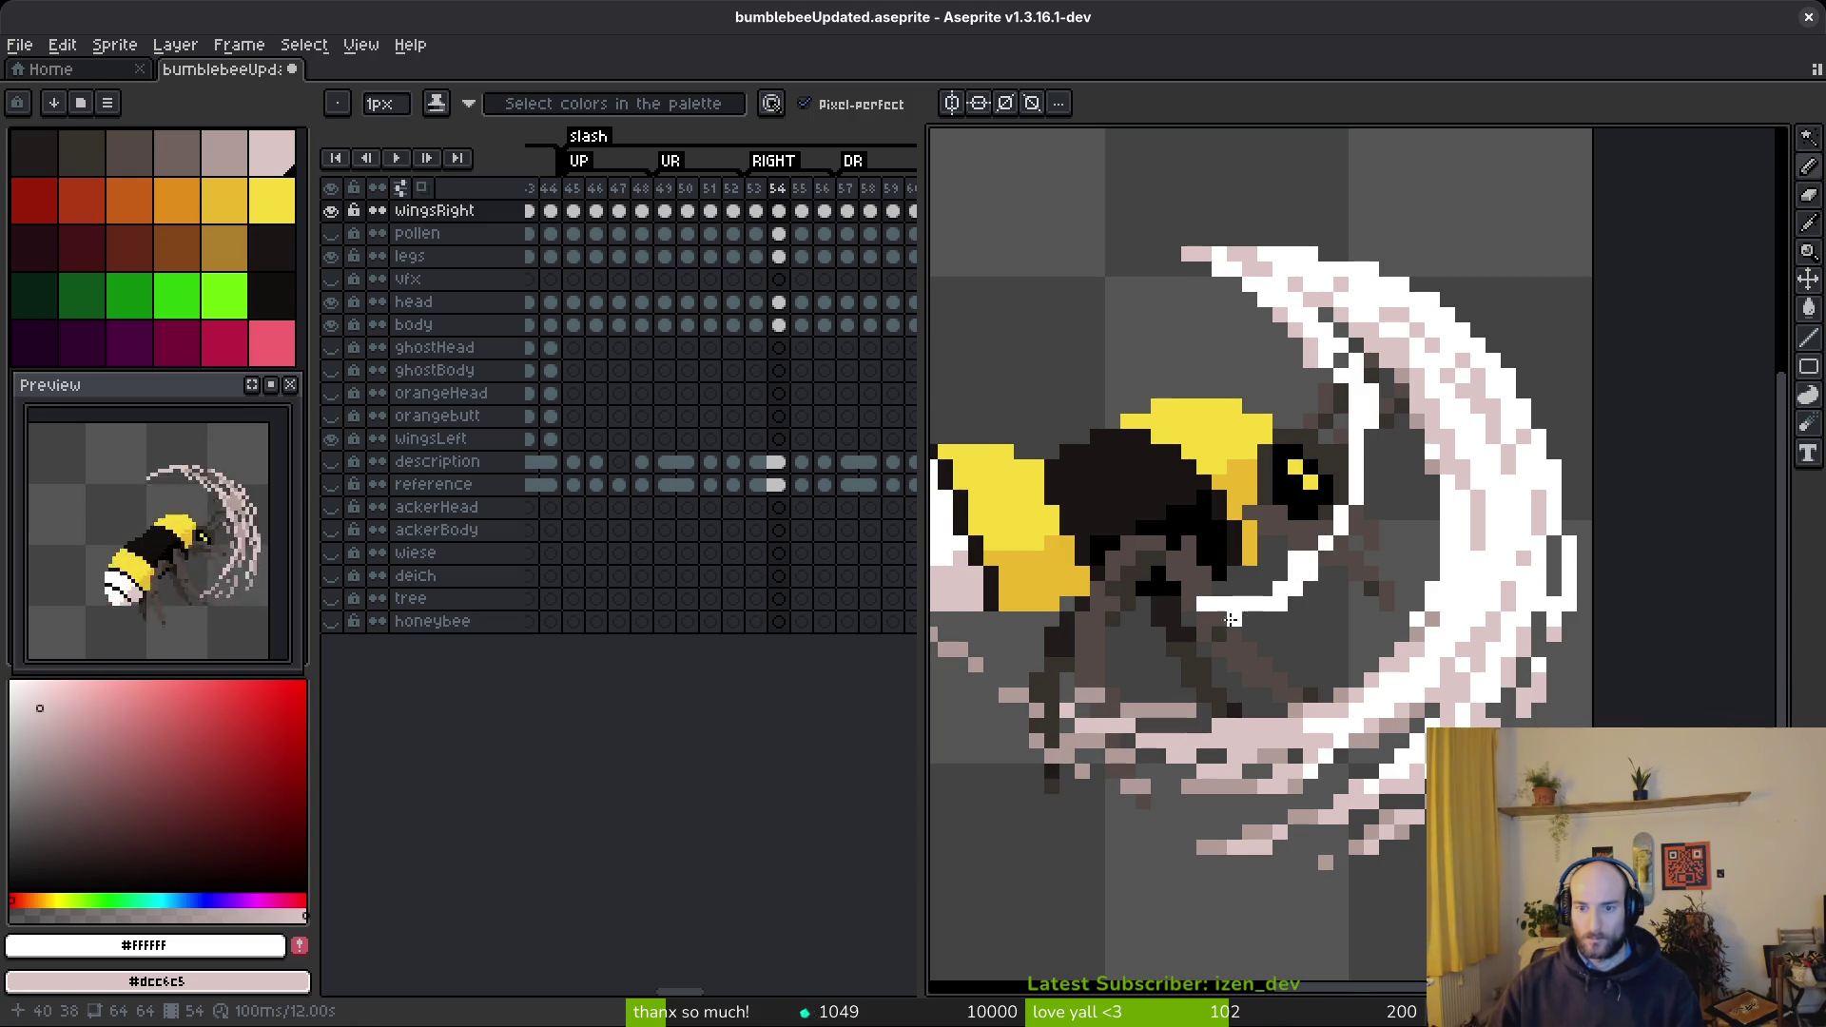
scroll(1246, 609, "up", 3)
key("ctrl+z")
left_click_drag(1313, 590, 1109, 657)
mouse_move(1526, 475)
left_mouse_down()
mouse_move(1422, 656)
mouse_move(1070, 807)
left_mouse_up()
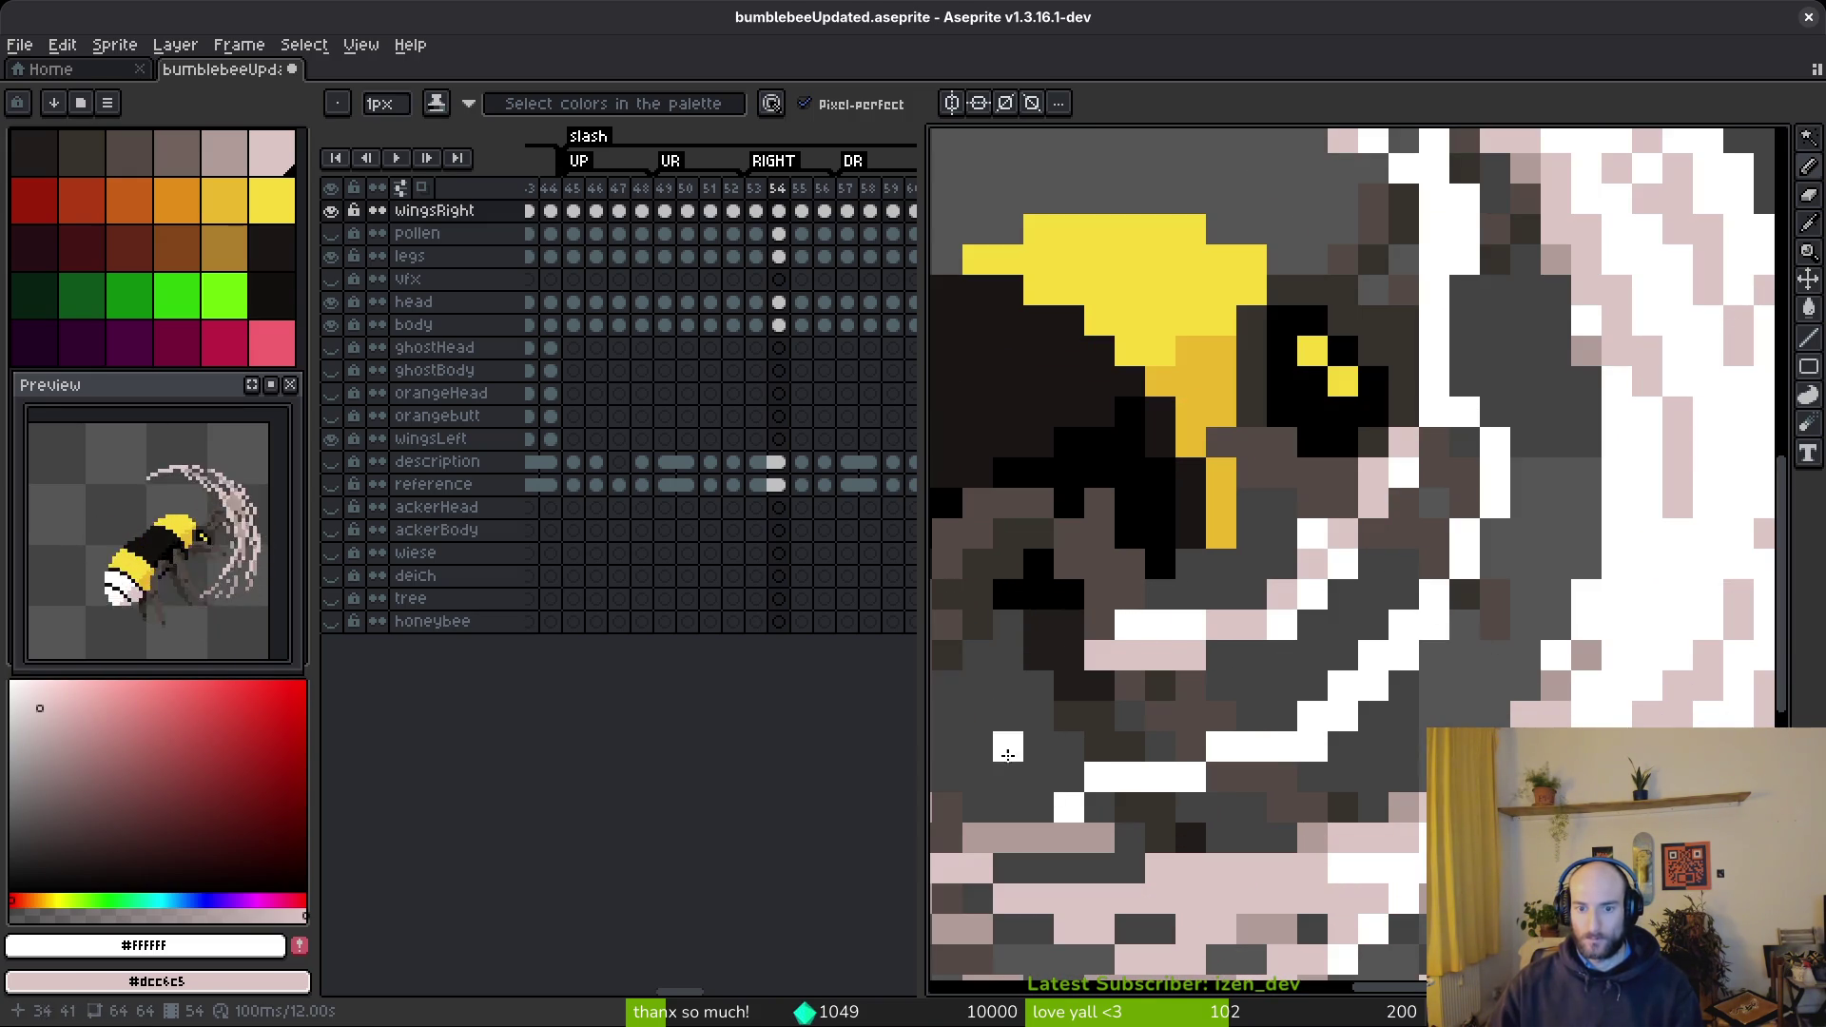
- Add light pixels near the head, pale pink down the lower arc, and a vertical white stroke
left_click_drag(1061, 741, 1185, 575)
left_click(1068, 517)
left_click_drag(1085, 548, 1350, 570)
mouse_move(1558, 536)
left_mouse_down()
mouse_move(1398, 609)
mouse_move(1470, 579)
left_mouse_up()
scroll(1666, 398, "up", 5)
scroll(1666, 398, "right", 3)
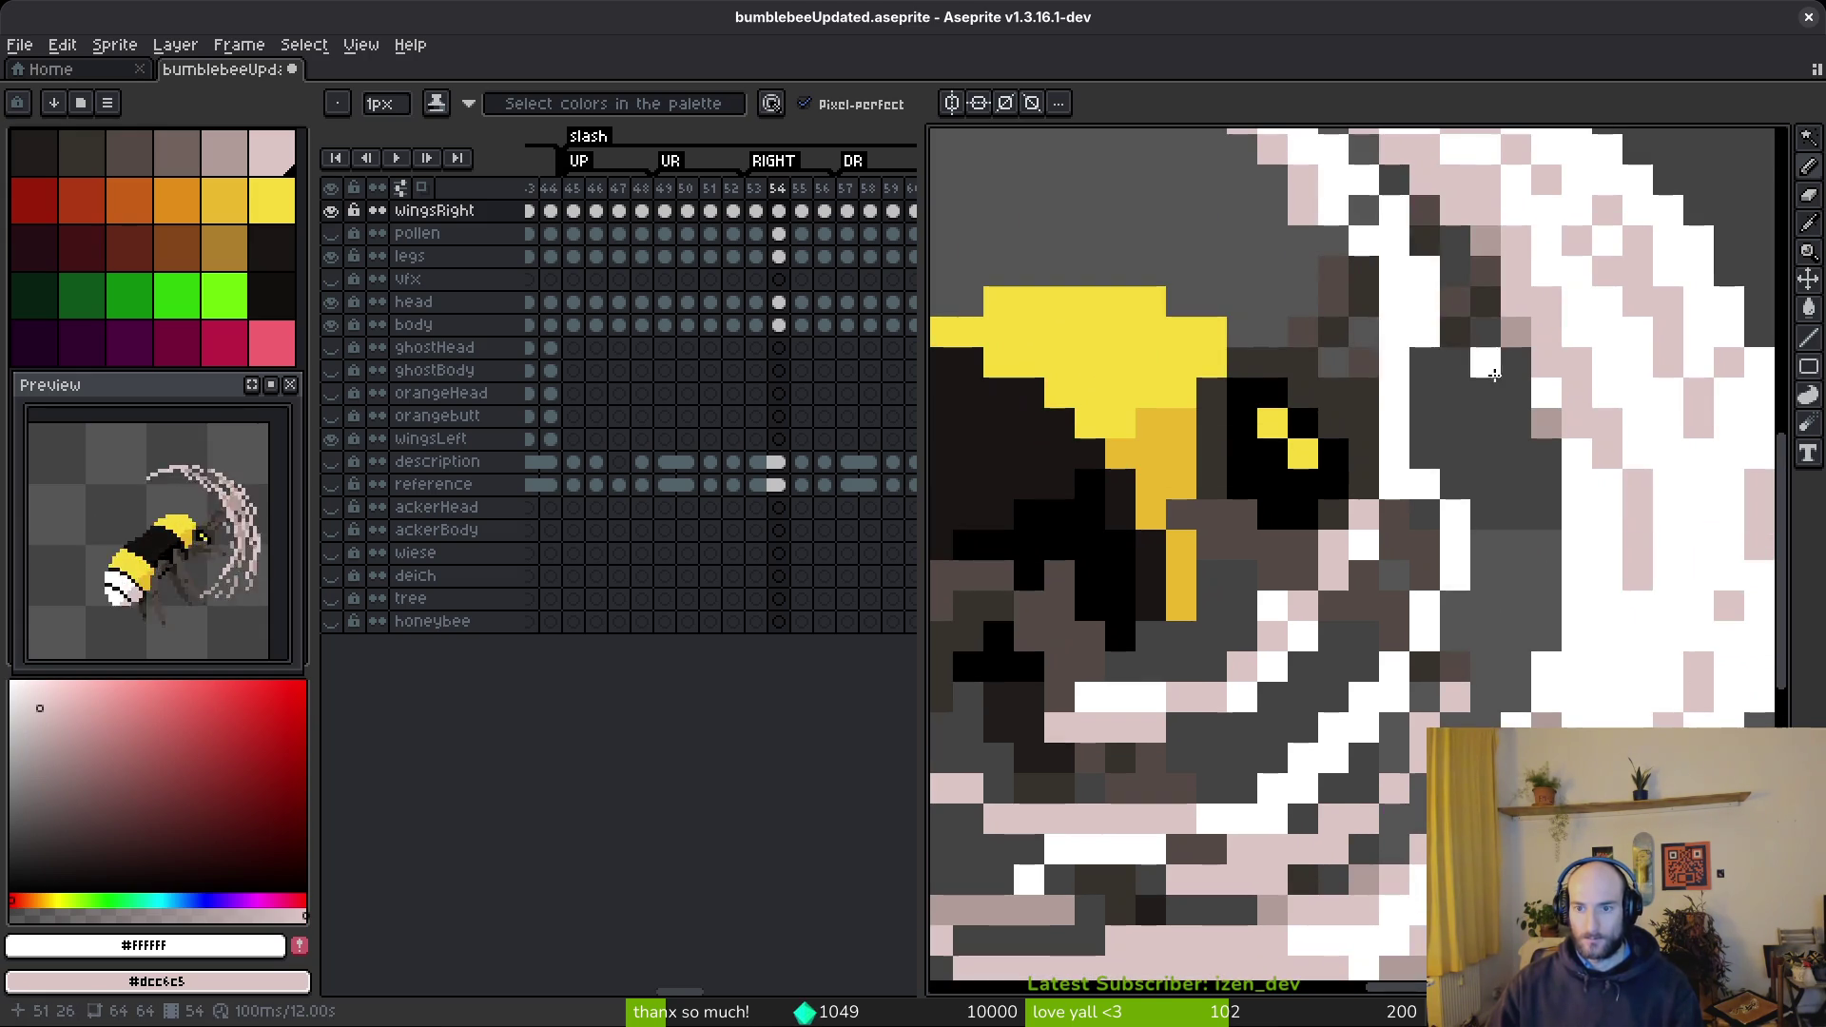
left_click_drag(1484, 295, 1484, 561)
mouse_move(1467, 260)
left_mouse_down()
mouse_move(1455, 476)
mouse_move(1513, 608)
mouse_move(1563, 571)
left_mouse_up()
- Lighten a wide area of the arc with a 4px brush, then return to 1px
key("plus")
key("plus")
key("plus")
mouse_move(1529, 723)
left_mouse_down()
mouse_move(1465, 355)
mouse_move(1316, 738)
mouse_move(1545, 522)
mouse_move(1521, 522)
mouse_move(1483, 708)
mouse_move(1313, 837)
left_mouse_up()
scroll(1379, 523, "up", 5)
key("minus")
key("minus")
key("minus")
scroll(1305, 369, "up", 2)
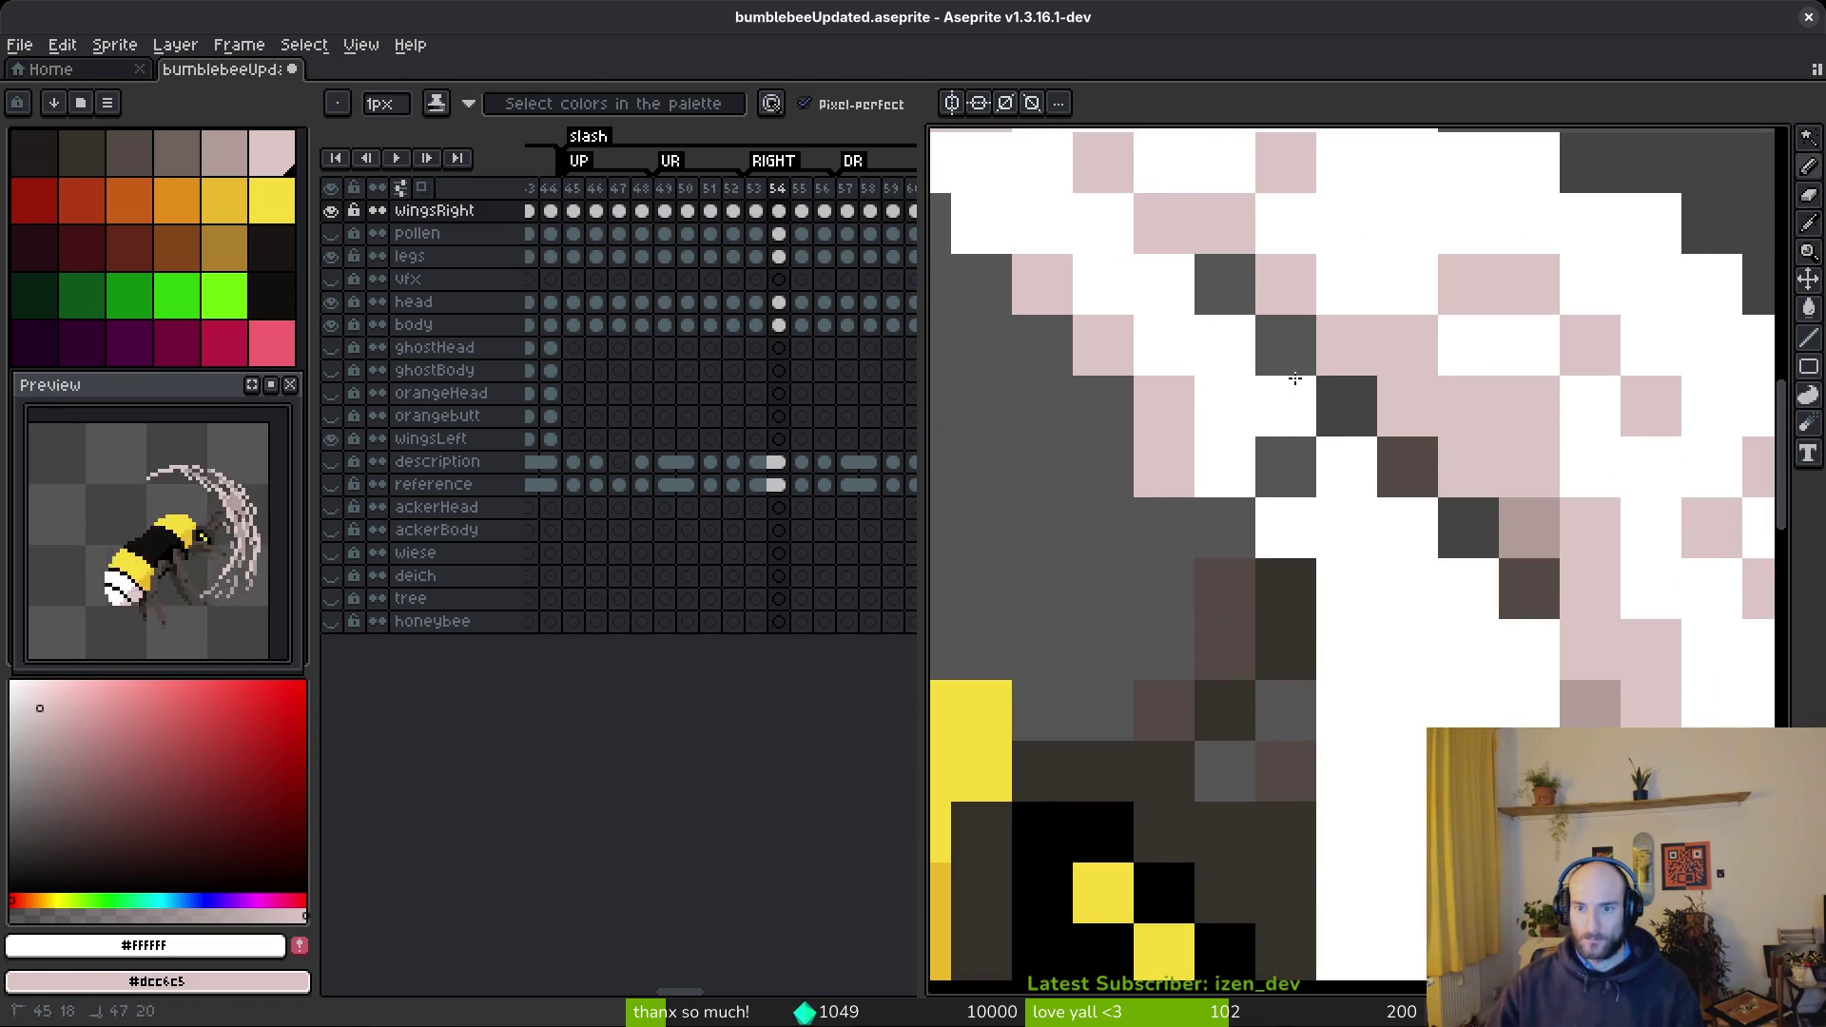
- With shading ink, paint a pink edge along the arc and turn dark edge pixels white
key("e")
key("b")
mouse_move(1161, 339)
left_mouse_down()
mouse_move(1284, 533)
mouse_move(1370, 774)
left_mouse_up()
scroll(1408, 756, "down", 1)
scroll(1427, 656, "up", 1)
left_click_drag(1294, 342, 1460, 619)
scroll(1459, 619, "down", 1)
scroll(1508, 597, "up", 1)
left_click(1512, 593)
left_click_drag(1427, 511, 1522, 511)
- Repaint pink arc pixels white along the diagonals, mixing in pink and white
scroll(1516, 701, "down", 2)
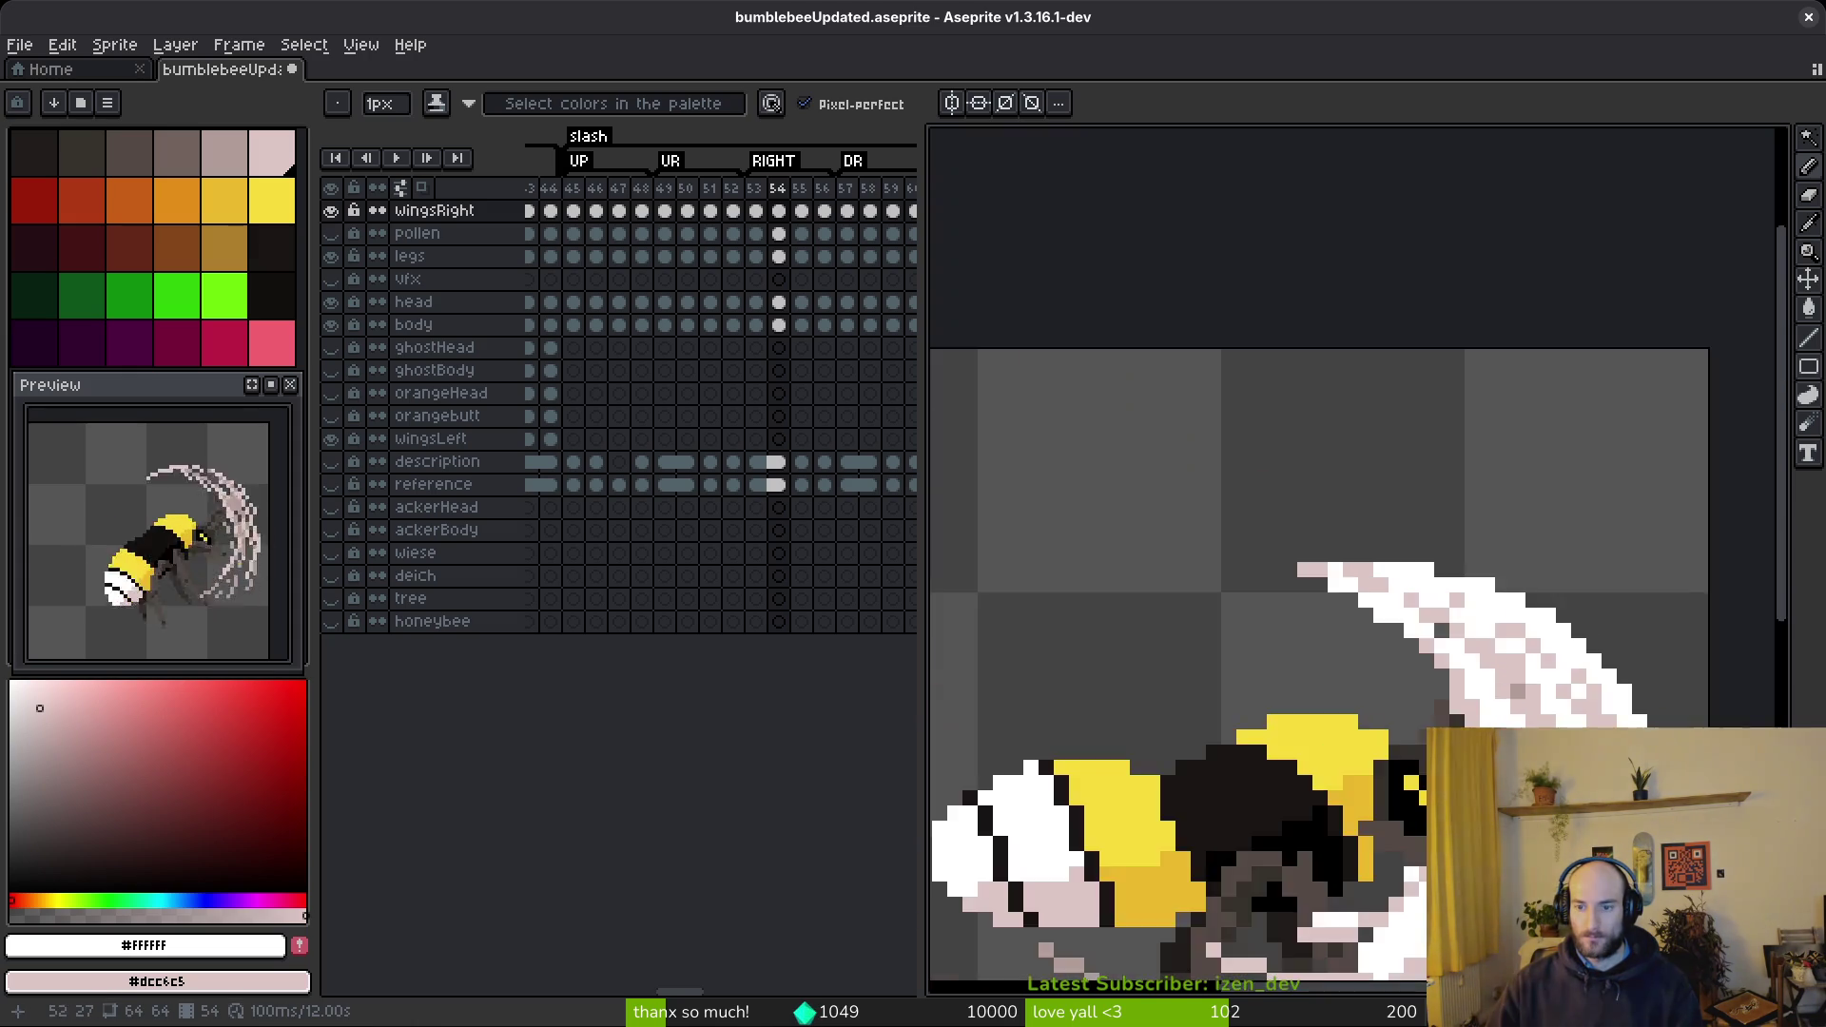
scroll(1505, 693, "up", 1)
scroll(1360, 511, "down", 1)
scroll(1361, 511, "down", 1)
scroll(1353, 486, "up", 1)
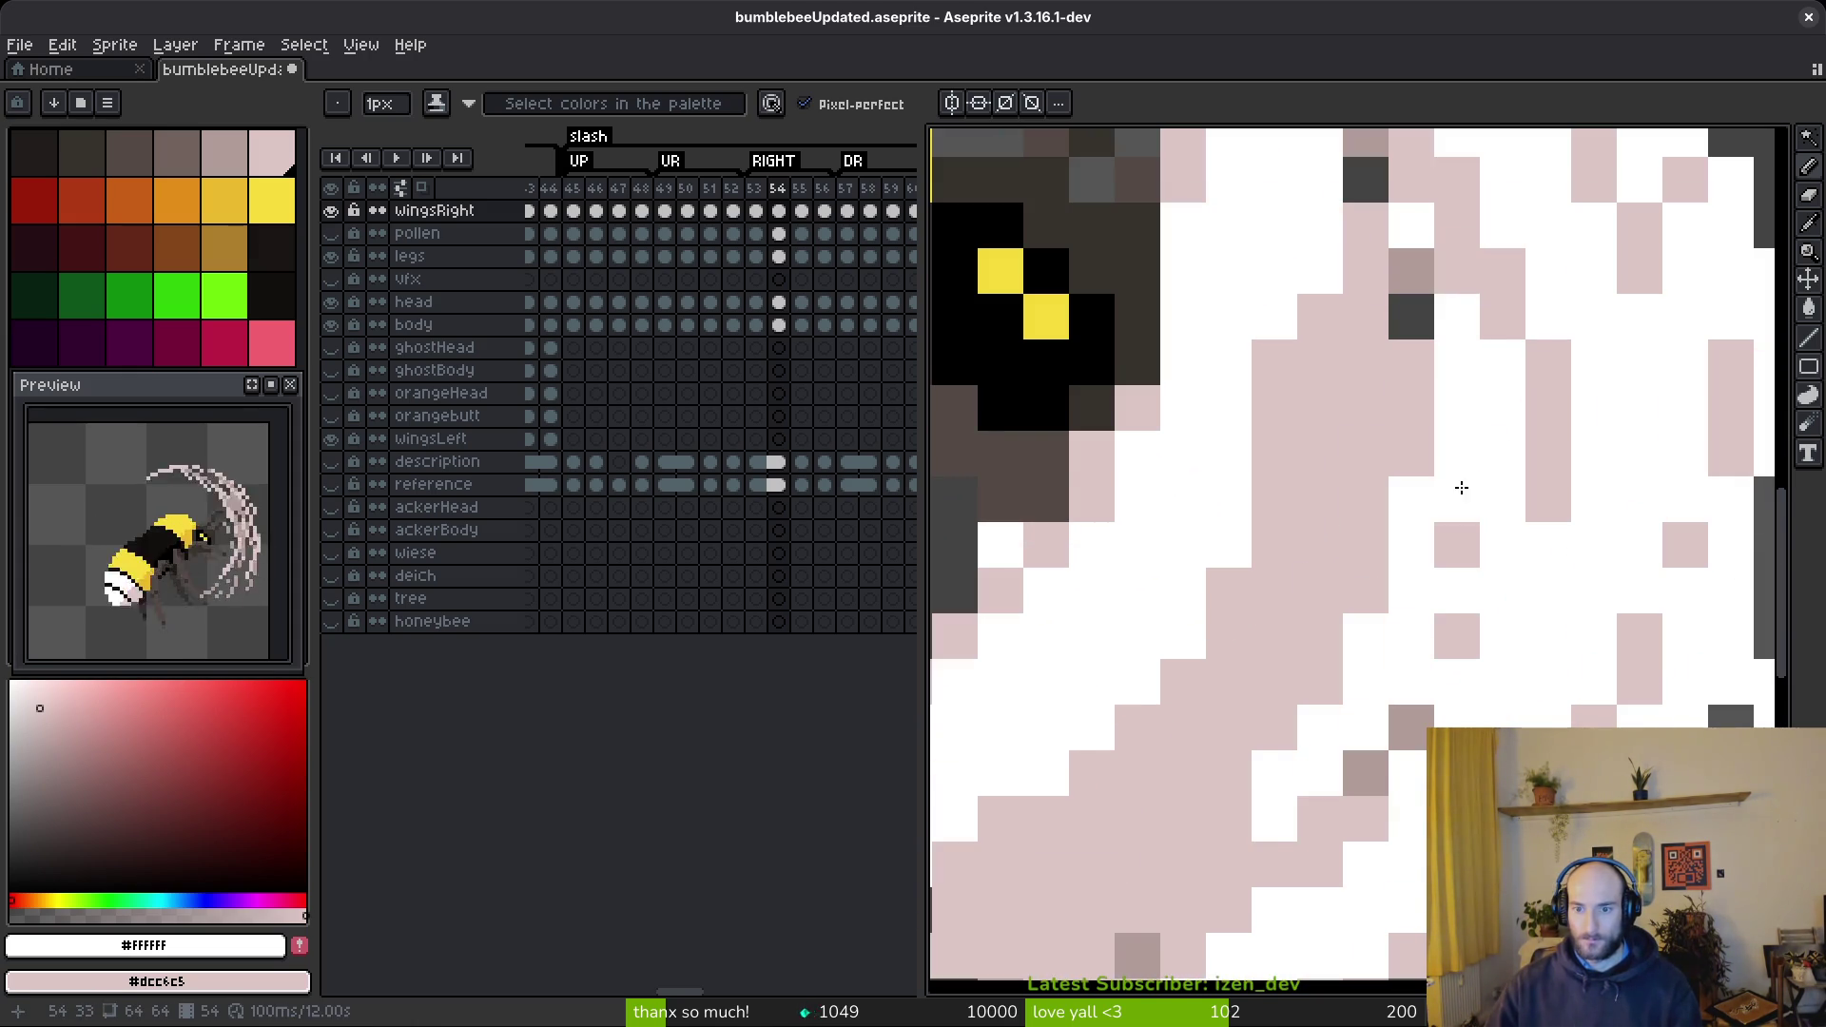
scroll(1488, 461, "down", 1)
scroll(1407, 575, "up", 1)
mouse_move(1517, 157)
left_mouse_down()
mouse_move(1408, 485)
mouse_move(1455, 382)
left_mouse_up()
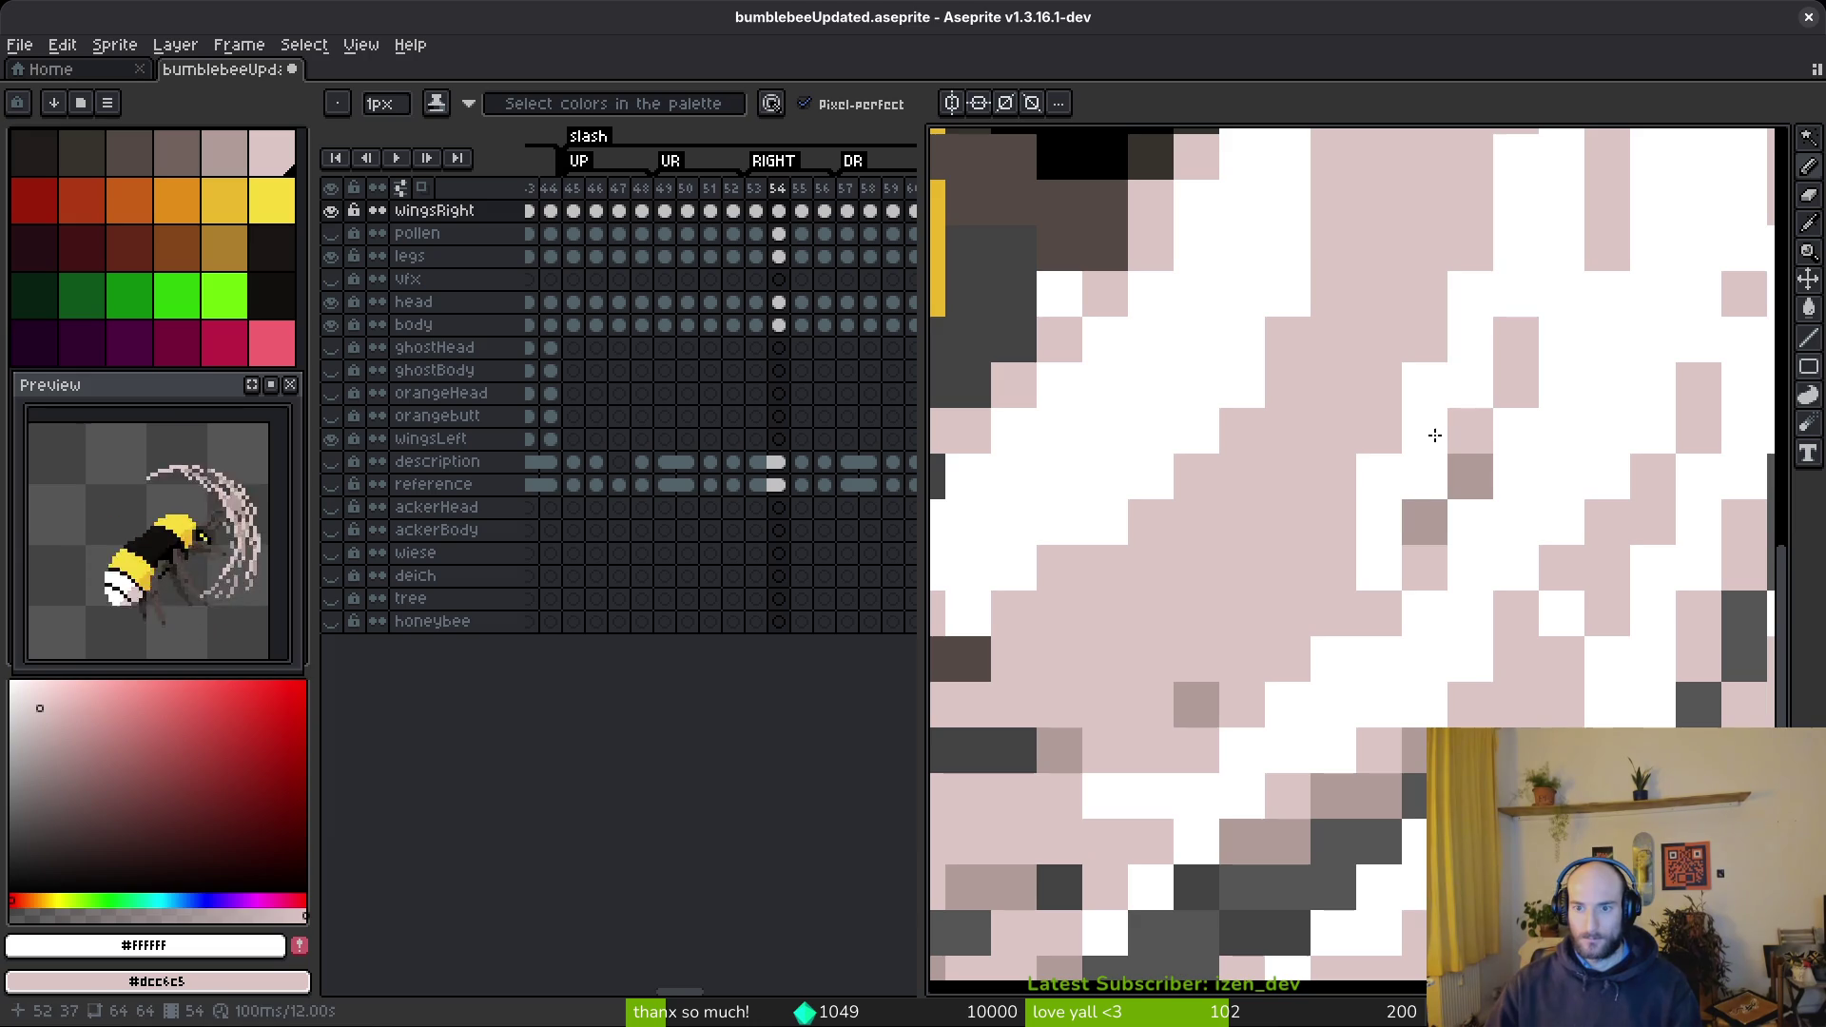
mouse_move(1381, 525)
left_mouse_down()
mouse_move(1313, 530)
mouse_move(1445, 448)
mouse_move(1287, 647)
mouse_move(1199, 718)
mouse_move(1275, 666)
mouse_move(1169, 725)
left_mouse_up()
scroll(1313, 530, "down", 1)
scroll(1332, 514, "up", 1)
scroll(1275, 666, "down", 1)
scroll(1262, 660, "up", 1)
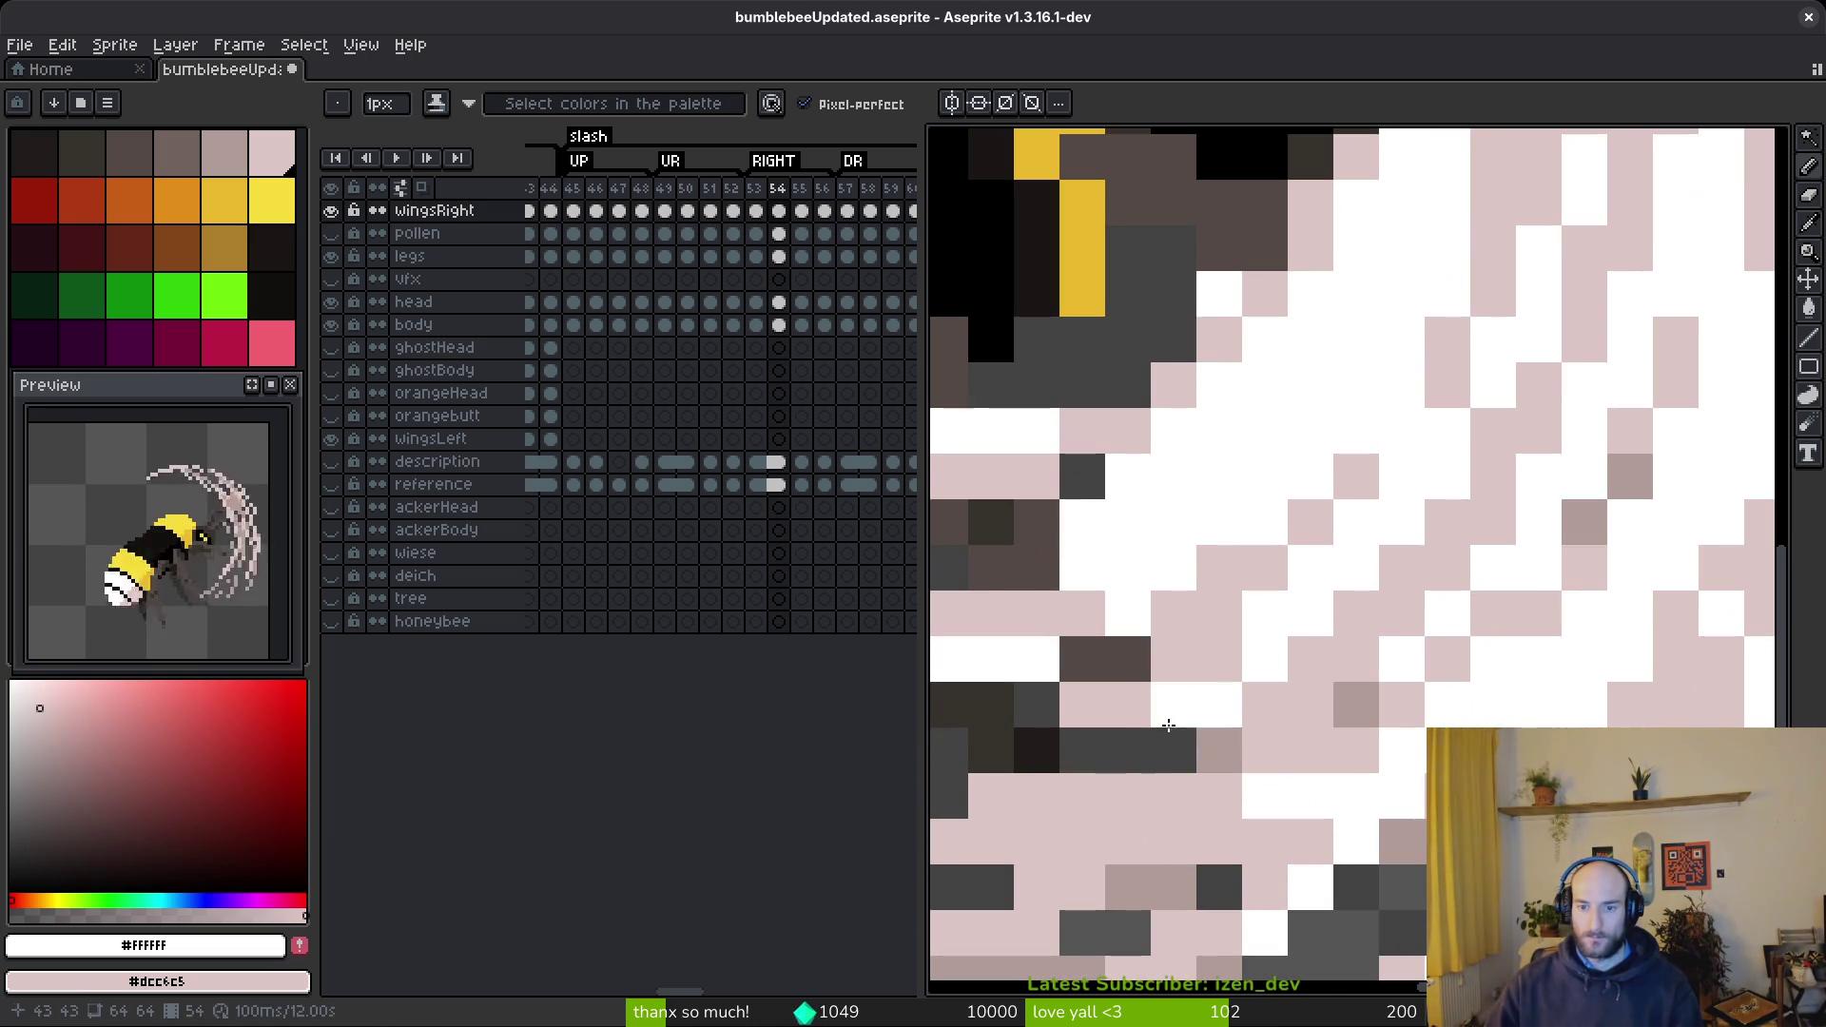
mouse_move(1330, 547)
left_mouse_down()
mouse_move(1166, 701)
mouse_move(1286, 623)
mouse_move(1193, 682)
left_mouse_up()
scroll(1468, 618, "down", 5)
scroll(1414, 407, "up", 5)
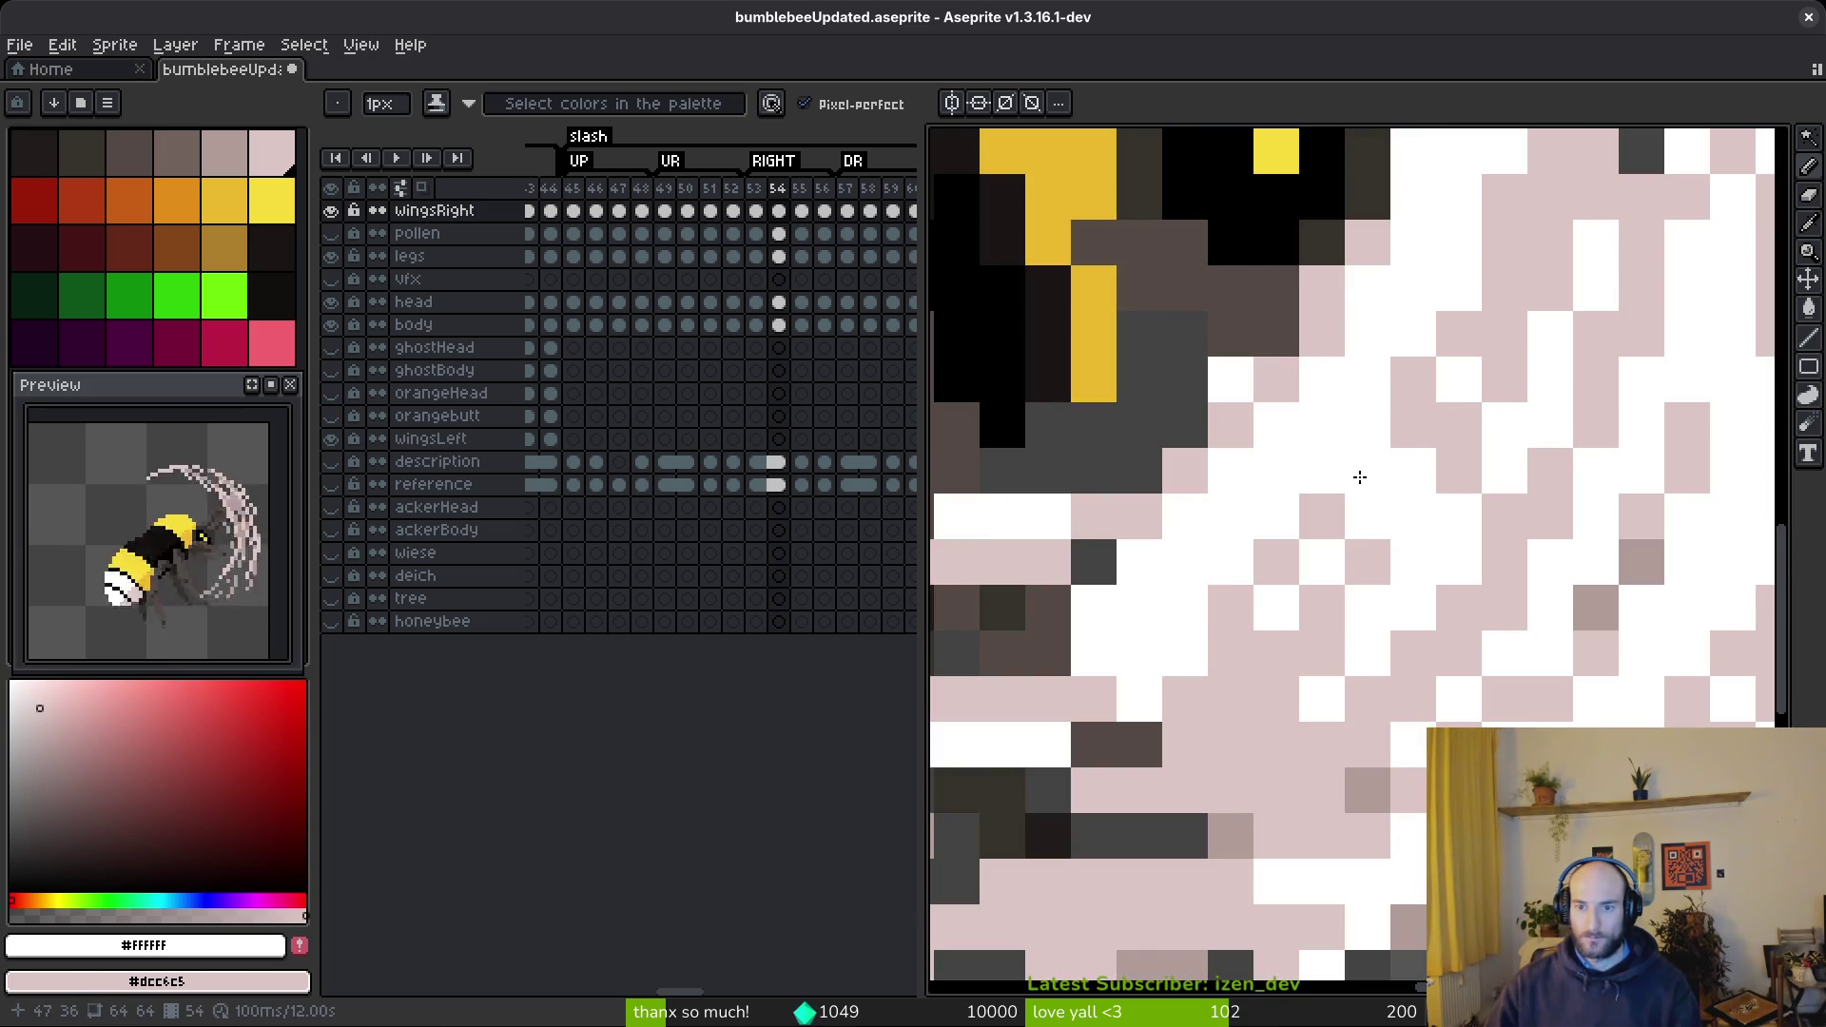
- Darken a single arc pixel near the bee's body, then return to the pencil
left_click_drag(1142, 654, 1578, 583)
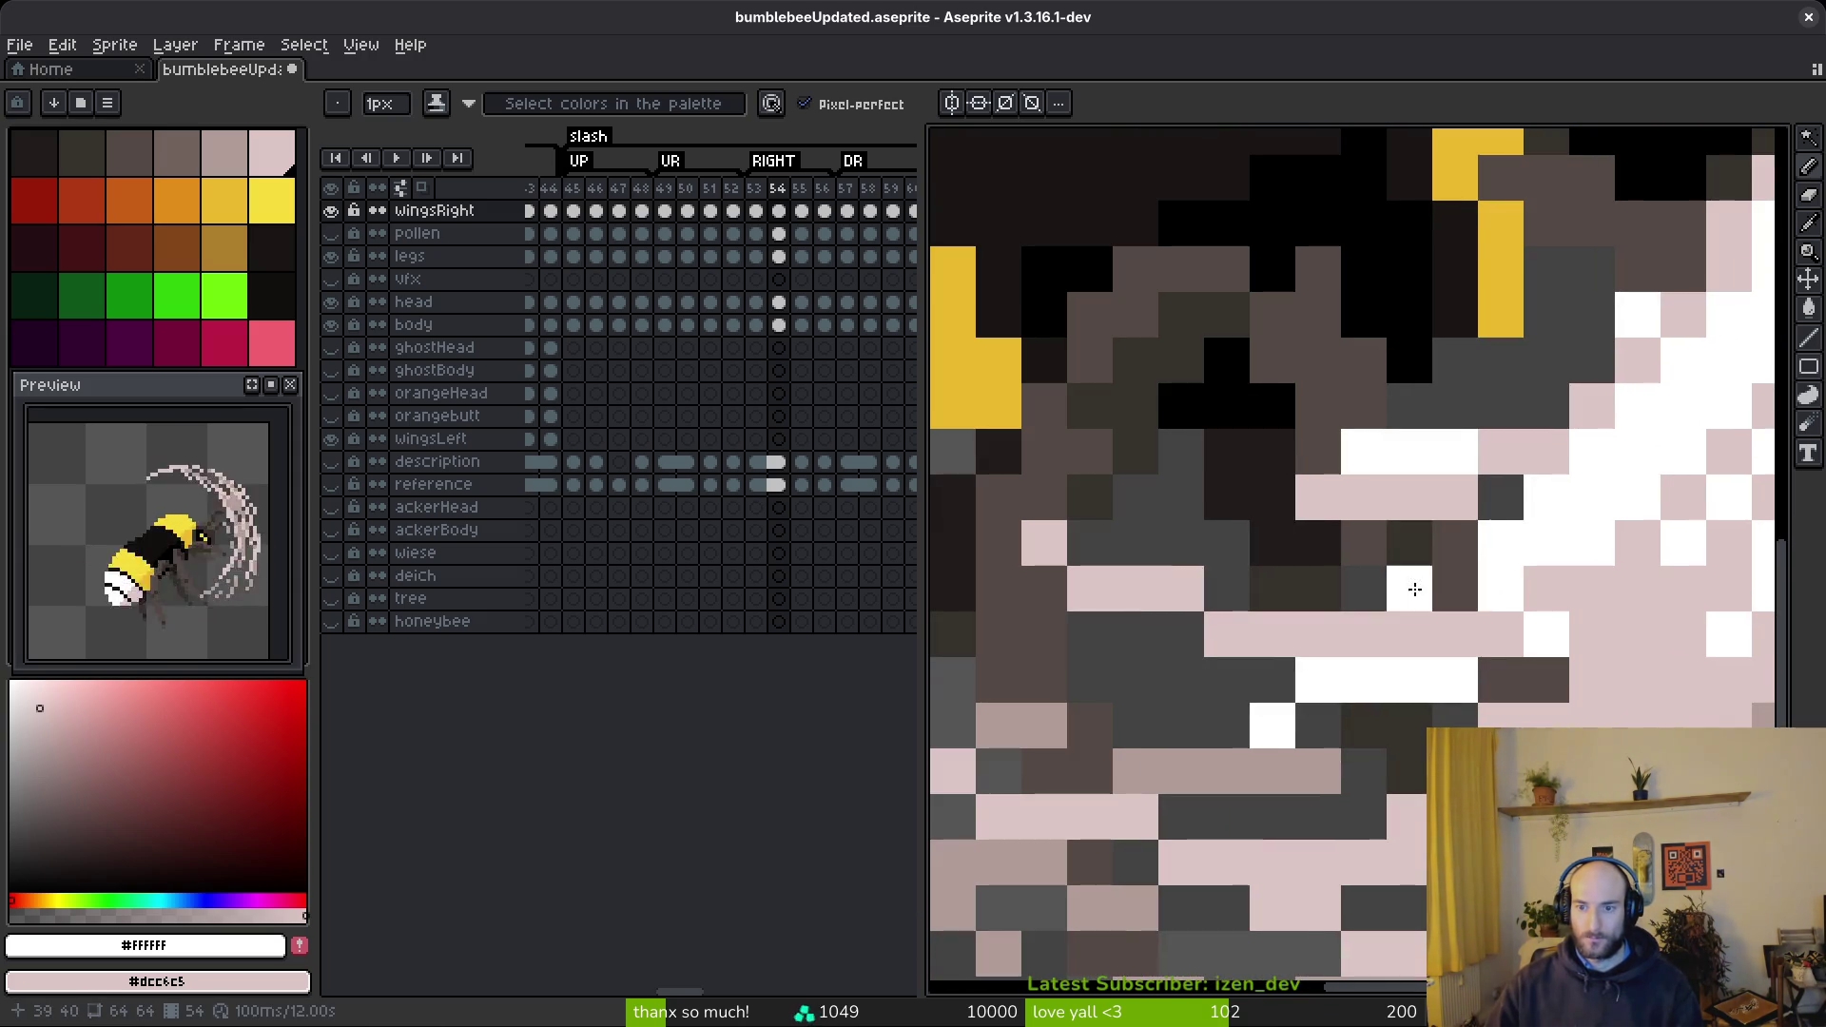
scroll(1418, 591, "down", 5)
scroll(1354, 437, "up", 5)
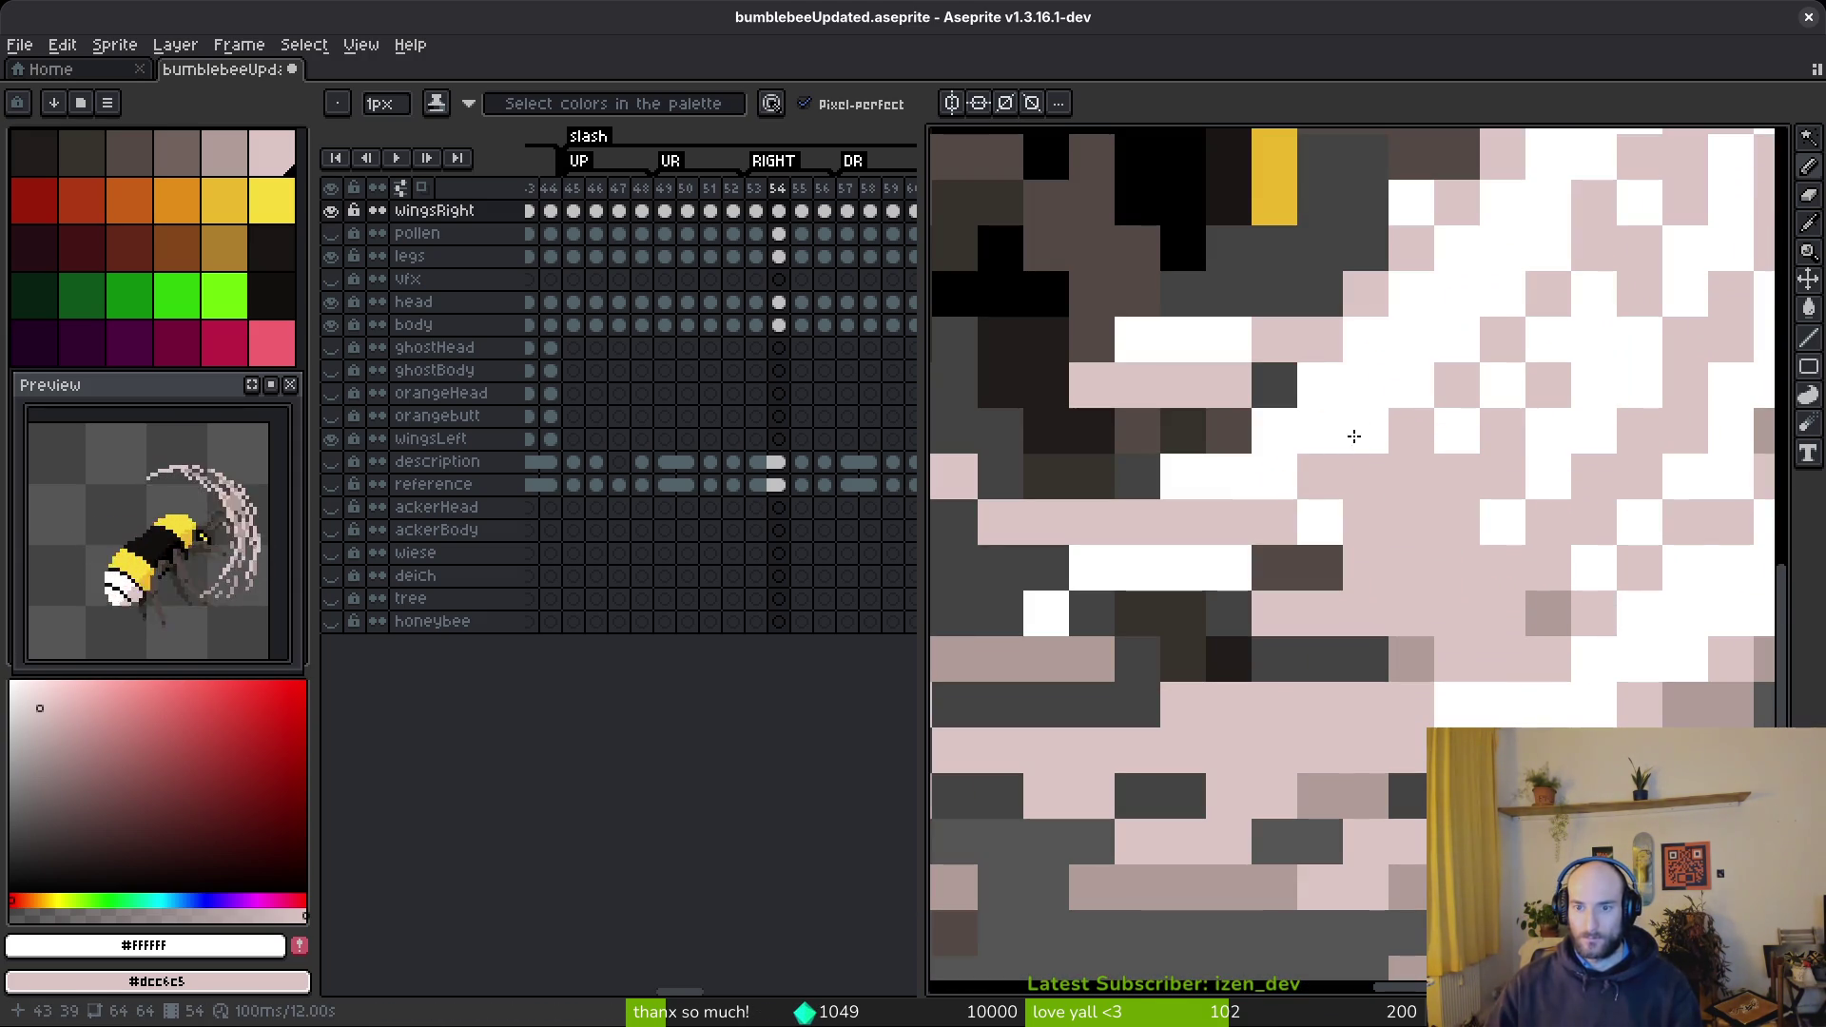
scroll(1272, 477, "down", 5)
scroll(1398, 571, "up", 5)
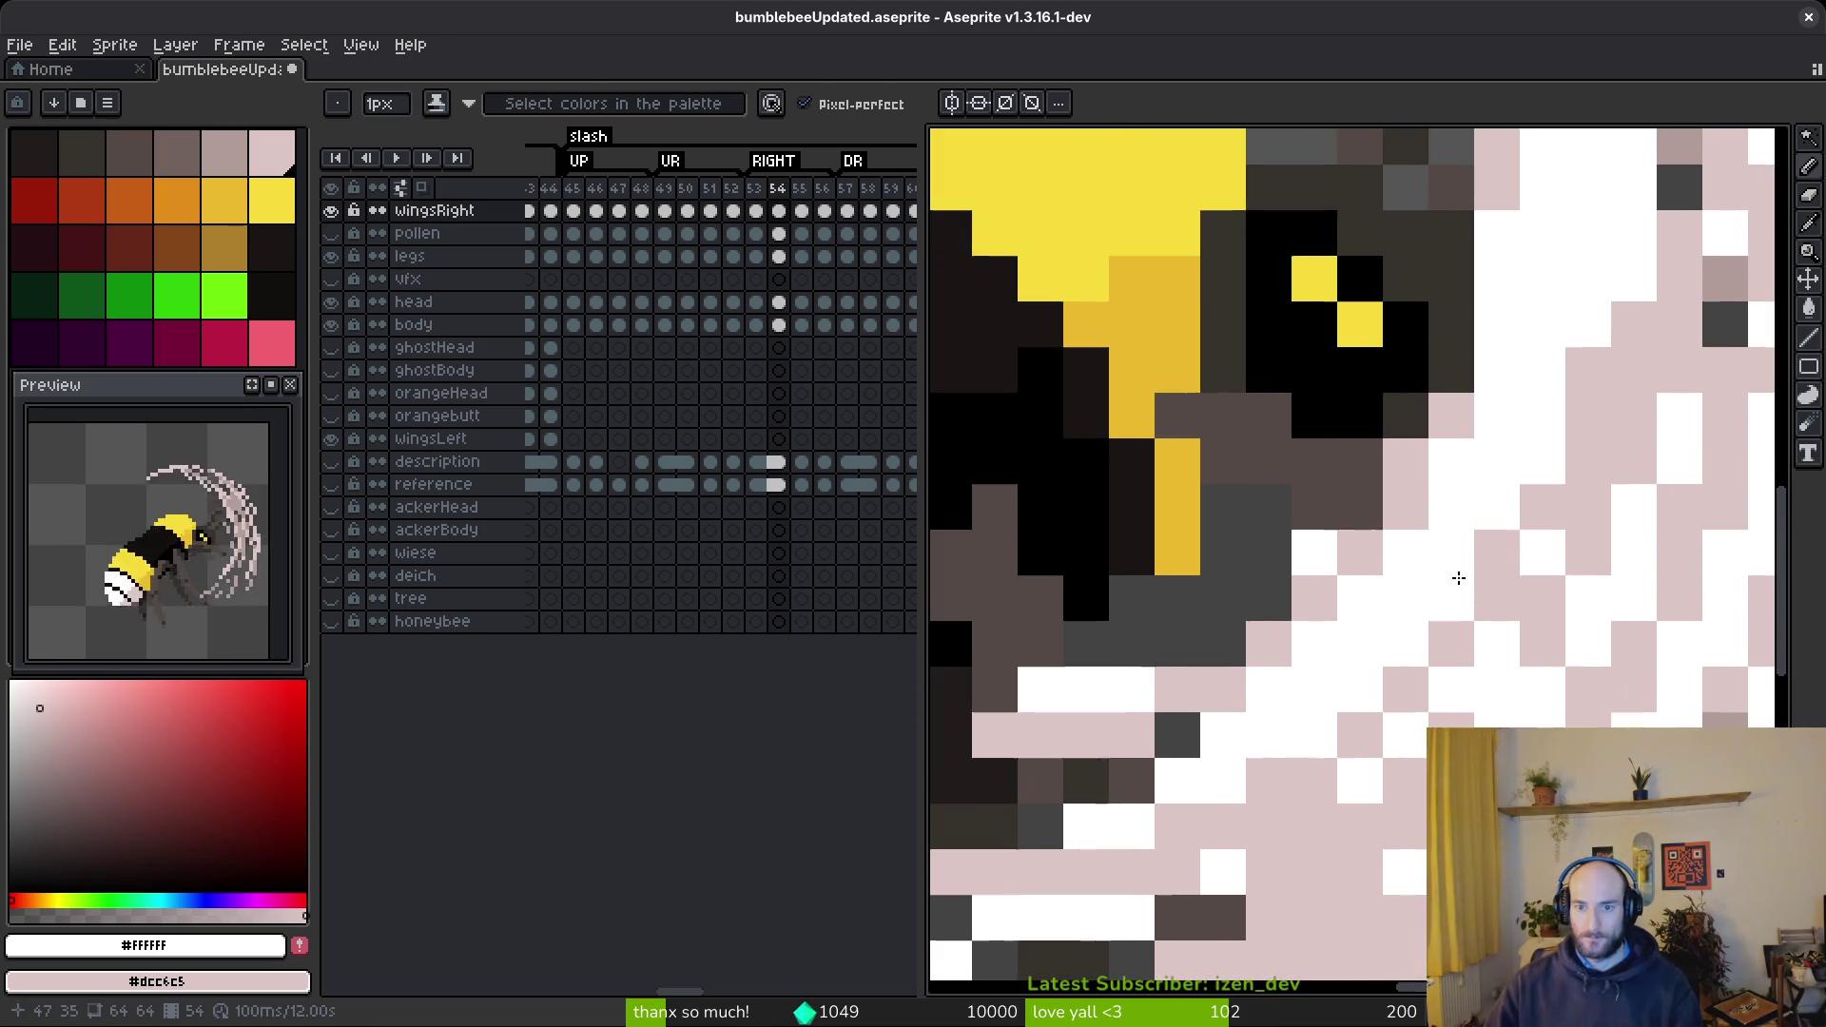
key("e")
left_click(1315, 551)
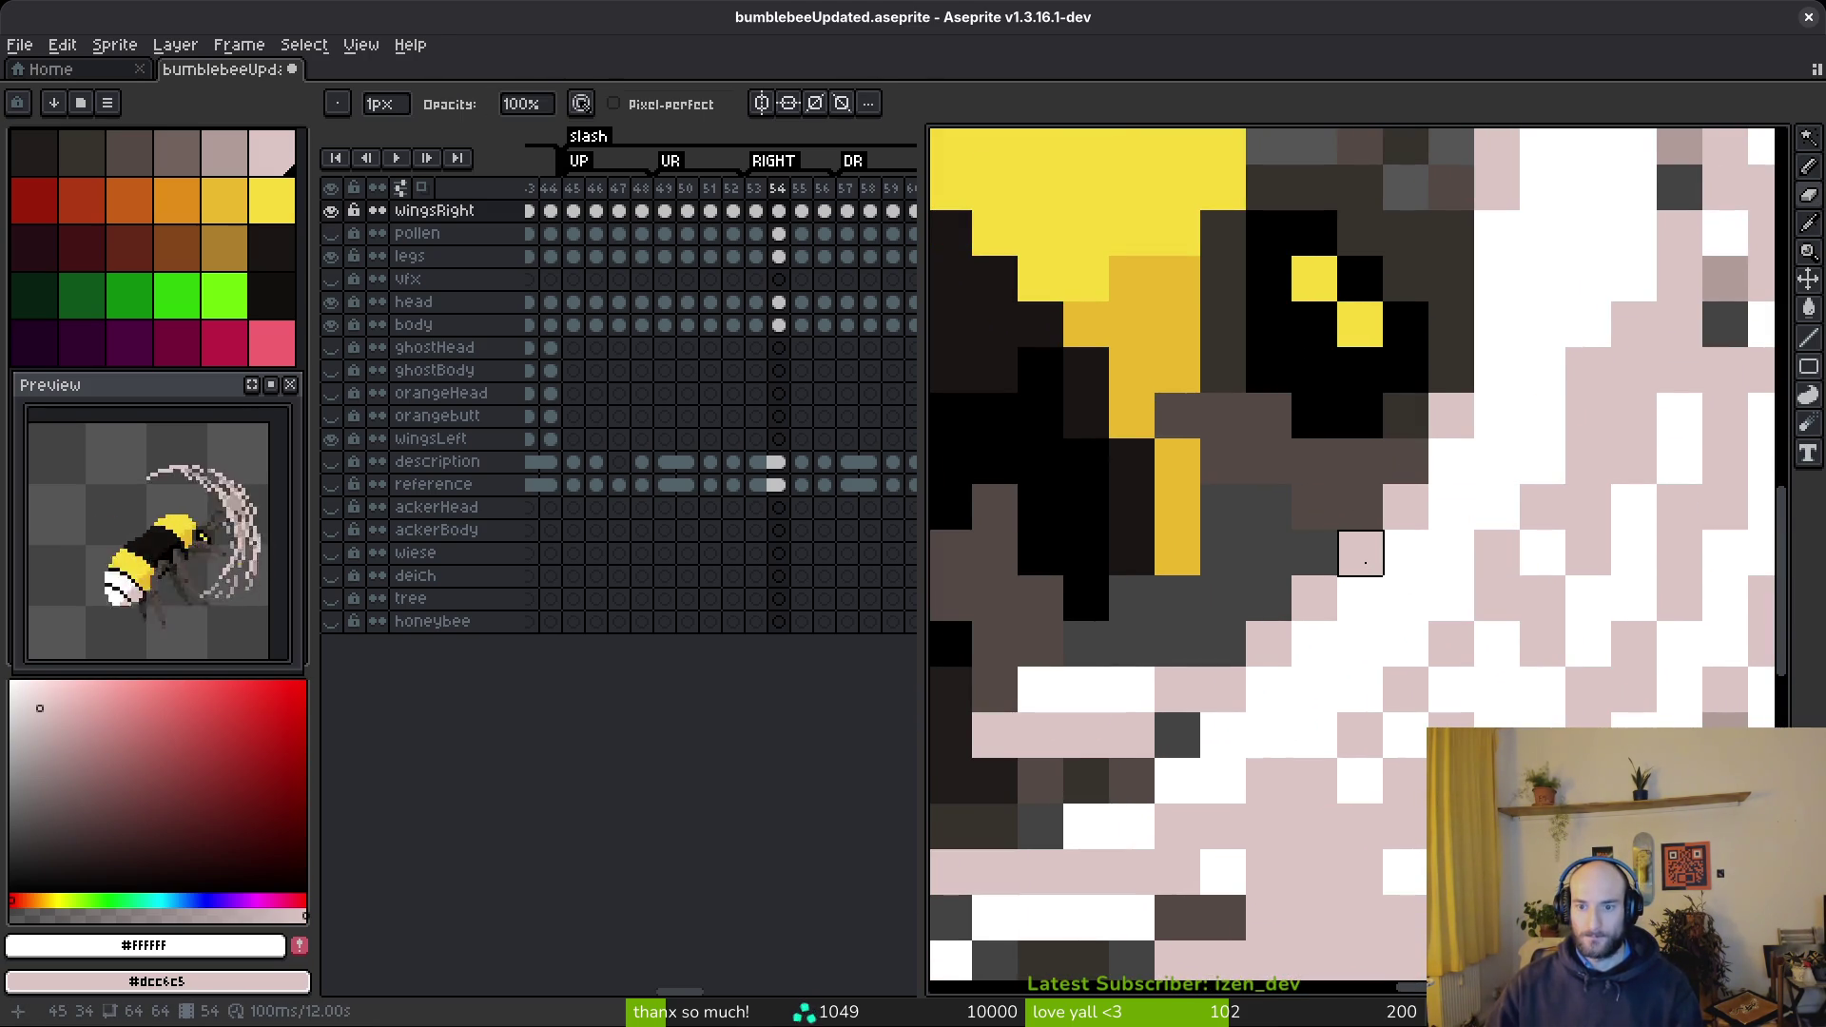
scroll(1360, 690, "down", 5)
scroll(1484, 701, "up", 5)
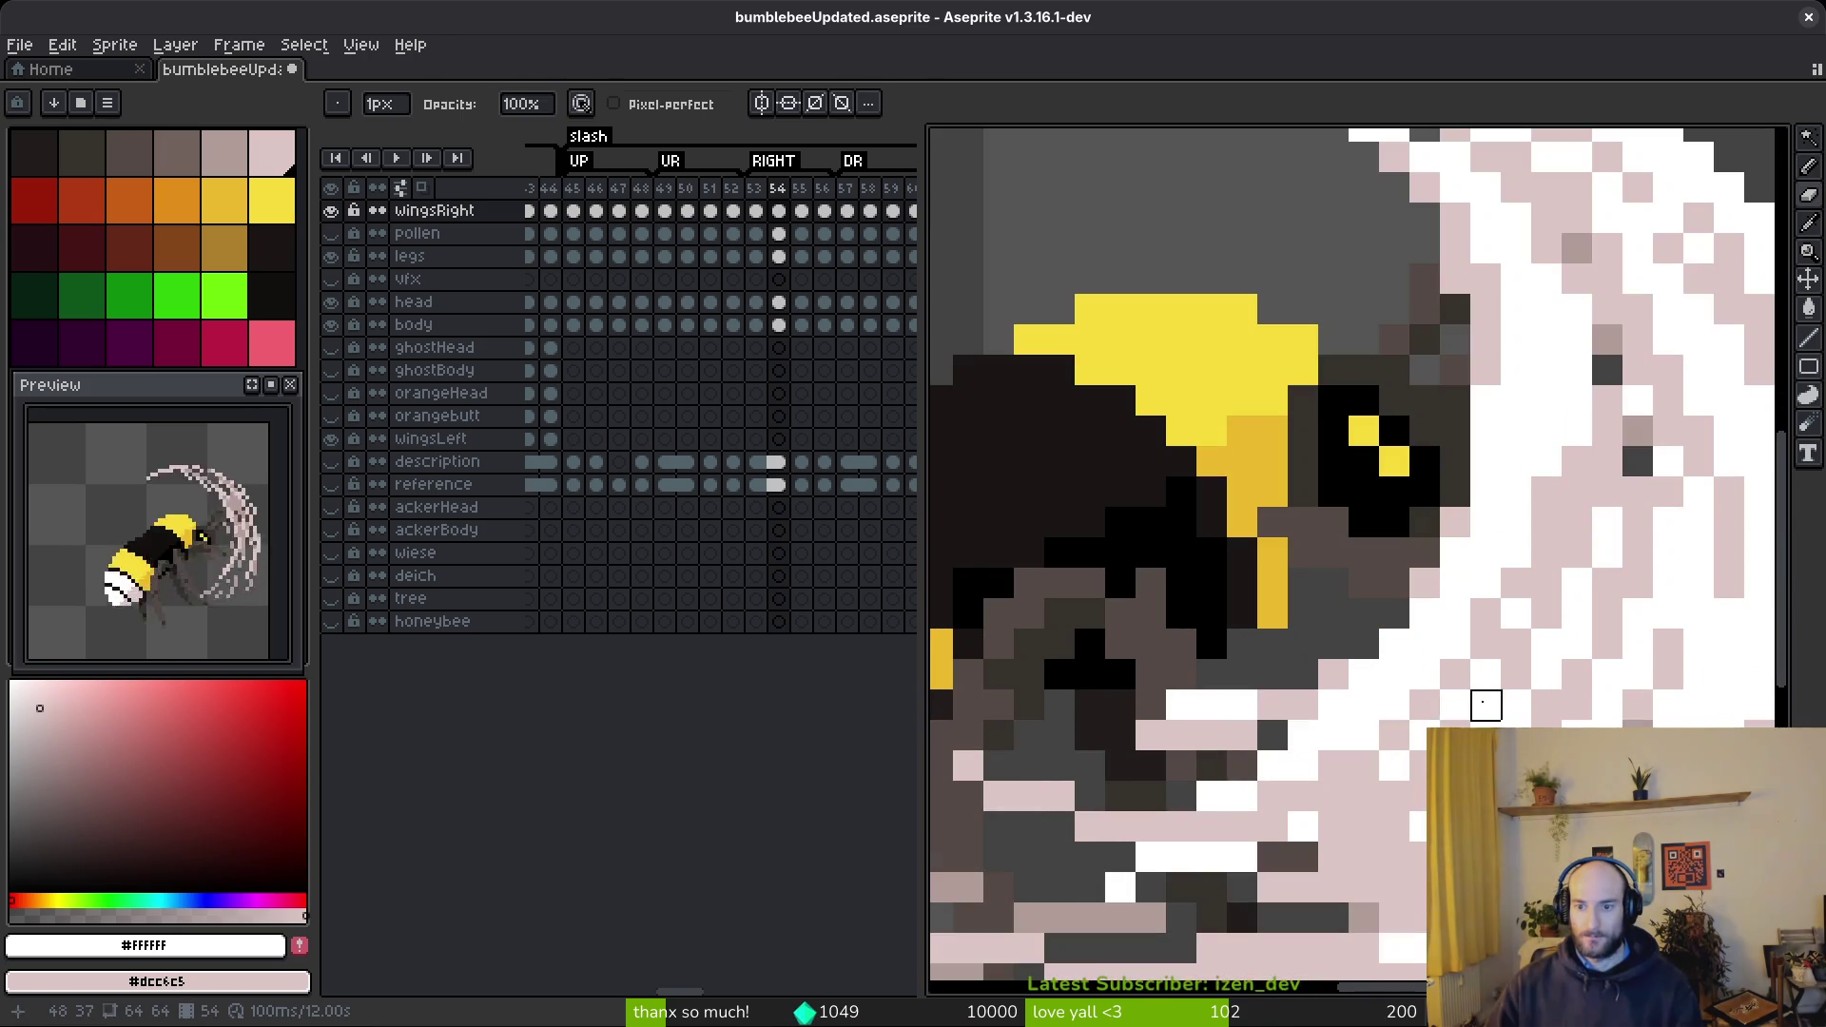
scroll(1151, 675, "down", 5)
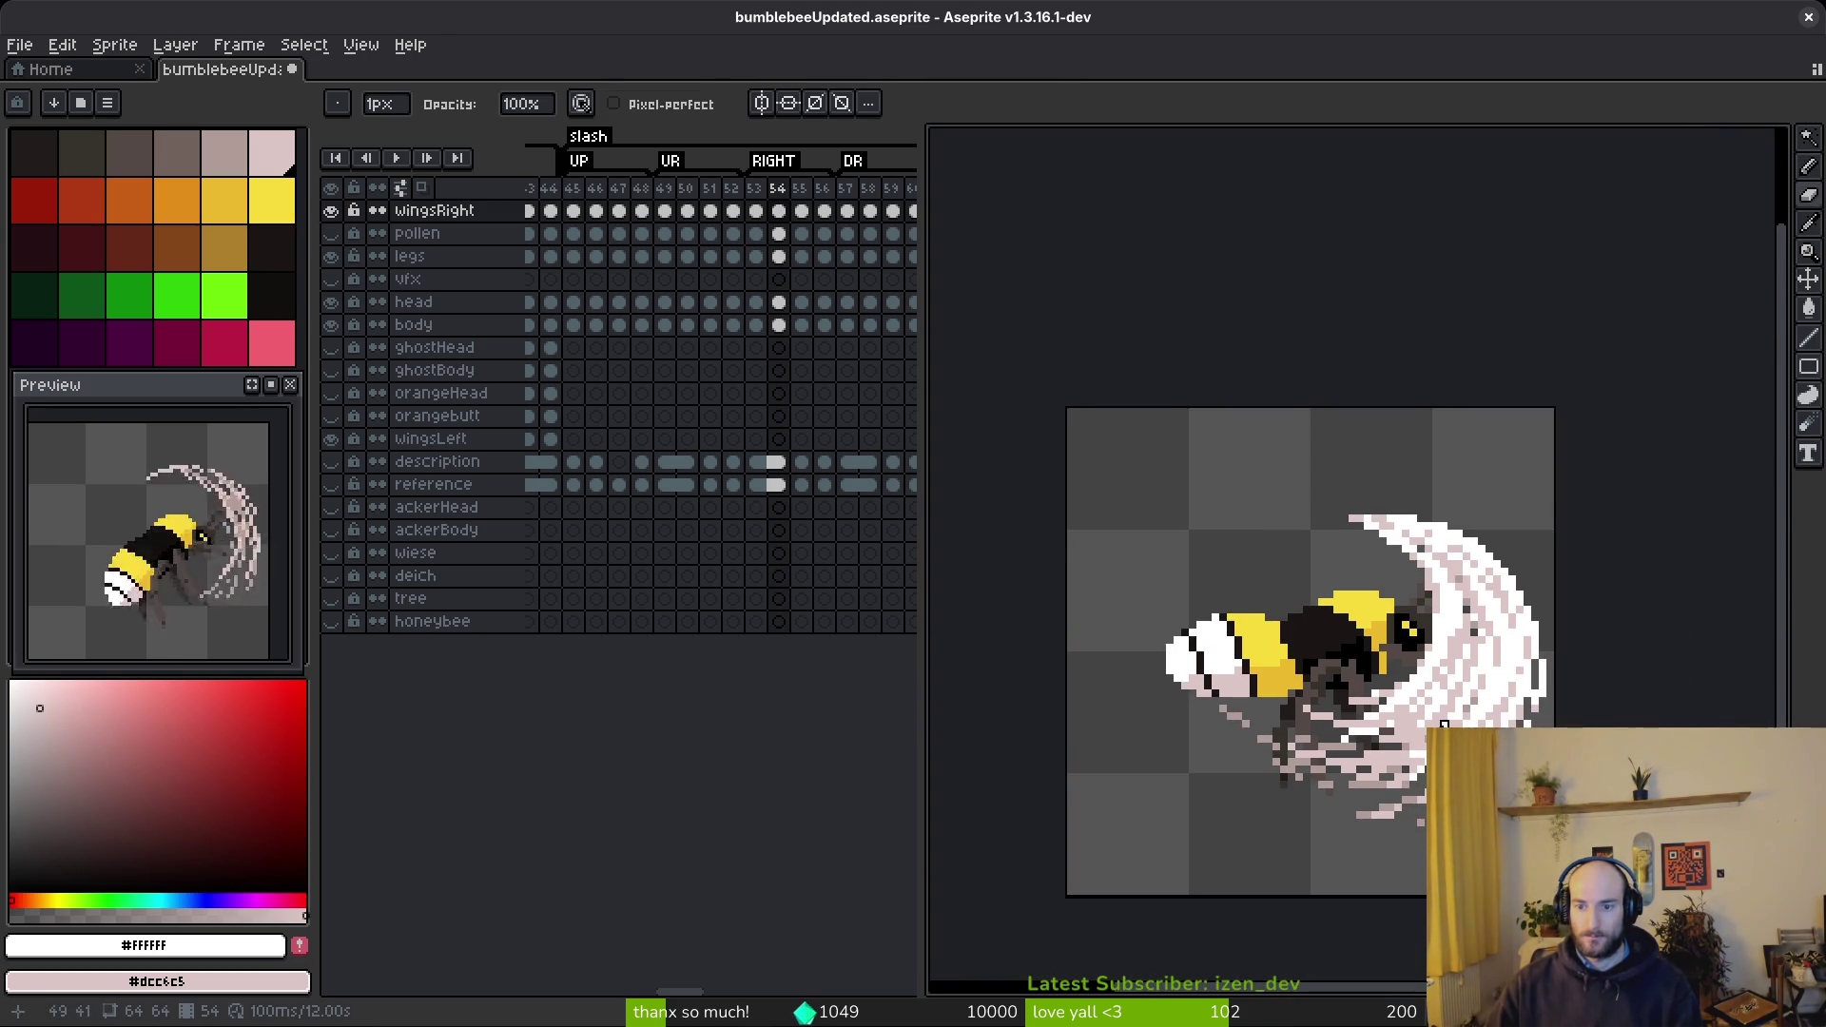
scroll(1444, 713, "up", 1)
key("f")
scroll(1525, 701, "up", 8)
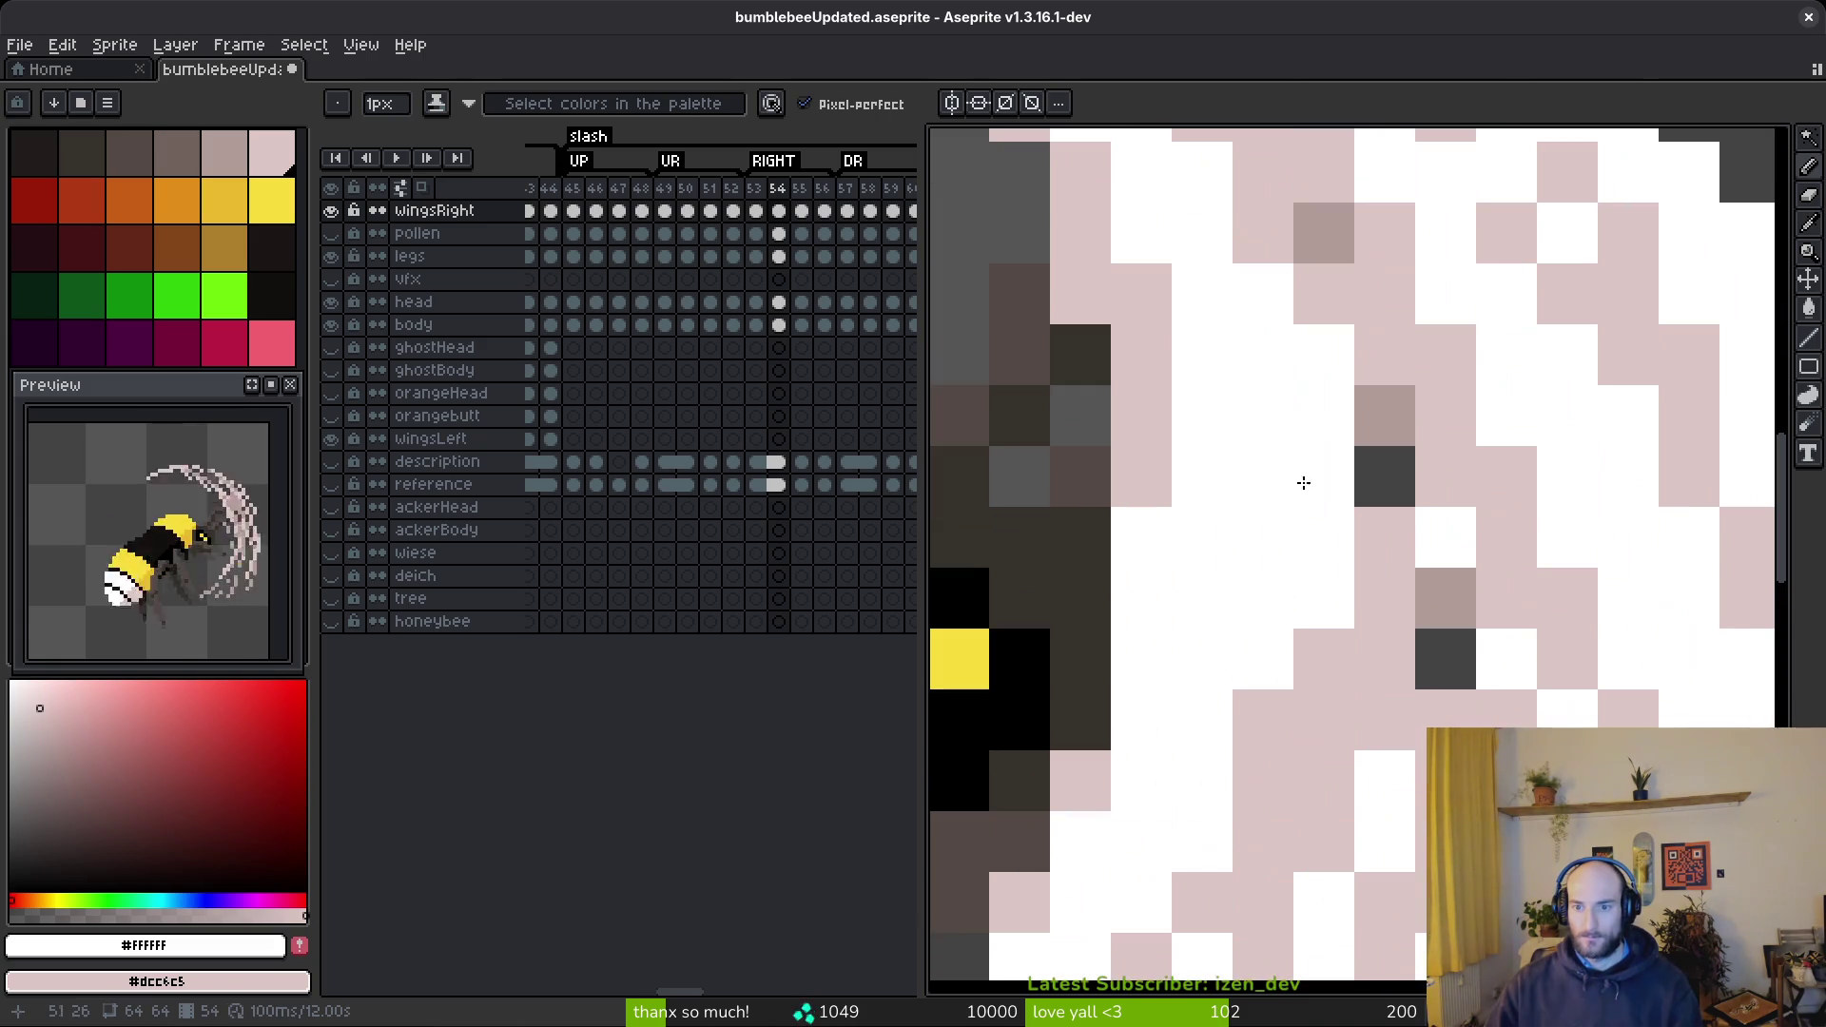
scroll(1529, 694, "down", 7)
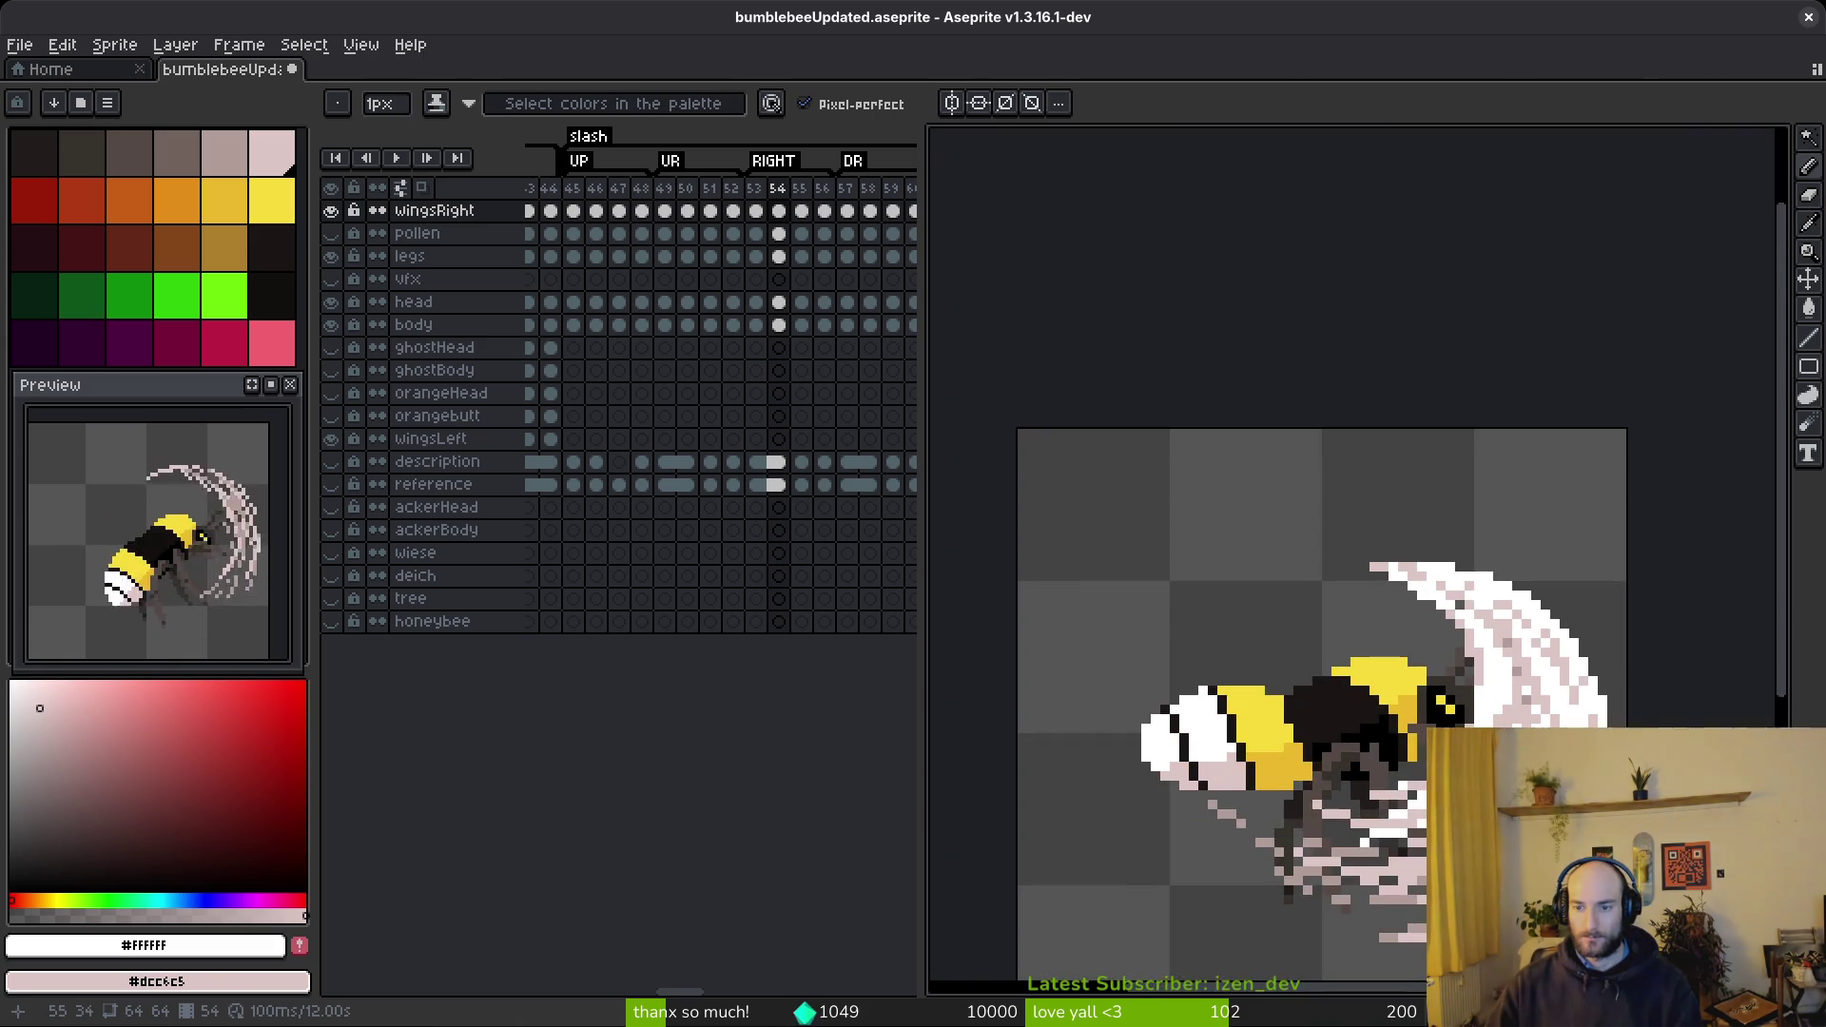
scroll(1433, 460, "up", 4)
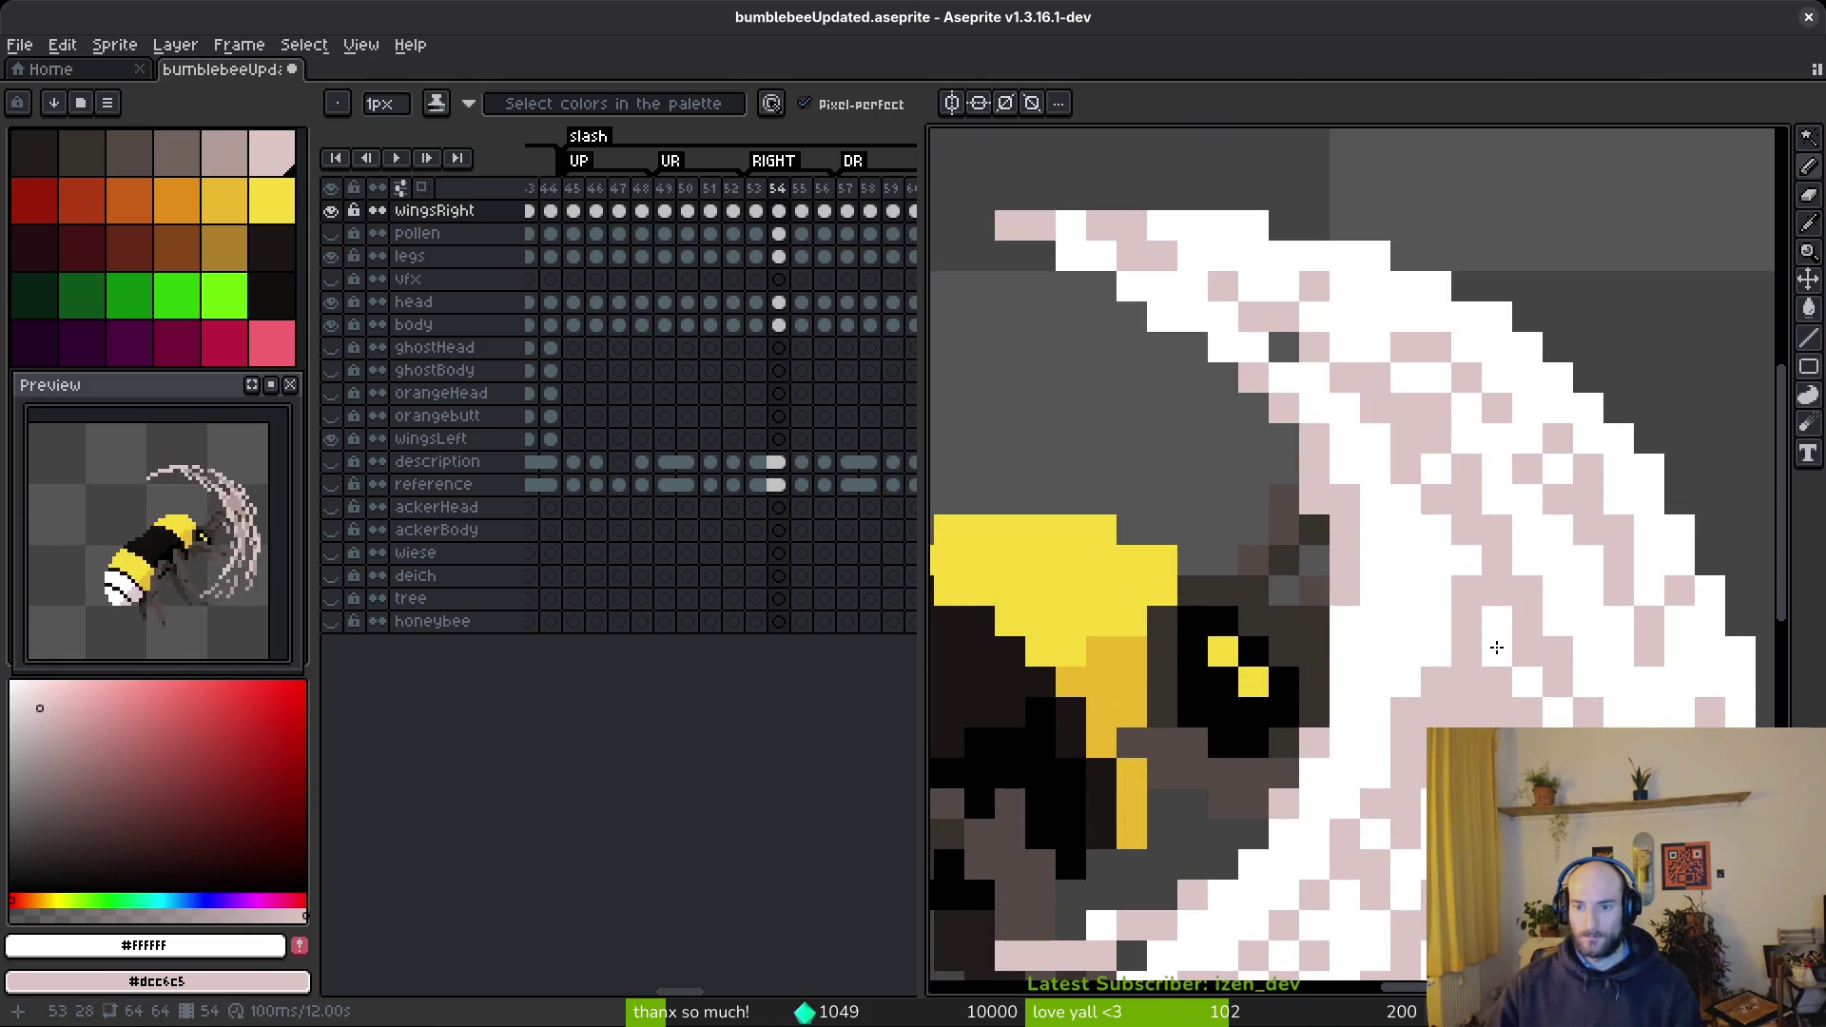
scroll(1338, 422, "down", 4)
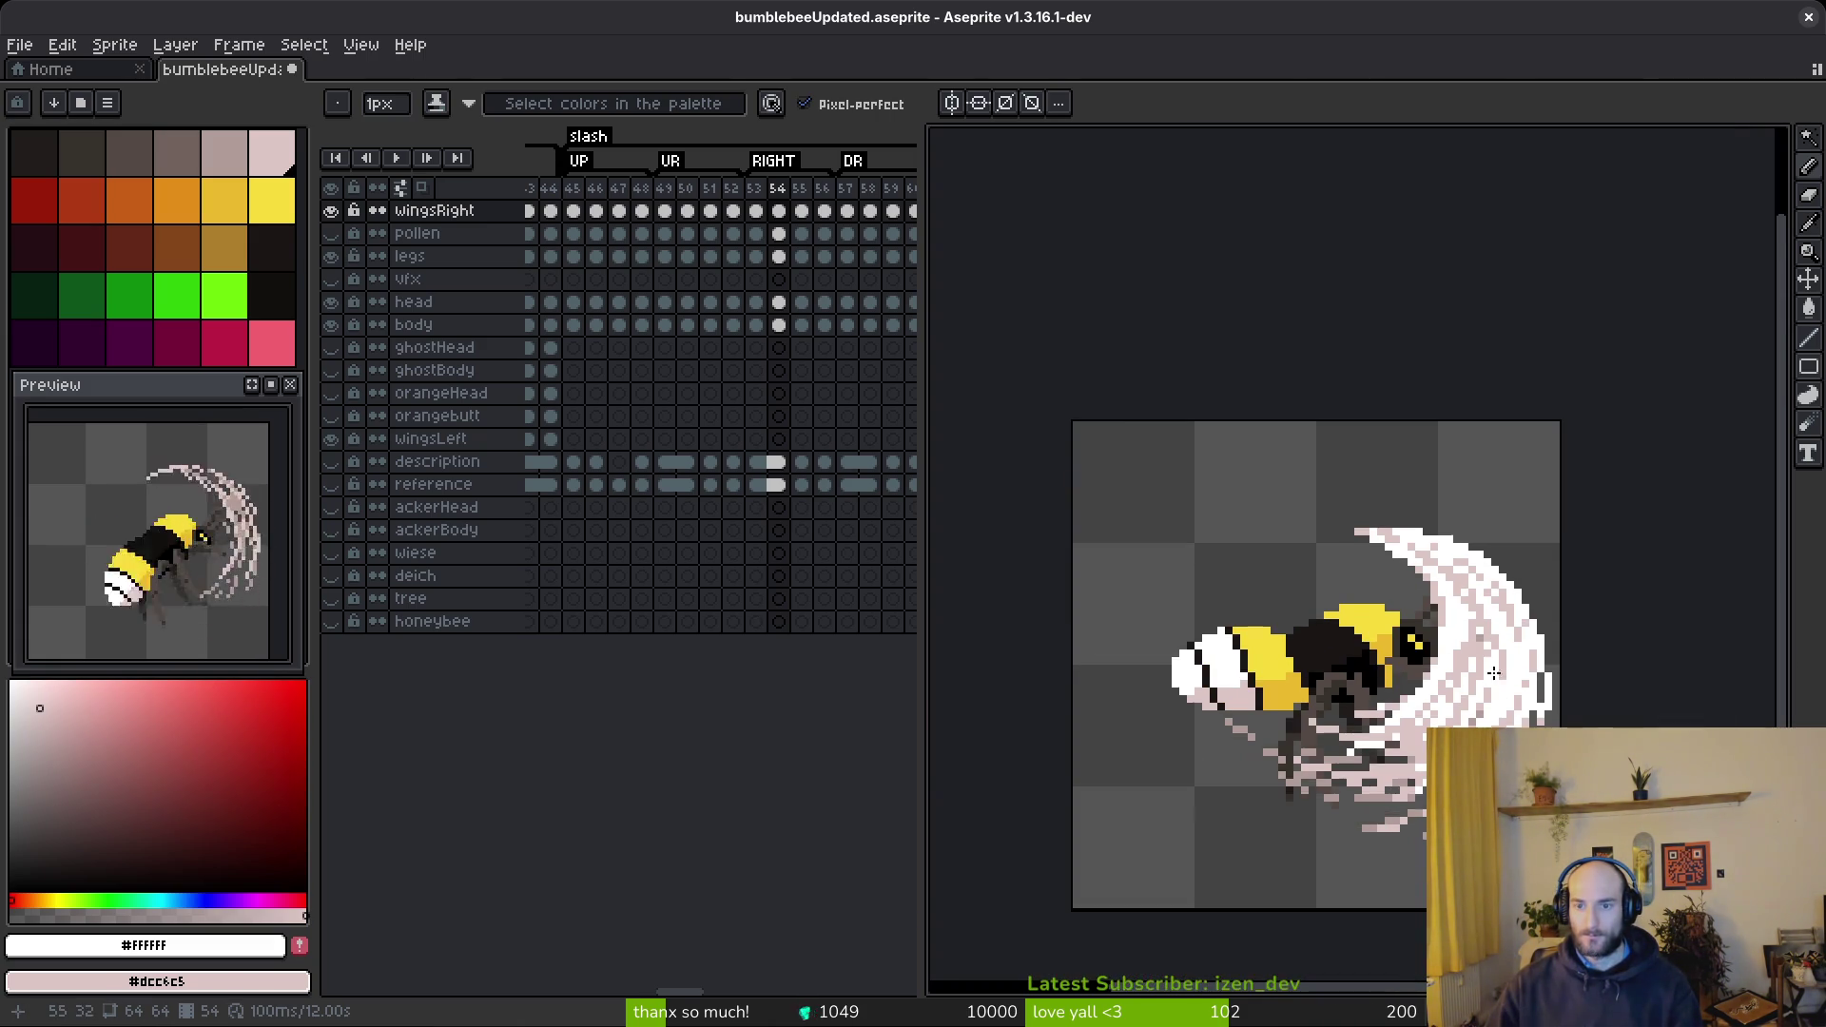
- Sample the greyish-pink and paint it below the bee's head and across the arc
scroll(1417, 646, "up", 3)
left_click(1365, 803, "alt")
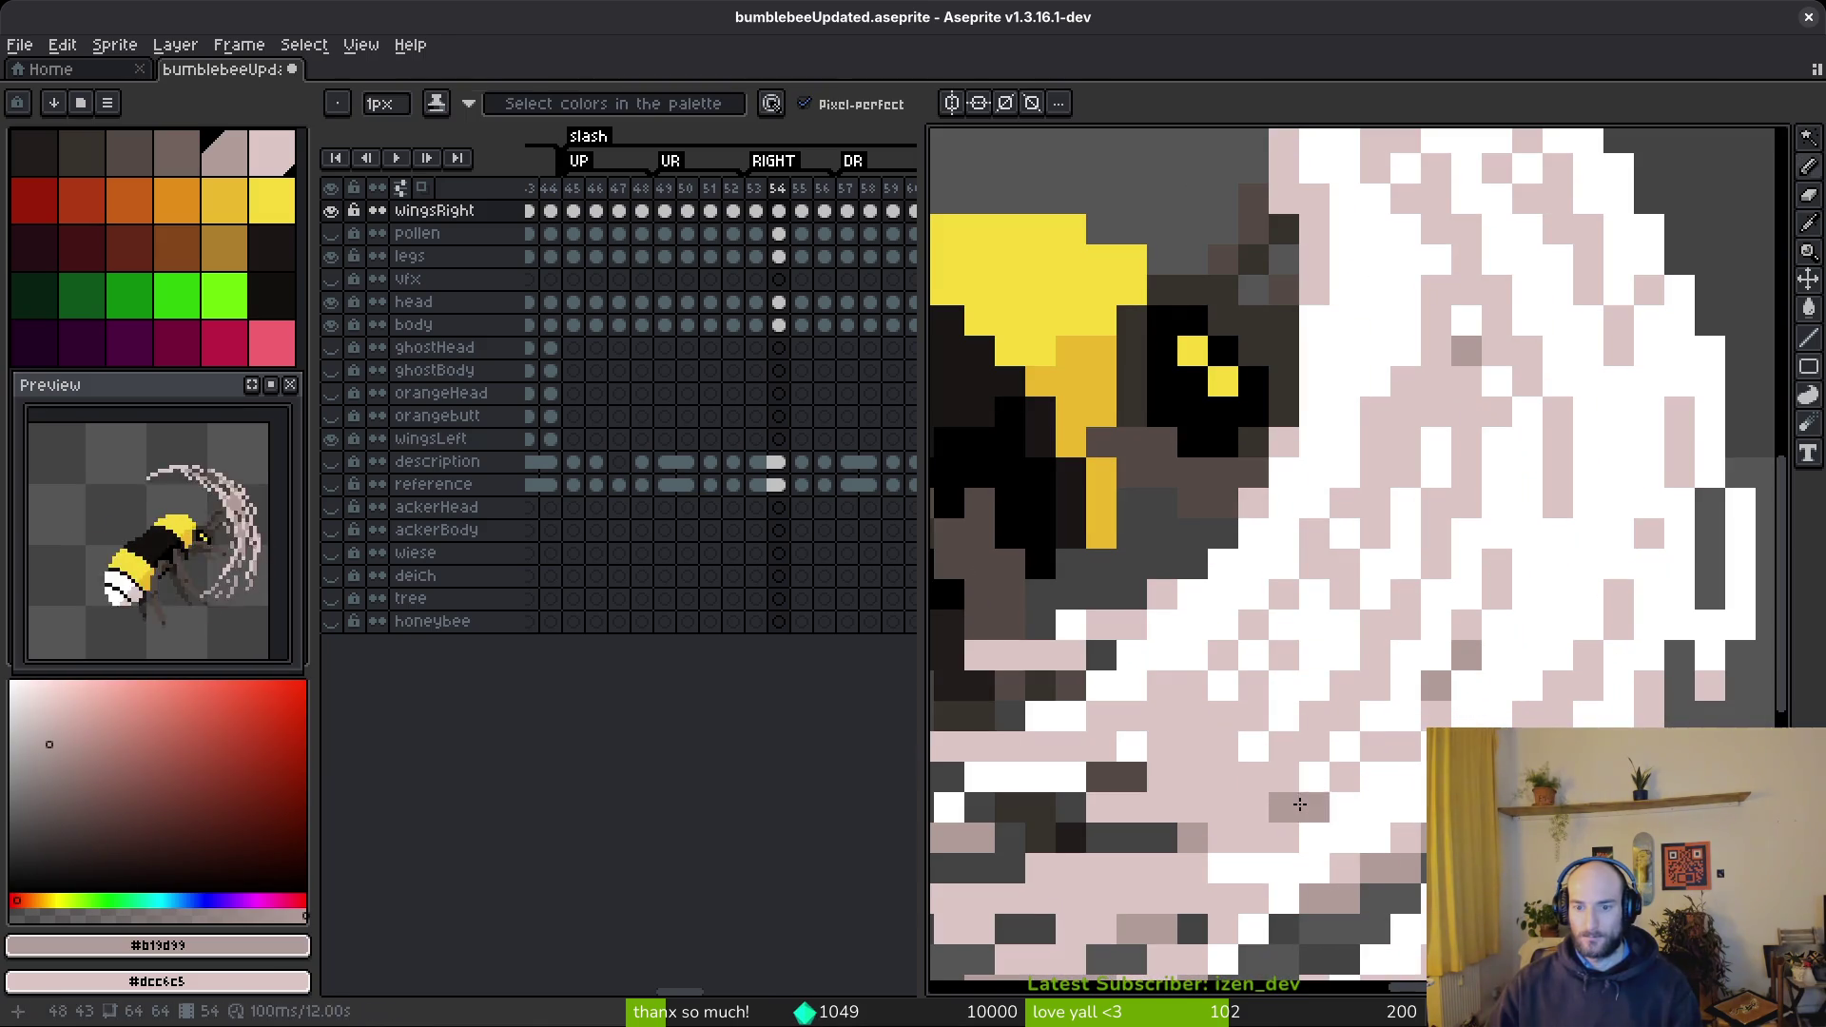
scroll(1201, 500, "up", 2)
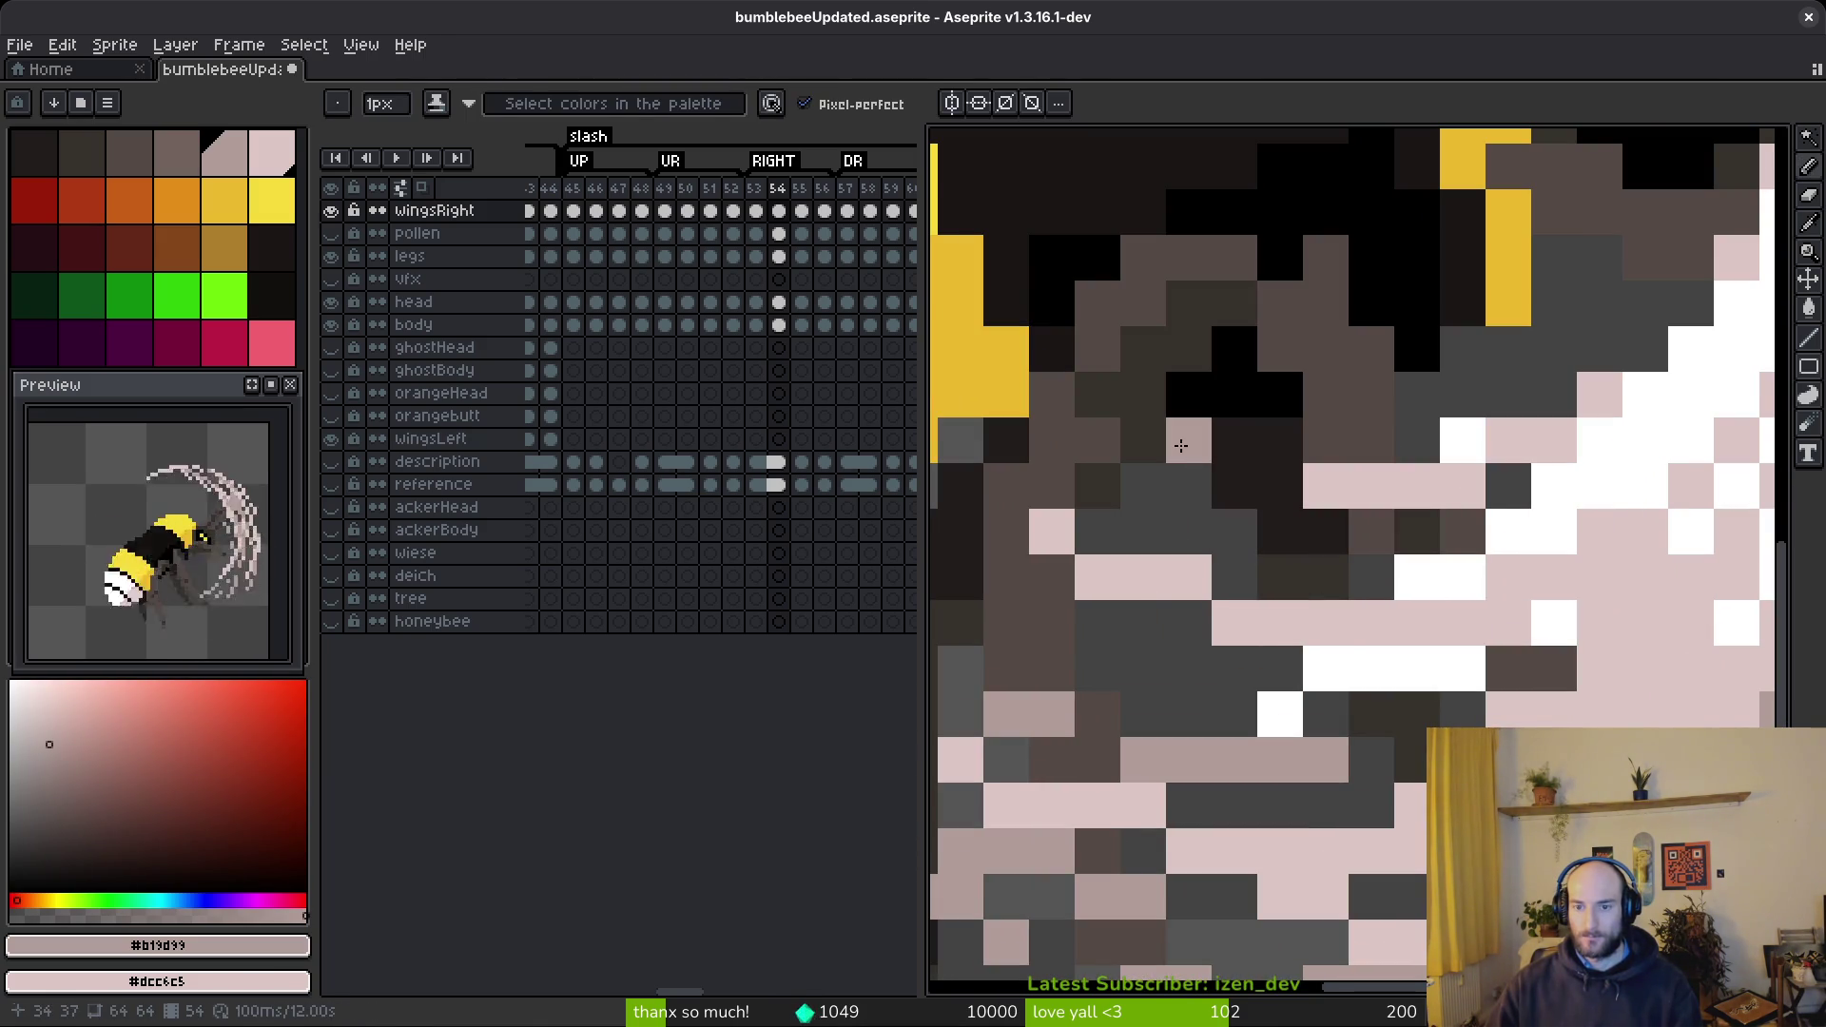
left_click_drag(1182, 437, 1326, 489)
scroll(1550, 561, "down", 3)
scroll(1398, 641, "up", 3)
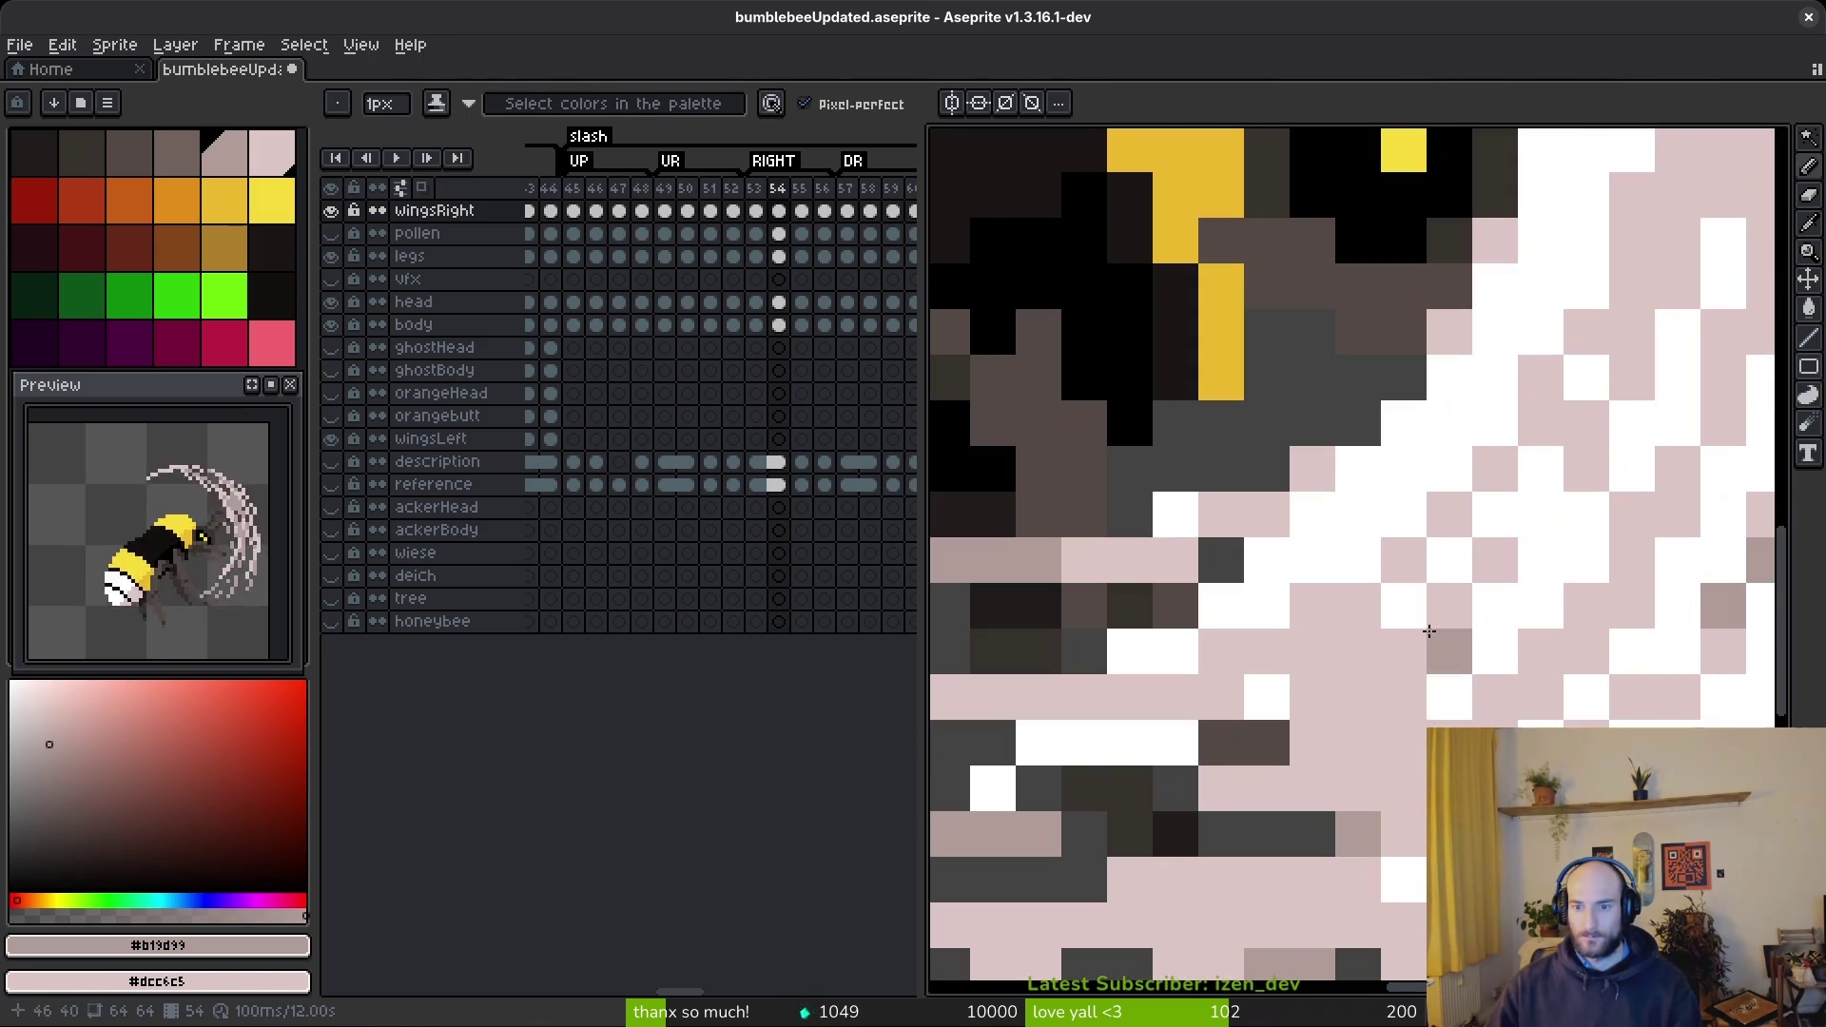
left_click(1404, 651)
mouse_move(1375, 689)
left_mouse_down()
mouse_move(1218, 752)
mouse_move(1039, 786)
left_mouse_up()
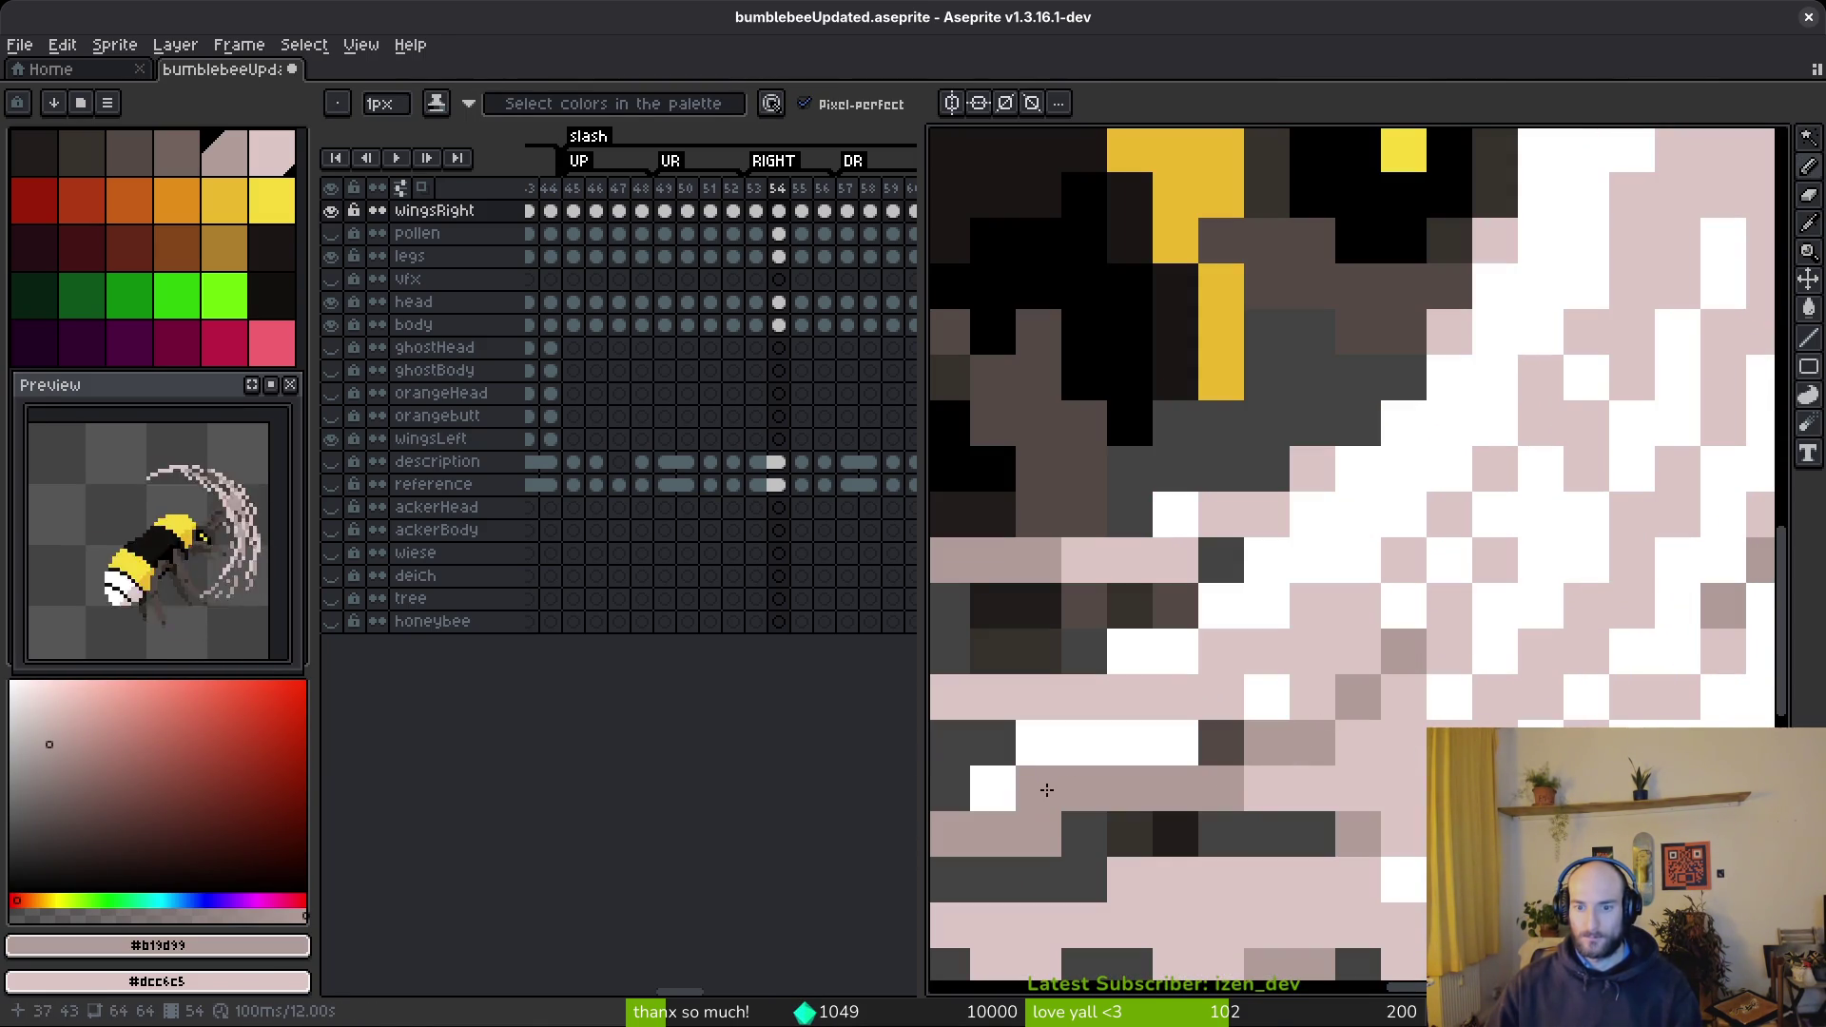
scroll(1451, 791, "down", 4)
scroll(1320, 847, "up", 3)
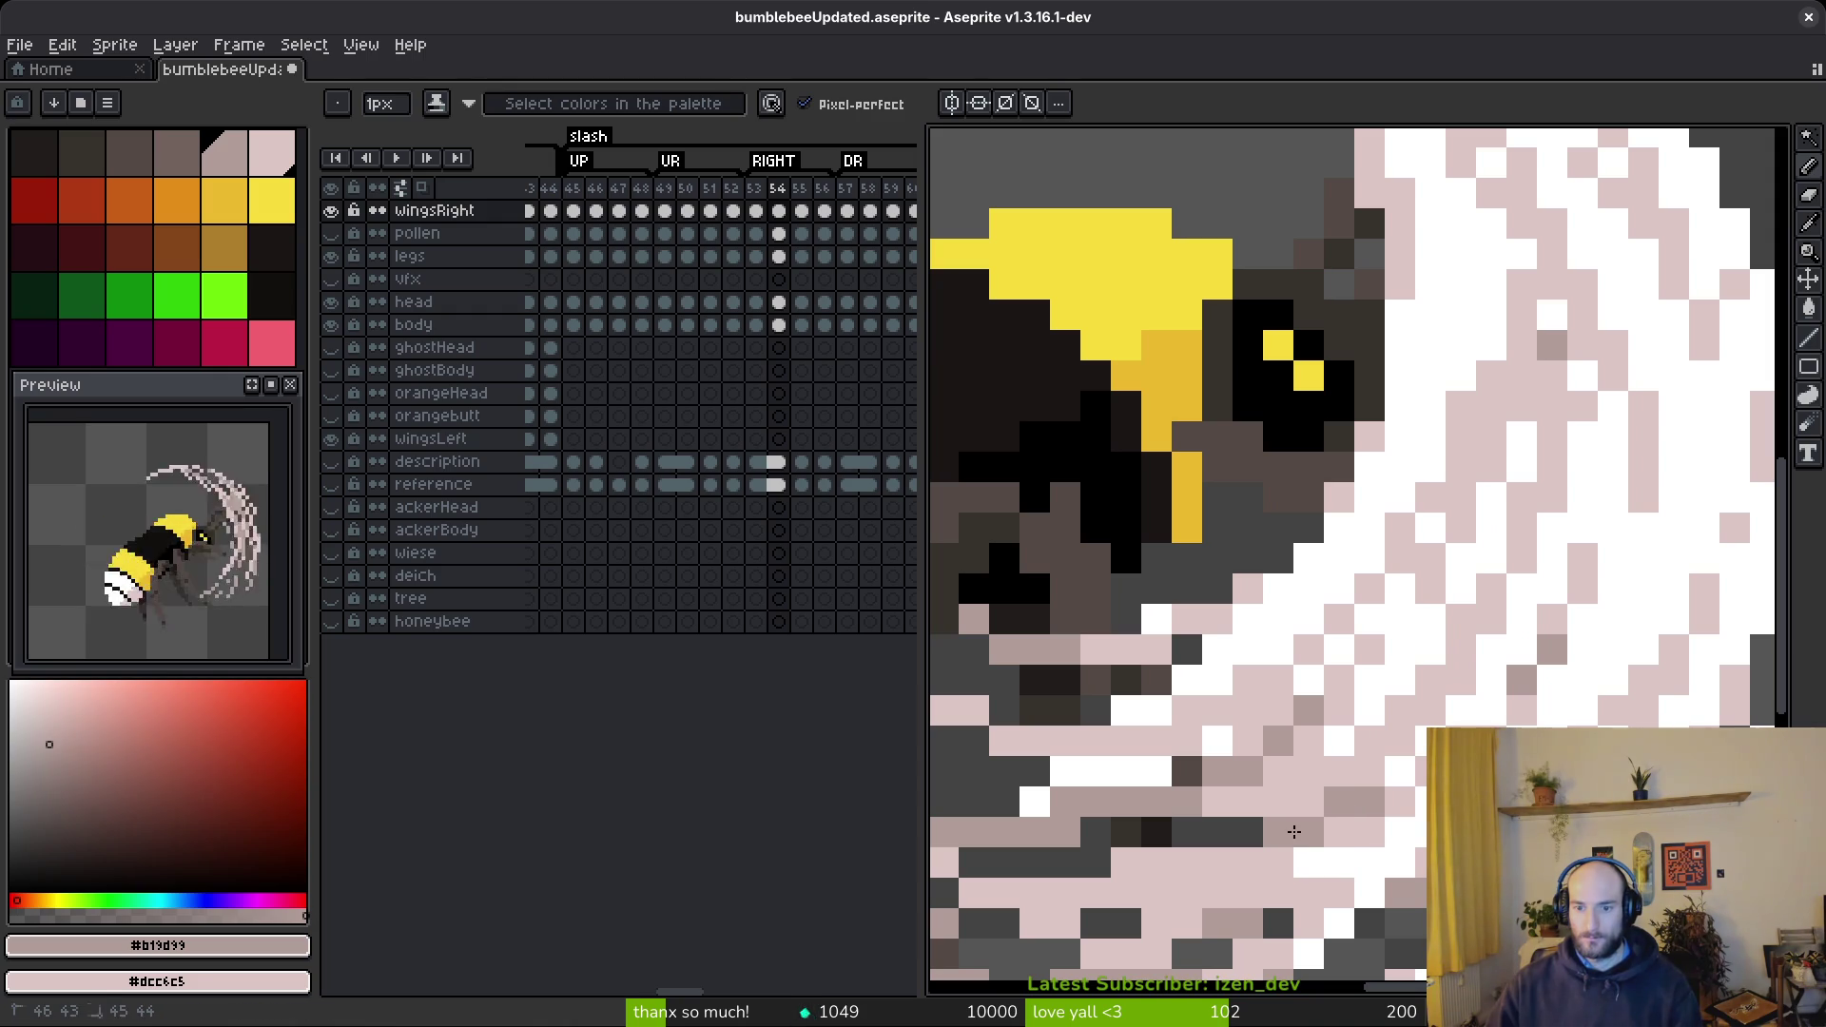
left_click(1201, 857)
- Sample pale pink #dcc6c5 and paint pink diagonals and streaks over dark arc pixels
scroll(1170, 861, "down", 2)
scroll(1281, 873, "up", 2)
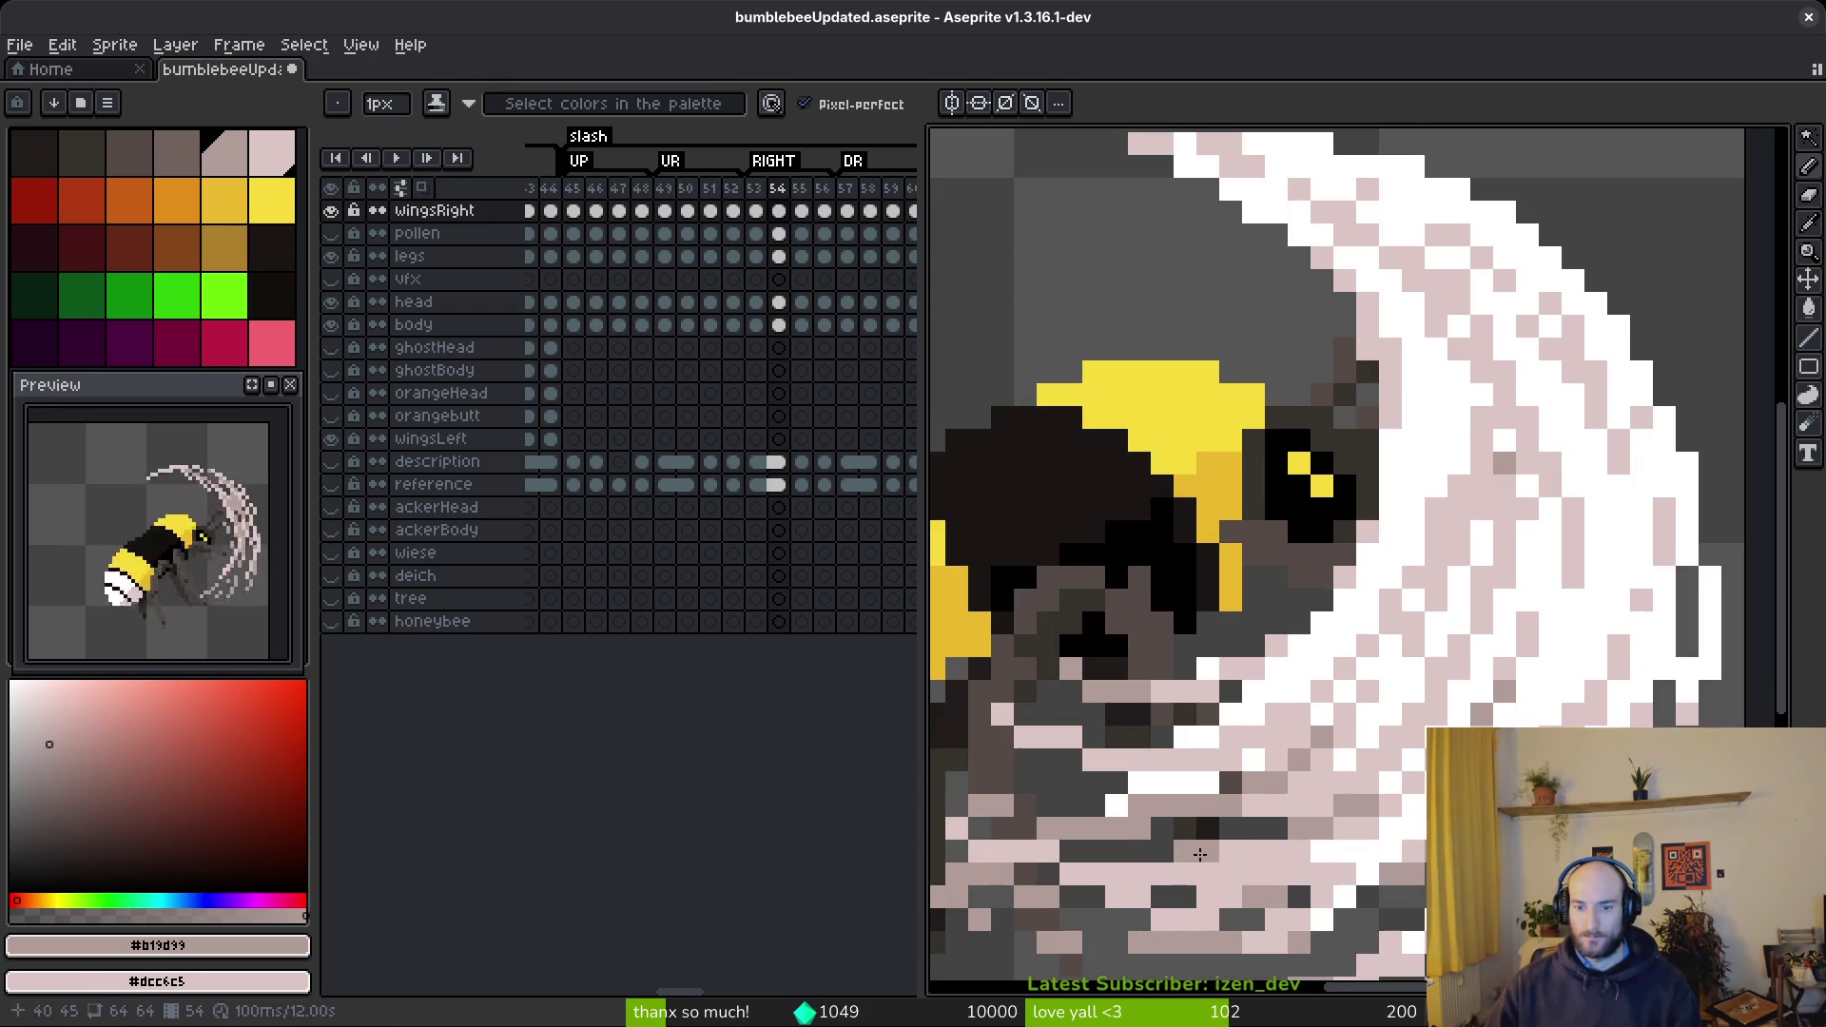
scroll(1203, 853, "down", 3)
scroll(1379, 742, "up", 5)
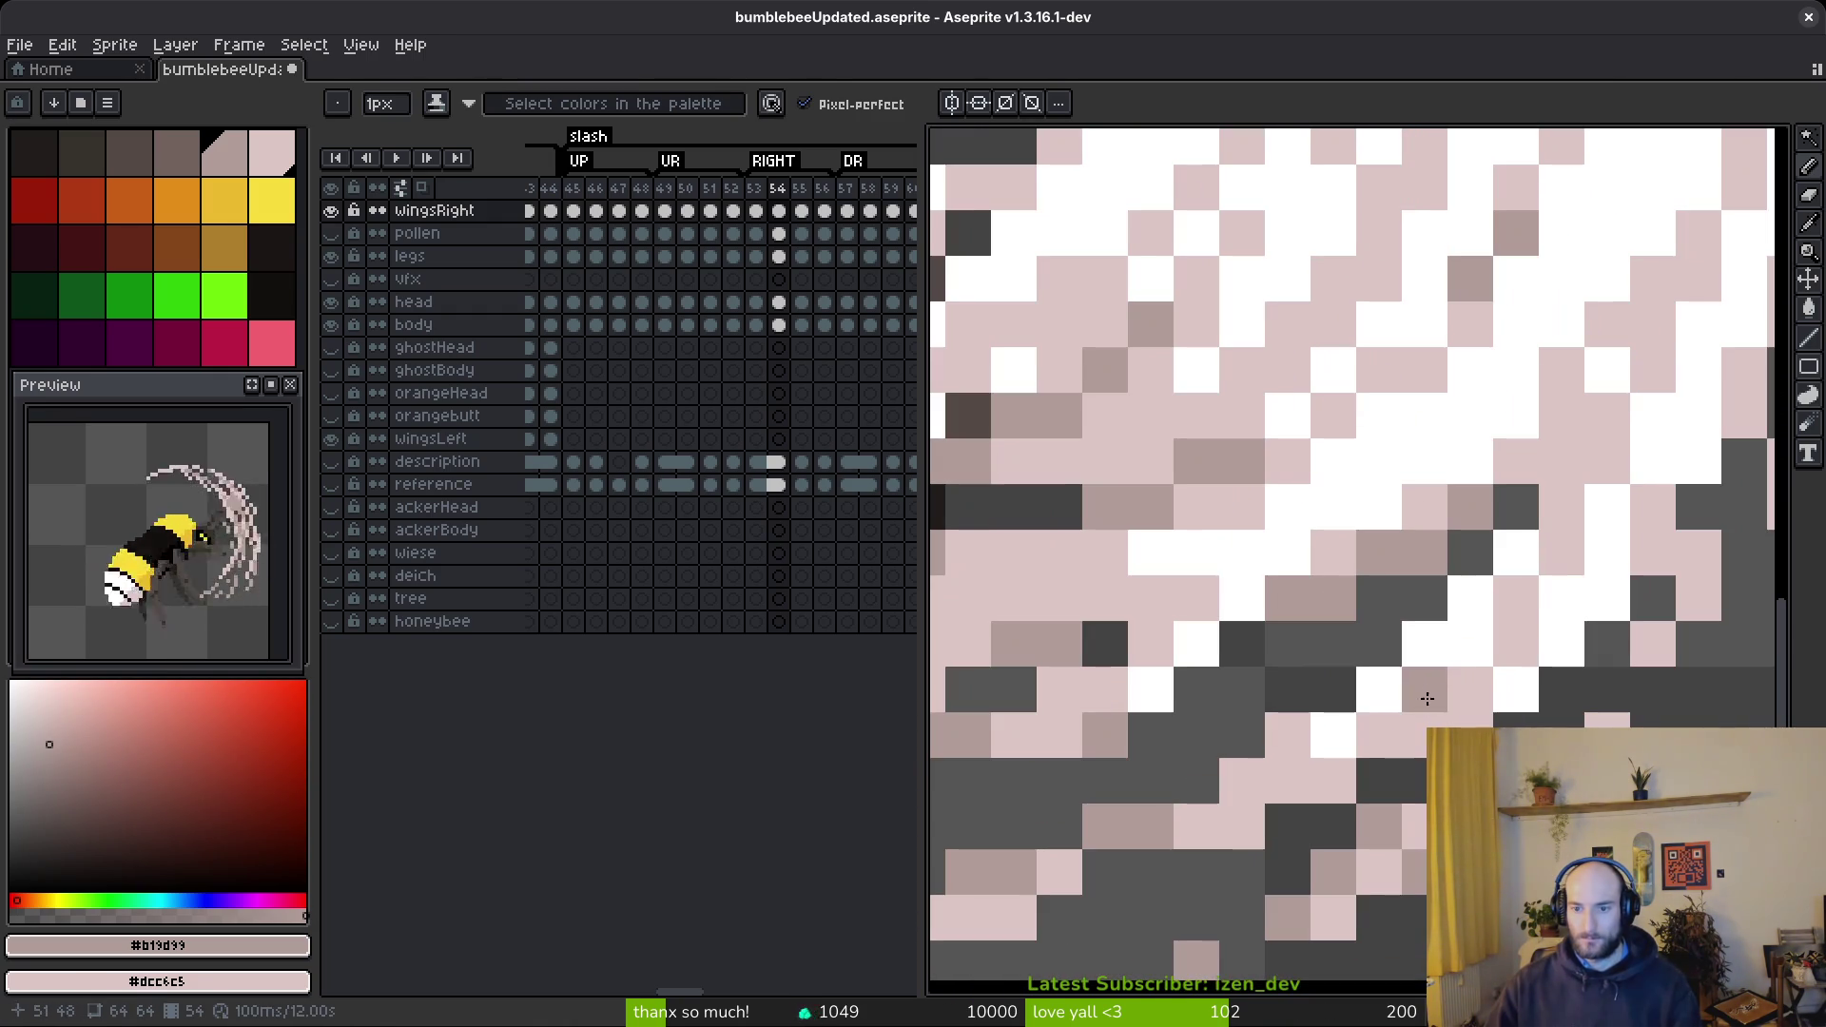
left_click(1351, 561, "alt")
mouse_move(1378, 598)
left_mouse_down()
mouse_move(1235, 644)
mouse_move(1162, 728)
left_mouse_up()
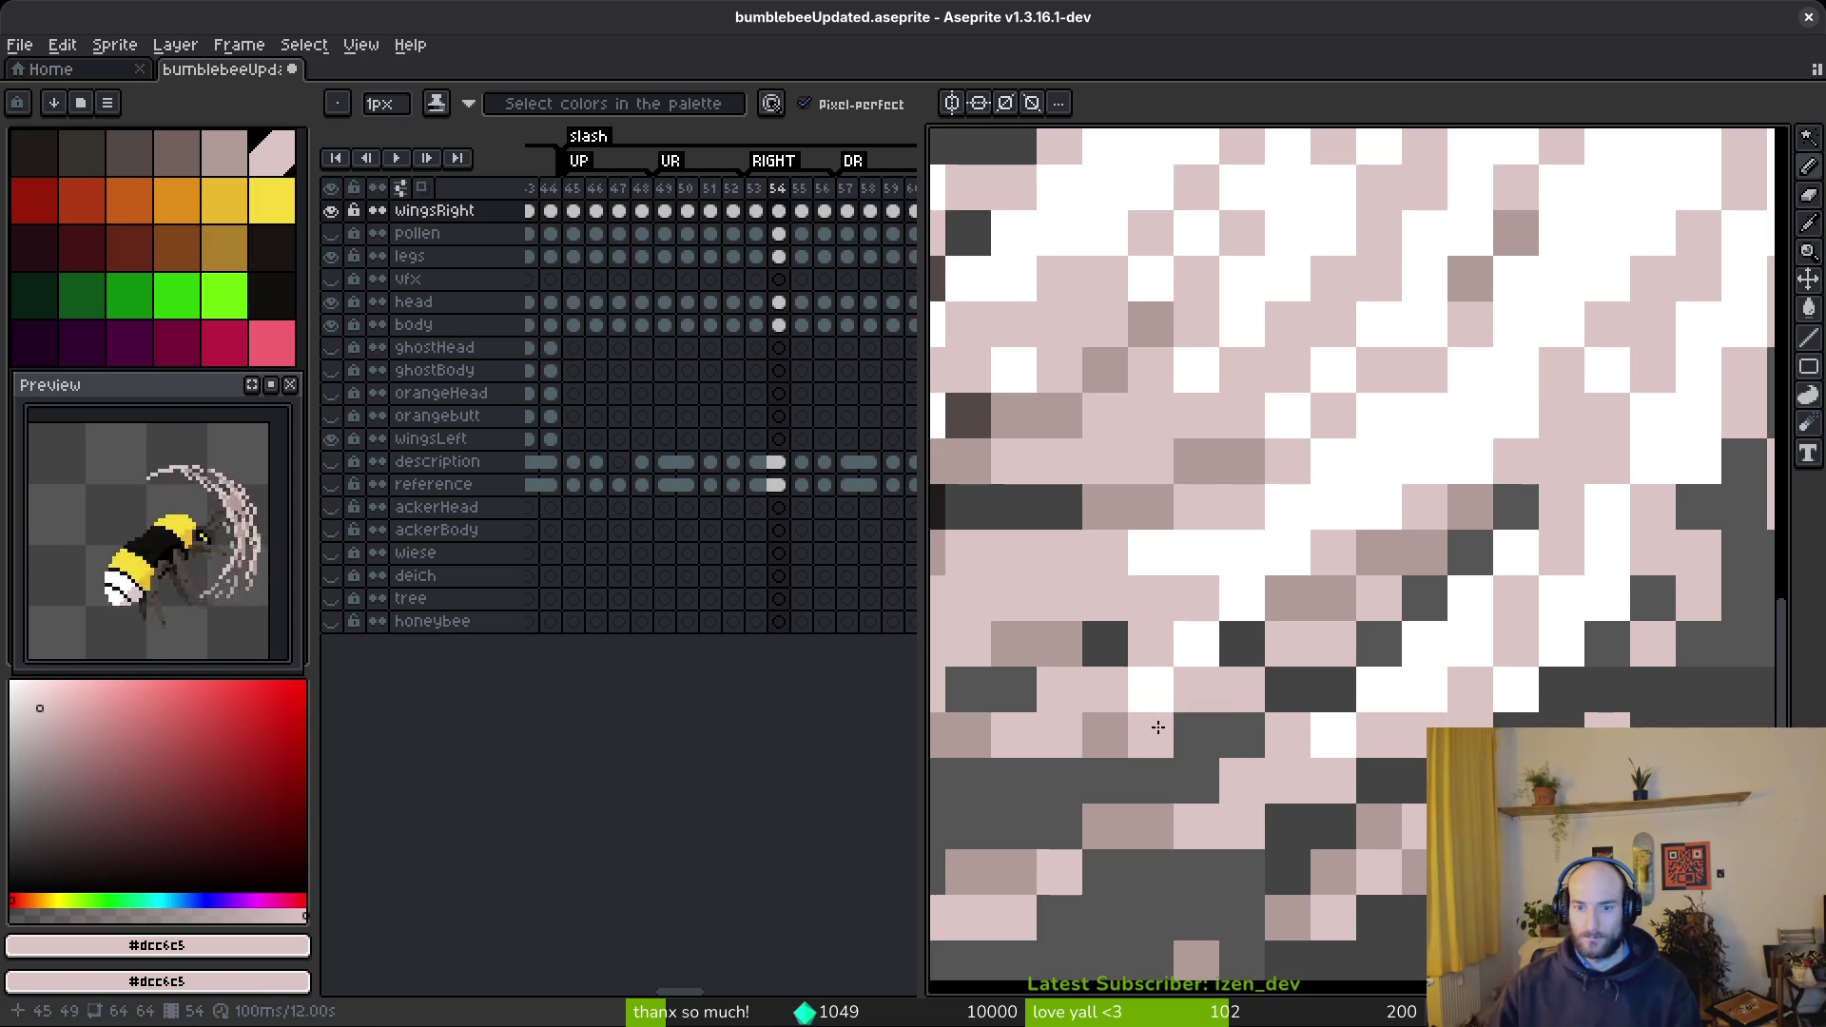
scroll(1527, 720, "down", 7)
scroll(1543, 654, "up", 7)
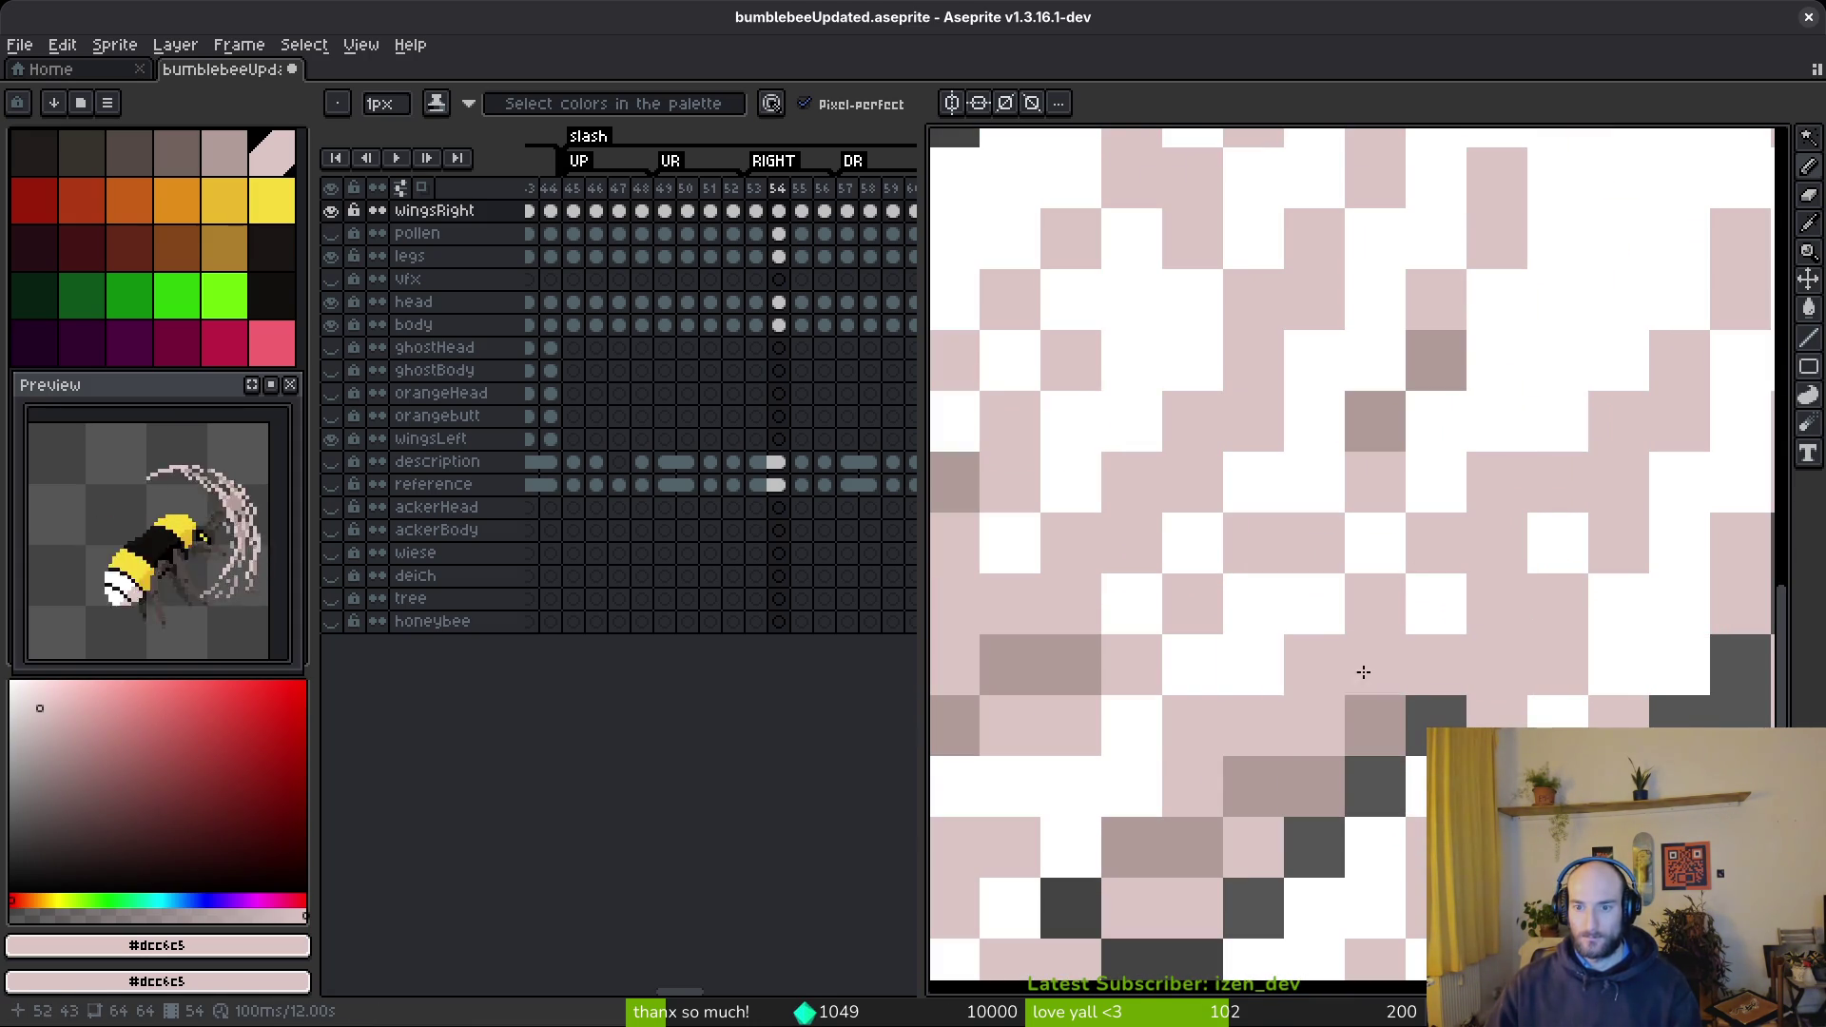
left_click(1239, 646, "alt")
scroll(1302, 748, "down", 7)
scroll(1303, 747, "up", 7)
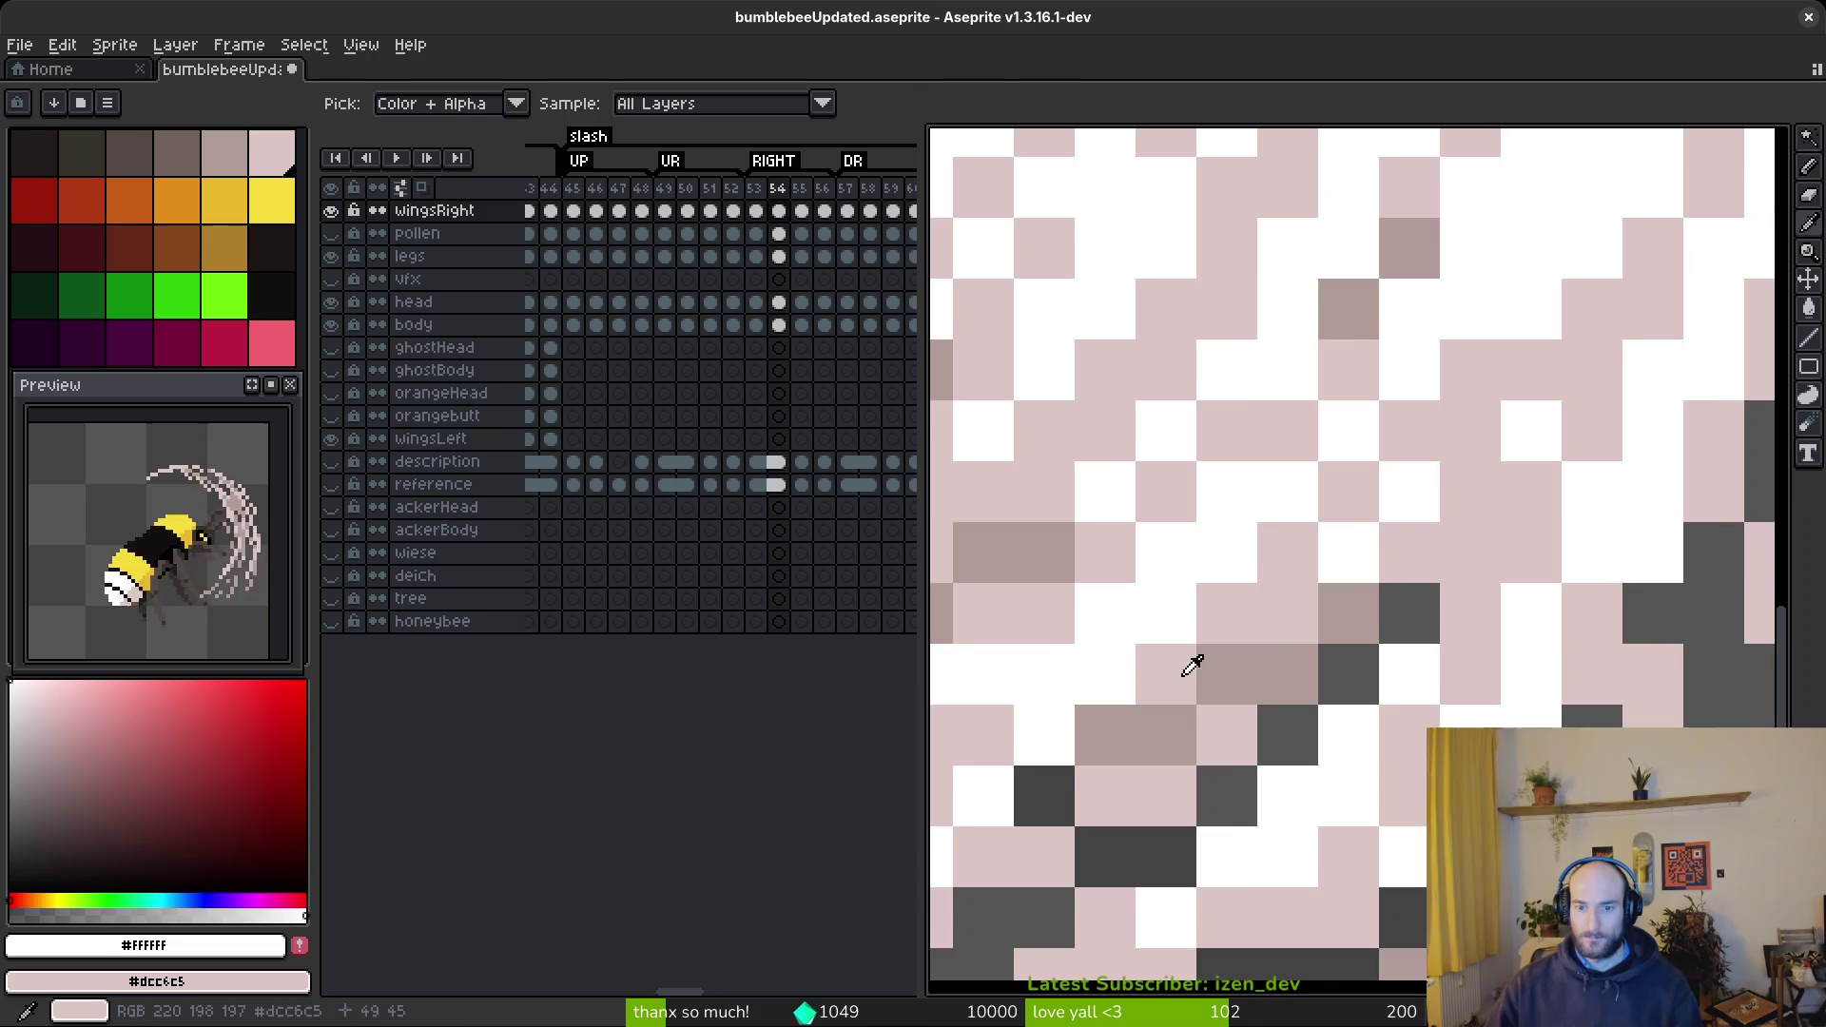
left_click(1194, 660, "alt")
mouse_move(1516, 666)
left_mouse_down()
mouse_move(1419, 660)
mouse_move(1338, 685)
left_mouse_up()
- Save bumblebeeUpdated.aseprite and advance to frame 55
scroll(1561, 699, "down", 7)
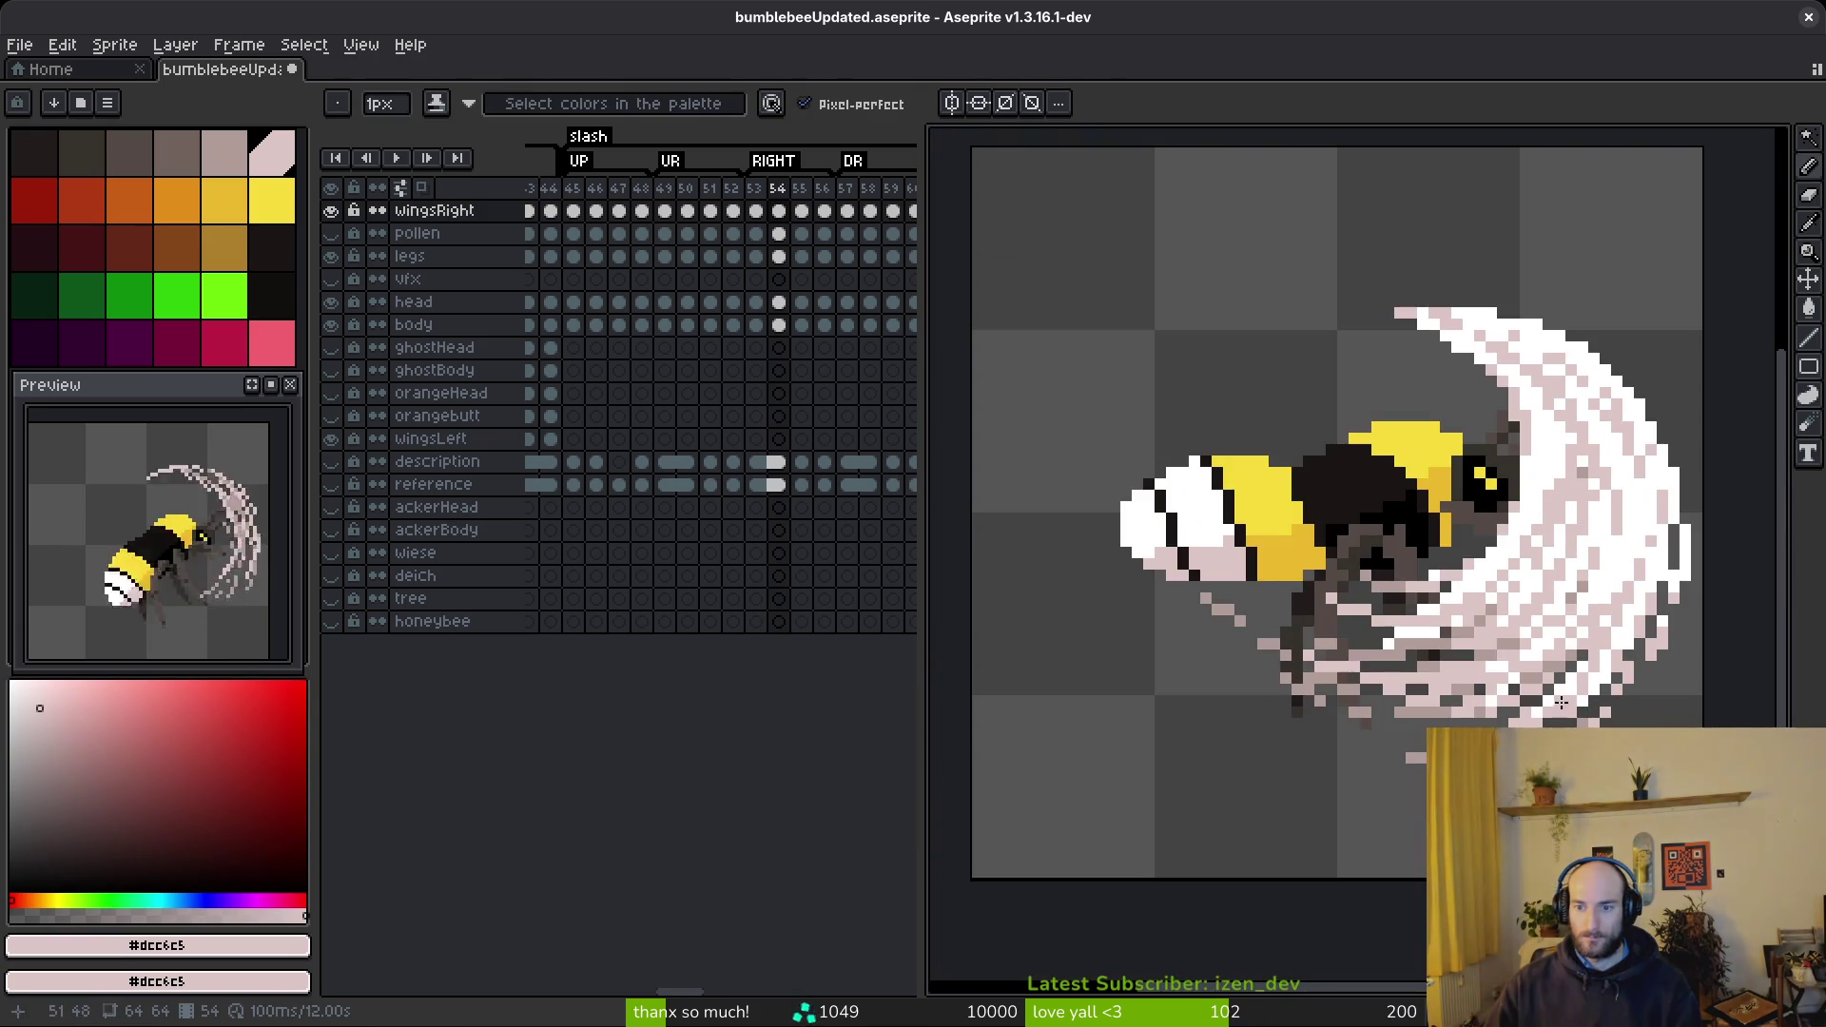
scroll(1565, 449, "up", 8)
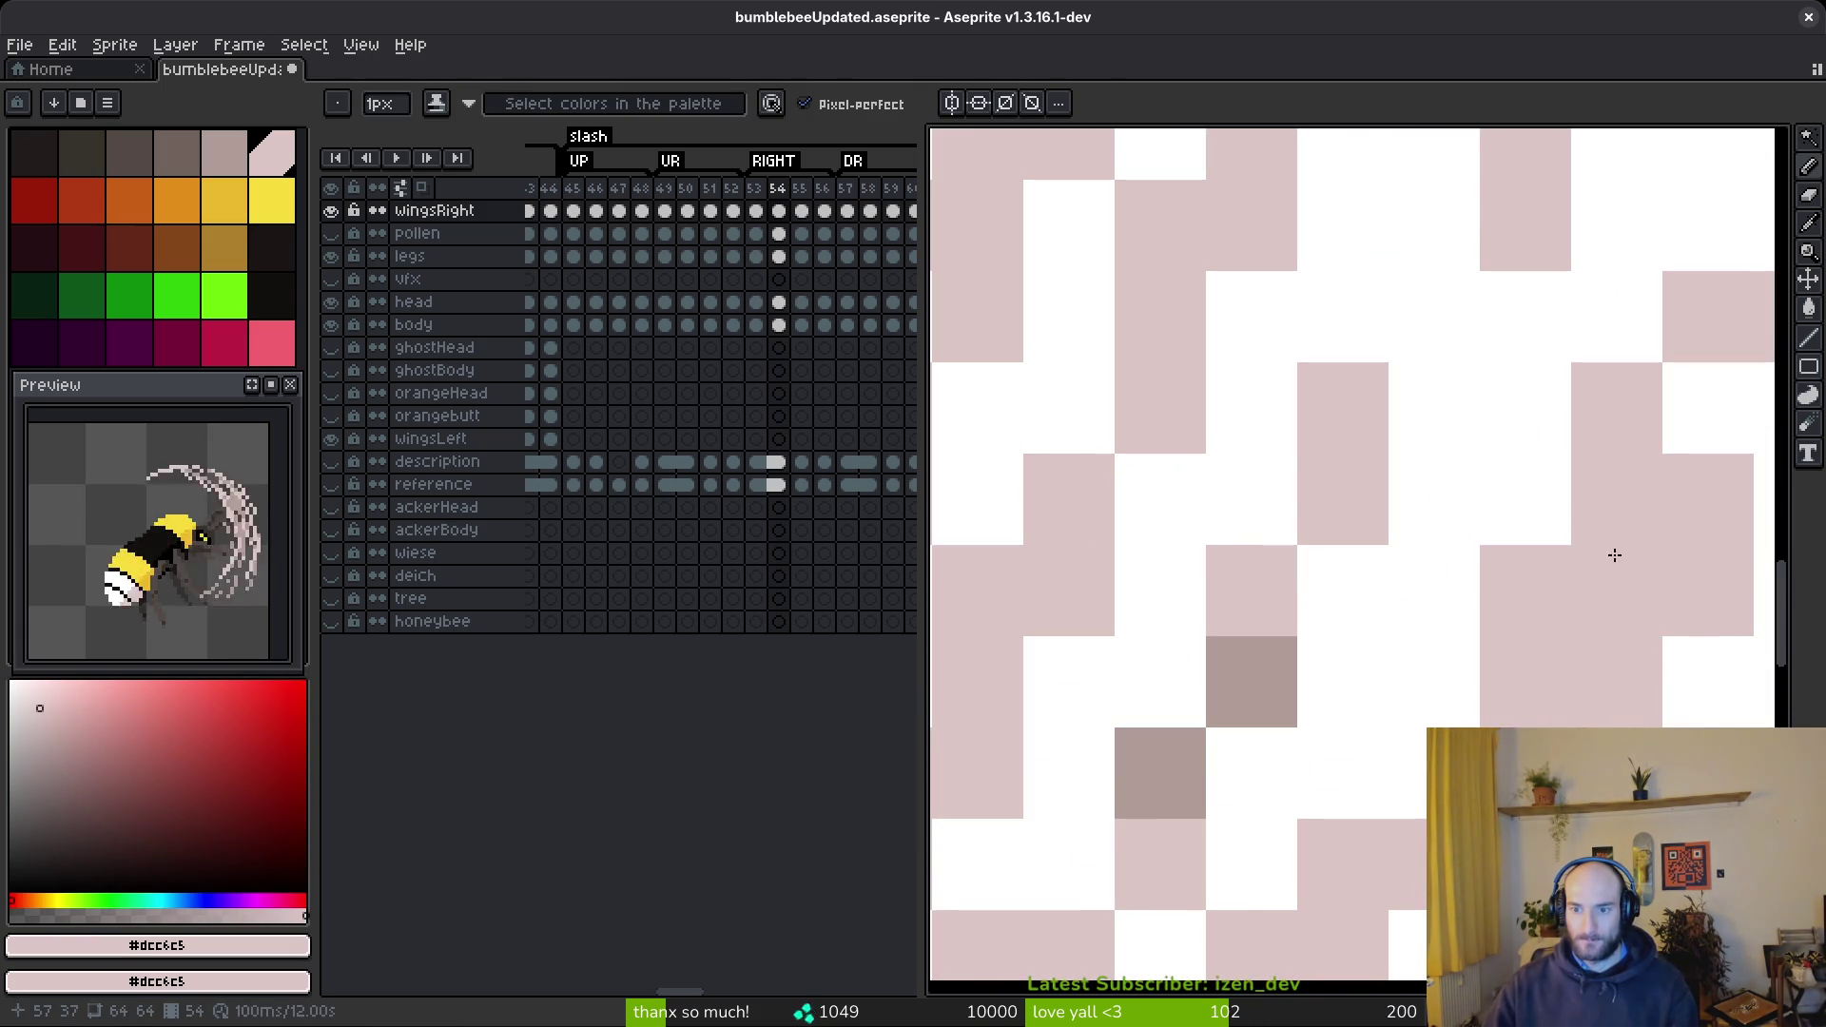
scroll(1656, 718, "down", 3)
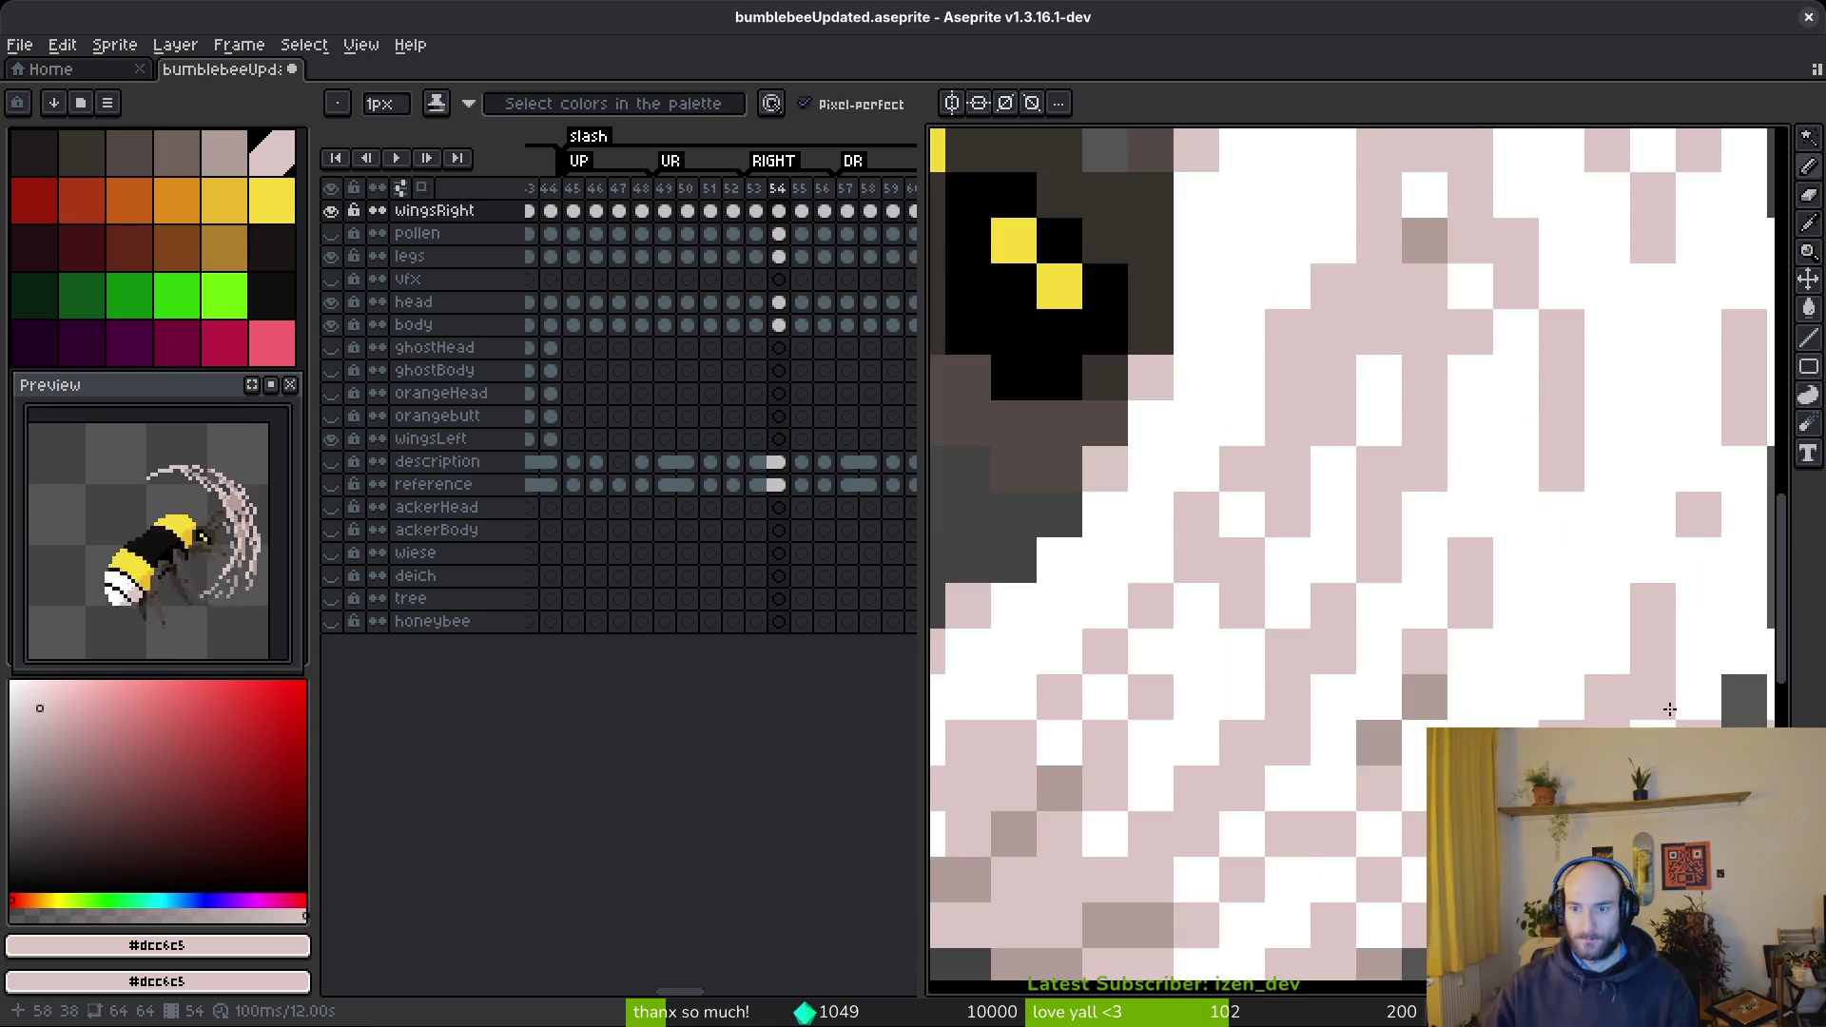
scroll(1656, 718, "down", 3)
scroll(1579, 643, "up", 6)
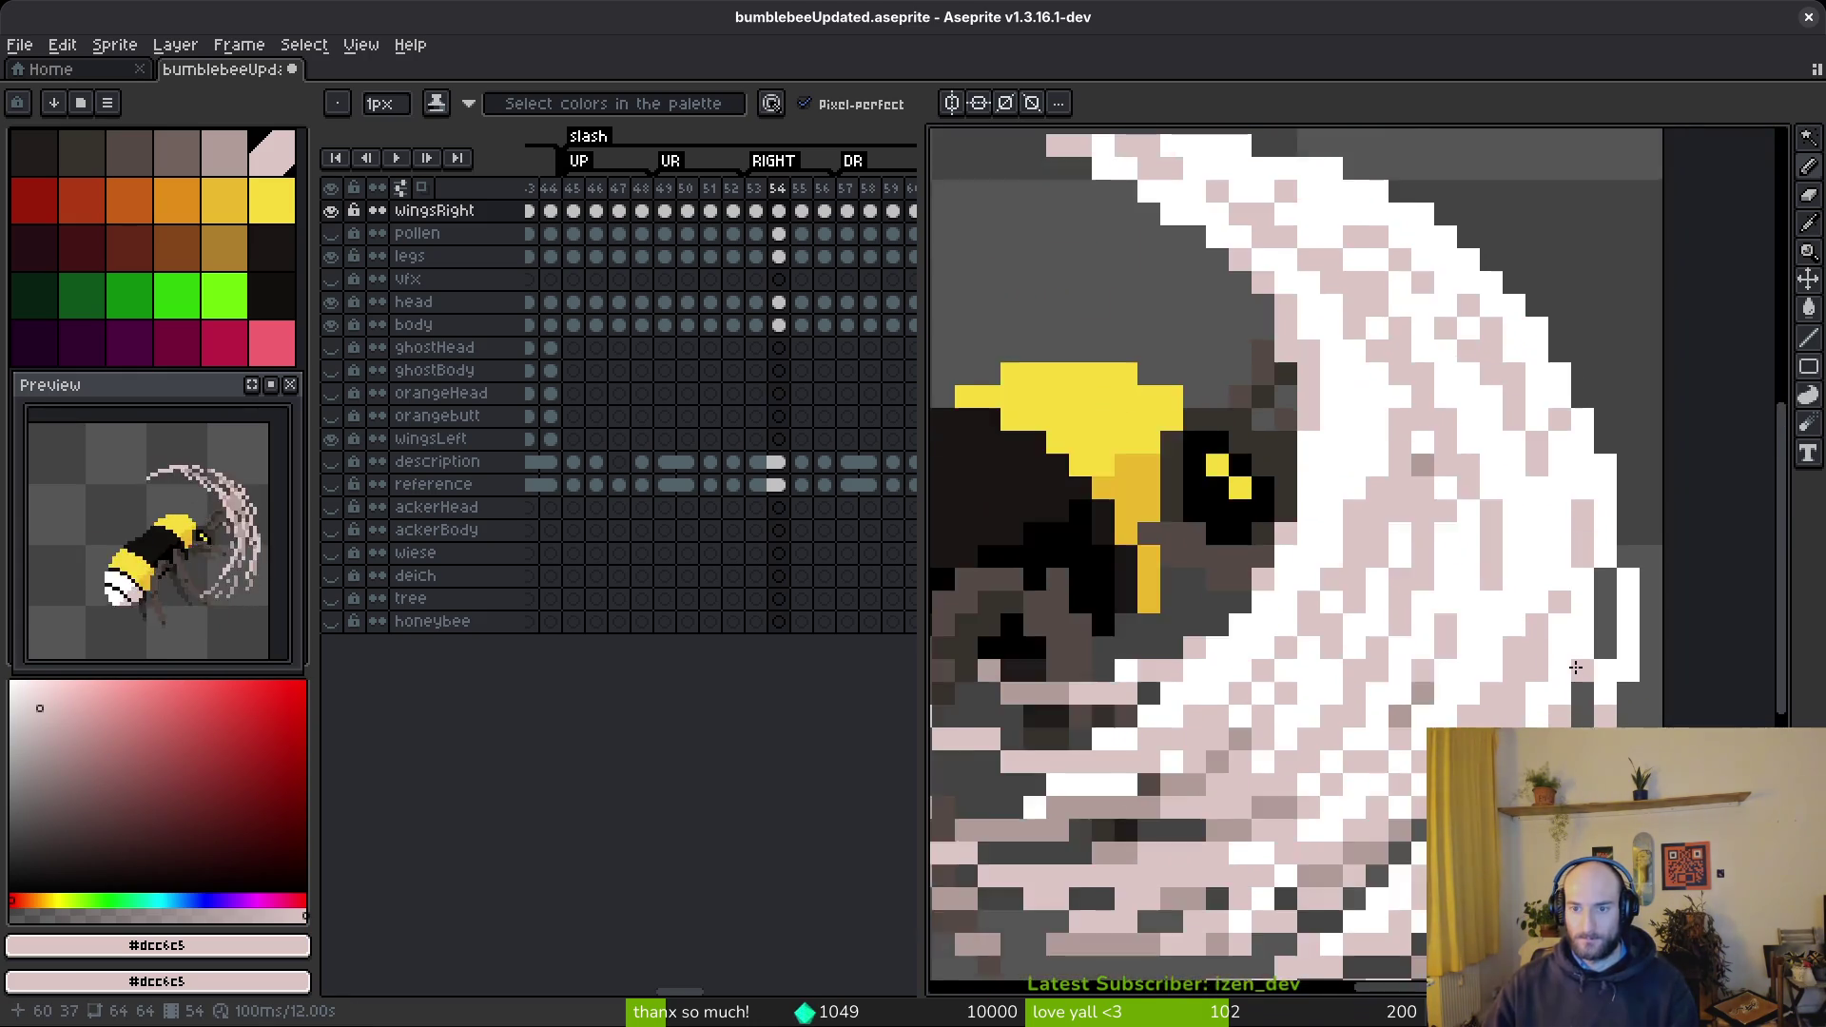
scroll(1579, 643, "down", 5)
key("ctrl+s")
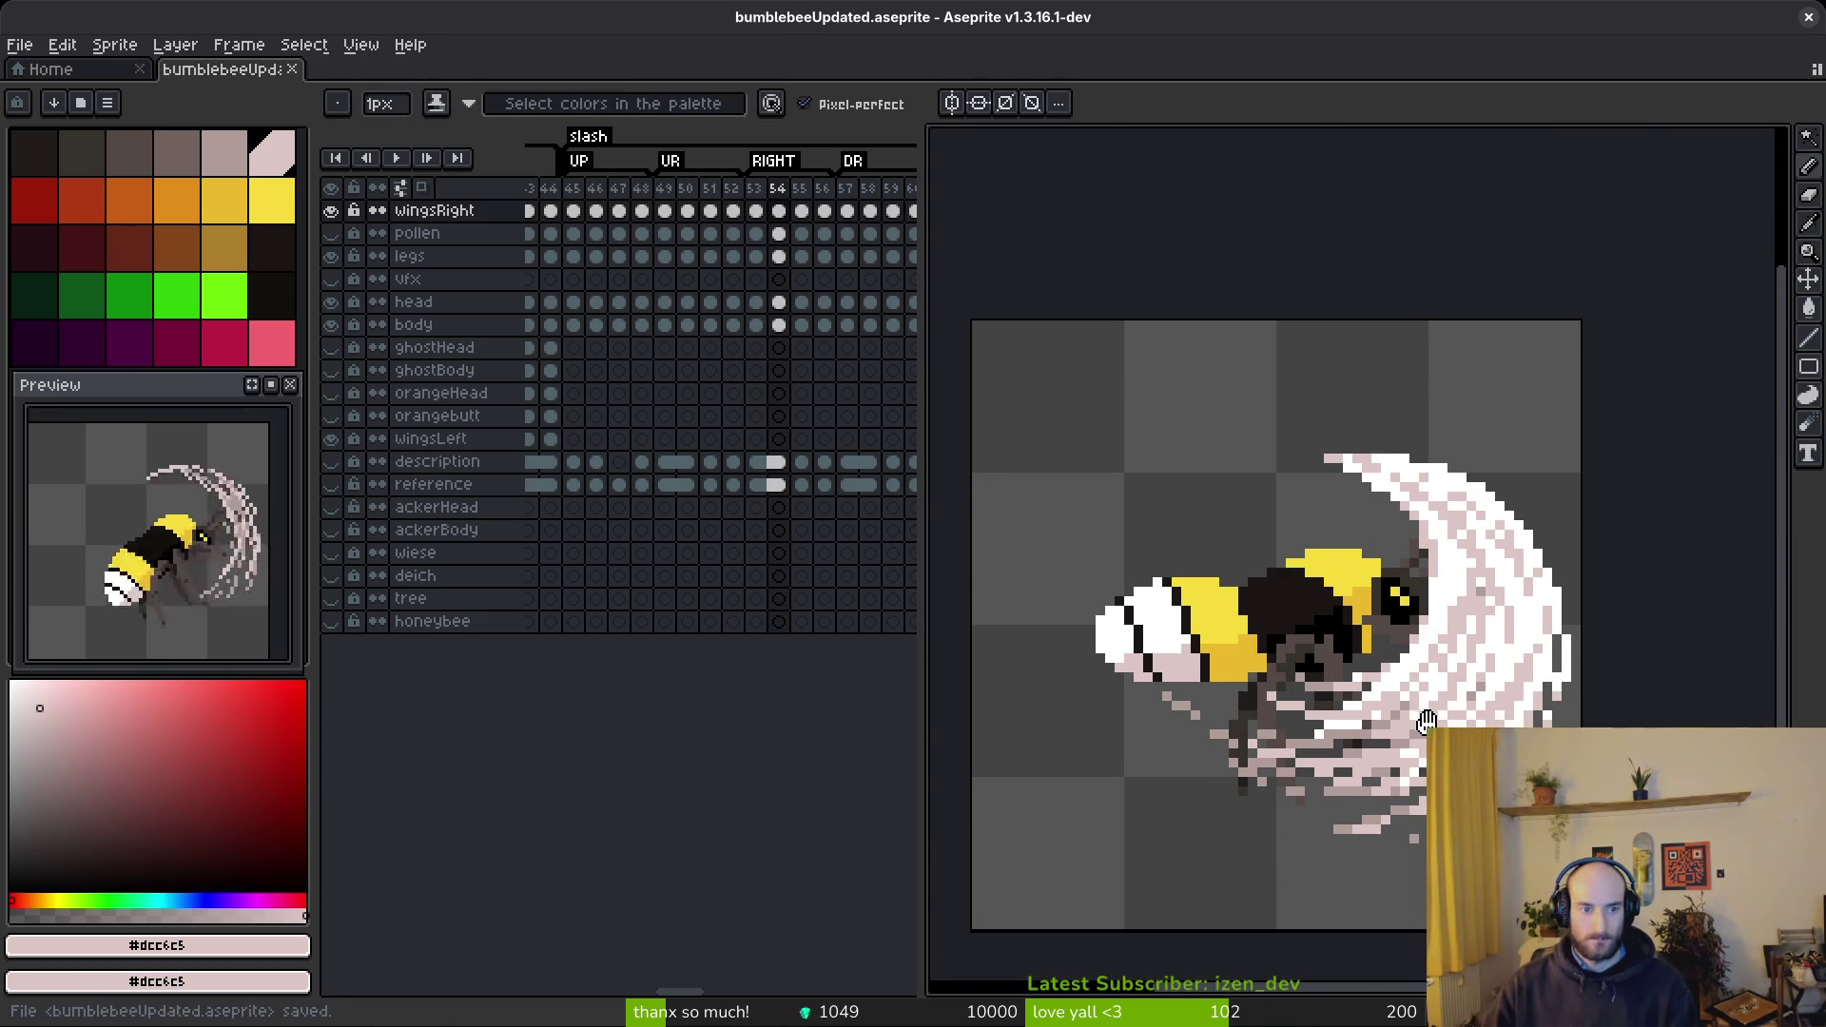
scroll(1579, 643, "up", 1)
key("Right")
scroll(1380, 580, "up", 5)
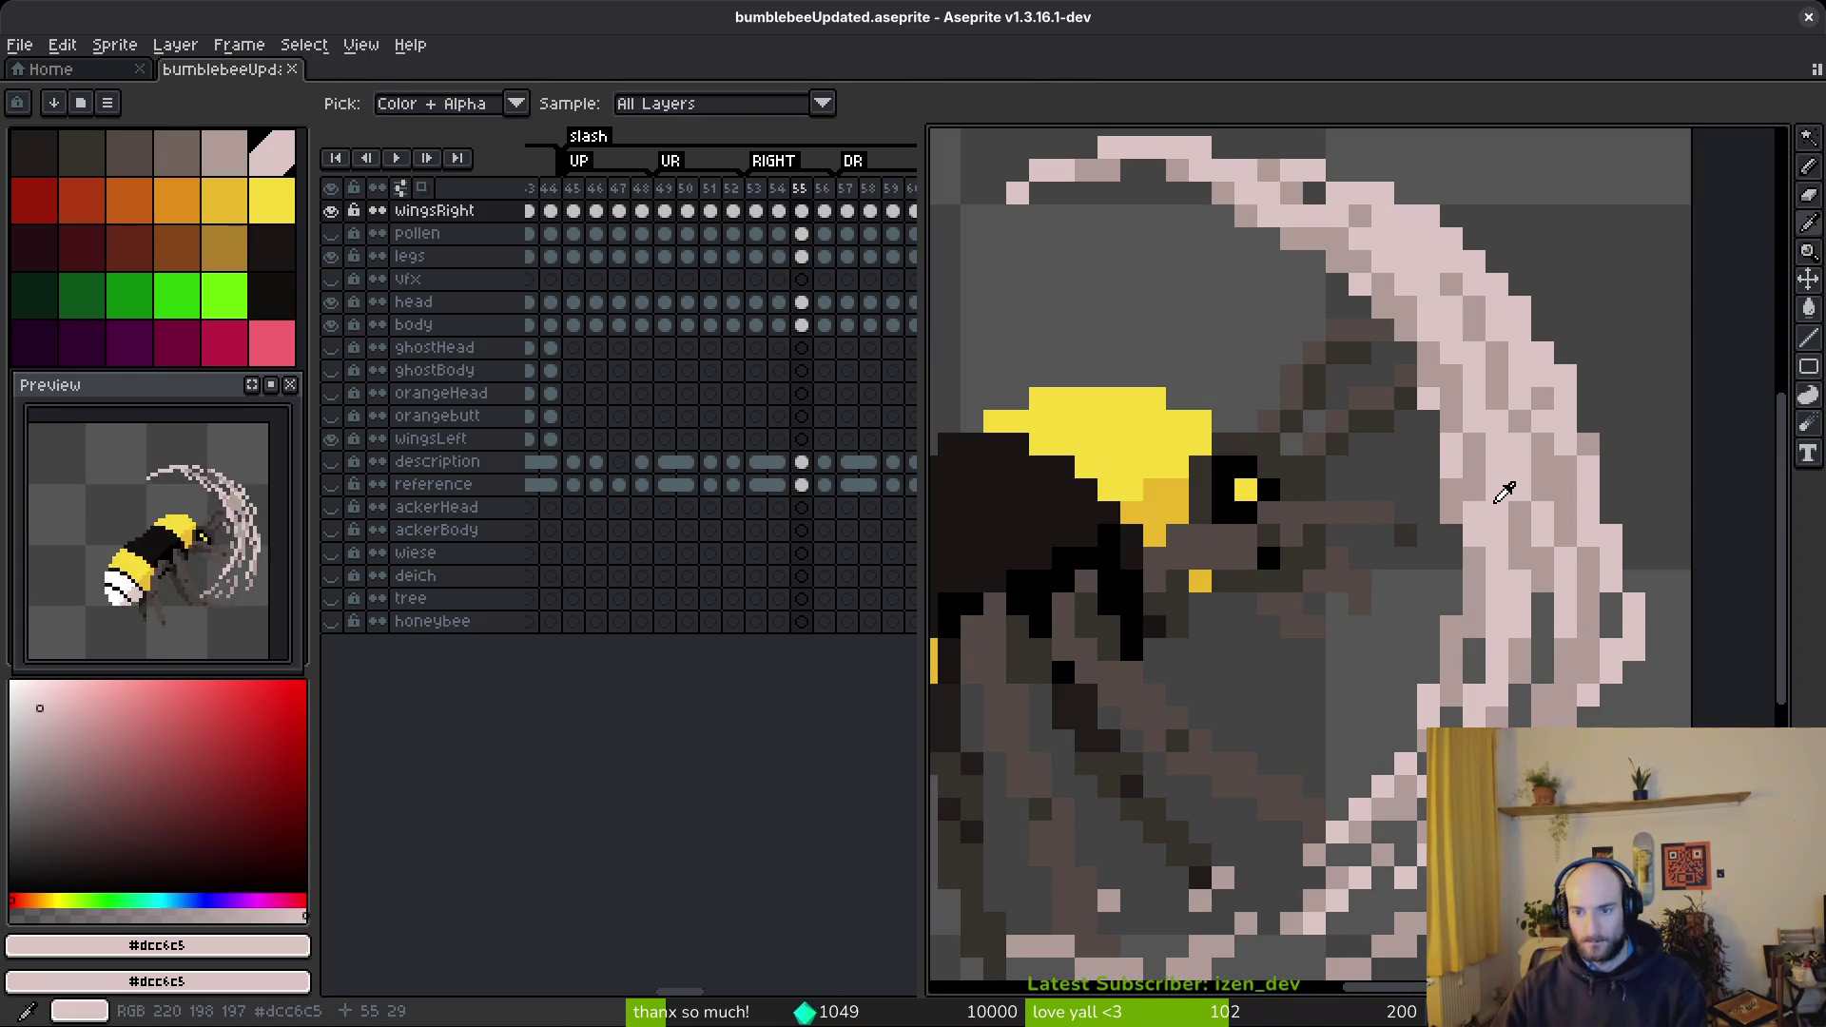
- Set mauve #b19d99 as the second colour and paint pink and mauve diagonals on the arc
right_click(1504, 489, "alt")
left_click_drag(1187, 232, 1268, 360)
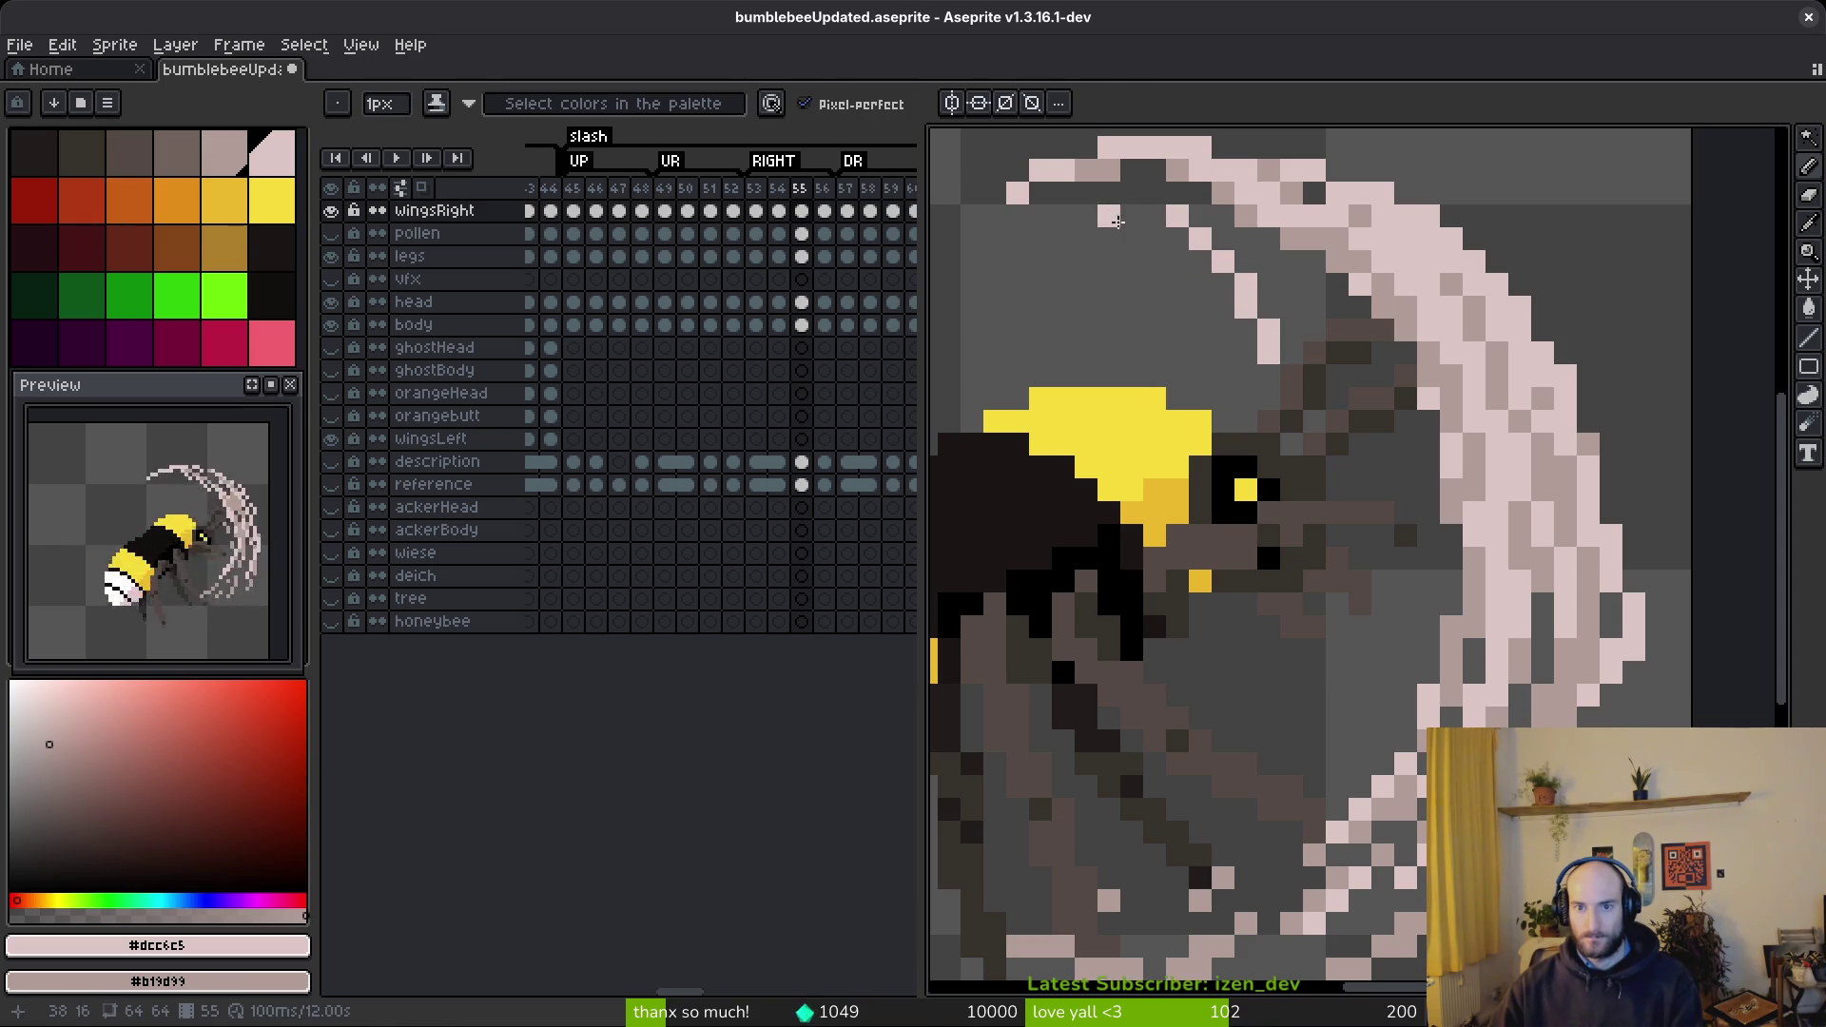
scroll(1236, 399, "up", 2)
mouse_move(1103, 414)
left_mouse_down()
mouse_move(1311, 501)
mouse_move(1296, 505)
mouse_move(1333, 538)
mouse_move(1302, 533)
left_mouse_up()
right_click(1196, 413)
left_click(1108, 368)
left_click(1241, 414)
left_click_drag(1331, 460, 1534, 619)
key("ctrl+z")
key("ctrl+z")
key("ctrl+y")
key("ctrl+y")
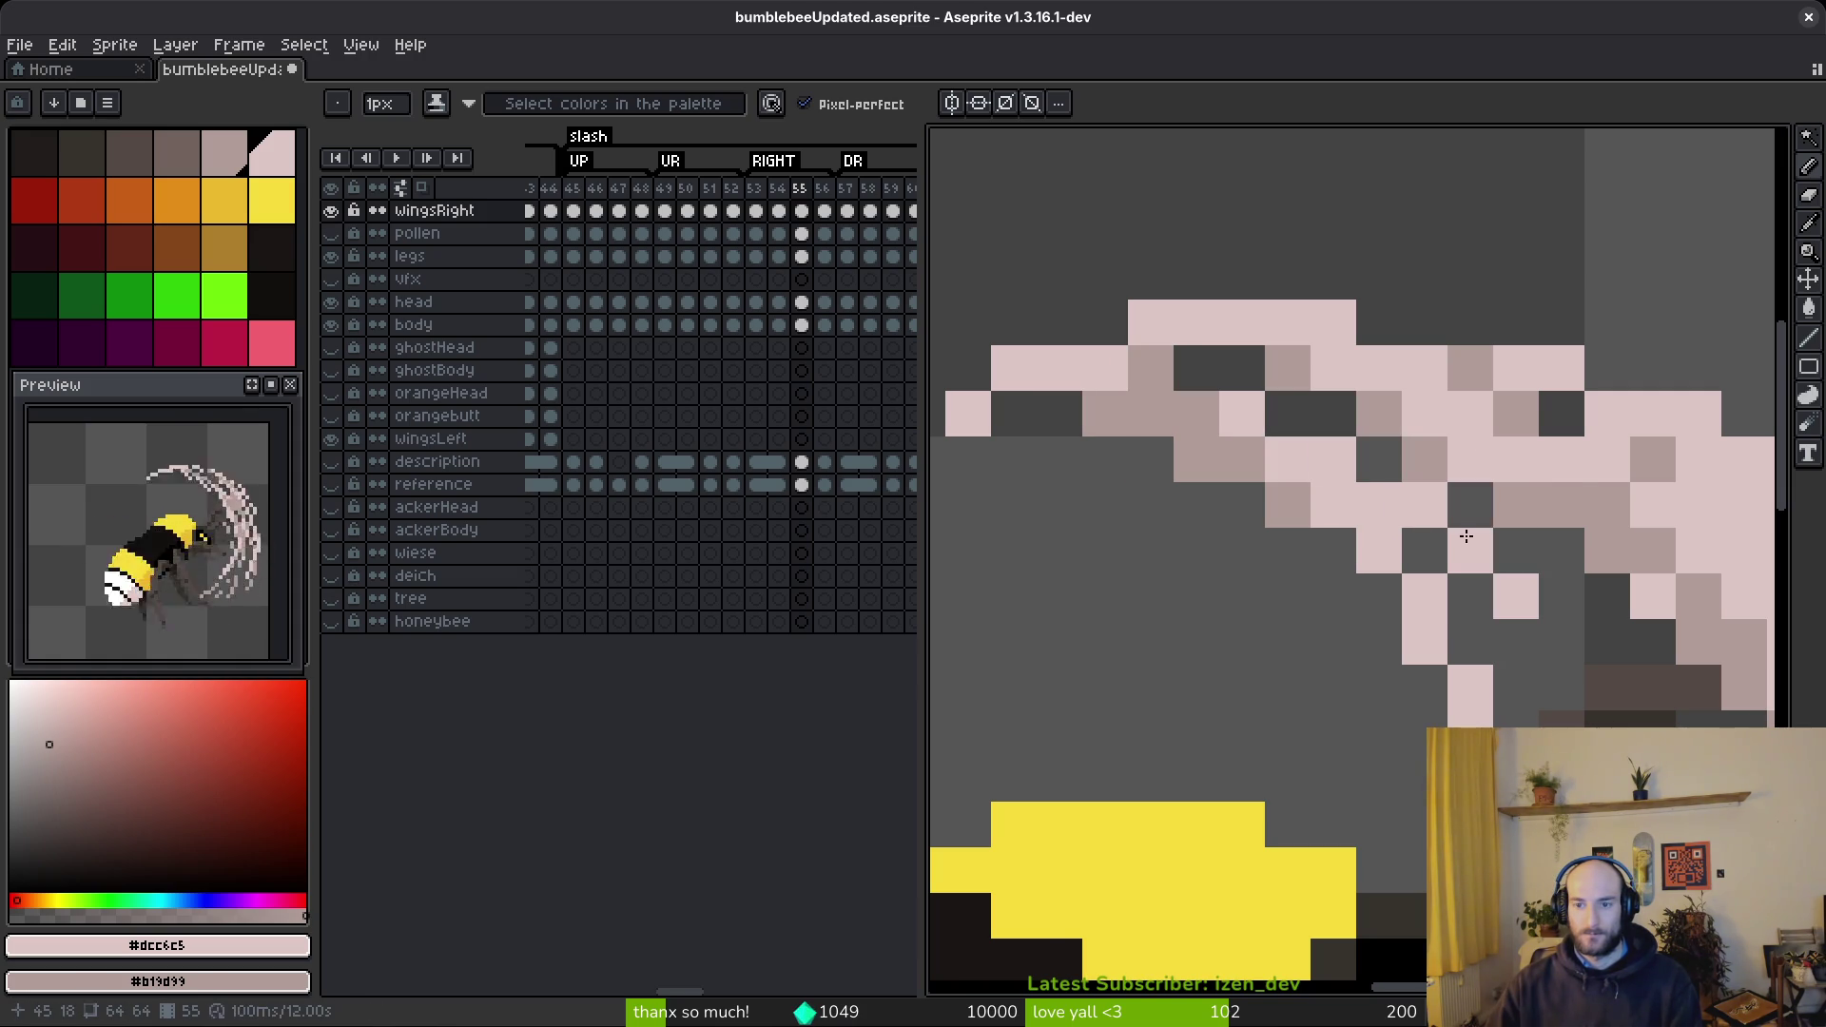
- Add mauve and pink pixels to the arc and a pink diagonal running down-left
scroll(1501, 660, "down", 3)
scroll(1528, 592, "up", 3)
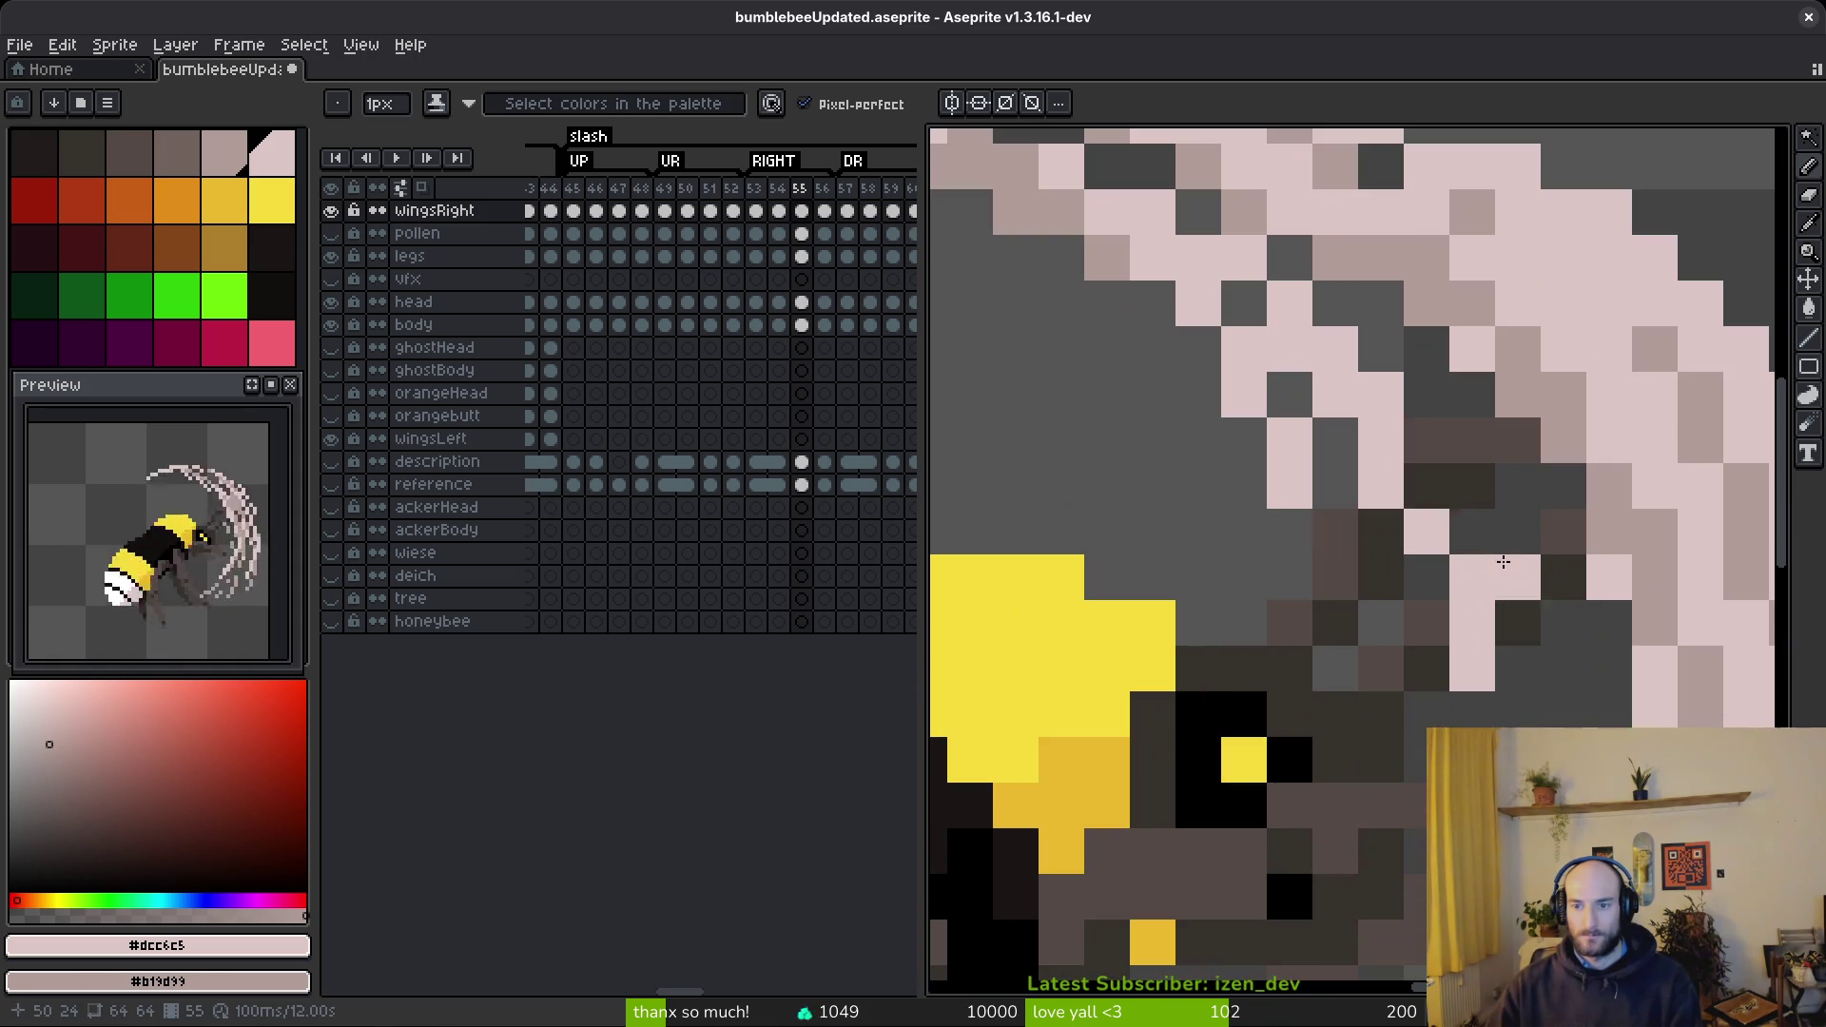
right_click(1527, 592)
left_click(1414, 455)
left_click(1472, 485)
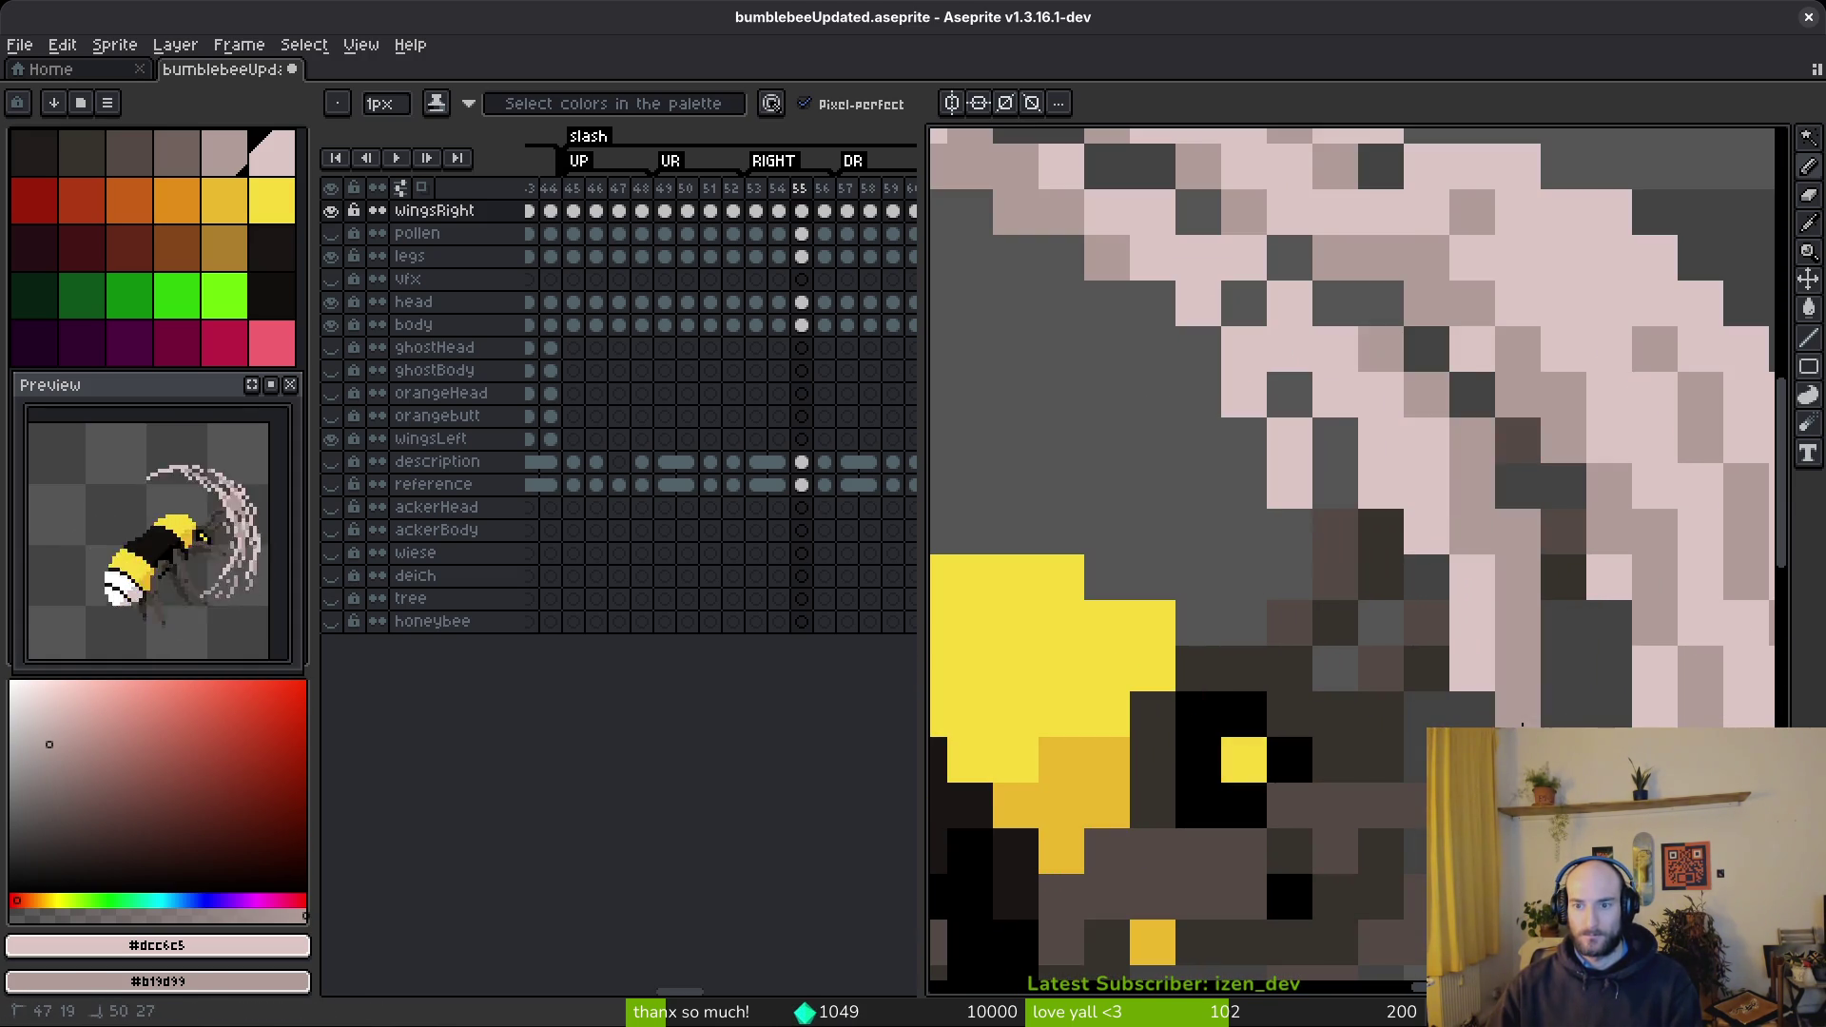
scroll(1483, 574, "down", 4)
scroll(1483, 574, "up", 1)
scroll(1483, 574, "up", 3)
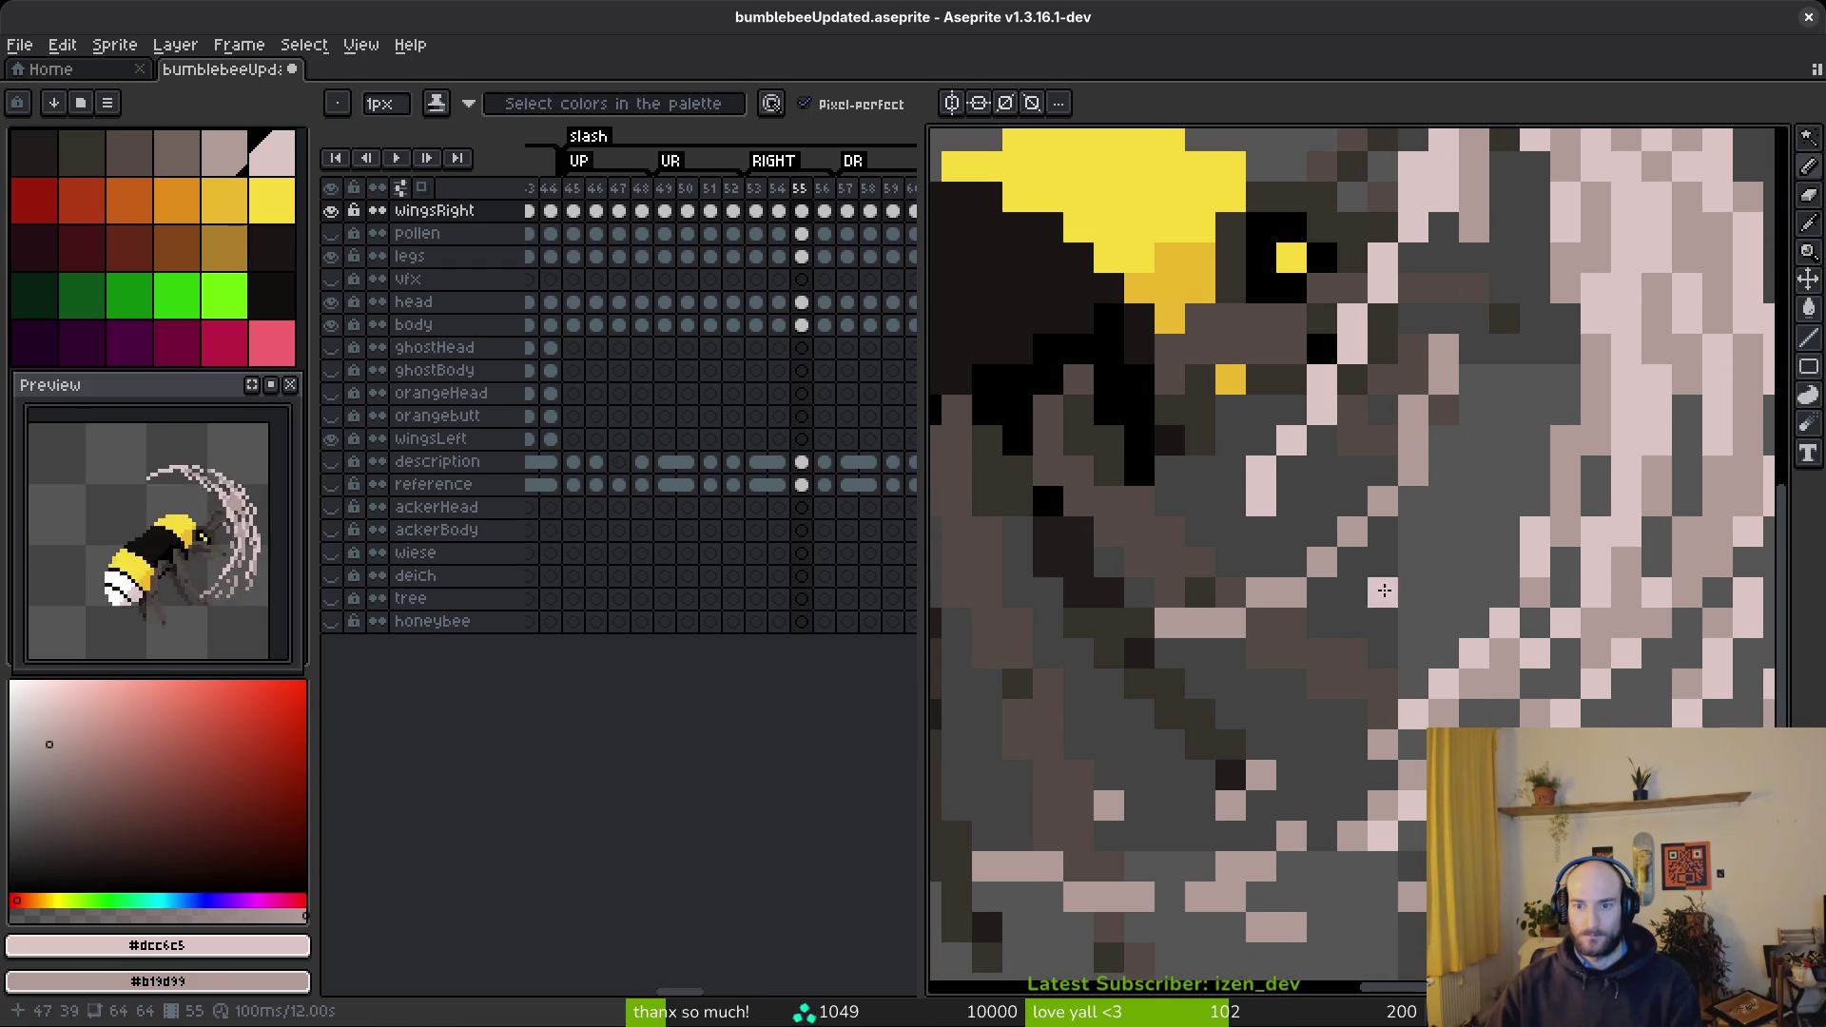
left_click_drag(1370, 597, 1194, 721)
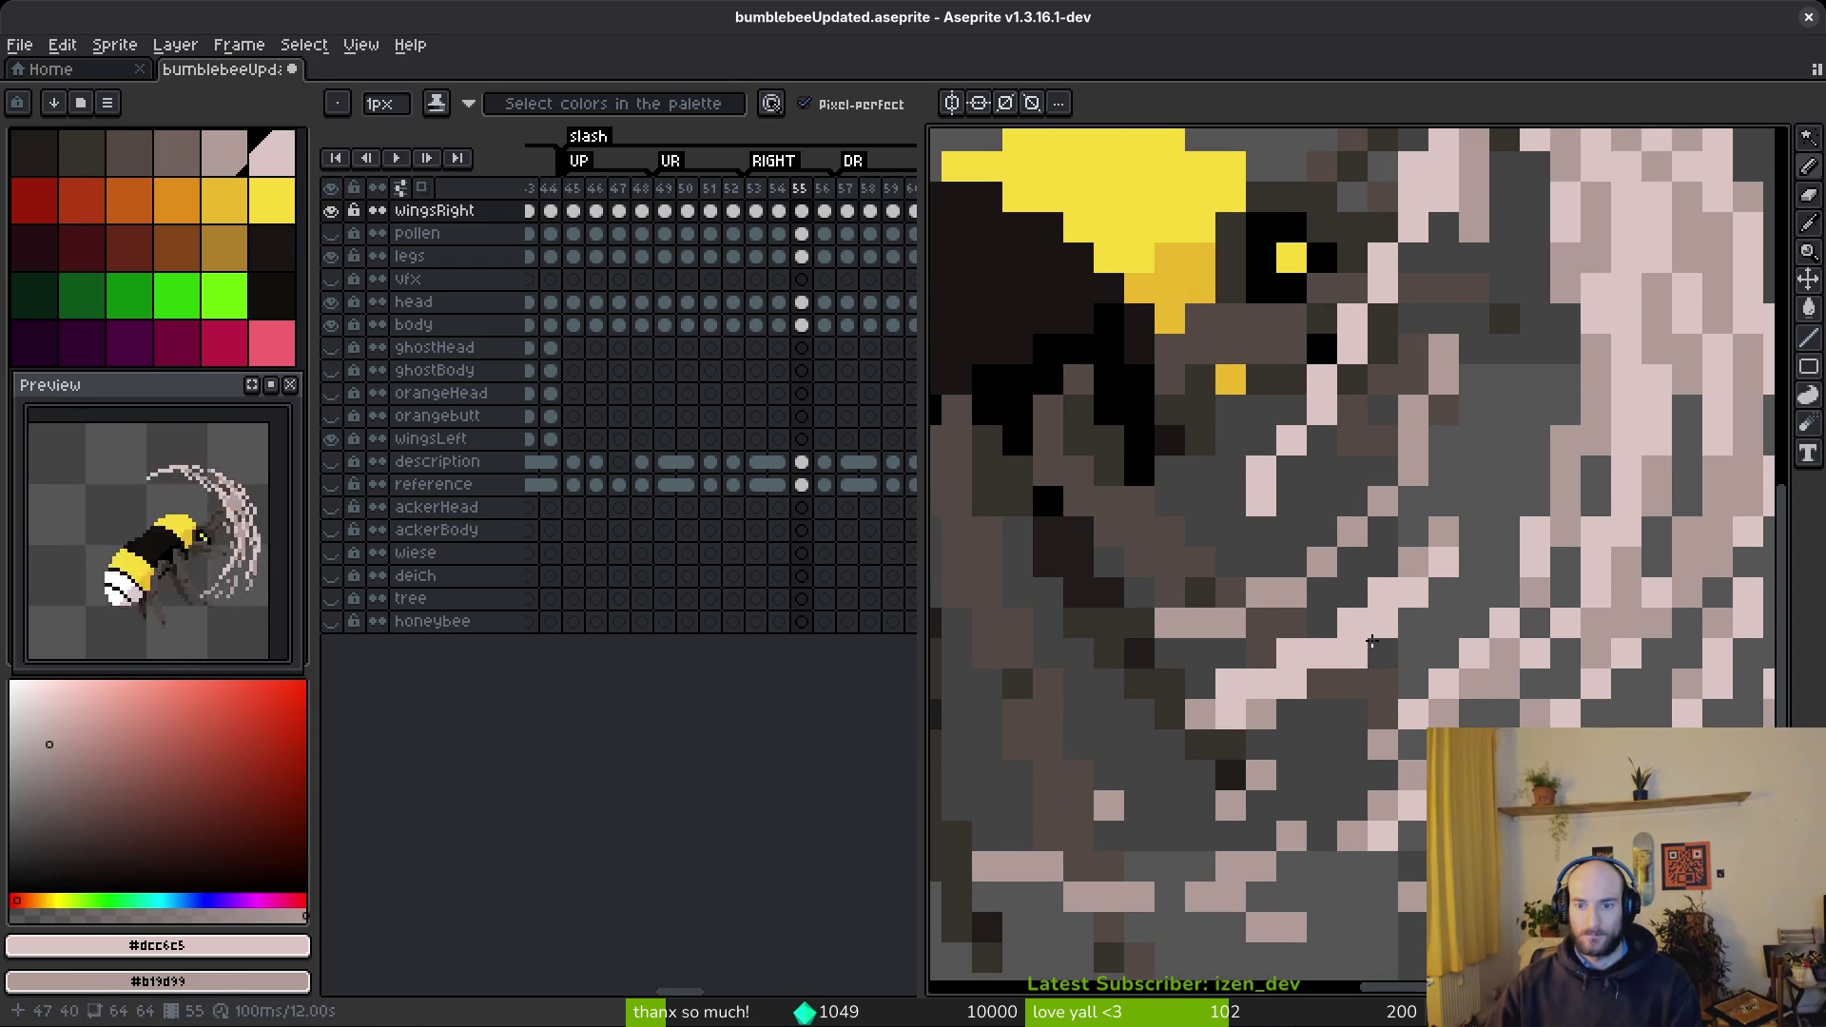
scroll(1279, 702, "down", 2)
scroll(1322, 609, "up", 3)
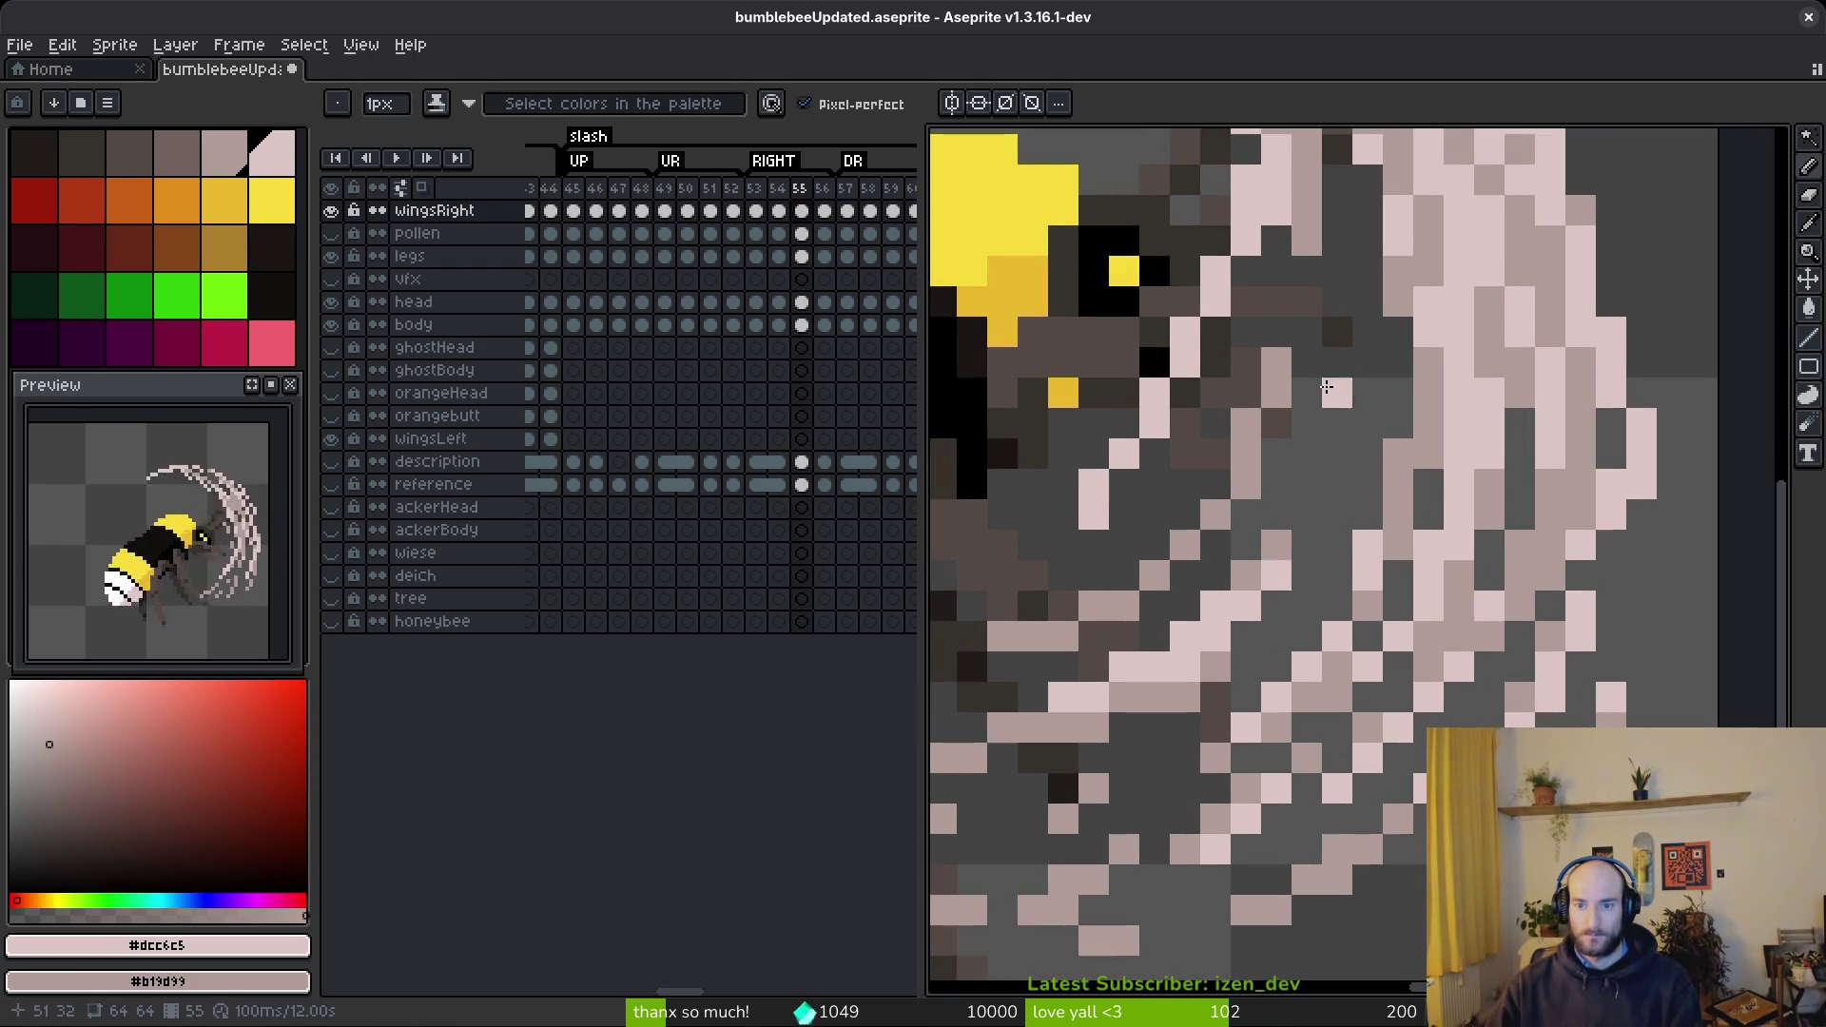
- Fill dark gaps near the bee's head with light-pink diagonal streaks and single pixels
left_click_drag(1326, 400, 1275, 561)
left_click_drag(1336, 484, 1222, 711)
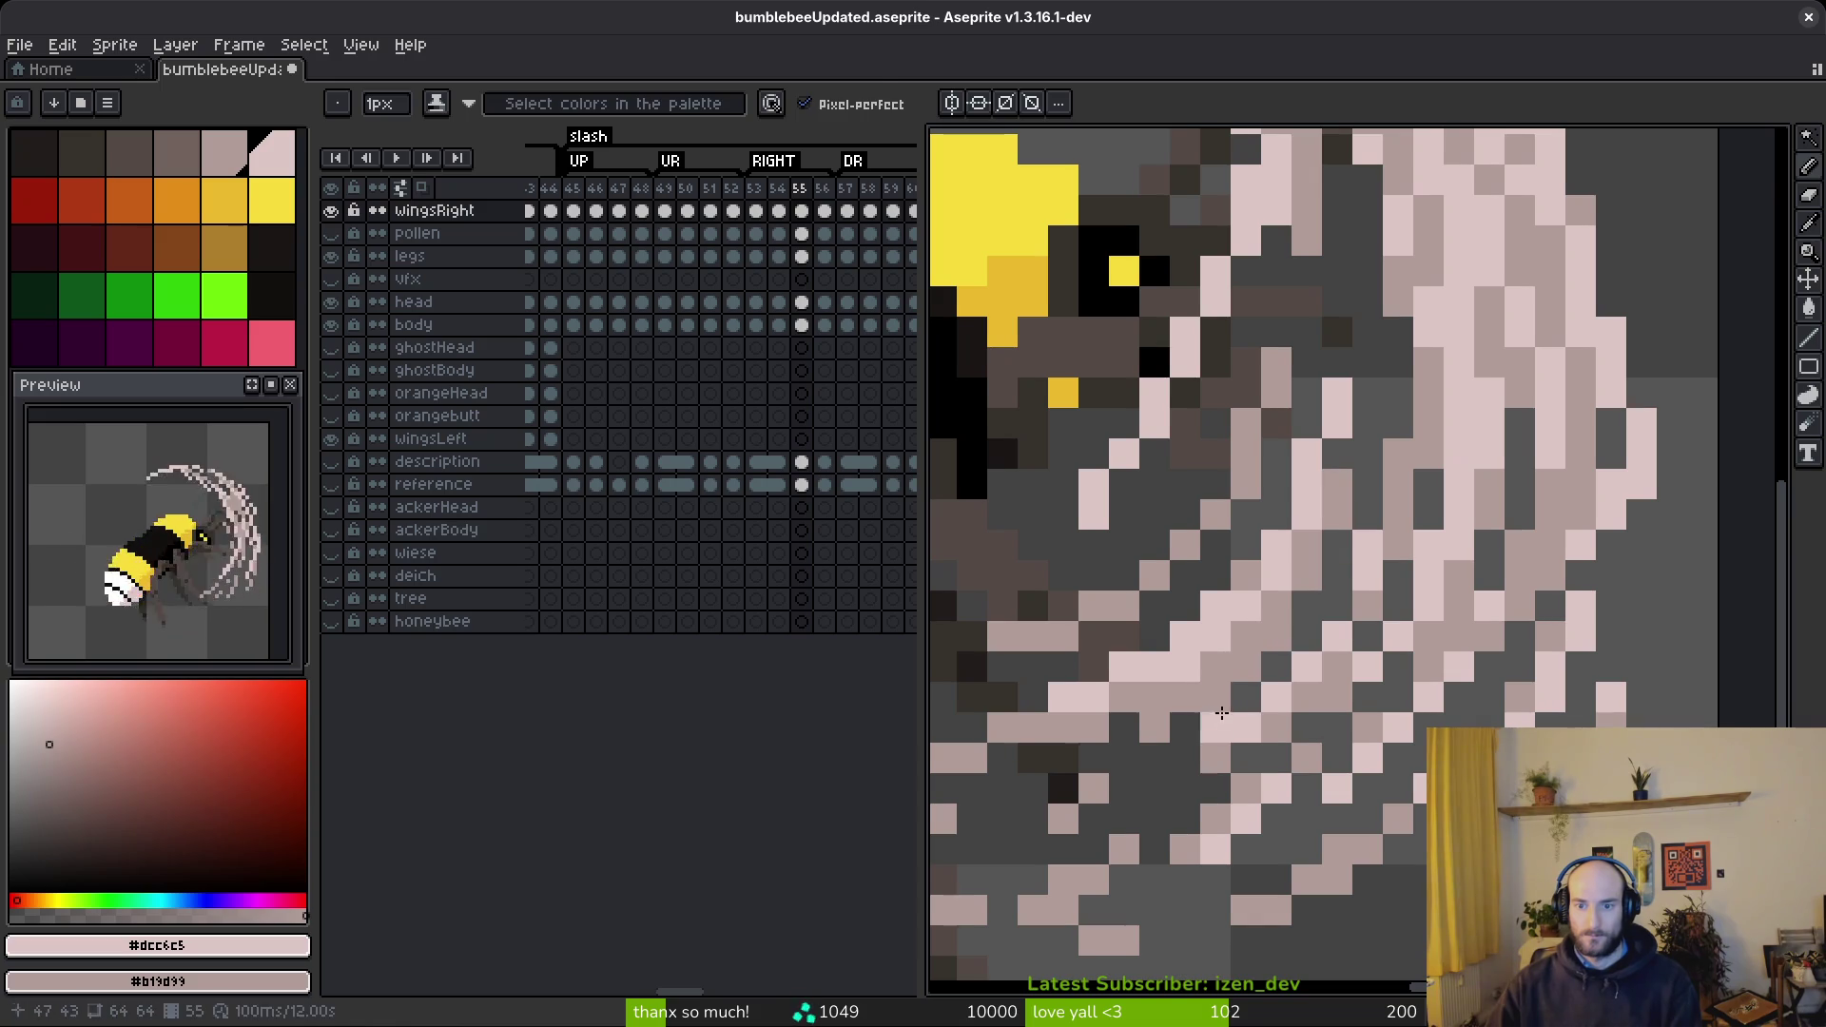
scroll(1227, 704, "up", 1)
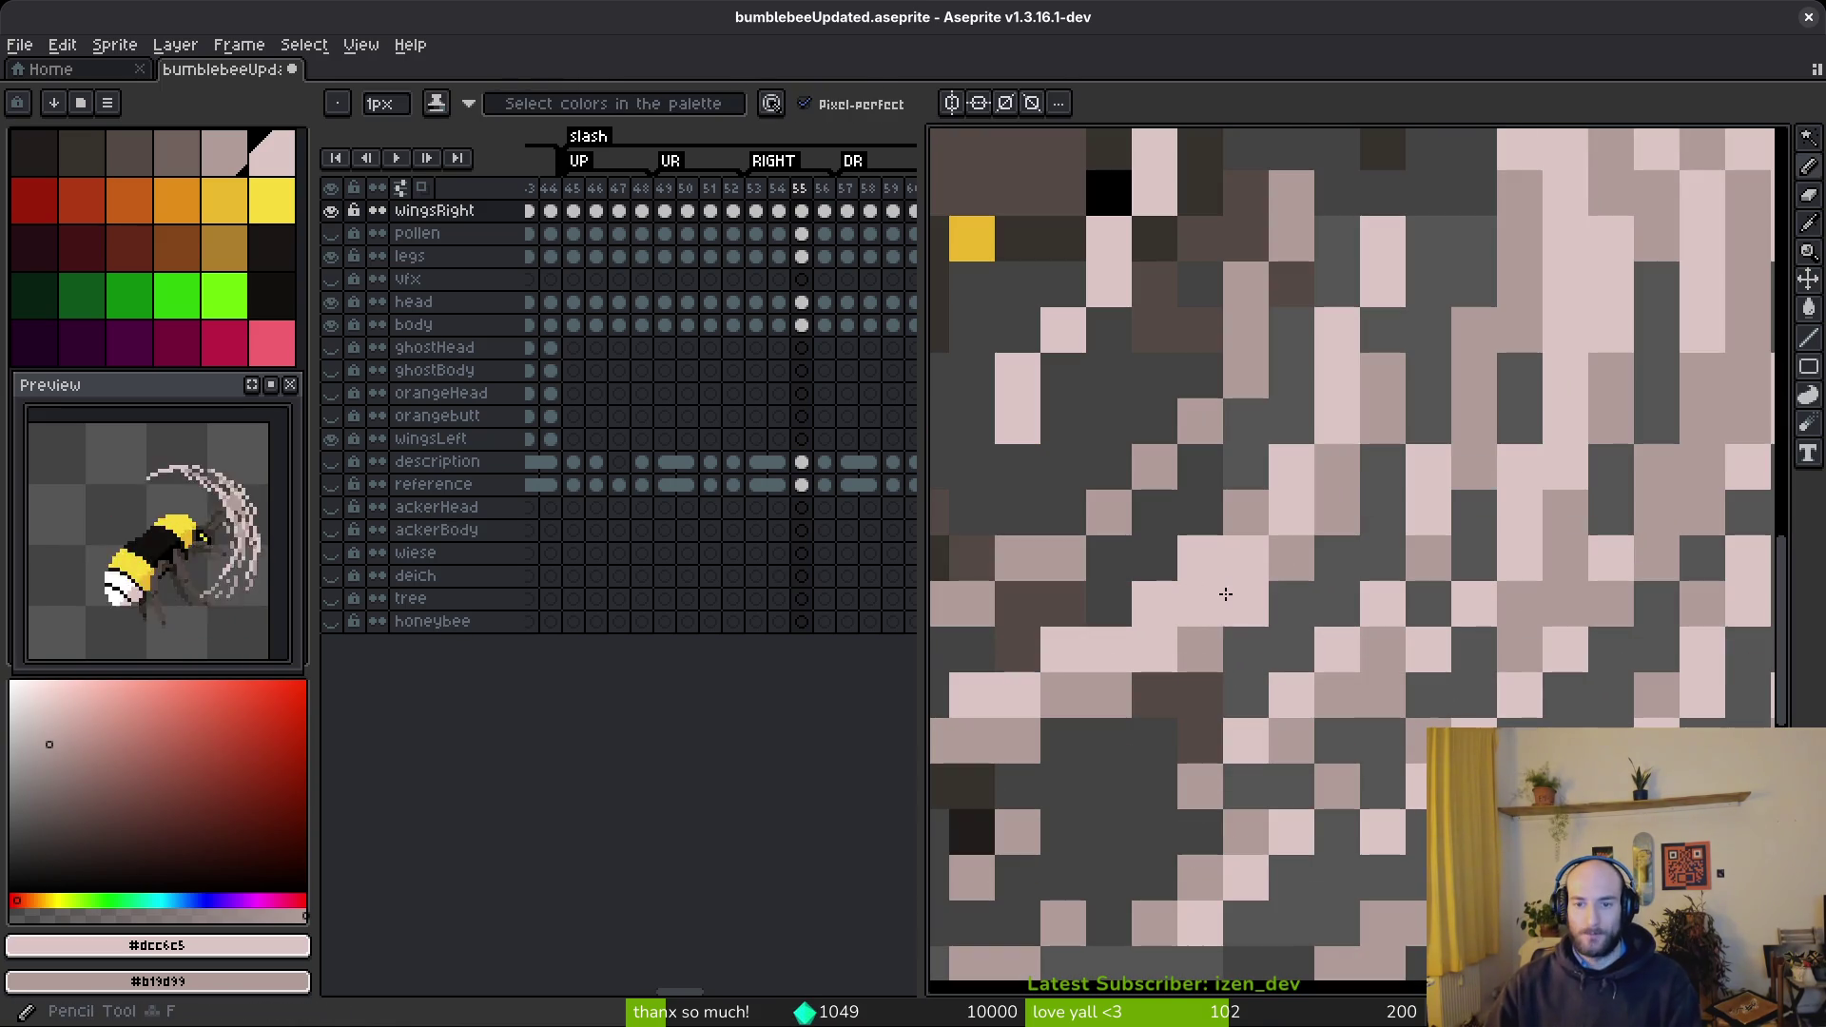
scroll(1227, 590, "down", 3)
scroll(1365, 576, "up", 4)
mouse_move(1364, 577)
left_mouse_down()
mouse_move(1288, 844)
mouse_move(1312, 847)
mouse_move(1404, 550)
mouse_move(1286, 728)
left_mouse_up()
scroll(1418, 547, "down", 3)
left_click(1225, 787)
scroll(1264, 767, "up", 1)
left_click(1292, 766)
- Fill gaps in frame 55's swipe arc below the bee's head with light pink pixels
left_click_drag(1151, 871, 1224, 864)
left_click(1311, 856)
scroll(1310, 856, "down", 3)
scroll(1381, 645, "up", 2)
left_click(1381, 633)
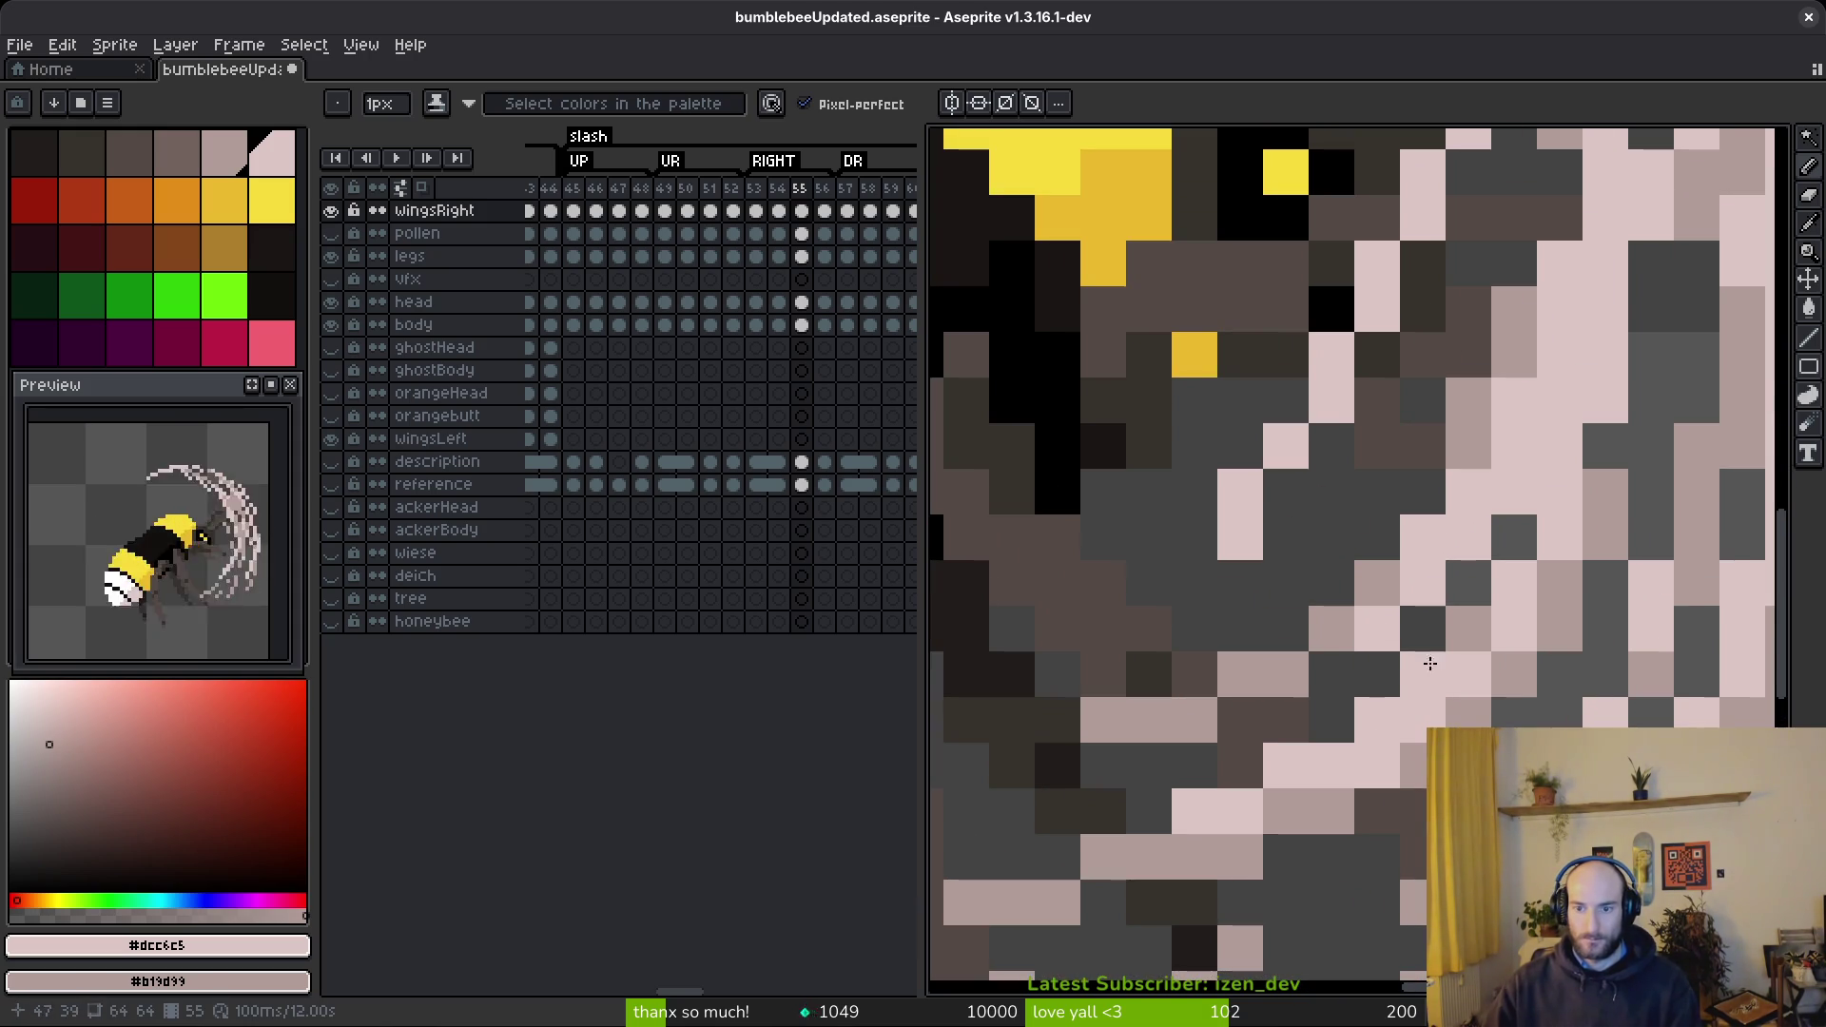
scroll(1381, 645, "down", 3)
scroll(1519, 642, "up", 2)
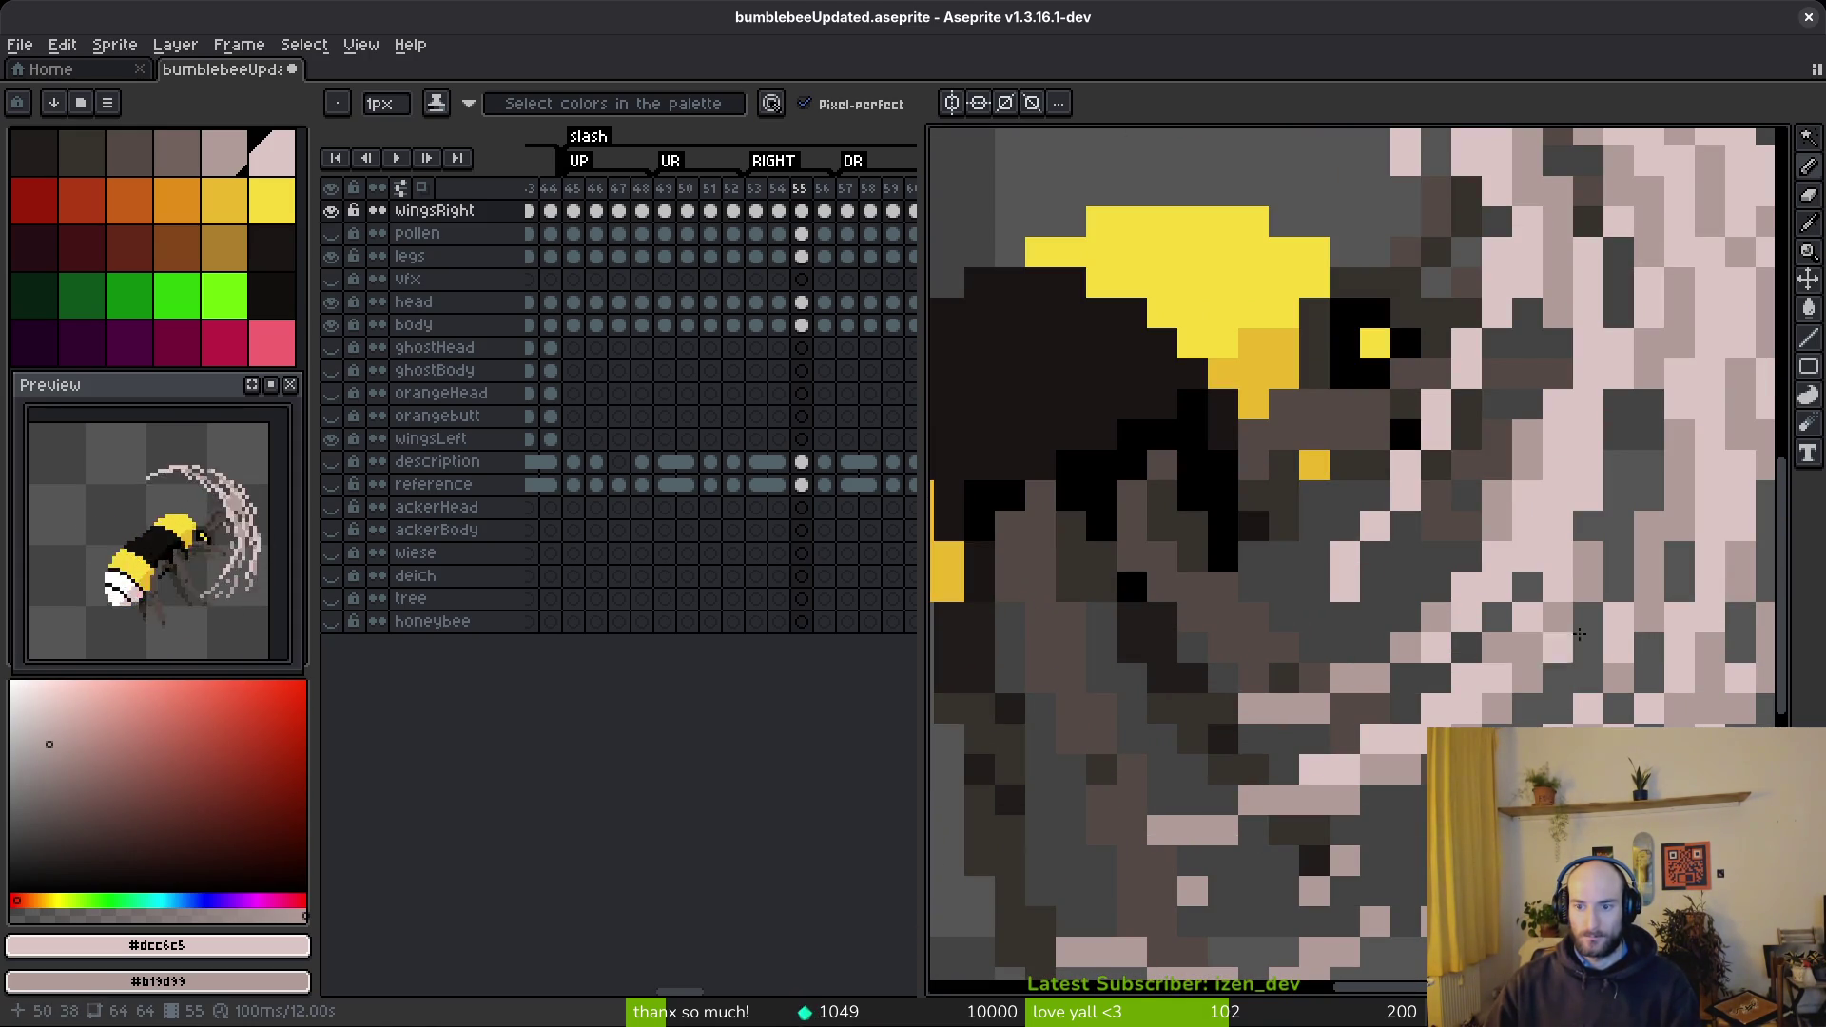
scroll(1589, 539, "down", 3)
scroll(1475, 723, "up", 4)
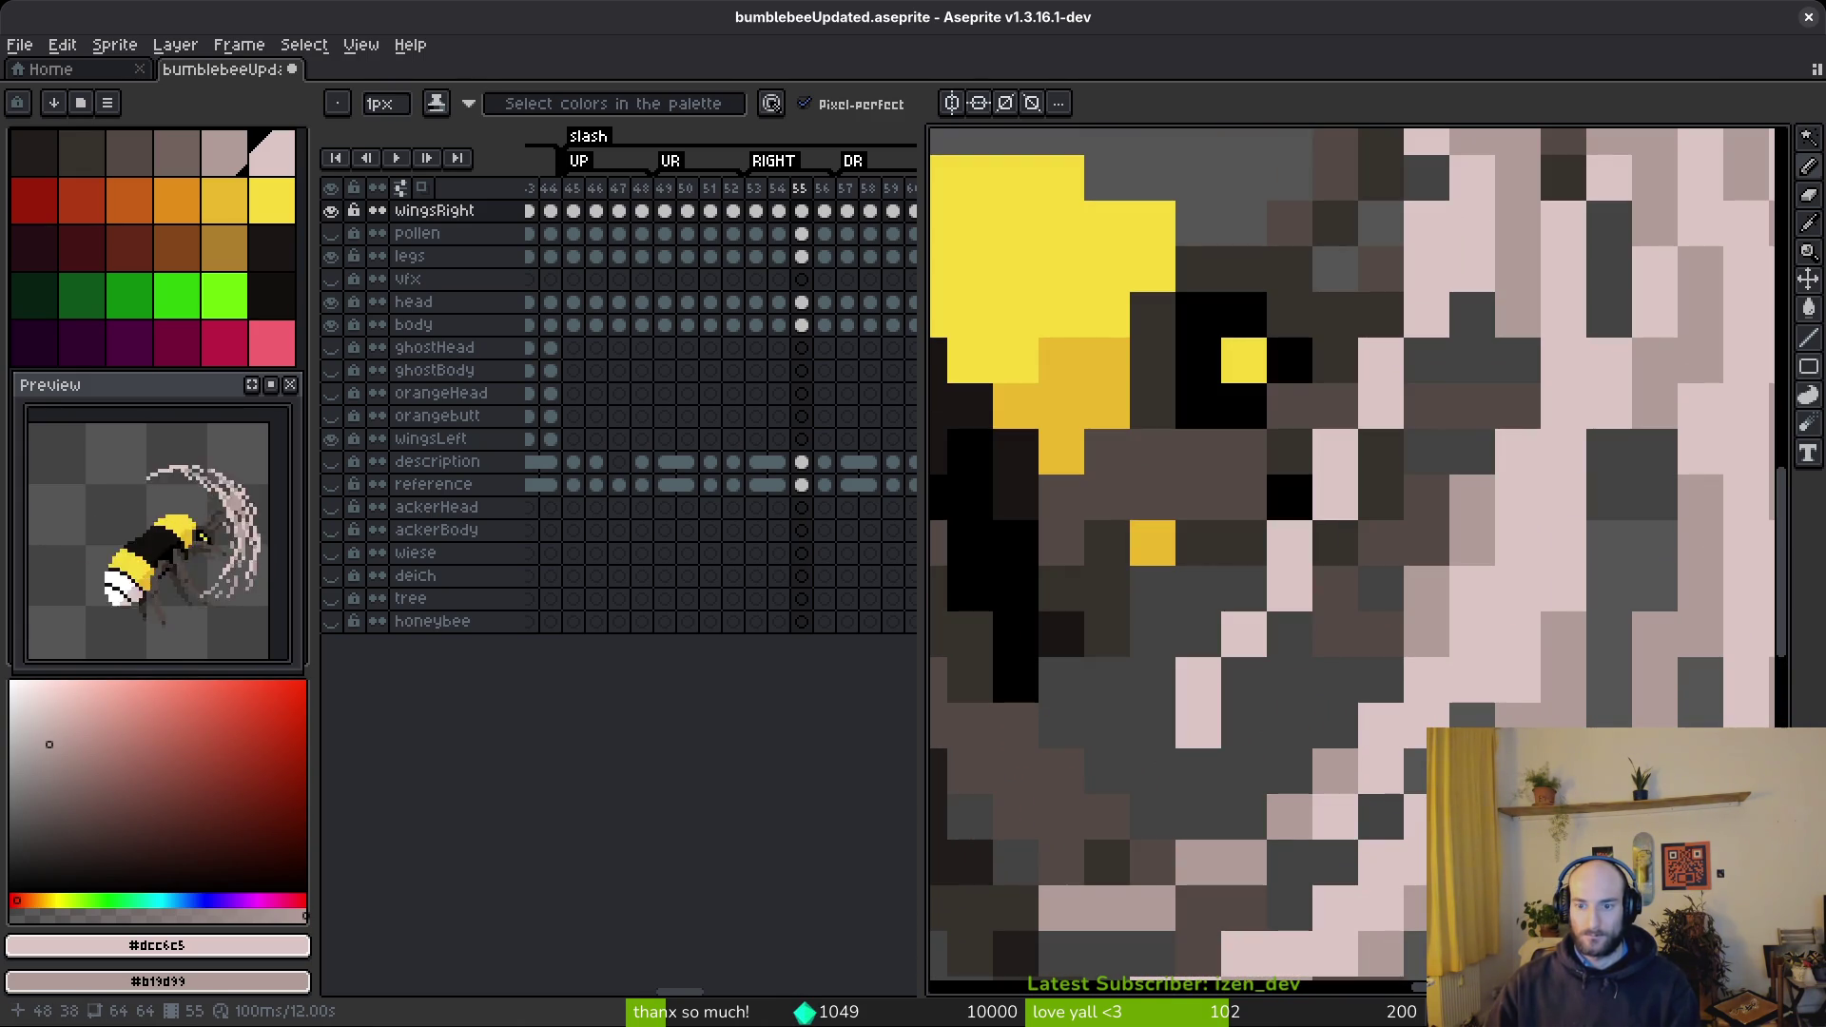
scroll(1619, 802, "down", 5)
scroll(1629, 761, "up", 4)
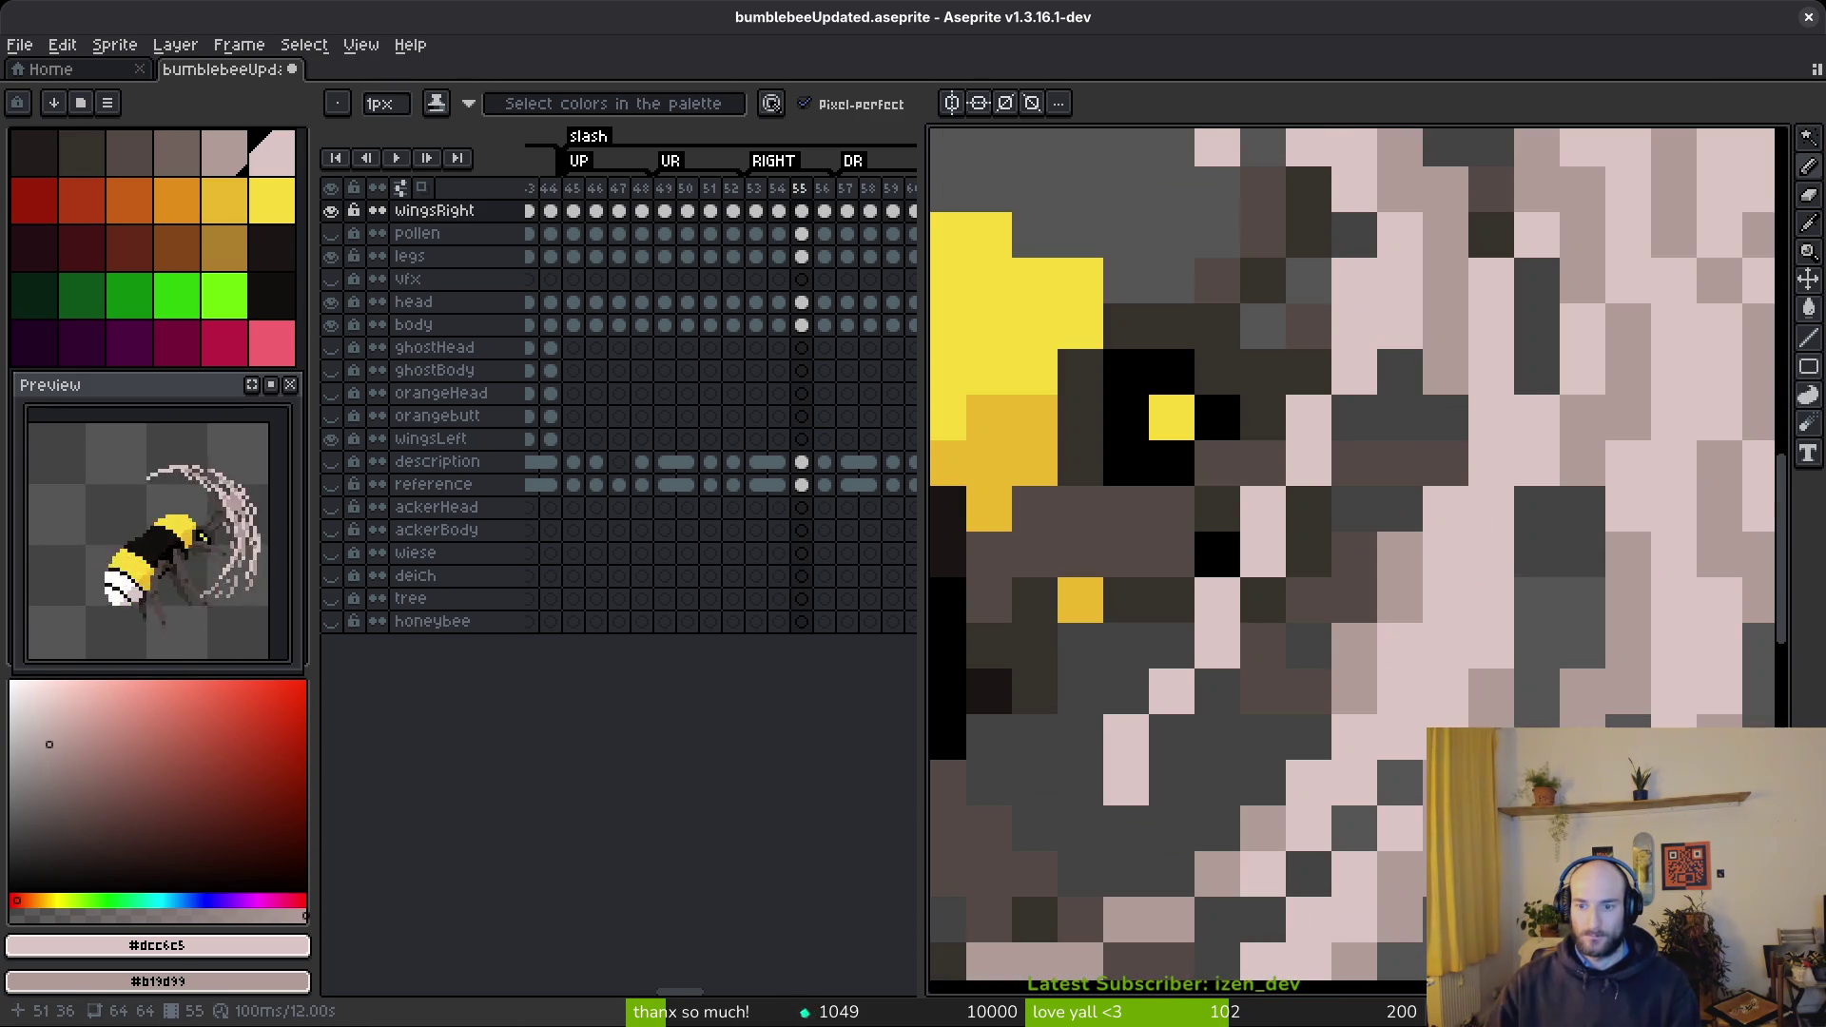
- Repaint a couple of arc cells in mauve
right_click(1490, 646)
right_click(1536, 509)
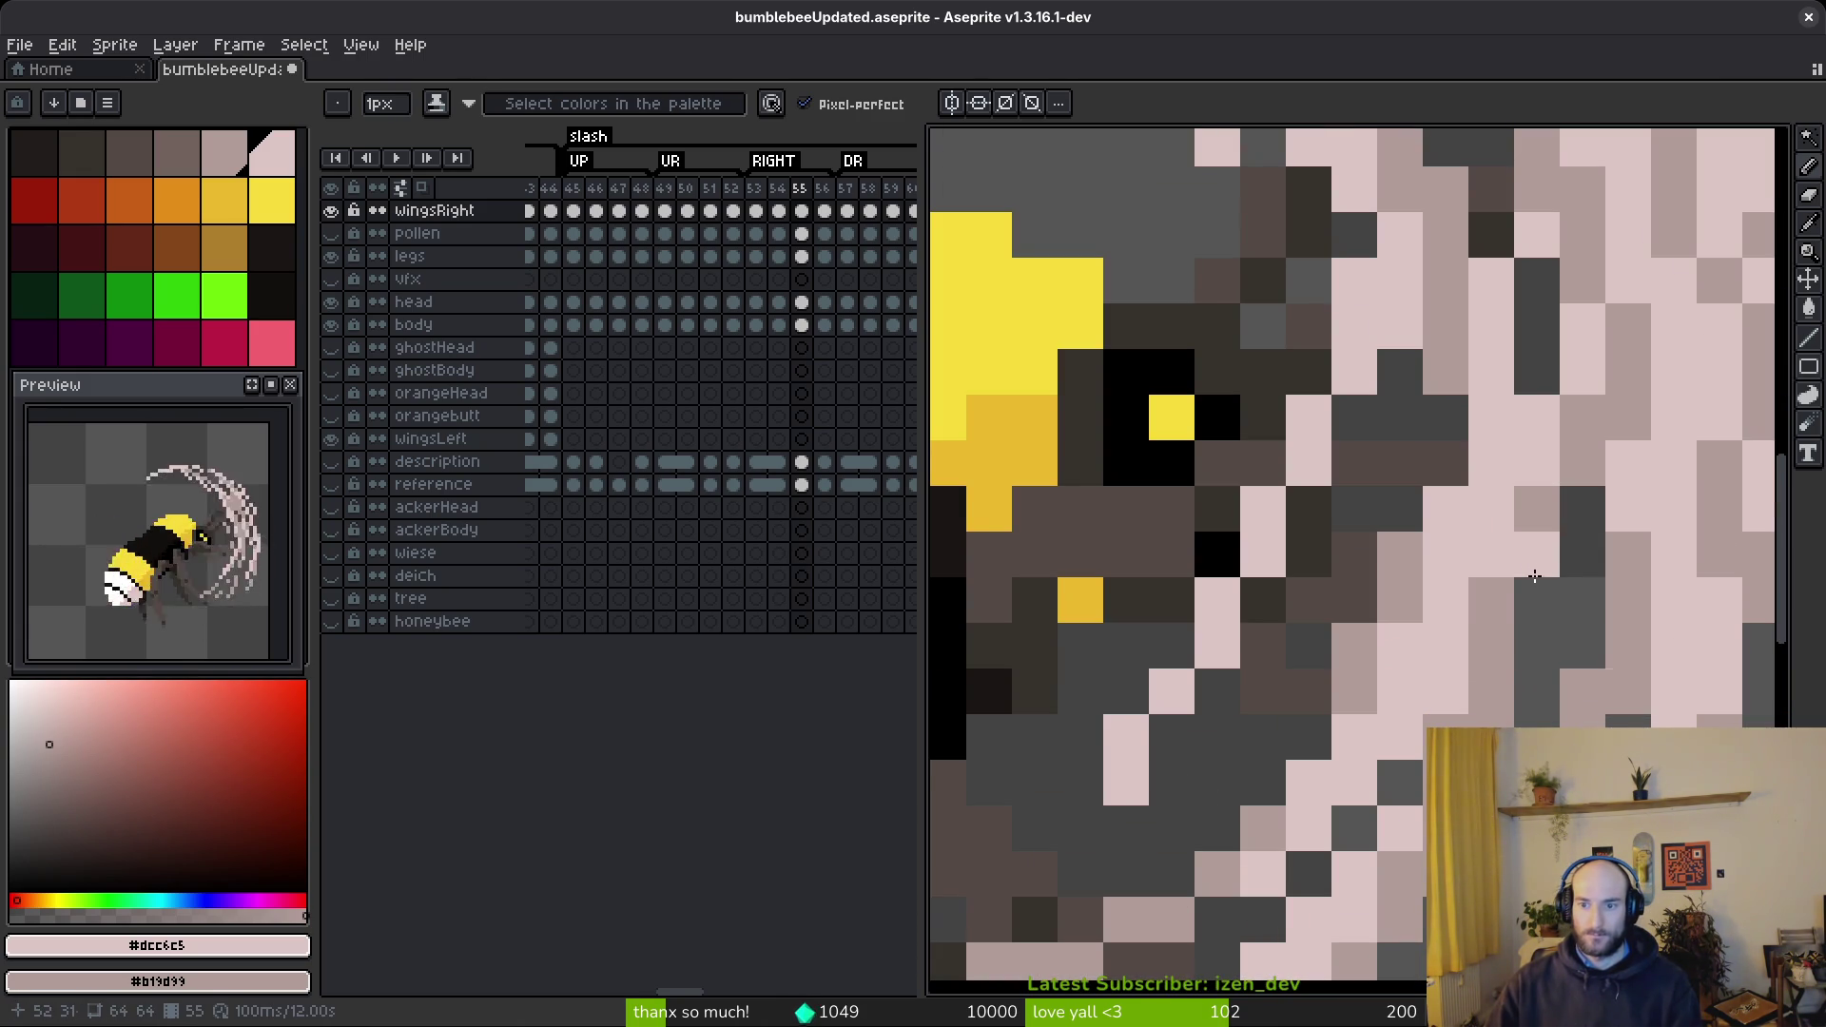
scroll(1620, 708, "down", 3)
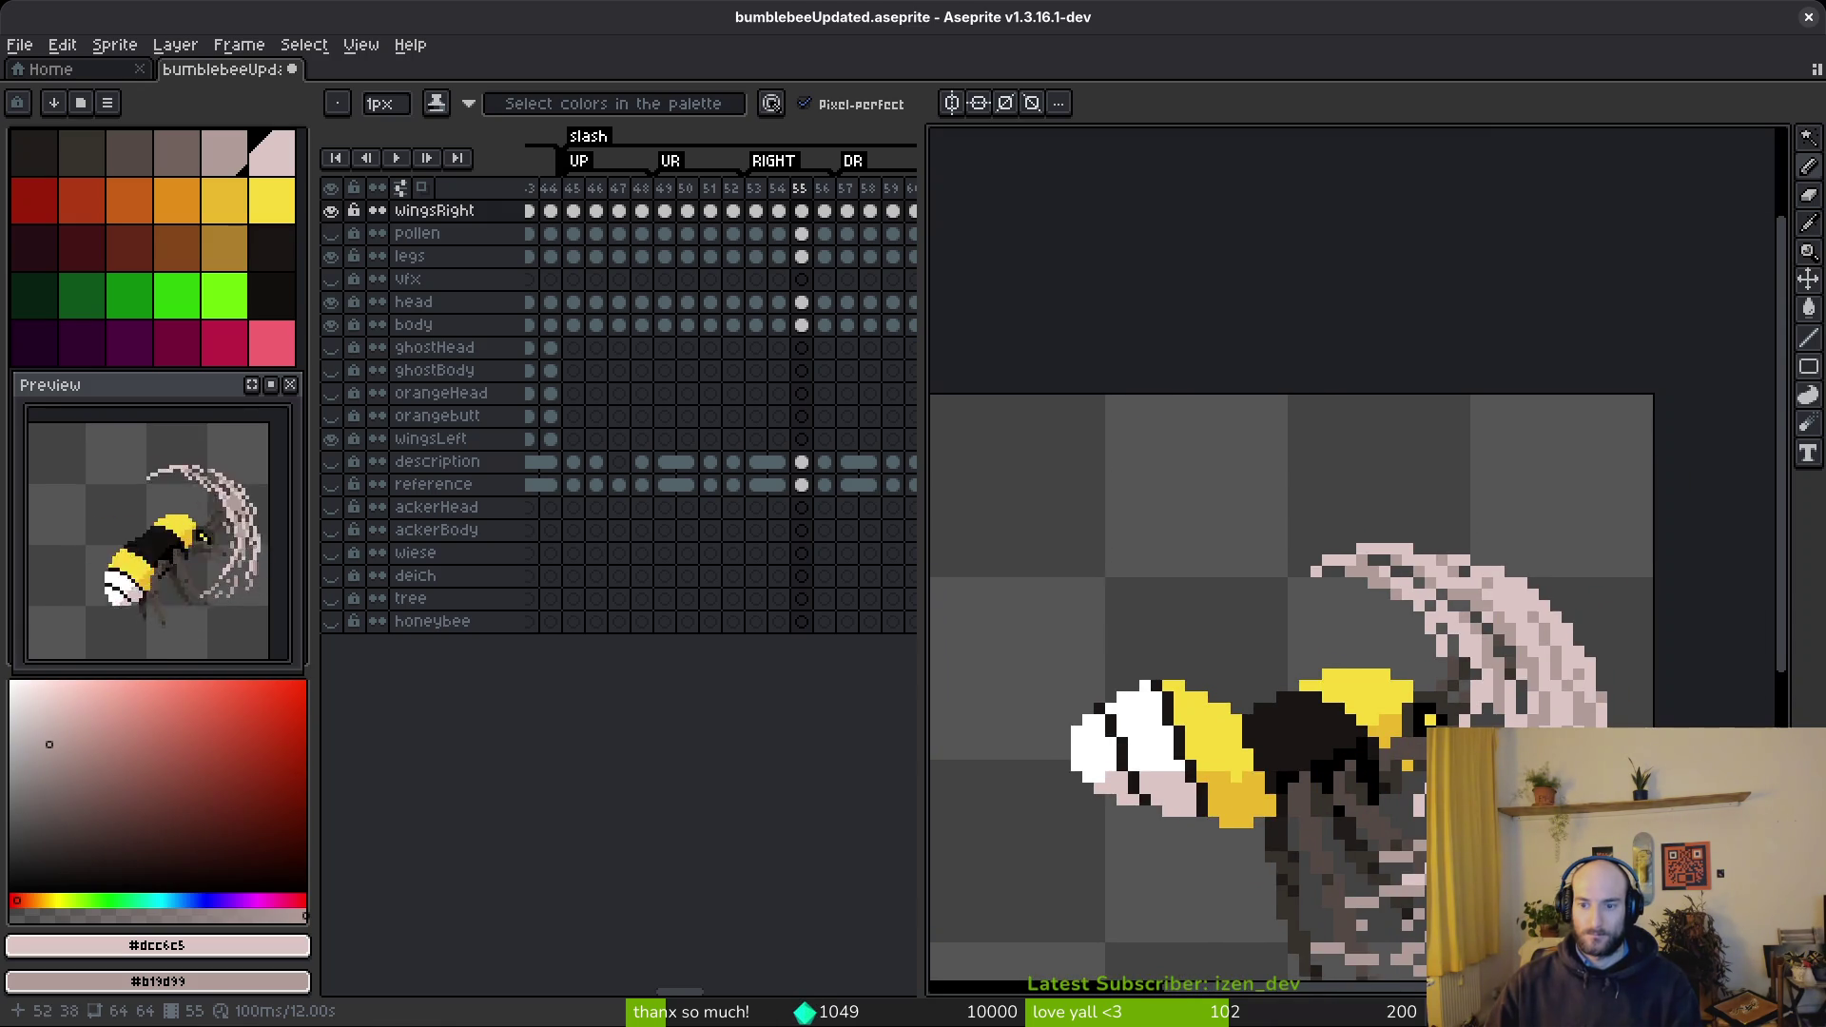
scroll(1522, 828, "up", 3)
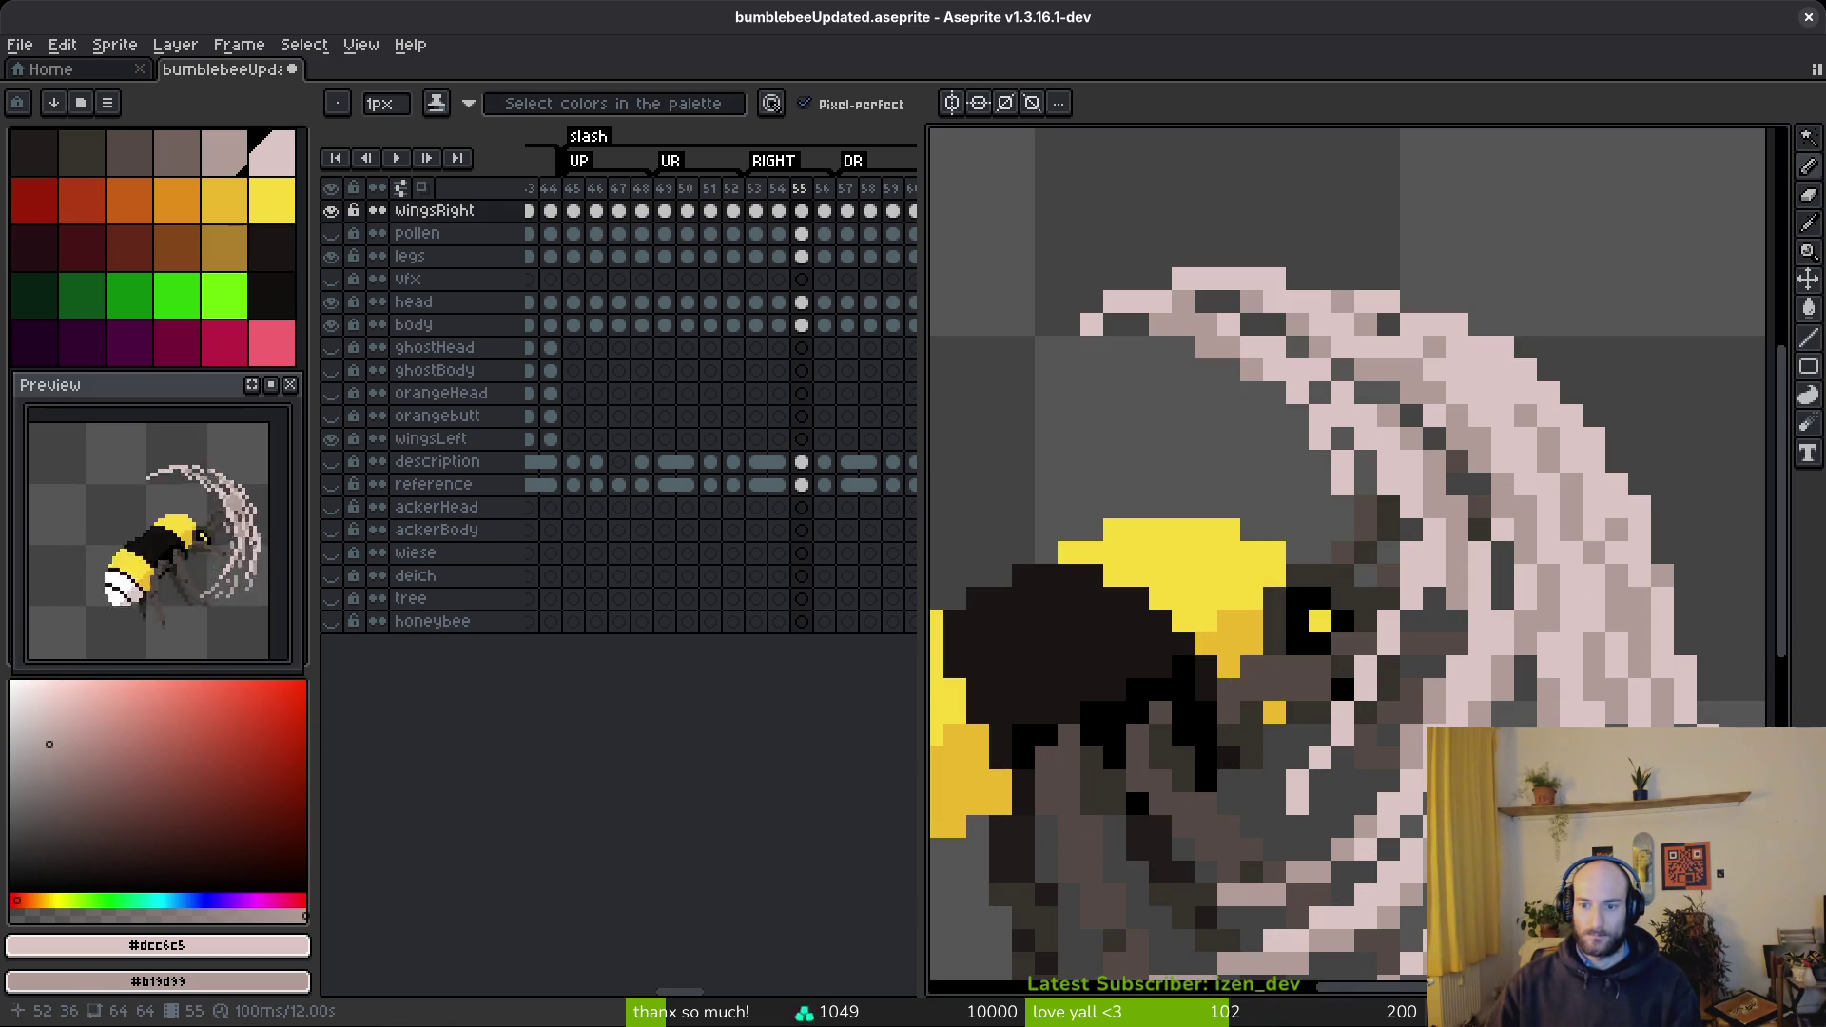
scroll(1616, 867, "down", 5)
scroll(1598, 870, "up", 4)
- Shift the view so the bee sits further left and recolour an arc pixel muted pink
key("e")
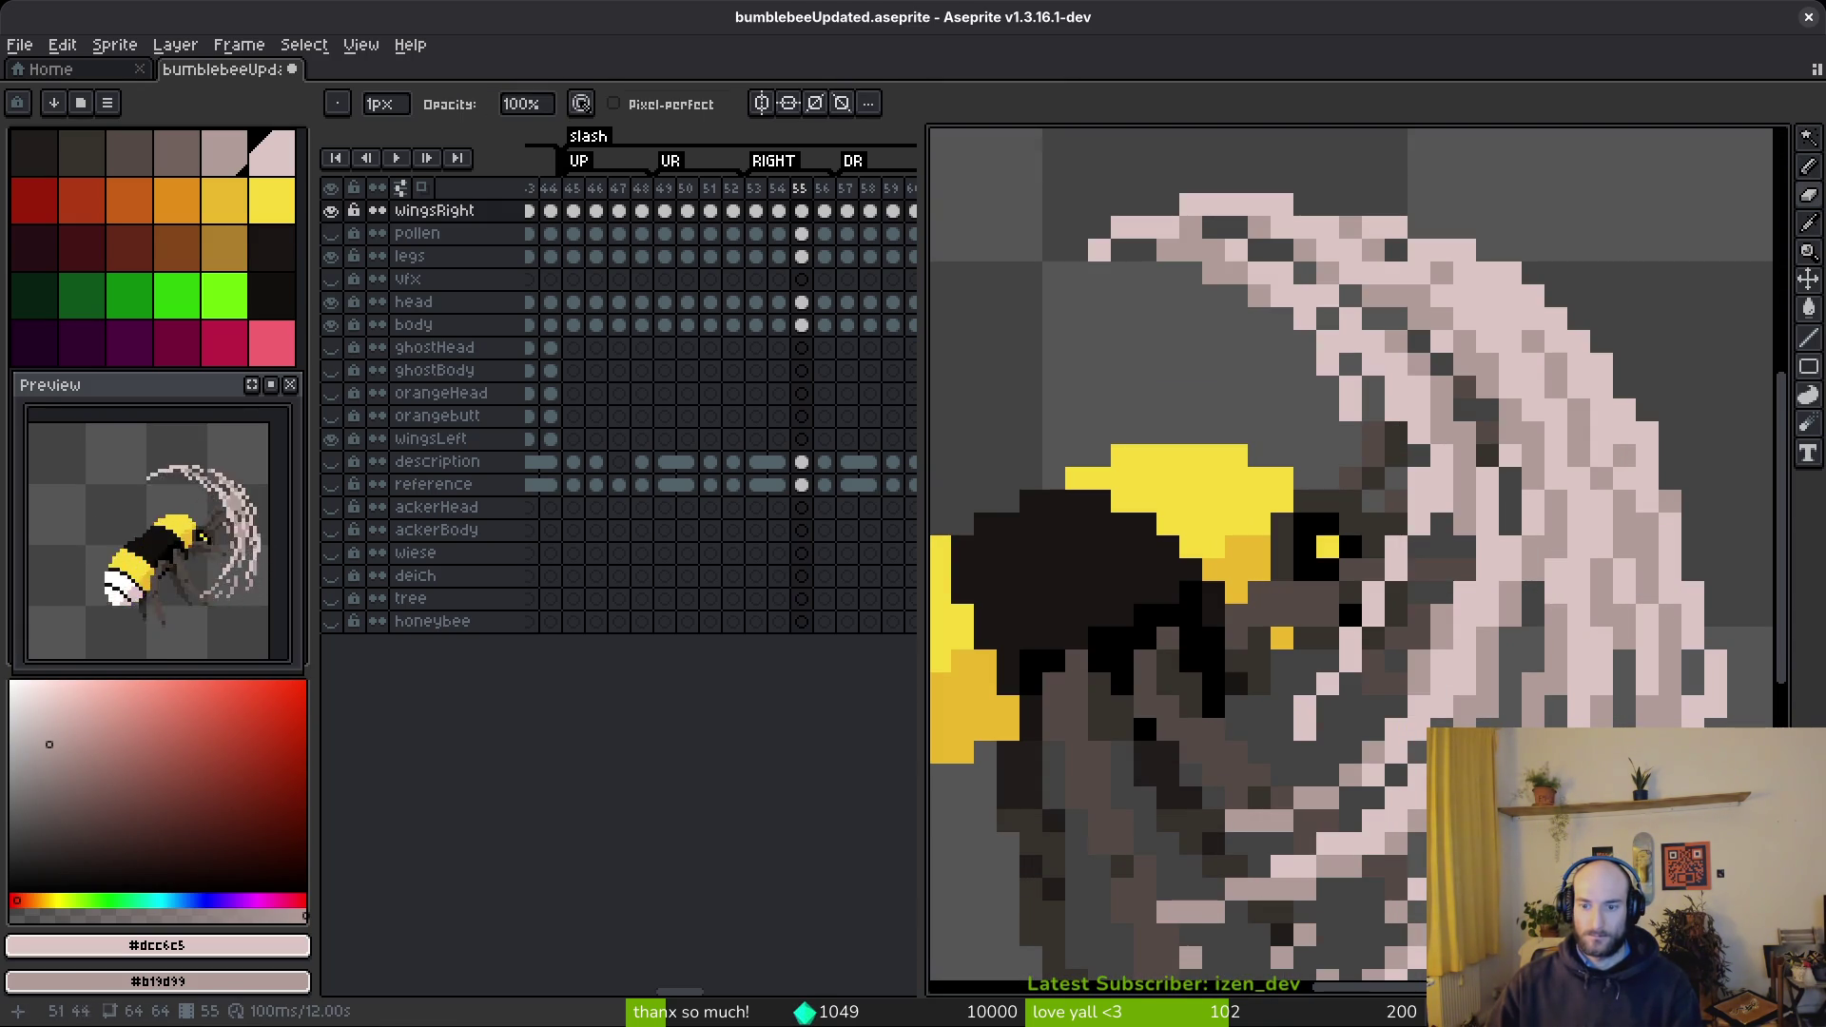
scroll(1598, 870, "down", 2)
scroll(1598, 870, "up", 2)
key("b")
scroll(1598, 870, "down", 3)
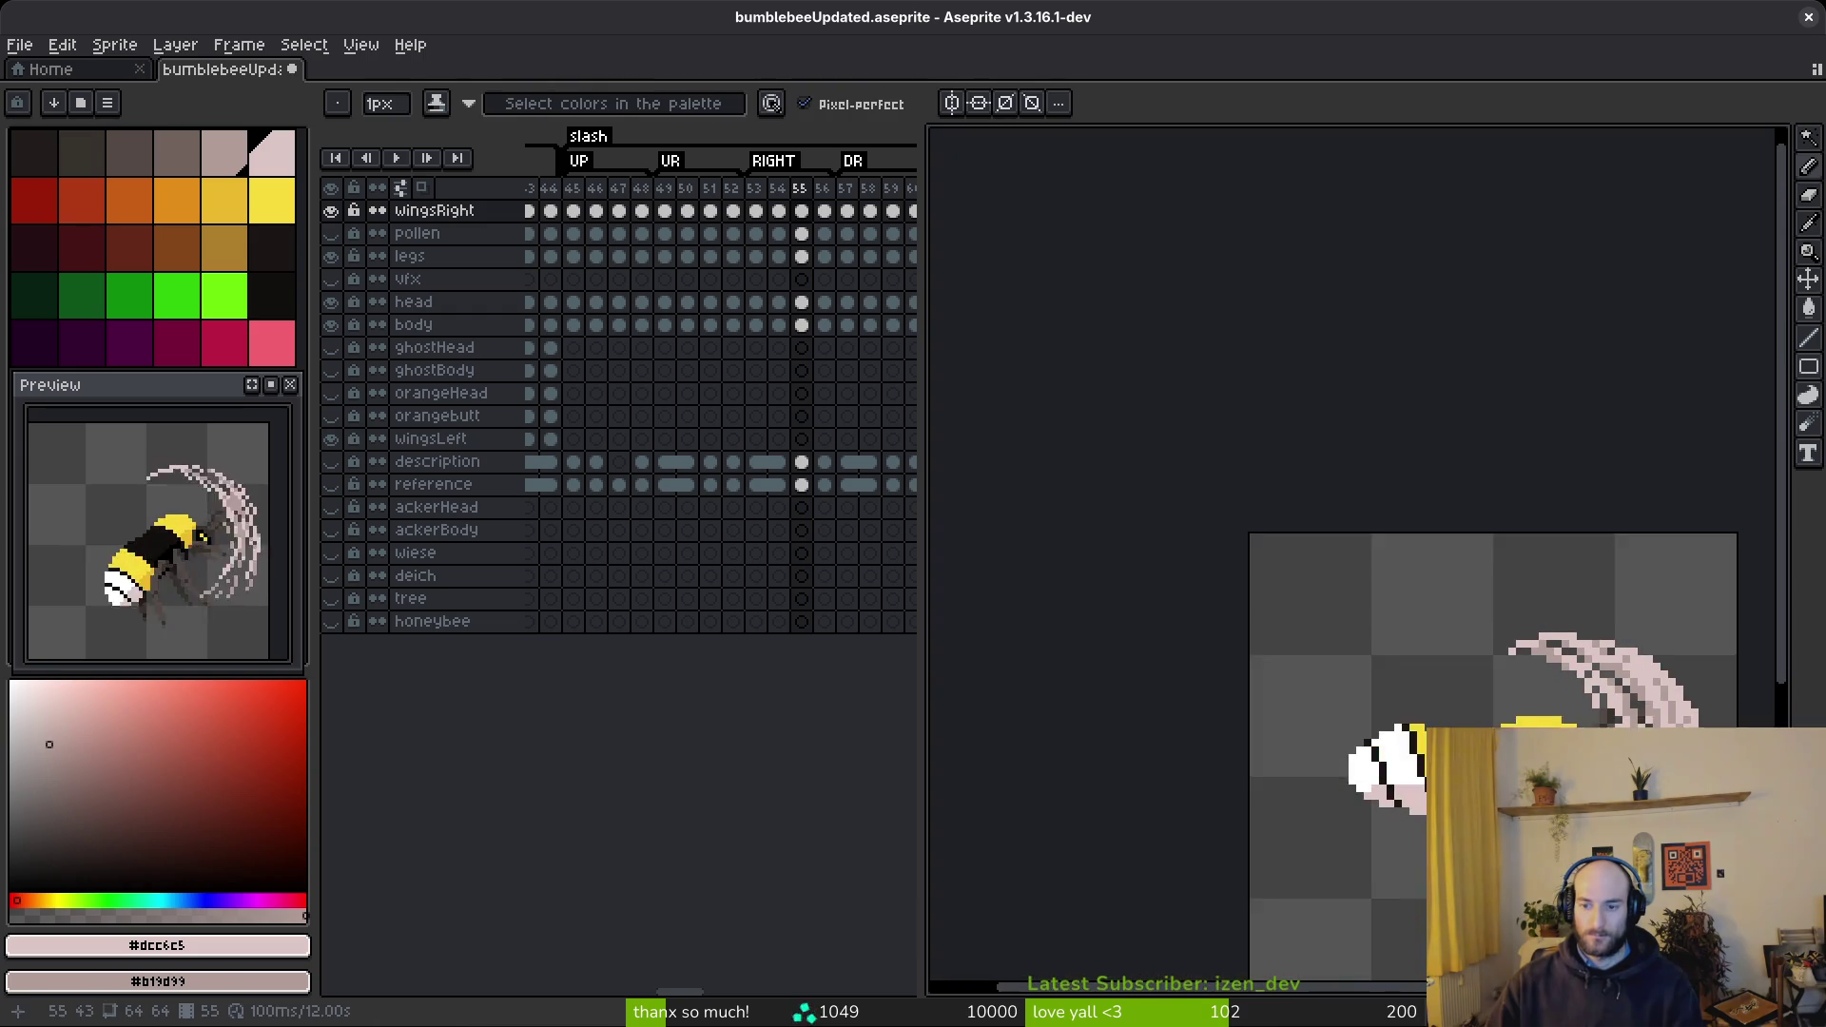
left_click_drag(1660, 861, 1503, 831)
scroll(1434, 696, "up", 6)
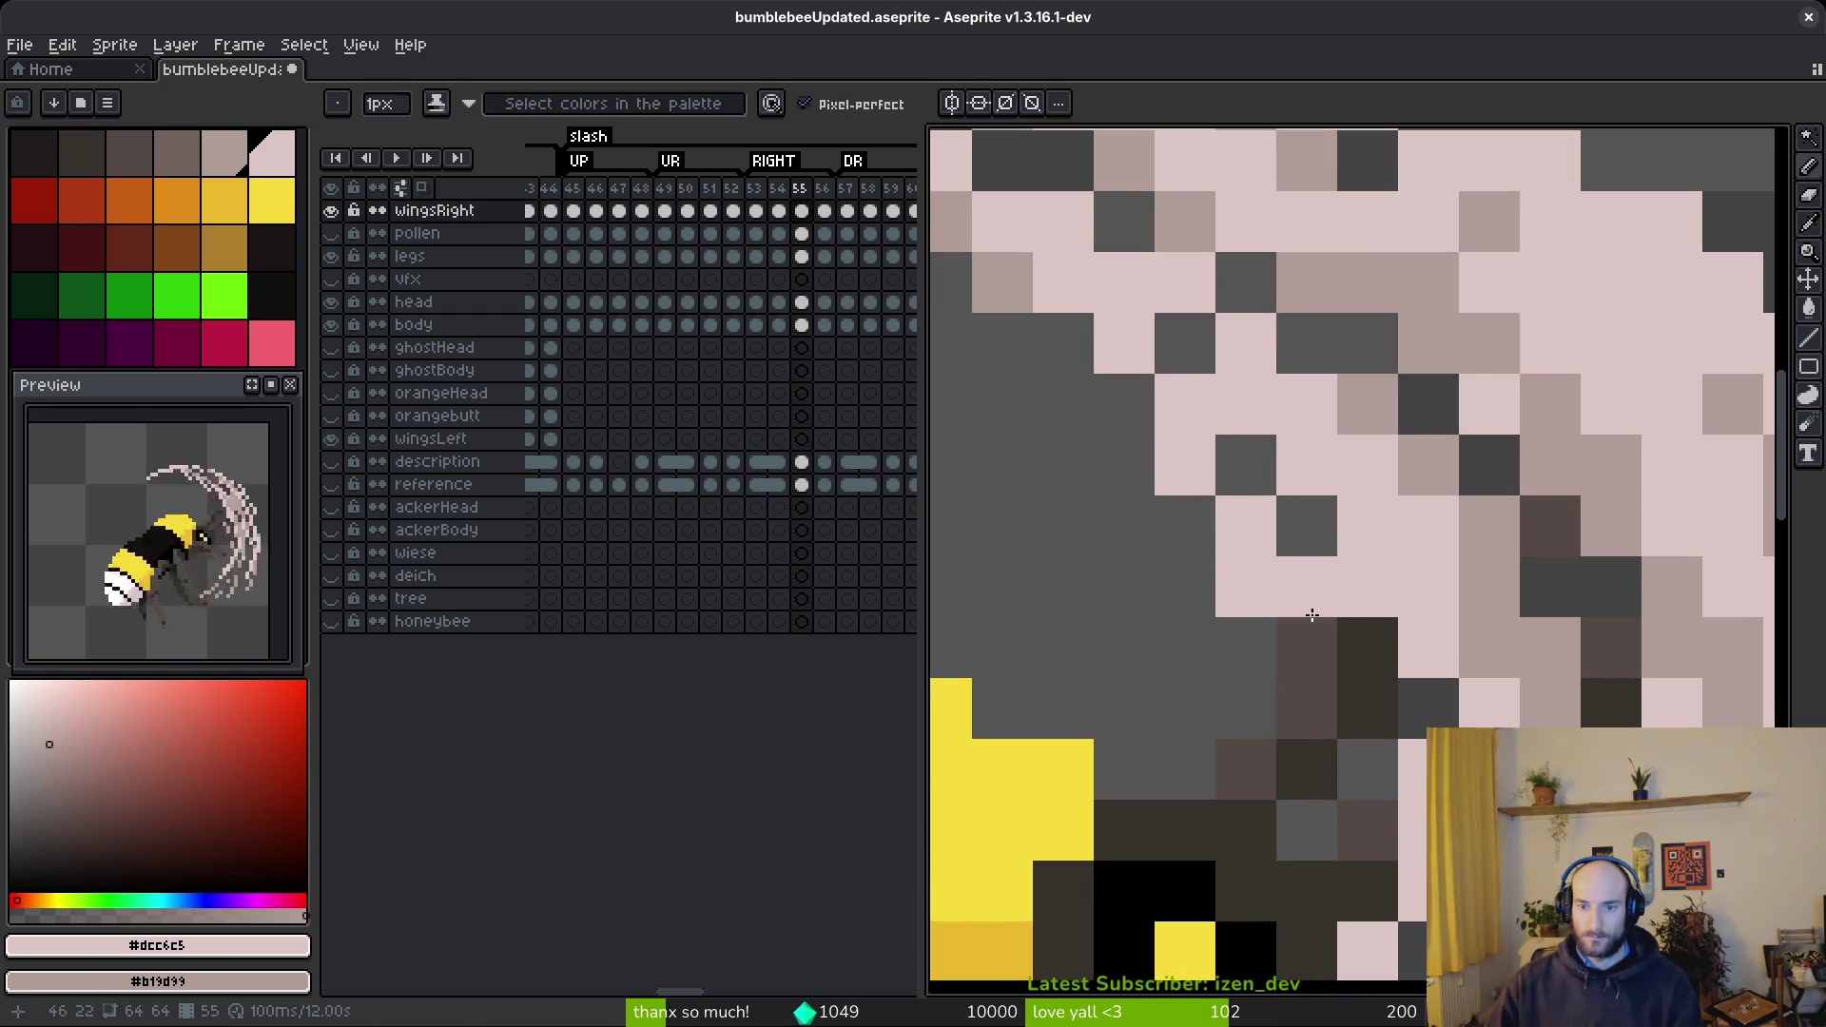
left_click(1261, 481)
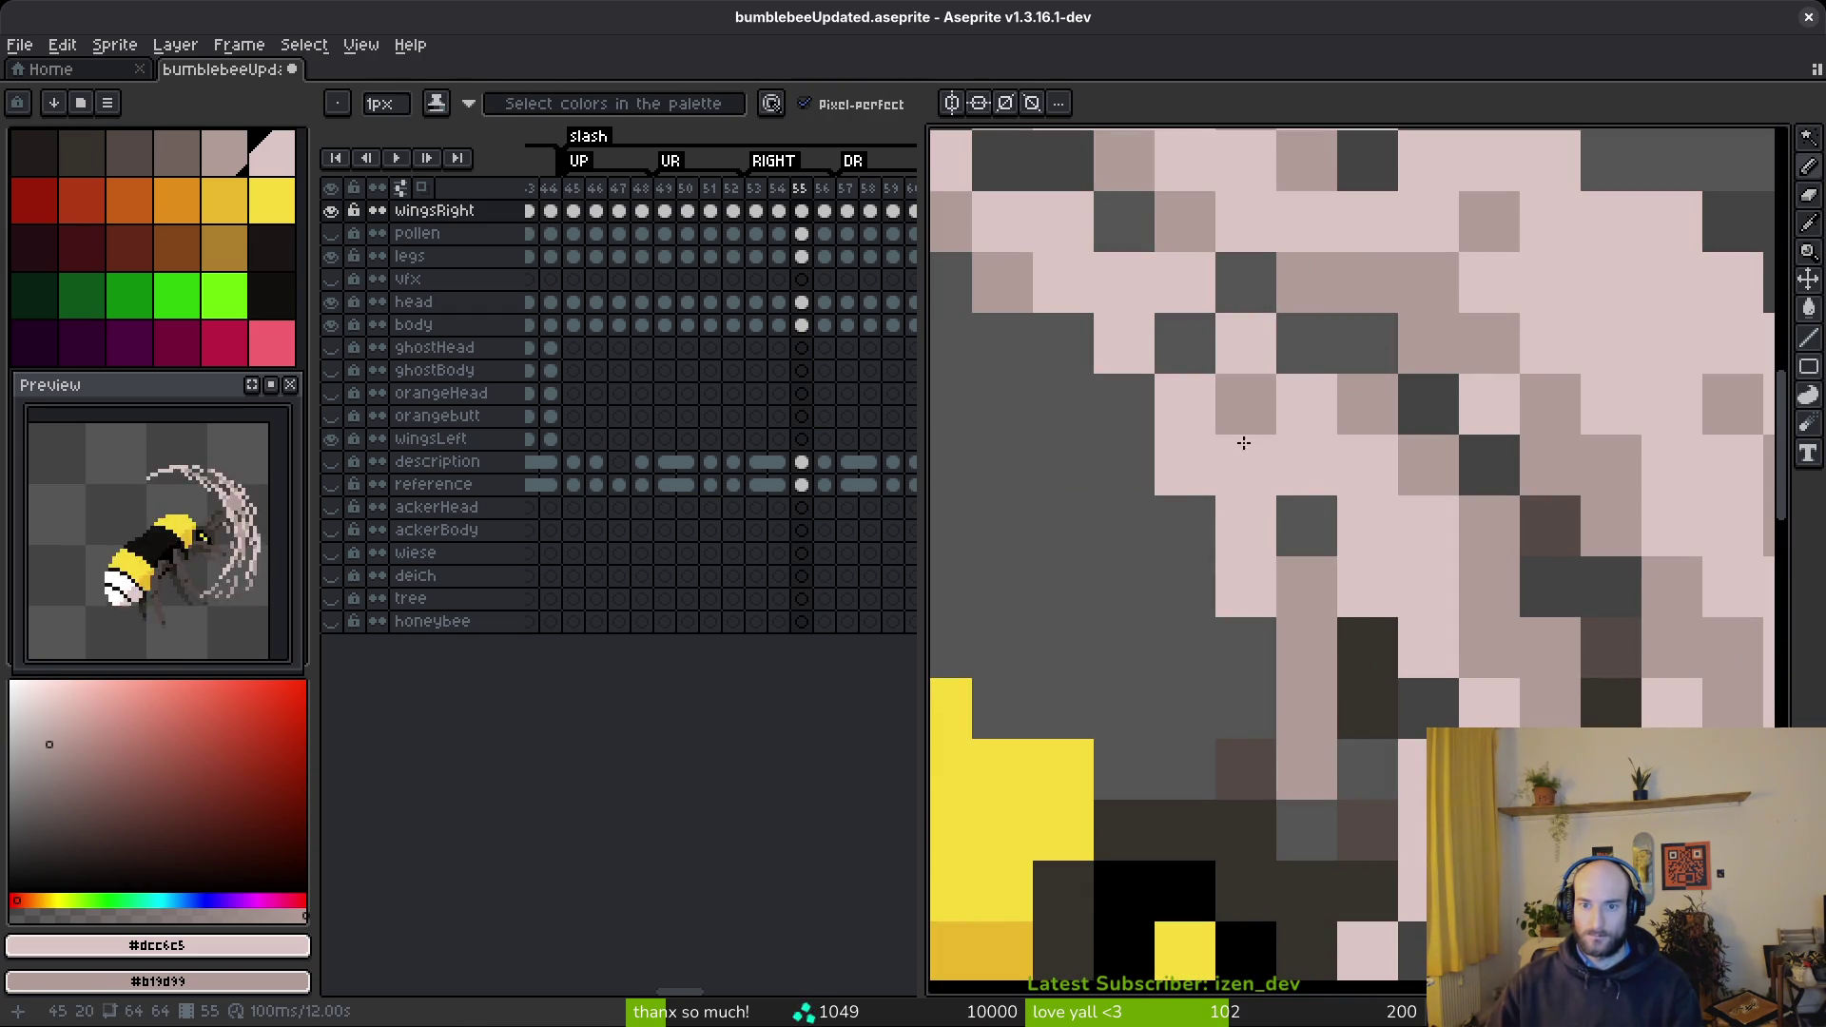
scroll(1554, 856, "down", 6)
scroll(1554, 855, "up", 5)
- Darken two pixels in the swipe arc, bringing the bee's eye into view at upper left
left_click_drag(1507, 676, 1544, 727)
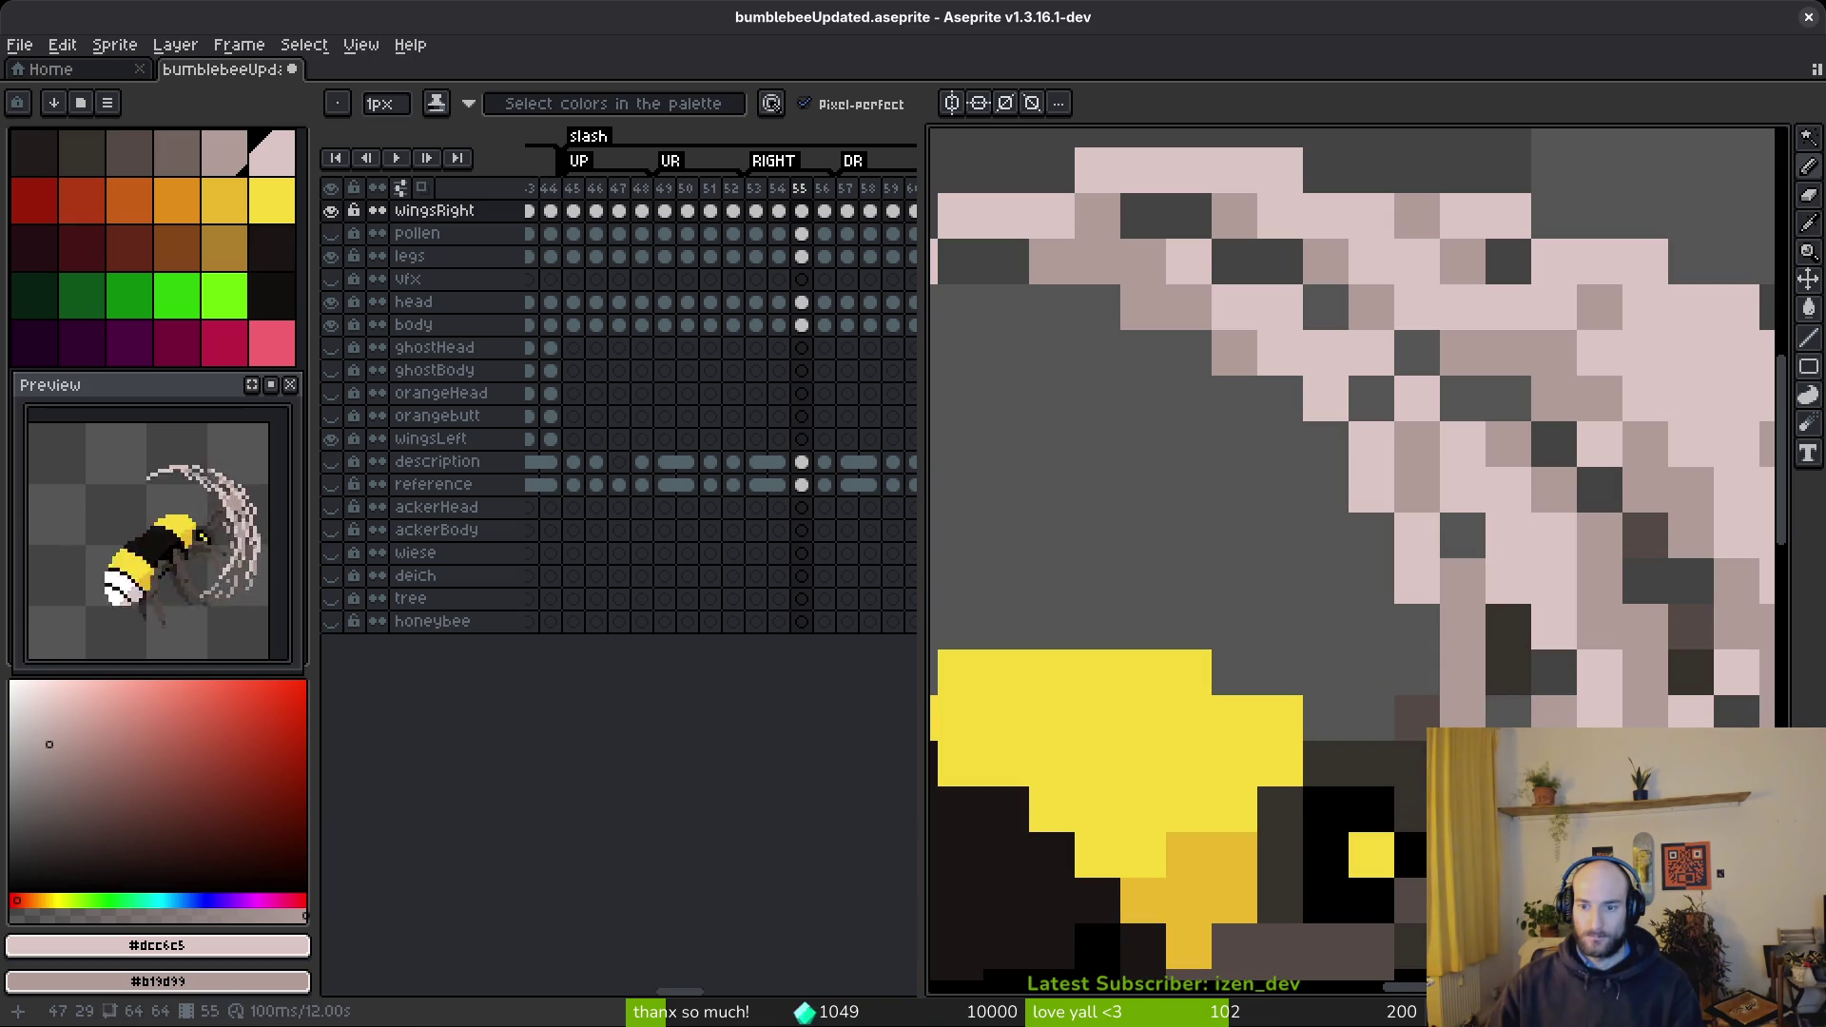
scroll(1522, 723, "down", 1)
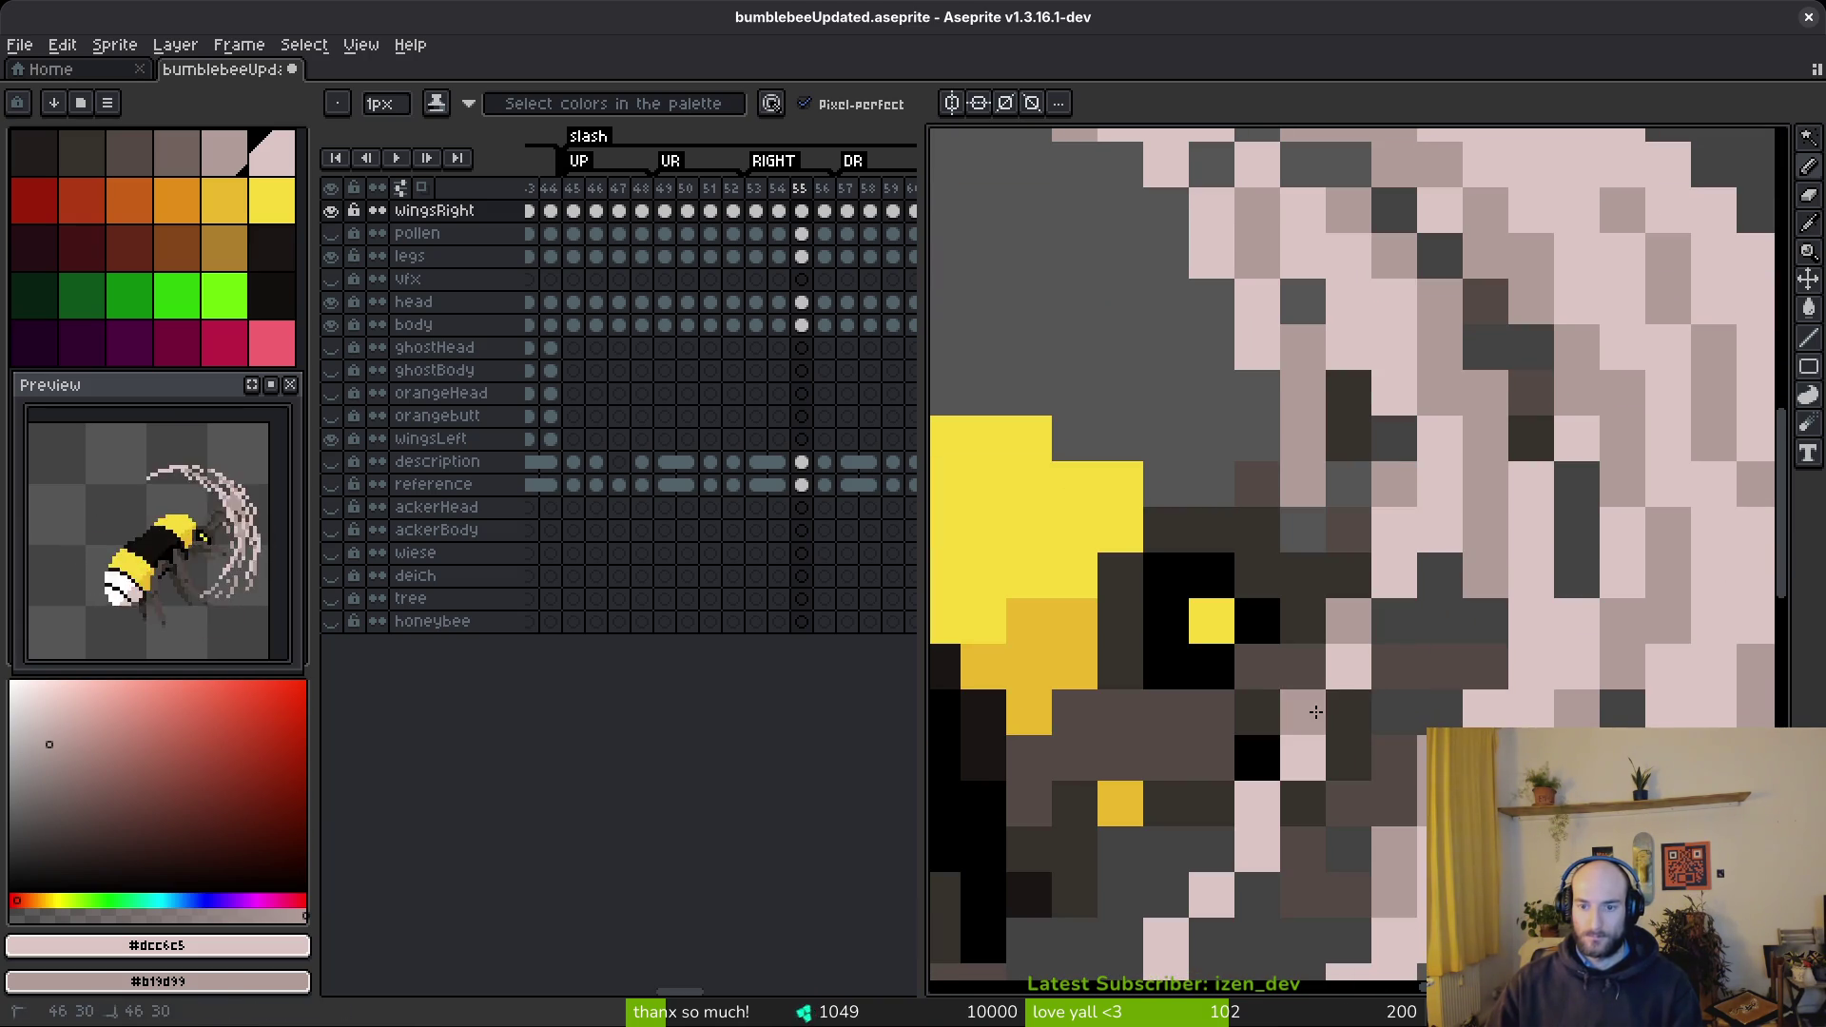
scroll(1522, 723, "down", 3)
scroll(1325, 678, "up", 4)
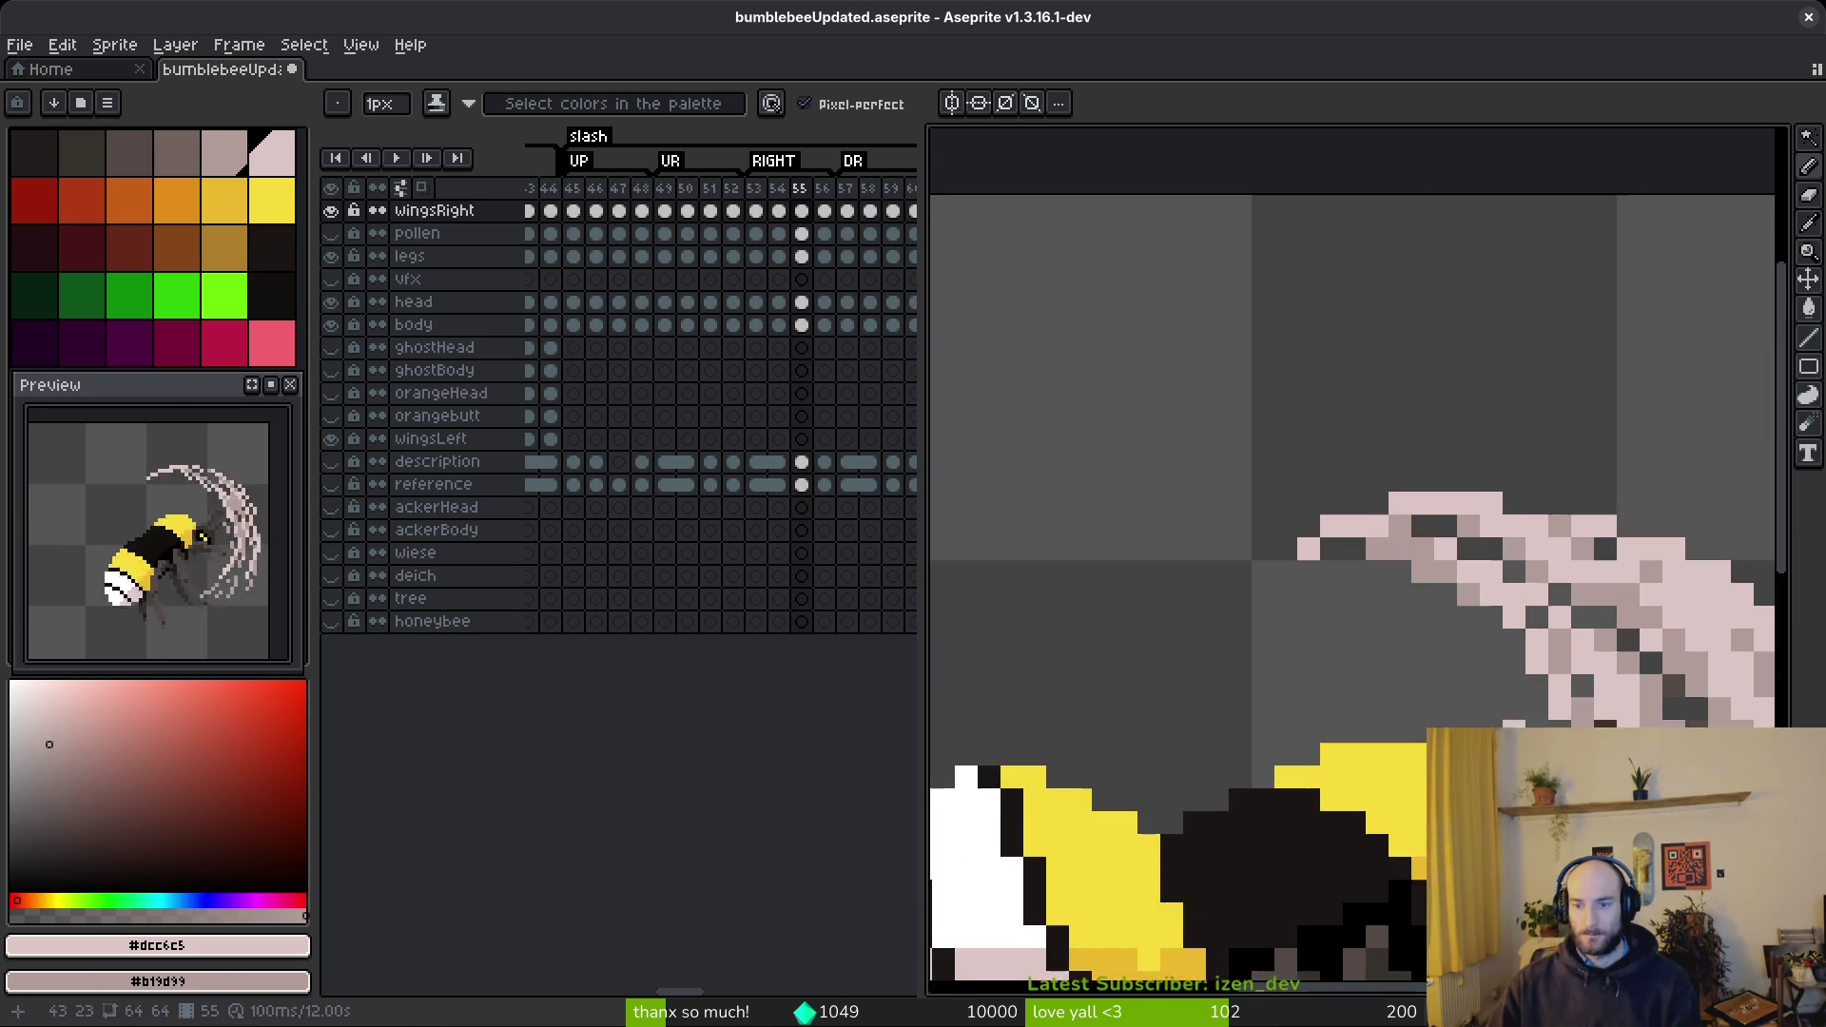
left_click_drag(1325, 679, 1188, 476)
- Move the 7x7 area around the bee's eye one pixel right and commit it
key("m")
left_click_drag(1242, 388, 1046, 575)
left_click_drag(1127, 532, 1172, 577)
key("ctrl+d")
key("b")
- Save the sprite as bumblebeeUpdated.aseprite
key("ctrl+s")
scroll(1306, 617, "down", 5)
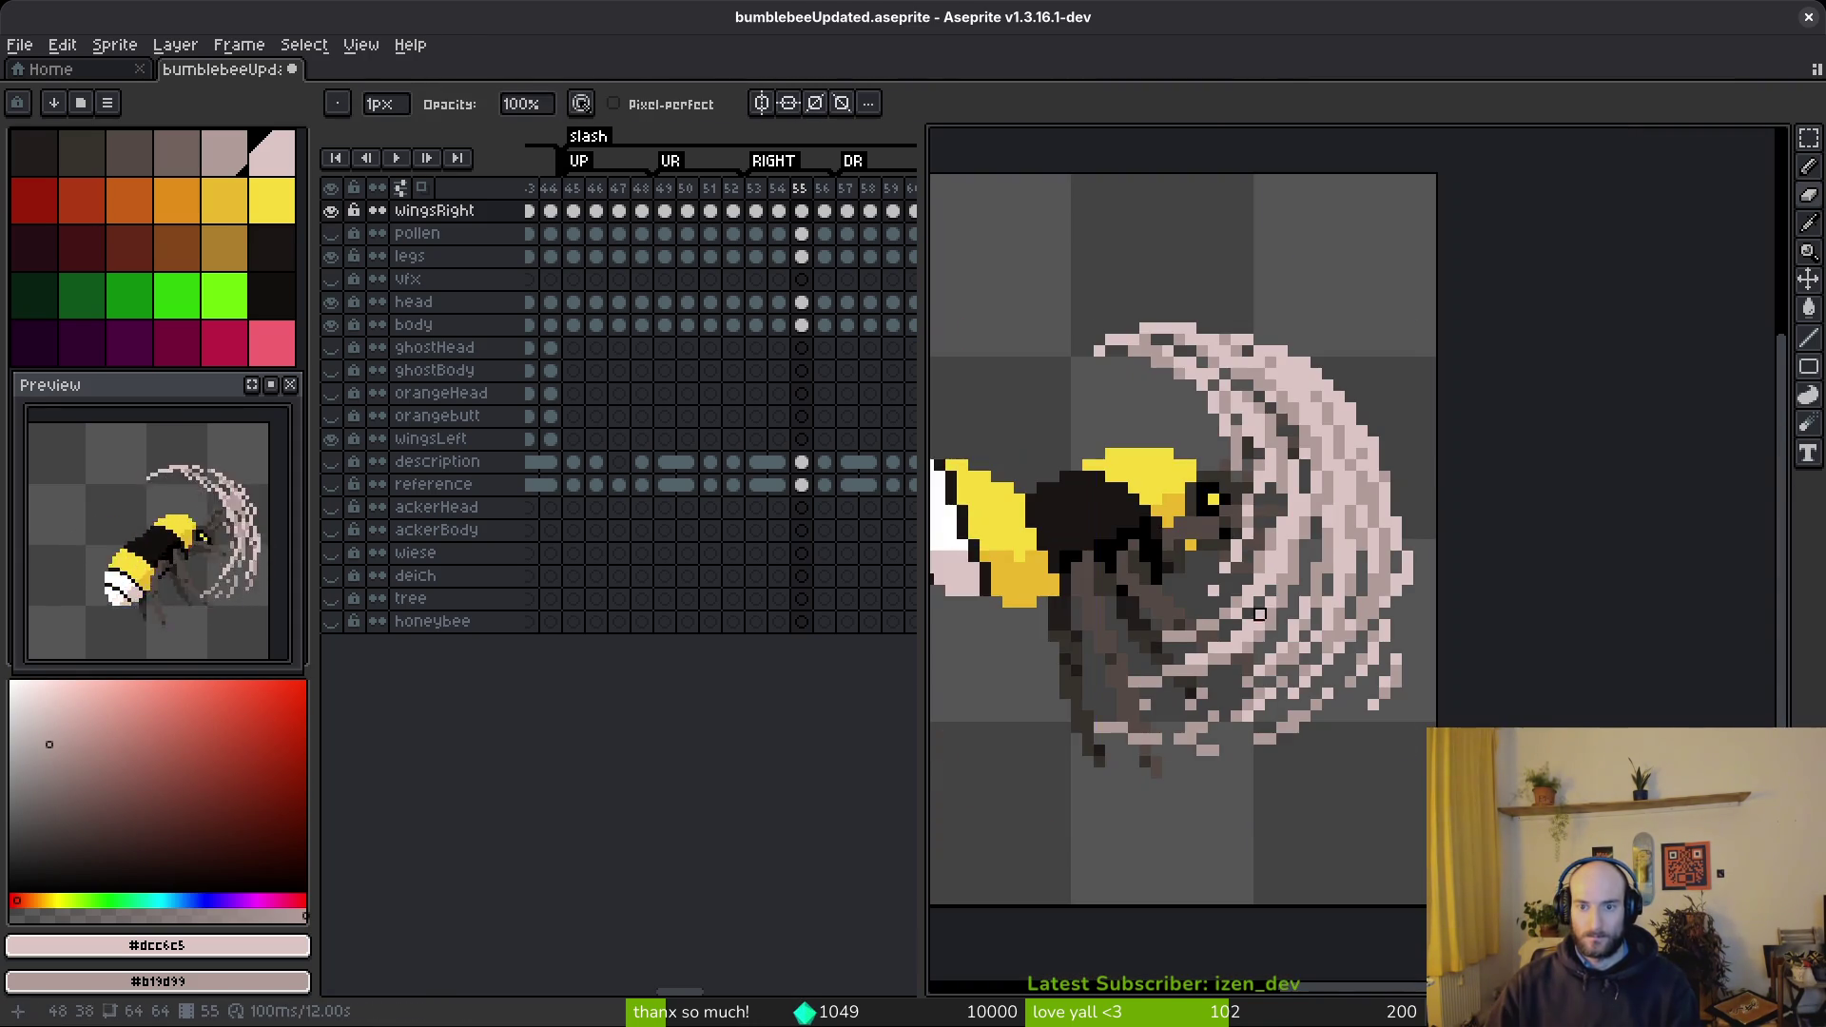
scroll(1303, 616, "up", 8)
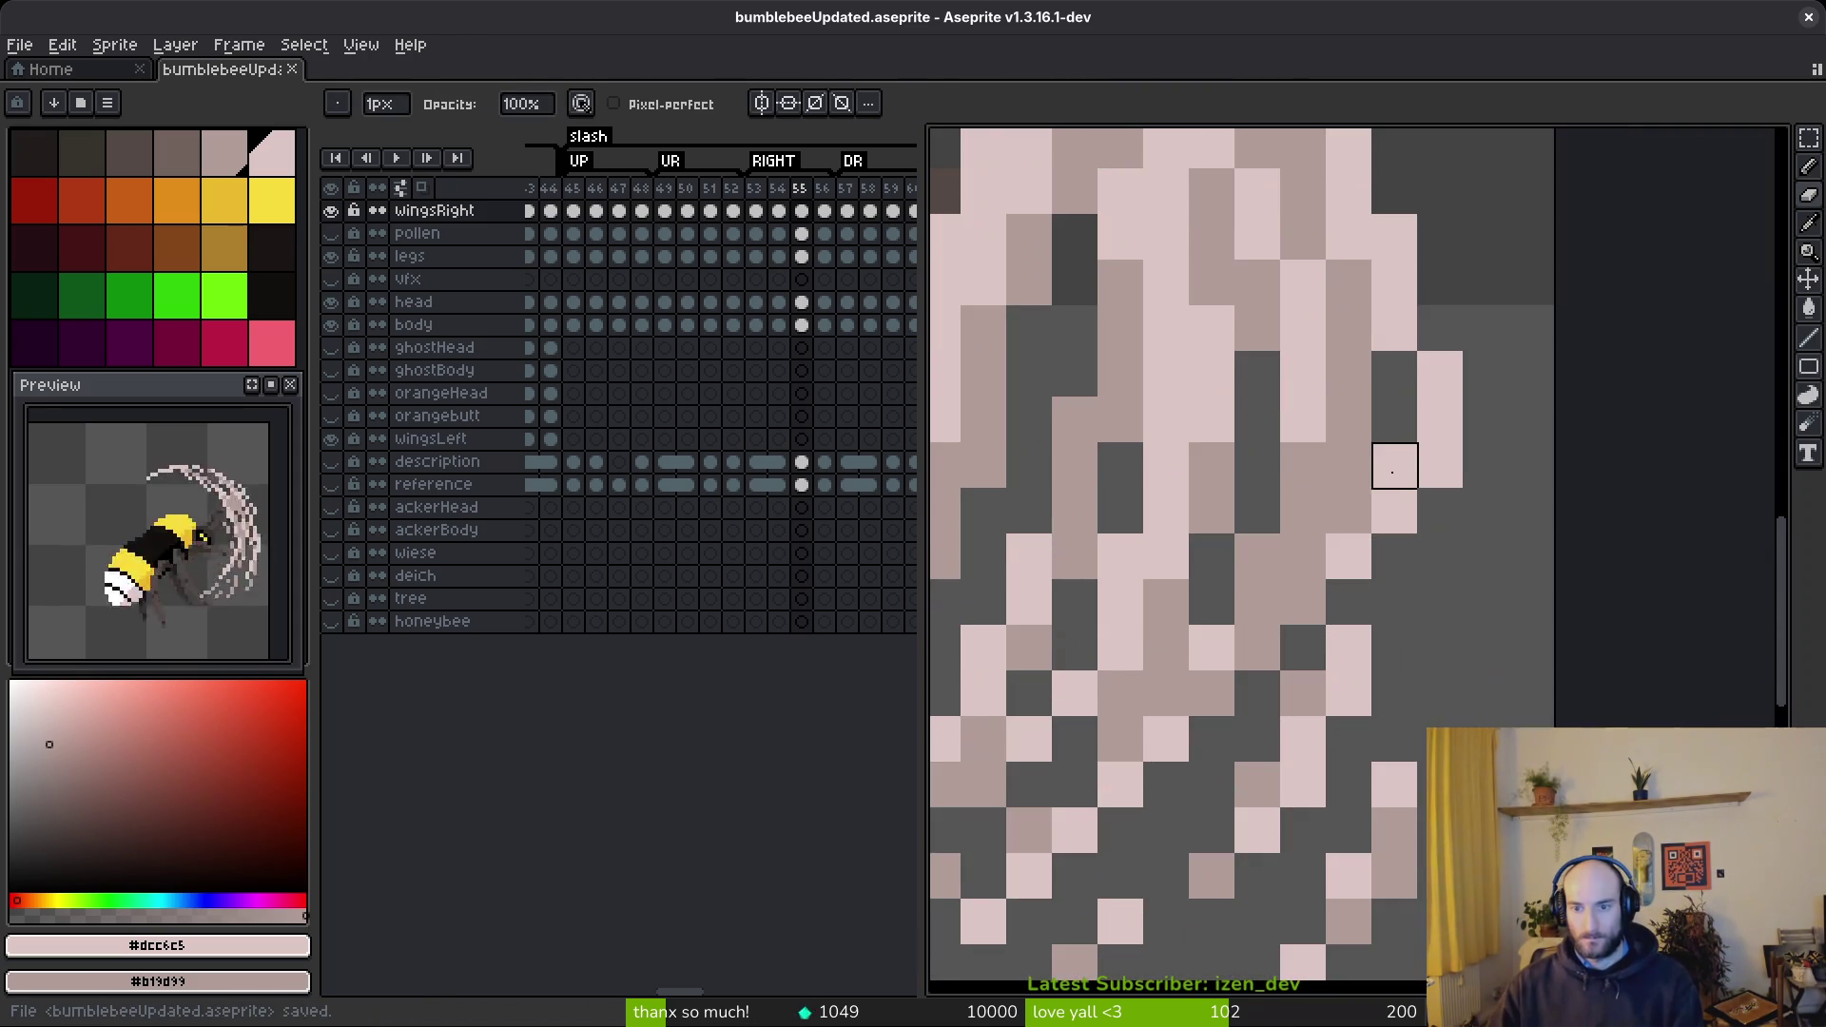
scroll(1532, 603, "down", 5)
key("f")
scroll(1497, 579, "up", 5)
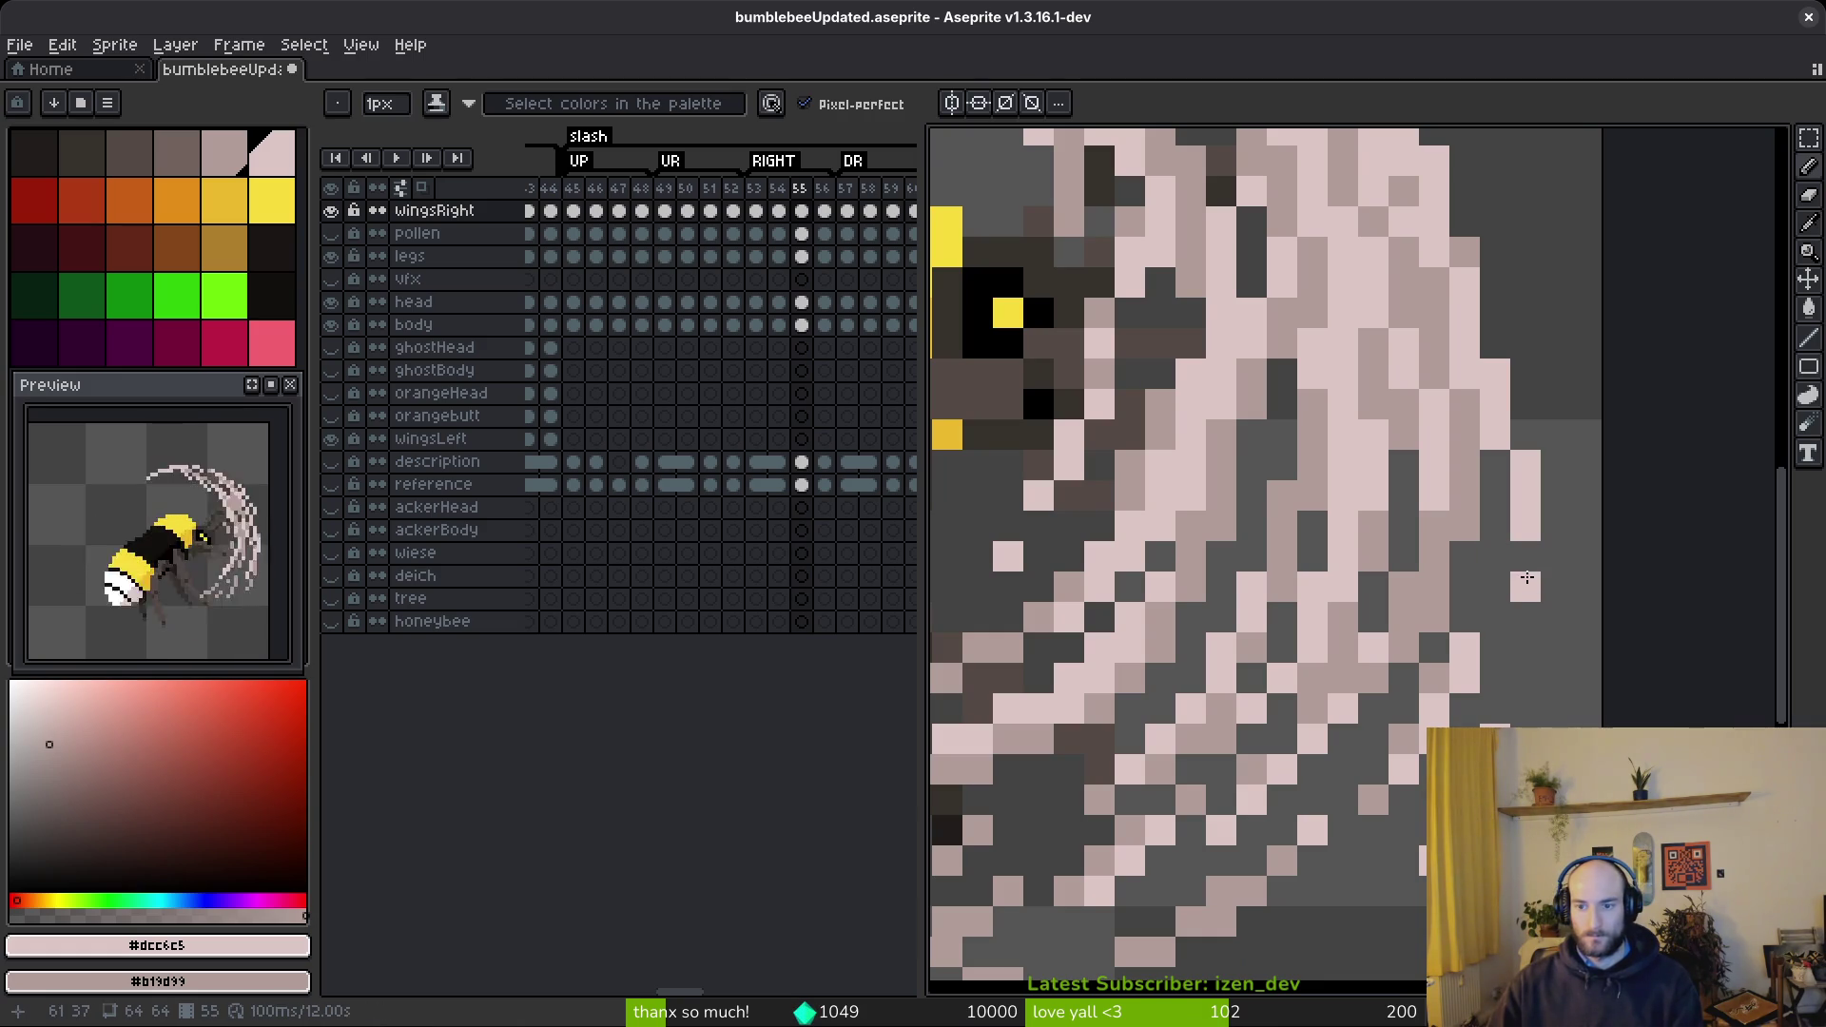
scroll(1535, 599, "down", 5)
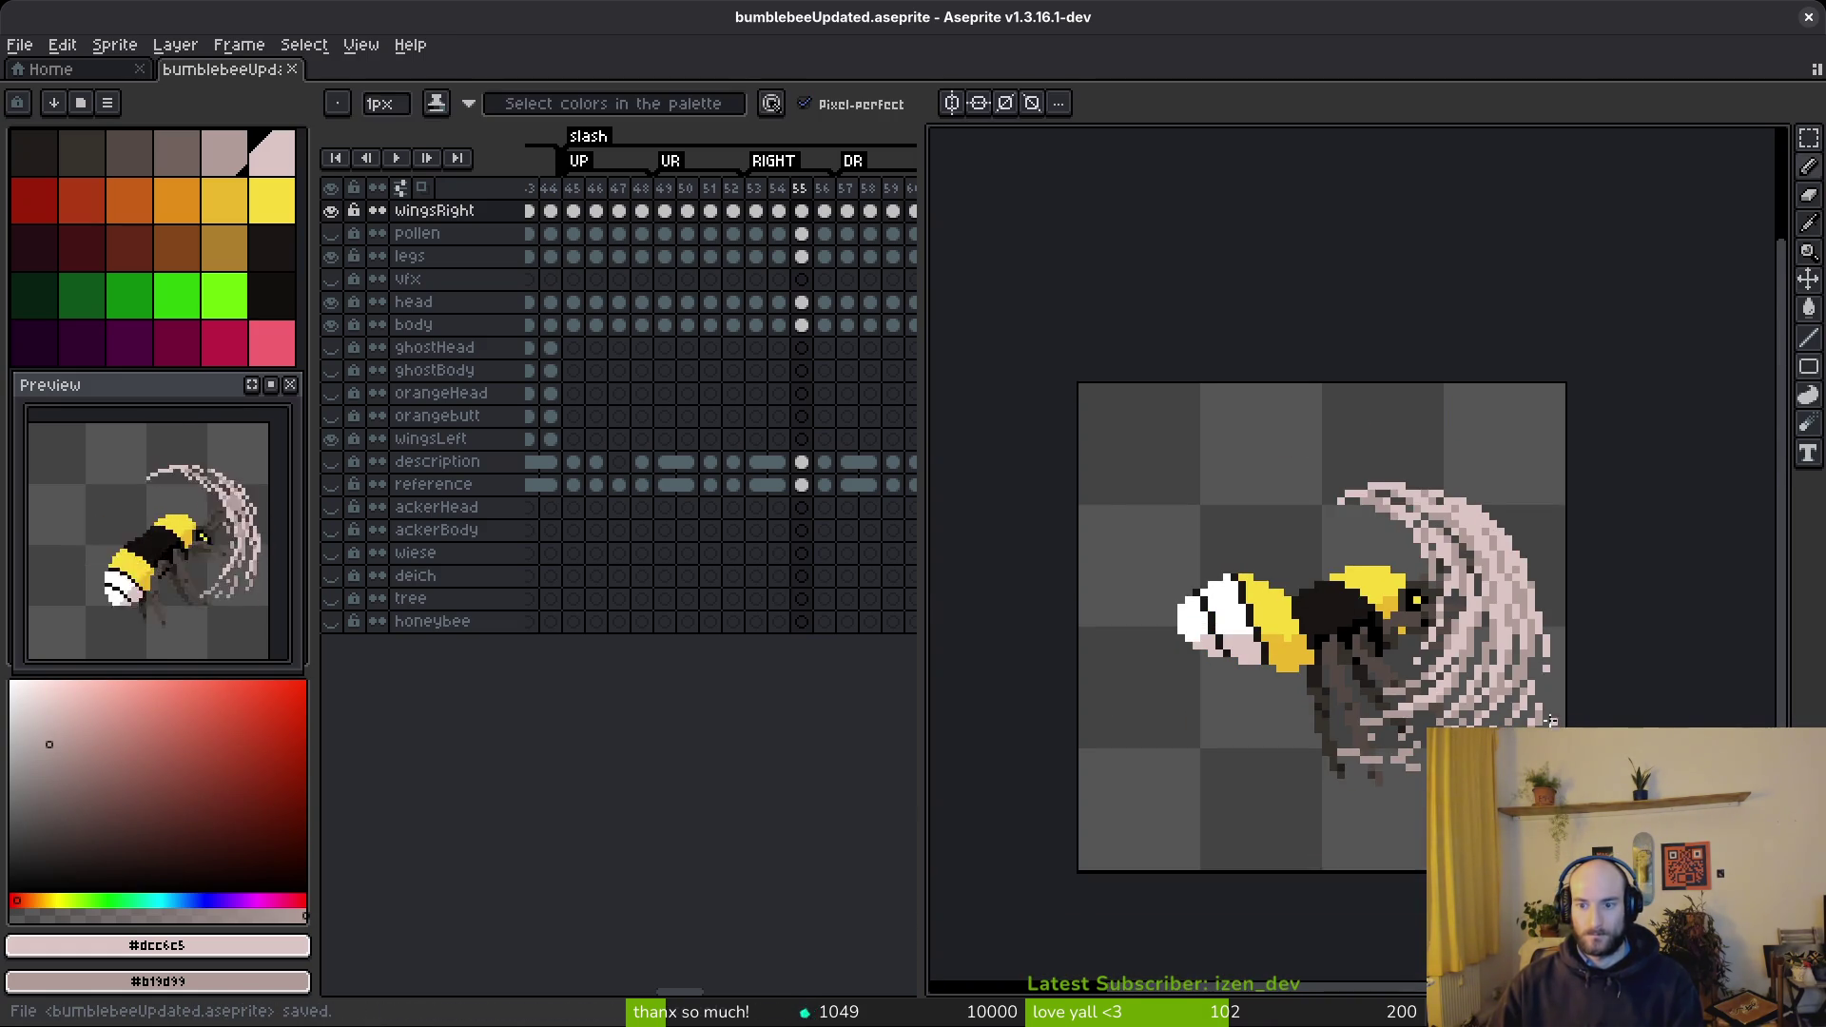
scroll(1532, 622, "up", 5)
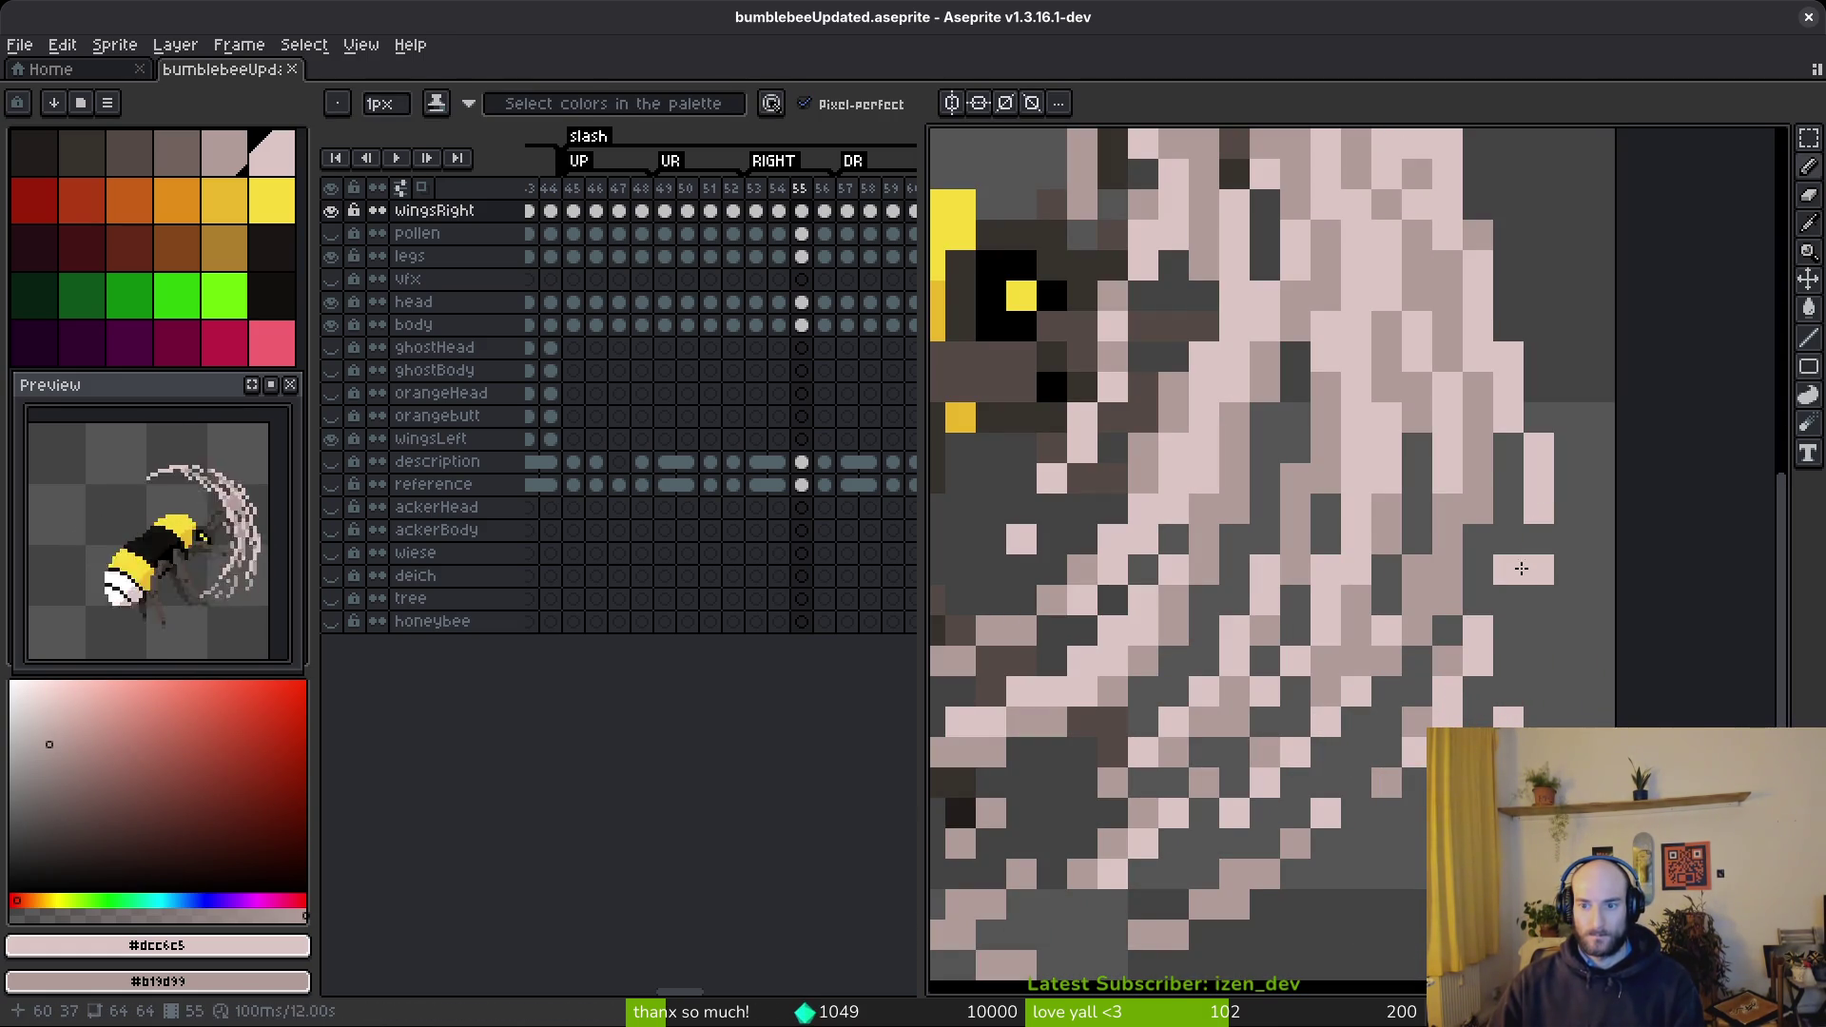
scroll(1601, 571, "down", 5)
key("ctrl+s")
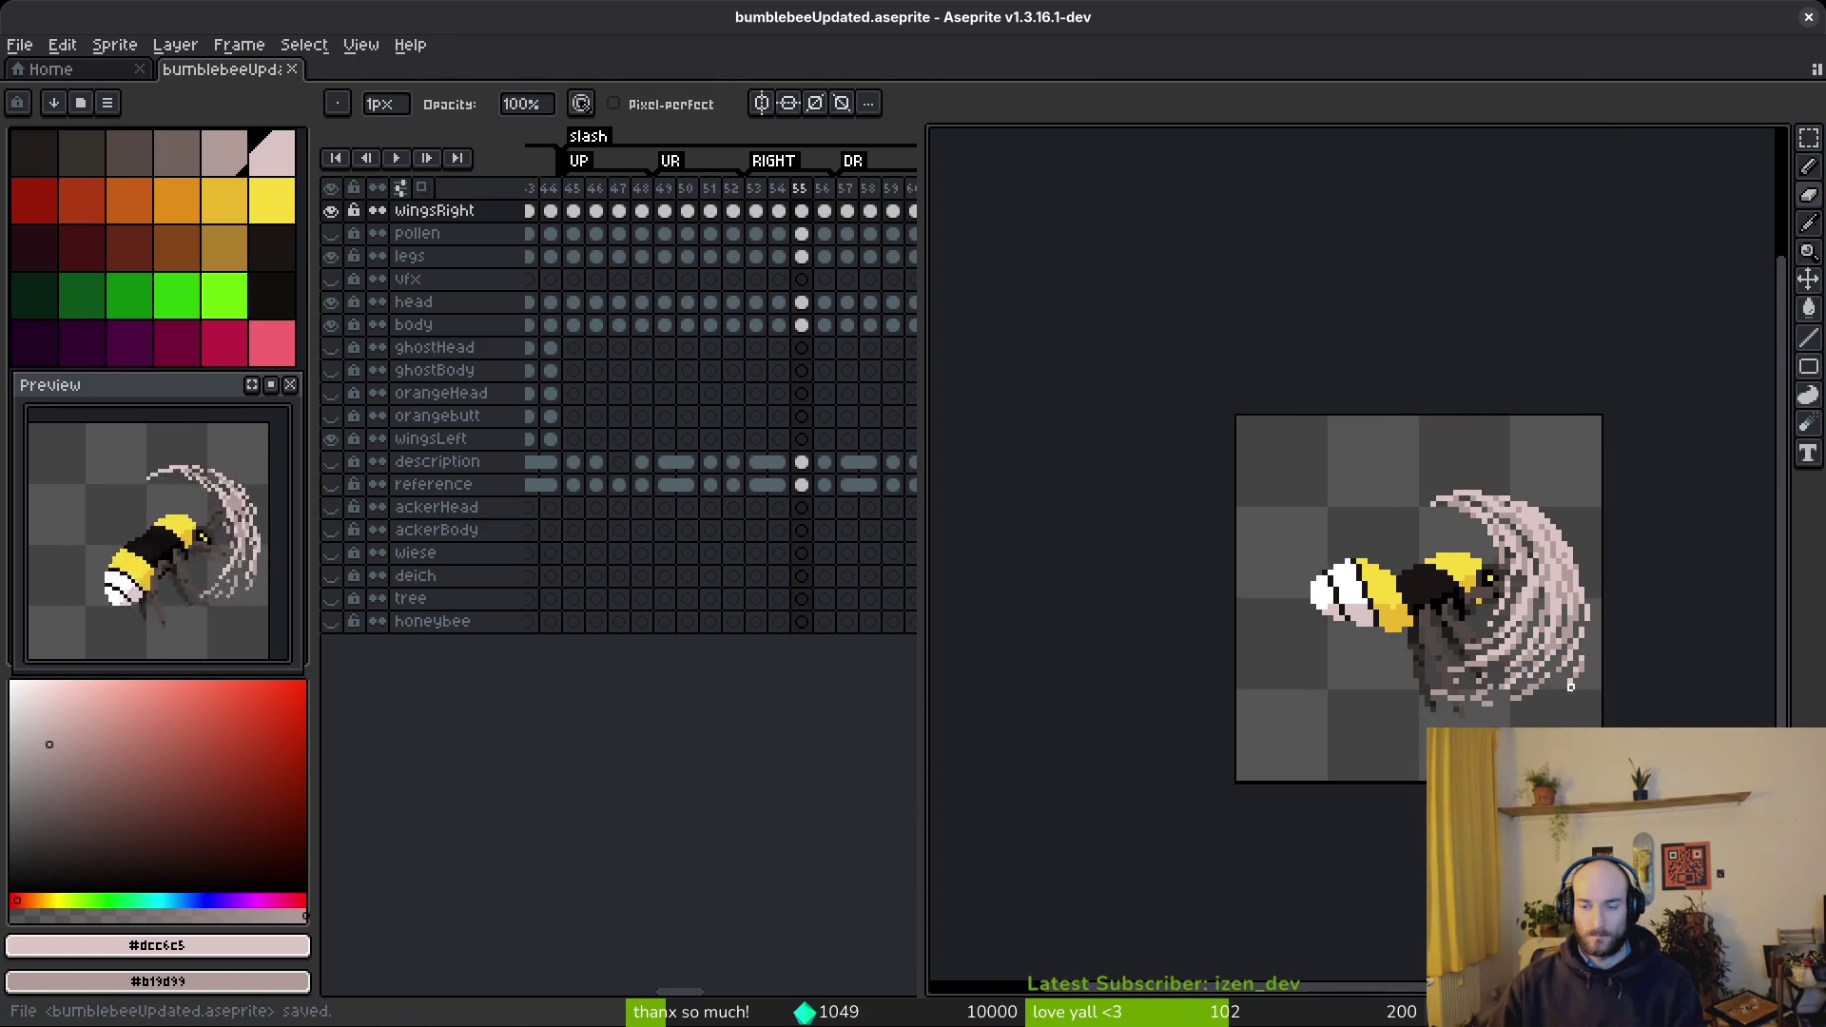
scroll(1561, 679, "up", 5)
scroll(1567, 625, "down", 5)
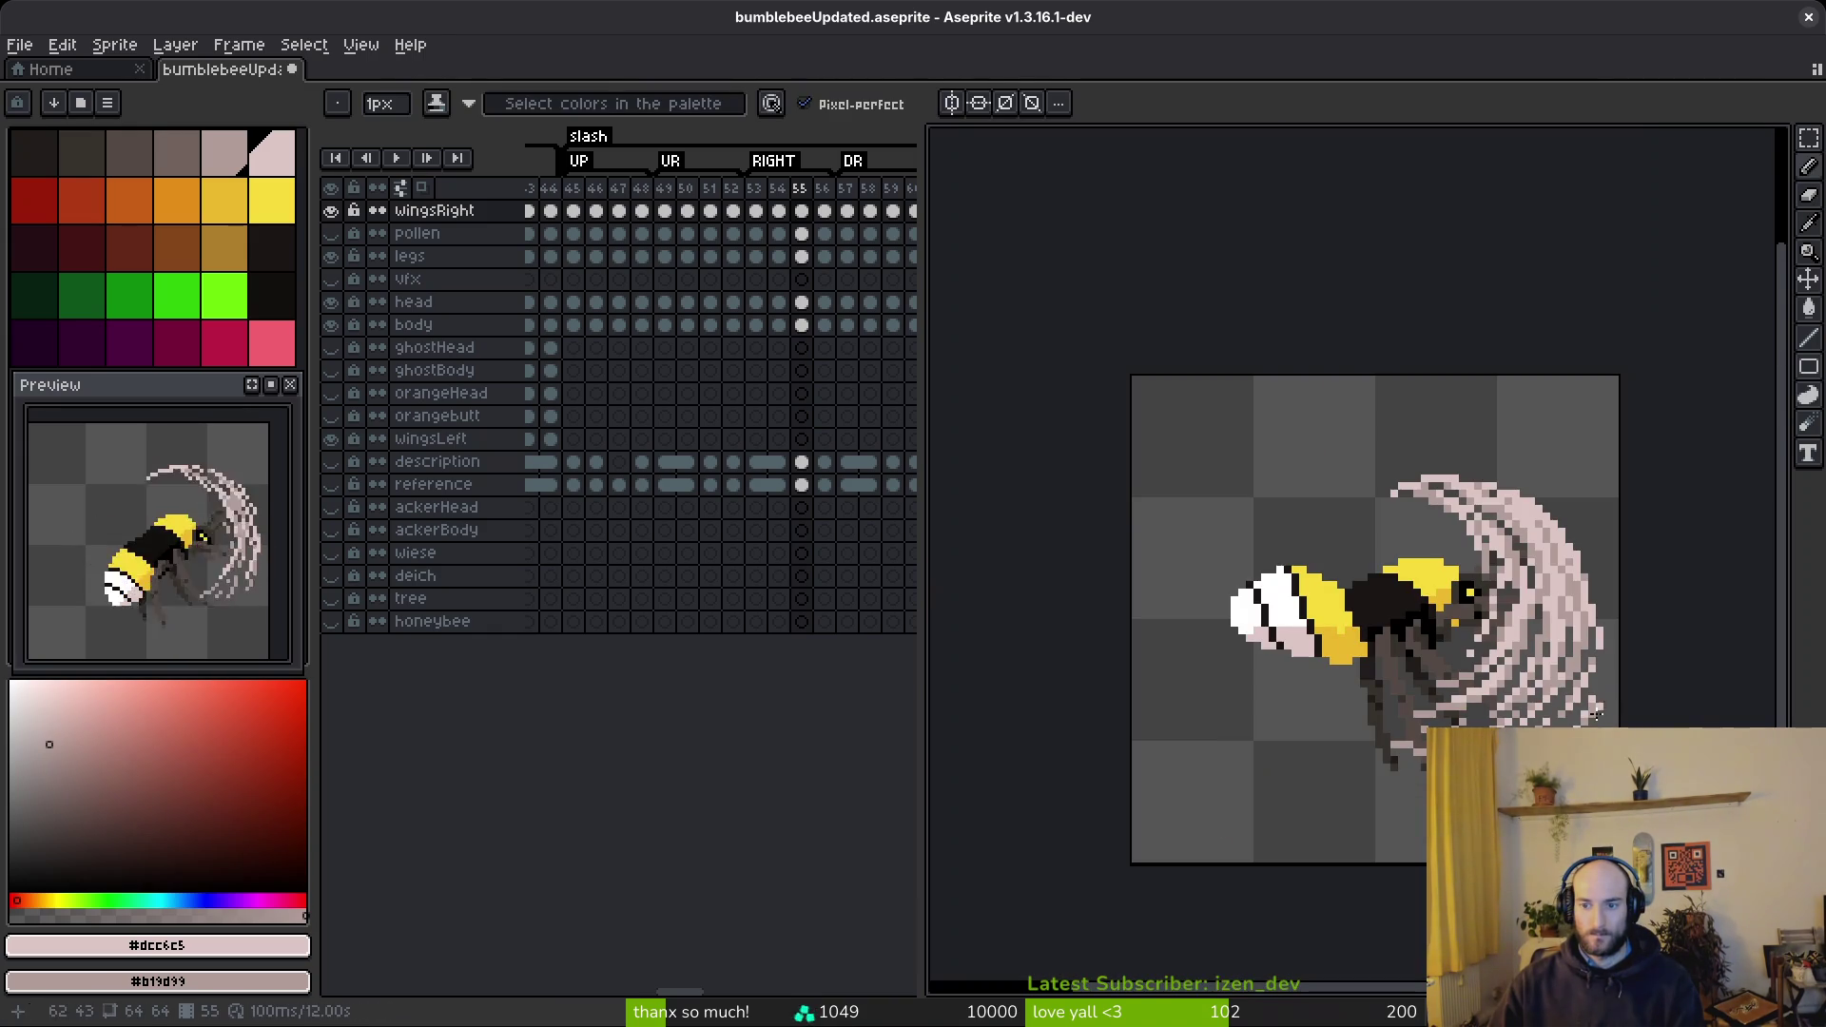
key("ctrl+s")
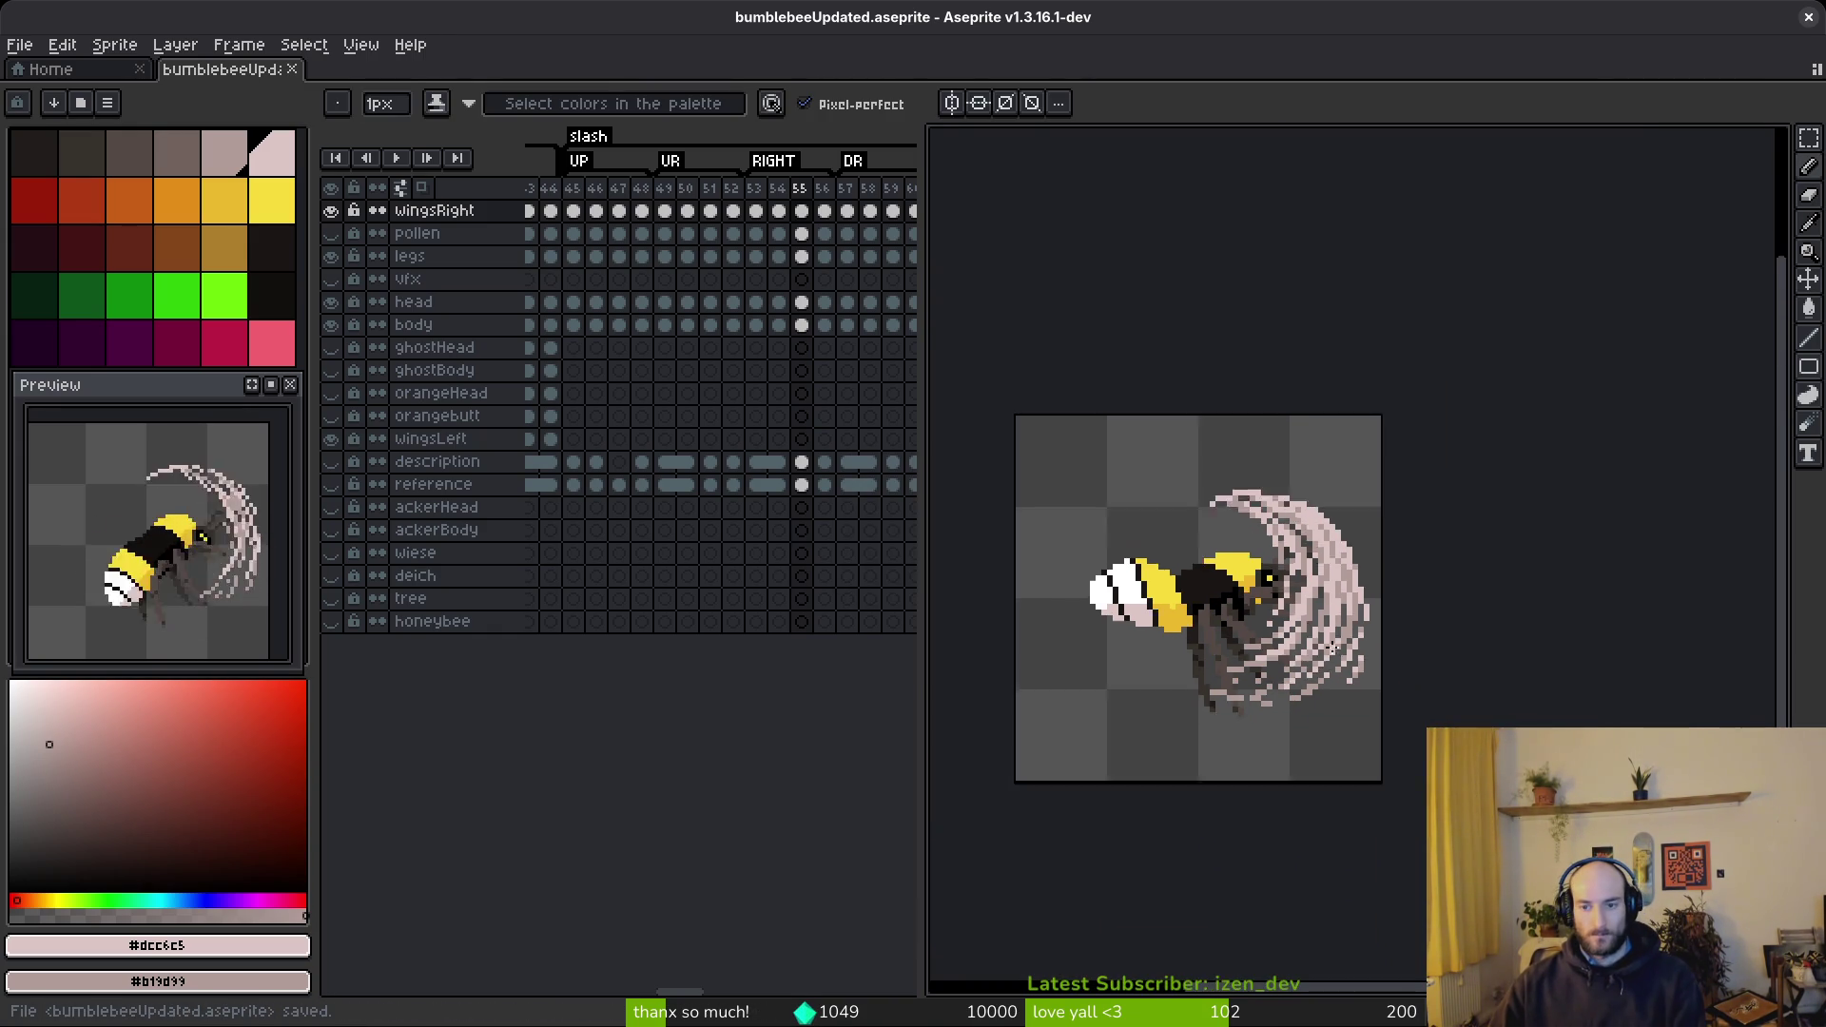
scroll(1266, 538, "up", 5)
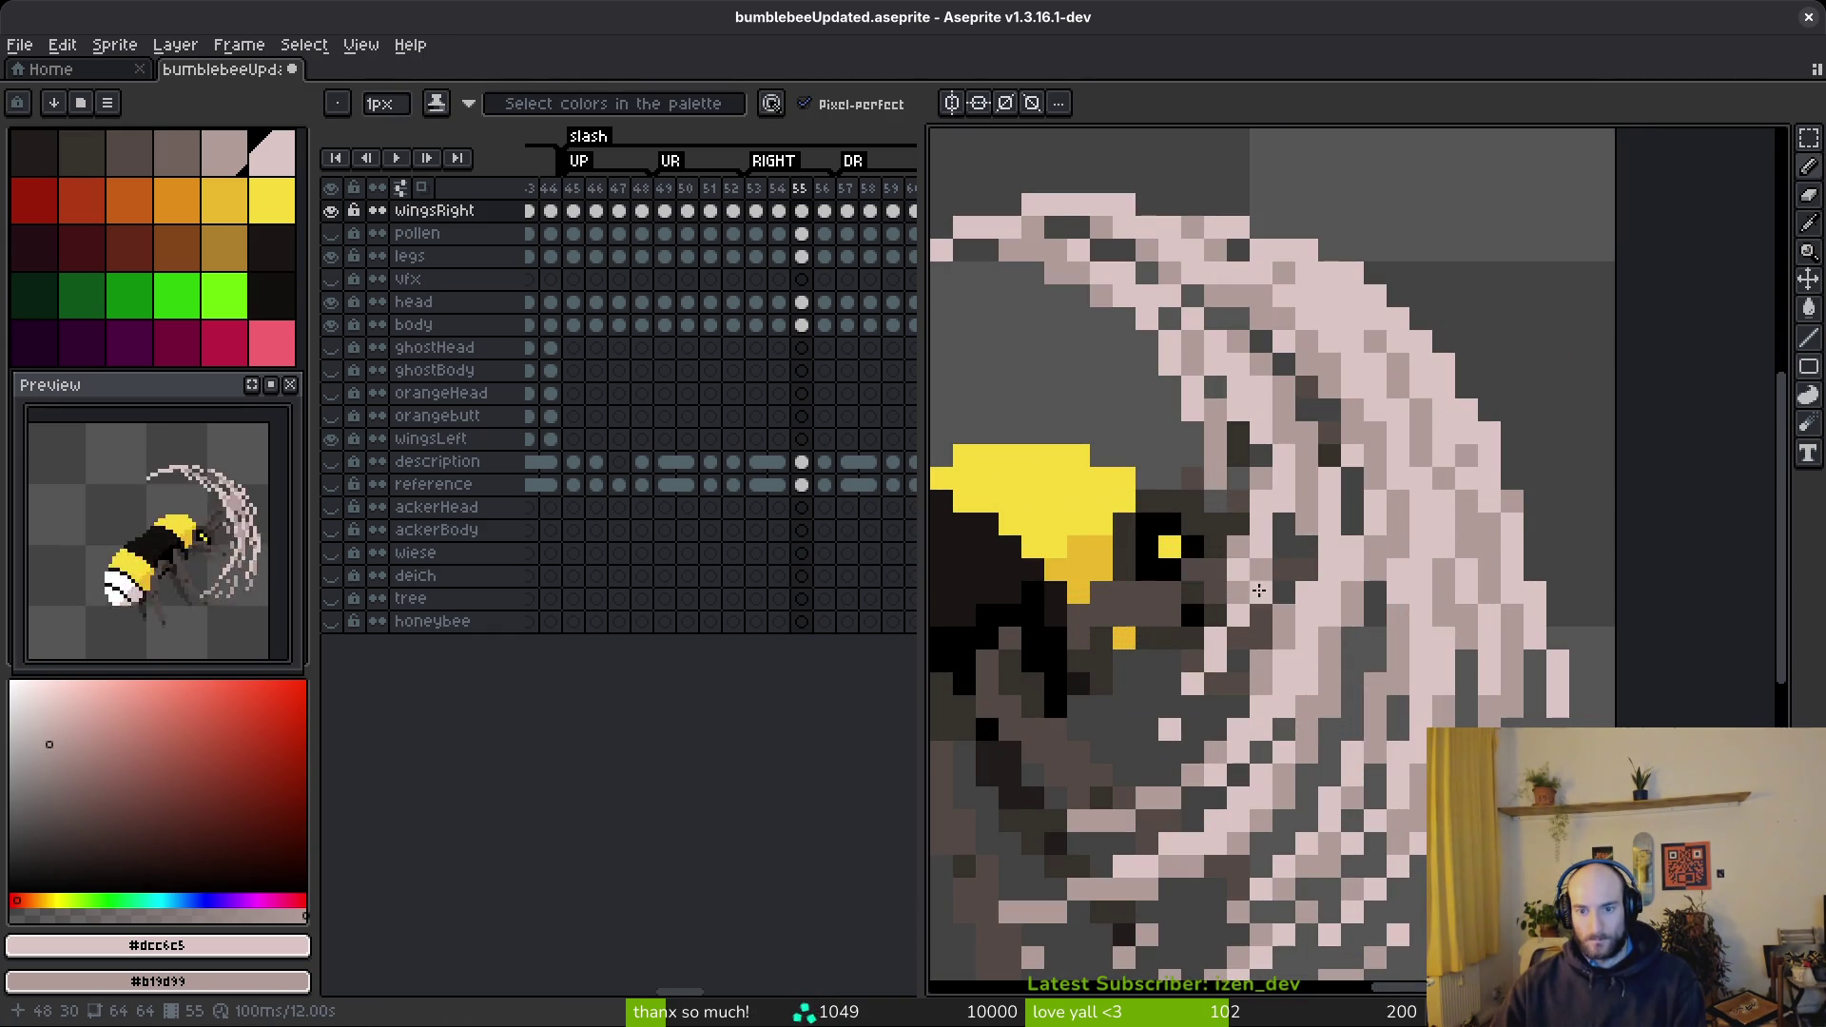
scroll(1386, 655, "down", 4)
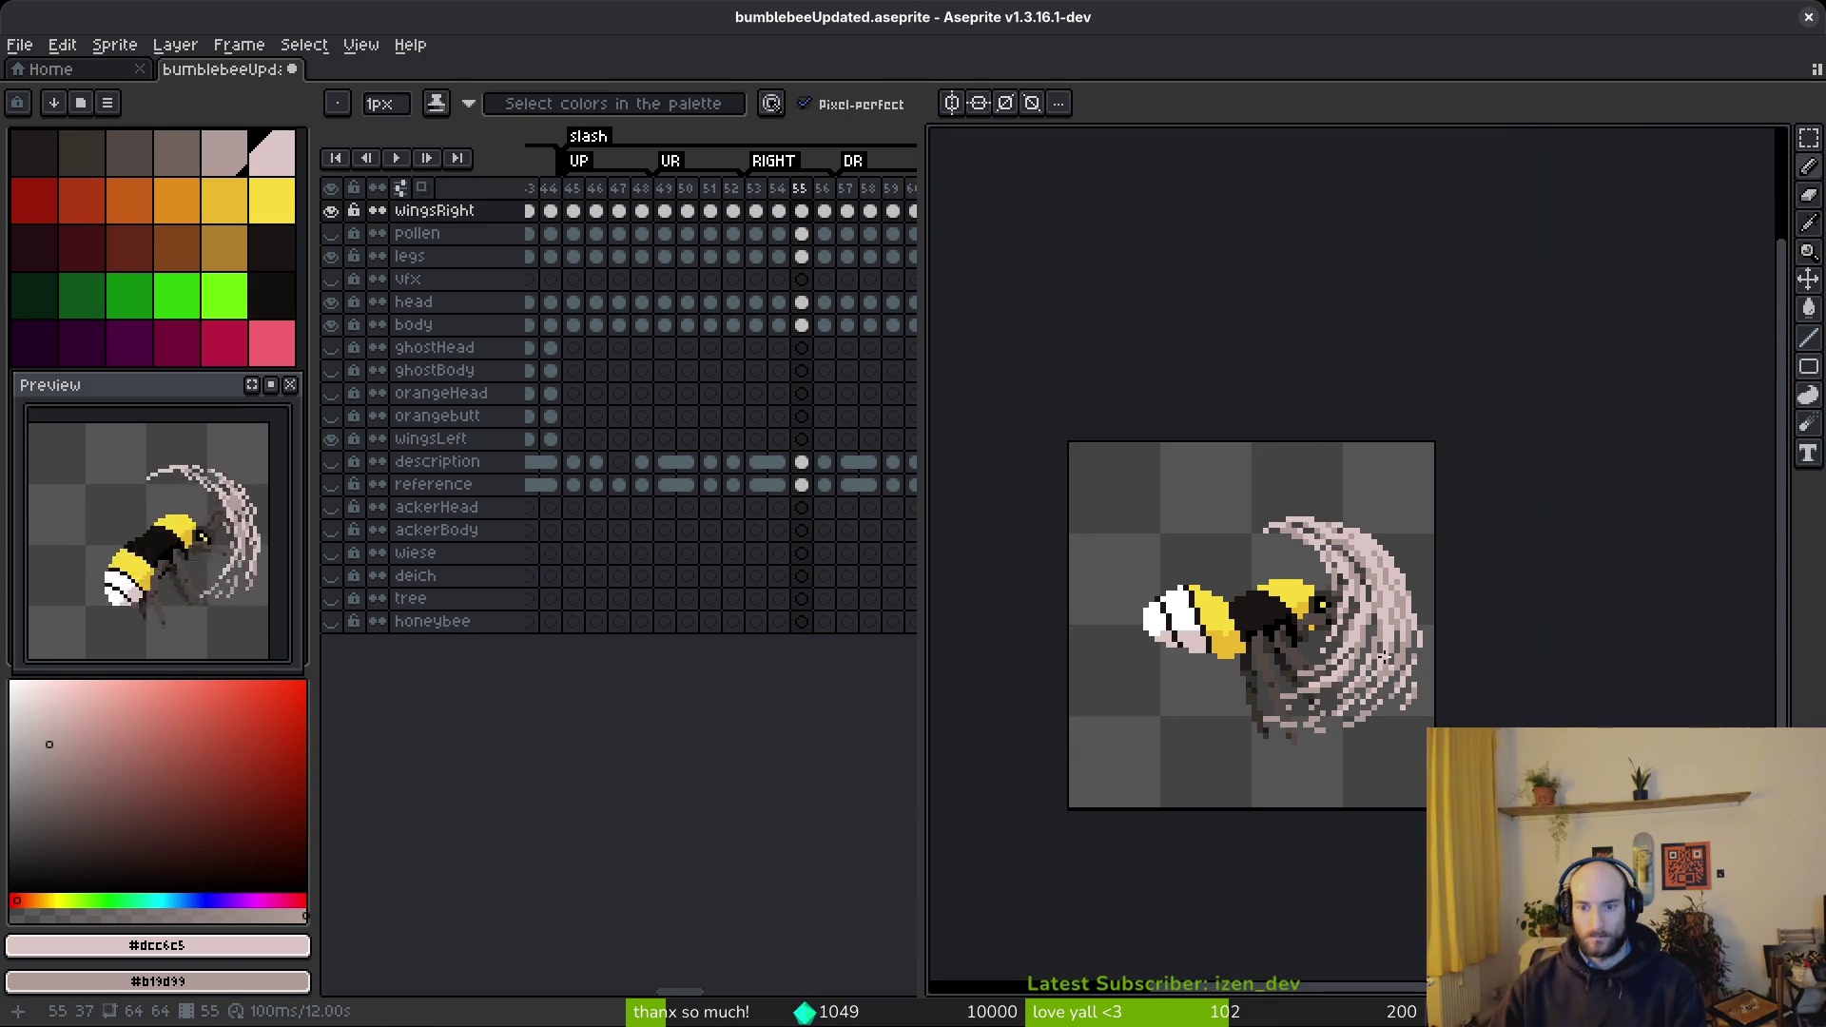
scroll(1384, 656, "up", 3)
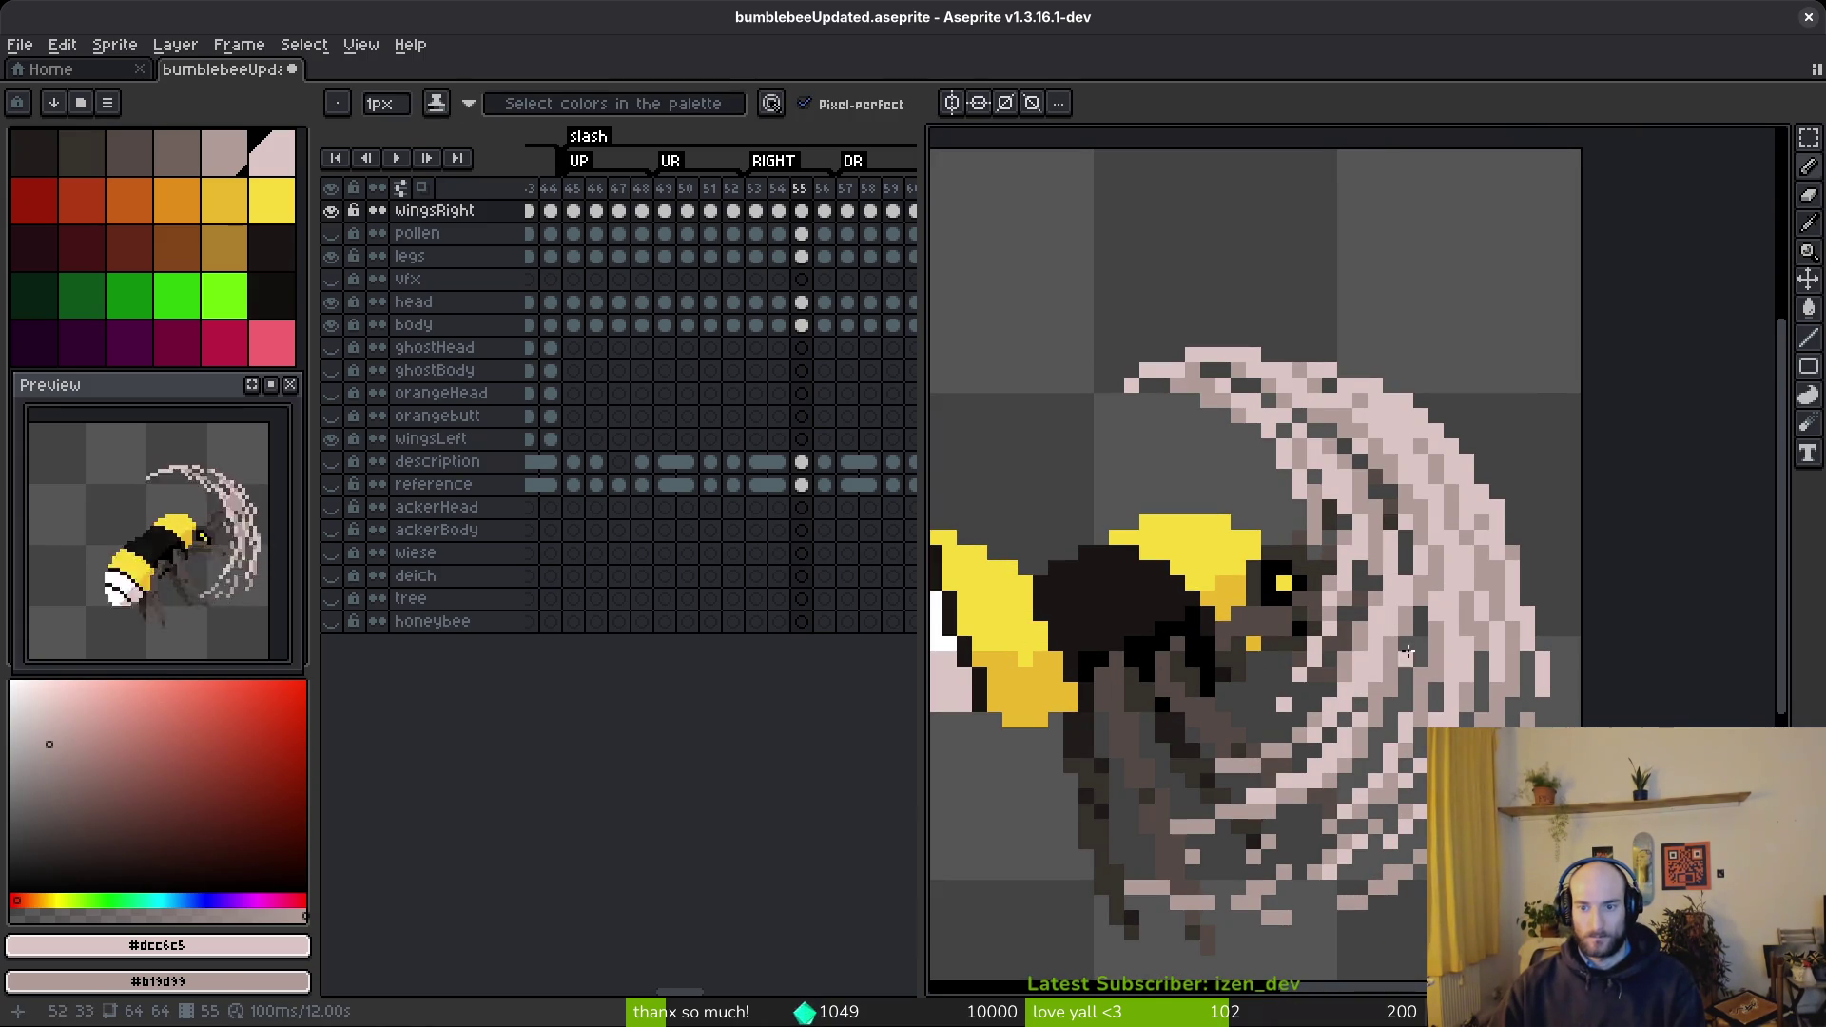
scroll(1463, 661, "down", 1)
scroll(1427, 692, "down", 2)
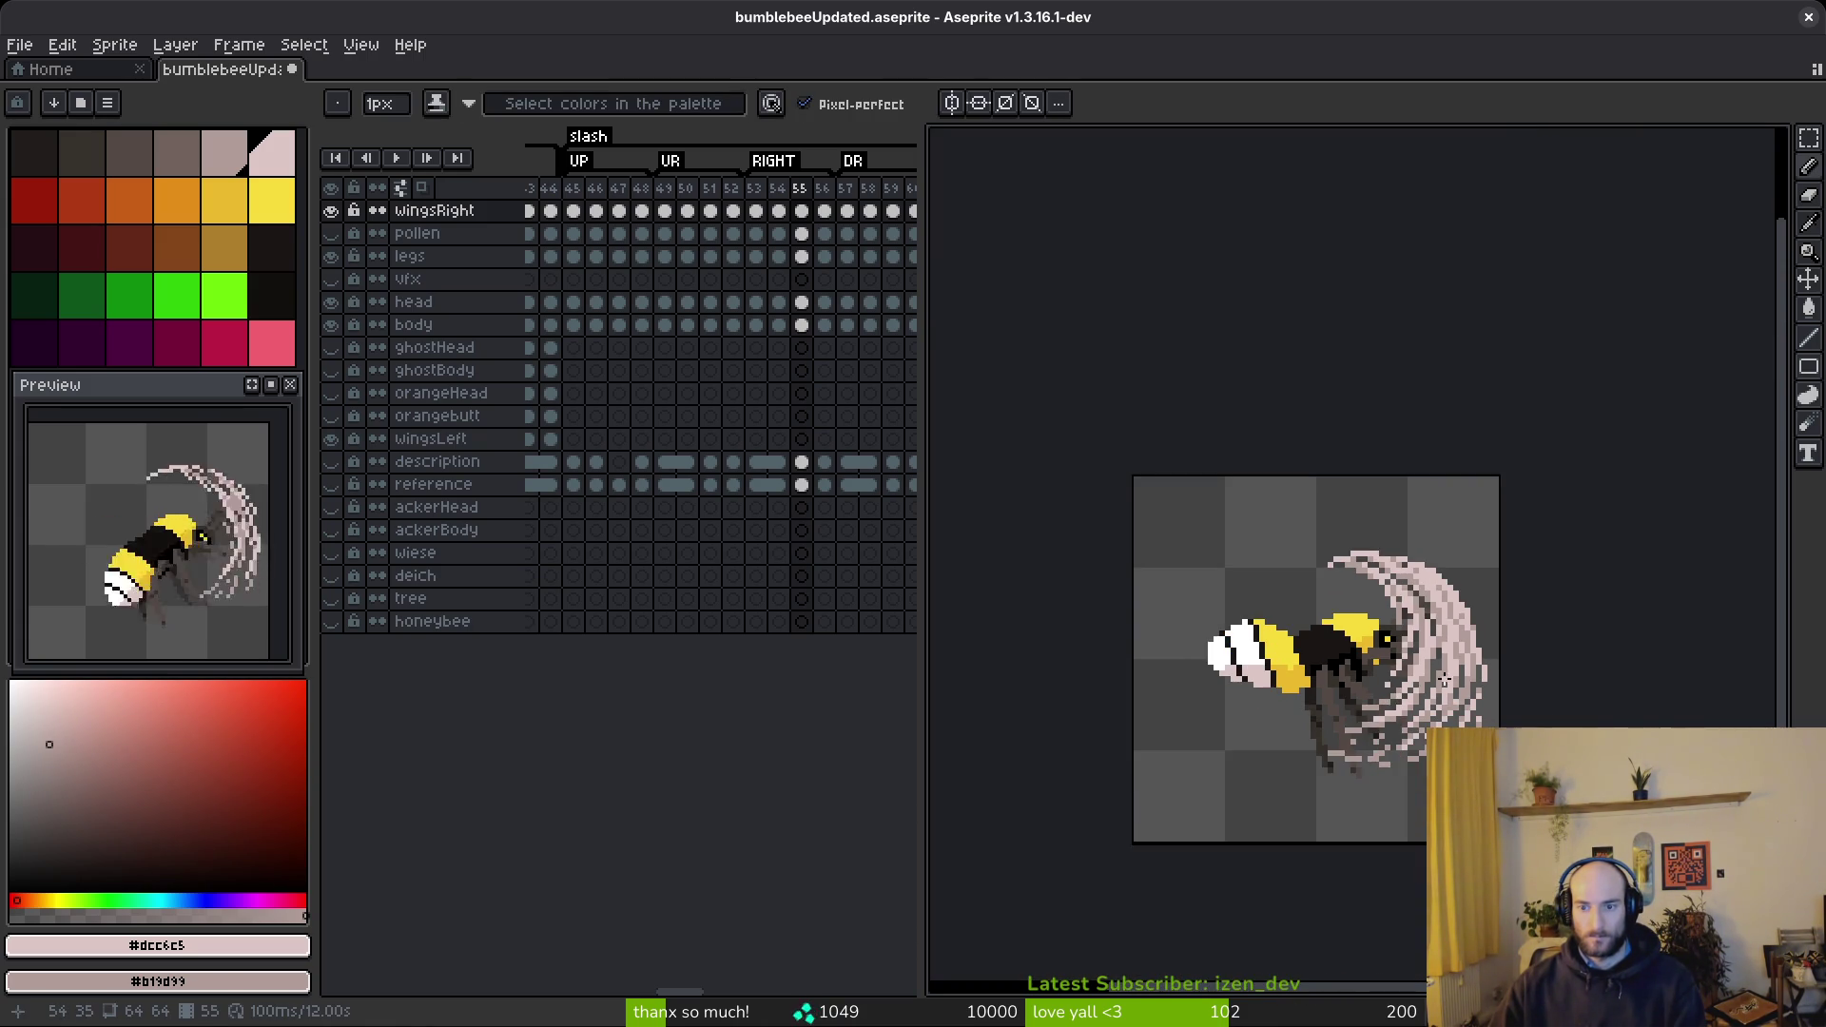
scroll(1360, 662, "up", 3)
- Reapply the last erase on the arc with redo and save the file again
key("e")
scroll(1359, 661, "up", 1)
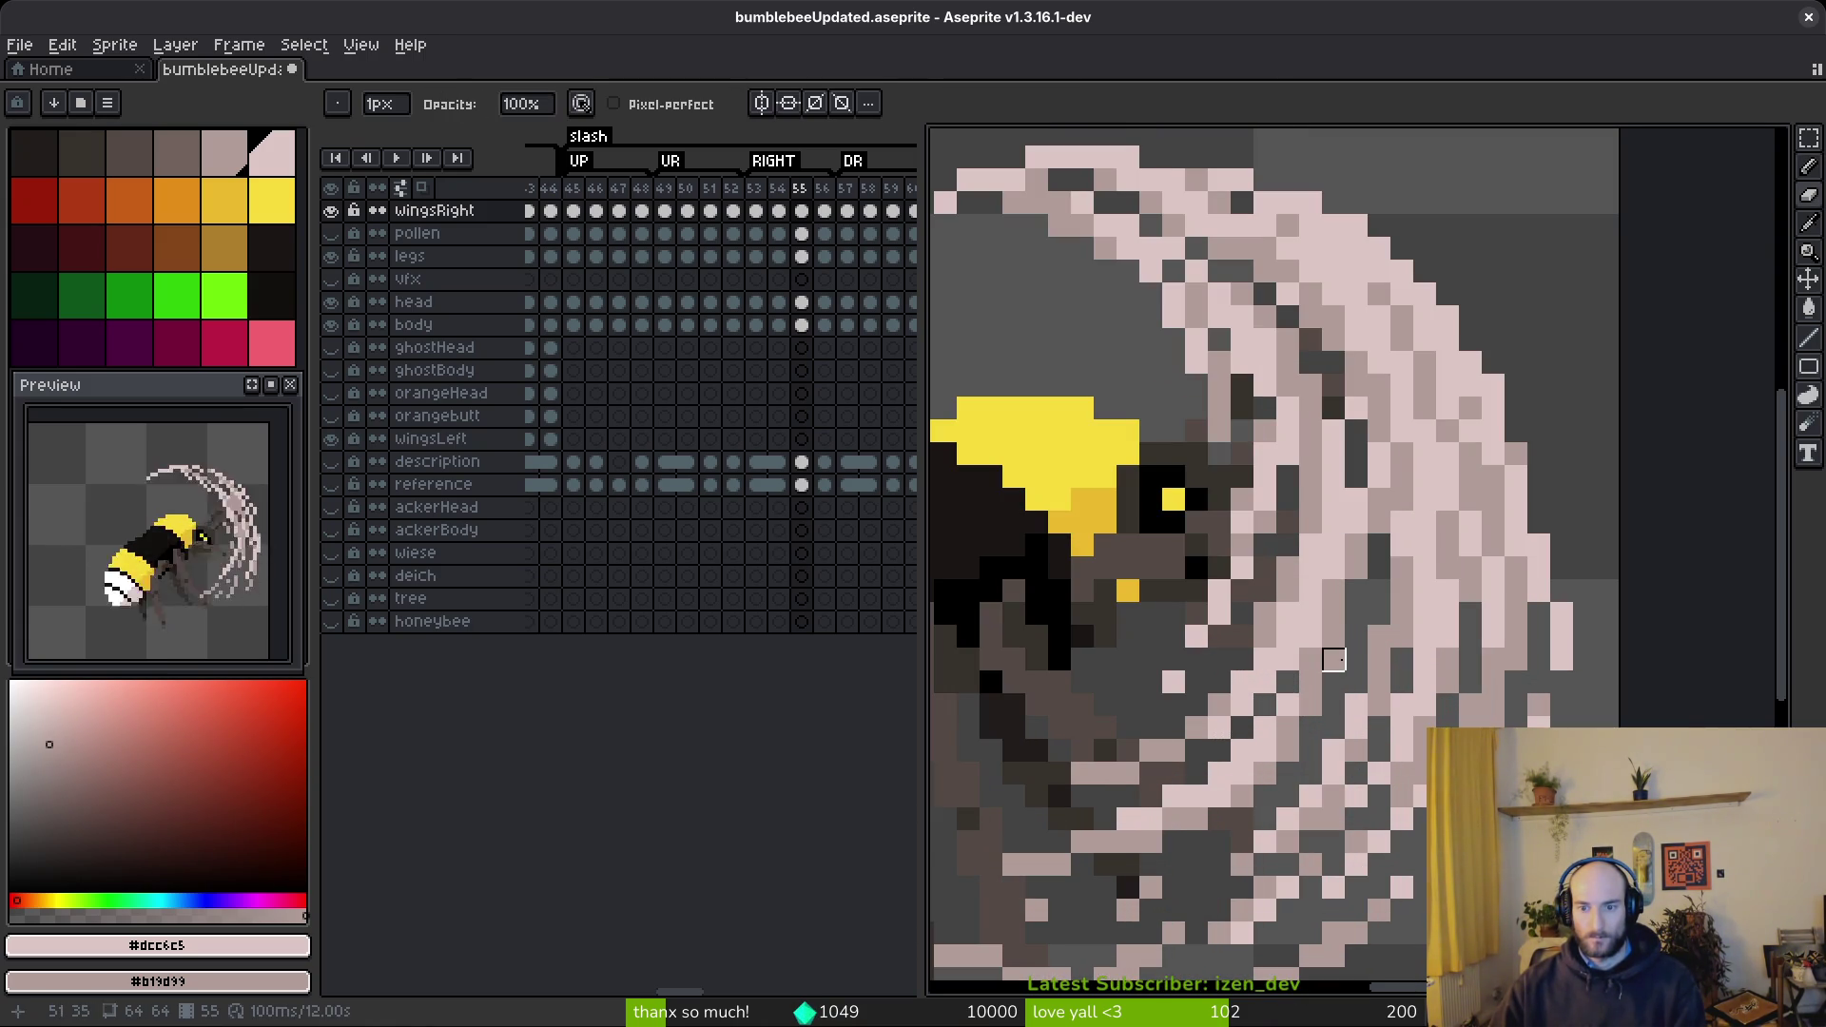
key("f")
scroll(1406, 679, "down", 5)
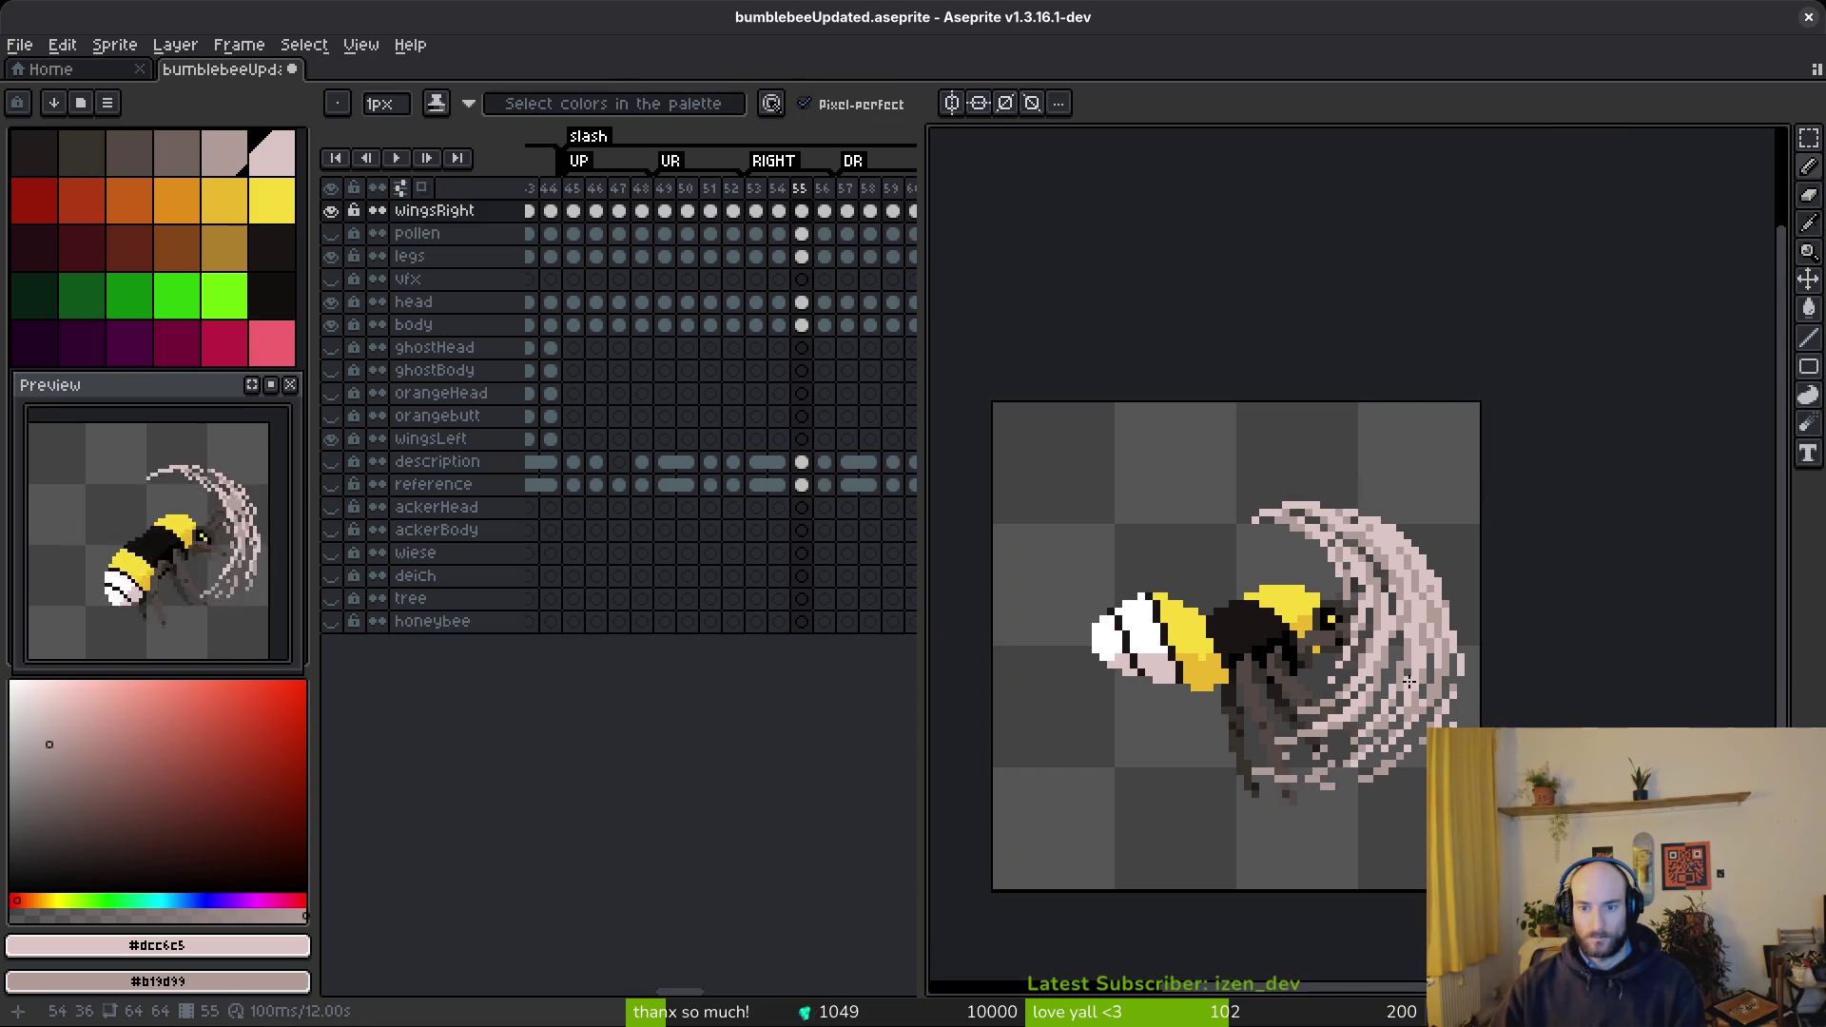
key("ctrl+s")
scroll(1403, 671, "up", 5)
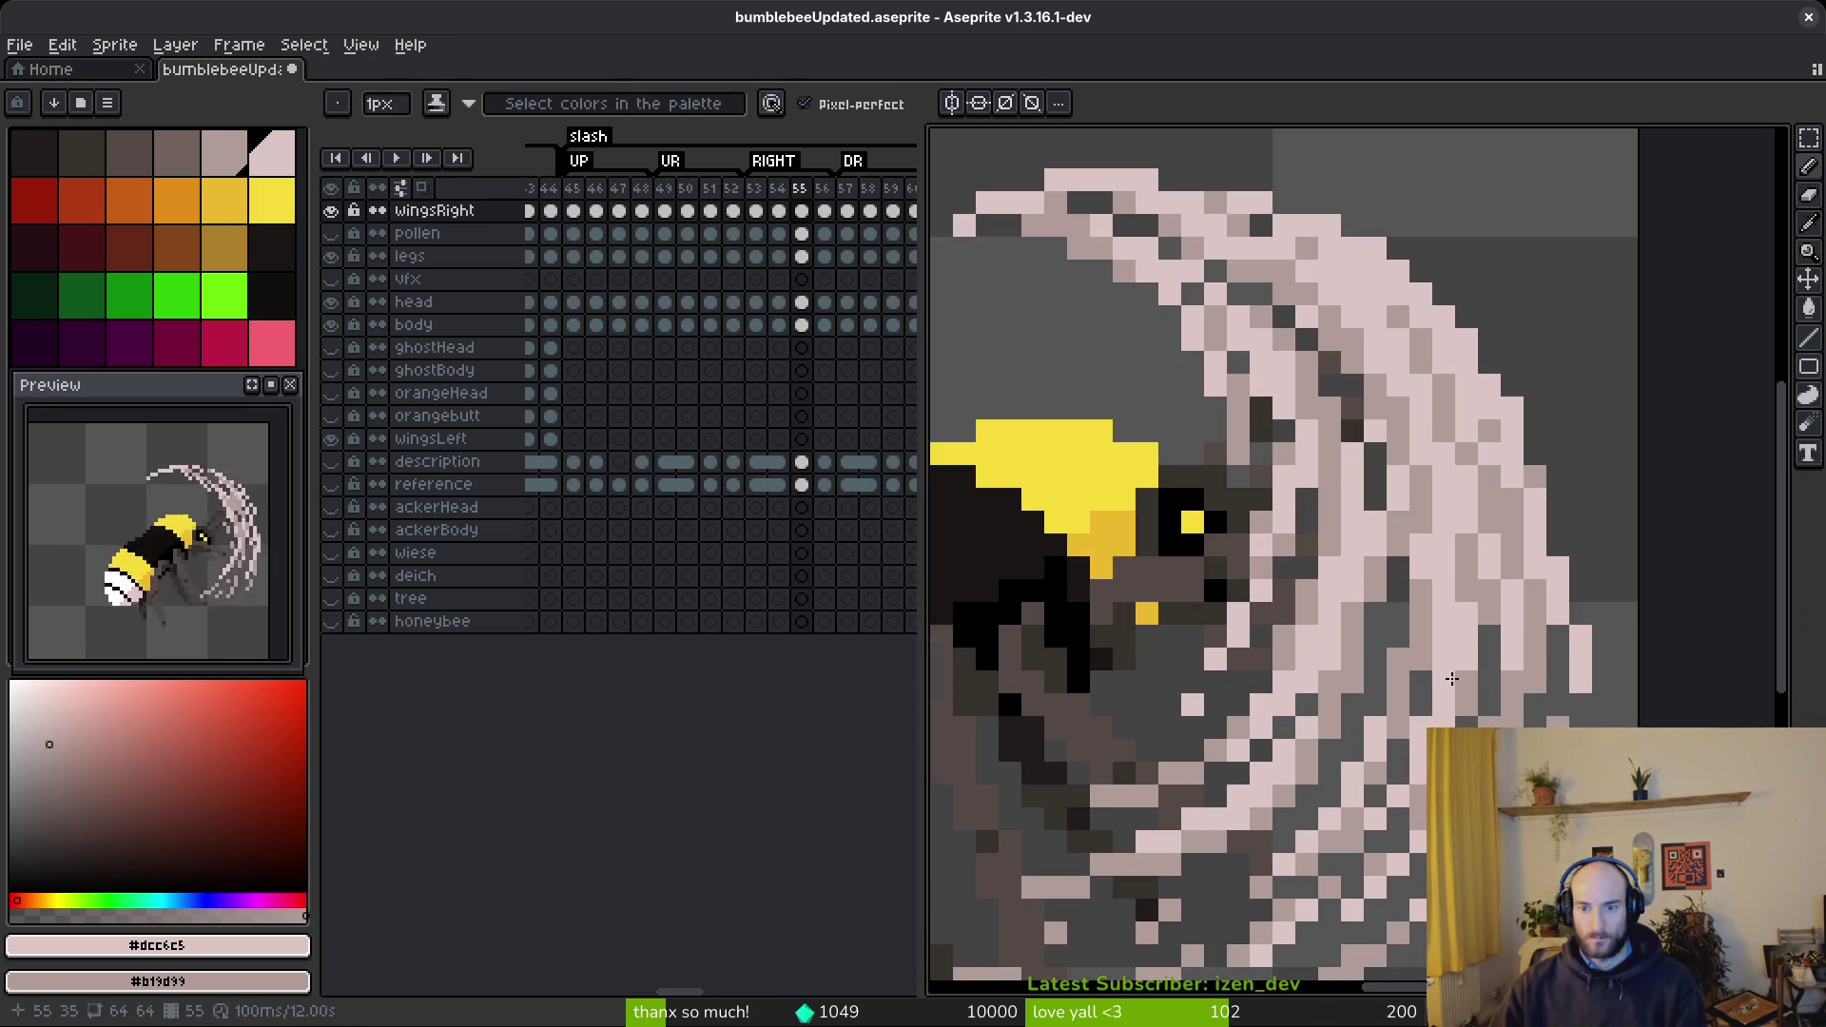
scroll(1451, 683, "down", 5)
key("ctrl+y")
scroll(1451, 689, "up", 5)
key("ctrl+s")
- Advance the animation to frame 56
scroll(1452, 694, "down", 3)
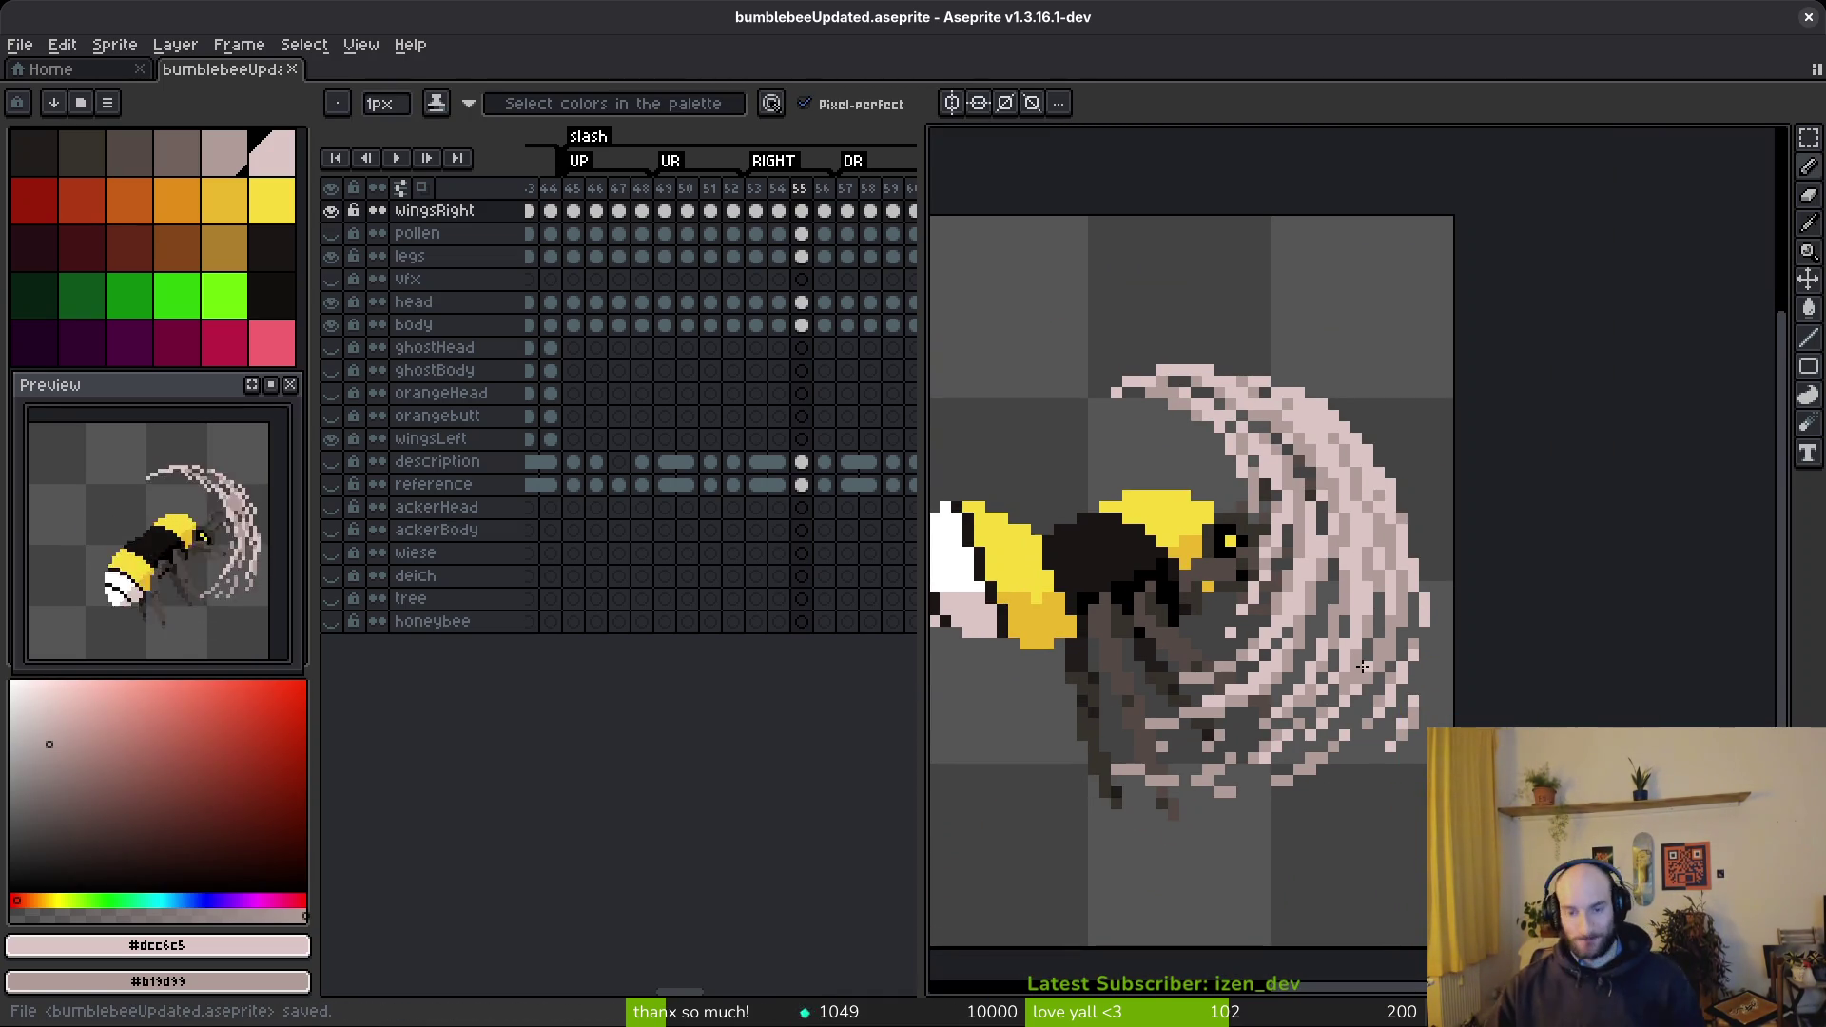
scroll(1363, 667, "left", 2)
scroll(1364, 696, "left", 1)
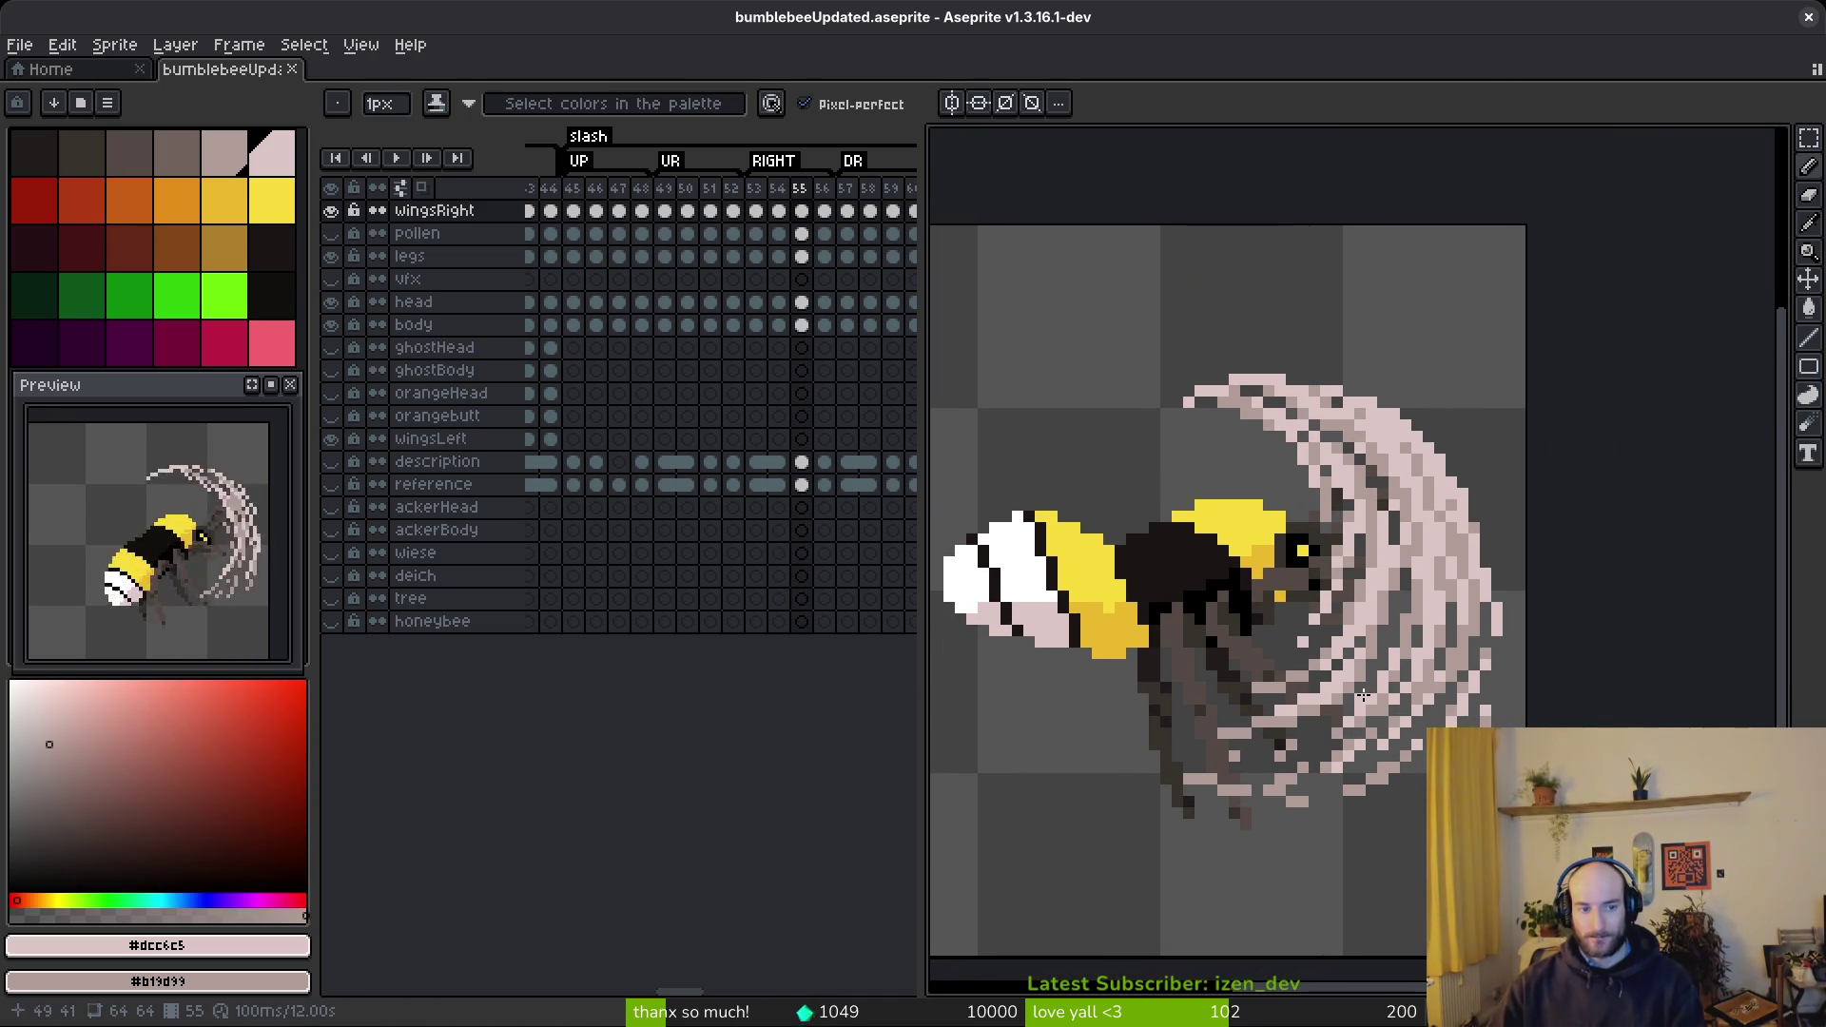
key("period")
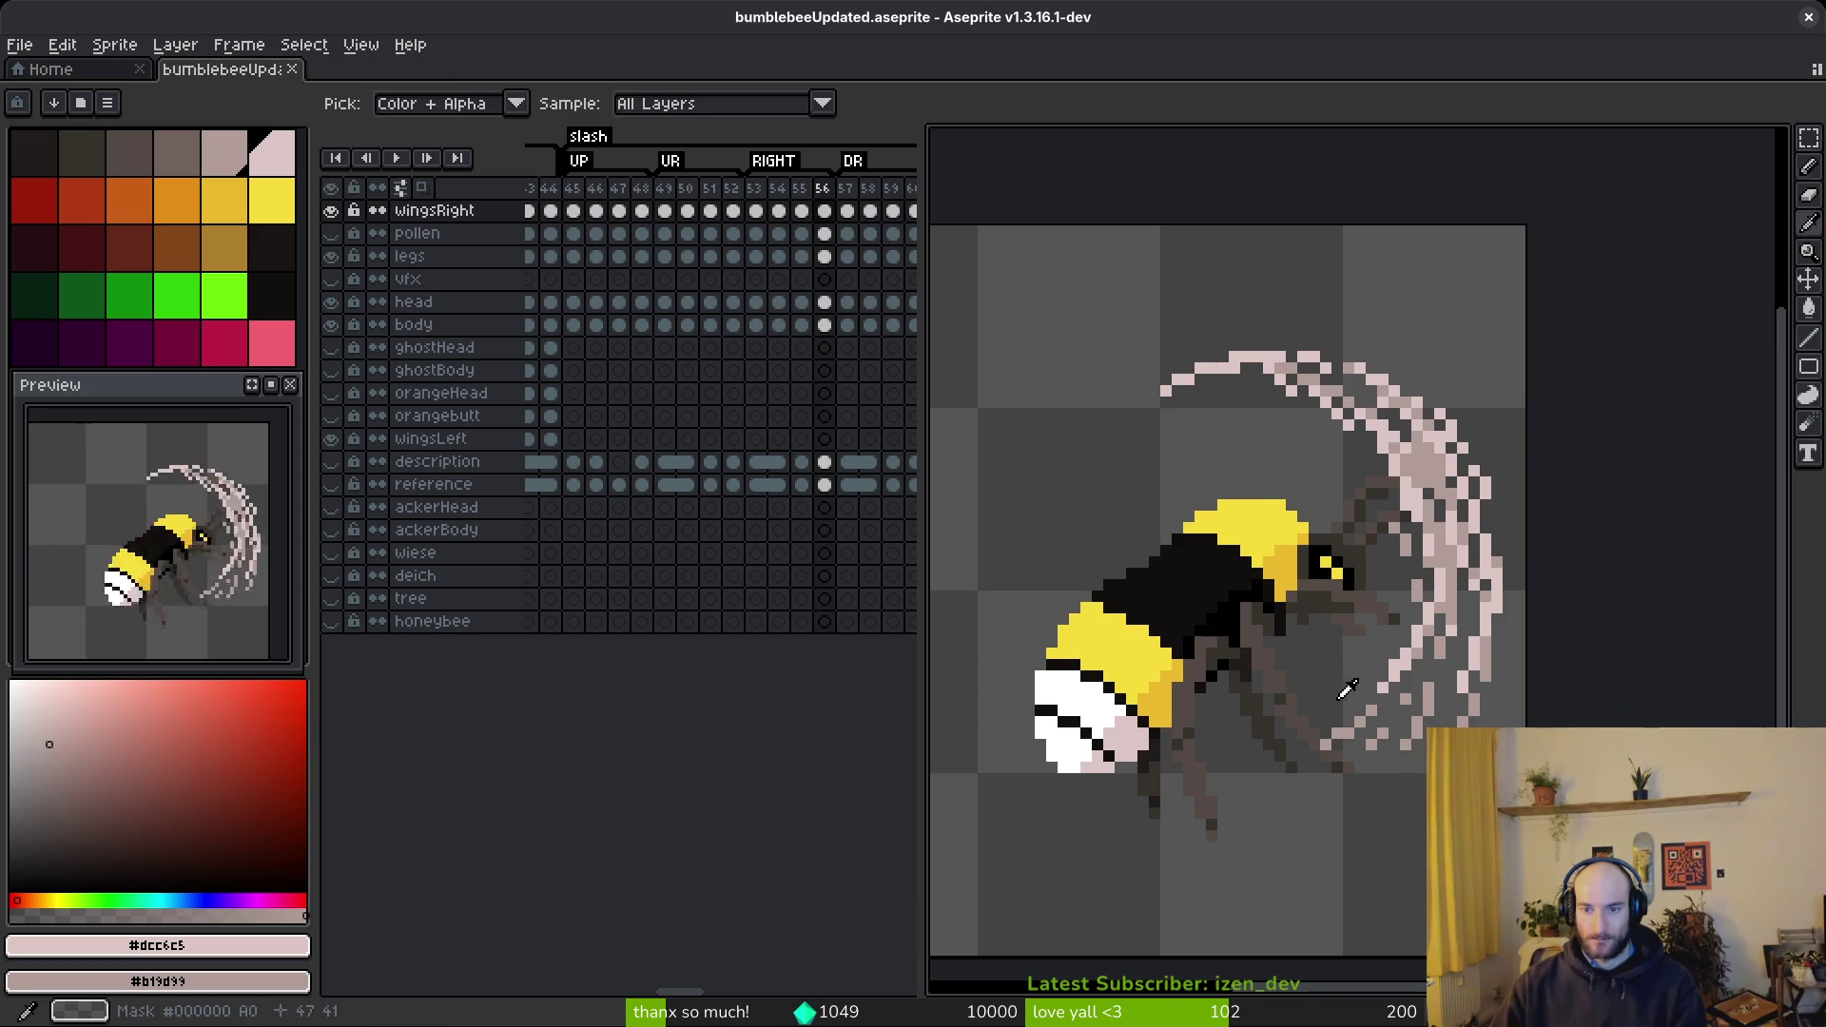
- Paint a long diagonal pale-pink arc streak above the bee, erasing one stray pixel
scroll(1232, 474, "up", 3)
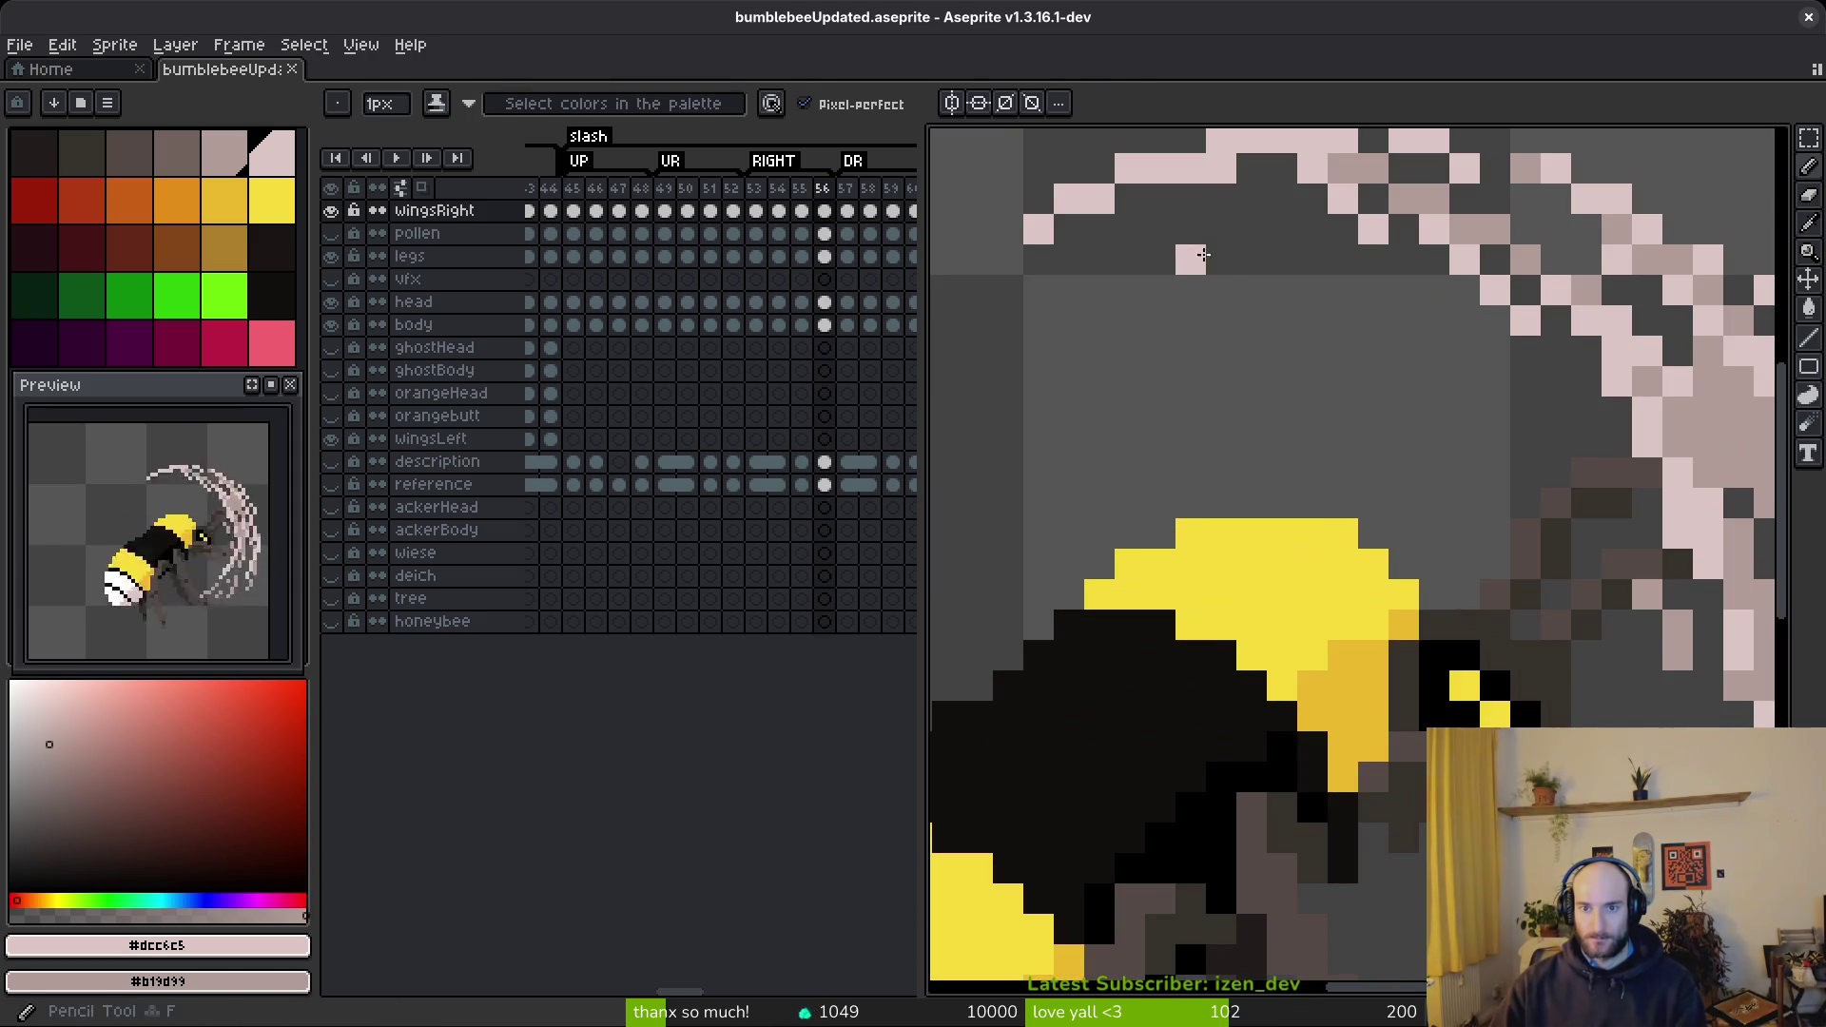
left_click_drag(1312, 260, 1404, 380)
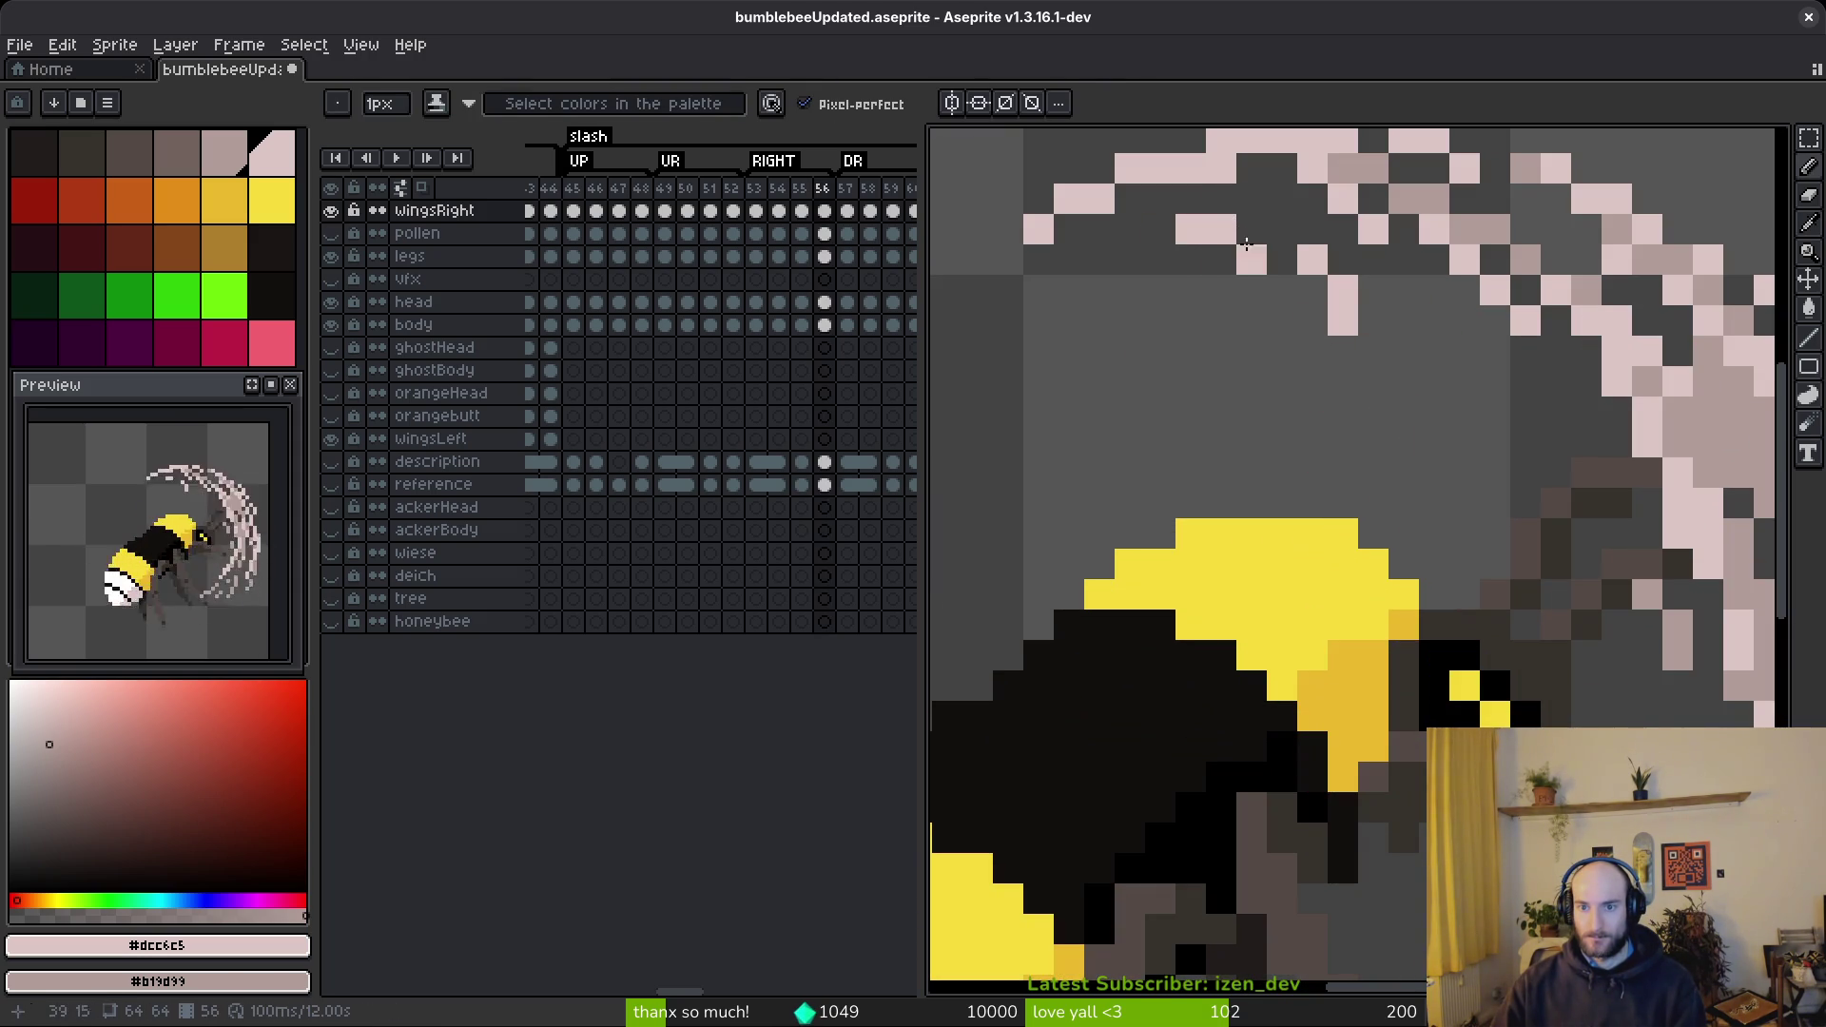
left_click_drag(1296, 250, 1509, 477)
key("e")
left_click(1343, 320)
key("f")
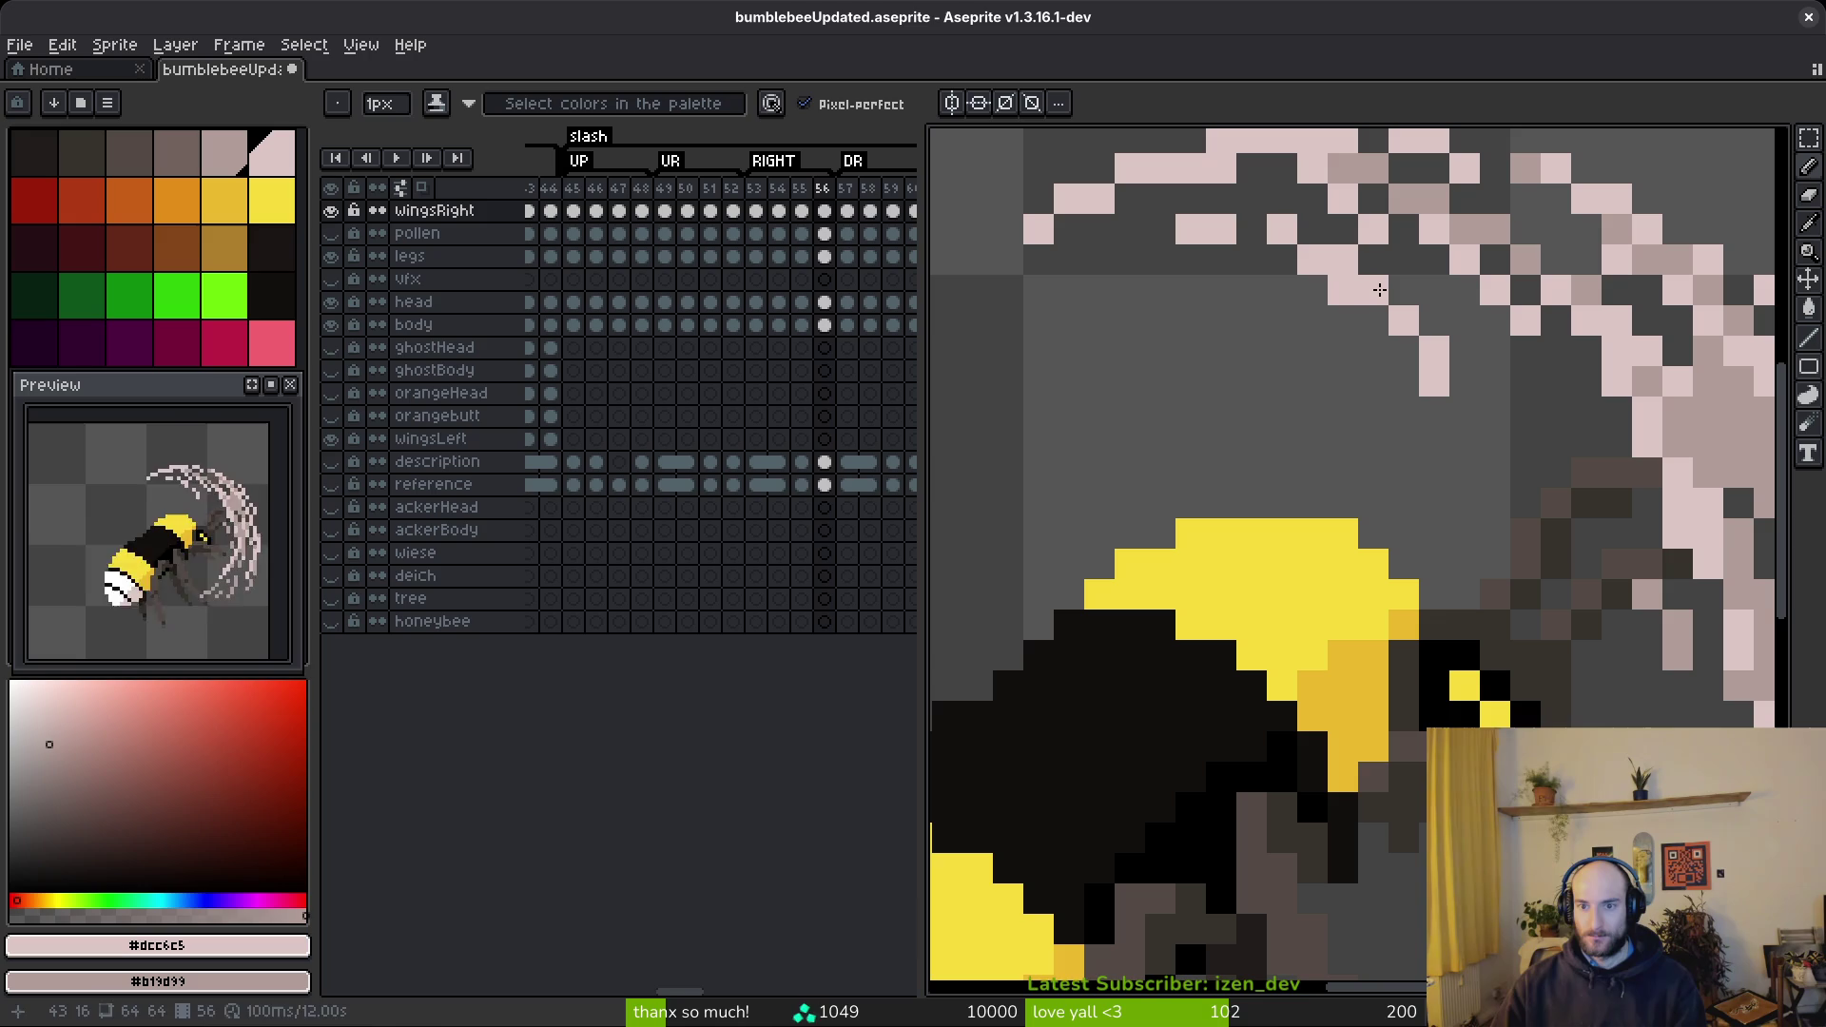
- Darken some arc pixels and add a vertical and a short diagonal light-pink stroke beside the bee
left_click_drag(1462, 346, 1443, 372)
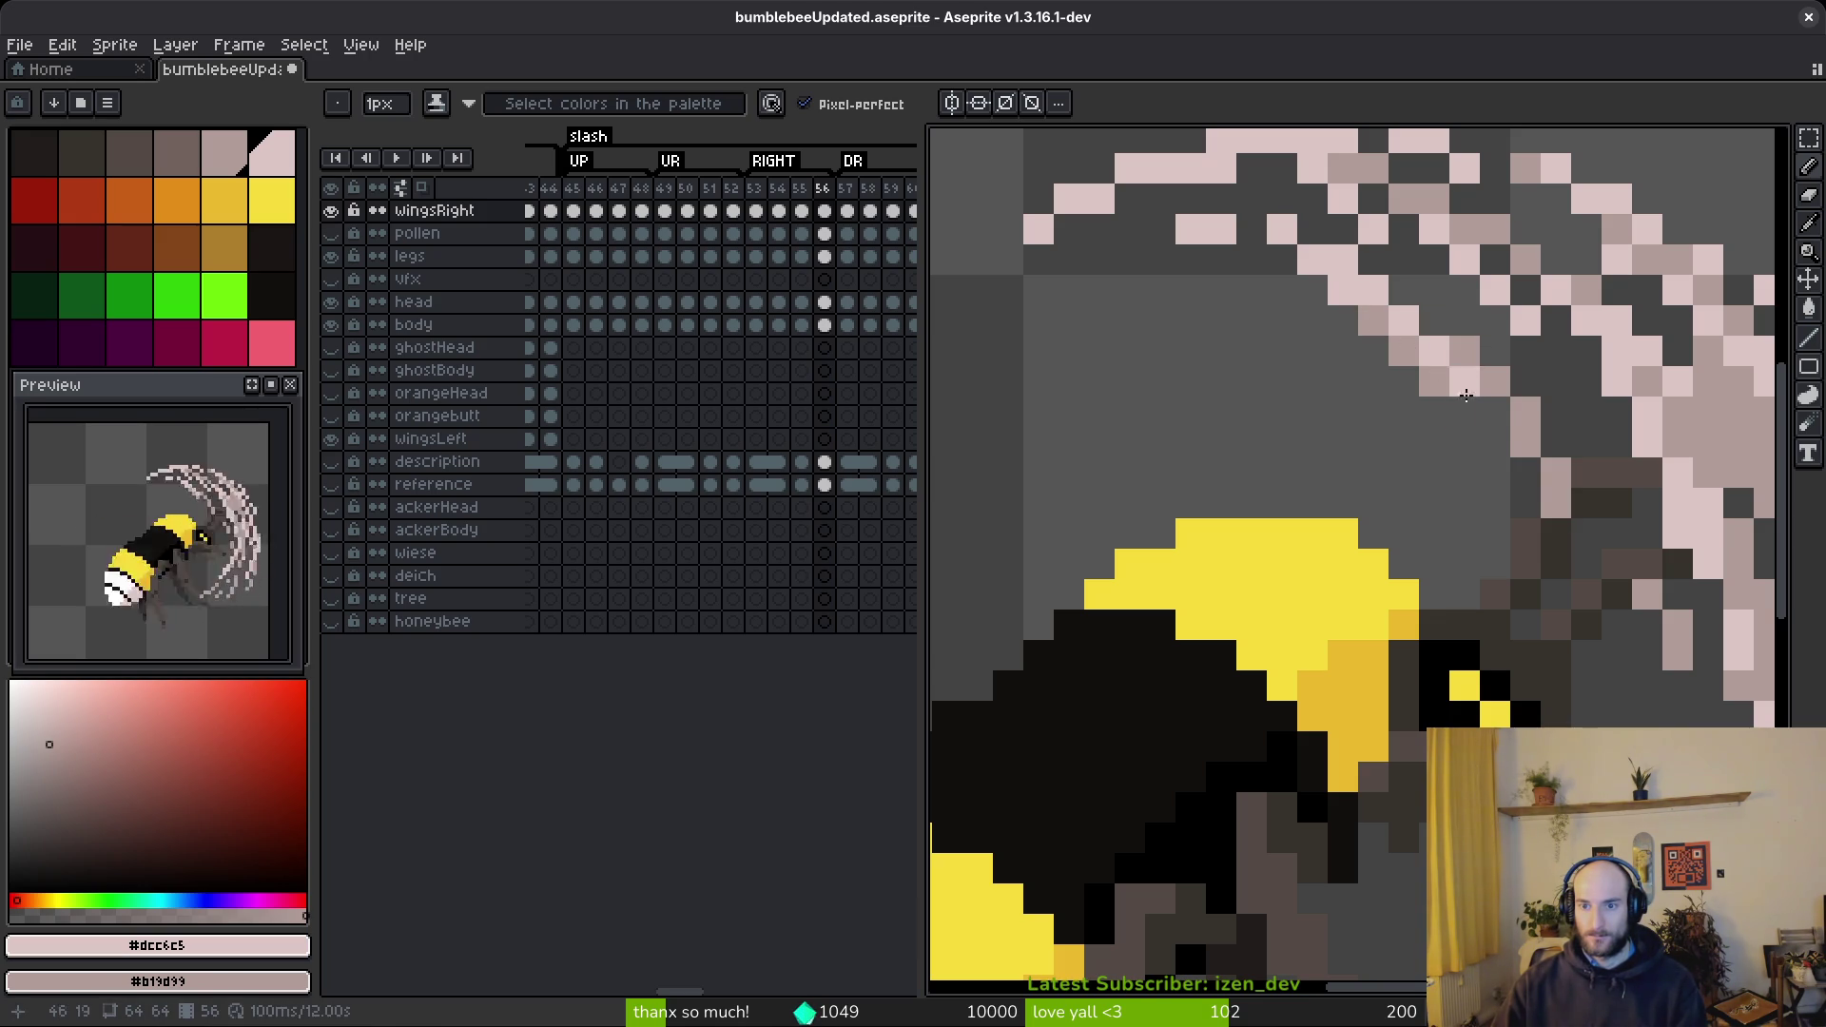
scroll(1447, 343, "down", 2)
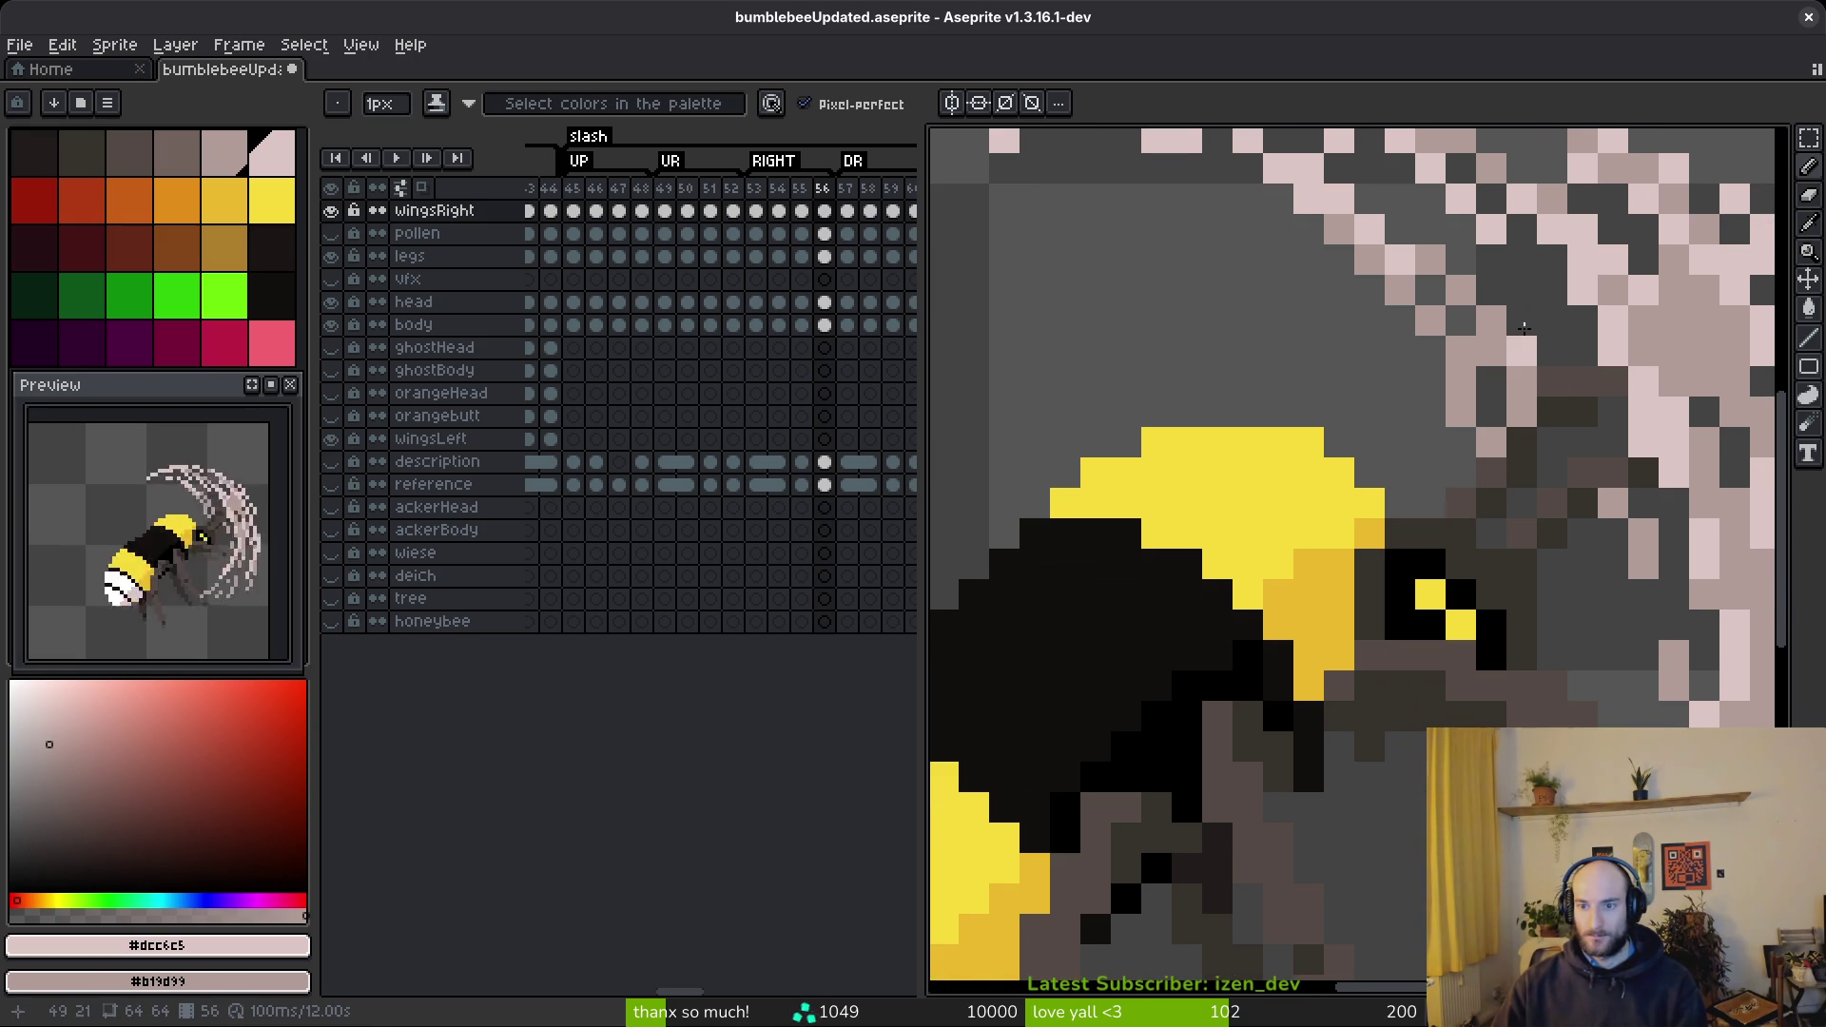
scroll(1579, 571, "down", 1)
mouse_move(1520, 486)
left_mouse_down()
mouse_move(1484, 714)
mouse_move(1501, 689)
left_mouse_up()
left_click_drag(1427, 832, 1386, 907)
scroll(1422, 880, "up", 3)
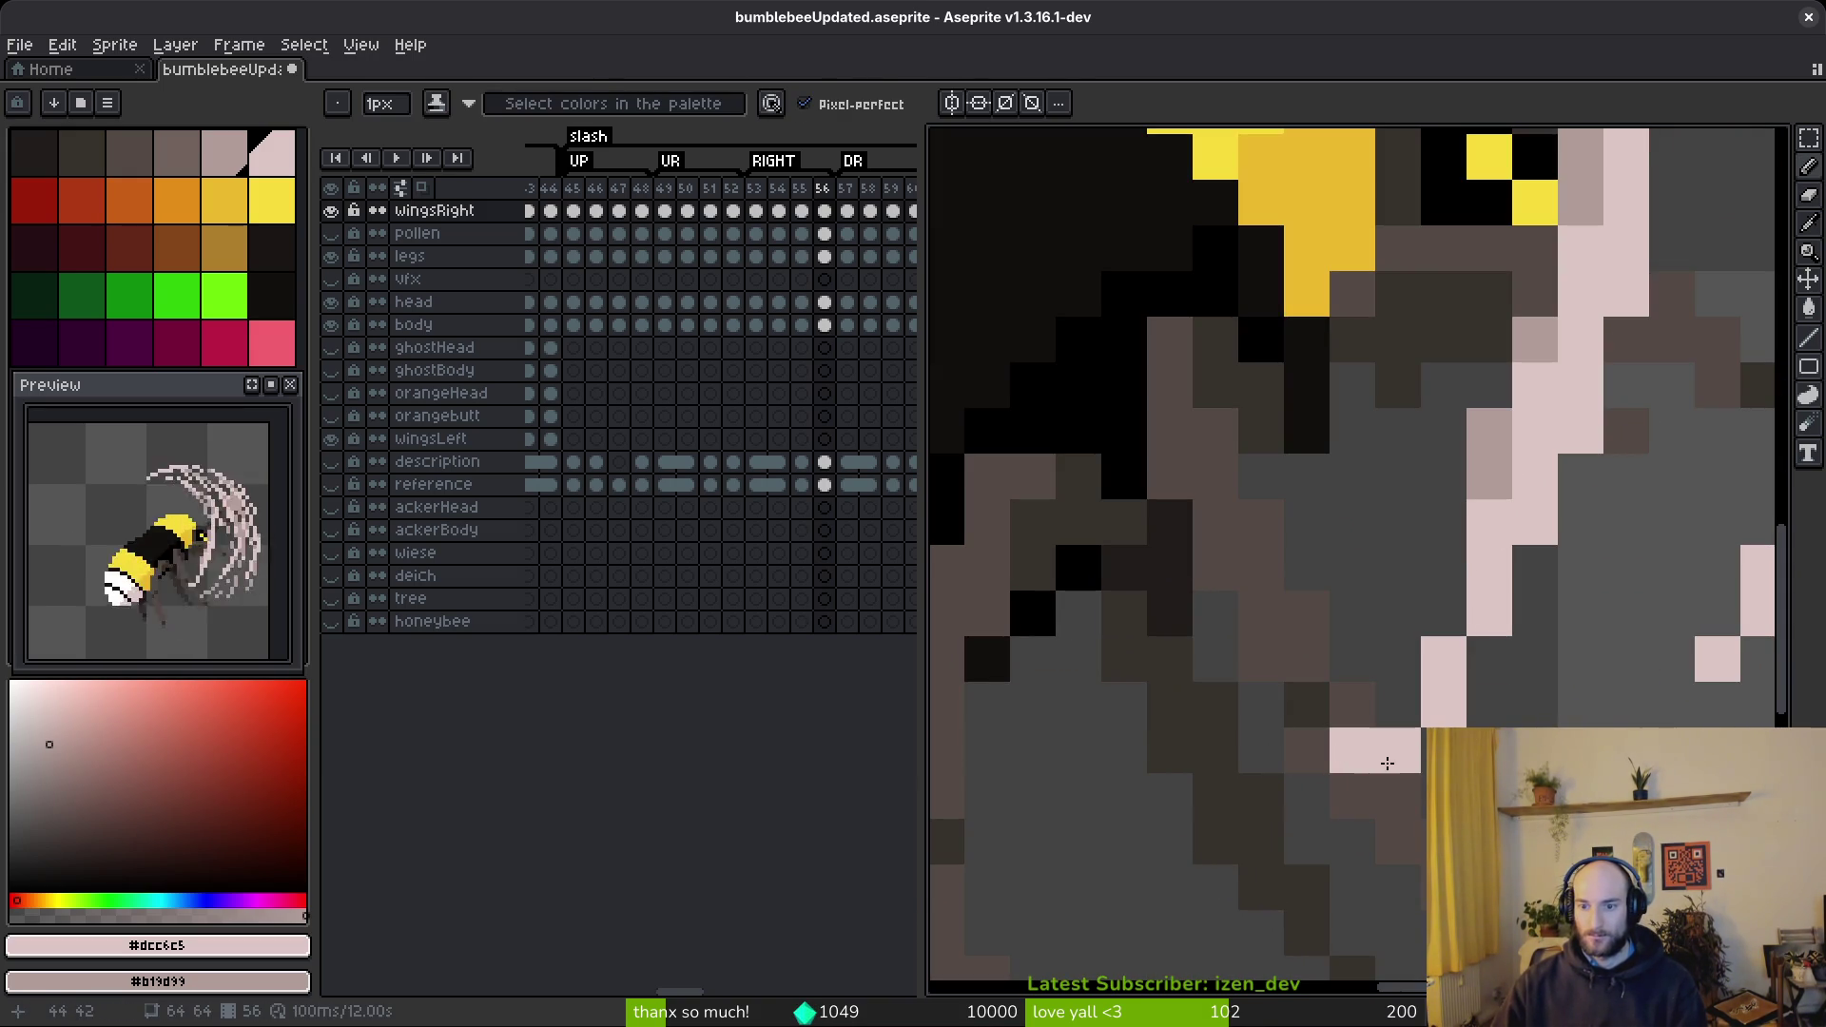
scroll(1422, 770, "down", 3)
scroll(1422, 770, "up", 3)
- Lasso a piece of the pink swipe stroke and shift it up one pixel
key("shift+w")
left_click_drag(1477, 663, 1455, 624)
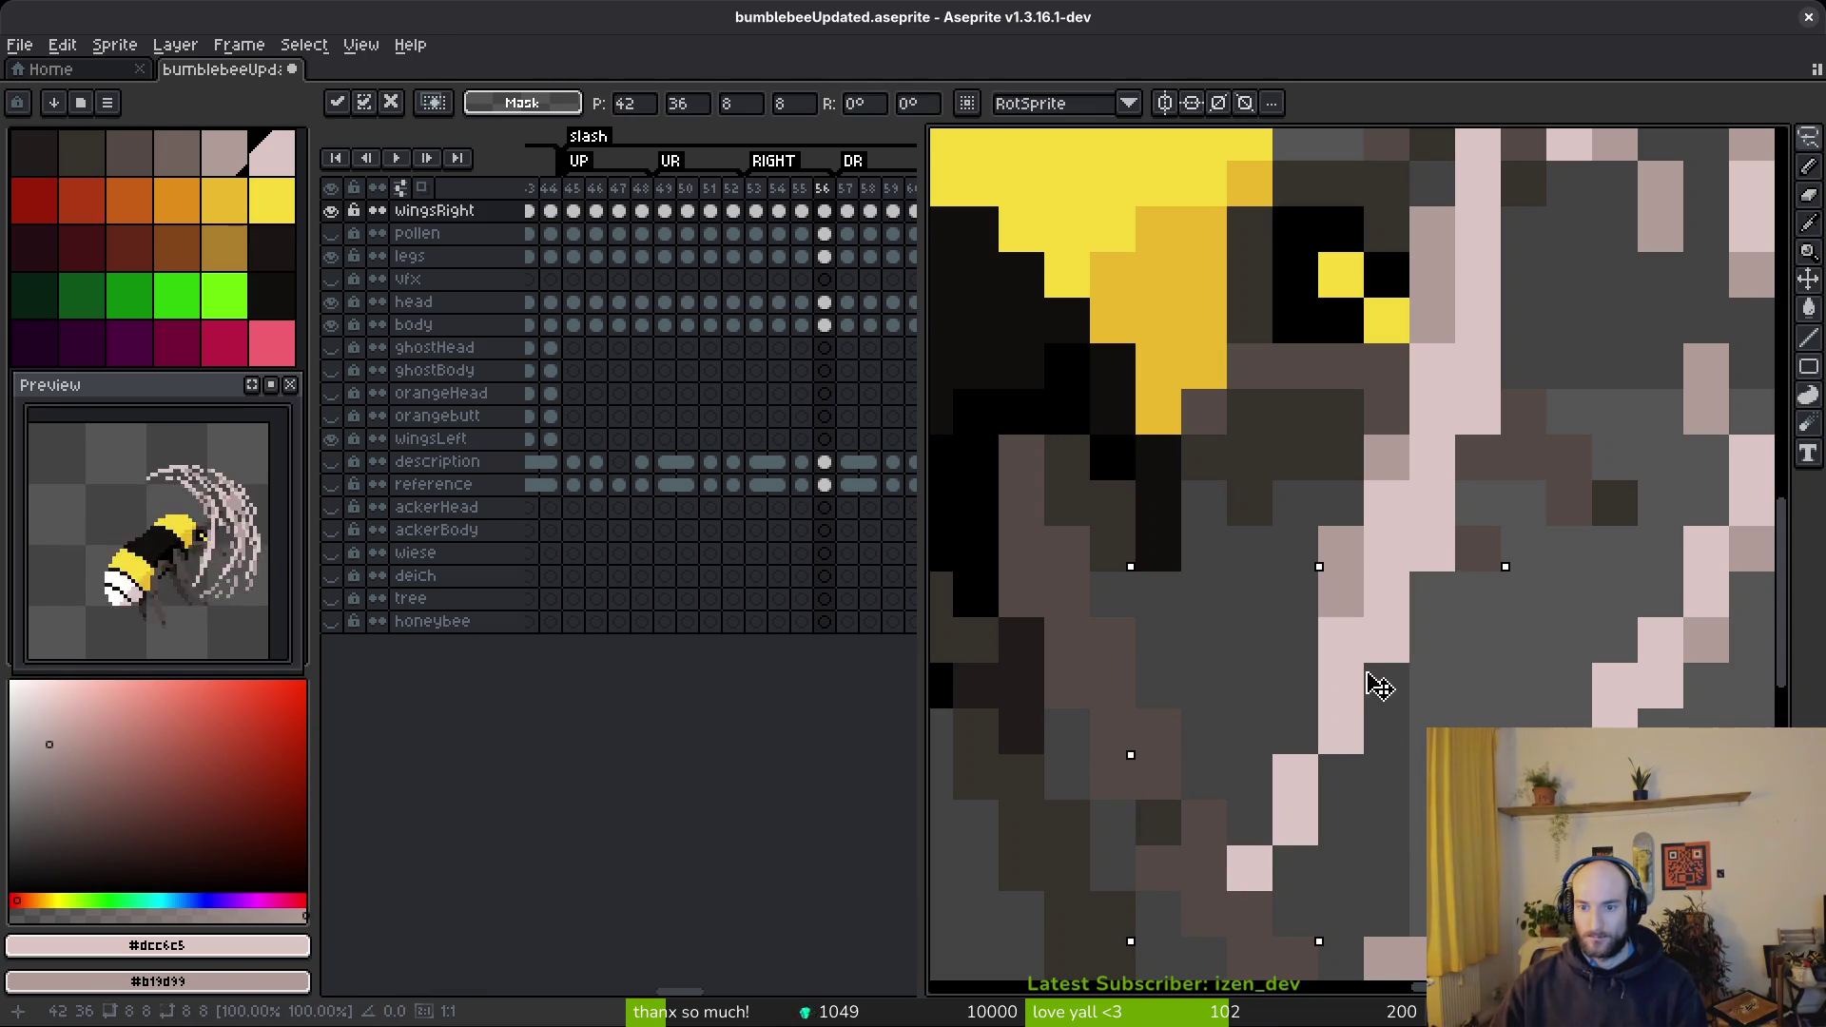
scroll(1390, 681, "down", 3)
scroll(1518, 674, "up", 3)
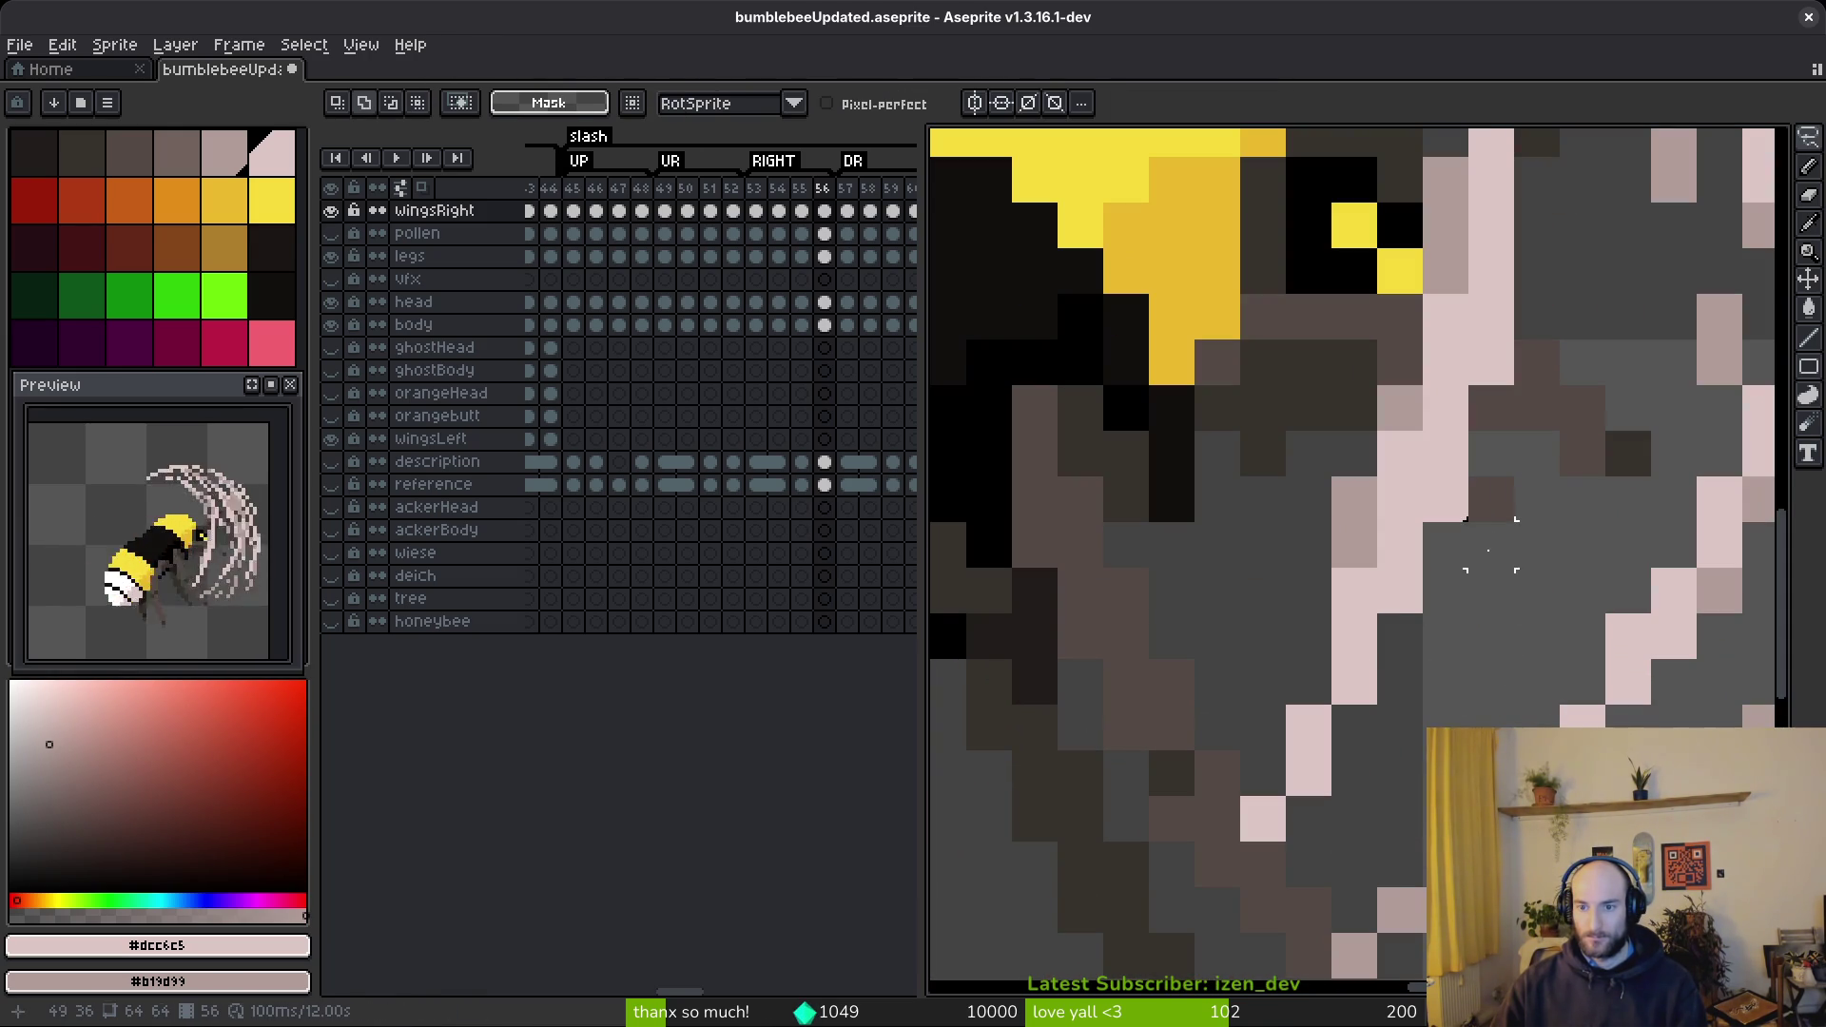
mouse_move(1378, 591)
left_mouse_down()
mouse_move(1361, 567)
mouse_move(1399, 499)
left_mouse_up()
- Repaint three wing pixels in the darker colour, undoing a stray light-pink pixel
key("b")
right_click(1400, 409)
right_click(1399, 454)
right_click(1355, 499)
left_click(1407, 585)
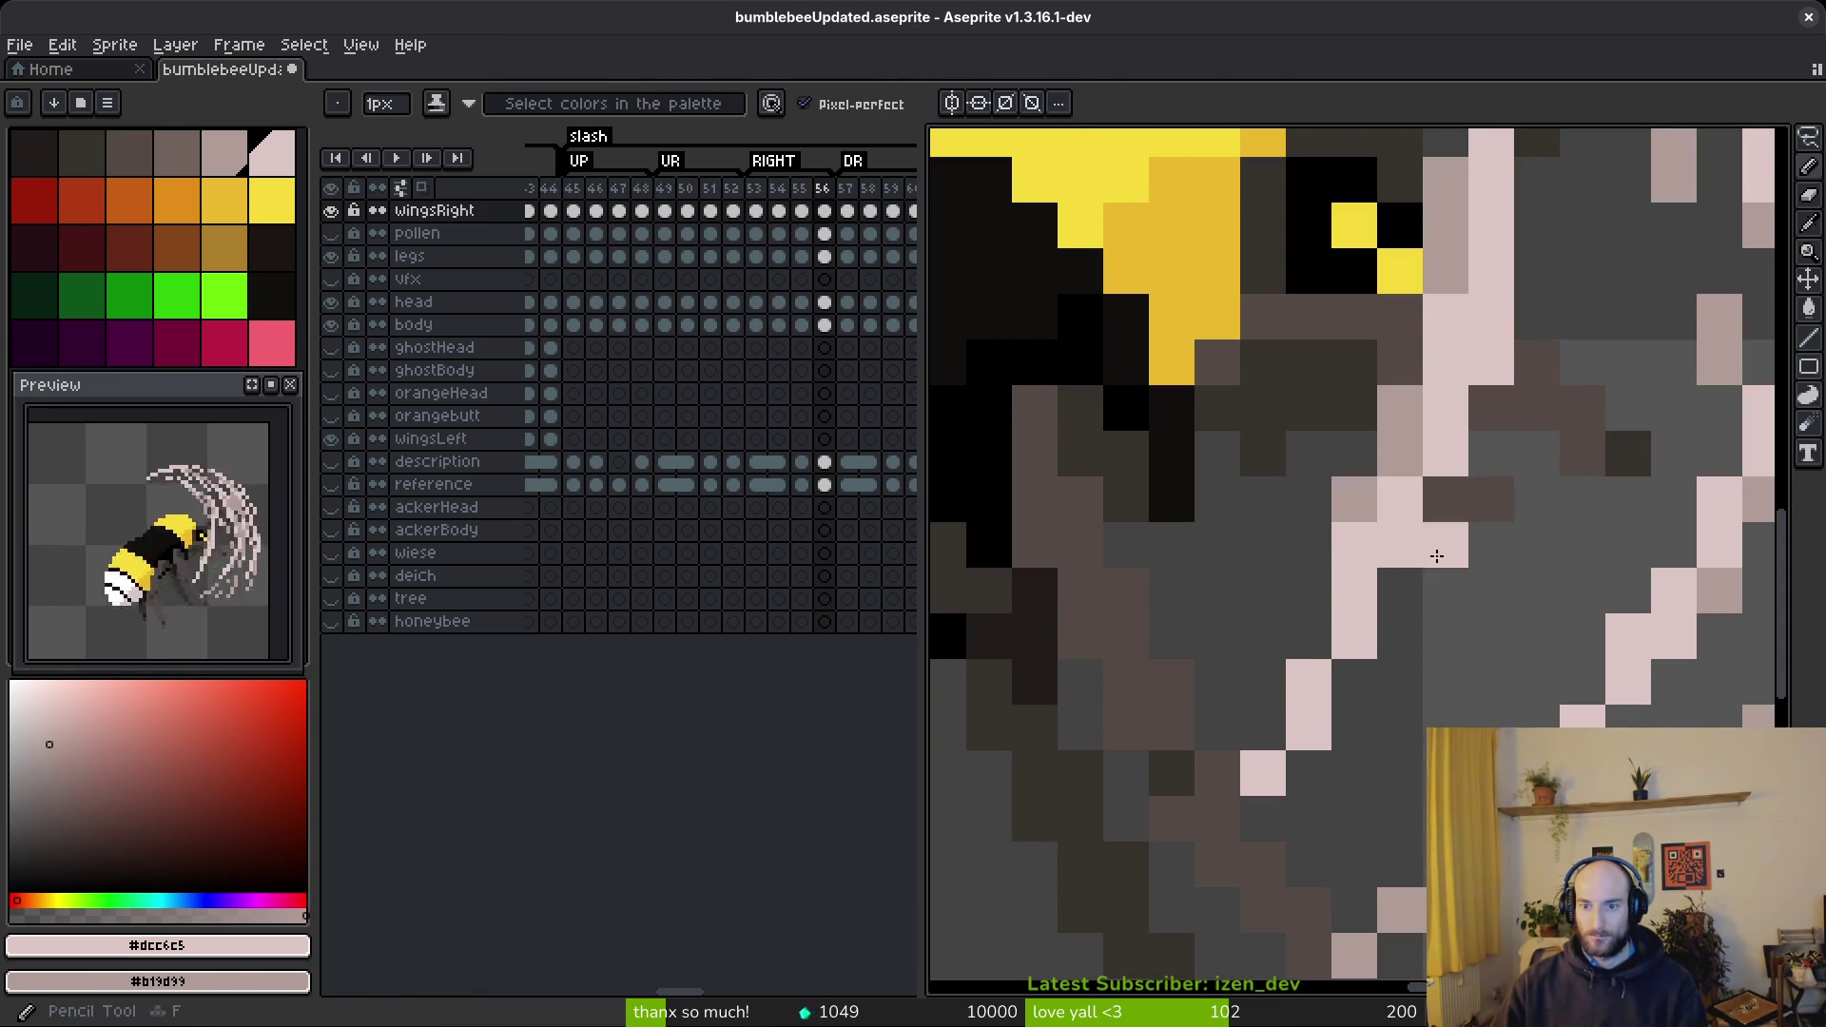
key("ctrl+z")
- Freehand-select the wing area around the stroke, adjust it, and commit the transform
key("q")
mouse_move(1598, 342)
left_mouse_down()
mouse_move(1227, 486)
mouse_move(1417, 837)
left_mouse_up()
left_click(1439, 554)
key("ctrl+d")
scroll(1508, 653, "down", 2)
key("b")
scroll(1522, 676, "down", 4)
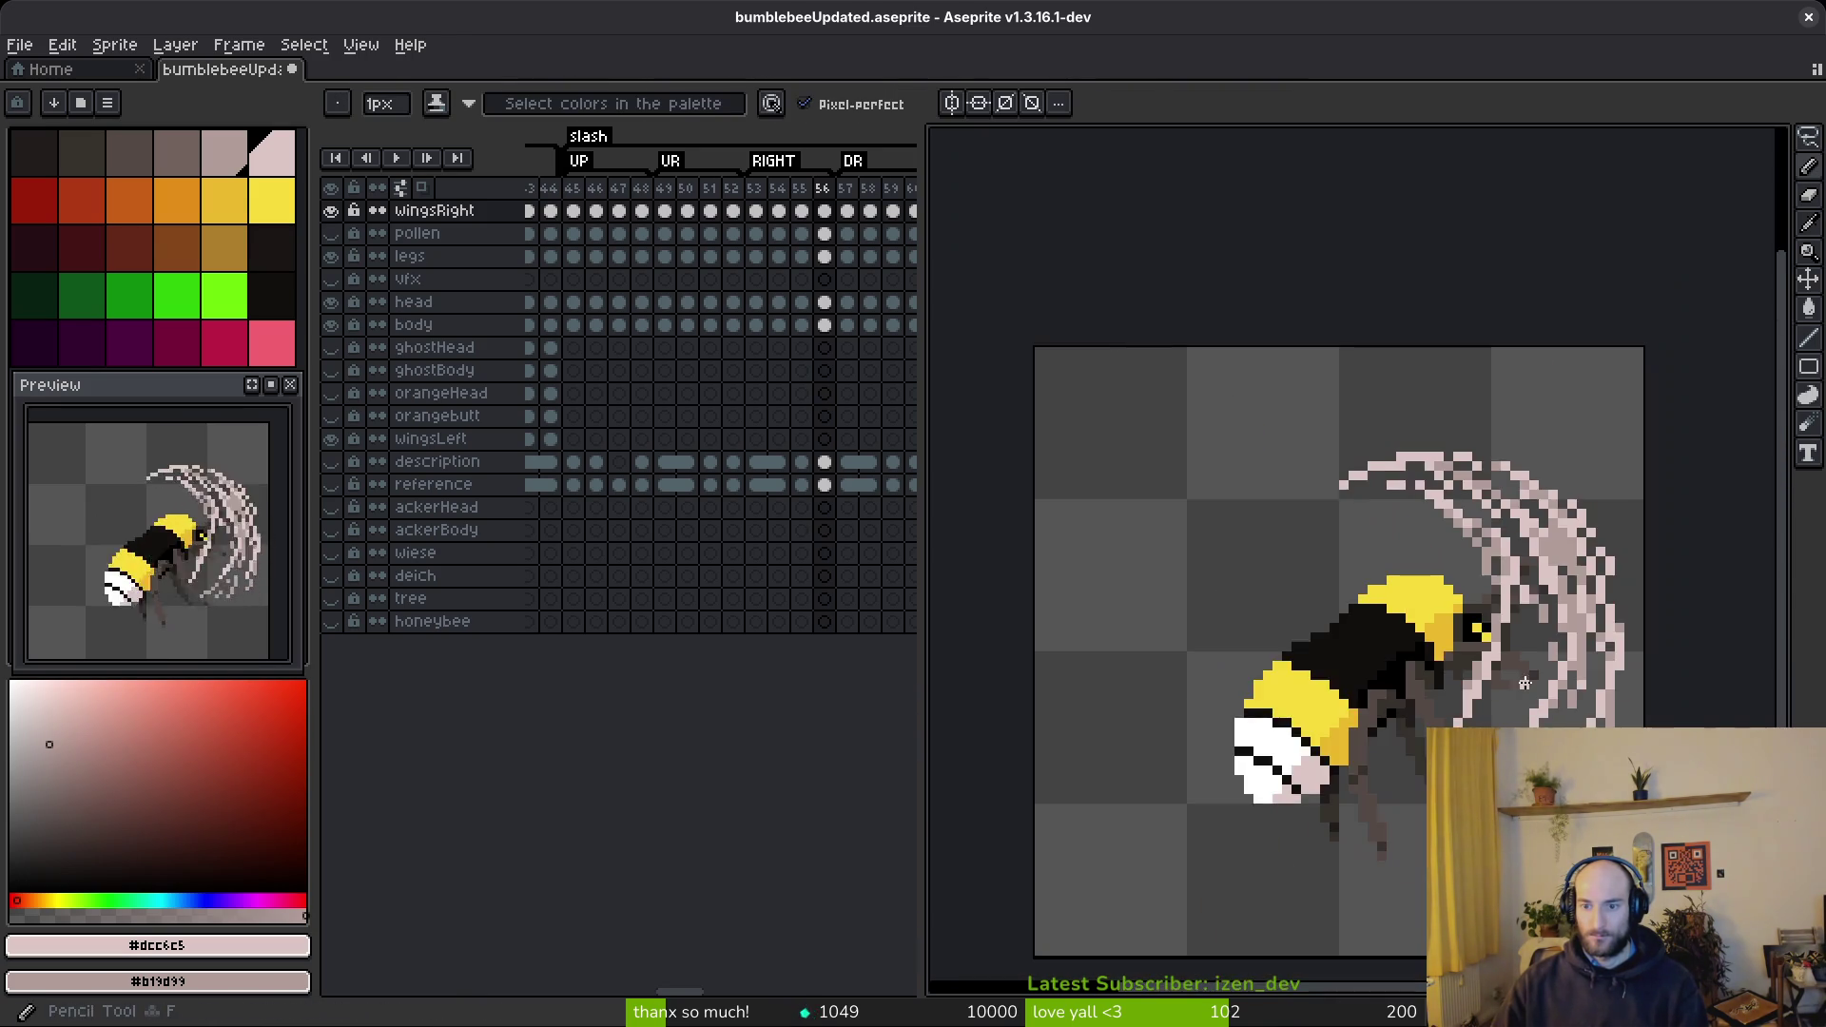
scroll(1525, 682, "up", 4)
- Paint light-pink diagonals up the swipe arc, erasing one misplaced diagonal below the bee's head
left_click_drag(1519, 684, 1502, 661)
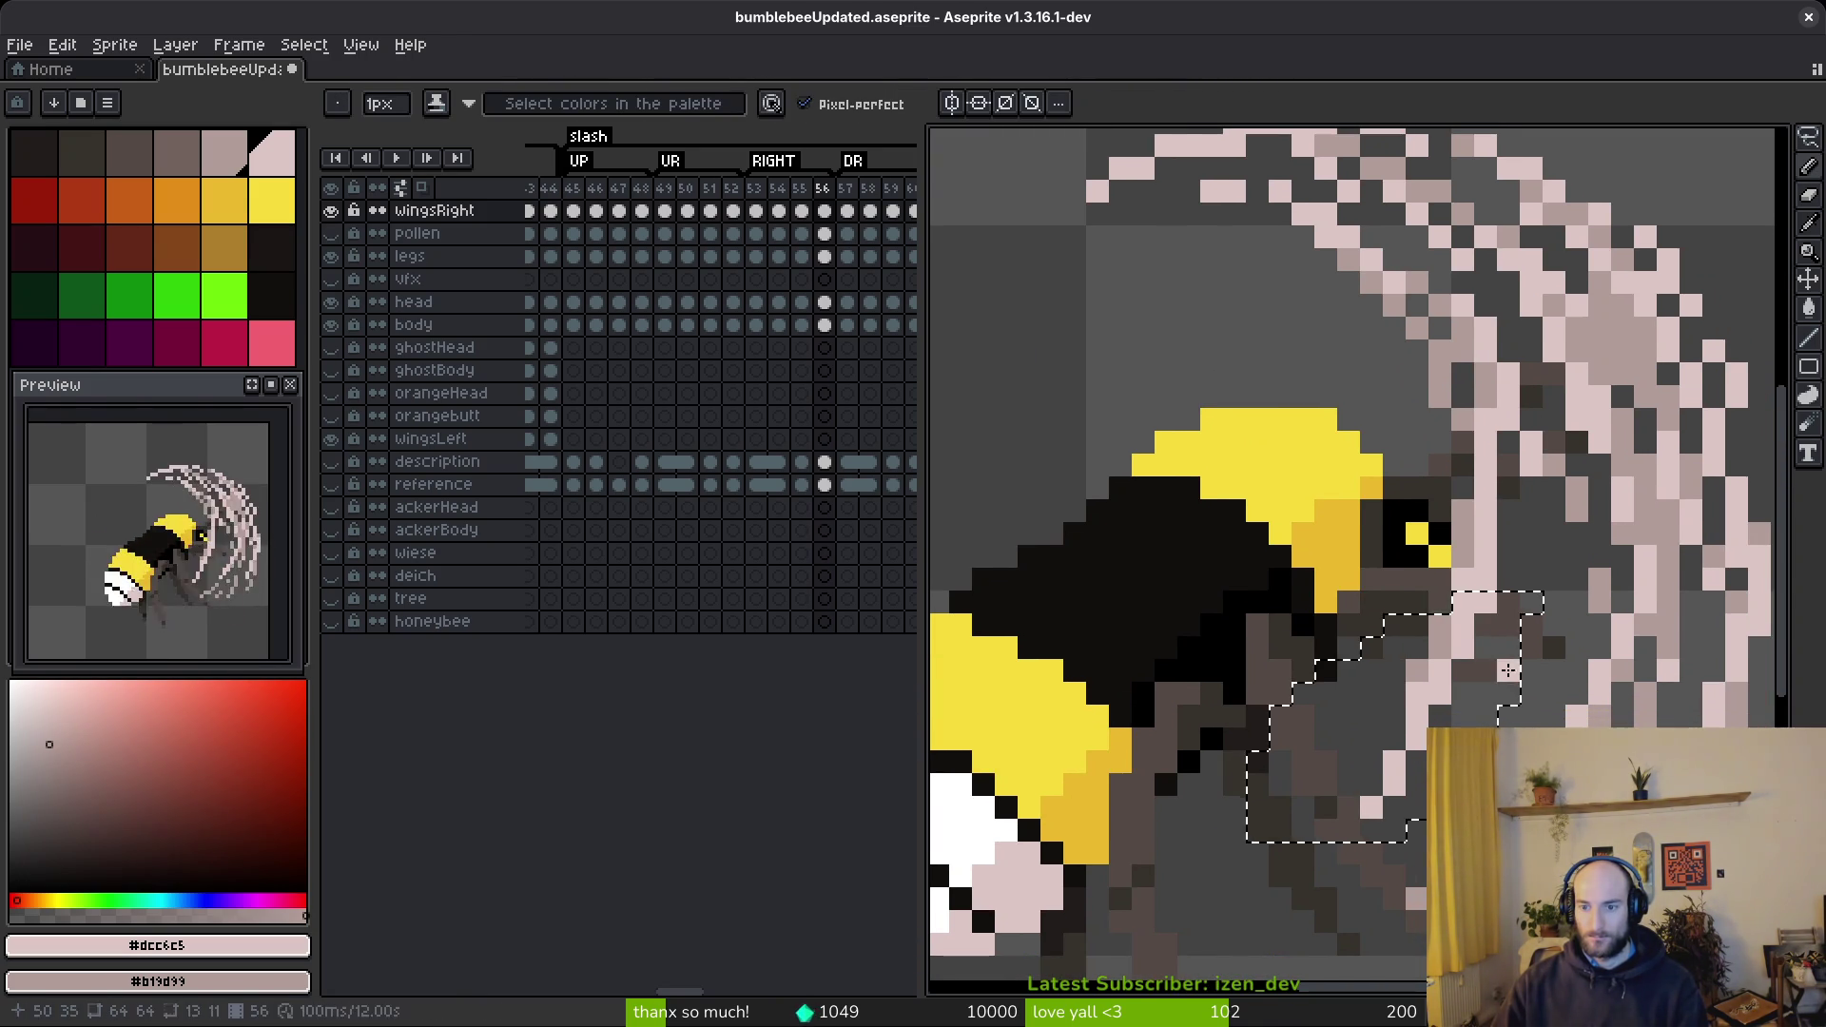
left_click_drag(1506, 519, 1492, 605)
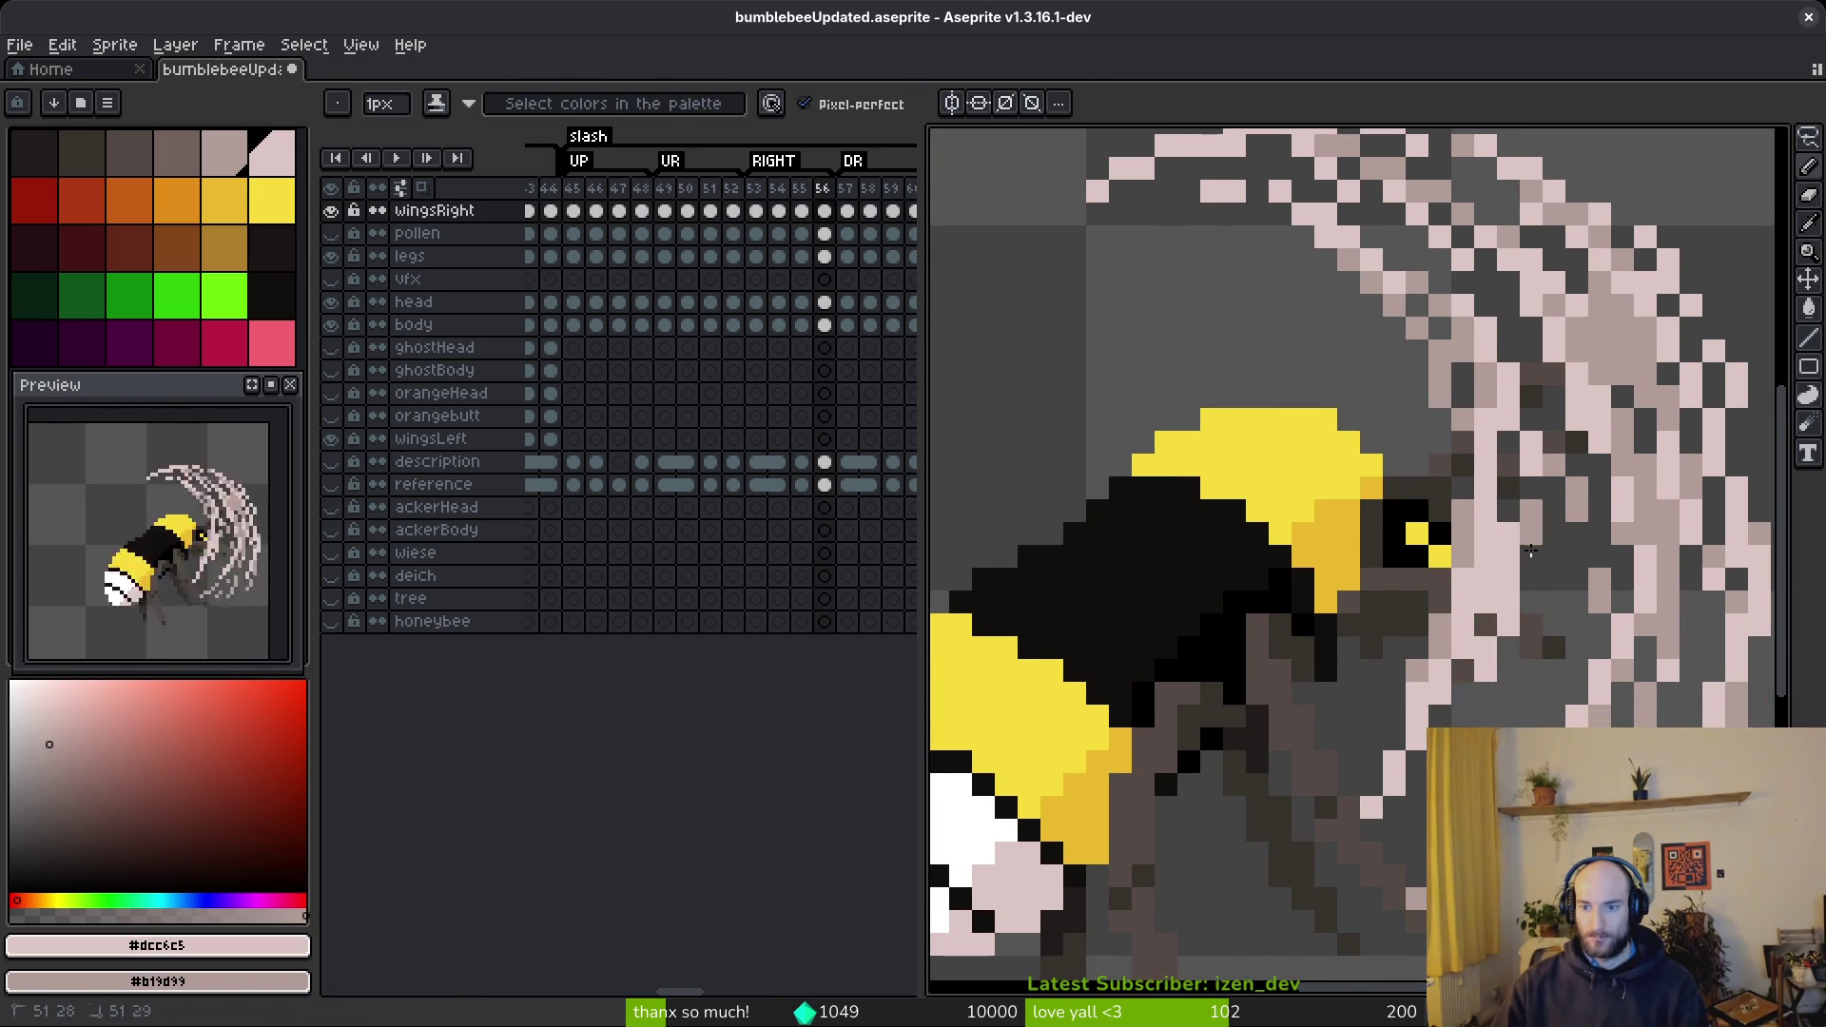
key("b")
left_click_drag(1362, 801, 1432, 653)
key("e")
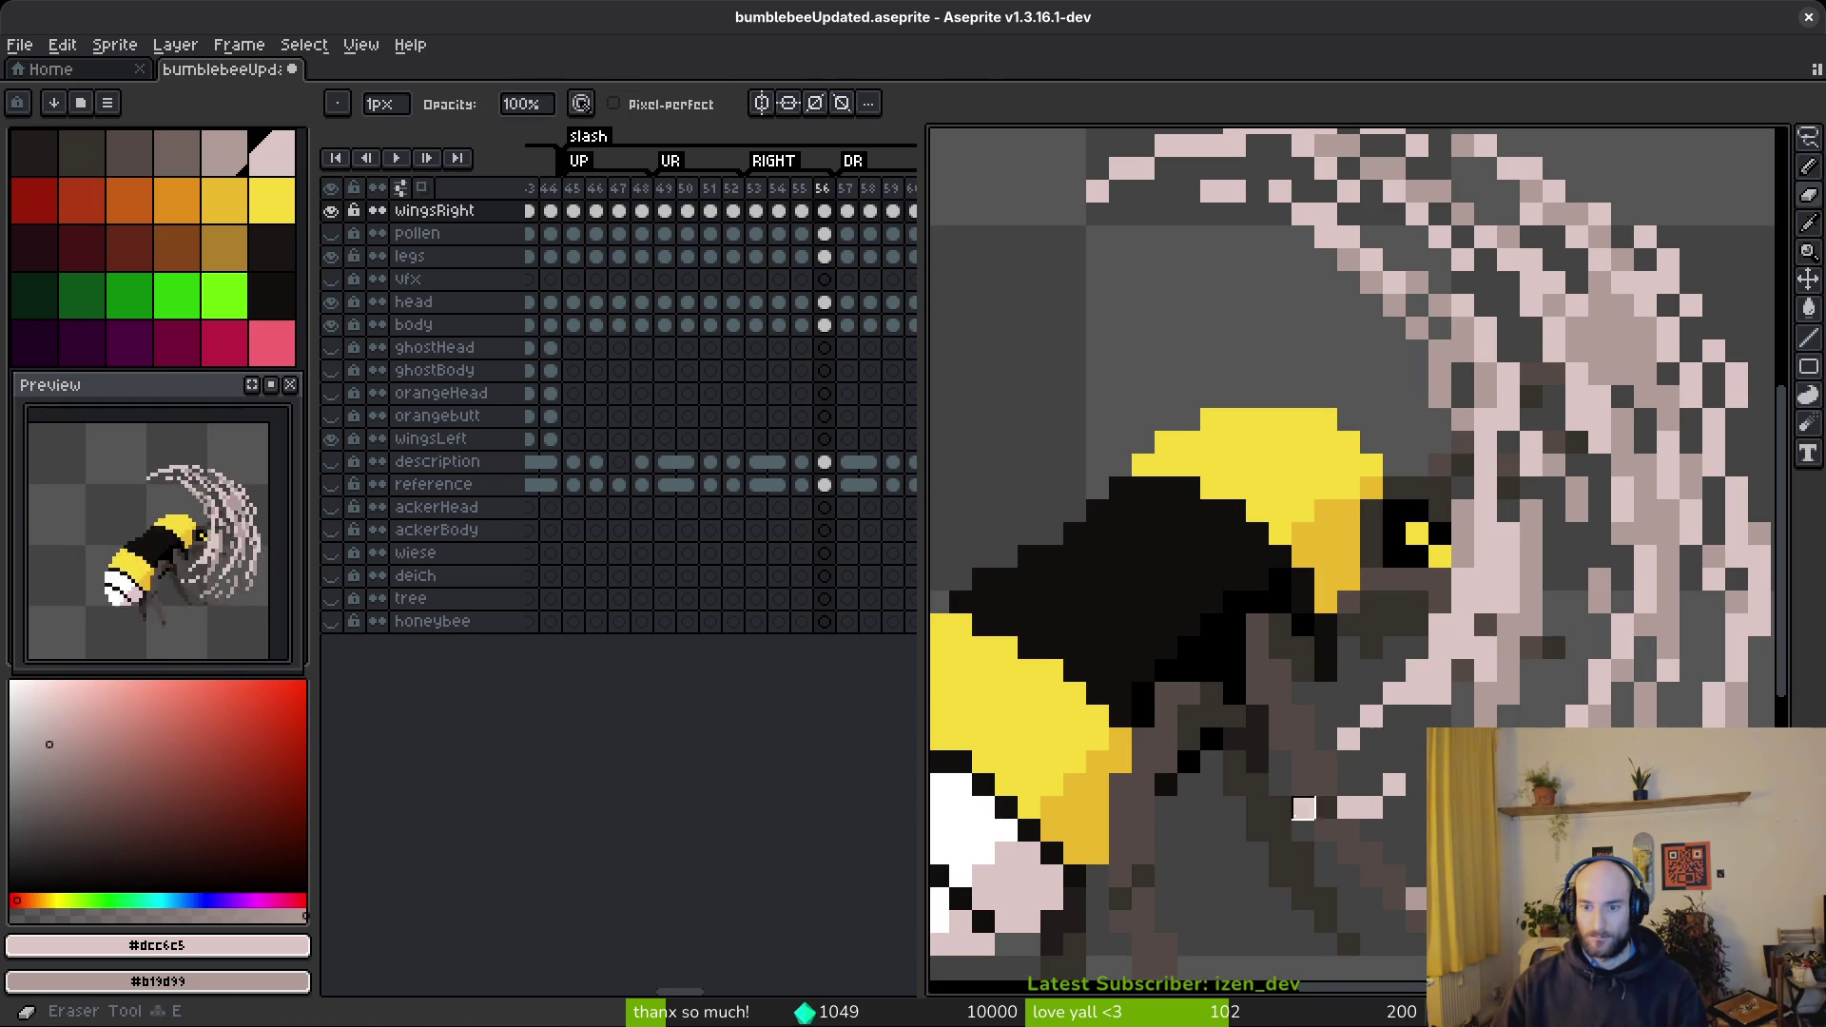
left_click_drag(1463, 648, 1370, 740)
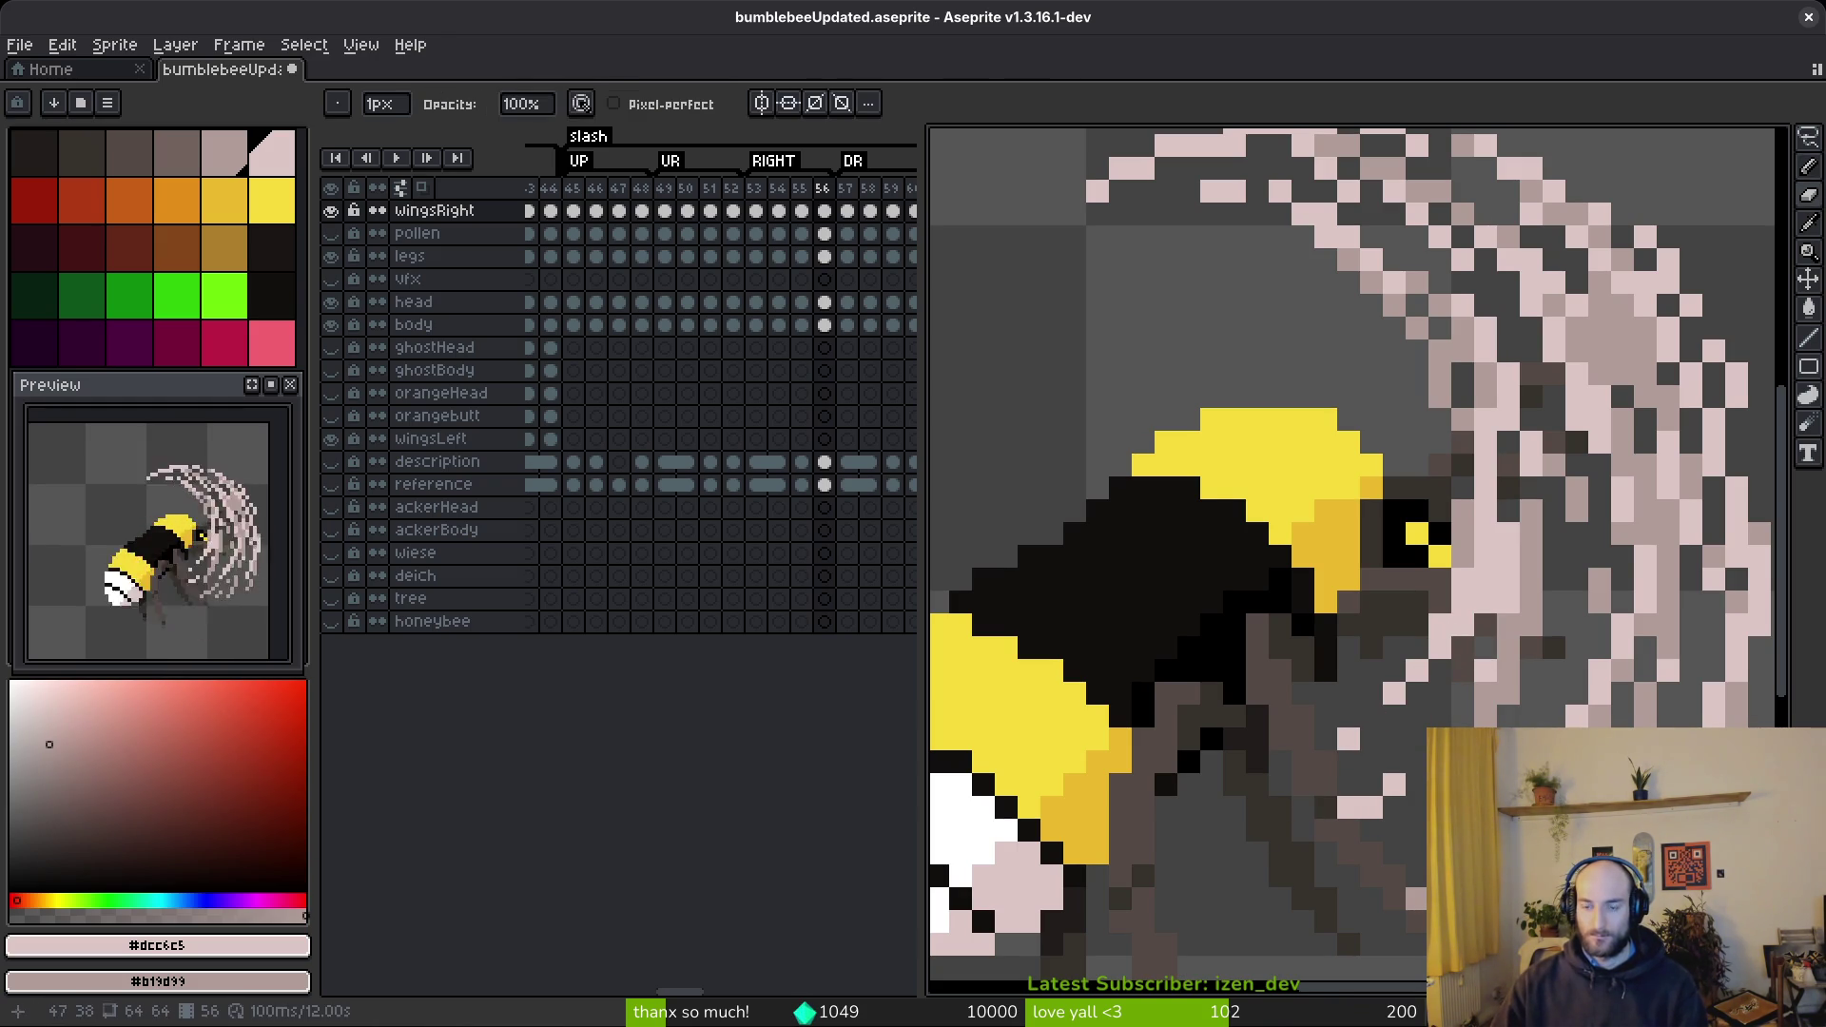
key("b")
scroll(1370, 740, "up", 3)
left_click_drag(1427, 590, 1326, 701)
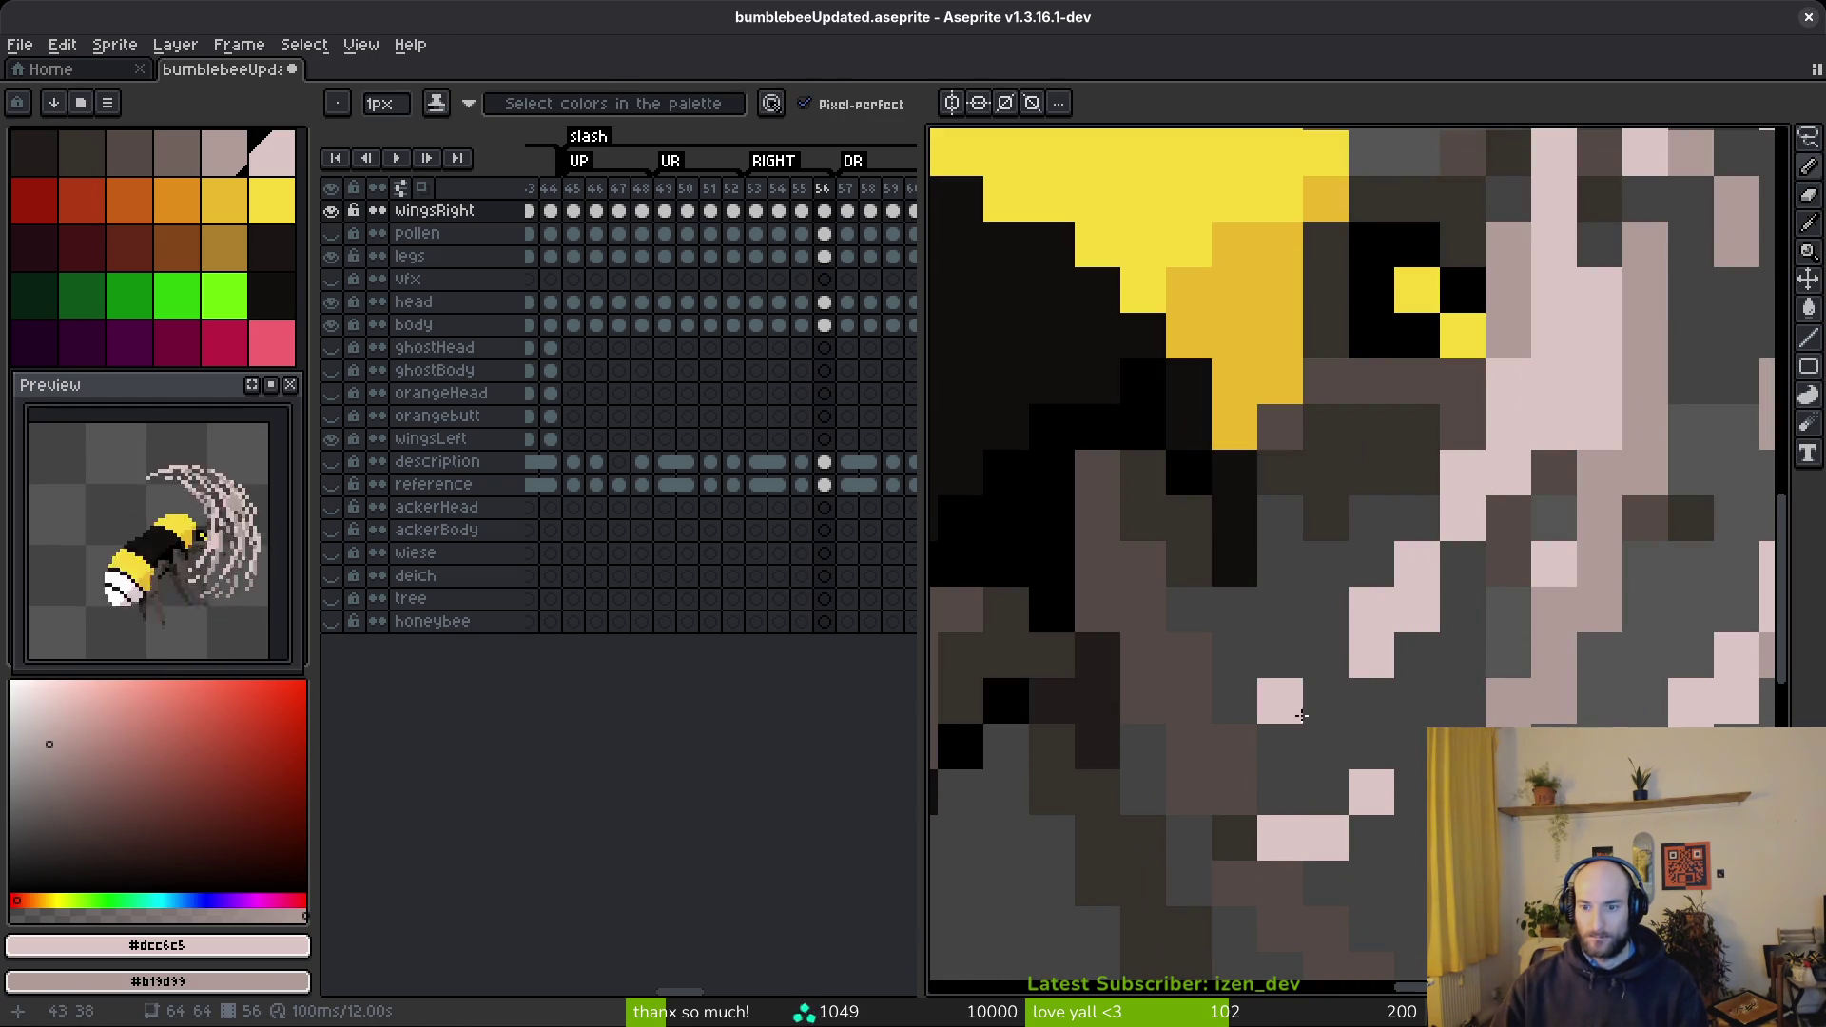
- Erase a stray pink pixel and shade a few more pixels on the swipe arc
key("e")
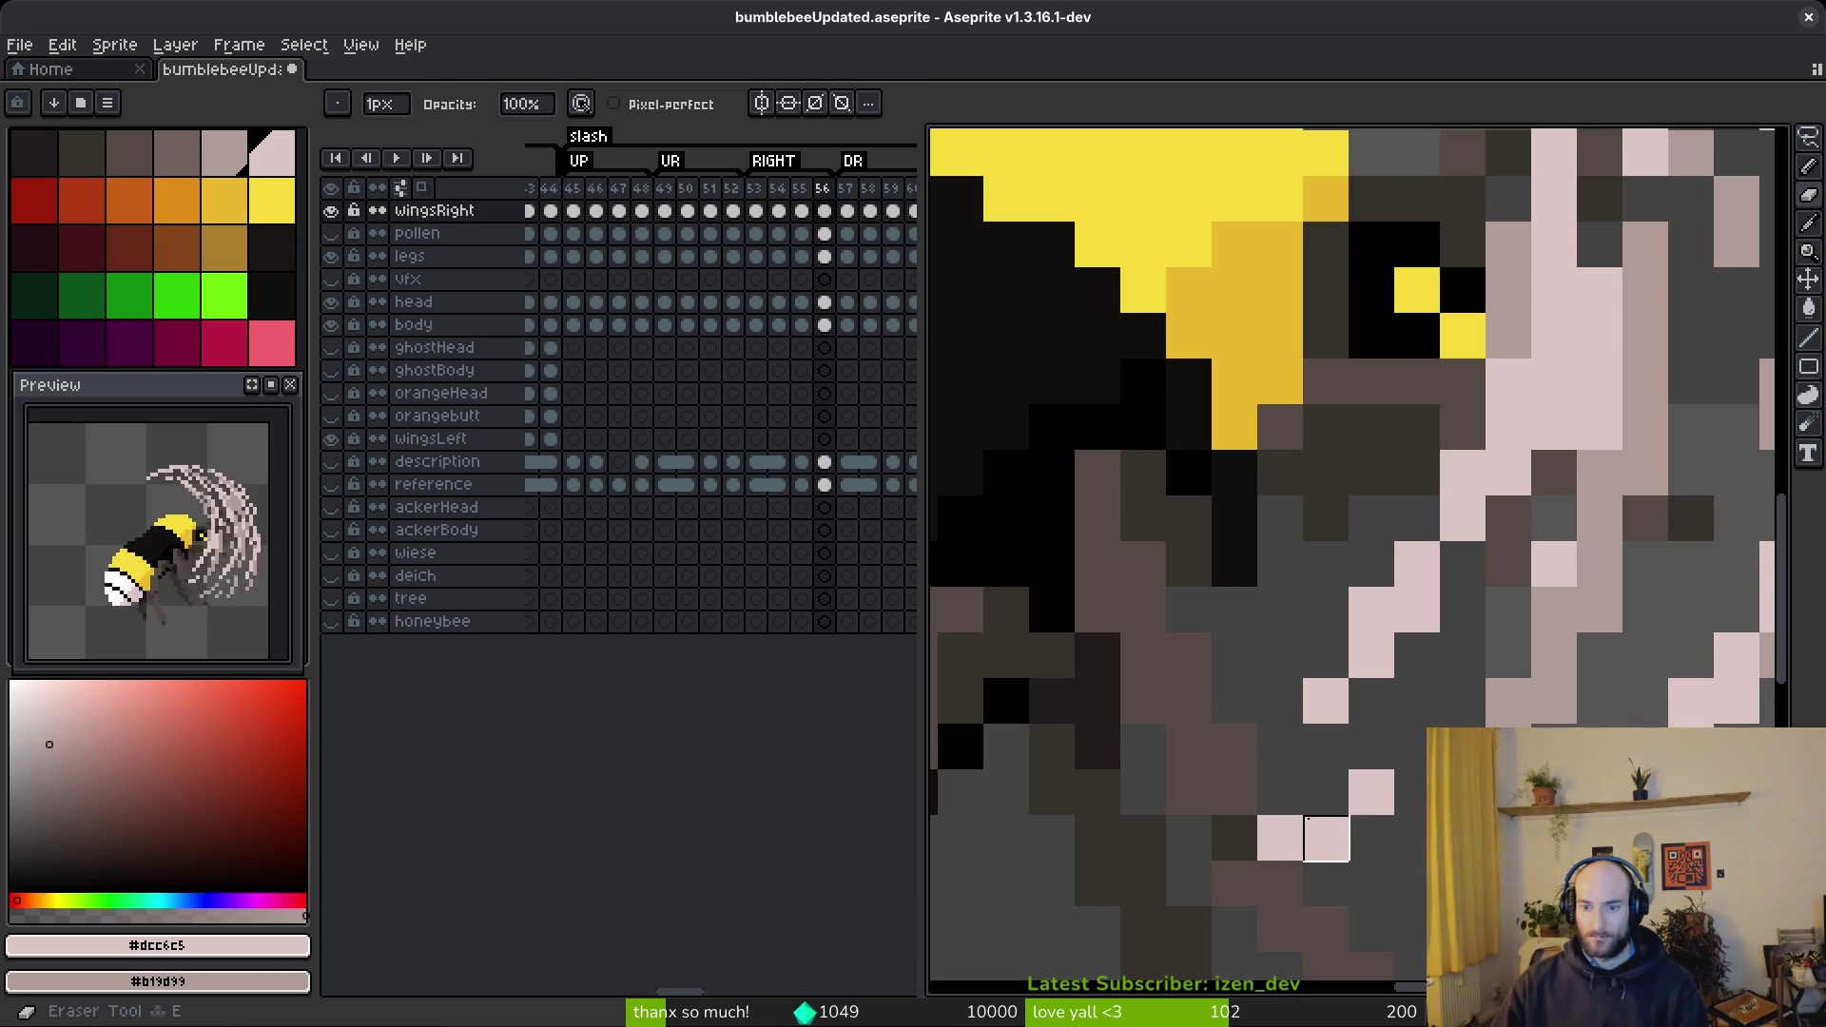
left_click(1280, 838)
scroll(1280, 838, "down", 3)
scroll(1280, 838, "up", 2)
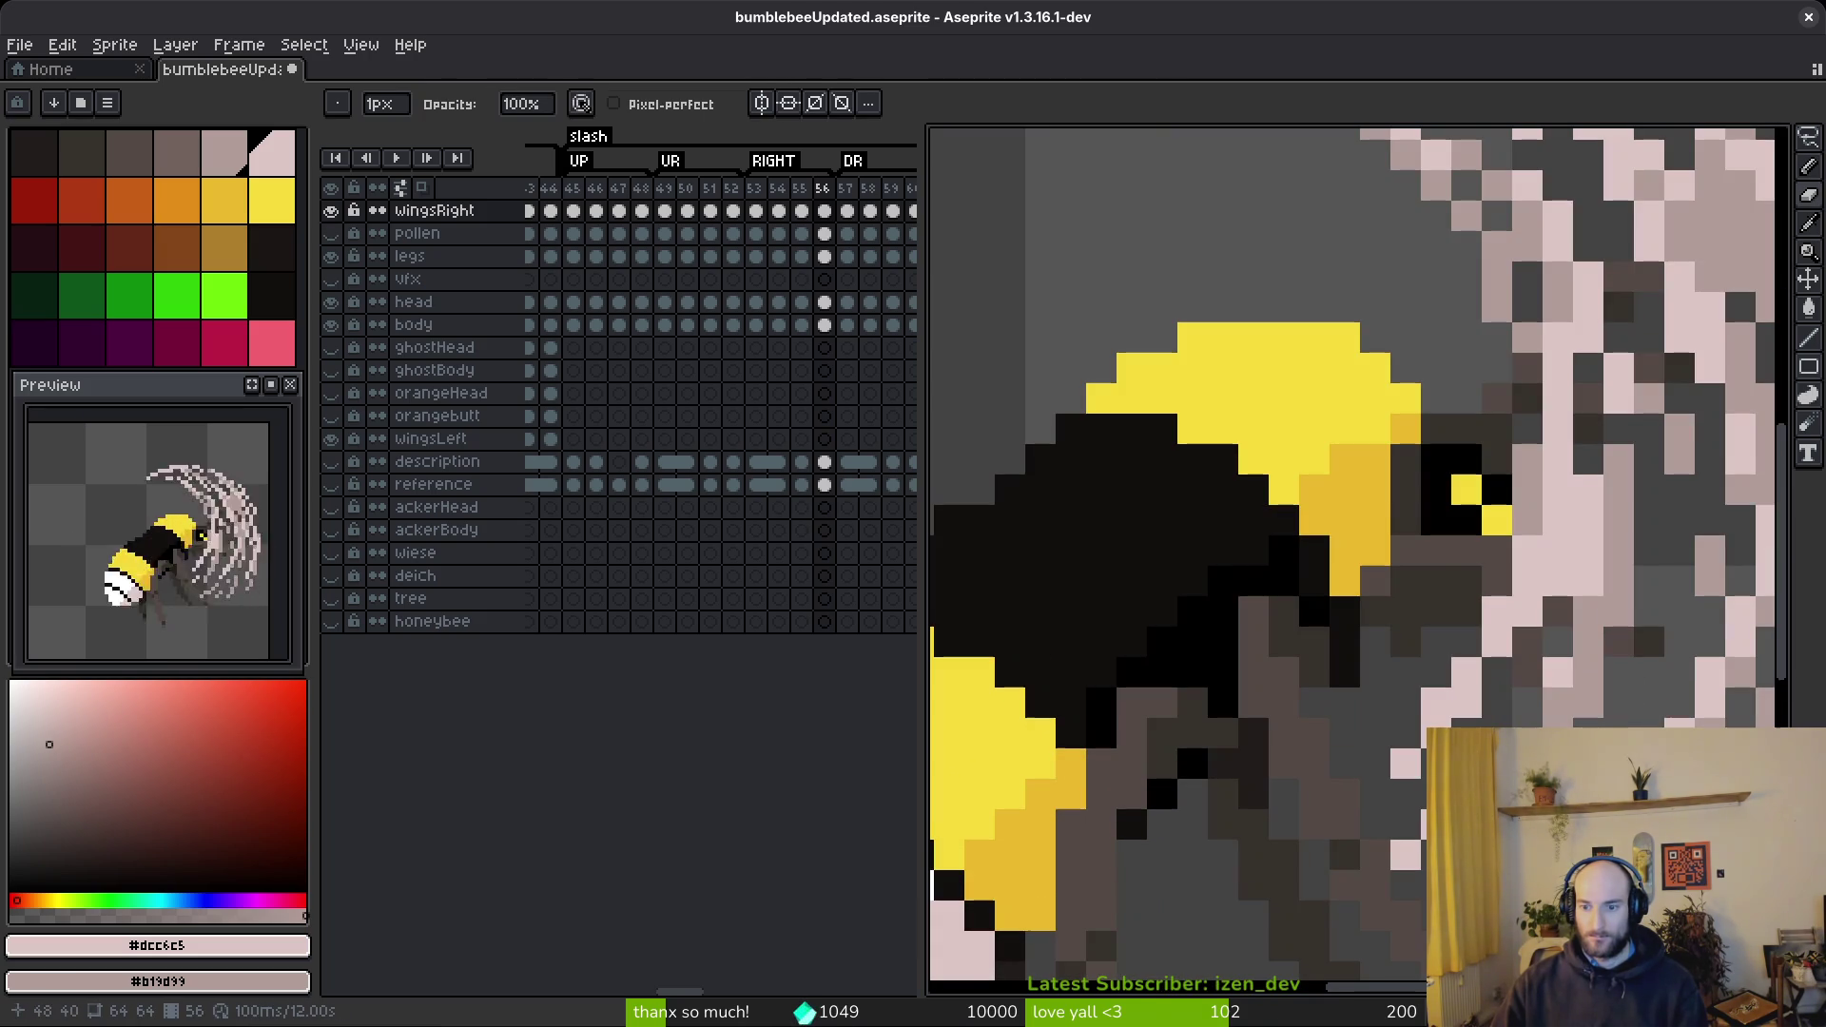
scroll(1427, 666, "down", 3)
scroll(1427, 666, "up", 4)
key("b")
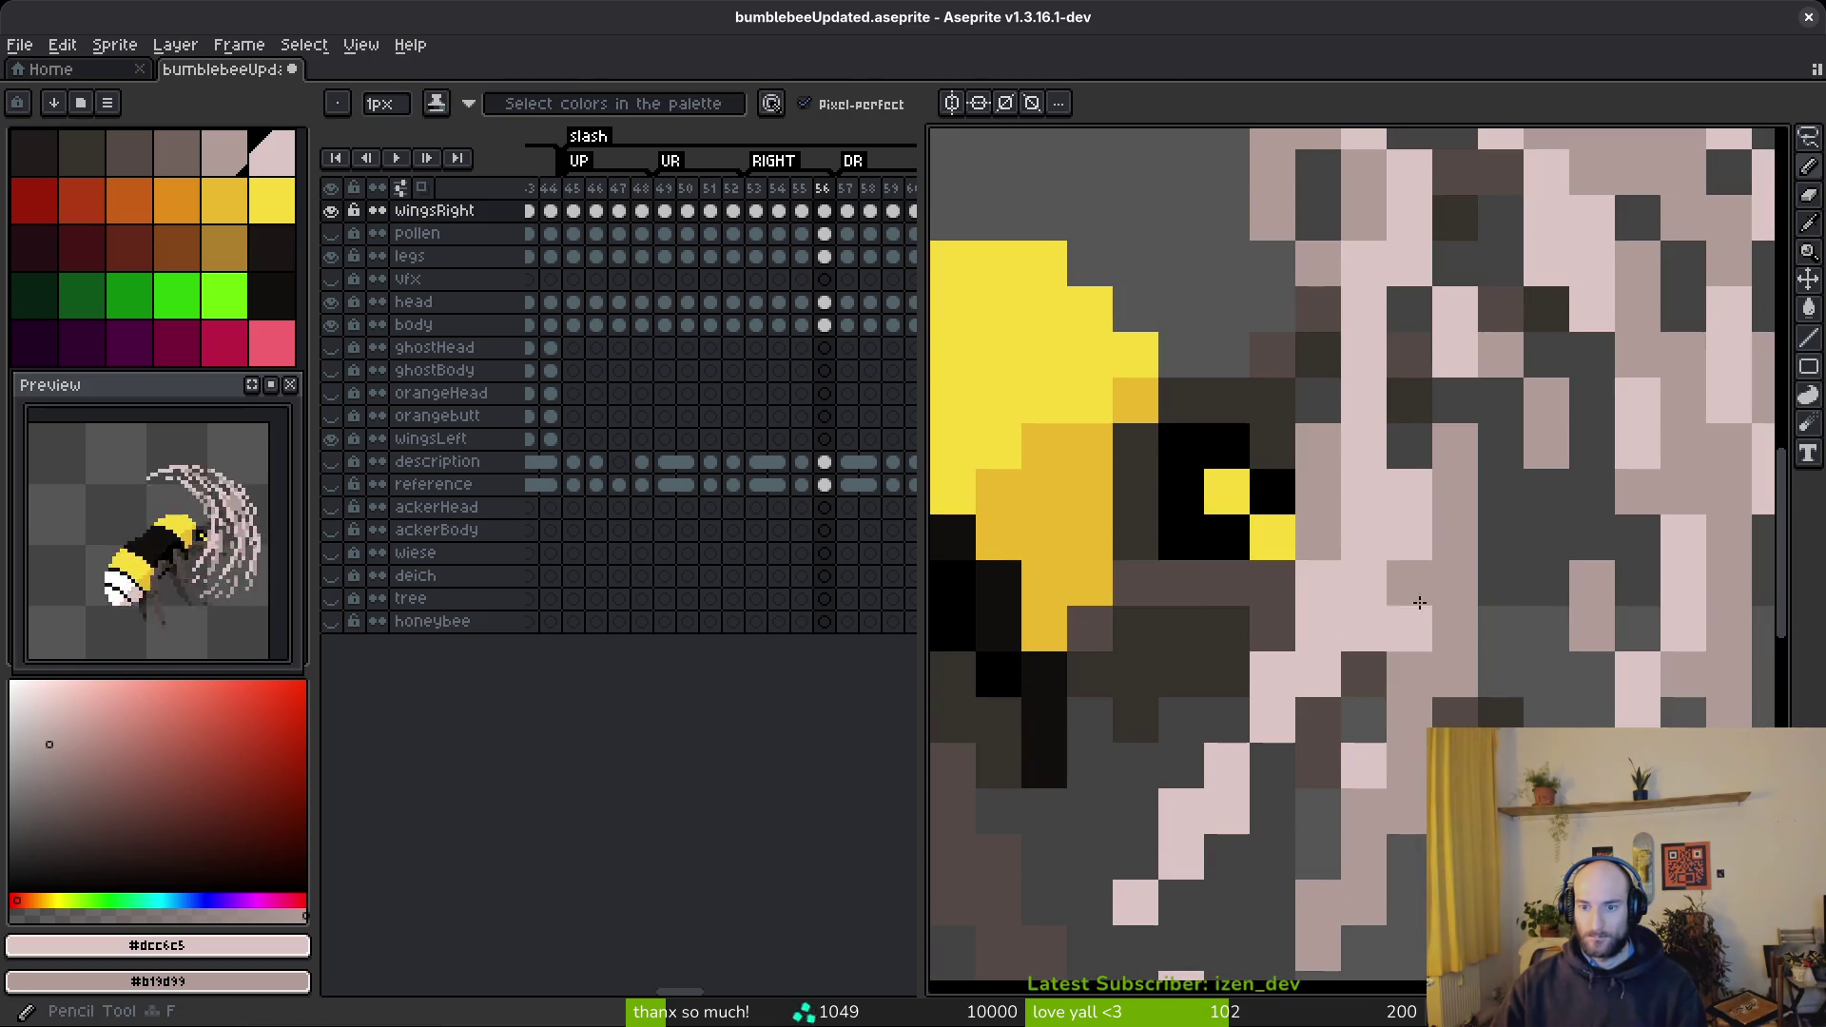
left_click_drag(1434, 692, 1318, 720)
scroll(1319, 720, "down", 4)
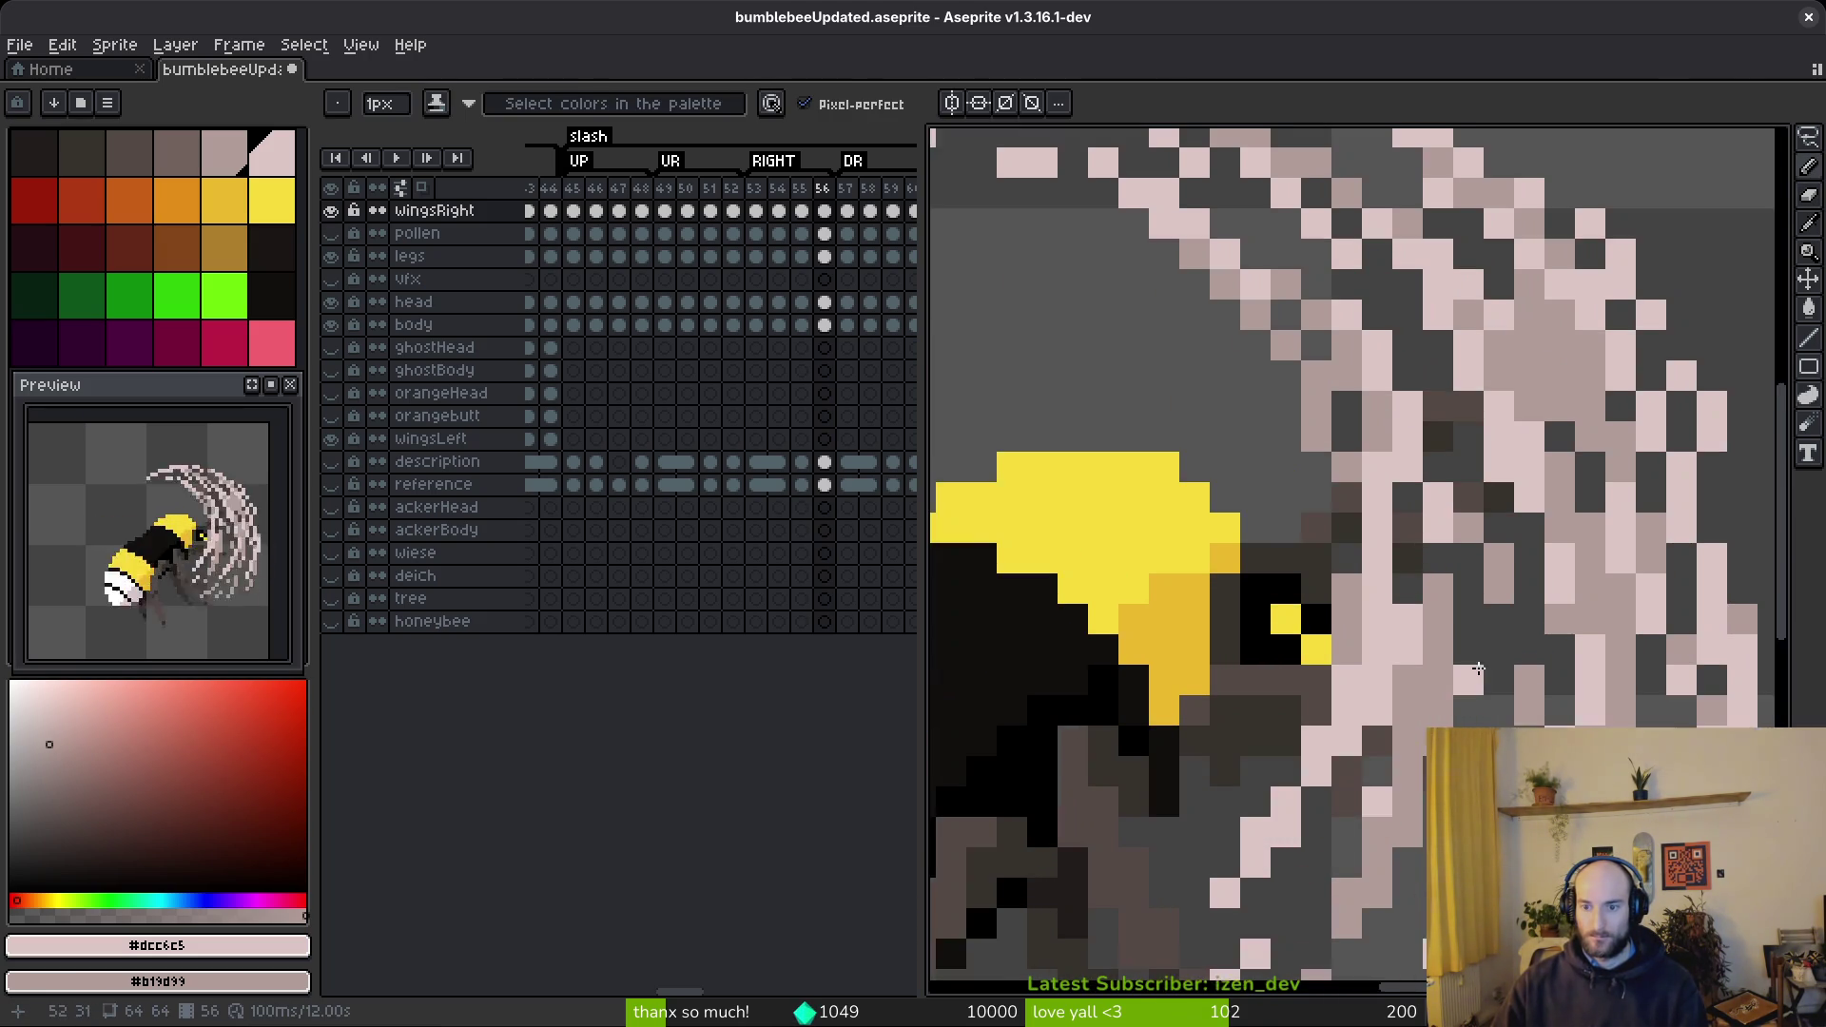
scroll(1331, 555, "up", 3)
scroll(1404, 603, "down", 3)
scroll(1404, 603, "up", 3)
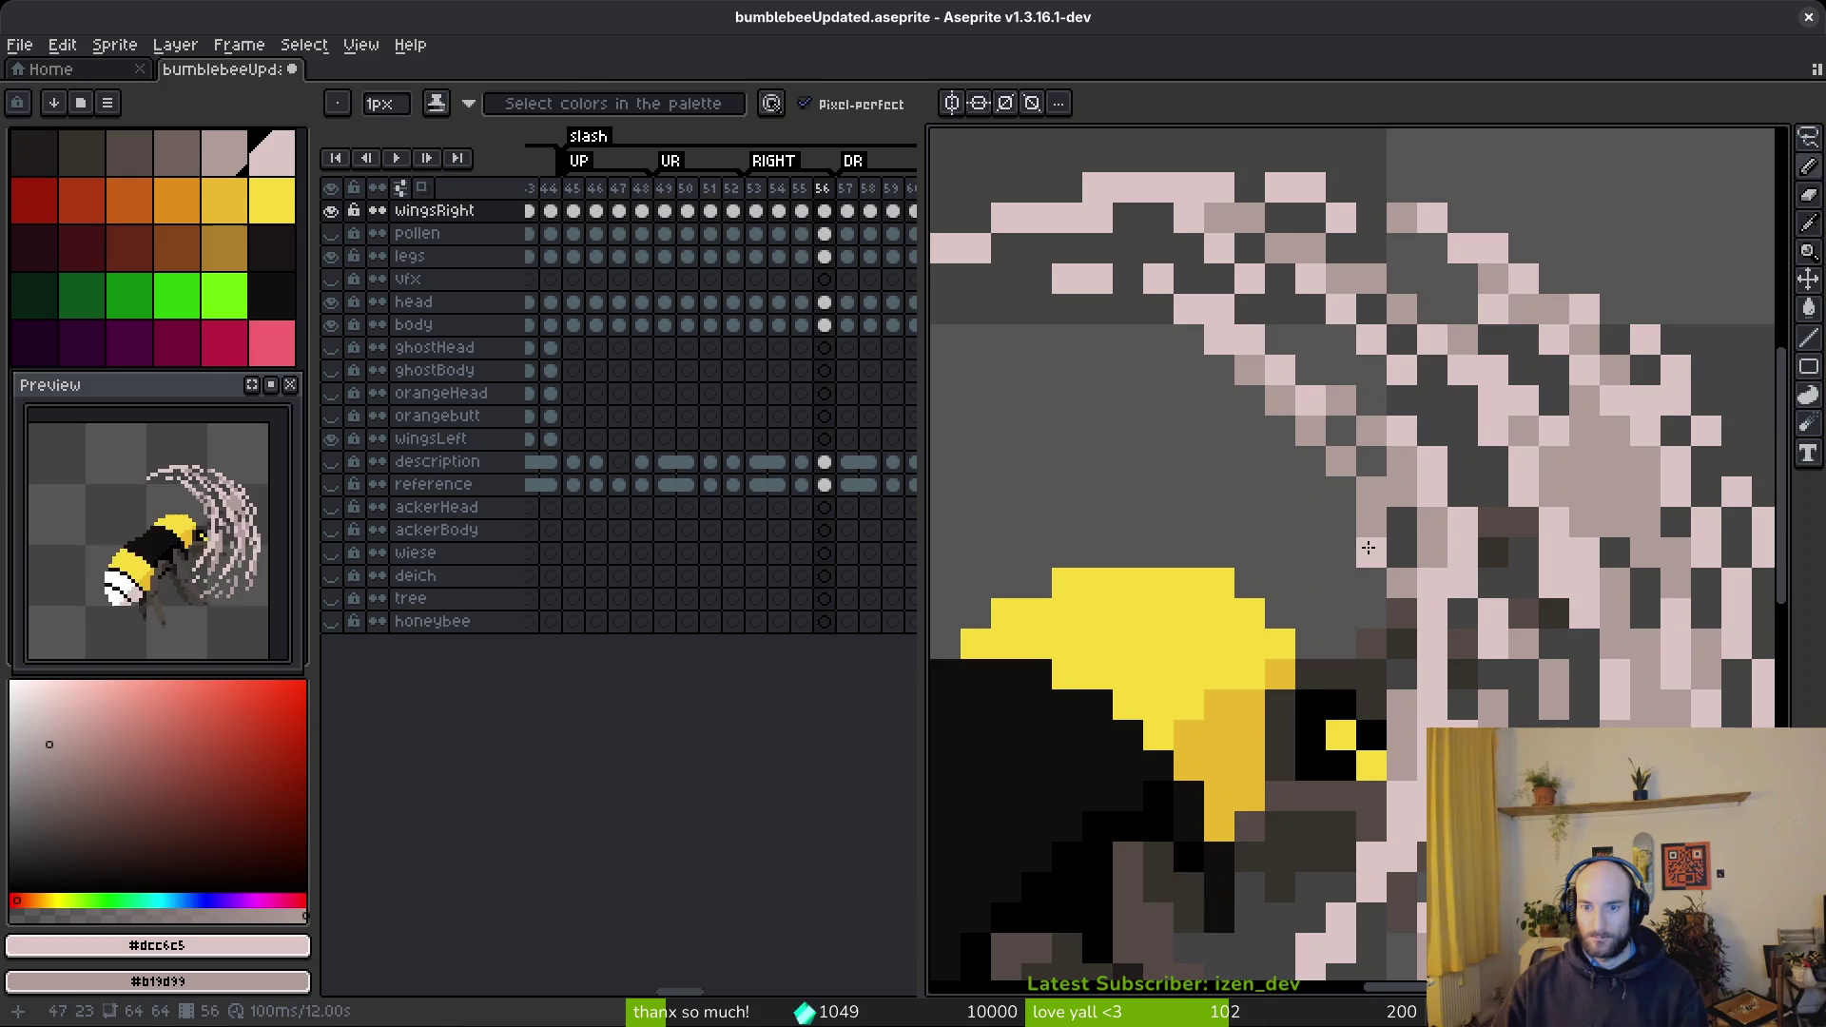
key("e")
scroll(1468, 646, "down", 3)
scroll(1468, 646, "up", 4)
key("b")
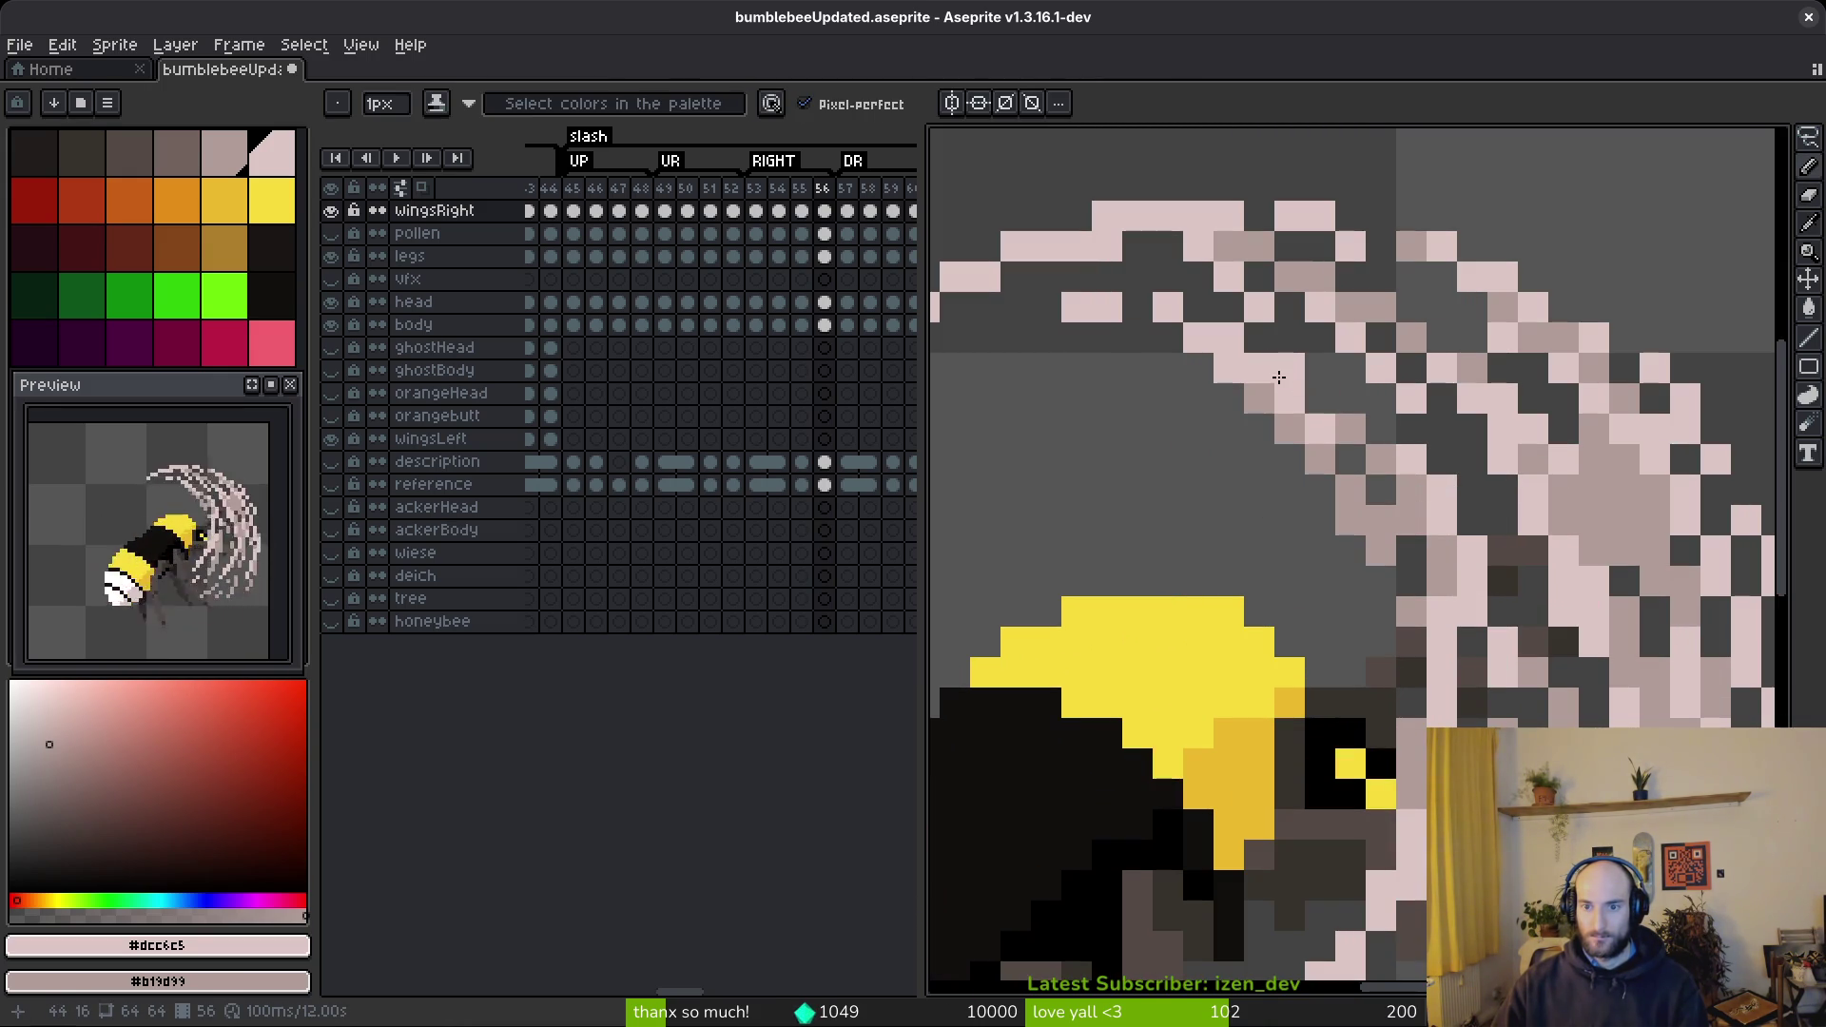
- Lighten several arc pixels to light pink, including one dark pixel
scroll(1475, 552, "down", 2)
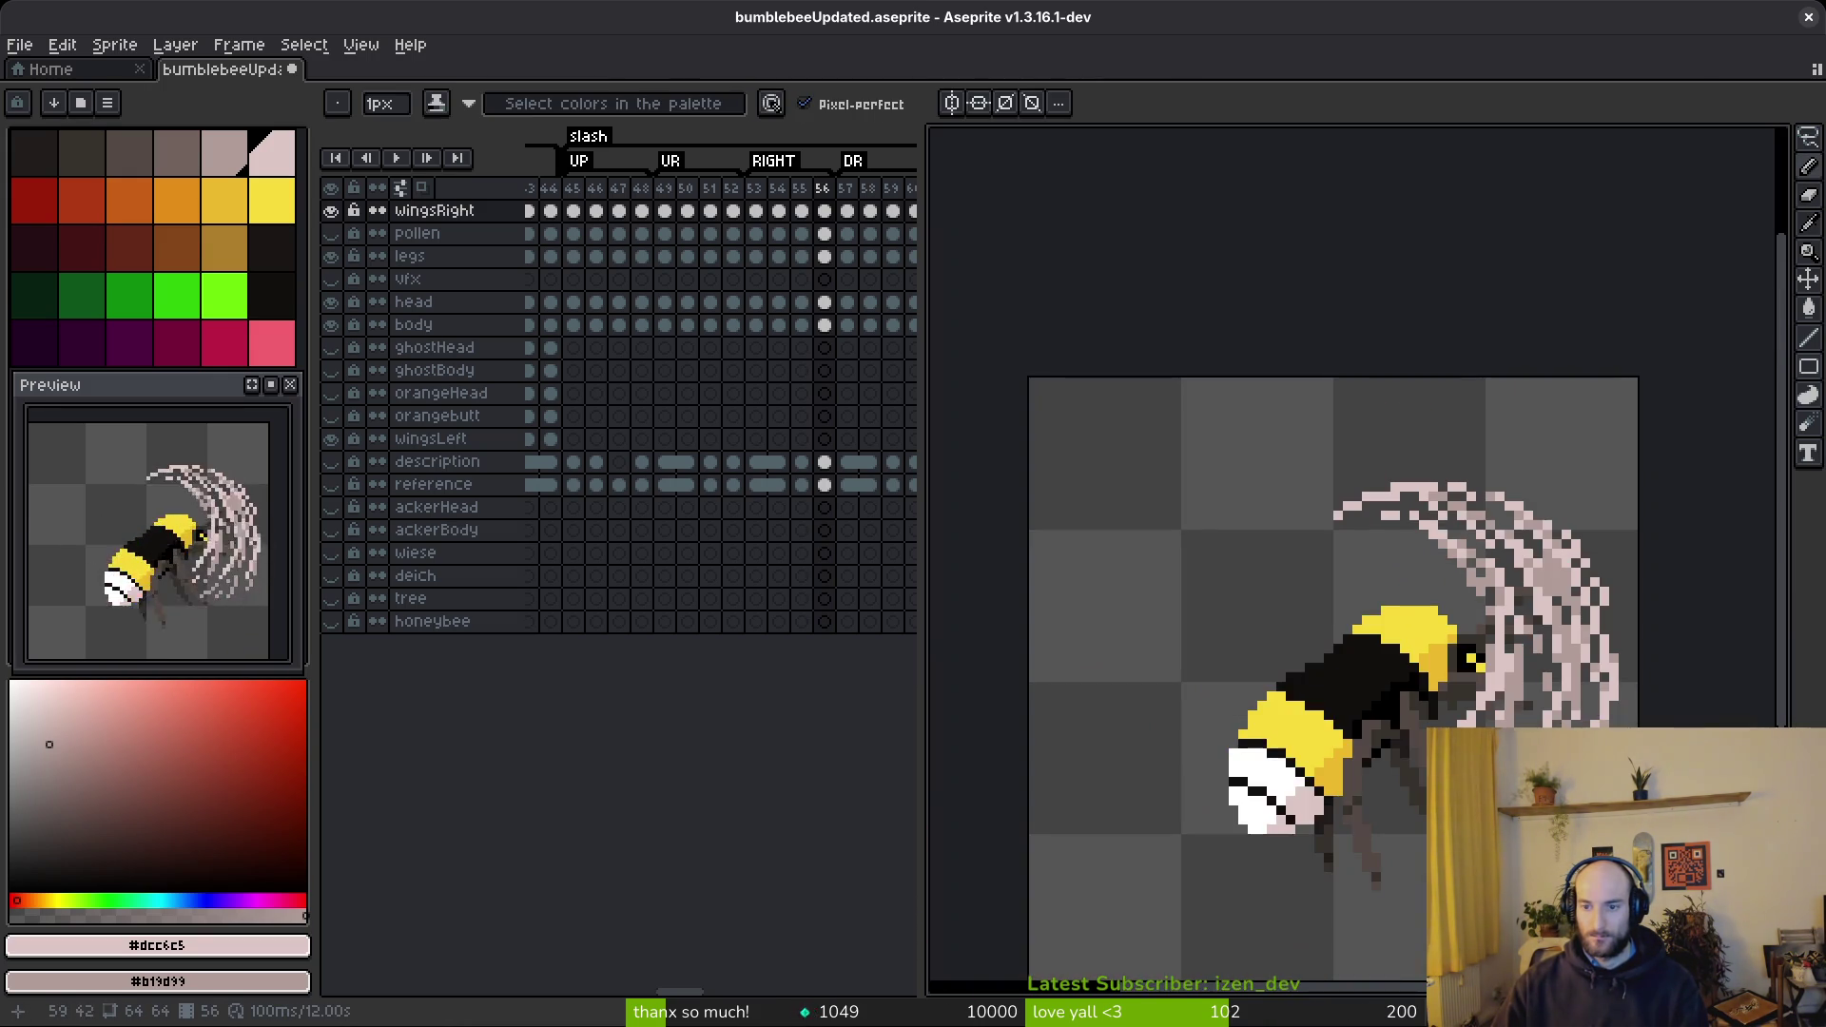
scroll(1526, 605, "up", 3)
mouse_move(1419, 448)
left_mouse_down()
mouse_move(1456, 504)
mouse_move(1455, 603)
mouse_move(1514, 713)
mouse_move(1436, 486)
left_mouse_up()
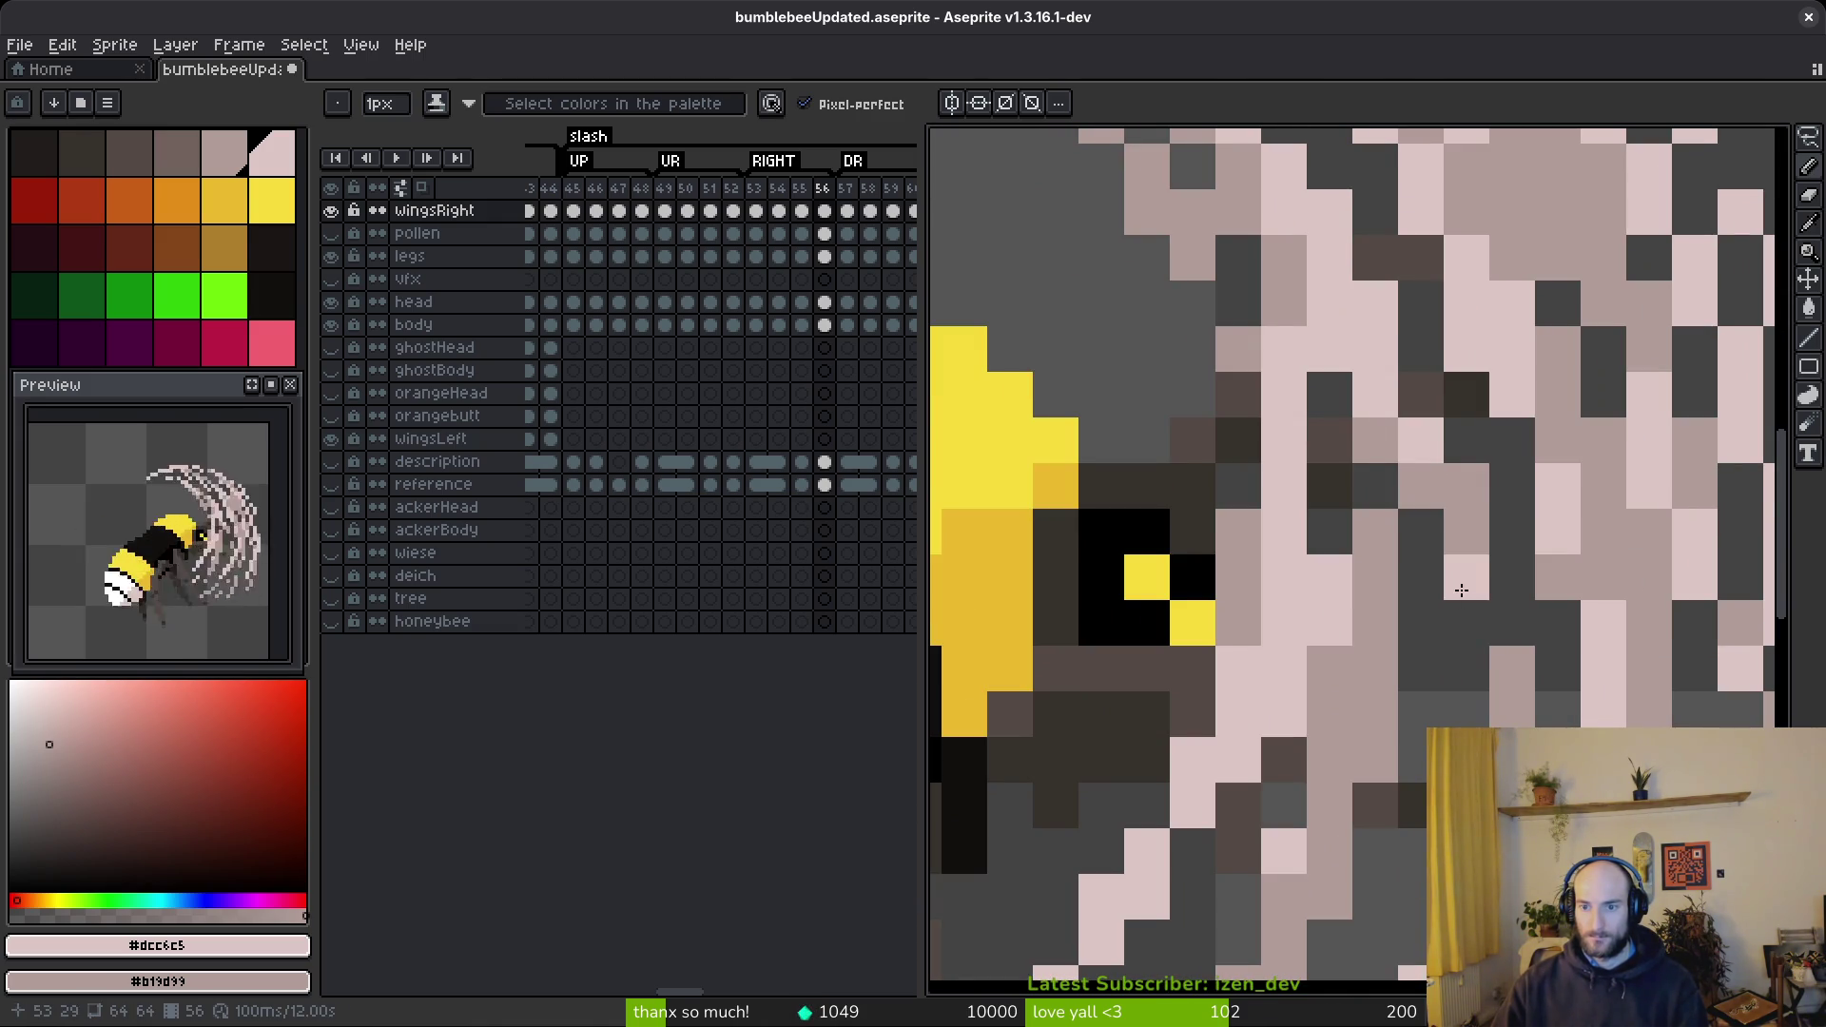
left_click(1472, 569)
scroll(1512, 759, "down", 5)
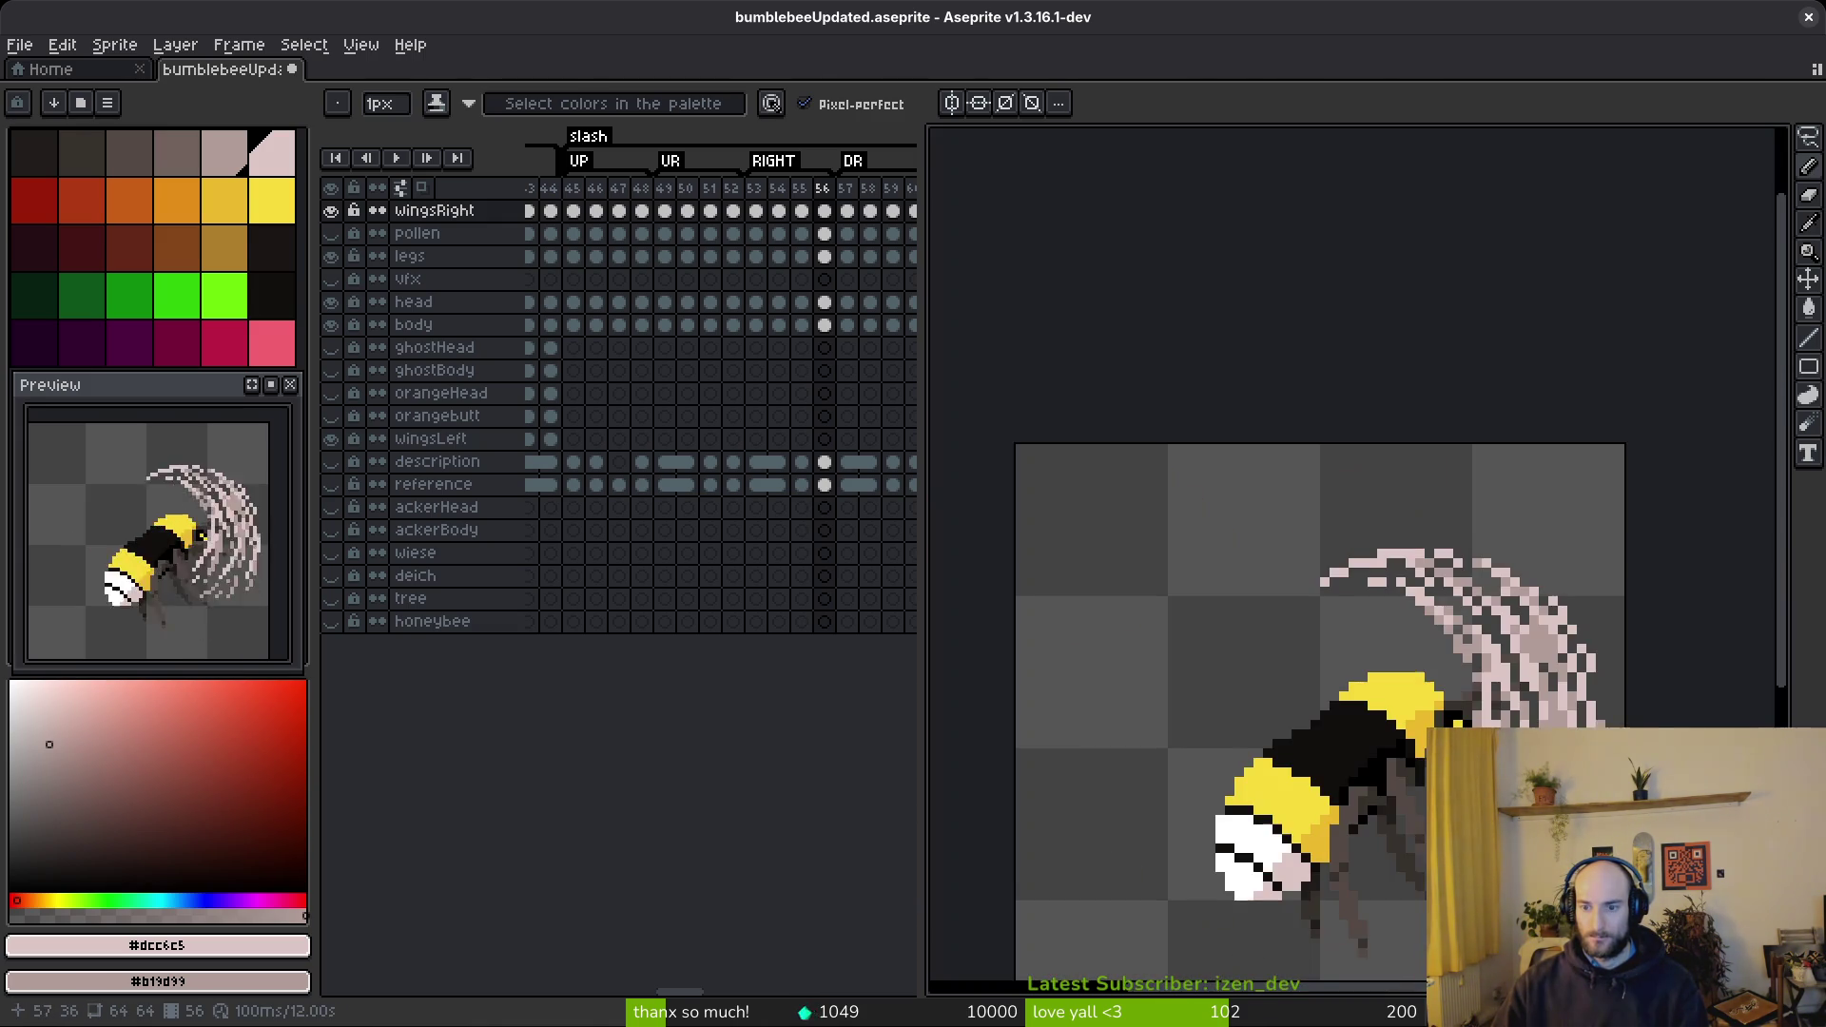
scroll(1519, 702, "up", 4)
key("e")
scroll(1518, 701, "down", 4)
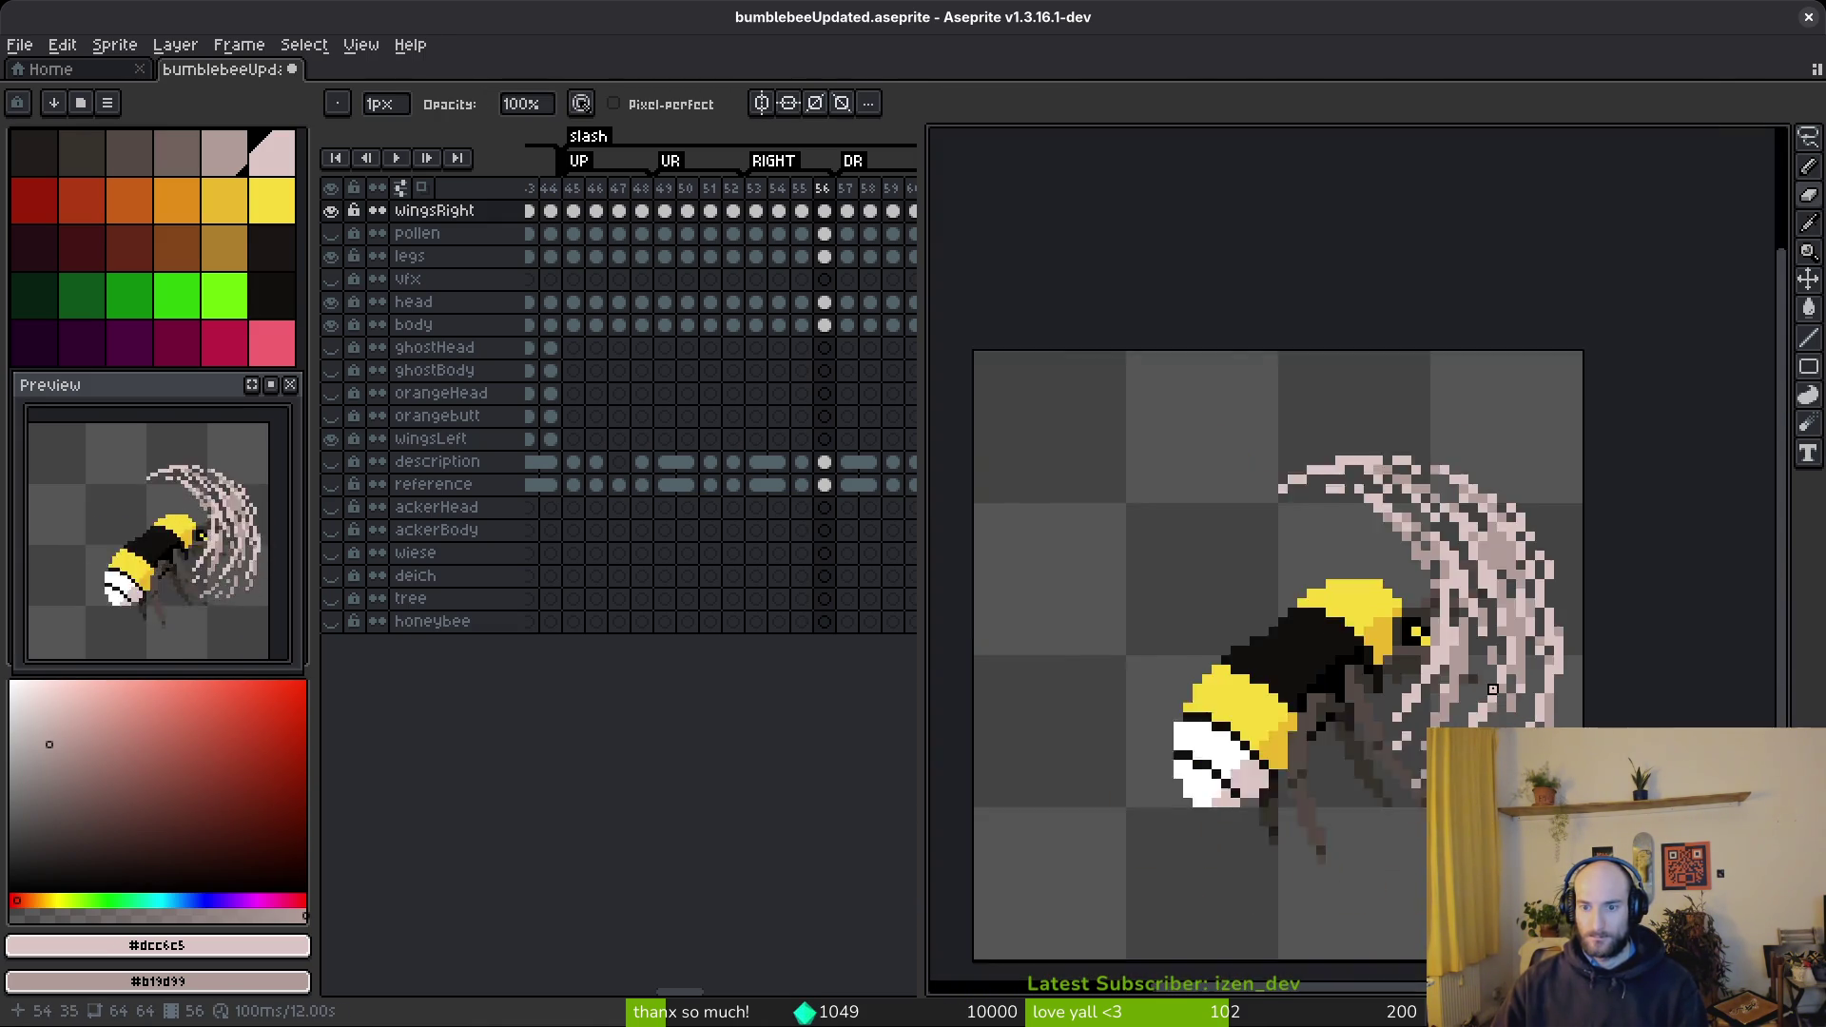
scroll(1427, 593, "up", 4)
- Shade pixels along the arc near the head and save bumblebeeUpdated.aseprite
key("b")
scroll(1427, 592, "up", 1)
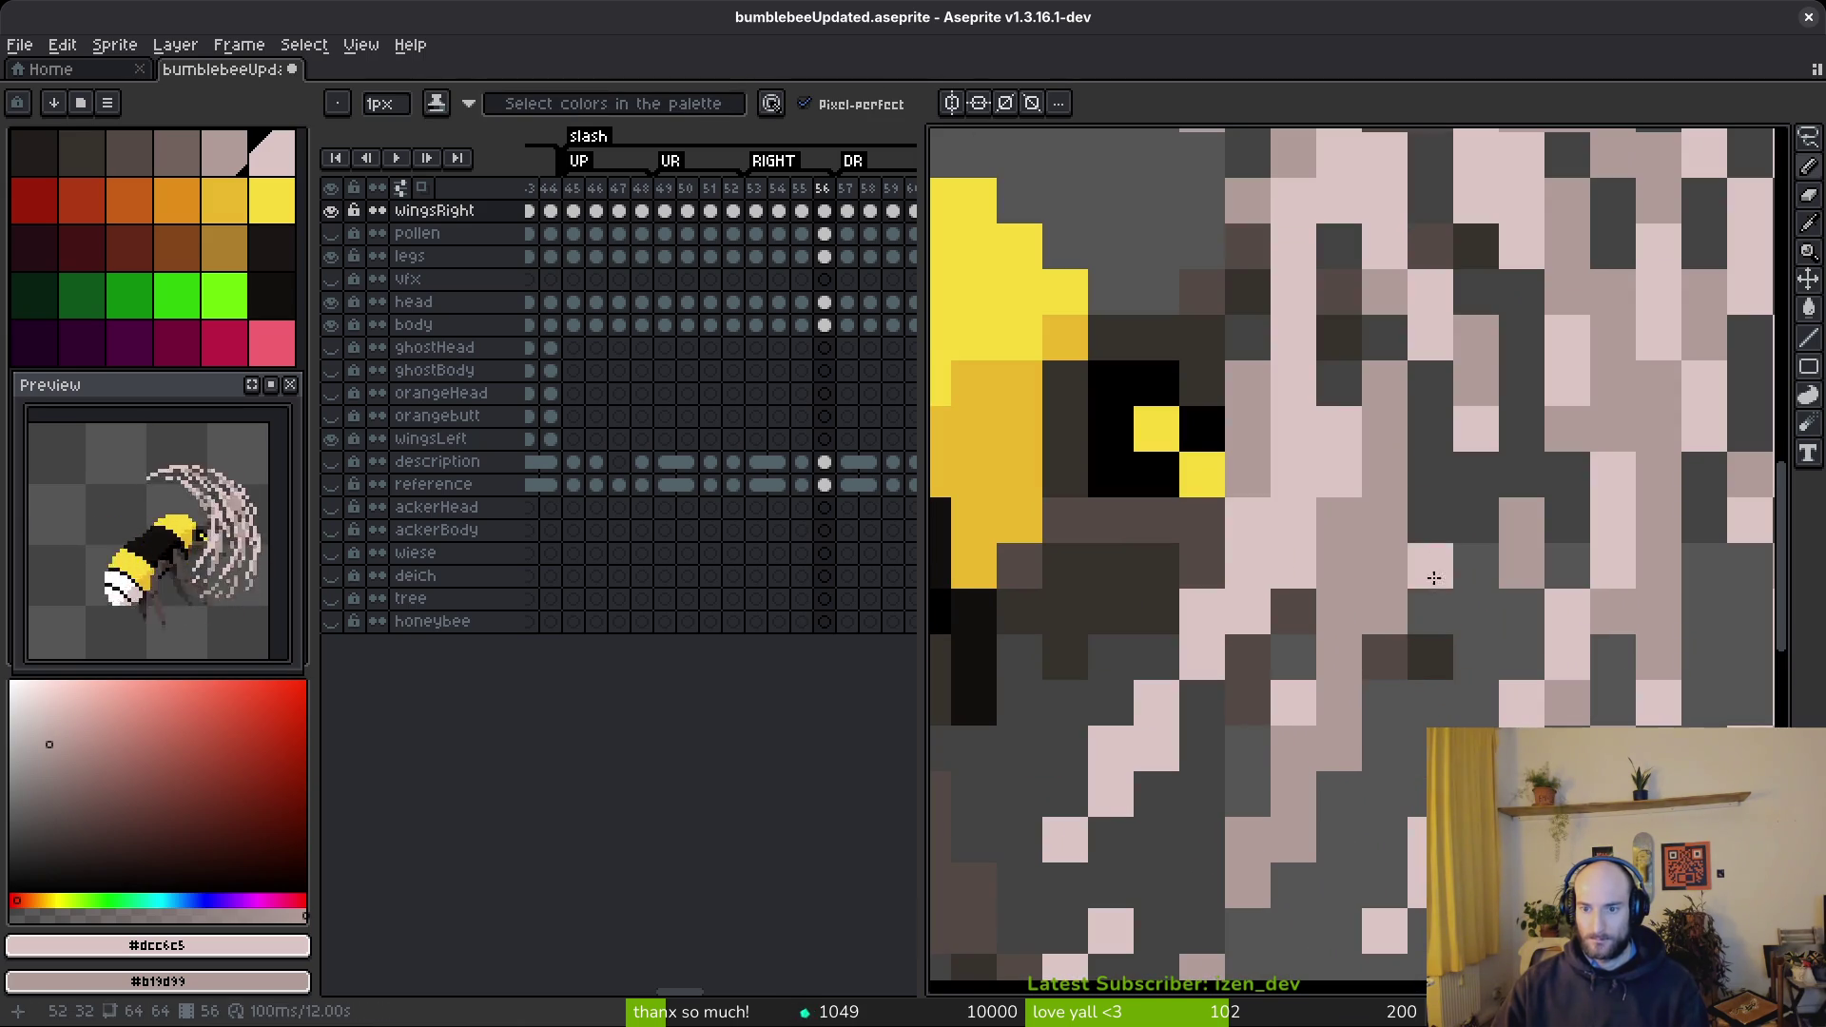
scroll(1384, 623, "up", 1)
mouse_move(1322, 730)
left_mouse_down()
mouse_move(1333, 676)
mouse_move(1302, 768)
left_mouse_up()
scroll(1317, 758, "down", 4)
scroll(1349, 743, "up", 2)
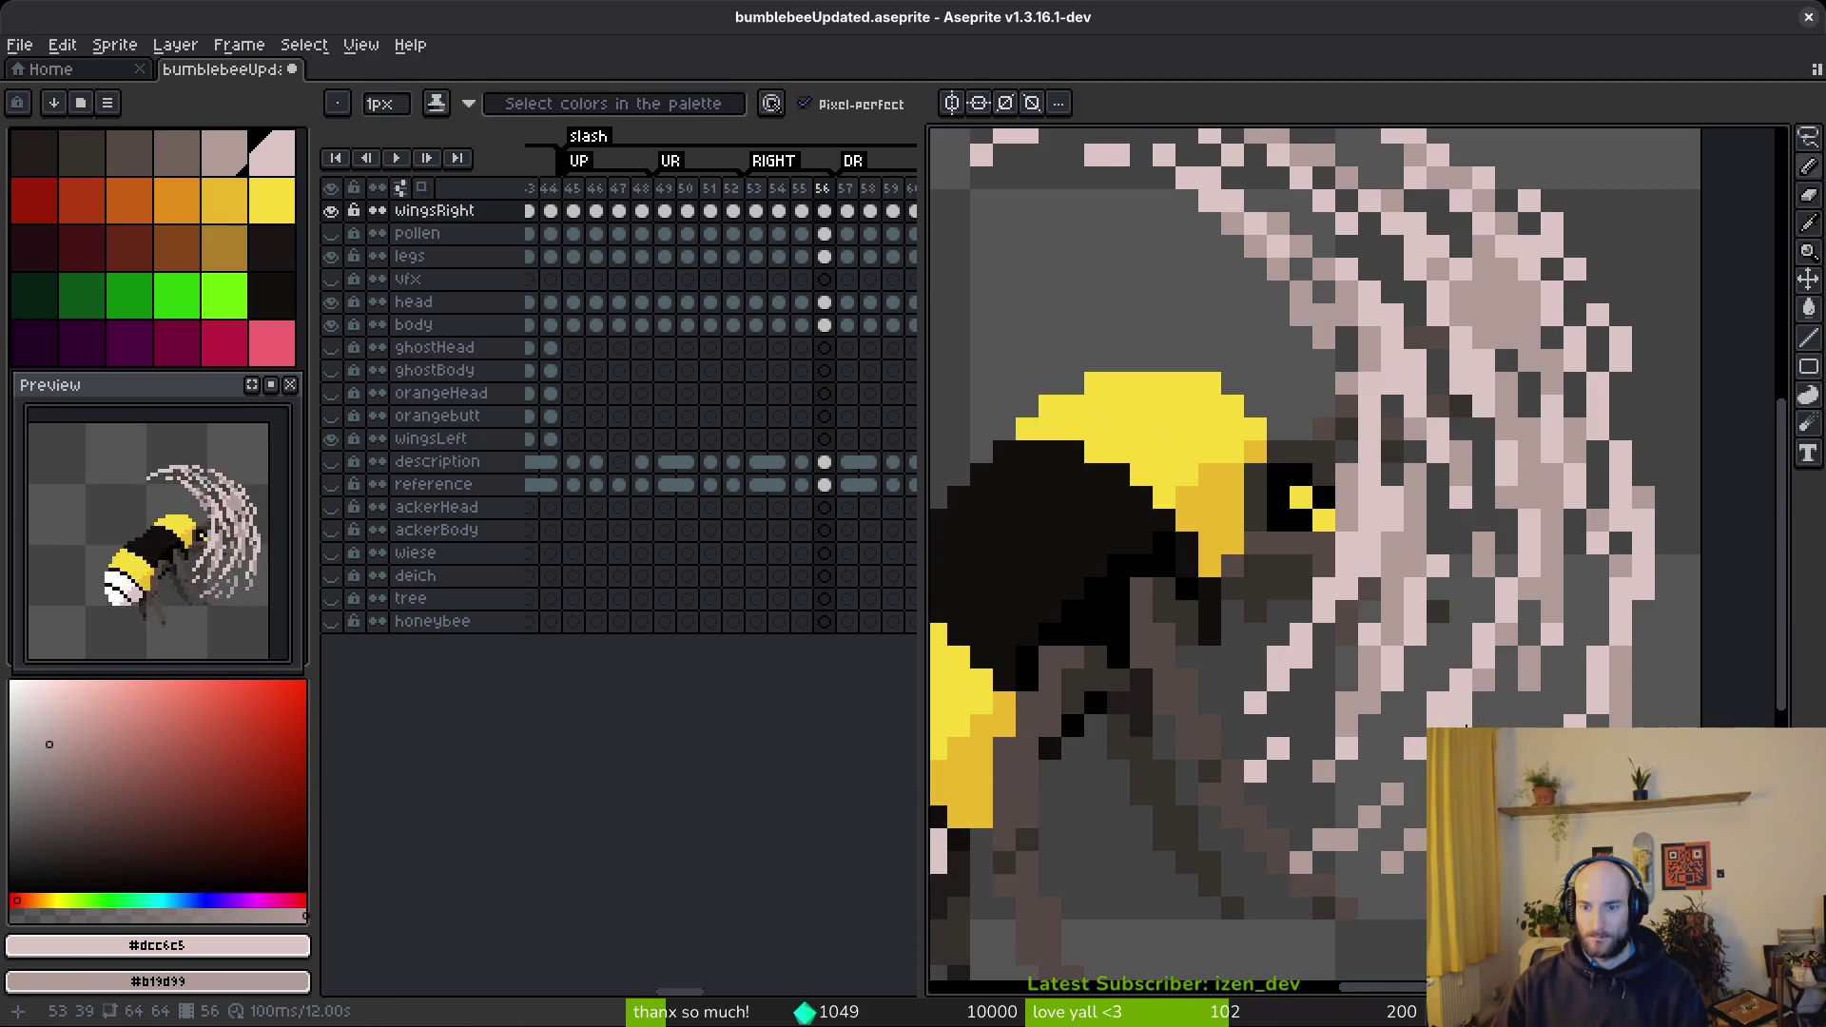
scroll(1297, 789, "down", 4)
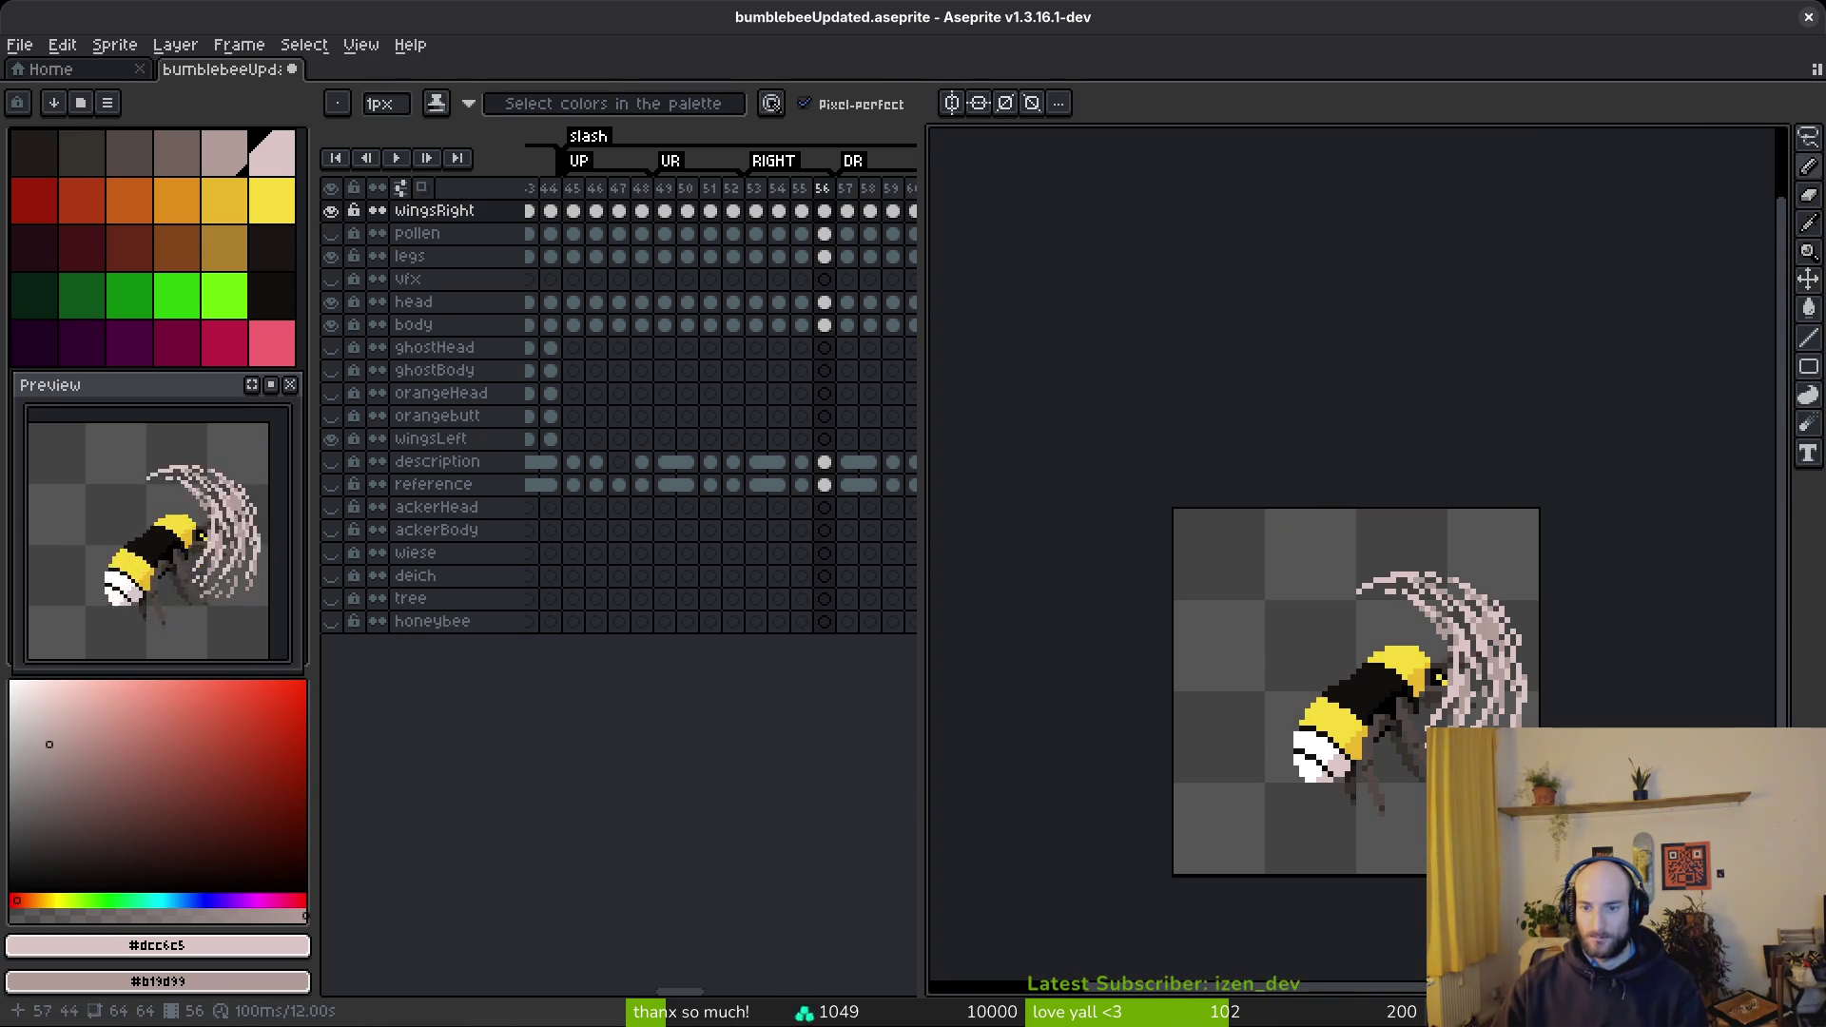
key("ctrl+s")
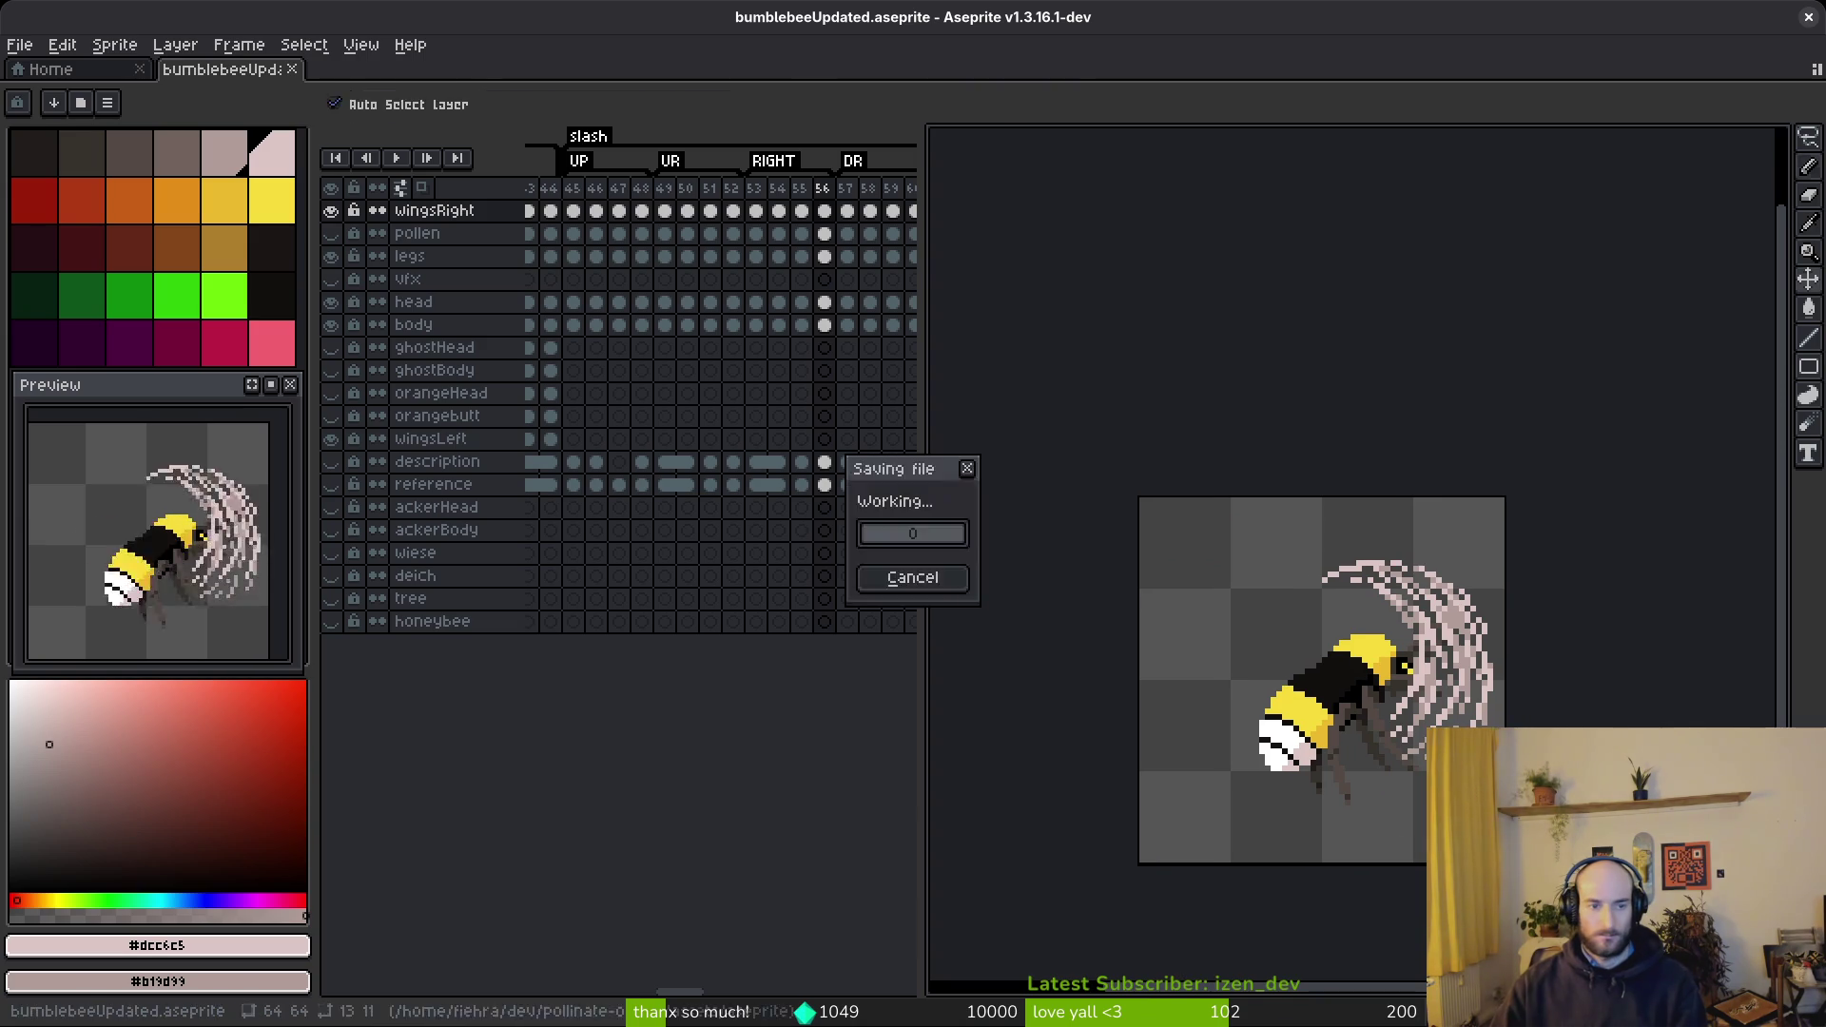
- Go to frame 57 and eyedrop white as main colour and #dcc6c5 as second colour
scroll(723, 533, "right", 3)
left_click(740, 490)
key("i")
scroll(1427, 675, "up", 3)
left_click(1427, 674)
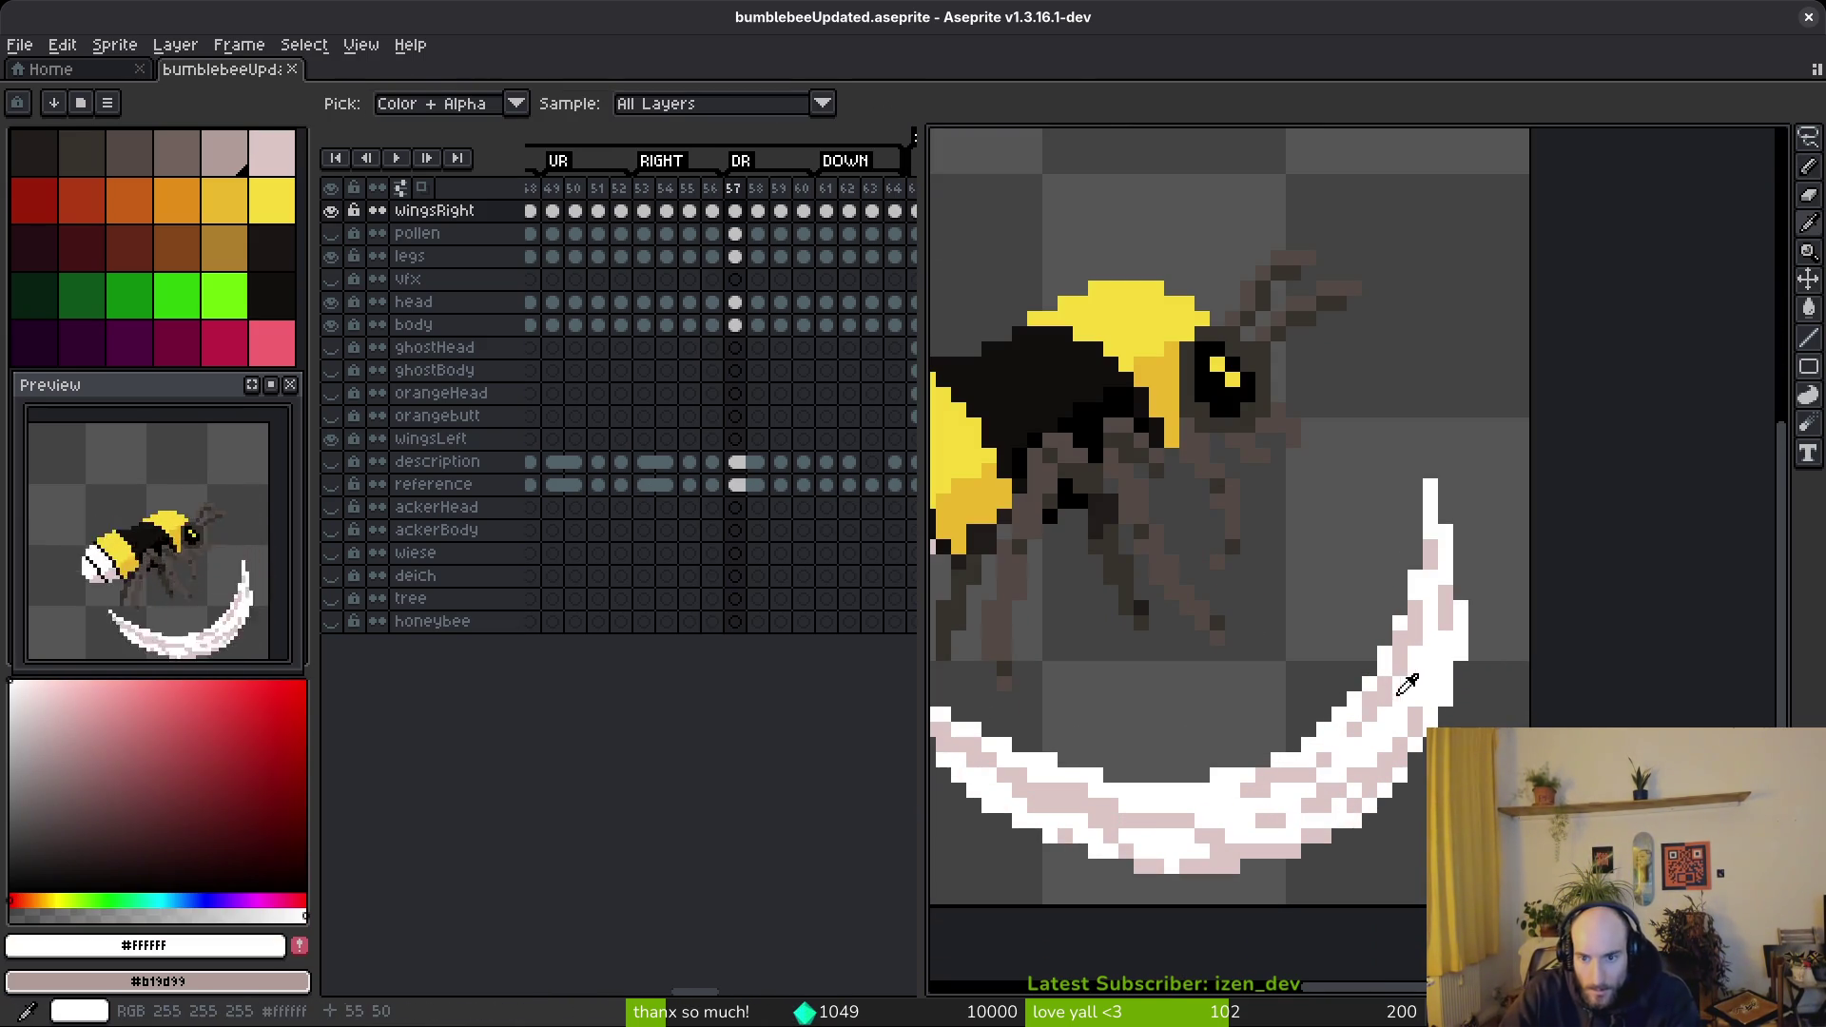
right_click(1427, 674)
key("b")
scroll(1665, 502, "down", 1)
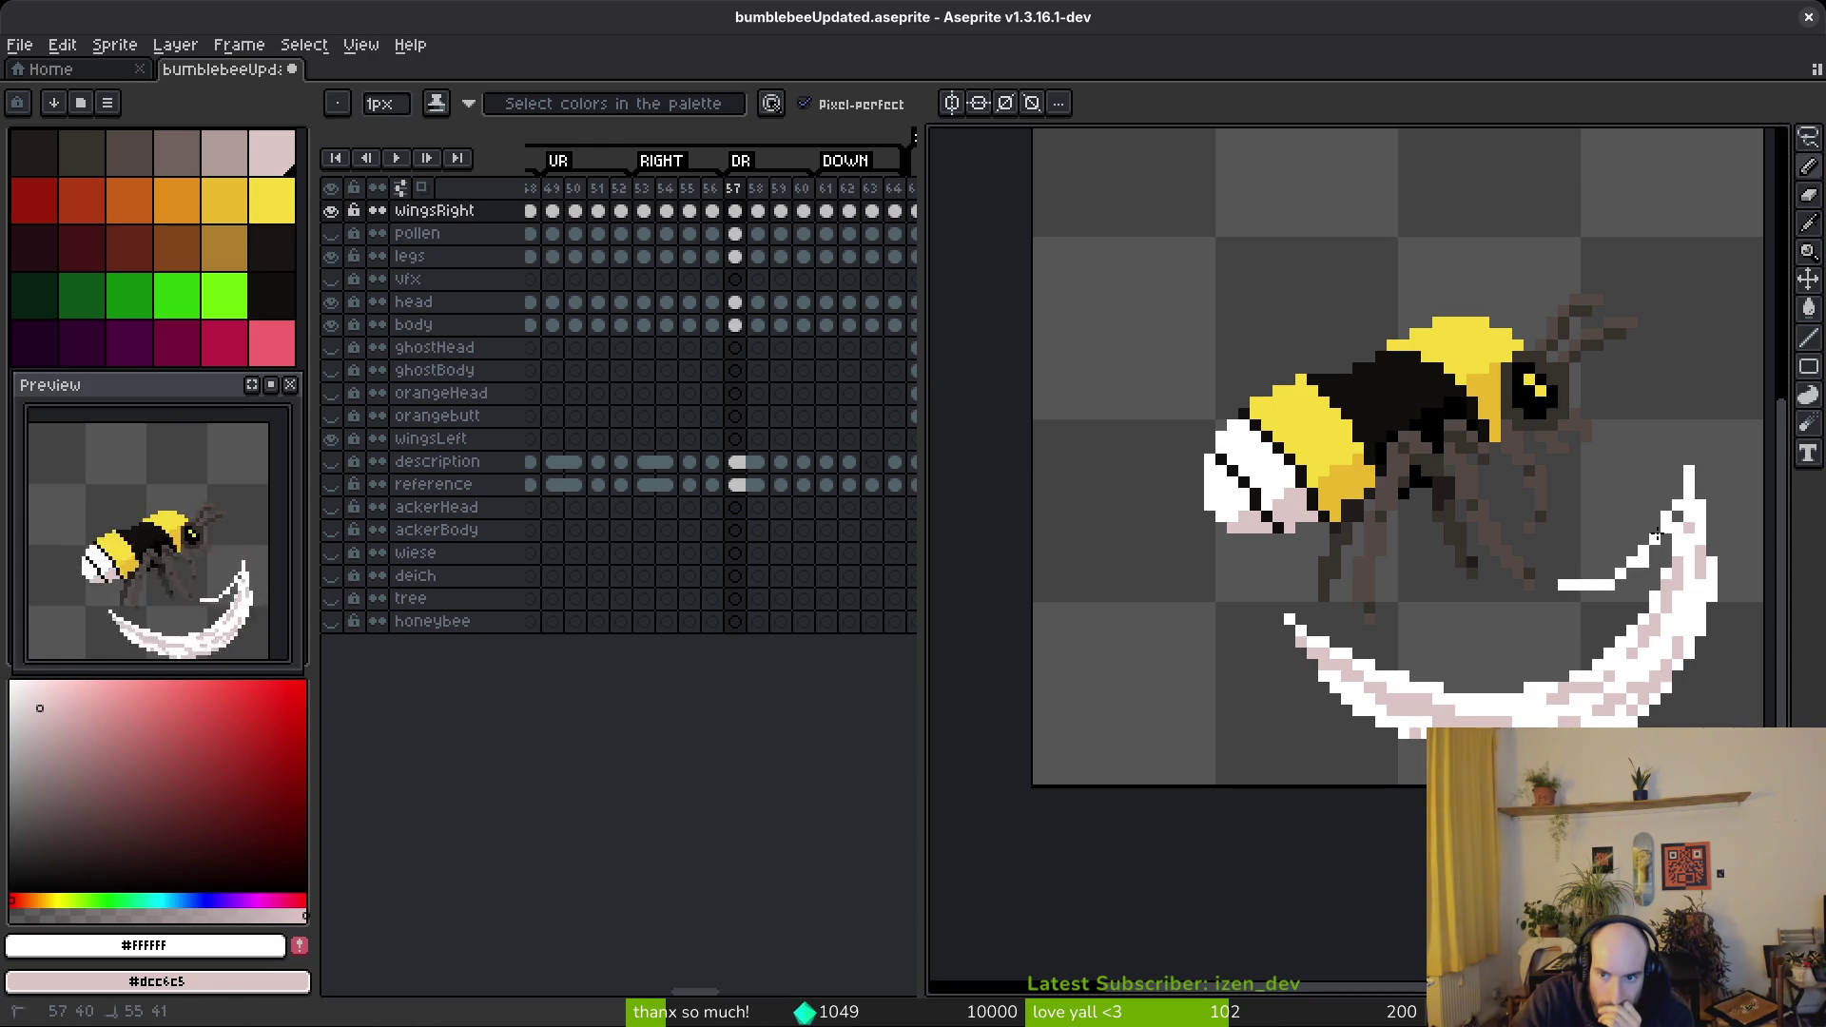
scroll(1636, 533, "up", 2)
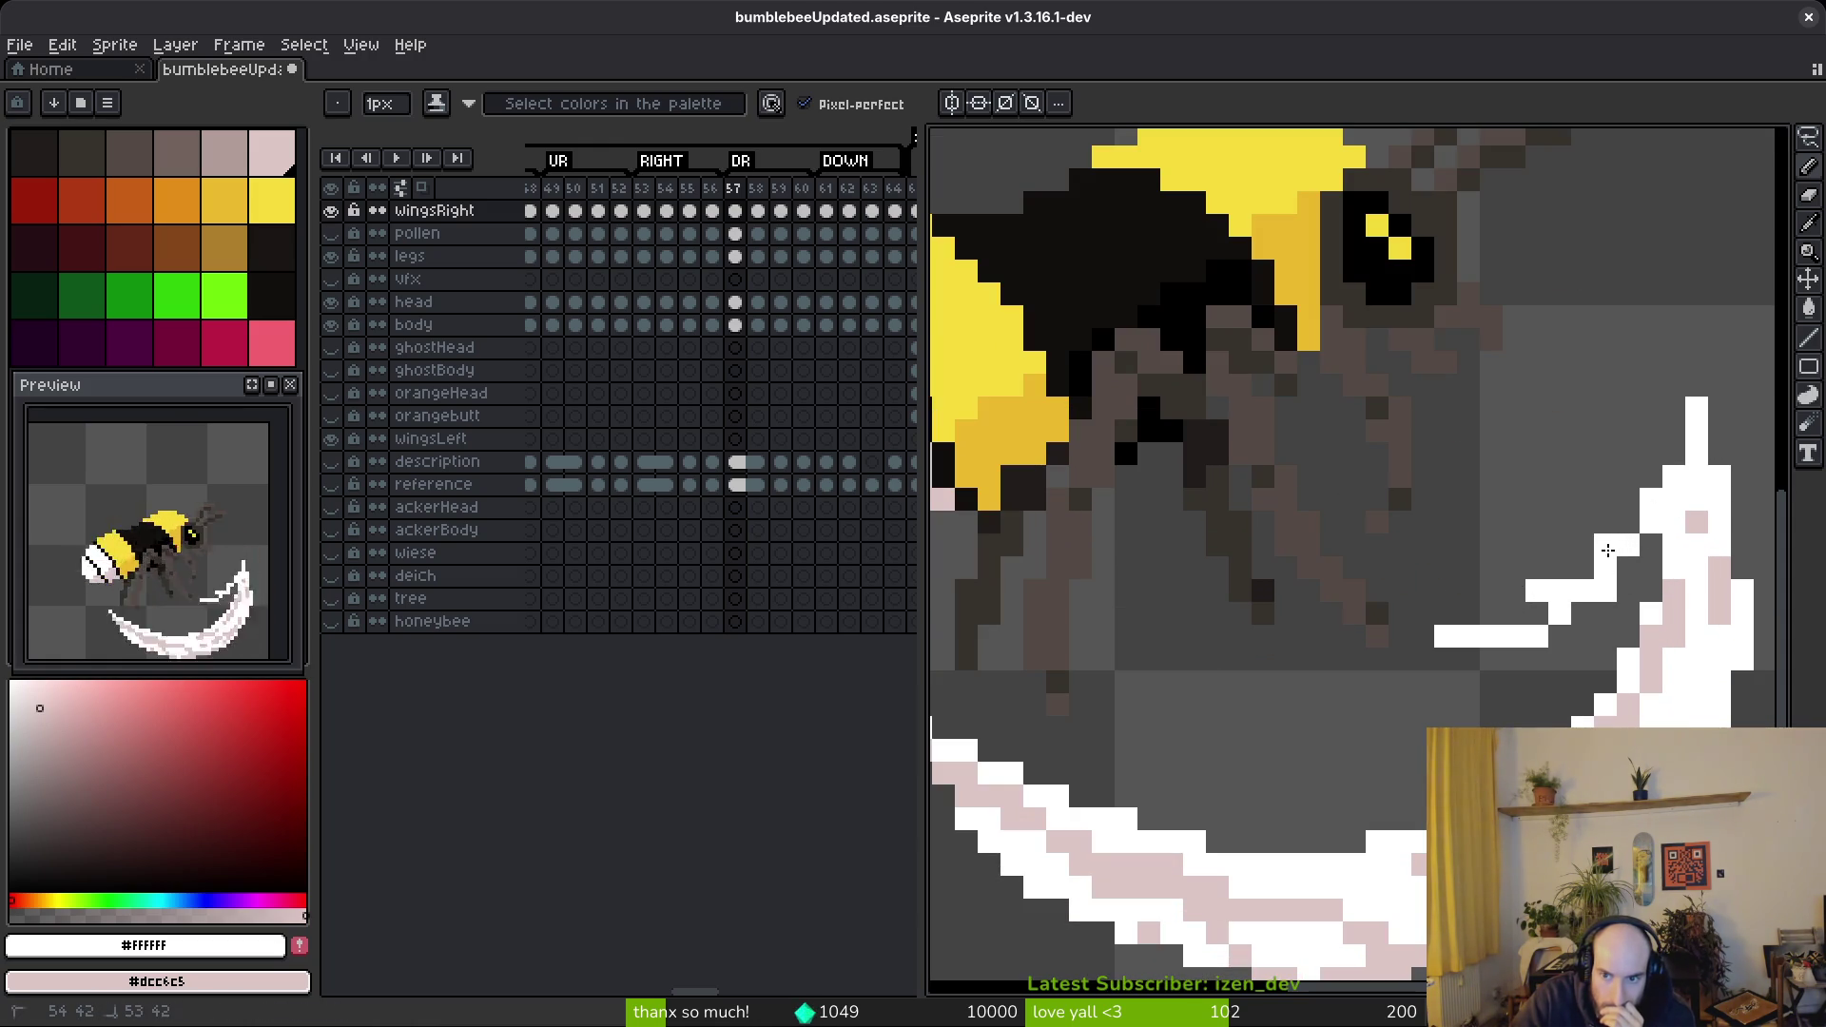
scroll(1625, 532, "down", 1)
scroll(1617, 552, "up", 1)
- Turn a white wing pixel grey and add white pixels below the inner slash line
key("e")
left_click(1551, 610)
key("f")
mouse_move(1527, 676)
left_mouse_down()
mouse_move(1456, 700)
mouse_move(1456, 654)
mouse_move(1295, 682)
left_mouse_up()
key("e")
key("f")
scroll(1408, 657, "down", 2)
scroll(1508, 637, "up", 1)
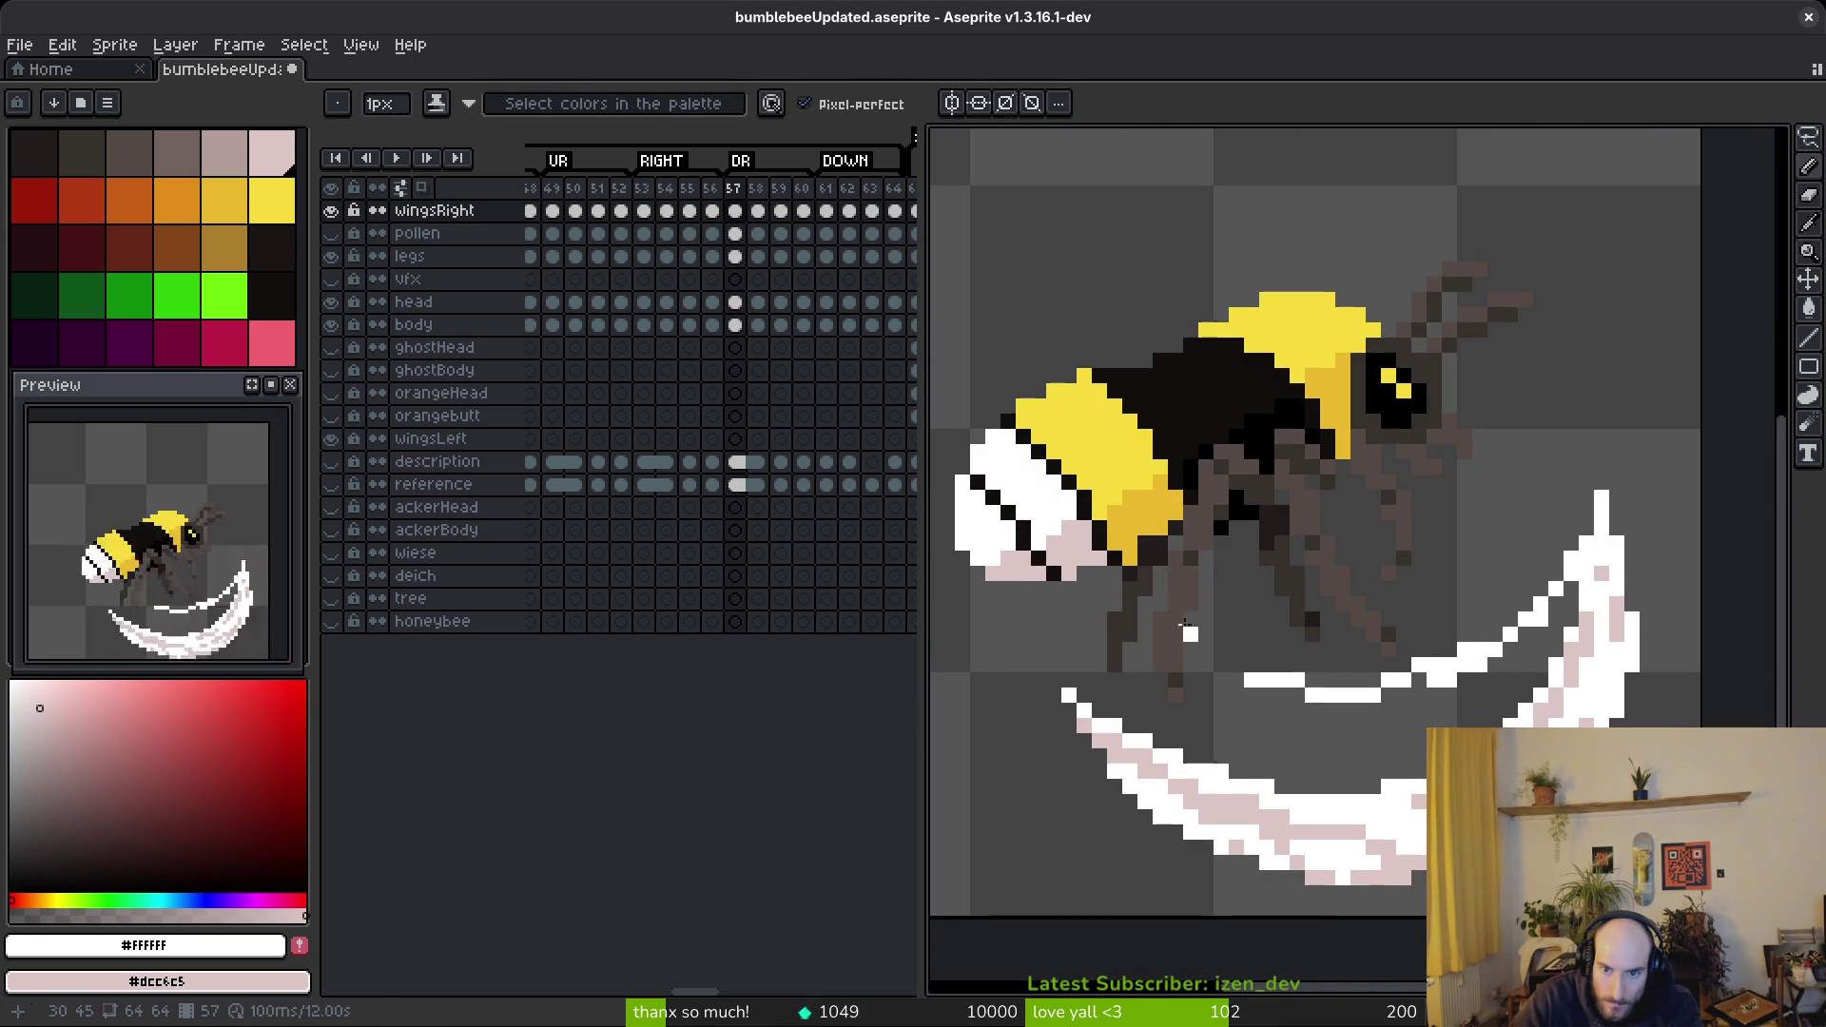
- Draw a curved white stroke inside the slash, then trim part of it
left_click_drag(1184, 619, 1437, 674)
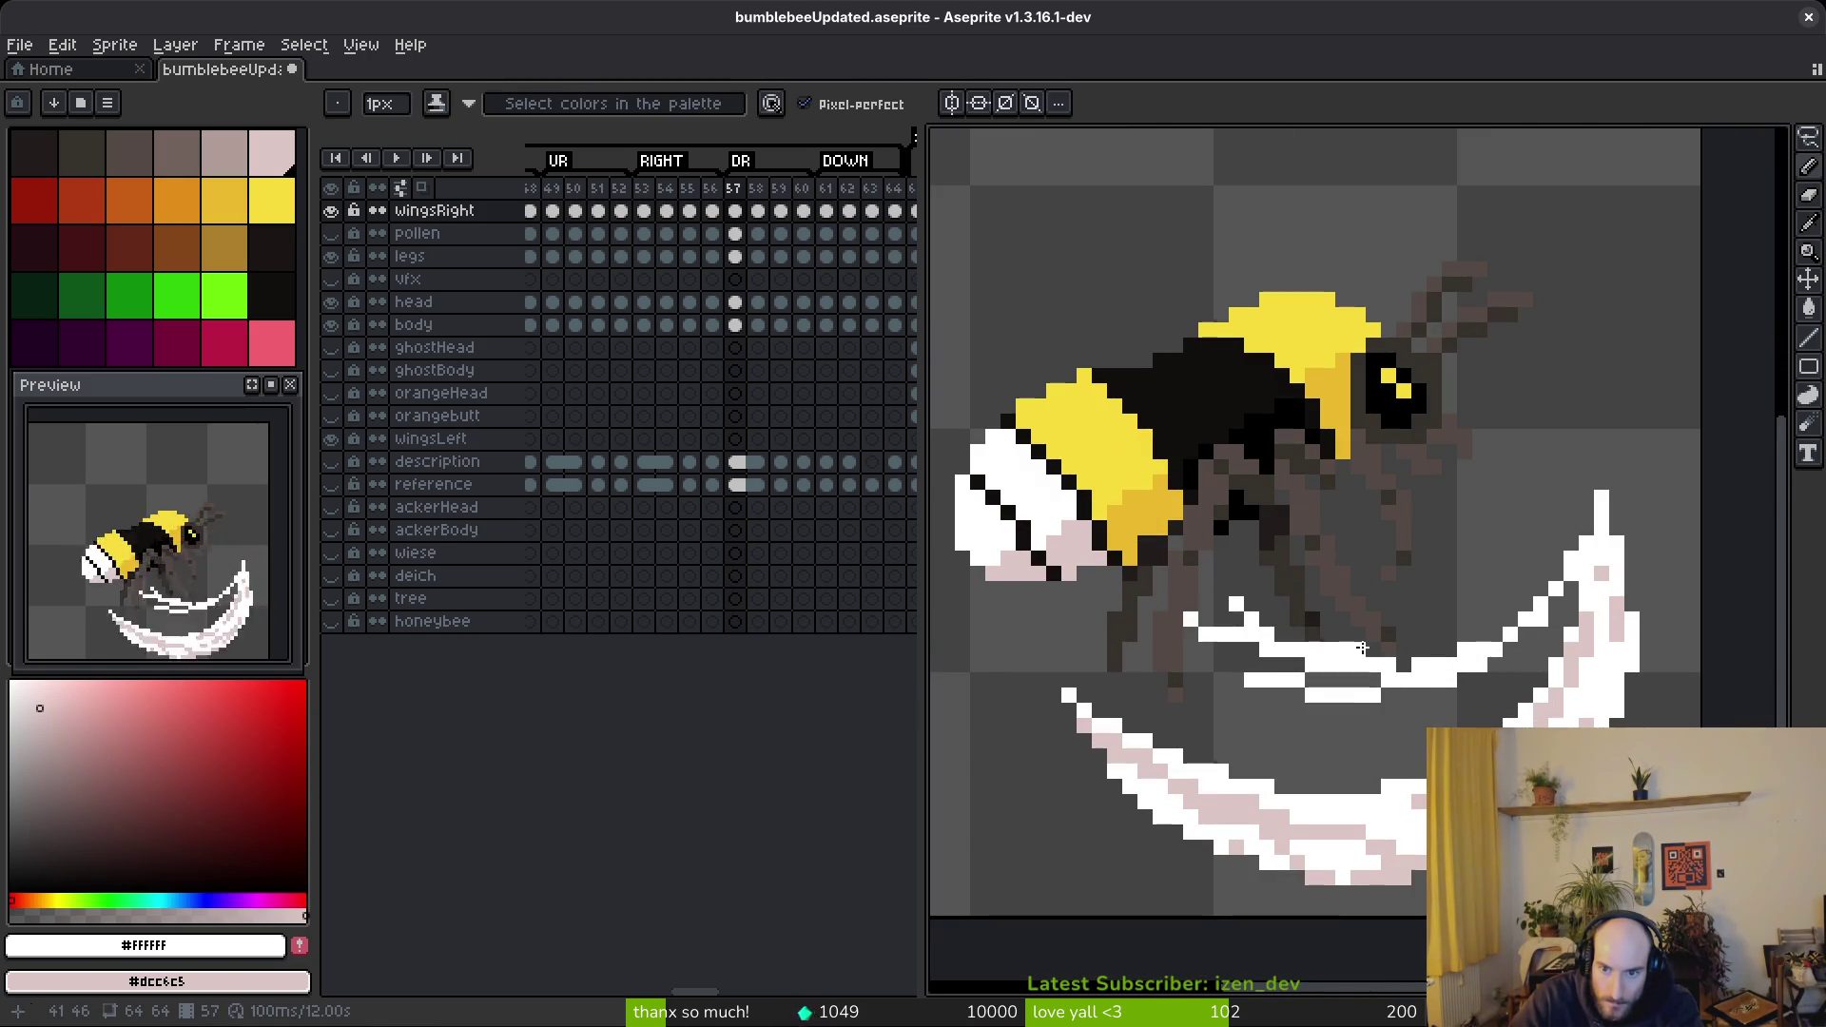
key("e")
scroll(1438, 664, "up", 2)
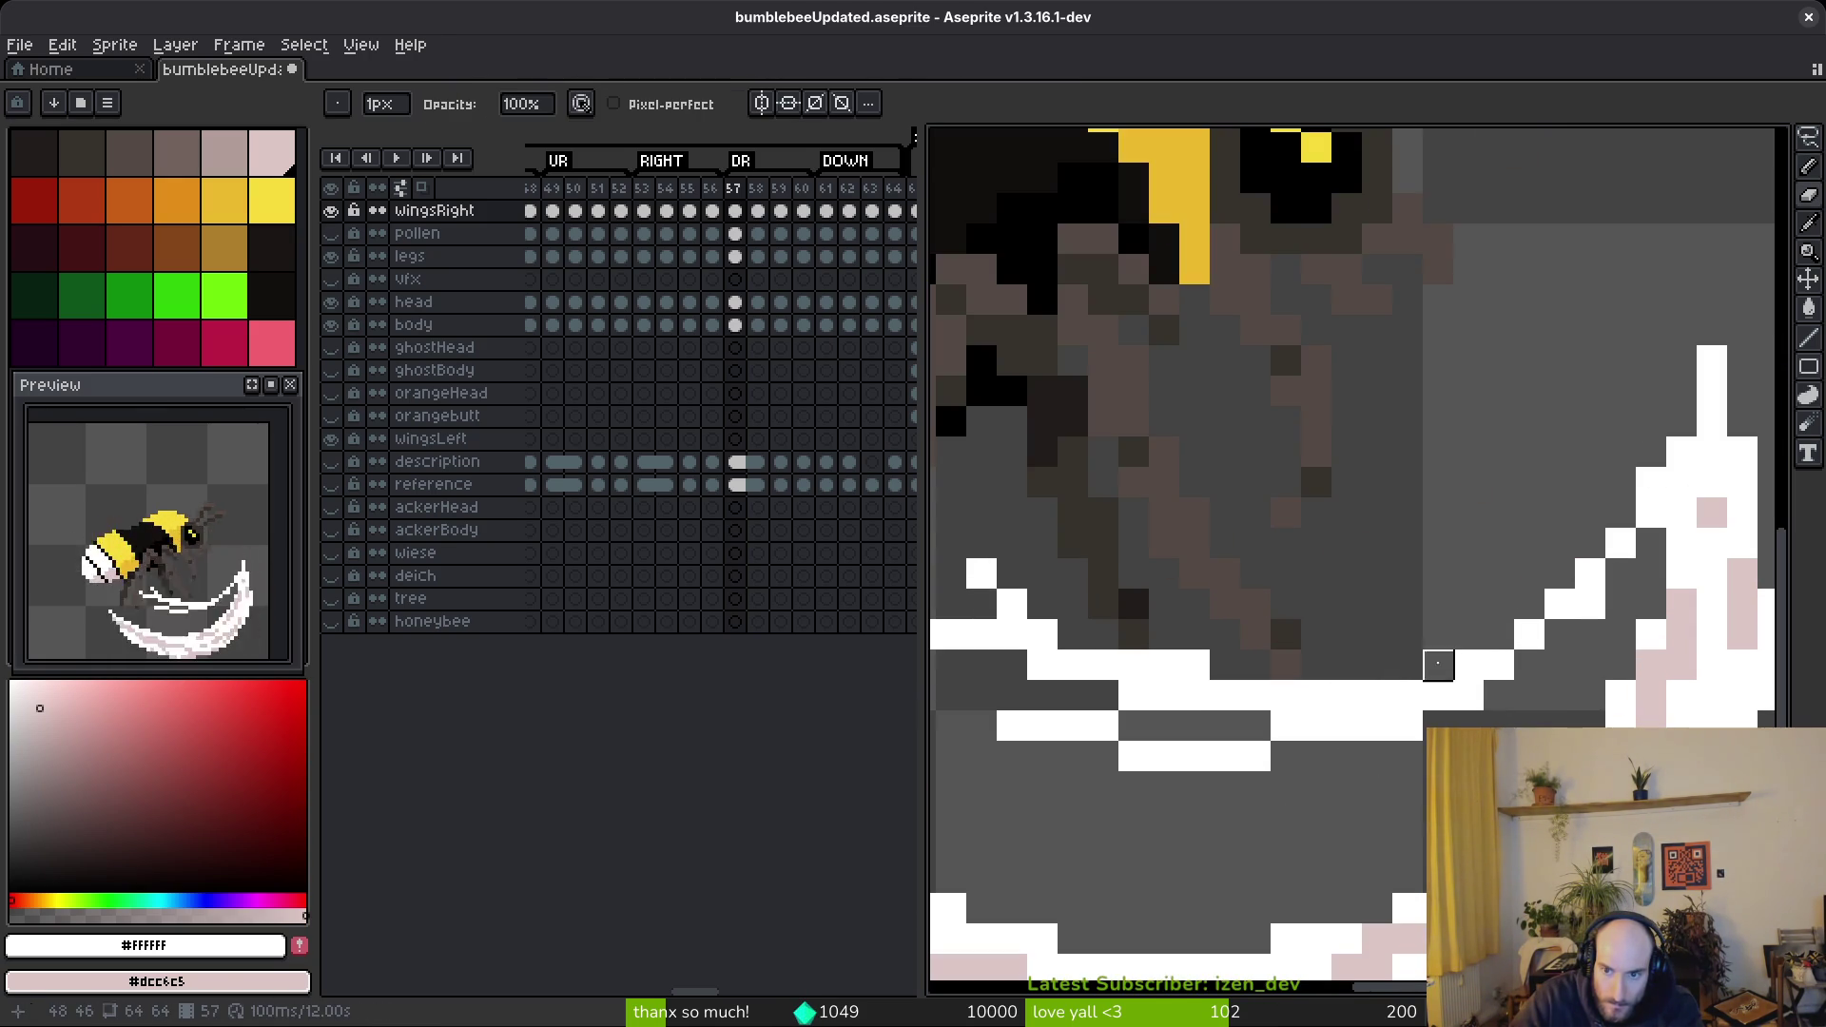
left_click_drag(1347, 696, 1132, 666)
key("e")
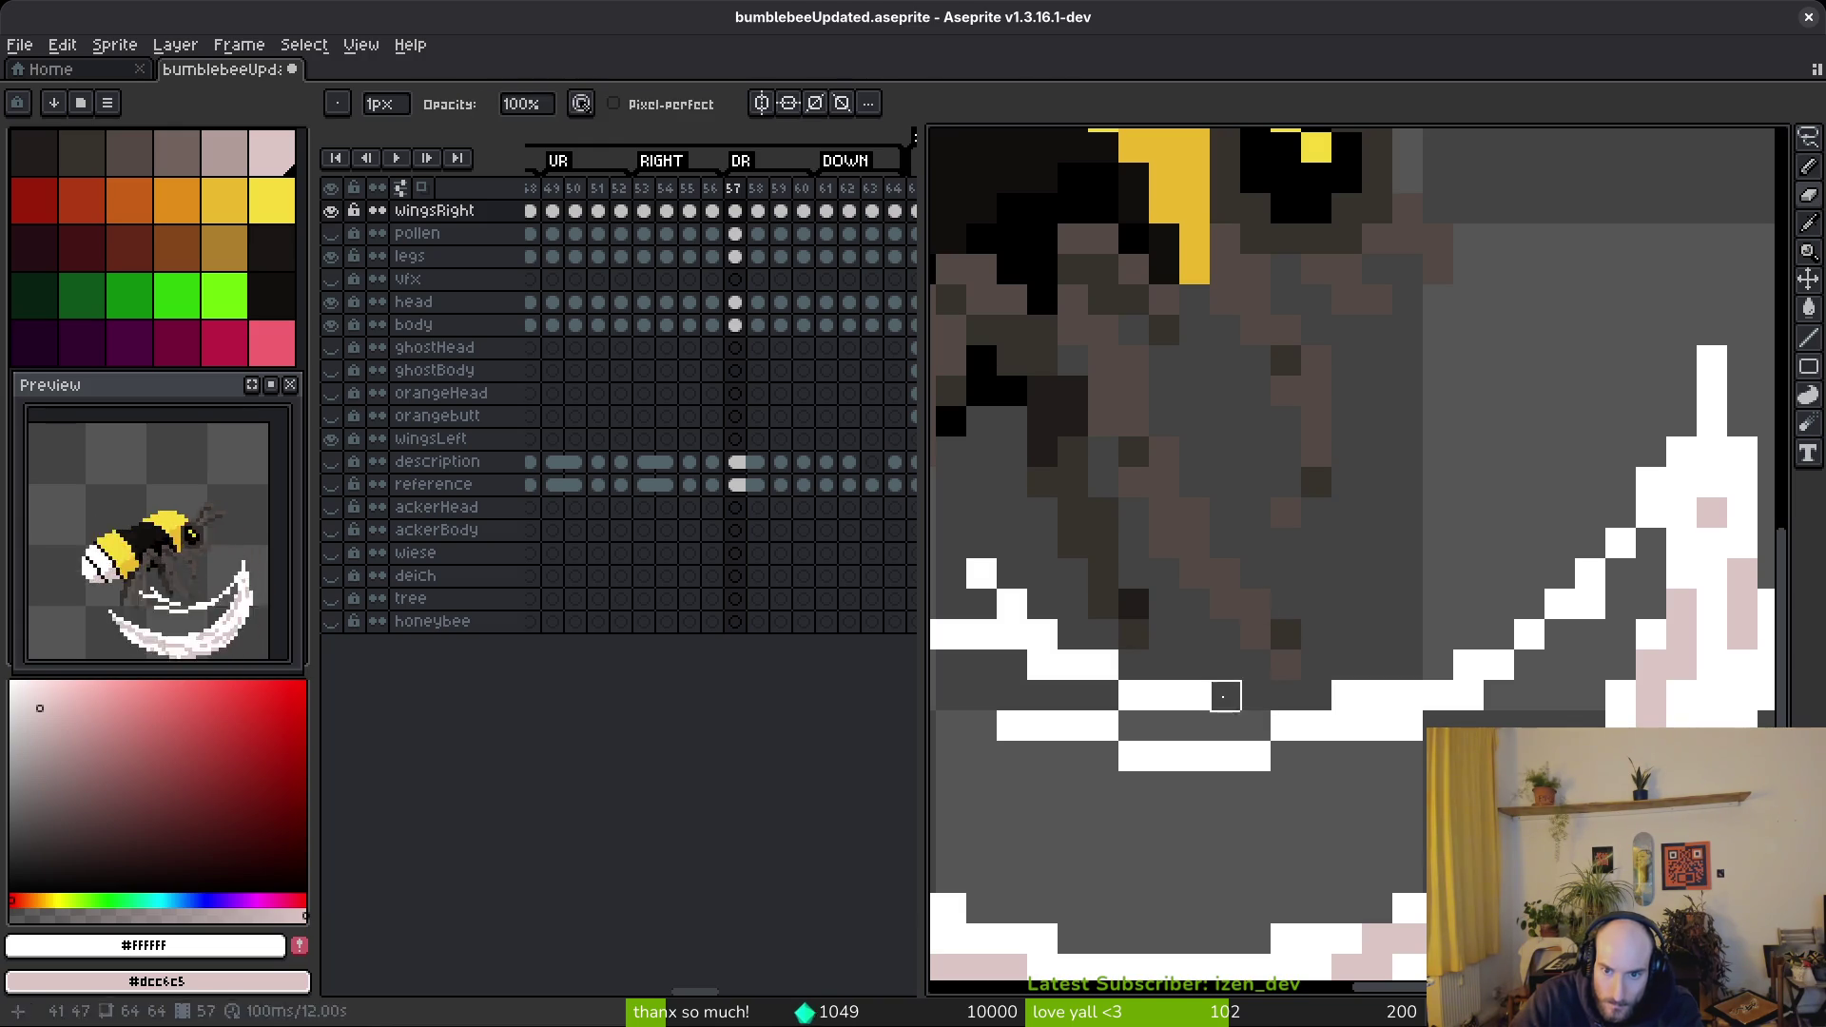
key("b")
- Add light pixels to the arc under the bee and a light stroke across it
scroll(1250, 726, "down", 5)
scroll(1122, 727, "up", 4)
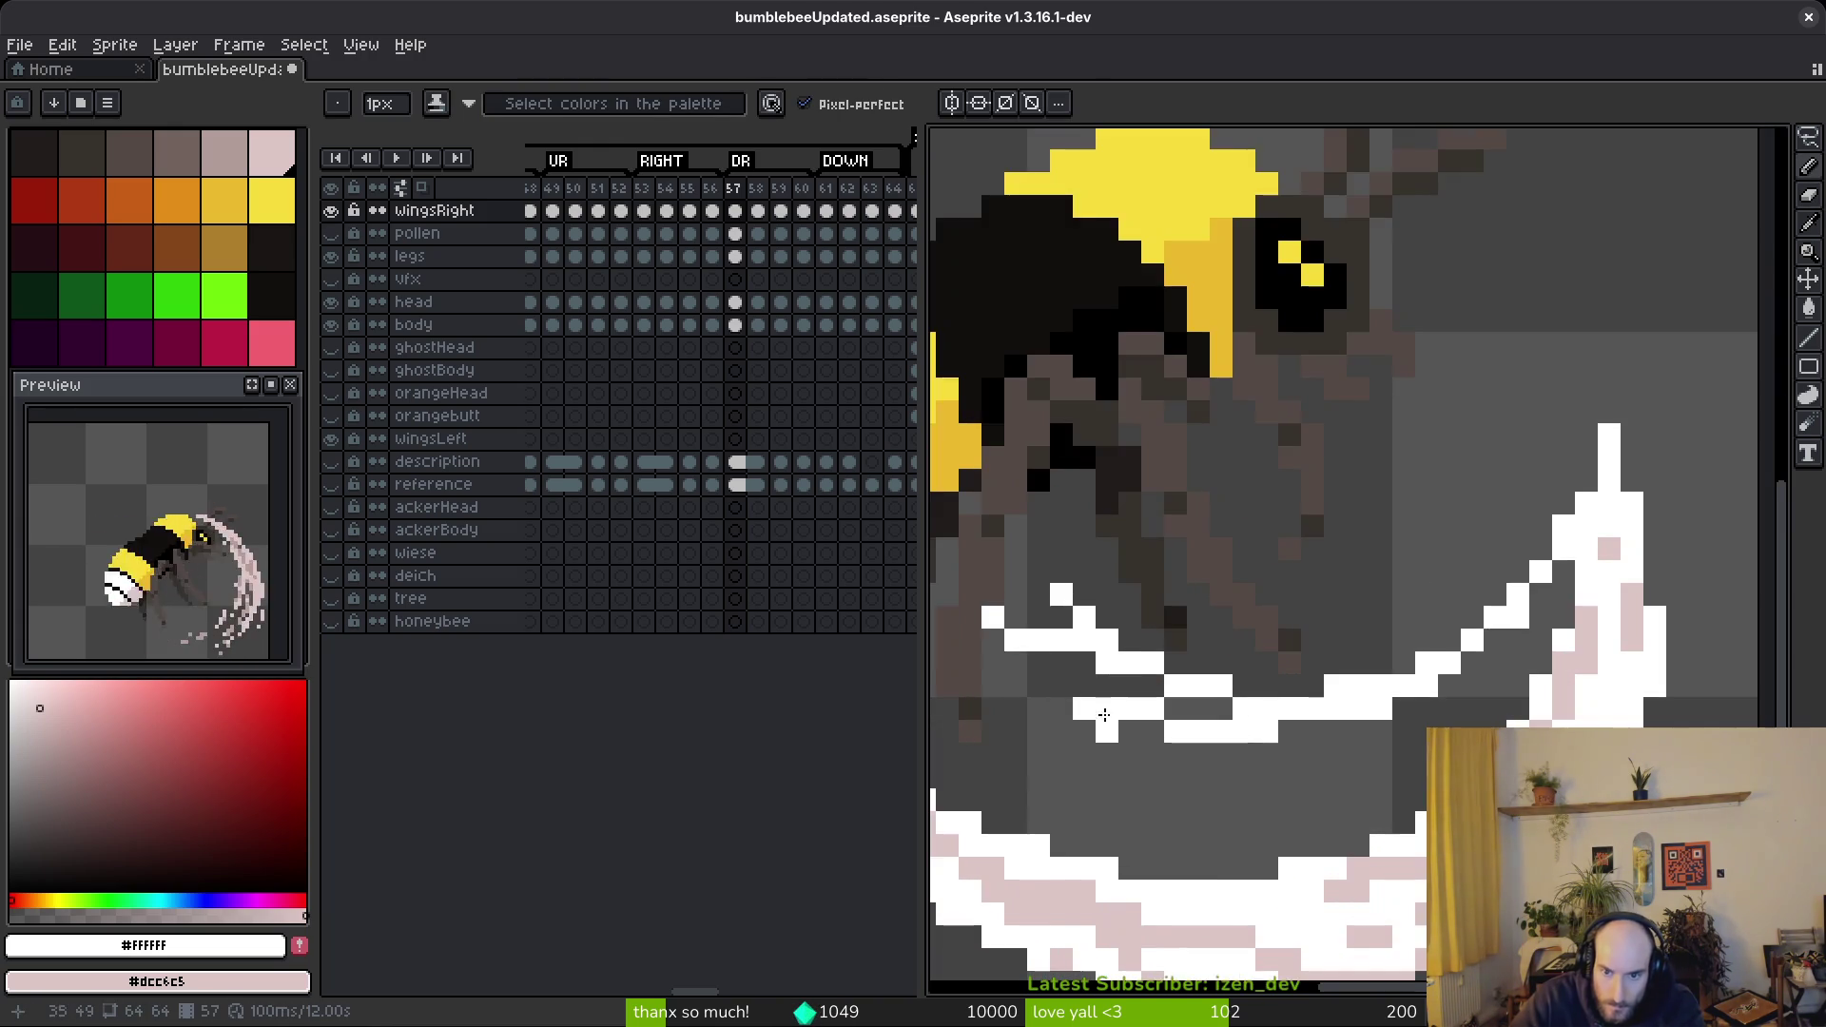
scroll(1122, 728, "down", 3)
scroll(1331, 571, "up", 4)
mouse_move(1200, 544)
left_mouse_down()
mouse_move(1339, 575)
mouse_move(1294, 727)
mouse_move(1133, 681)
left_mouse_up()
scroll(1294, 728, "right", 2)
scroll(1489, 723, "down", 3)
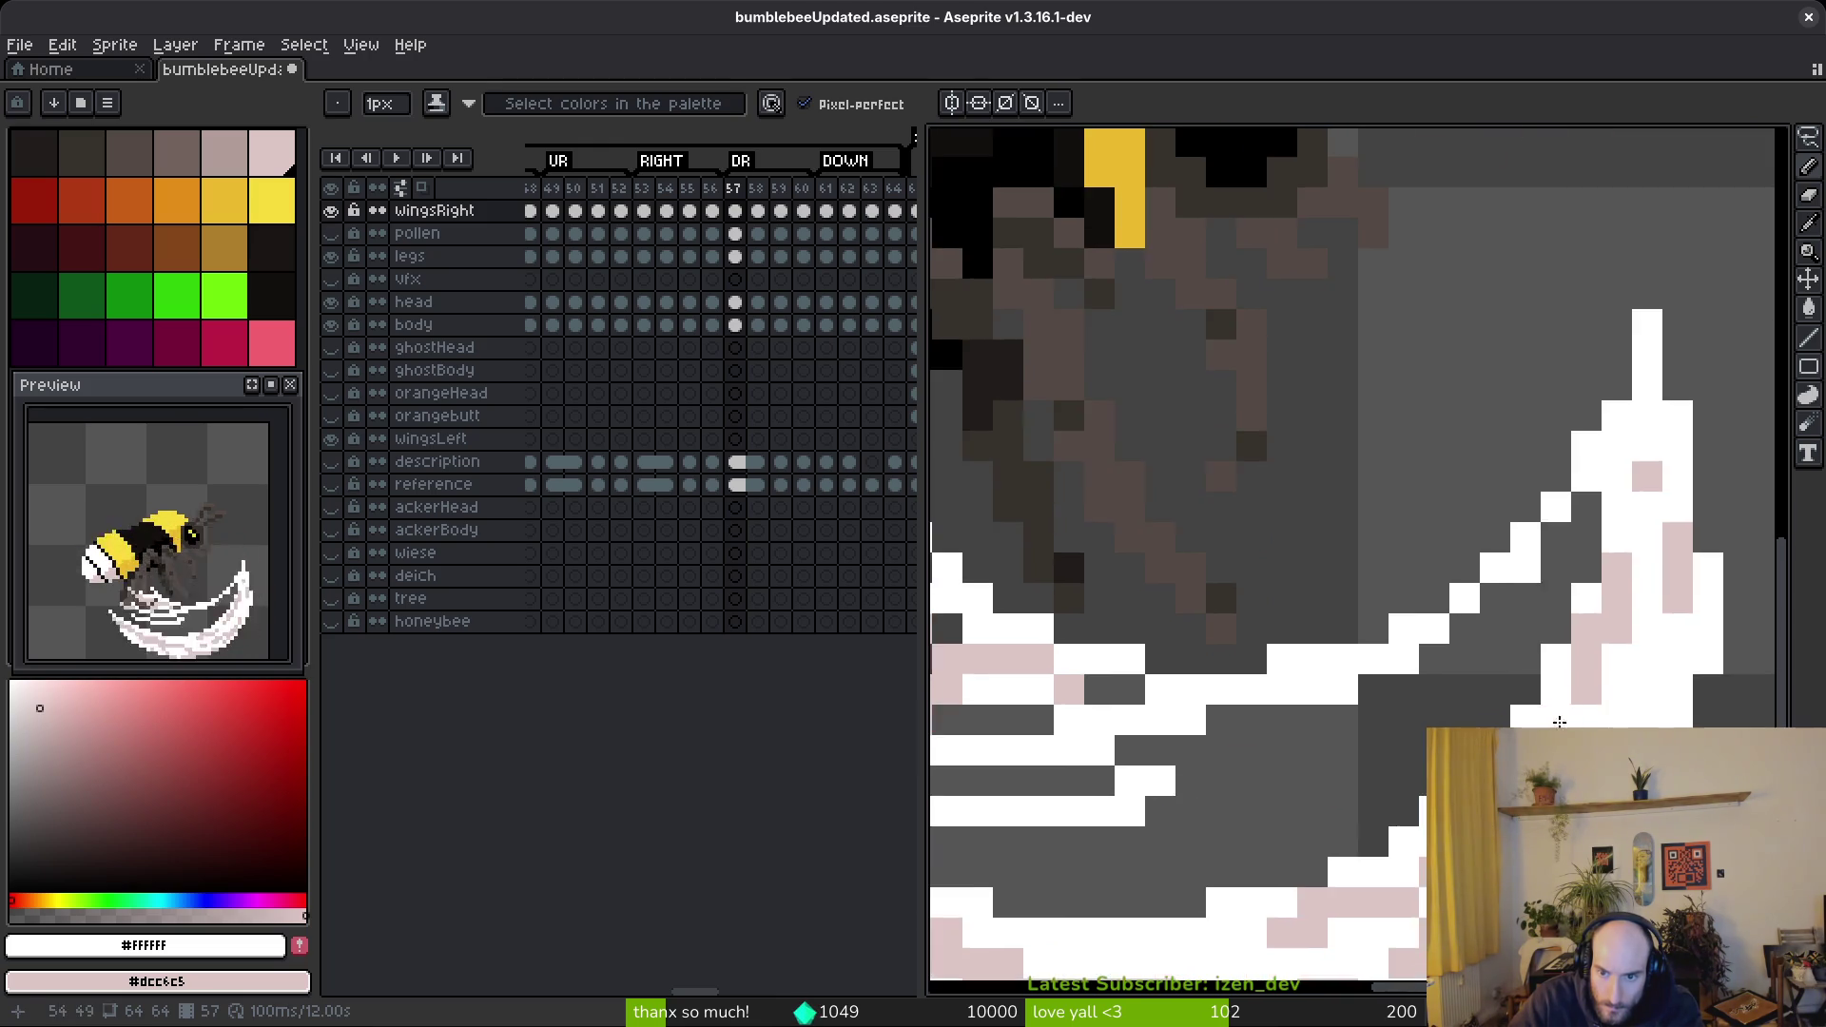
scroll(1490, 723, "up", 4)
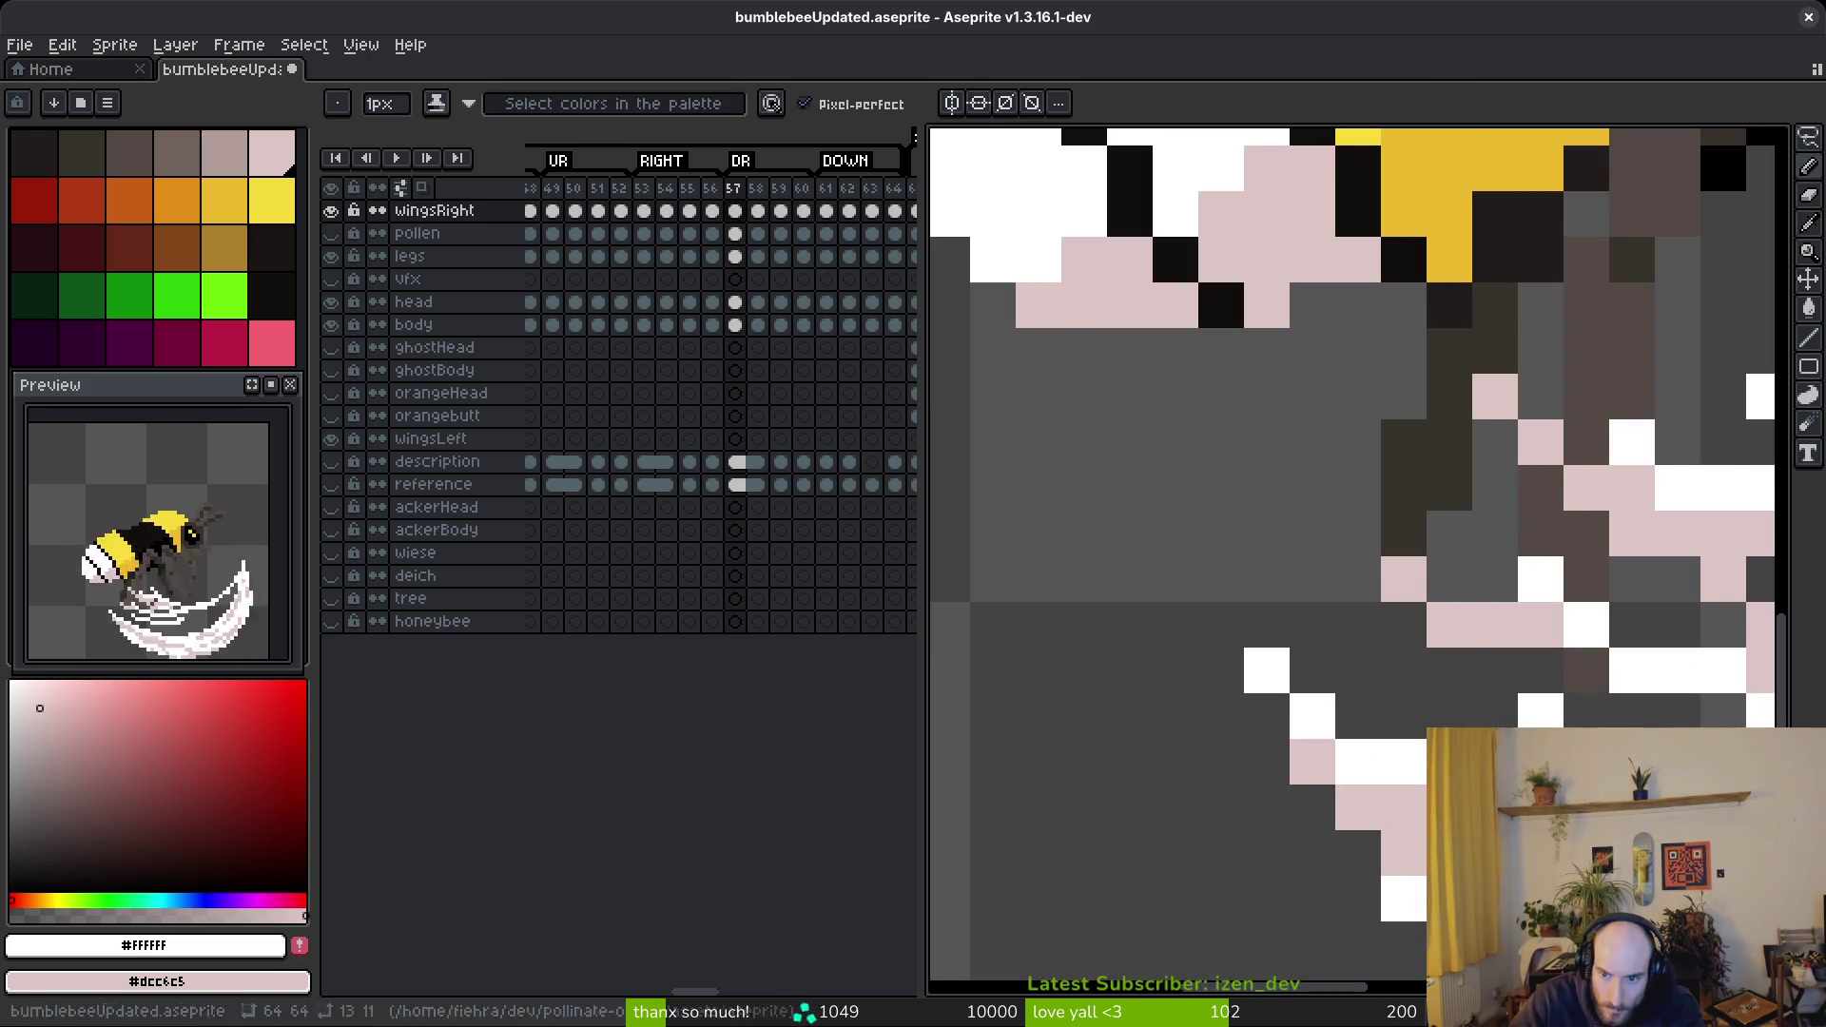
scroll(1122, 733, "right", 5)
mouse_move(985, 687)
left_mouse_down()
mouse_move(1100, 726)
mouse_move(1351, 733)
left_mouse_up()
- Fill the empty gaps beside the arc with white, then undo the fill
key("g")
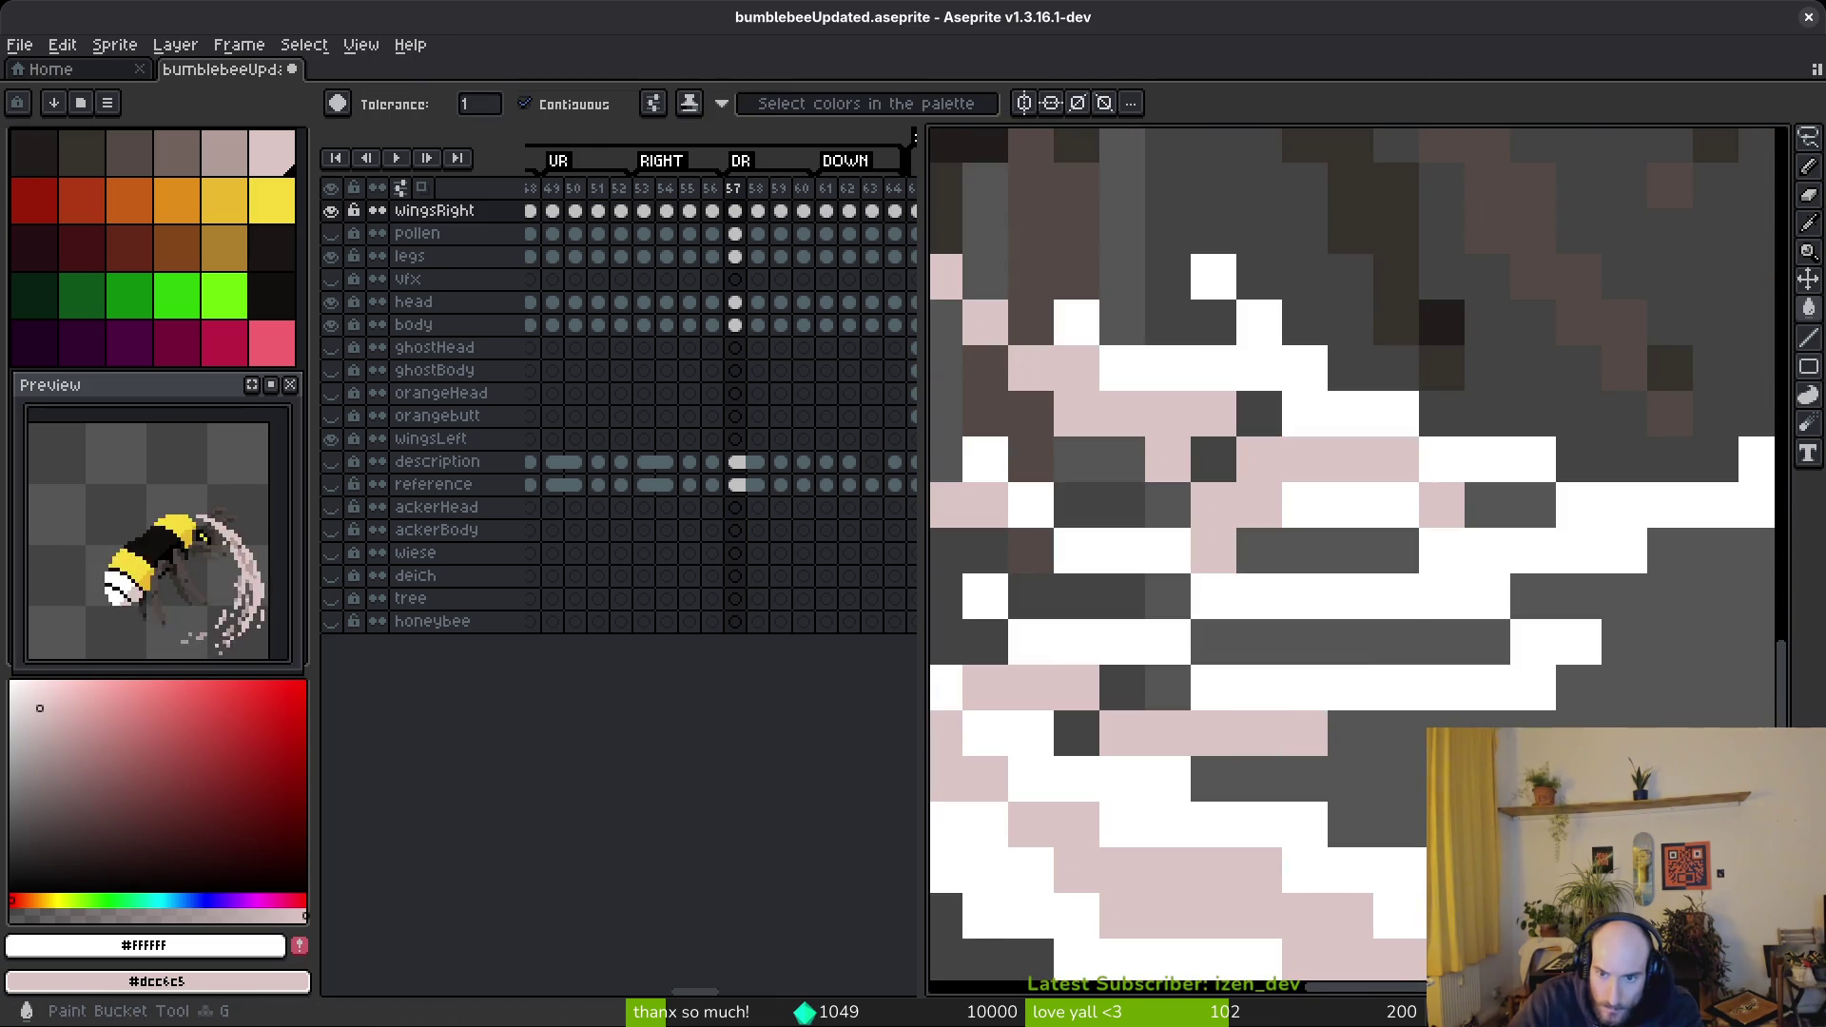
left_click(1494, 684)
left_click(1394, 641)
key("ctrl+z")
scroll(1475, 685, "down", 3)
key("f")
scroll(1540, 680, "up", 3)
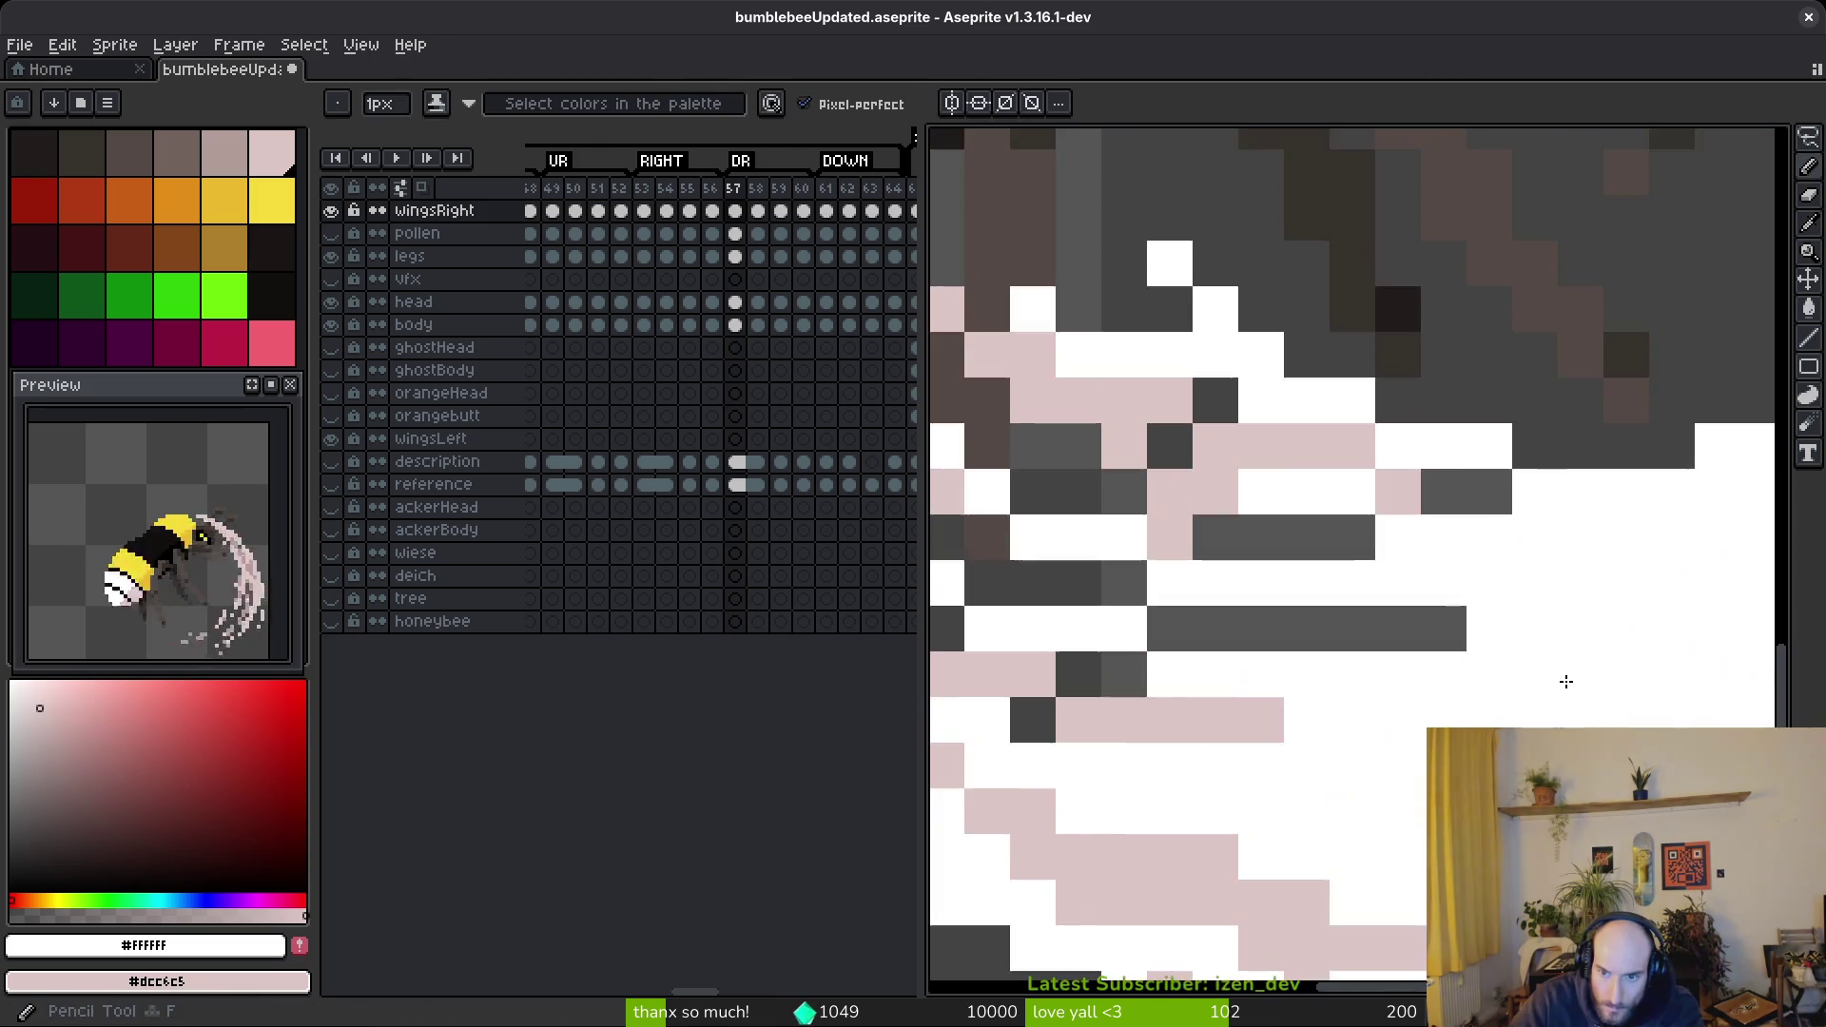
scroll(1541, 680, "down", 2)
scroll(1337, 738, "up", 2)
- Paint diagonal pink strokes and pink shading lines across the lower white arc
mouse_move(1645, 552)
left_mouse_down()
mouse_move(1301, 710)
mouse_move(1419, 712)
left_mouse_up()
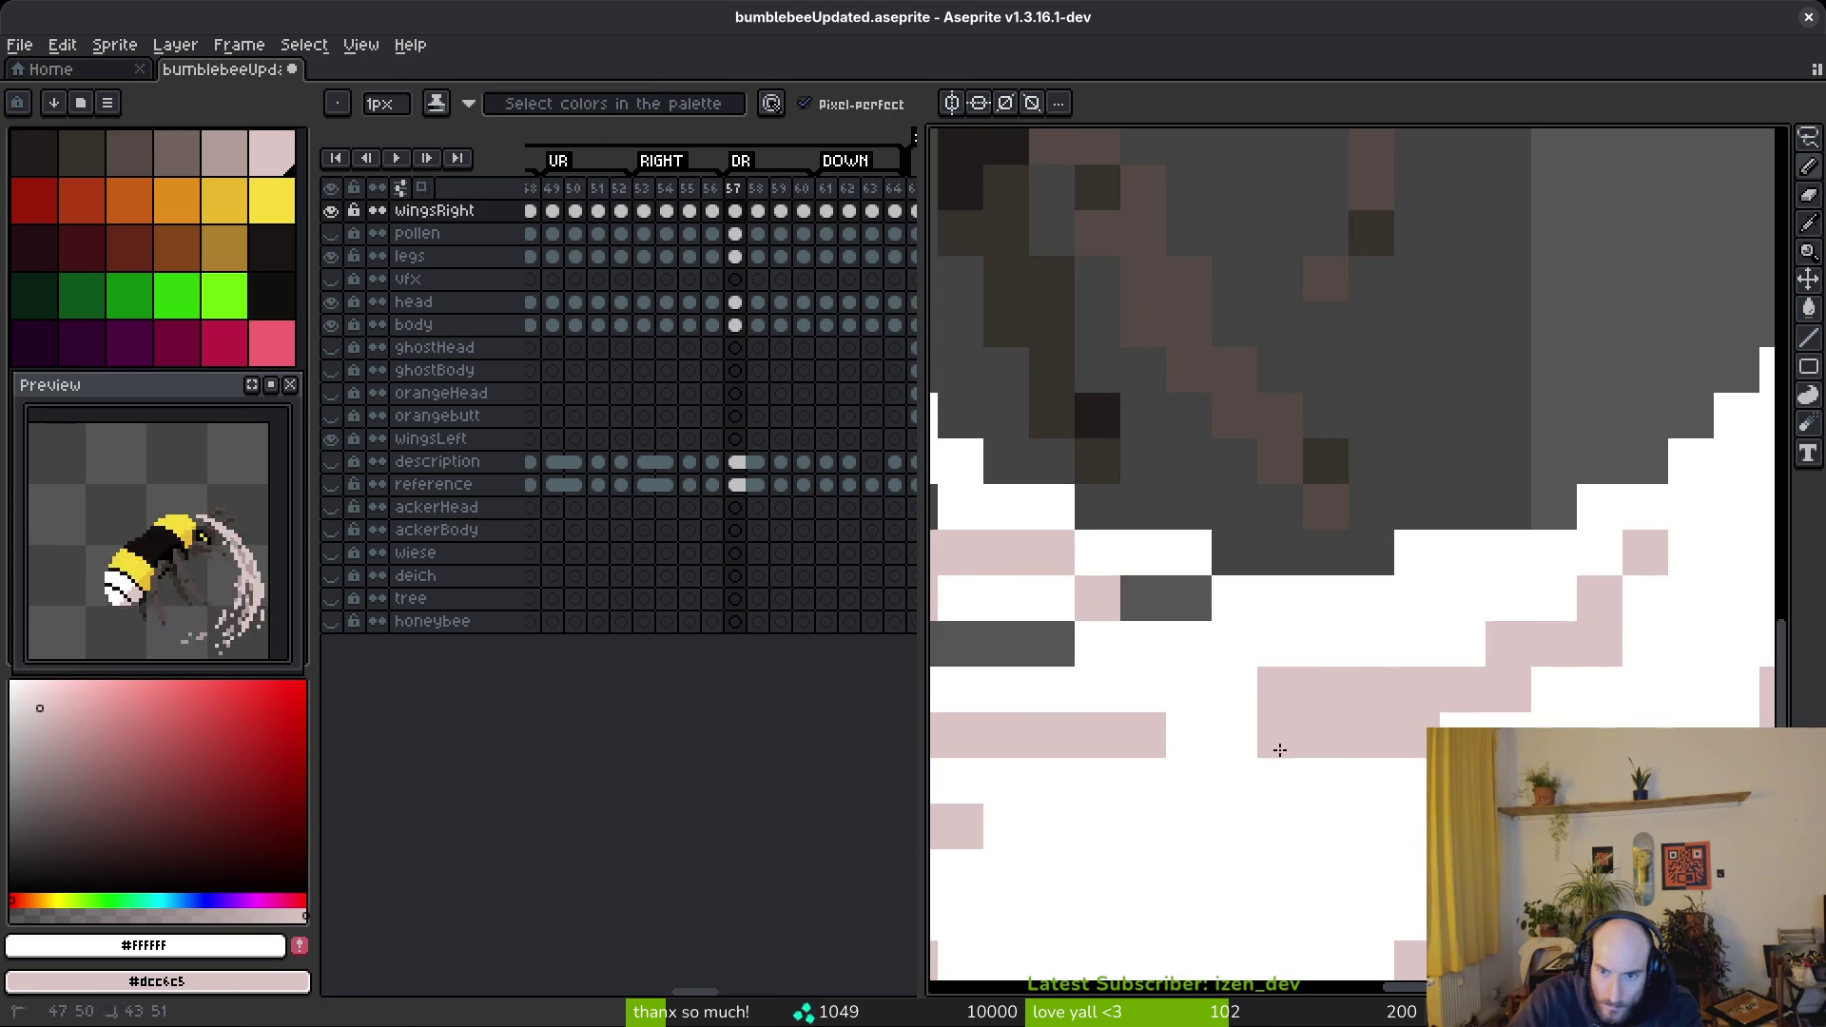
scroll(1418, 713, "down", 2)
scroll(1561, 619, "up", 3)
left_click_drag(1604, 588, 1505, 713)
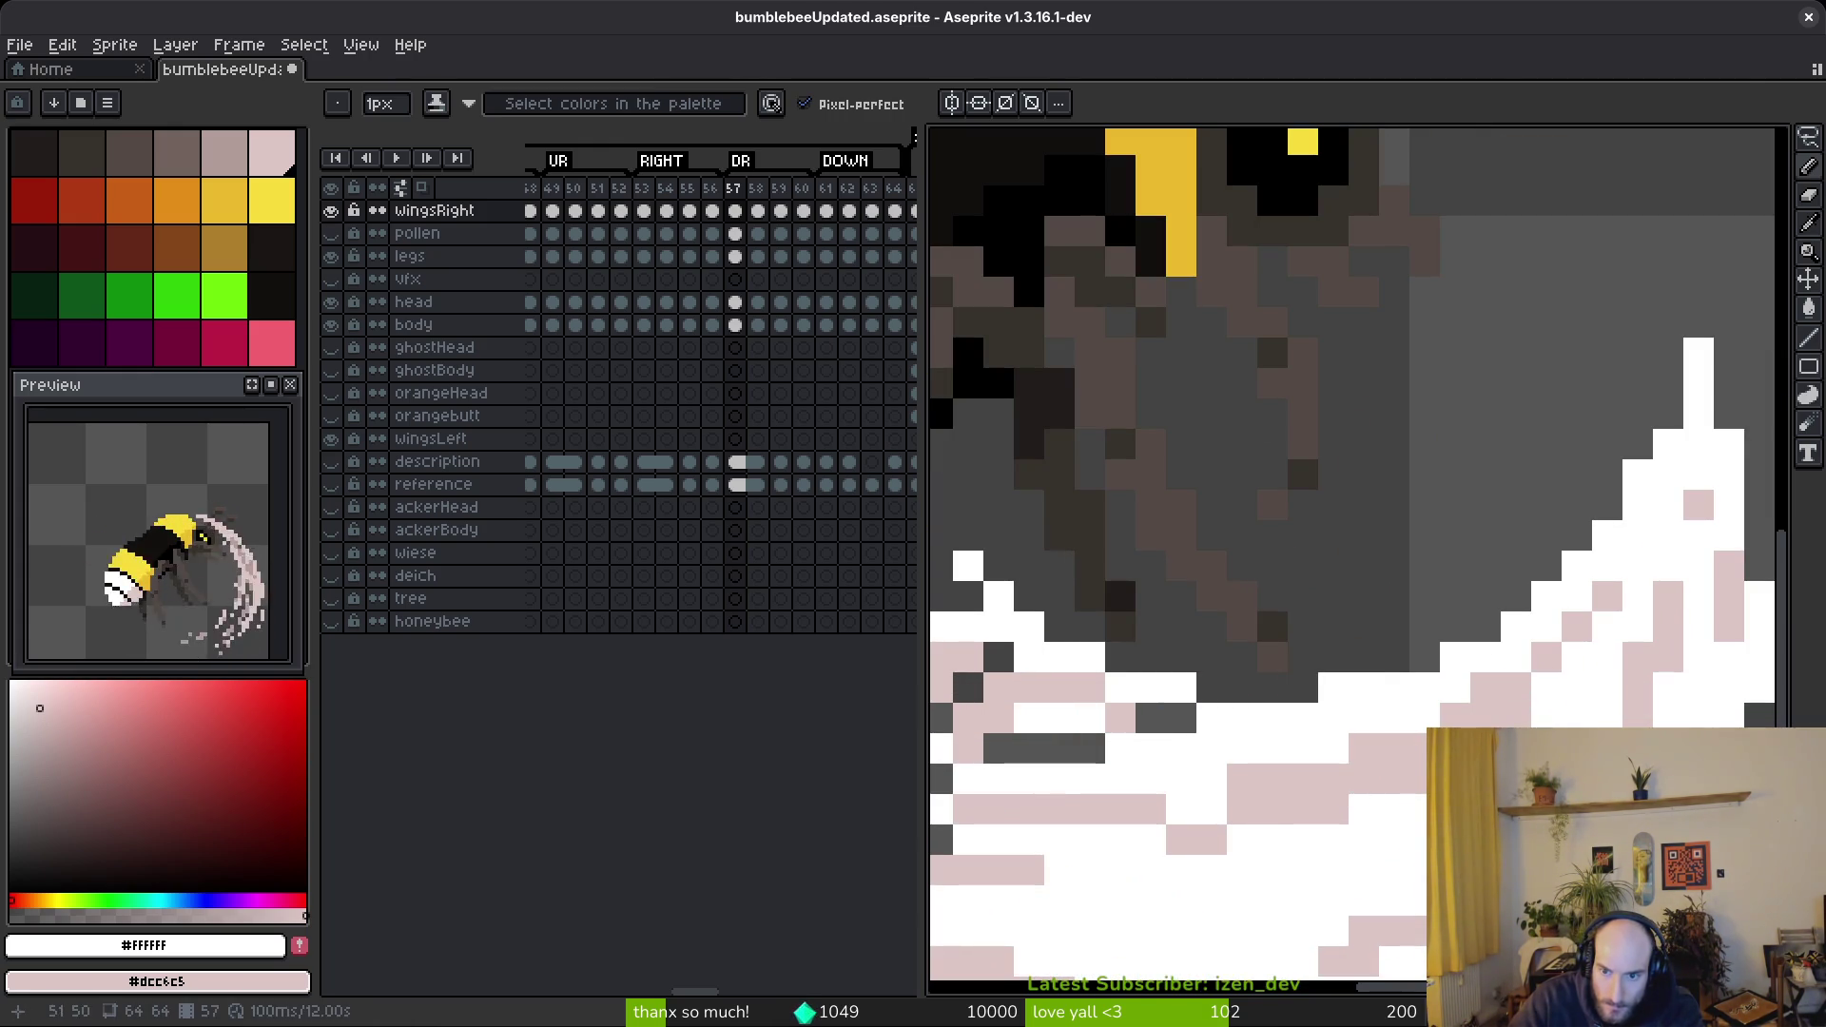
scroll(1571, 727, "down", 2)
scroll(1520, 697, "up", 3)
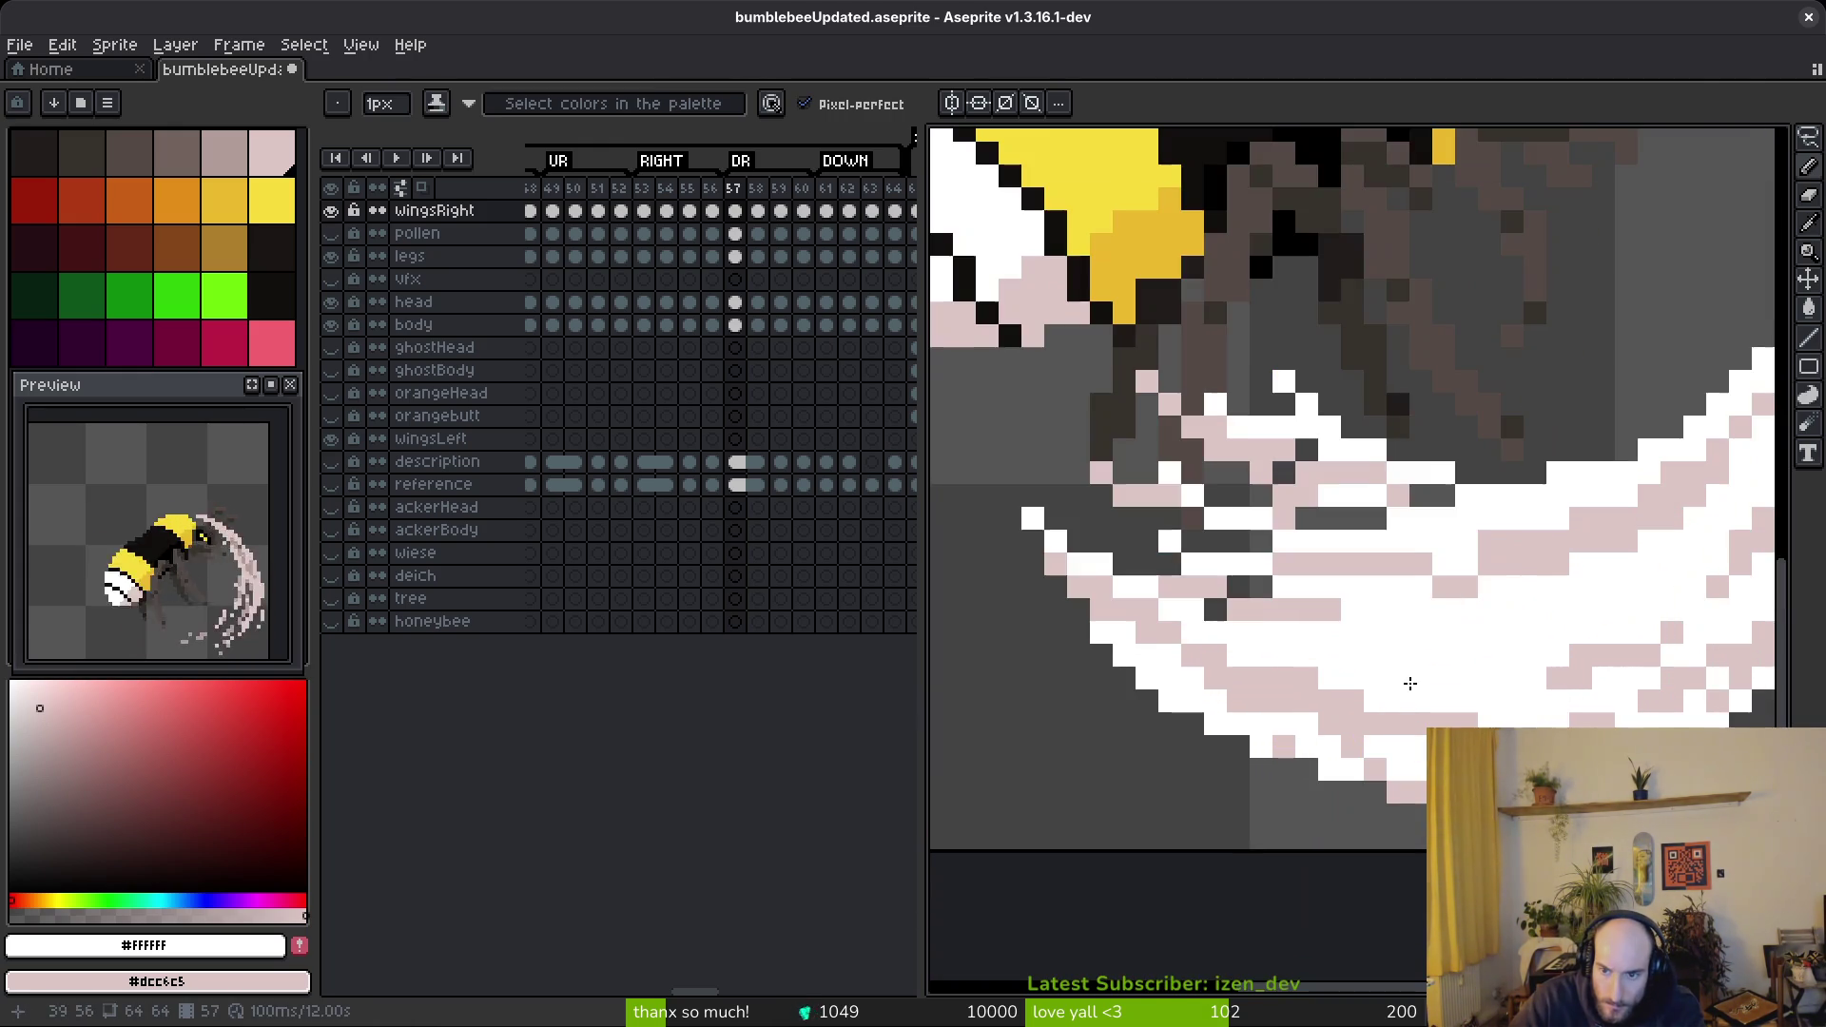
scroll(1520, 698, "down", 1)
scroll(1339, 640, "up", 1)
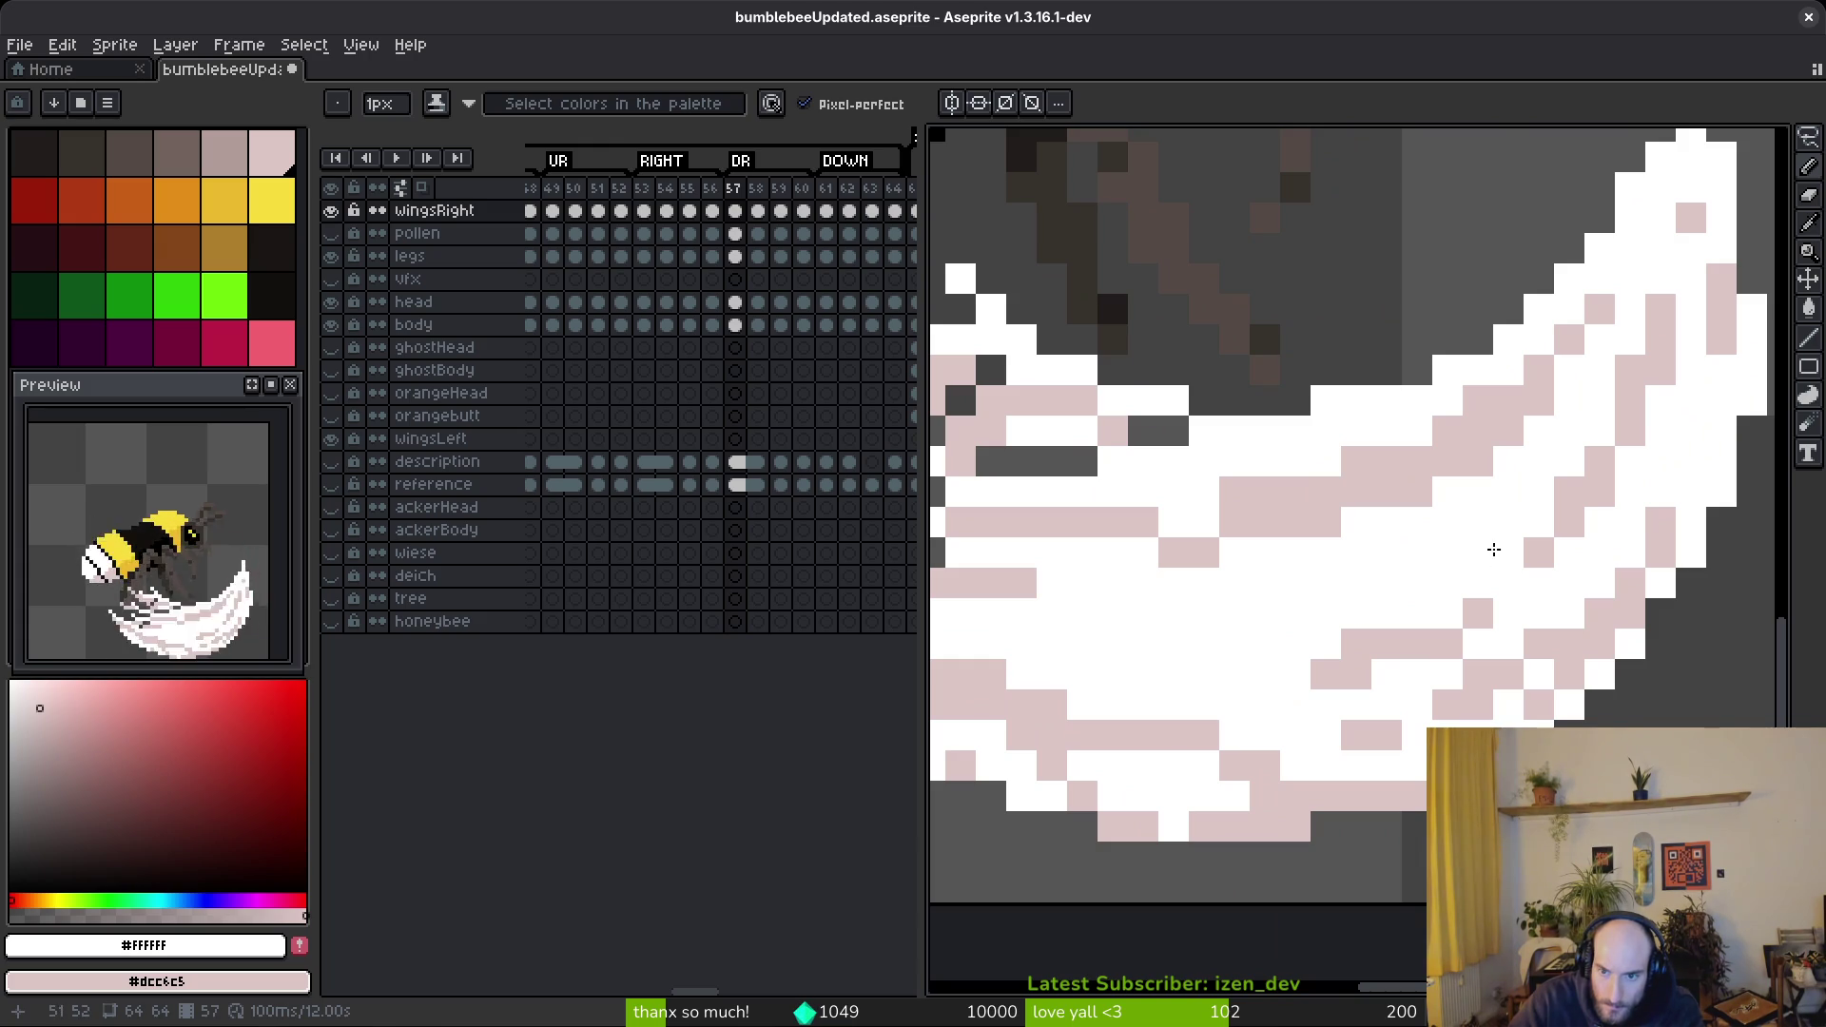
left_click_drag(1418, 620, 1224, 646)
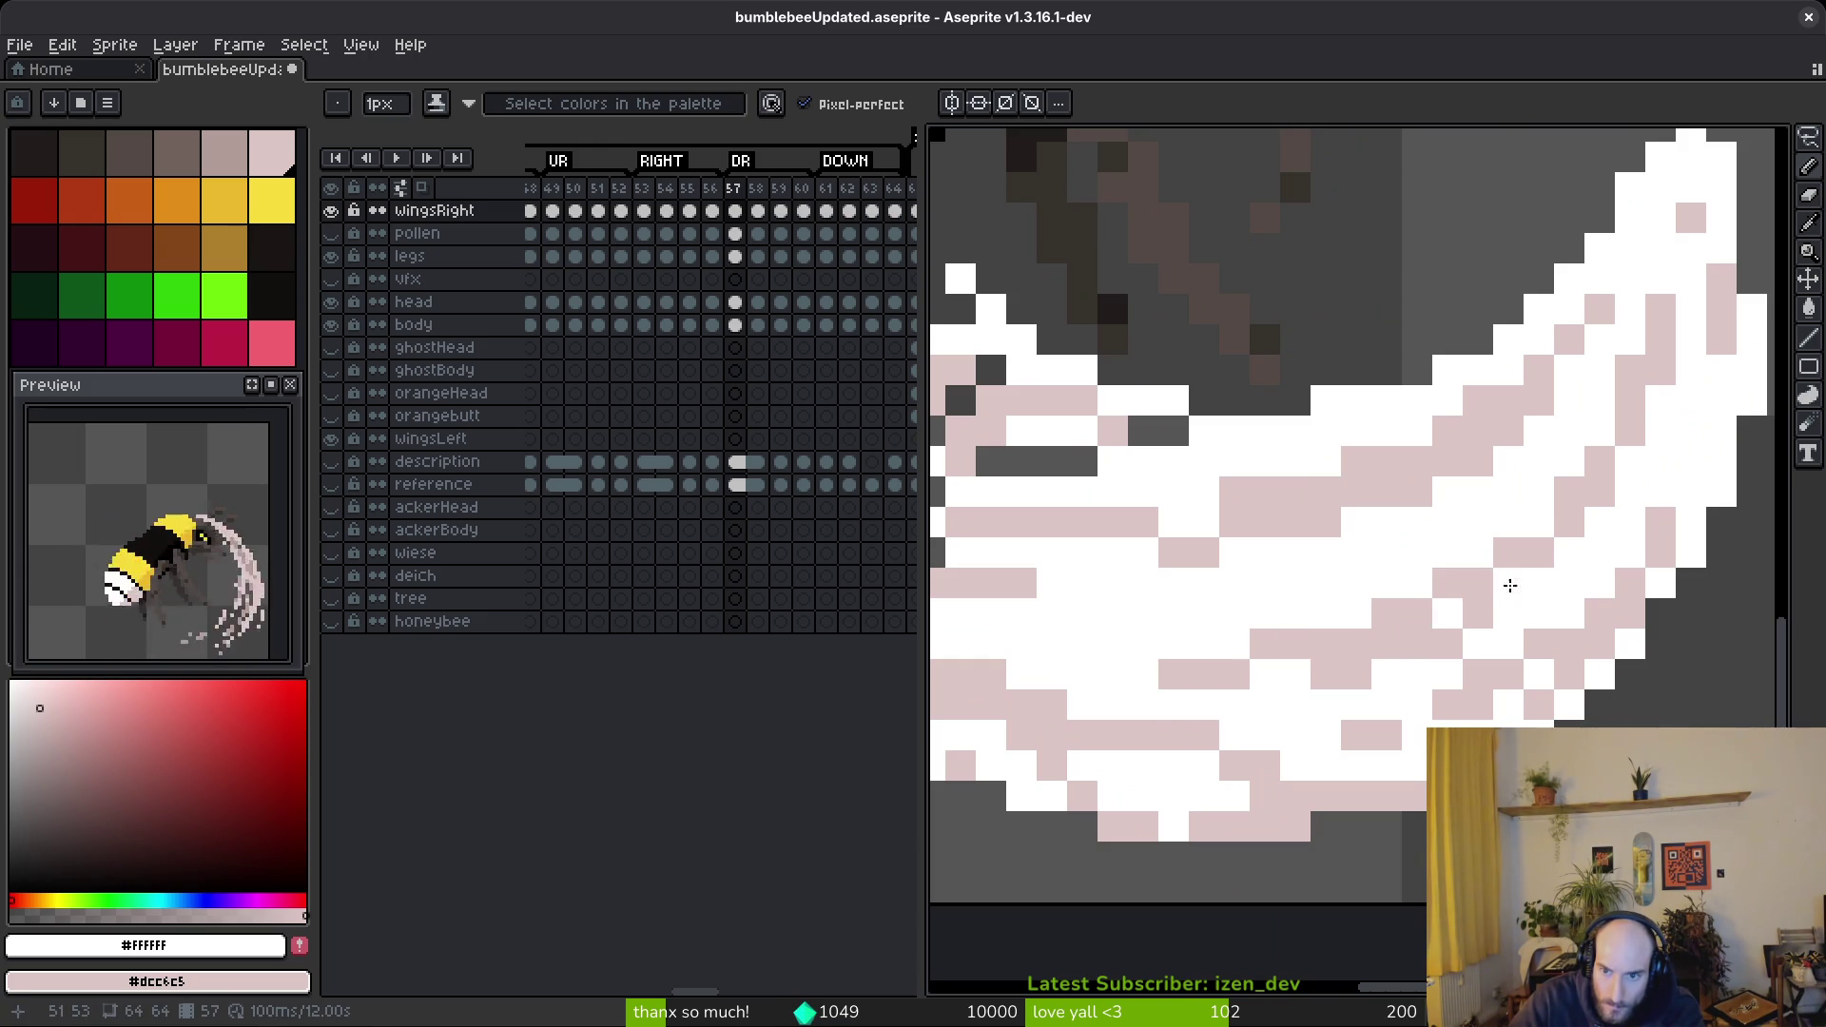
scroll(1509, 583, "down", 2)
scroll(1211, 653, "up", 2)
scroll(1212, 618, "up", 1)
mouse_move(1212, 615)
left_mouse_down()
mouse_move(1341, 624)
mouse_move(1345, 641)
left_mouse_up()
scroll(1345, 640, "down", 2)
scroll(1403, 708, "up", 2)
- Repaint some shaded arc pixels, erase stray pink and white pixels, and add one white pixel
key("e")
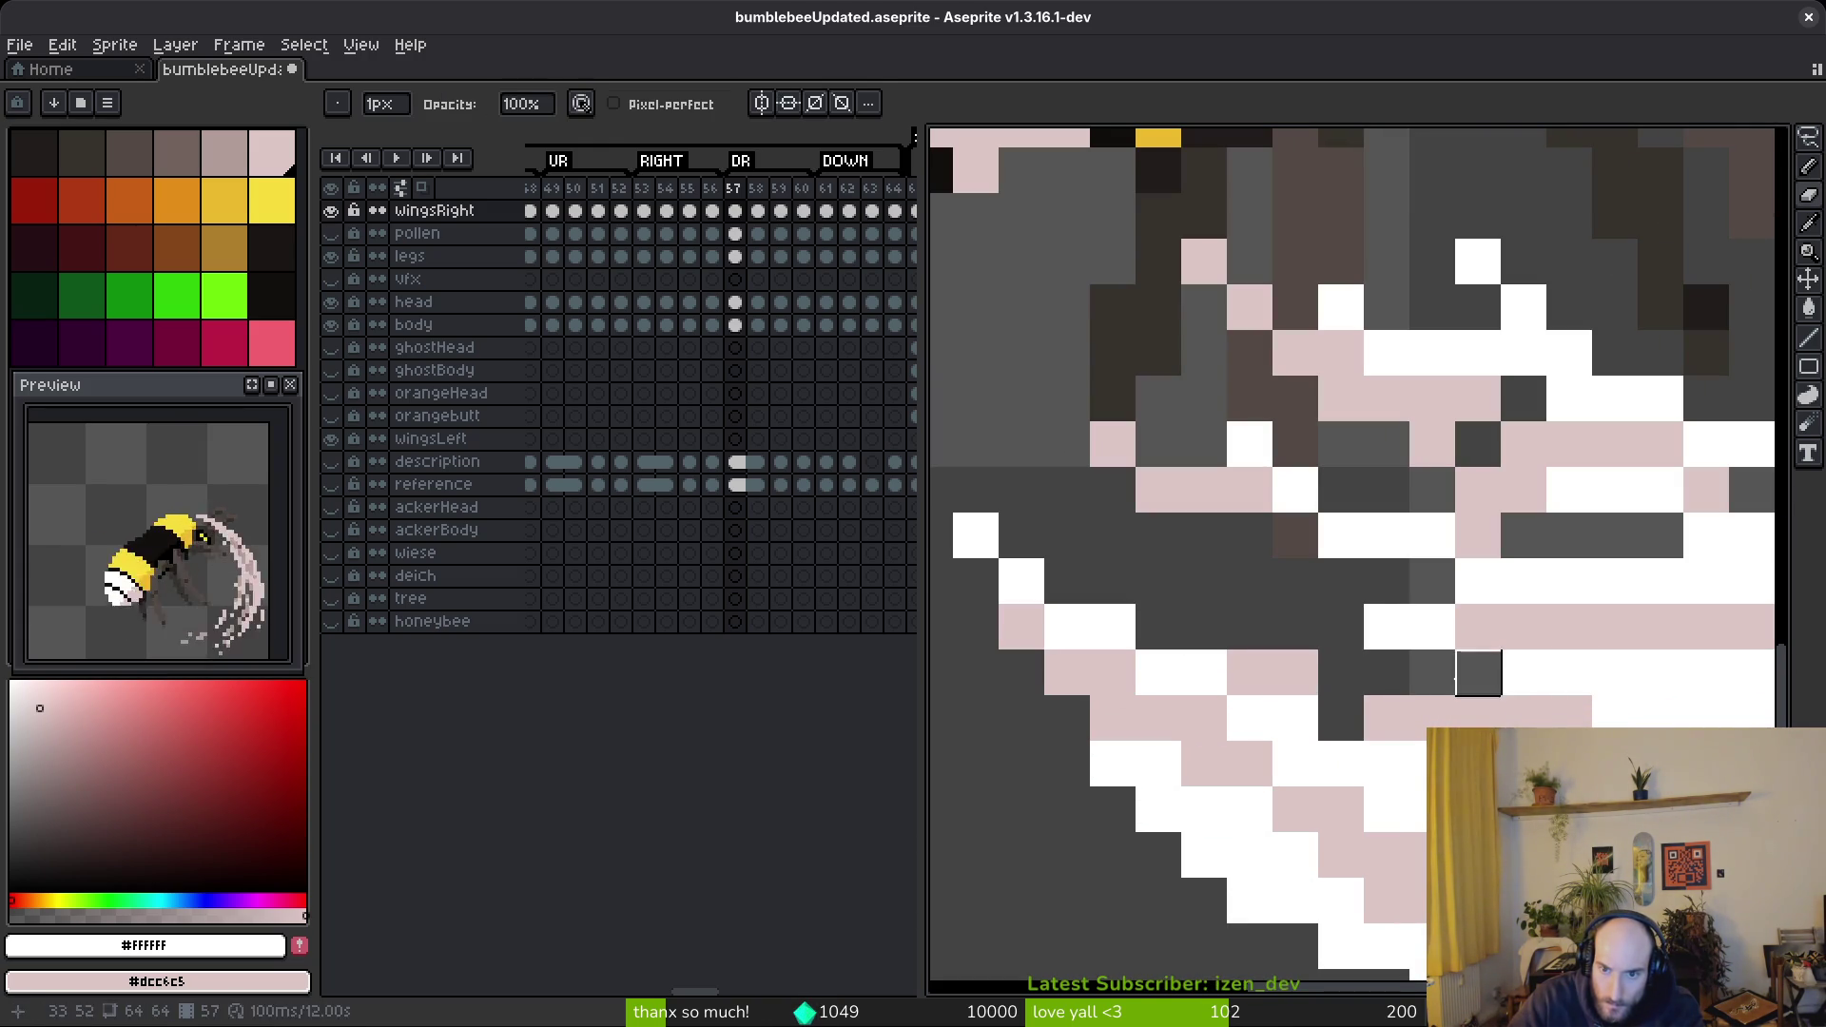
key("b")
mouse_move(1304, 624)
left_mouse_down()
mouse_move(1322, 671)
mouse_move(1235, 664)
mouse_move(1232, 637)
left_mouse_up()
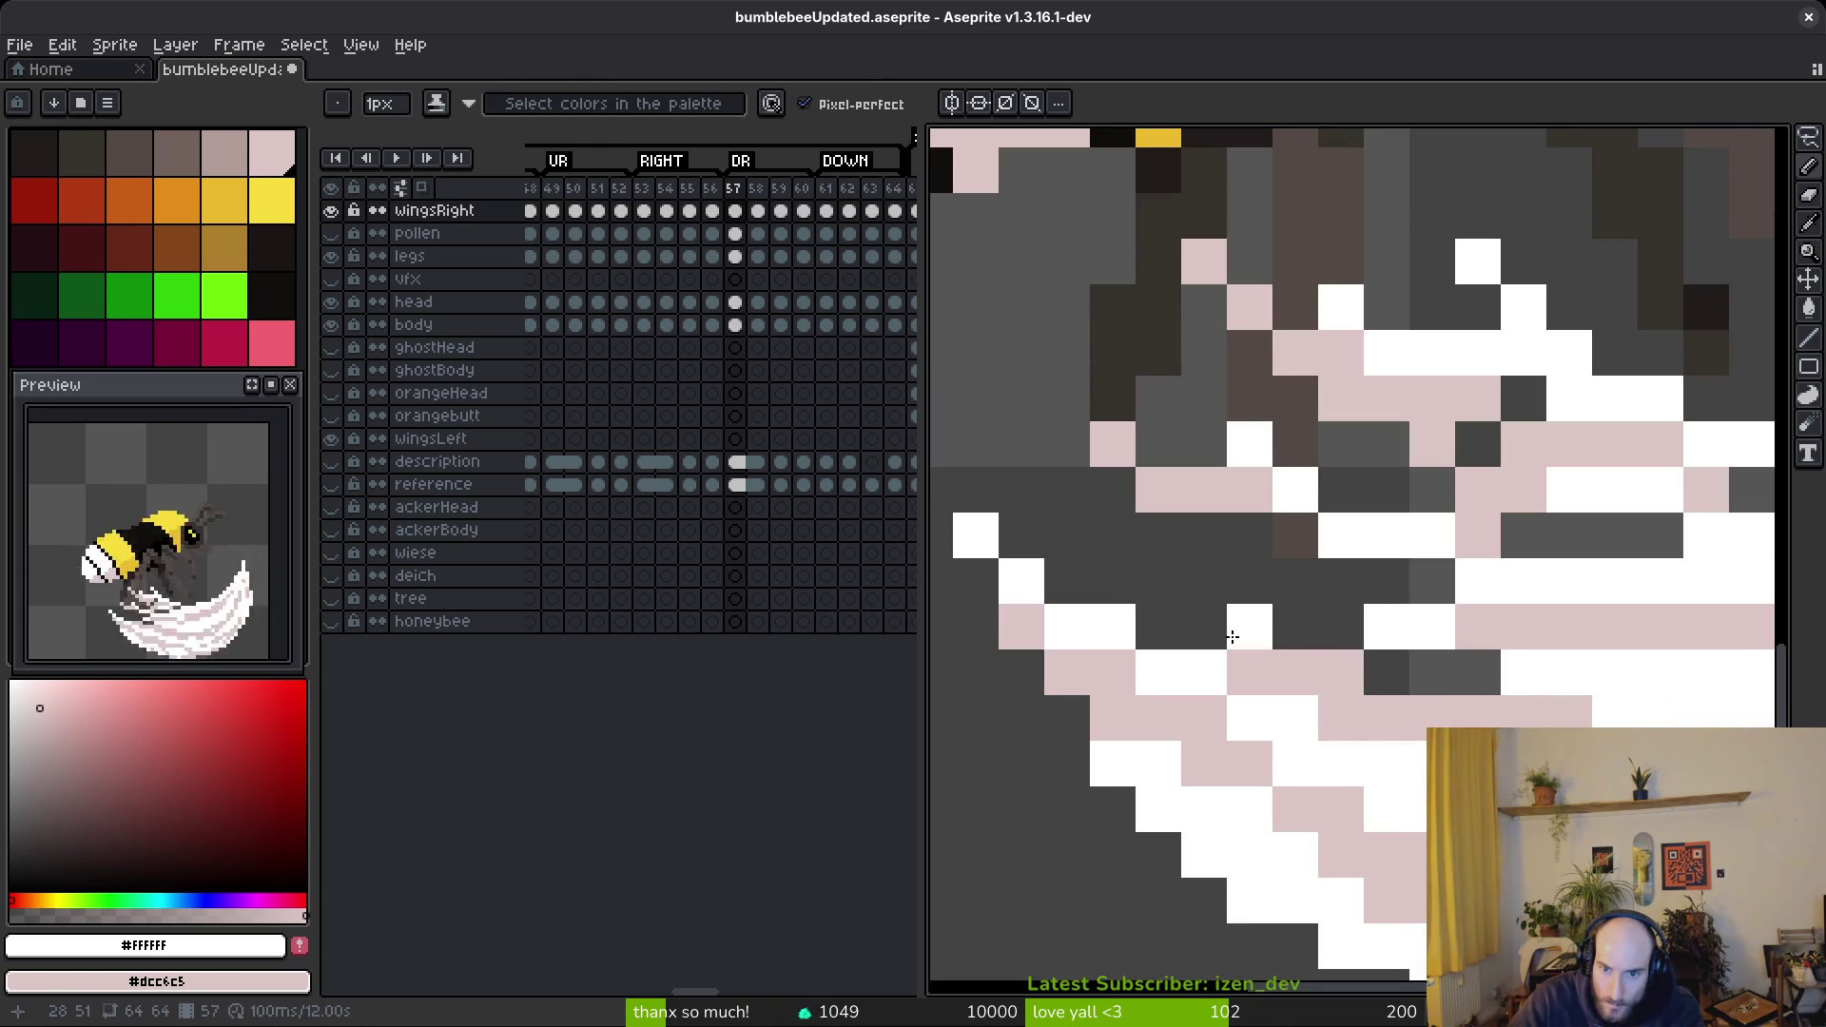
scroll(1446, 704, "down", 3)
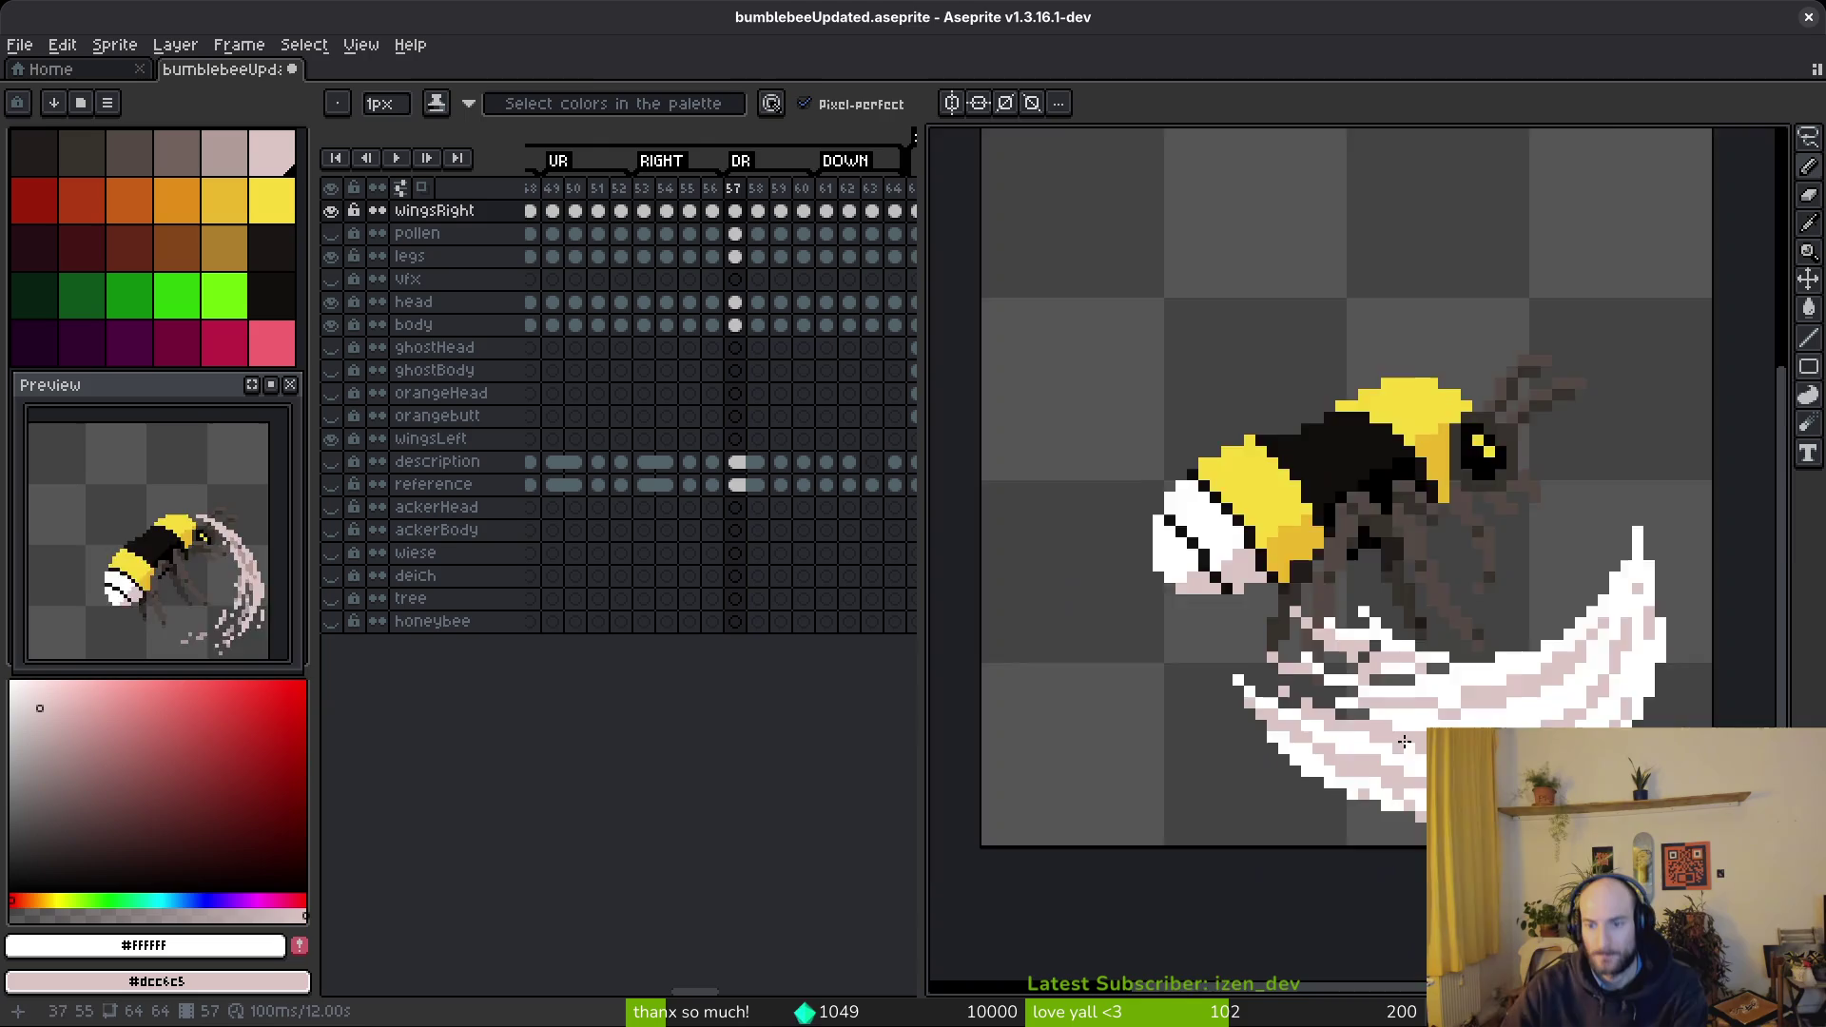
scroll(1414, 748, "up", 3)
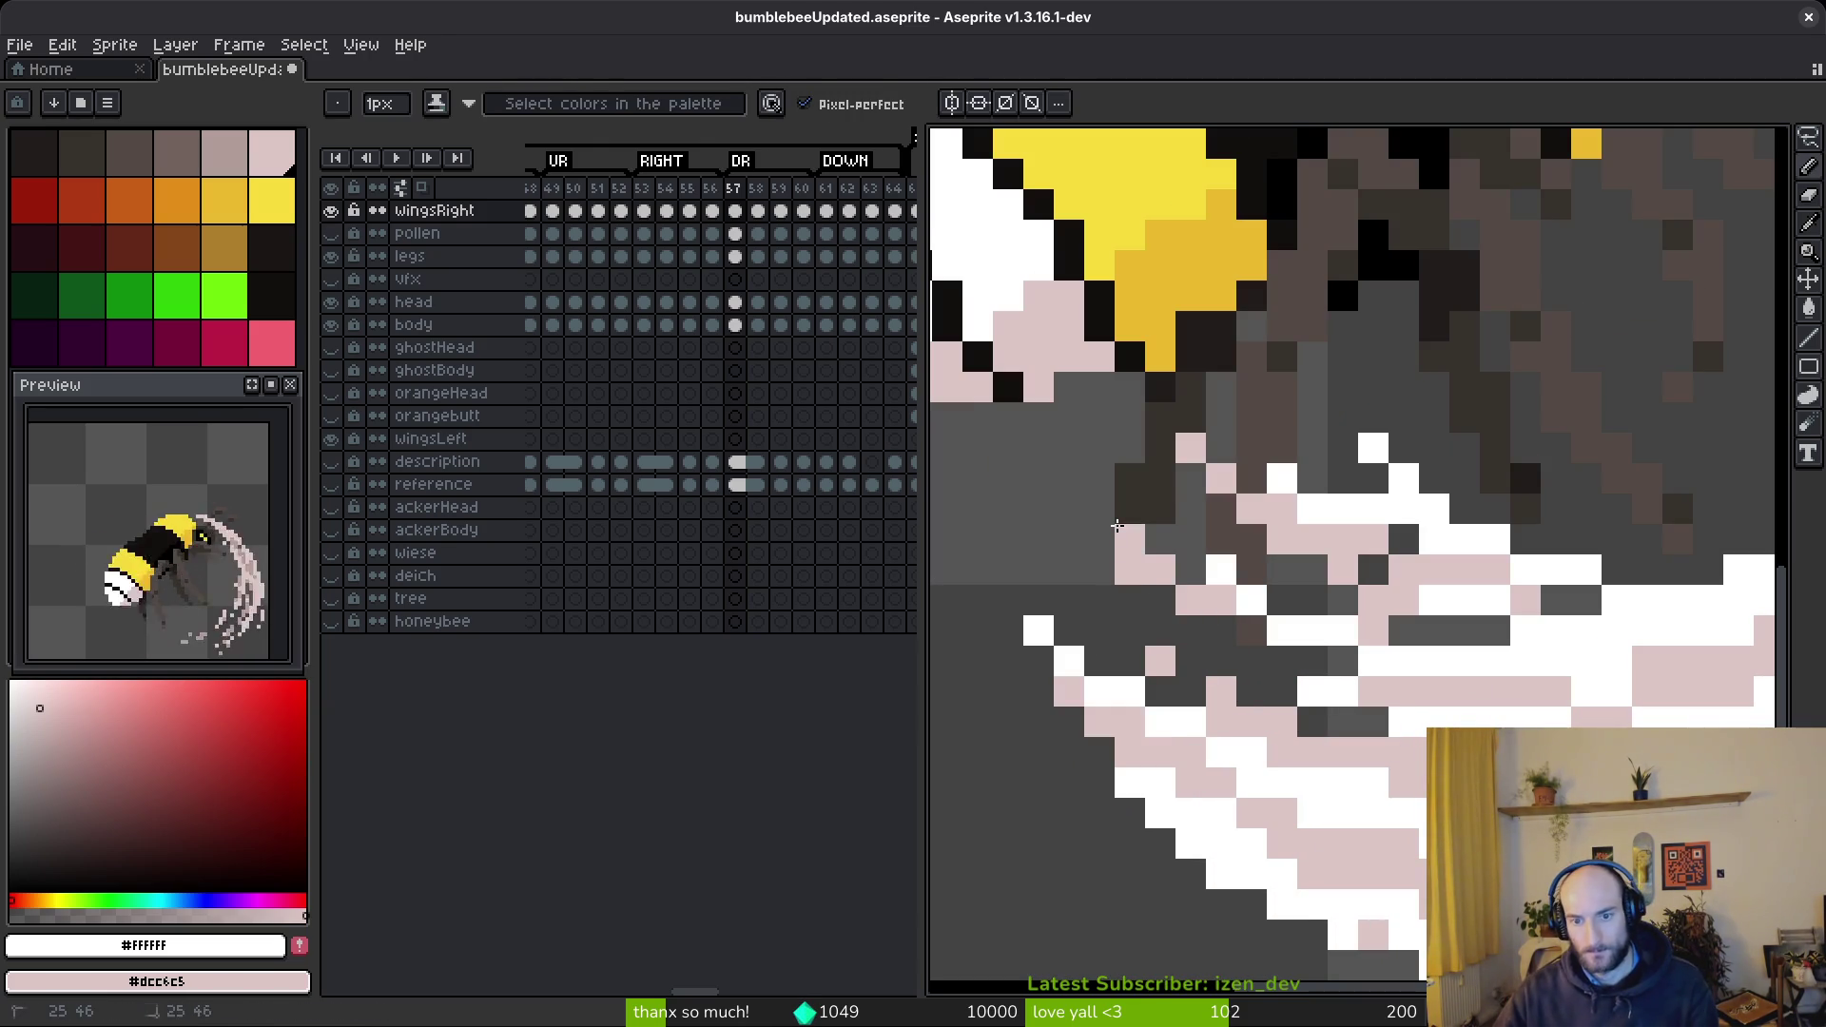
key("e")
left_click(1130, 568)
left_click(1191, 599)
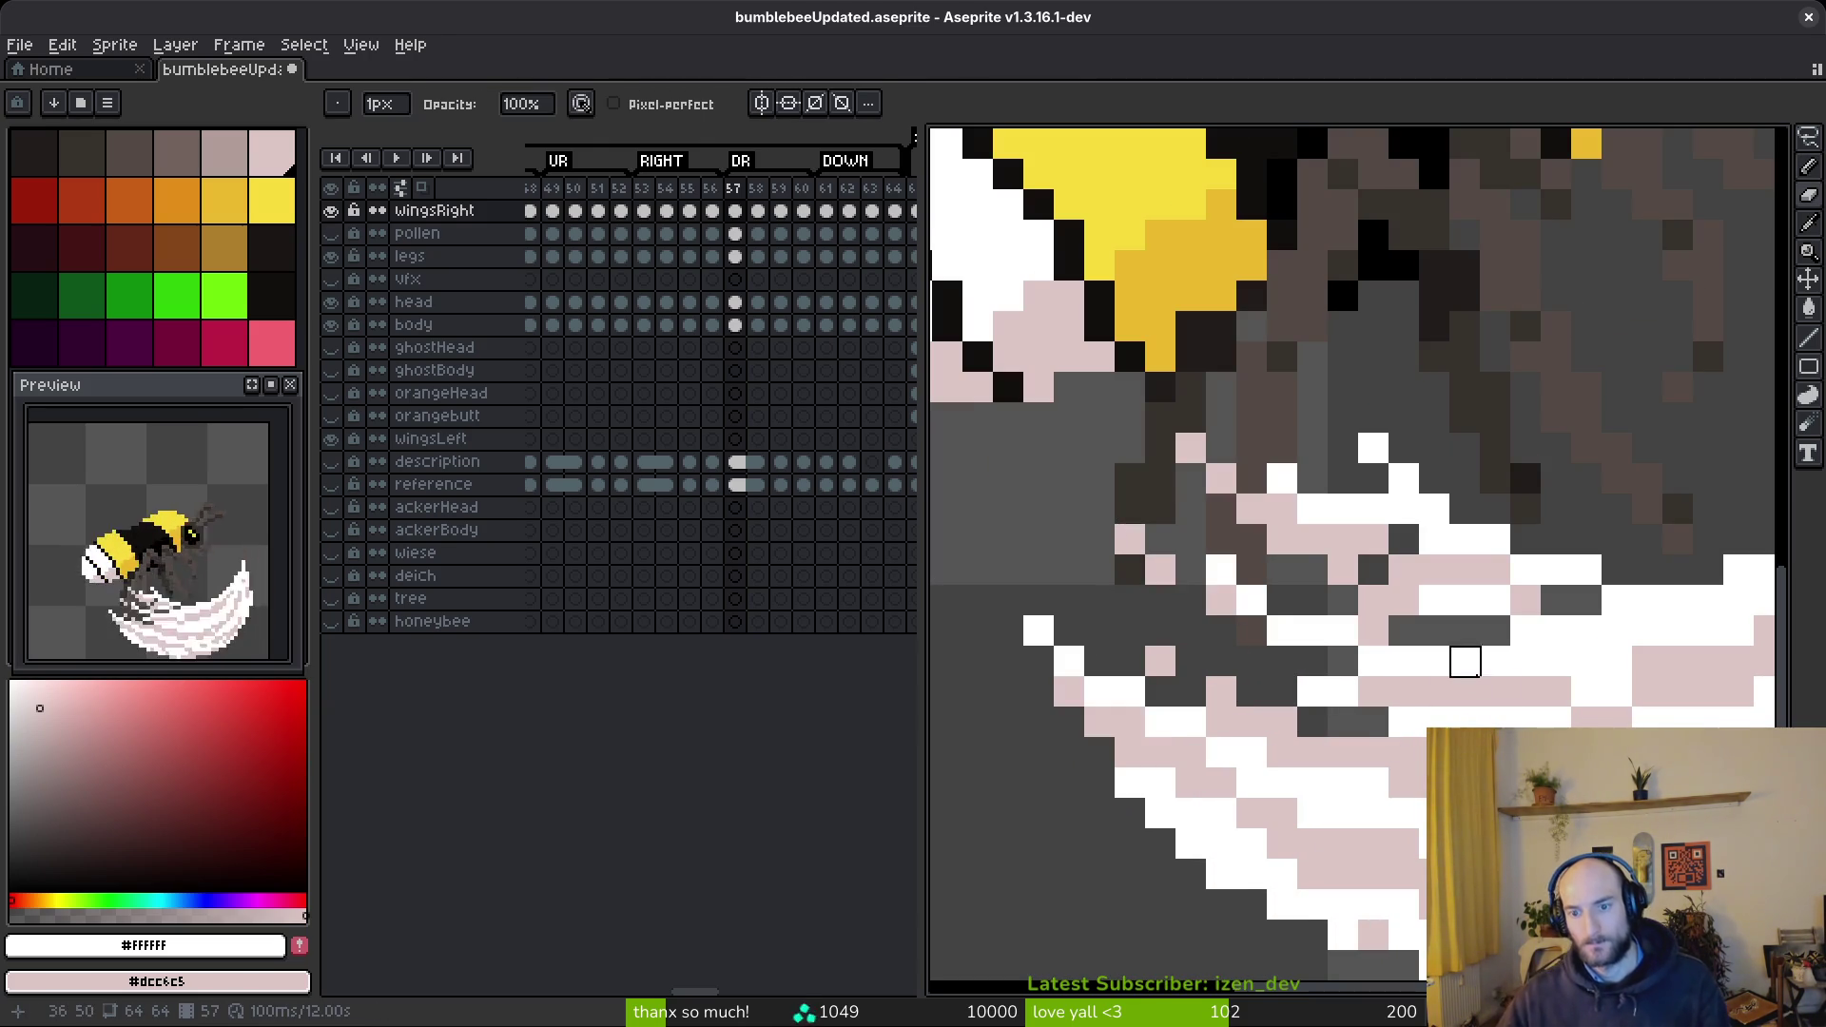
scroll(1405, 661, "down", 3)
scroll(1235, 632, "up", 5)
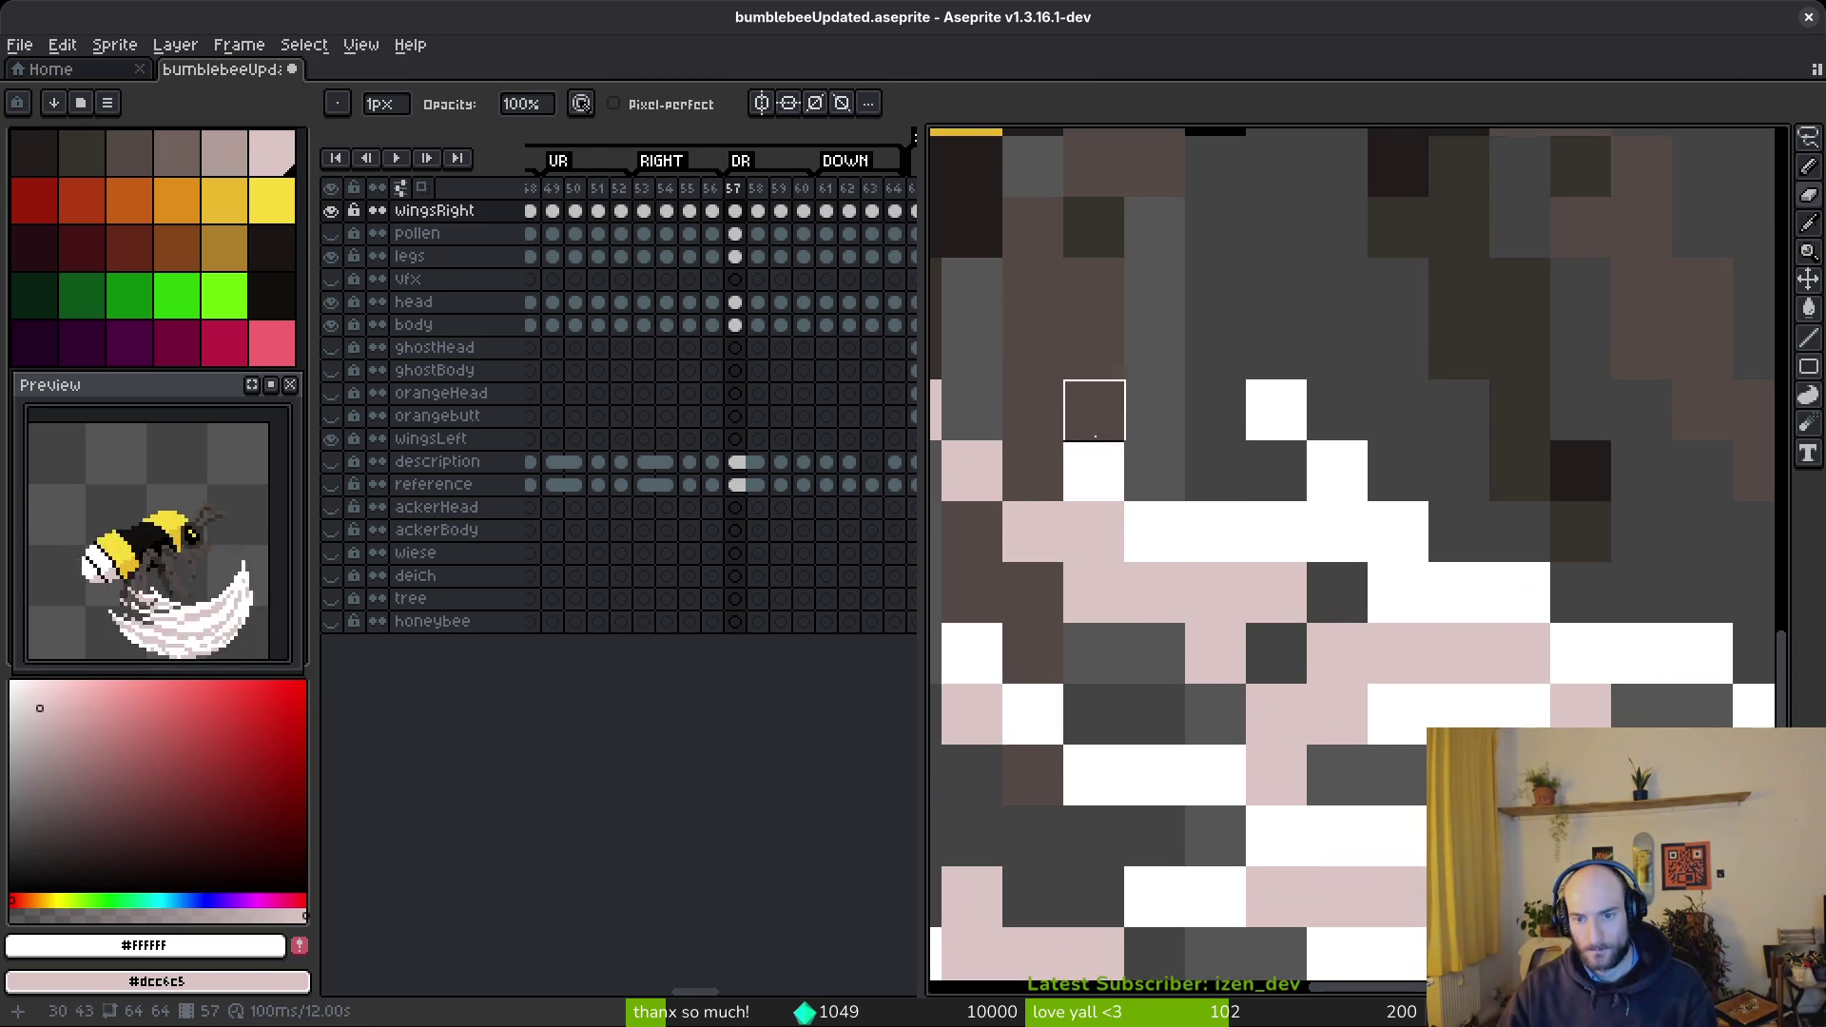
left_click_drag(1214, 531, 1276, 591)
key("b")
left_click(1012, 417)
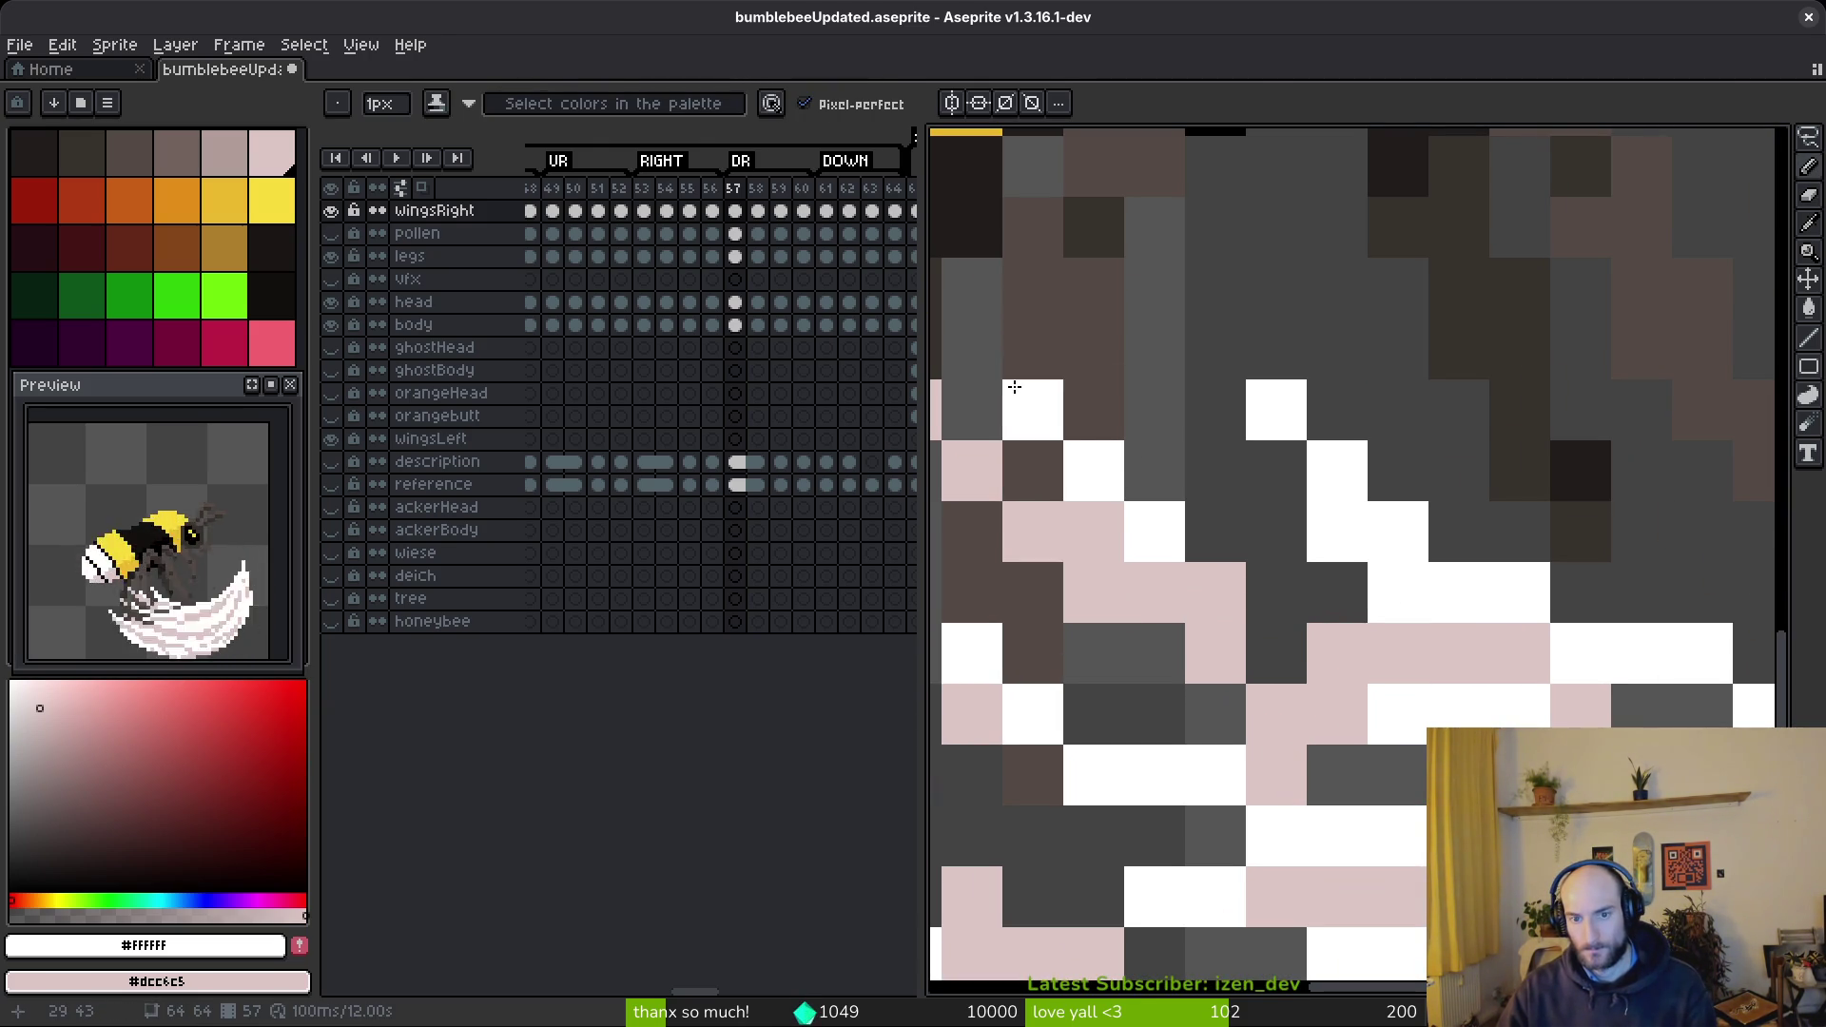
- Select a block of arc pixels and nudge it two pixels left
scroll(1407, 665, "down", 5)
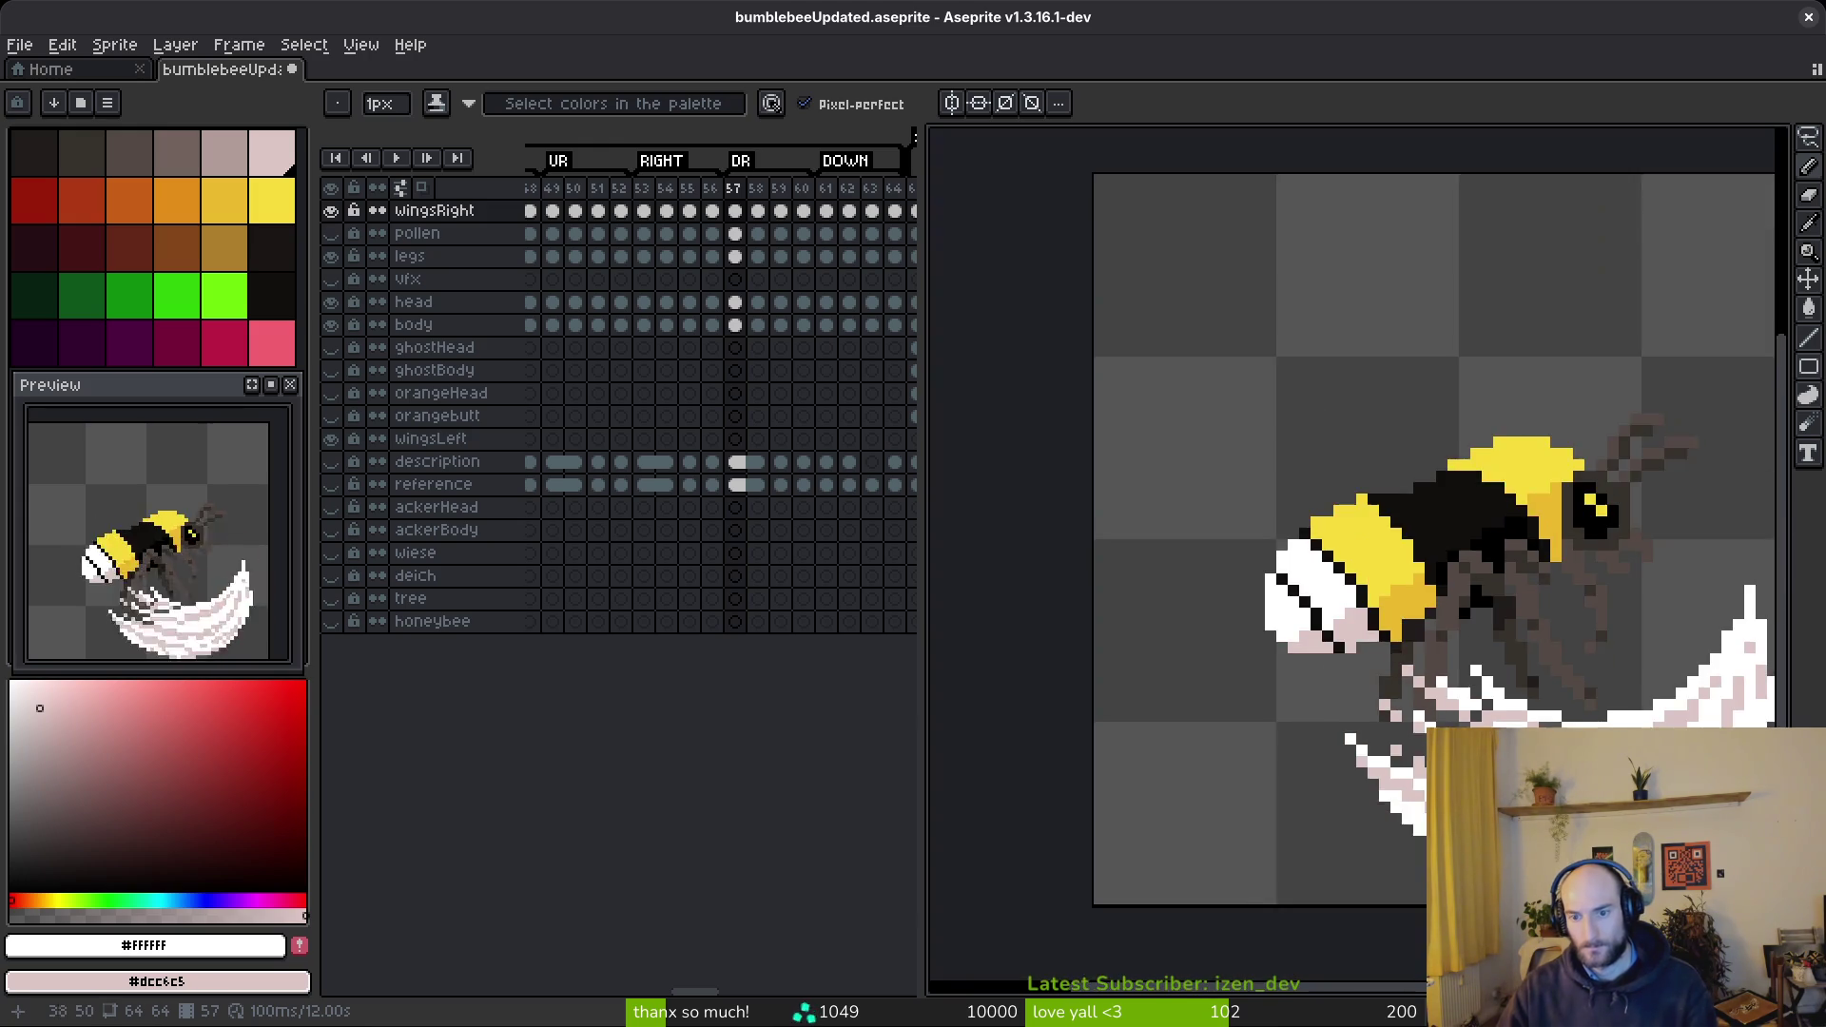
scroll(1322, 647, "up", 5)
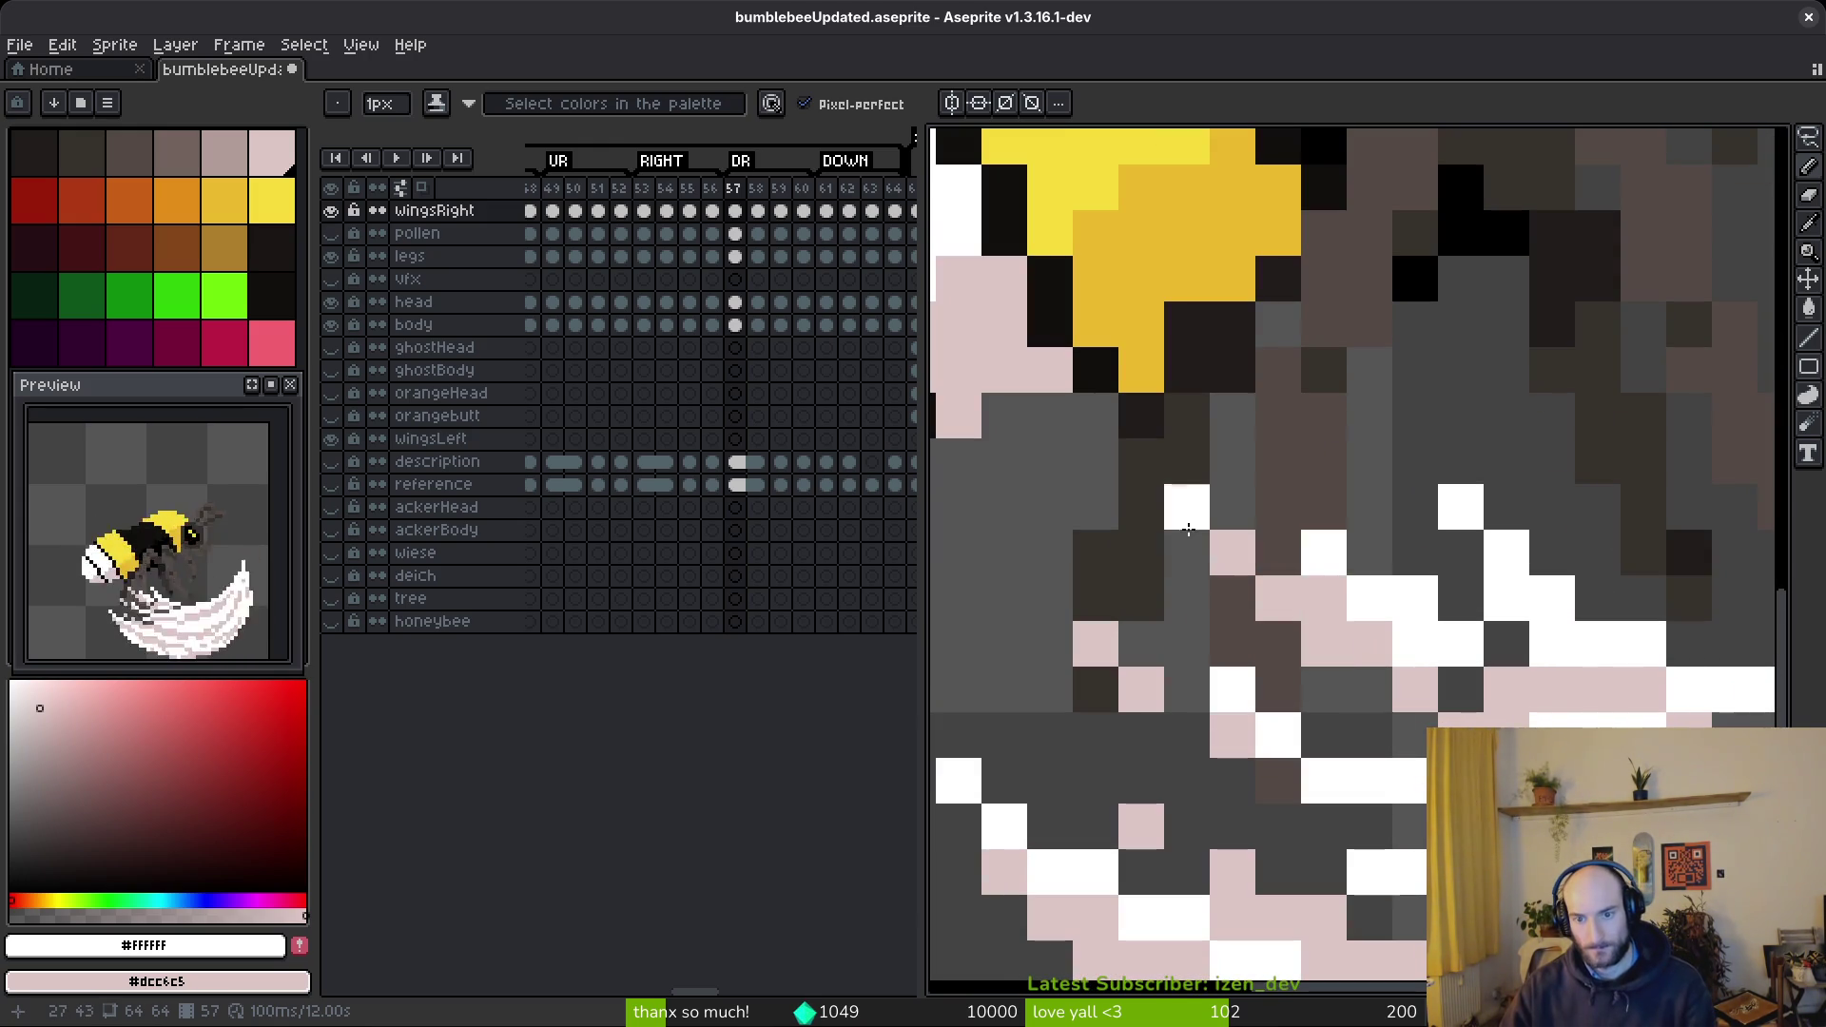
key("m")
scroll(1338, 626, "up", 1)
left_click_drag(1354, 621, 1051, 375)
key("Left")
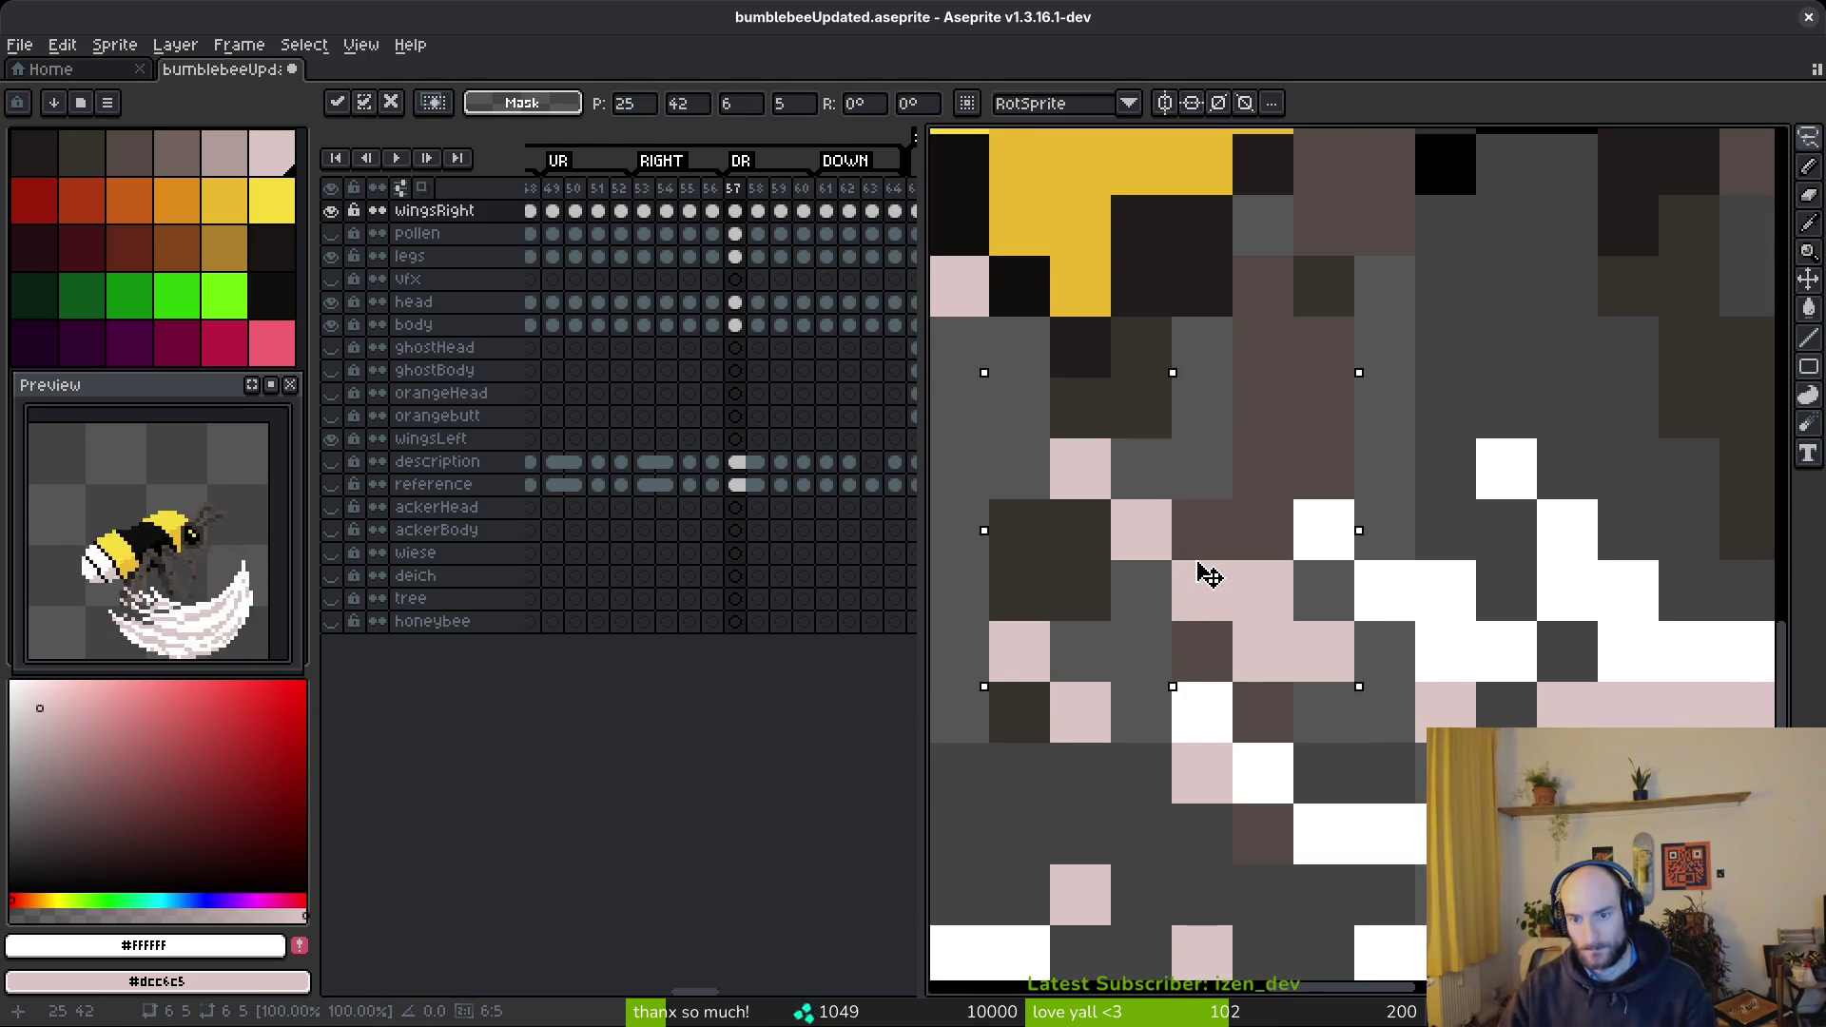
key("Left")
key("Left")
key("Left")
key("Return")
scroll(1411, 685, "down", 6)
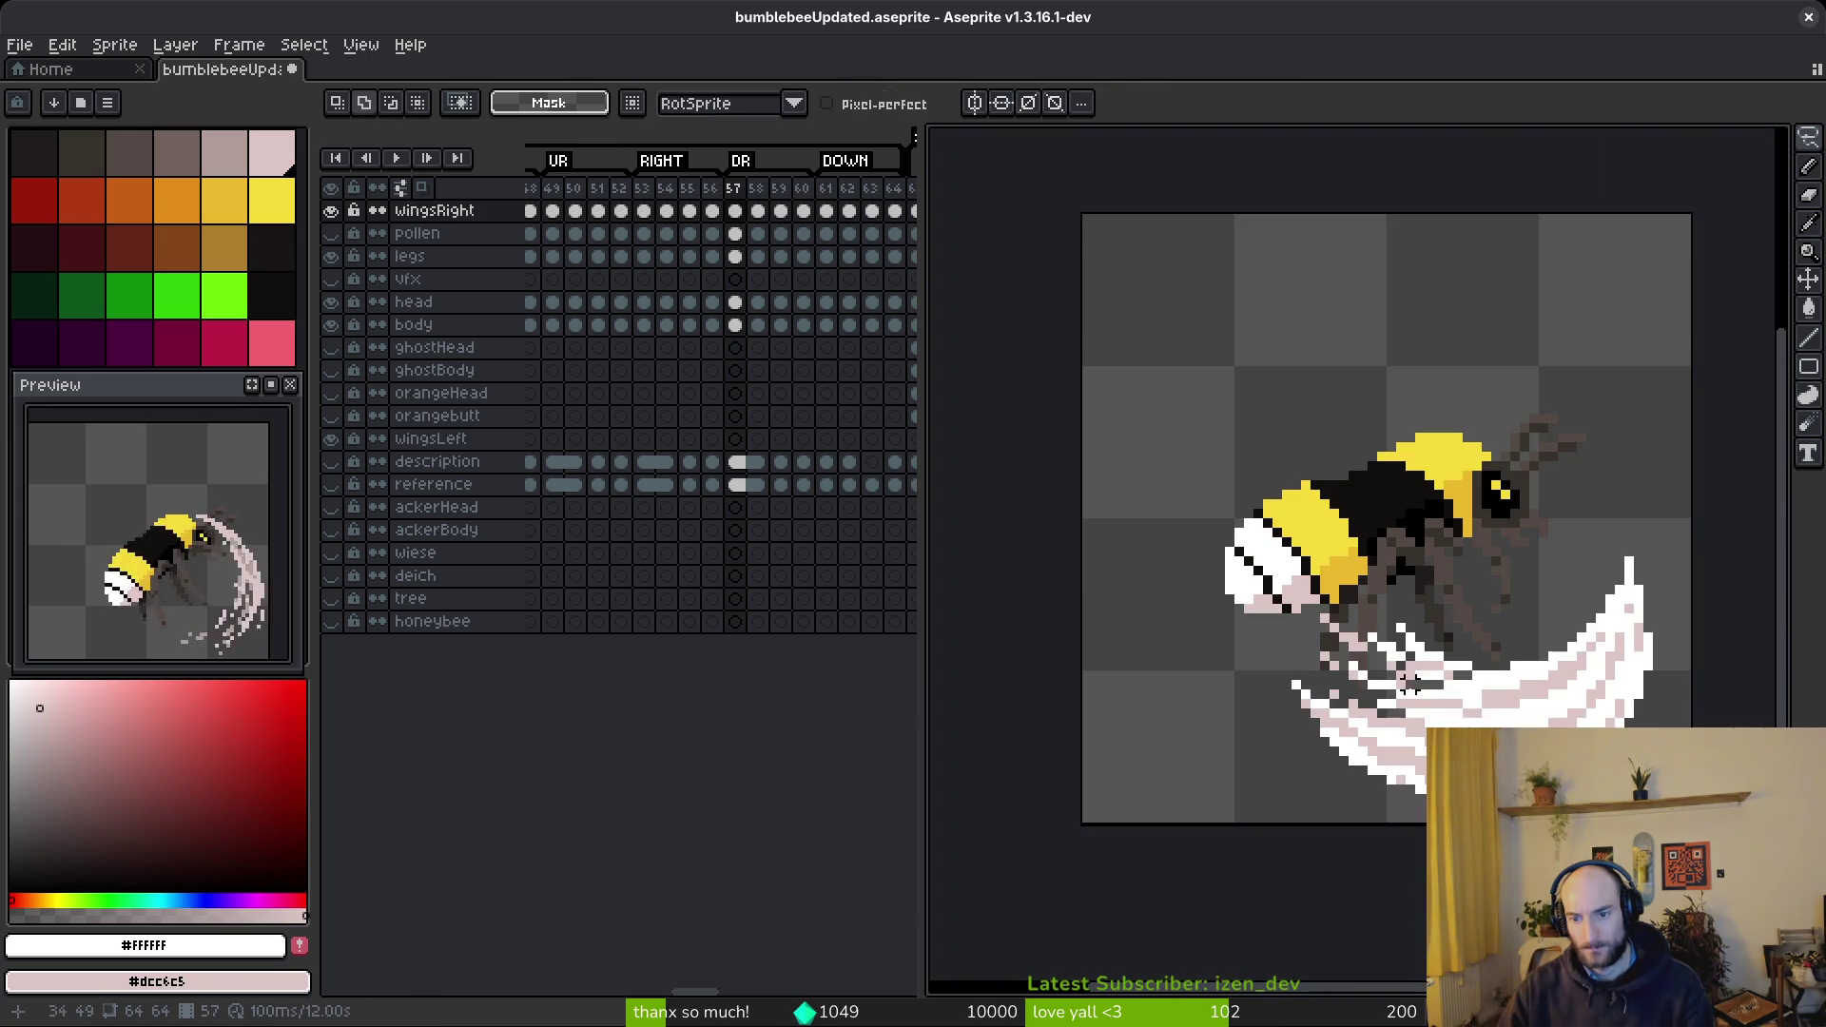
scroll(1474, 715, "up", 7)
- Nudge another patch of arc pixels left and erase a diagonal run of white pixels
left_click_drag(1518, 711, 1189, 461)
key("Left")
scroll(1406, 652, "down", 5)
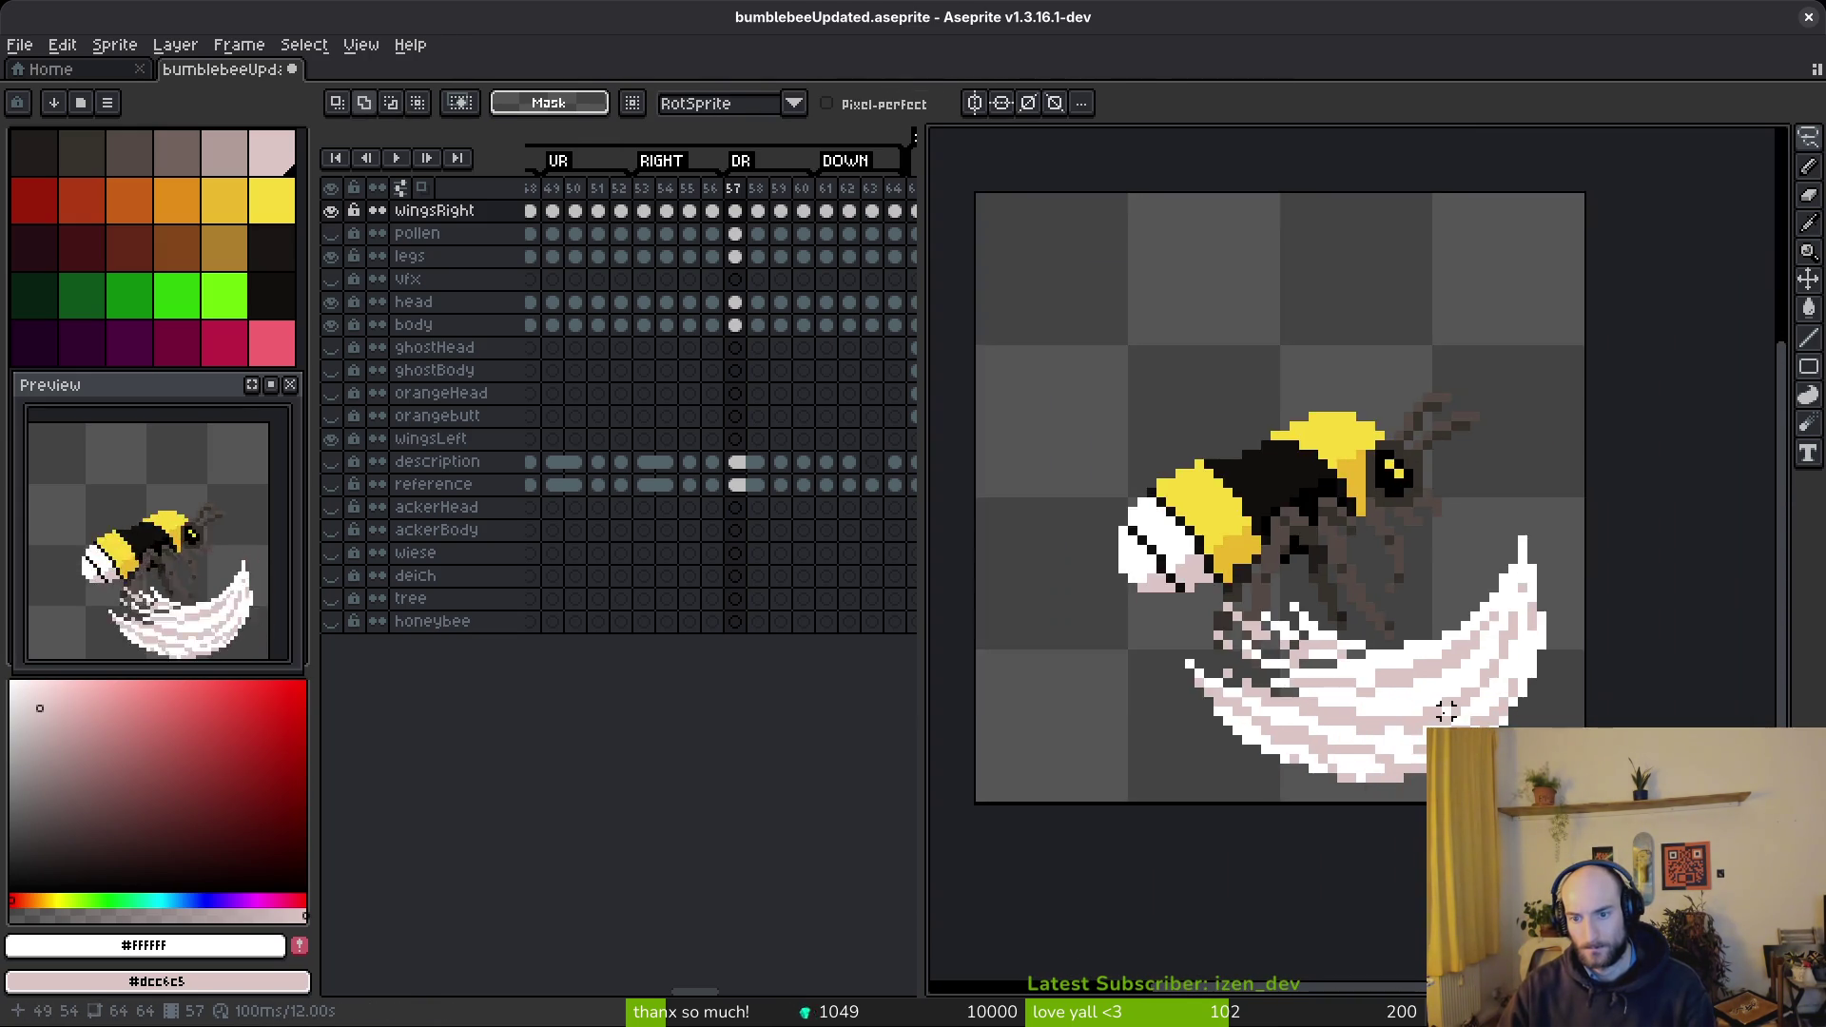
scroll(1489, 720, "up", 7)
key("b")
mouse_move(1472, 429)
left_mouse_down()
mouse_move(1472, 476)
mouse_move(1243, 656)
mouse_move(1418, 534)
mouse_move(1284, 583)
mouse_move(1535, 530)
left_mouse_up()
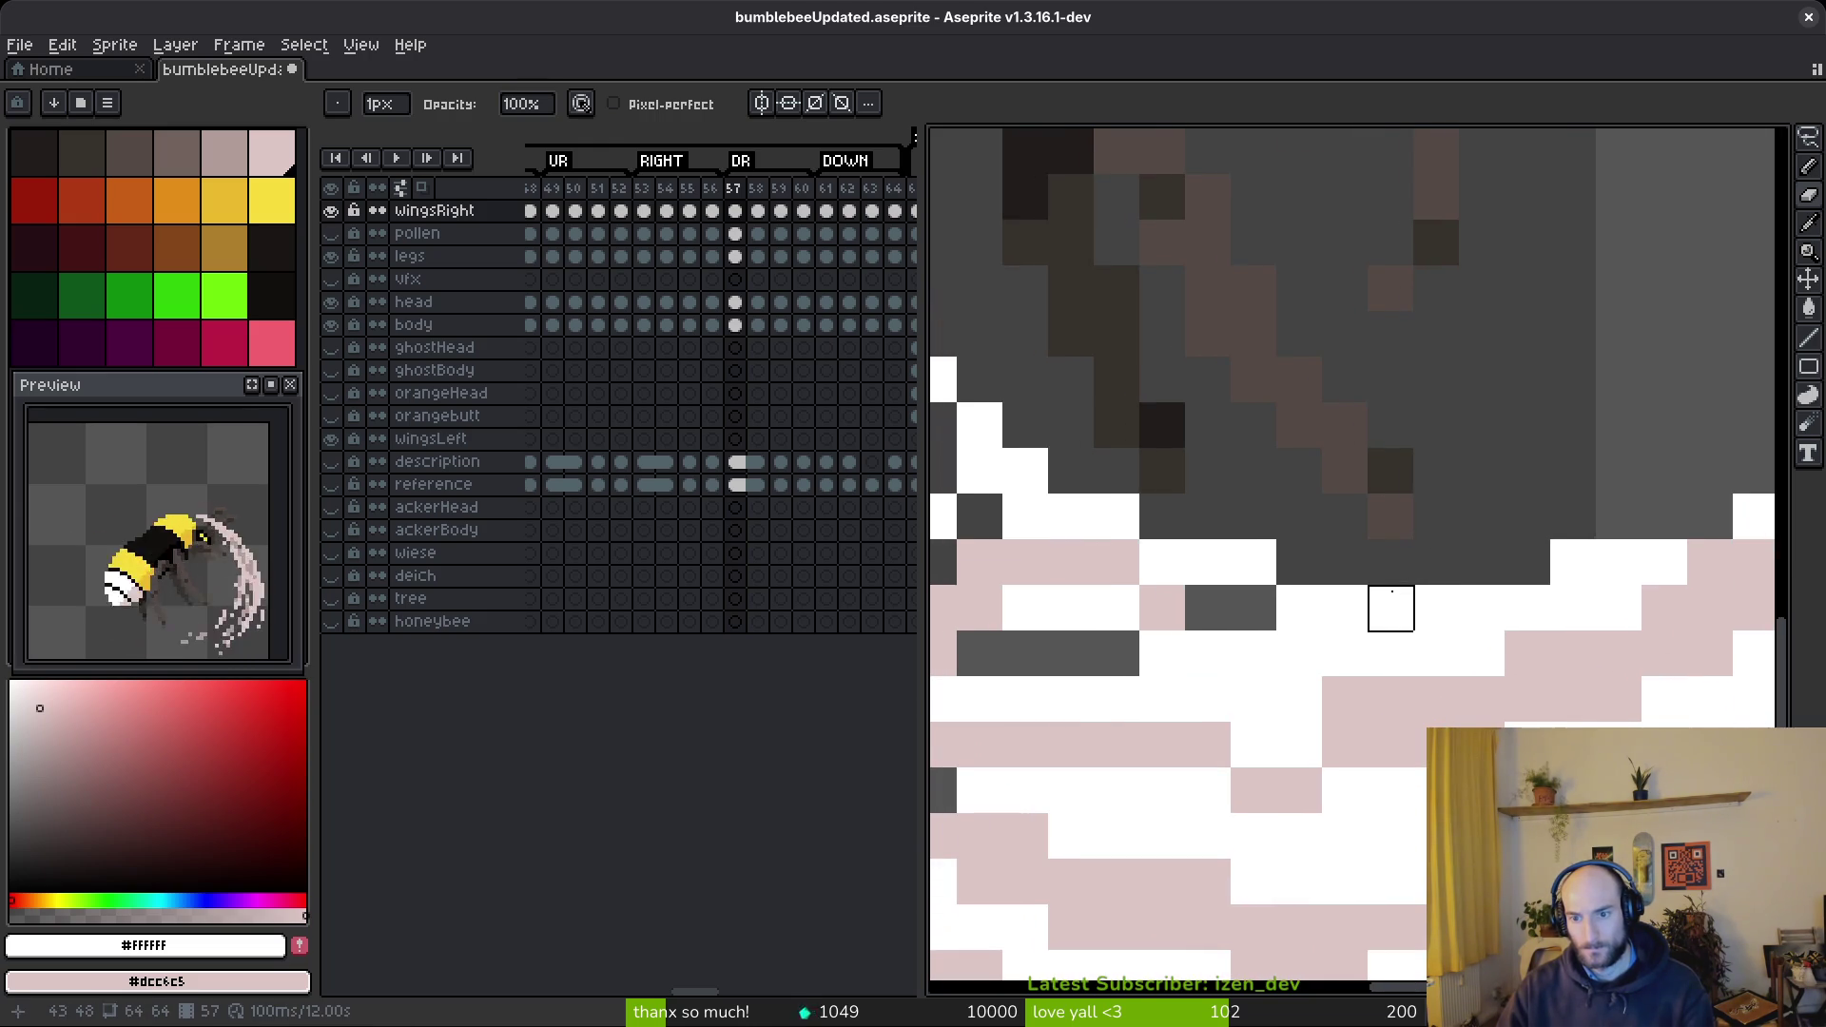
scroll(1178, 526, "down", 7)
scroll(1413, 540, "up", 3)
key("b")
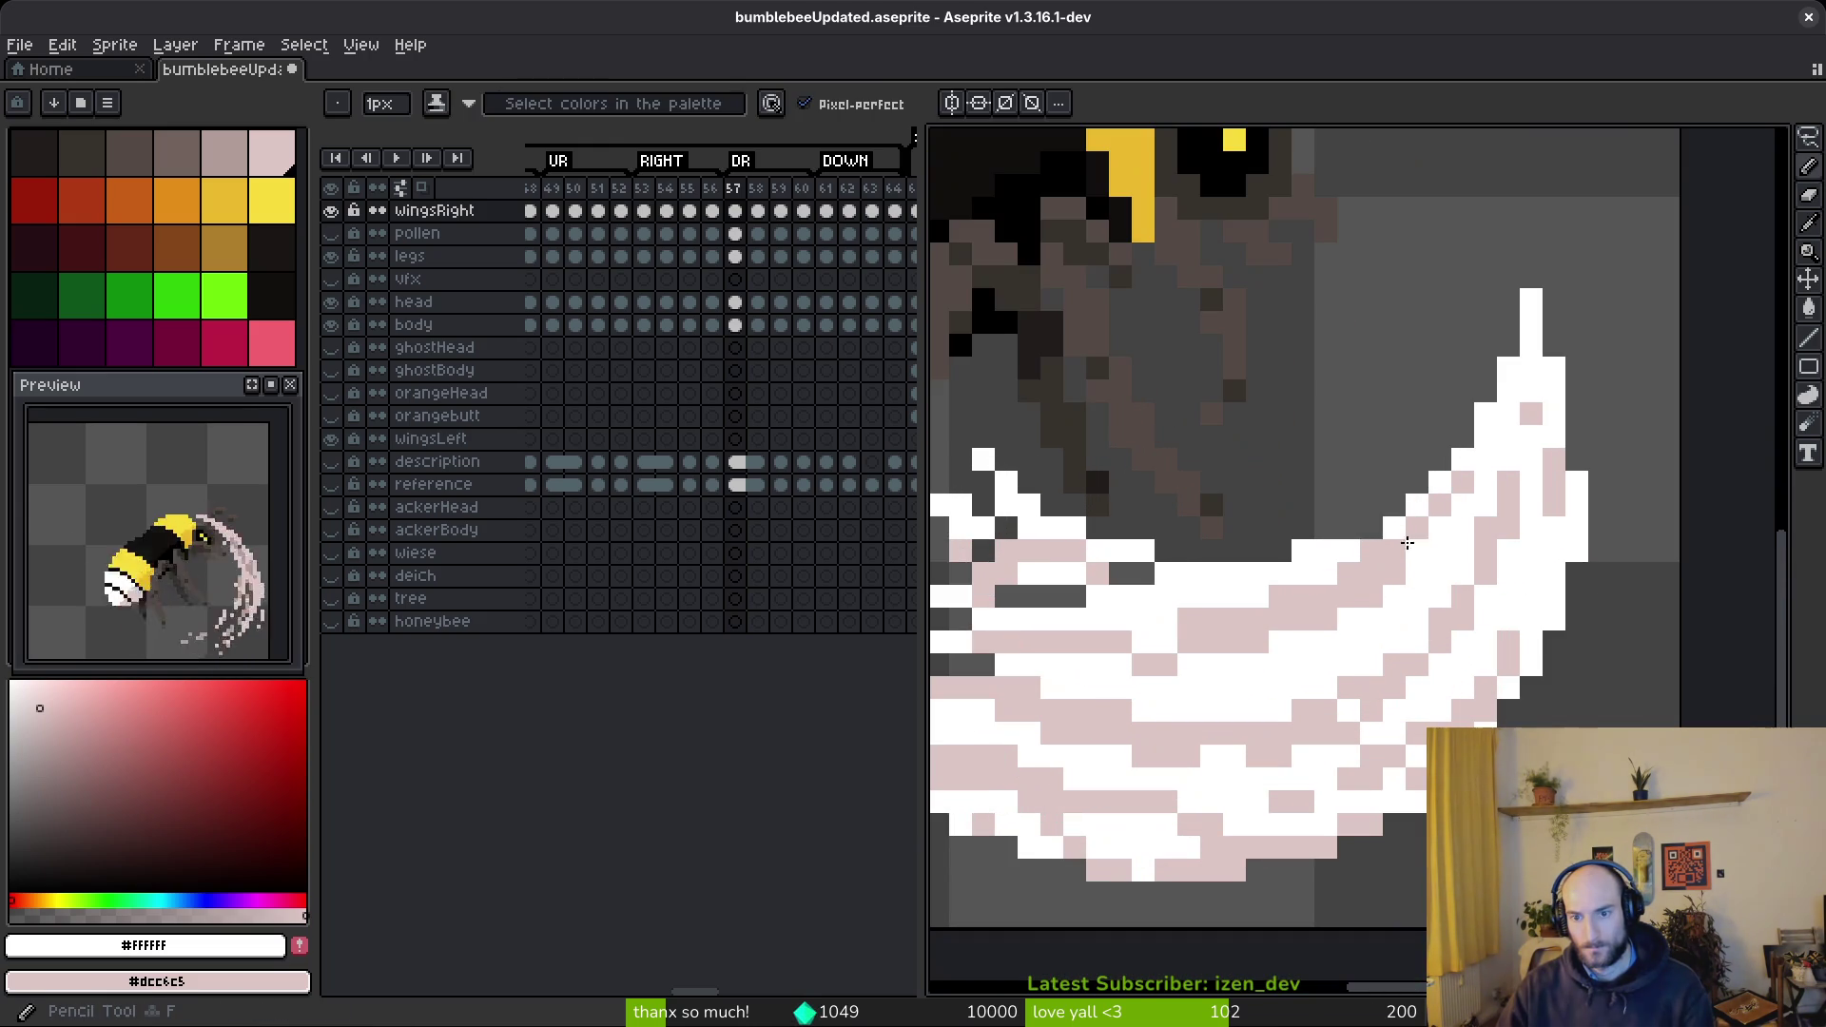
scroll(1463, 566, "down", 4)
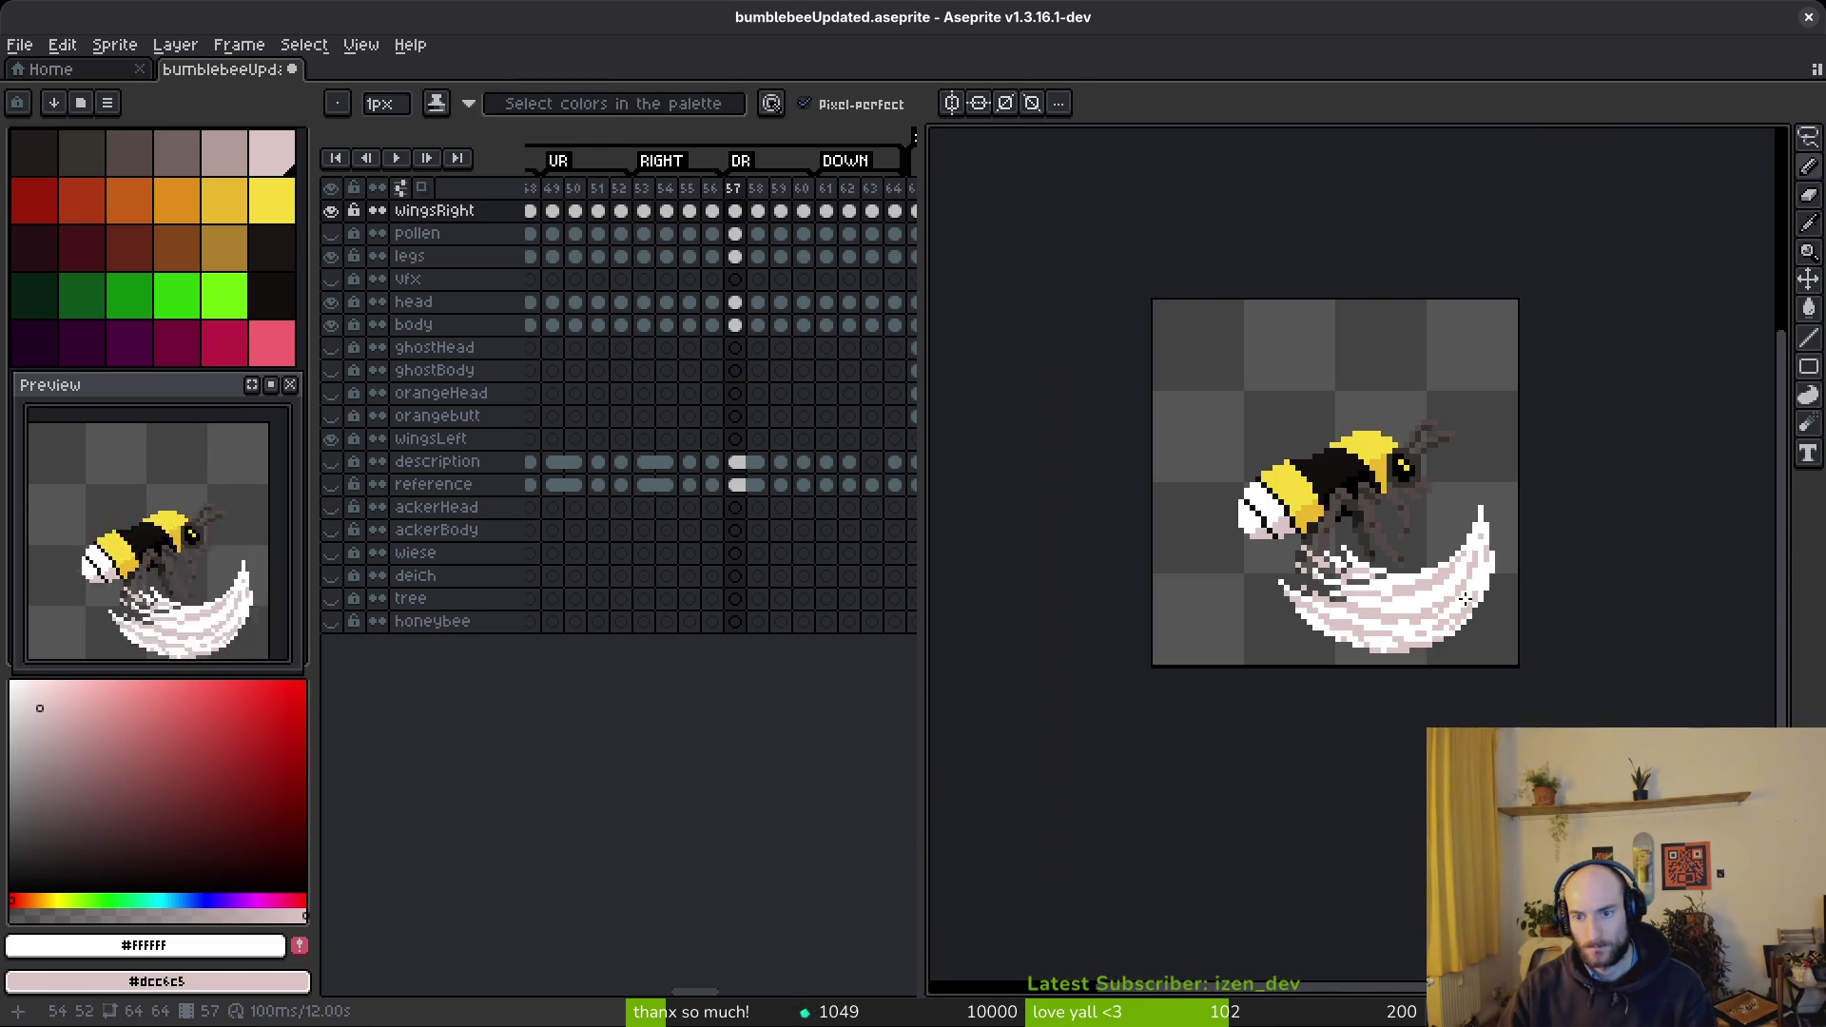
scroll(1389, 523, "up", 6)
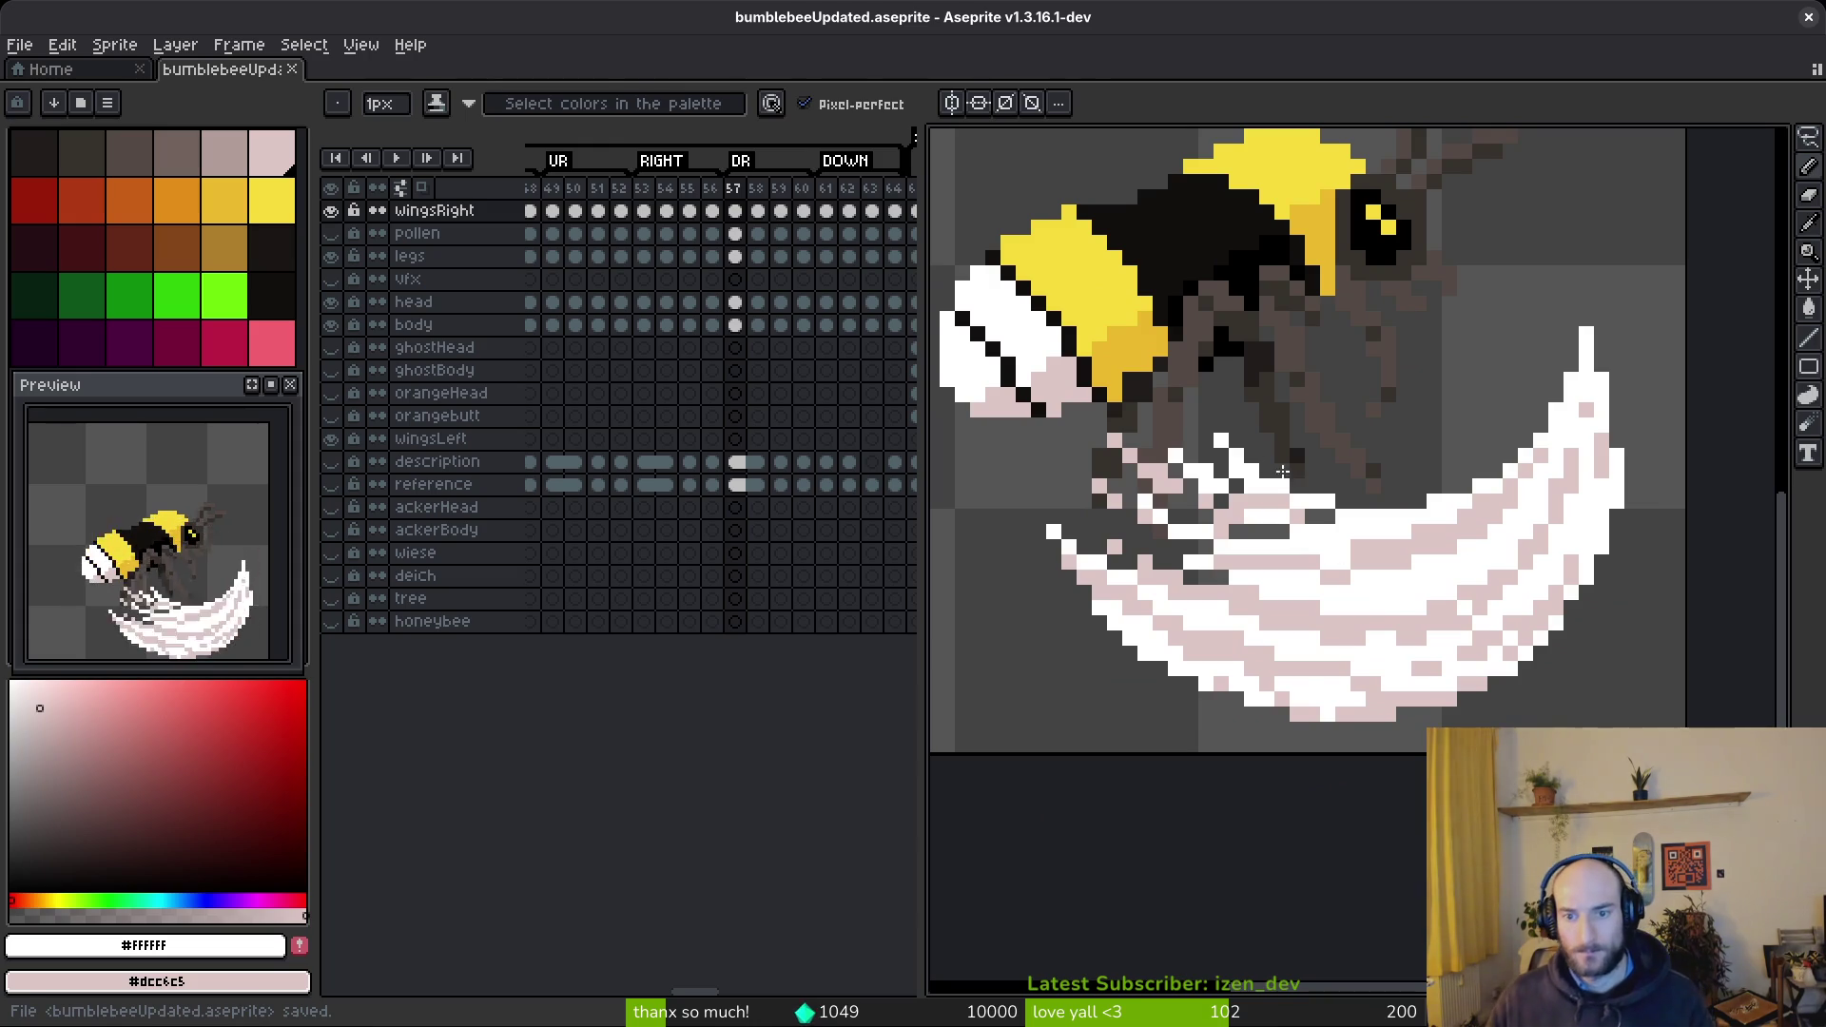
- Lasso a patch of the arc near the legs and shift it right
key("shift+w")
scroll(1318, 479, "up", 1)
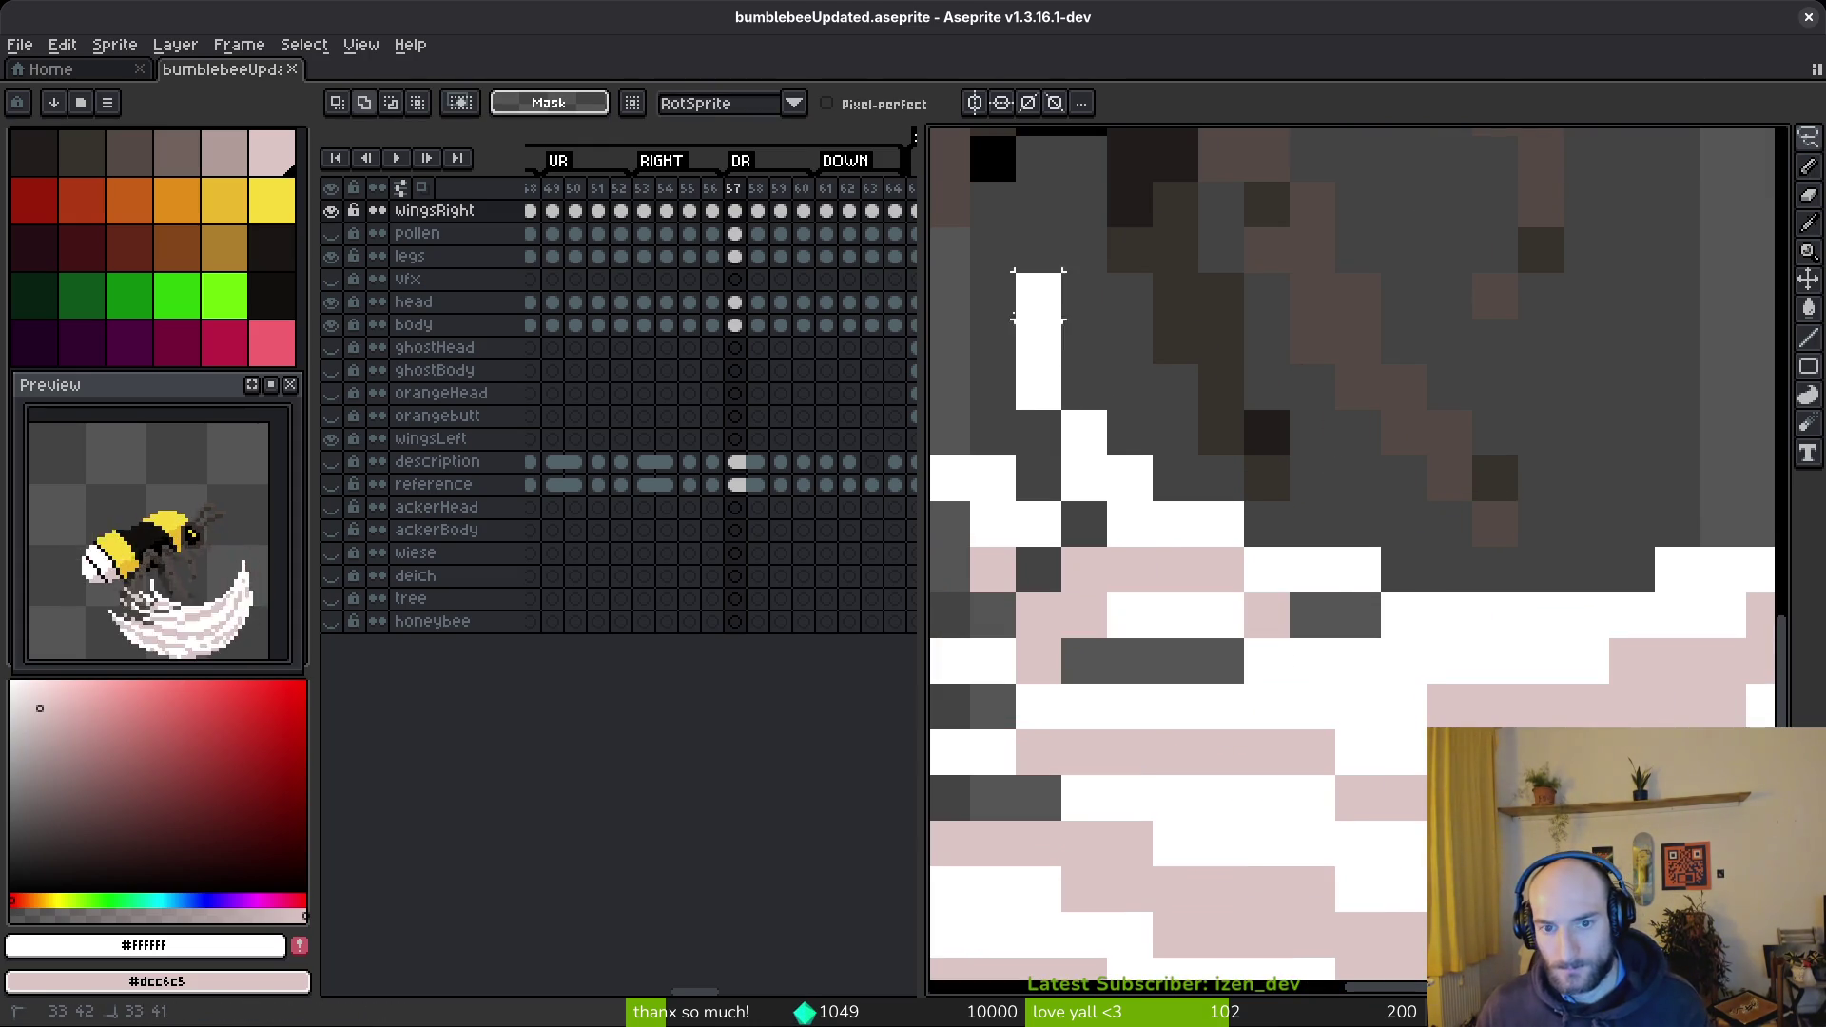
mouse_move(1085, 501)
left_mouse_down()
mouse_move(1427, 571)
mouse_move(990, 314)
left_mouse_up()
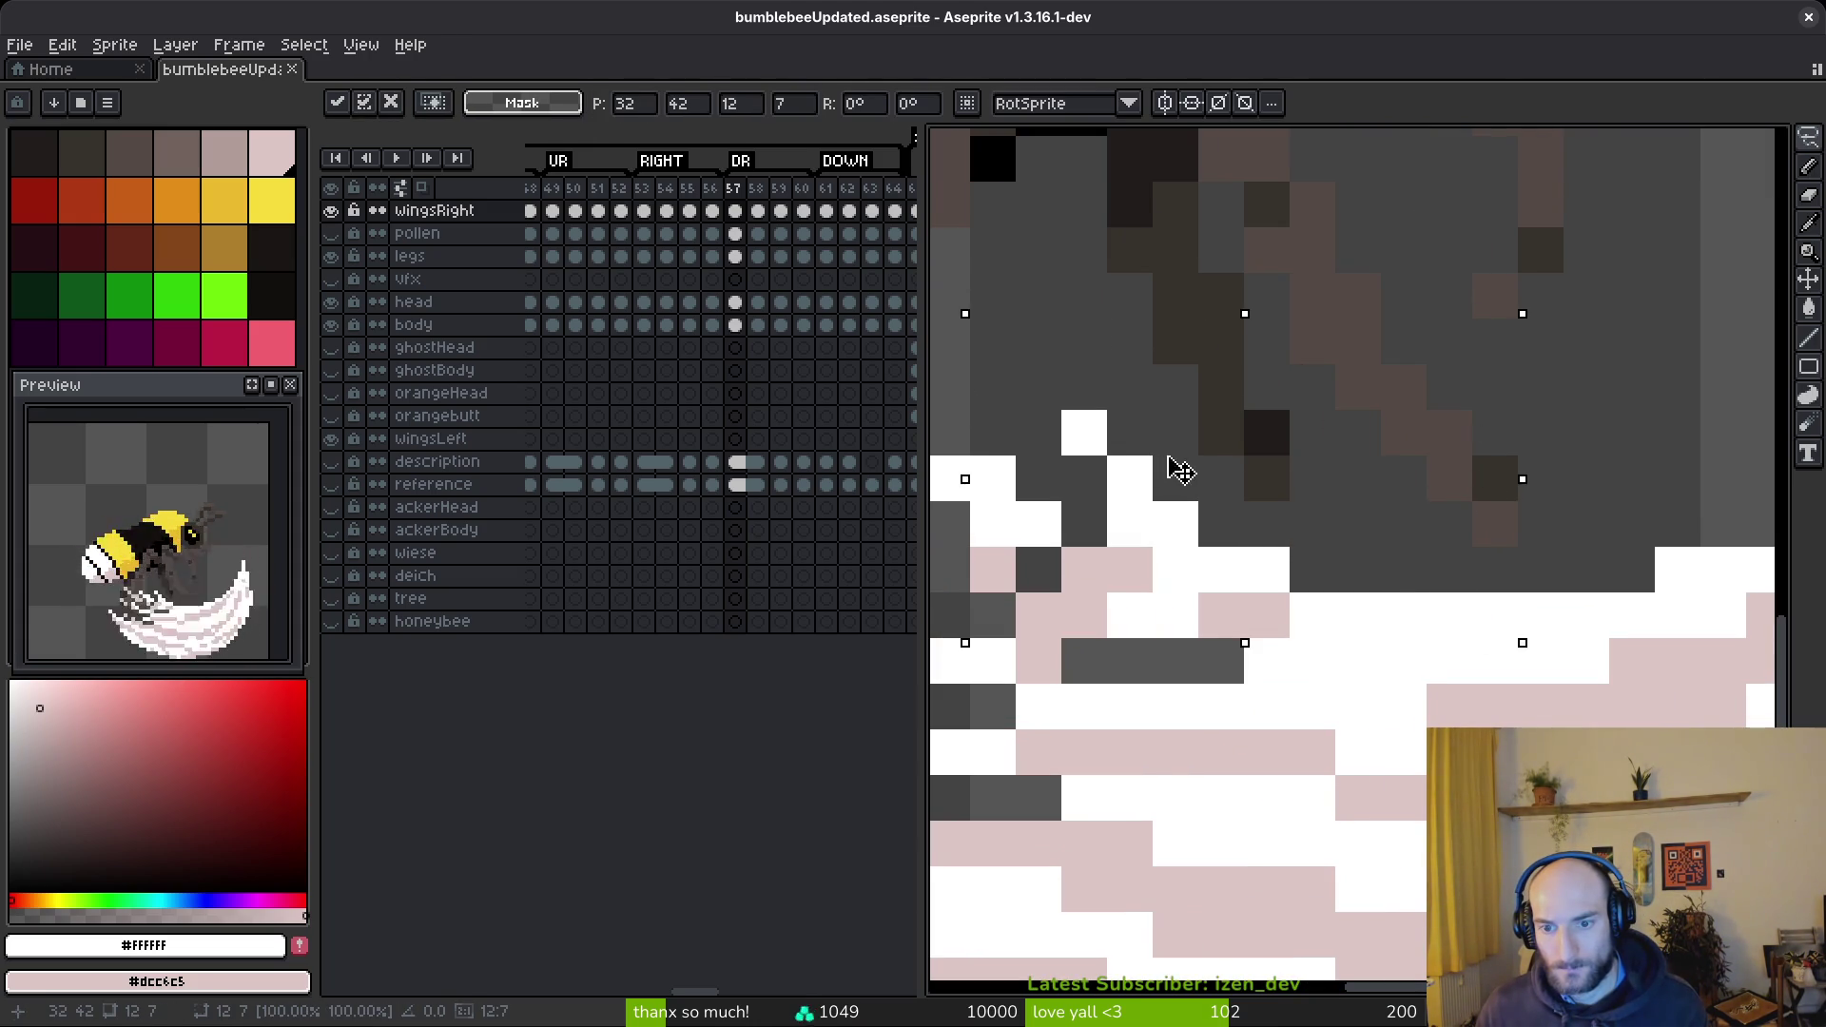
left_click_drag(1177, 469, 1200, 455)
scroll(1386, 563, "down", 5)
key("ctrl+d")
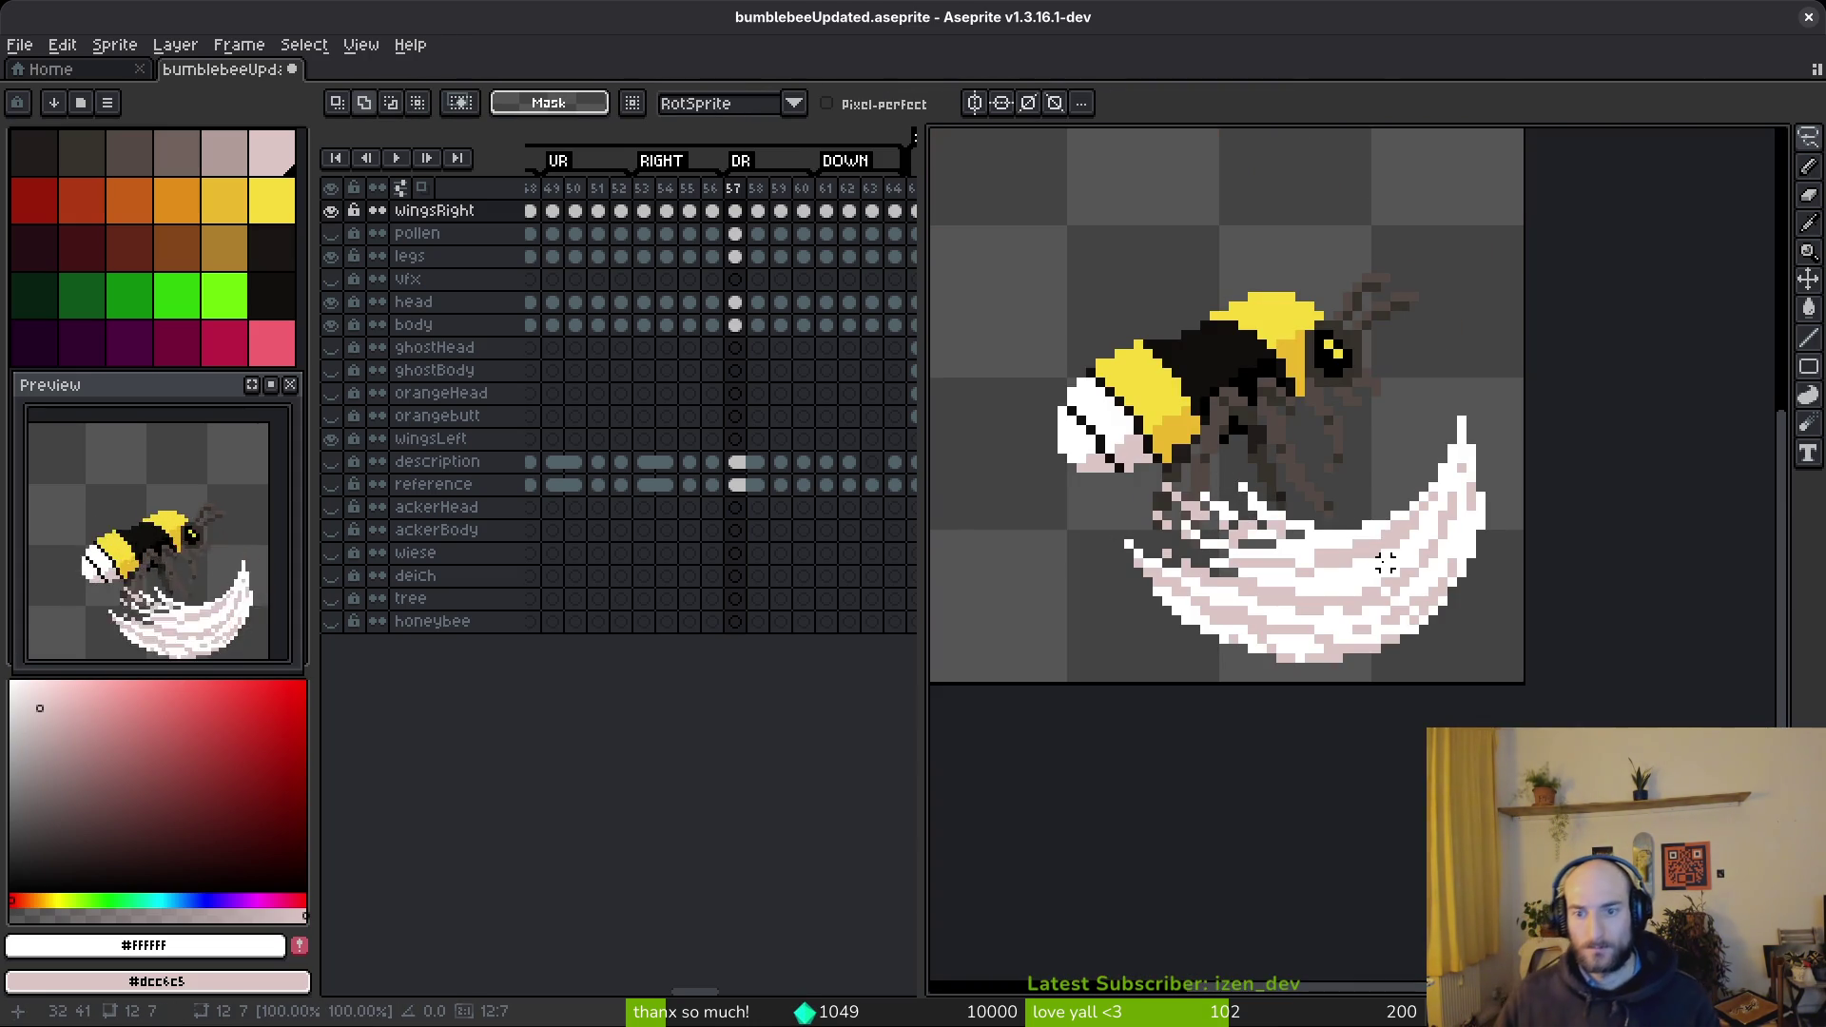
scroll(1331, 533, "up", 7)
- Add white pixels and one pink pixel to the arc near the legs
key("b")
left_click(1121, 437)
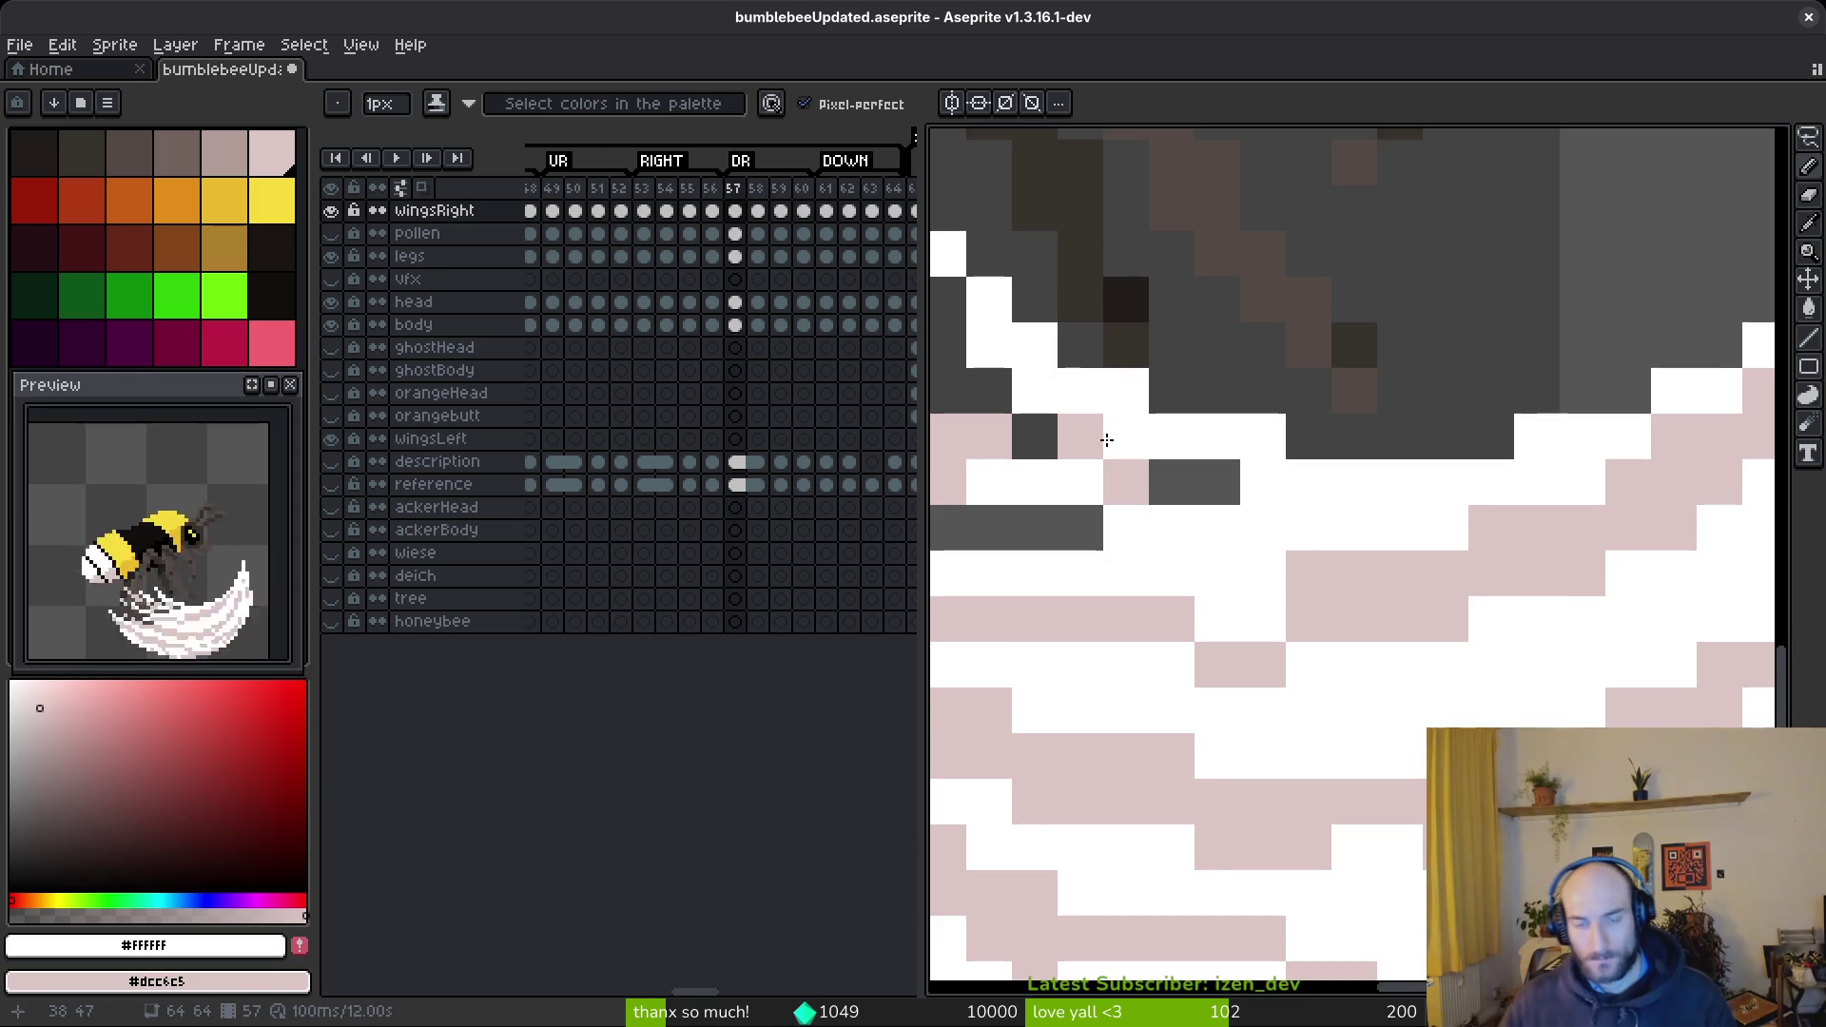
left_click_drag(1118, 436, 1185, 474)
right_click(1239, 510)
left_click(1188, 463)
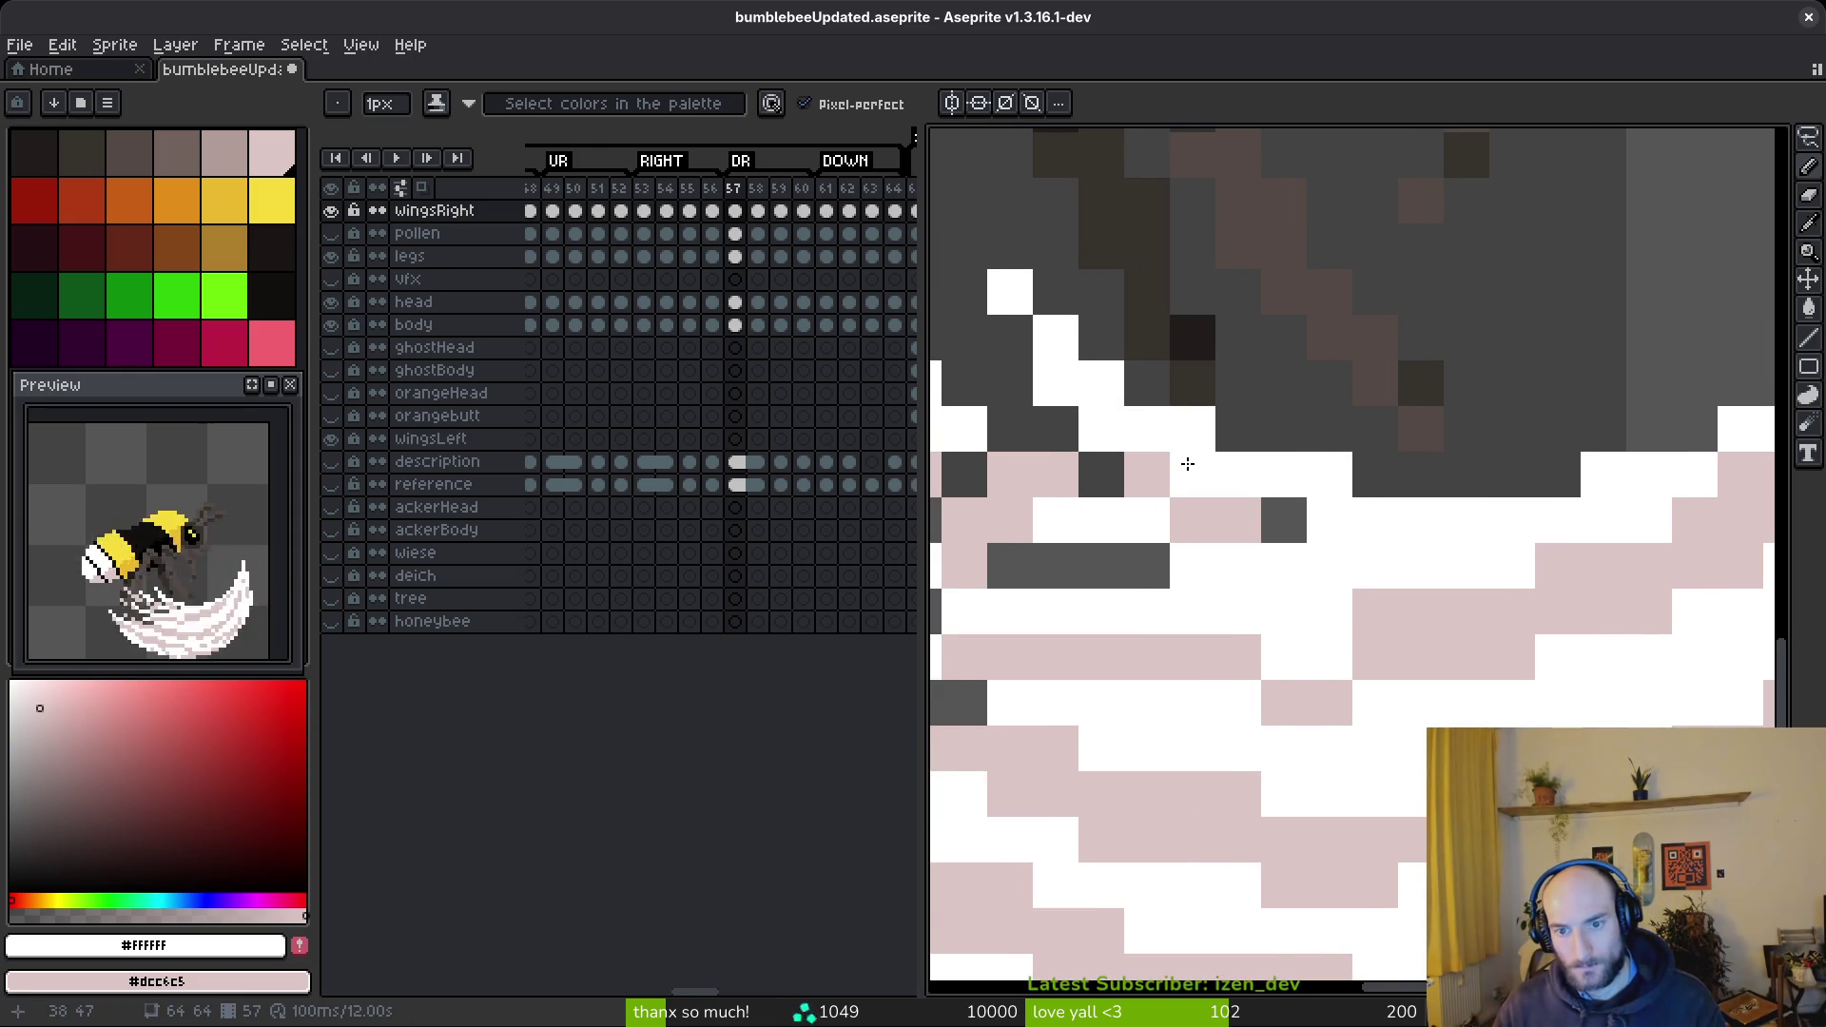
- Recentre the bee sprite and advance to frame 58
scroll(1443, 674, "down", 7)
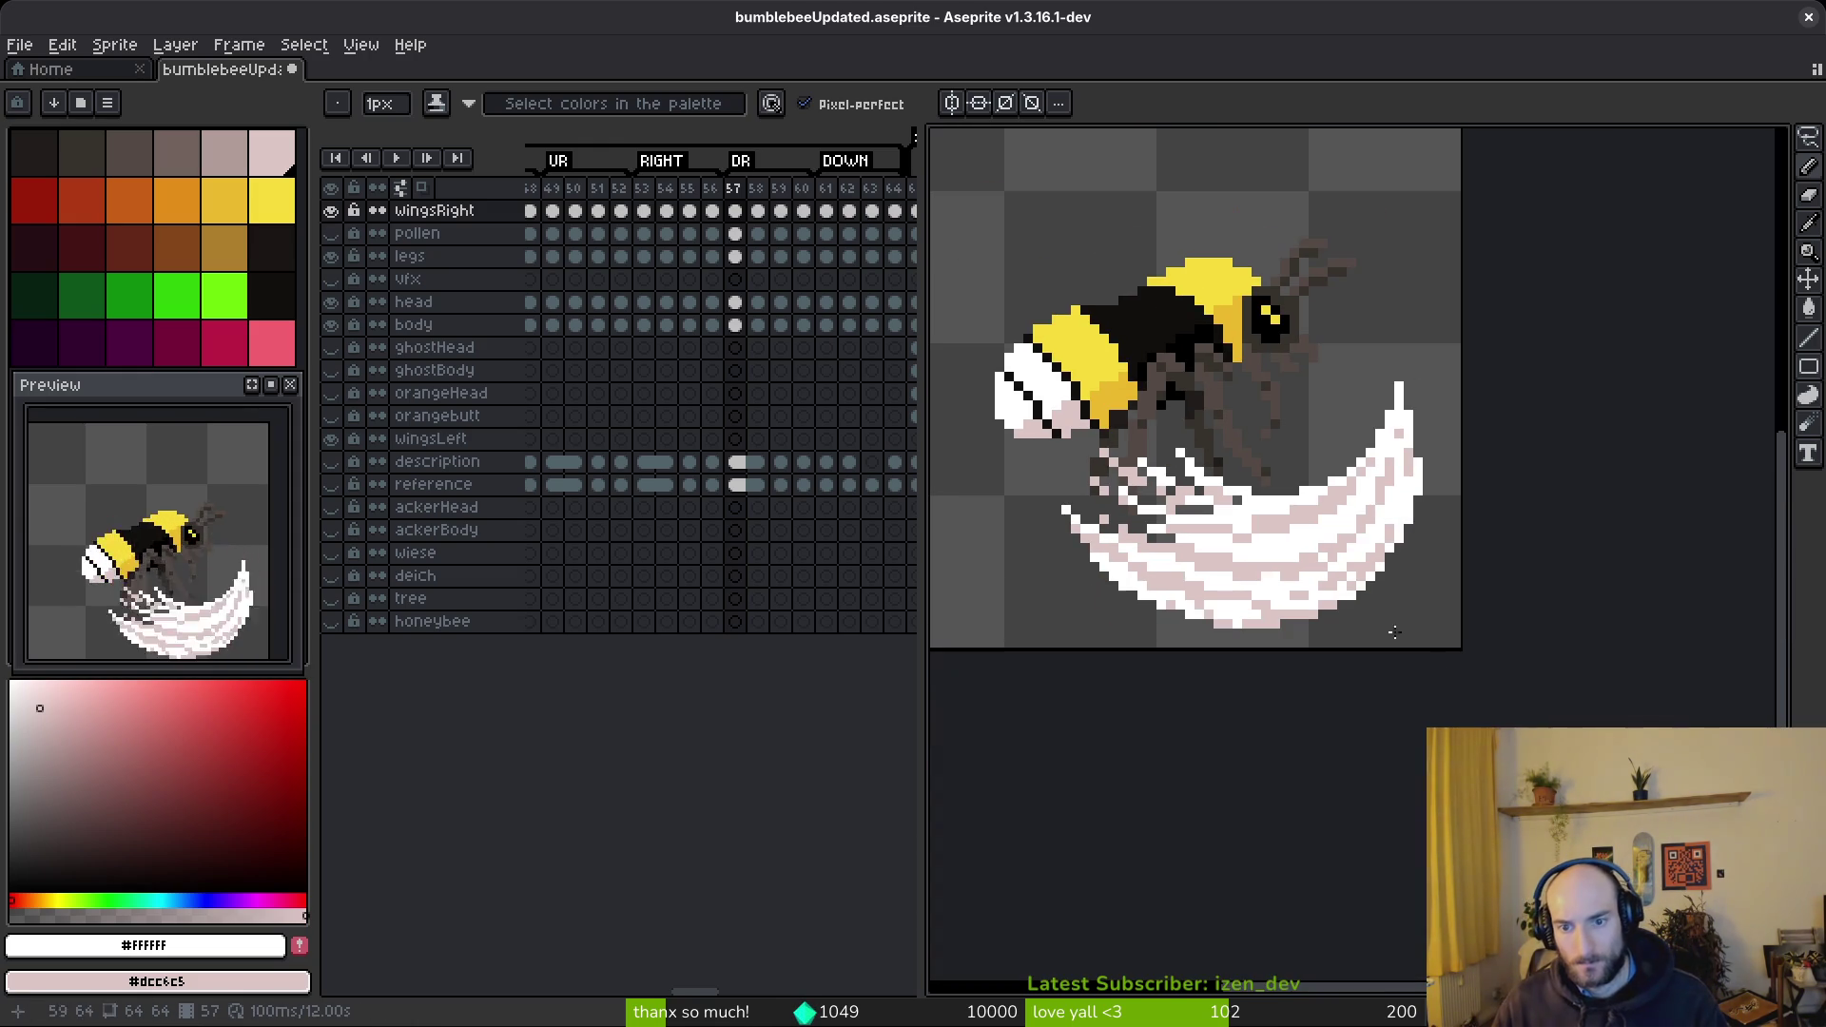
scroll(1162, 497, "up", 3)
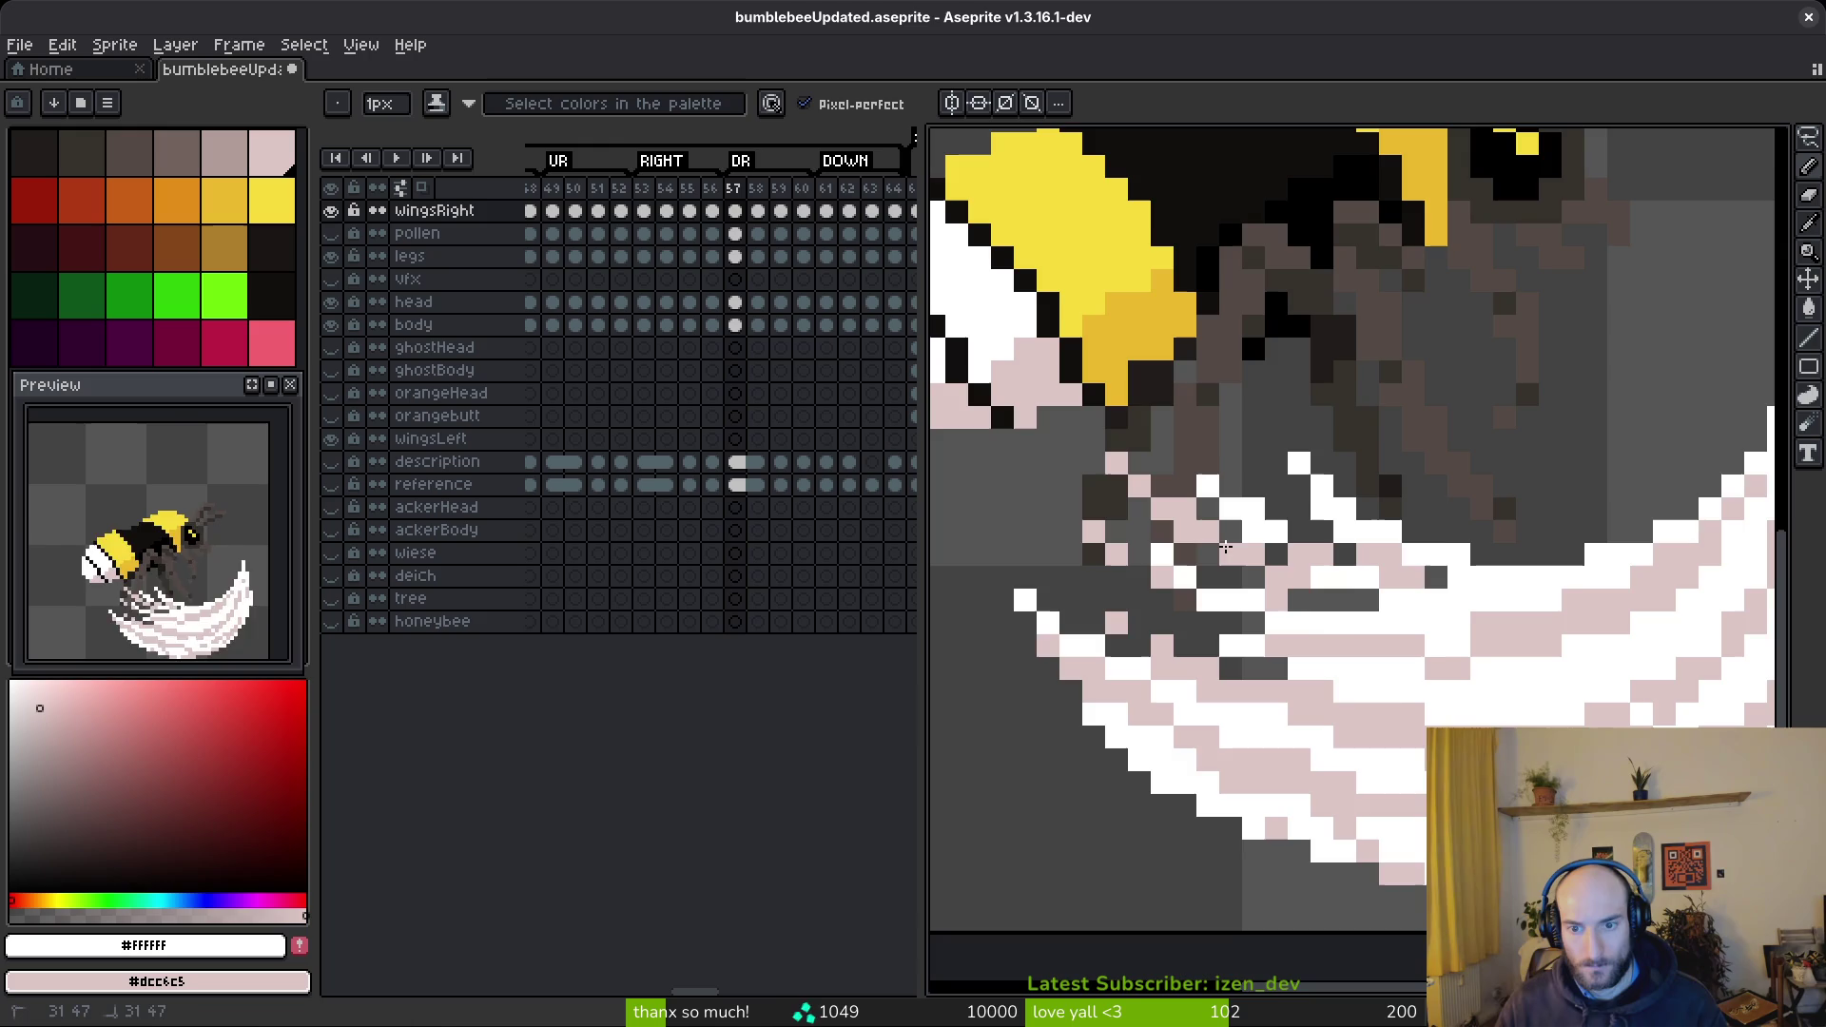
scroll(1451, 629, "down", 5)
left_click_drag(1367, 729, 1281, 693)
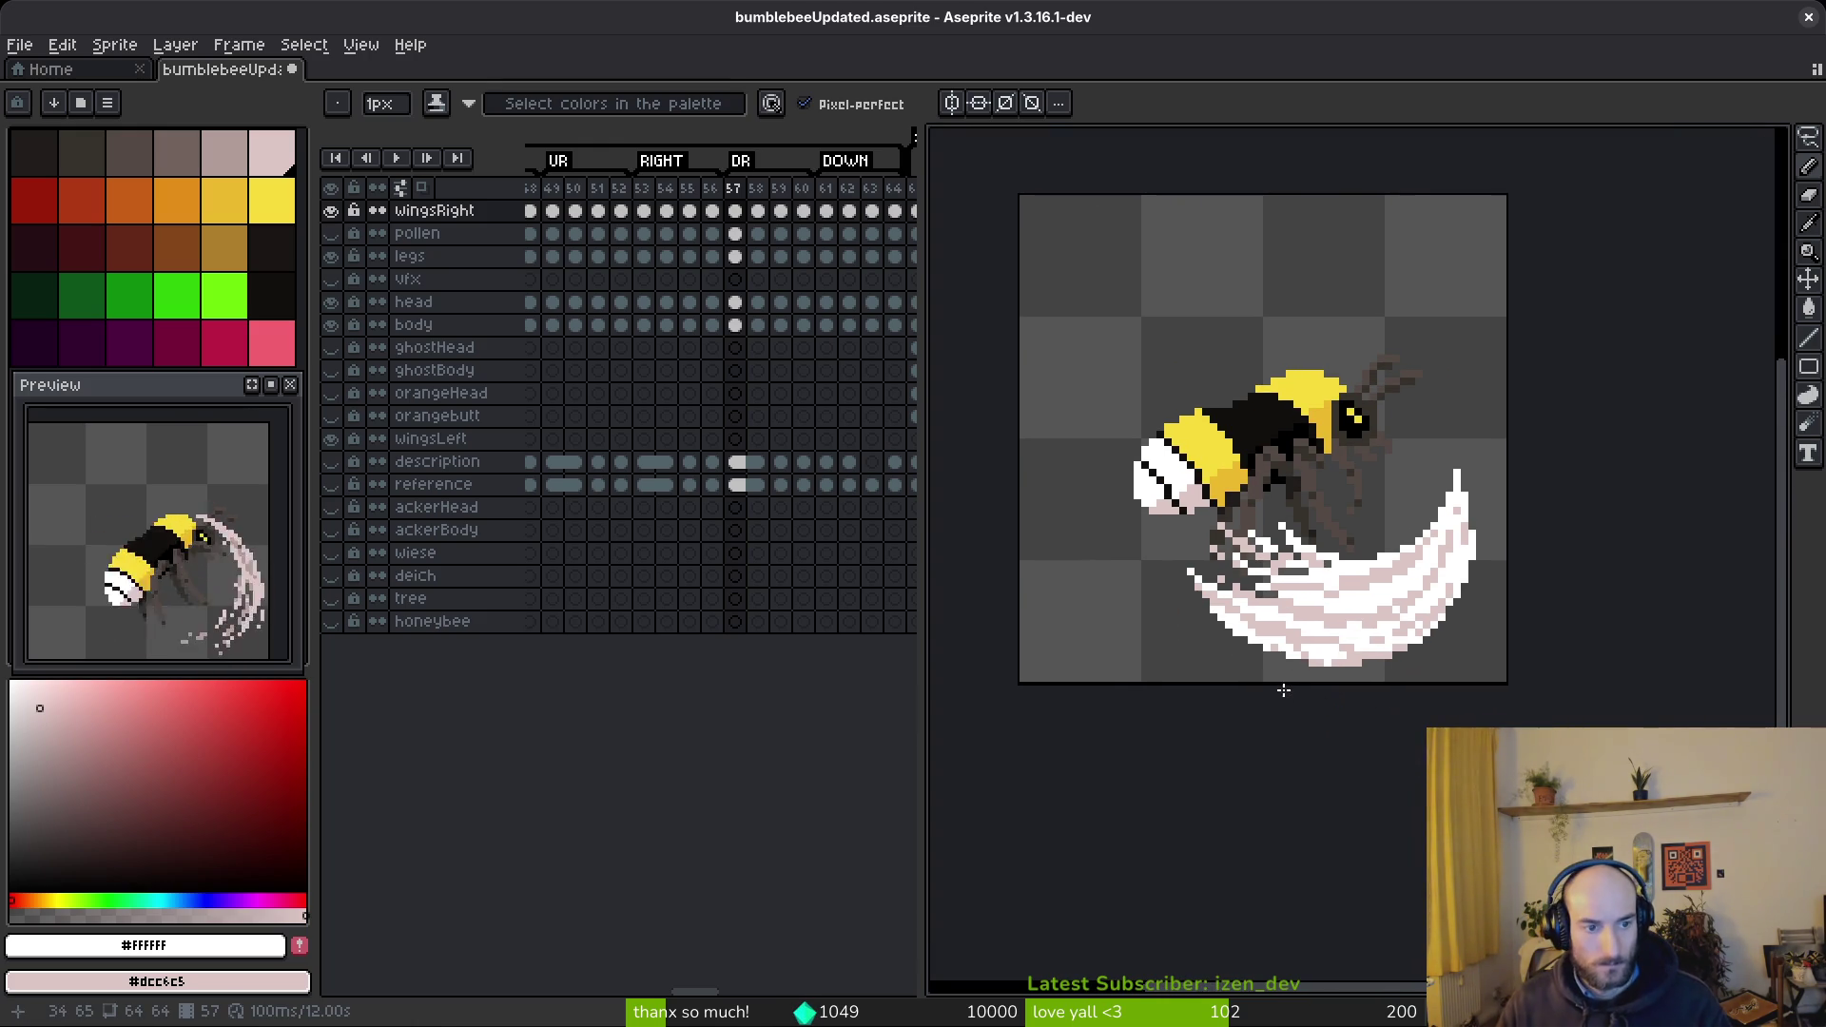
key("Right")
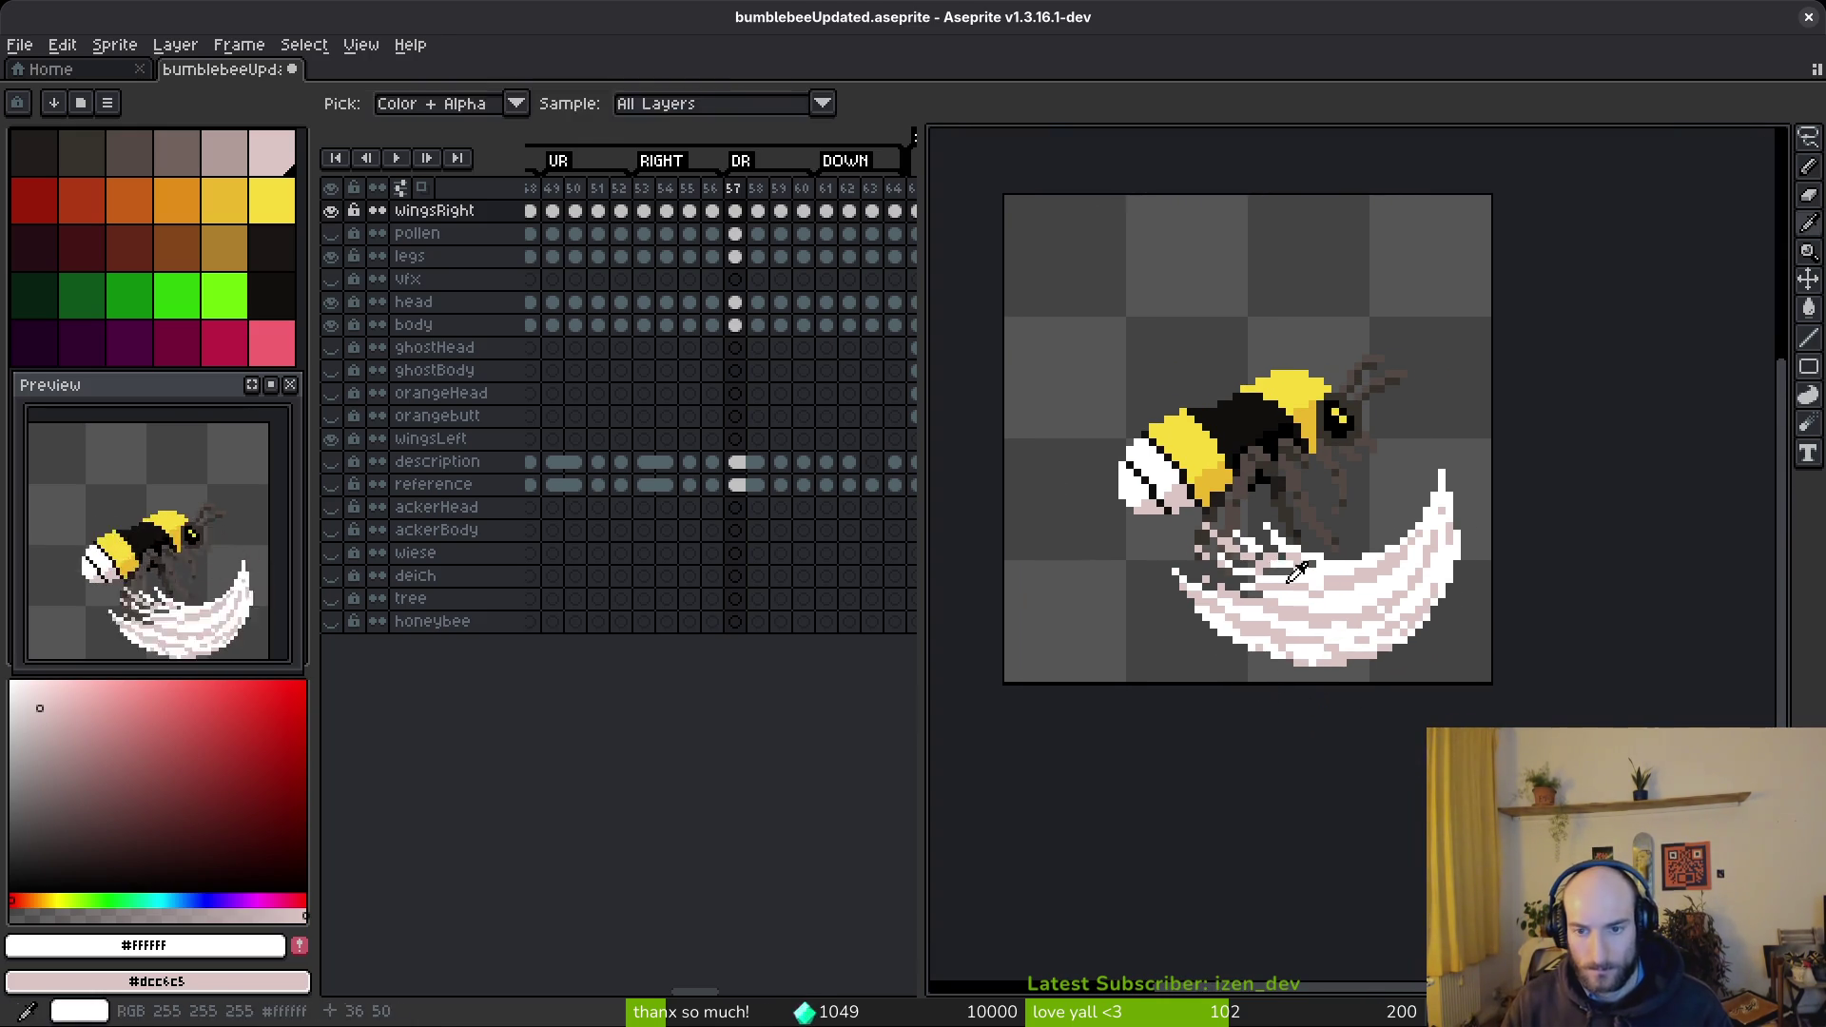
scroll(1236, 540, "up", 5)
- Pick the arc's light pink and white from the canvas as drawing colours
key("e")
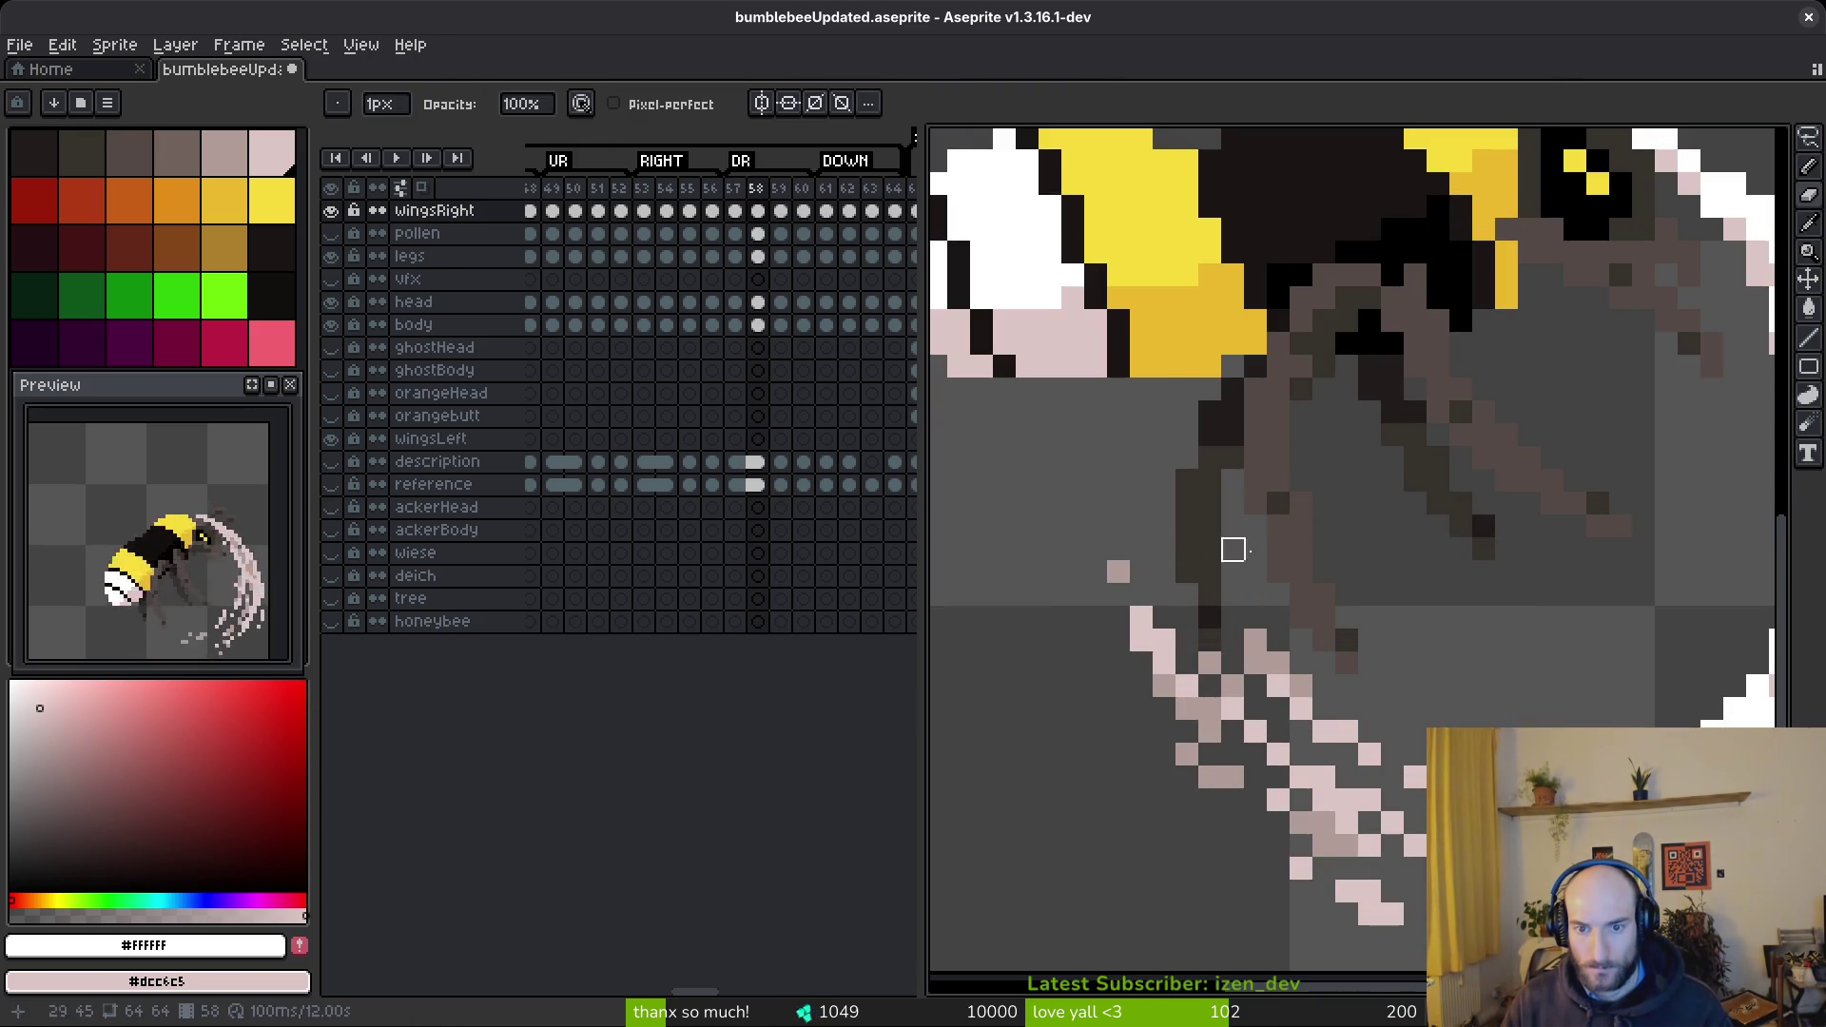
scroll(1265, 562, "down", 4)
scroll(1444, 536, "up", 1)
key("i")
left_click(1508, 523)
left_click(1489, 518)
key("b")
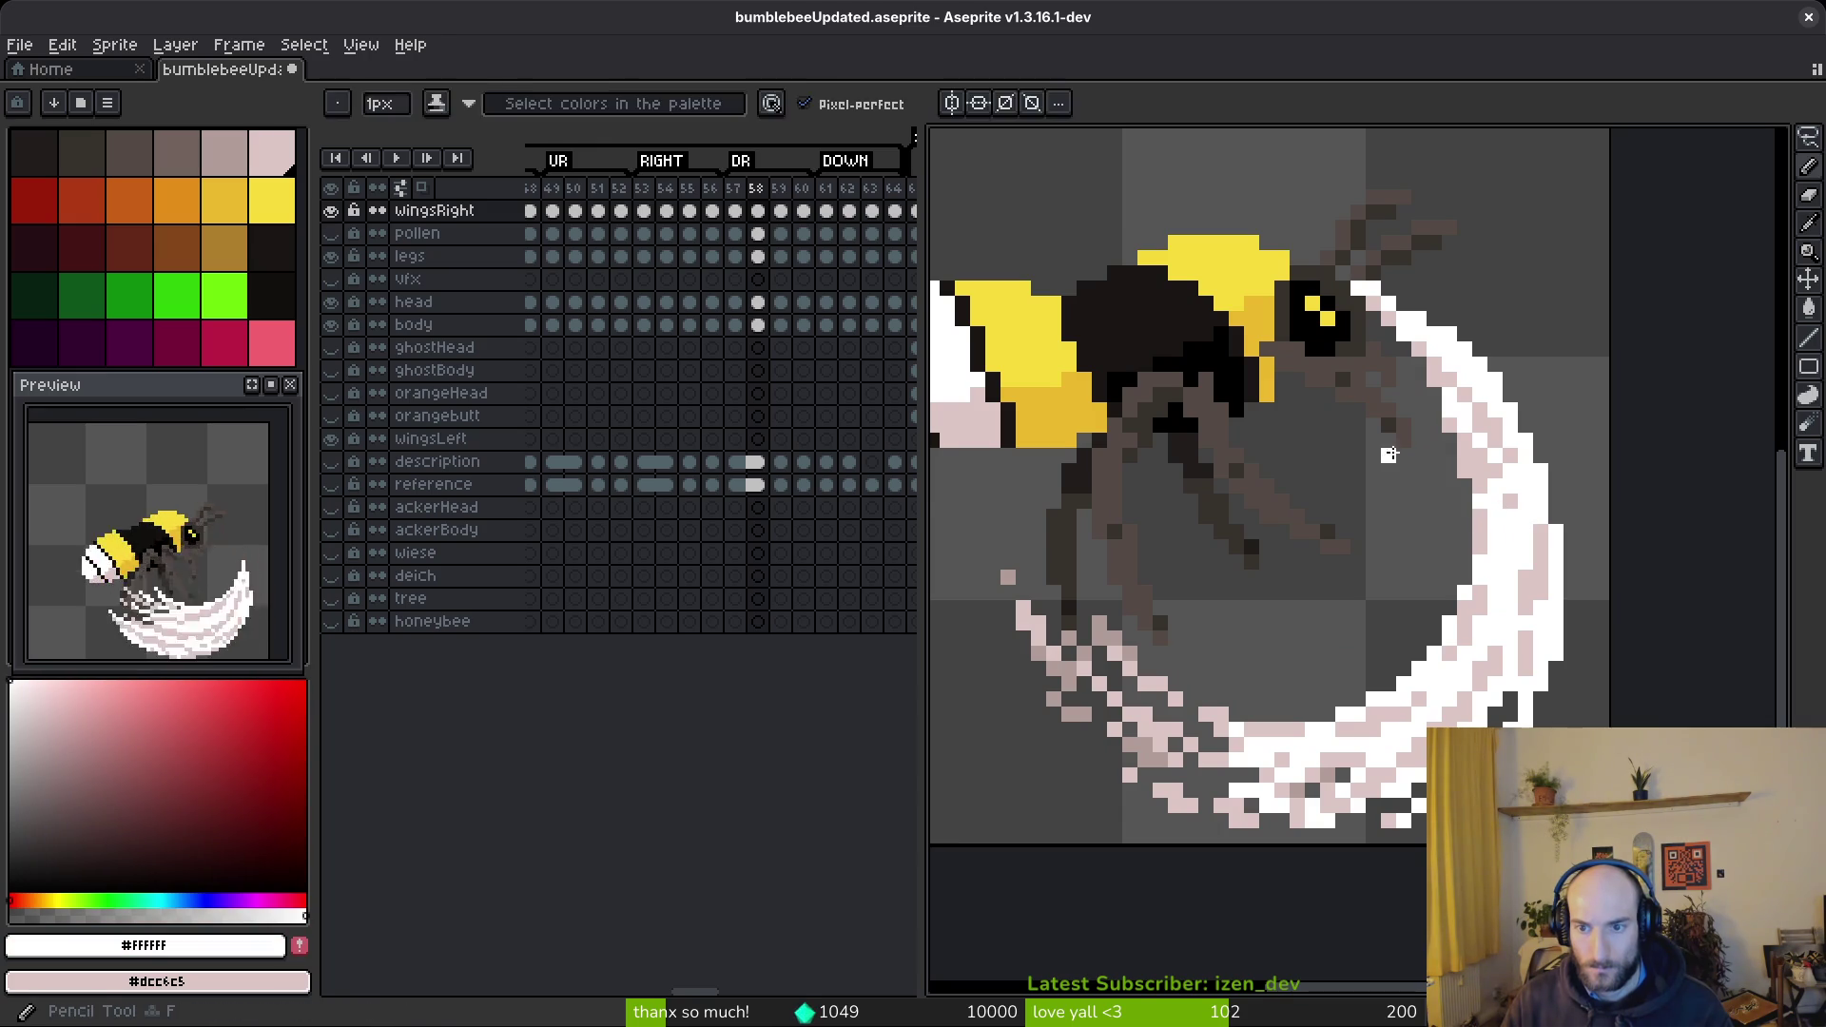
scroll(1417, 438, "up", 2)
scroll(1392, 330, "down", 2)
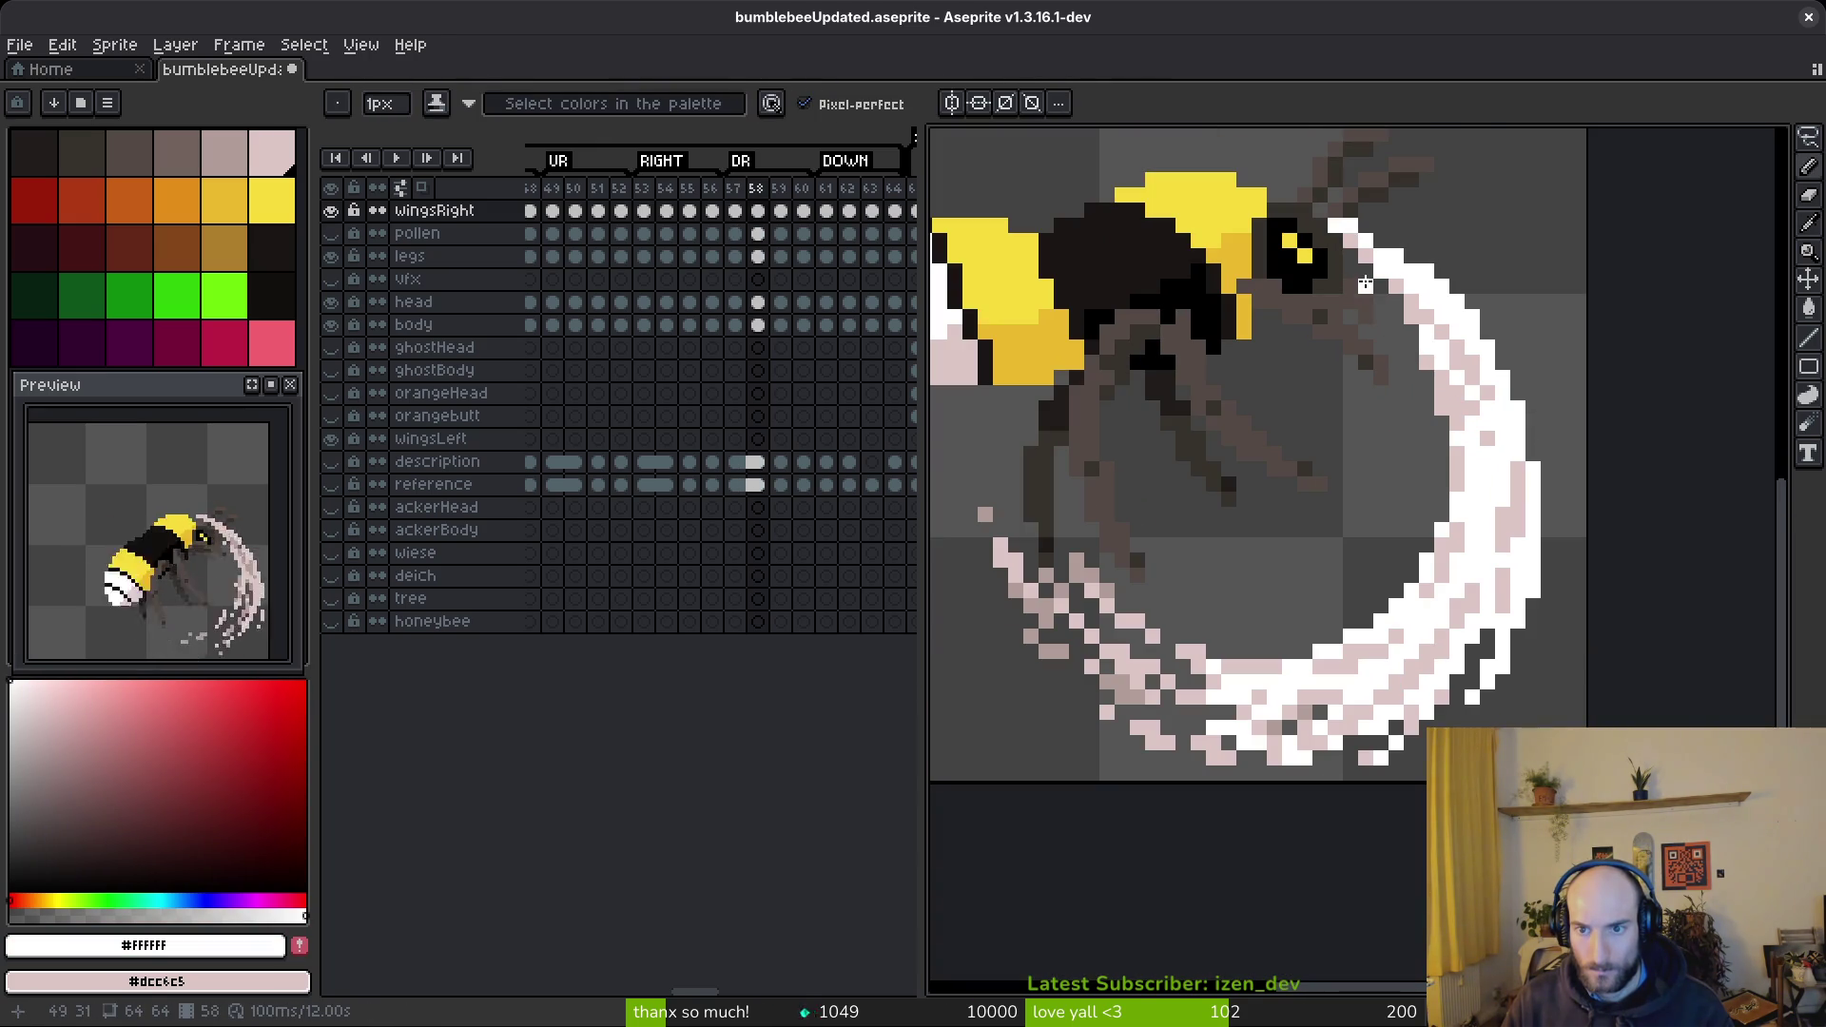
- Draw white inner-edge strokes on the arc and compare frame 58 with frame 57
left_click_drag(1366, 283, 1377, 411)
left_click_drag(1218, 532, 1181, 530)
left_click(1309, 498)
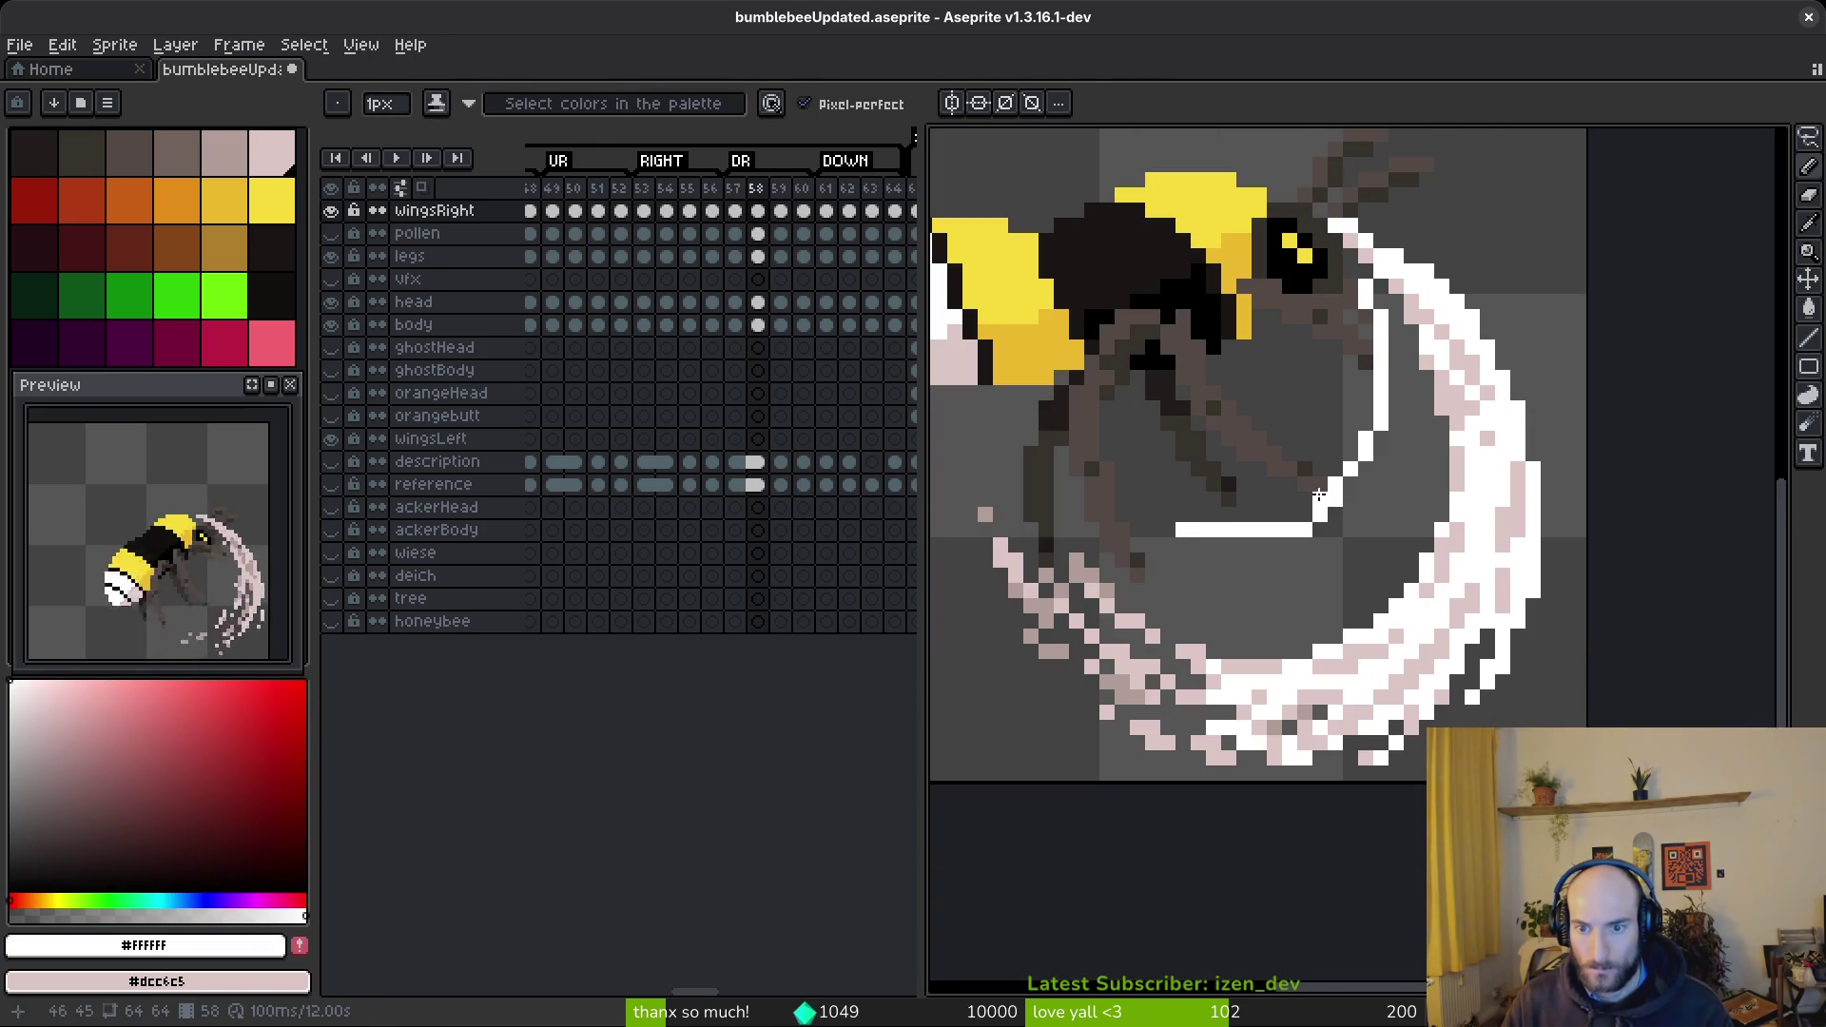
key("alt")
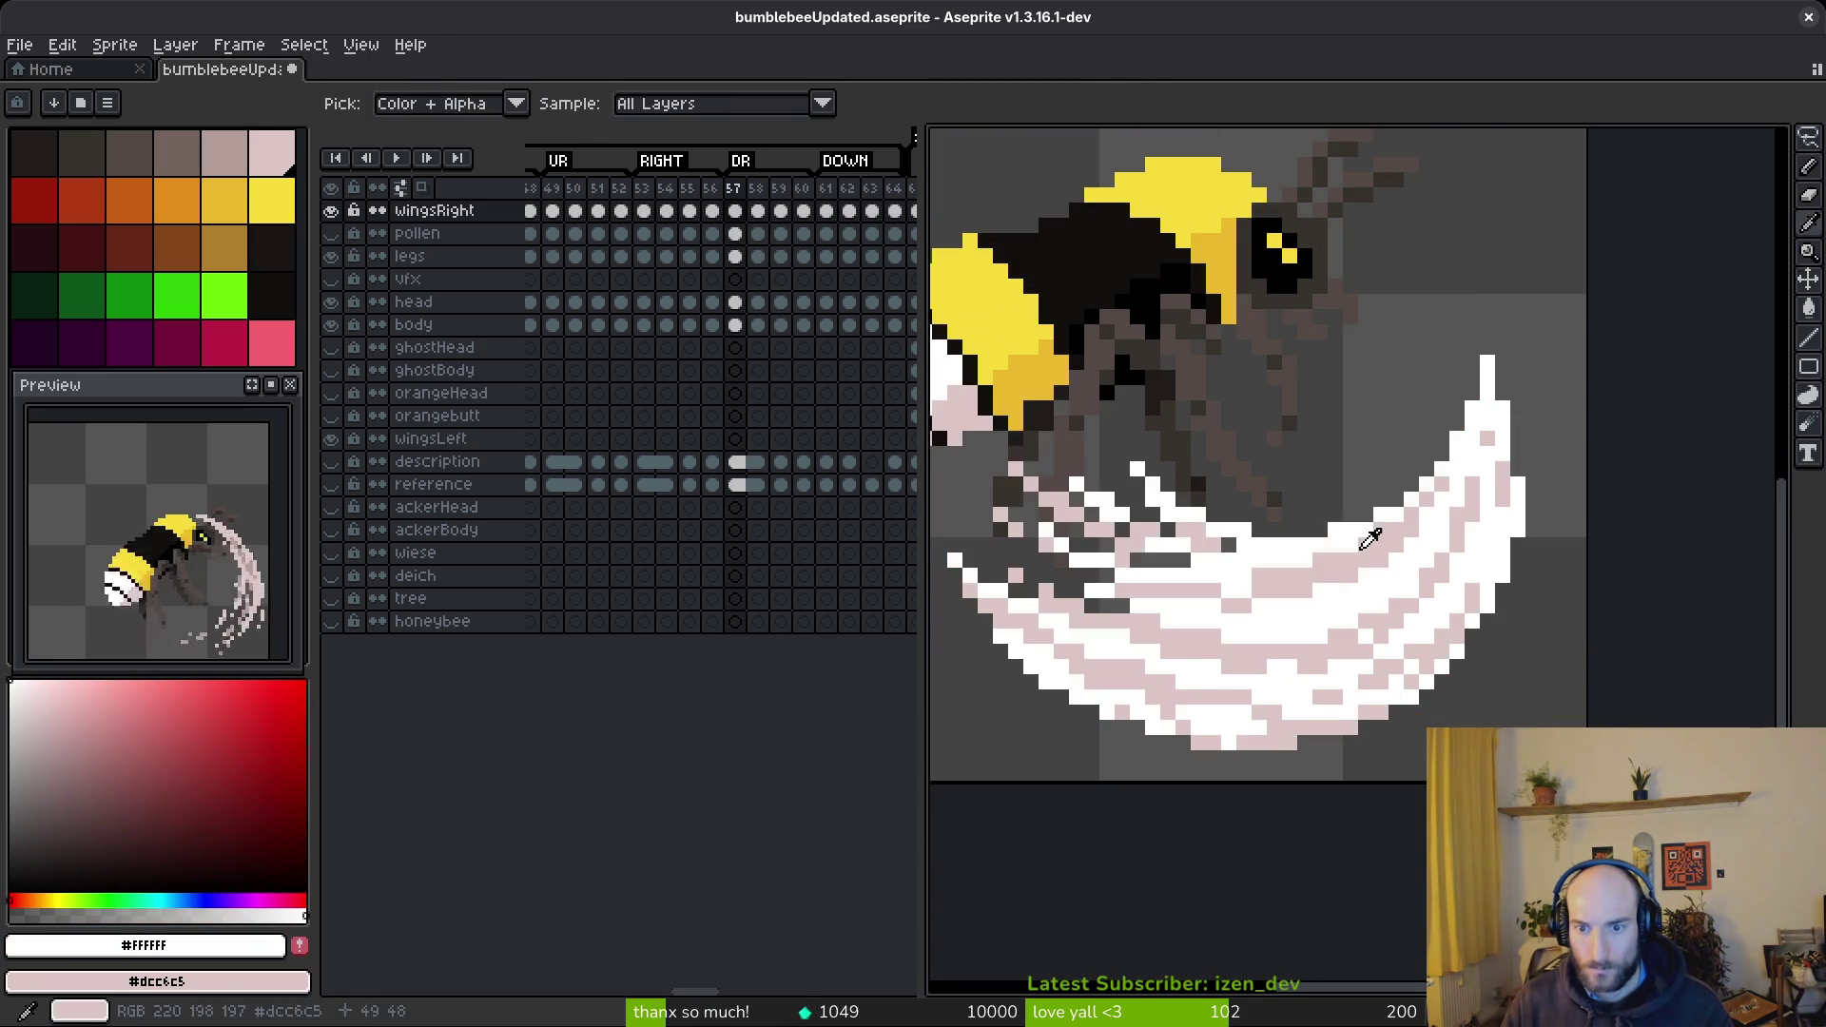
key("alt")
key("alt")
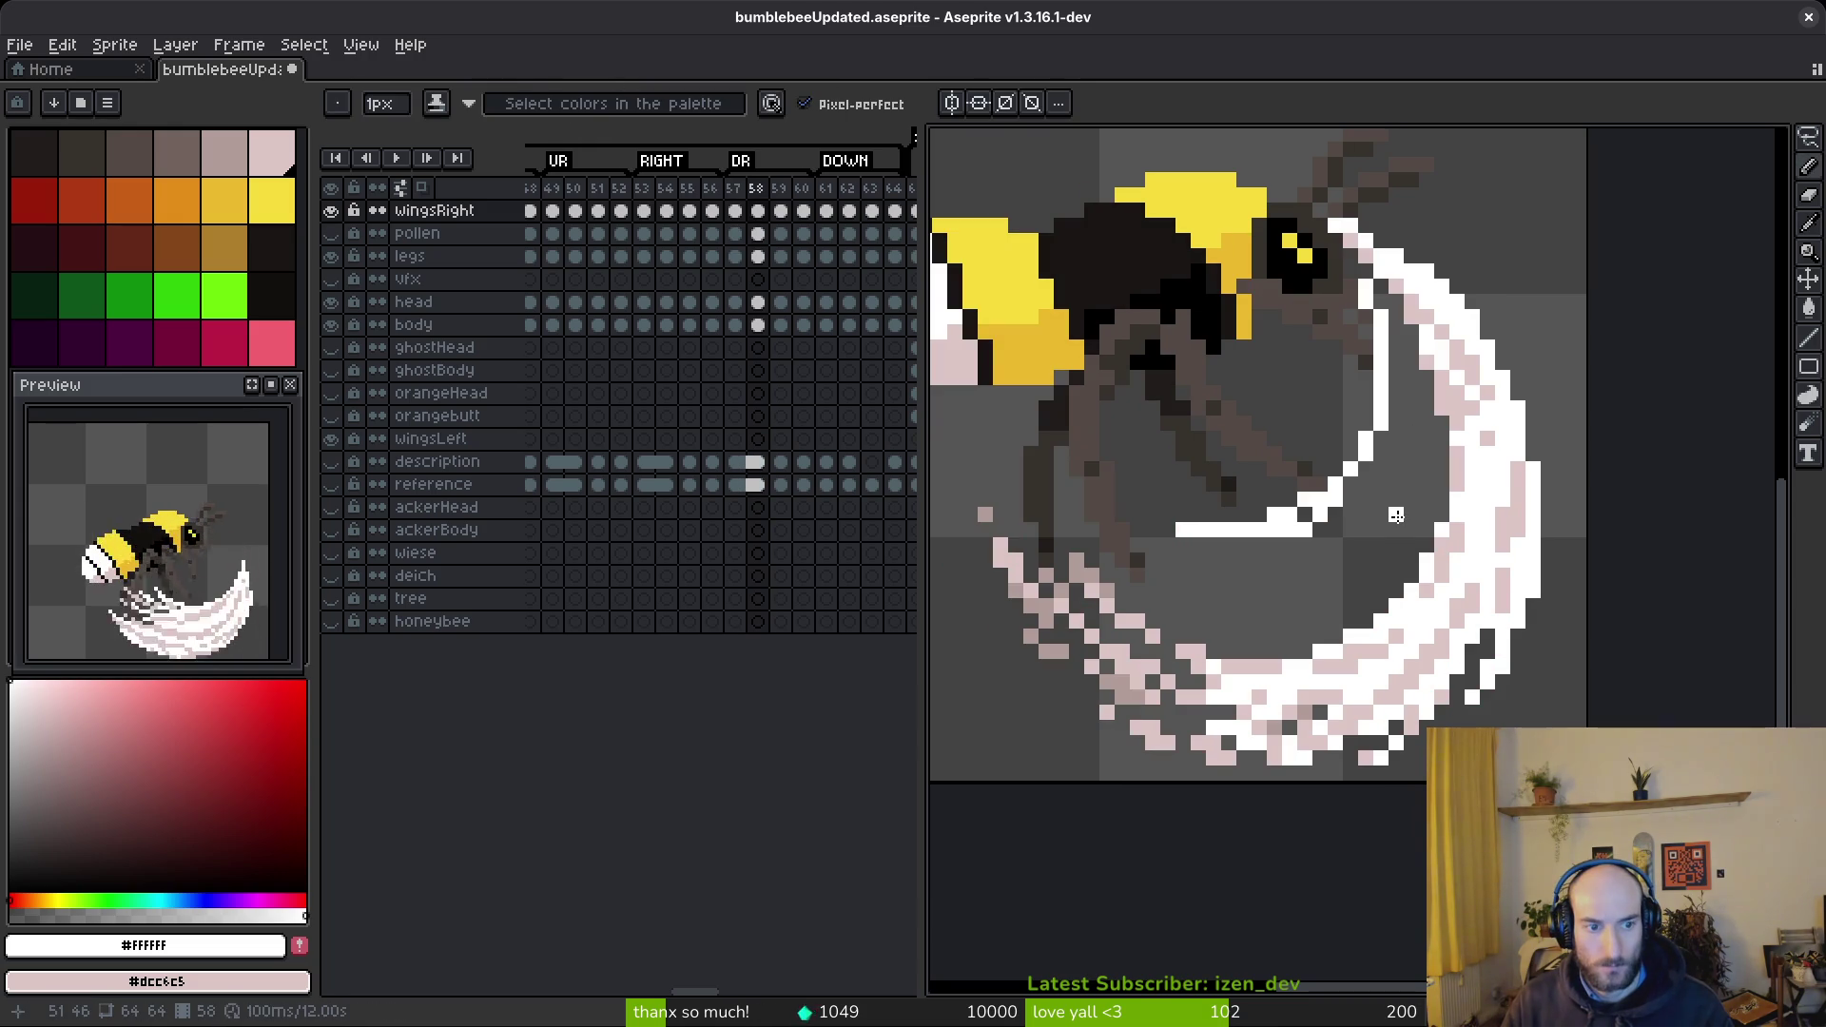
key("comma")
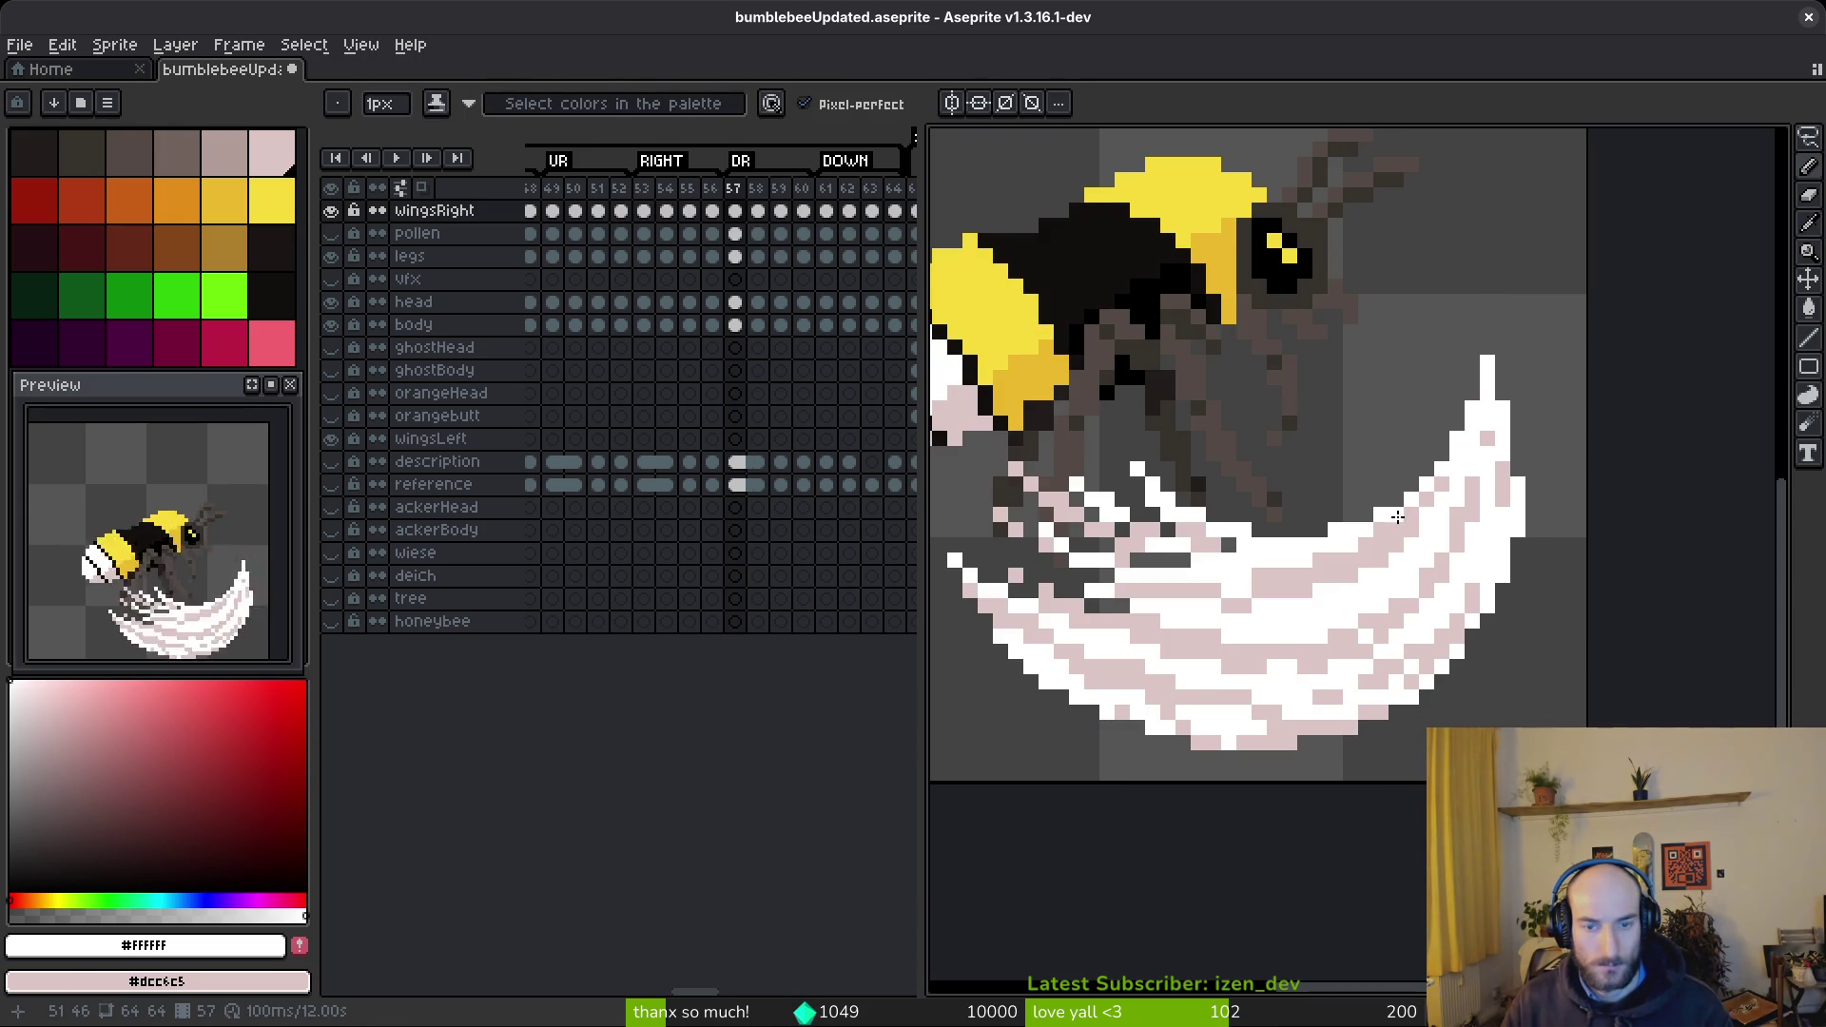
key("period")
key("comma")
key("period")
scroll(1384, 389, "up", 1)
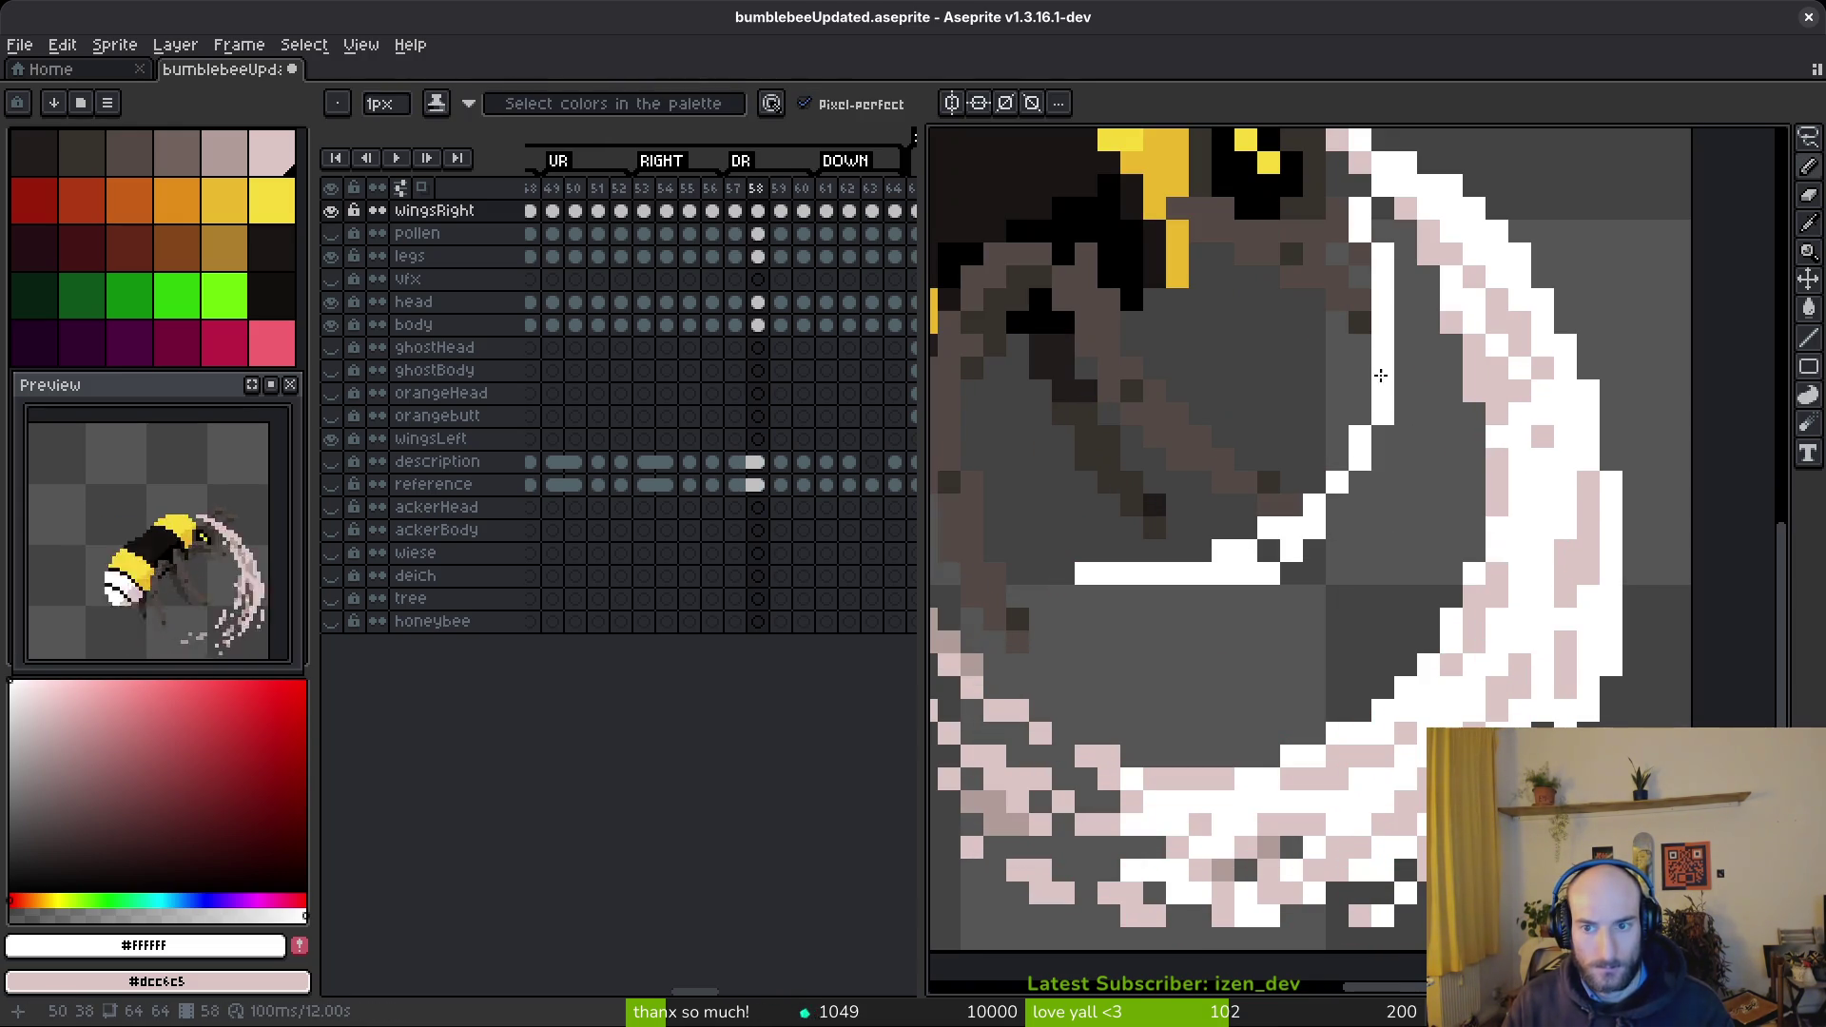
- Erase the thin white inner line and redraw a thicker white inner edge along the arc
key("e")
left_click_drag(1384, 318, 1122, 576)
key("f")
mouse_move(1404, 402)
left_mouse_down()
mouse_move(1351, 561)
mouse_move(1189, 639)
mouse_move(1123, 640)
left_mouse_up()
scroll(1201, 574, "left", 2)
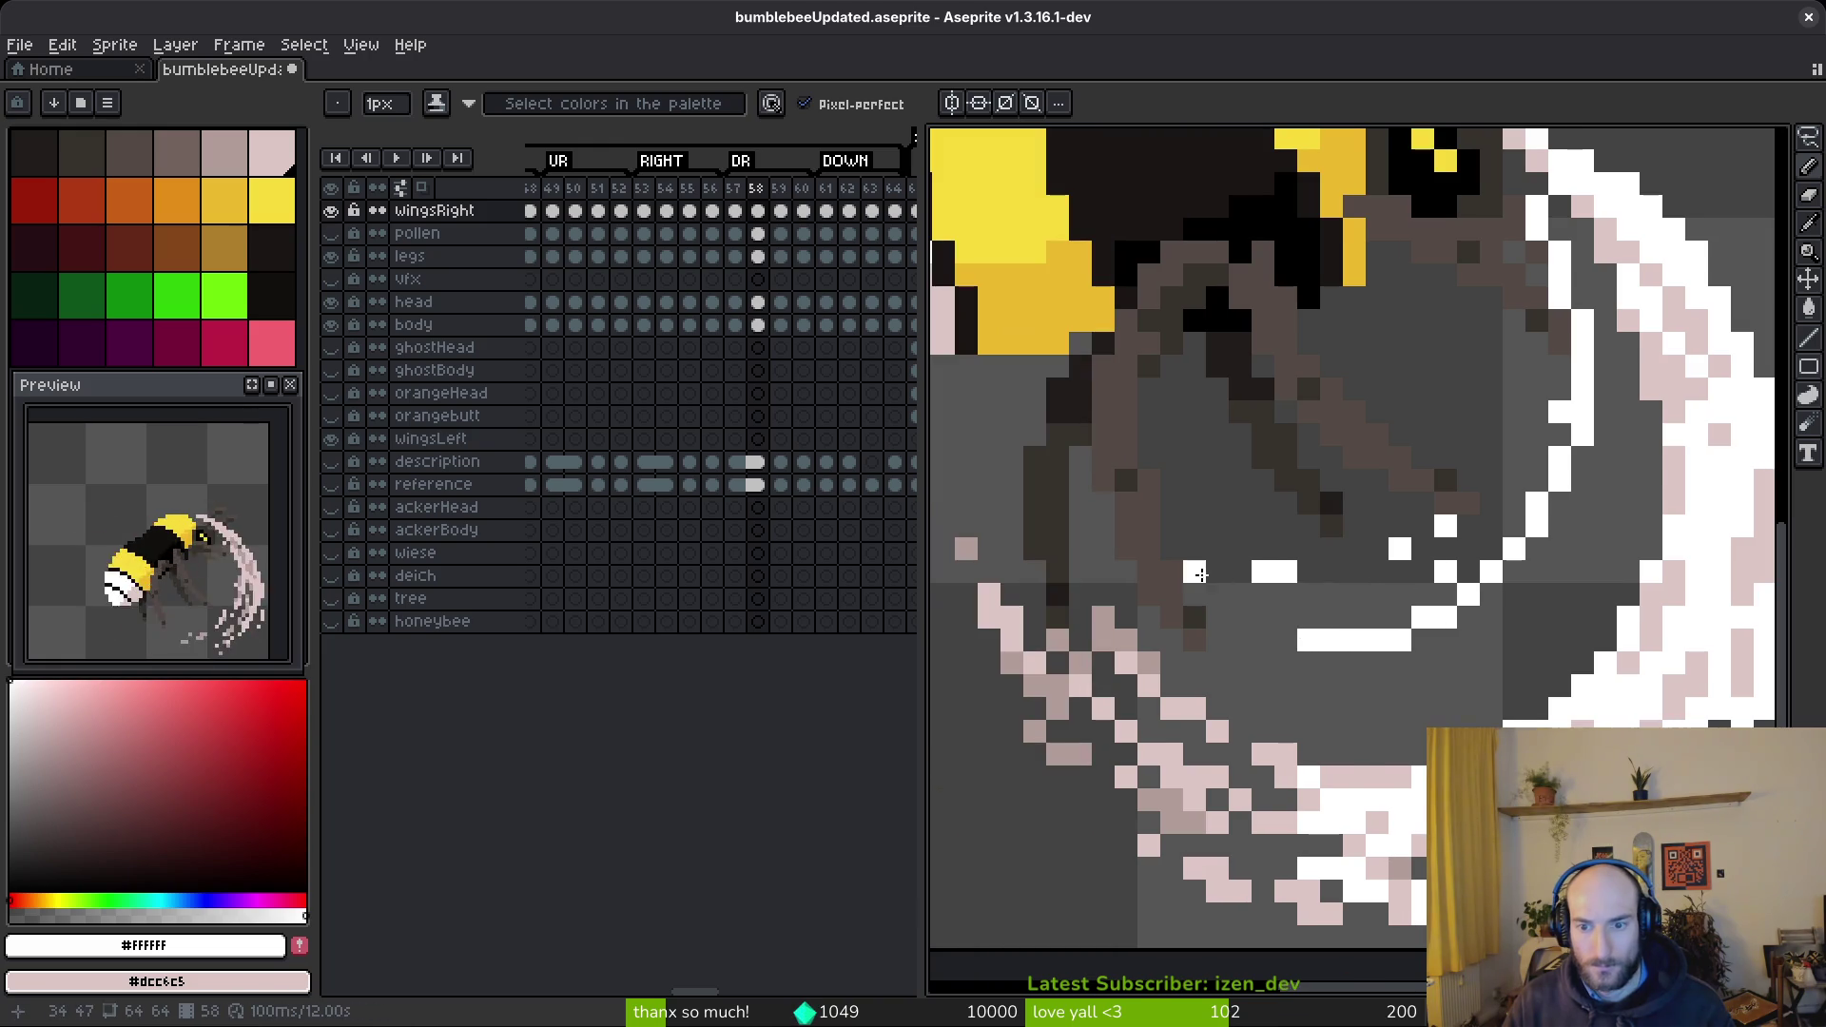
left_click_drag(1202, 574, 1369, 628)
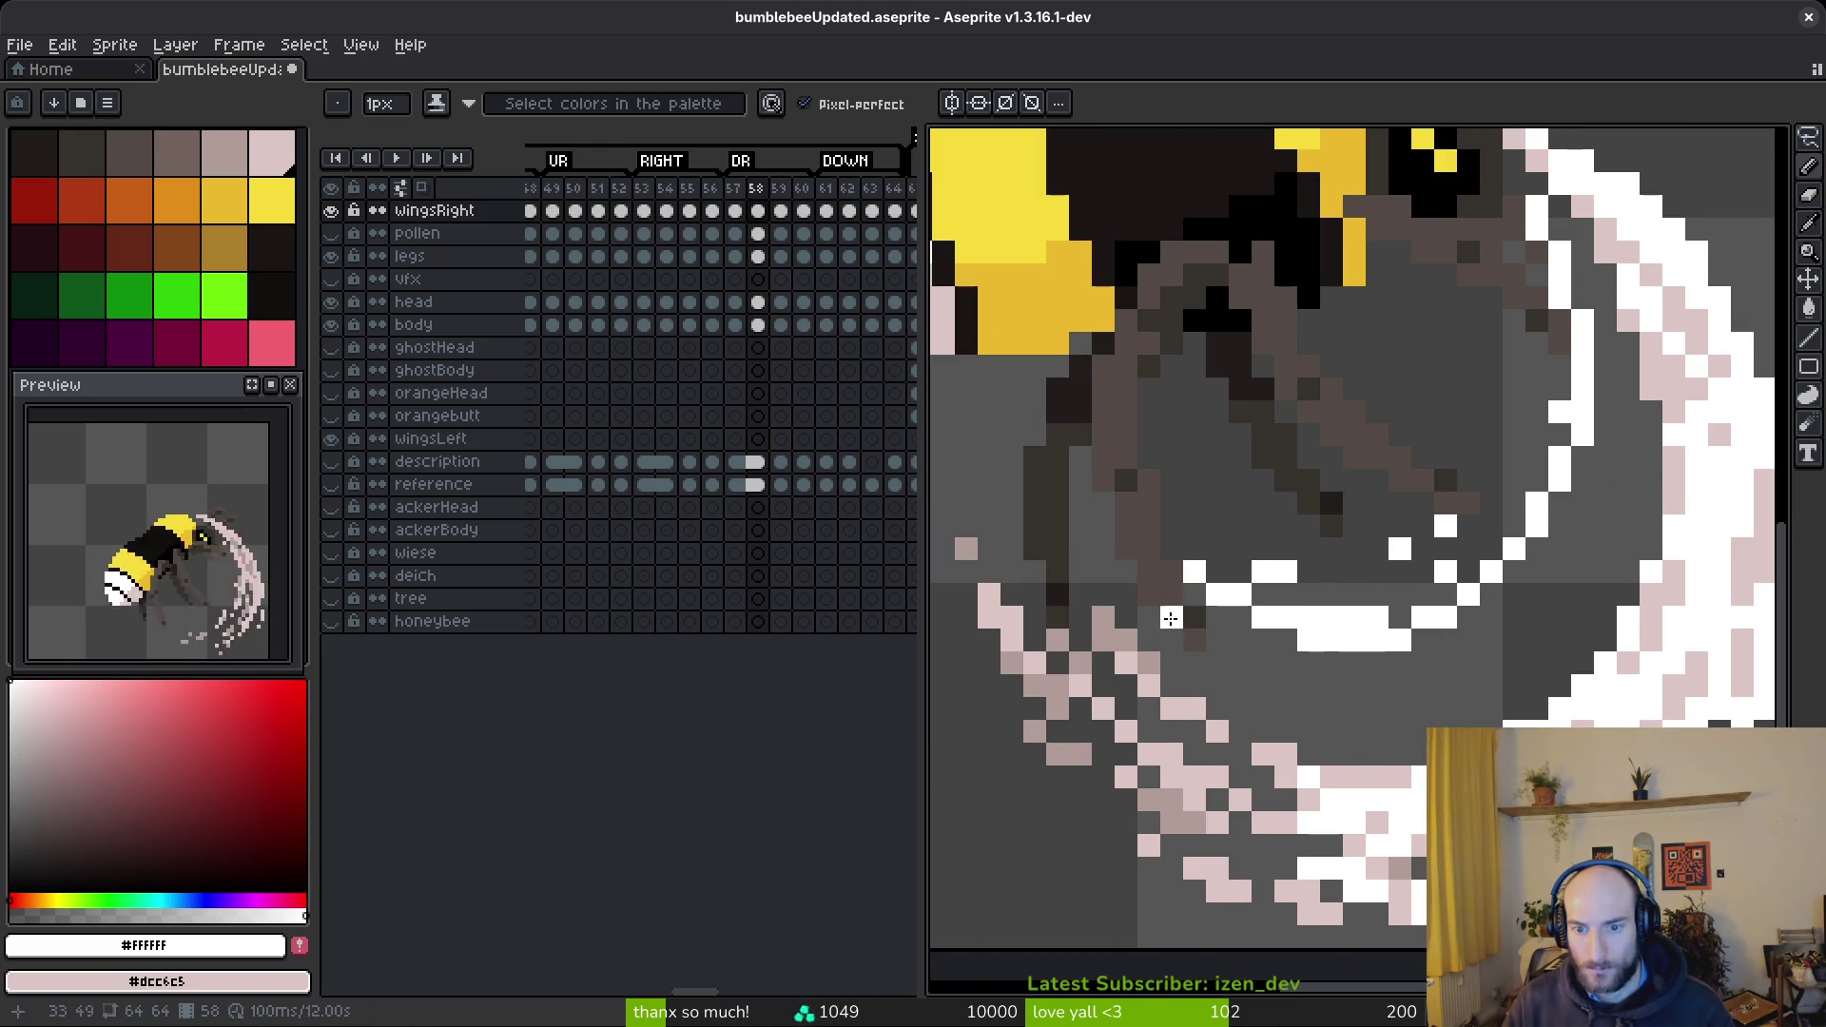
- Add pink strokes along the arc bottom, fill the inner gap white, and streak it pink
left_click_drag(1162, 617, 1403, 669)
left_click_drag(1275, 686, 1503, 709)
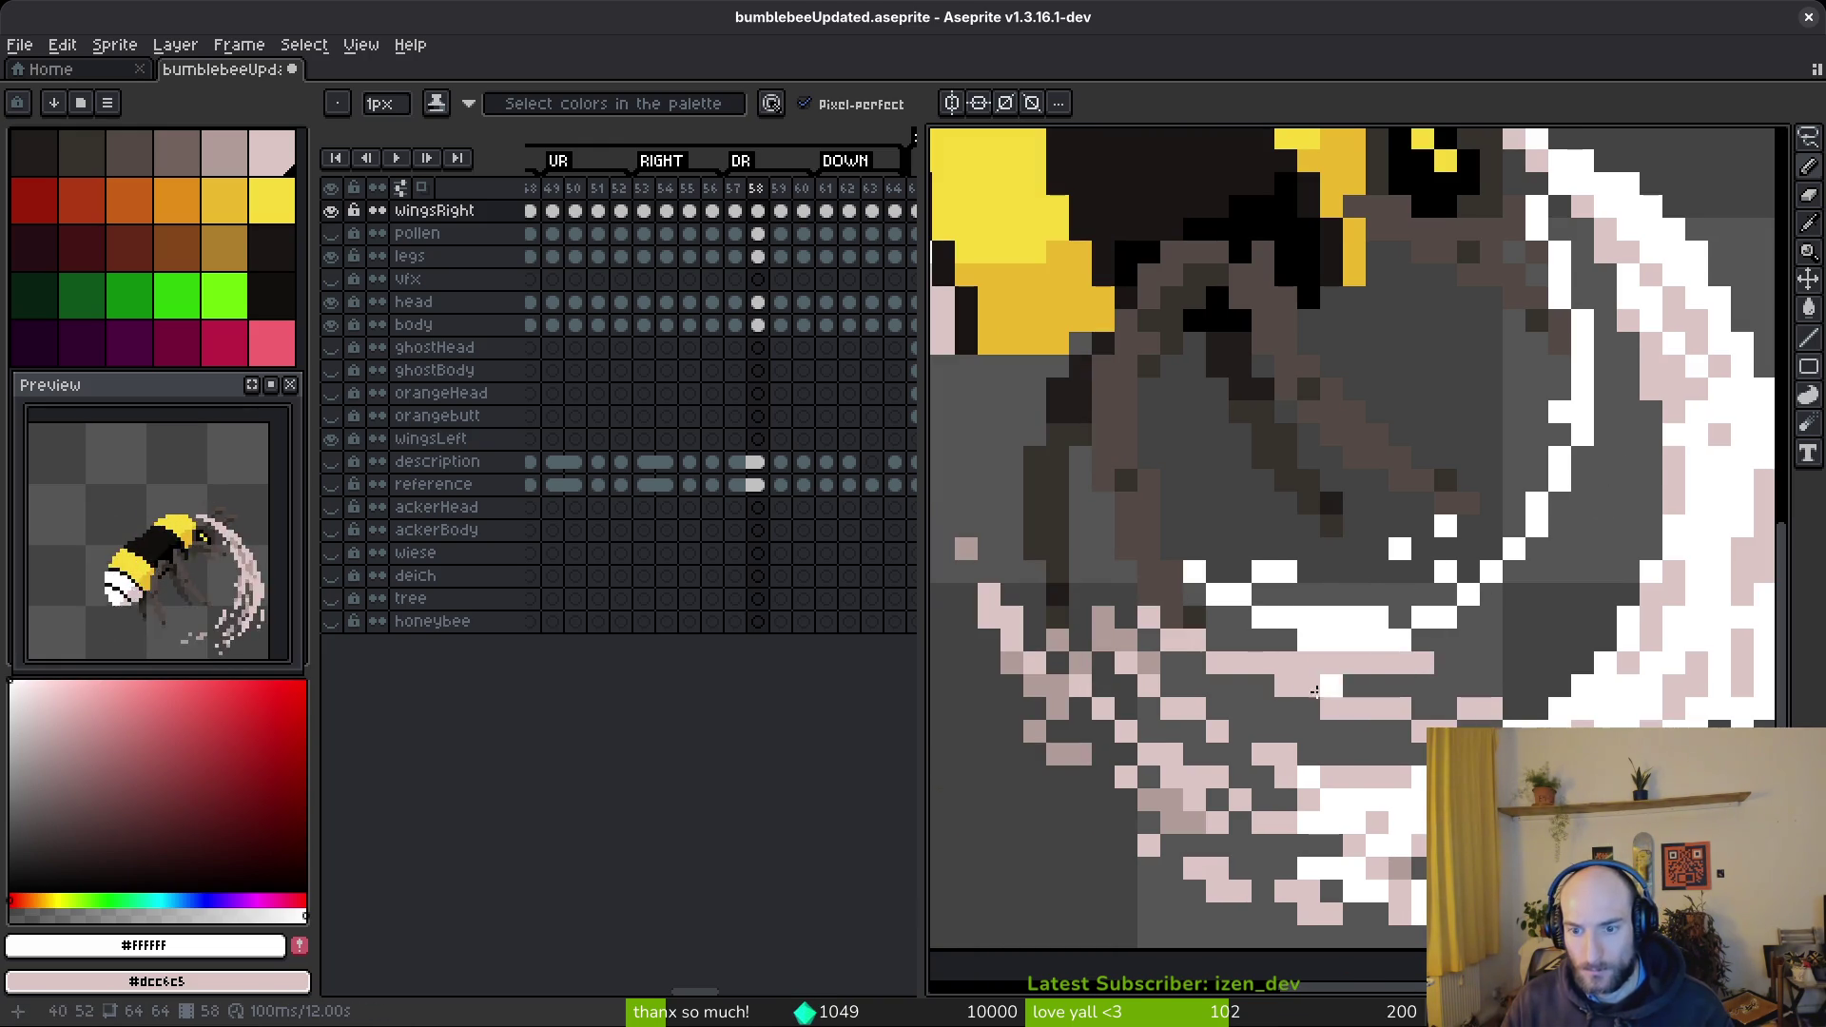
key("g")
left_click(1564, 638)
key("b")
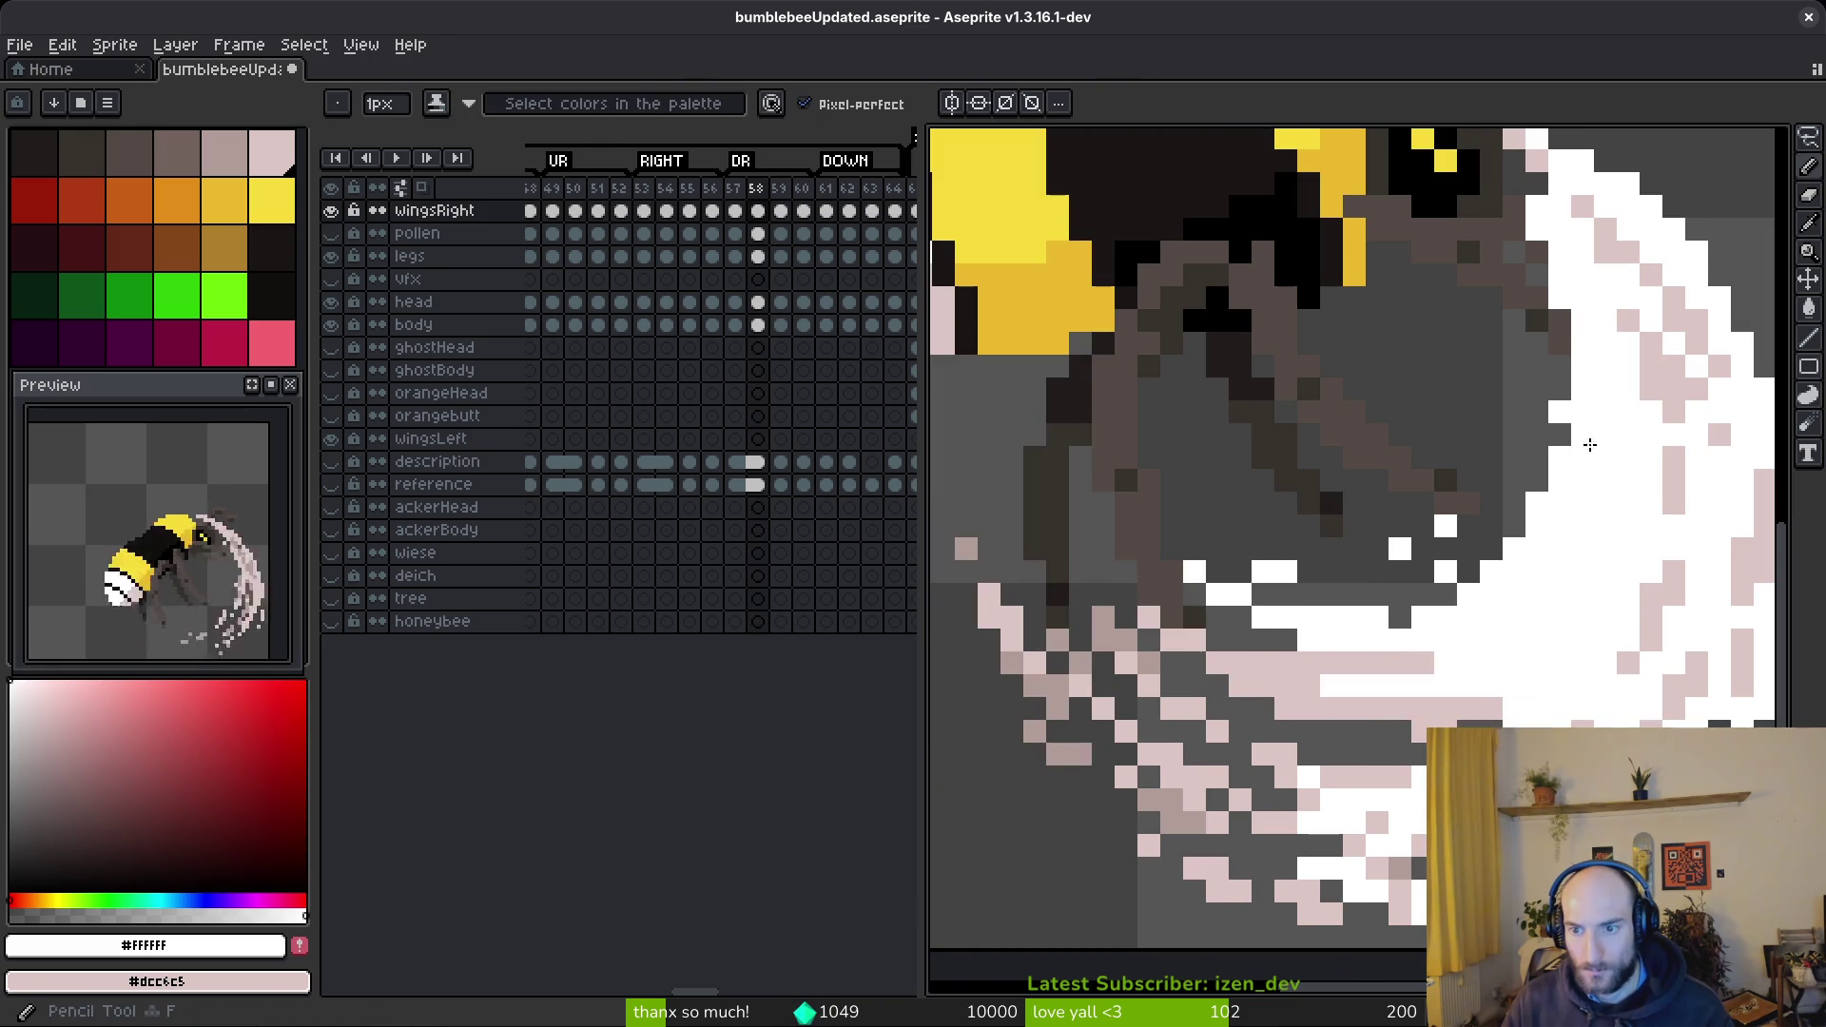
left_click_drag(1610, 429, 1582, 573)
left_click_drag(1599, 505, 1444, 658)
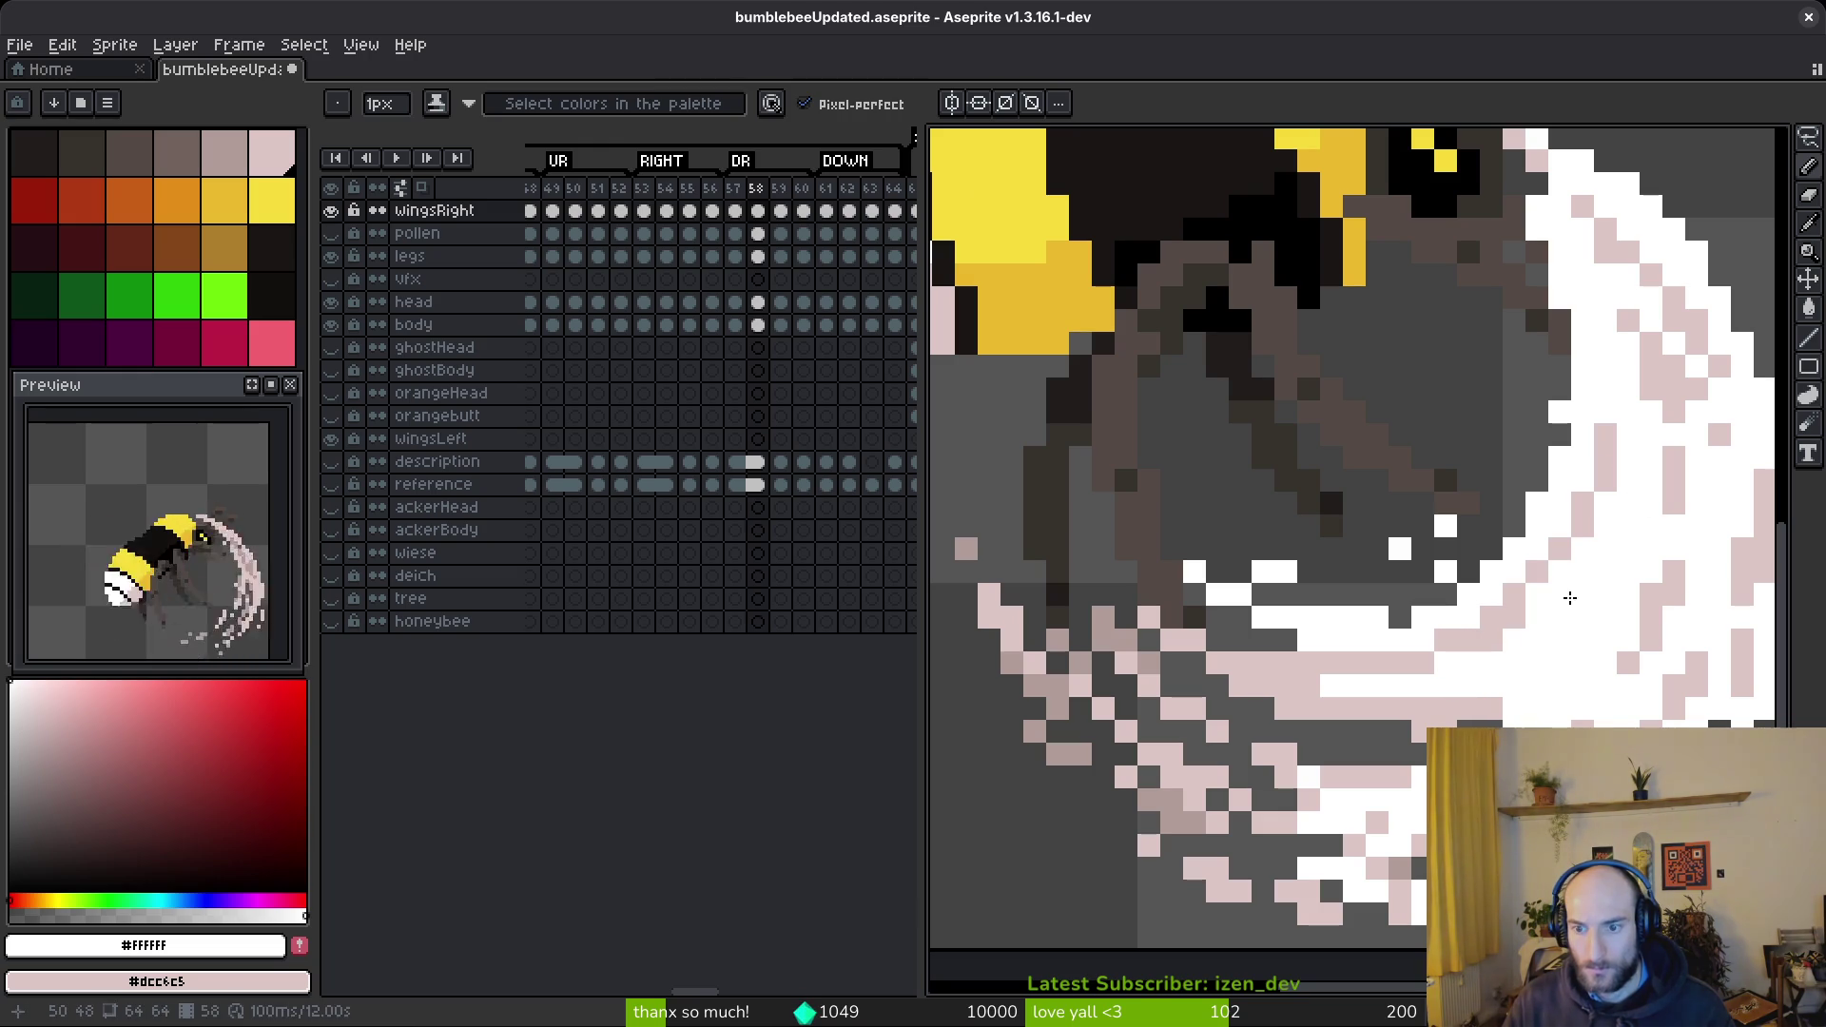
left_click_drag(1540, 585, 1584, 537)
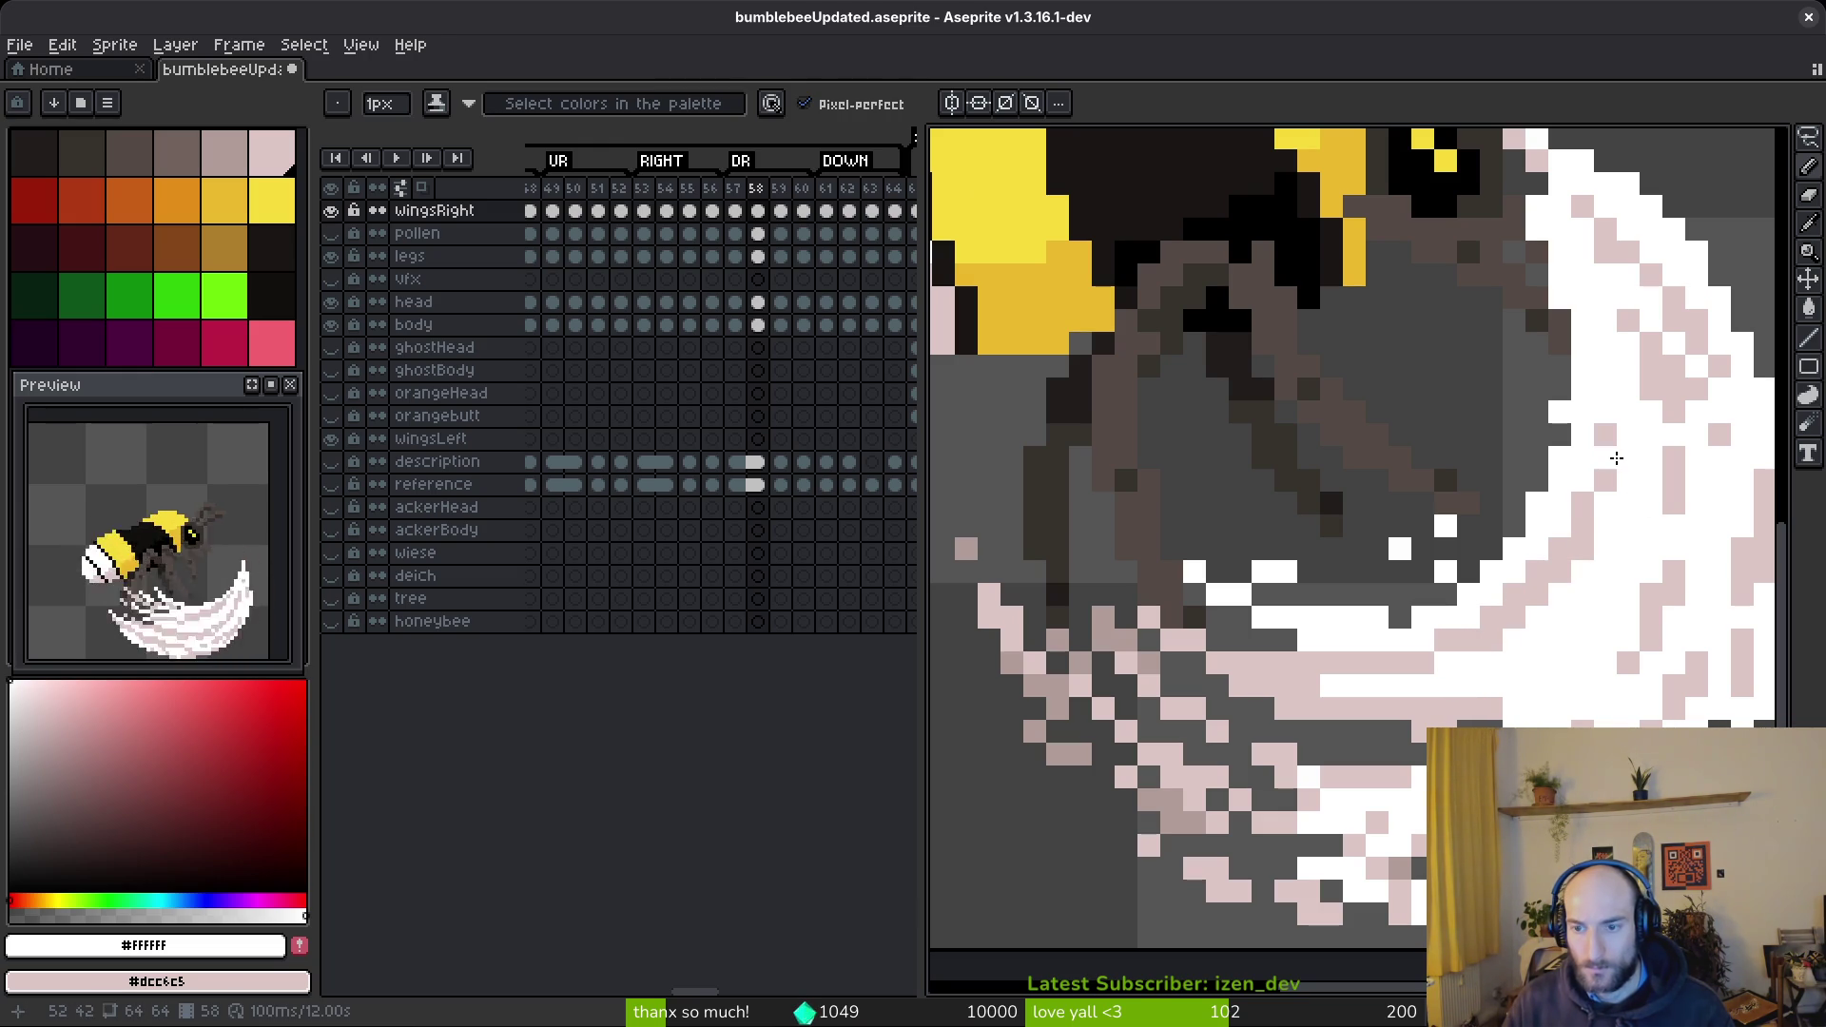
- Erase stray white pixels along the inner edge and shade one pixel near the head pink
mouse_move(1418, 570)
left_mouse_down()
mouse_move(1475, 510)
mouse_move(1424, 550)
left_mouse_up()
left_click(1421, 596)
left_click_drag(1377, 616, 1355, 616)
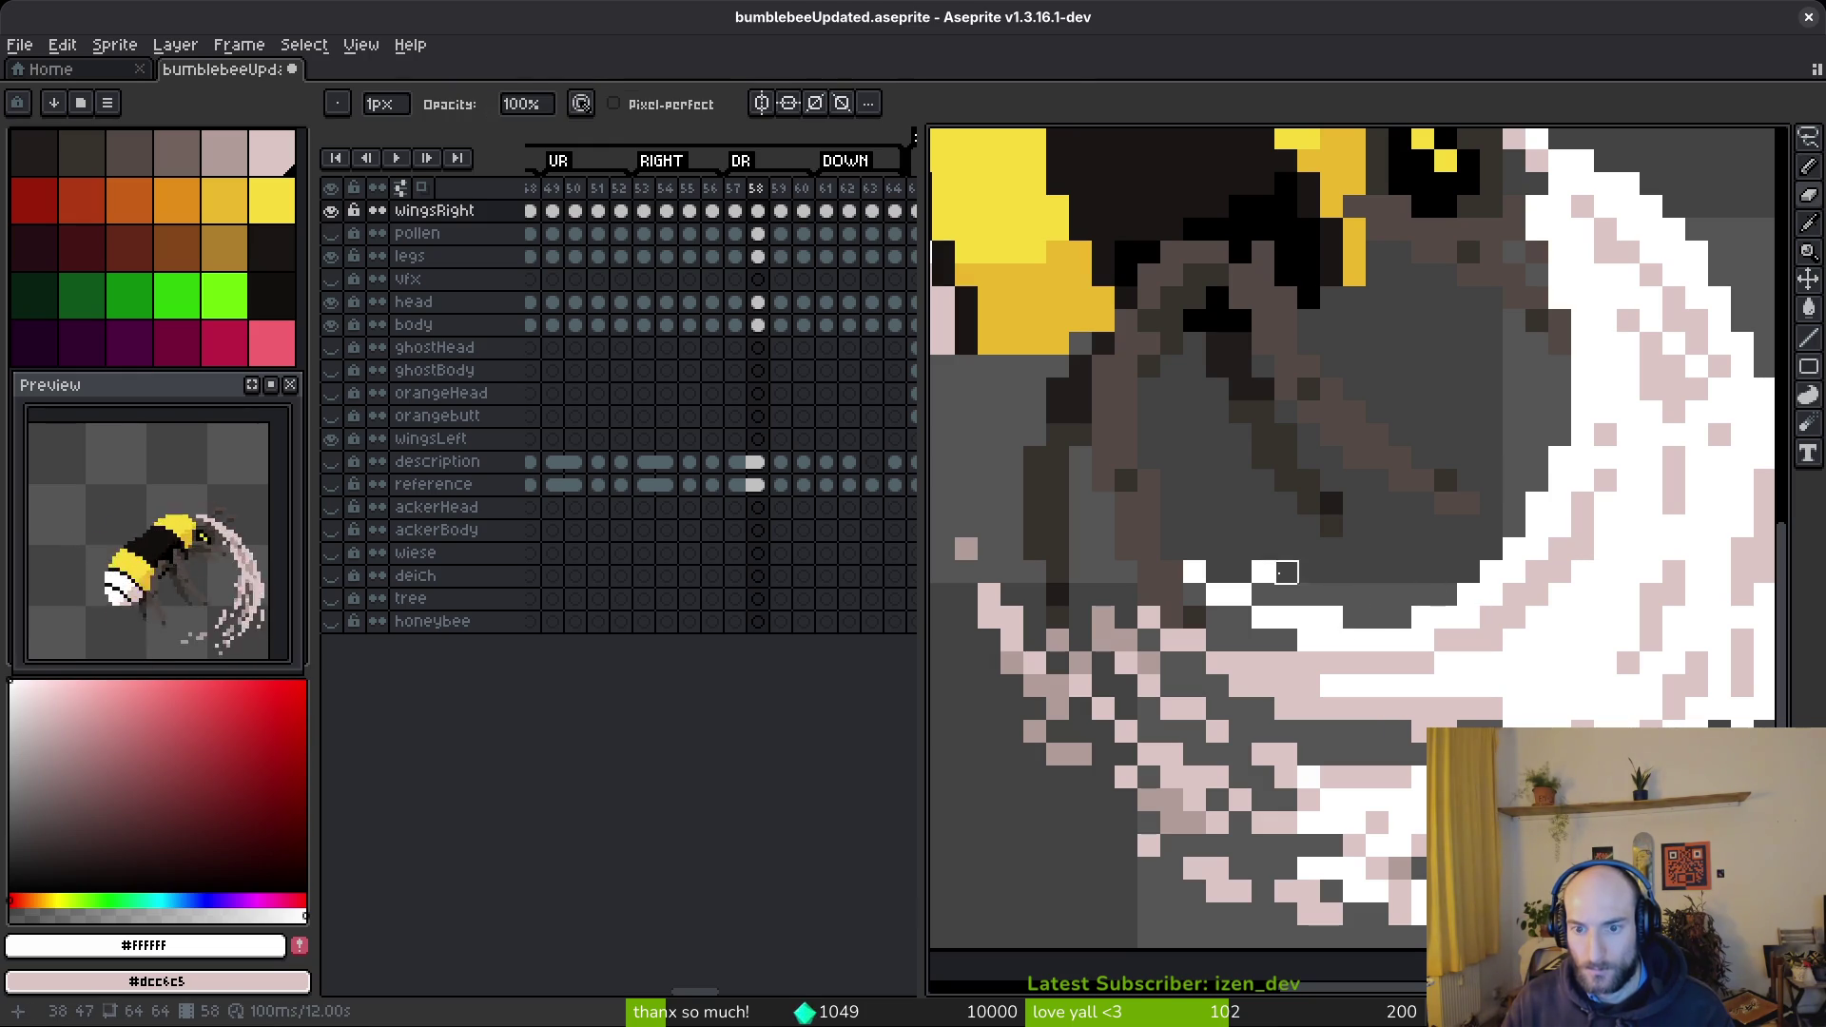
scroll(1400, 550, "down", 3)
scroll(1503, 473, "up", 3)
key("b")
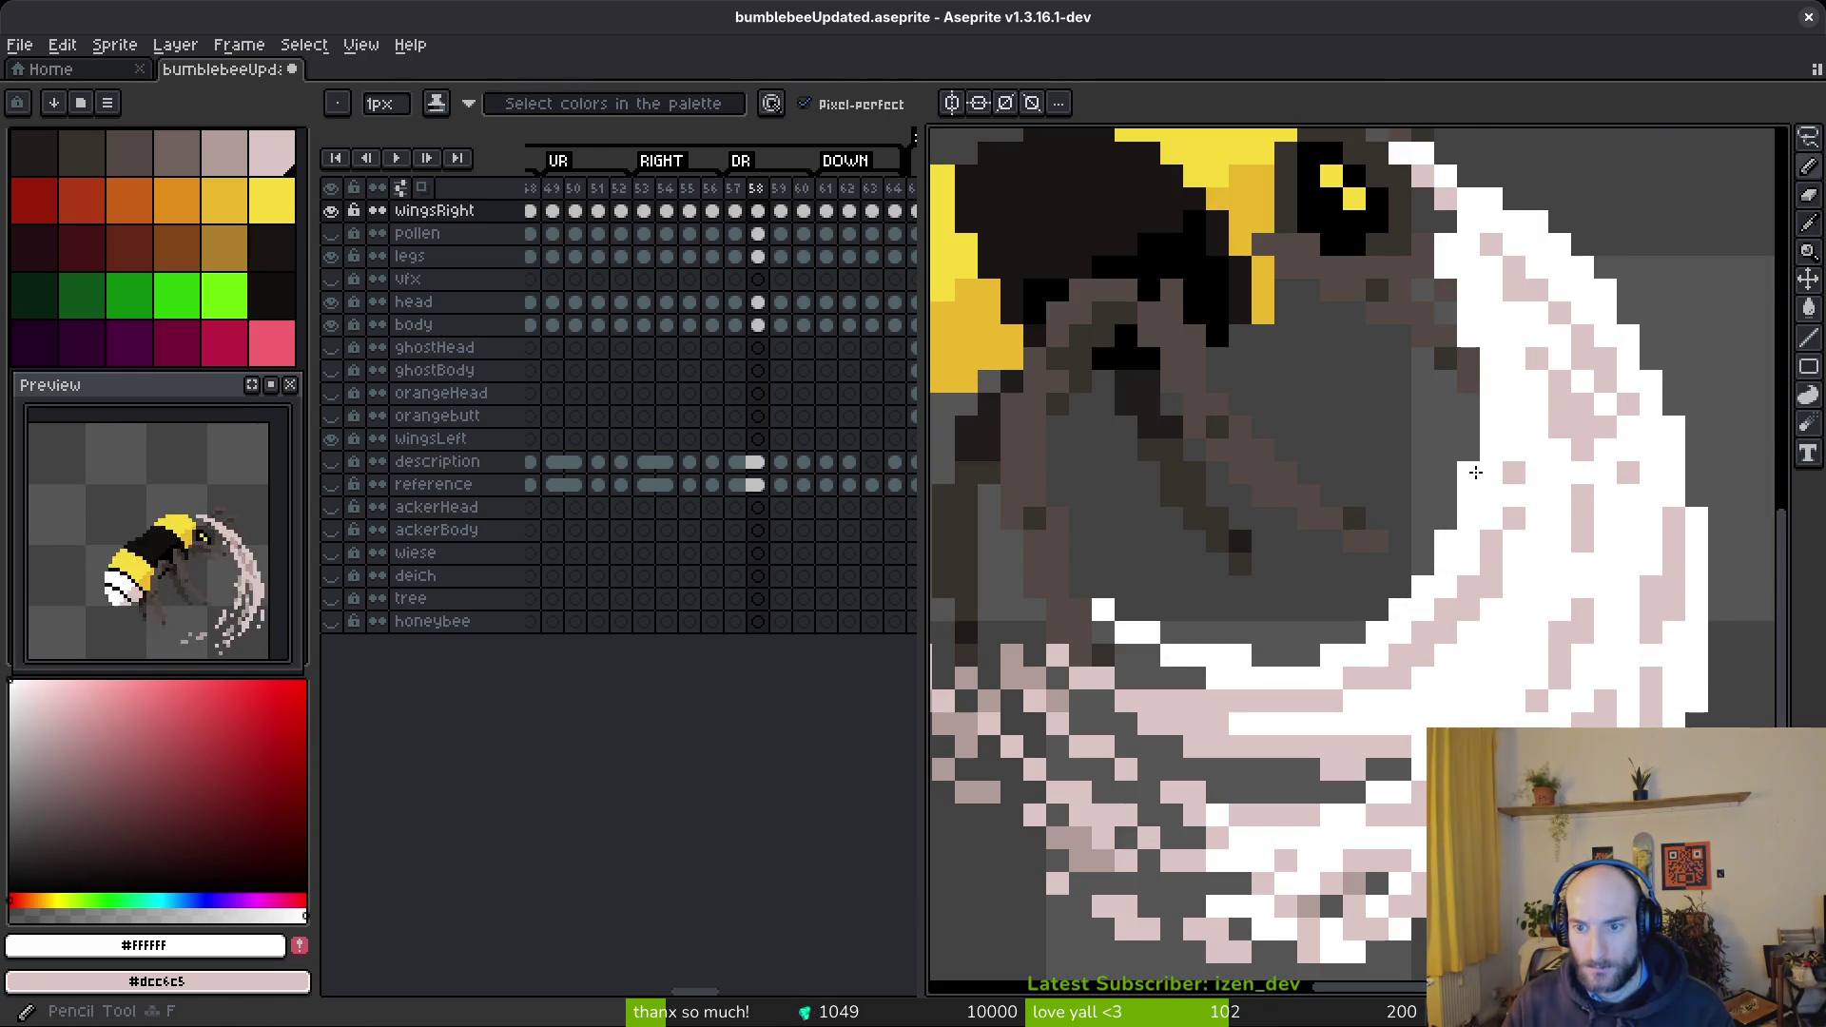
scroll(1503, 473, "down", 3)
scroll(1512, 423, "up", 5)
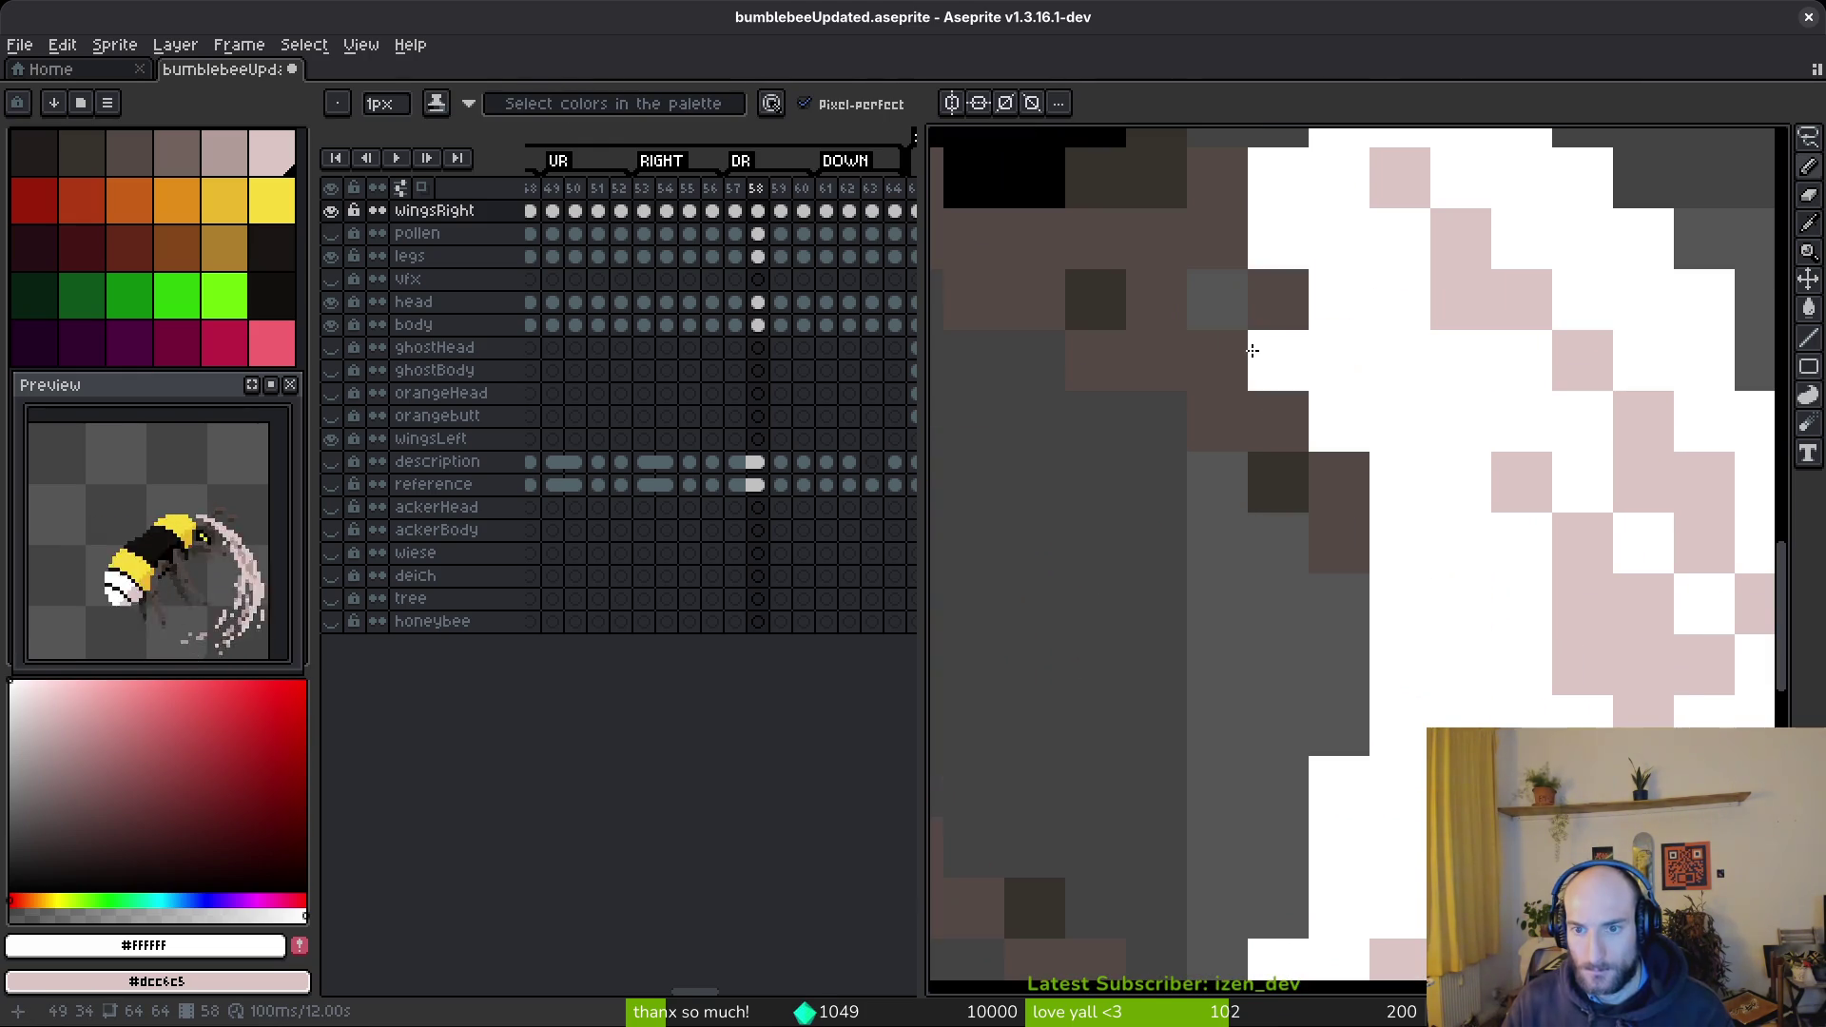
scroll(1422, 419, "down", 3)
scroll(1407, 457, "up", 3)
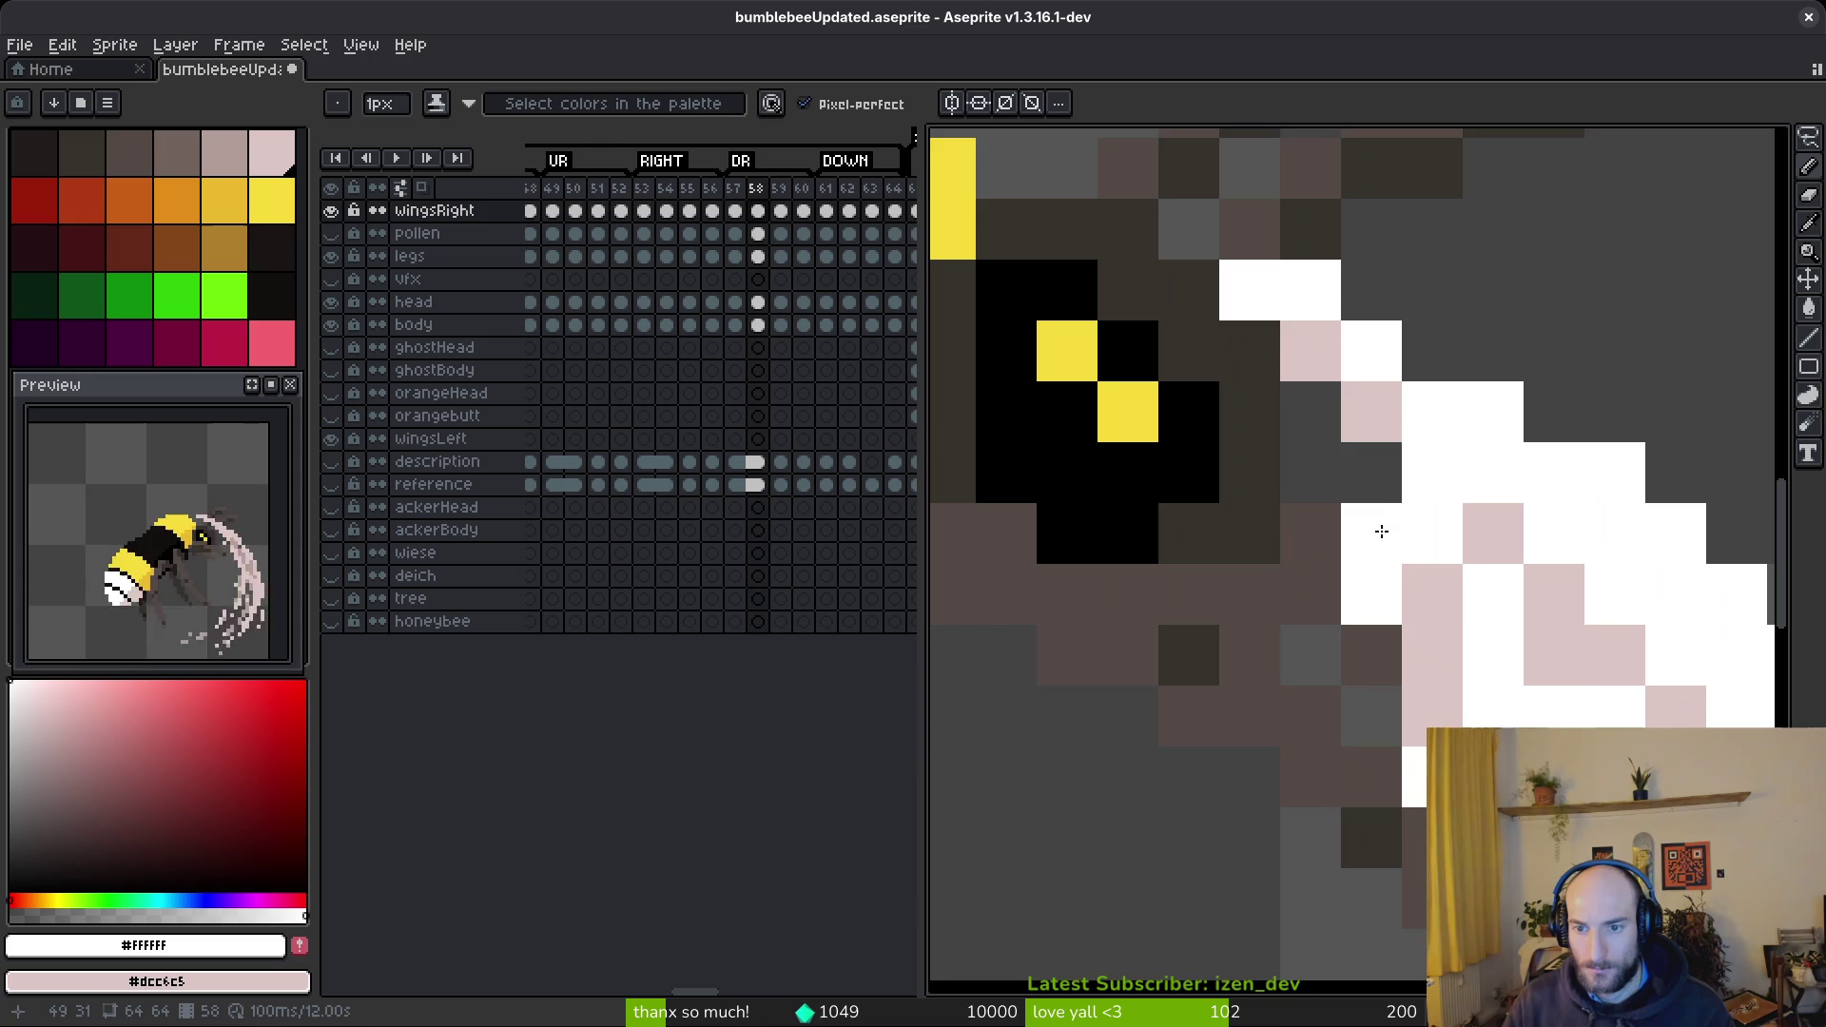
left_click(1412, 568)
scroll(1418, 609, "down", 3)
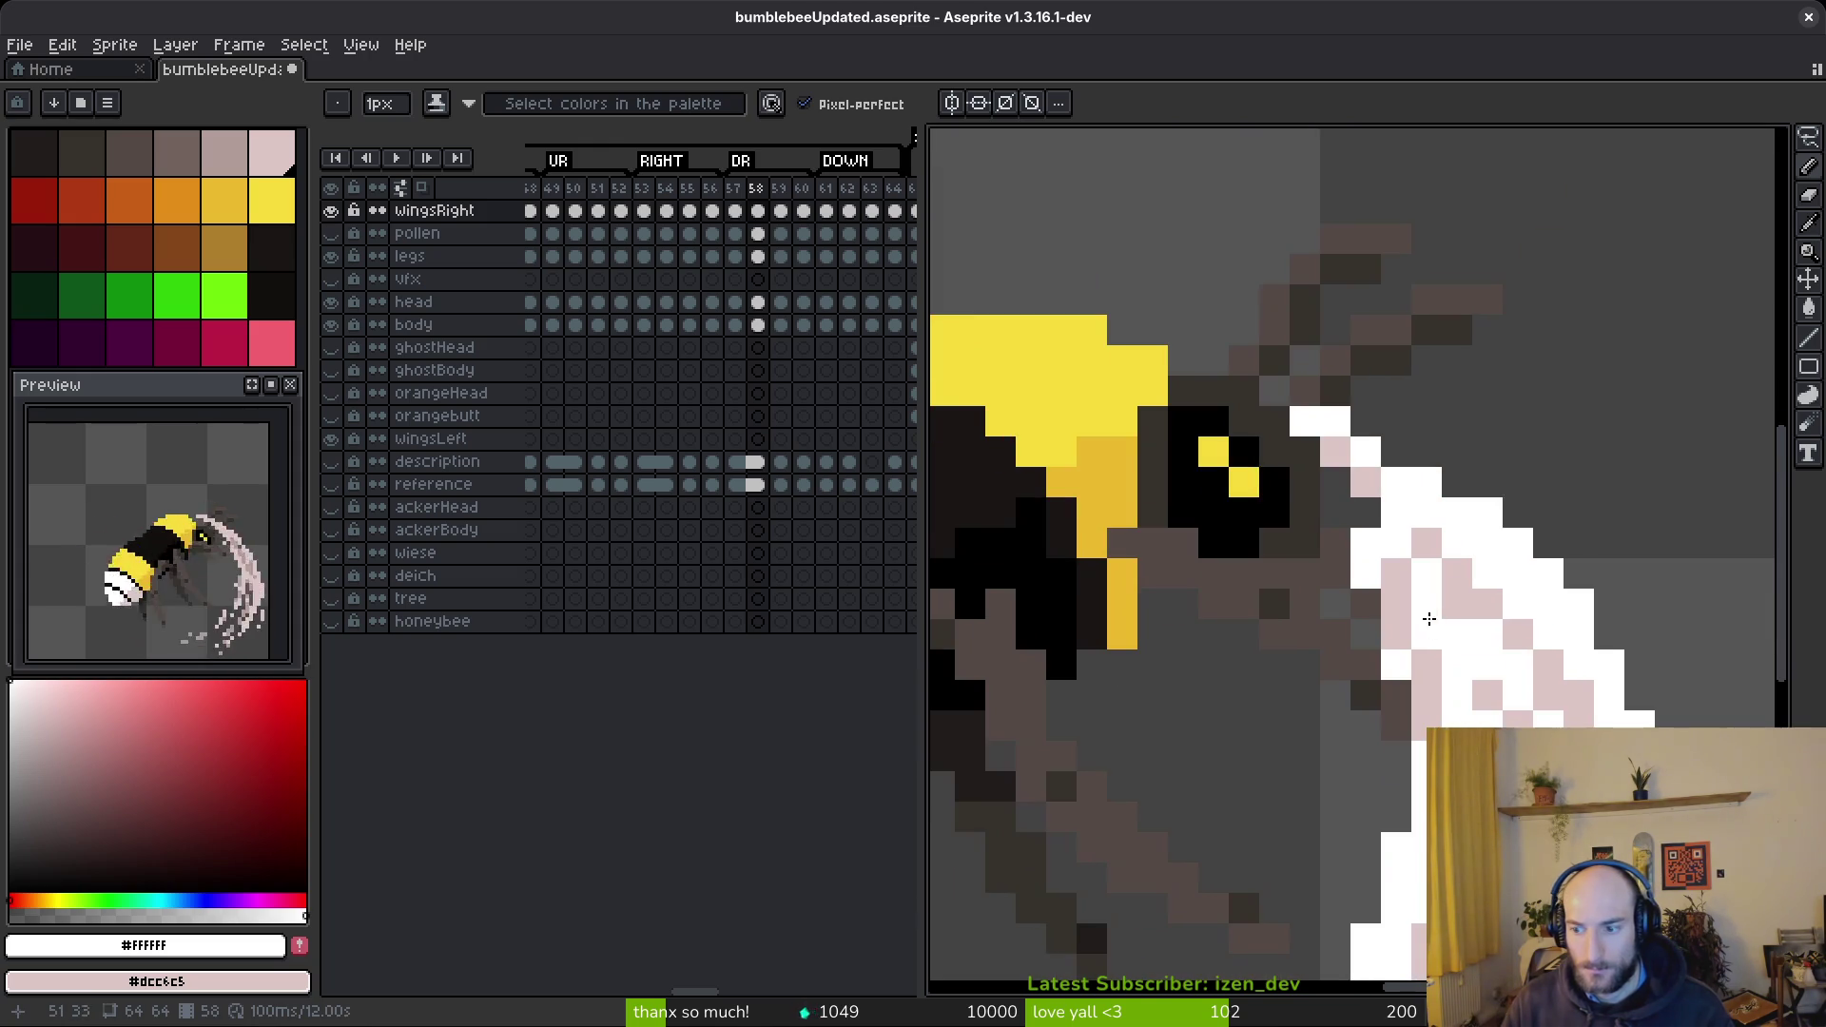
scroll(1458, 670, "down", 3)
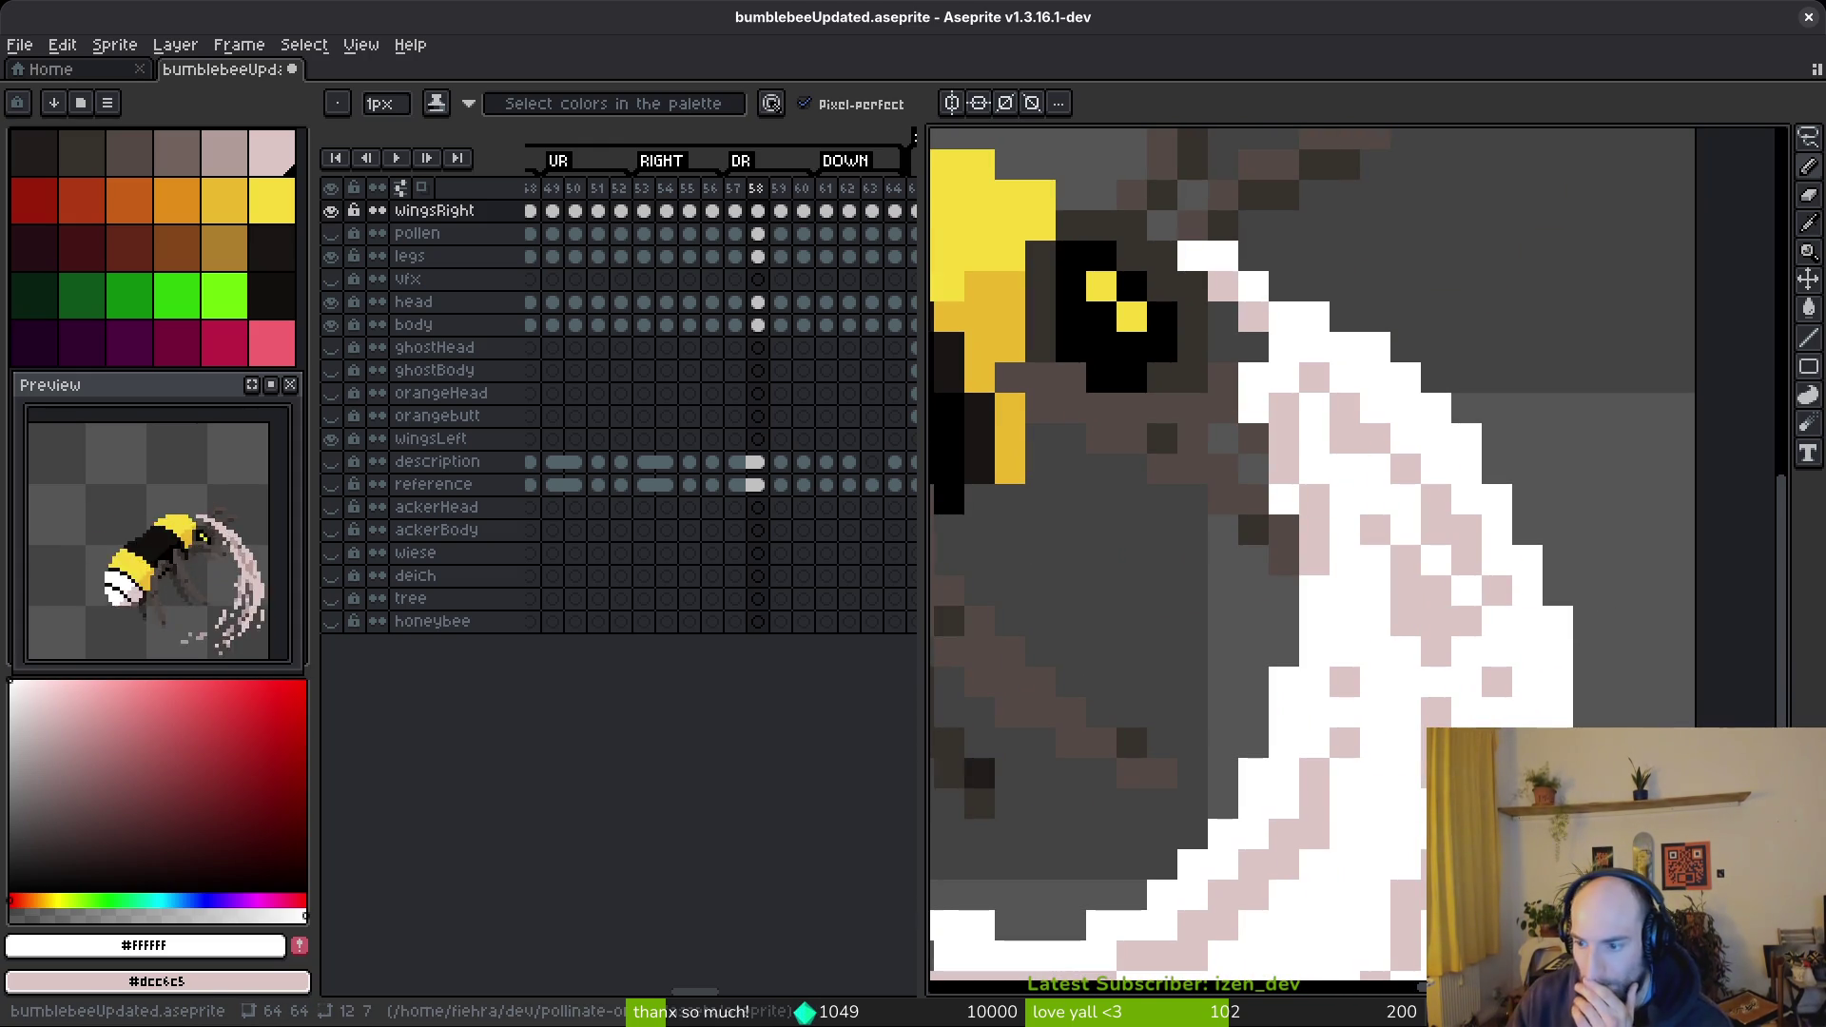
scroll(1403, 681, "down", 2)
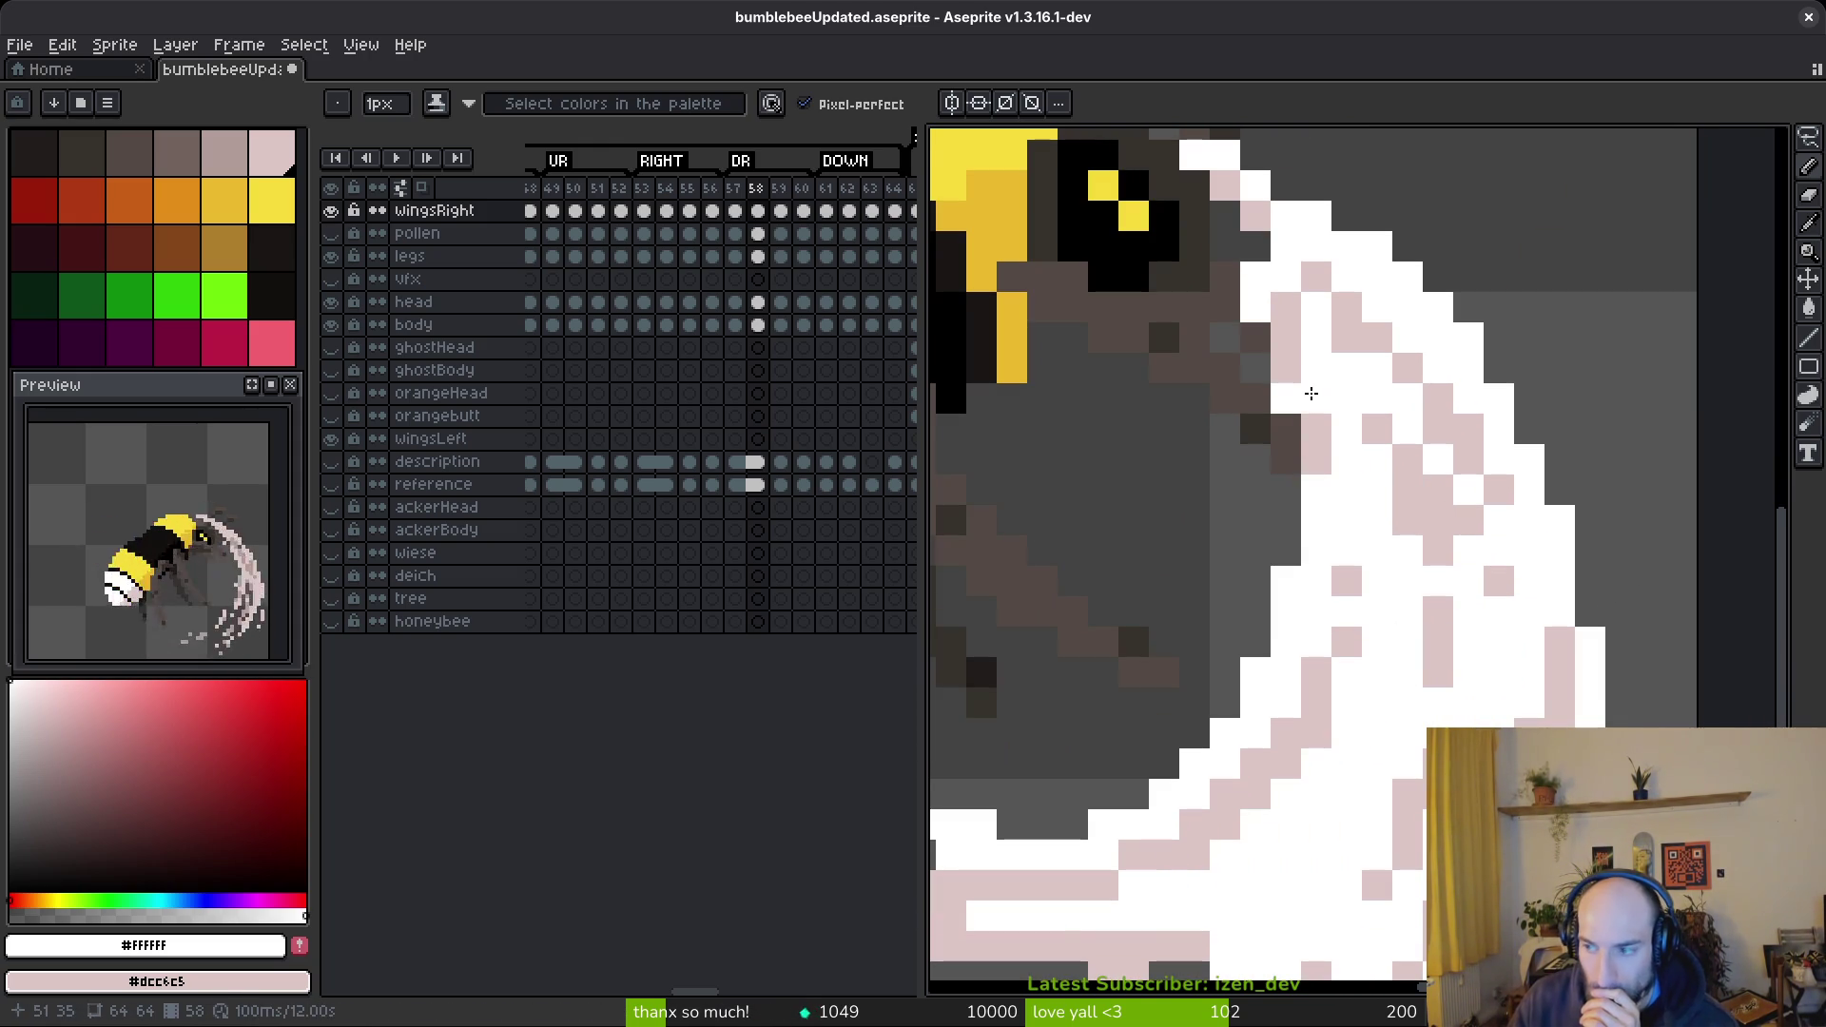
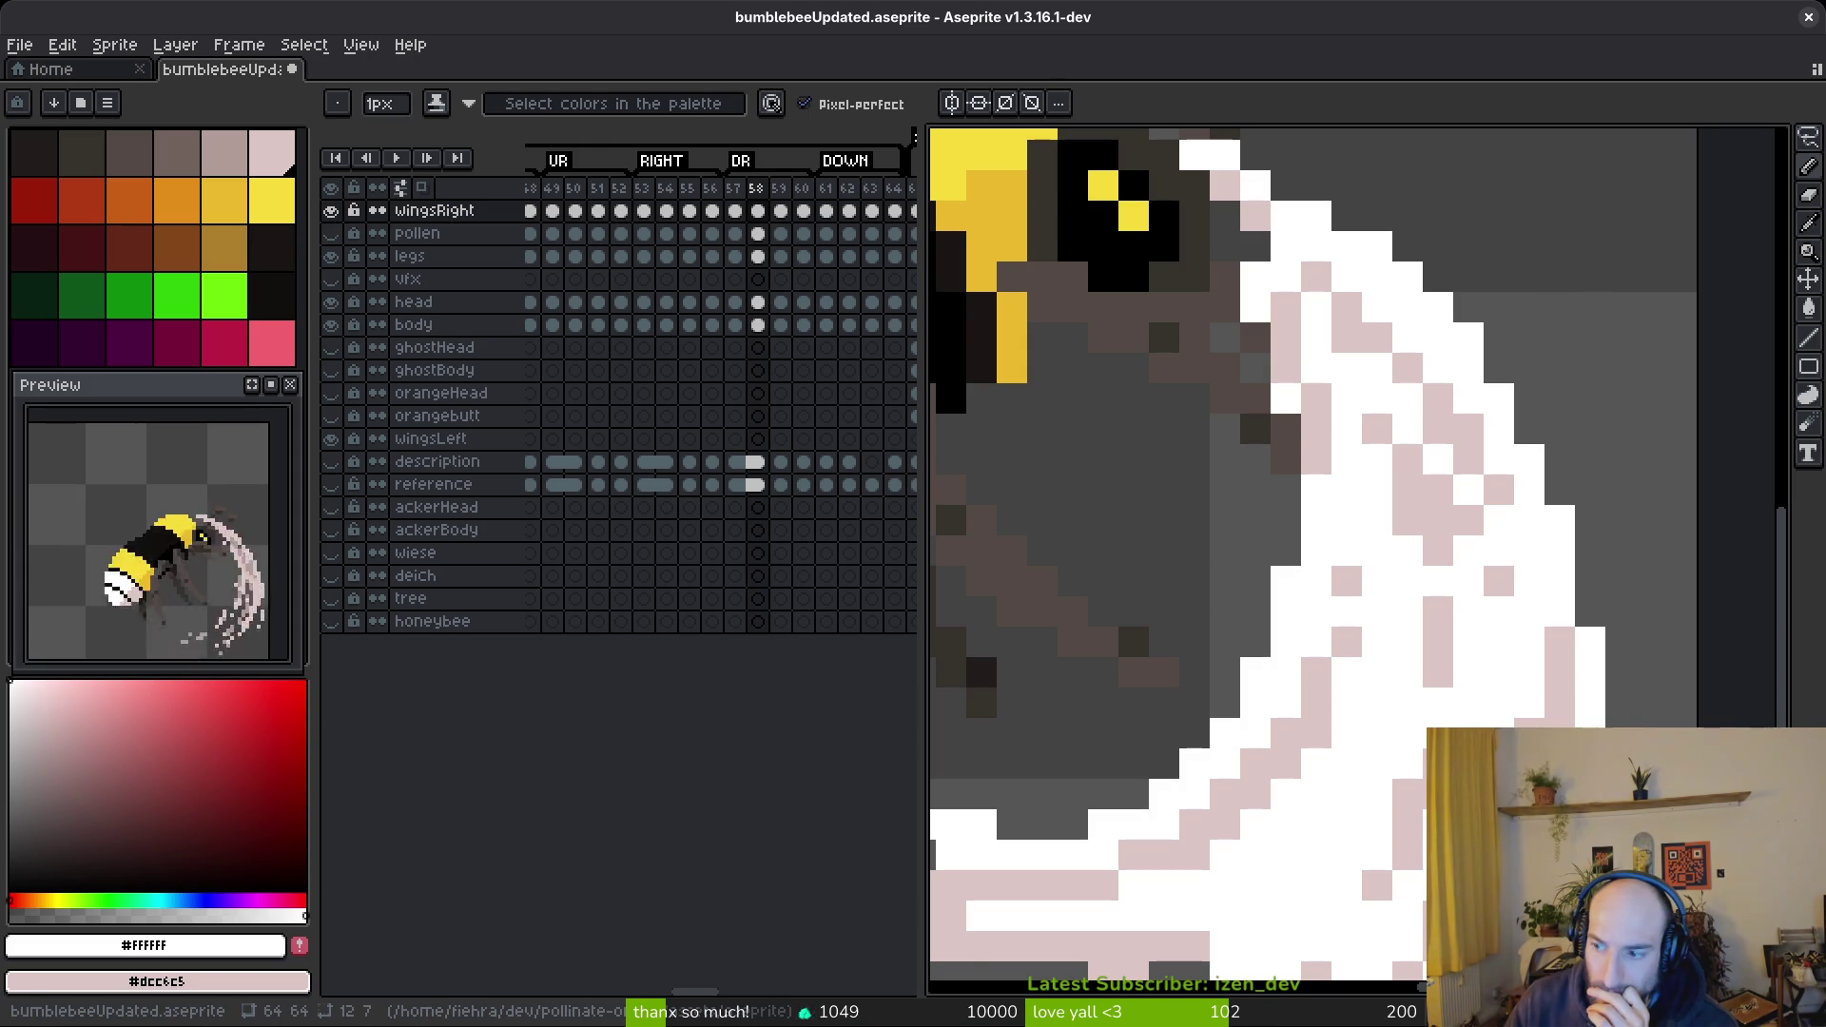
- Paint a diagonal run of white pixels and pink pixels into the wing's lower edge on frame 58
scroll(1339, 597, "down", 4)
scroll(1339, 598, "up", 3)
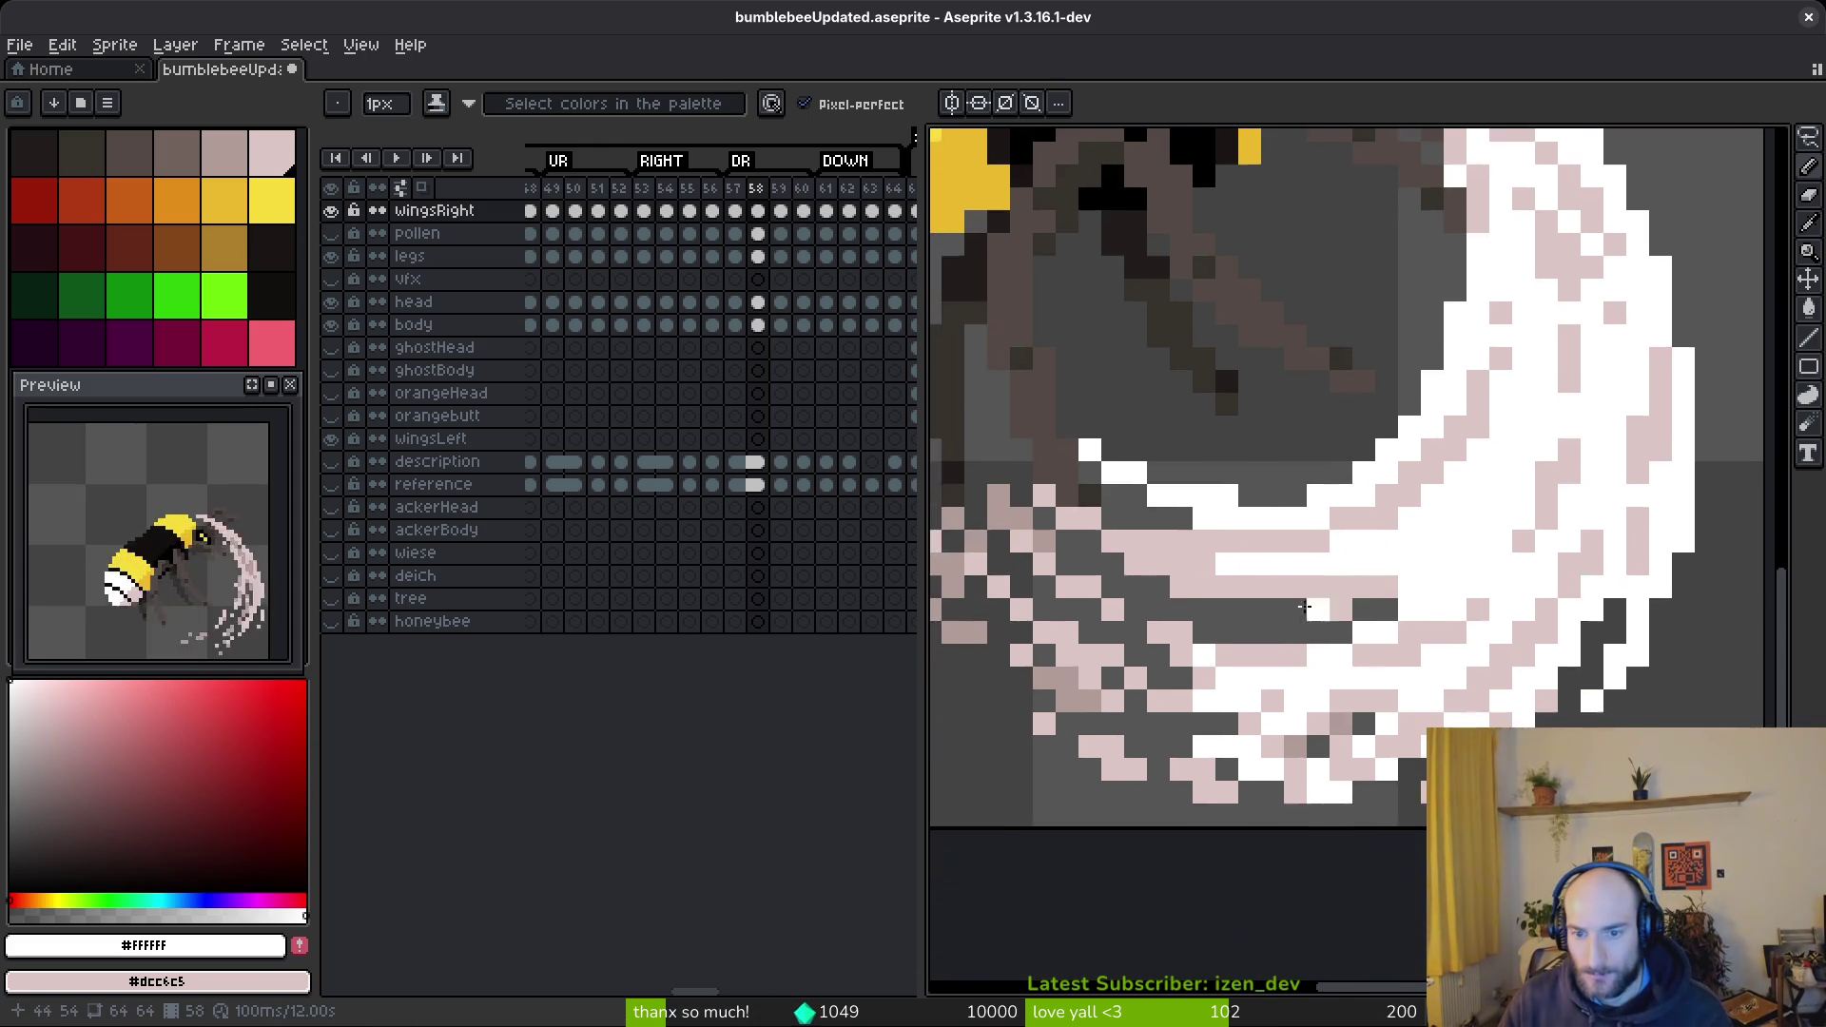
scroll(1185, 605, "up", 1)
mouse_move(1048, 559)
left_mouse_down()
mouse_move(1312, 609)
mouse_move(1052, 530)
left_mouse_up()
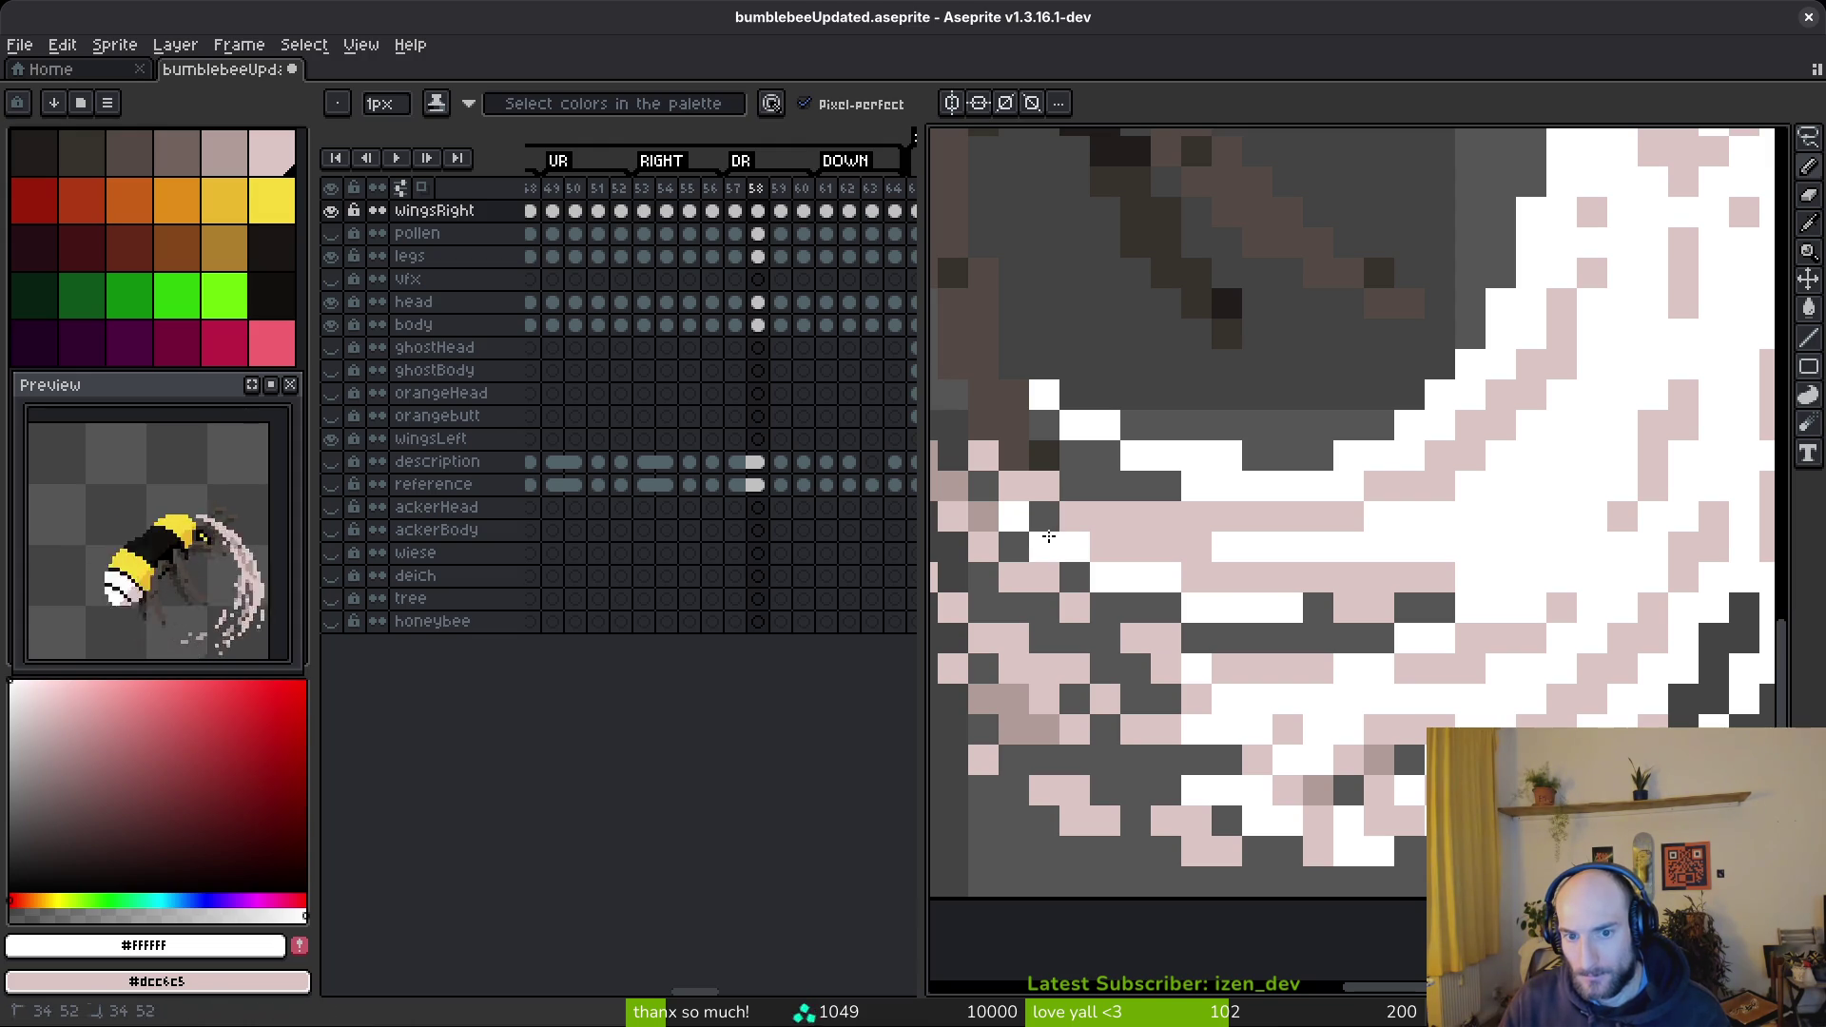
mouse_move(1424, 607)
left_mouse_down()
mouse_move(1532, 576)
mouse_move(1251, 611)
mouse_move(1405, 634)
left_mouse_up()
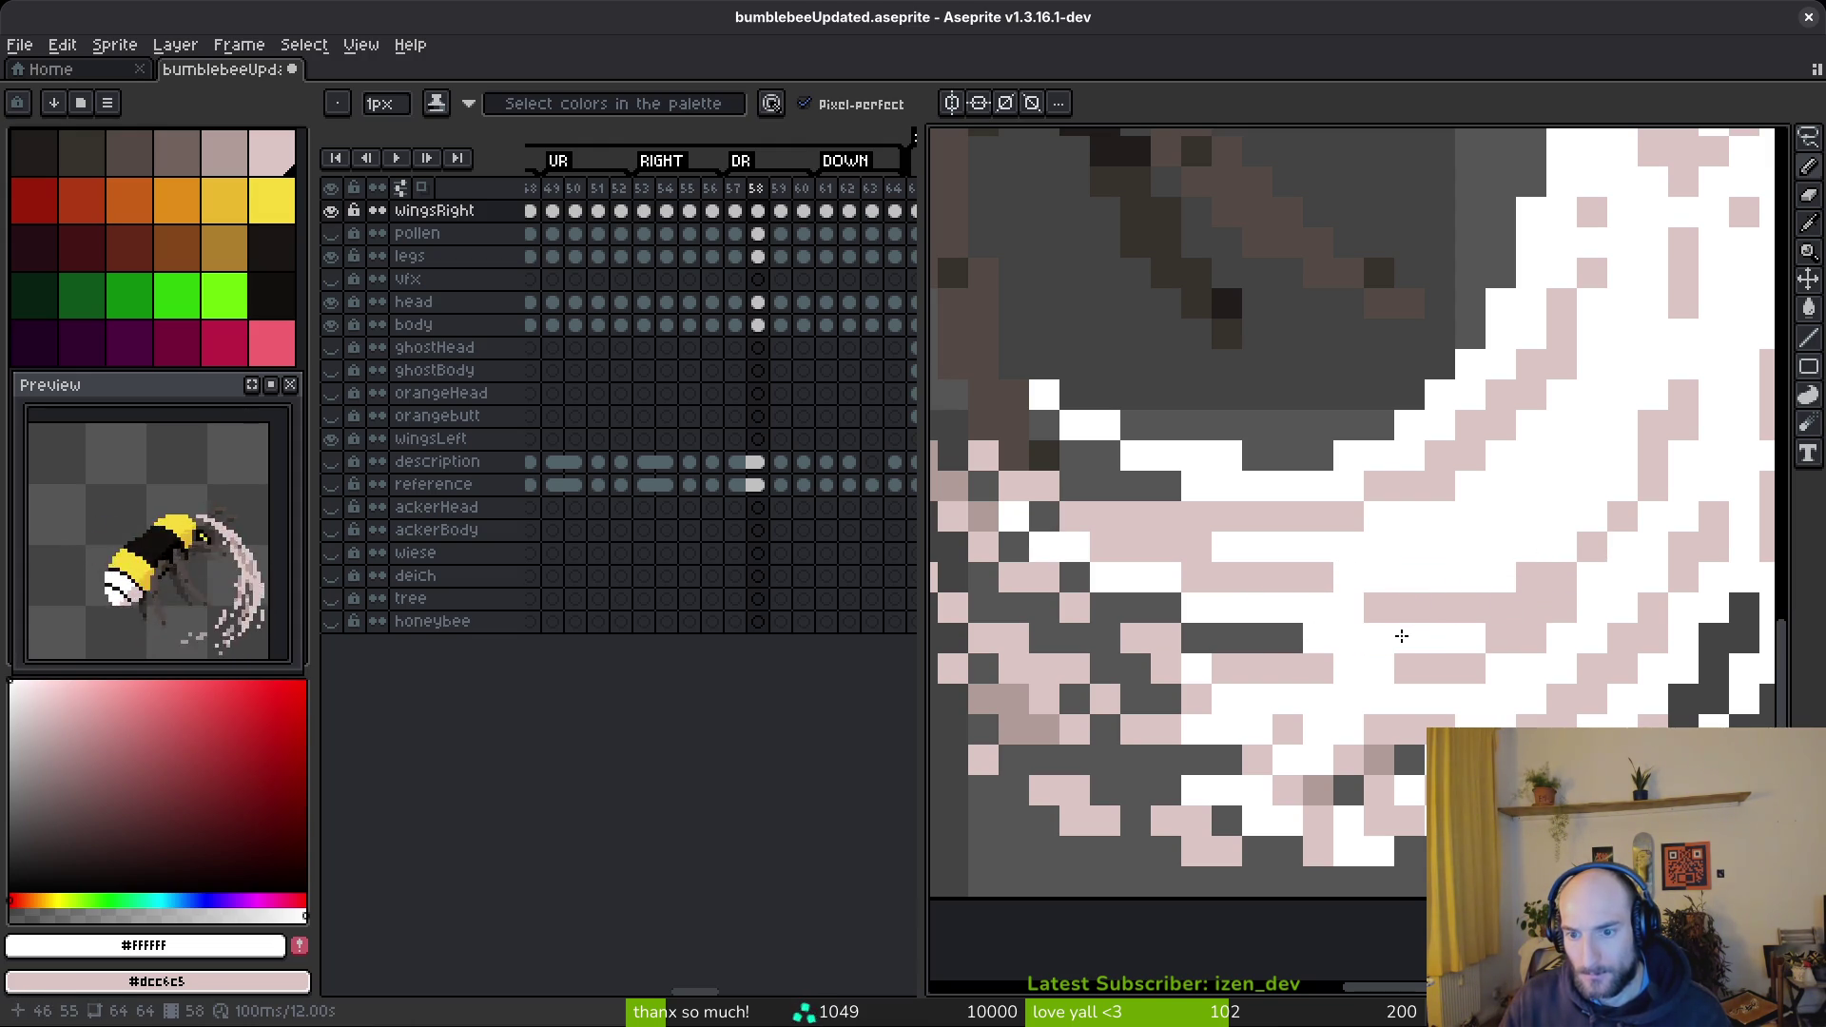
left_click(1288, 635)
left_click(1168, 610)
scroll(1329, 568, "down", 6)
scroll(1329, 568, "up", 5)
scroll(1329, 568, "up", 1)
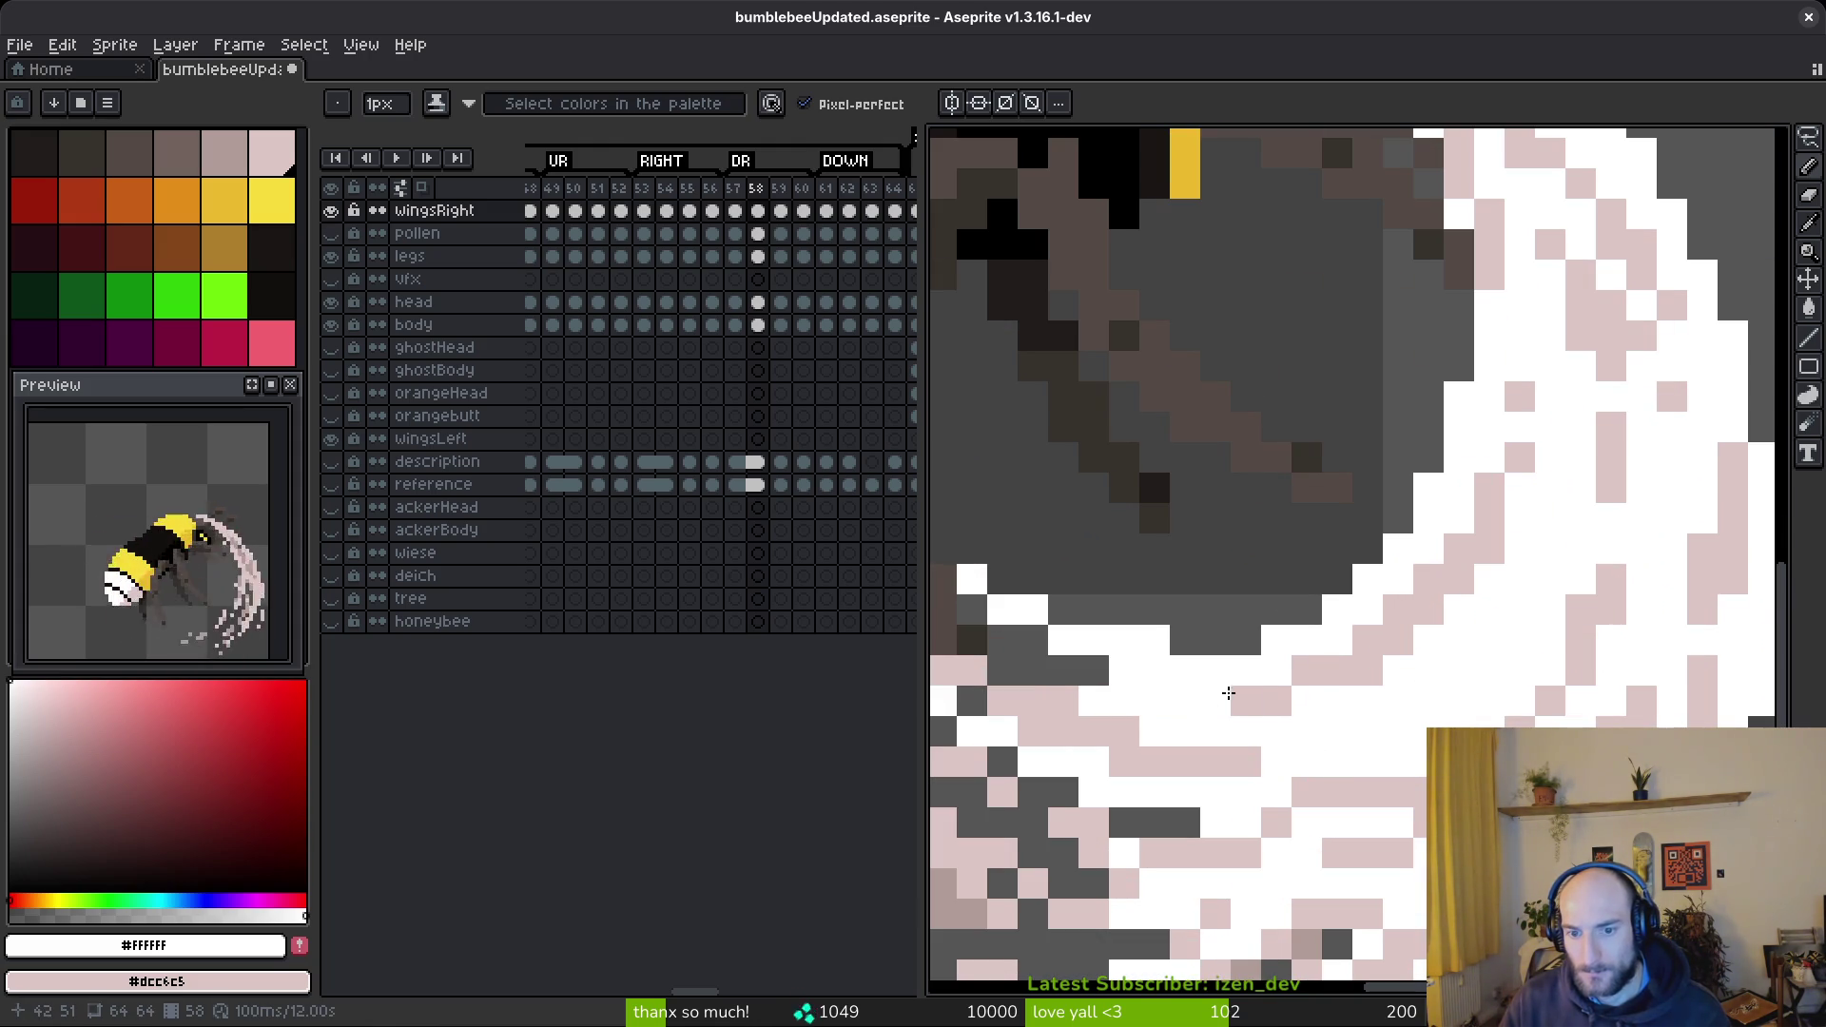
scroll(1223, 696, "down", 5)
scroll(1237, 690, "up", 4)
scroll(1243, 685, "up", 1)
- Scatter more pink and white pixels along the wing's lower edge and save bumblebeeUpdated.aseprite
right_click(1412, 587)
left_click(1474, 587)
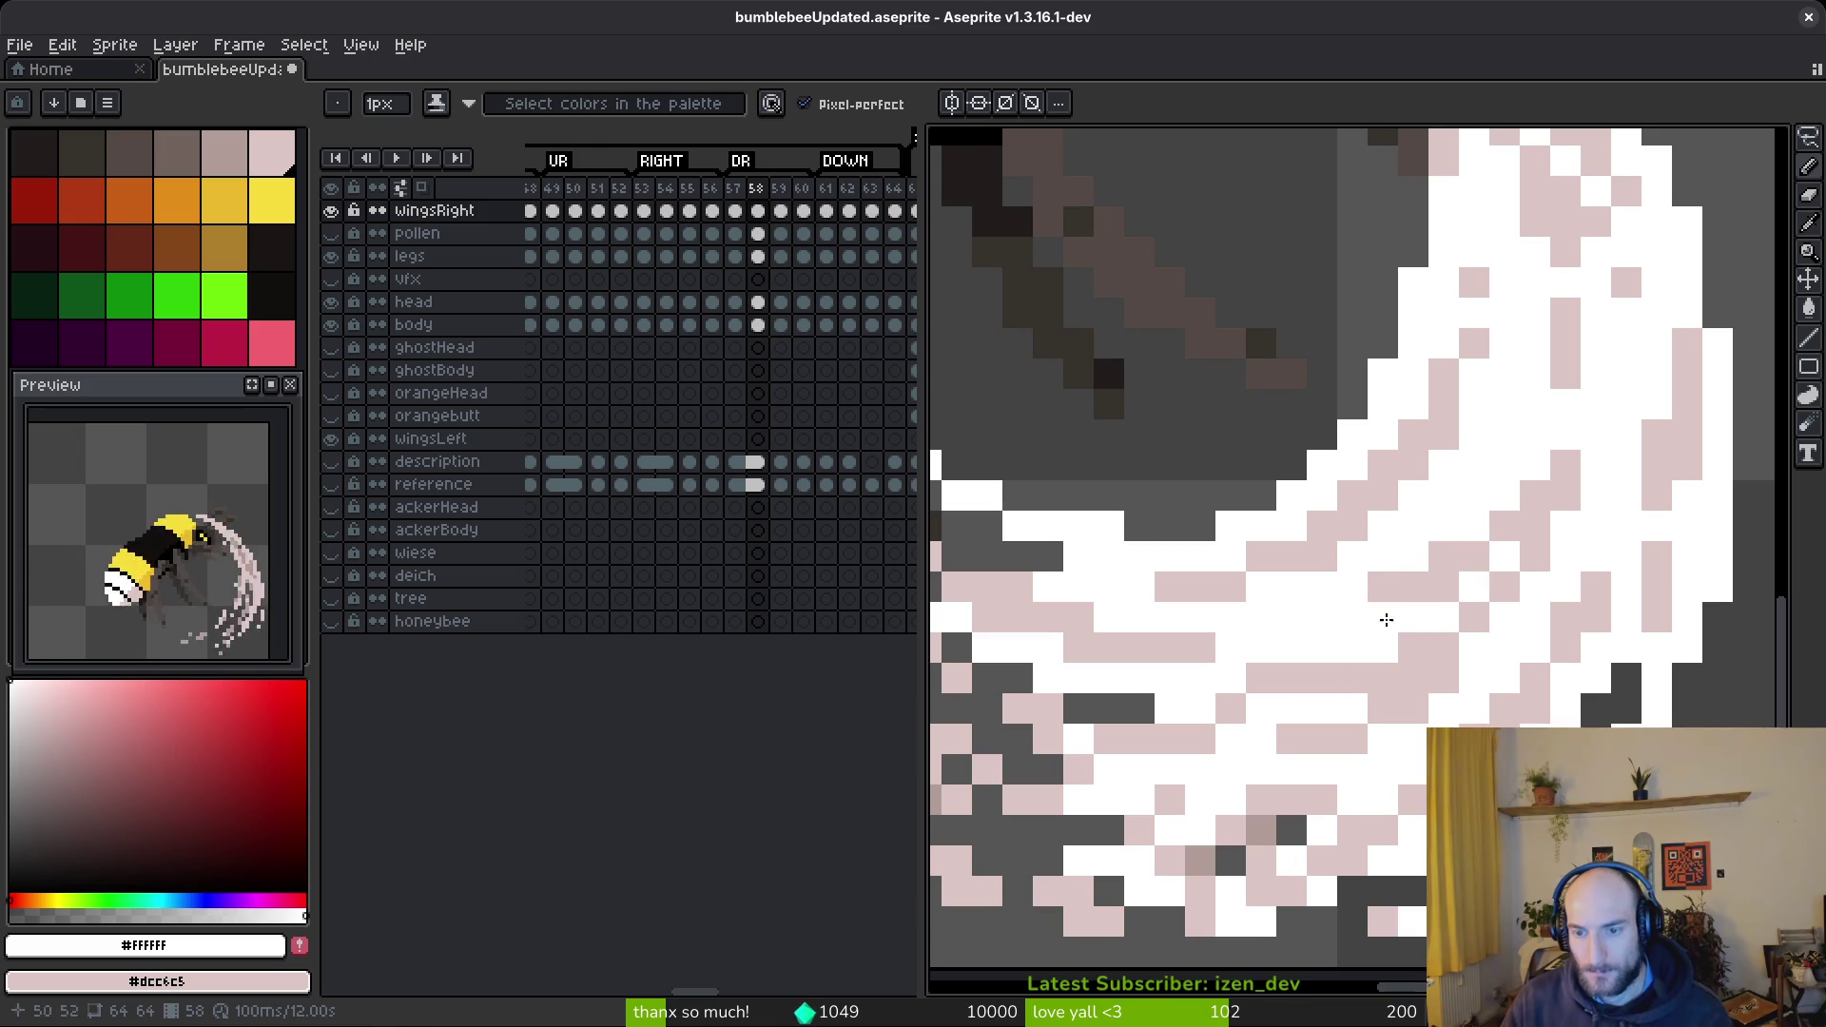
scroll(1453, 568, "down", 5)
scroll(1426, 600, "up", 2)
scroll(1401, 629, "up", 2)
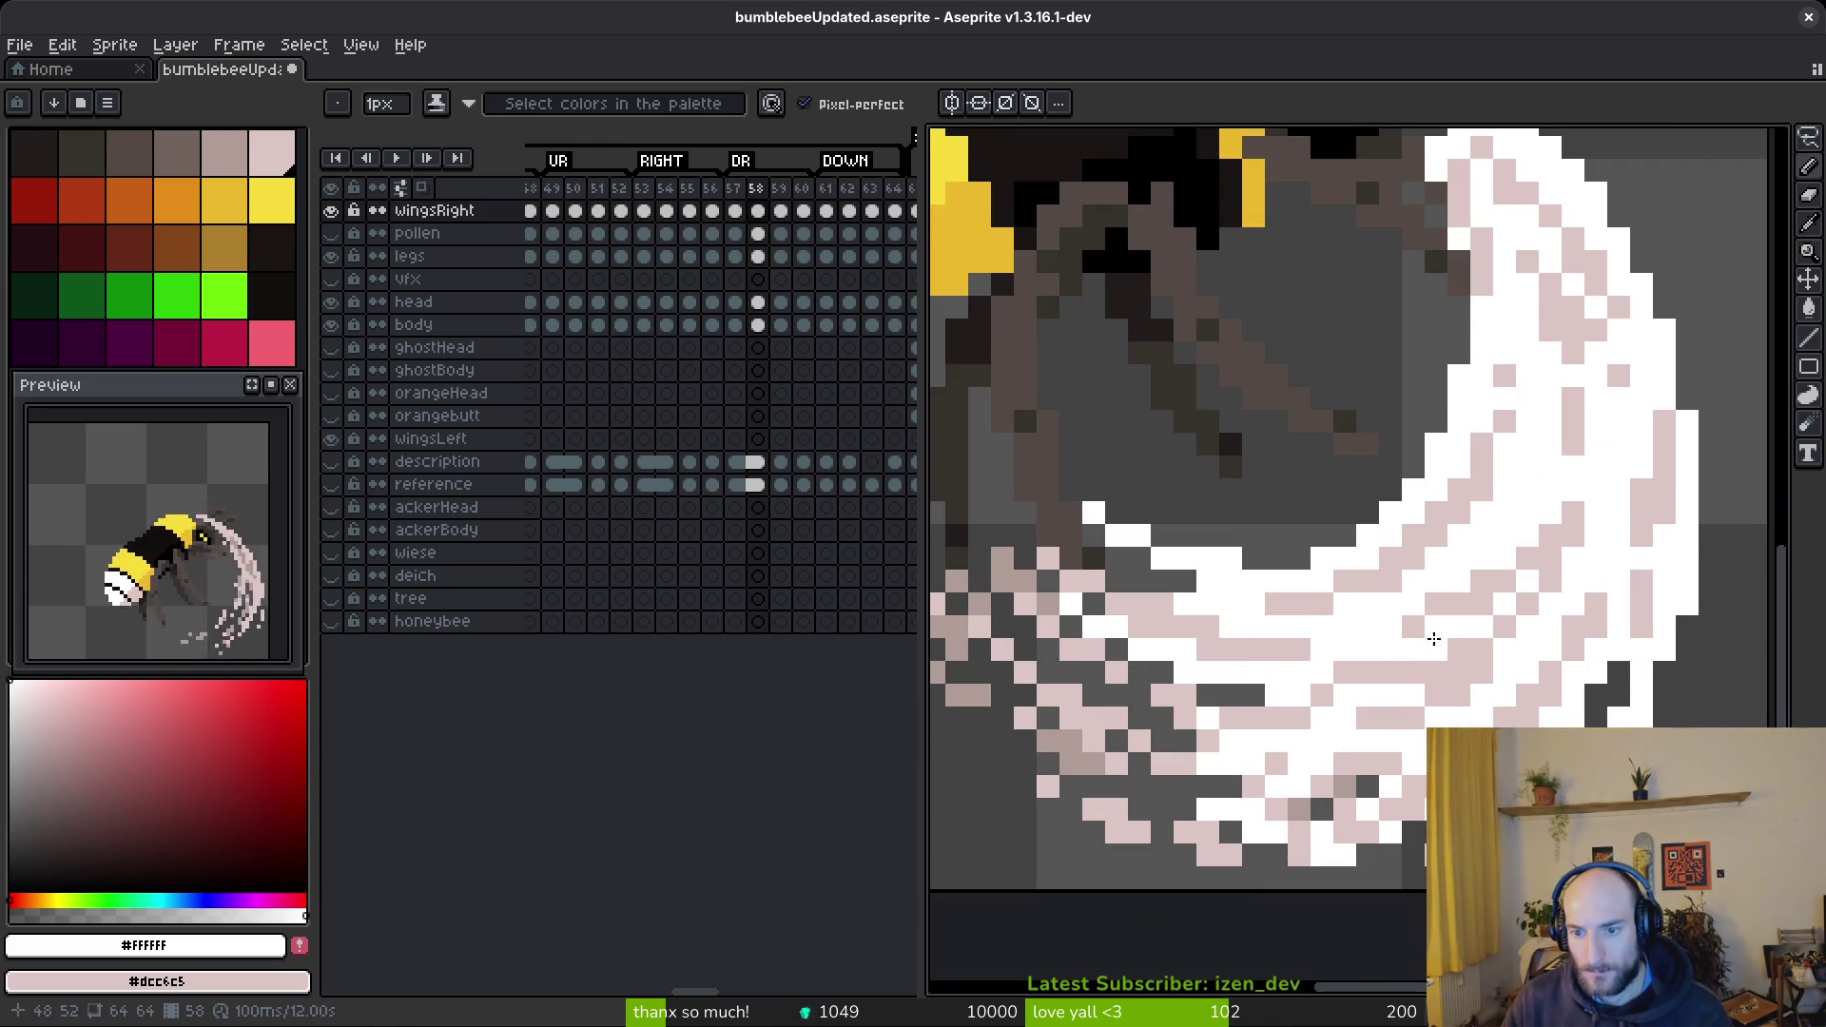
scroll(1560, 680, "down", 5)
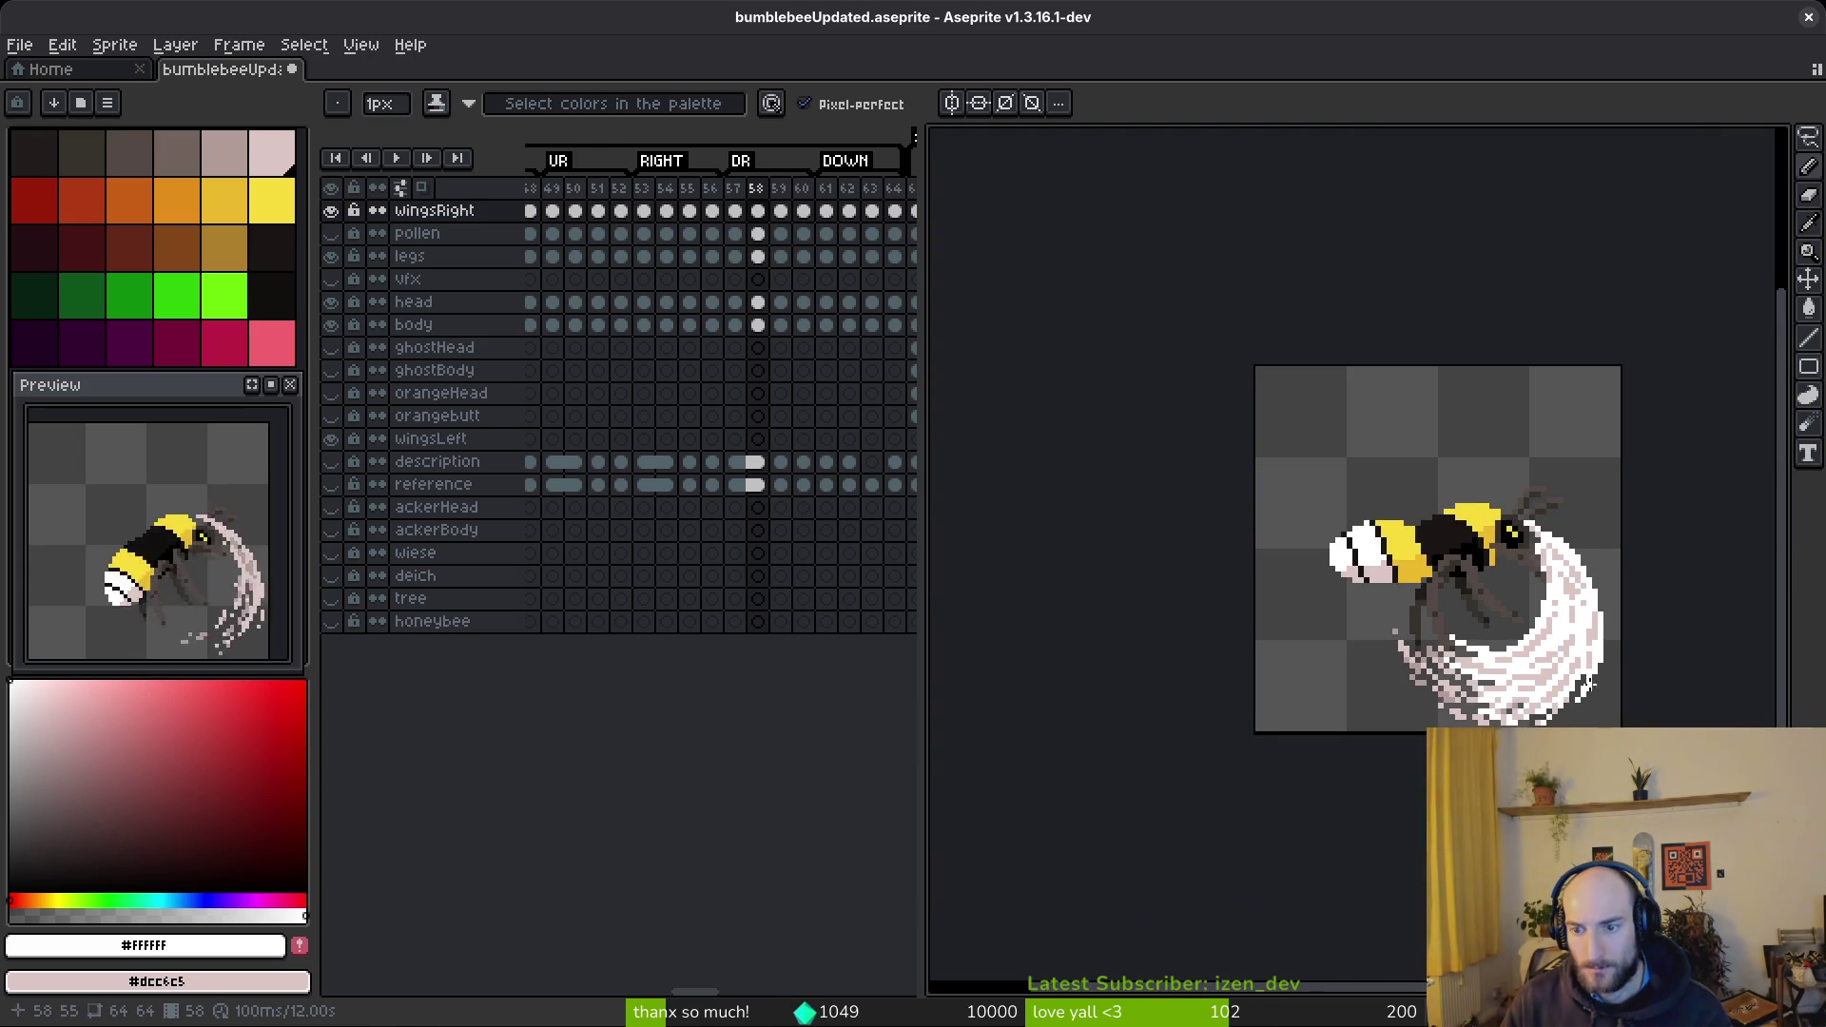
scroll(1598, 686, "up", 4)
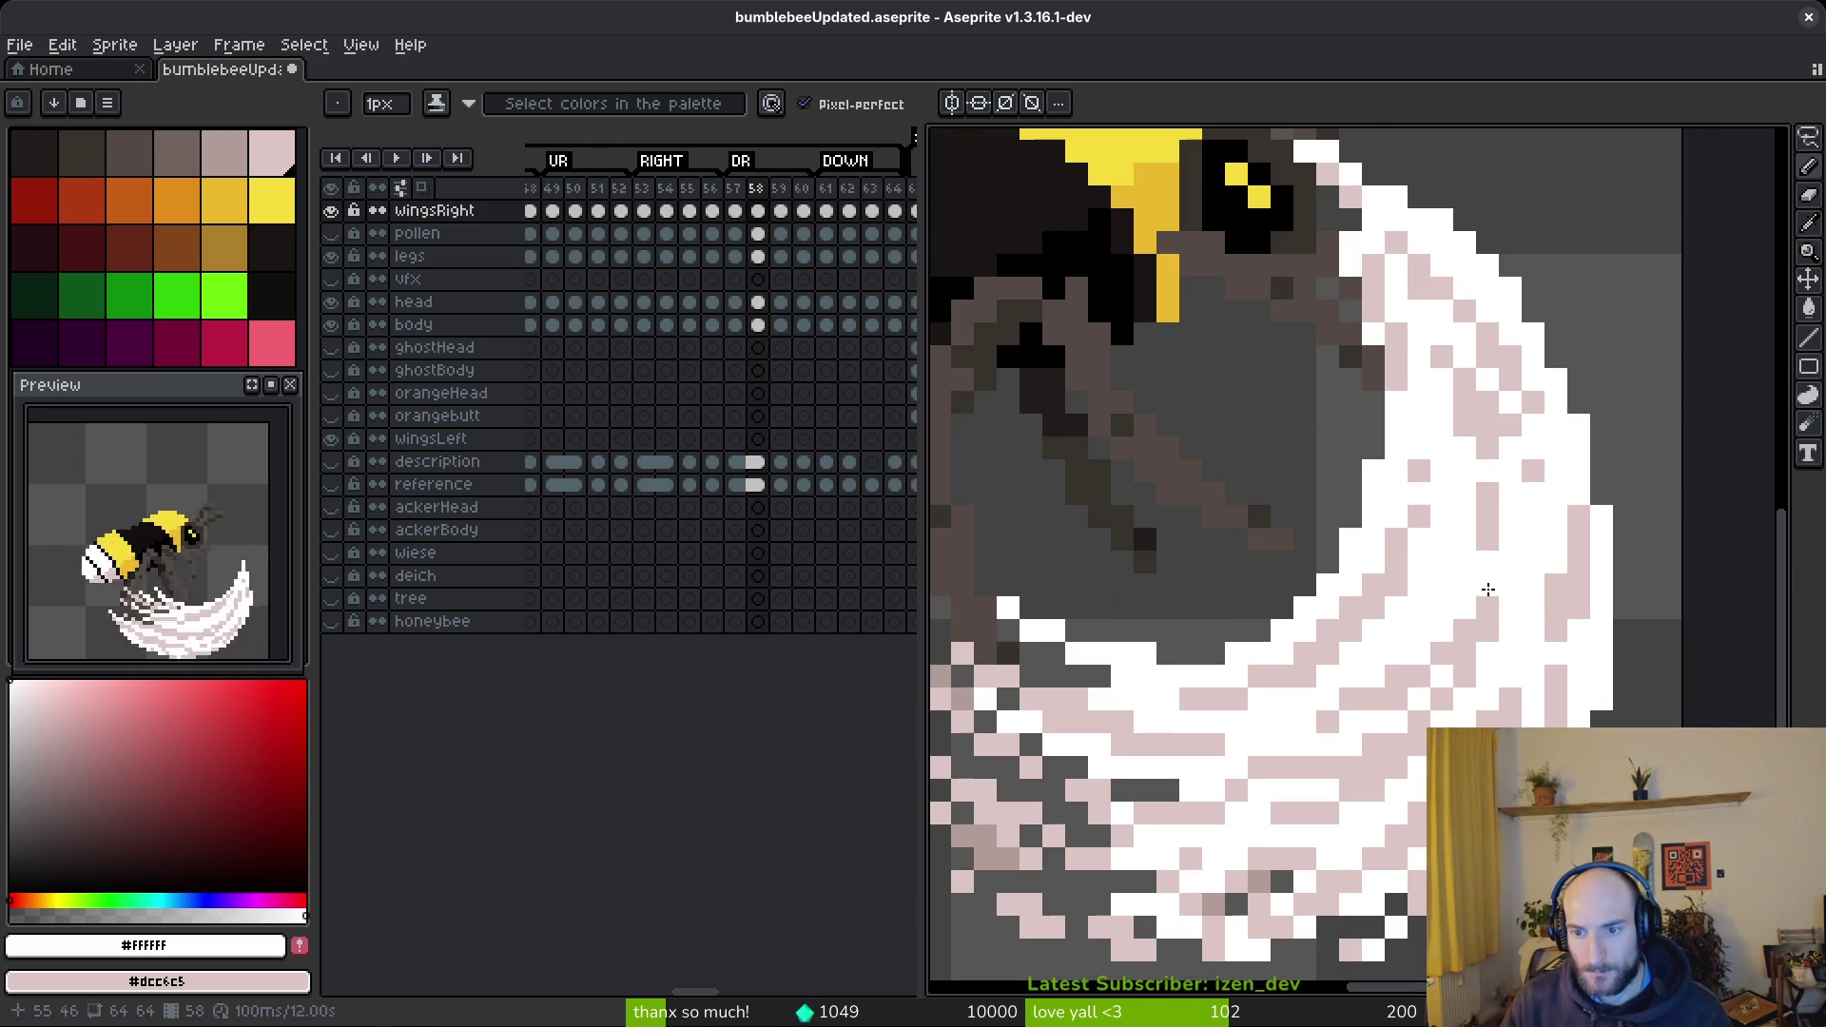
left_click(1466, 672)
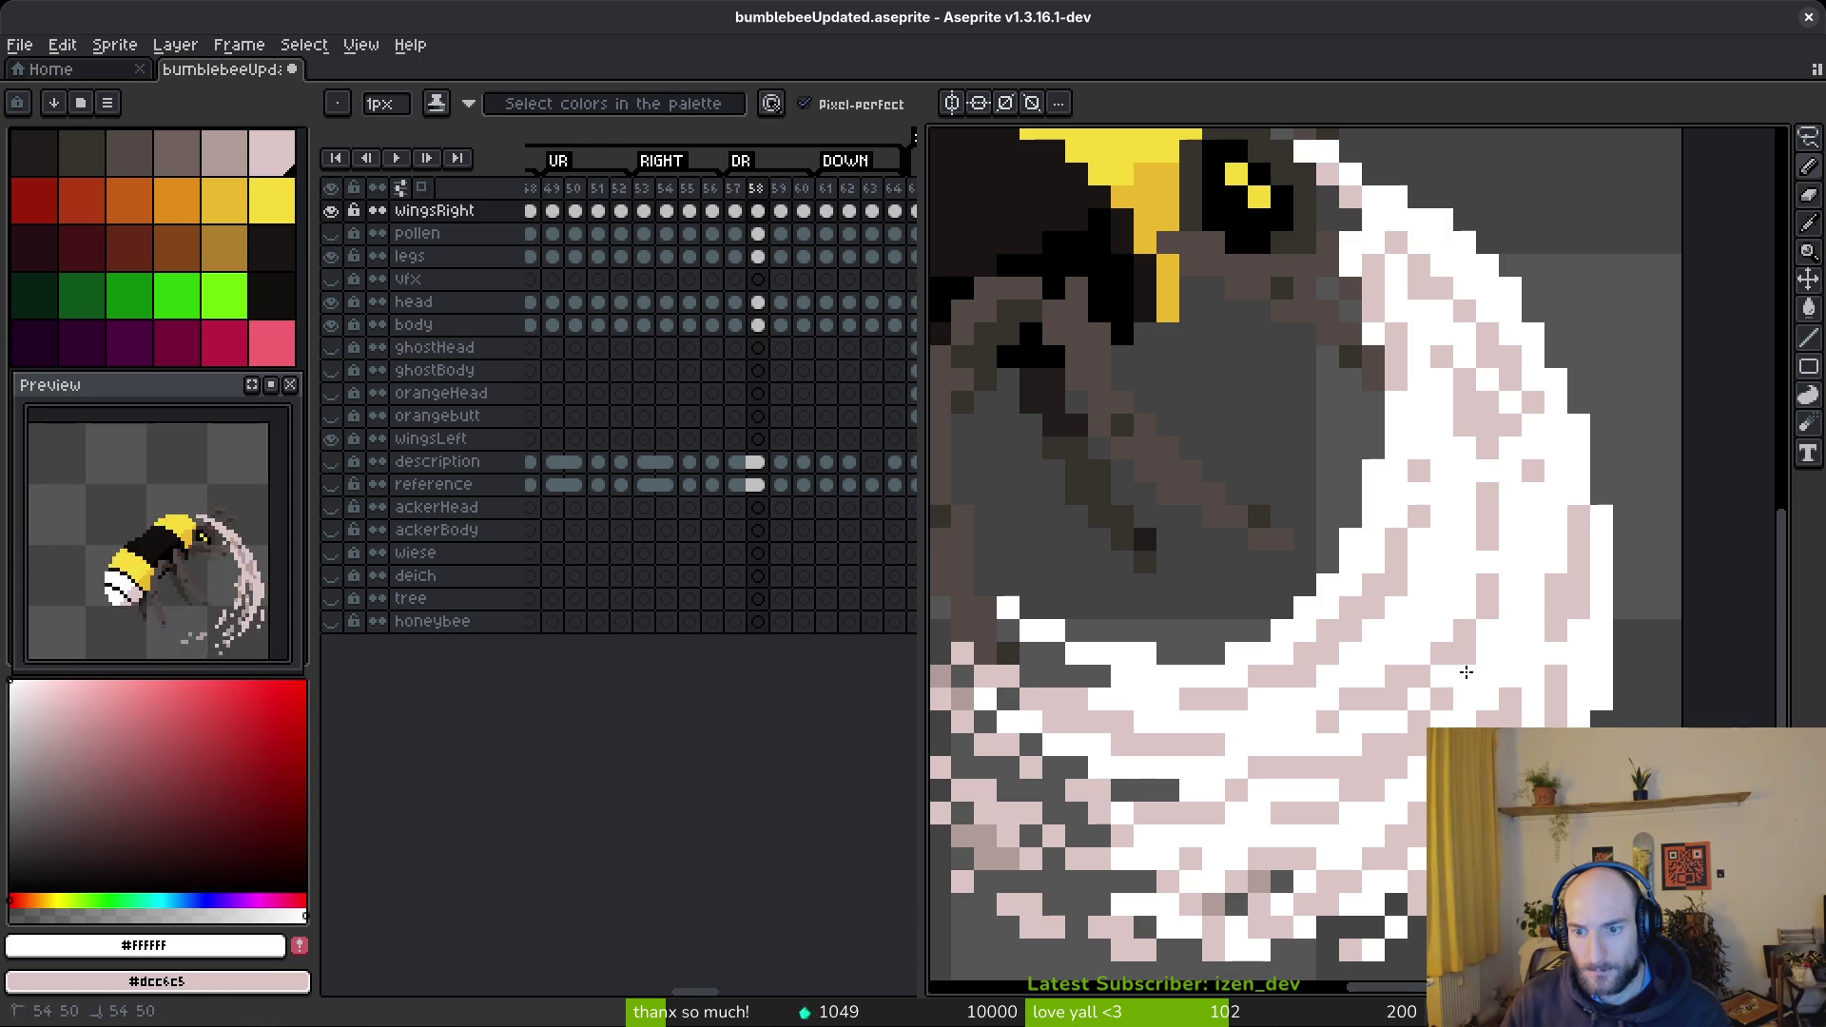
scroll(1476, 661, "down", 4)
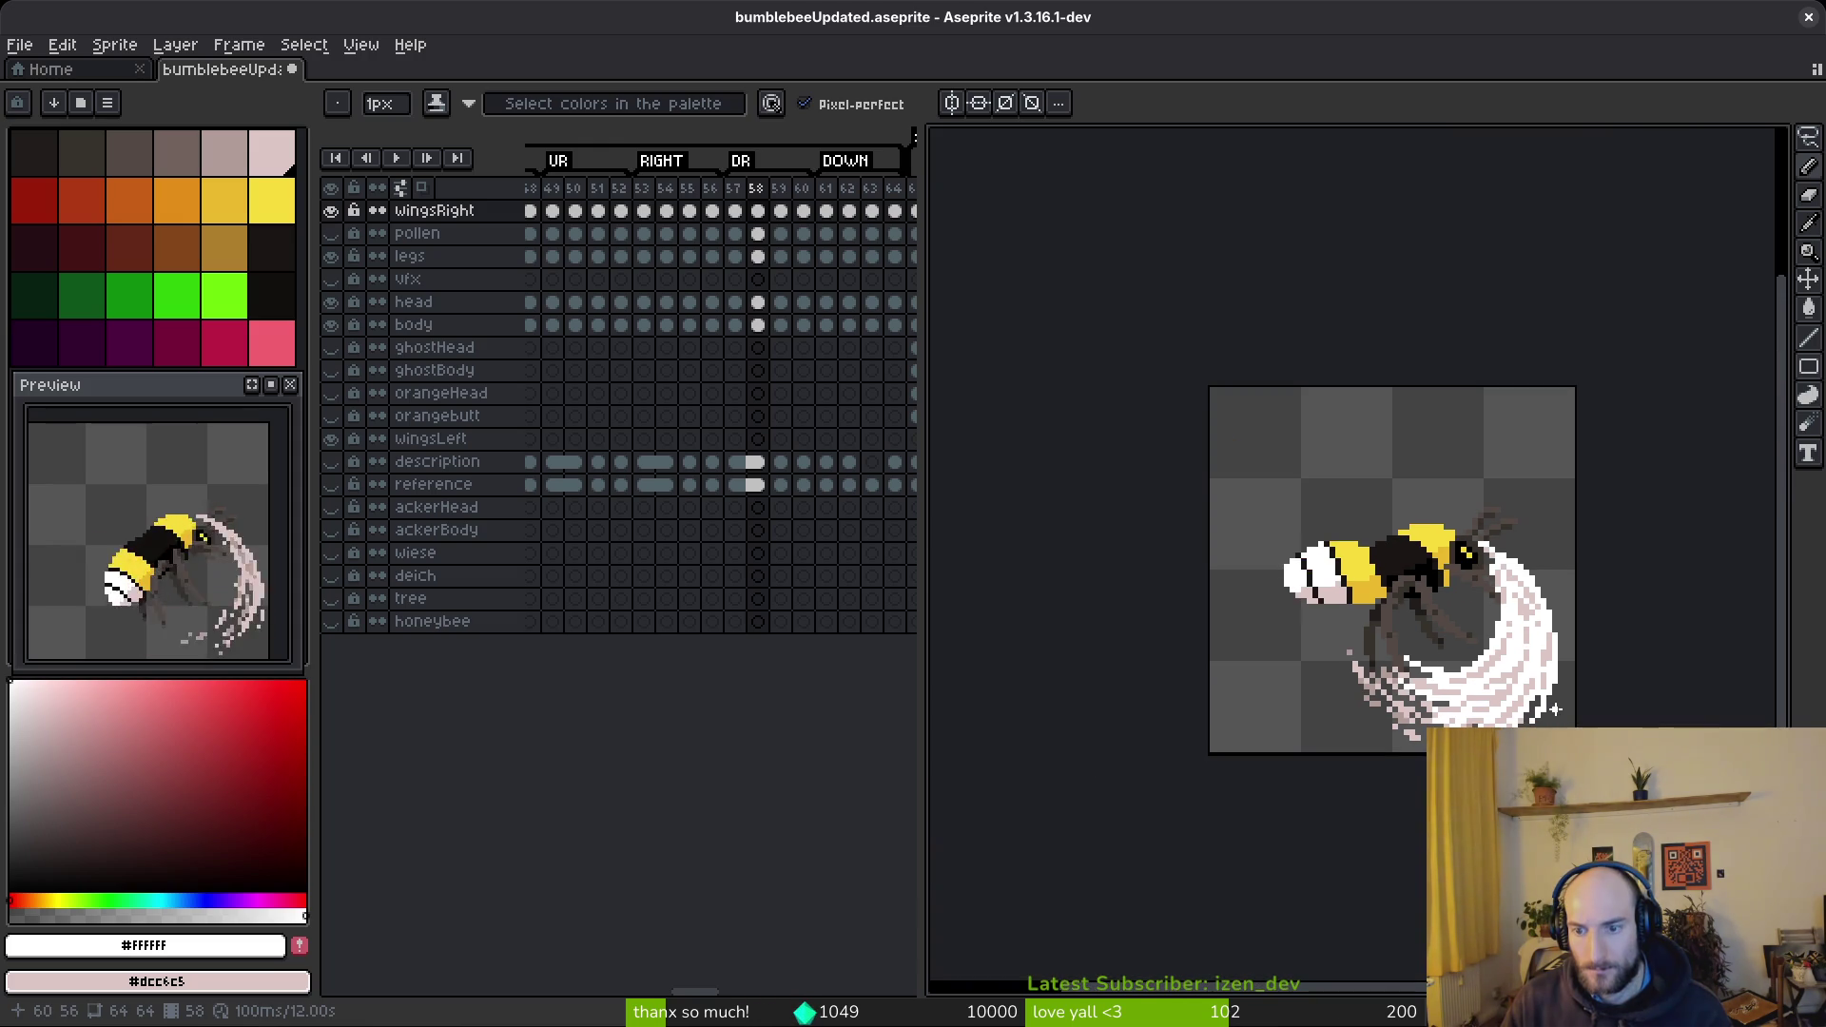
left_click_drag(1555, 709, 1494, 682)
key("ctrl+s")
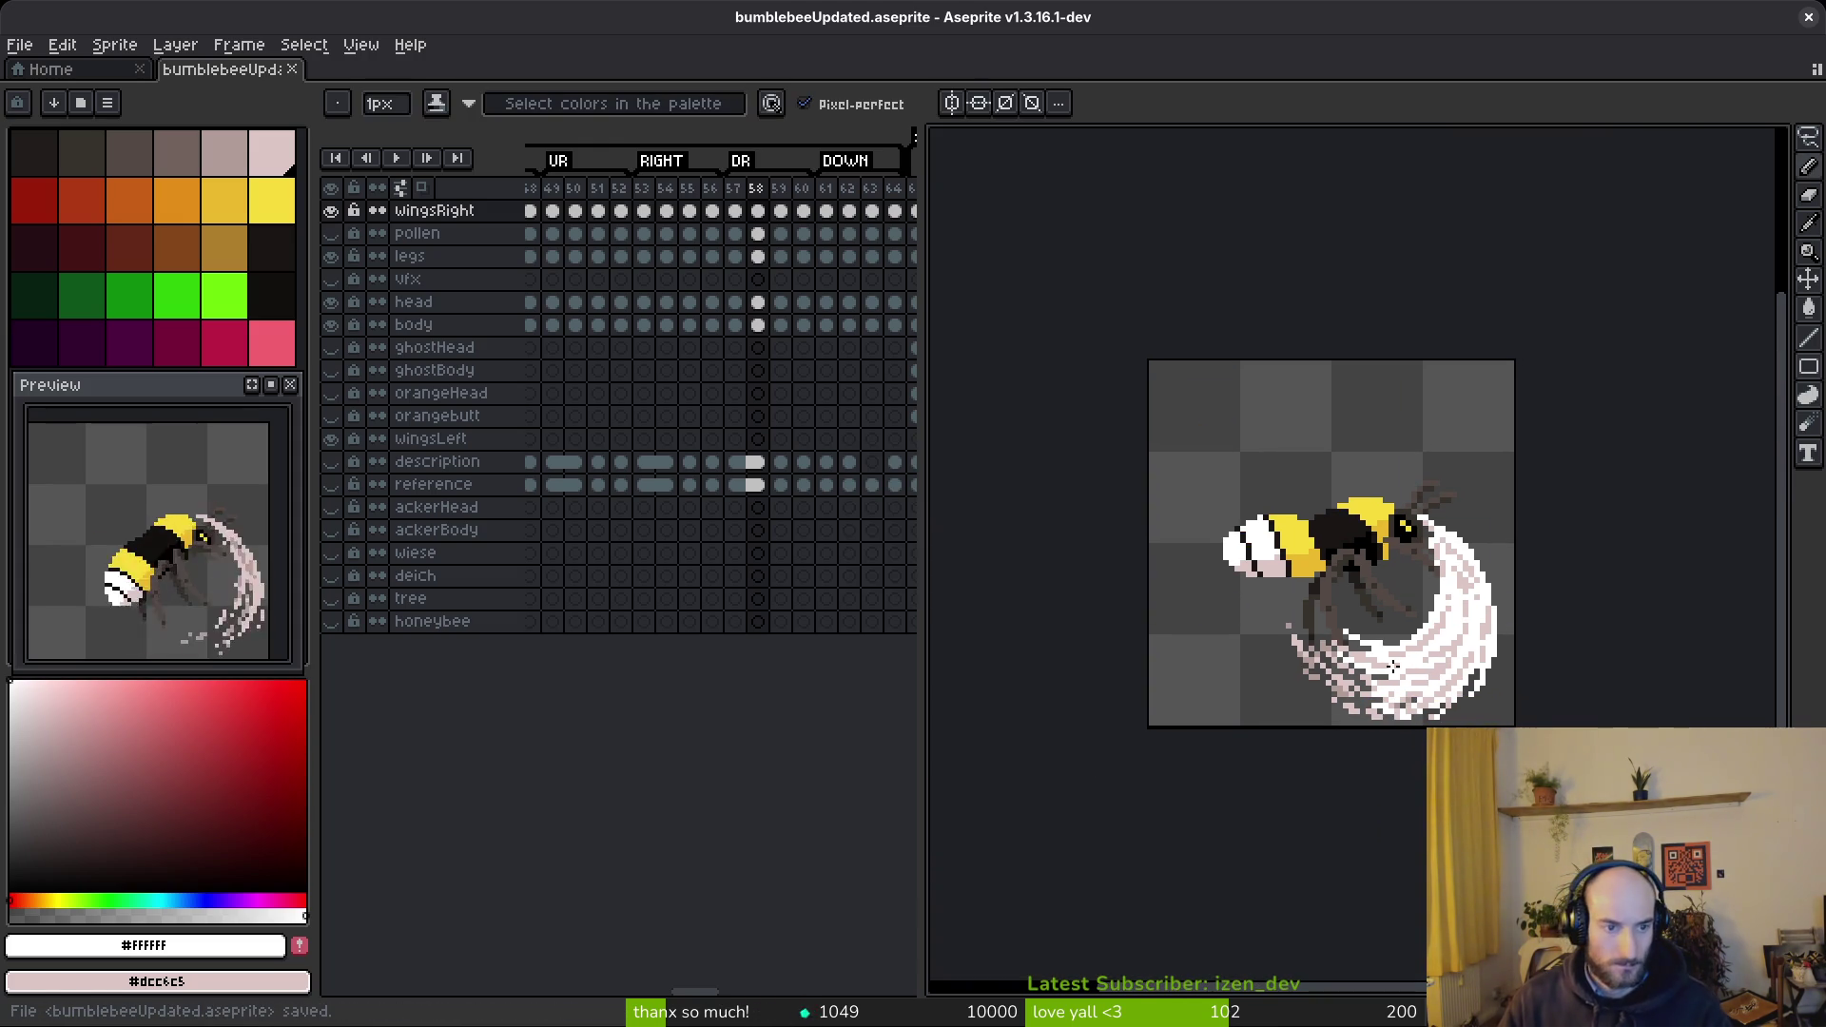
scroll(1483, 666, "up", 5)
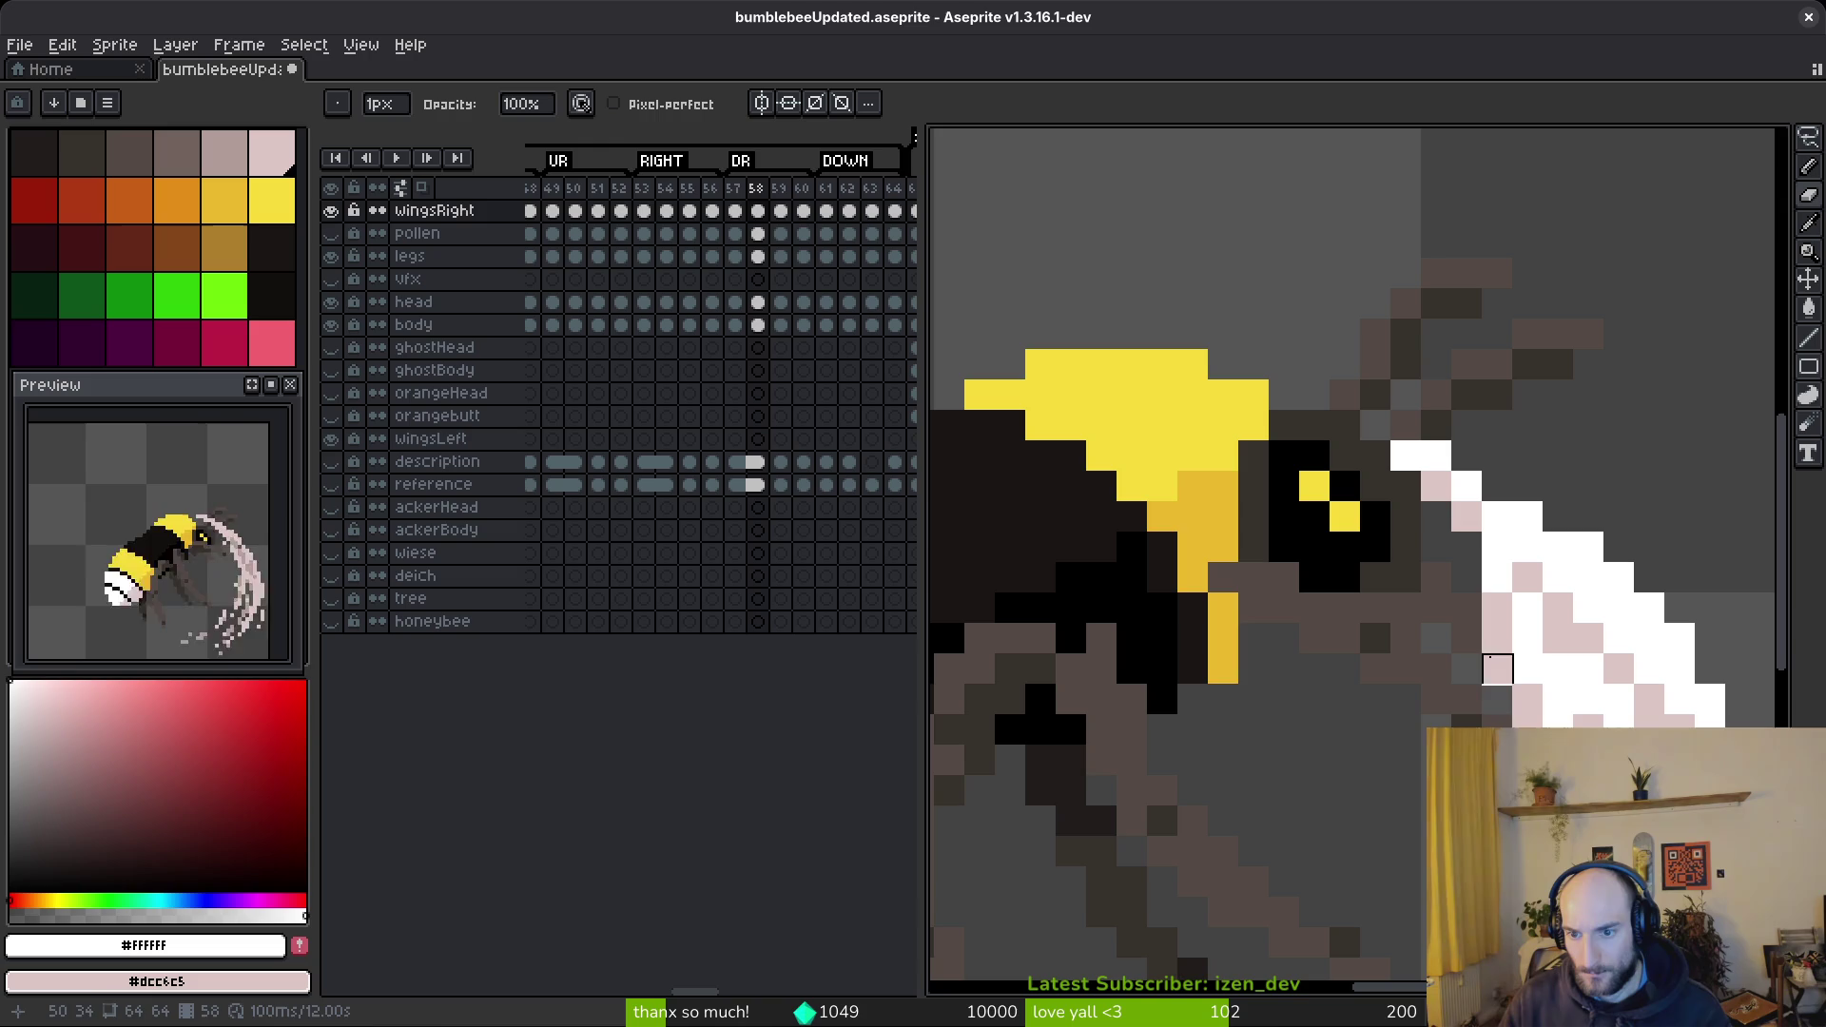
- With the Pencil, add a white pixel at the wing's top and a pink pixel beside the bee's head
scroll(1503, 646, "down", 4)
scroll(1503, 646, "up", 4)
key("b")
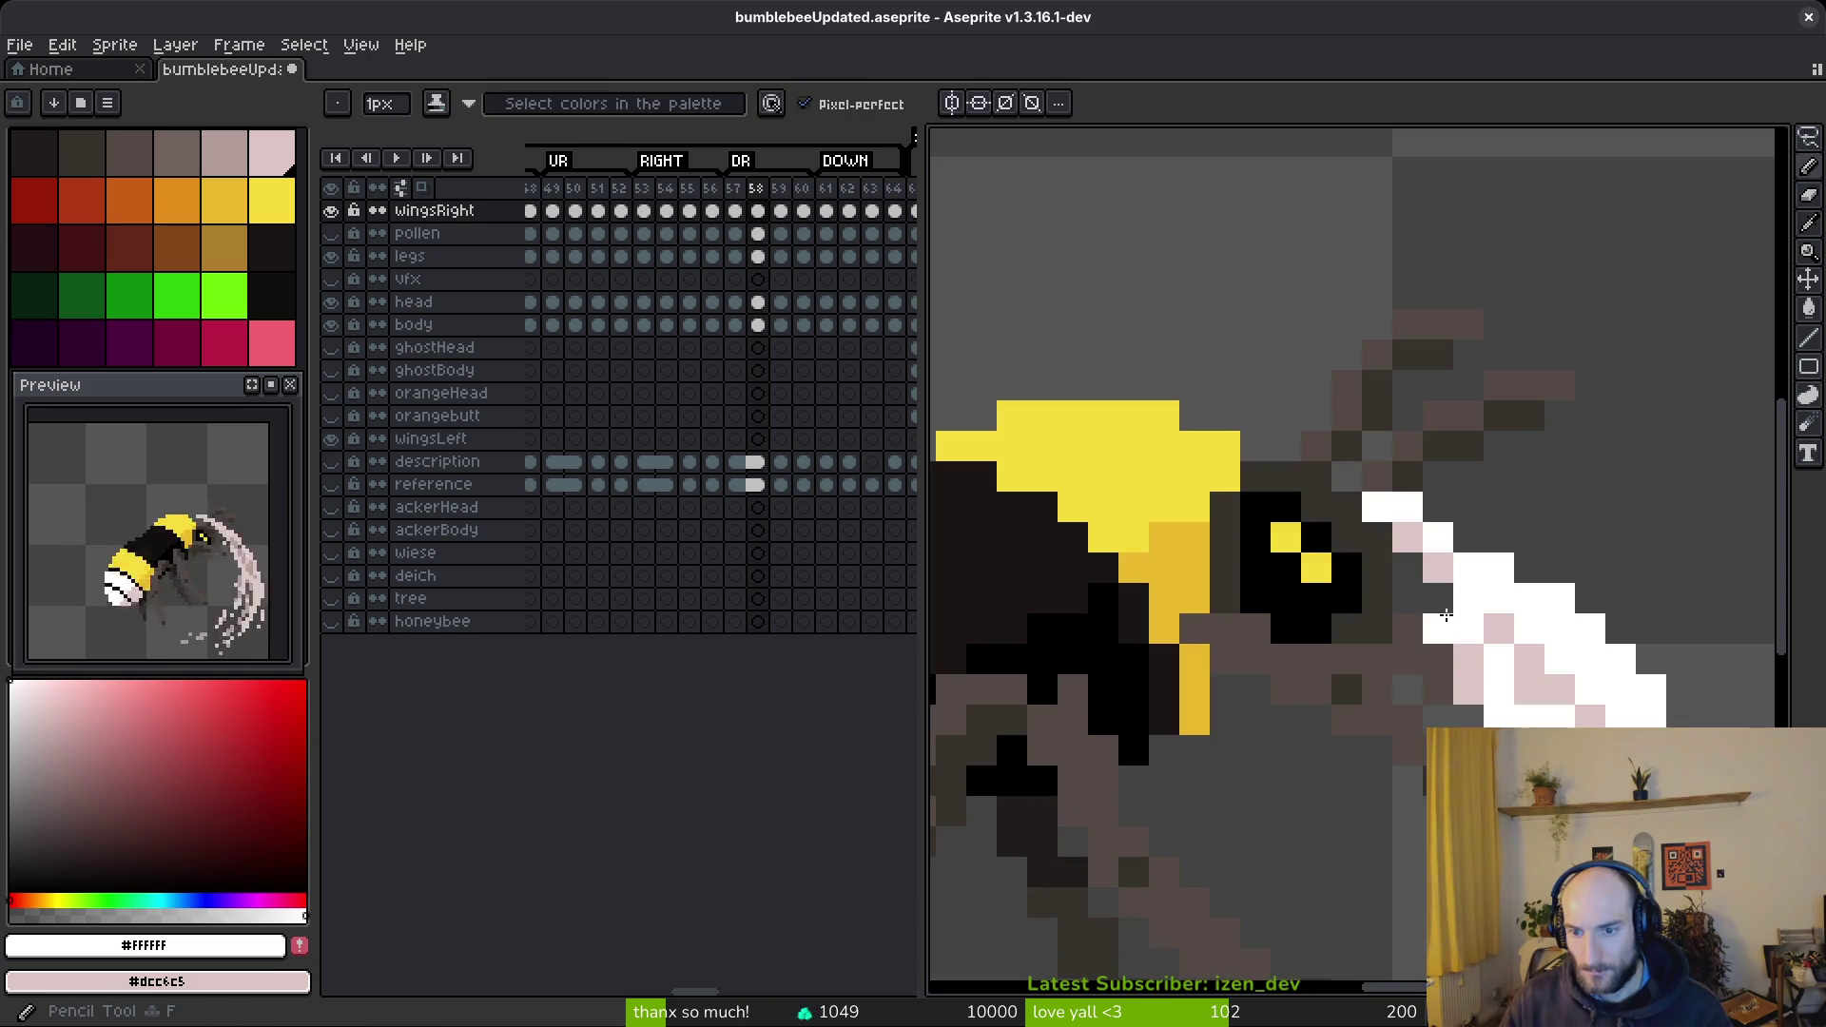
scroll(1503, 645, "down", 4)
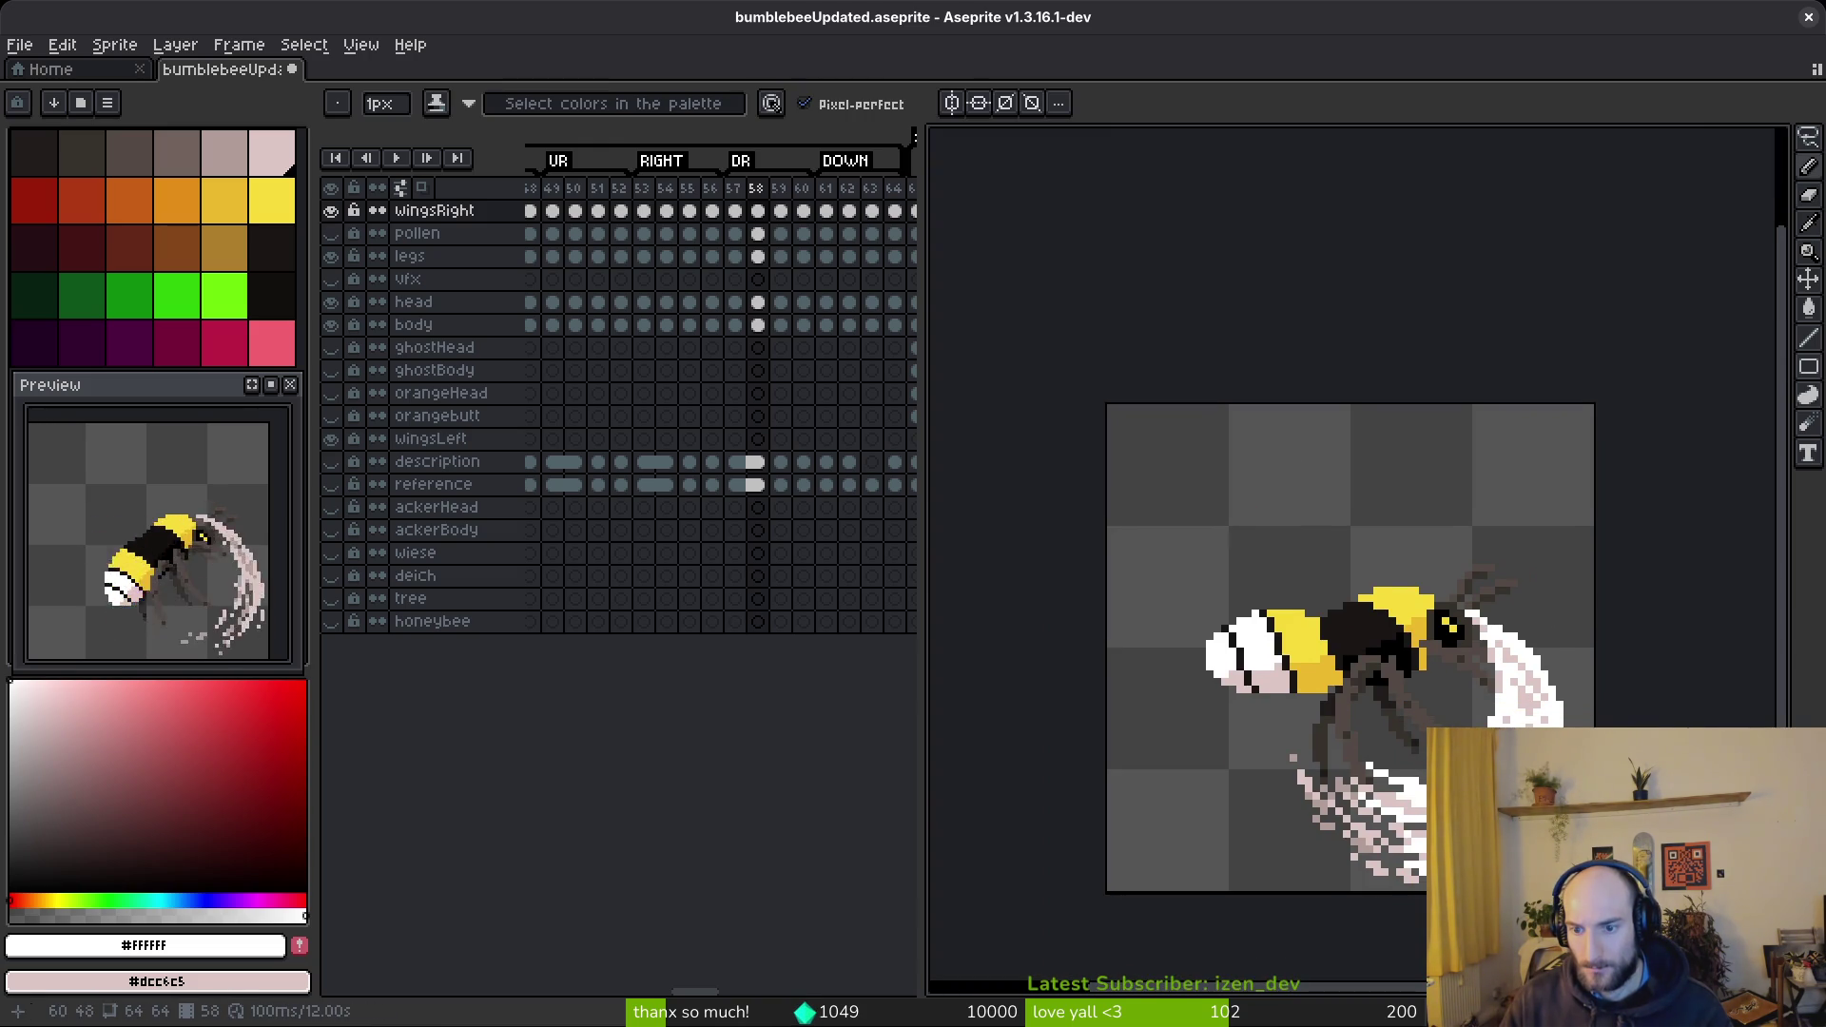
scroll(1560, 742, "up", 4)
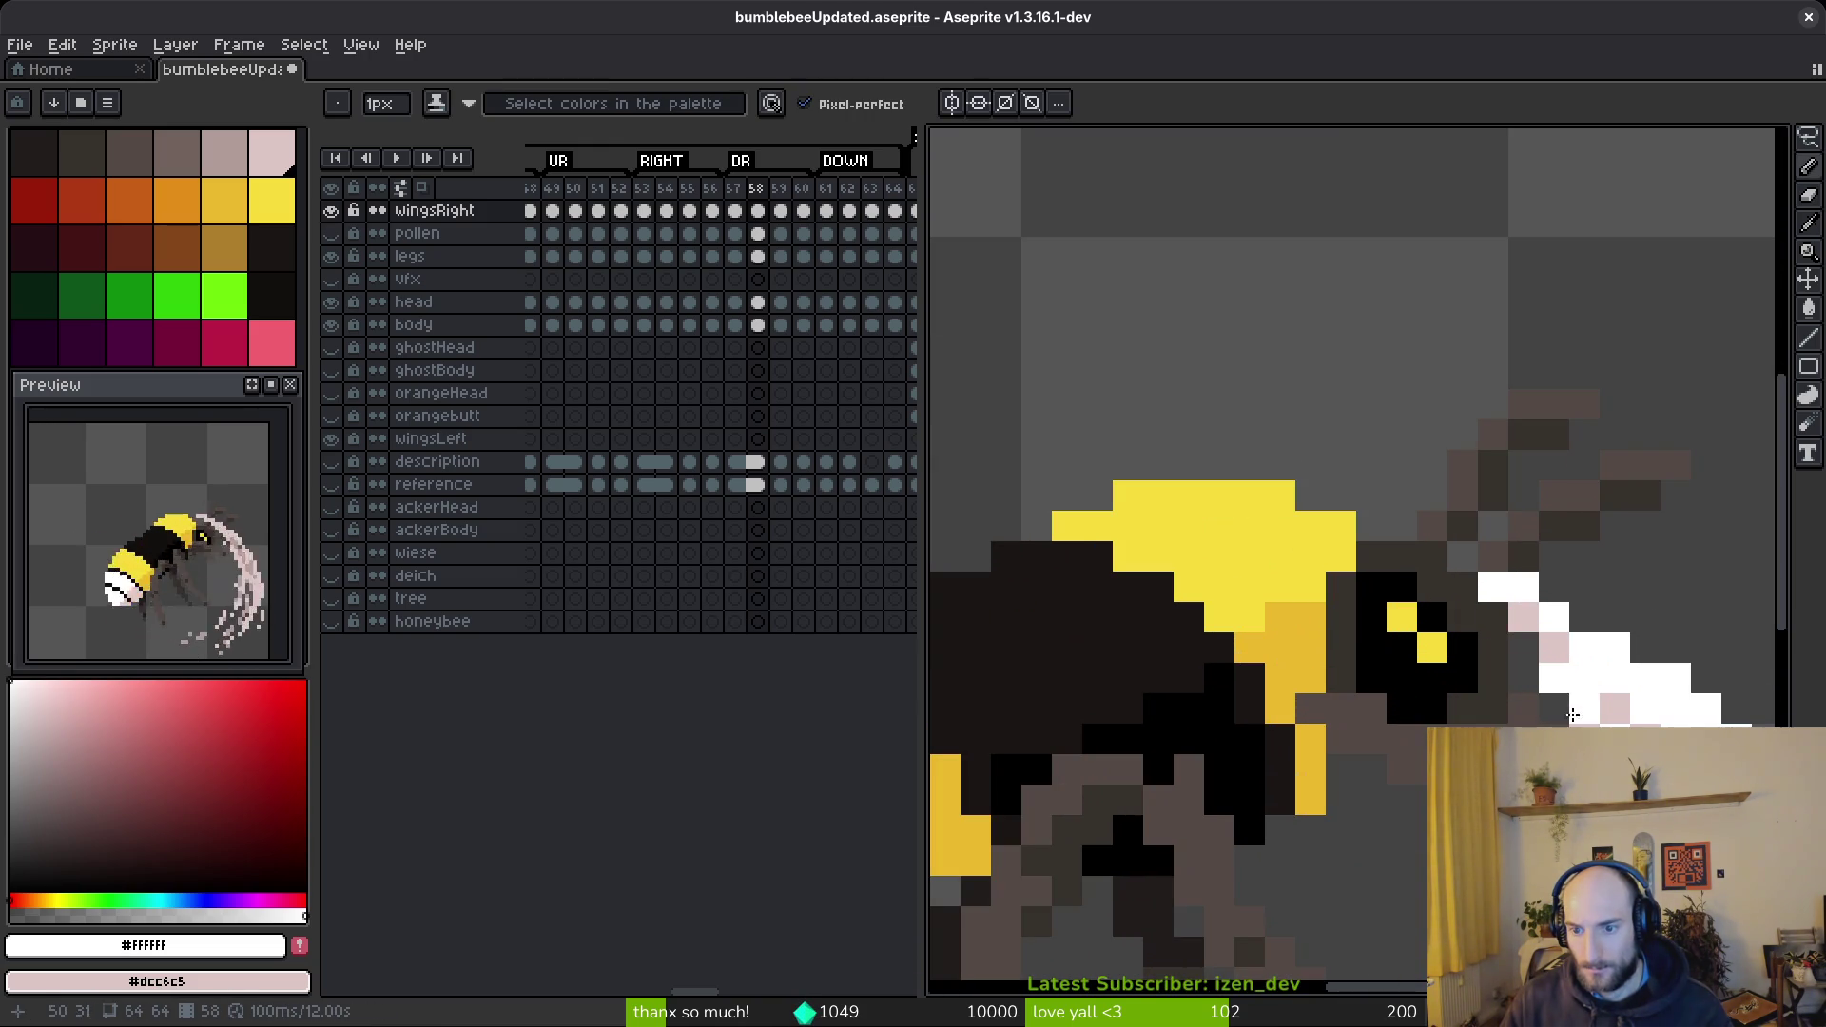
left_click(1463, 556)
left_click(1524, 648)
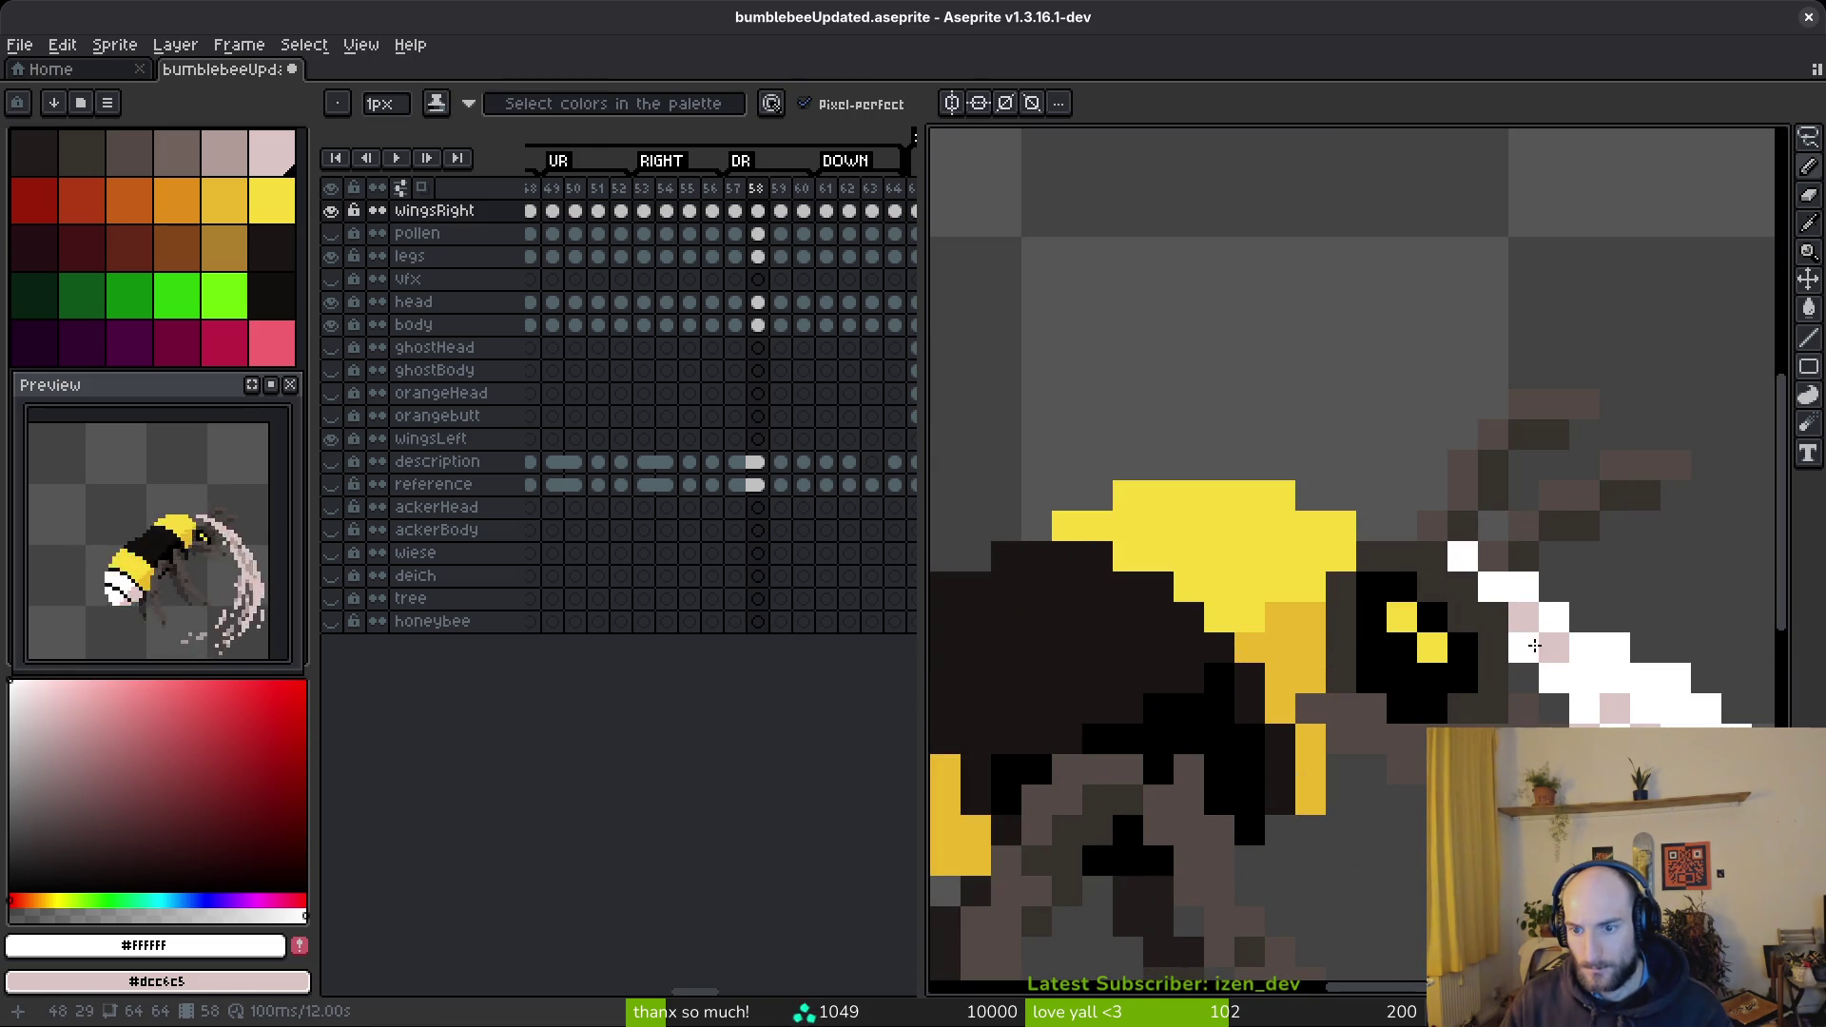
scroll(1522, 665, "down", 5)
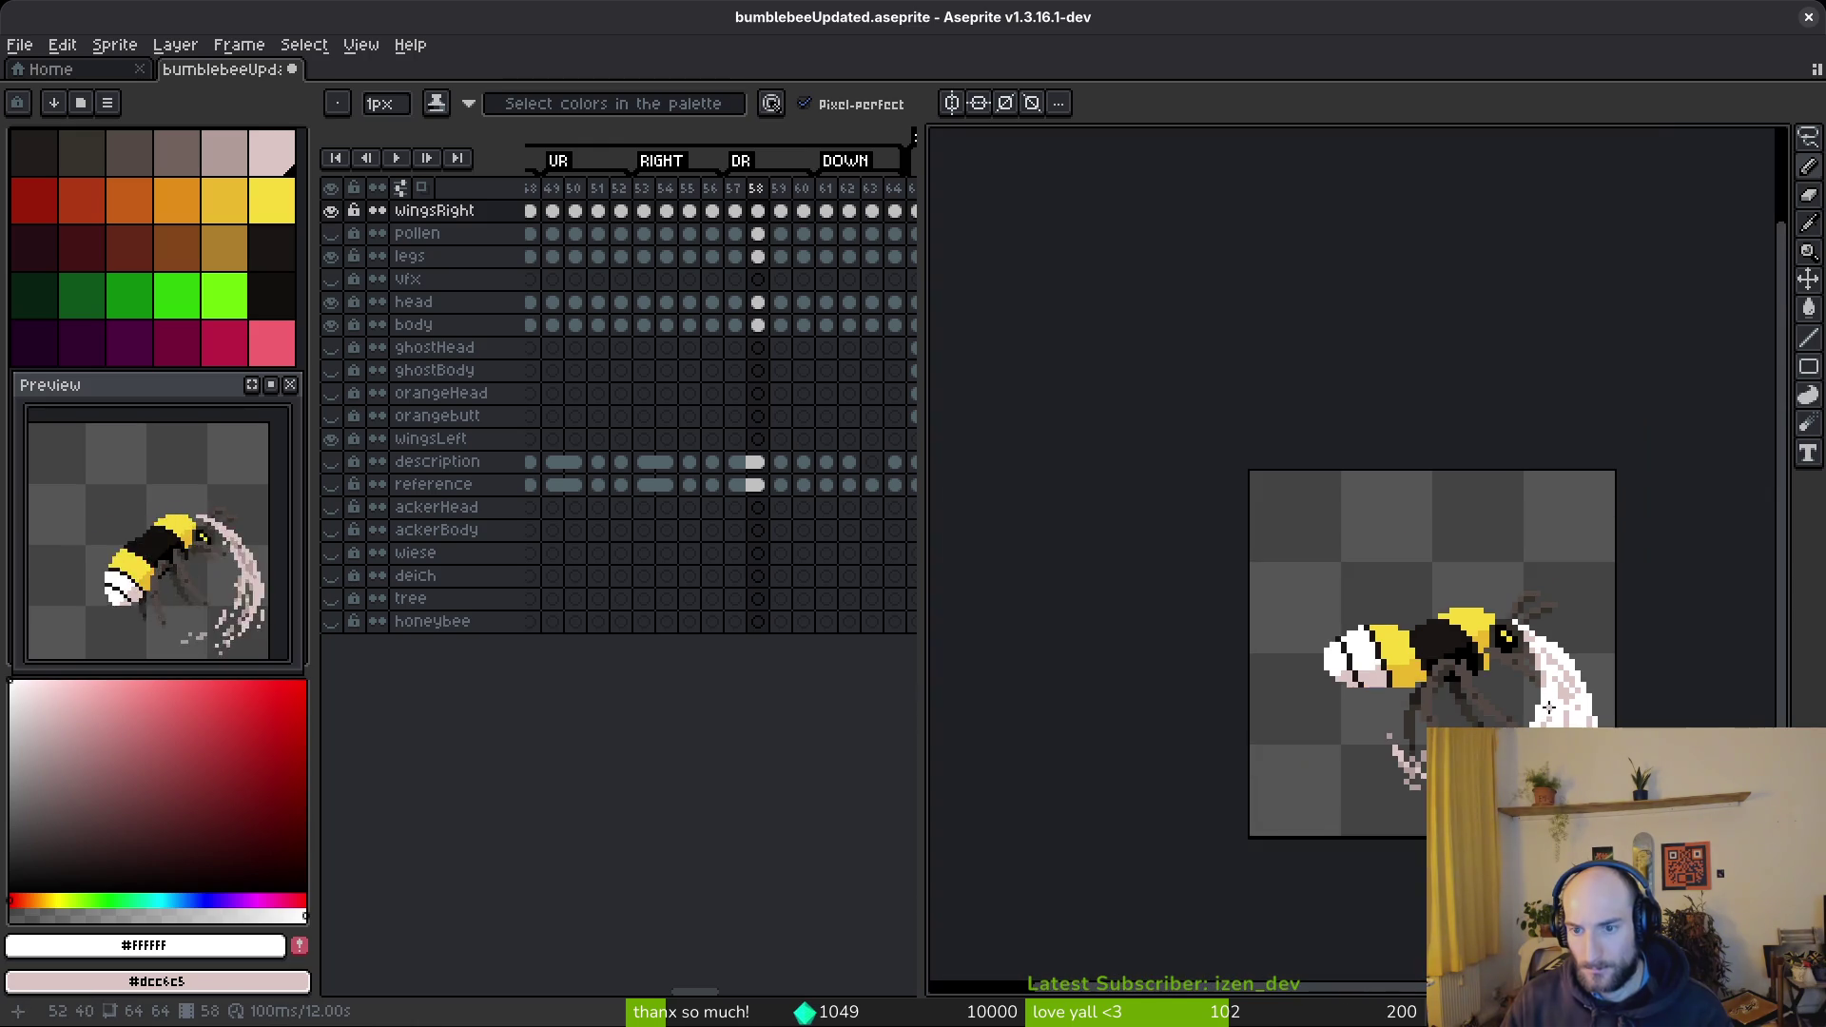
left_click_drag(1579, 765, 1546, 717)
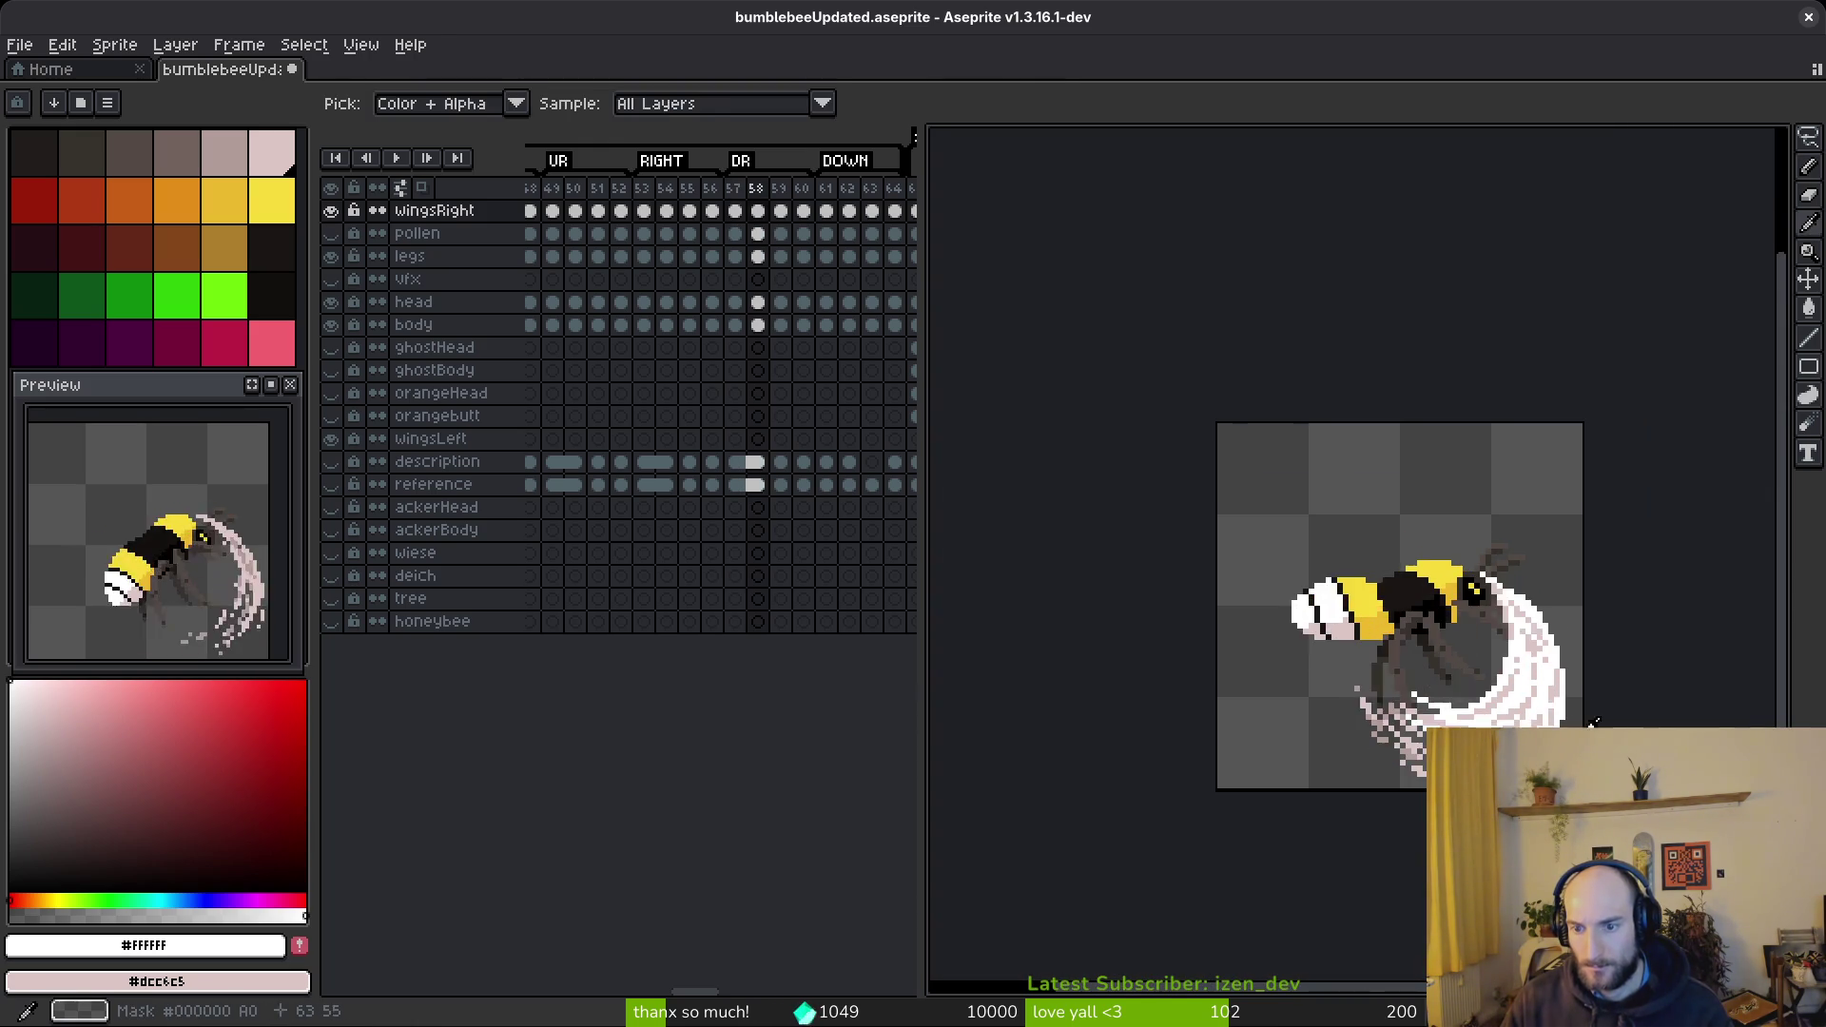
scroll(1522, 571, "up", 4)
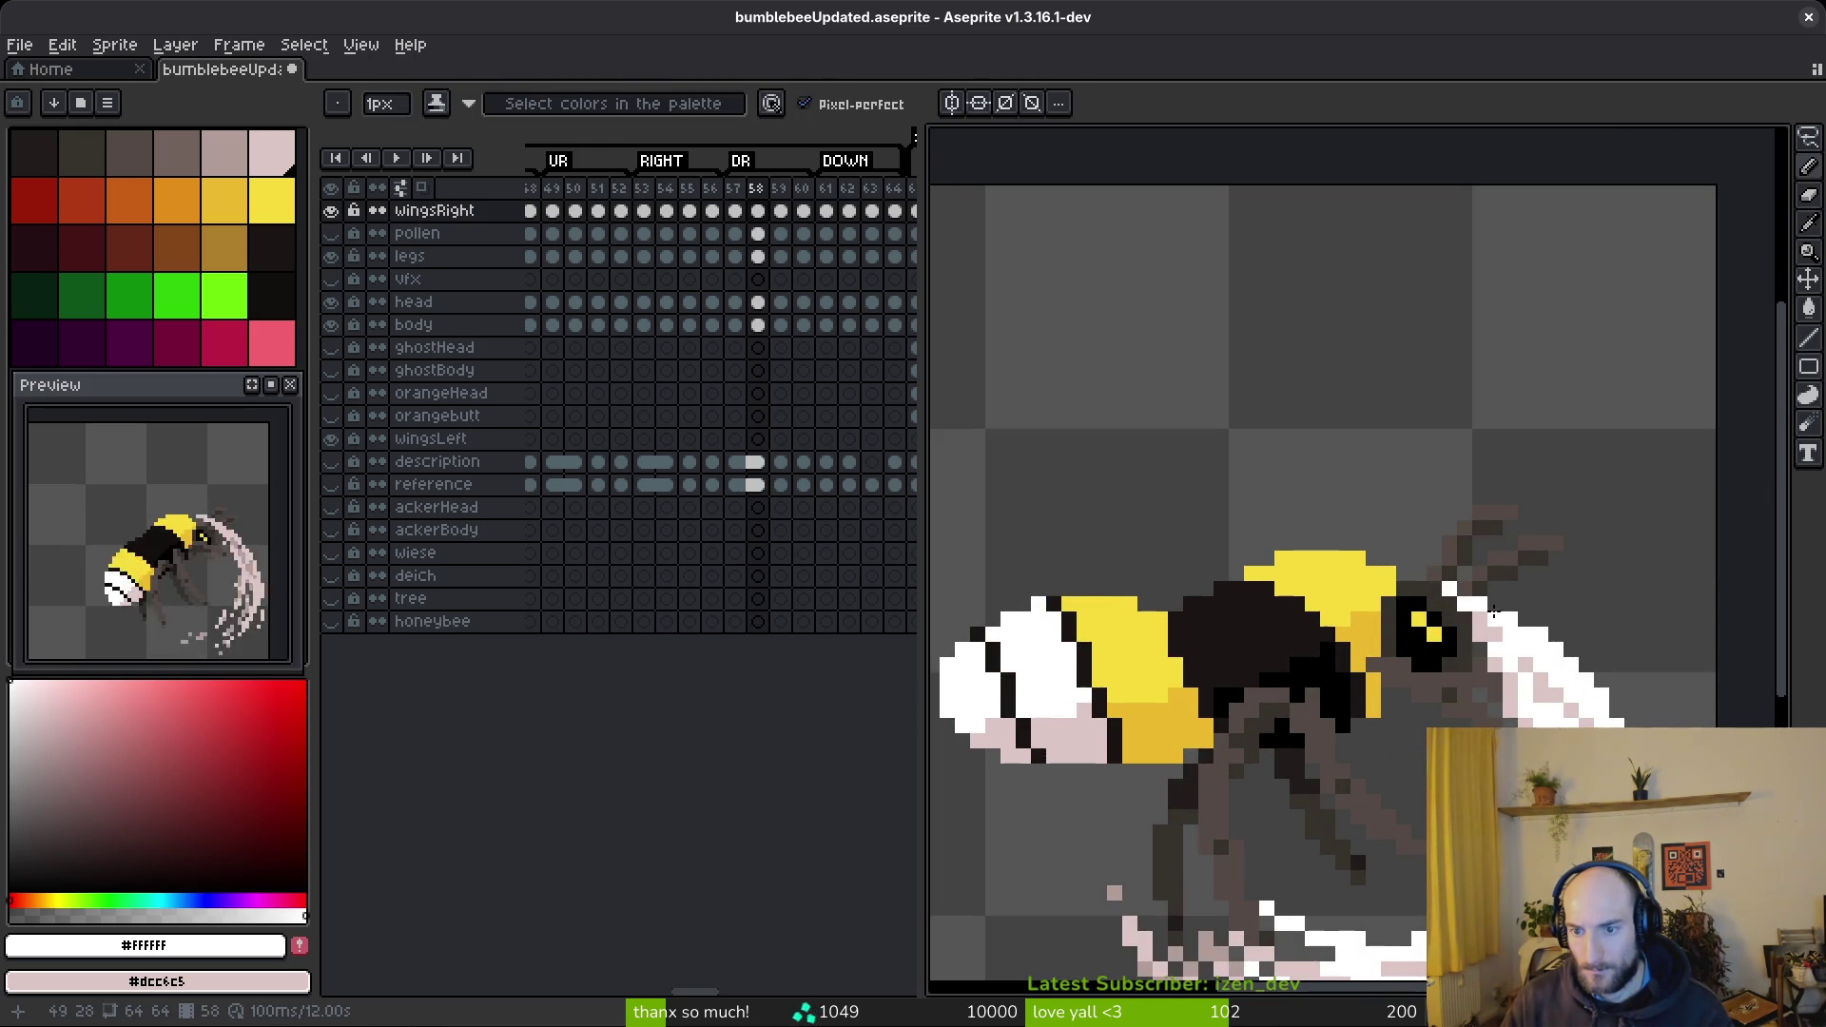
scroll(1522, 620, "down", 3)
key("i")
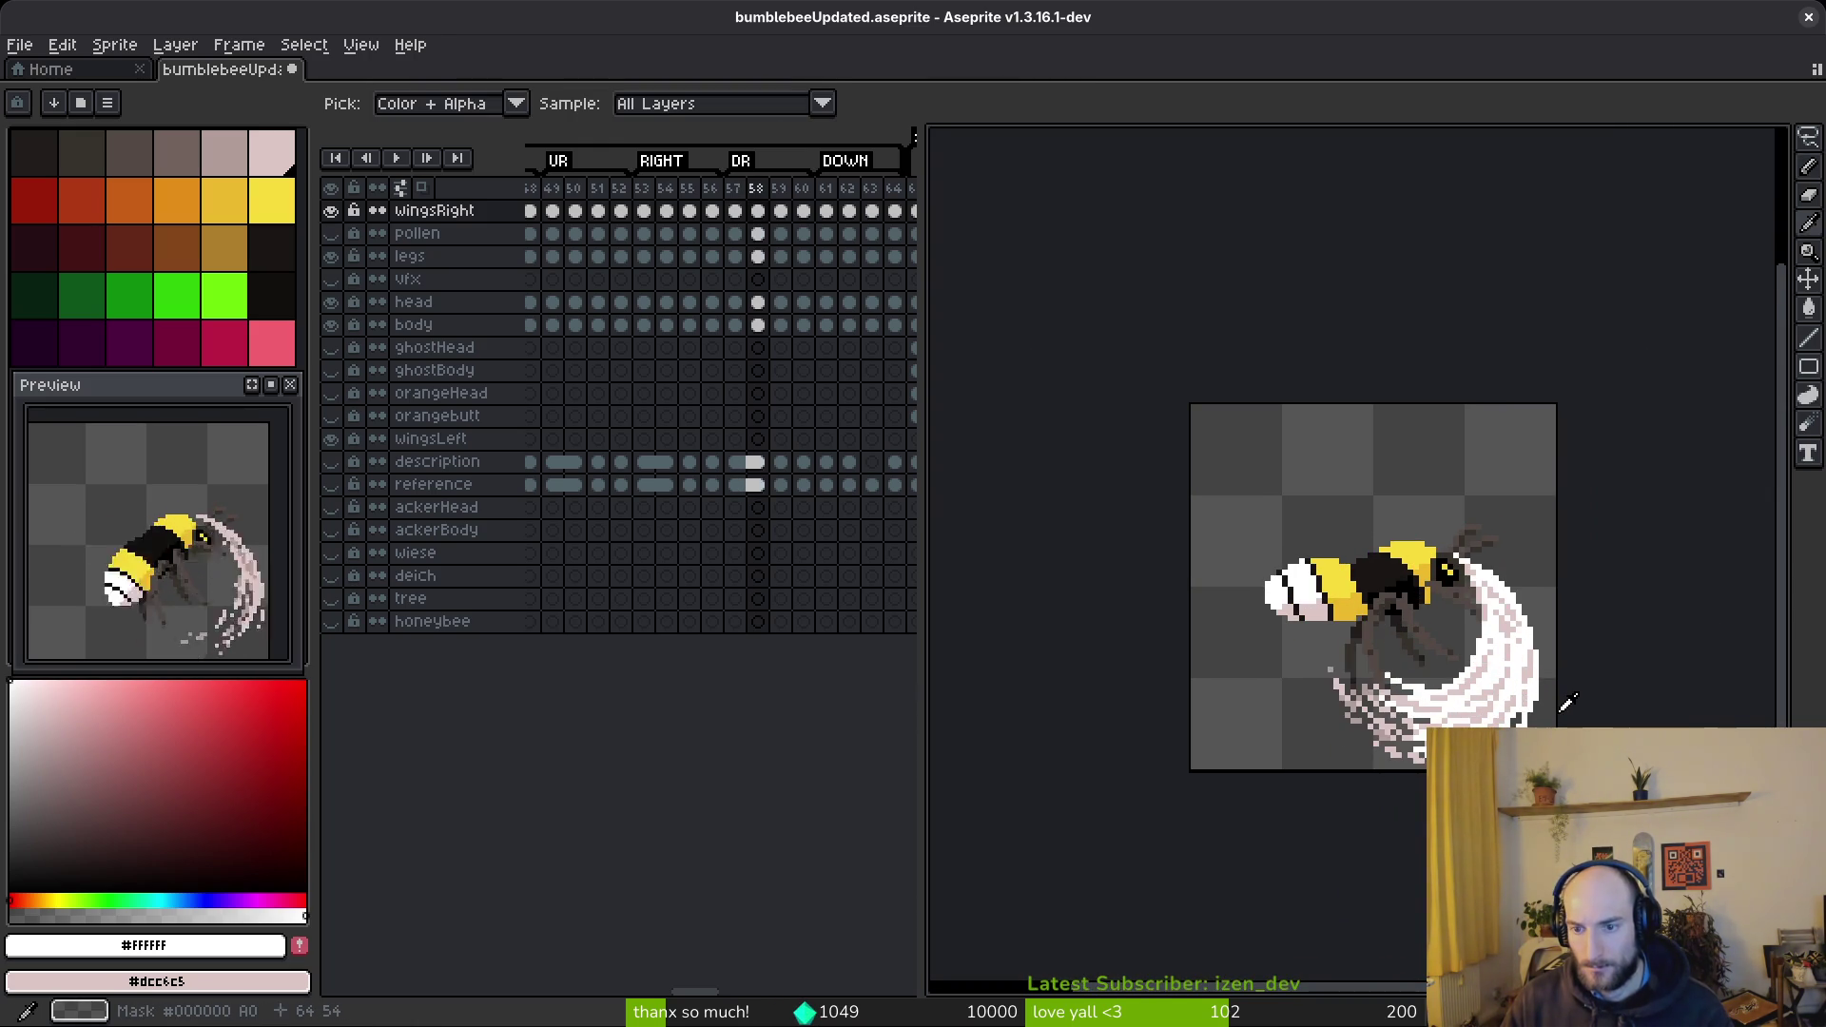
- Stop playback, move to frame 59 and sample the pale and darker pinks from the wing
key("Return")
key("b")
key("Return")
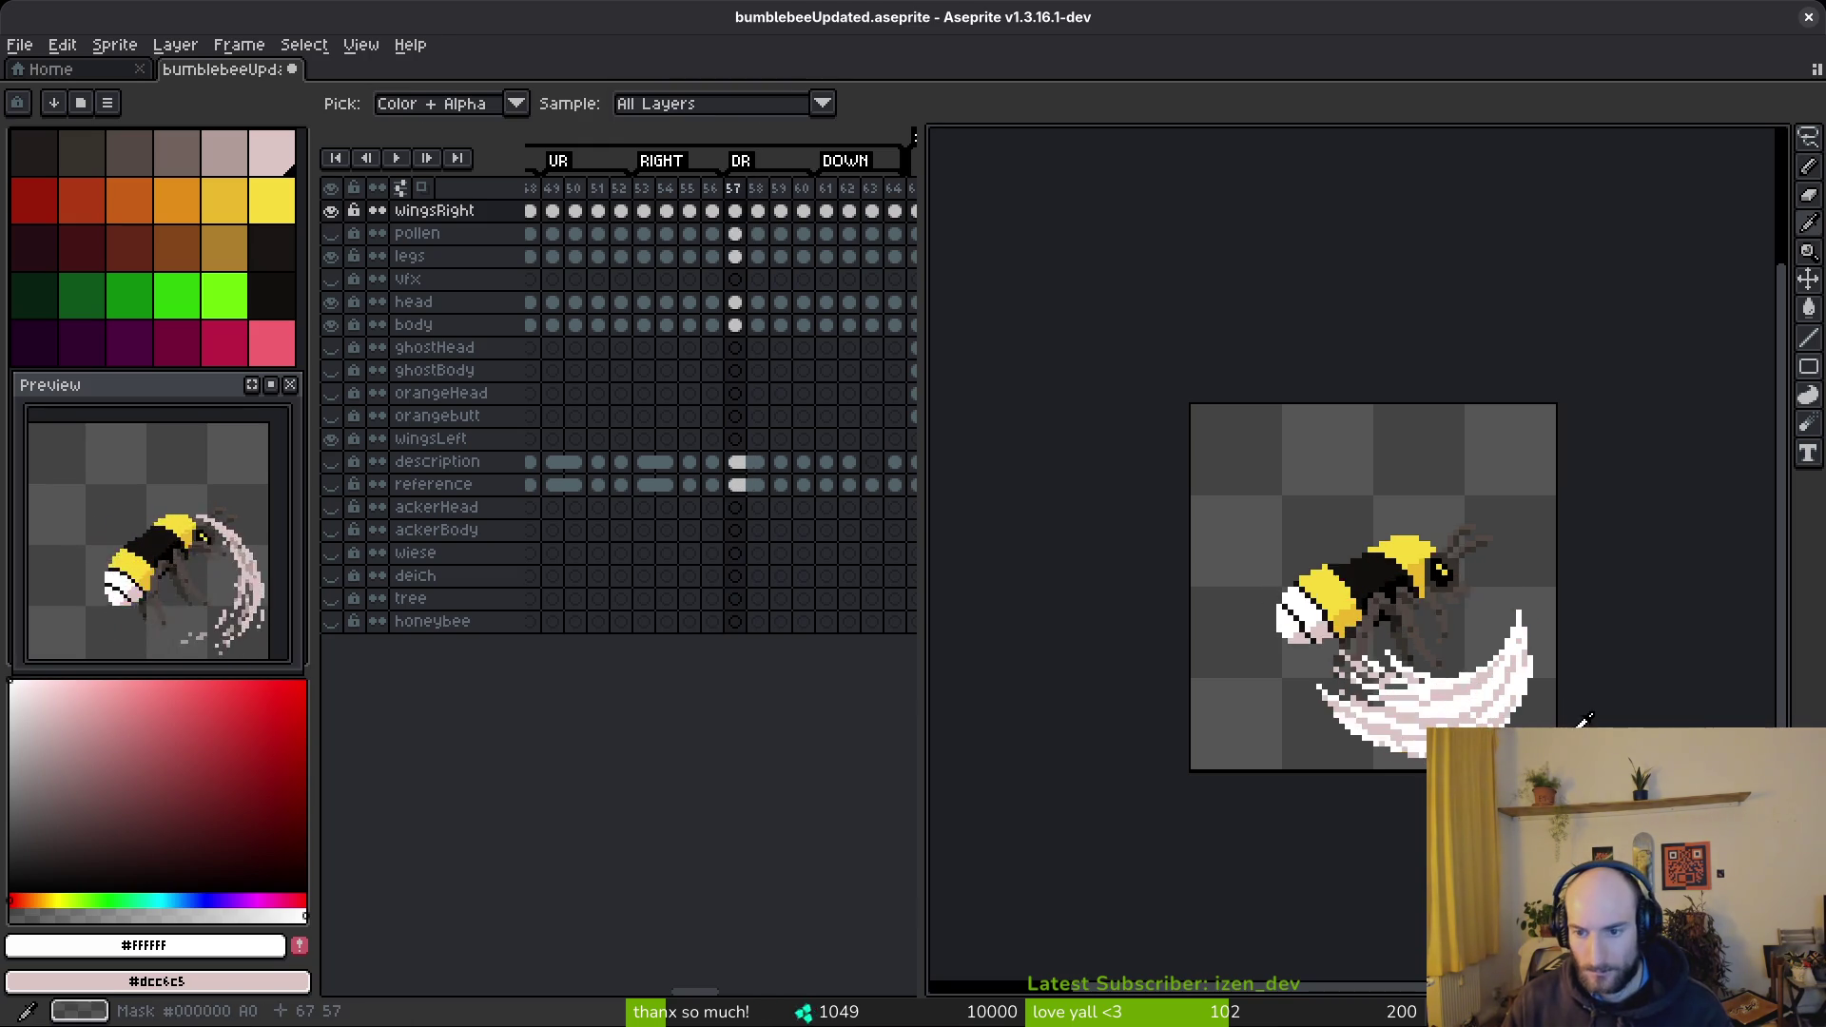
scroll(1541, 608, "up", 2)
left_click(1533, 597, "alt")
right_click(1543, 585, "alt")
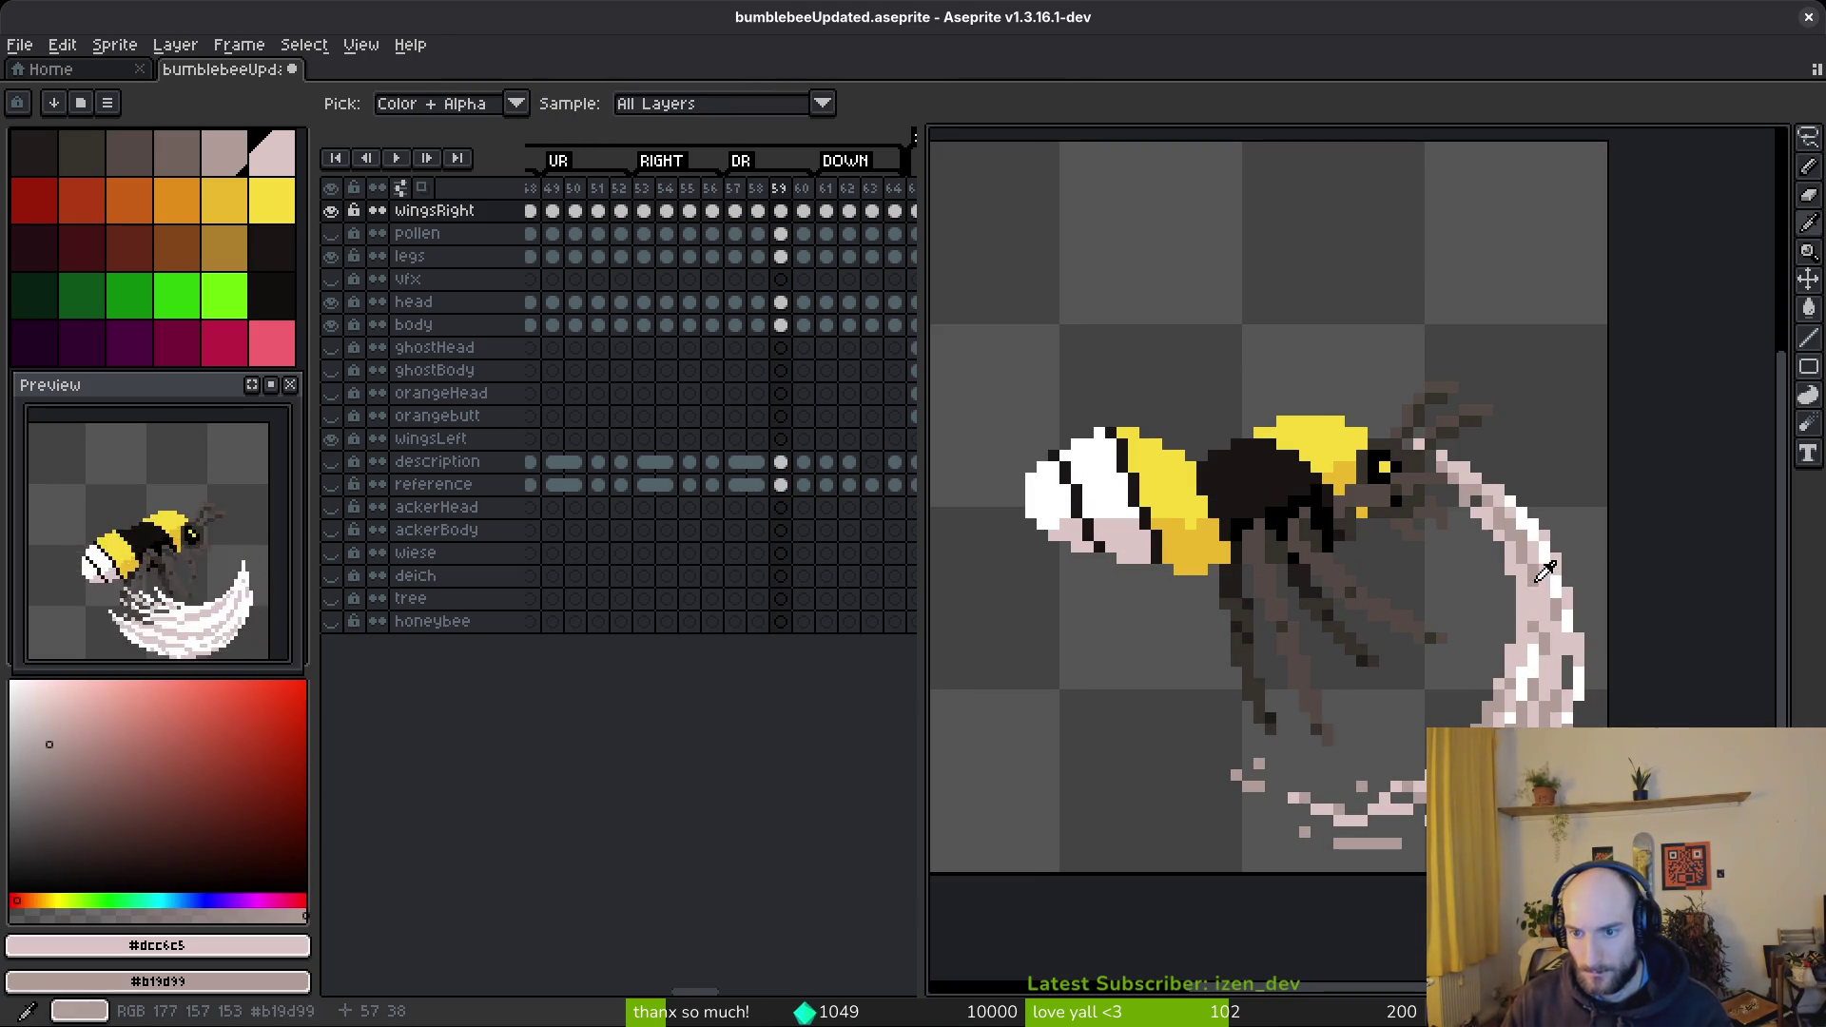
- Try short pink strokes along the wing edge, undoing the misplaced ones
scroll(1500, 555, "up", 1)
left_click_drag(1430, 446, 1430, 585)
key("ctrl+z")
left_click_drag(1452, 468, 1453, 571)
key("ctrl+z")
key("ctrl+z")
left_click_drag(1453, 456, 1453, 618)
key("ctrl+z")
left_click_drag(1452, 504, 1483, 603)
scroll(1483, 602, "up", 1)
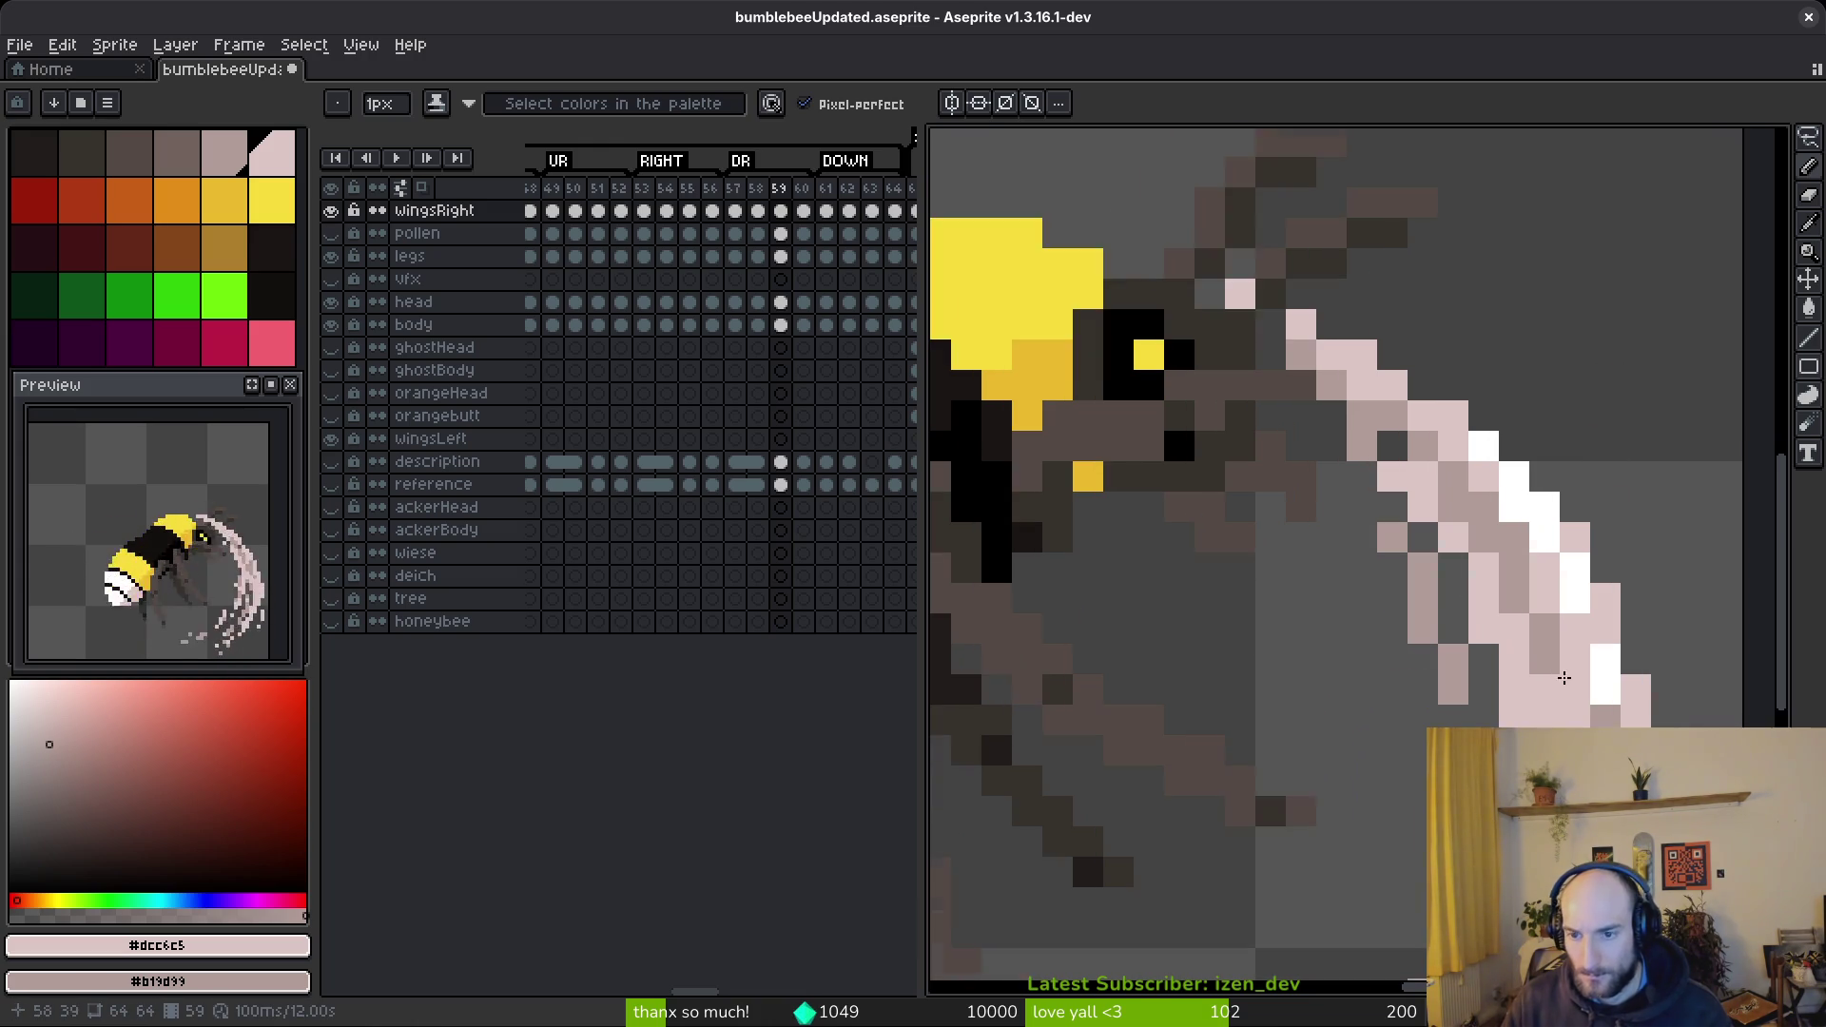
scroll(1280, 416, "up", 1)
scroll(1280, 416, "down", 1)
key("ctrl+z")
- Extend pale-pink pixels diagonally down-left along the wing's lower edge
mouse_move(1284, 409)
left_mouse_down()
mouse_move(1298, 571)
mouse_move(1298, 518)
mouse_move(1370, 398)
mouse_move(1332, 551)
left_mouse_up()
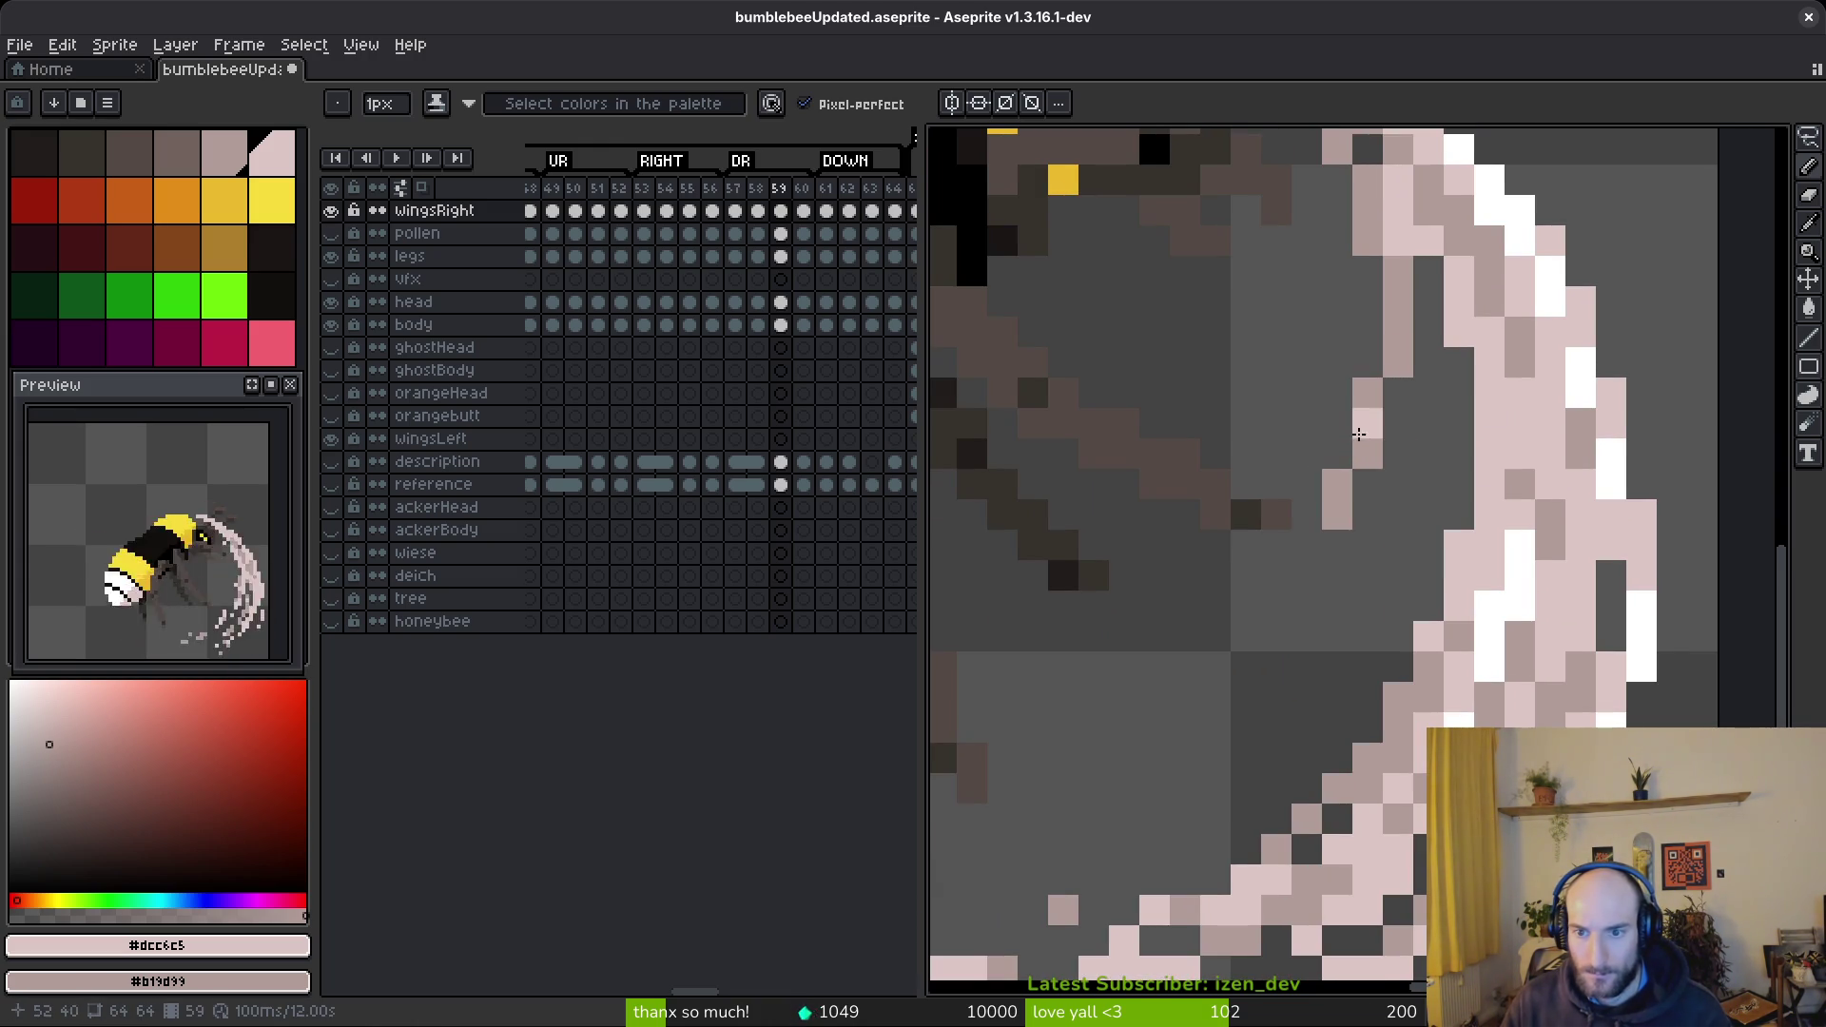
left_click_drag(1368, 471, 1307, 651)
left_click(1394, 435)
left_click_drag(1394, 434, 1305, 704)
mouse_move(1345, 561)
left_mouse_down()
mouse_move(1296, 689)
mouse_move(1241, 730)
left_mouse_up()
mouse_move(1305, 537)
left_mouse_down()
mouse_move(1155, 733)
mouse_move(1265, 665)
mouse_move(1123, 761)
mouse_move(1075, 735)
left_mouse_up()
mouse_move(1232, 676)
left_mouse_down()
mouse_move(1215, 665)
mouse_move(1227, 699)
mouse_move(1305, 758)
mouse_move(1213, 820)
left_mouse_up()
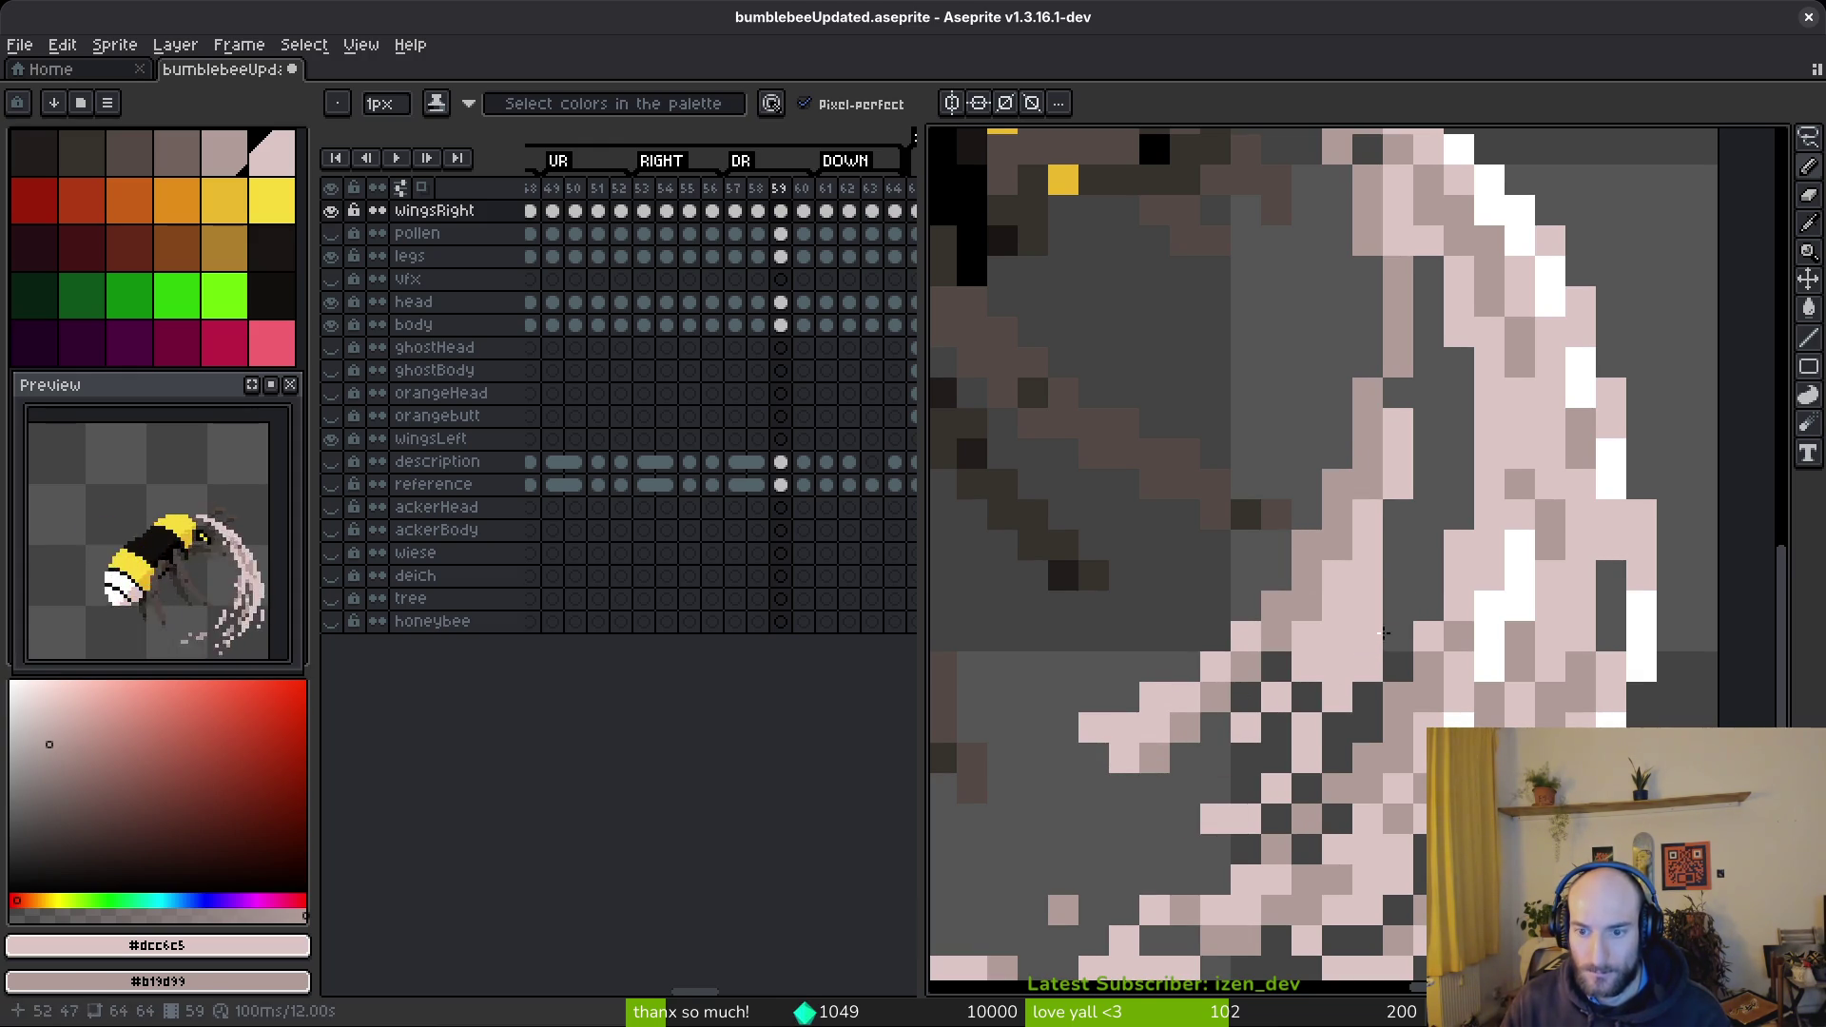
left_click_drag(1432, 576, 1336, 728)
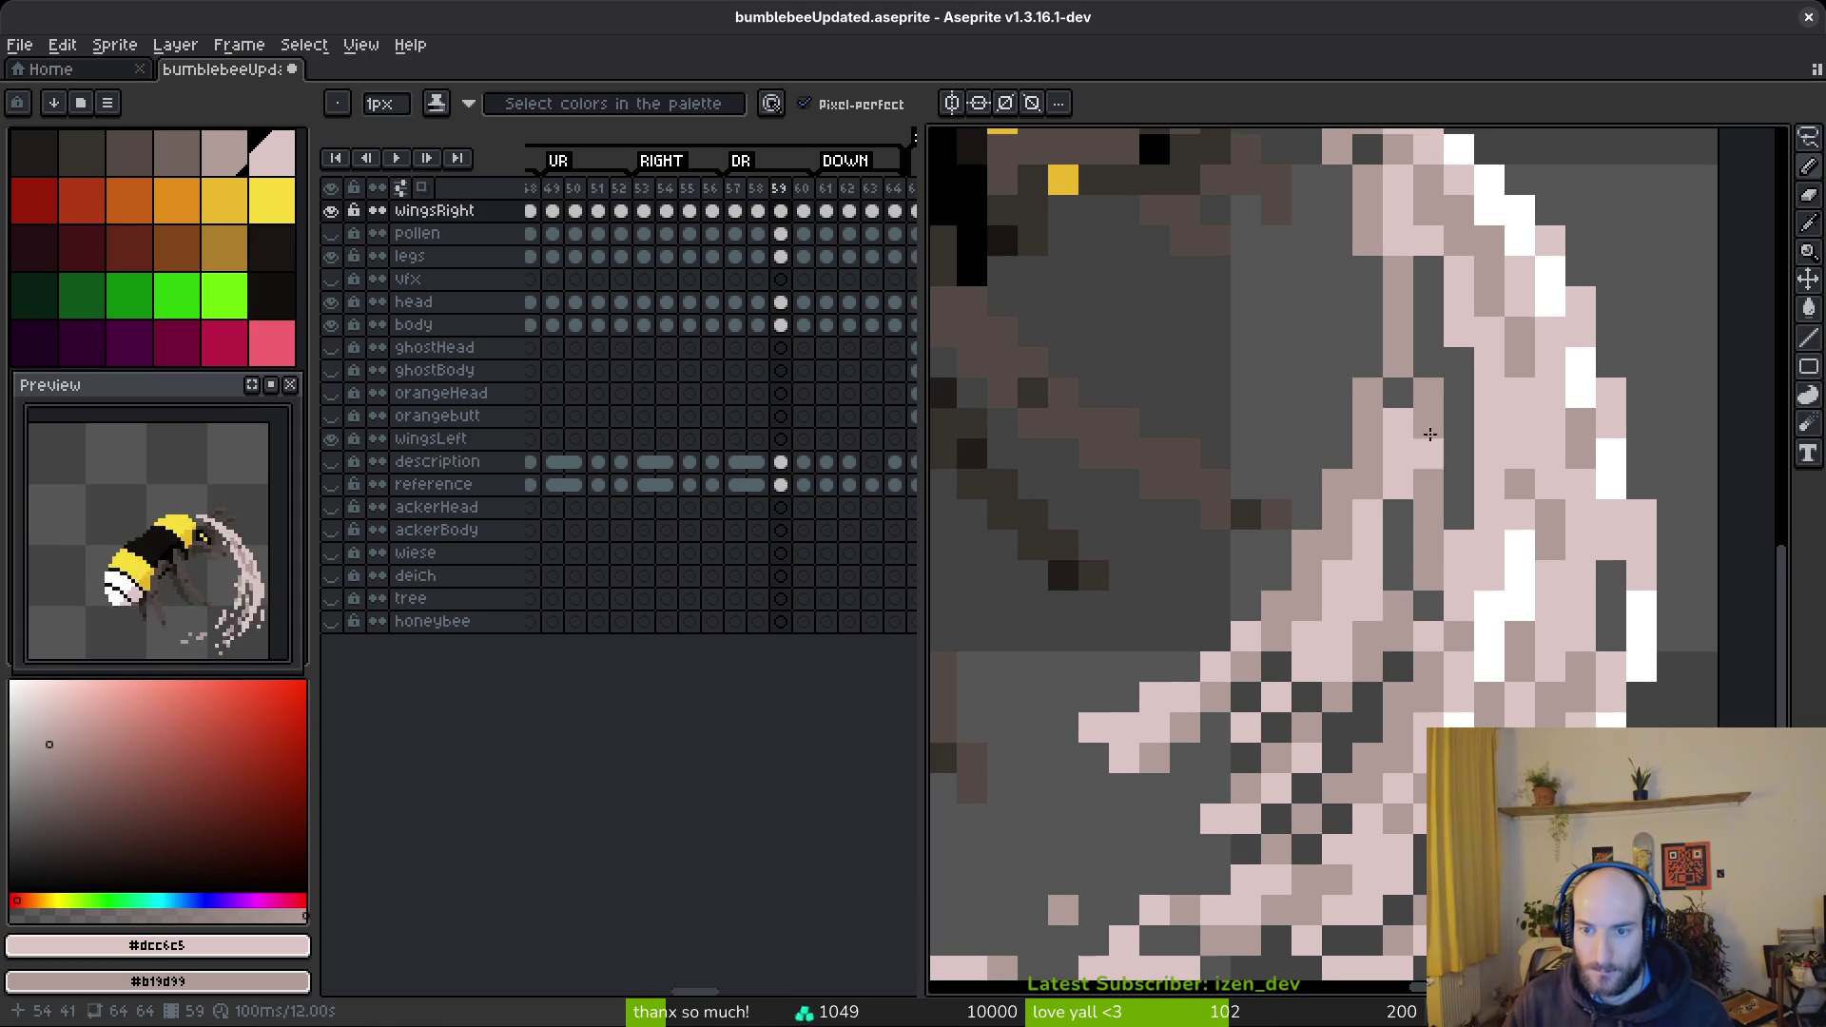
left_click_drag(1201, 816, 1126, 841)
- Erase stray pink pixels from the wing's lower edge back to grey
key("e")
left_click(1276, 728)
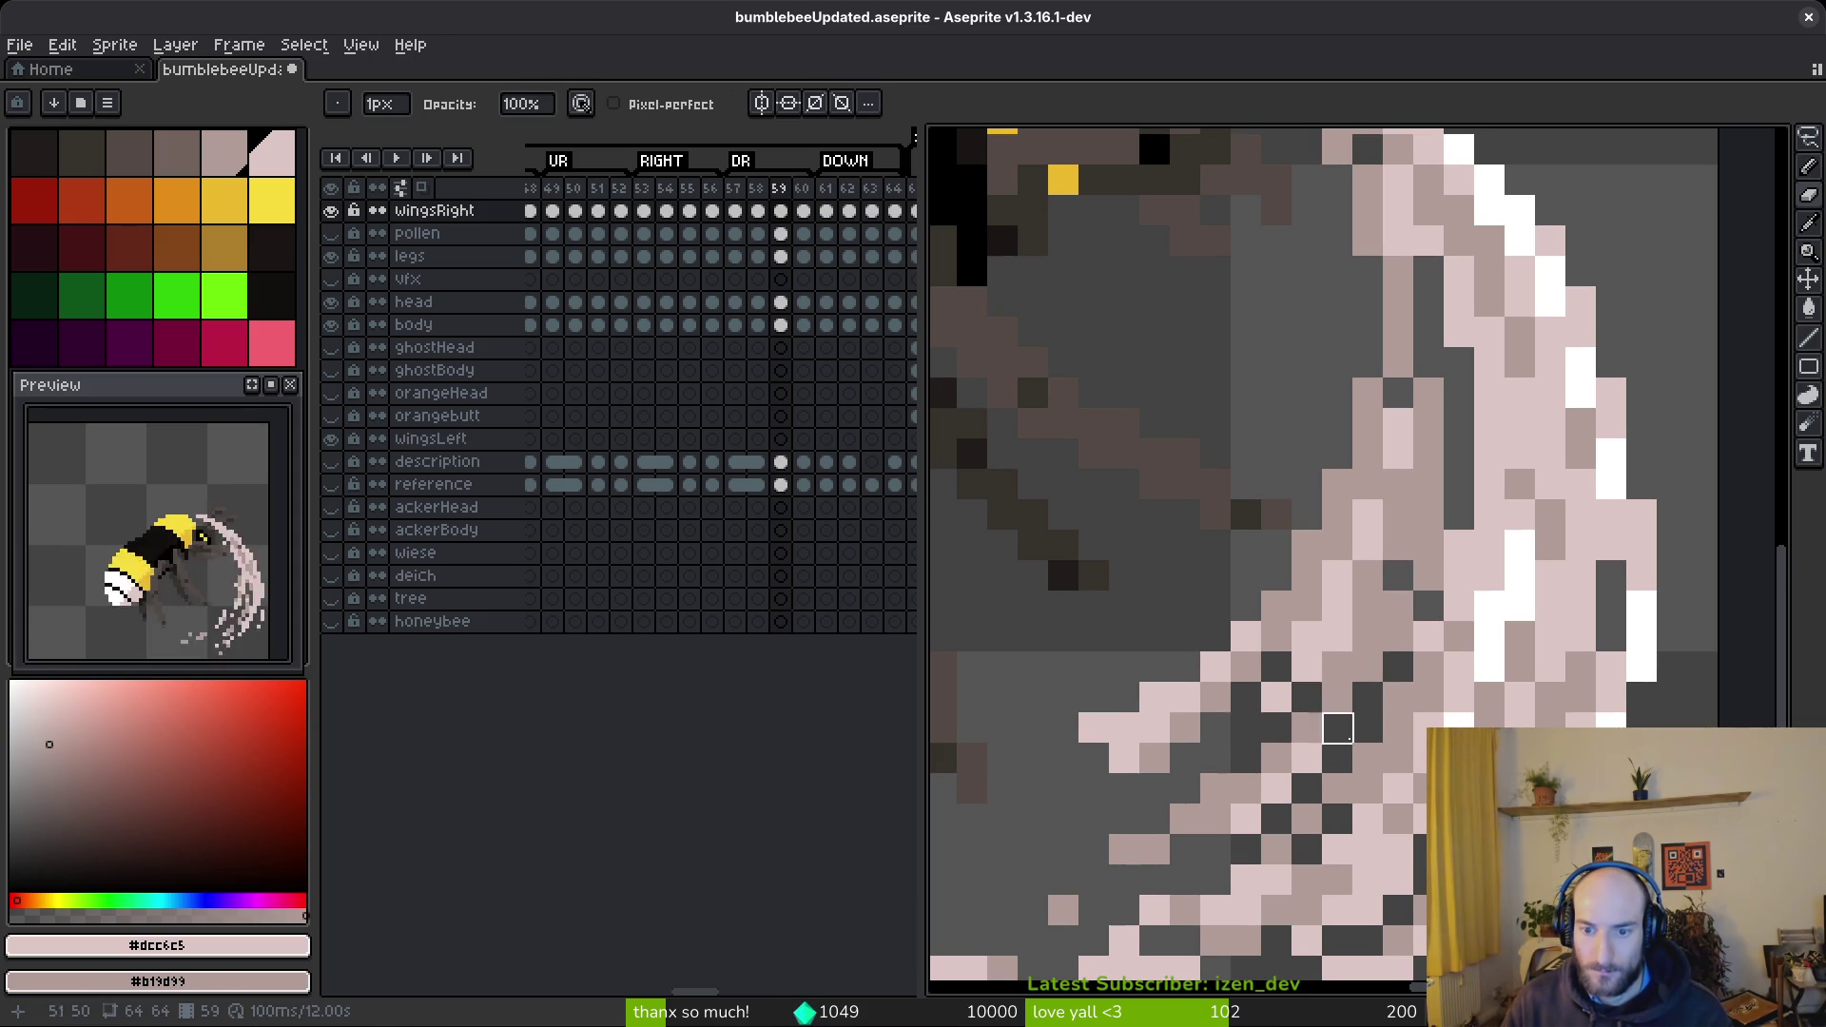
mouse_move(1155, 728)
left_mouse_down()
mouse_move(1124, 758)
mouse_move(1155, 697)
left_mouse_up()
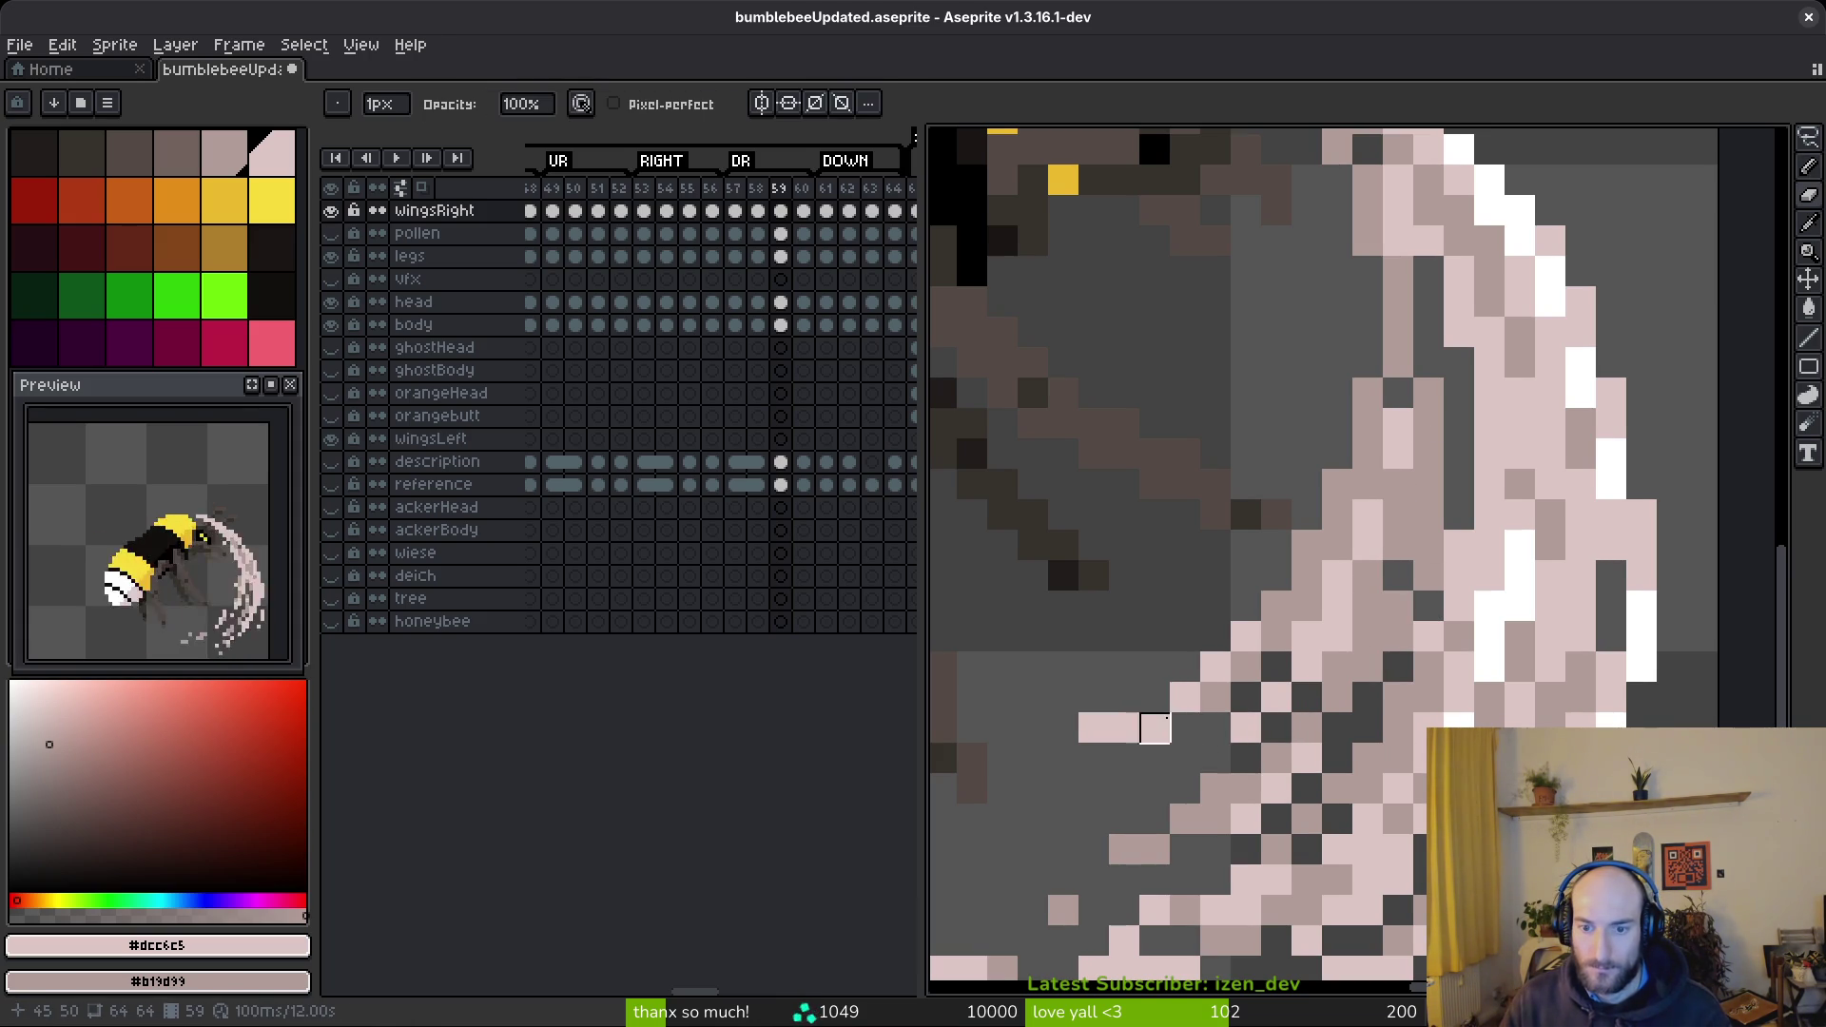
key("b")
scroll(1390, 782, "down", 5)
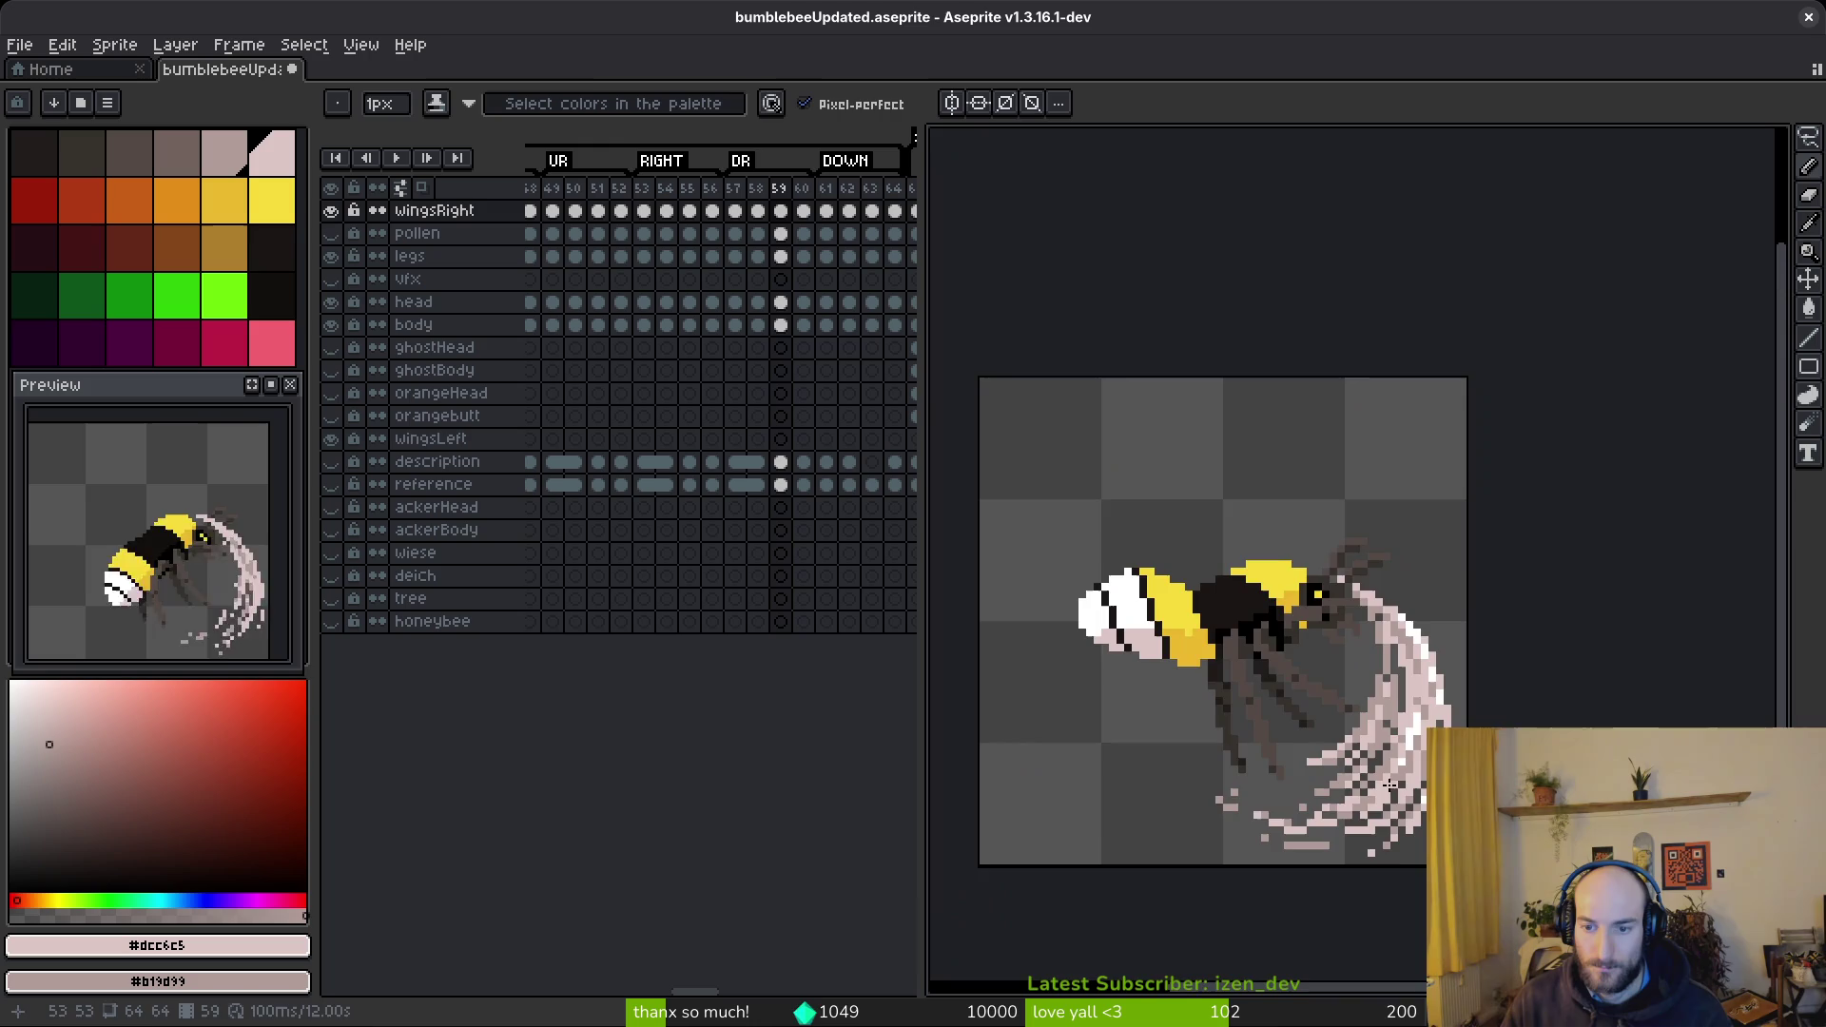
- Paint light pink pixels along the wing swoosh's edge
scroll(1390, 783, "up", 5)
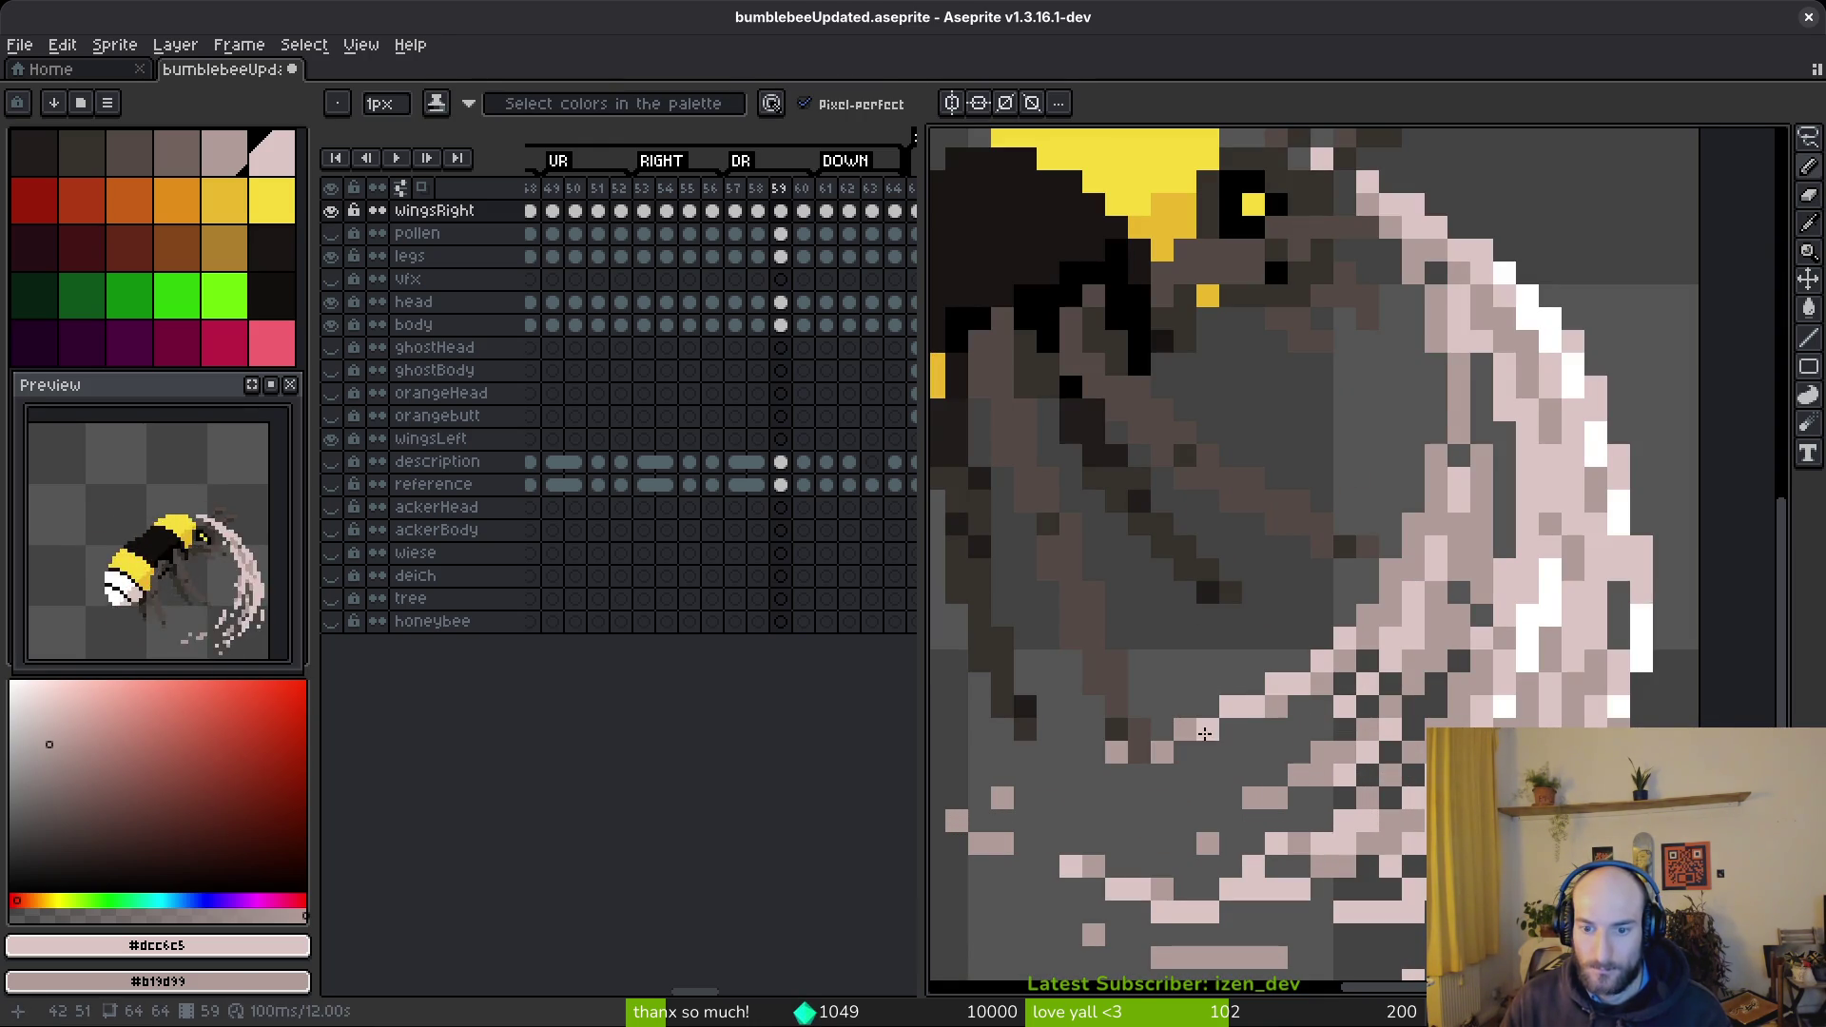
scroll(1205, 734, "down", 4)
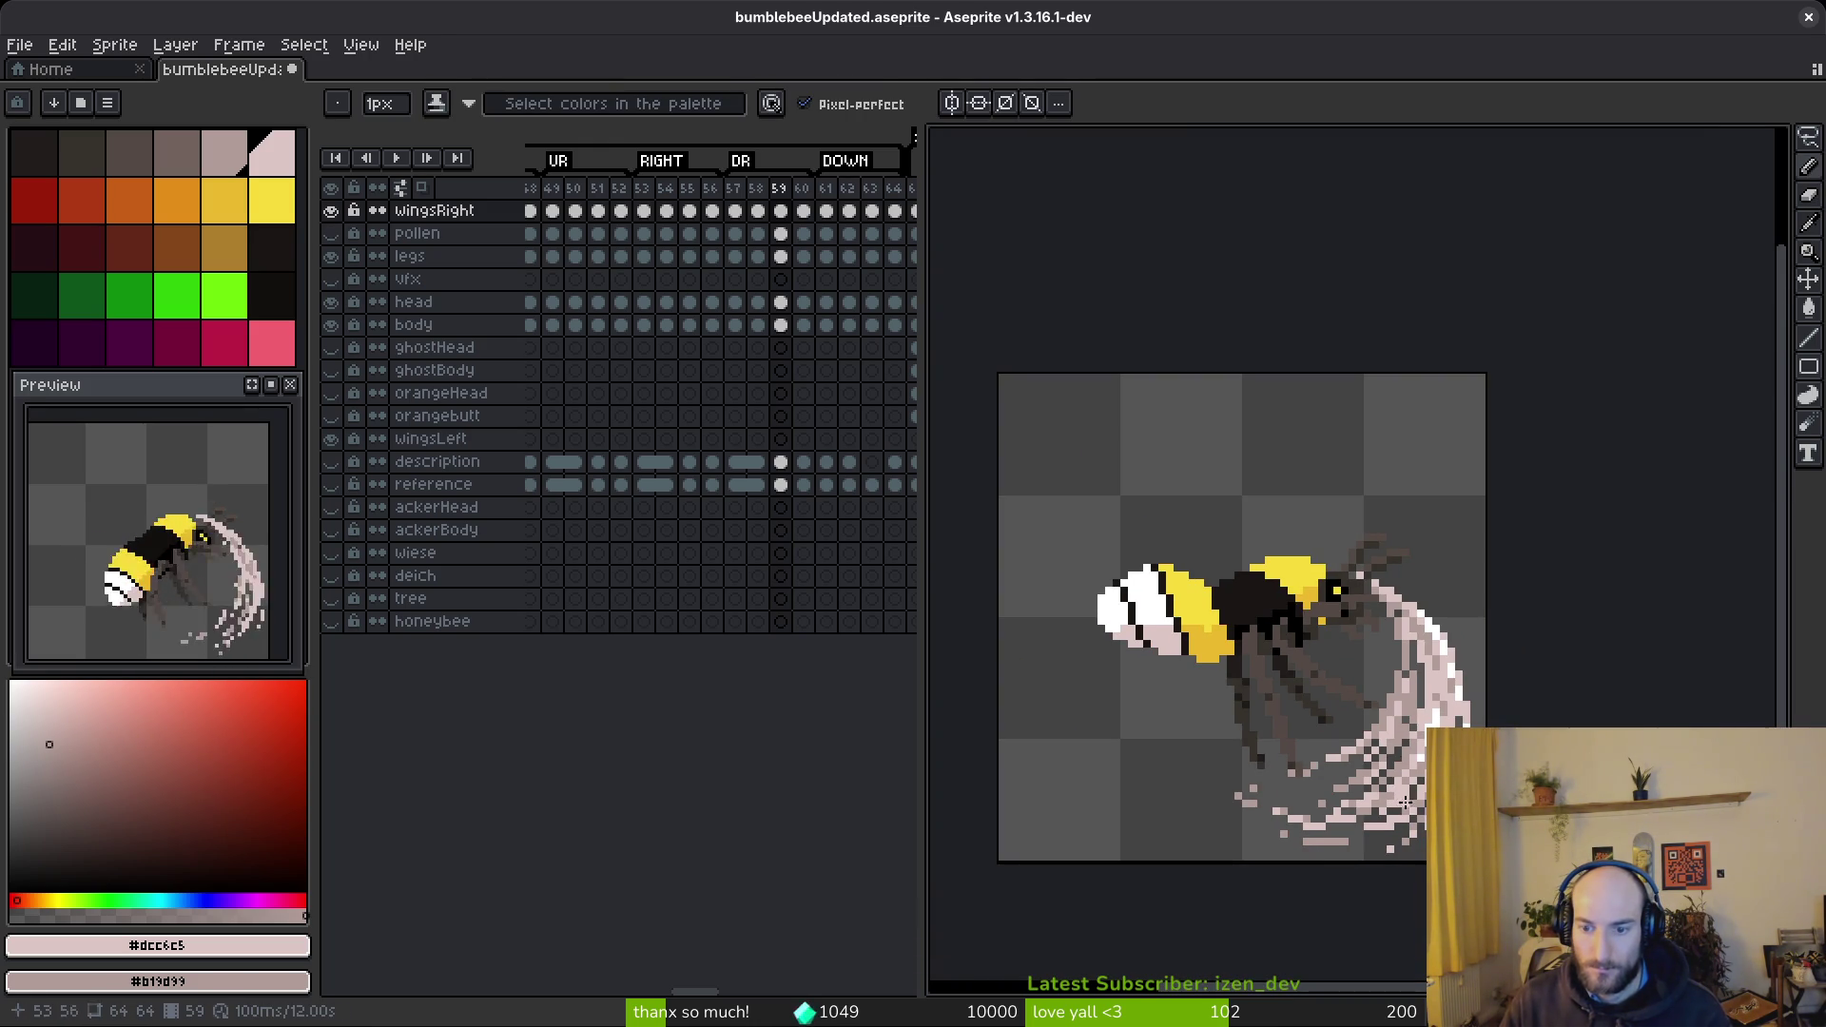
scroll(1406, 807, "up", 5)
scroll(1302, 754, "down", 3)
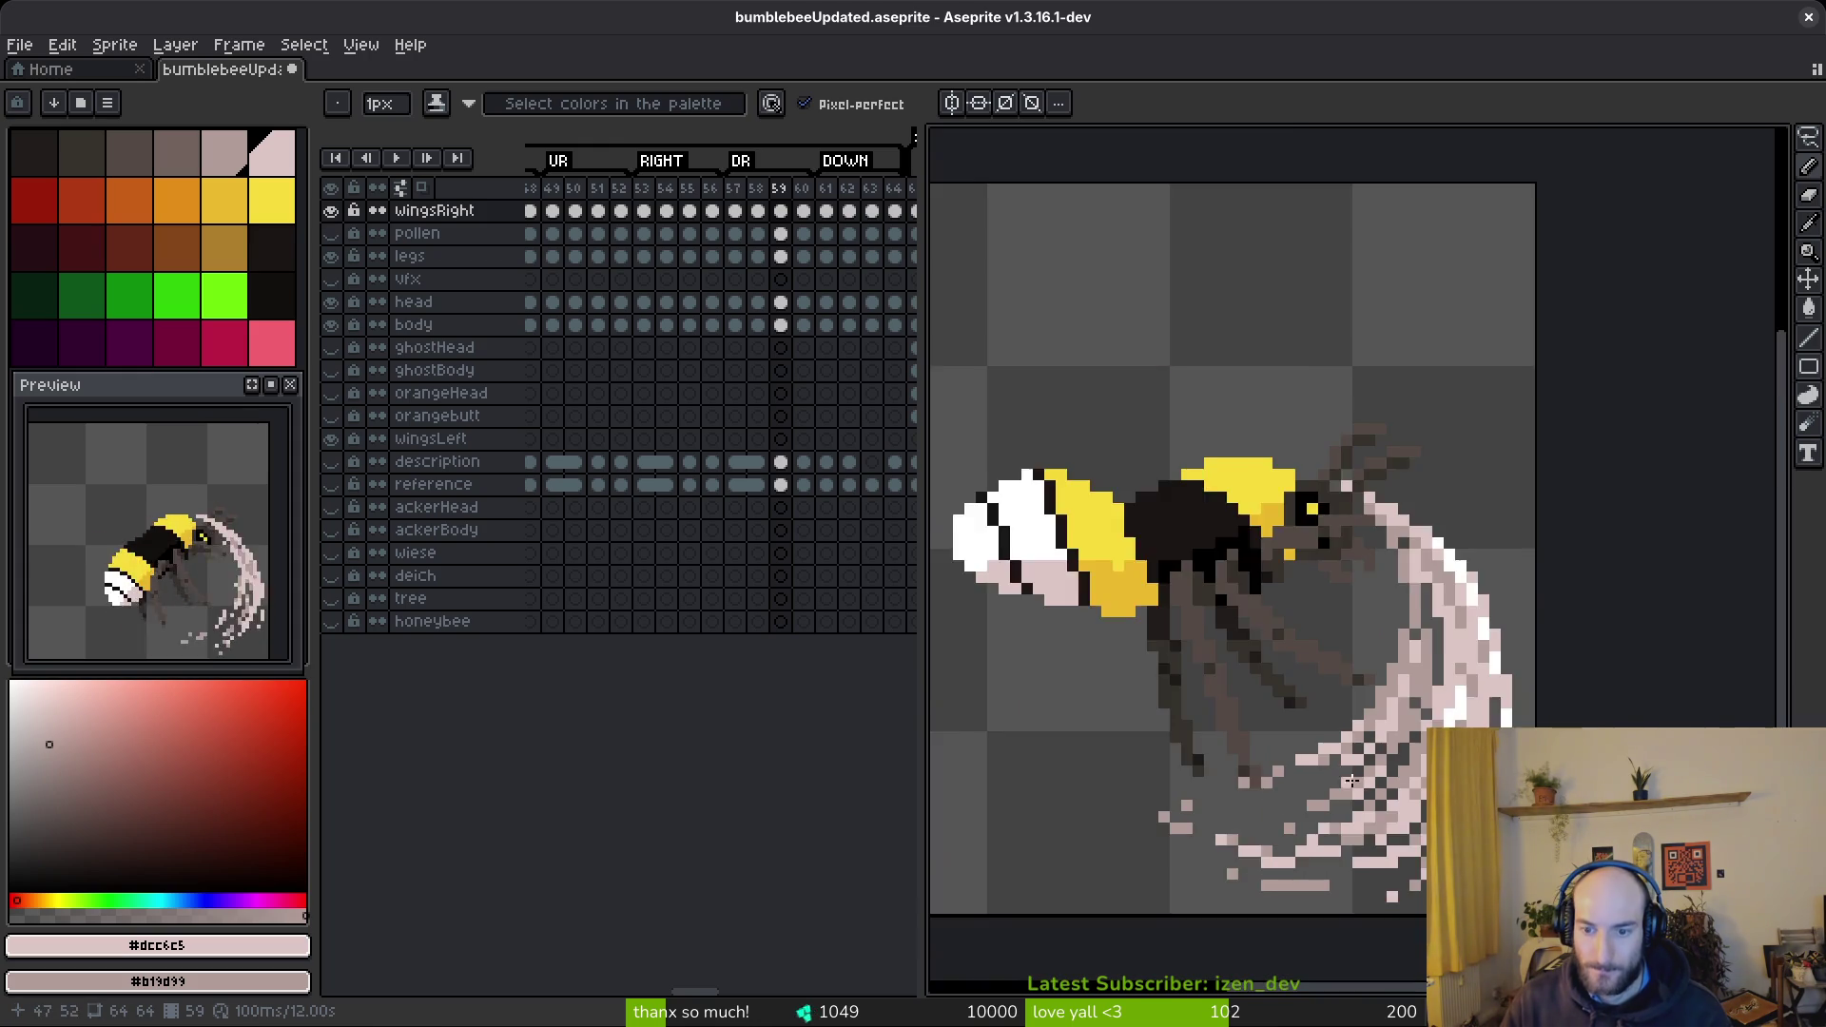
scroll(1324, 774, "up", 2)
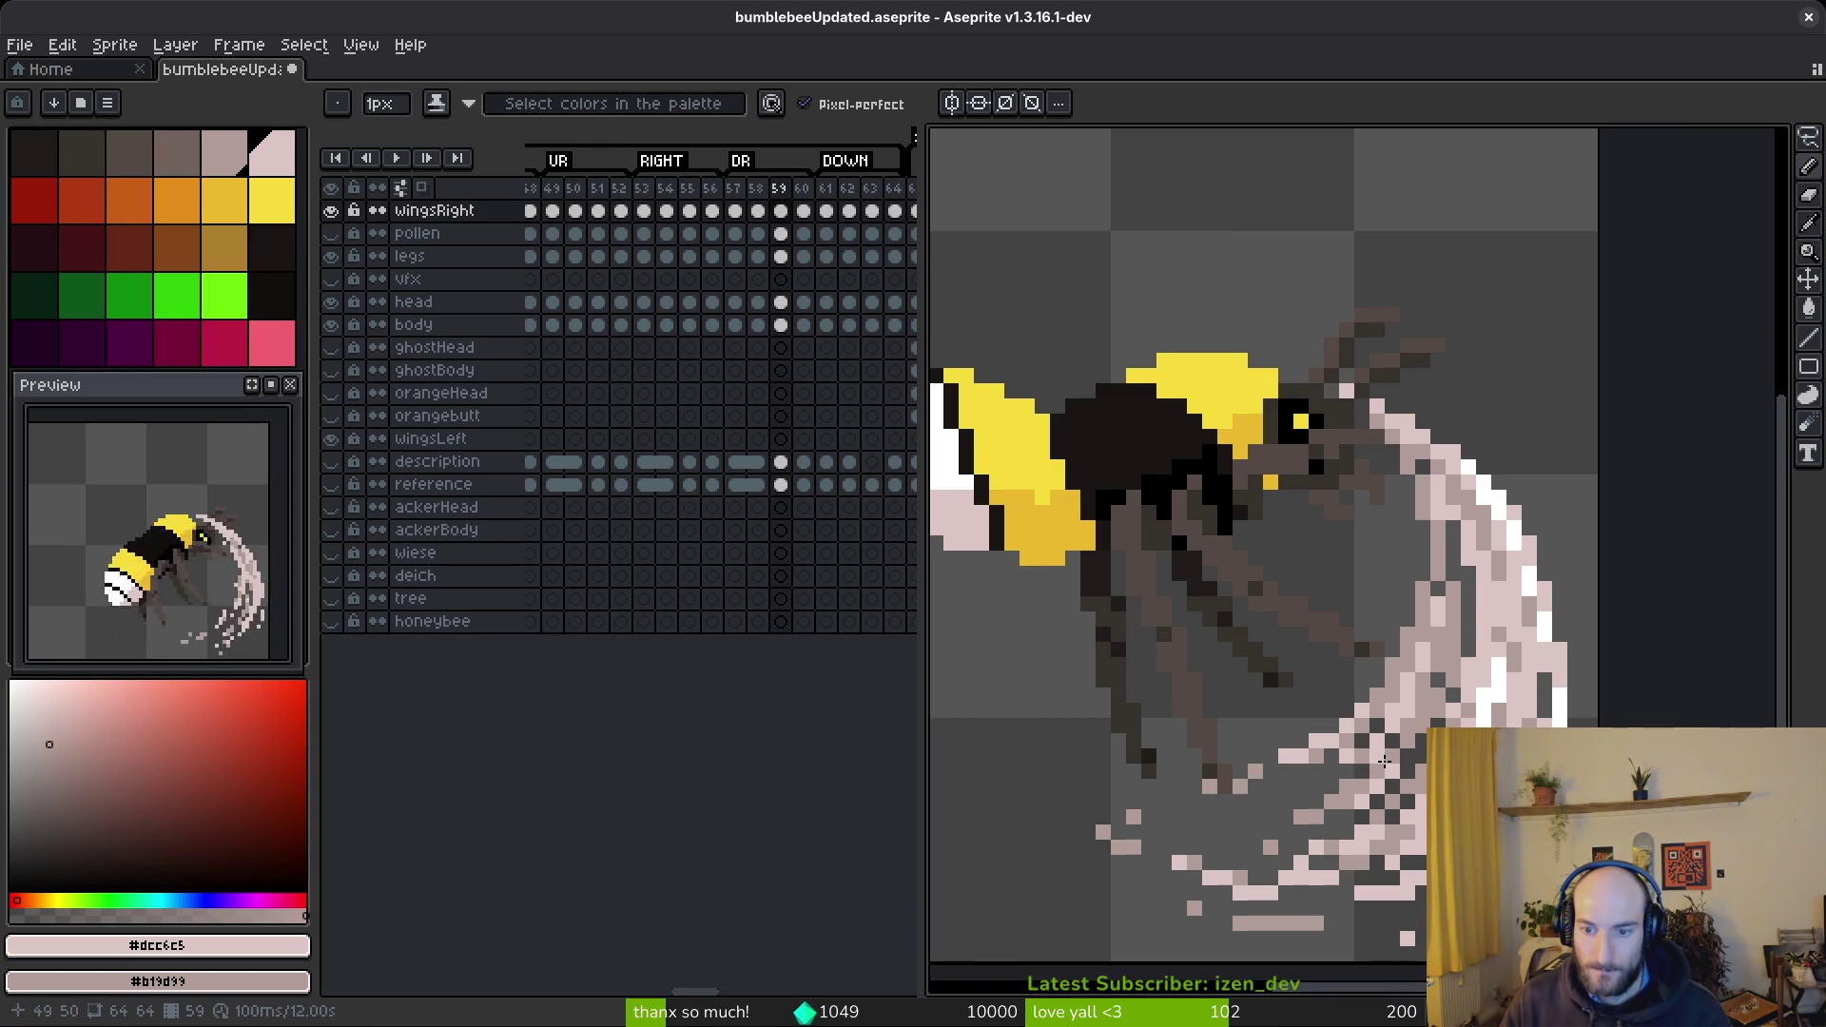
scroll(1403, 769, "down", 3)
scroll(1385, 746, "up", 3)
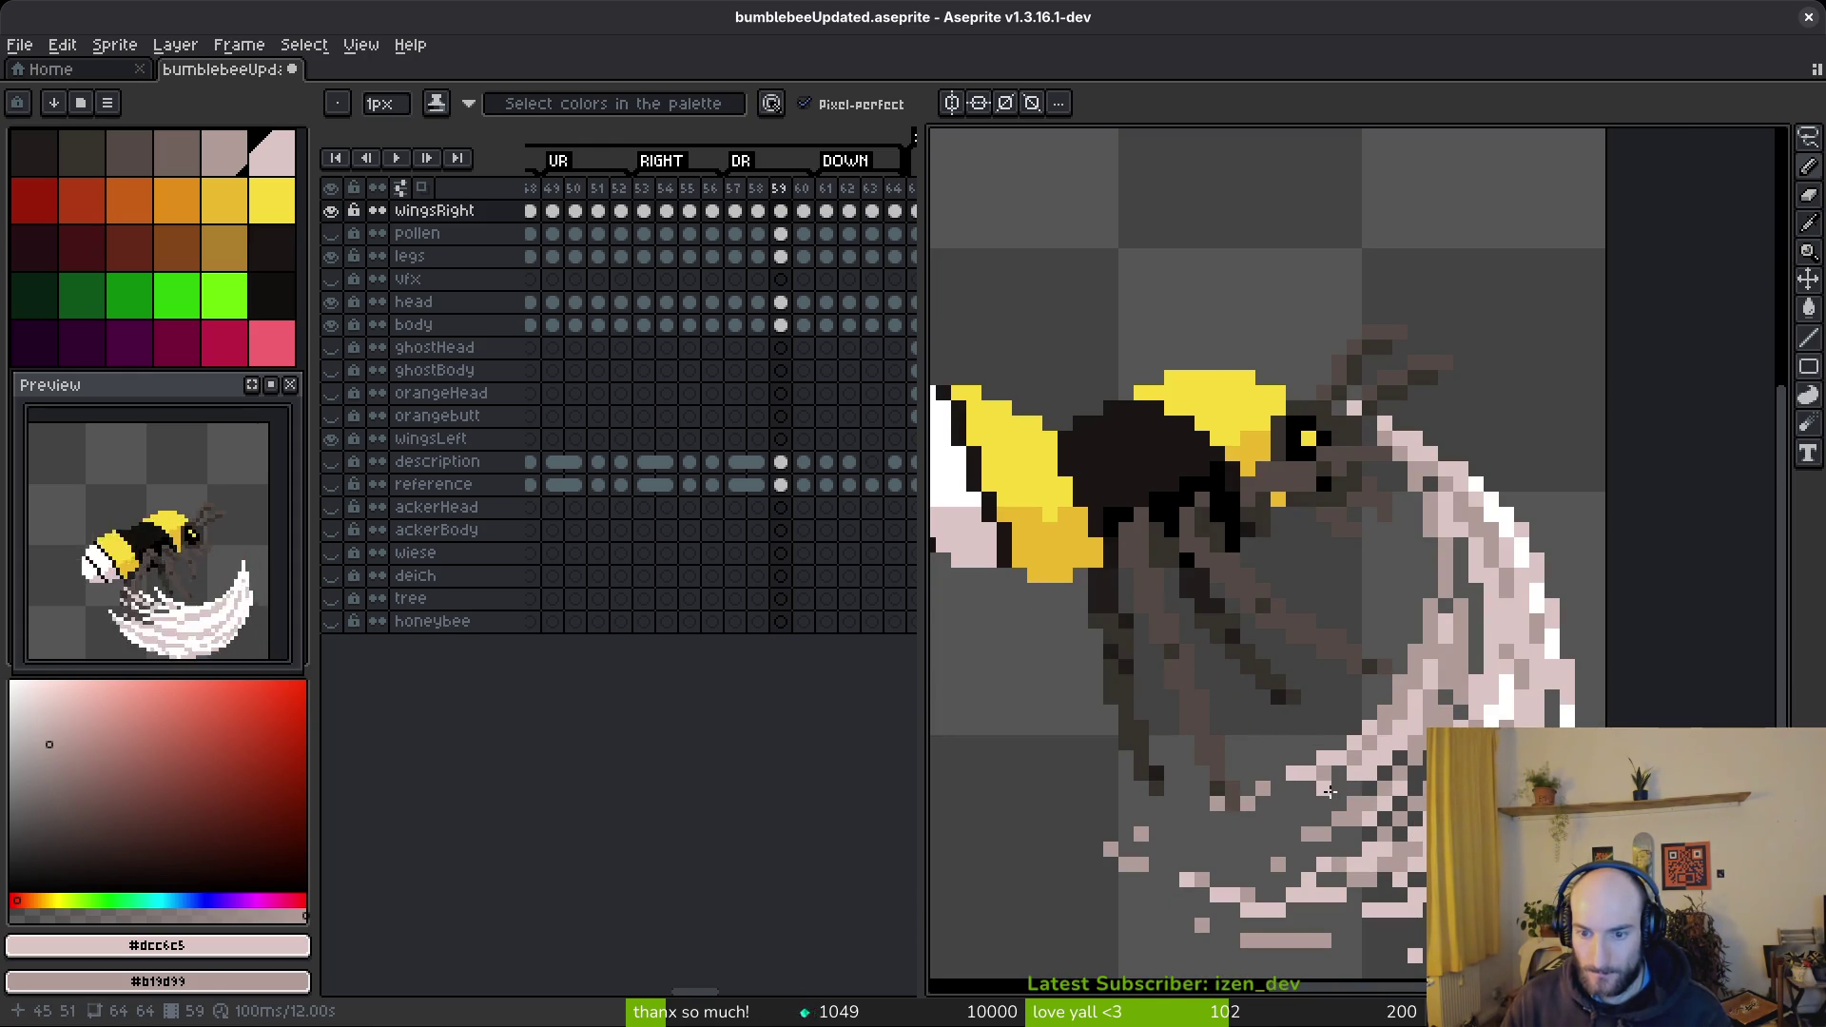
key("e")
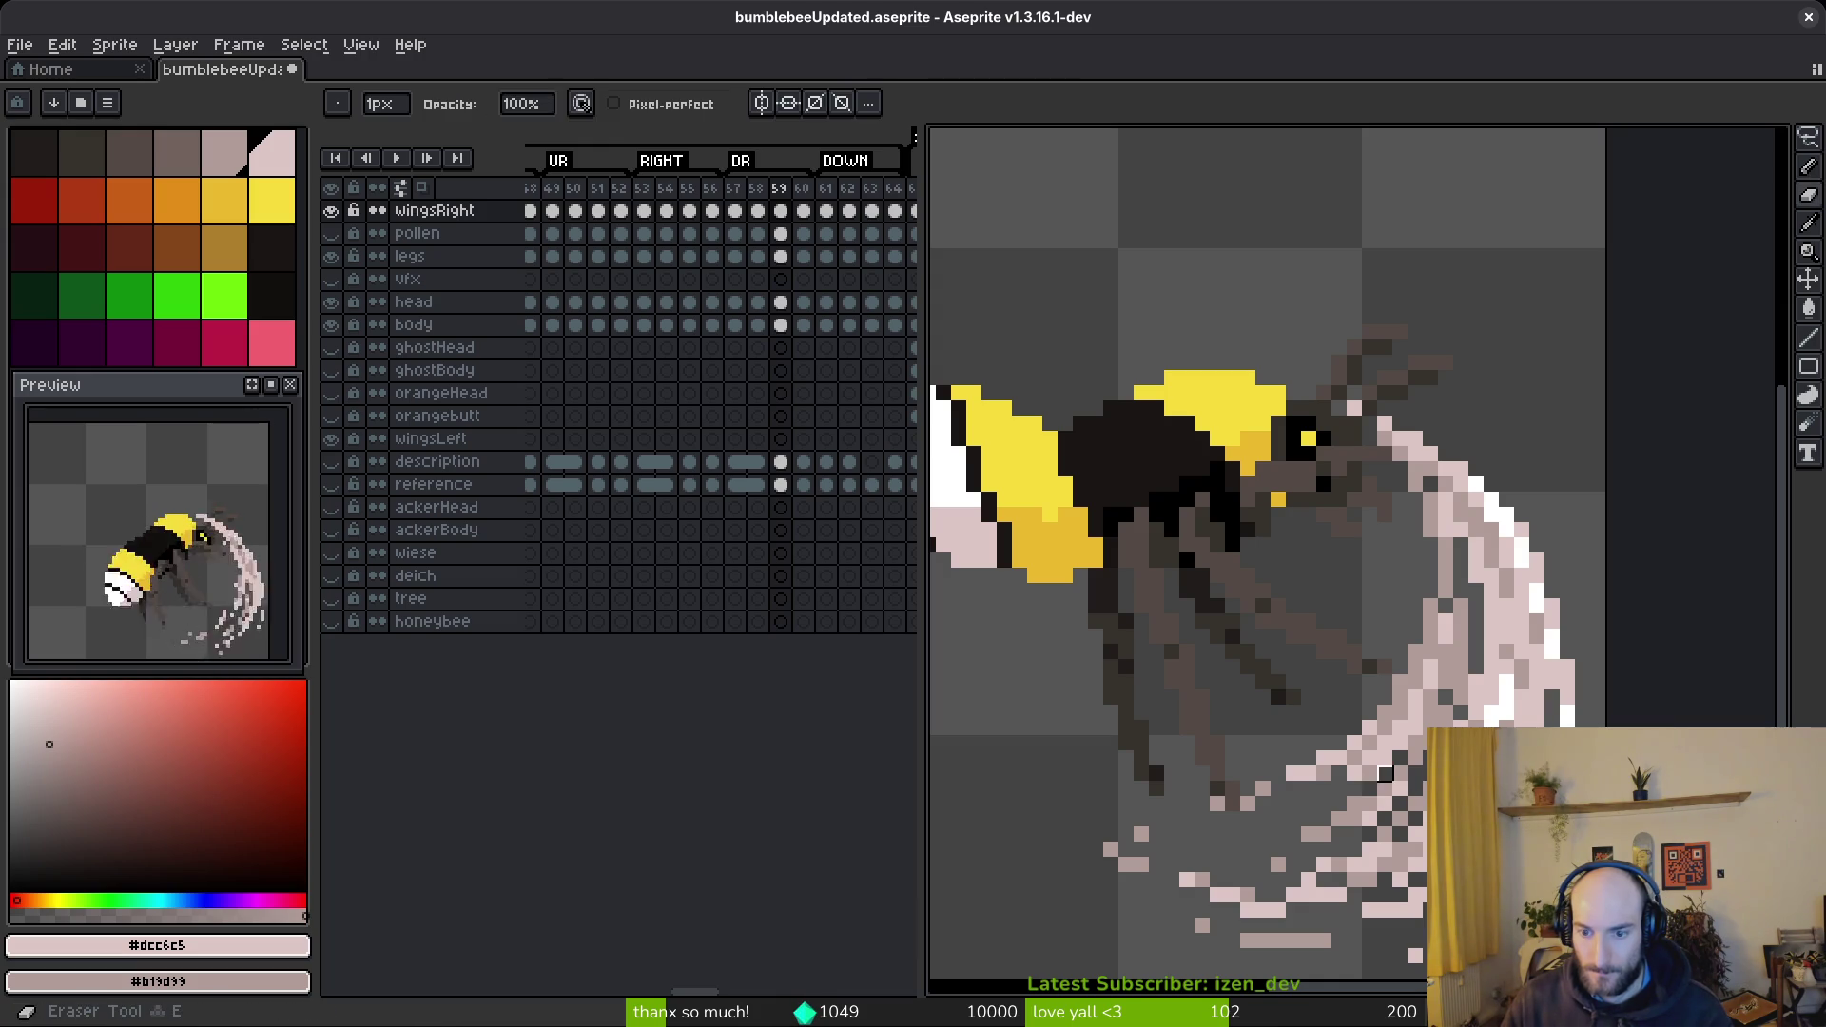
key("b")
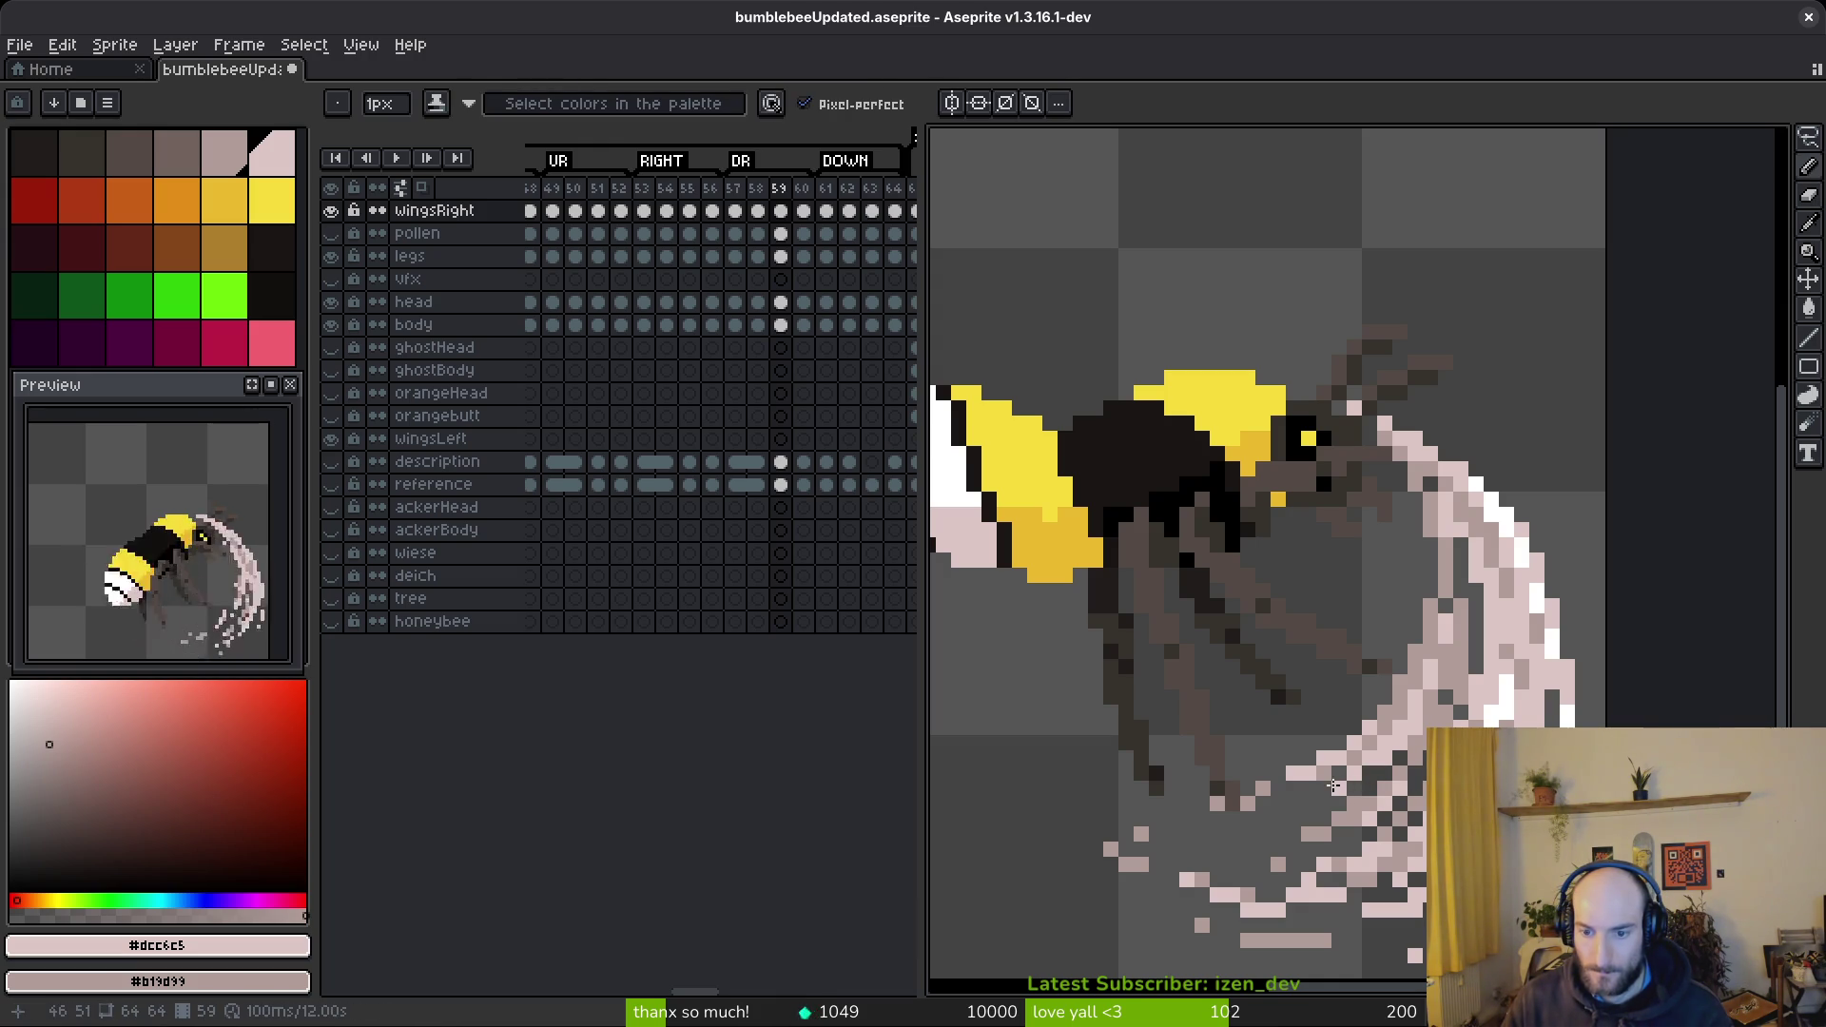
scroll(1472, 673, "up", 3)
mouse_move(1445, 480)
left_mouse_down()
mouse_move(1445, 595)
mouse_move(1414, 666)
left_mouse_up()
left_click(1476, 544)
scroll(1516, 788, "down", 3)
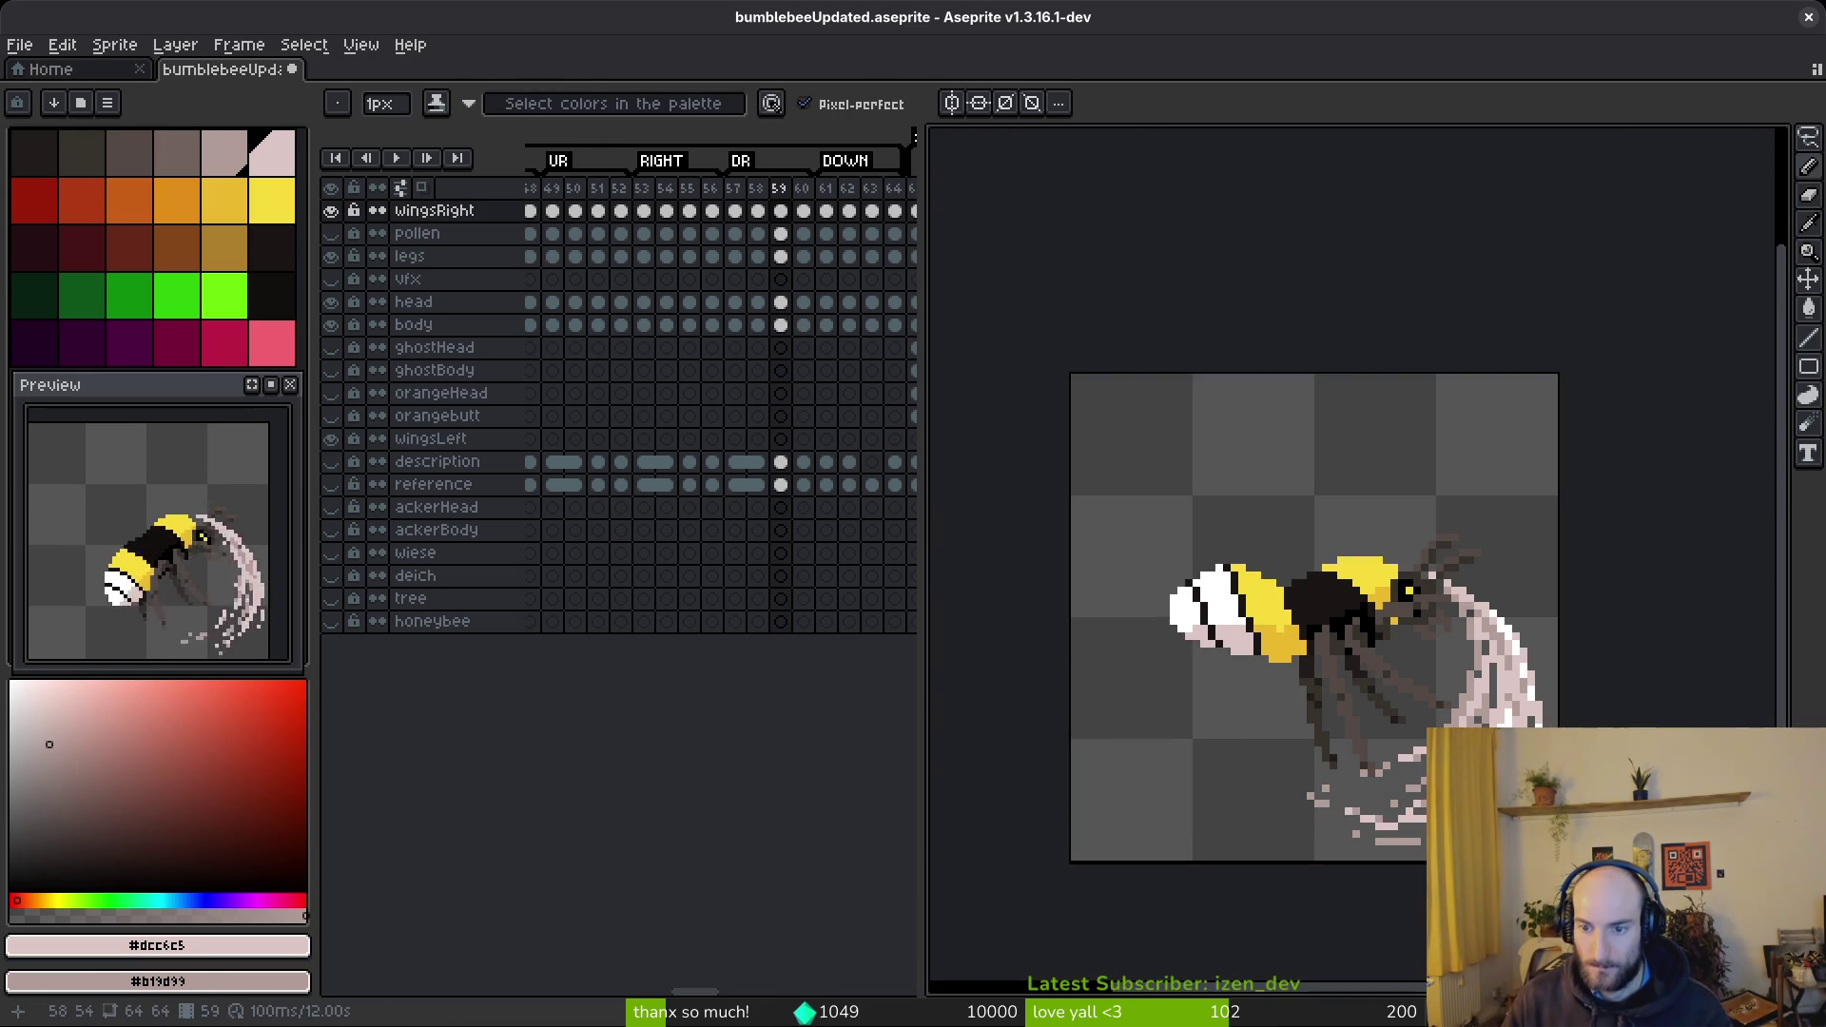
scroll(1538, 772, "down", 2)
scroll(1543, 732, "up", 5)
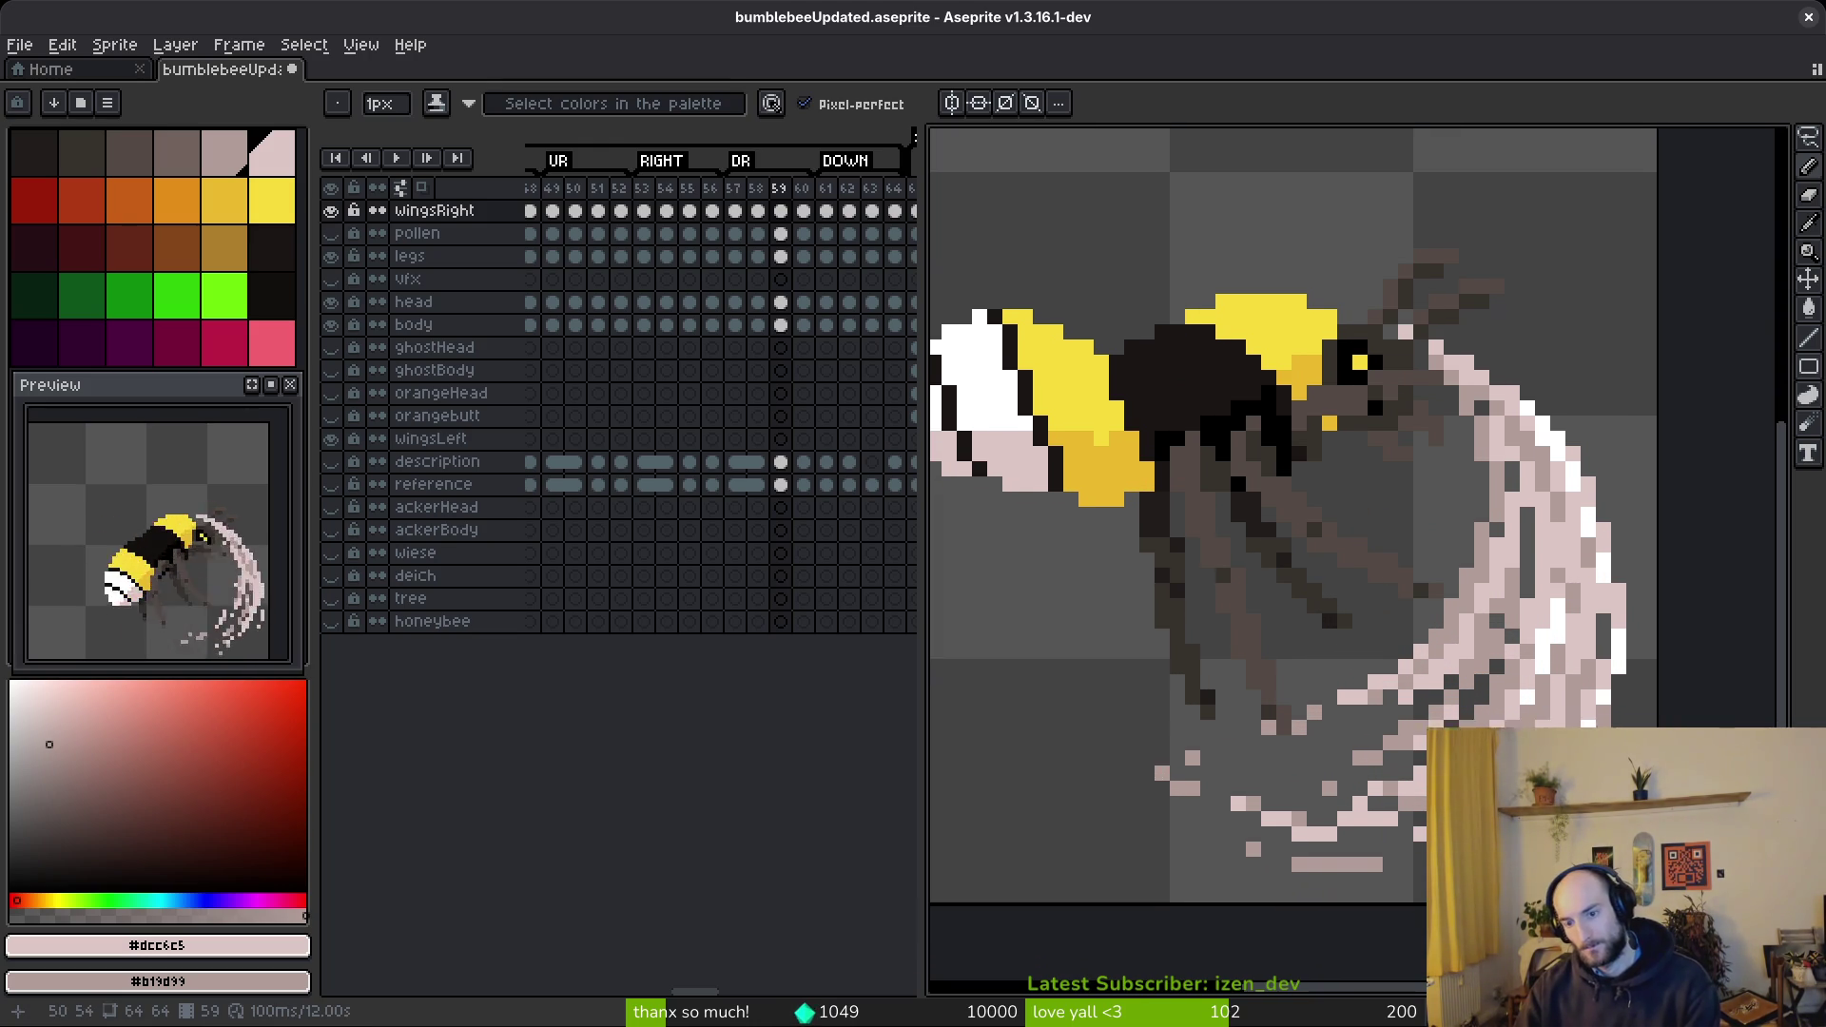
scroll(1284, 837, "up", 2)
- Lasso a cluster of pixels in the wing's lower trail to shift it
key("q")
mouse_move(1280, 677)
left_mouse_down()
mouse_move(1079, 576)
mouse_move(1237, 709)
mouse_move(1308, 706)
mouse_move(1341, 765)
mouse_move(1312, 665)
mouse_move(1157, 701)
mouse_move(1215, 738)
mouse_move(1172, 792)
mouse_move(1223, 815)
mouse_move(1126, 656)
mouse_move(1215, 693)
left_mouse_up()
key("ctrl+d")
- Move several clusters of pale trailing pixels to new spots with the Lasso
key("Return")
left_click_drag(1318, 647, 1125, 675)
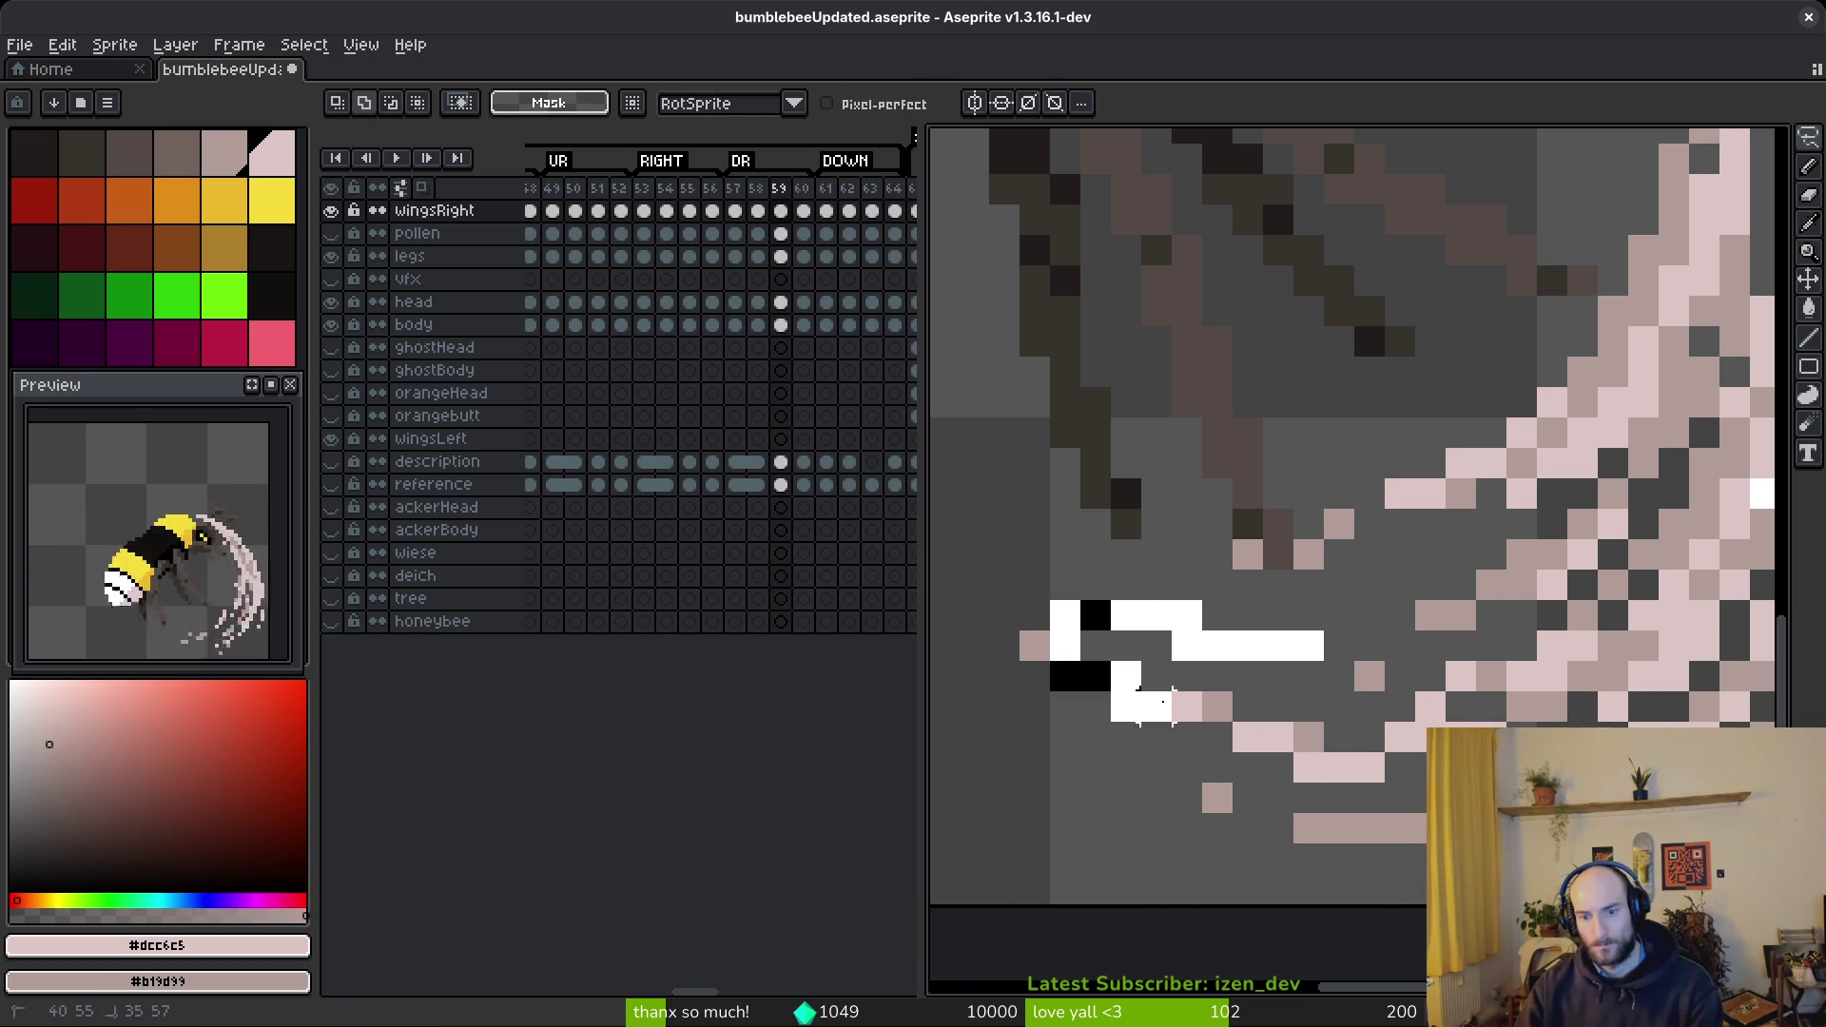
mouse_move(1308, 734)
left_mouse_down()
mouse_move(1284, 694)
mouse_move(1263, 713)
left_mouse_up()
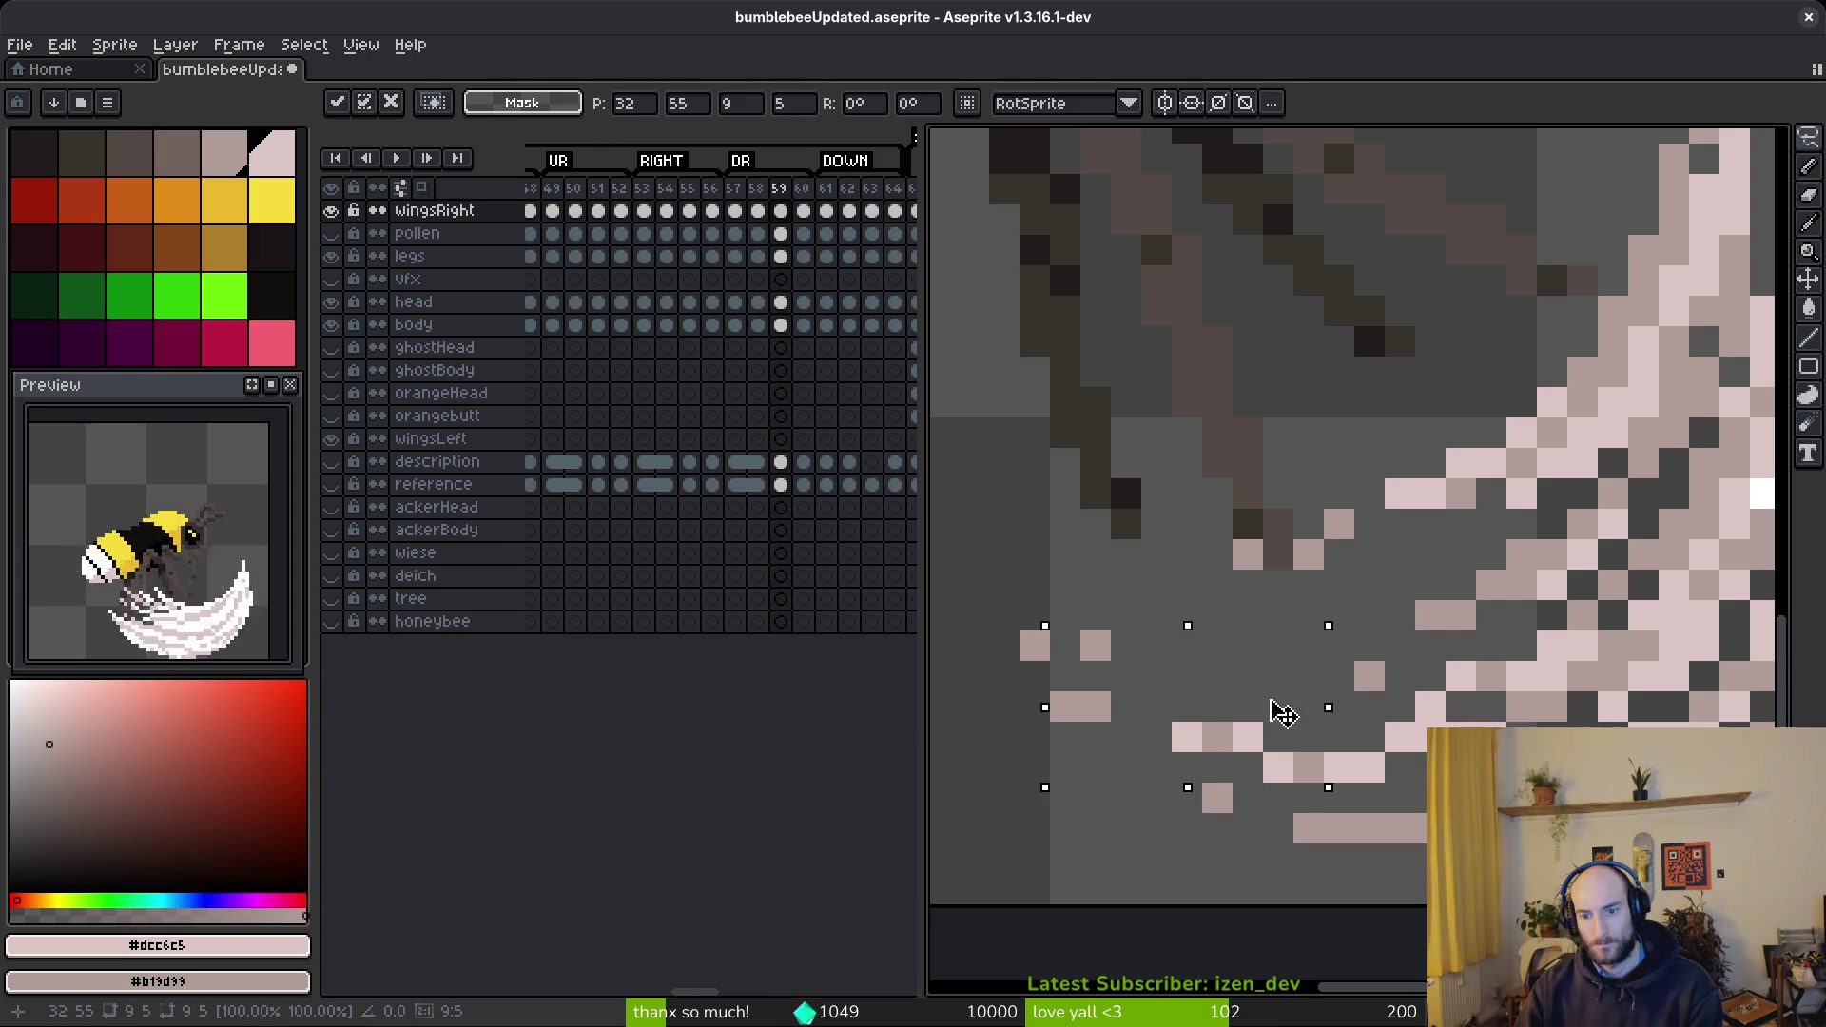
key("ctrl+d")
left_click_drag(1096, 679, 1227, 703)
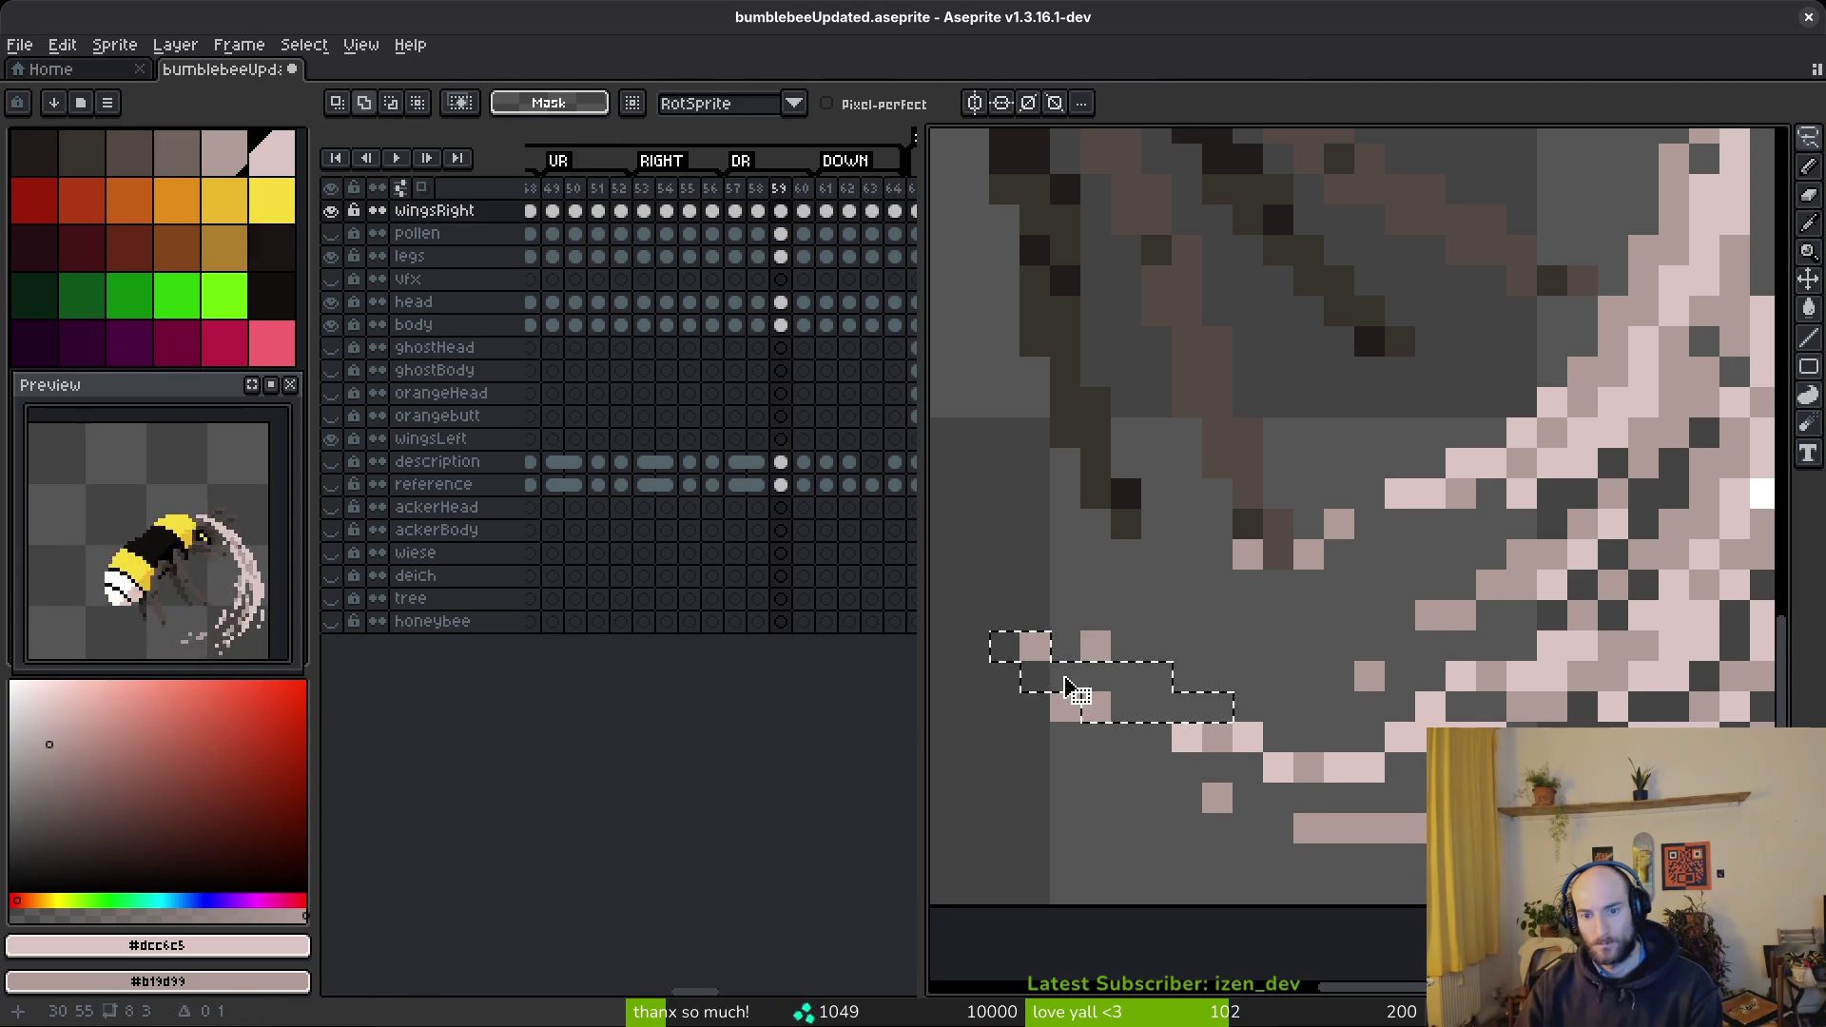
left_click_drag(1056, 653, 1054, 687)
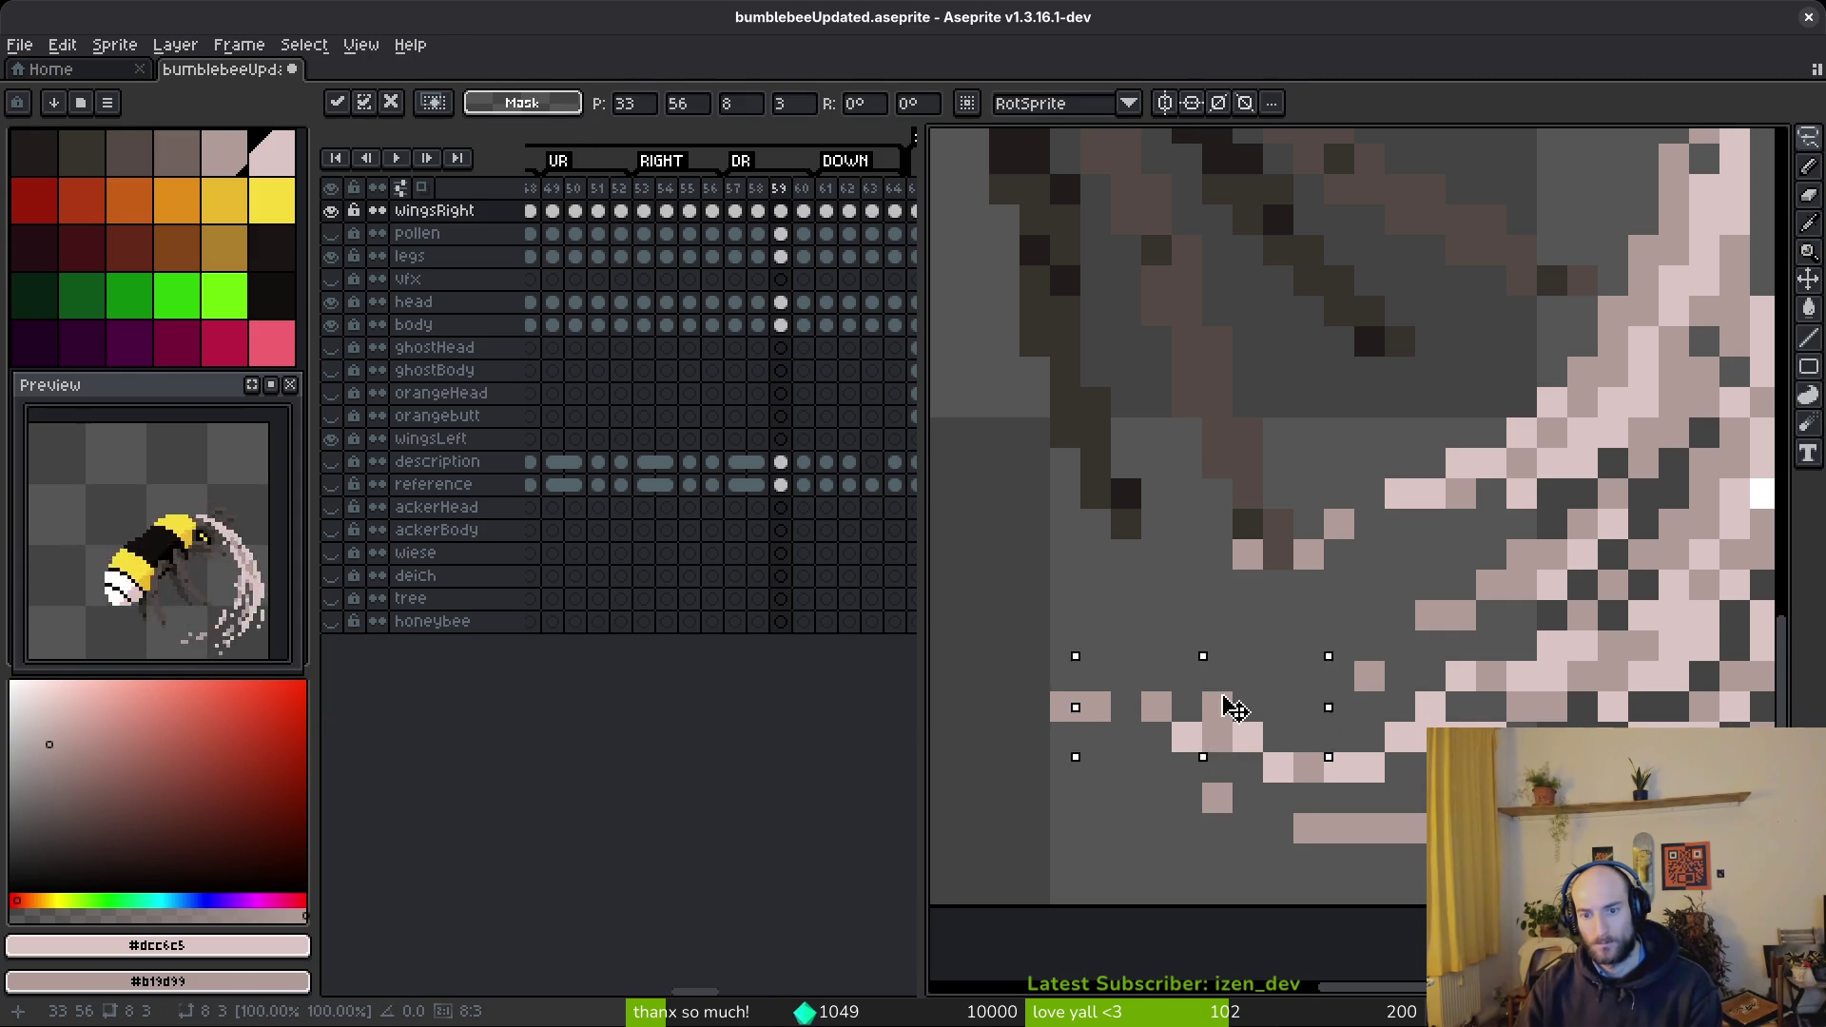
key("Return")
mouse_move(1165, 623)
left_mouse_down()
mouse_move(1346, 727)
mouse_move(1270, 658)
left_mouse_up()
key("b")
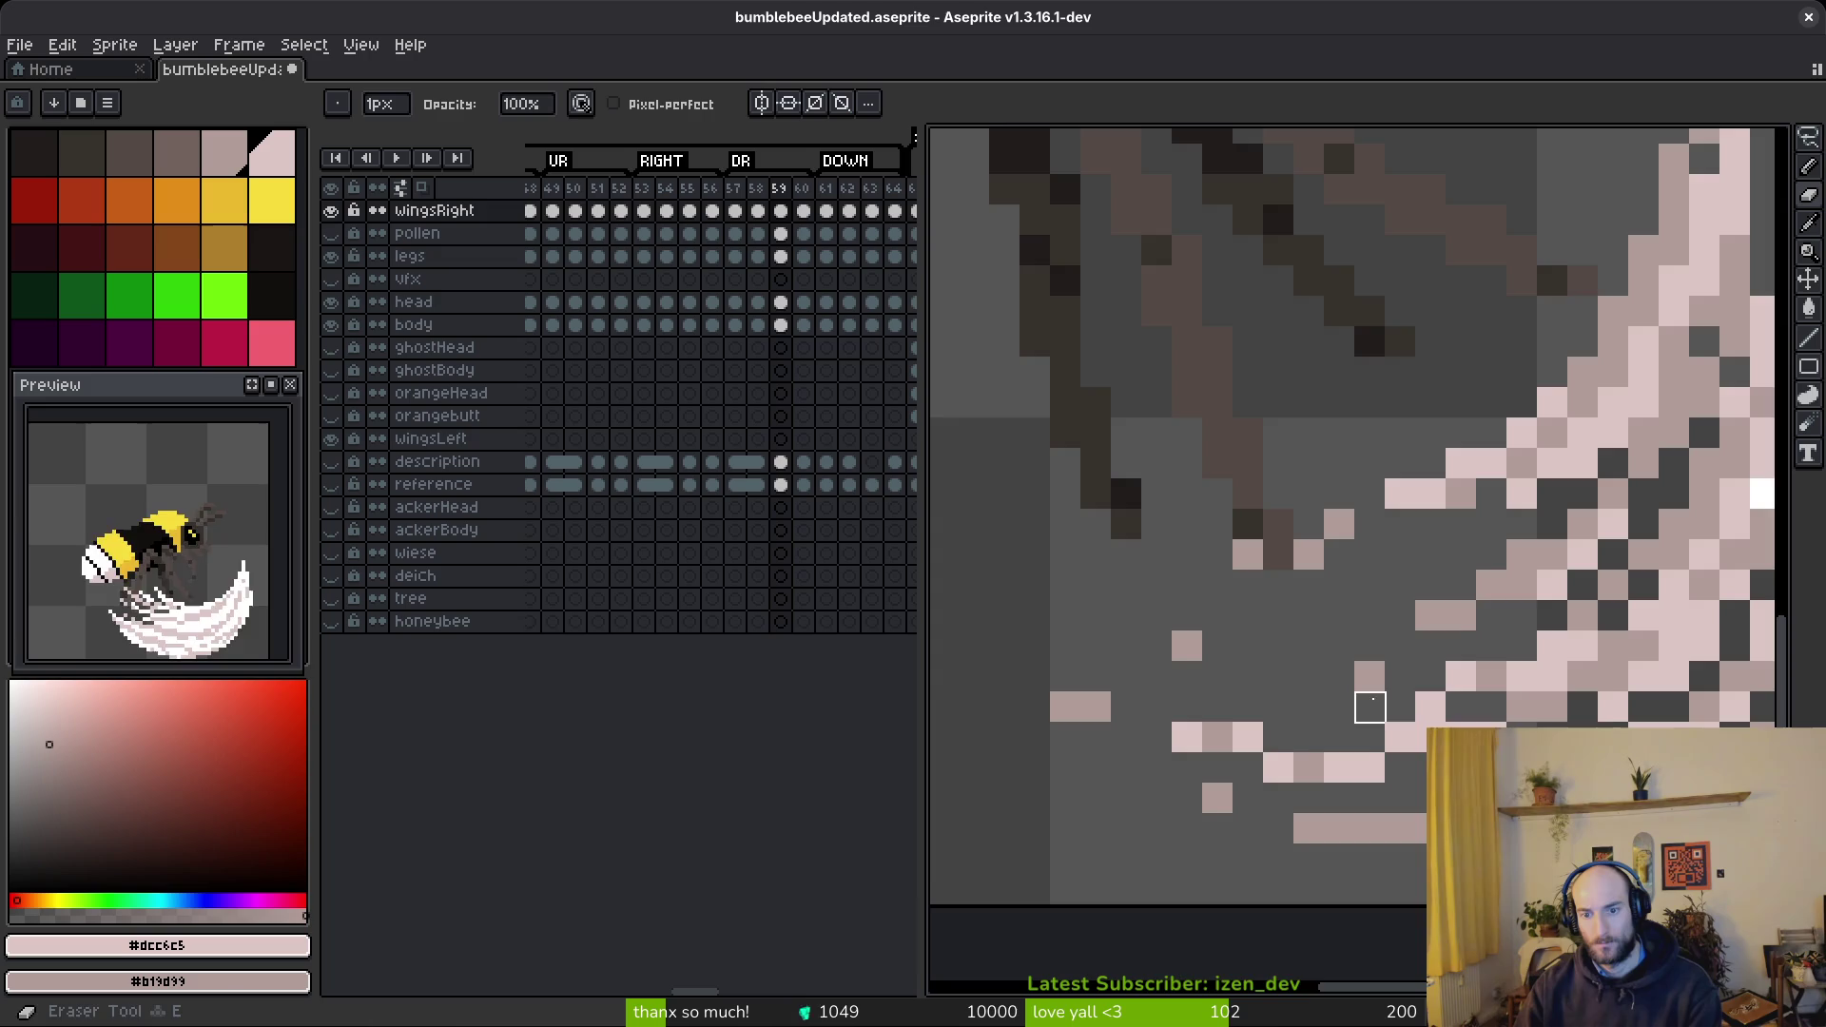
scroll(1270, 658, "down", 4)
scroll(1367, 706, "up", 6)
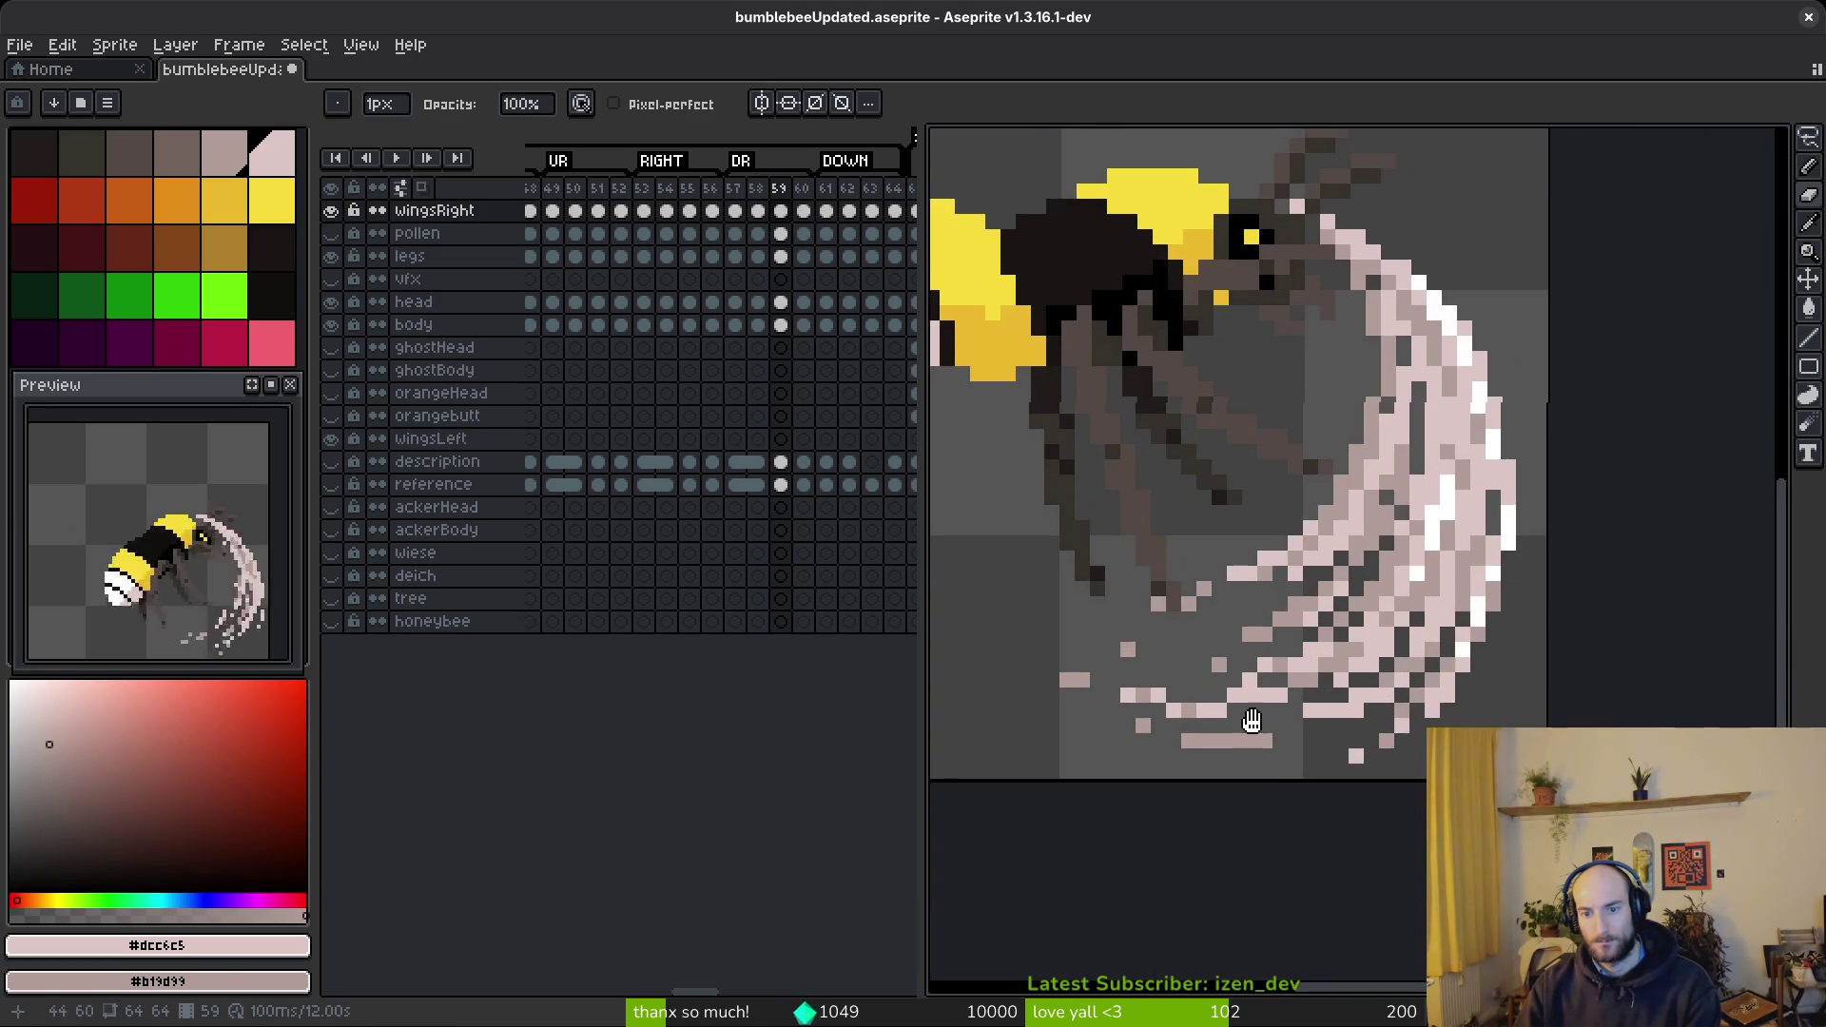
- Shift the grey bar two pixels right and one pixel down
key("m")
mouse_move(1268, 705)
left_mouse_down()
mouse_move(1074, 759)
mouse_move(1381, 728)
mouse_move(1305, 750)
mouse_move(1333, 736)
left_mouse_up()
left_click(1284, 735)
scroll(1339, 732, "down", 5)
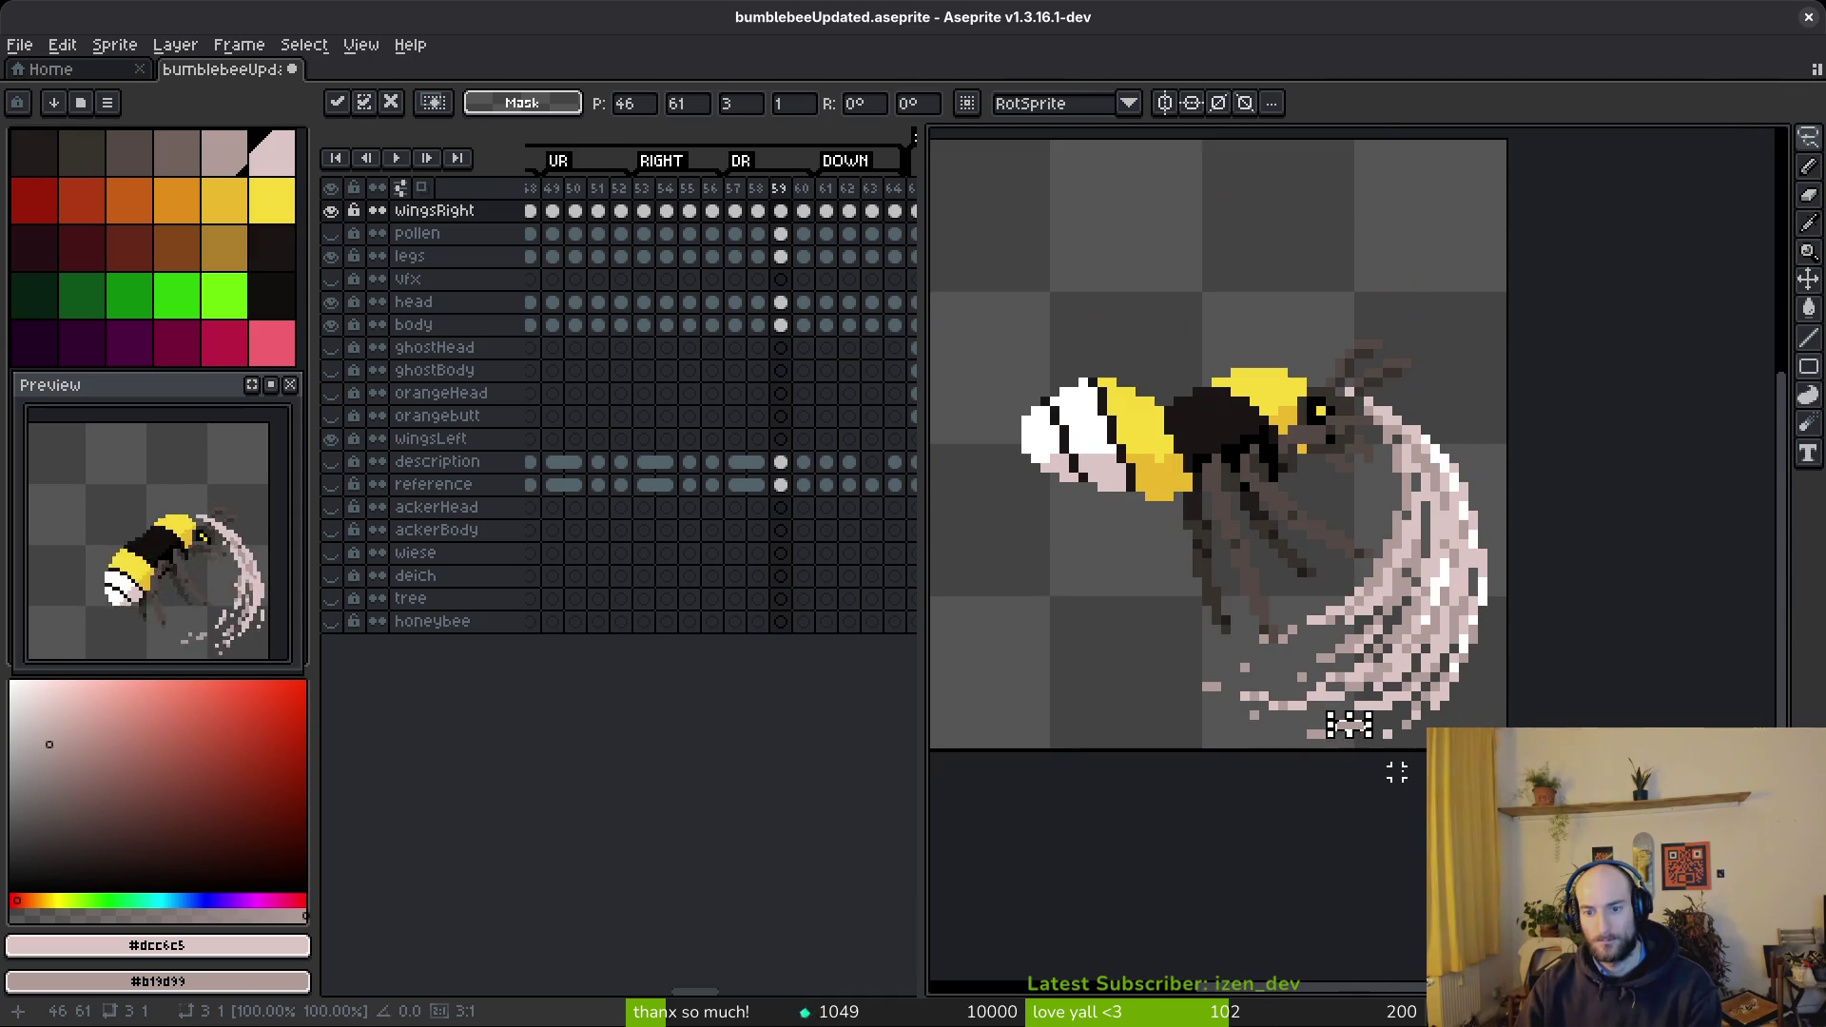
key("Return")
scroll(1387, 752, "up", 5)
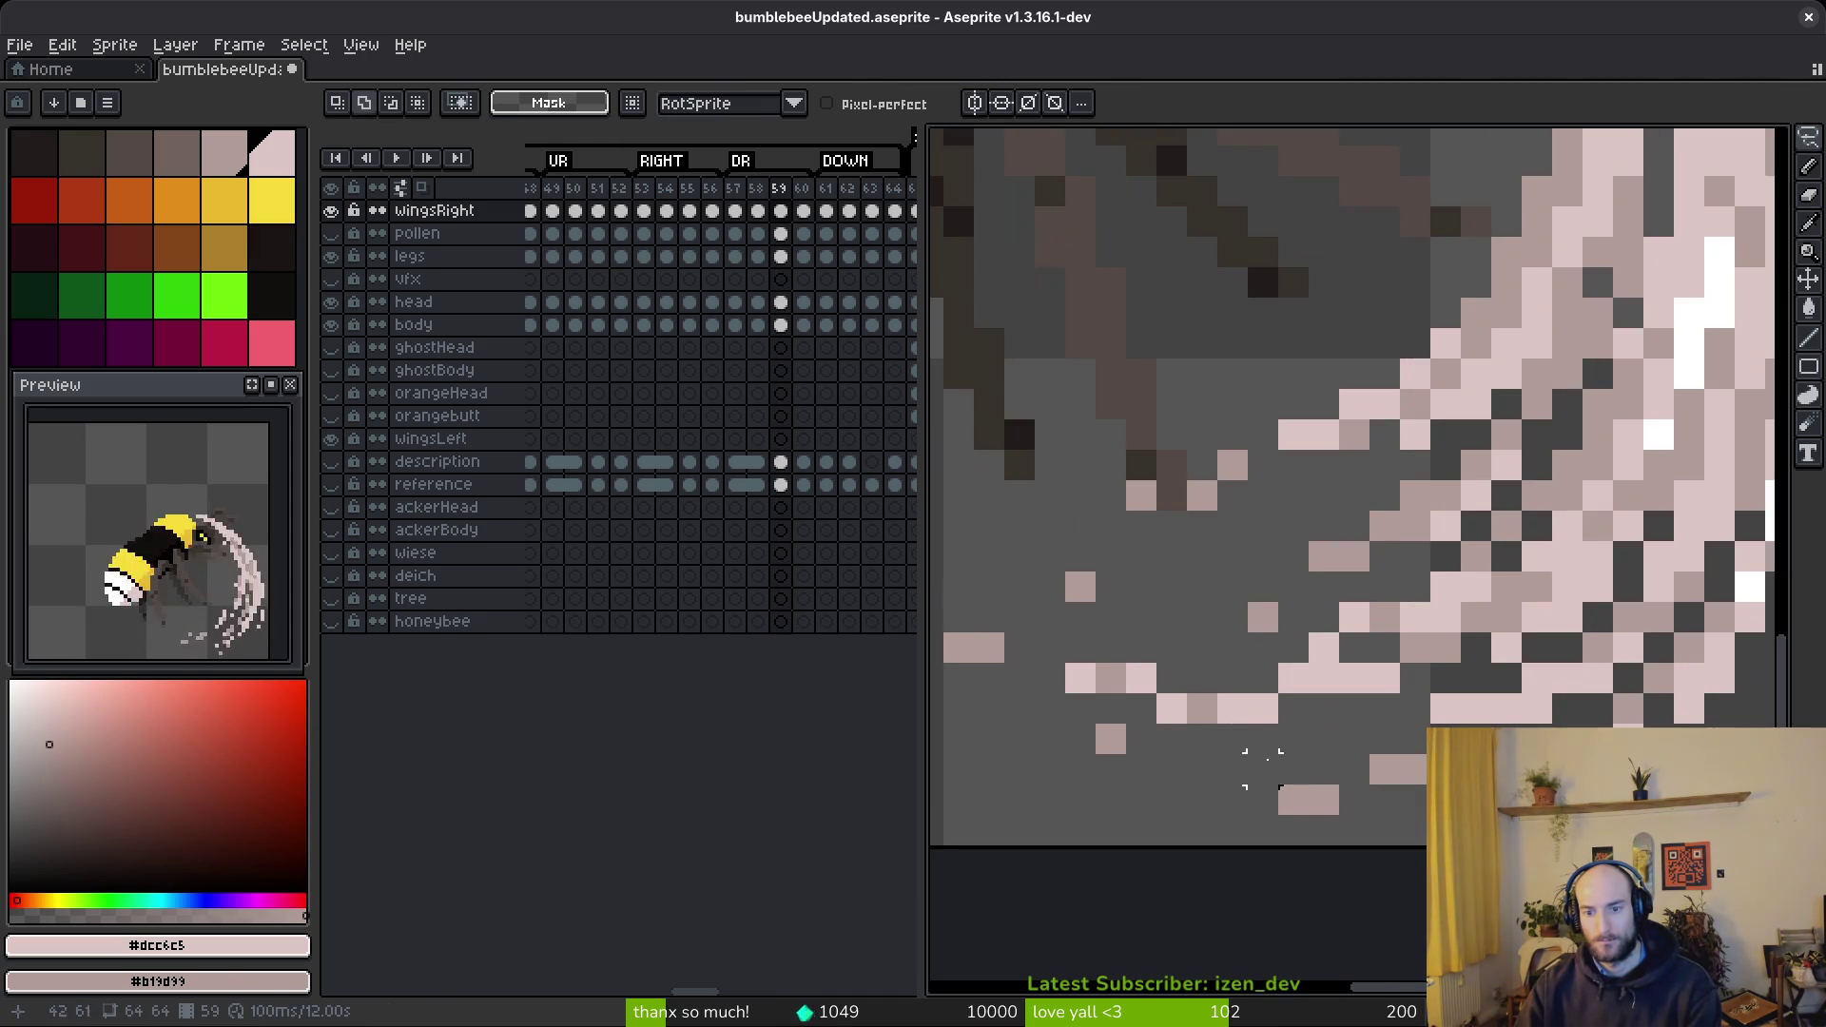
- Paint a row of light pink pixels, then reposition a 7x3 block of pink pixels
key("b")
mouse_move(1108, 679)
left_mouse_down()
mouse_move(1204, 673)
mouse_move(1065, 679)
mouse_move(1100, 644)
mouse_move(1284, 707)
left_mouse_up()
key("e")
key("m")
mouse_move(1164, 701)
left_mouse_down()
mouse_move(1264, 685)
mouse_move(1312, 701)
mouse_move(1245, 694)
left_mouse_up()
key("Return")
key("ctrl+d")
scroll(1262, 593, "down", 2)
scroll(1262, 594, "up", 2)
key("b")
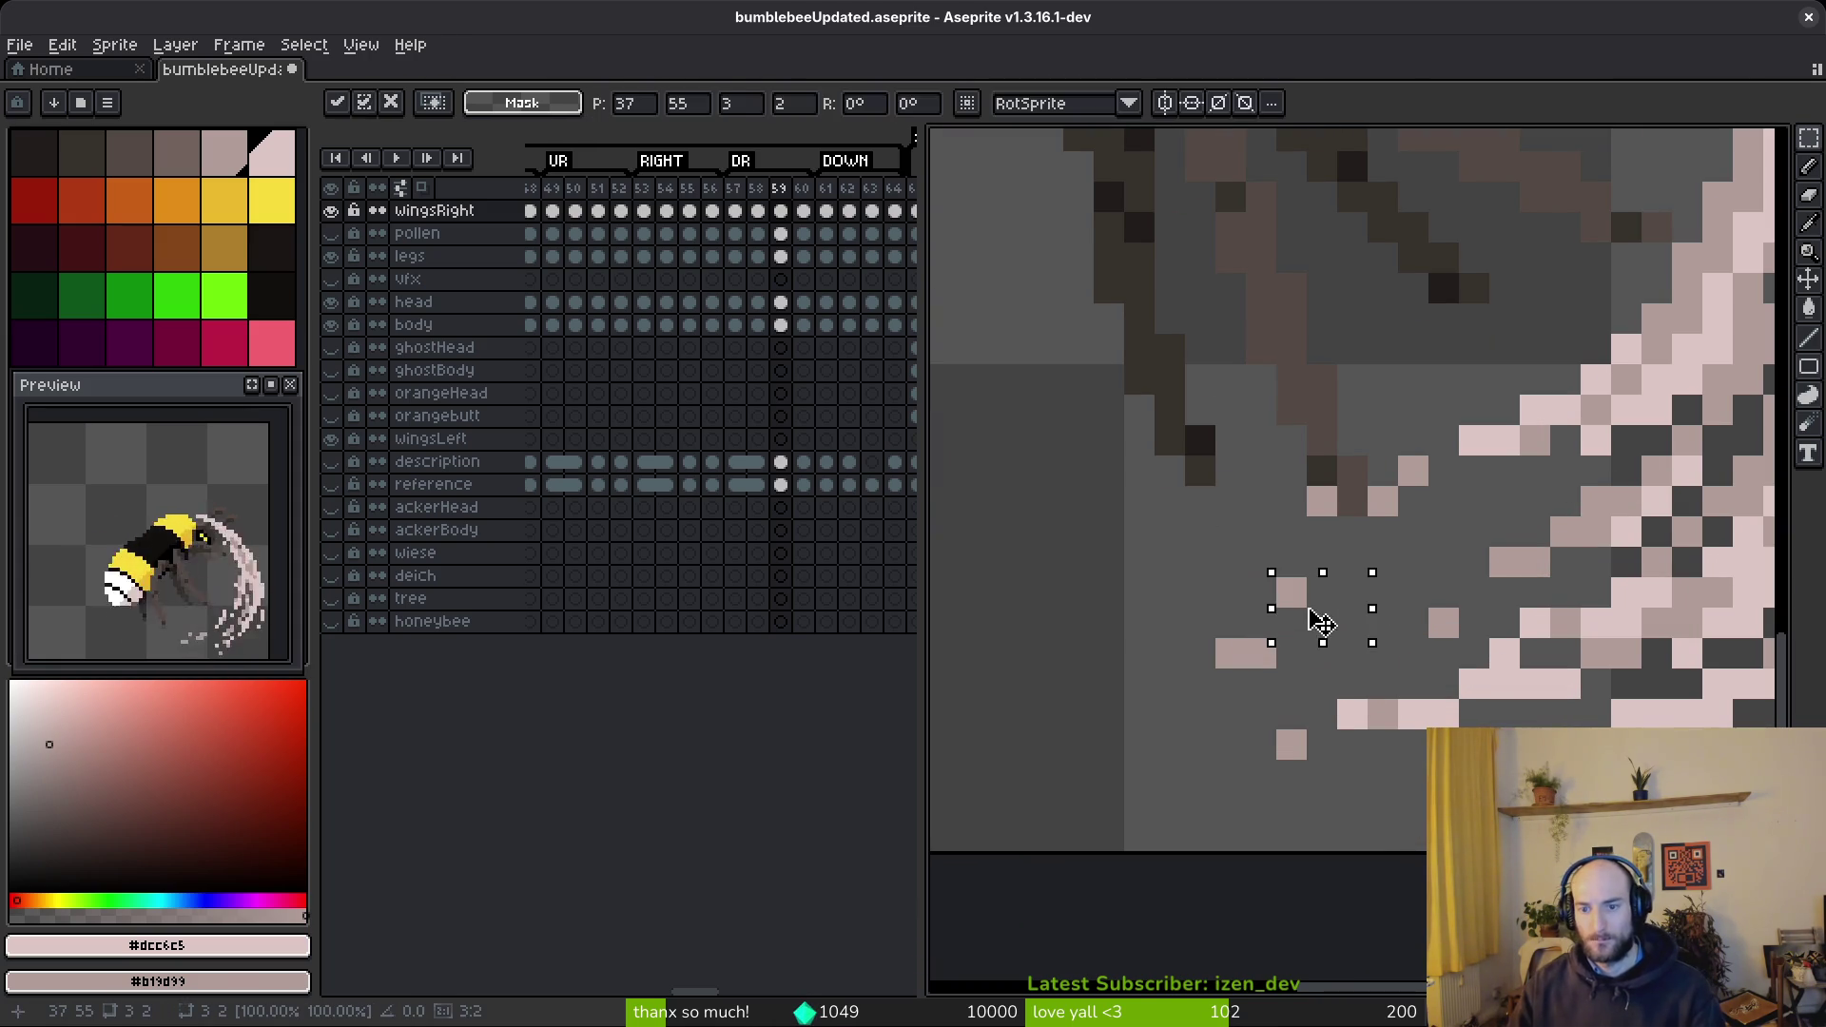
- Add a light pink and a pink pixel to the wing trail, reverting unwanted tweaks
scroll(1398, 652, "down", 4)
scroll(1277, 644, "up", 2)
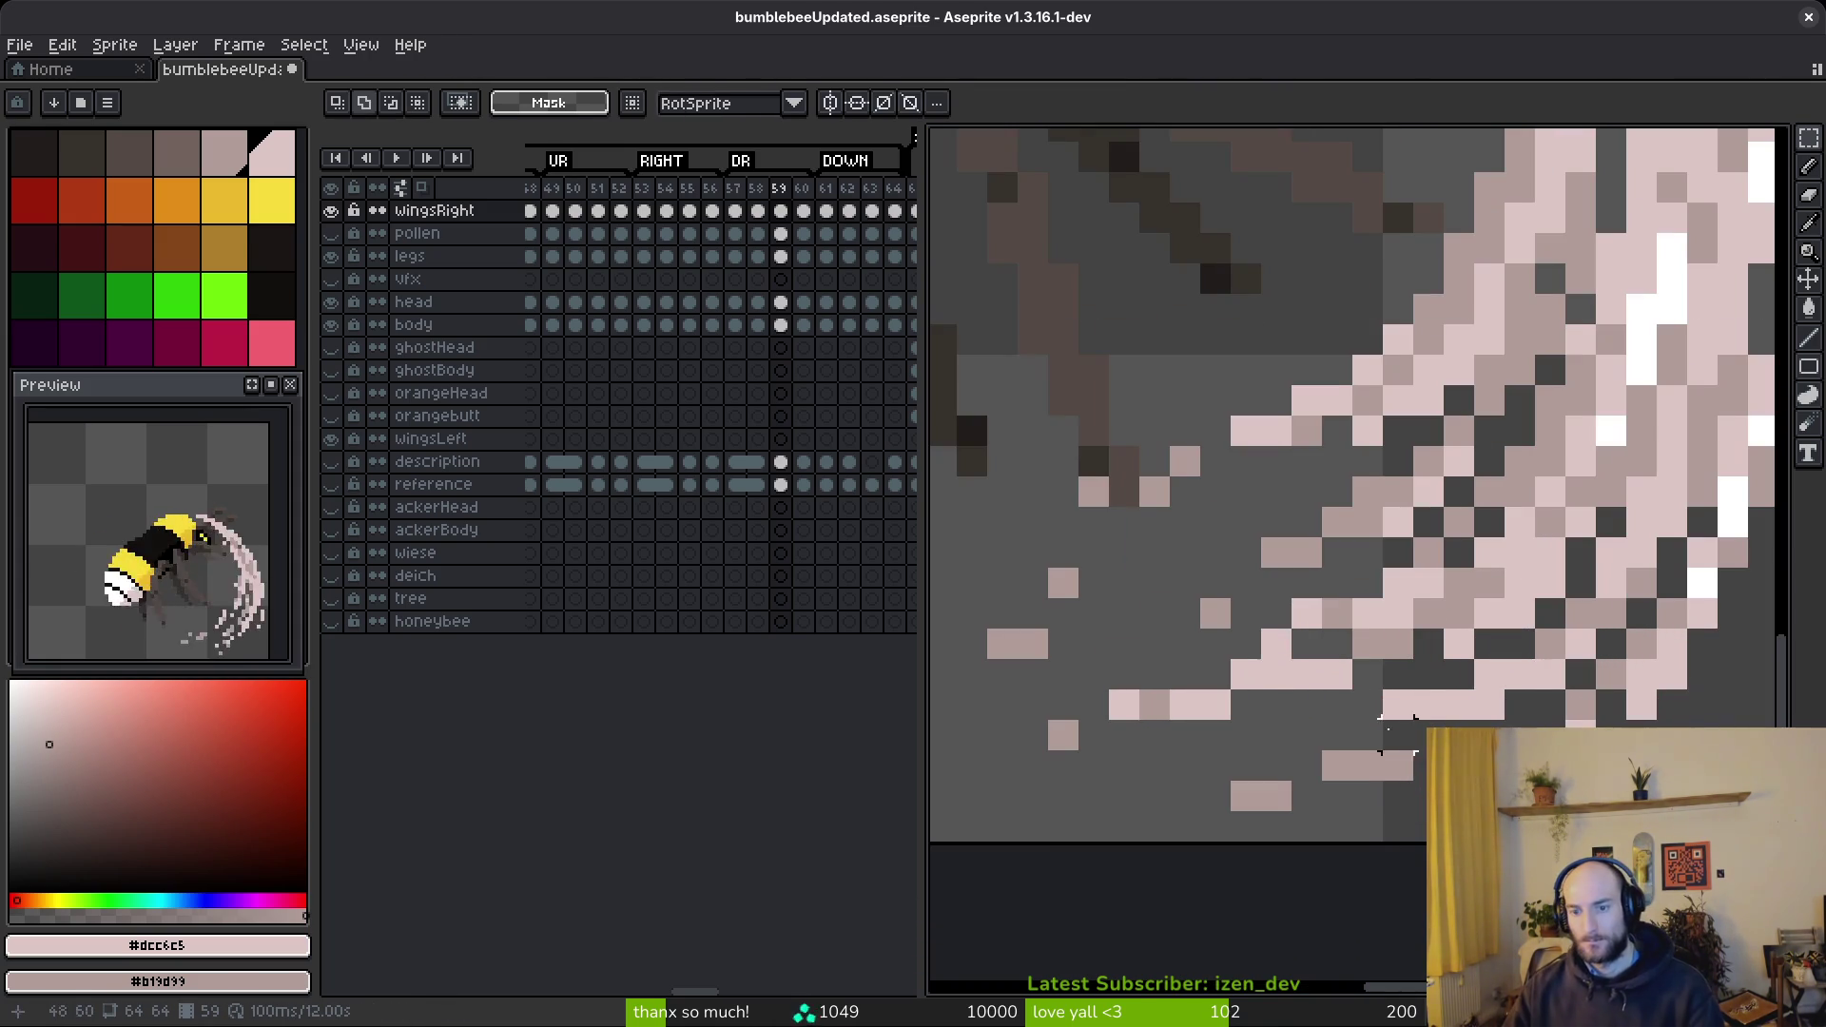
key("b")
left_click(1277, 644)
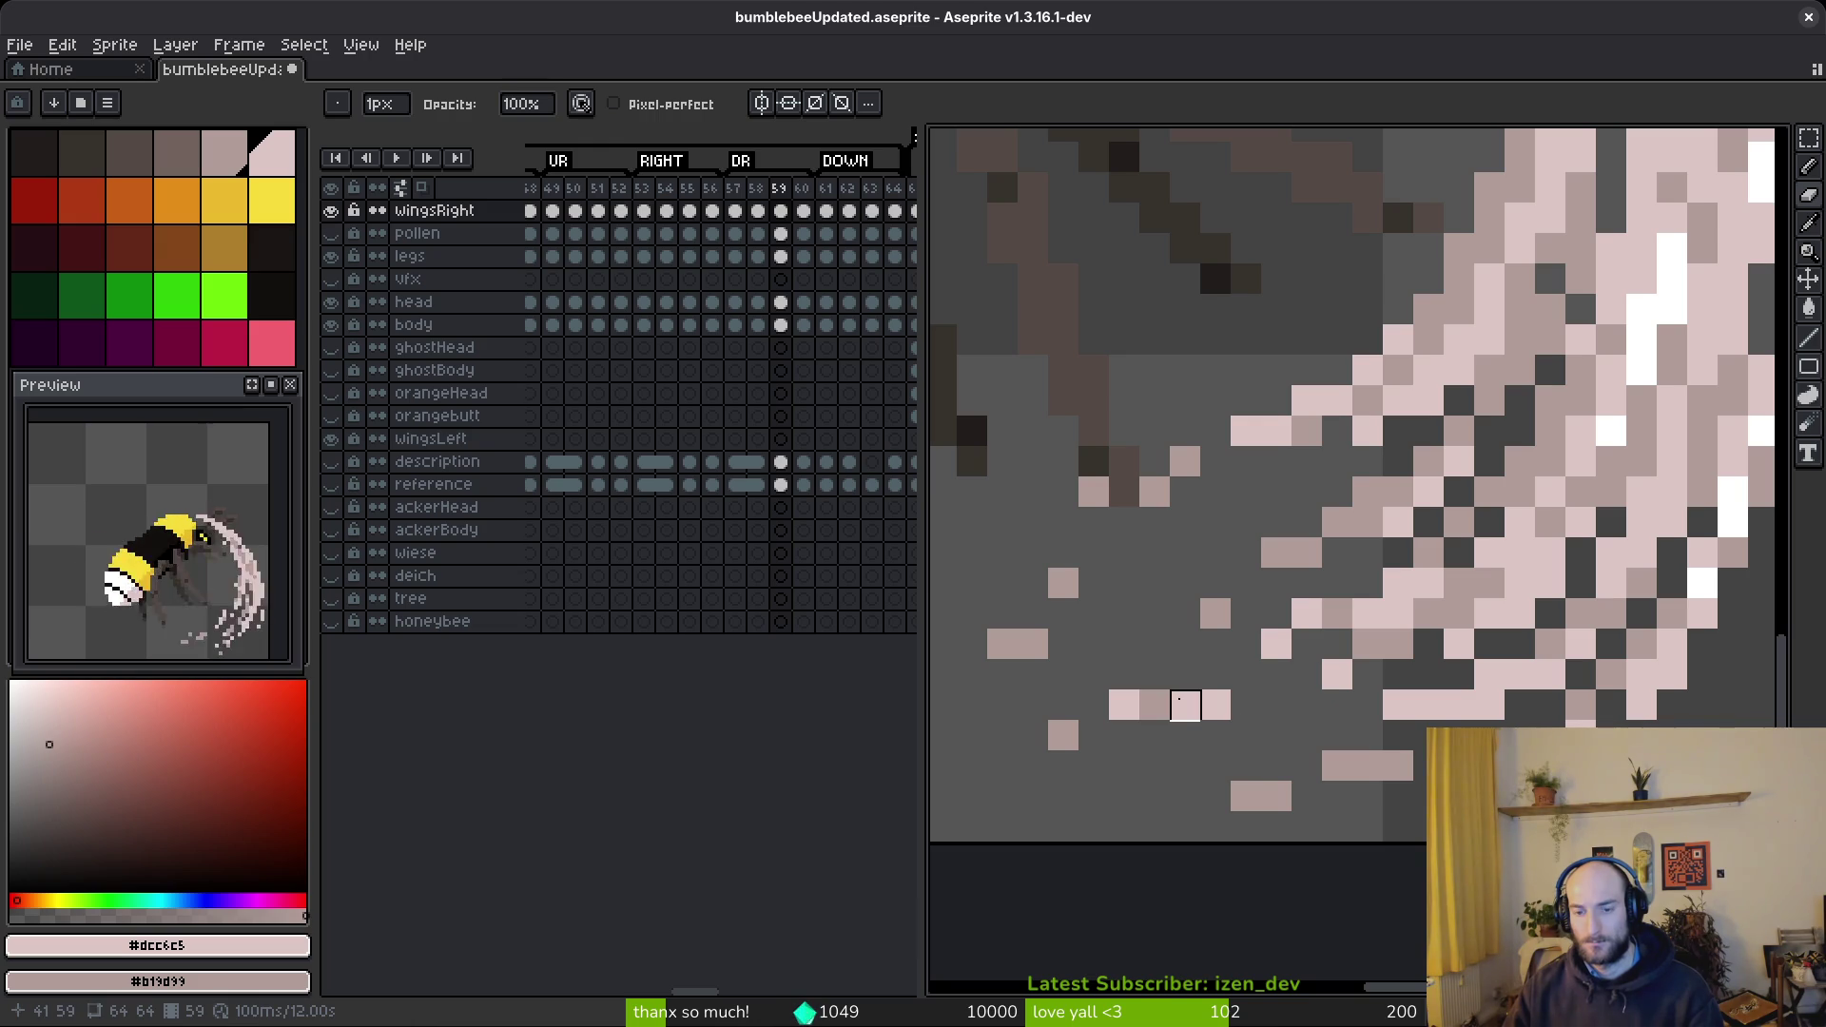
key("b")
left_click(1291, 700)
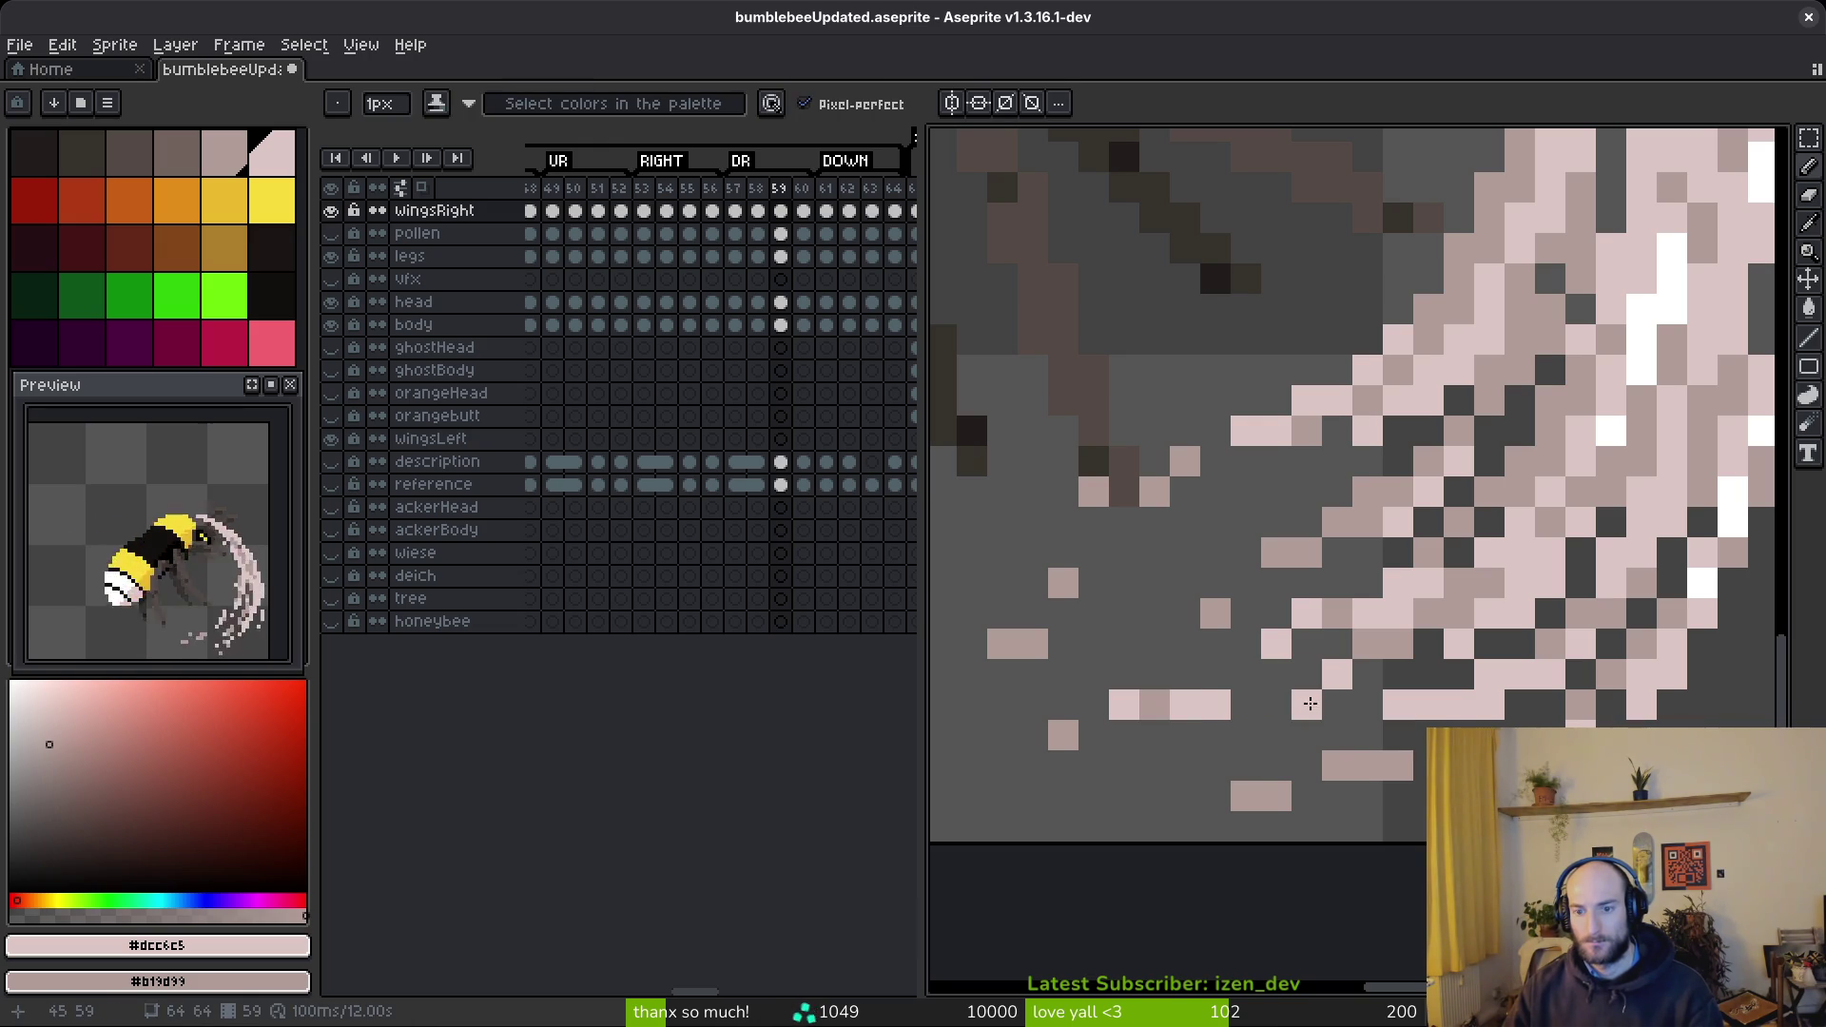
key("w")
left_click(1124, 704)
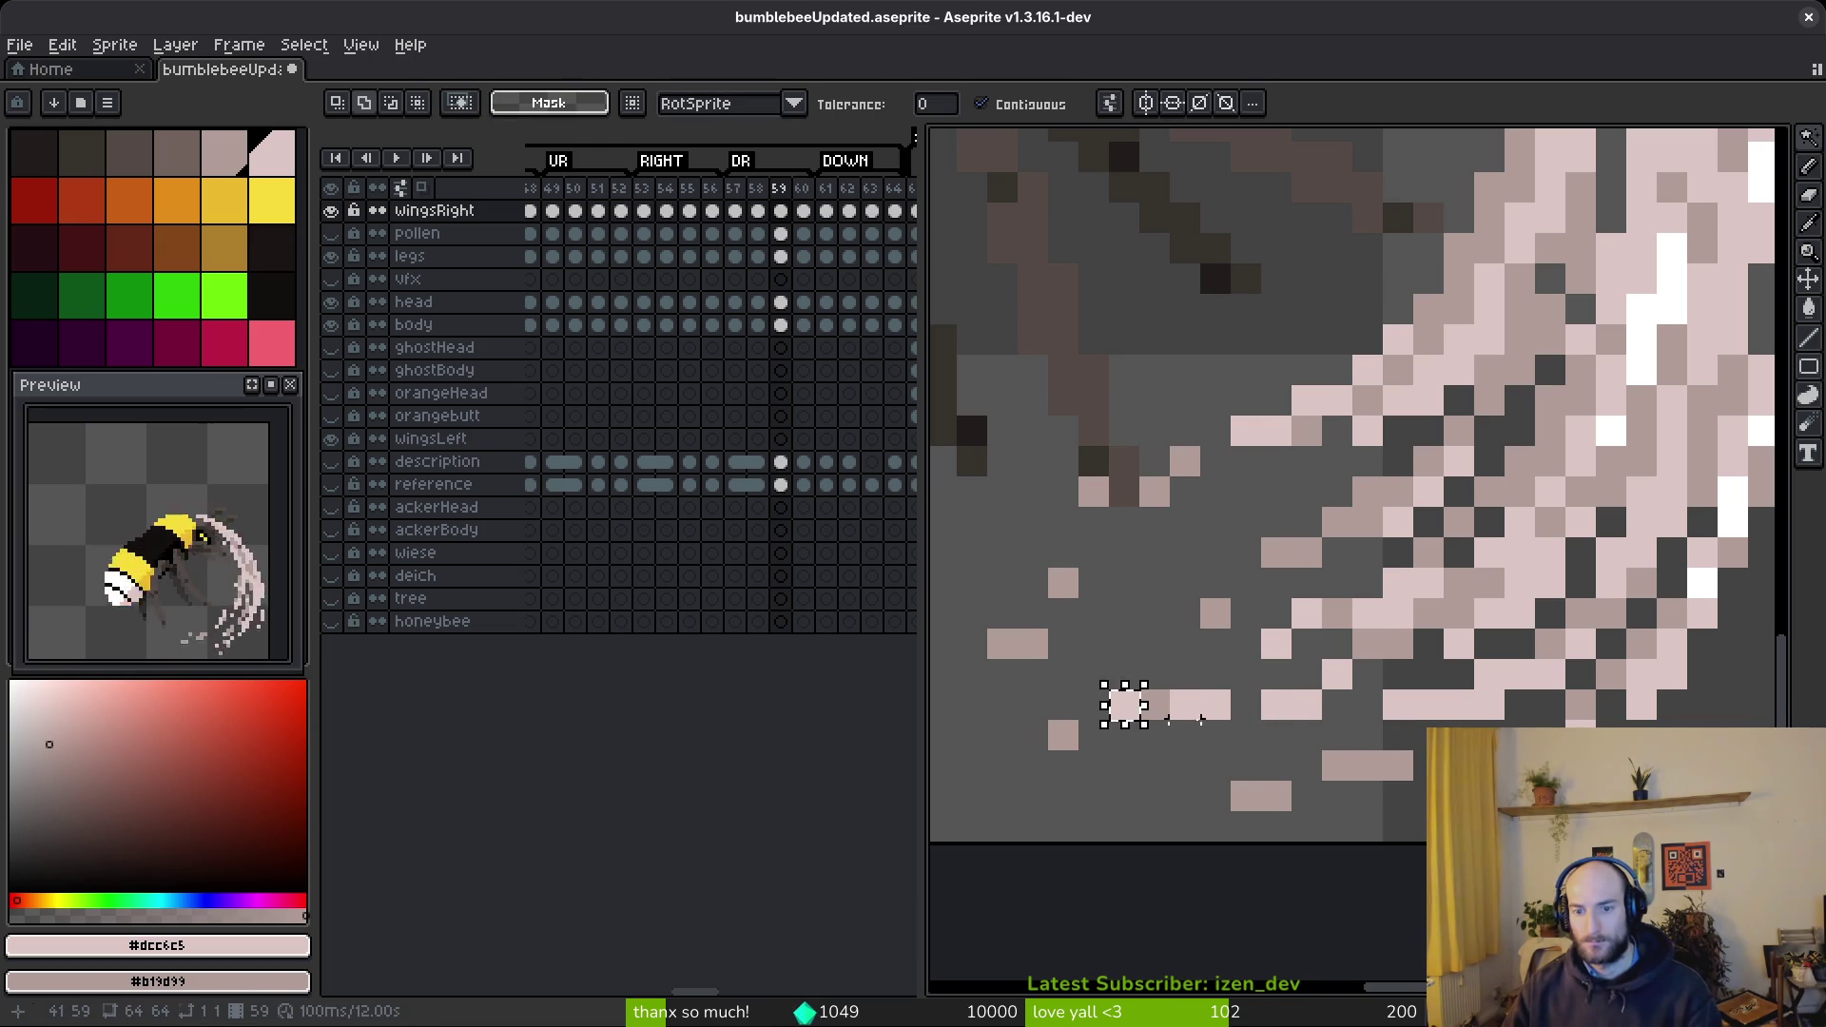
key("ctrl+z")
scroll(1338, 726, "down", 5)
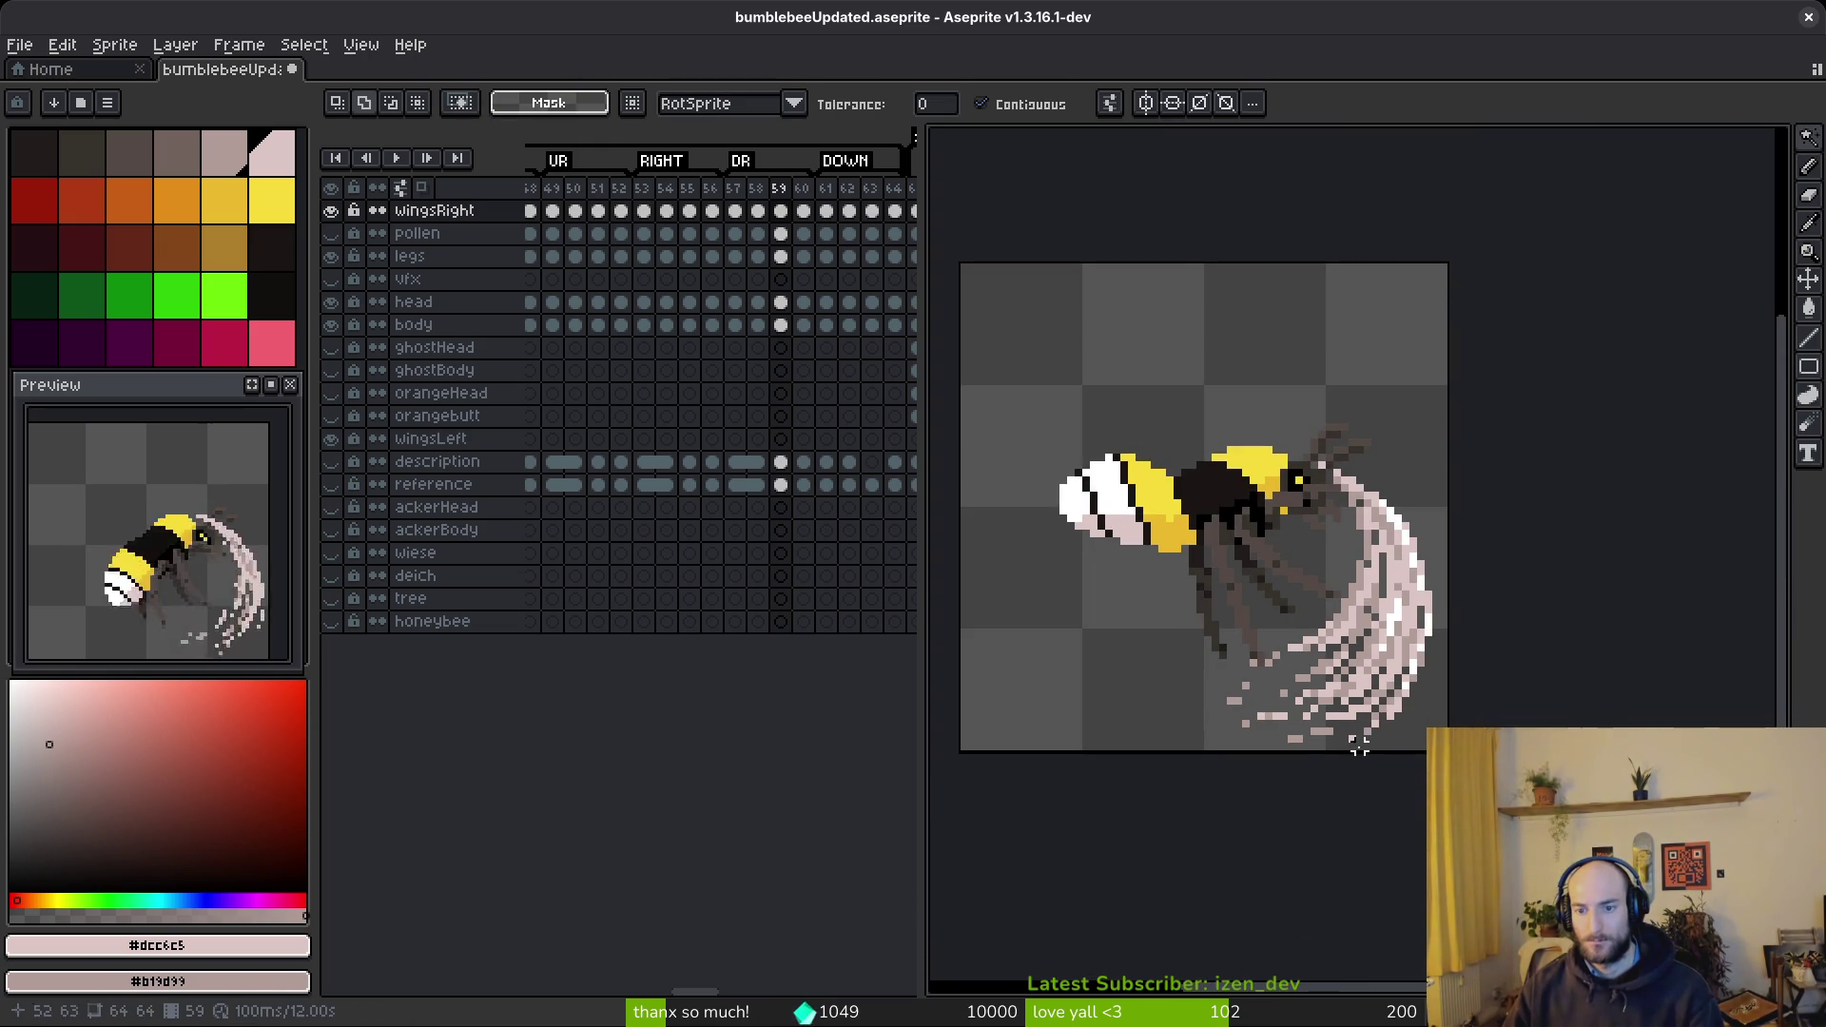
scroll(1359, 747, "up", 5)
key("b")
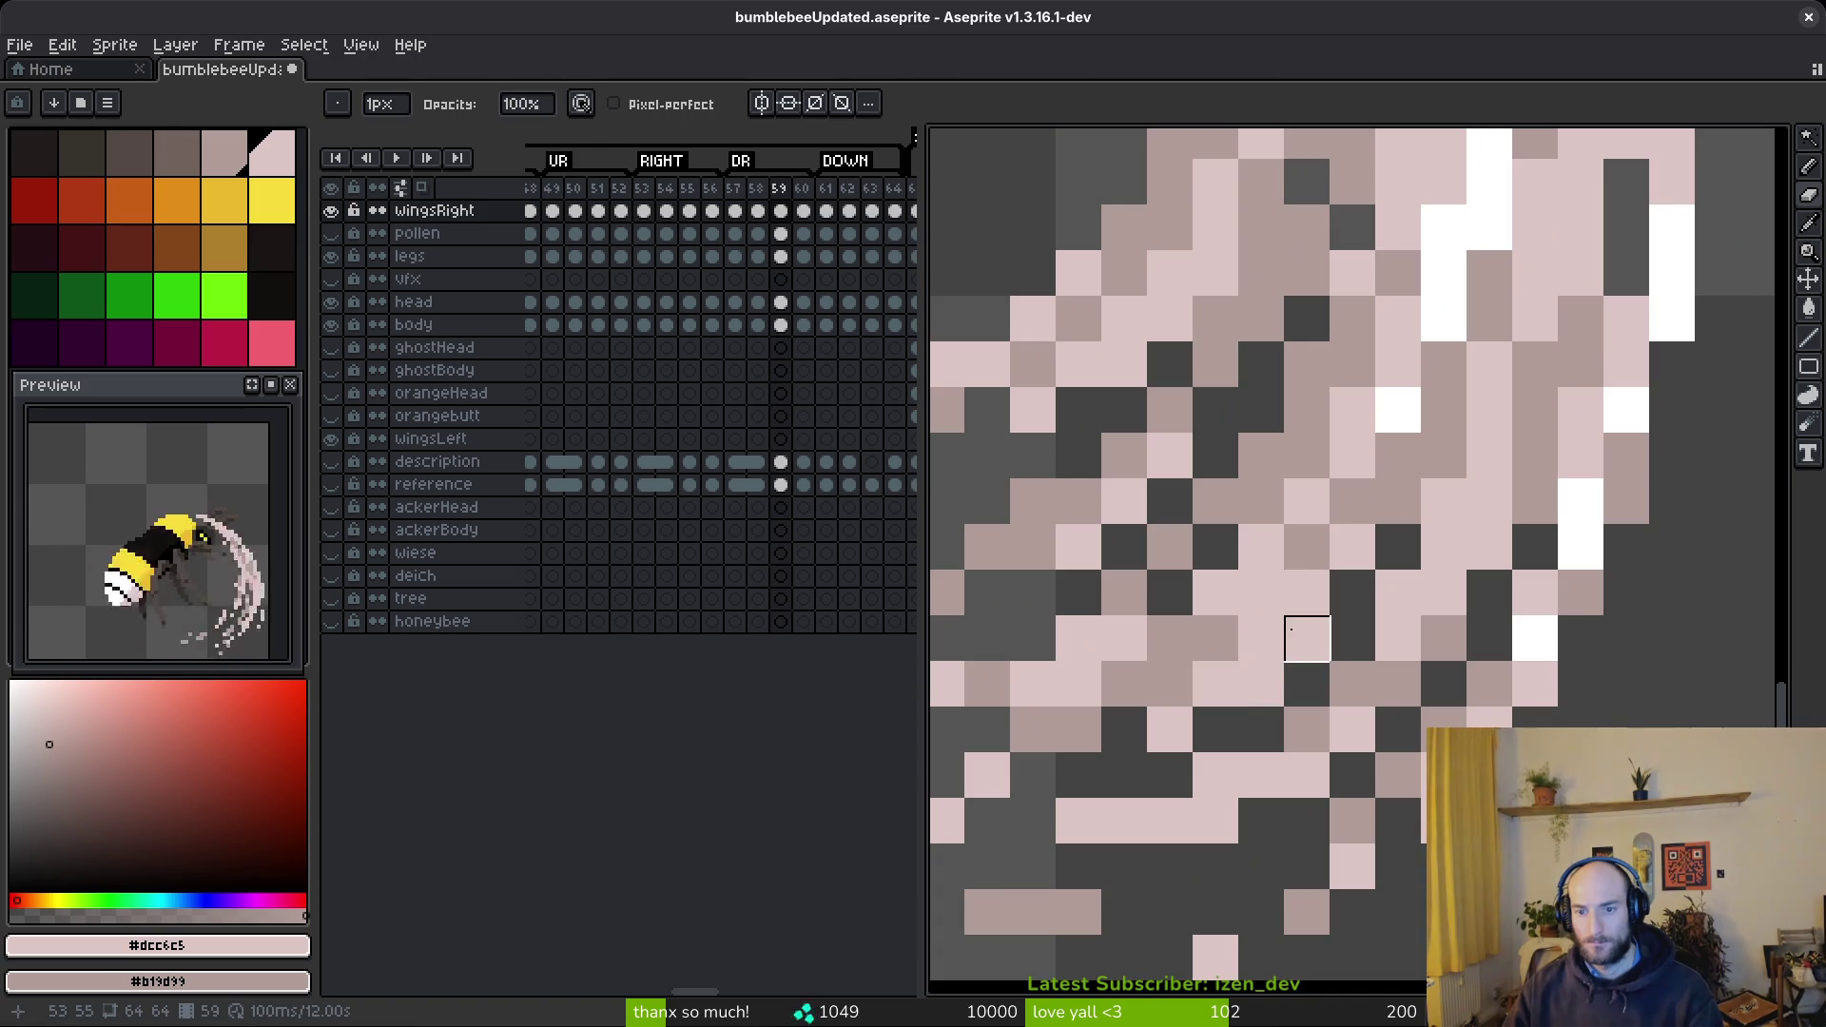
left_click_drag(1328, 603, 1278, 668)
key("ctrl+z")
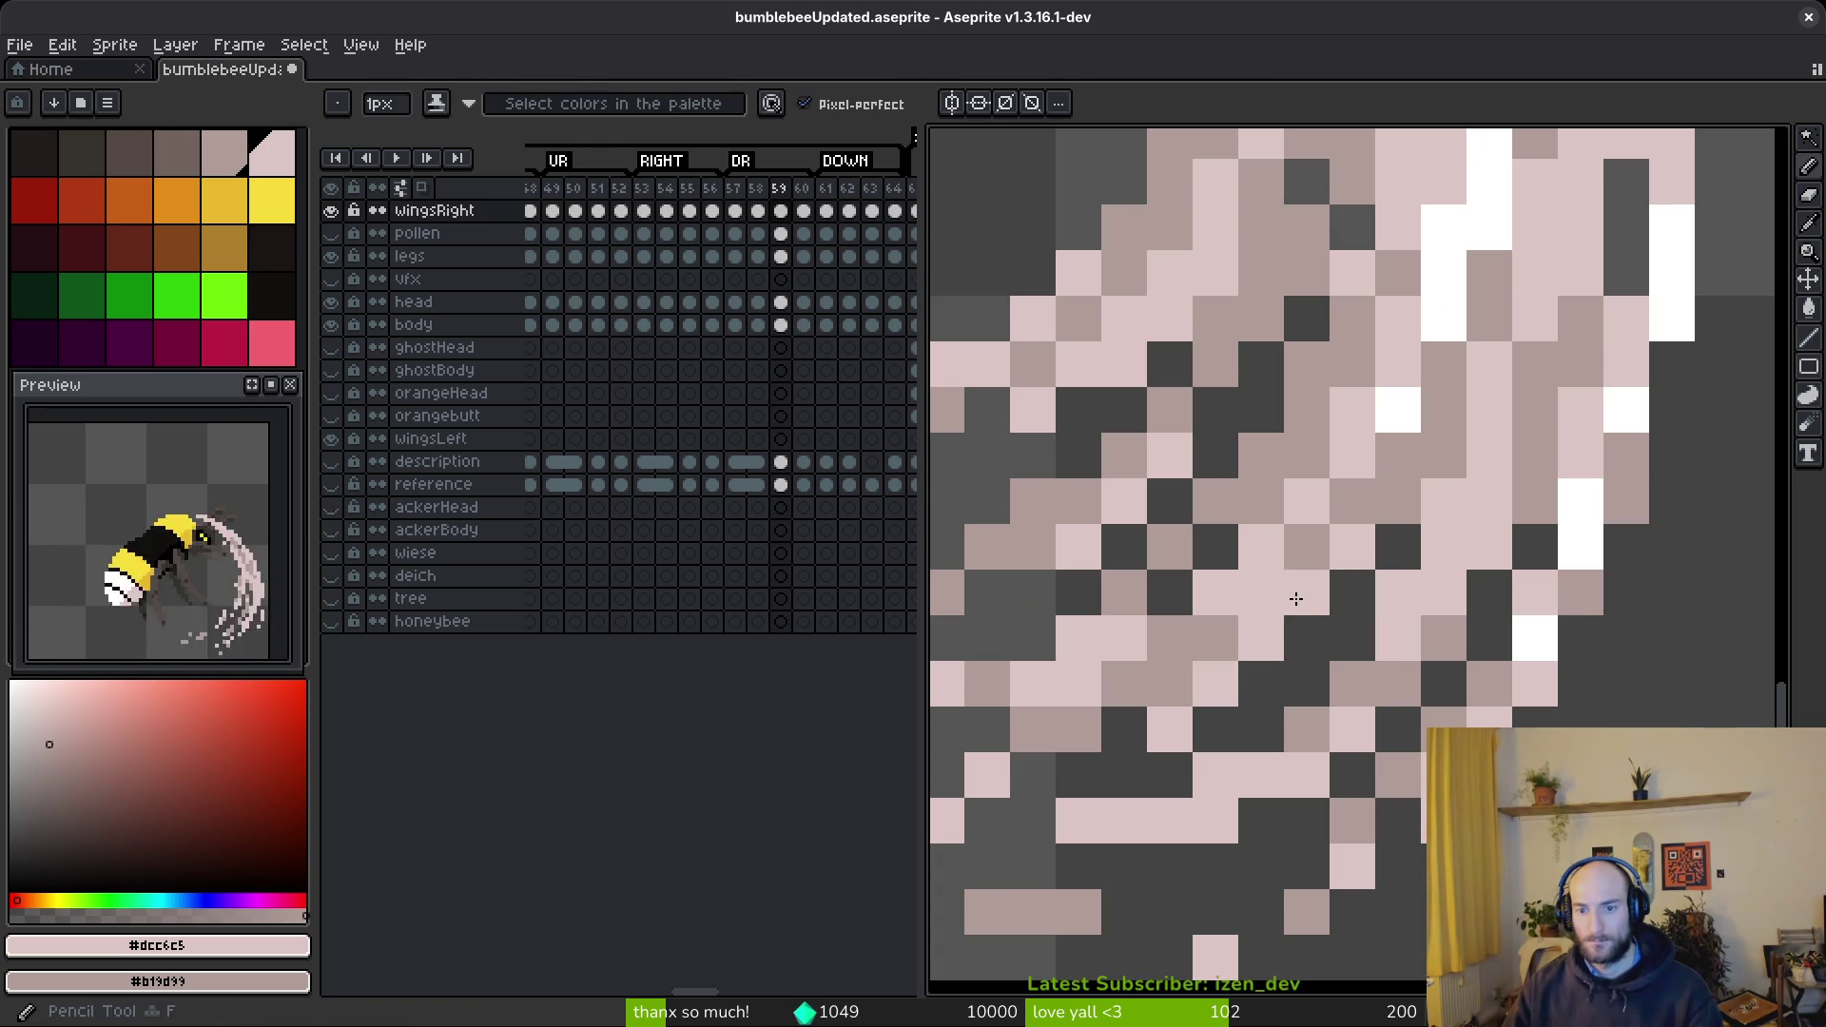
- Save bumblebeeUpdated.aseprite and flip between neighbouring frames to compare the swoosh
scroll(1399, 647, "down", 6)
scroll(1388, 657, "up", 6)
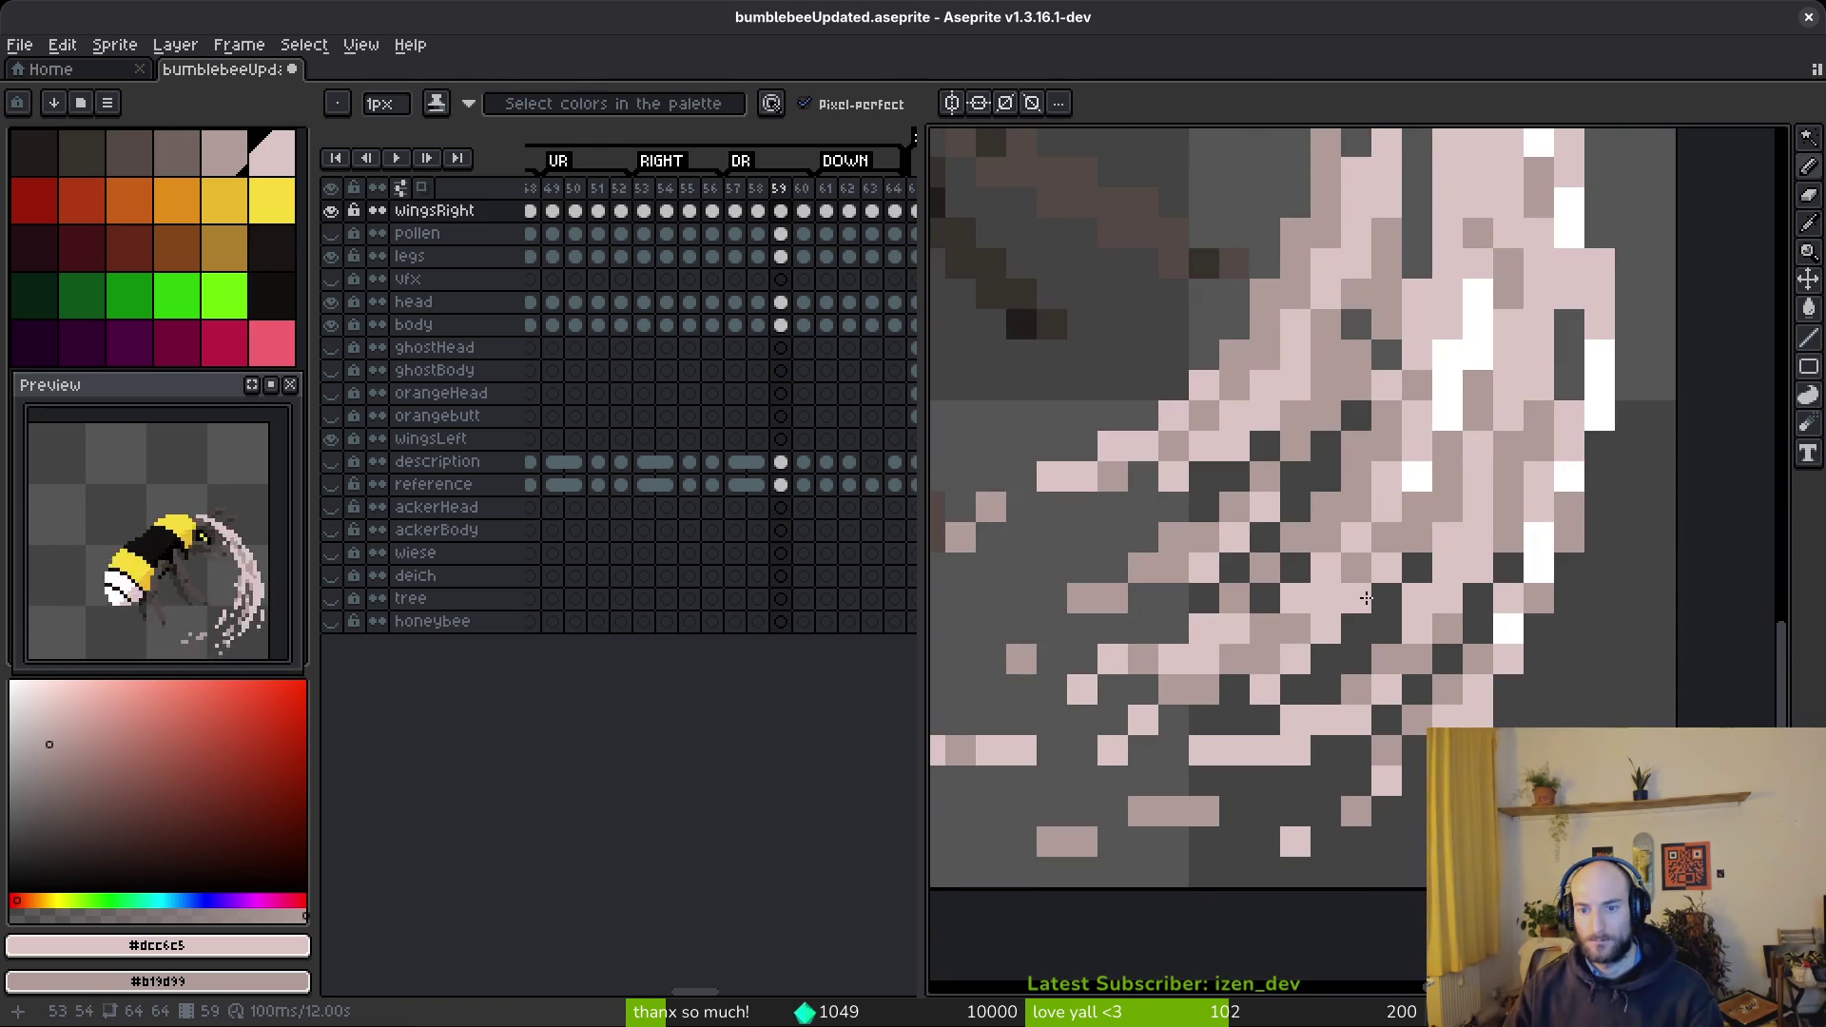
scroll(1370, 599, "down", 7)
key("ctrl+s")
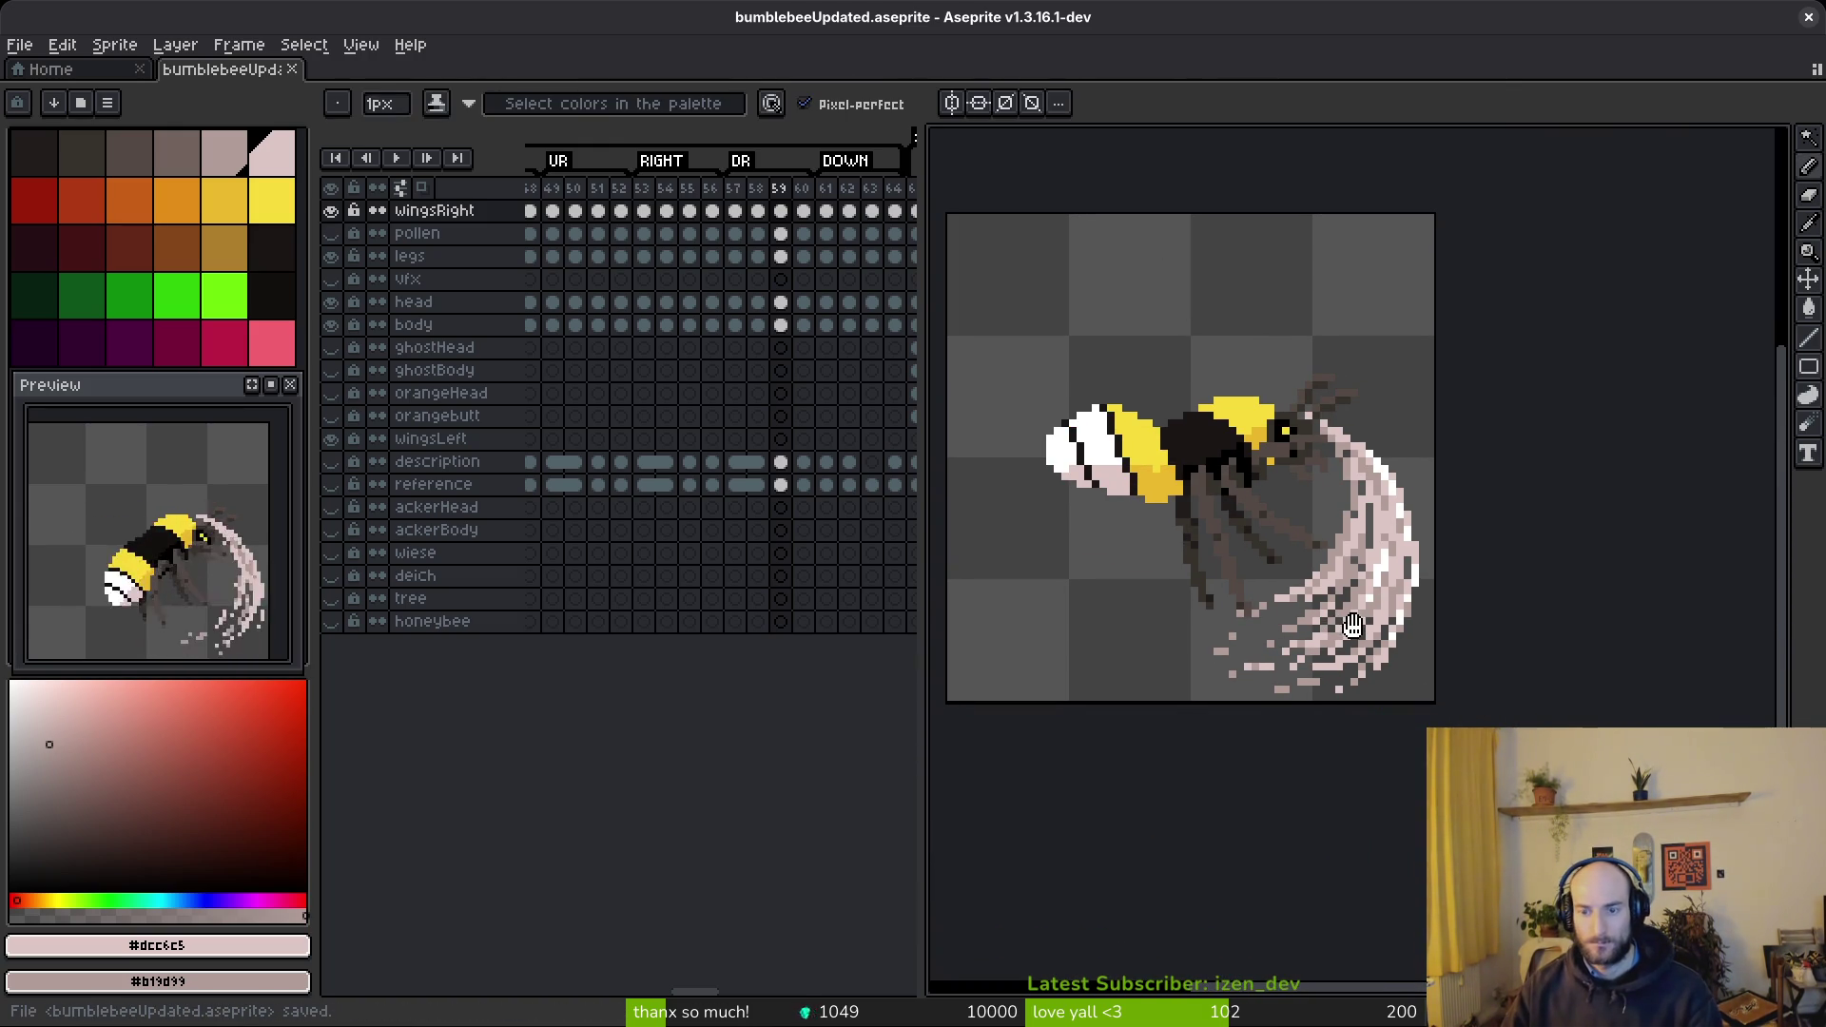
key("Right")
key("Left")
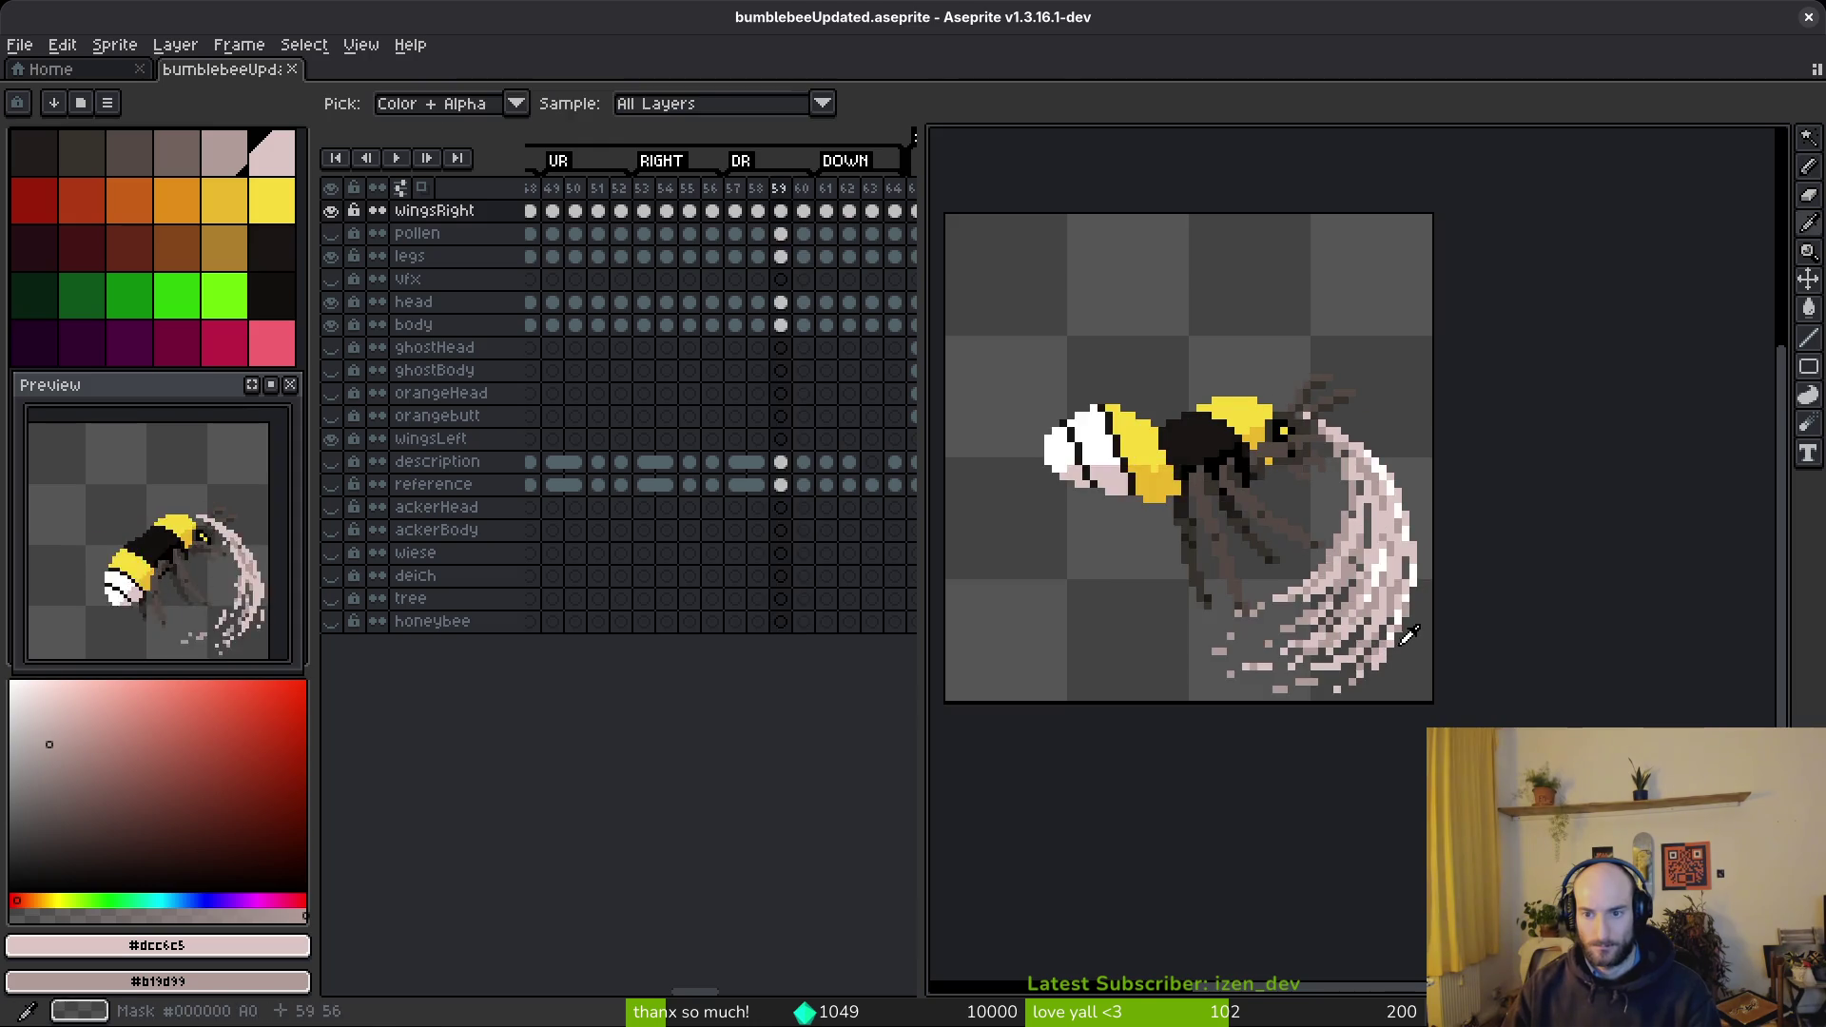
- On frame 60, paint a column of light-pink pixels down the wing and darken a few to pinkish-grey
key("Right")
scroll(1336, 512, "up", 4)
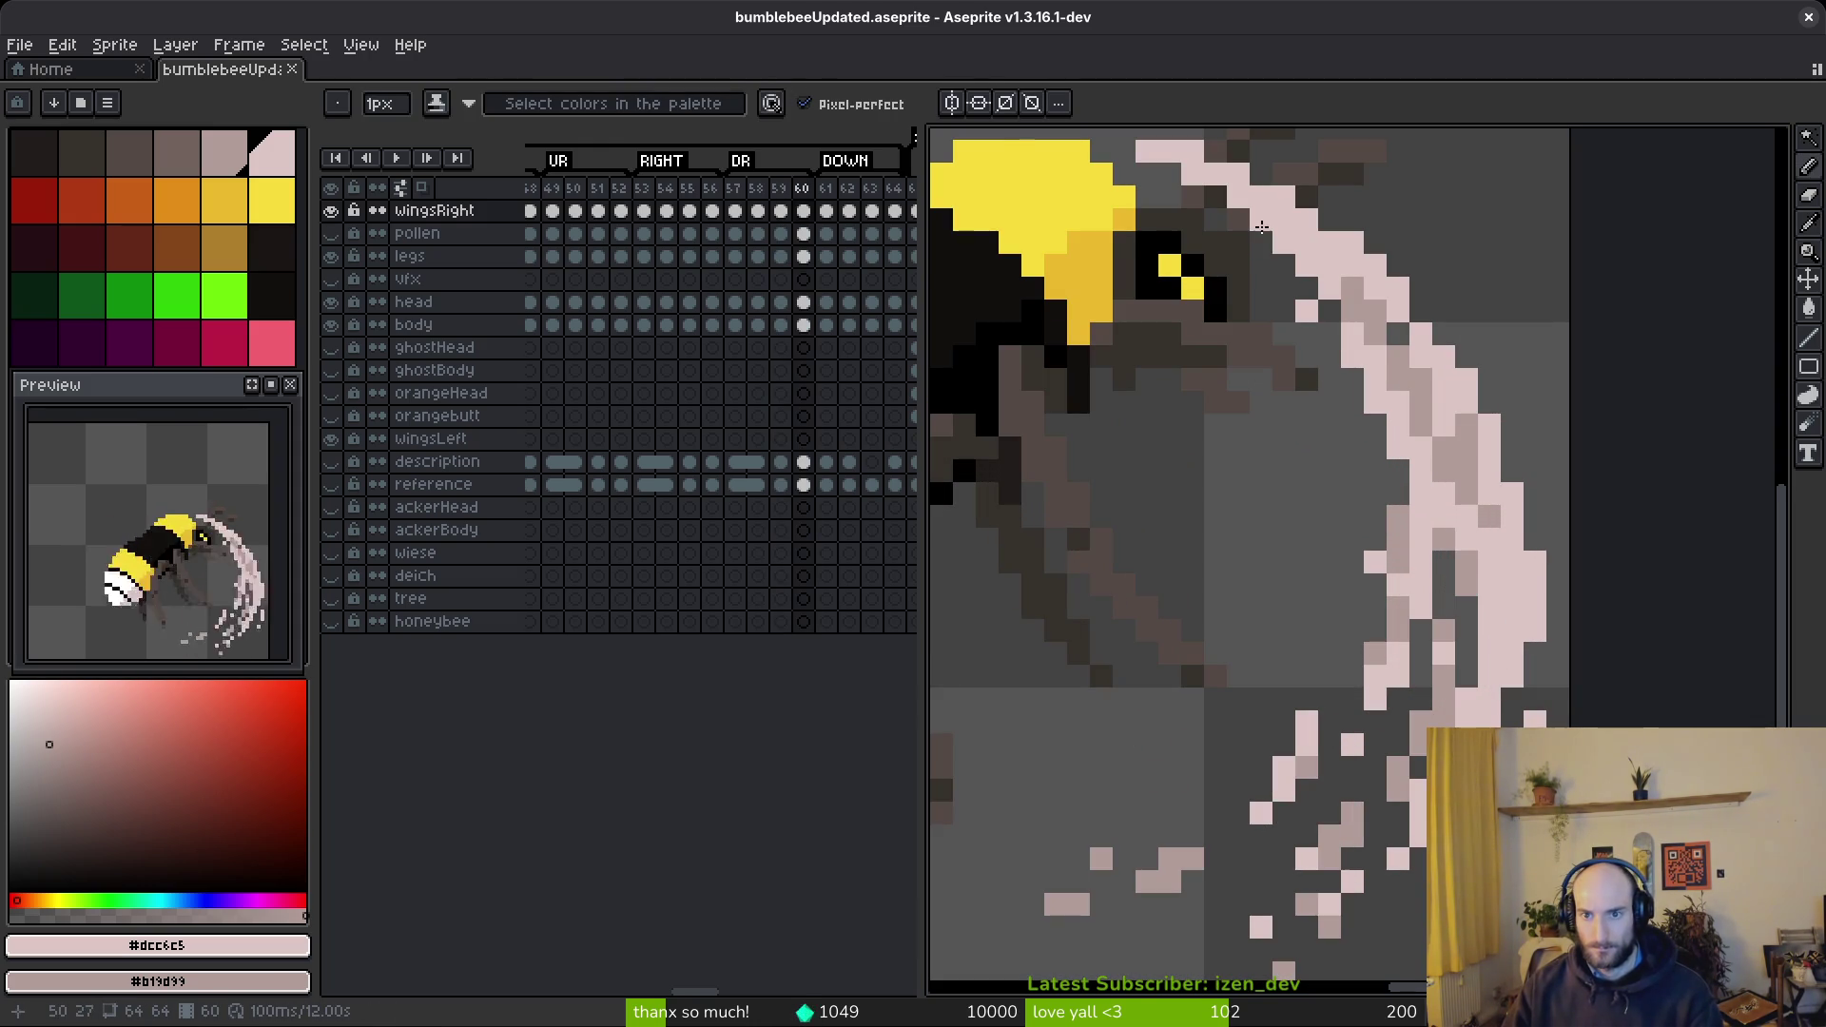
scroll(1294, 286, "up", 1)
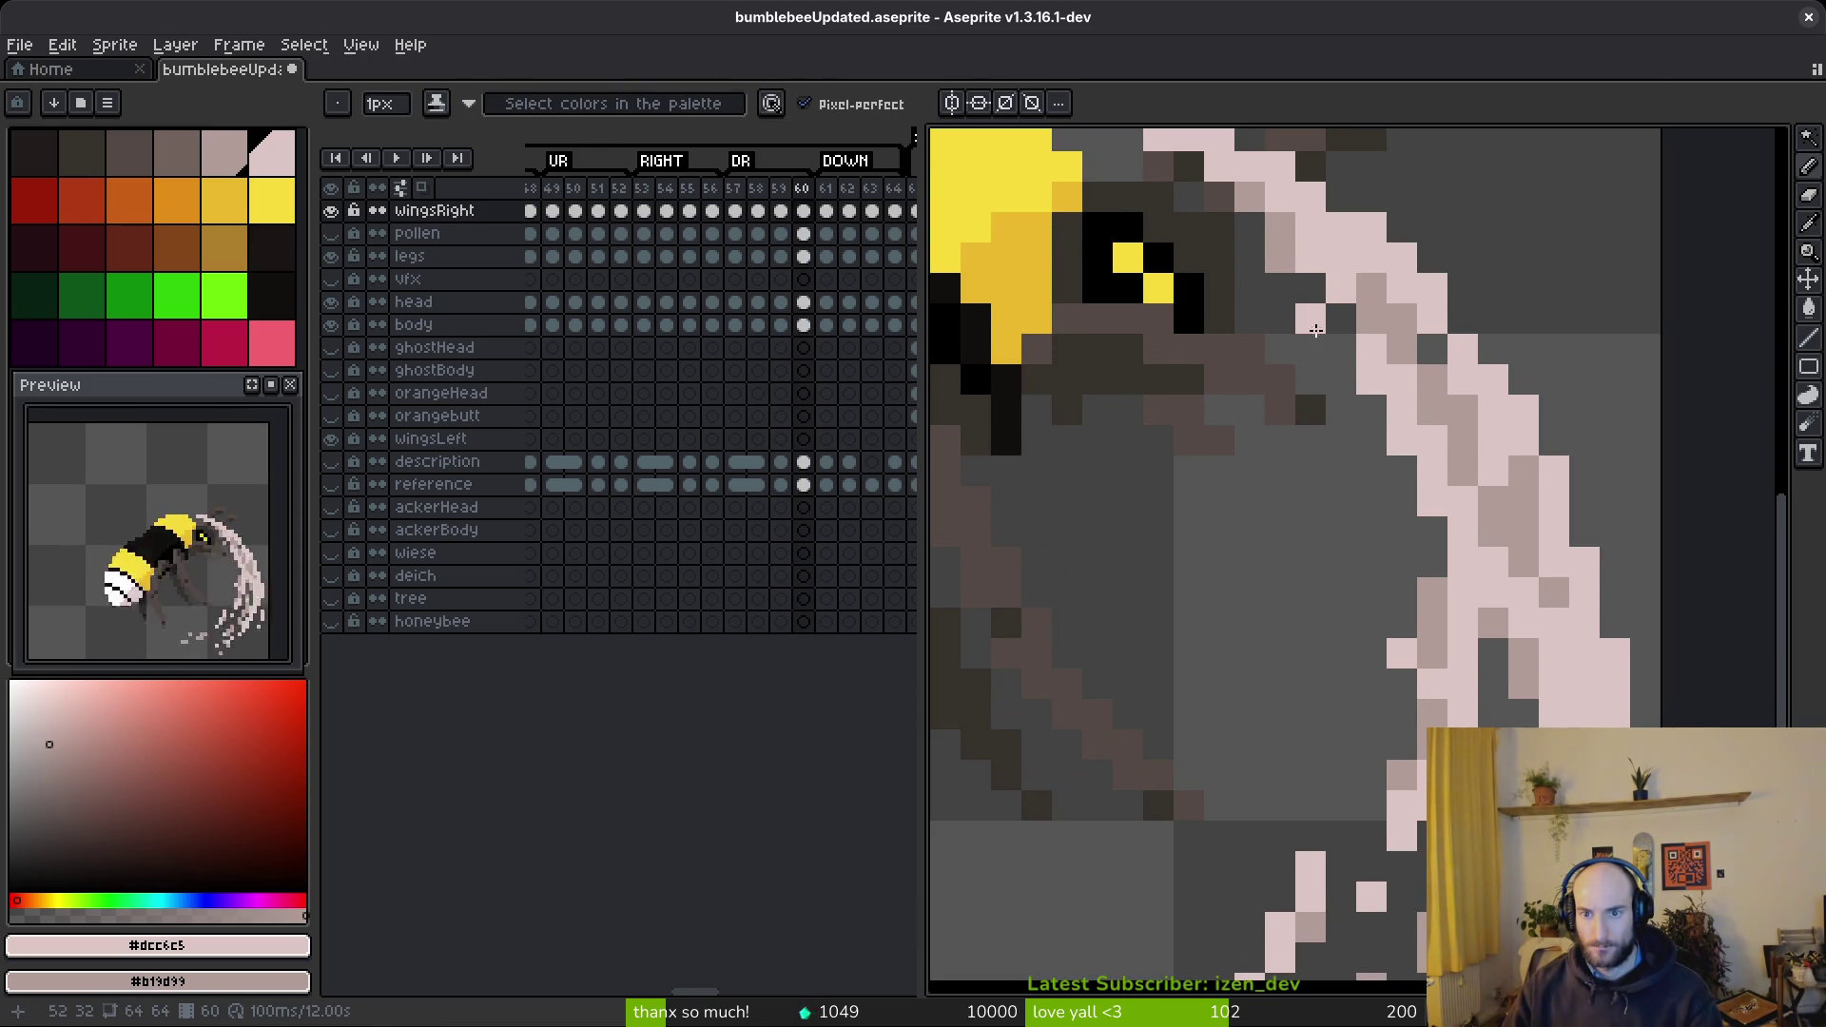
scroll(1322, 380, "down", 3)
left_click(1332, 340)
mouse_move(1332, 339)
left_mouse_down()
mouse_move(1358, 419)
mouse_move(1355, 503)
mouse_move(1312, 621)
left_mouse_up()
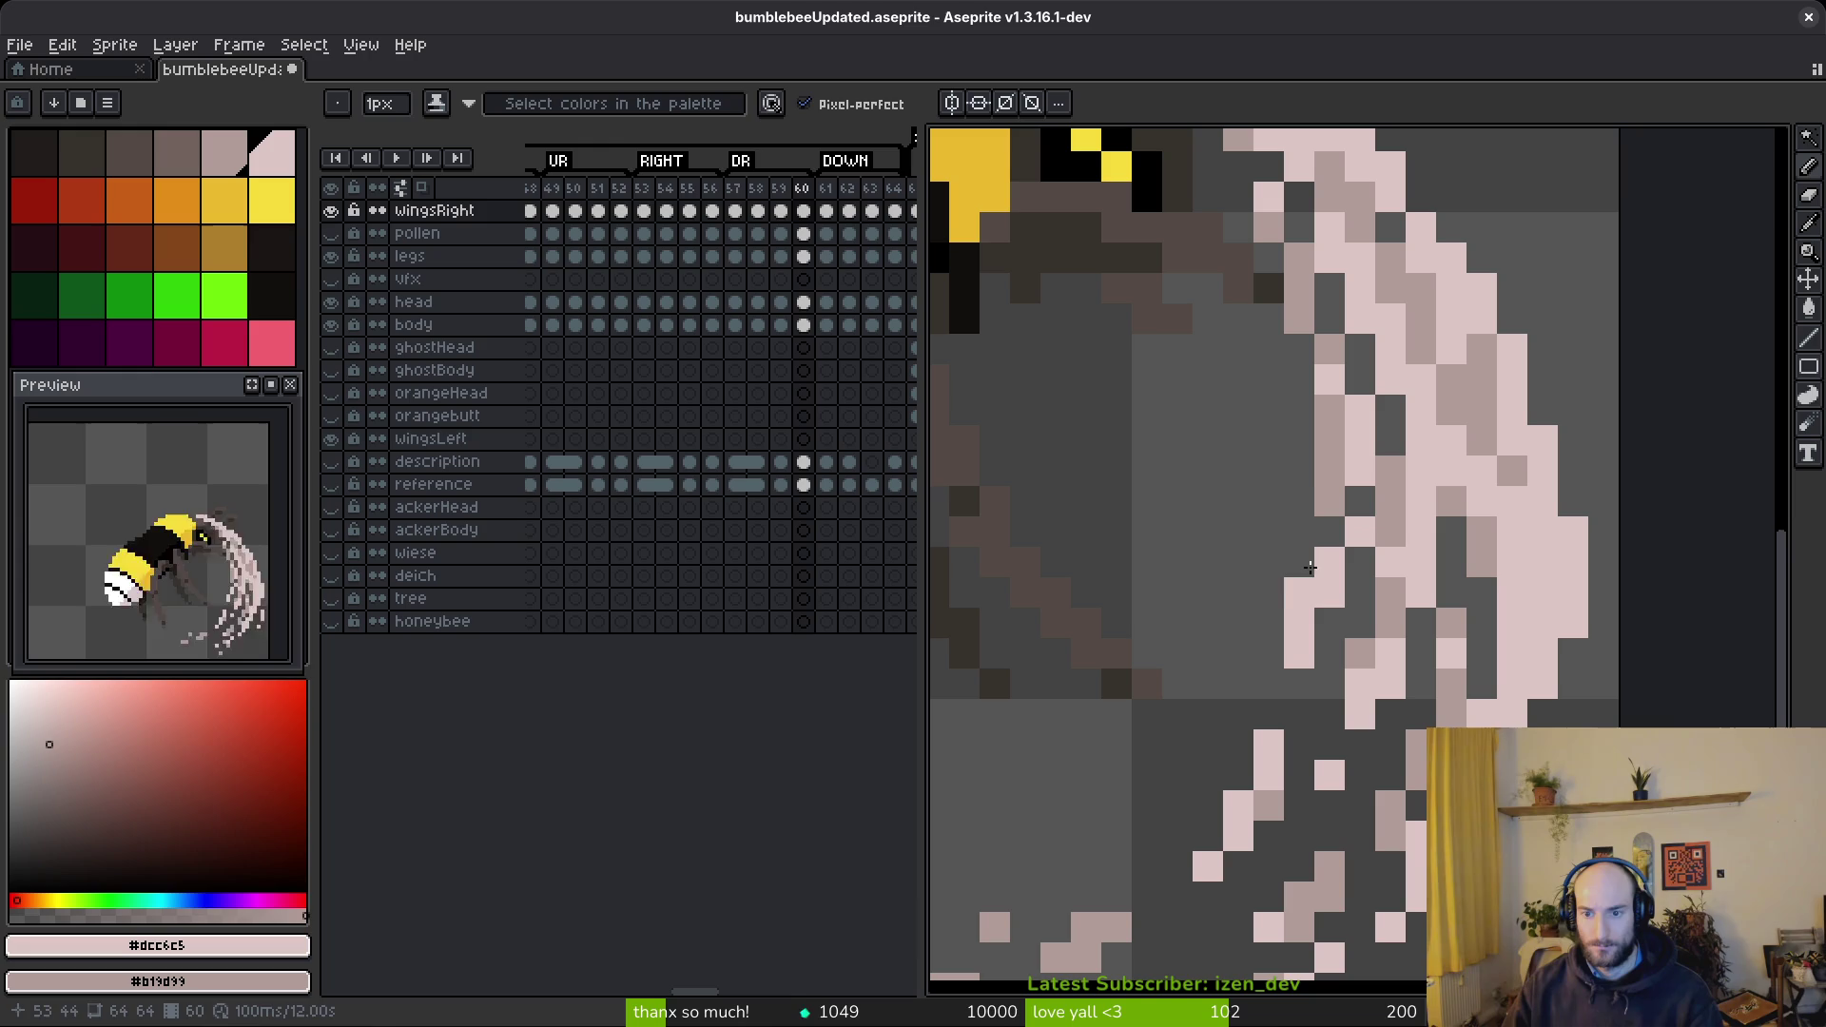
mouse_move(1299, 471)
left_mouse_down()
mouse_move(1268, 501)
mouse_move(1227, 702)
left_mouse_up()
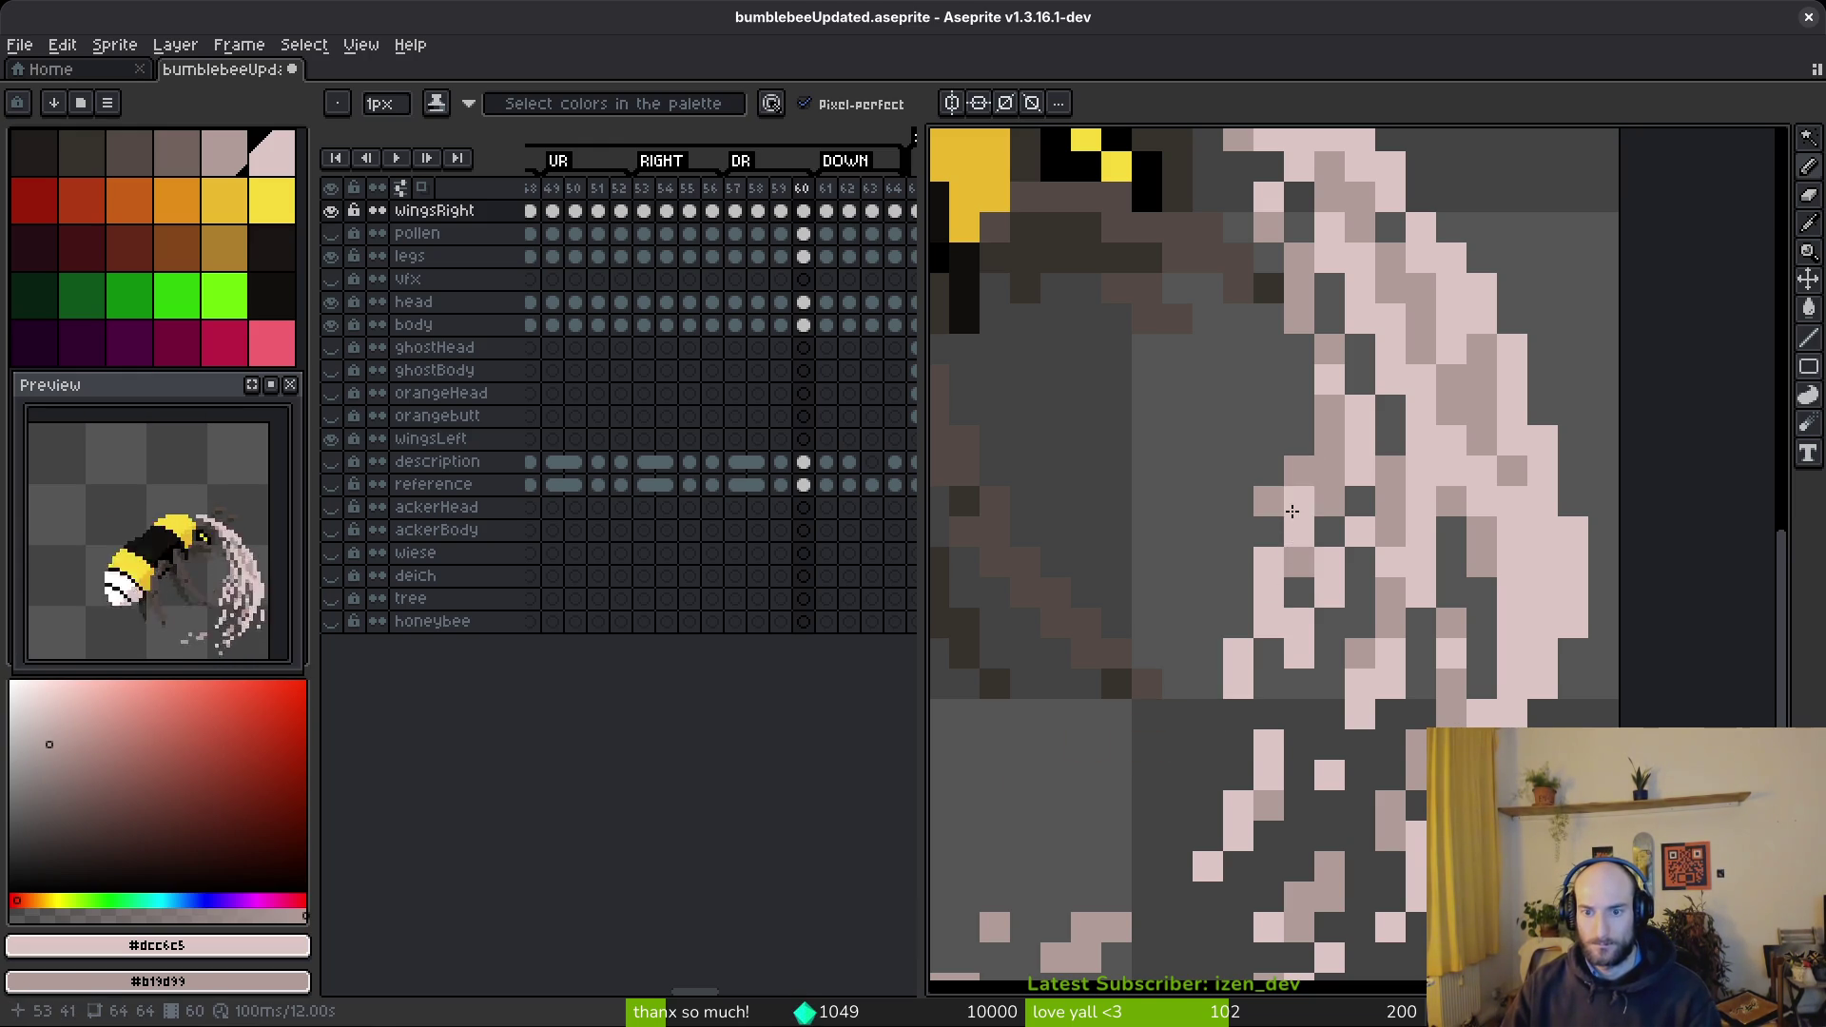
left_click_drag(1294, 514, 1345, 546)
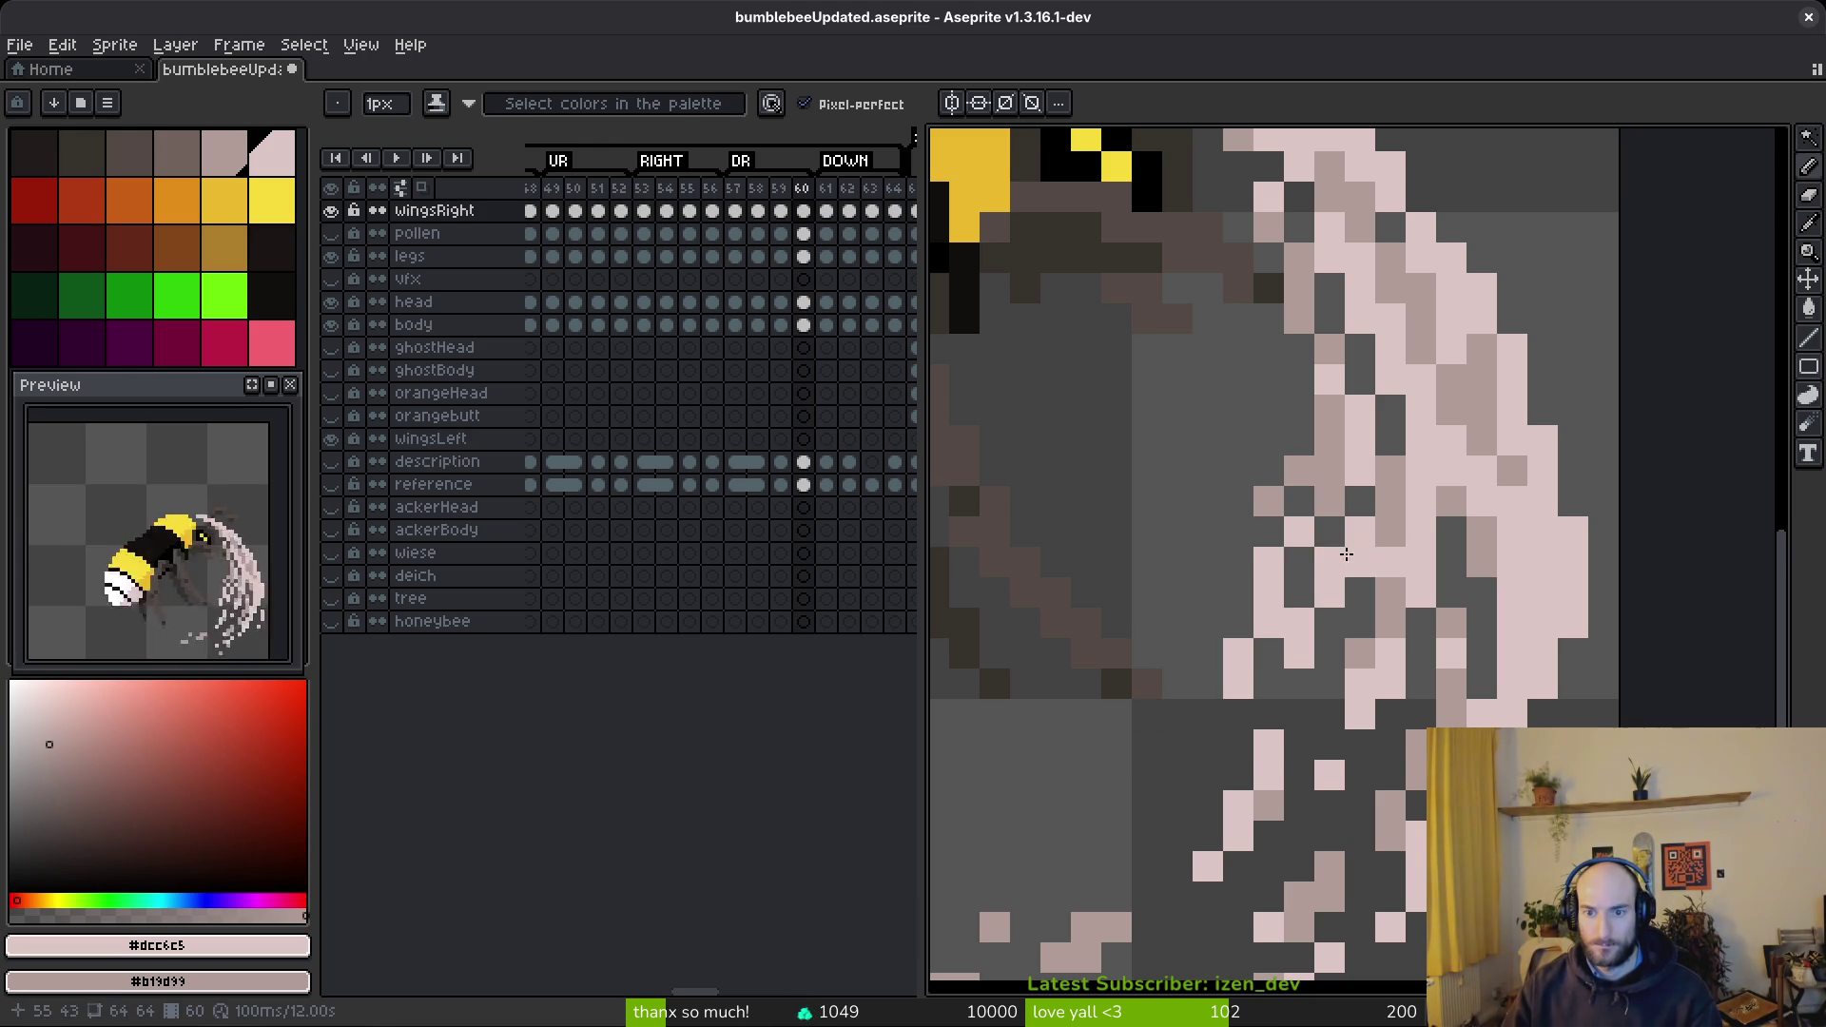
- Draw a trail of scattered light-pink pixels running down-left from the wing
left_click(1268, 532)
left_click_drag(1236, 623, 1146, 832)
left_click(1237, 713)
left_click(1207, 775)
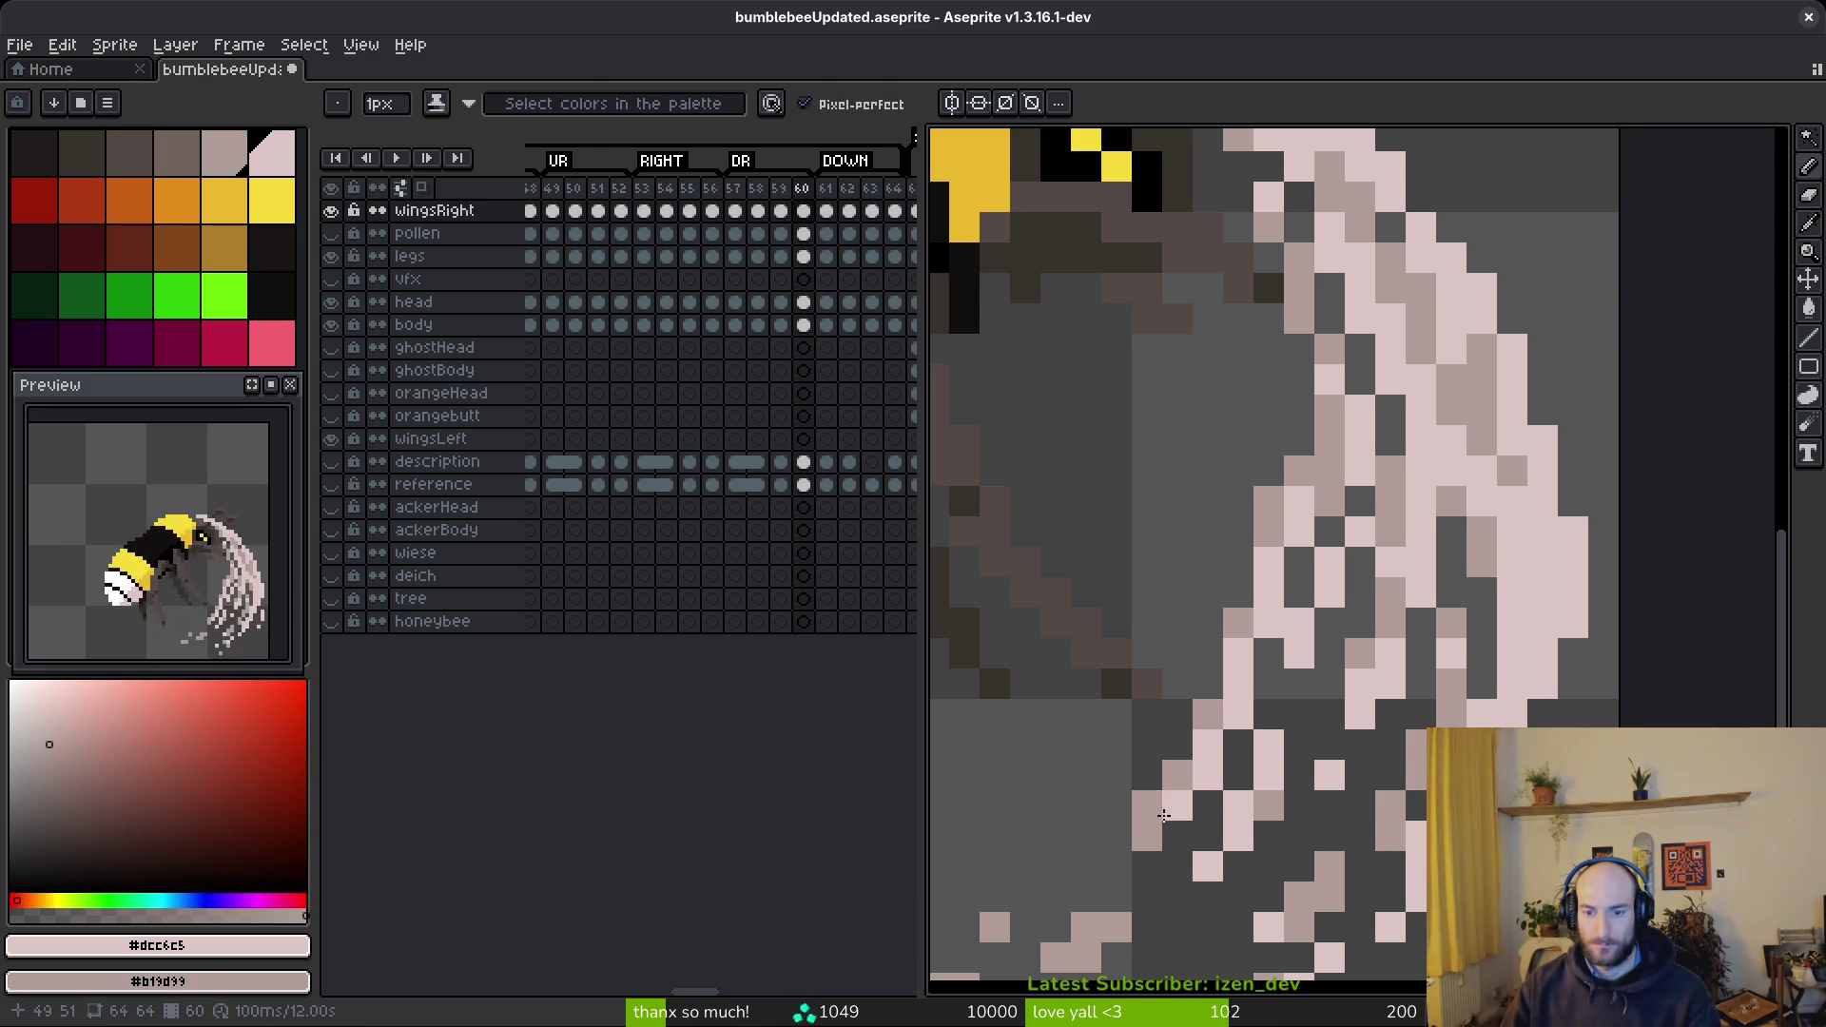
scroll(1175, 812, "down", 4)
scroll(1242, 583, "up", 4)
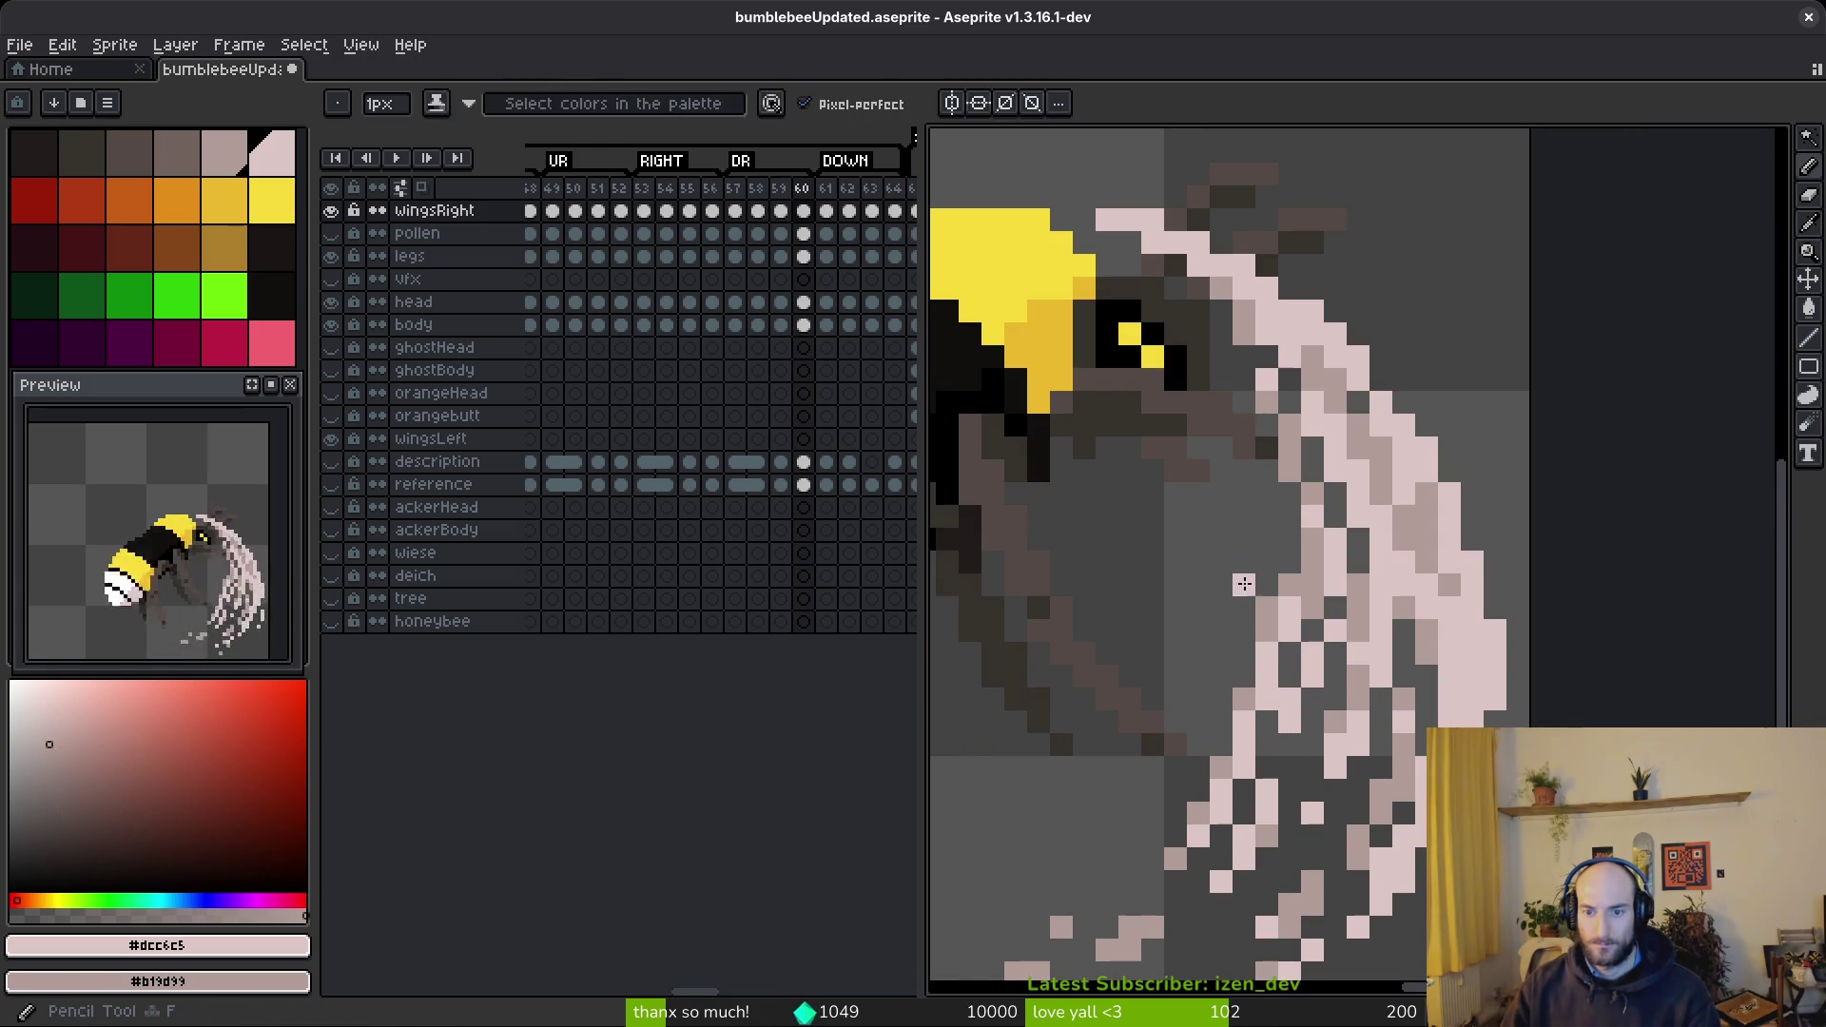
scroll(1265, 609, "down", 4)
scroll(1260, 687, "up", 4)
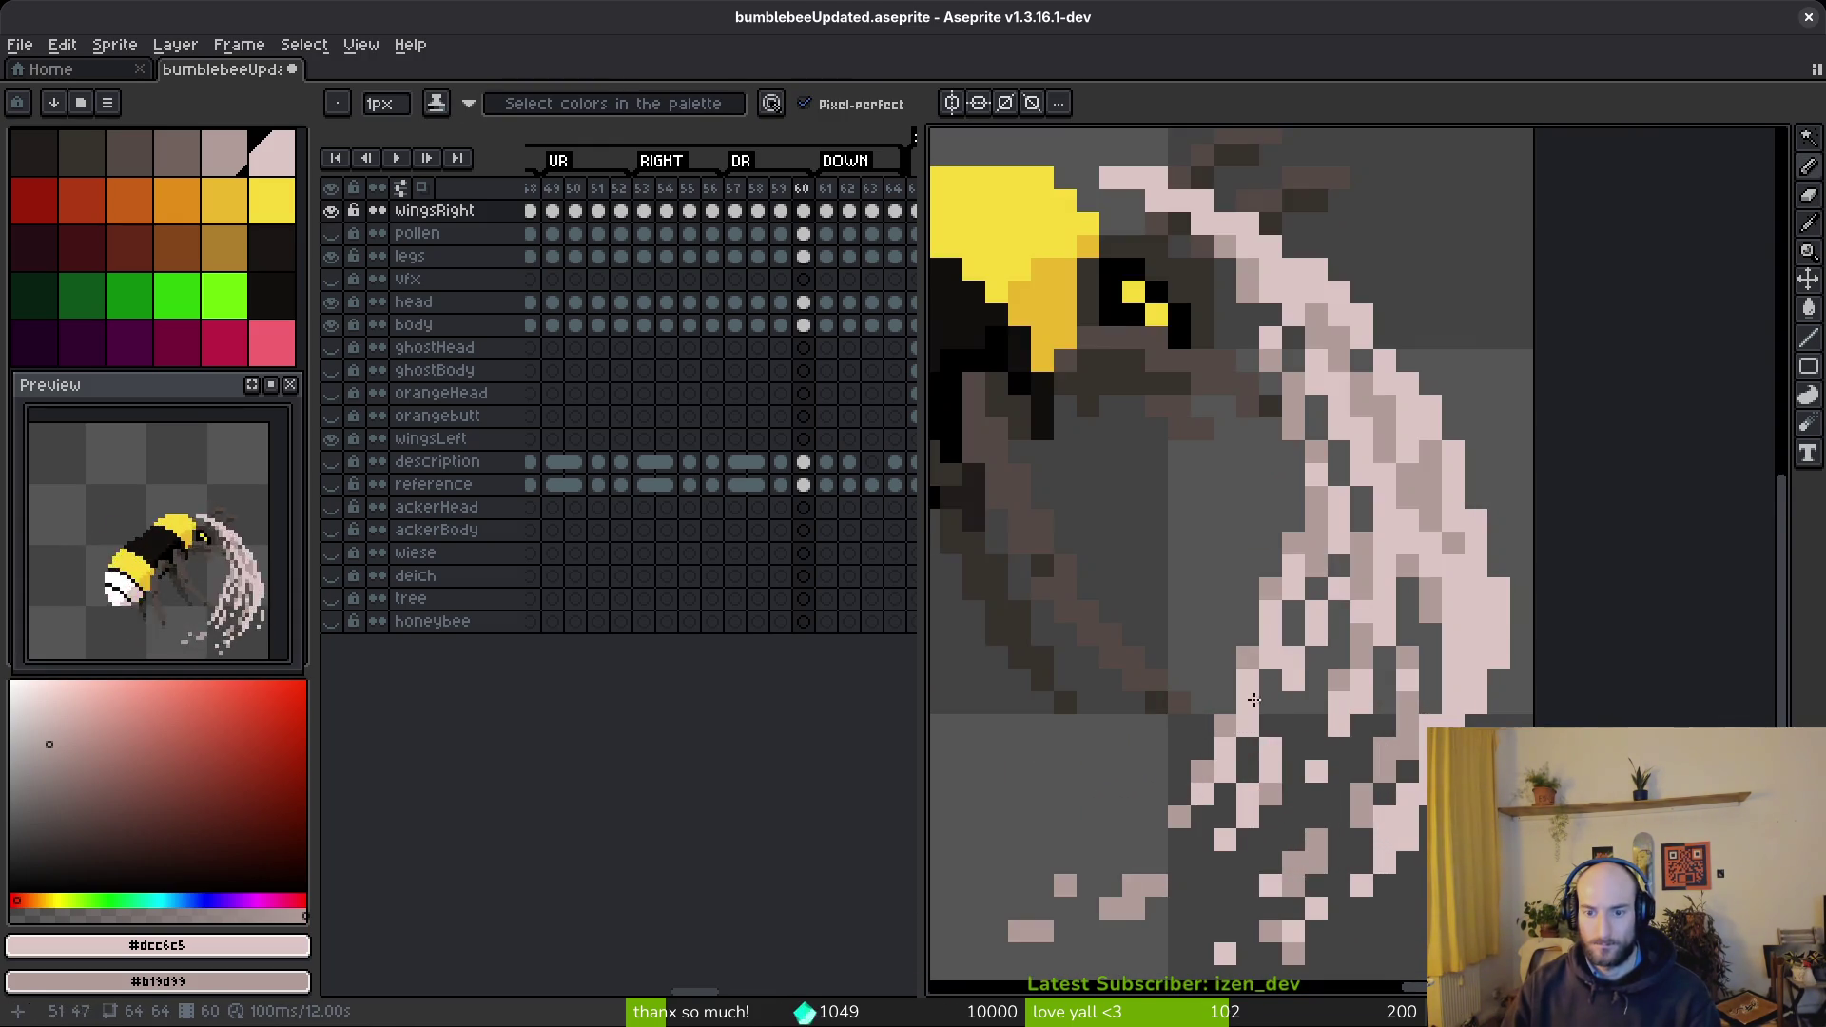
scroll(1260, 687, "up", 2)
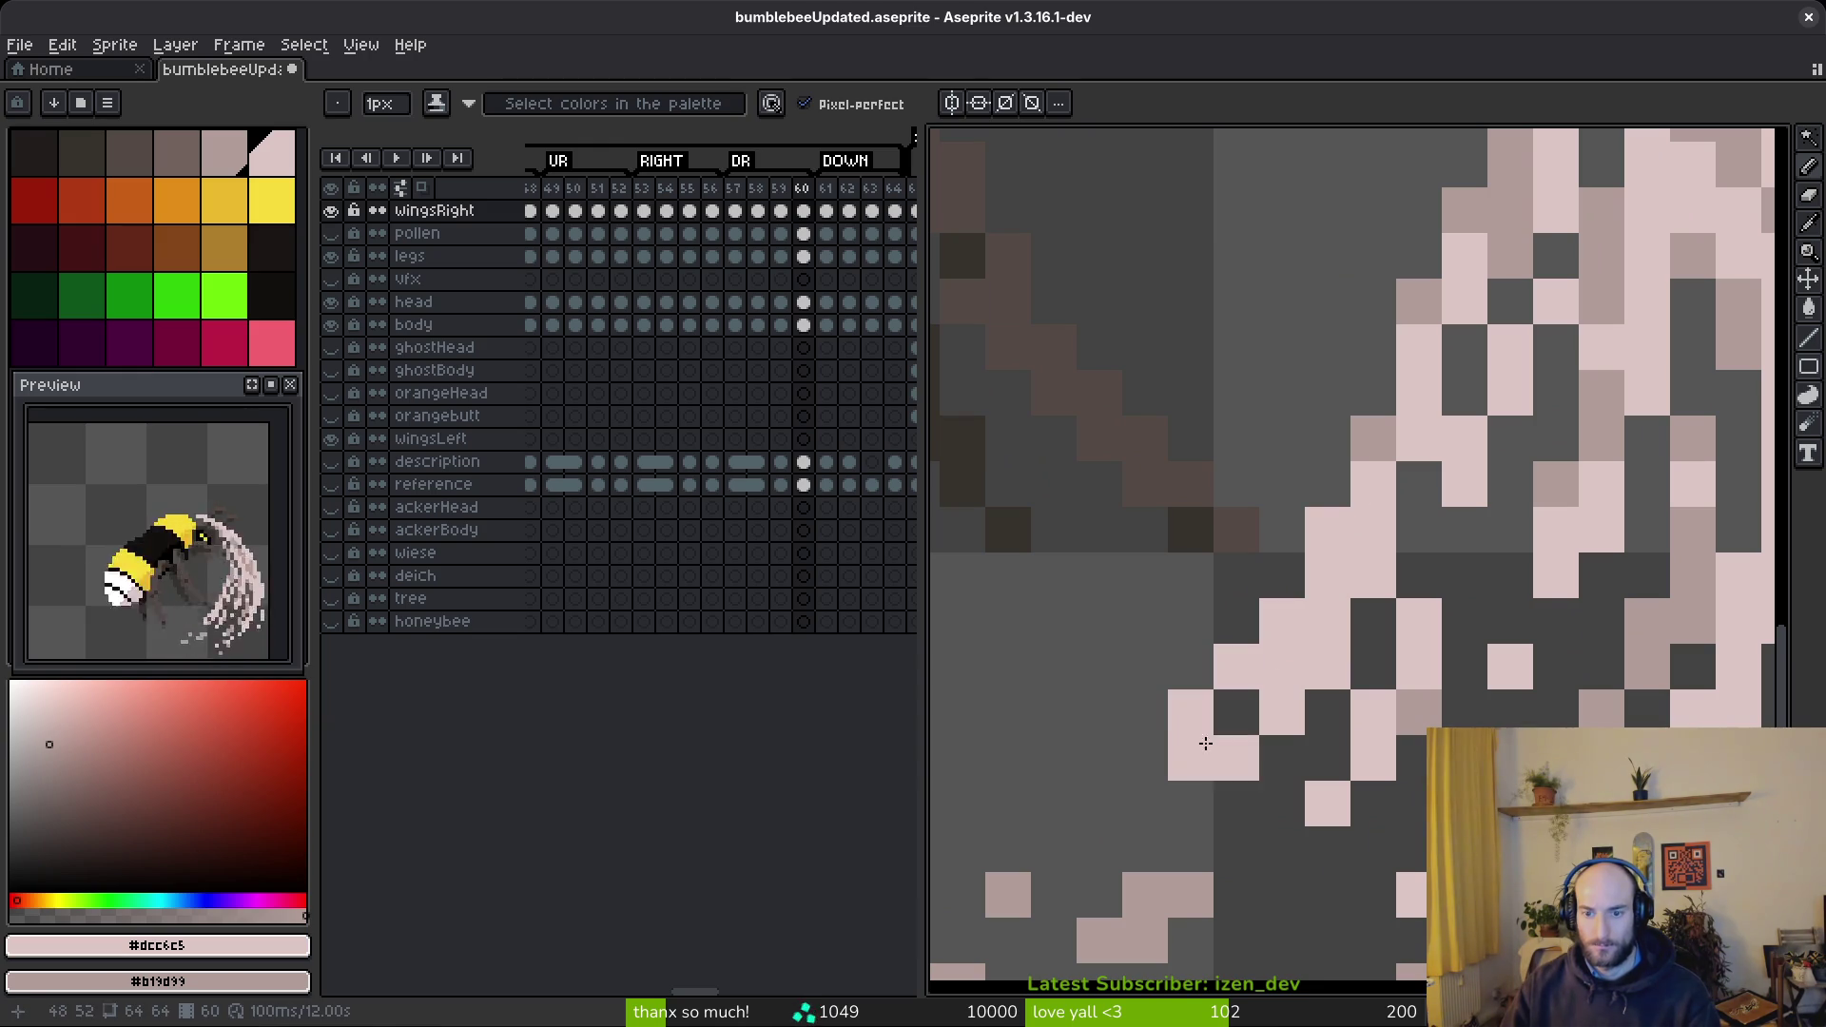
left_click(1145, 758)
- Try erasing trail pixels, add a muted pink pixel, undo stray pixels, and save the sprite
key("e")
left_click_drag(1189, 758, 1237, 758)
key("ctrl+z")
key("b")
right_click(1281, 668)
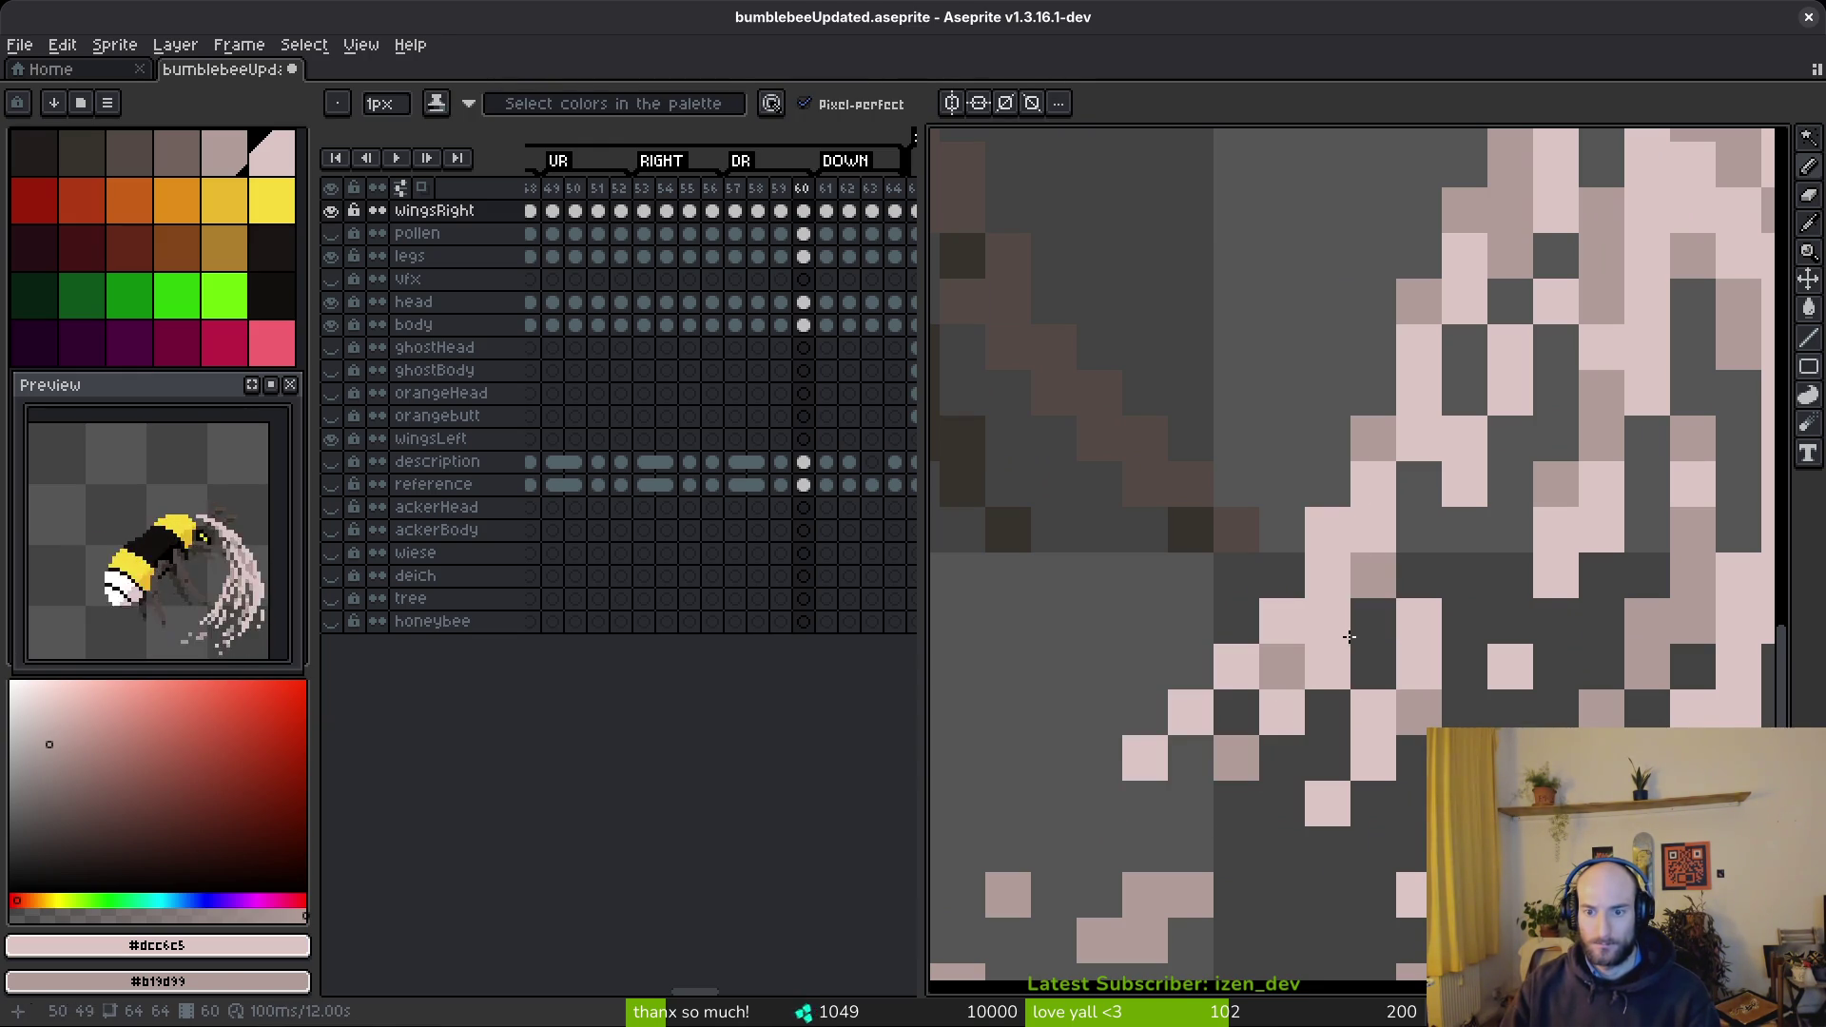
scroll(1350, 627, "down", 3)
scroll(1464, 721, "up", 3)
key("ctrl+z")
key("ctrl+z")
key("ctrl+z")
scroll(1522, 719, "down", 2)
key("ctrl+s")
- Compare with frame 59, then add a diagonal line of pink trail pixels and erase one stray pixel
scroll(1557, 718, "up", 3)
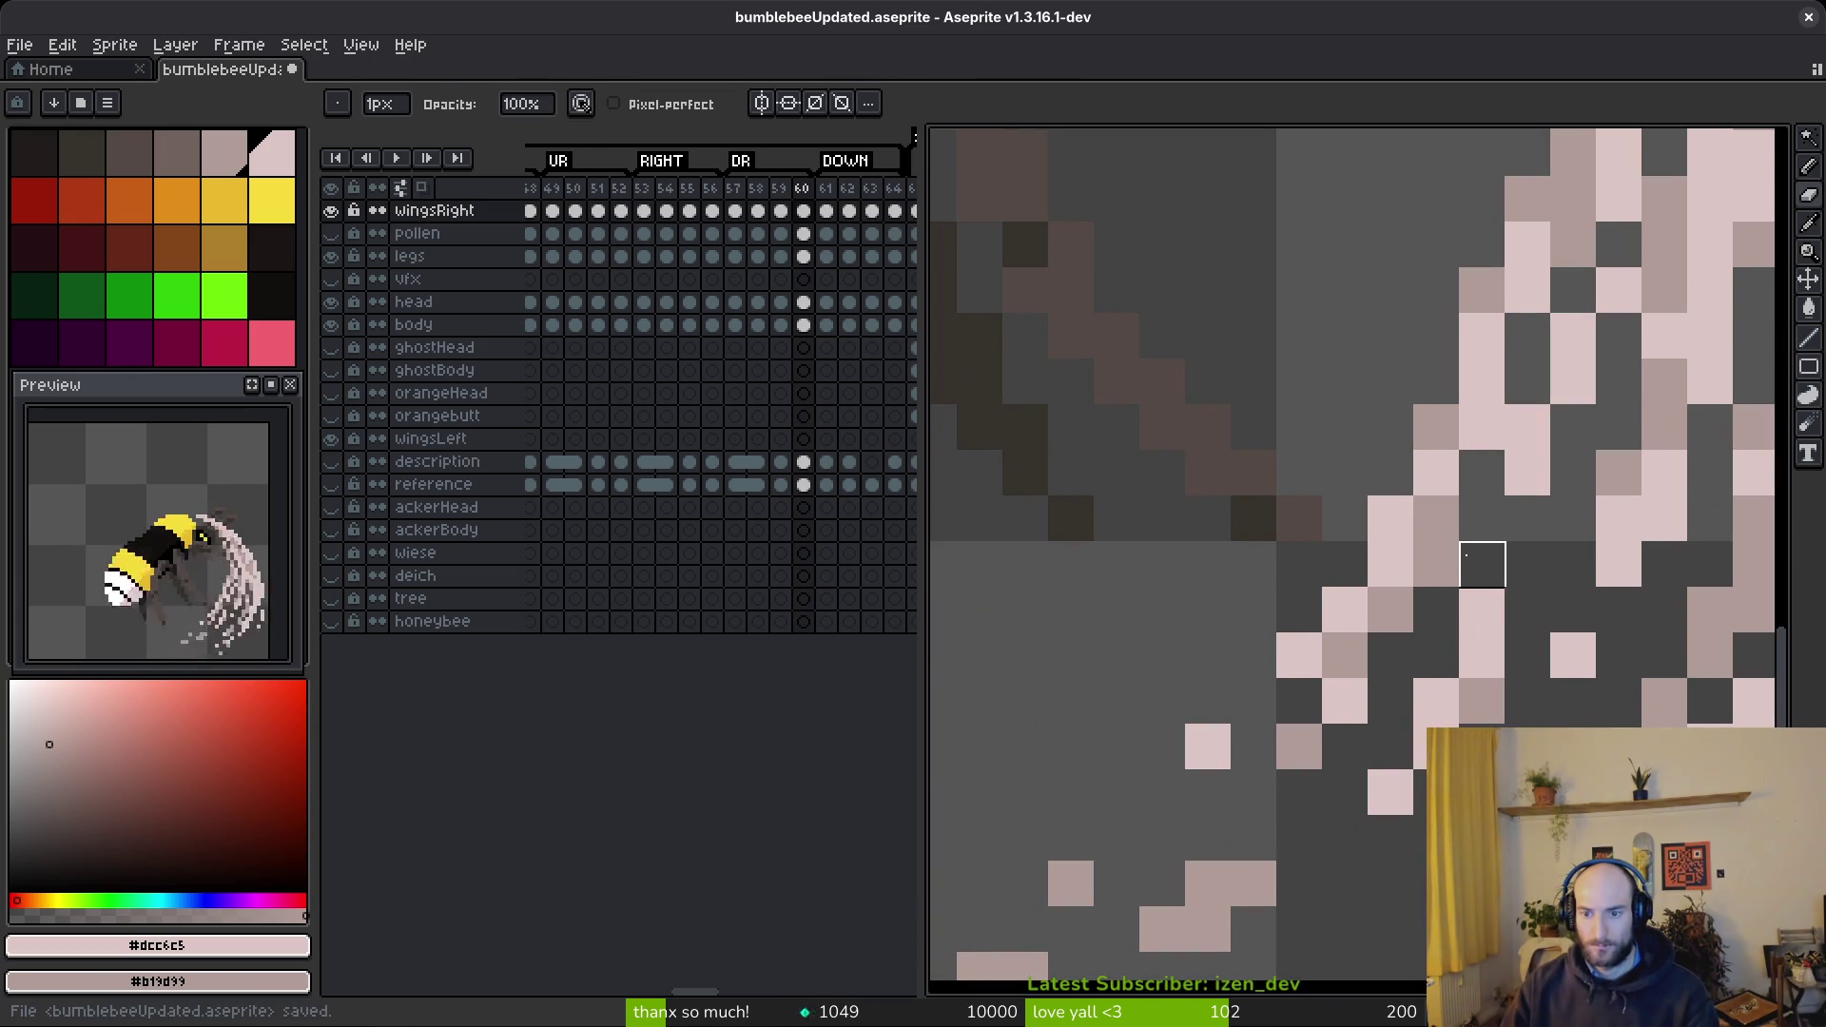
scroll(1560, 666, "down", 3)
scroll(1521, 703, "up", 1)
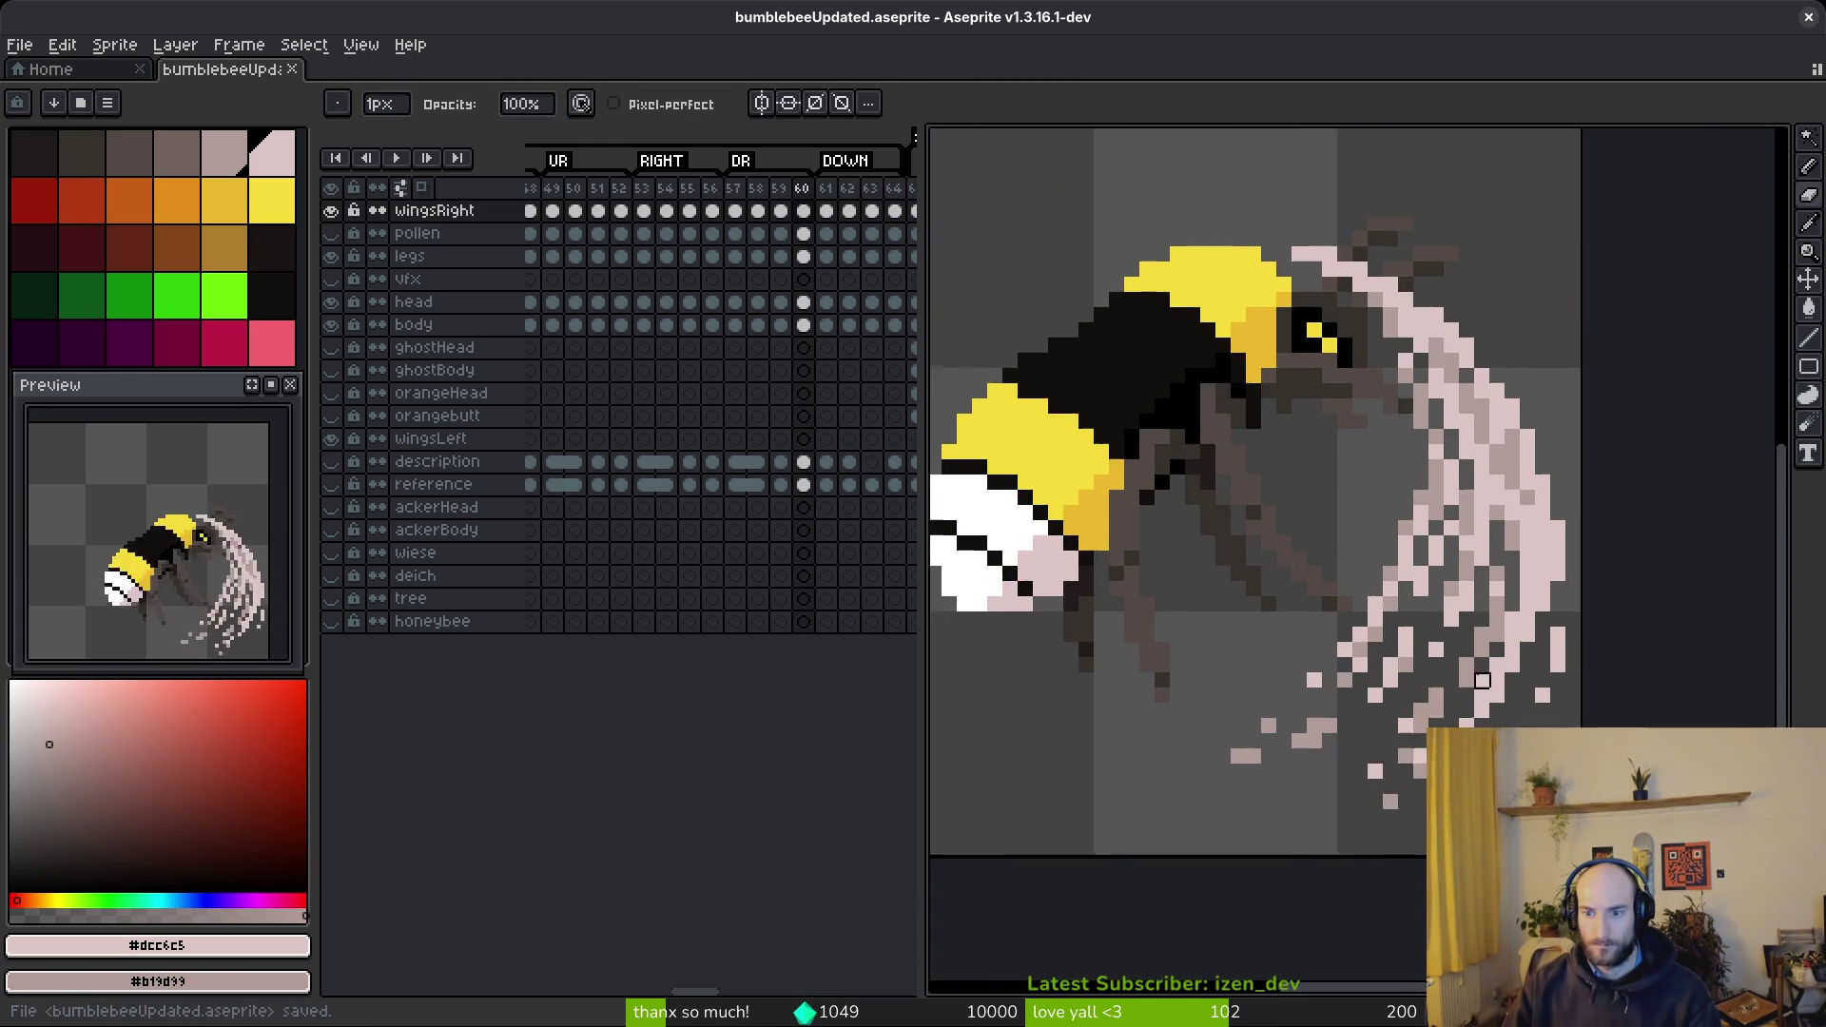
scroll(1511, 708, "down", 2)
key("comma")
key("period")
key("comma")
key("period")
key("b")
scroll(1337, 684, "up", 4)
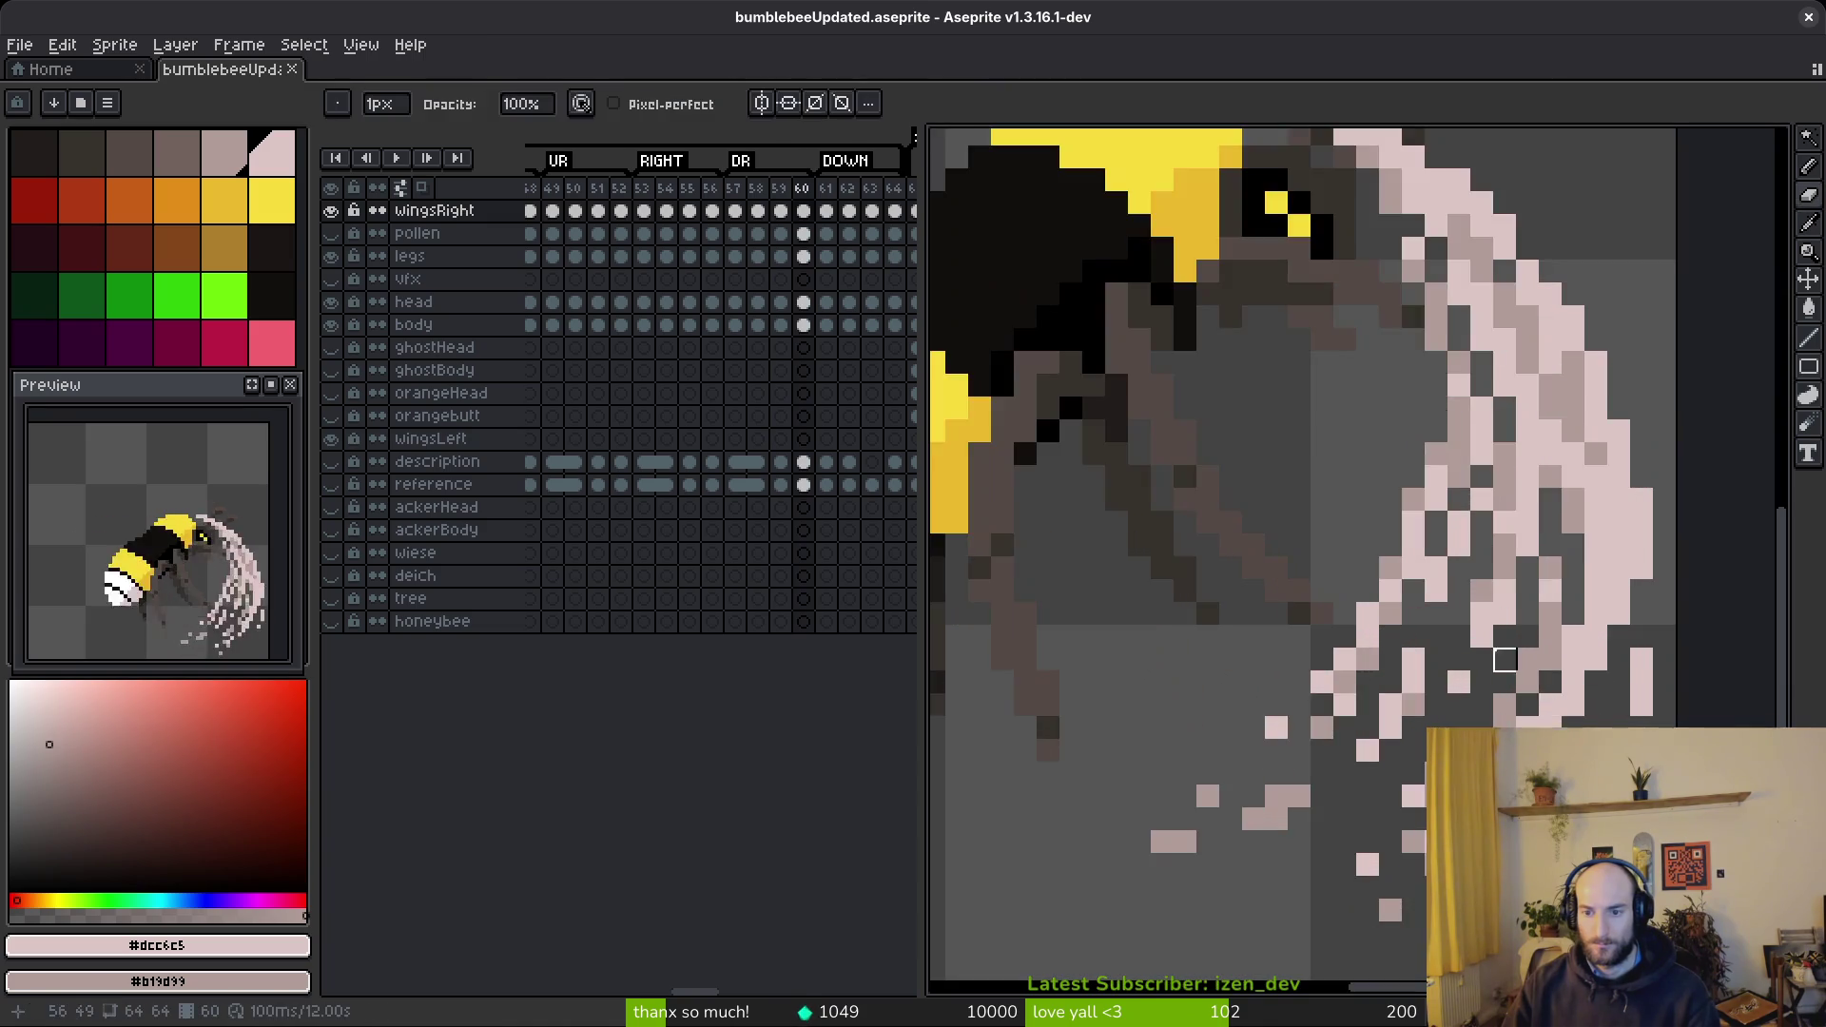
left_click_drag(1218, 716, 1309, 623)
key("e")
left_click(1172, 807)
scroll(1345, 758, "down", 5)
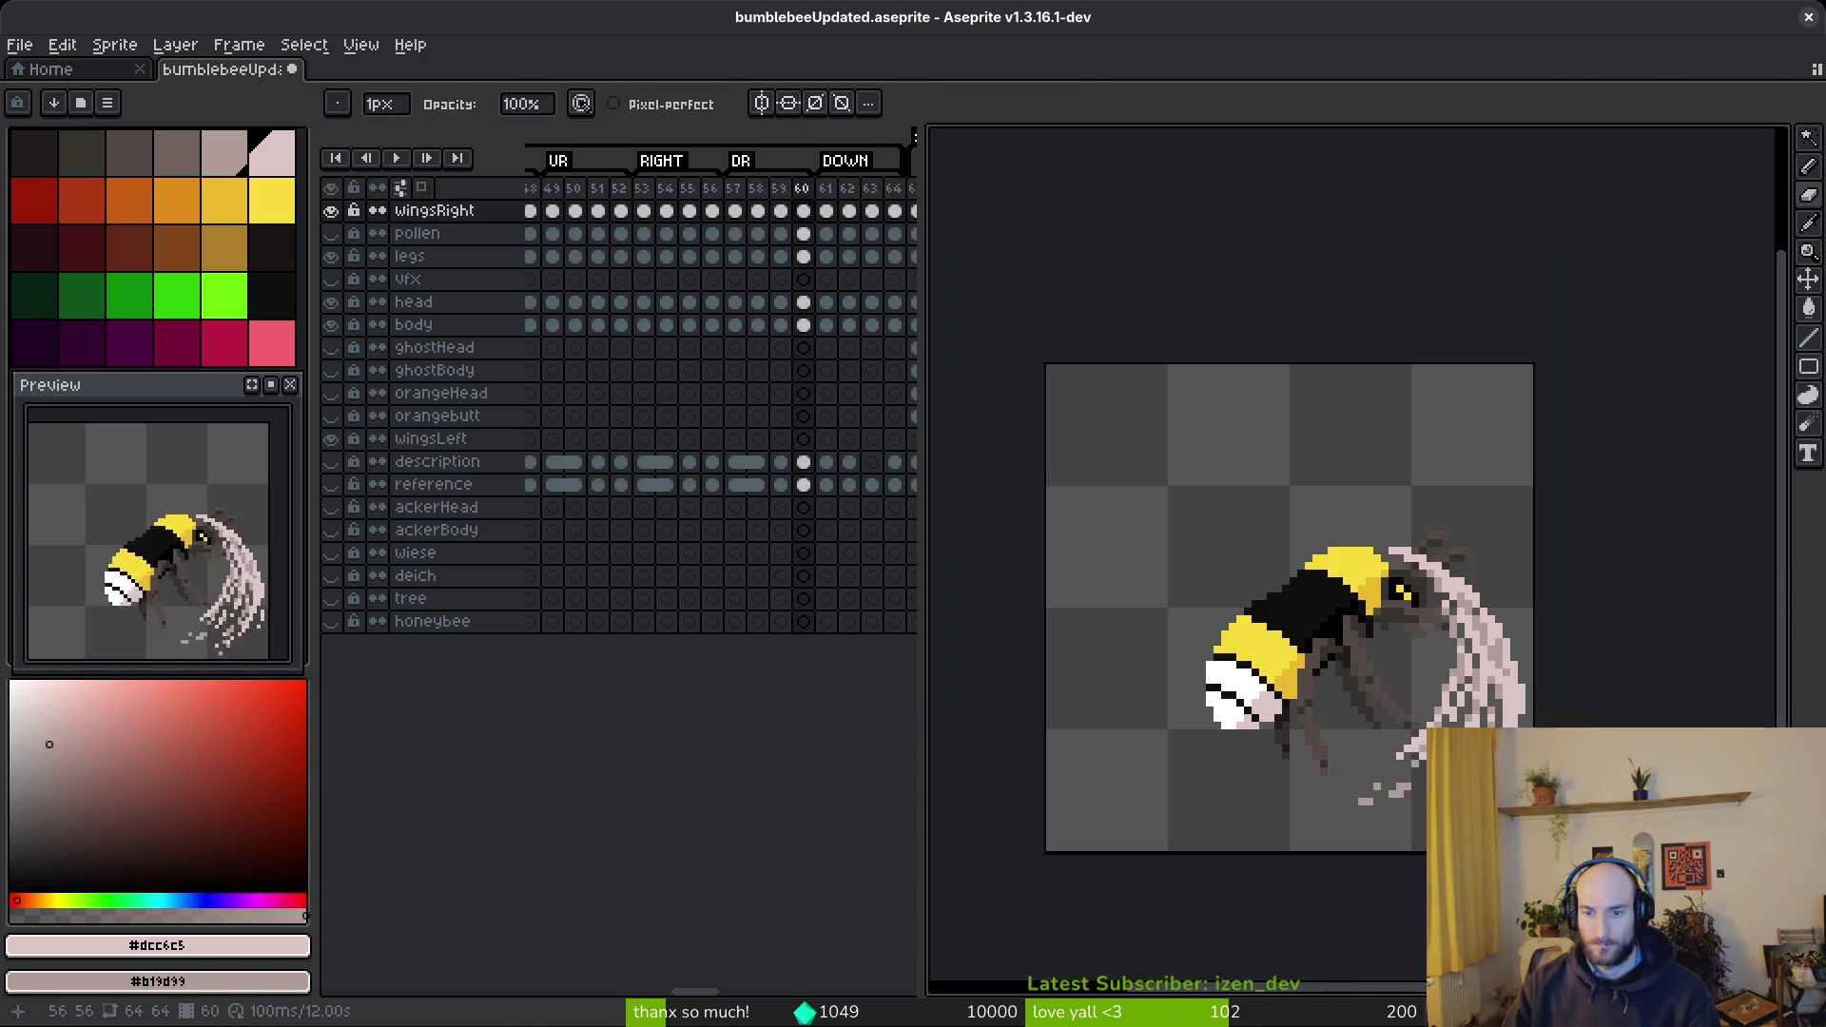
- Lasso-select the diagonal pink trail pixels and nudge them up one pixel
scroll(1484, 802, "up", 4)
key("q")
mouse_move(1394, 722)
left_mouse_down()
mouse_move(1194, 789)
mouse_move(1394, 737)
mouse_move(1375, 752)
left_mouse_up()
key("Up")
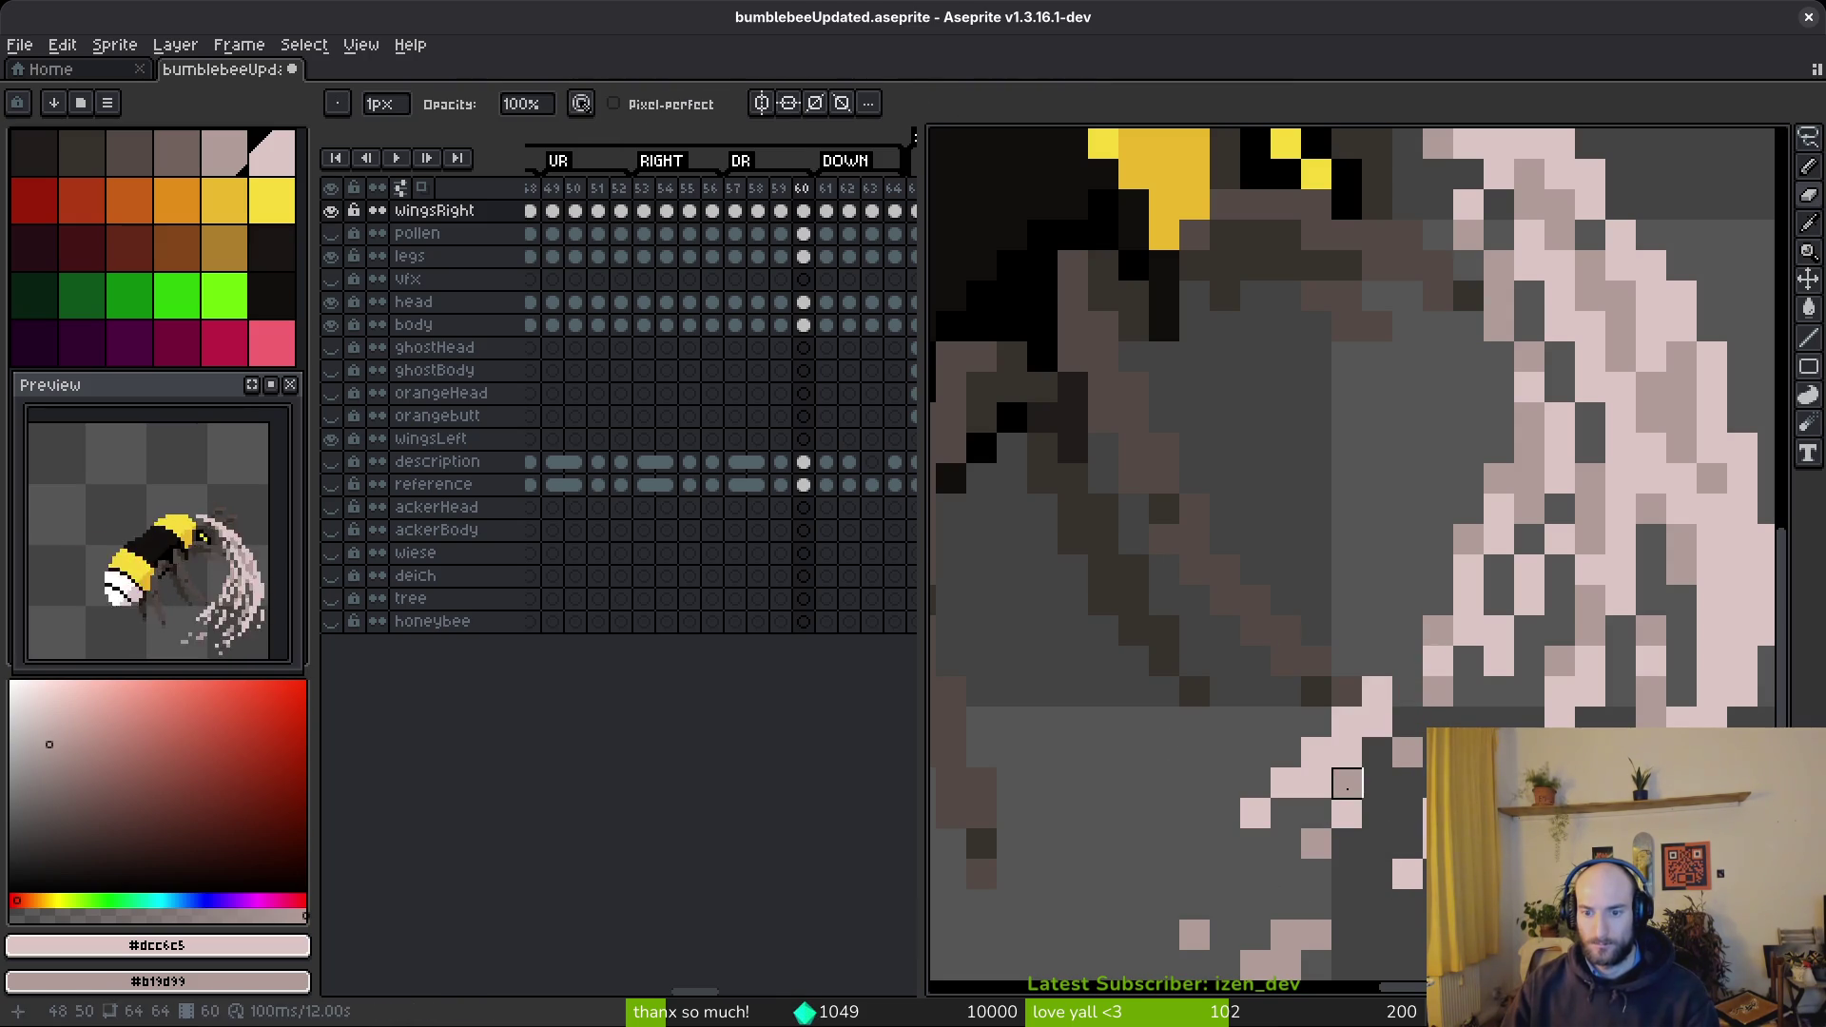
key("e")
scroll(1347, 785, "down", 5)
scroll(1446, 851, "up", 3)
key("b")
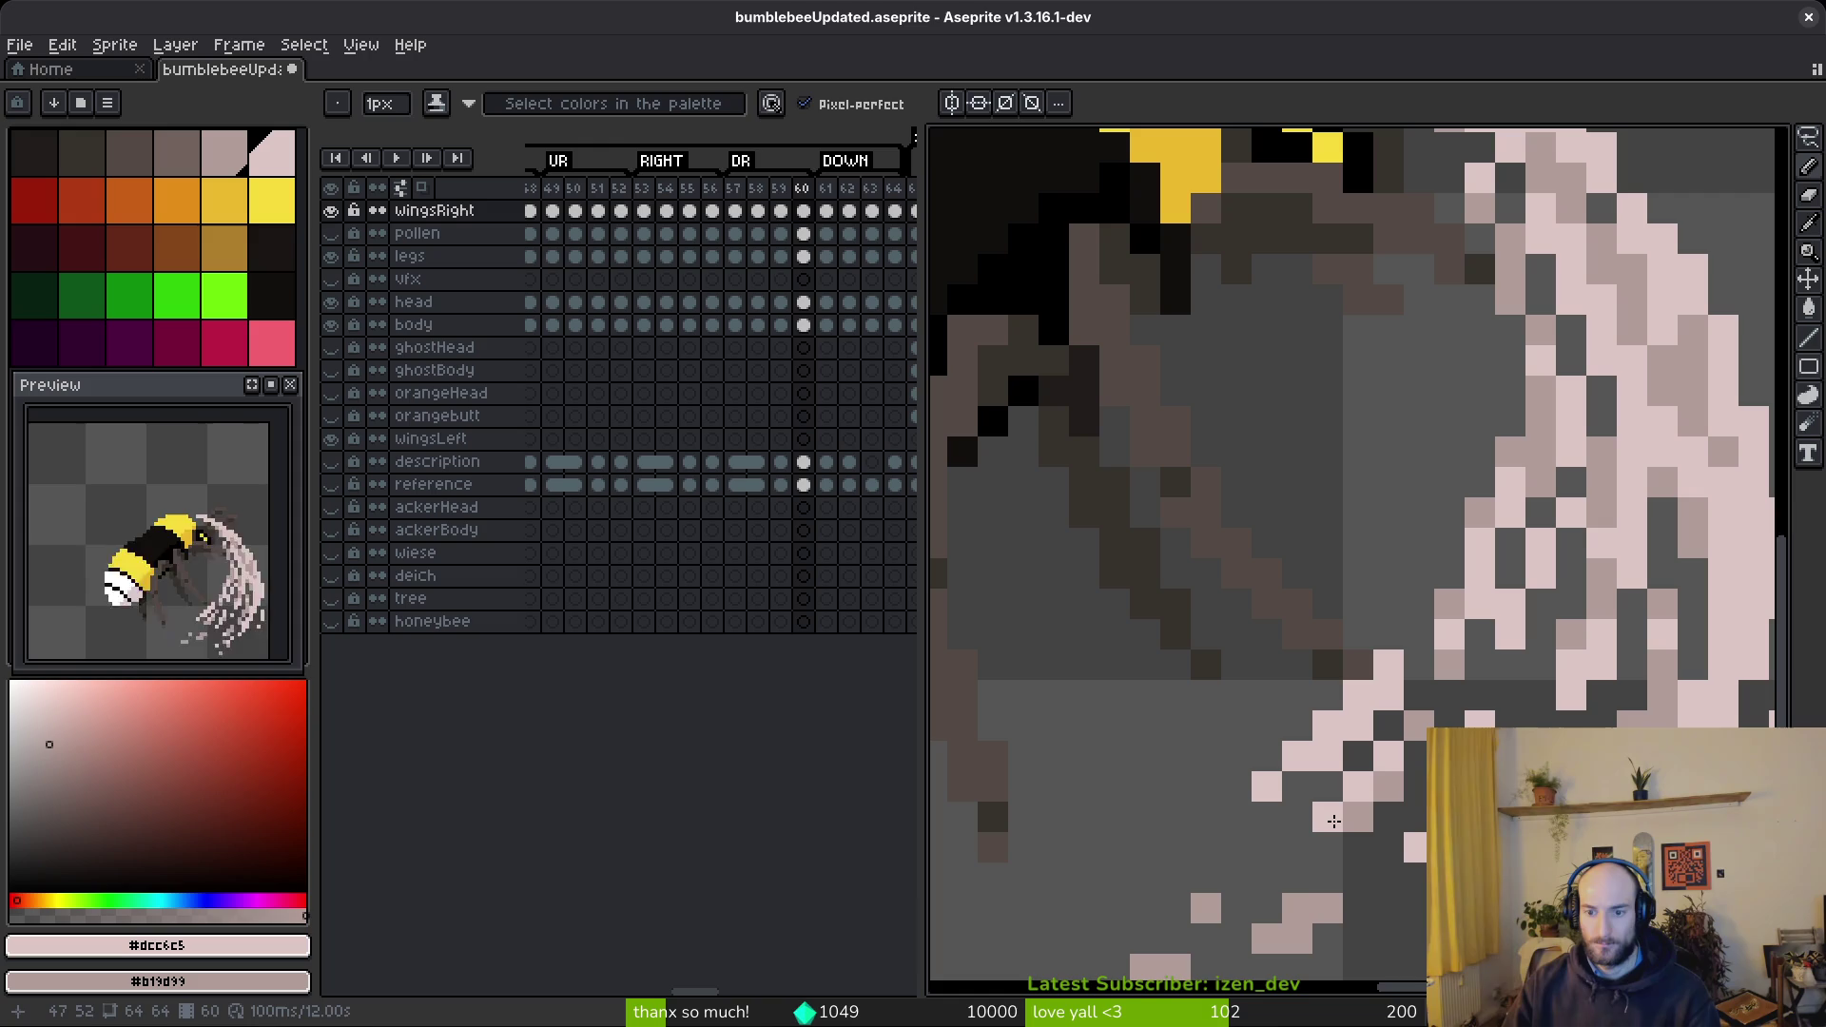
scroll(1304, 867, "down", 3)
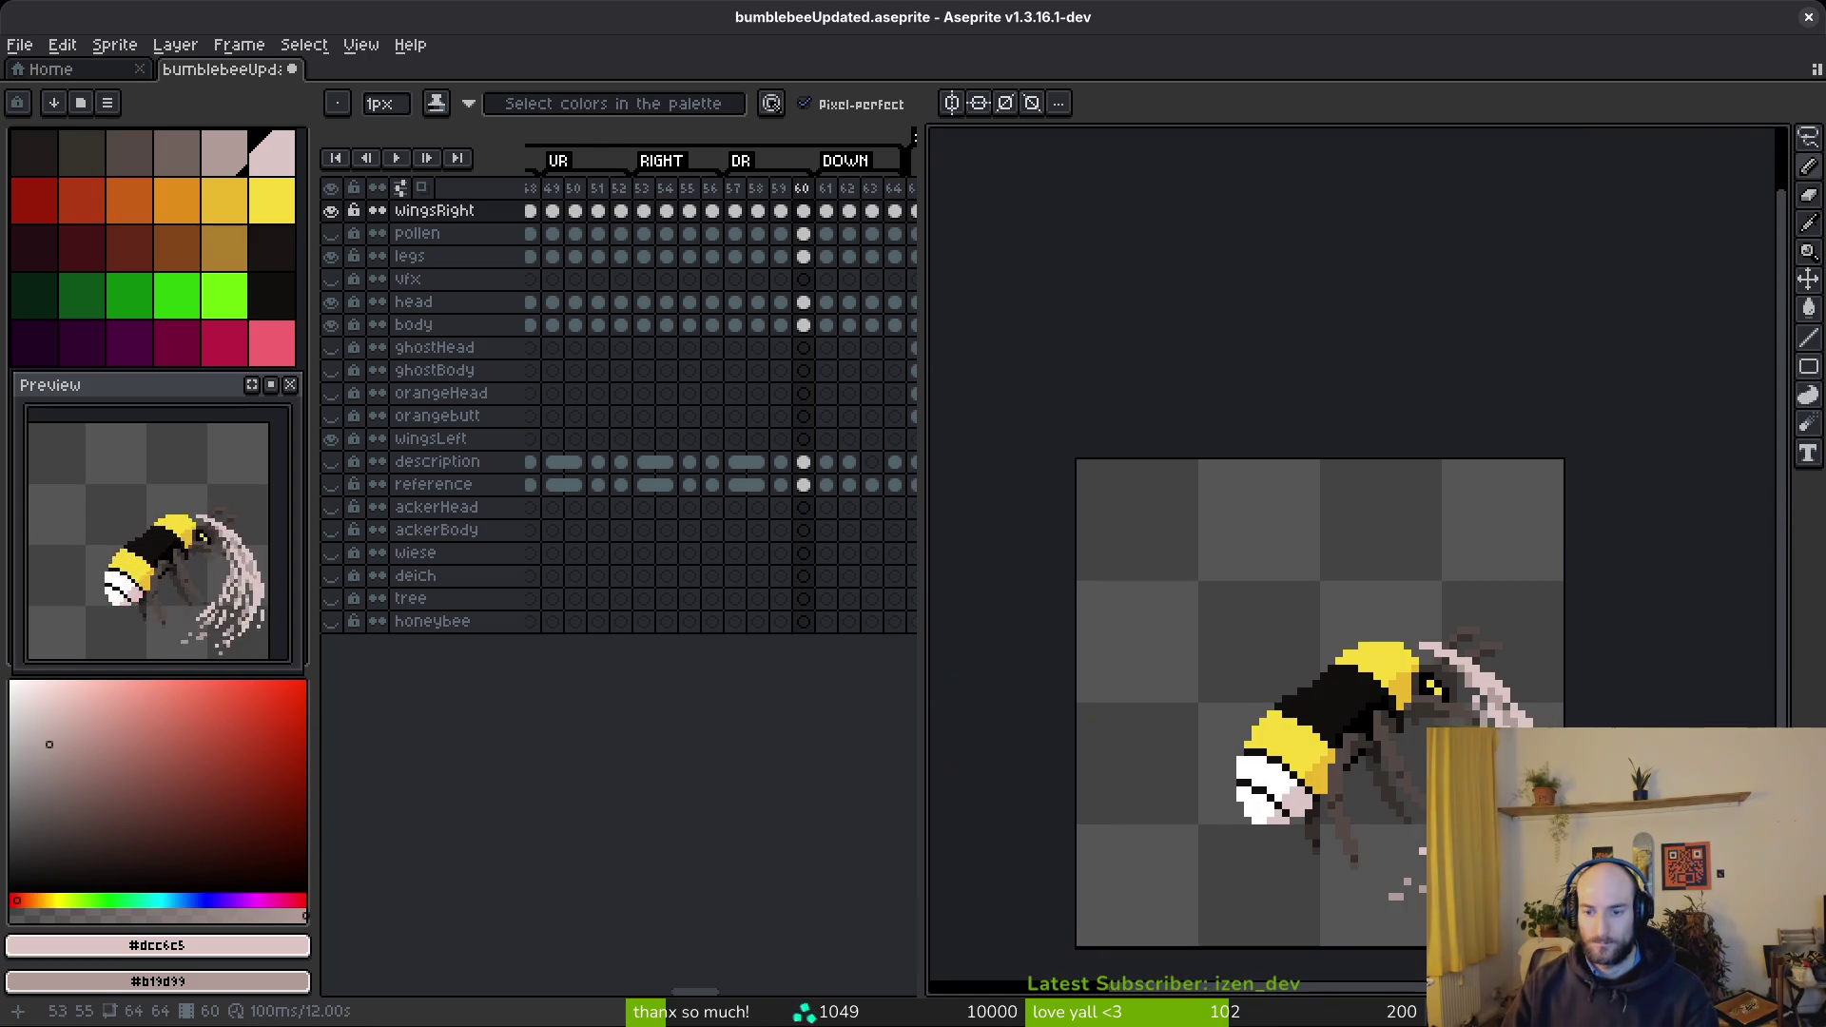
scroll(1379, 751, "up", 3)
- Select a staircase of wing trail pixels and commit their new position
key("q")
mouse_move(1141, 790)
left_mouse_down()
mouse_move(1322, 790)
mouse_move(1180, 923)
mouse_move(1332, 748)
left_mouse_up()
key("Return")
scroll(1323, 704, "down", 3)
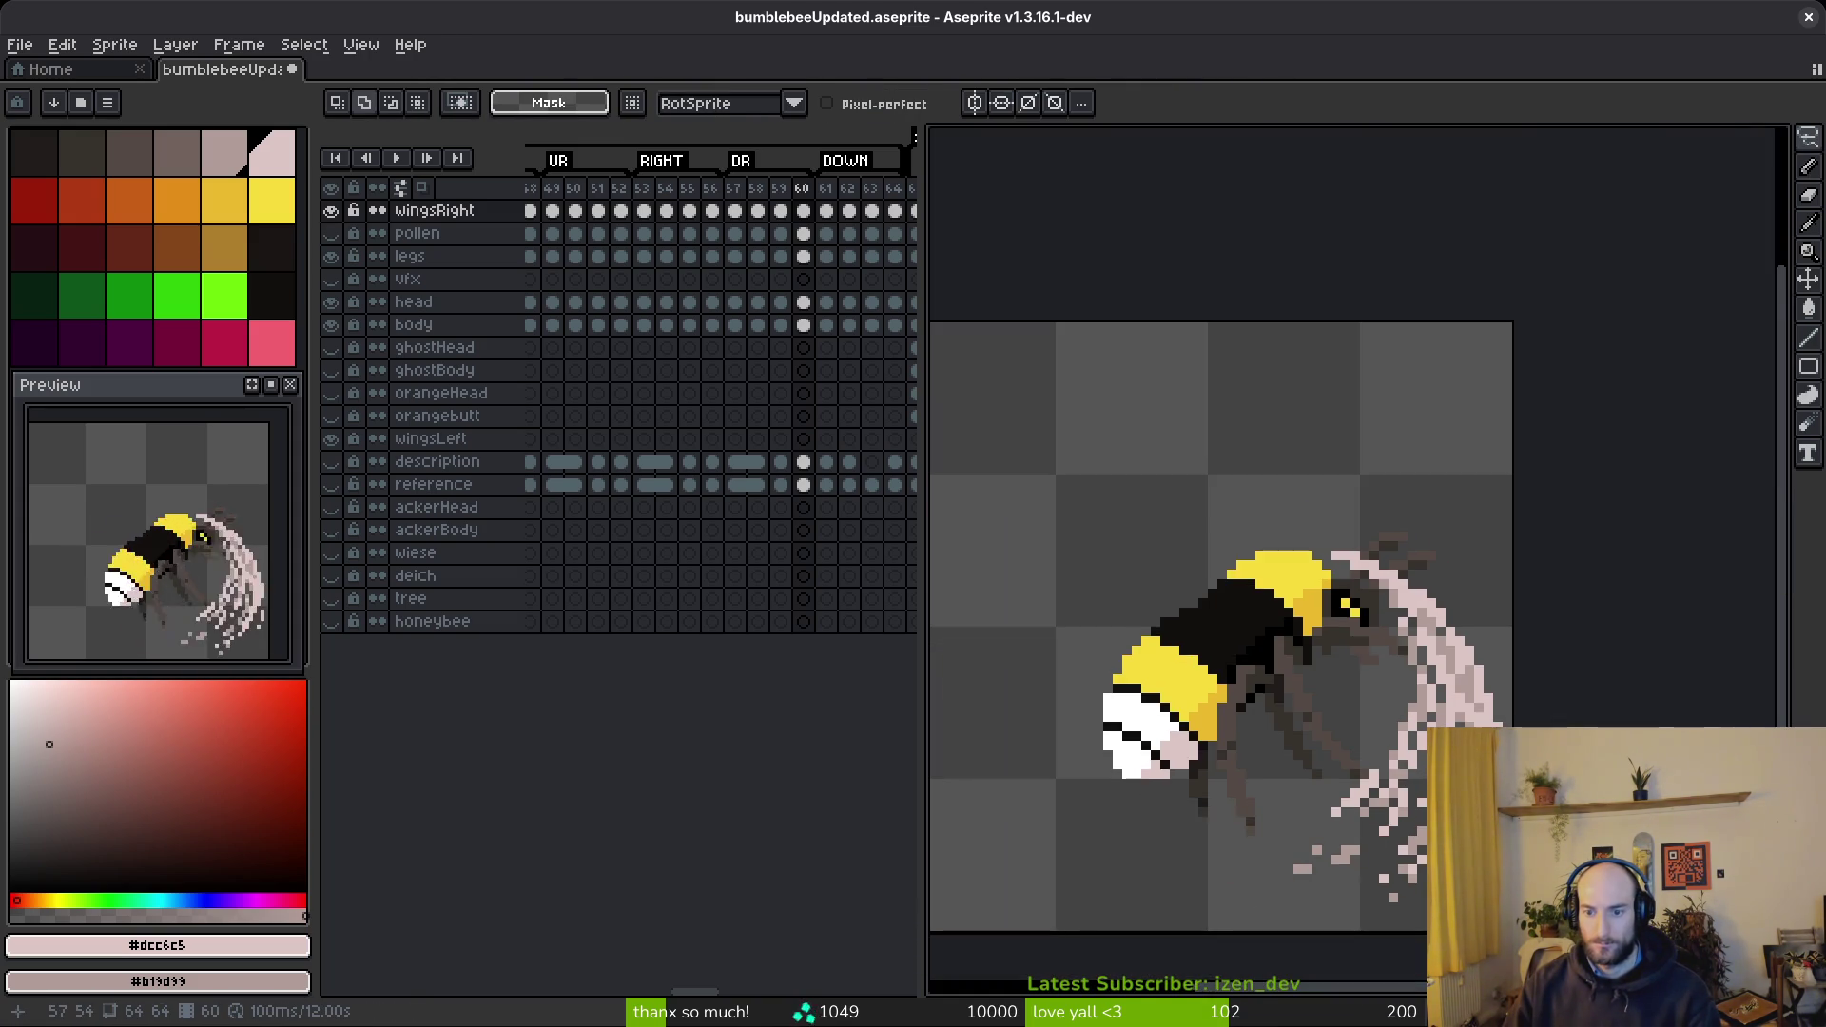
scroll(1313, 666, "up", 3)
key("e")
scroll(1295, 639, "down", 3)
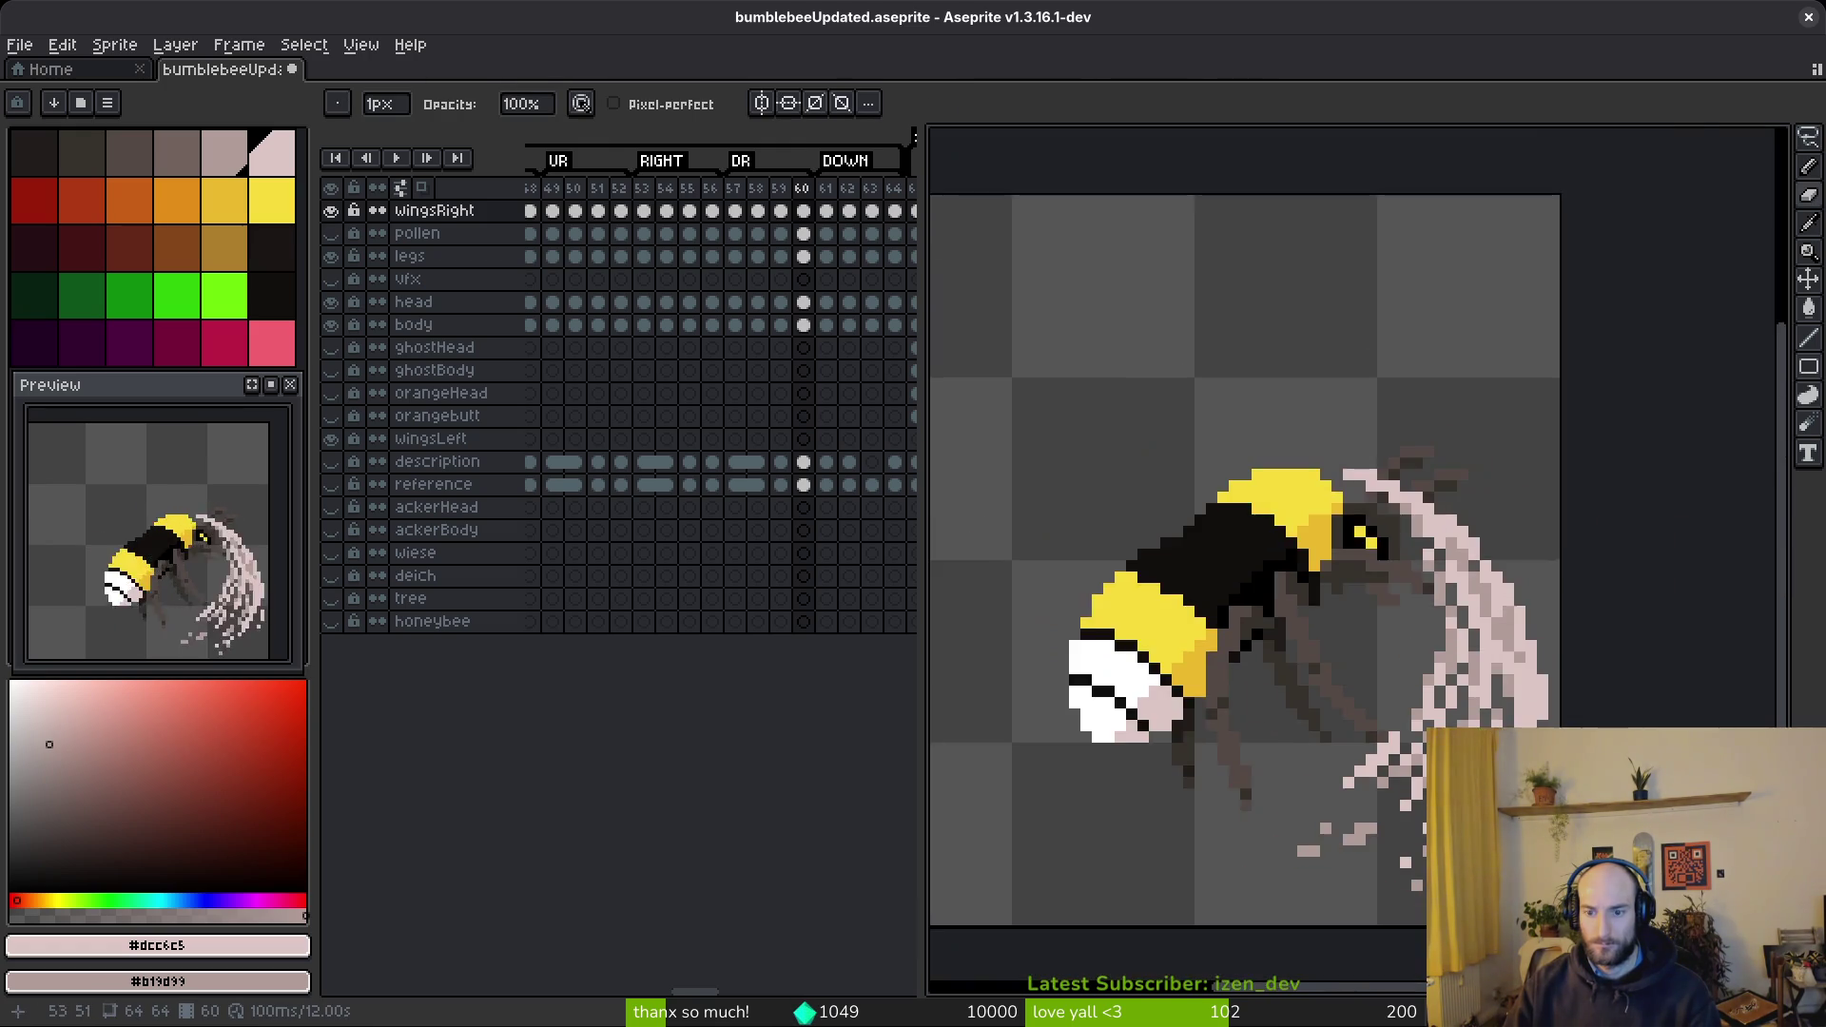
scroll(1379, 714, "up", 2)
scroll(1536, 819, "down", 2)
scroll(1426, 618, "up", 3)
key("b")
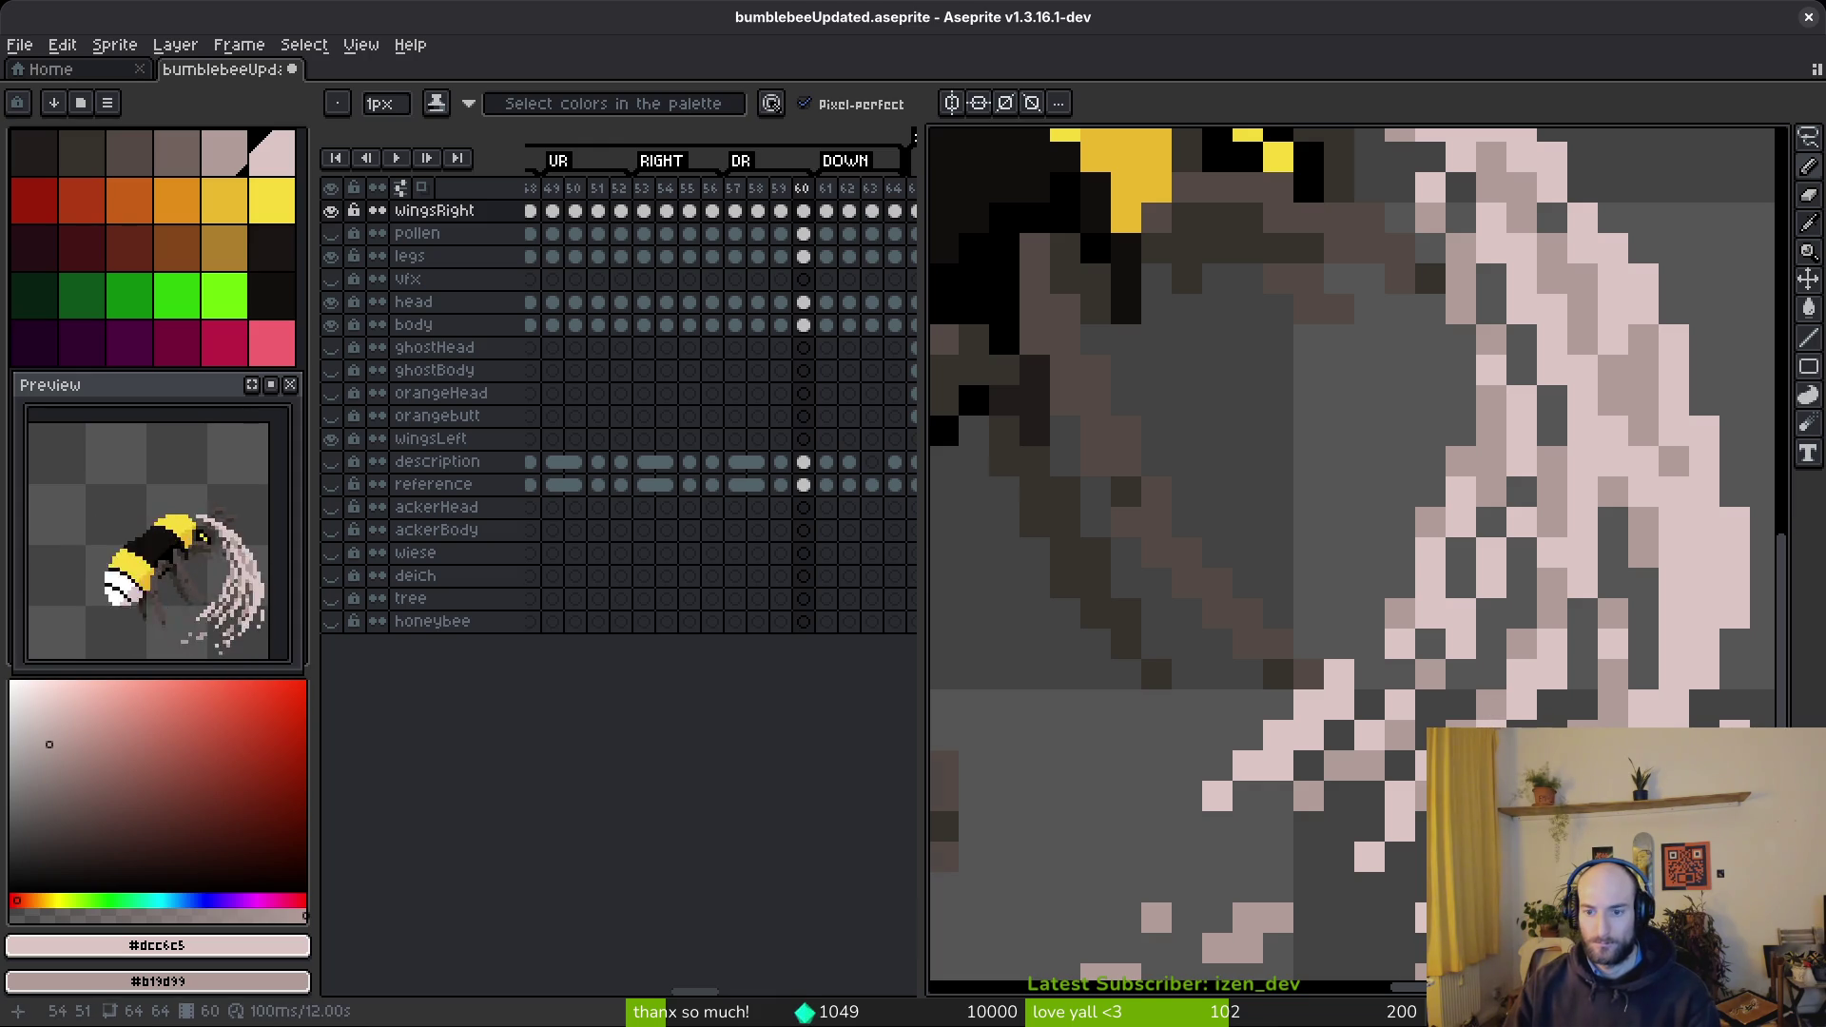
- Save bumblebeeUpdated.aseprite with the adjusted wing trail
scroll(1351, 561, "down", 1)
scroll(1456, 711, "down", 3)
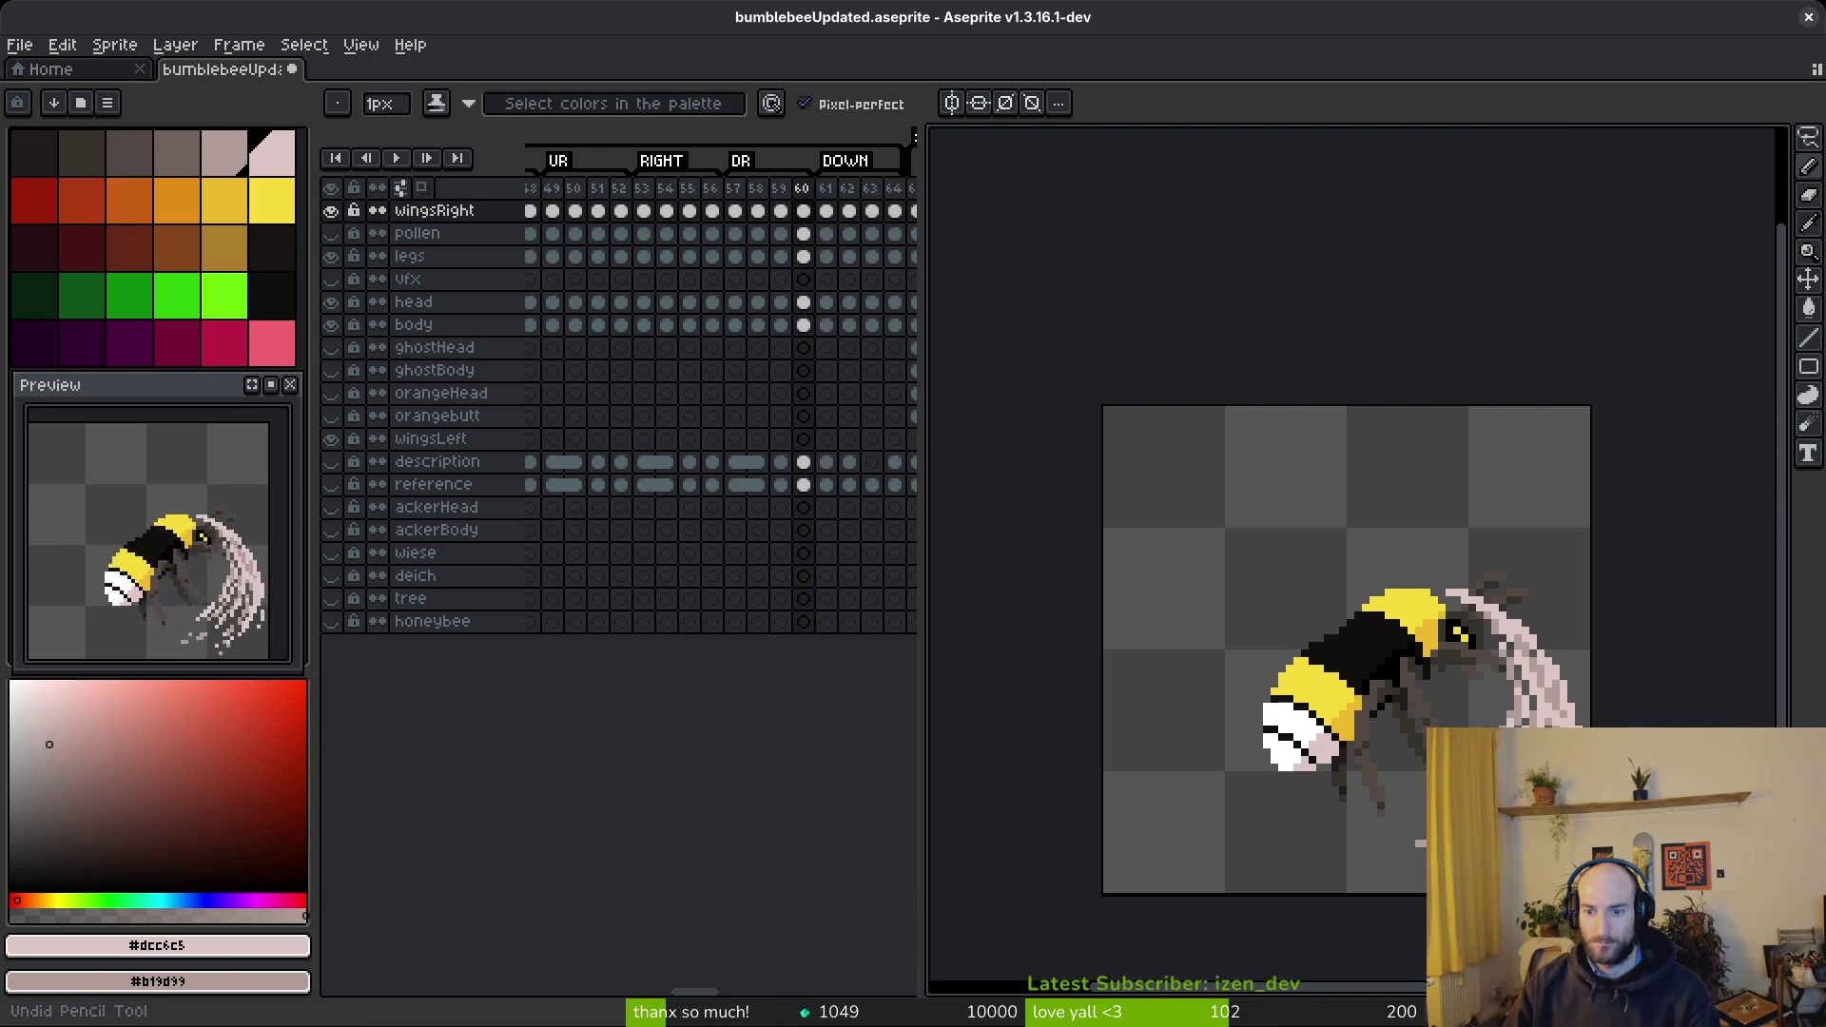
scroll(1466, 720, "up", 3)
key("e")
scroll(1466, 720, "down", 3)
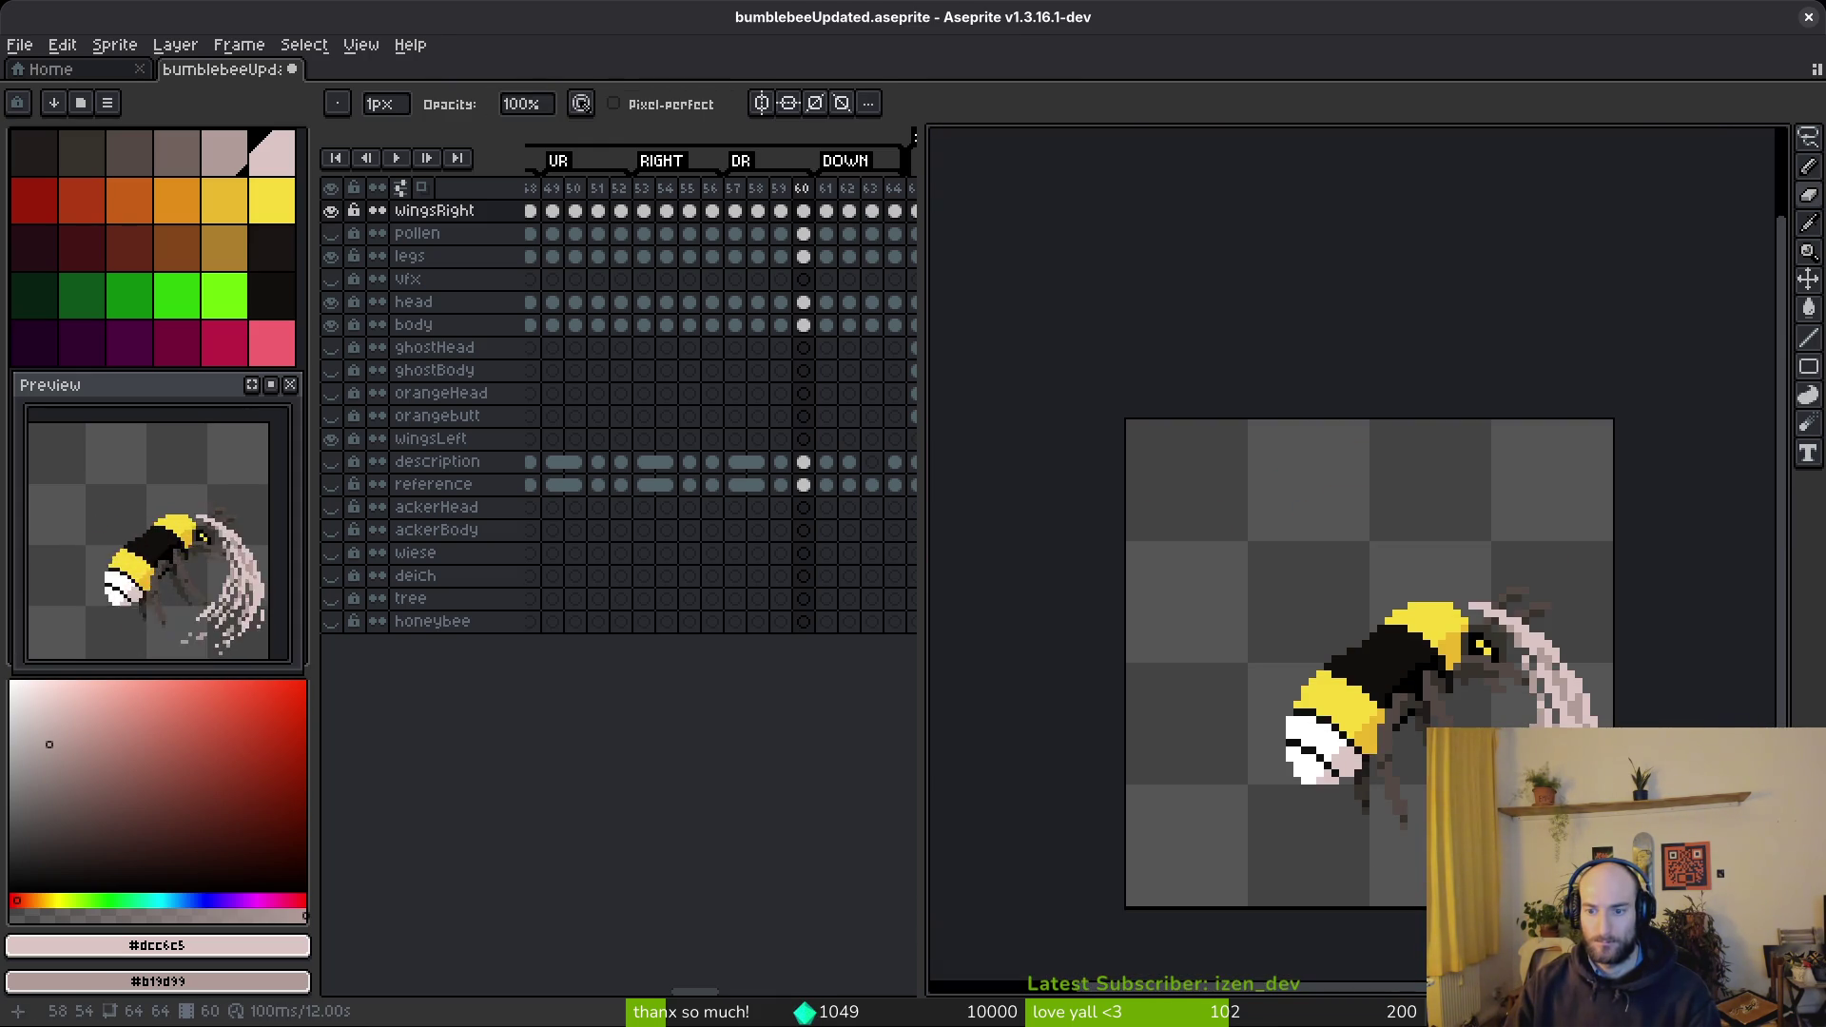
scroll(1494, 708, "up", 3)
key("b")
scroll(1497, 708, "down", 3)
key("ctrl+s")
- Marquee-select the area around the bee's legs, transform it, and commit the change
scroll(1422, 837, "up", 3)
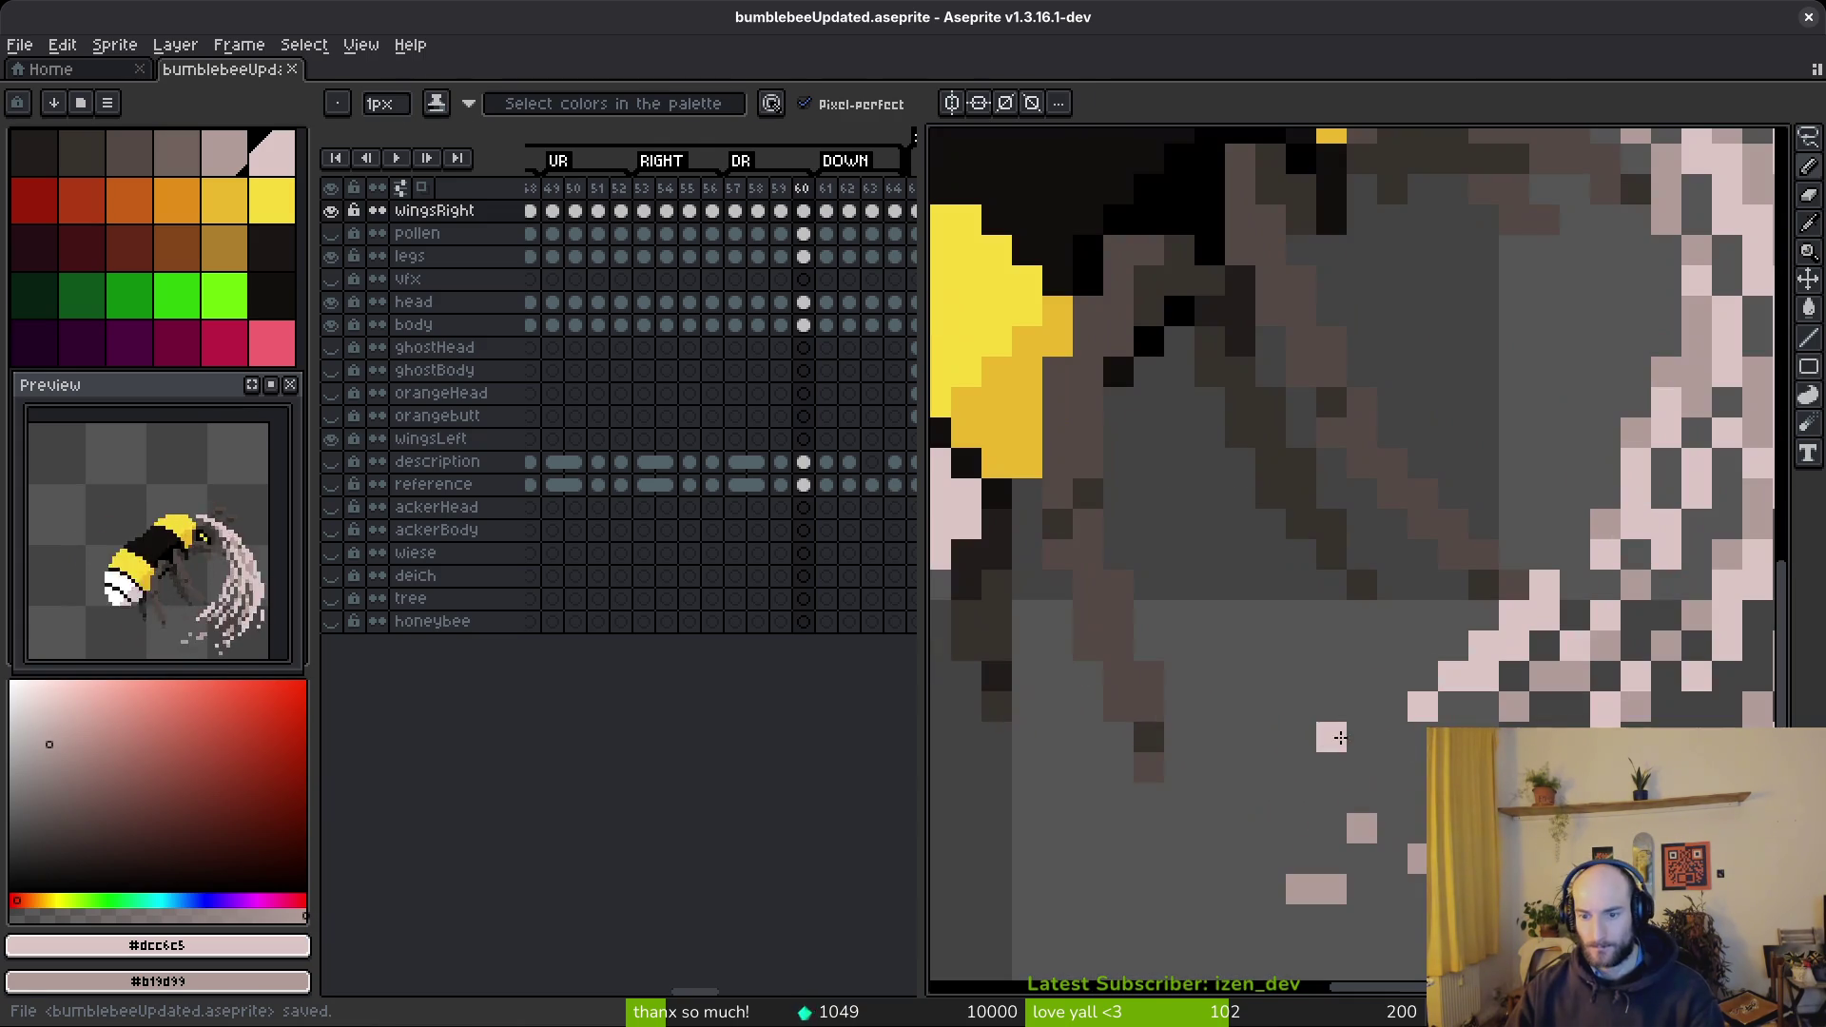
key("m")
left_click_drag(1081, 795, 1427, 960)
key("ctrl+t")
key("Return")
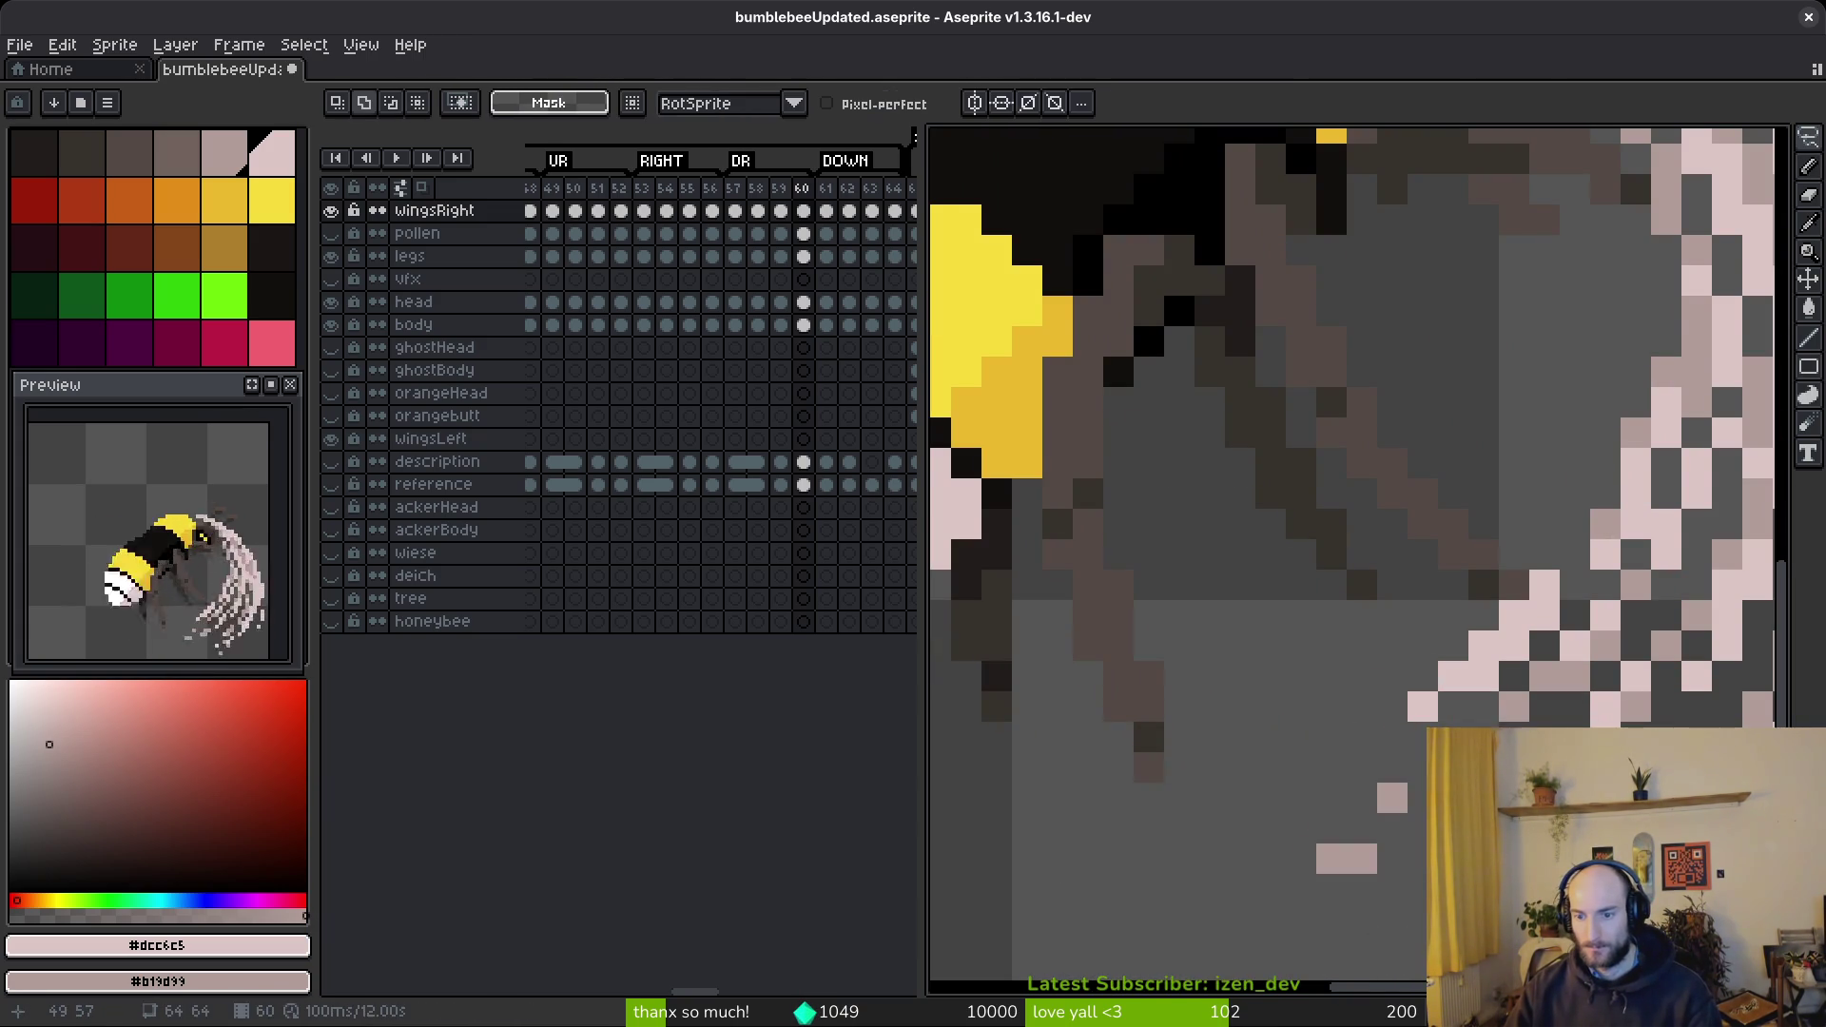
scroll(1427, 816, "down", 4)
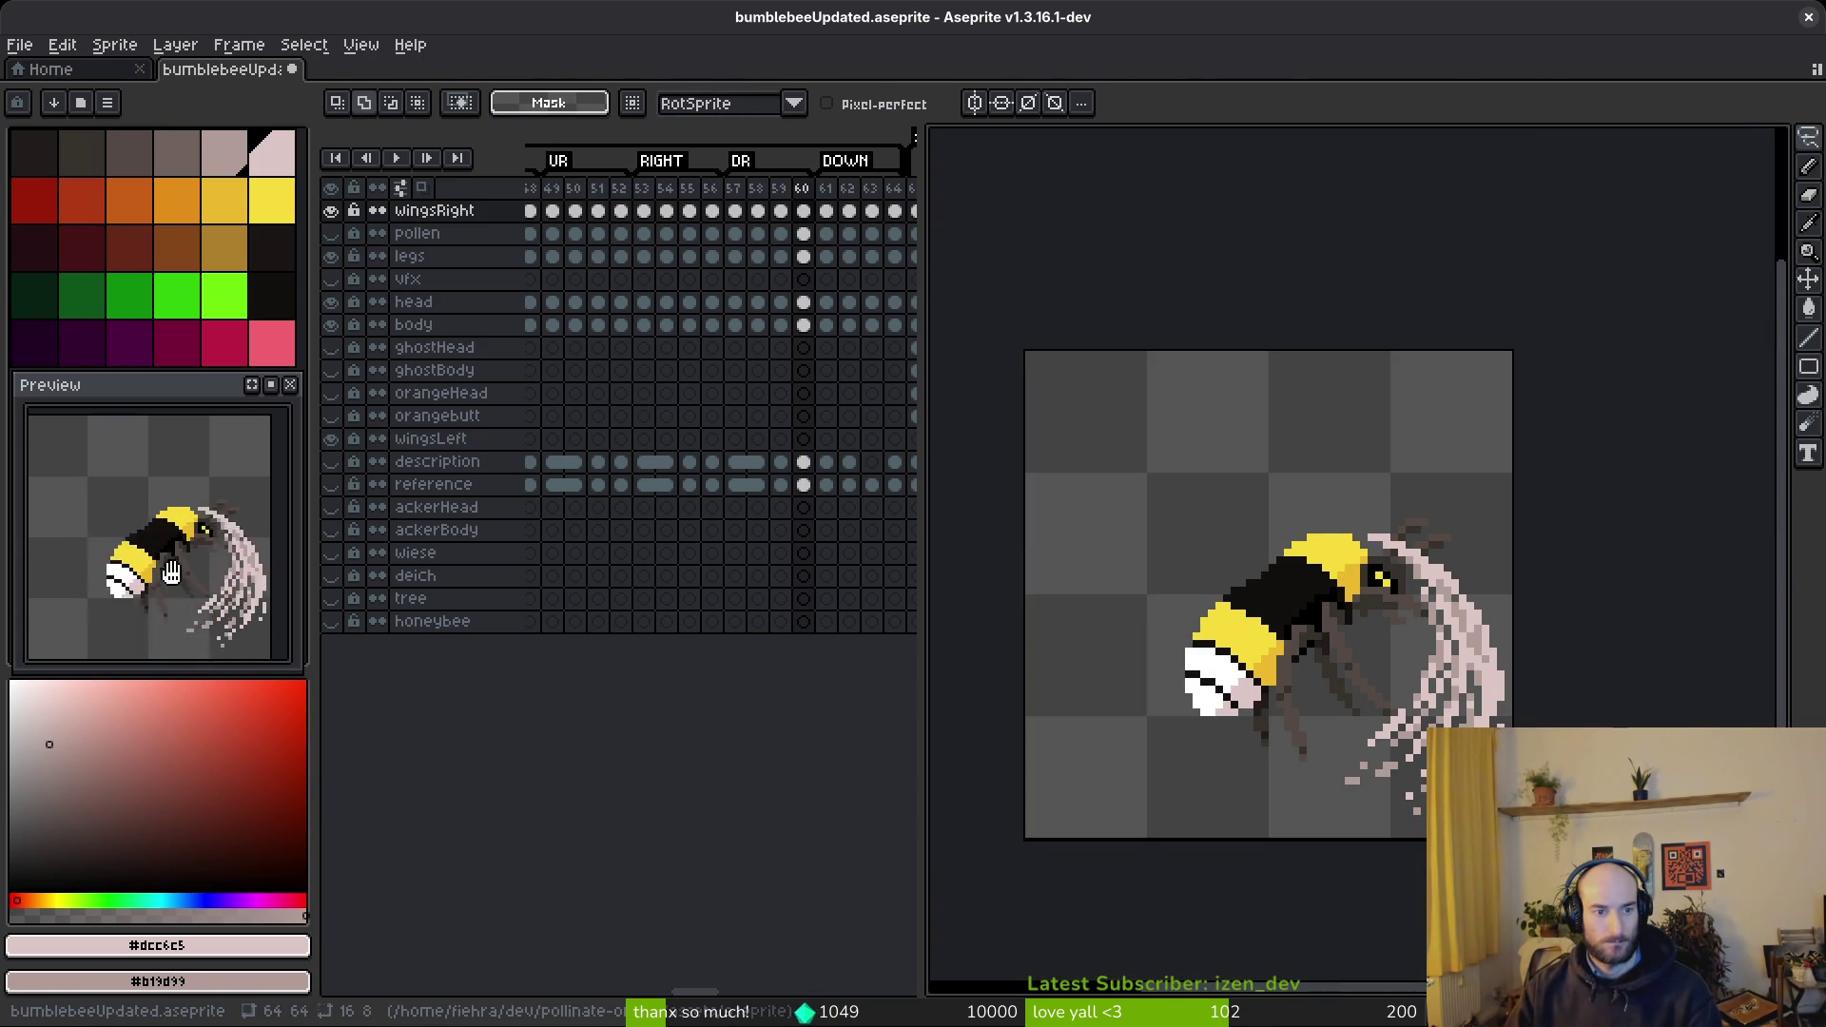
- Flip back and forth between frames 60 and 61 to compare the poses
key("Right")
key("Left")
key("Right")
key("Left")
key("Right")
key("Left")
key("Left")
key("Left")
key("Left")
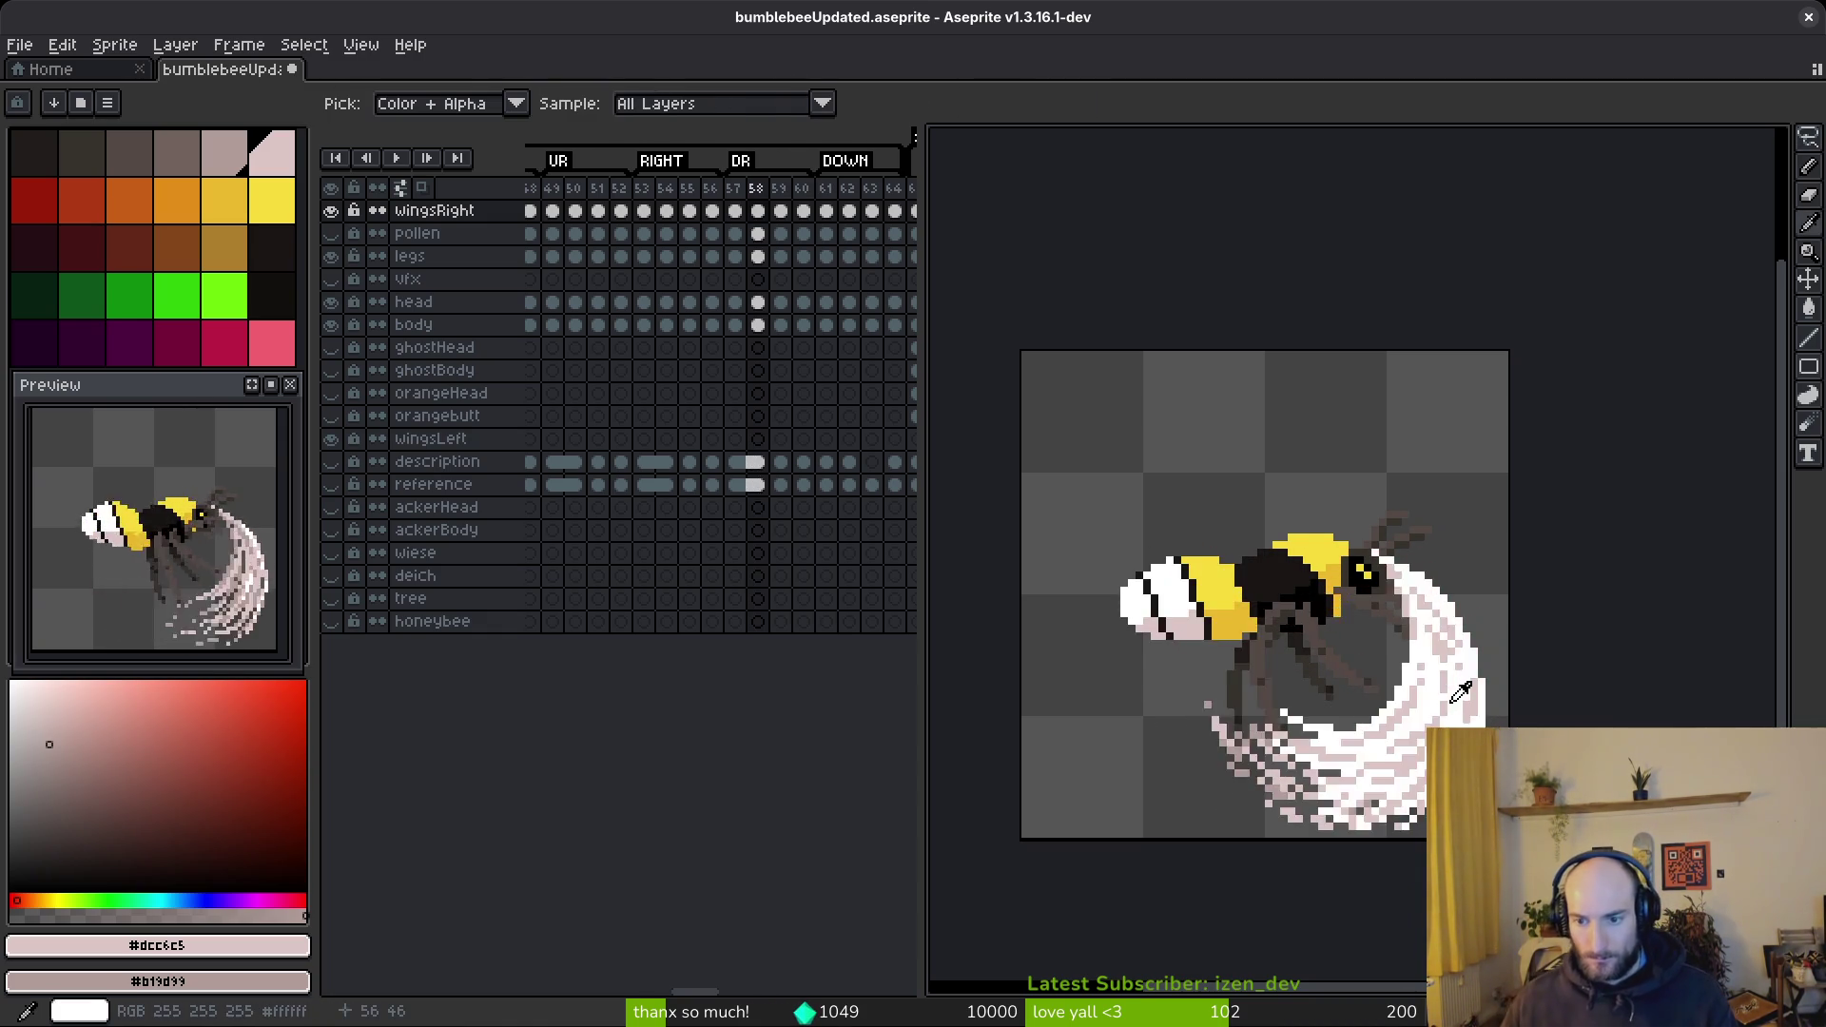
- Move to frame 61 and sample white from the wing swoosh as the drawing colour
key("Right")
key("Right")
key("Right")
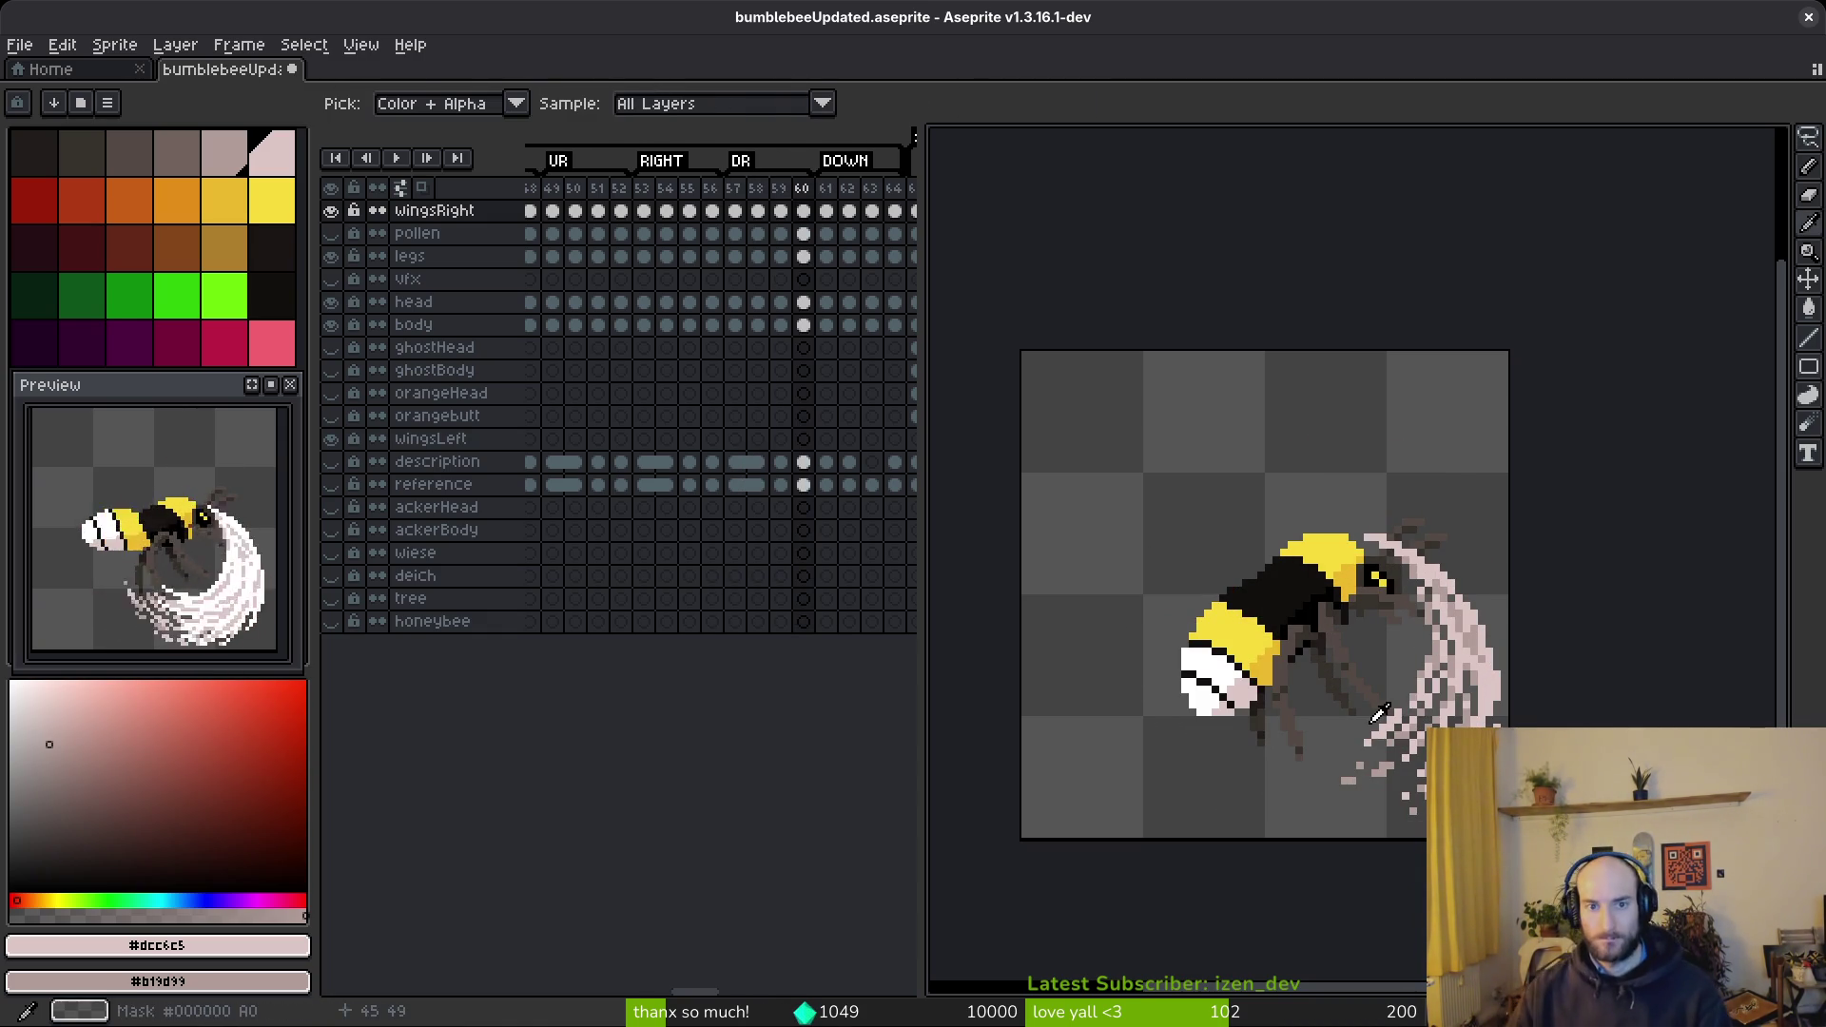
key("Right")
key("m")
scroll(1327, 737, "up", 2)
key("i")
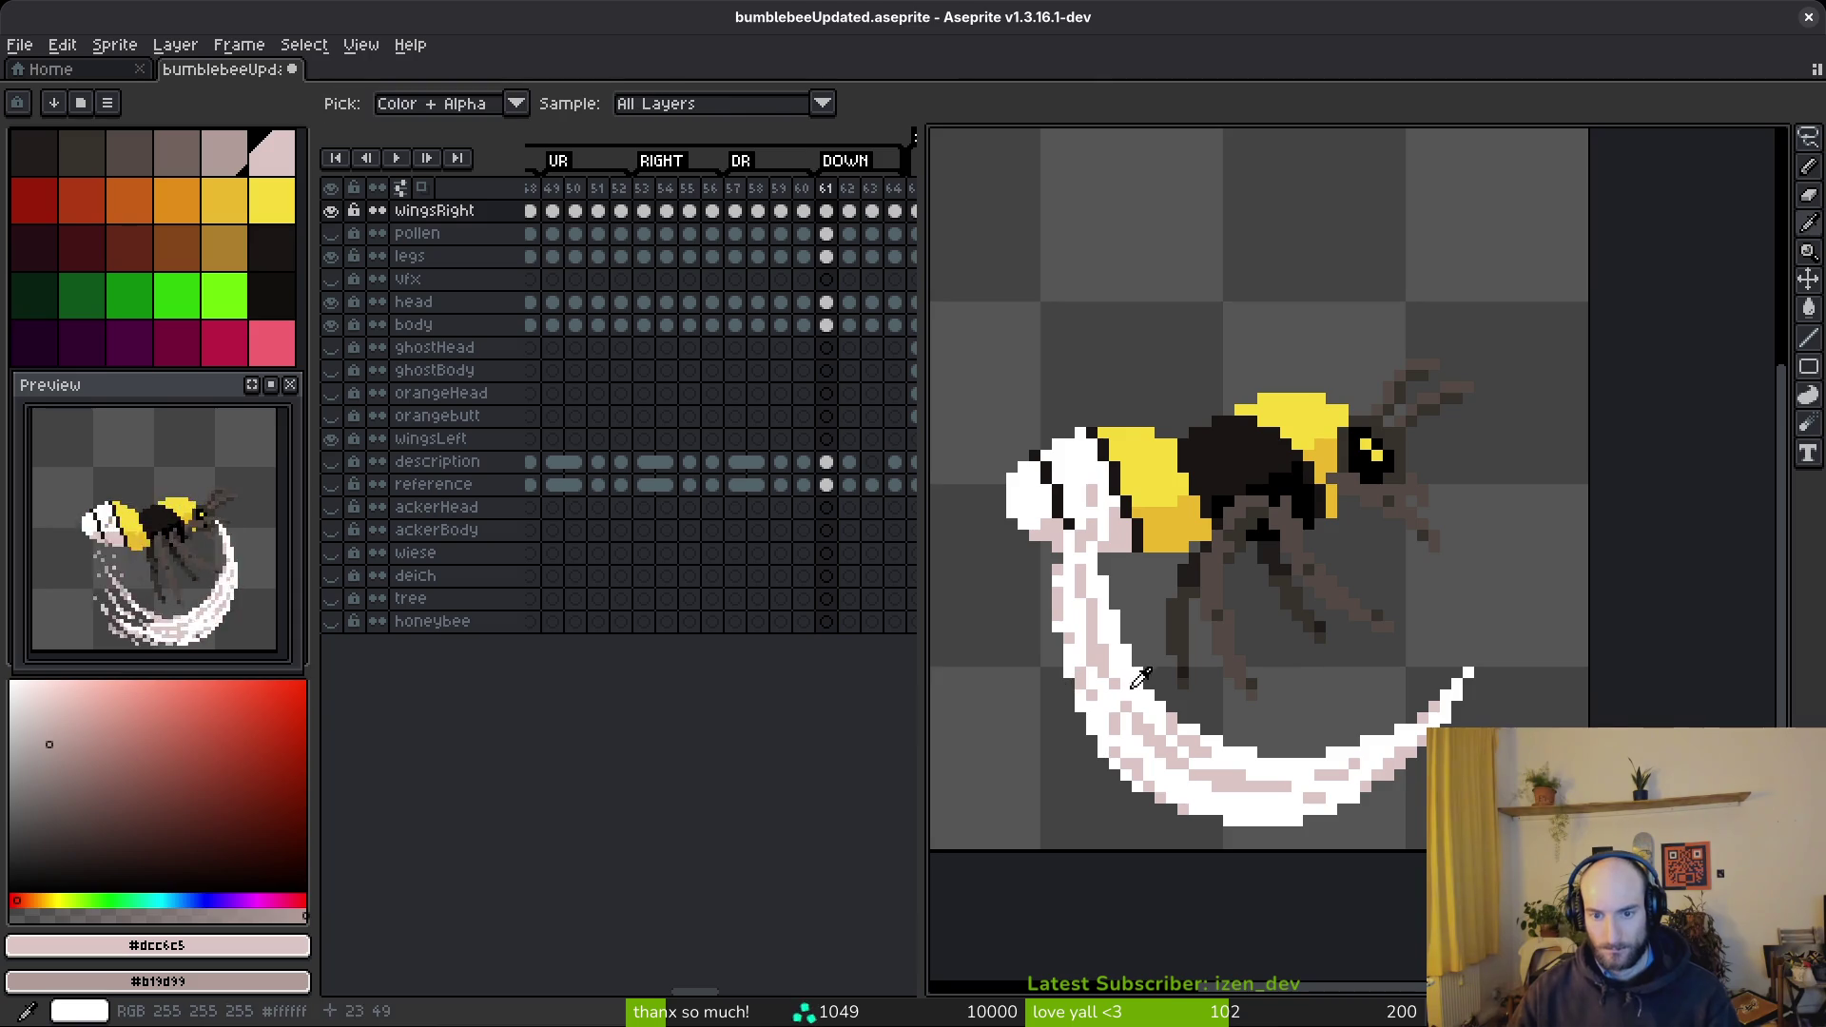
left_click(1134, 680)
key("Right")
key("Left")
key("b")
scroll(1375, 714, "up", 2)
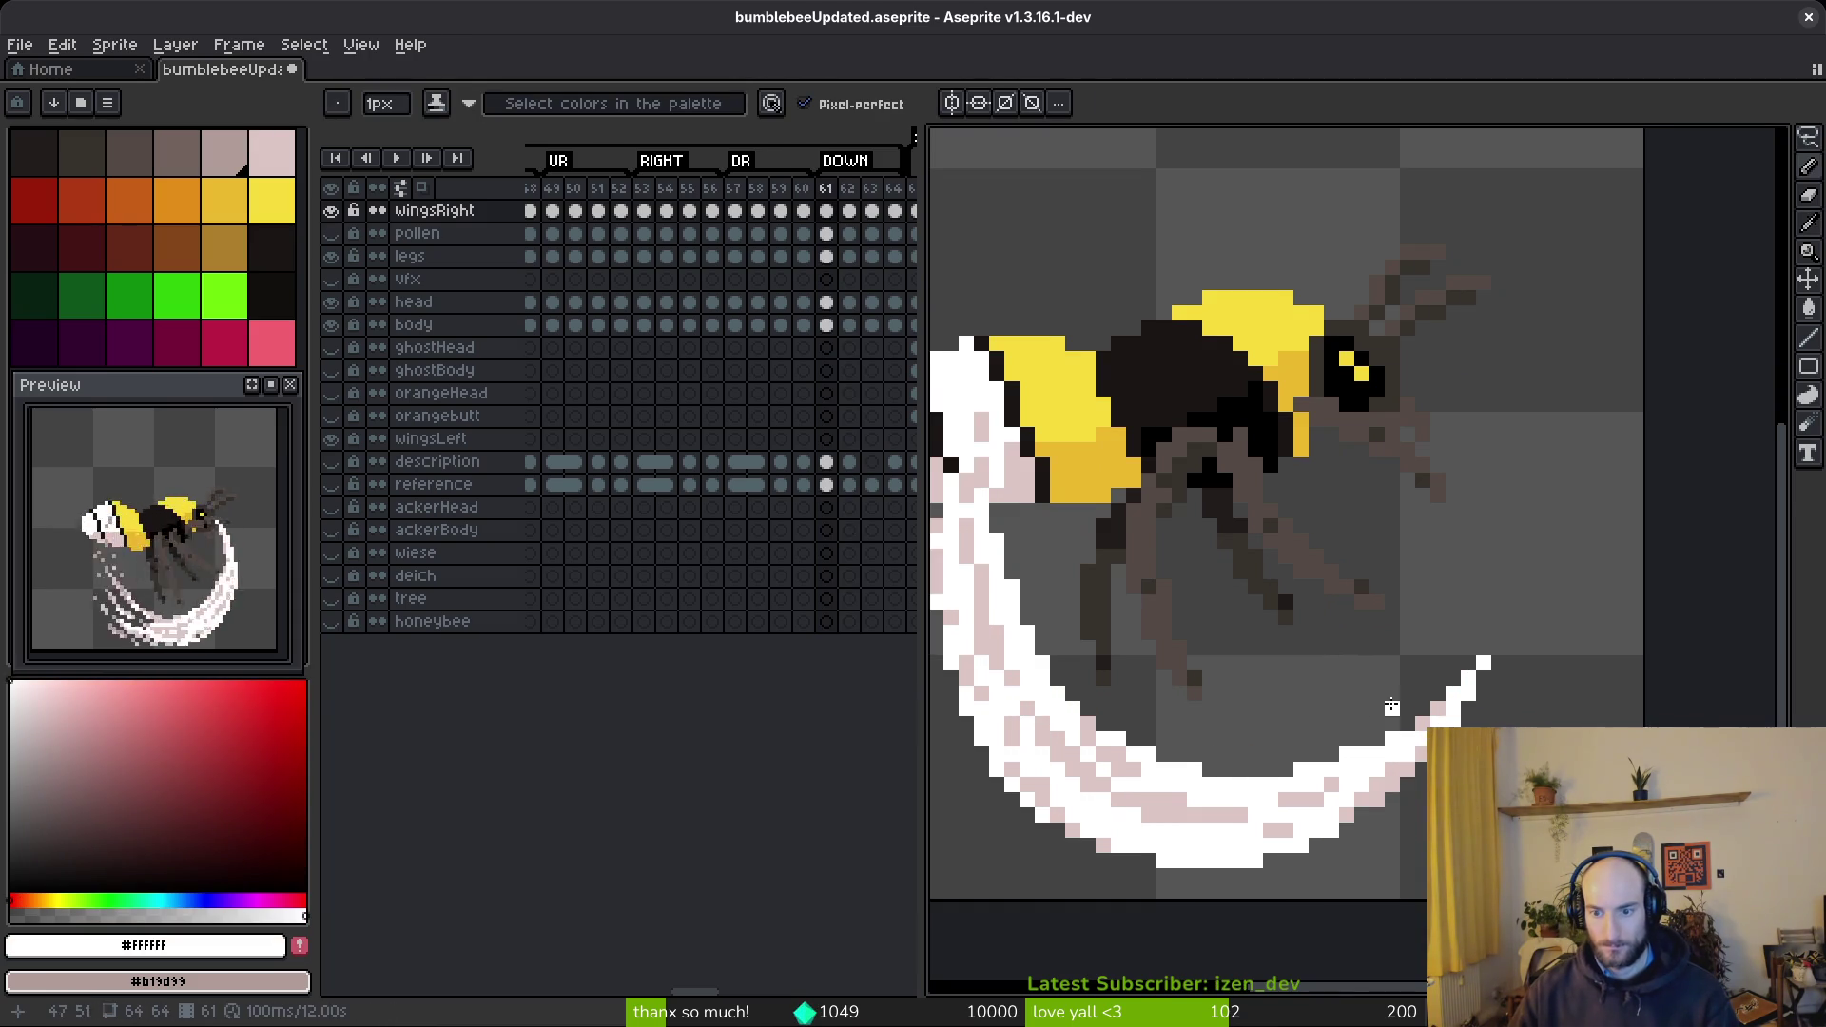
- Draw several white diagonal streaks across the wing swoosh
left_click_drag(1580, 708, 1248, 720)
left_click(1145, 610)
left_click_drag(1168, 632, 1413, 787)
left_click_drag(1255, 485, 1279, 712)
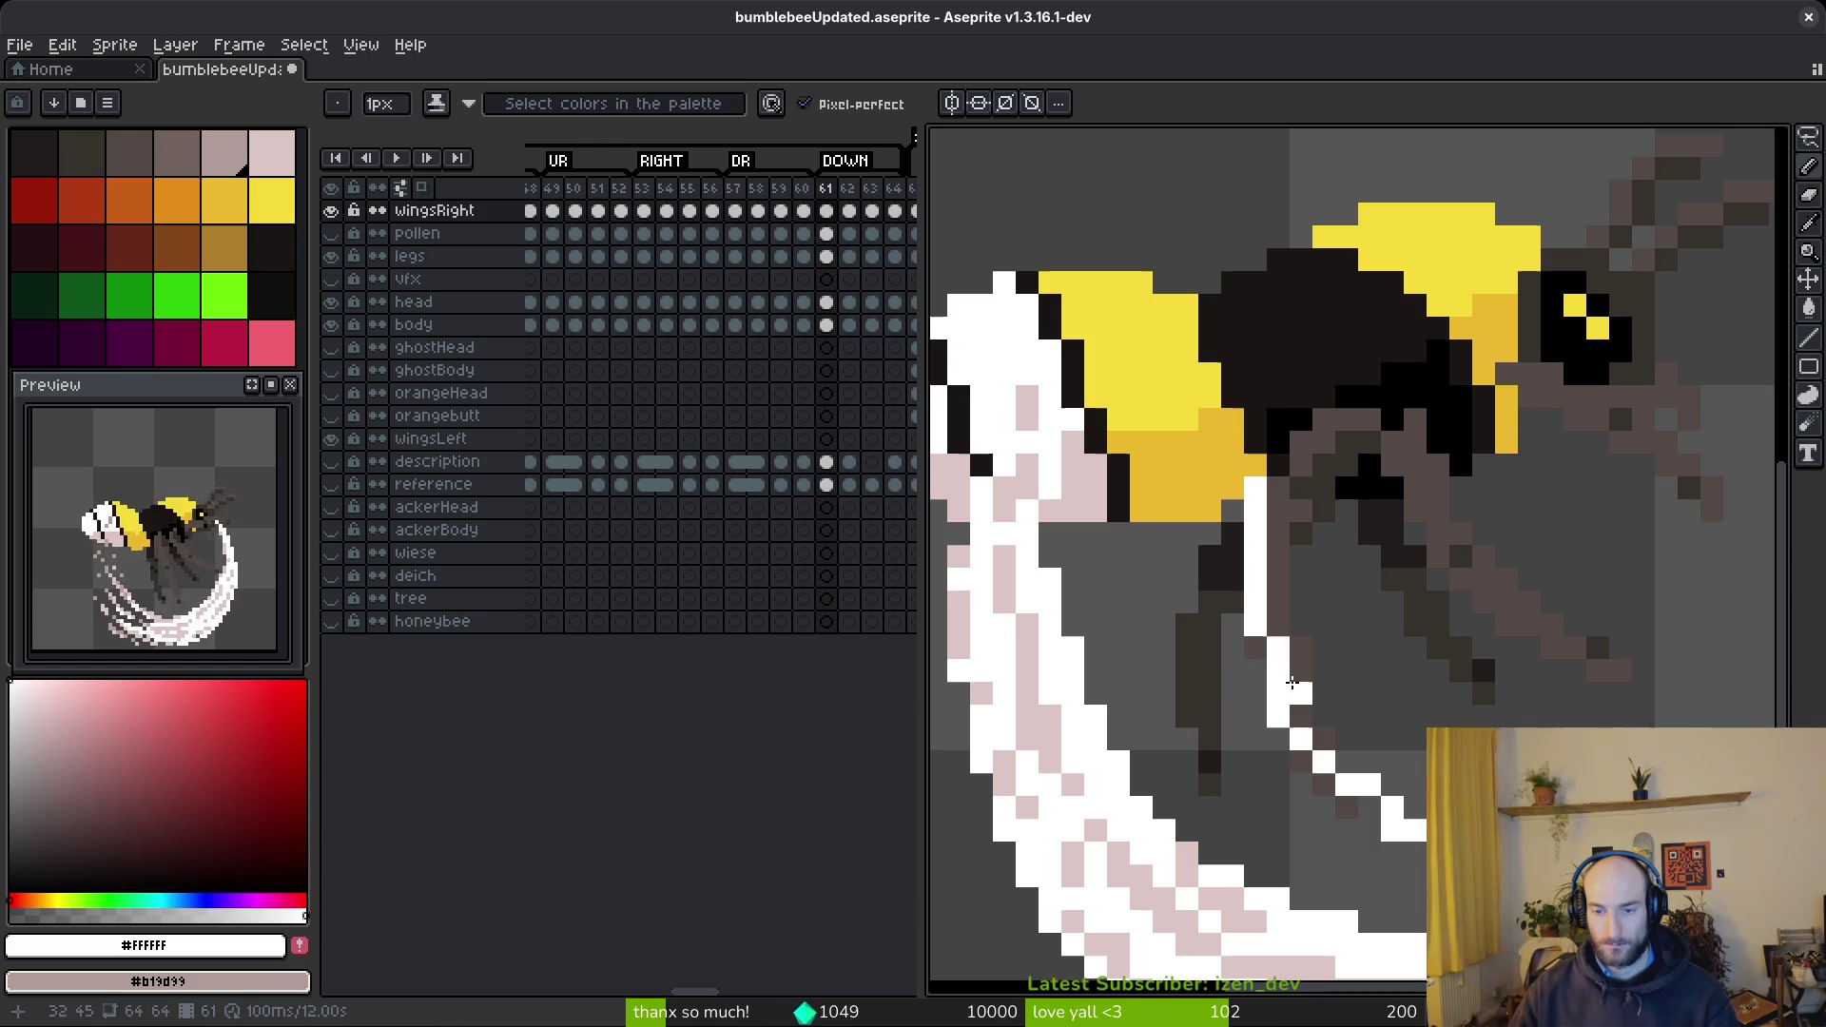
left_click_drag(1187, 552, 1282, 772)
left_click_drag(1119, 579, 1389, 875)
- Add pale-pink #dcc6c5 pixels and short diagonals alongside the white streaks
right_click(1096, 605)
right_click(1119, 666)
right_click(1141, 716)
right_click(1037, 623, "alt")
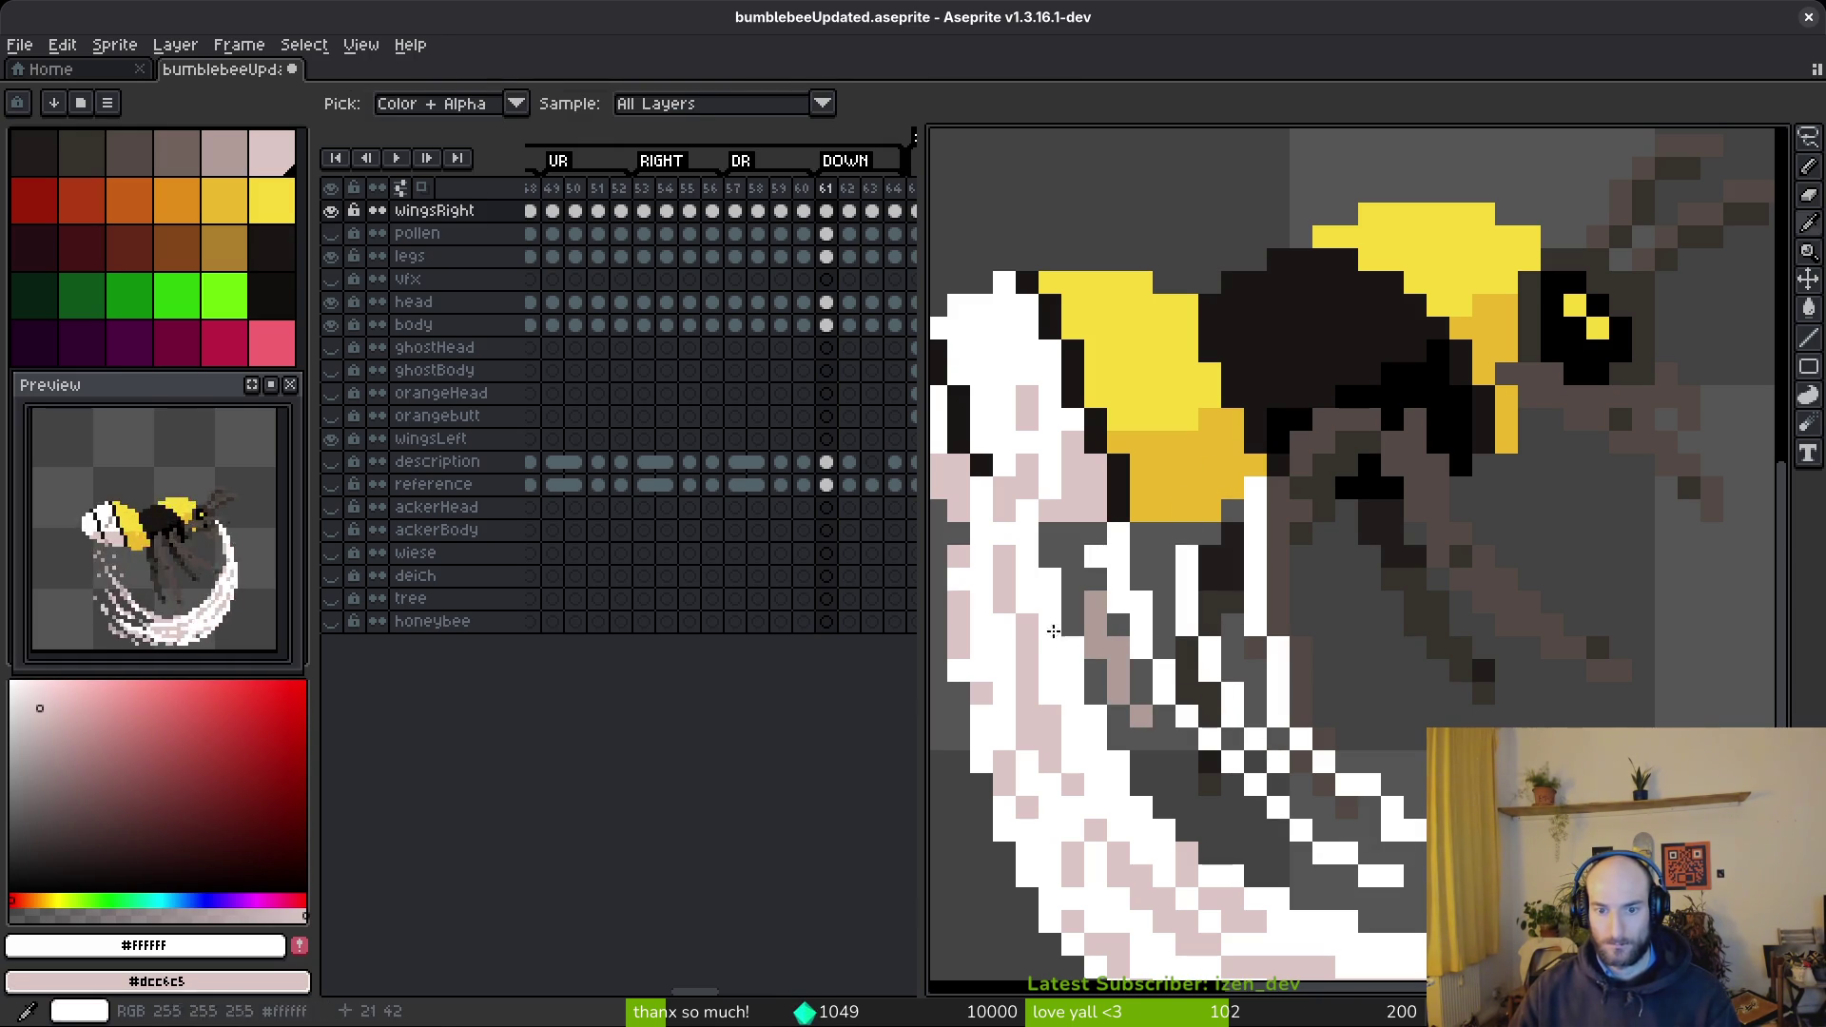
right_click(1103, 619)
right_click(1147, 713)
right_click(1170, 780)
right_click(1231, 818)
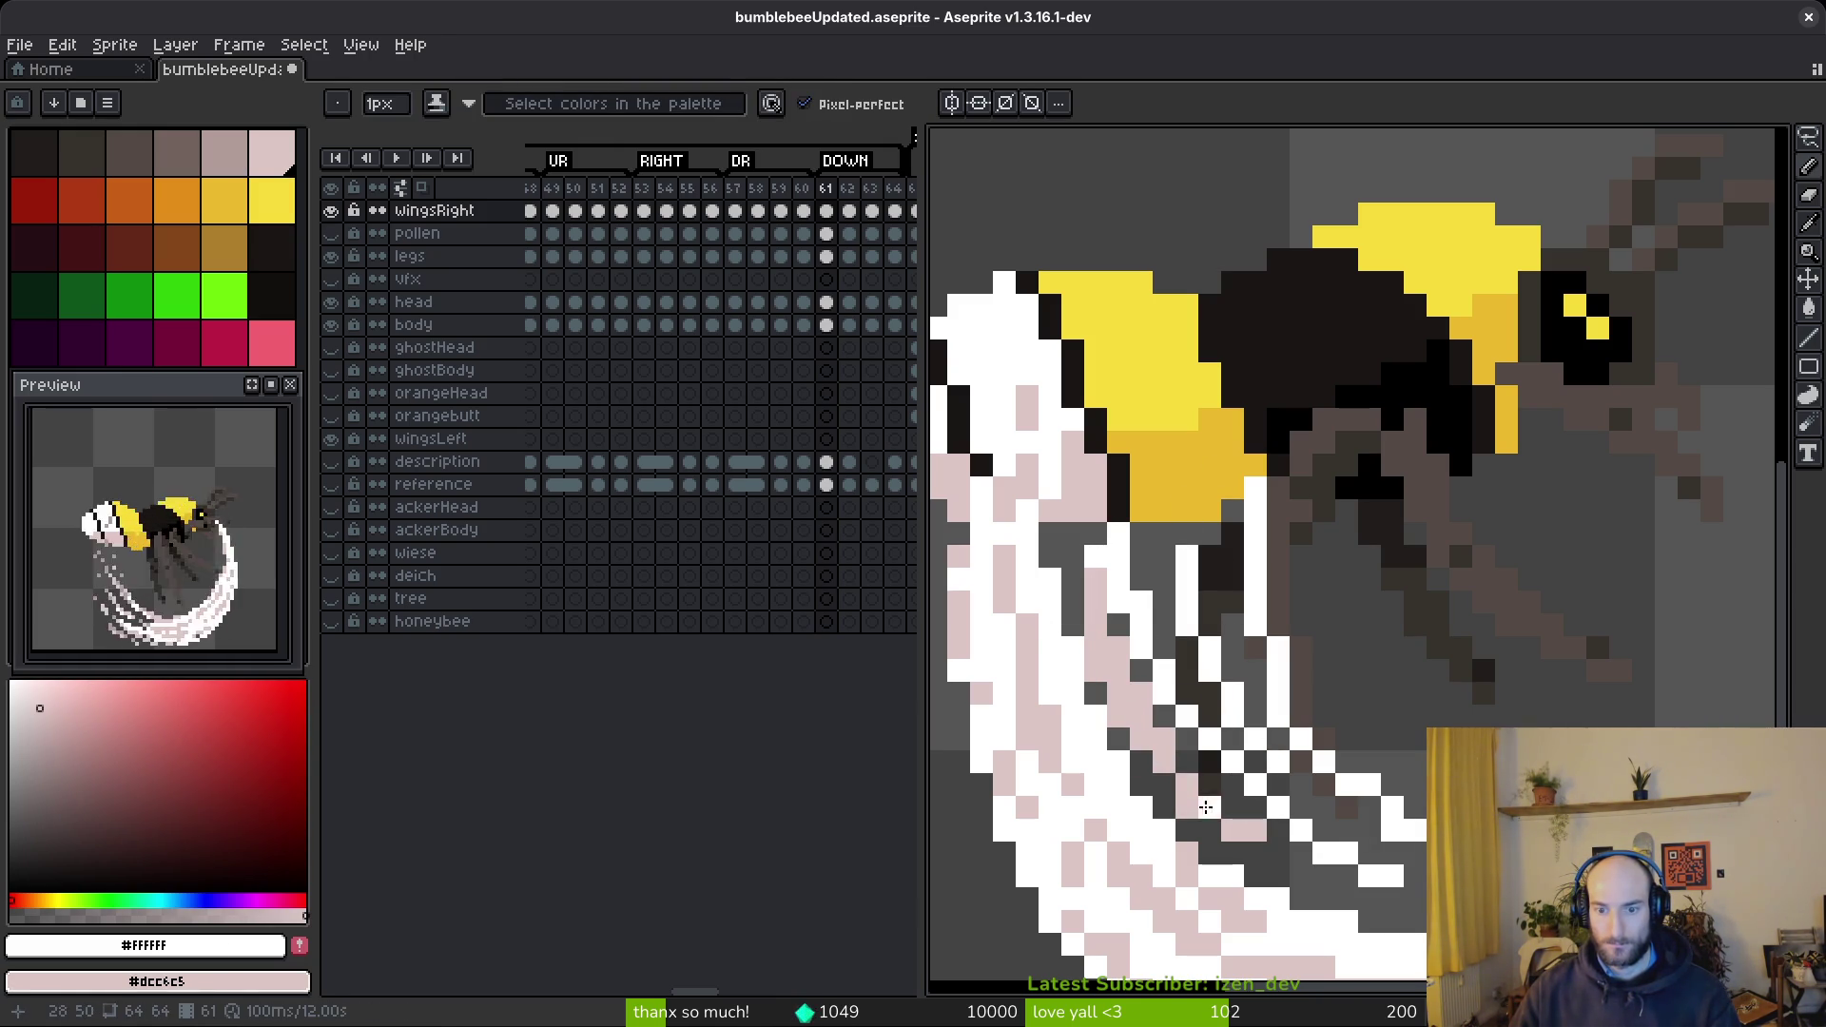
right_click(1454, 872, "shift")
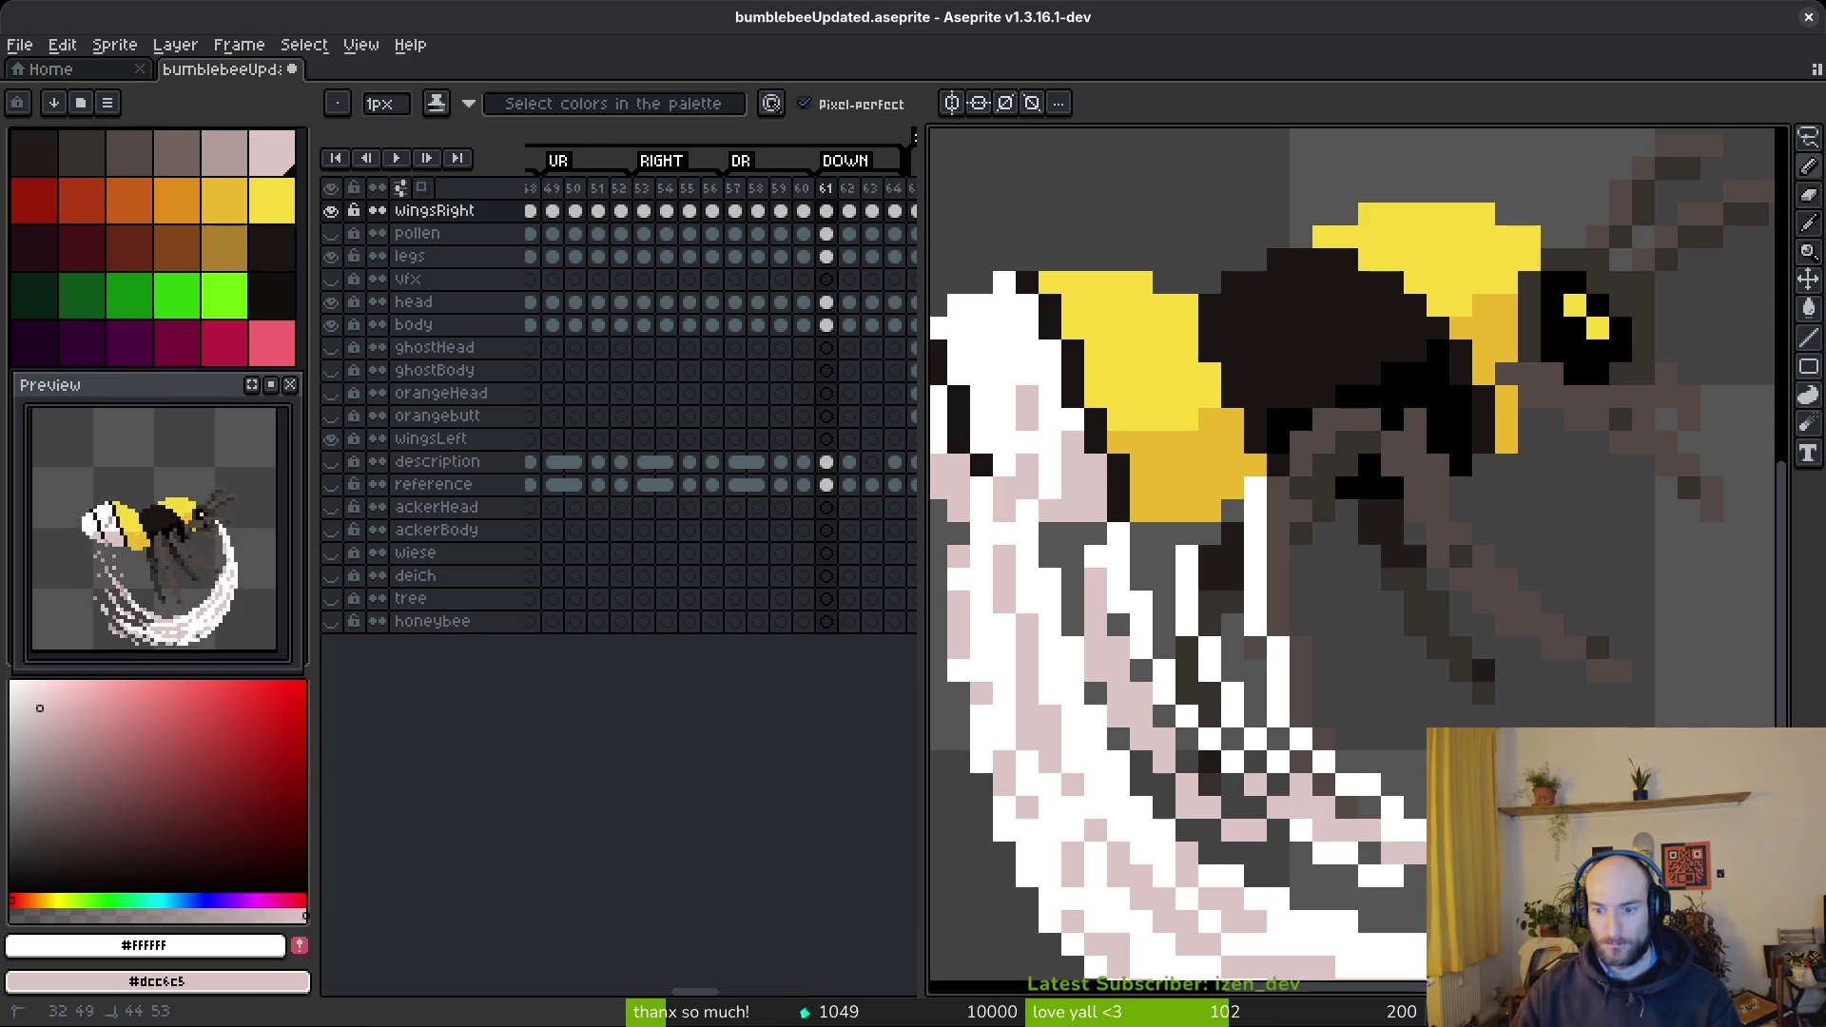
right_click(1256, 716)
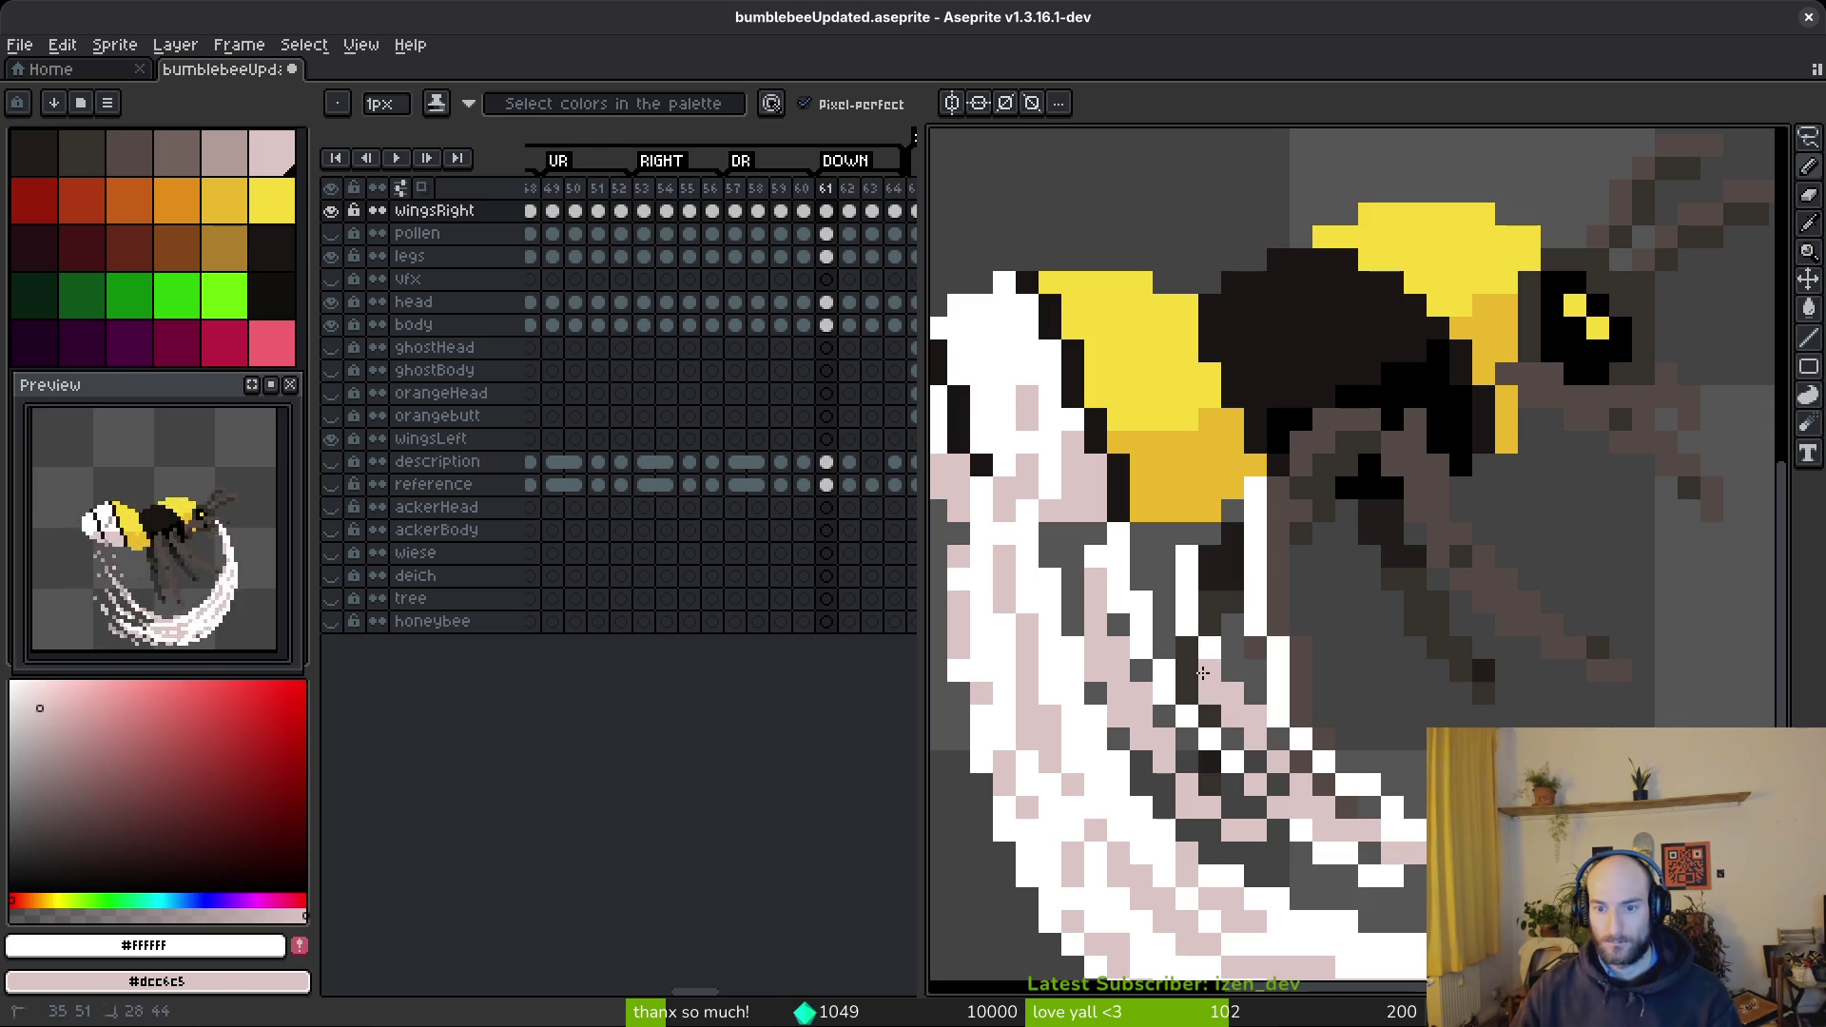
mouse_move(1251, 754)
left_mouse_down()
mouse_move(1225, 600)
mouse_move(1241, 676)
left_mouse_up()
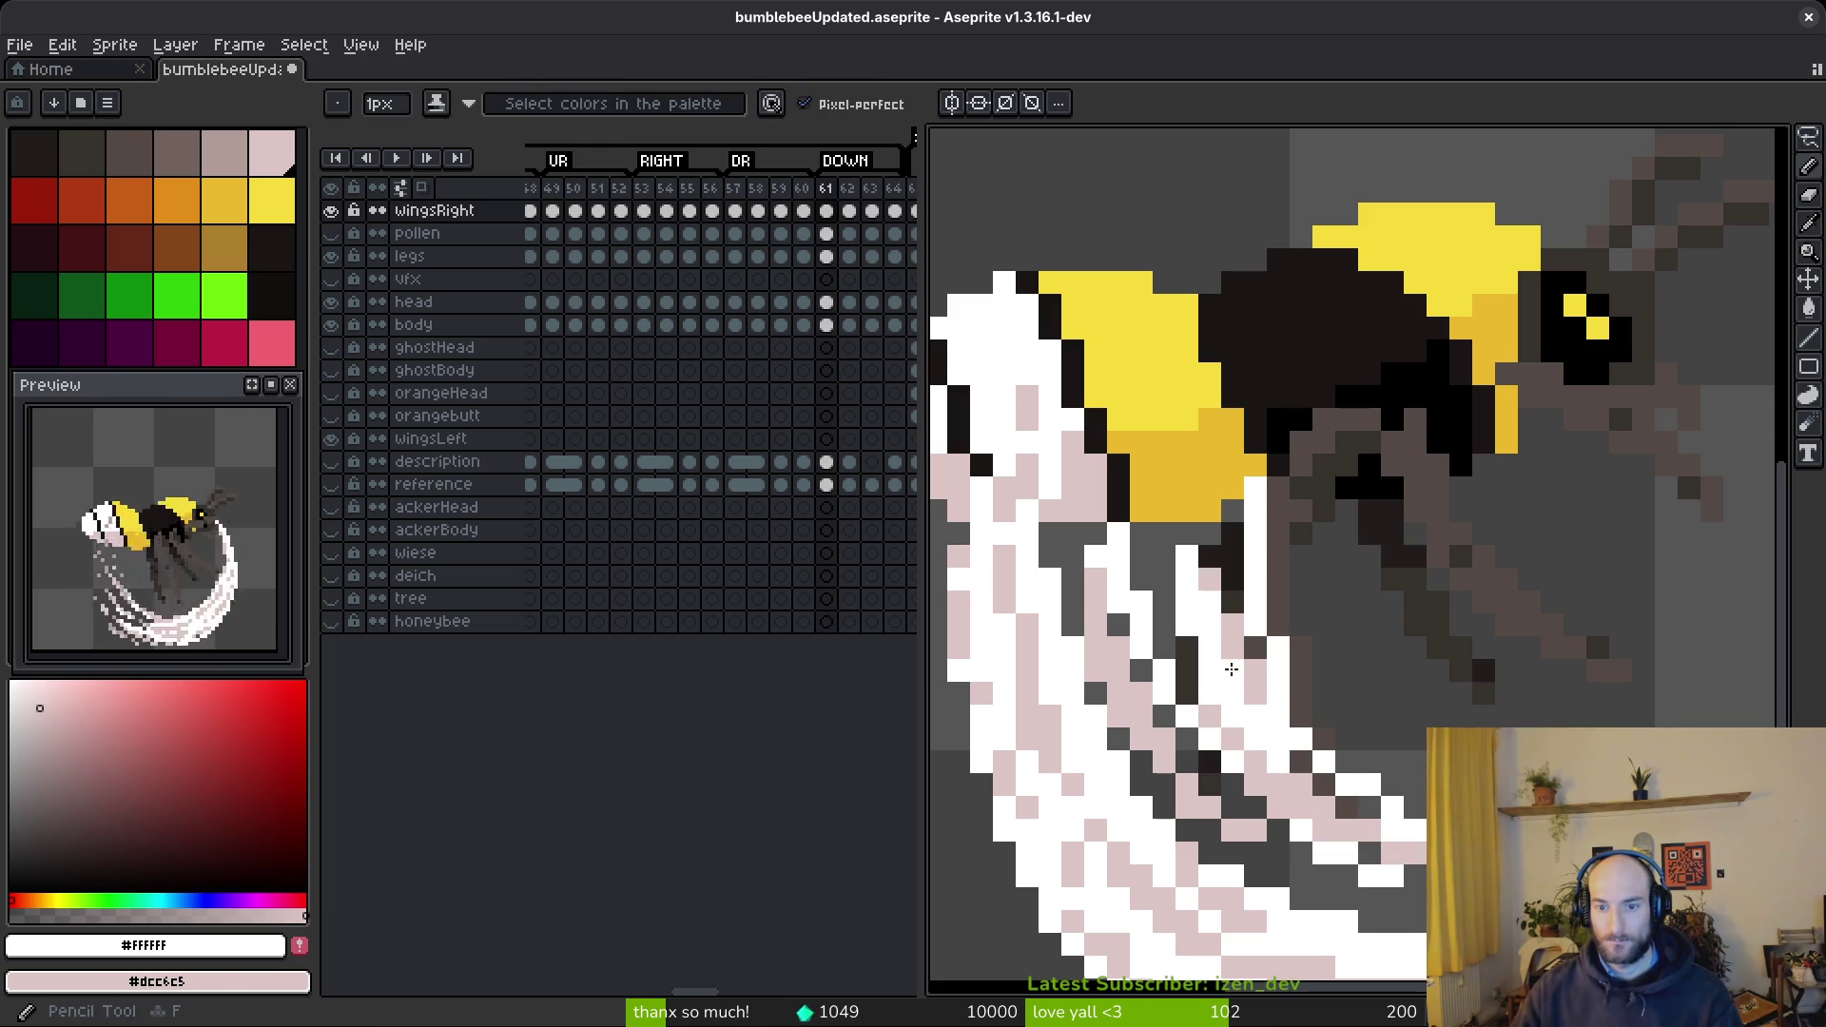
- Cover two dark pixels with white and paint pale pink over part of a white streak
left_click_drag(1187, 695, 1187, 678)
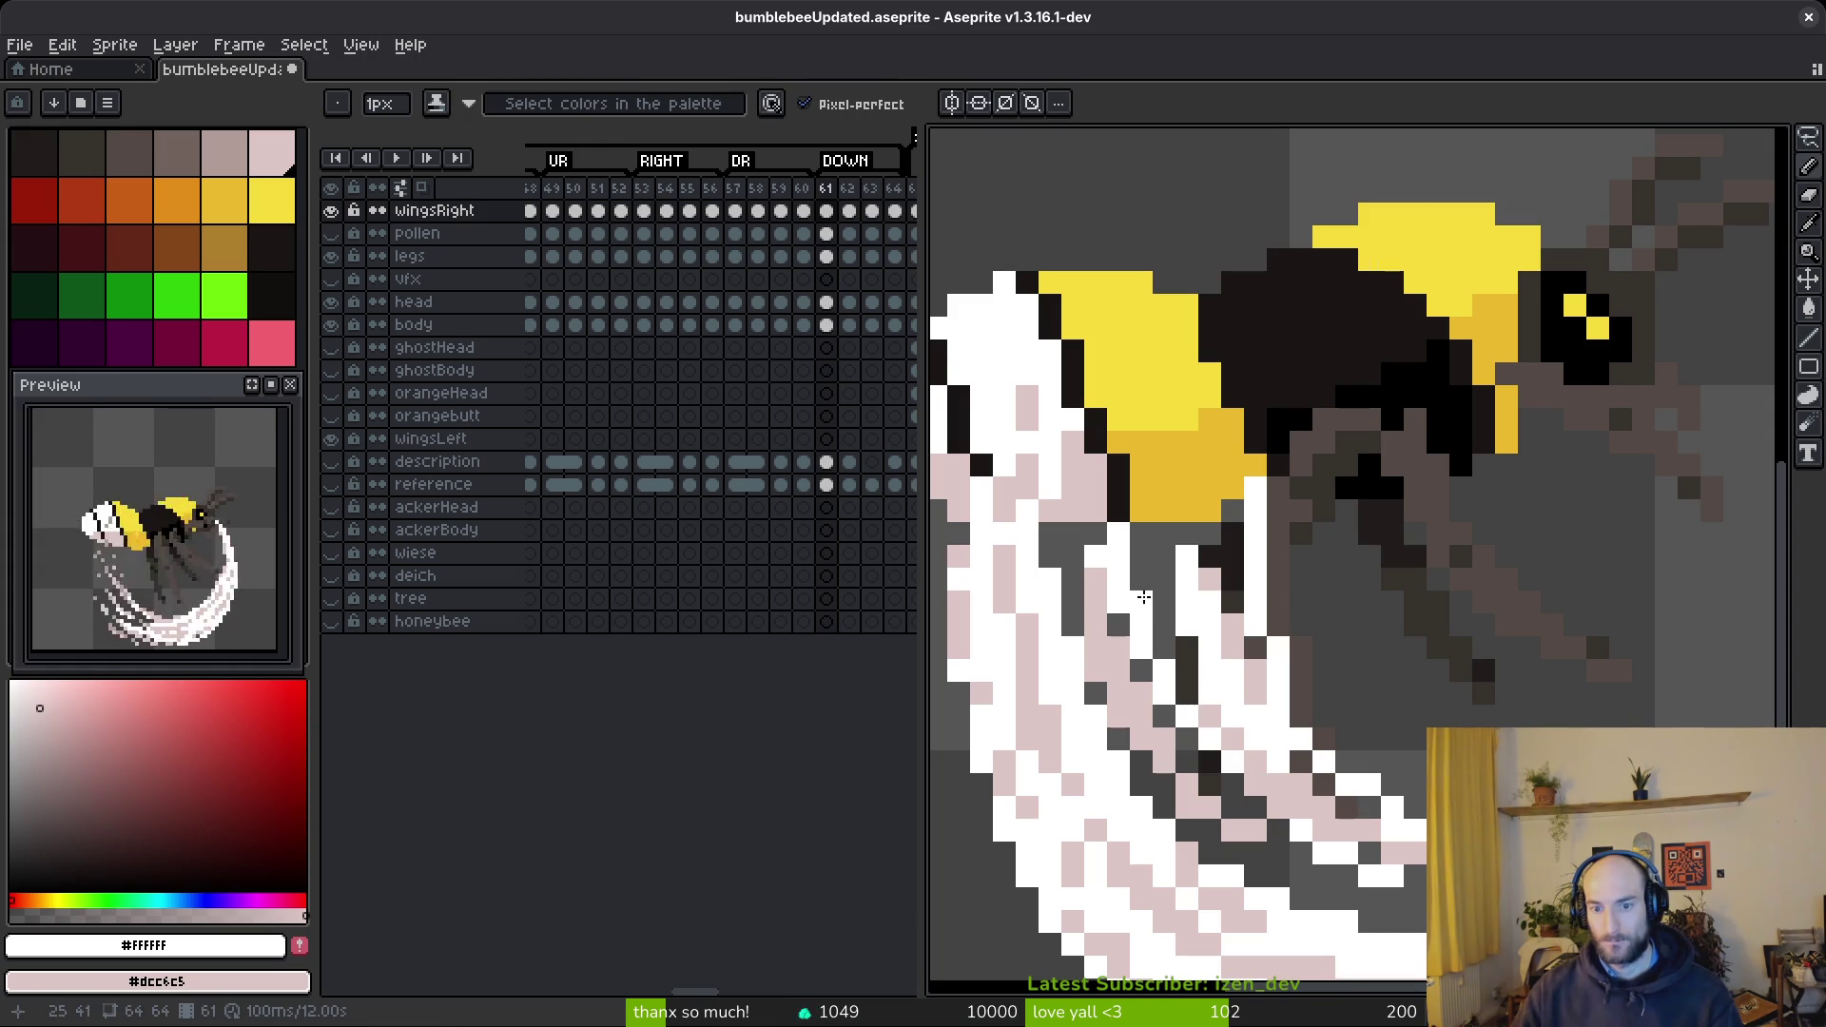
left_click_drag(1141, 602, 1175, 704)
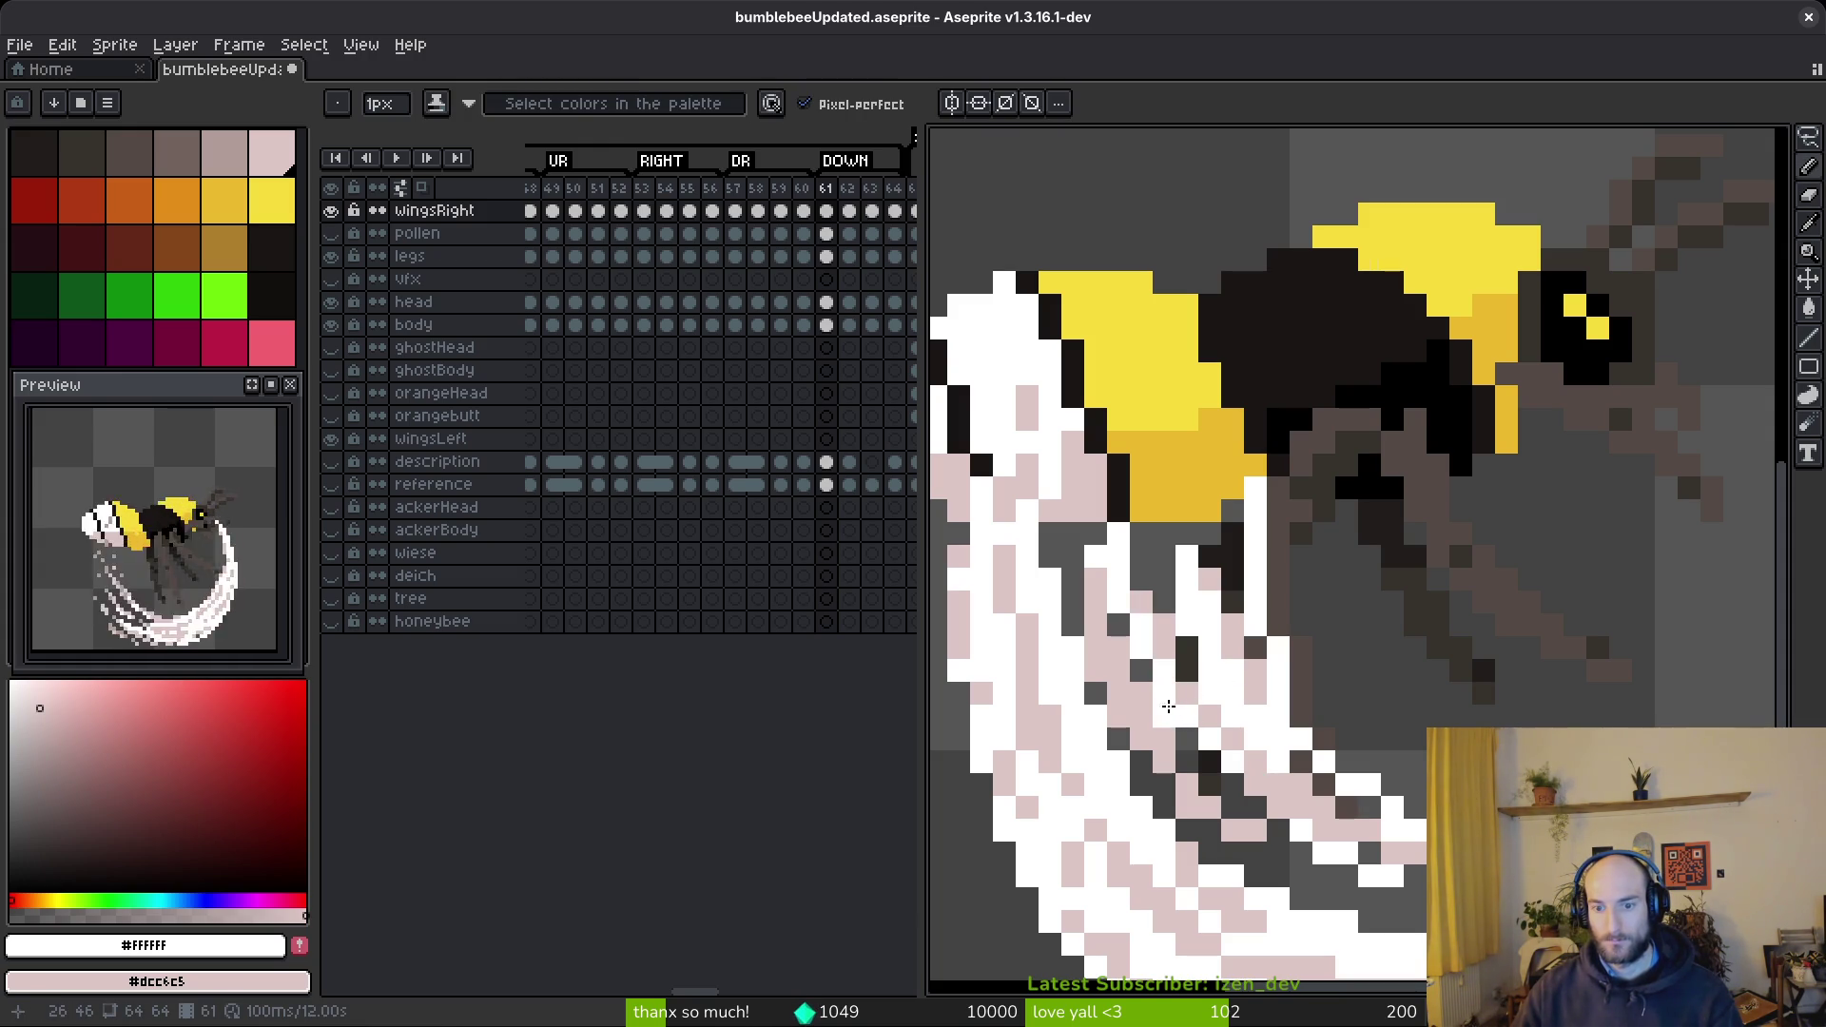
scroll(1275, 742, "up", 2)
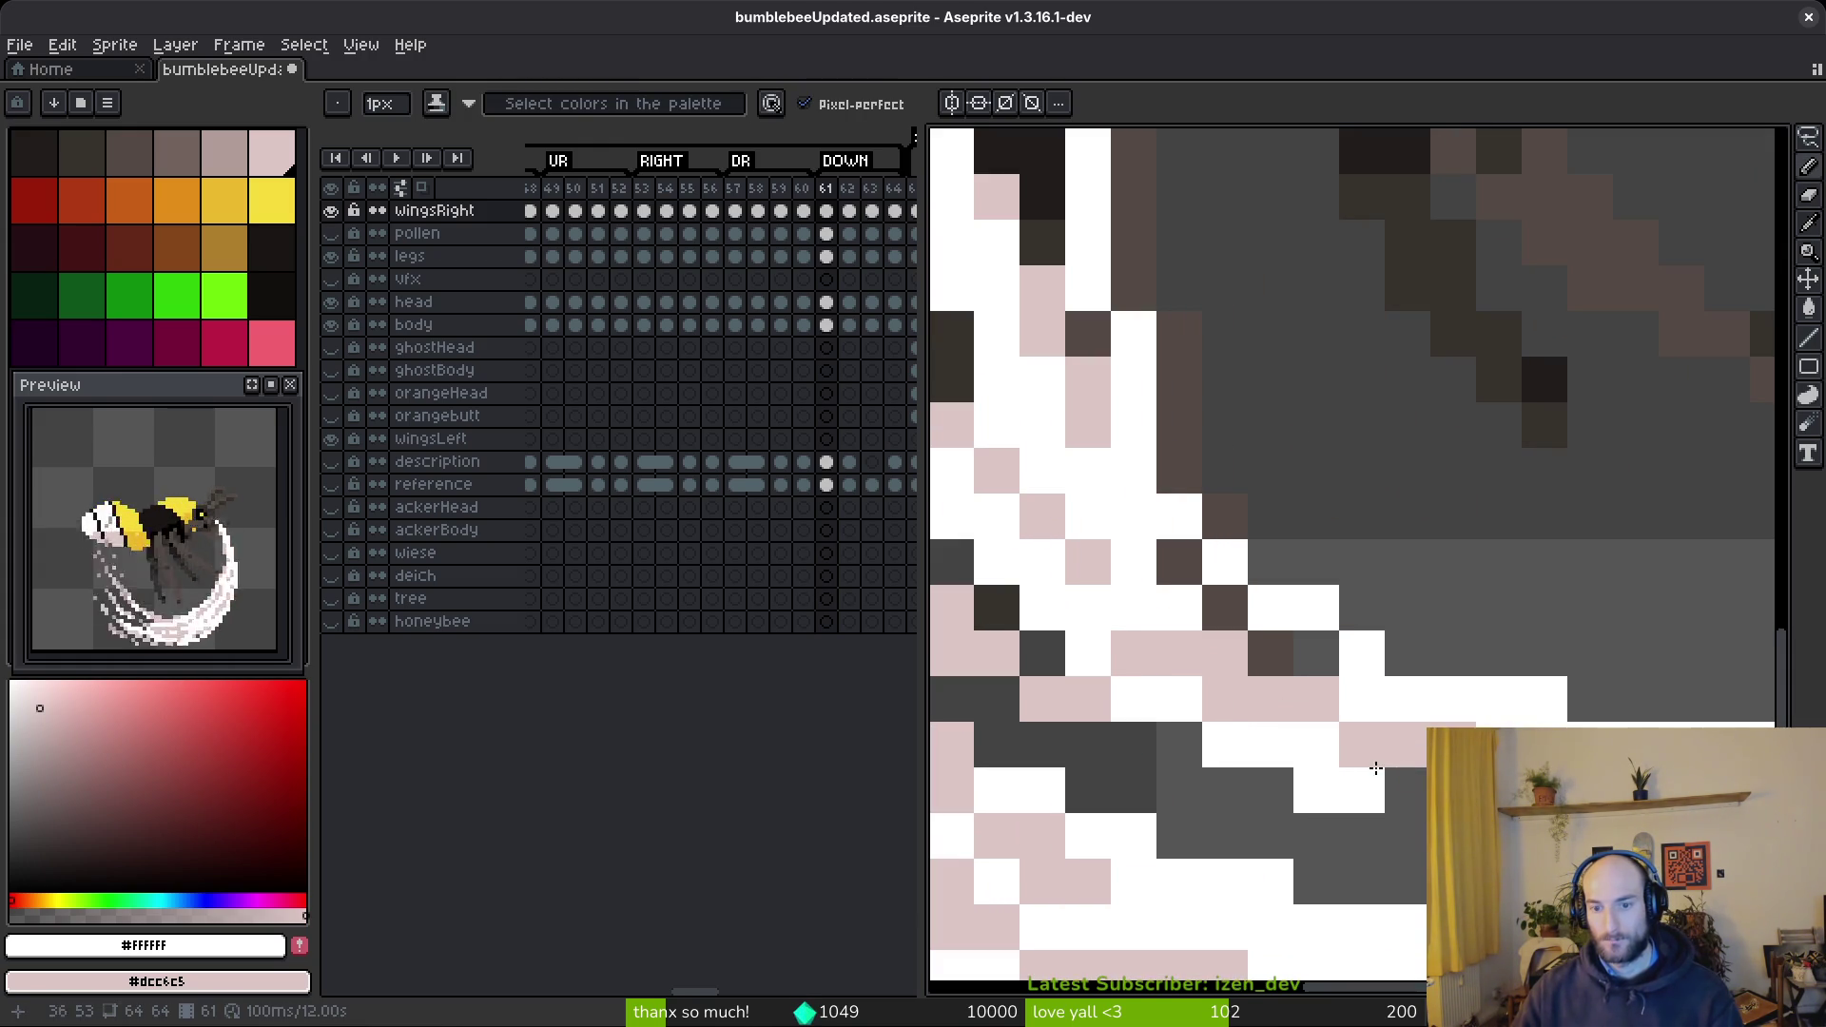
scroll(1384, 769, "down", 1)
scroll(1384, 769, "down", 1)
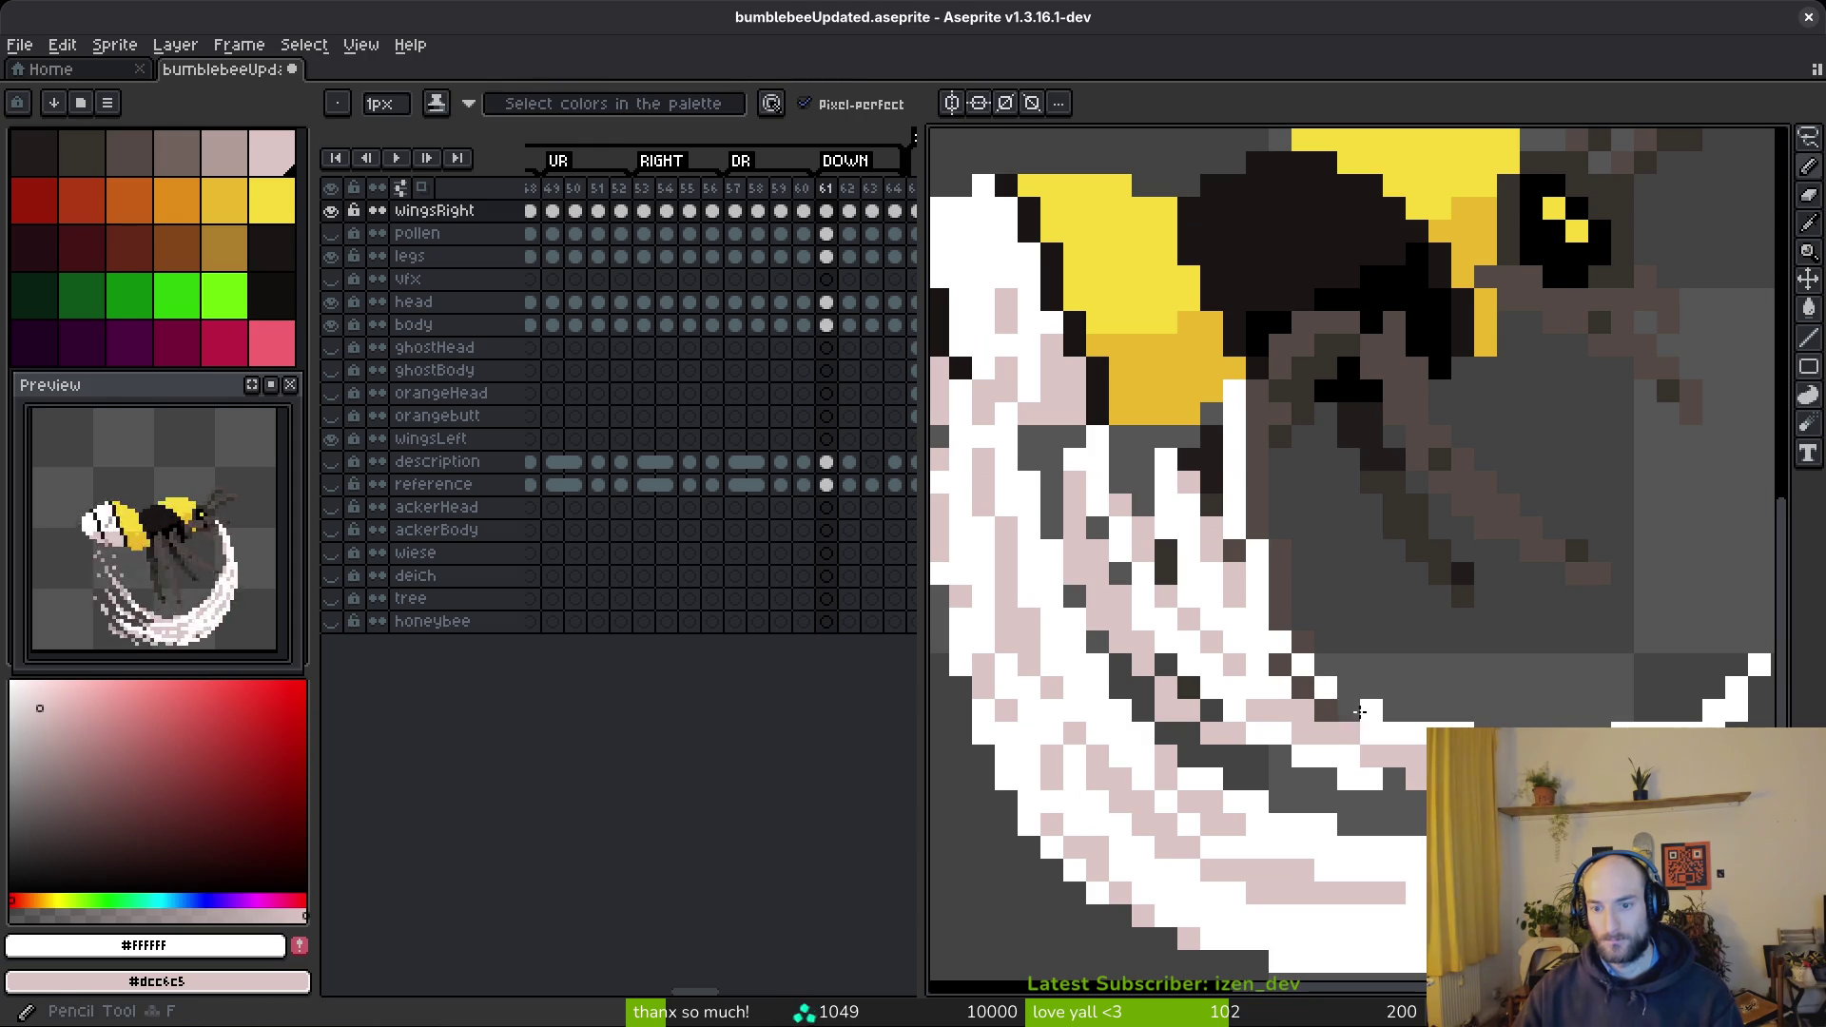
- Fill the grey gap in the lower swoosh pale pink and turn stray dark pixels white
key("g")
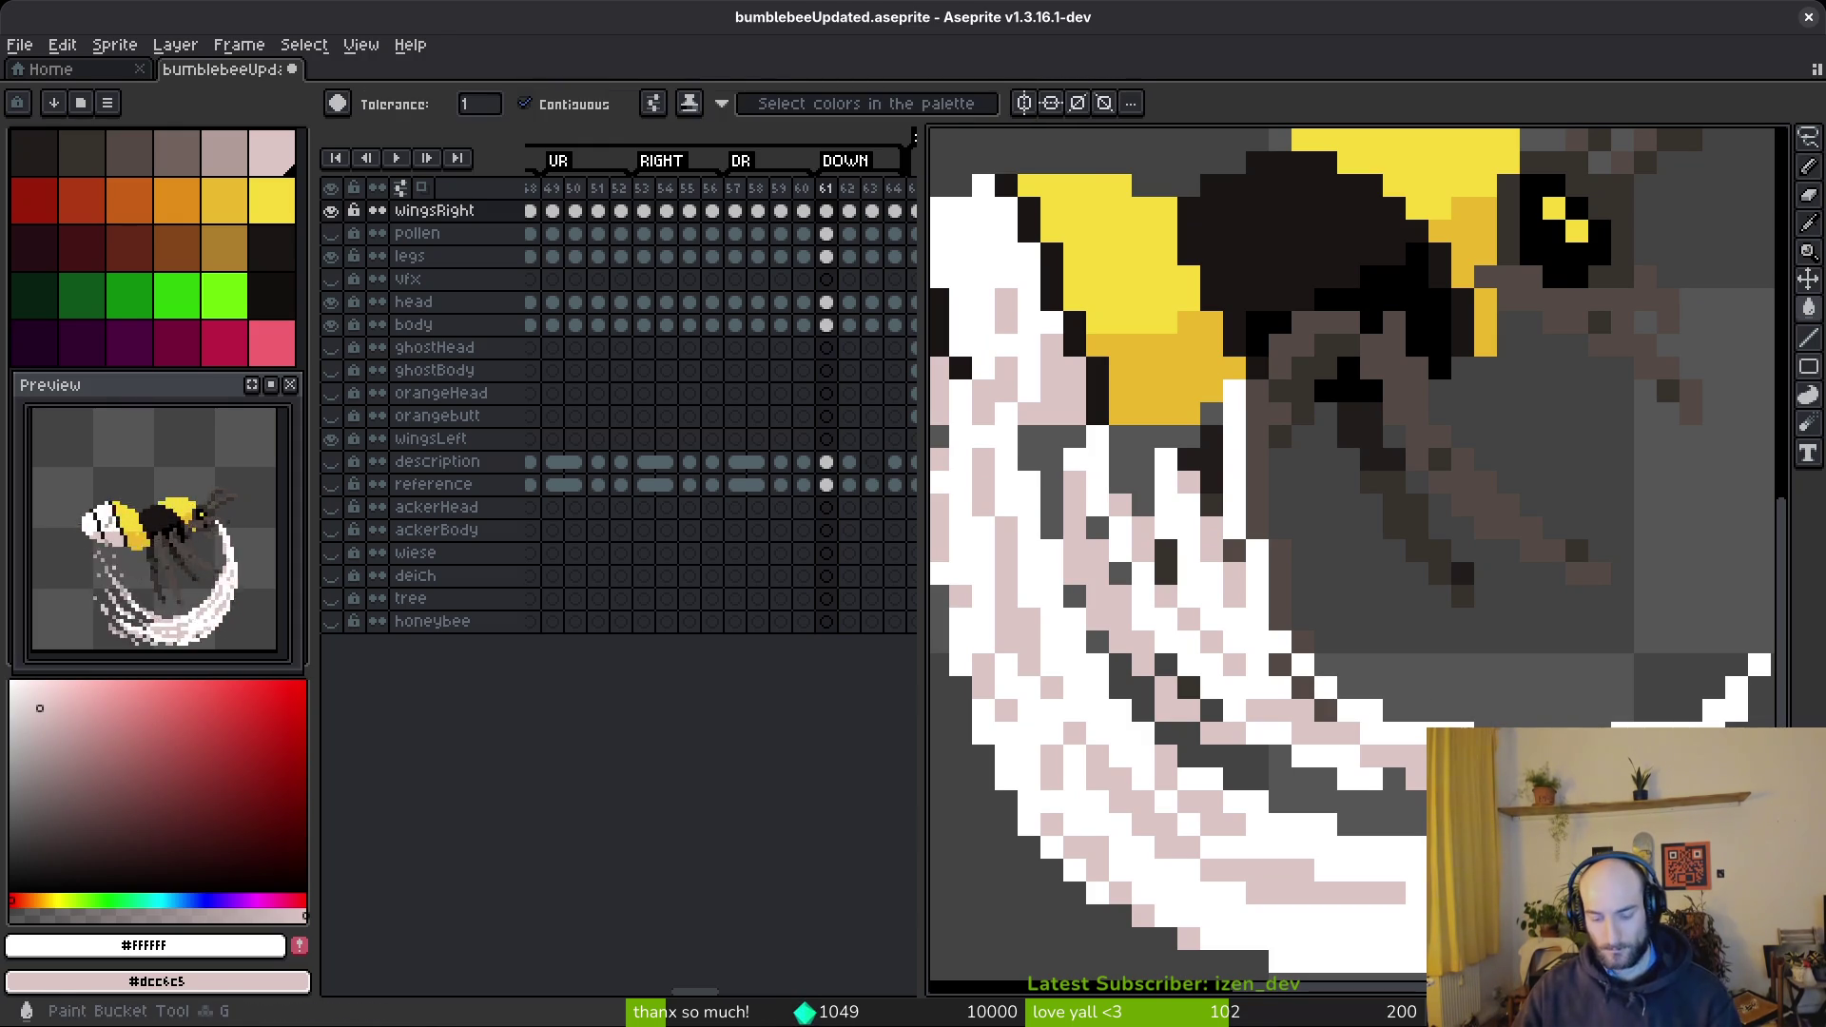
left_click(1291, 797)
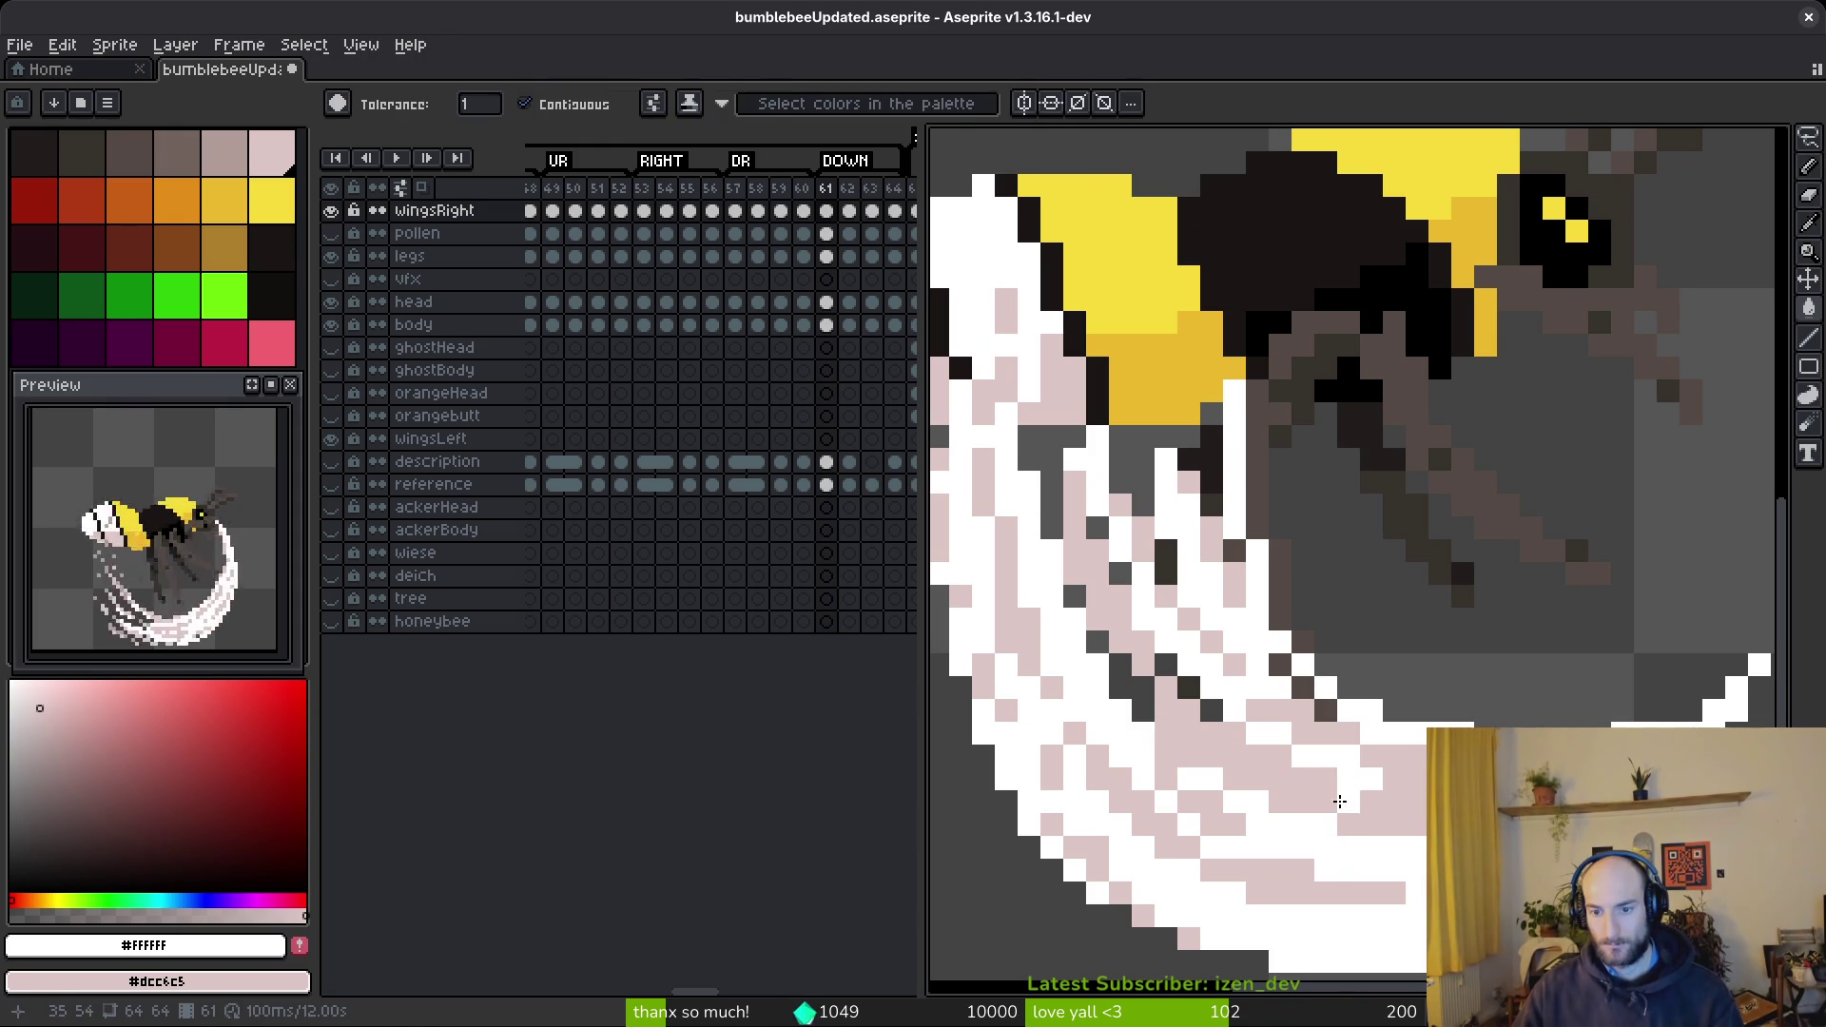
left_click(1118, 665)
left_click(1142, 710)
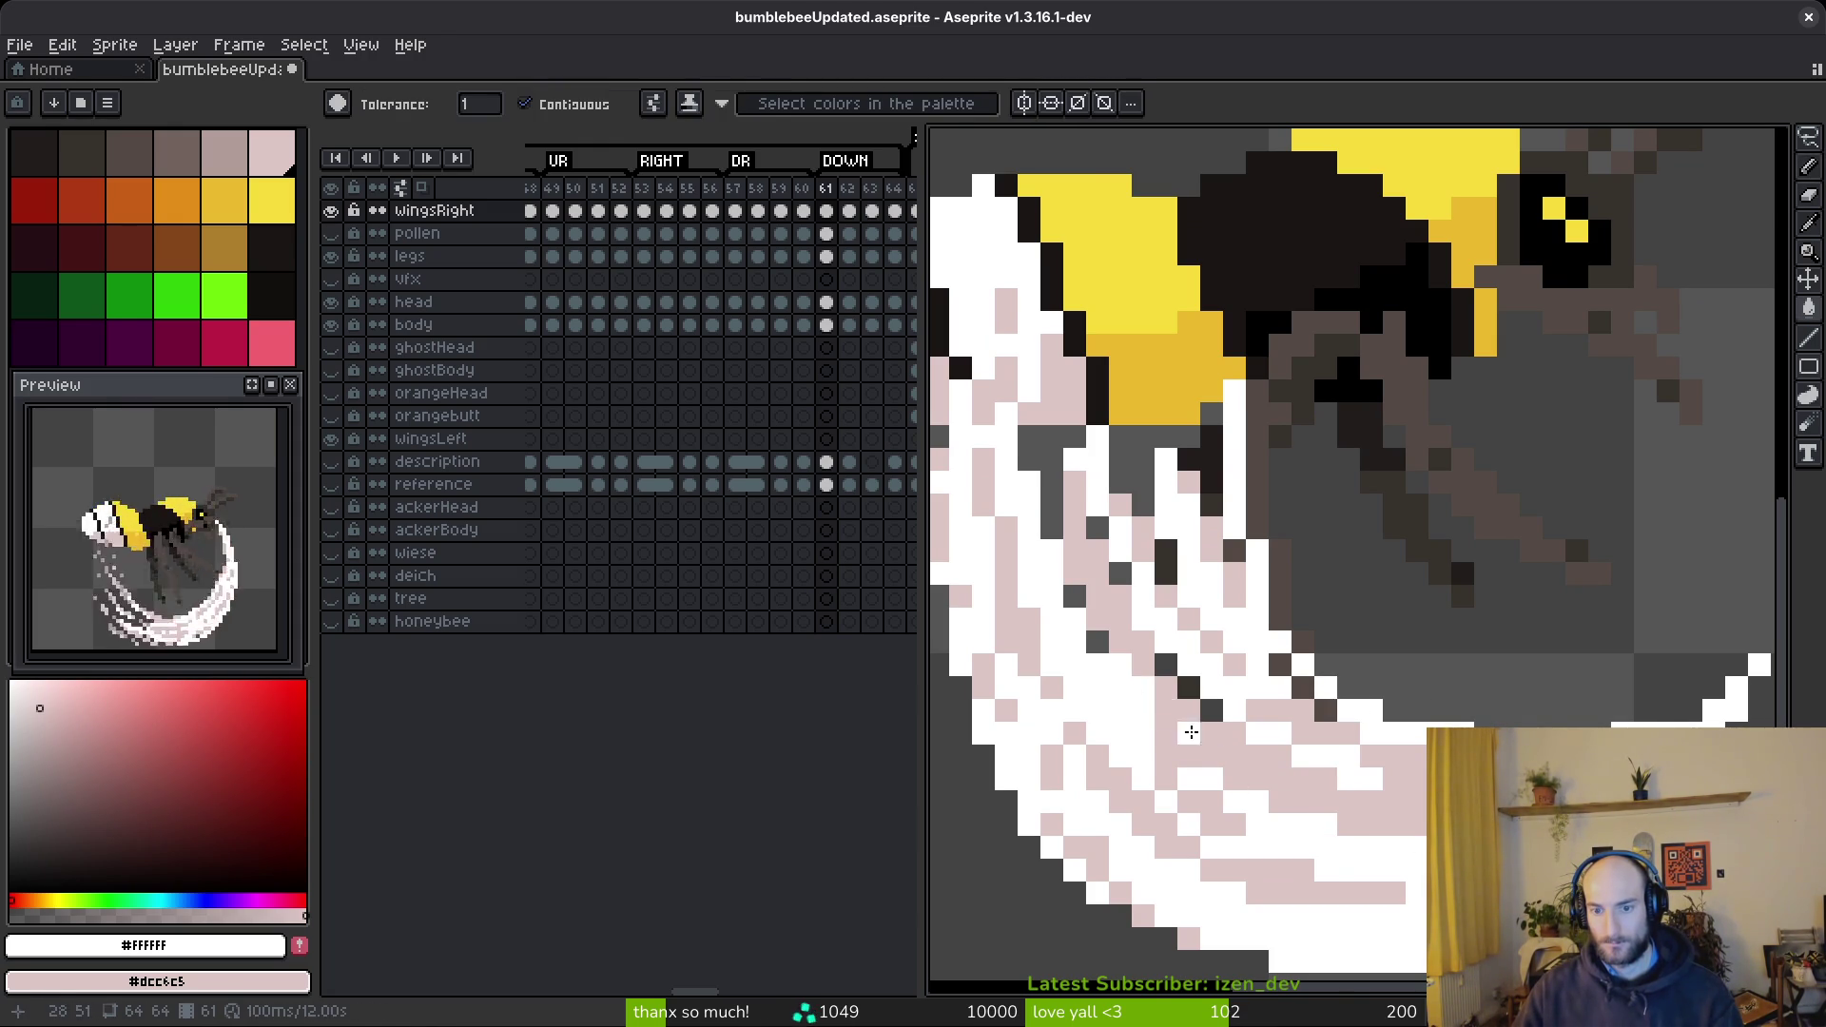
key("b")
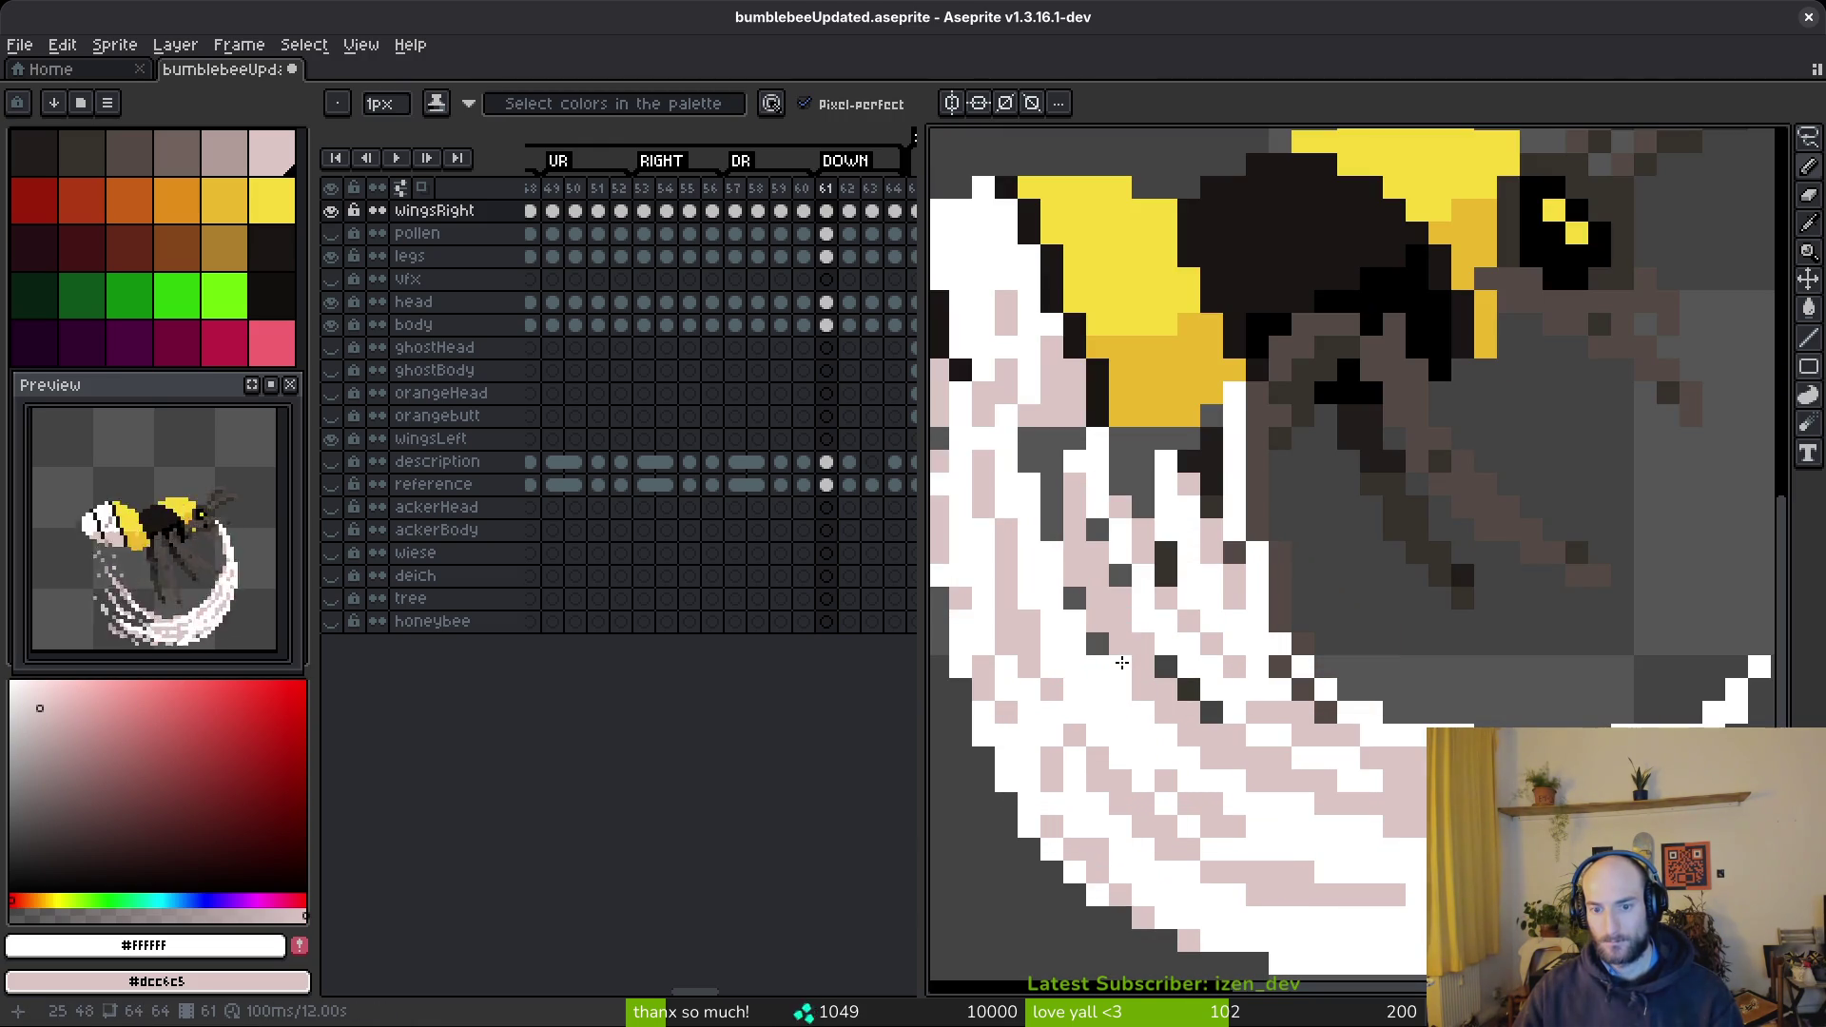
- Pencil the remaining dark swoosh pixels white, one pale pink, then advance to frame 62
scroll(1370, 717, "down", 5)
scroll(1366, 674, "up", 8)
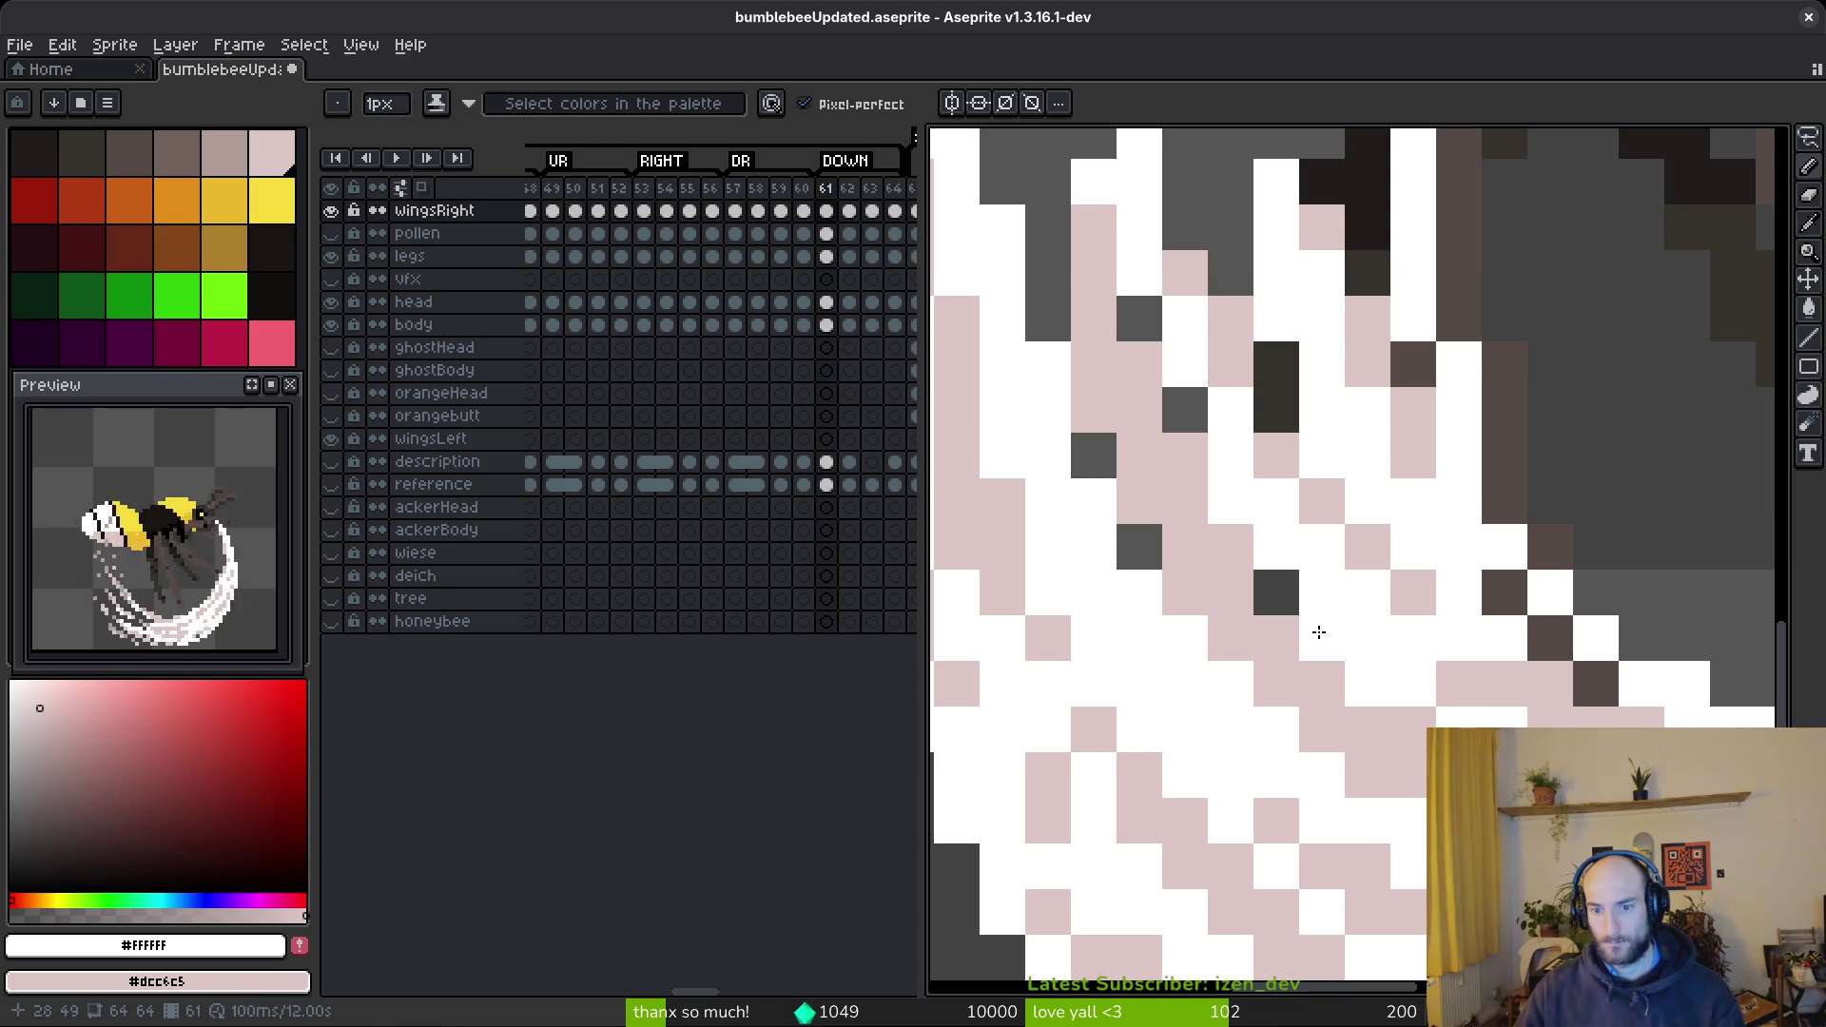
left_click(1321, 637)
scroll(1490, 697, "down", 5)
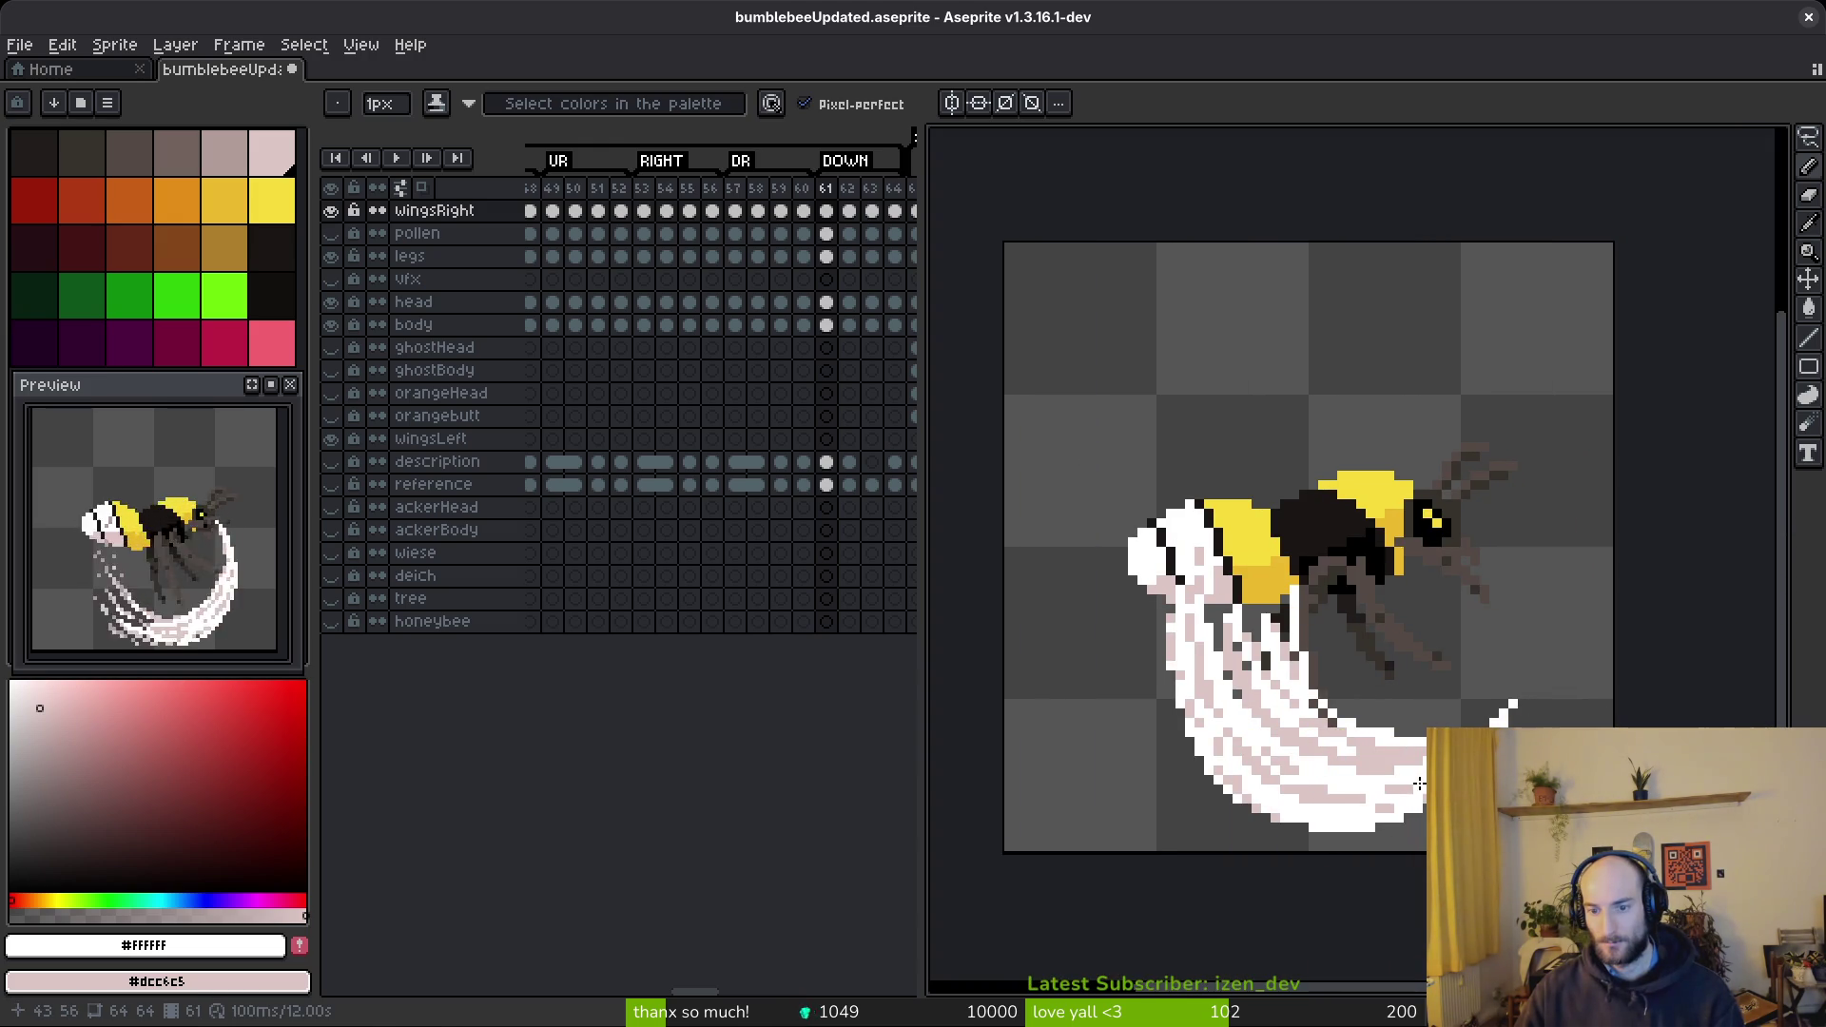
scroll(1392, 789, "down", 4)
scroll(1371, 686, "up", 8)
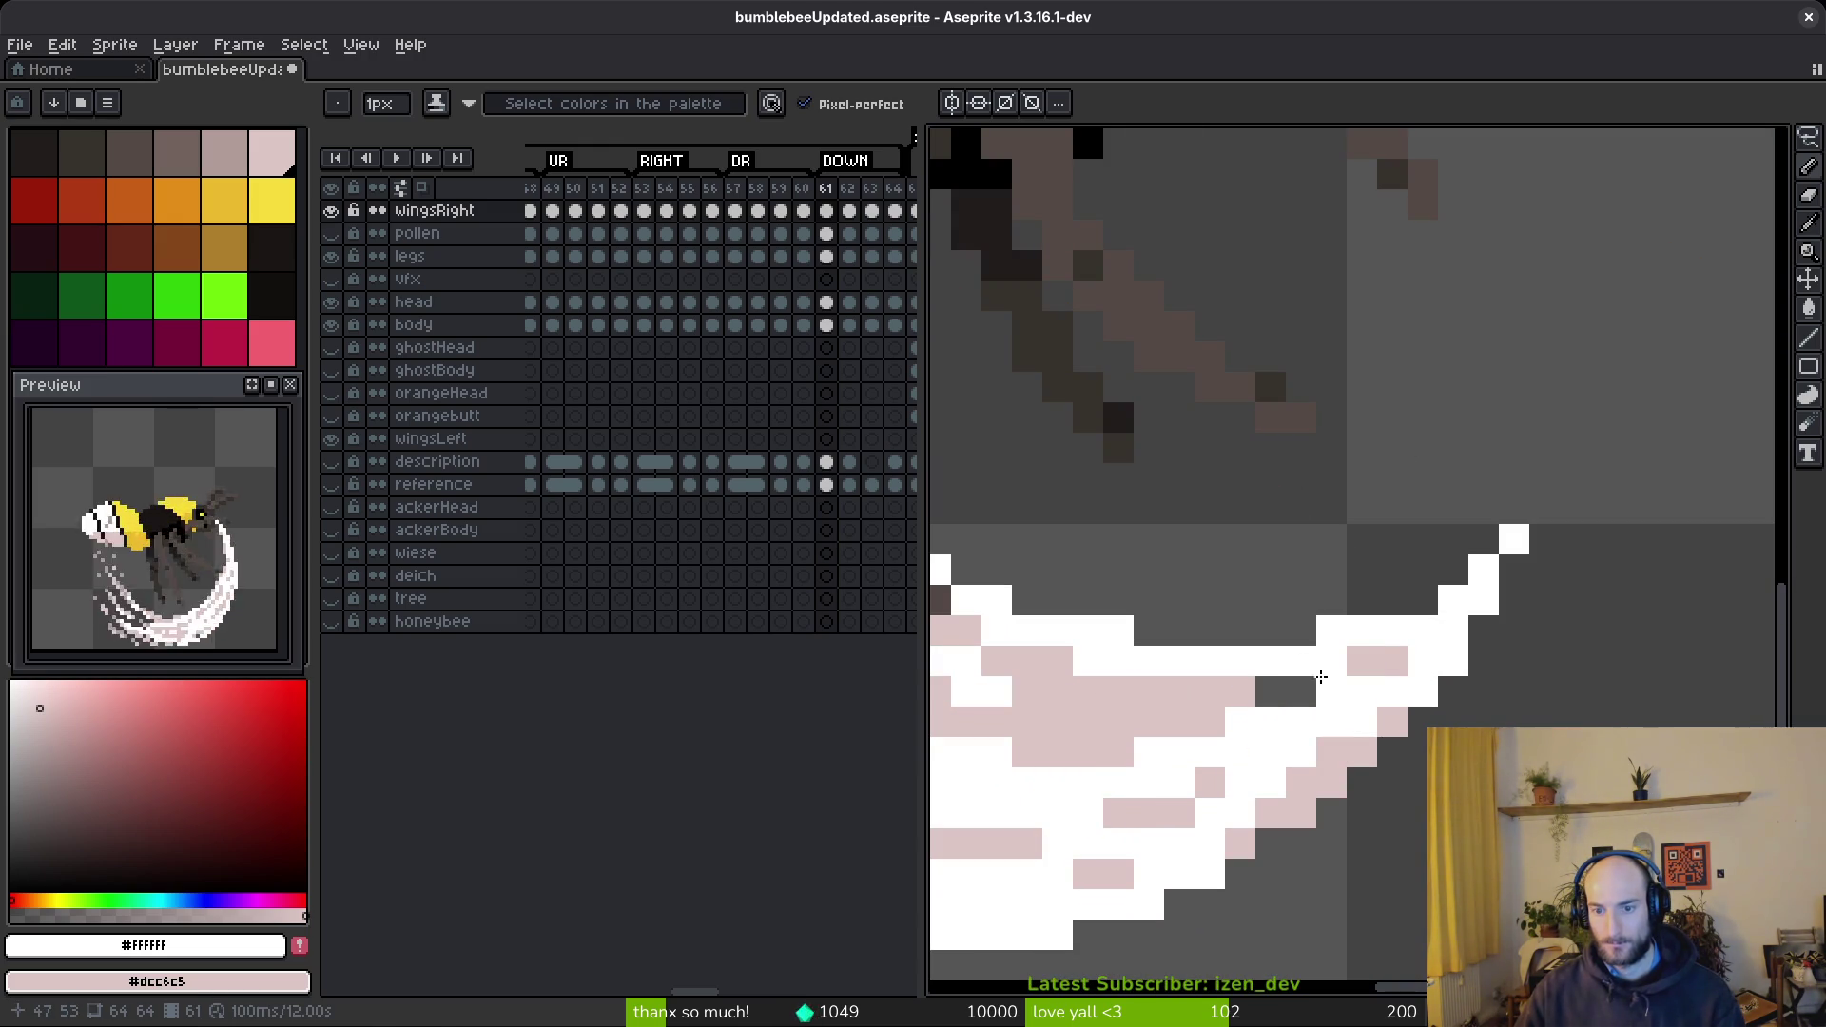
left_click(1299, 693)
scroll(1393, 722, "down", 3)
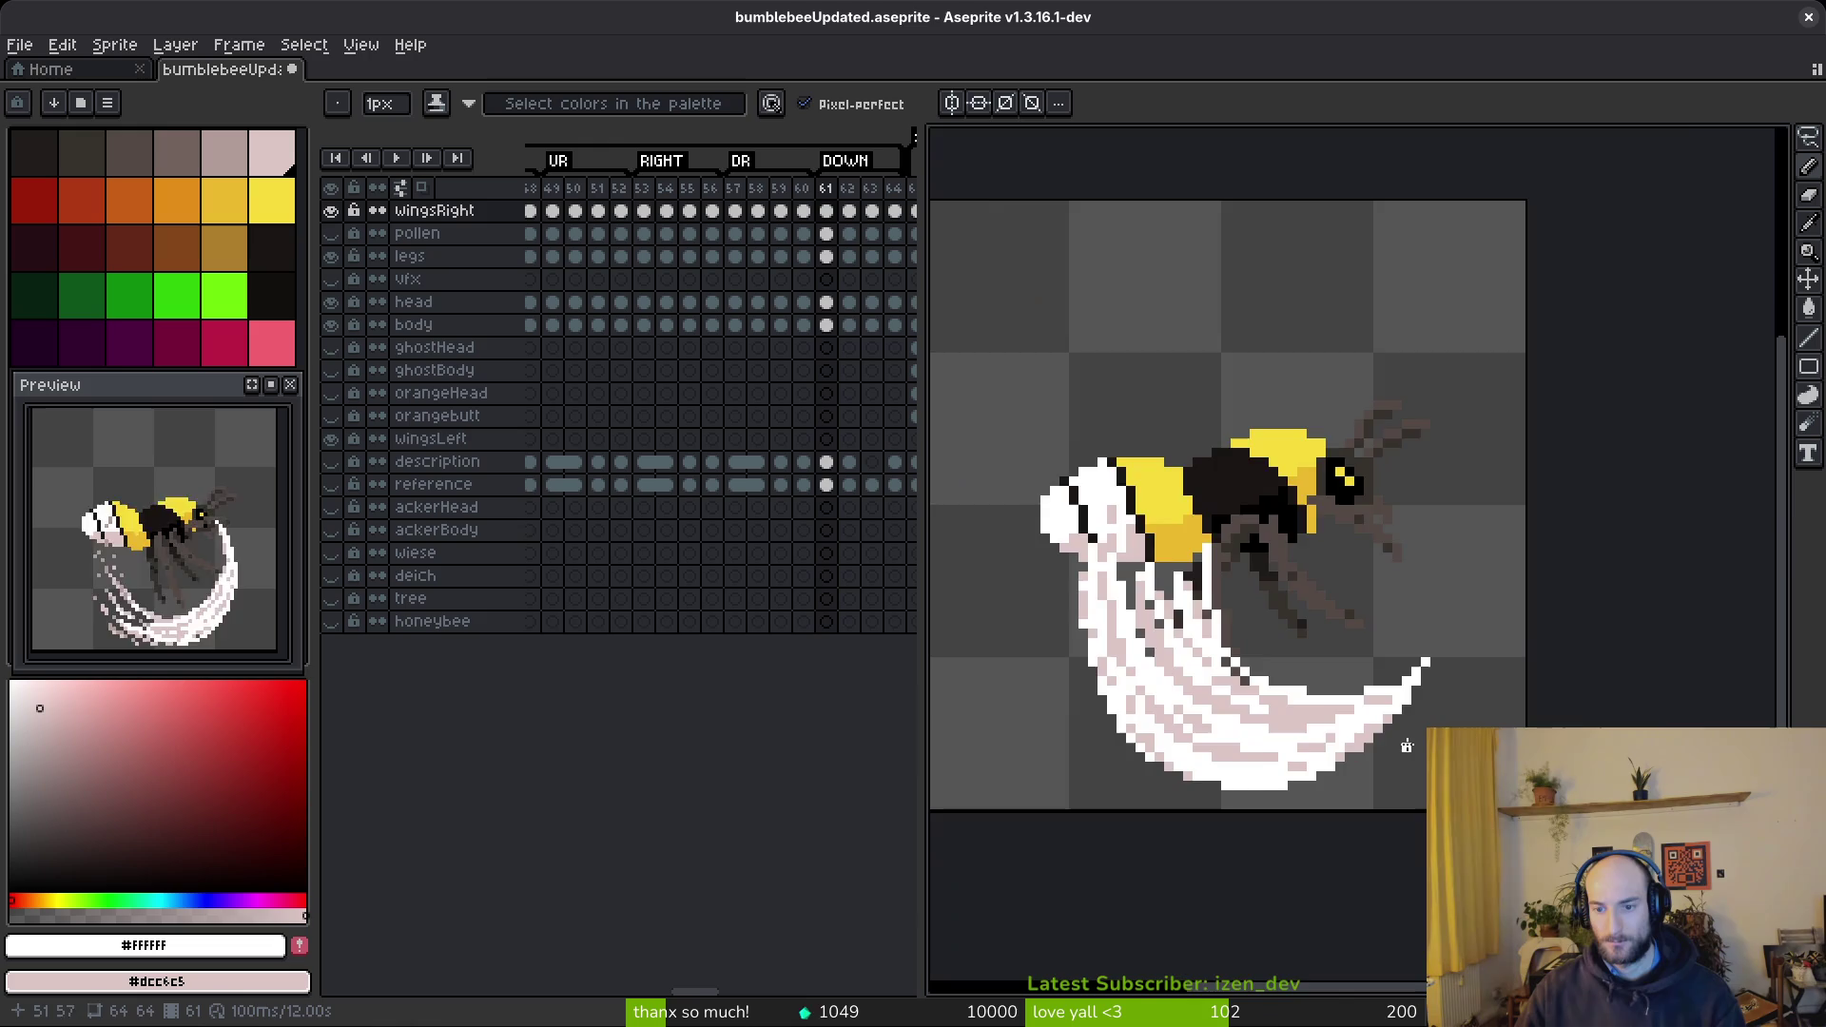
scroll(1393, 718, "up", 3)
right_click(1354, 662)
left_click(1341, 673)
scroll(1396, 706, "up", 2)
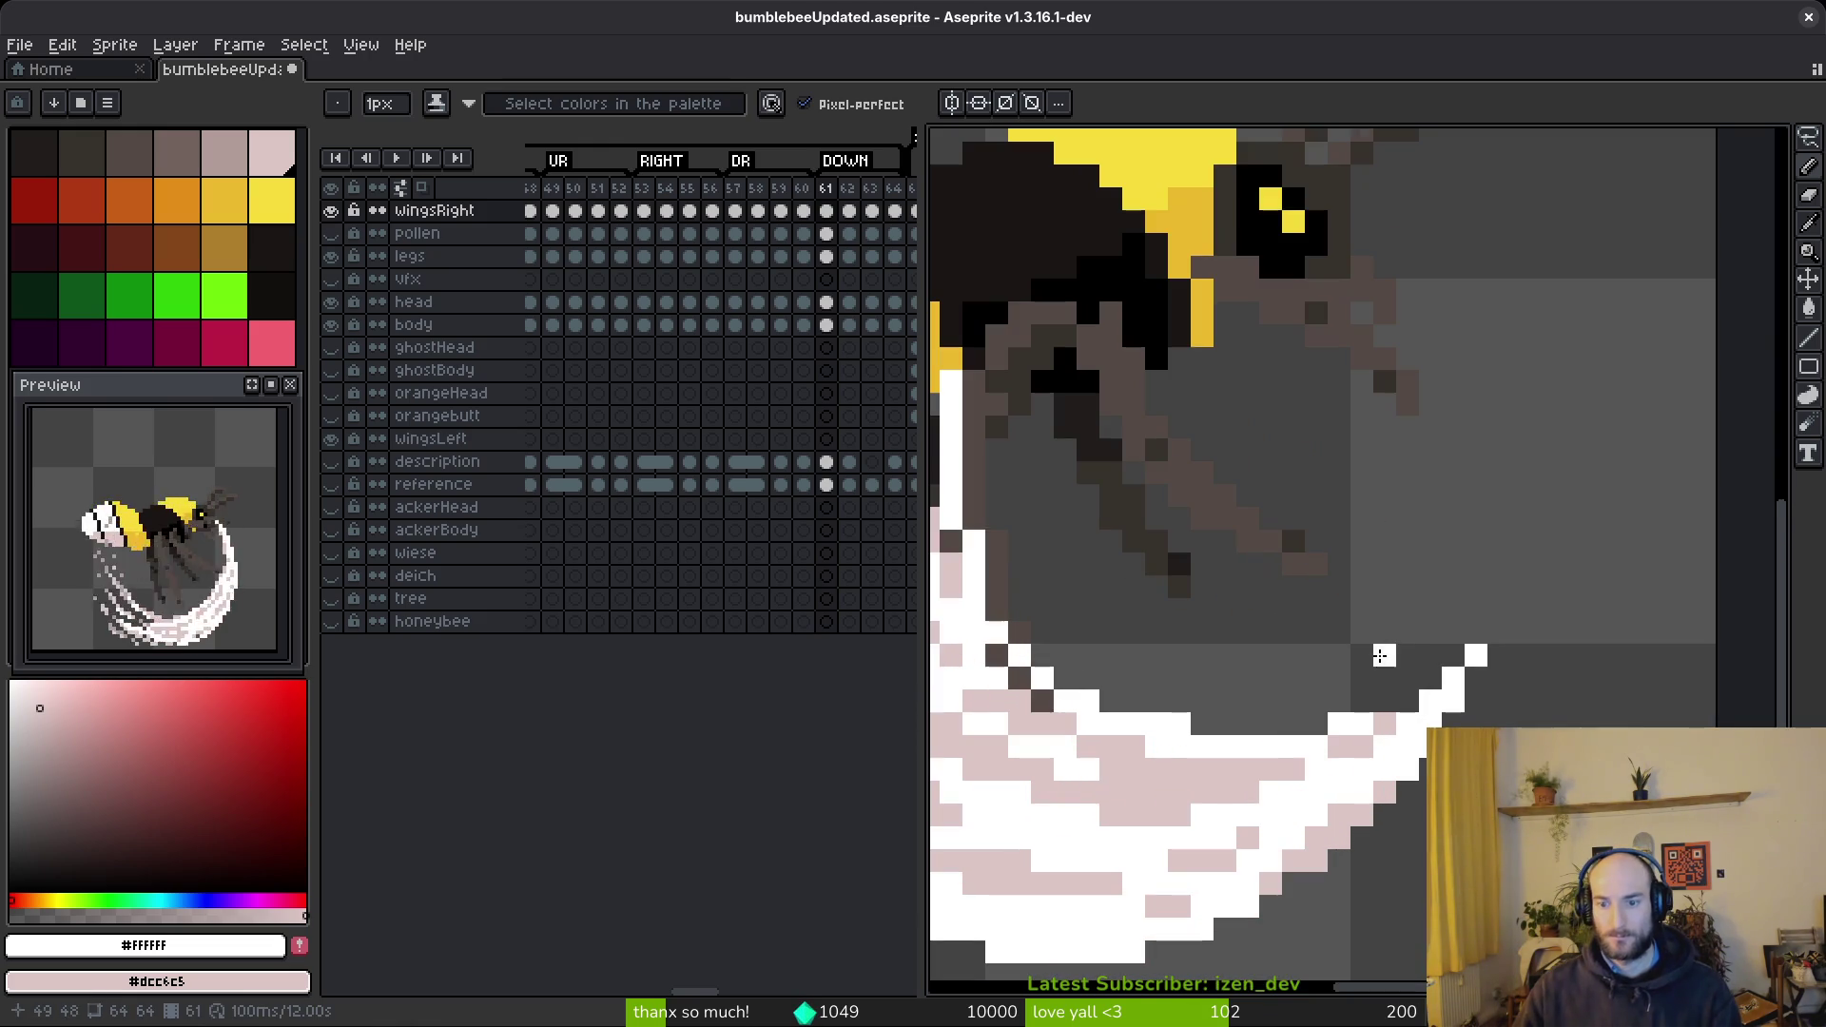
scroll(1321, 718, "down", 3)
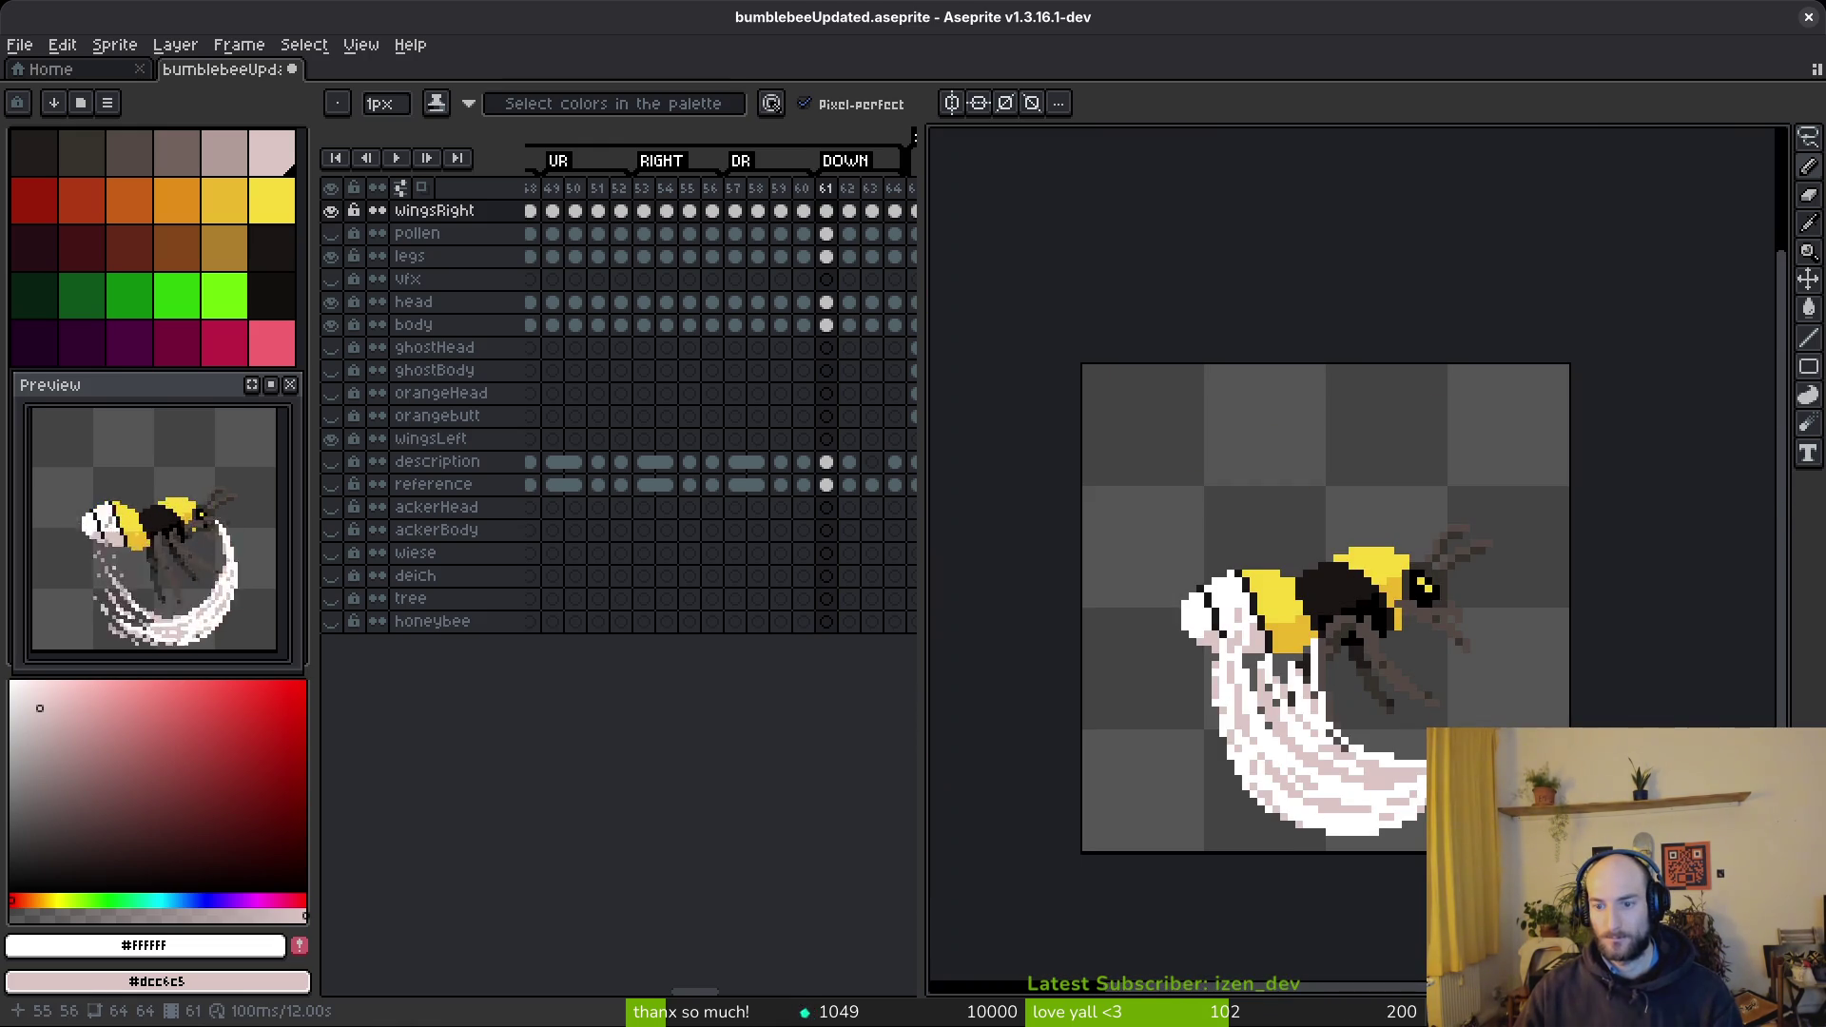
scroll(1320, 718, "up", 3)
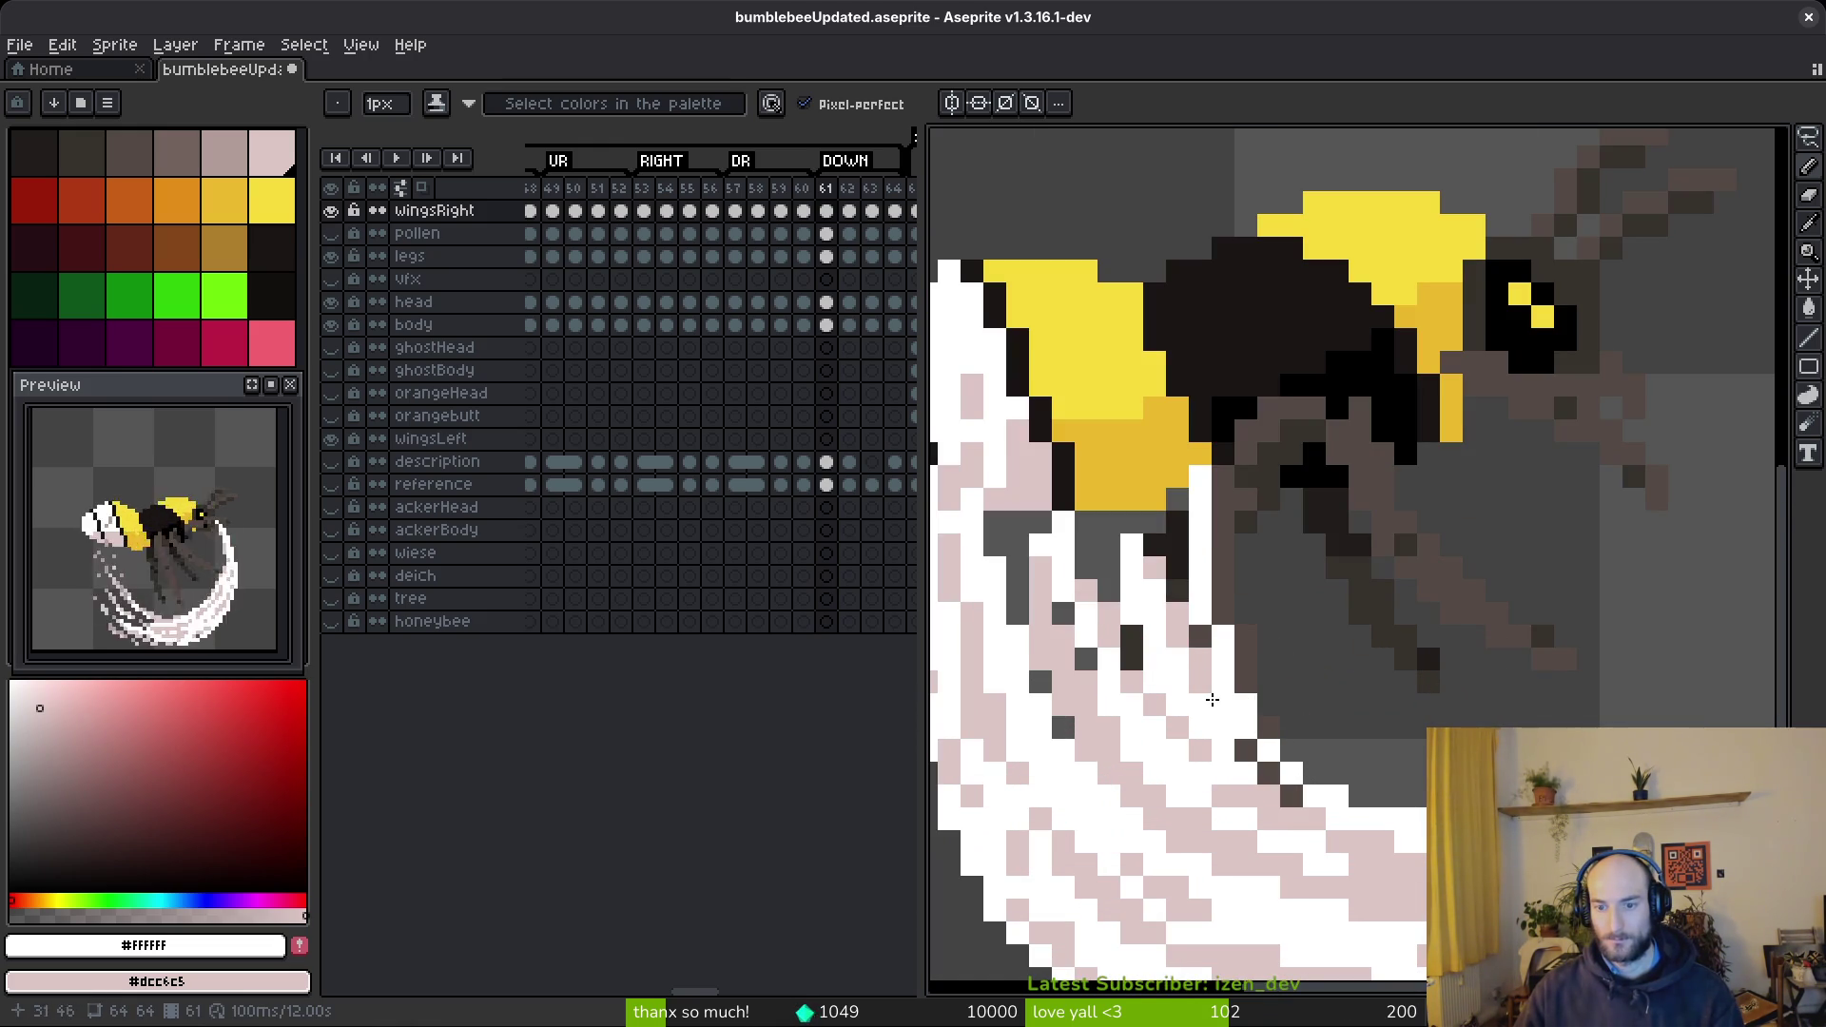
key("Right")
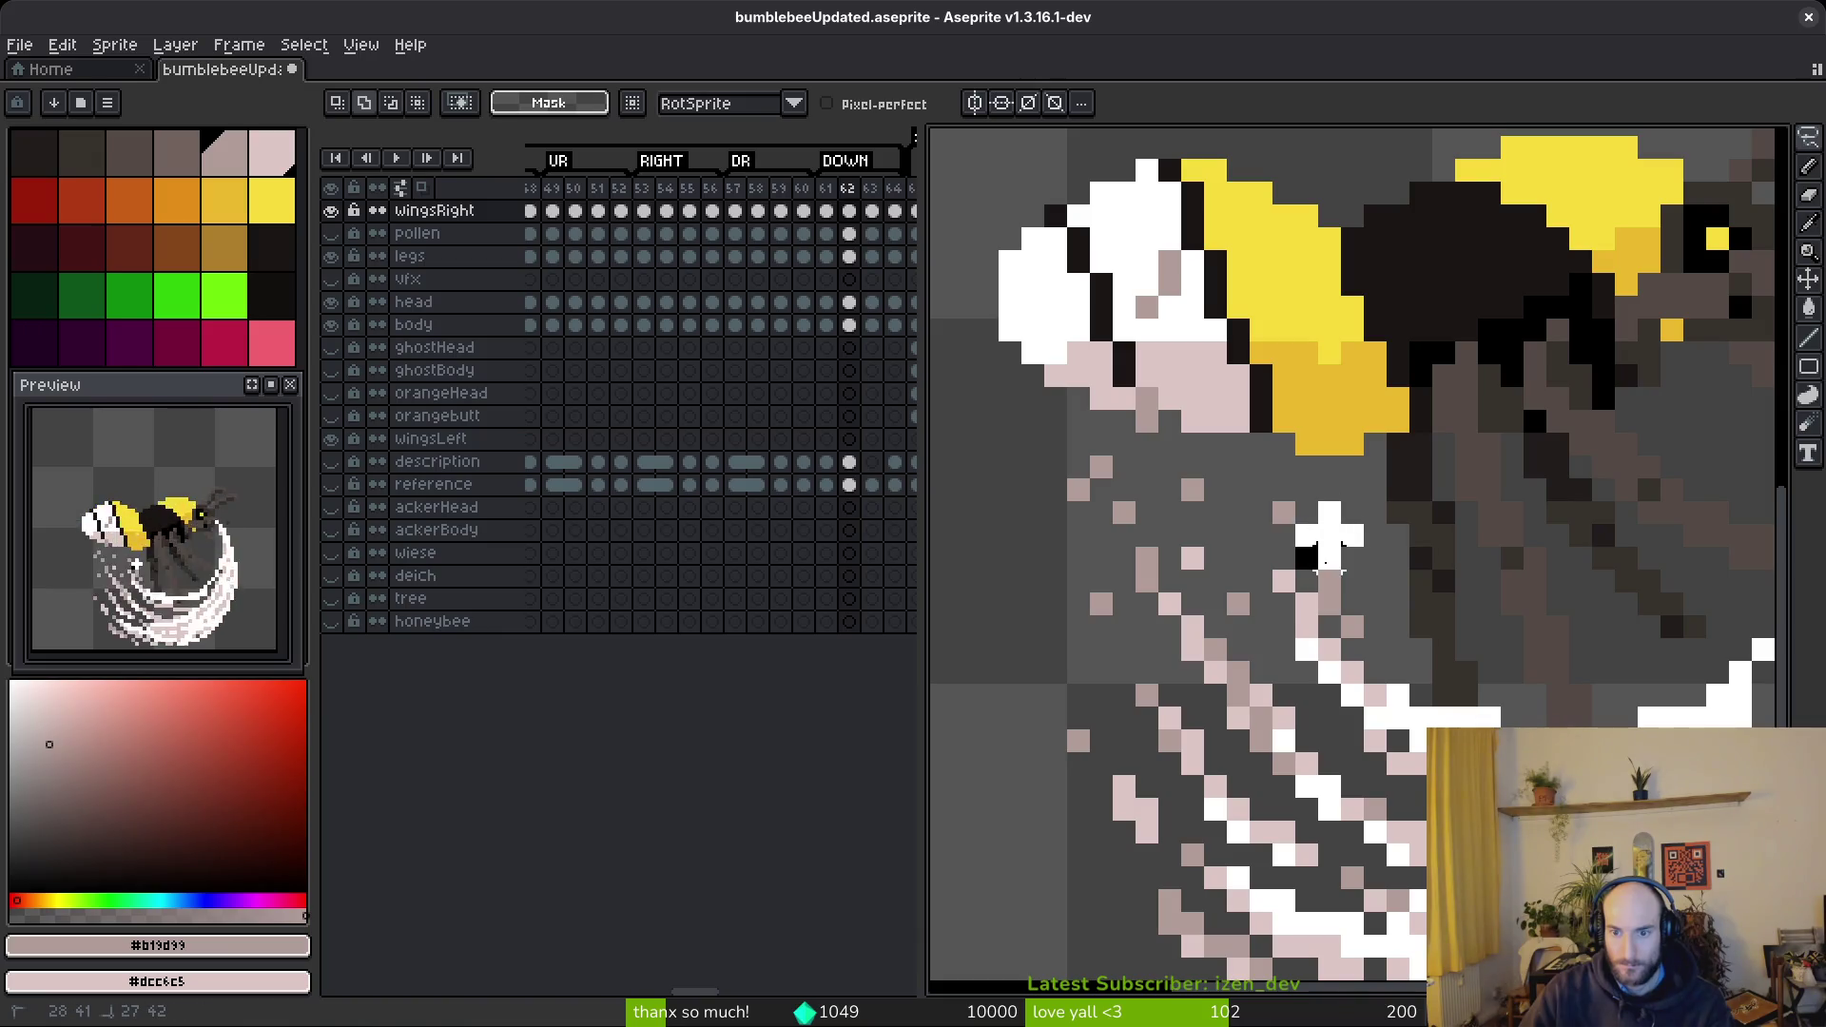
- Nudge the white and black wing pixels into place, then paint a white pixel above the streak
left_click_drag(1279, 528, 1351, 563)
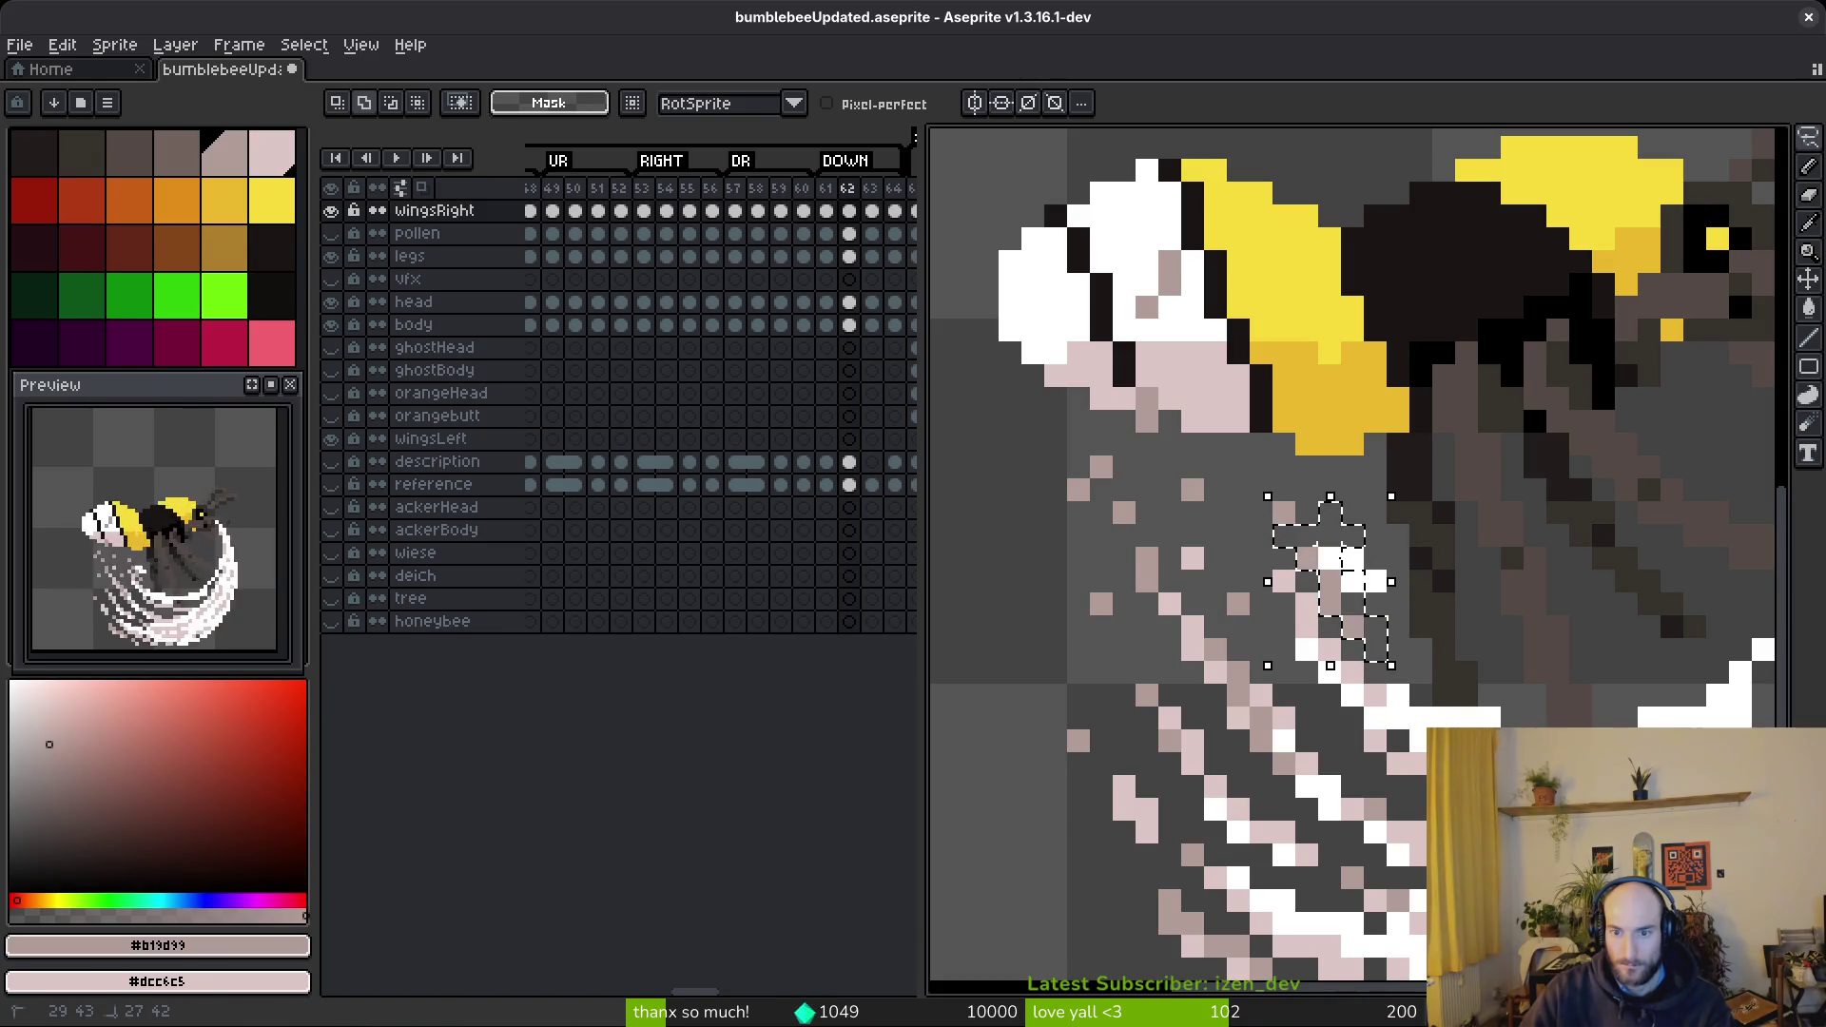
key("ctrl+d")
scroll(1263, 679, "up", 1)
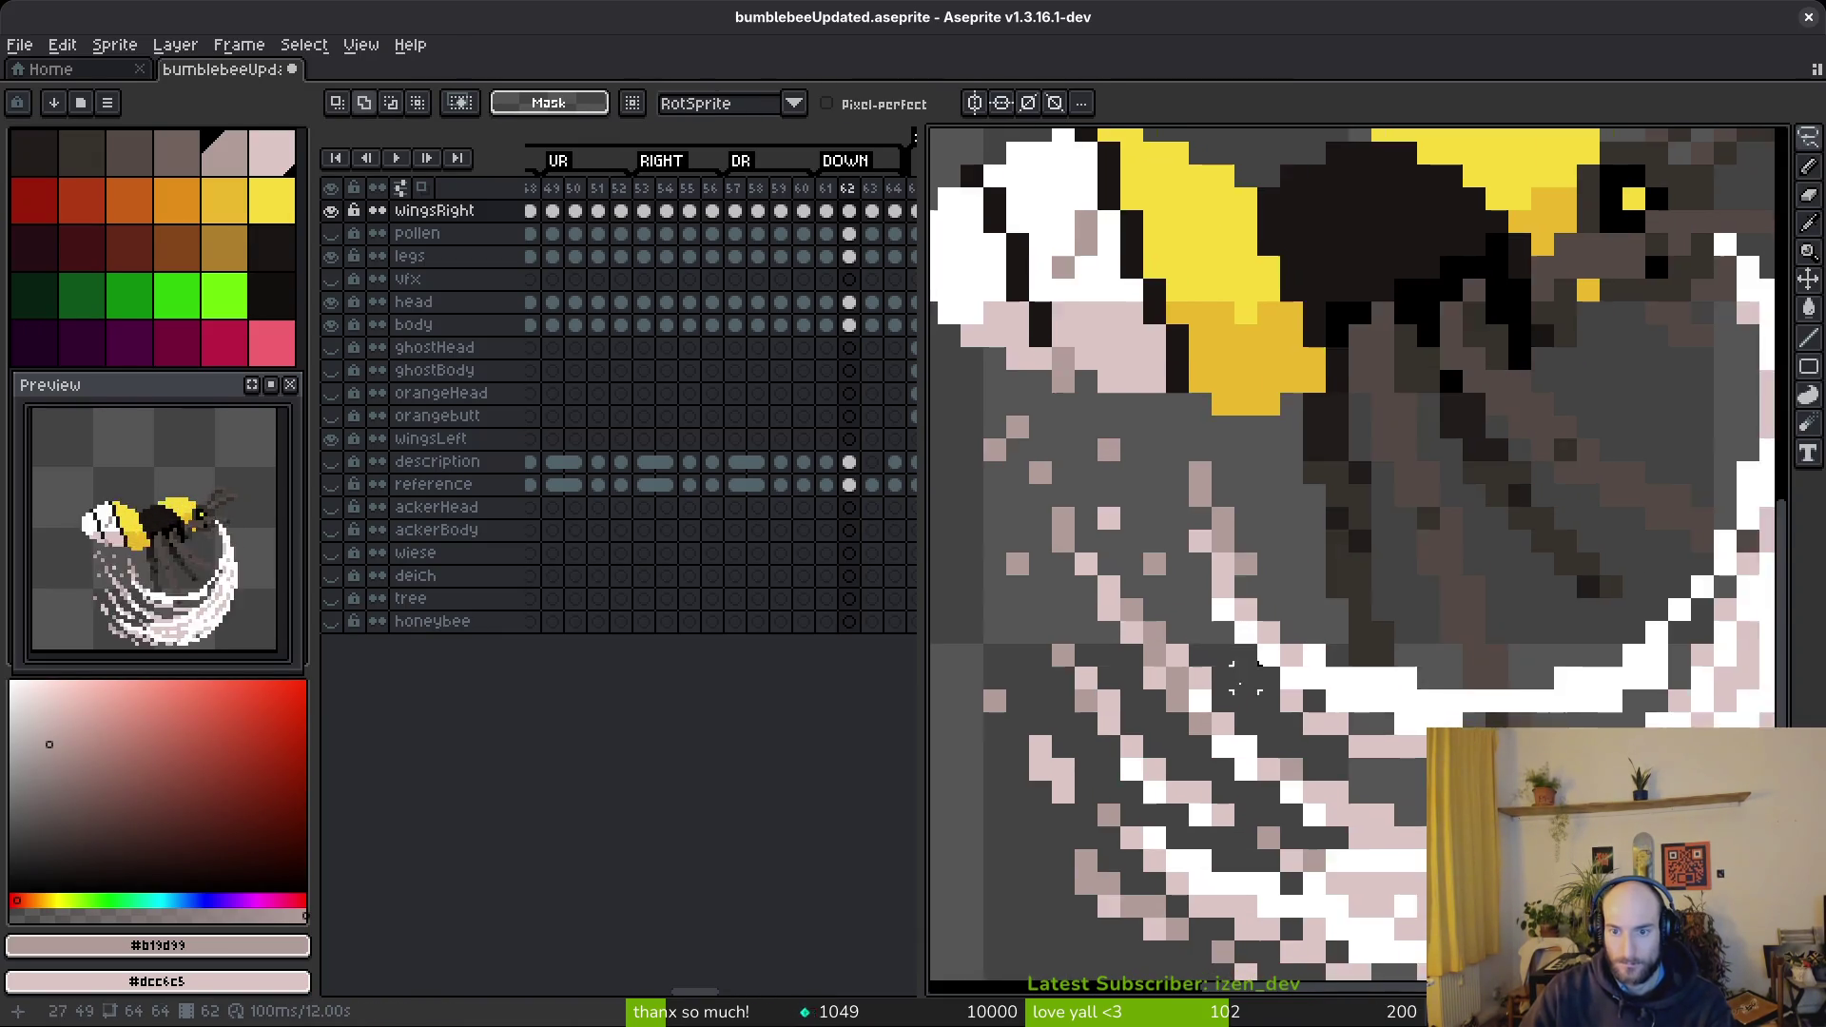
scroll(1262, 678, "up", 1)
key("b")
left_click(1196, 544, "alt")
left_click(1163, 491)
key("ctrl+z")
left_click(1208, 491)
key("e")
left_click(1208, 537)
key("b")
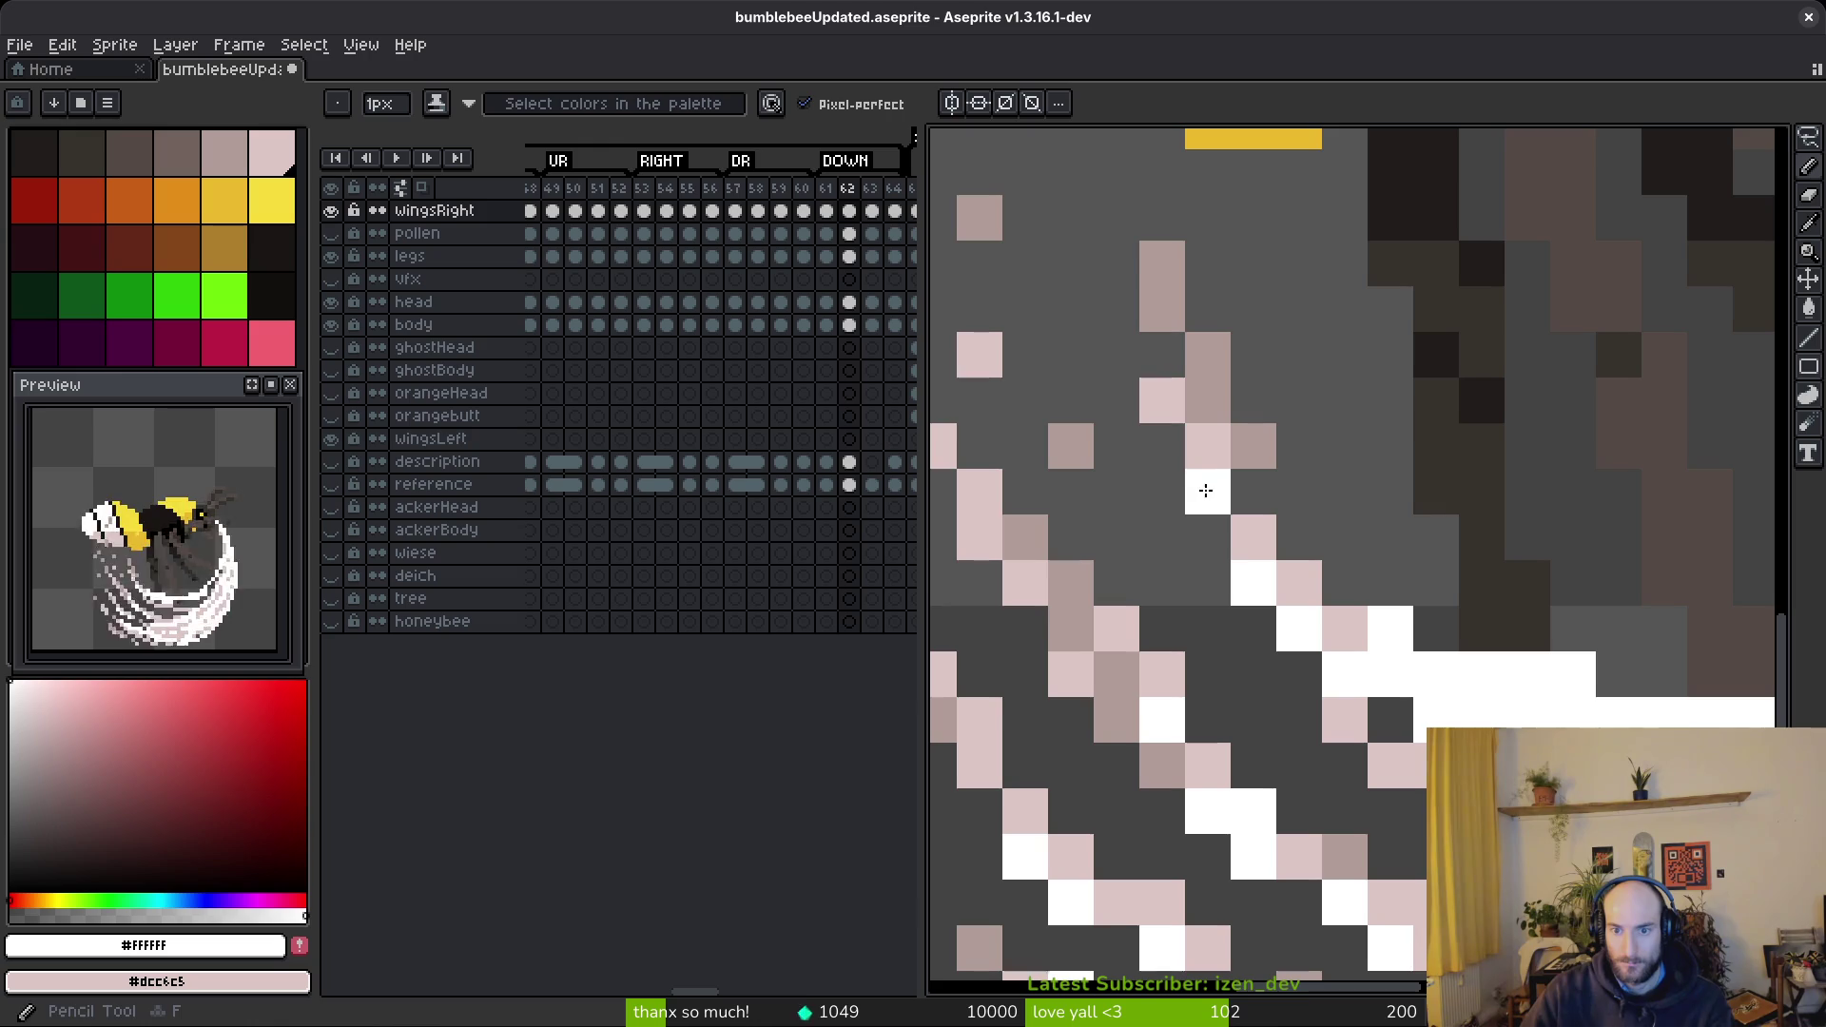
scroll(1256, 552, "down", 3)
scroll(1123, 650, "up", 2)
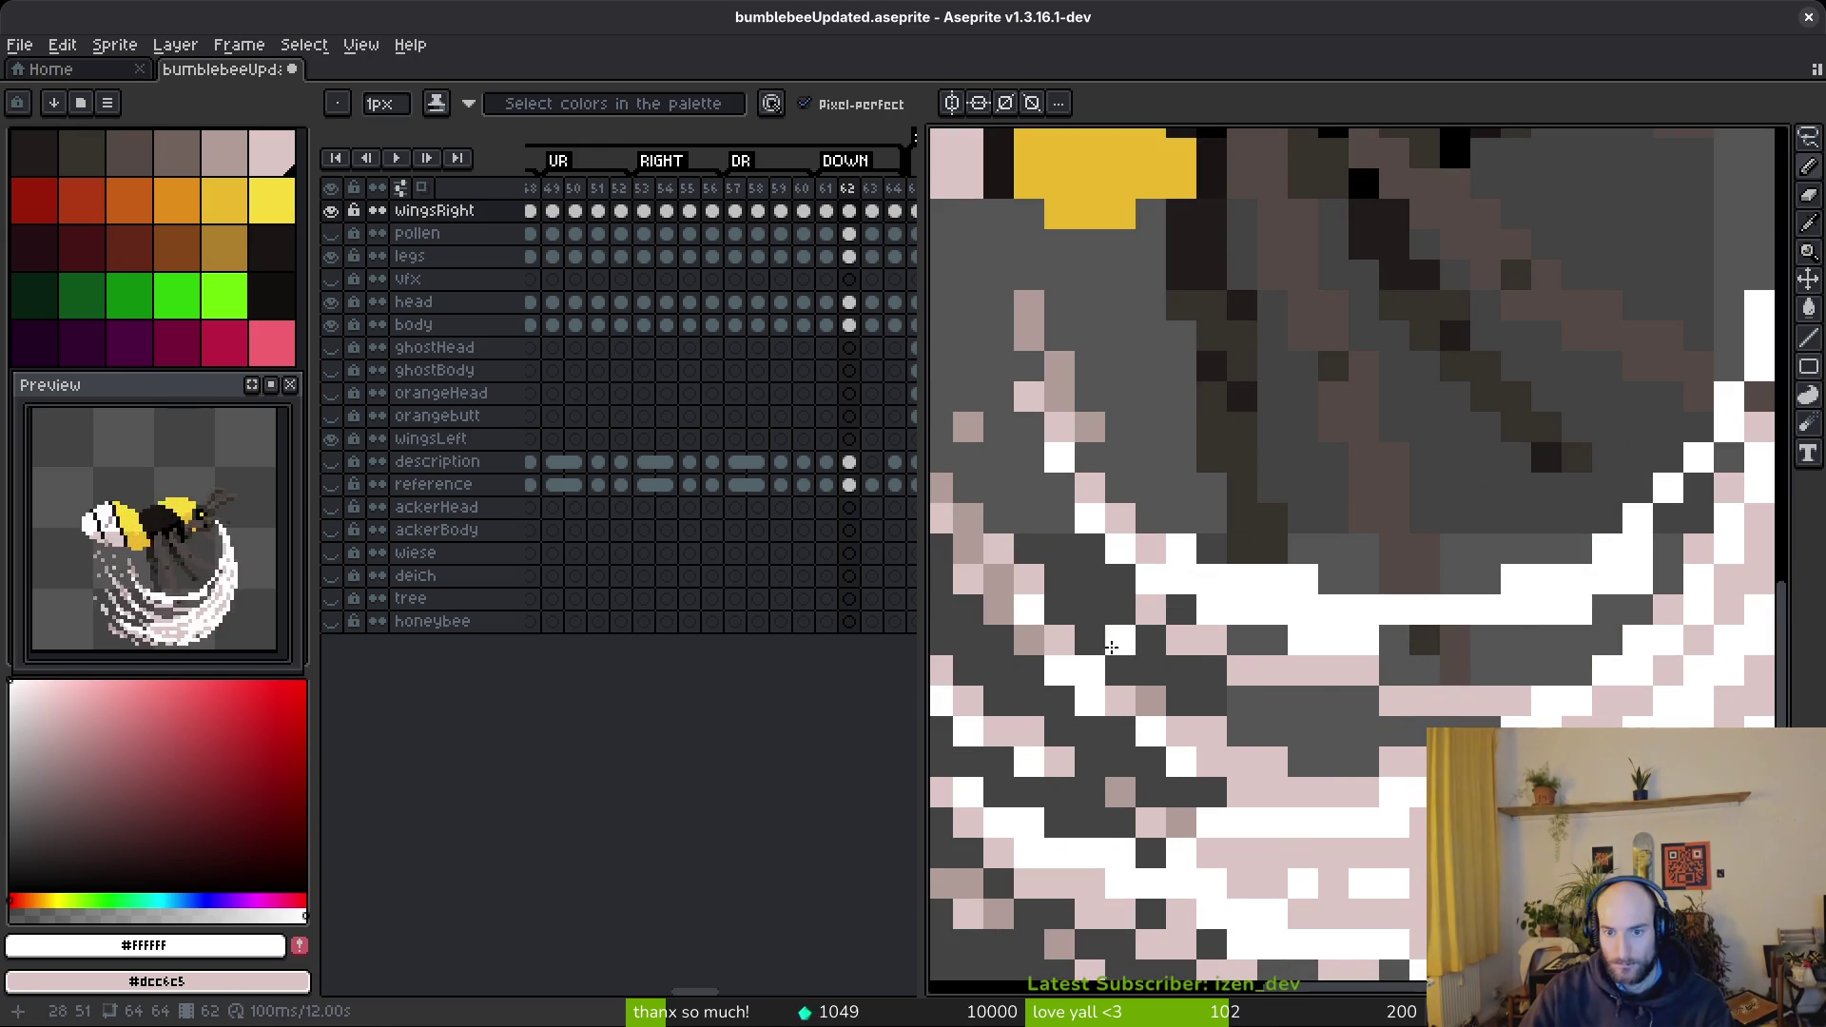
- Draw a white diagonal streak and repaint grey swoosh pixels pale pink and white
left_click_drag(1089, 578, 1242, 670)
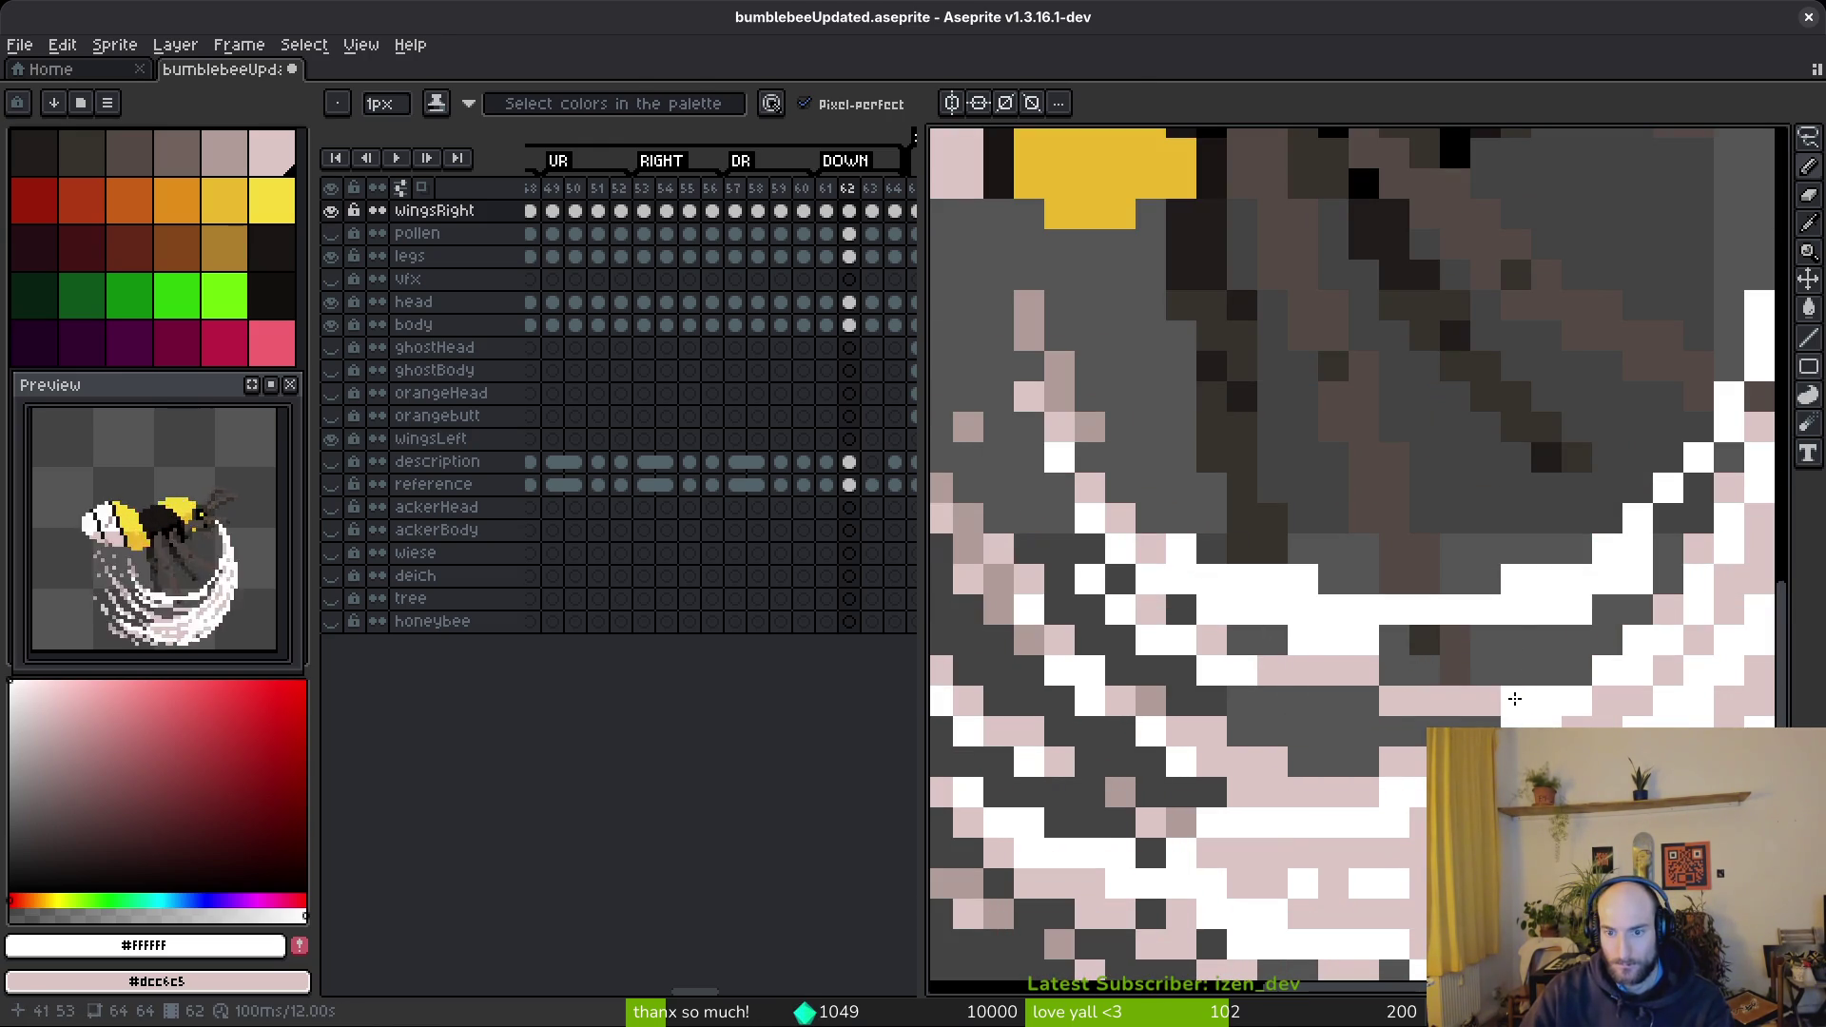
left_click_drag(1503, 696, 1389, 643)
mouse_move(1688, 520)
left_mouse_down()
mouse_move(1531, 556)
mouse_move(1513, 618)
mouse_move(1575, 499)
mouse_move(1469, 633)
mouse_move(1332, 714)
left_mouse_up()
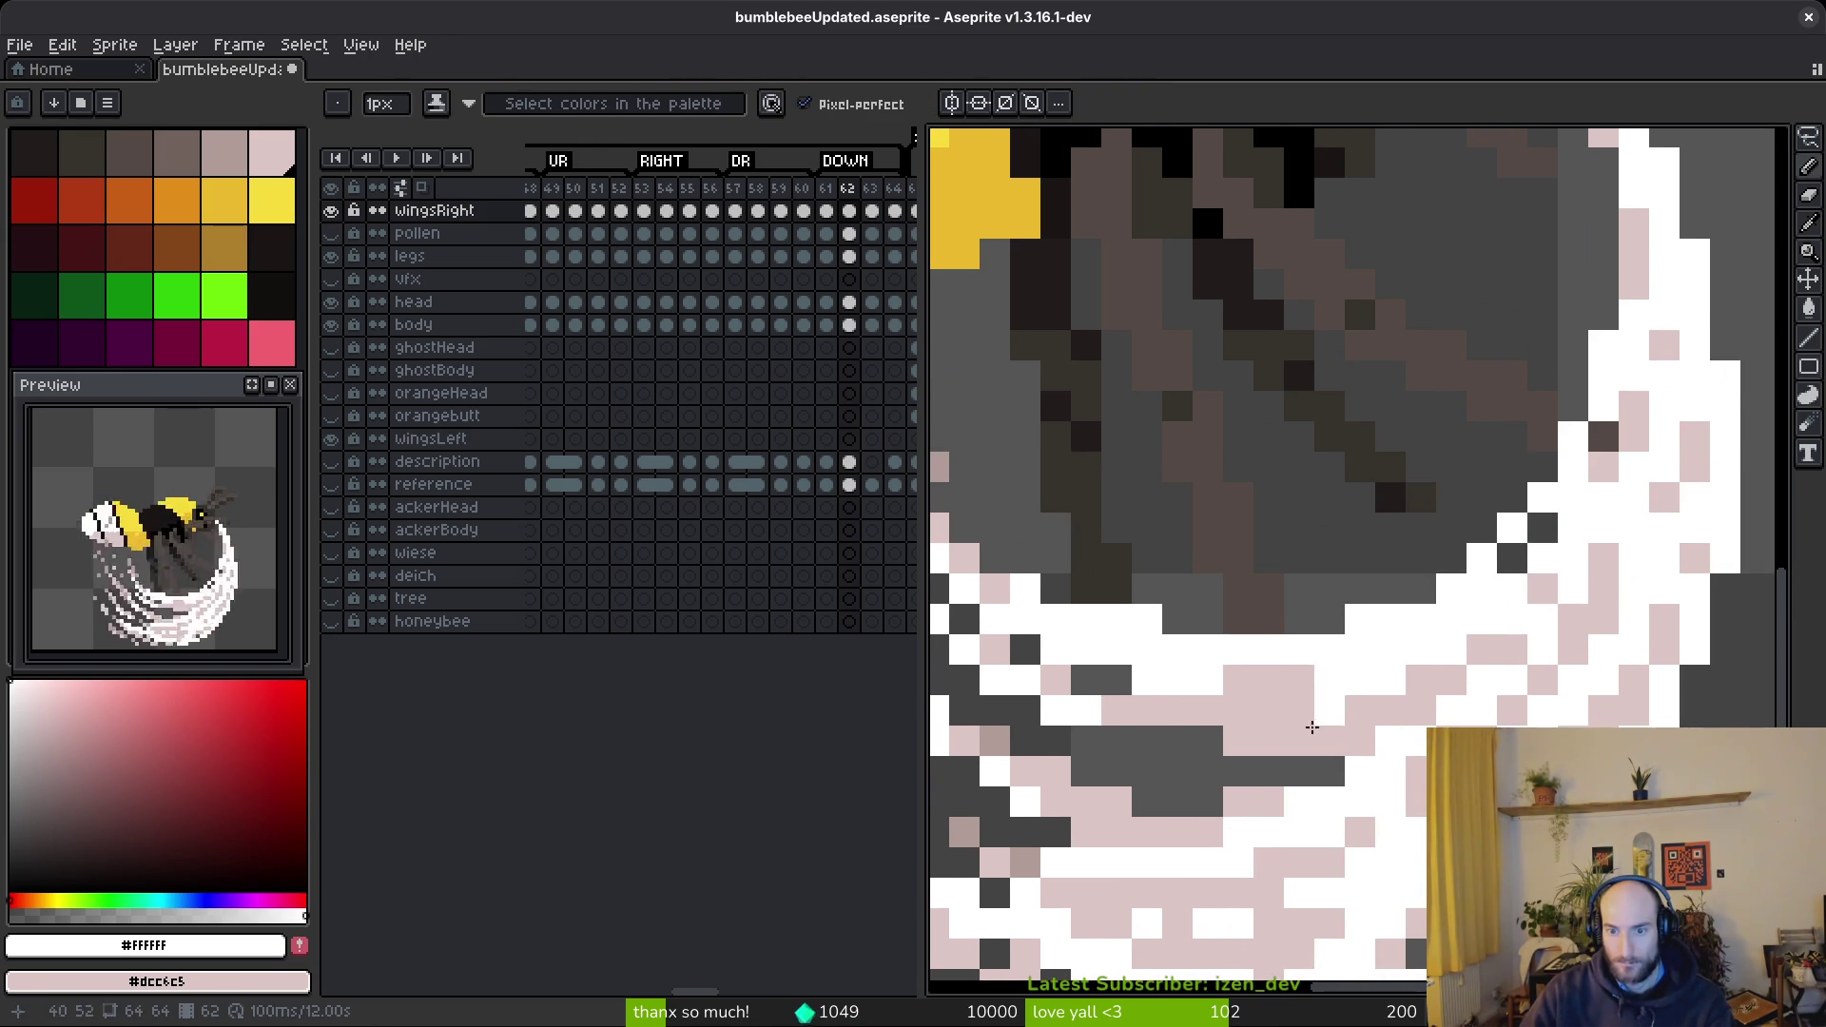
scroll(1331, 714, "left", 5)
left_click_drag(1189, 708, 1527, 707)
left_click(1345, 704)
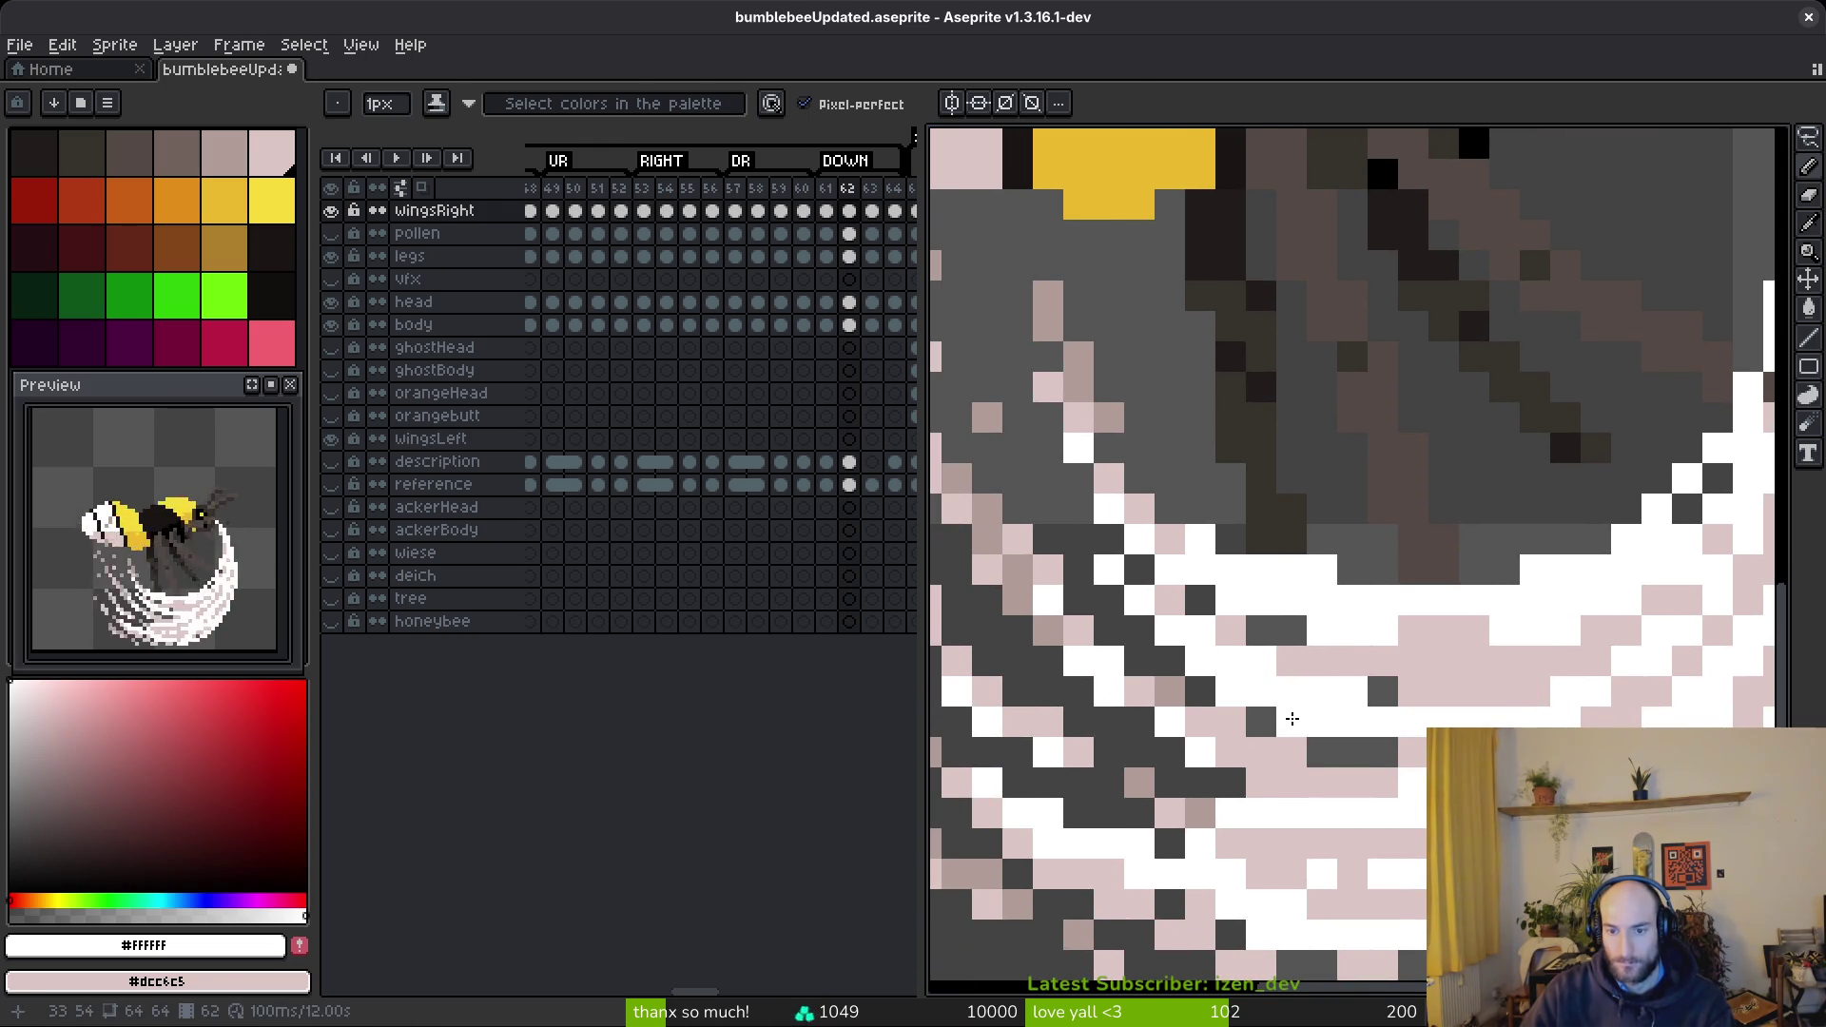
- Turn a run of pink wing pixels in the lower swoosh white
key("g")
scroll(1522, 761, "down", 4)
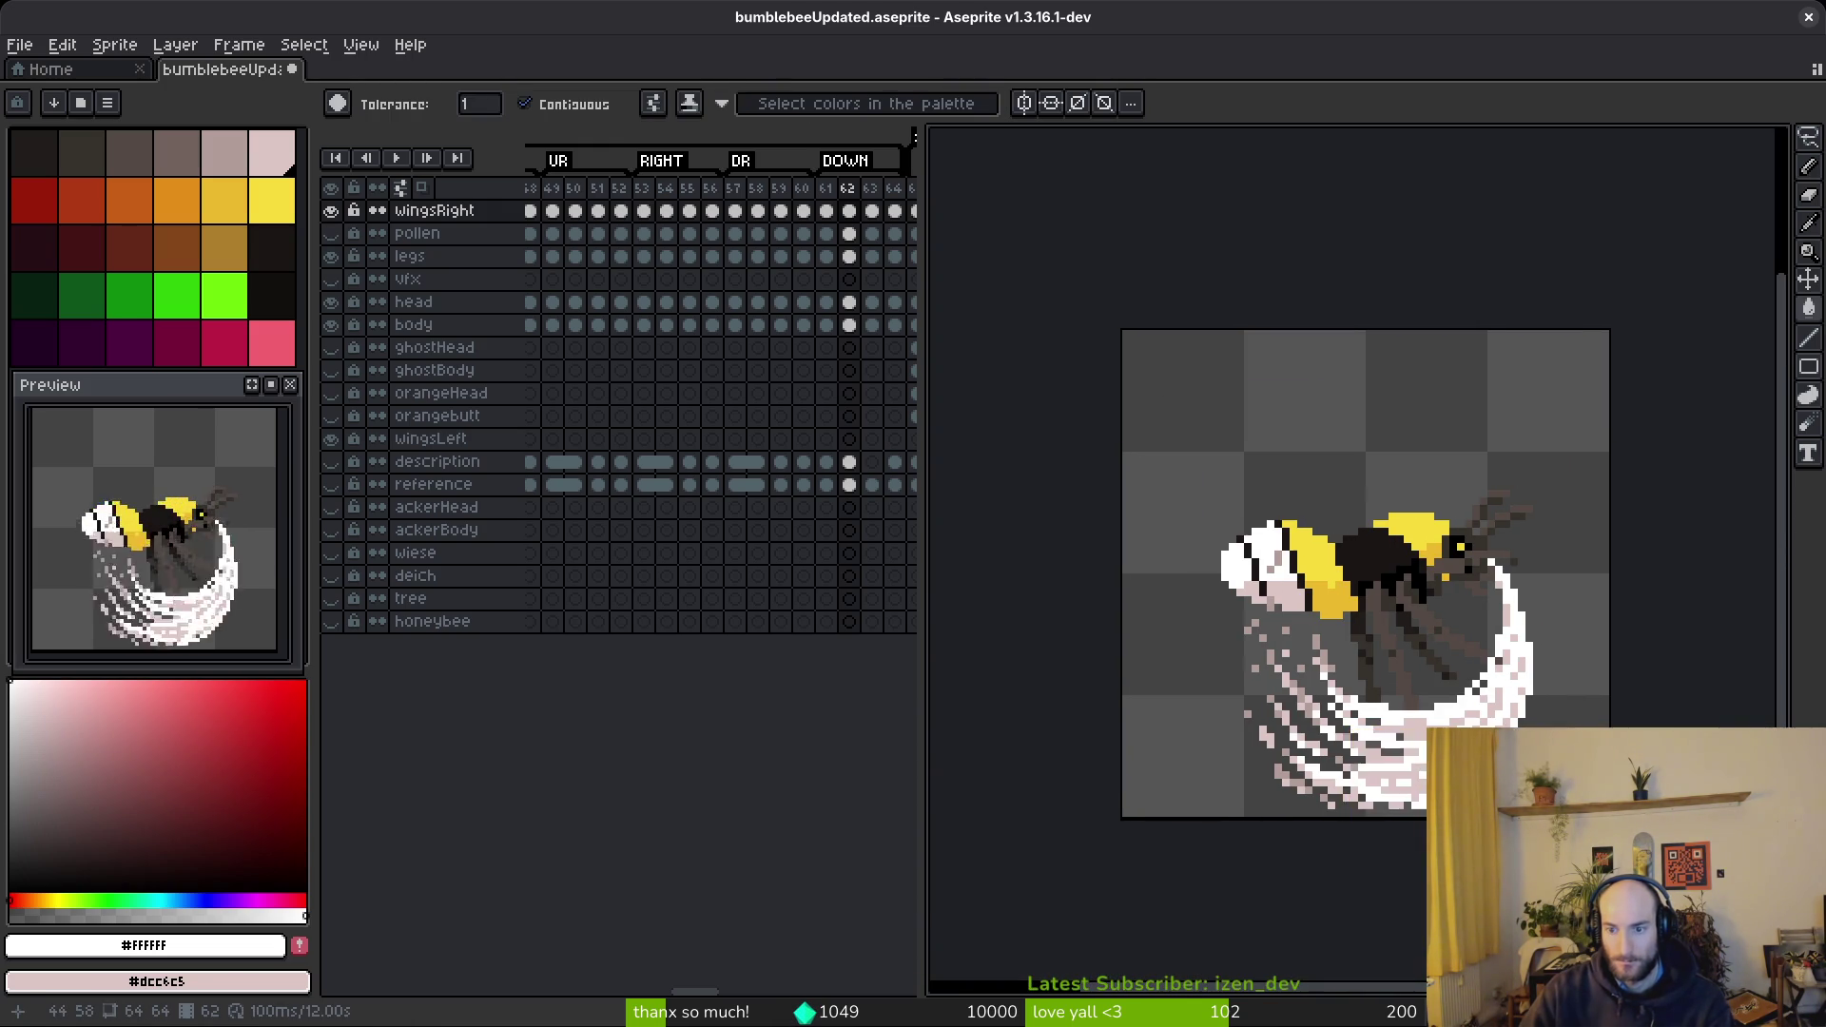
scroll(1239, 649, "up", 2)
key("b")
scroll(1239, 650, "up", 1)
mouse_move(1239, 650)
left_mouse_down()
mouse_move(1373, 632)
mouse_move(1405, 653)
left_mouse_up()
scroll(1406, 652, "down", 3)
scroll(1408, 661, "up", 2)
- Erase a row of light wing pixels to leave grey gaps, then advance to frame 63
key("e")
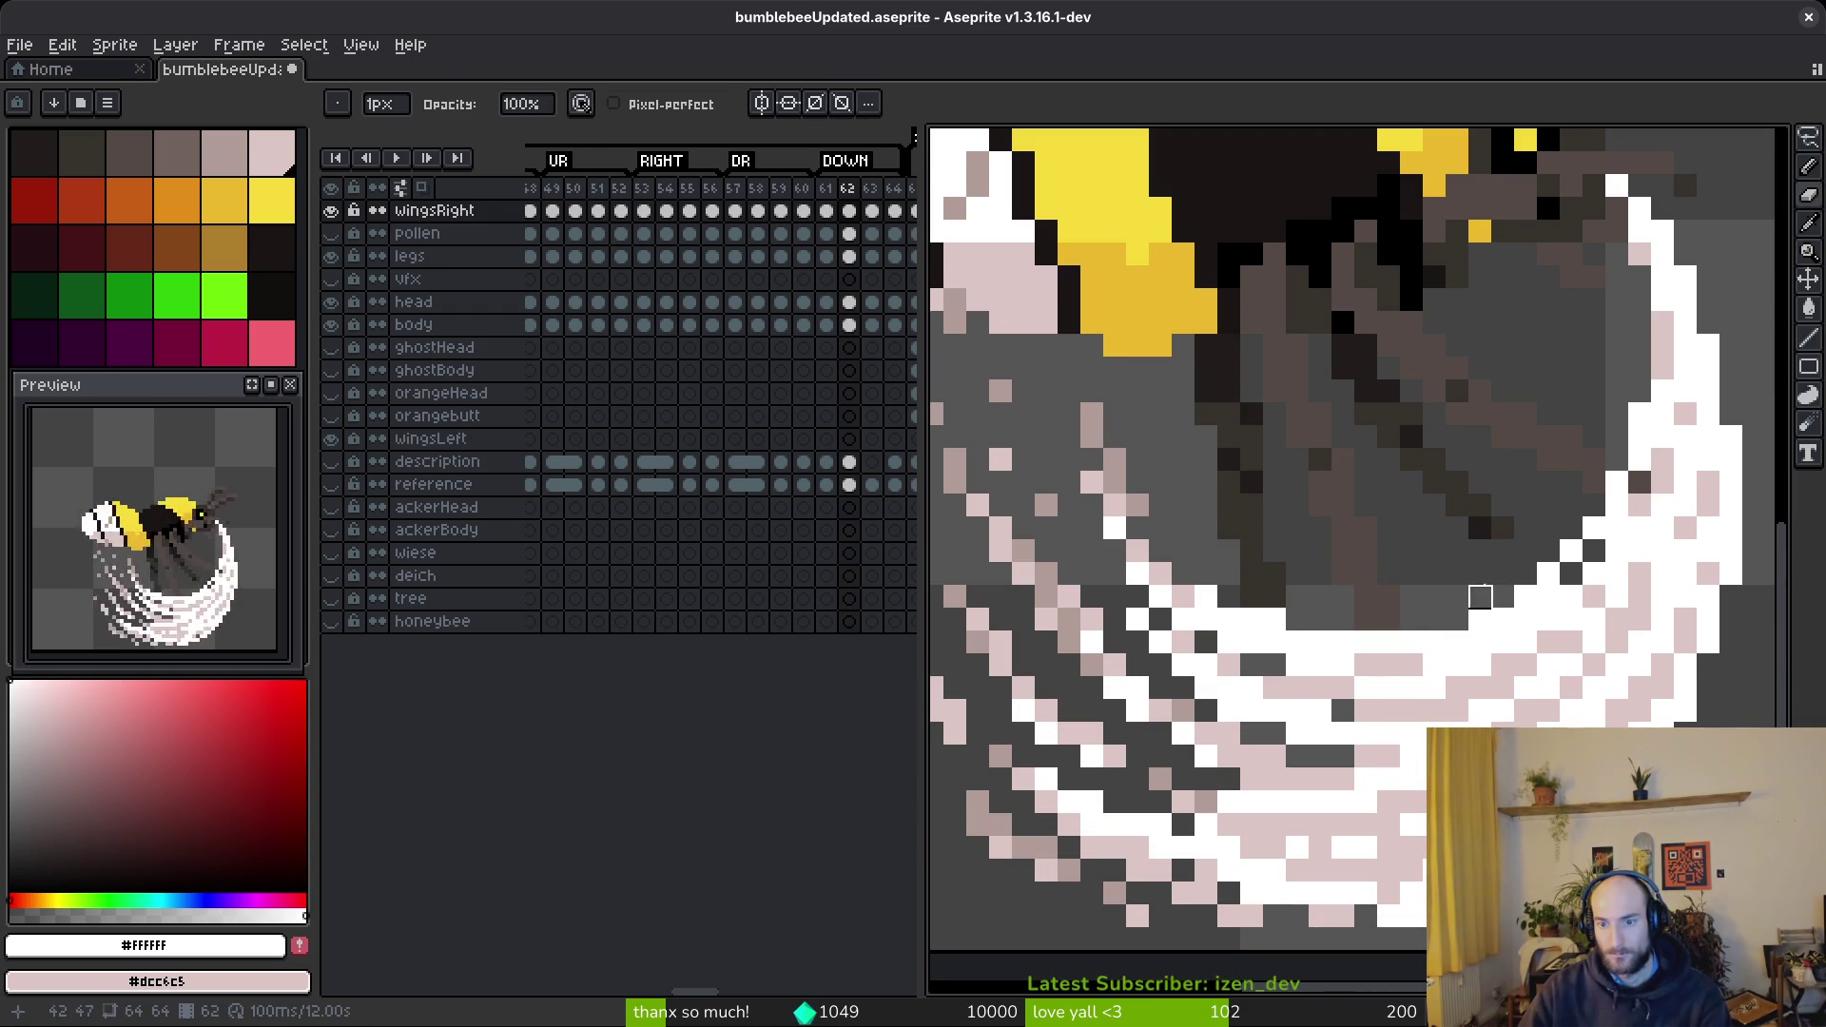
mouse_move(1412, 643)
left_mouse_down()
mouse_move(1289, 644)
mouse_move(1229, 619)
left_mouse_up()
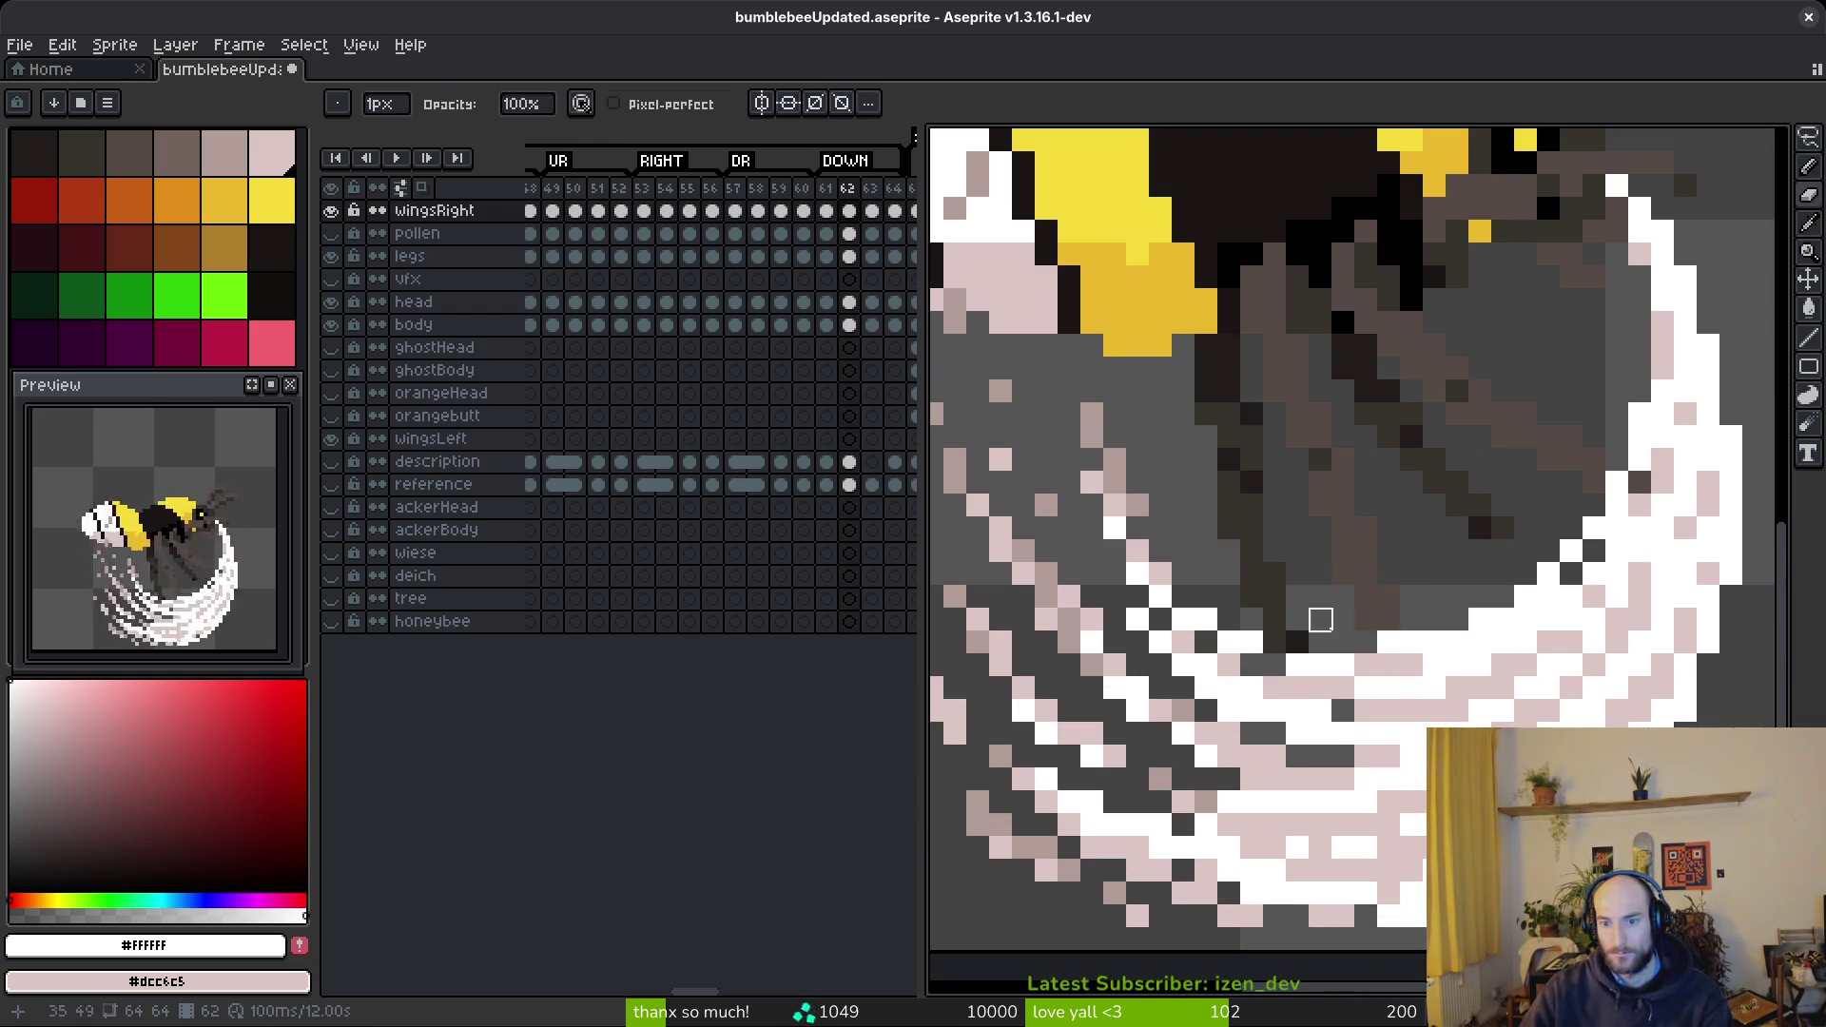
scroll(1320, 620, "down", 3)
scroll(1365, 624, "up", 3)
key("f")
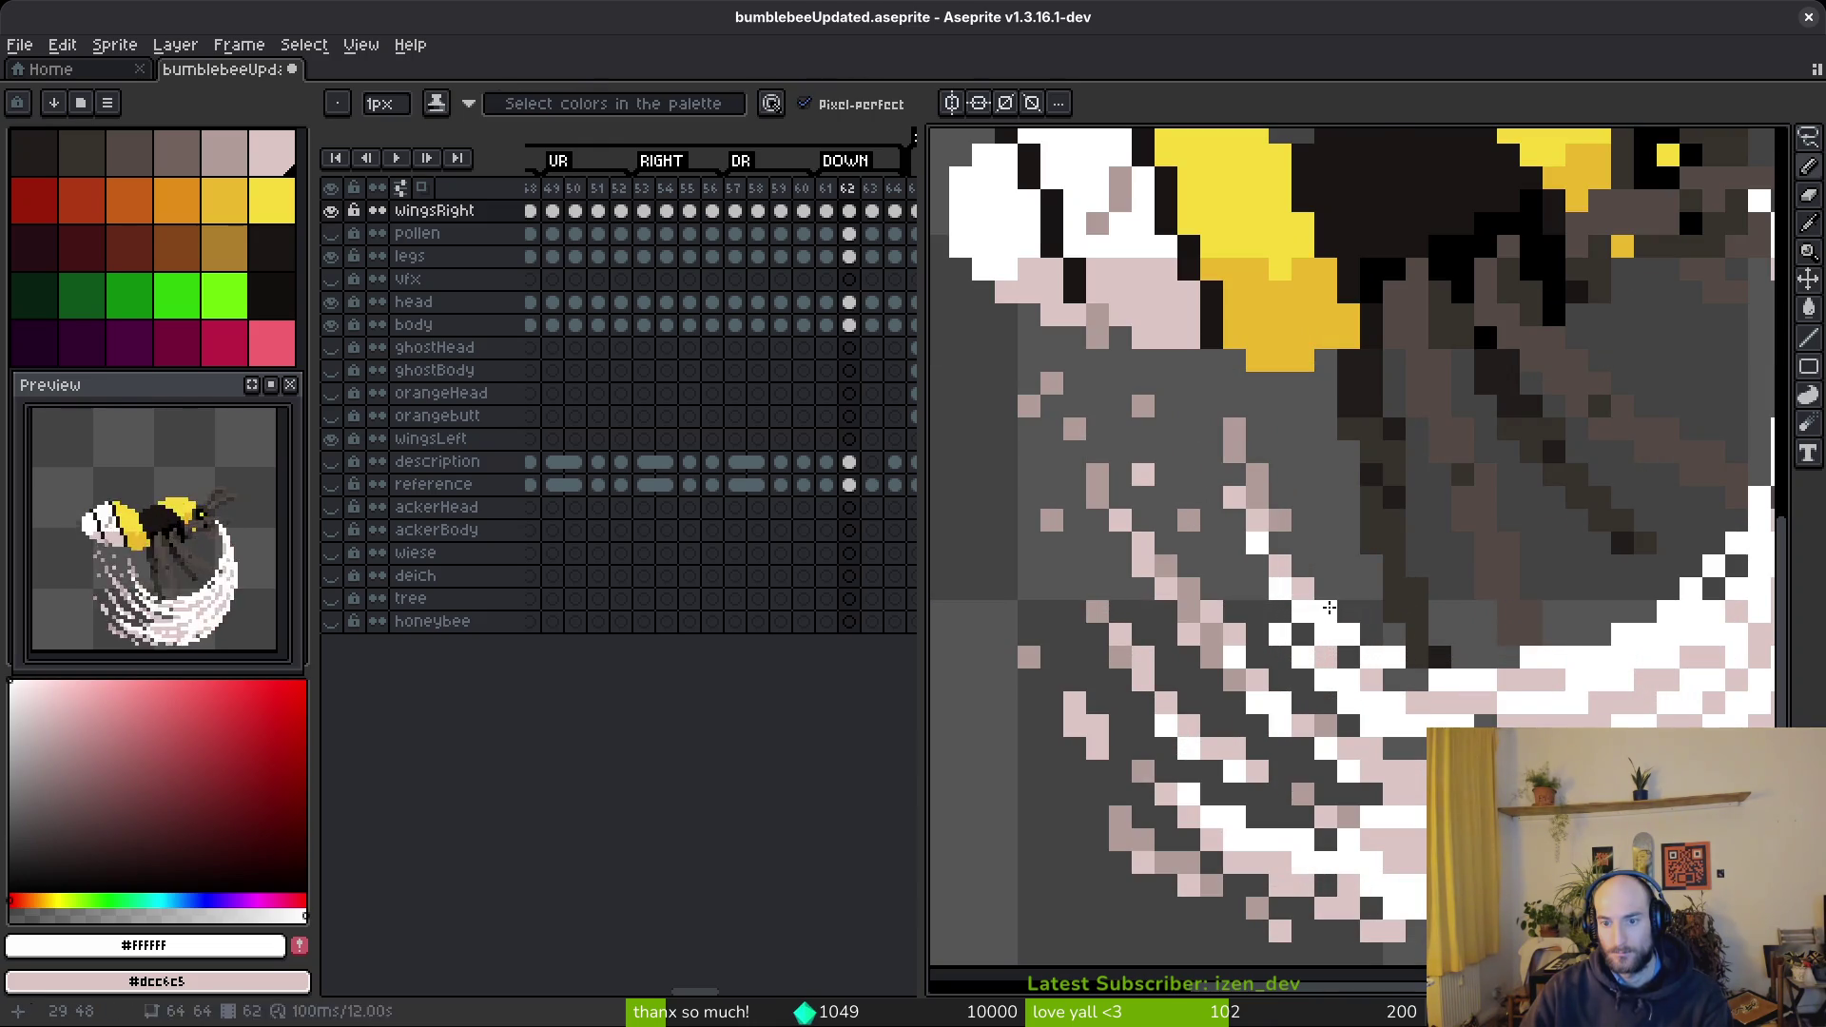
scroll(1329, 607, "down", 3)
scroll(1550, 666, "up", 2)
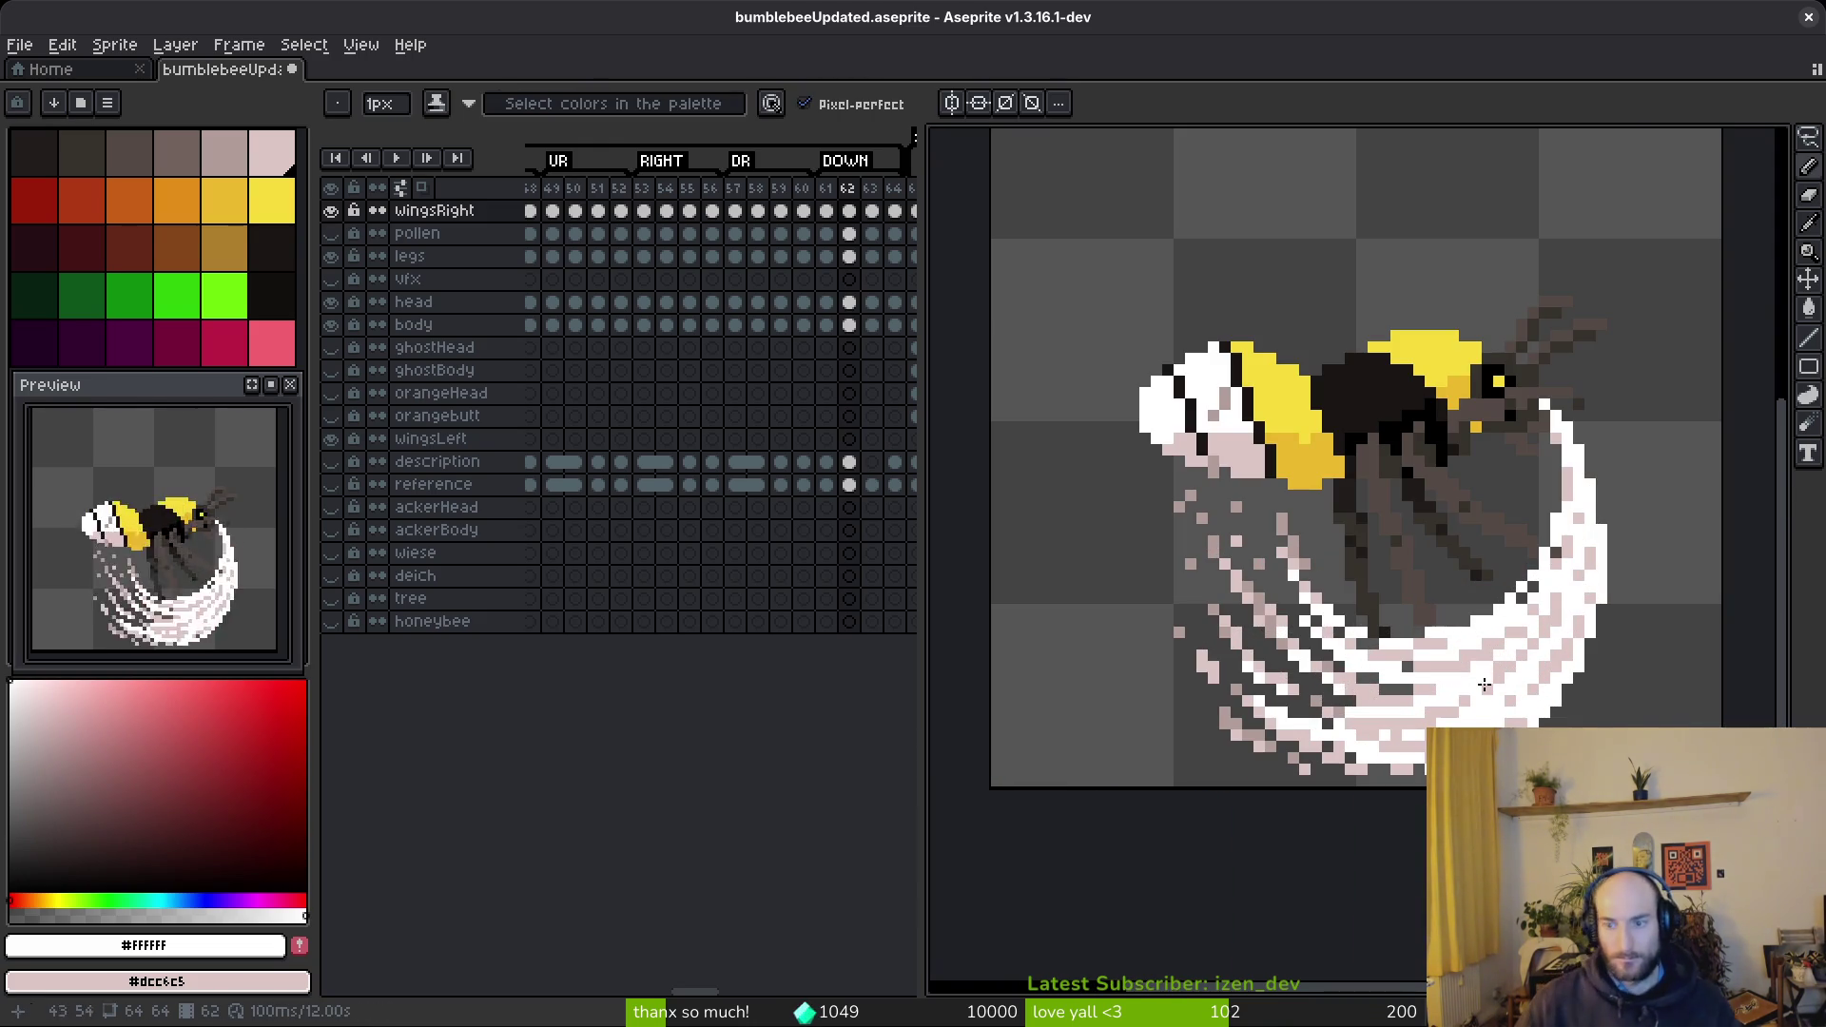
key("period")
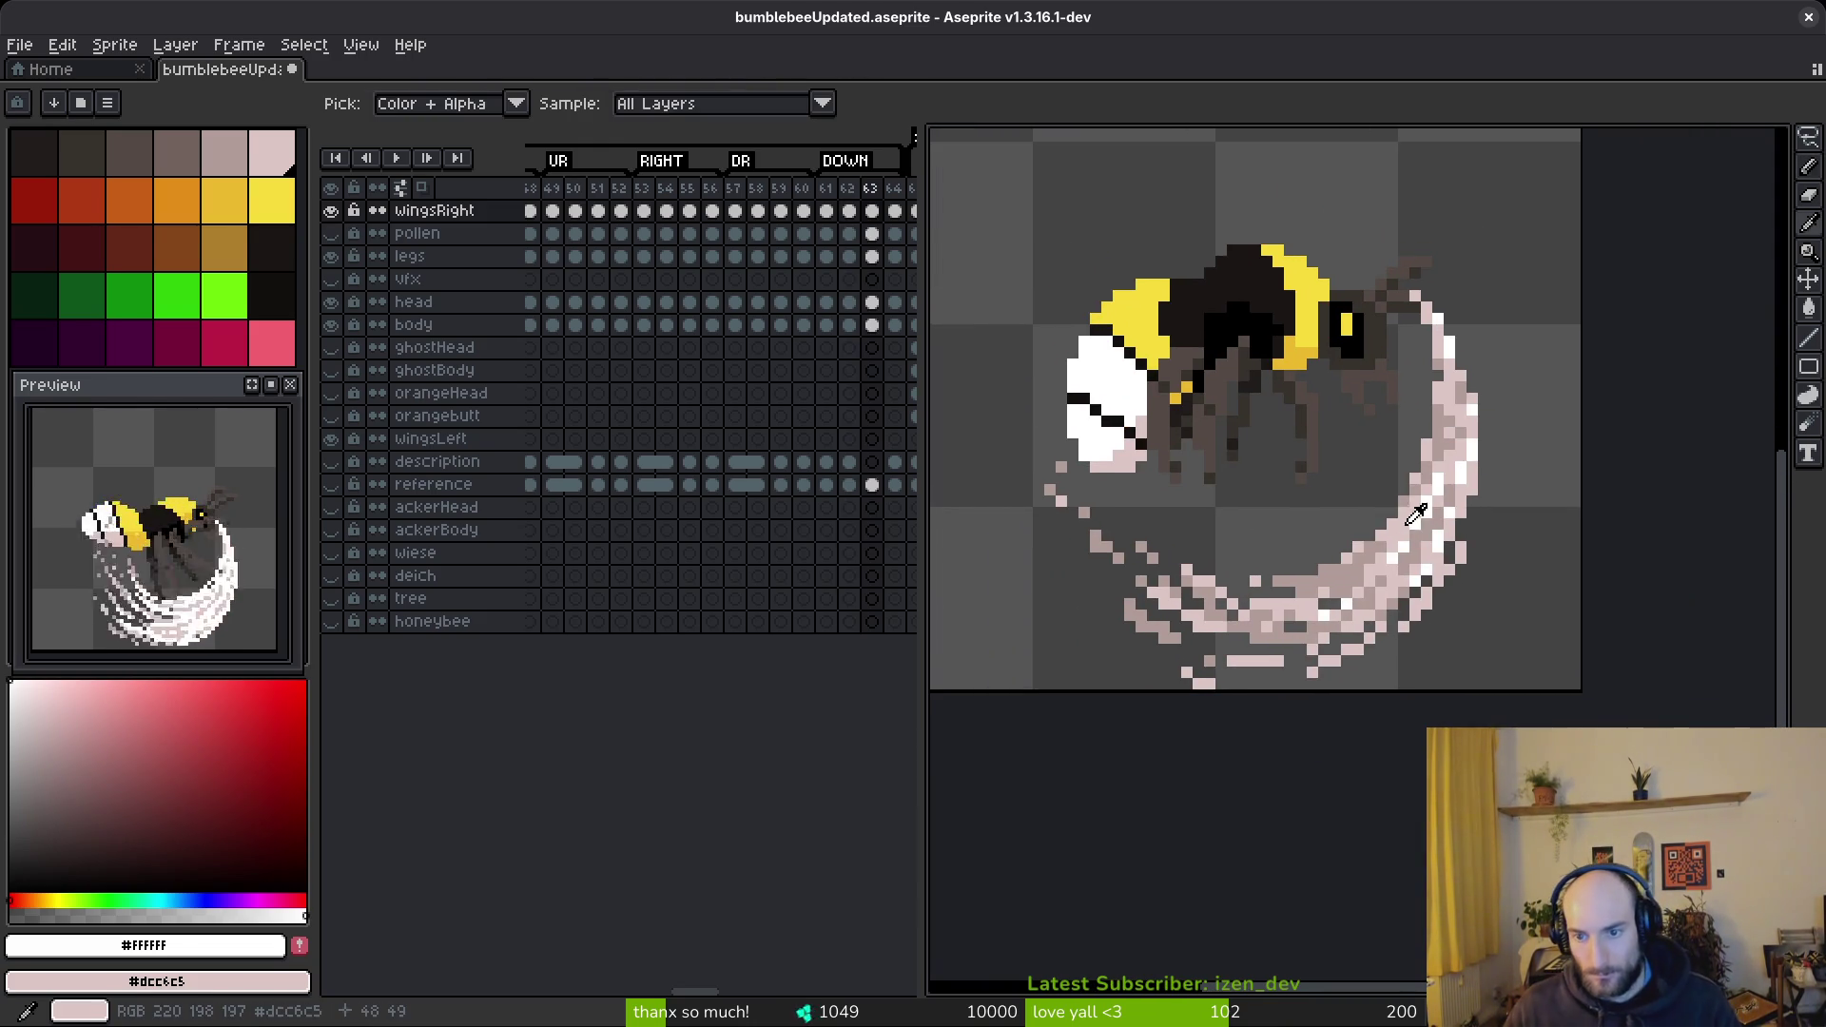
- Pick light and darker pink, then paint stepped pink streaks across the wing and below the body
left_click(1381, 548, "alt")
right_click(1387, 539, "alt")
scroll(1370, 561, "up", 2)
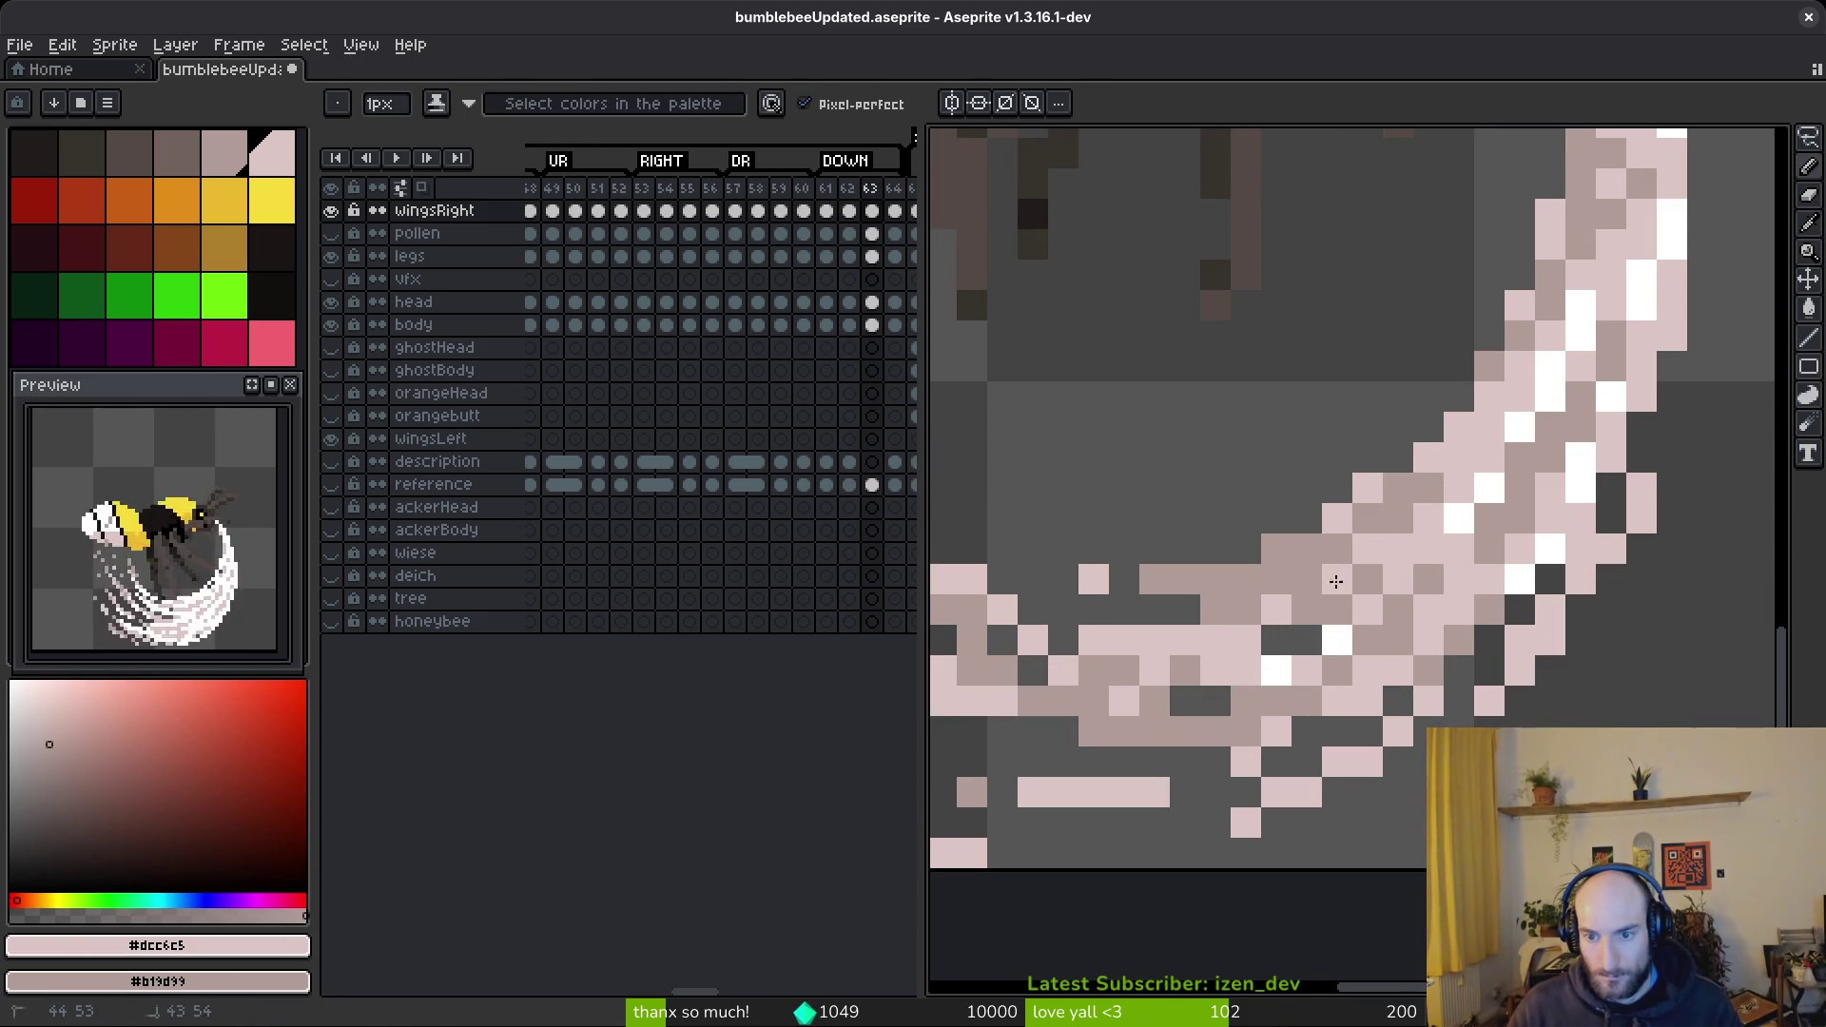
scroll(1427, 561, "down", 4)
scroll(1519, 547, "up", 1)
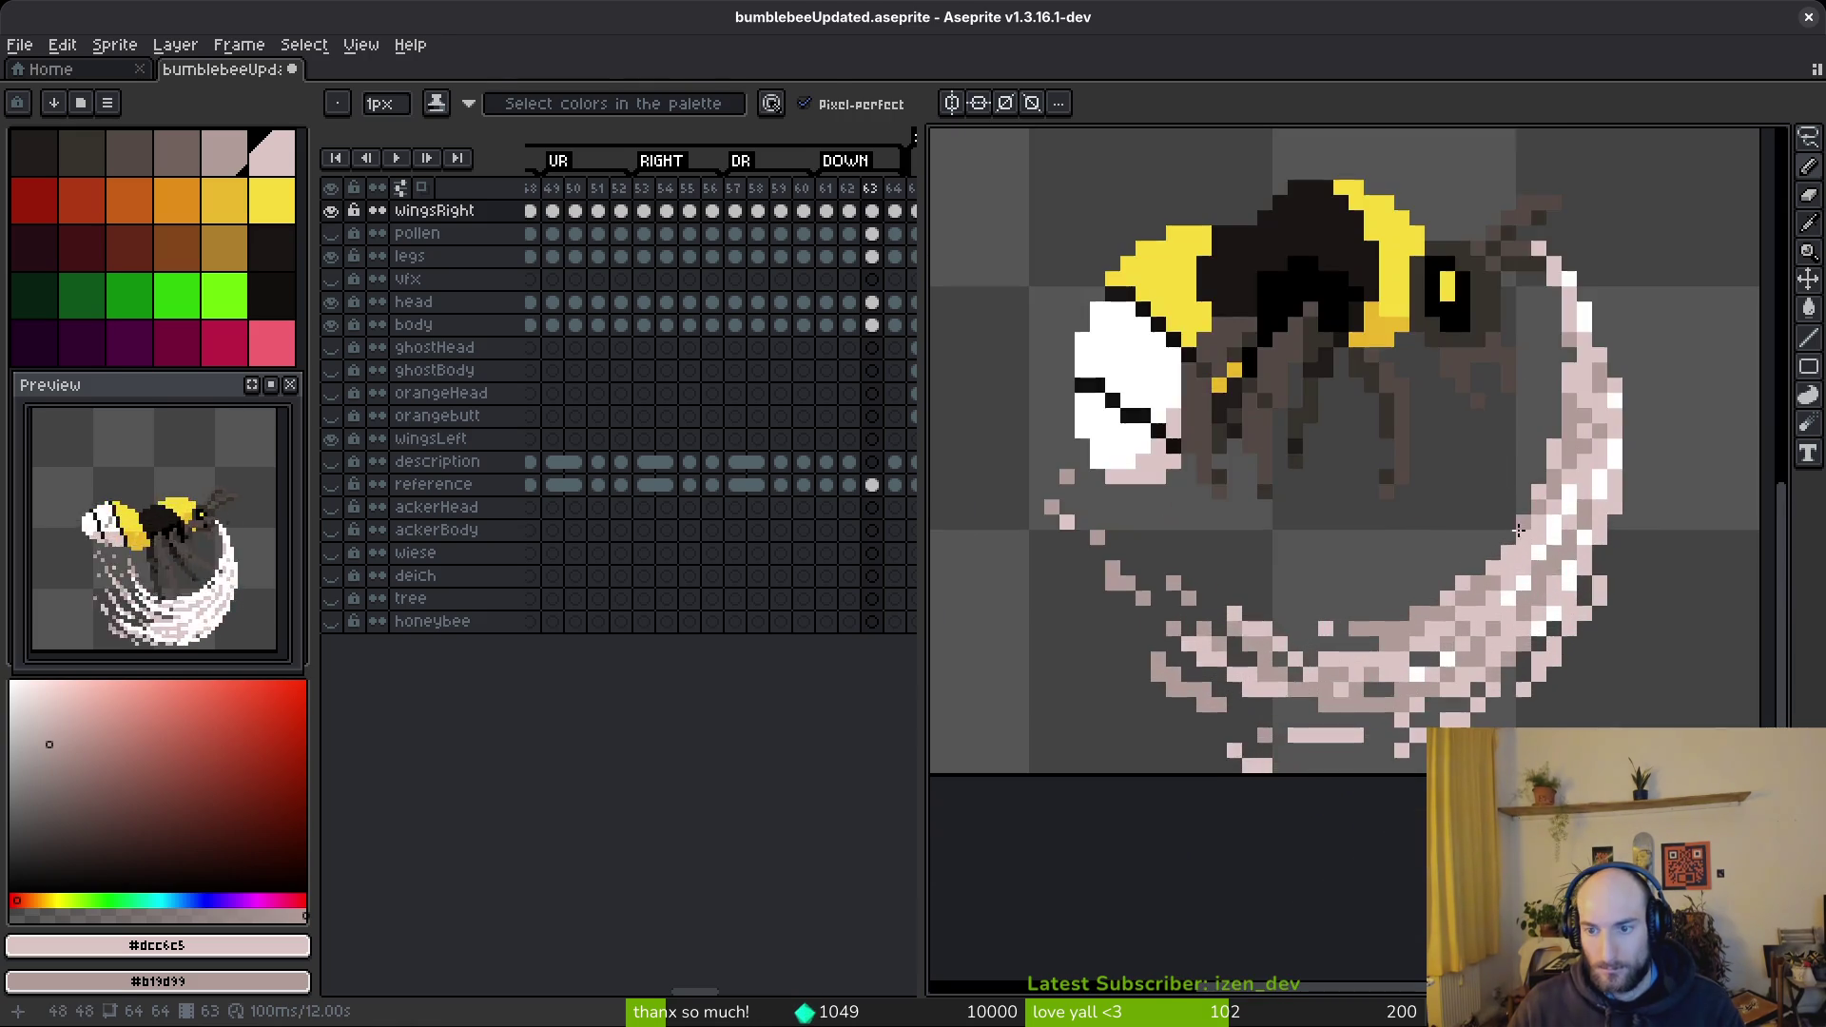
scroll(1519, 547, "up", 3)
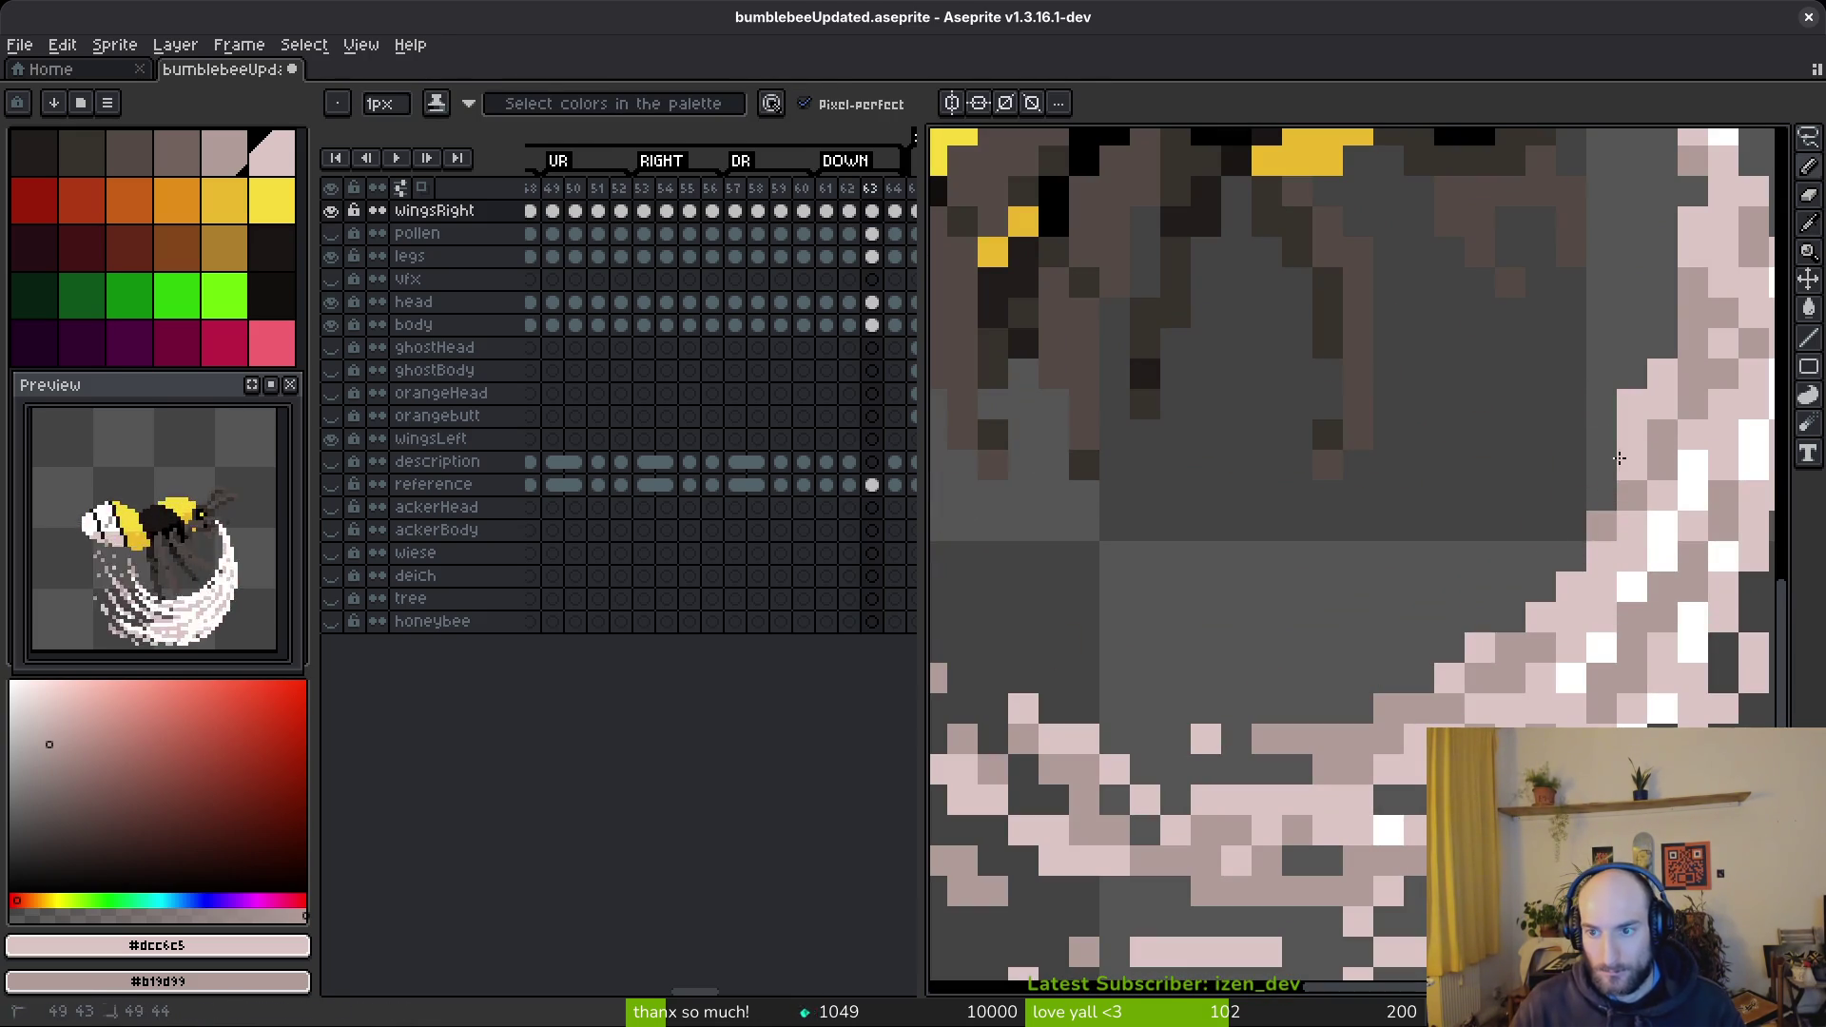
scroll(1144, 560, "left", 2)
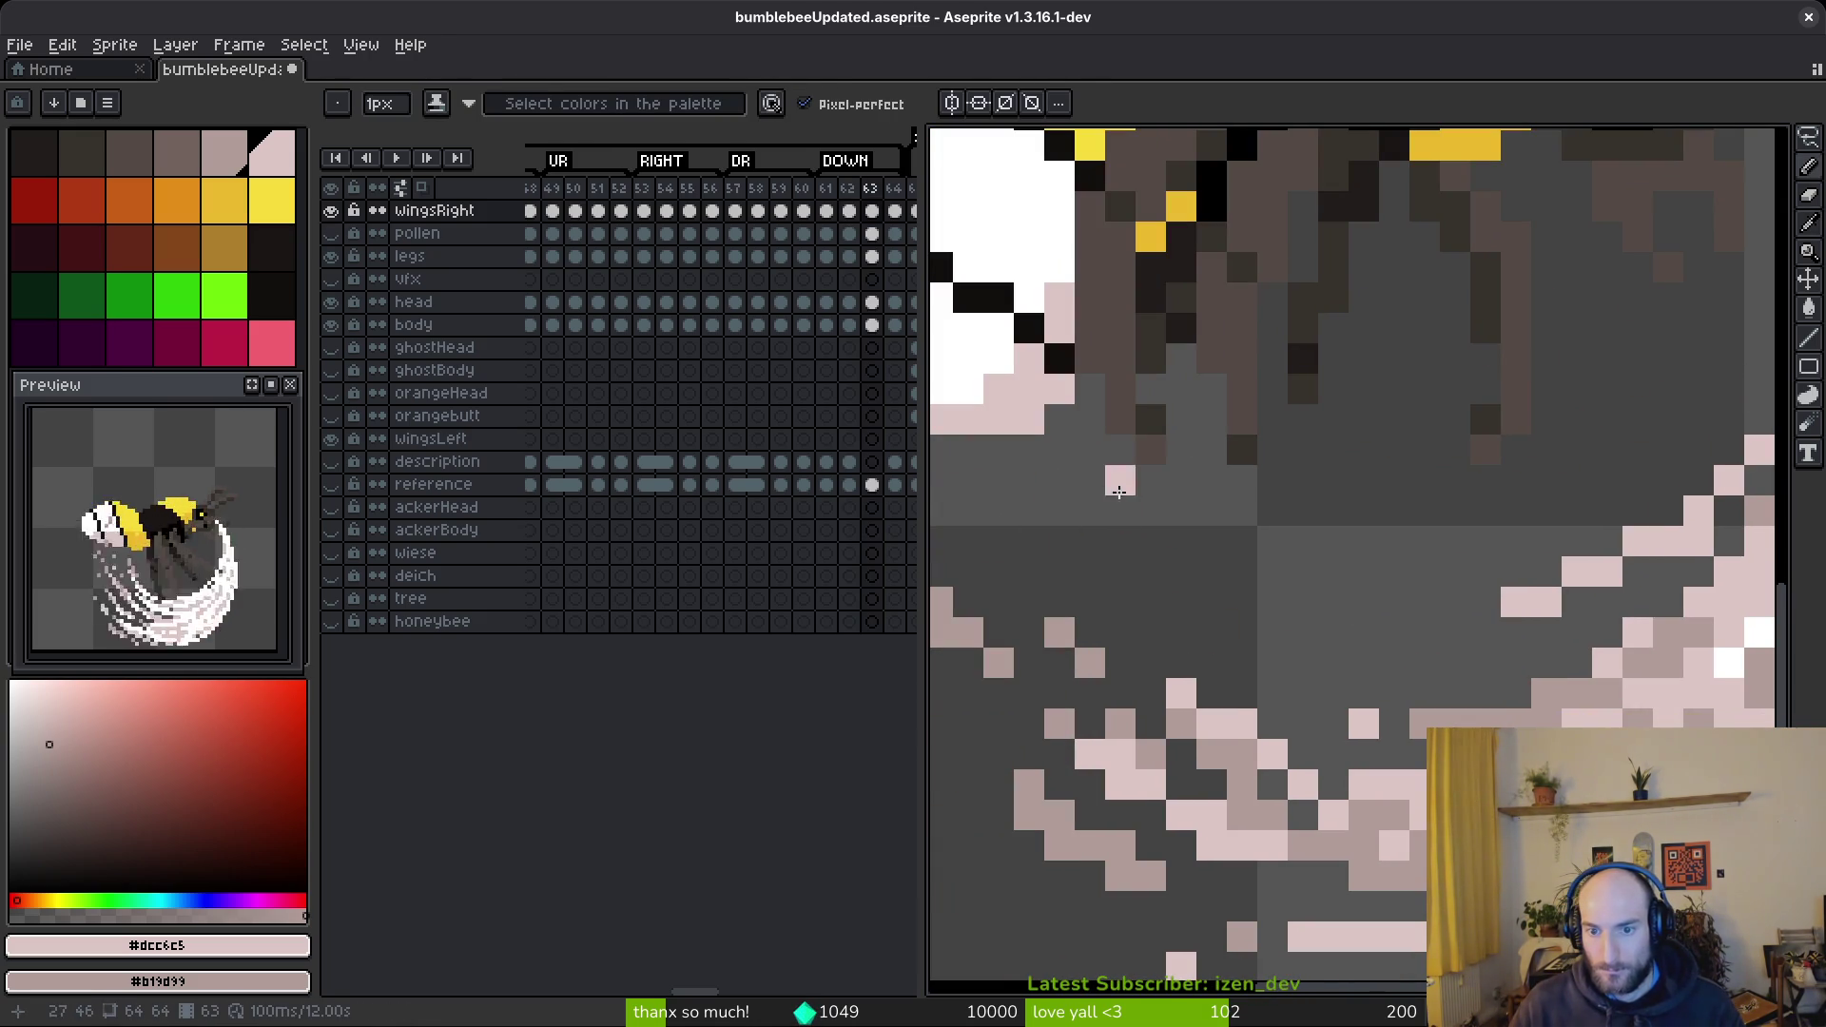
left_click_drag(1127, 498, 1213, 556)
mouse_move(1096, 495)
left_mouse_down()
mouse_move(1393, 633)
mouse_move(1153, 566)
left_mouse_up()
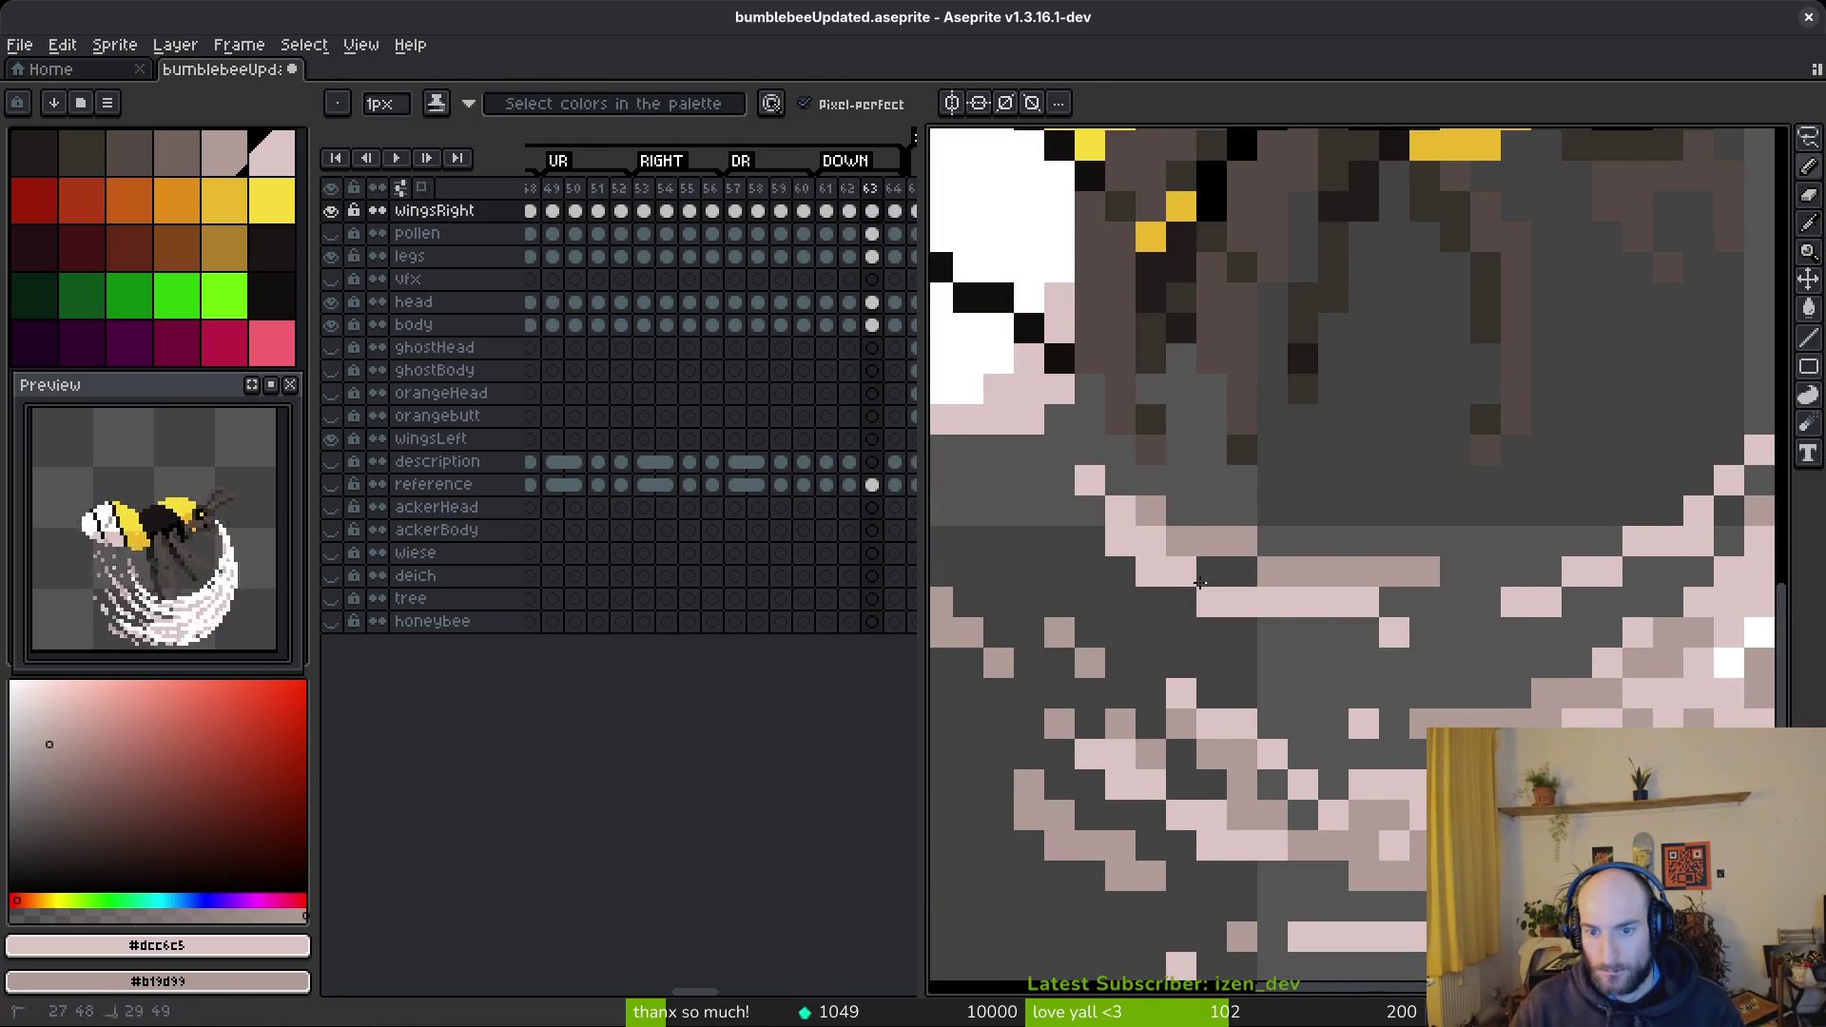
mouse_move(1264, 603)
left_mouse_down()
mouse_move(1557, 562)
mouse_move(1342, 638)
left_mouse_up()
left_click_drag(1650, 565, 1532, 591)
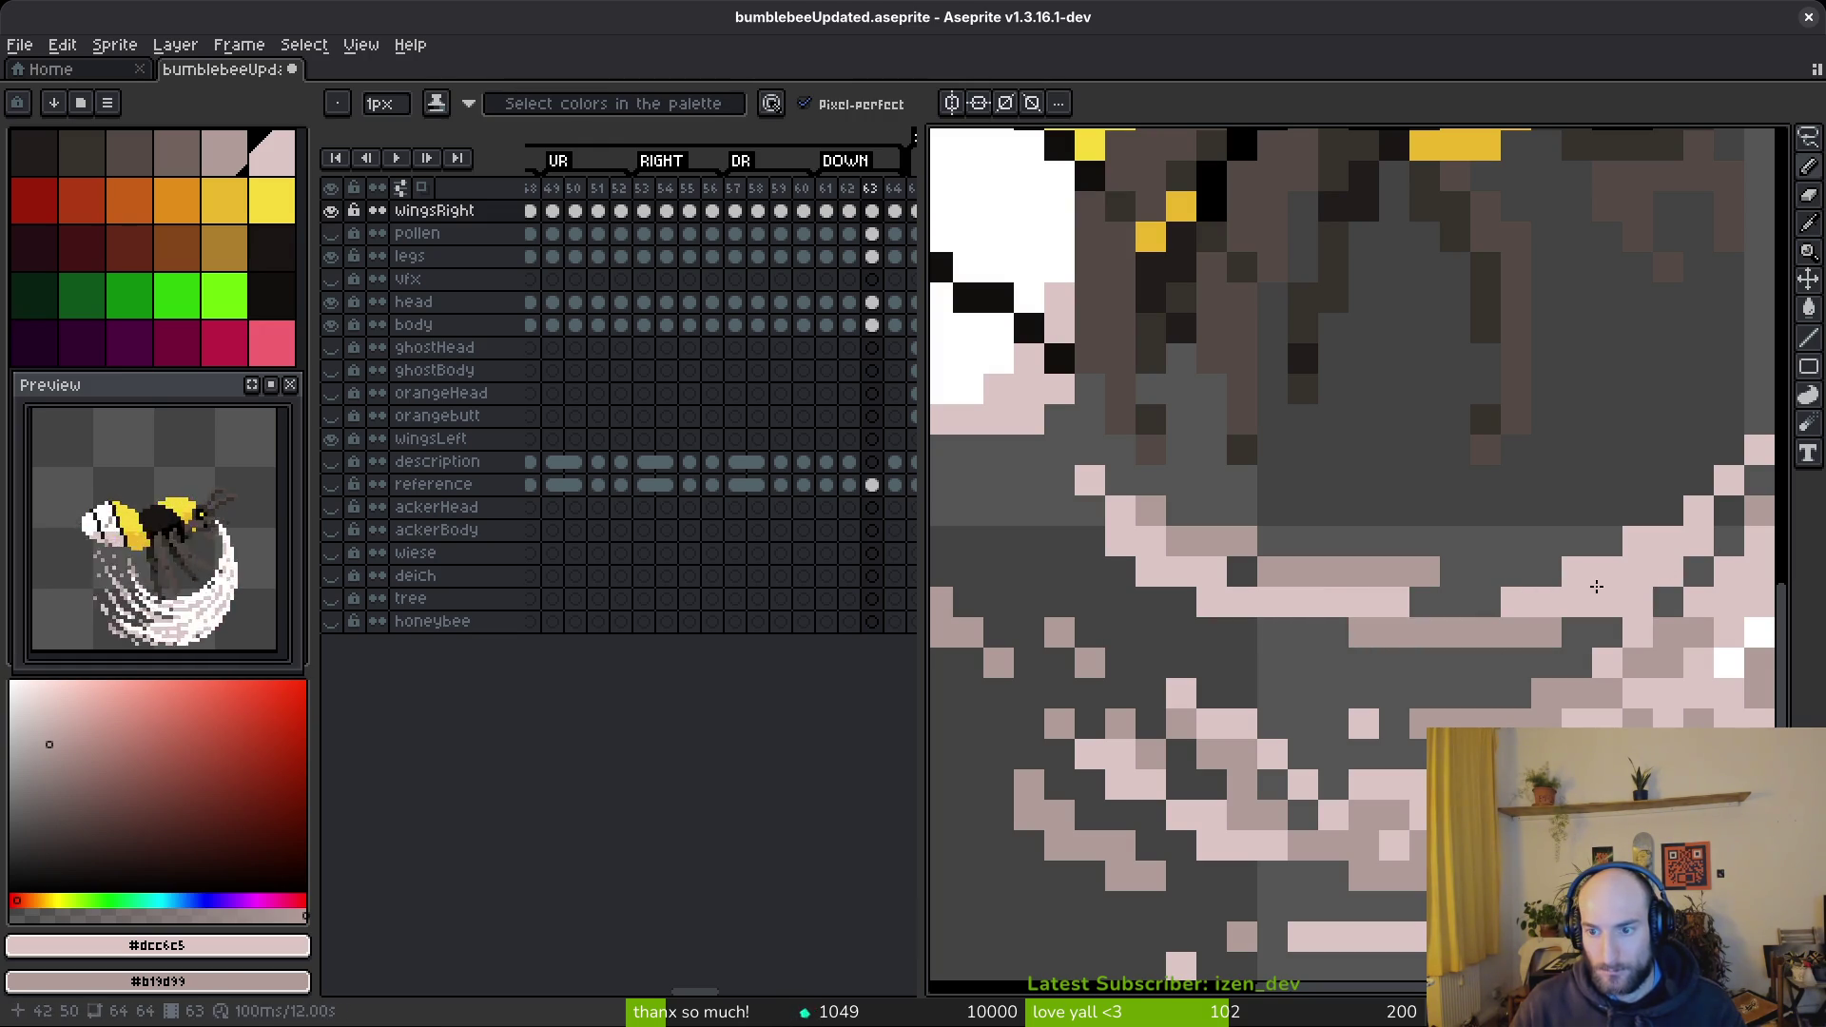
- Break up the pink band with darker and medium pink pixels, undoing the last strokes
scroll(1522, 599, "right", 3)
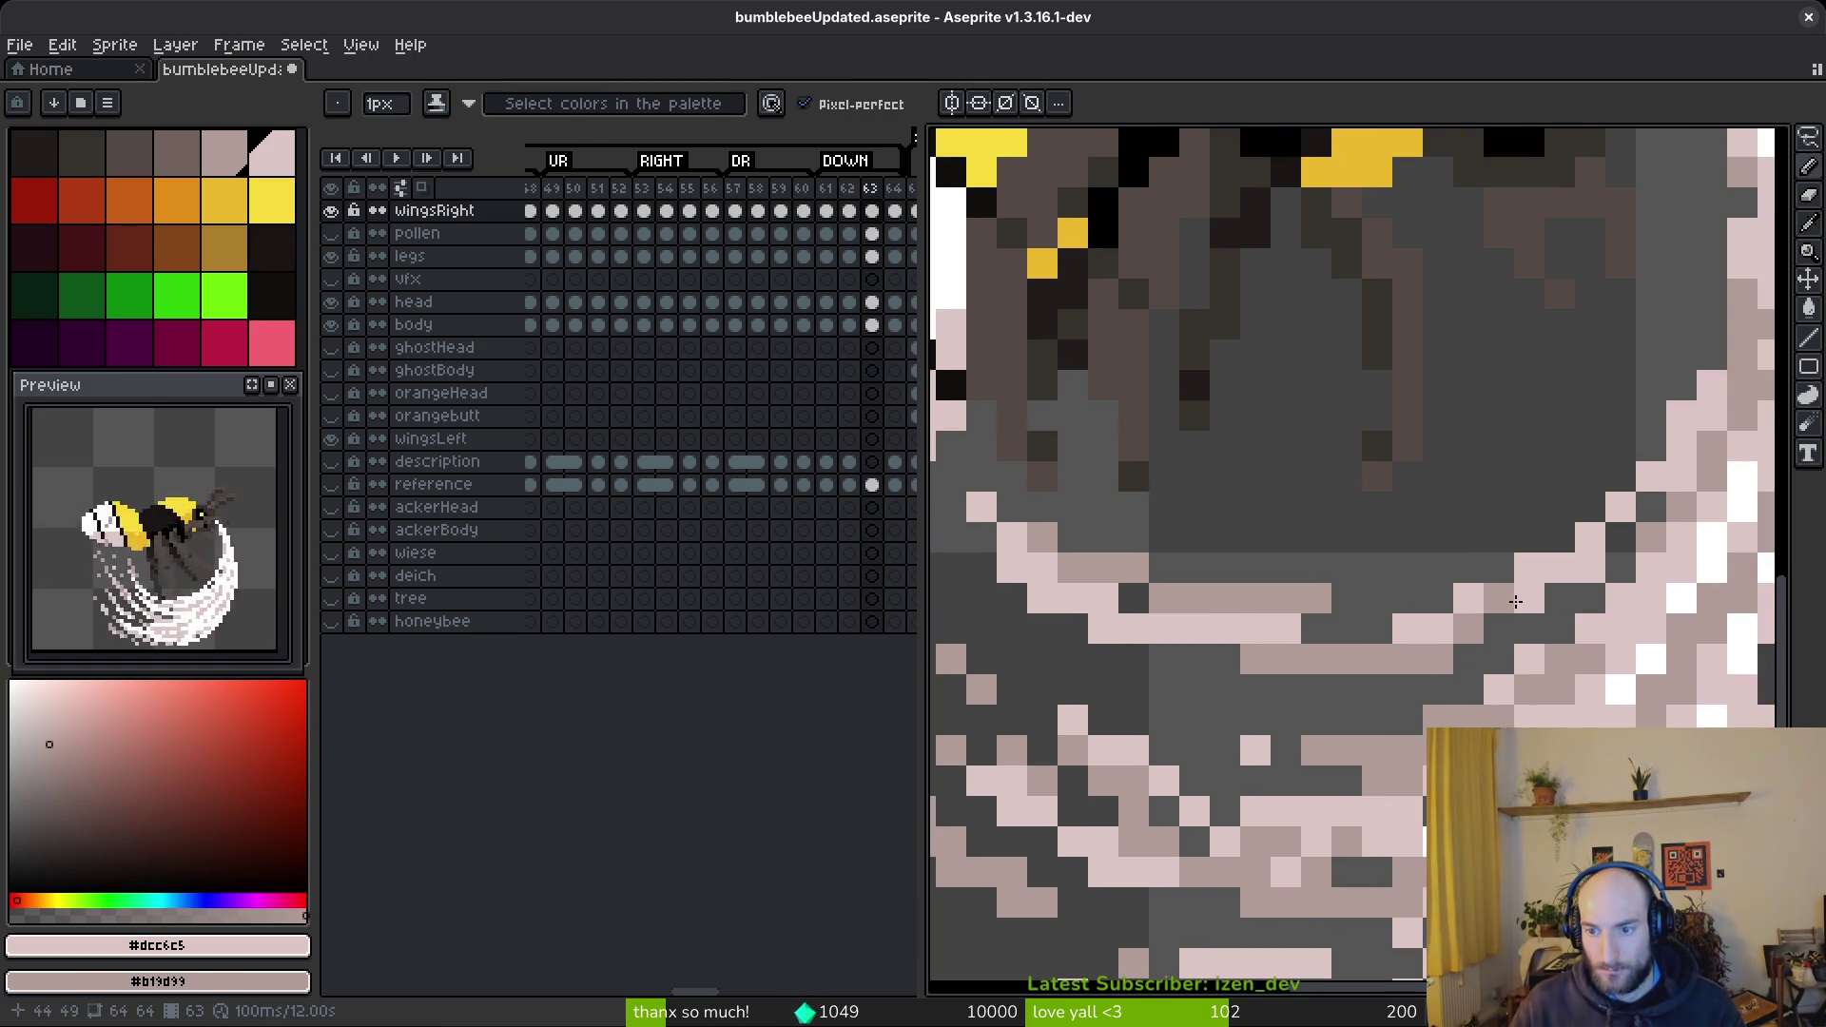
left_click_drag(1560, 572, 1500, 598)
mouse_move(1294, 638)
left_mouse_down()
mouse_move(1223, 599)
mouse_move(1355, 620)
left_mouse_up()
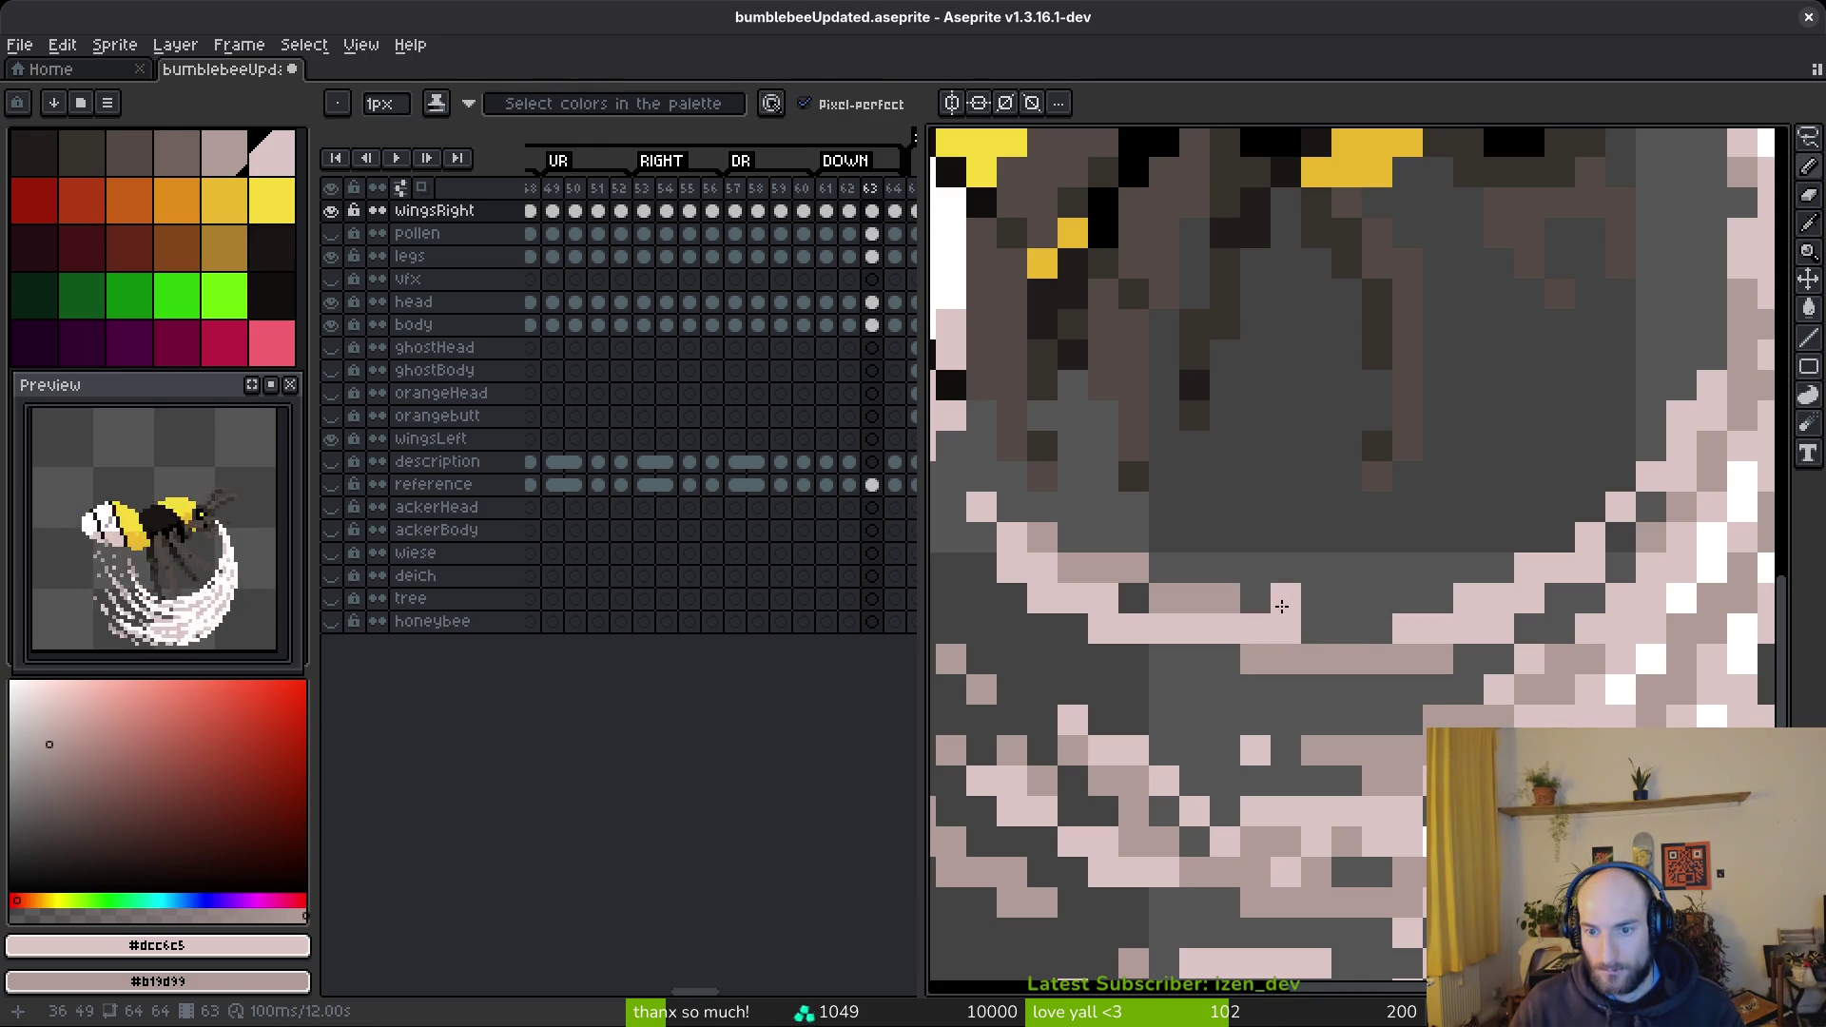
right_click(1362, 629)
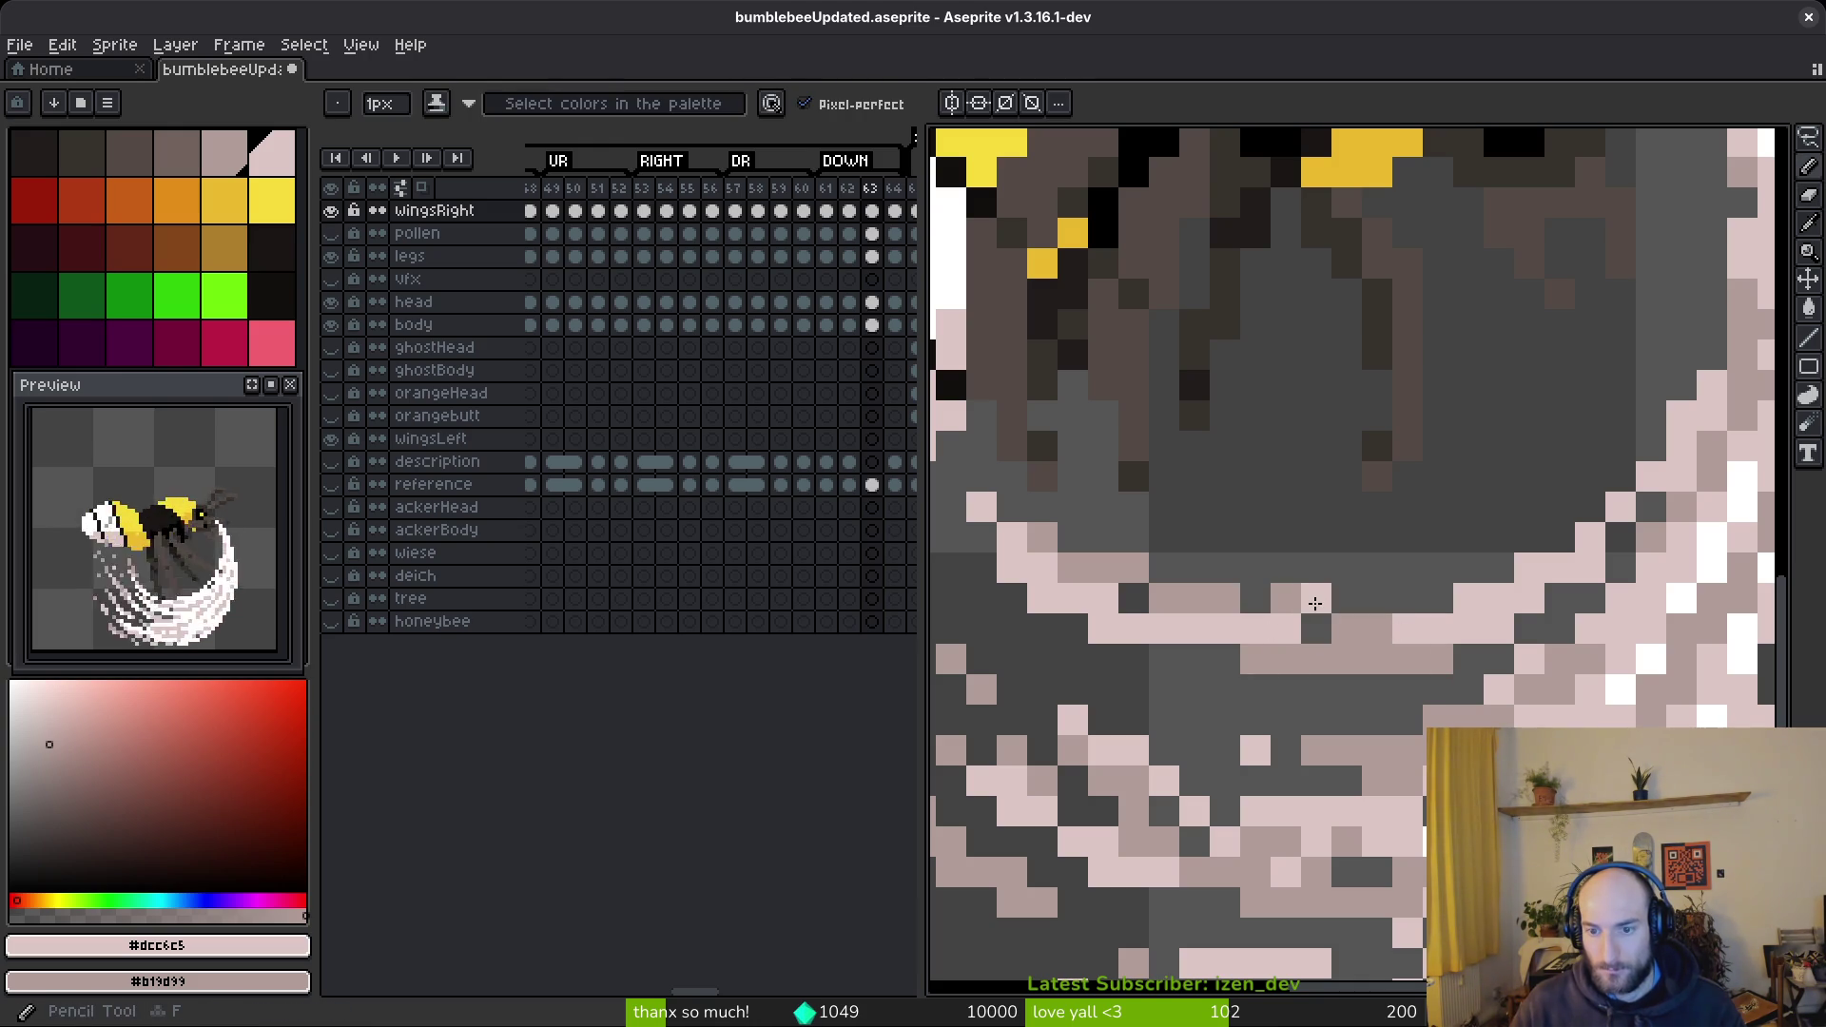
scroll(1213, 596, "down", 4)
scroll(1212, 596, "up", 5)
key("e")
key("f")
left_click_drag(1088, 599, 1280, 626)
scroll(1431, 628, "down", 4)
scroll(1509, 665, "up", 5)
key("ctrl+z")
key("ctrl+z")
key("ctrl+z")
- Brighten a few pixels along the wing streak
key("e")
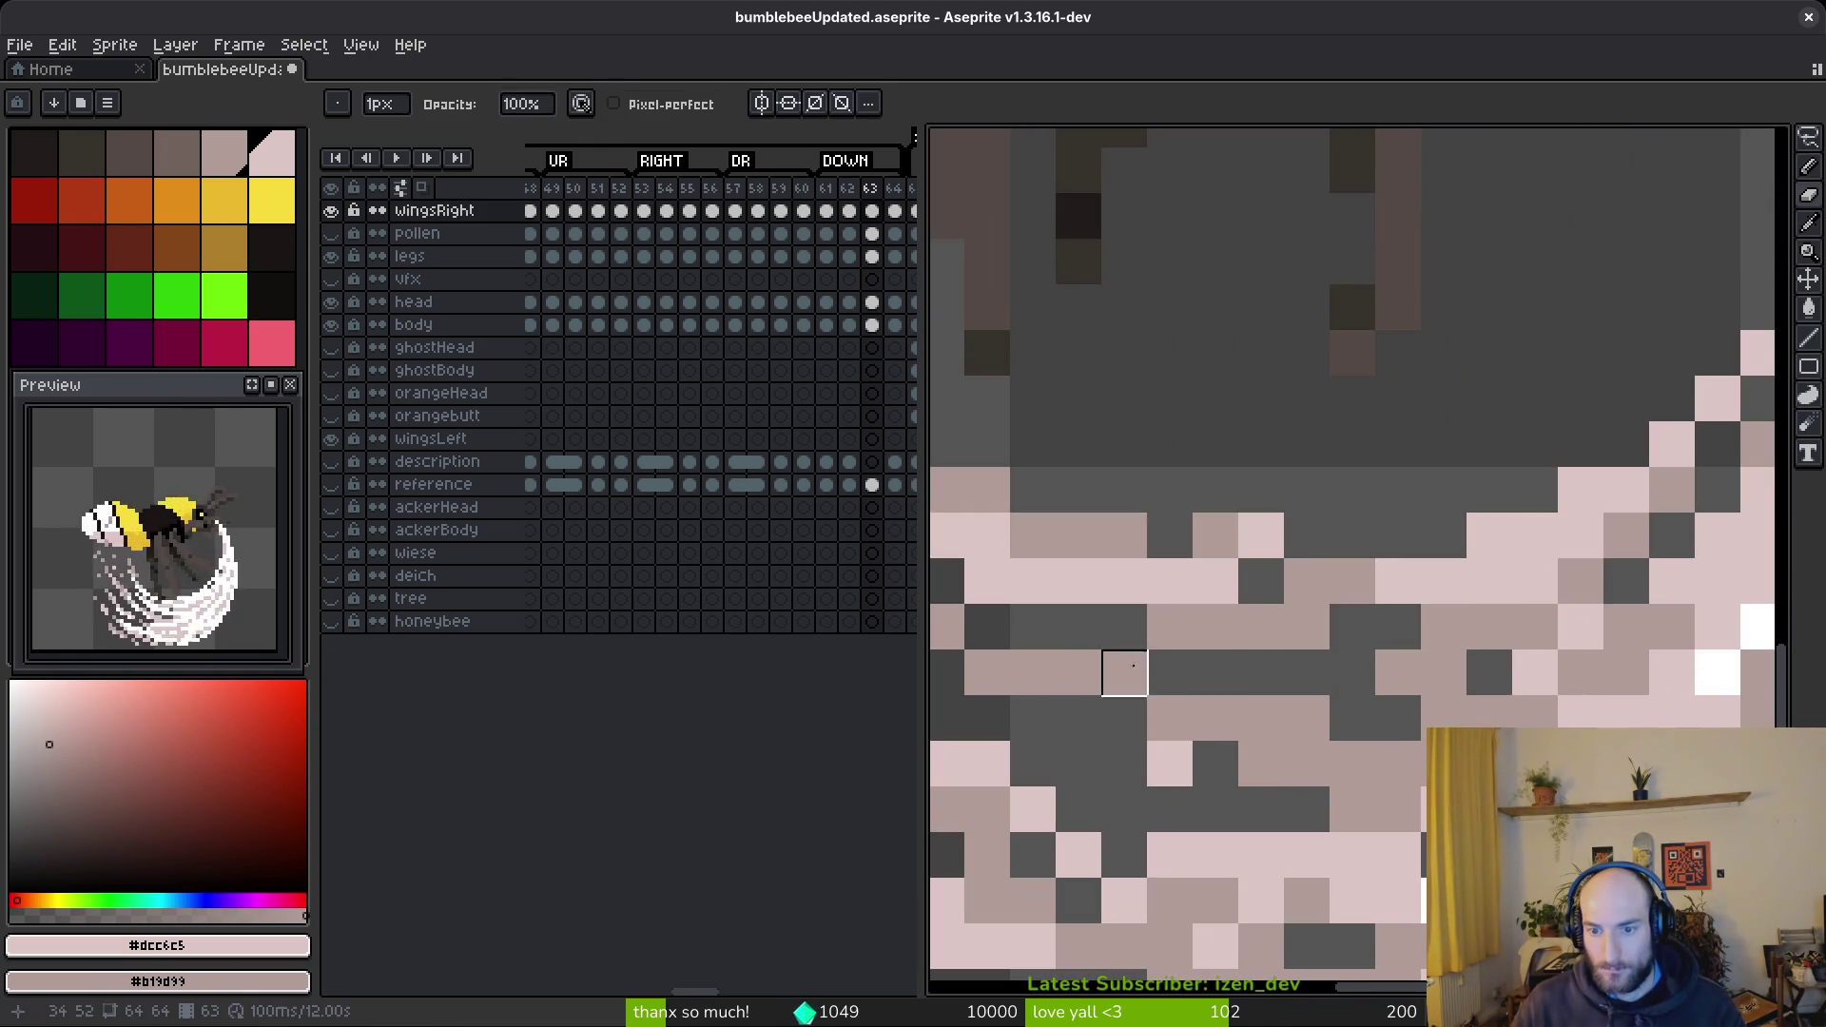
scroll(1125, 673, "down", 4)
scroll(1357, 660, "up", 4)
key("f")
left_click(1371, 656)
left_click_drag(1324, 699, 1321, 661)
scroll(1446, 711, "down", 4)
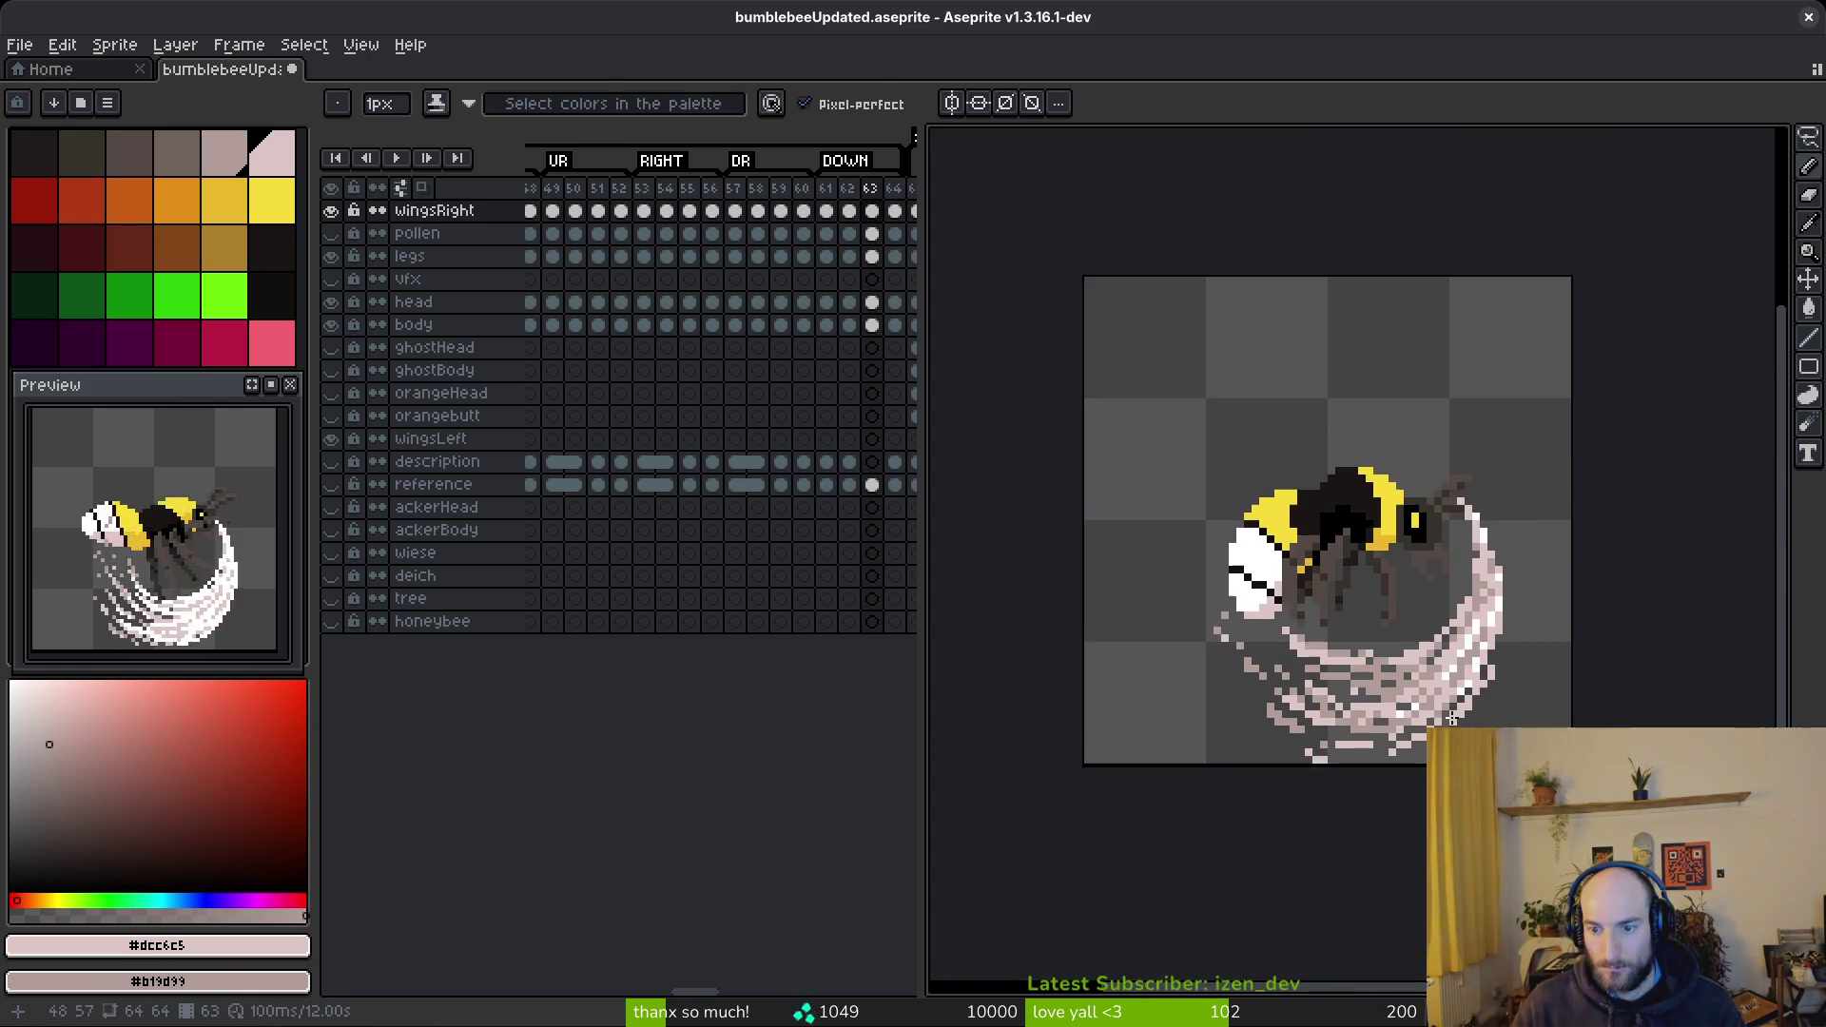
scroll(1446, 711, "up", 4)
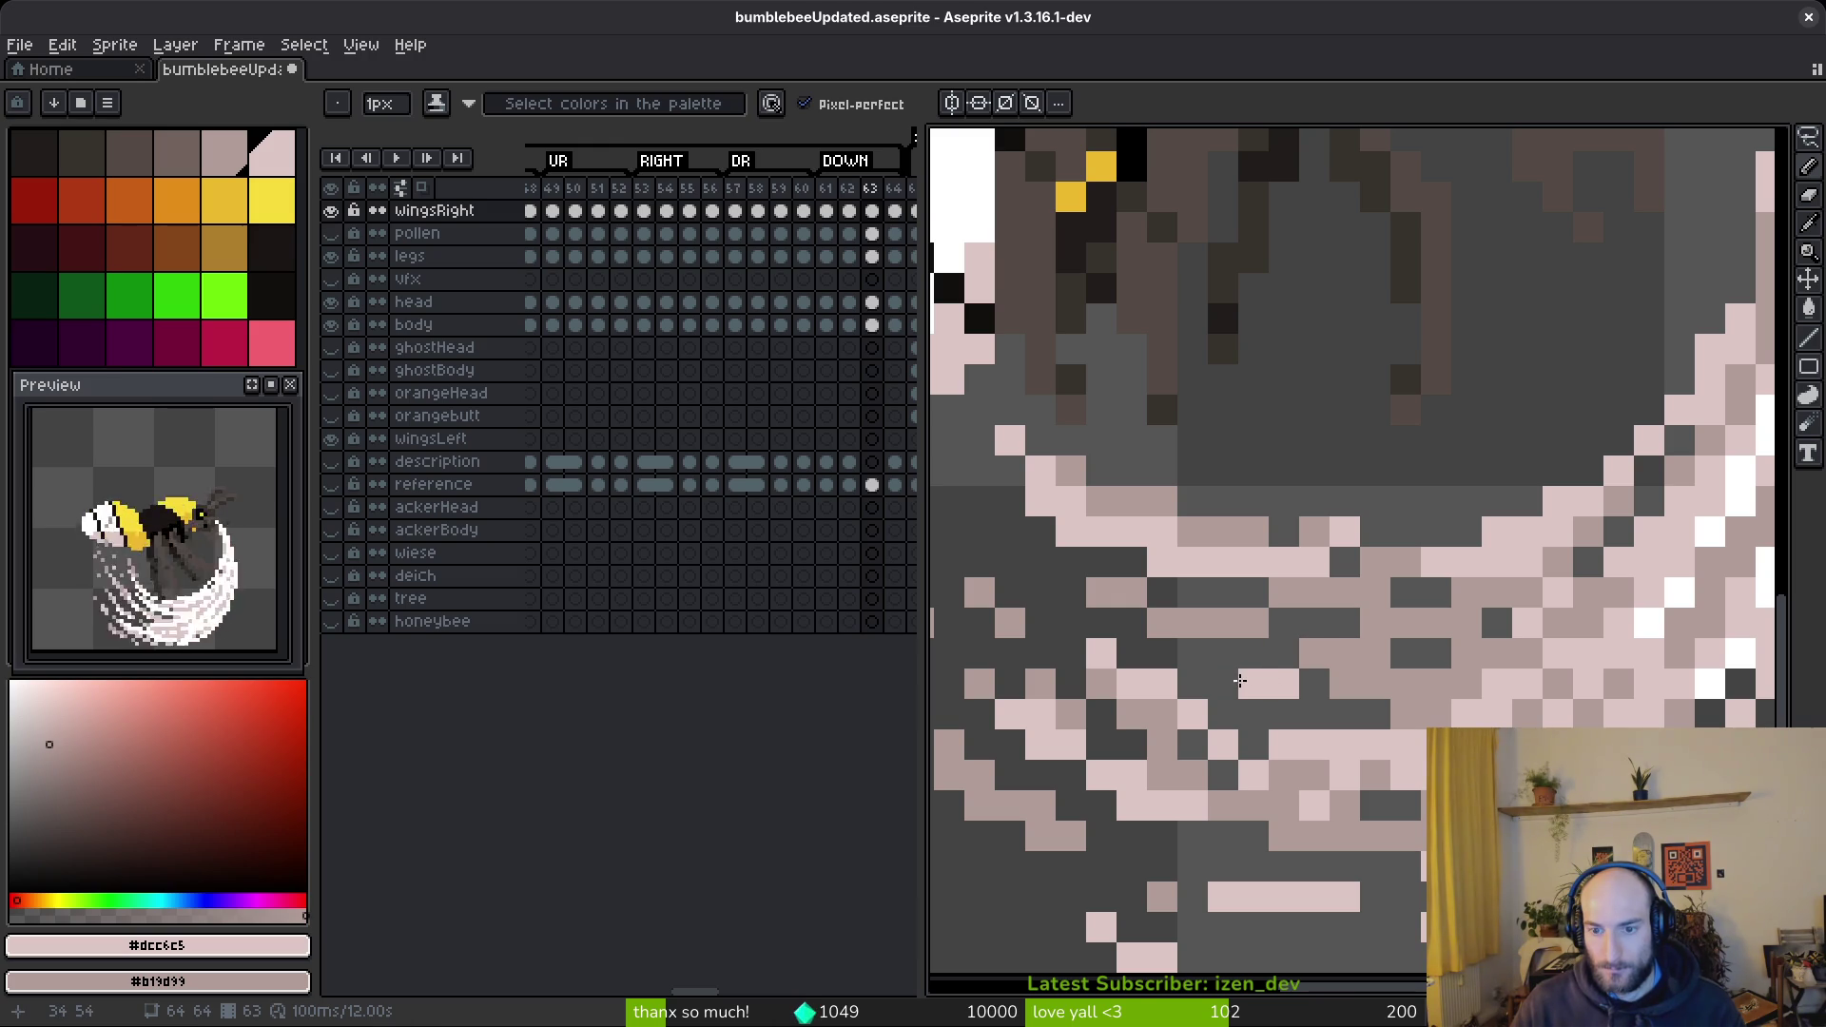
scroll(1482, 701, "down", 4)
scroll(1482, 701, "up", 4)
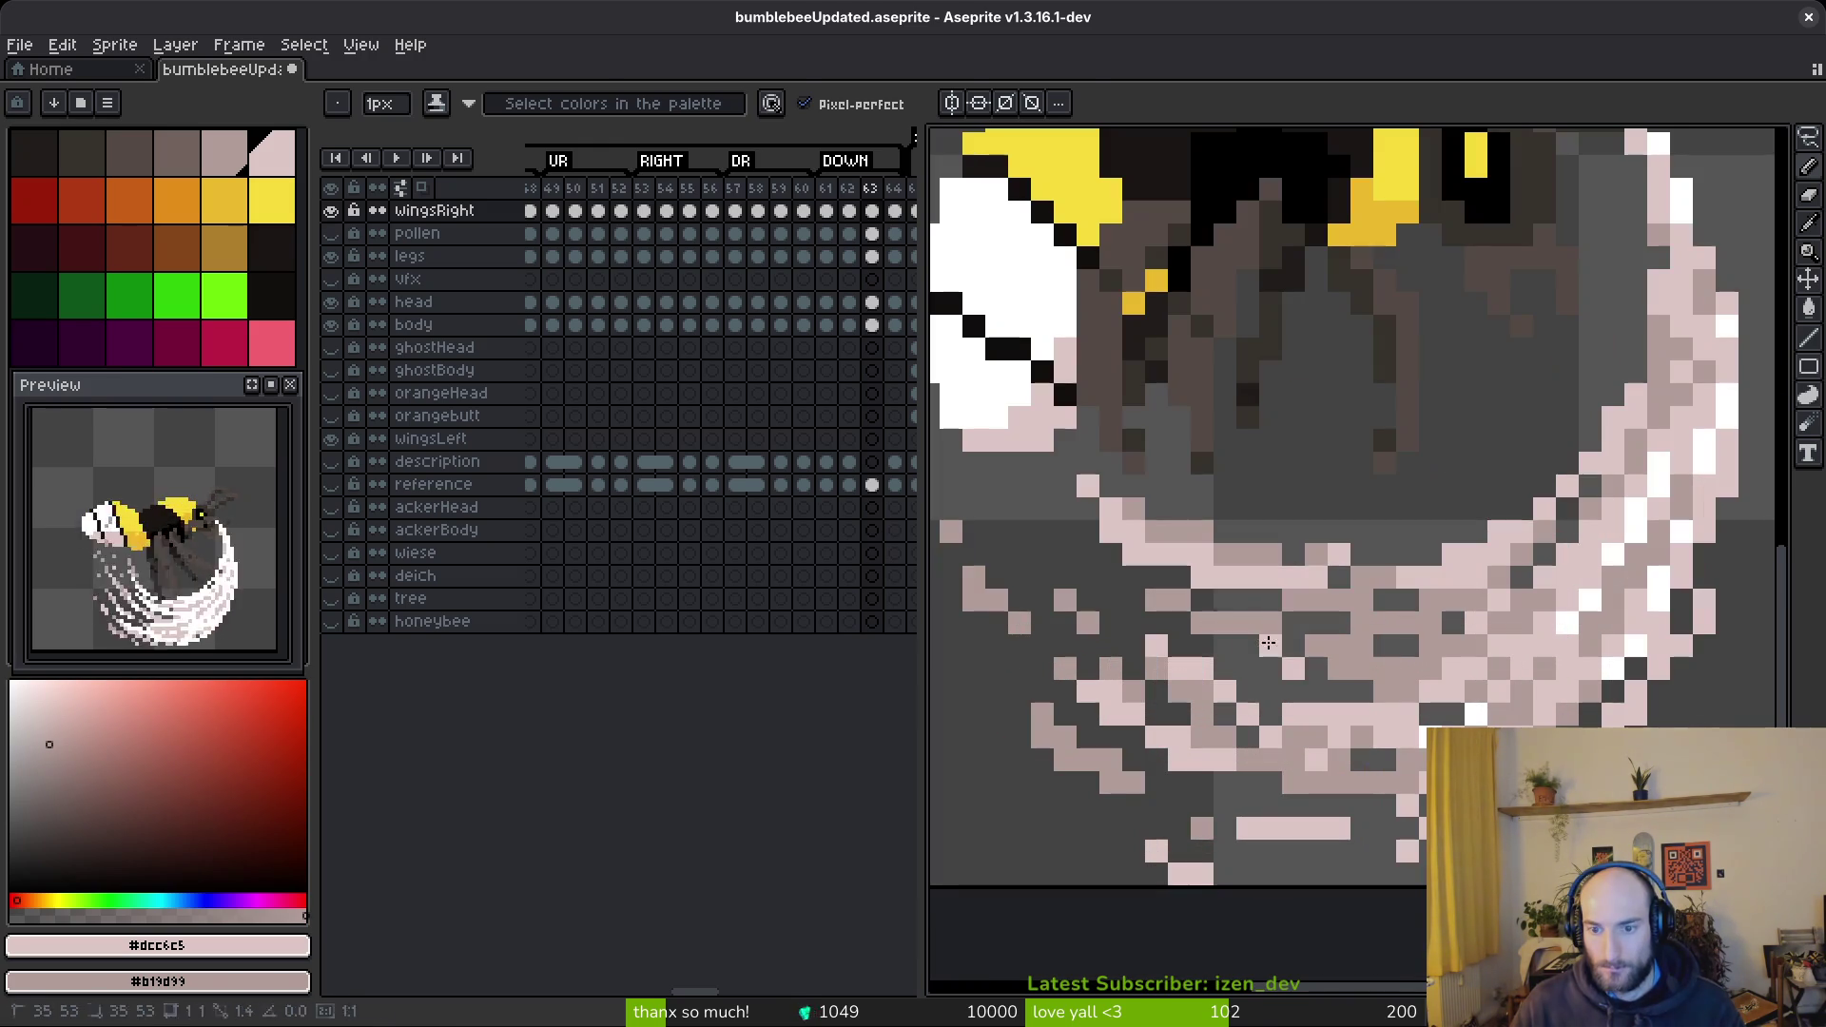
- Shift a small block of wing pixels up one pixel and save bumblebeeUpdated.aseprite
key("m")
mouse_move(1141, 607)
left_mouse_down()
mouse_move(1275, 633)
mouse_move(1287, 662)
mouse_move(1272, 636)
left_mouse_up()
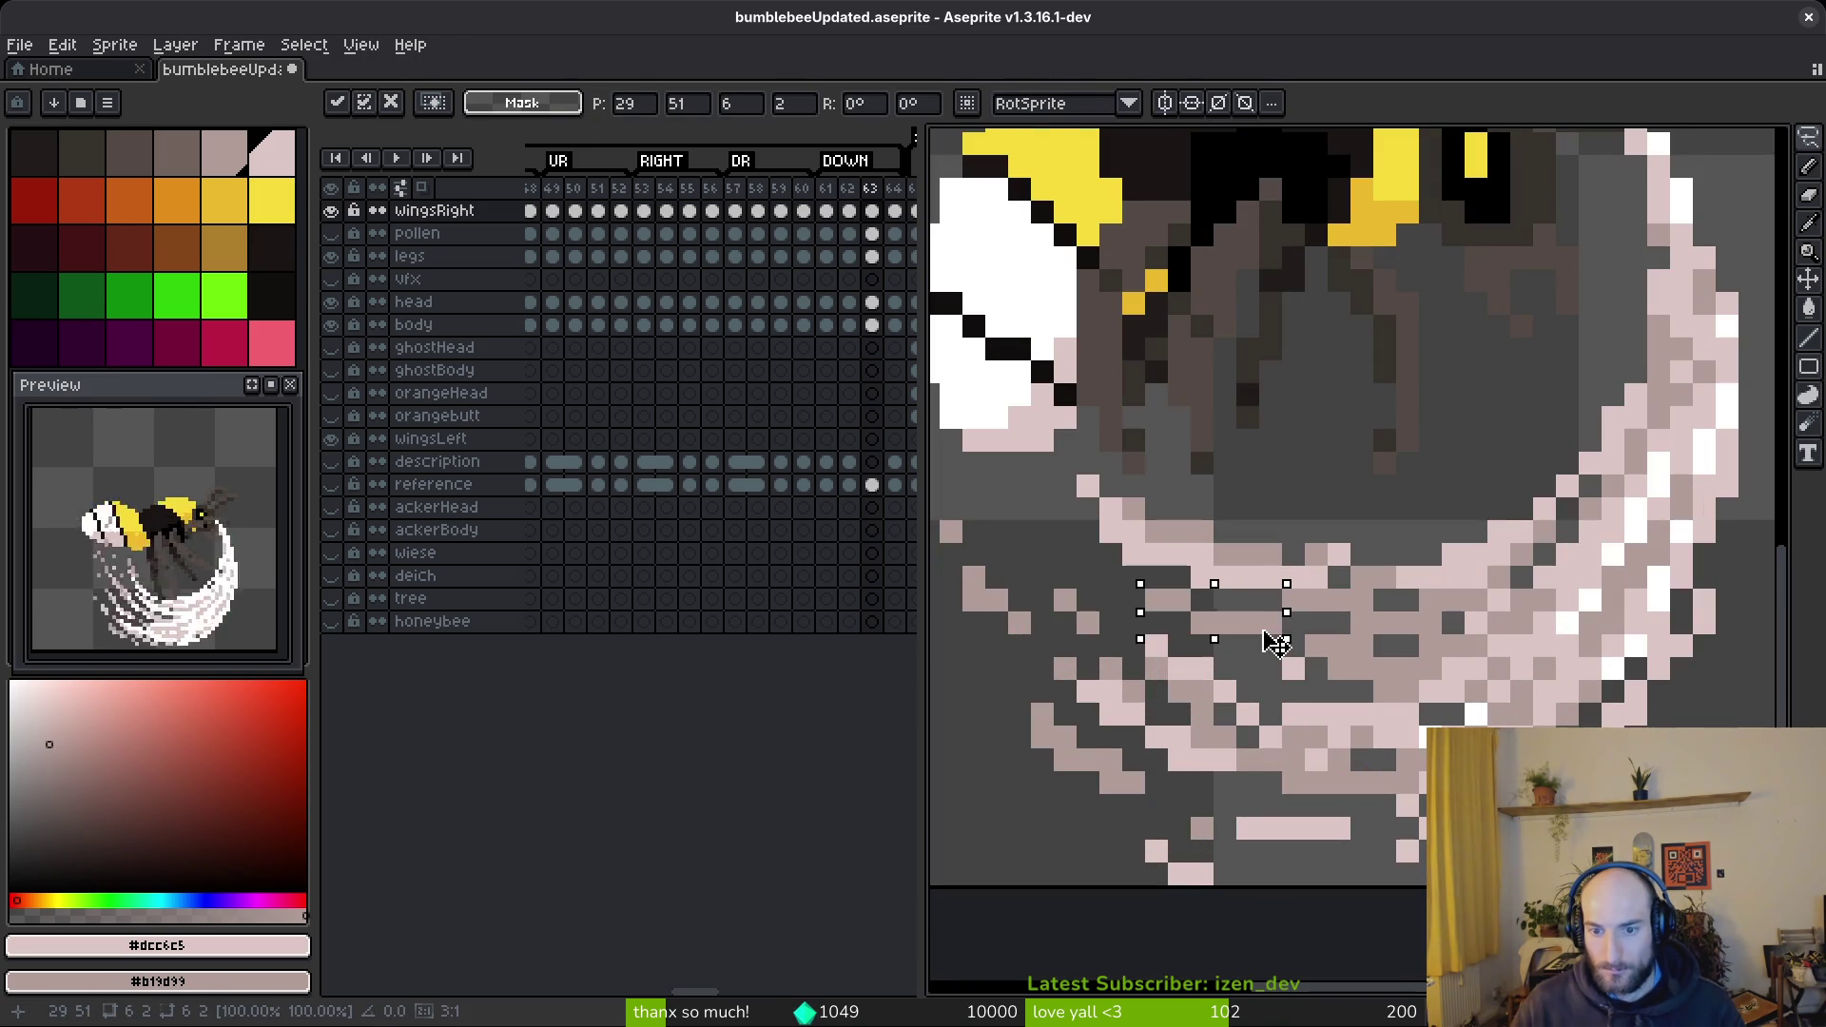
key("ctrl+d")
key("b")
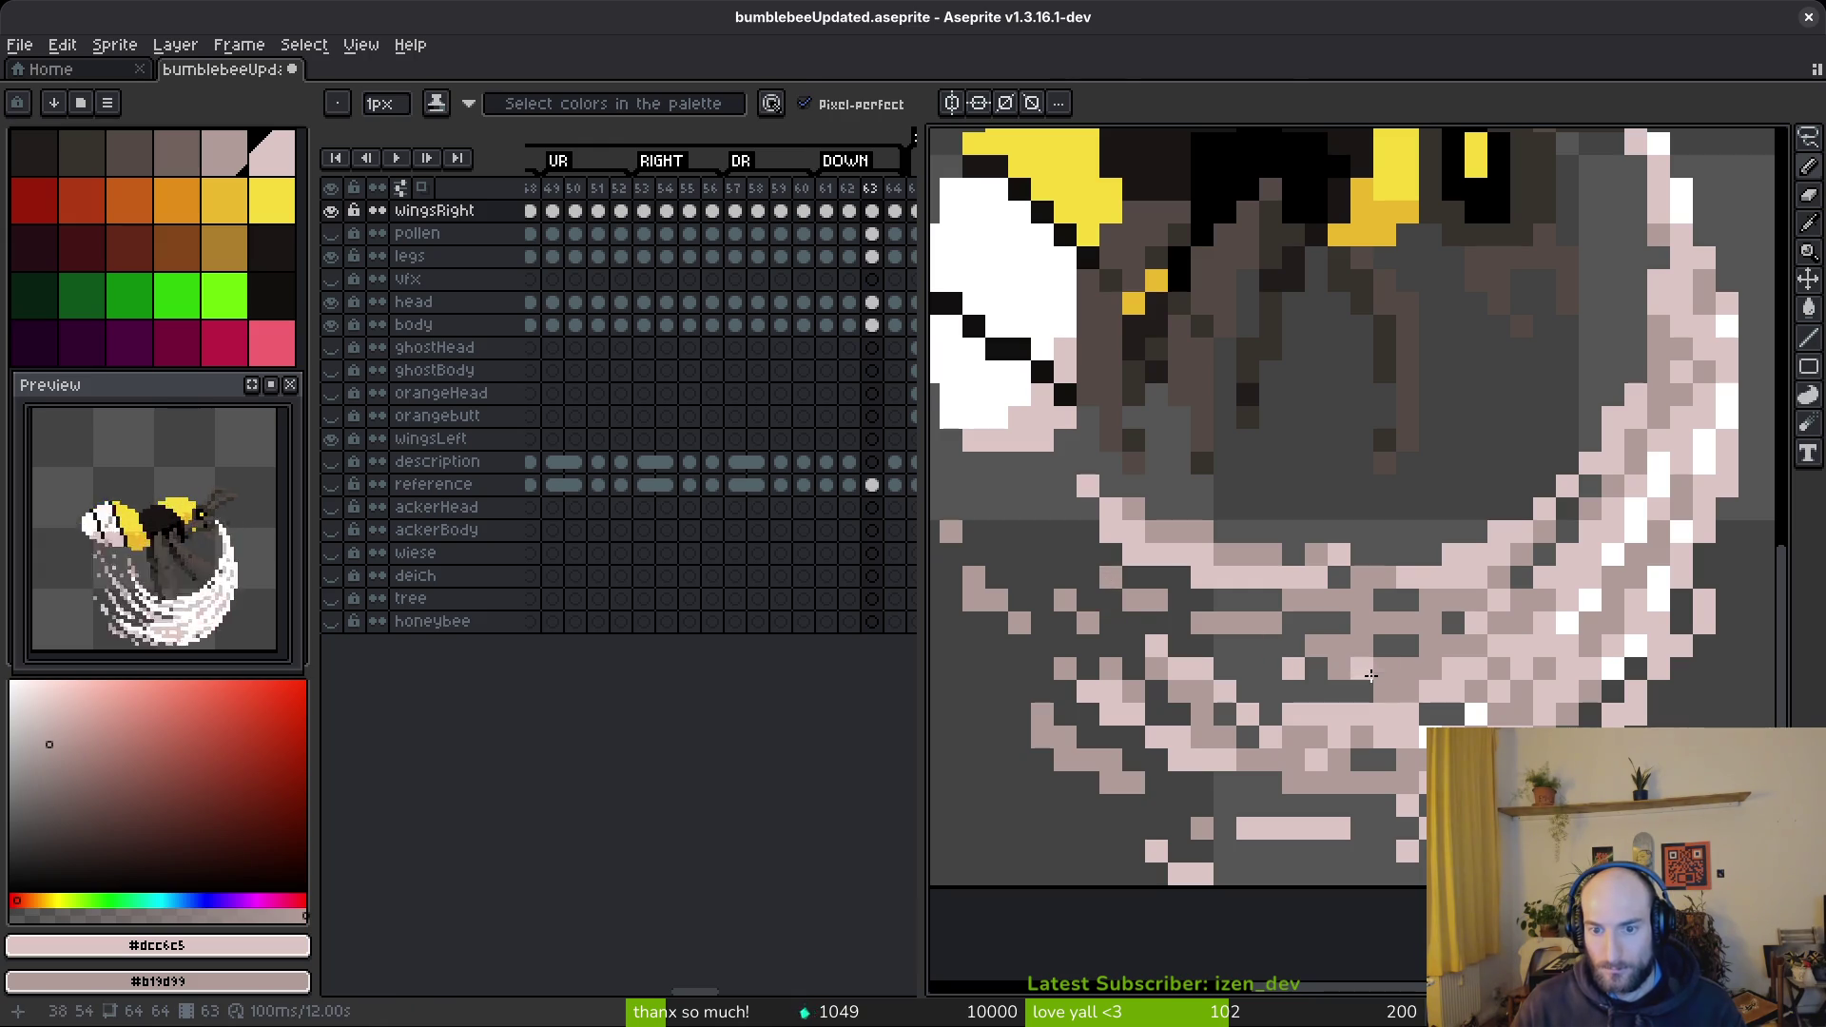
scroll(1359, 672, "down", 4)
key("ctrl+s")
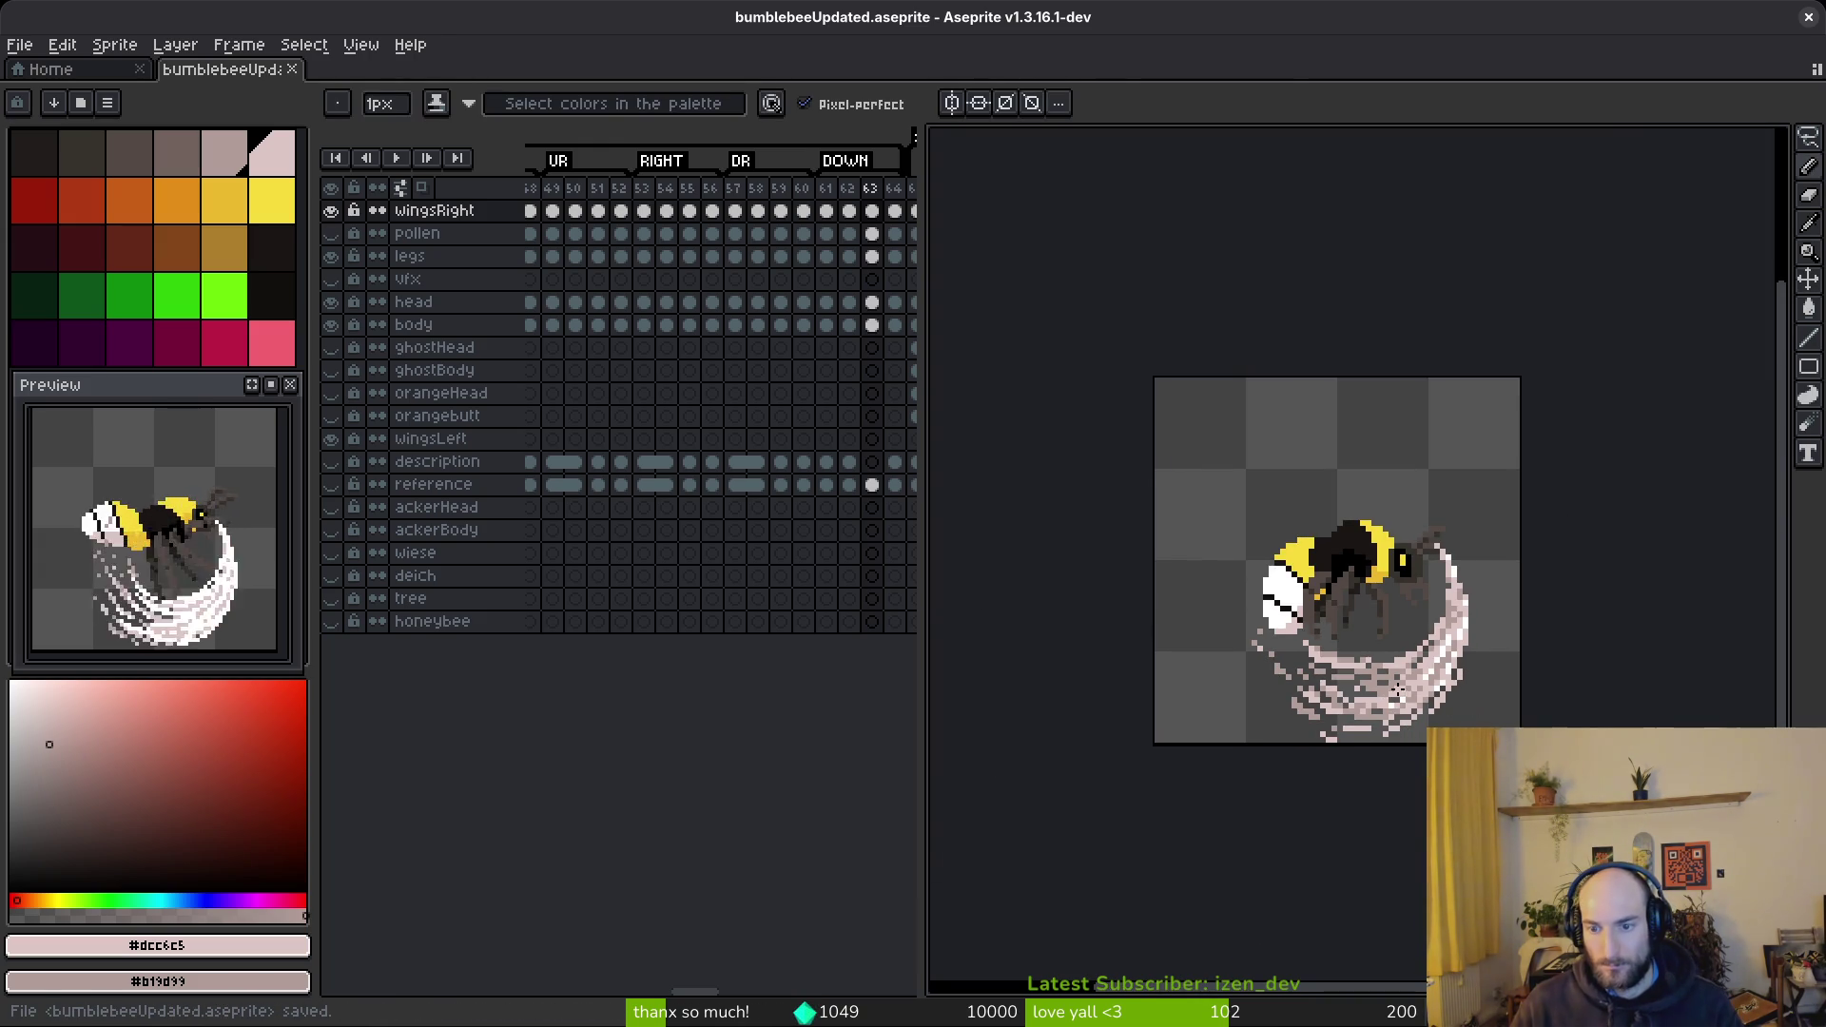
- Draw a few extra pixels near the wing
scroll(1359, 669, "up", 2)
scroll(1359, 669, "up", 2)
key("b")
left_click(1199, 650)
mouse_move(1221, 651)
left_mouse_down()
mouse_move(1222, 674)
mouse_move(1175, 632)
mouse_move(1242, 662)
left_mouse_up()
- Save bumblebeeUpdated.aseprite again and play the animation to review the wing motion
key("s")
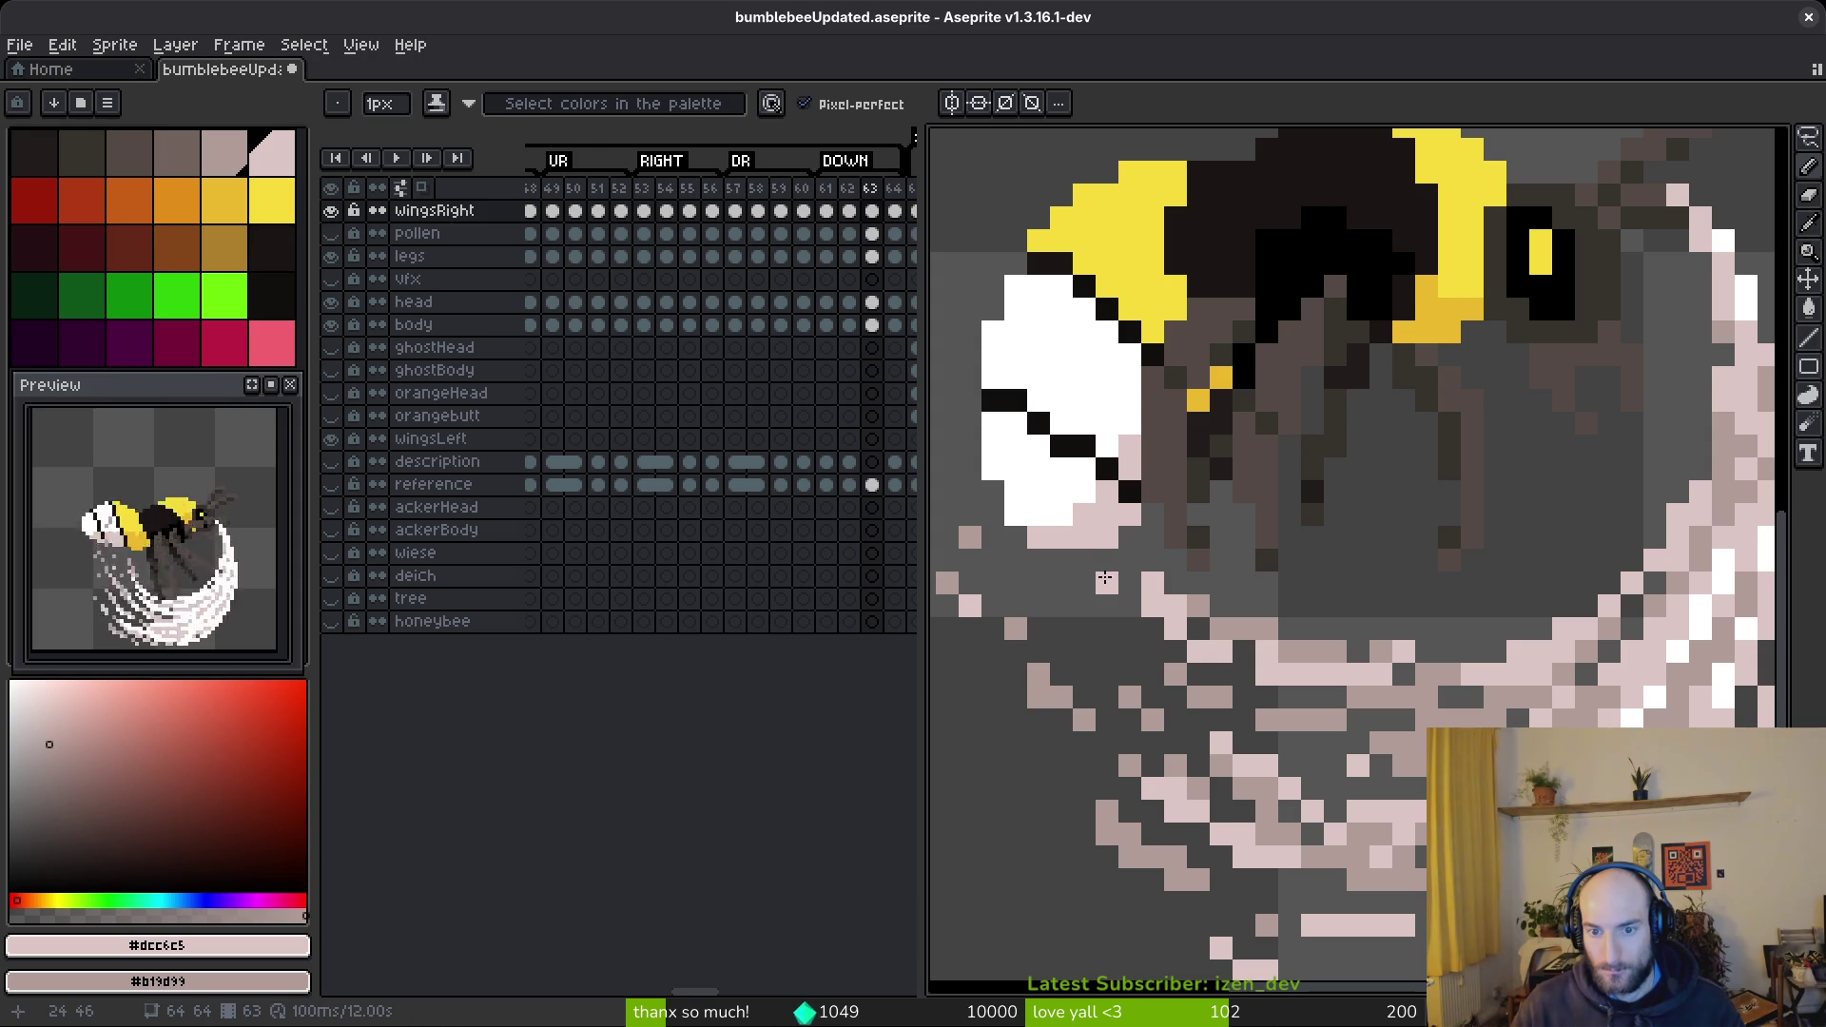
key("e")
key("b")
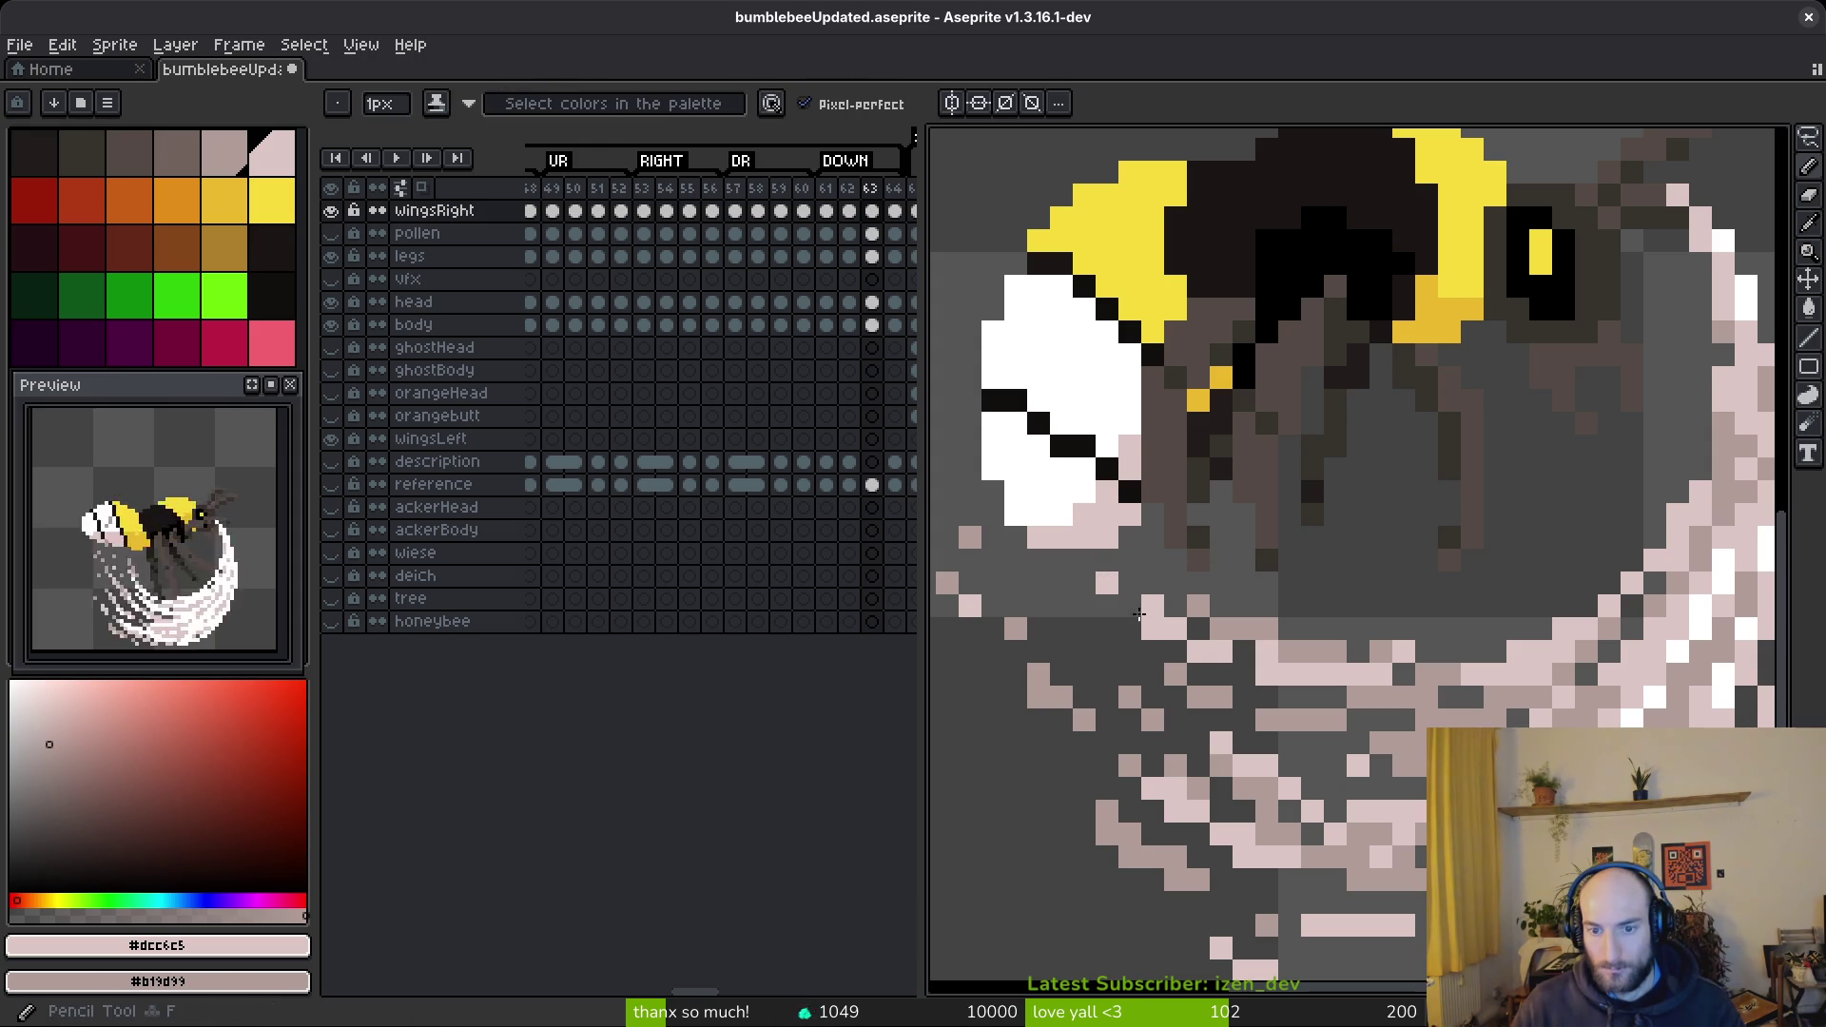
scroll(1422, 699, "down", 6)
scroll(1392, 660, "up", 4)
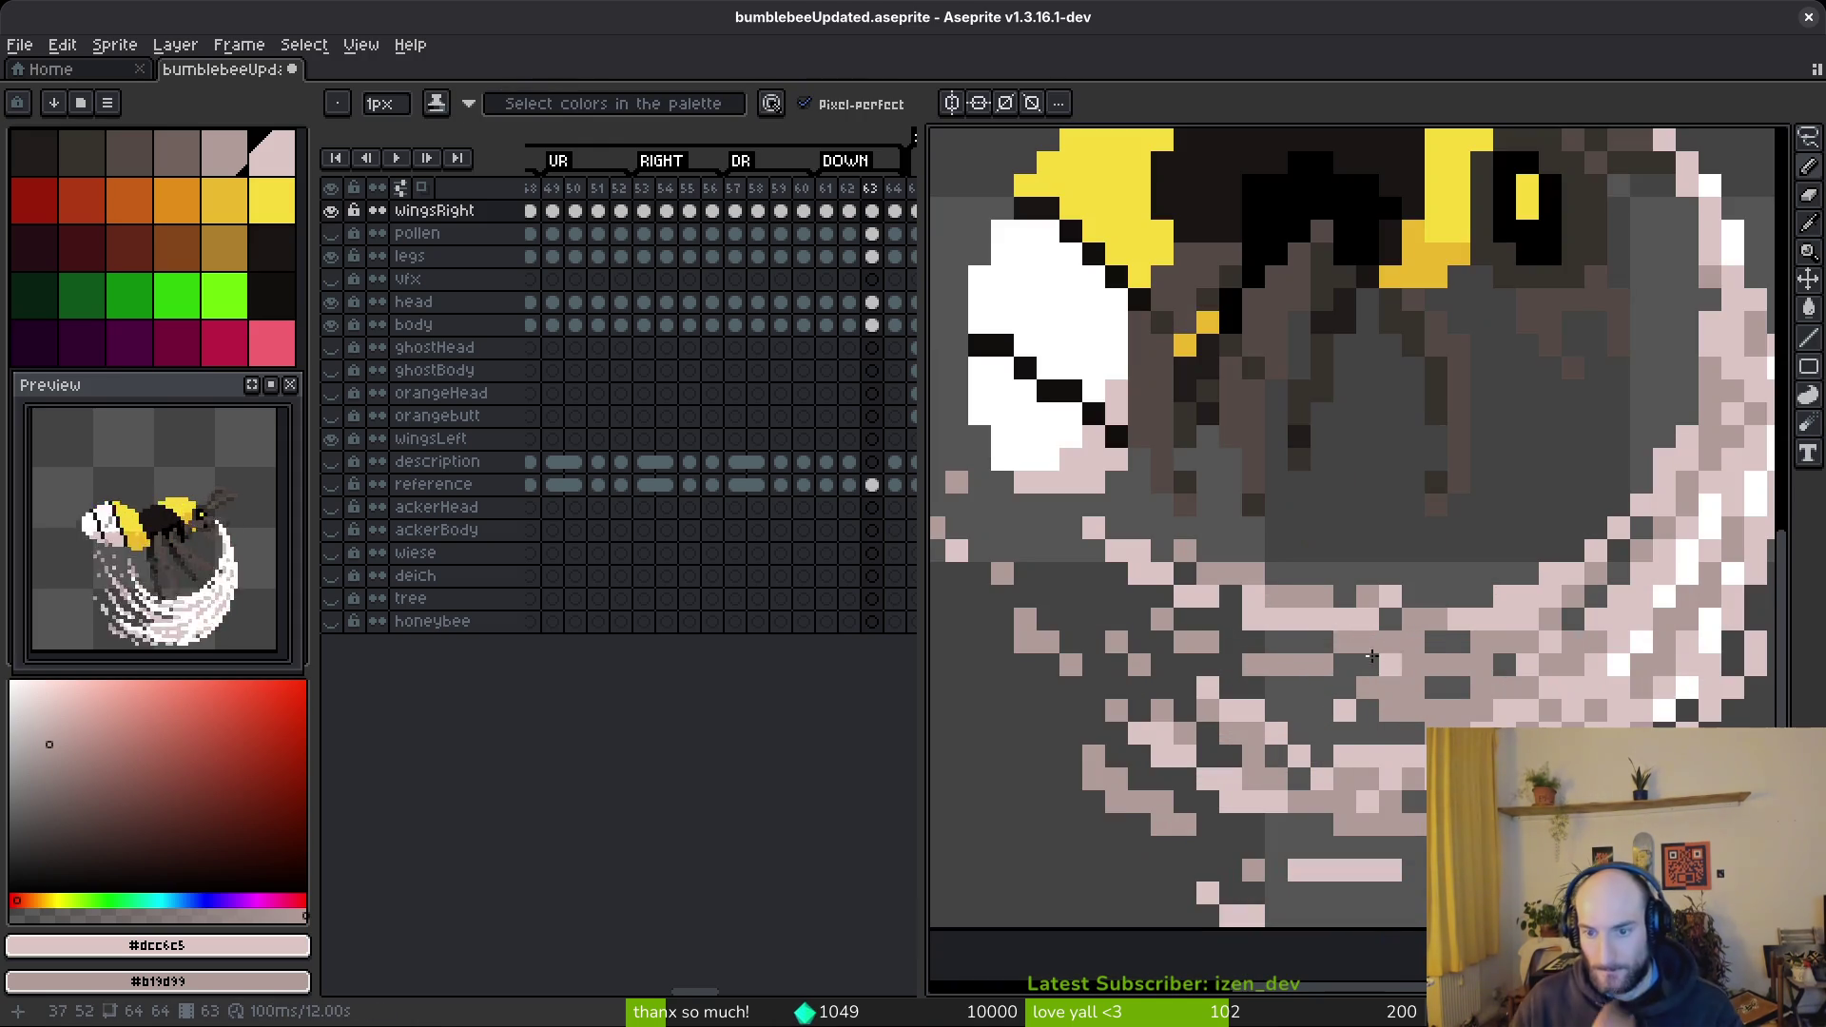
key("e")
scroll(1444, 681, "down", 4)
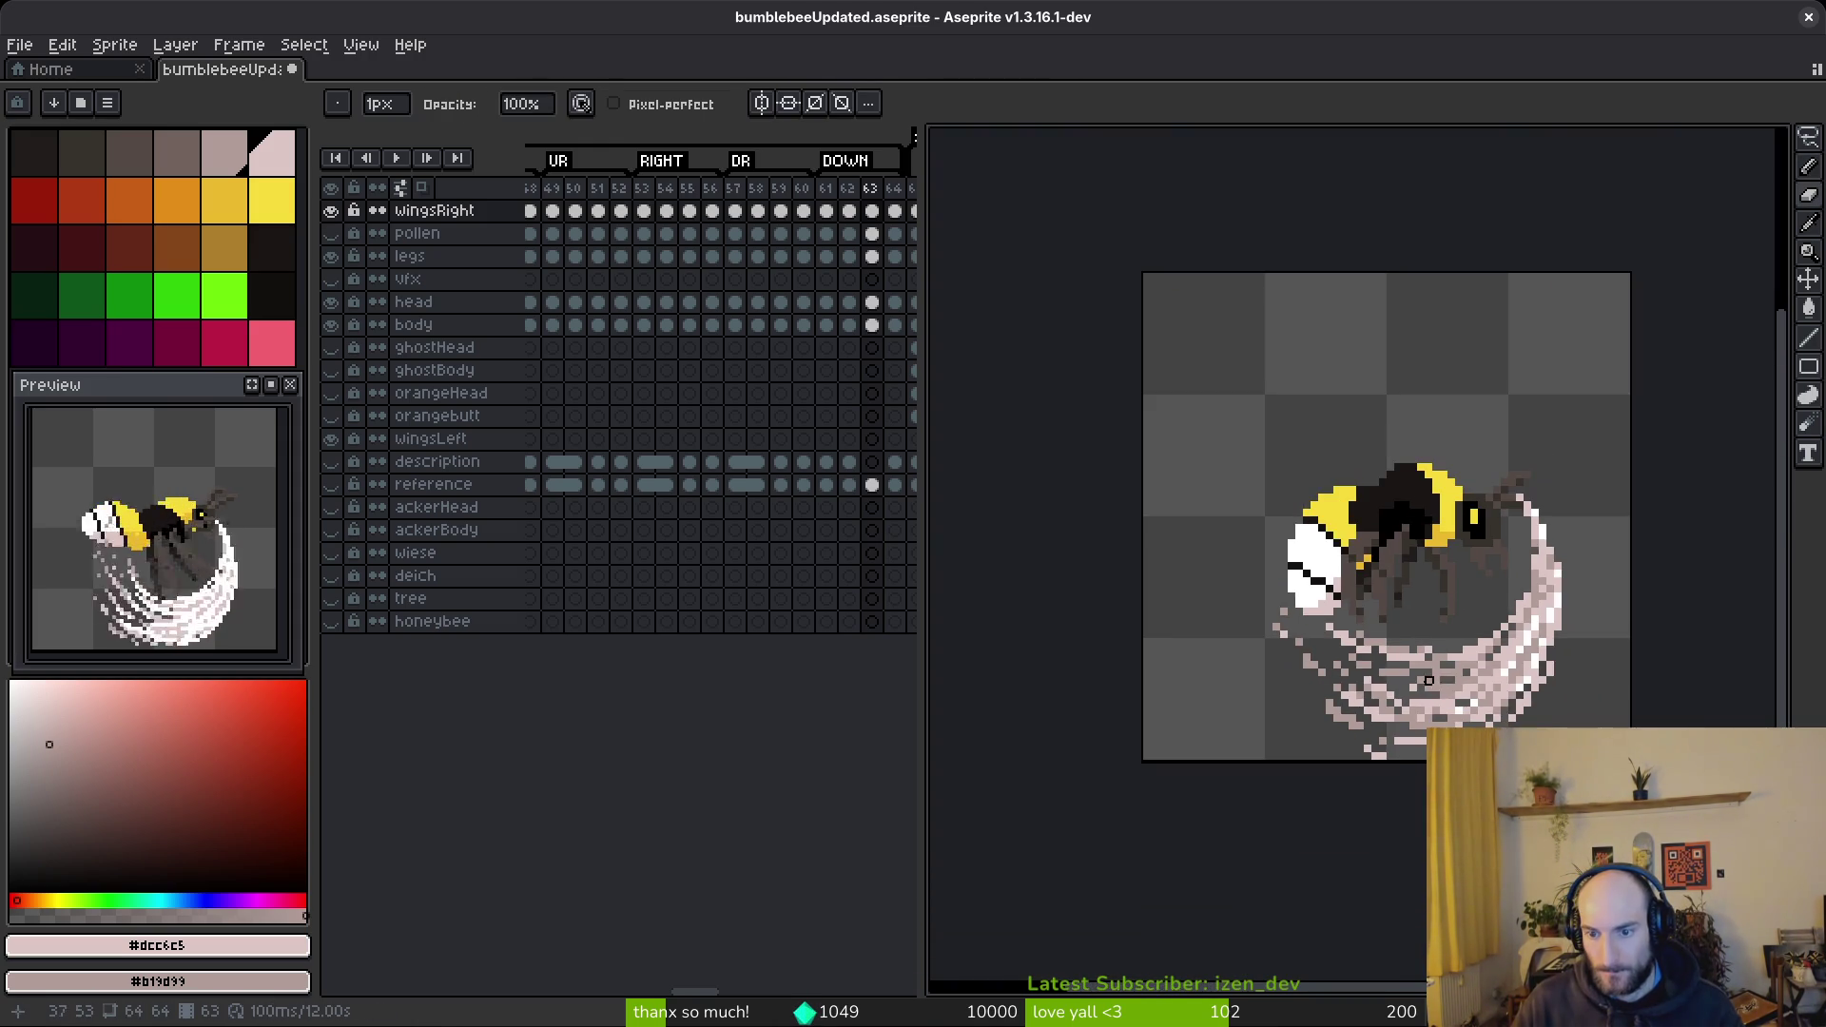
scroll(1437, 681, "up", 4)
key("b")
scroll(1523, 711, "down", 4)
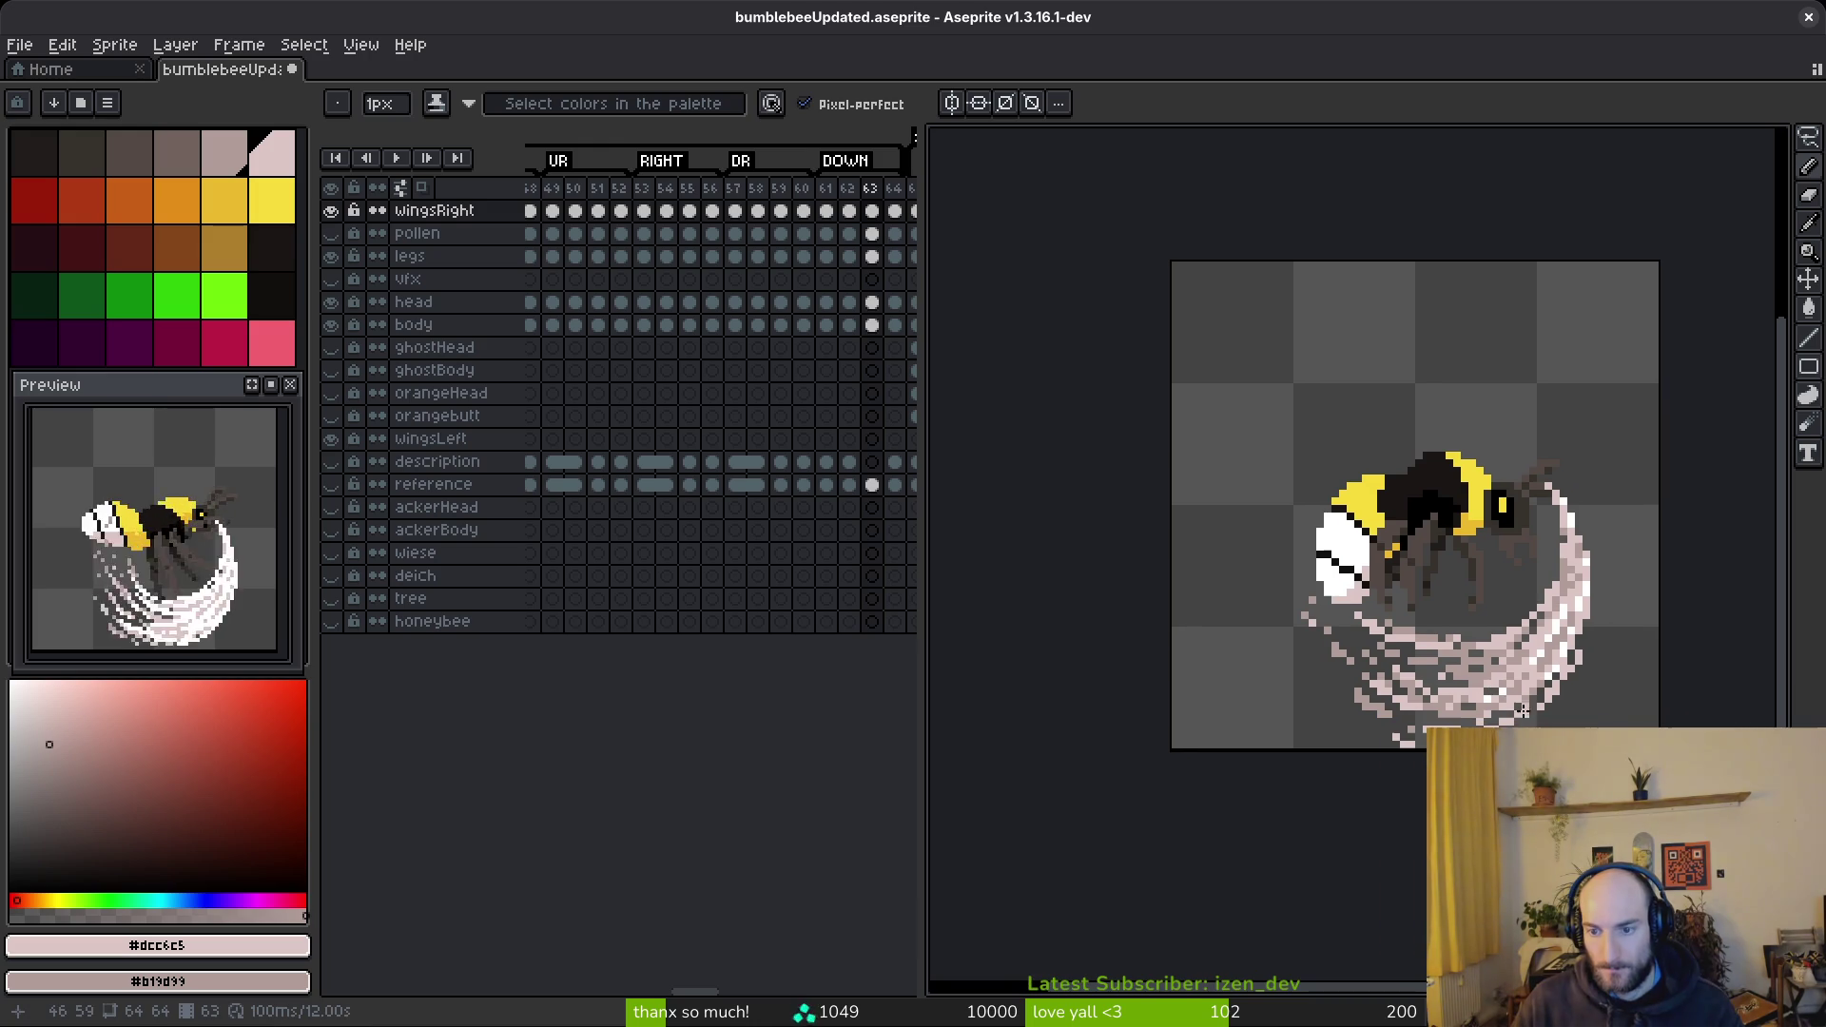
scroll(1475, 645, "up", 4)
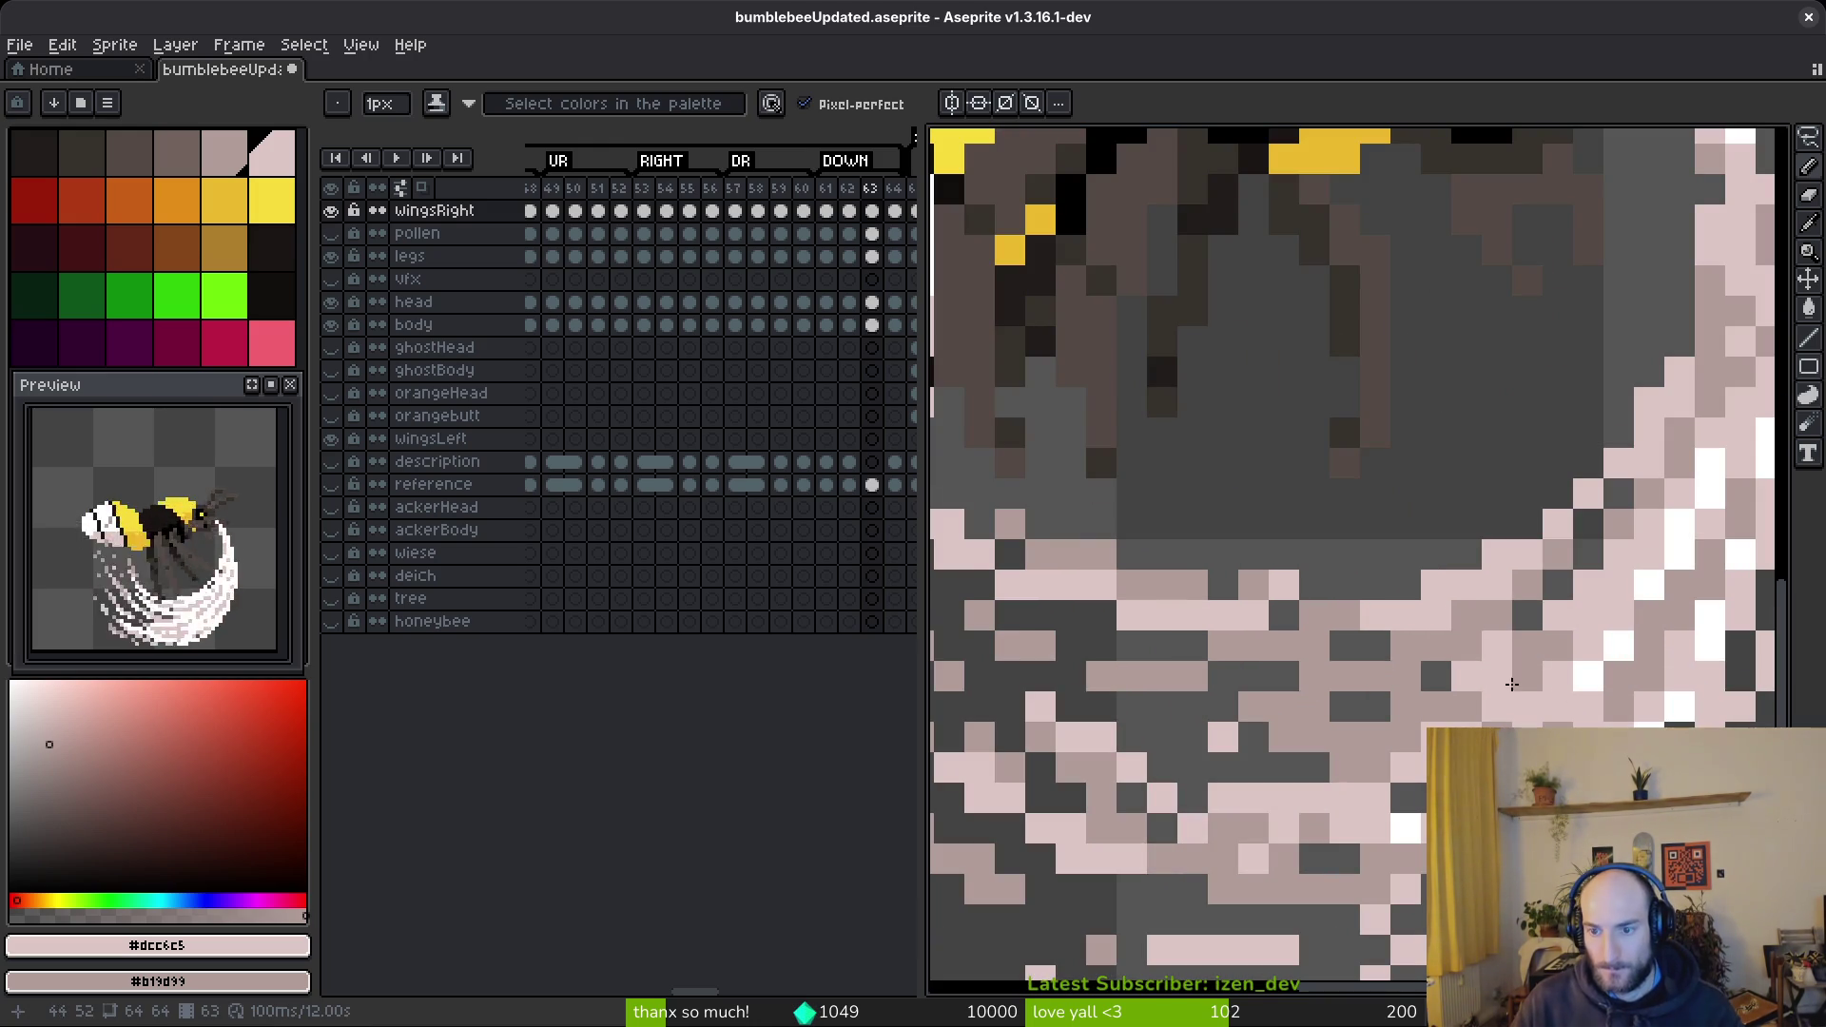
scroll(1510, 680, "down", 4)
scroll(1561, 692, "up", 4)
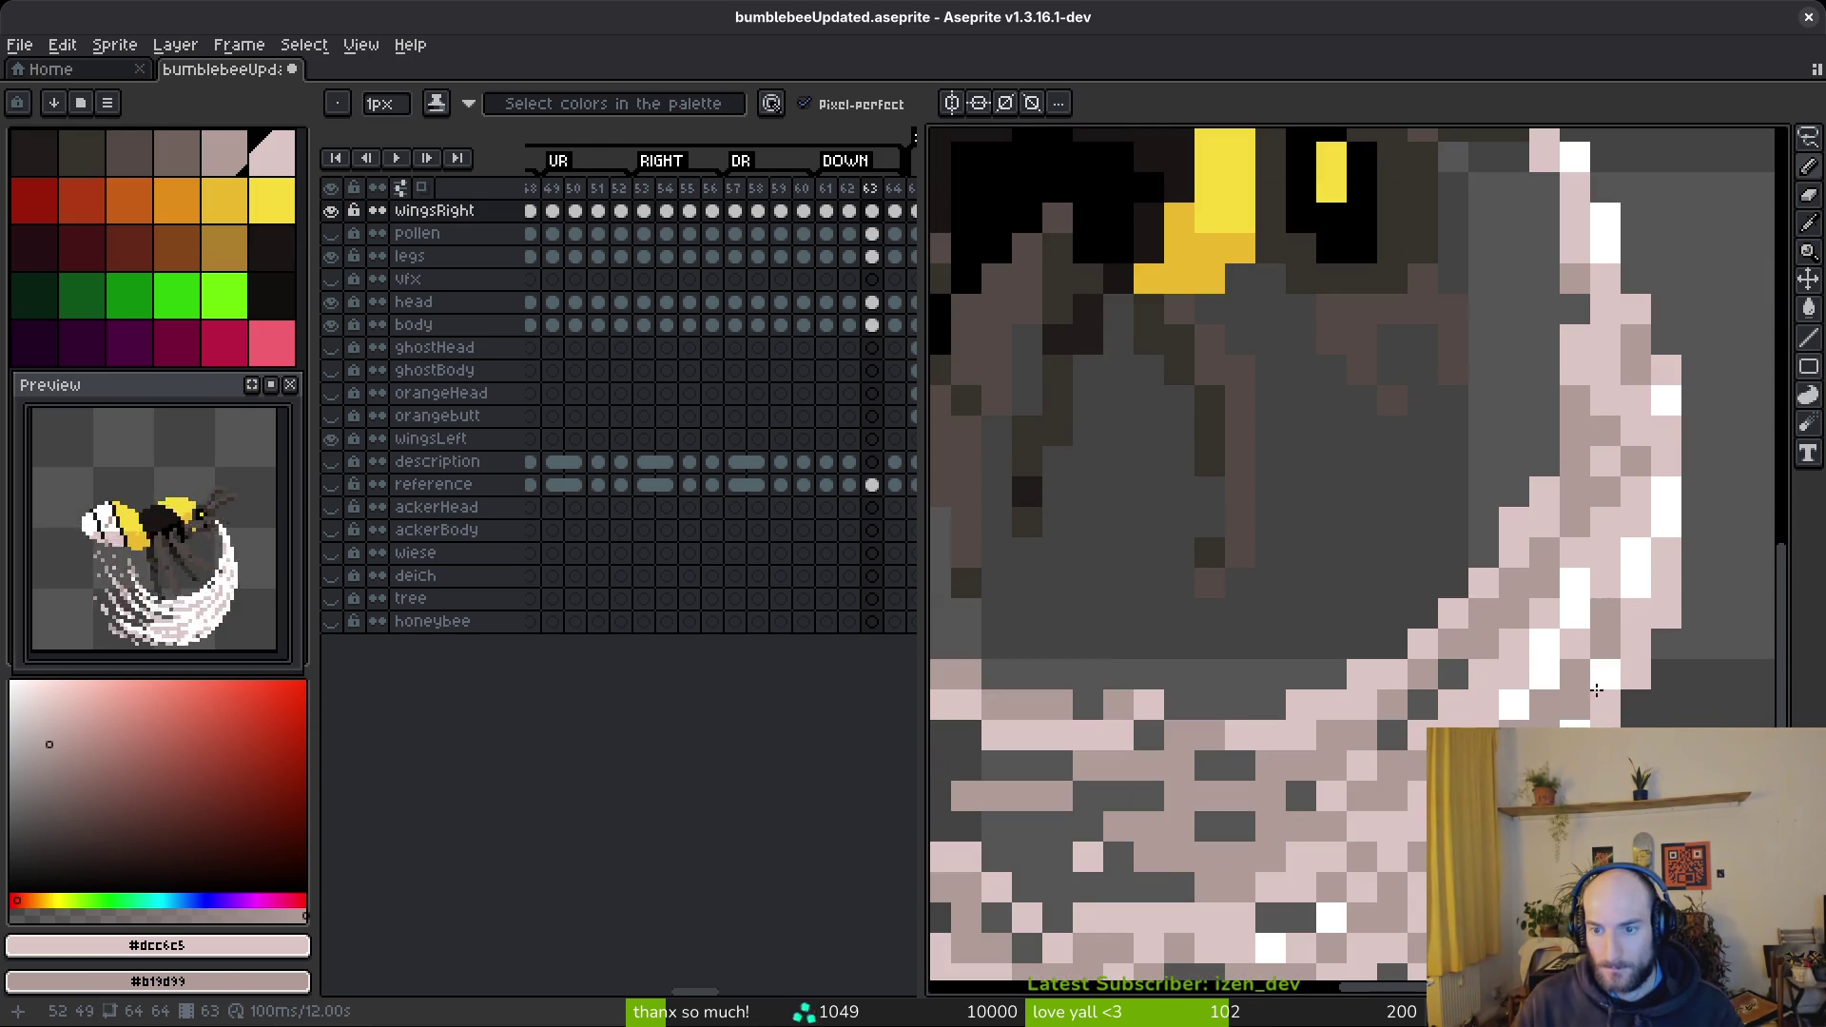
scroll(1604, 677, "down", 4)
key("ctrl+s")
scroll(1302, 604, "down", 2)
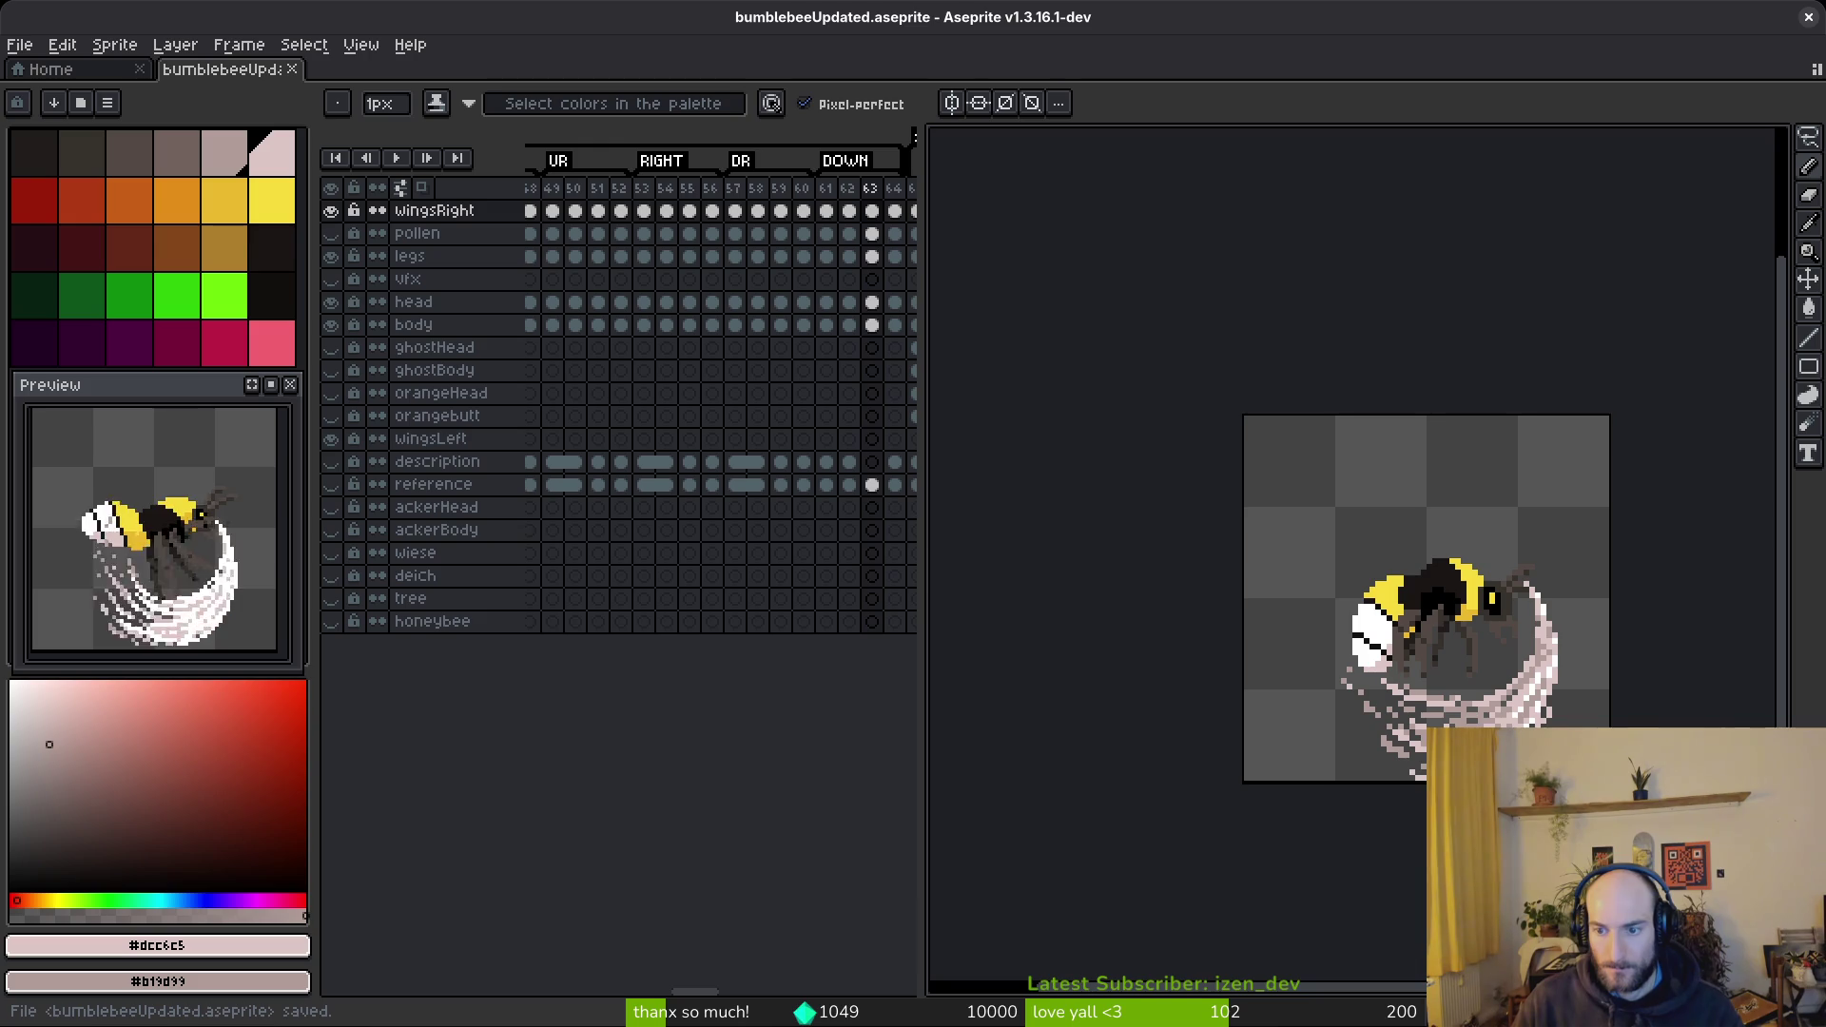
key("Return")
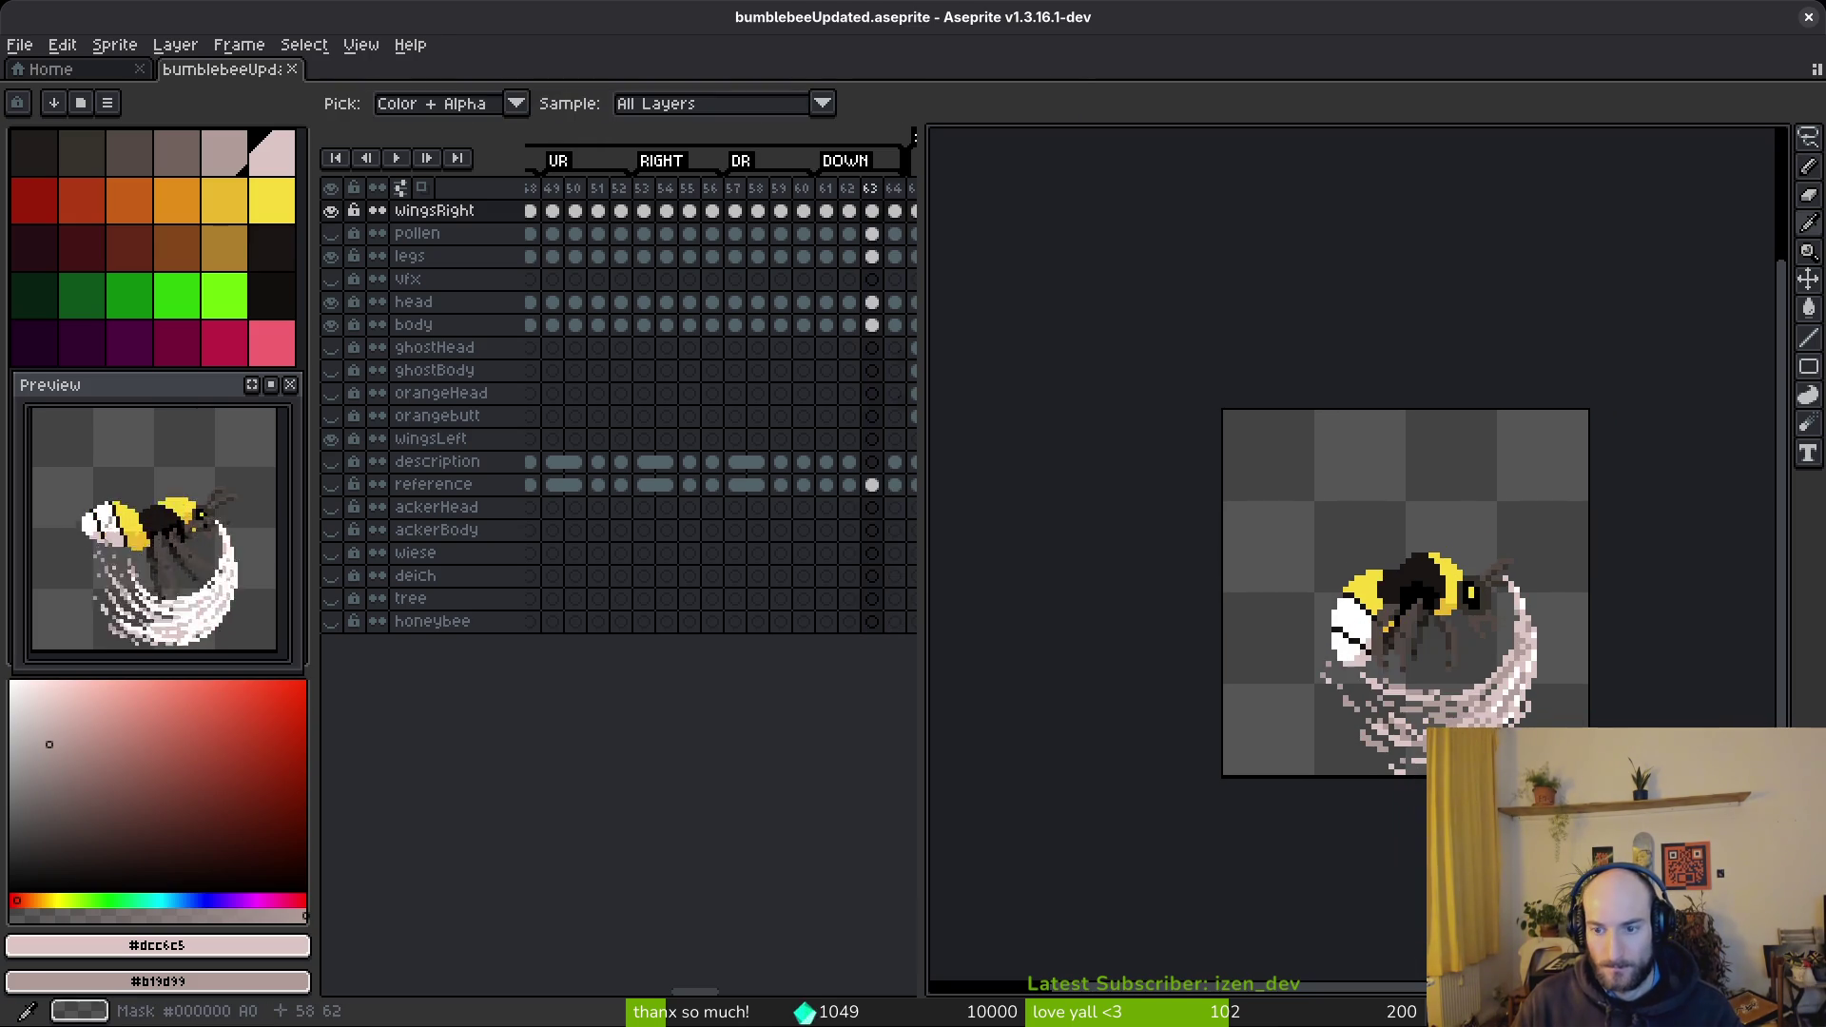
- Preview the animation around frames 62–63 and settle back on frame 63
key("Return")
key("Return")
key("Return")
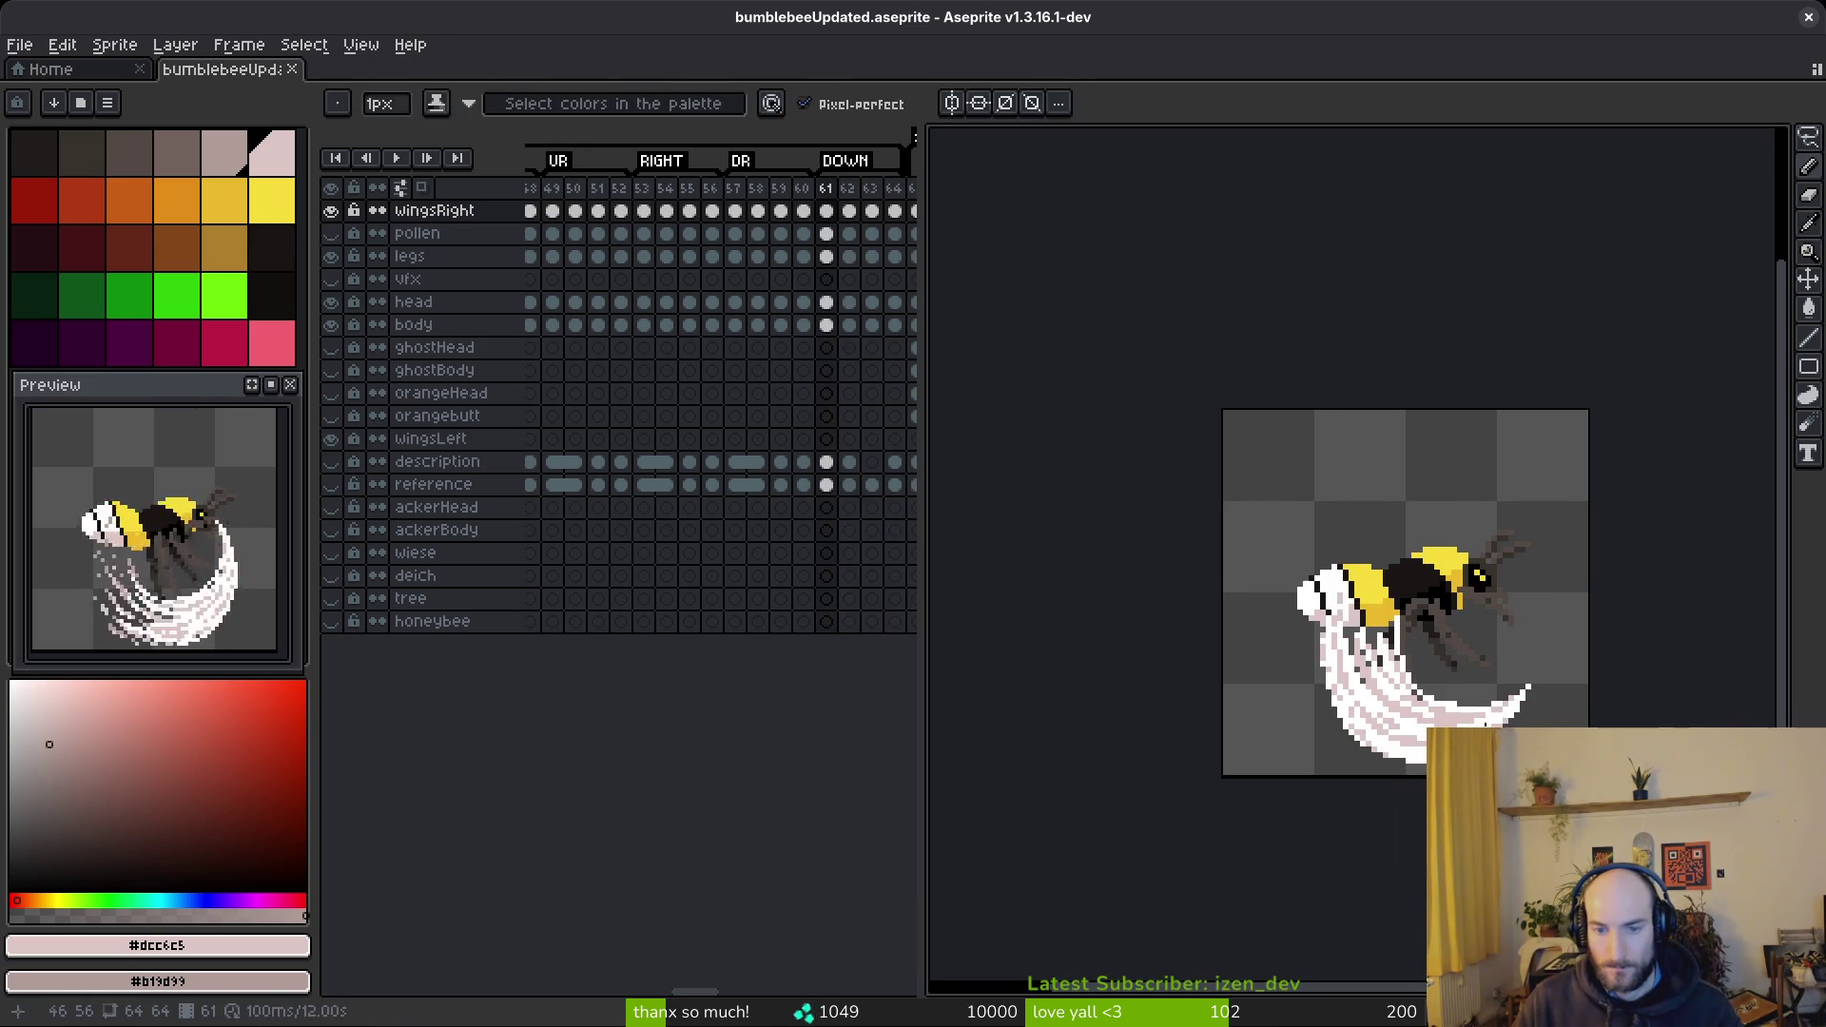
key("Return")
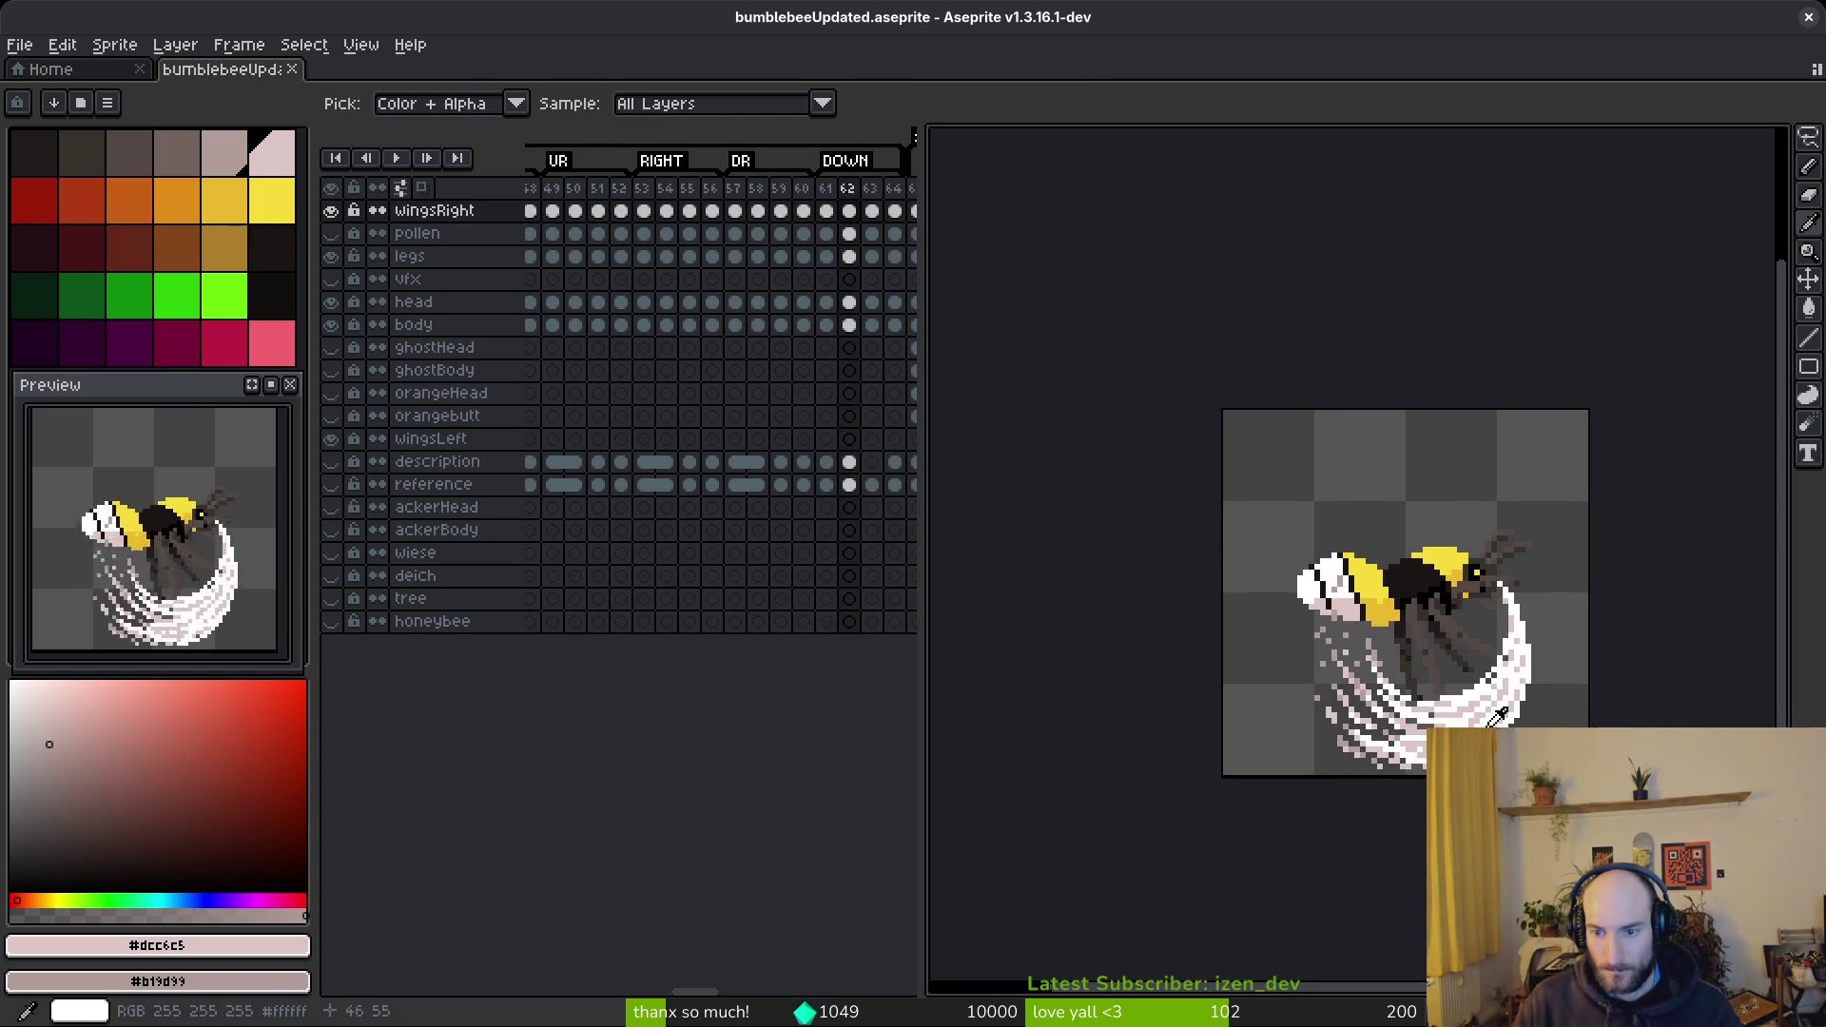
key("Return")
scroll(1445, 712, "up", 4)
scroll(1445, 712, "up", 1)
- Lasso a patch of blur pixels under the wing and shift it lower
key("q")
mouse_move(1121, 547)
left_mouse_down()
mouse_move(1389, 723)
mouse_move(1065, 570)
mouse_move(1322, 665)
mouse_move(1332, 561)
left_mouse_up()
mouse_move(1228, 647)
left_mouse_down()
mouse_move(1244, 671)
mouse_move(1237, 599)
mouse_move(1350, 685)
mouse_move(1351, 727)
mouse_move(1426, 742)
mouse_move(1405, 744)
left_mouse_up()
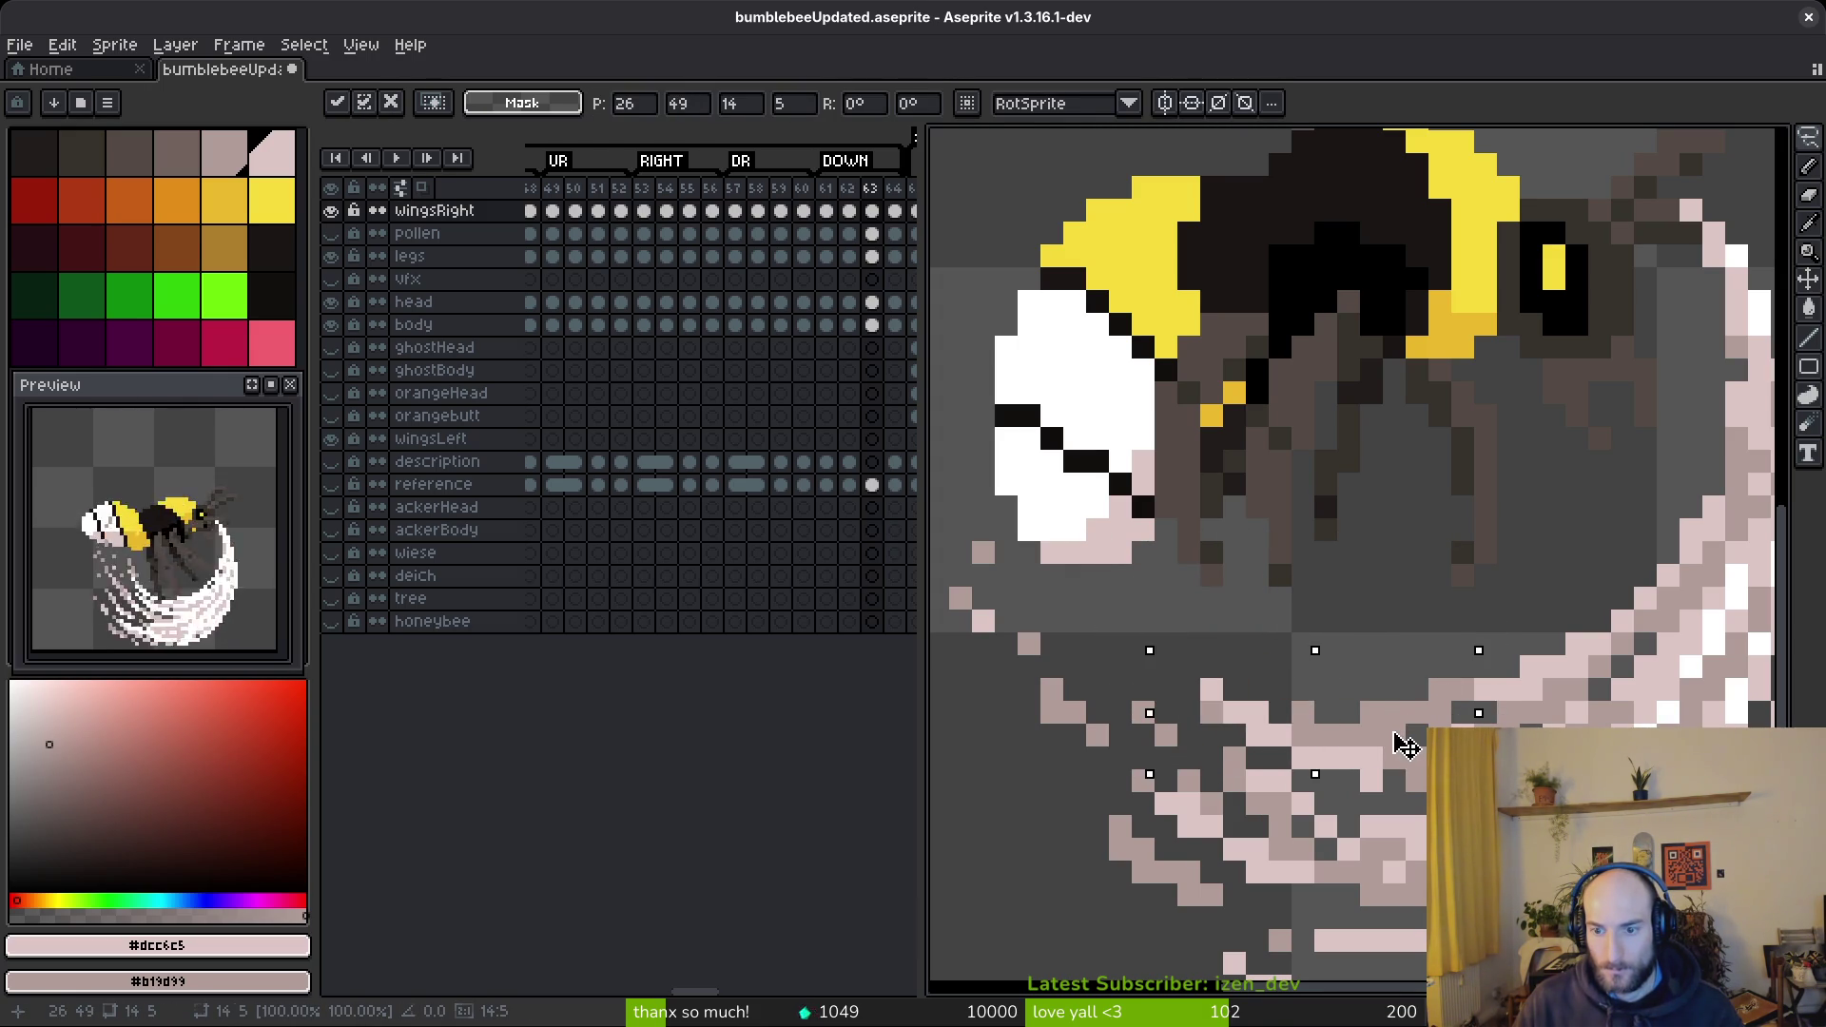
key("ctrl+d")
- Draw a diagonal of pink pixels under the wing and pick darker pink #b19d99
key("e")
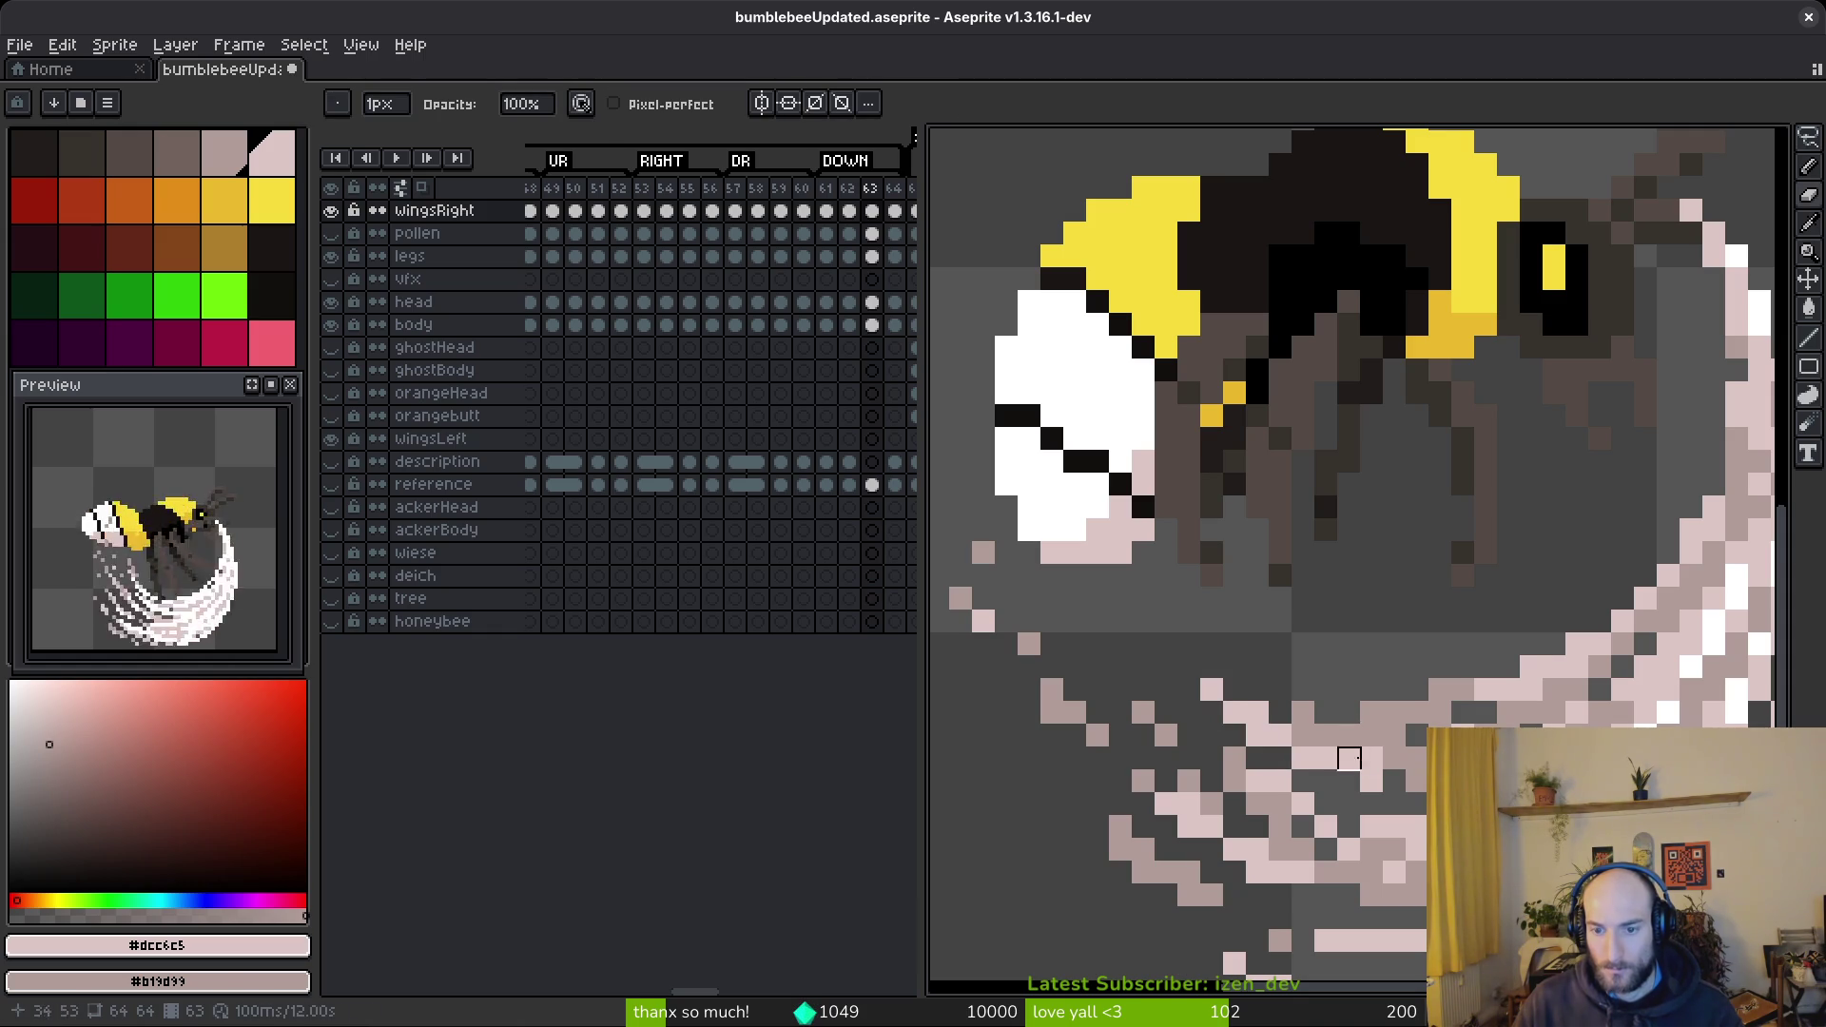
scroll(1255, 723, "down", 5)
key("b")
scroll(1251, 694, "up", 6)
left_click_drag(1252, 686, 1305, 745)
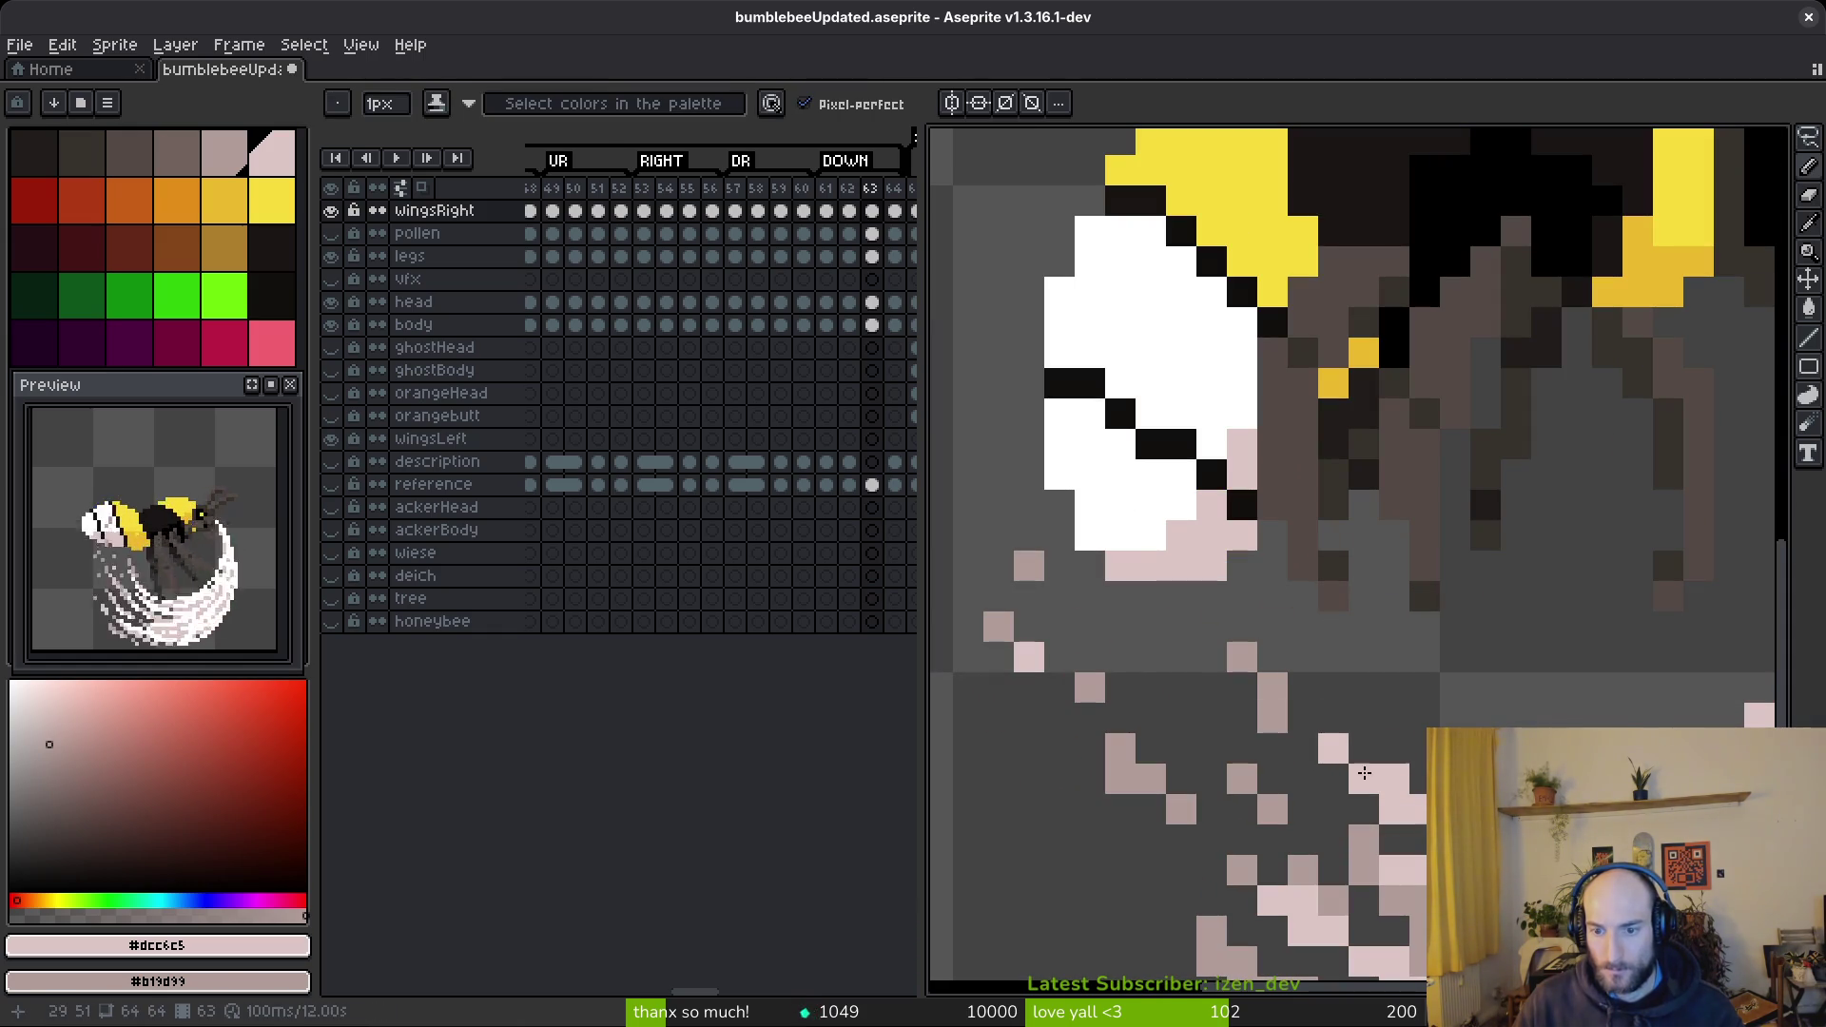
left_click(1456, 839, "alt")
scroll(1652, 689, "down", 3)
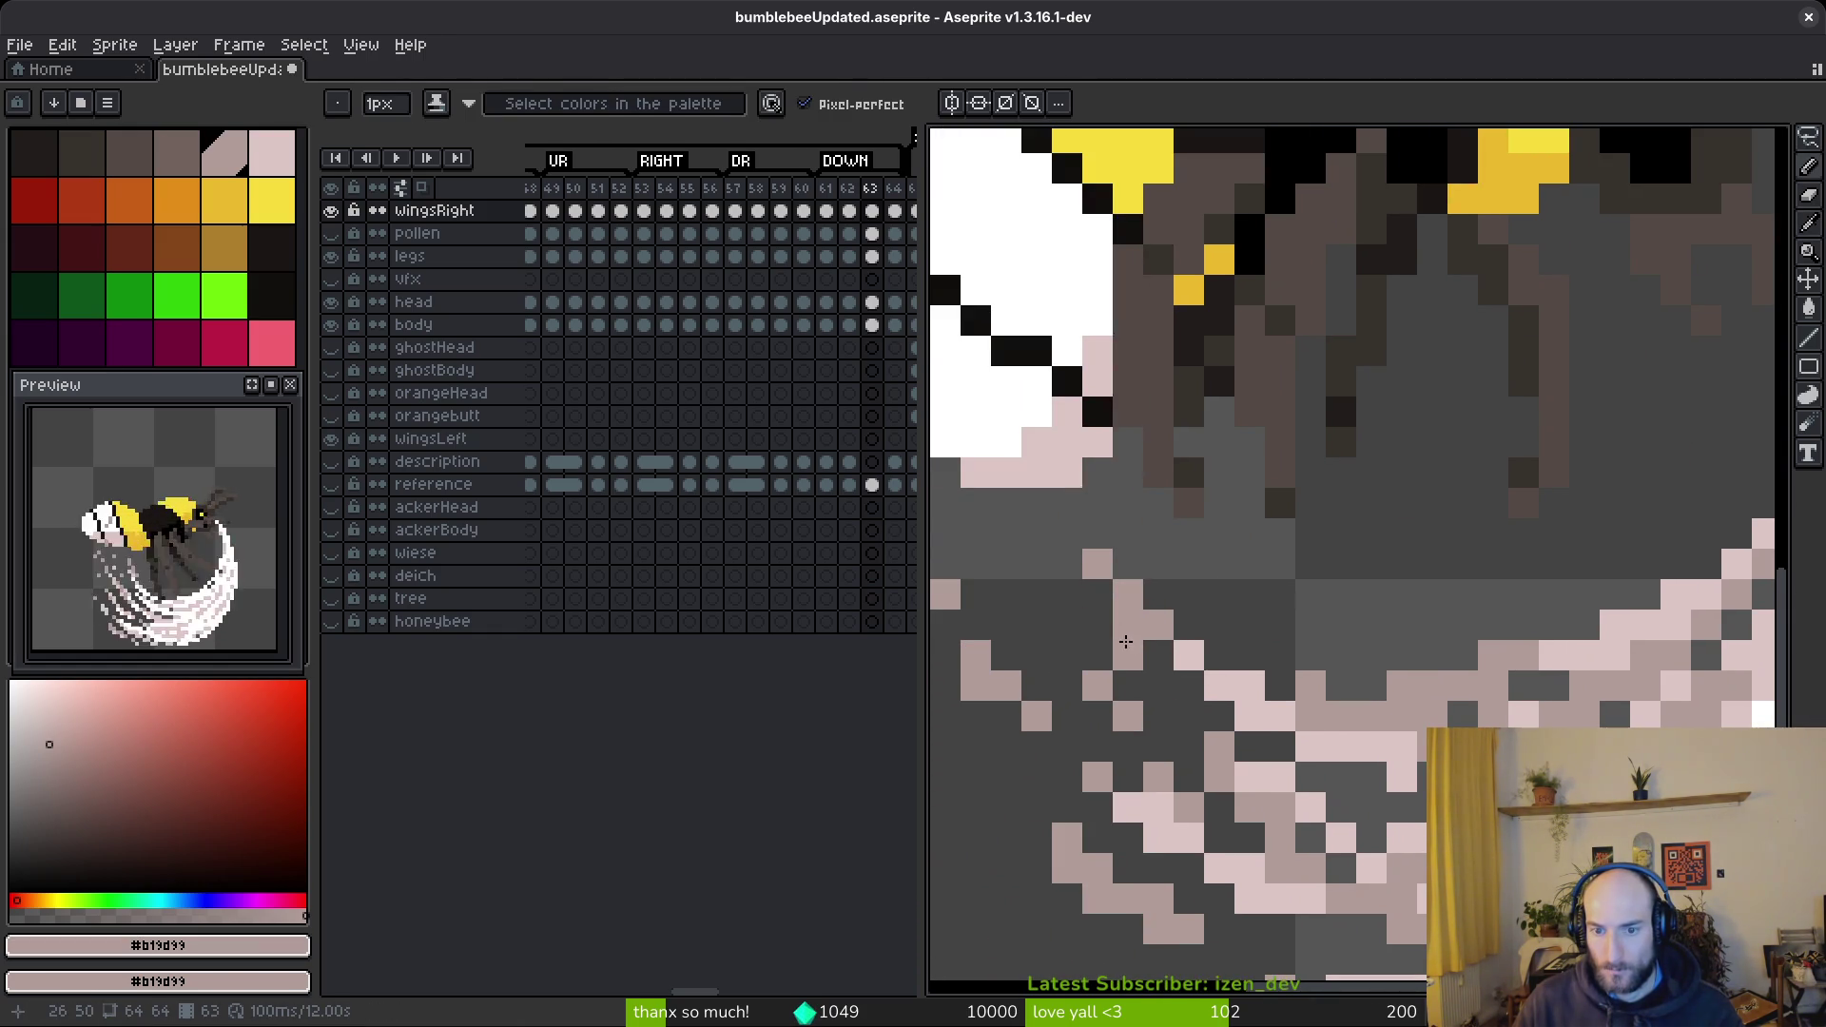
scroll(1050, 631, "up", 1)
- Erase stray blur pixels below the bee and save the sprite
key("e")
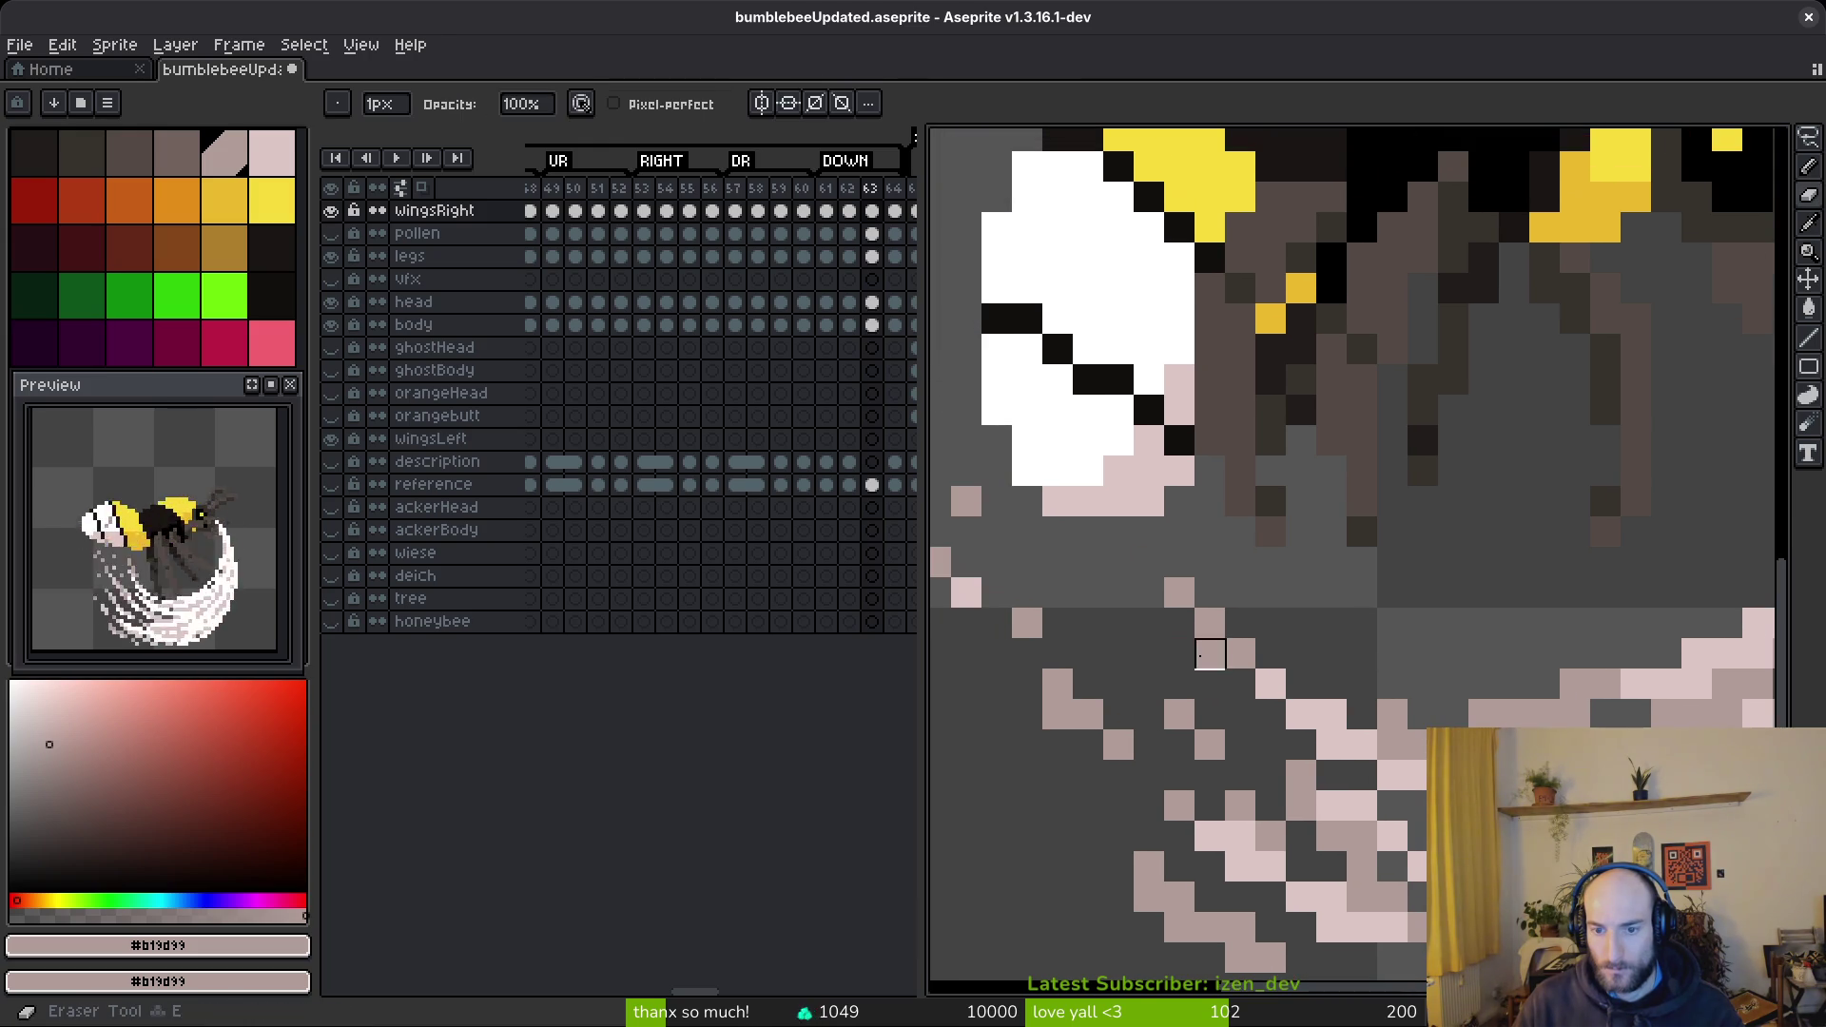
scroll(1179, 594, "down", 3)
scroll(1315, 674, "up", 3)
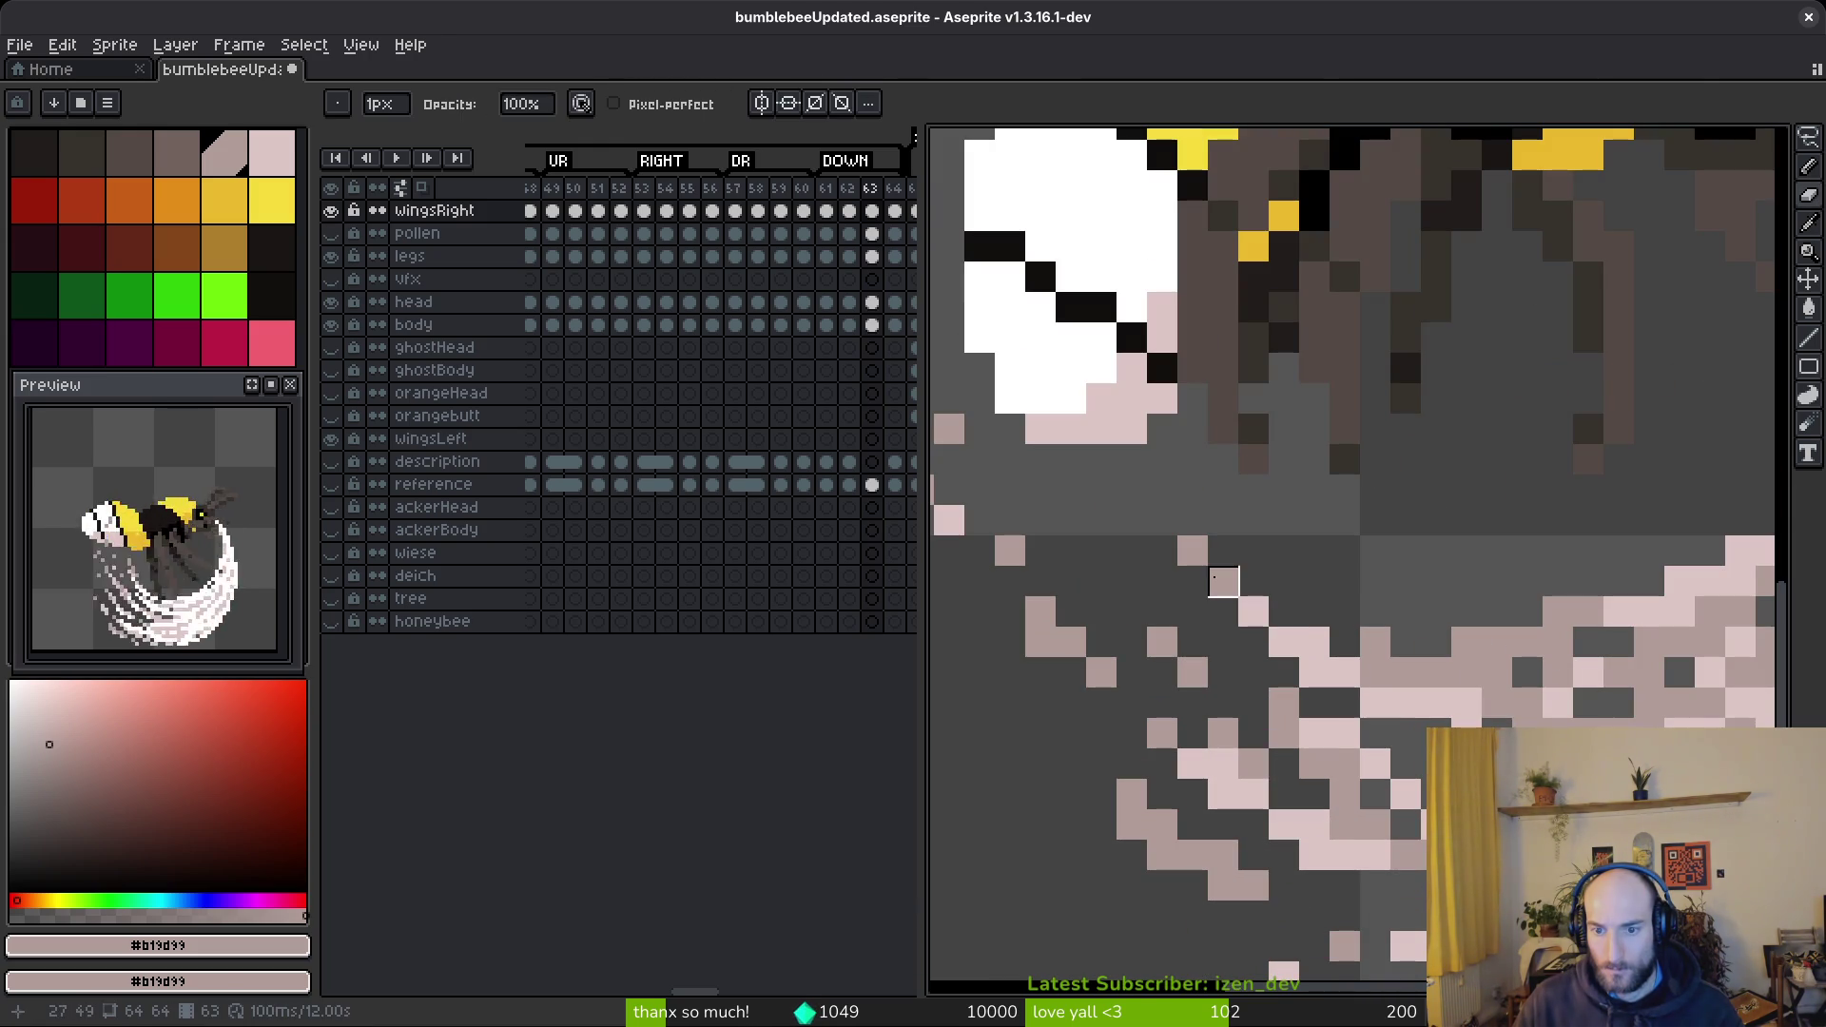
scroll(1374, 612, "down", 3)
key("ctrl+s")
- Pick the light pink #dcc6c5 from the wing for further blur touch-ups
scroll(1427, 671, "up", 2)
scroll(1332, 590, "down", 4)
scroll(1295, 561, "up", 4)
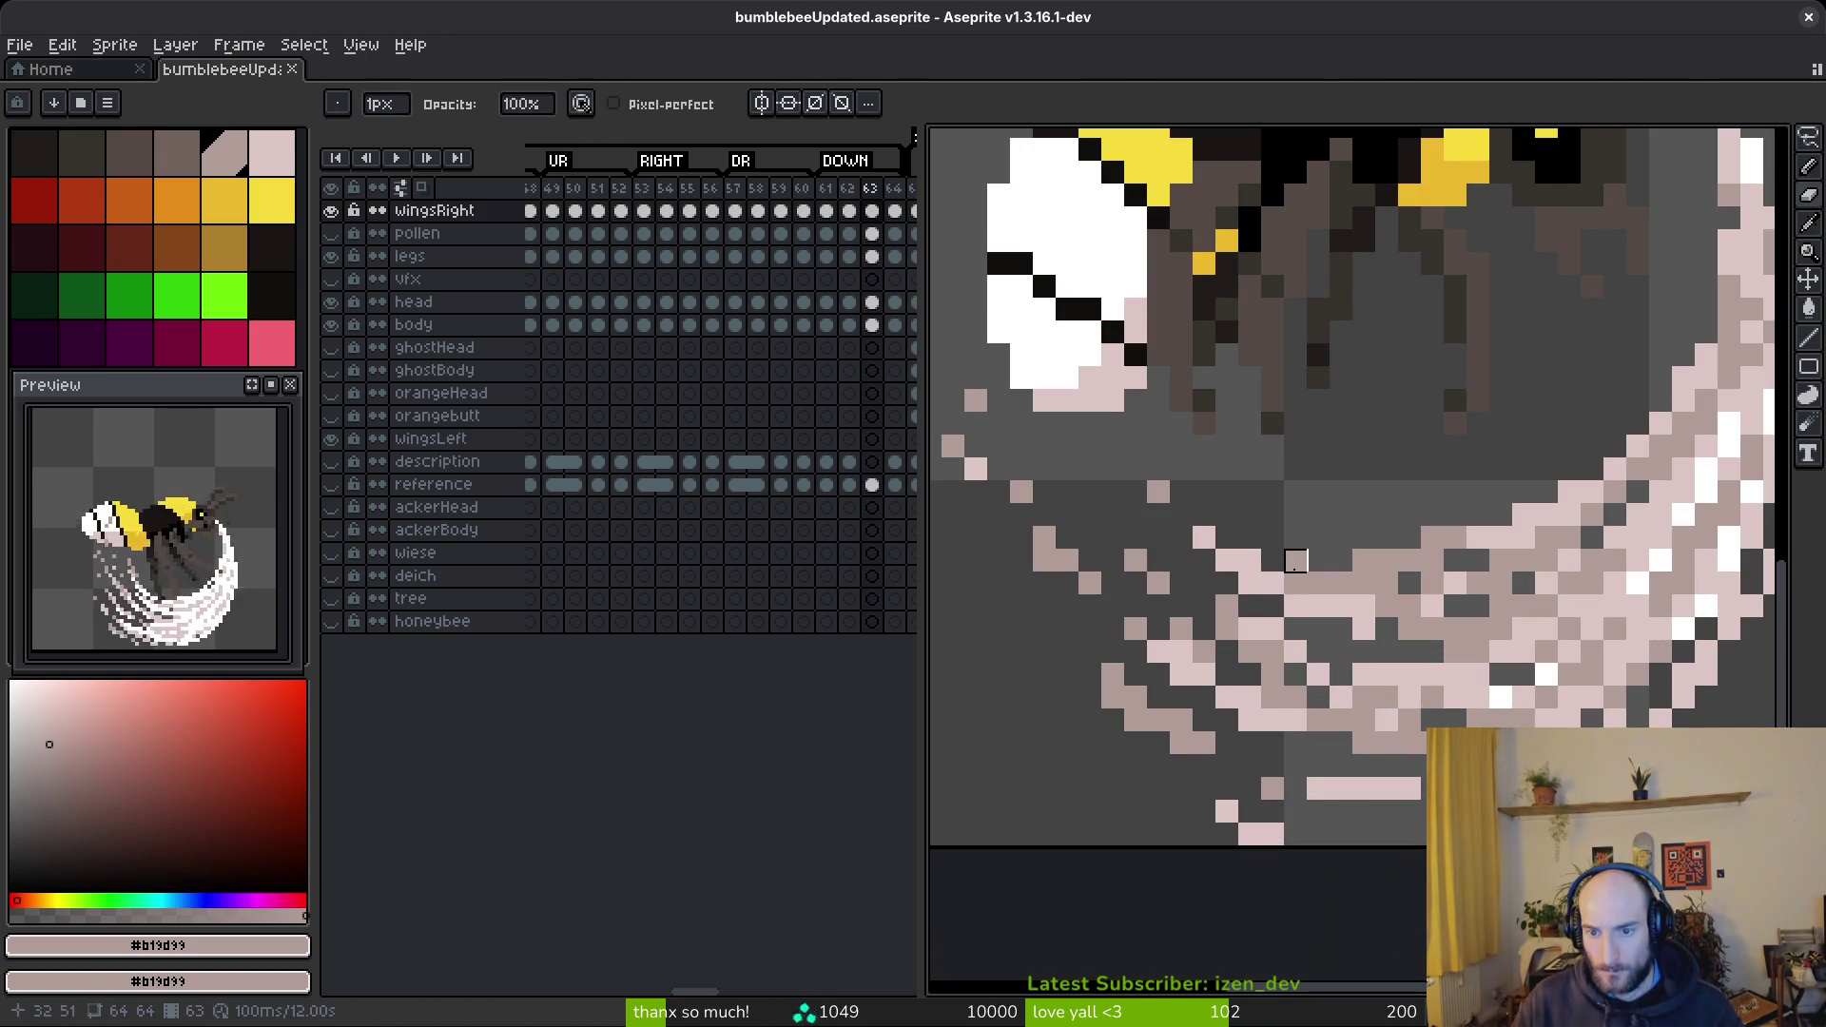
key("f")
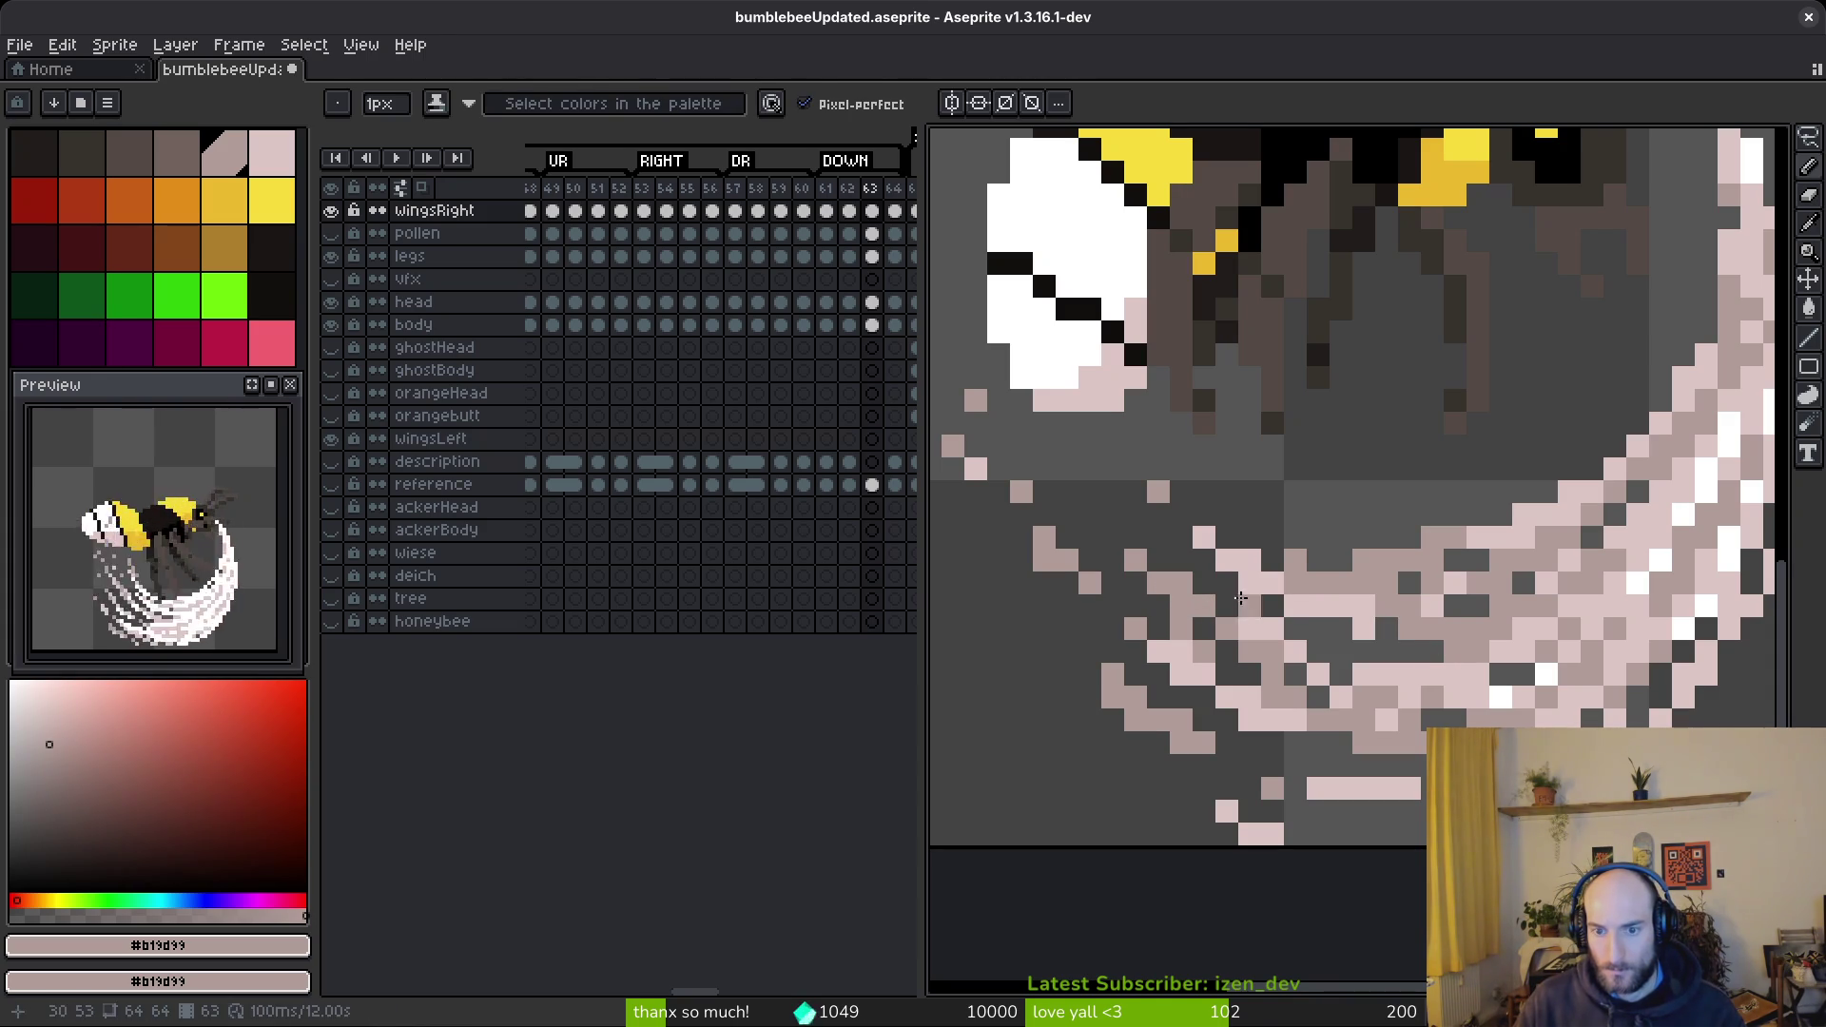
key("e")
scroll(1422, 655, "down", 5)
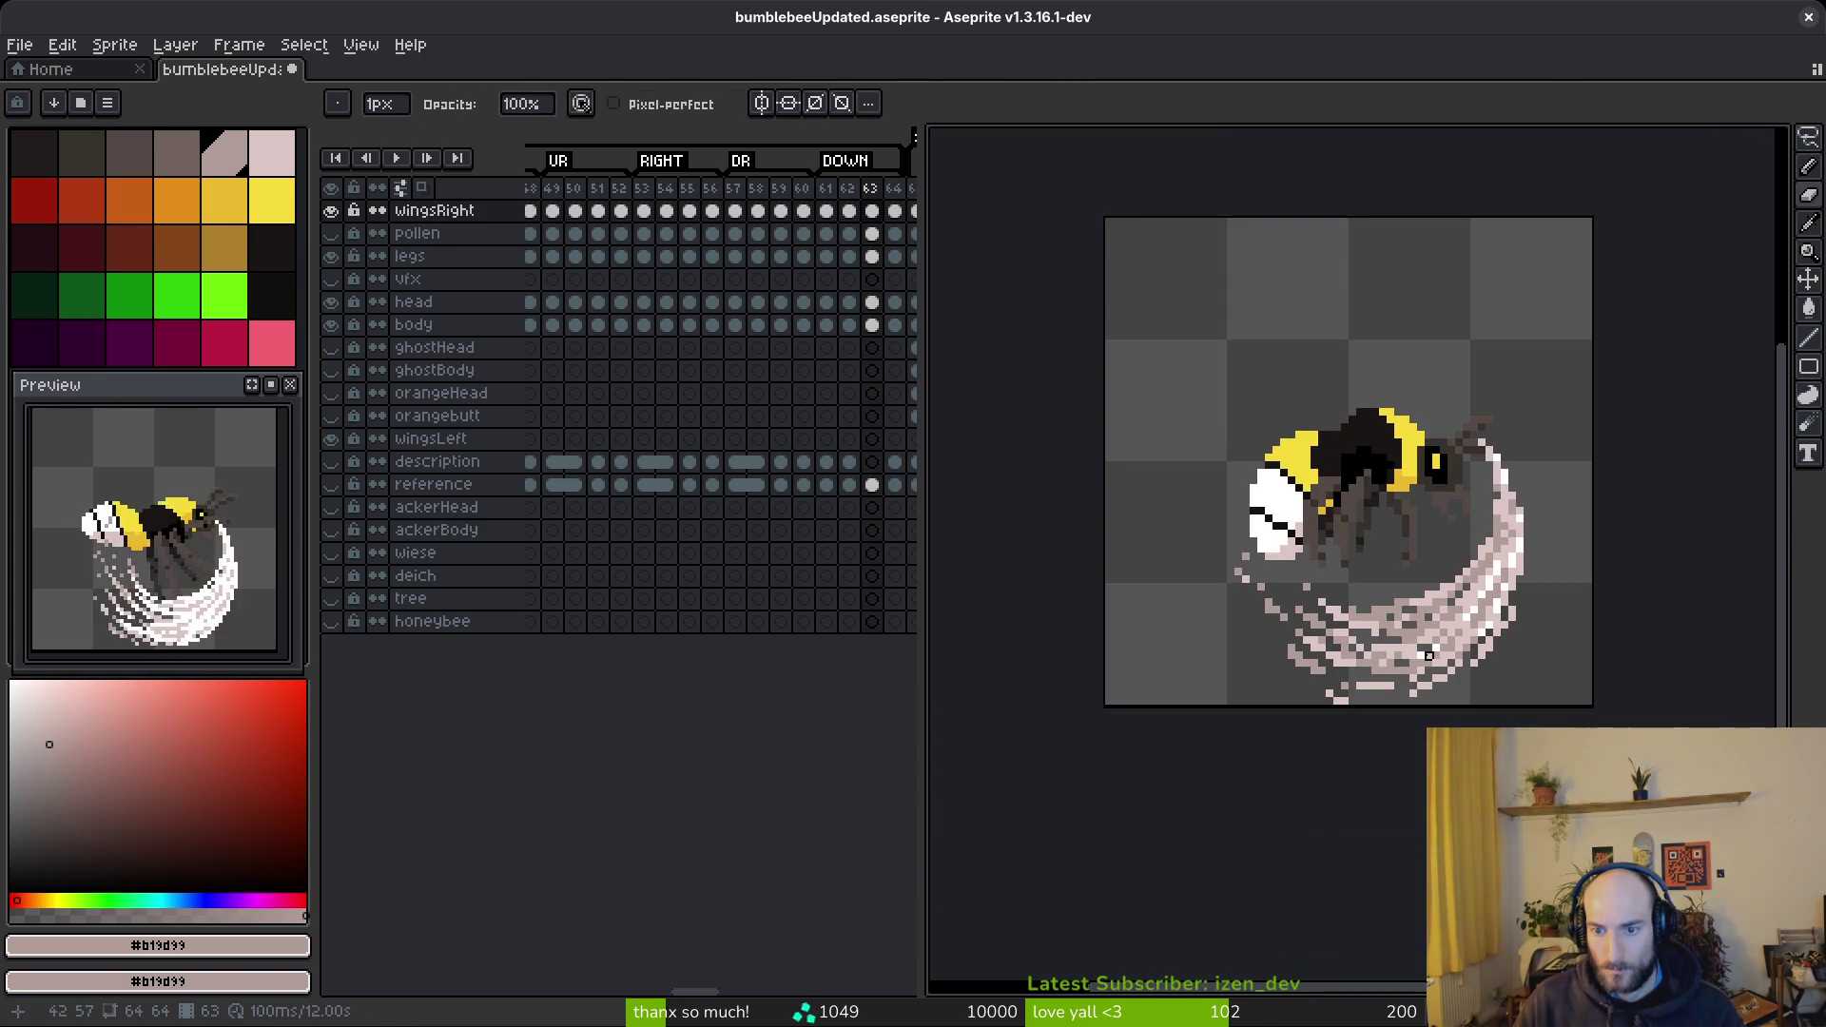
scroll(1429, 654, "up", 3)
key("f")
key("e")
key("f")
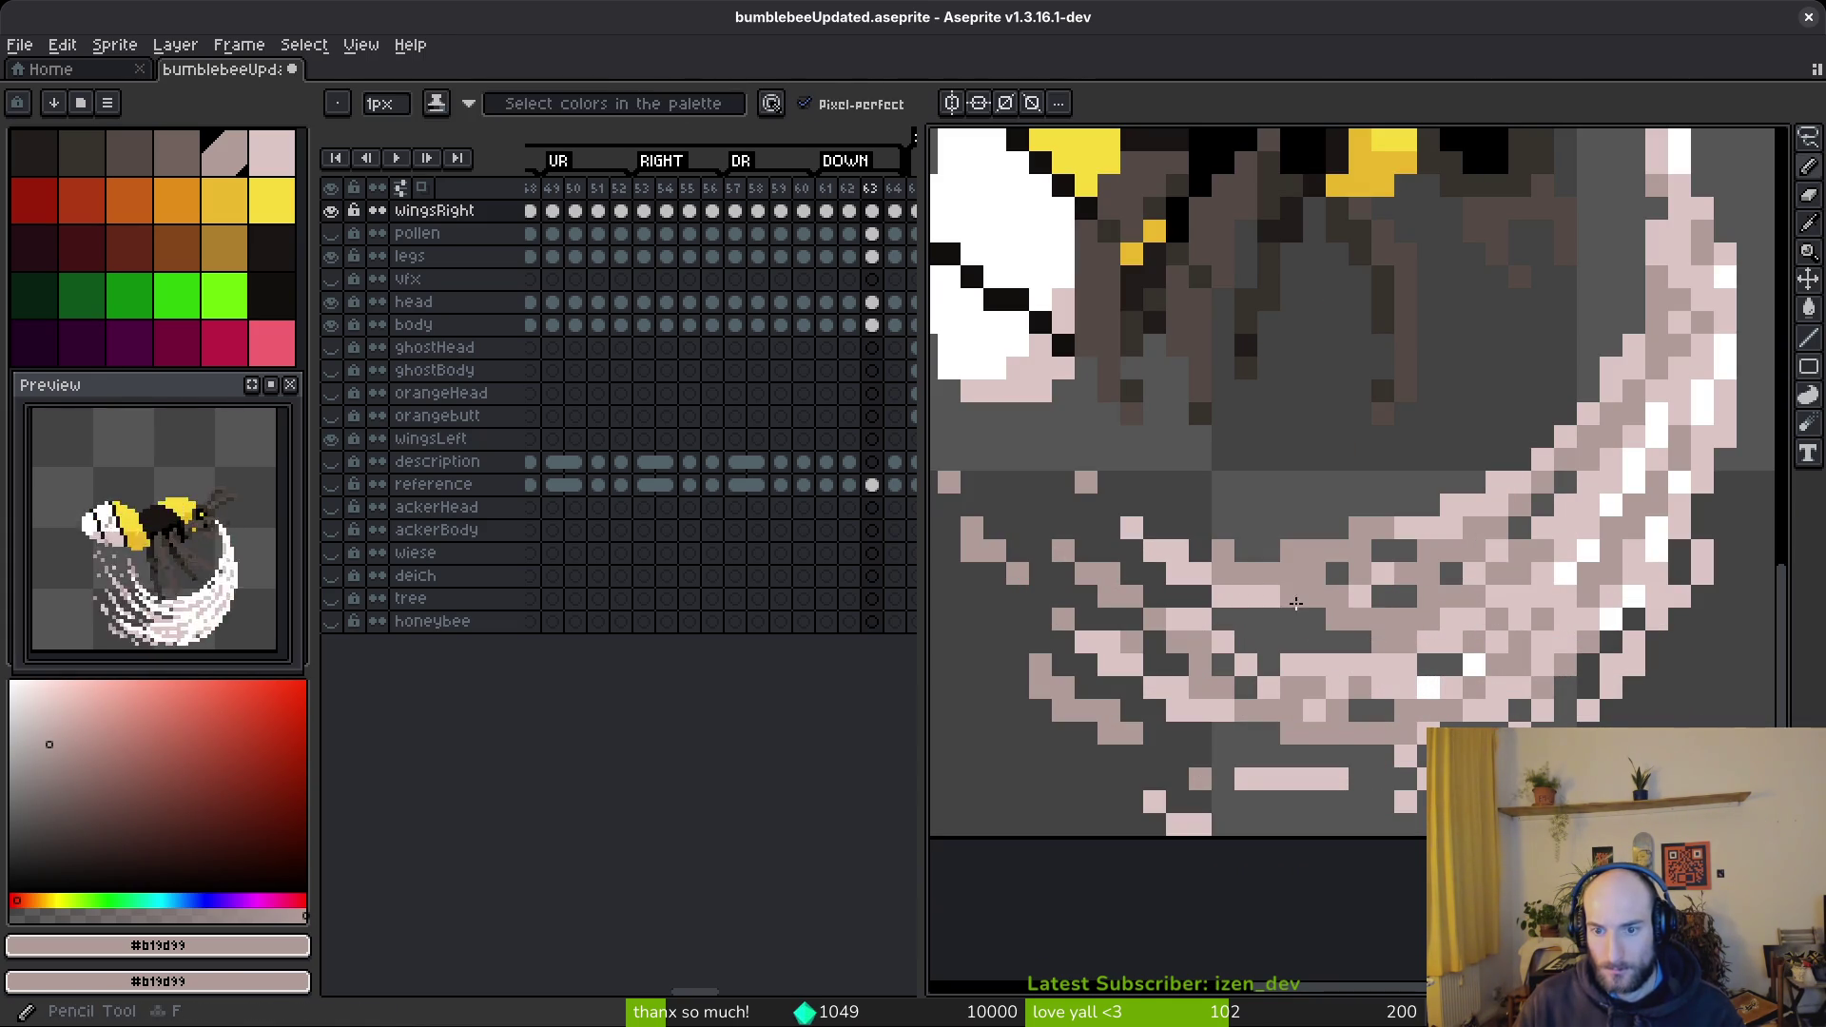
left_click(1318, 608, "alt")
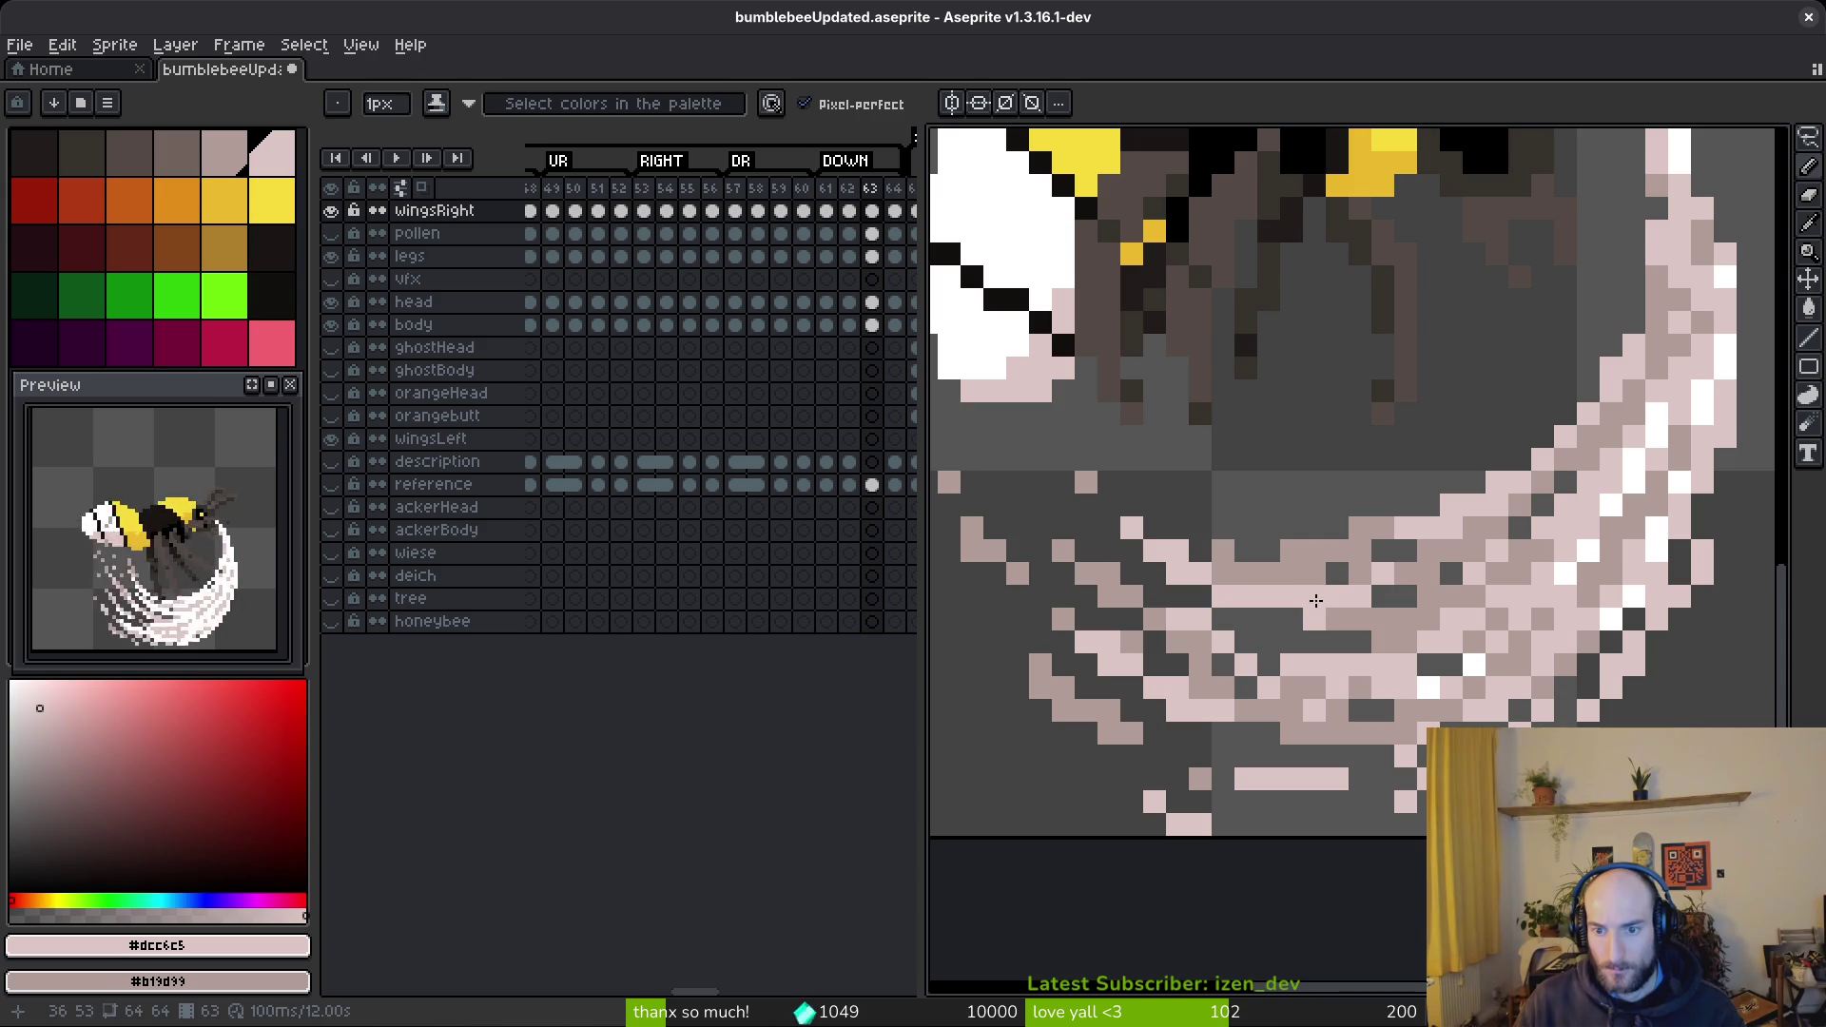
scroll(1509, 672, "down", 4)
scroll(1526, 690, "right", 3)
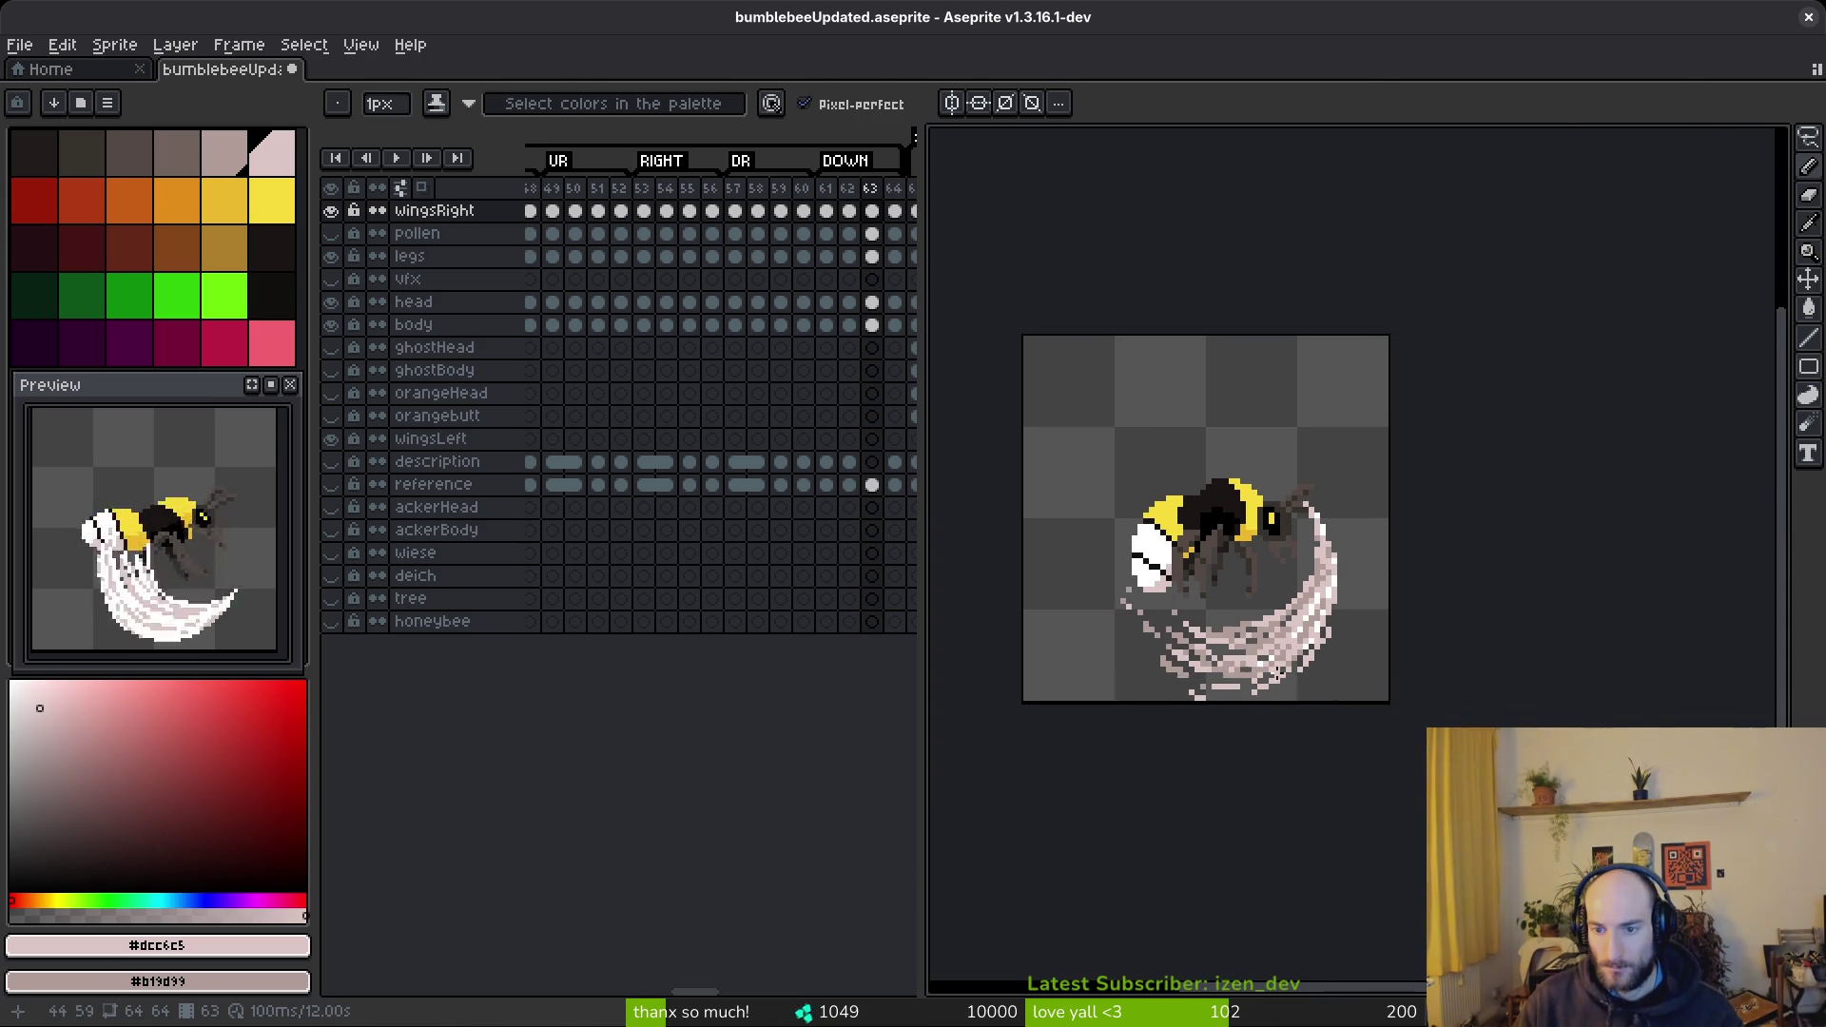
scroll(1275, 697, "up", 2)
- Erase and repaint scattered light-pink blur pixels, then save
key("e")
scroll(1091, 595, "up", 3)
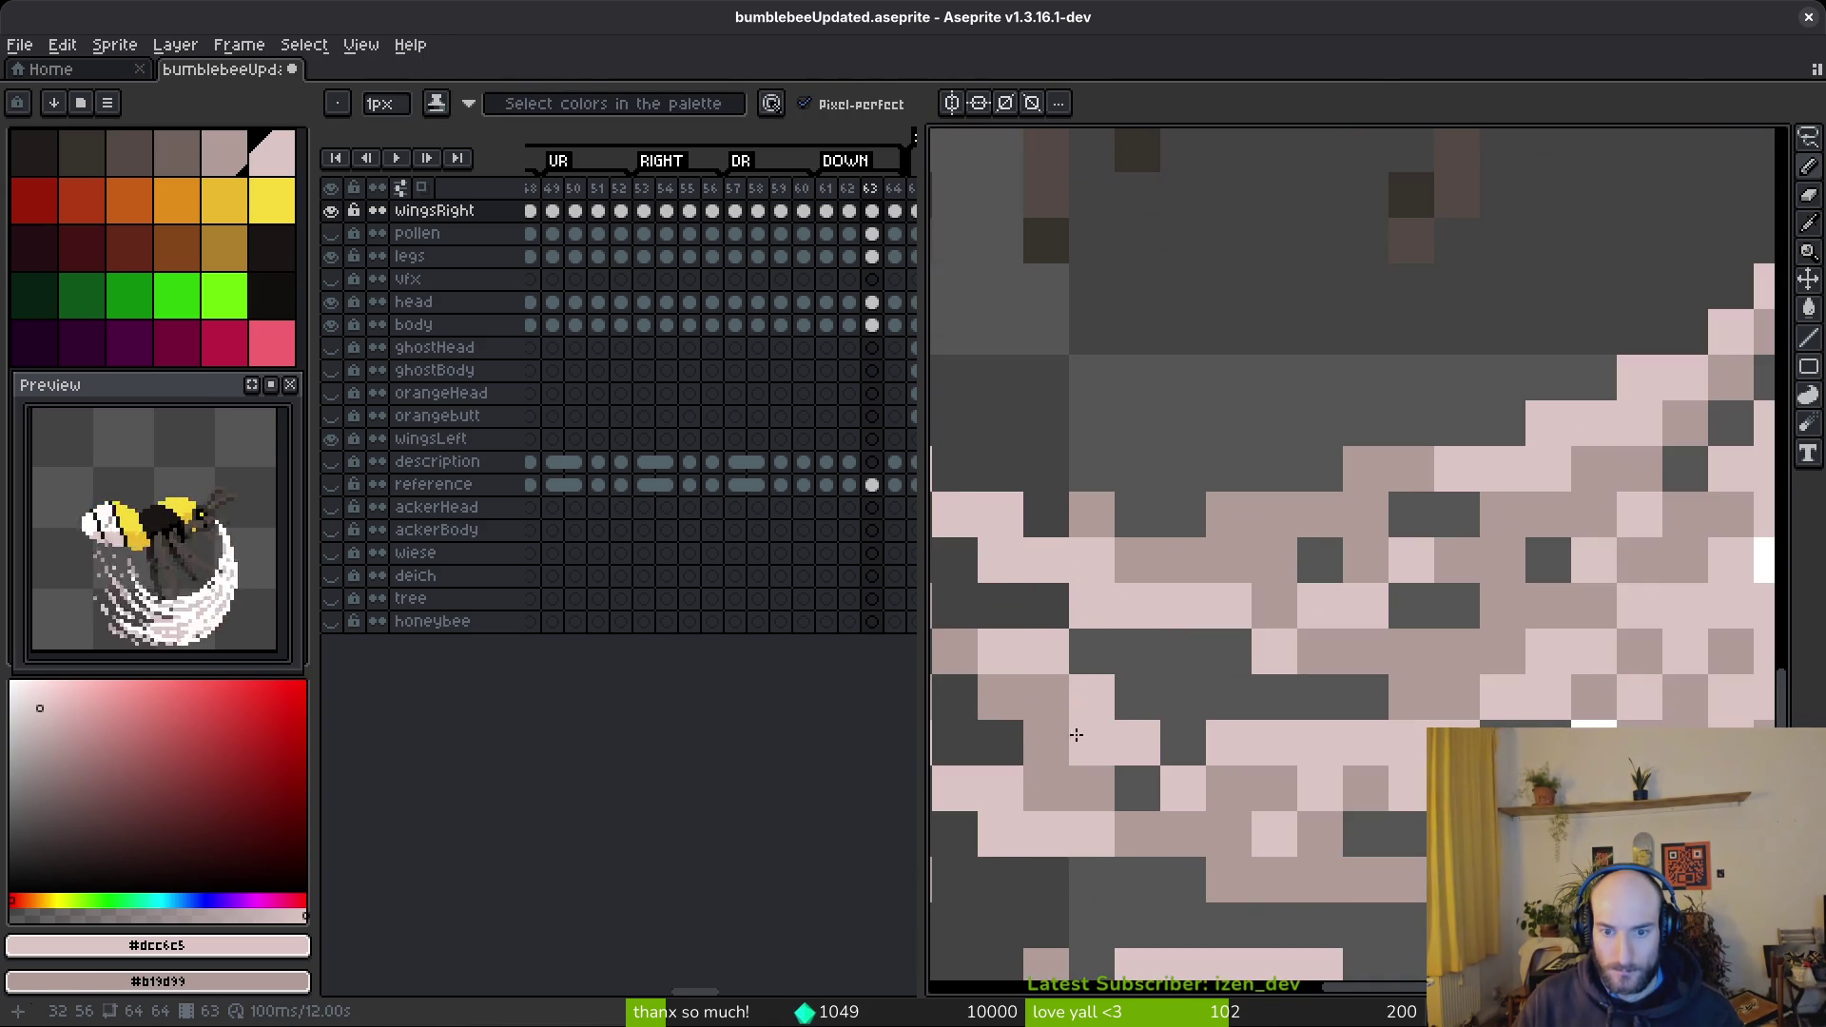
scroll(1440, 721, "down", 4)
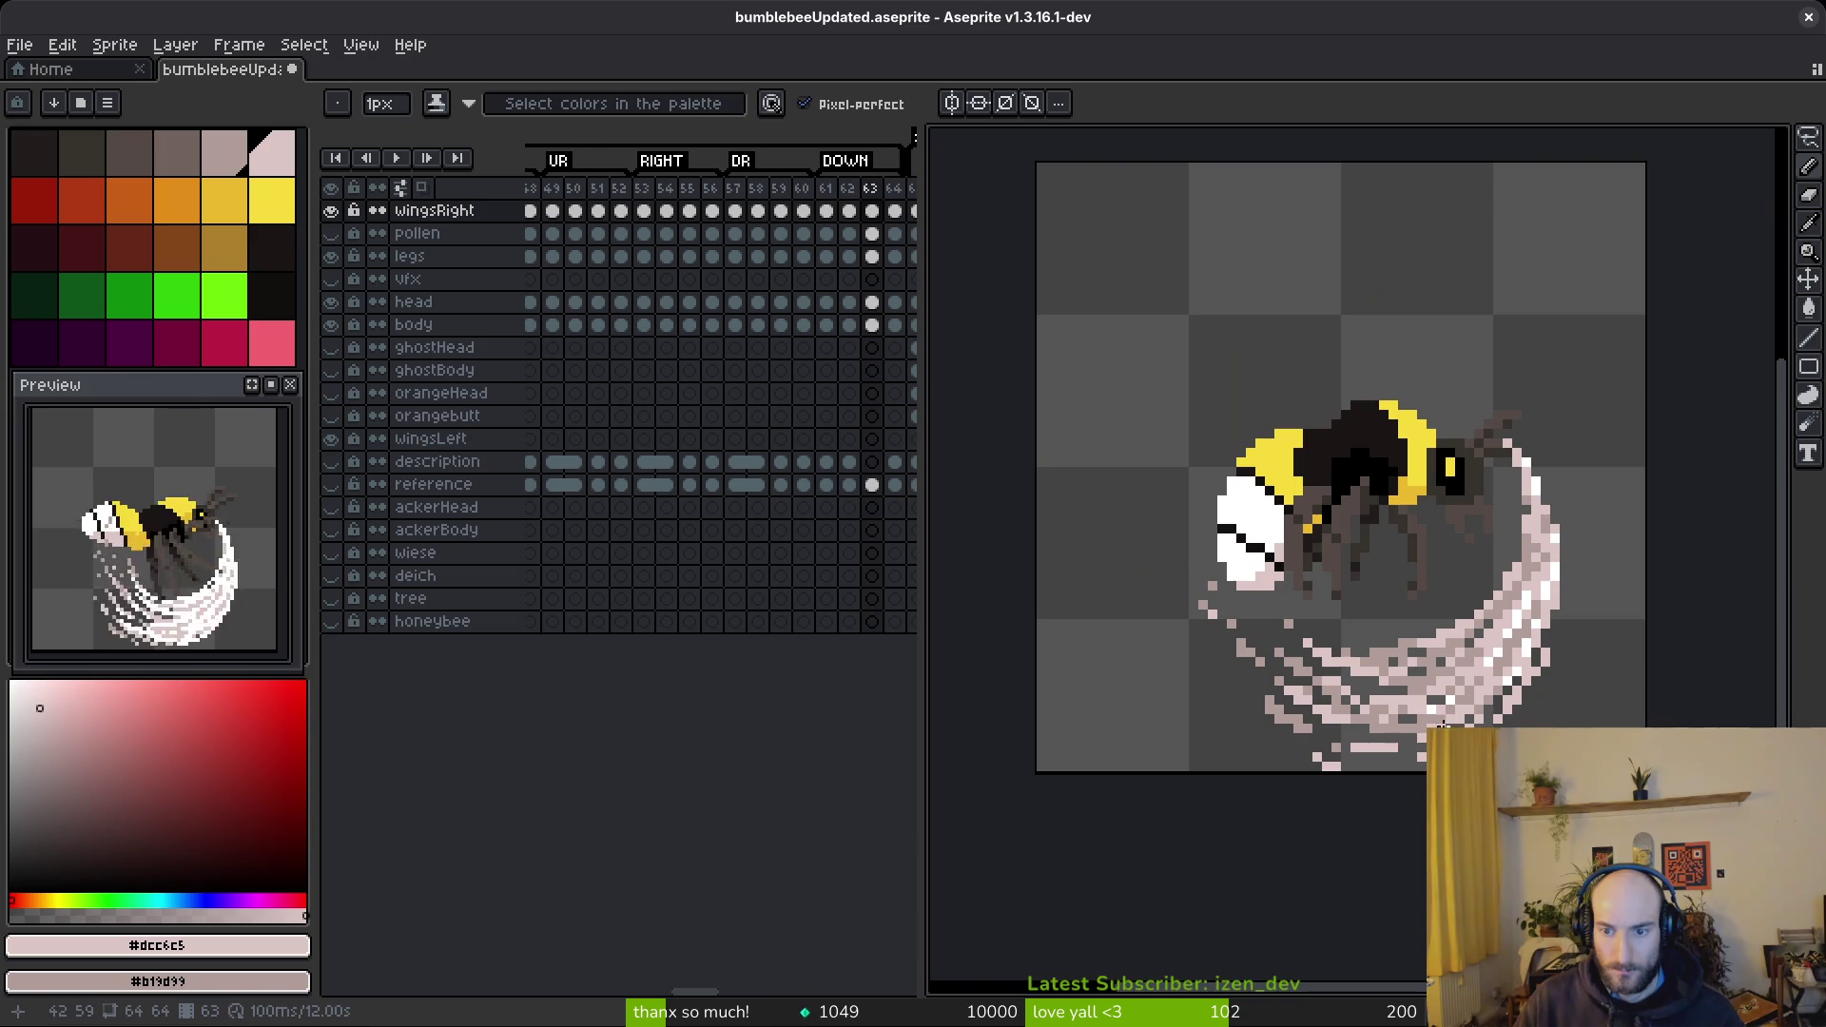
scroll(1416, 705, "up", 3)
key("b")
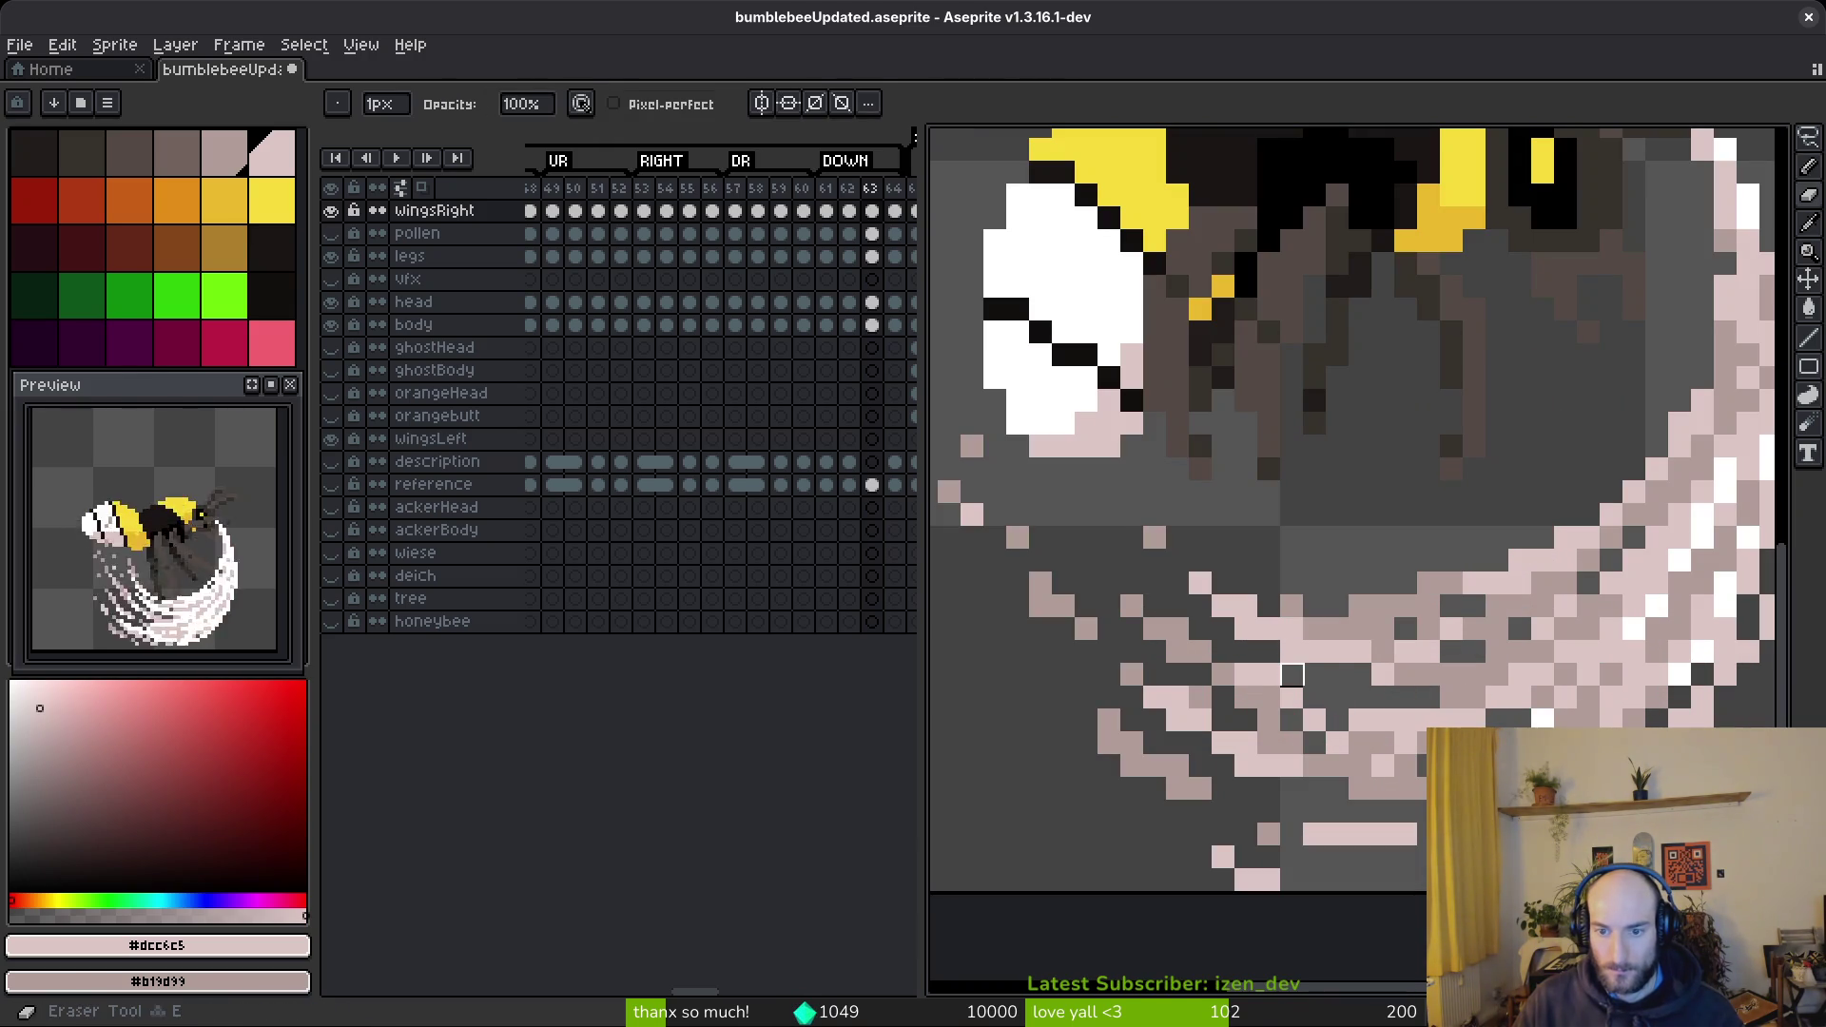
scroll(1273, 695, "down", 3)
scroll(1342, 704, "up", 2)
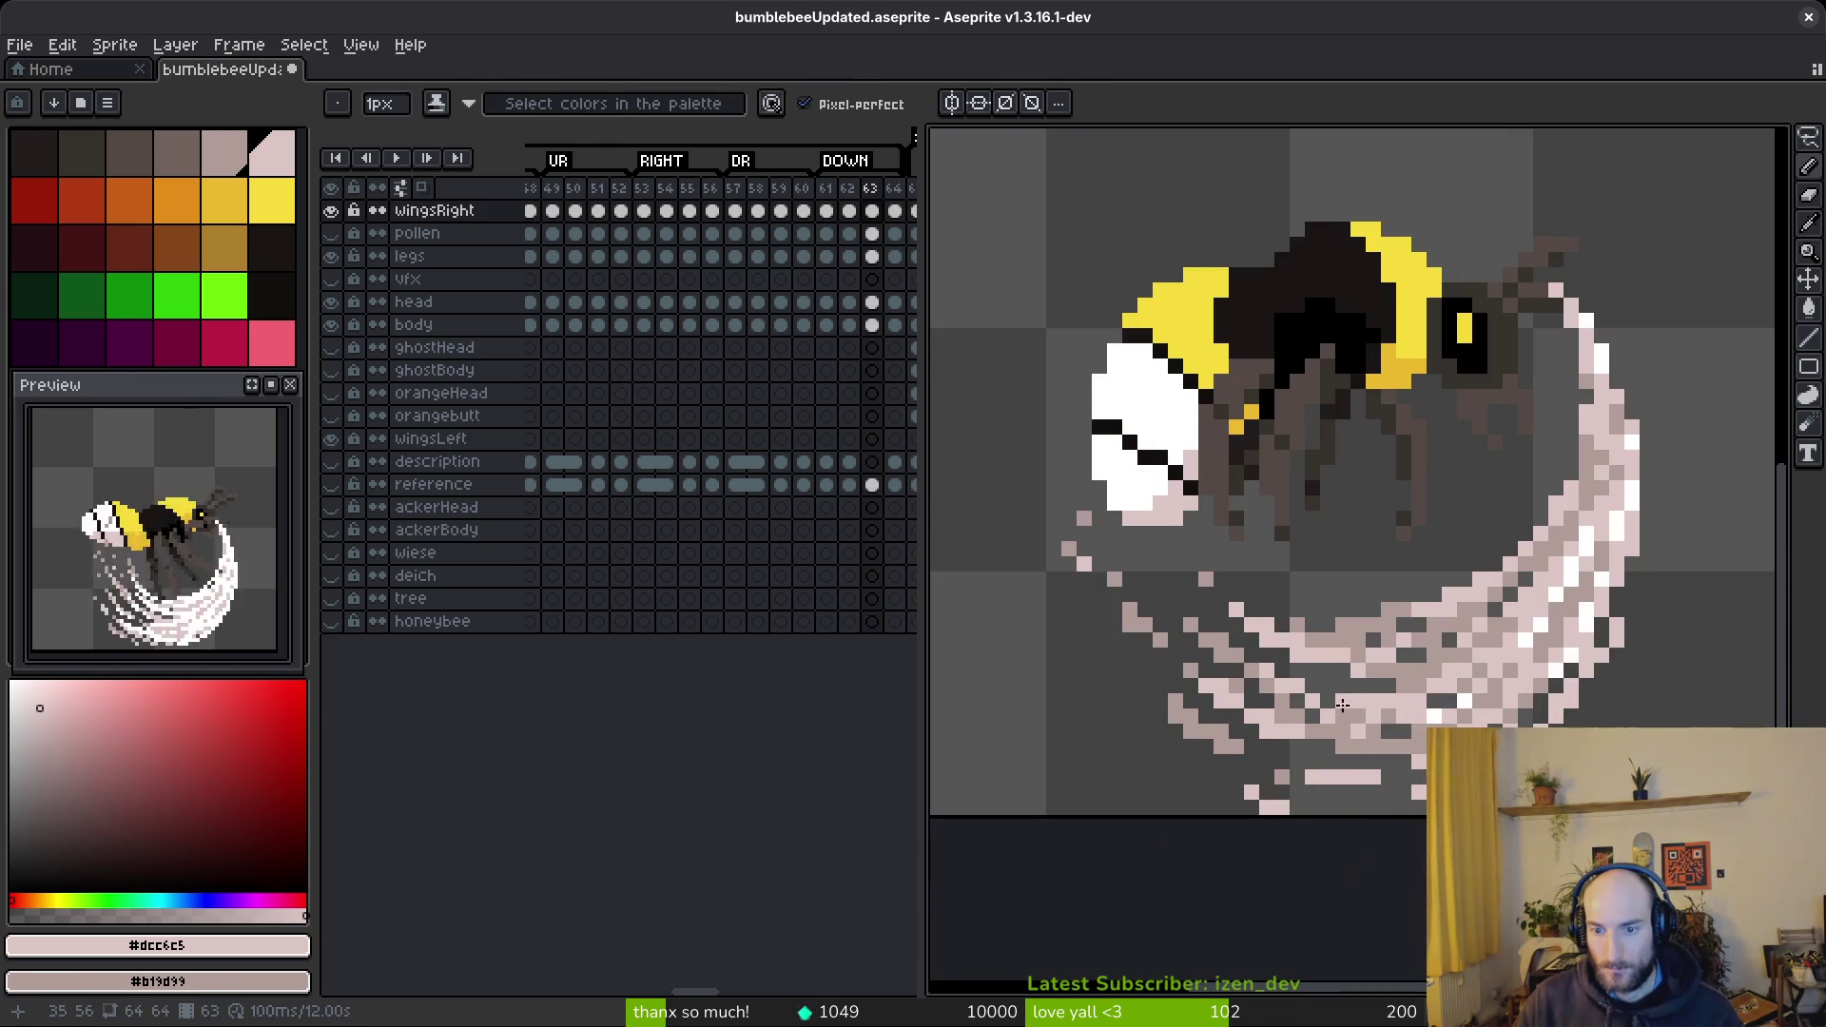
scroll(1366, 698, "down", 3)
scroll(1248, 698, "up", 5)
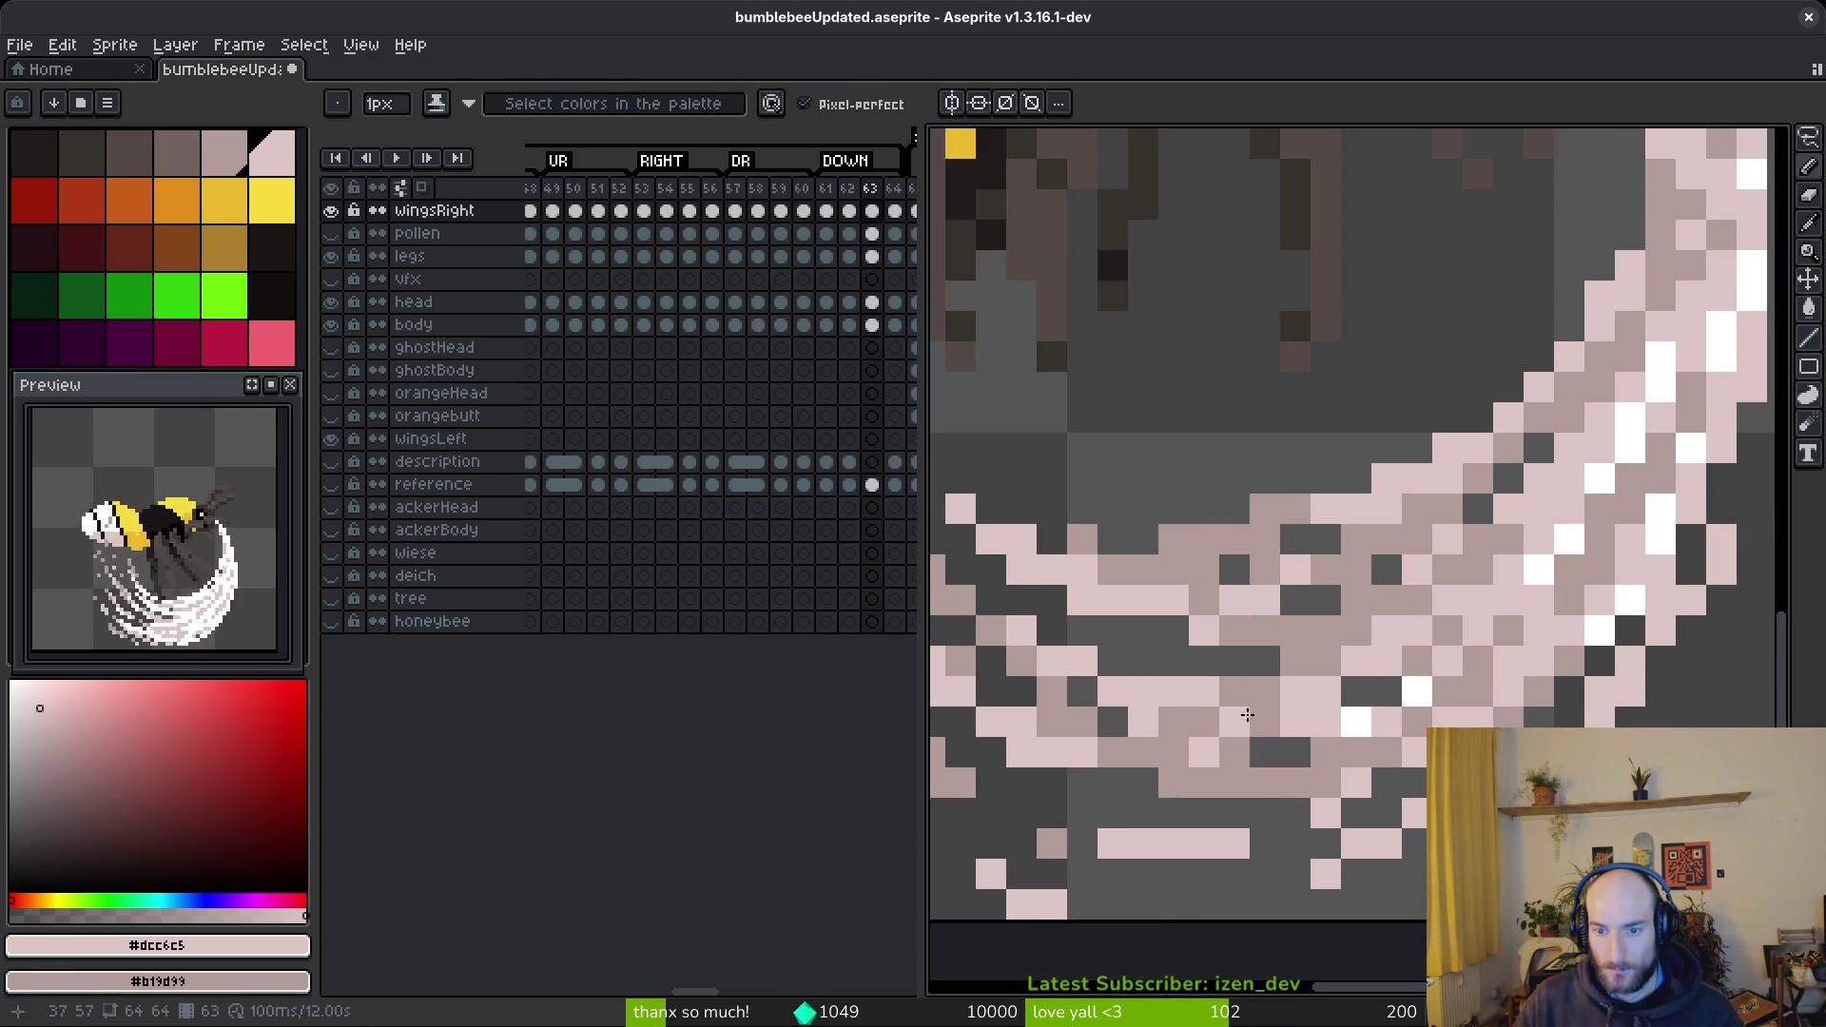
scroll(1417, 695, "down", 4)
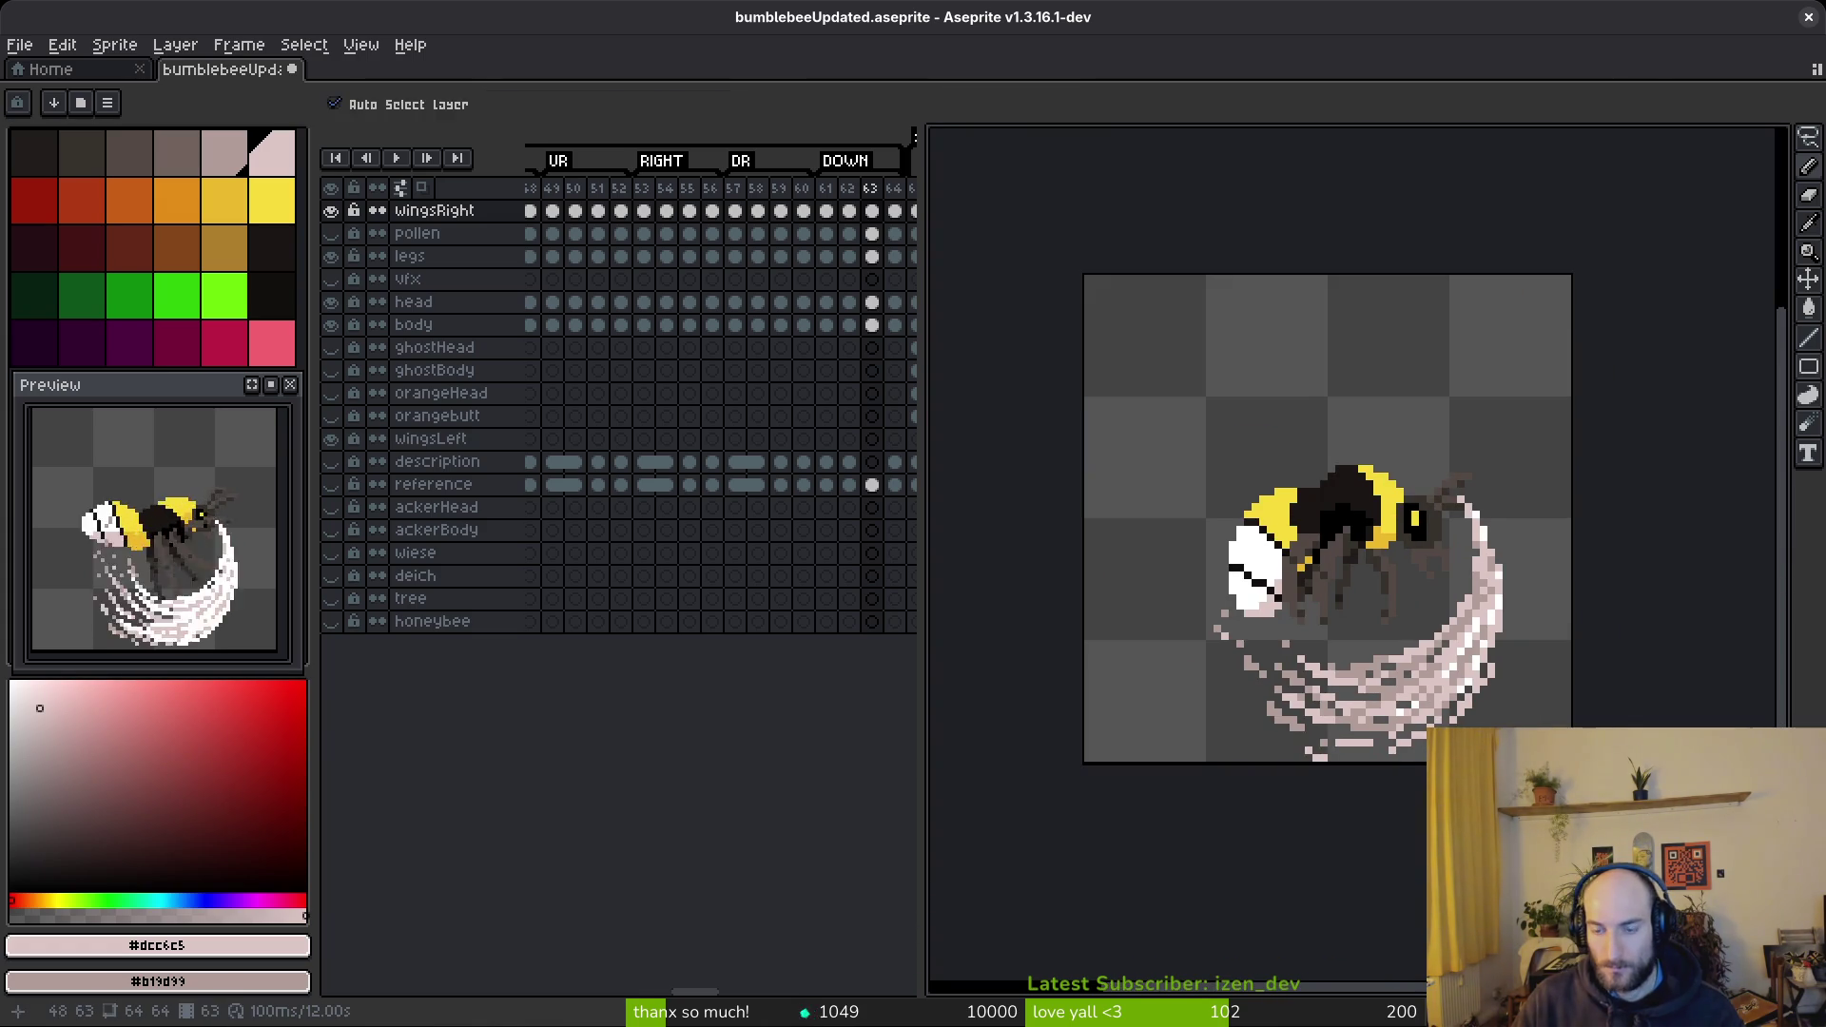
key("ctrl+s")
- Do a final erasing pass on frame 63's blur pixels and save again
scroll(1333, 675, "right", 2)
scroll(1390, 706, "down", 3)
scroll(1172, 677, "up", 6)
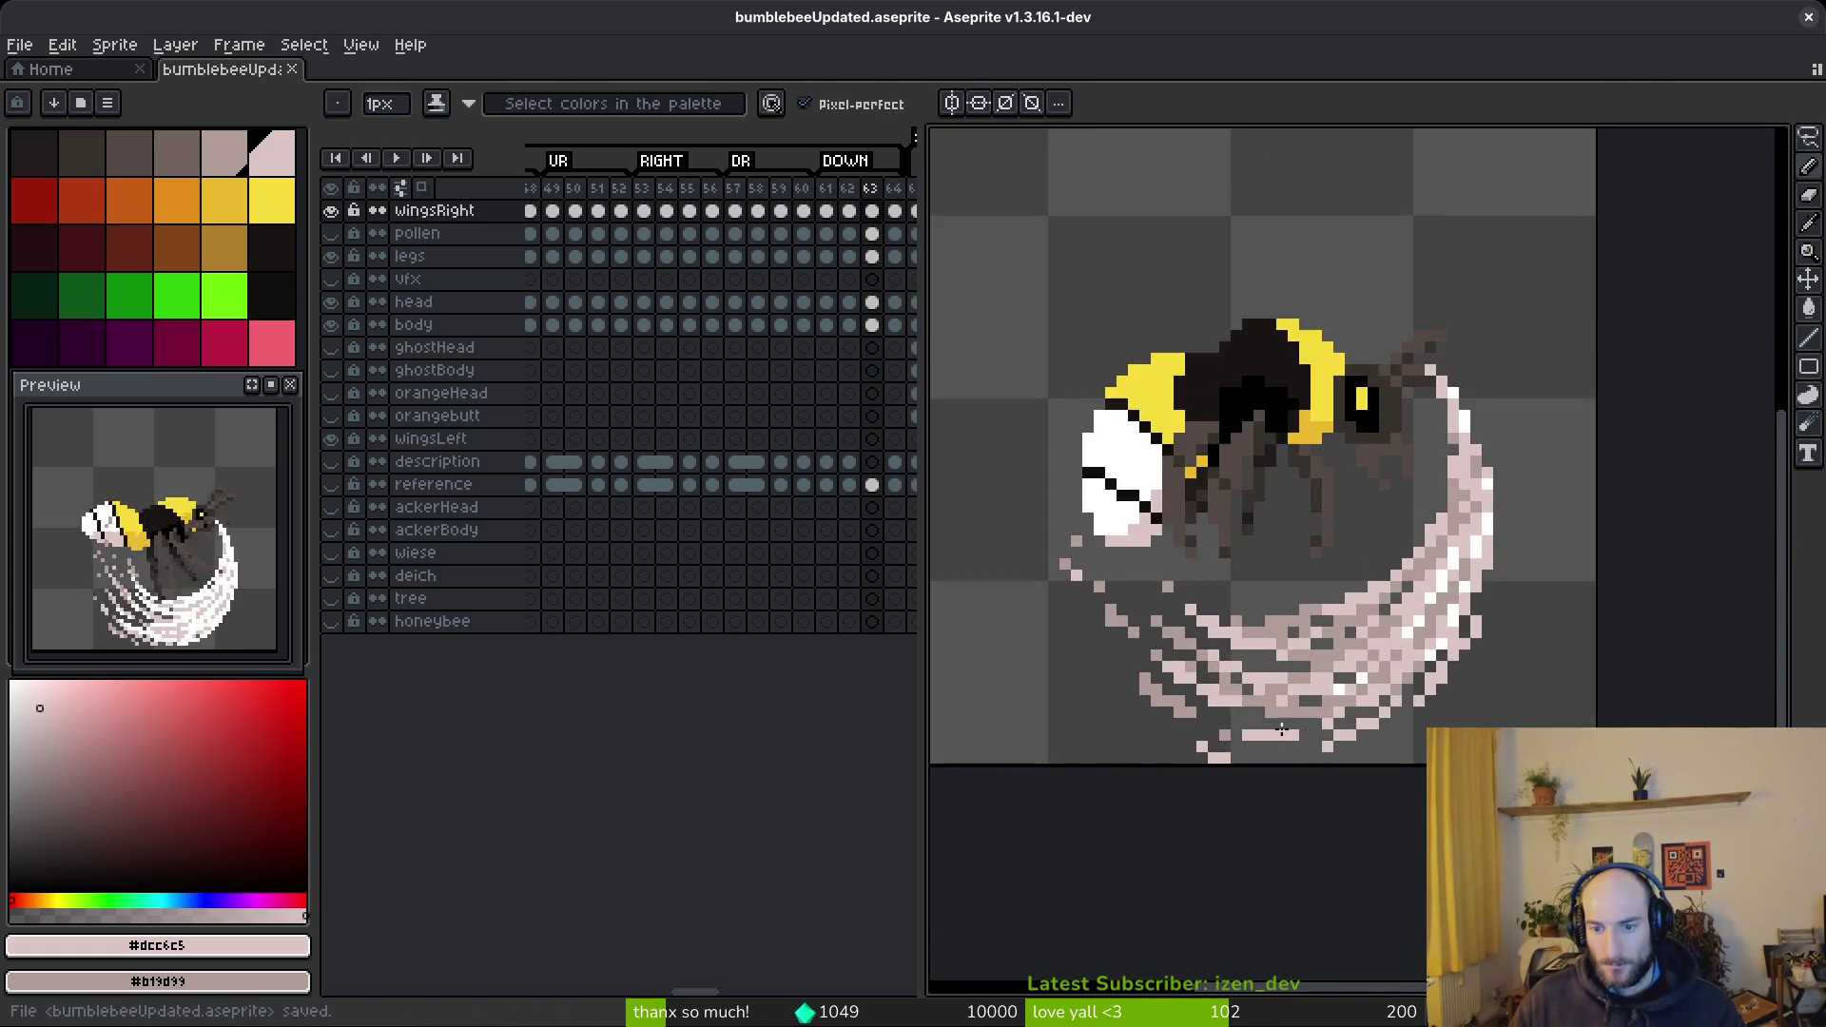
key("e")
key("b")
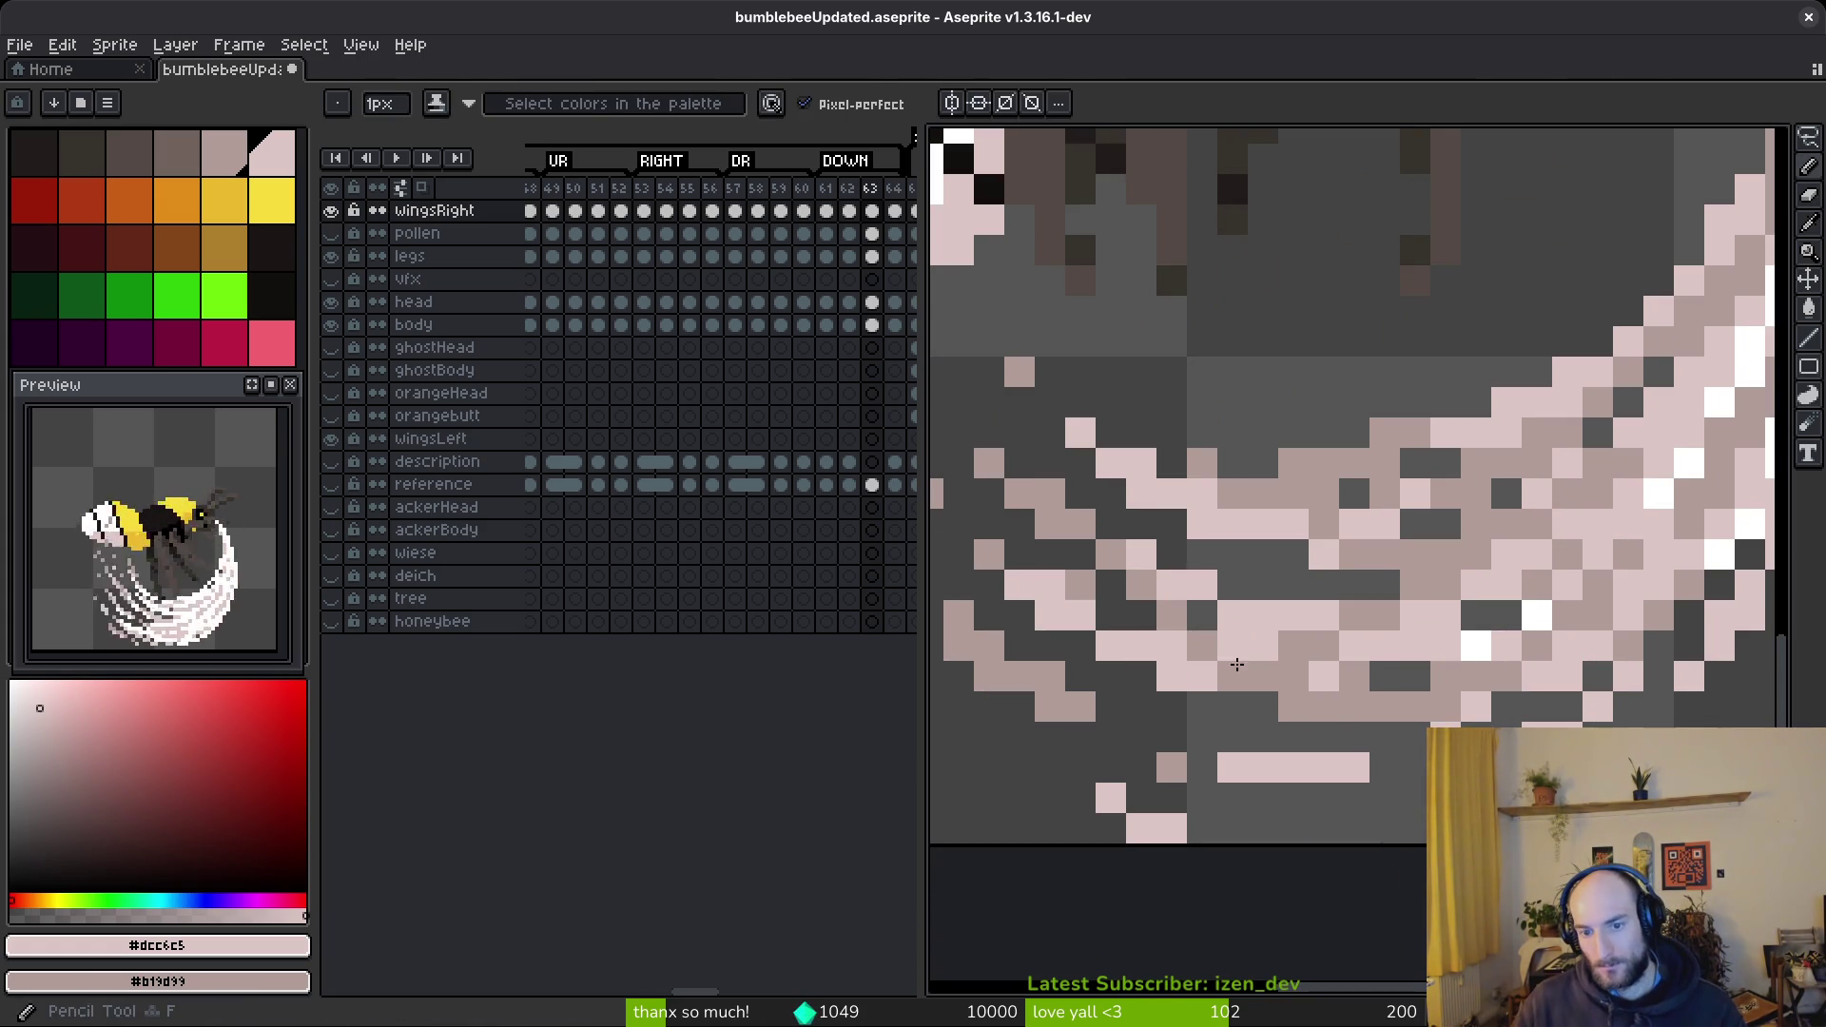
scroll(1393, 711, "down", 4)
scroll(1414, 711, "up", 5)
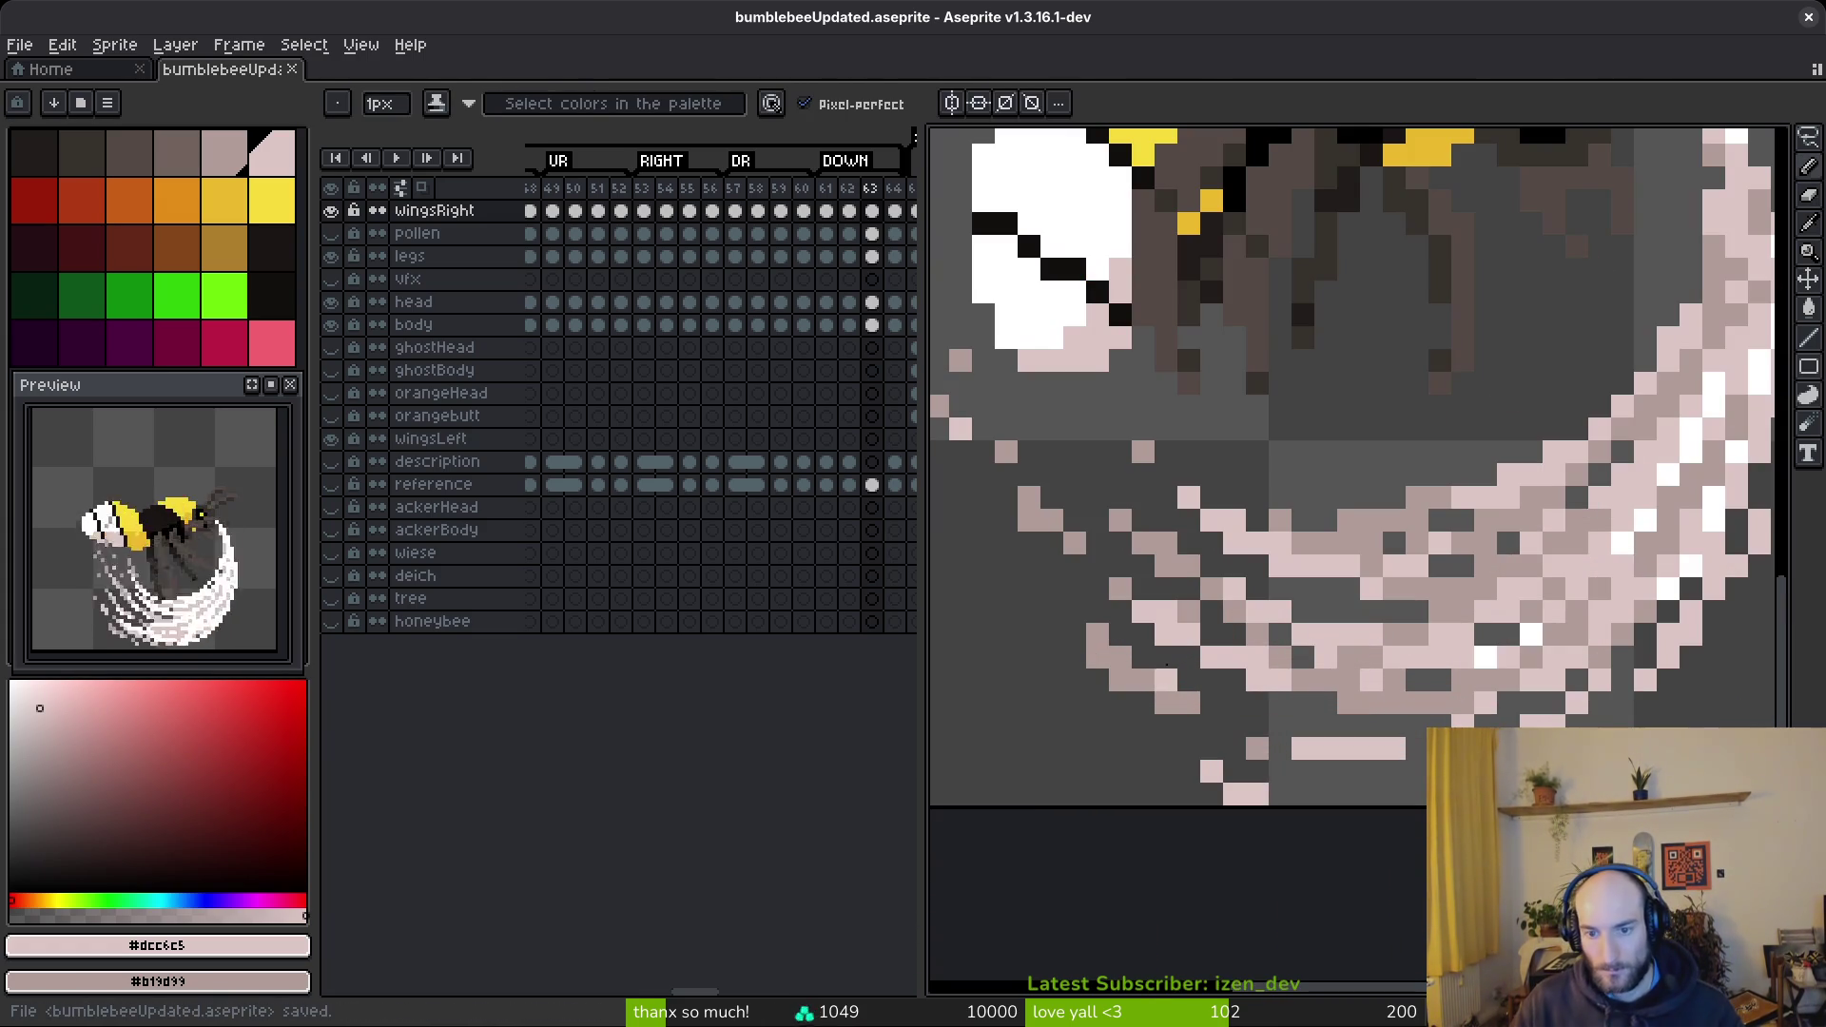
key("e")
scroll(1394, 648, "down", 5)
scroll(1431, 648, "up", 5)
scroll(1392, 655, "down", 5)
key("ctrl+s")
- Advance to frame 64 with the Pencil ready
key("b")
key("period")
scroll(1472, 476, "up", 5)
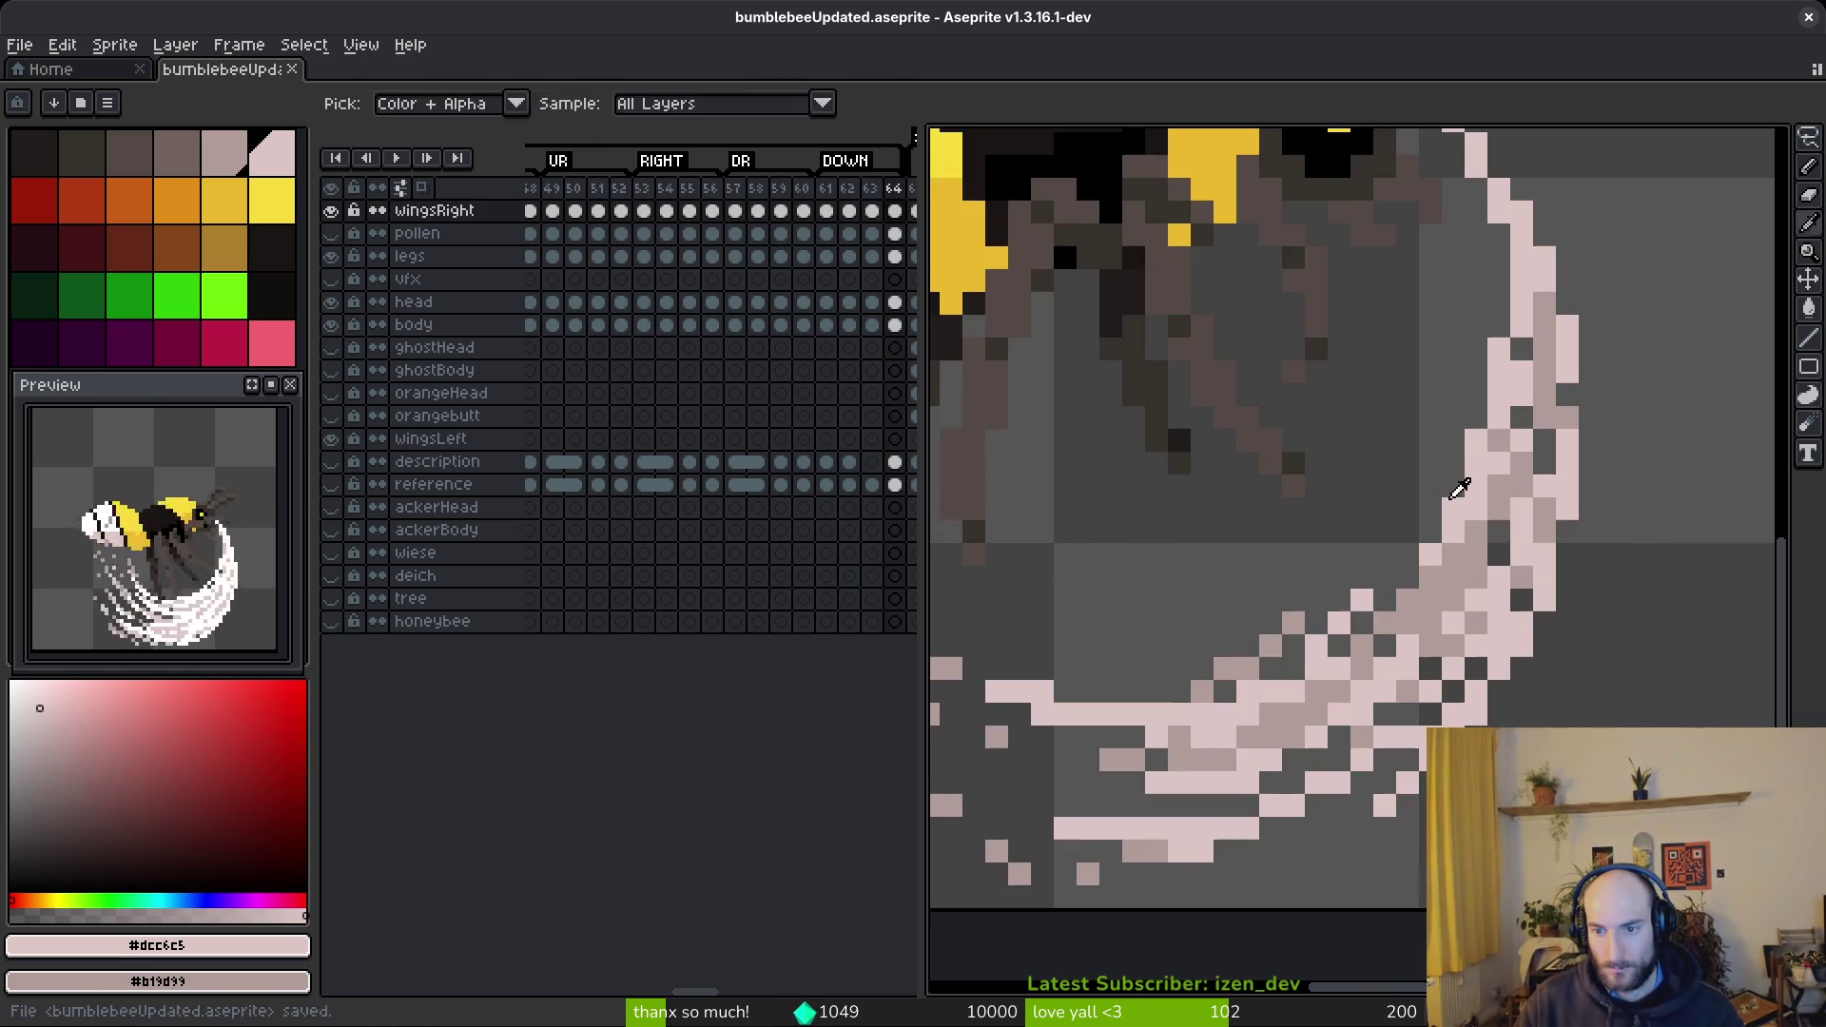
- Choose light pink #dcc6c5, zoom in, and paint #b19d99 pixels along the swoosh edge by the head
left_click(1530, 356, "alt")
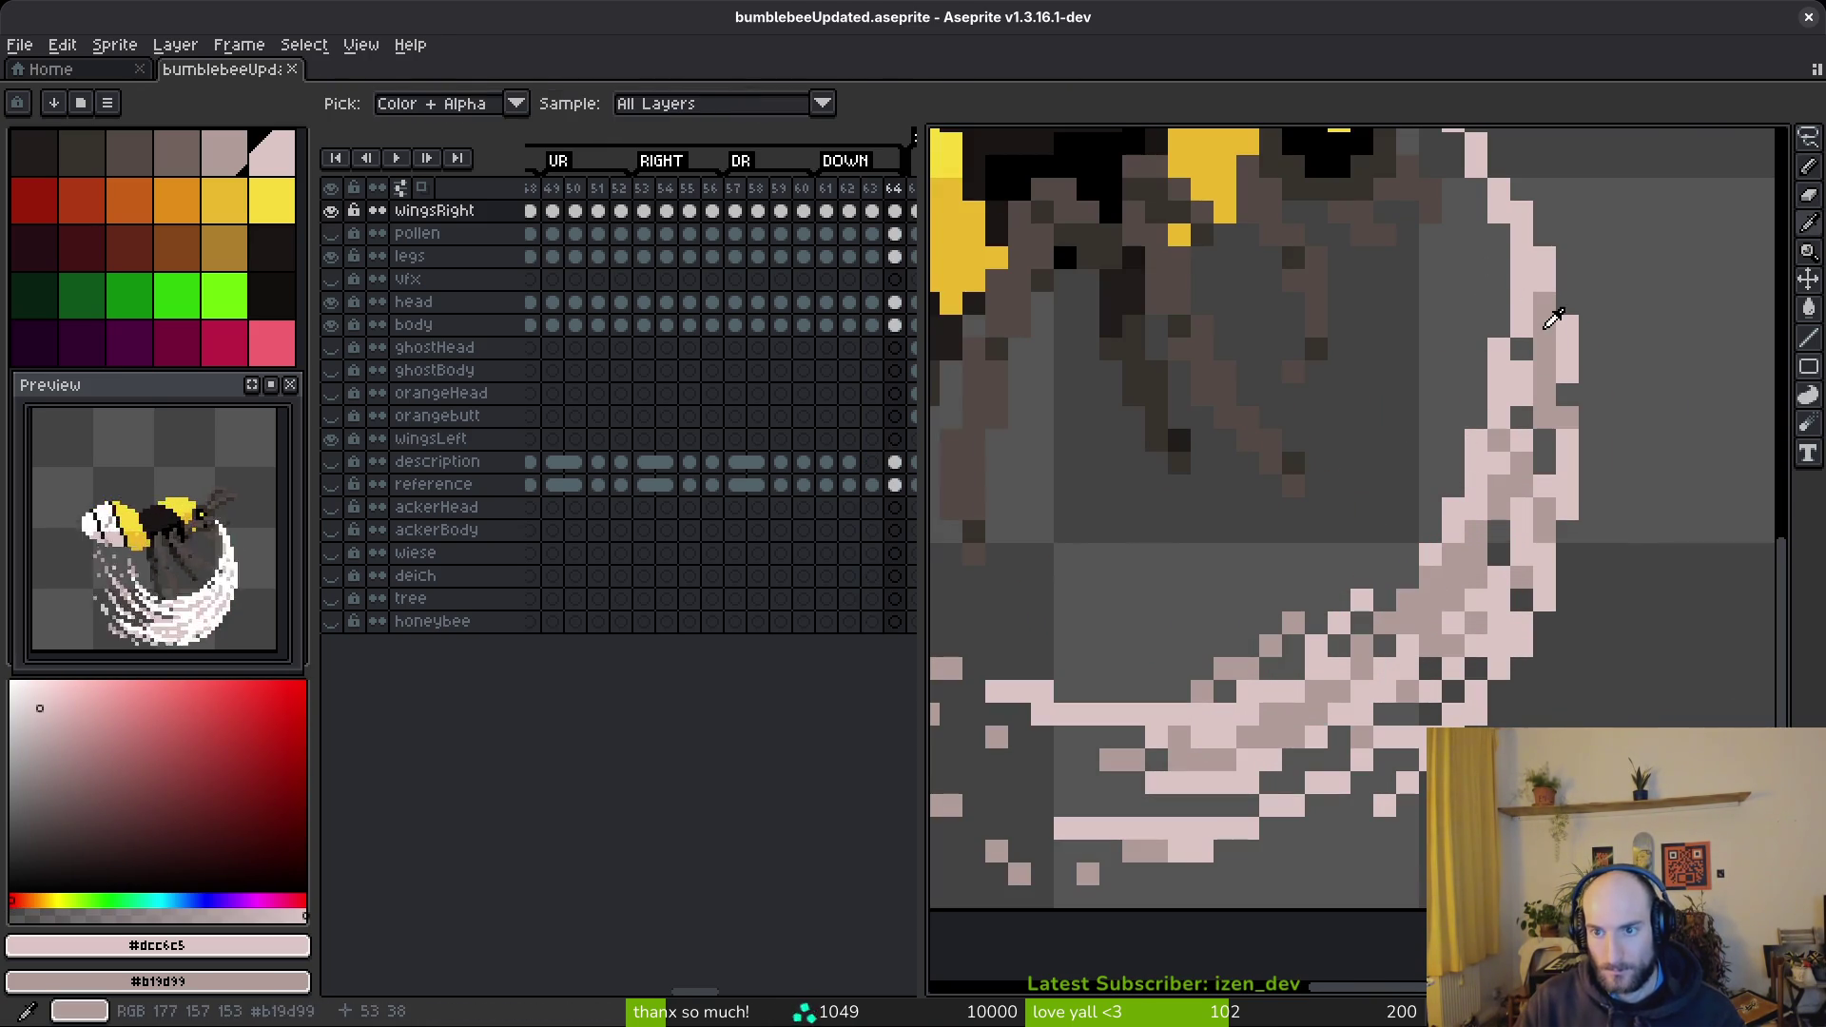
scroll(1521, 343, "up", 2)
scroll(1482, 405, "up", 1)
right_click(1406, 405)
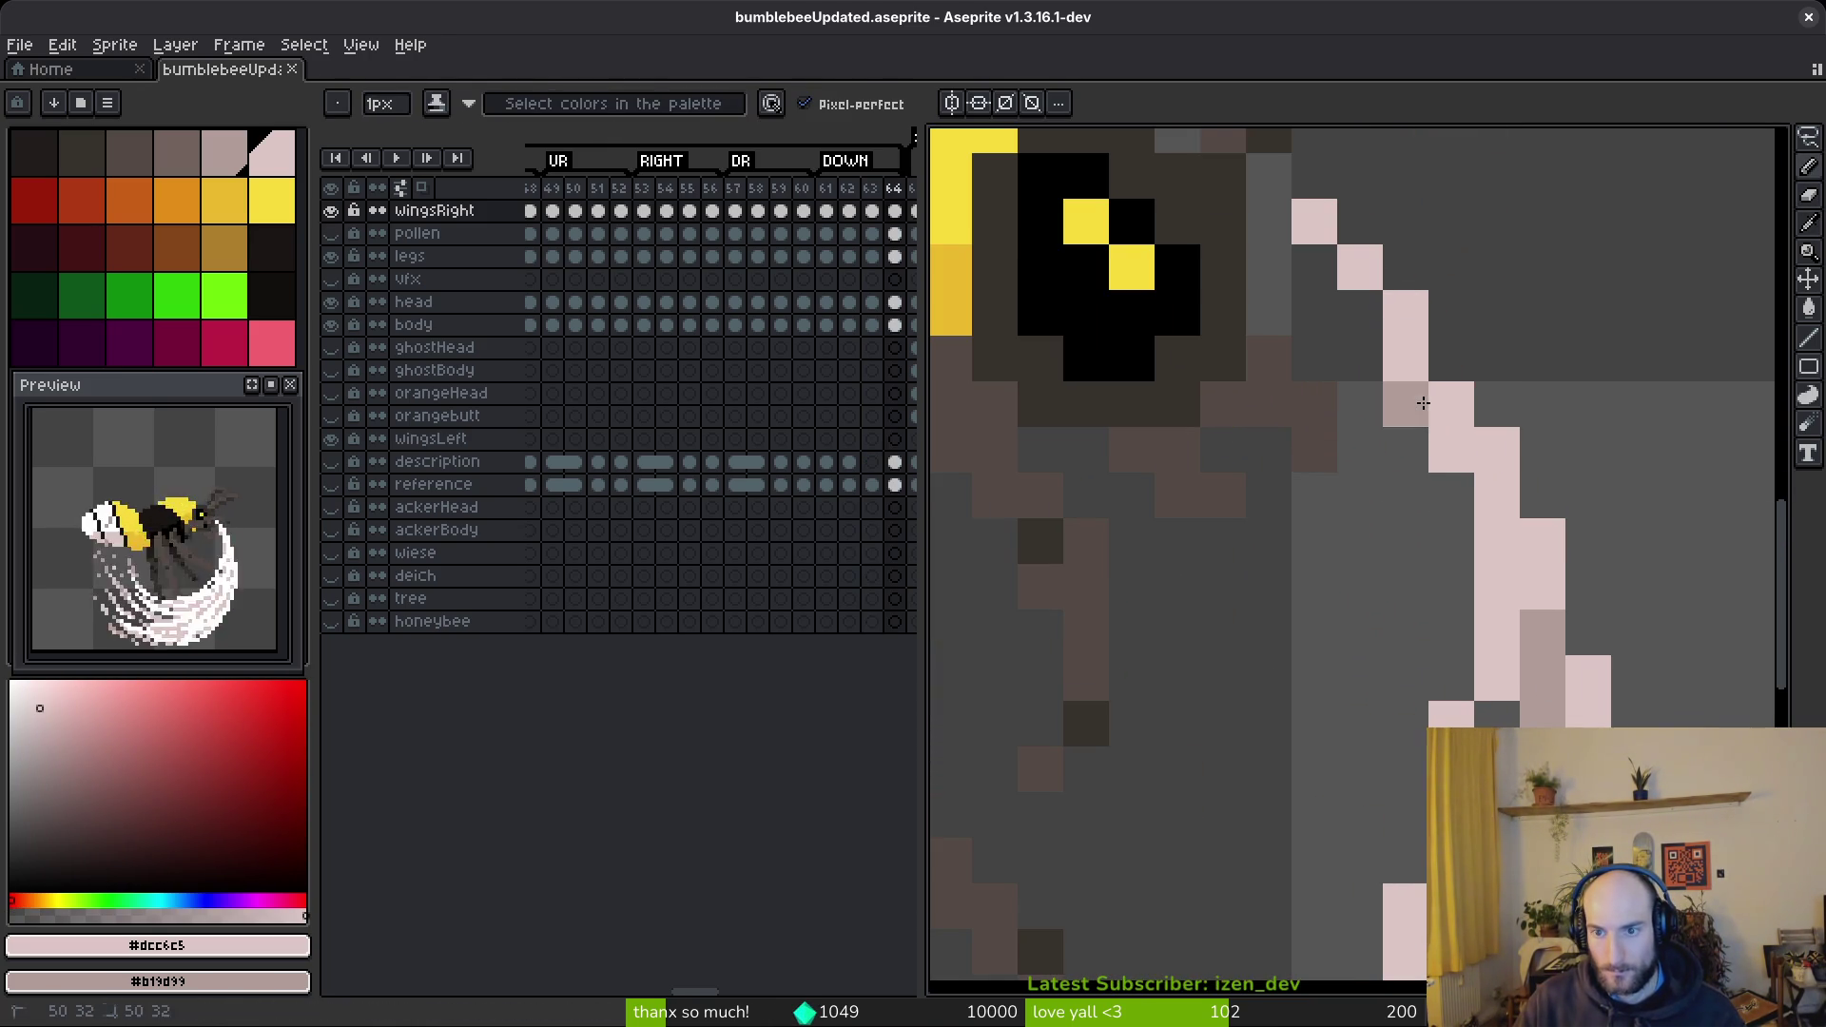
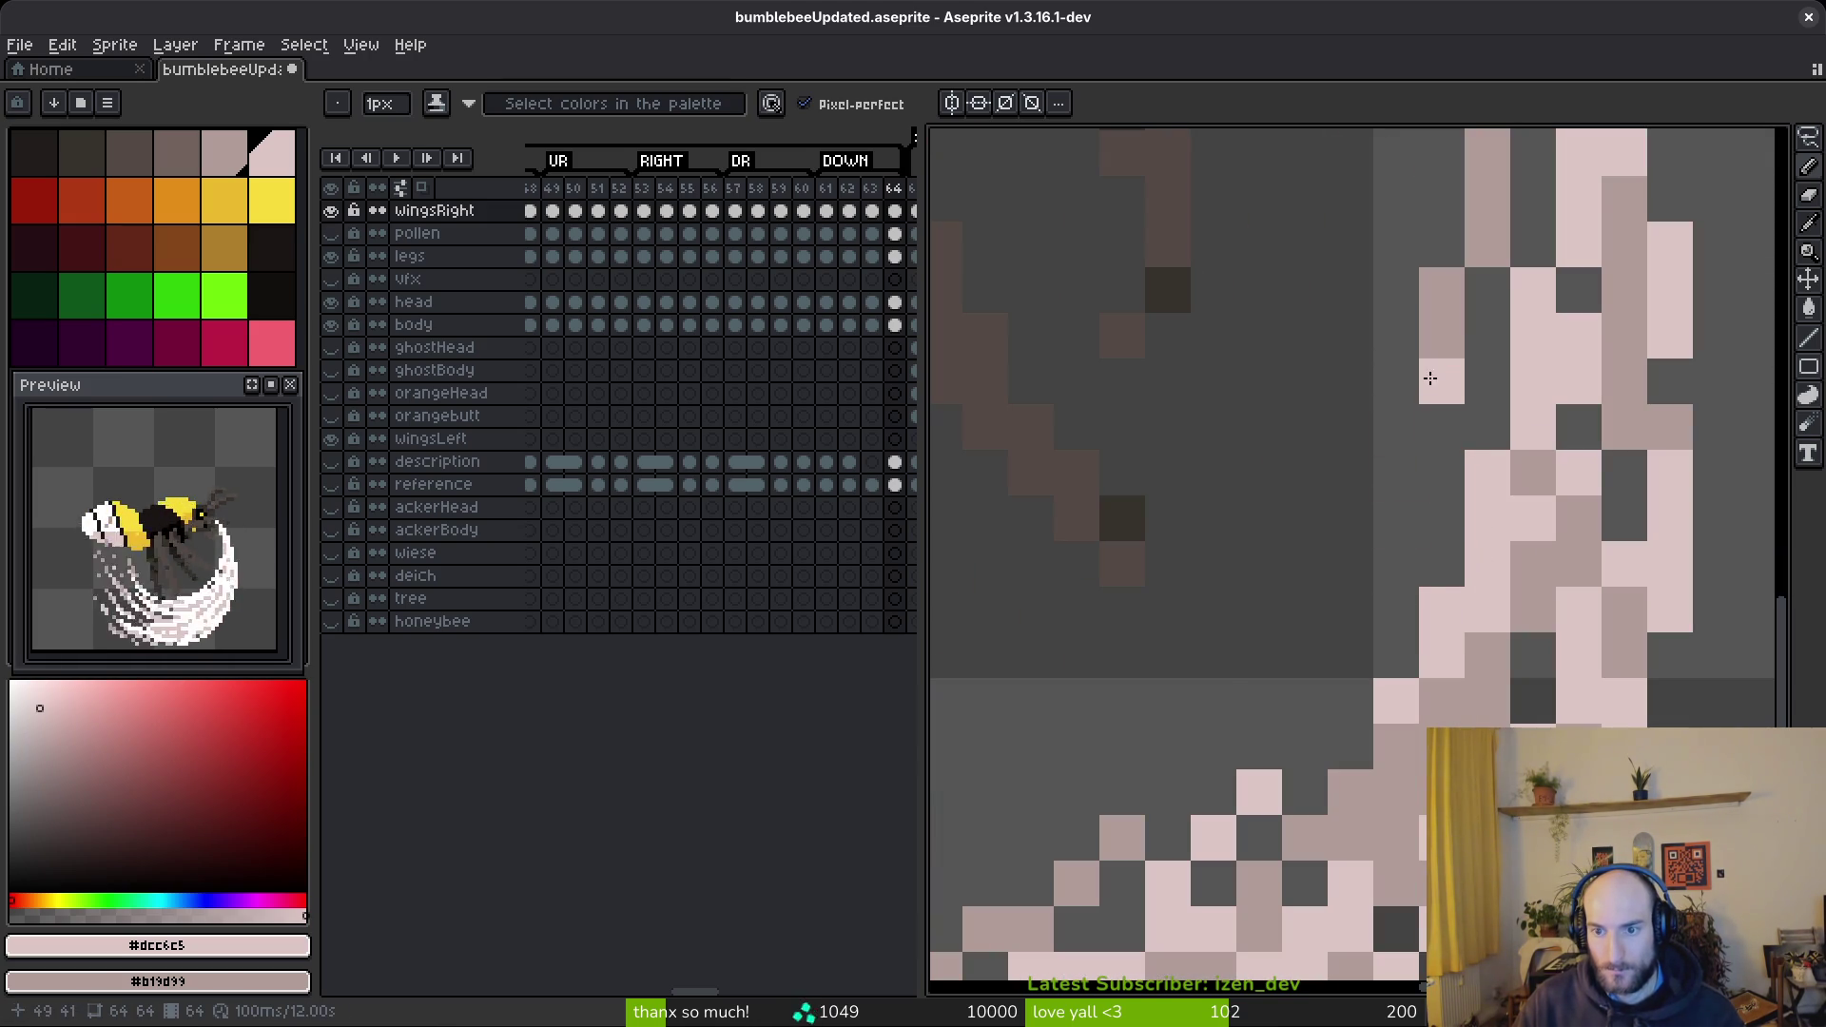
- Paint a diagonal pink line along the wing edge and recolour two dark wing pixels mid pink
mouse_move(1440, 363)
left_mouse_down()
mouse_move(1390, 522)
mouse_move(1276, 701)
left_mouse_up()
mouse_move(1395, 636)
left_mouse_down()
mouse_move(1555, 517)
mouse_move(1421, 619)
mouse_move(1311, 663)
left_mouse_up()
right_click(1558, 486)
right_click(1512, 528)
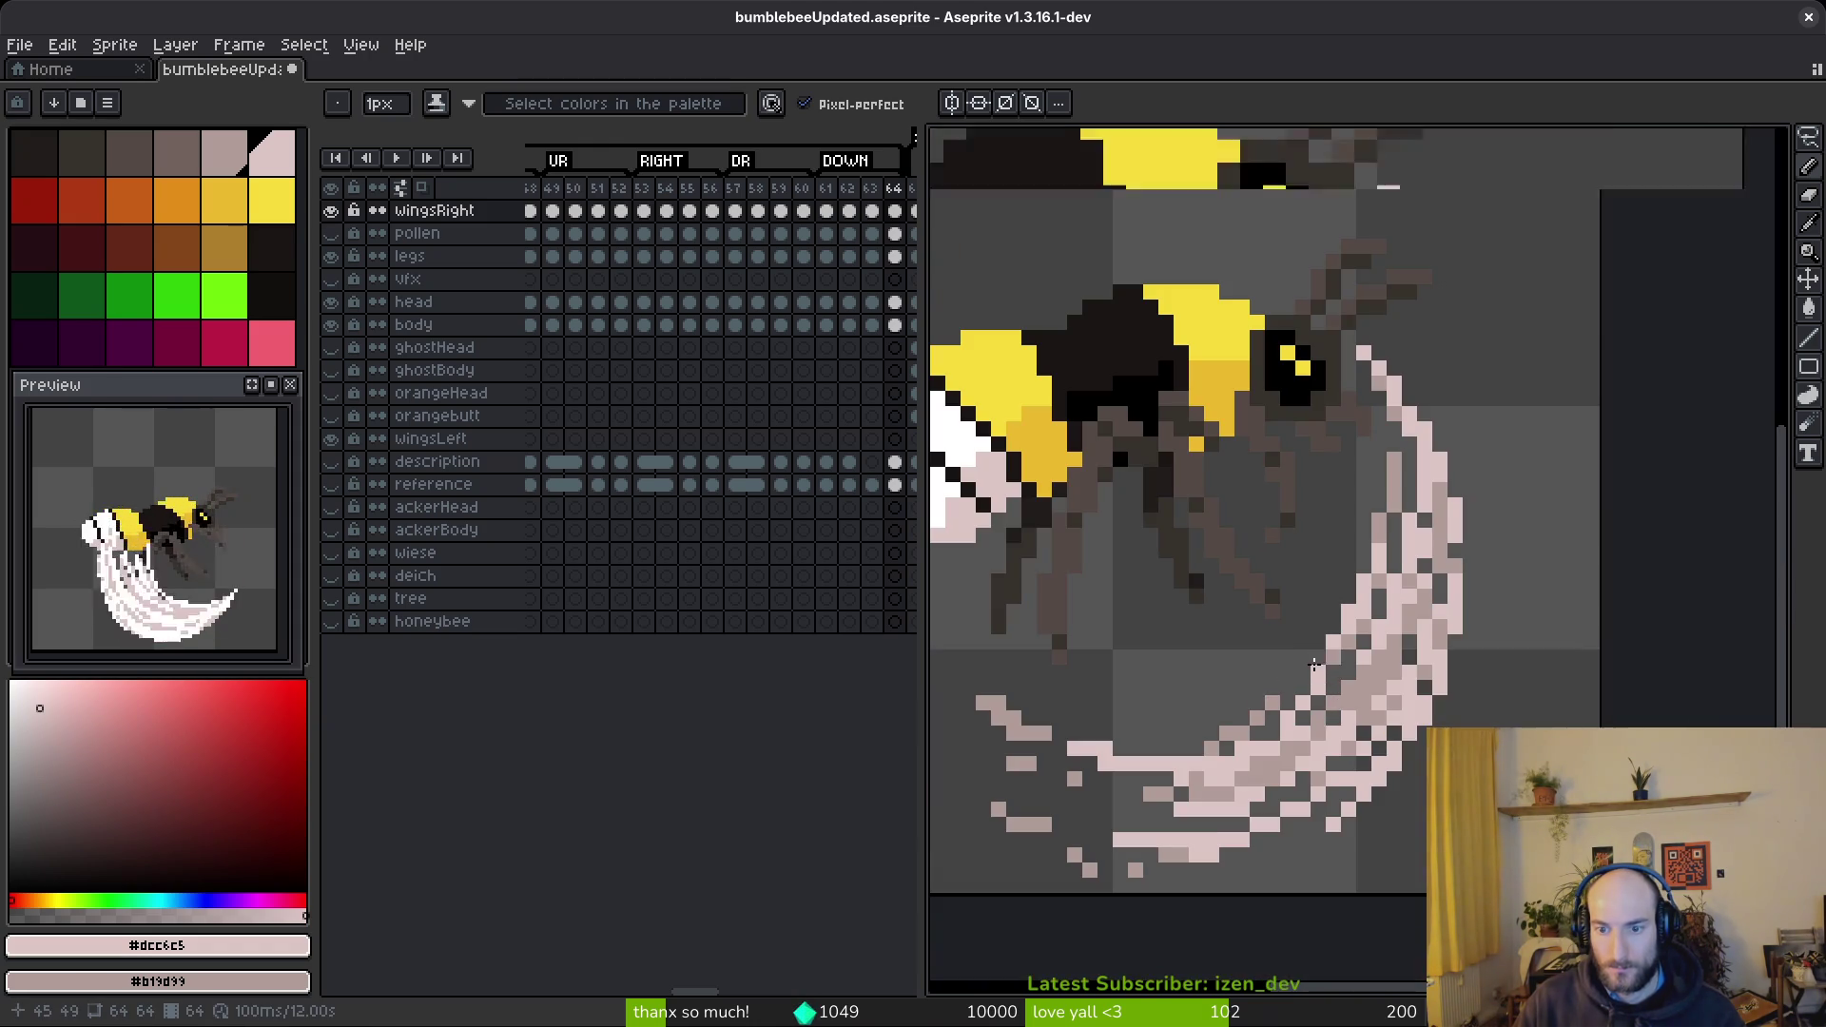
- Paint a row of mid pink into the wing trail and switch to single-pixel drawing
scroll(1313, 664, "up", 3)
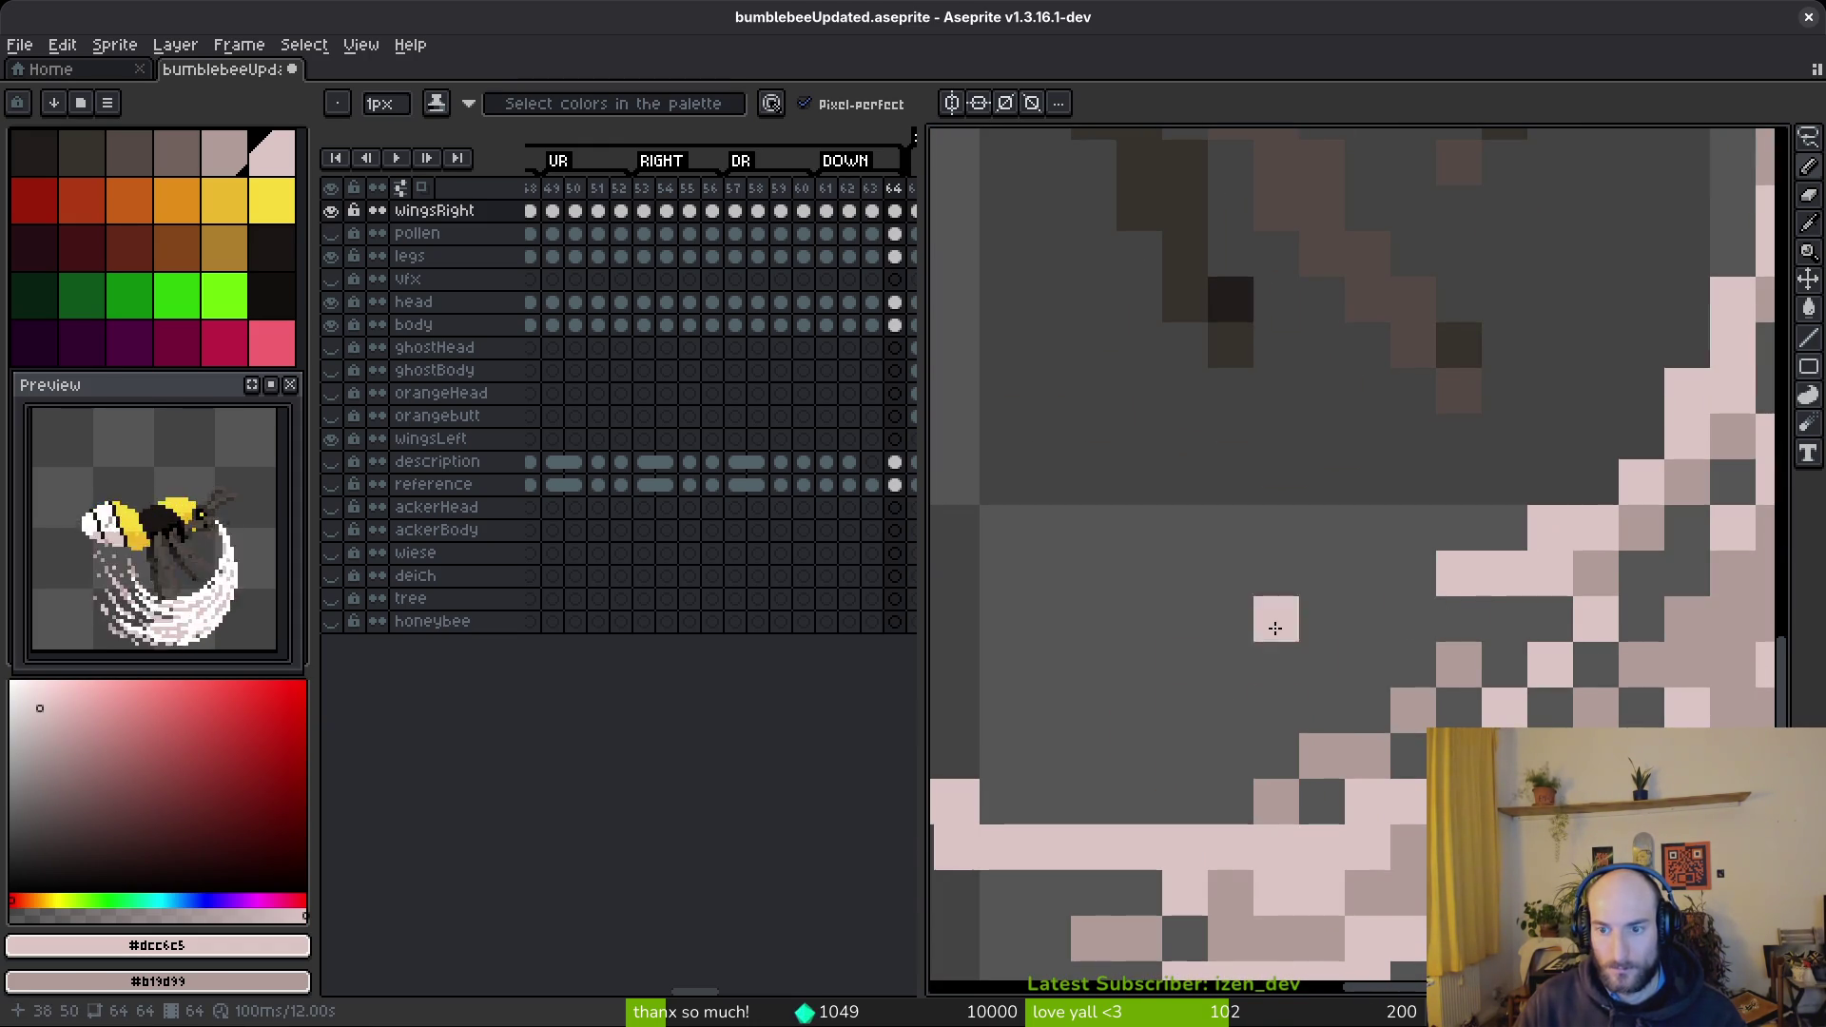
scroll(1189, 661, "left", 3)
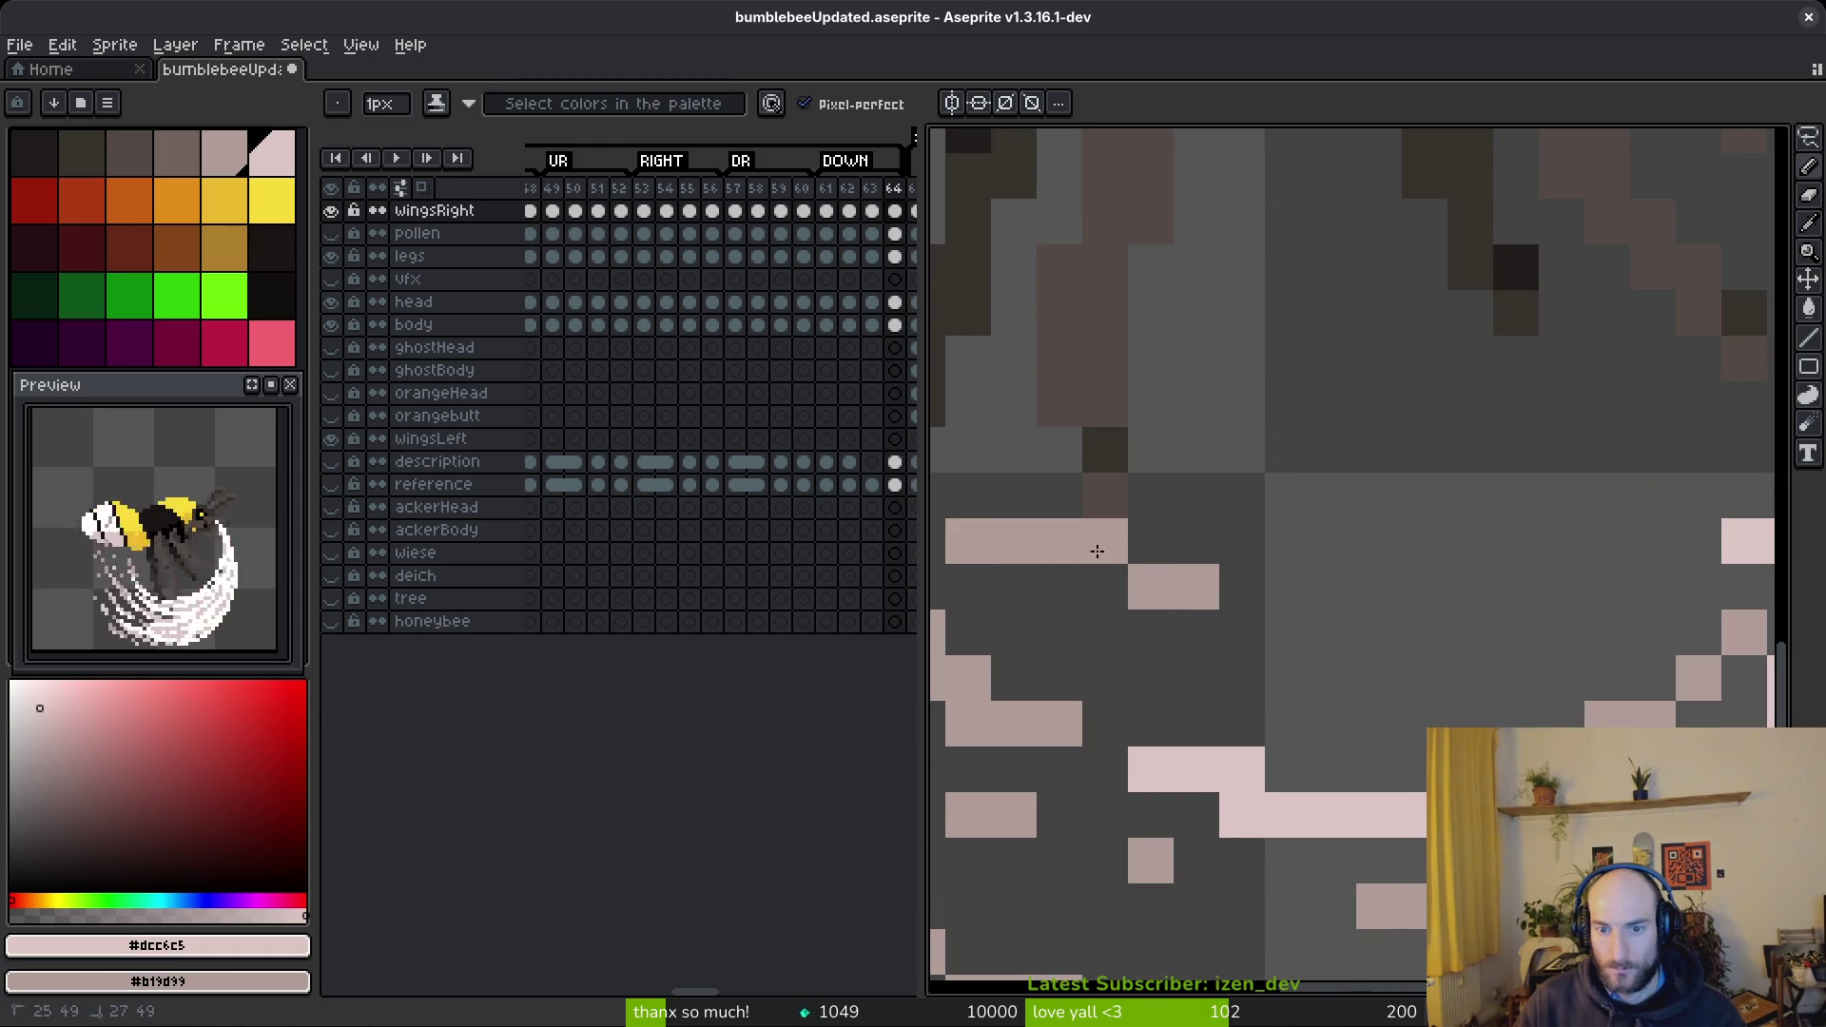
scroll(1157, 583, "right", 2)
left_click_drag(1194, 727, 1540, 682)
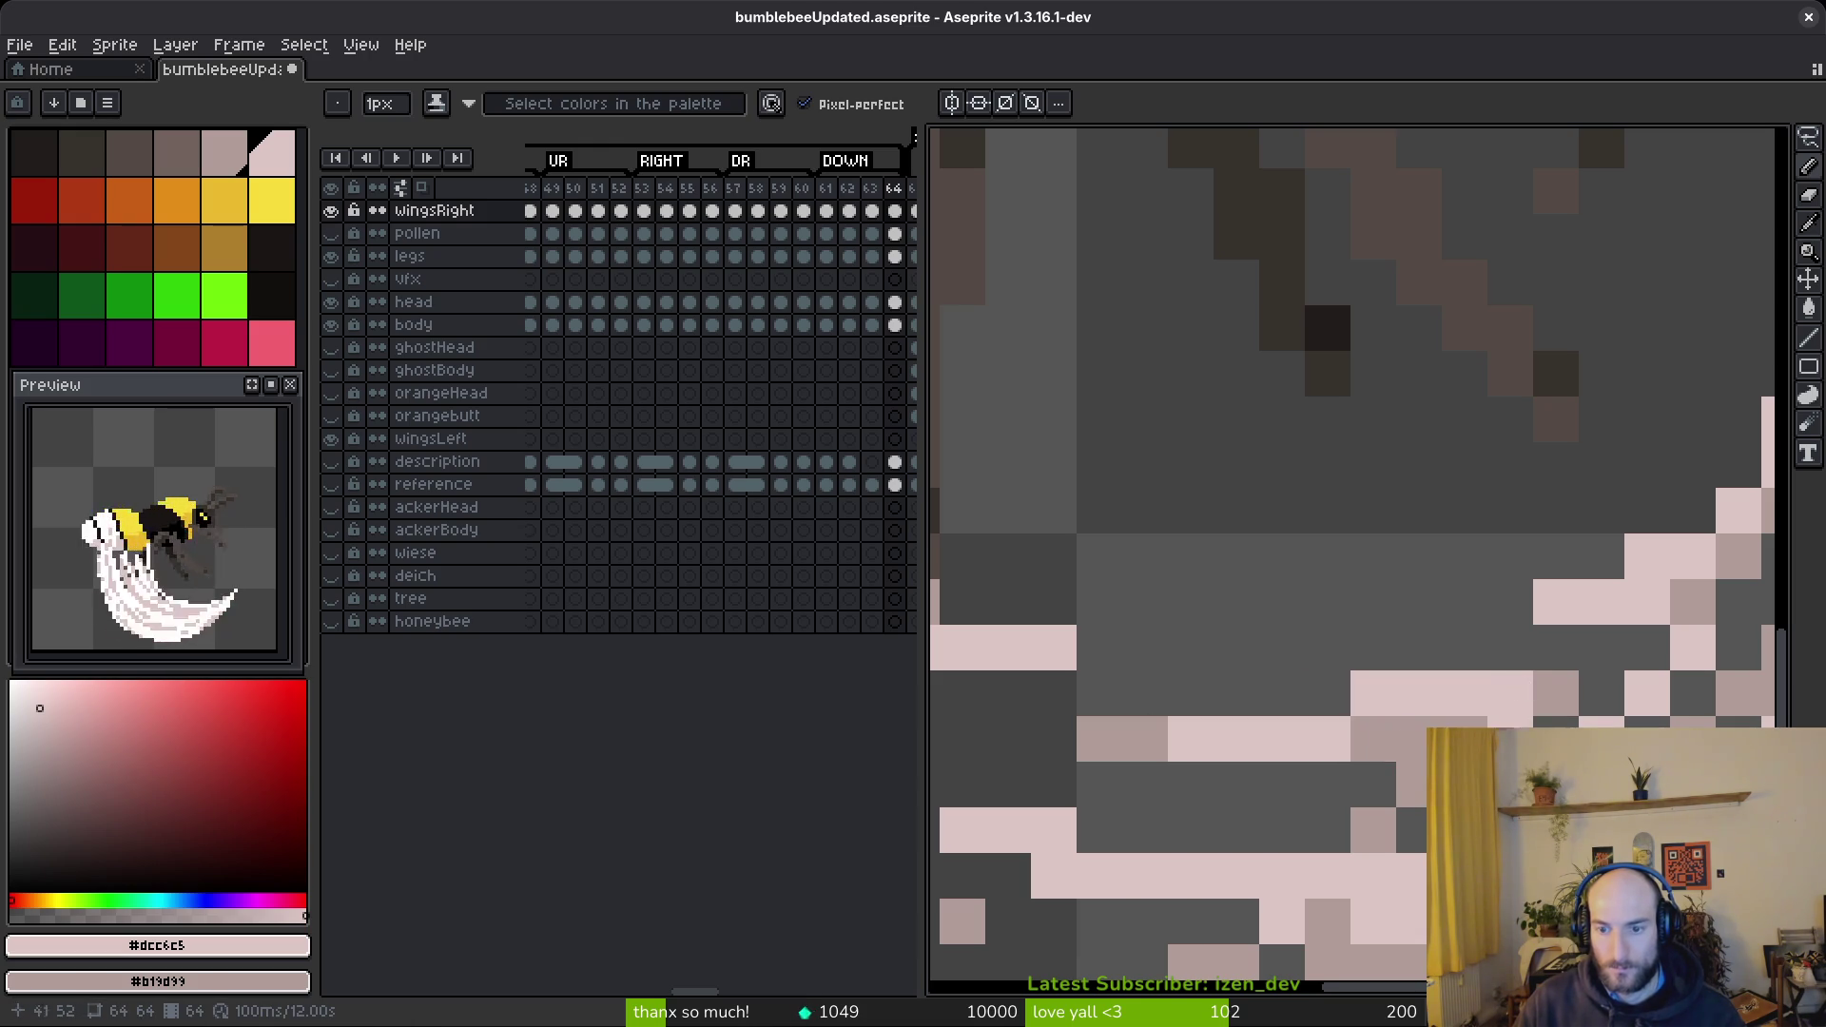
scroll(1471, 677, "down", 6)
scroll(1513, 699, "up", 5)
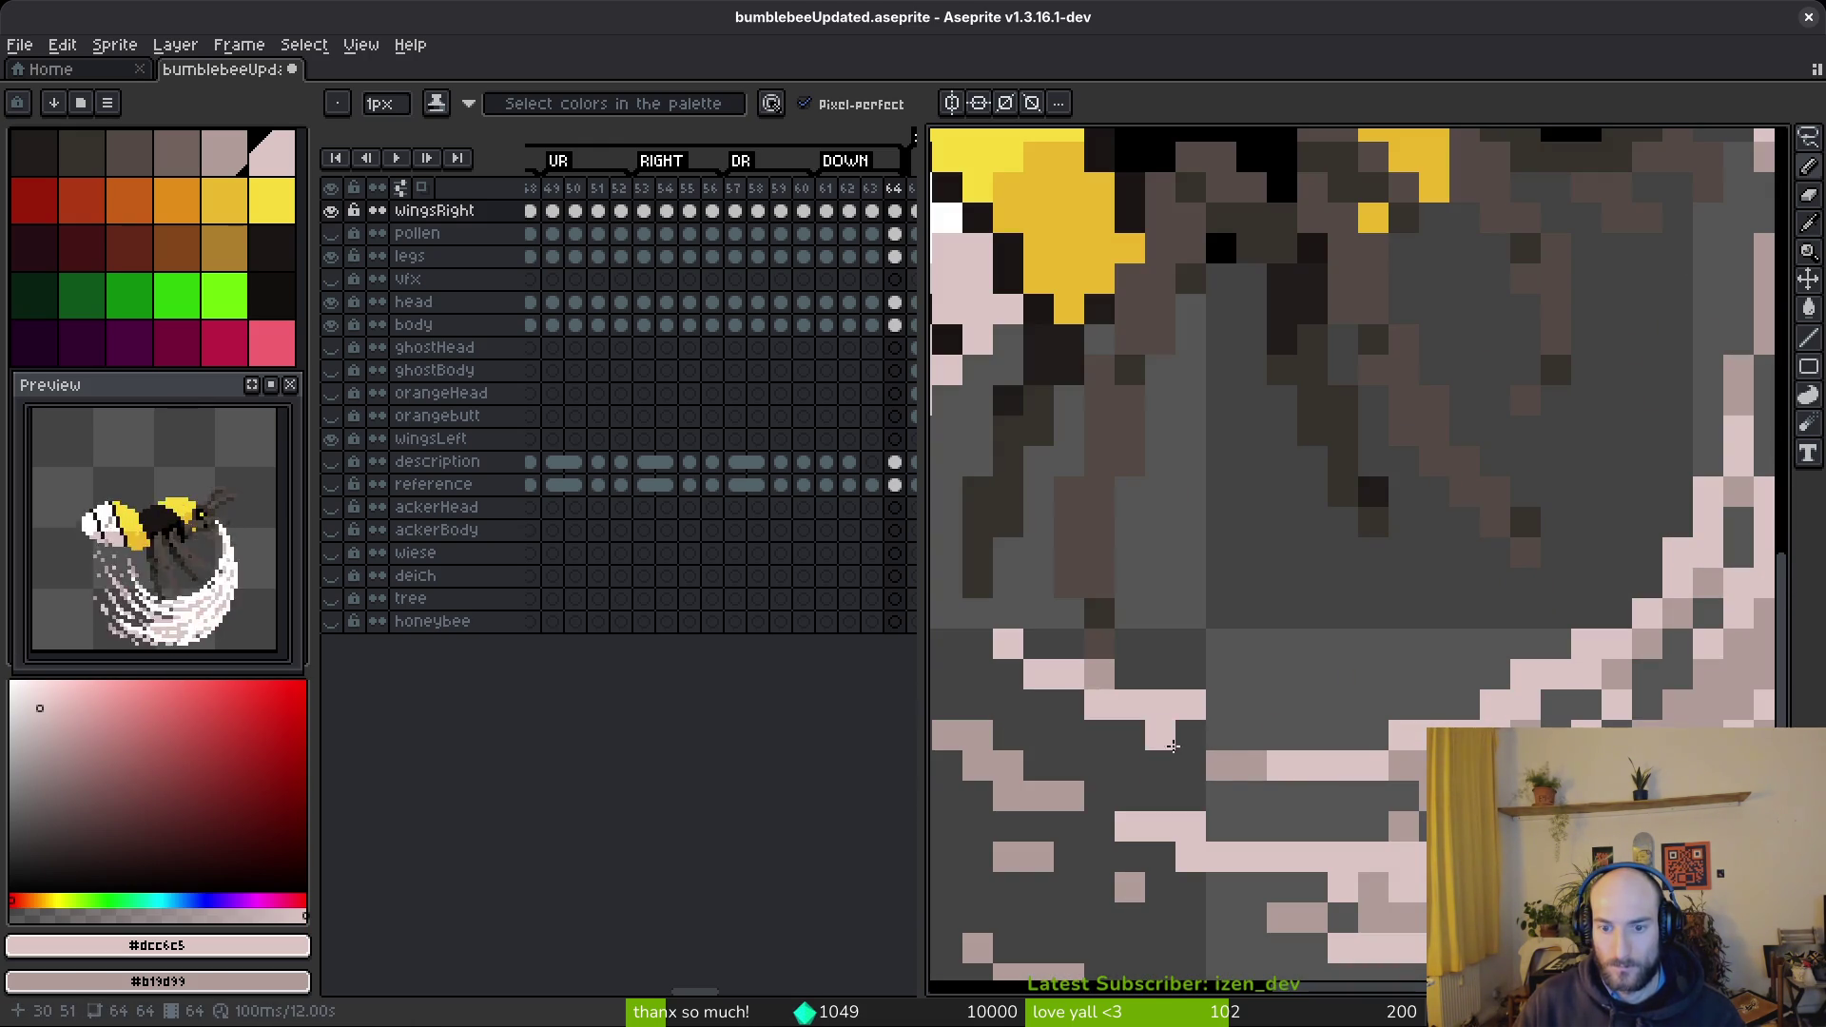
key("f")
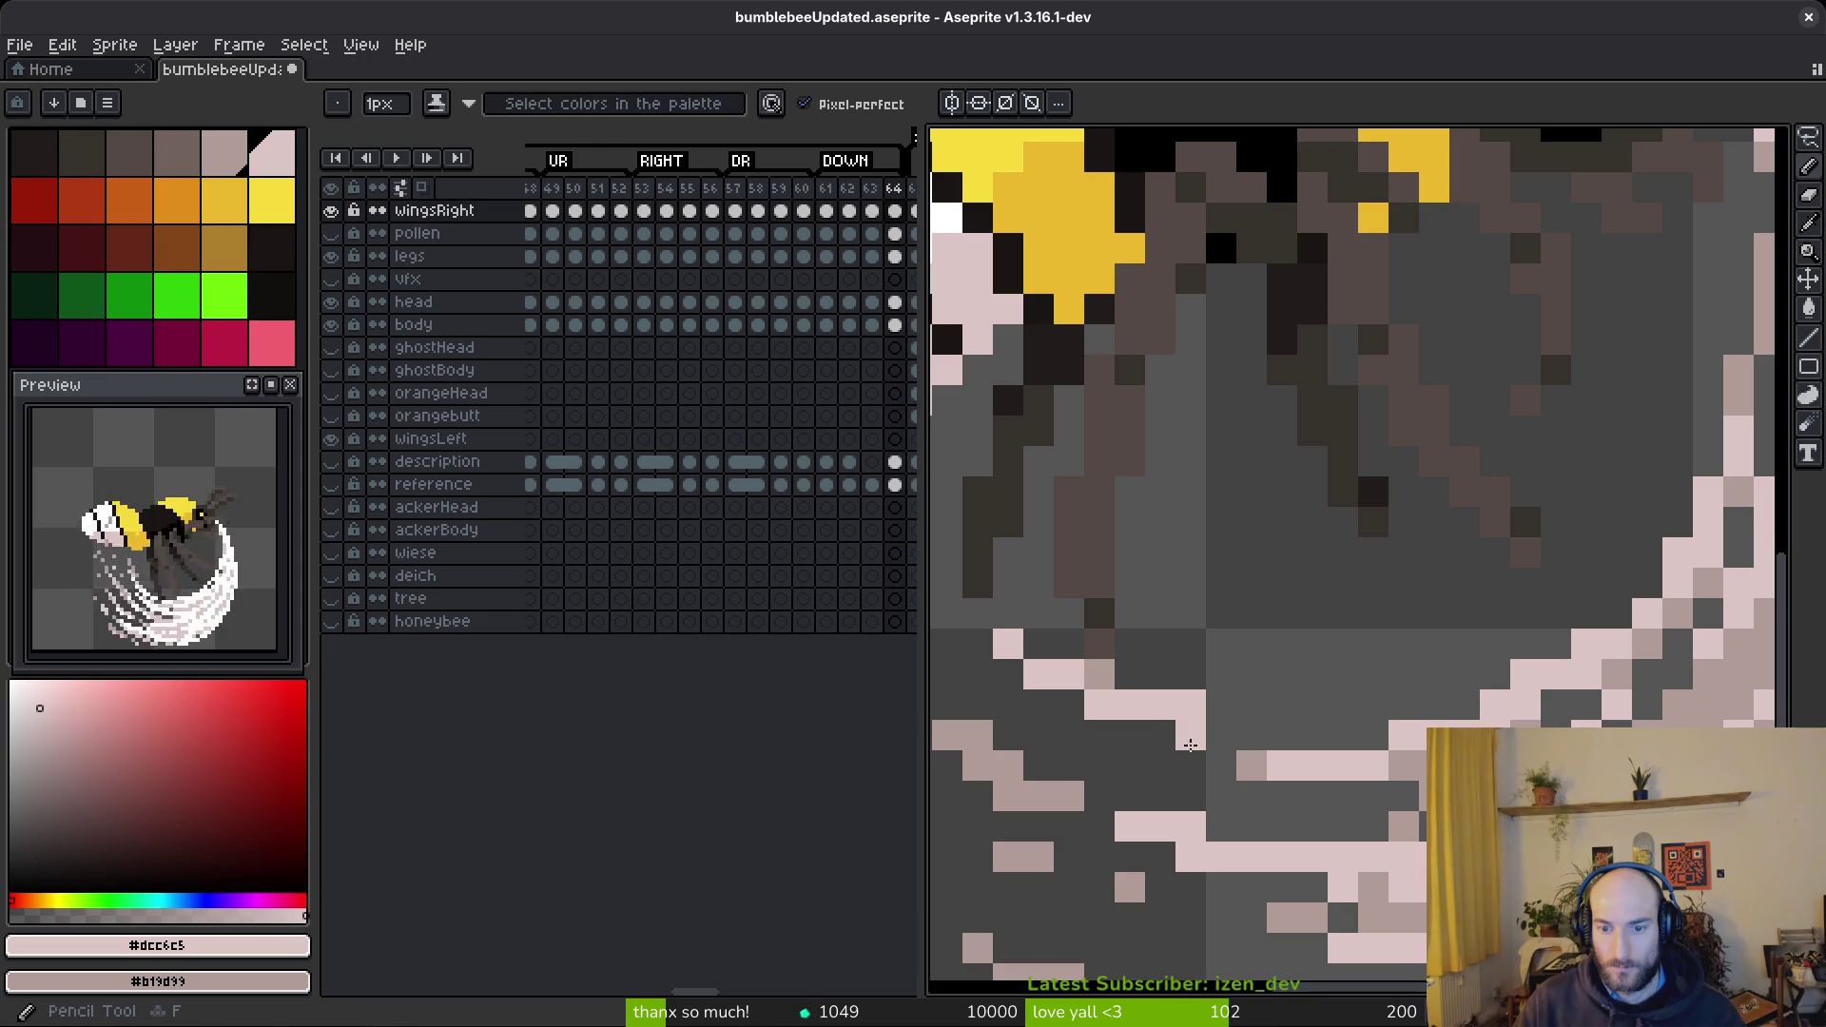
scroll(1188, 735, "down", 5)
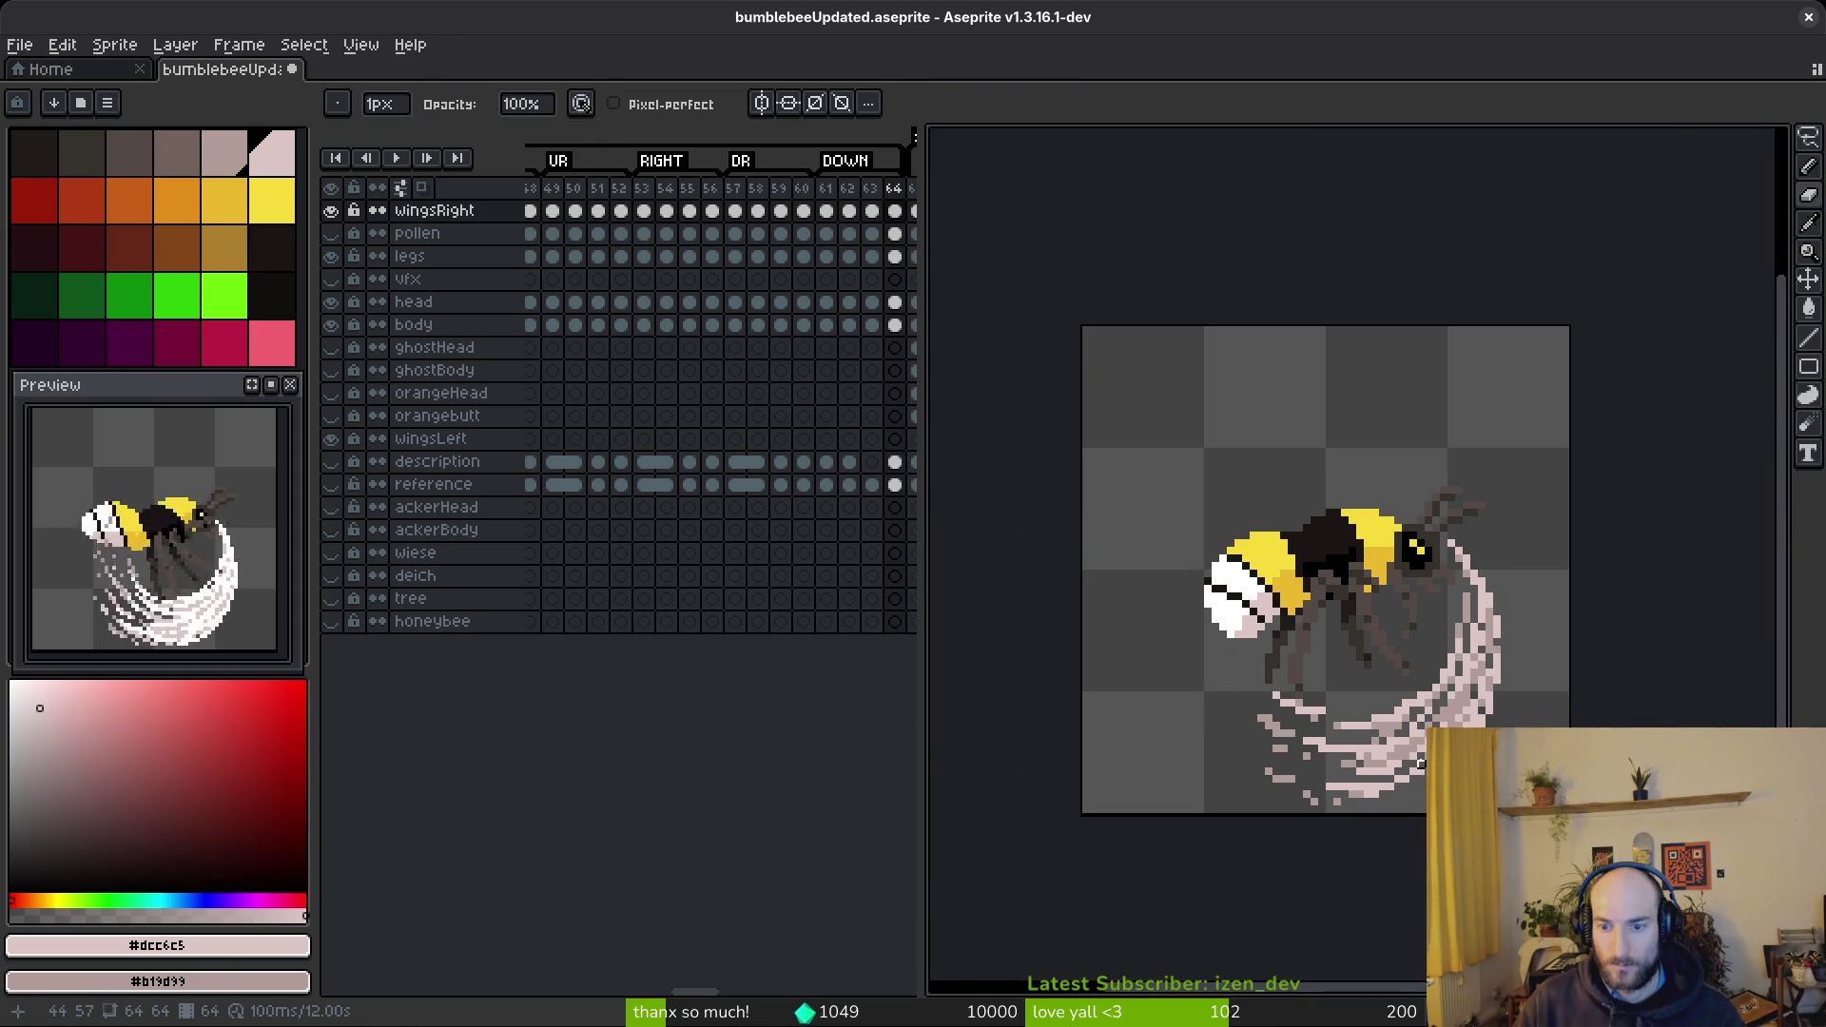
scroll(1368, 670, "up", 5)
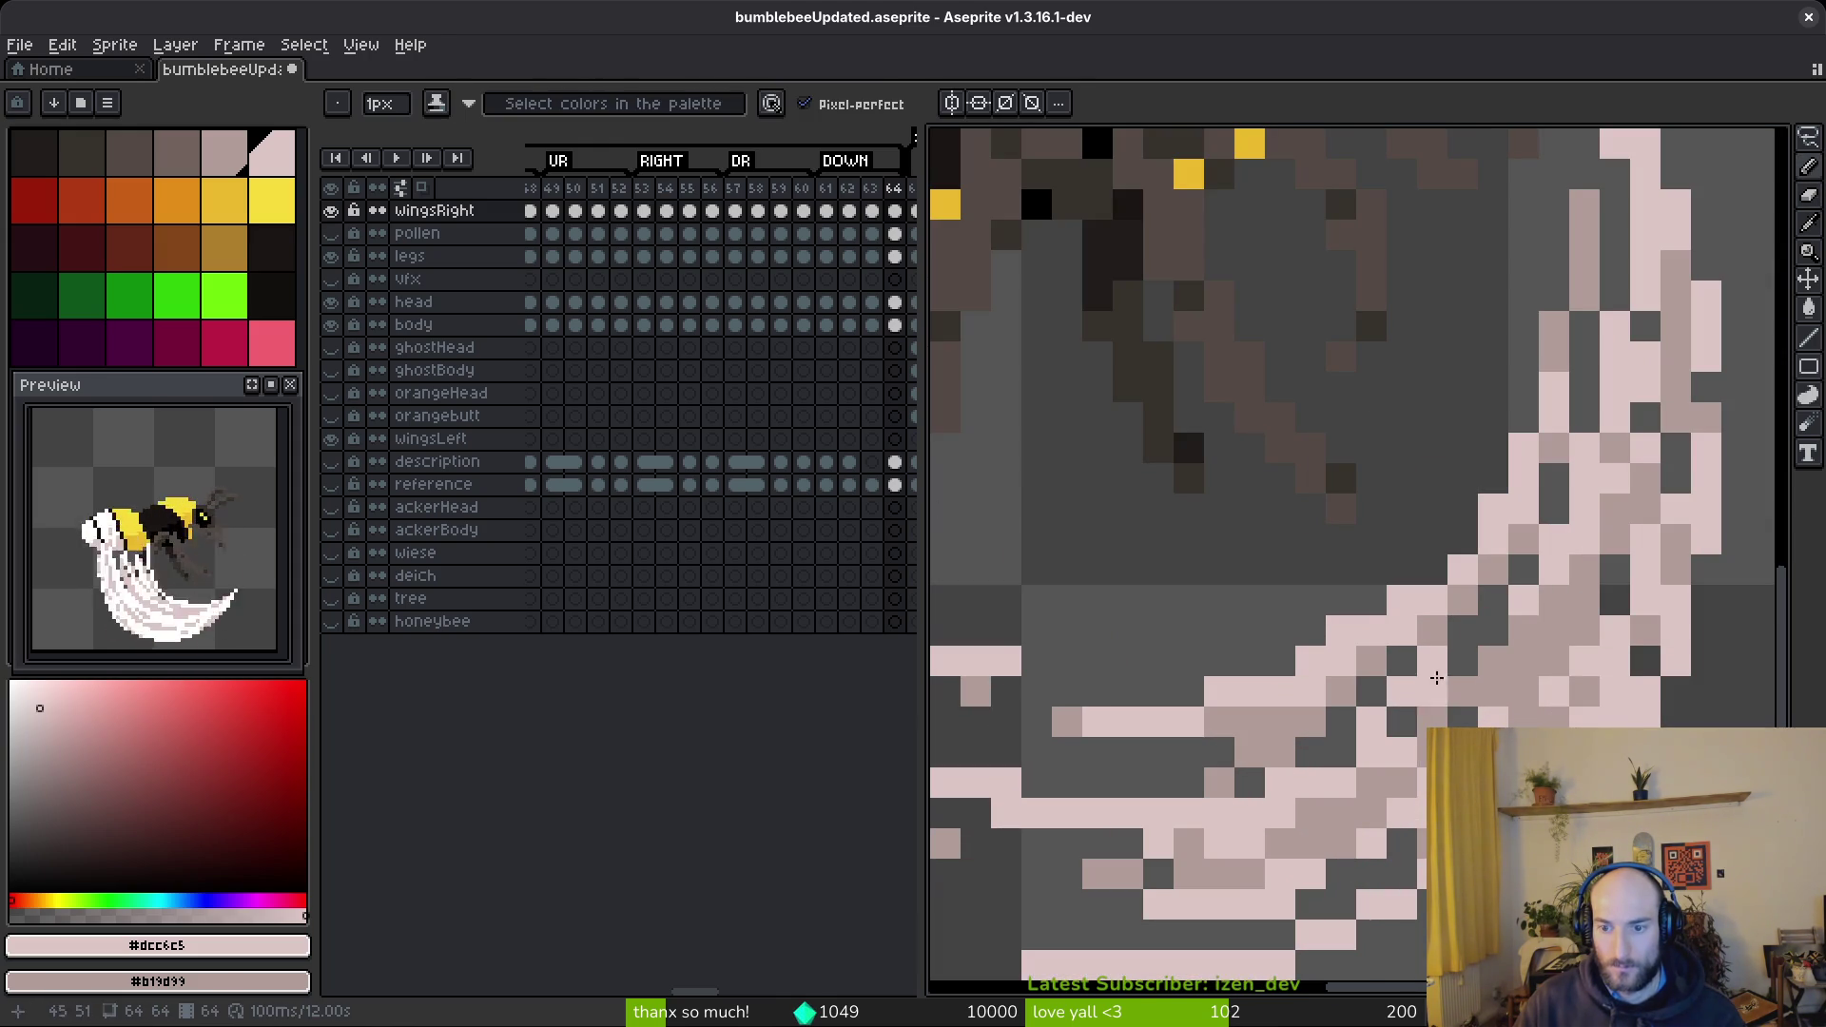
scroll(1408, 673, "down", 5)
scroll(1419, 641, "down", 1)
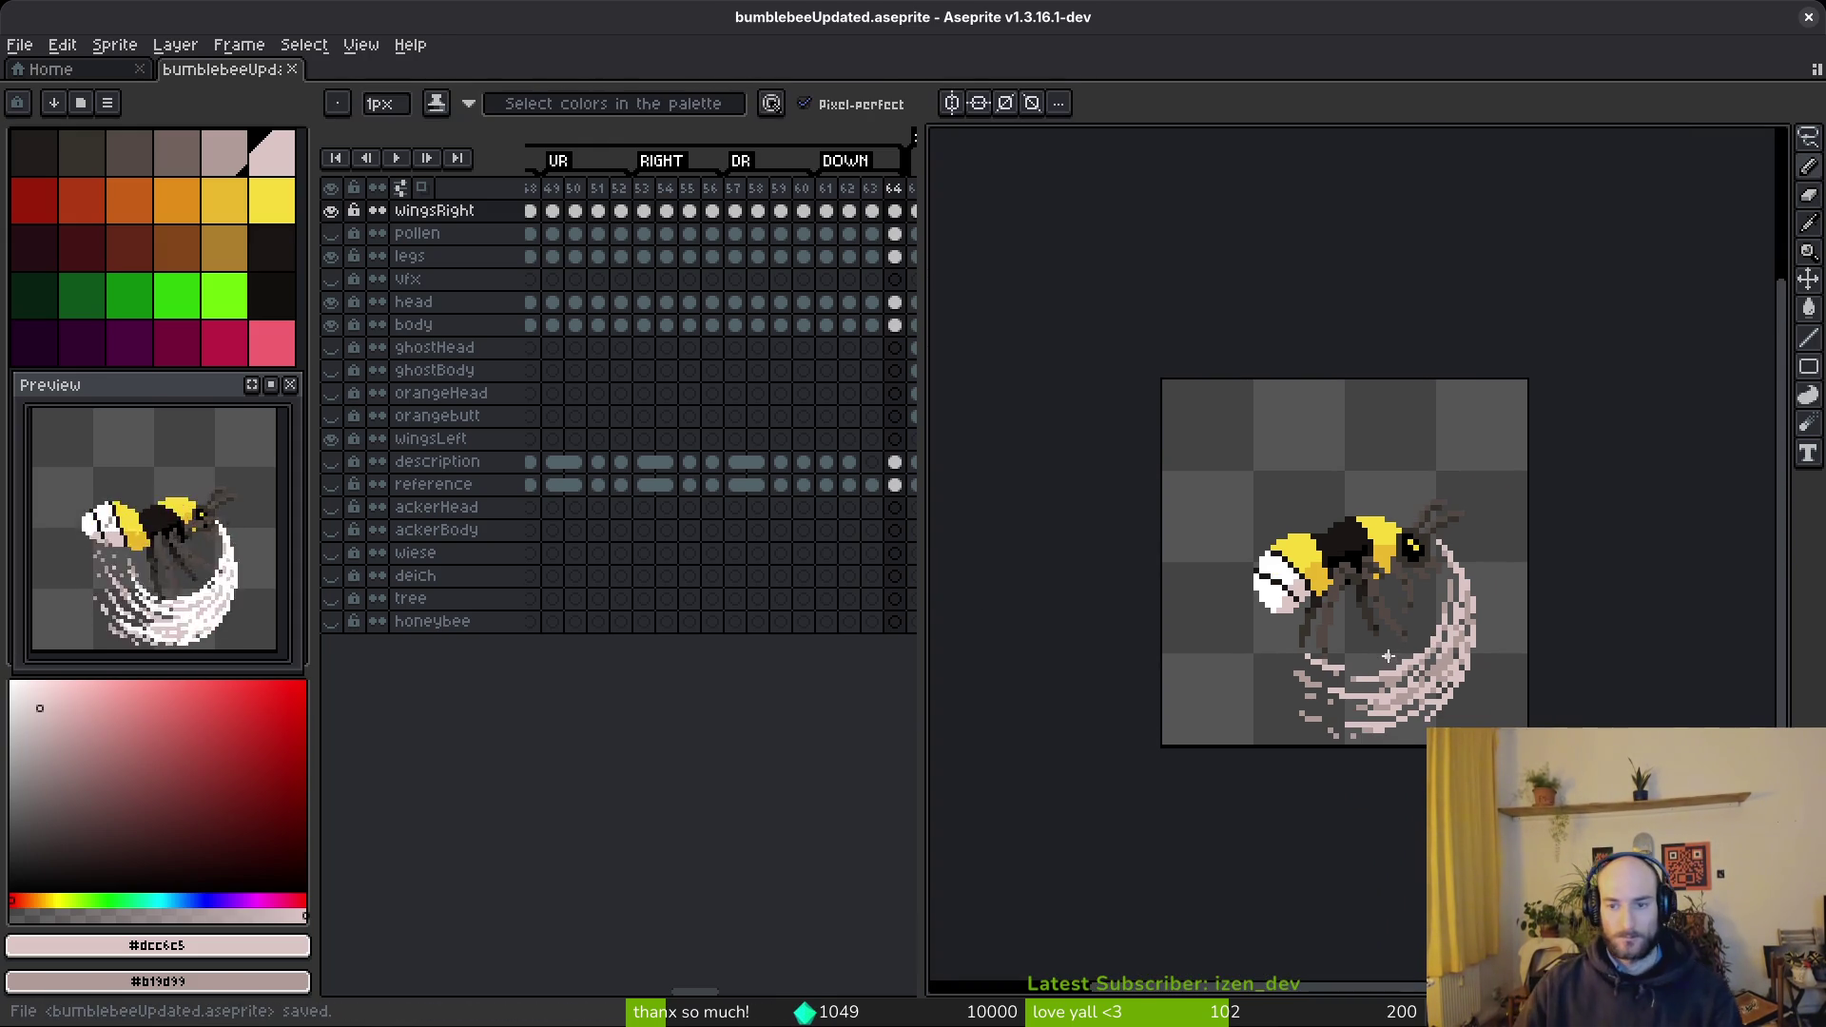
- Cancel the sprite sheet export and step back to frame 62's wing trail
key("ctrl+e")
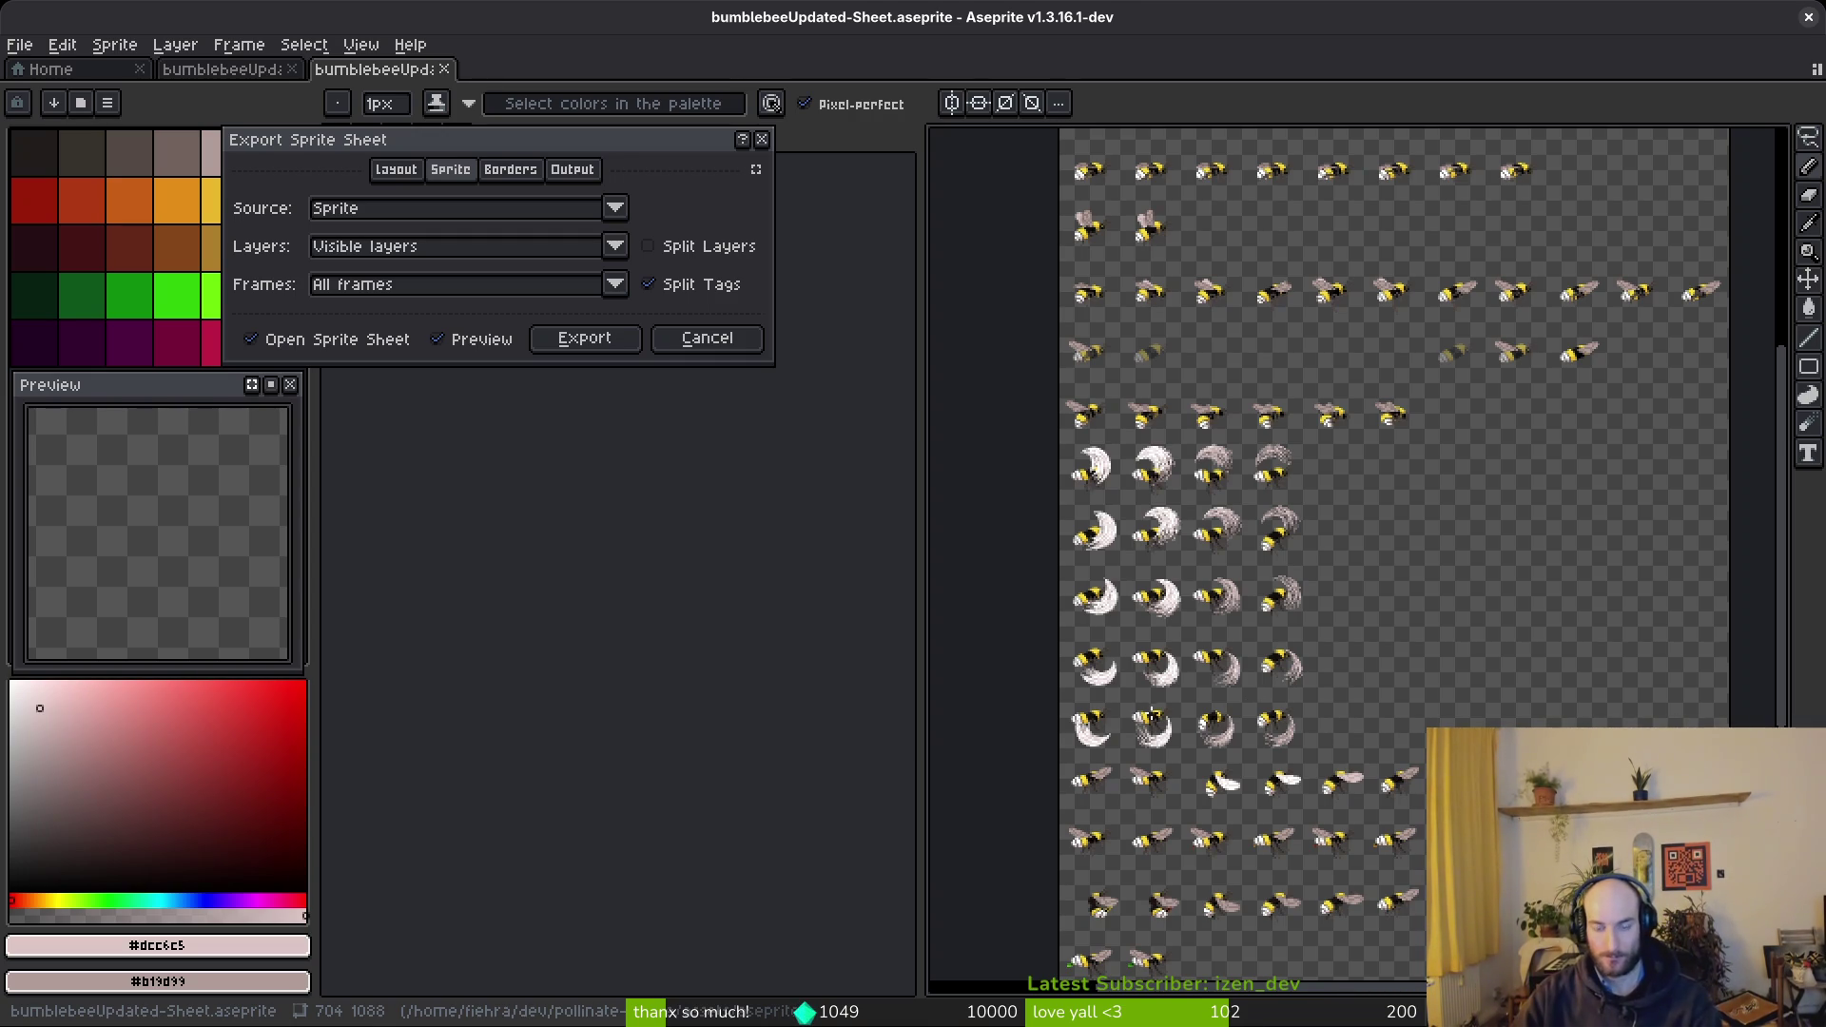
scroll(1124, 758, "up", 2)
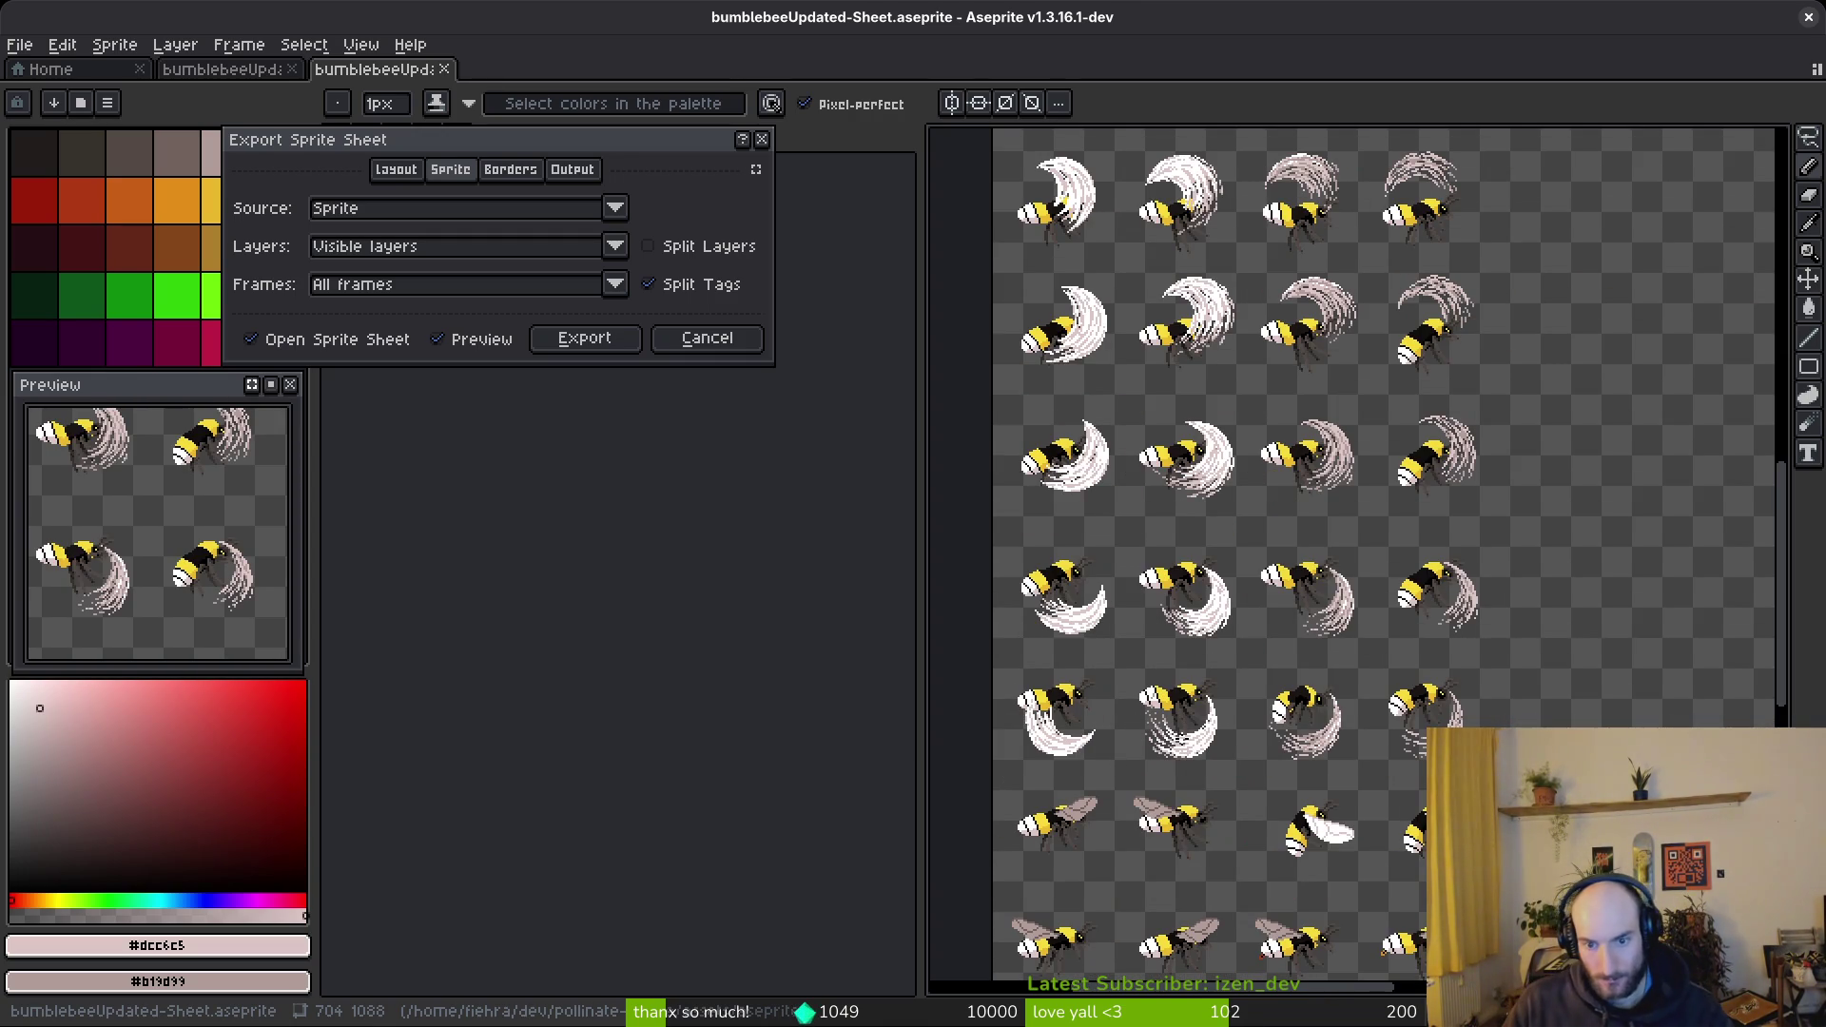
key("Escape")
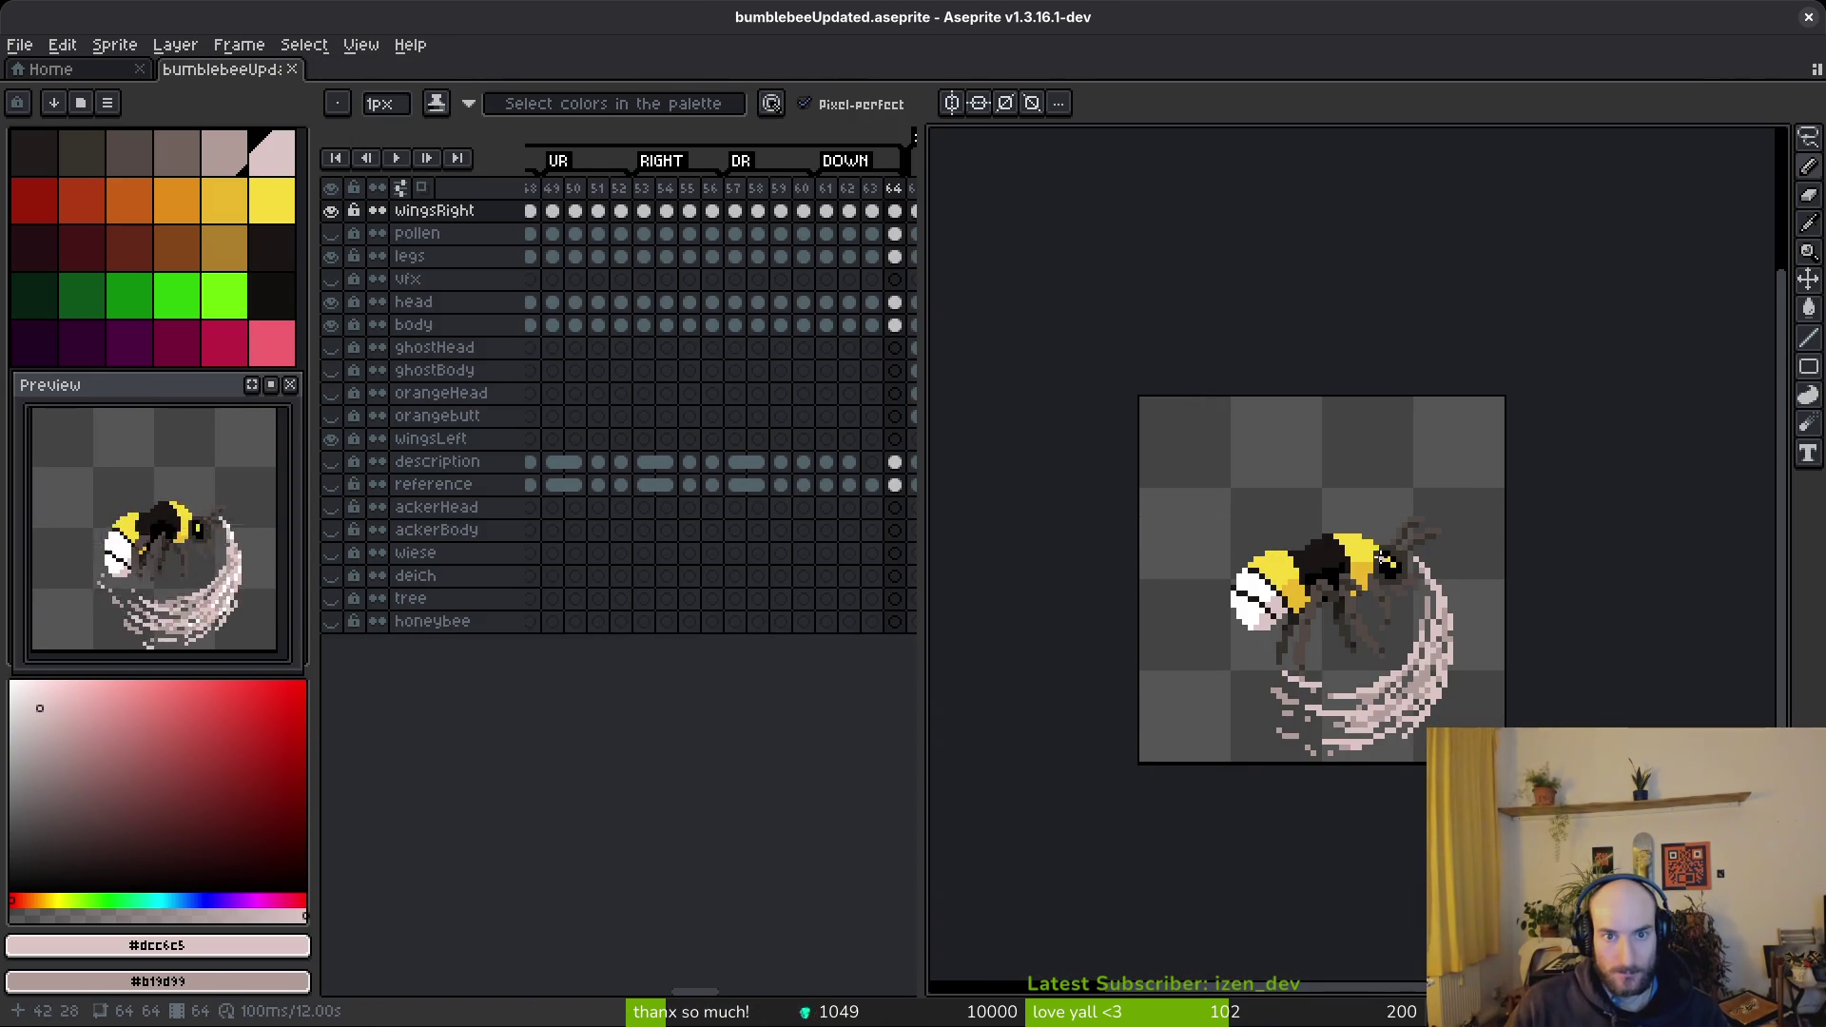
key("Left")
key("Left")
scroll(1365, 612, "up", 2)
scroll(1355, 710, "up", 2)
- Eyedrop white and light pink from the sprite and paint them into the wing swirl
left_click(1333, 652, "alt")
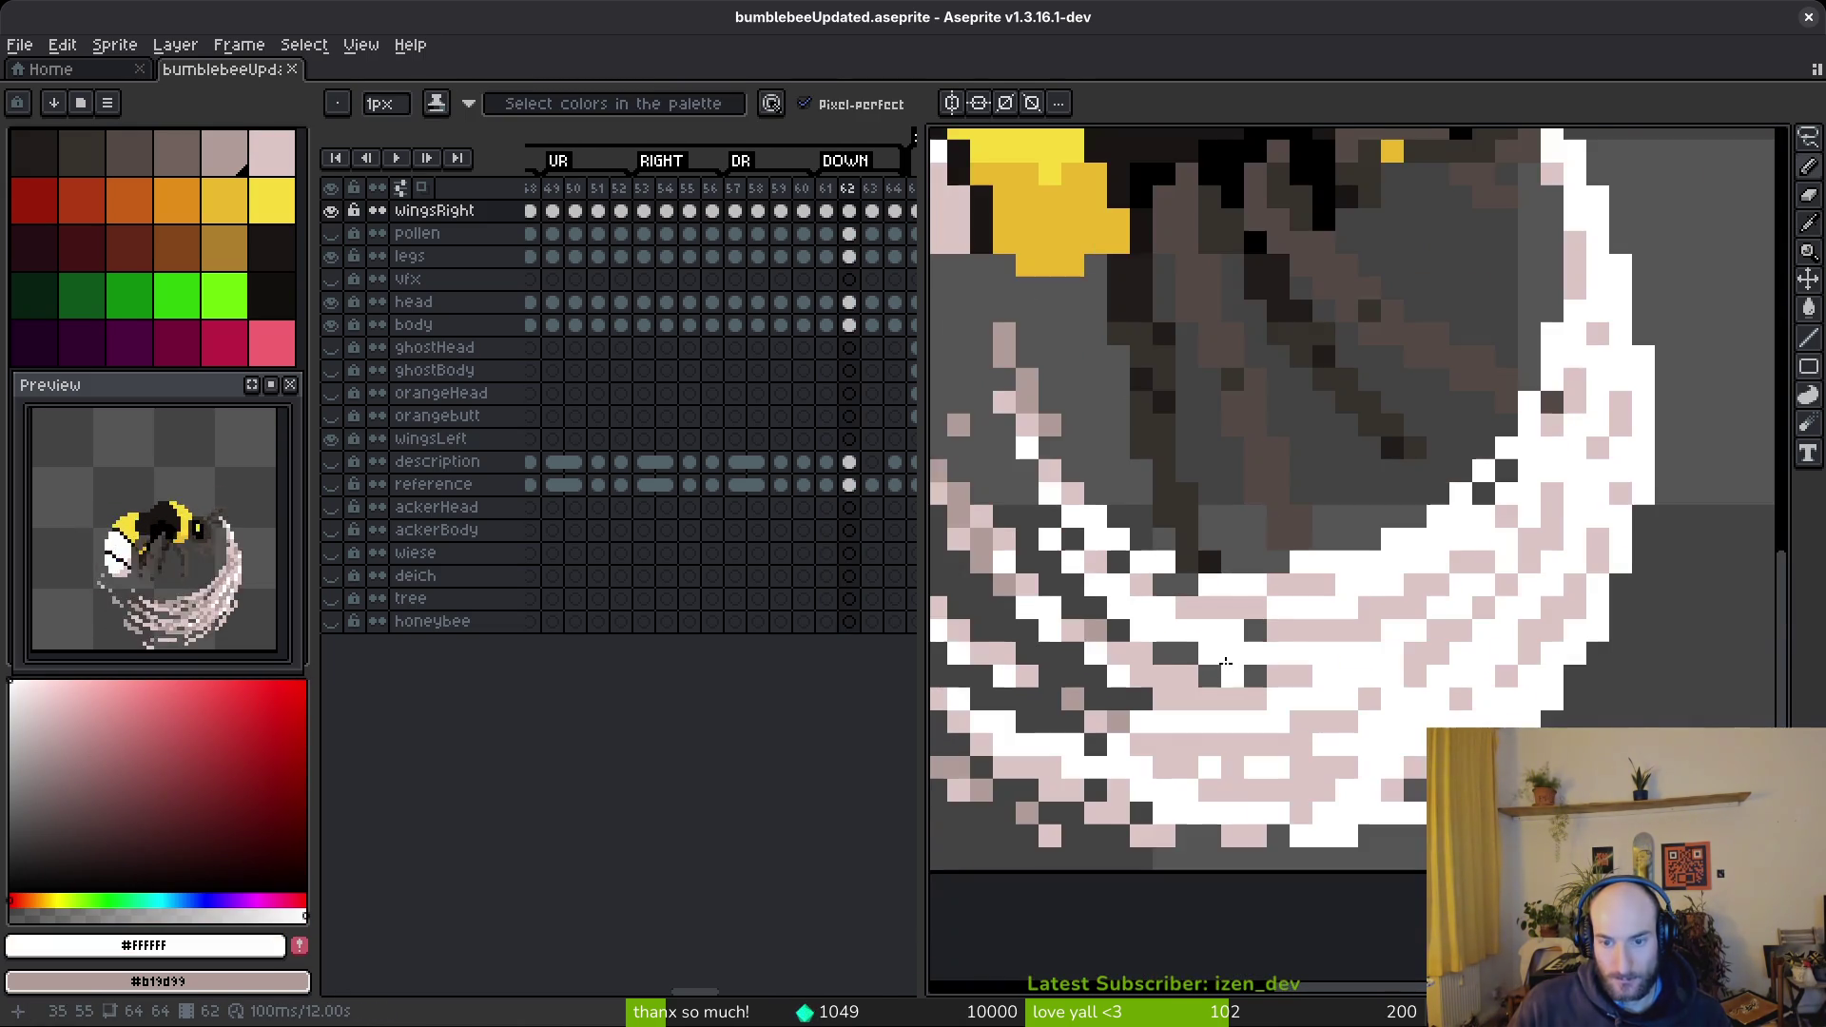
scroll(1227, 665, "up", 2)
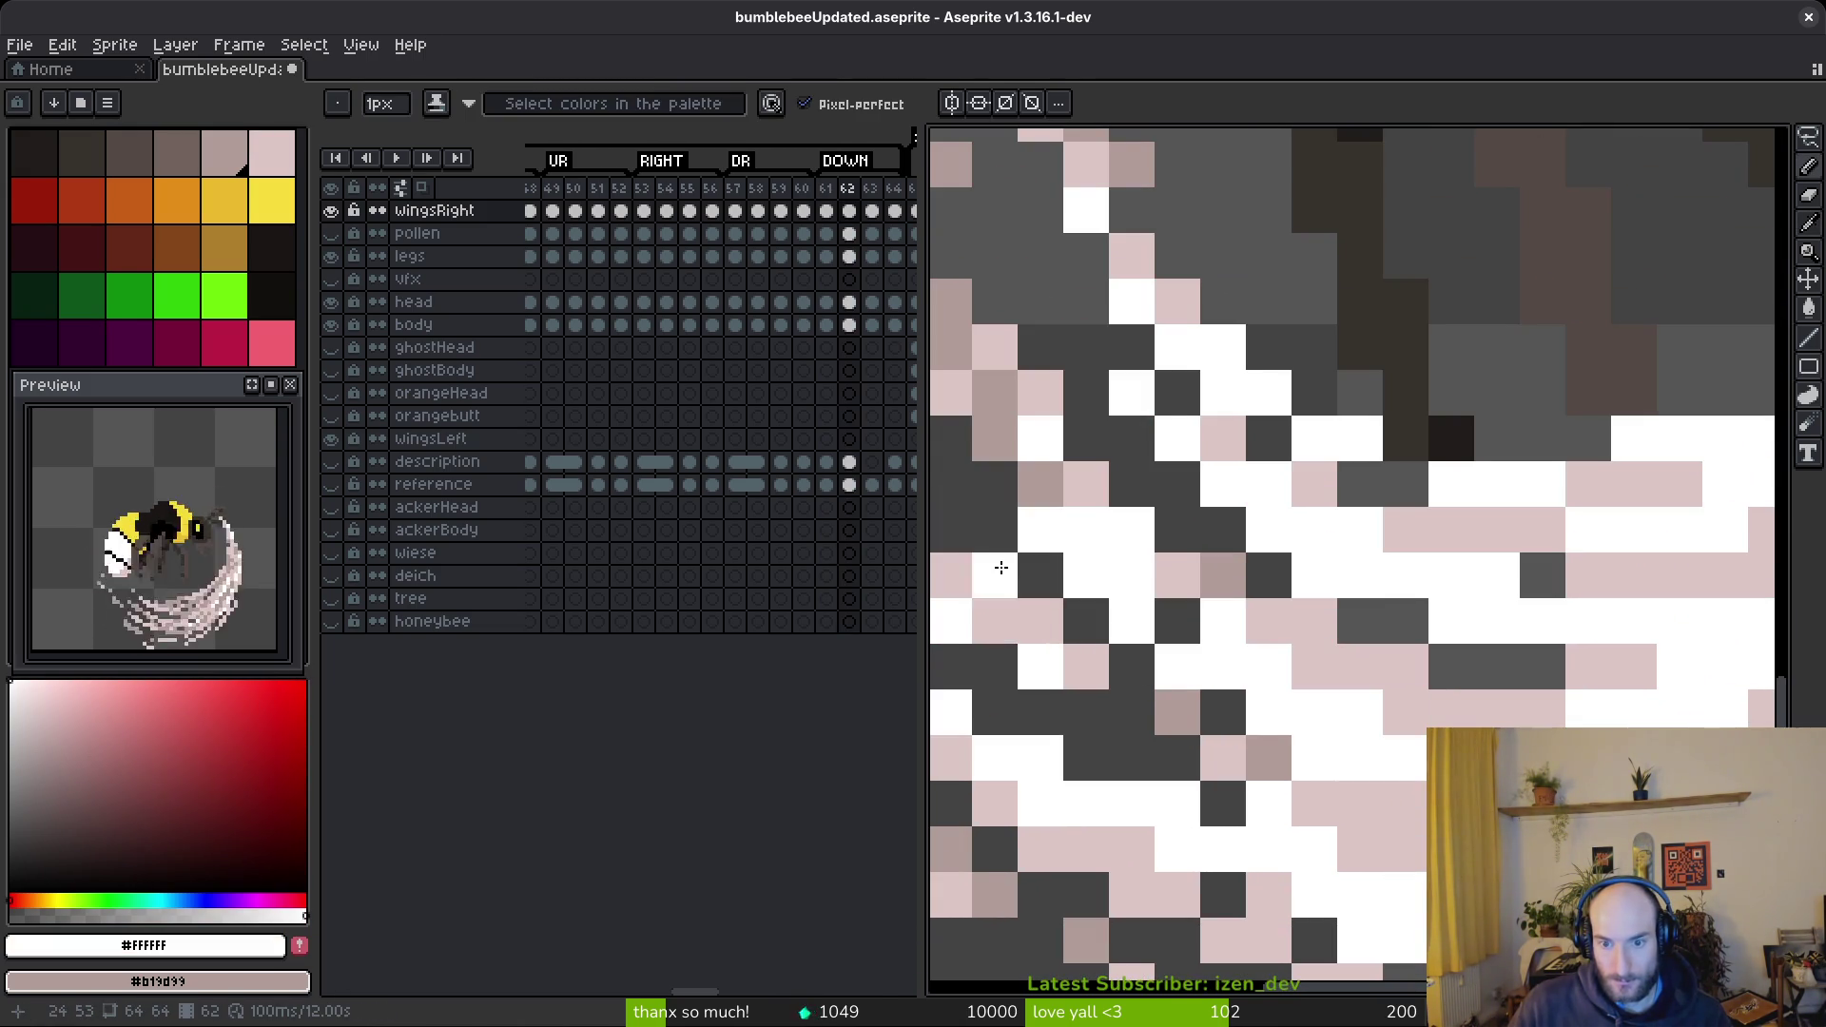
mouse_move(948, 474)
left_mouse_down()
mouse_move(1100, 603)
mouse_move(1215, 640)
left_mouse_up()
scroll(1215, 641, "down", 2)
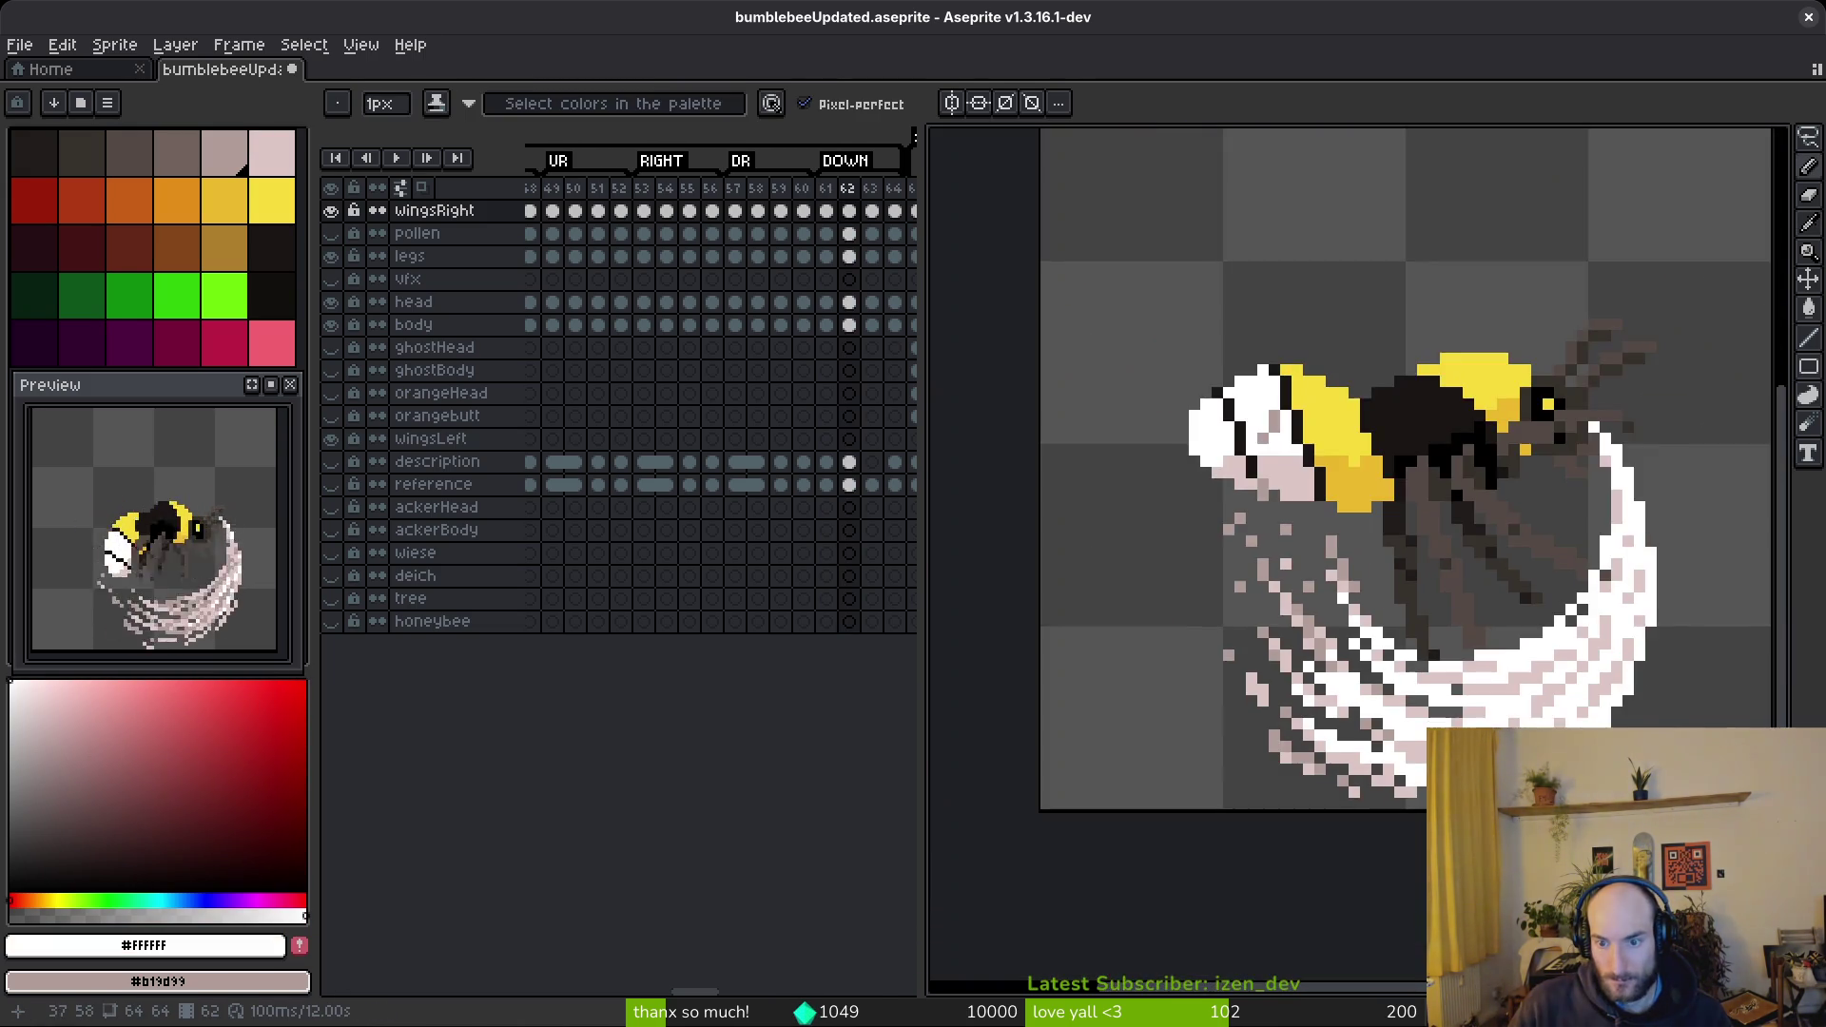
scroll(1308, 698, "up", 2)
left_click(1288, 653, "alt")
left_click(1249, 634)
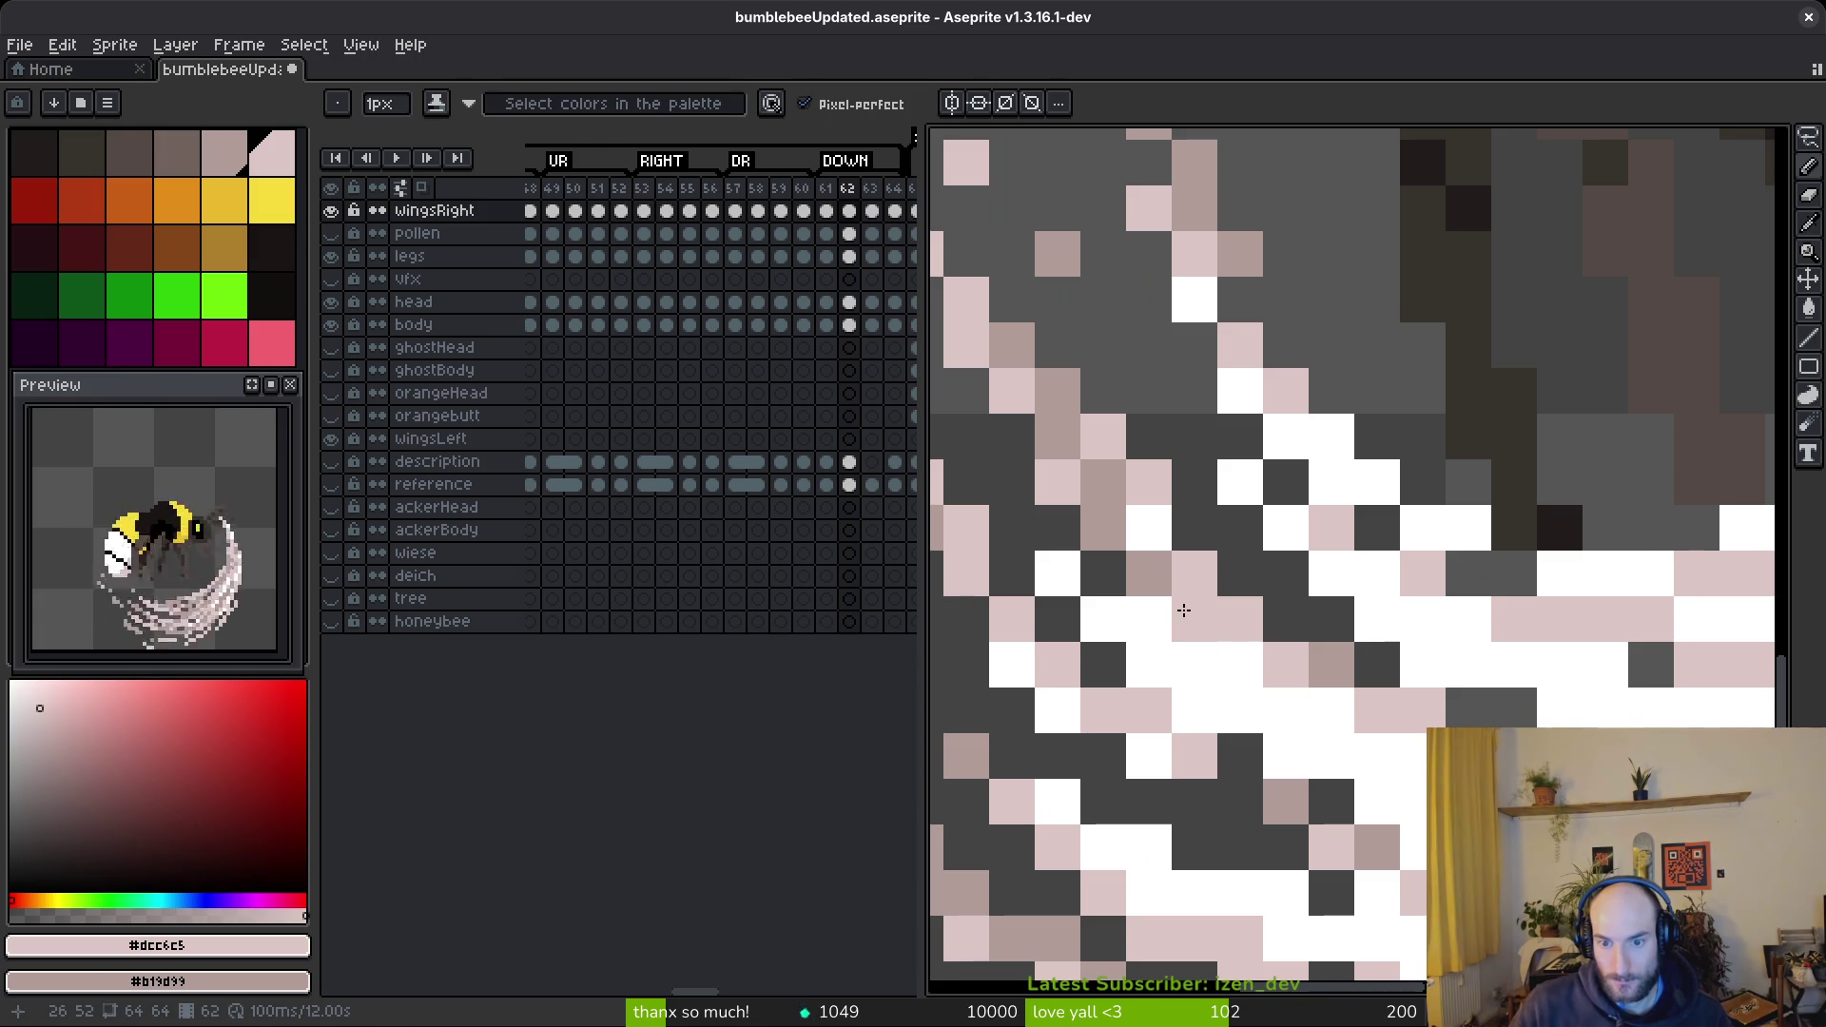
scroll(1417, 723, "down", 6)
scroll(1367, 712, "up", 5)
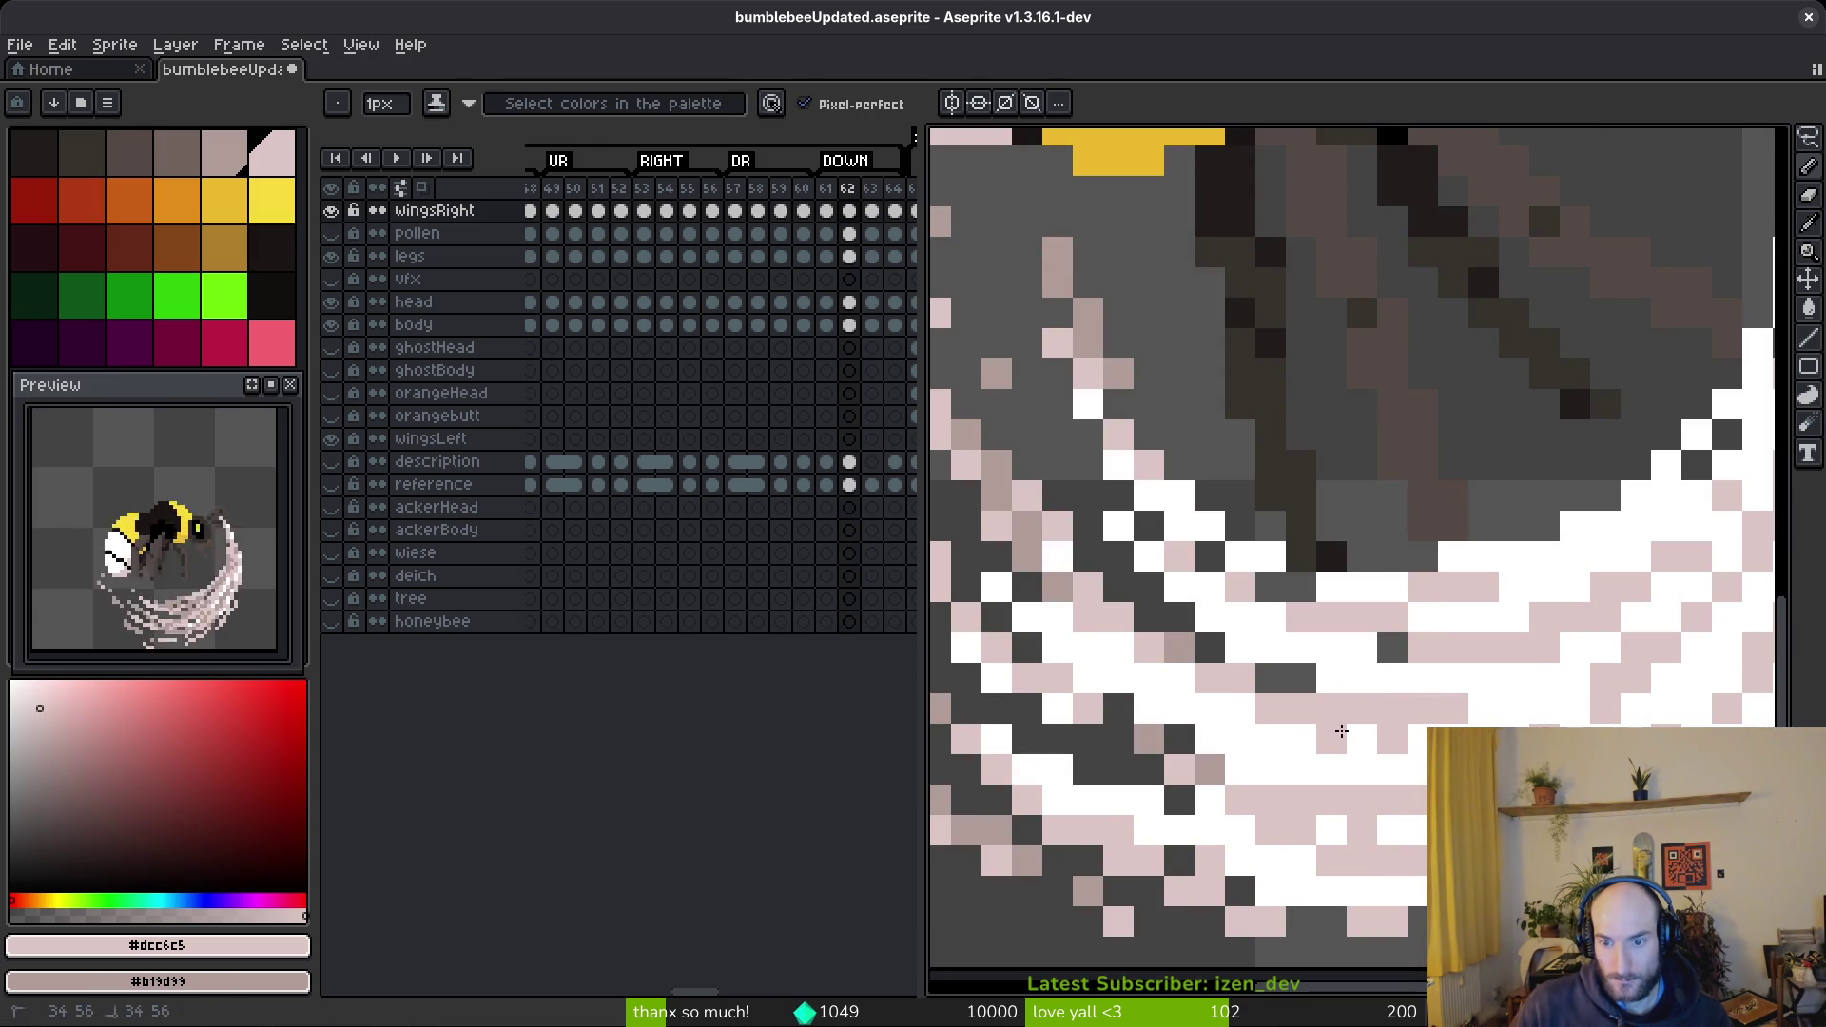
scroll(1330, 730, "down", 4)
- Save the retouched bee sprite with Ctrl+S
key("ctrl+s")
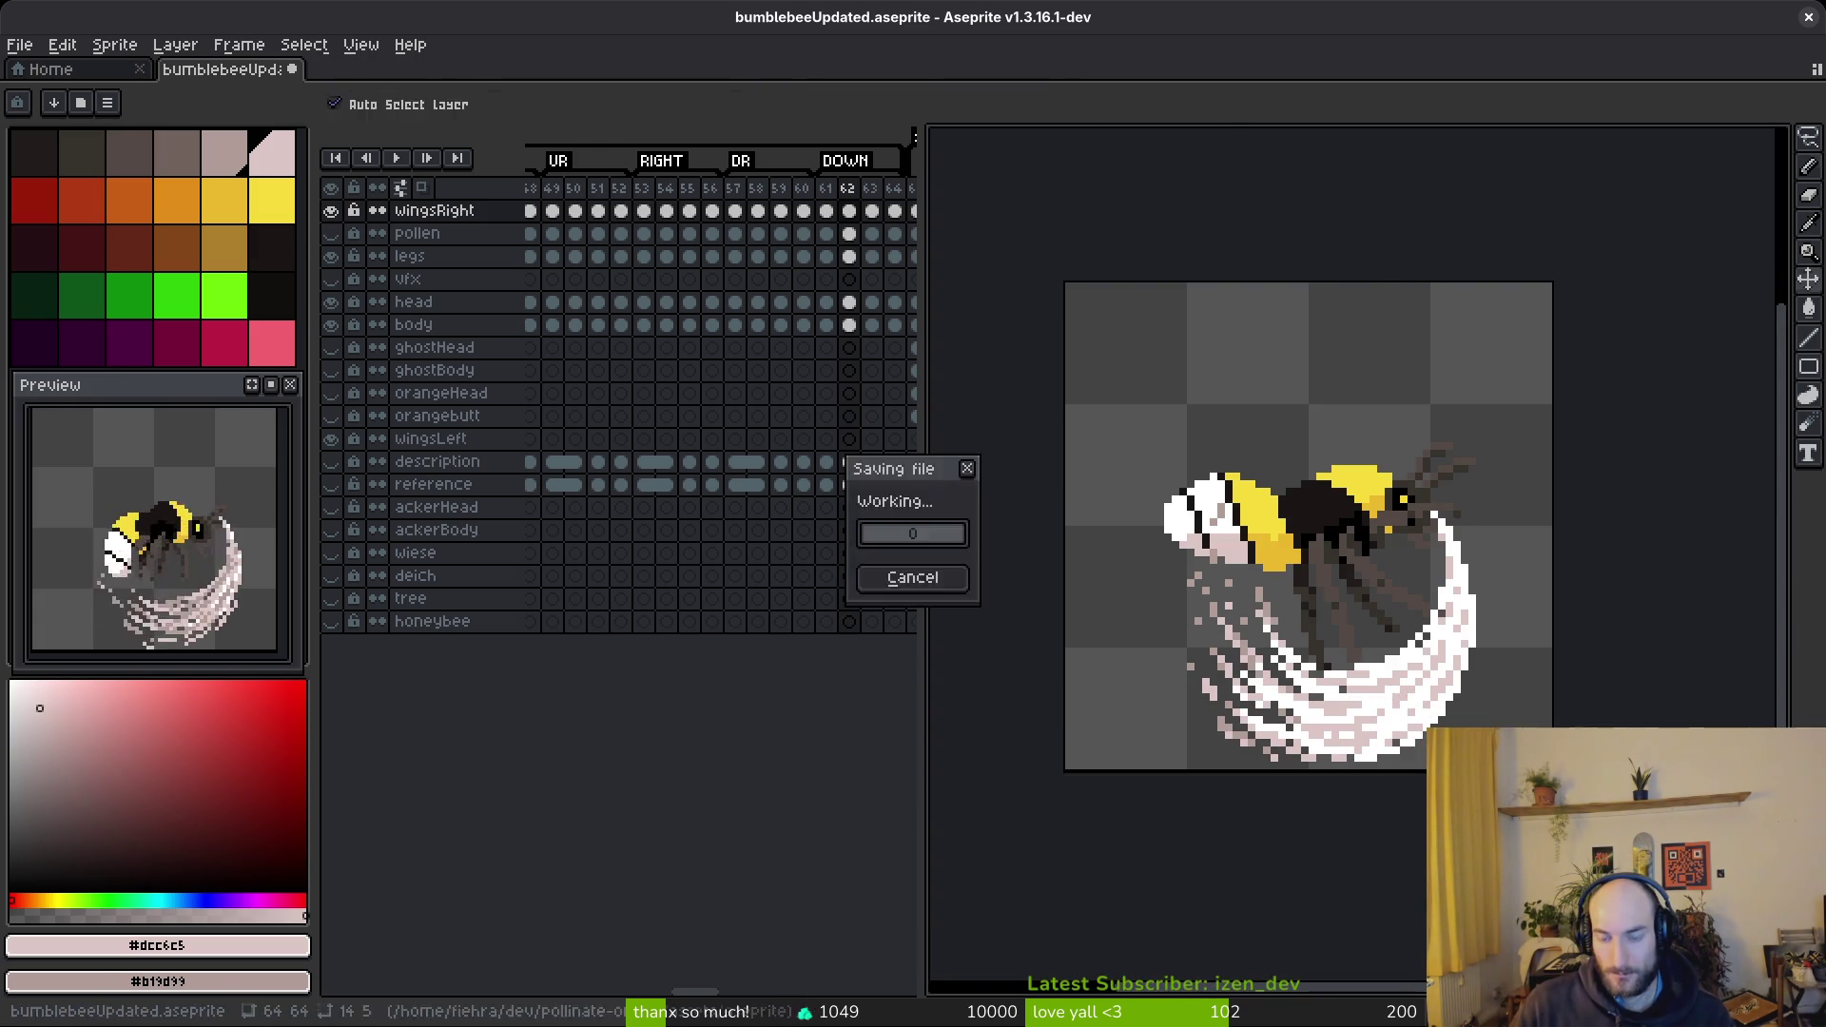
scroll(1427, 618, "up", 4)
scroll(1456, 631, "down", 3)
key("v")
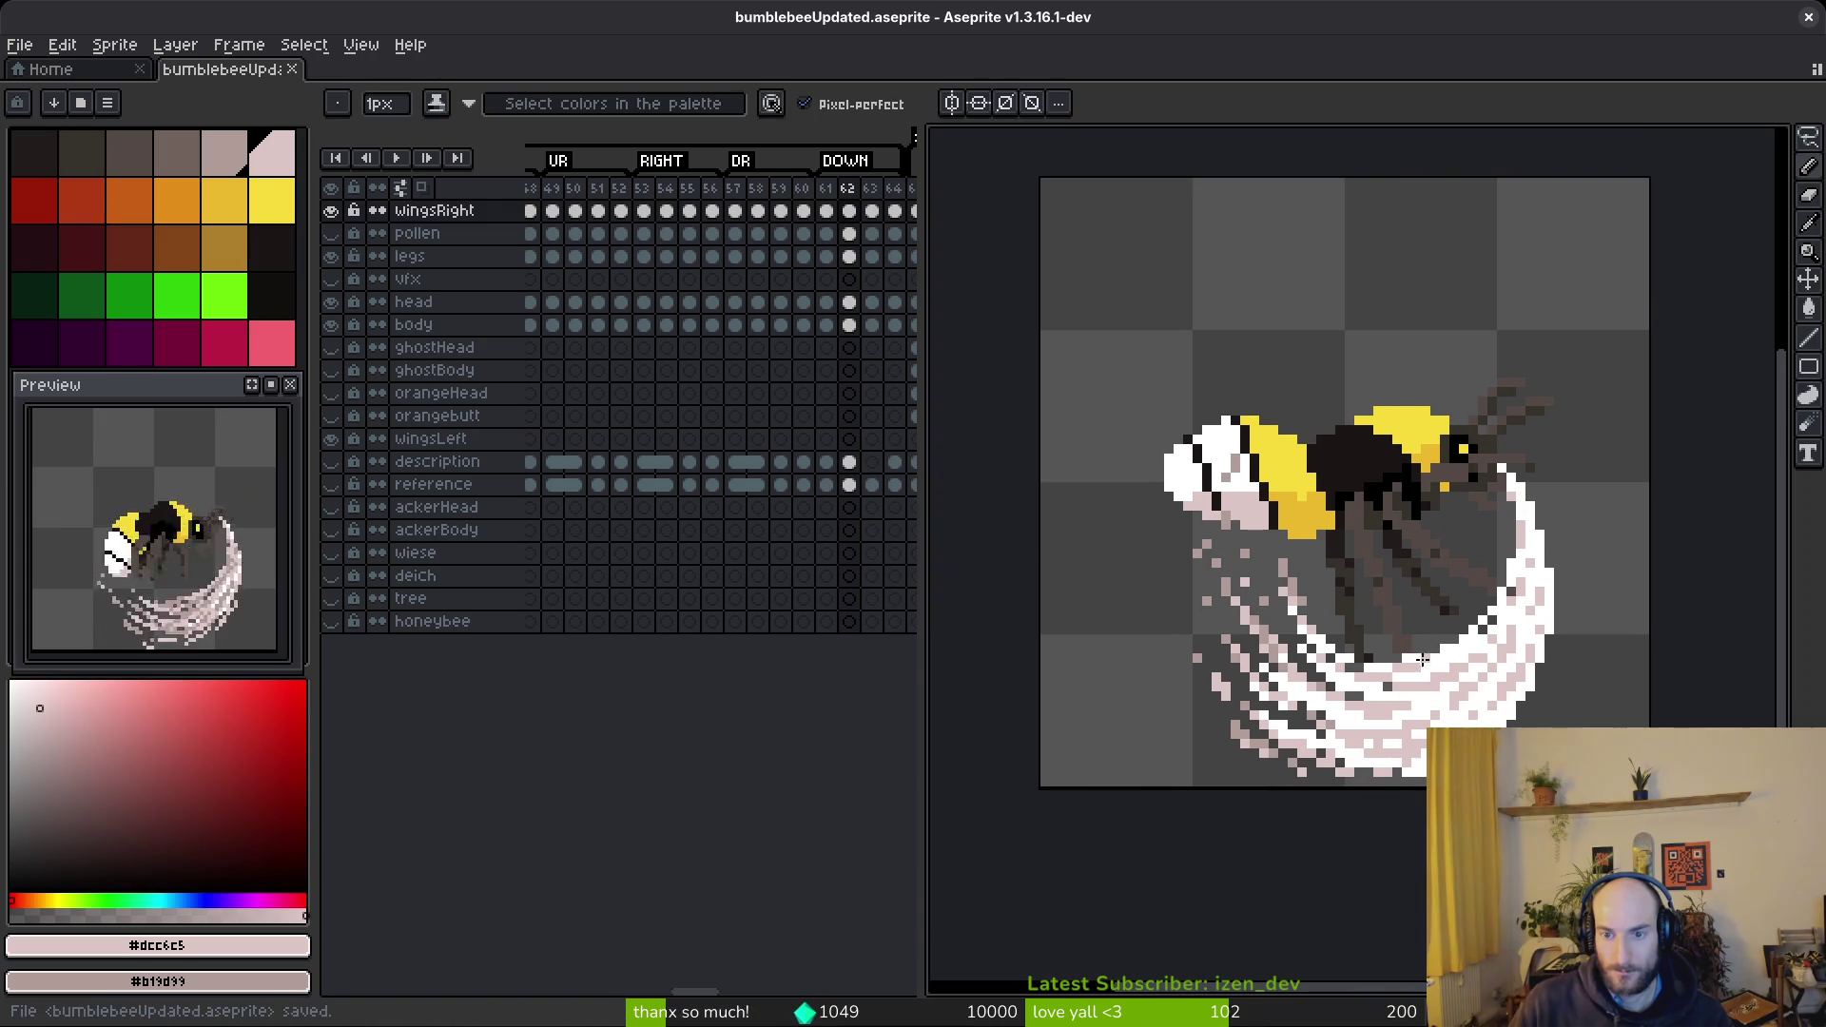
key("ctrl+e")
- Export the sprite sheet into art/player, overwriting bumblebee-Sheet.png
left_click(585, 339)
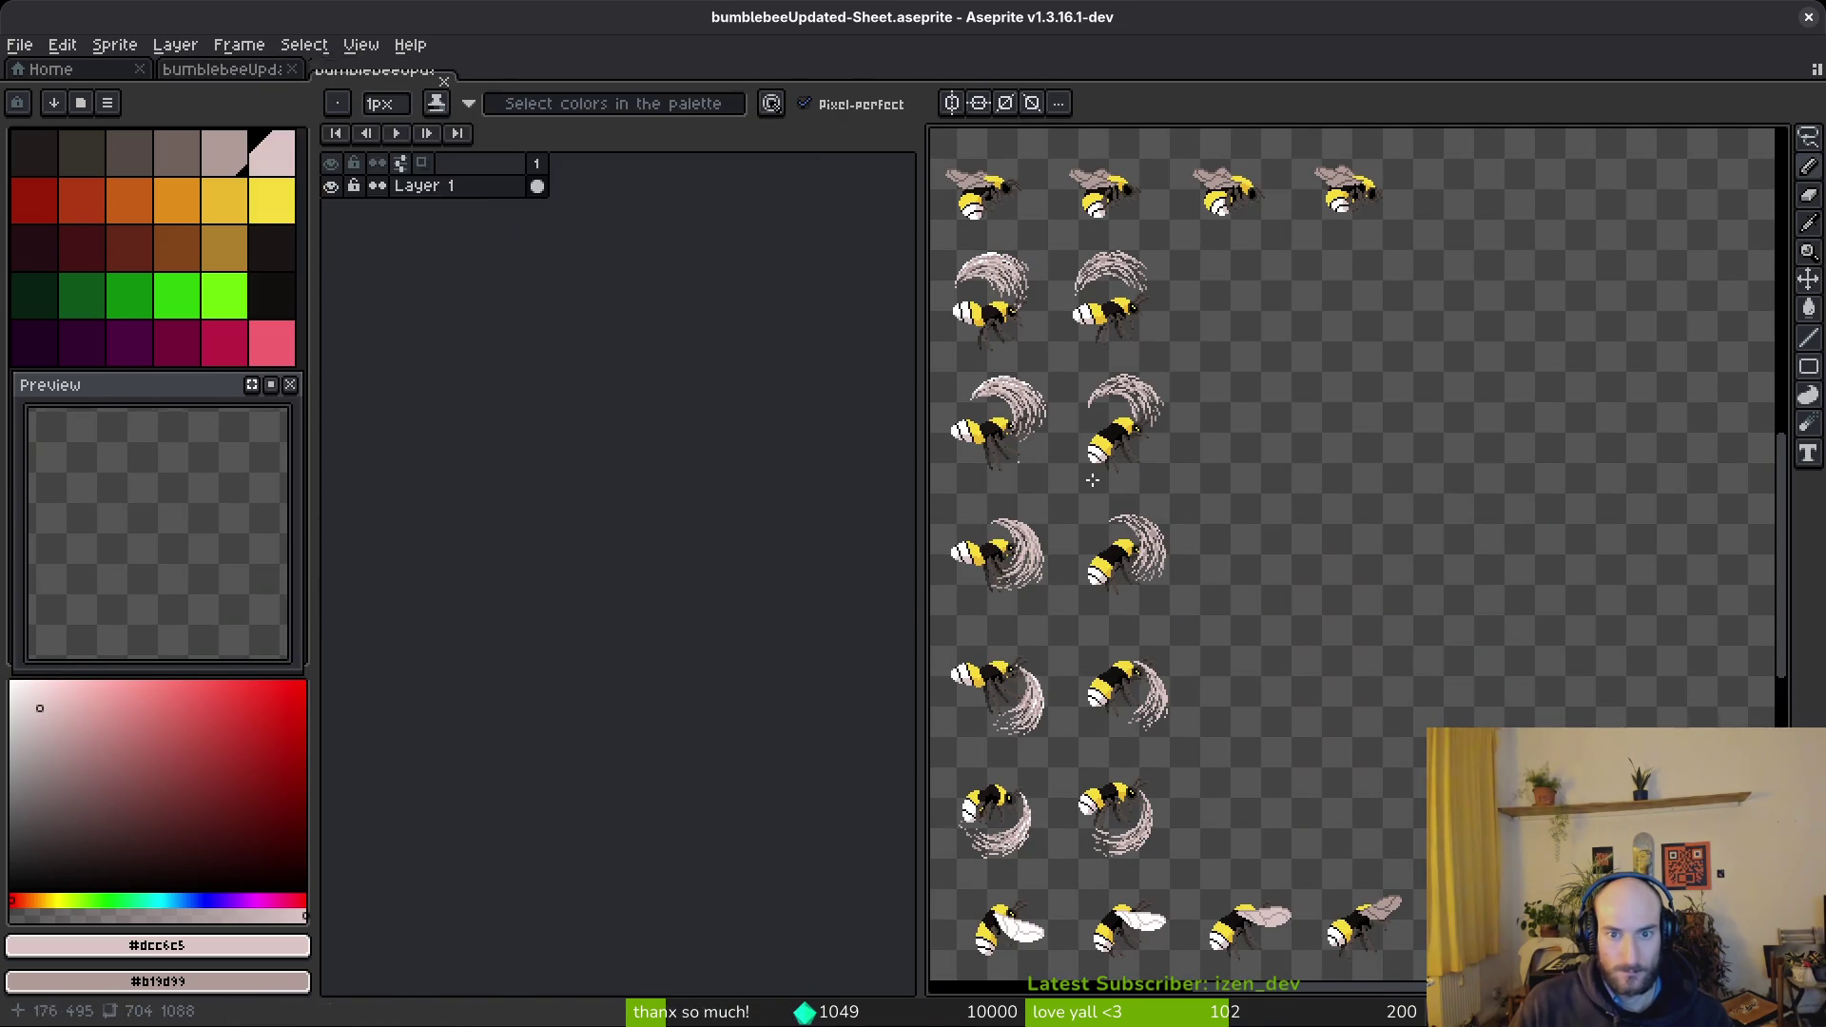
key("ctrl+alt+shift+s")
left_click(459, 84)
left_click(514, 114)
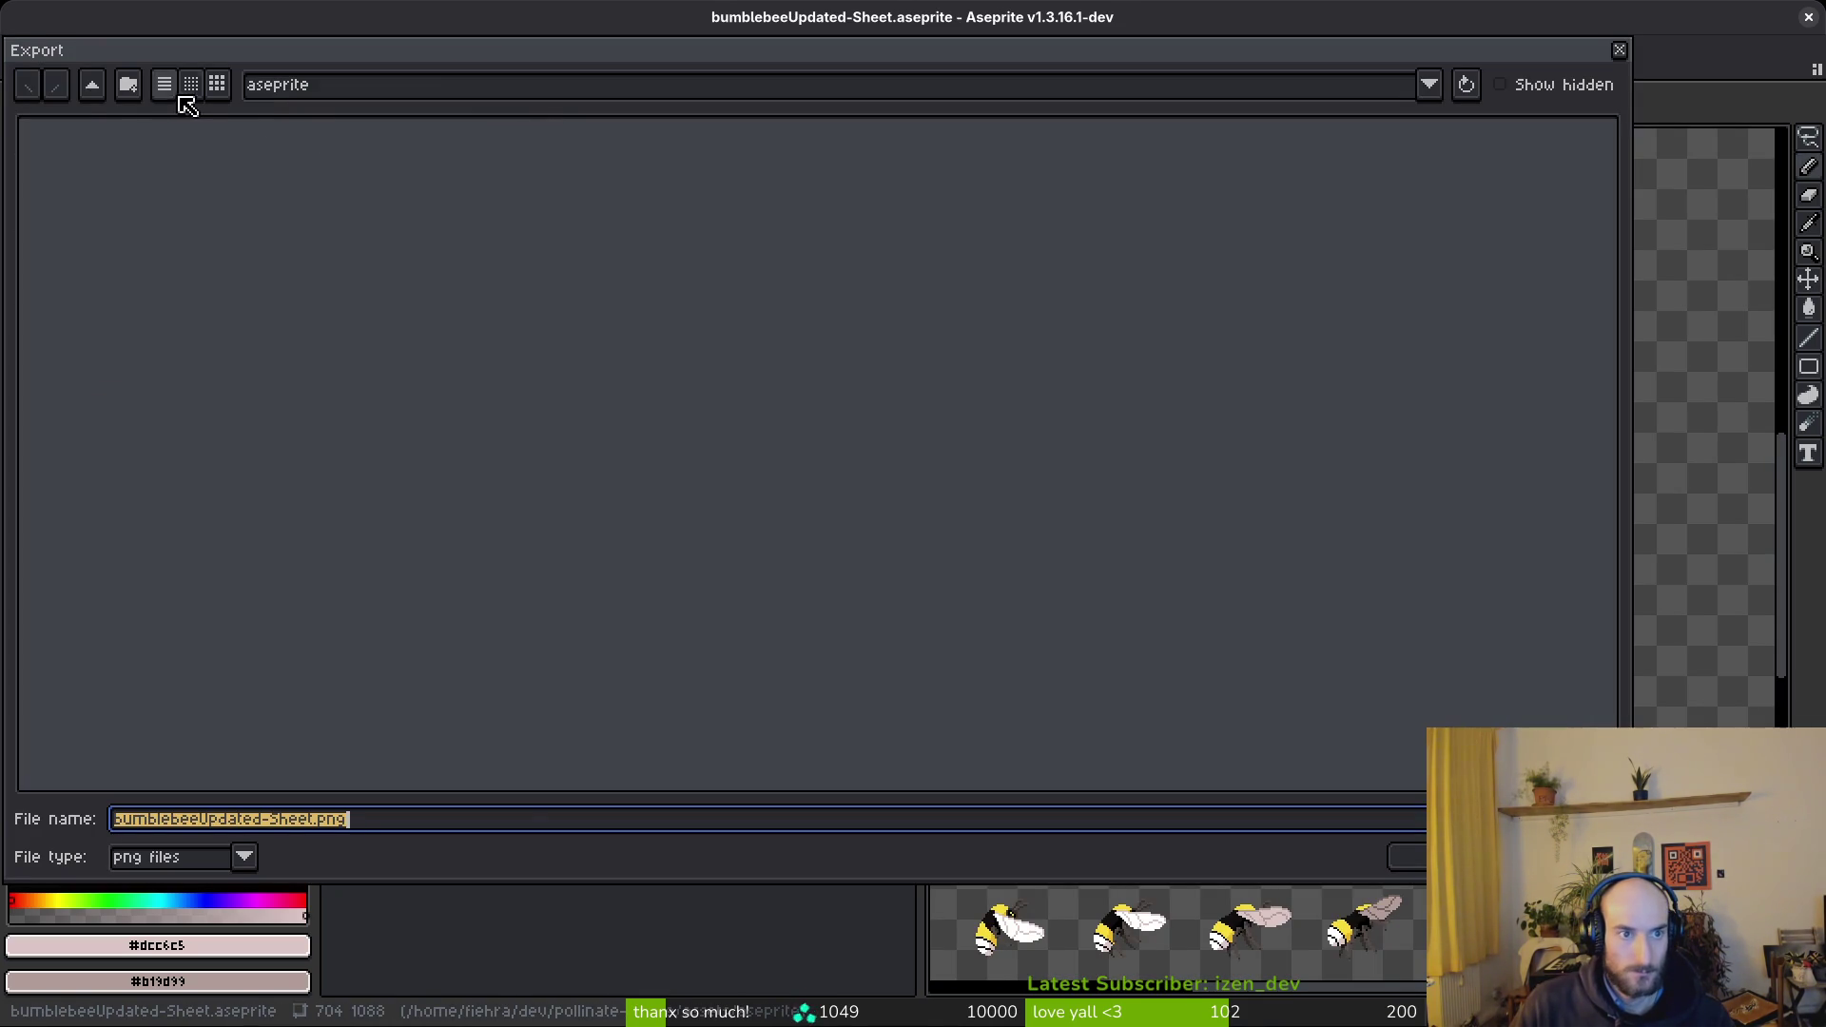
double_click(104, 190)
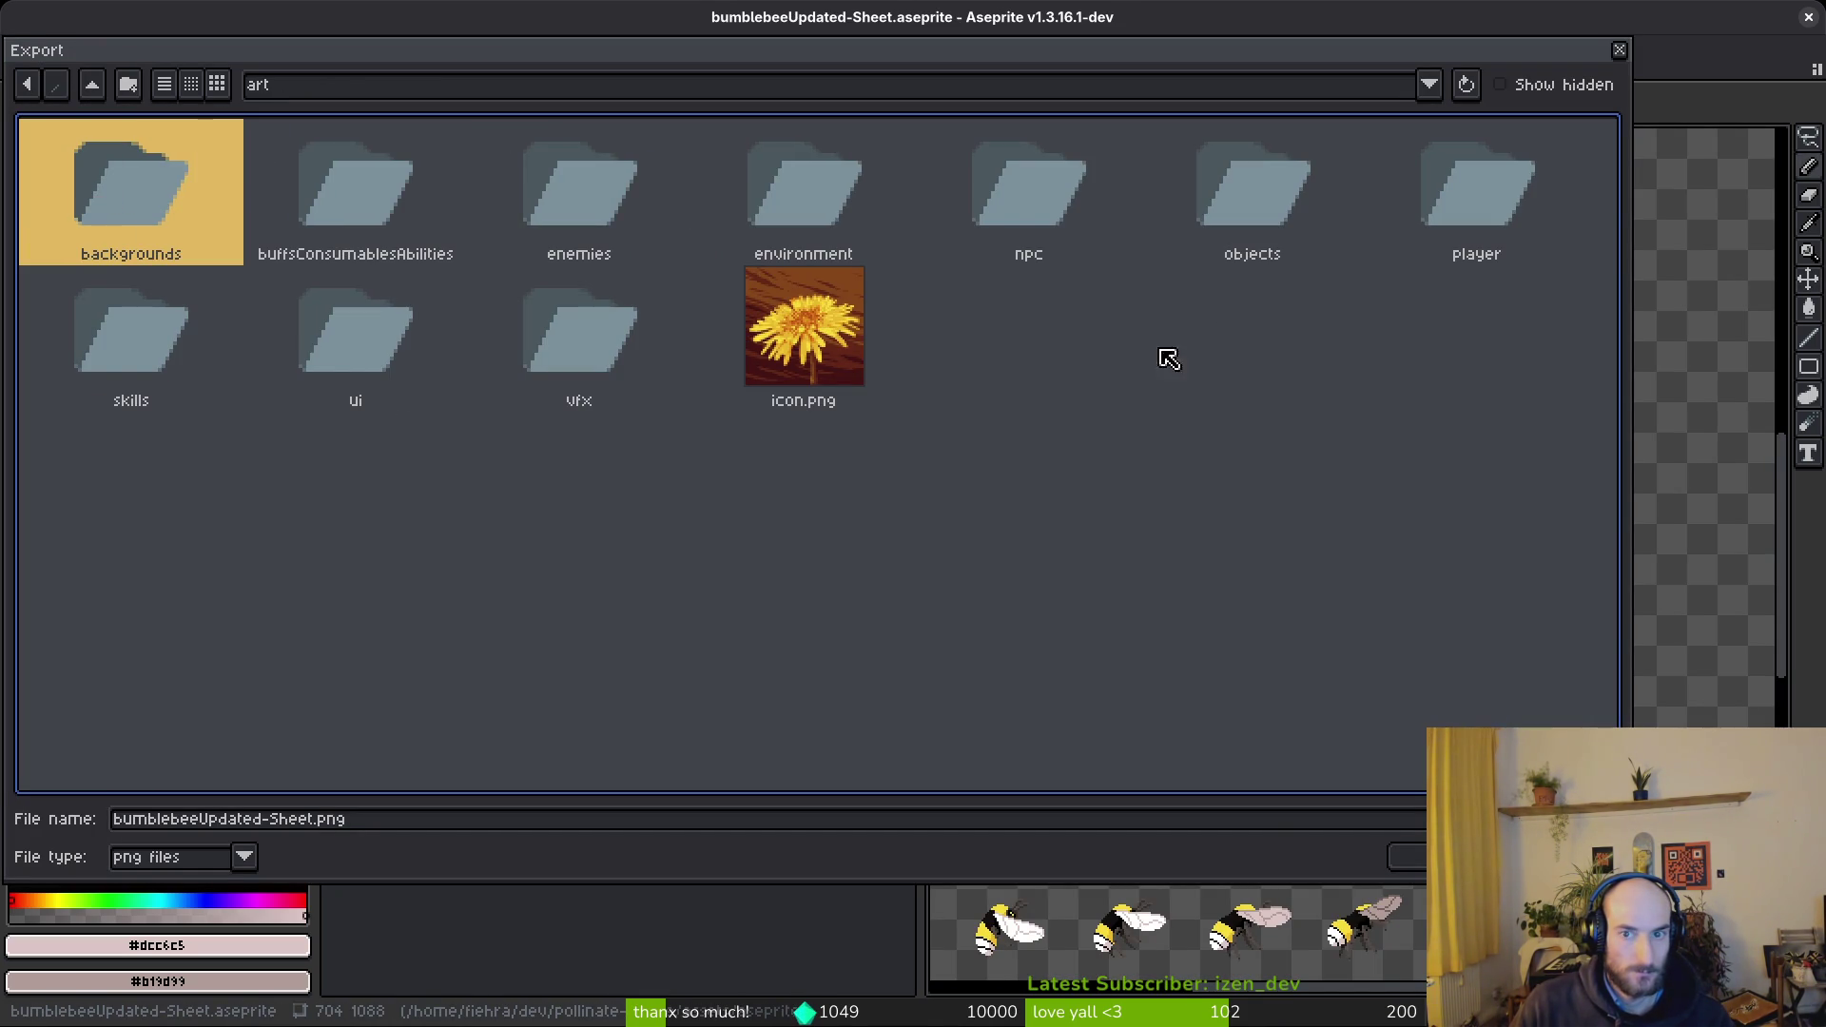
double_click(1457, 176)
left_click(218, 271)
left_click(1412, 856)
left_click(795, 574)
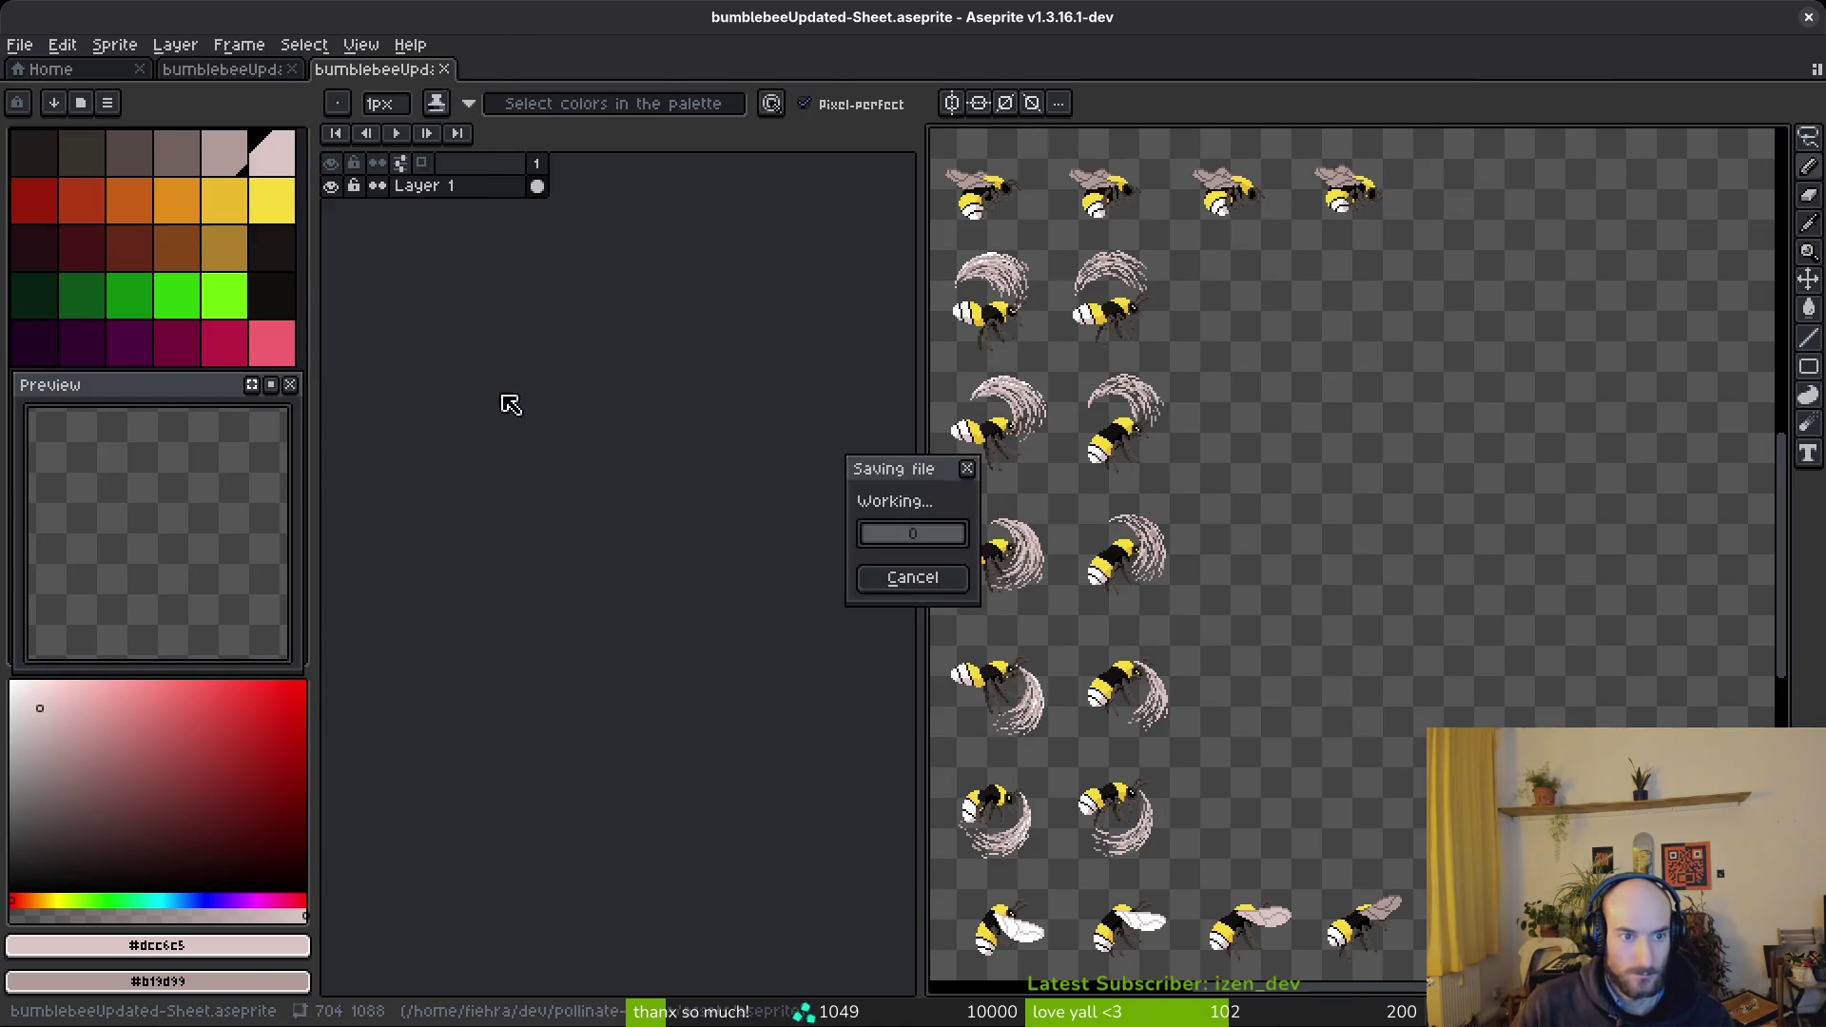
key("i")
key("alt+Tab")
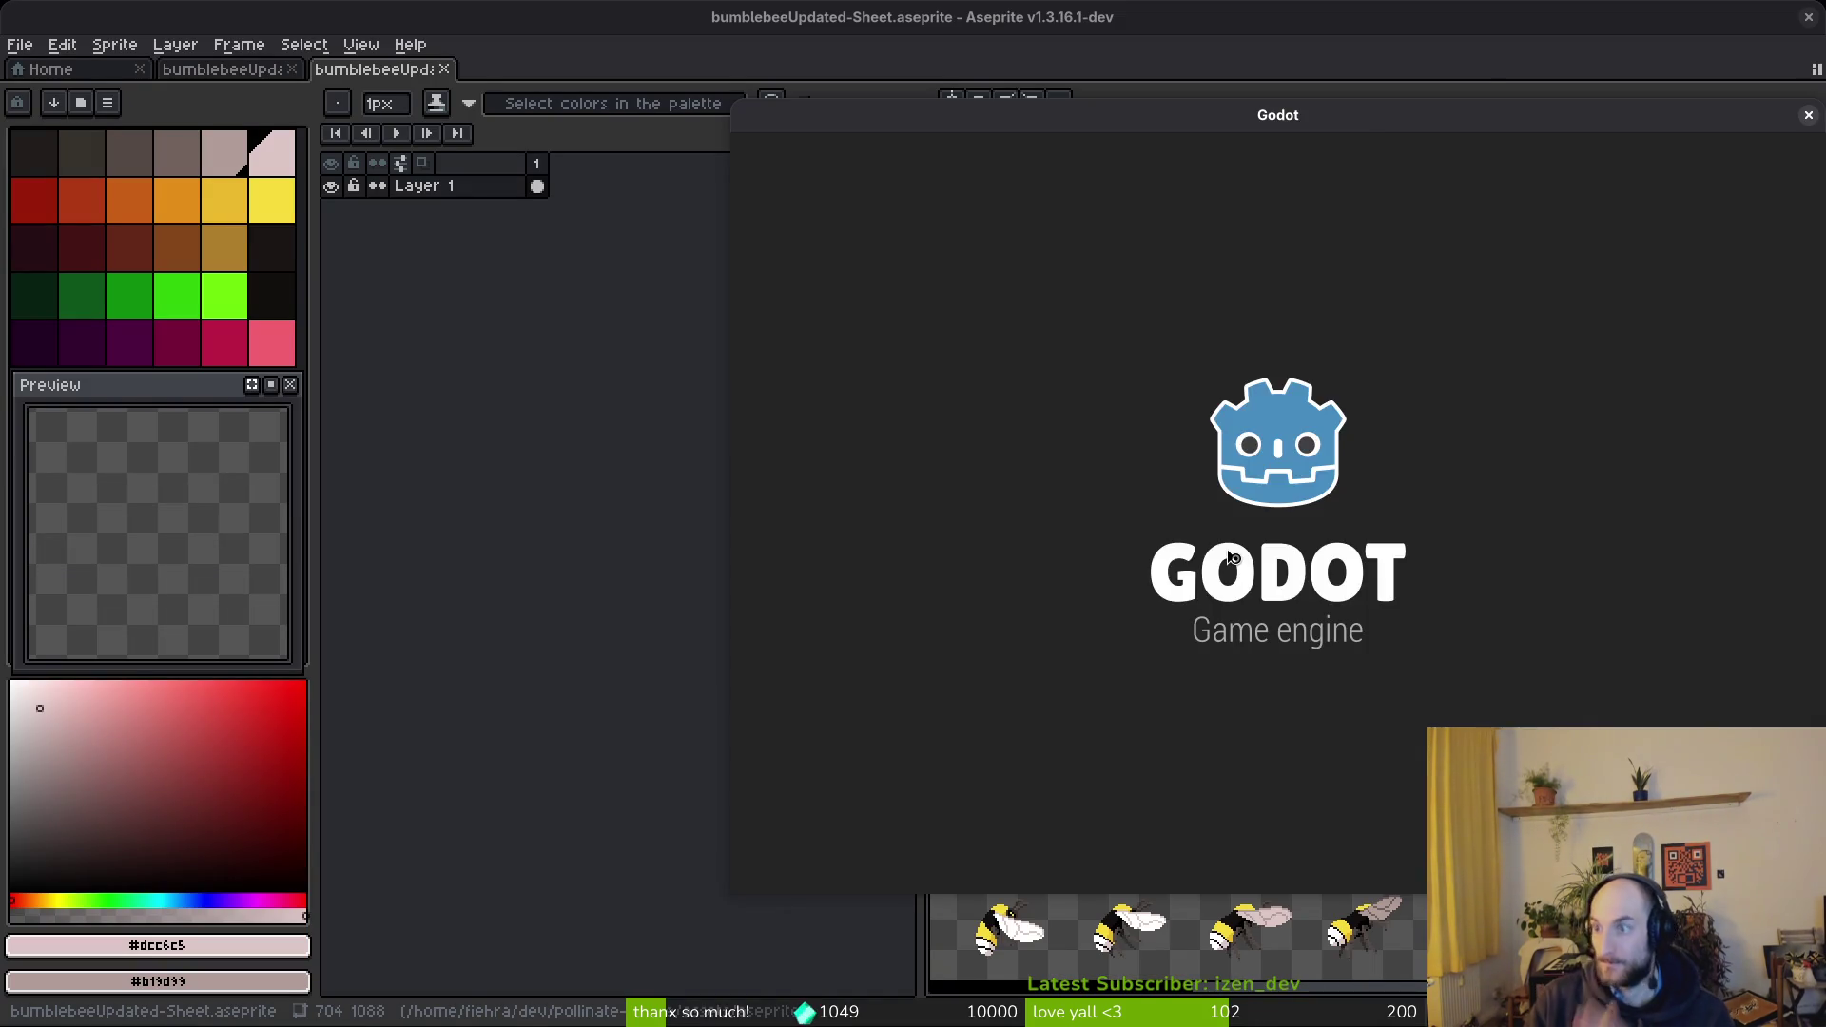
- Open the pollinateOrDie project, run it, and continue the saved game
double_click(906, 267)
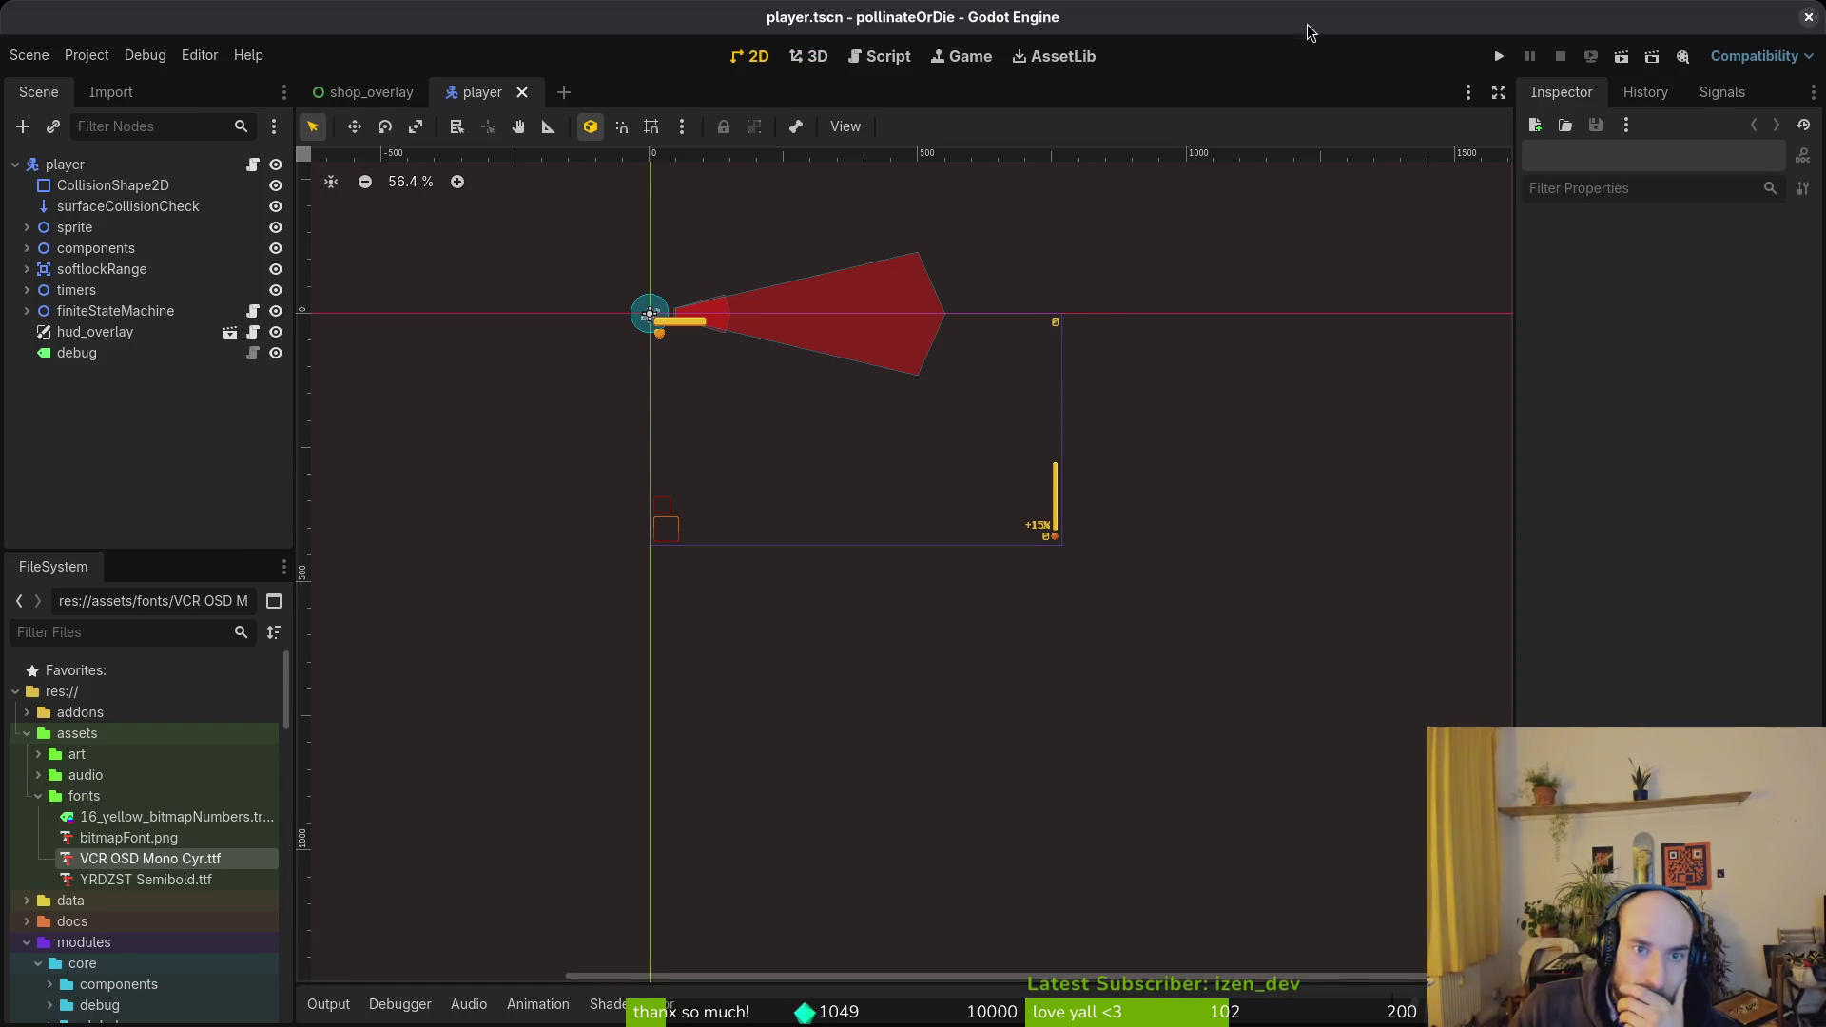
left_click(1501, 57)
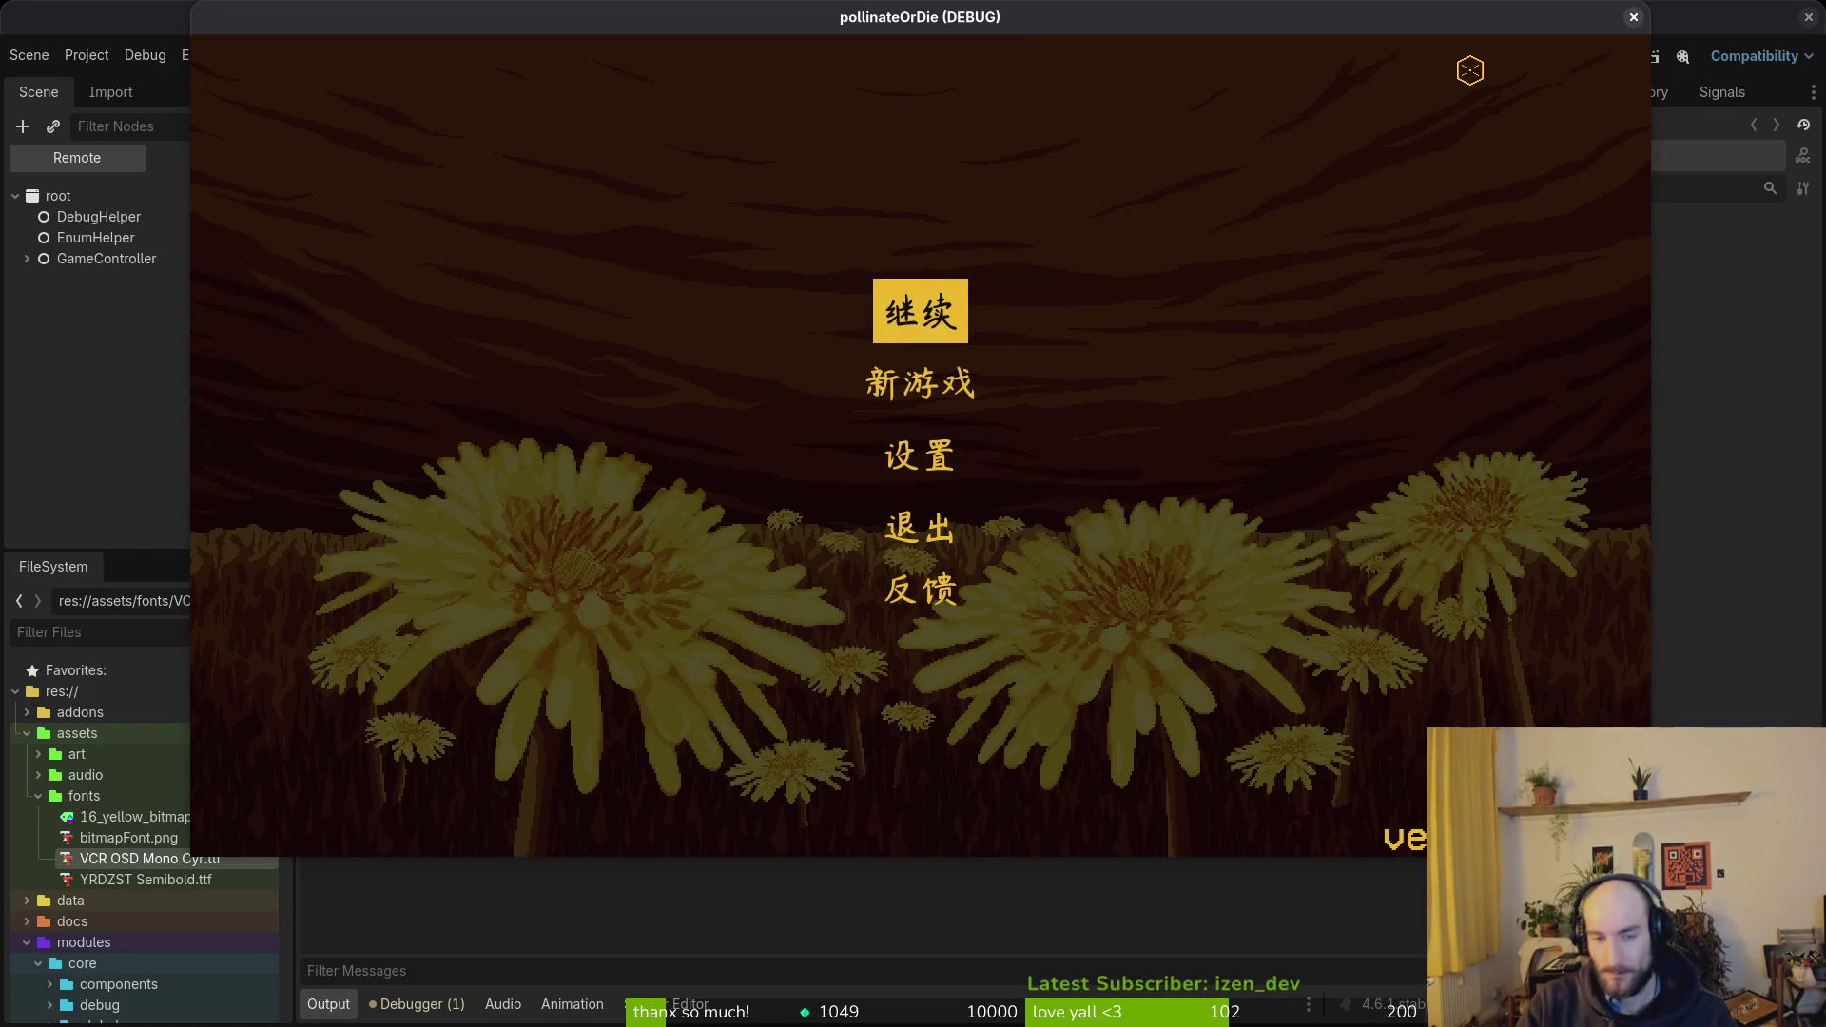
key("Return")
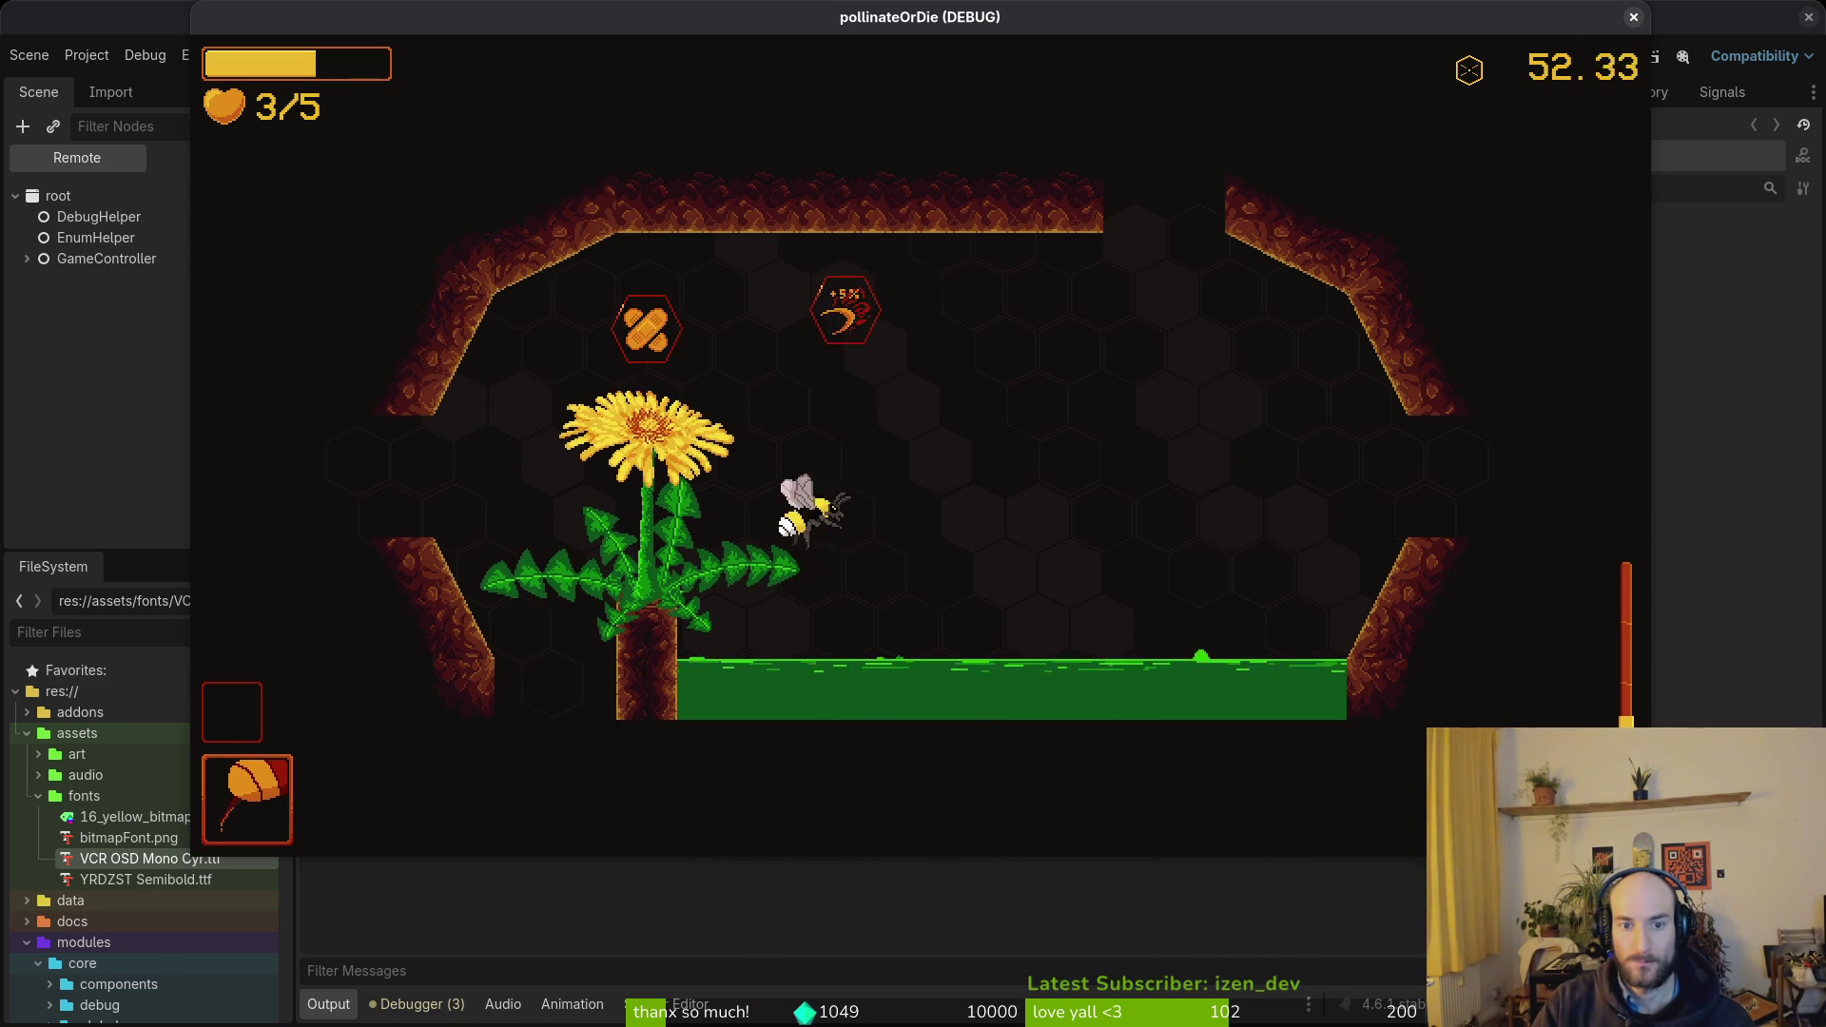
- Fly and dash the bee around the dandelion room toward the +5% pickup until the game halts
key("d")
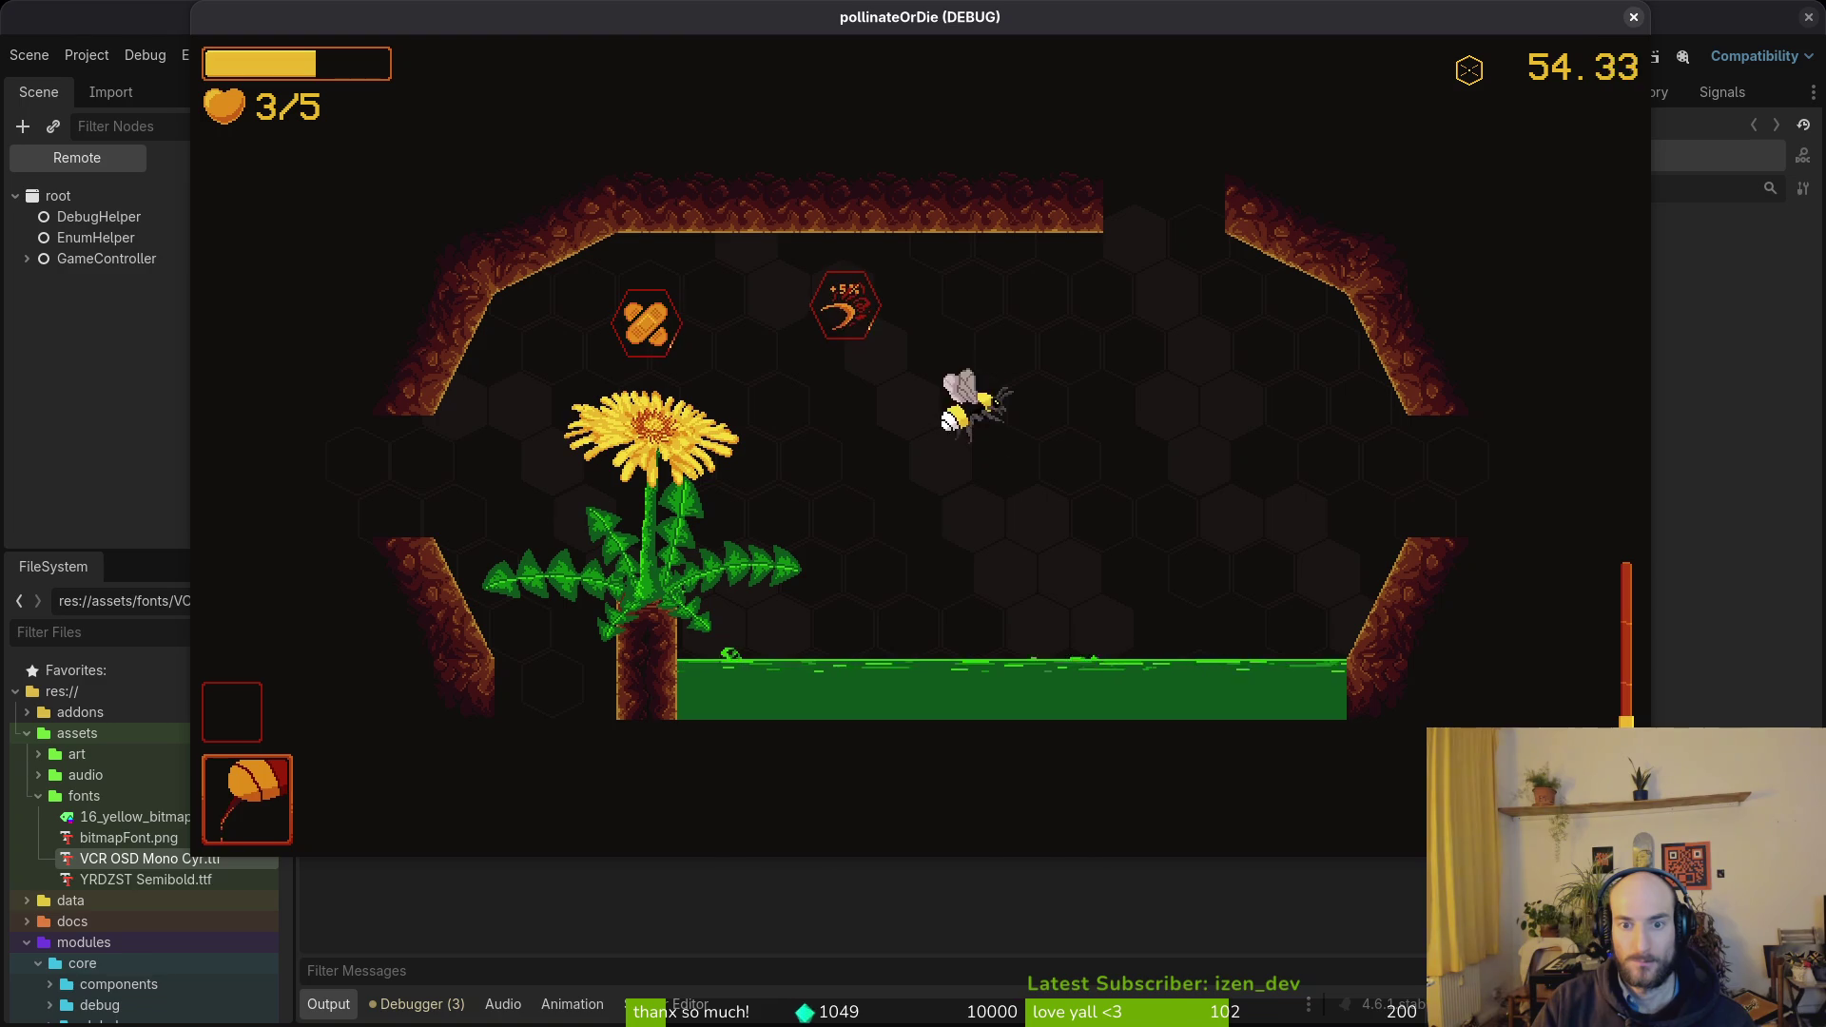
key("d")
key("a")
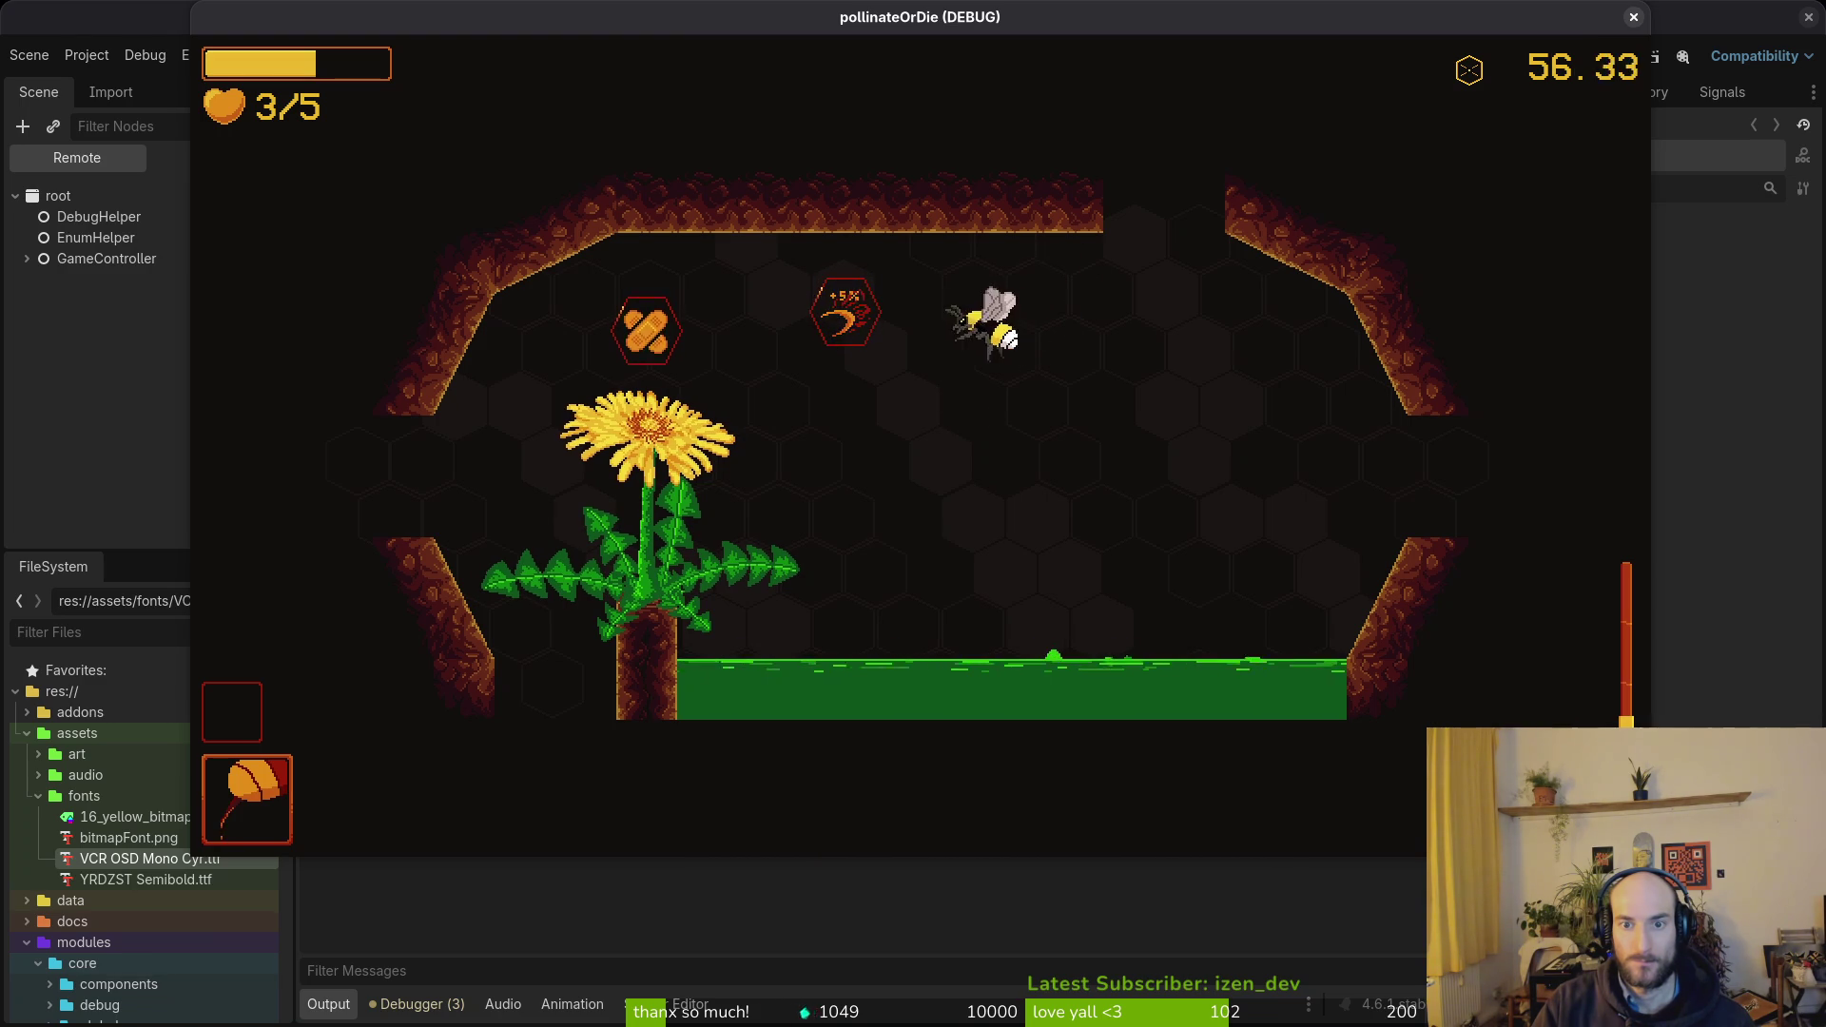
key("a")
key("s")
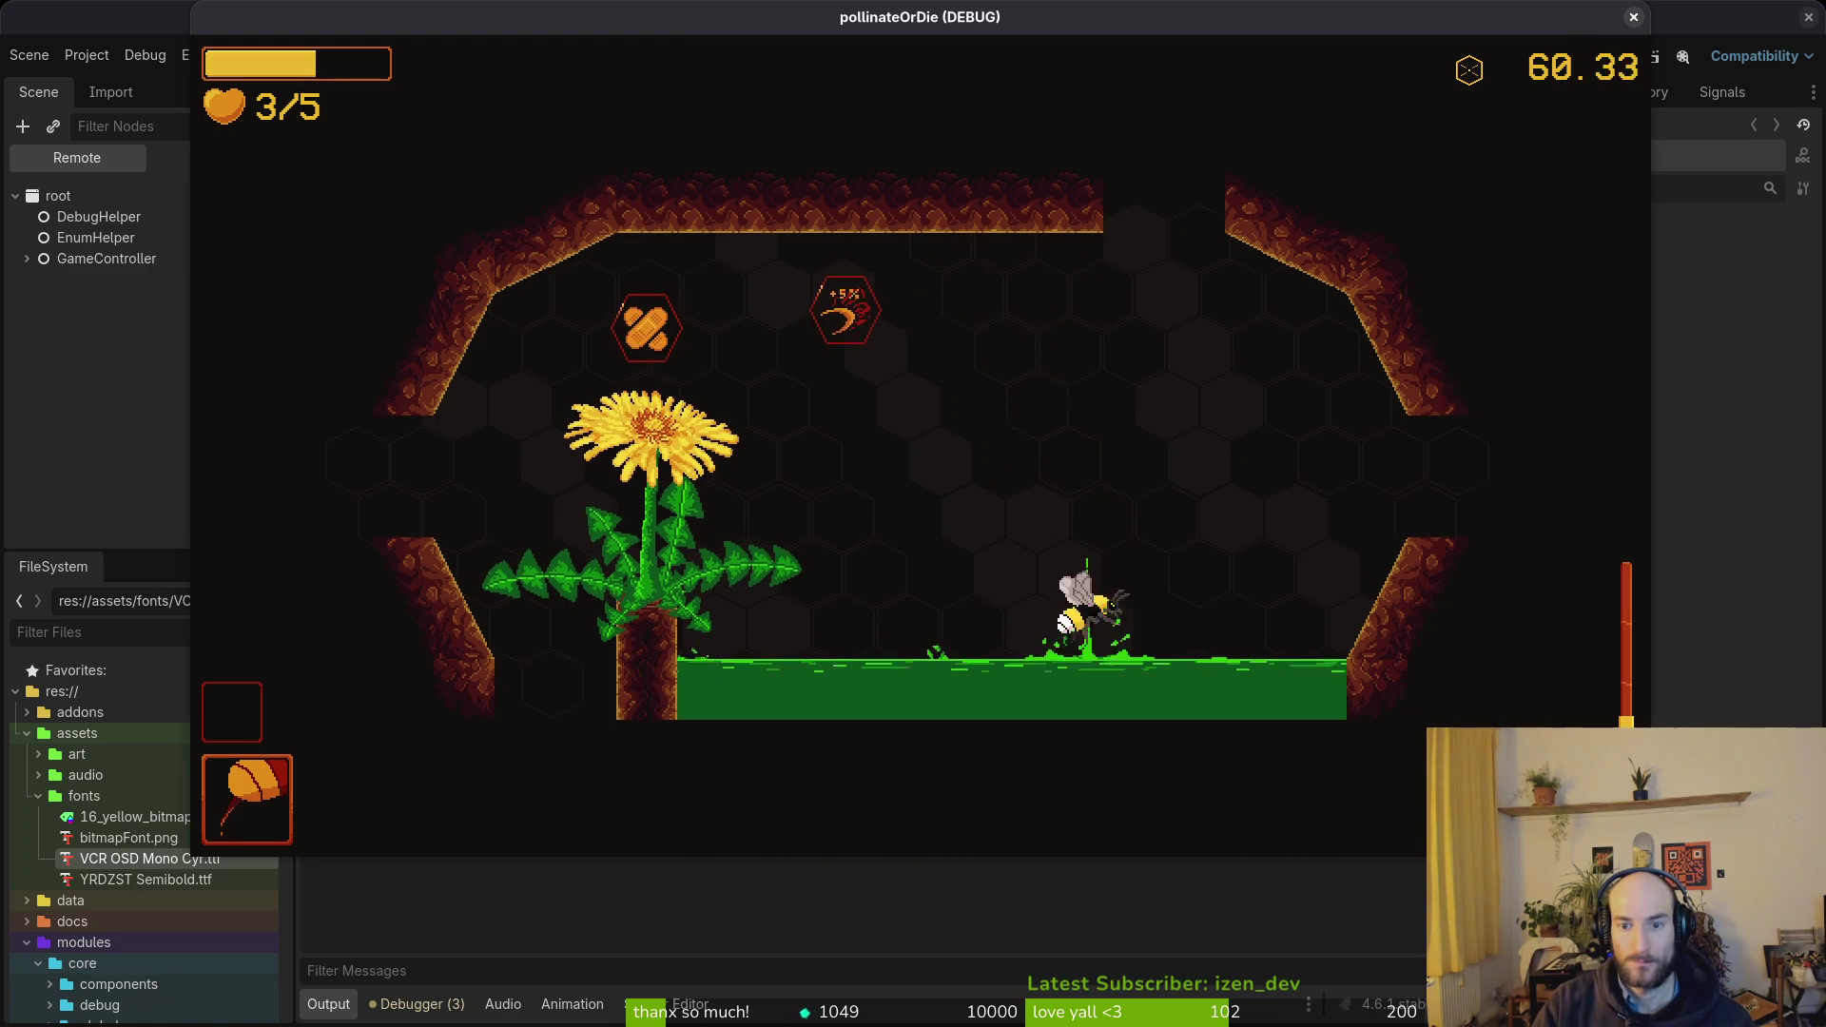
key("d")
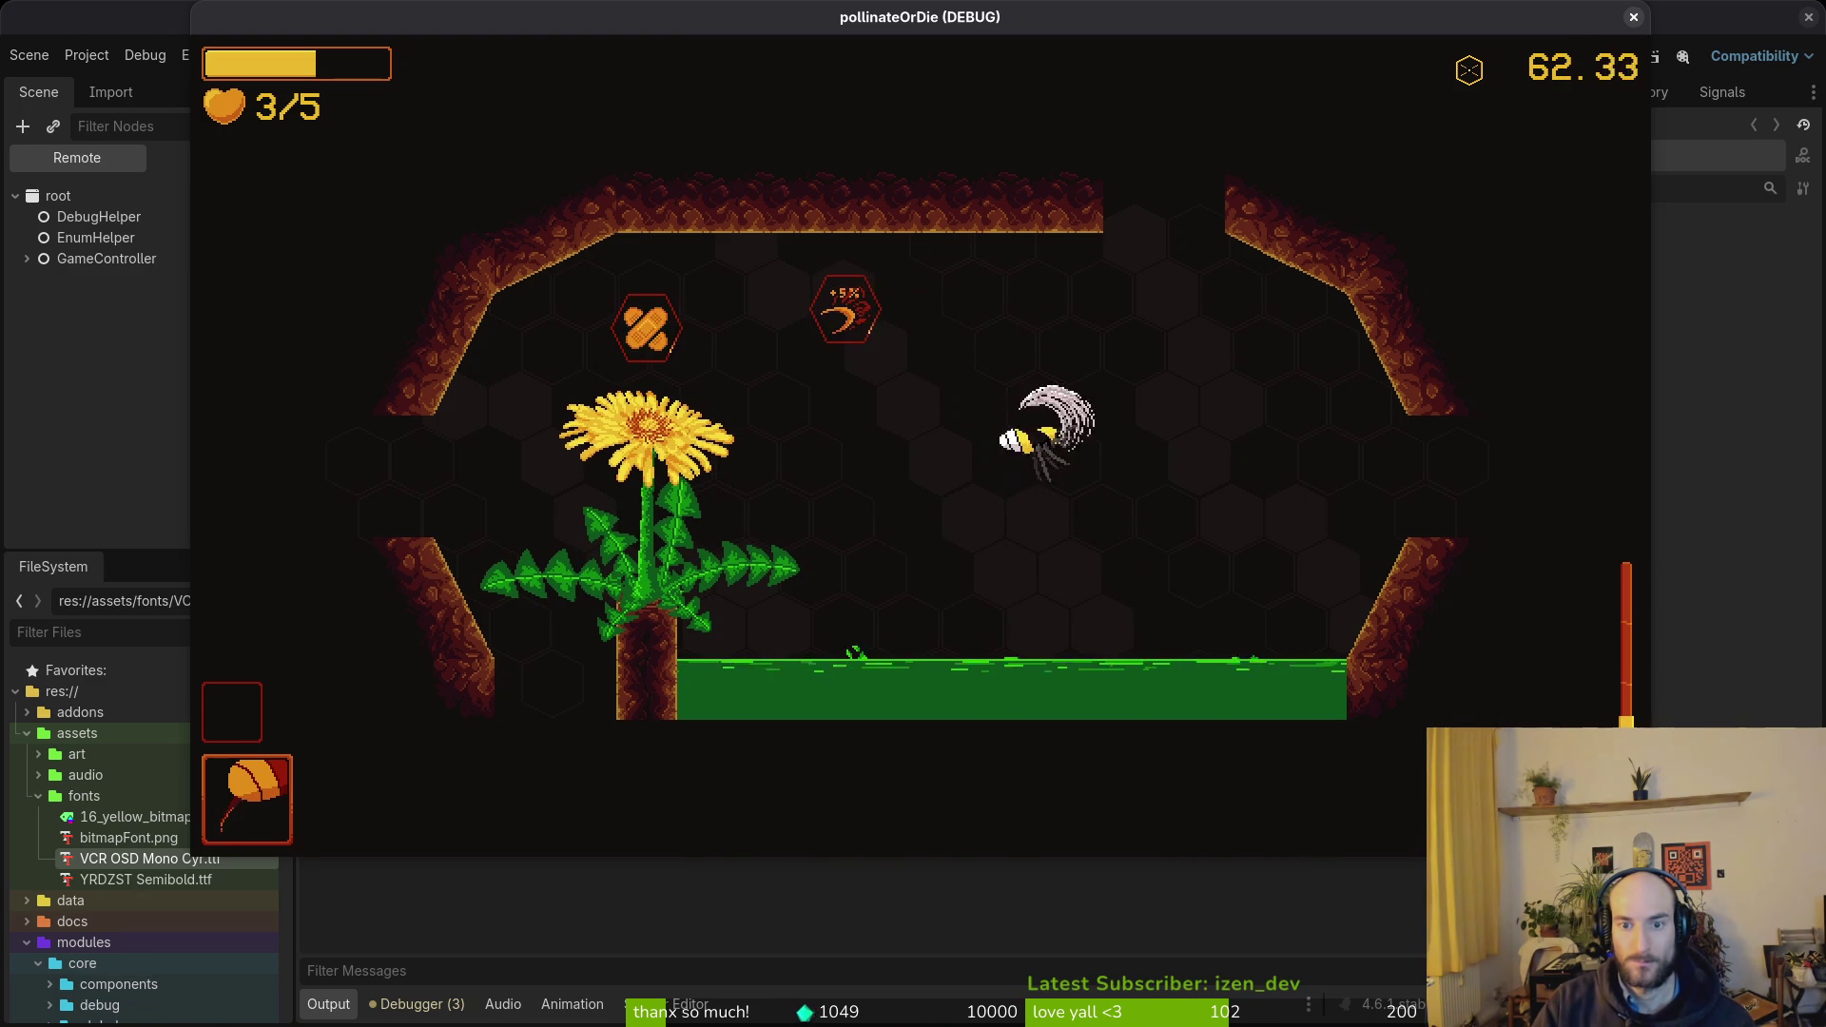
key("w")
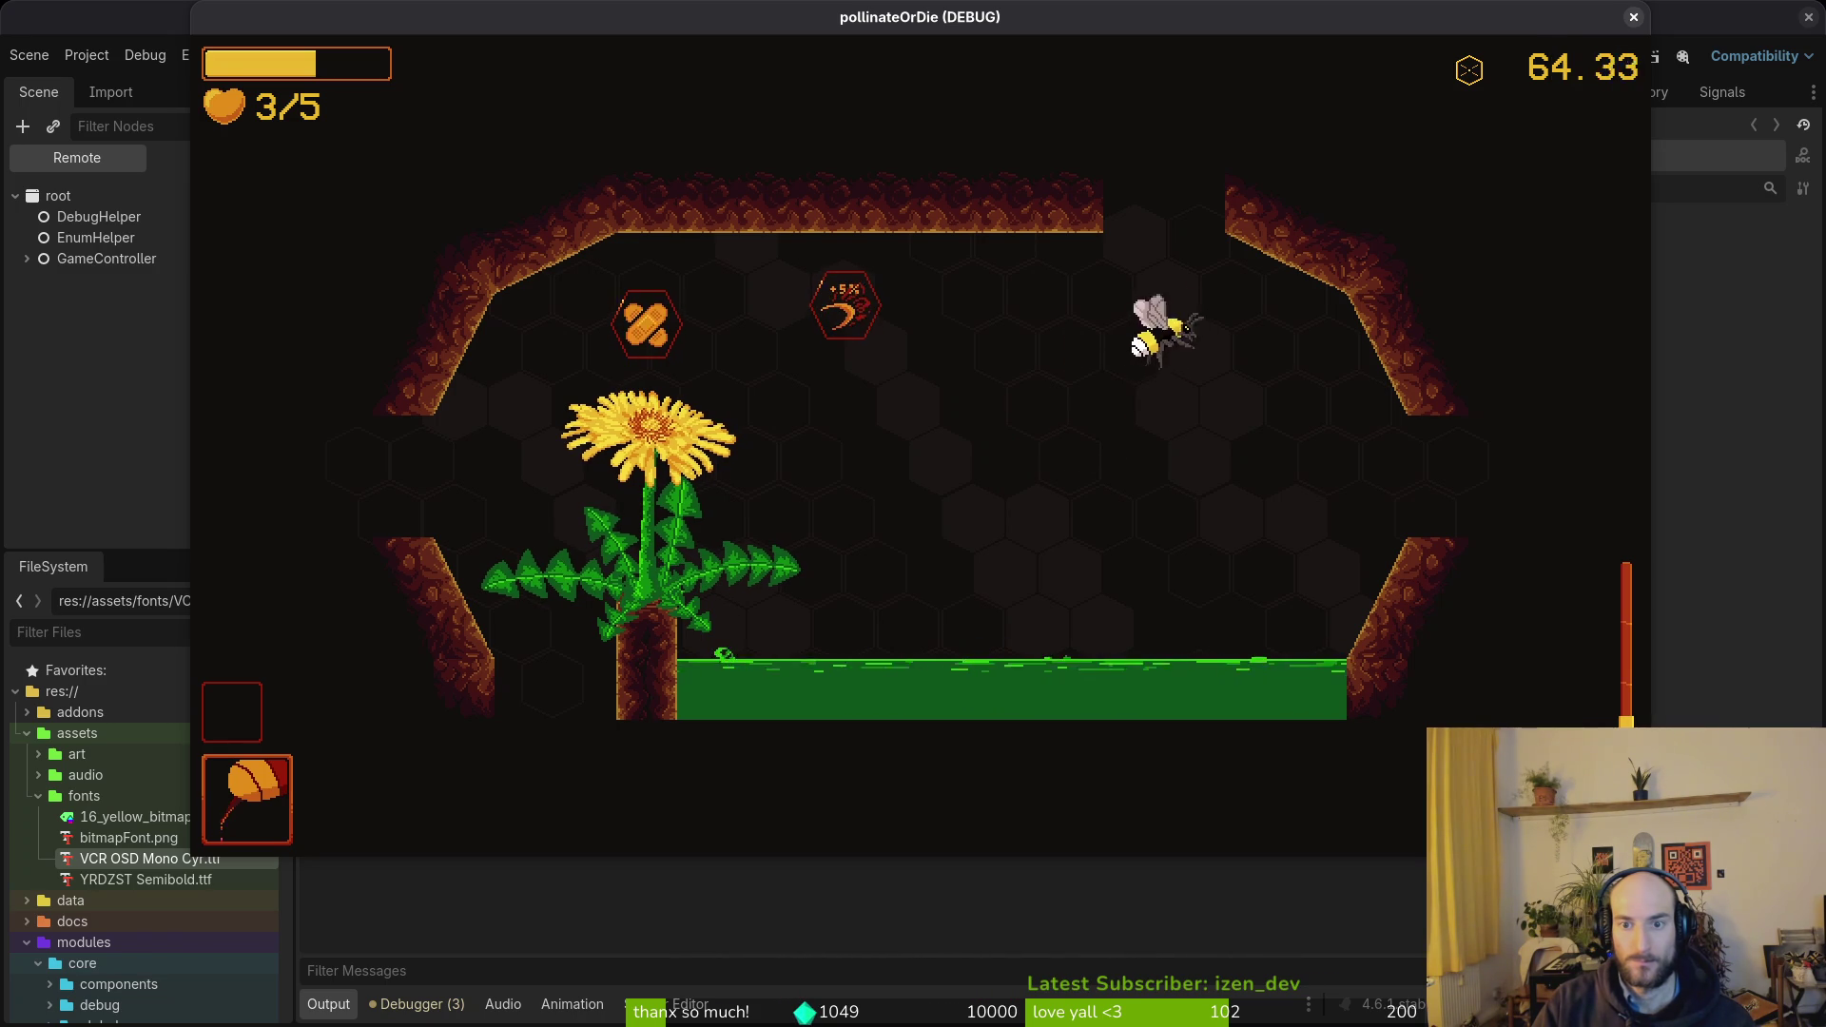
key("d")
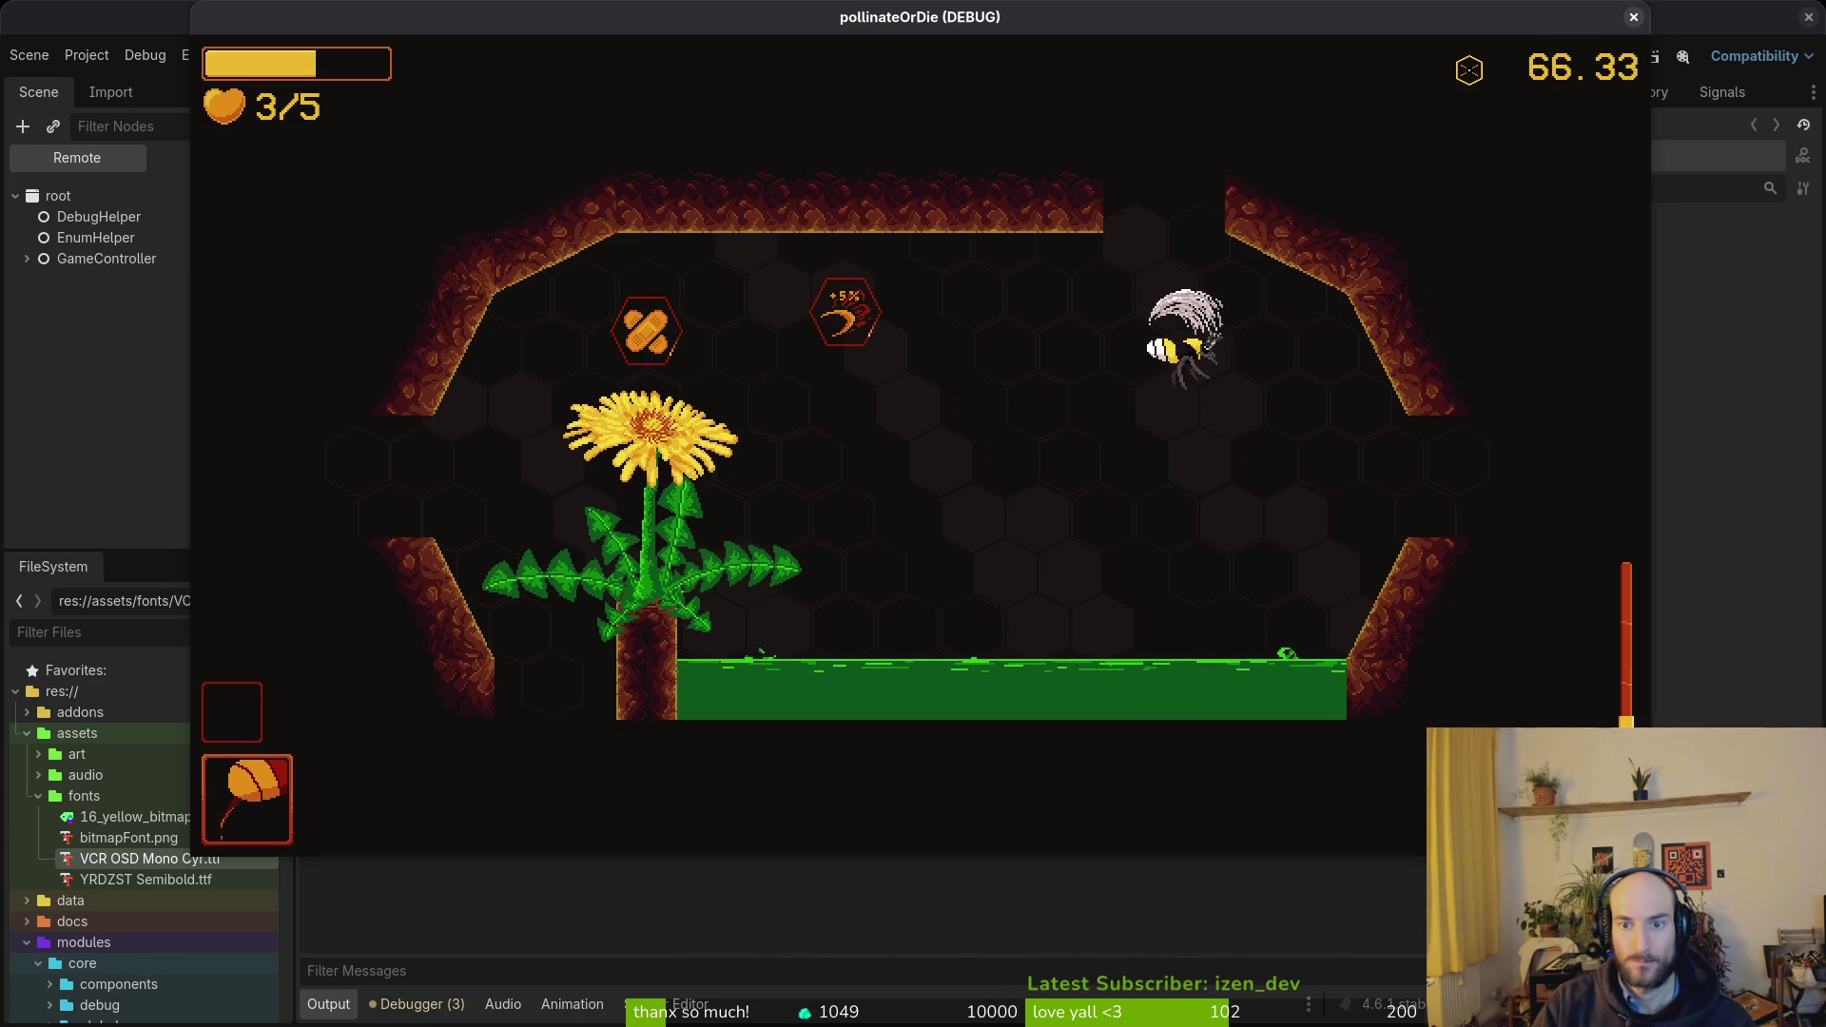
key("a")
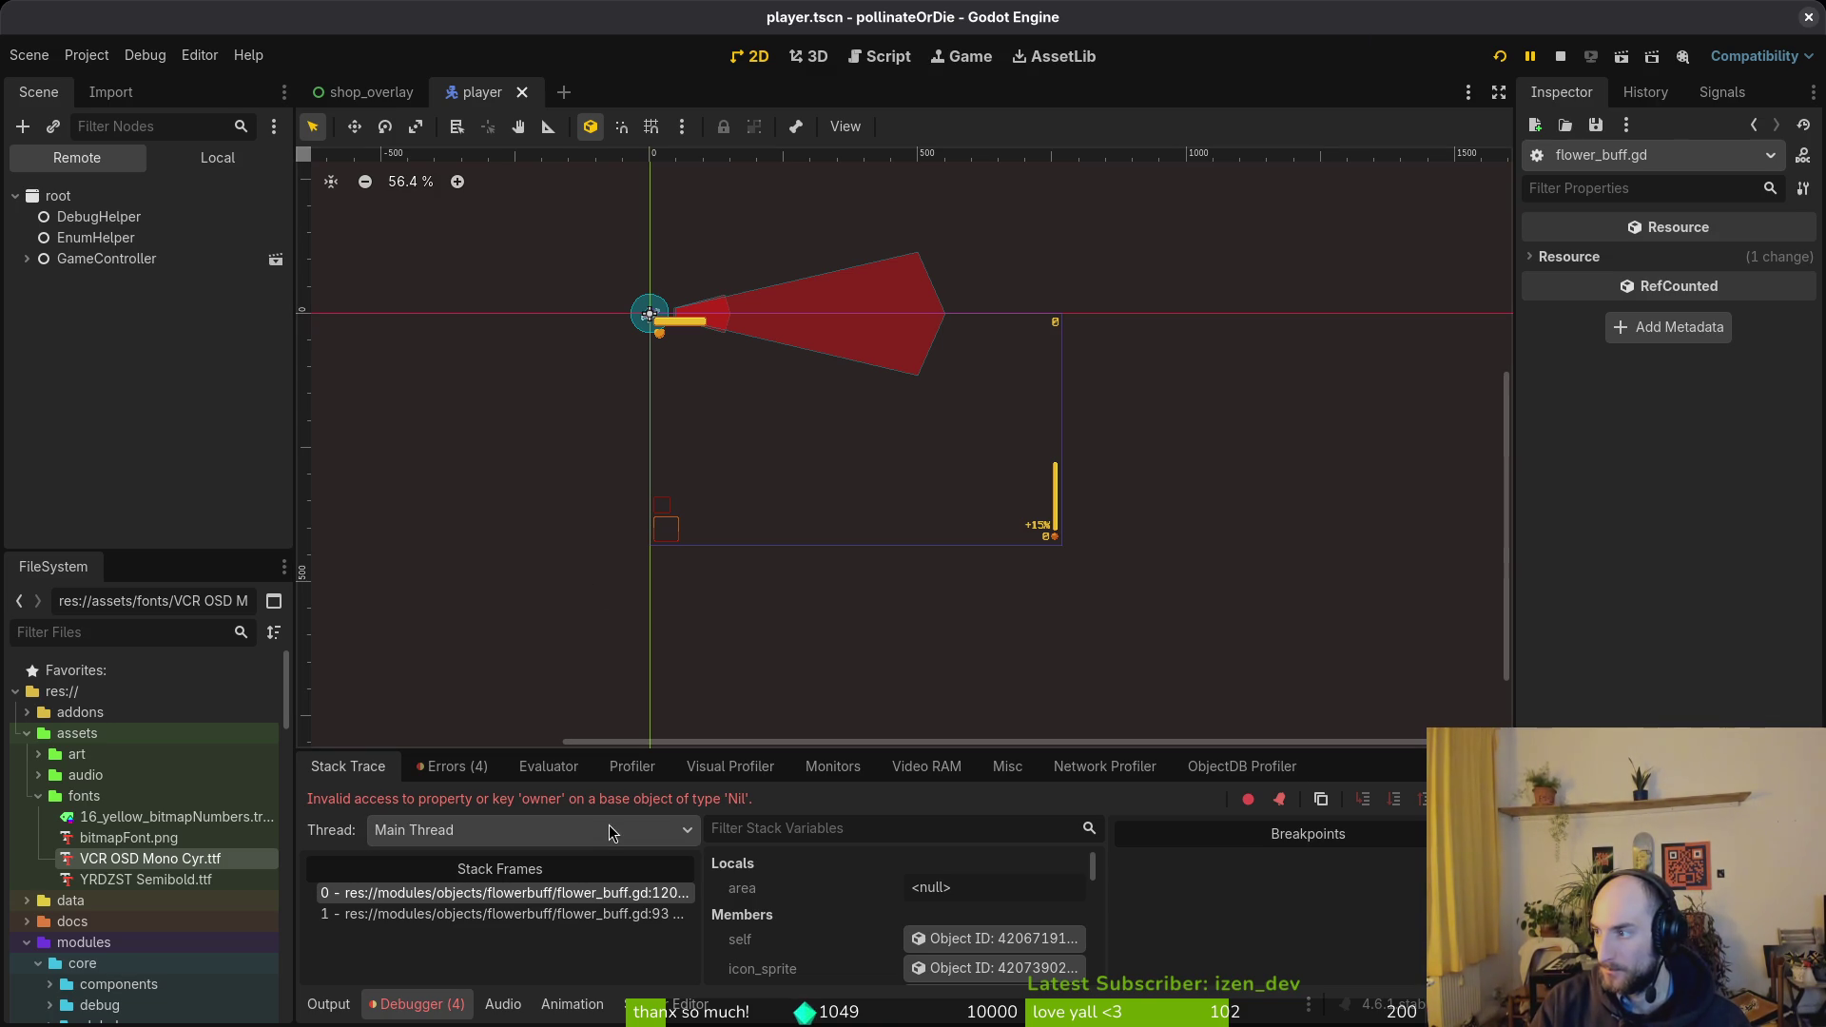
- Launch vim in the project folder and open flower_buff.gd with the file finder
key("alt+Tab")
type("fi")
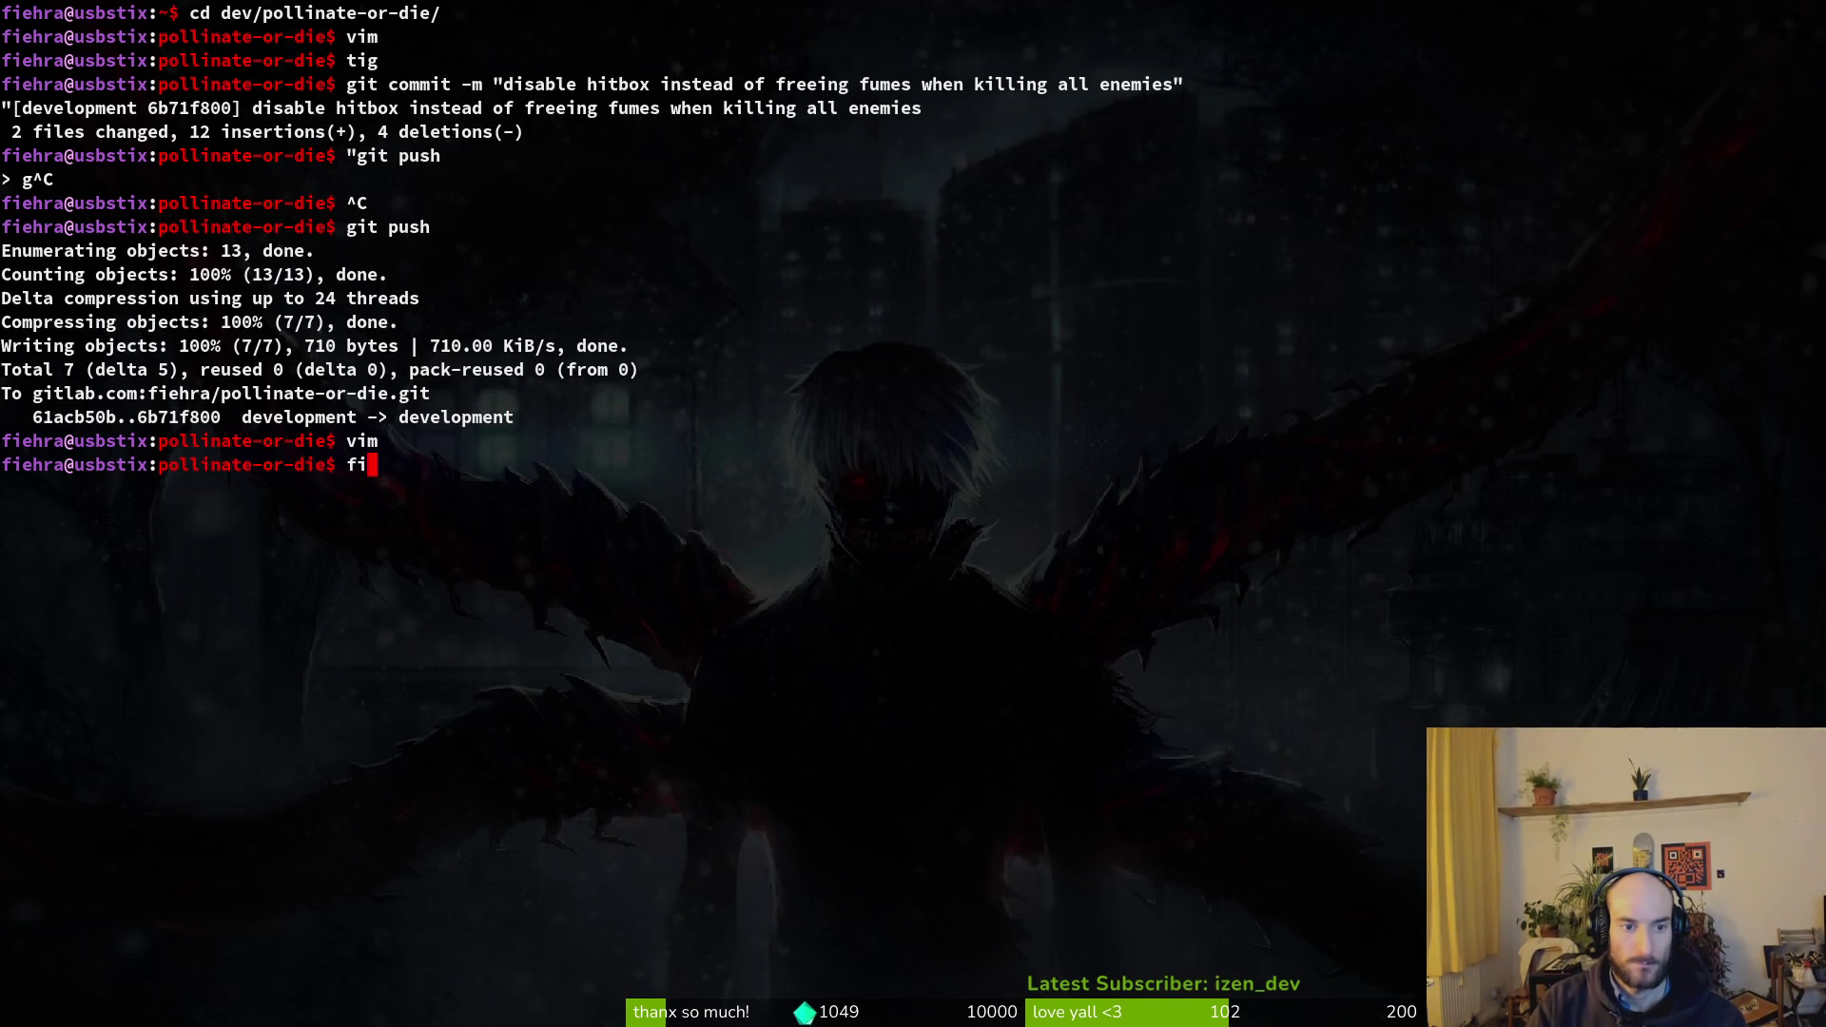
type("vim")
key("Return")
key("space")
key("f")
key("f")
type("flowbuf")
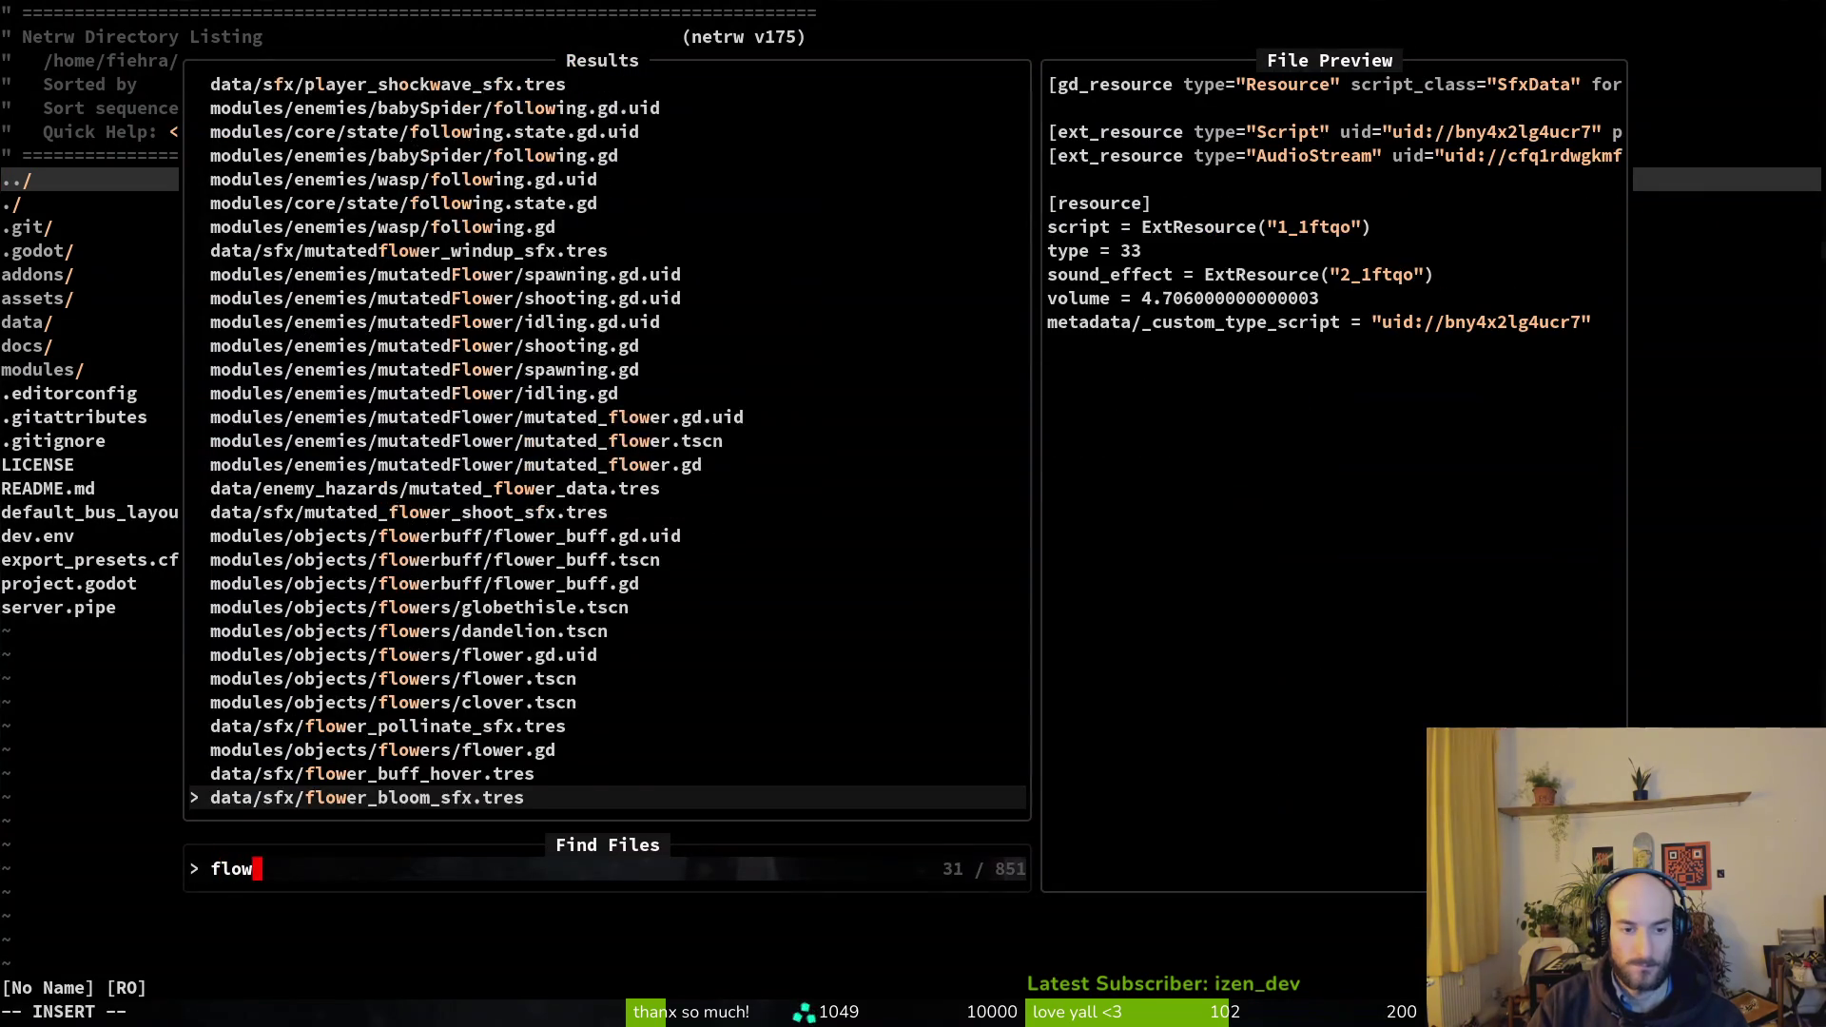
key("Return")
key("space")
key("f")
key("f")
type("floub")
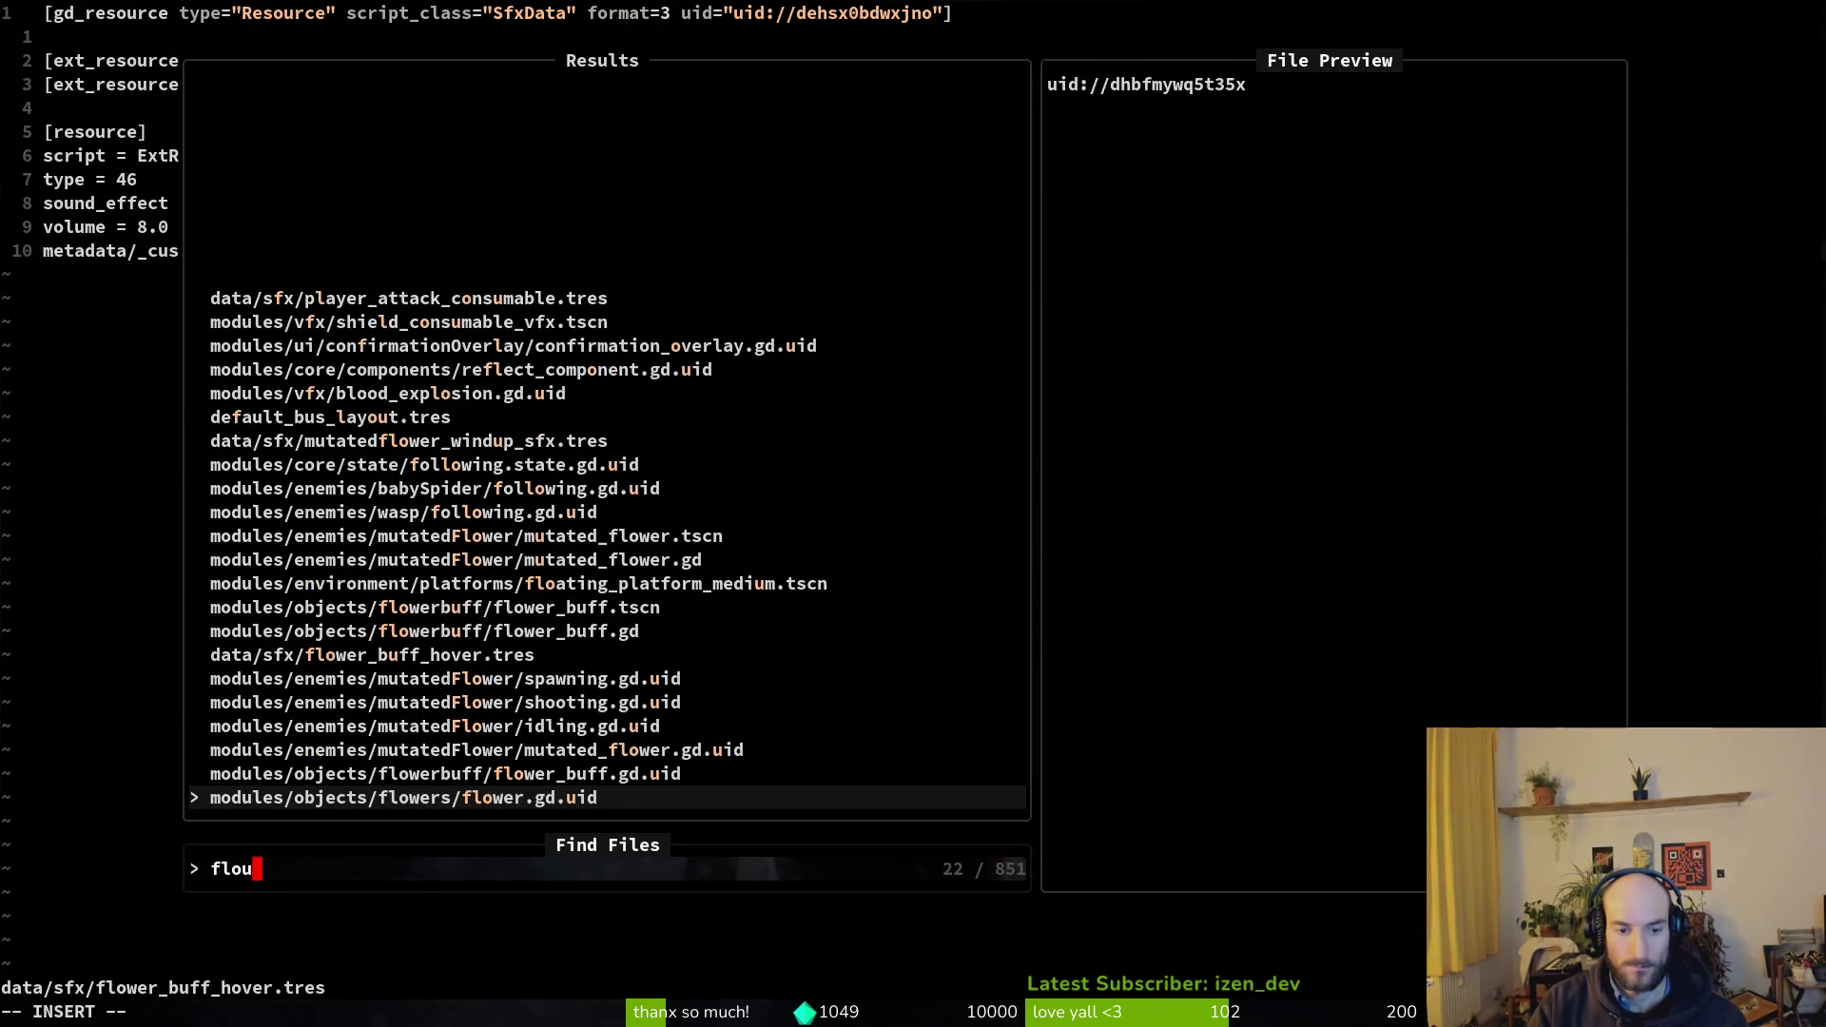
key("Return")
- Check the Godot debugger's Errors (4) list, then return to vim
key("alt+Tab")
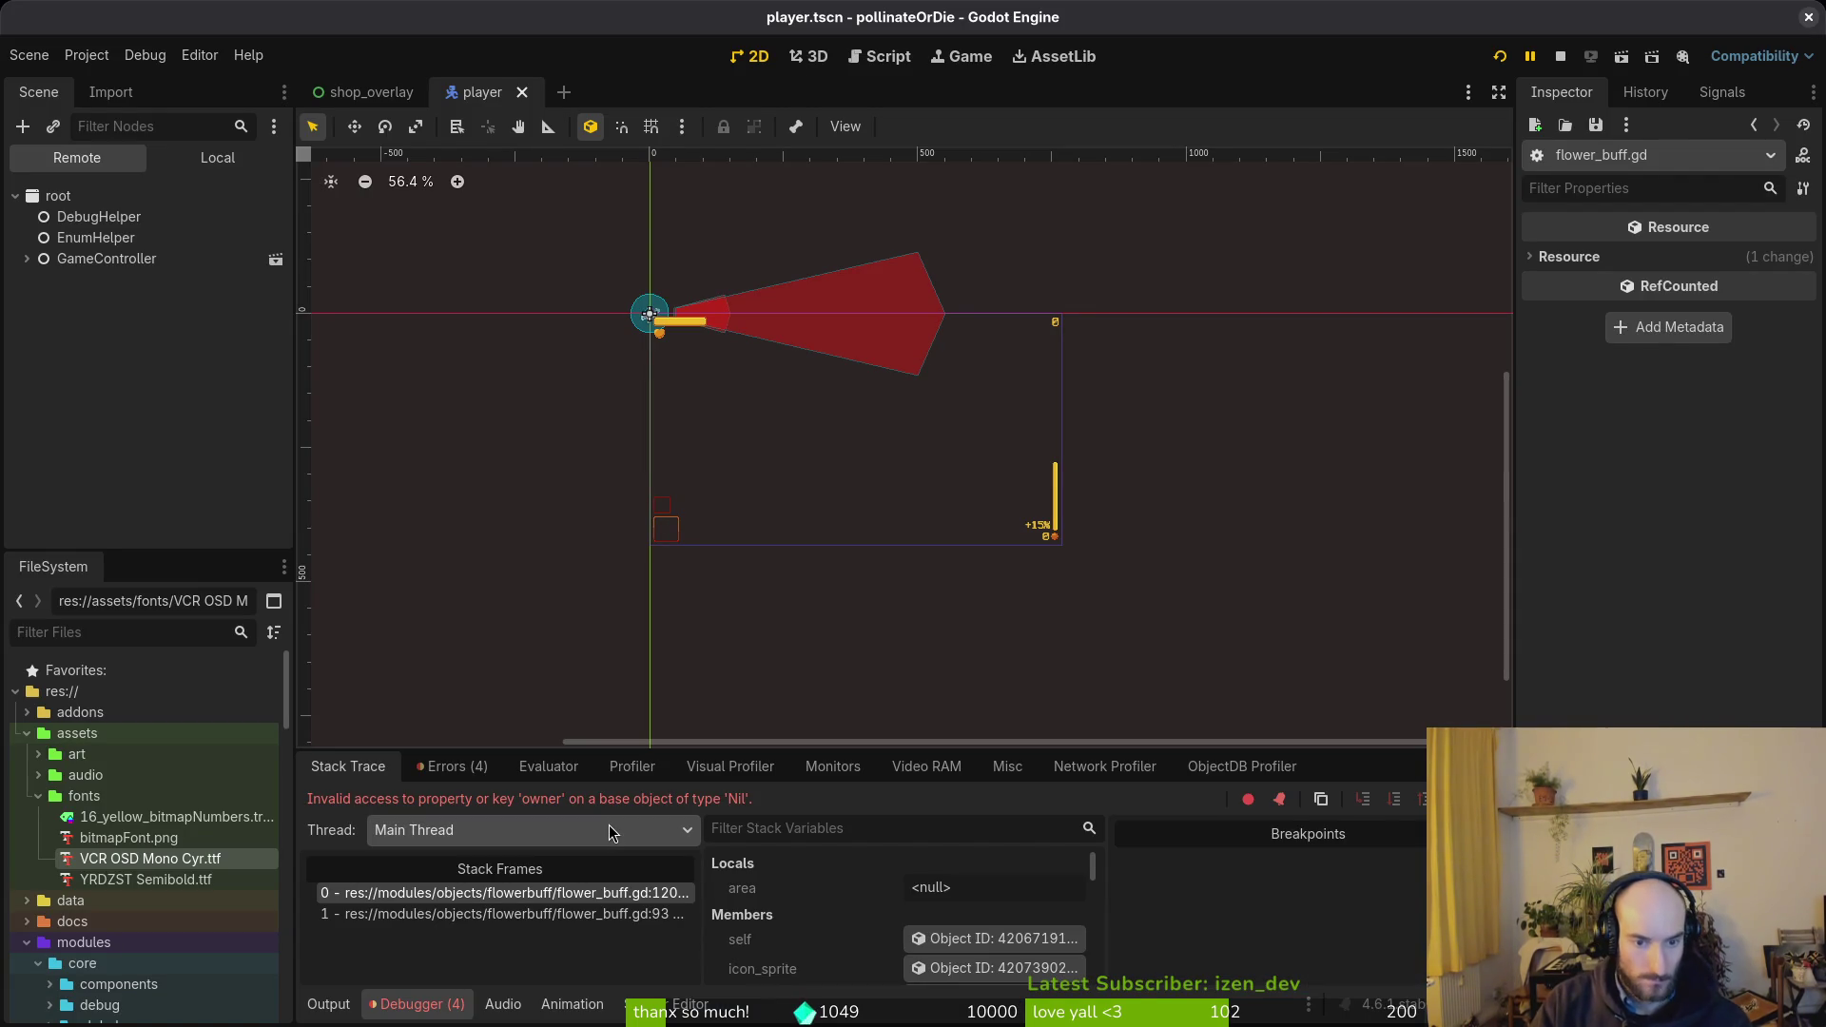
left_click(451, 766)
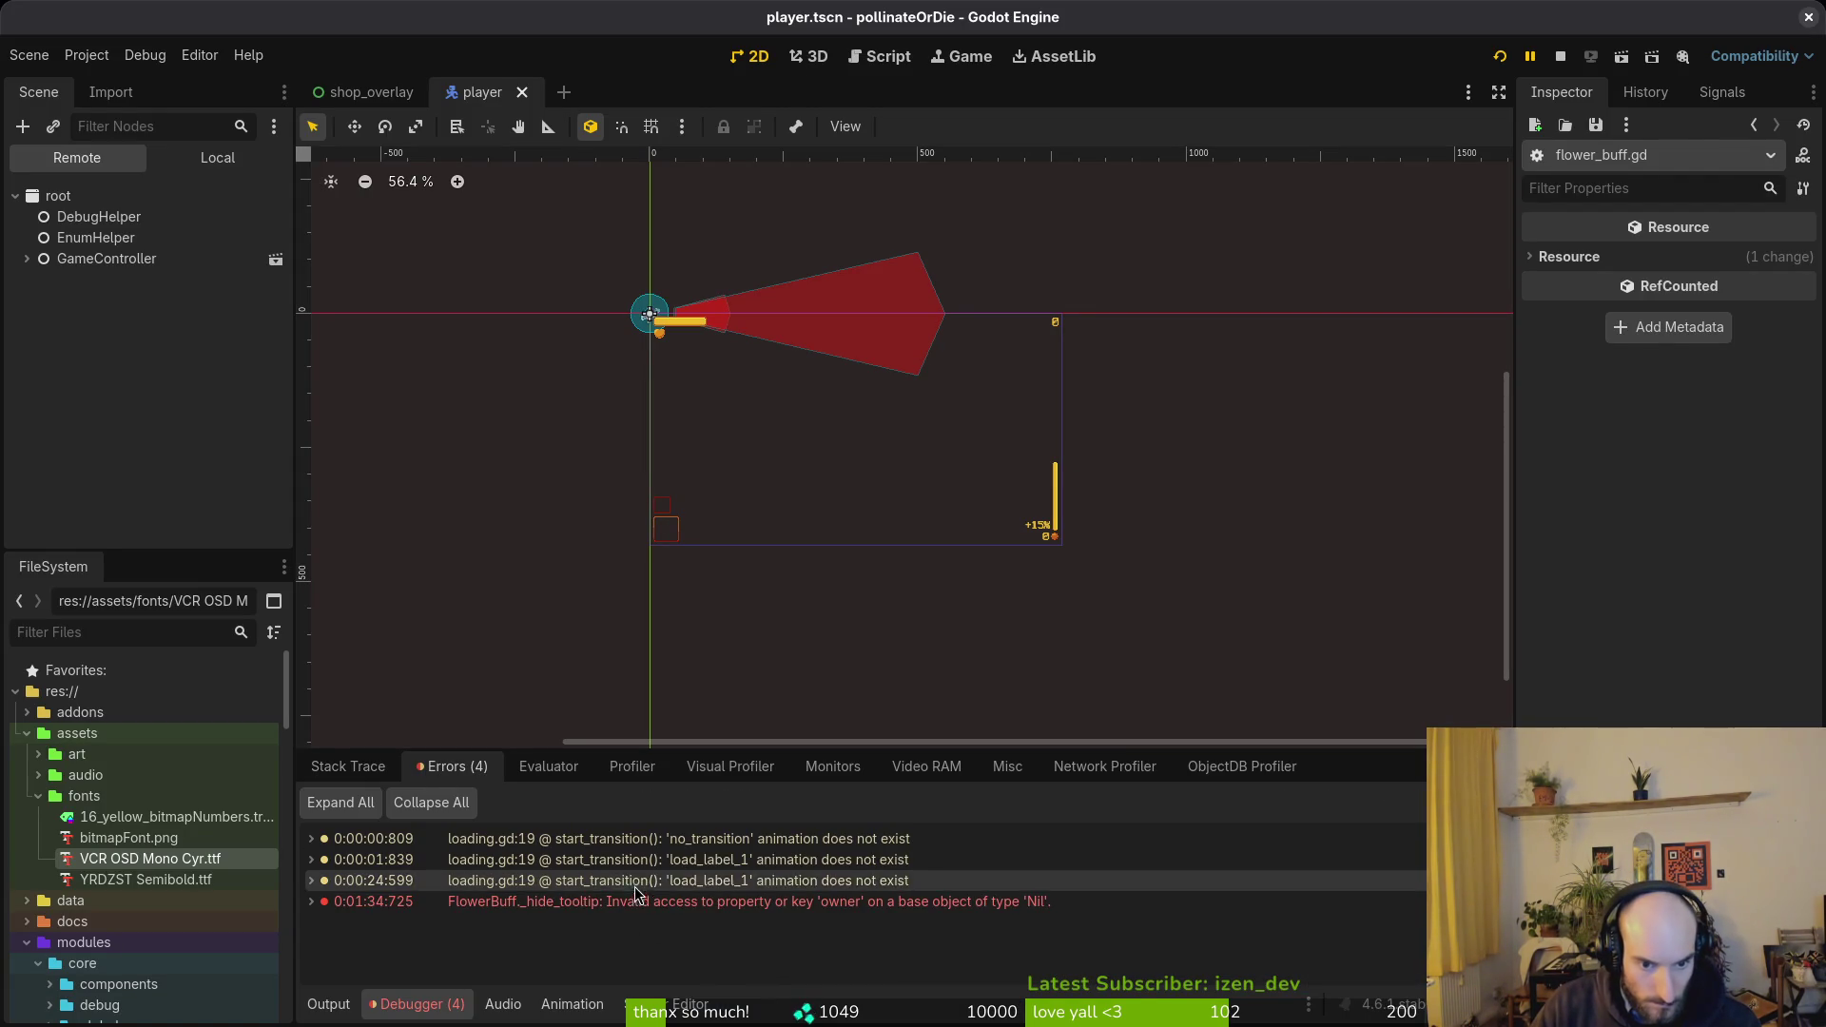
key("alt+Tab")
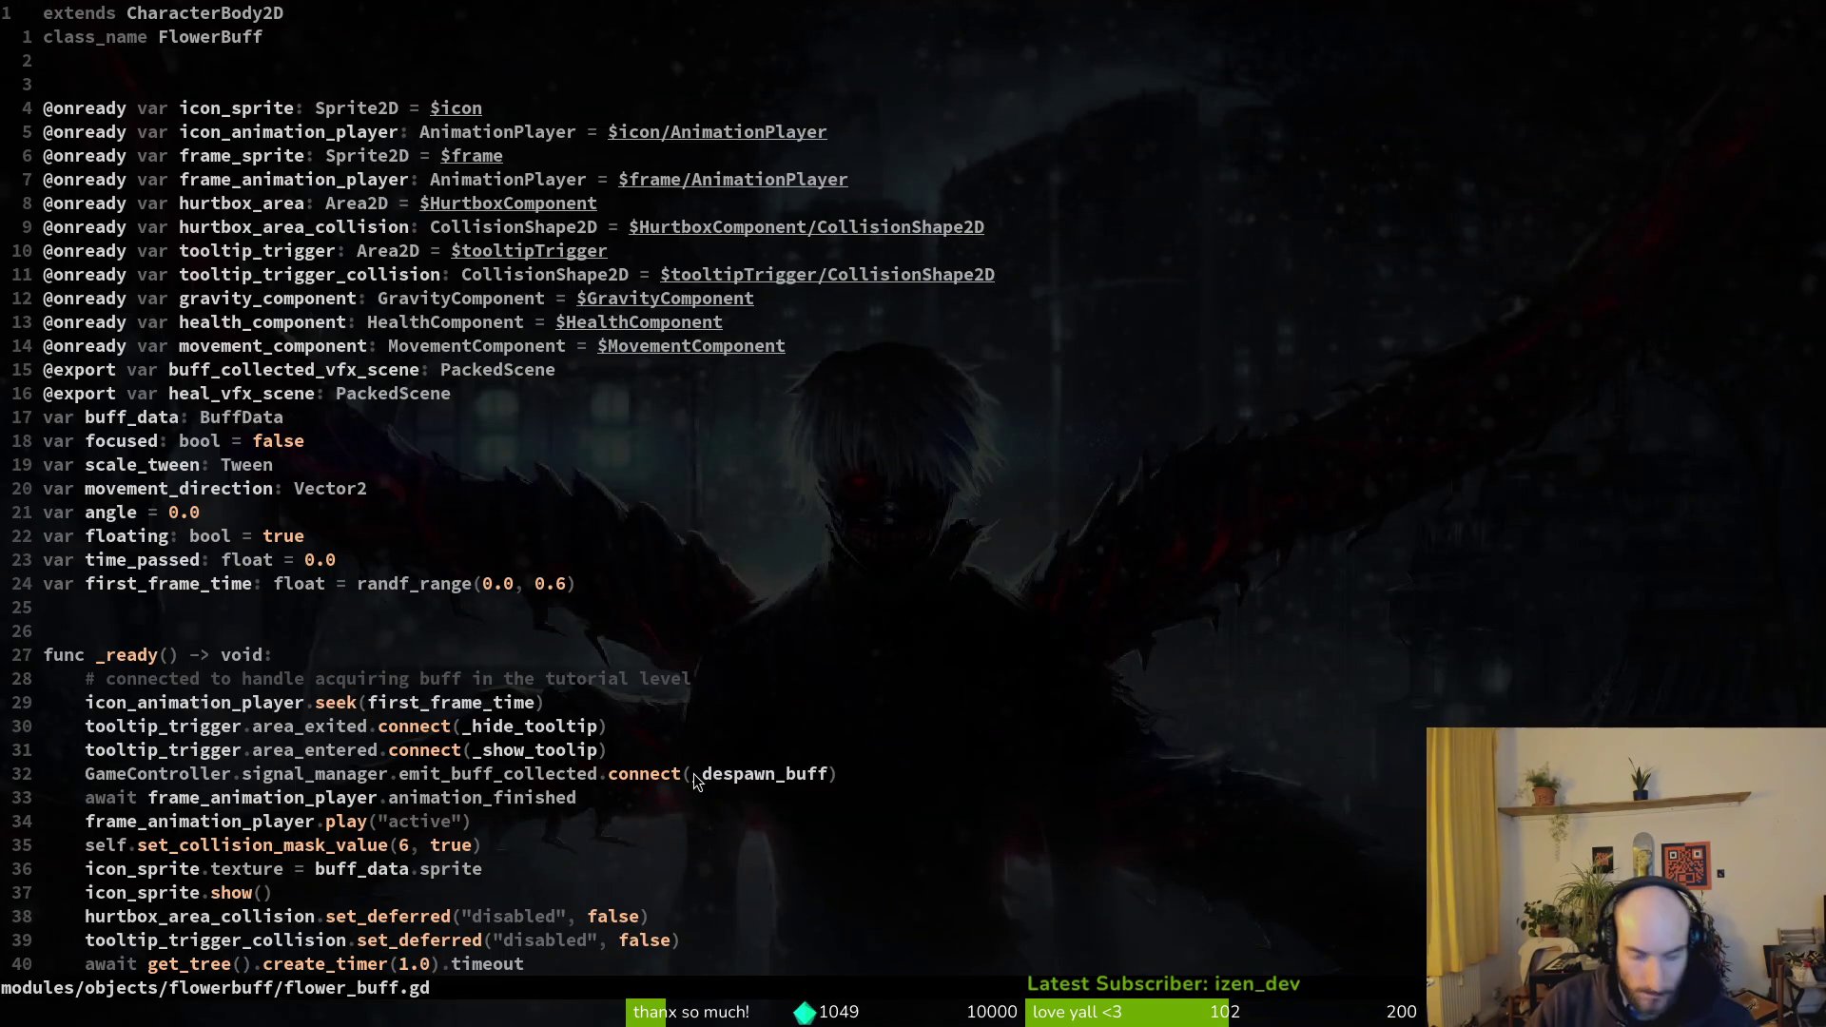
- Search the project for _hide_tooltip and open it in flower_buff.gd, rechecking the Godot error
key("1")
key("0")
key("9")
key("shift+g")
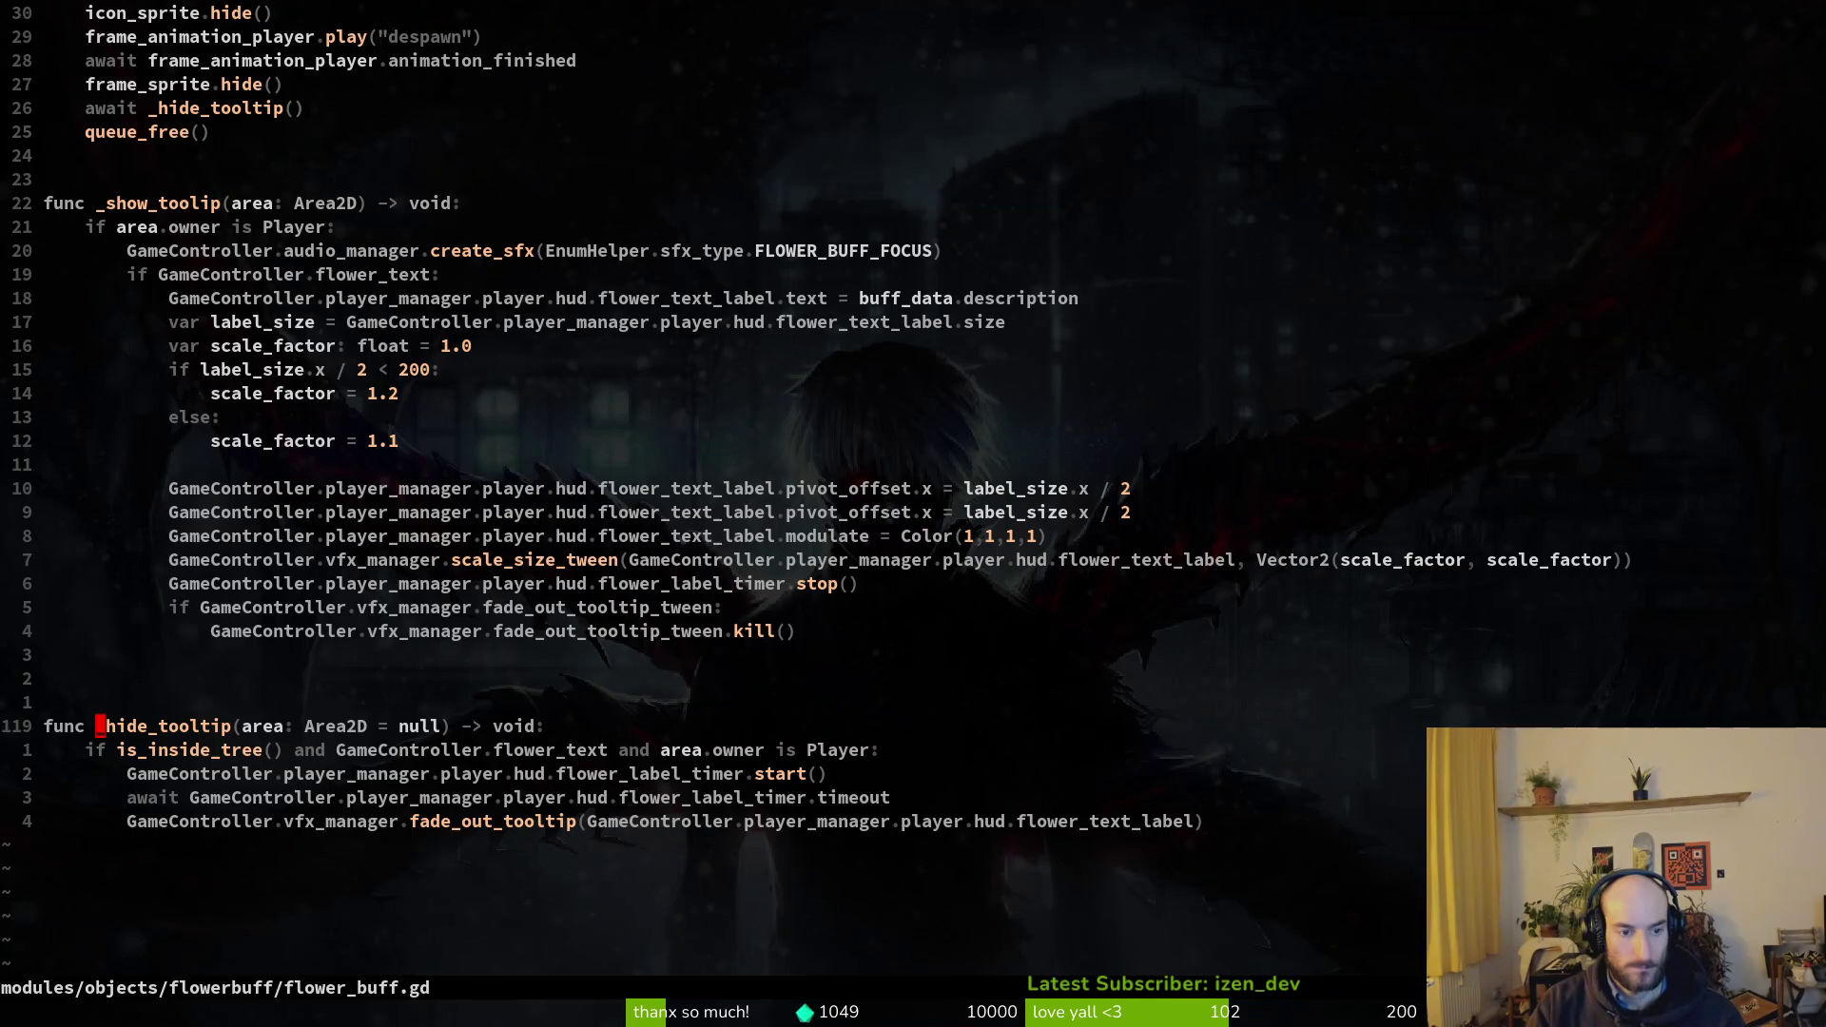
key("Return")
key("alt+Tab")
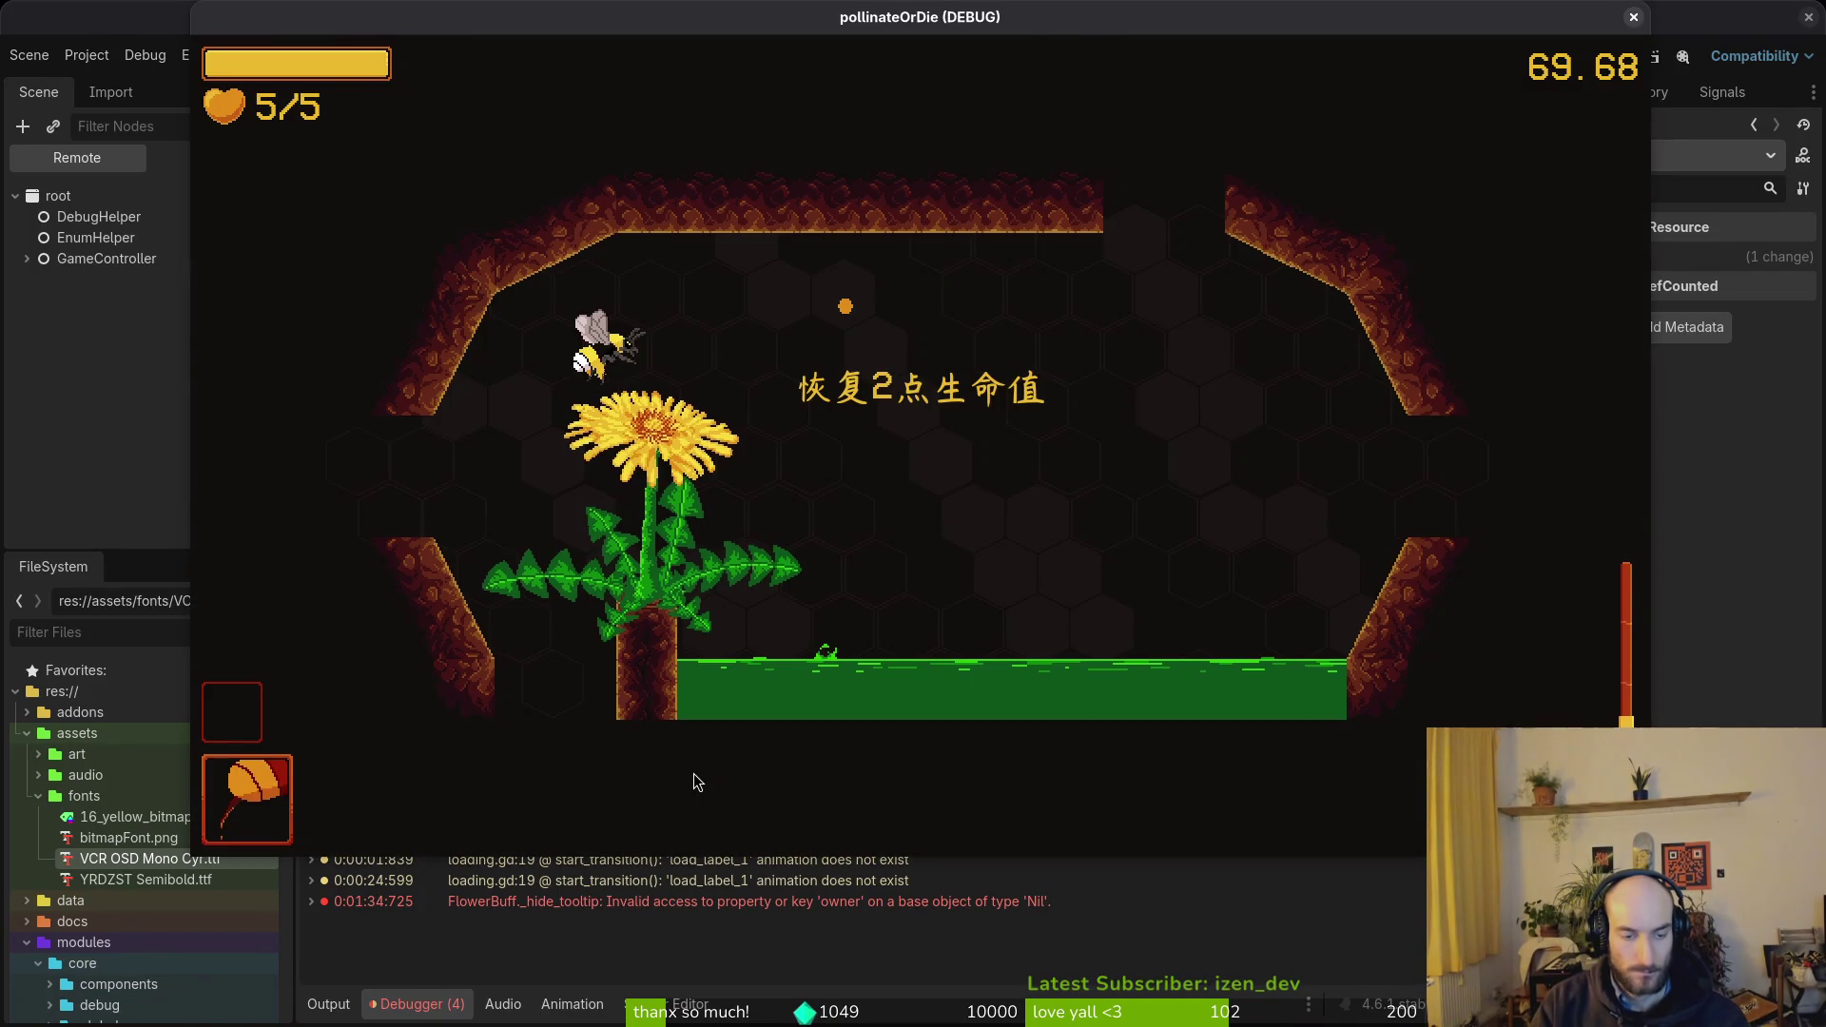
key("alt+Tab")
key("Return")
- Rename area to _area, drop the 'and area.owner is Player' check, save and quit vim
key("u")
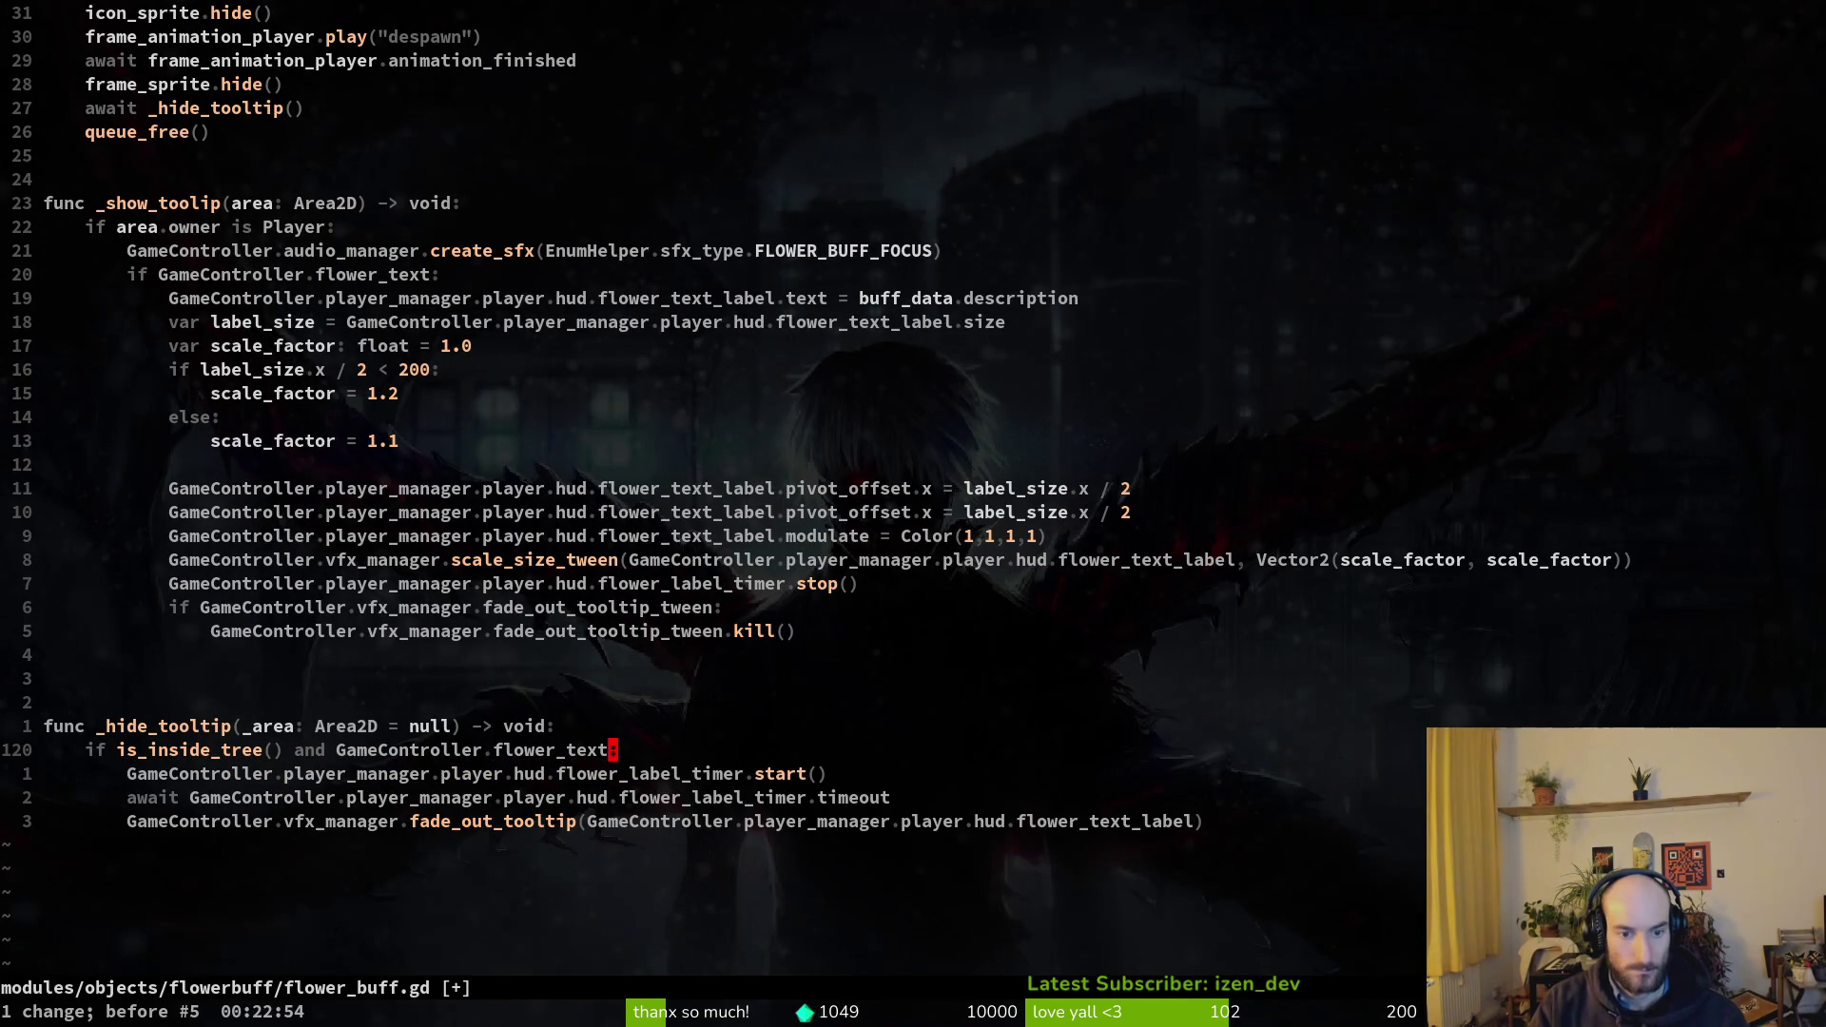
key("ctrl+s")
type(":q")
key("Return")
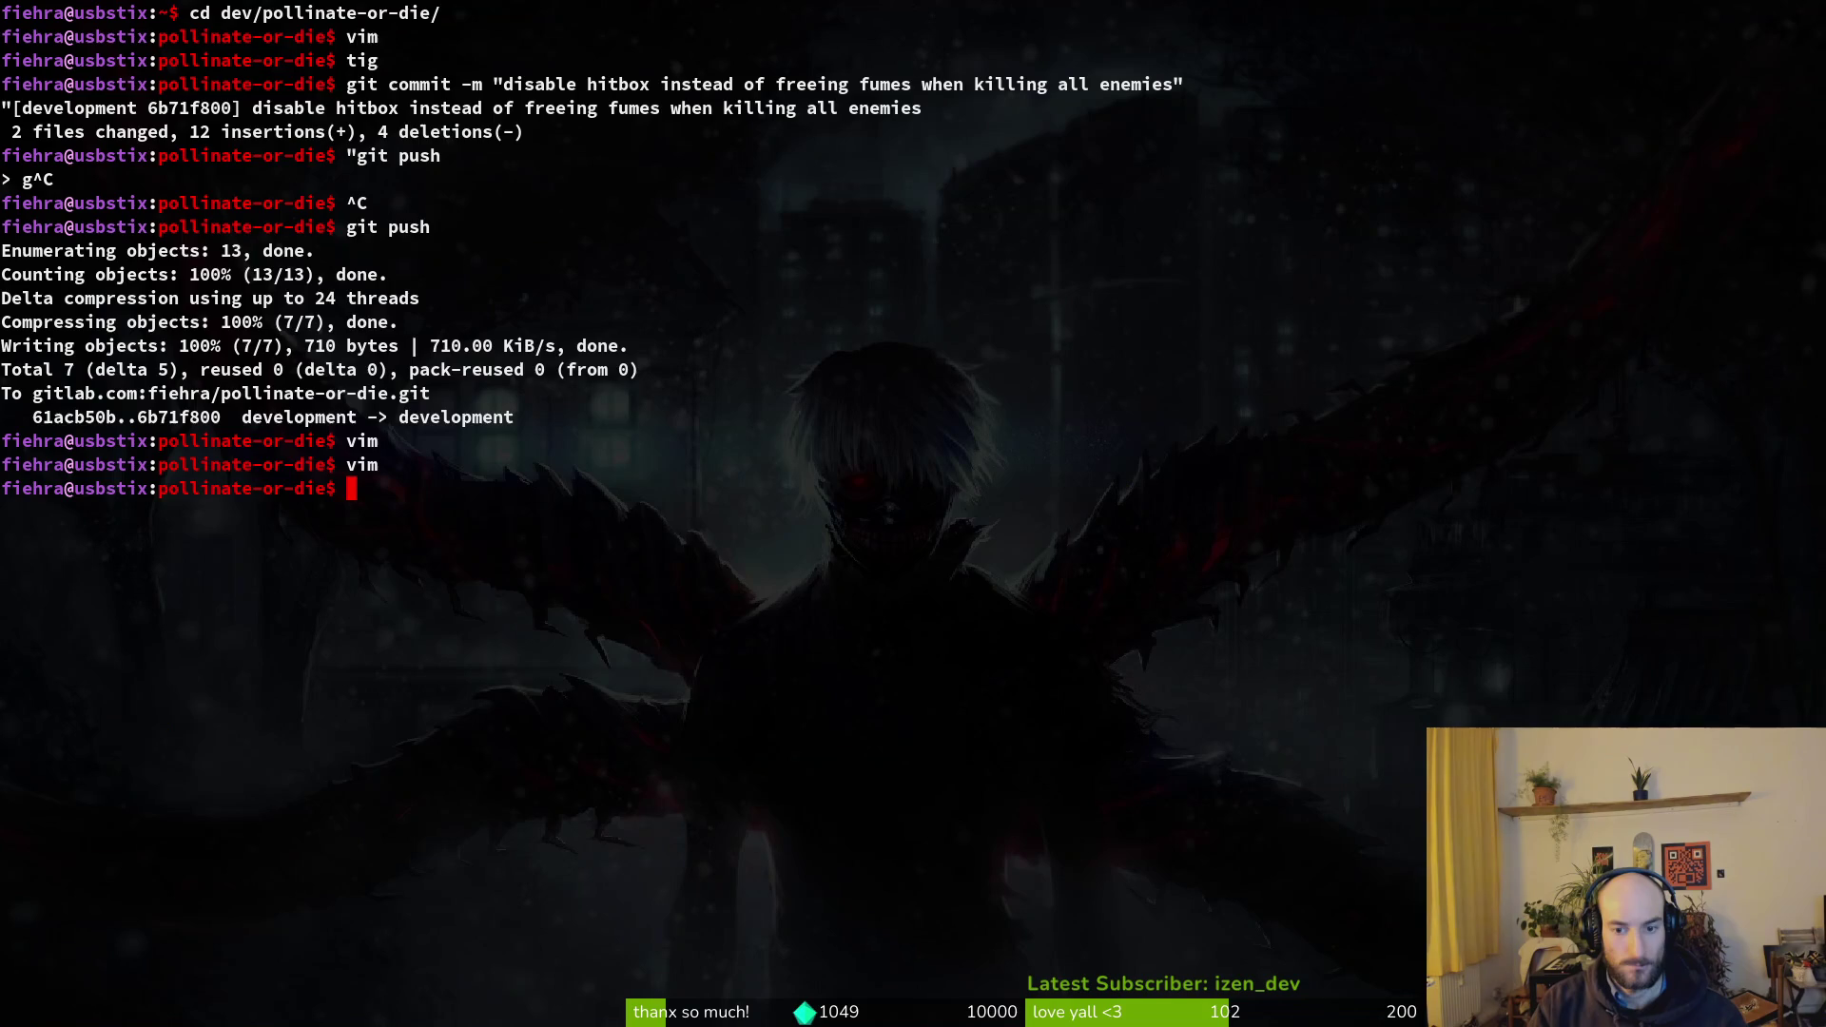
- Relaunch the game with F5 and continue the saved game
key("Up")
key("Return")
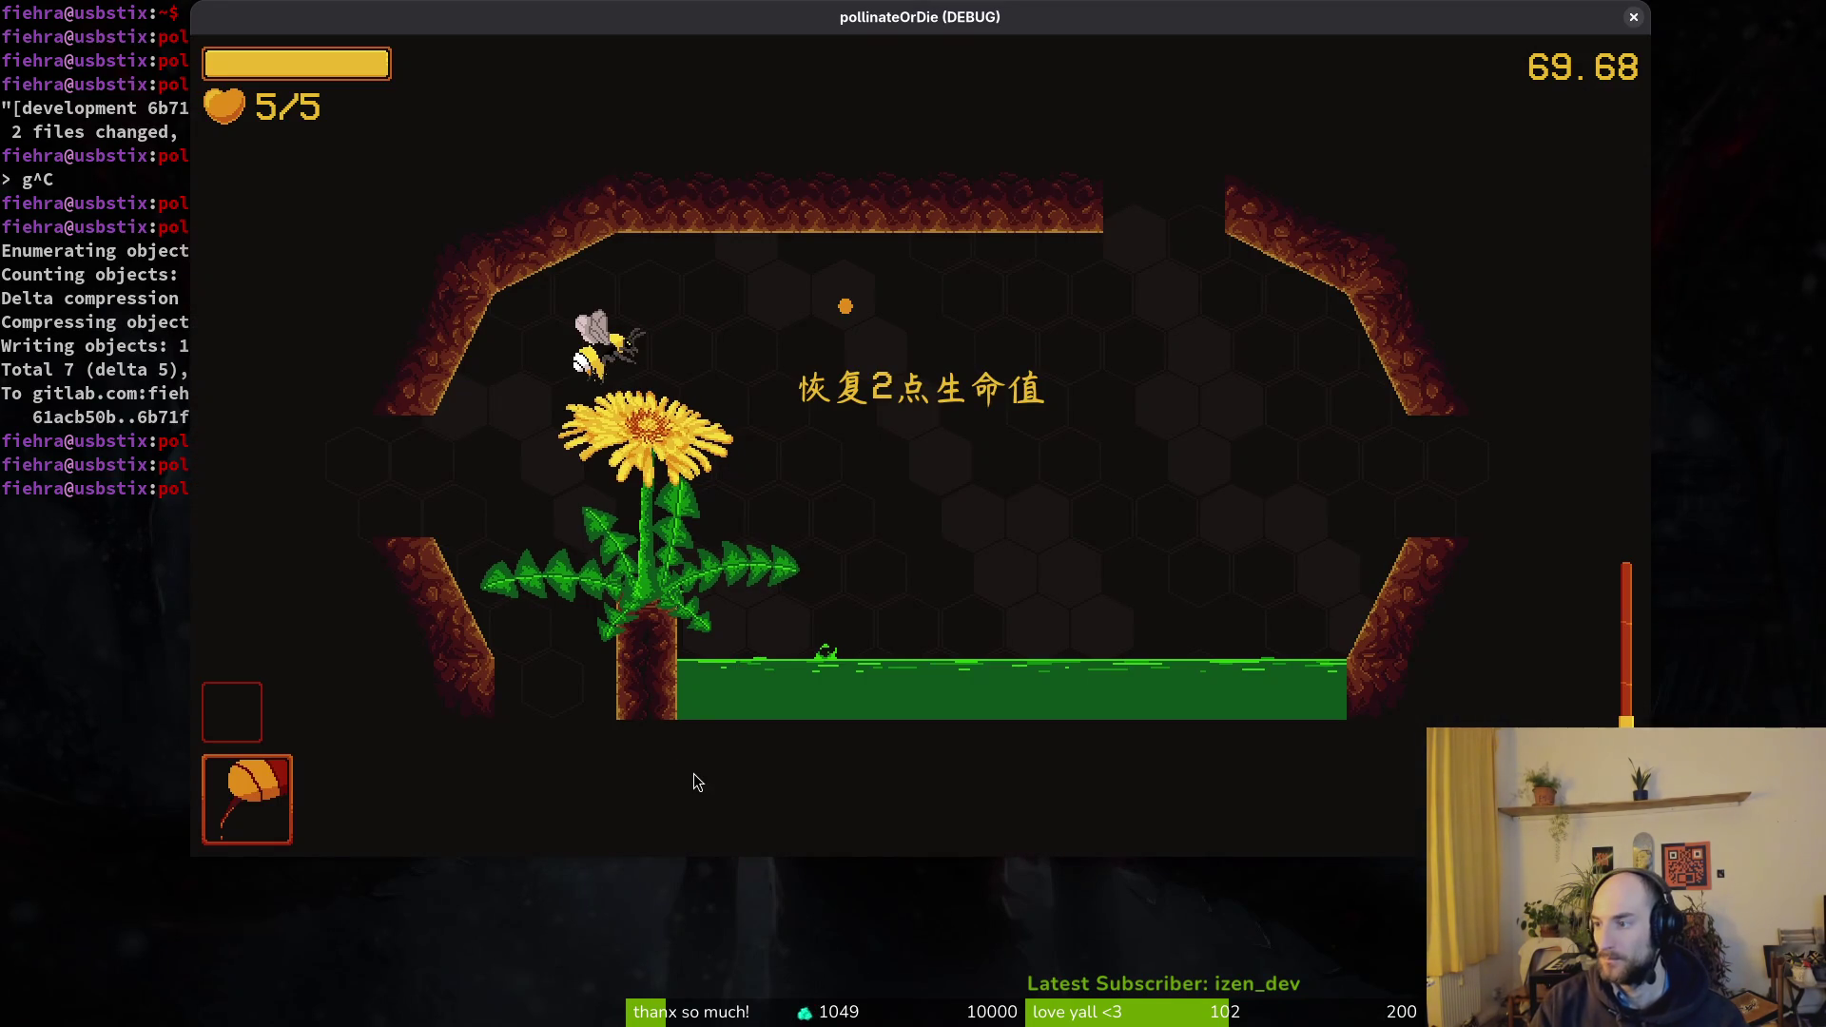
key("F5")
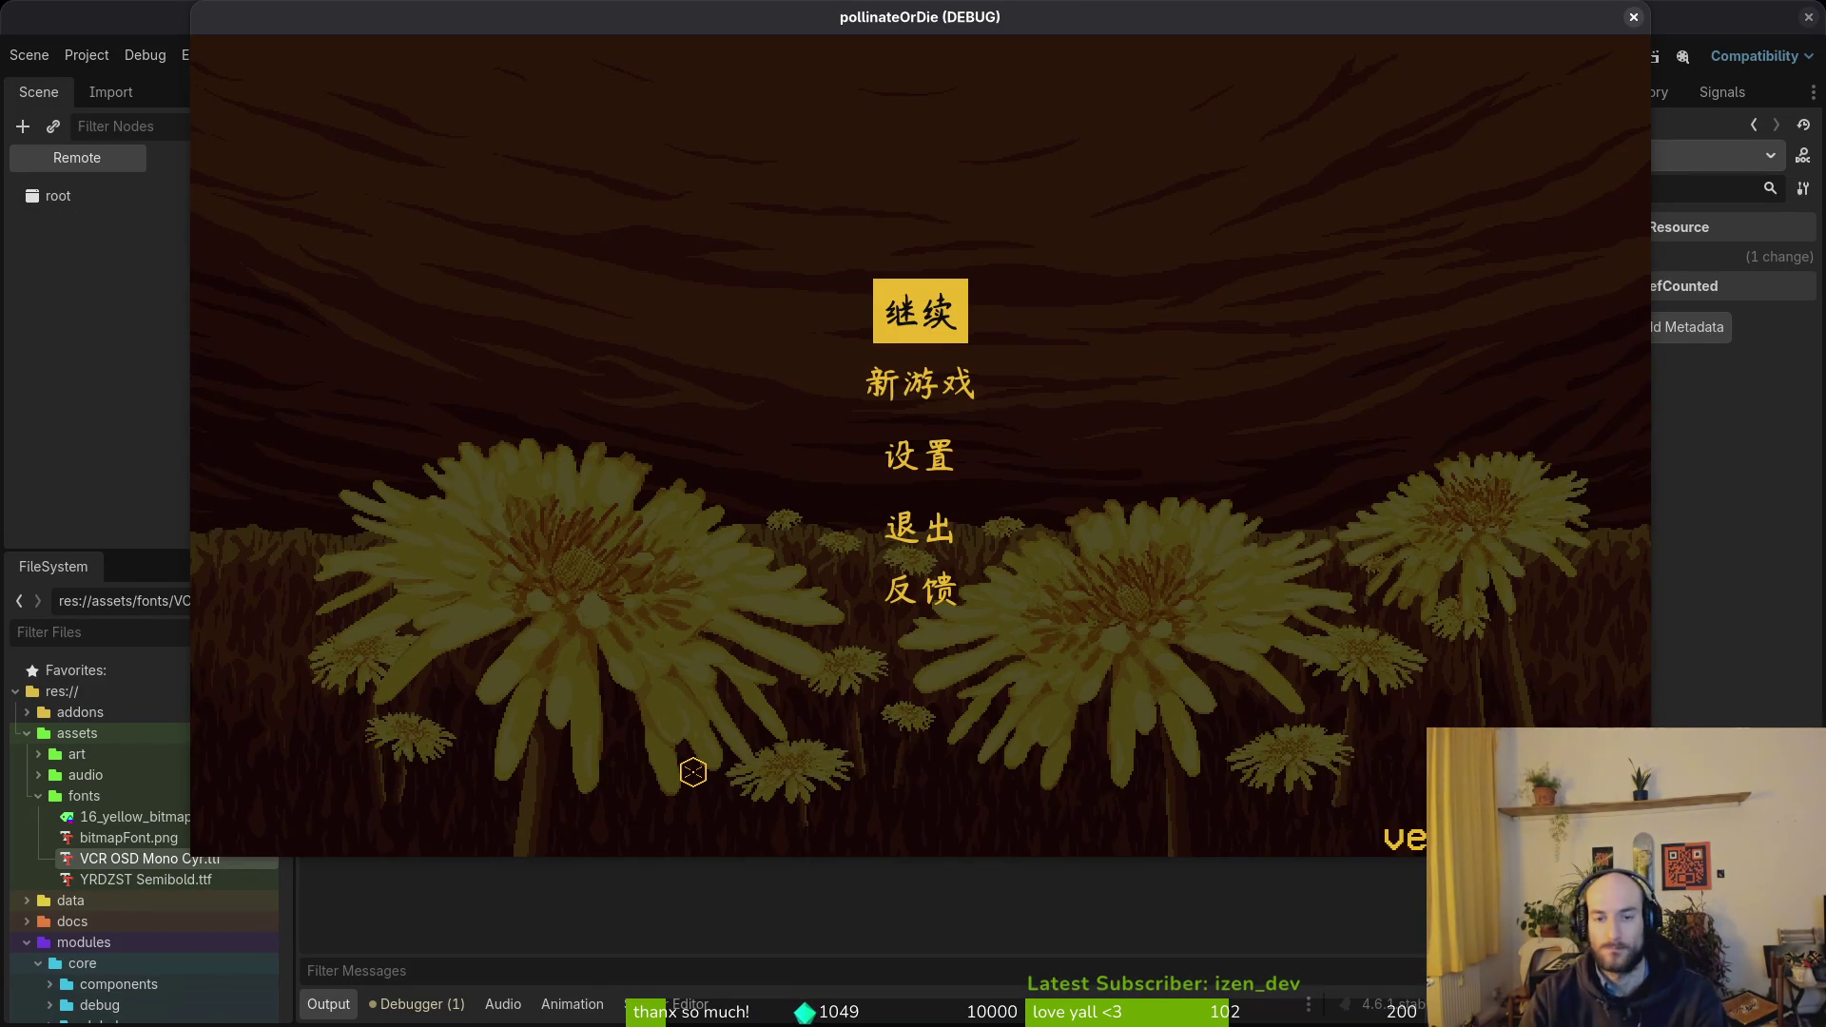
key("Return")
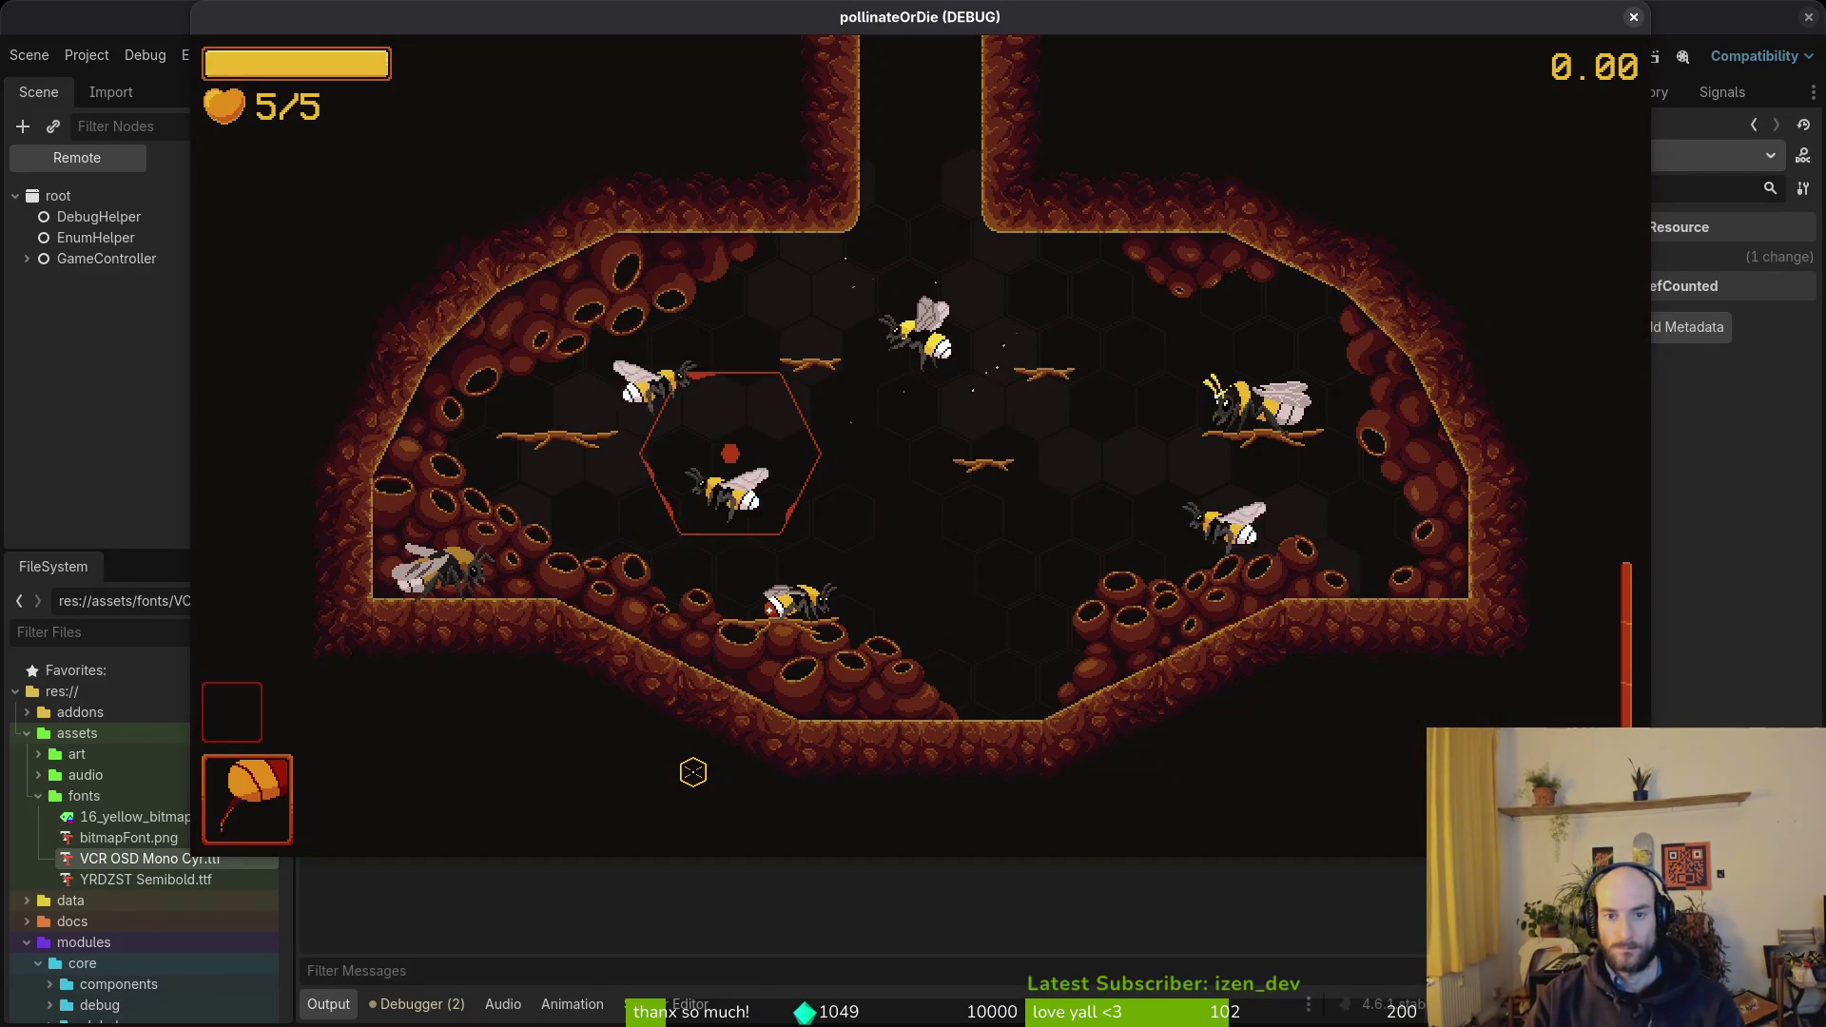
- Fly up into the next room and weave around the dandelion past the wasps
key("w")
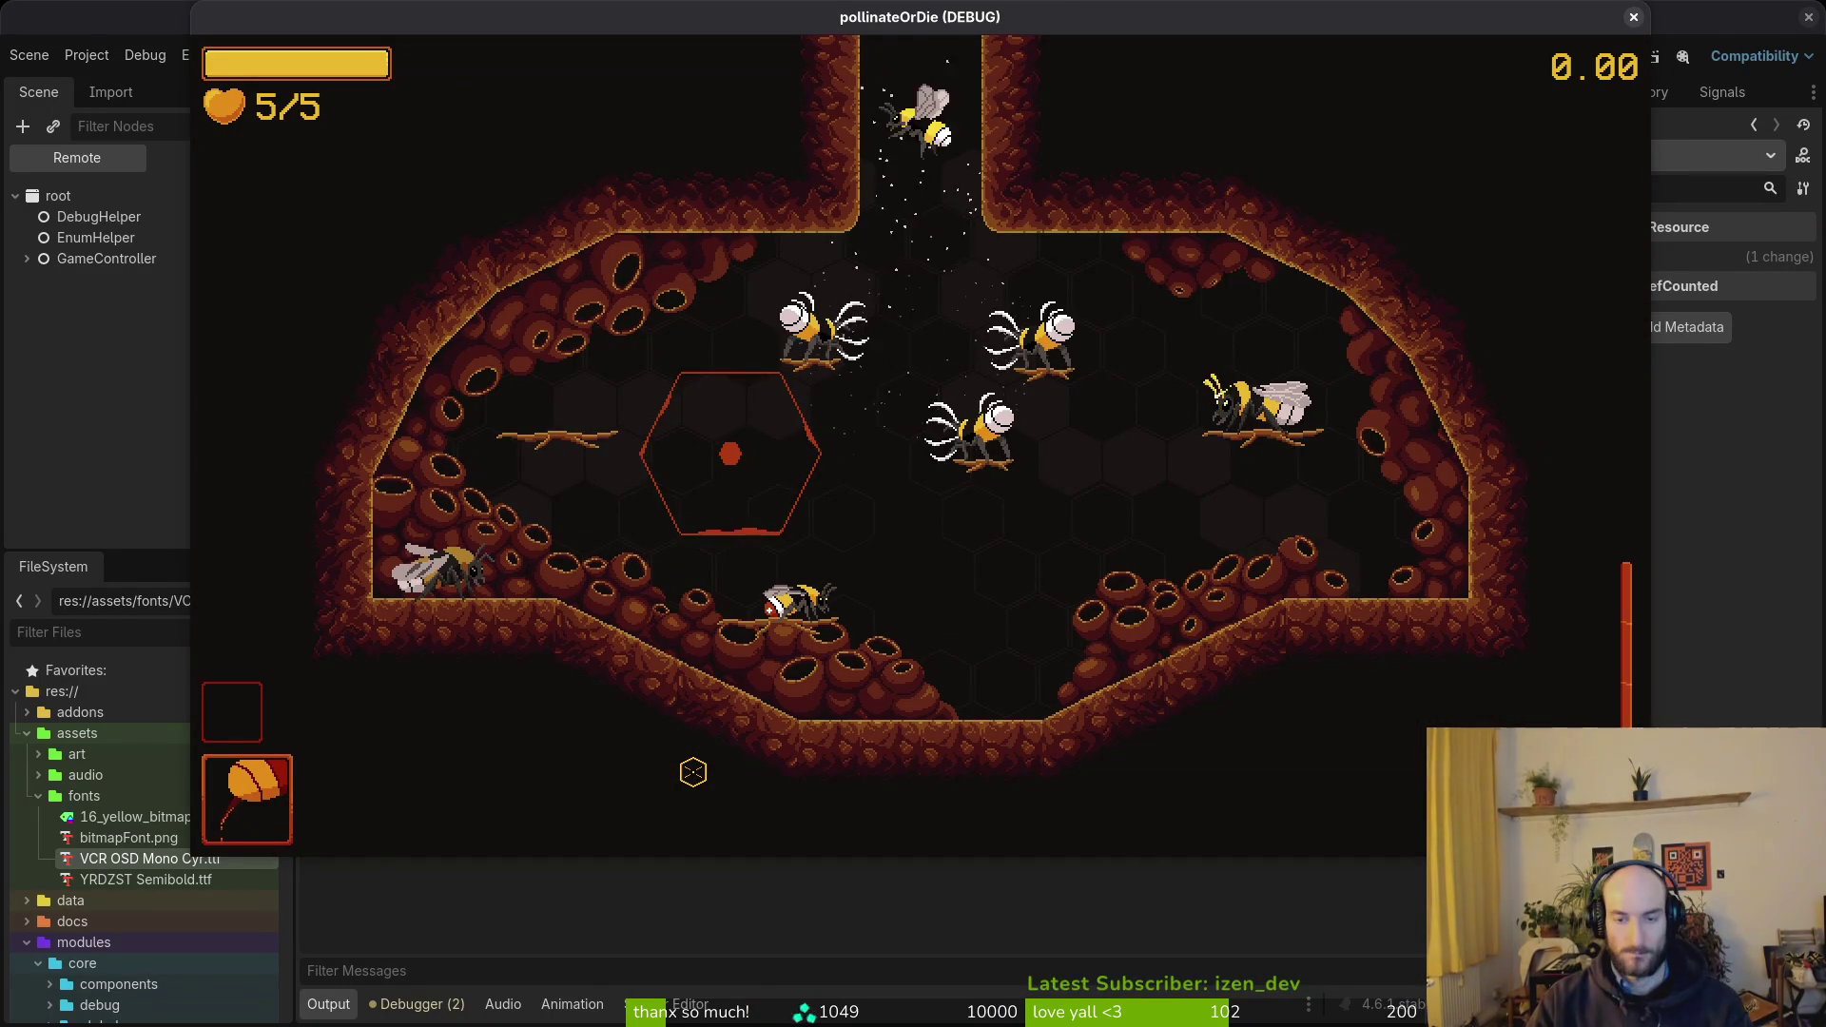
key("w")
key("d")
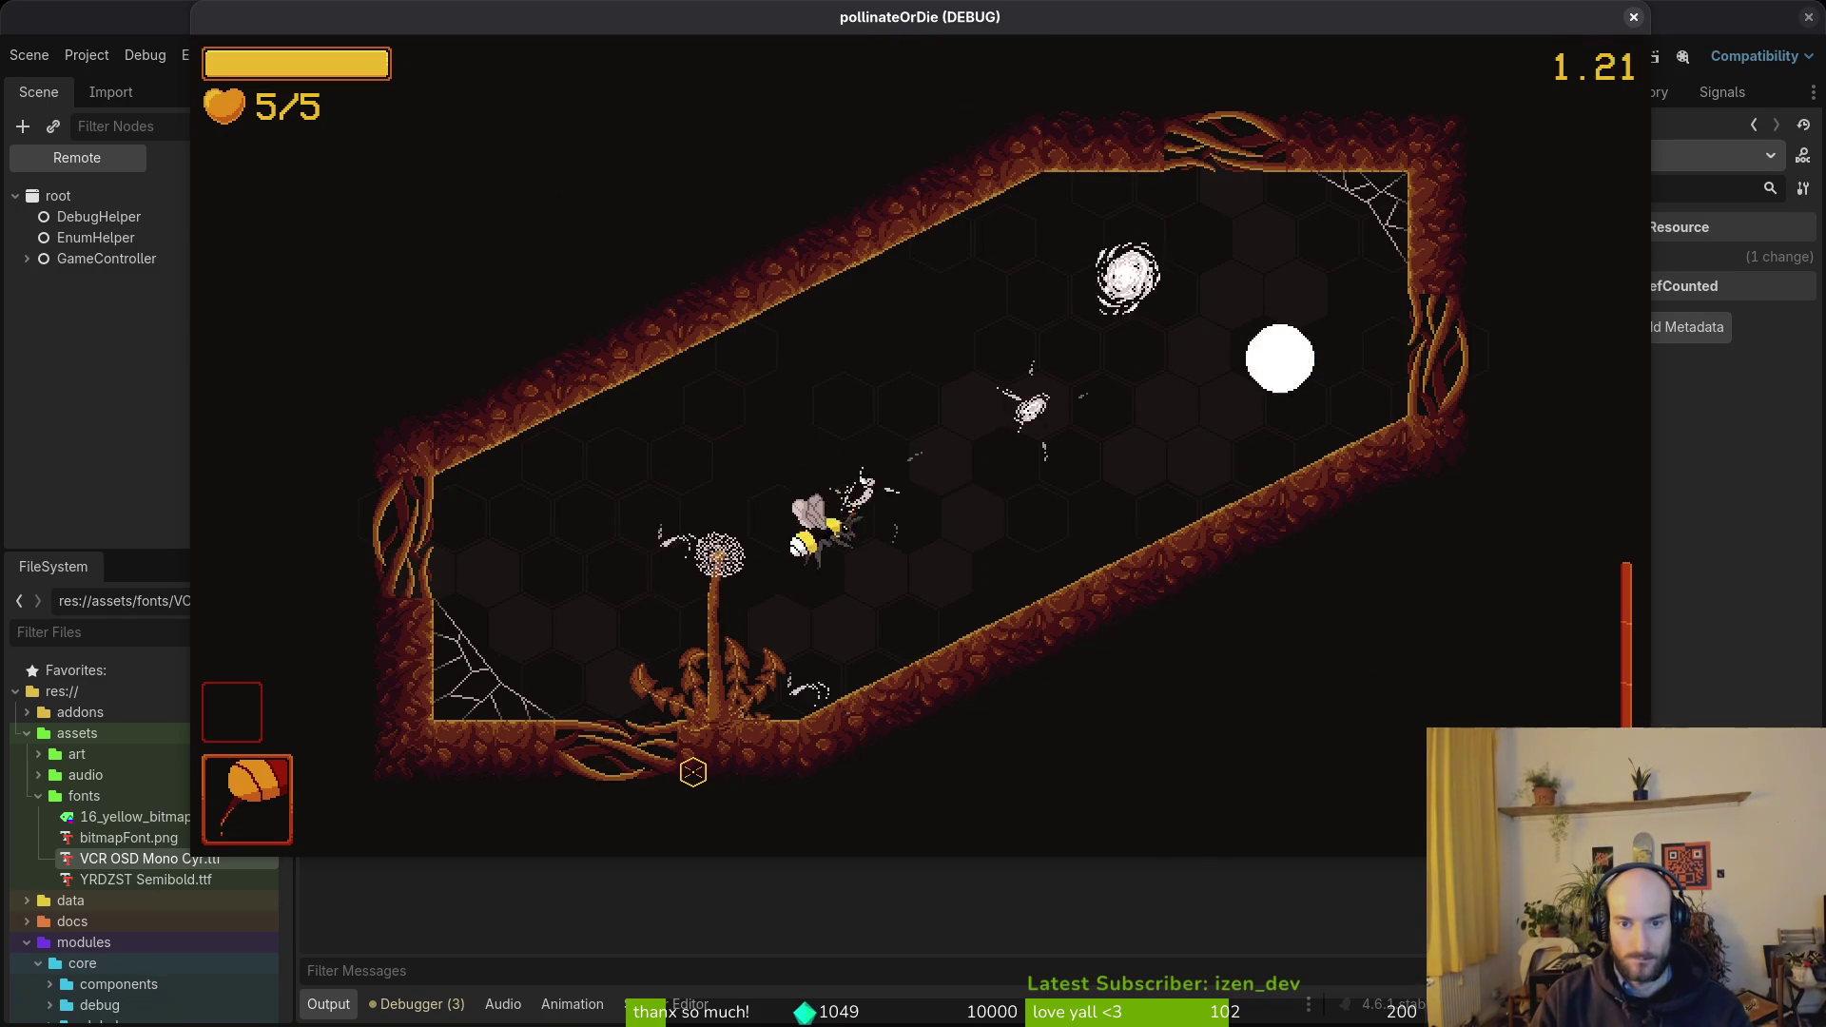
key("d")
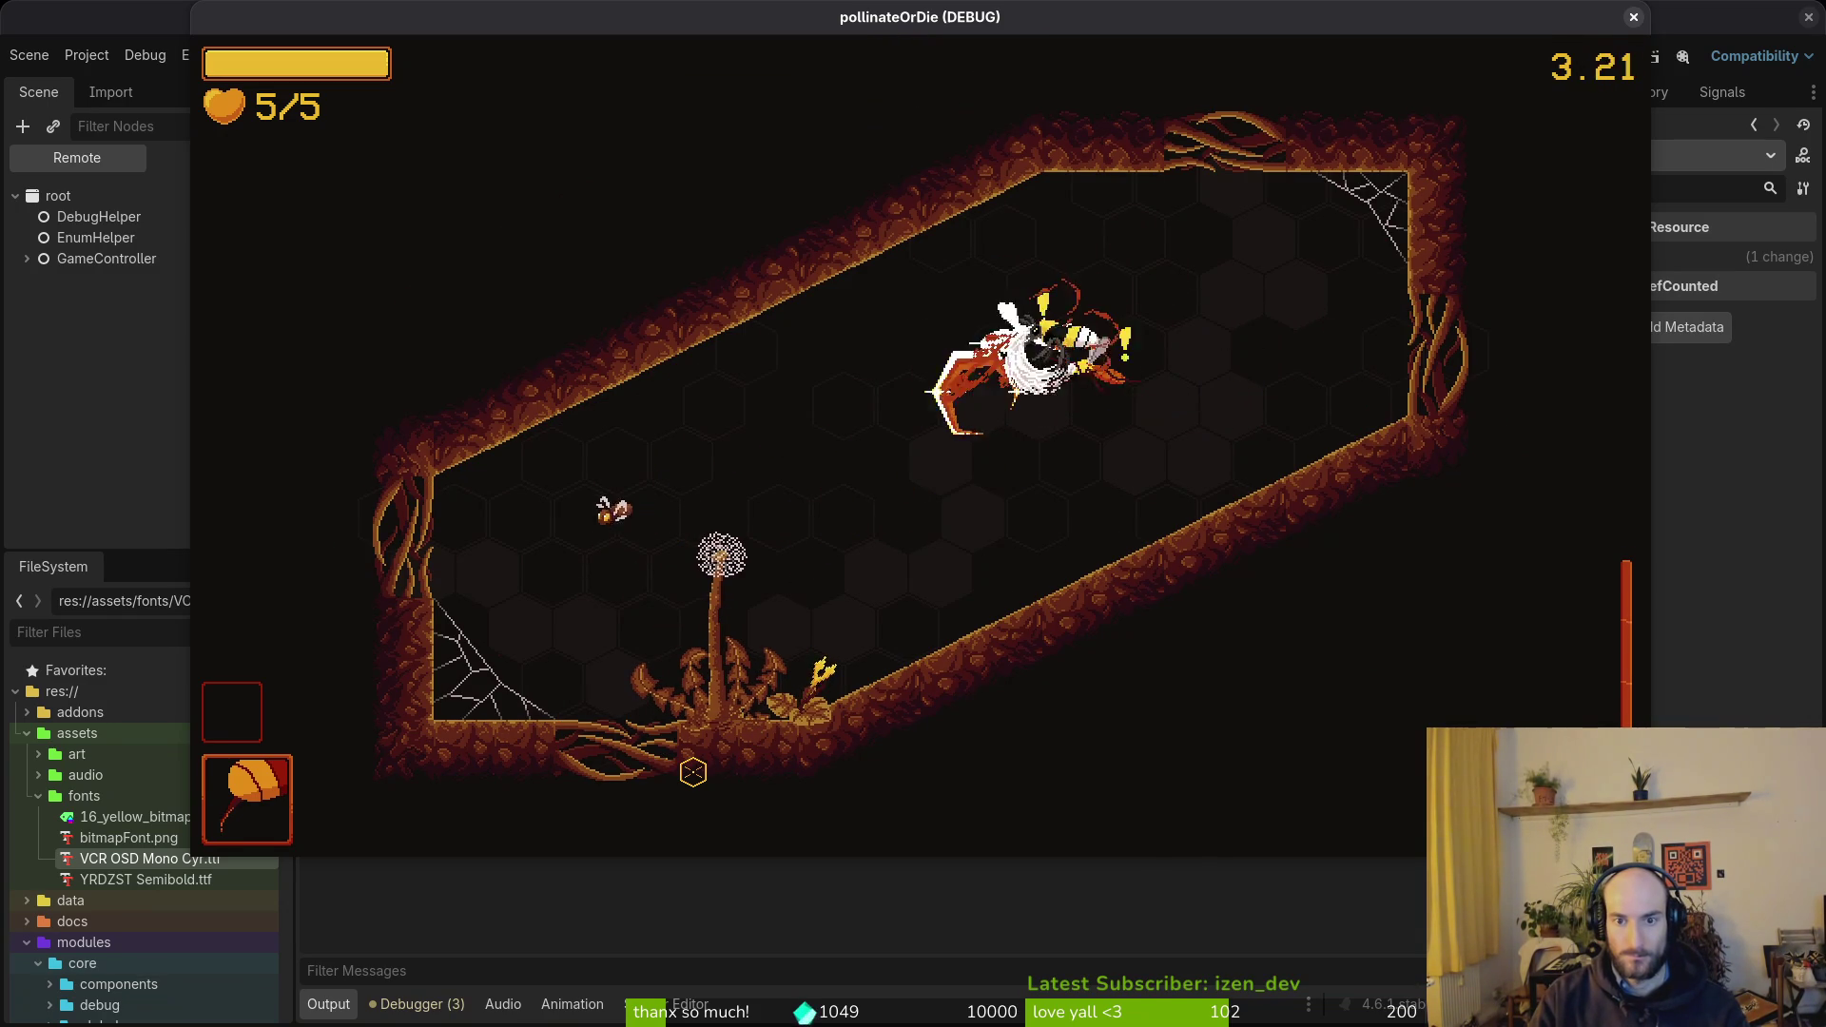
key("a")
key("s")
key("w")
key("d")
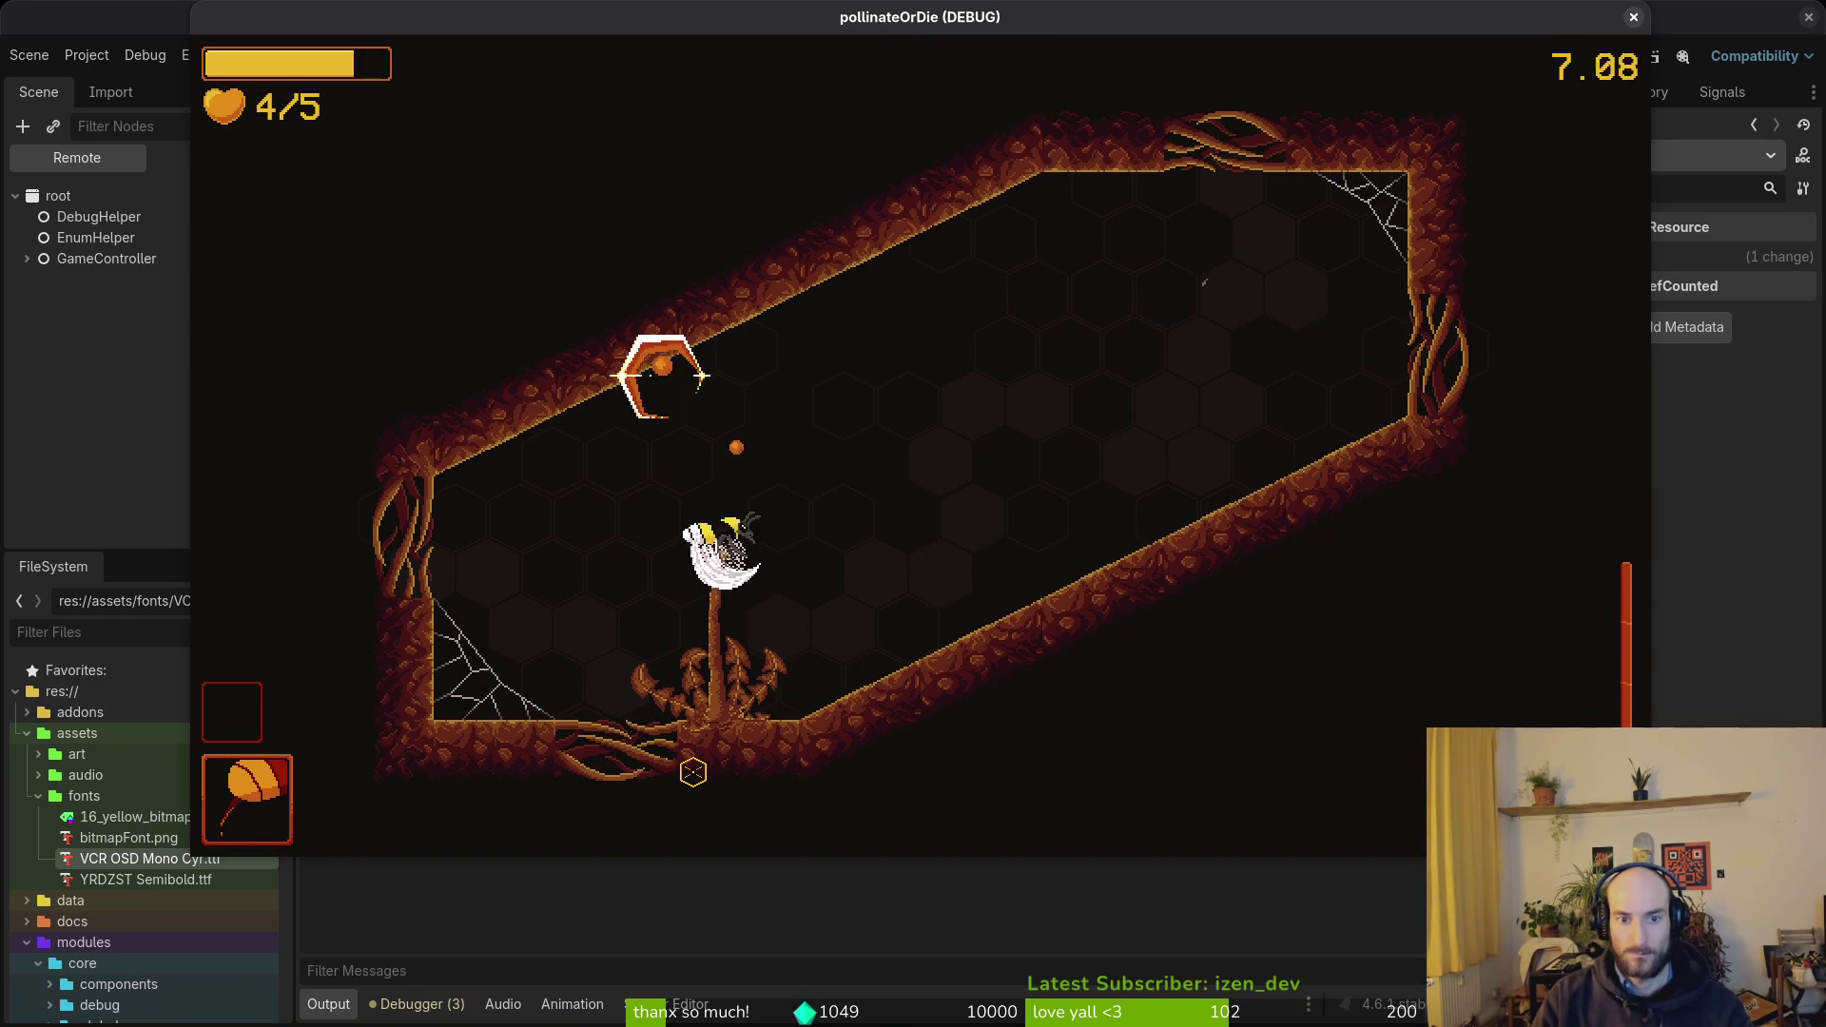
key("w")
key("a")
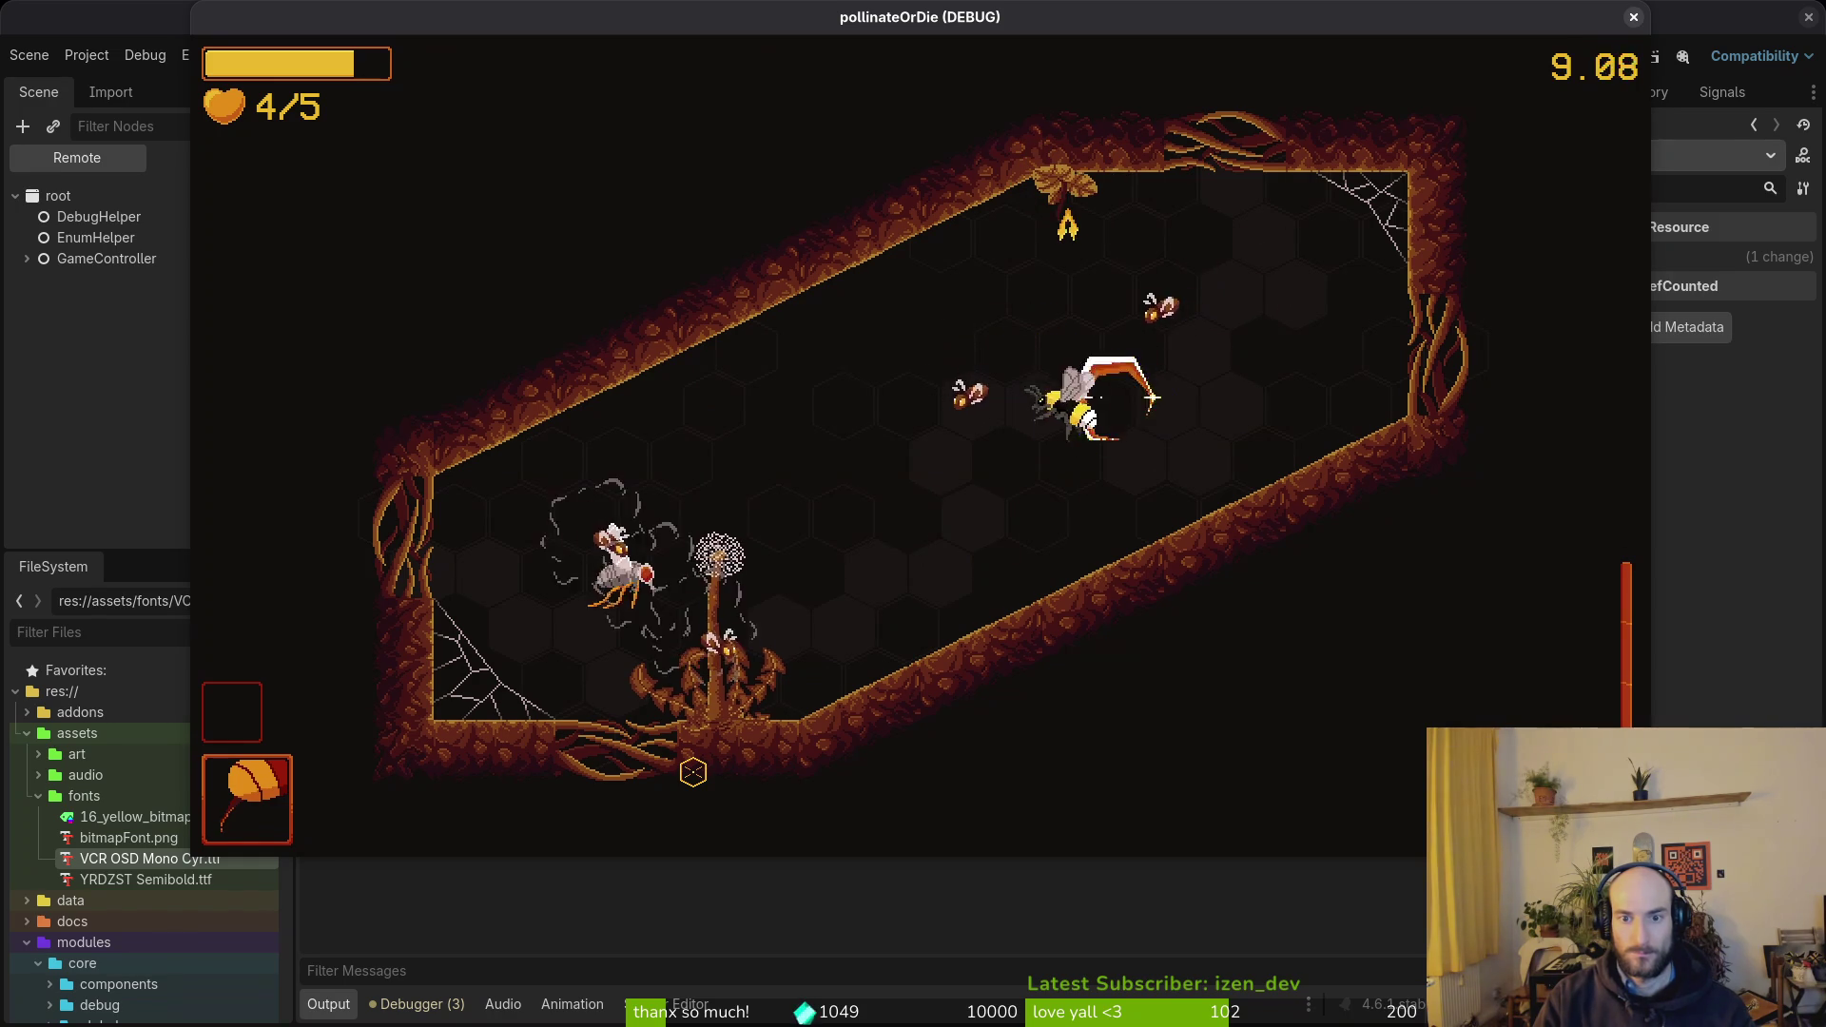
key("w")
- Slash and dash at the wasps and flies, then exit through the top of the room
key("w")
key("d")
key("s")
key("d")
key("w")
key("a")
key("s")
key("a")
key("a")
key("w")
key("d")
key("w")
key("s")
key("w")
key("w")
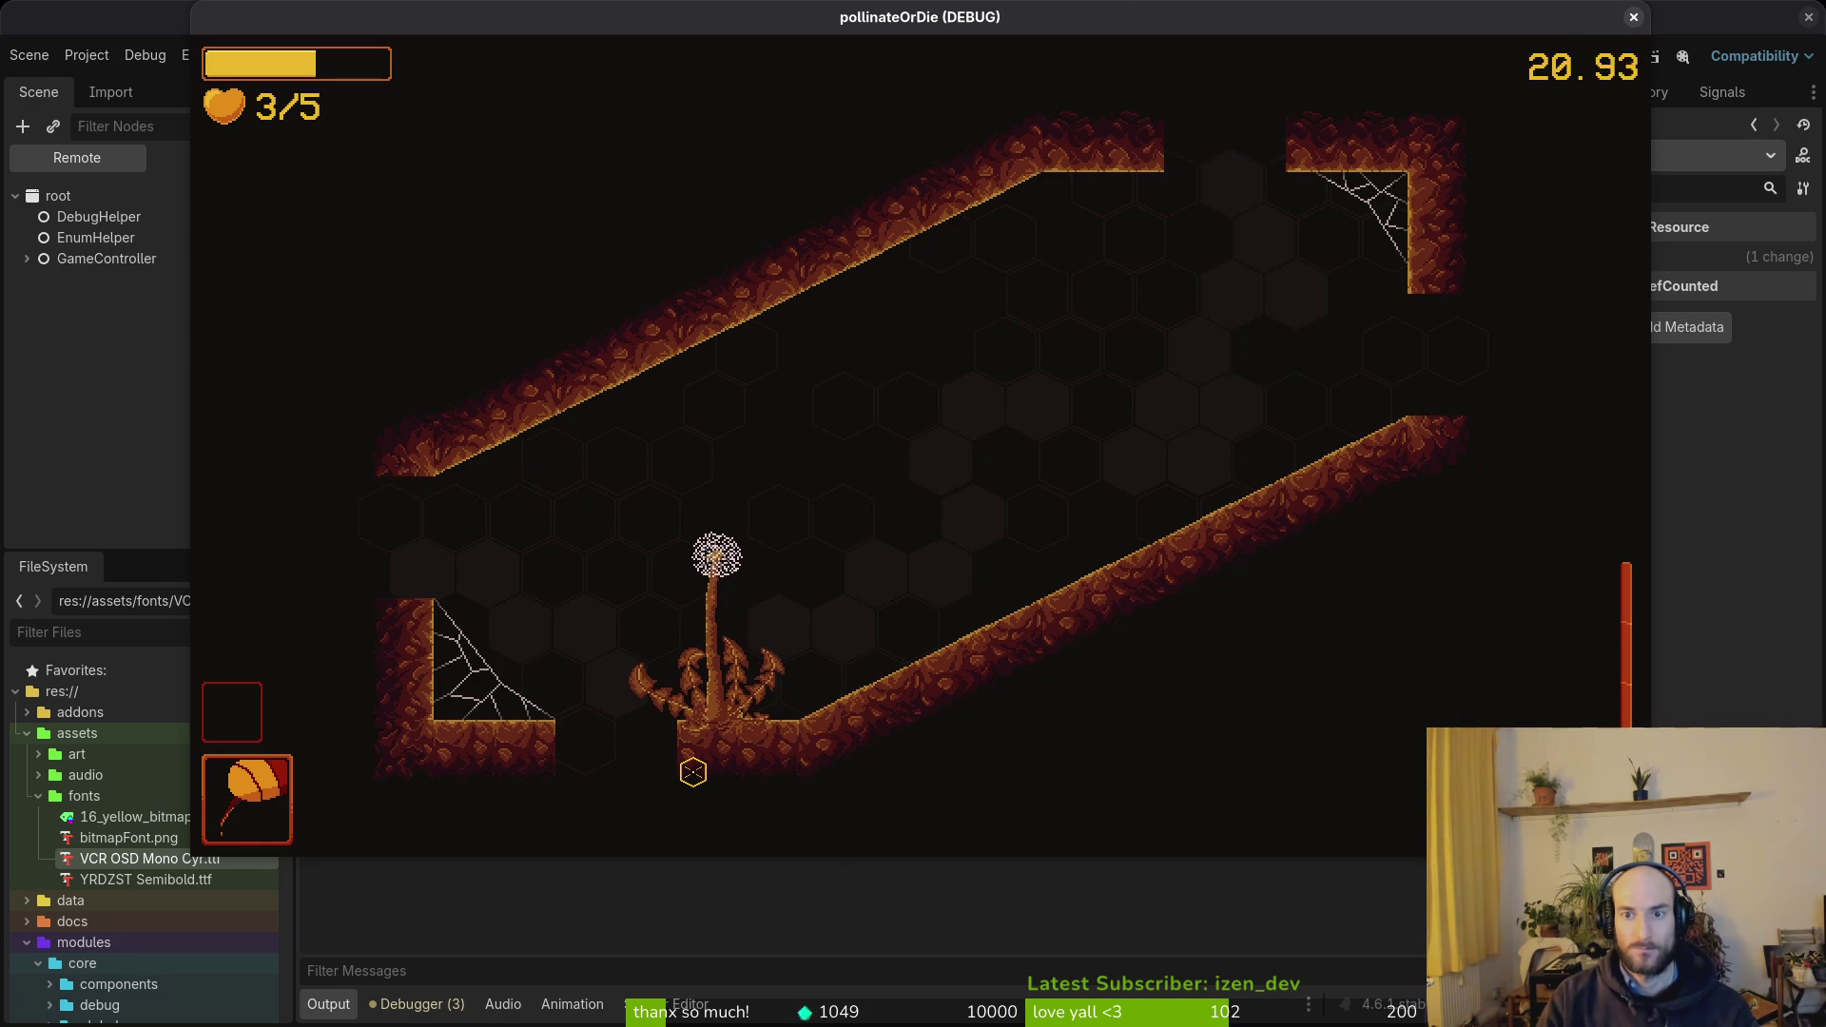
key("w")
- Drop to the floor of the next room and strike at the flies overhead
key("s")
key("d")
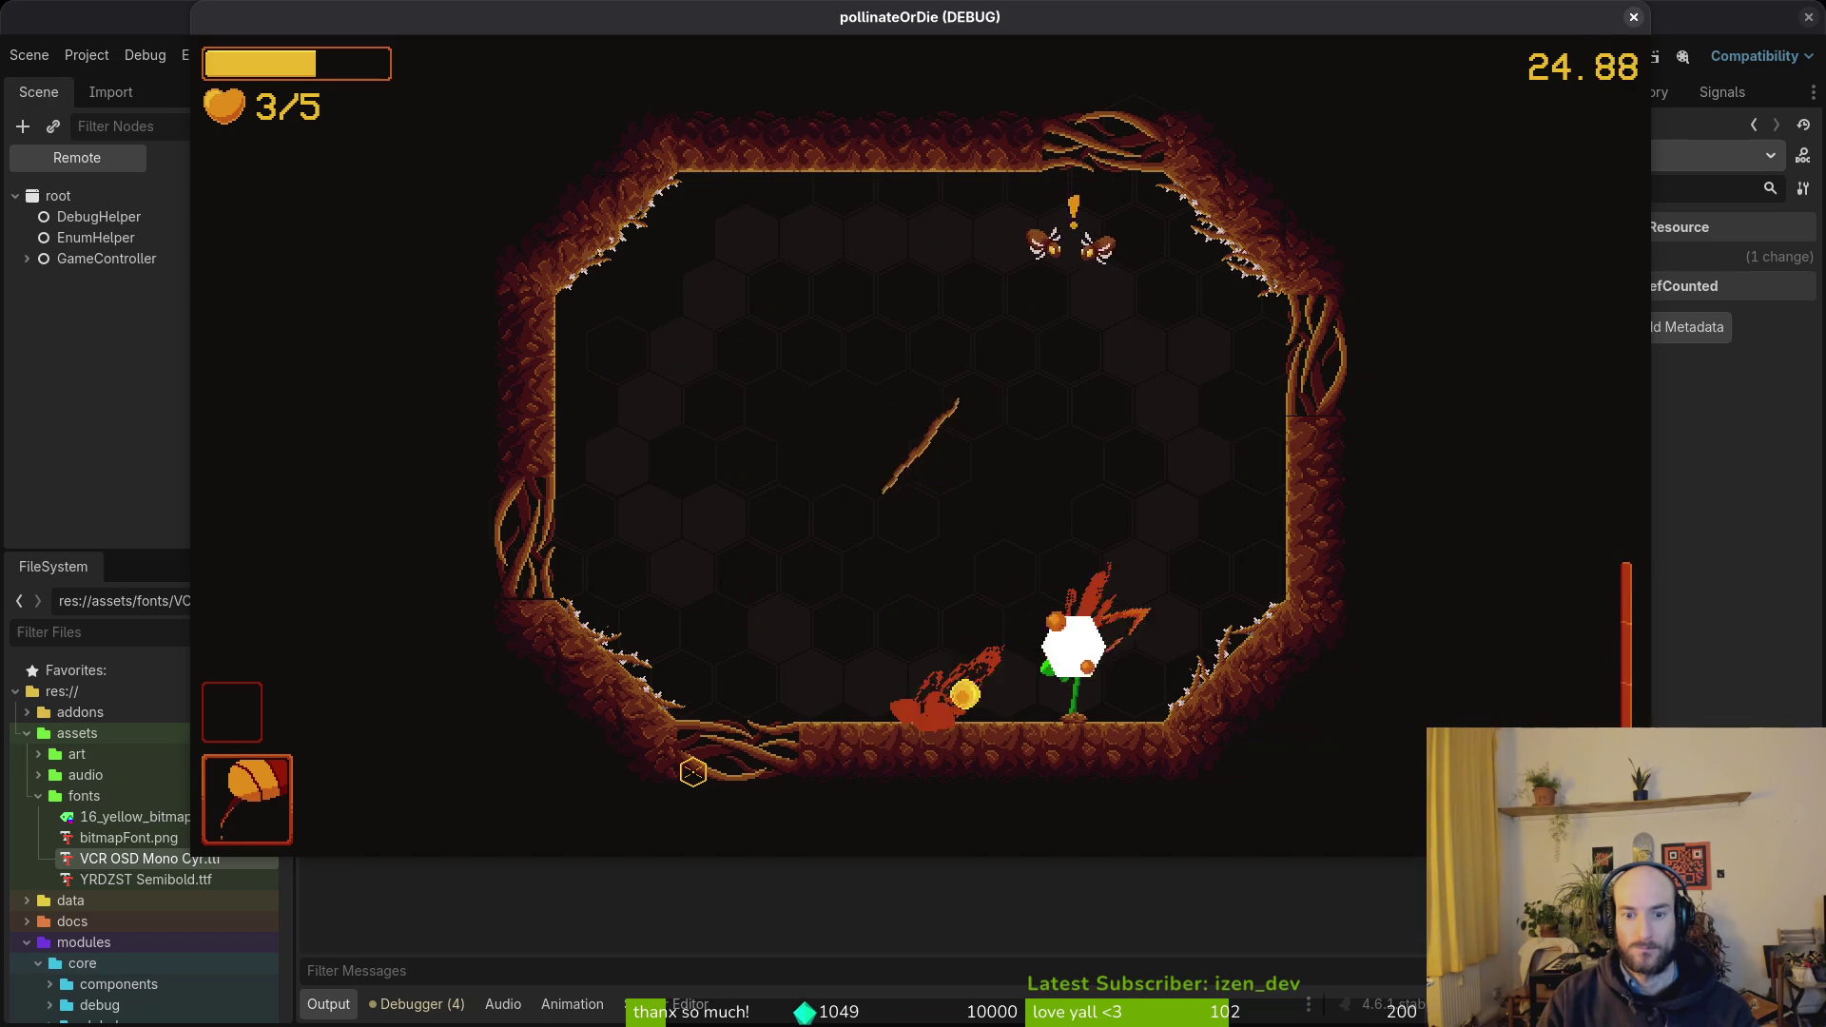
key("w")
key("a")
key("s")
key("w")
key("a")
key("d")
key("w")
key("a")
key("d")
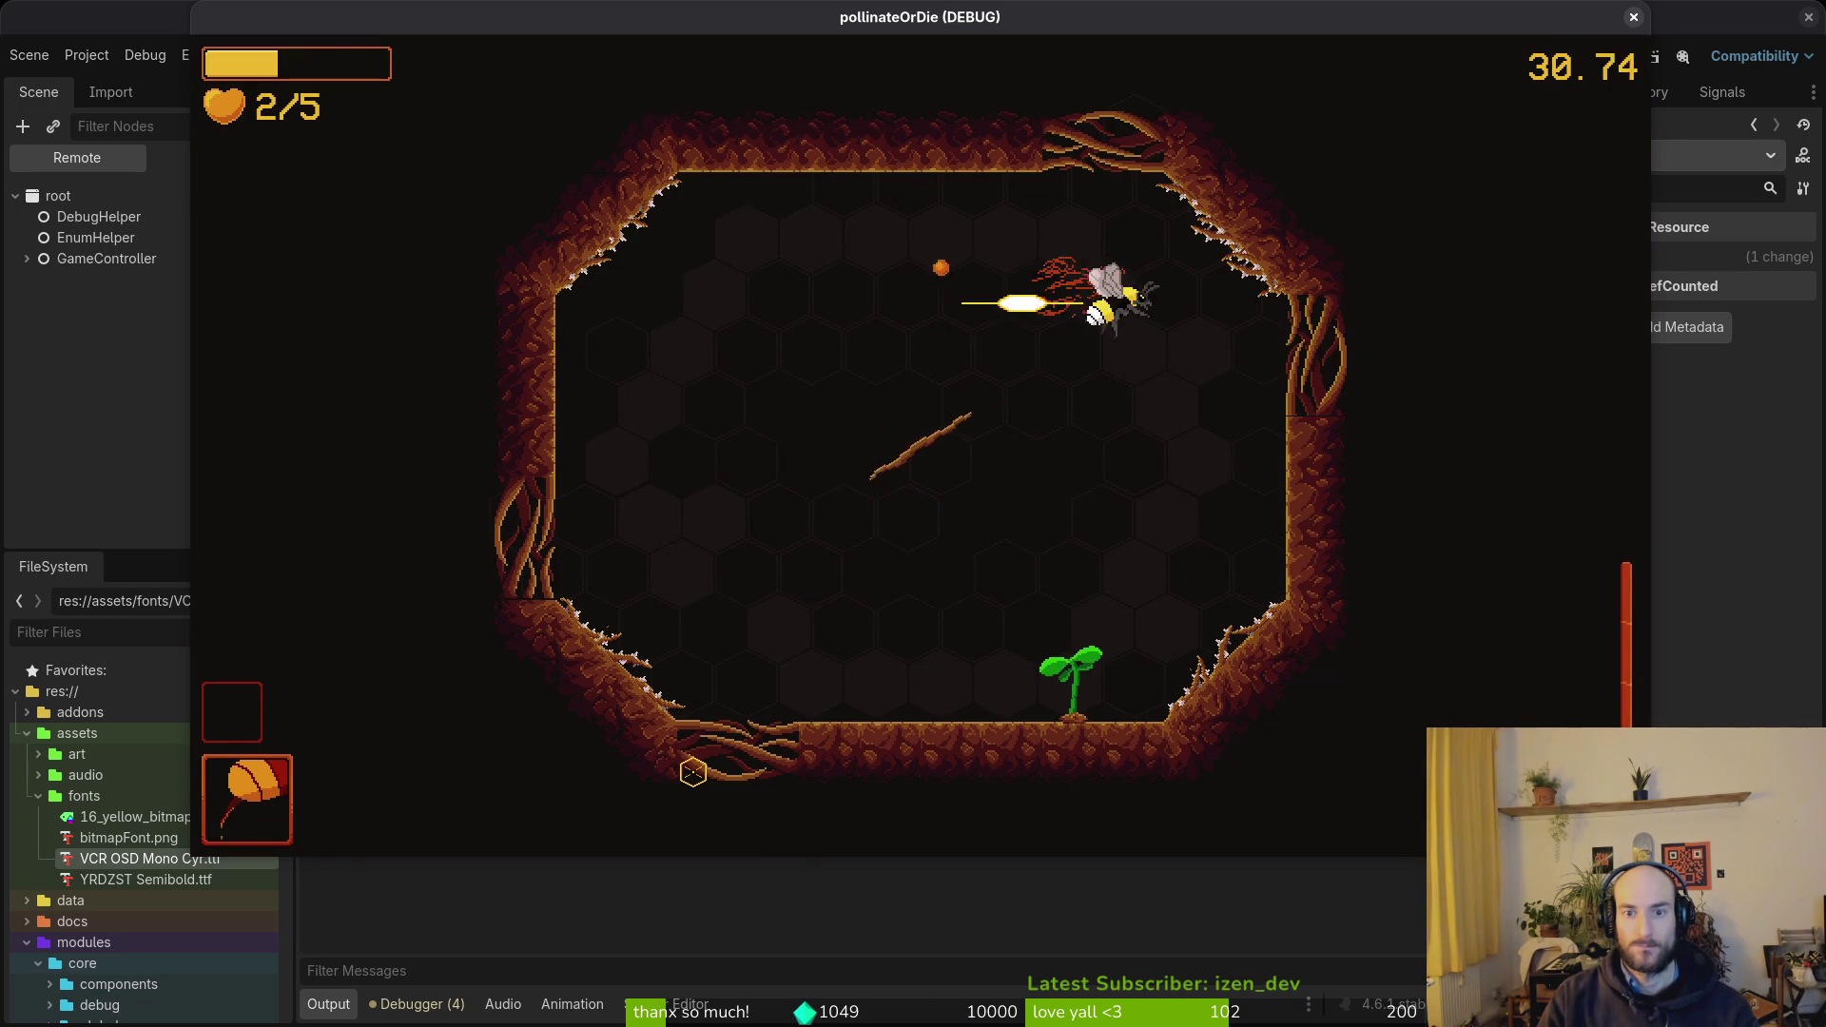
key("s")
- Loop around striking enemies, then land on the sprout to make it bloom
key("a")
key("w")
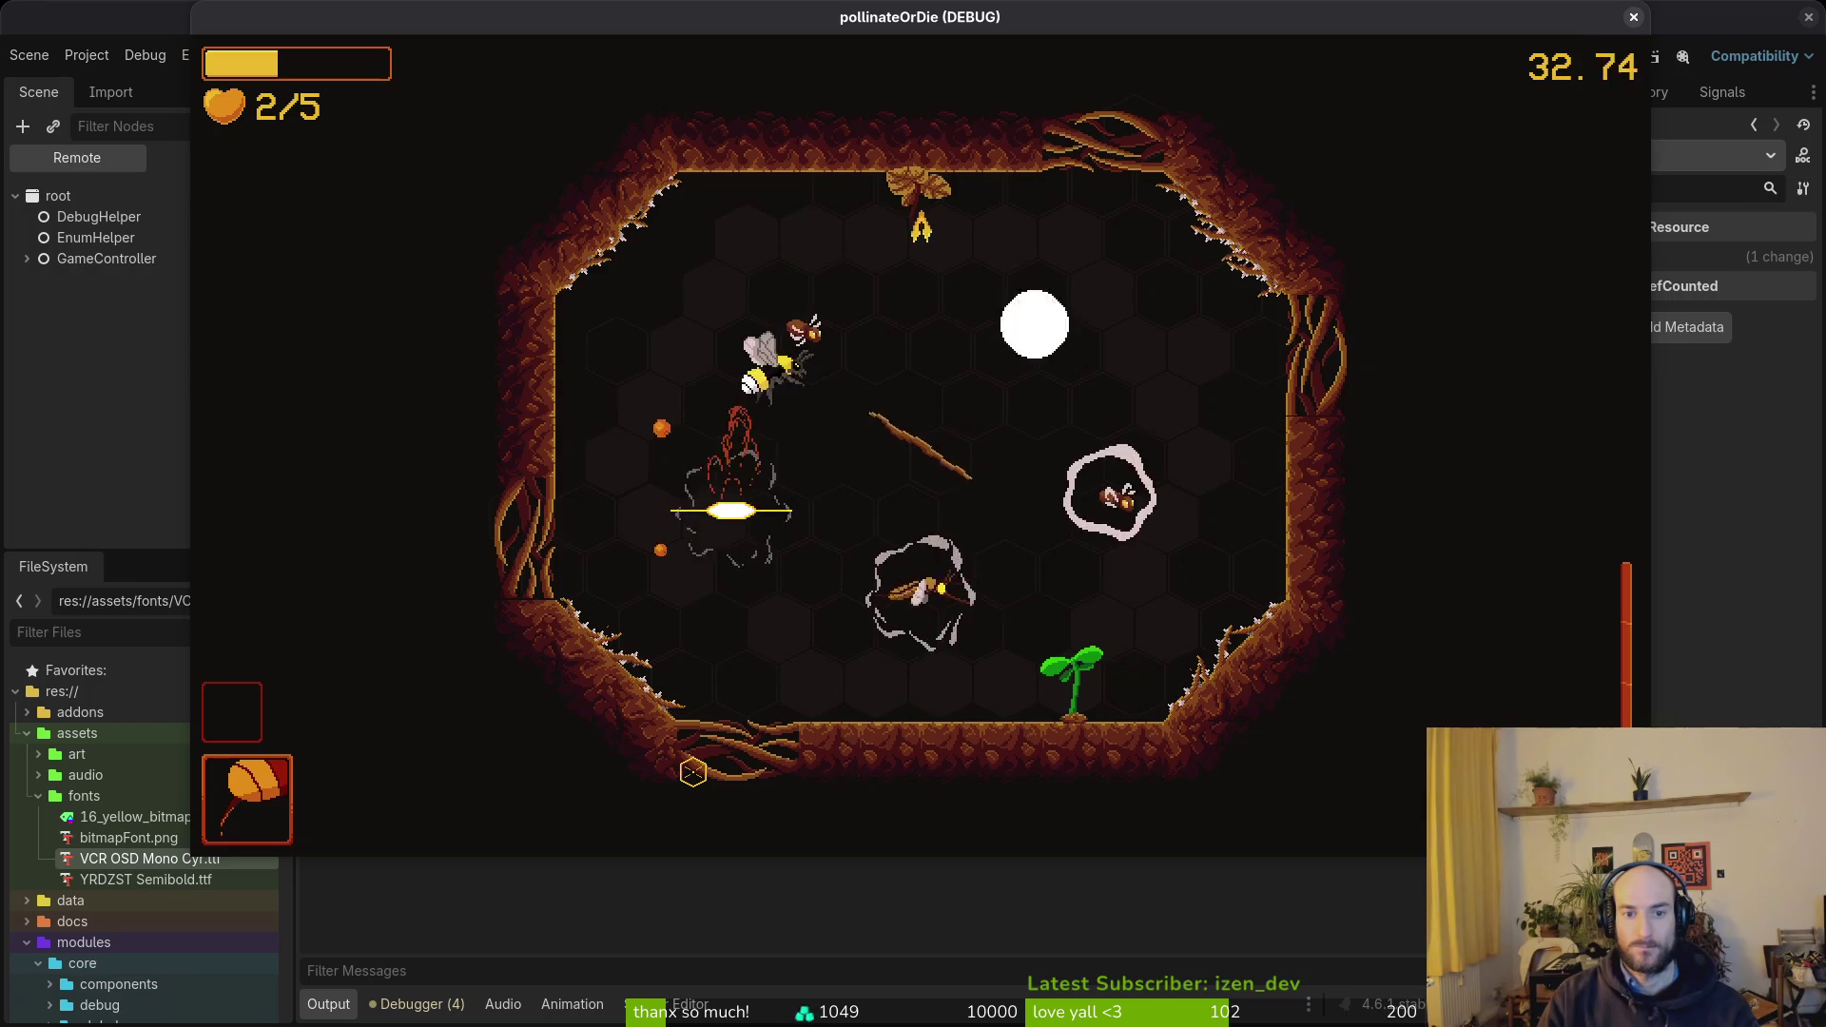
key("d")
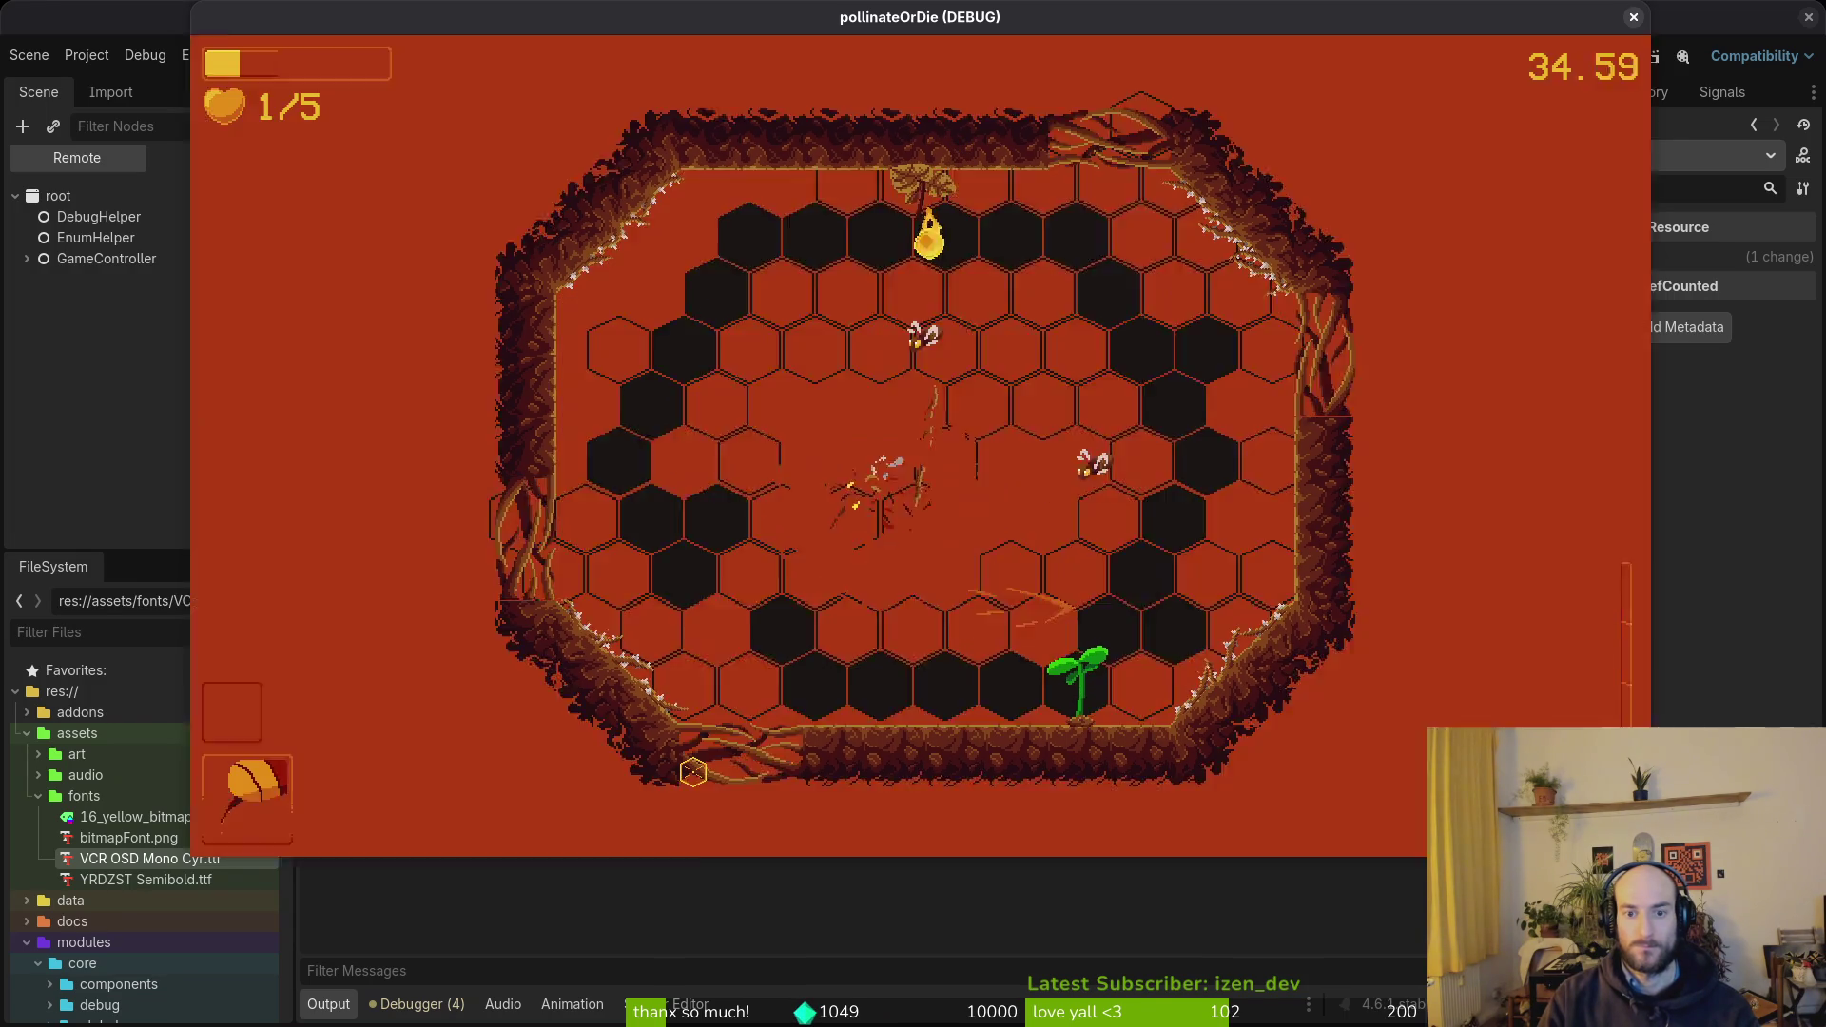
key("s")
key("w")
key("a")
key("s")
key("w")
key("d")
key("s")
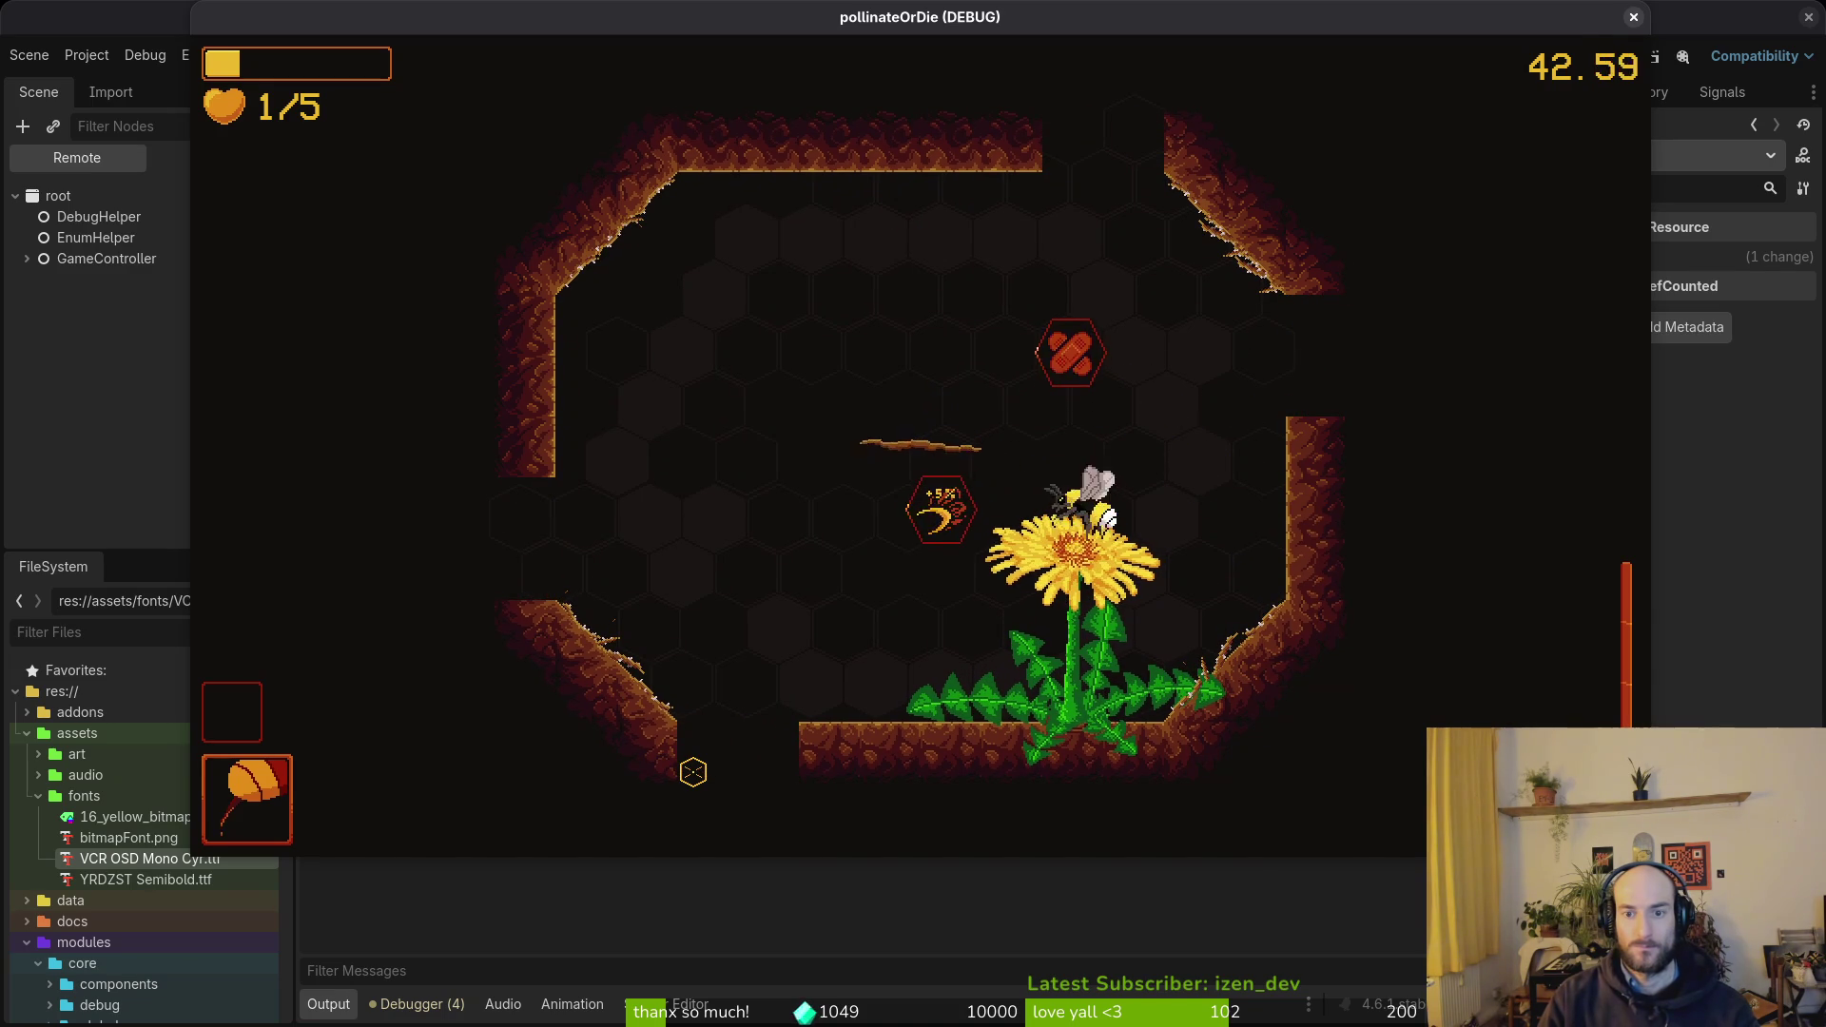
- Grab the healing buff, fly into the WASPNEST level and destroy the wasp nest
key("w")
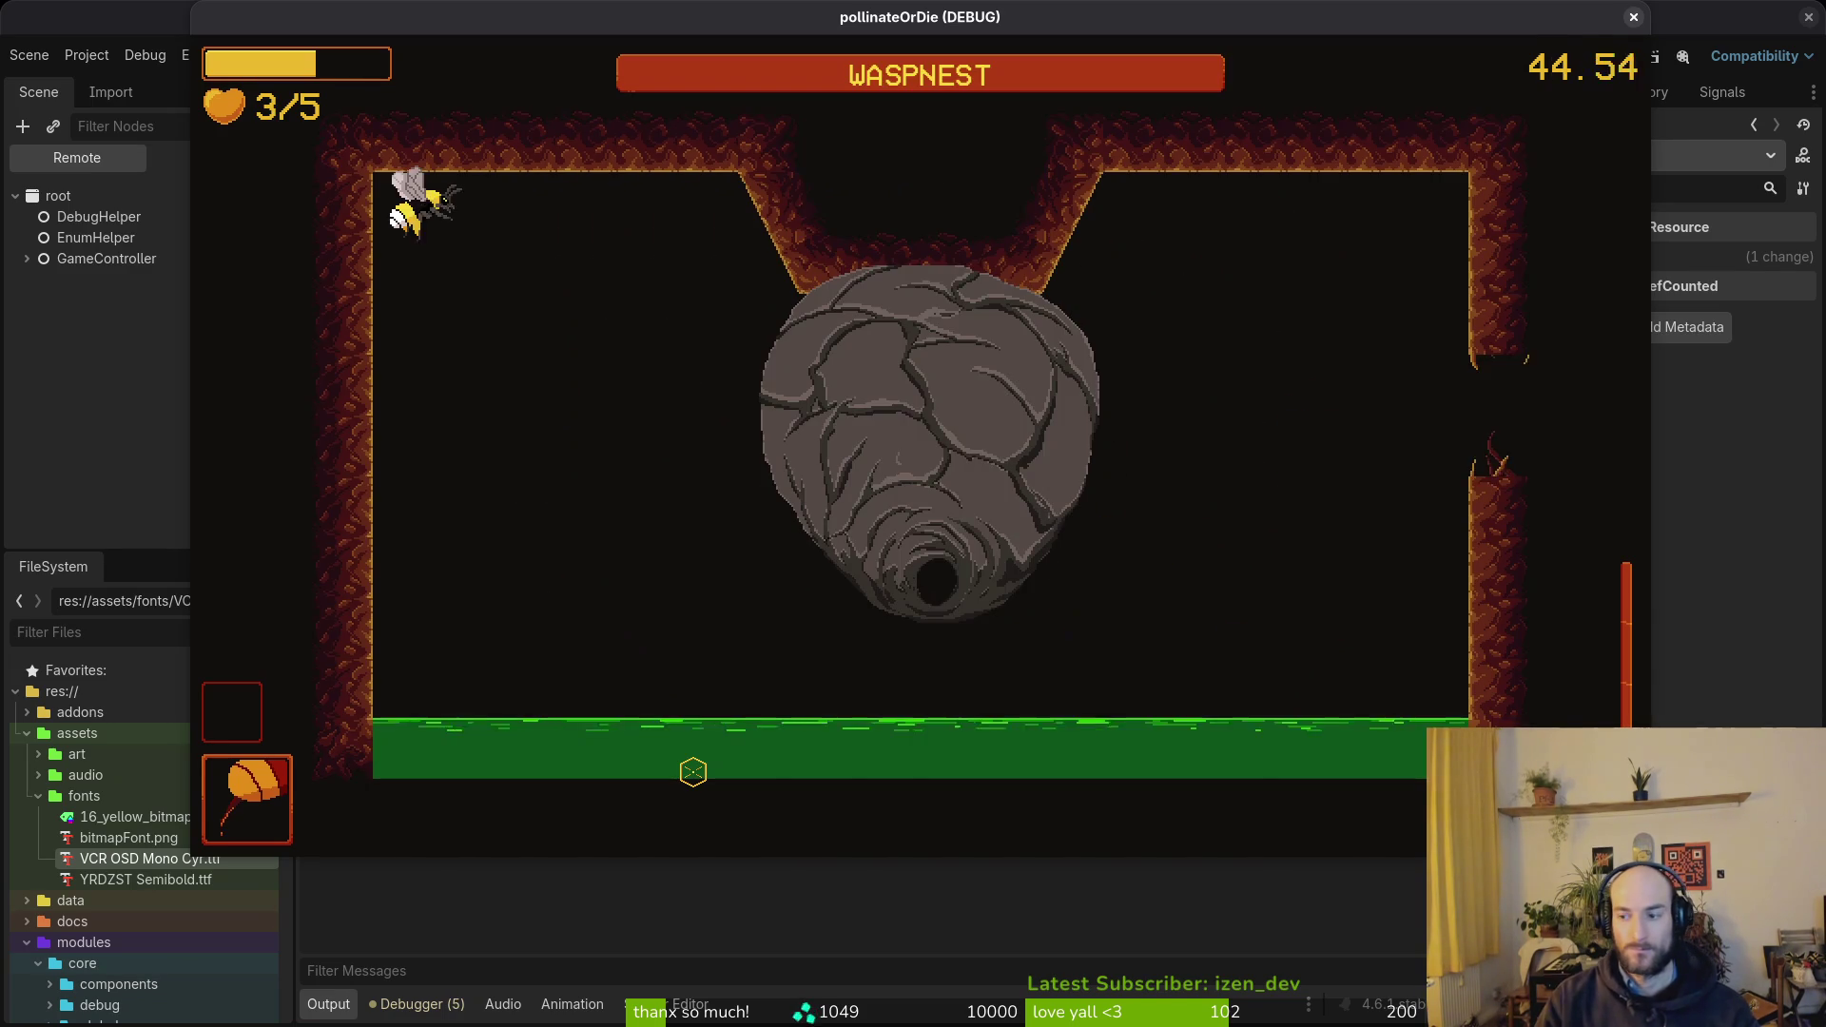
key("s")
key("d")
key("d")
key("w")
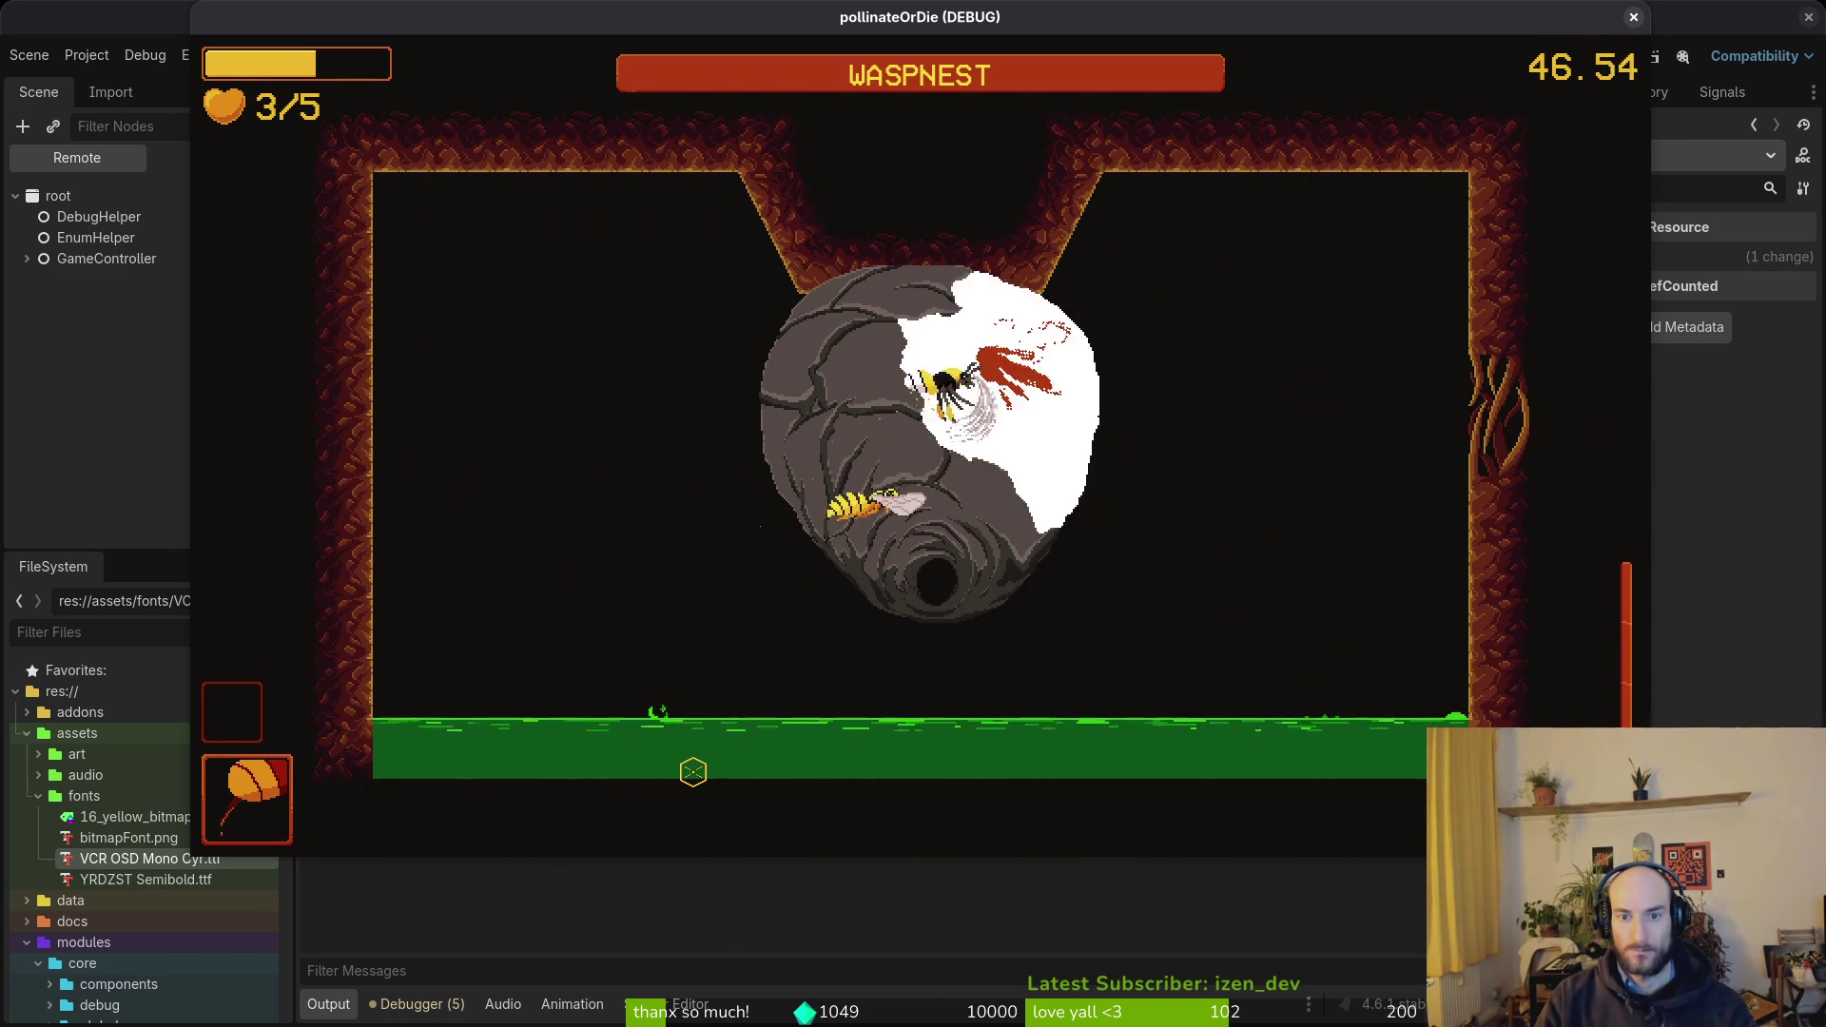
key("d")
key("s")
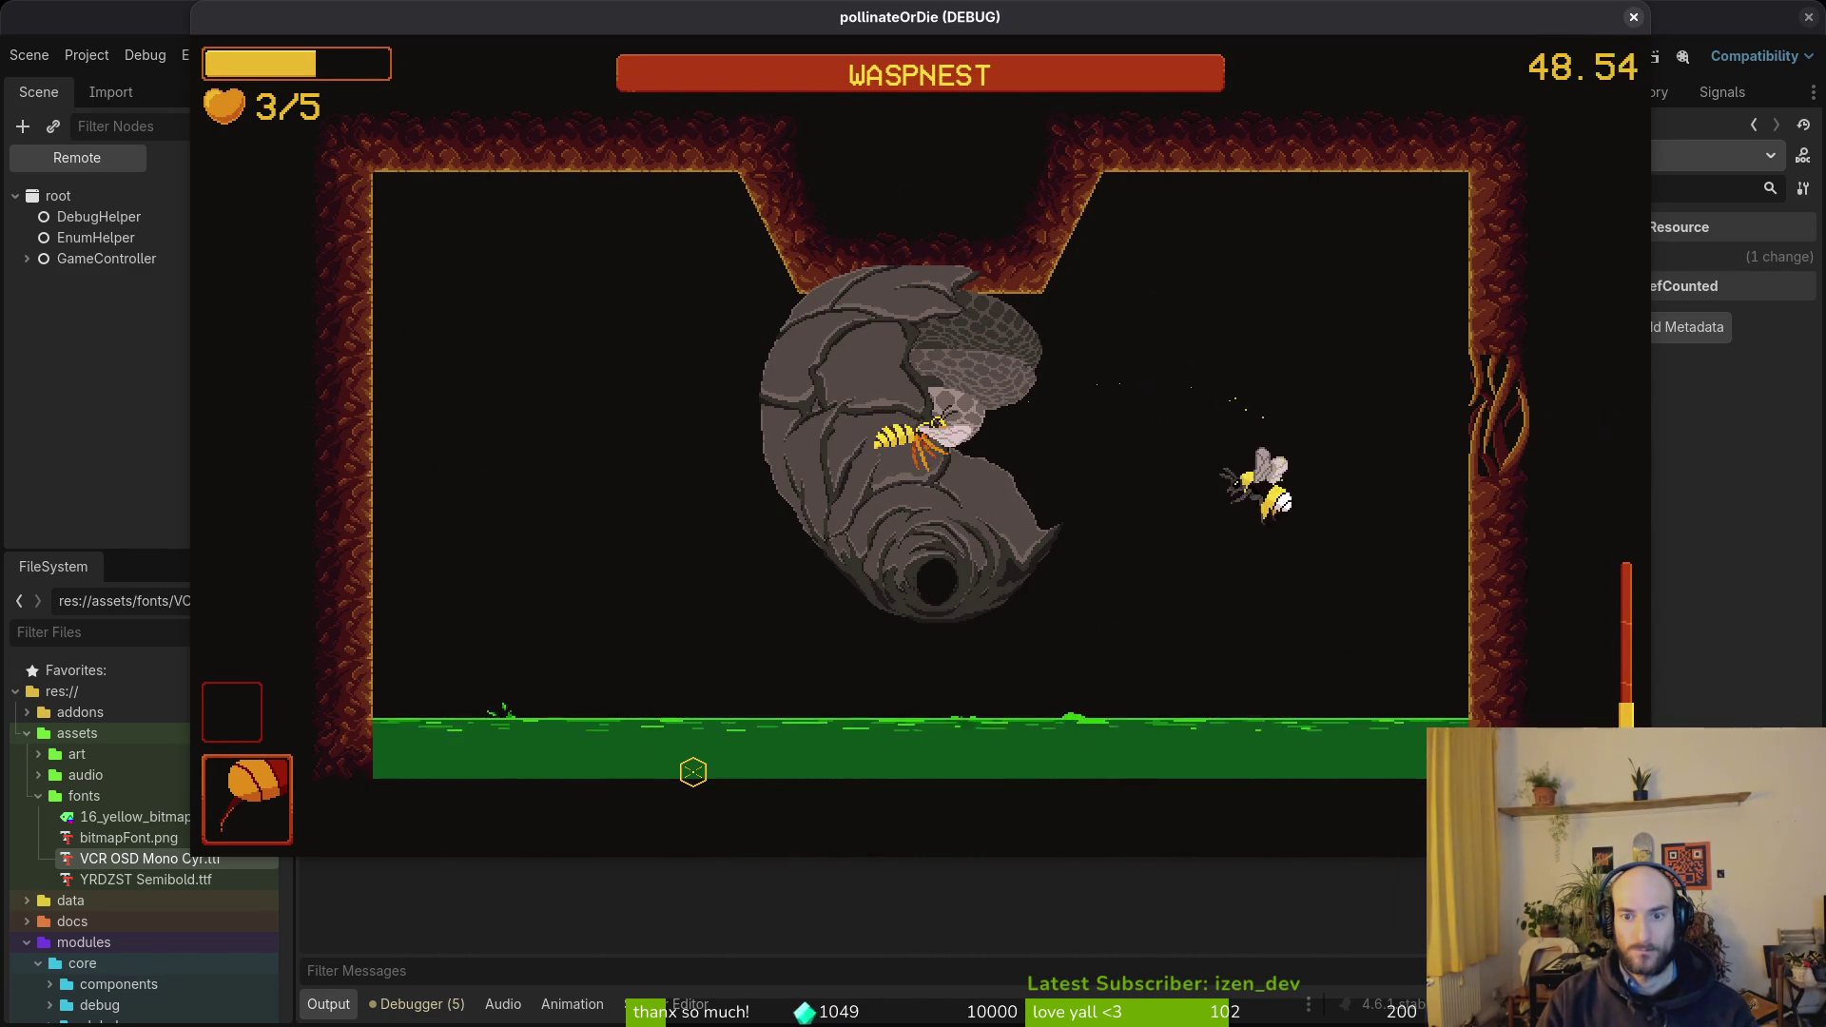
key("a")
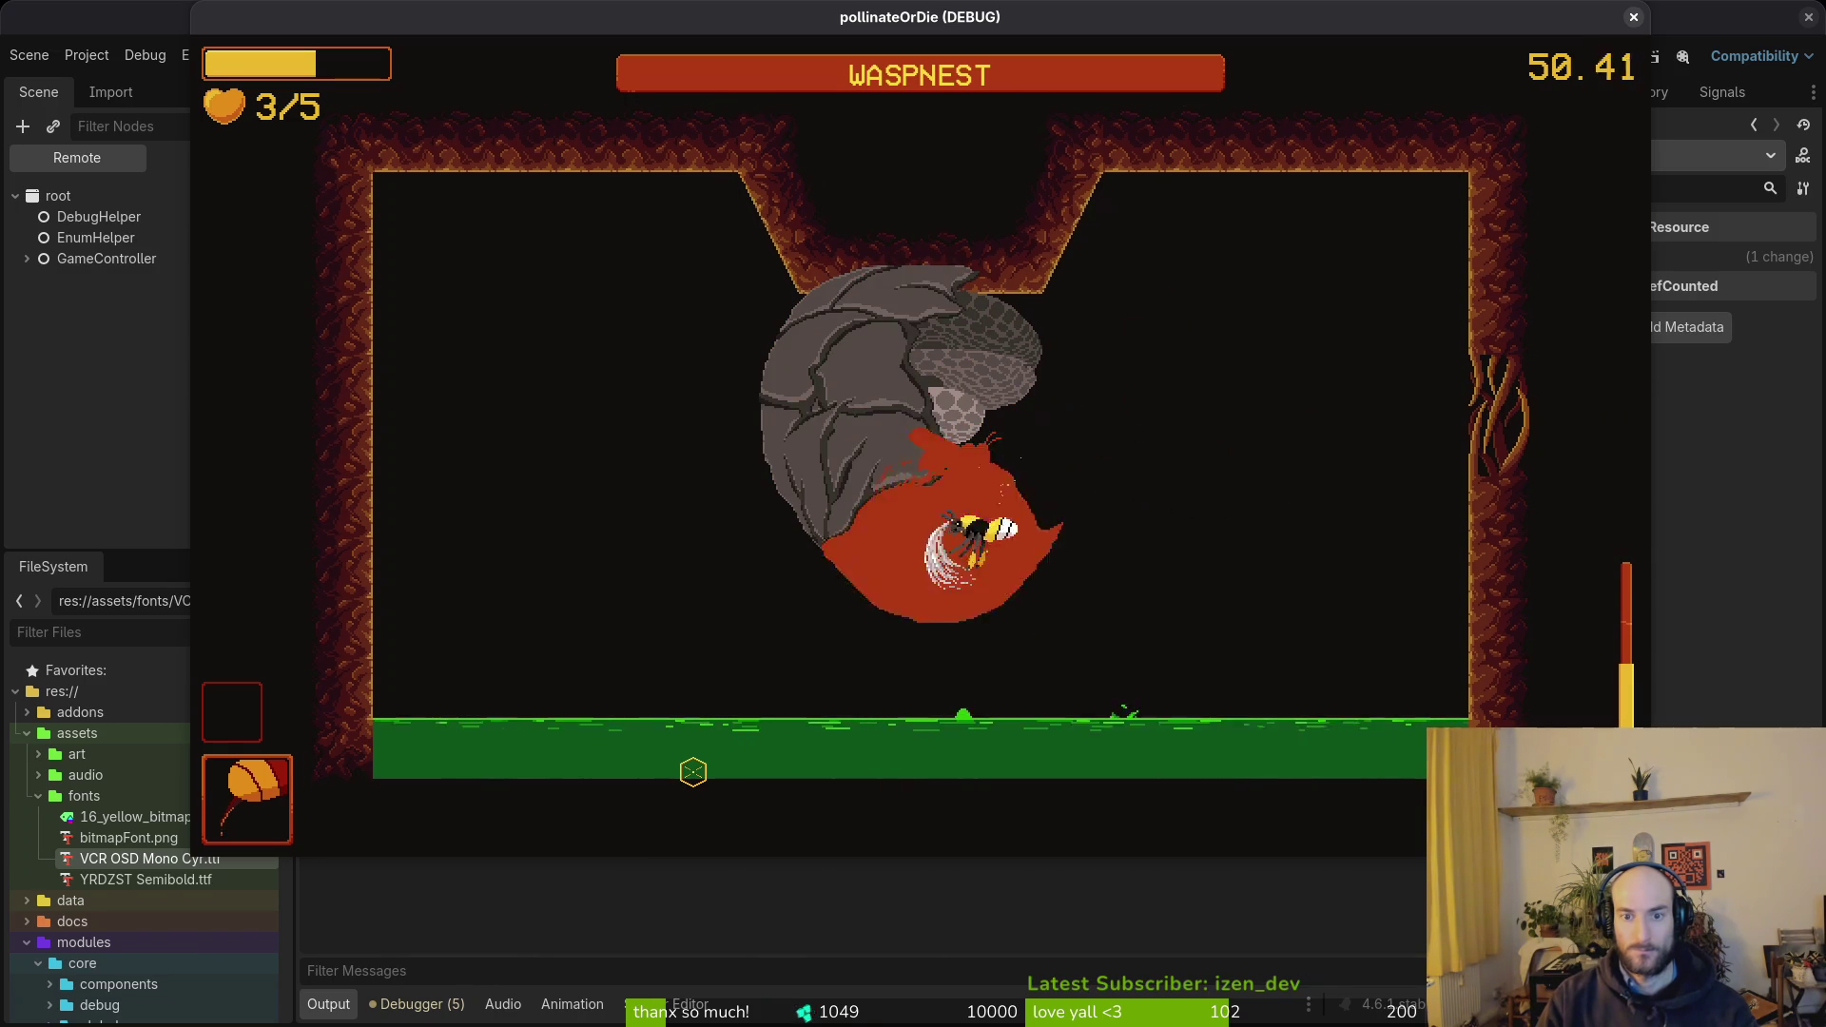
key("w")
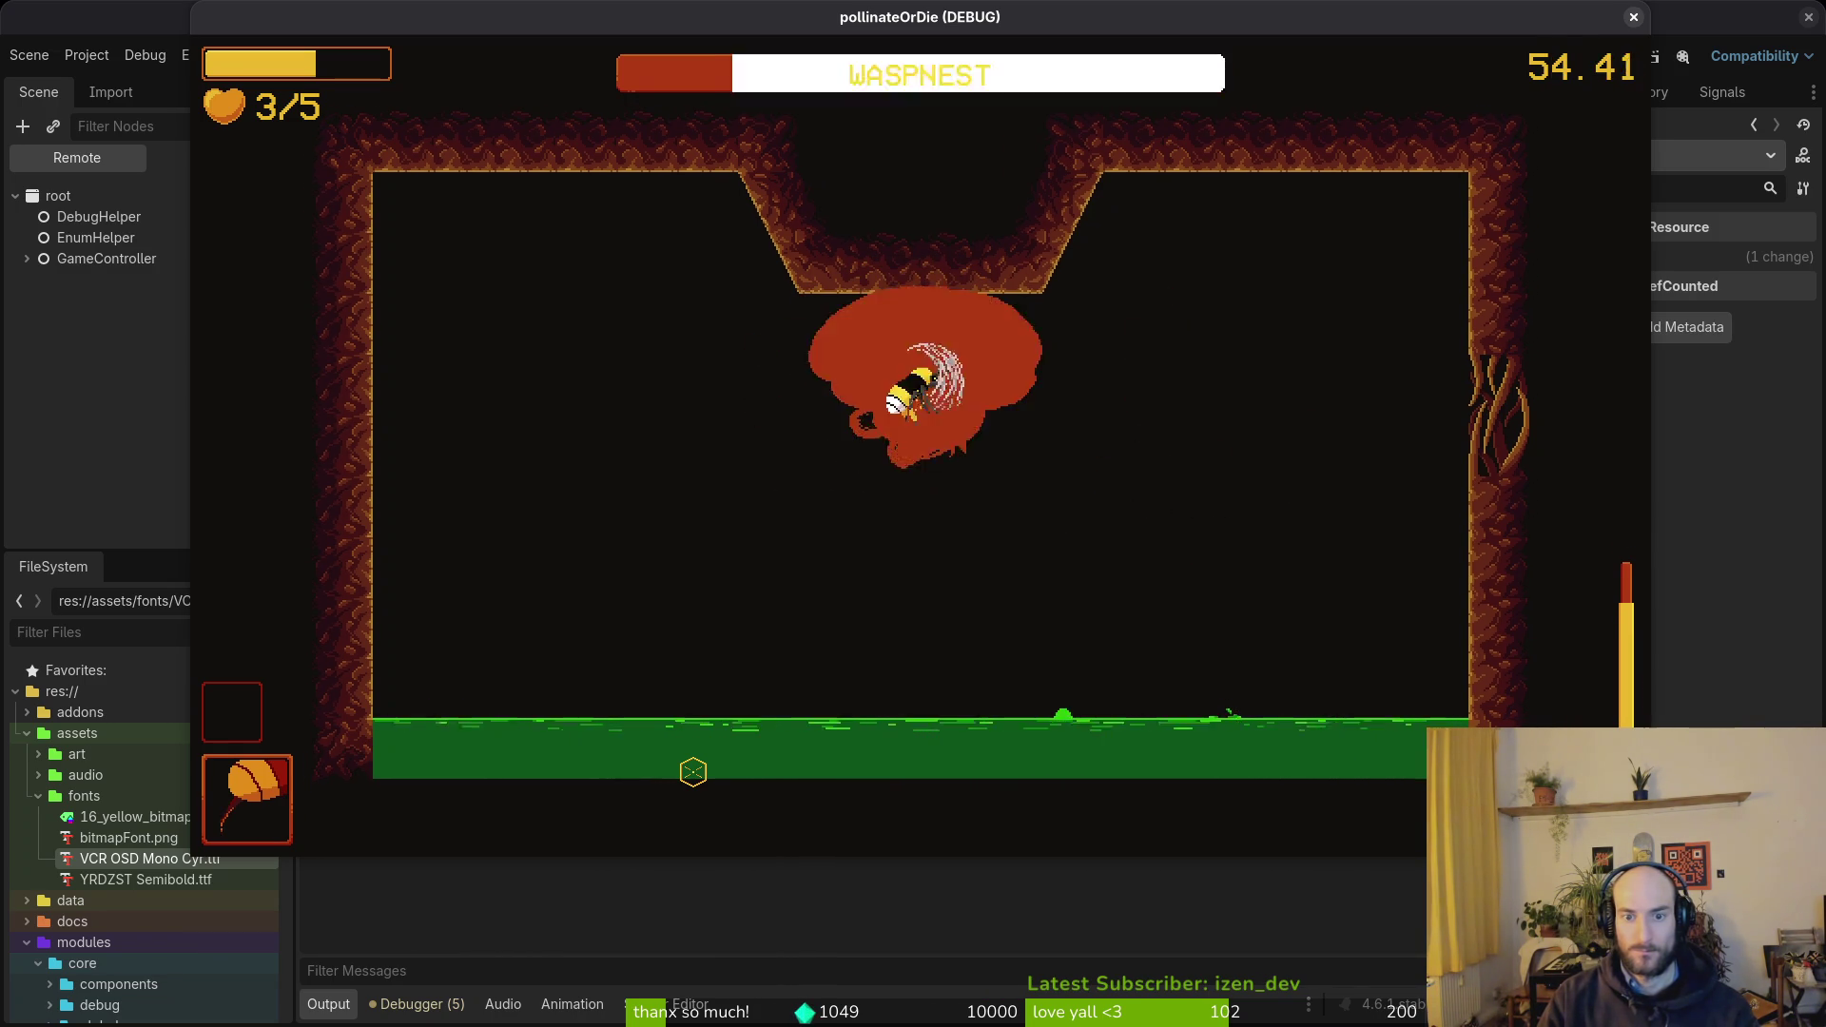
key("a")
- Dash through the opened wall into the new room and slash at the spawning enemies
key("d")
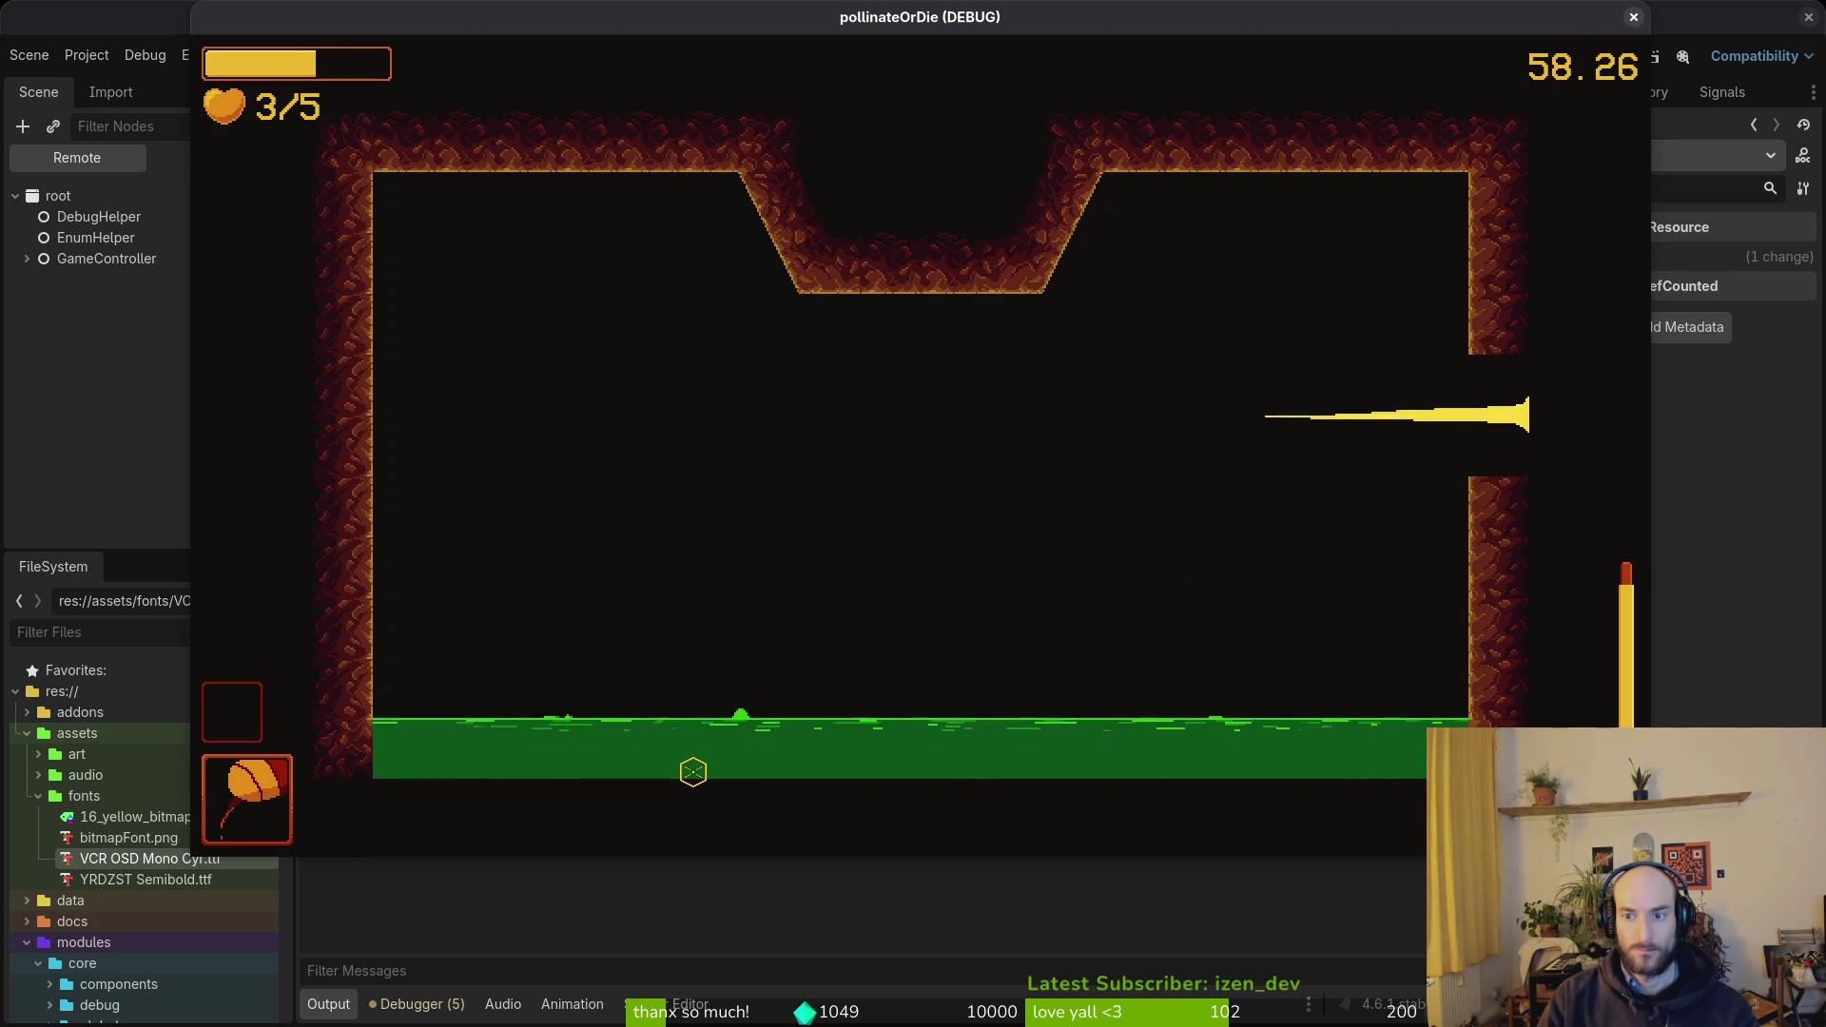
key("d")
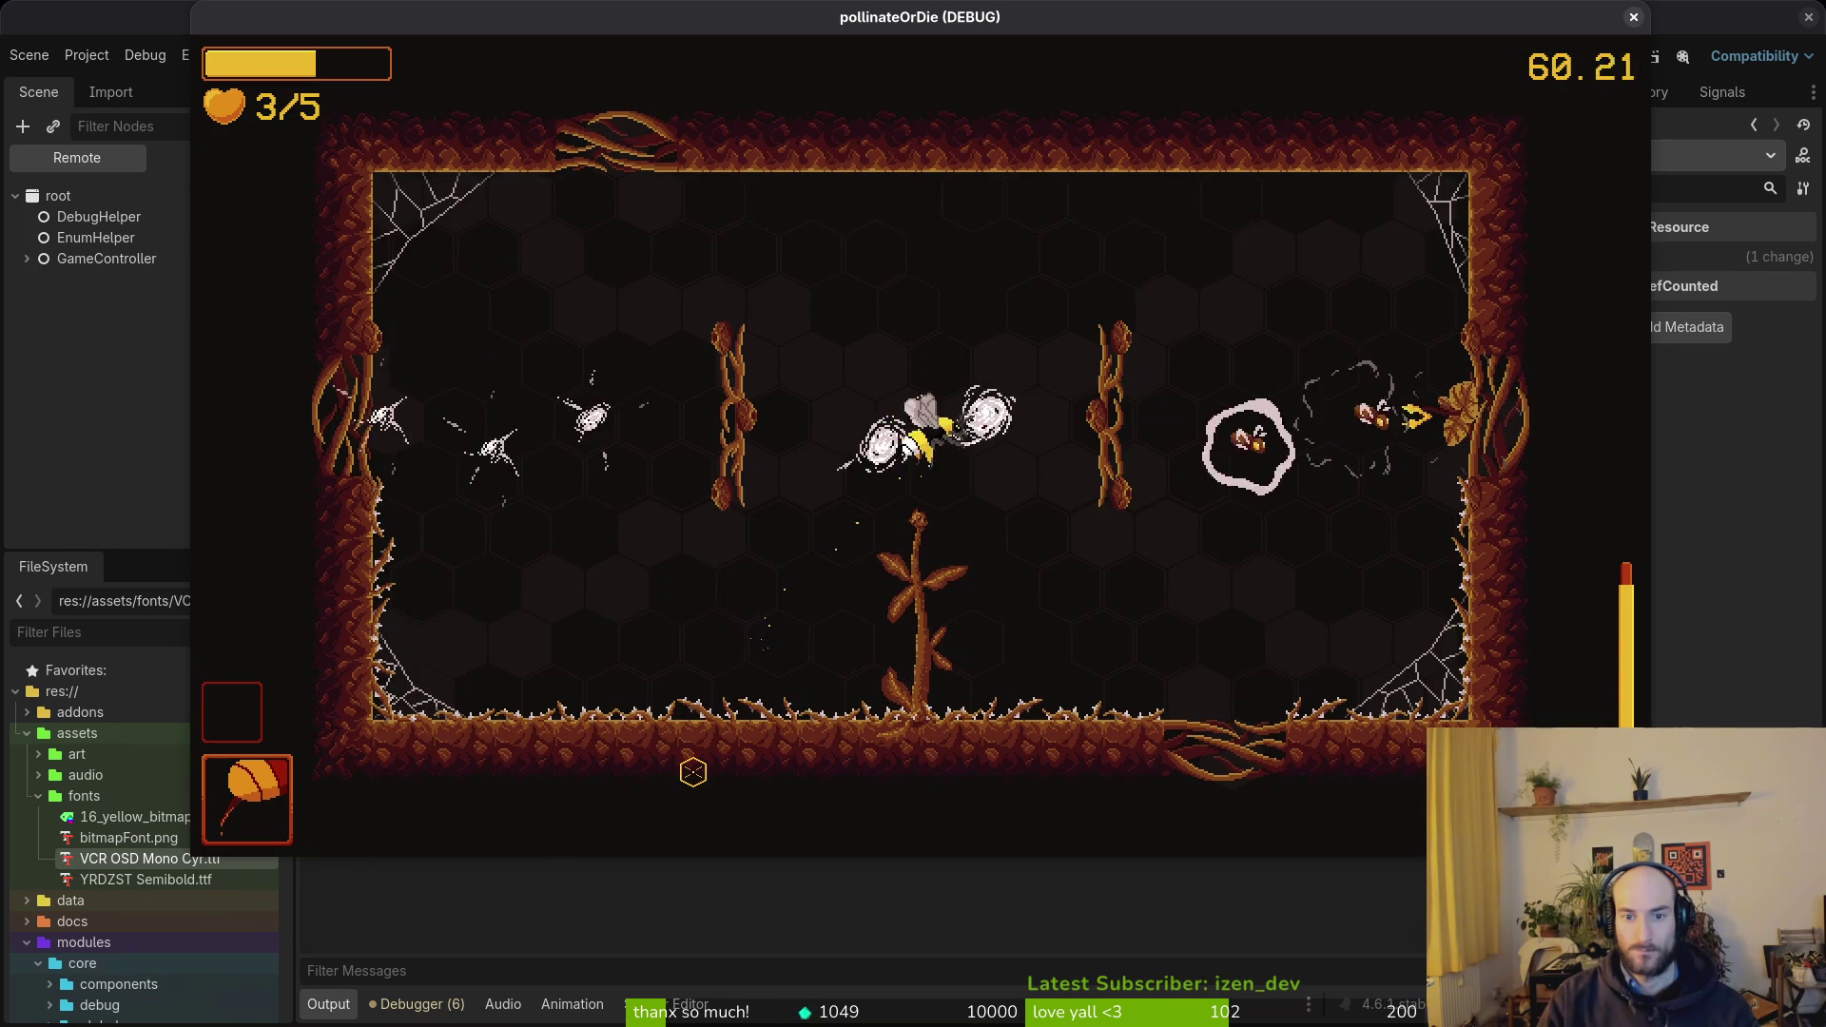
key("s")
key("d")
key("d")
key("w")
key("s")
key("a")
- Keep weaving and attacking the enemies, then close the game window to stop debugging
key("d")
key("s")
key("a")
key("w")
key("d")
key("a")
key("a")
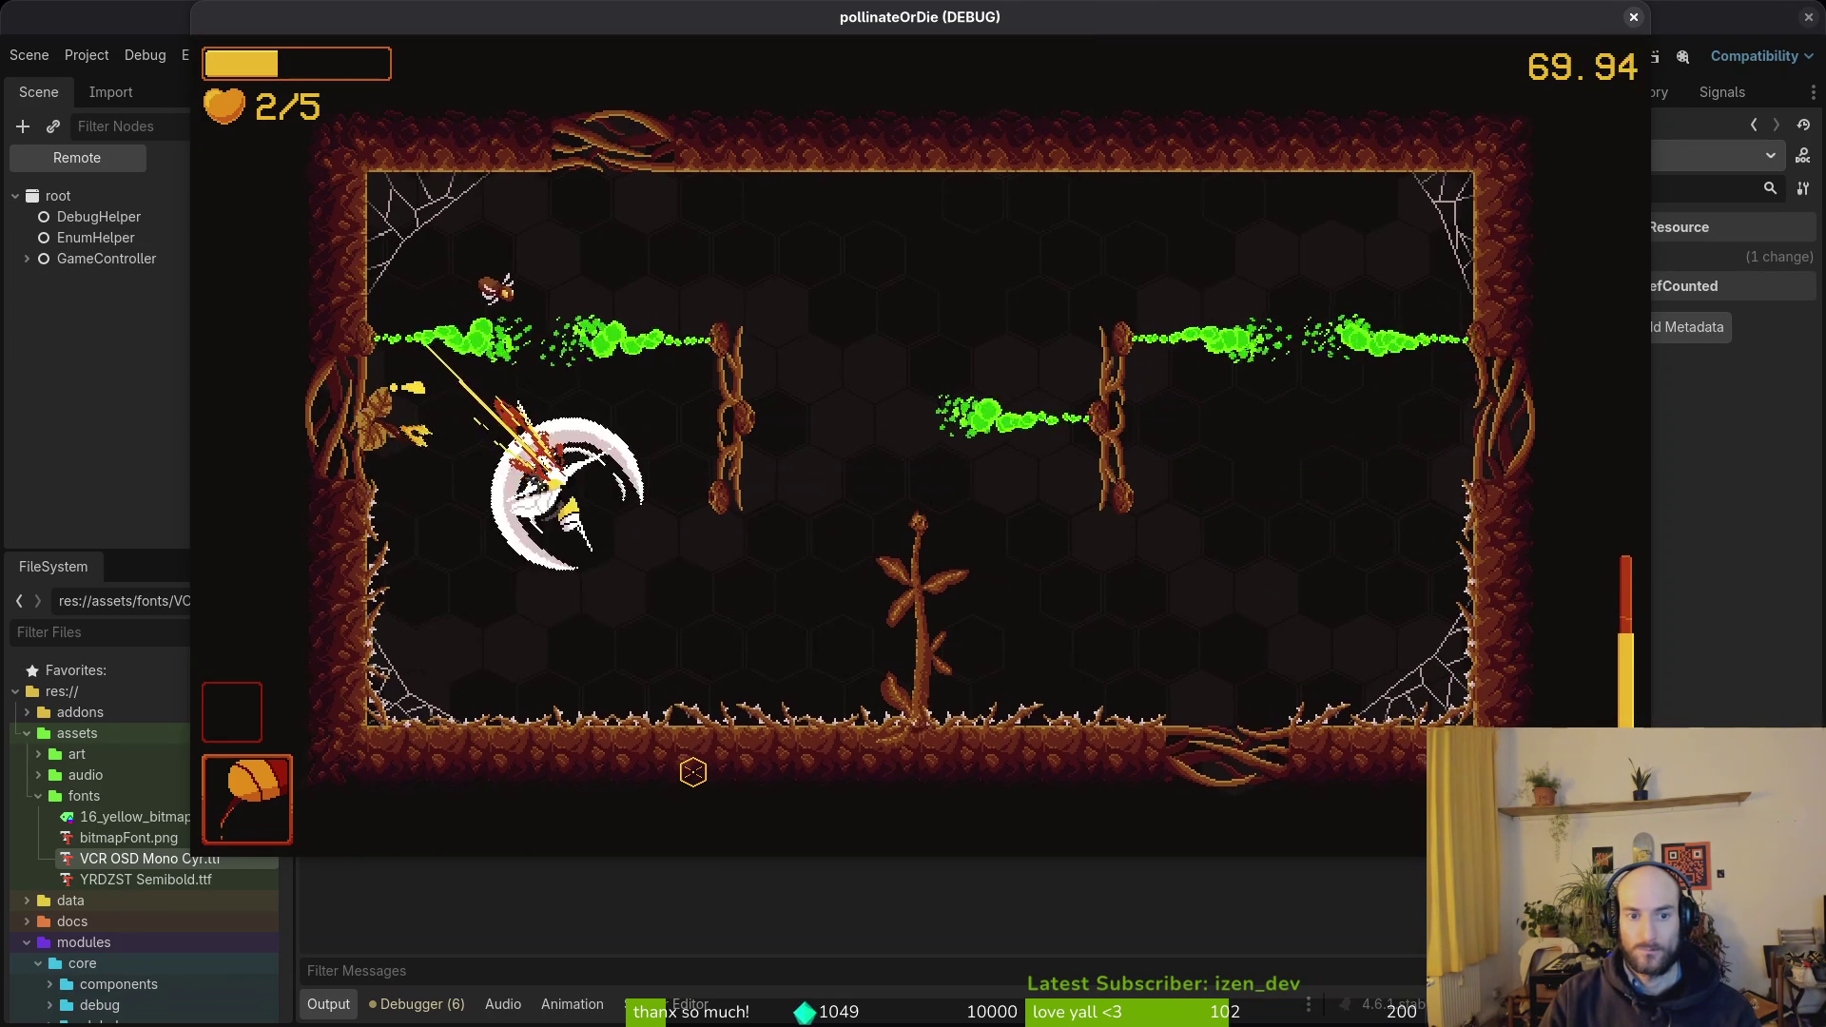
key("w")
key("a")
key("d")
key("w")
key("a")
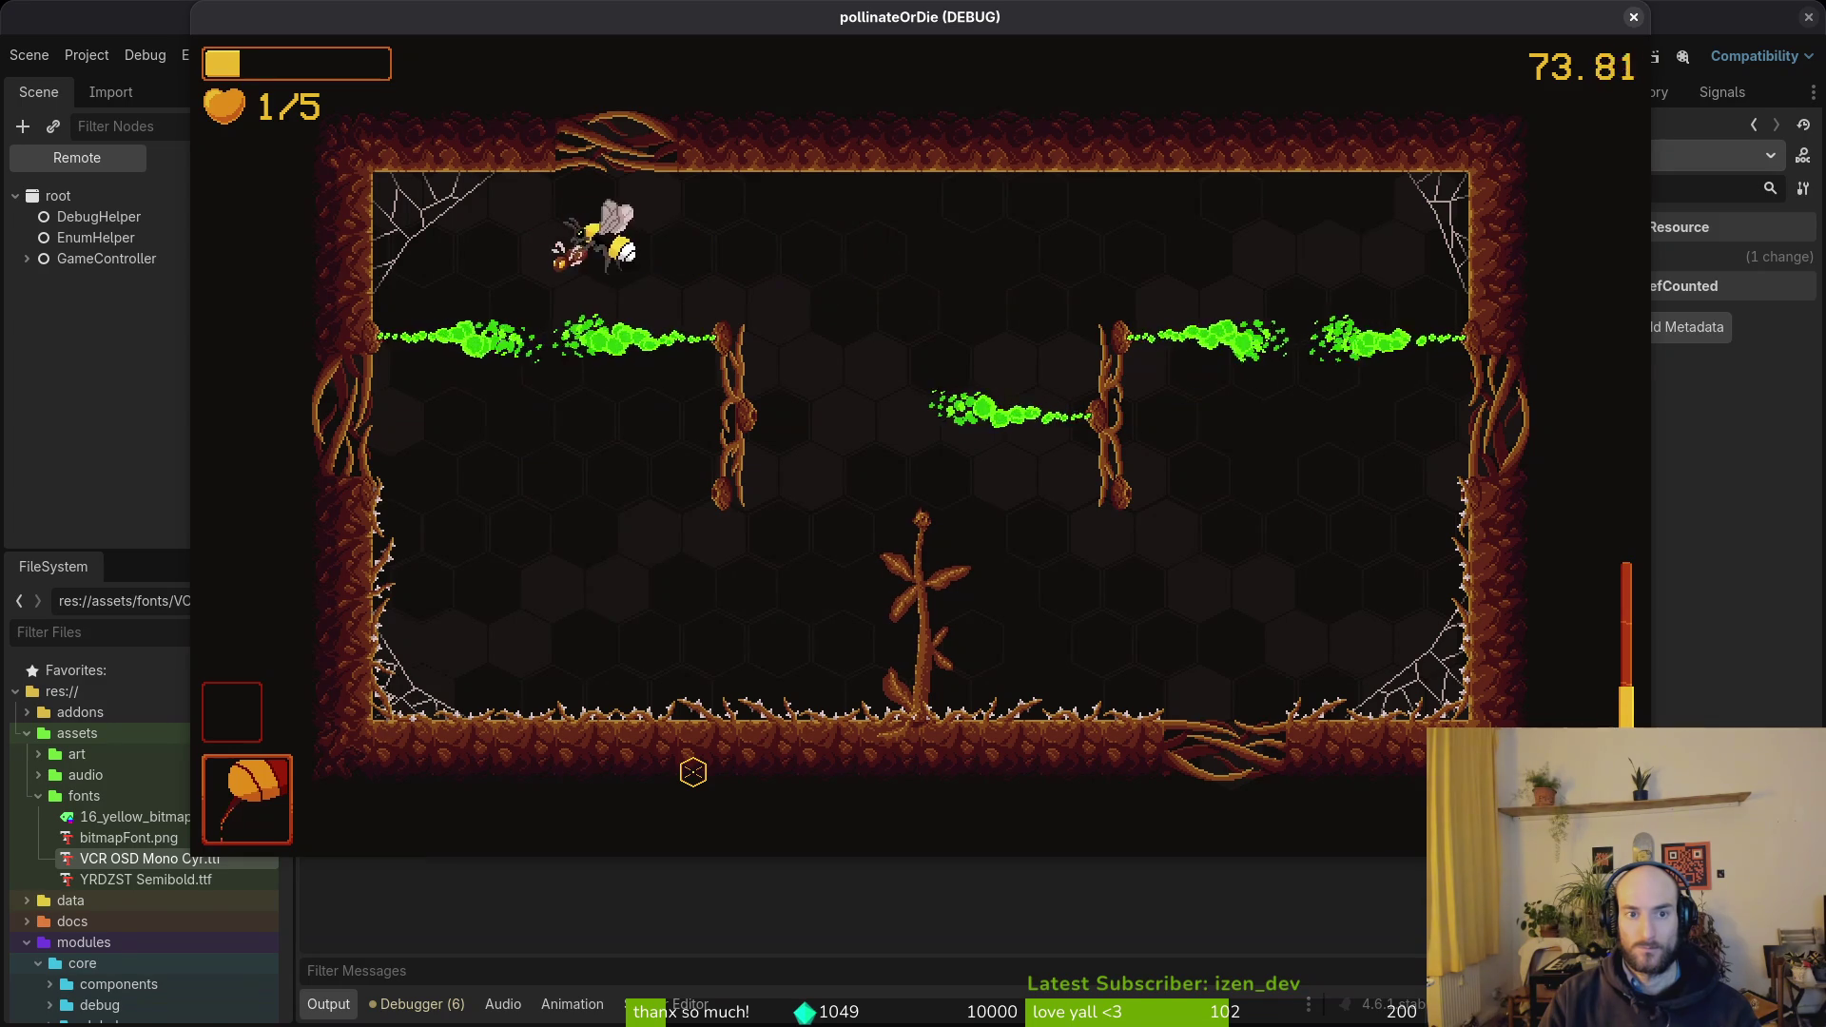
key("d")
key("w")
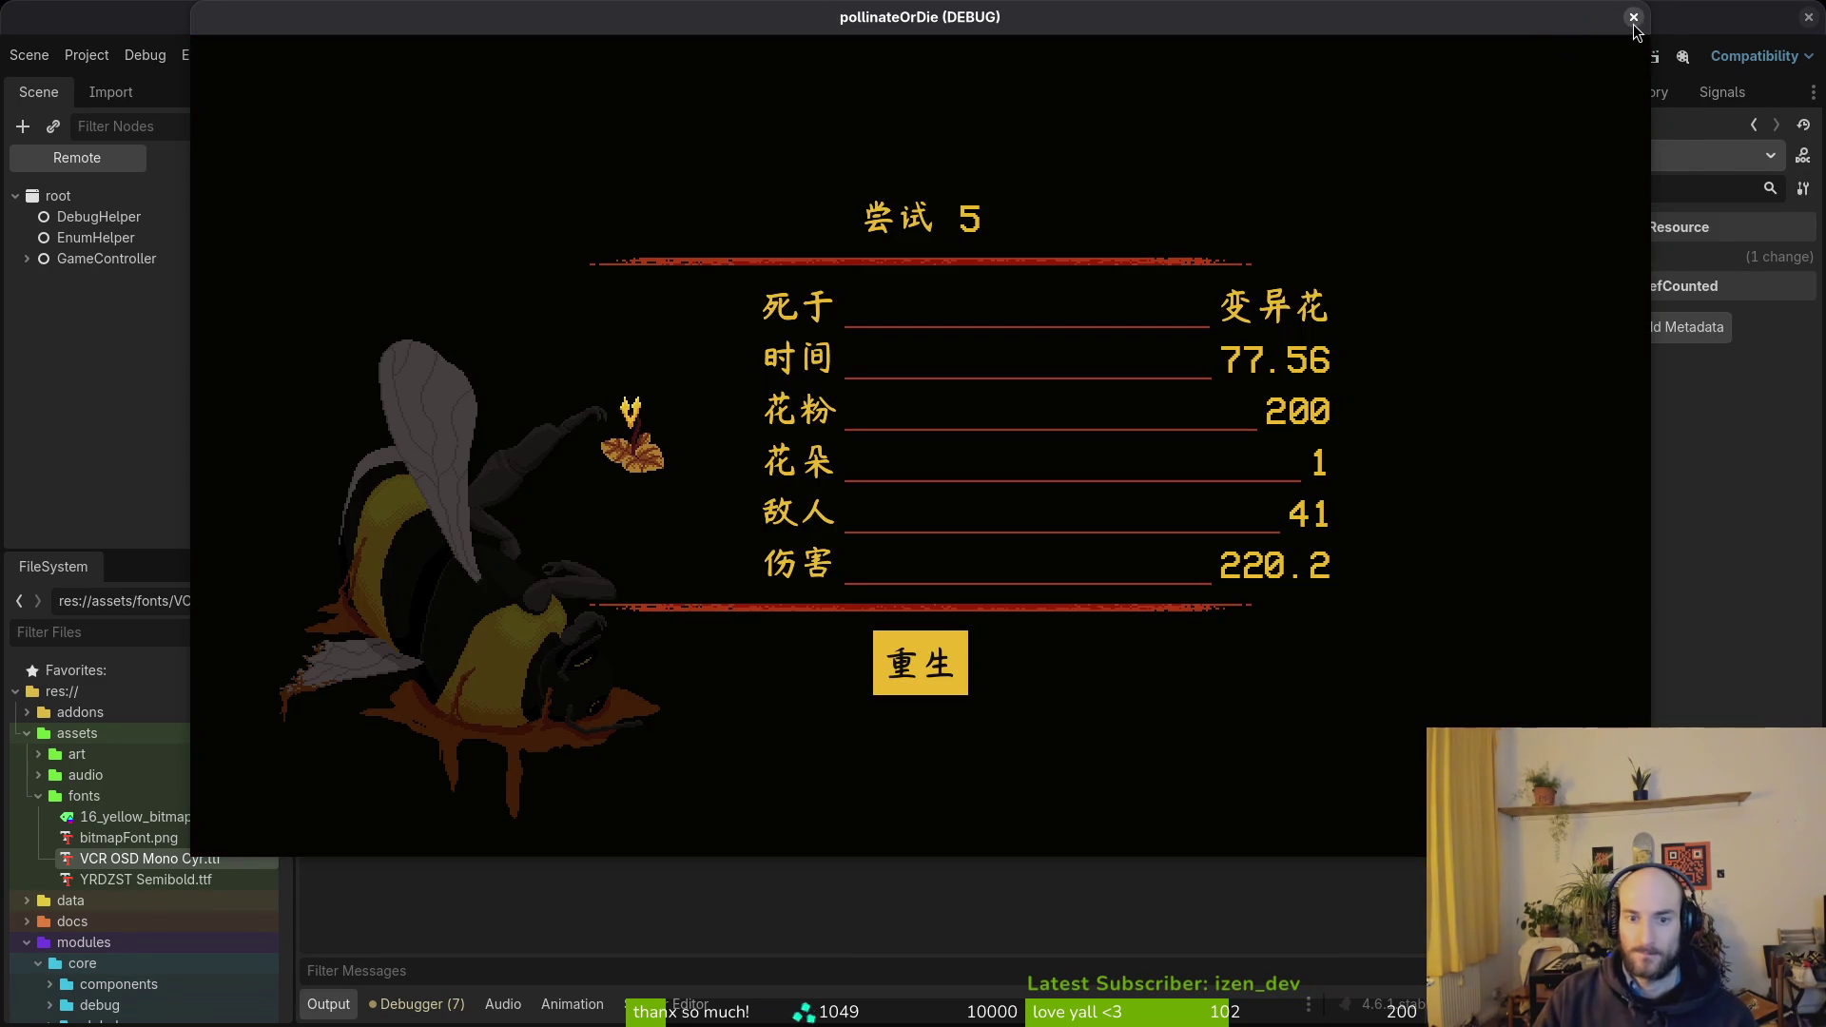
left_click(1634, 17)
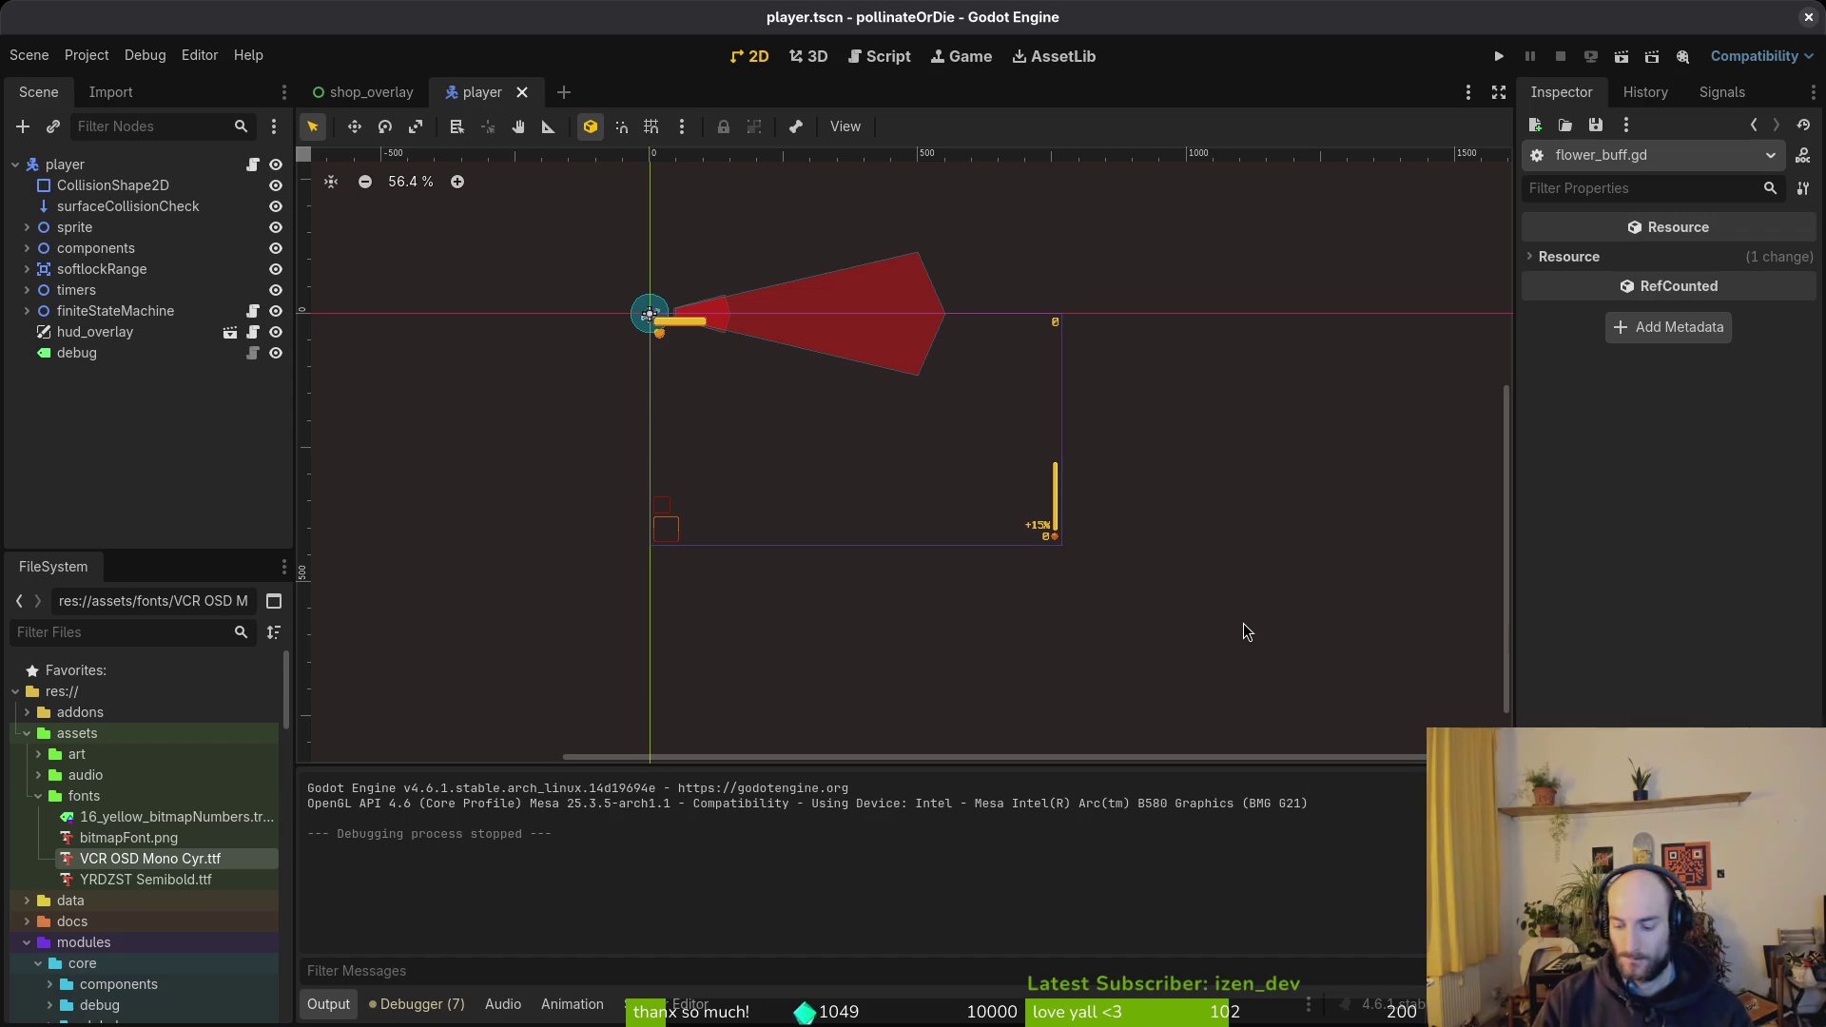
- In the terminal, open tig's status view and stage flower_buff.gd
key("super+1")
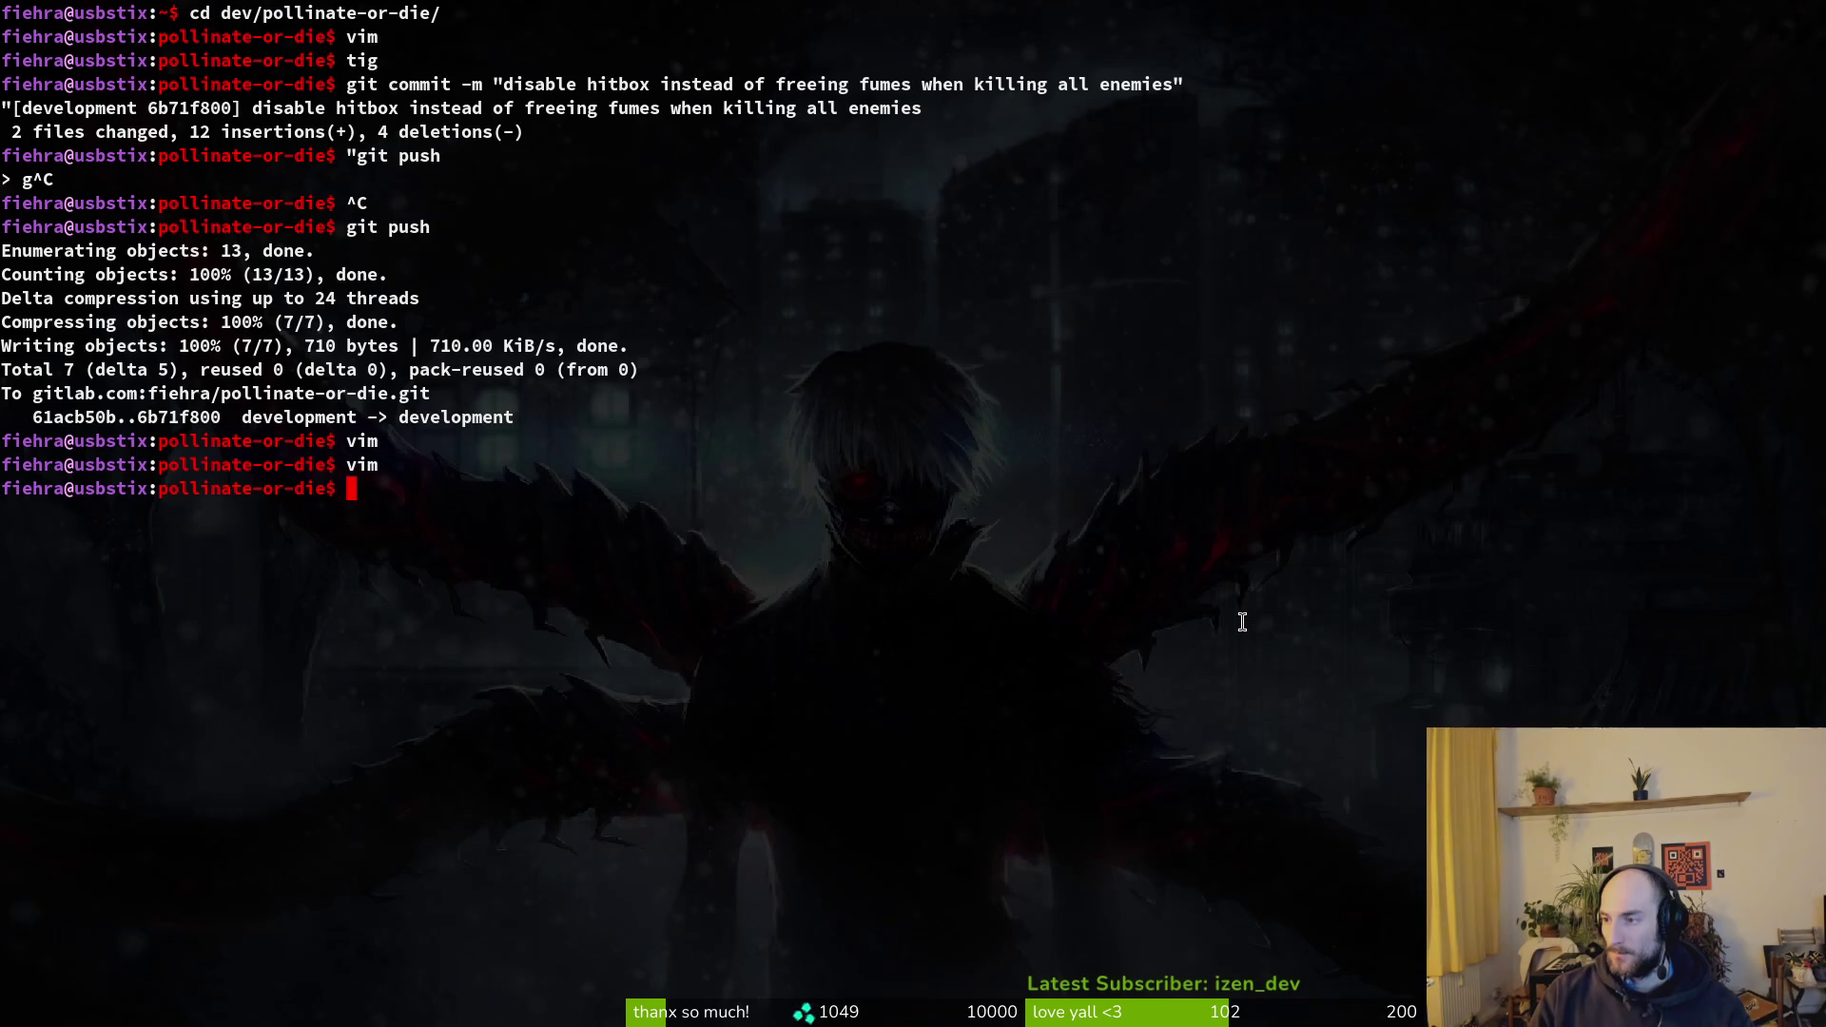
type("tig")
key("Return")
key("s")
key("Down")
key("Down")
key("Down")
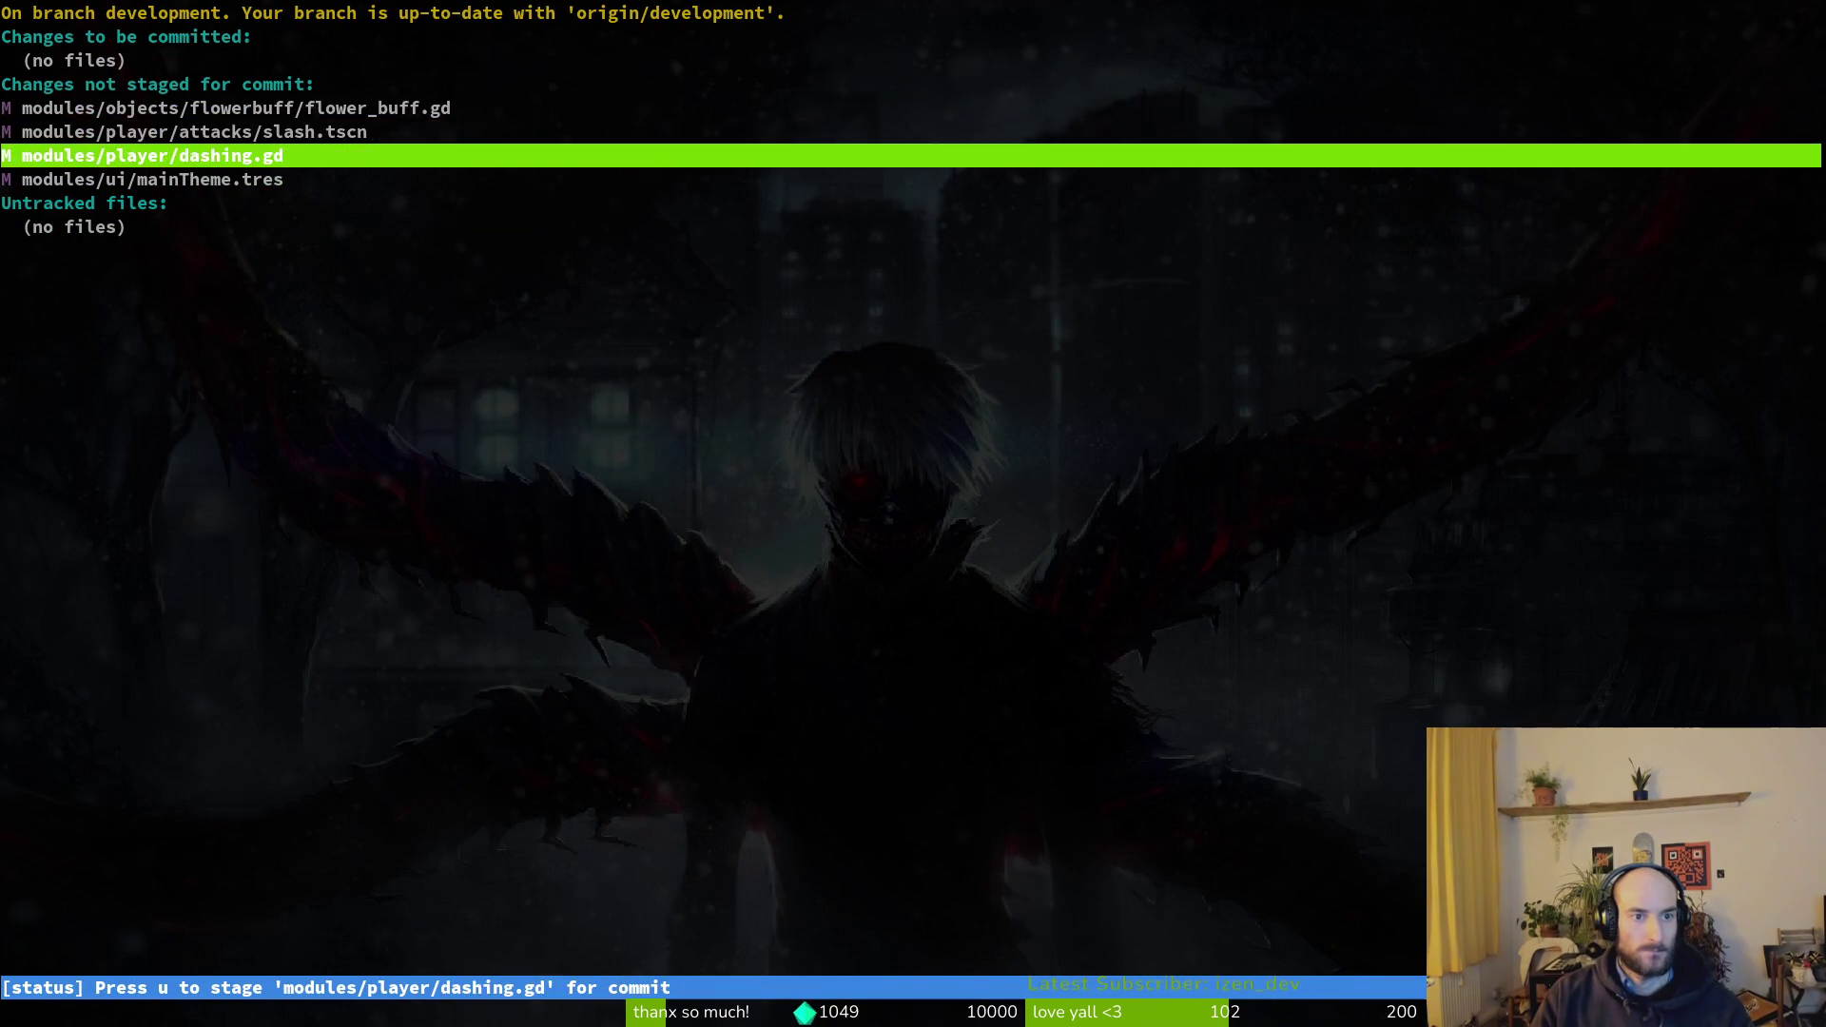
key("Up")
key("Up")
key("u")
- View the mainTheme.tres diff, then quit tig
key("Down")
key("Down")
key("Return")
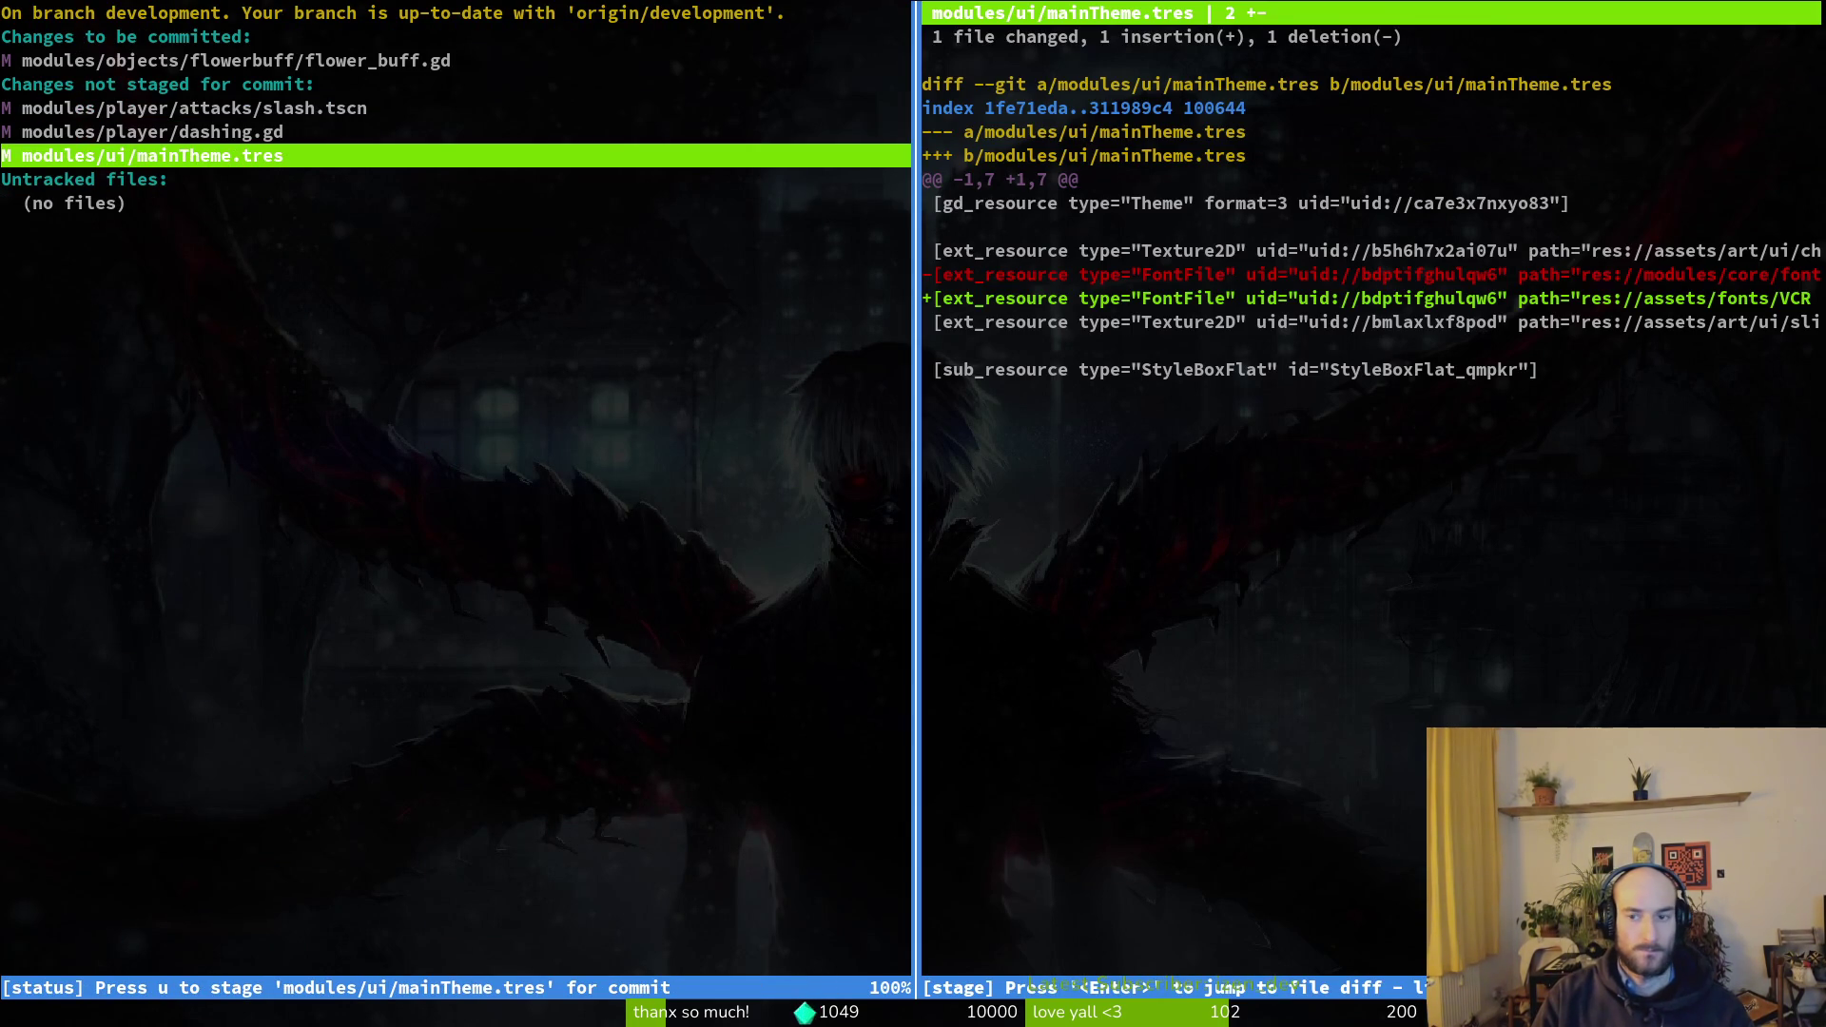
key("q")
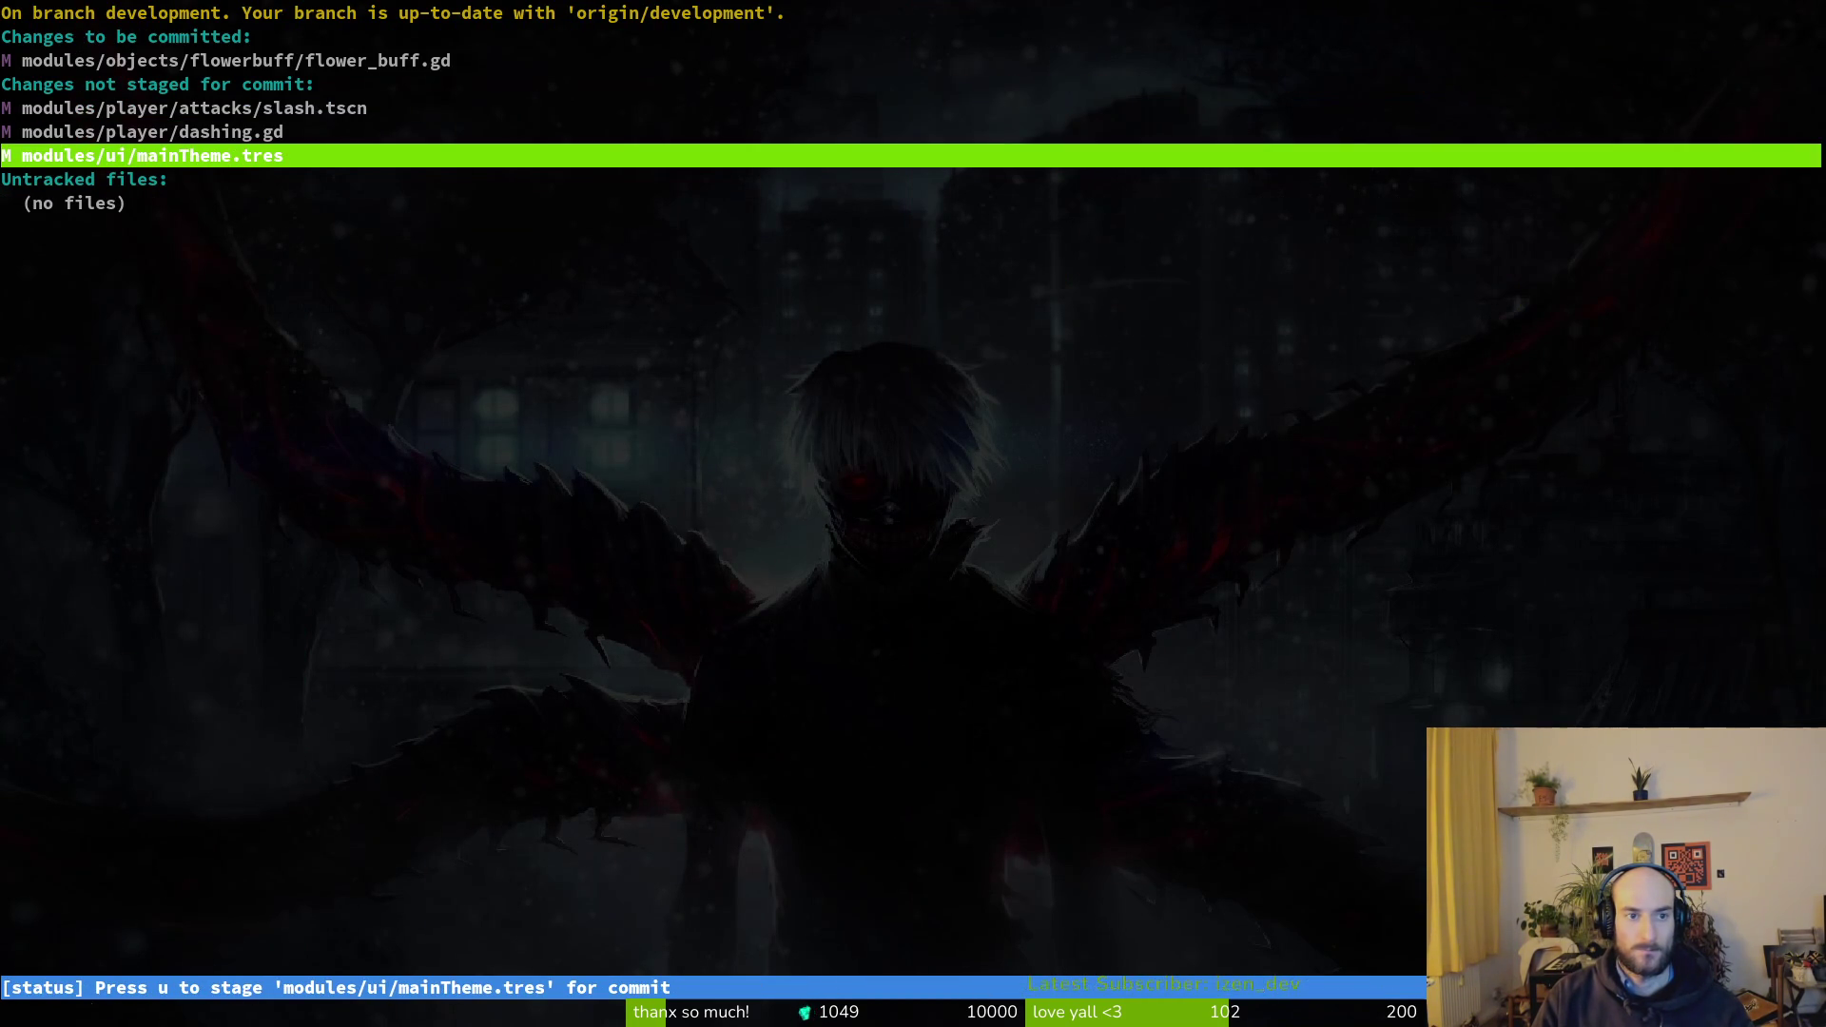
key("q")
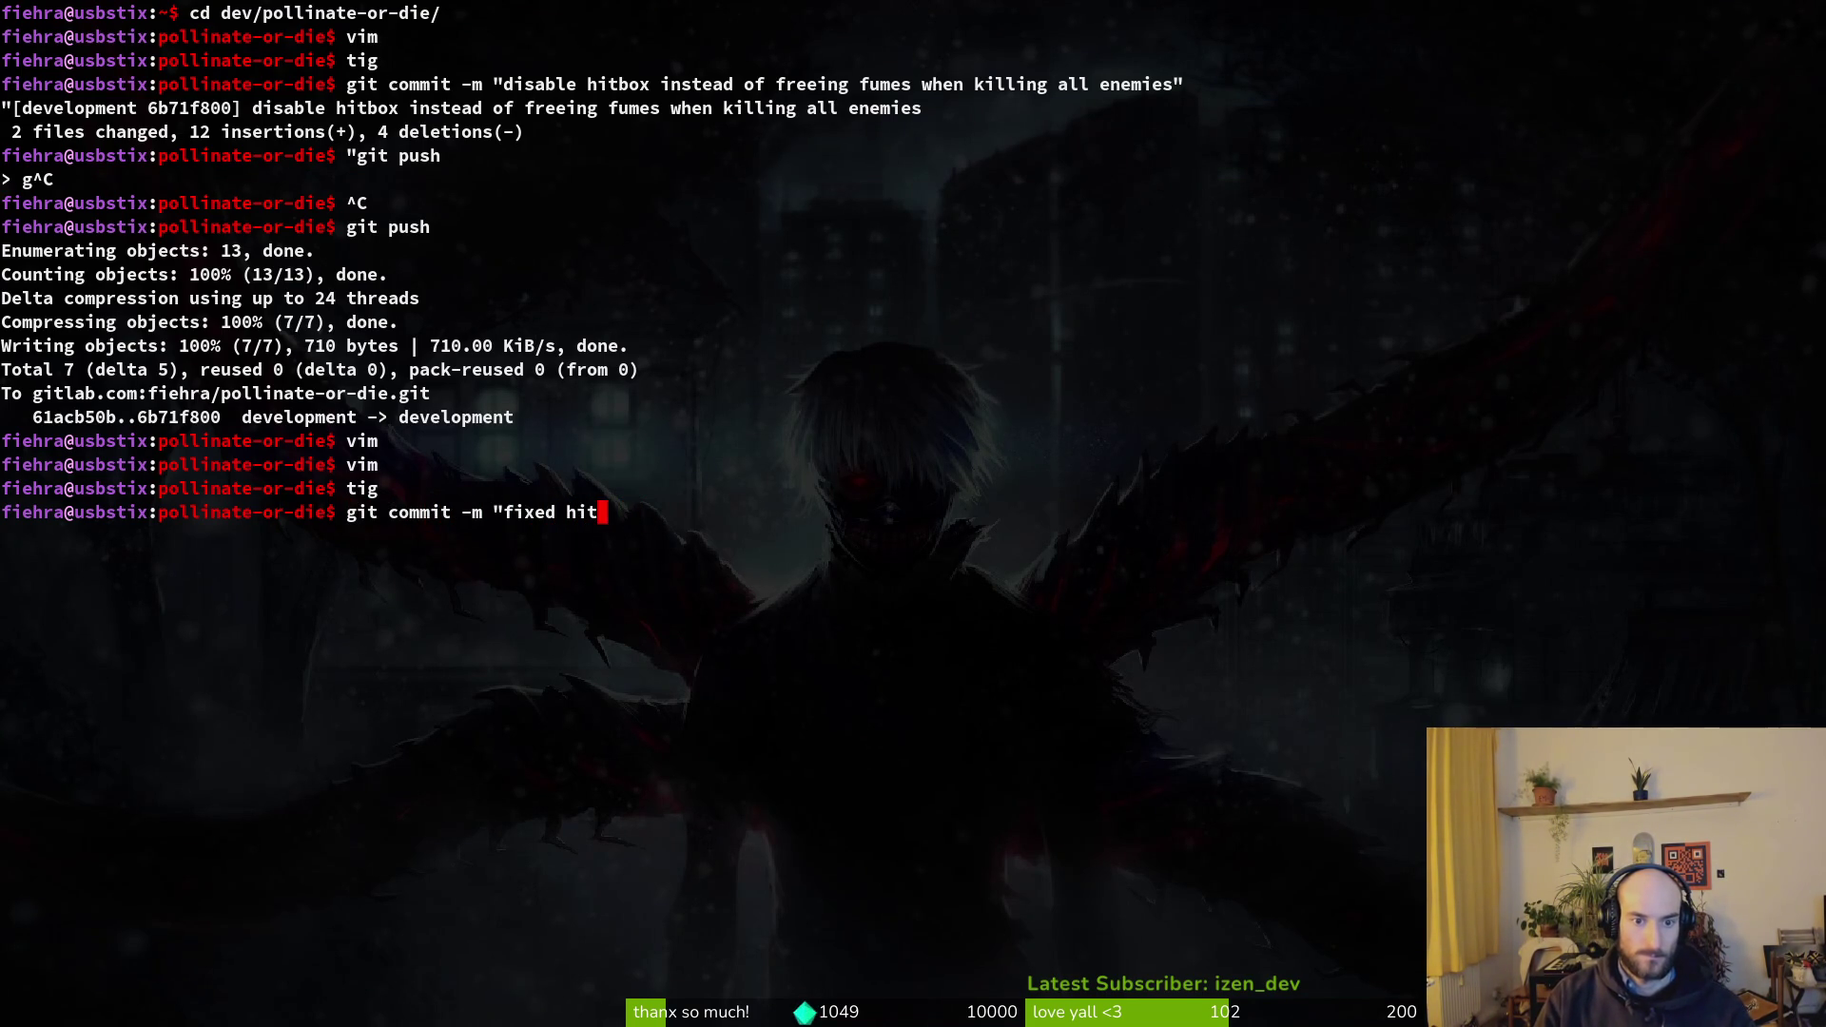
type("git commit -m \"fixed hide tooltip bug in flower buff\"")
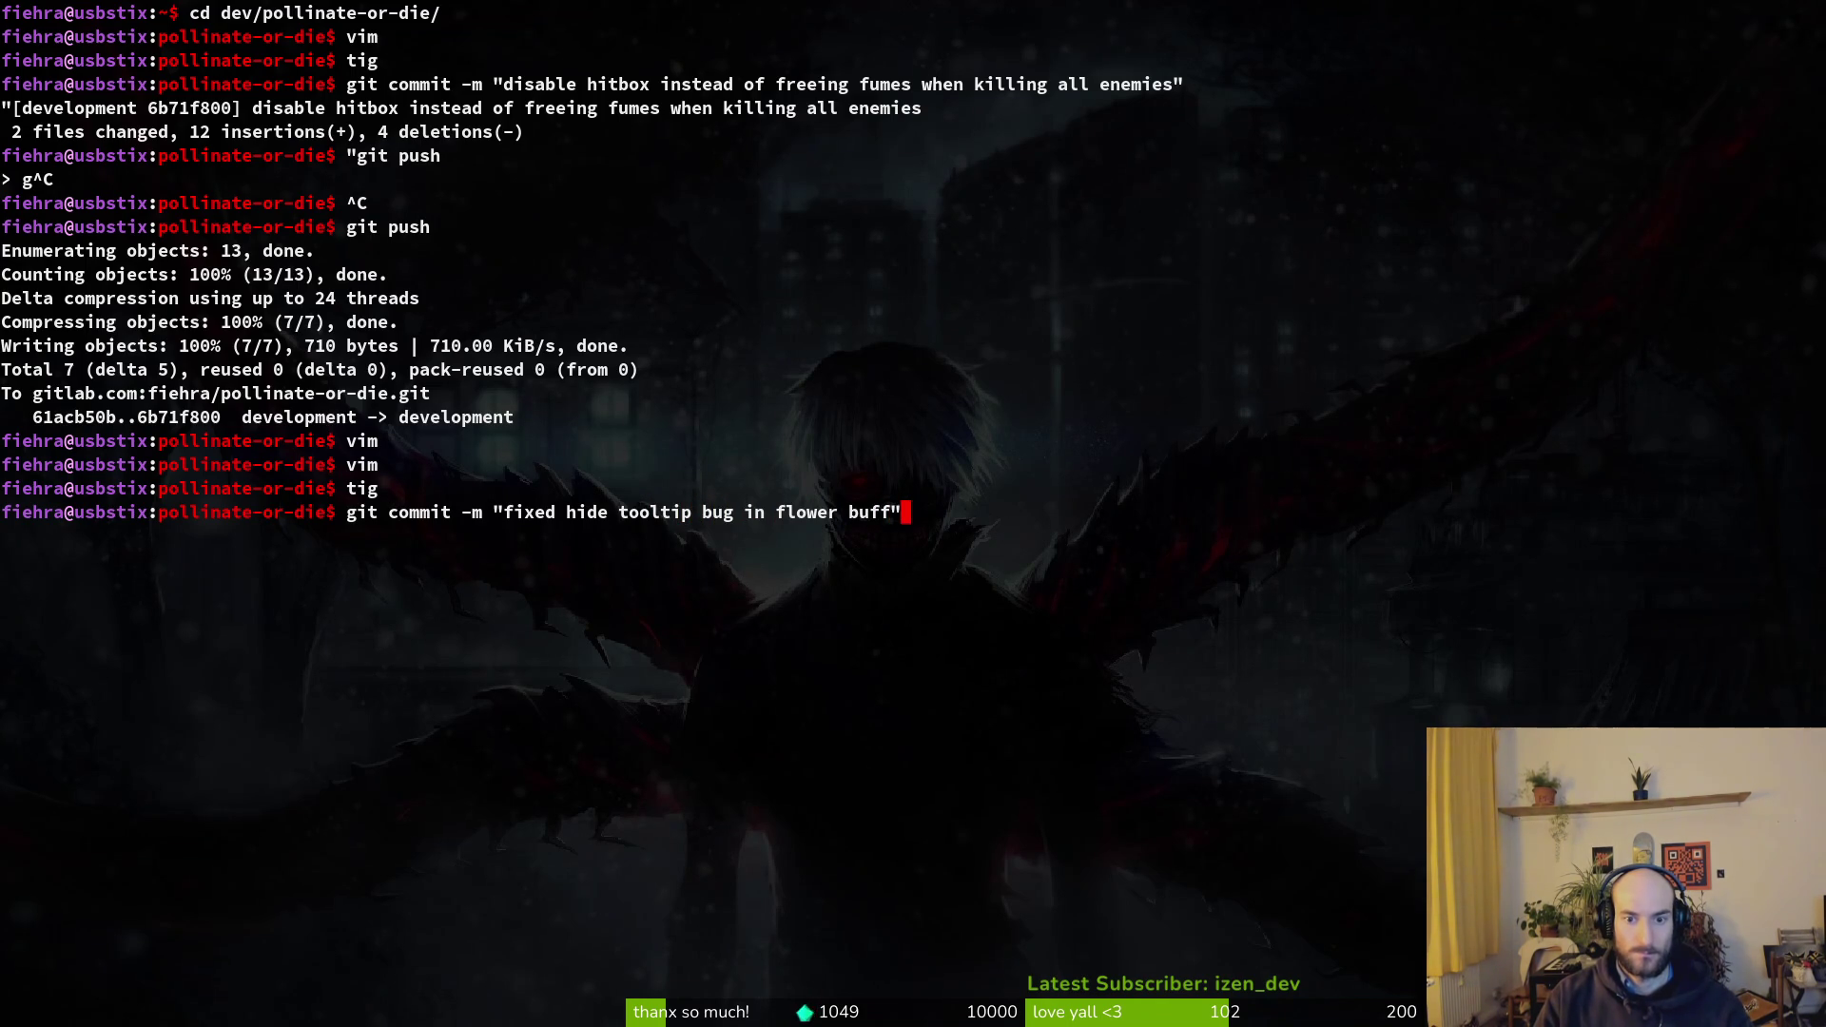
- Commit 'fixed hide tooltip bug in flower buff', then stage slash.tscn and dashing.gd in tig
key("Return")
type("tig")
key("Return")
key("Down")
key("Return")
key("u")
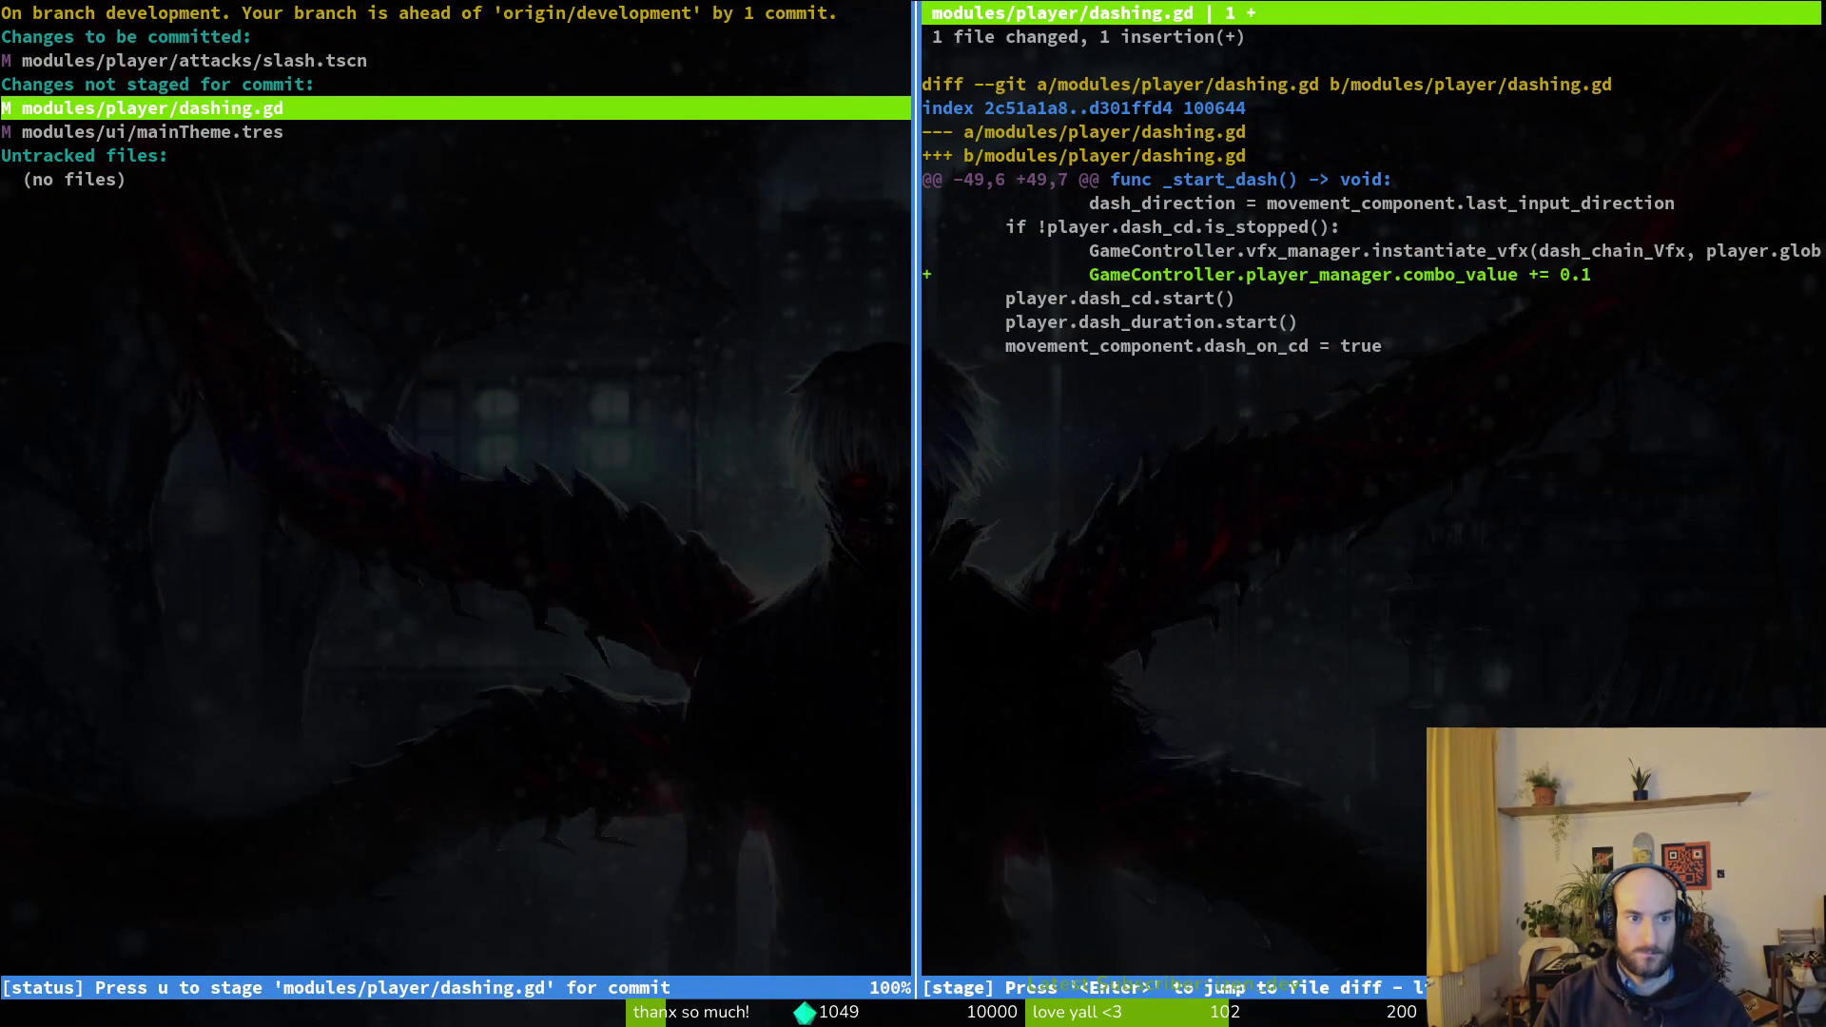
type("u")
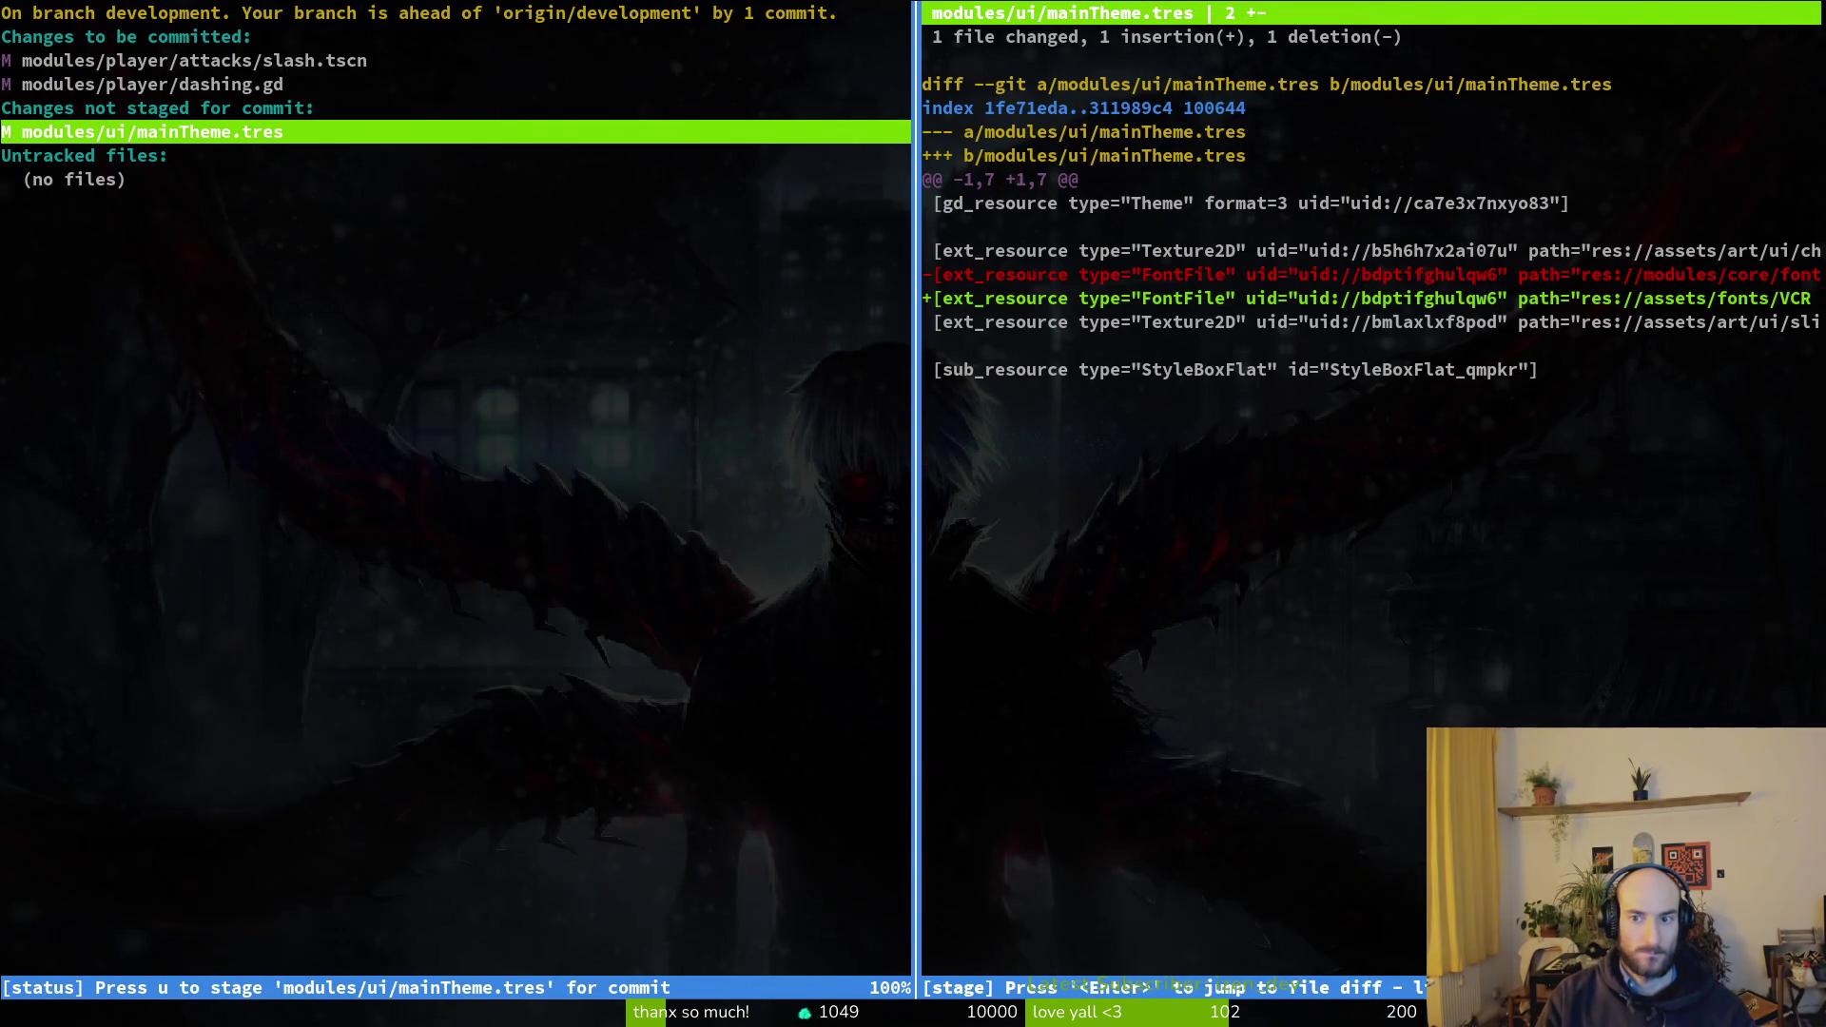
type("qgit commit -m \"")
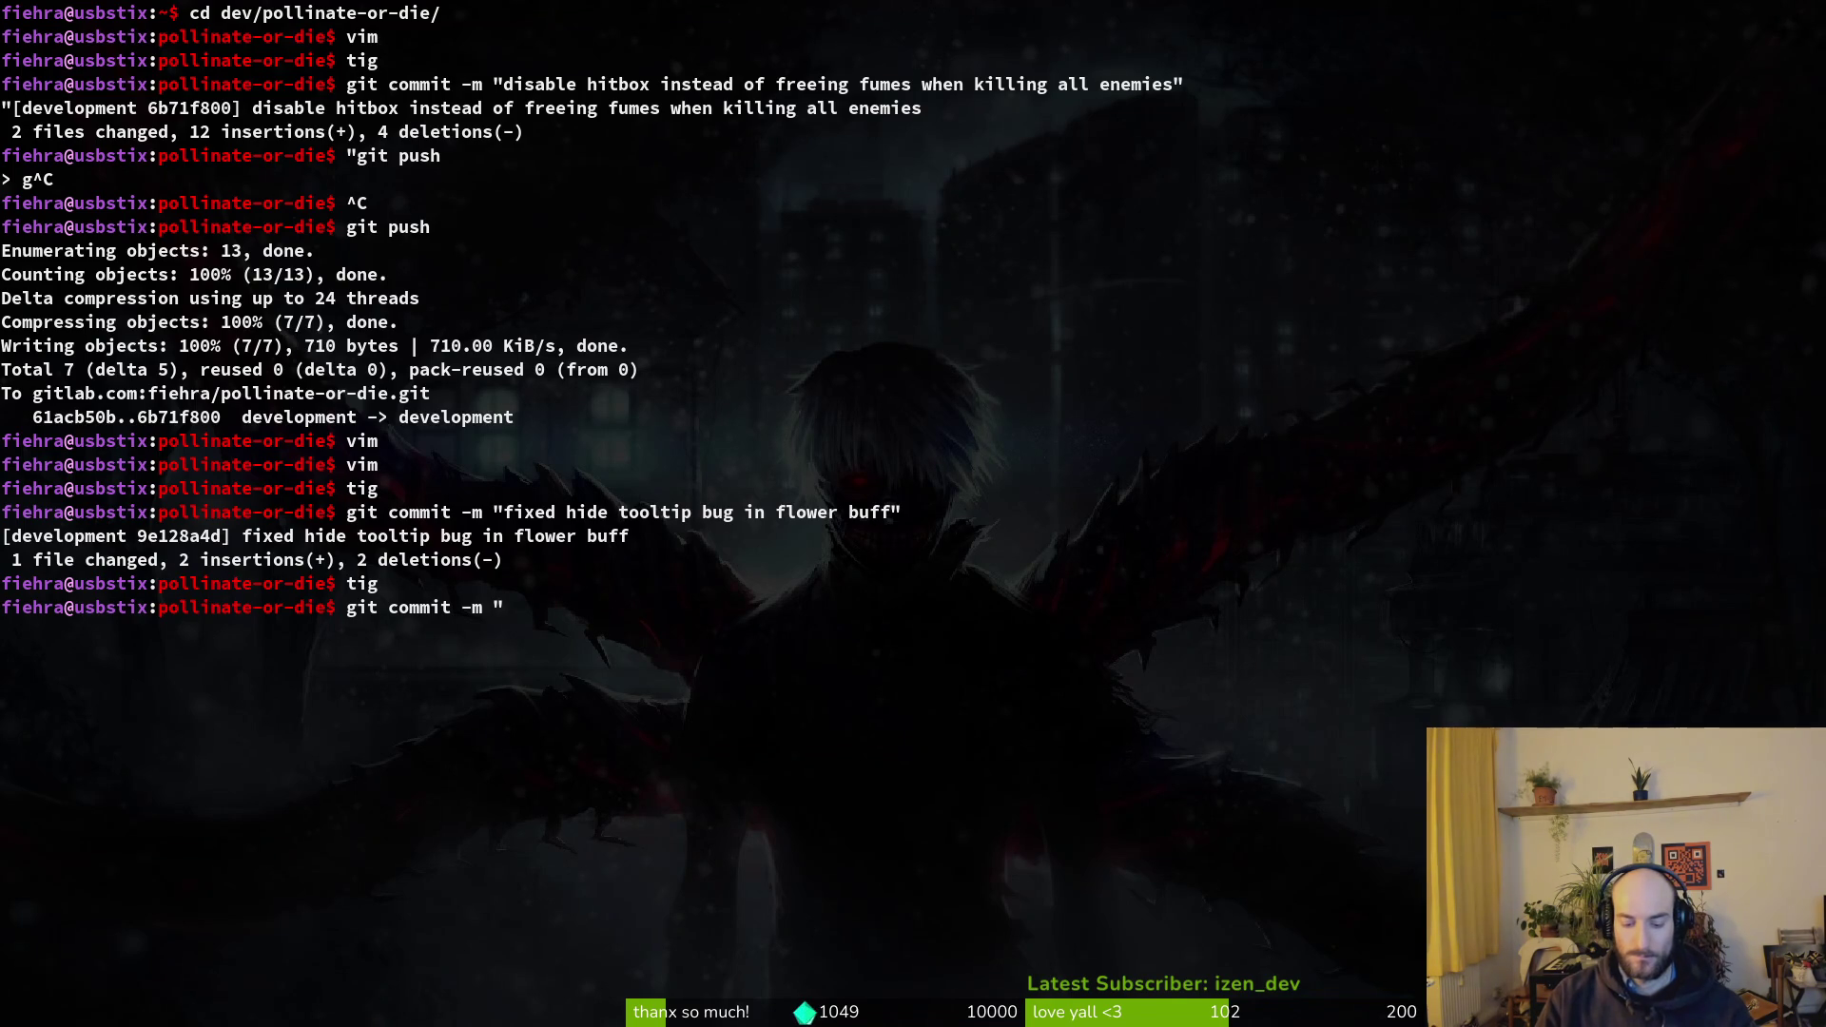
- Check the staged files with tig in a temporary terminal split
key("super+Return")
type("tig")
key("Return")
key("Down")
key("Down")
key("Down")
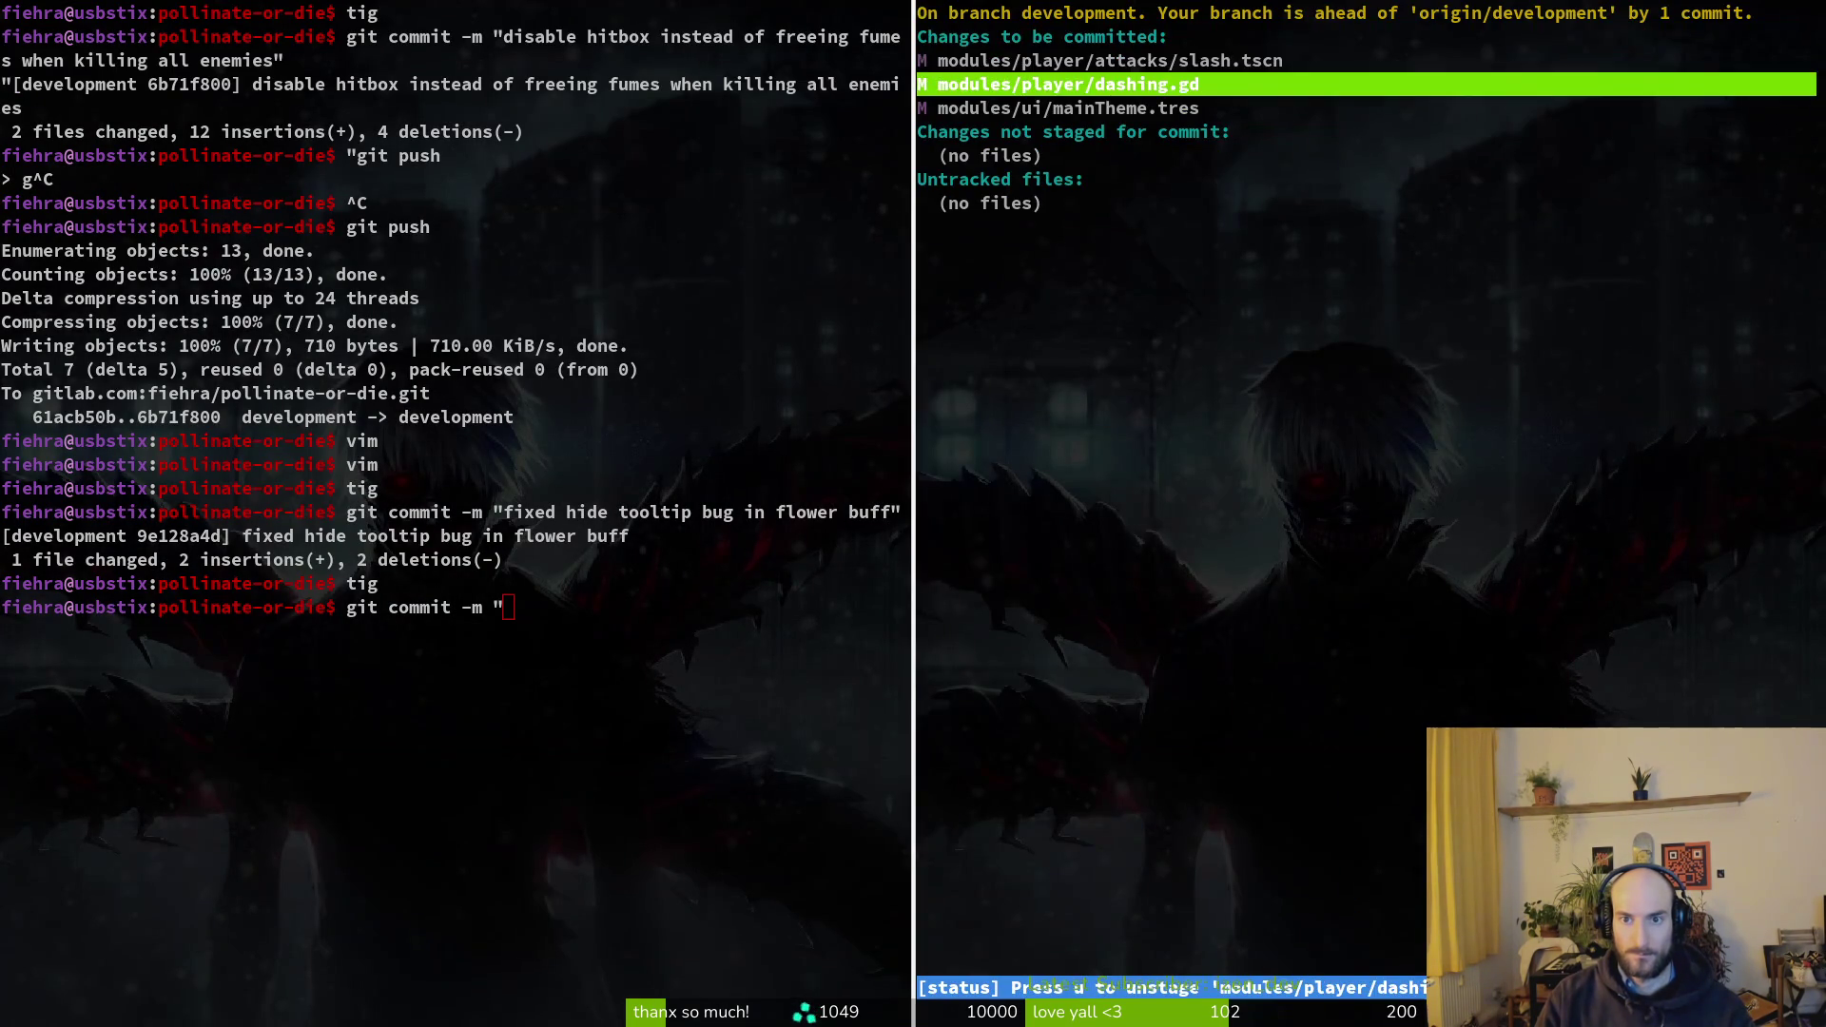
key("q")
key("ctrl+d")
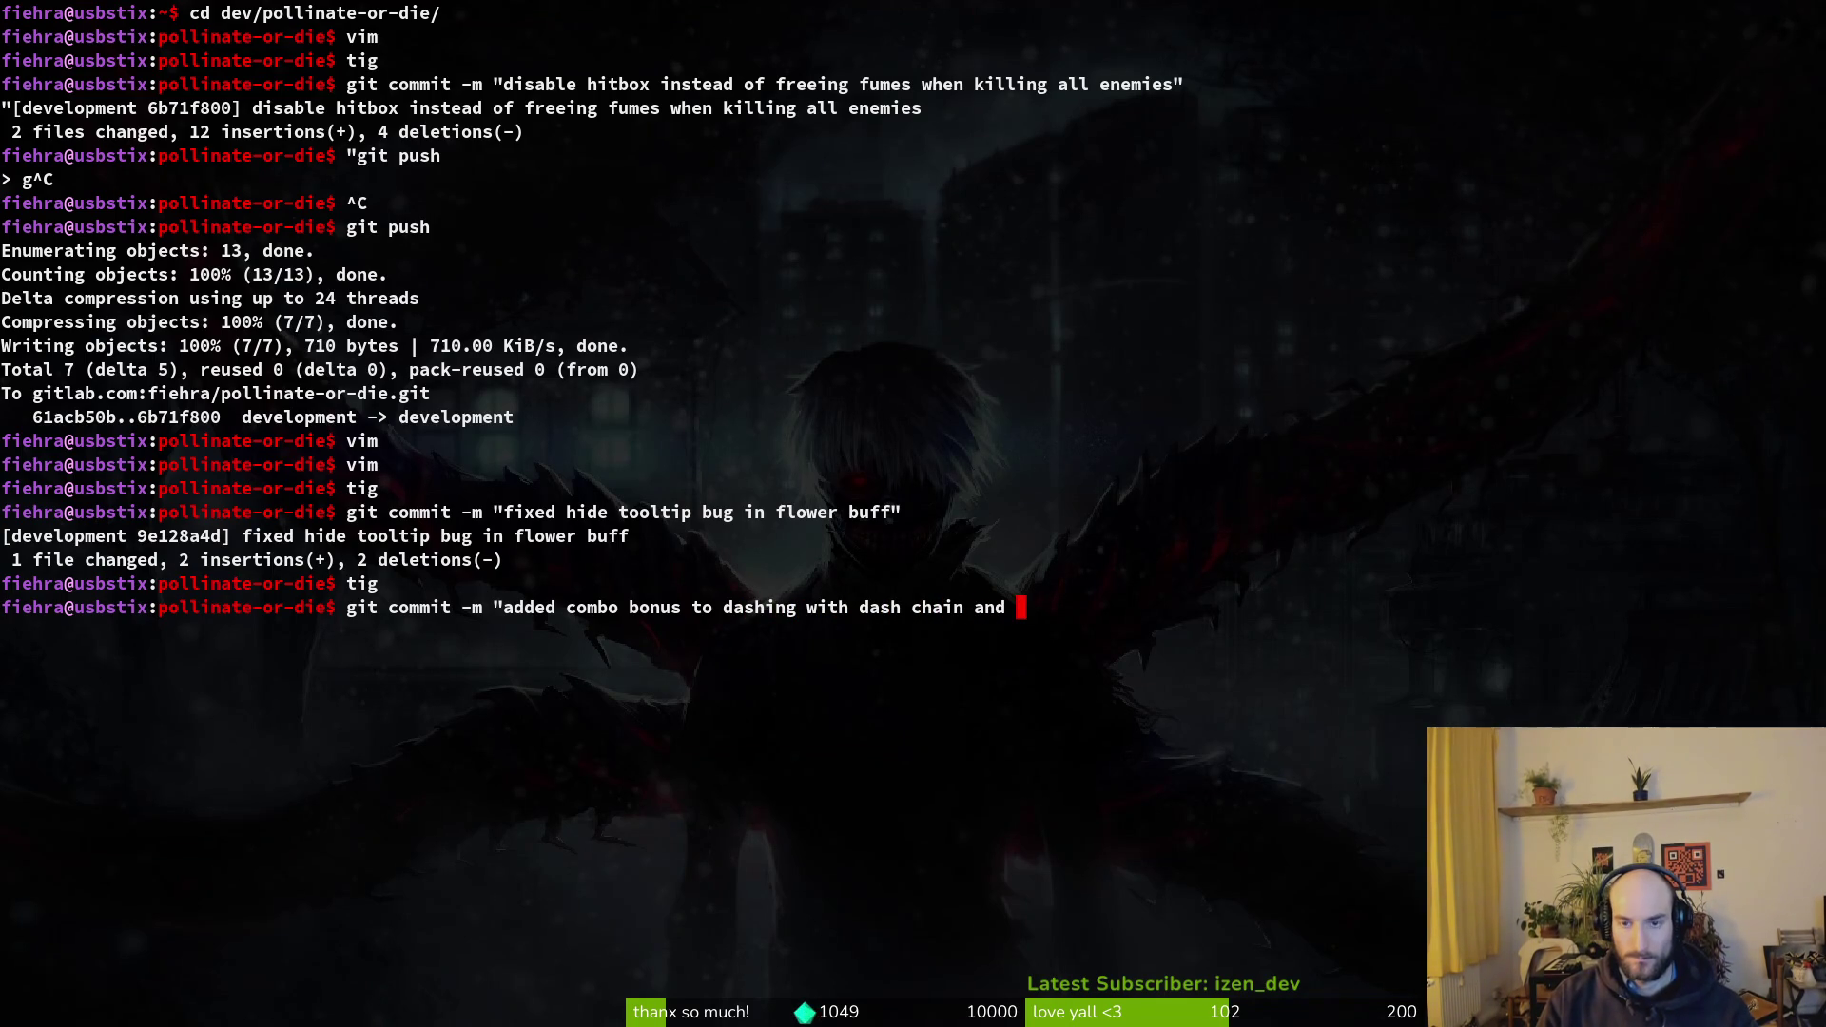
- Recheck staging with tig status in a new split, viewing the slash.tscn diff
key("super+Return")
type("tig status")
key("Return")
key("Down")
key("Down")
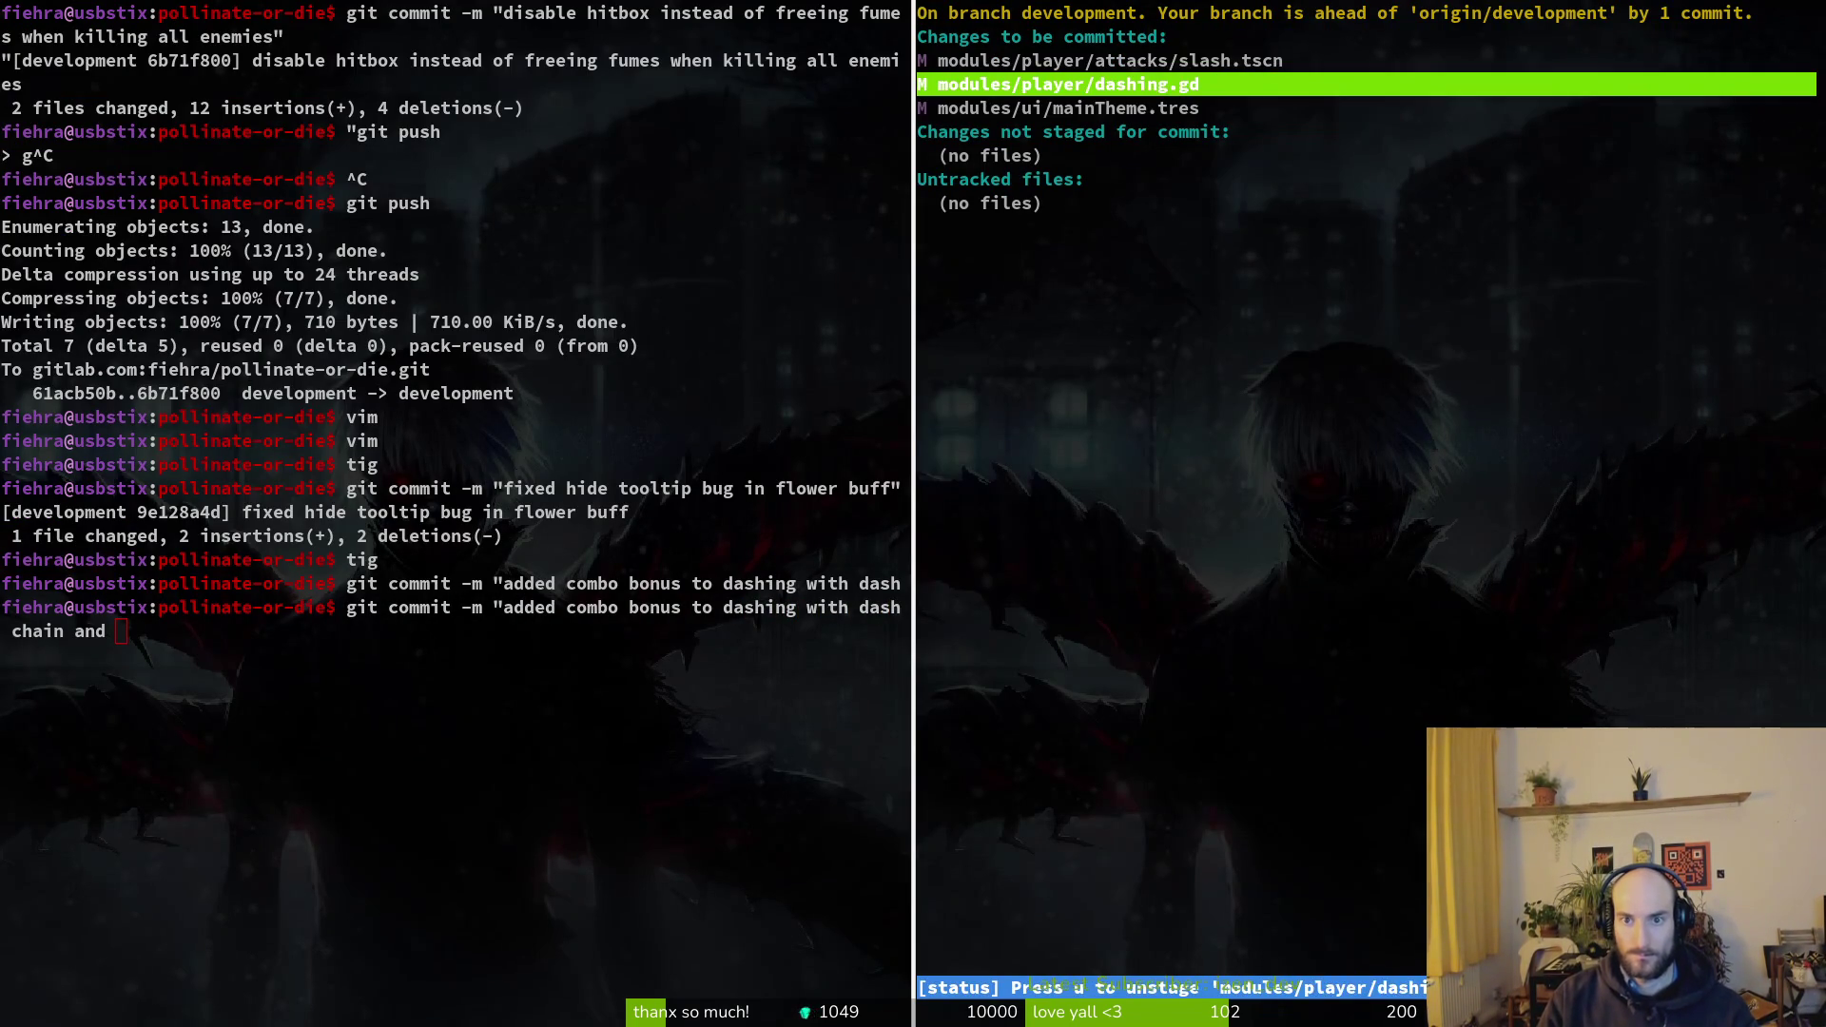
key("Return")
key("Up")
key("q")
key("q")
key("ctrl+d")
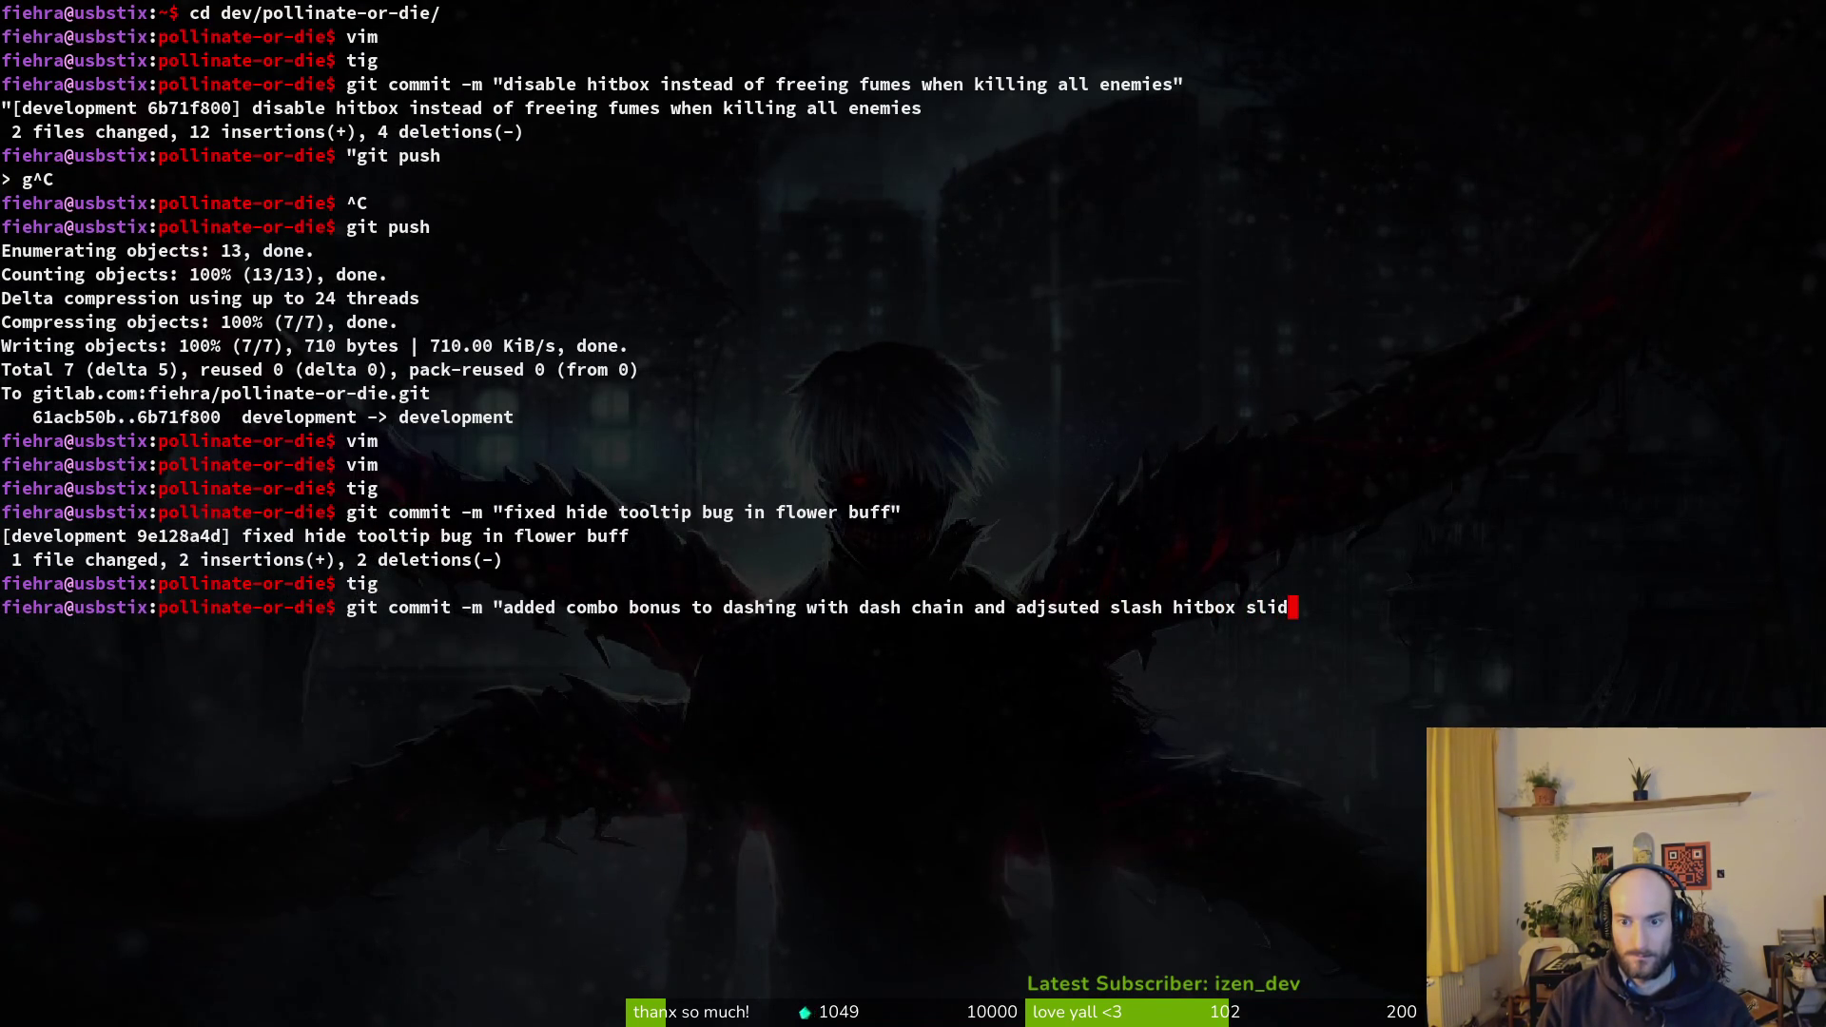
- Finish the 'added combo bonus…' commit and return to the Godot editor
type("\"")
key("Return")
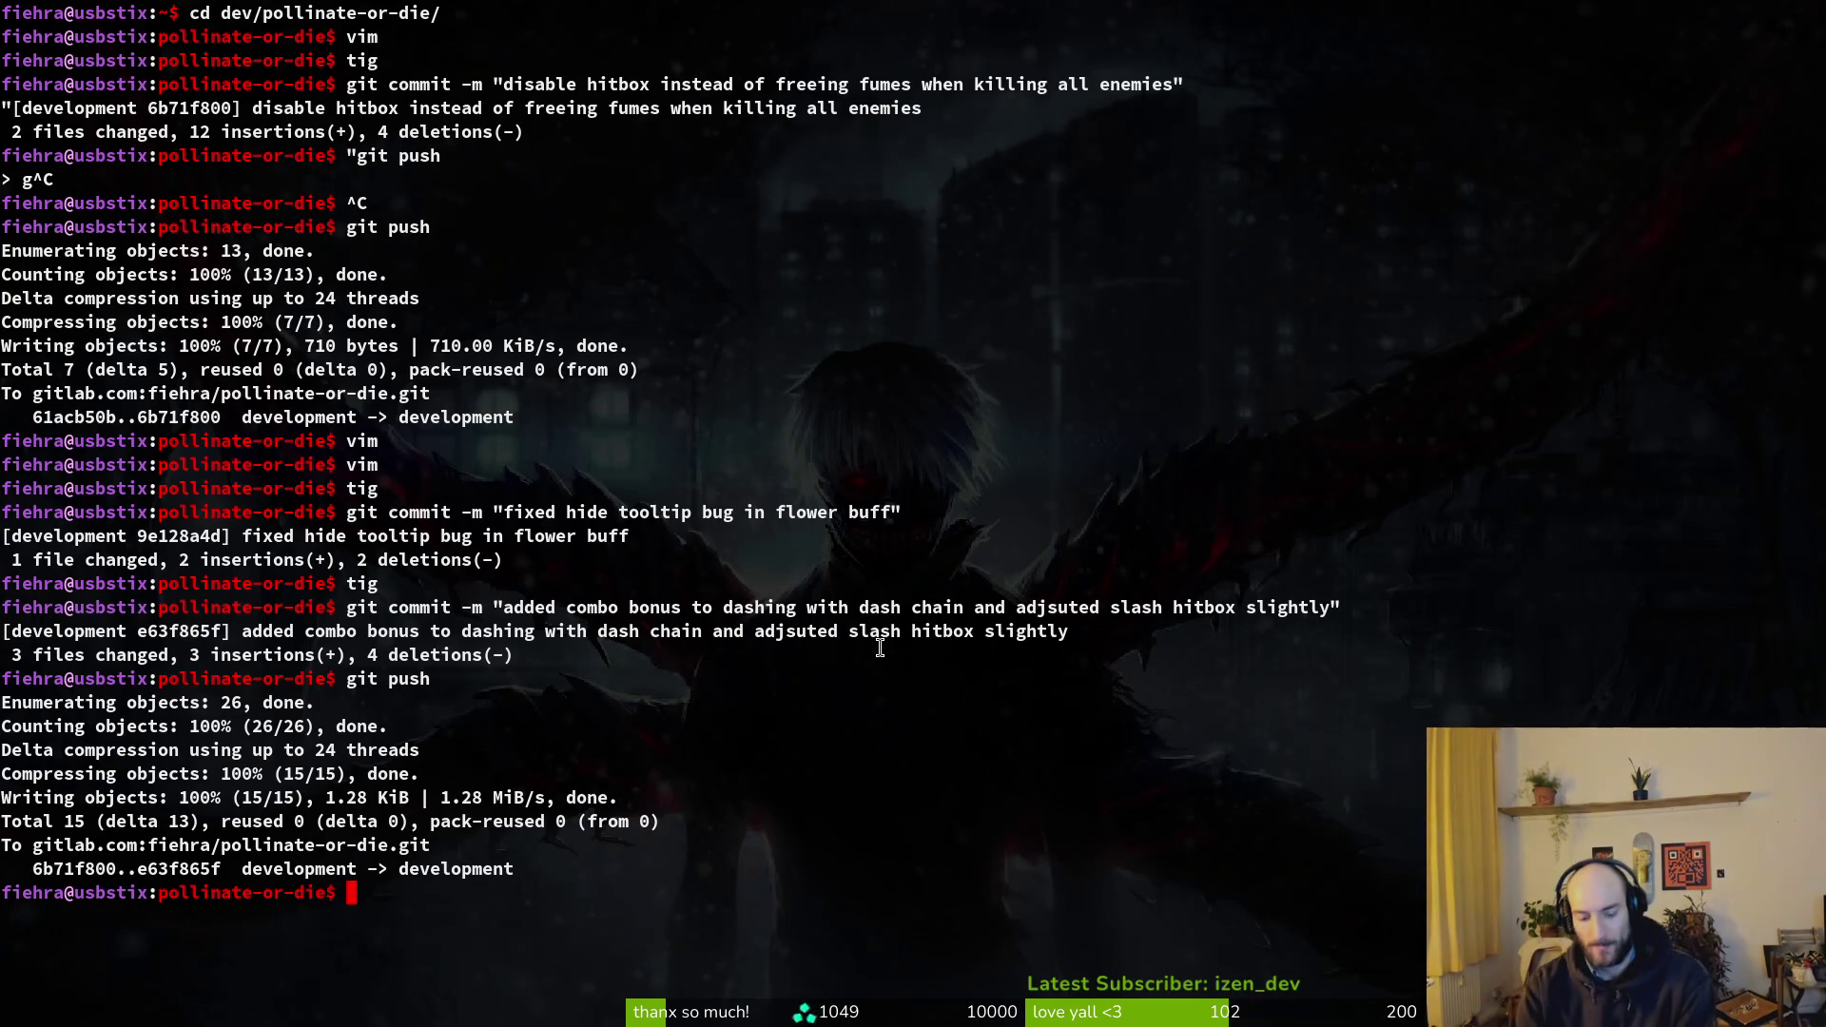
key("alt+Tab")
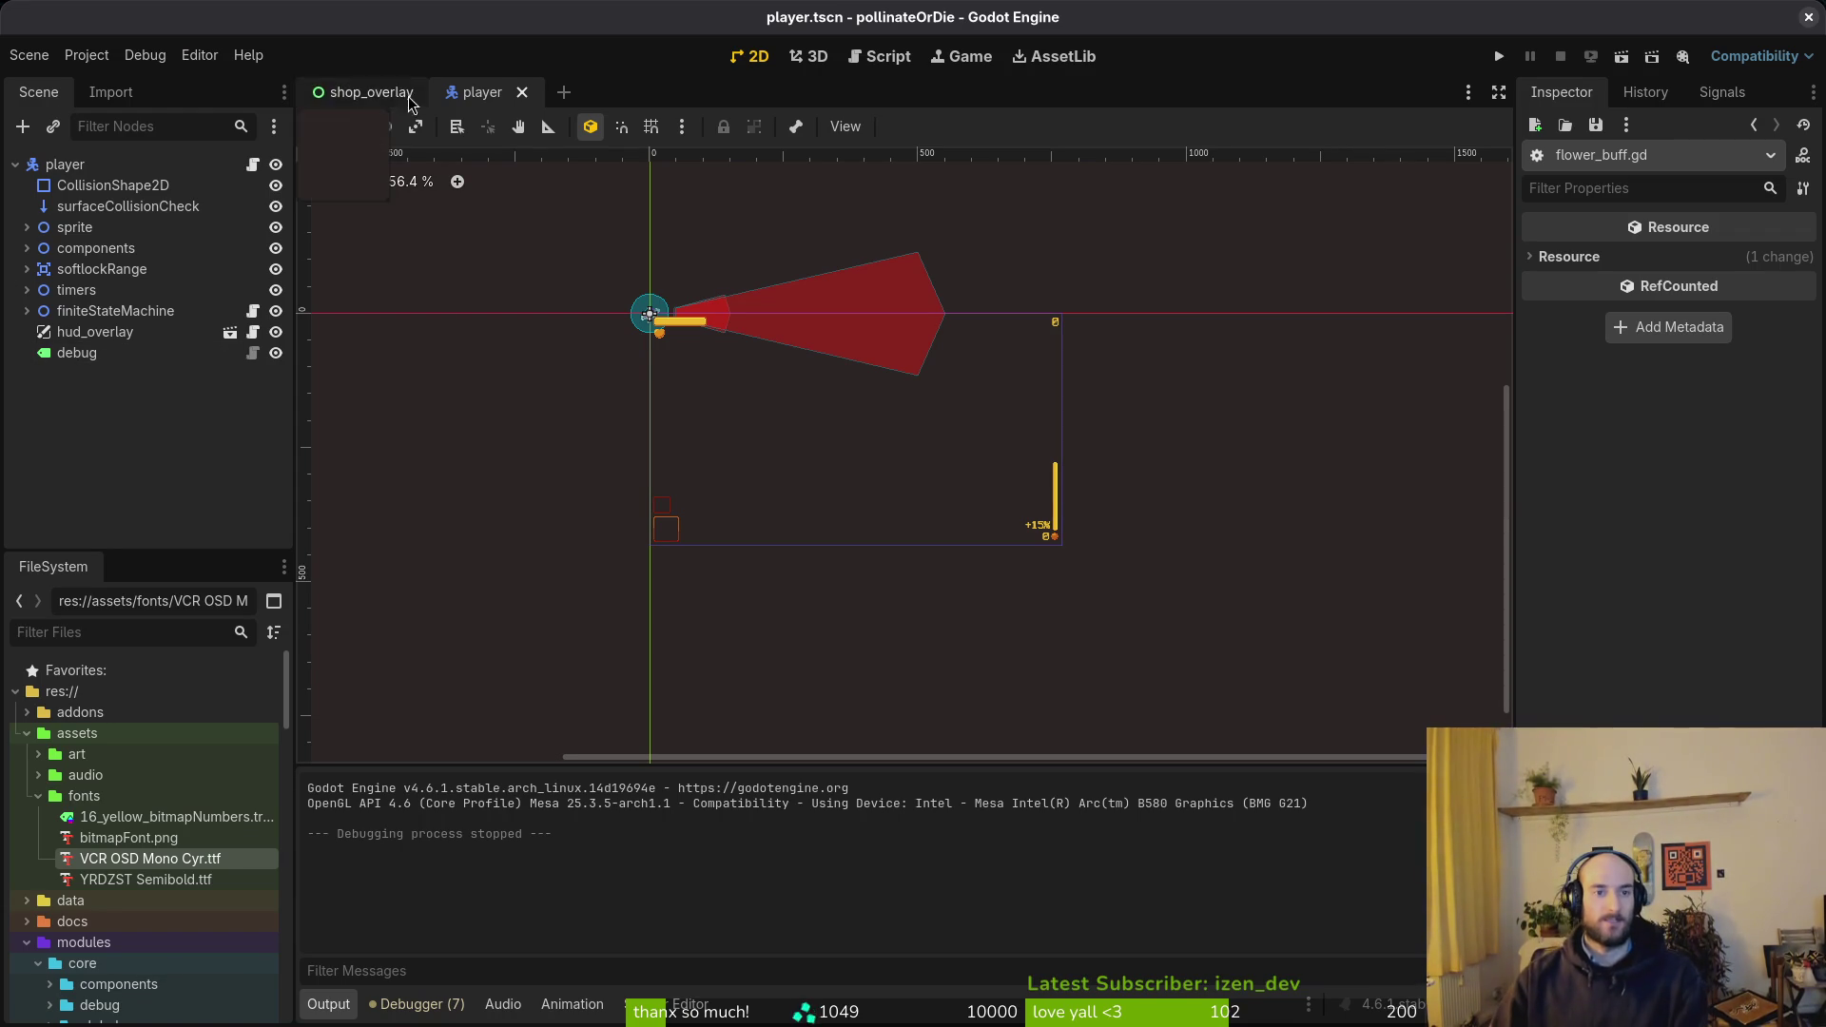
- Collapse the player root node in the scene tree and close the Godot editor
left_click(16, 164)
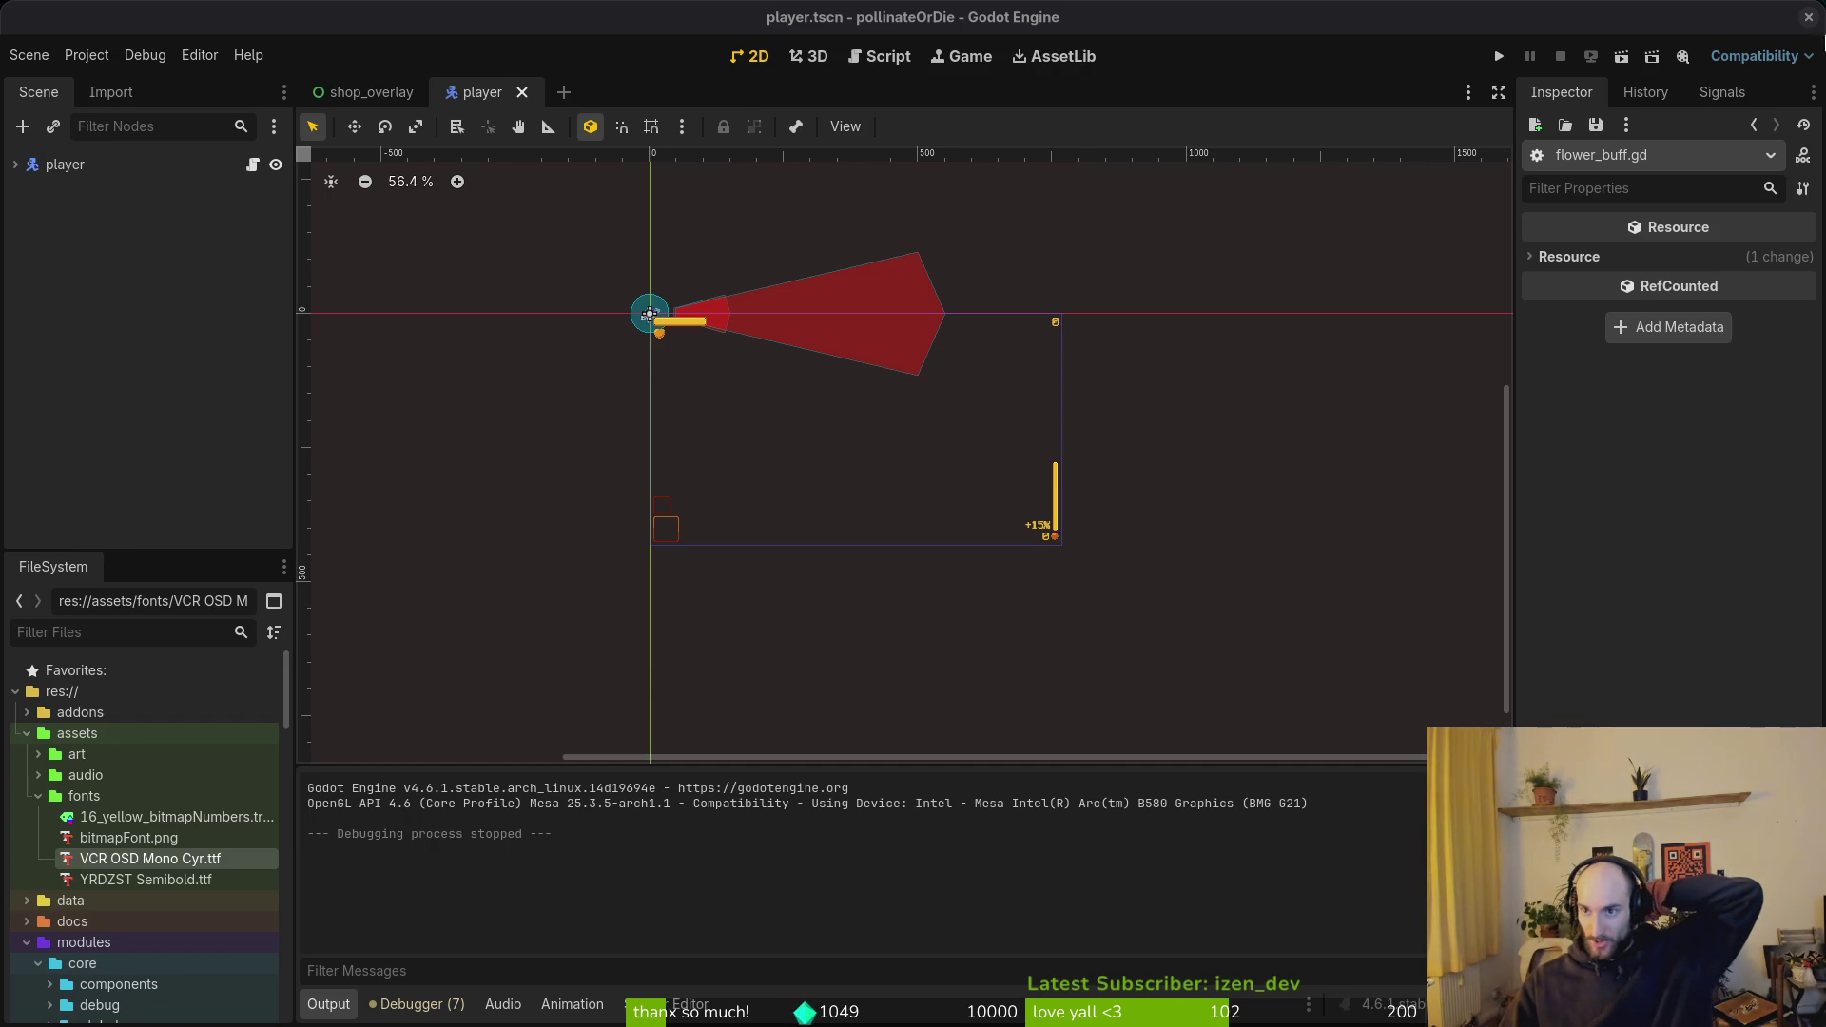
left_click(1810, 18)
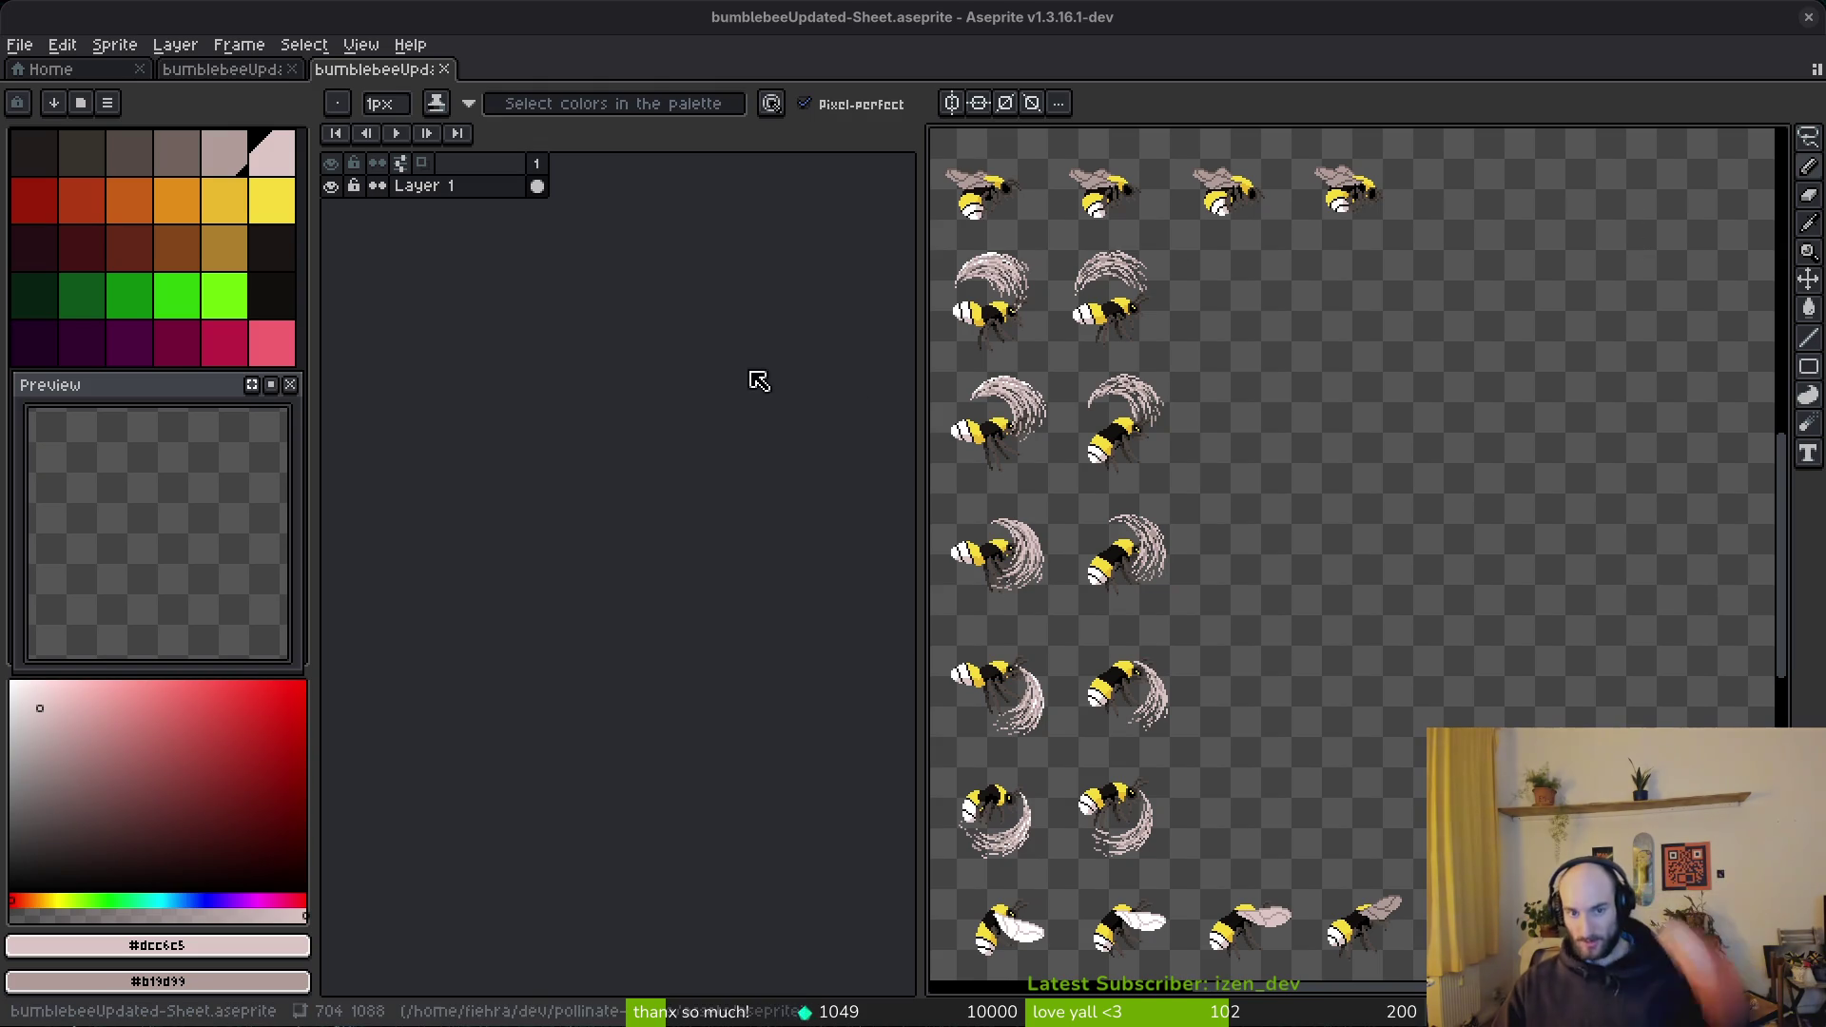
- Close Aseprite with bumblebeeUpdated-Sheet.aseprite open
left_click(1809, 17)
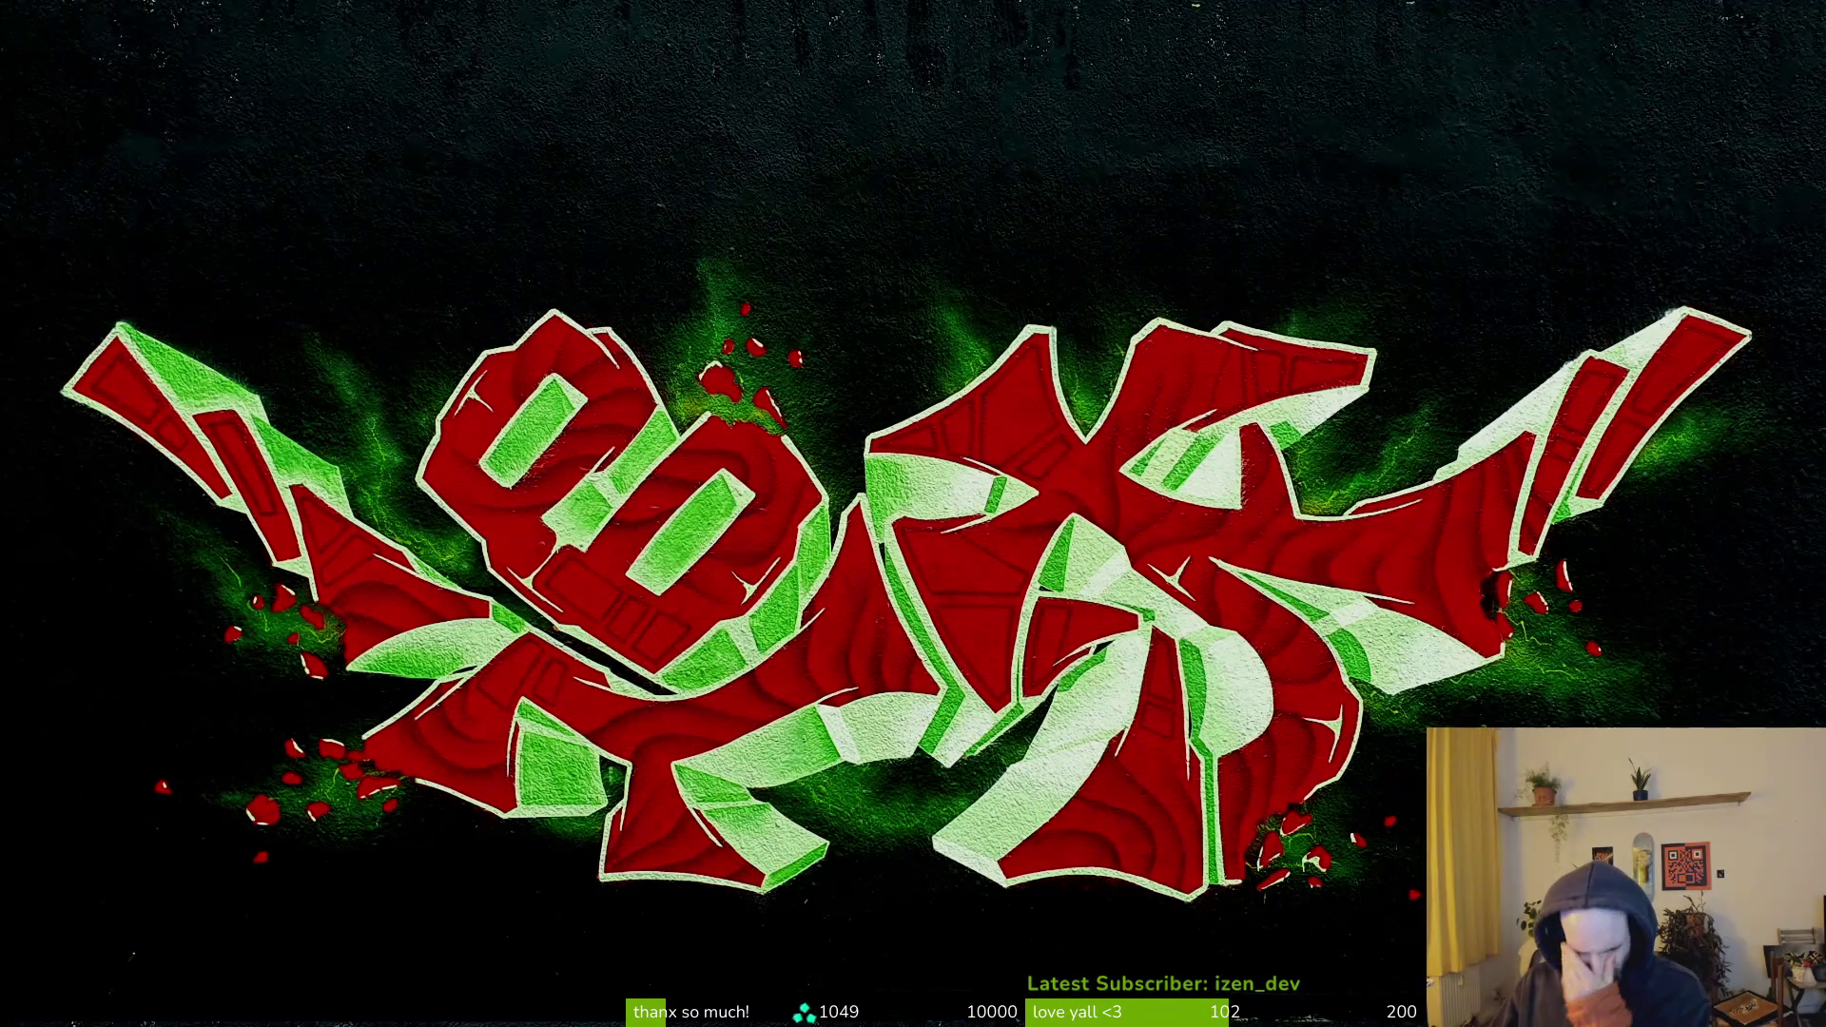
- Leave the fullscreen wallpaper and start Escape From Duckov from Steam
key("Escape")
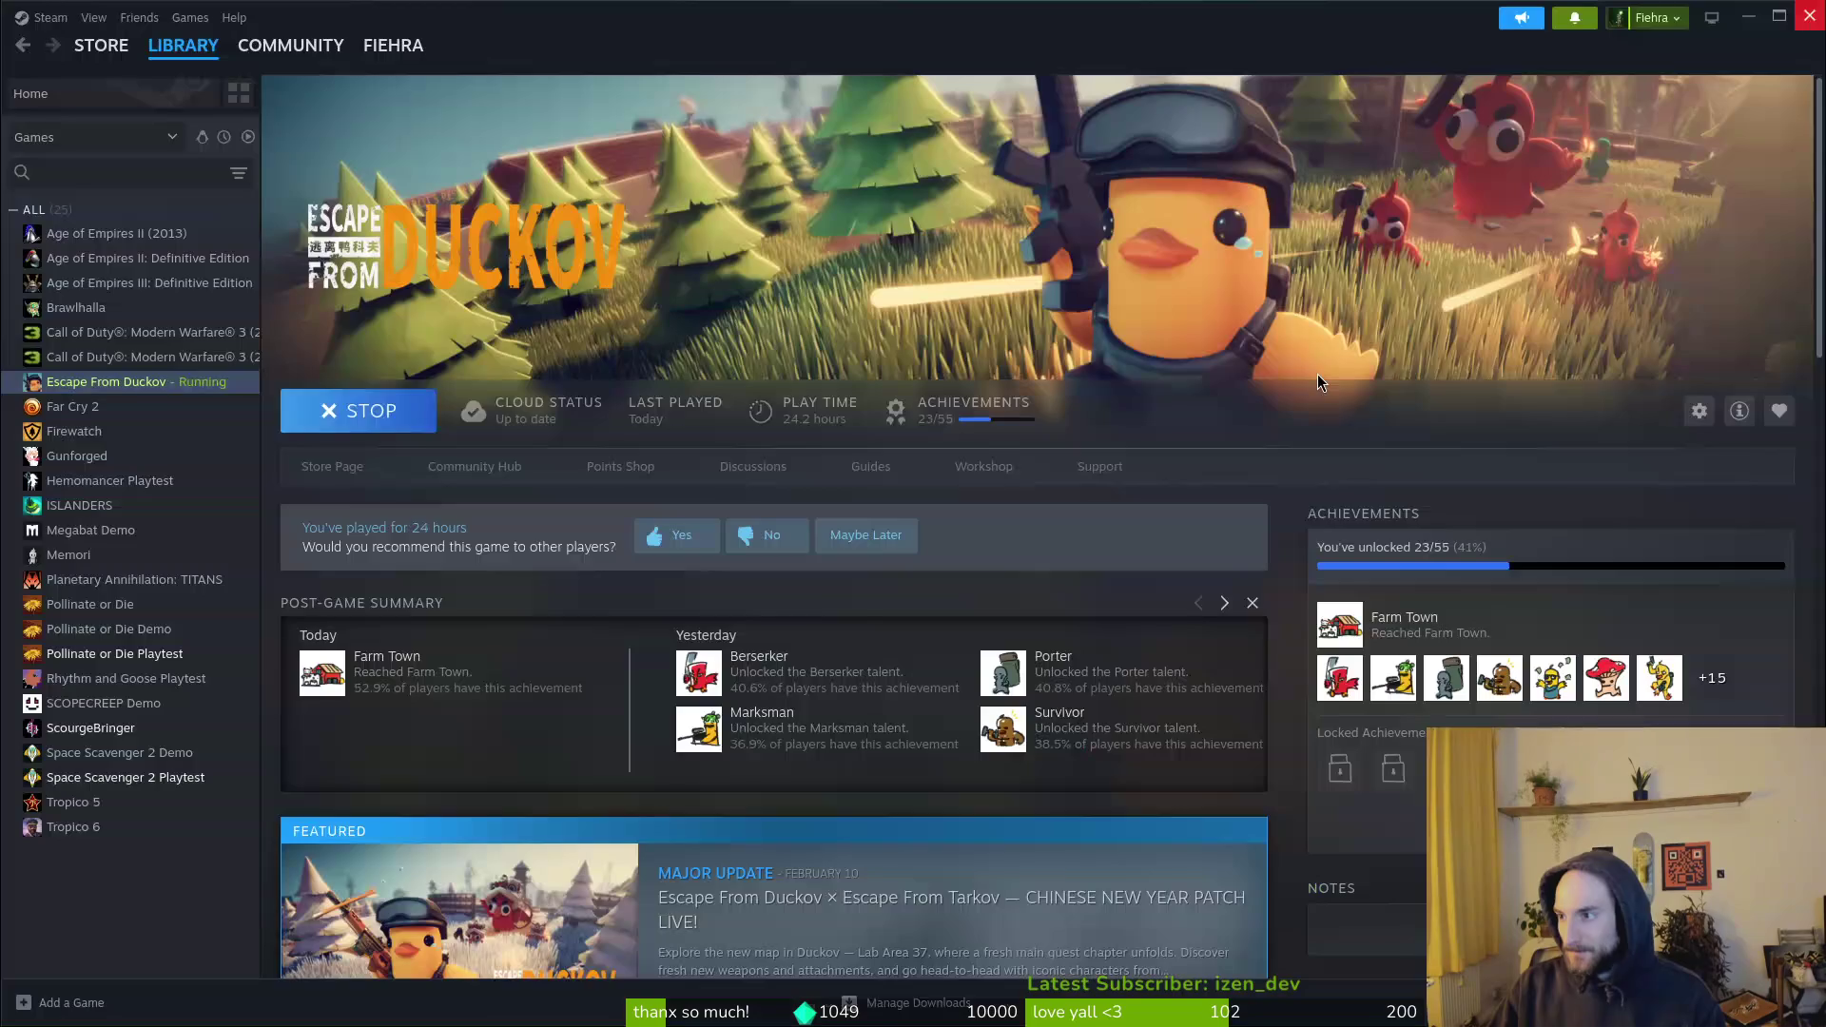
left_click(324, 423)
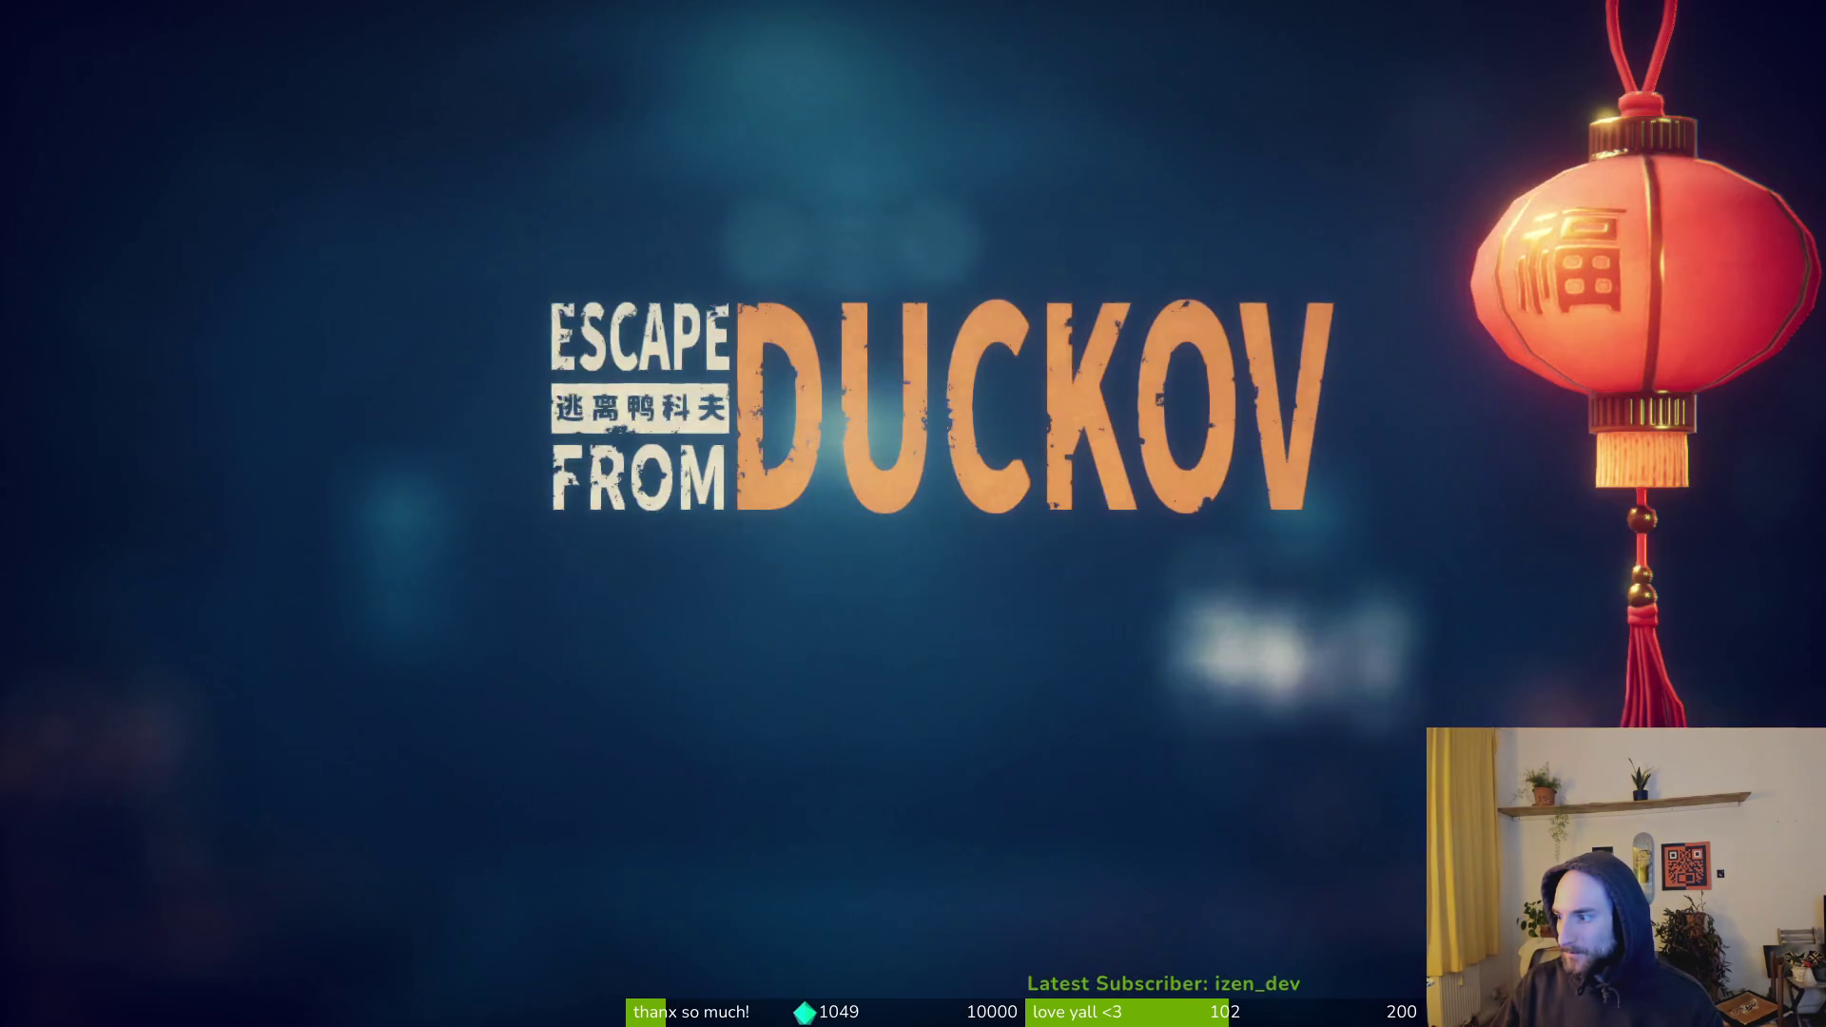
- From the main menu, try save slot 2 and browse the Mods and Settings pages
left_click(976, 644)
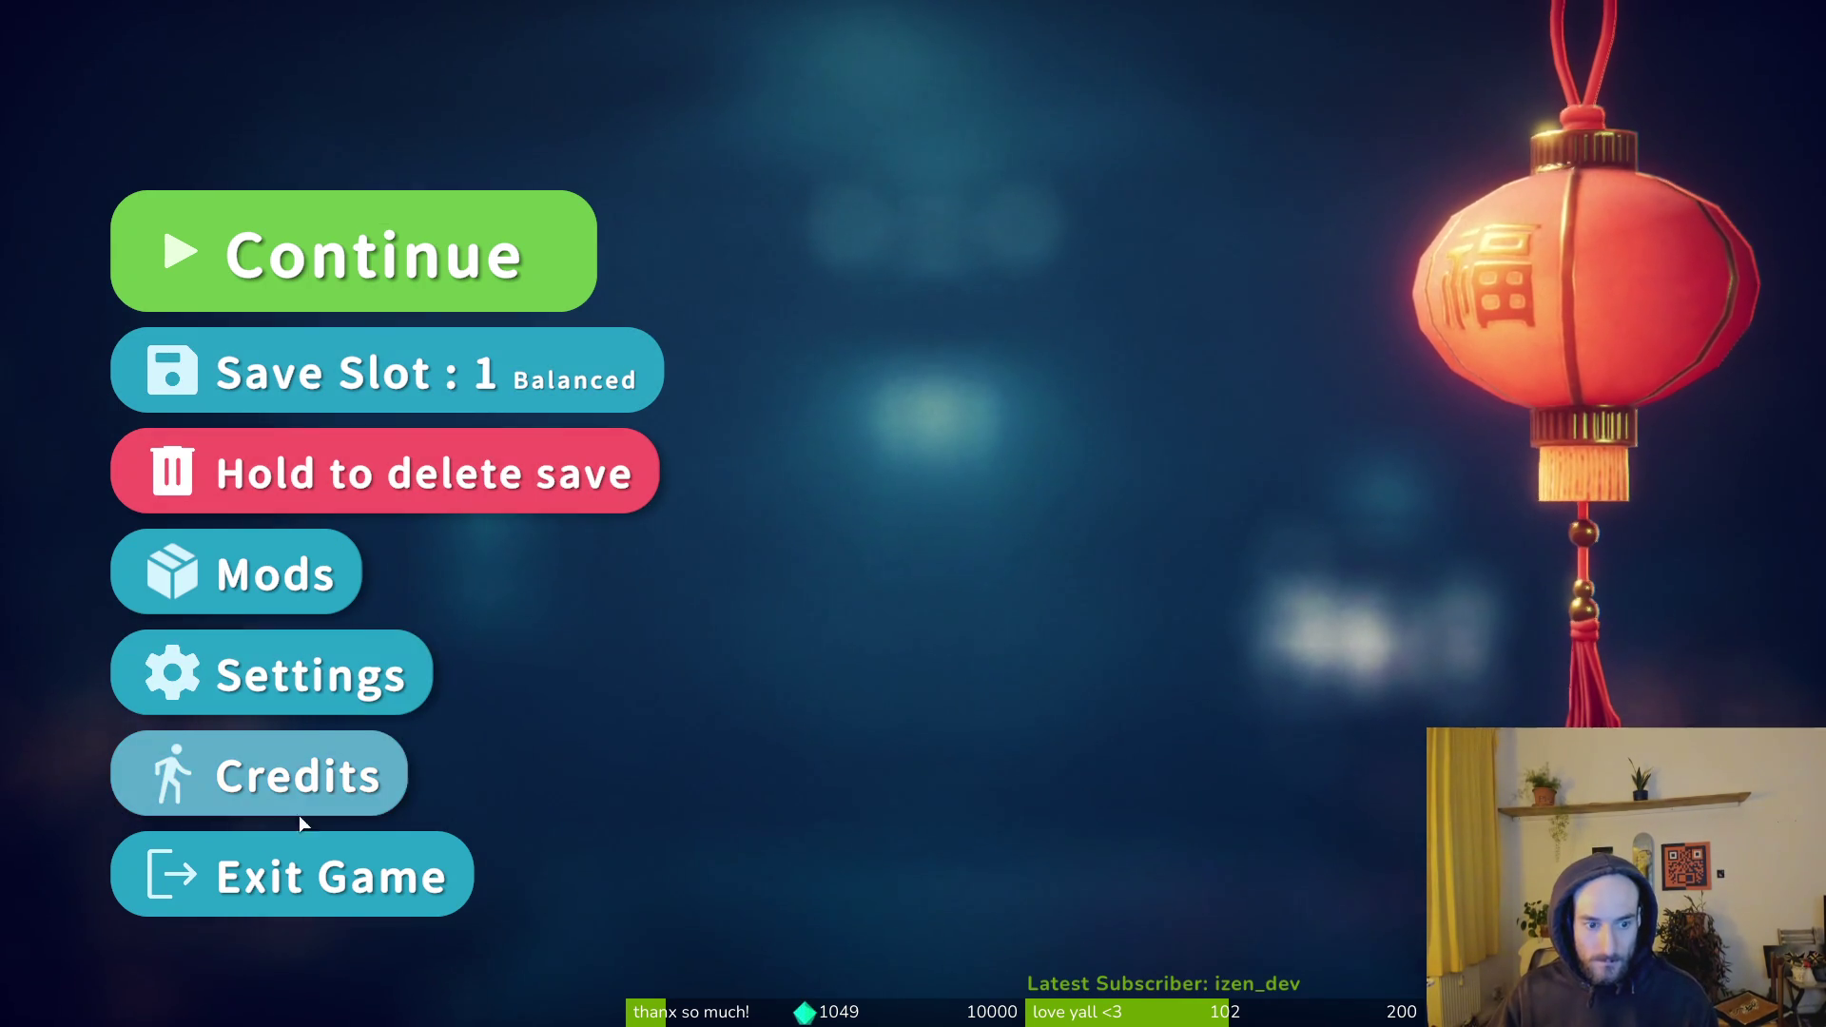
left_click(342, 377)
left_click(344, 369)
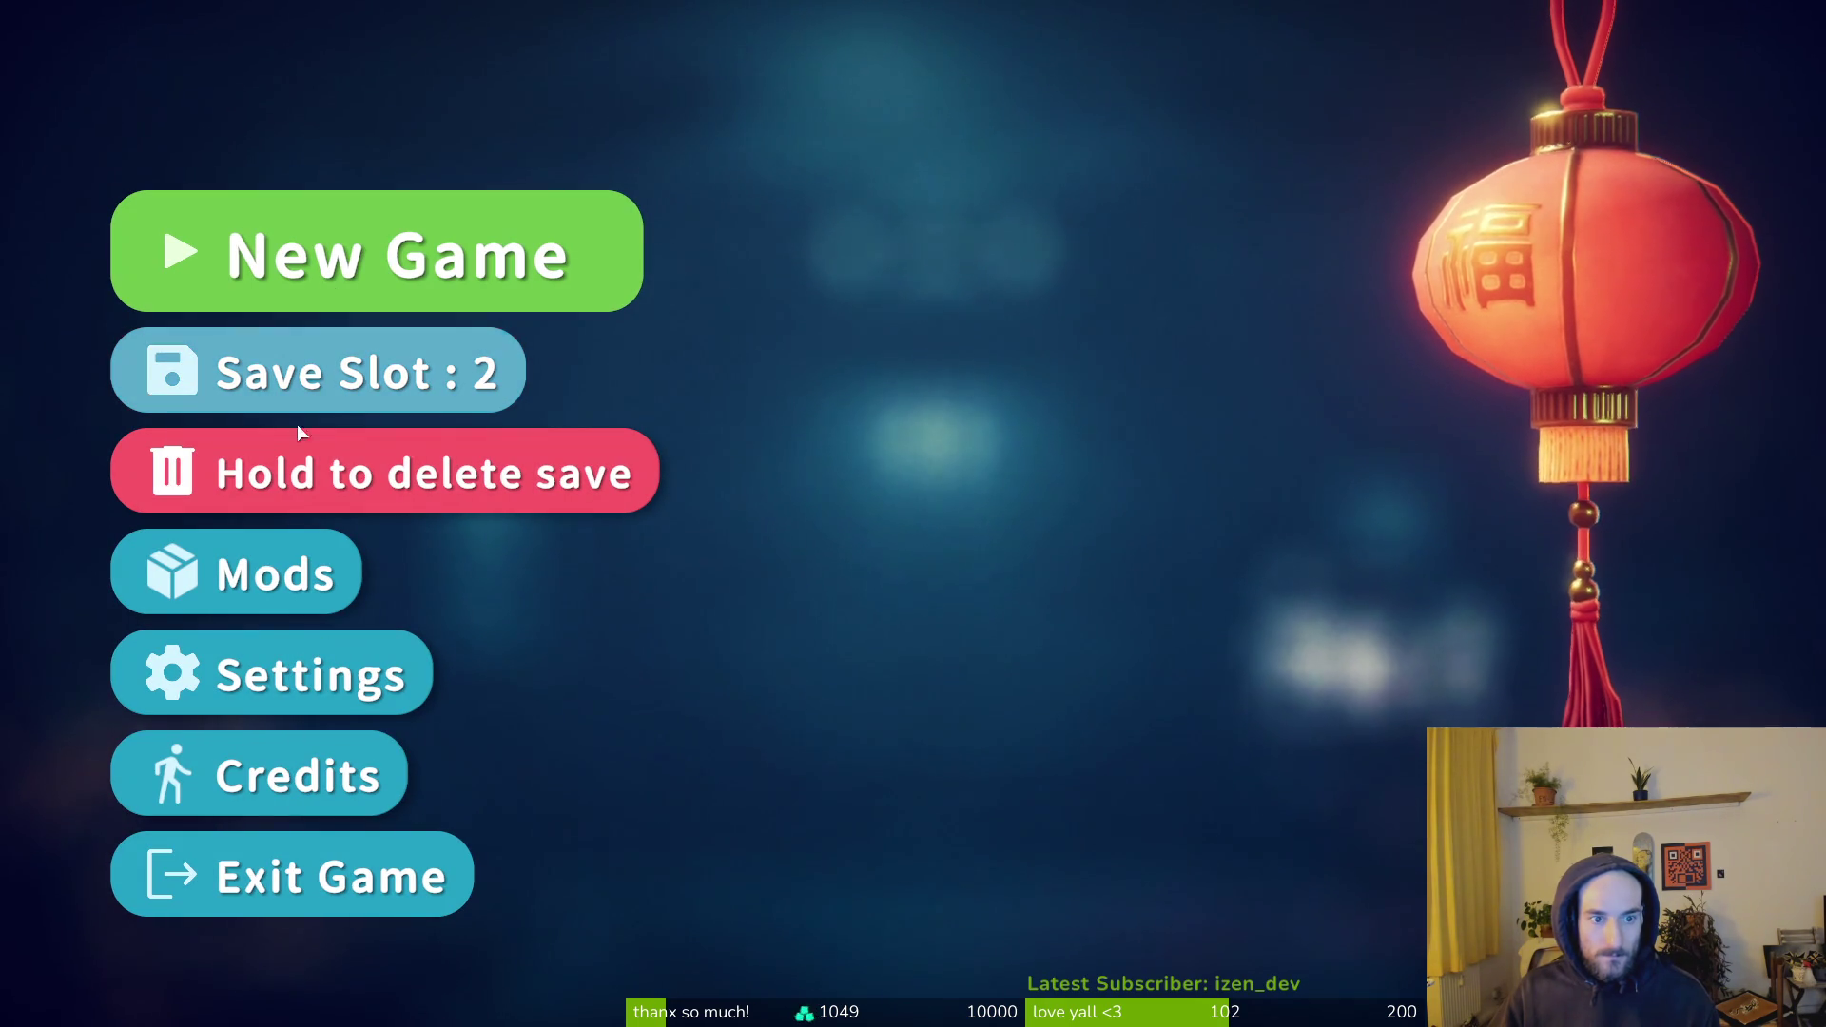
left_click(318, 574)
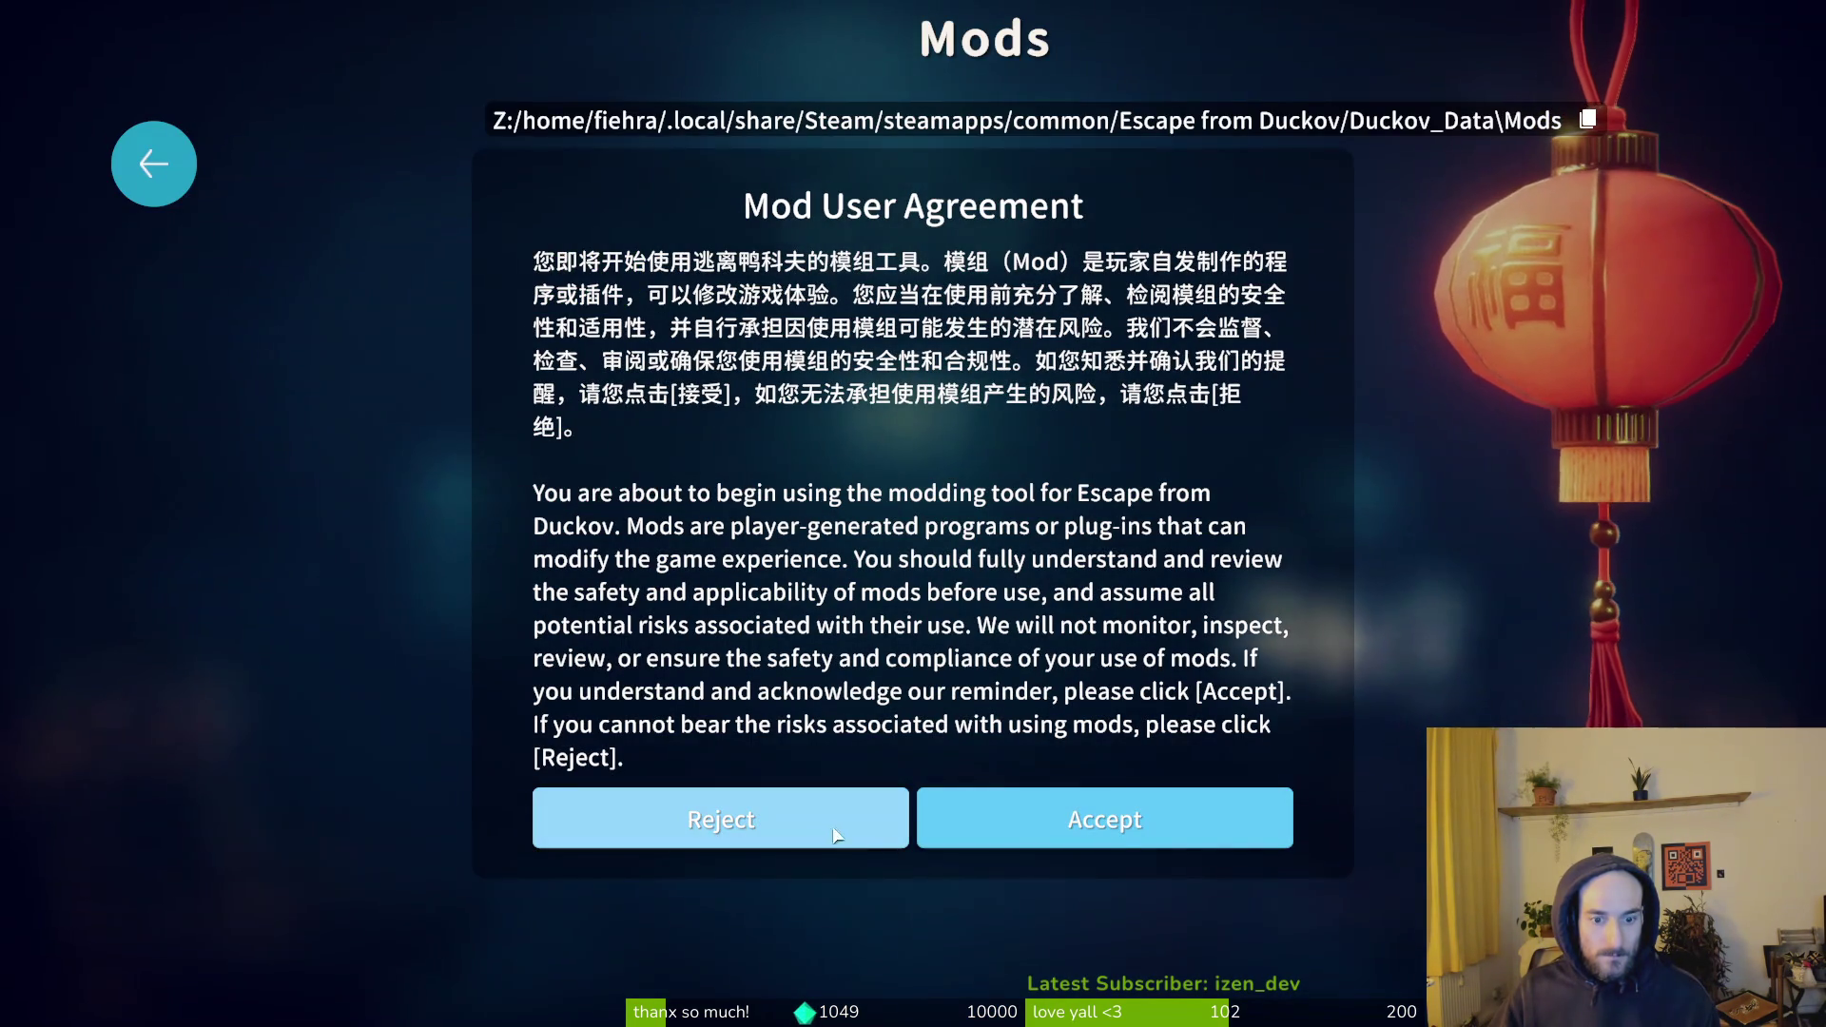
left_click(167, 173)
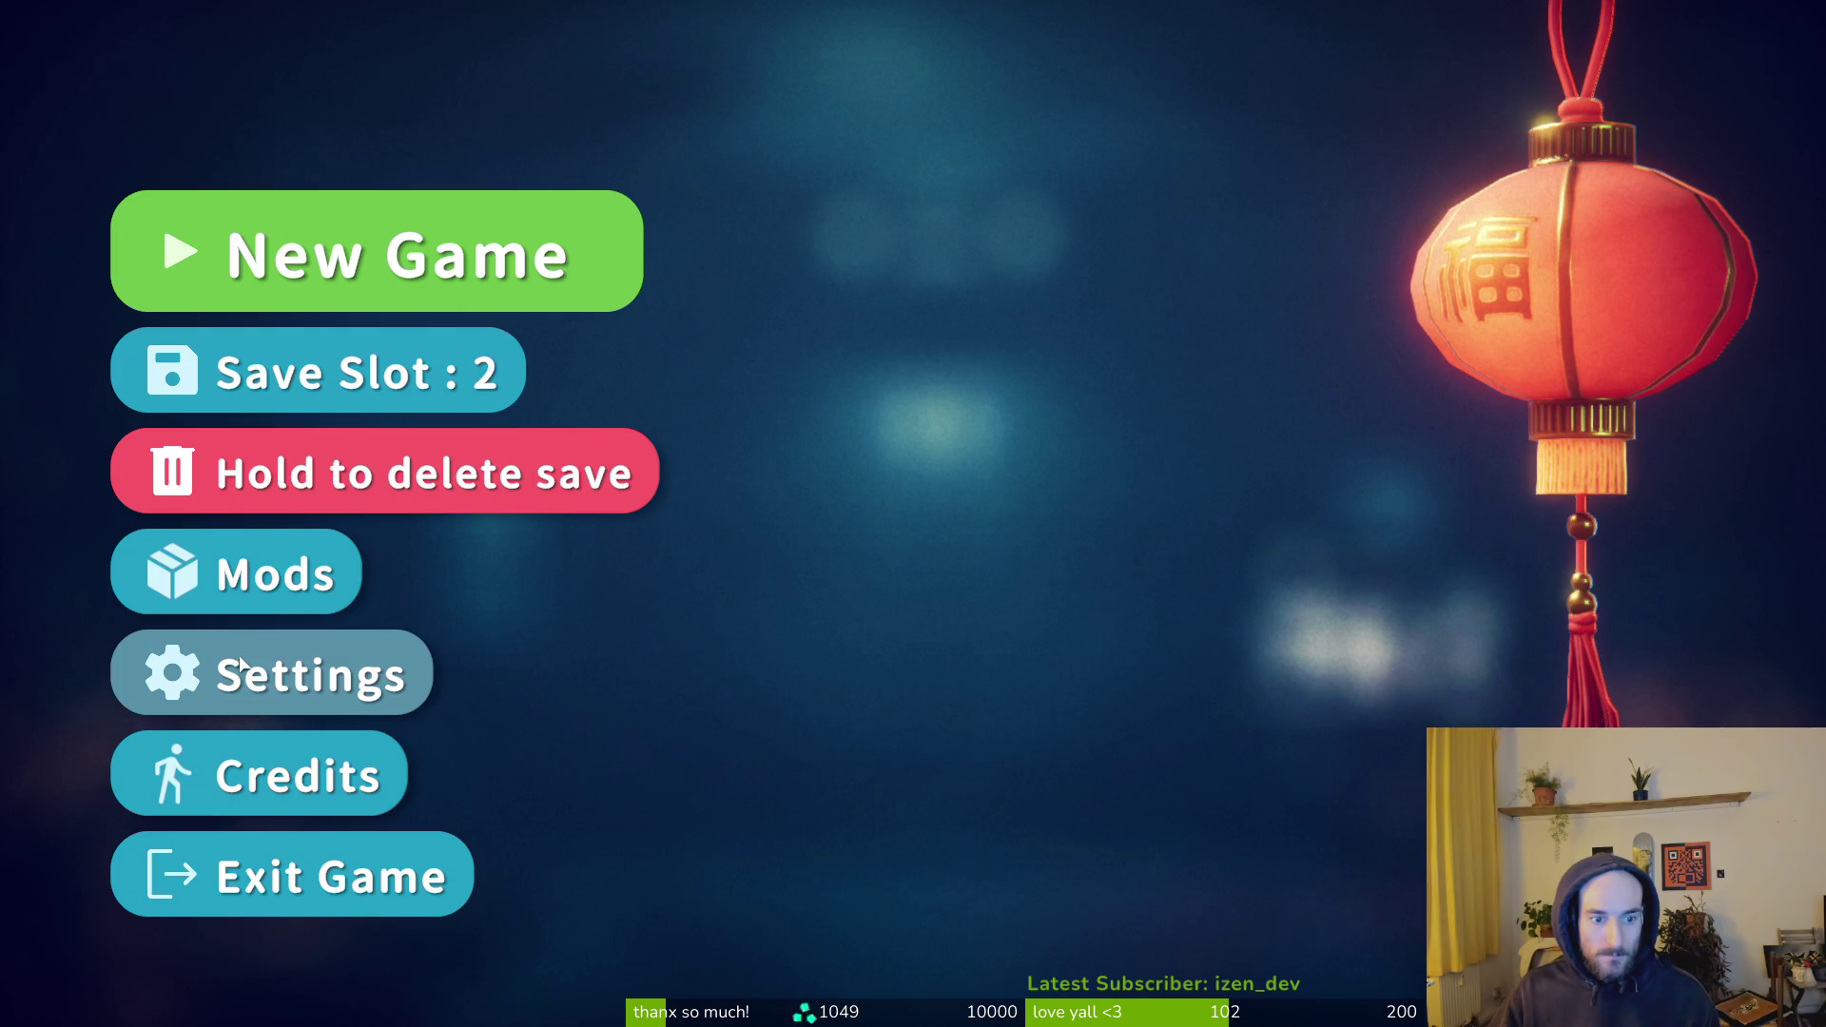
left_click(276, 665)
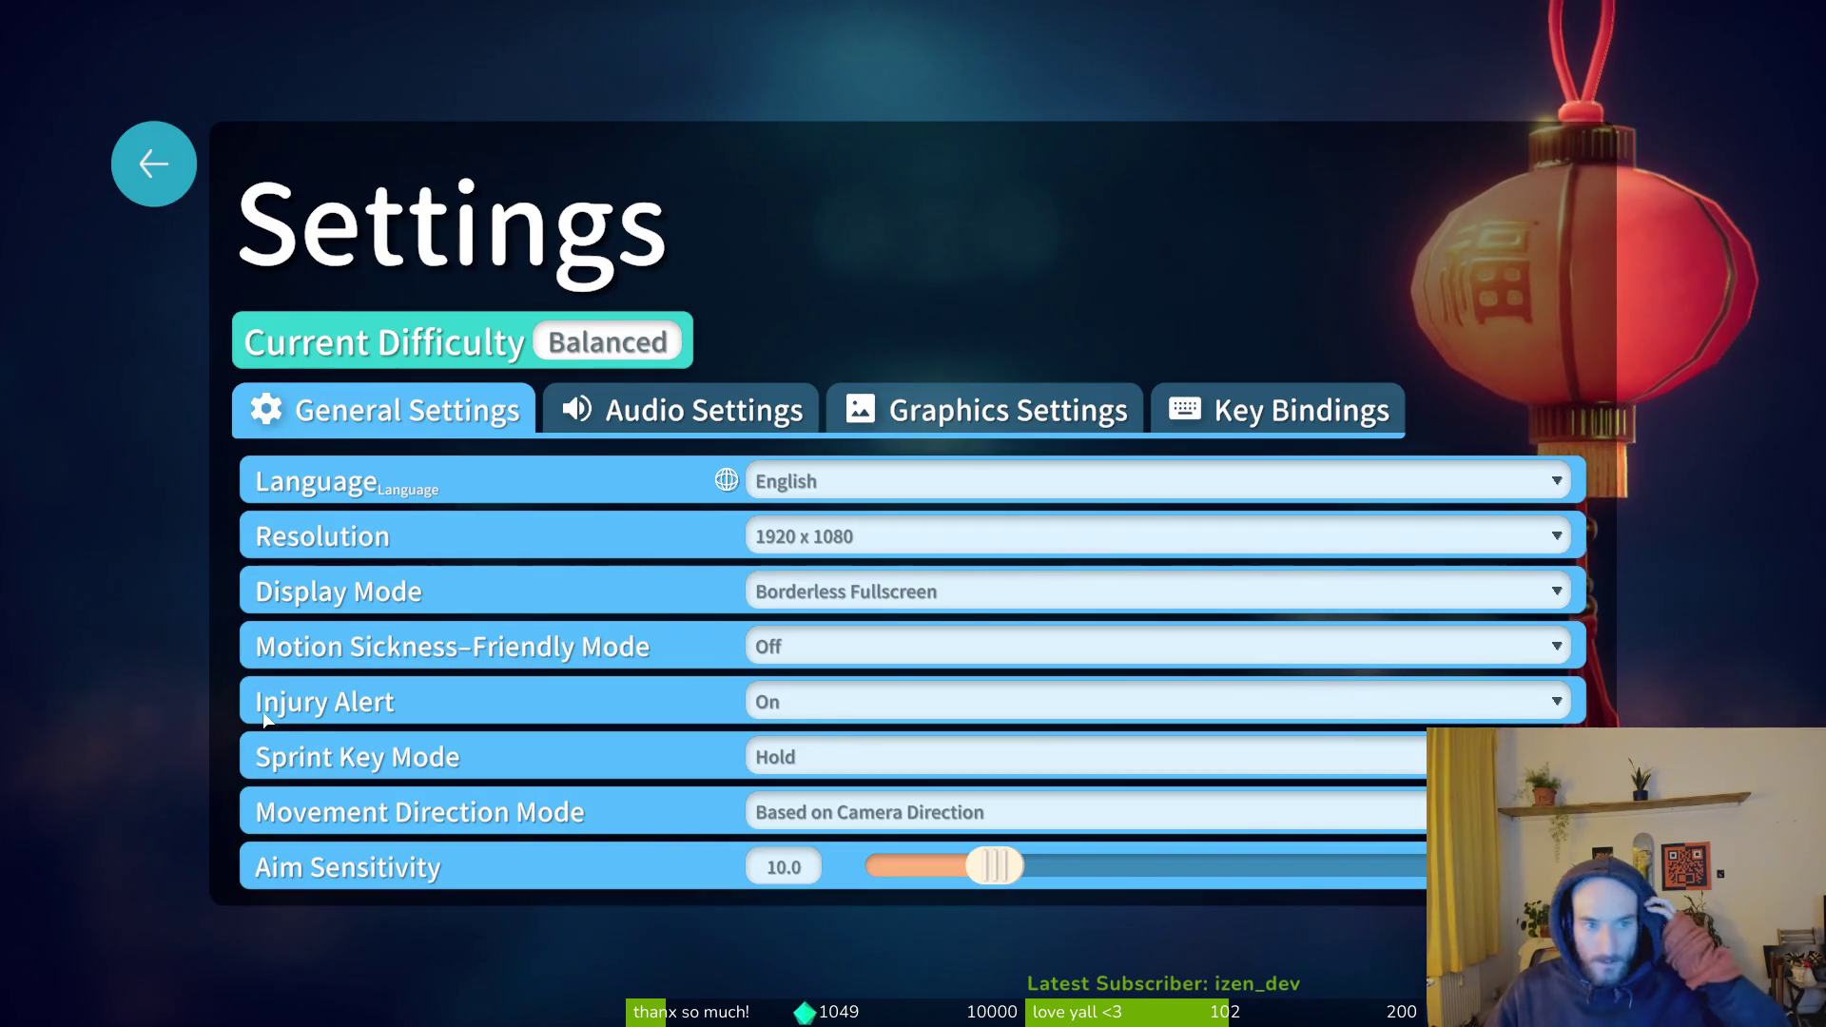
left_click(172, 169)
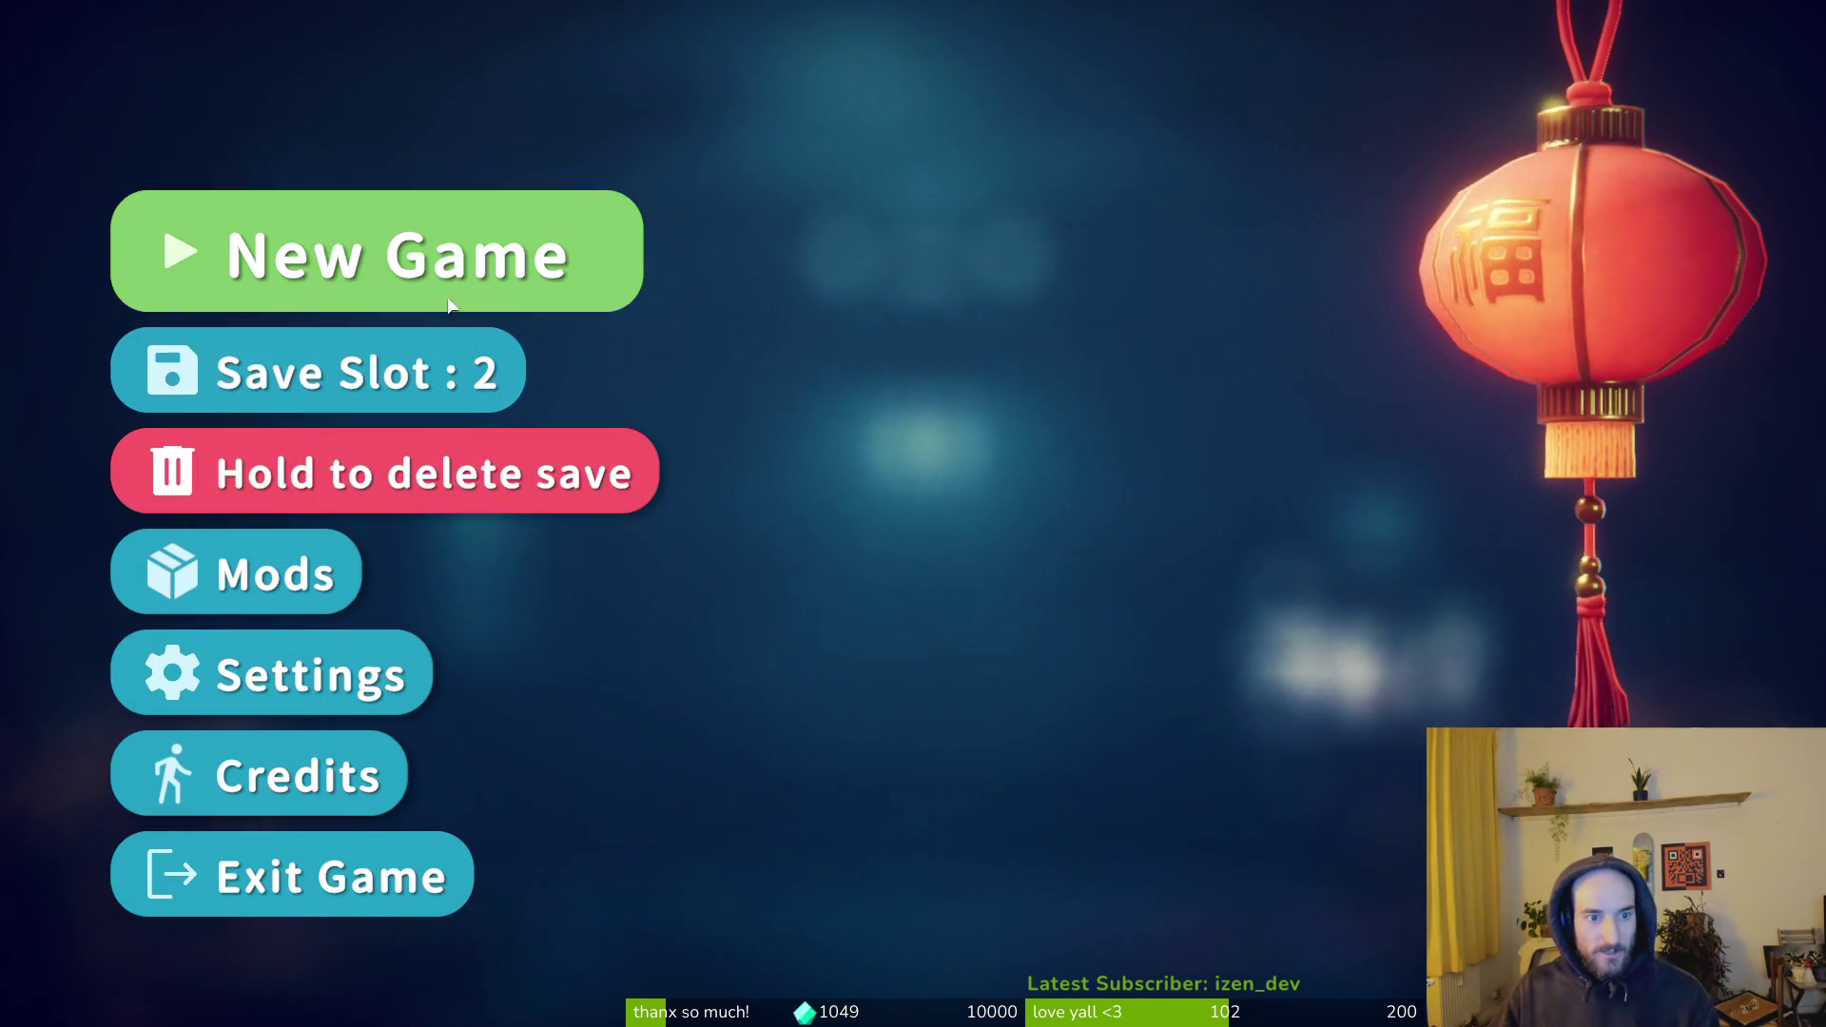
- Select save slot 1 with the Balanced game and continue it
left_click(354, 385)
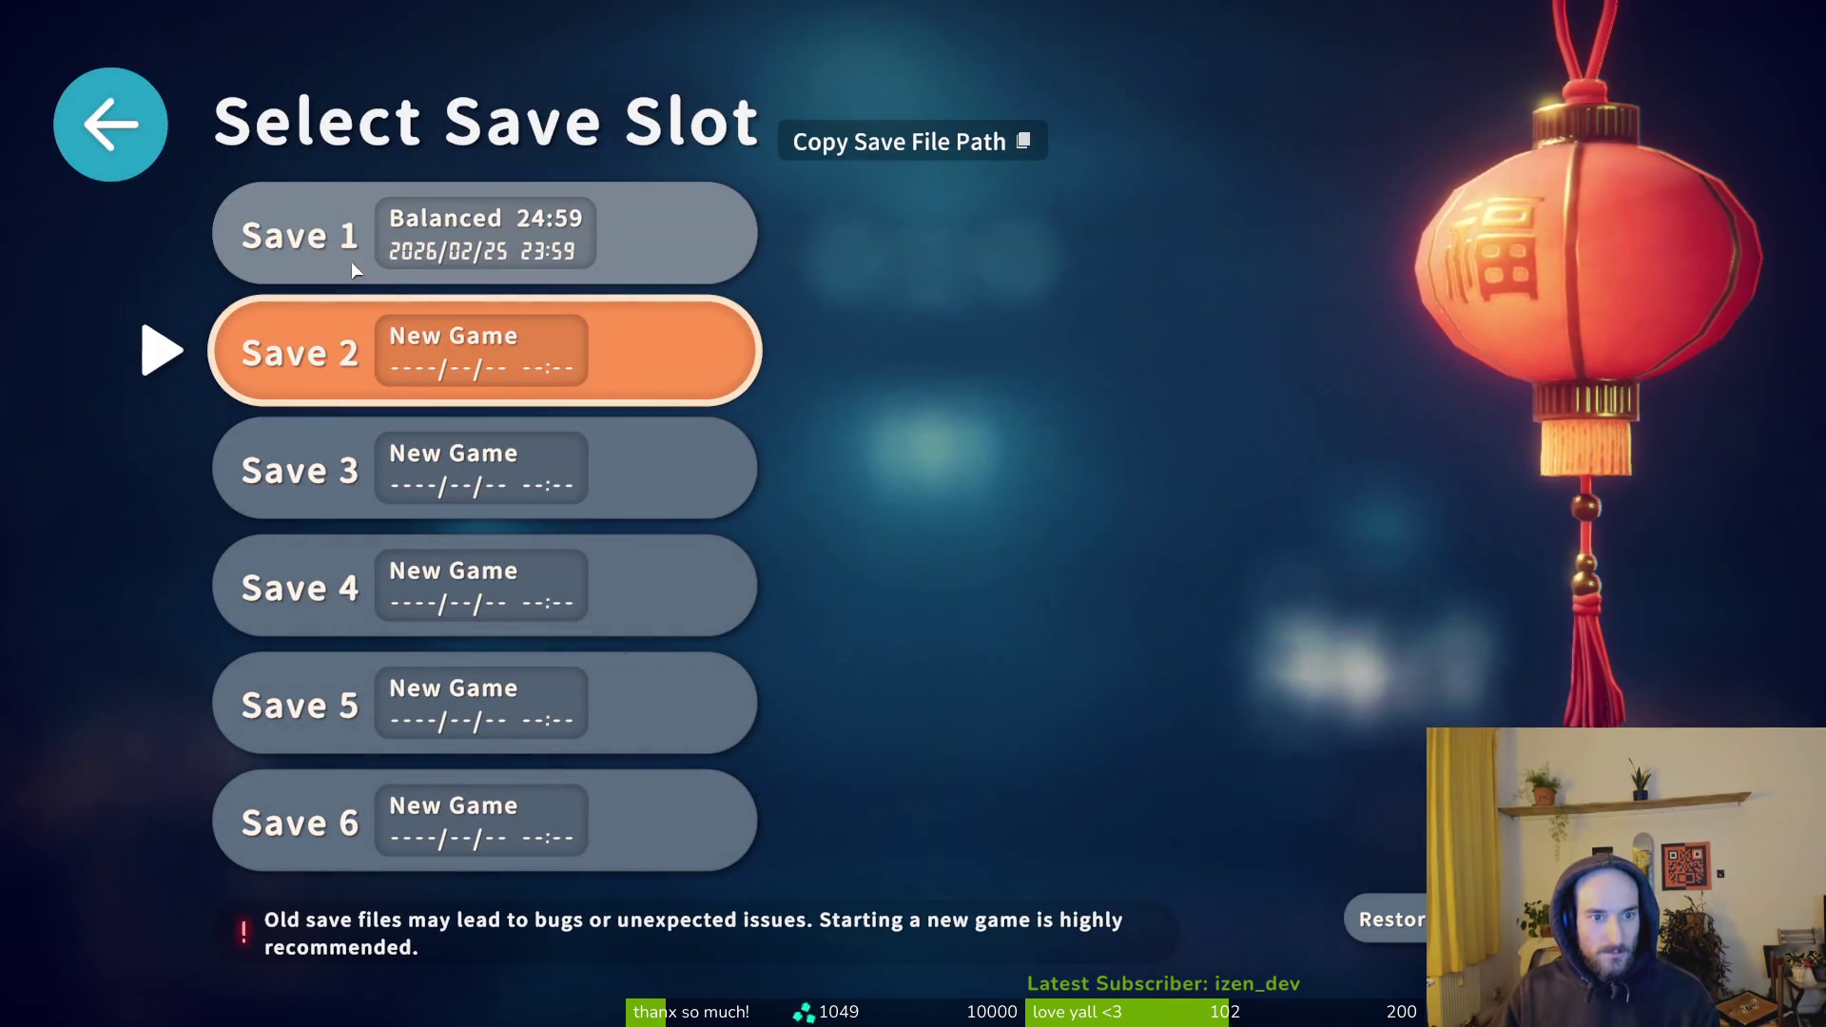
left_click(335, 254)
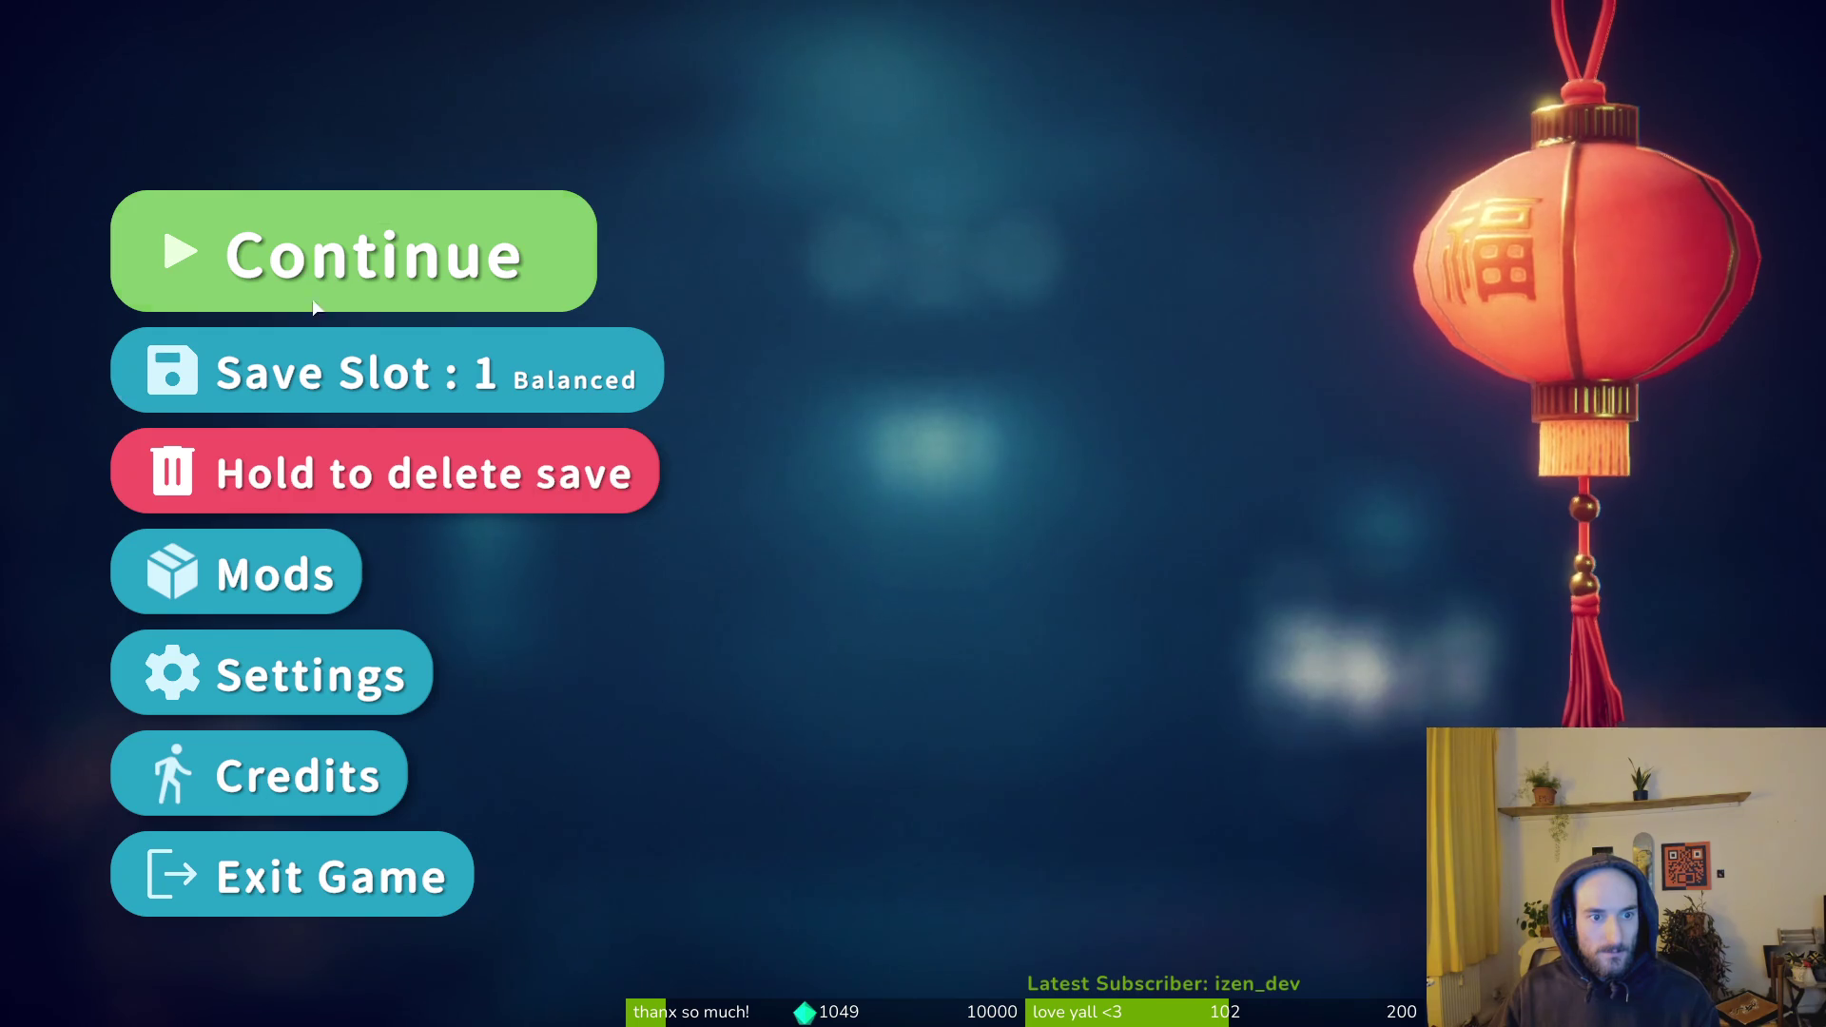
left_click(309, 257)
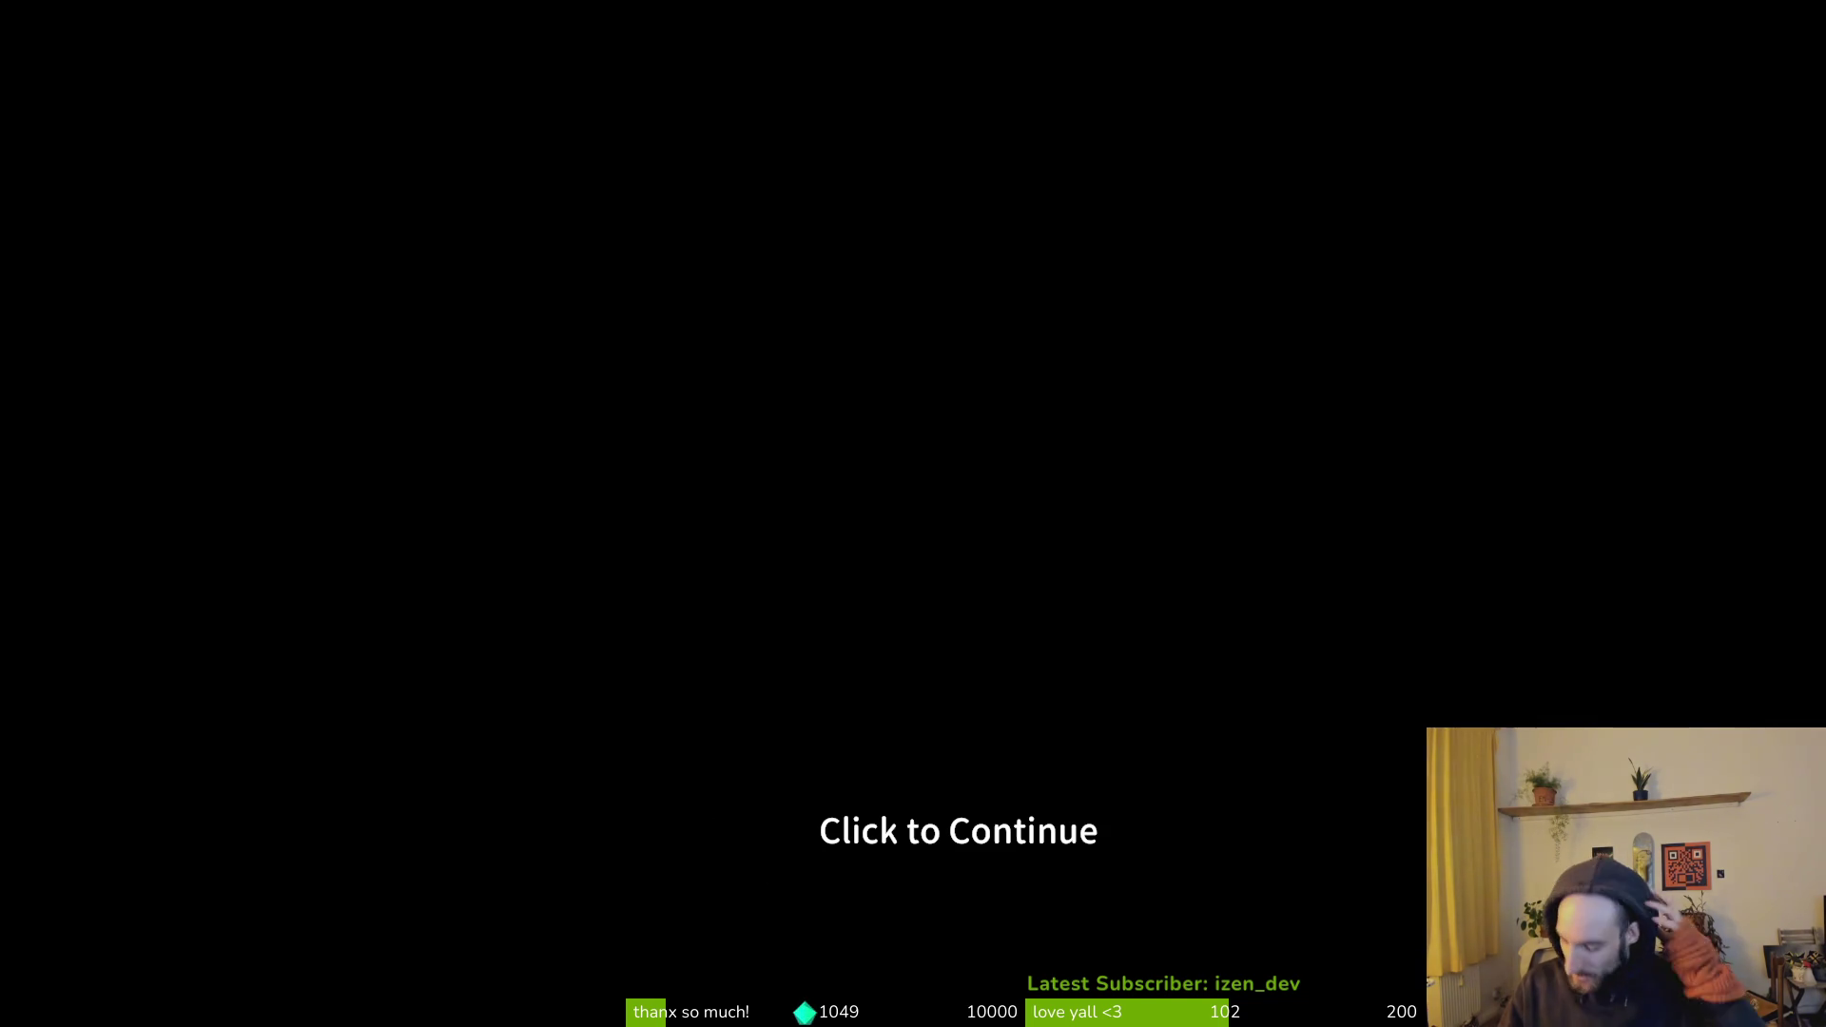
- Dismiss the 'Click to Continue' prompt and load into the base bedroom
left_click(573, 298)
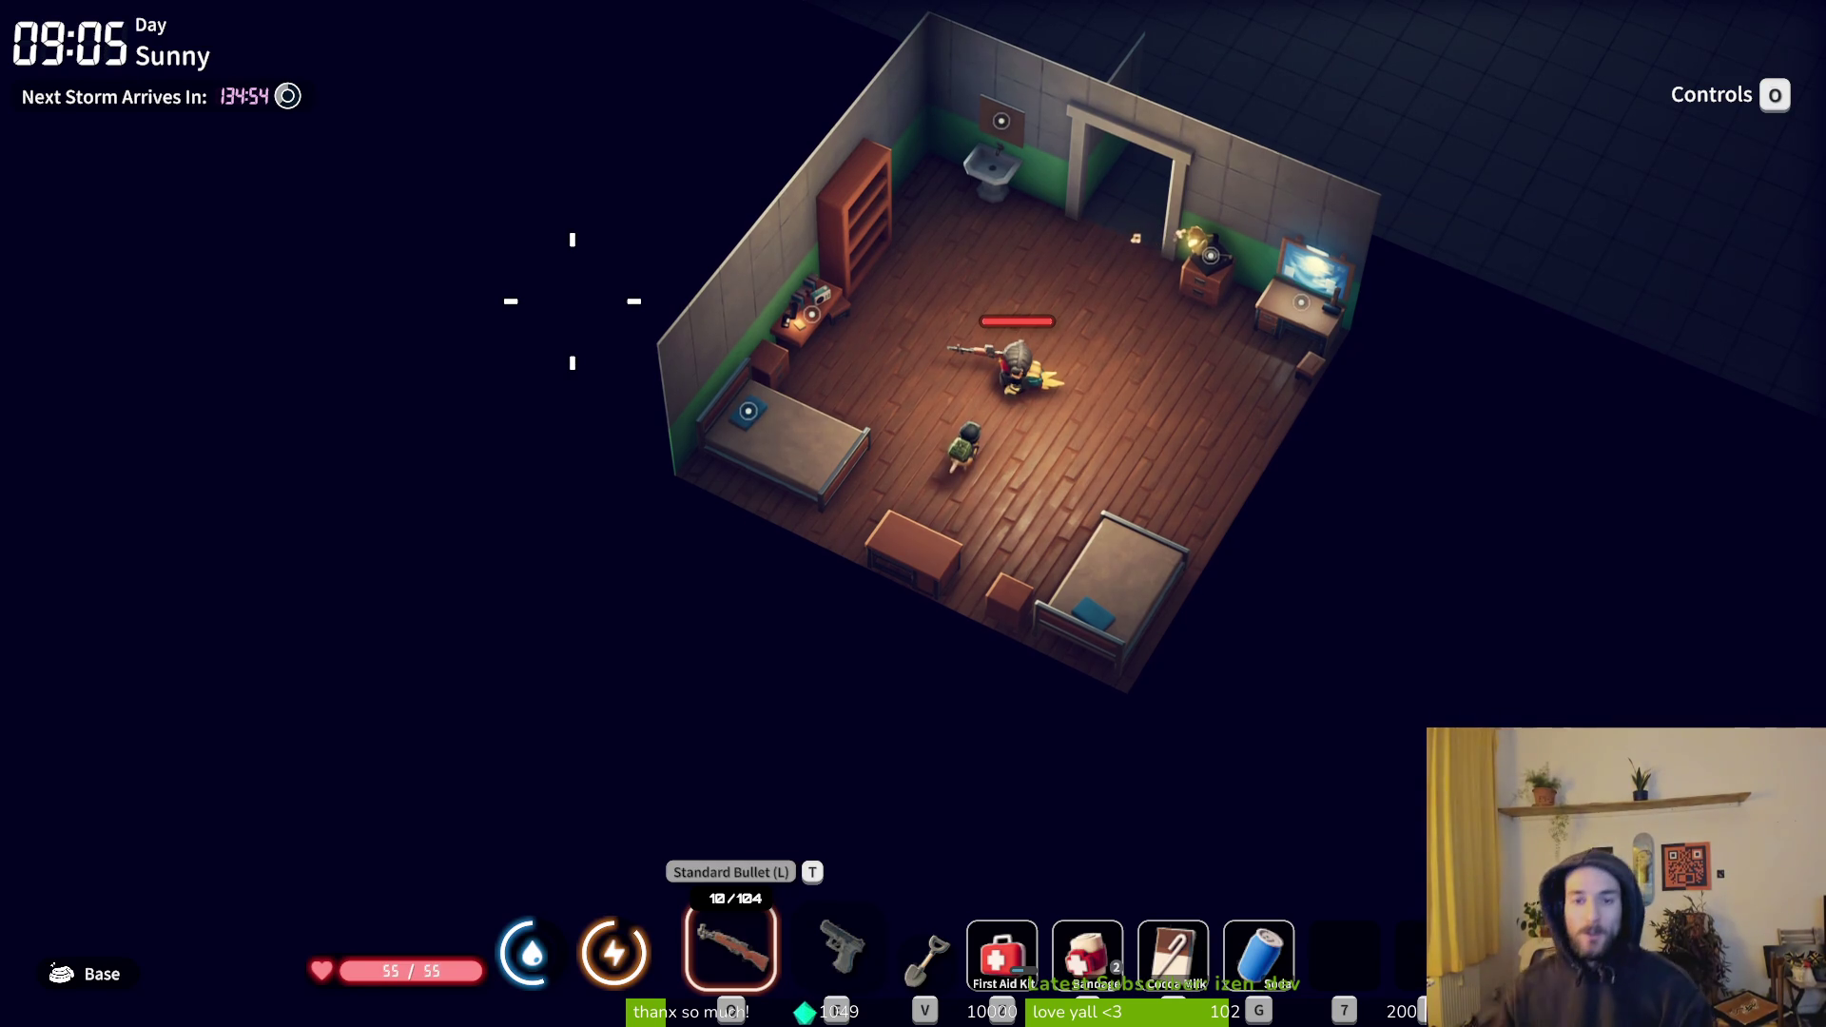
- Walk out of the bedroom into the main hall and bring up the quest log
key("w")
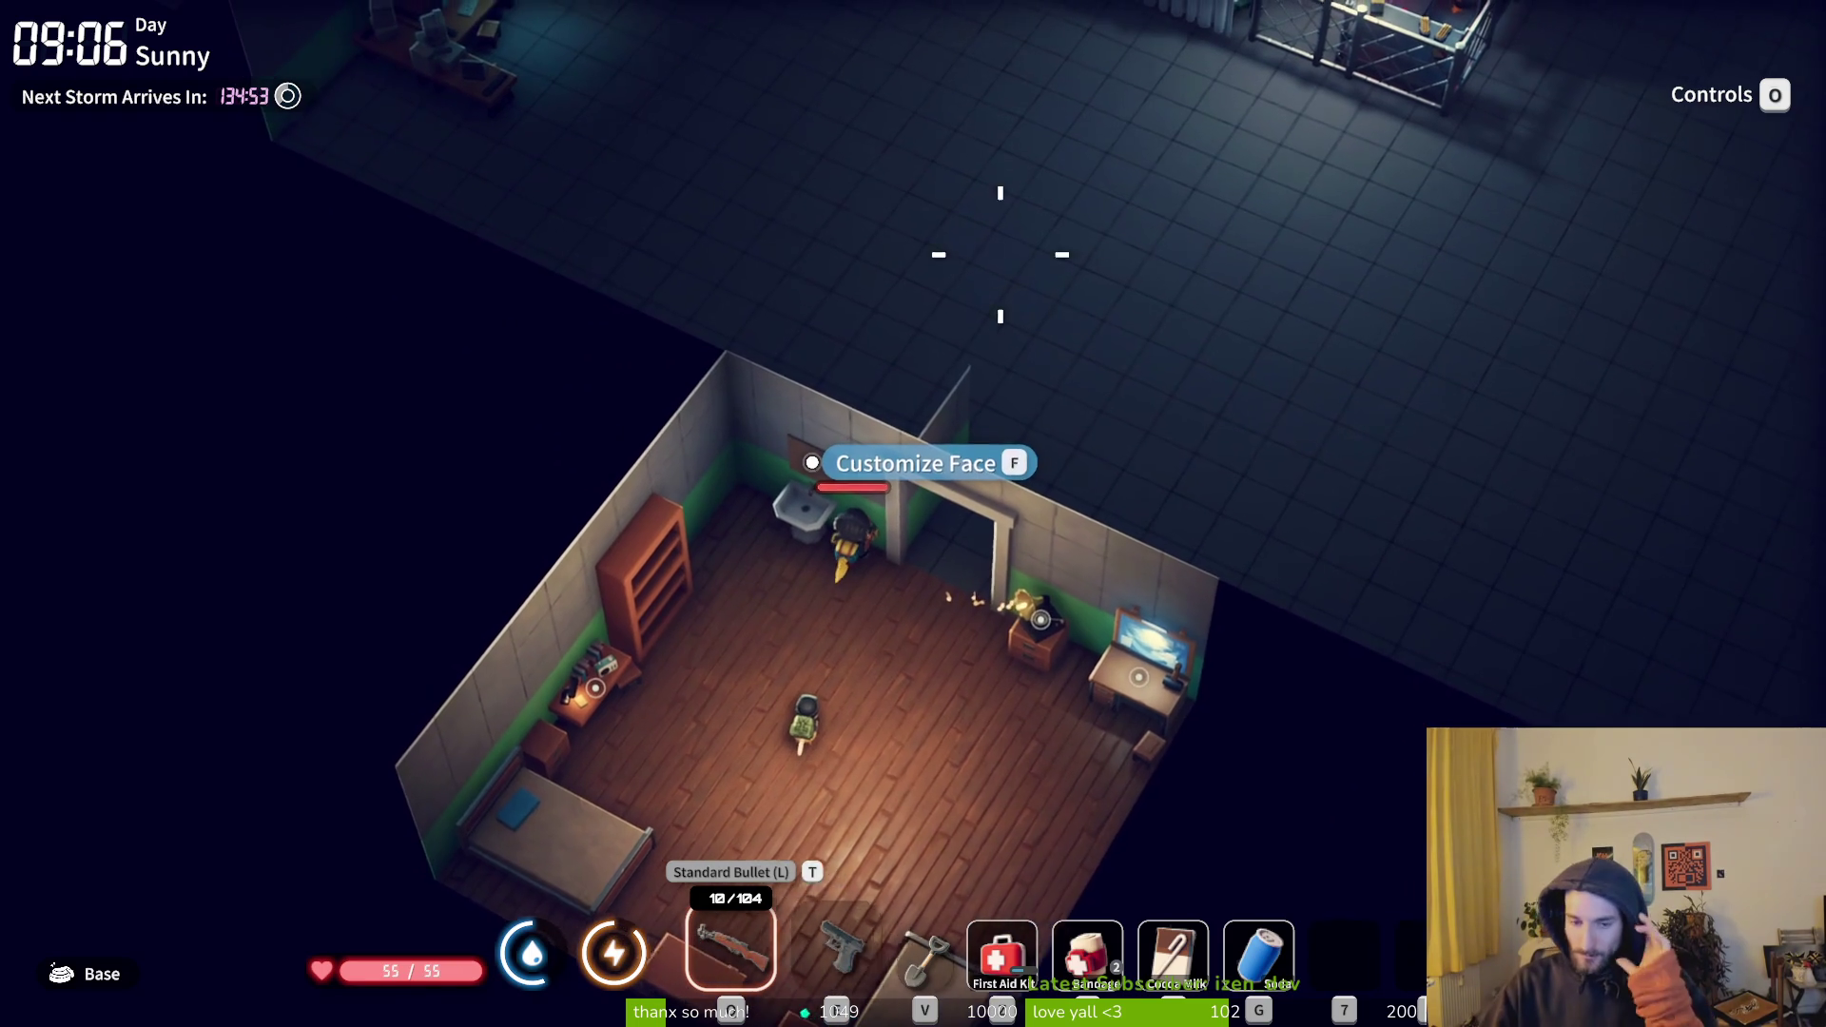
key("d")
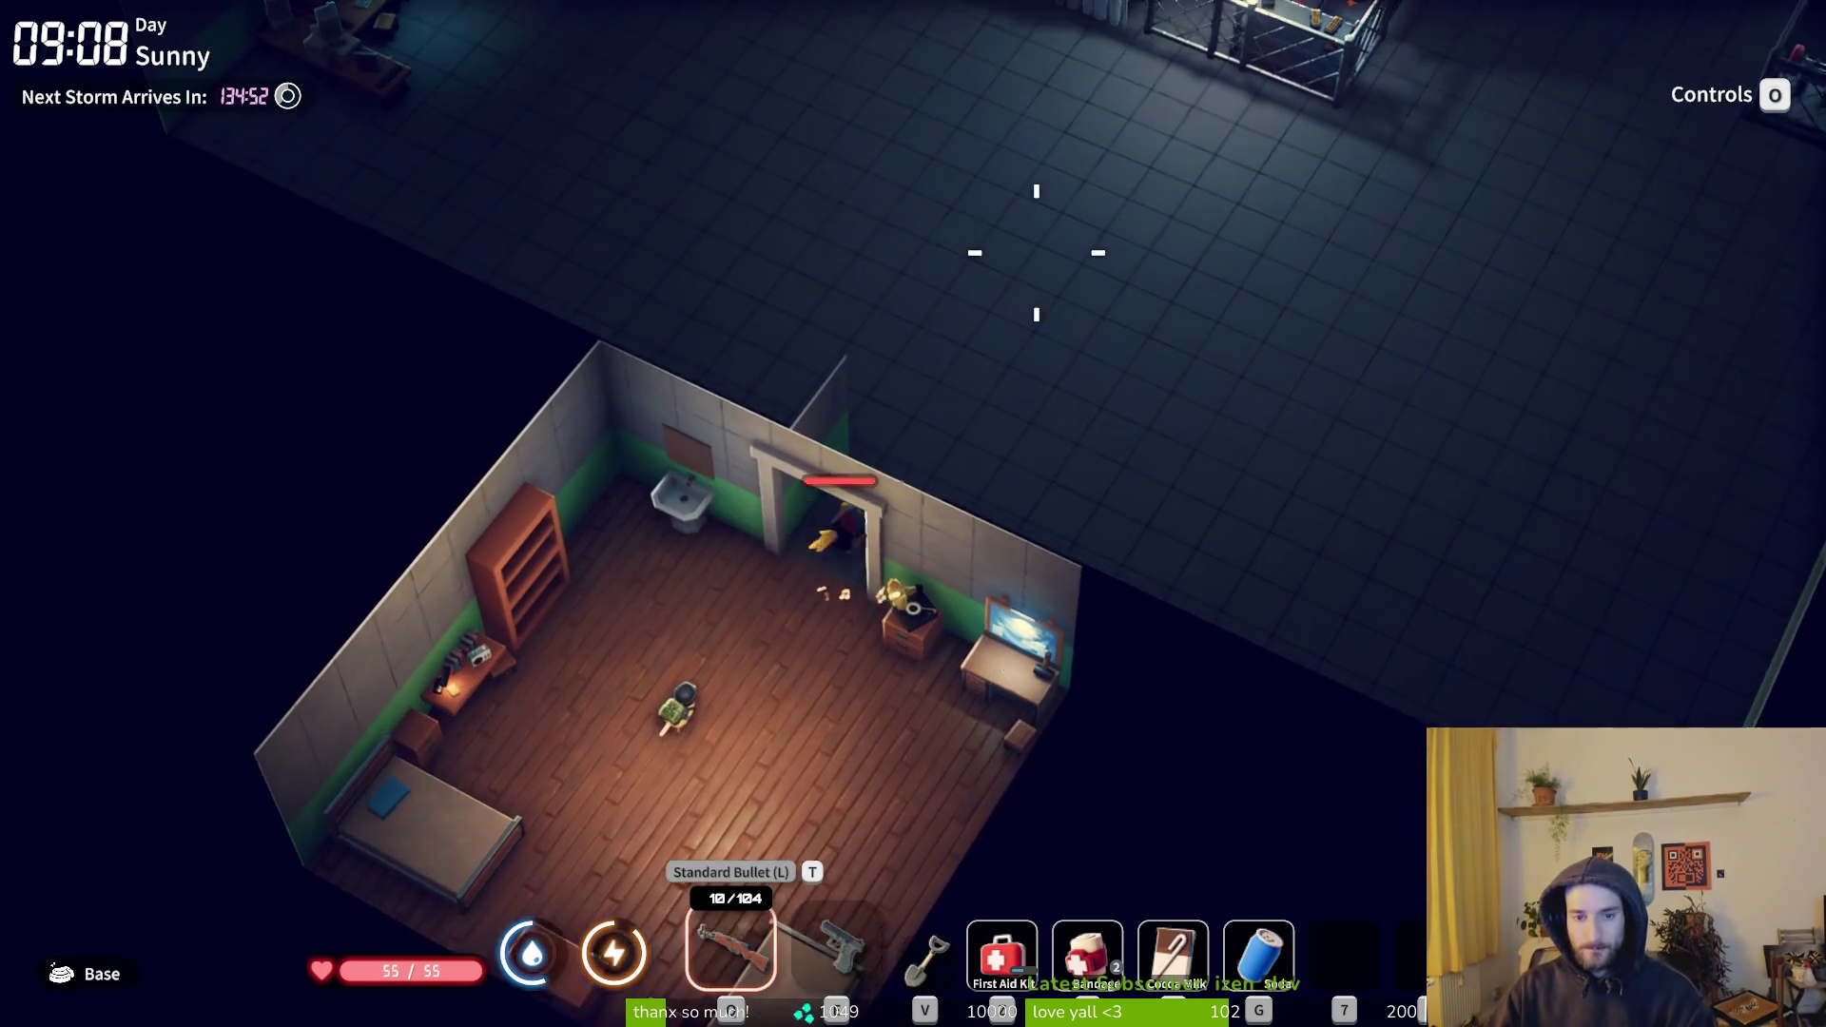
key("w")
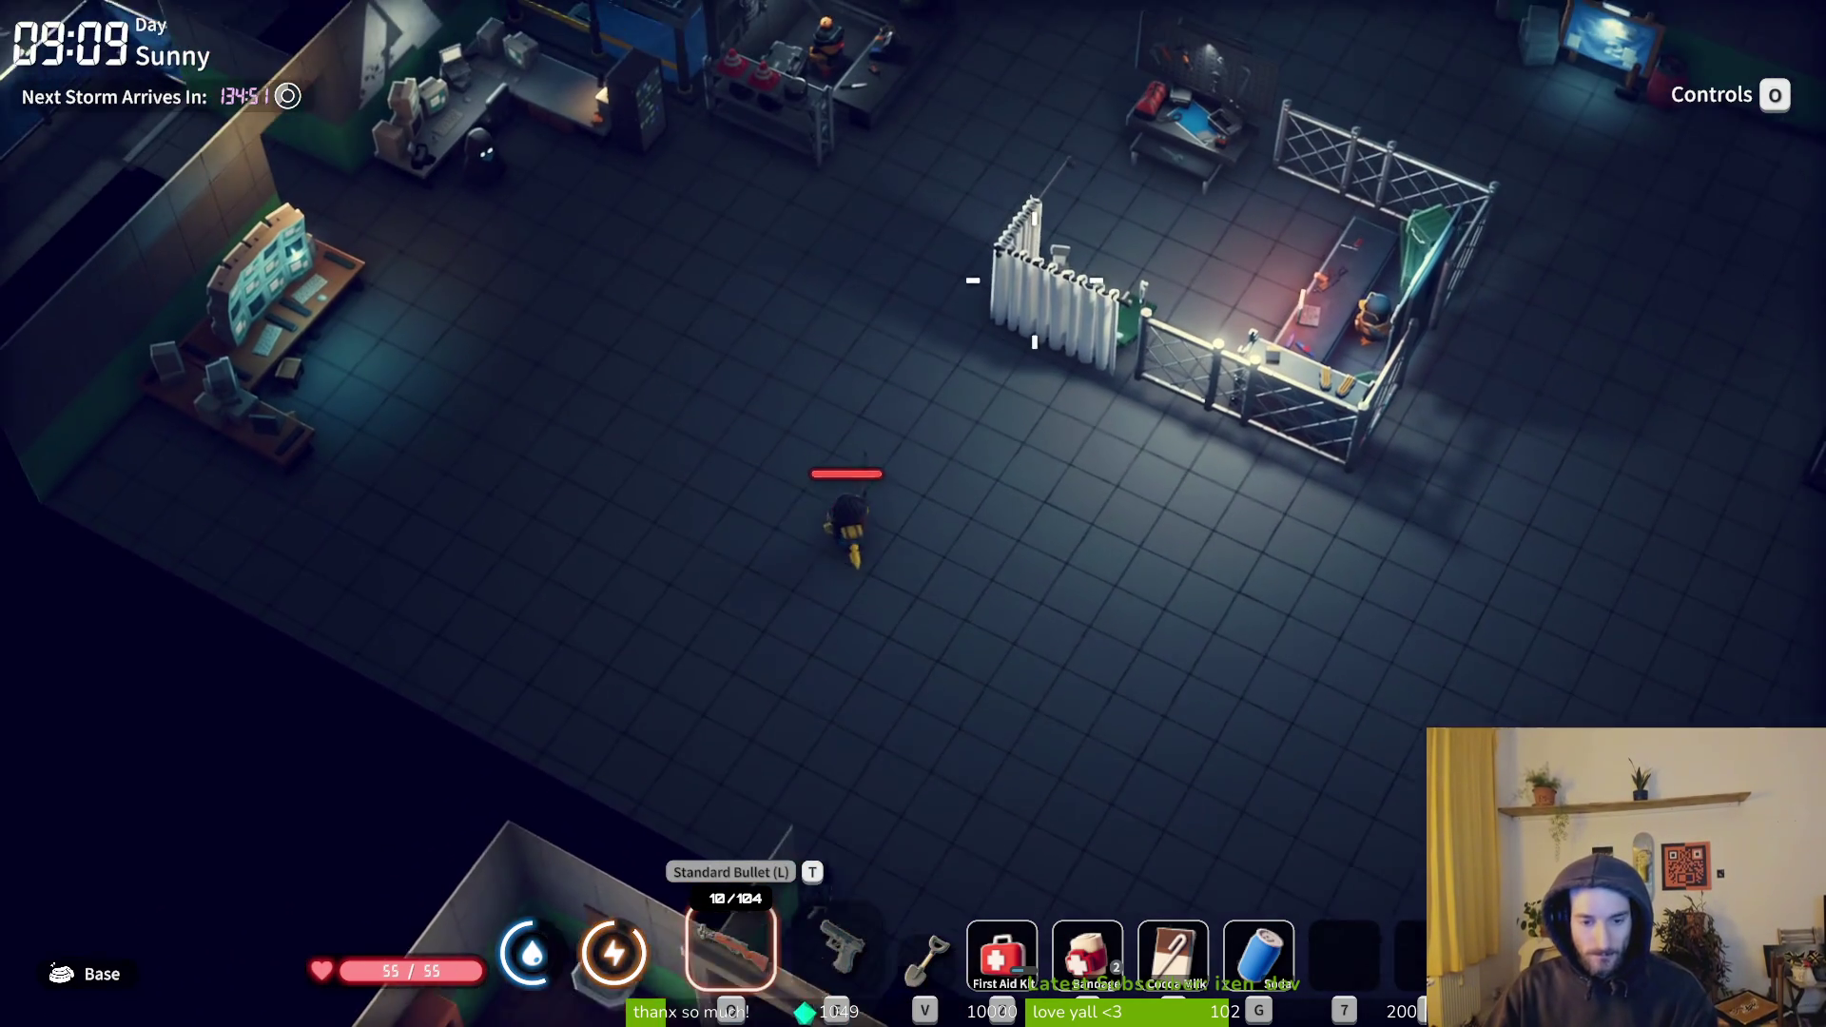
key("2")
key("w")
key("f")
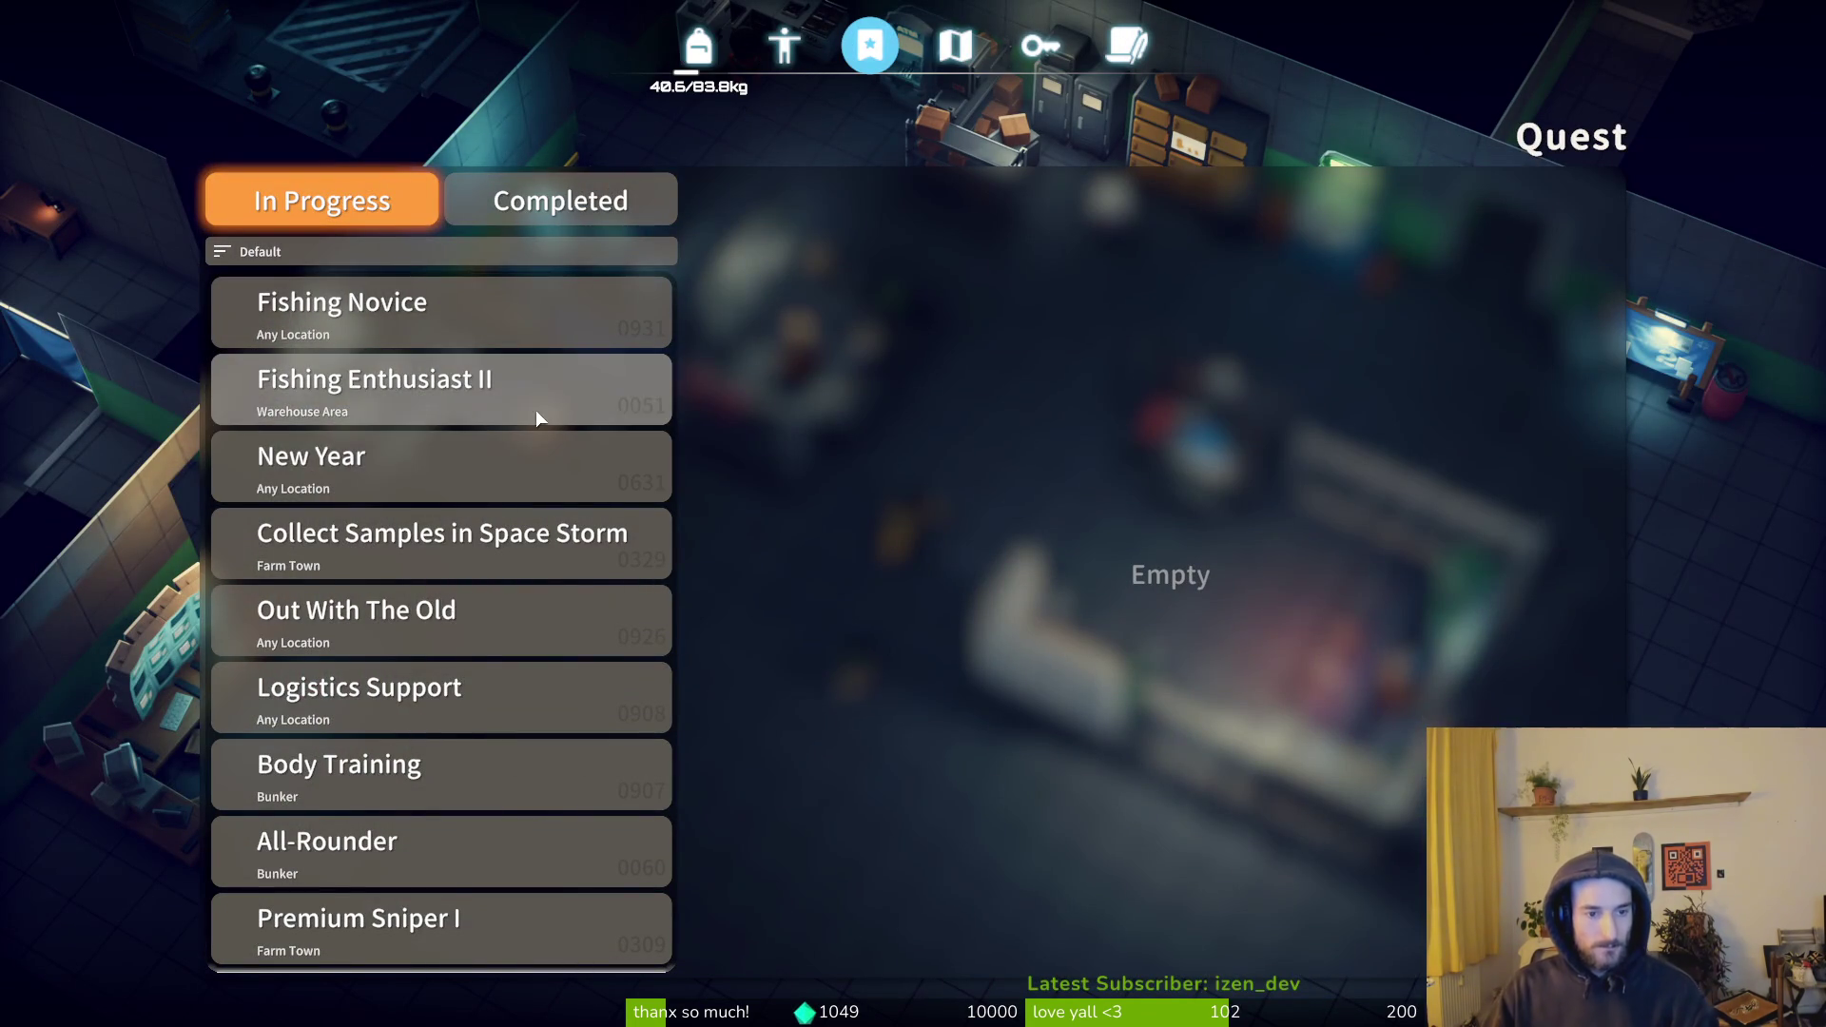
- Read the Finding the Beloved Car, Special Toilet Cleaner and Retrieve Circulation Unit quests
scroll(546, 656, "down", 5)
scroll(516, 701, "up", 2)
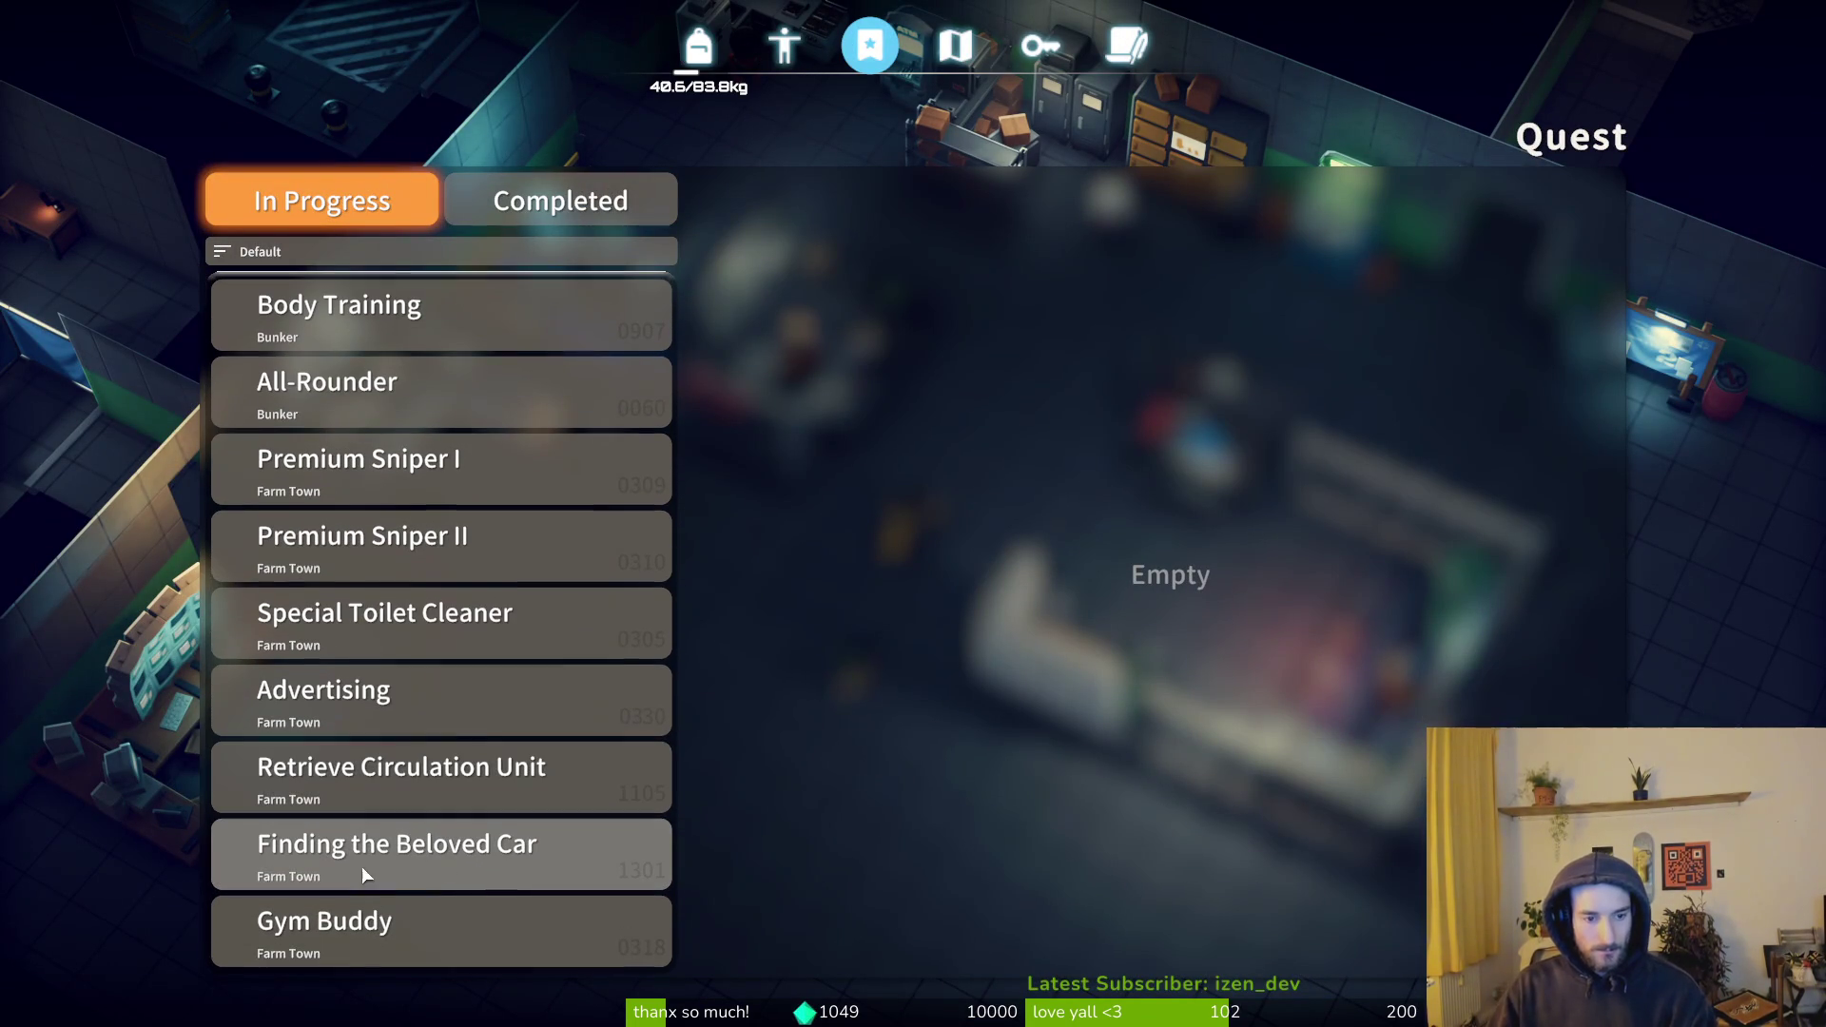
left_click(373, 864)
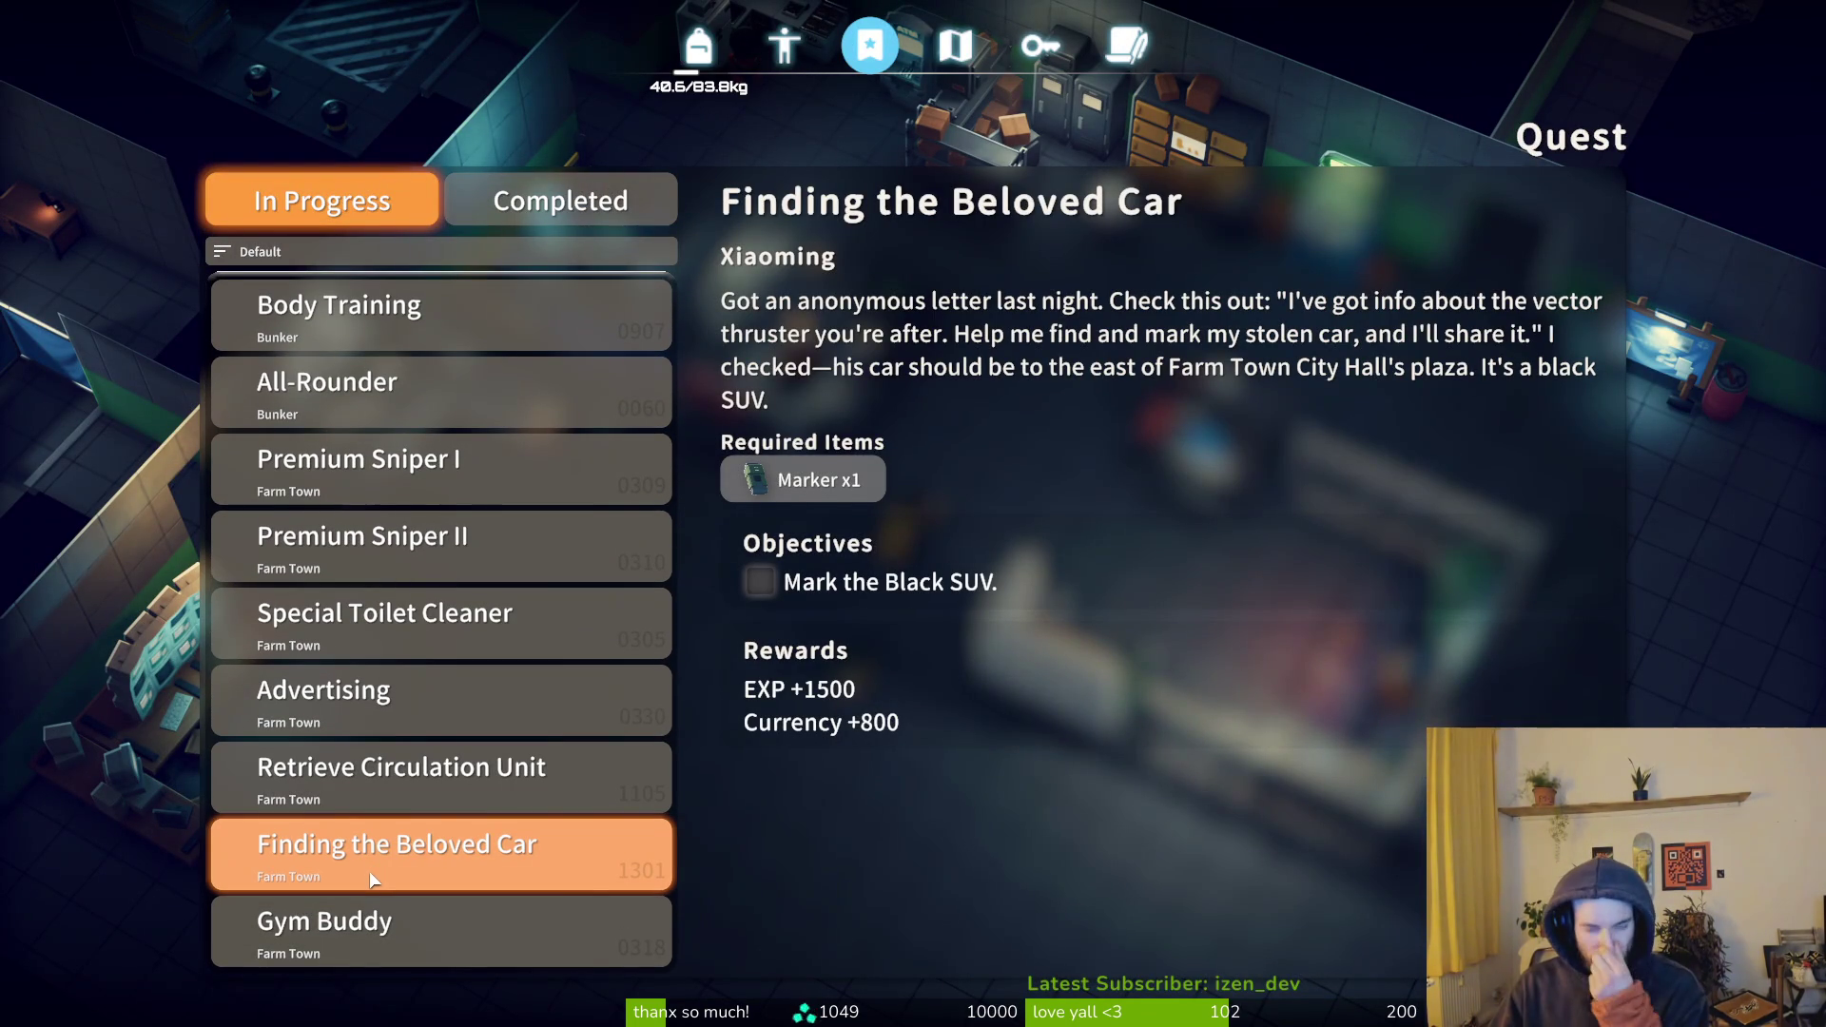
left_click(443, 623)
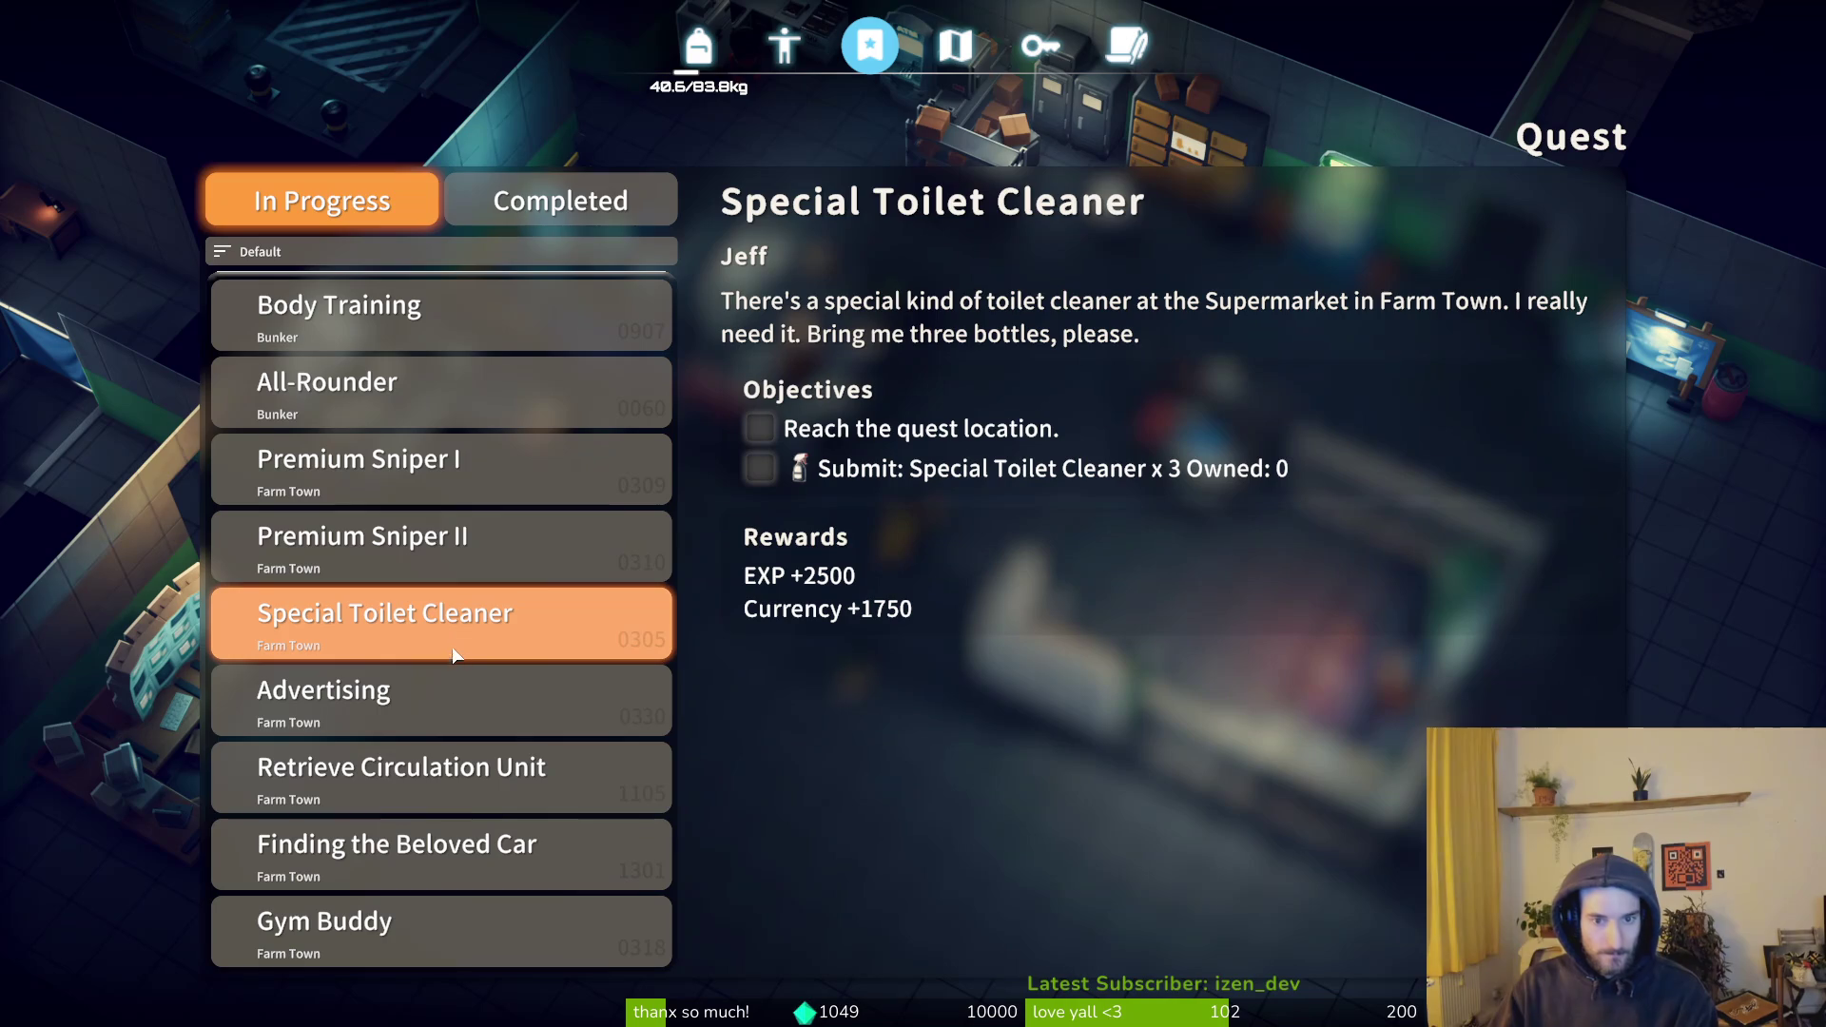
left_click(356, 779)
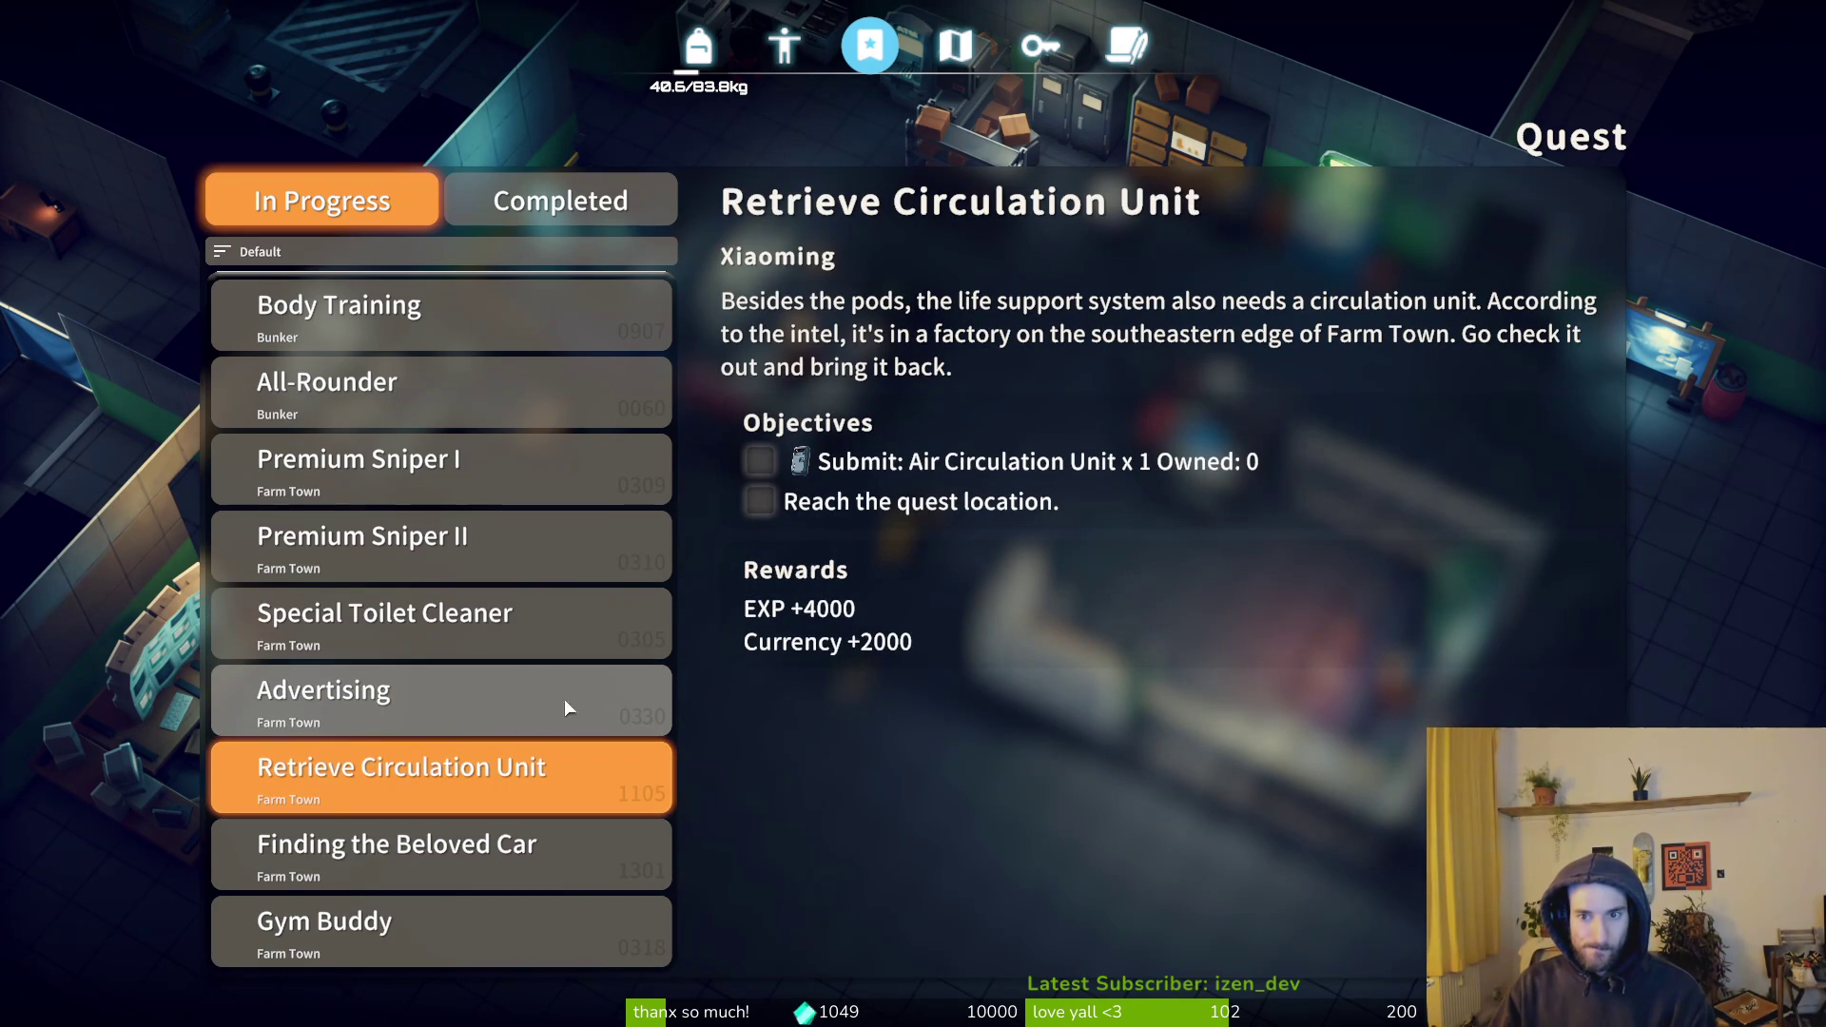
- Read Out With The Old, Logistics Support, Body Training and All-Rounder, then close the log
scroll(513, 514, "up", 5)
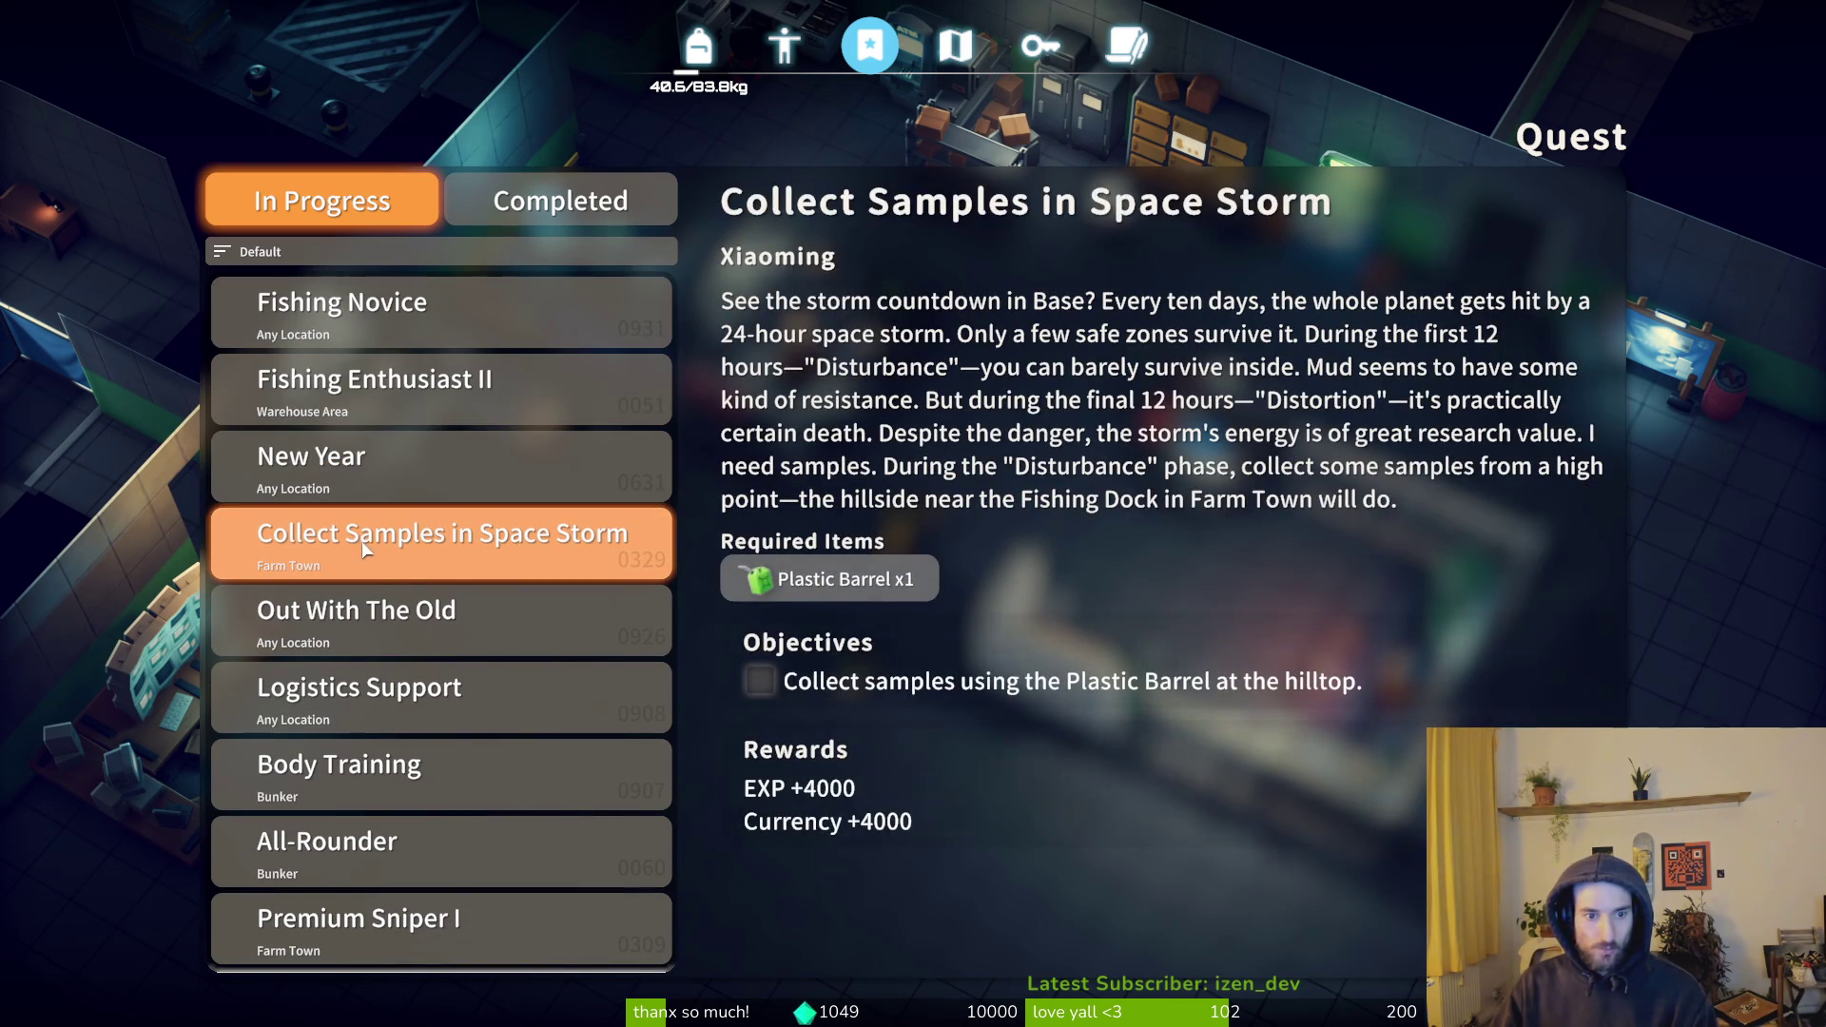
left_click(375, 614)
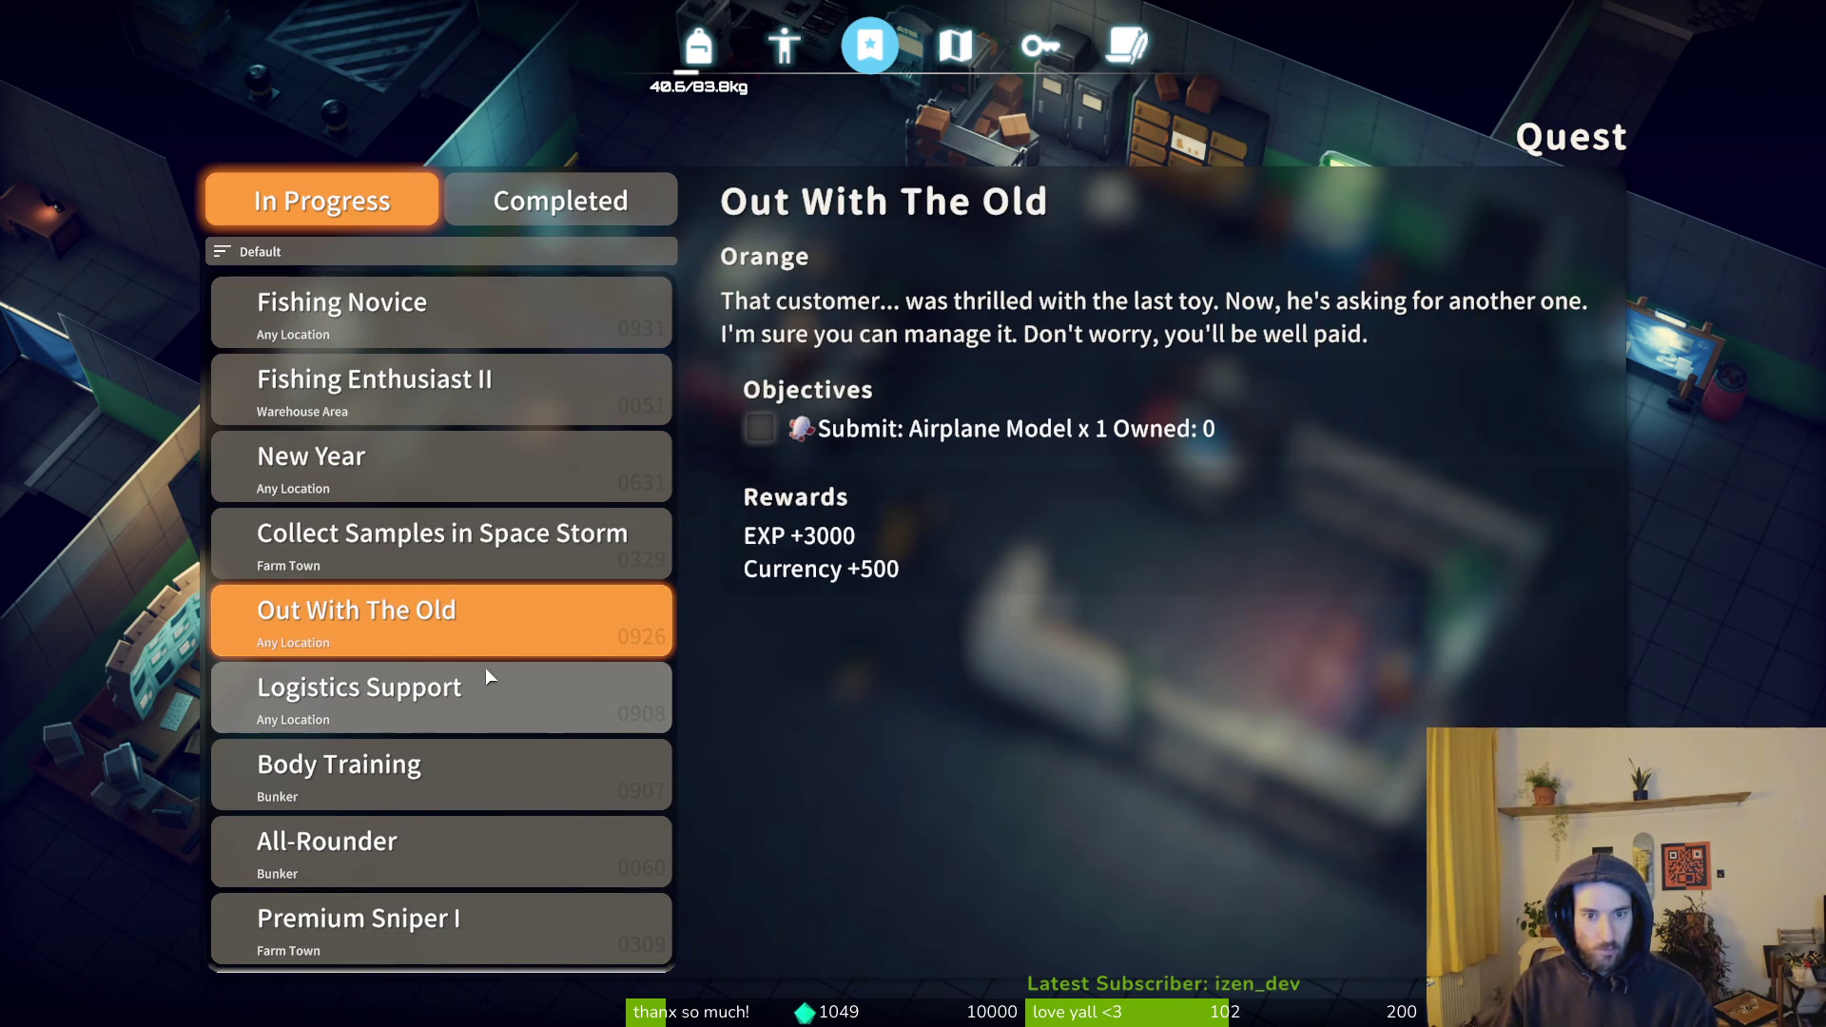
left_click(453, 710)
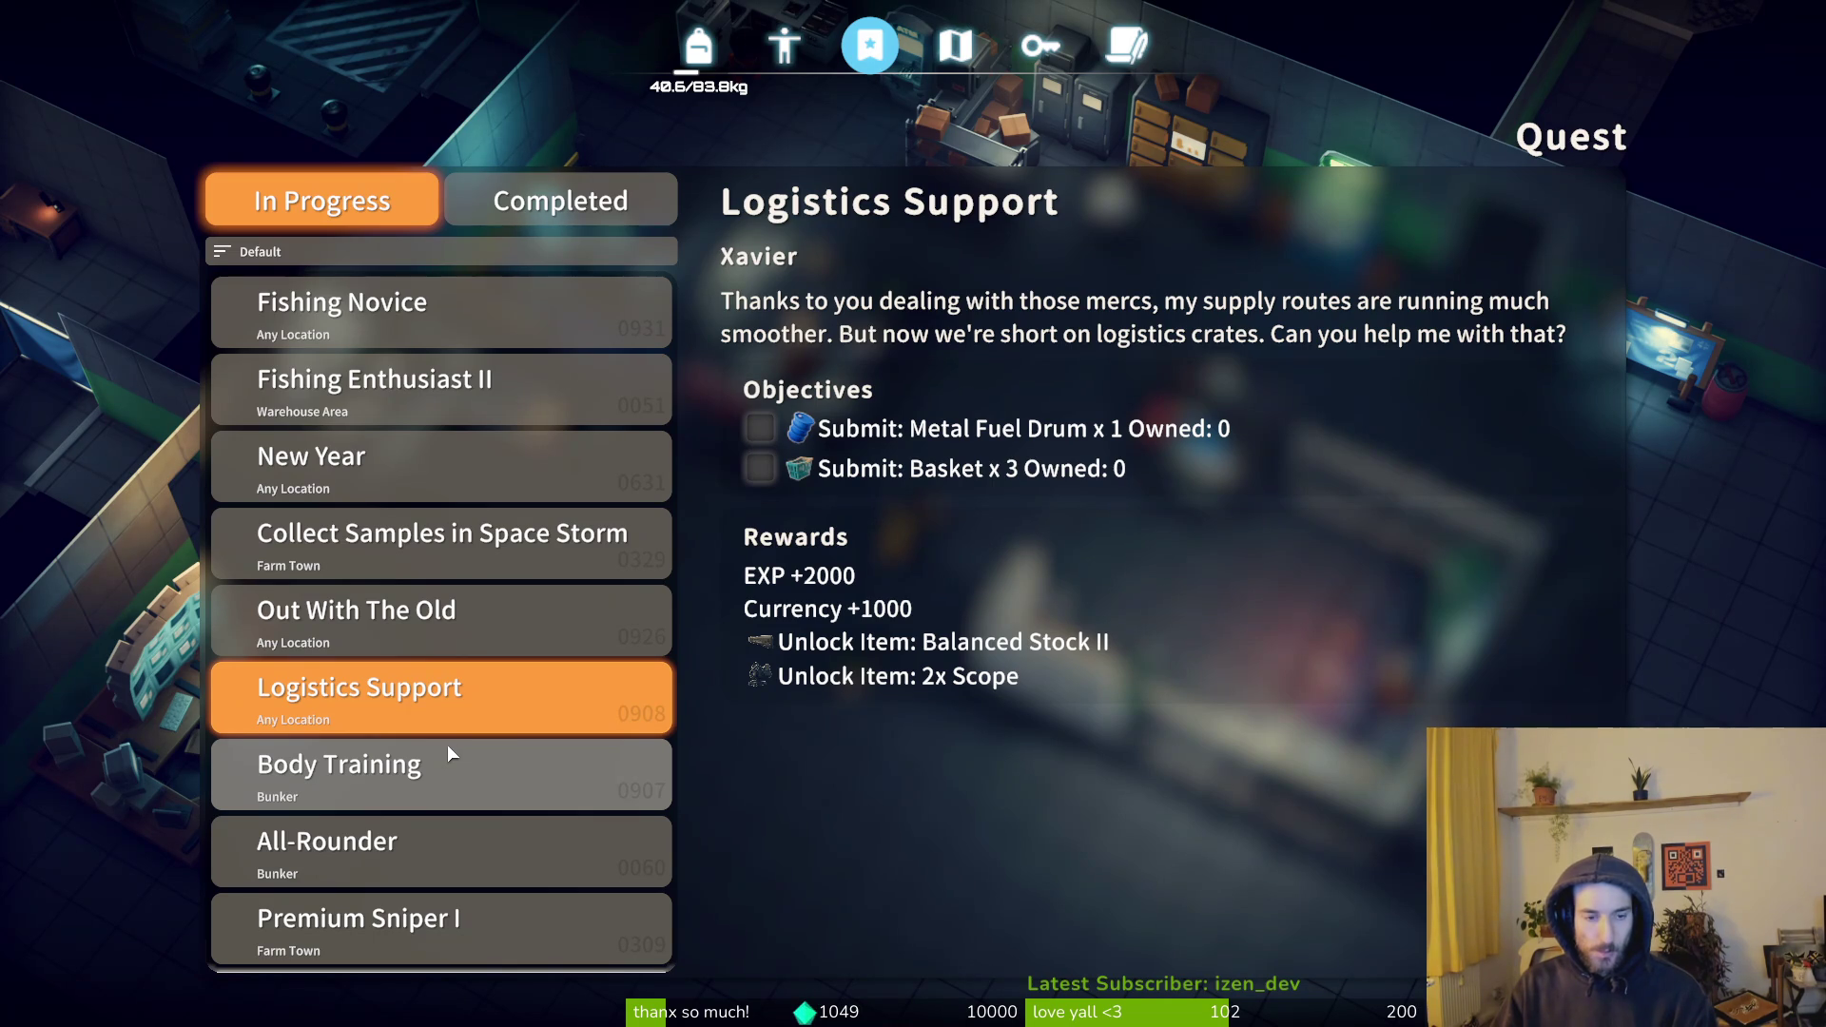
left_click(447, 751)
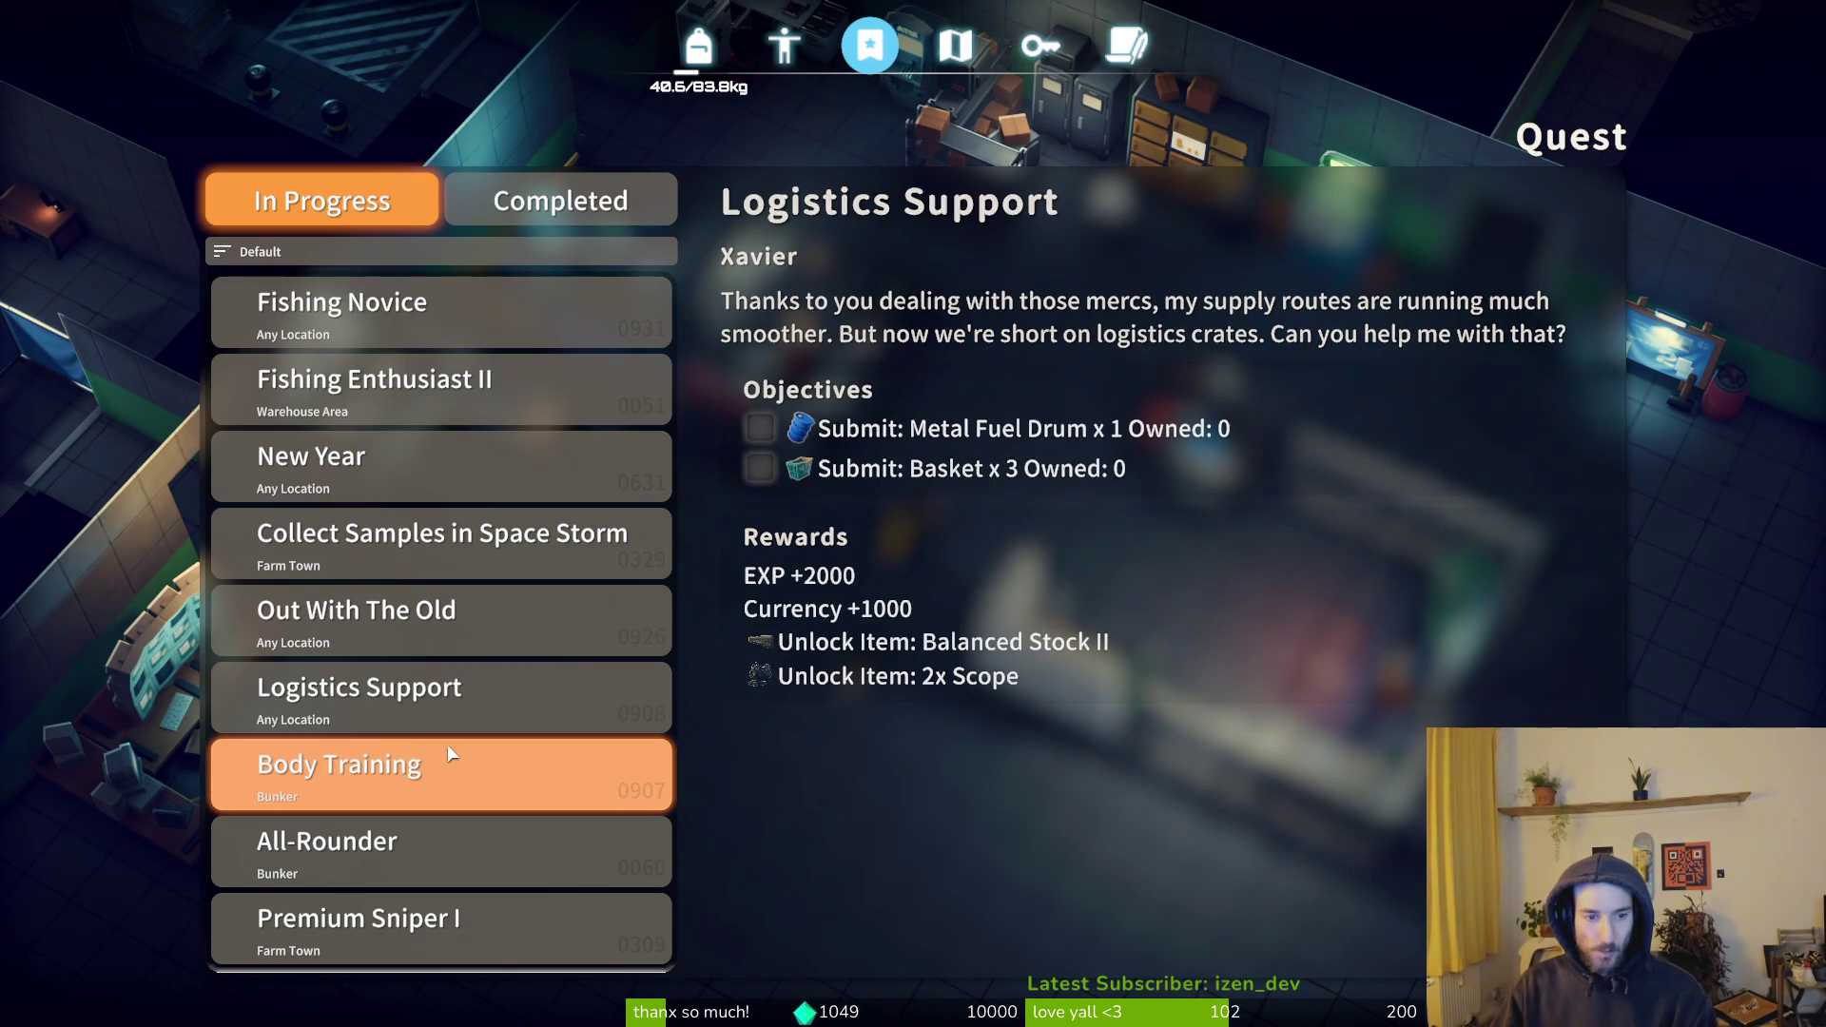
left_click(436, 846)
key("Escape")
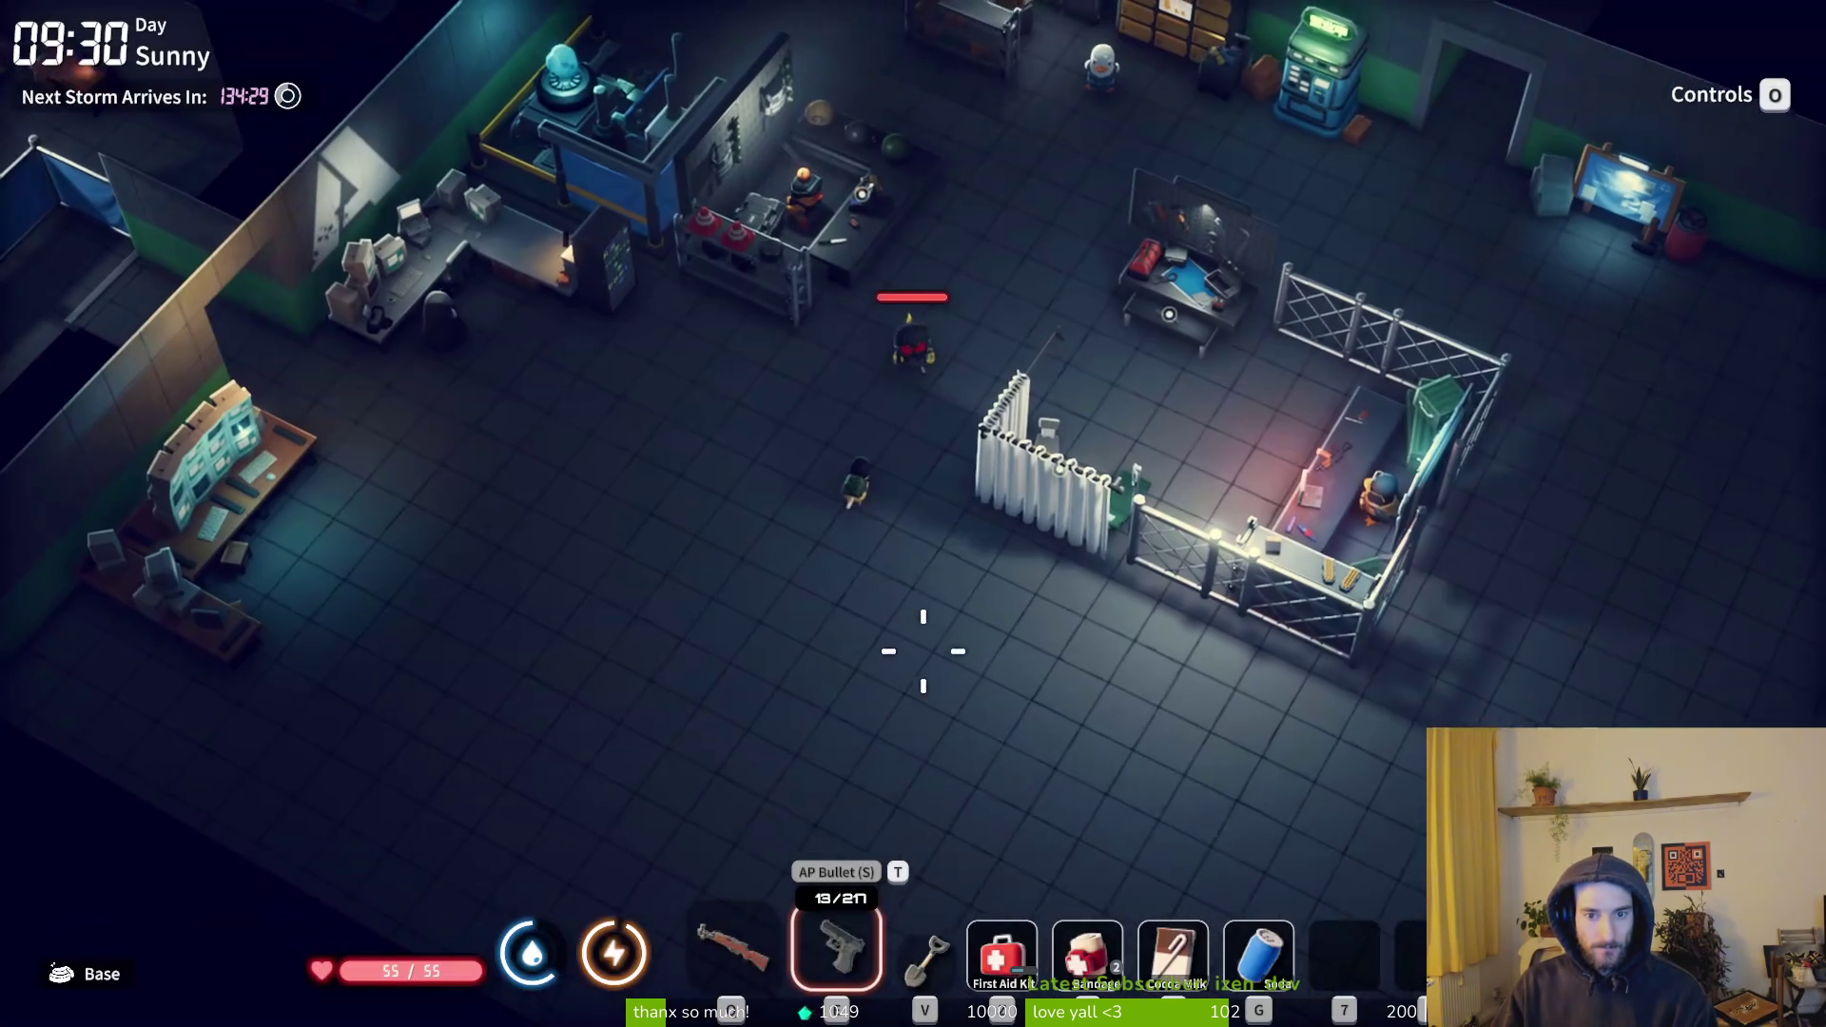
- Walk up to Mud in the gym and look at Meditation in the Physical Enhancement tree
key("s+d")
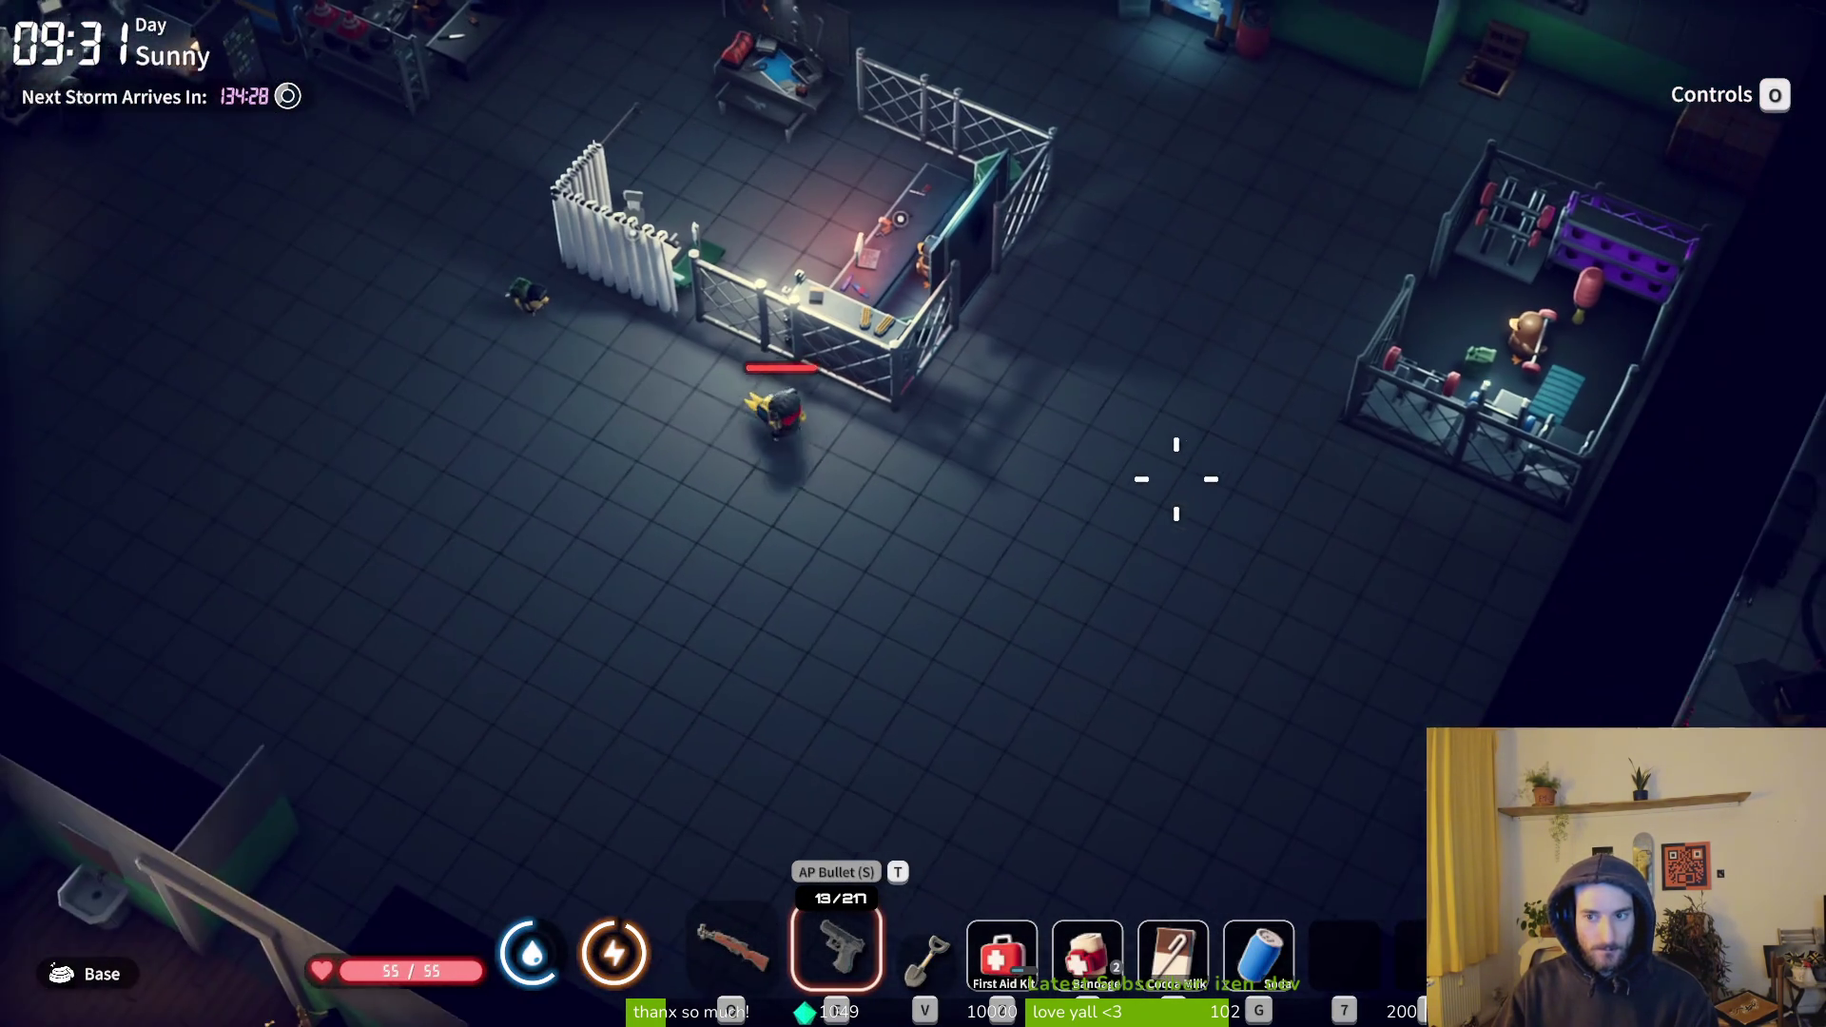
key("d")
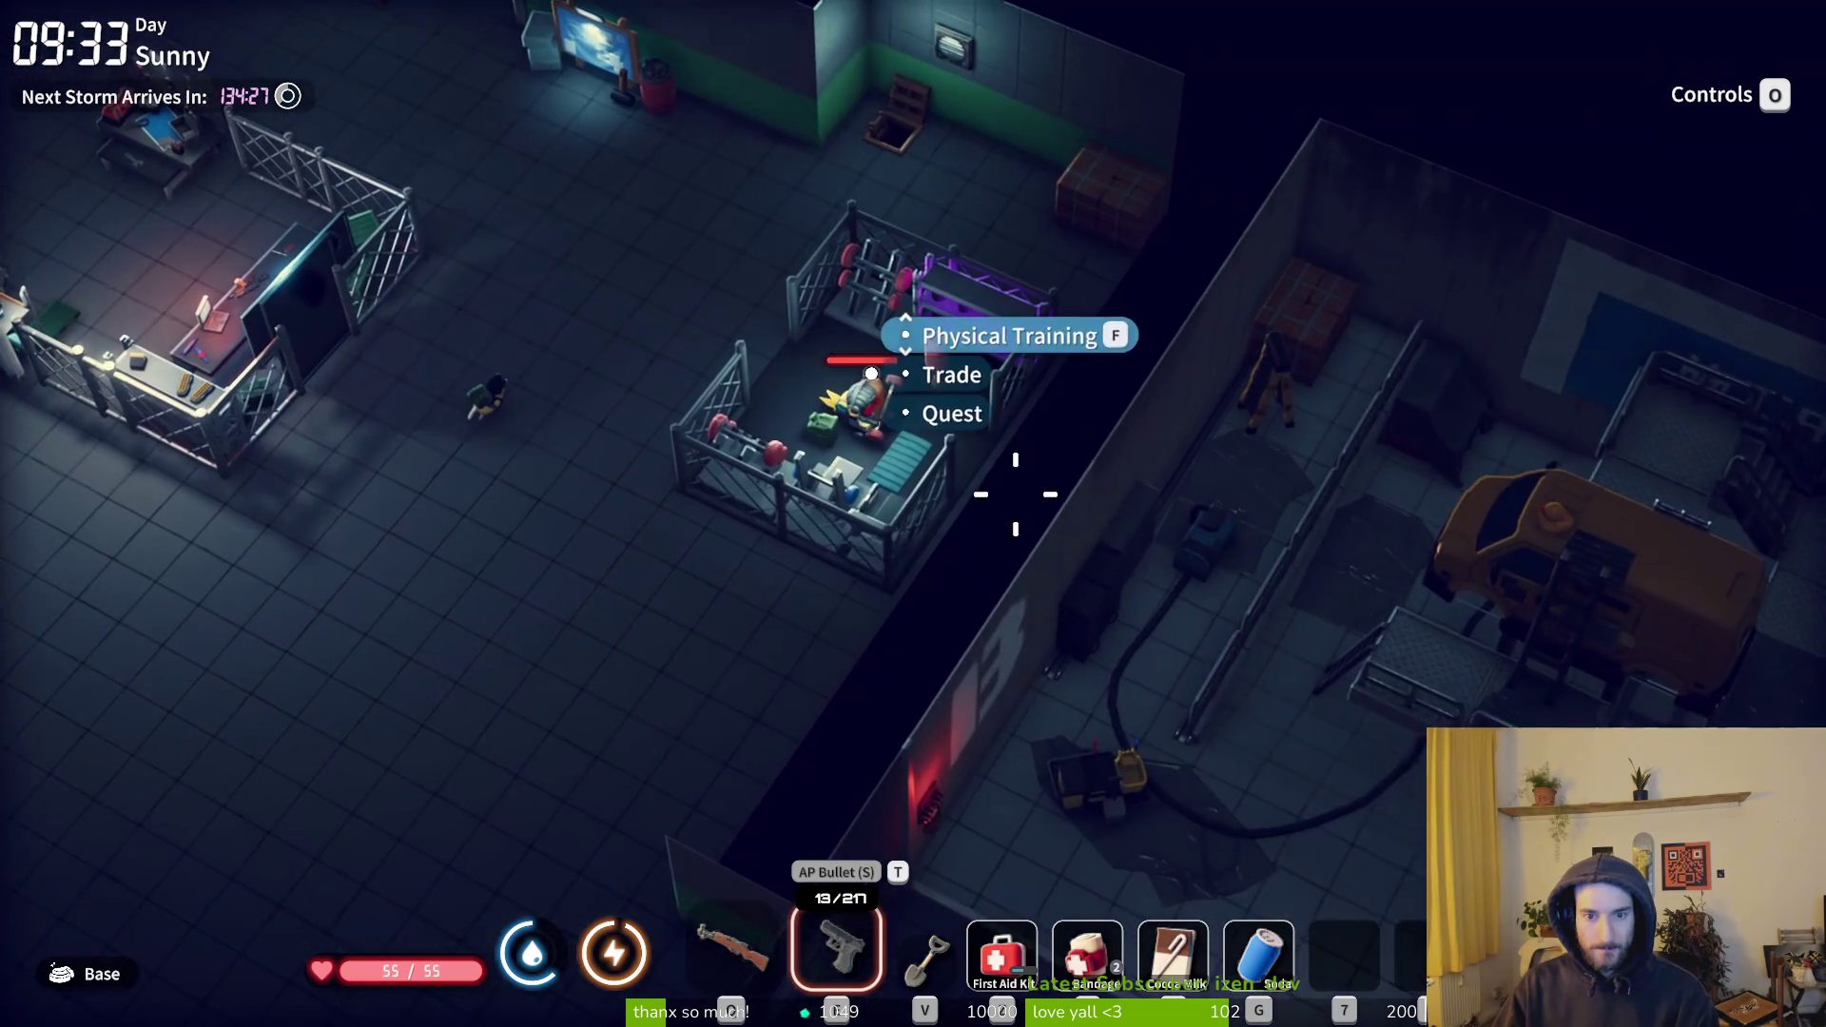
key("f")
scroll(778, 529, "down", 5)
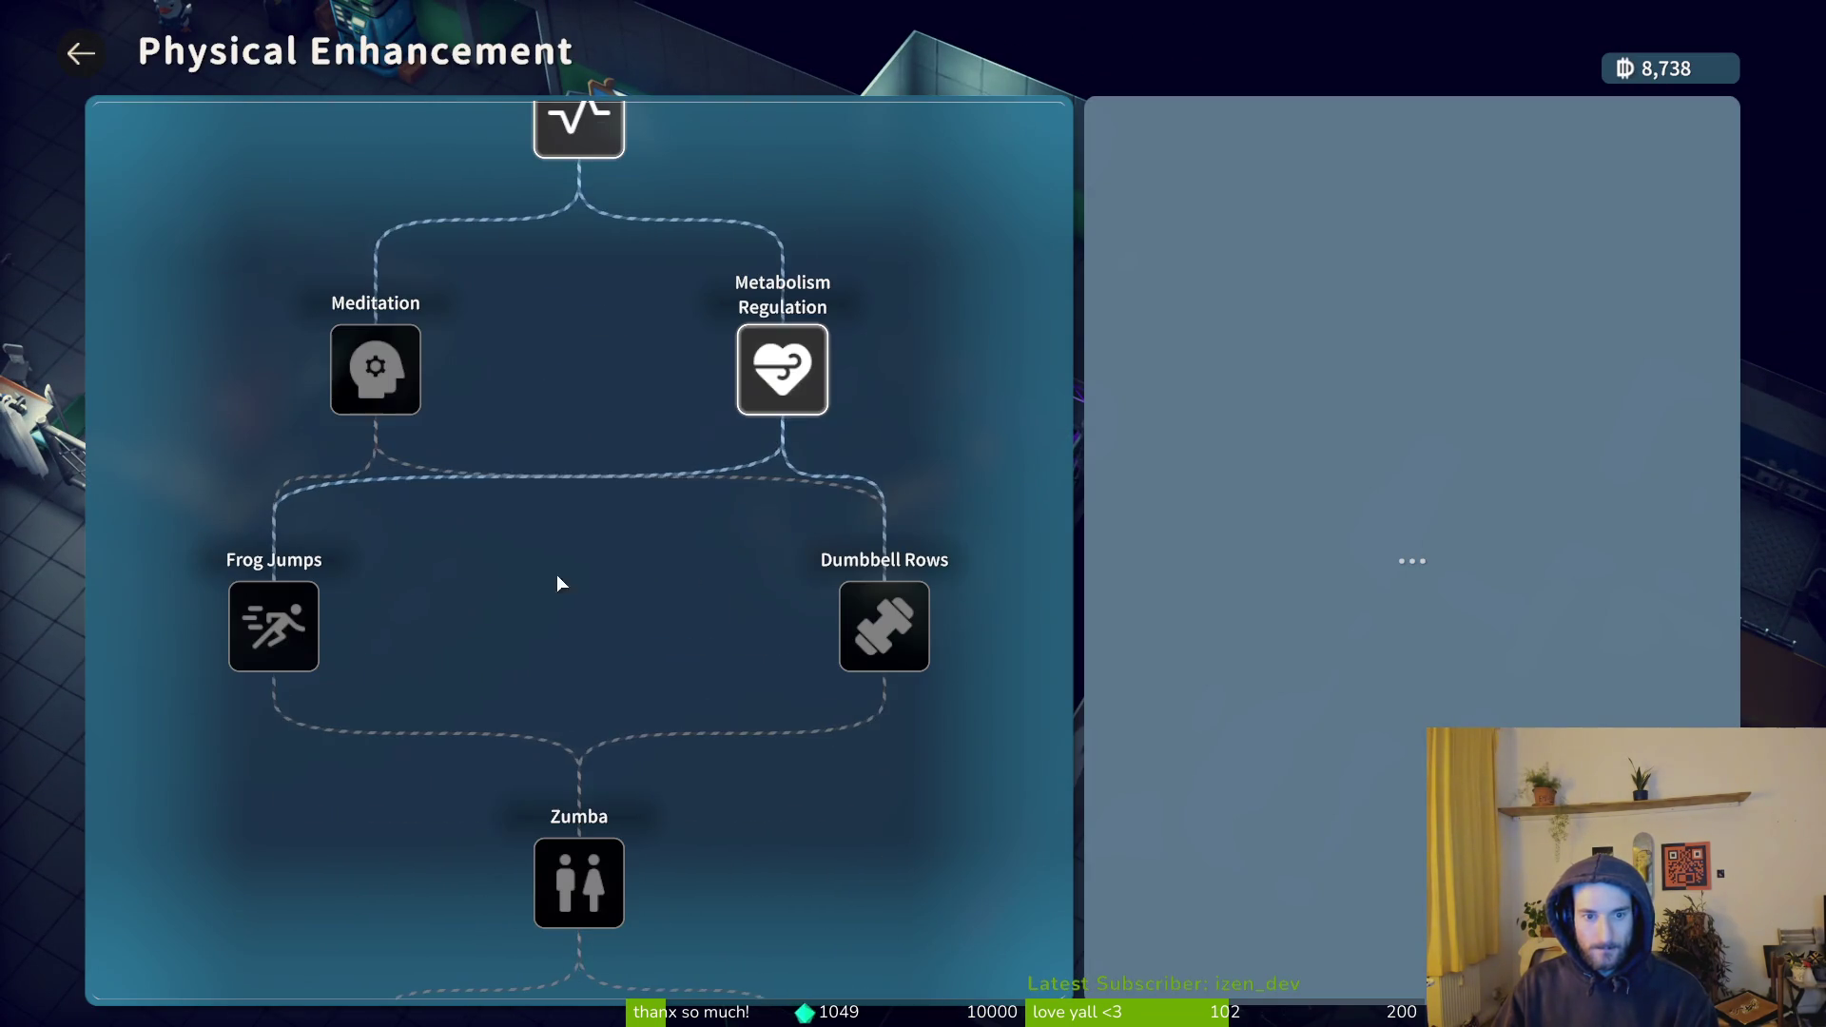
left_click(392, 356)
- Buy a Painkiller from Mud for 648
mouse_move(1232, 937)
key("Escape")
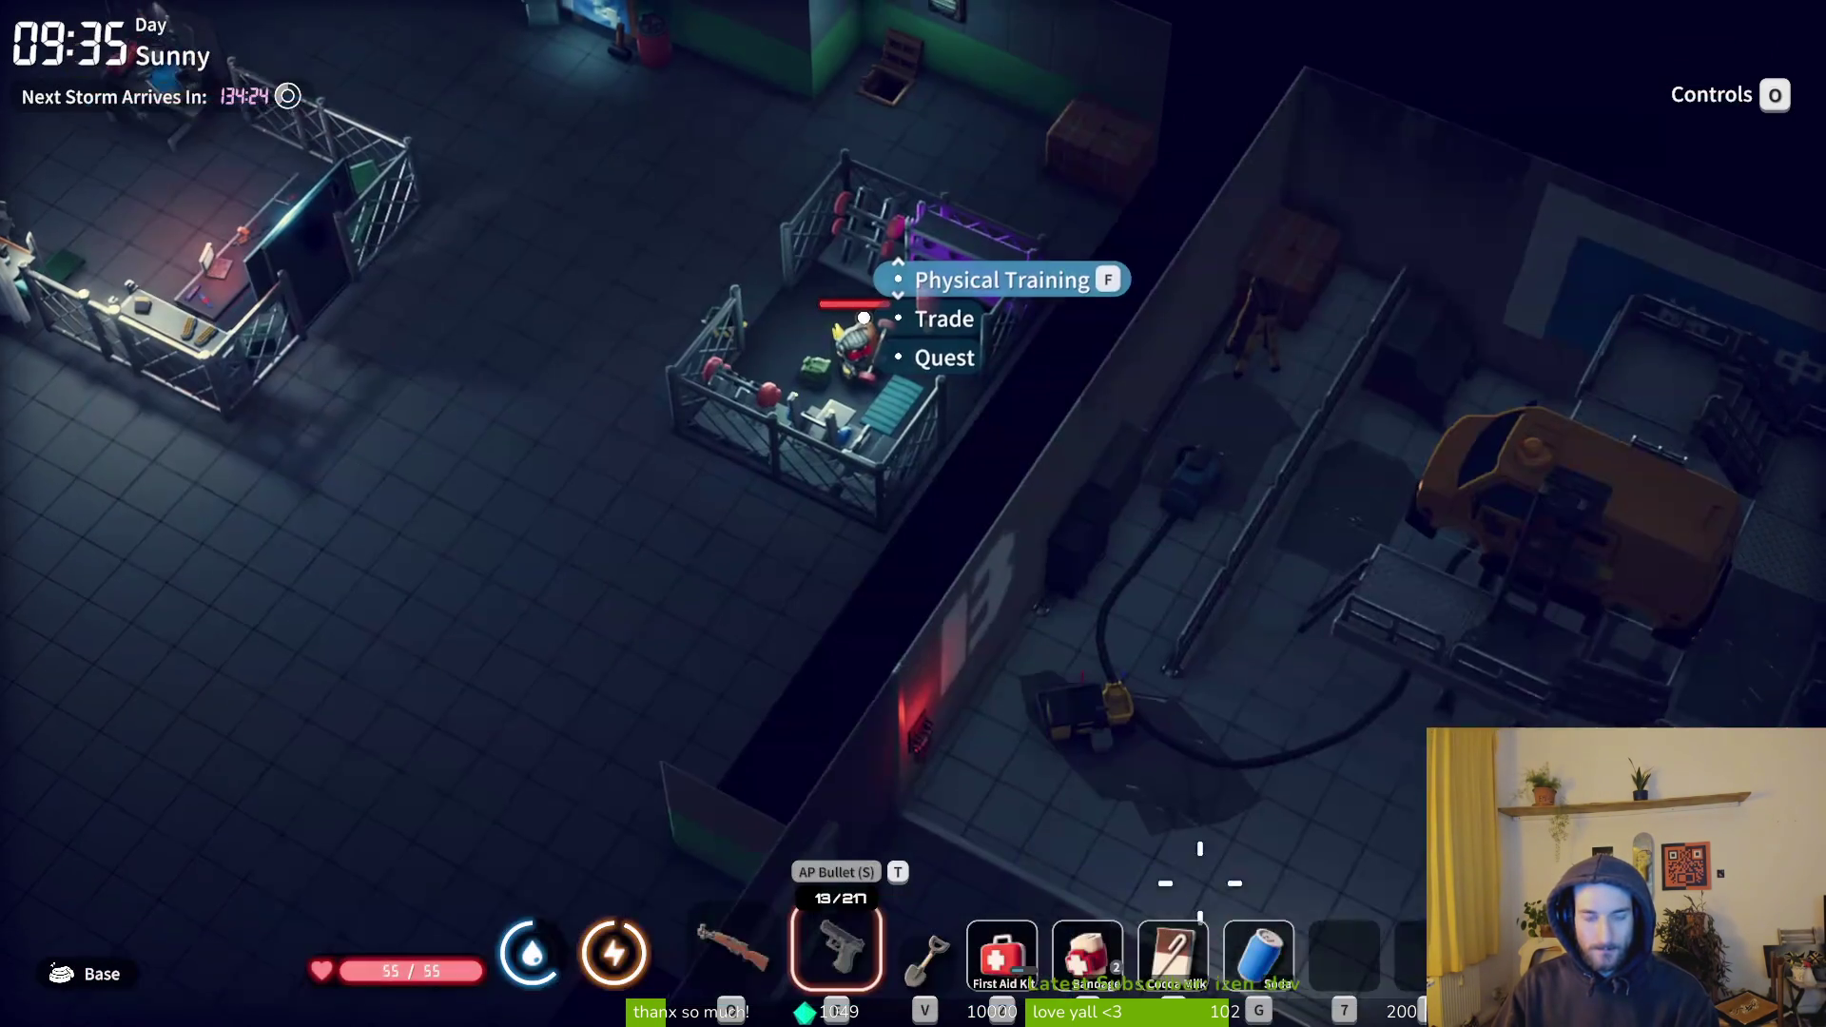
scroll(1039, 522, "down", 1)
key("f")
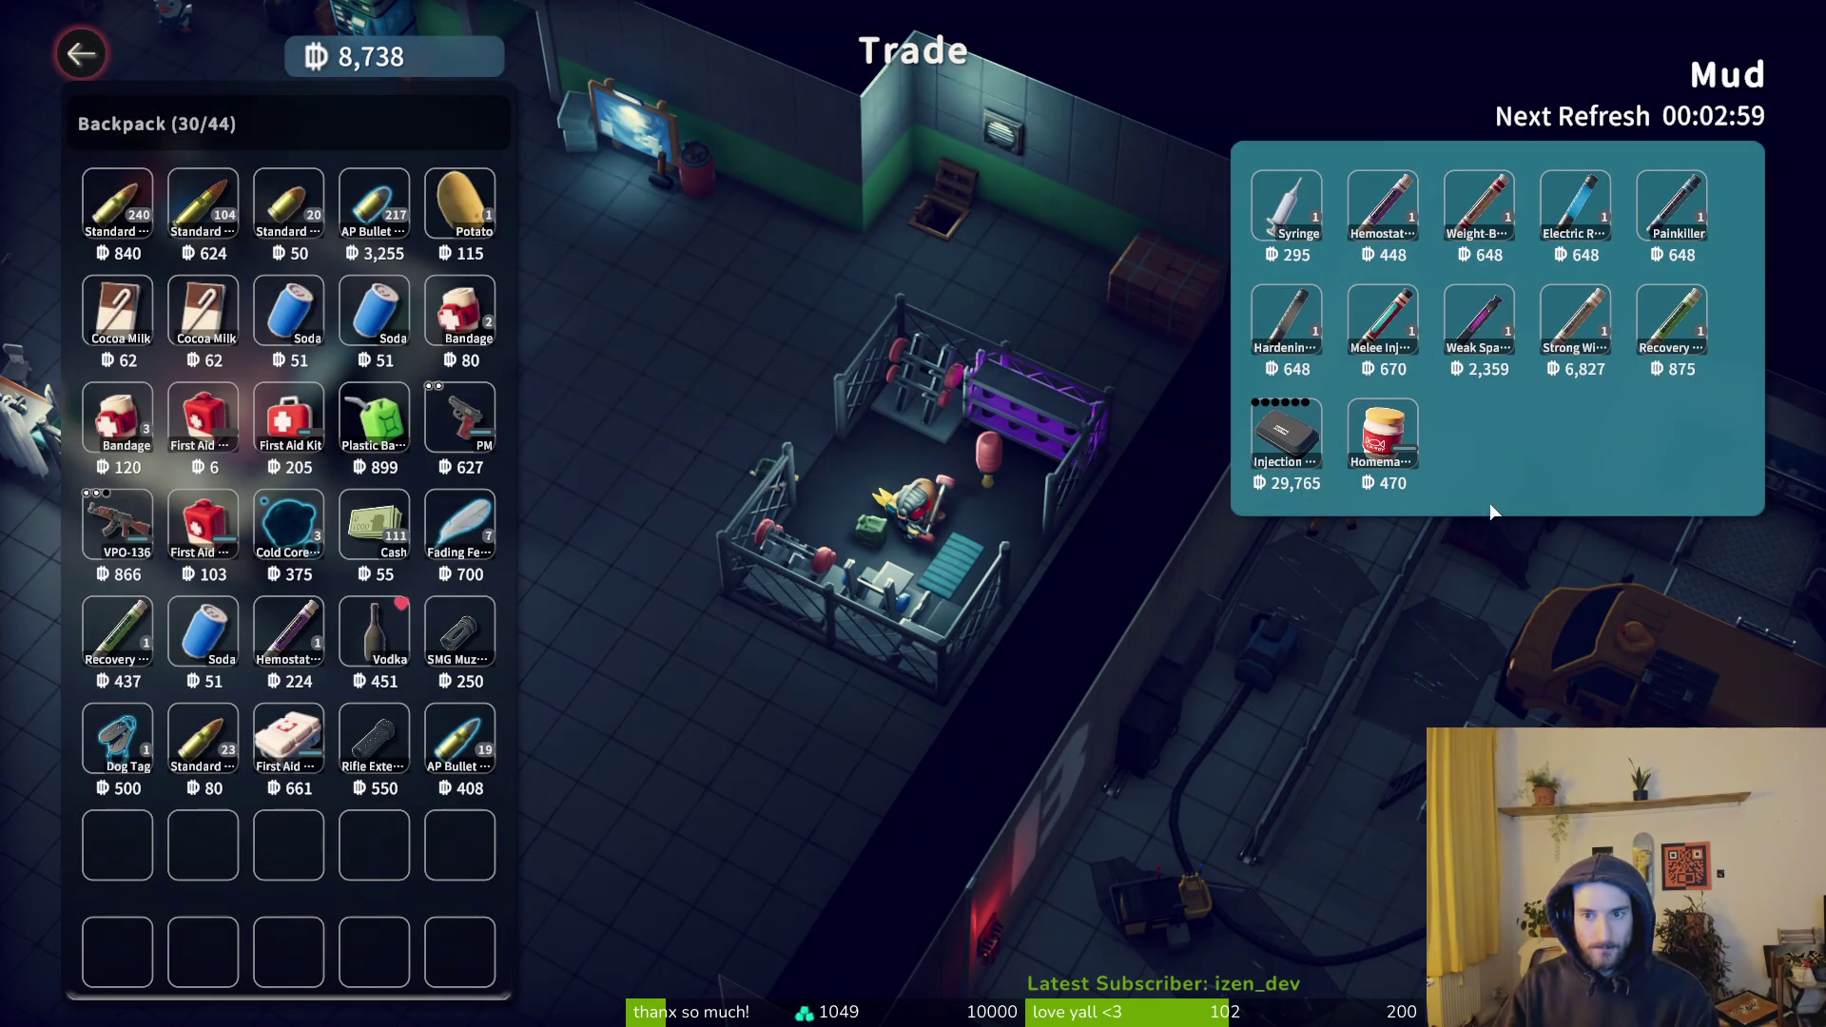
left_click(1660, 199)
key("f")
key("Escape")
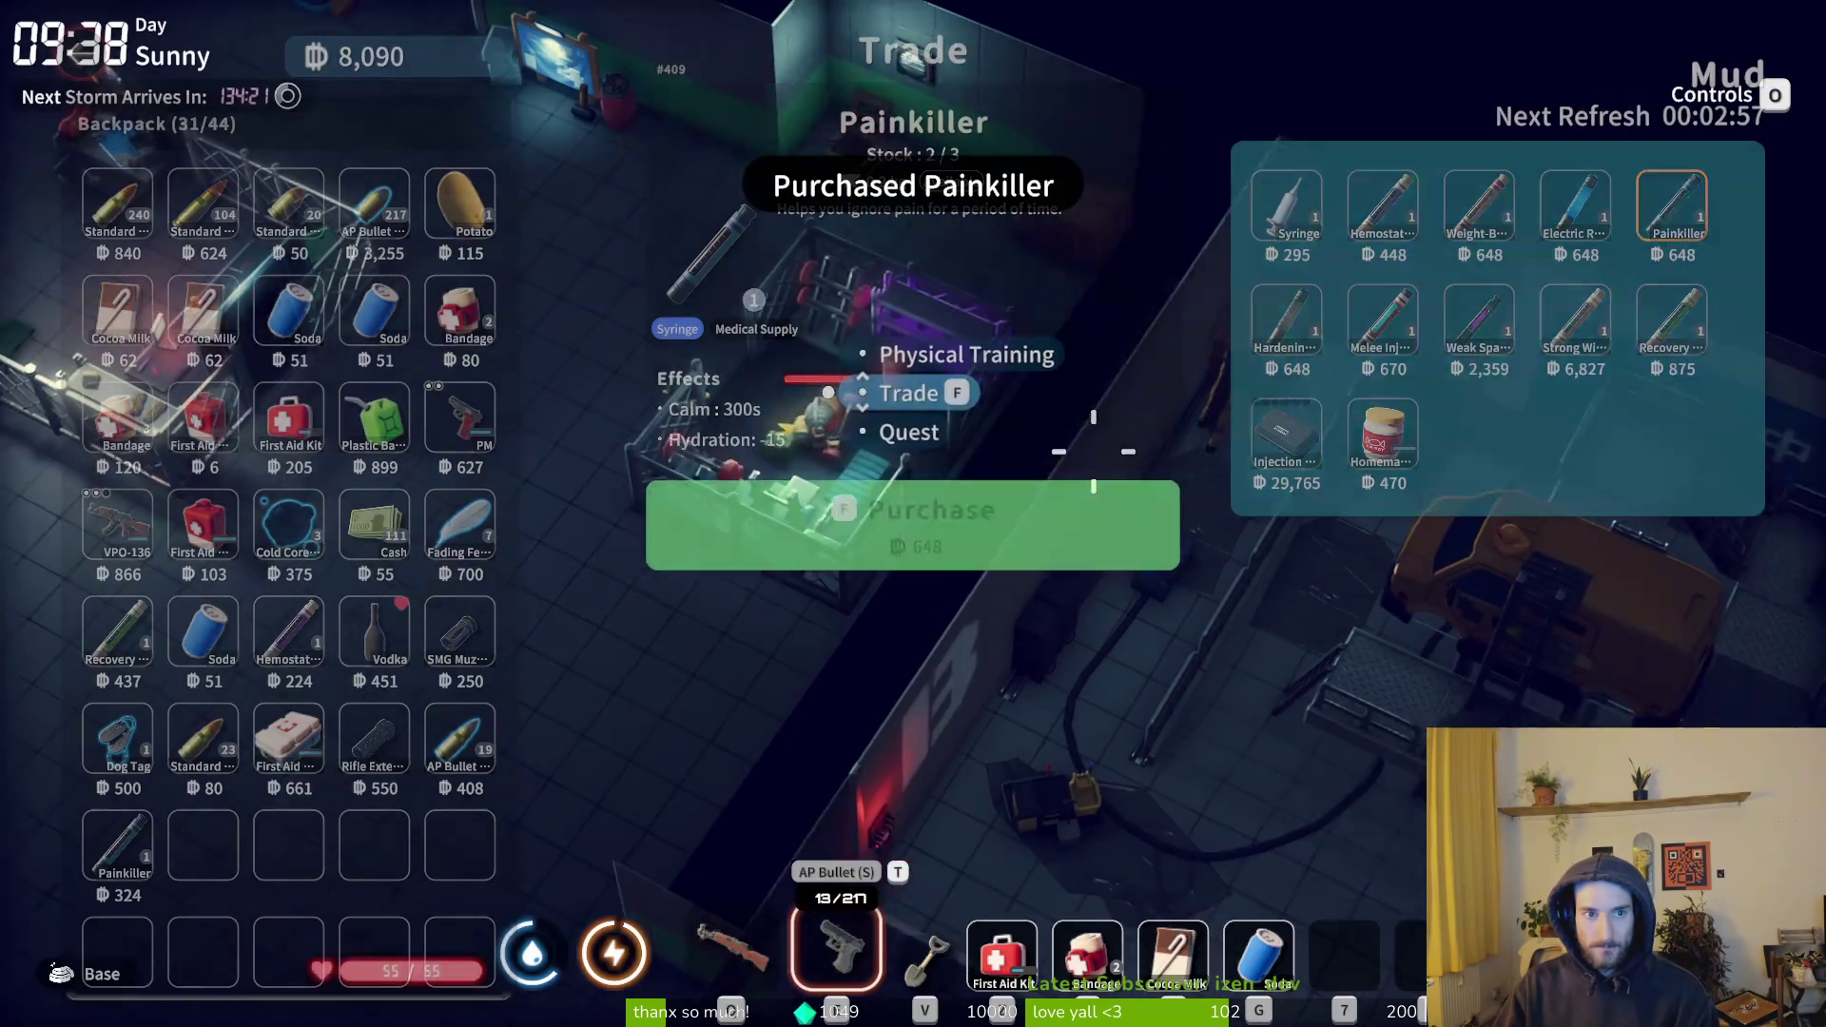
- Reopen the Physical Enhancement tree and show the Meditation training details
scroll(1103, 404, "up", 1)
key("f")
scroll(773, 555, "down", 10)
left_click(406, 376)
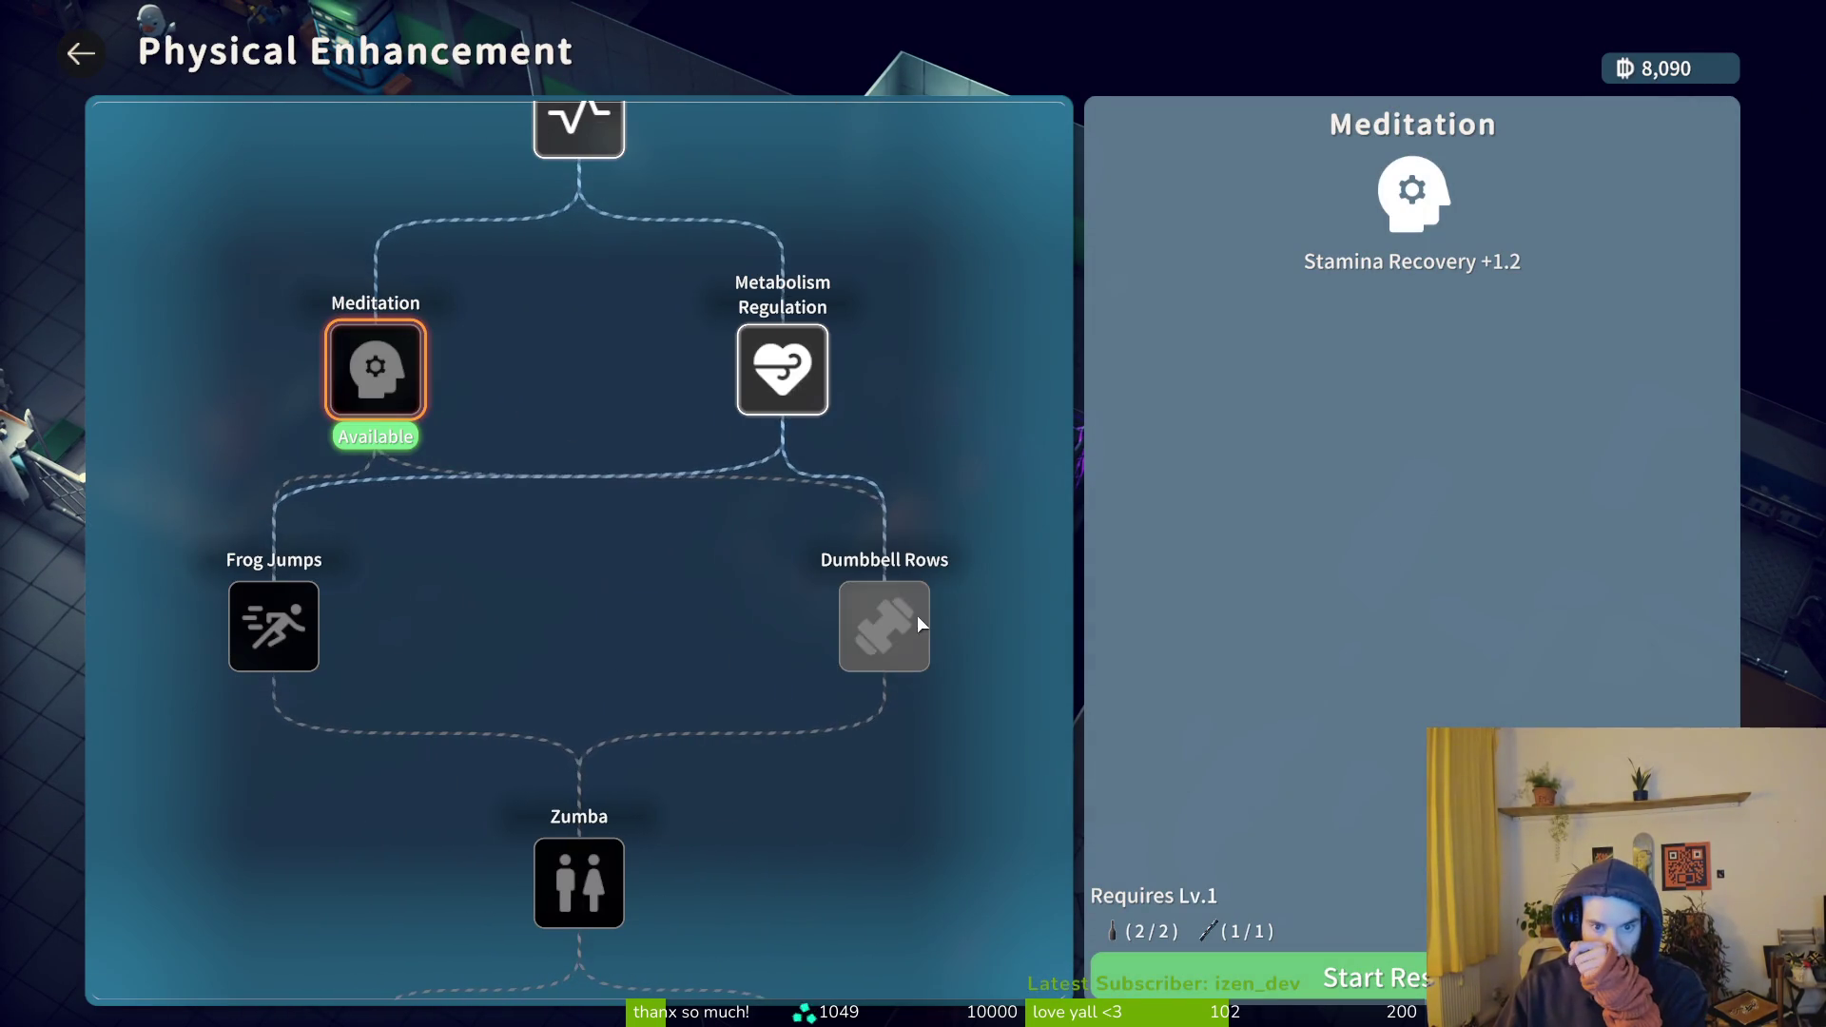
- Start researching Meditation, then review Frog Jumps, Dumbbell Rows, Zumba, Load Management and Electrolyte Balance
key("f")
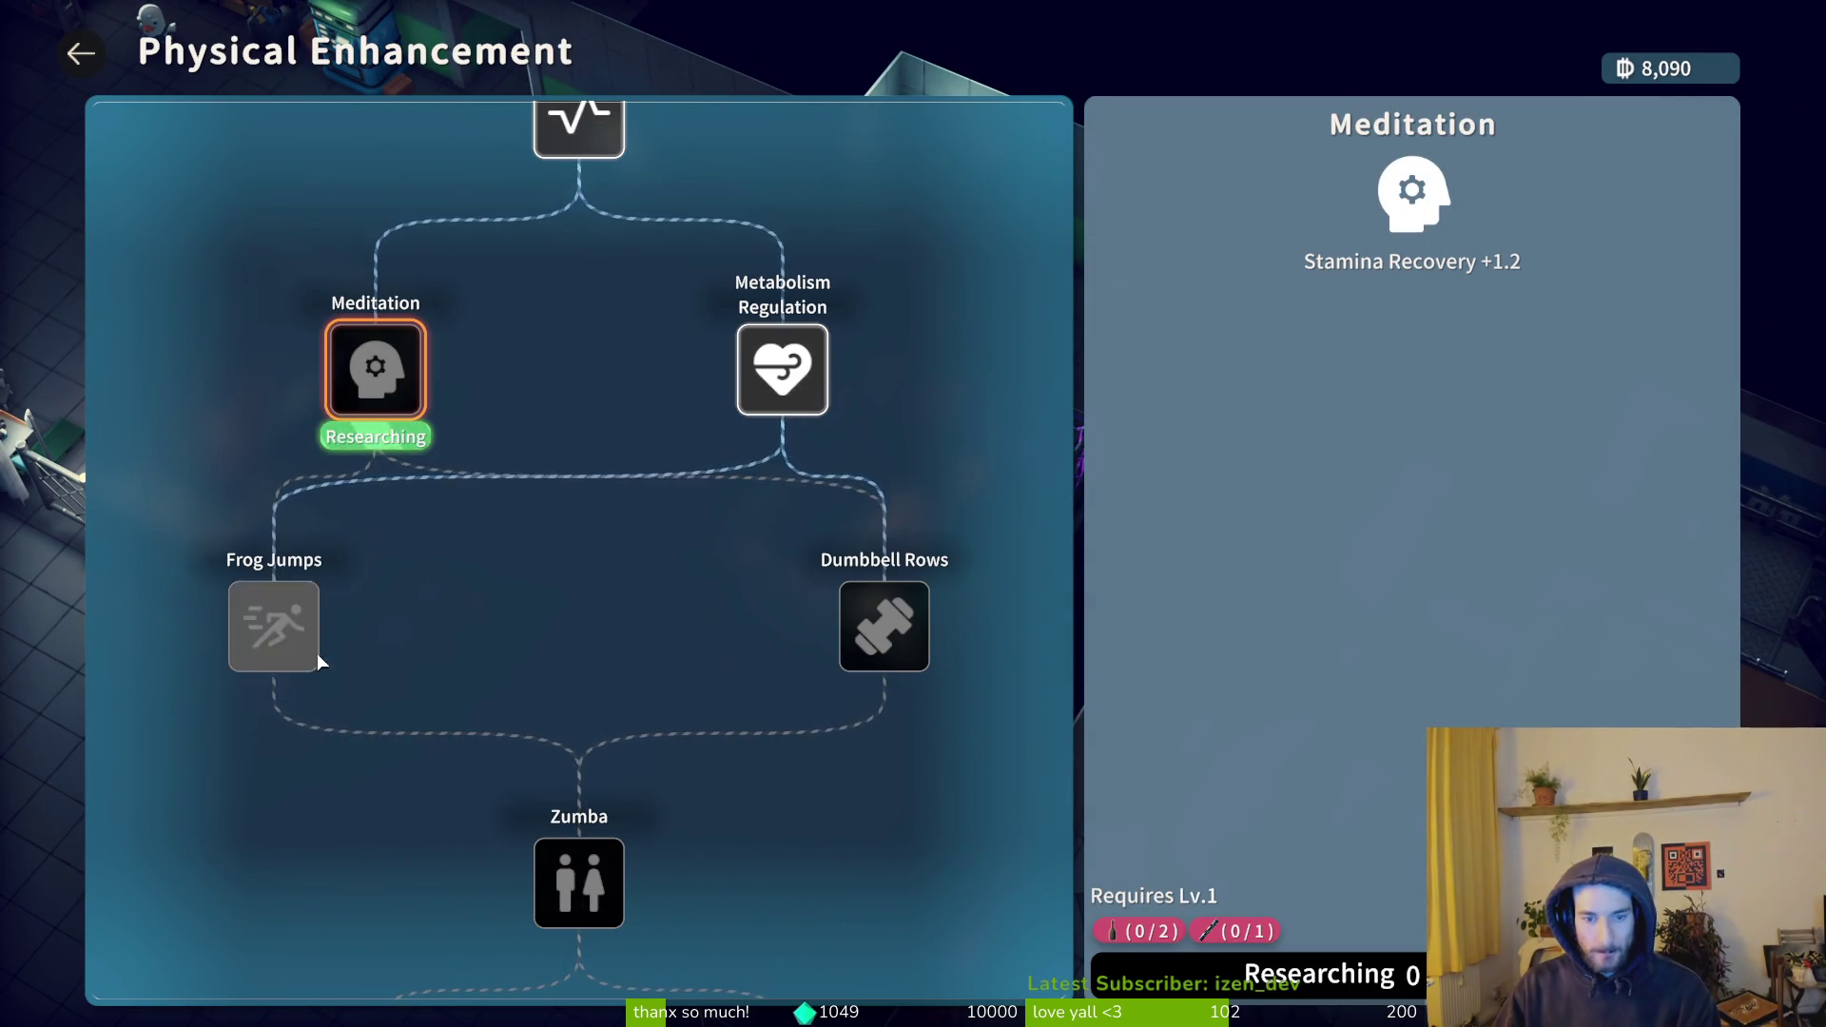
left_click(279, 620)
left_click(877, 619)
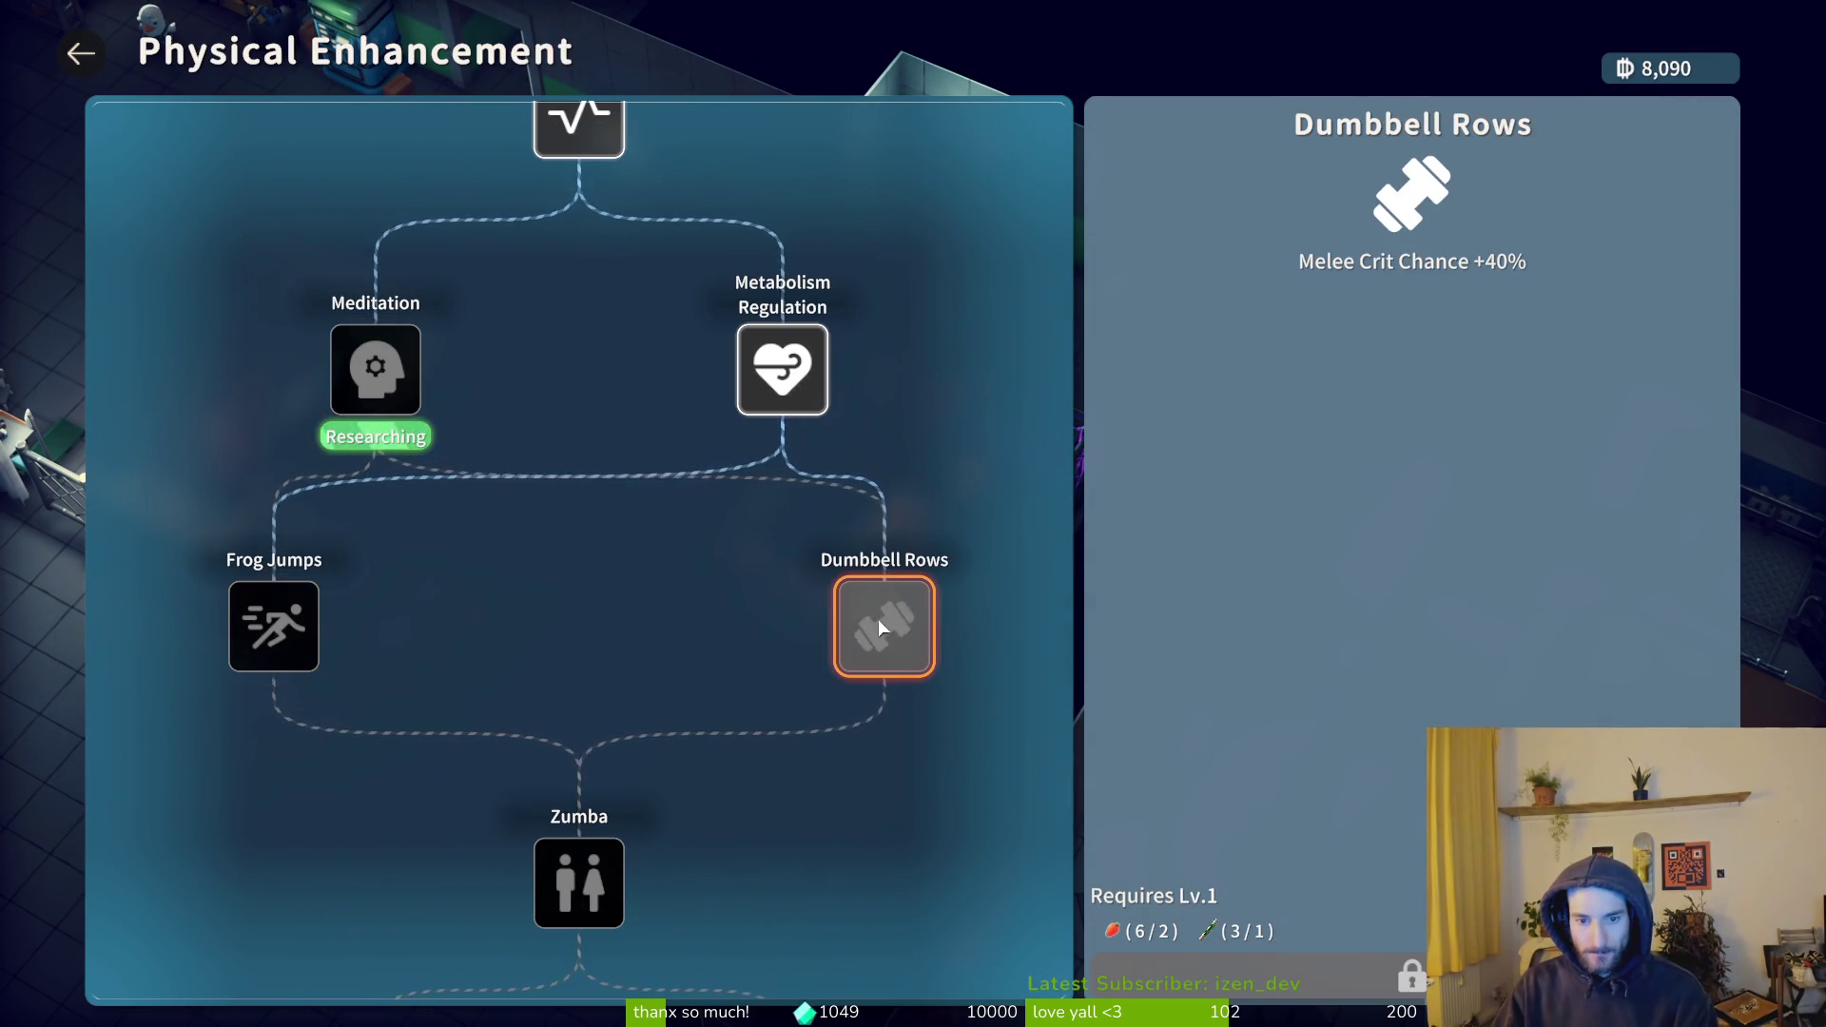
left_click(563, 856)
scroll(596, 826, "down", 2)
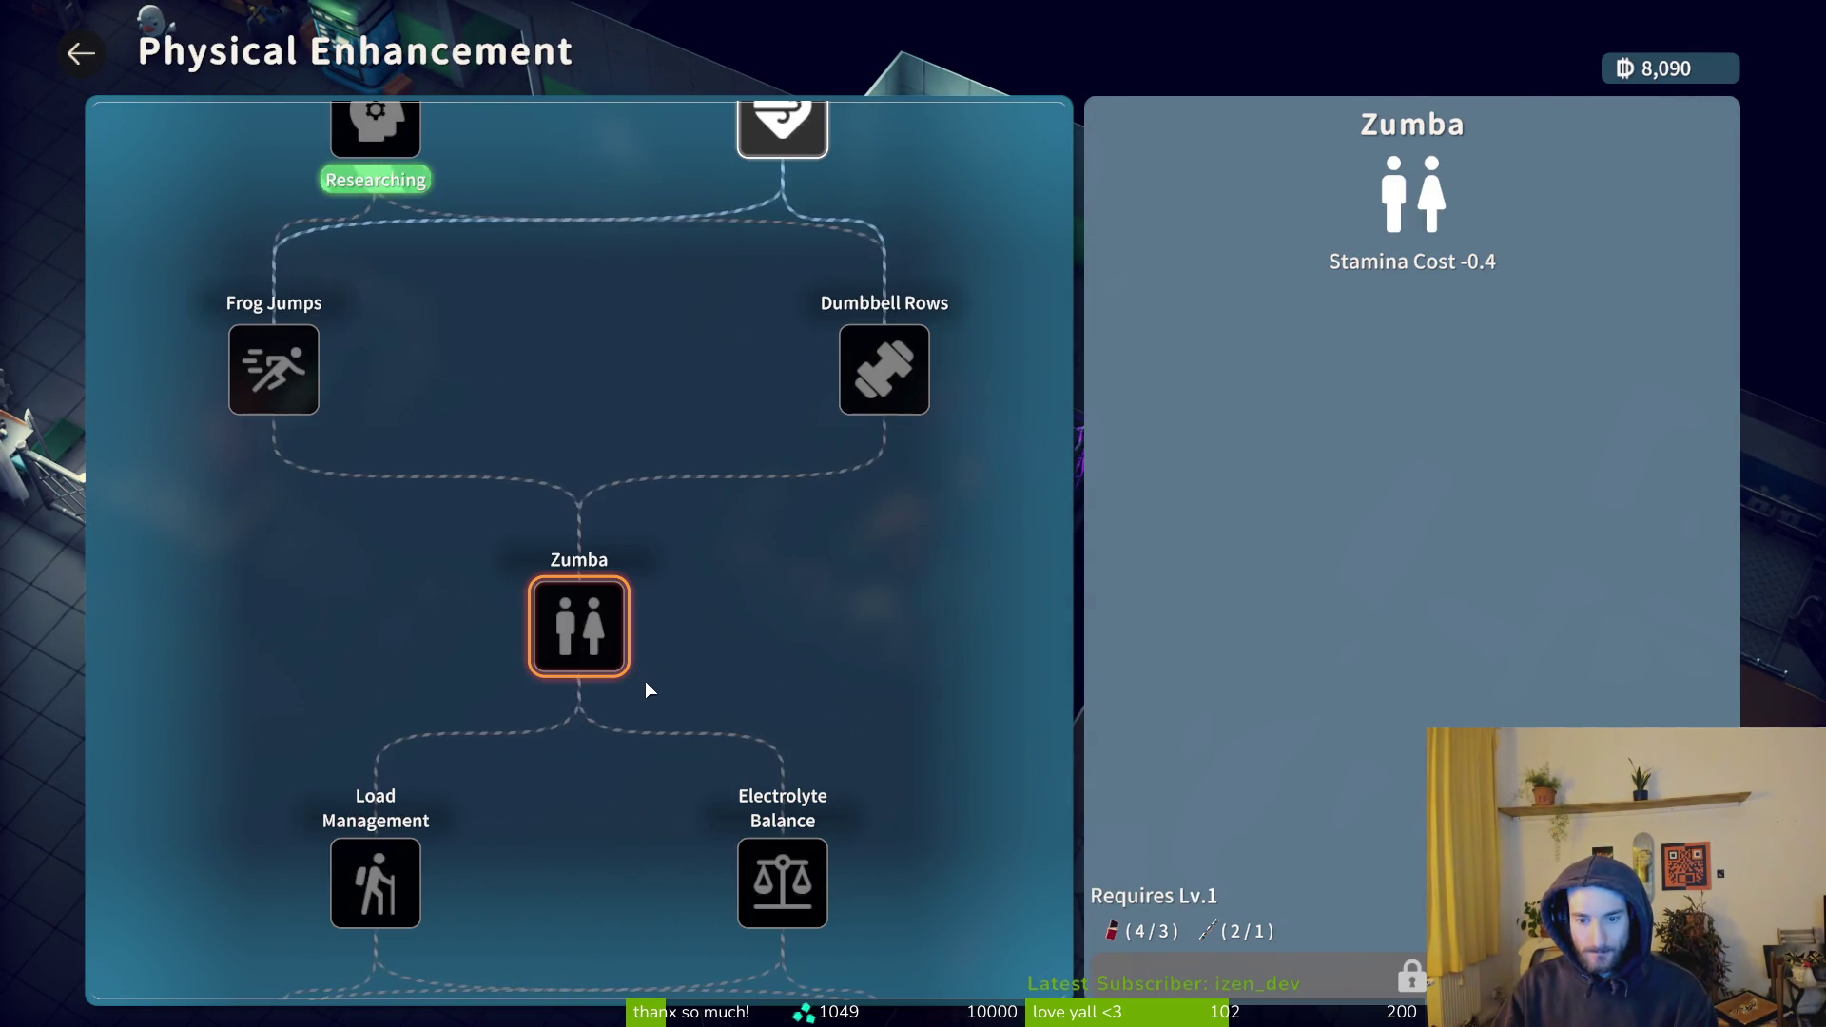
left_click(348, 877)
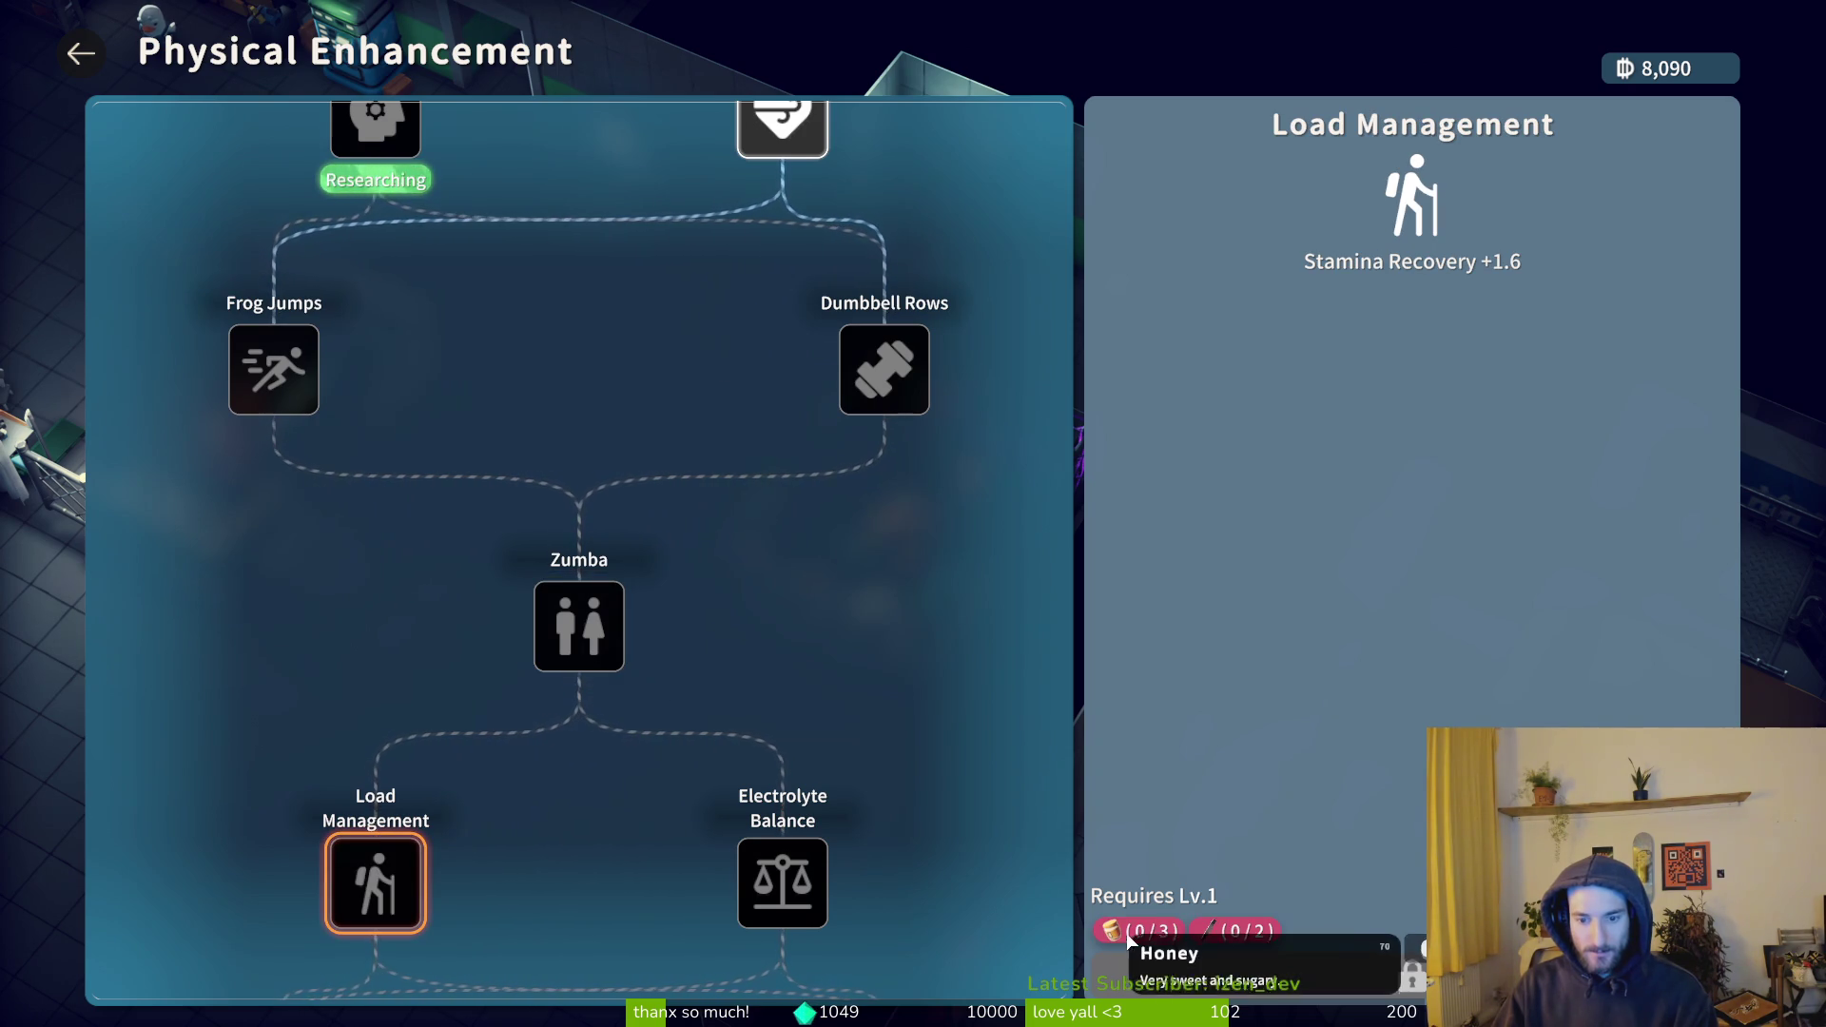
left_click(778, 900)
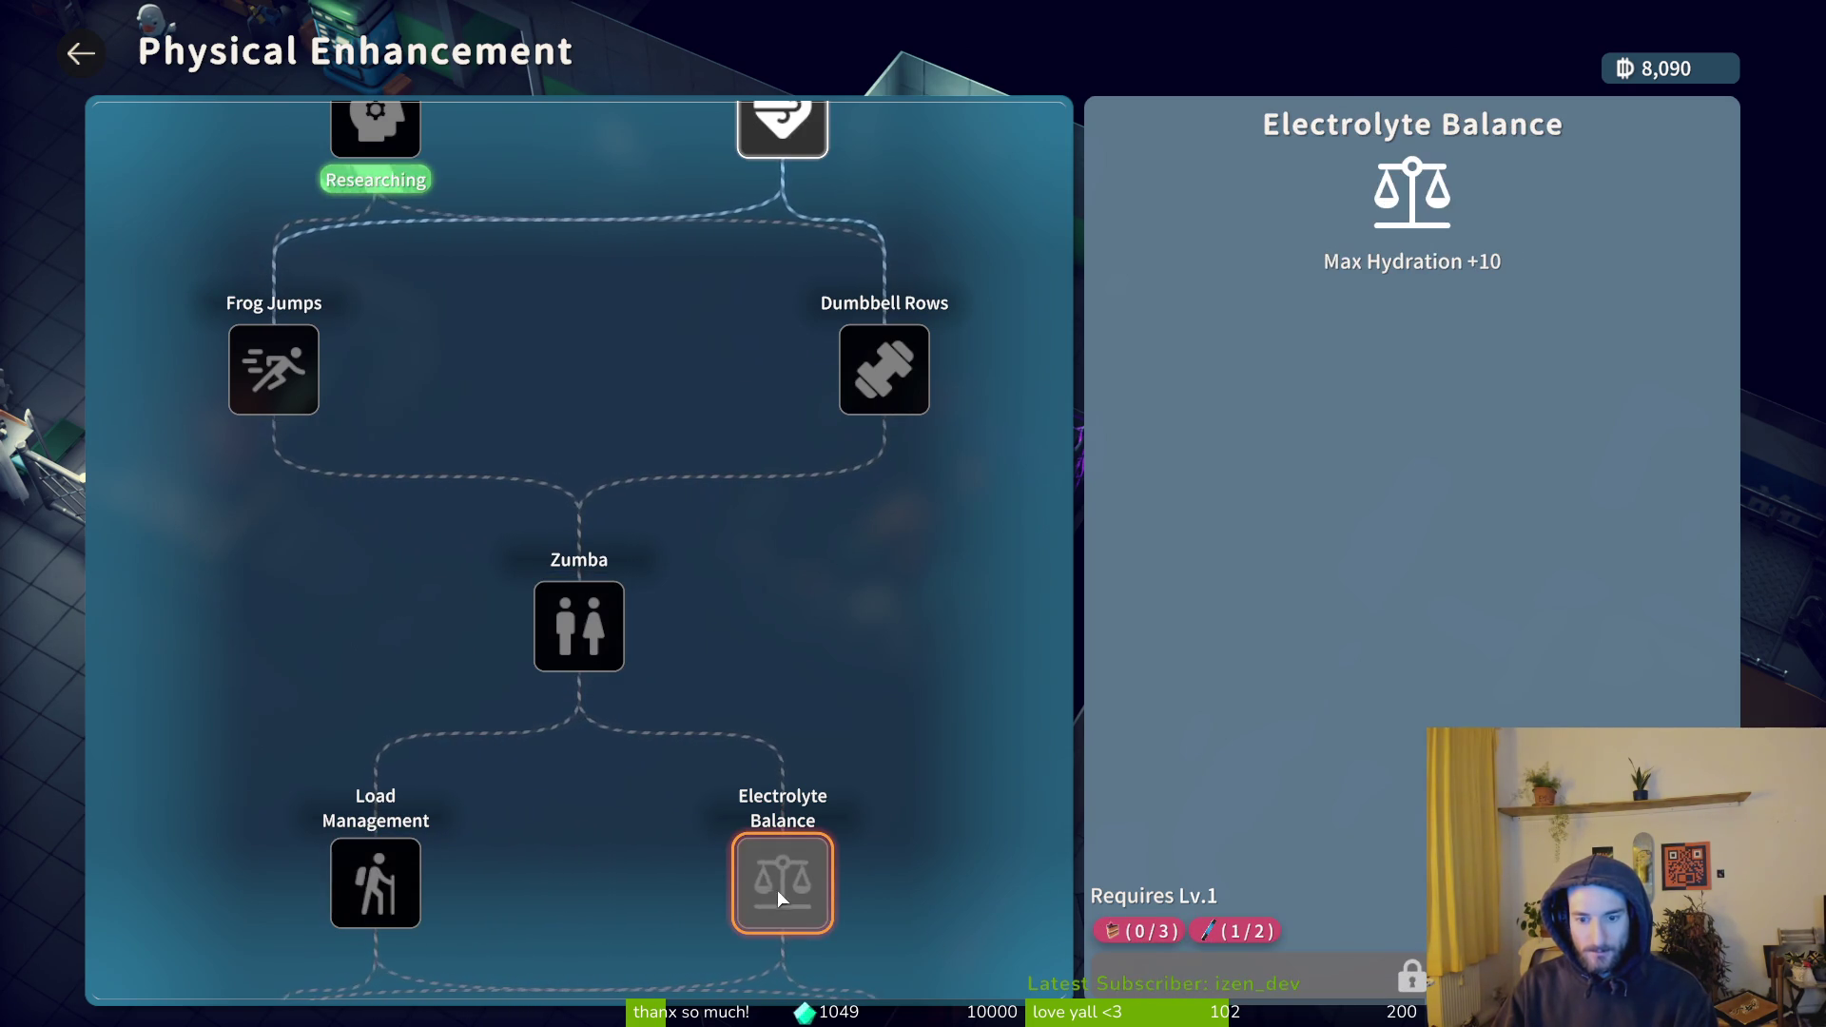
scroll(698, 744, "down", 3)
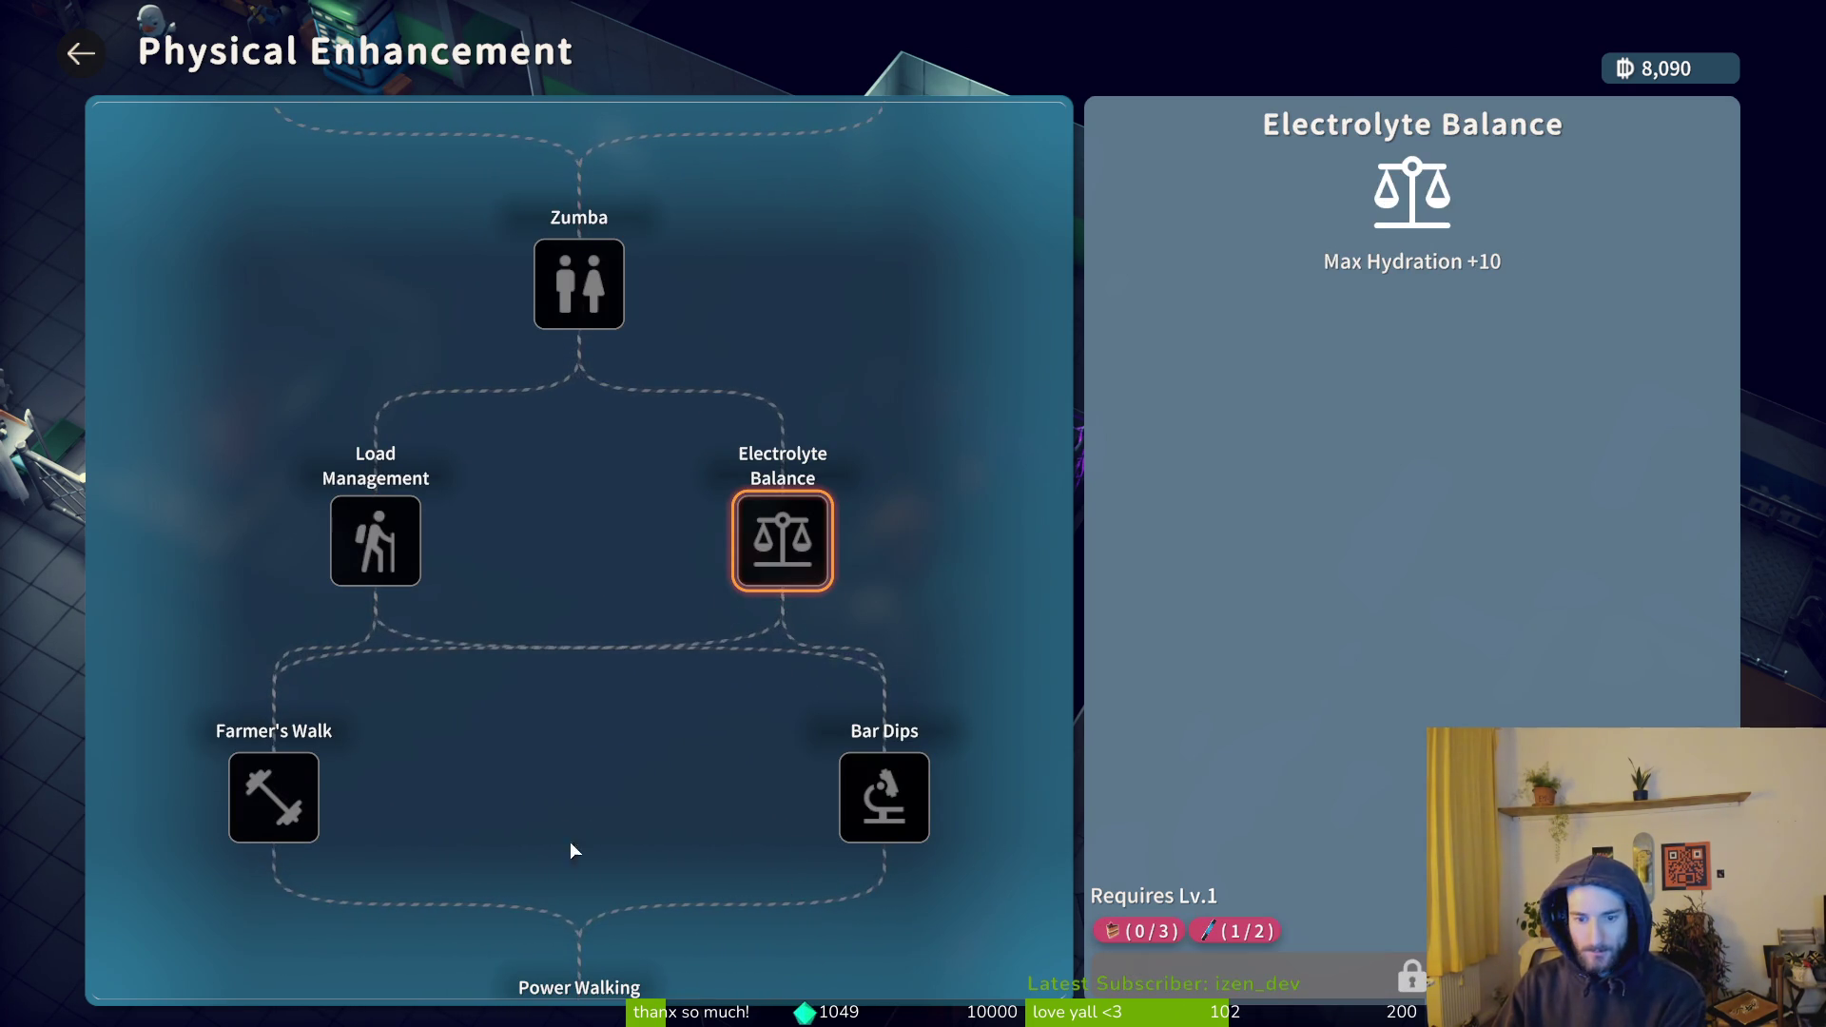
left_click(379, 544)
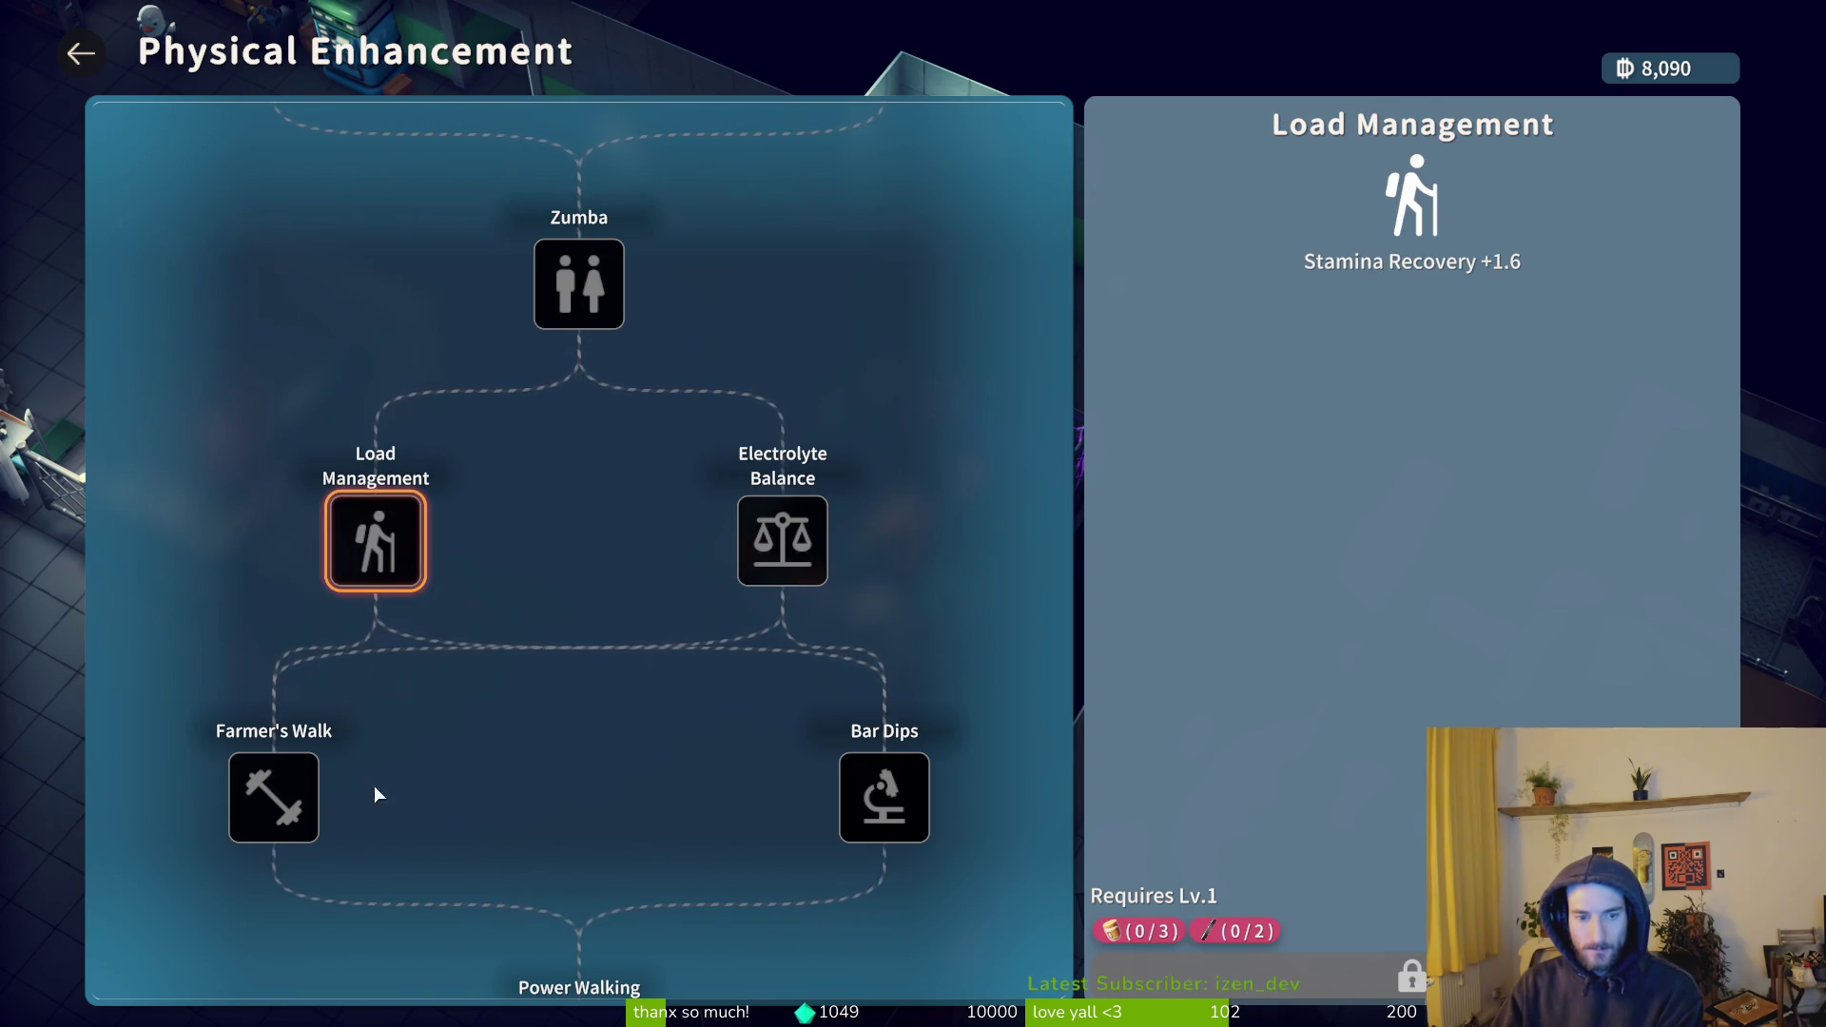
- Review the Farmer's Walk, Bar Dips and Power Walking upgrades
key("Down")
mouse_move(1110, 940)
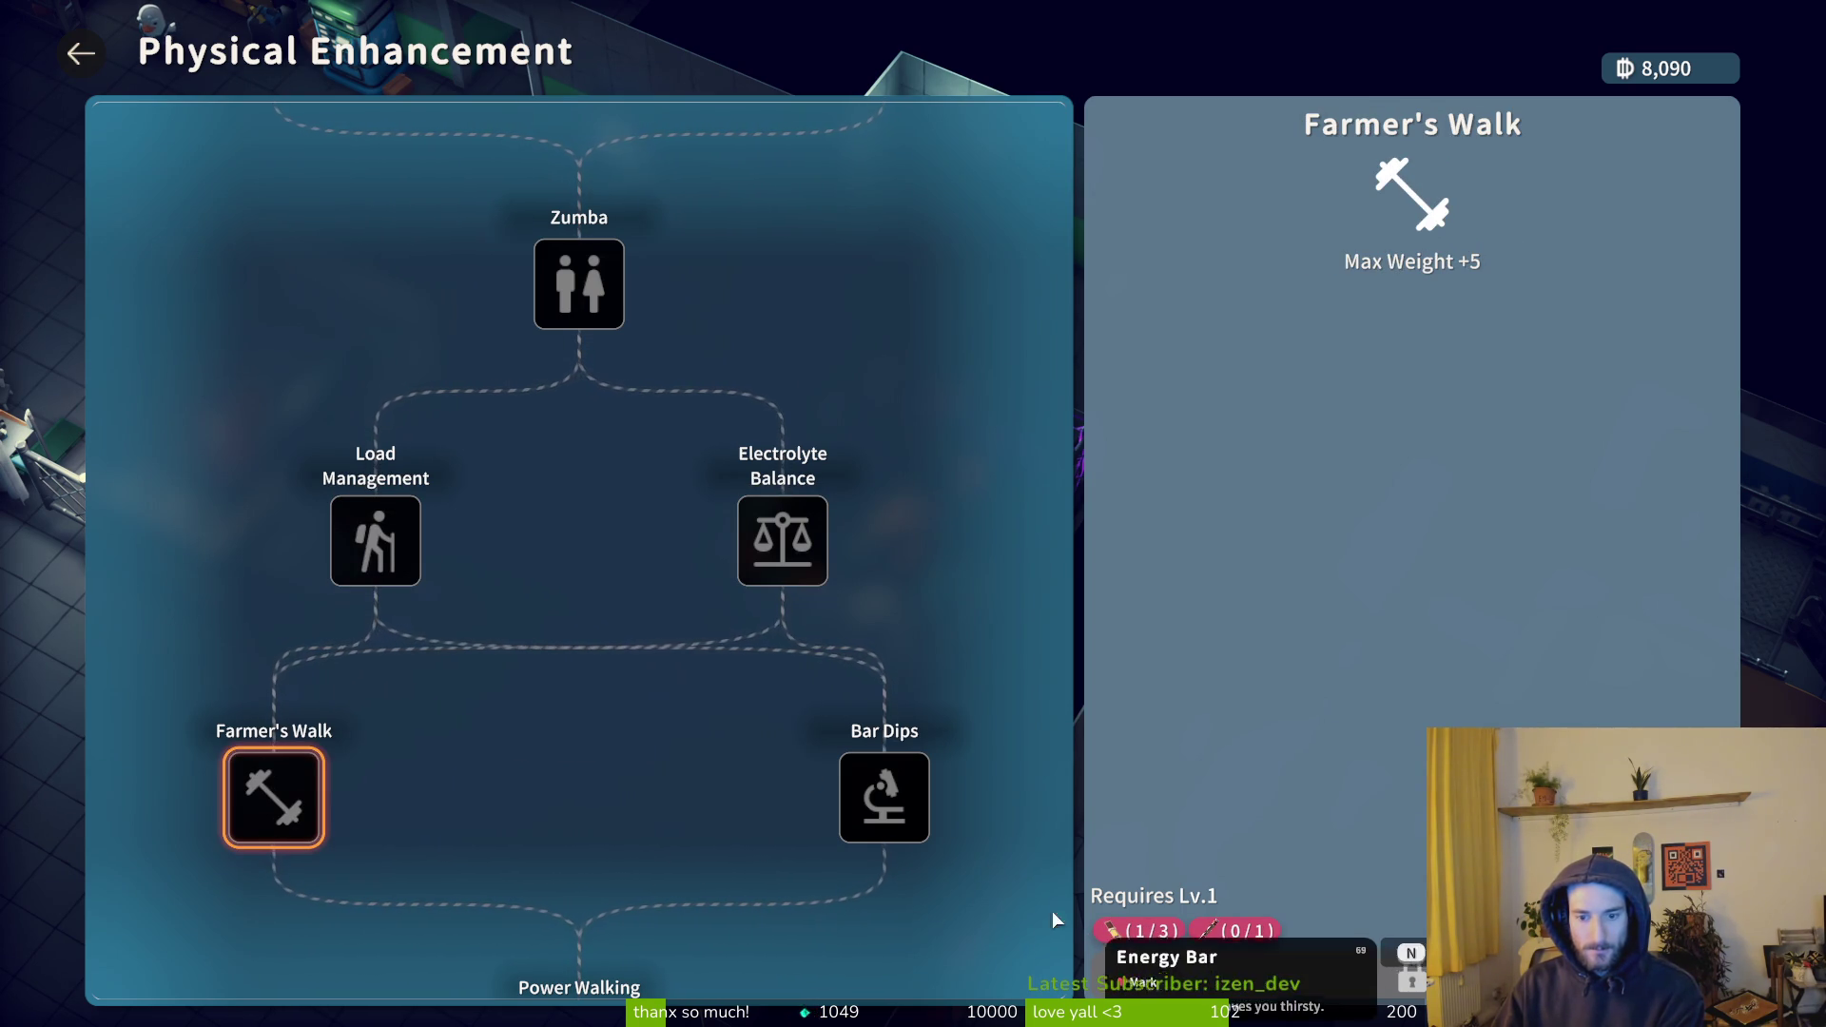
left_click(898, 809)
scroll(696, 734, "down", 1)
scroll(697, 734, "down", 2)
left_click(574, 782)
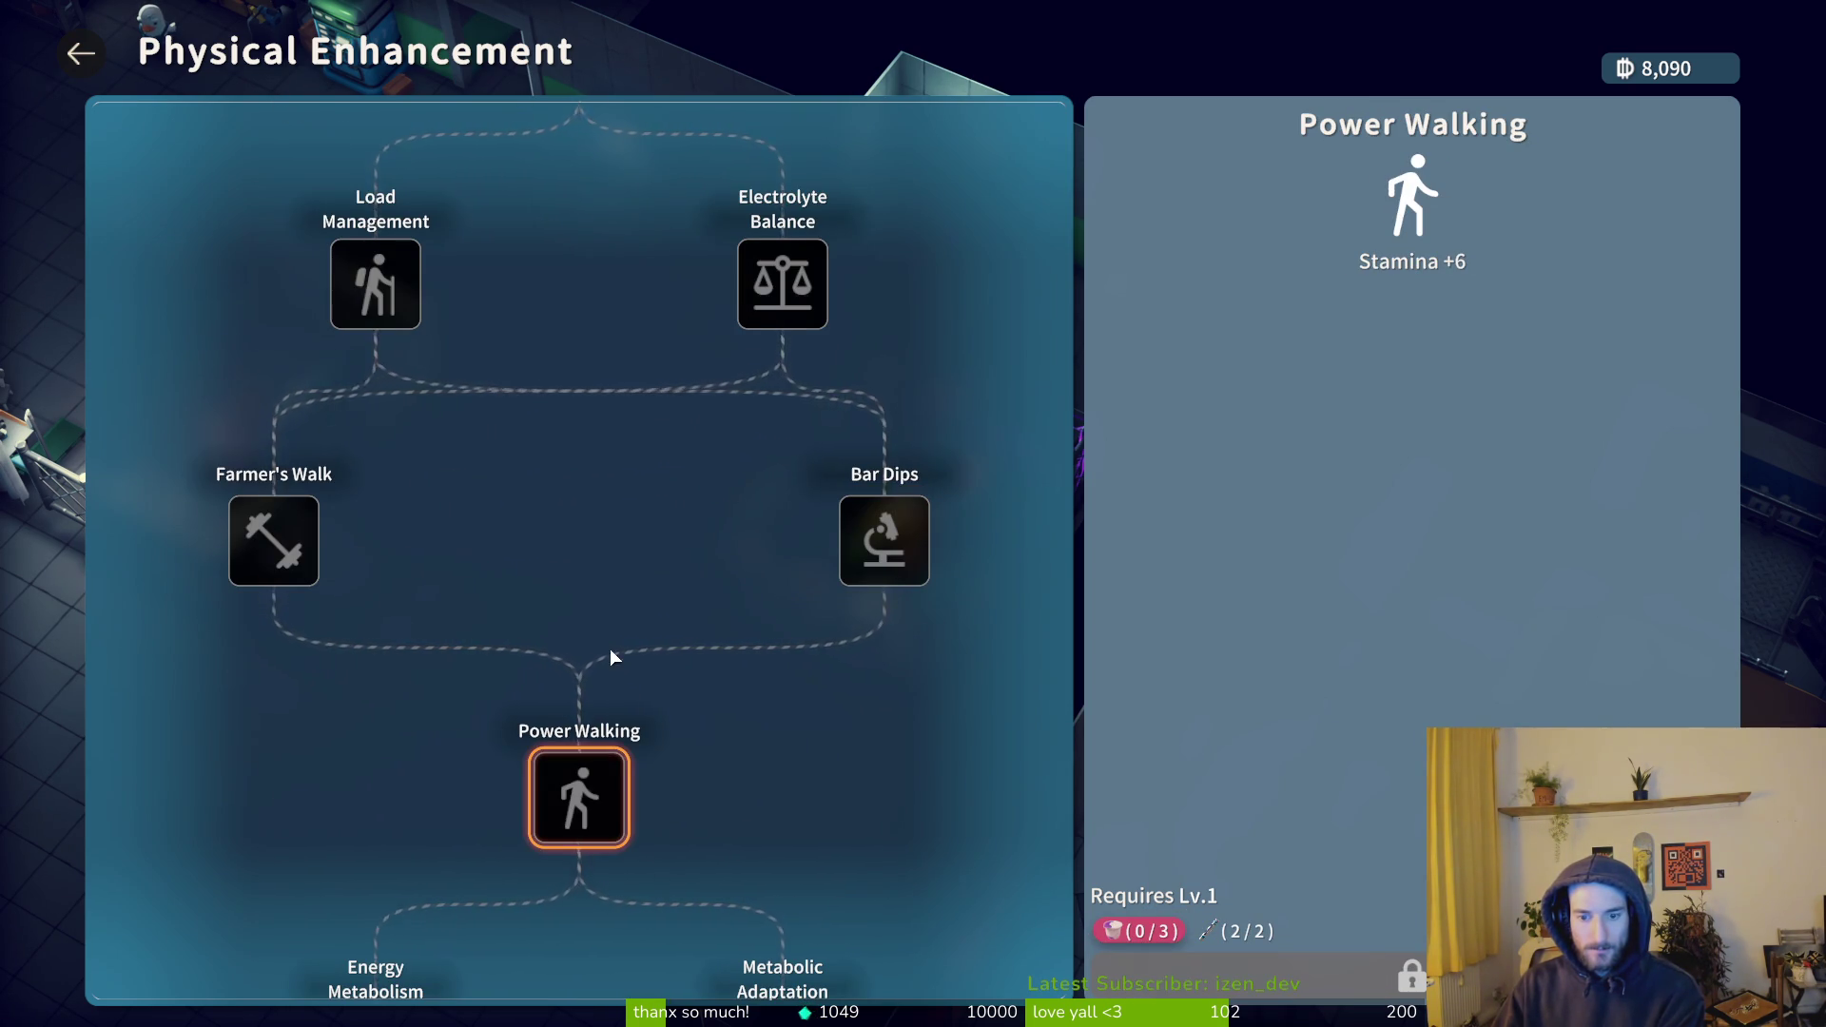
- Review Energy Metabolism, Metabolic Adaptation, Pull-ups and Barbell Hip Thrust
scroll(614, 656, "down", 4)
left_click(370, 709)
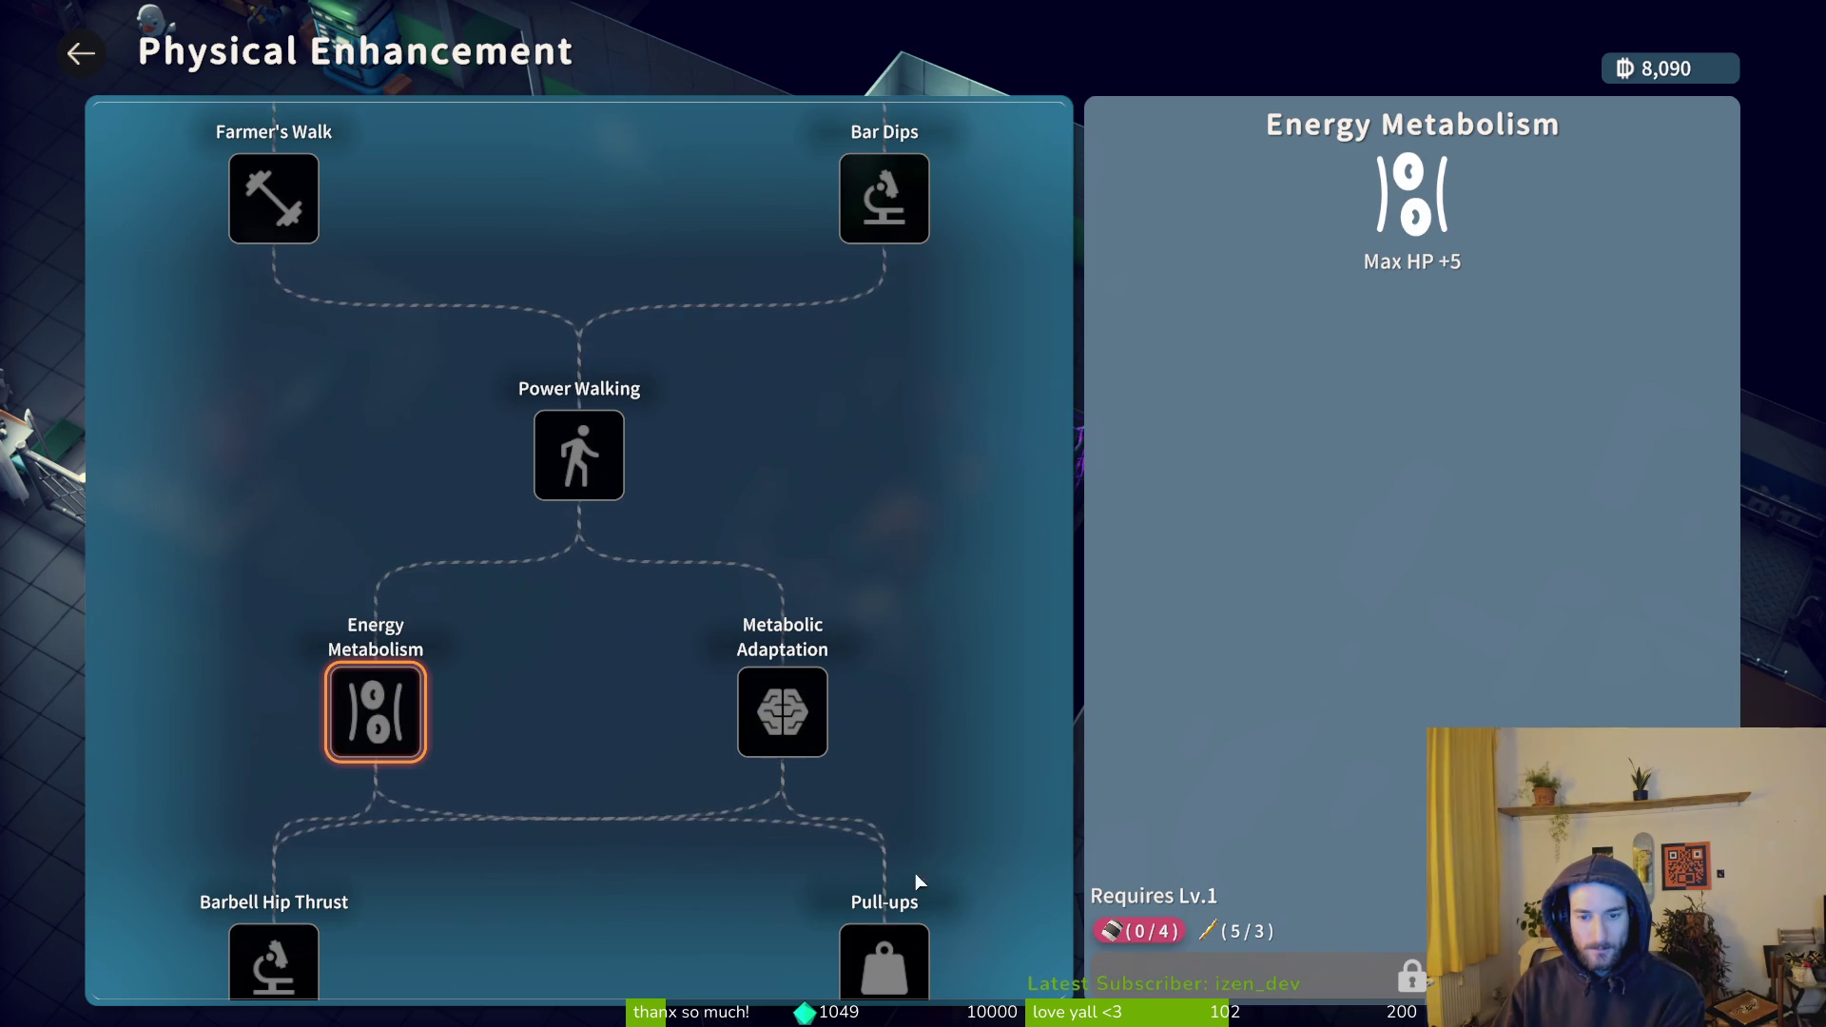
left_click(814, 725)
mouse_move(1197, 940)
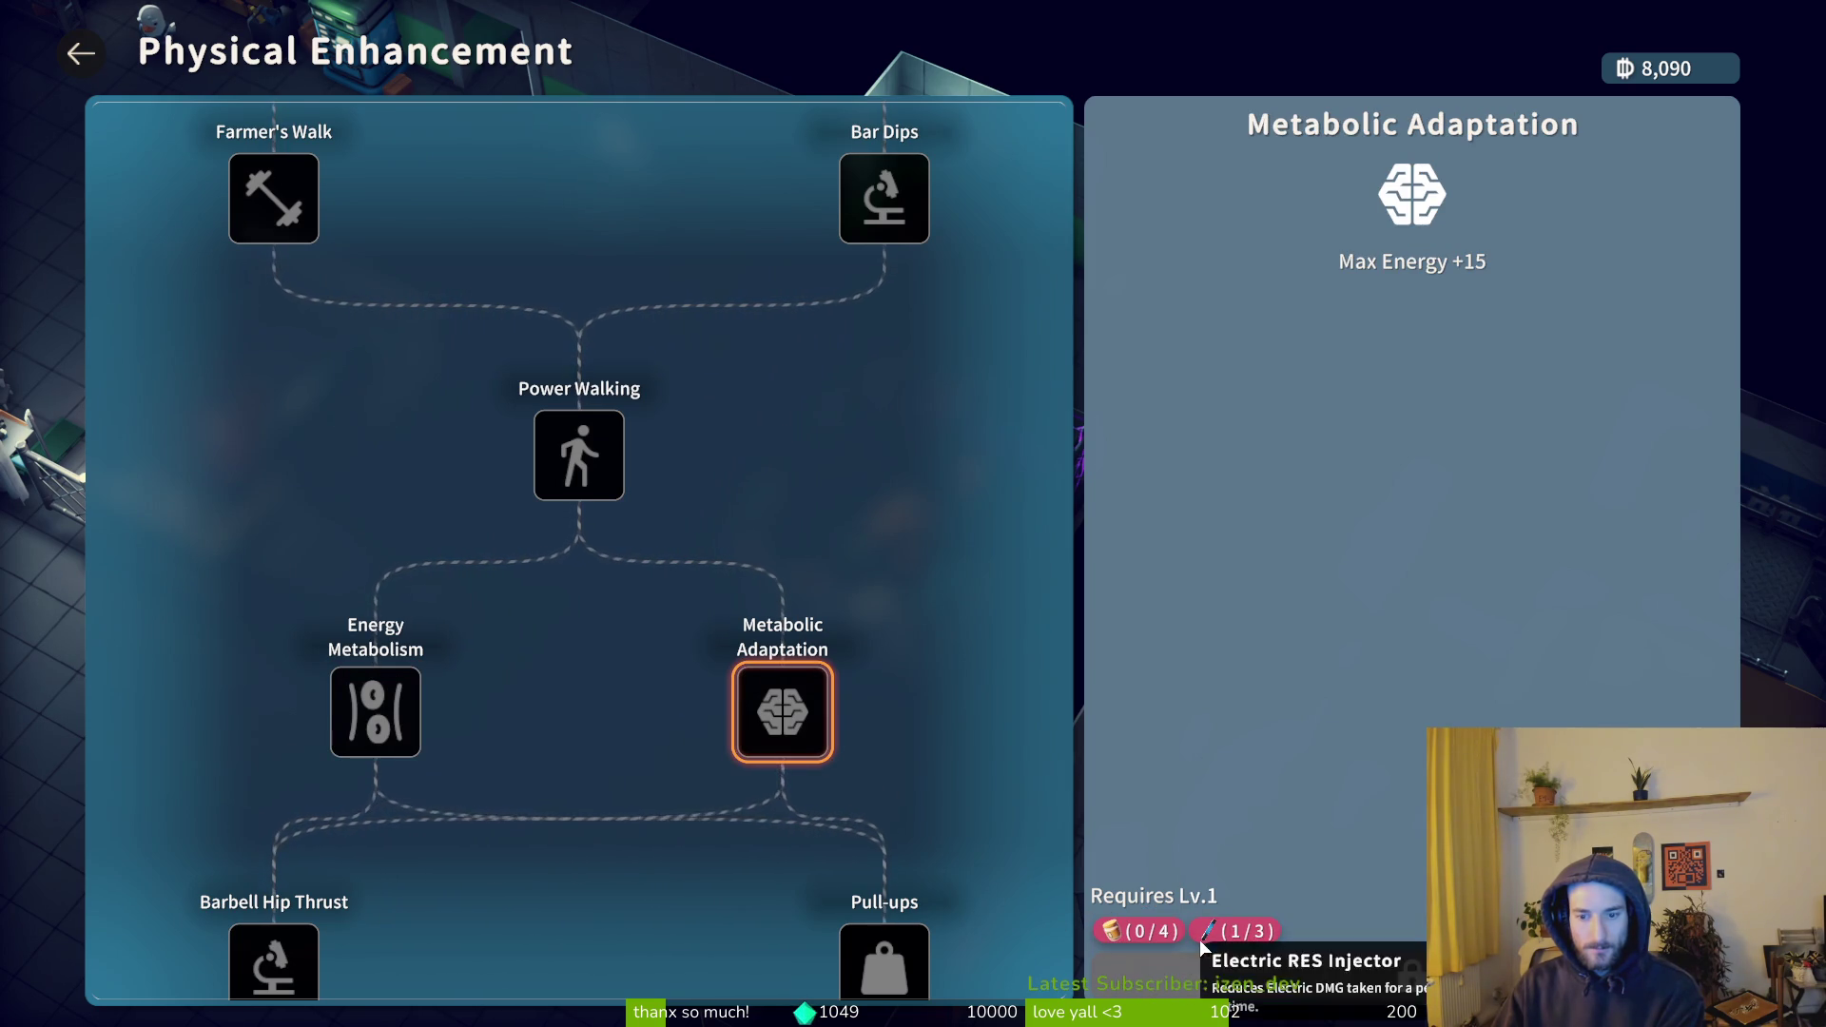
scroll(751, 853, "down", 3)
left_click(890, 742)
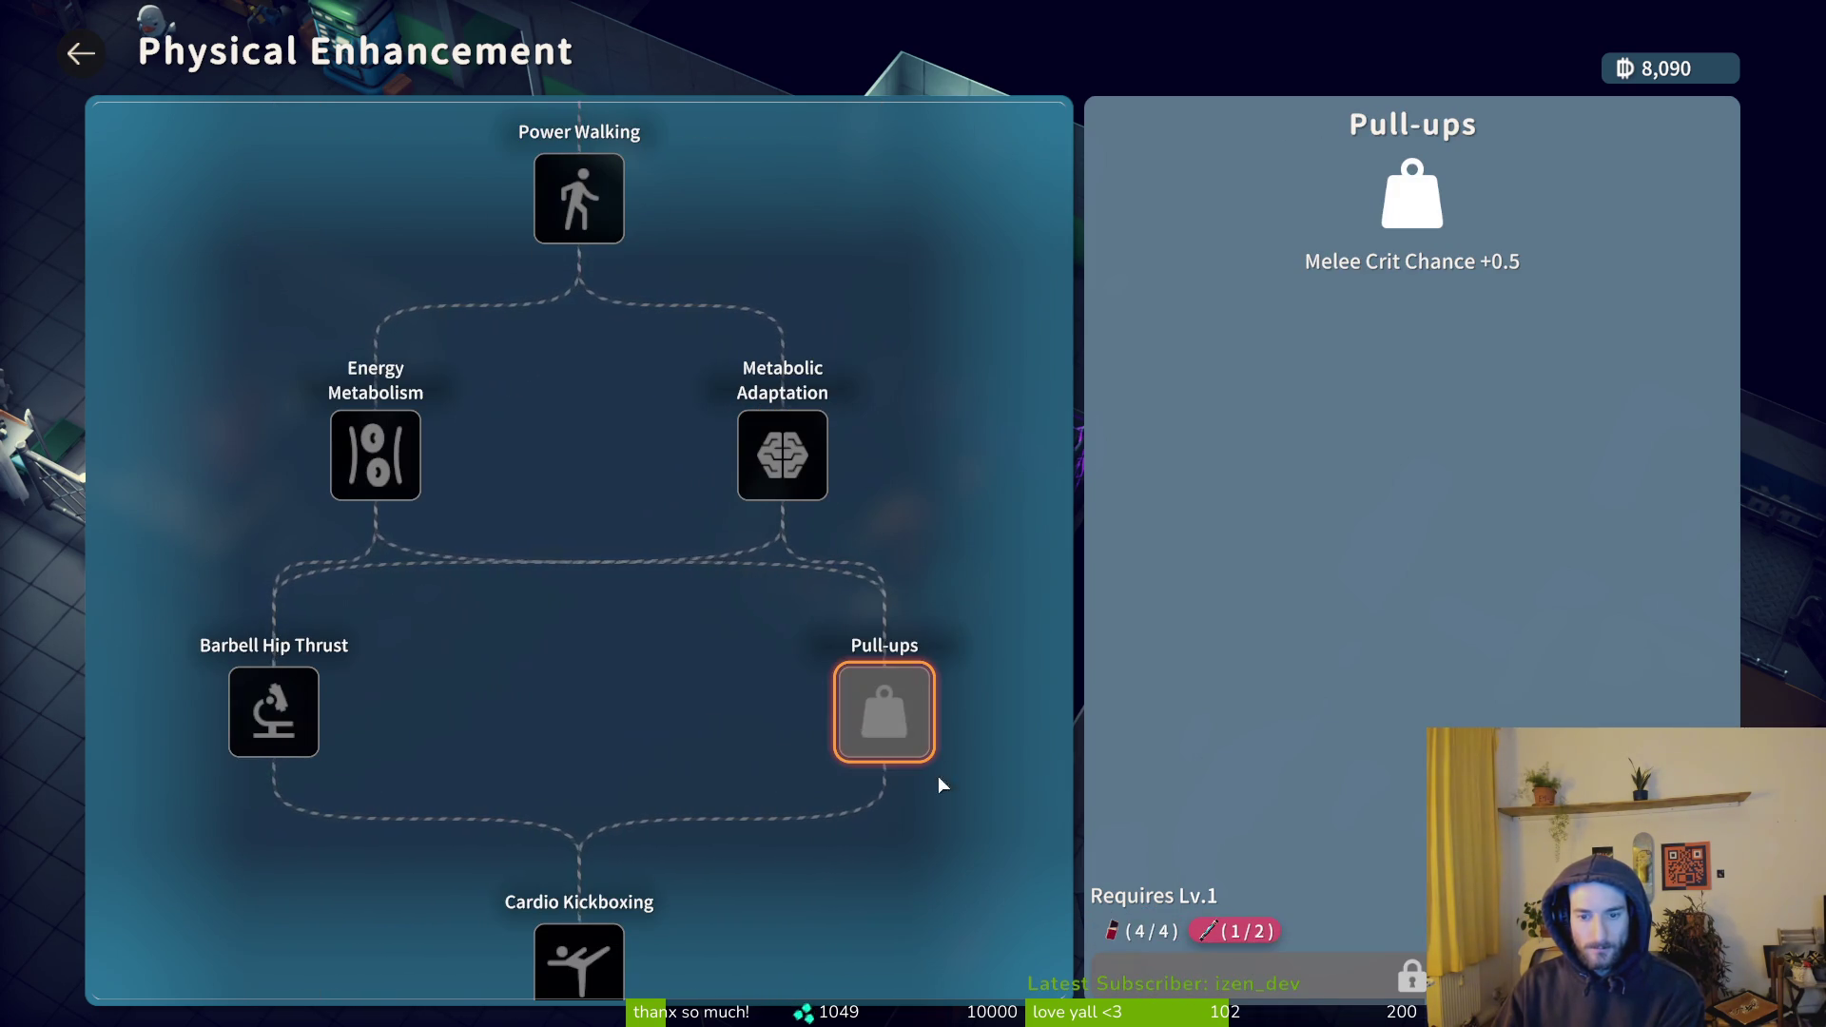
left_click(286, 715)
- Review Cardio Kickboxing, Heat Acclimation's required items, Restorative Sleep, Burpees and Bench Press
scroll(511, 711, "down", 4)
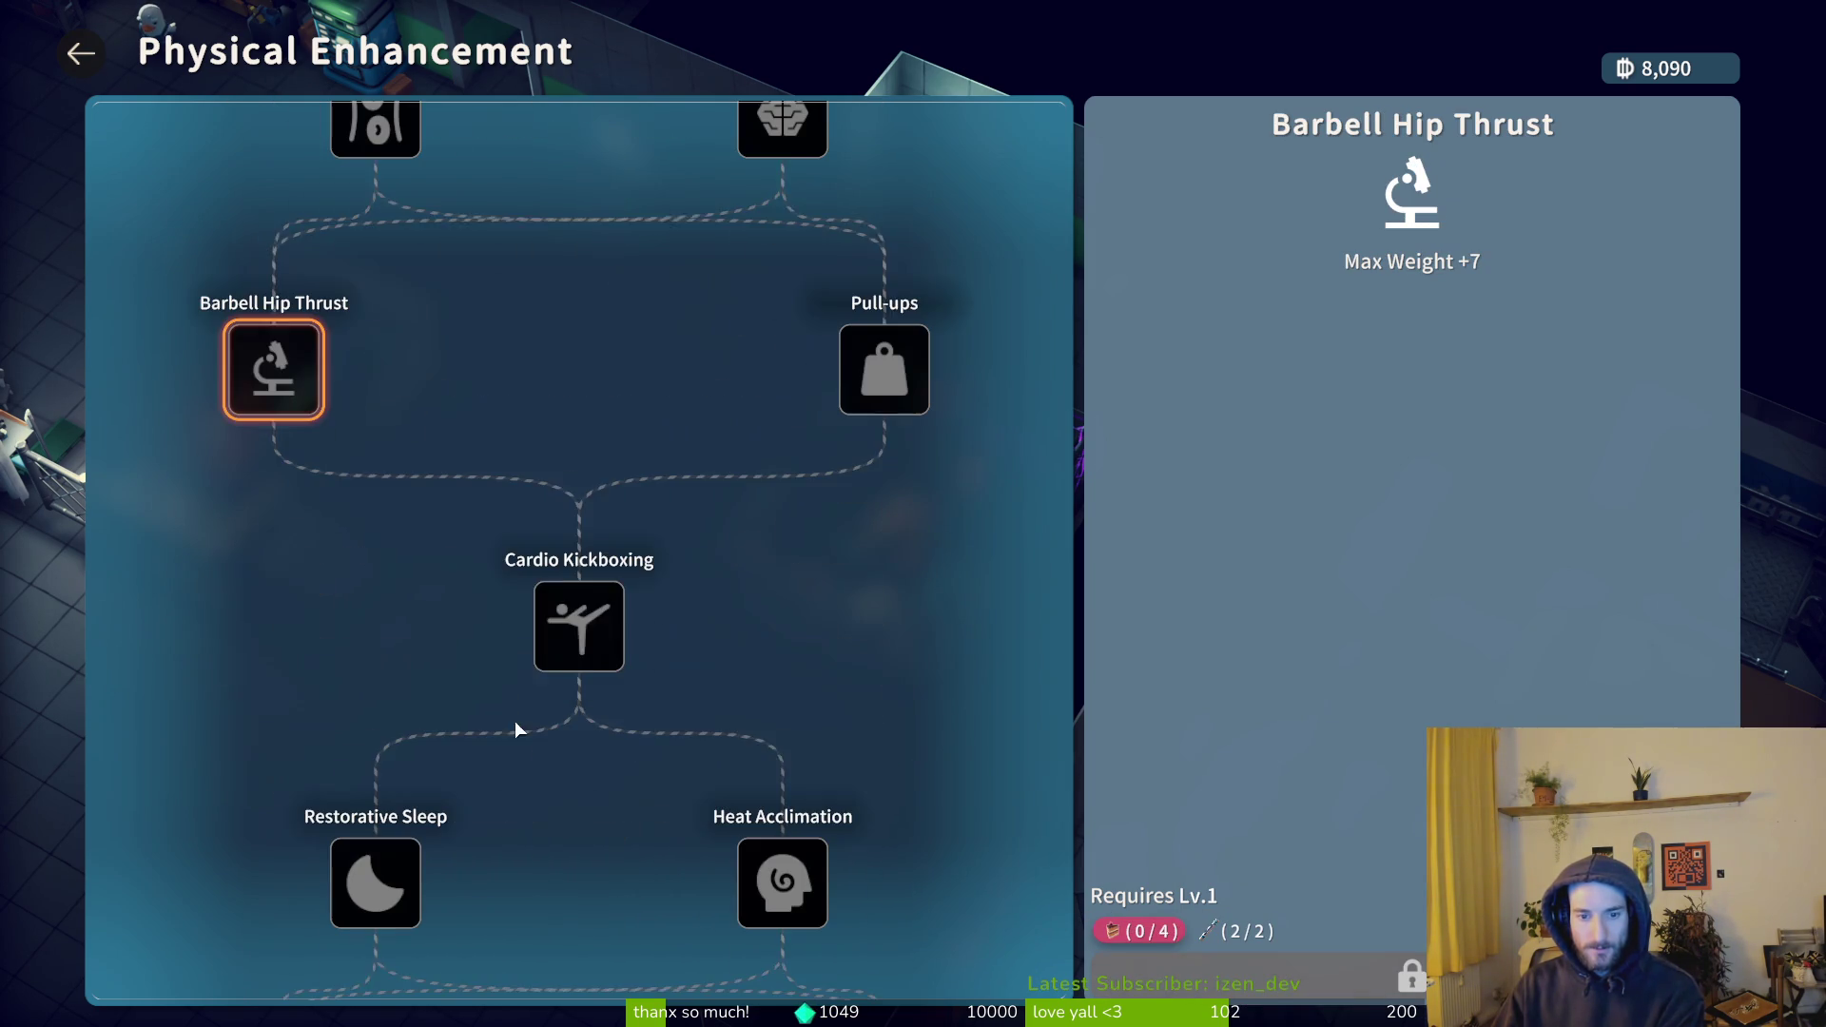
left_click(613, 657)
left_click(813, 879)
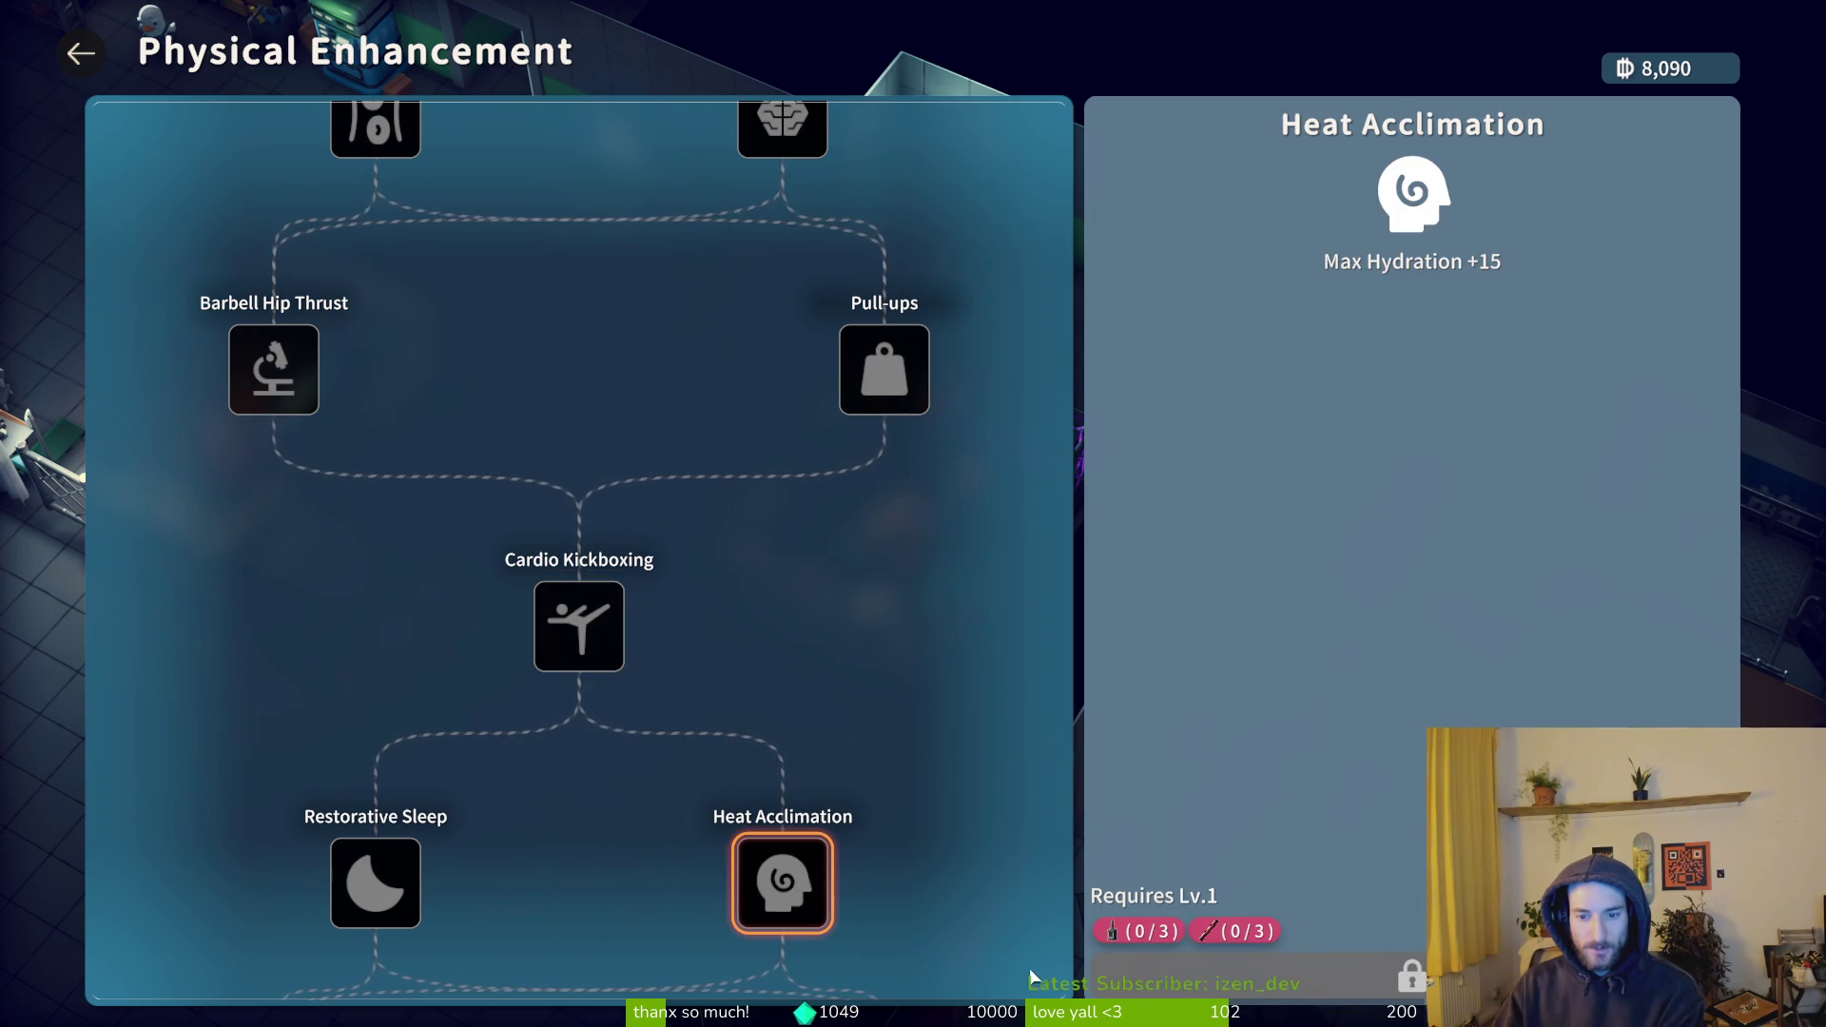
left_click(356, 859)
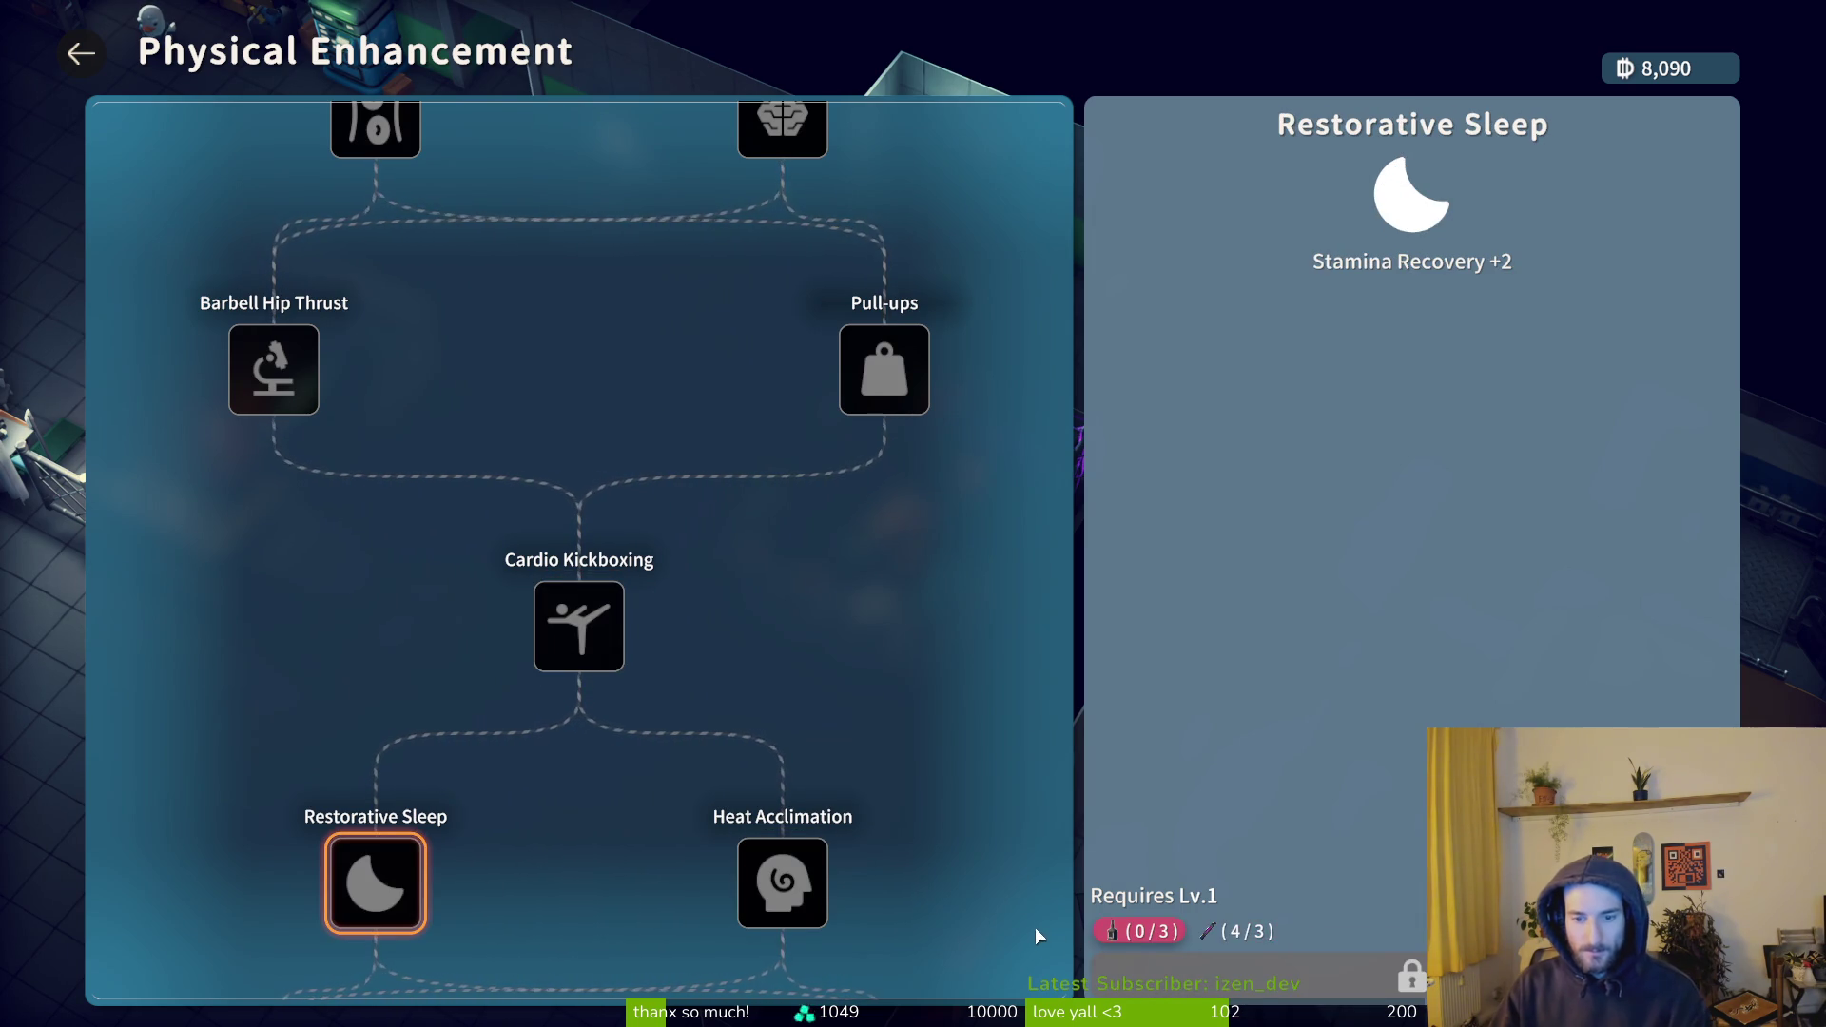
left_click(597, 618)
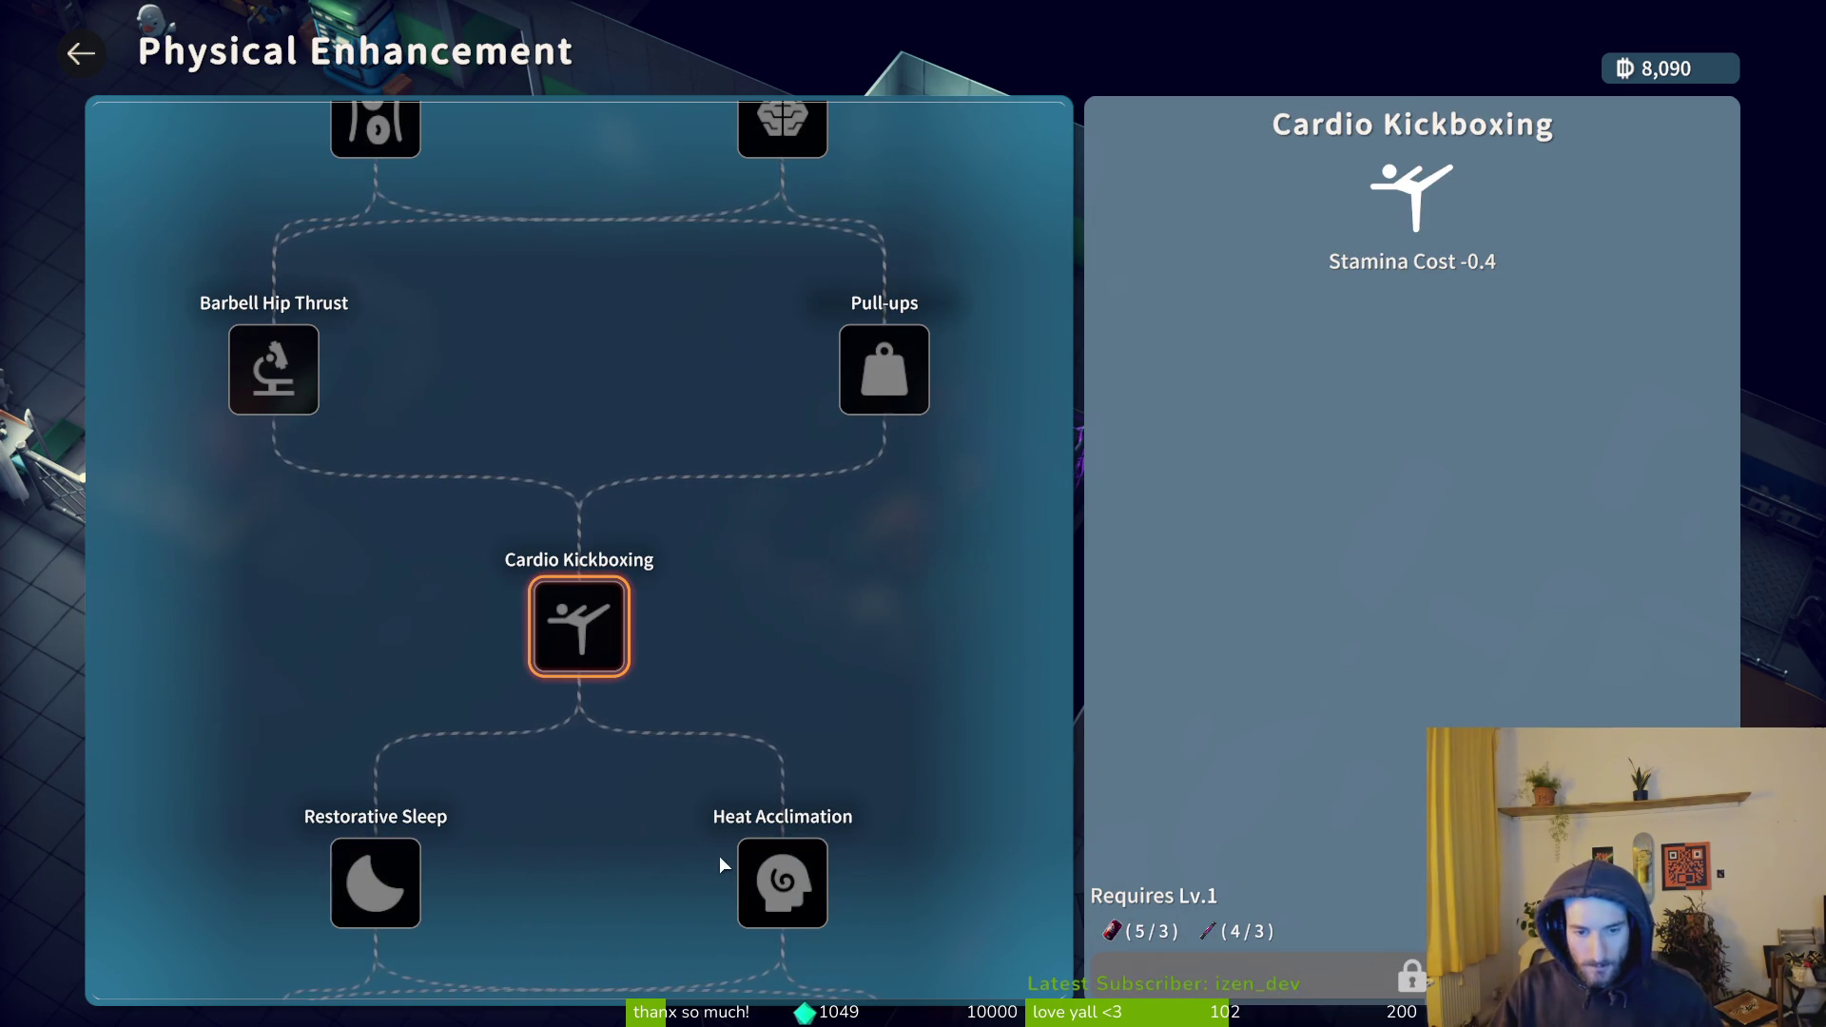
left_click(749, 881)
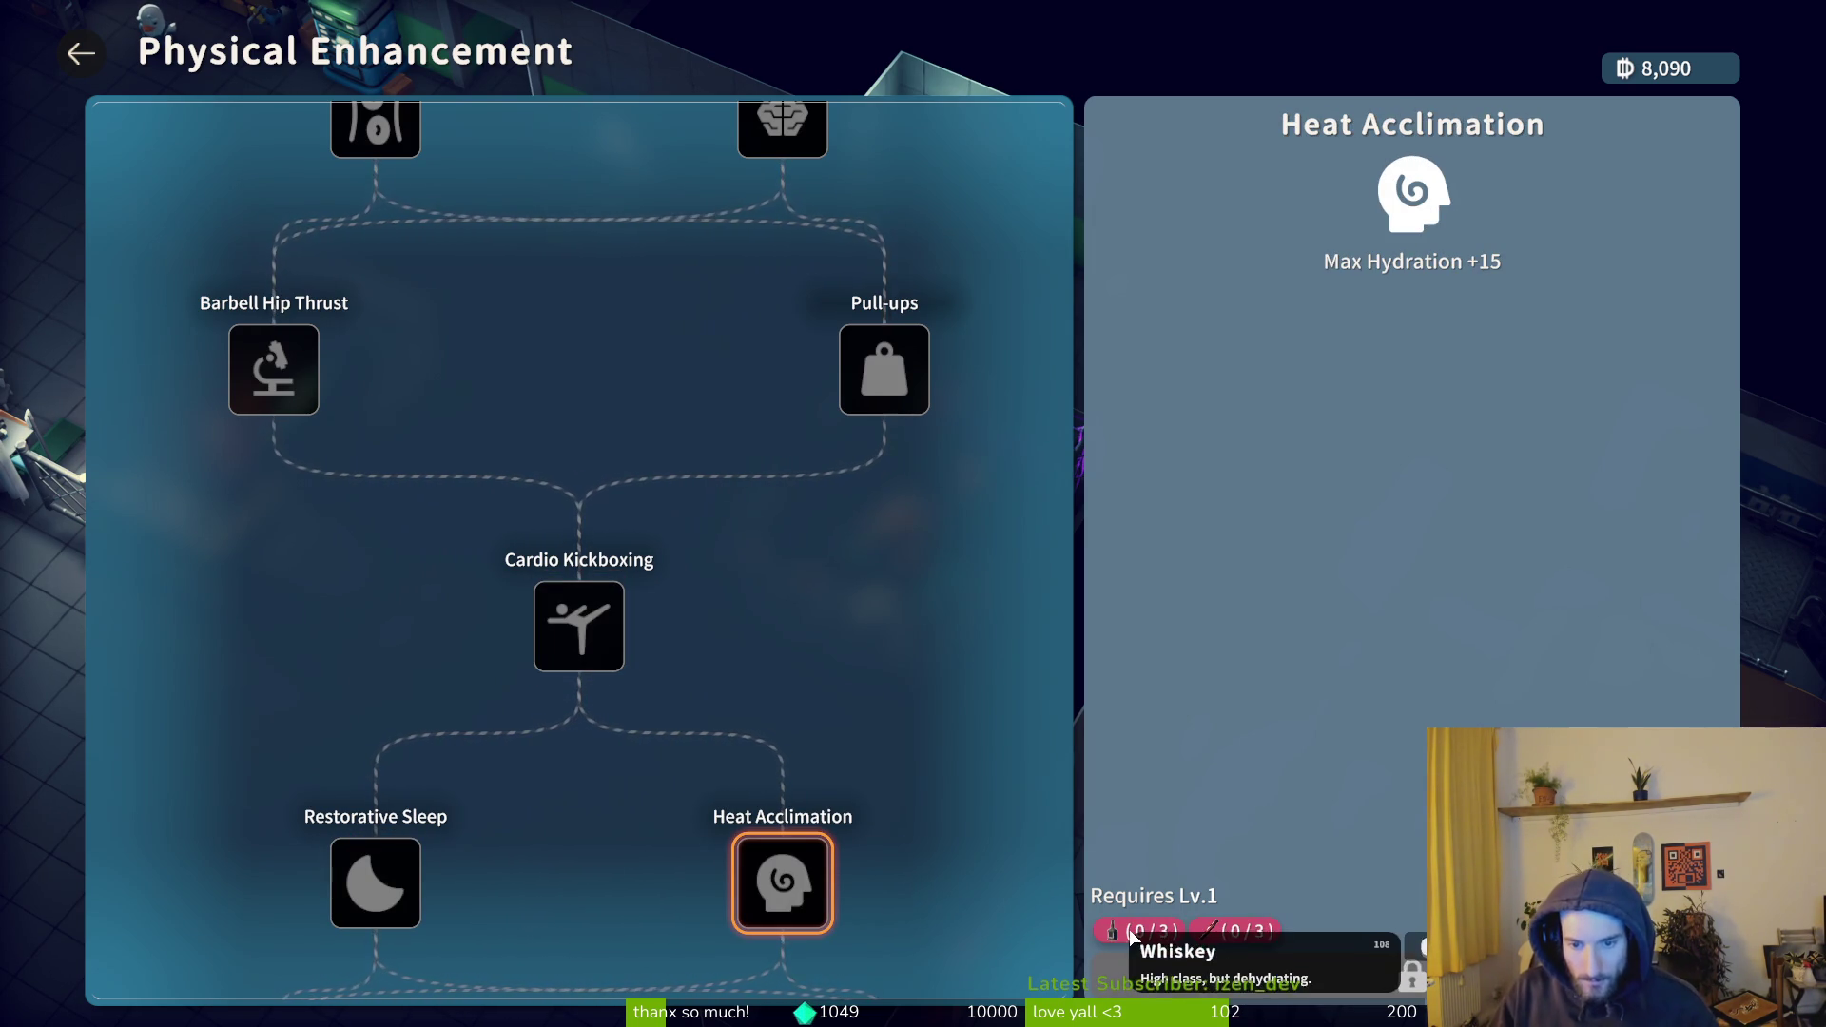
scroll(485, 704, "down", 3)
left_click(304, 818)
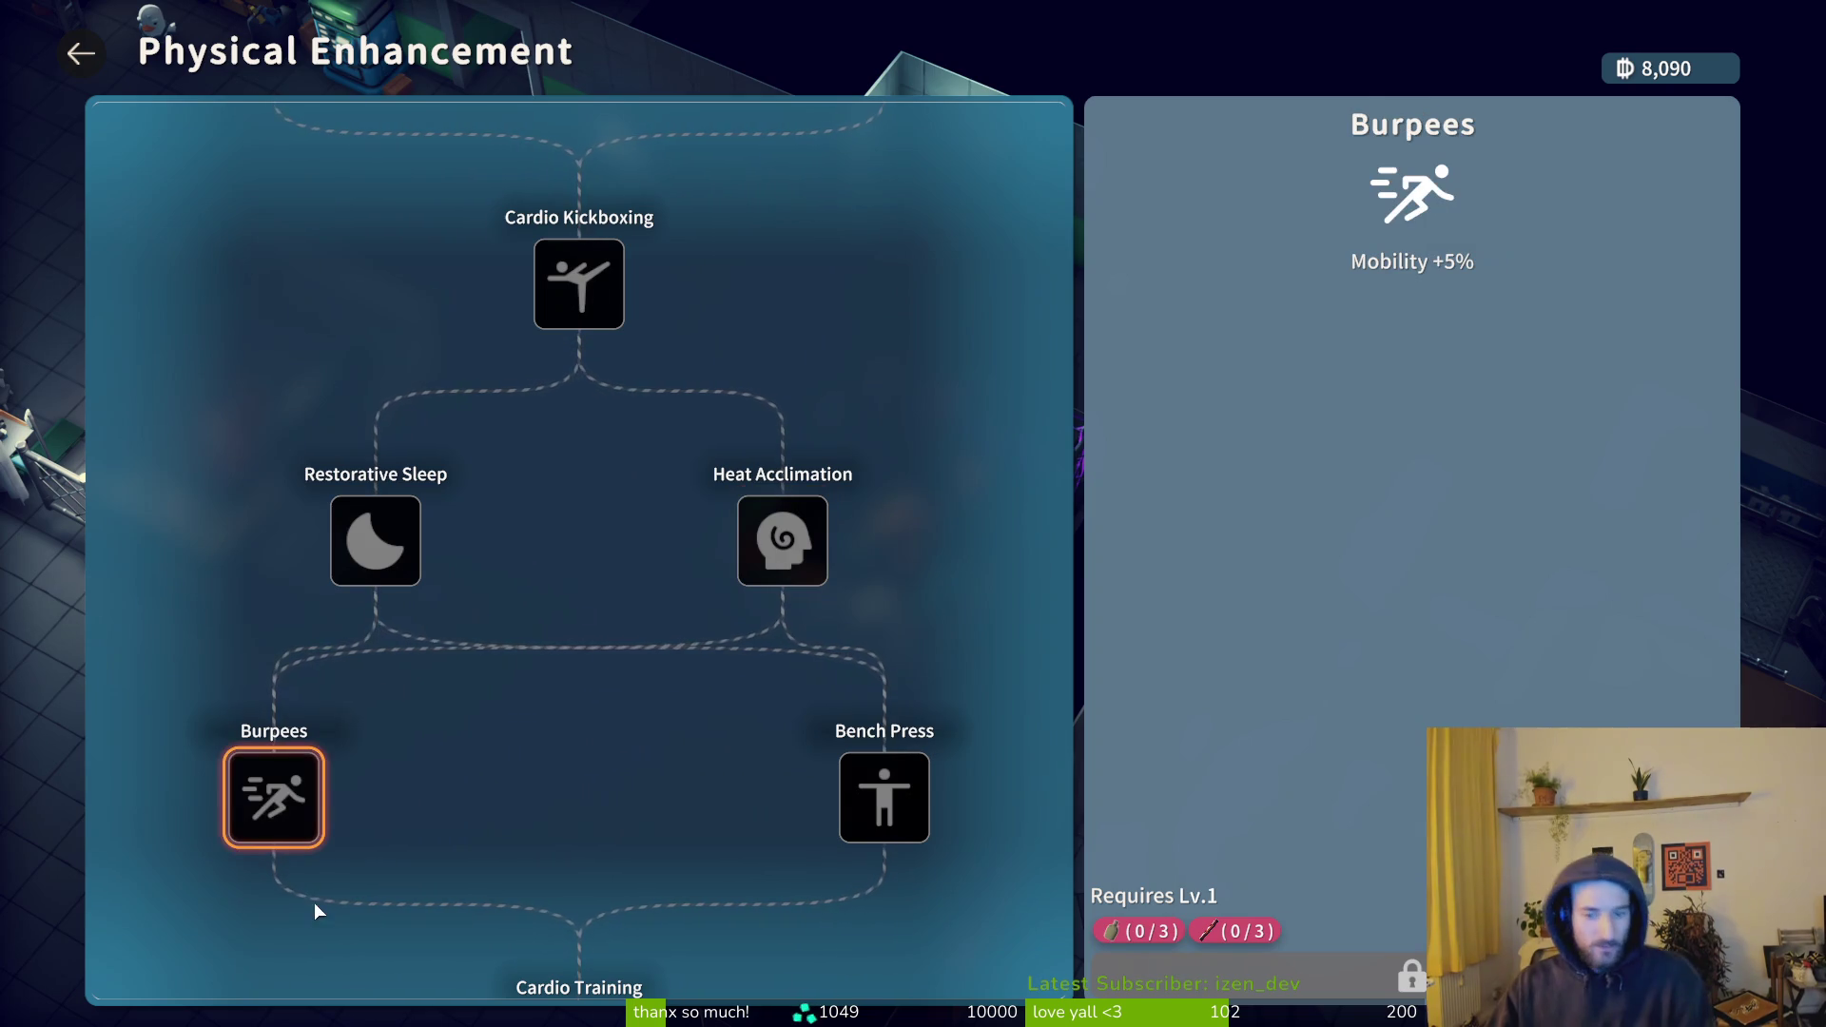
left_click(870, 780)
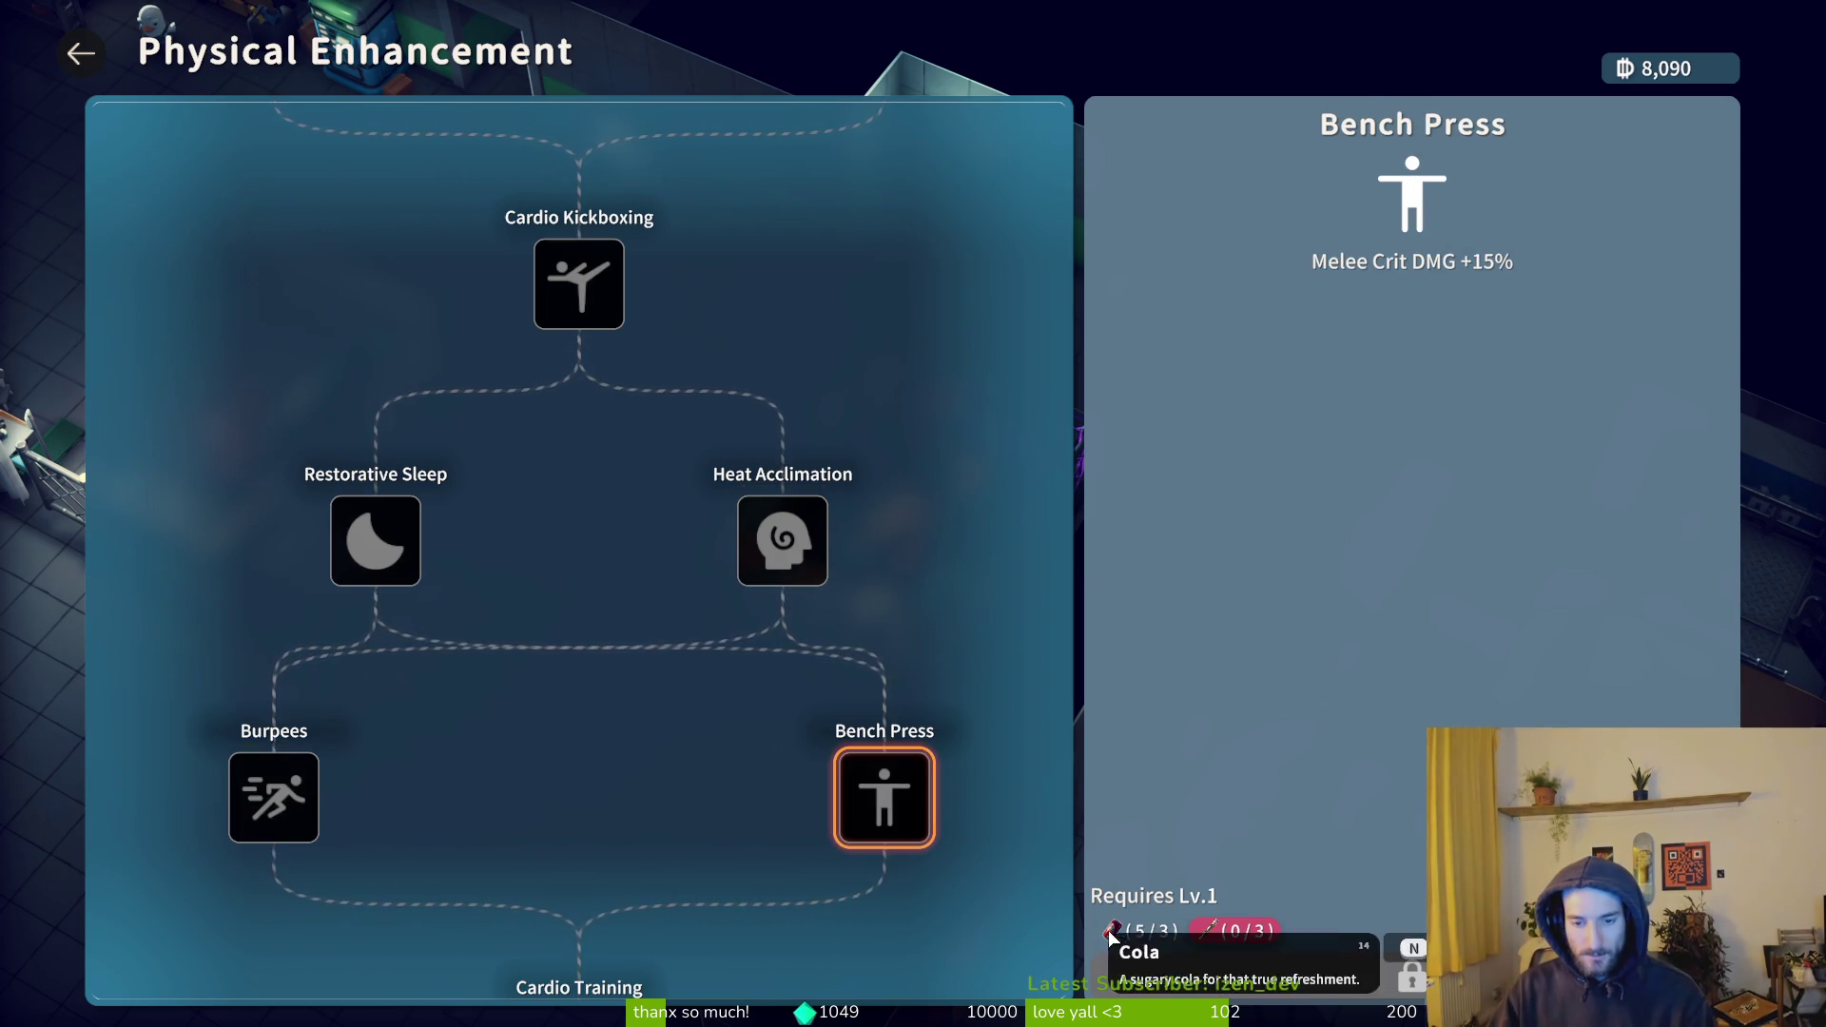
left_click(271, 787)
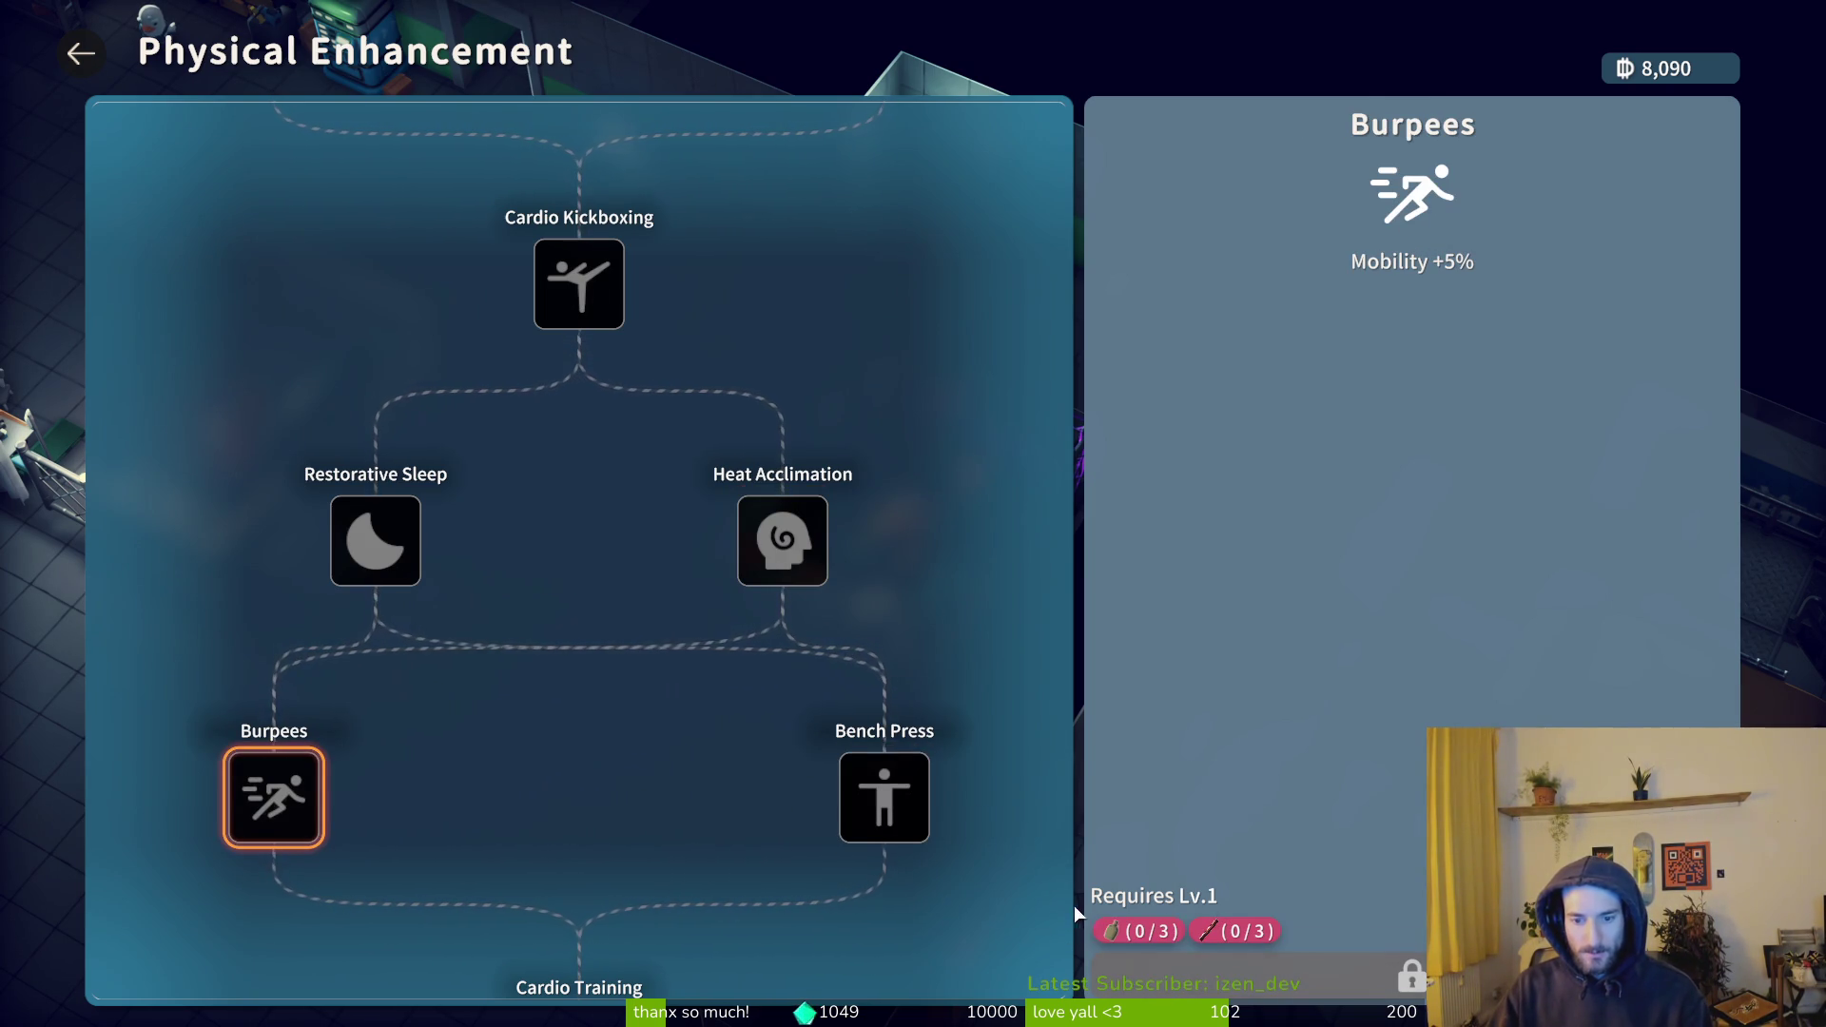
- Review Cardio Training, Concentration Curls, Standing Calf Raise and Ultimate Carry Weight (2 Golden Dumbbells), then close the tree
scroll(608, 772, "down", 3)
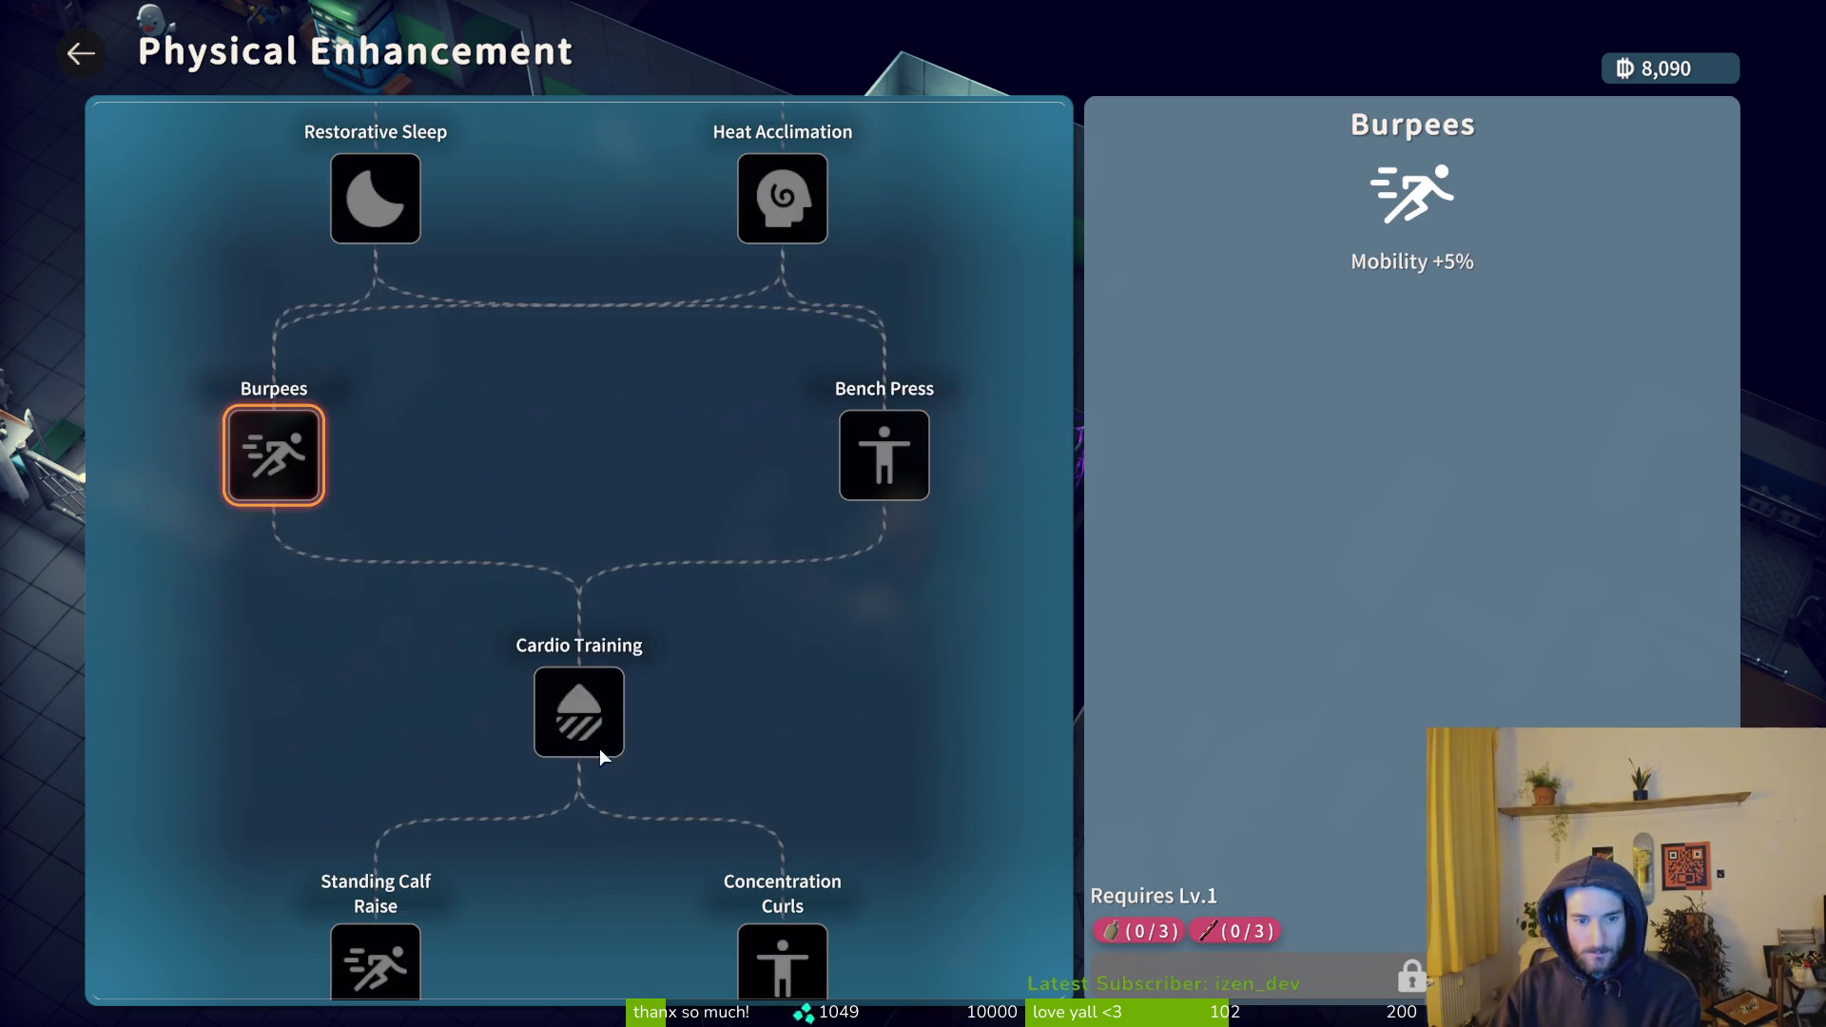
left_click(611, 753)
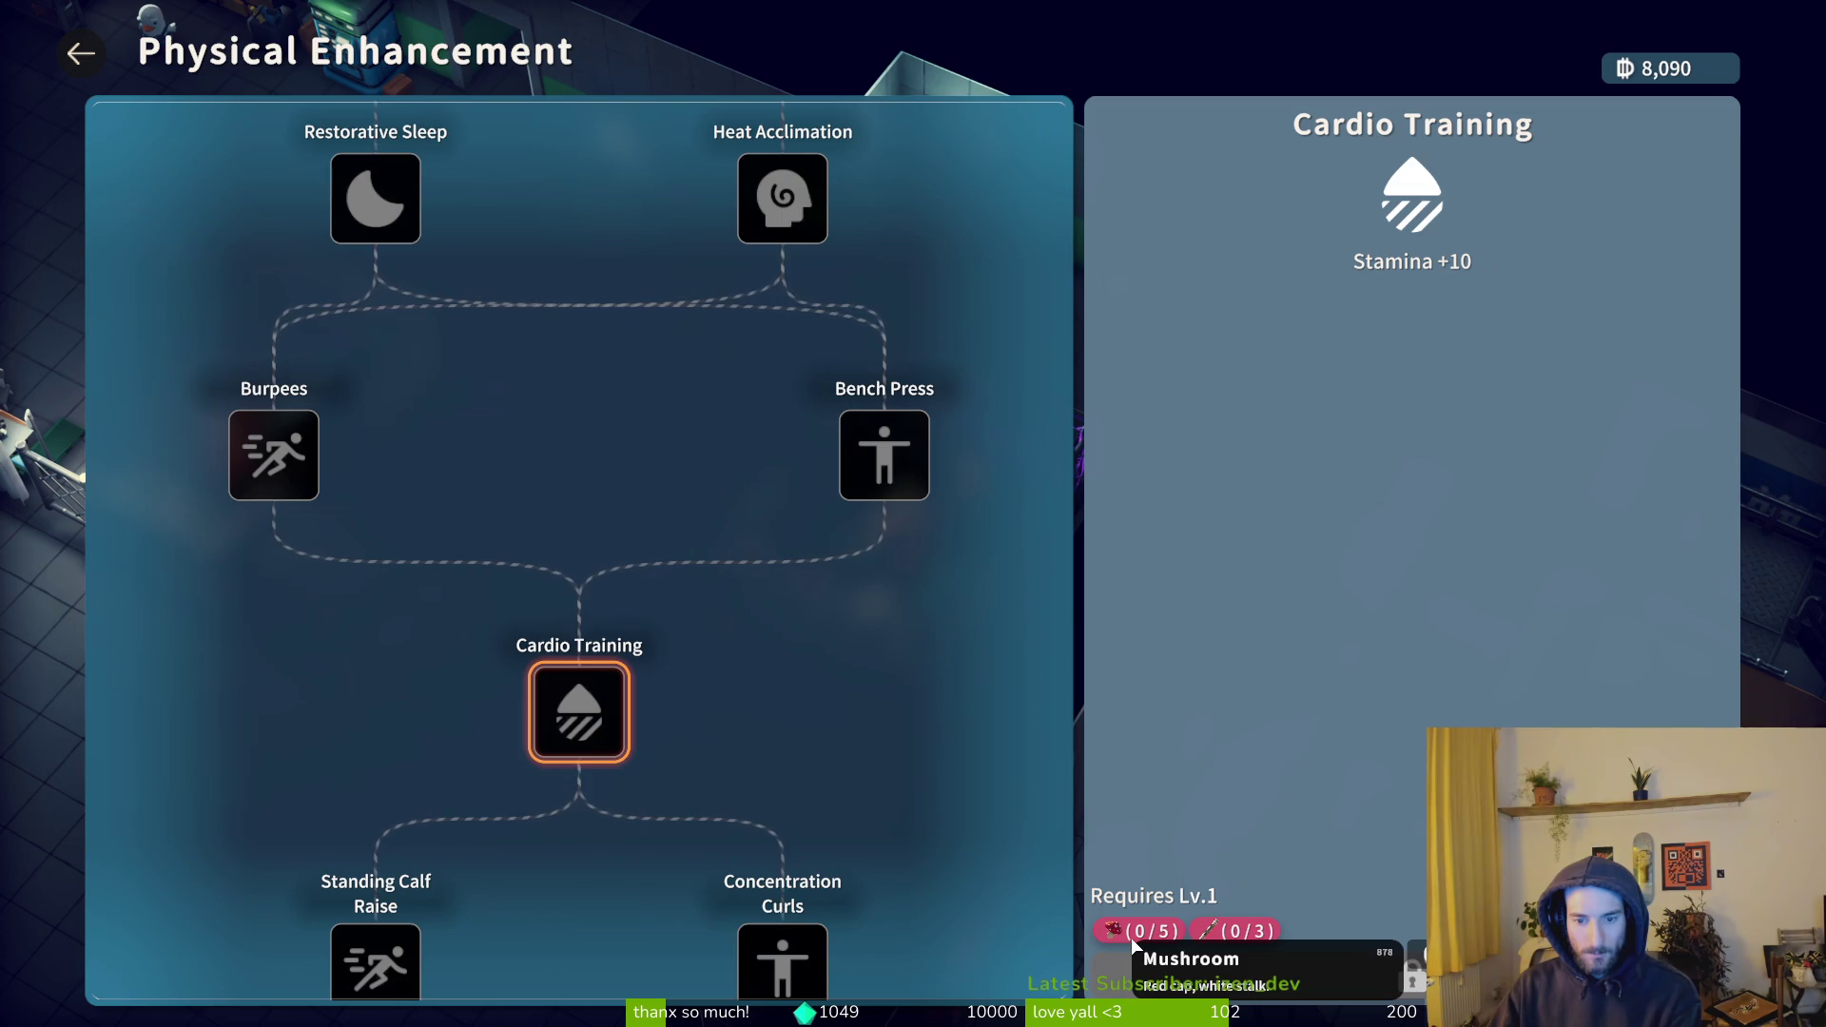
scroll(804, 824, "down", 2)
left_click(792, 745)
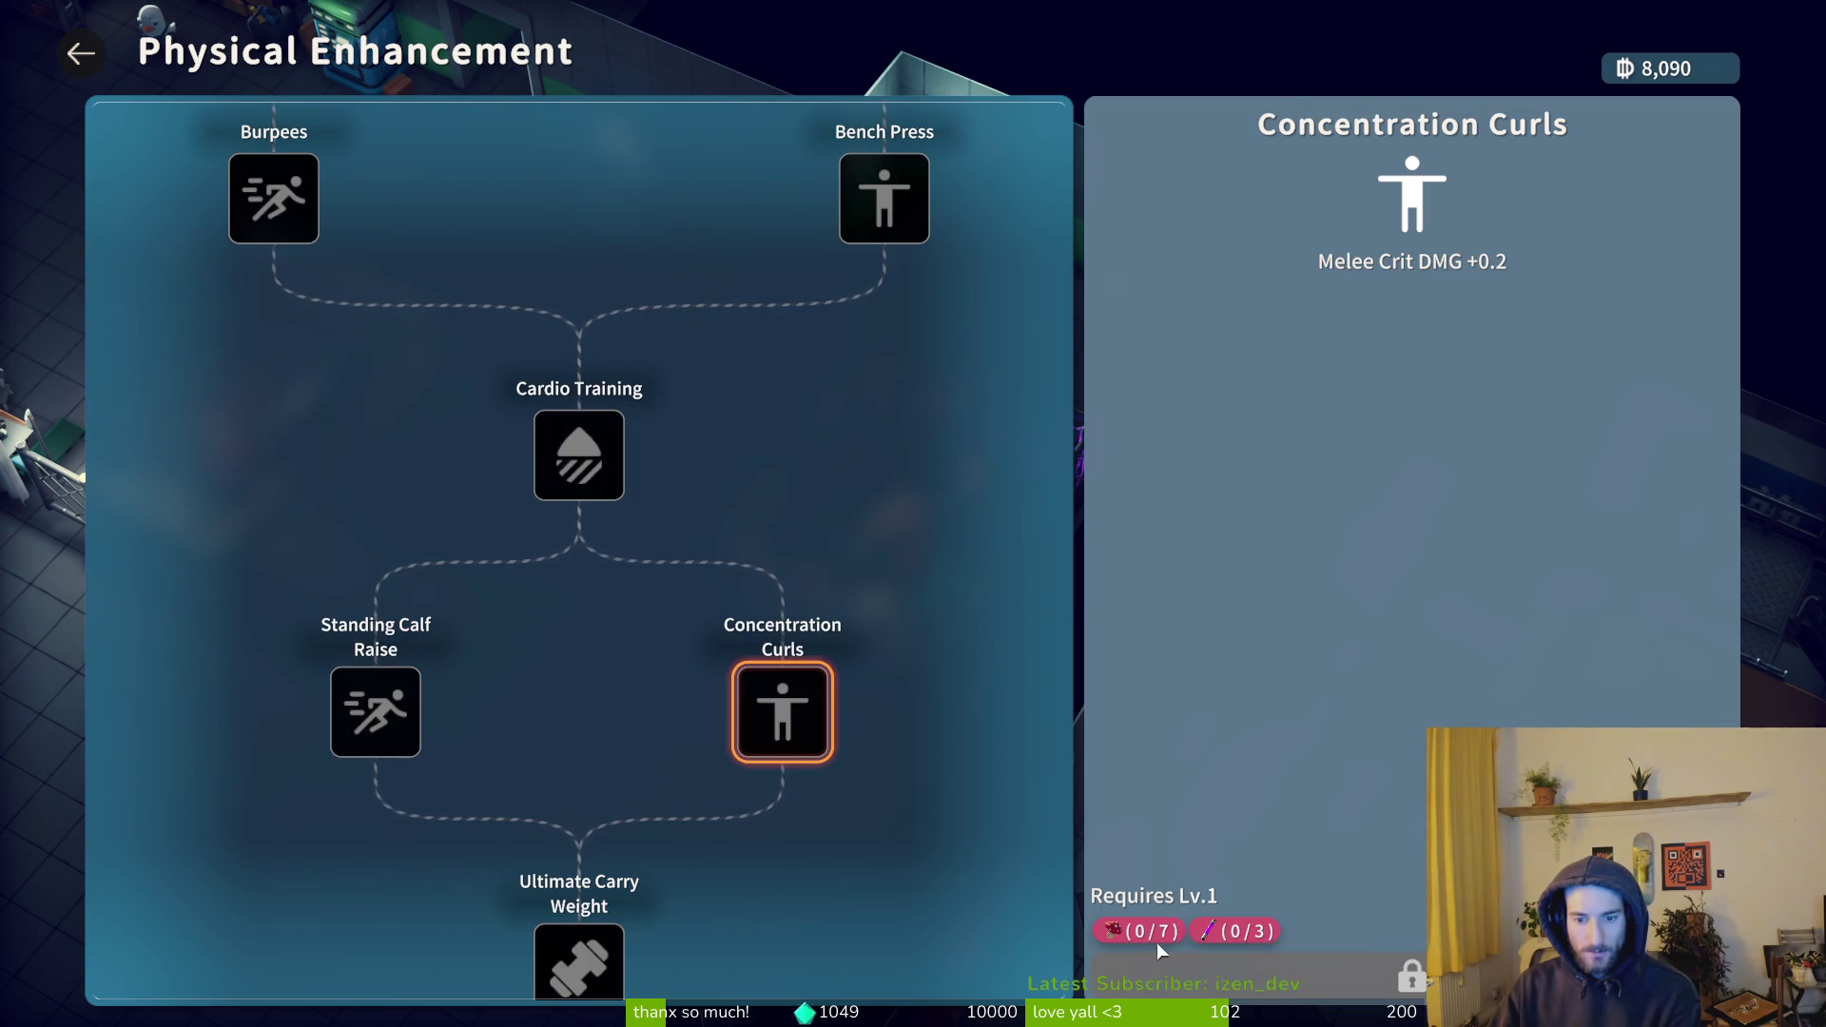
left_click(388, 744)
mouse_move(1110, 927)
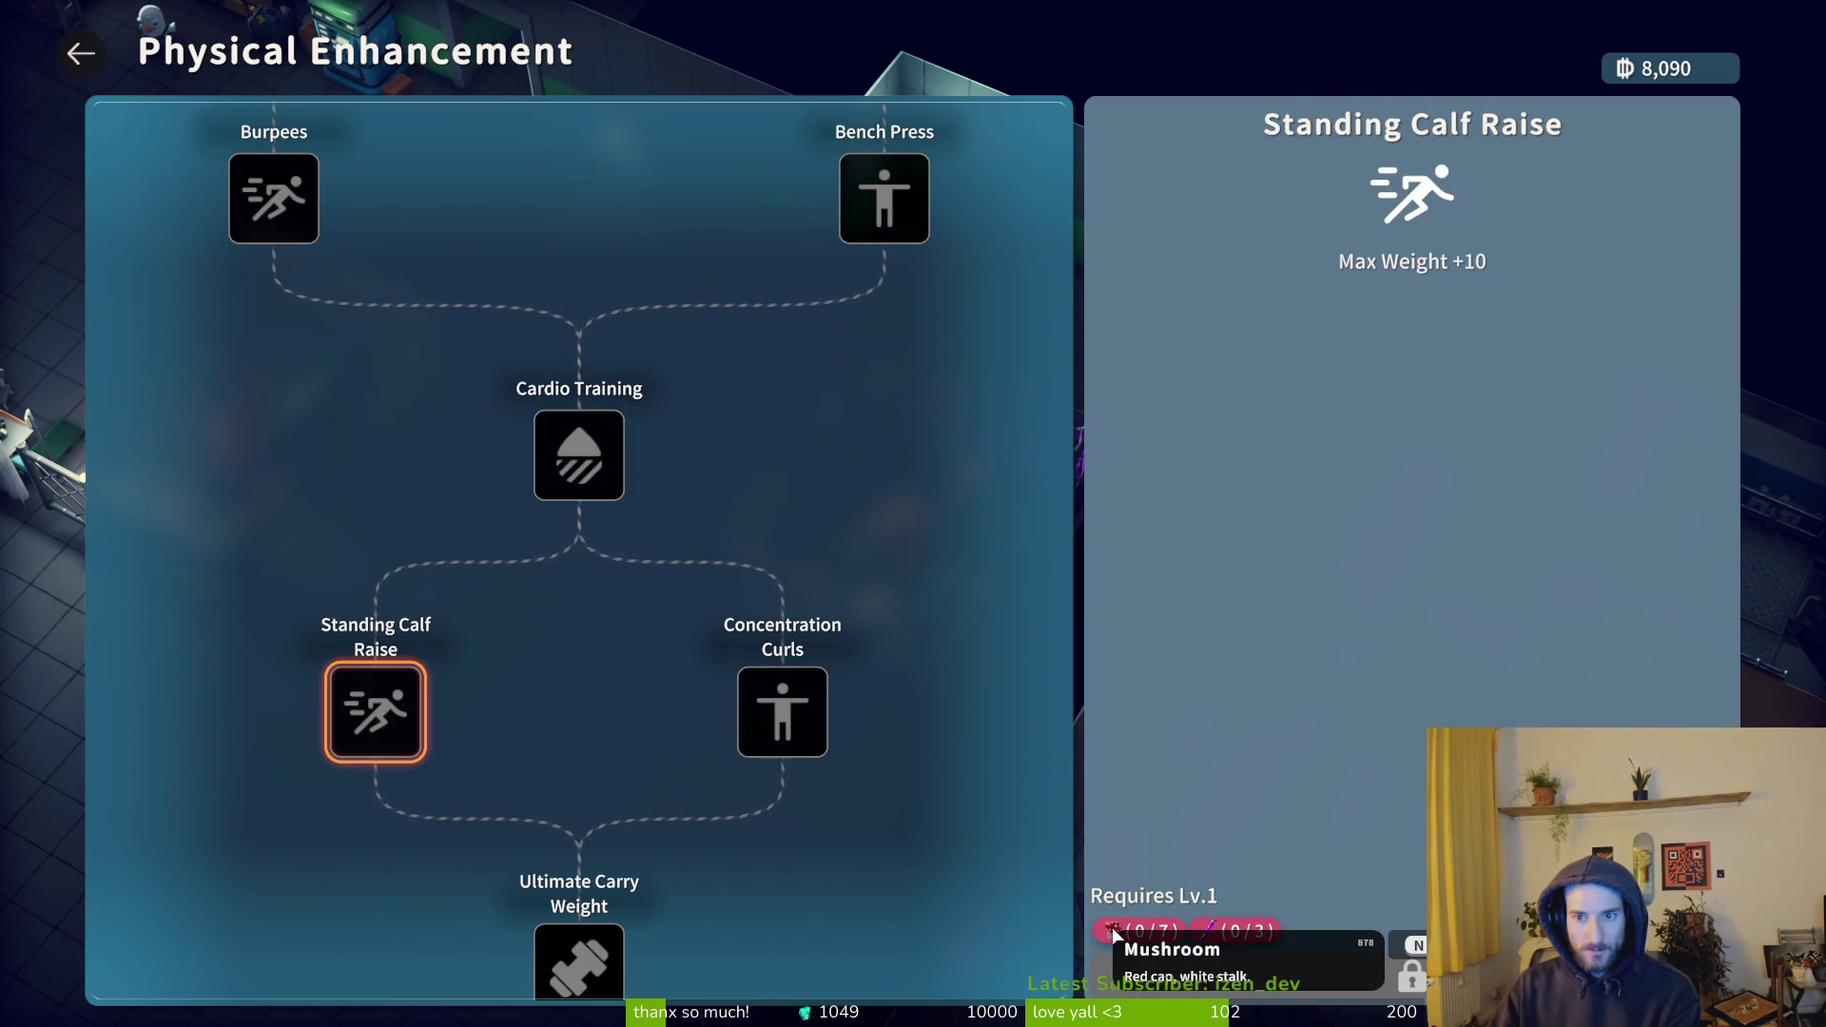
scroll(751, 767, "down", 2)
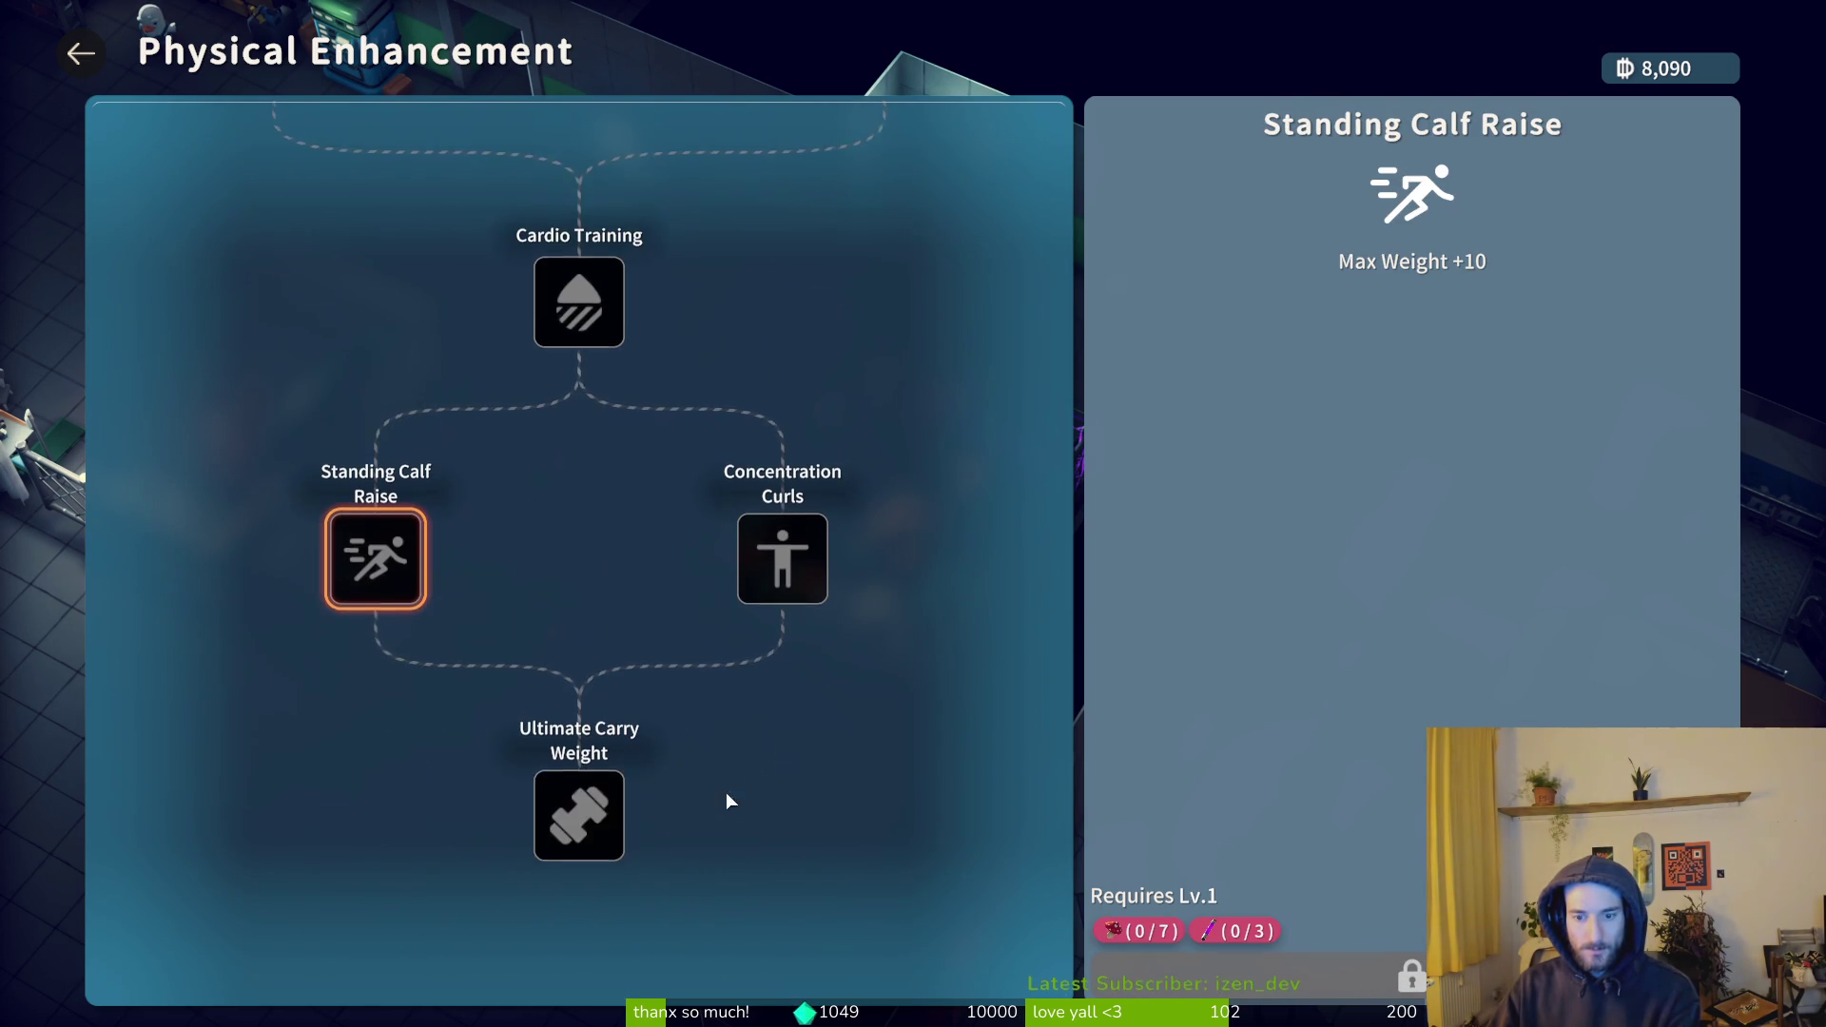
left_click(588, 819)
mouse_move(1117, 938)
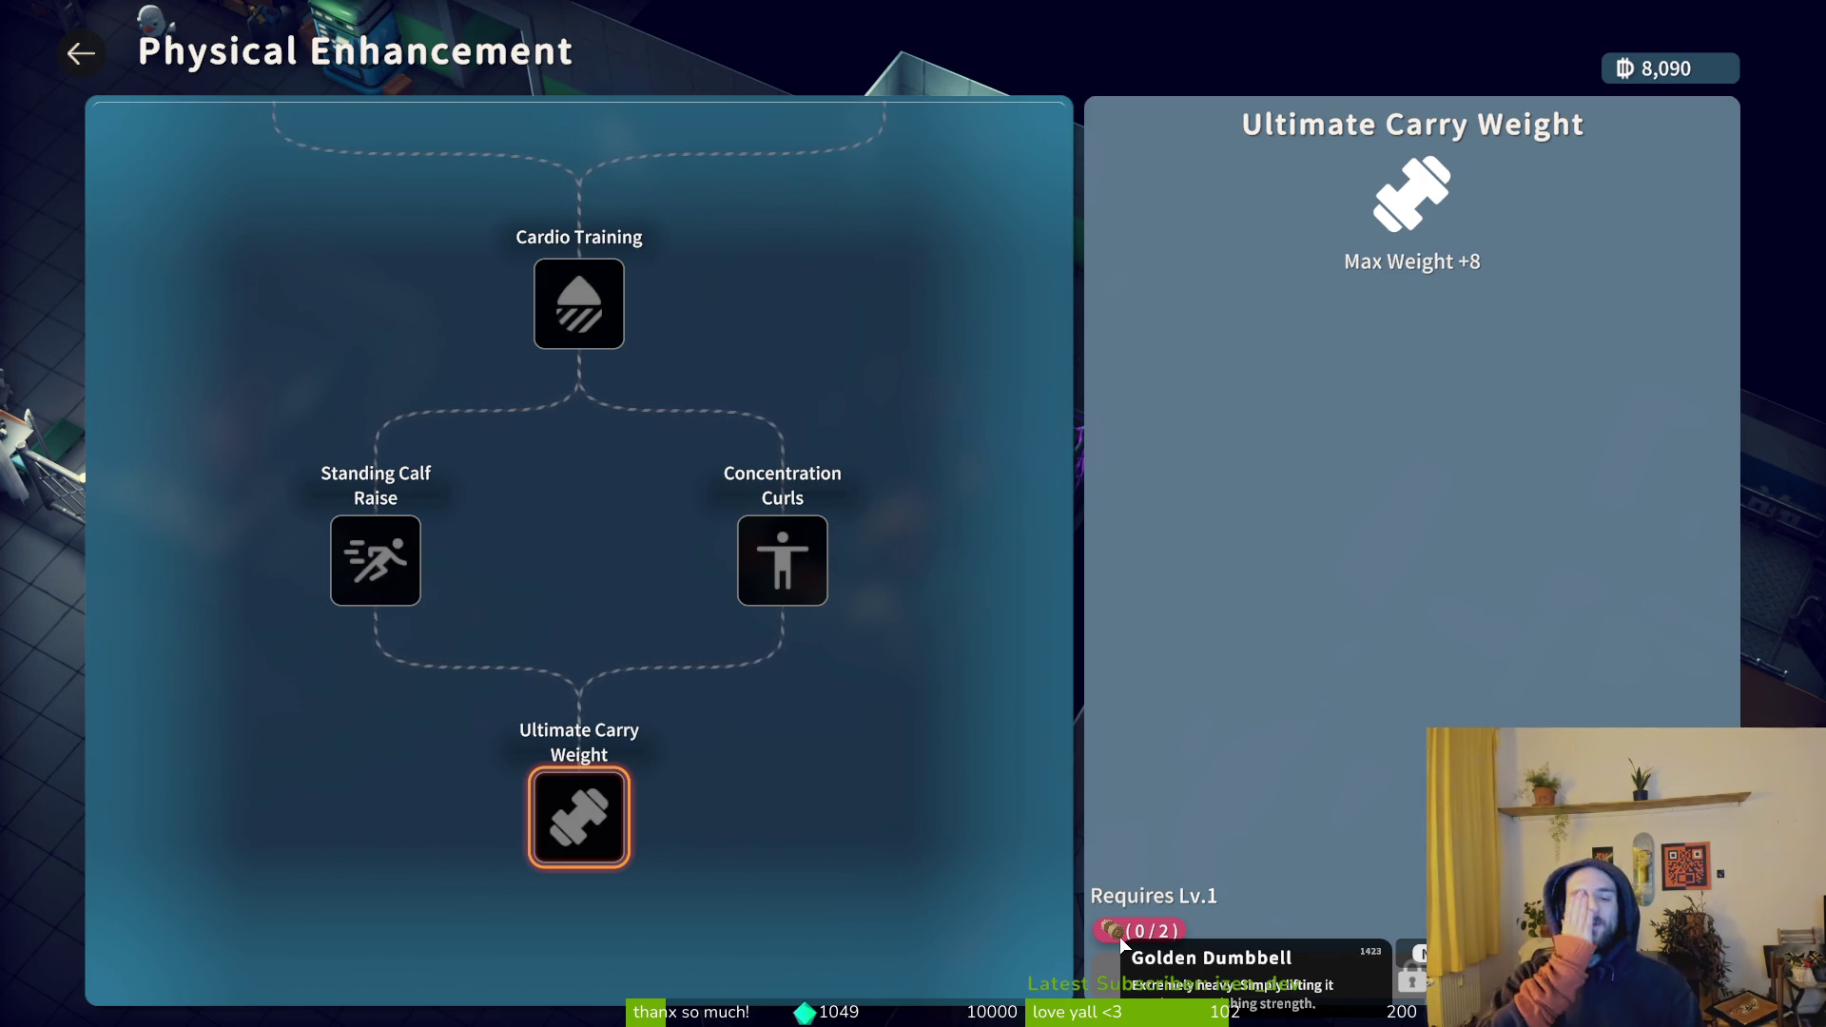
key("Escape")
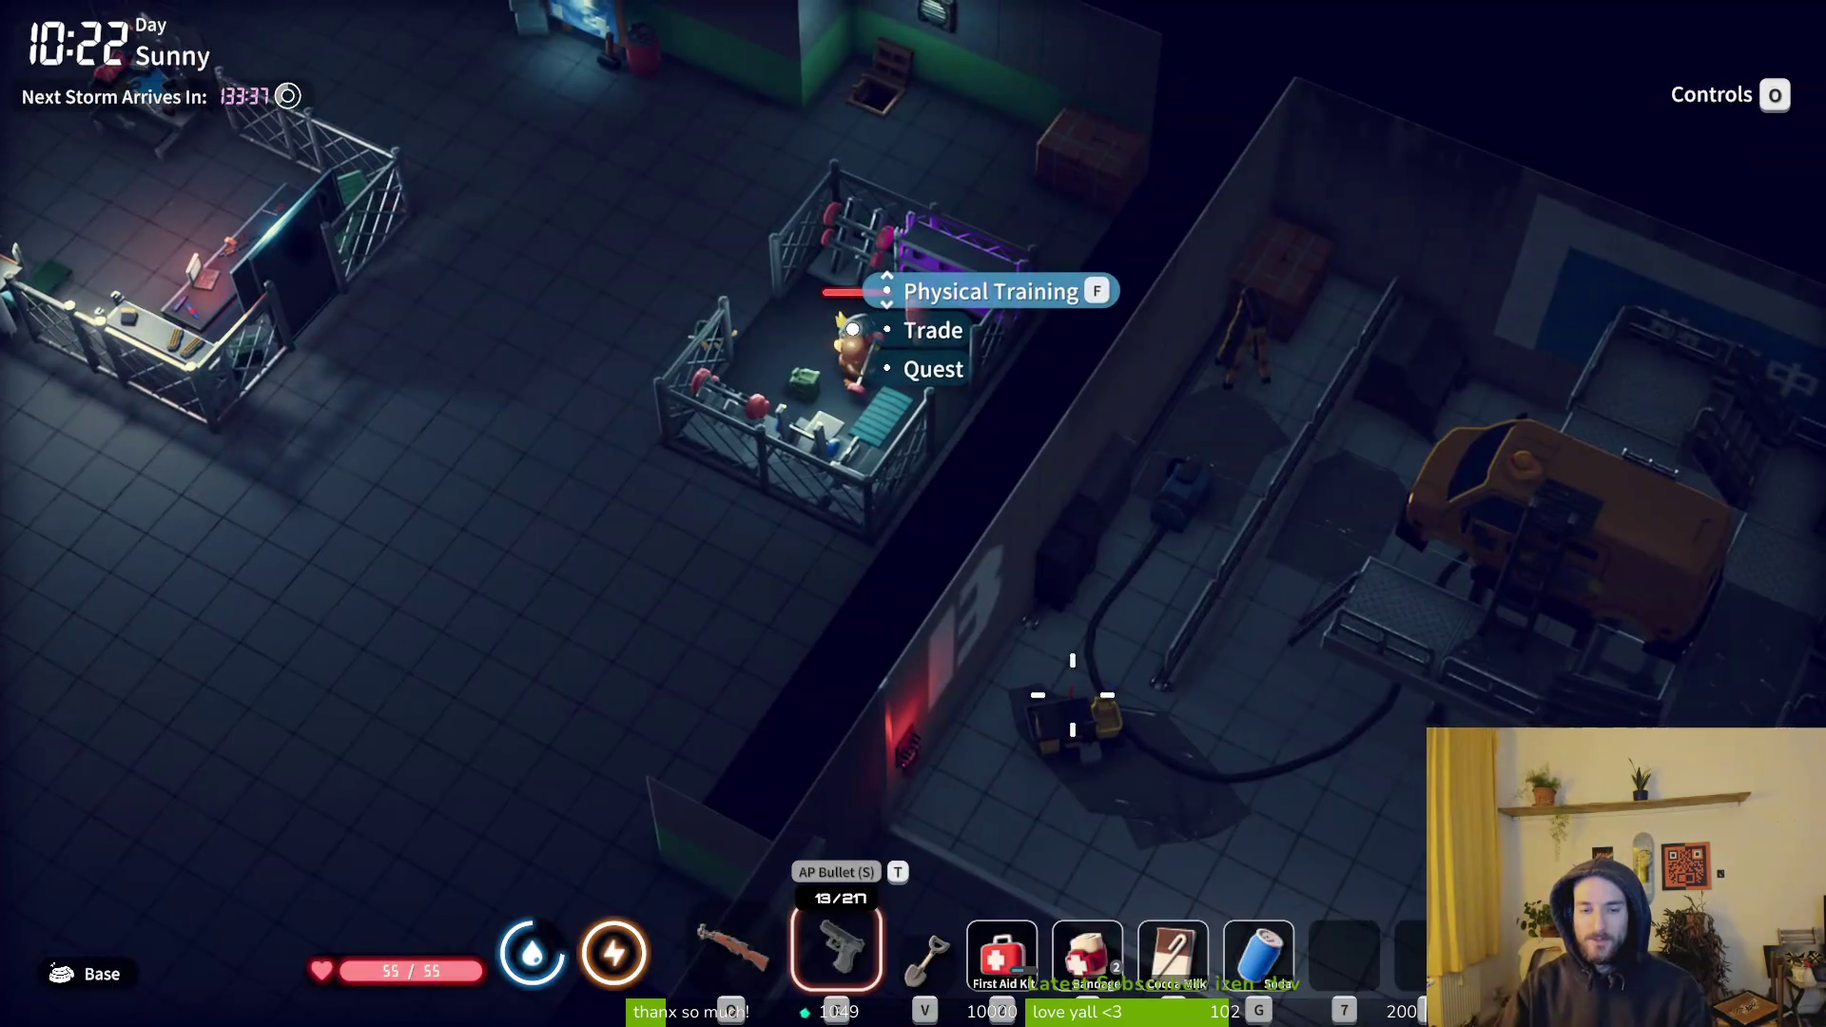
- Walk to the vending machine and bring up the inventory beside the warehouse storage
key("w")
key("a")
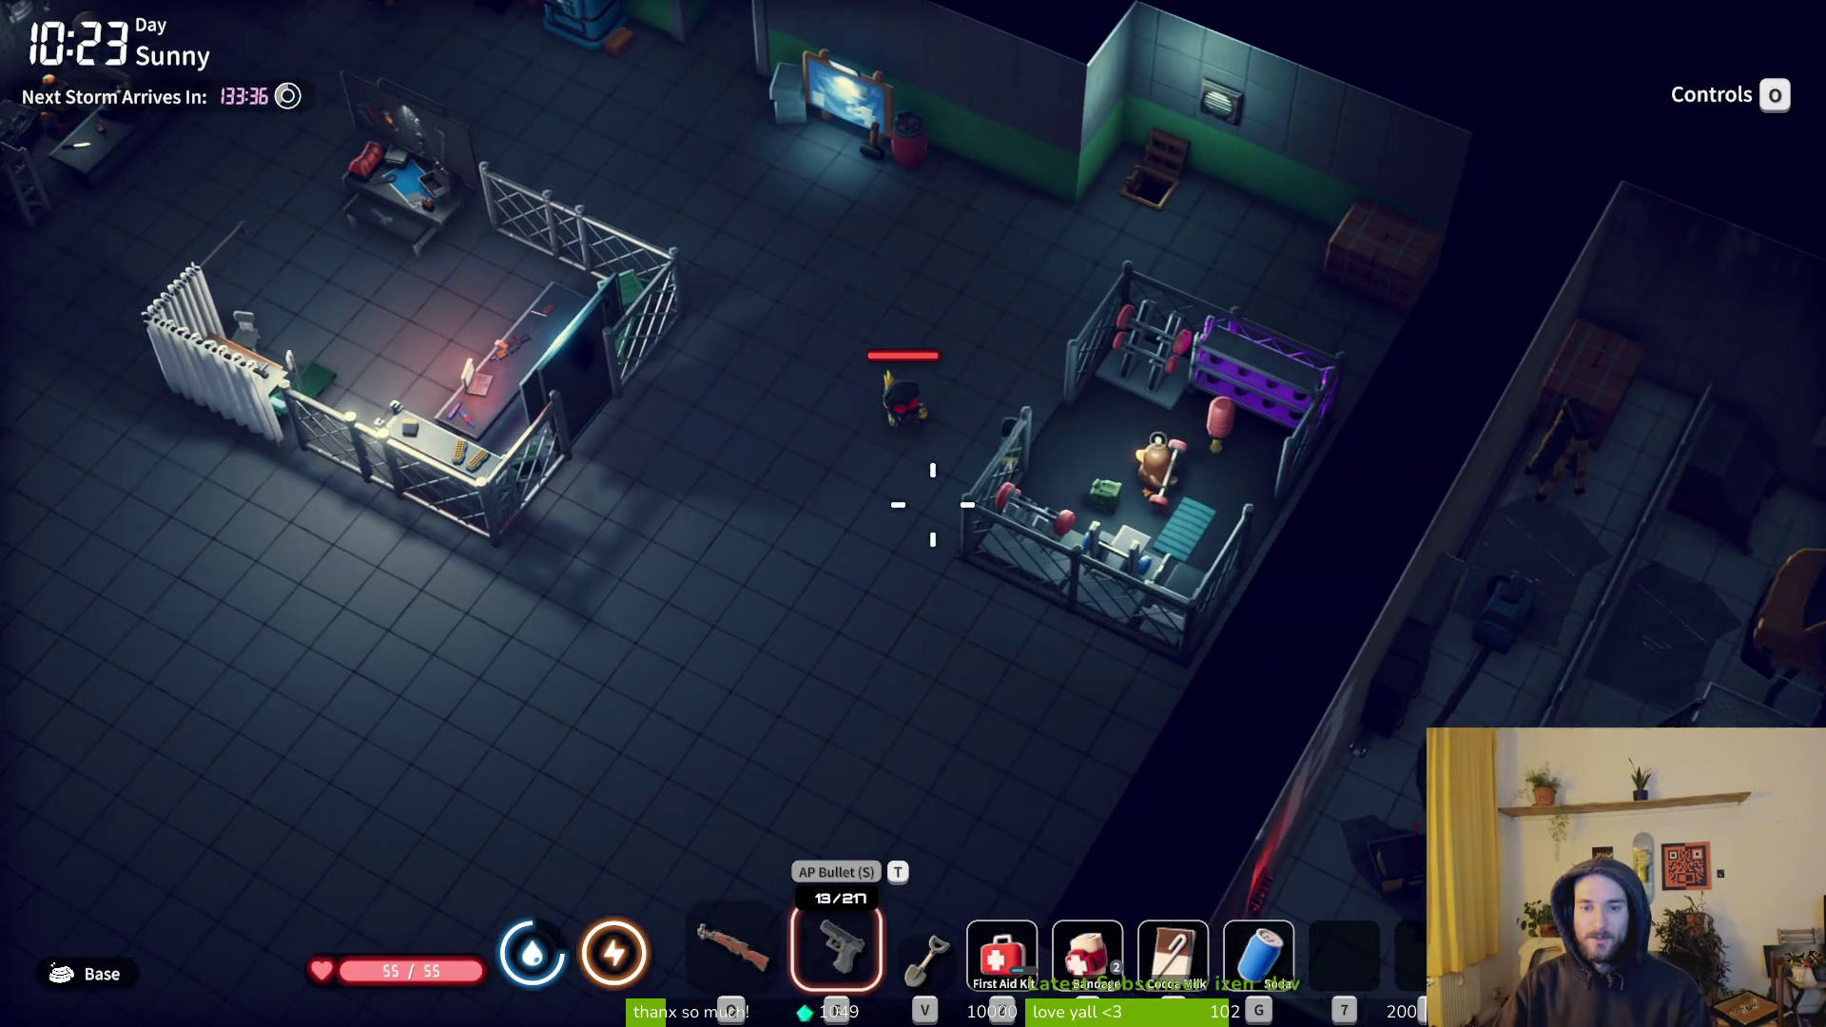
key("w")
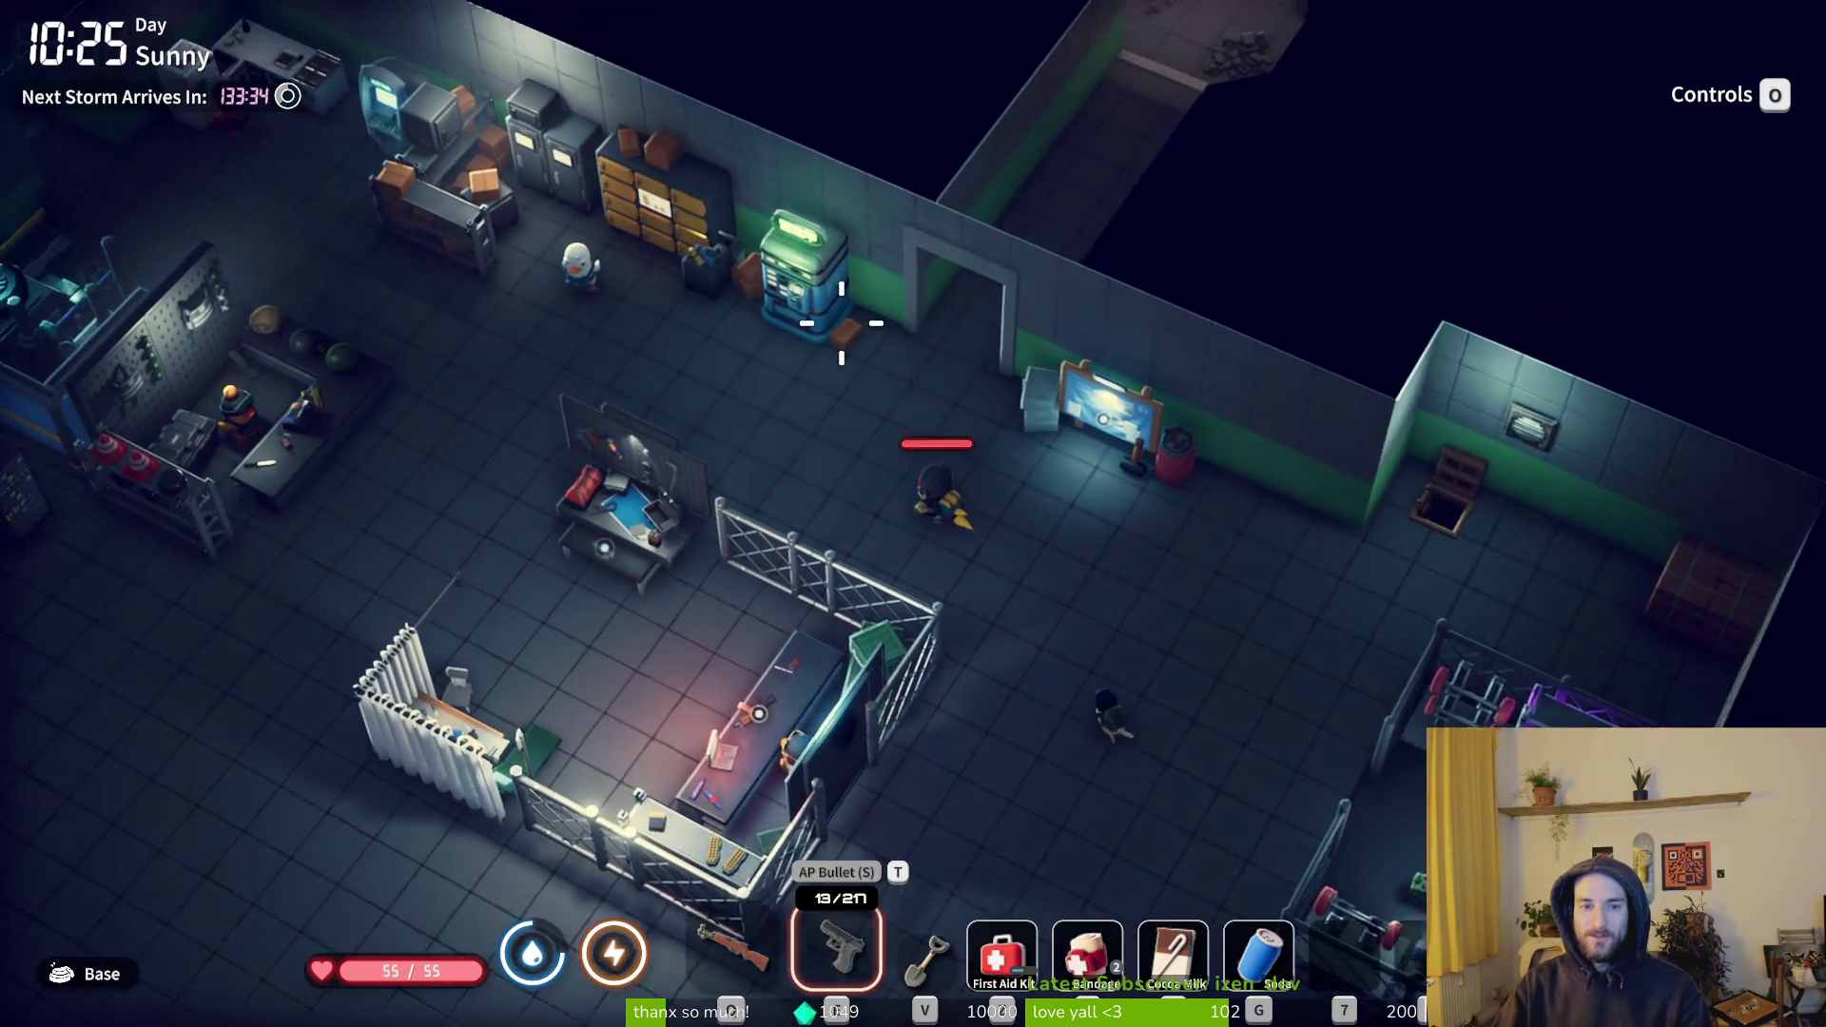
key("f")
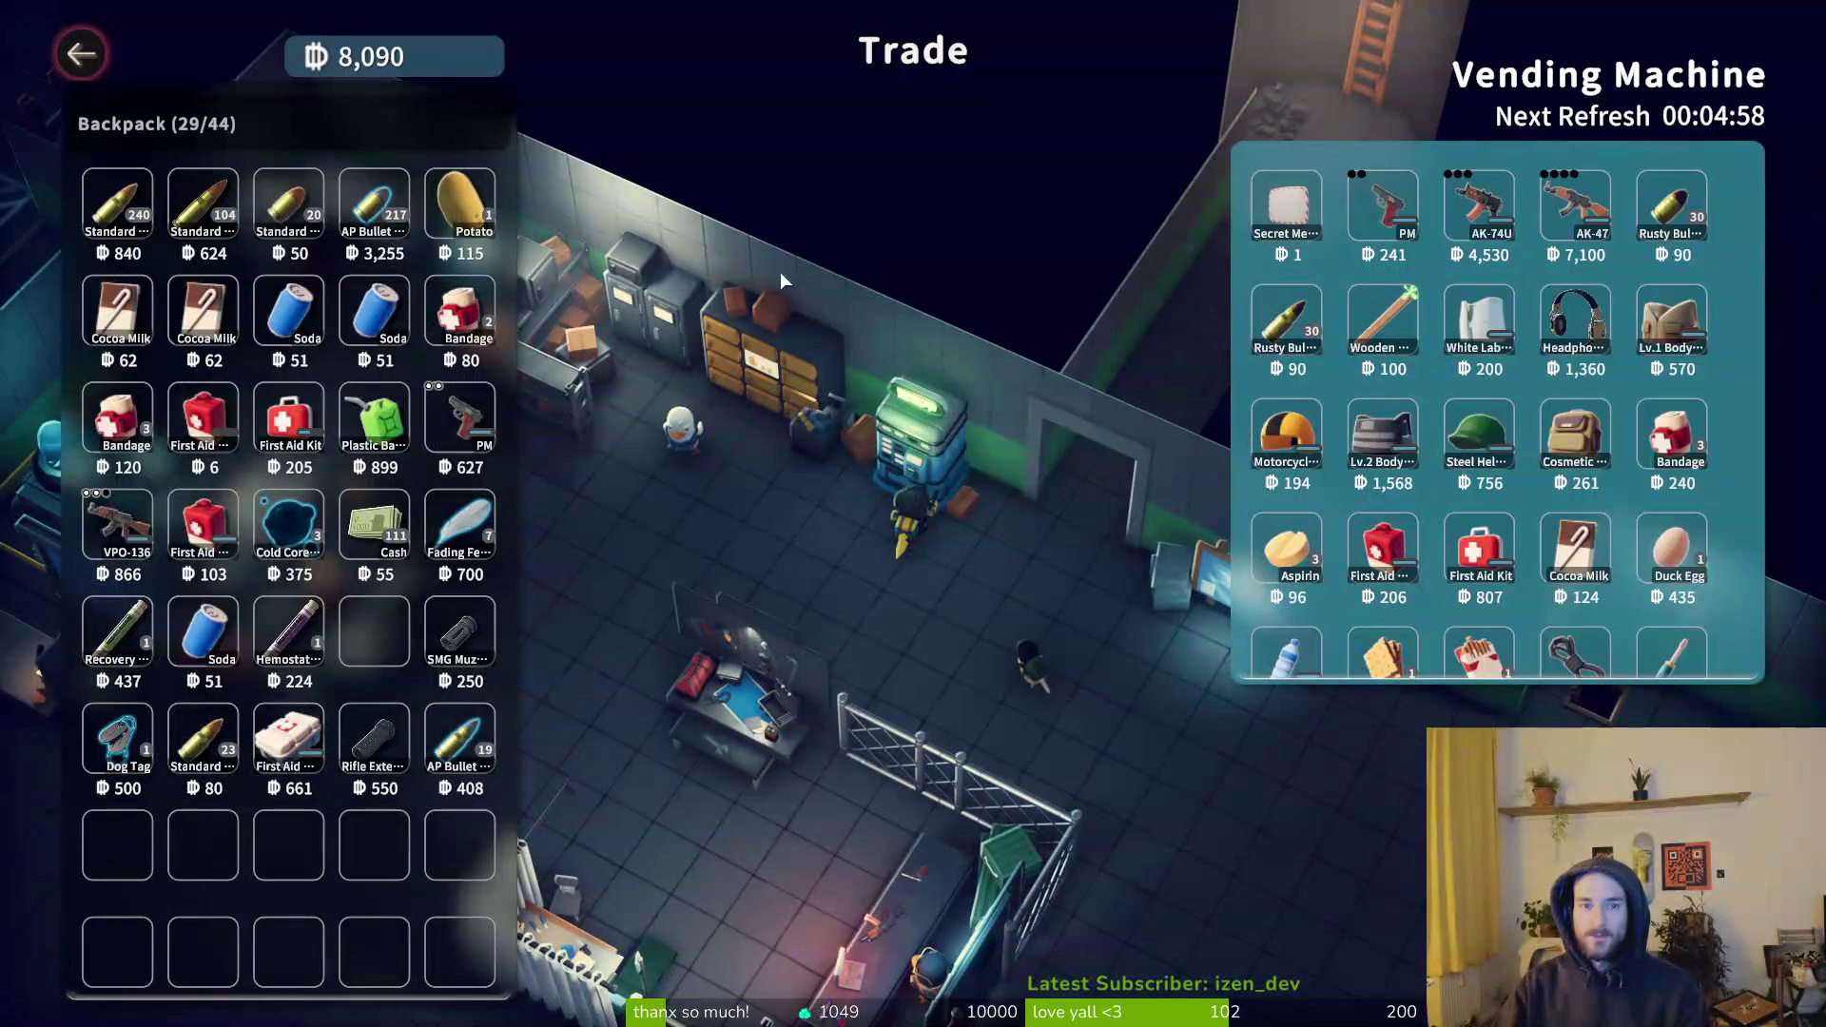
key("Escape")
key("Tab")
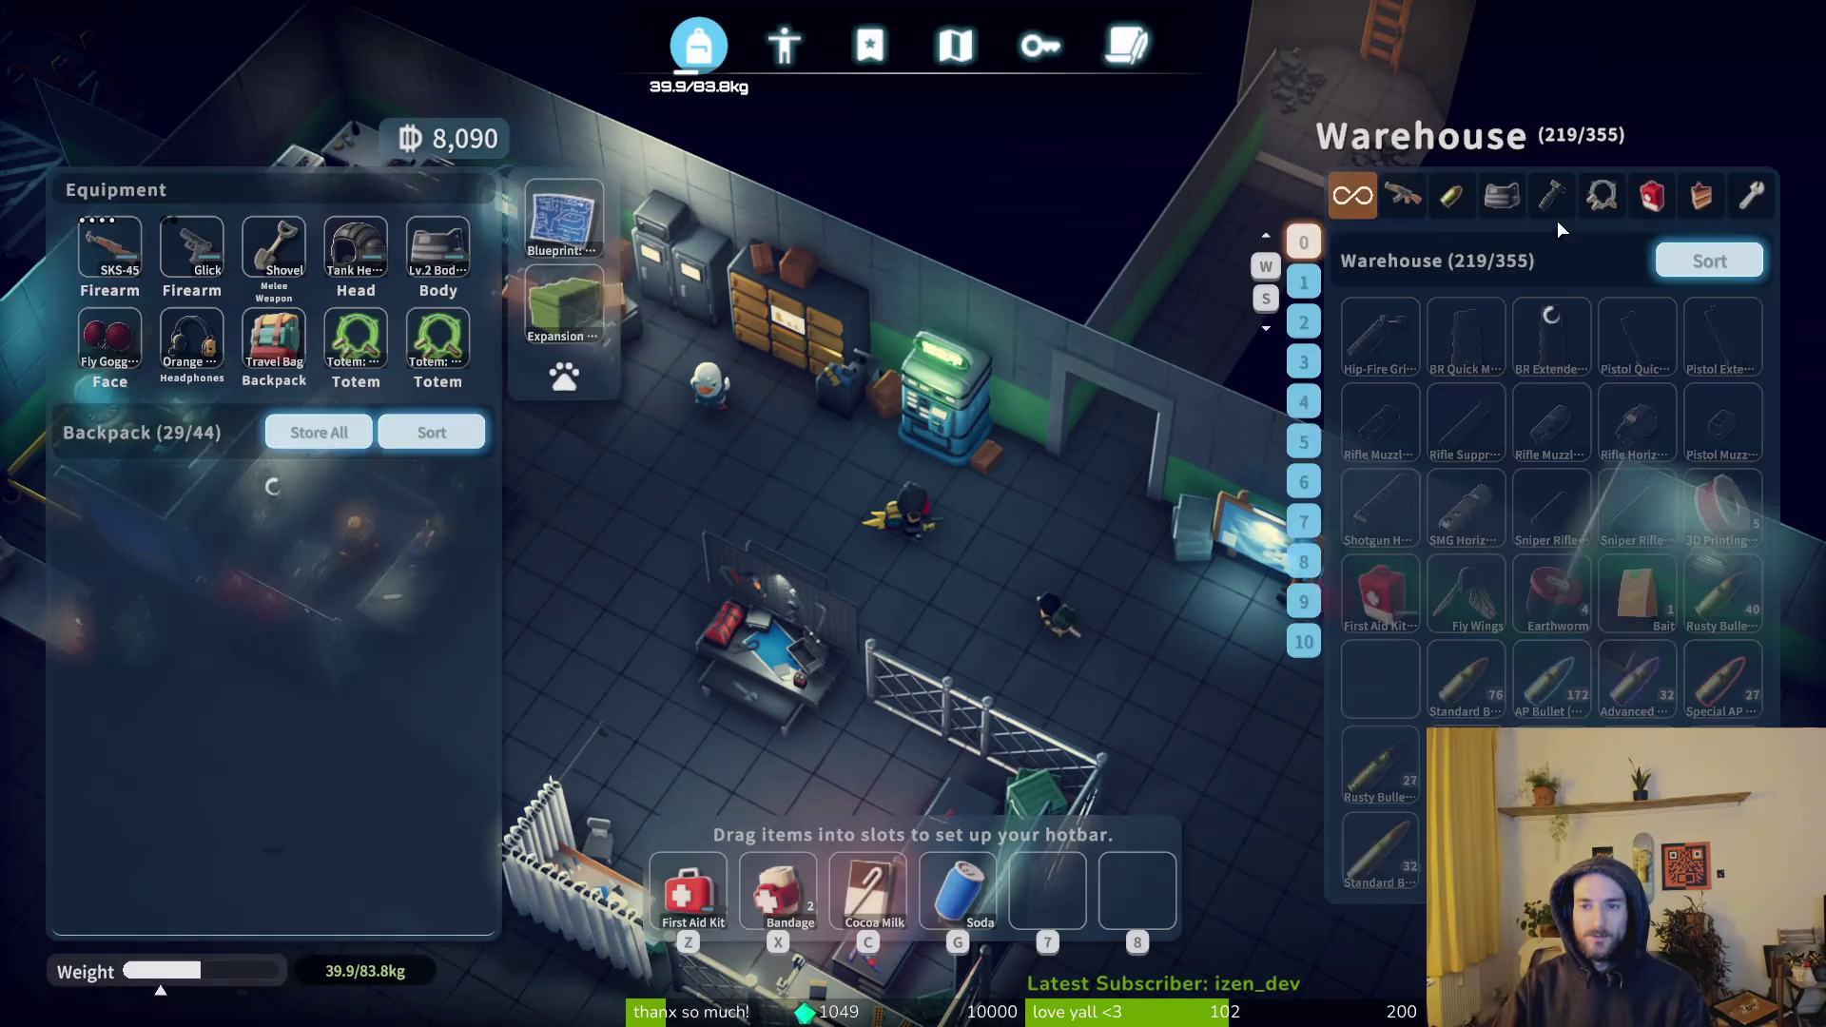
left_click(1379, 201)
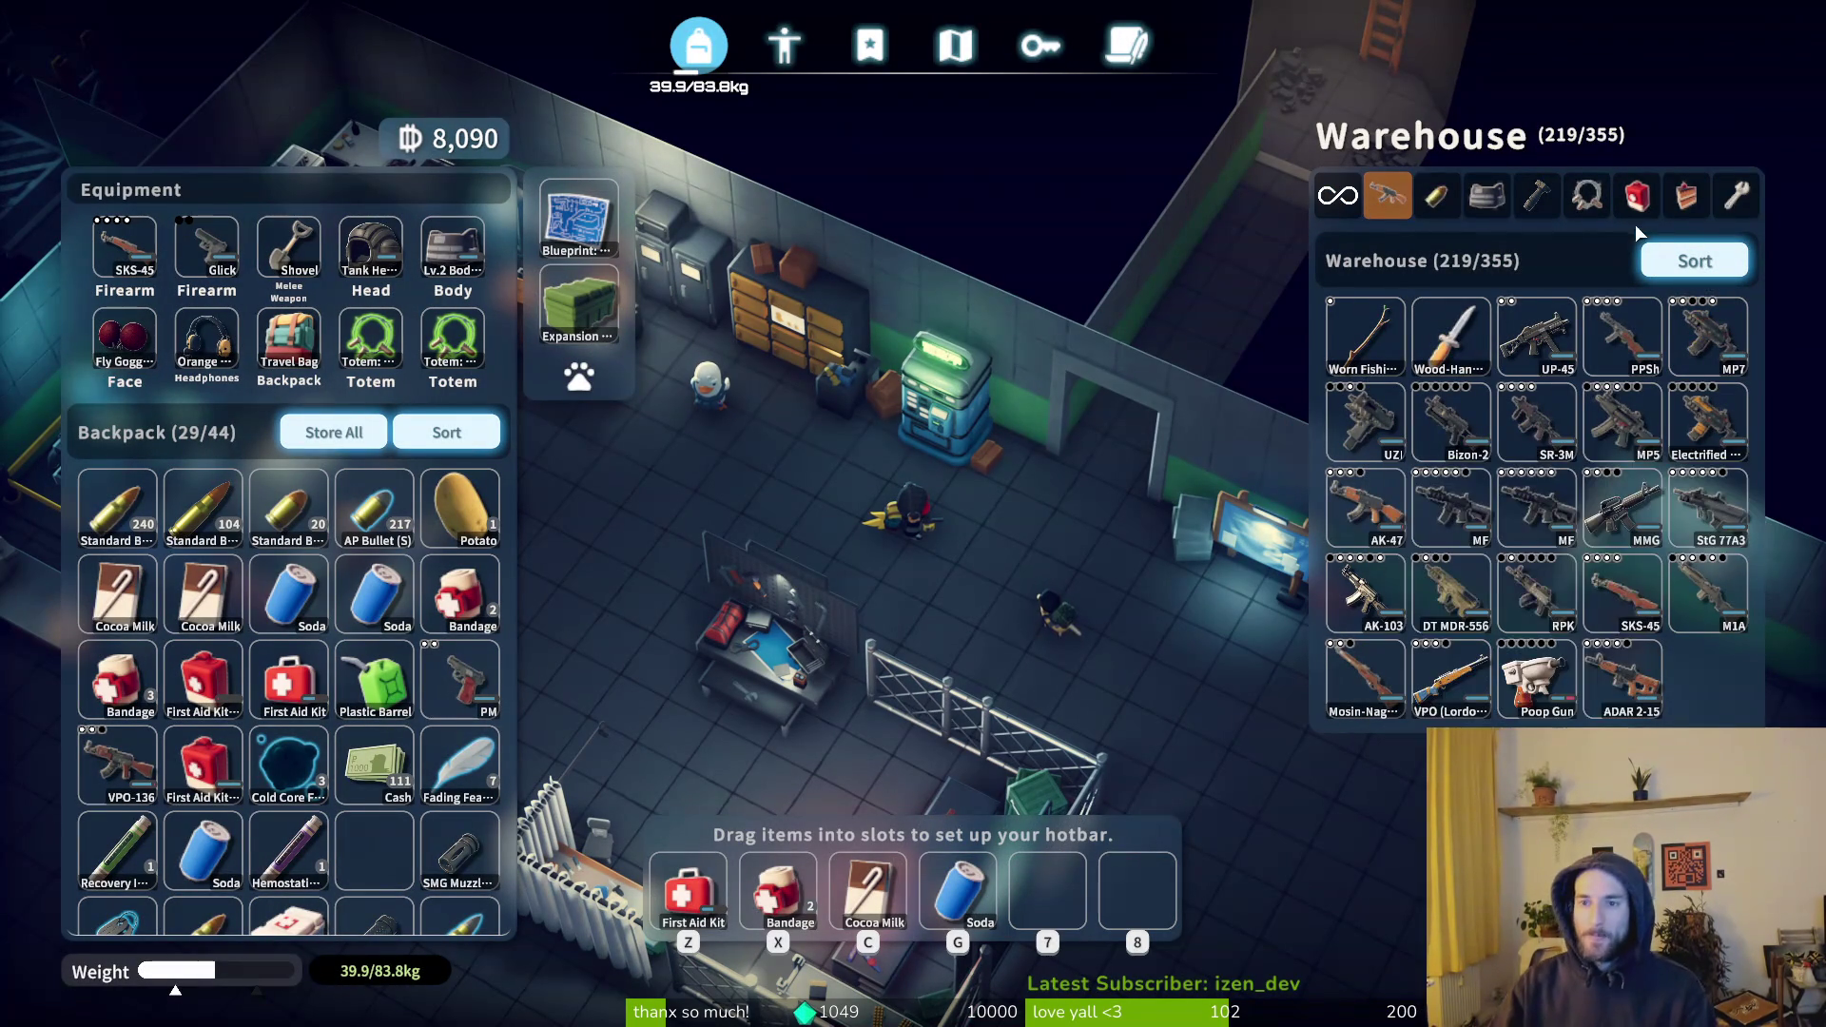
key("Tab")
key("f")
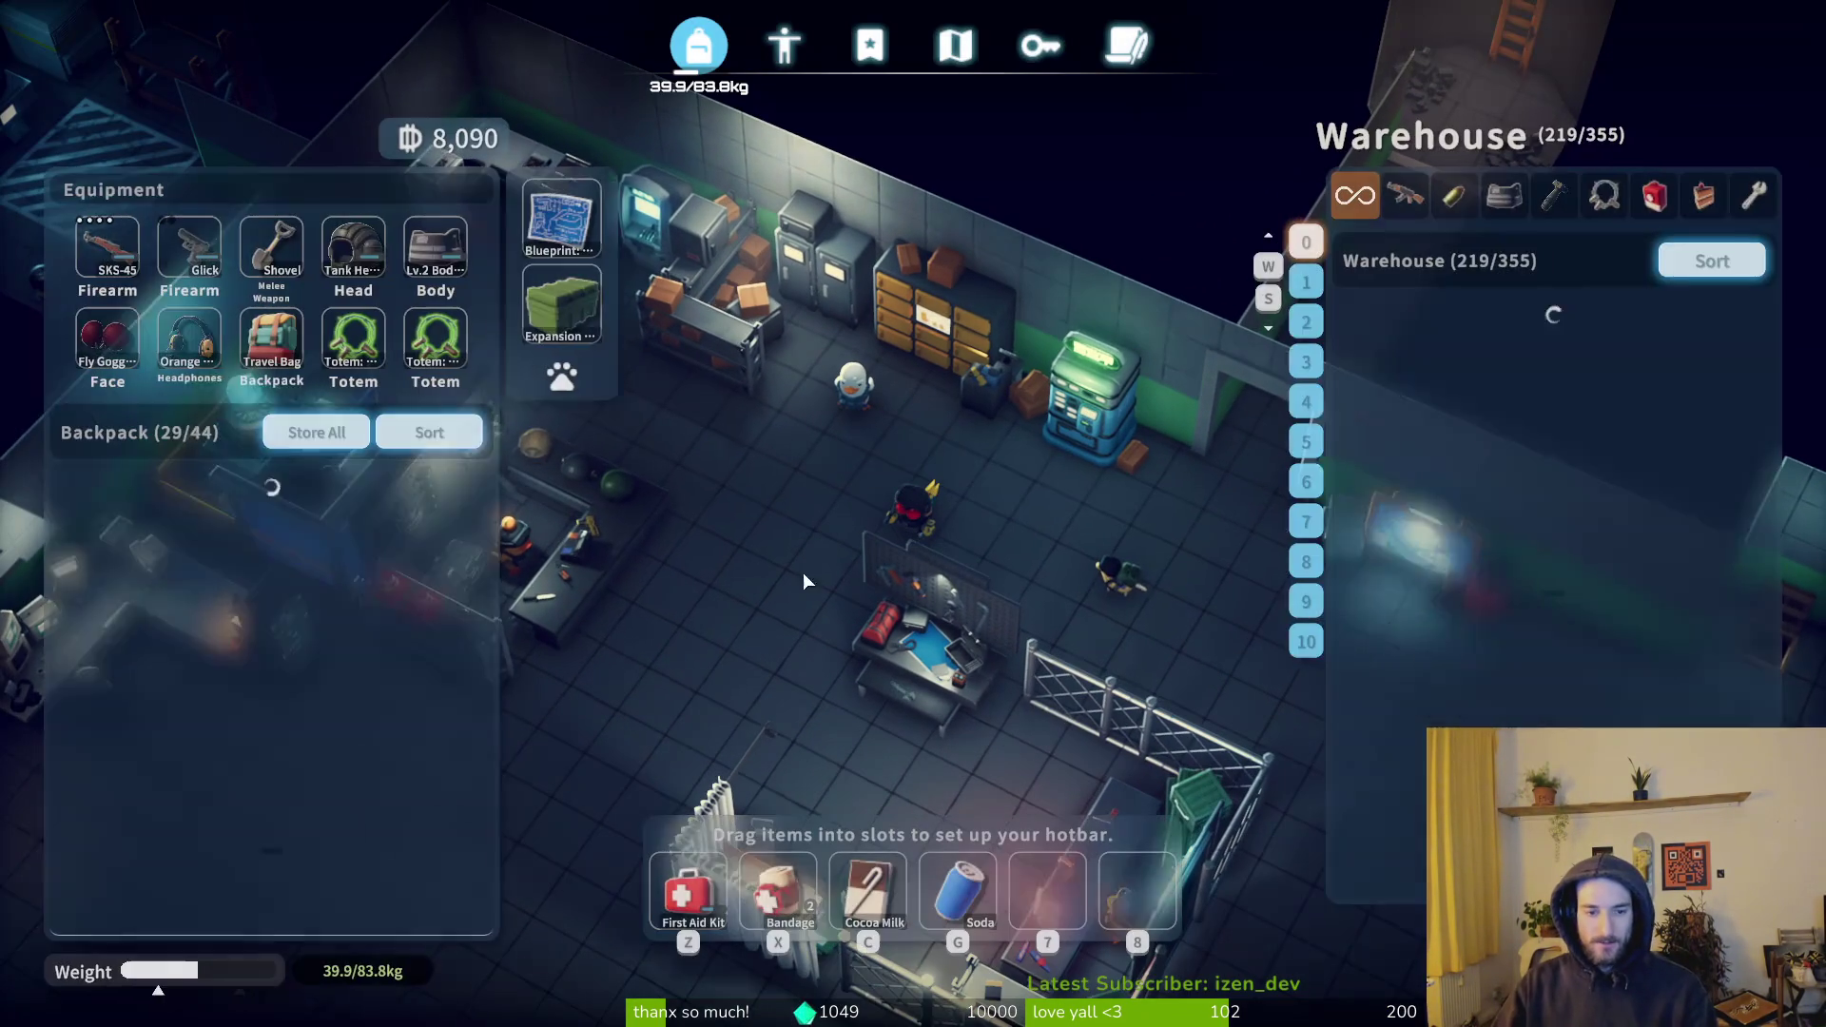
- Store the cash, PM pistol, VPO-136 rifle, Soda, Recovery Injector, hemostatic, cold core, SMG muzzle and feather
left_click(397, 799, "shift")
left_click(458, 709, "shift")
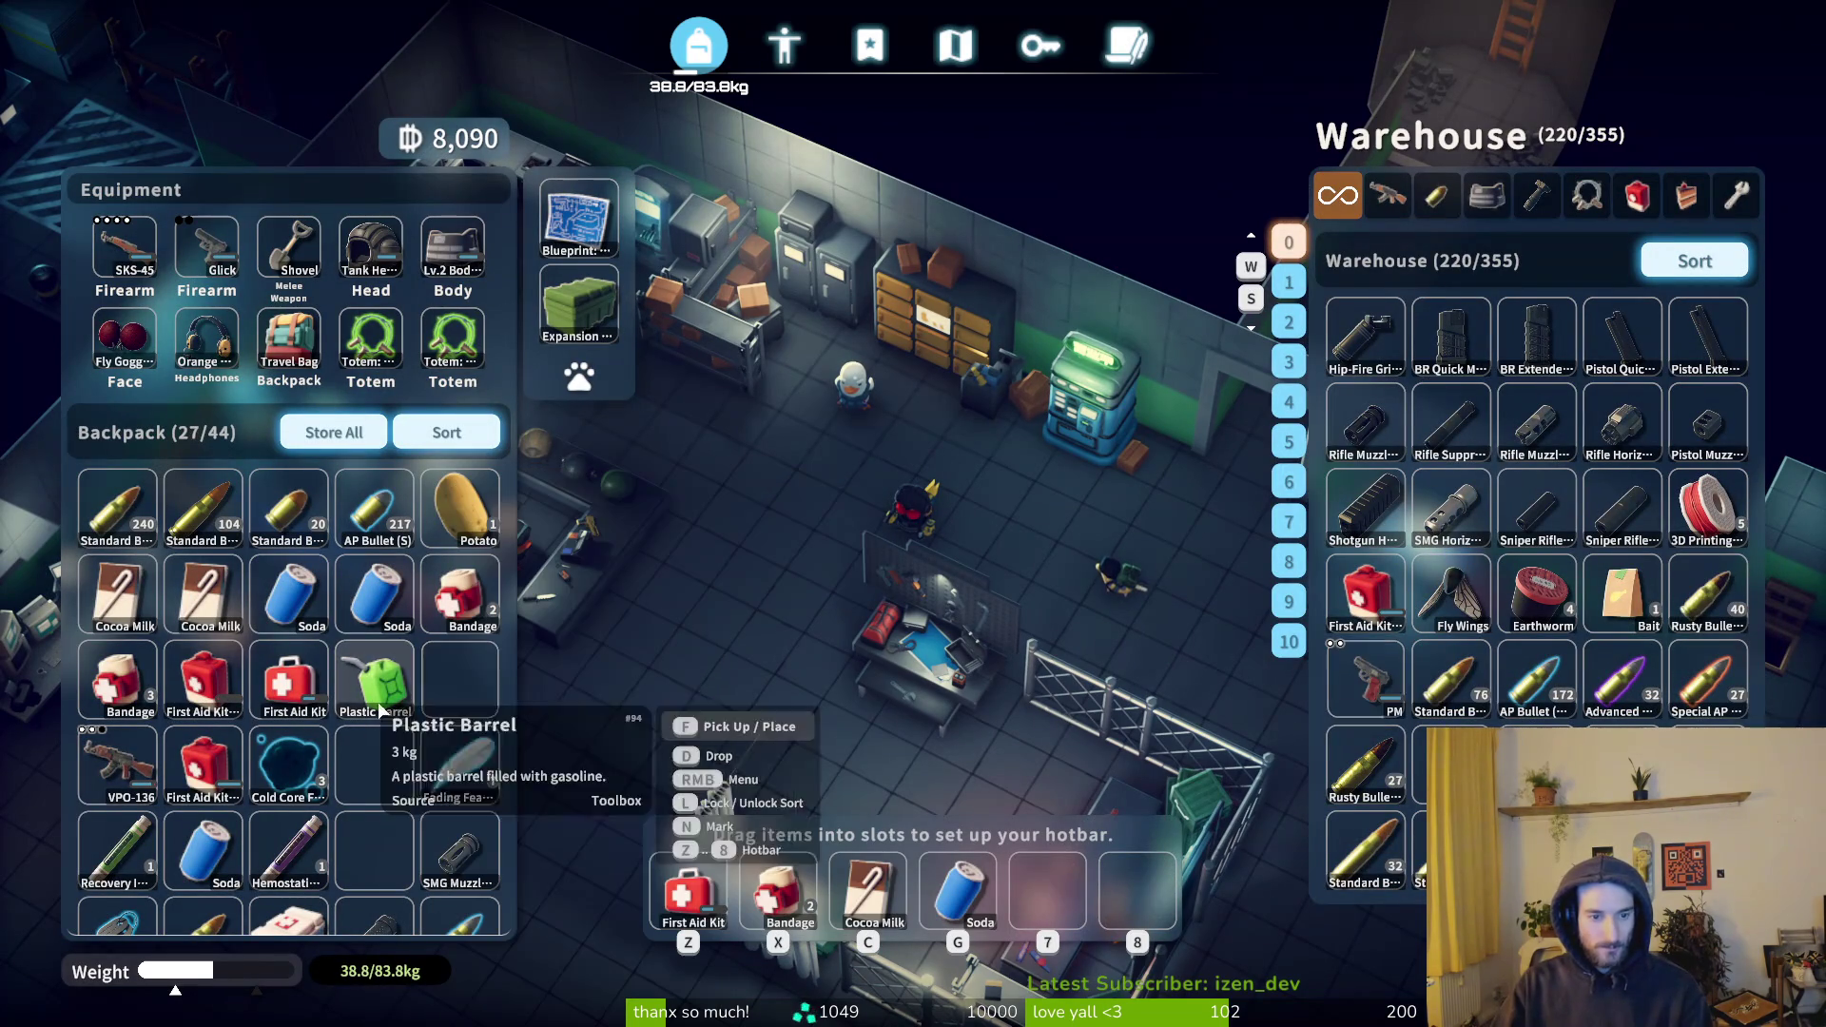
left_click(373, 712, "shift")
left_click(373, 709, "shift")
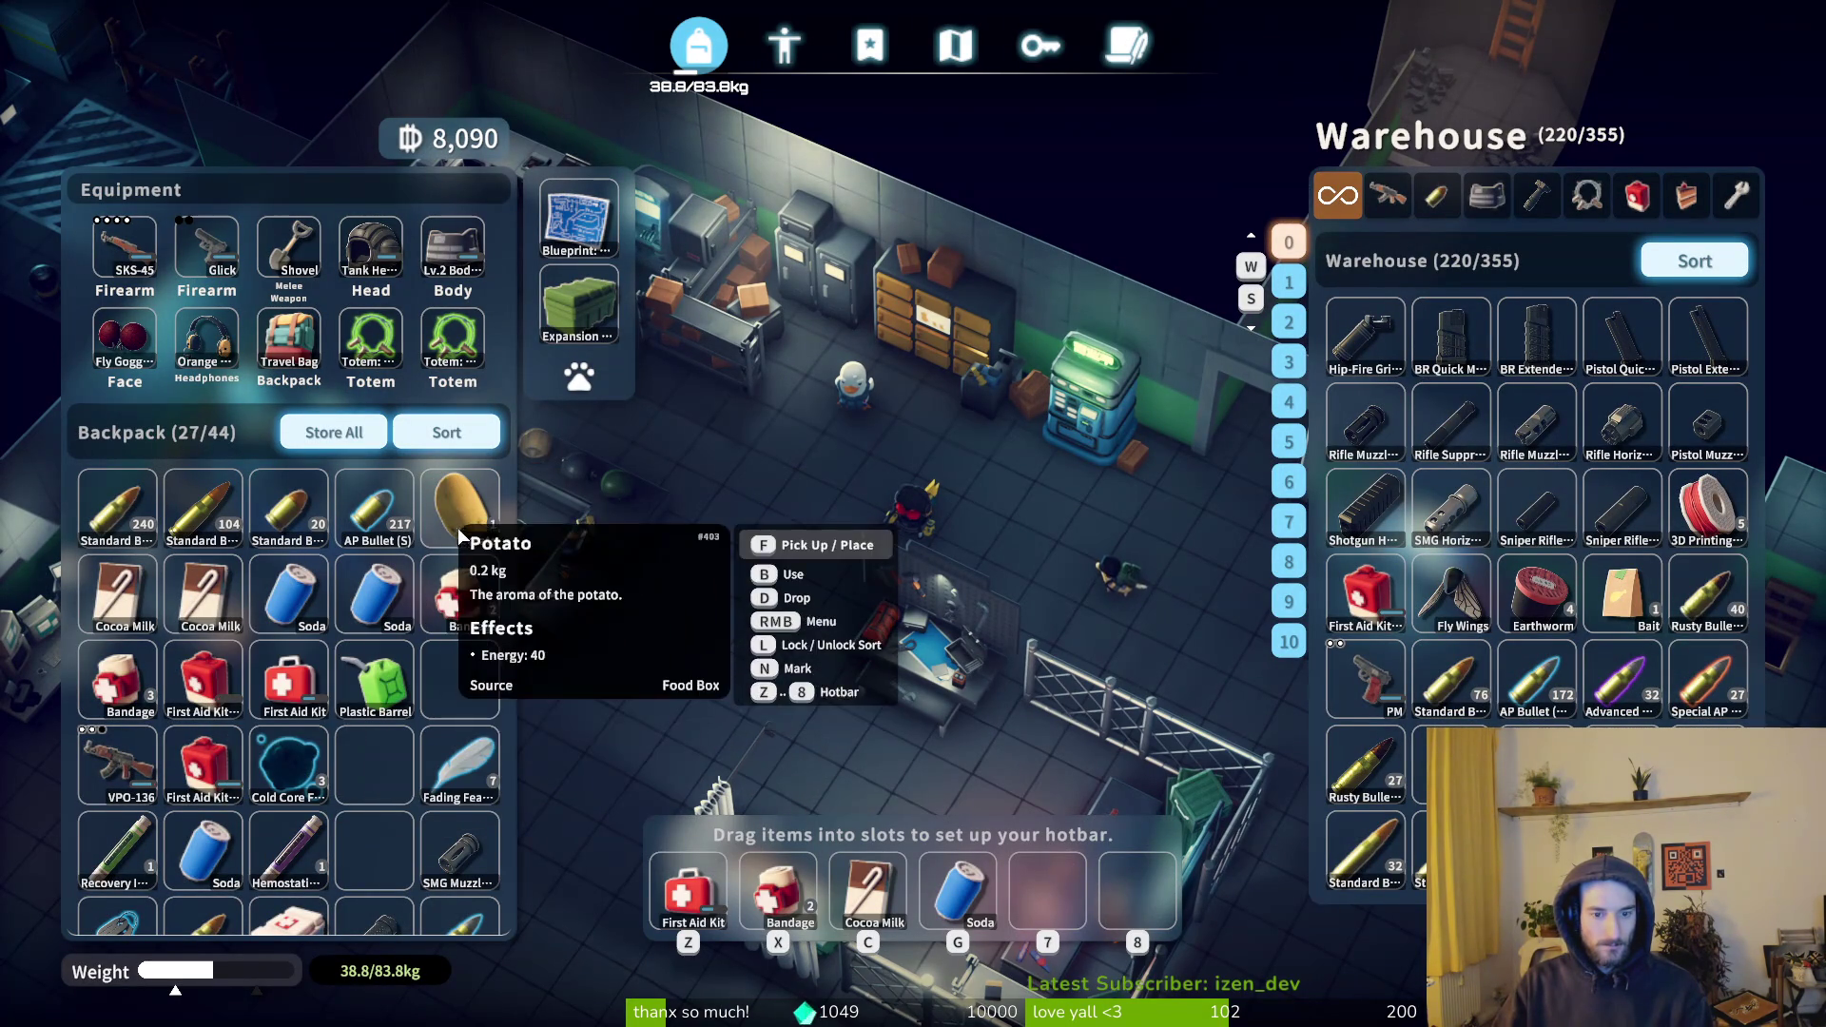
left_click(116, 780, "shift")
left_click(201, 856, "shift")
left_click(140, 865, "shift")
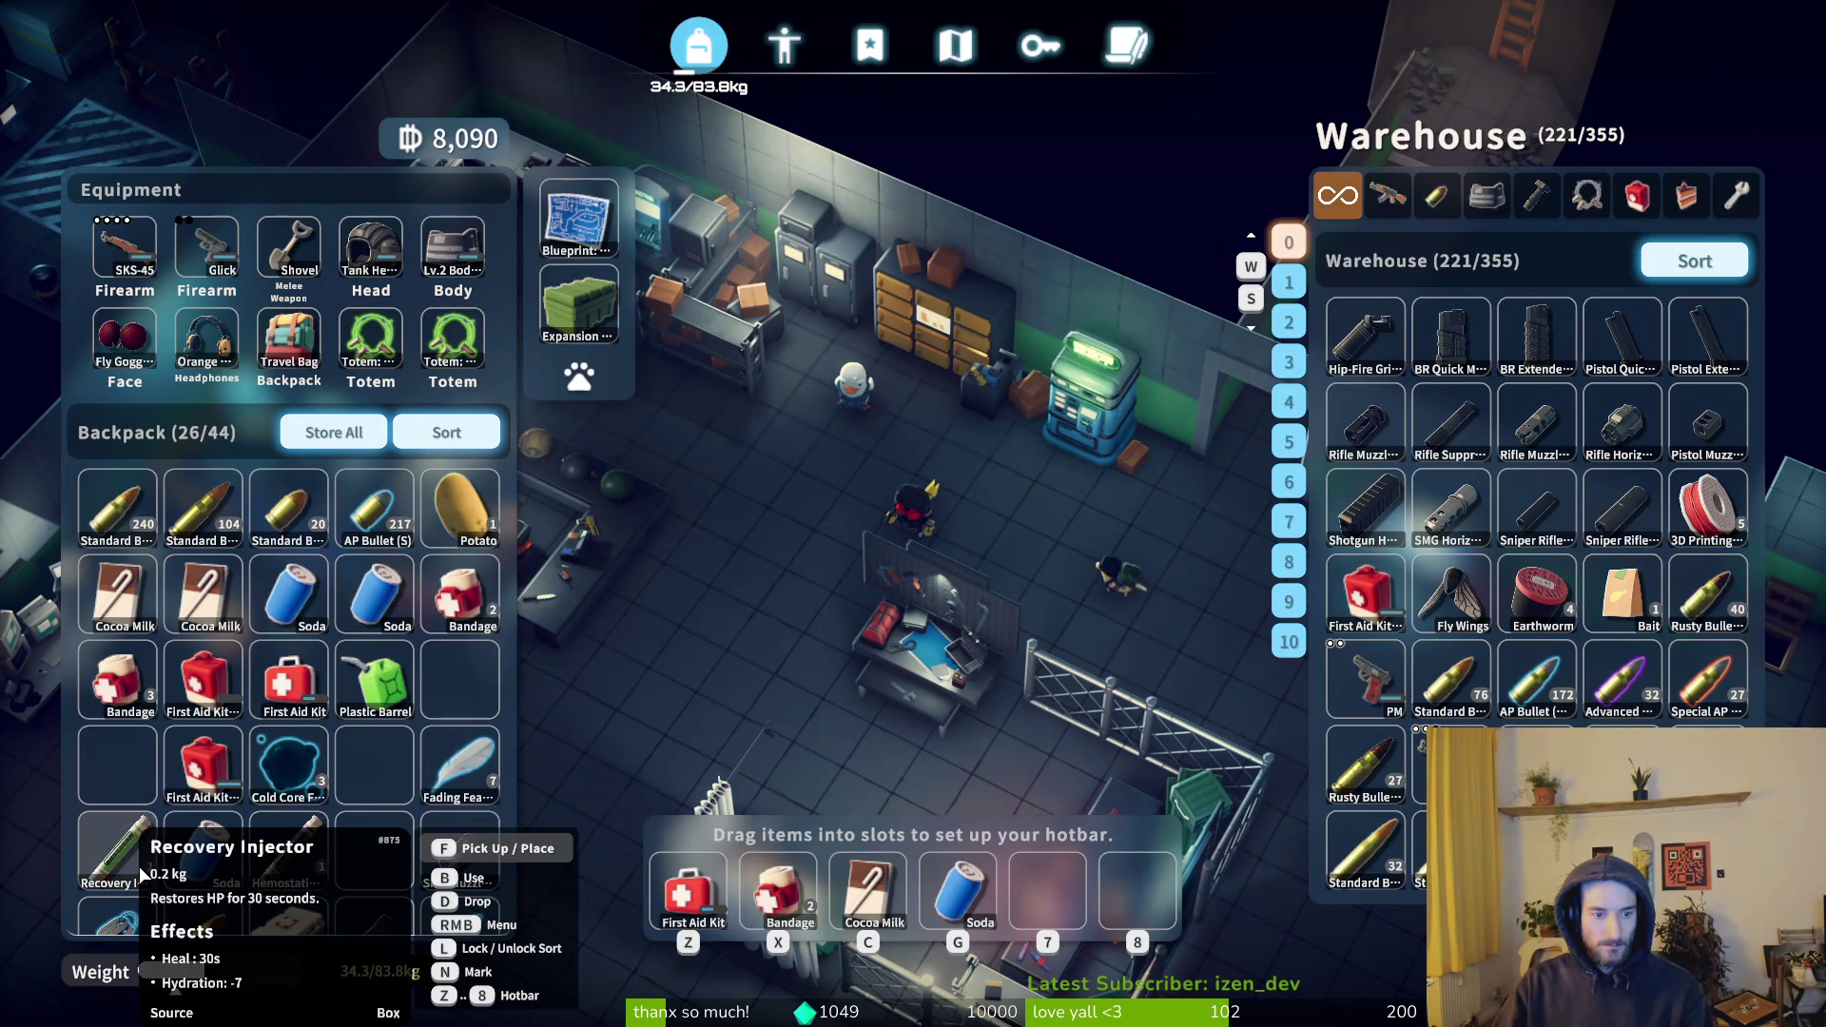
left_click(253, 856, "shift")
left_click(289, 765, "shift")
left_click(475, 841, "shift")
left_click(460, 766, "shift")
- Store the spare AP and Standard Bullet stacks, sort the backpack and store the second Soda
scroll(443, 635, "down", 3)
left_click(442, 636, "shift")
left_click(201, 635, "shift")
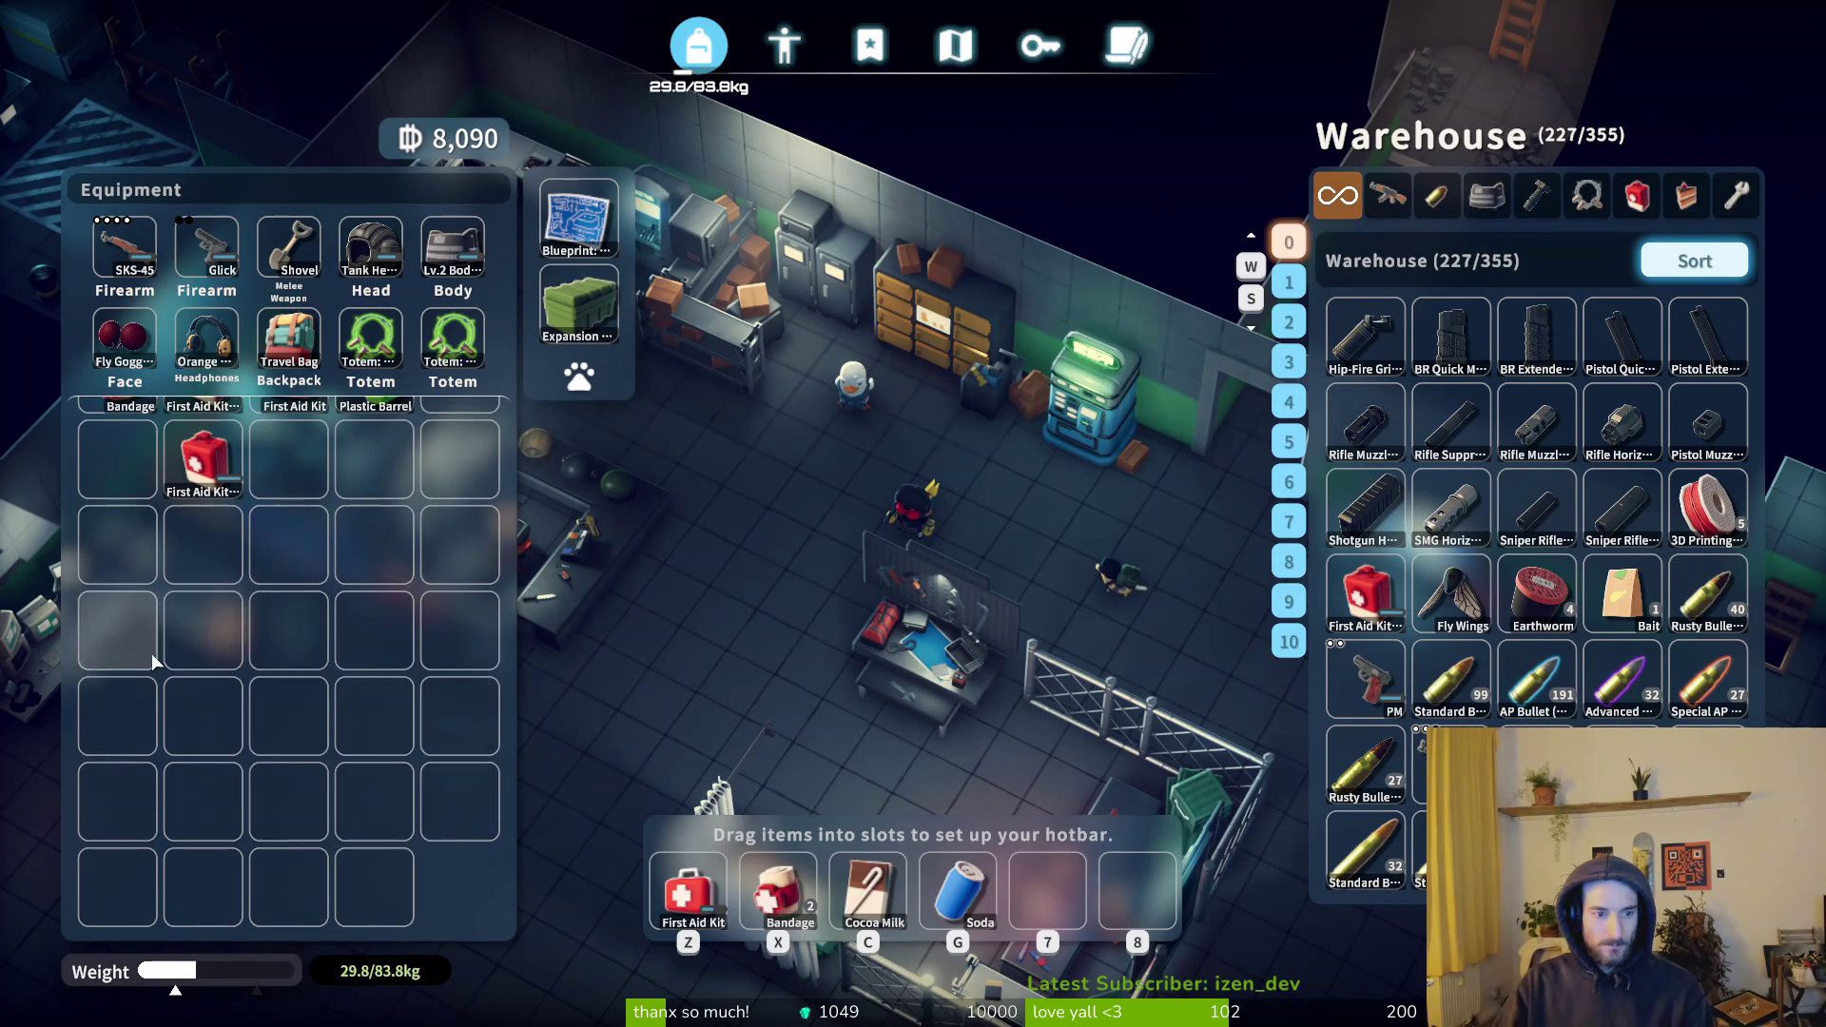
scroll(319, 717, "up", 3)
left_click(446, 433)
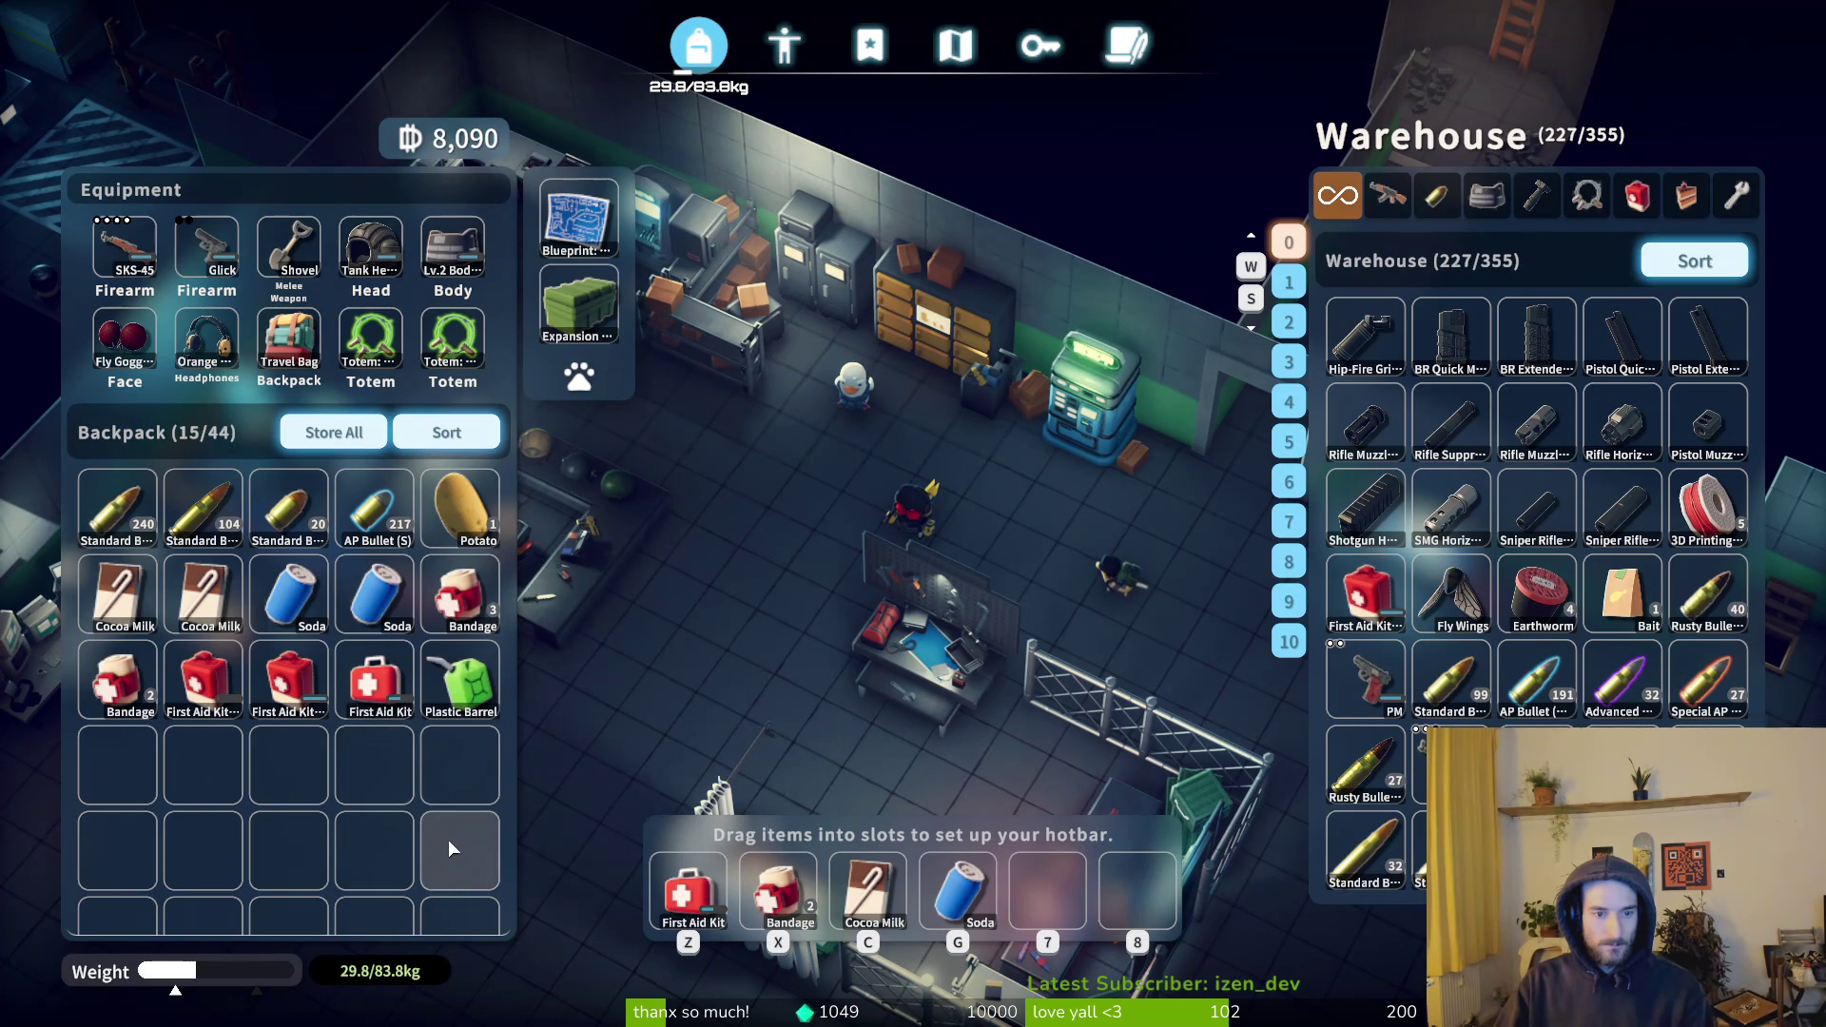
left_click(378, 592, "shift")
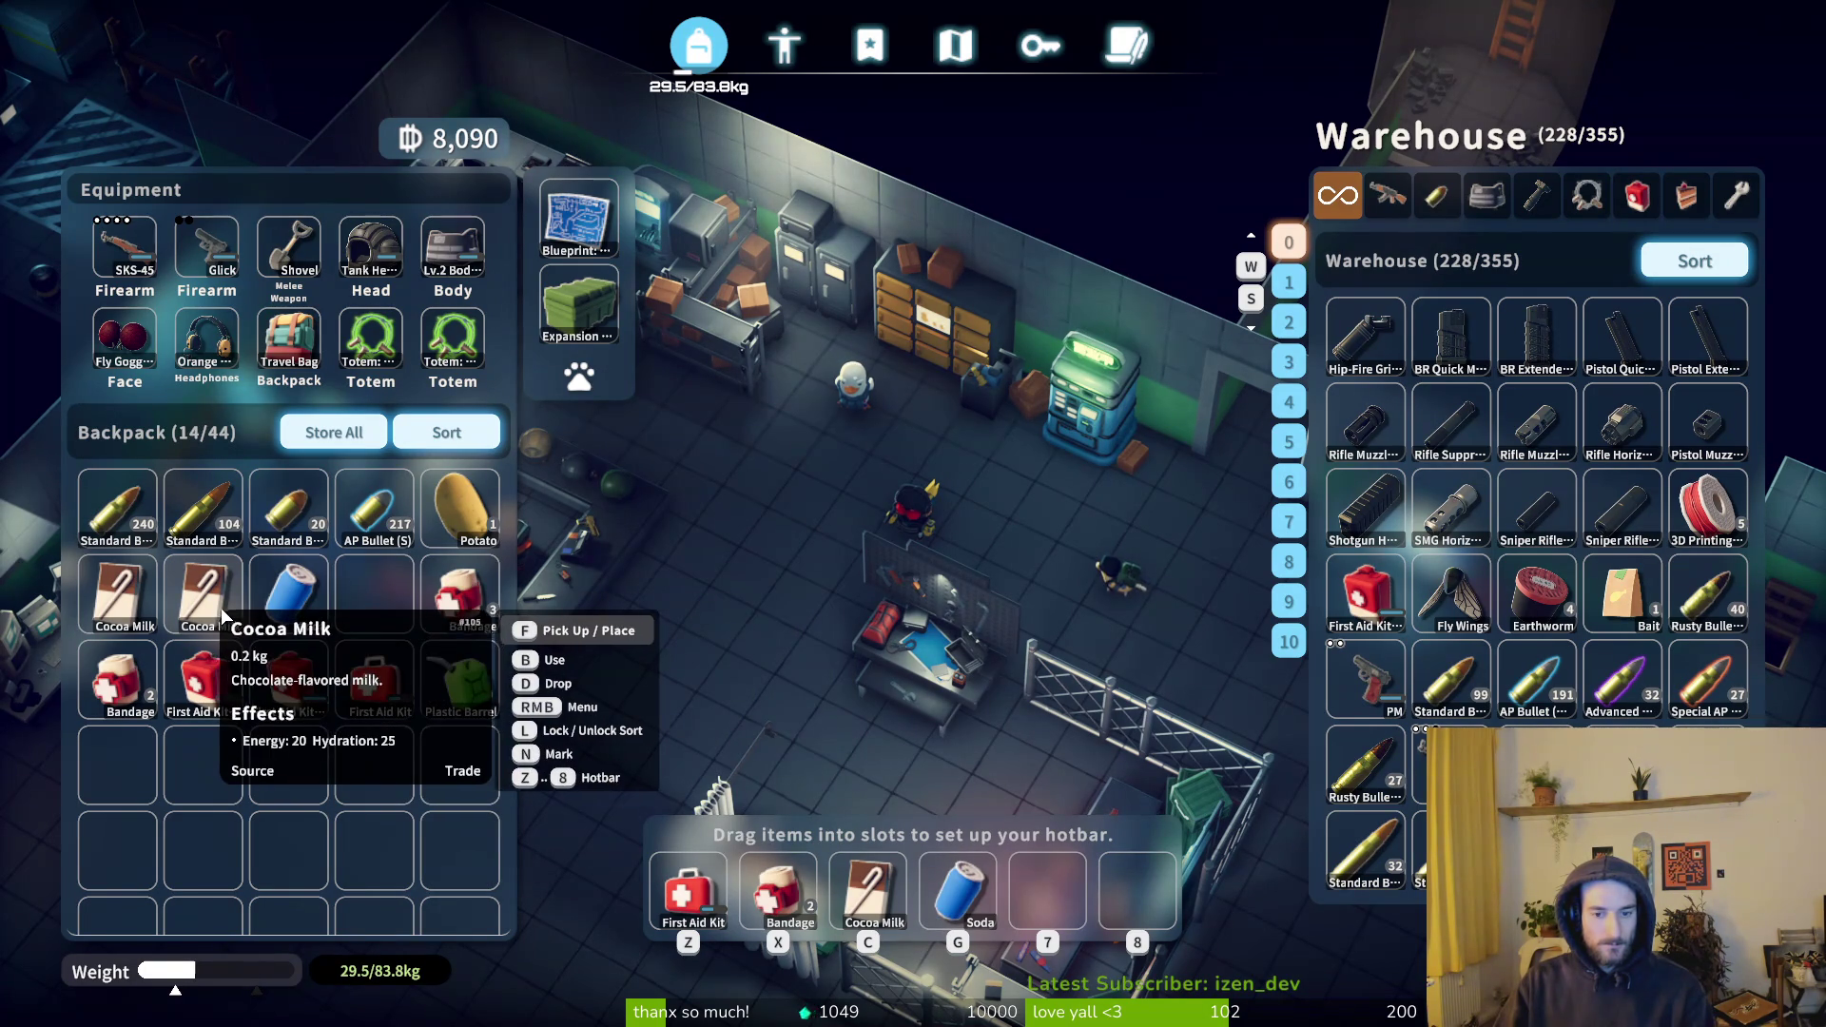
- Put the Plastic Barrel on the hotbar and tidy the backpack gaps with the First Aid Kit
left_click_drag(460, 680, 961, 899)
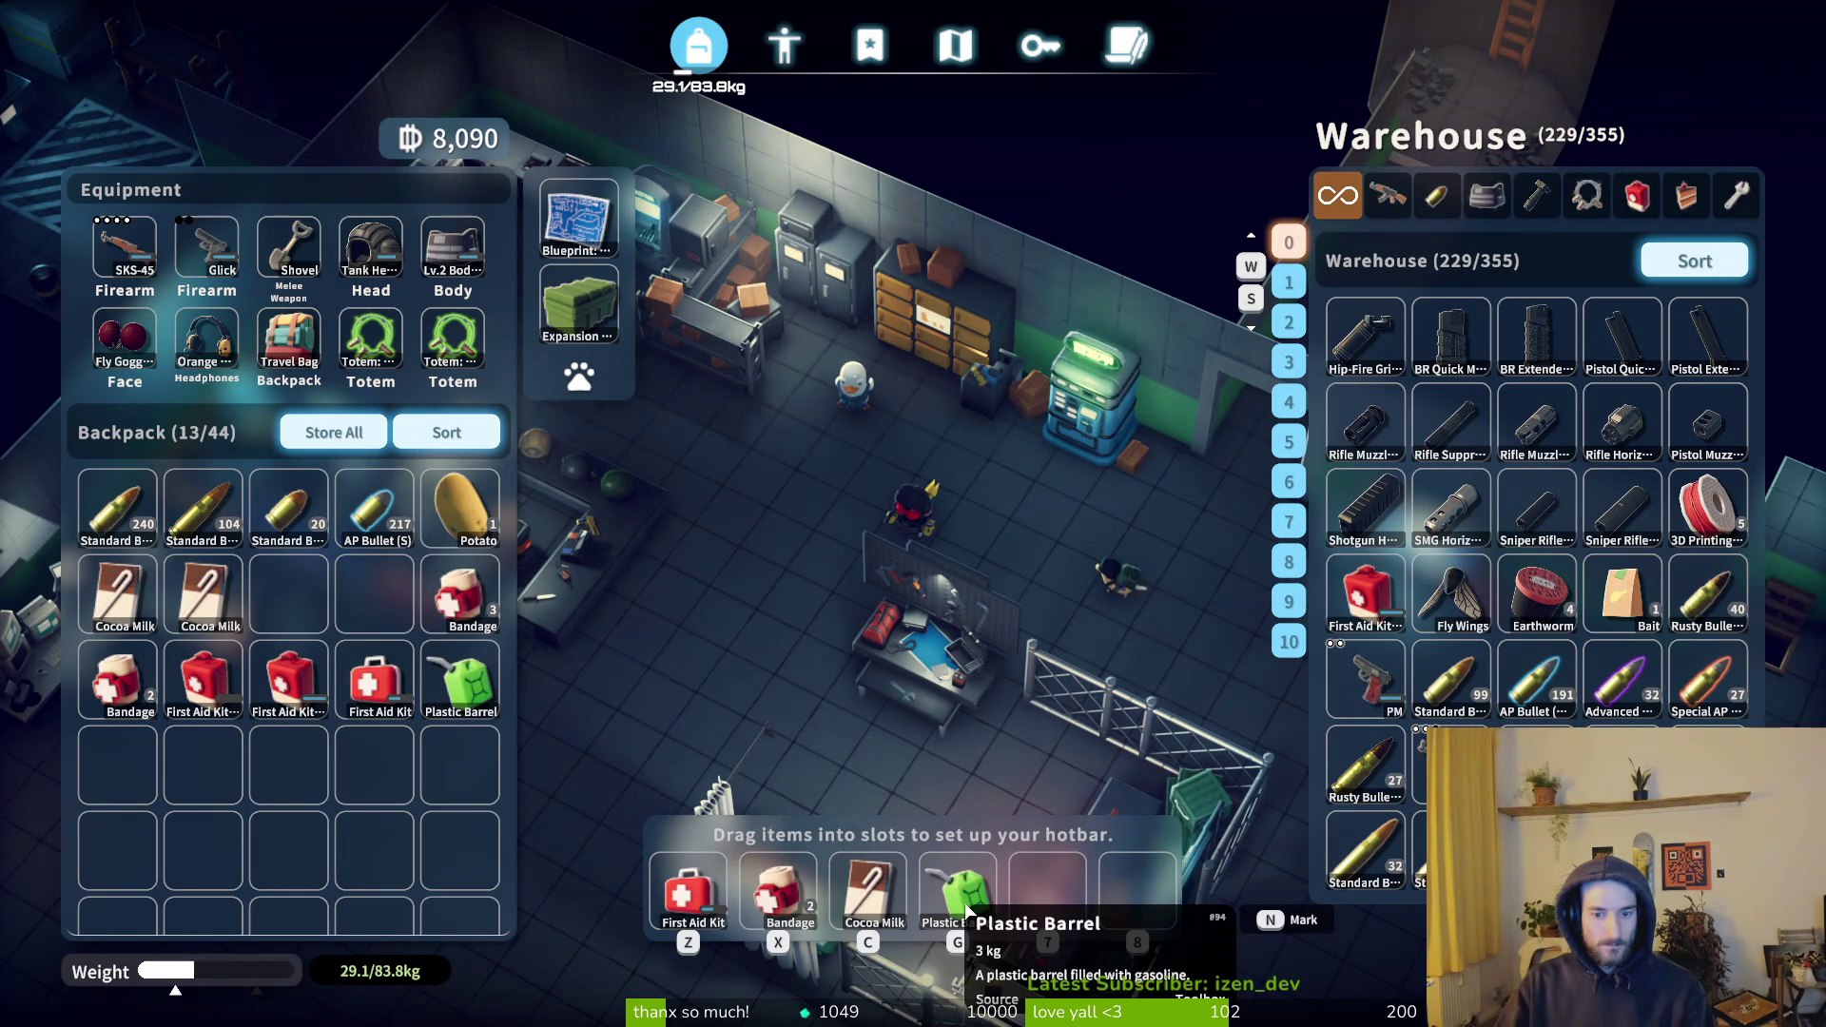
left_click_drag(460, 680, 379, 603)
left_click_drag(373, 670, 289, 597)
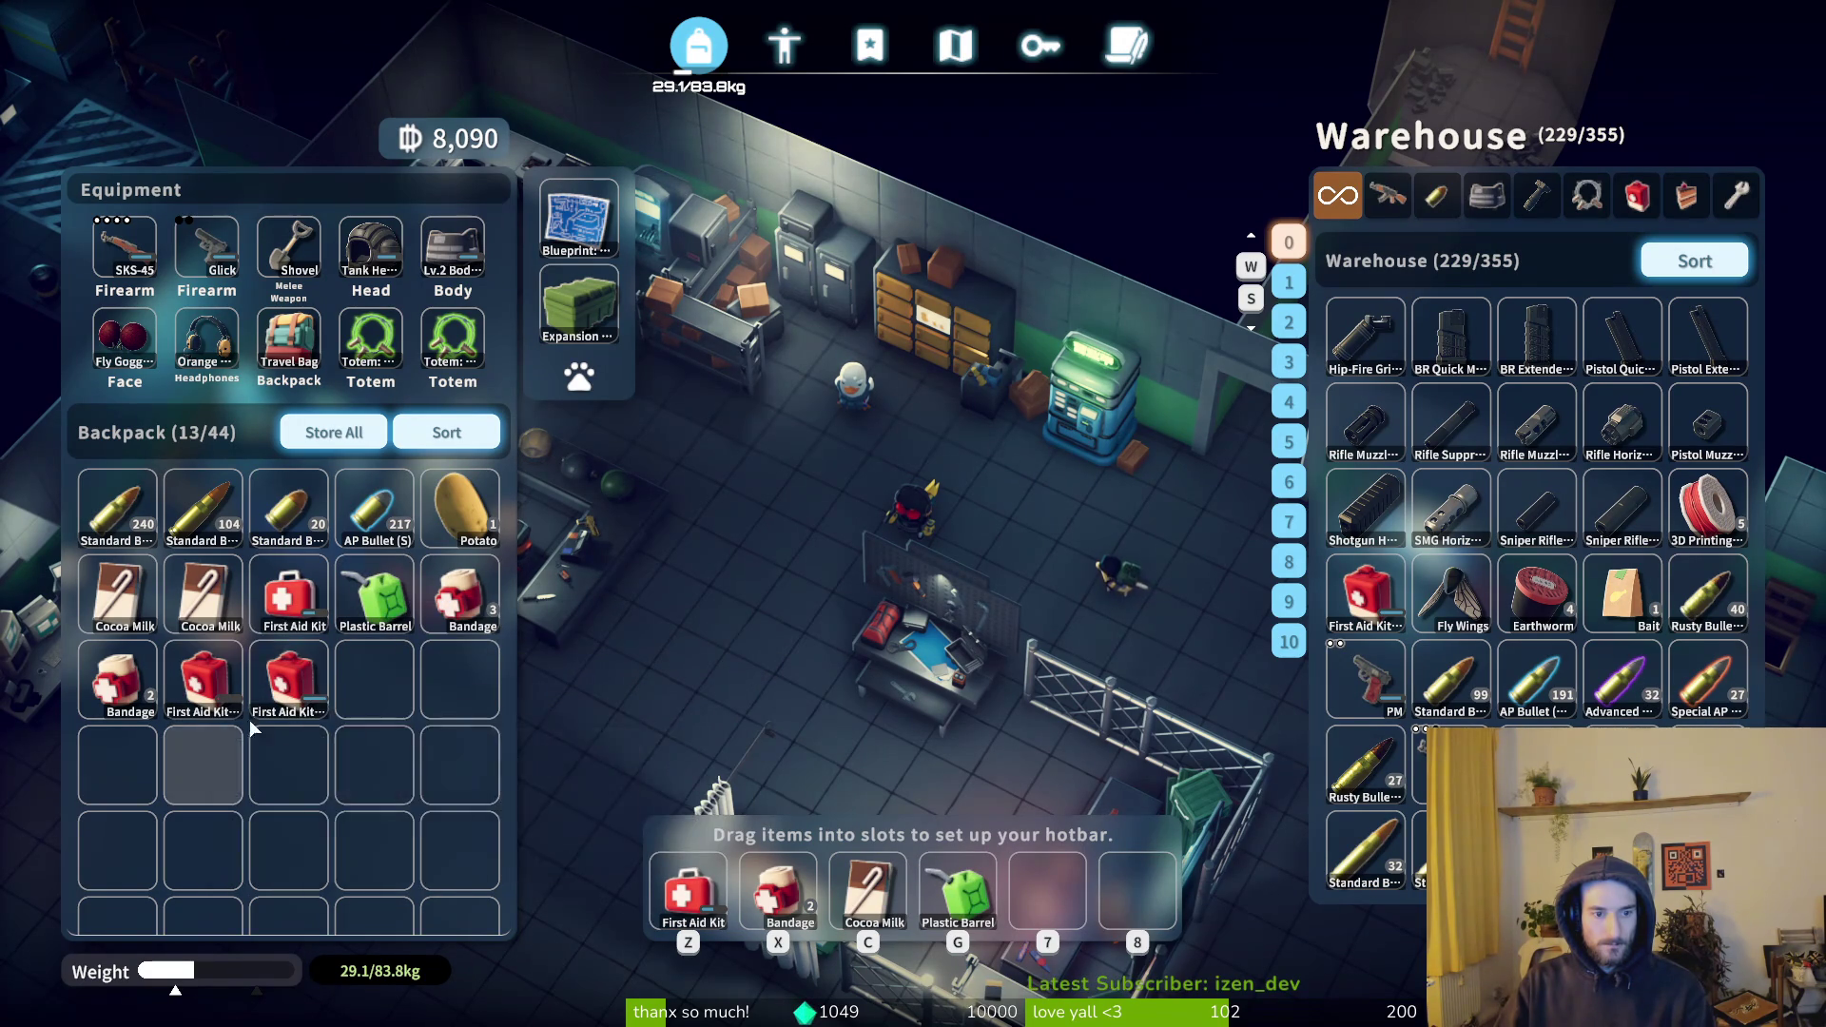
key("Tab")
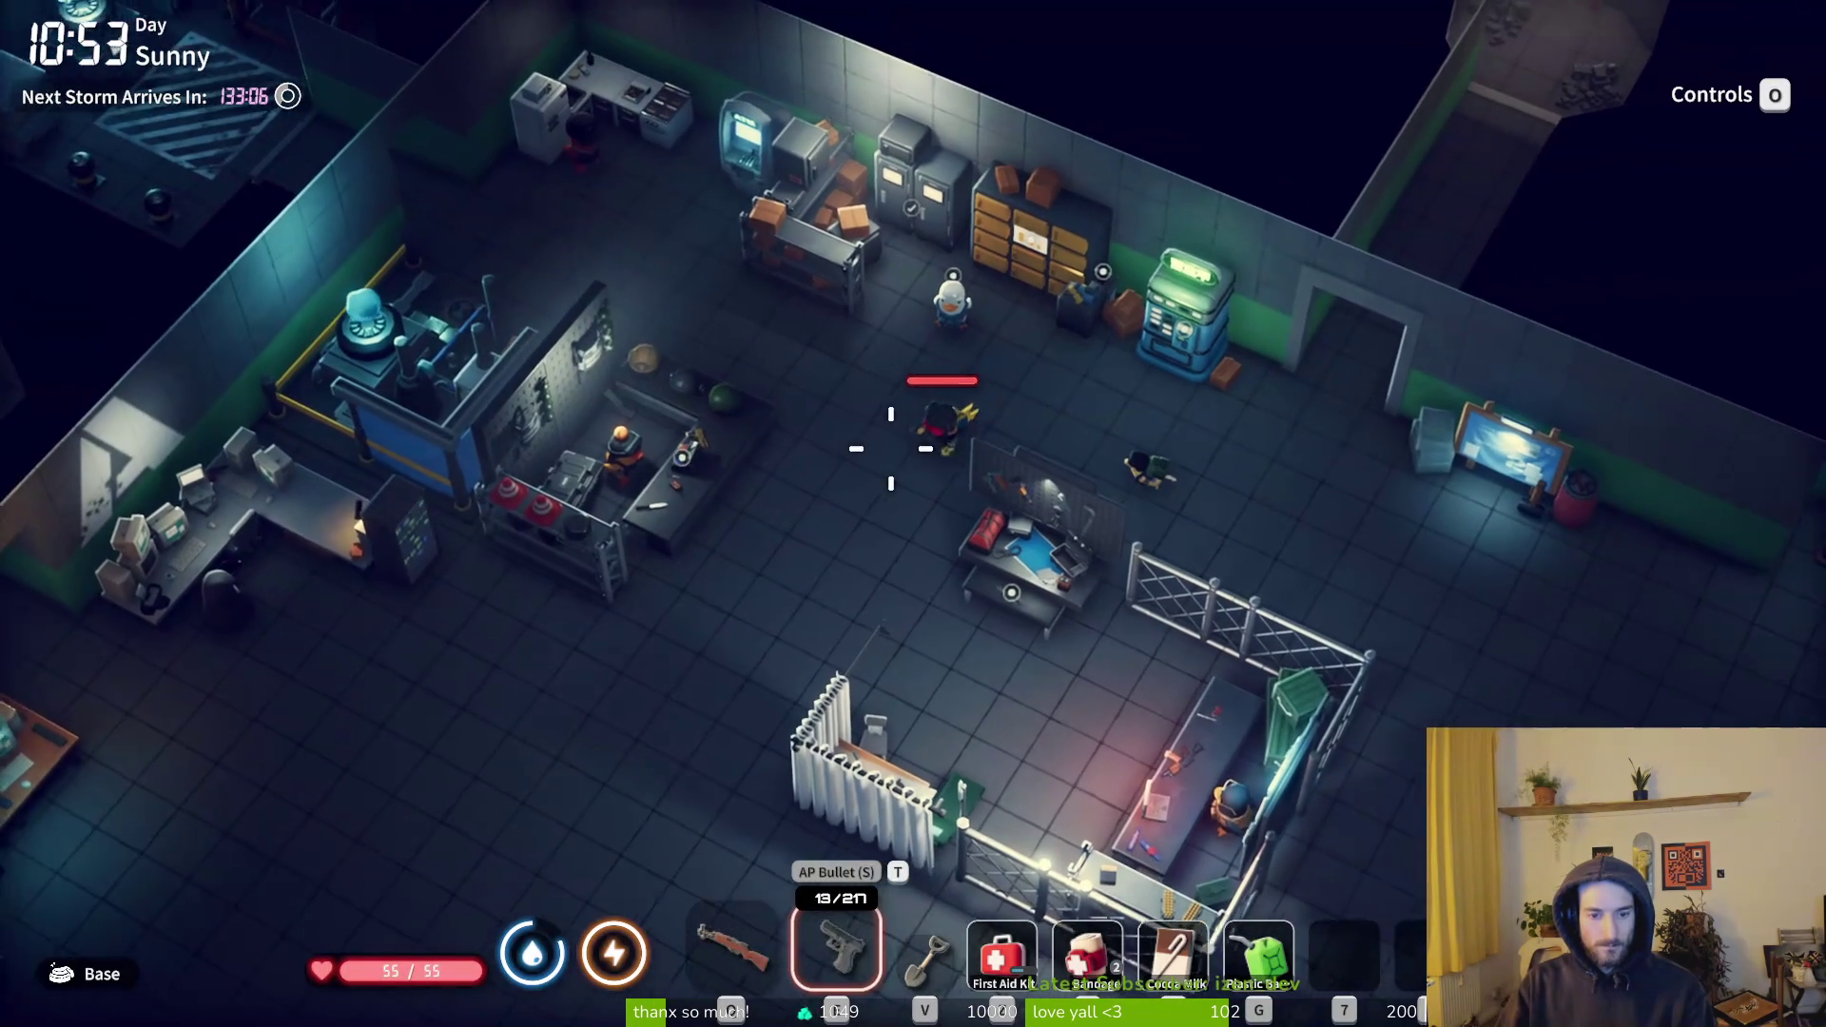
- Take the Mosin-Nagant blueprint from the warehouse into the backpack
key("a")
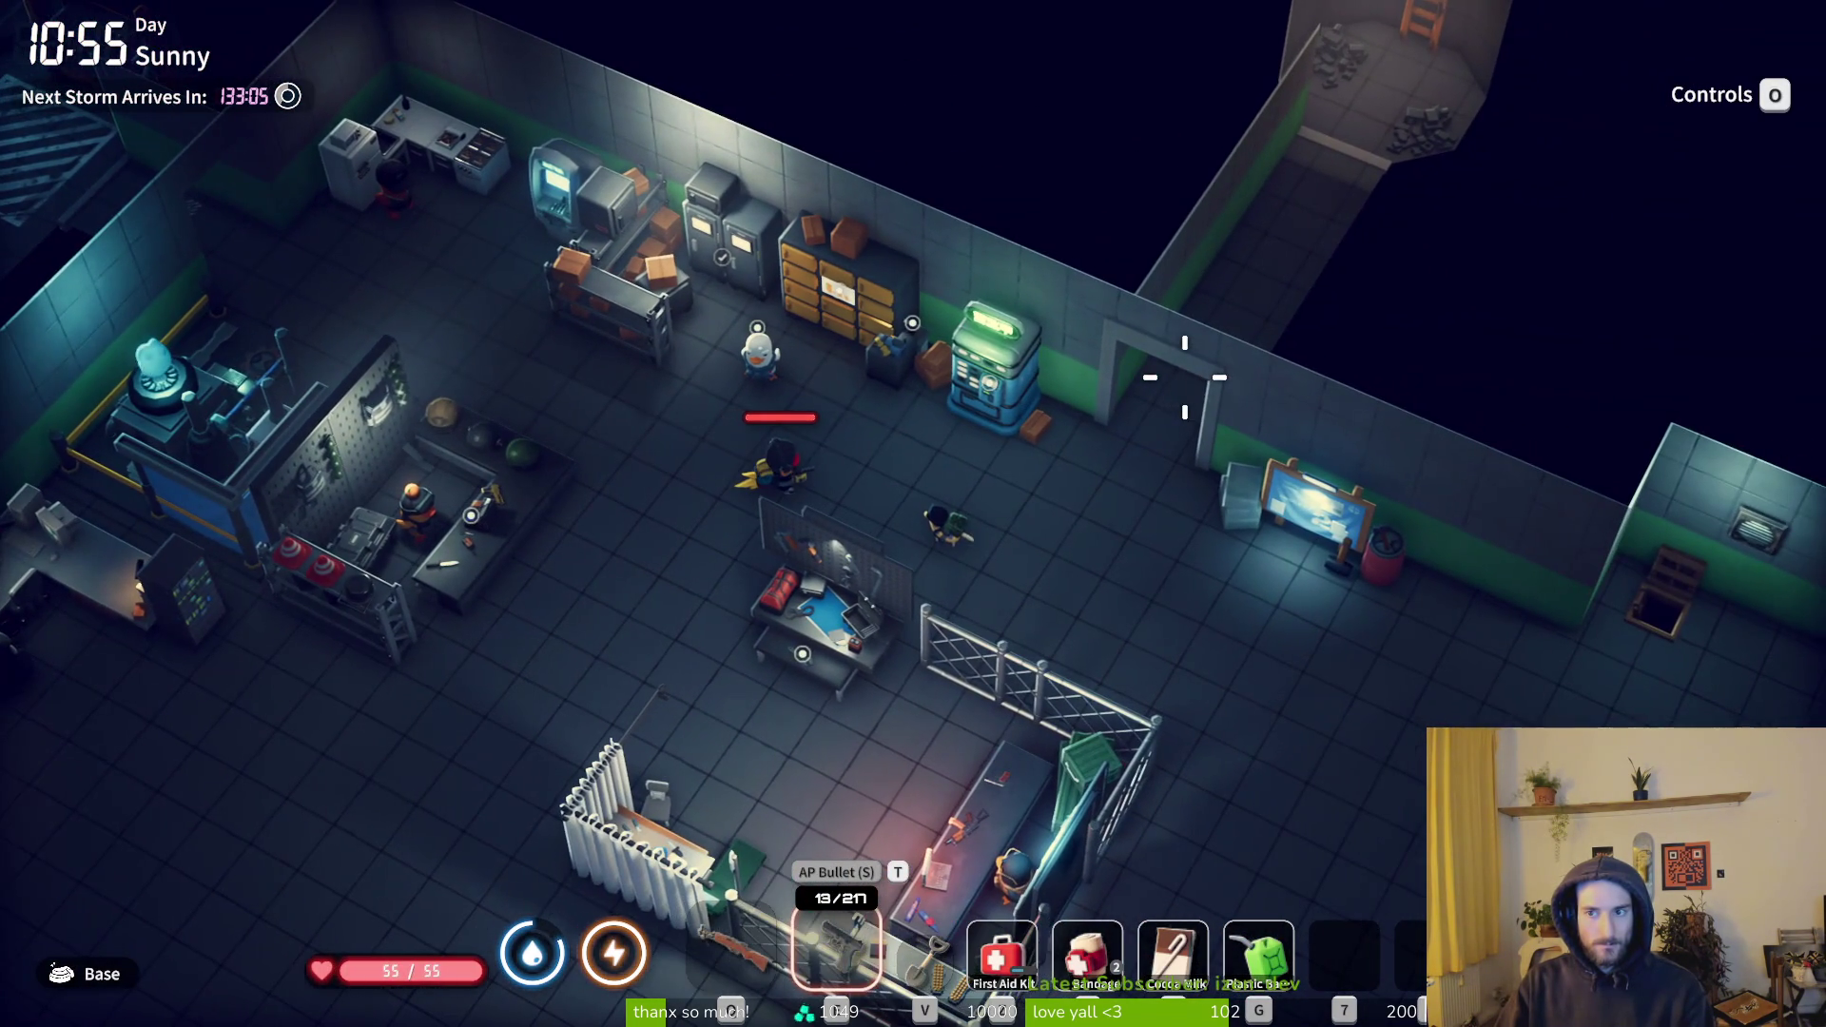
key("e")
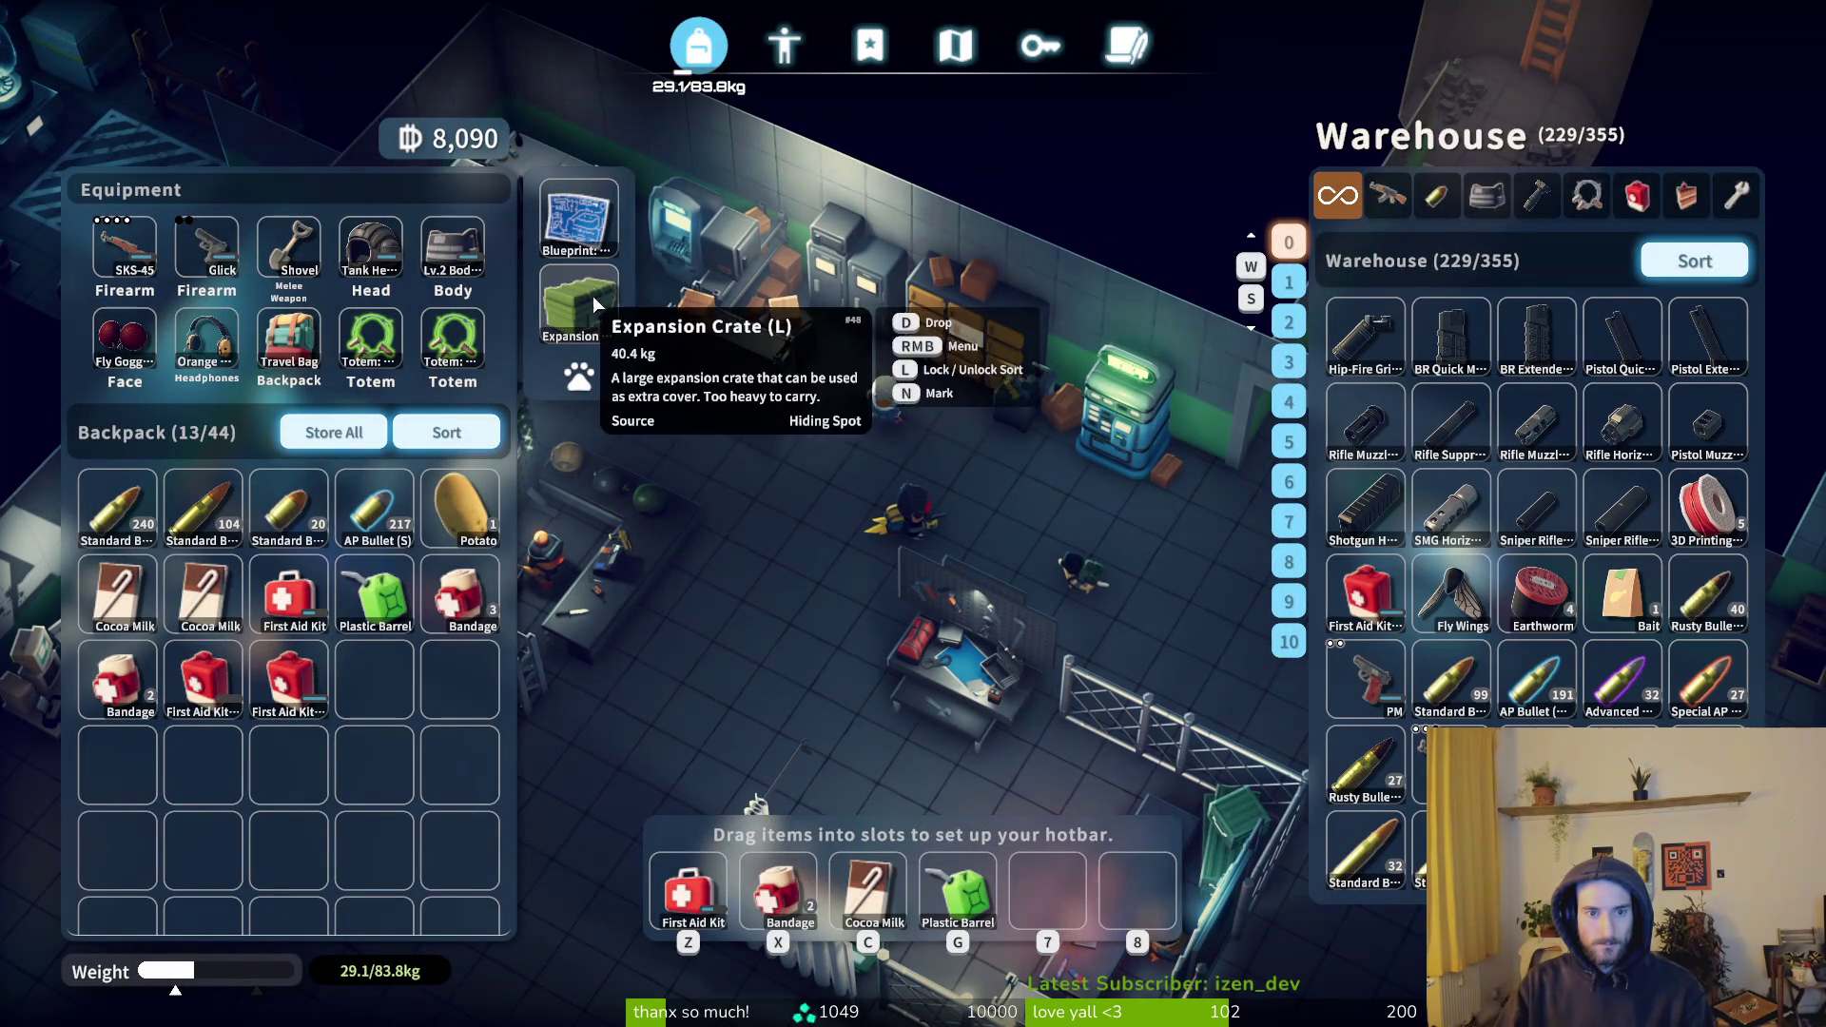
left_click_drag(616, 285, 398, 683)
left_click_drag(580, 357, 470, 675)
key("Escape")
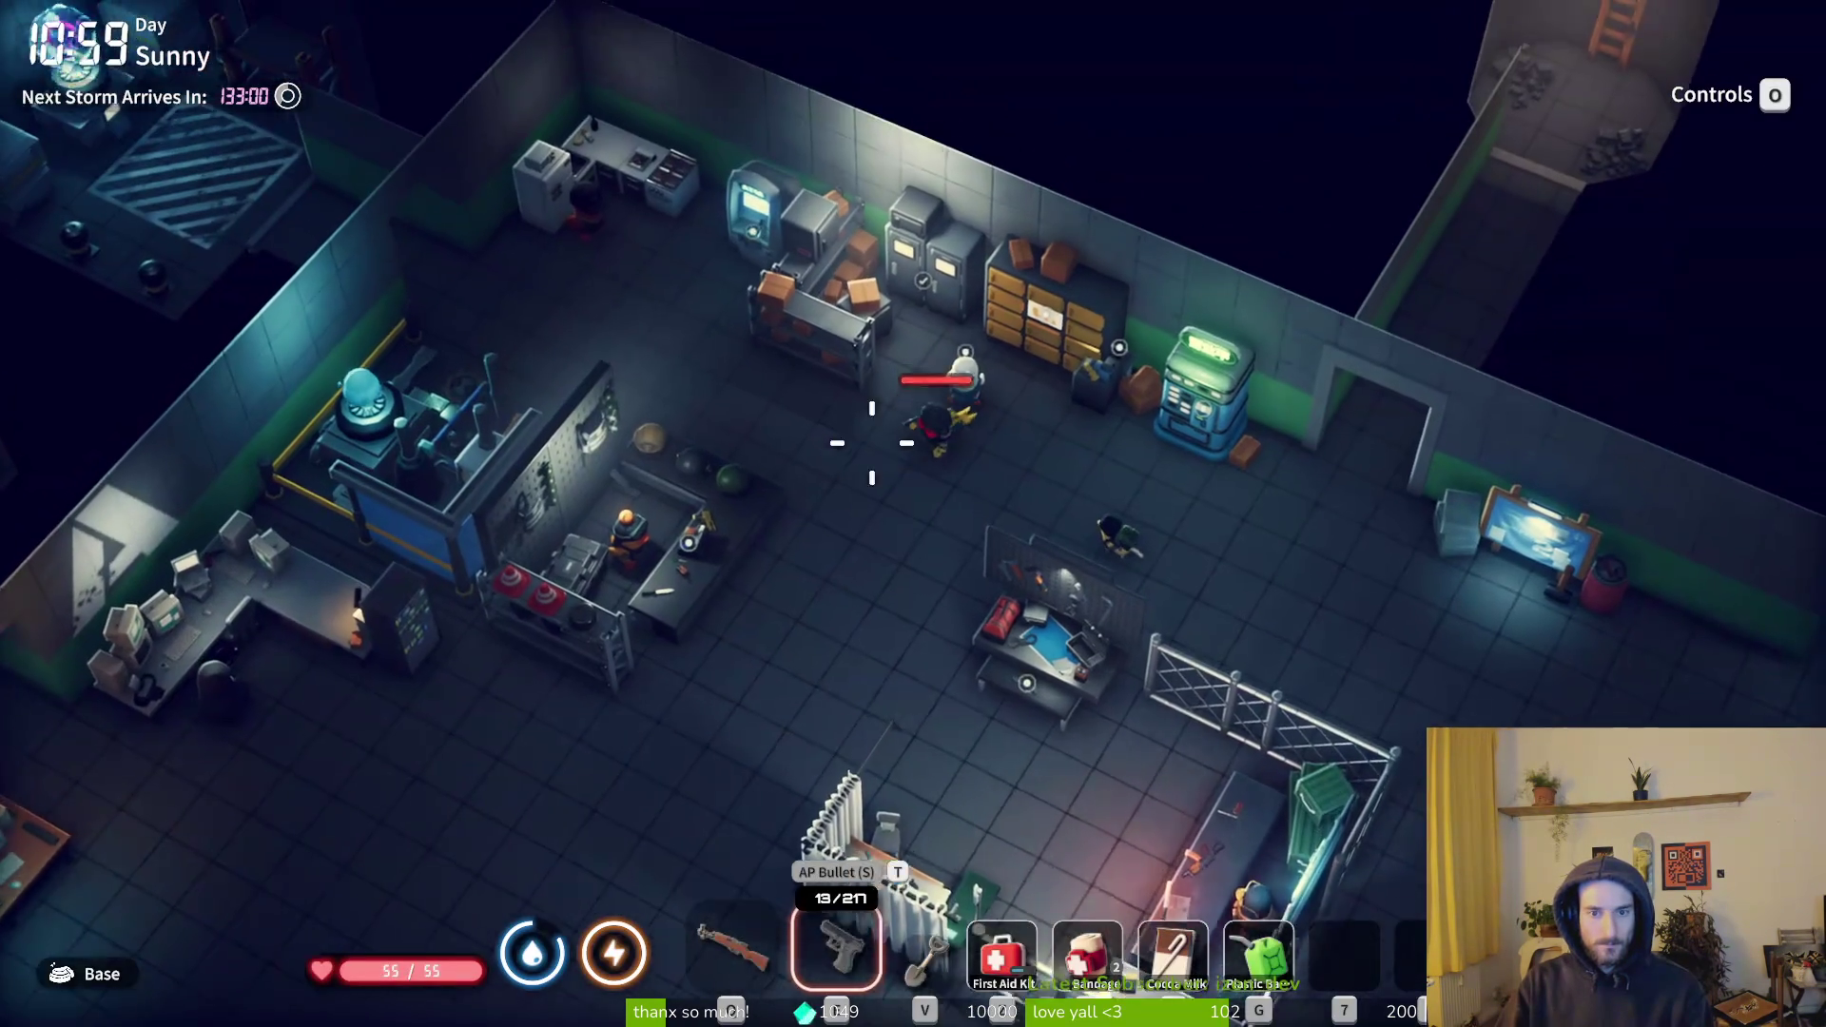
- Research the Mosin-Nagant blueprint at the workbench to unlock its recipe
key("s")
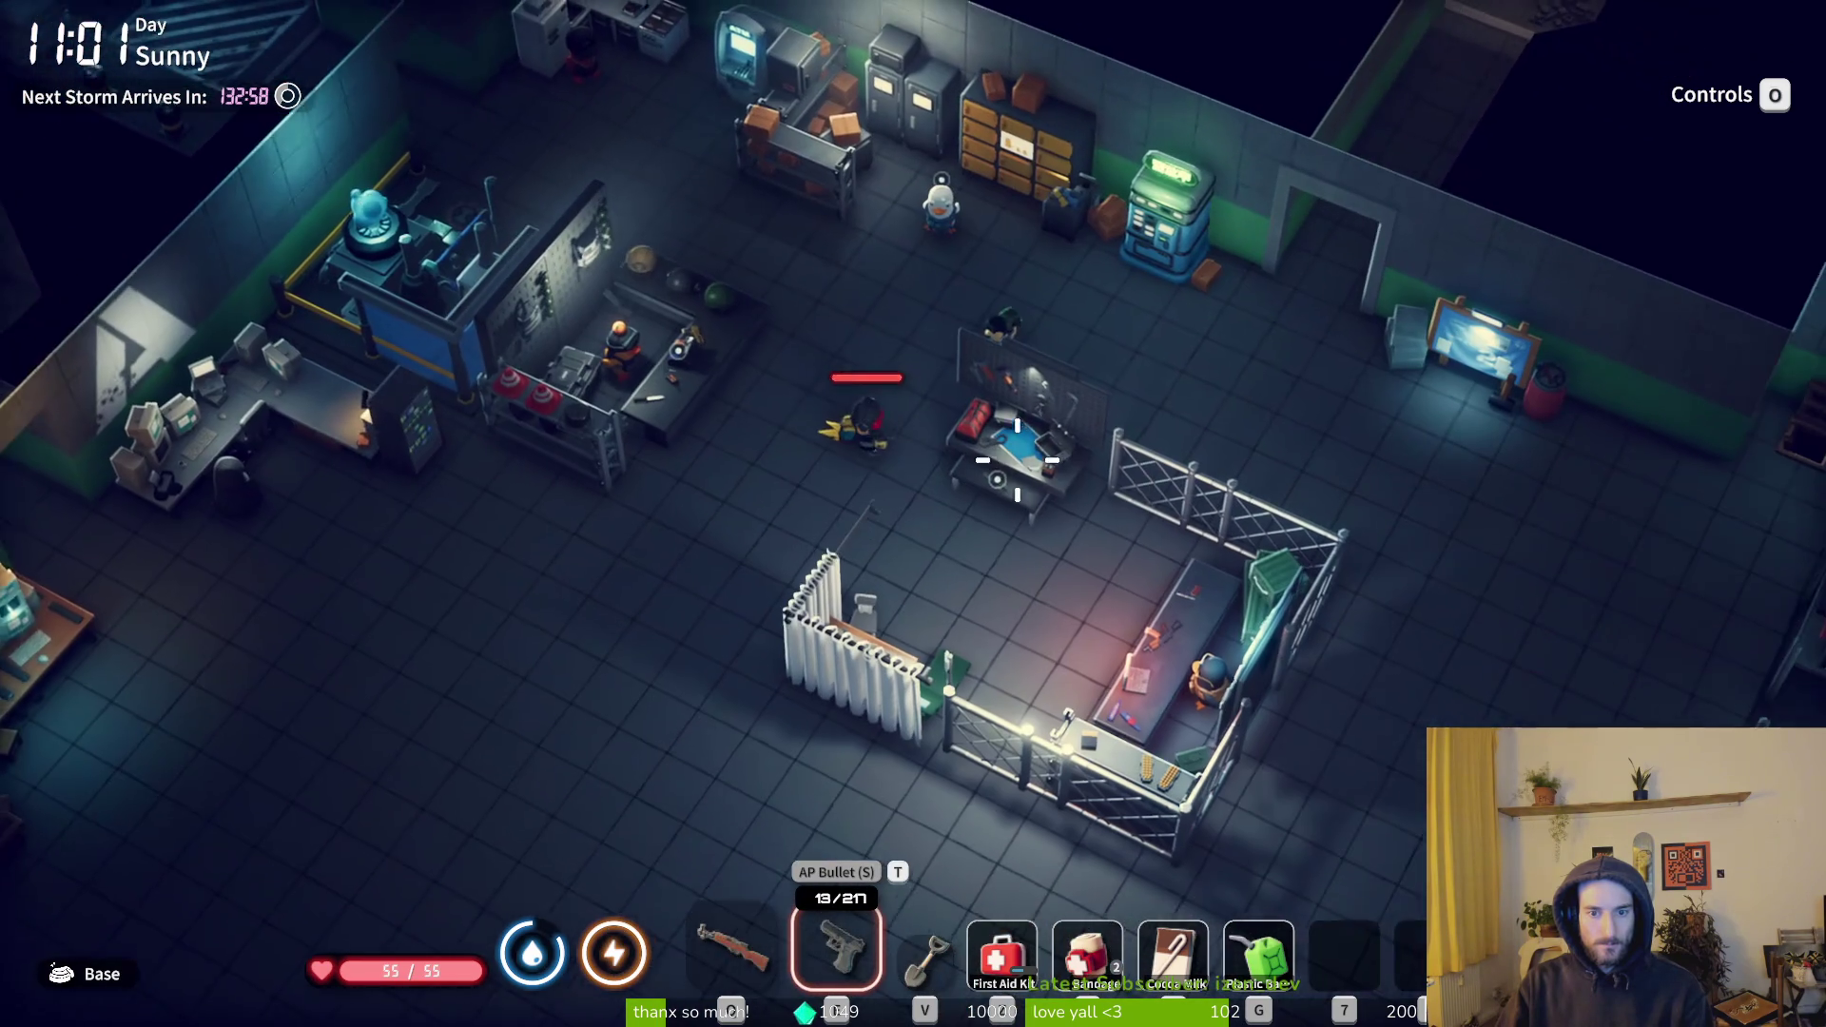
key("d")
scroll(1046, 371, "down", 3)
key("f")
left_click(374, 435)
left_click(1394, 909)
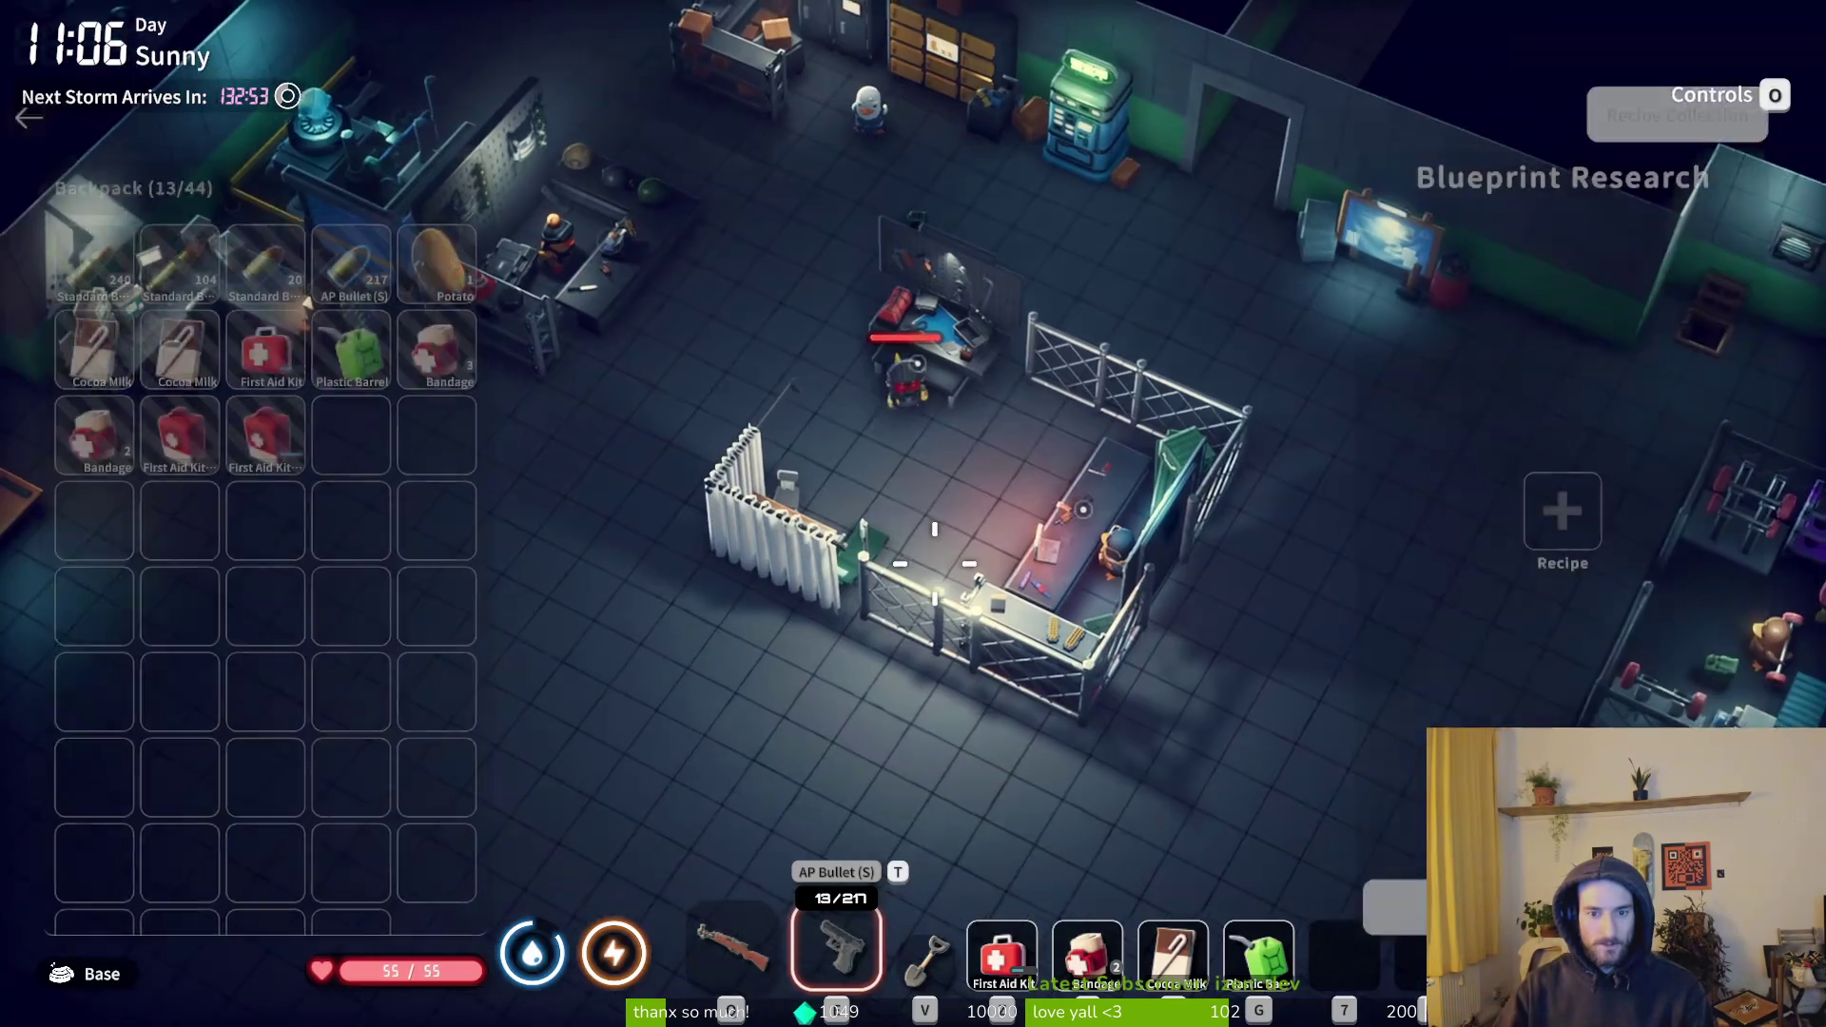
key("Escape")
- Browse the warehouse filtered to firearms and then attachments
key("w")
key("f")
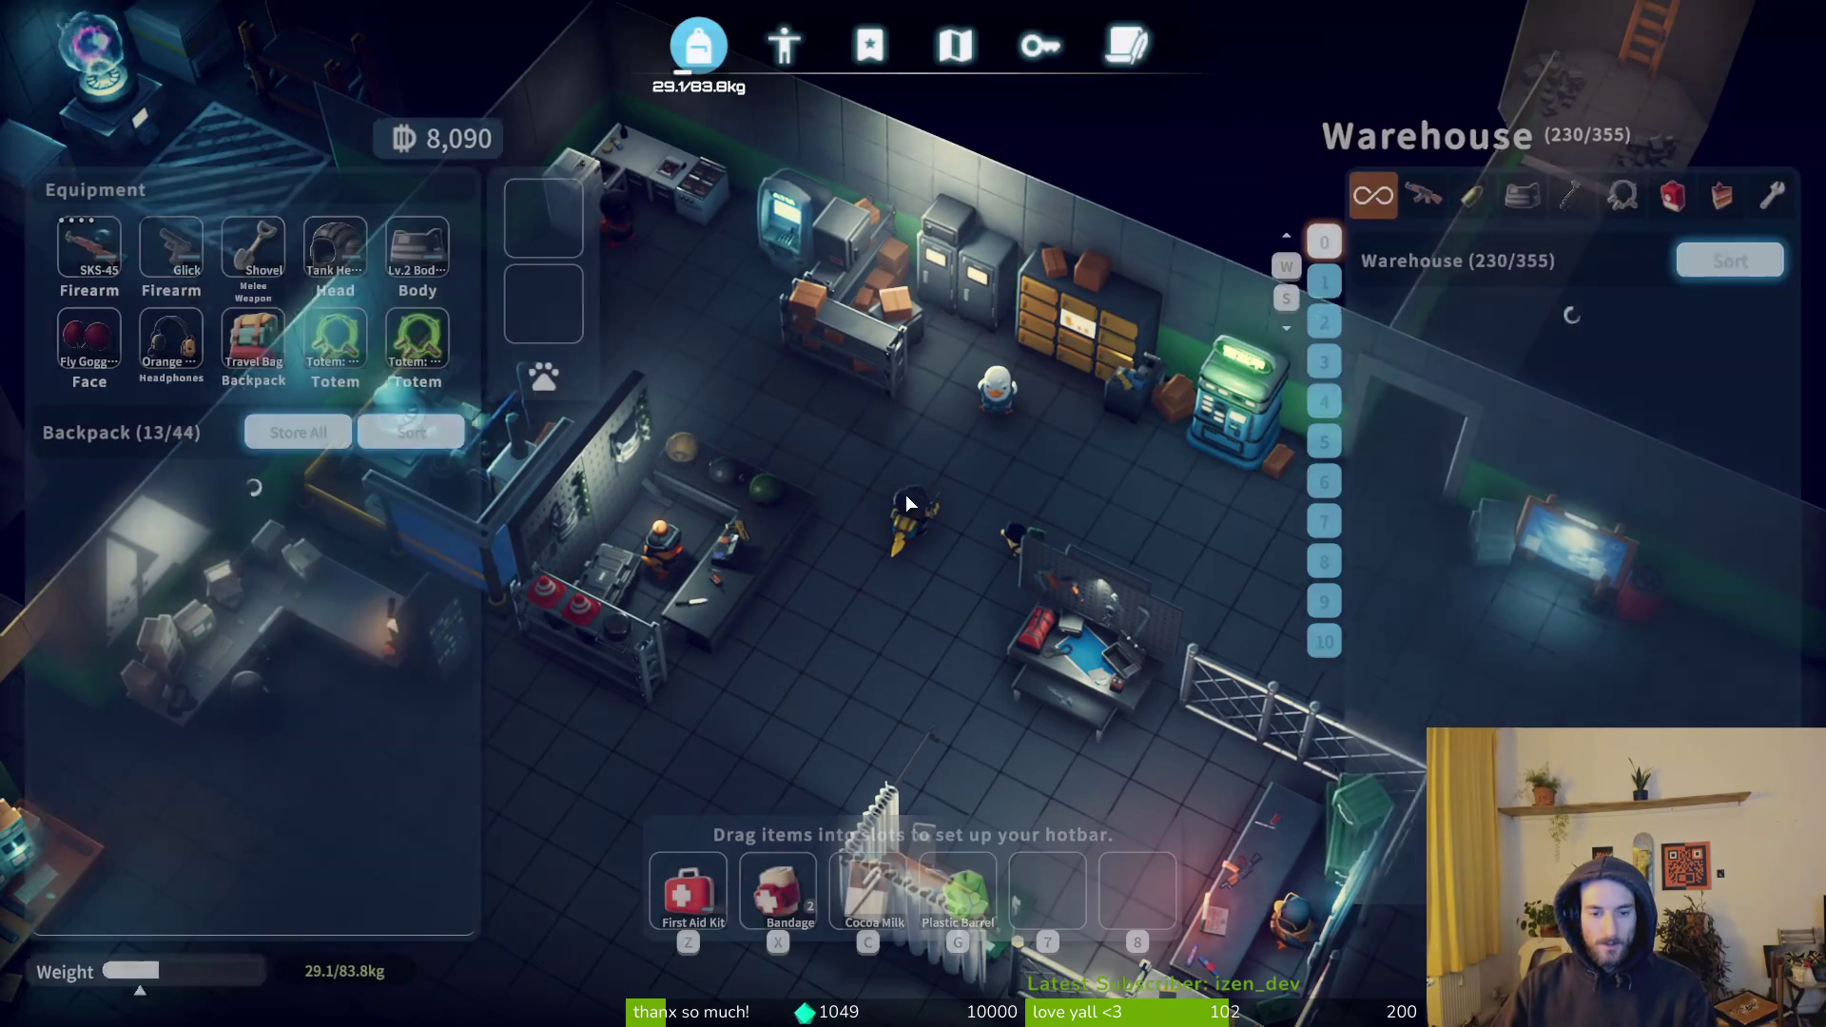
left_click(1398, 209)
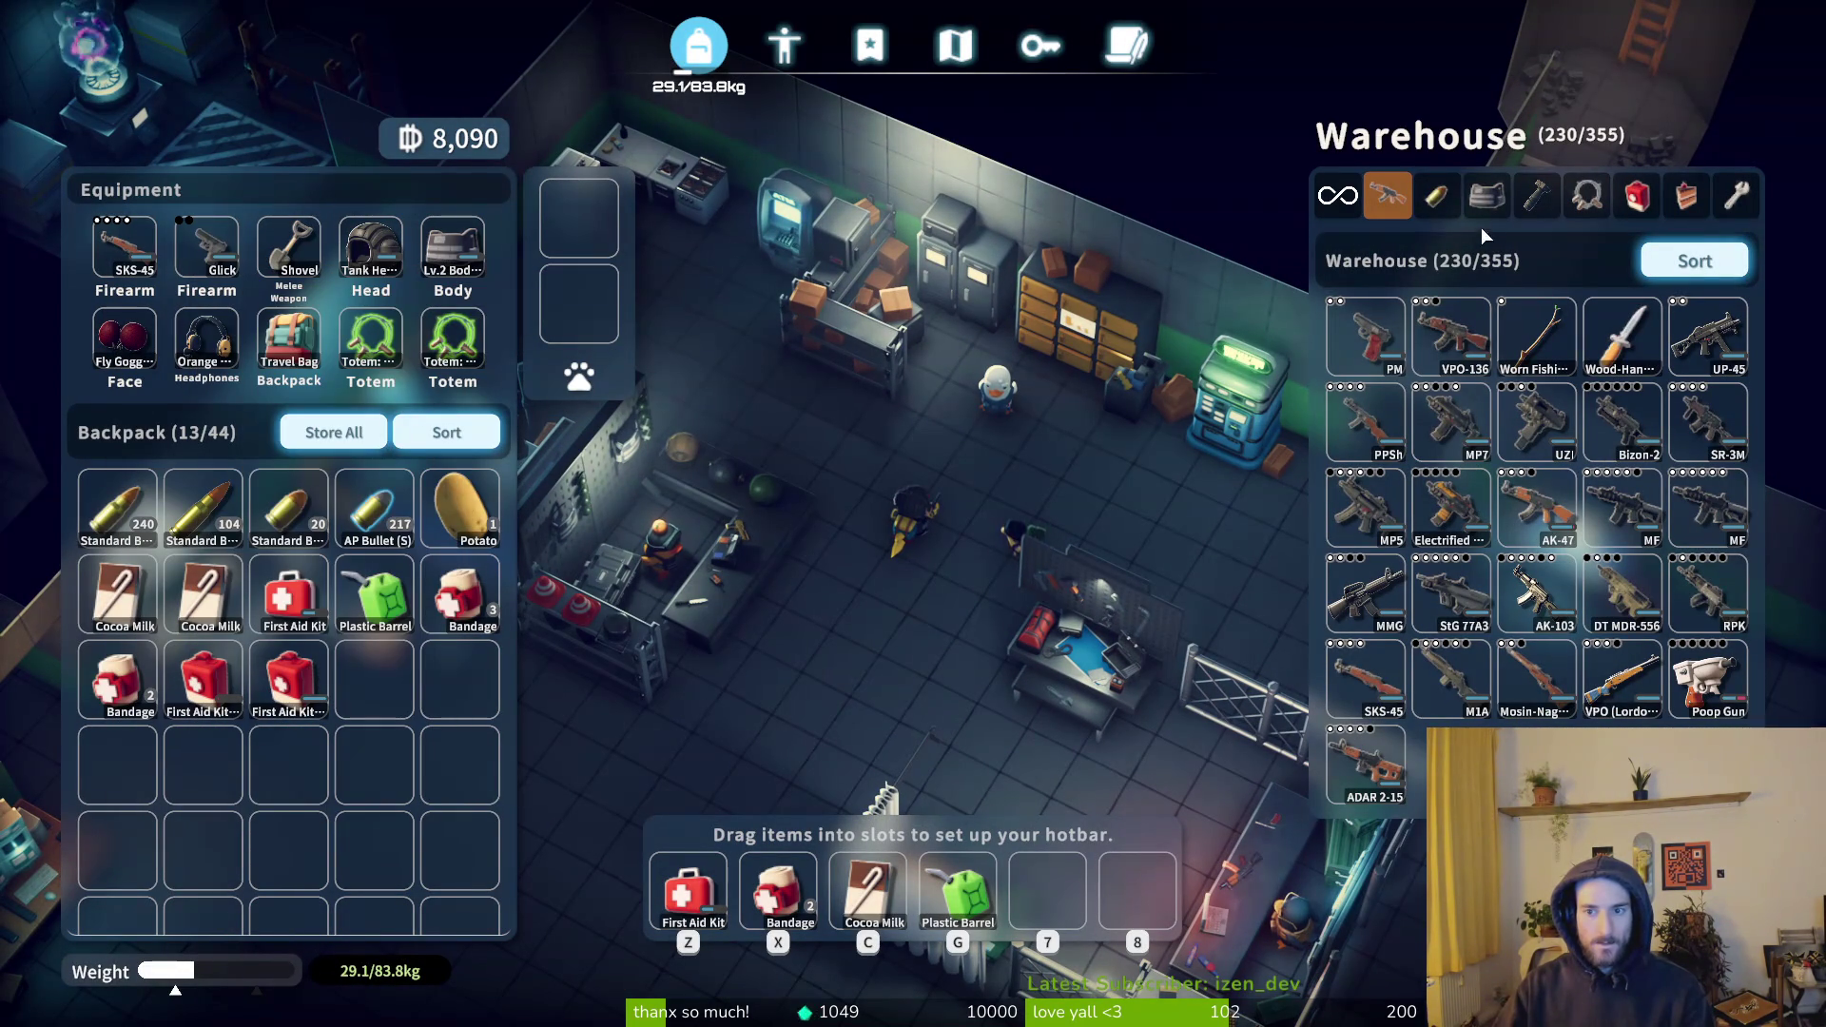
left_click(1532, 198)
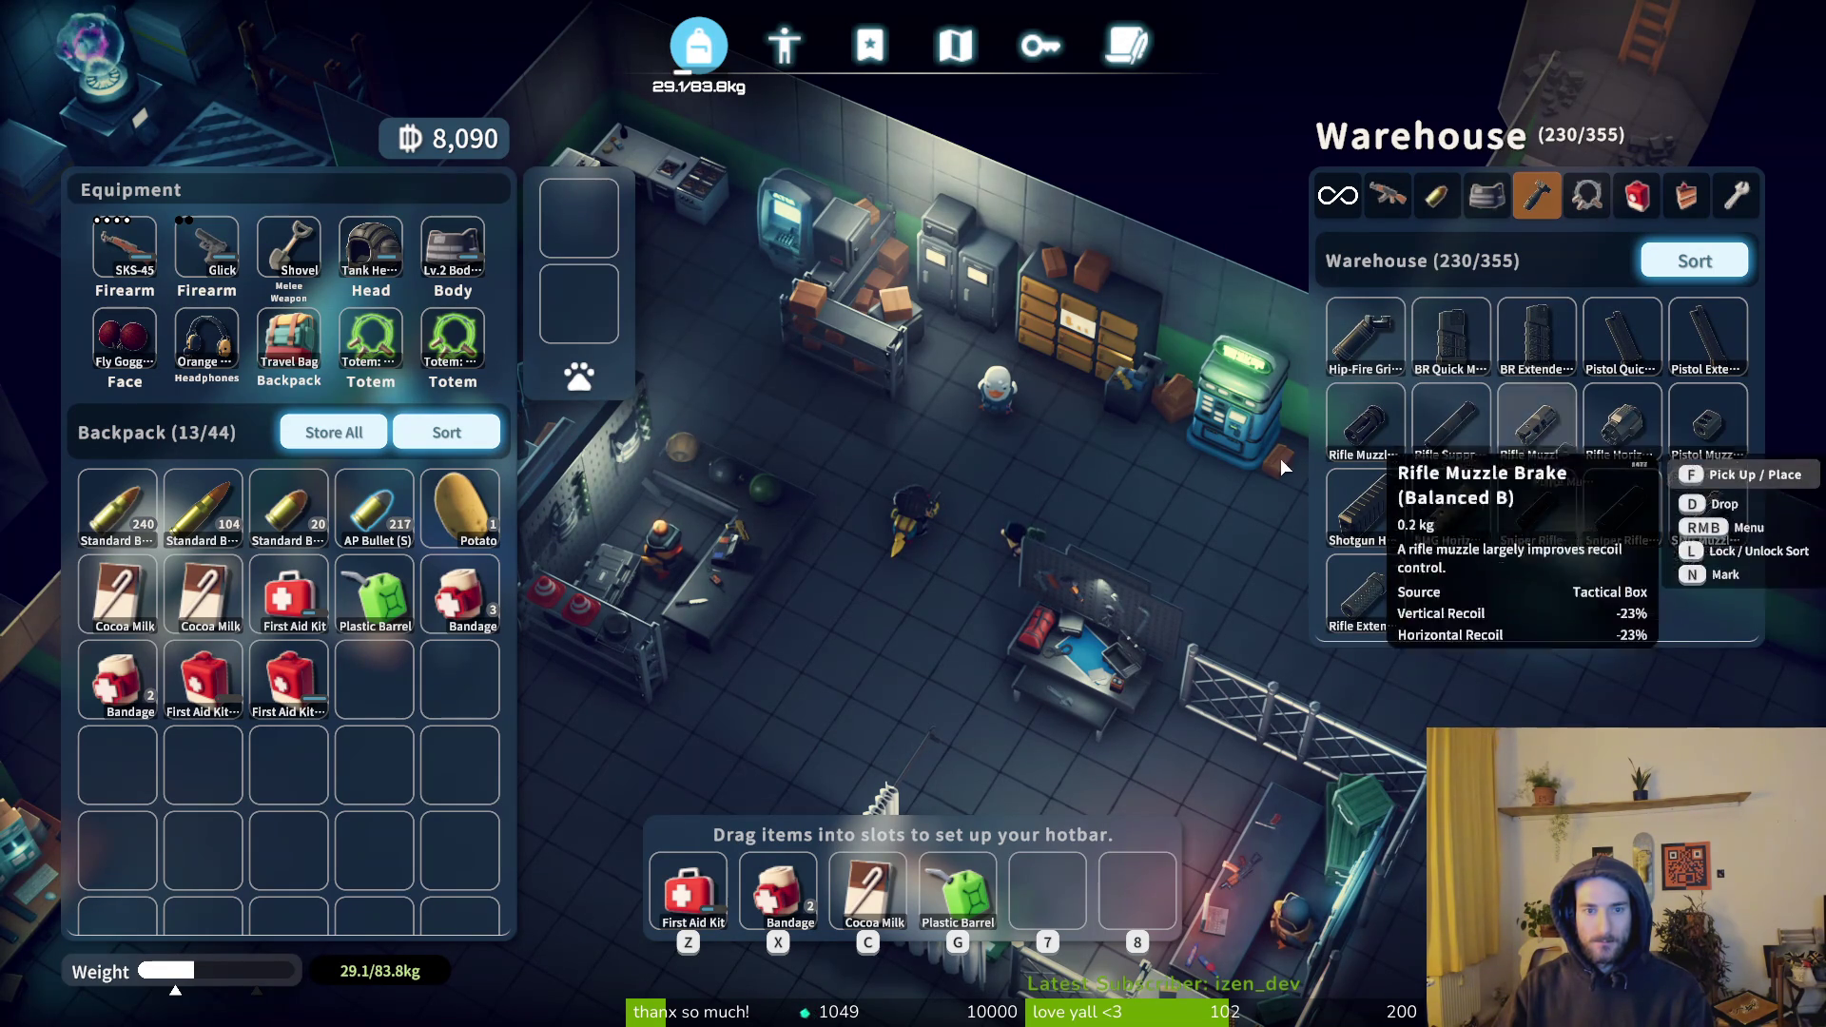
key("Tab")
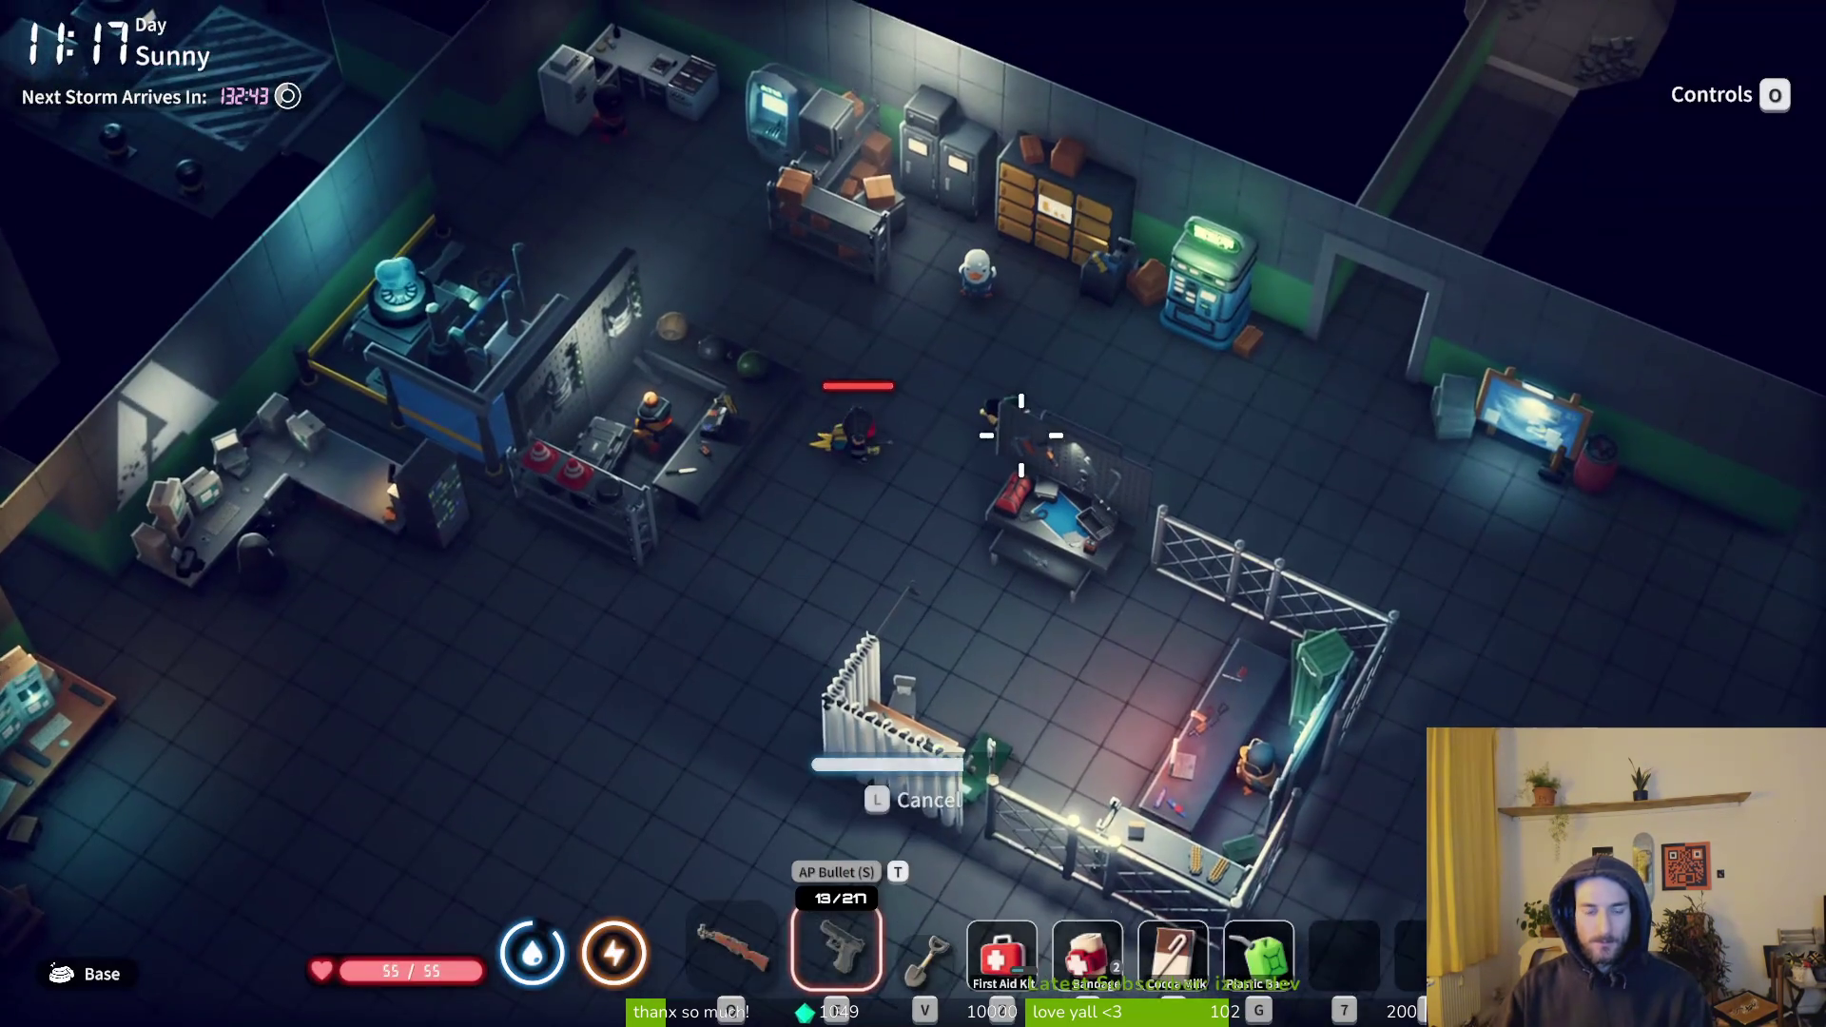
- Store the 20 and 240-round Standard Bullet stacks in the warehouse and rearrange the Potato
key("Tab")
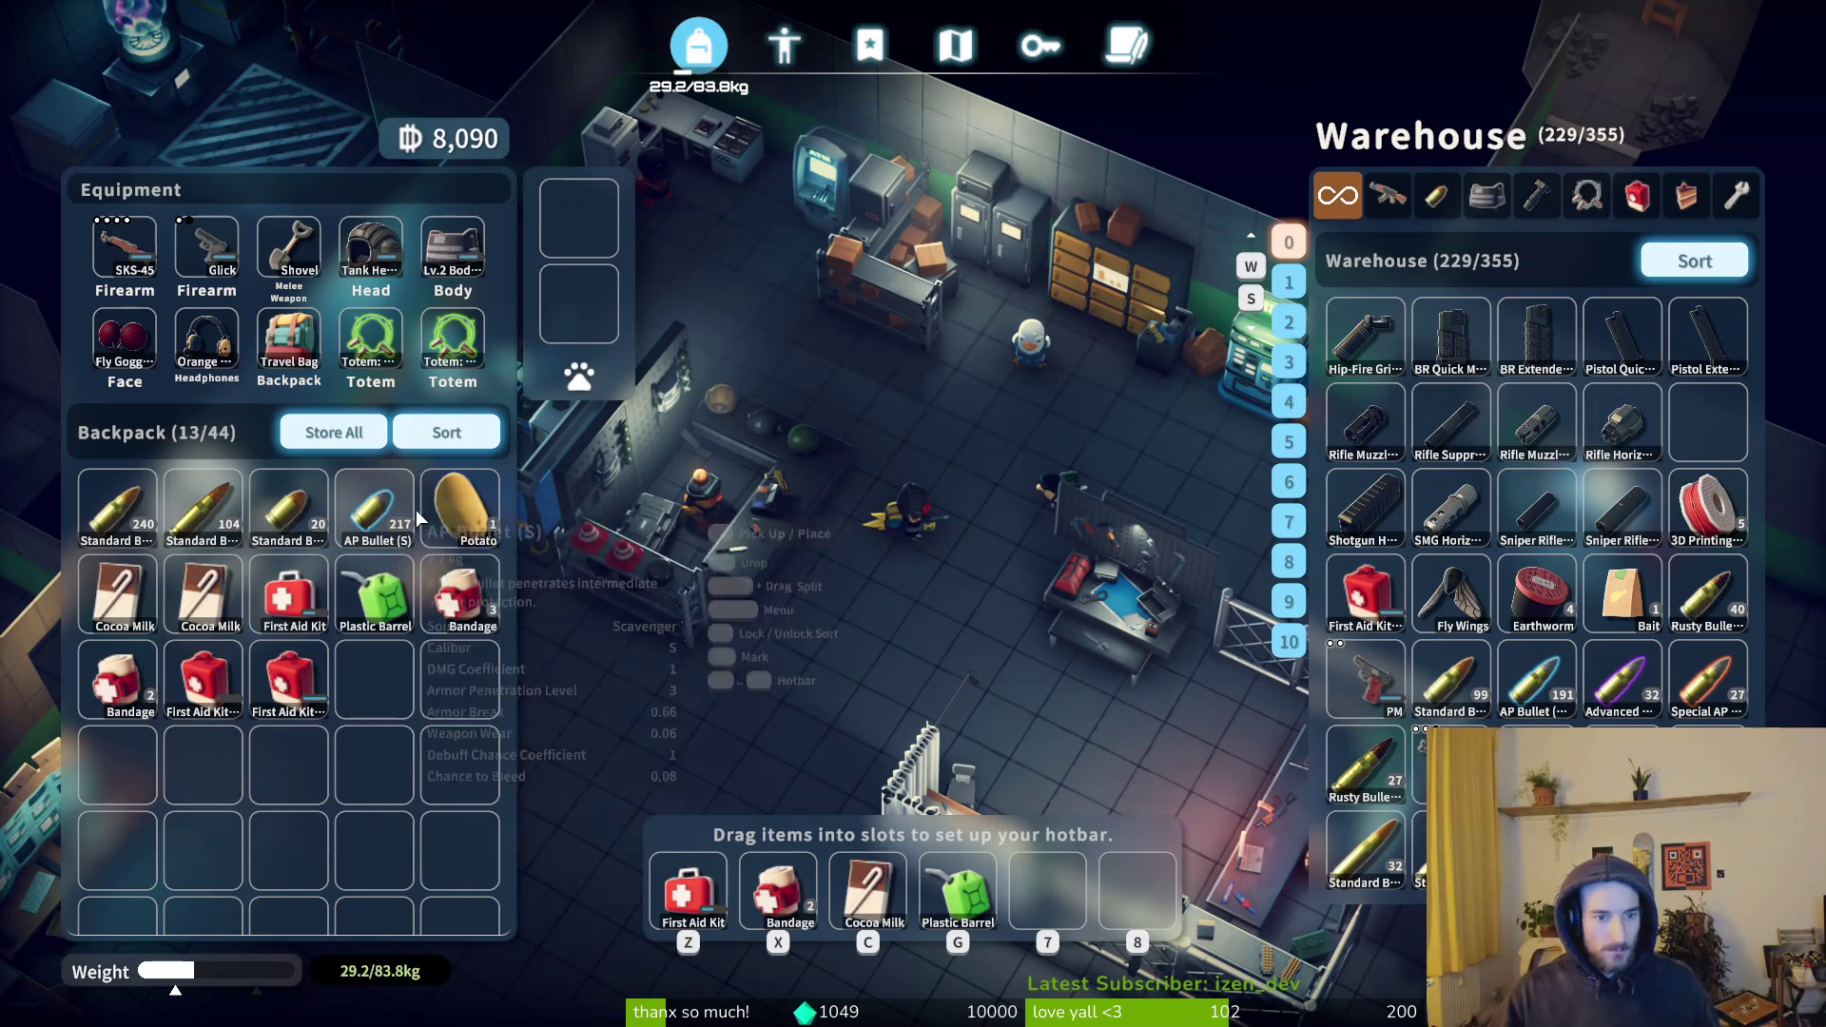
left_click(480, 434)
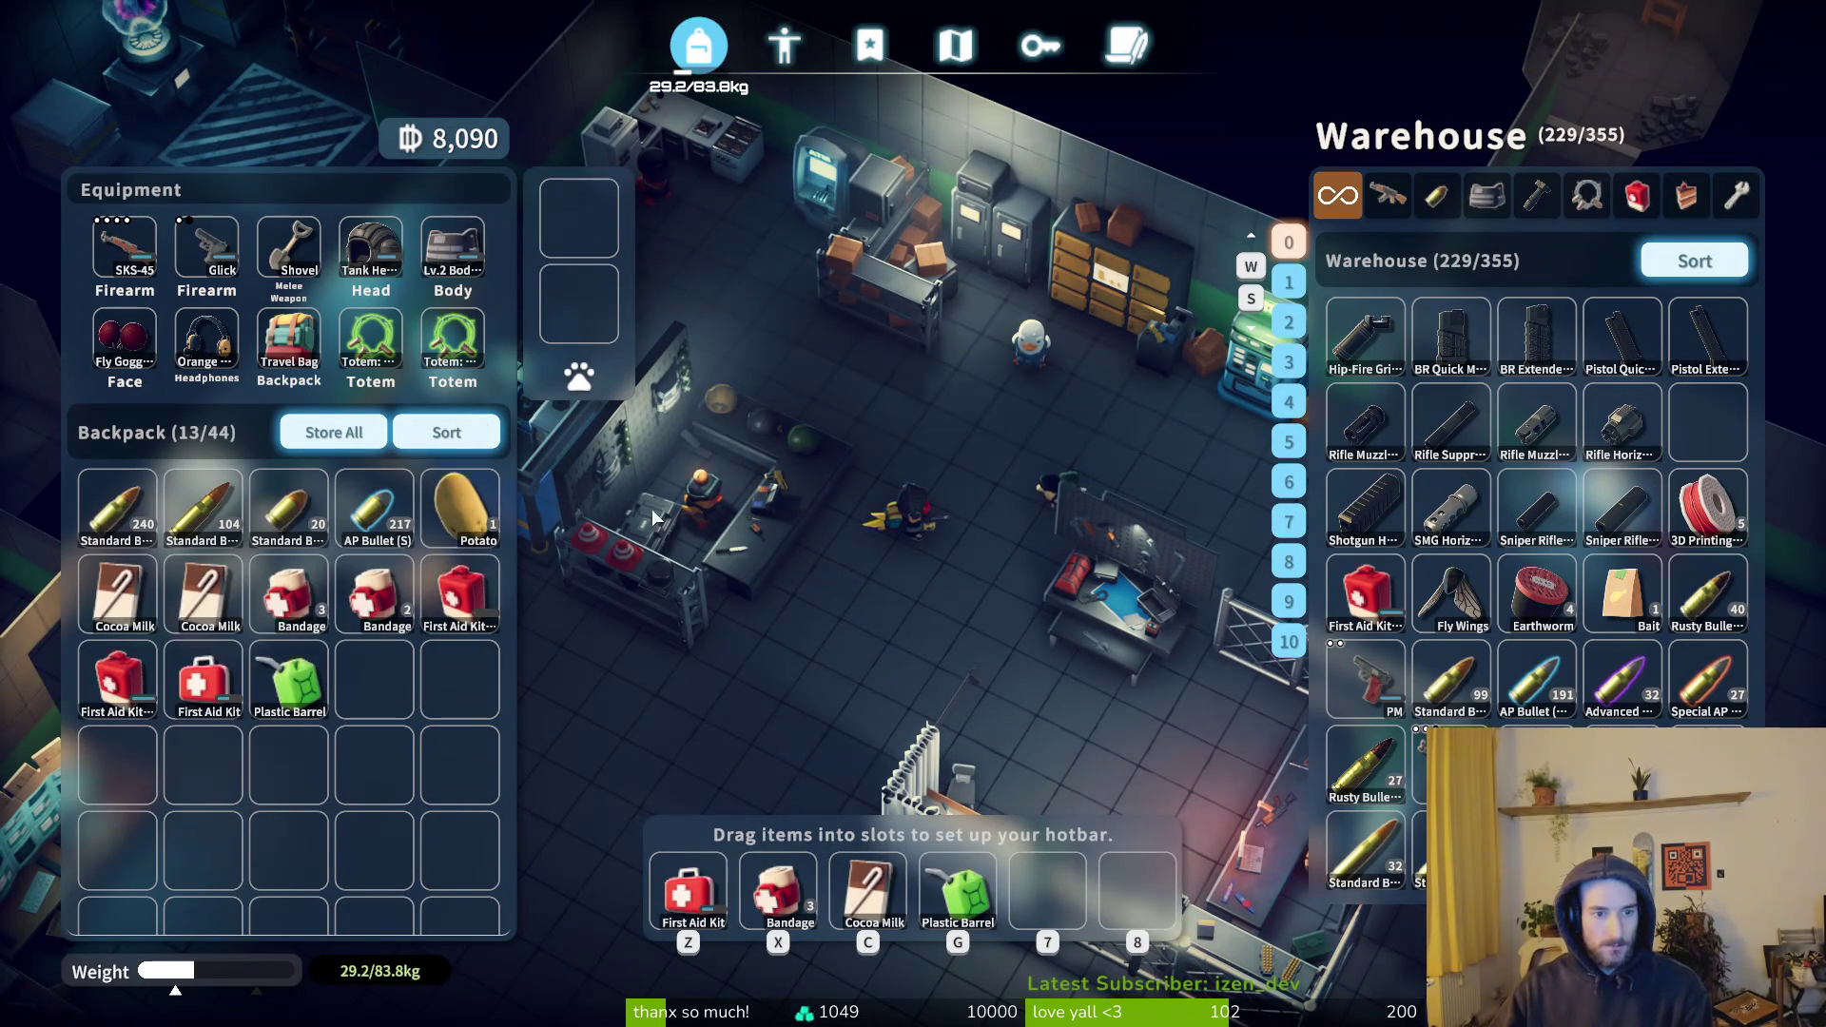
left_click(288, 509, "shift")
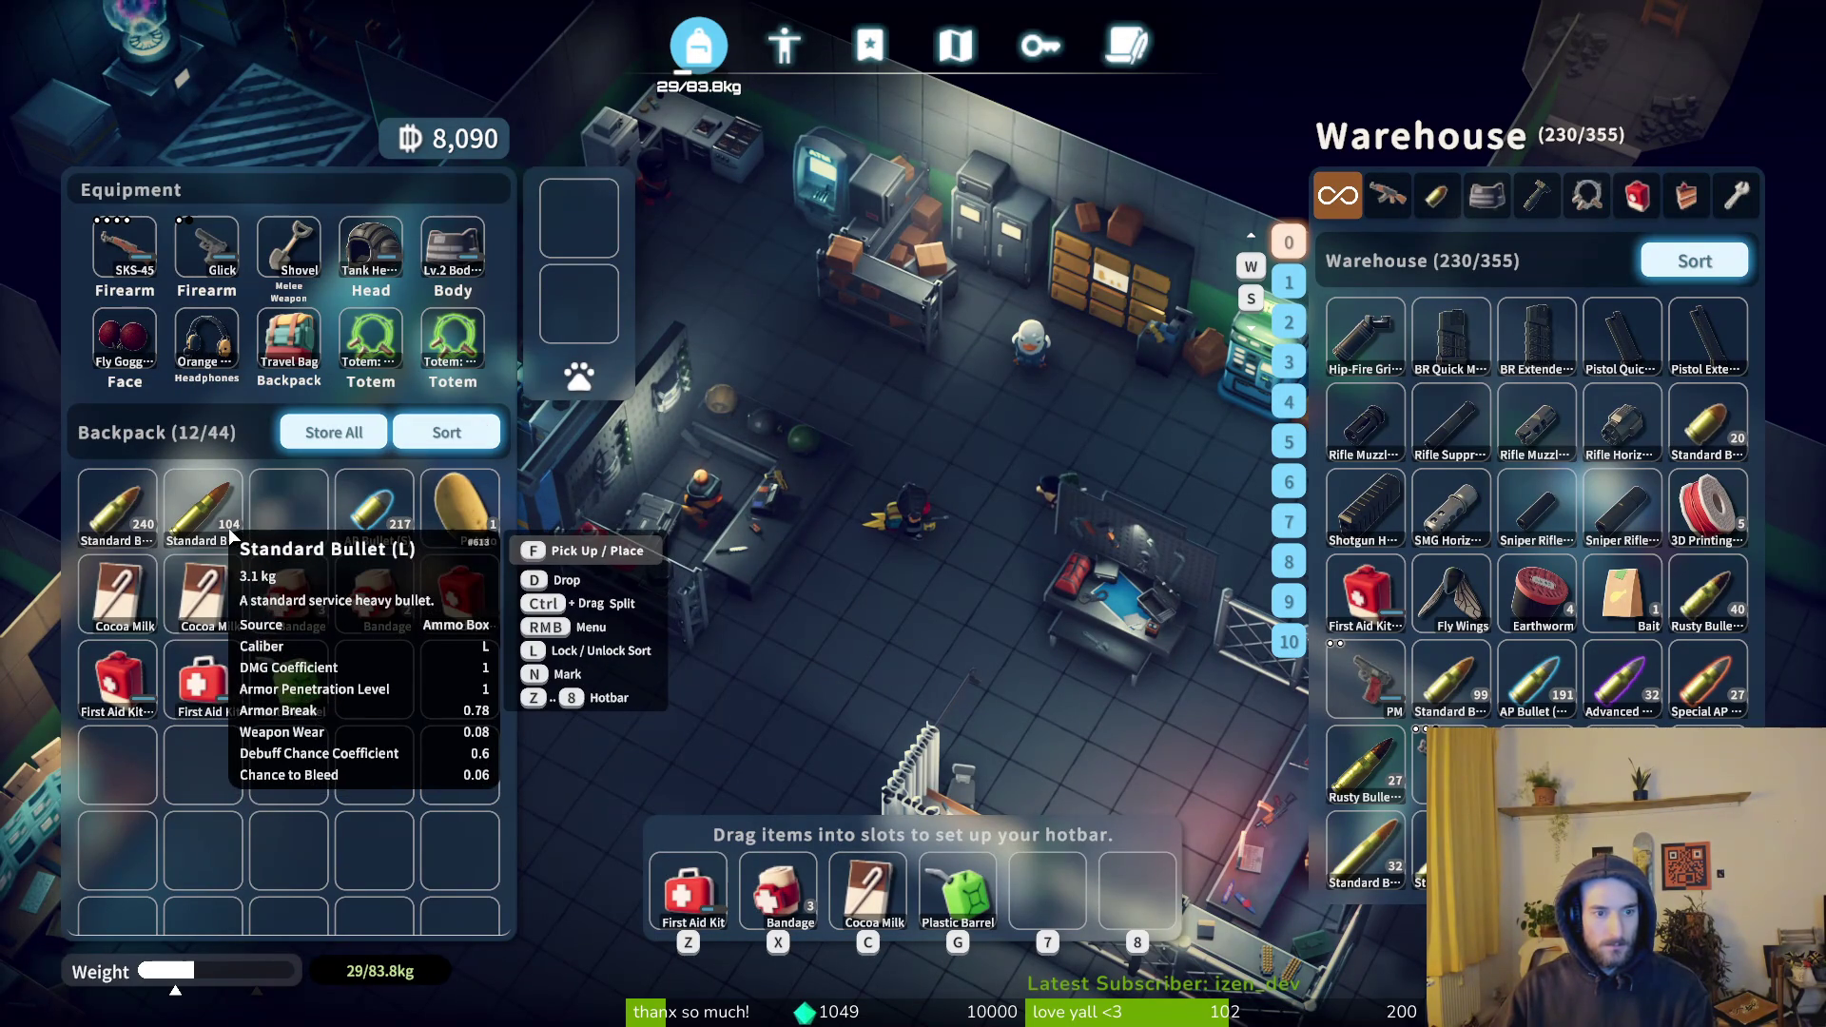
left_click(137, 528, "shift")
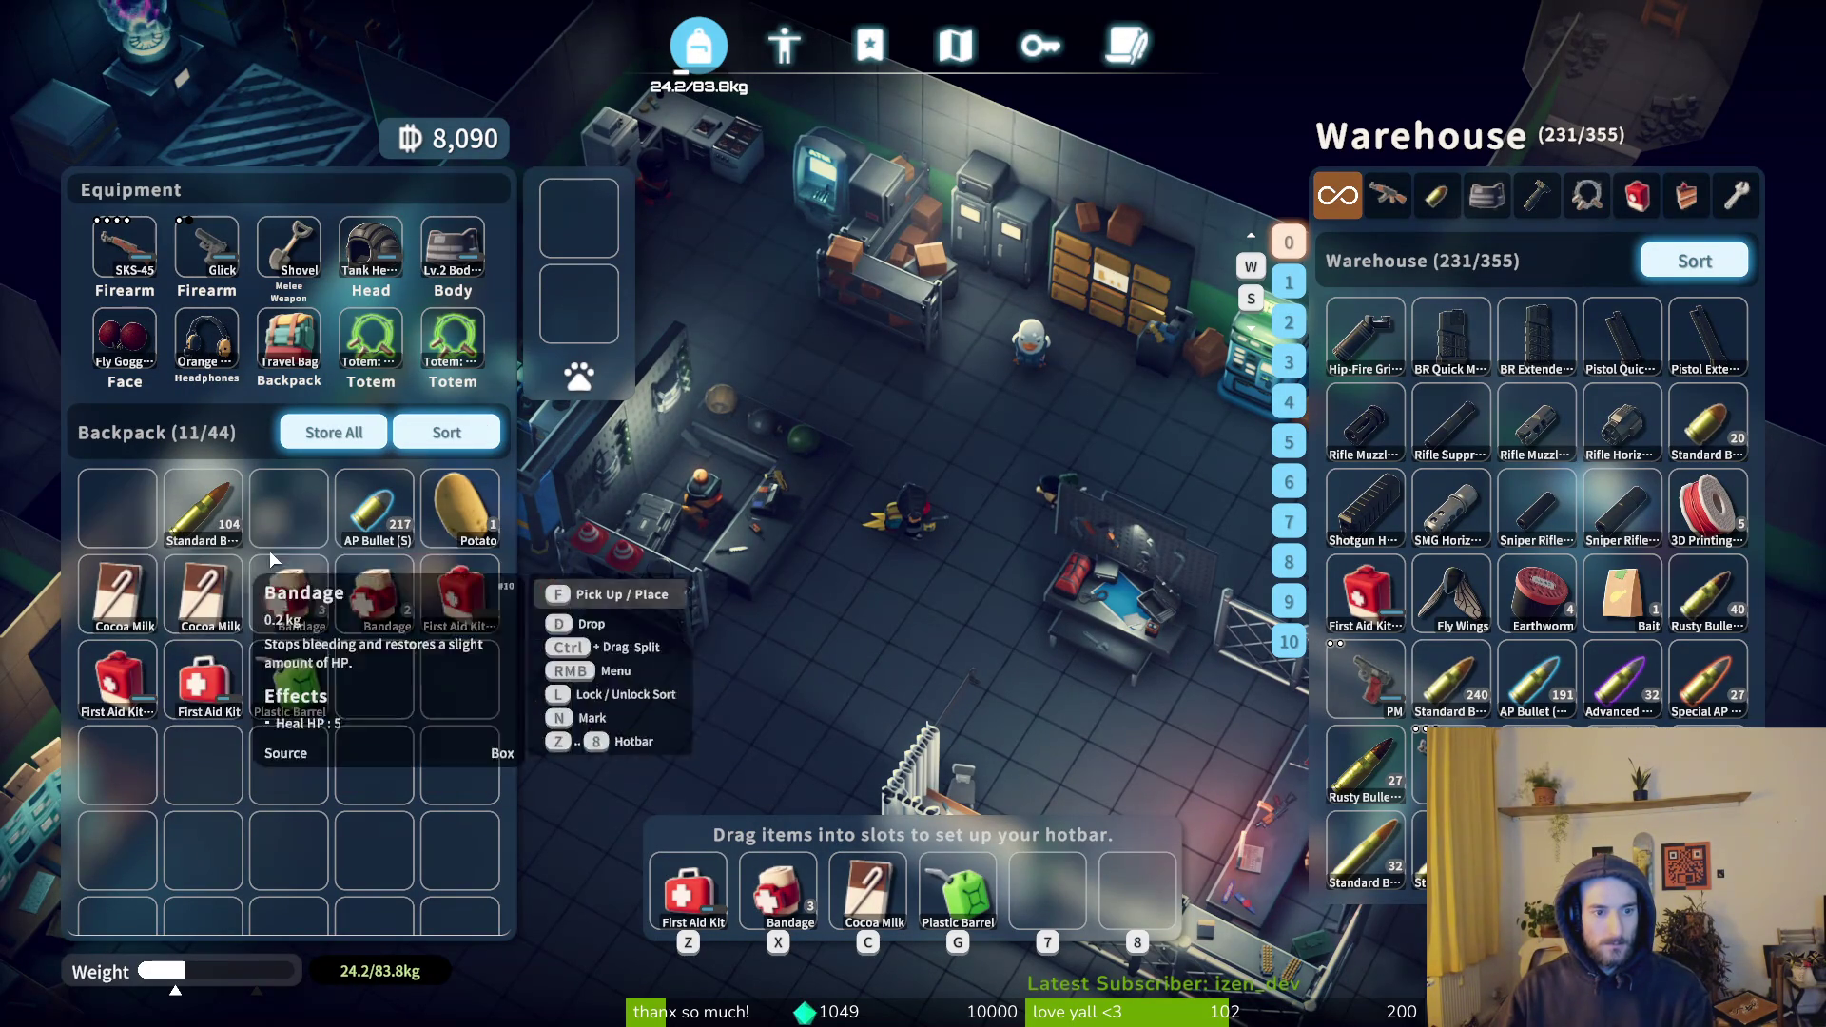
left_click_drag(459, 508, 268, 501)
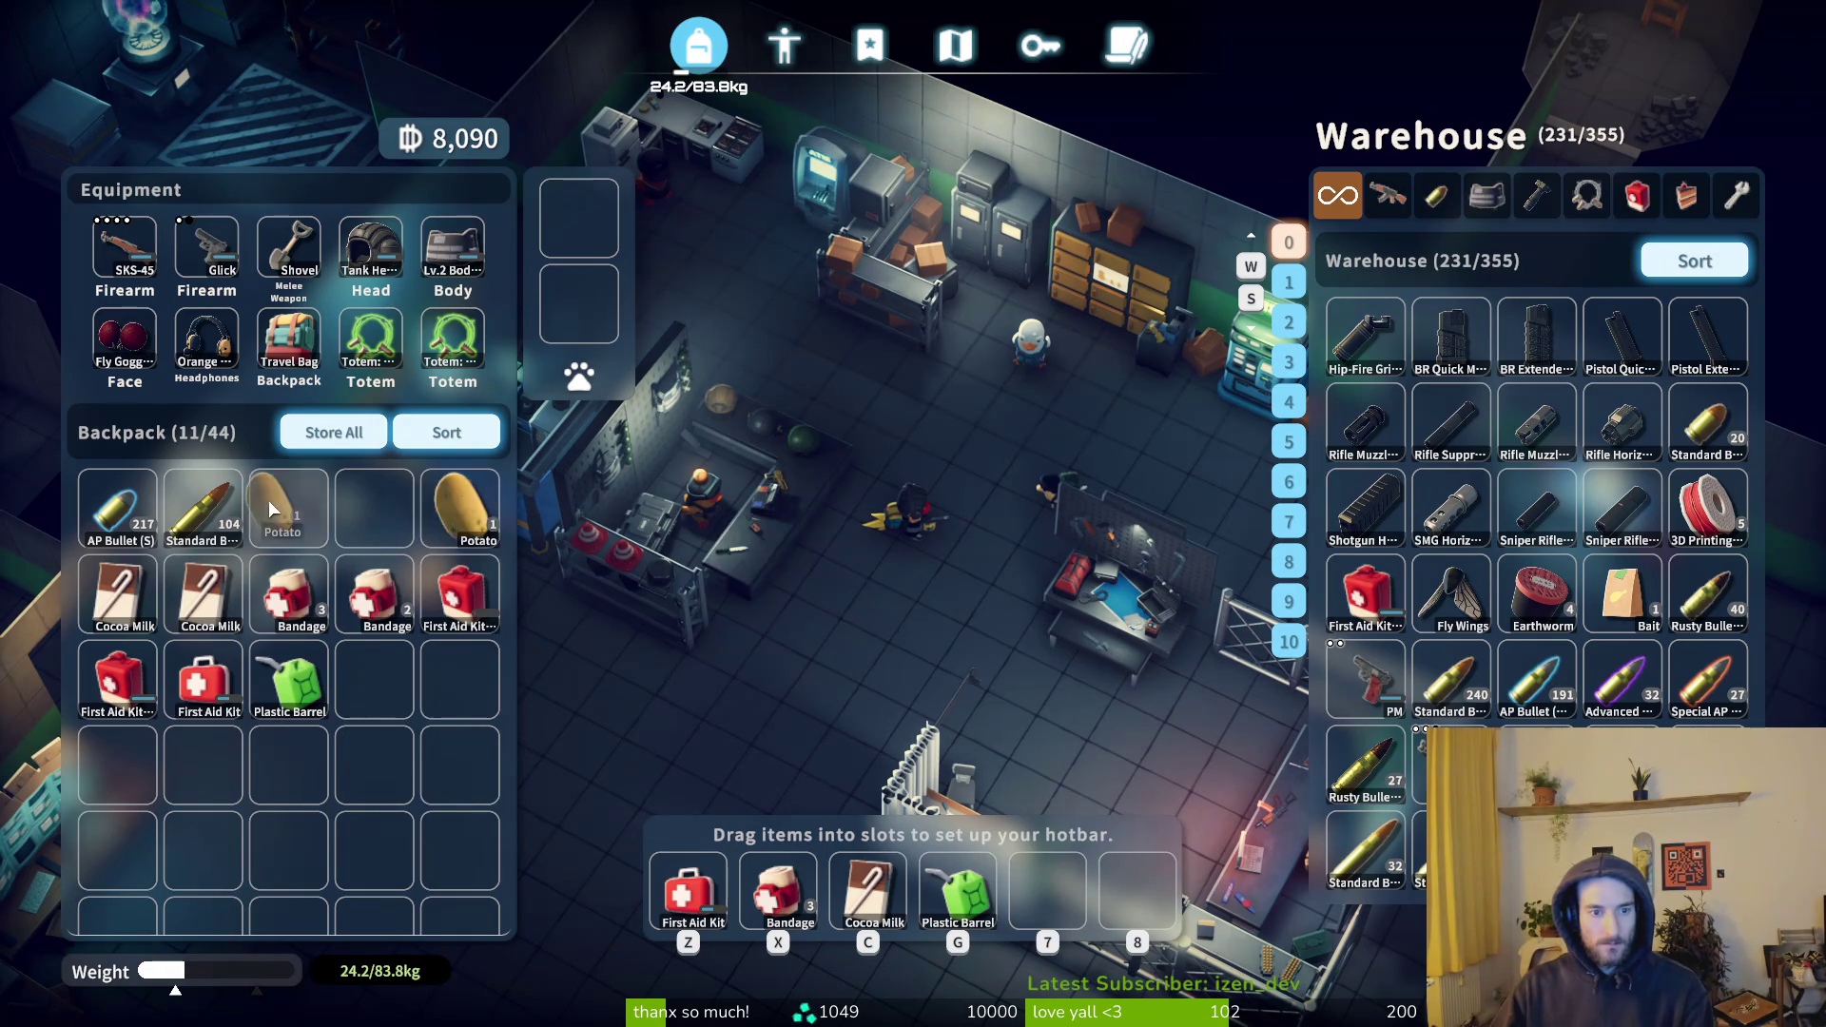
key("Tab")
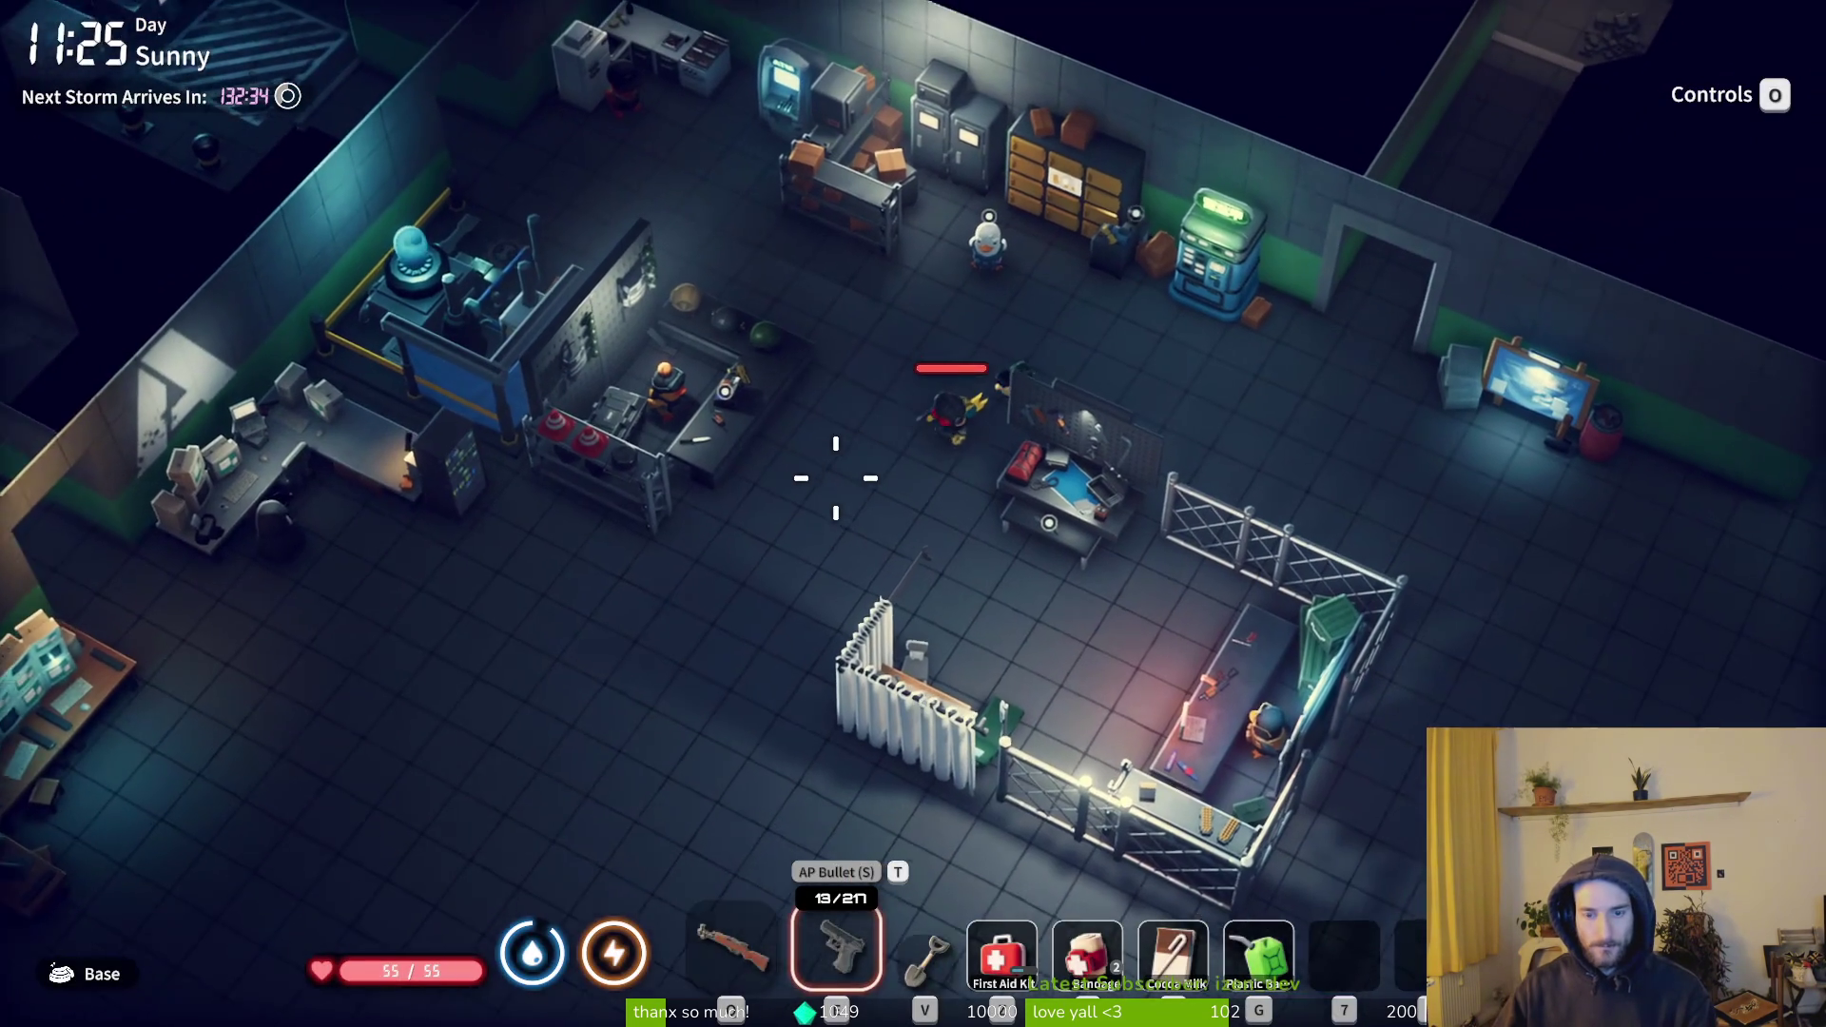
key("d")
key("Tab")
key("Tab")
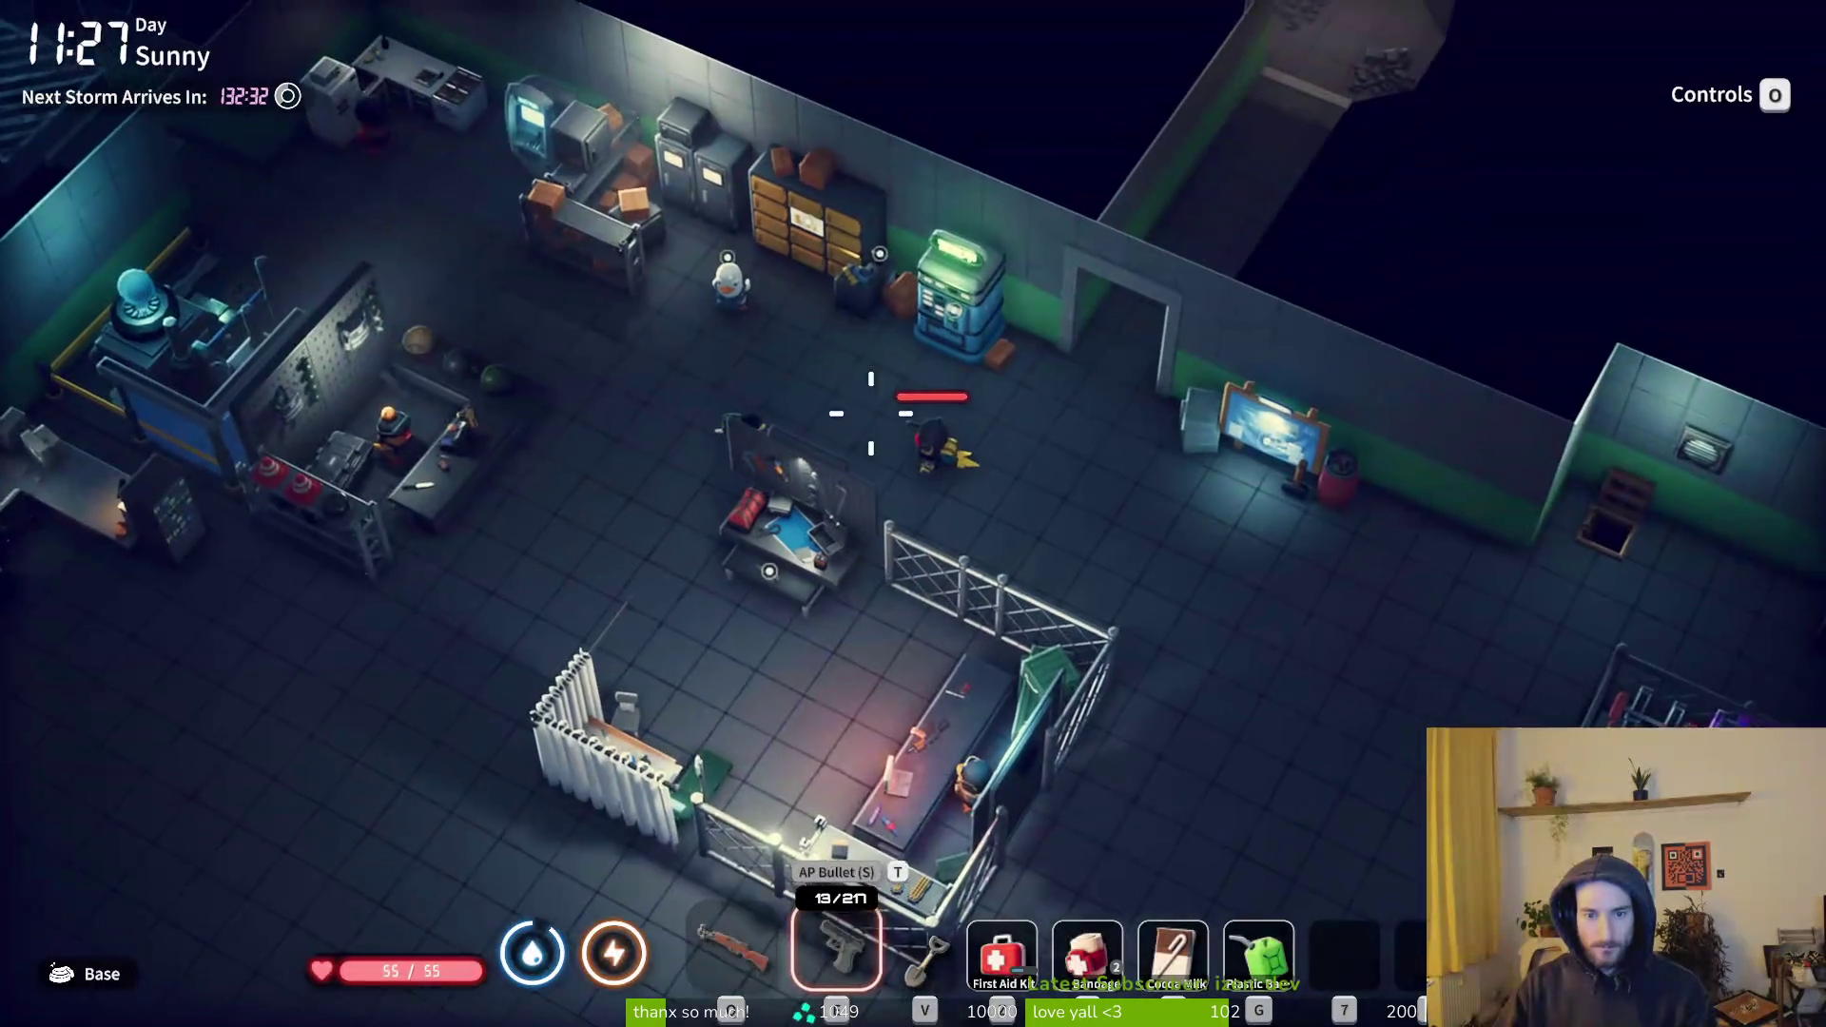
key("Tab")
- Read Body Training, Logistics Support, Out With The Old, Space Storm samples, New Year, All-Rounder and Premium Sniper I
left_click(872, 48)
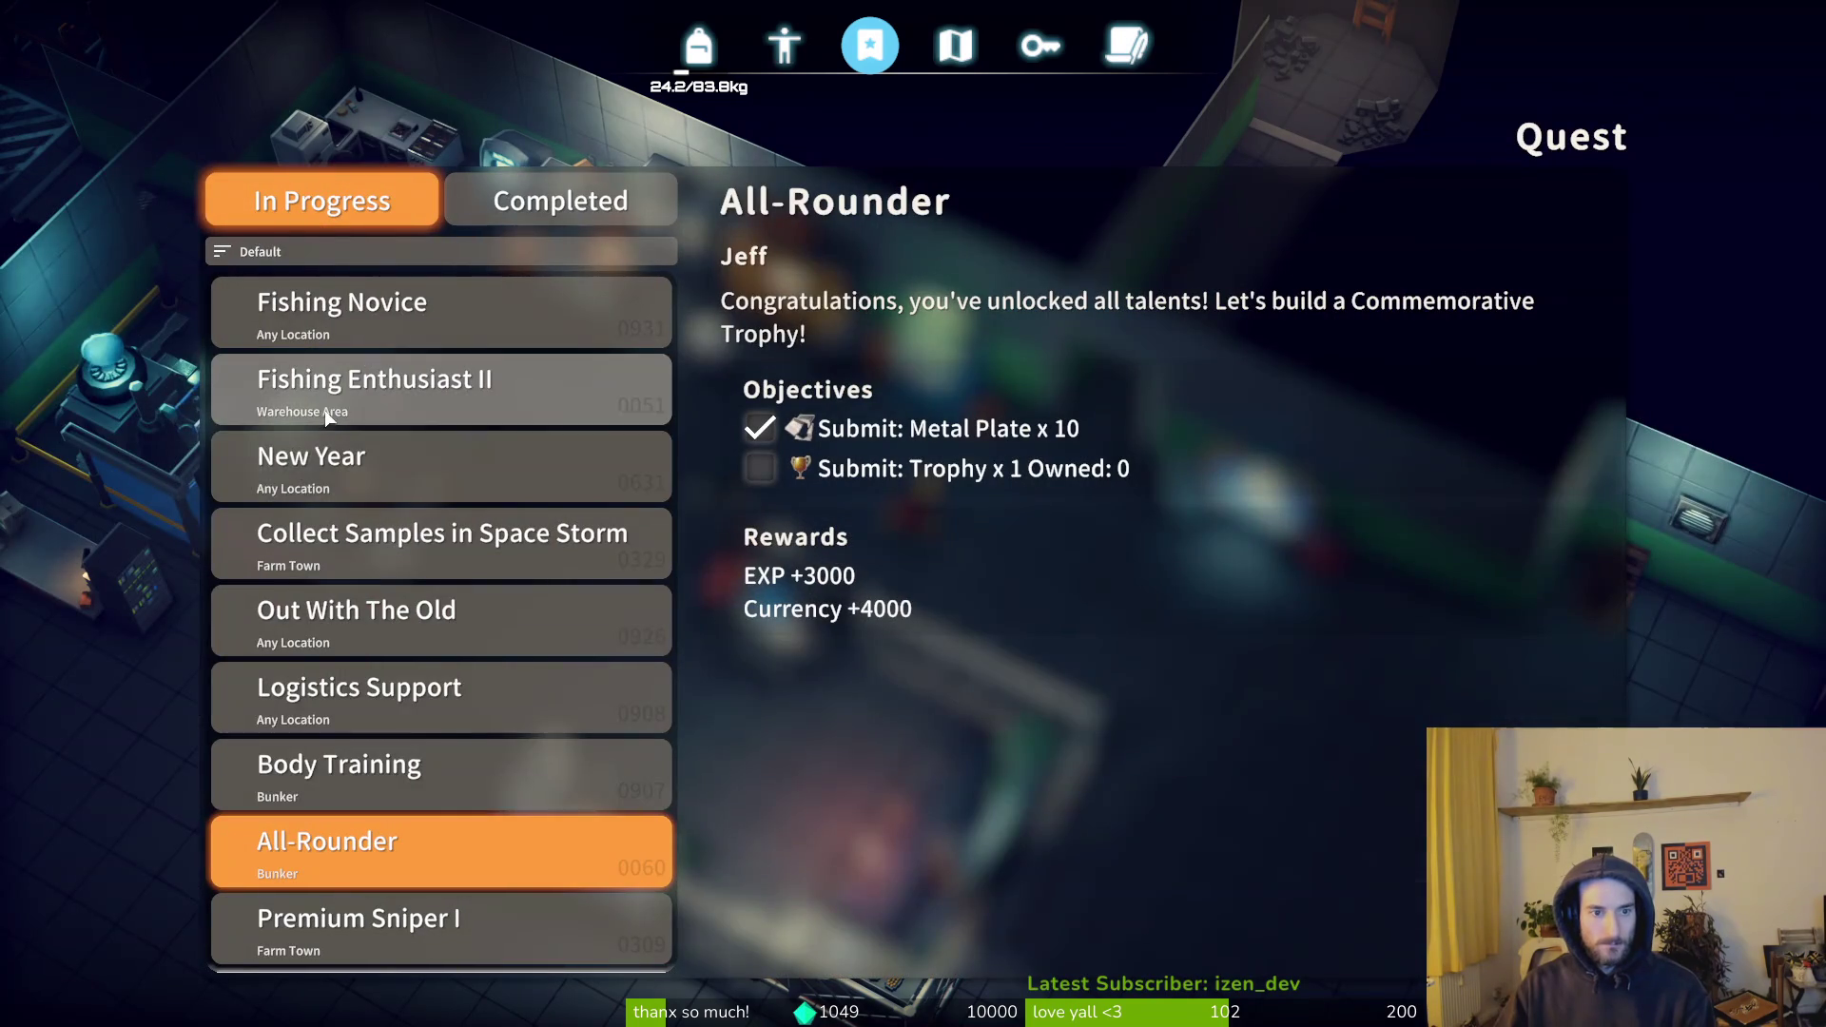
left_click(423, 767)
left_click(441, 699)
left_click(464, 639)
left_click(491, 569)
left_click(491, 447)
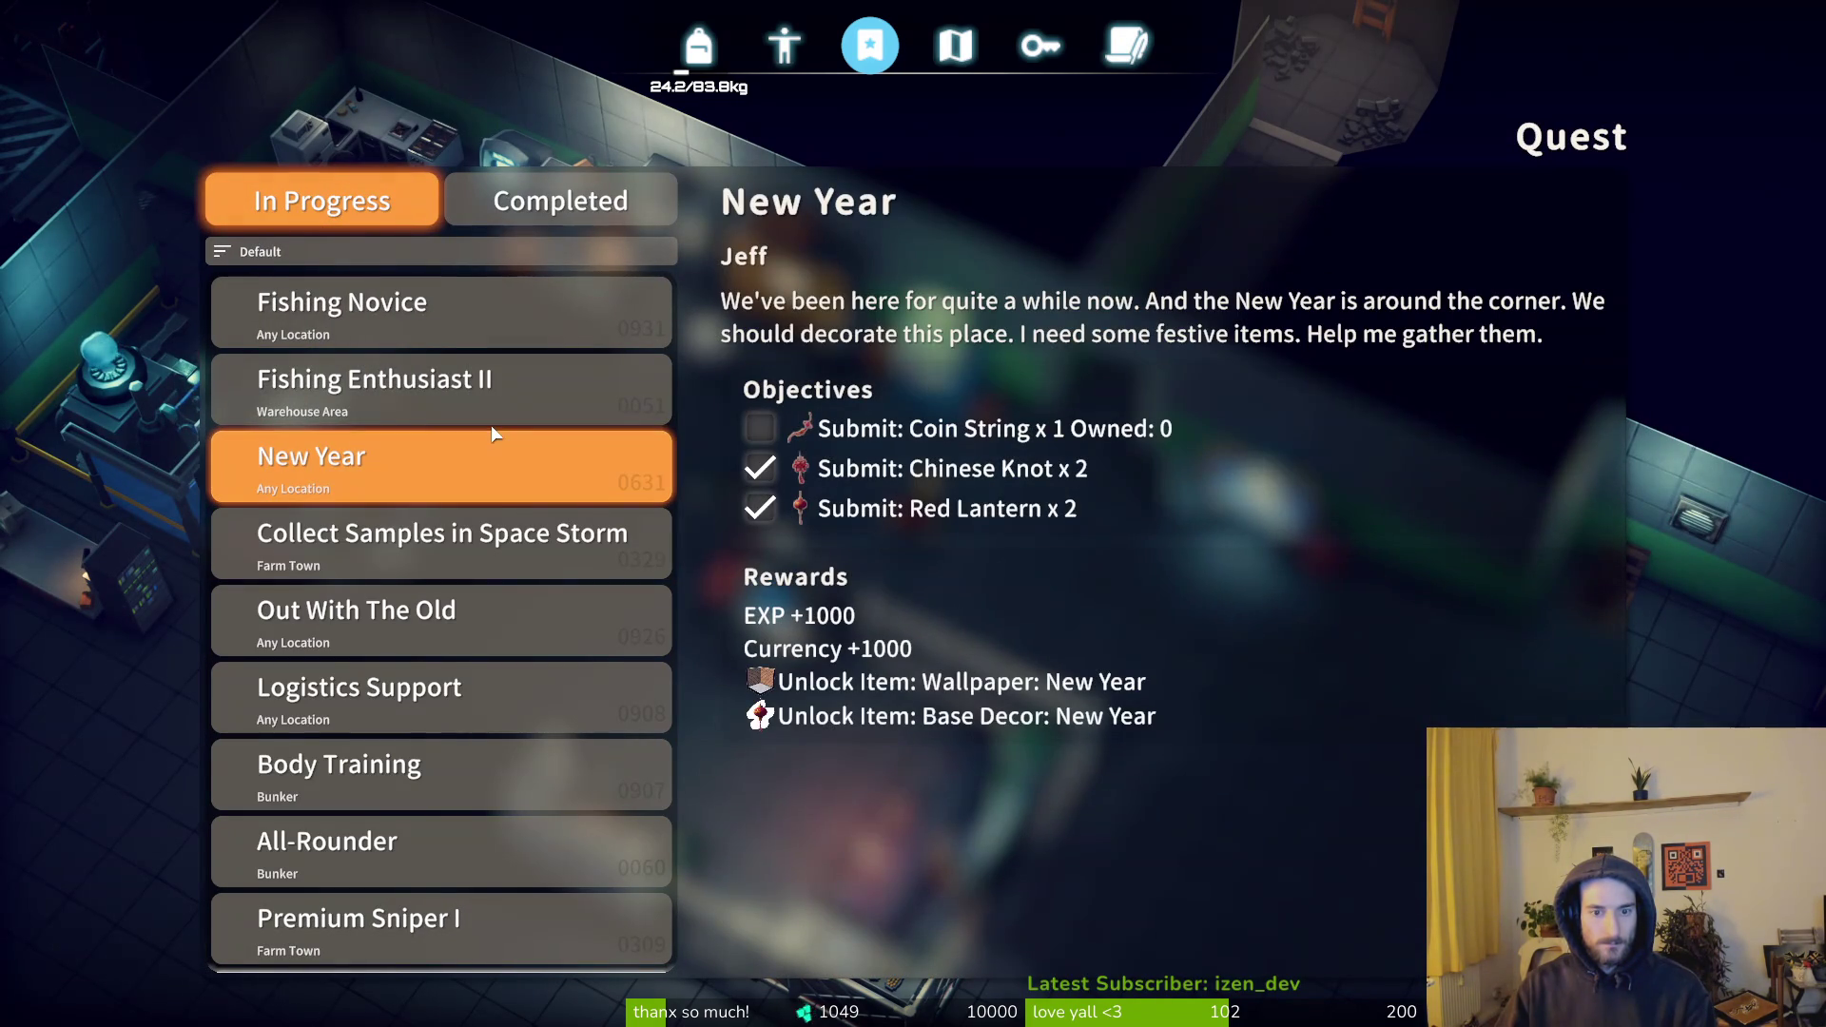
left_click(404, 884)
left_click(386, 934)
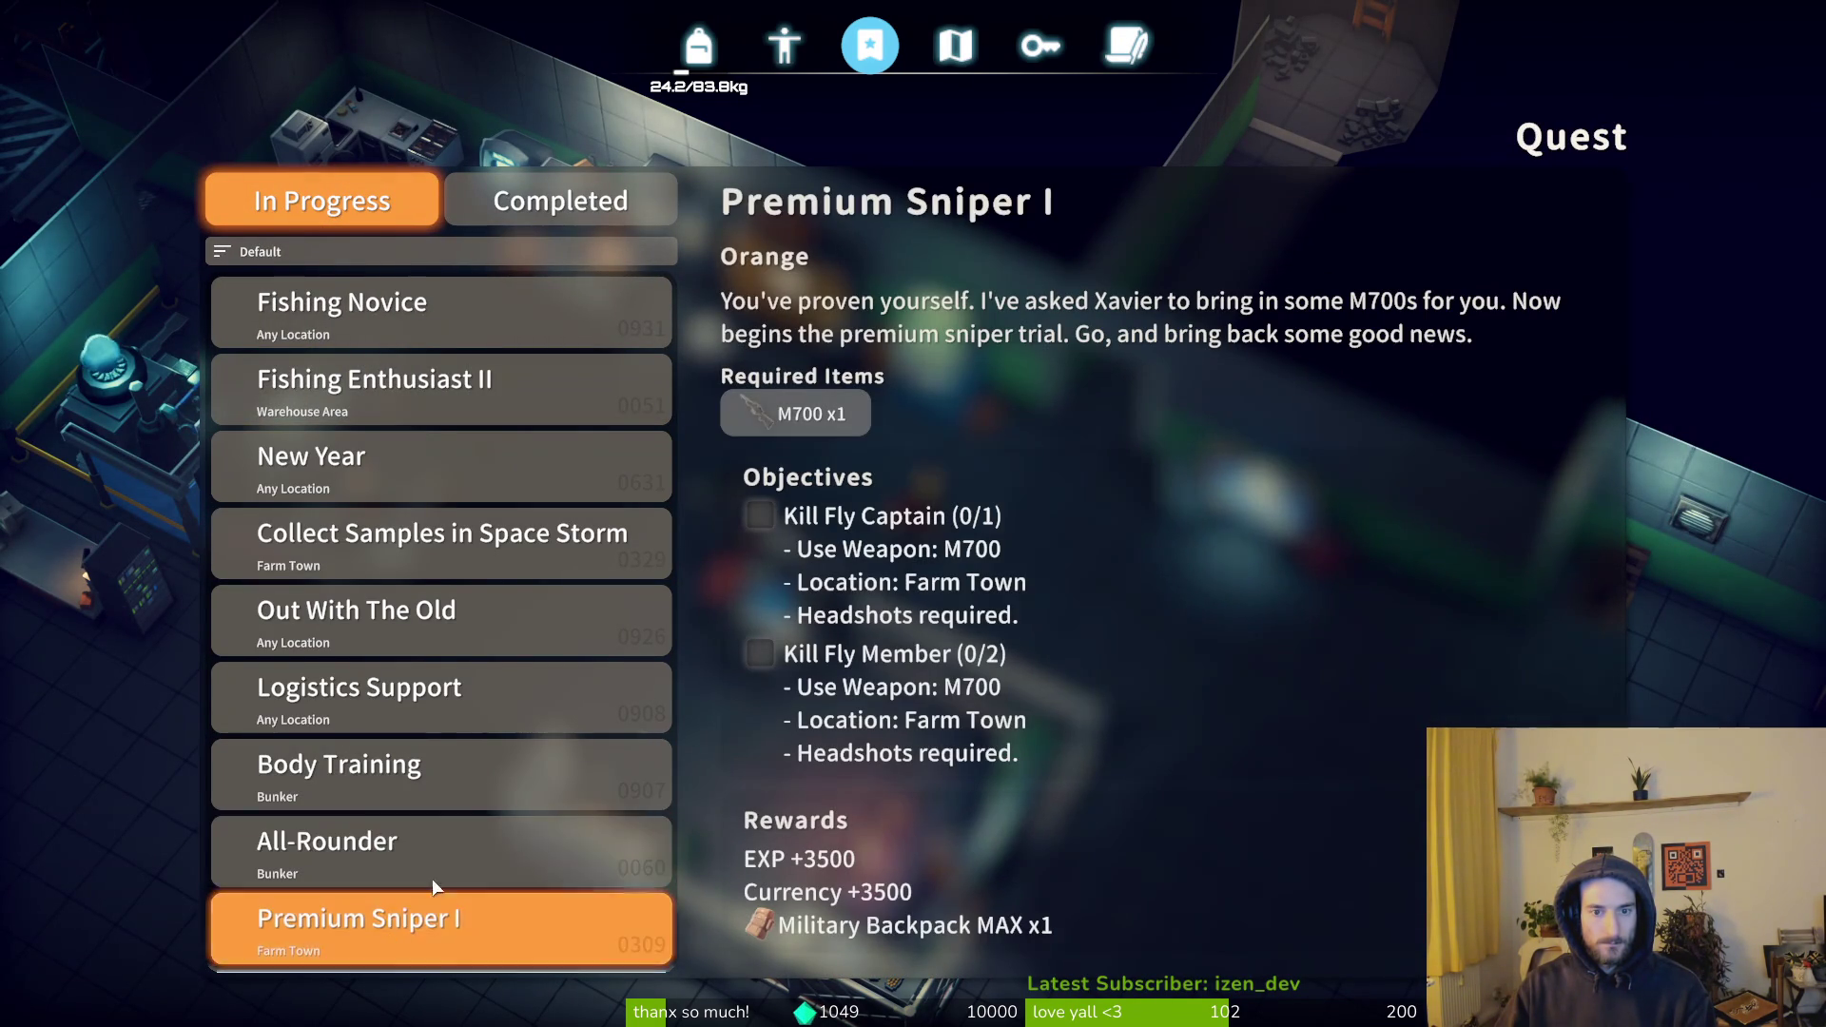
- Read Premium Sniper II, Special Toilet Cleaner and Advertising's Toy Bell requirement, then open the Vending Machine trade
scroll(518, 705, "down", 3)
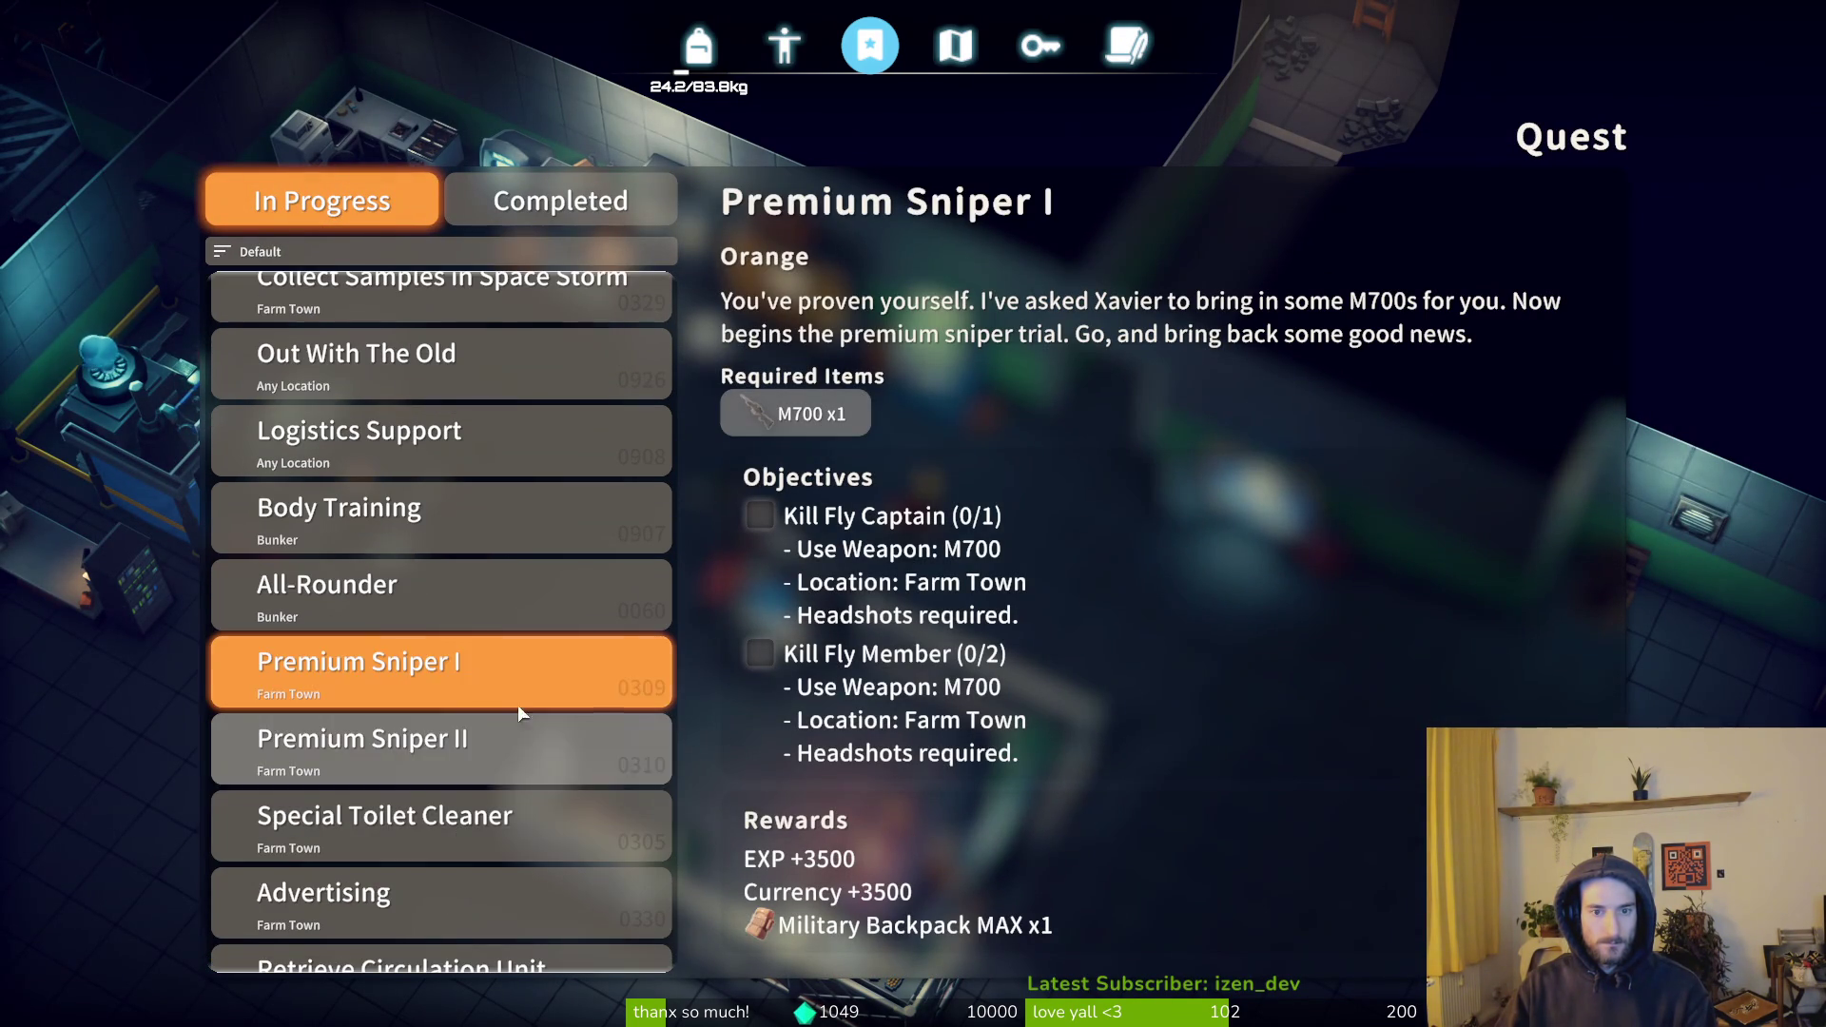
left_click(388, 750)
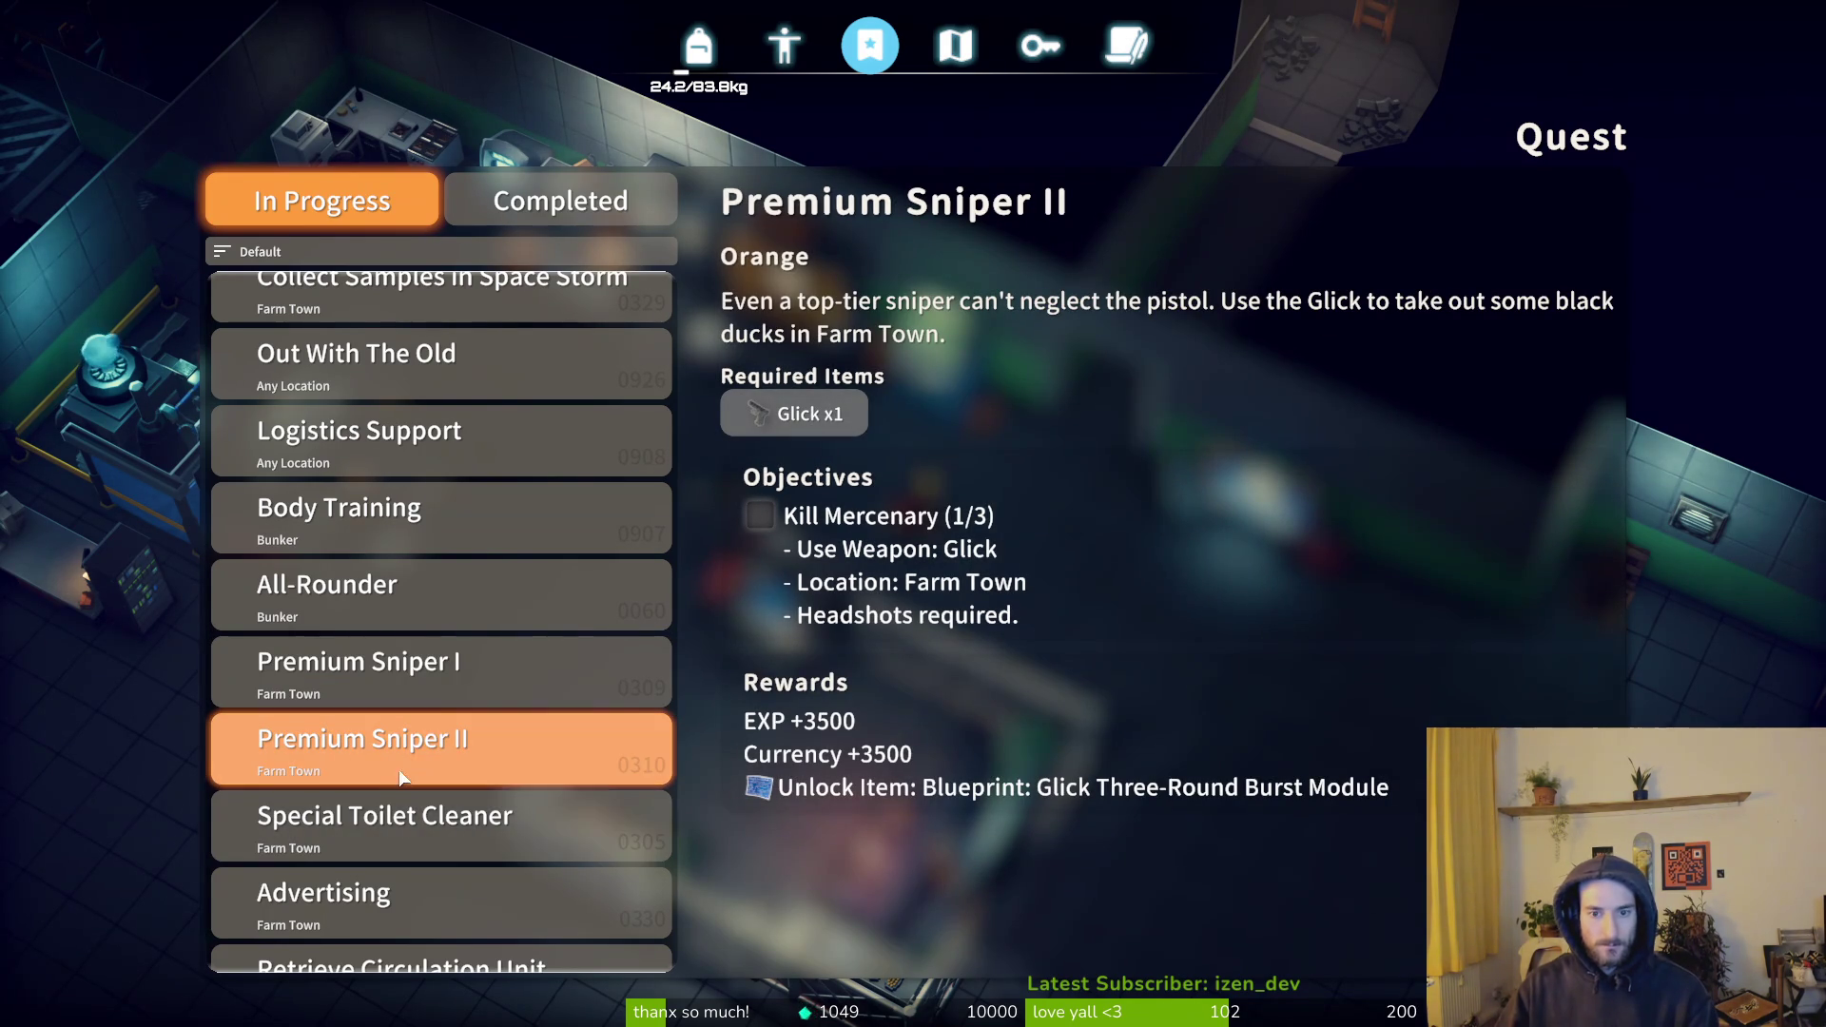
left_click(341, 827)
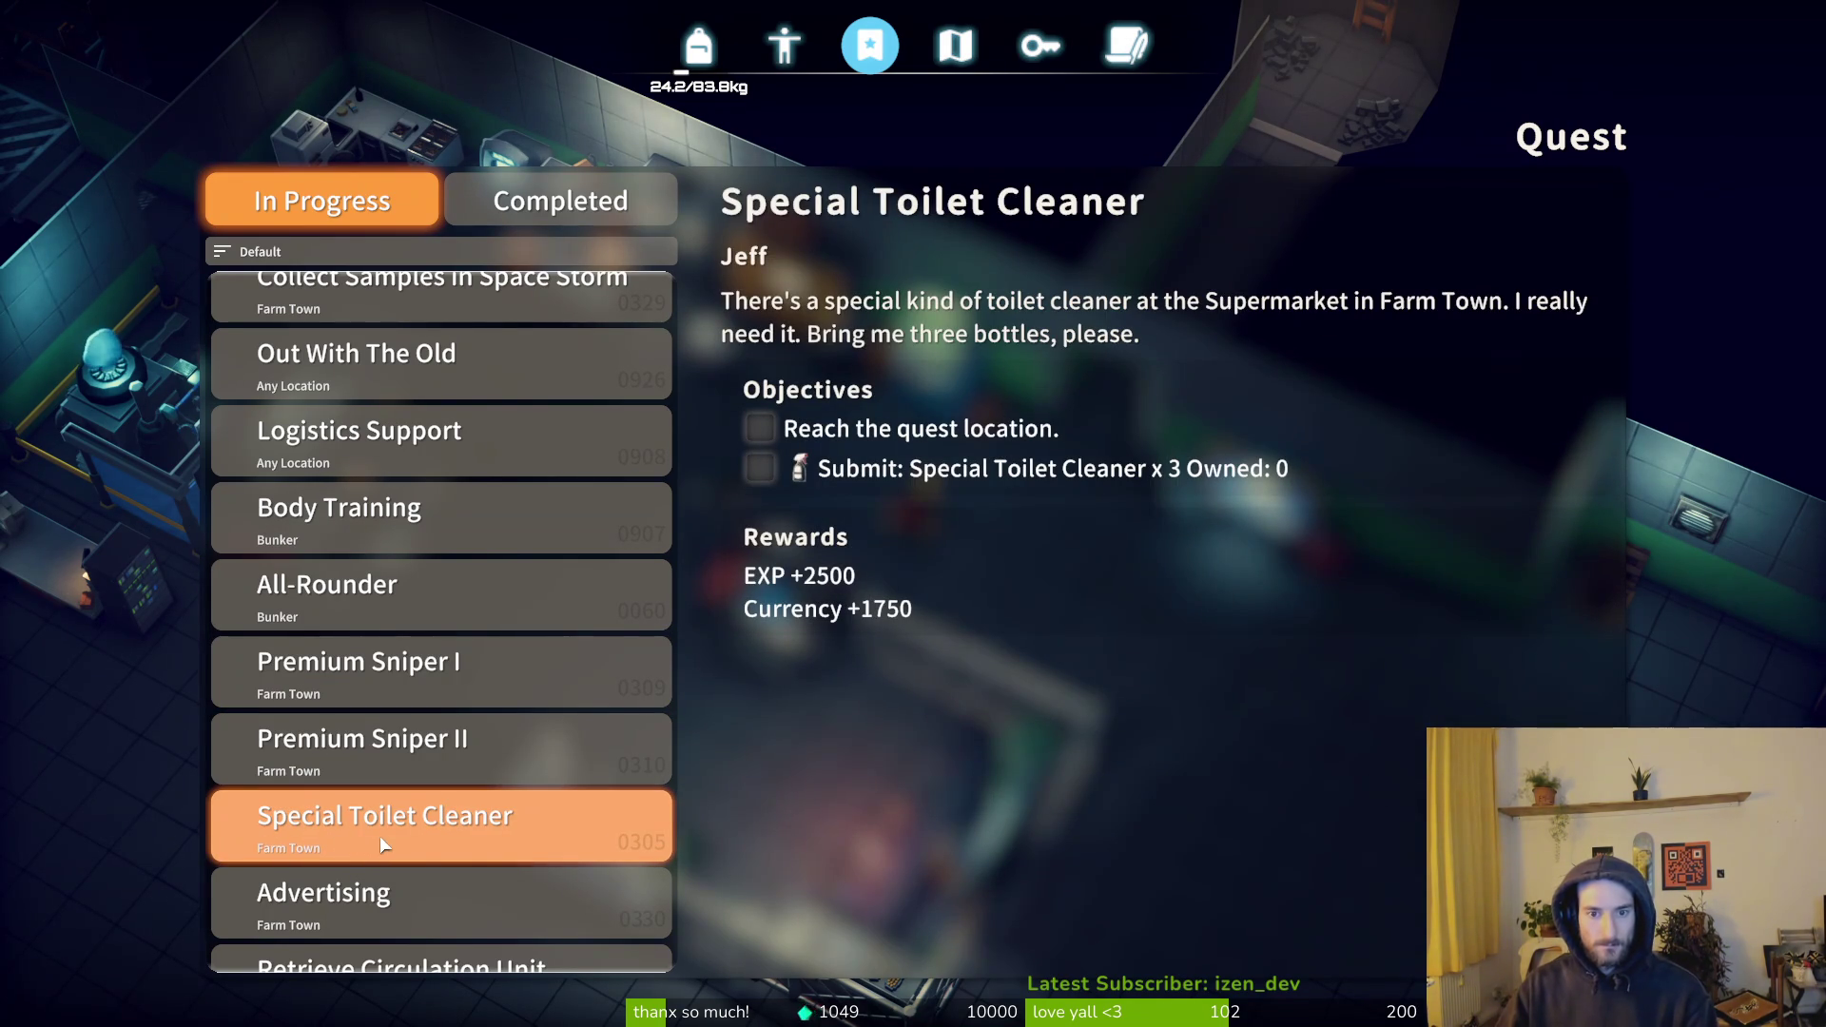
scroll(438, 827, "down", 2)
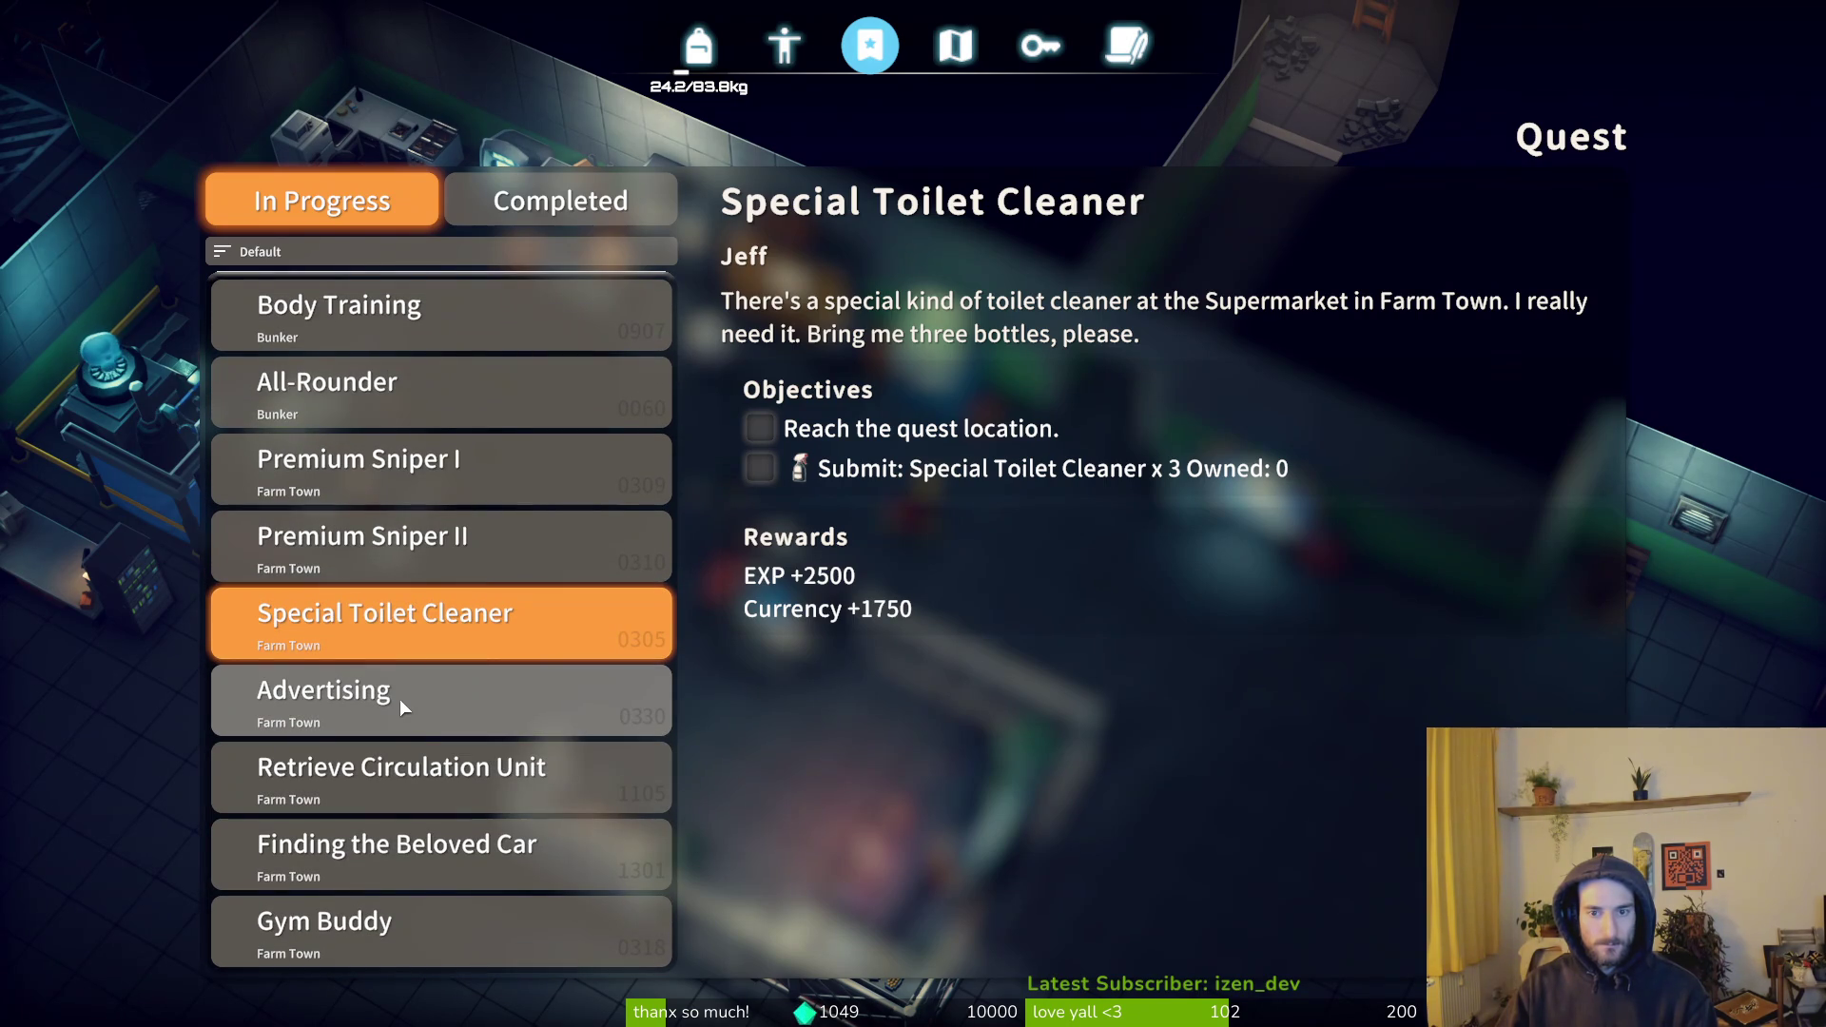
left_click(399, 699)
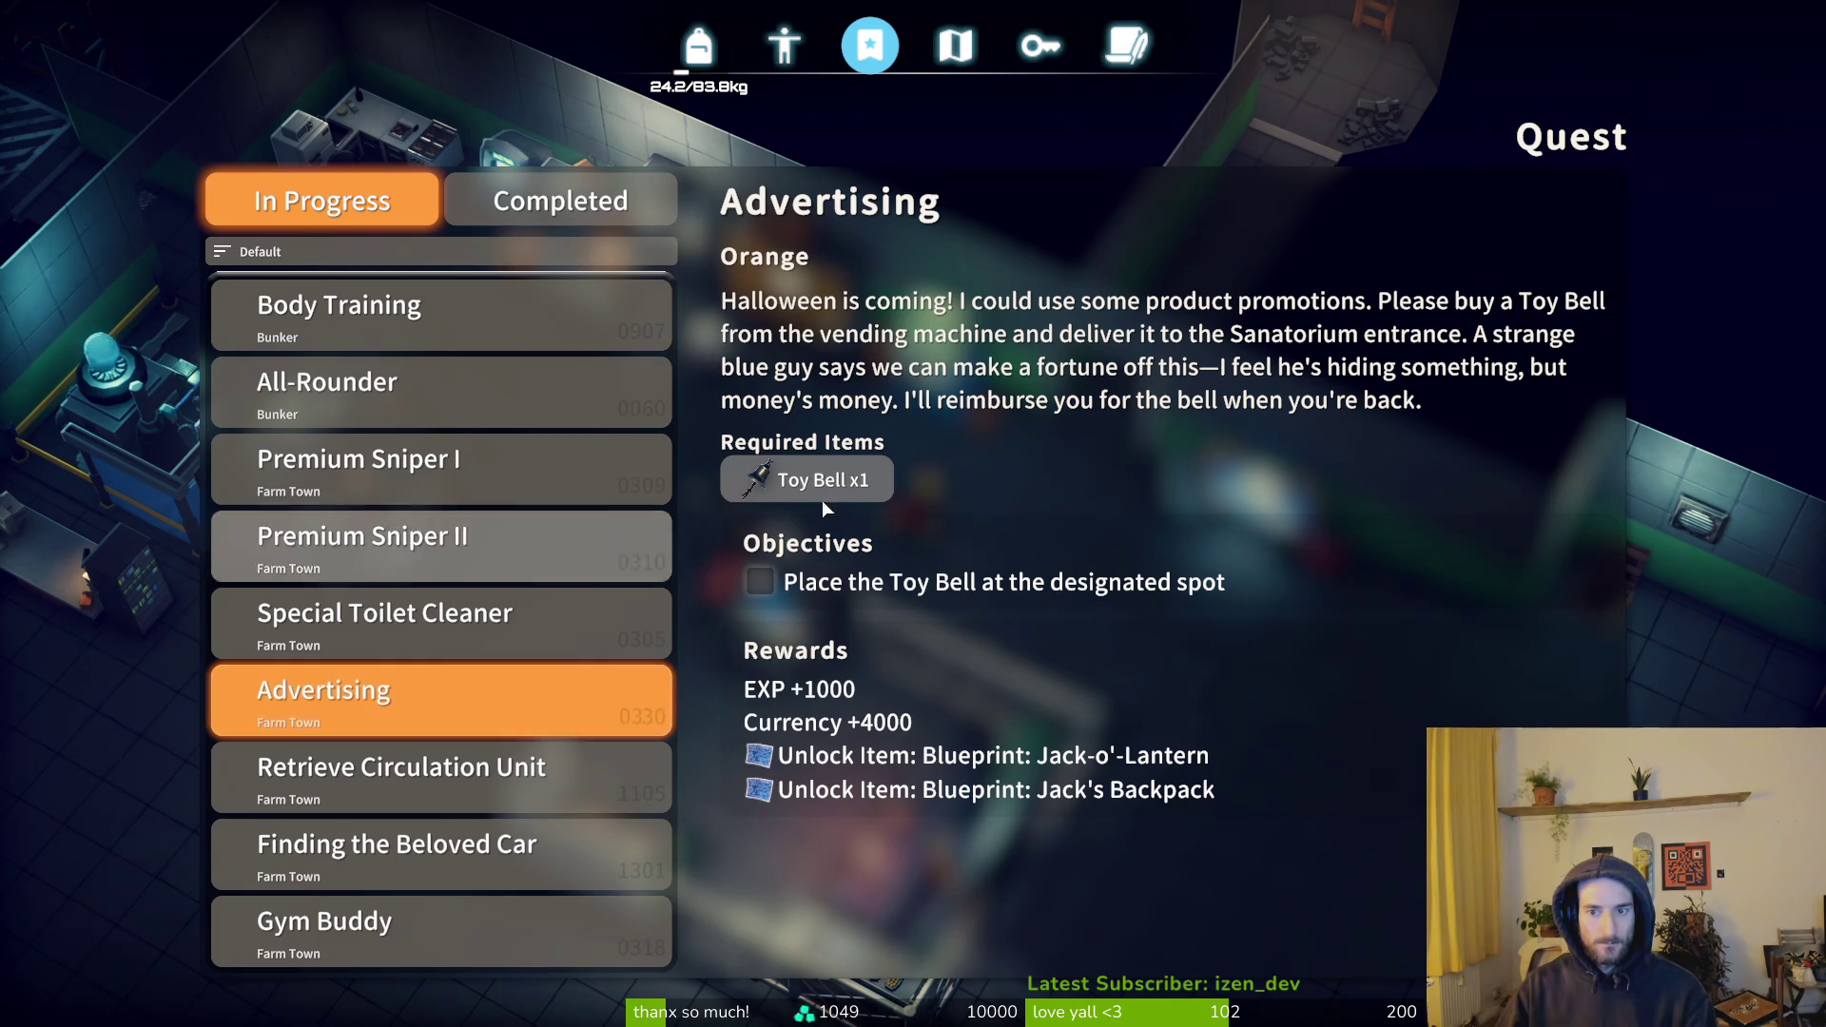
key("Escape")
scroll(1566, 617, "down", 10)
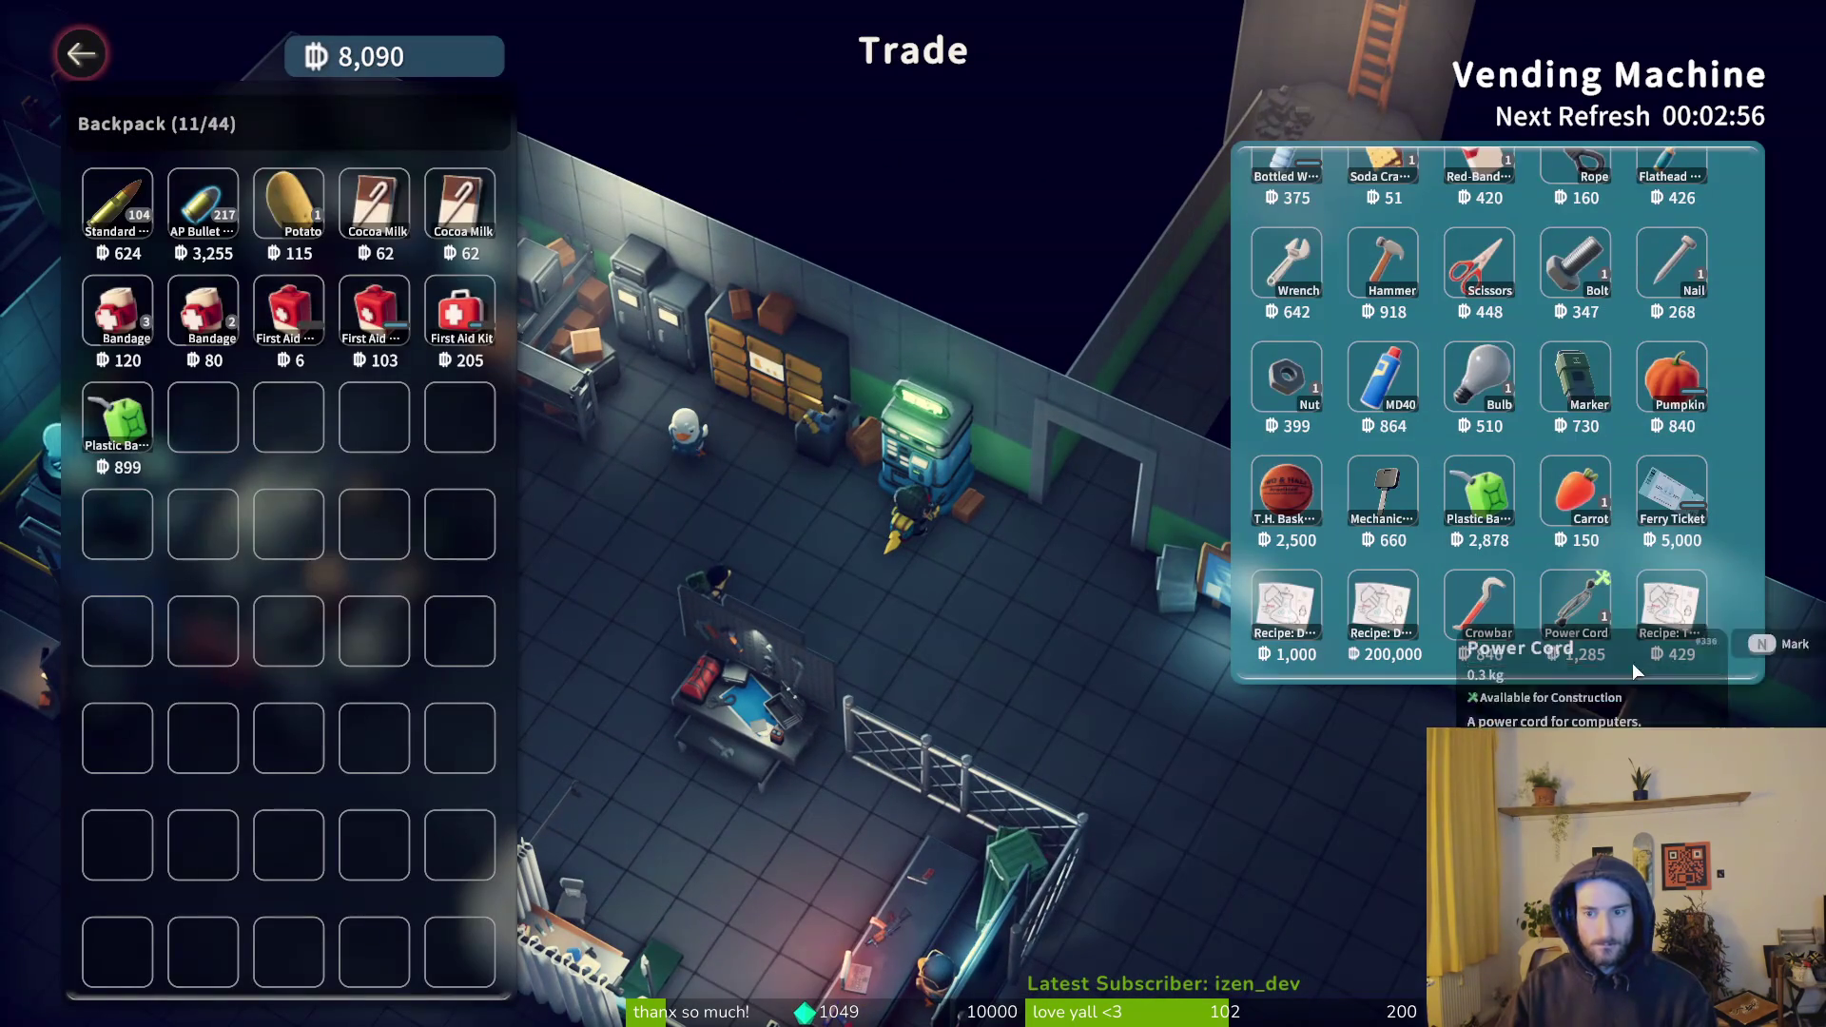
- Purchase the Toy Bell for 1,341 and reopen the Advertising quest in the quest list
left_click(1309, 626)
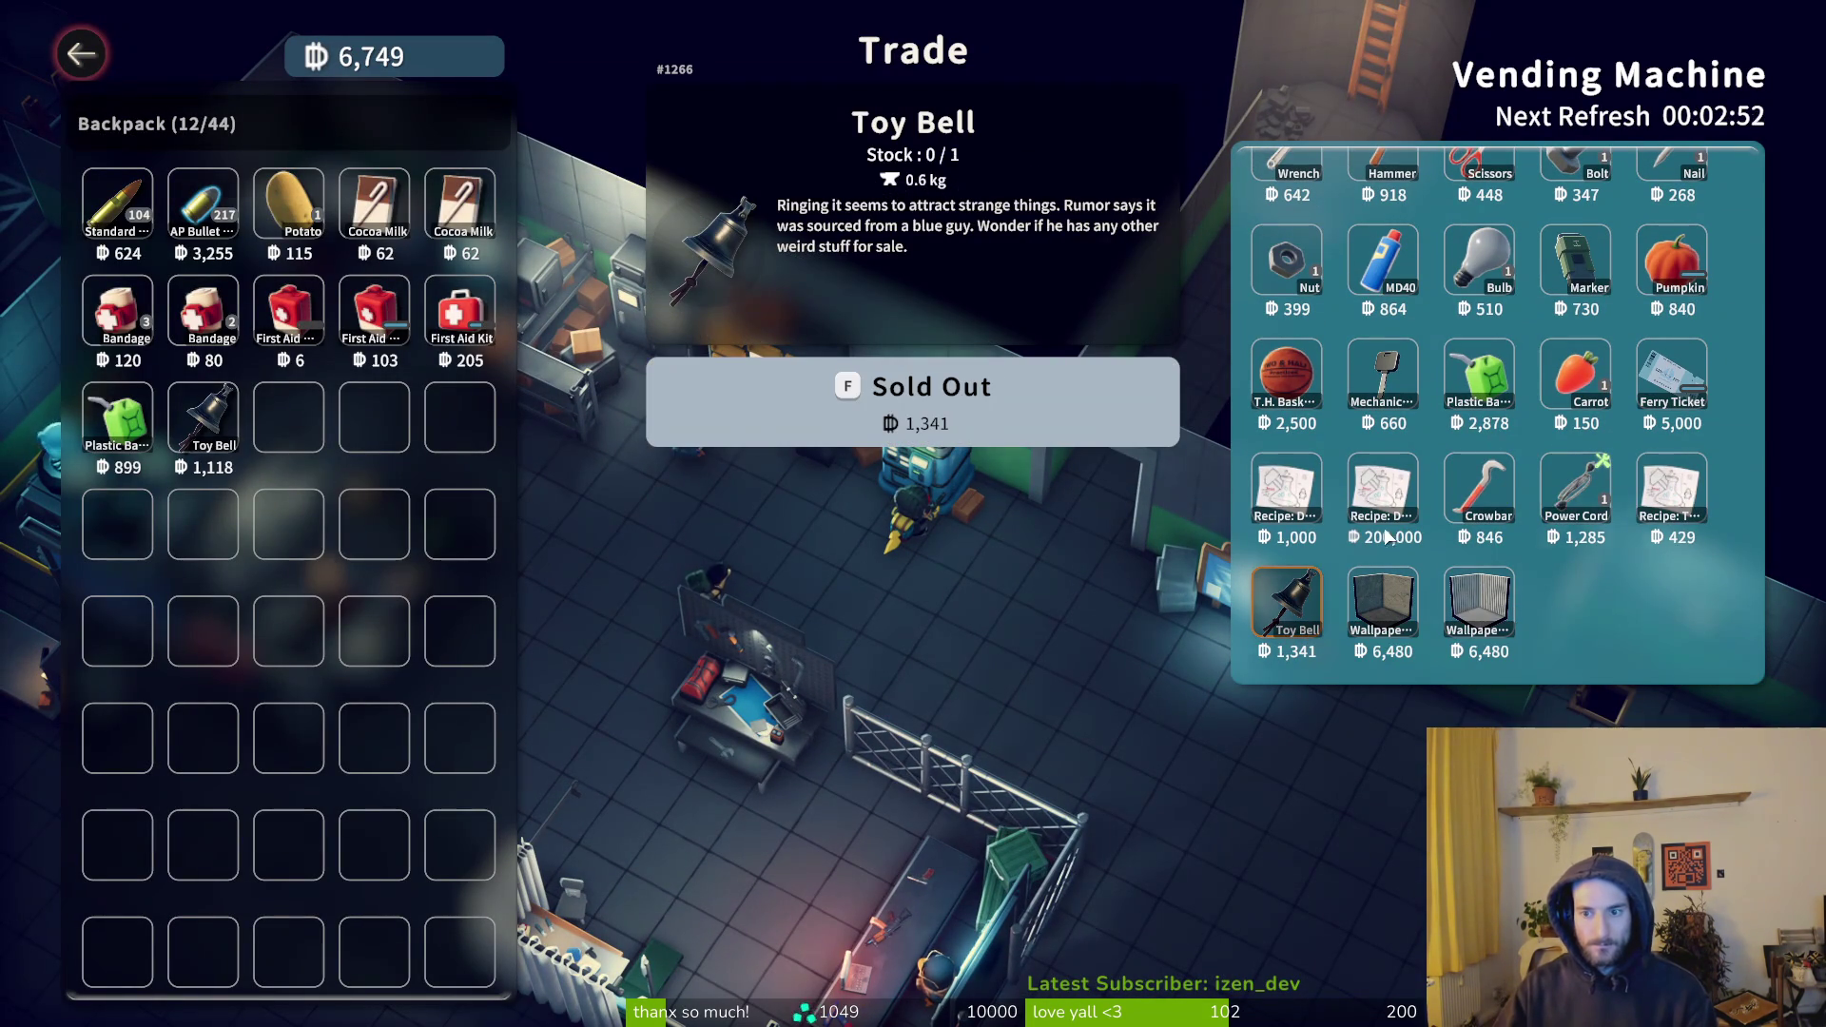
key("Escape")
key("Tab")
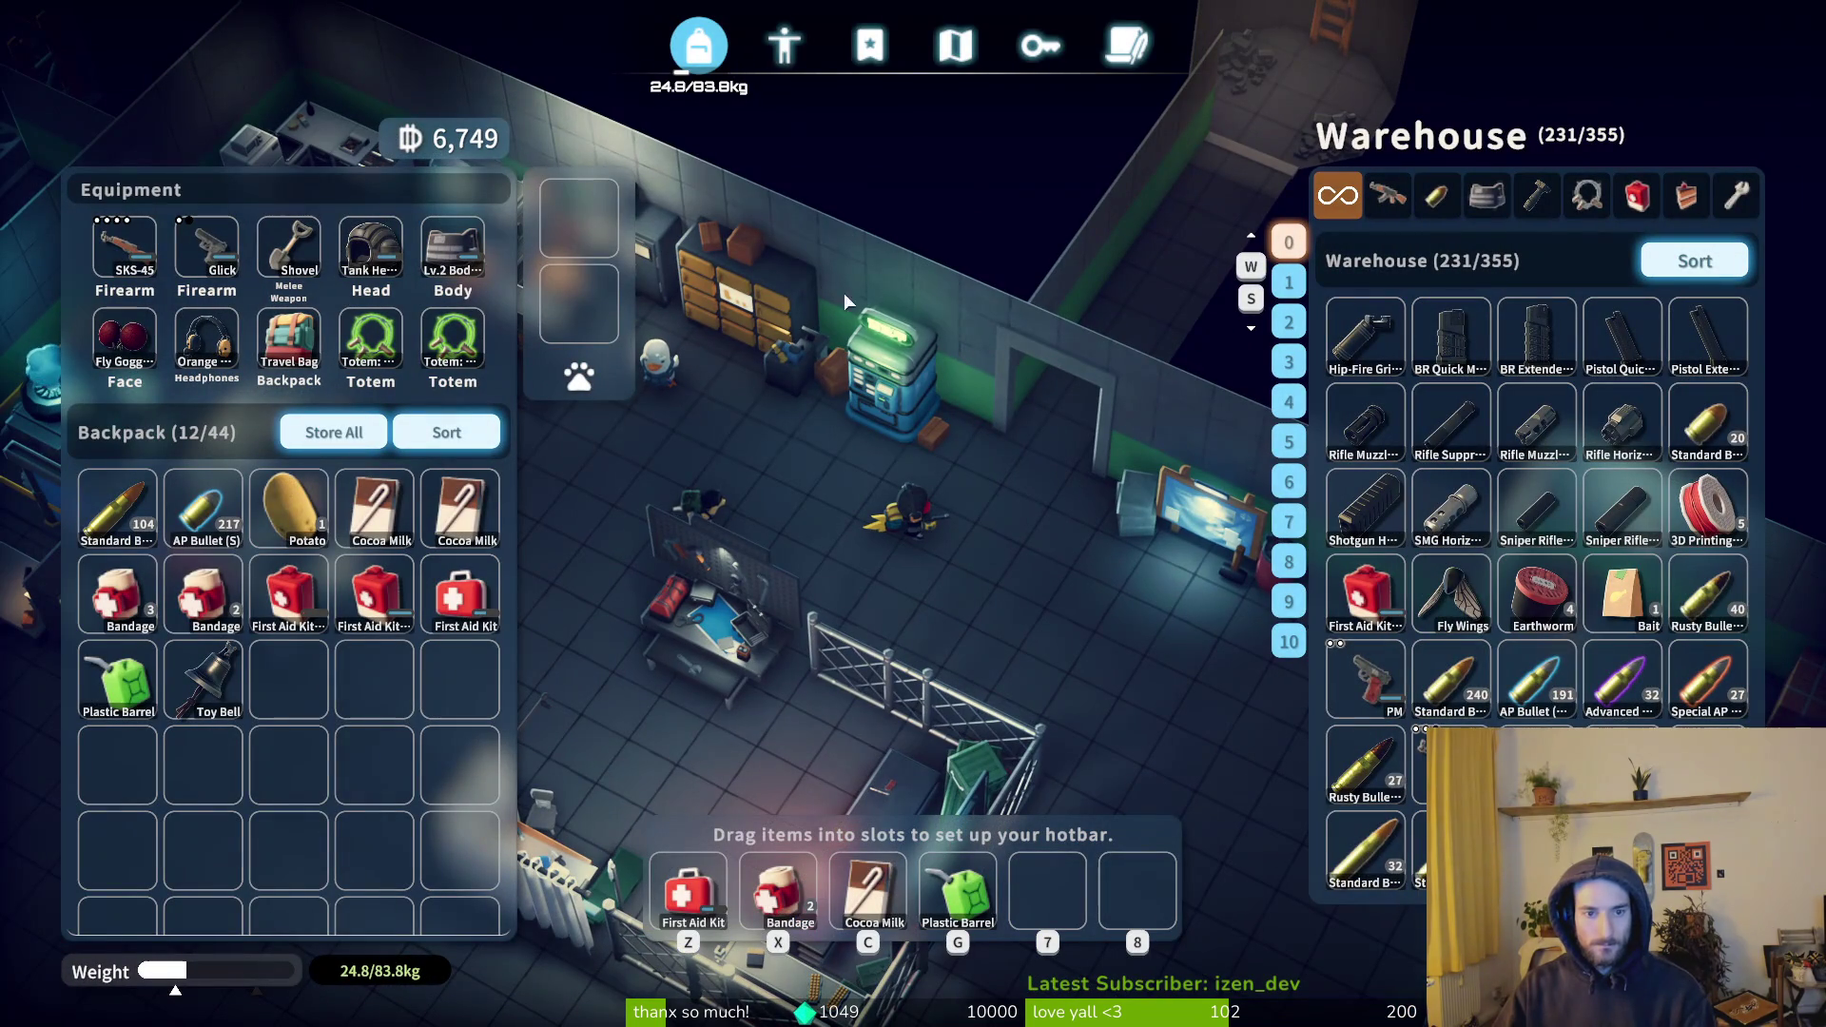
left_click(870, 45)
left_click(628, 700)
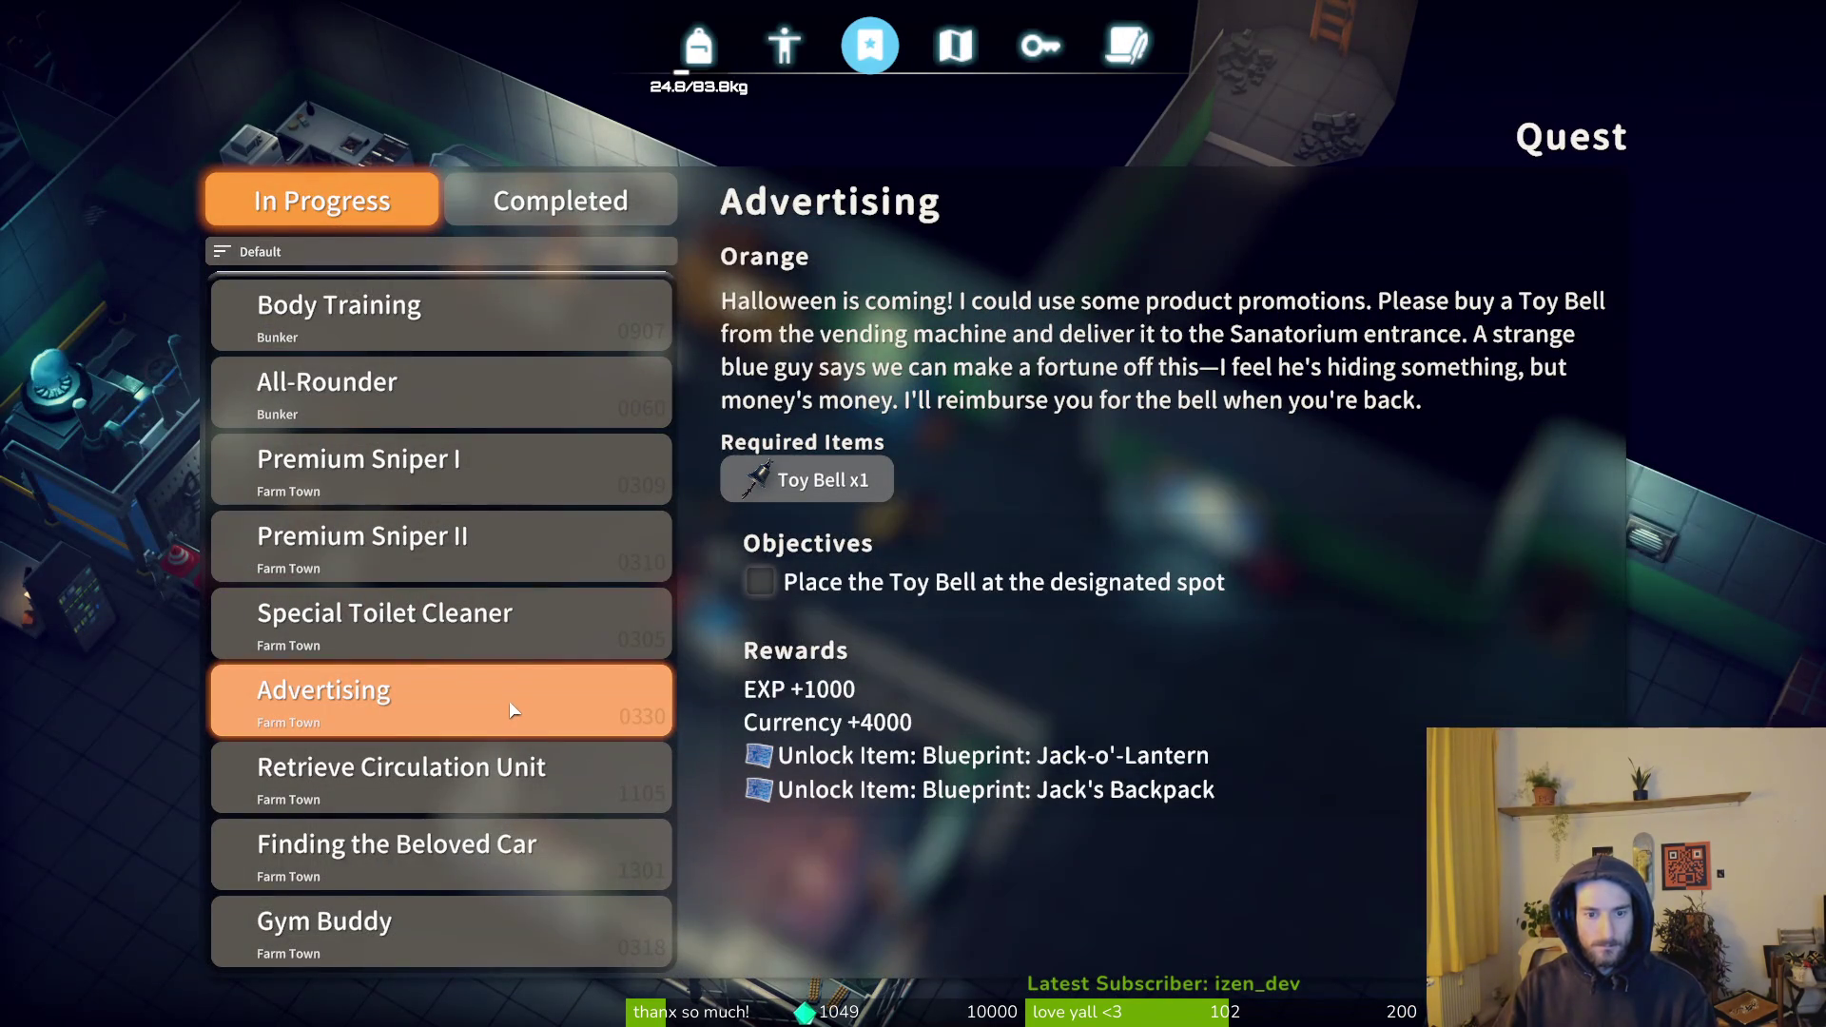
- Review the Retrieve Circulation Unit quest details, then close the quest screen
left_click(495, 781)
key("Up")
left_click(487, 785)
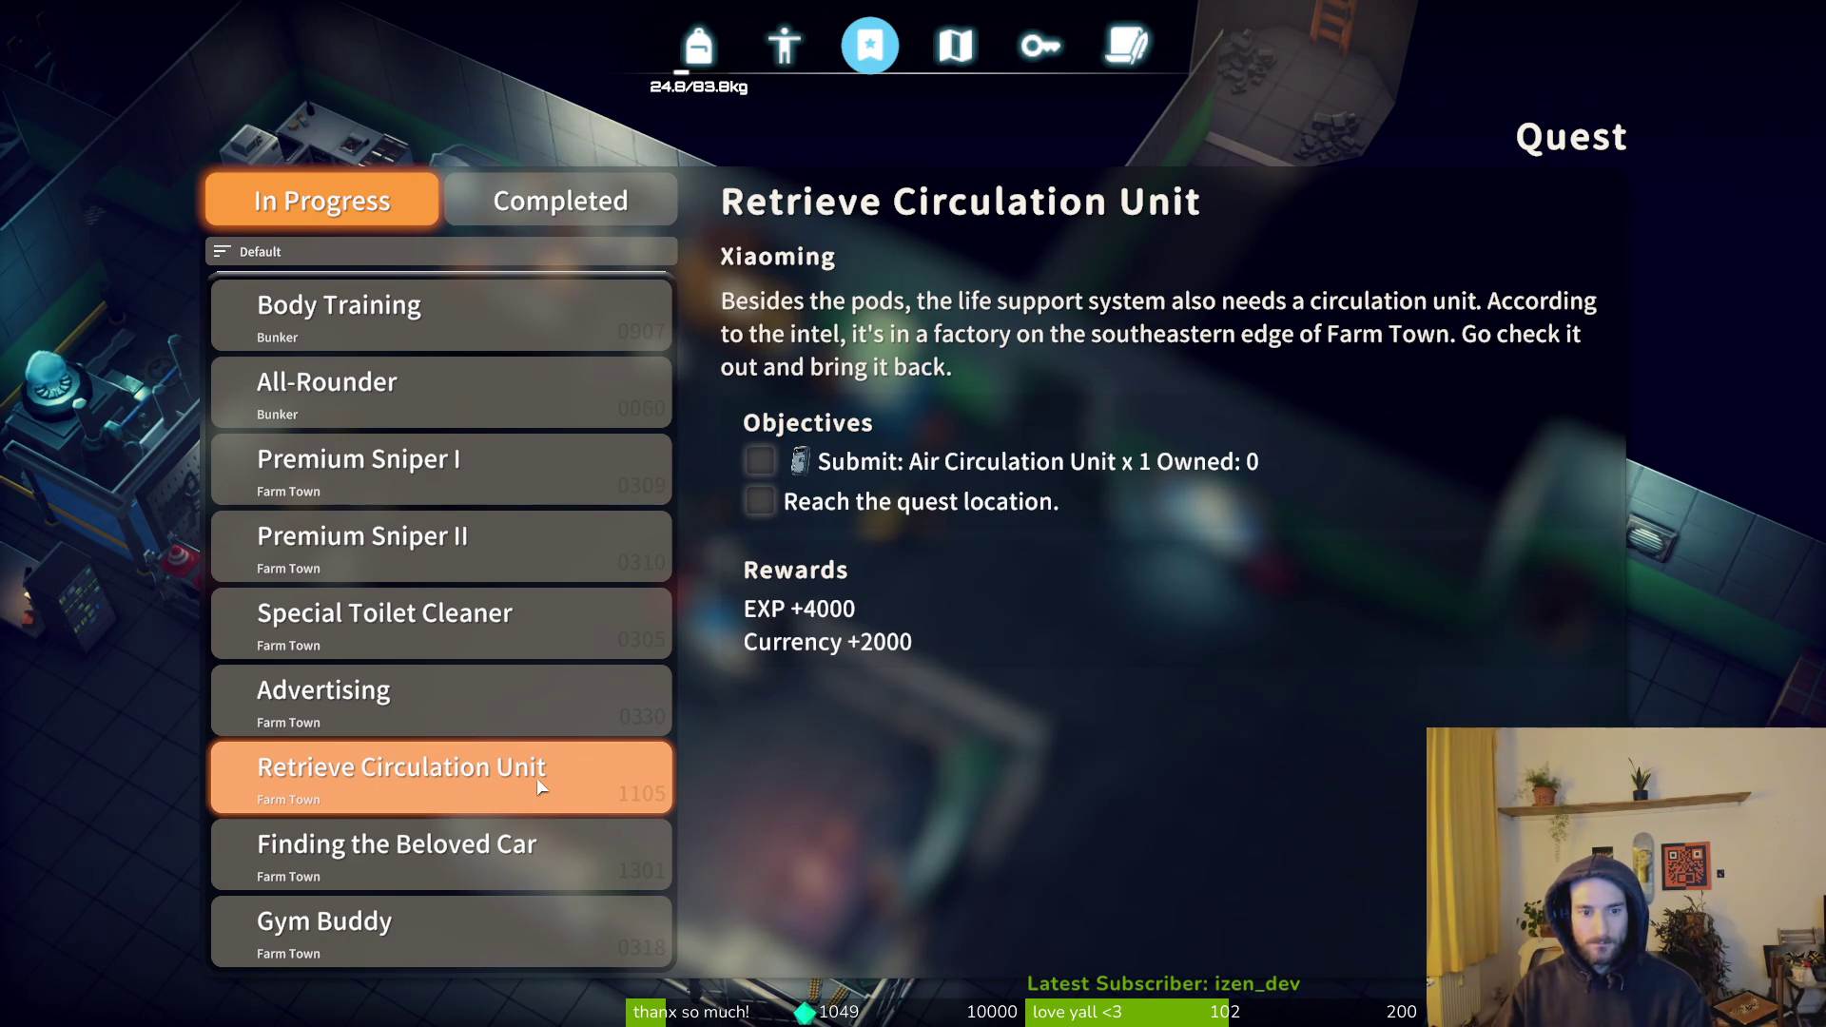
key("Escape")
- Walk to the Teleport Station and travel to Farm Town, continuing past the loading screen
key("a")
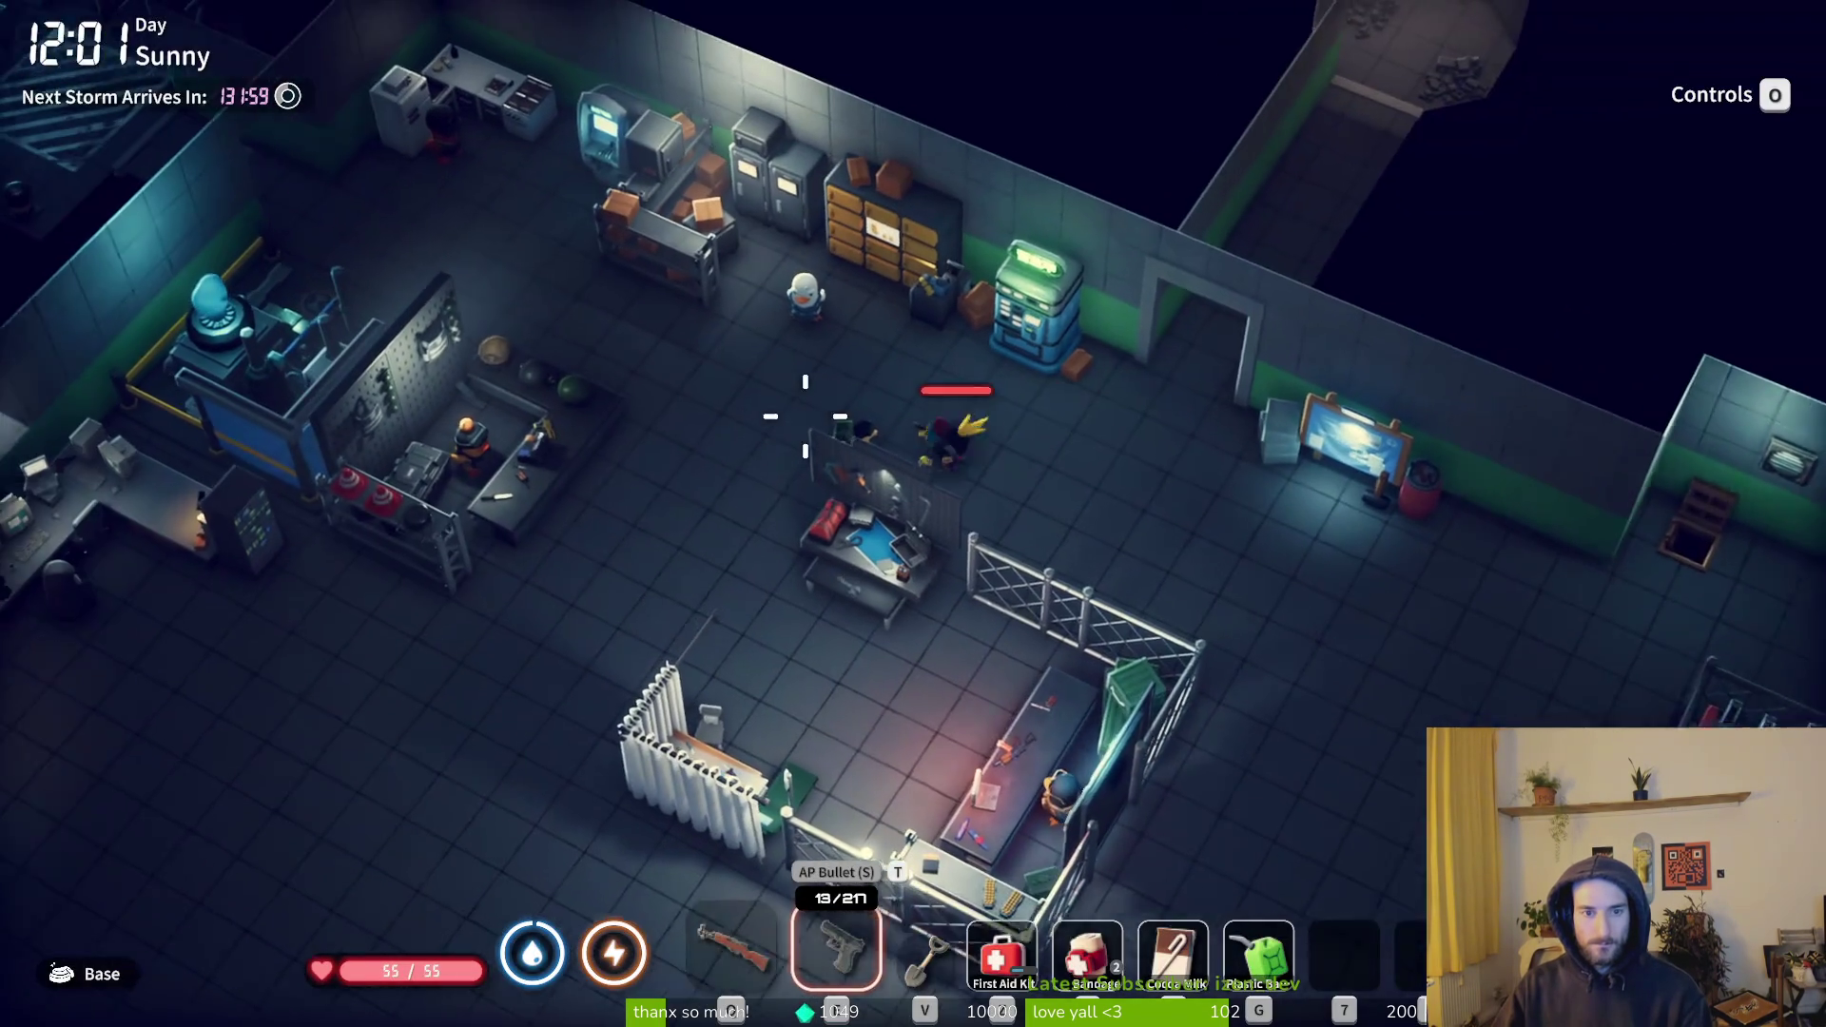
key("a")
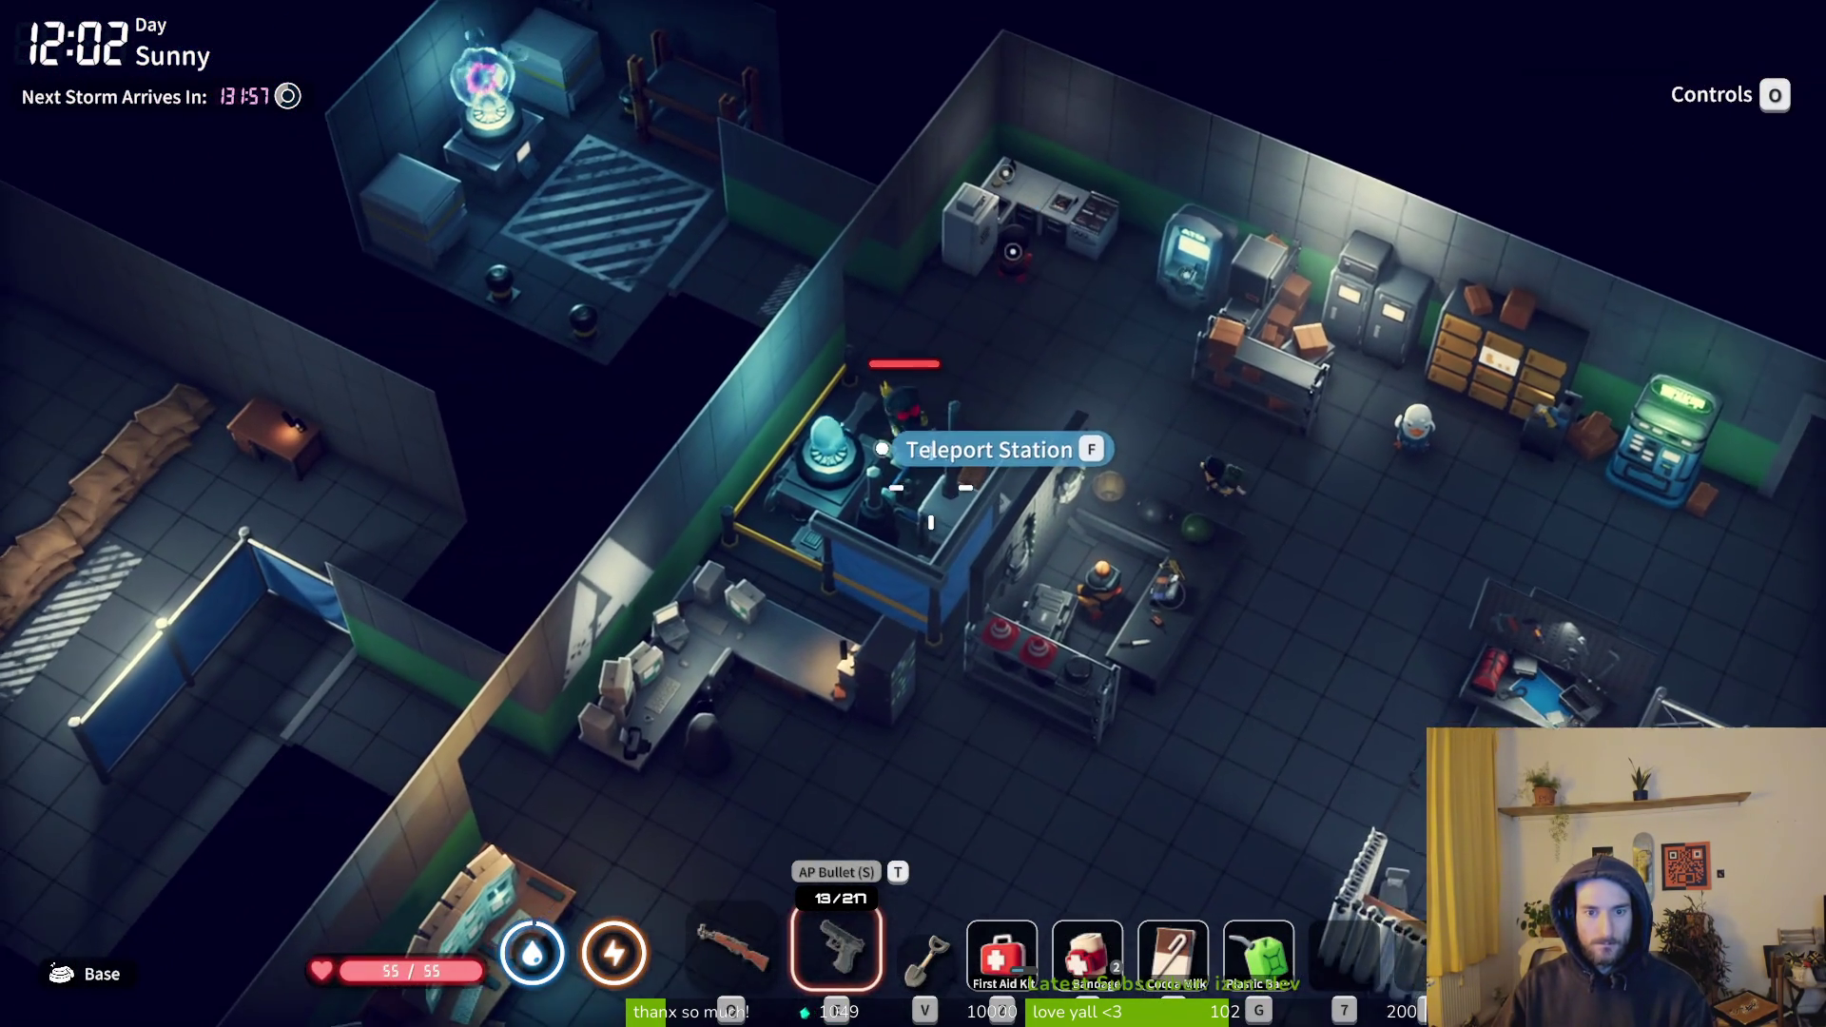
key("f")
left_click(321, 487)
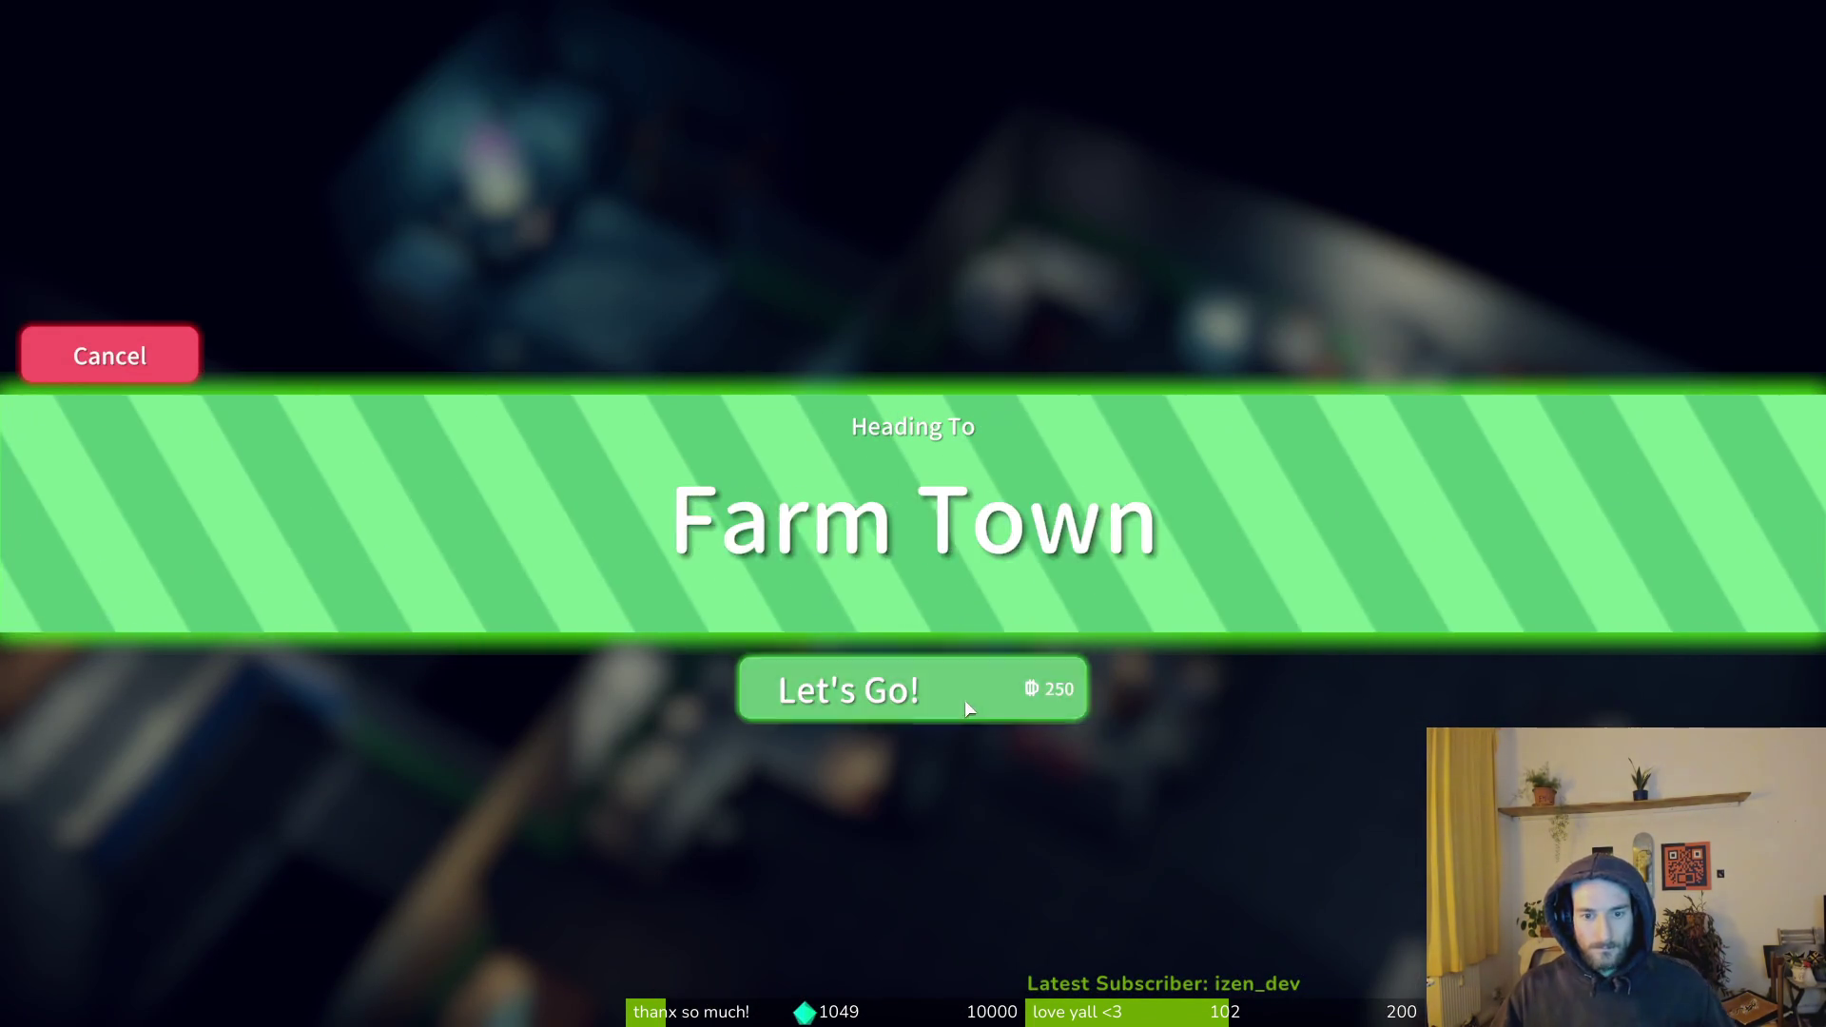
left_click(961, 700)
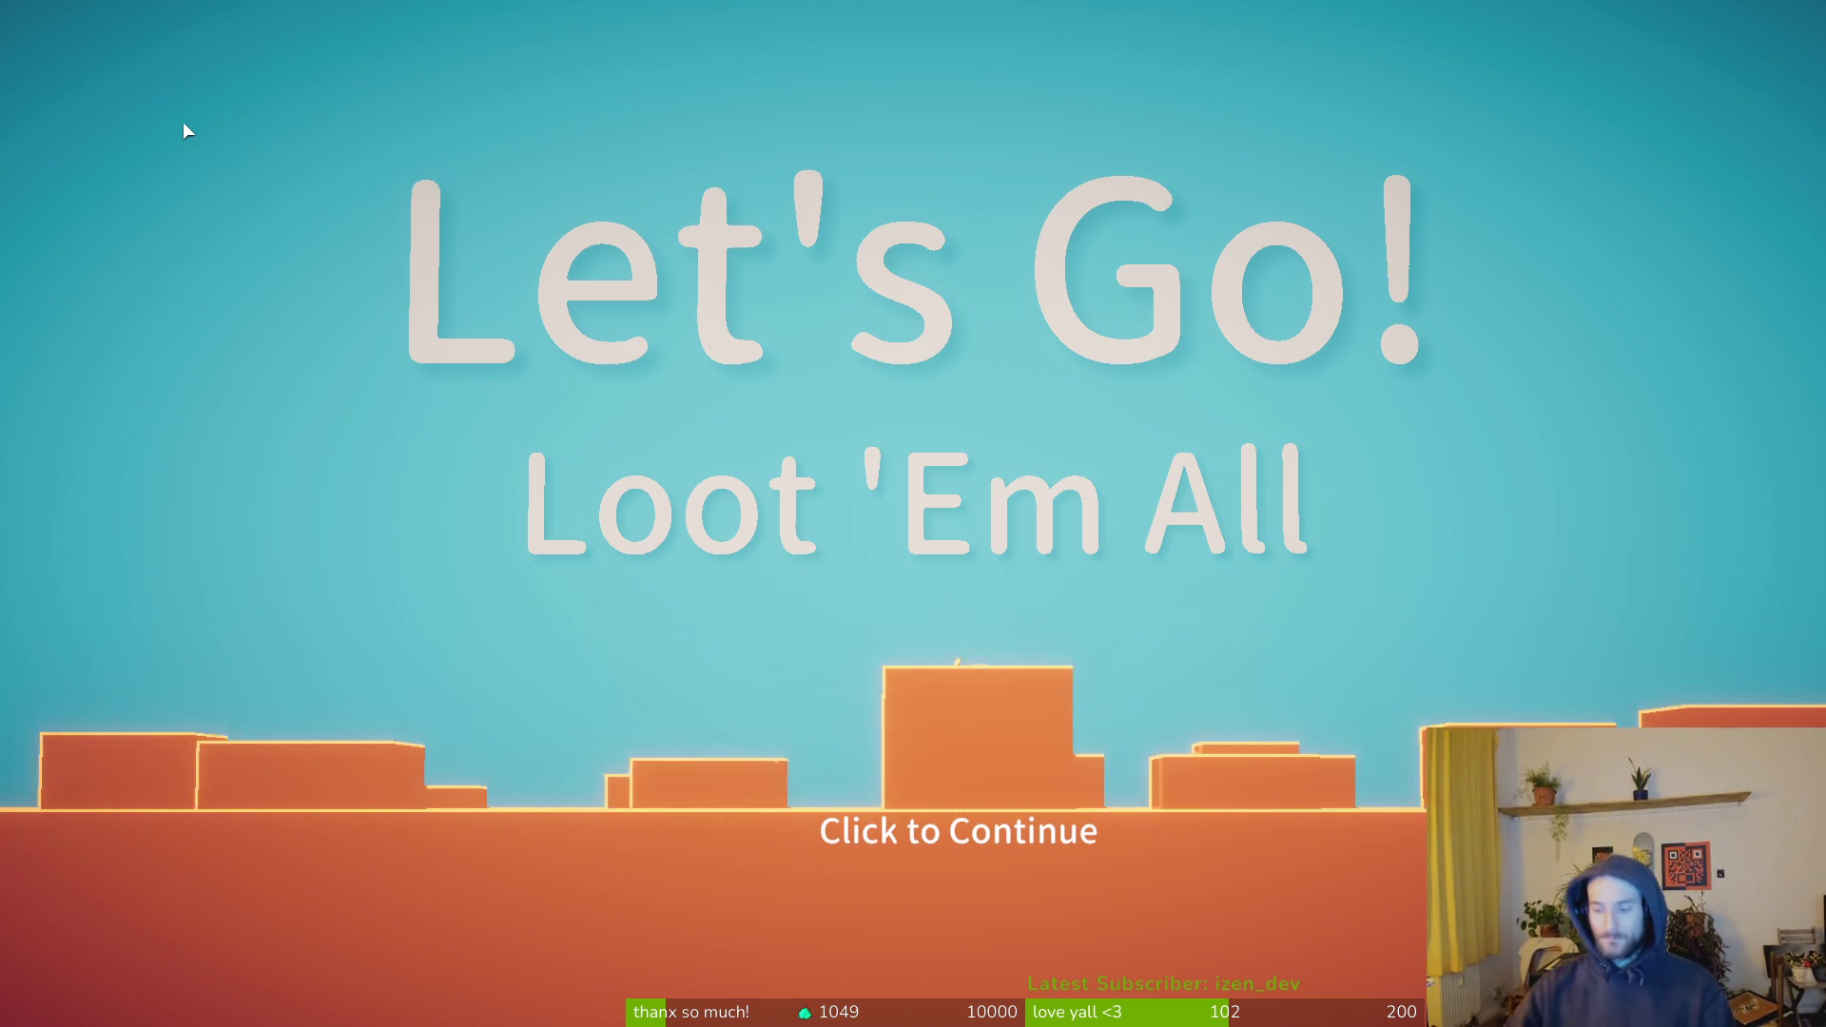
left_click(655, 482)
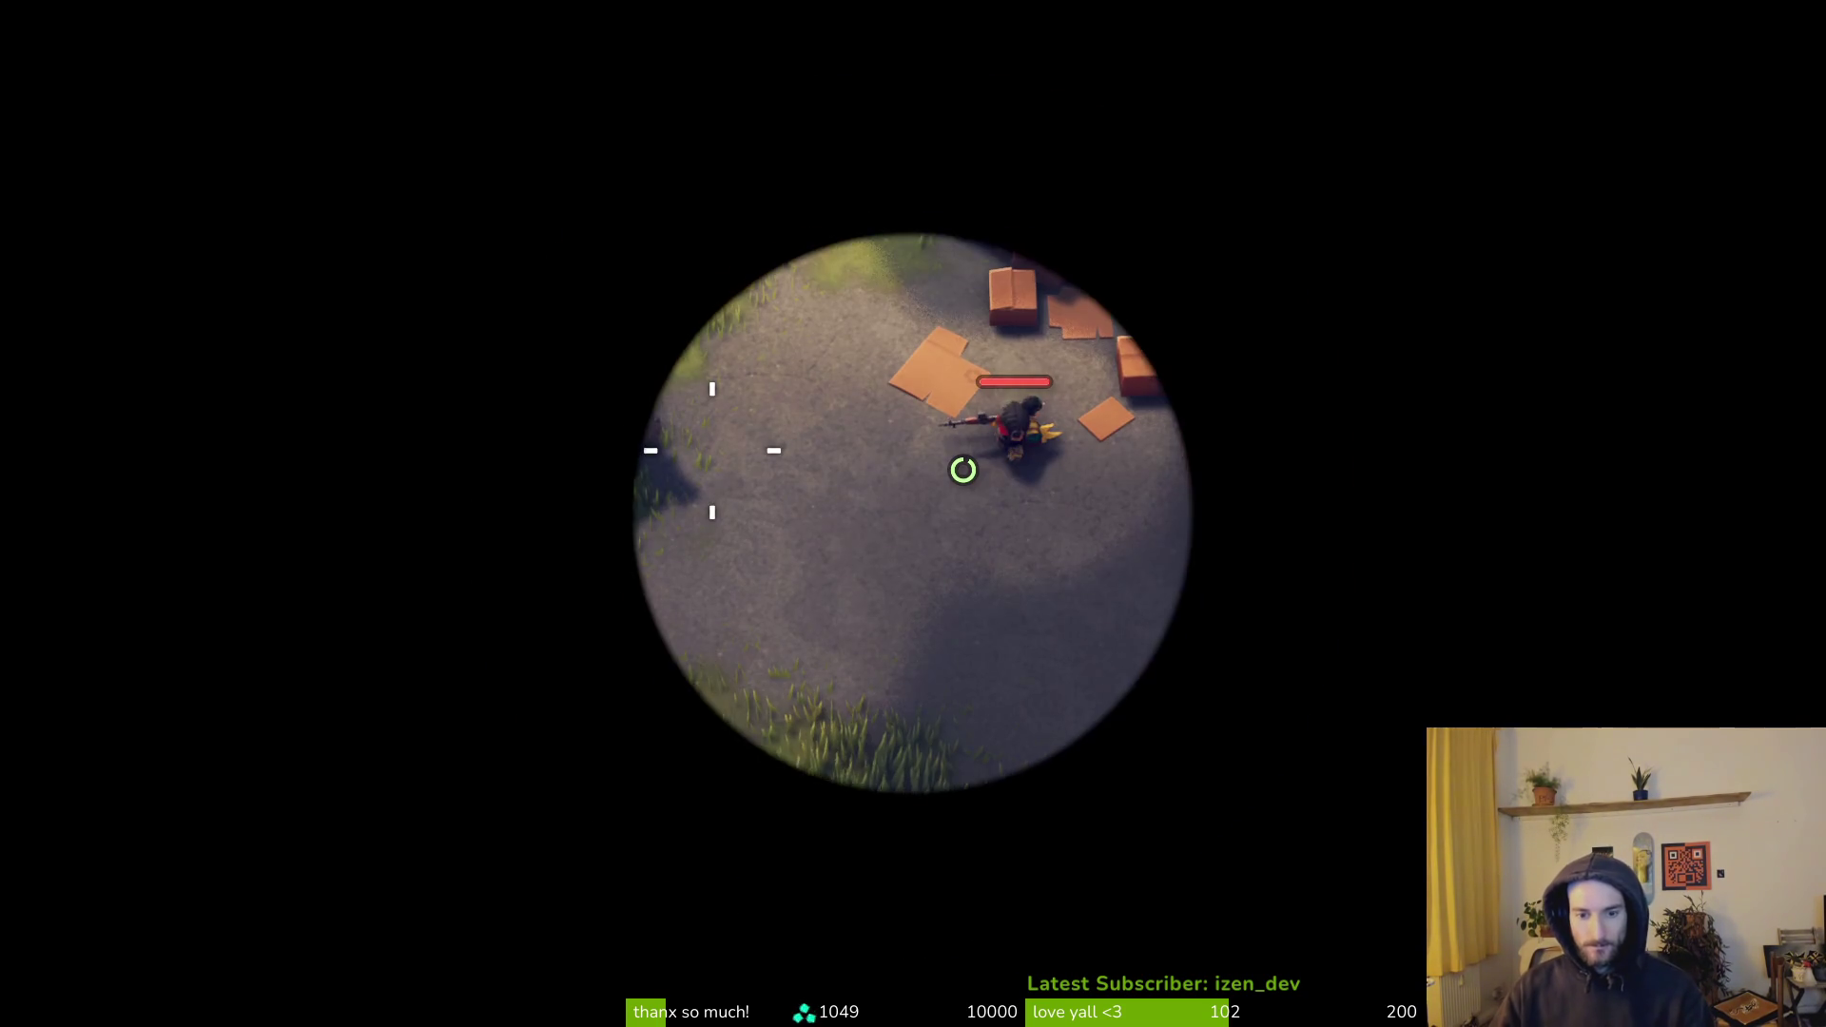
- Scout the Farm Town map around School, Chemical Plant, Supermarket and Hillside Farmhouse
key("m")
scroll(858, 486, "down", 5)
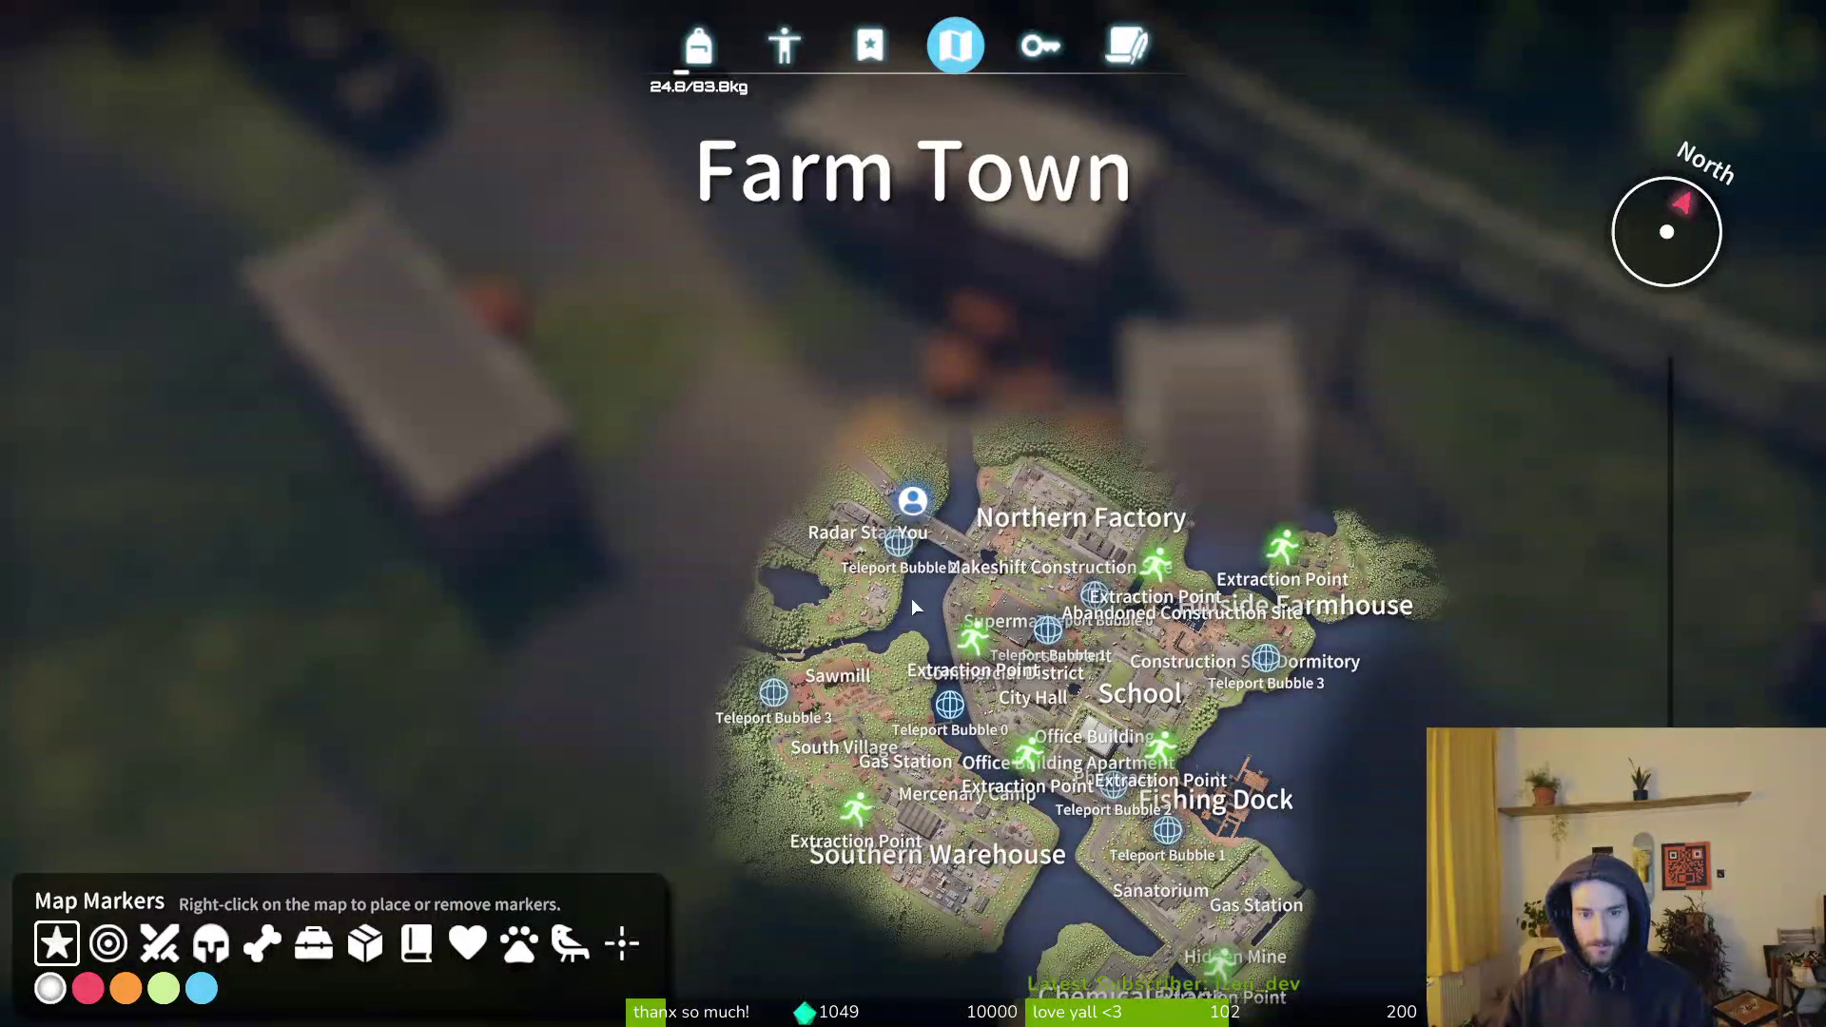
scroll(1264, 747, "up", 5)
mouse_move(1416, 800)
left_mouse_down()
mouse_move(1143, 494)
mouse_move(1043, 333)
left_mouse_up()
key("s")
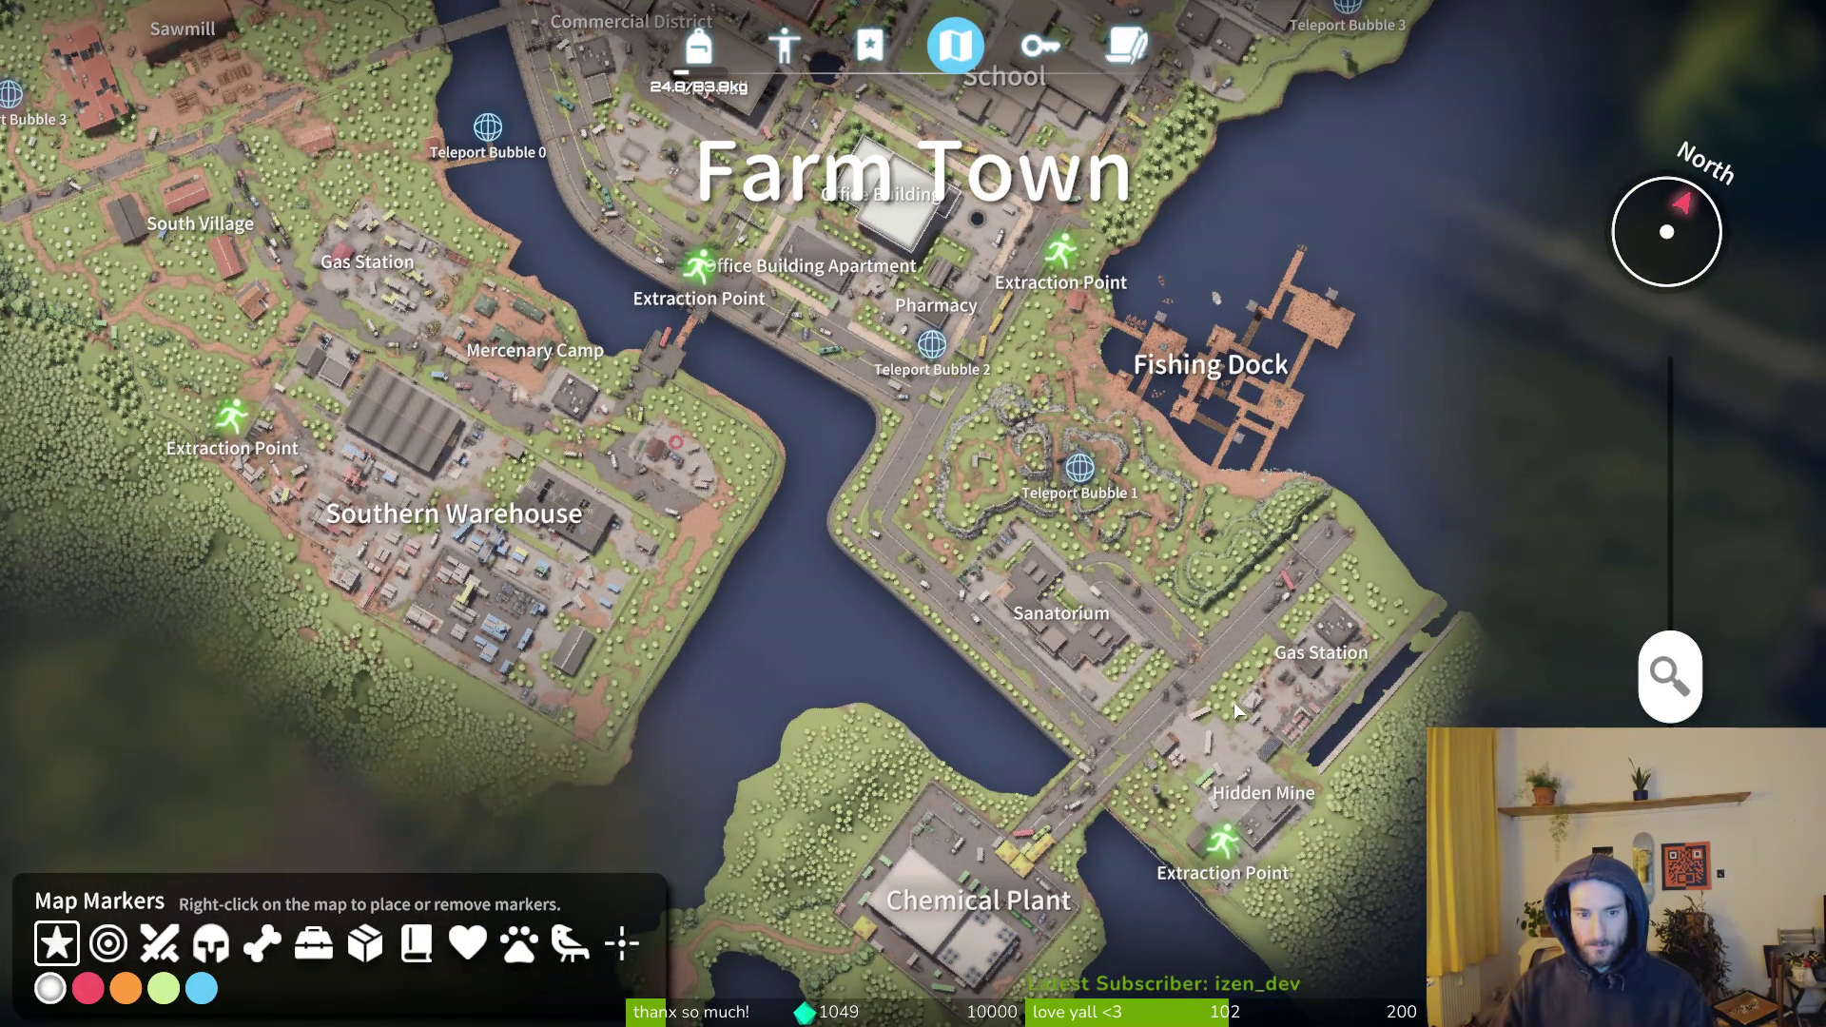
left_click_drag(1232, 725, 1284, 802)
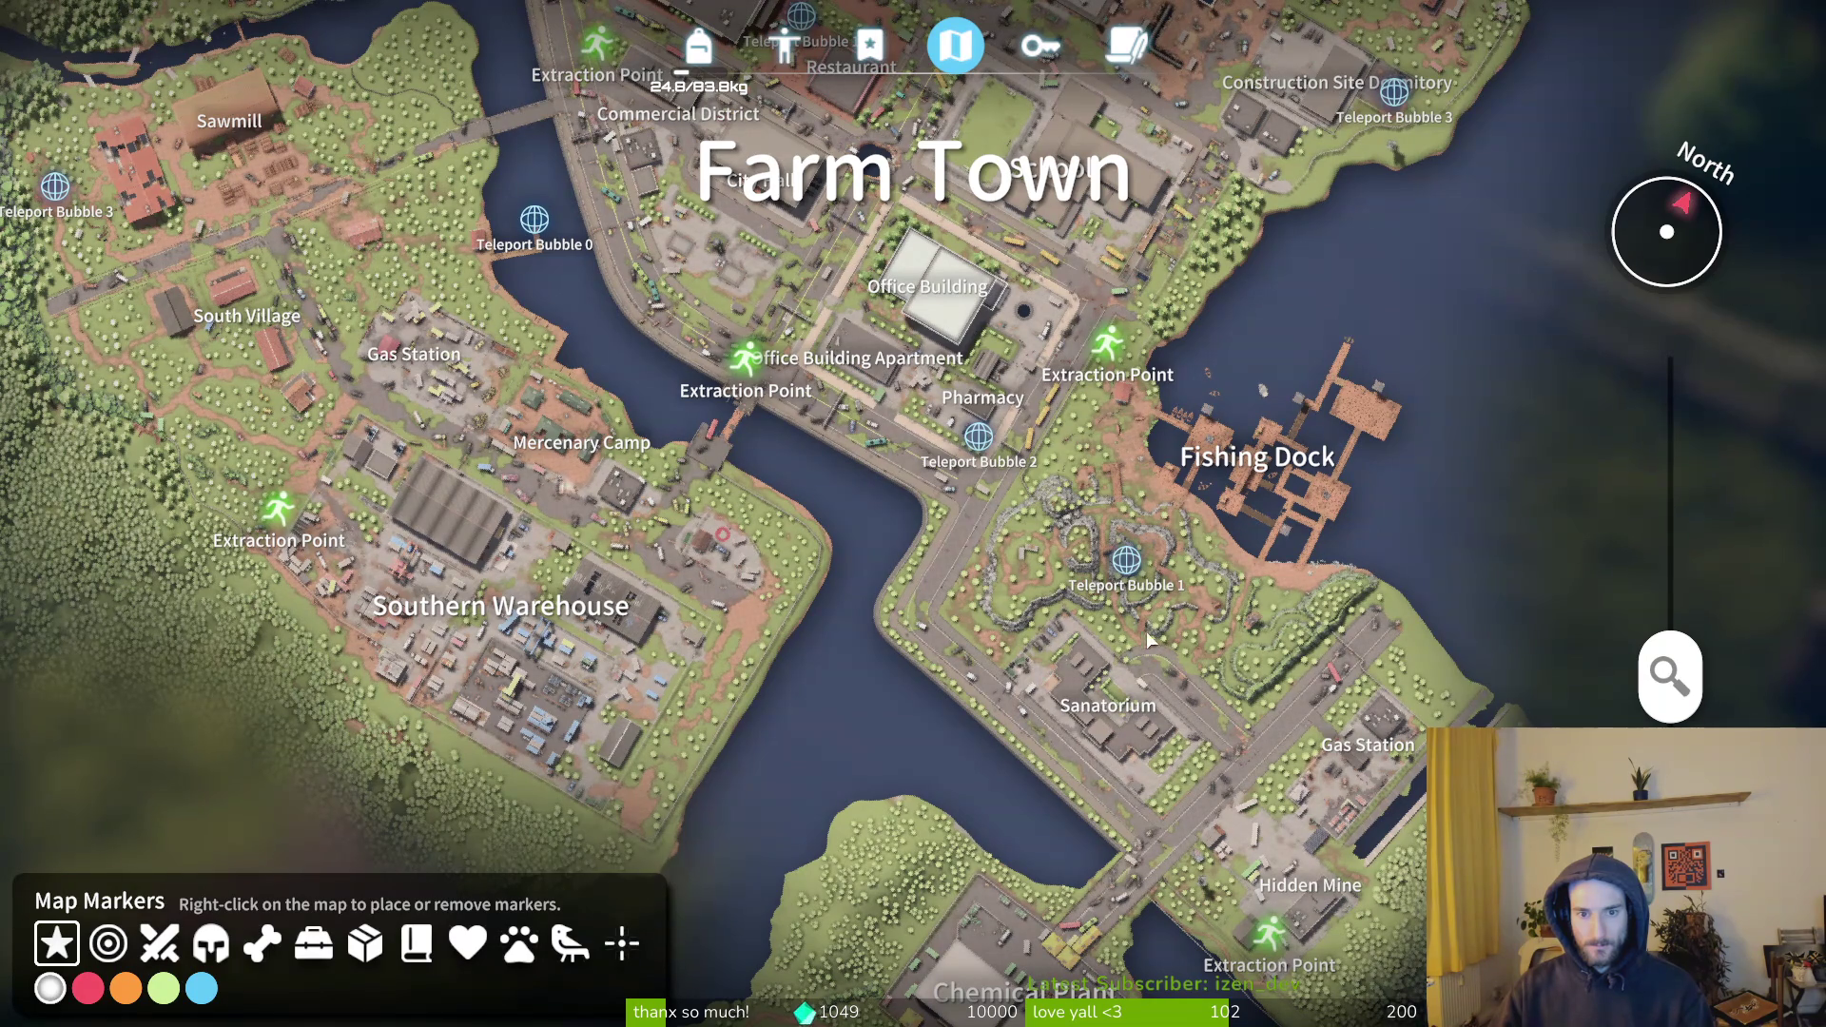
left_click_drag(1194, 597, 1120, 842)
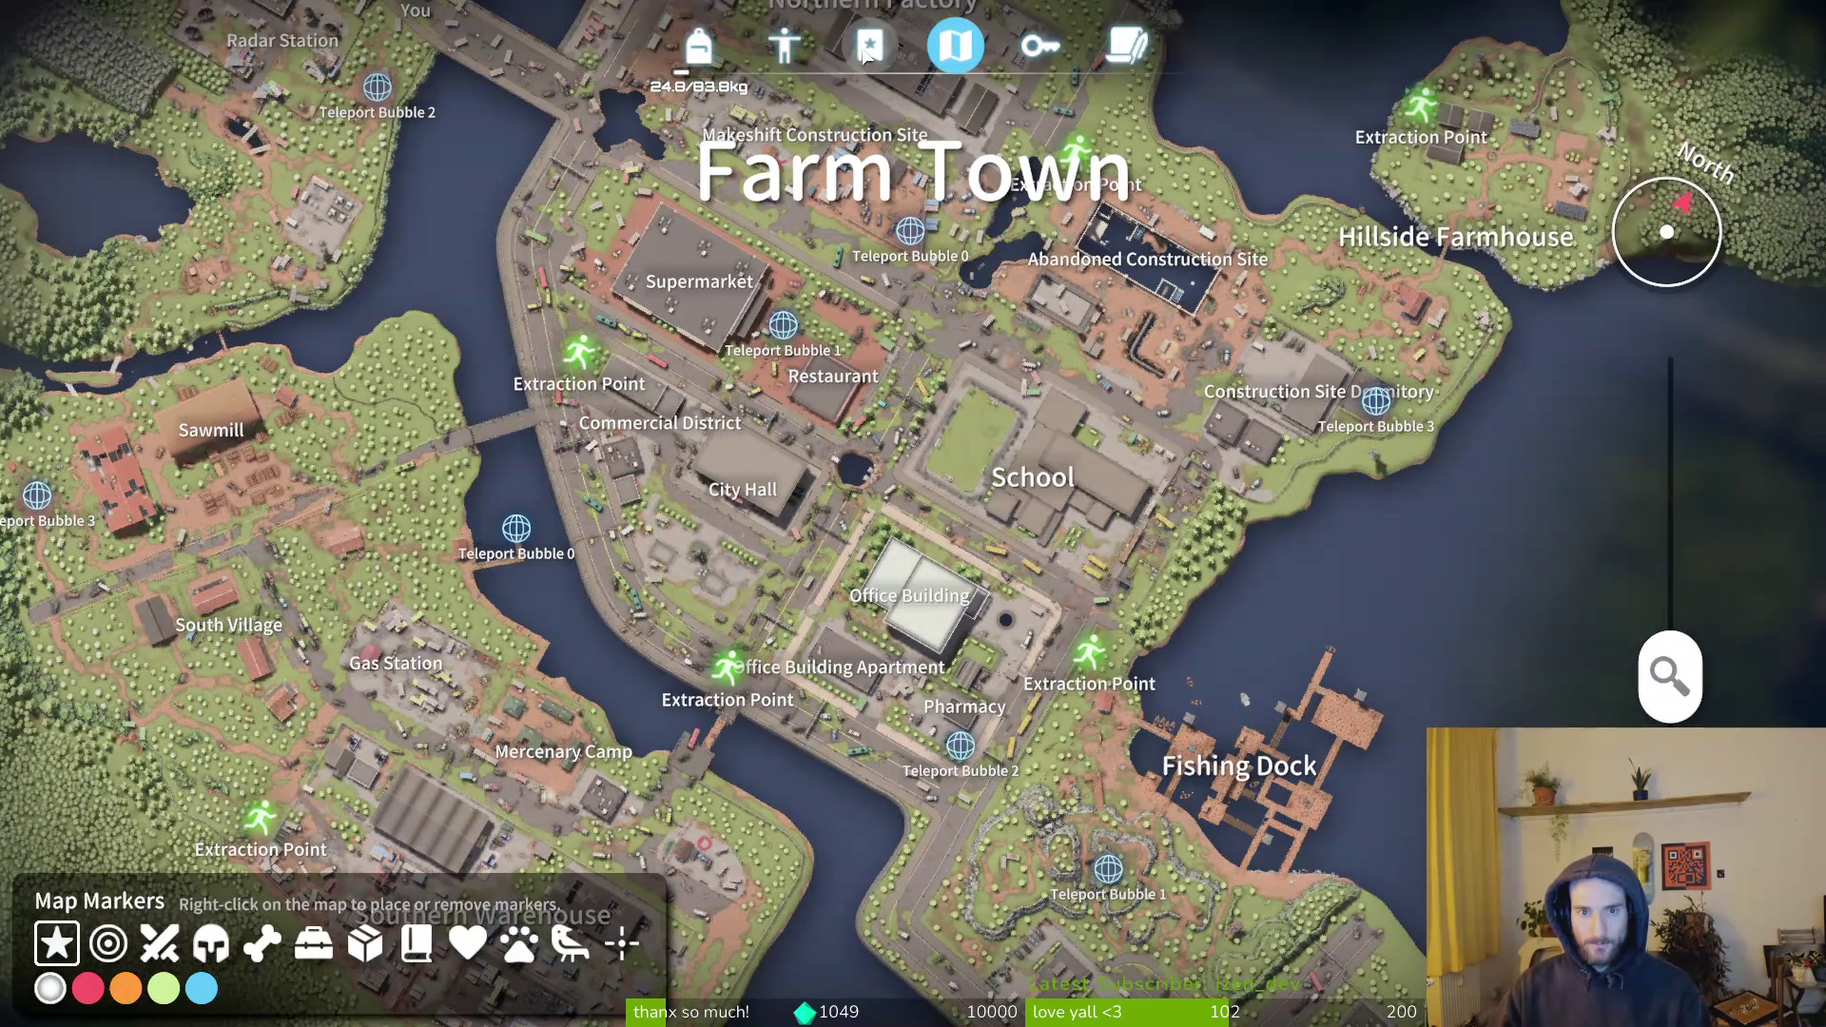
- Review the Logistics Support, All-Rounder, Advertising and Retrieve Circulation Unit quests
left_click(861, 52)
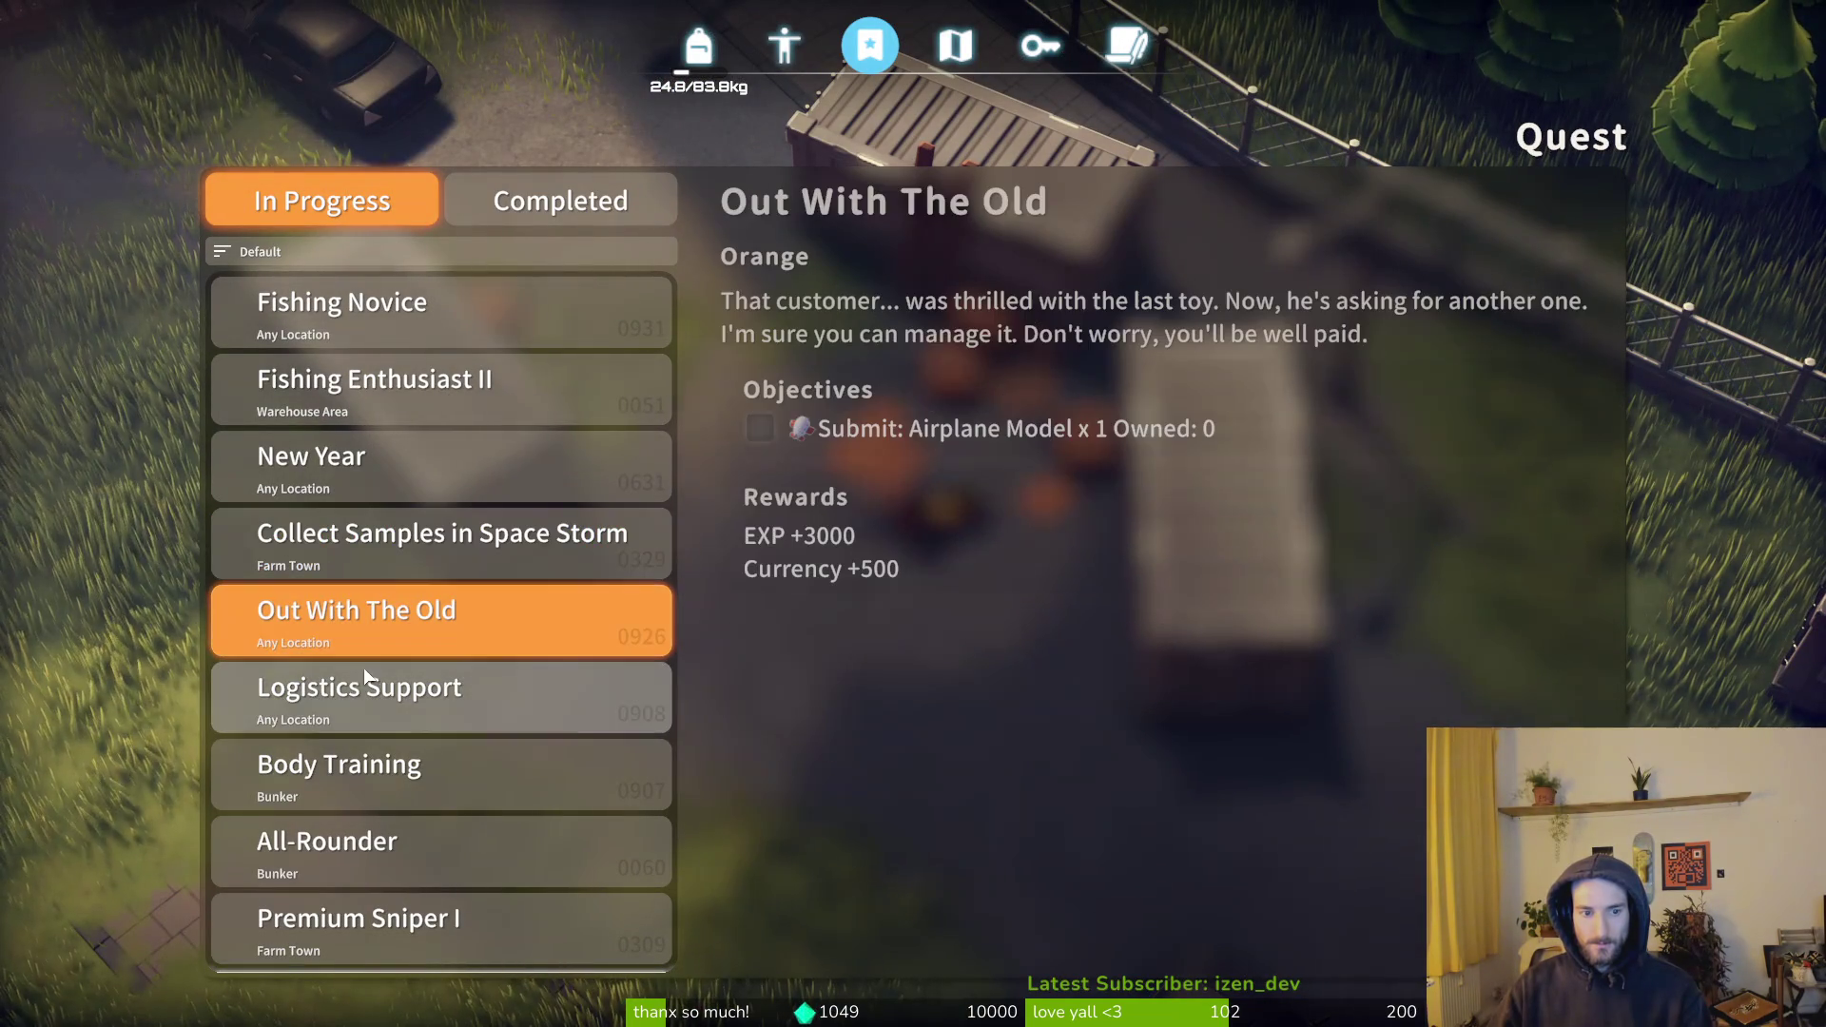
left_click(392, 725)
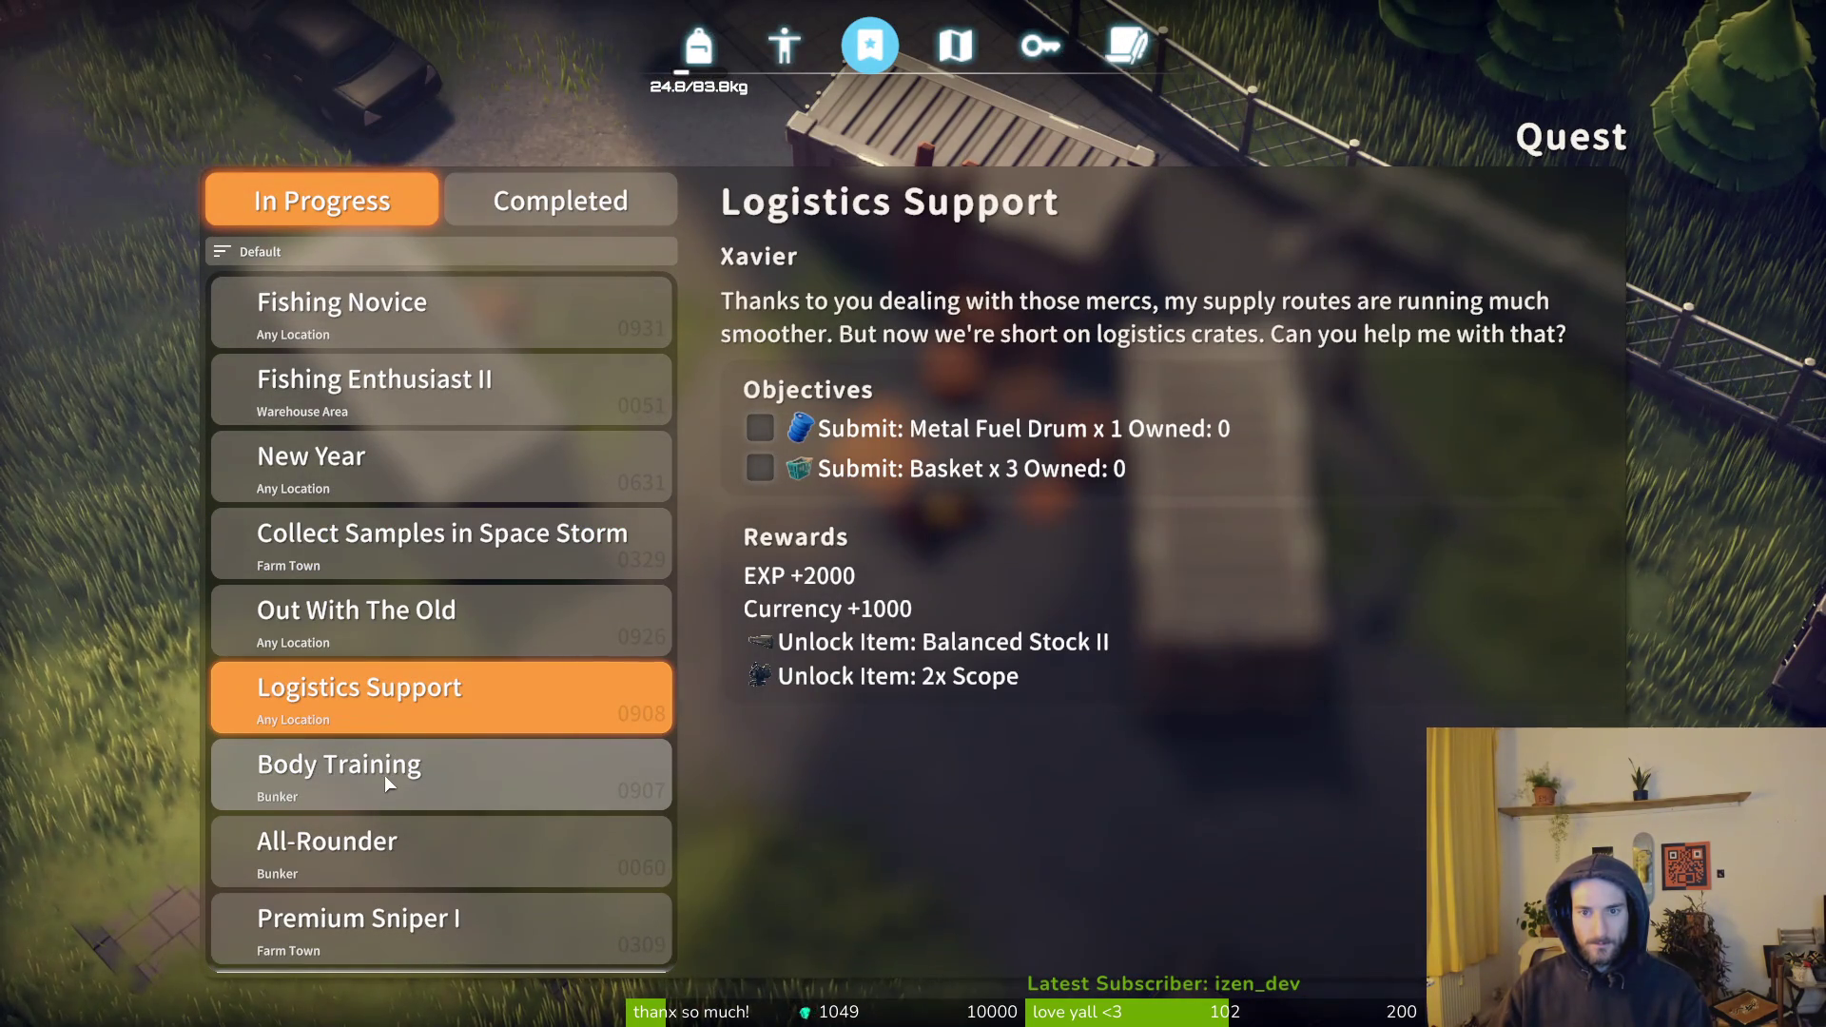
left_click(400, 772)
left_click(414, 849)
scroll(428, 836, "down", 3)
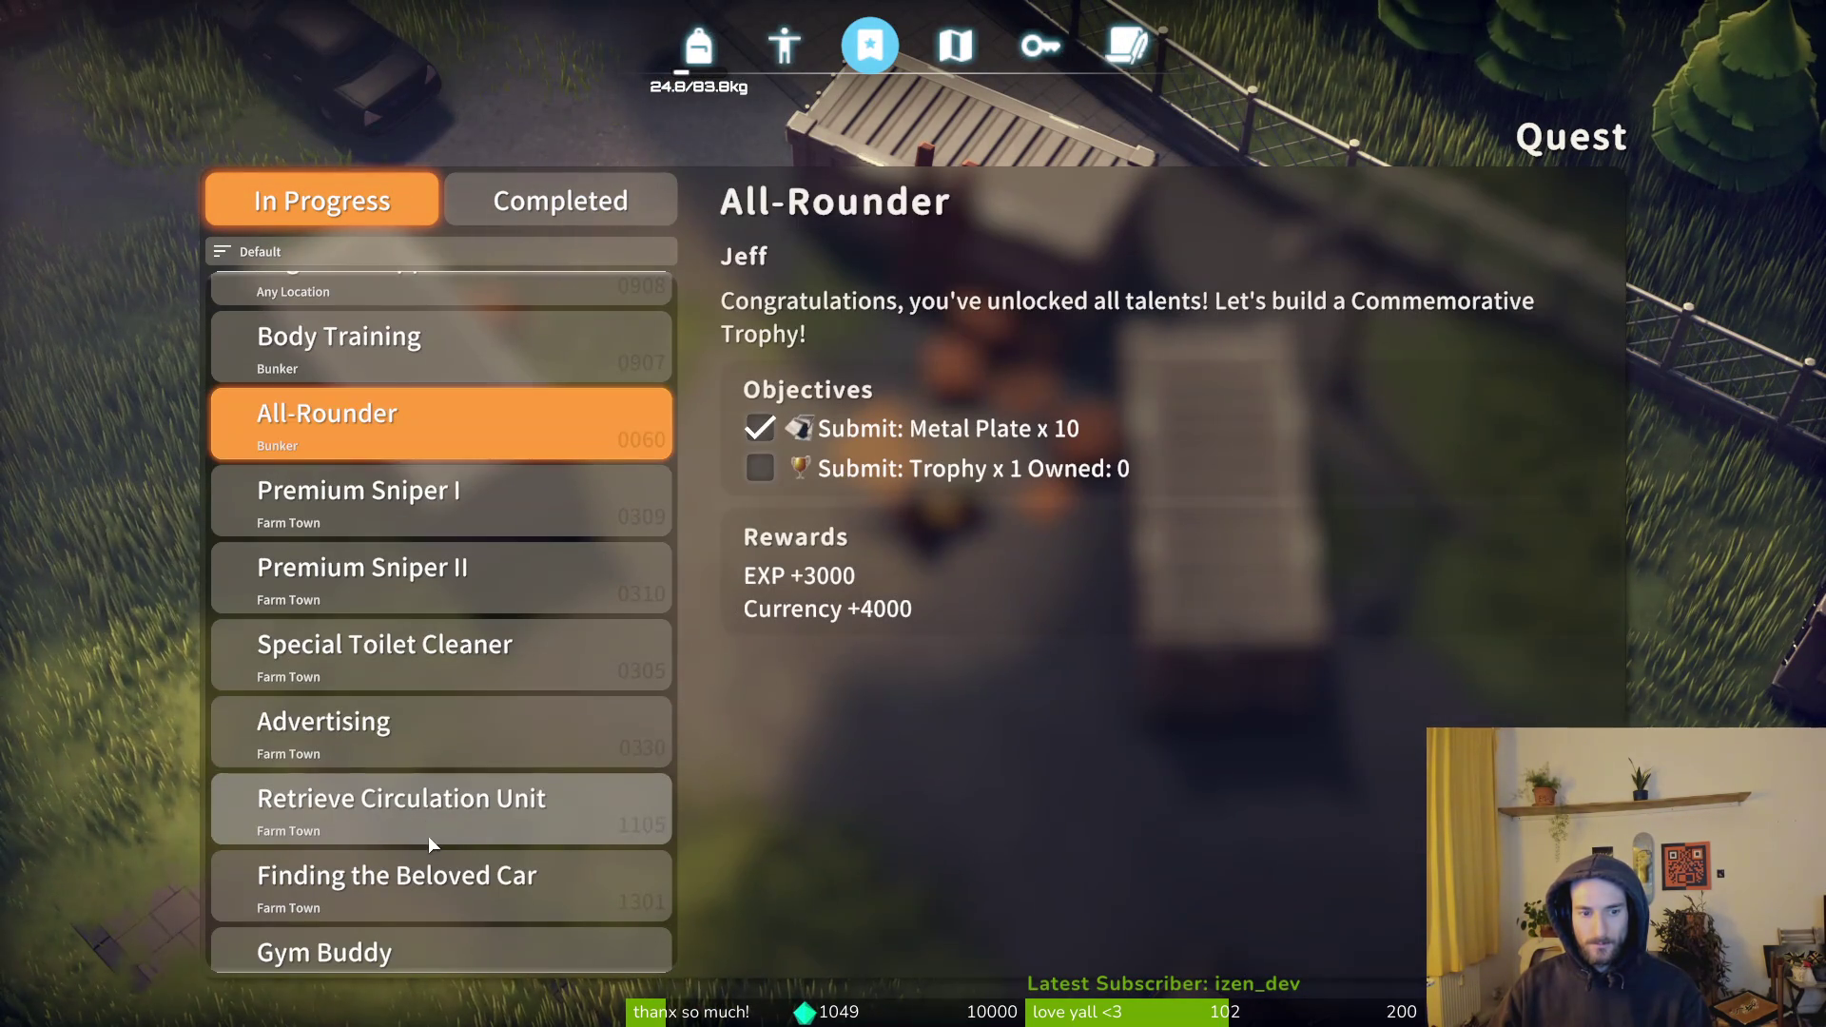
left_click(371, 738)
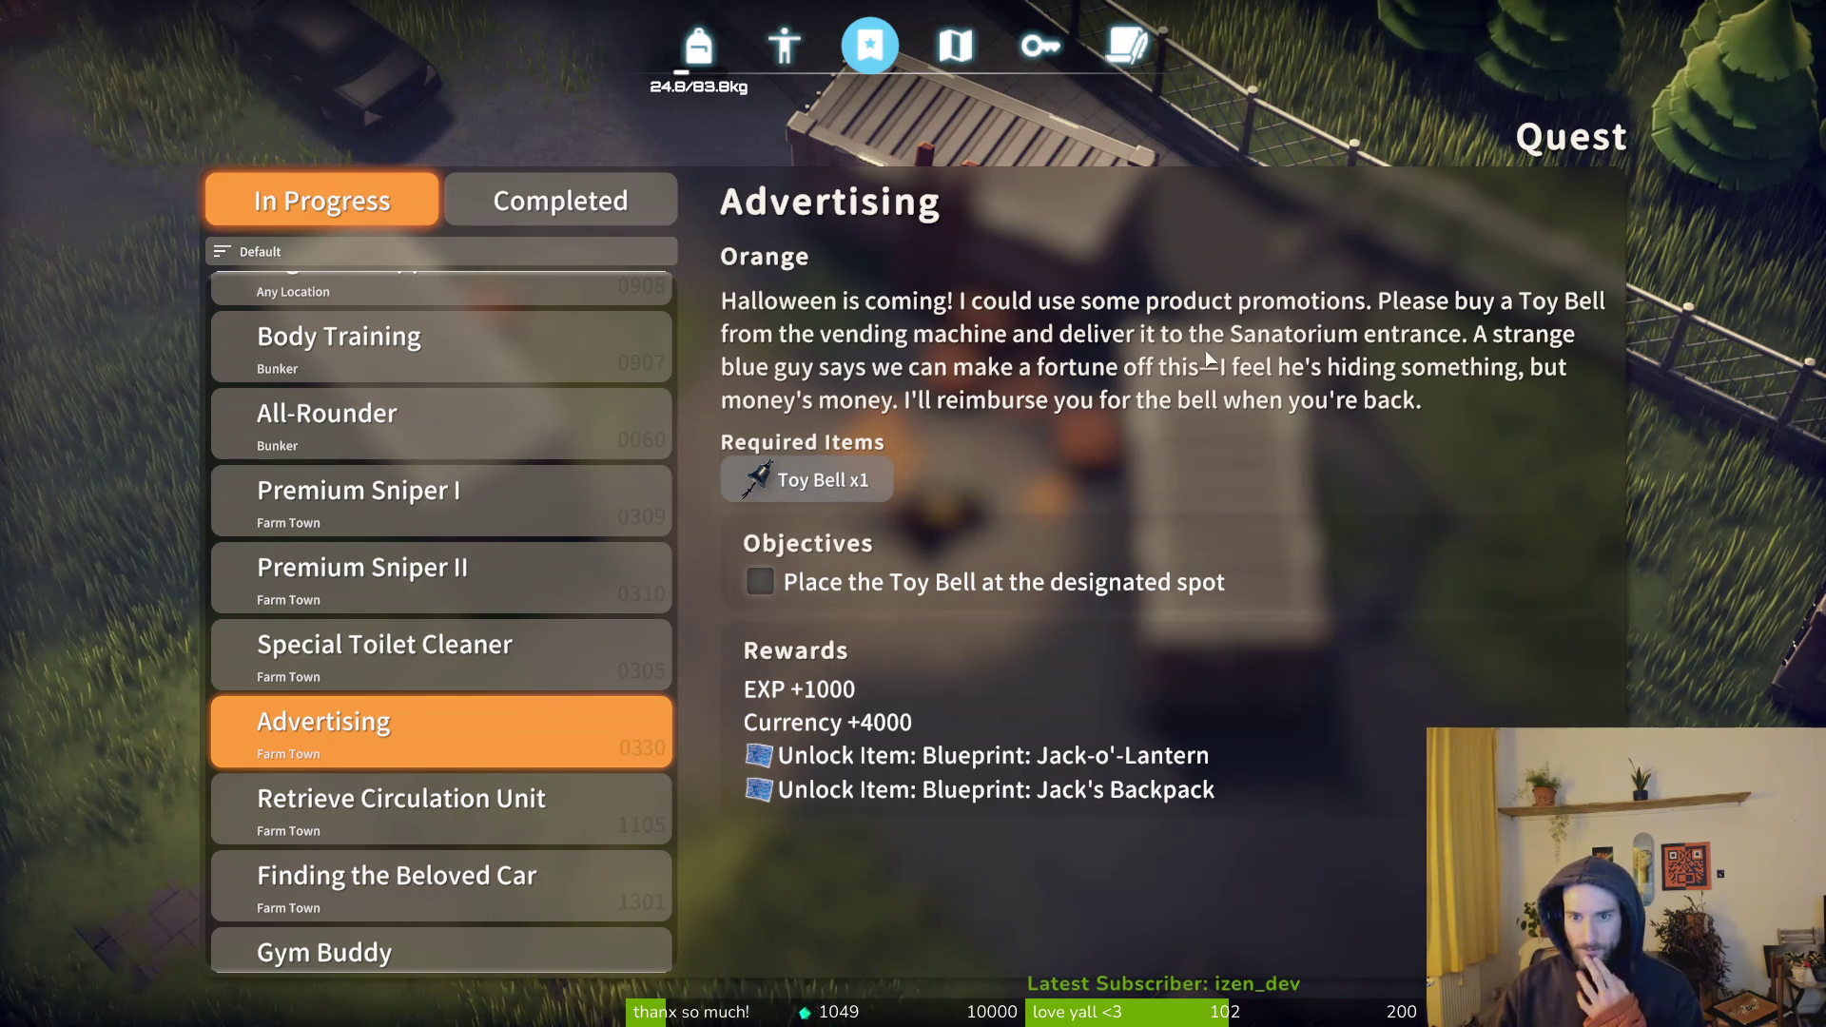
left_click(404, 811)
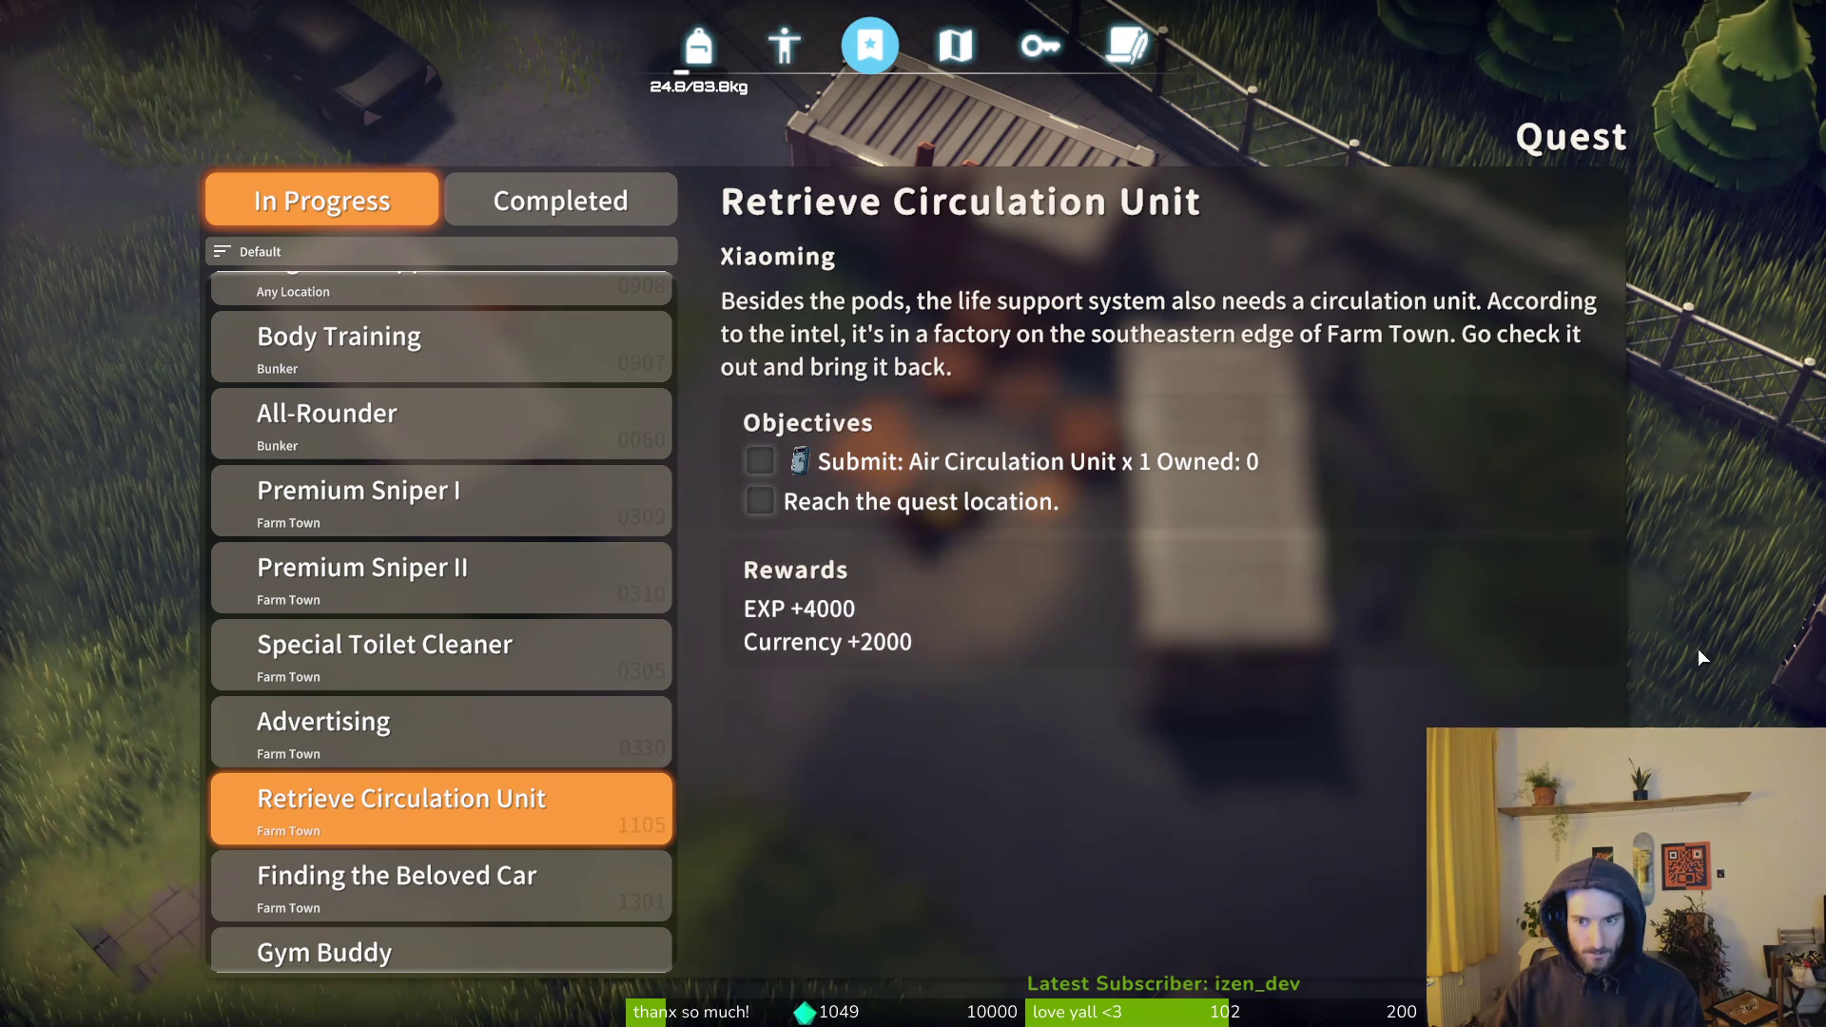
key("Escape")
- Look over Chemical Plant, Hidden Mine, Southern Warehouse and Sanatorium on the map
key("m")
mouse_move(970, 329)
left_mouse_down()
mouse_move(975, 550)
mouse_move(940, 489)
mouse_move(1343, 721)
mouse_move(1453, 534)
mouse_move(1377, 340)
left_mouse_up()
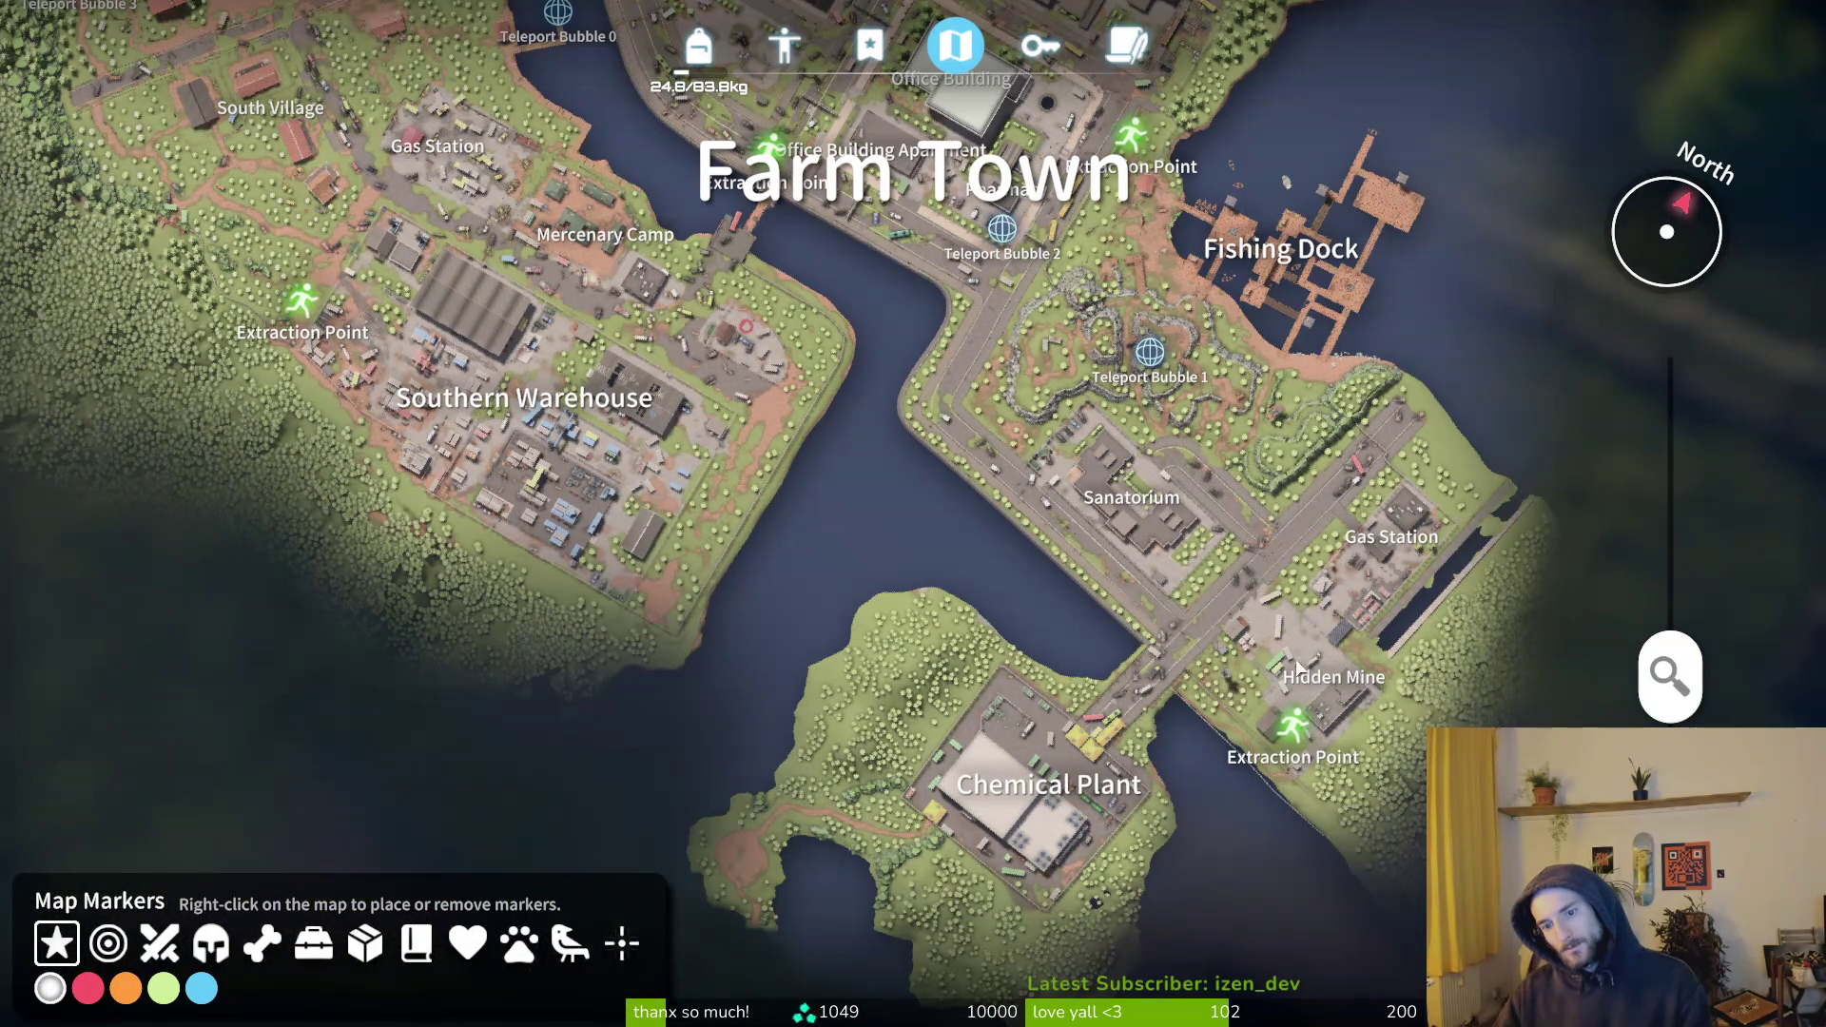
scroll(1320, 672, "up", 3)
mouse_move(1254, 613)
left_mouse_down()
mouse_move(1047, 367)
mouse_move(1077, 426)
mouse_move(1109, 287)
mouse_move(894, 496)
mouse_move(967, 436)
mouse_move(916, 458)
mouse_move(888, 578)
mouse_move(1065, 745)
left_mouse_up()
left_click_drag(1062, 373, 1043, 767)
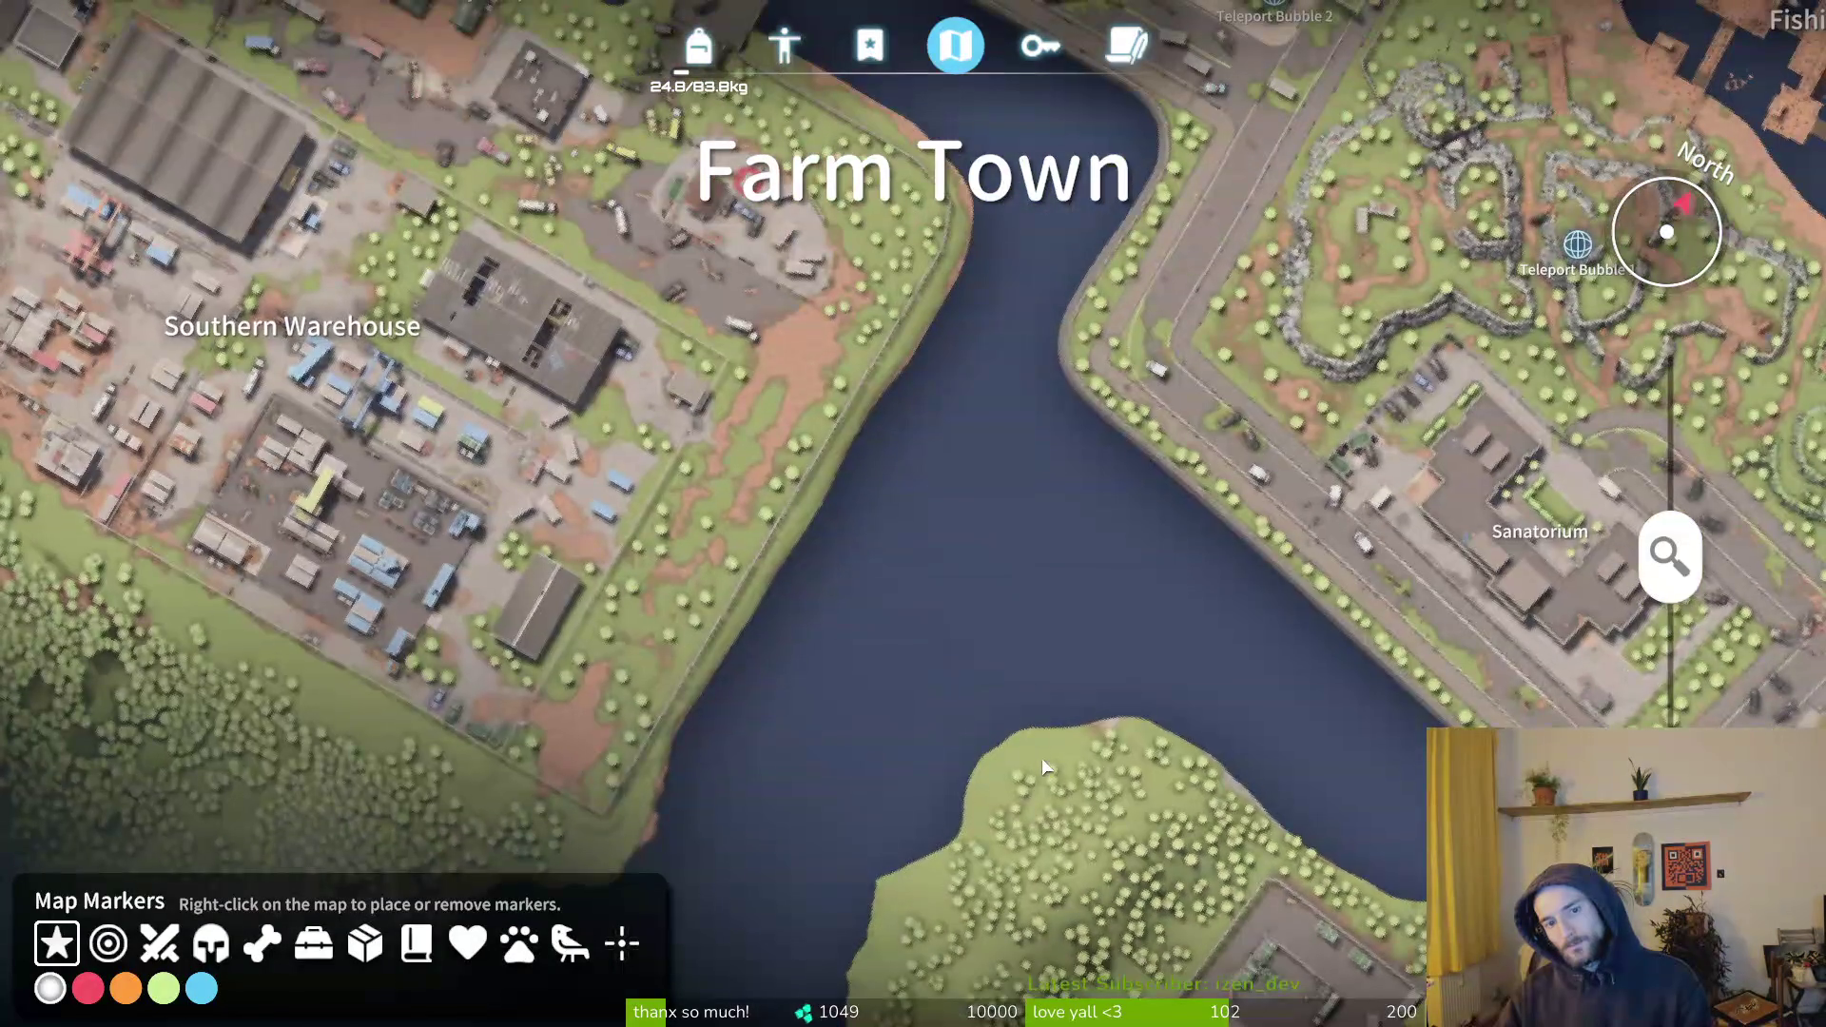
scroll(1043, 766, "down", 5)
- Check the Farm Town map around the player's location near Radar Station
key("m")
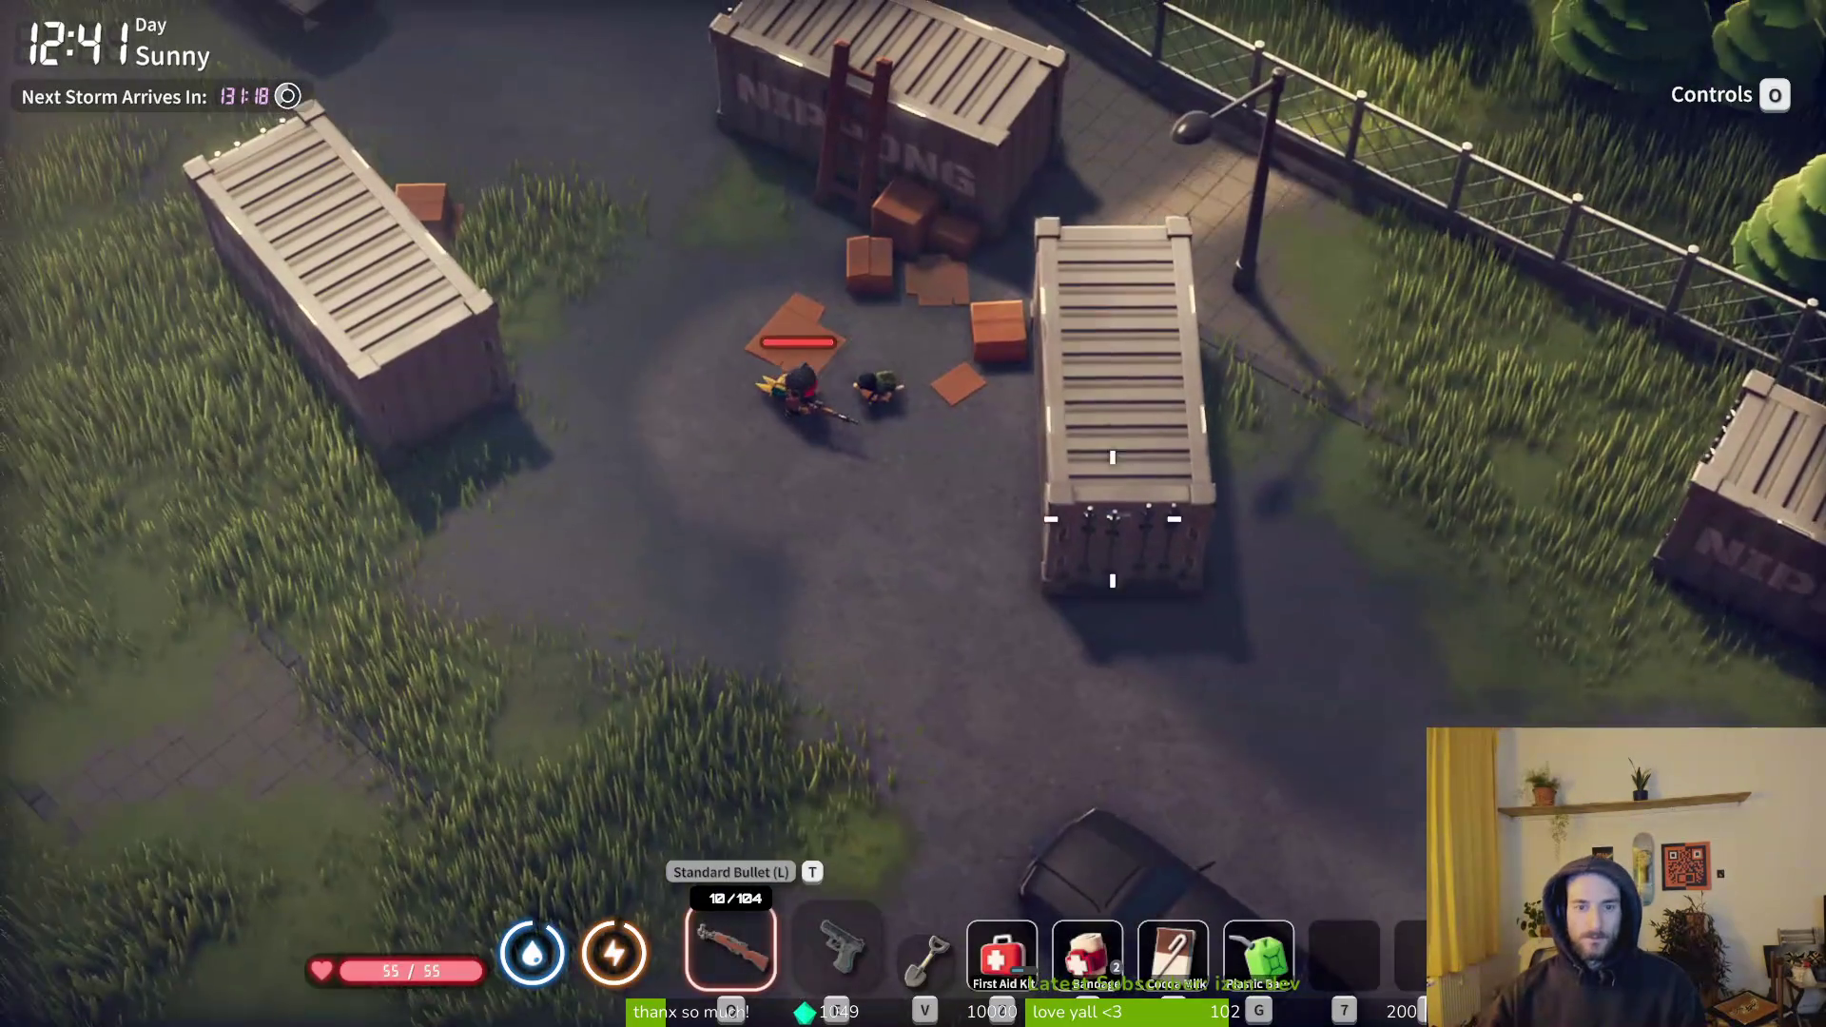
key("m")
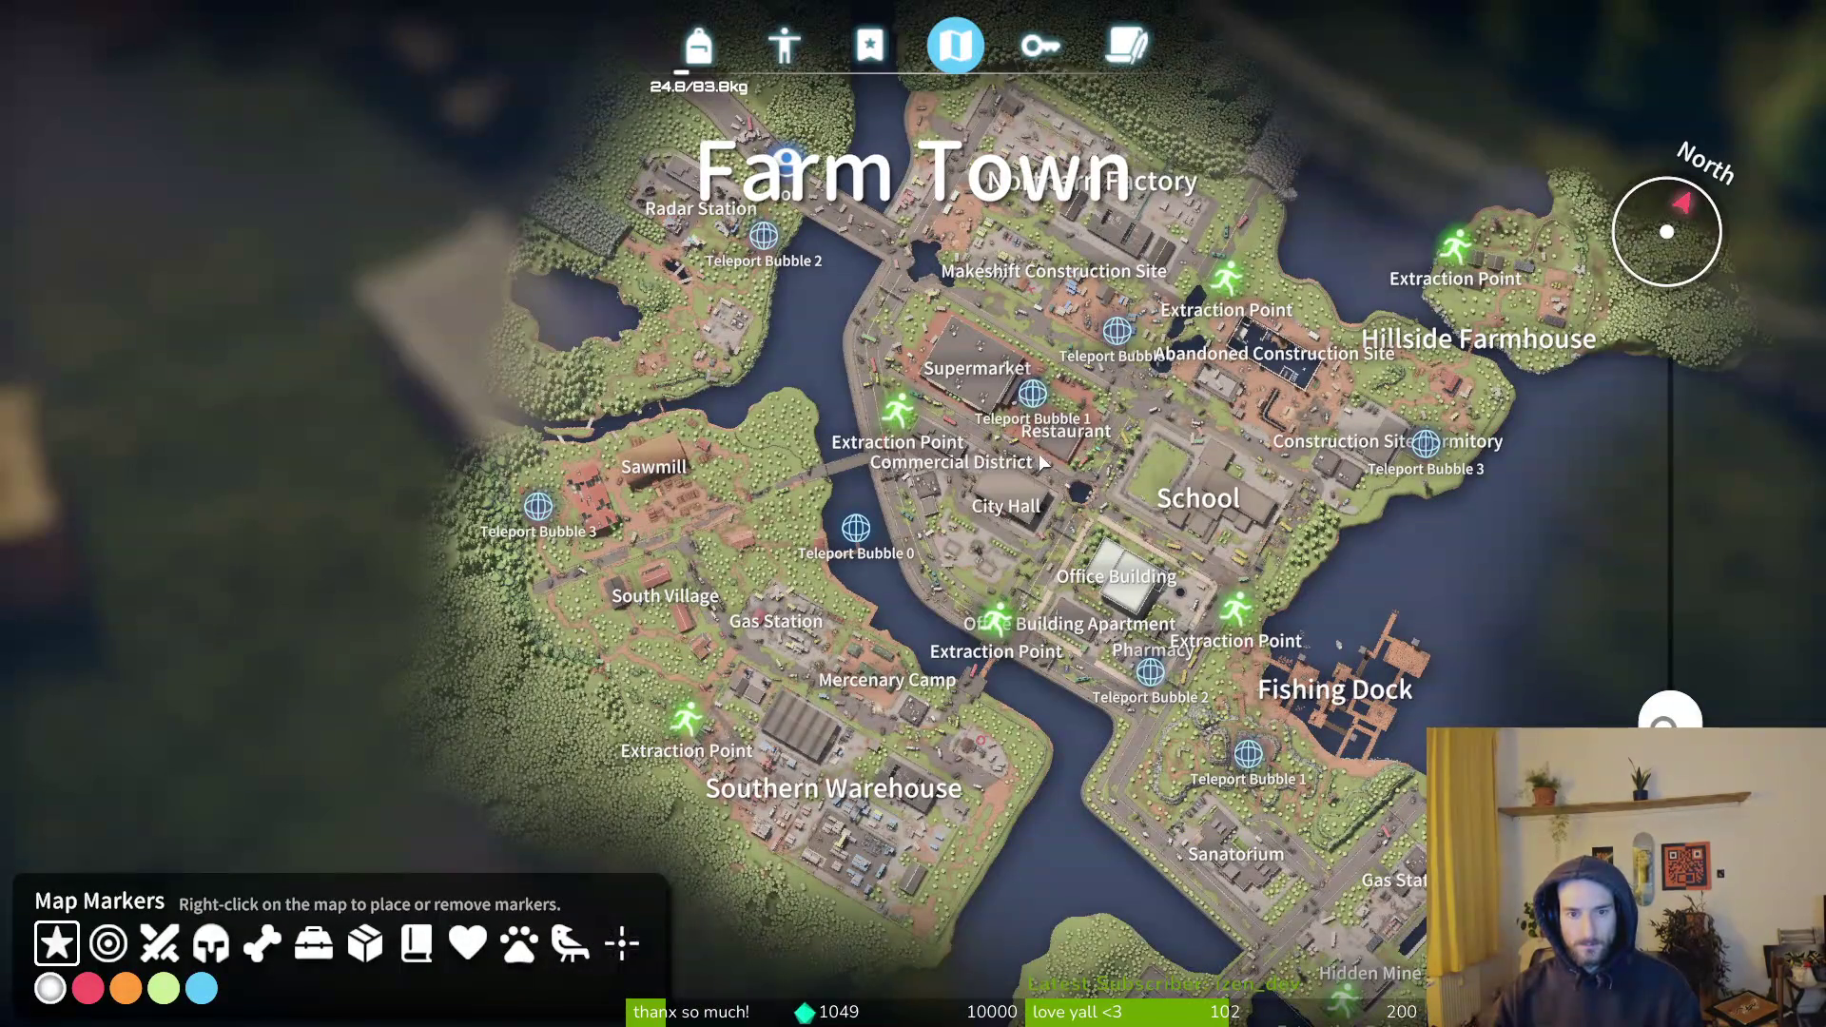
mouse_move(1013, 516)
left_mouse_down()
mouse_move(1029, 471)
mouse_move(969, 316)
mouse_move(1180, 715)
left_mouse_up()
left_click_drag(915, 425, 893, 292)
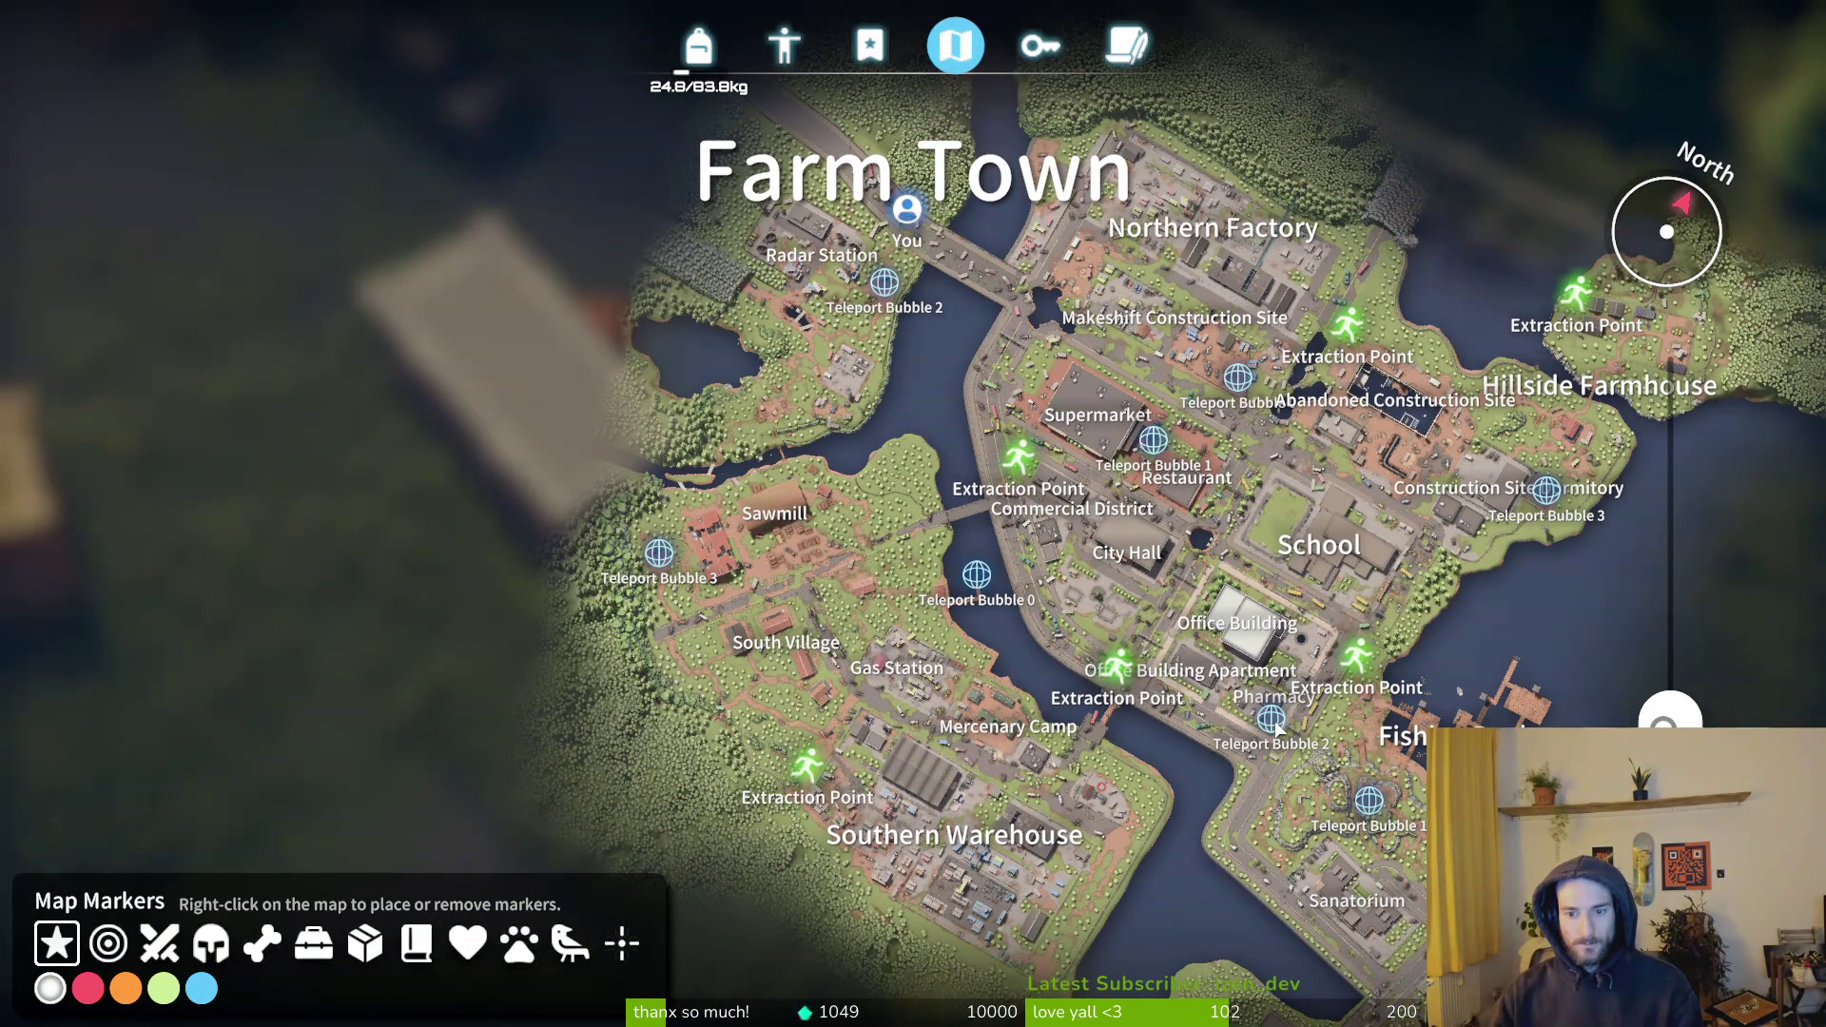
key("m")
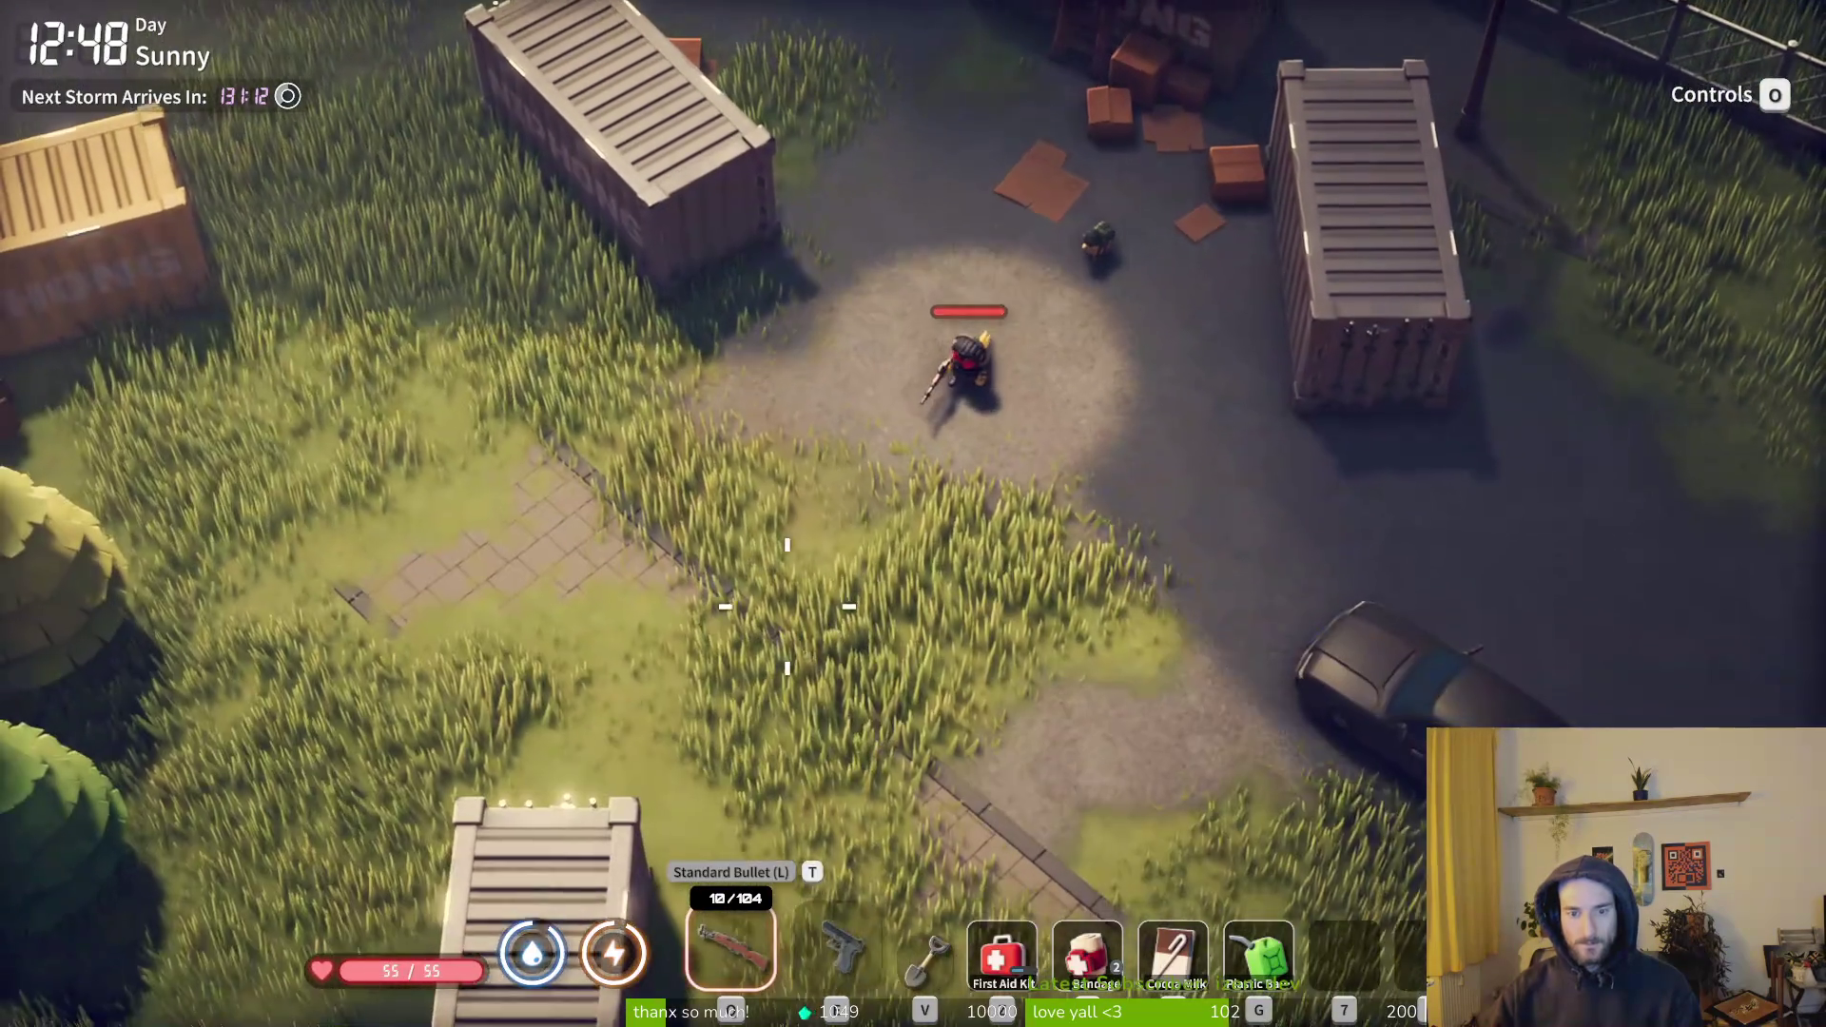
- Walk down through the grass past the container to the teleporter and use it
key("s")
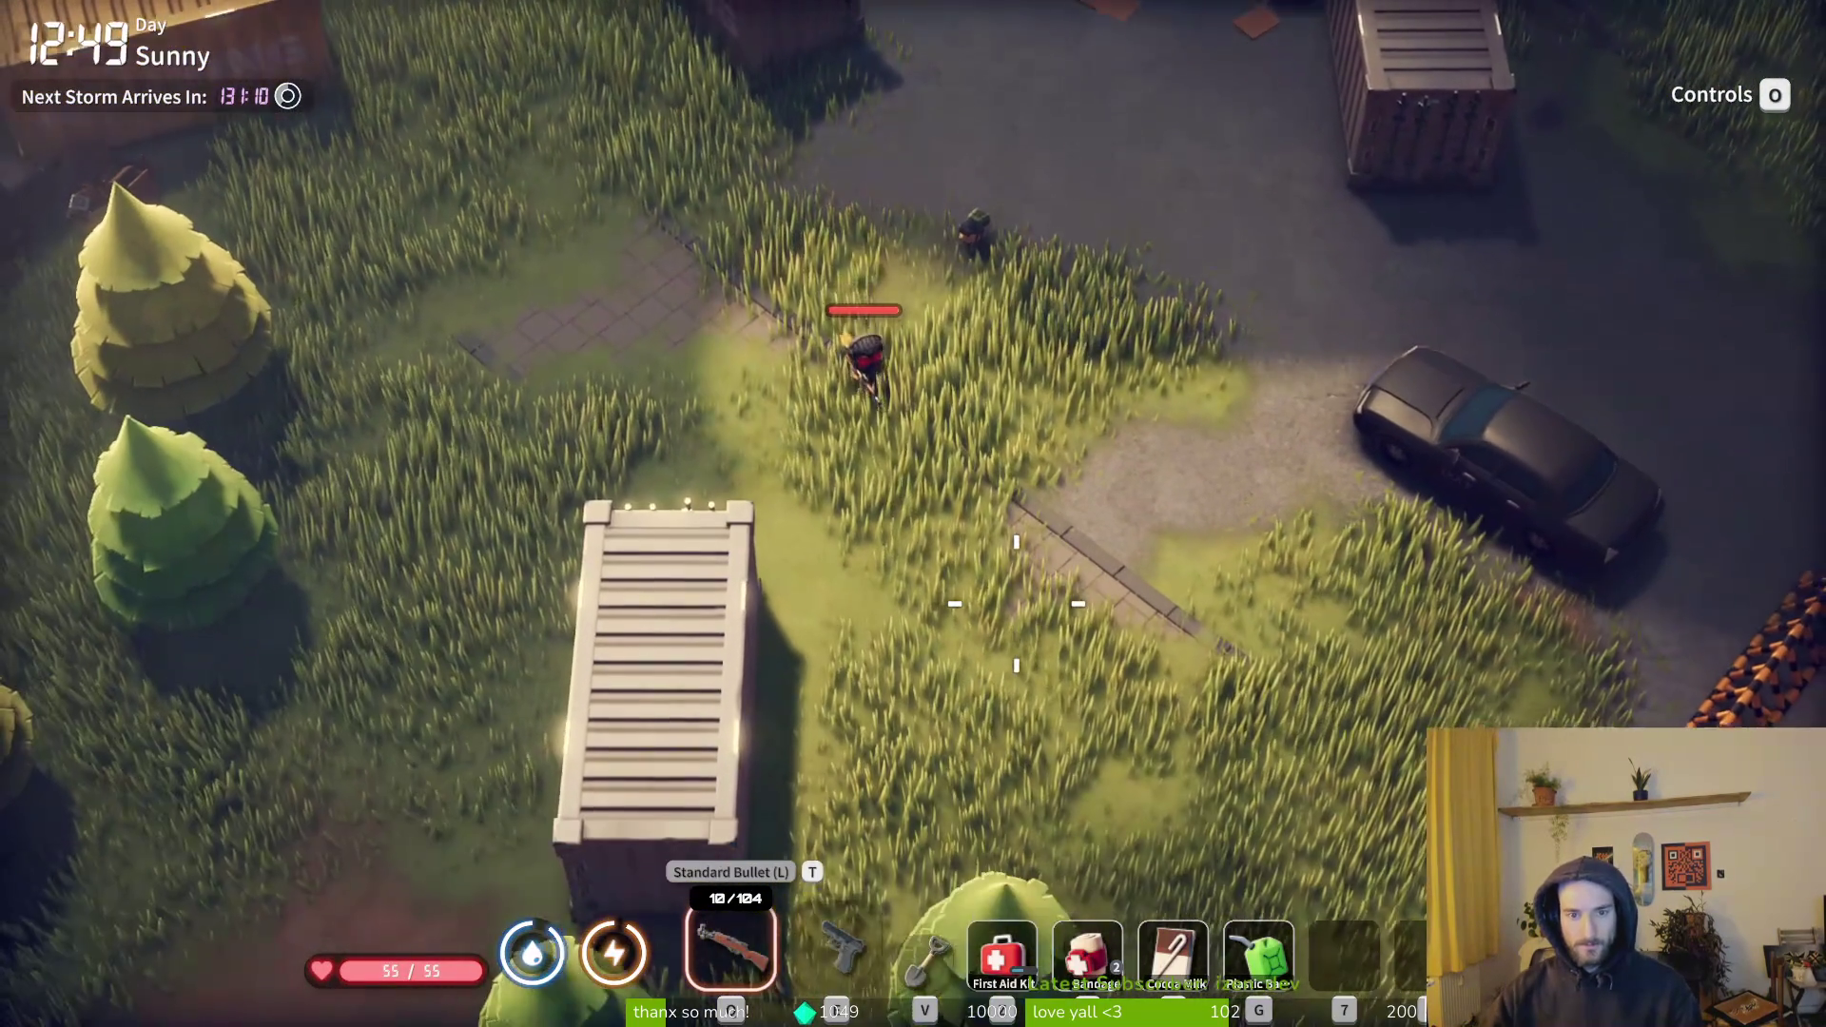
key("Tab")
key("Tab")
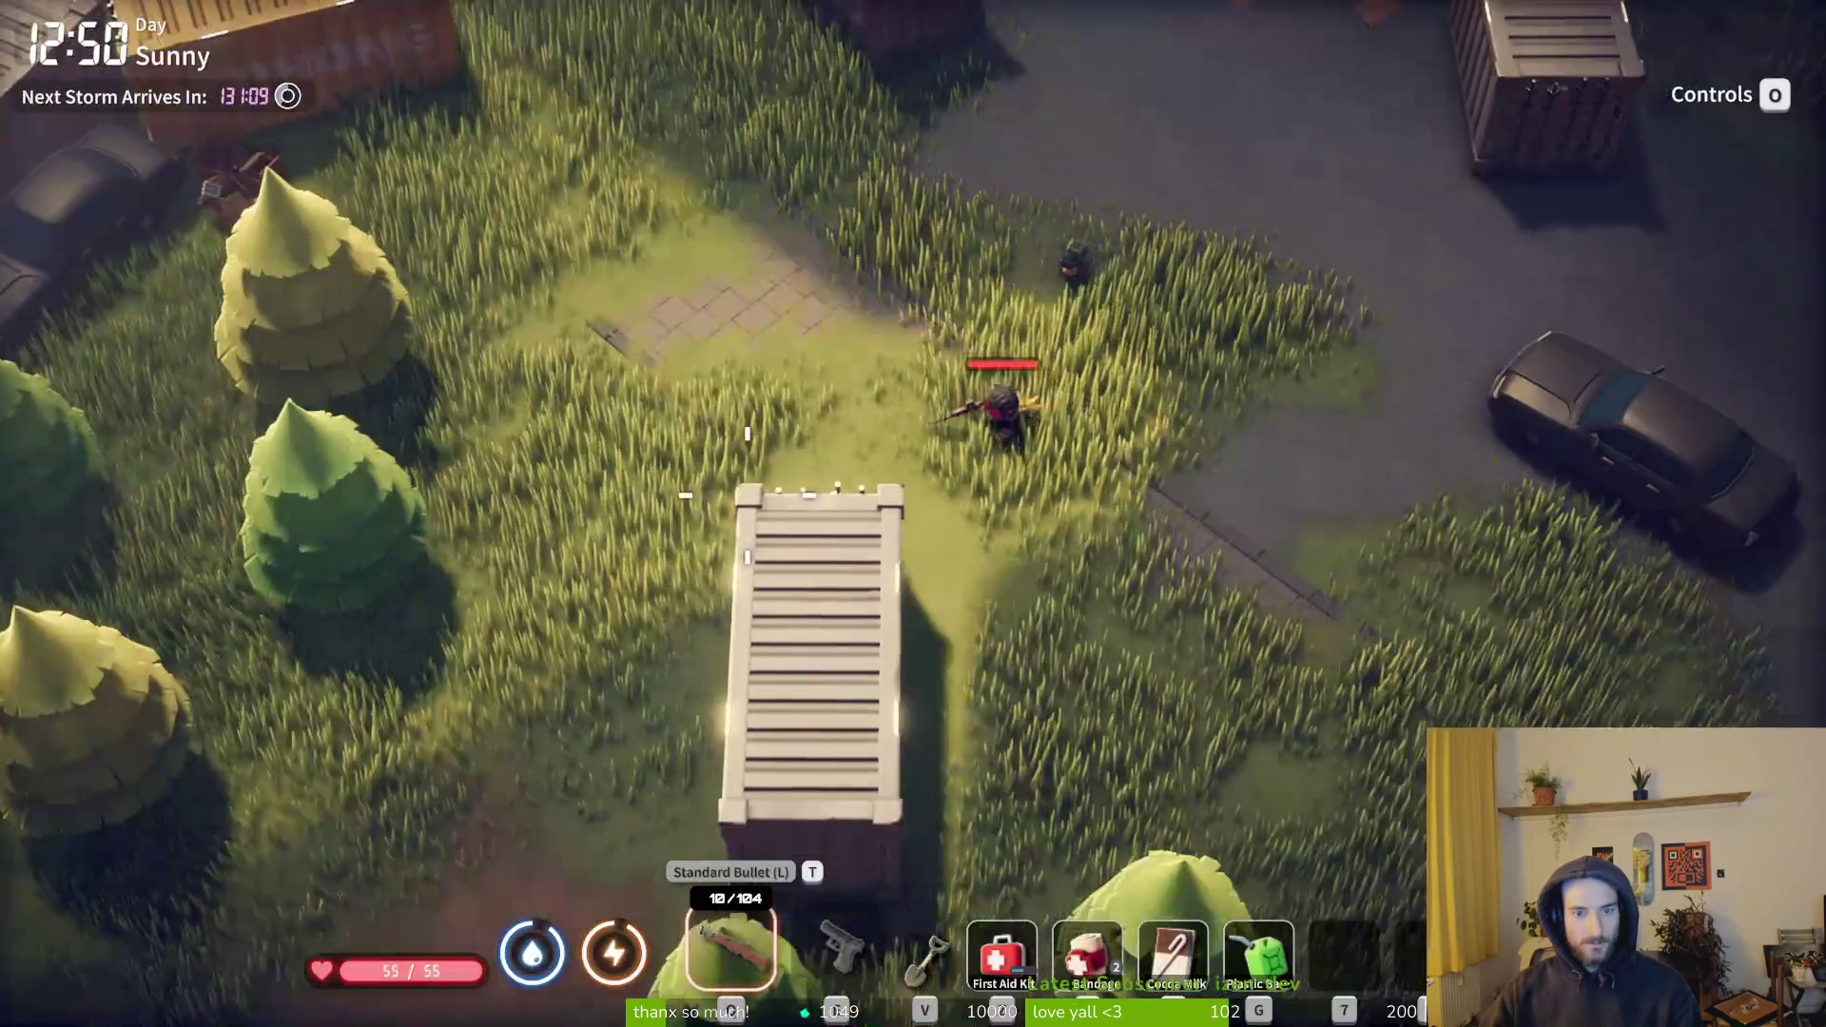
key("s")
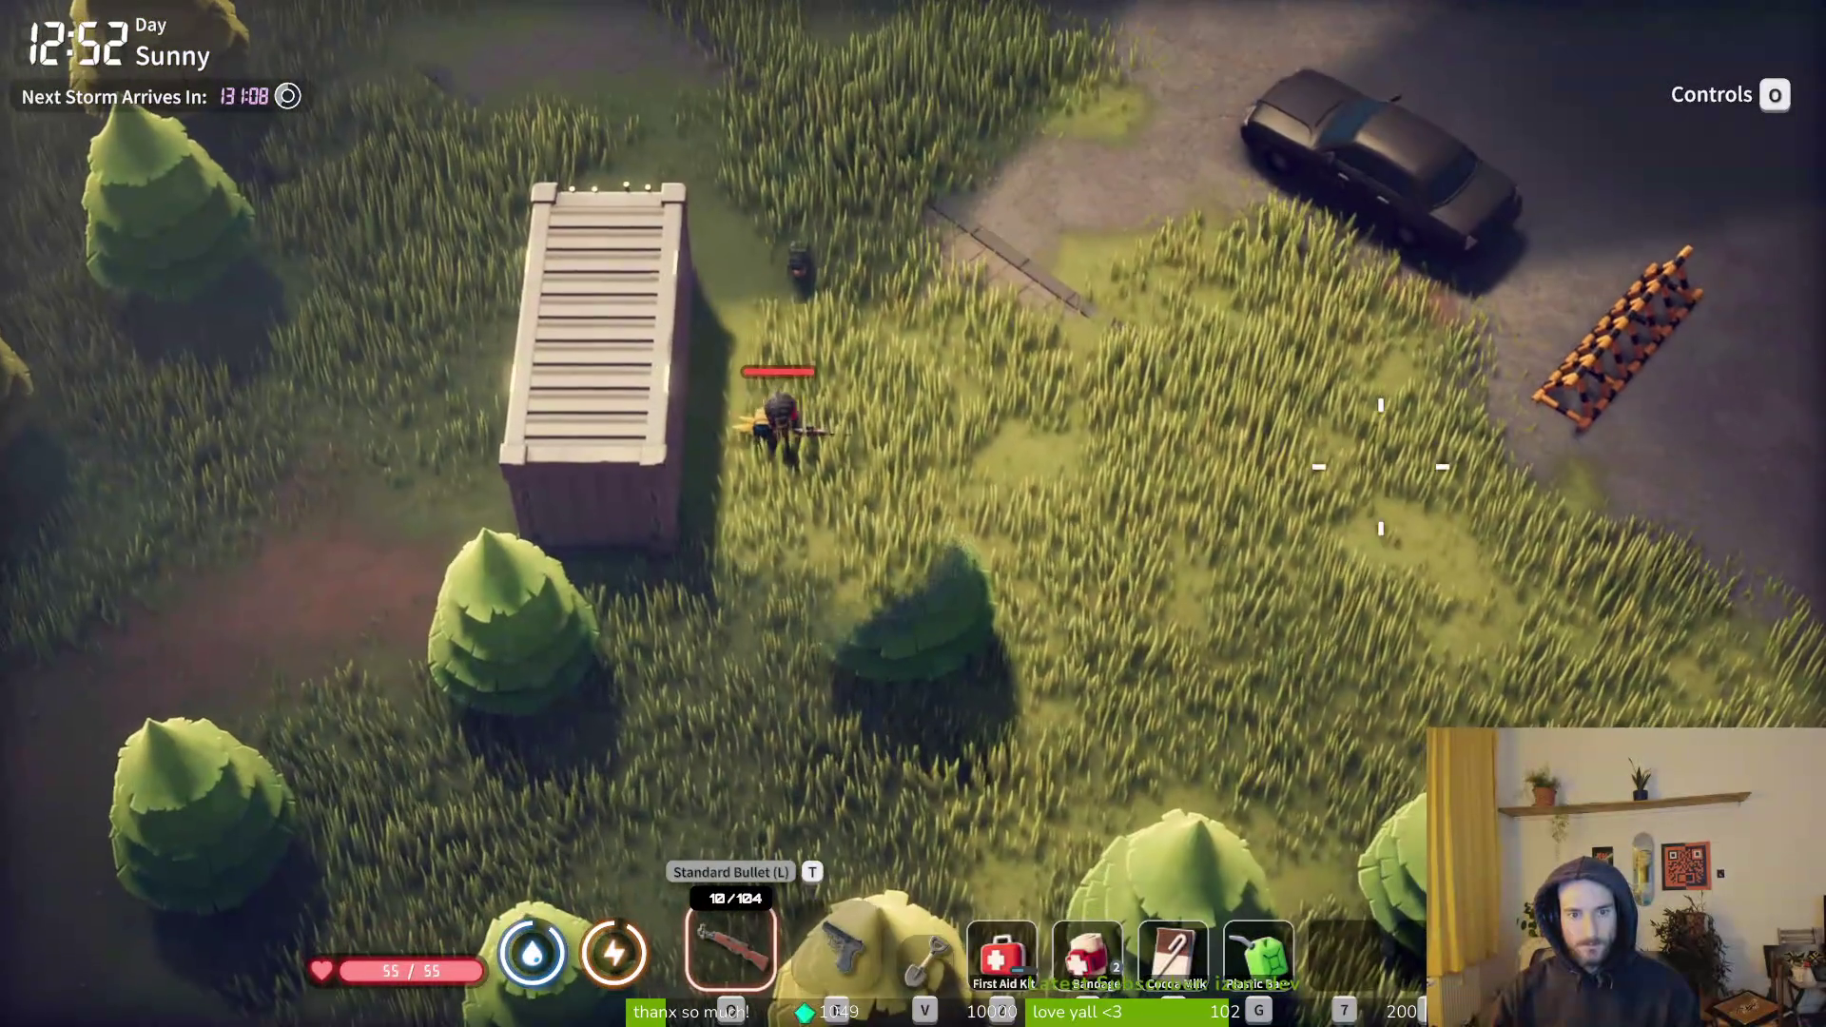
key("s")
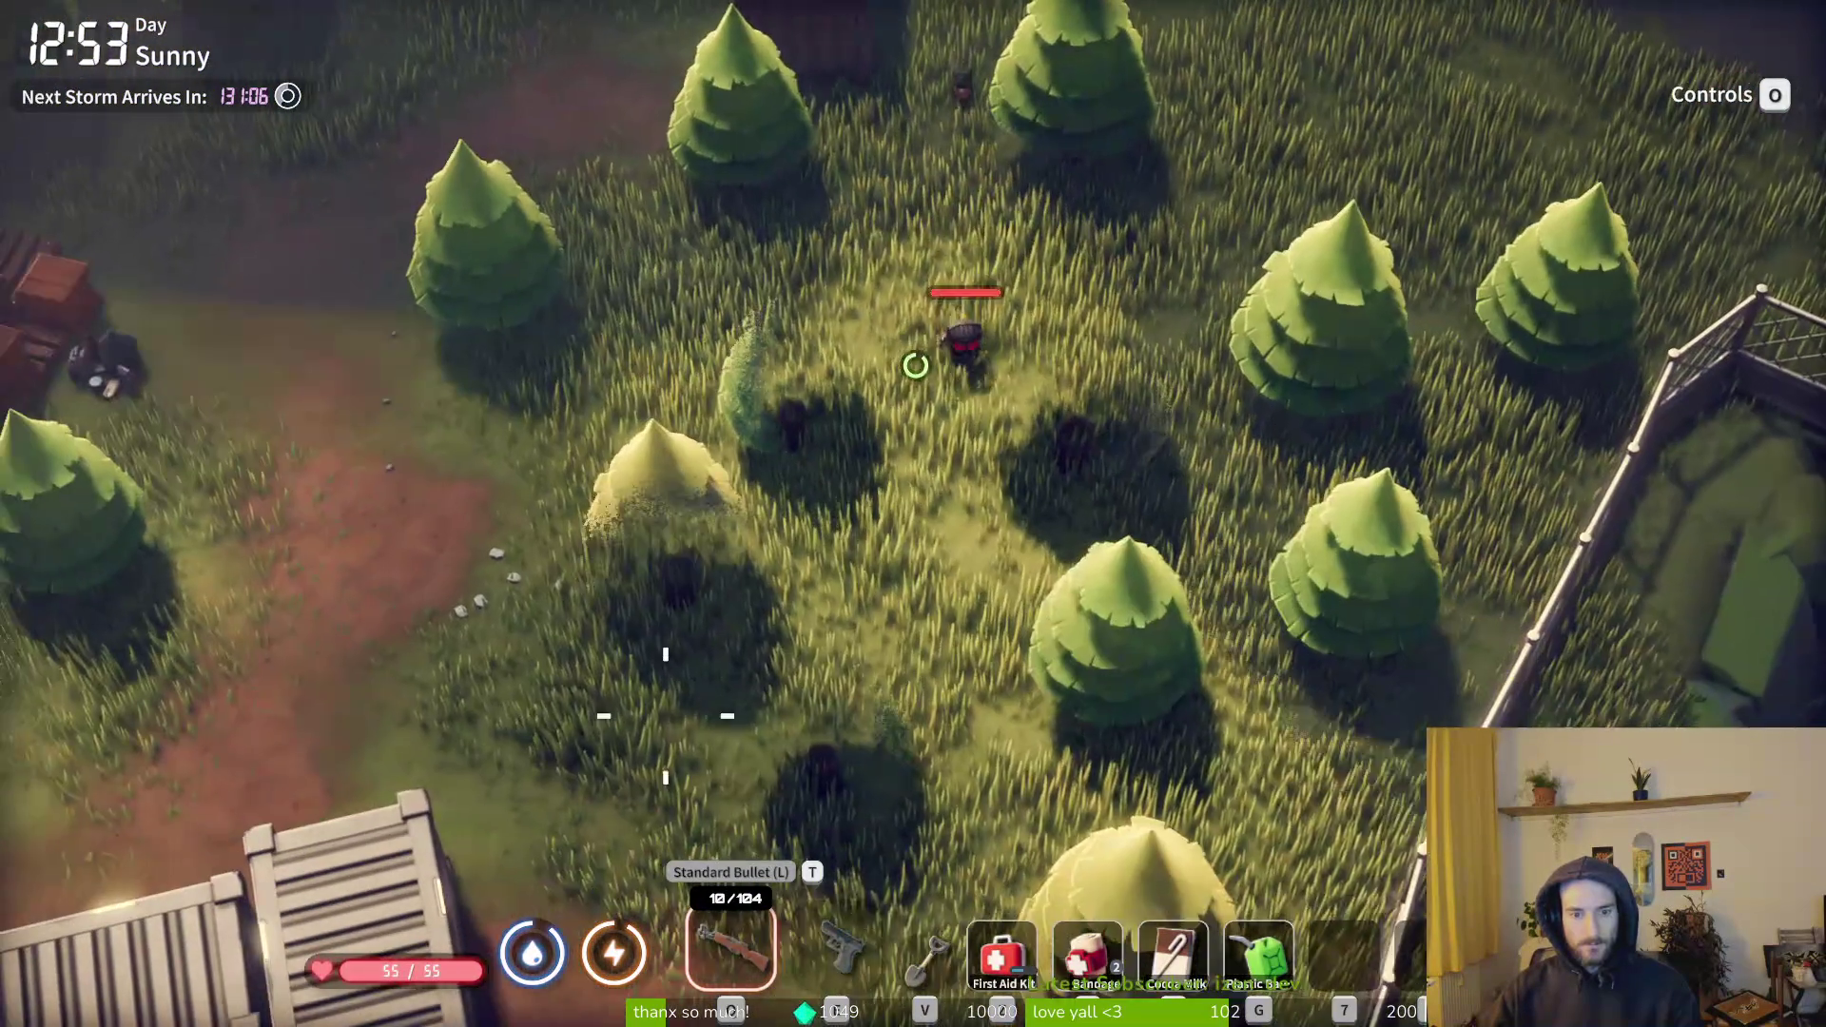
key("s")
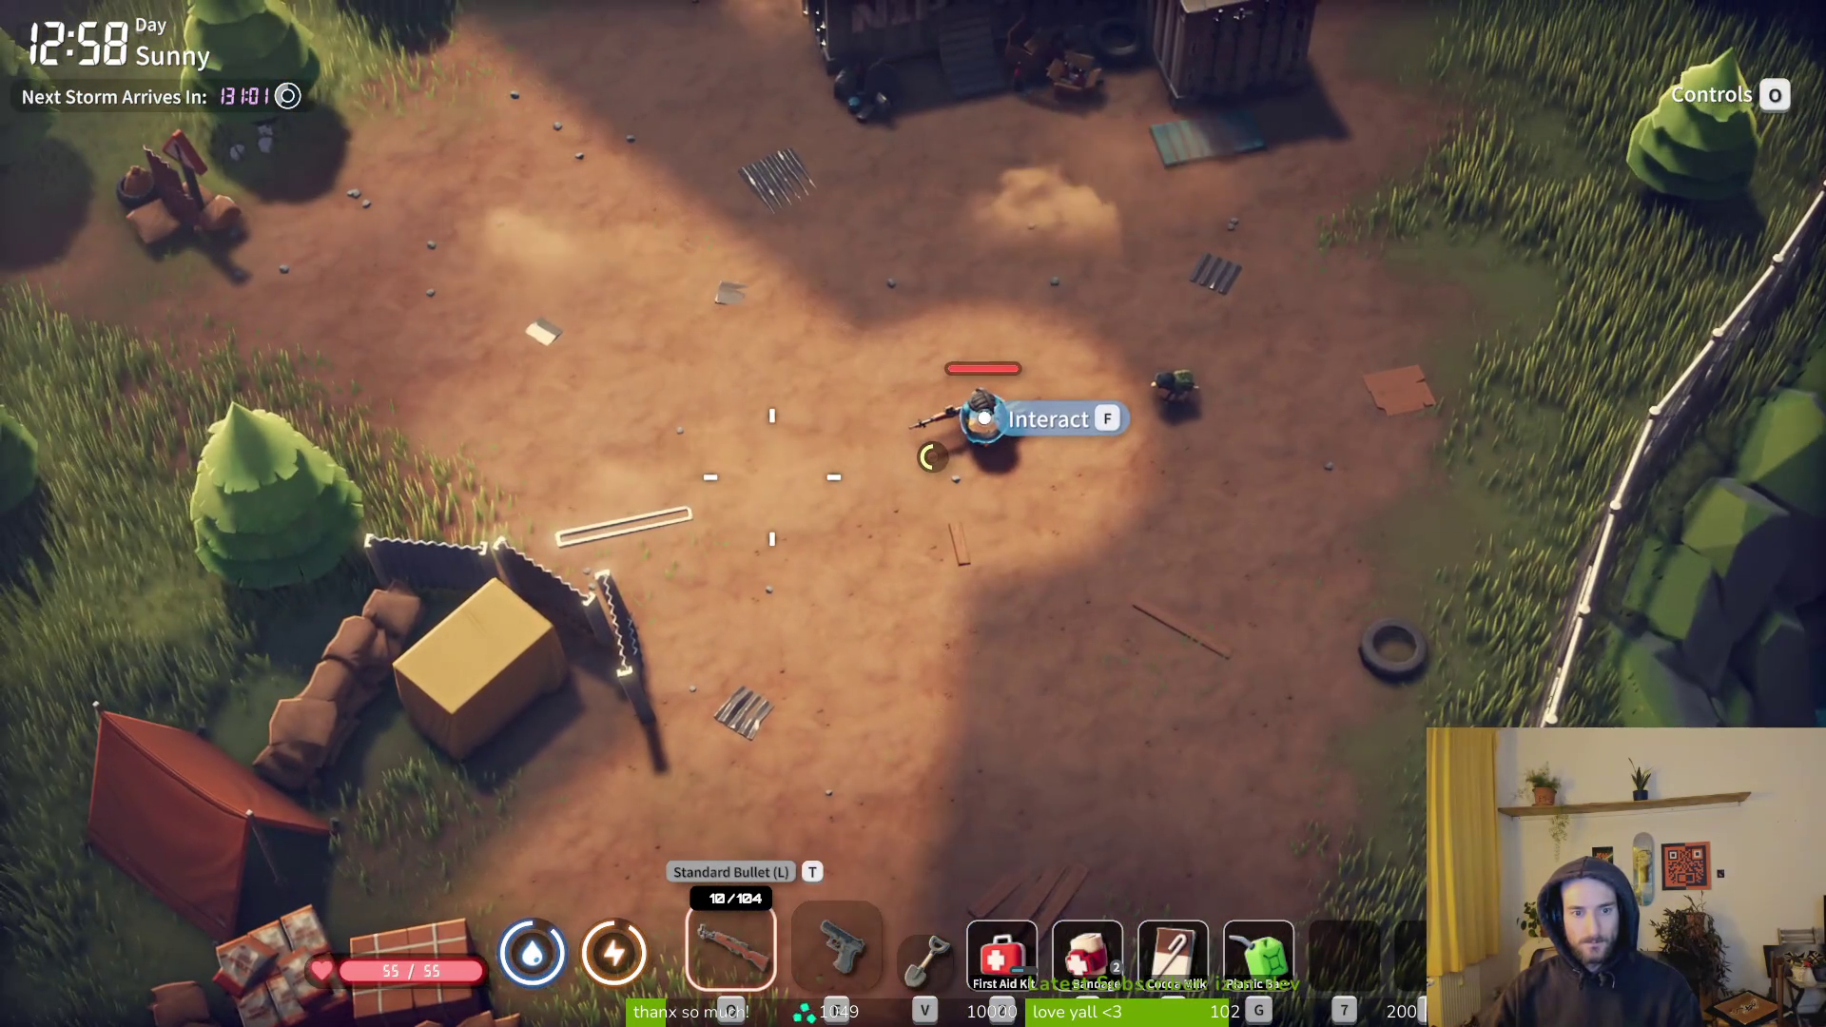
key("f")
- Walk across the parking lot into the building and up to the medical box
key("m")
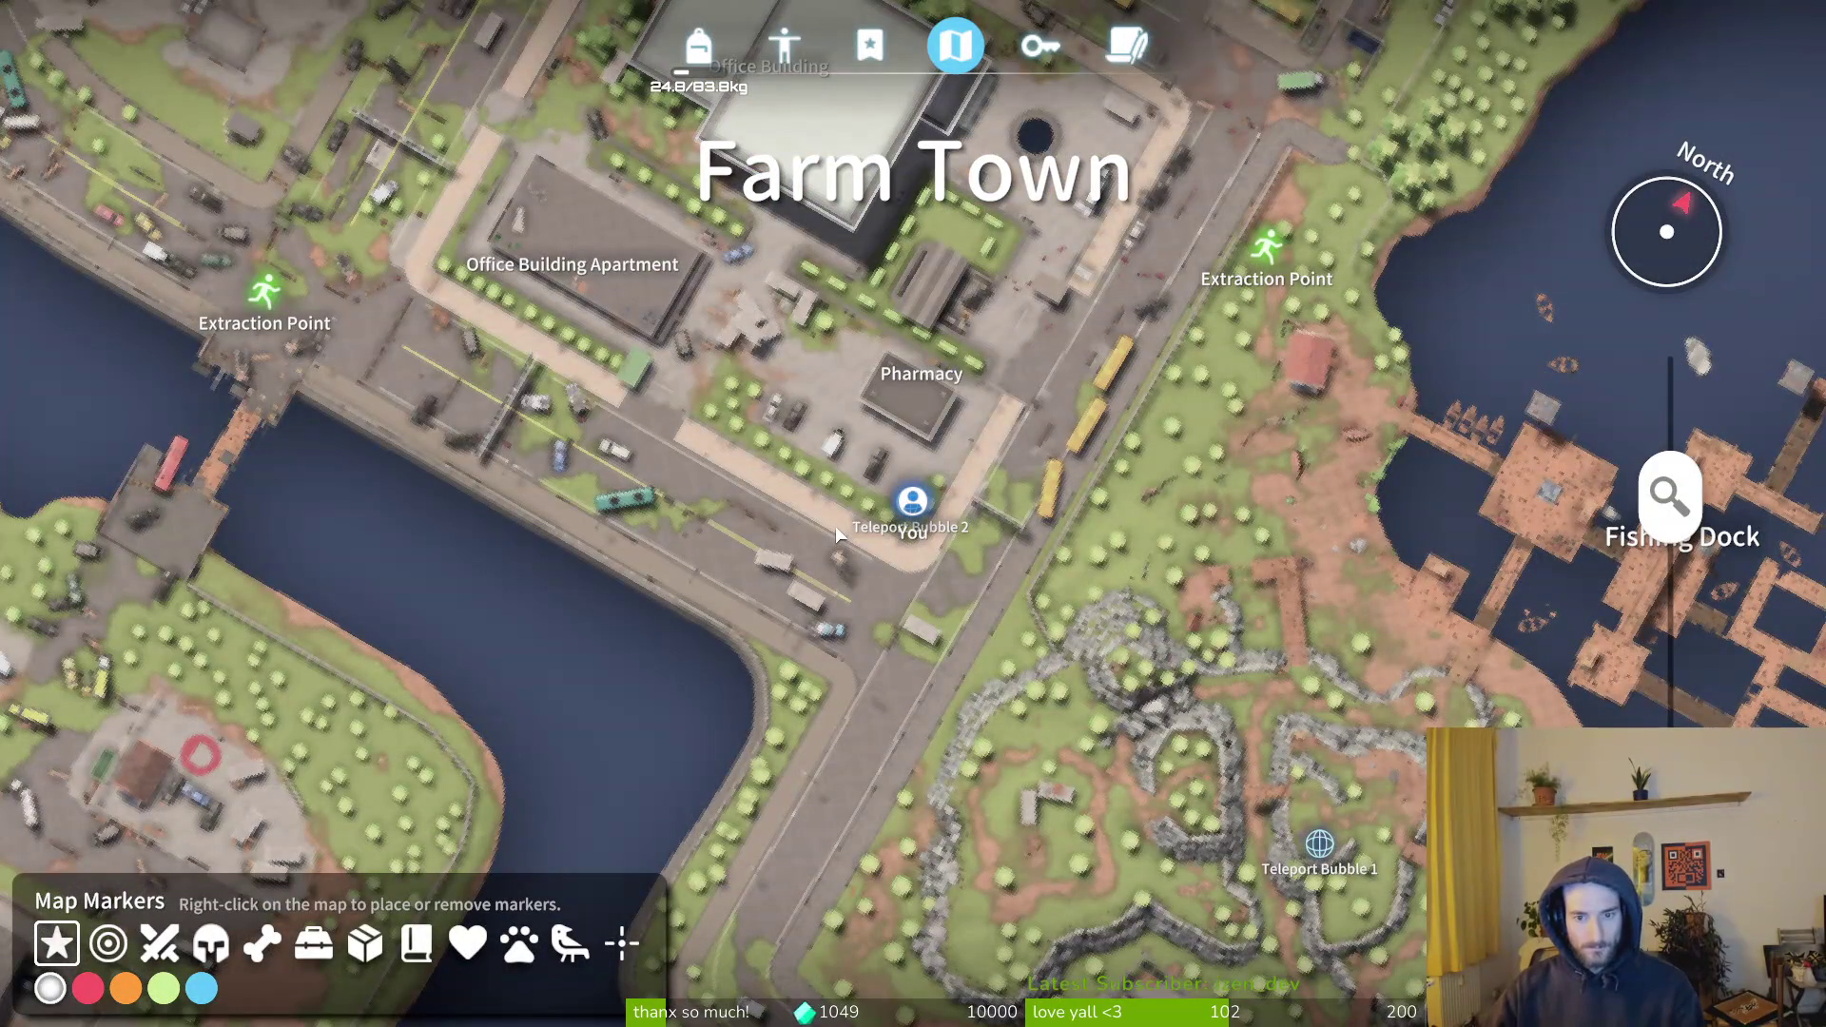
key("m")
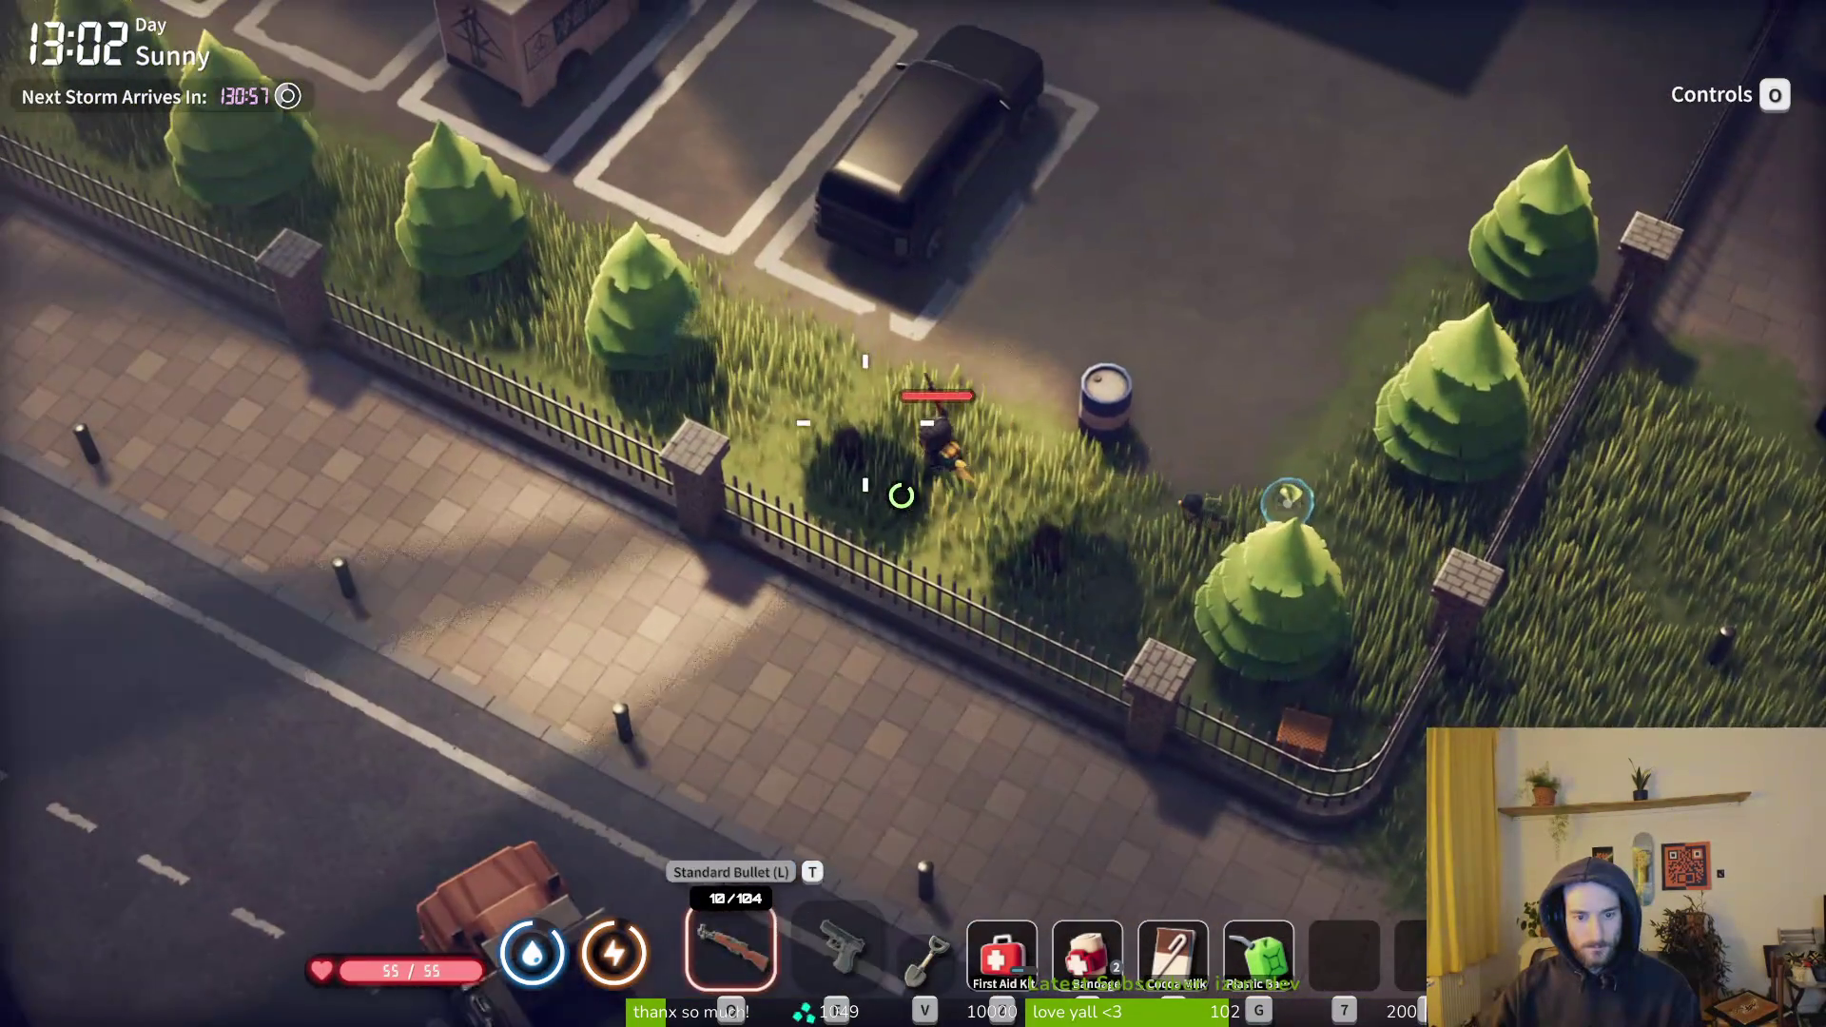
key("w+a")
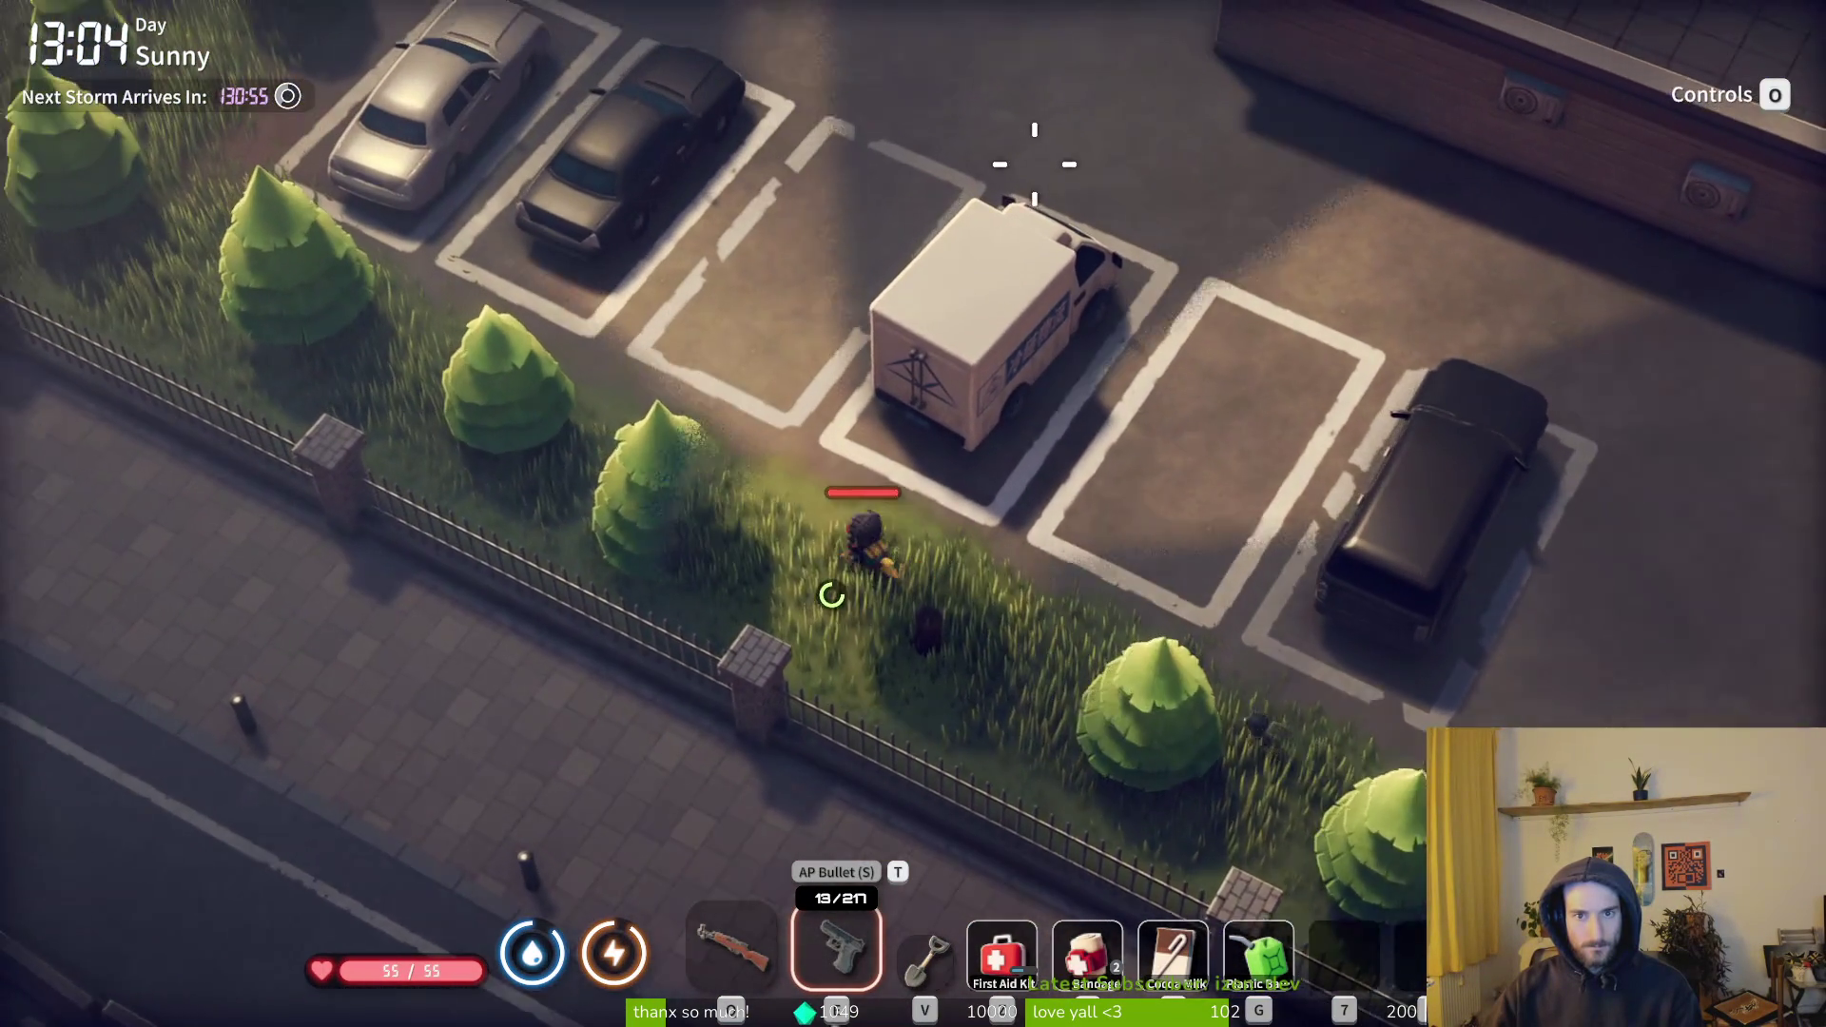
key("w+d")
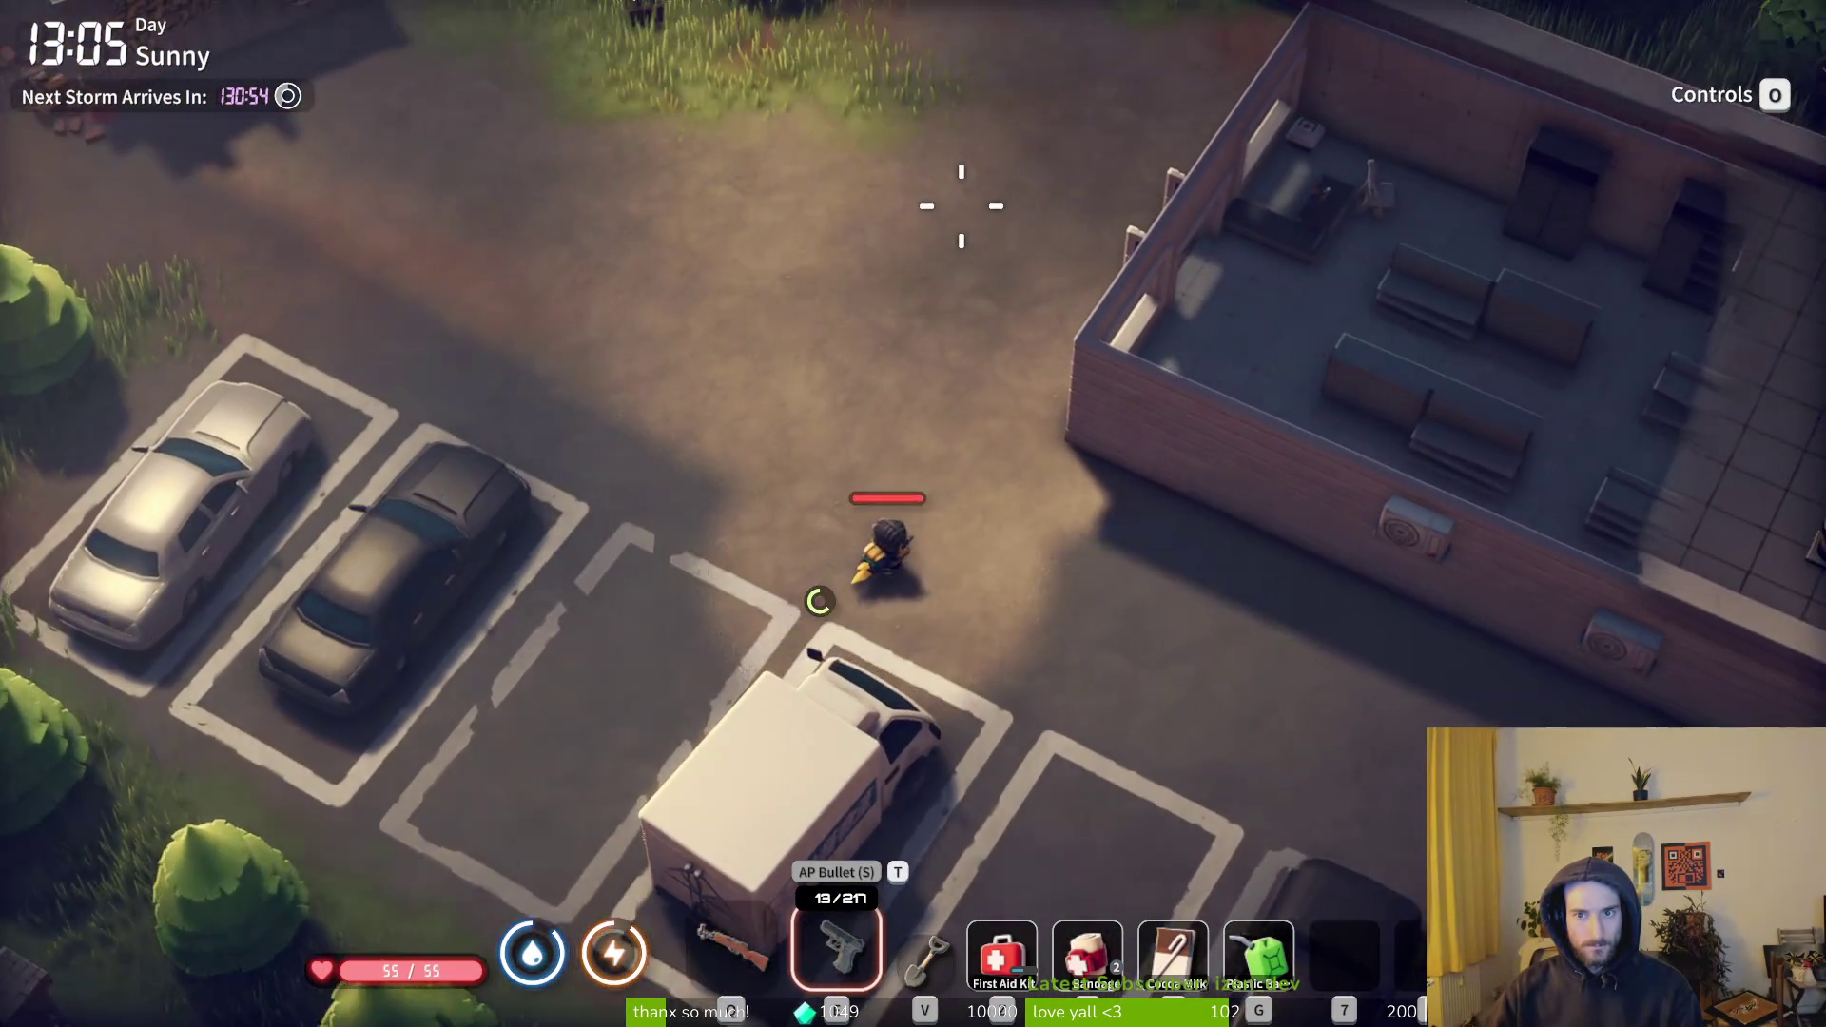
key("w+d")
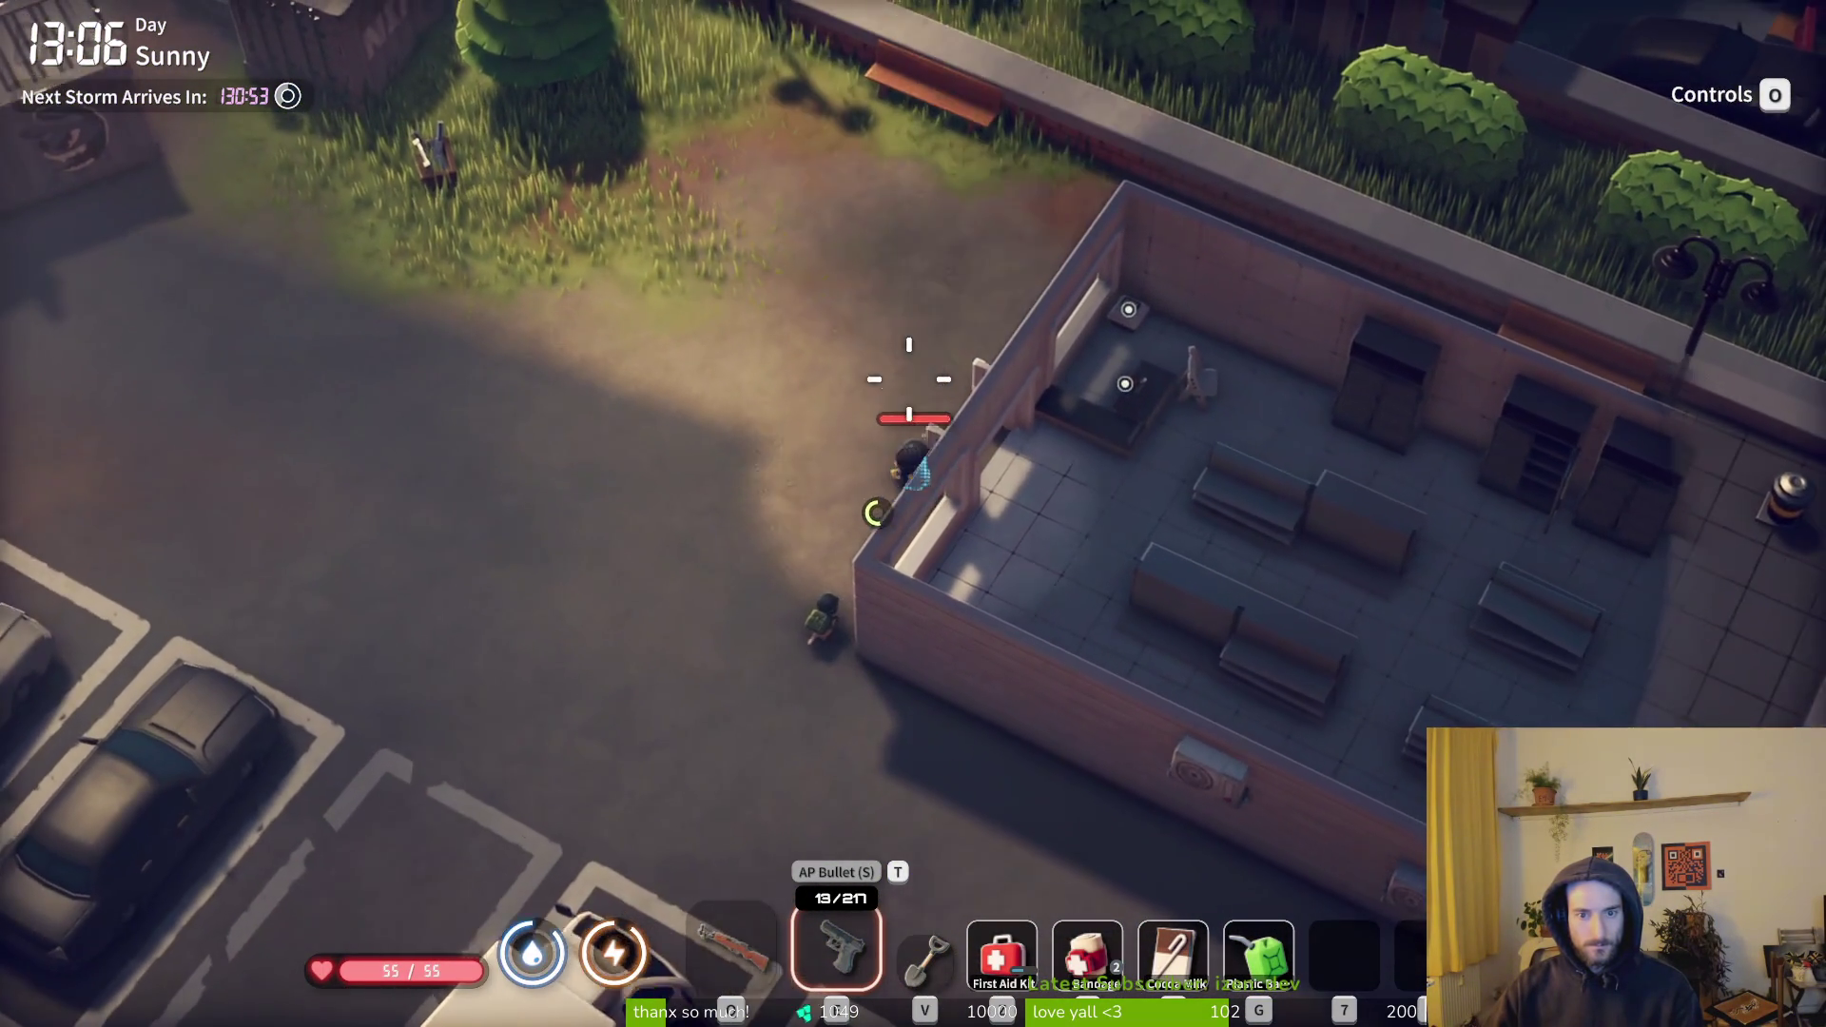
key("w+d")
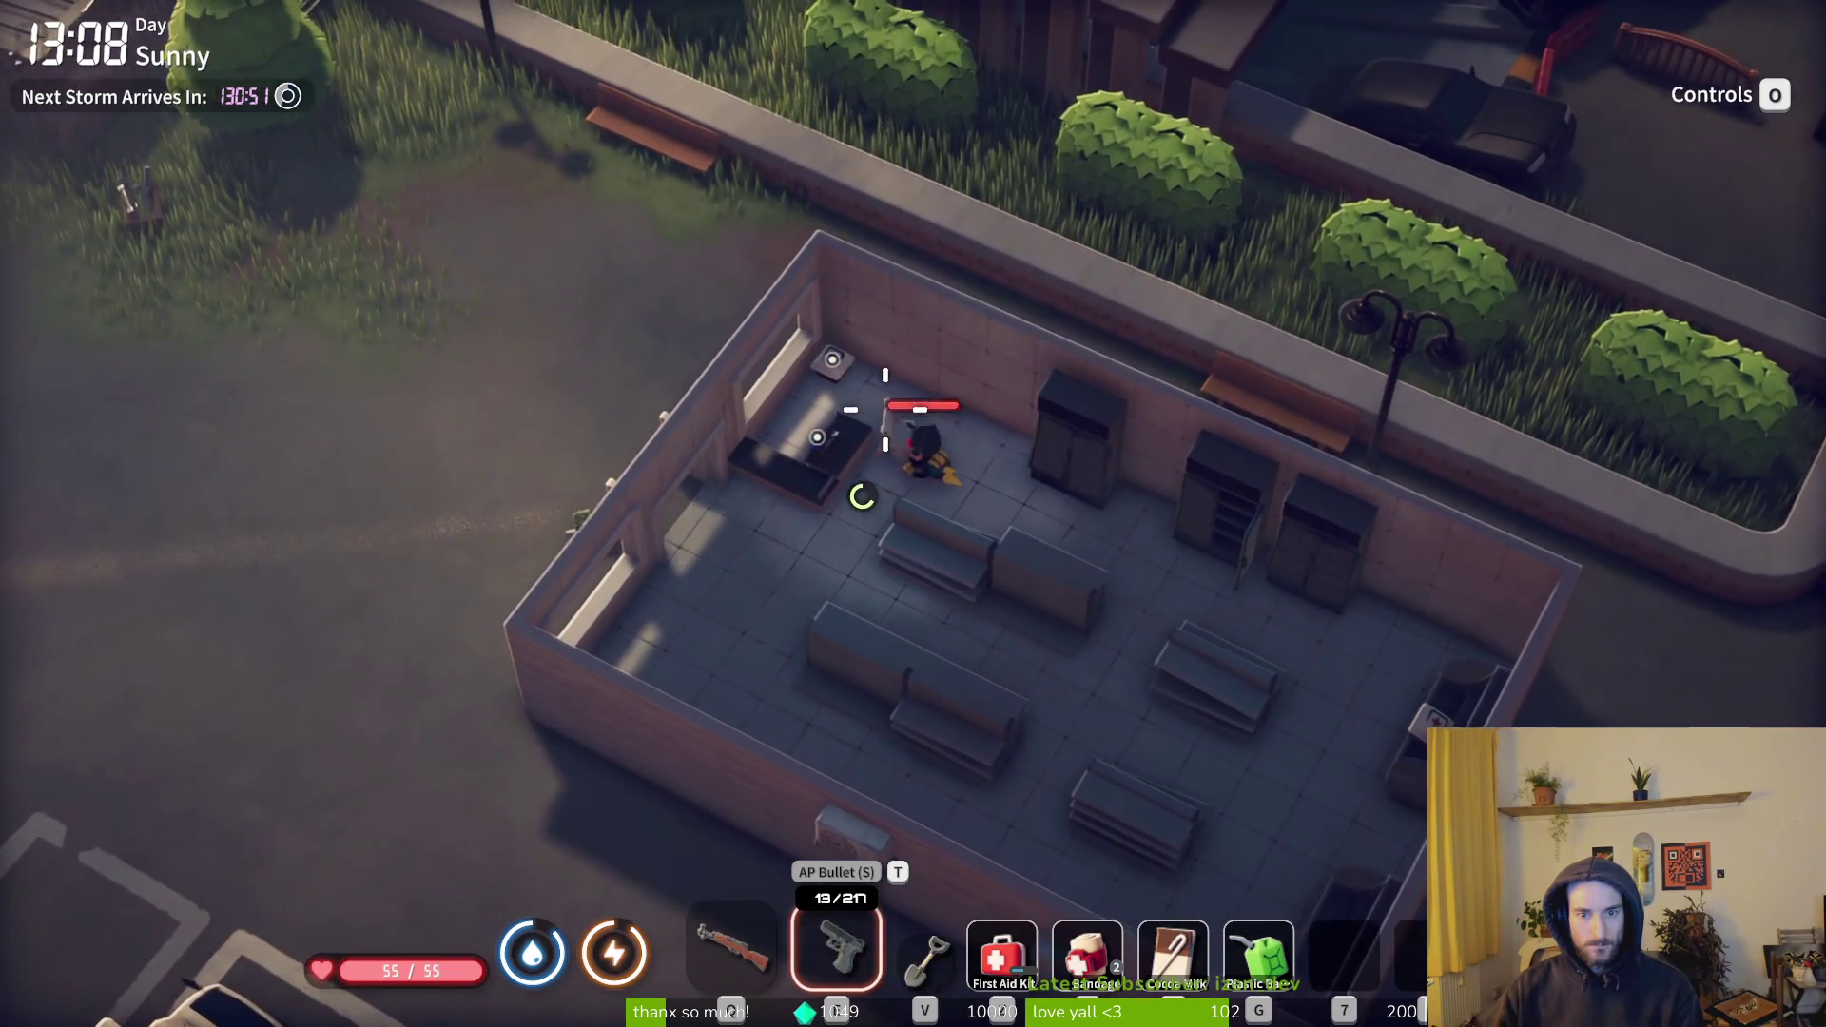
key("w+a")
- Loot the Bandage and injector from the medical box, then check the empty cash register
key("e")
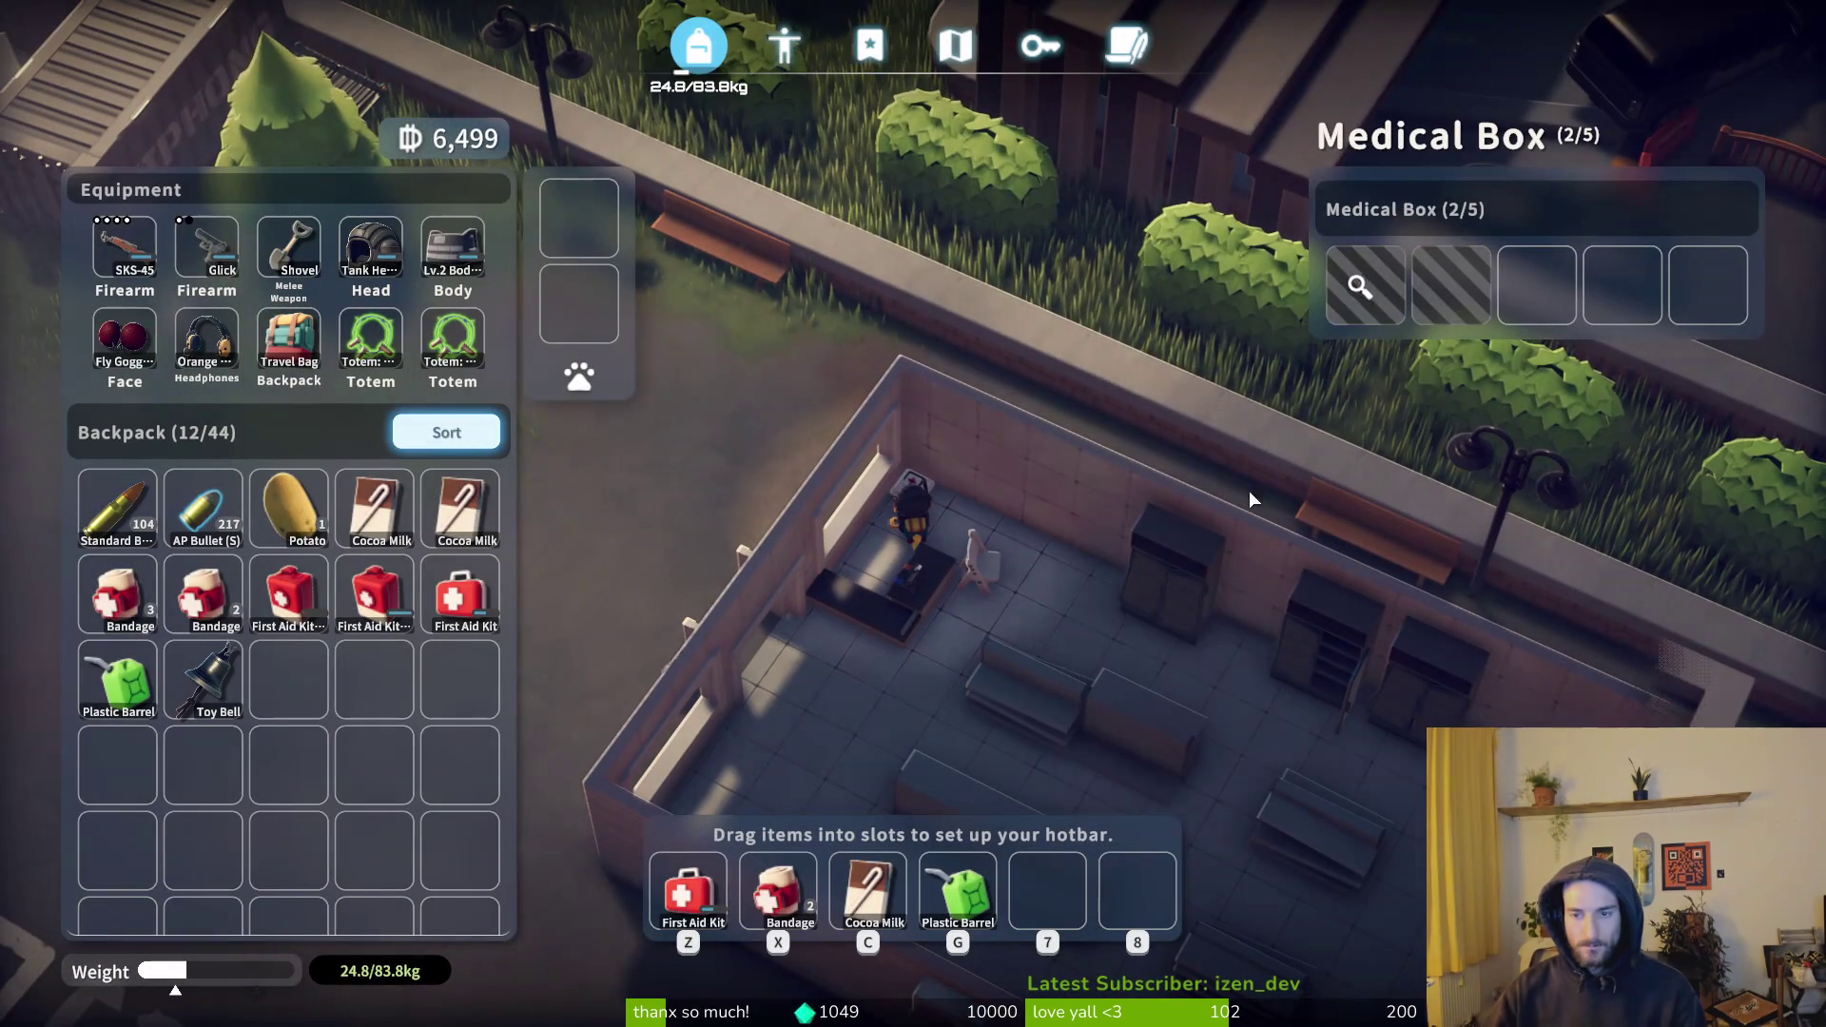
left_click(1375, 285)
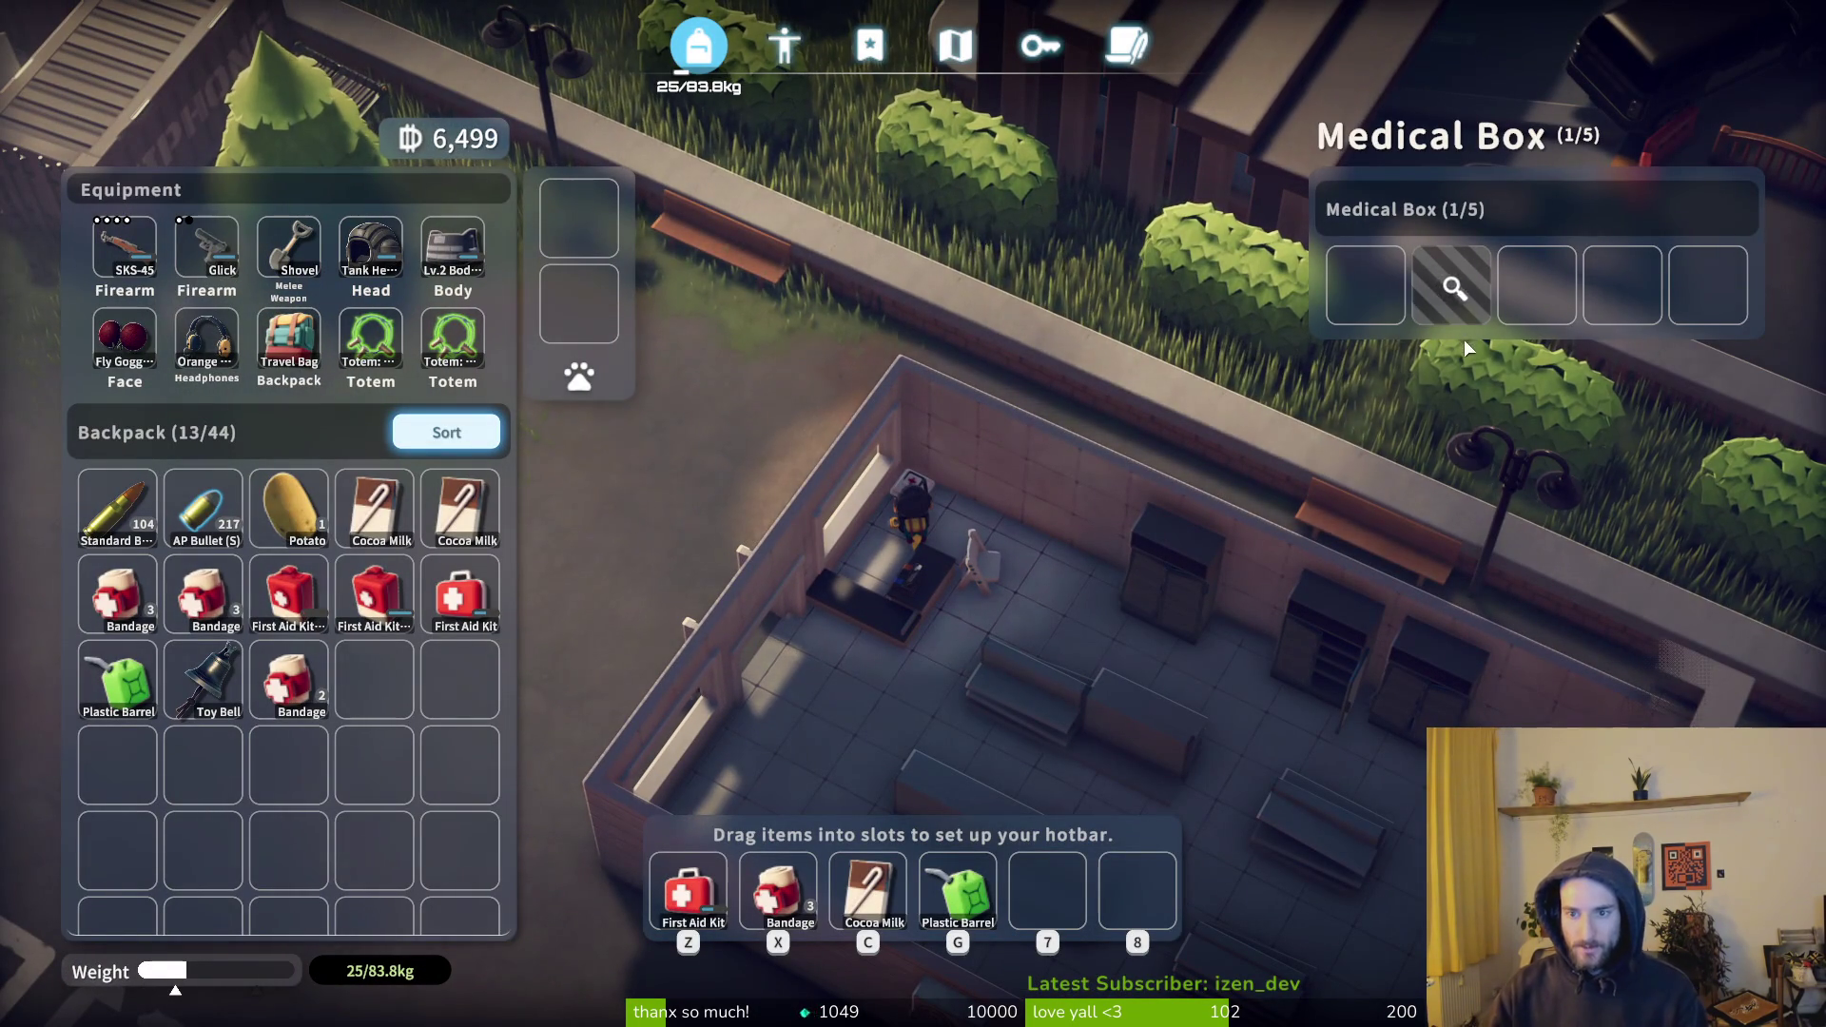
left_click(1459, 295)
key("Tab")
key("s")
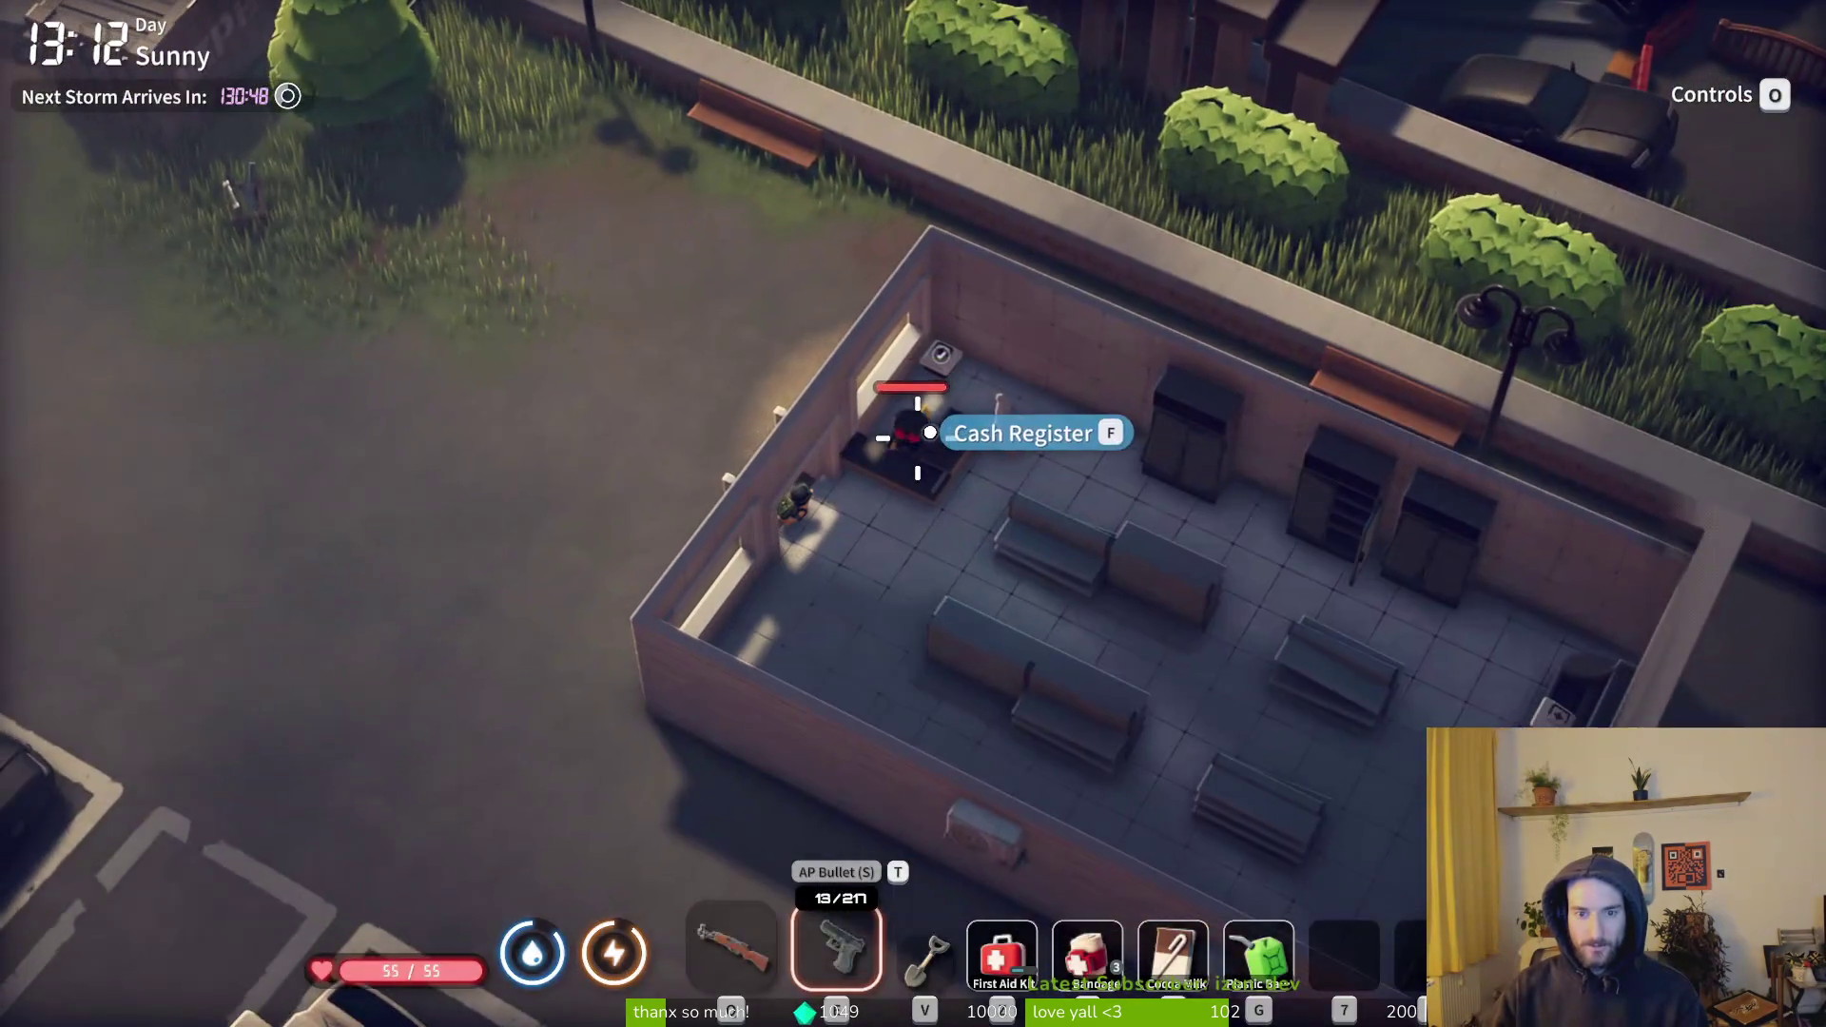
key("e")
key("Tab")
- Take two First Aid Kits from the wall-mounted medical box
key("d")
key("s")
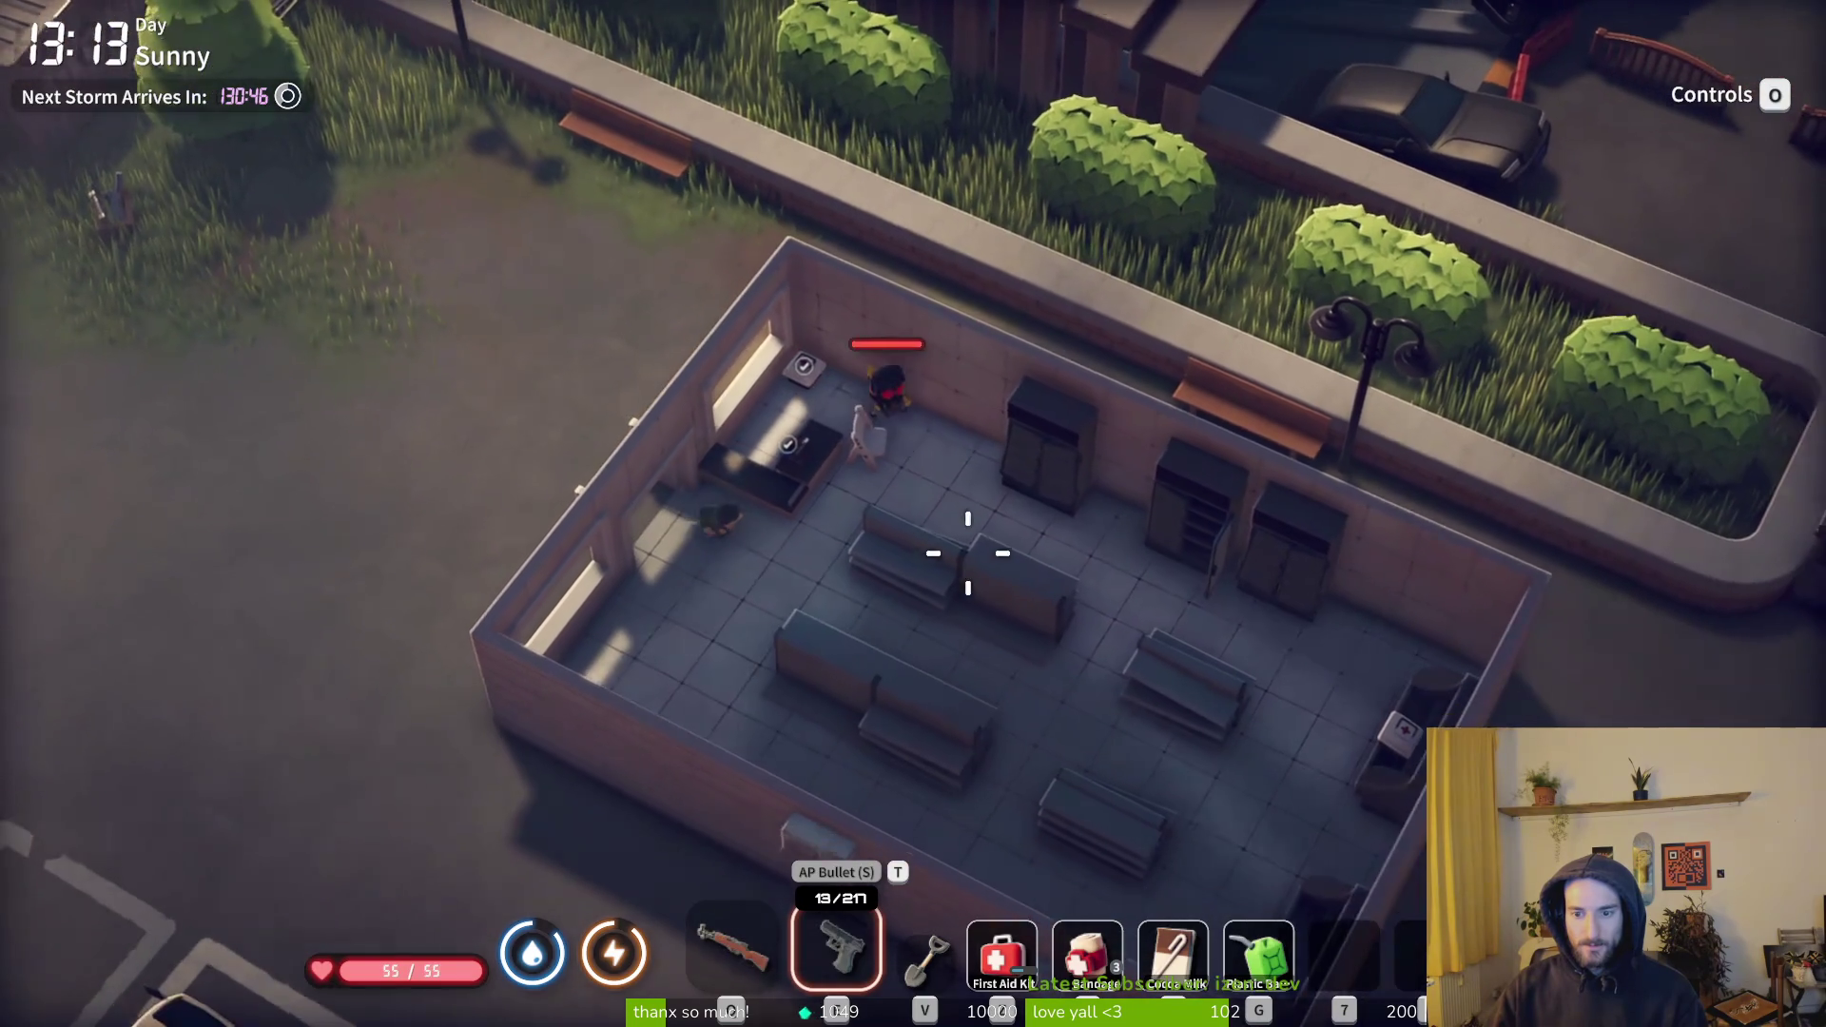
key("d")
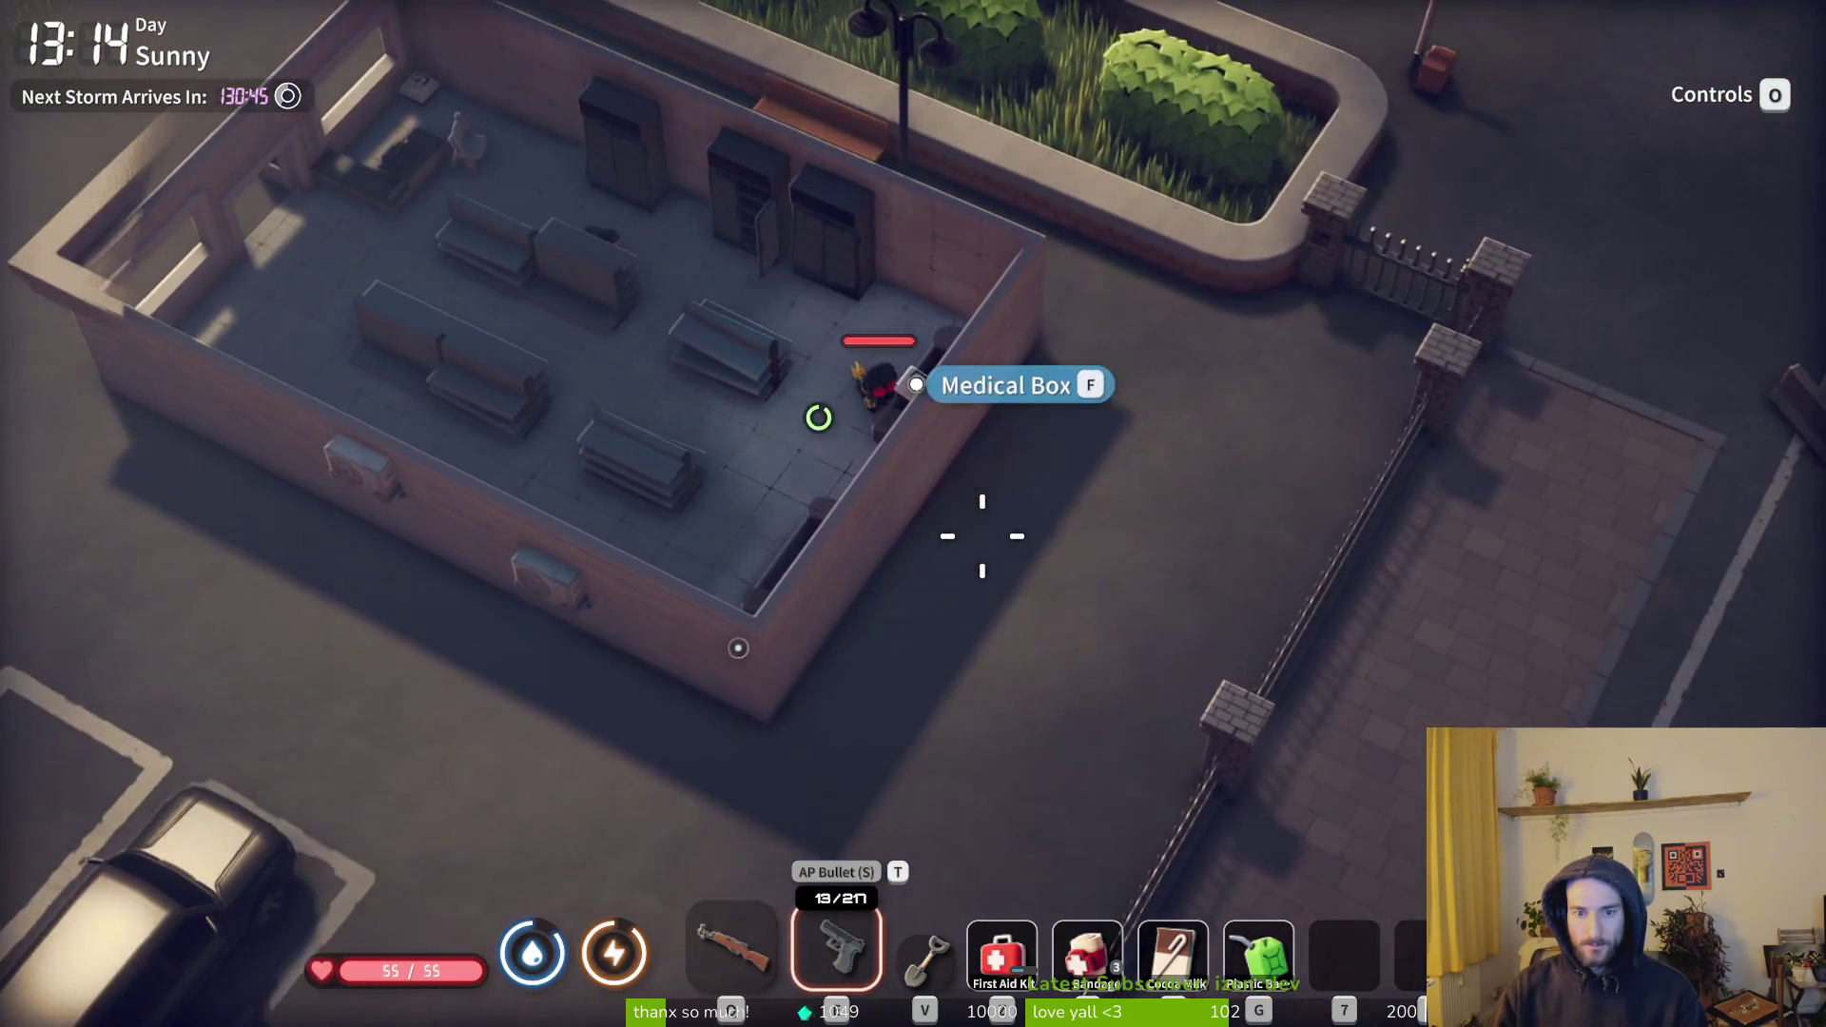
key("e")
left_click(1369, 290, "shift")
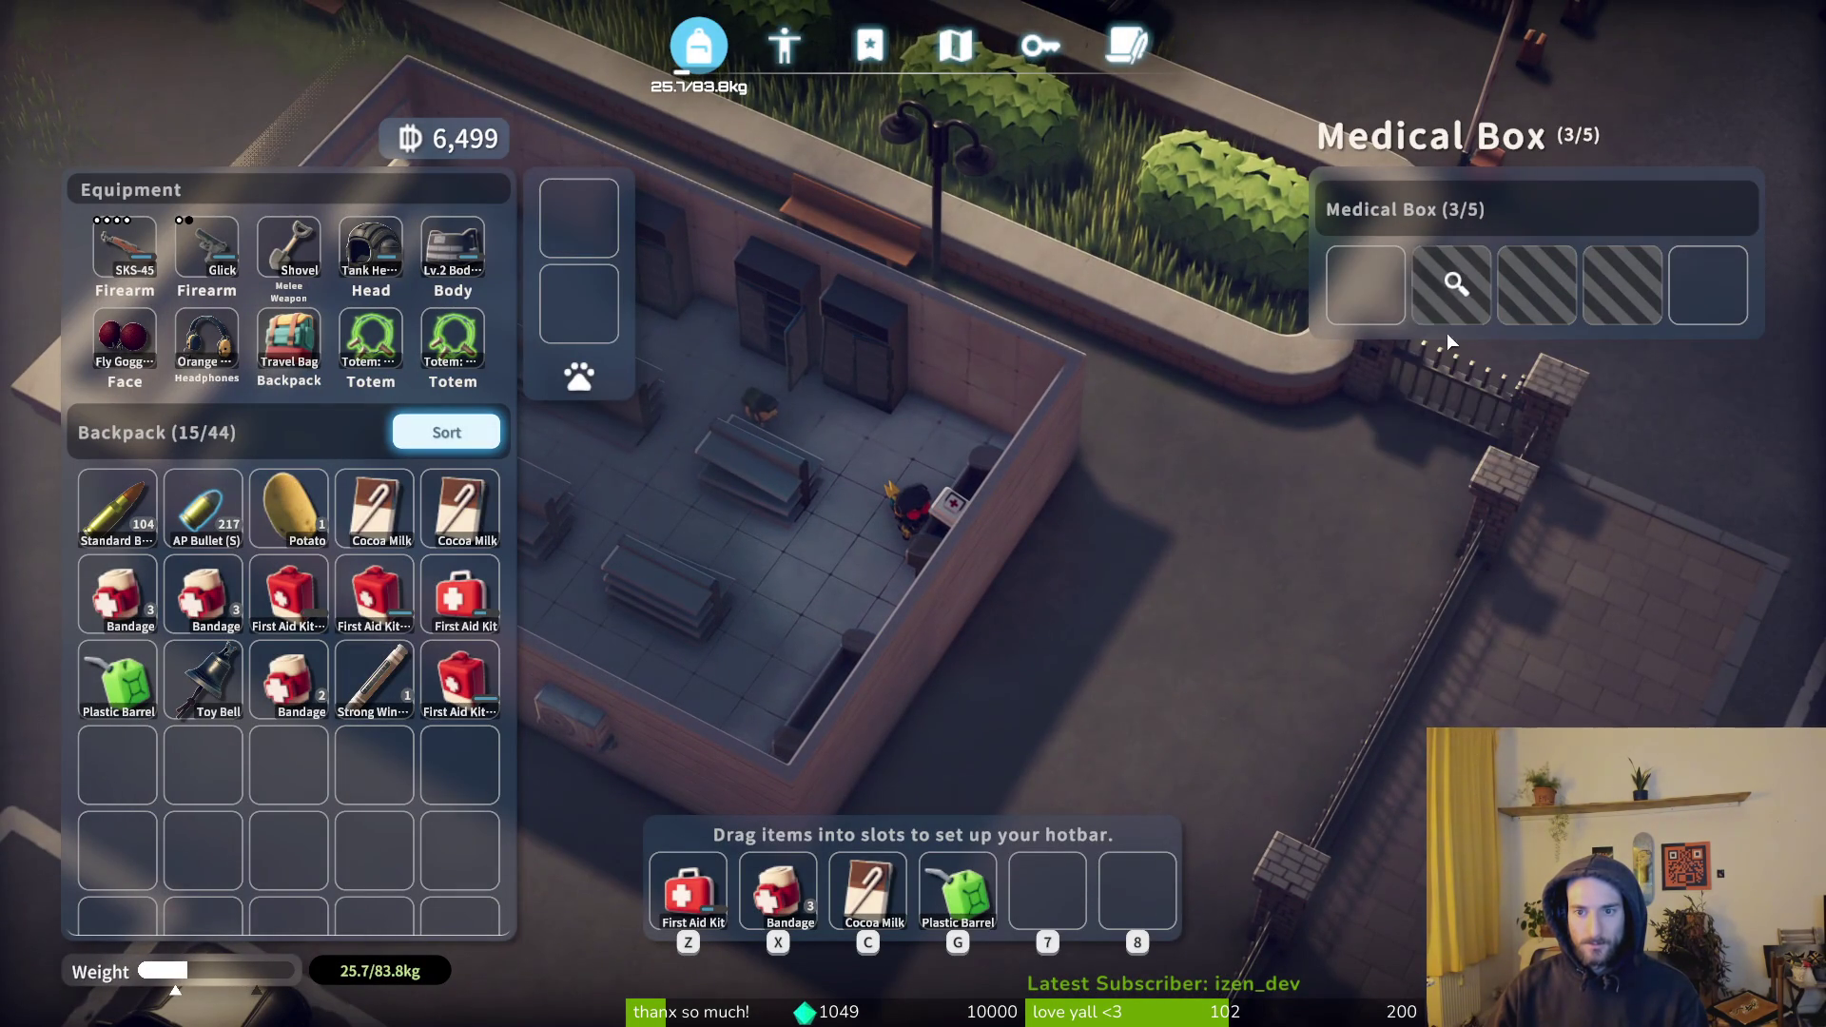
left_click(1455, 290, "shift")
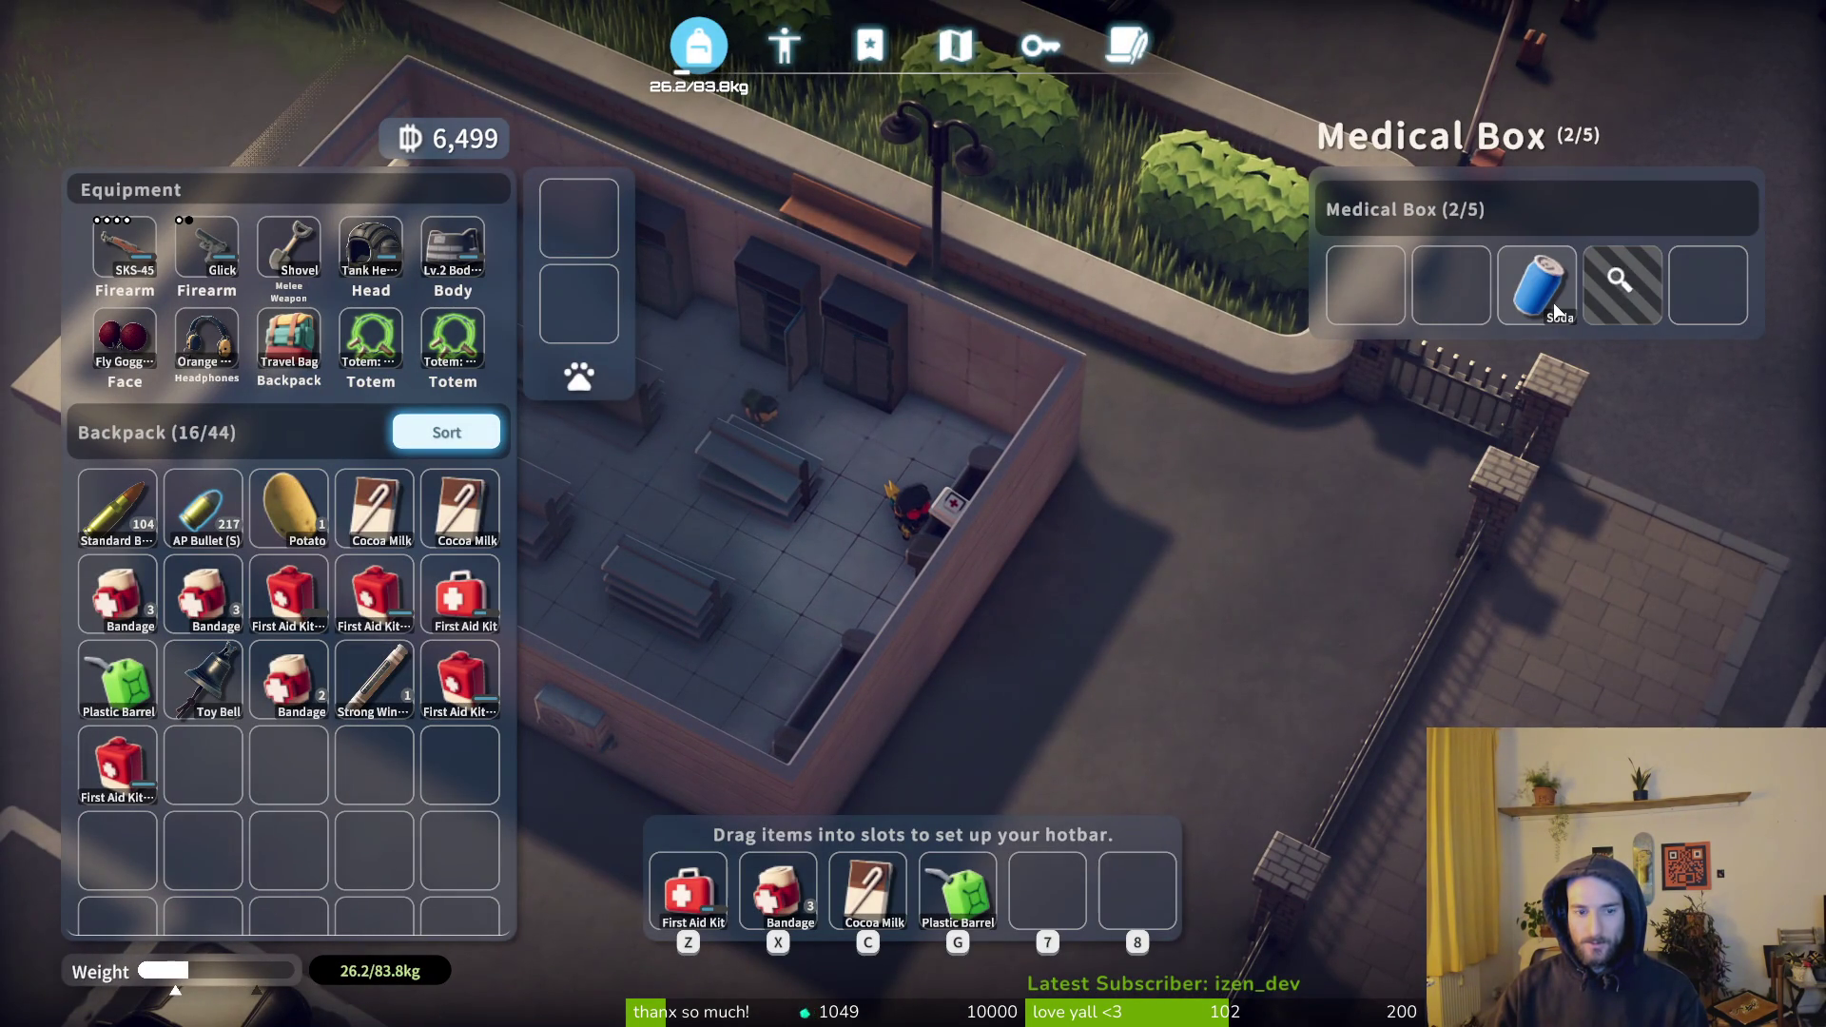
- Take the remaining medical items from the wall-mounted box
key("Tab")
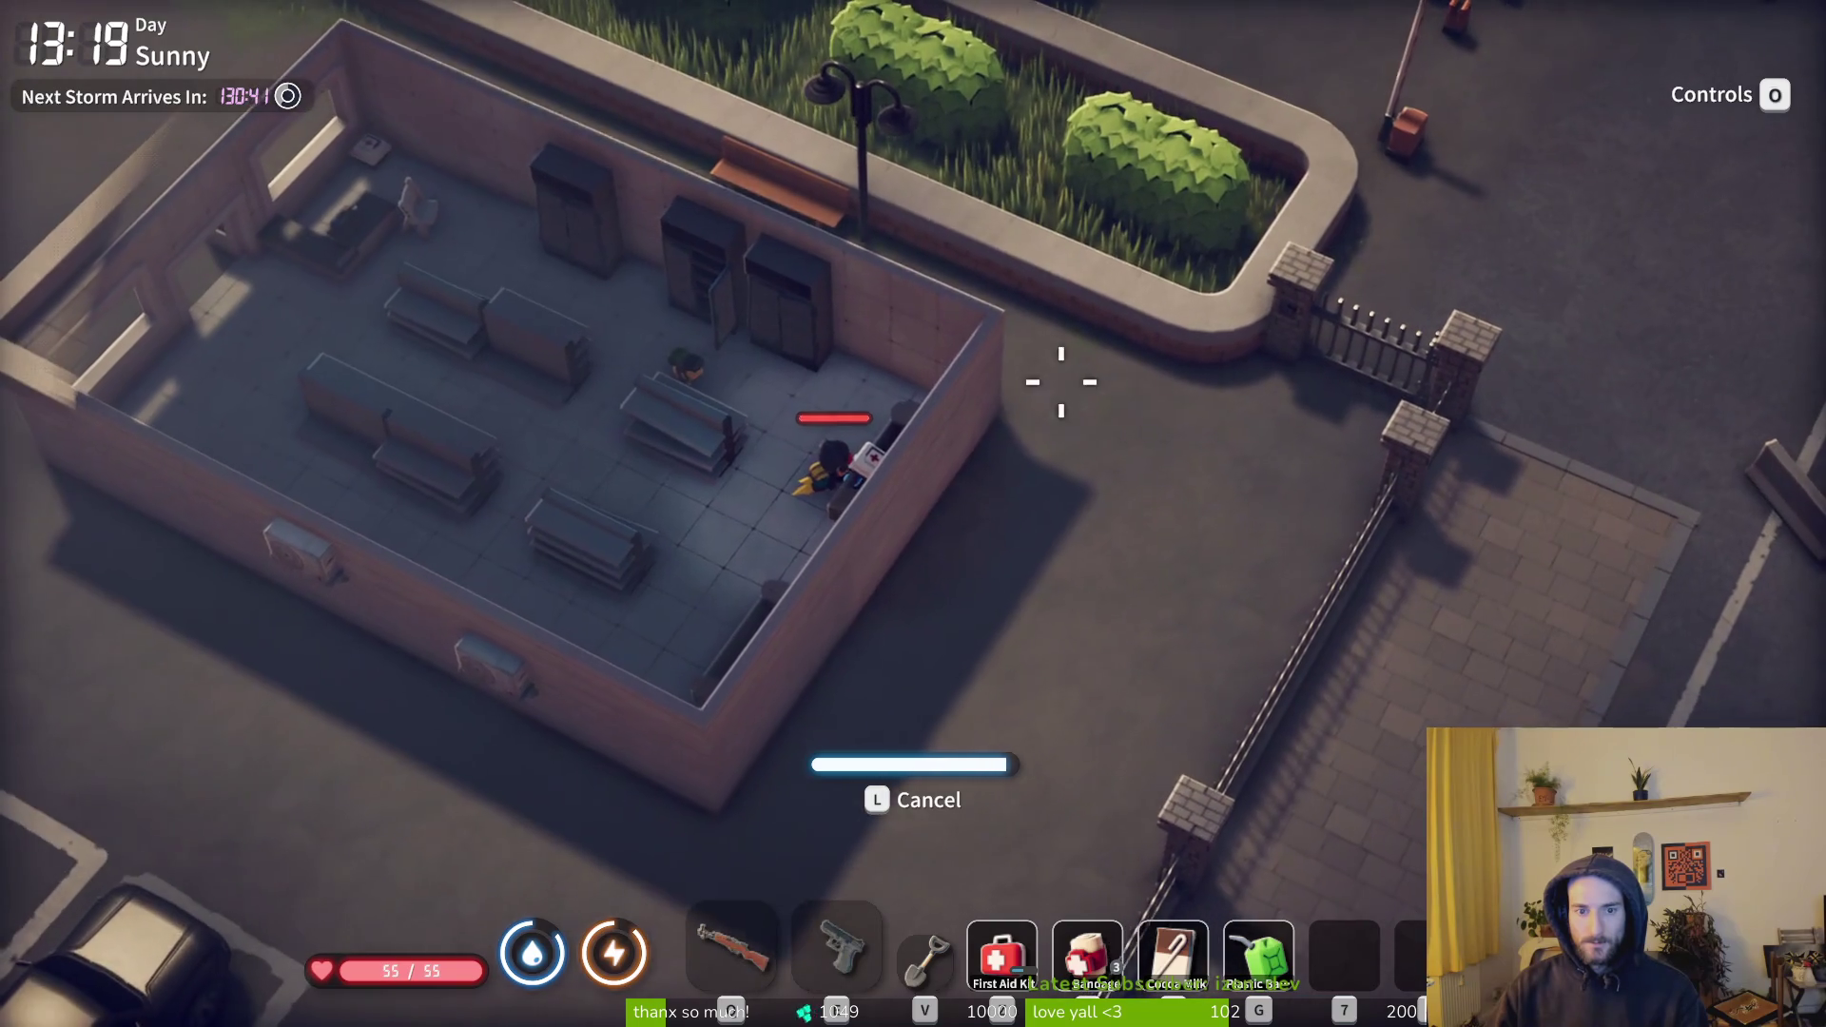
key("Tab")
left_click(1627, 285, "shift")
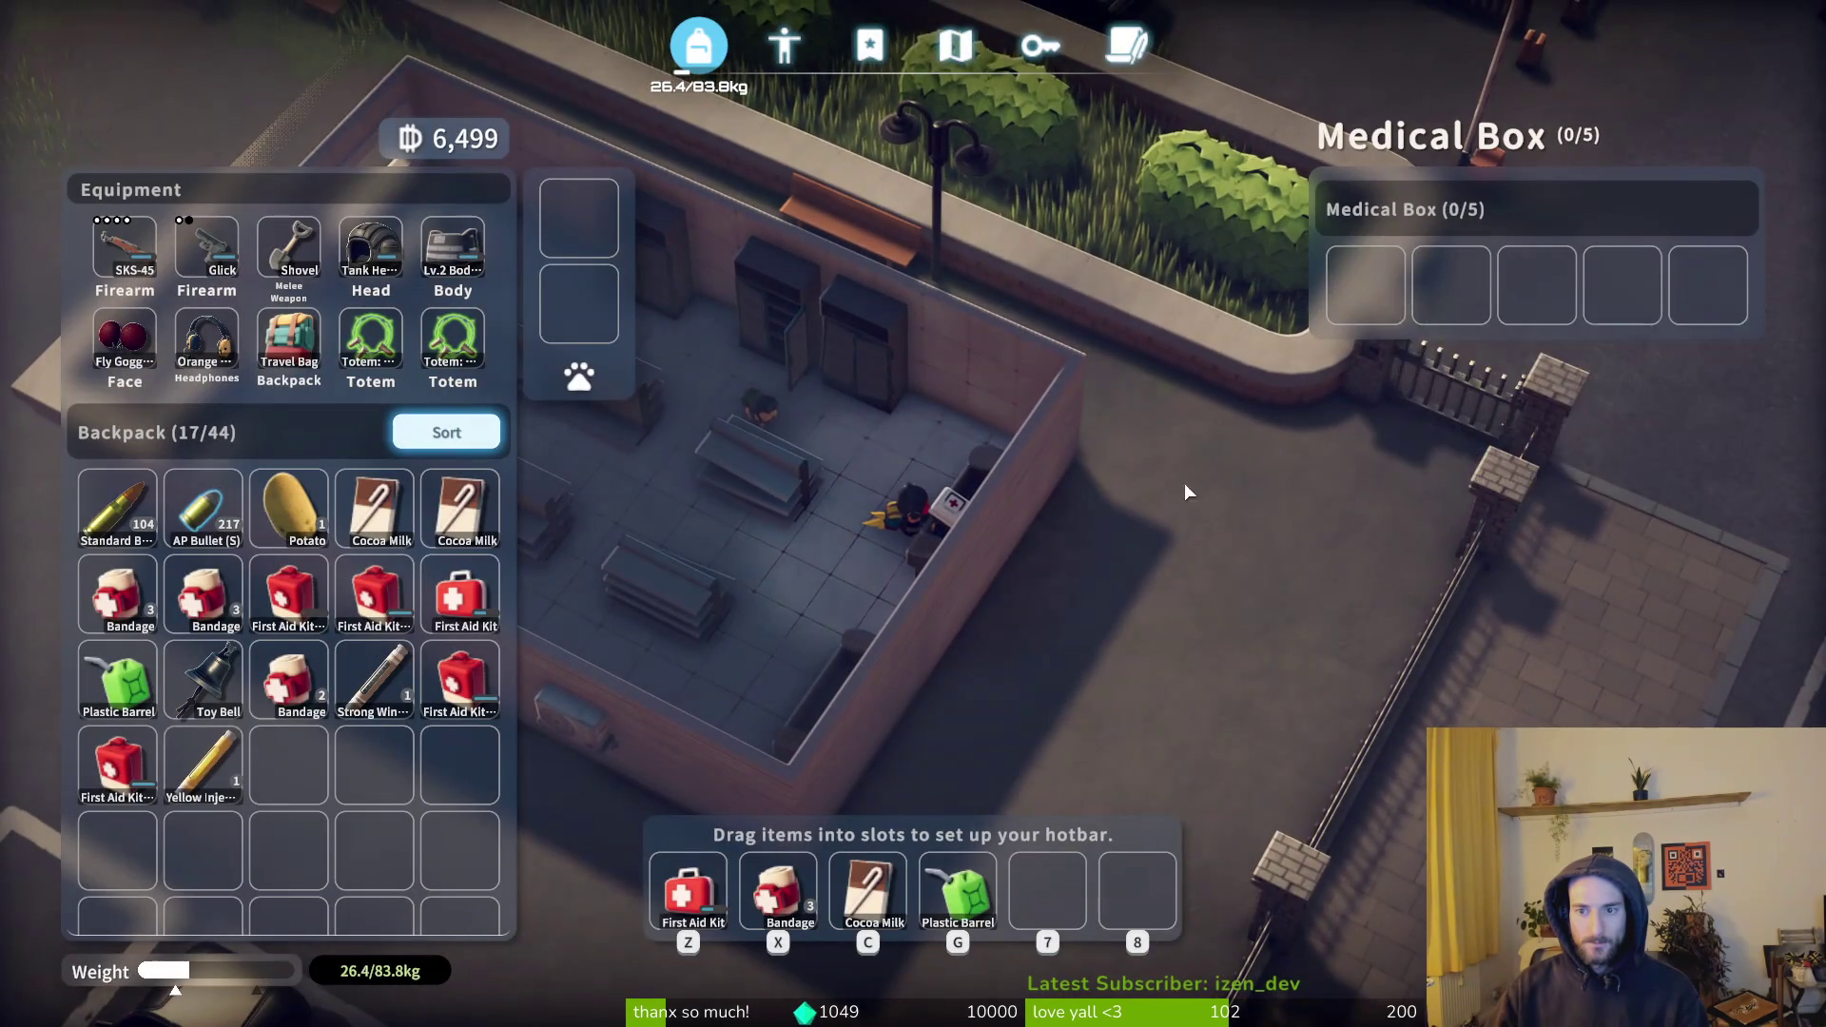
key("Tab")
key("Tab")
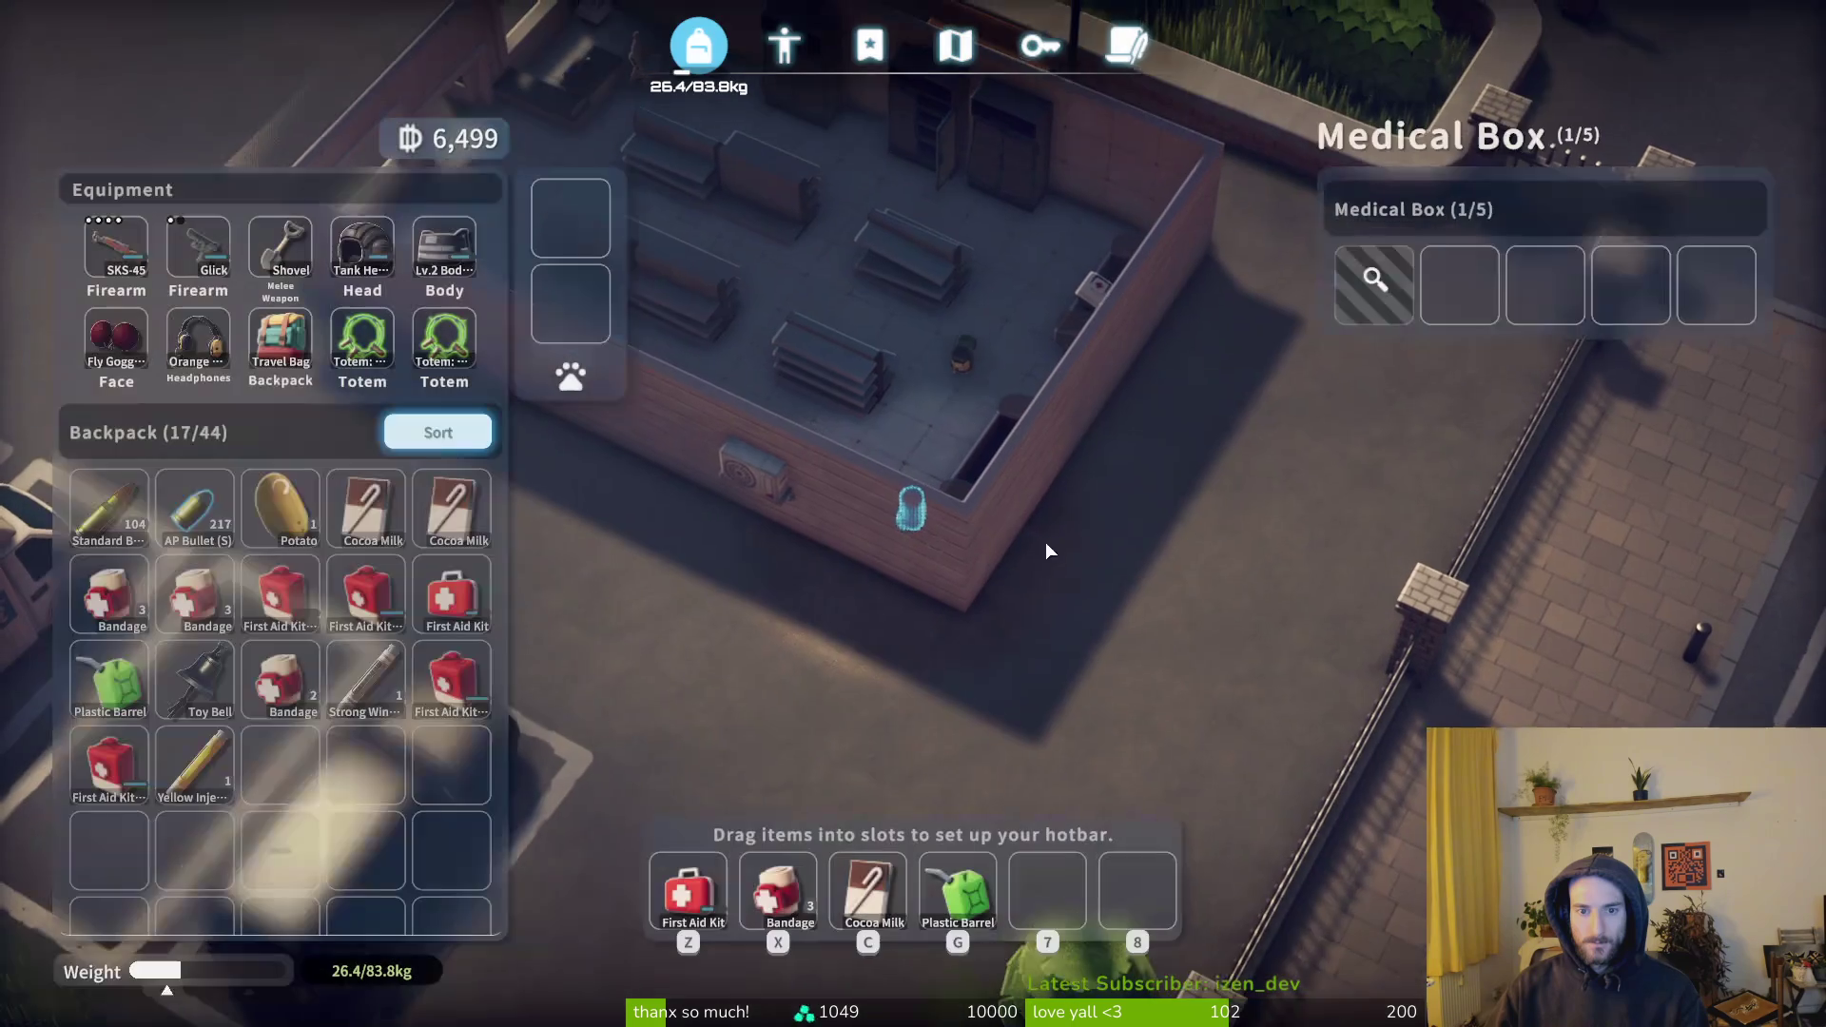
left_click(1366, 285, "shift")
key("Tab")
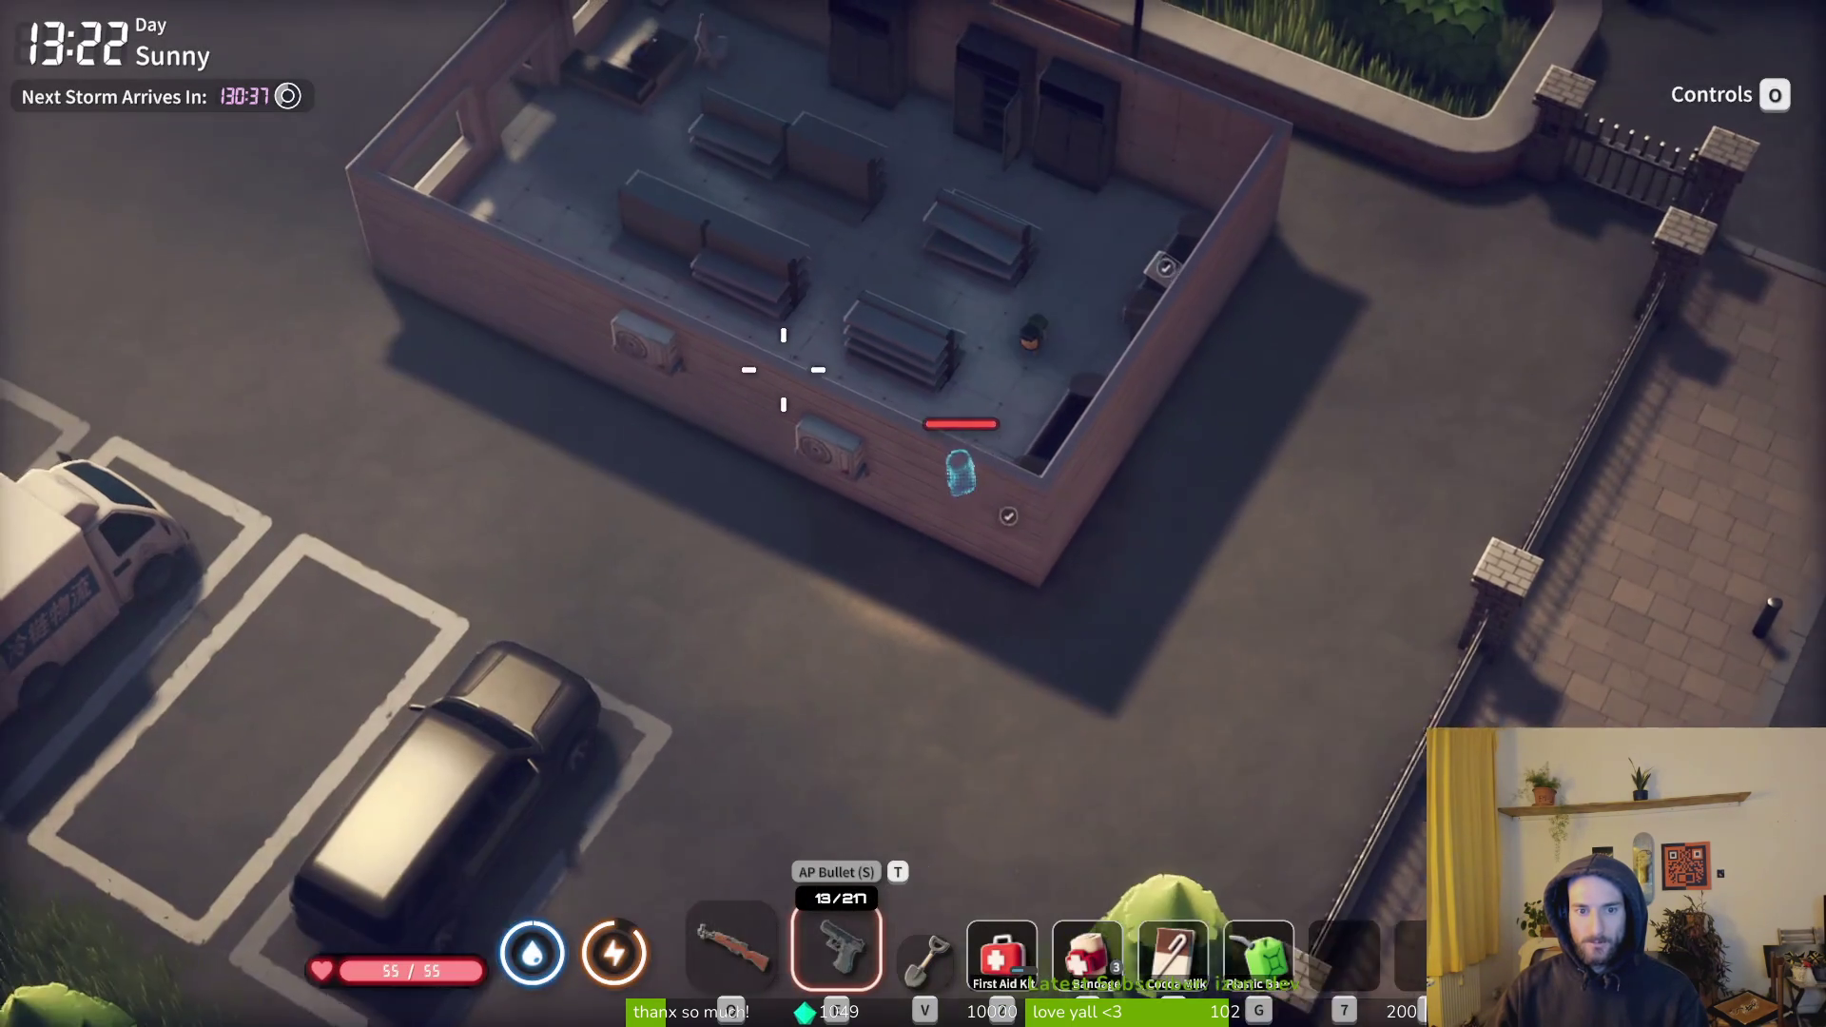
- Walk out past the parked cars to the parking lot and pause the game
key("w+a")
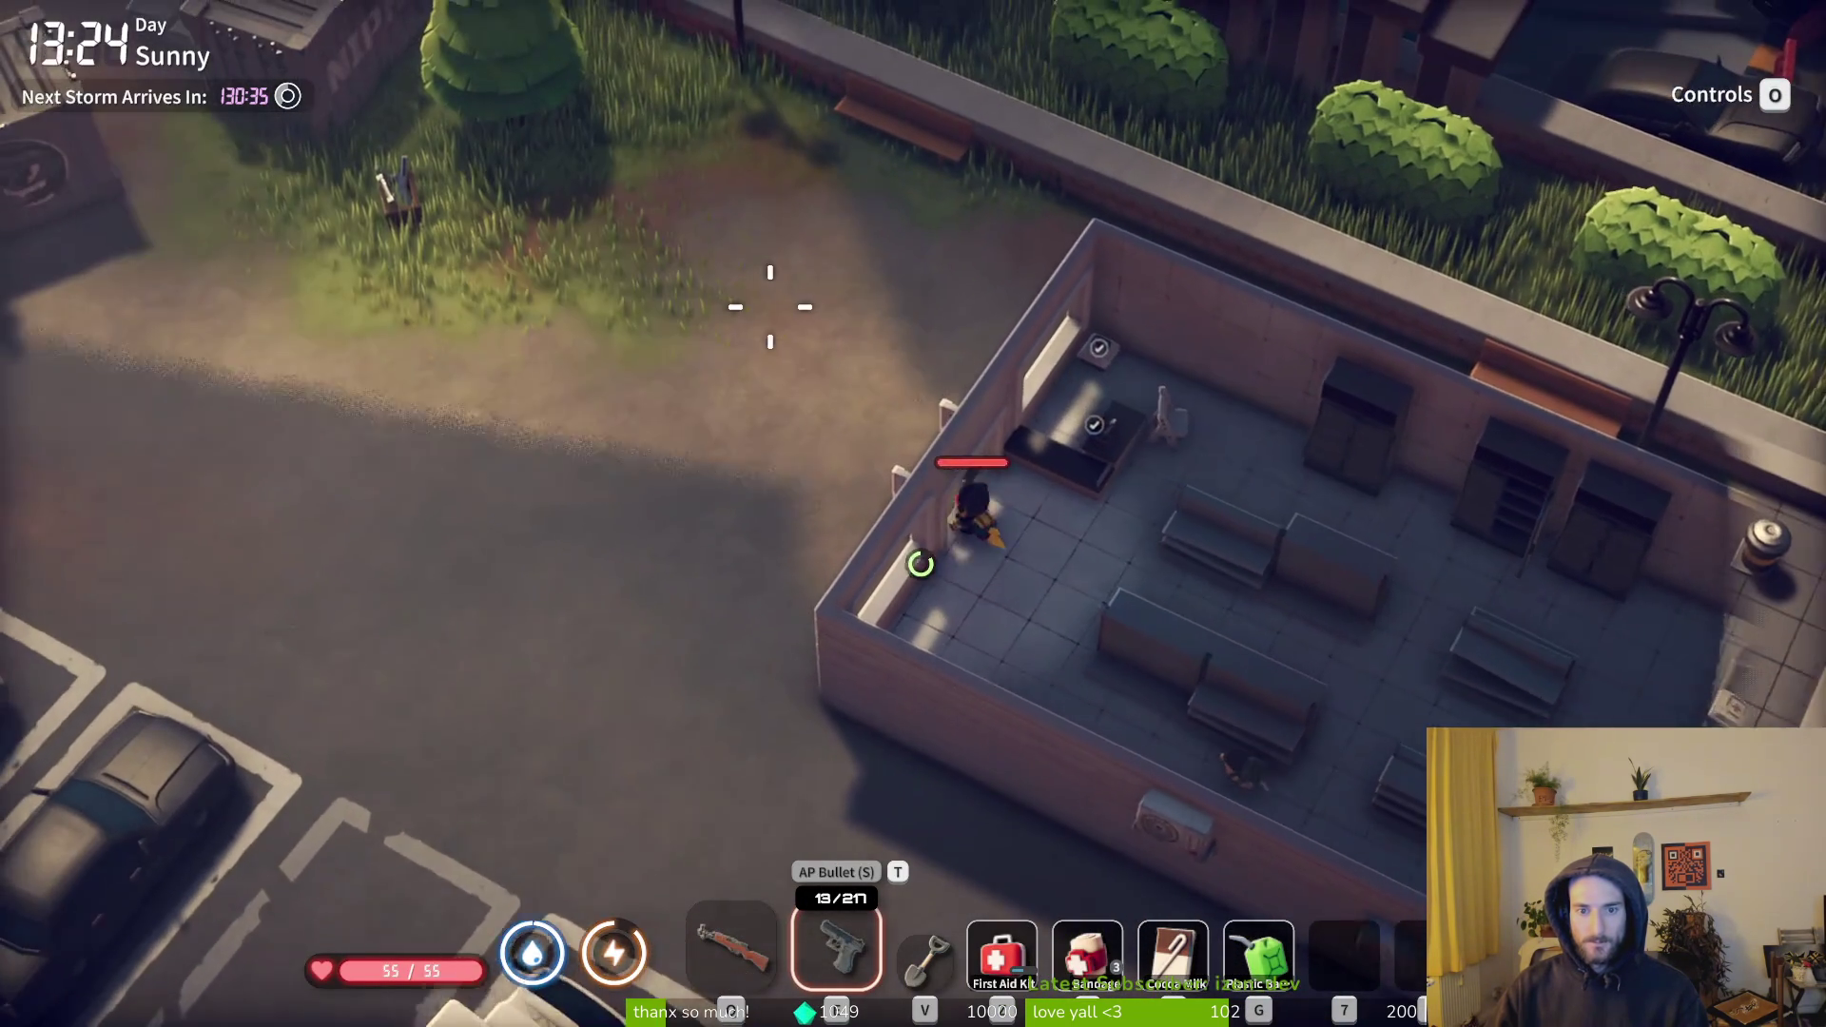
key("s+a")
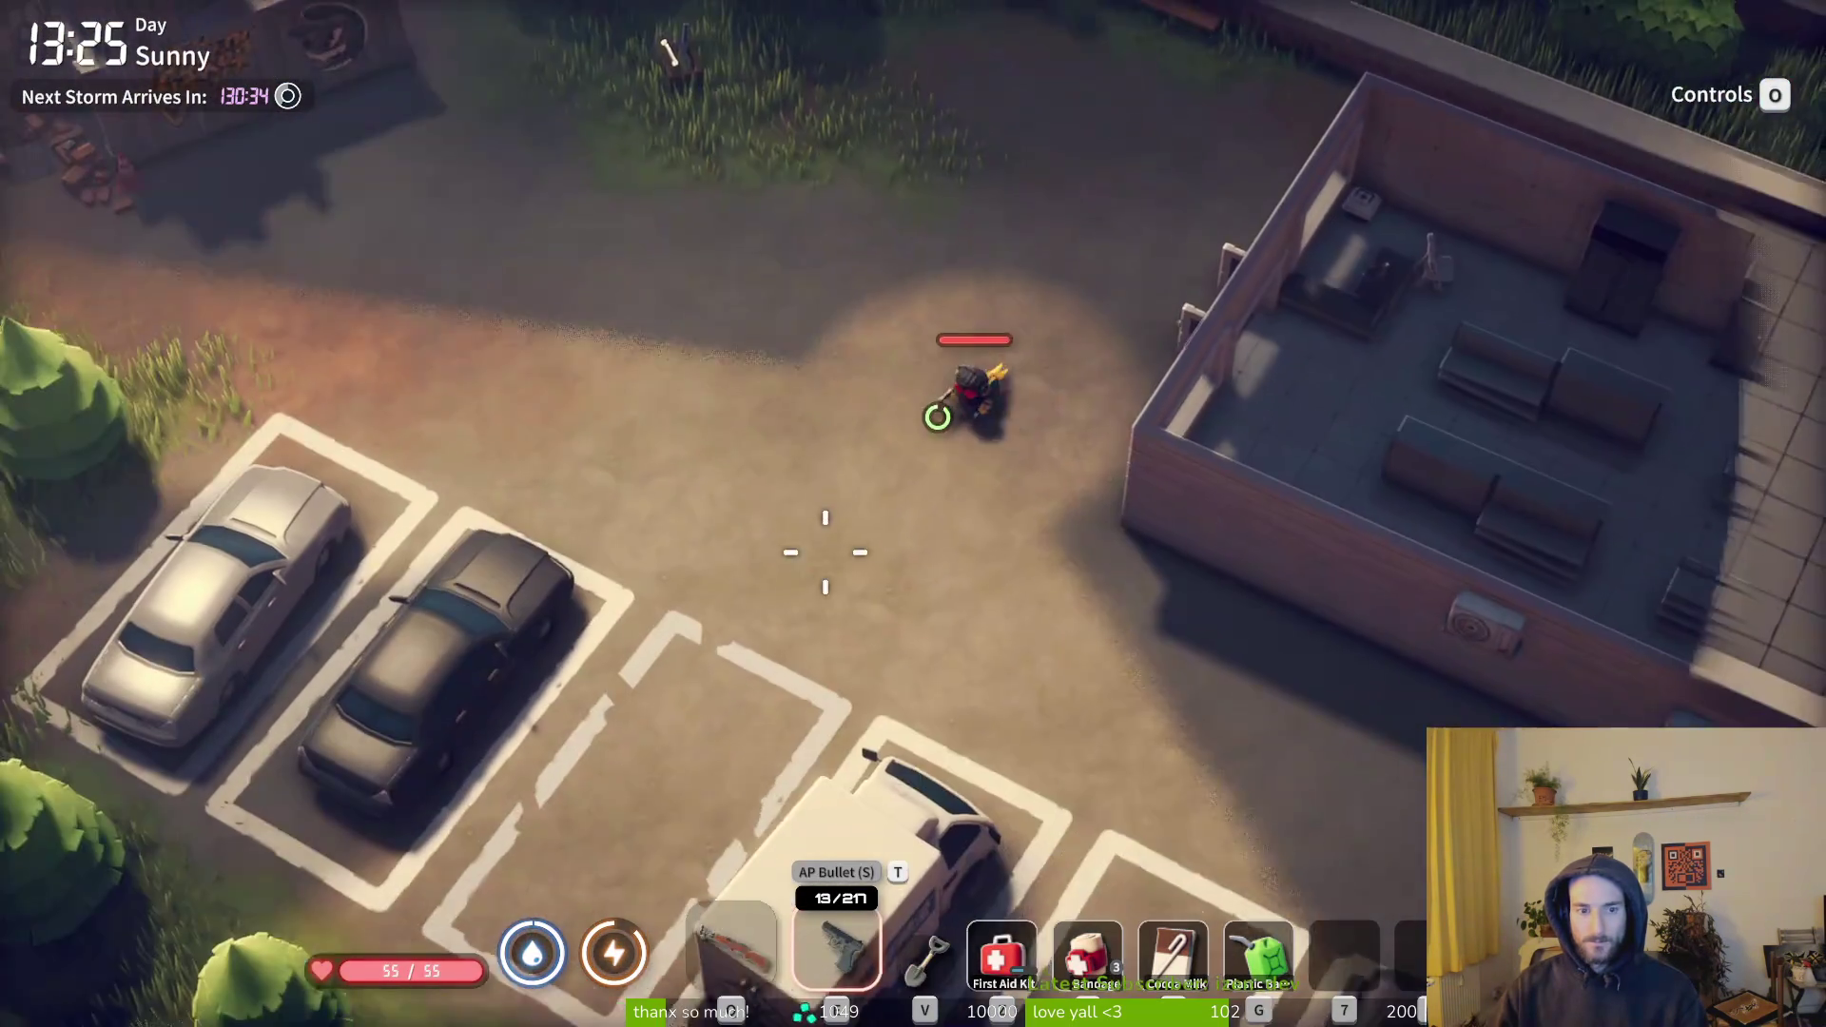
key("w+a")
key("Escape")
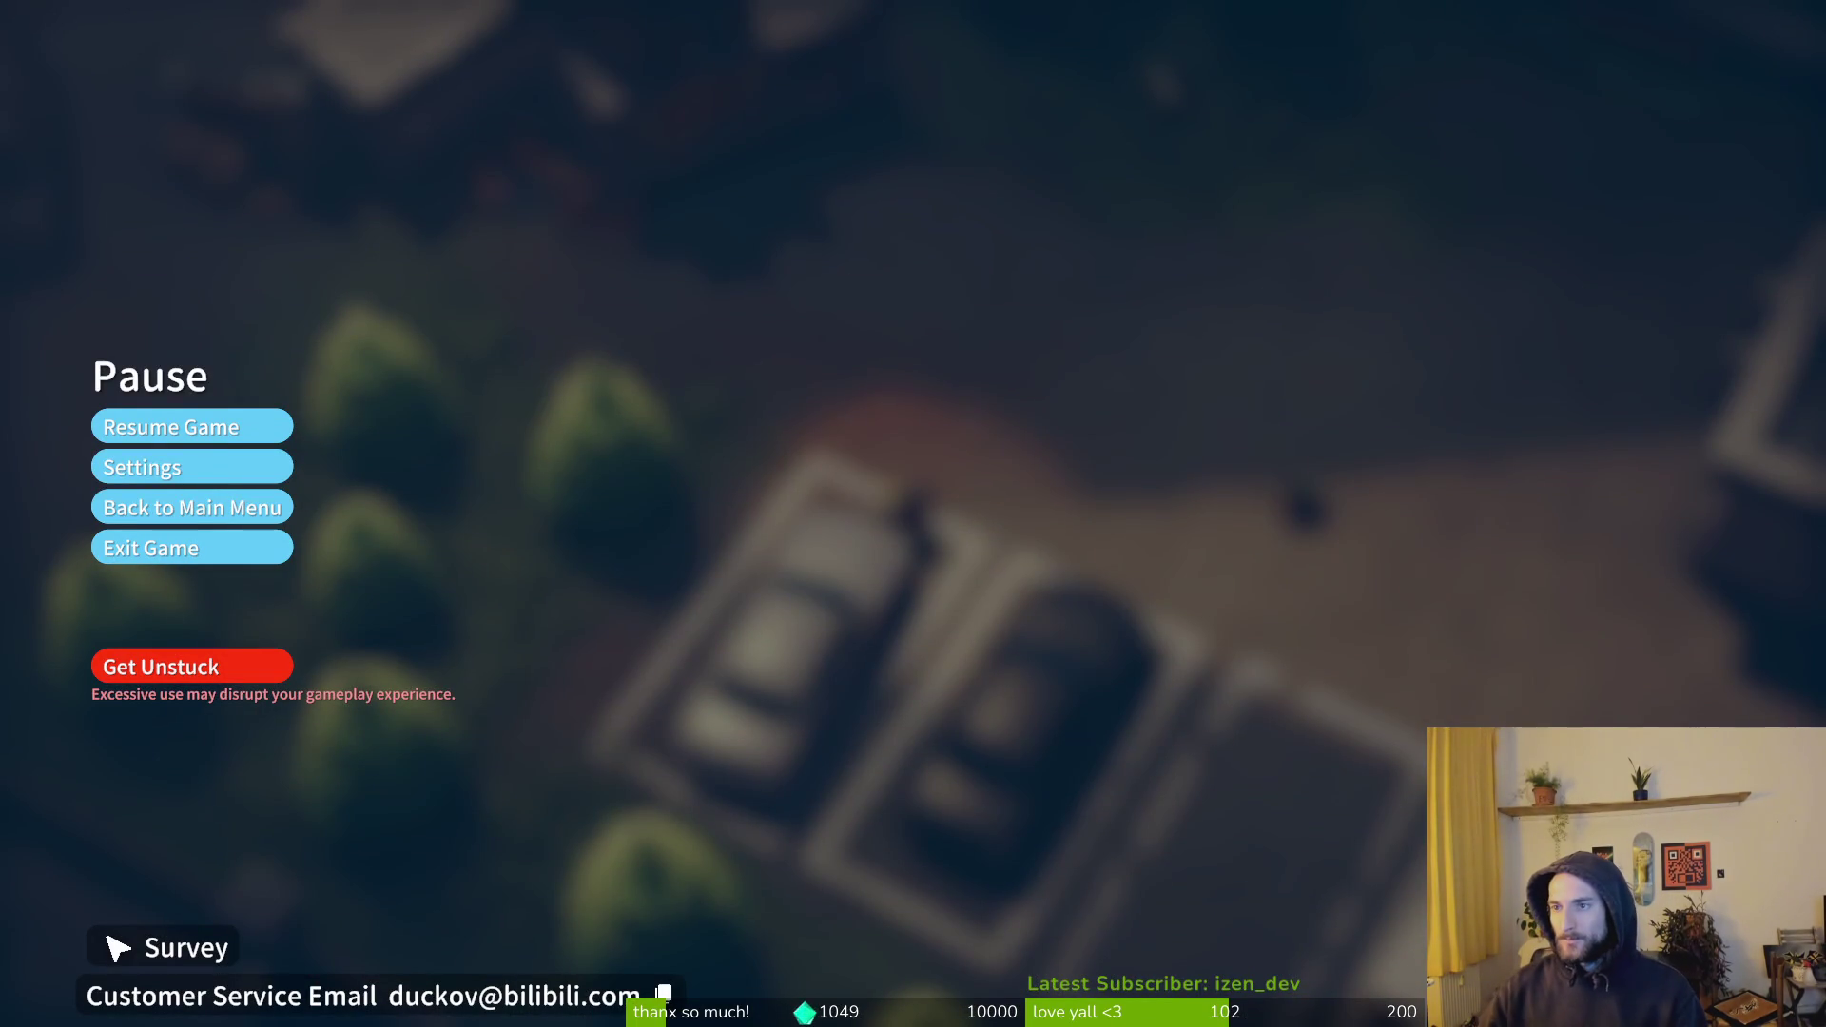
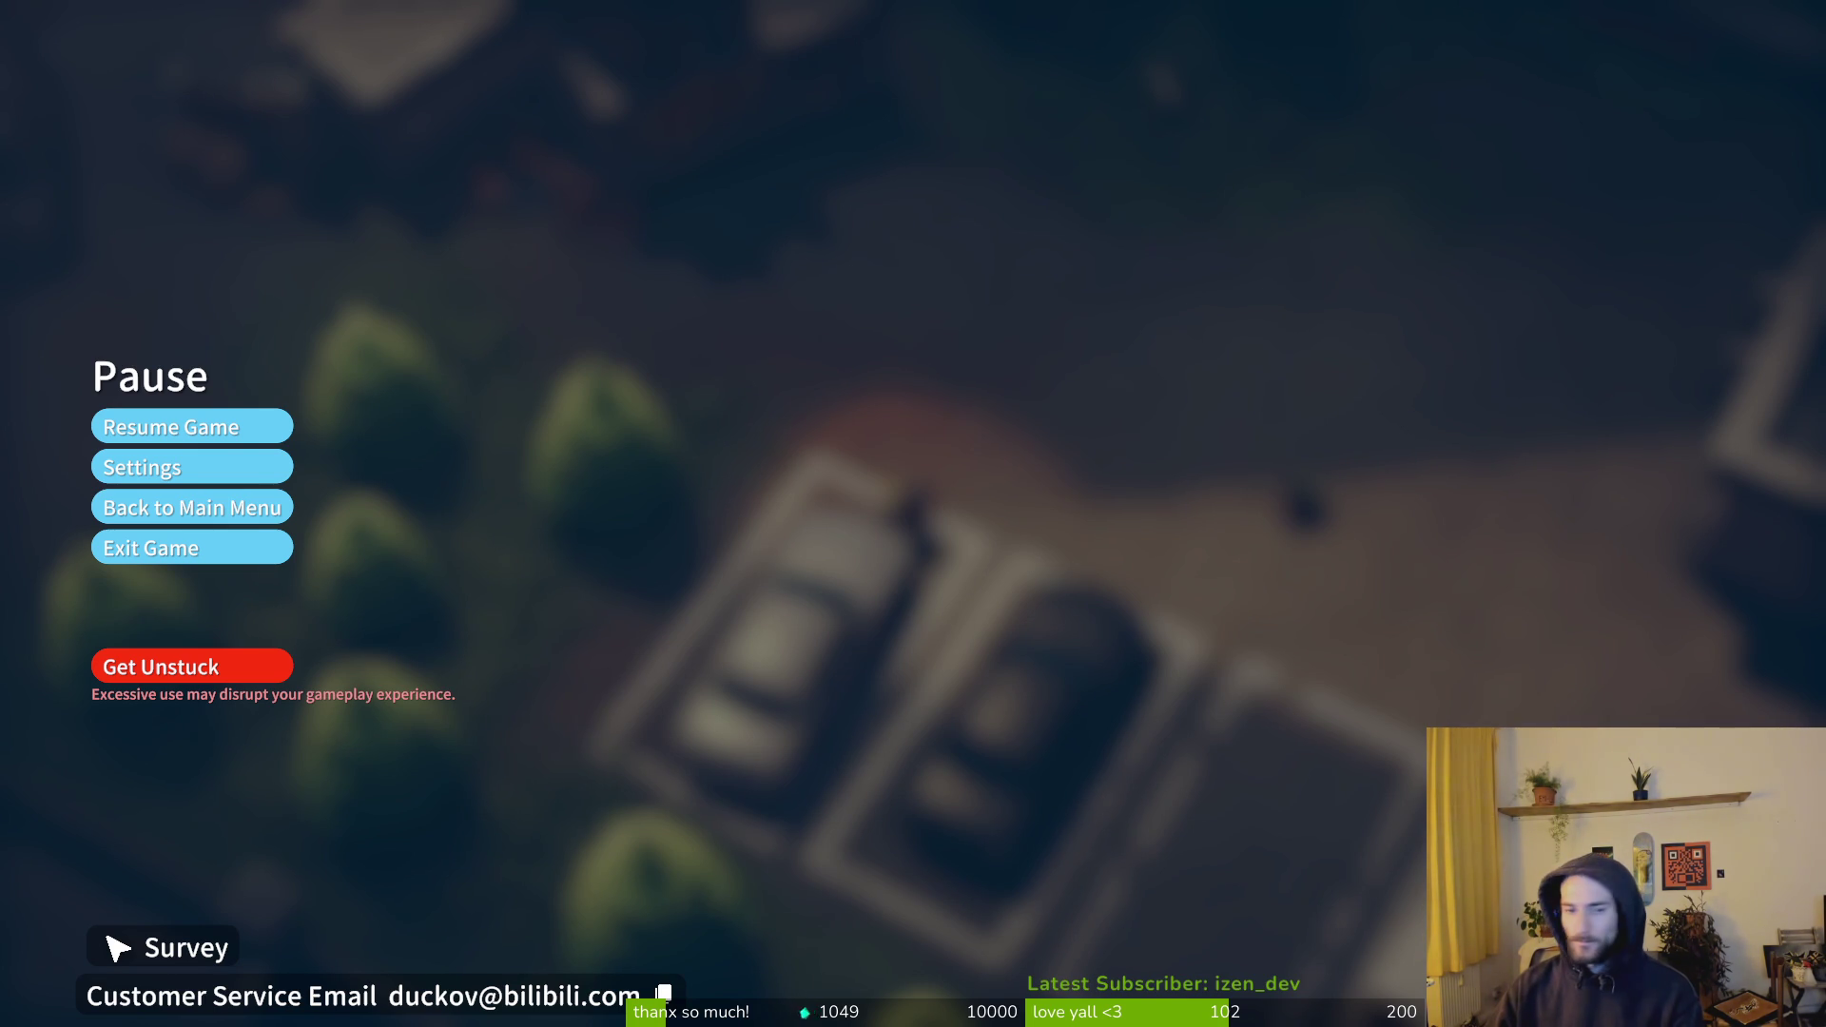
- Check the Audio Settings in the game settings, then resume play
left_click(168, 463)
left_click(703, 337)
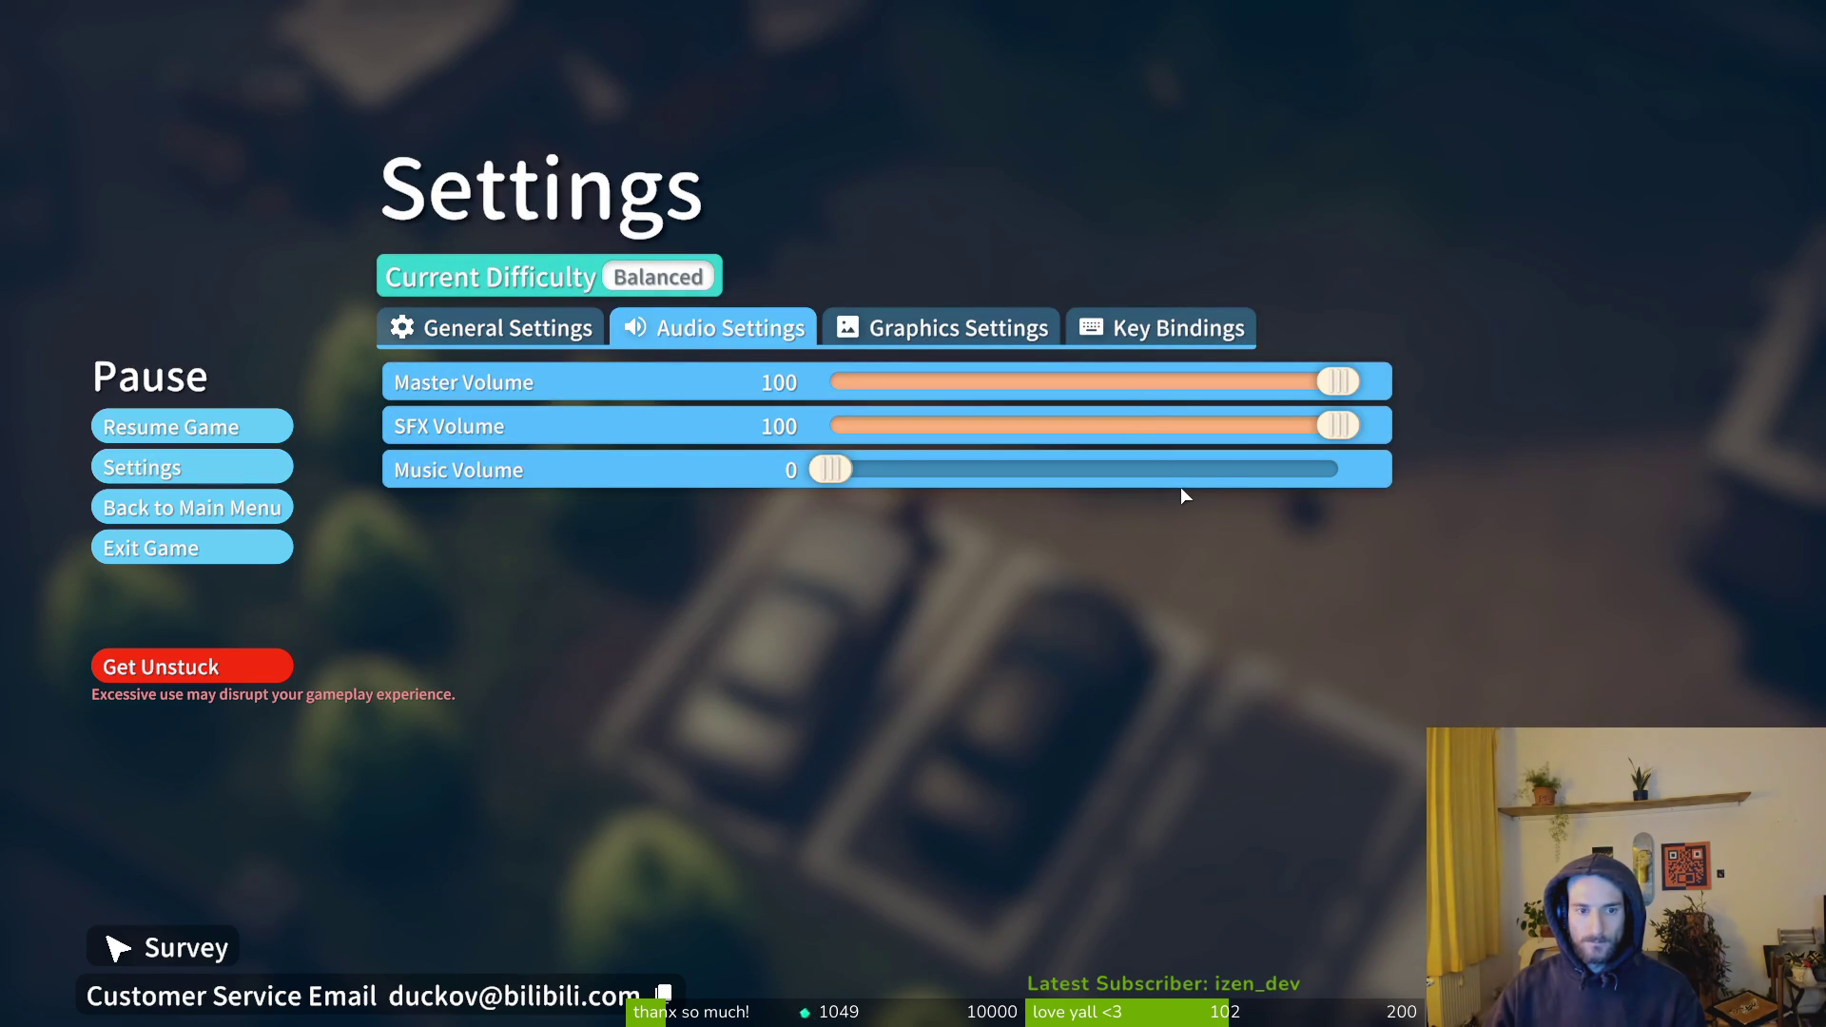
key("Escape")
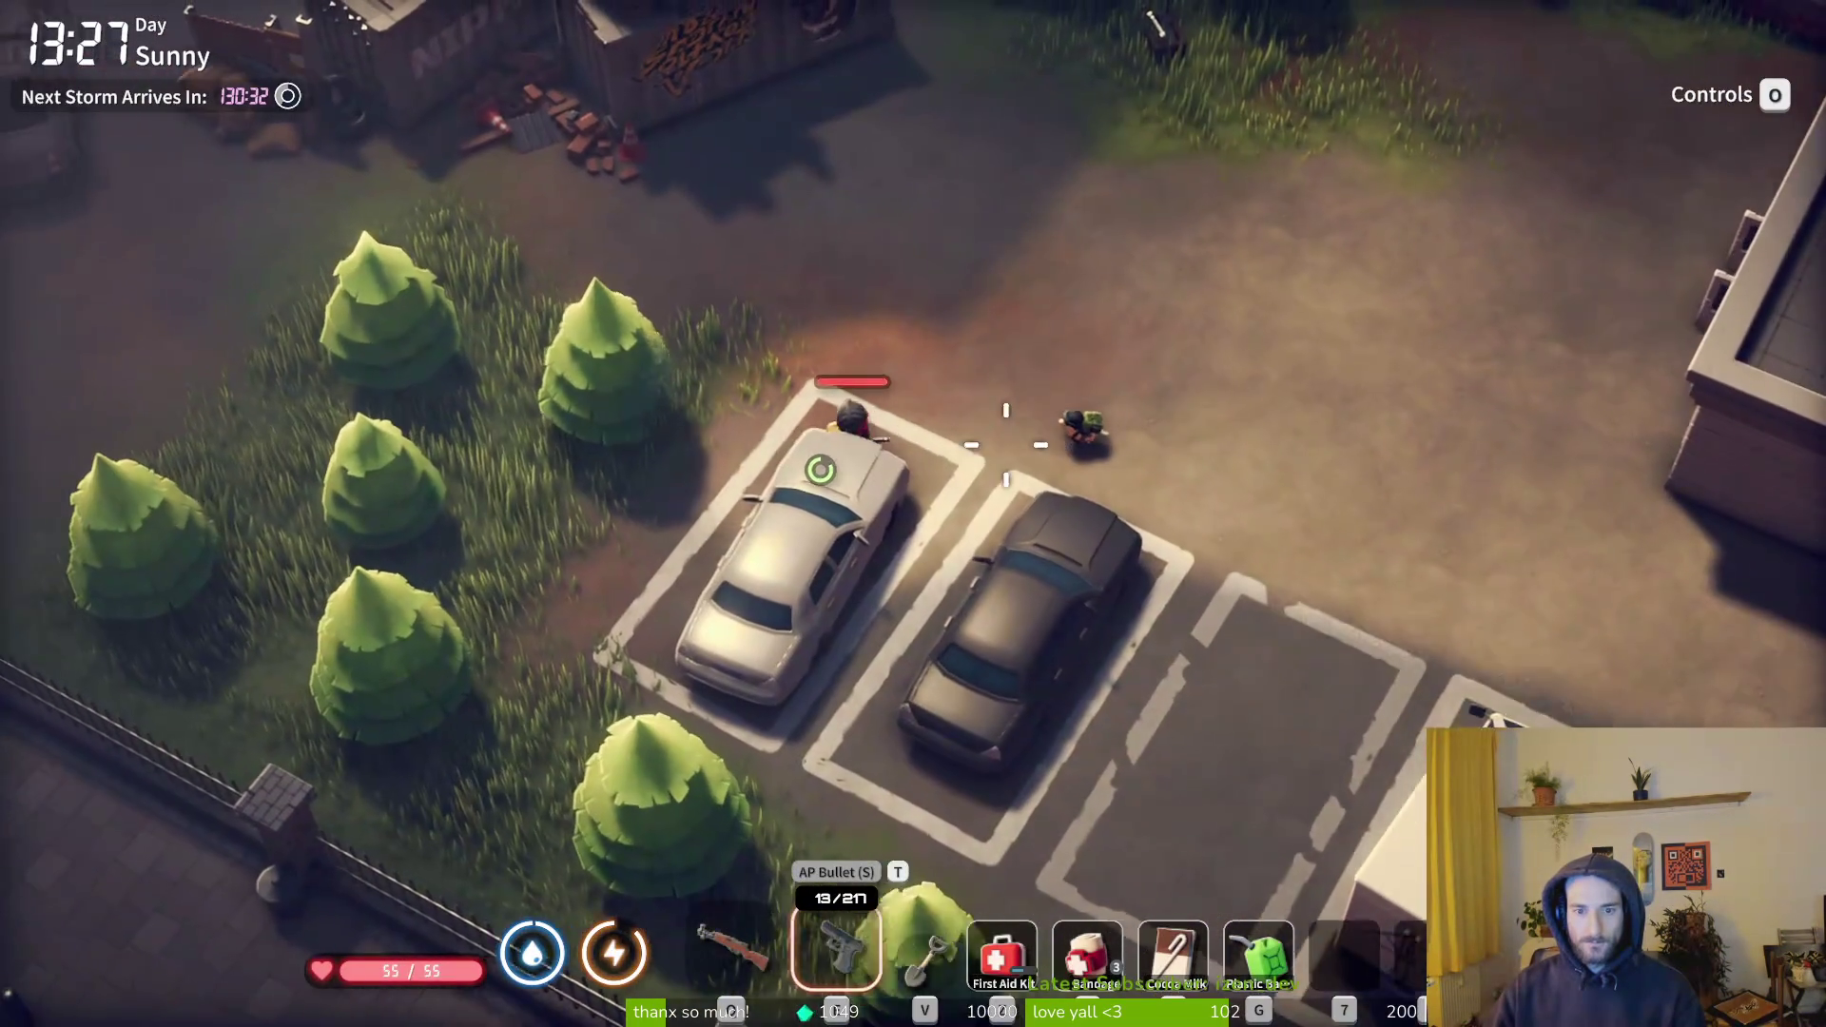
- Switch to the rifle and shoot at the mercenary, then continue past the YOU DIED screen
key("a")
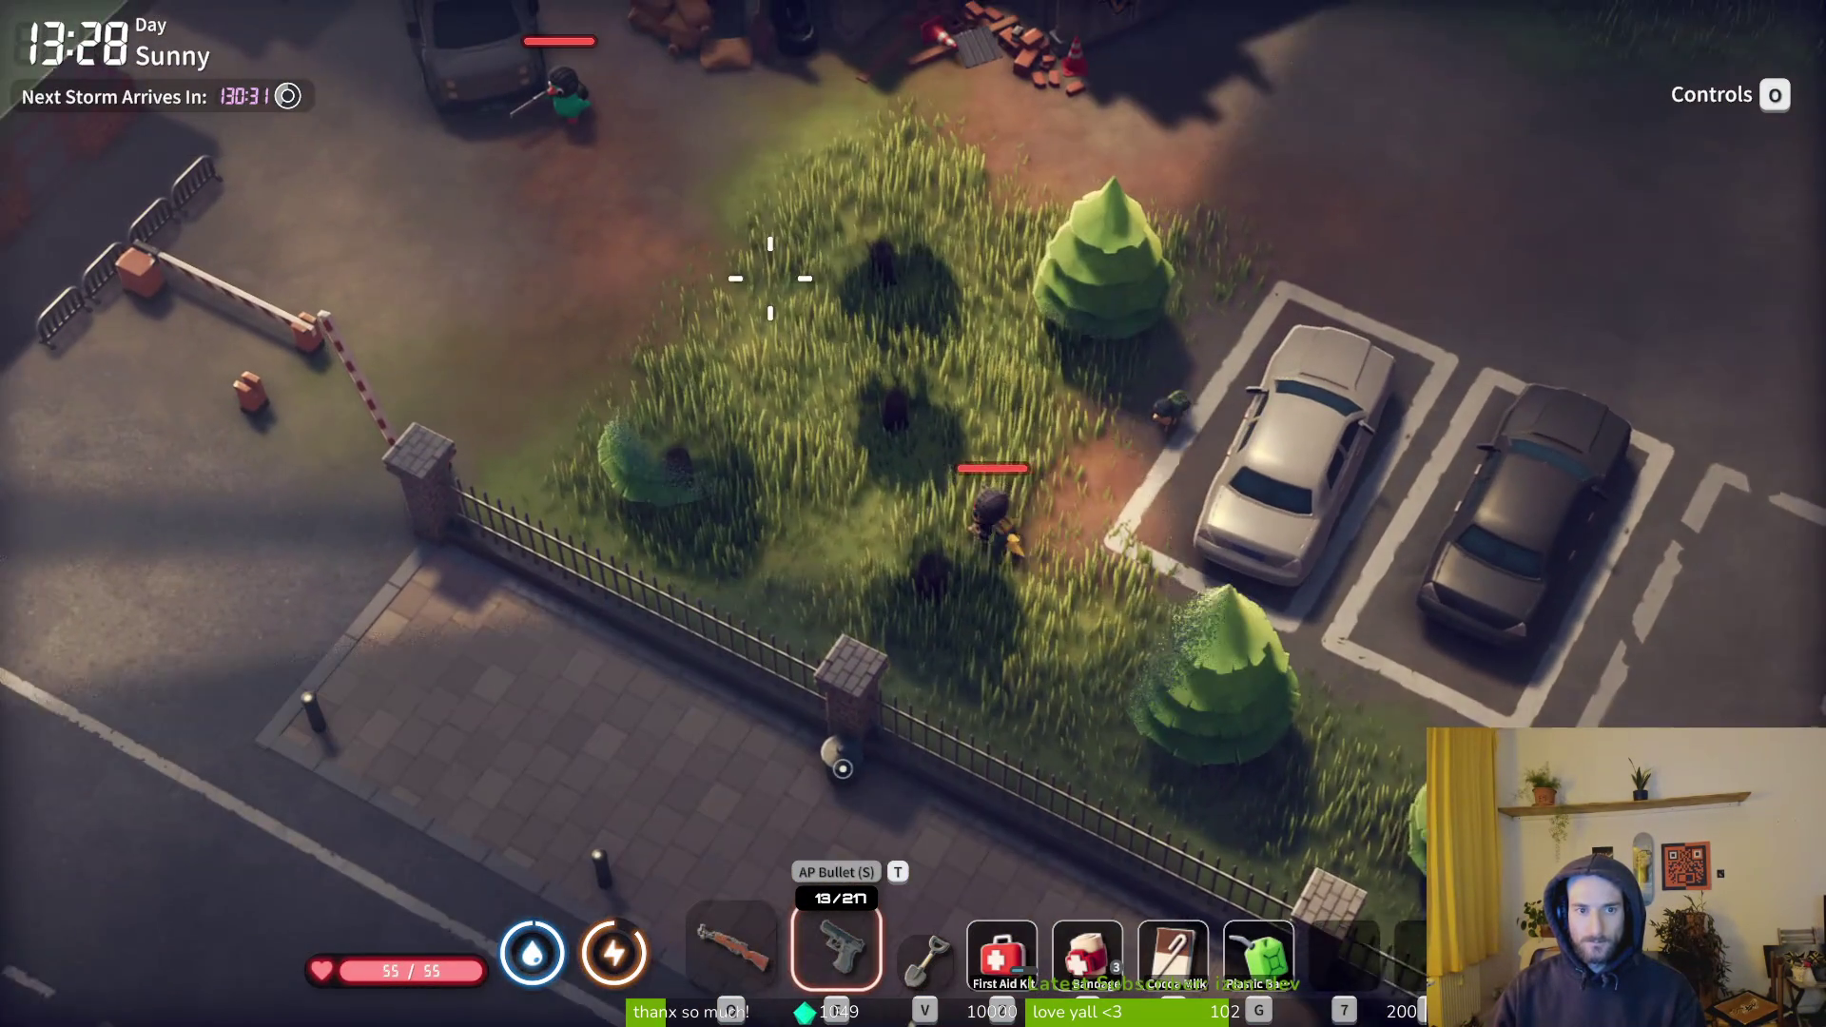
key("1")
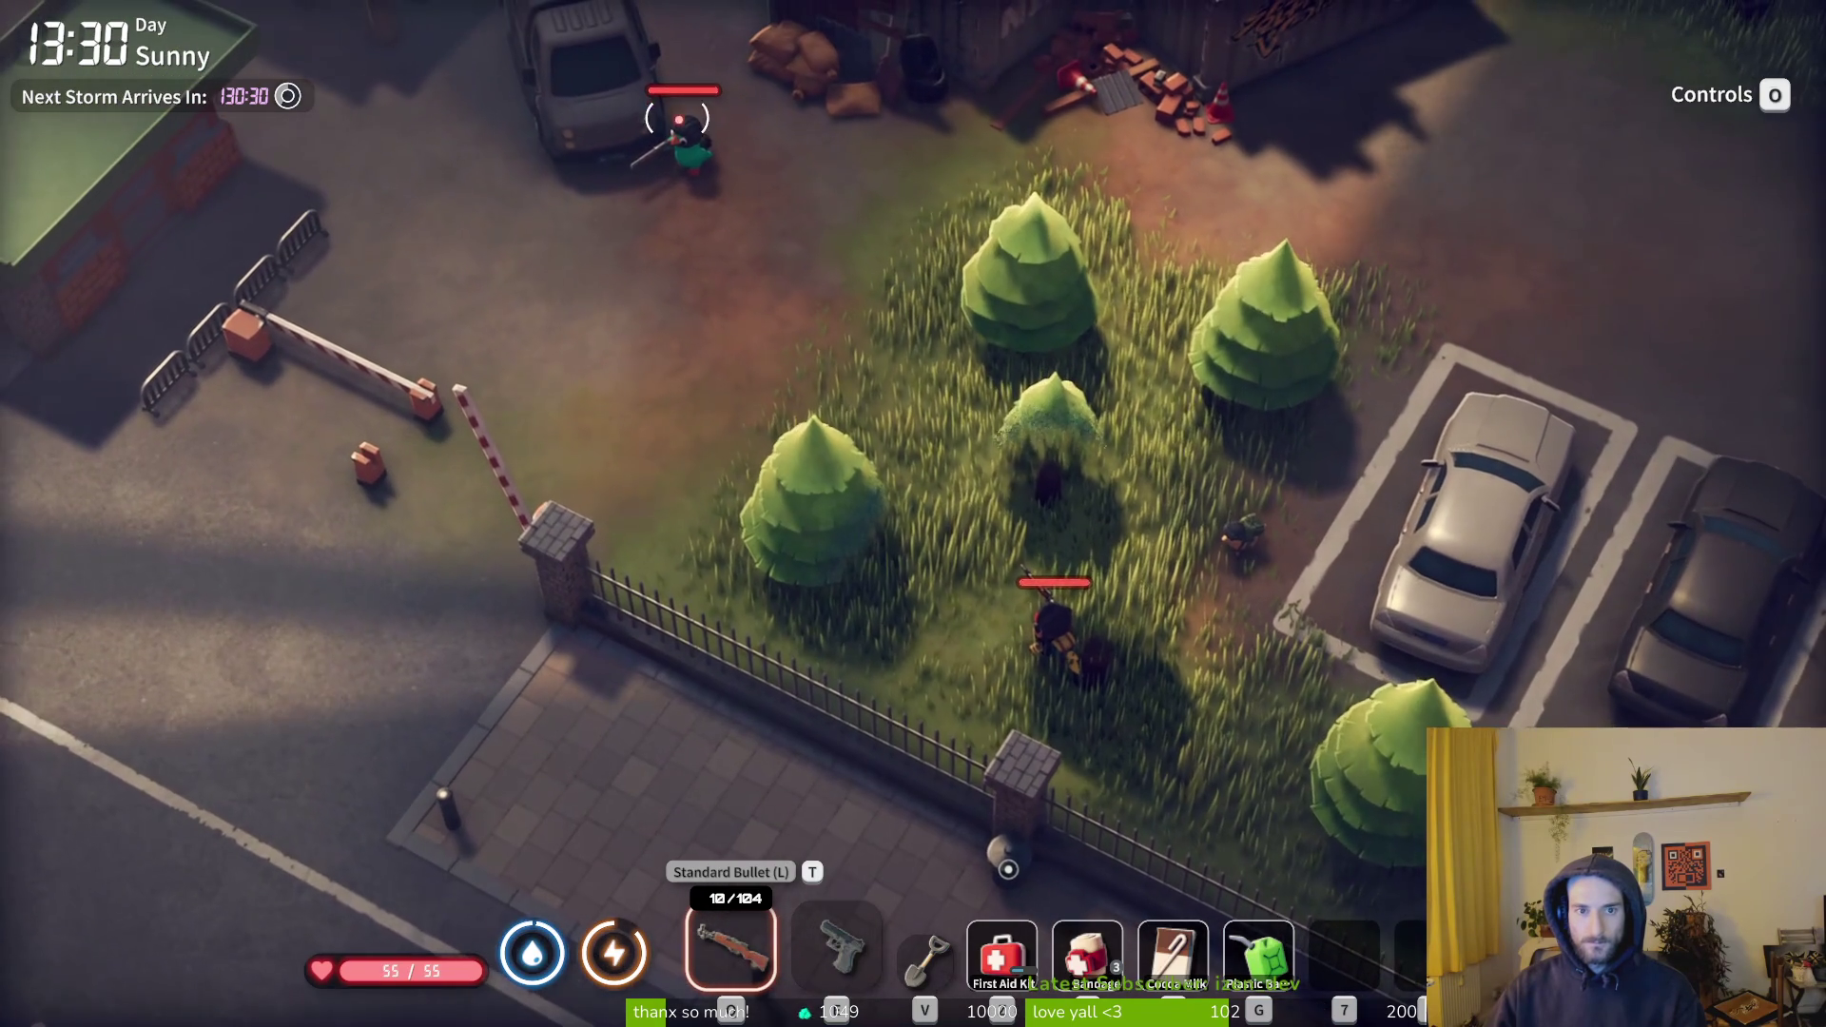
left_click(666, 104)
key("a")
key("r")
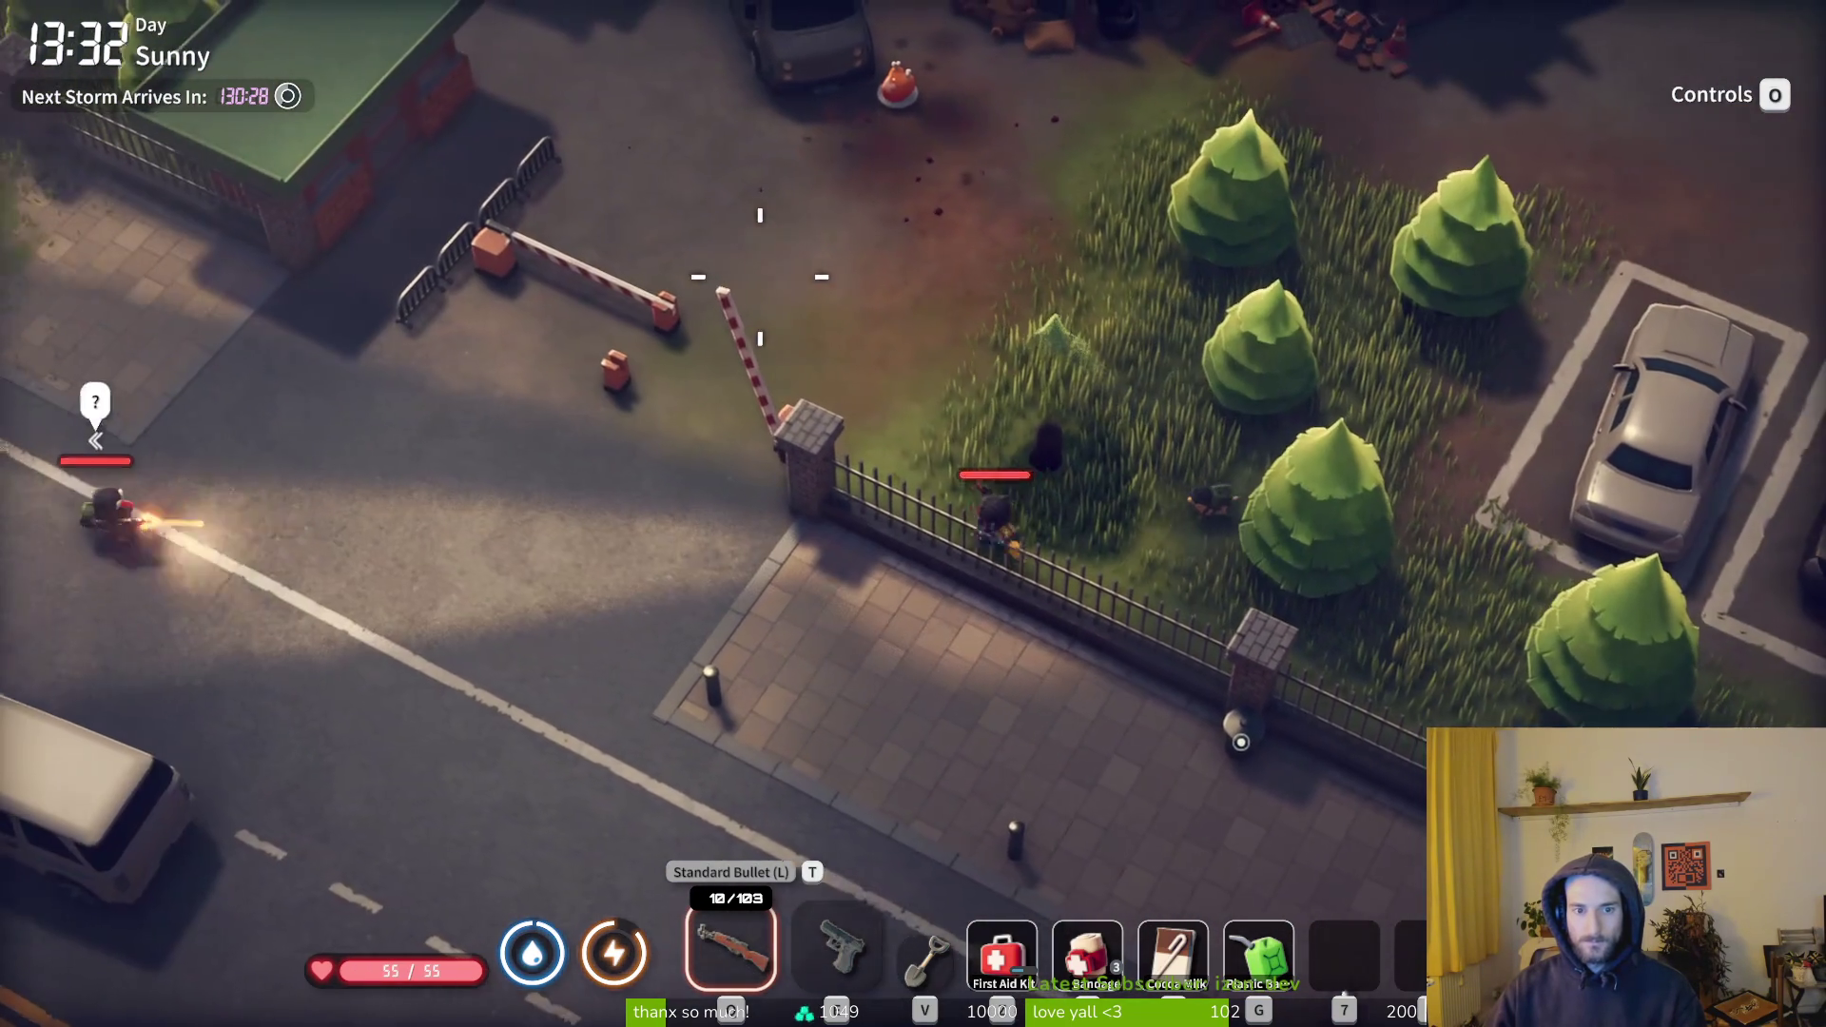
key("d")
key("2")
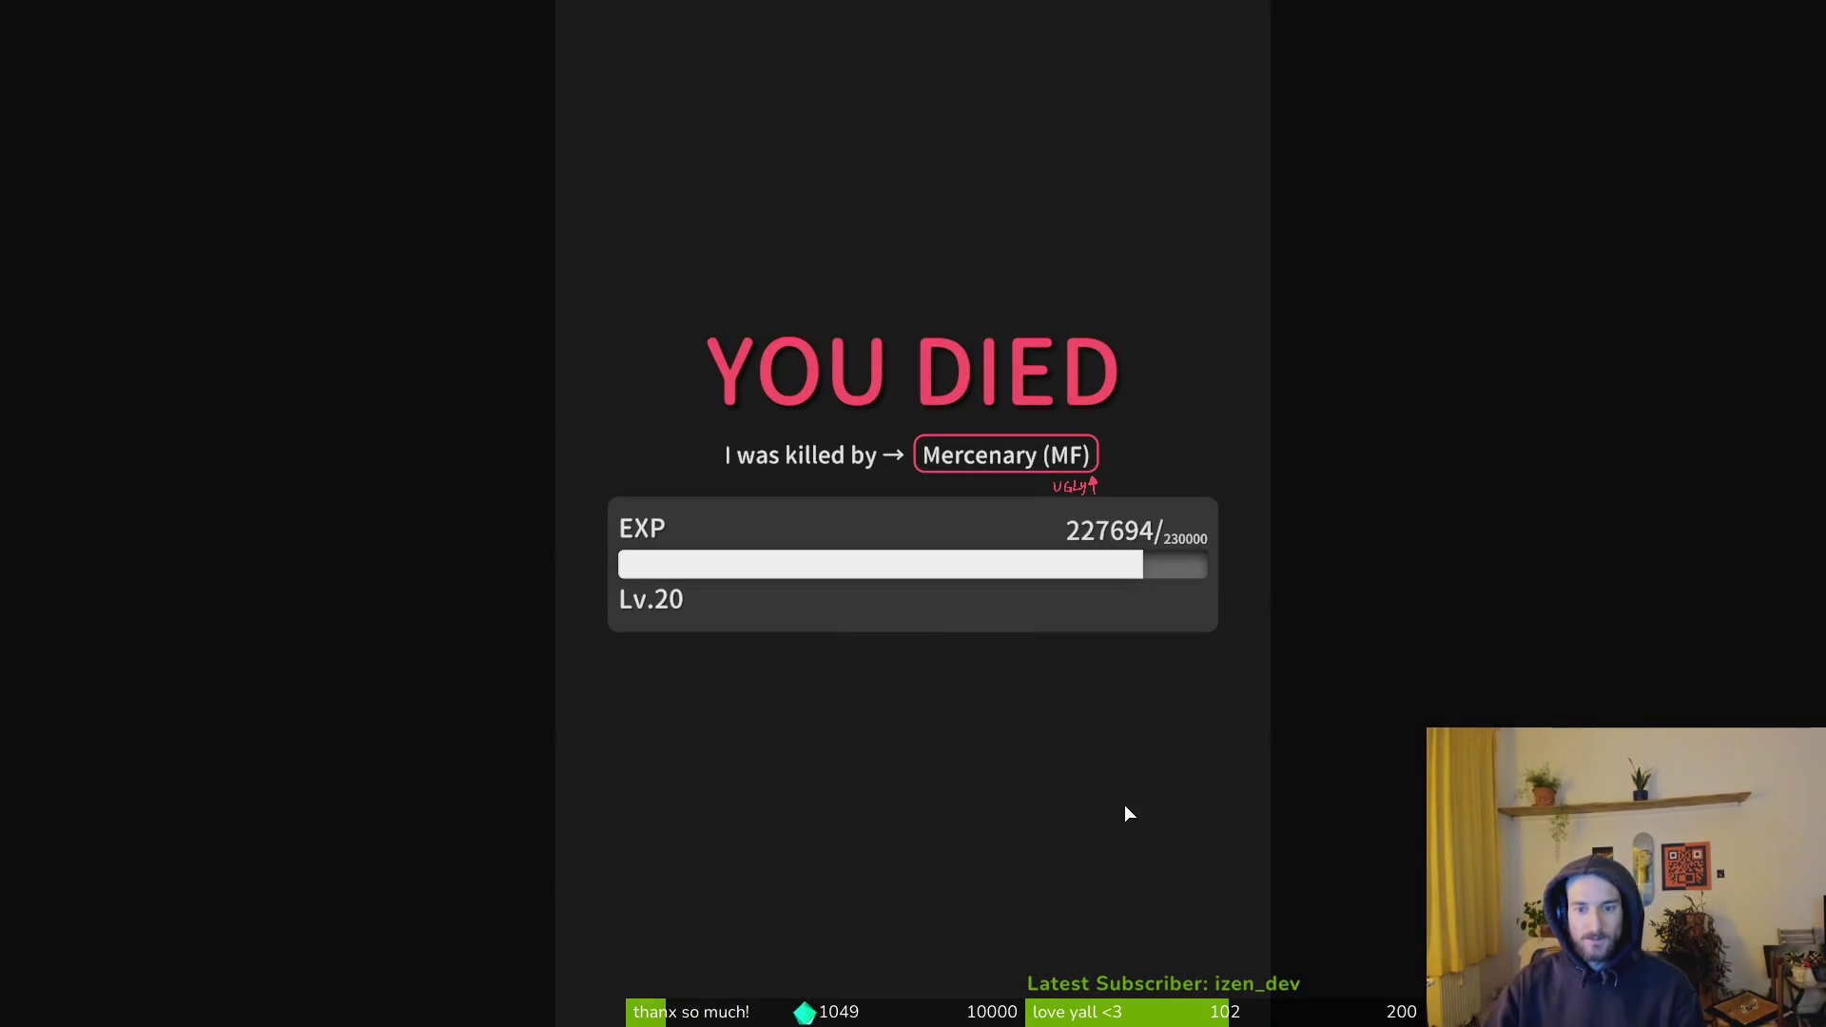
left_click(956, 687)
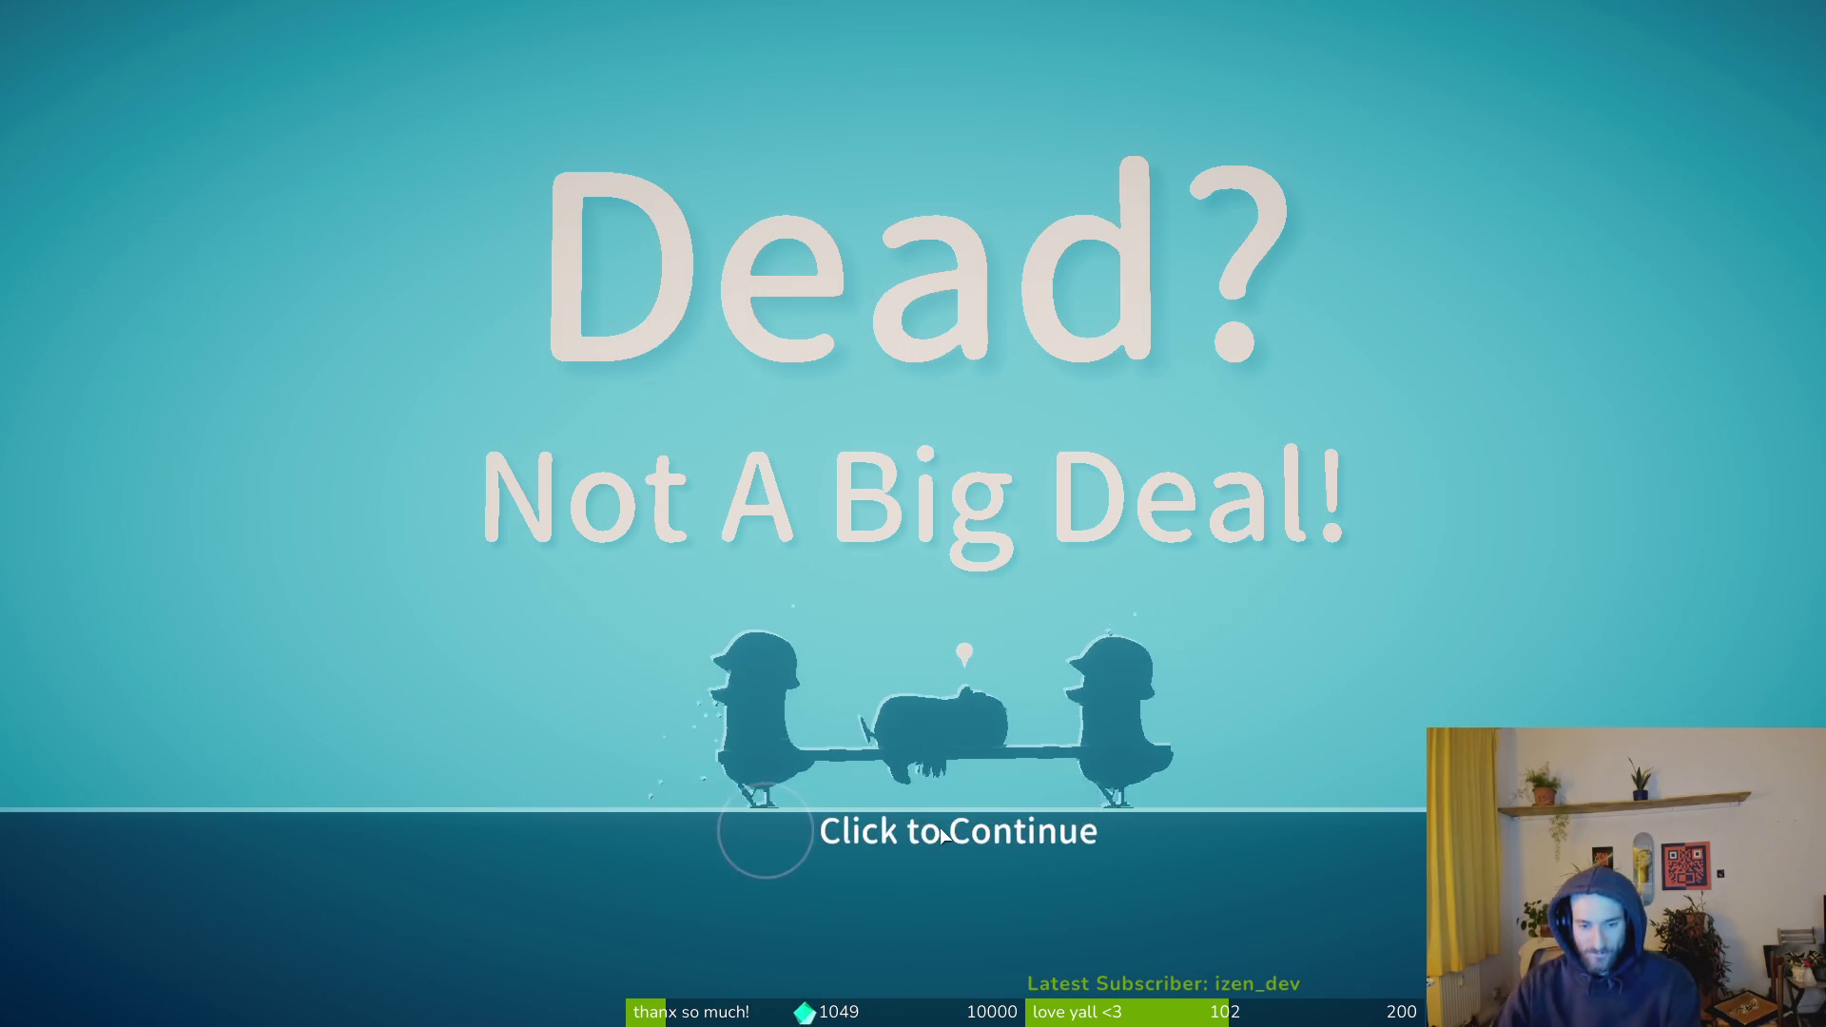
left_click(942, 834)
- Walk into the equipment room and equip the VPO-136 rifle from the warehouse Firearms
key("w")
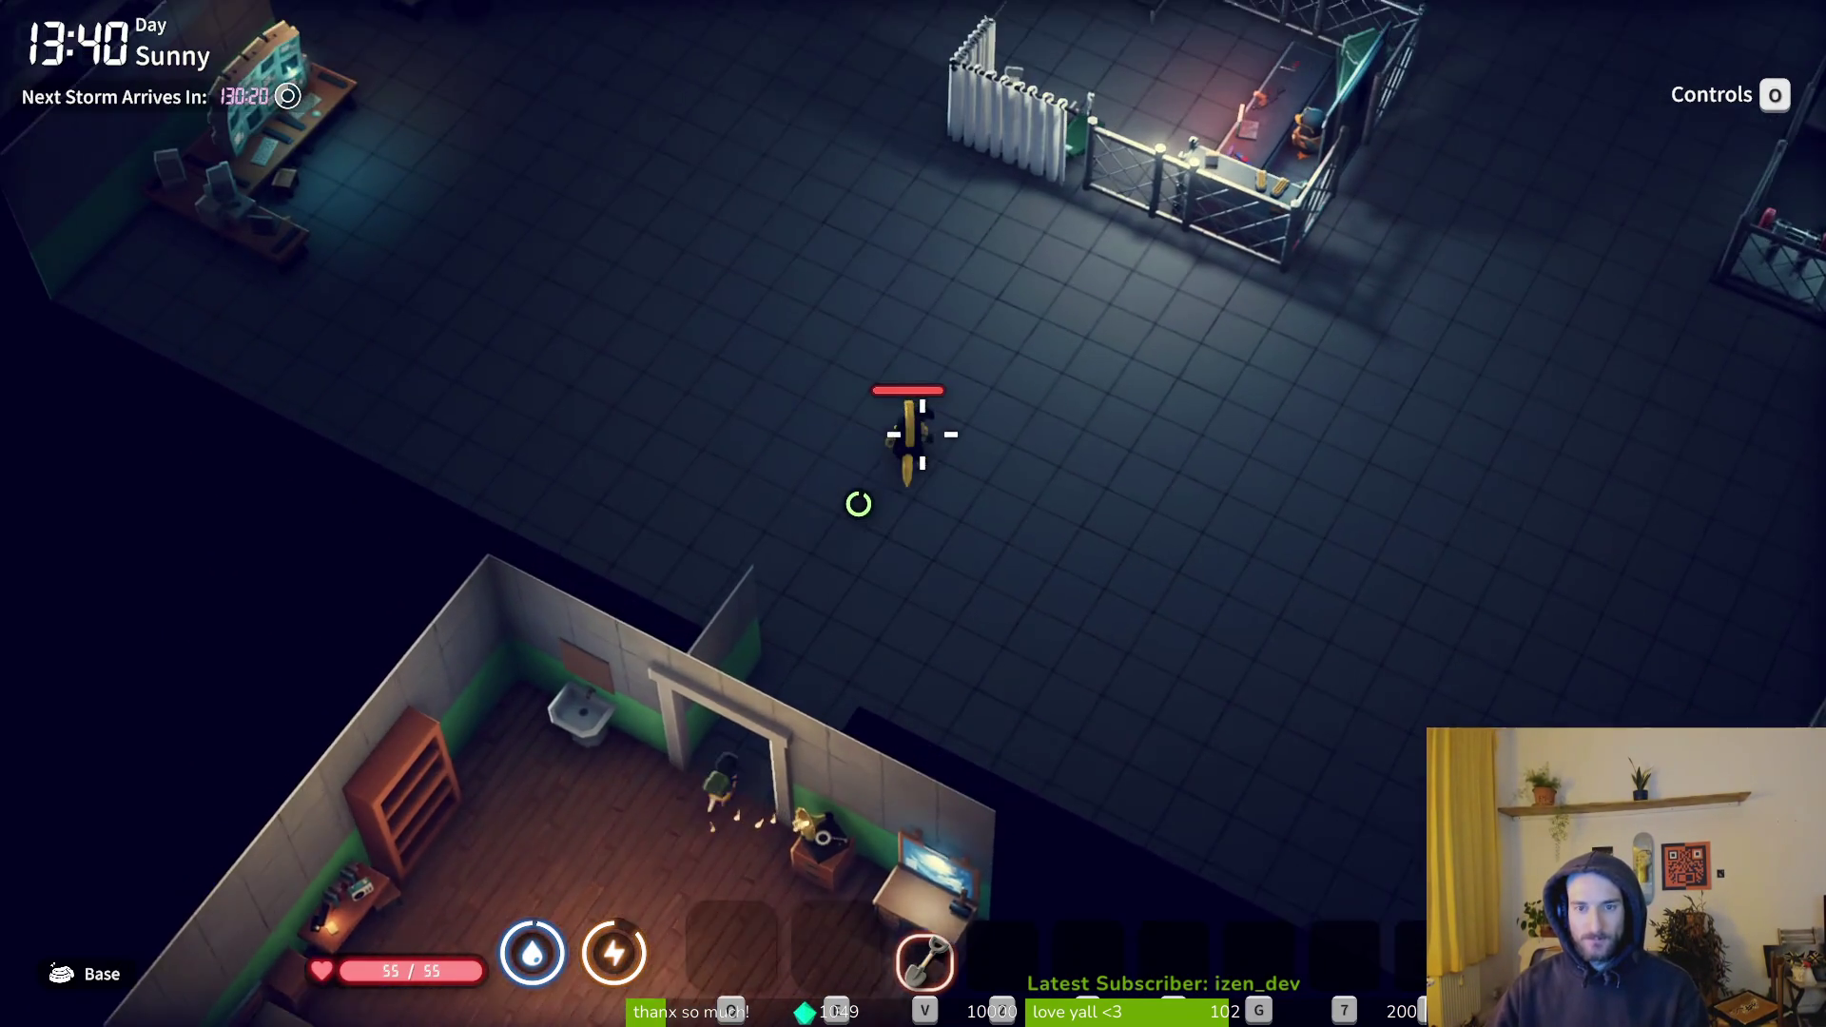
key("w")
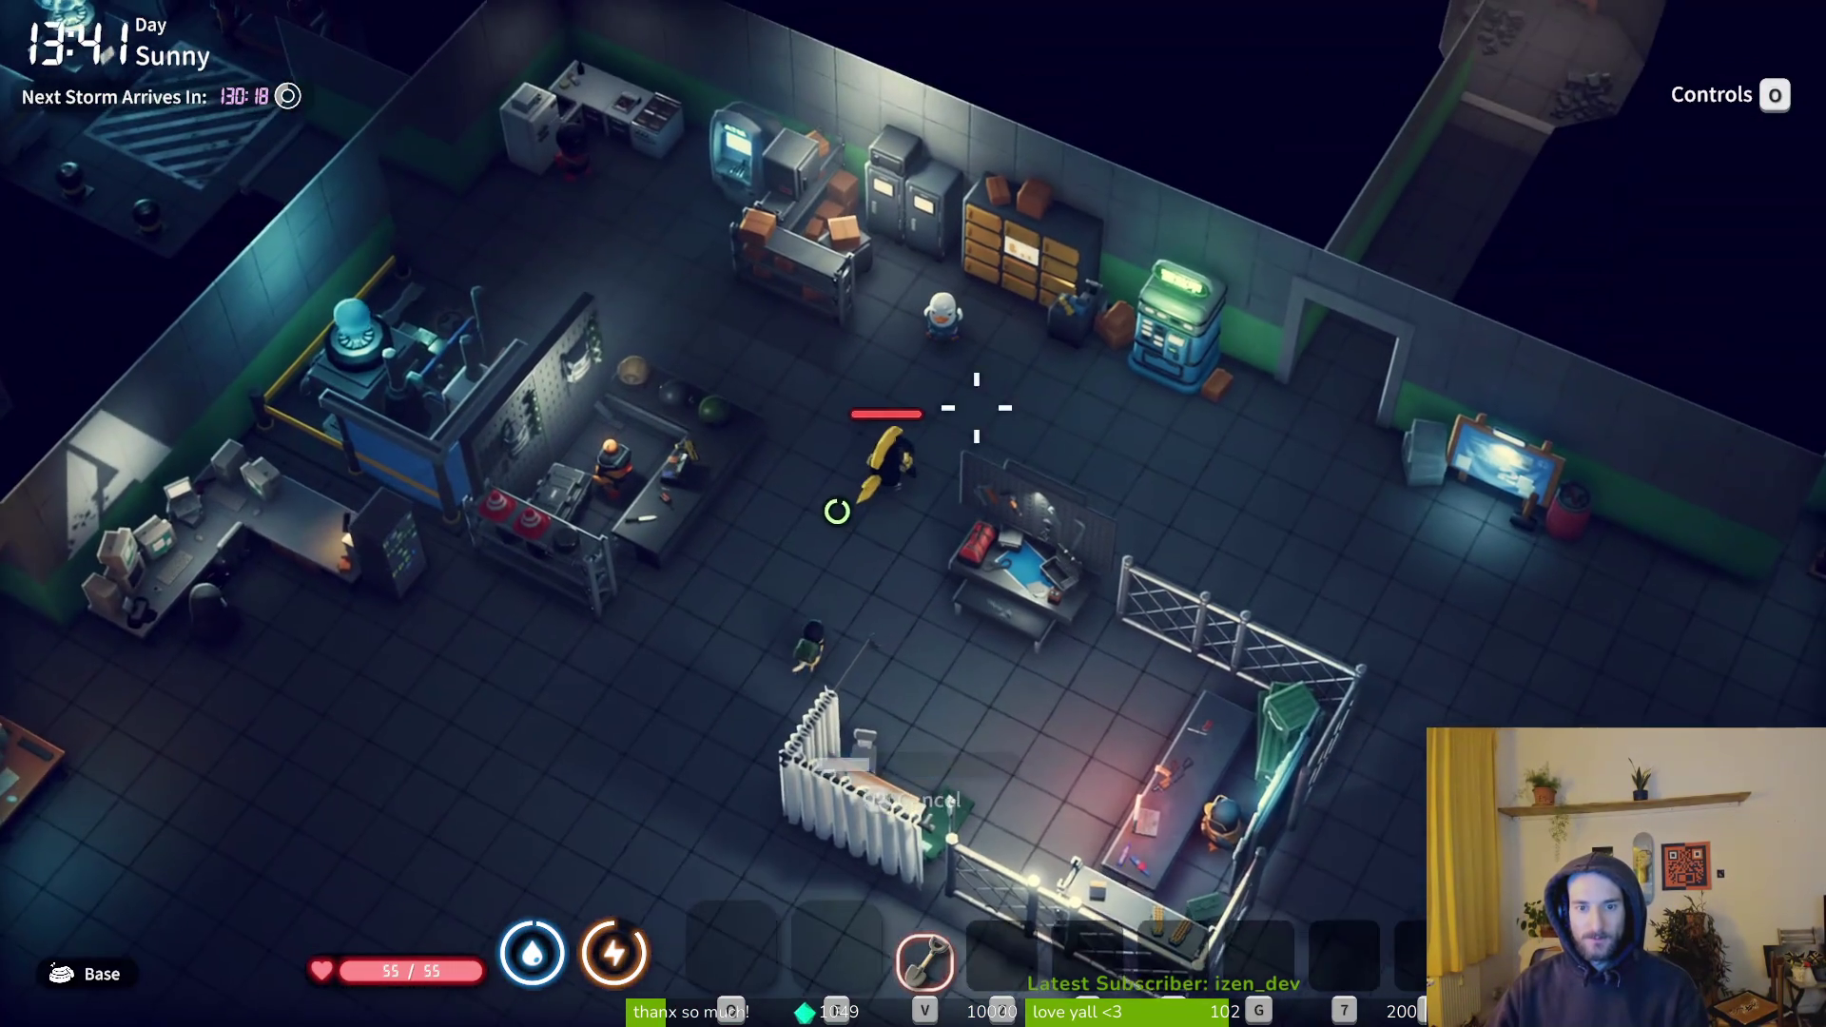
key("Tab")
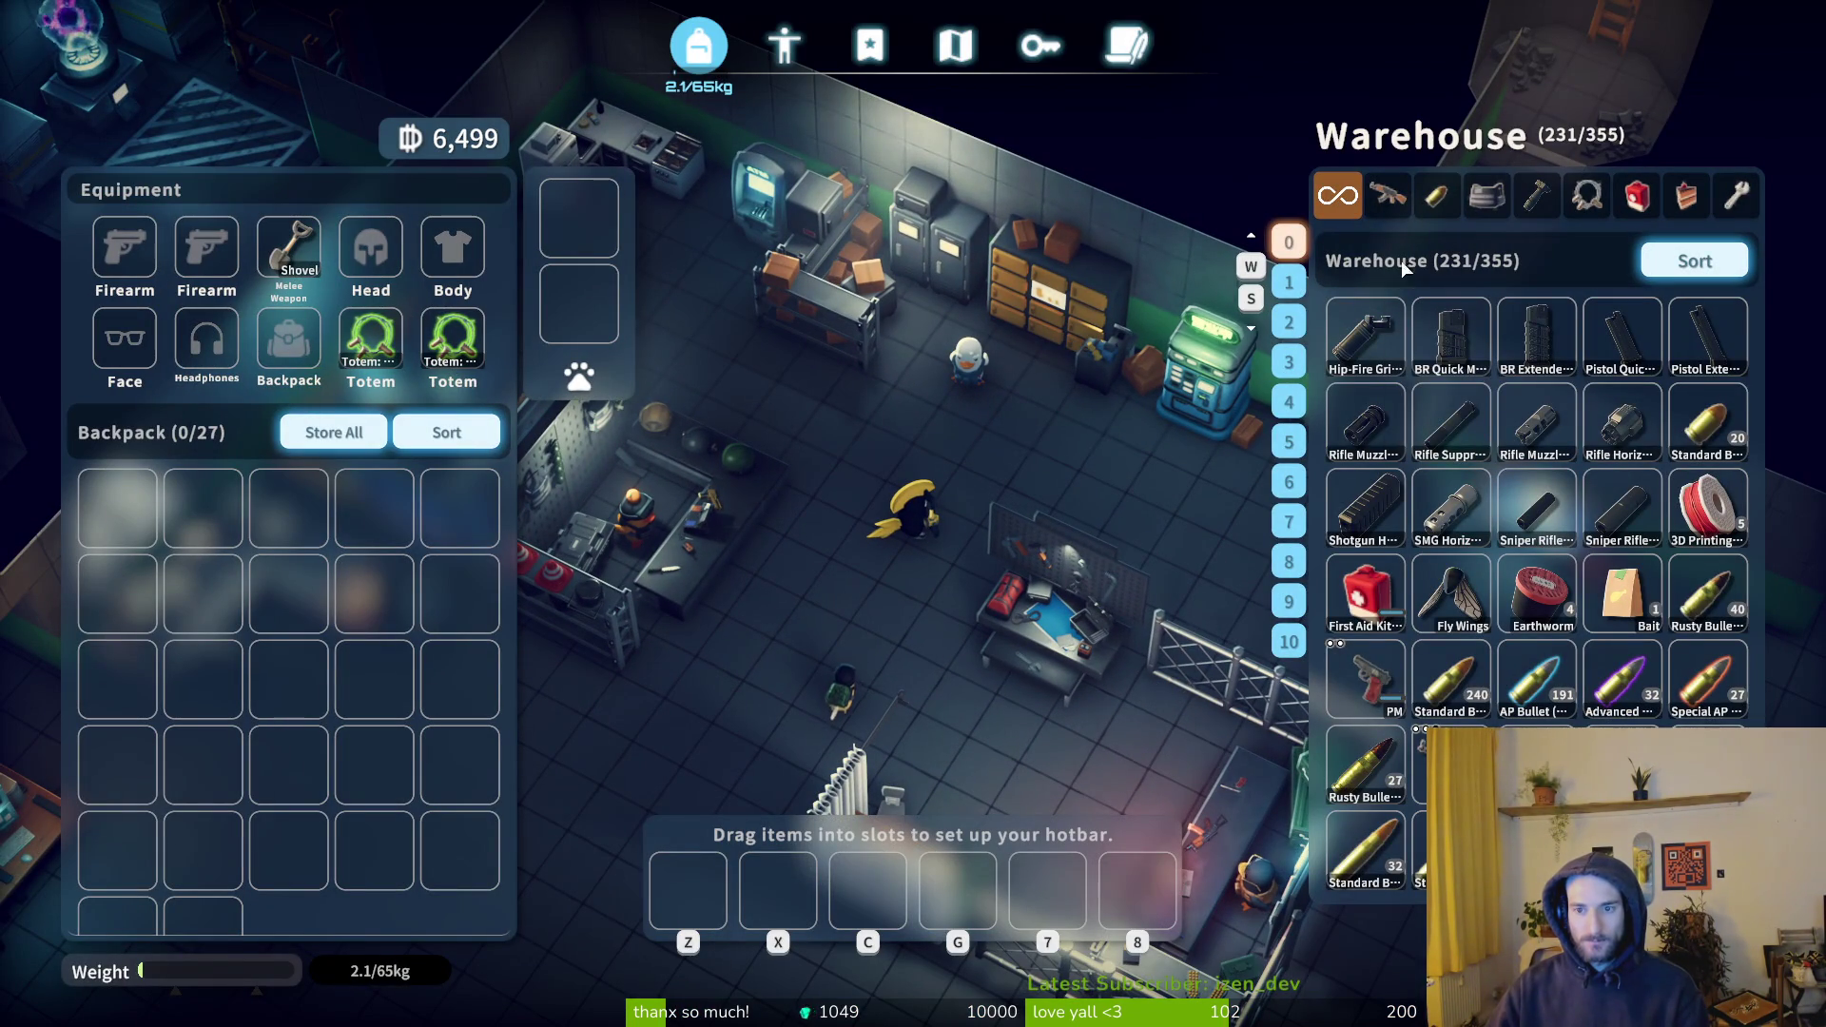
left_click(1387, 195)
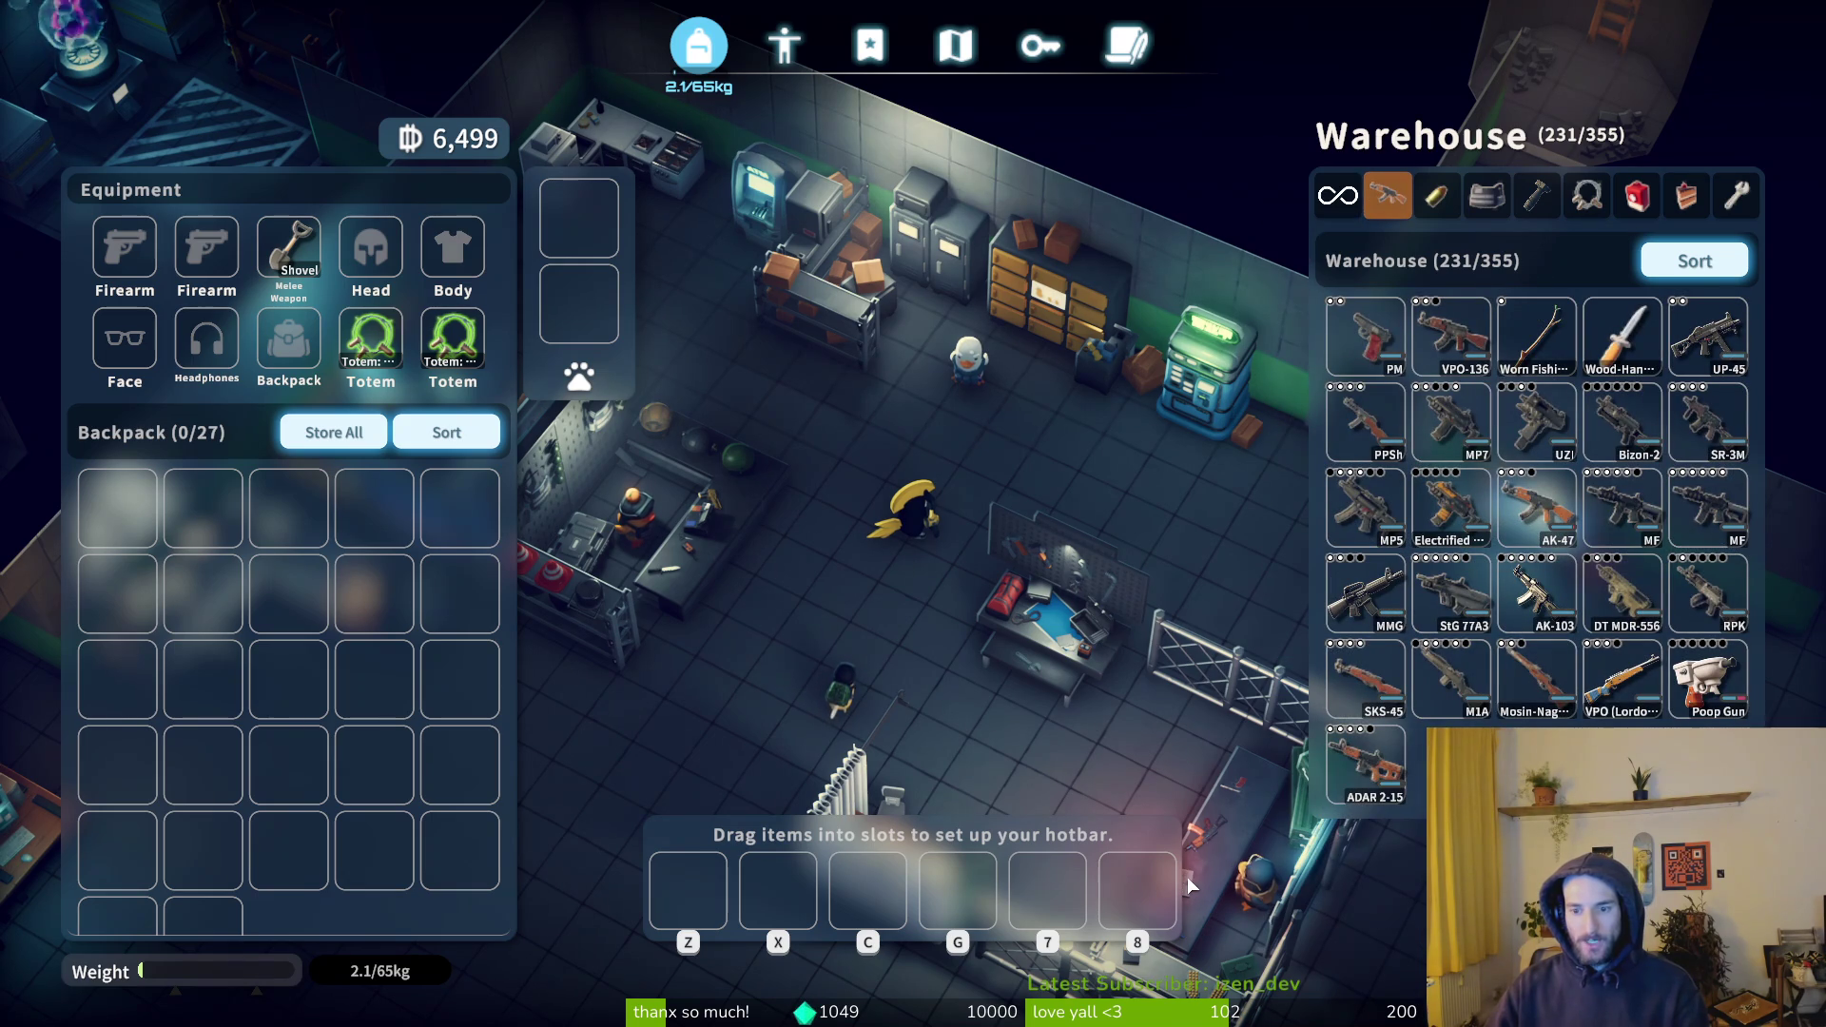
double_click(1452, 337)
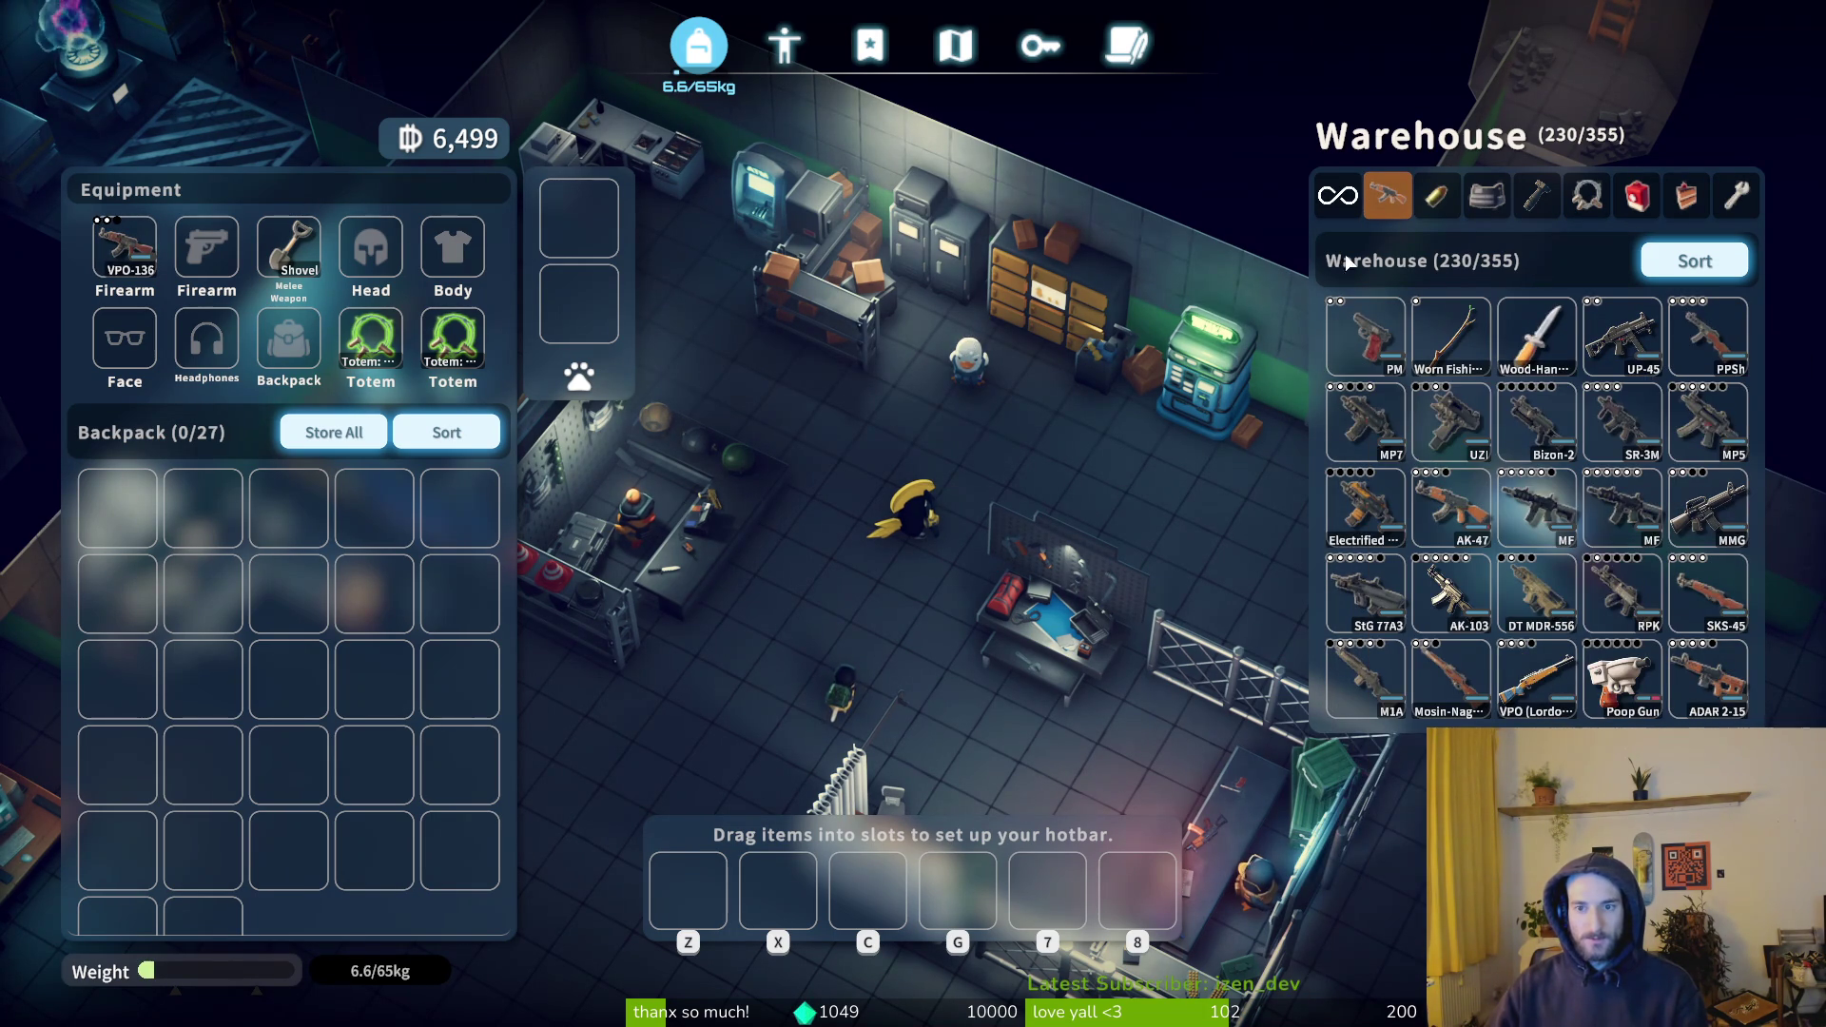
- Pack 240 Standard Bullets, a First Aid Kit and a Bottled Water into the backpack
left_click(1437, 195)
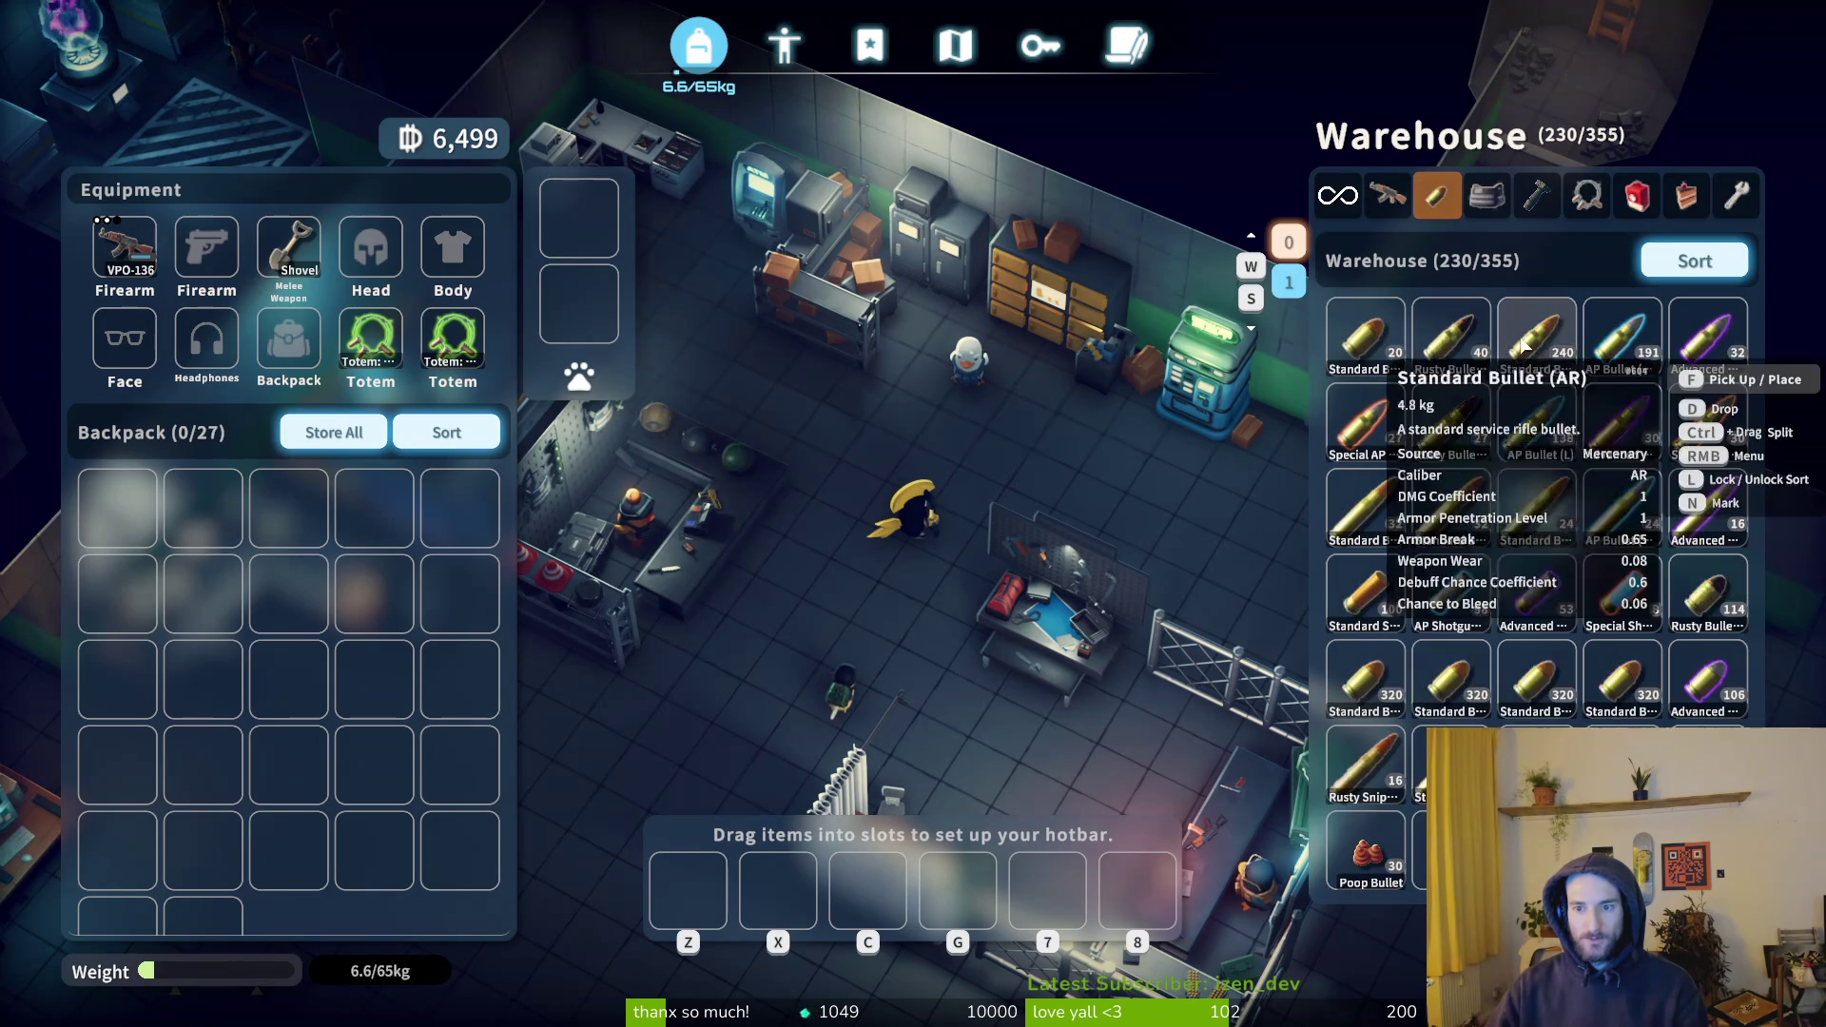
double_click(1530, 360)
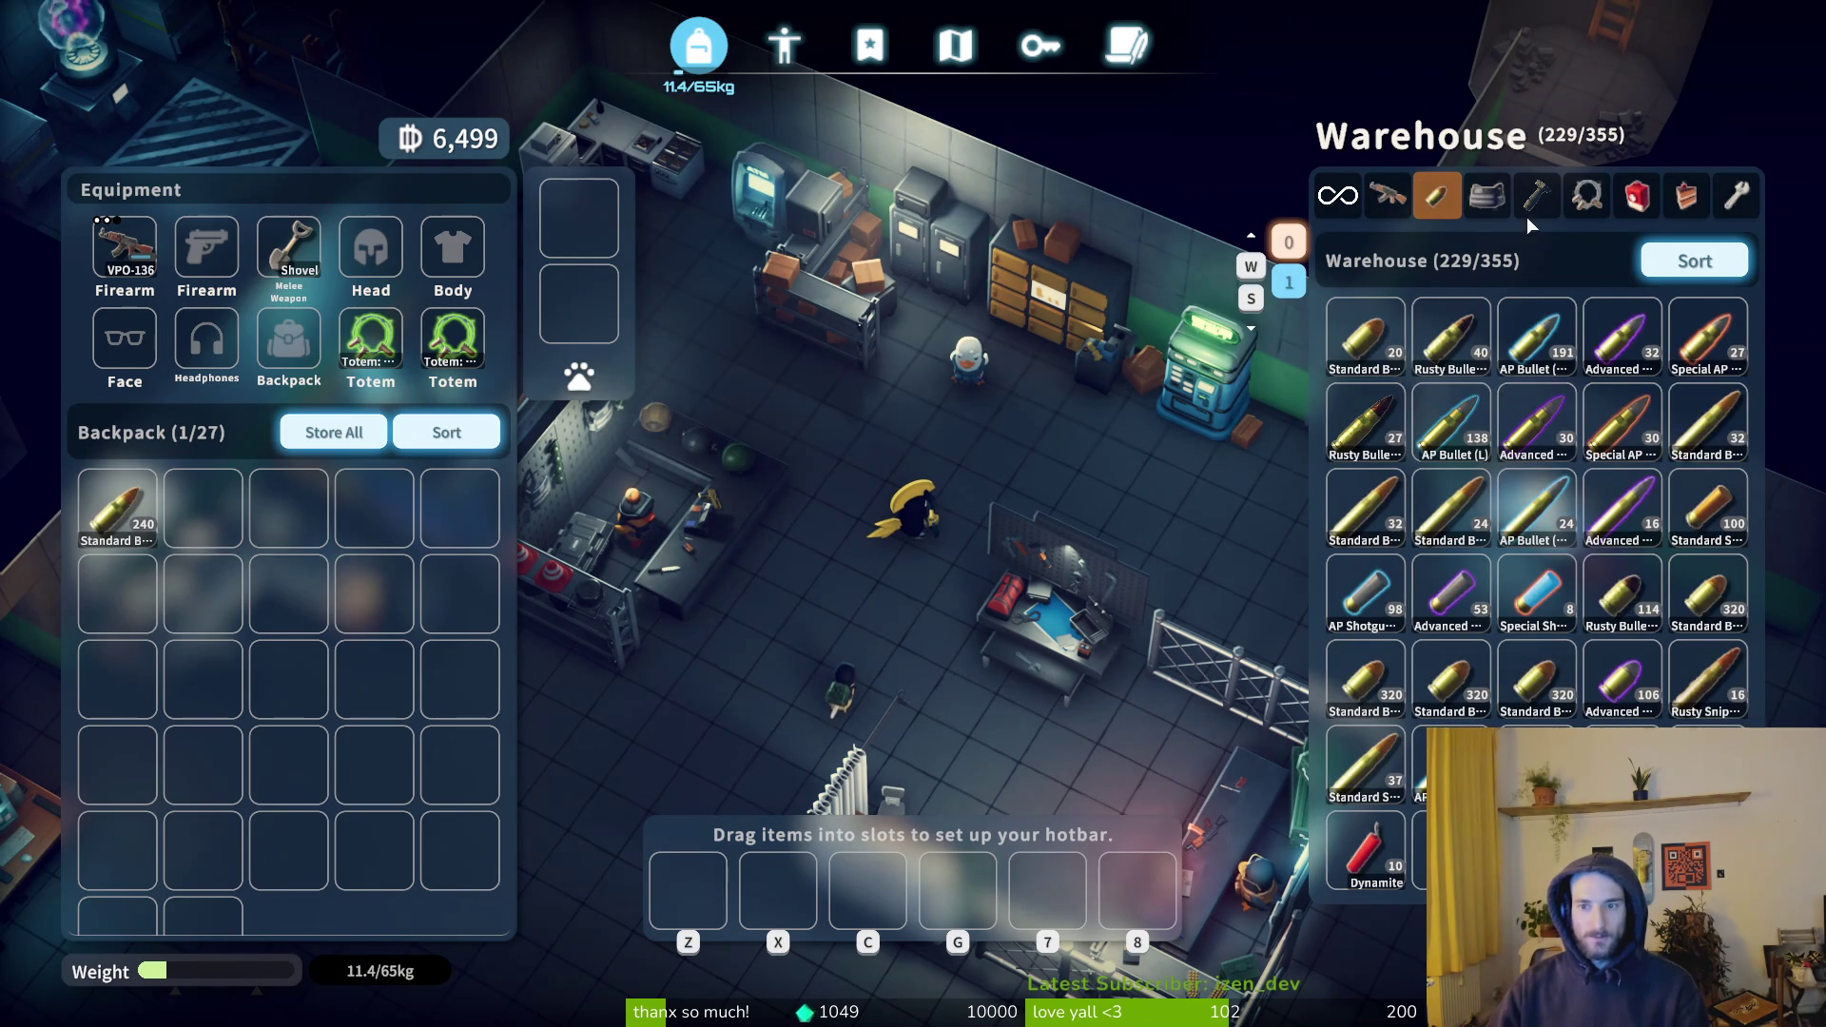
left_click(1632, 204)
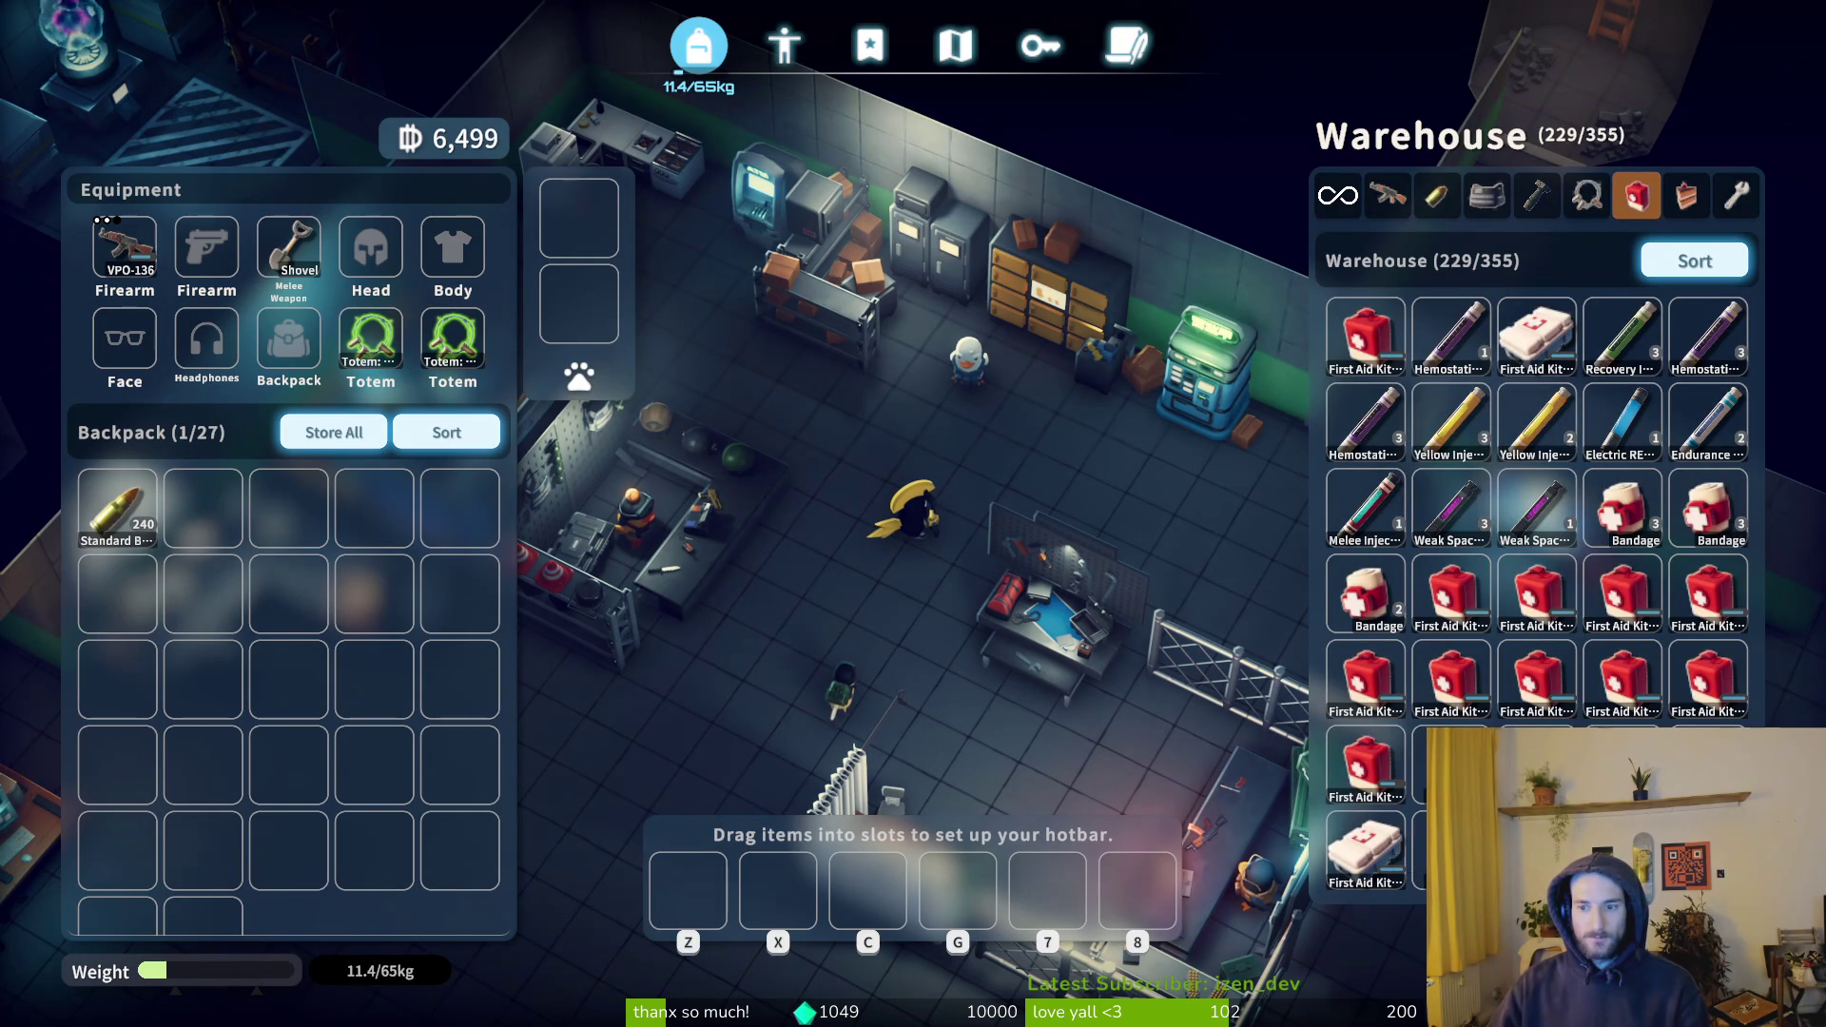
double_click(1366, 847)
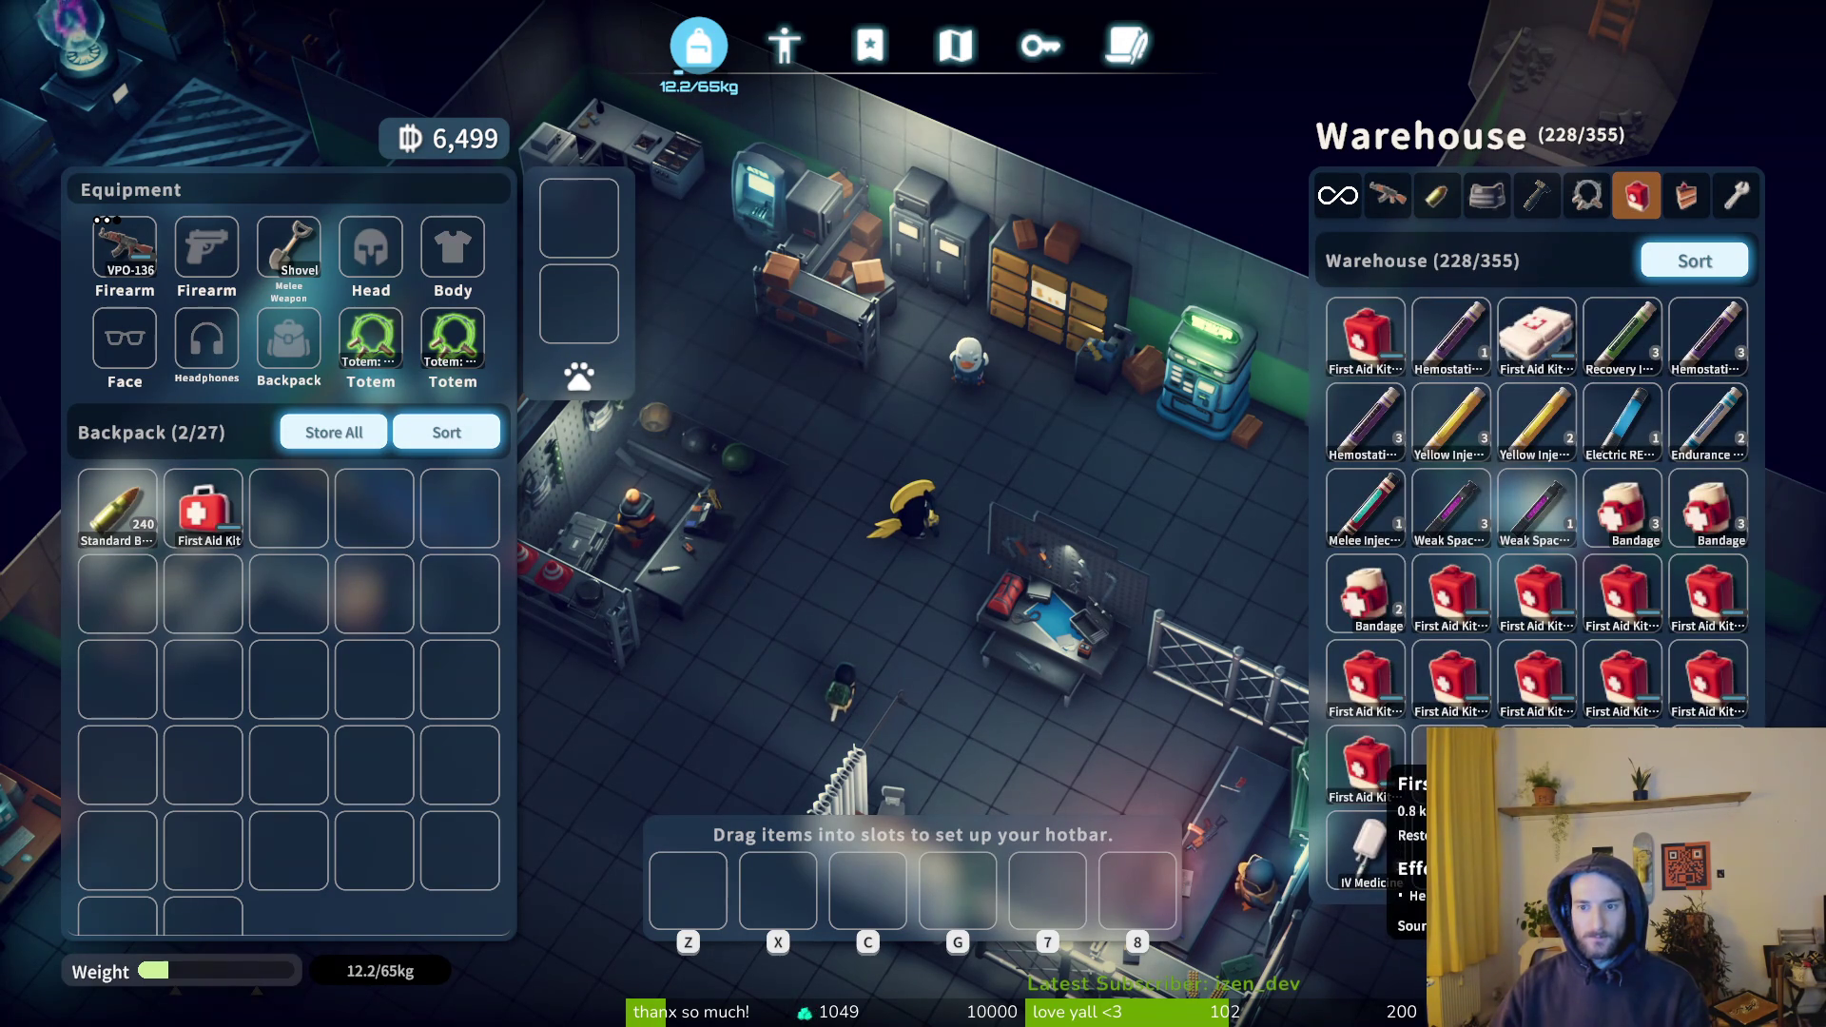
left_click(1703, 200)
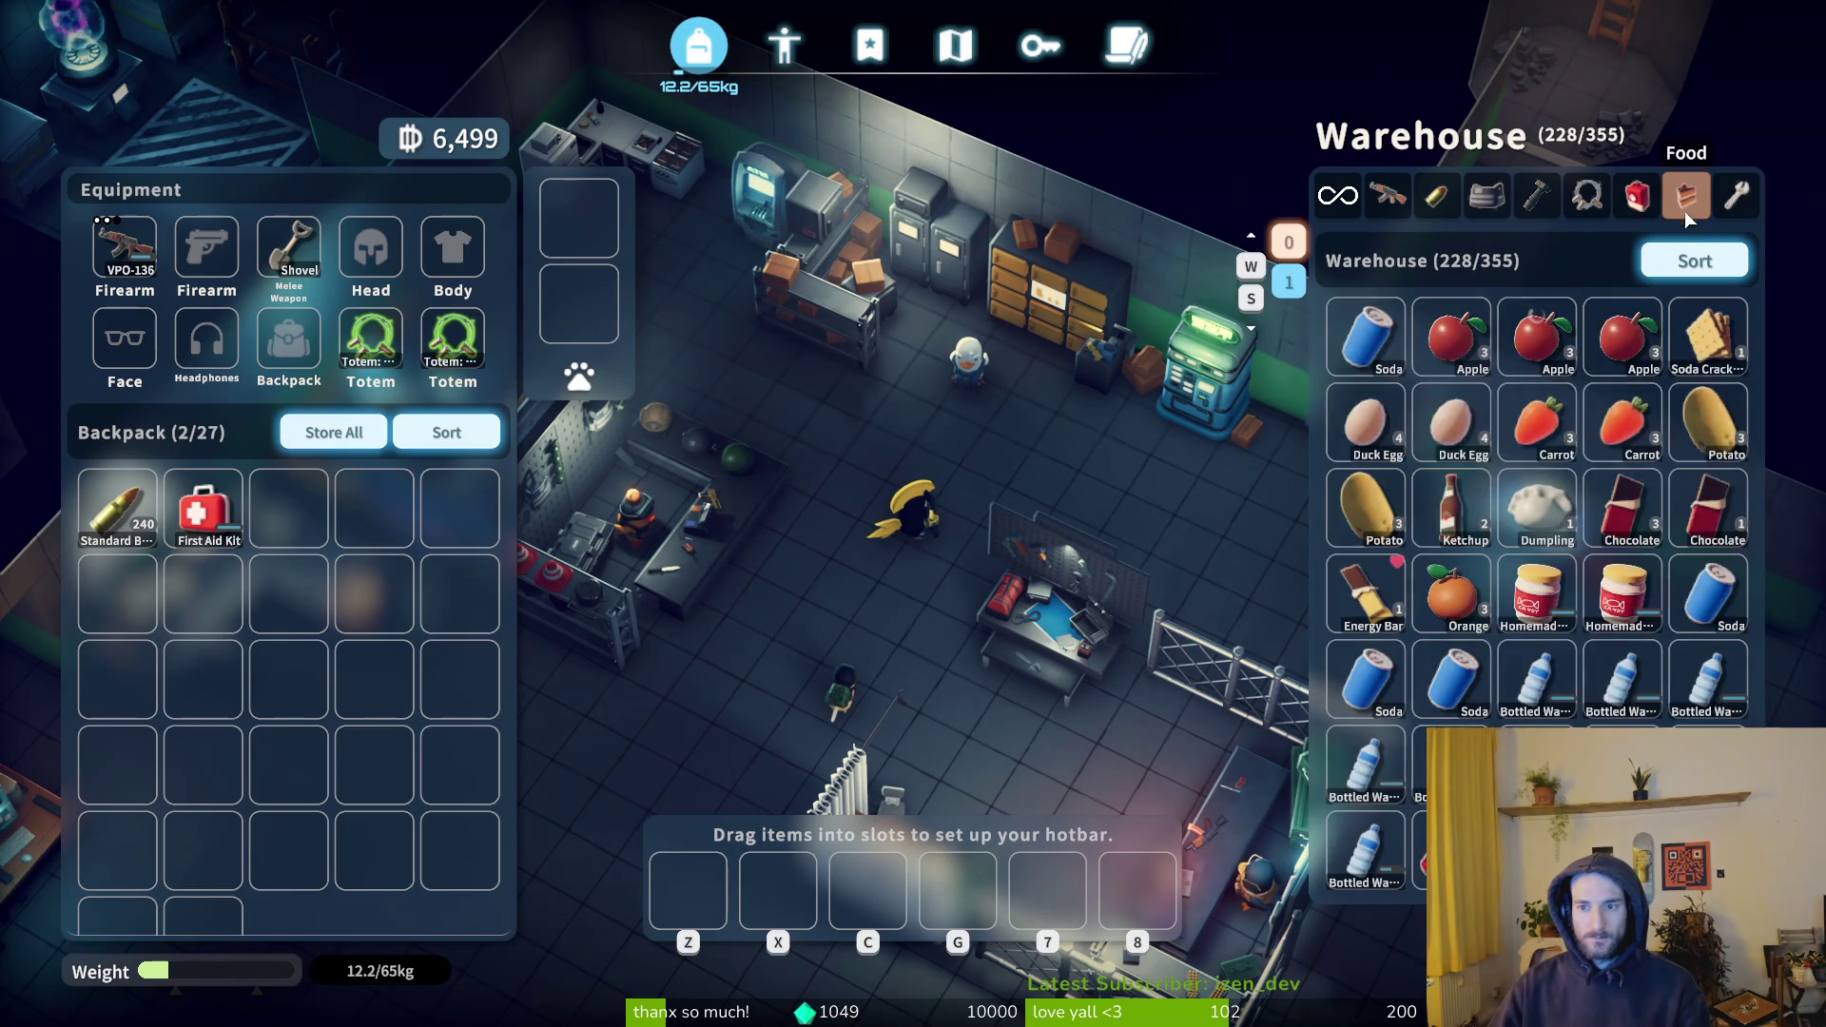
double_click(1628, 704)
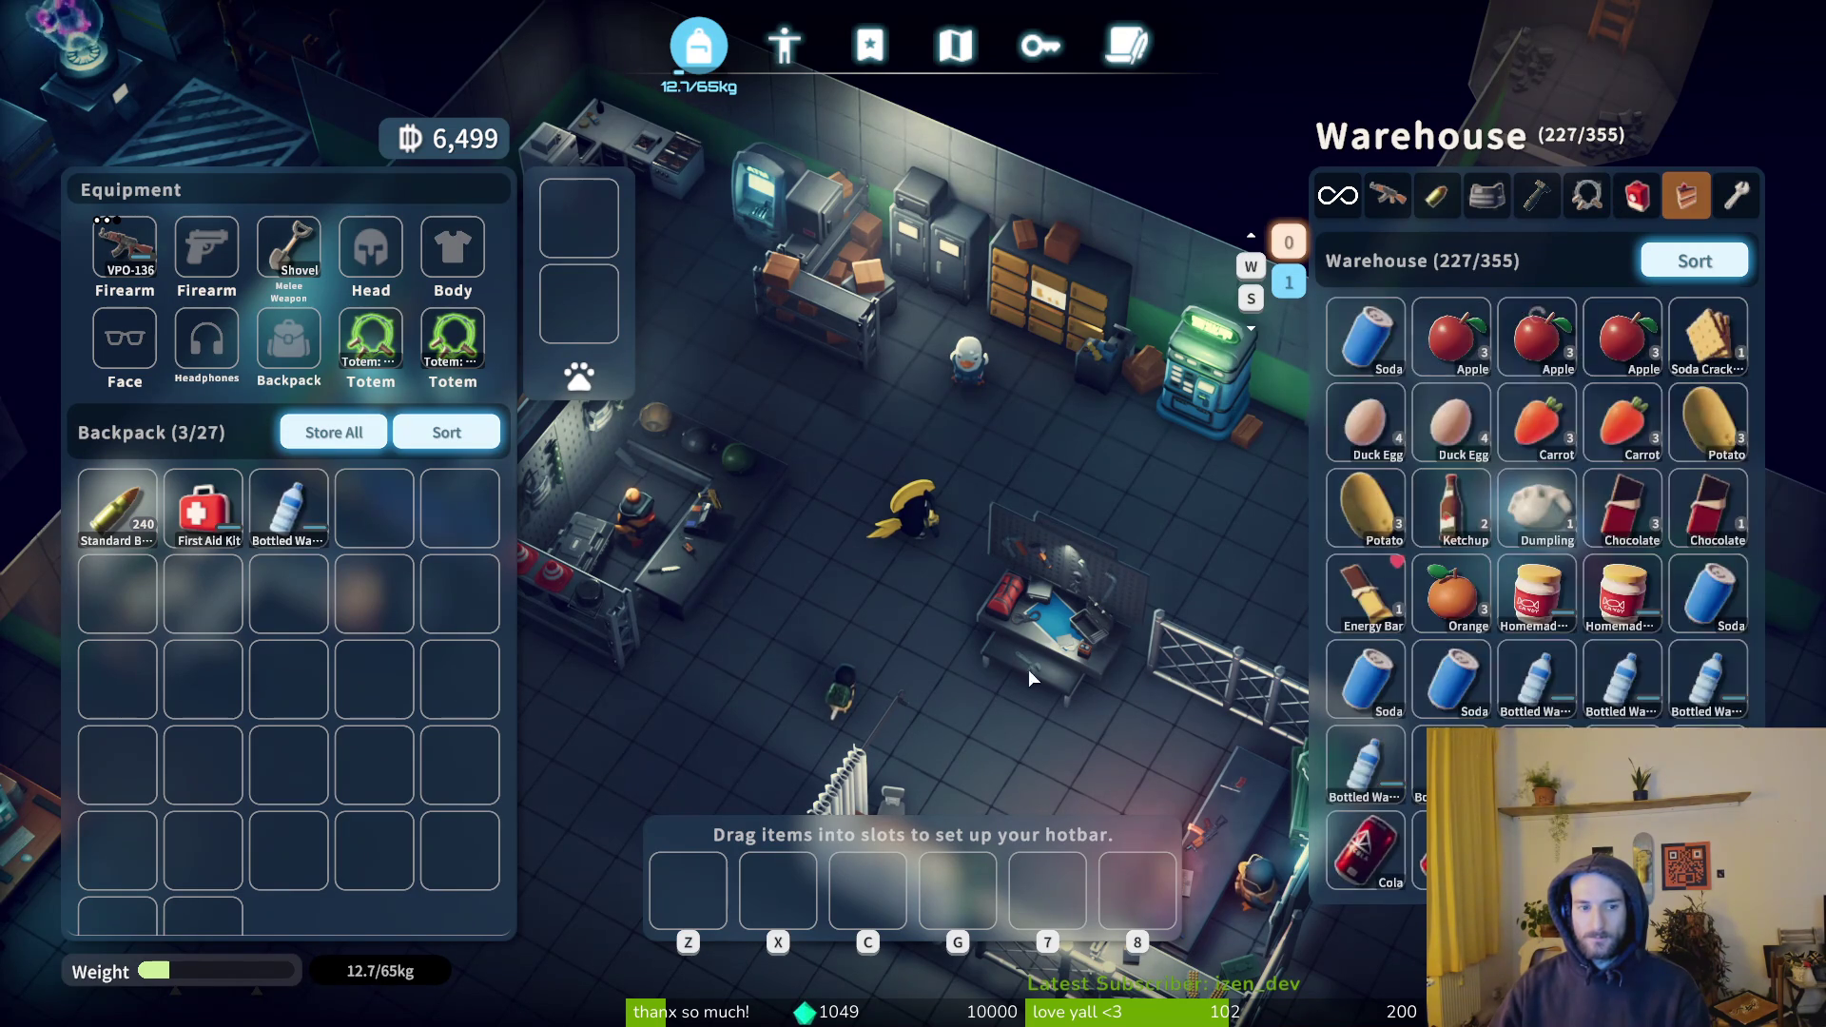
key("Tab")
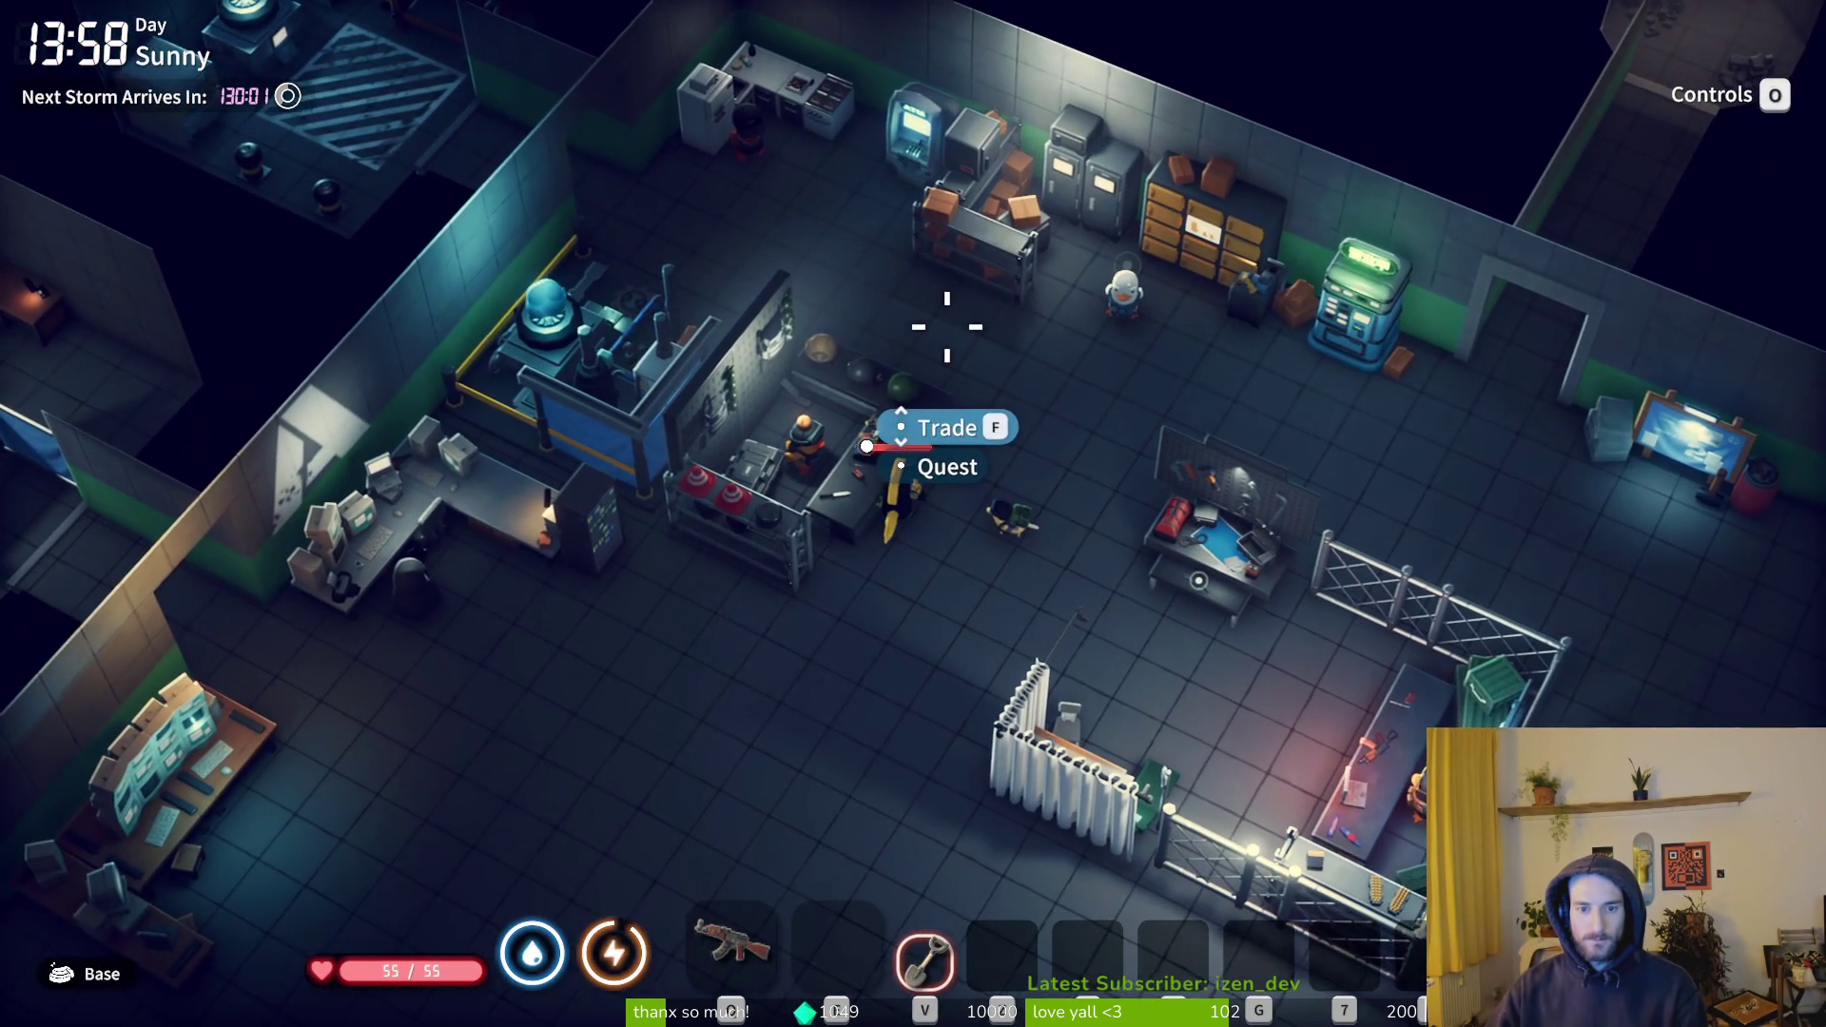
- Inspect and equip the Fly Wings backpack, giving 37 slots and a 108.8 kg carry limit
key("Tab")
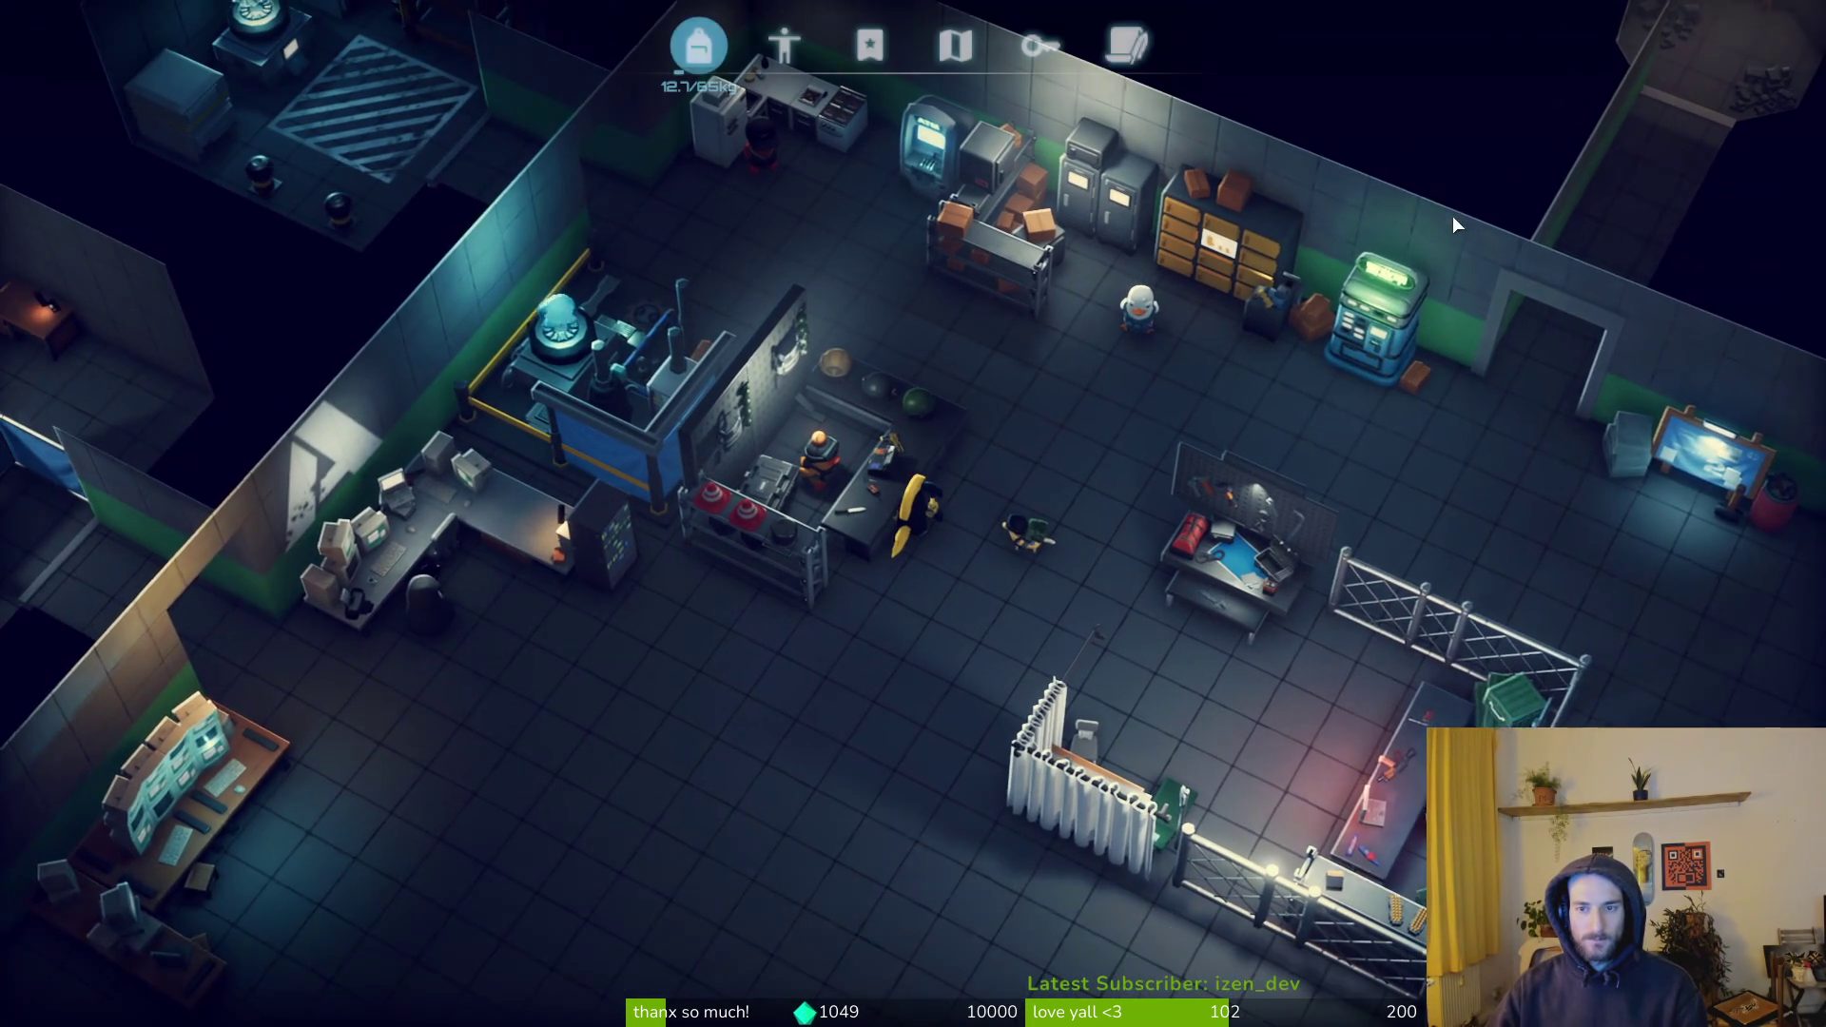
left_click(1486, 199)
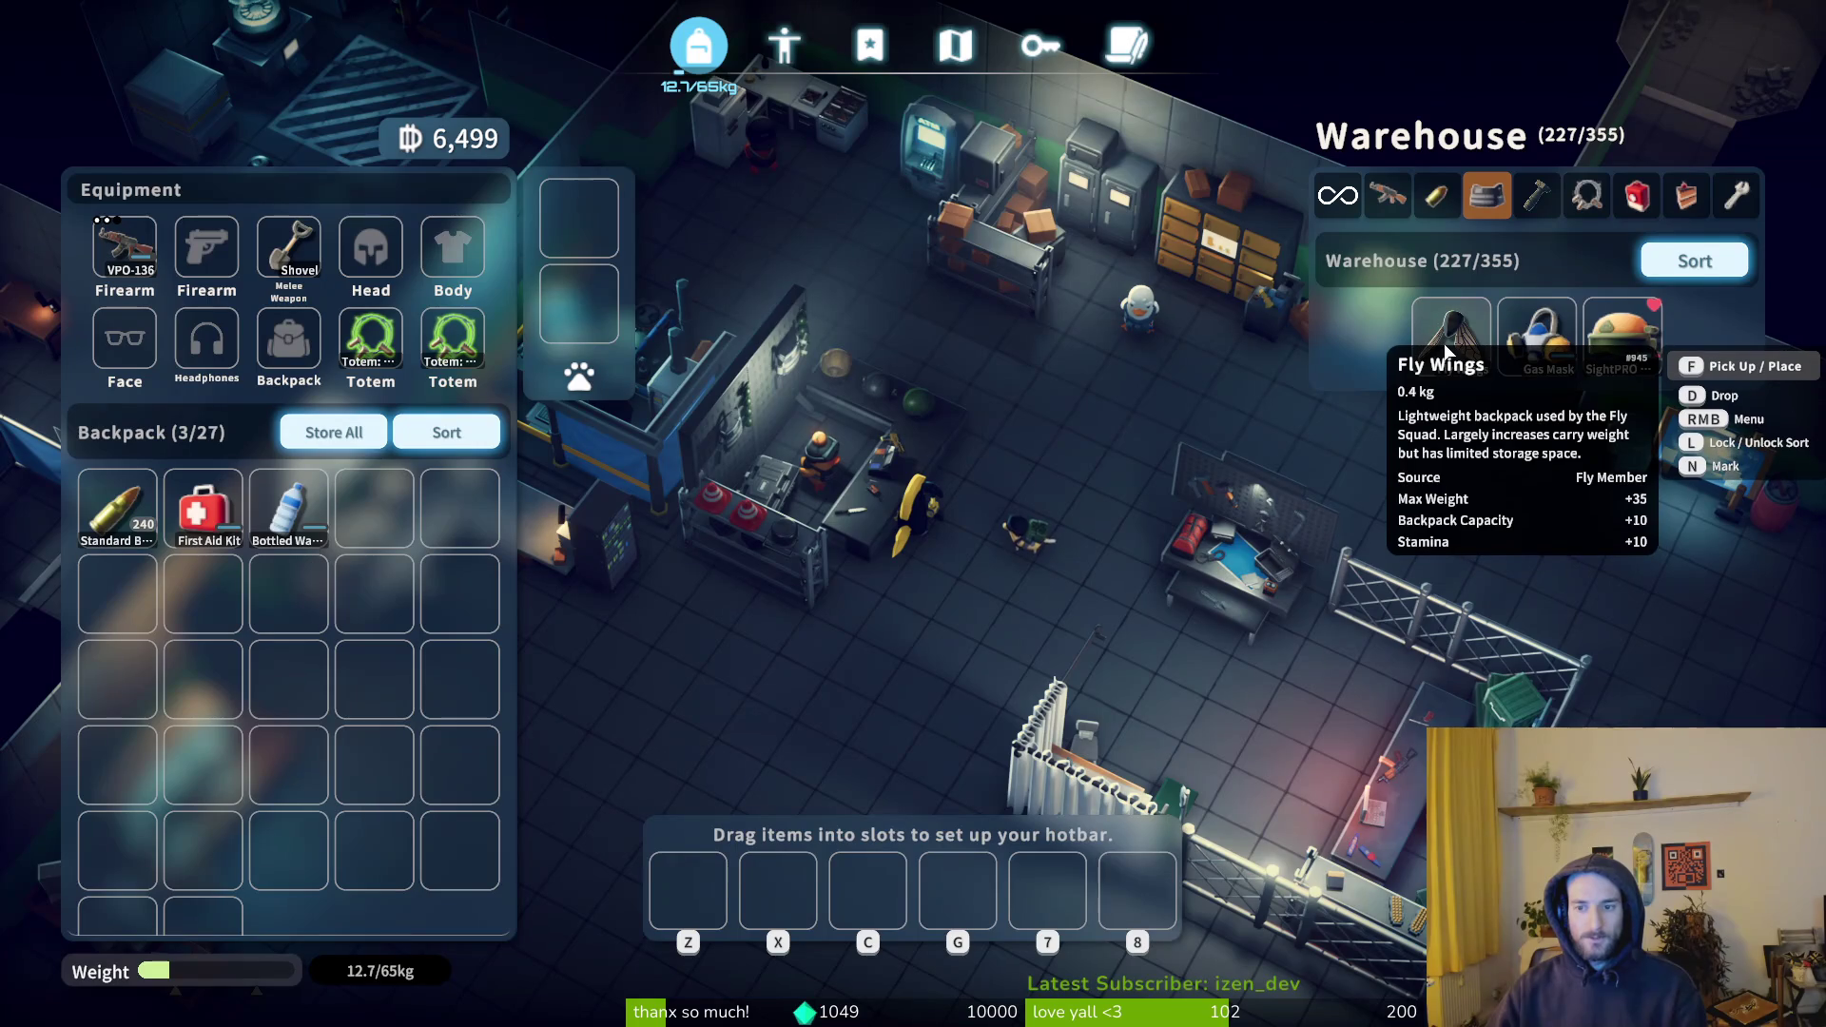
left_click(1442, 344)
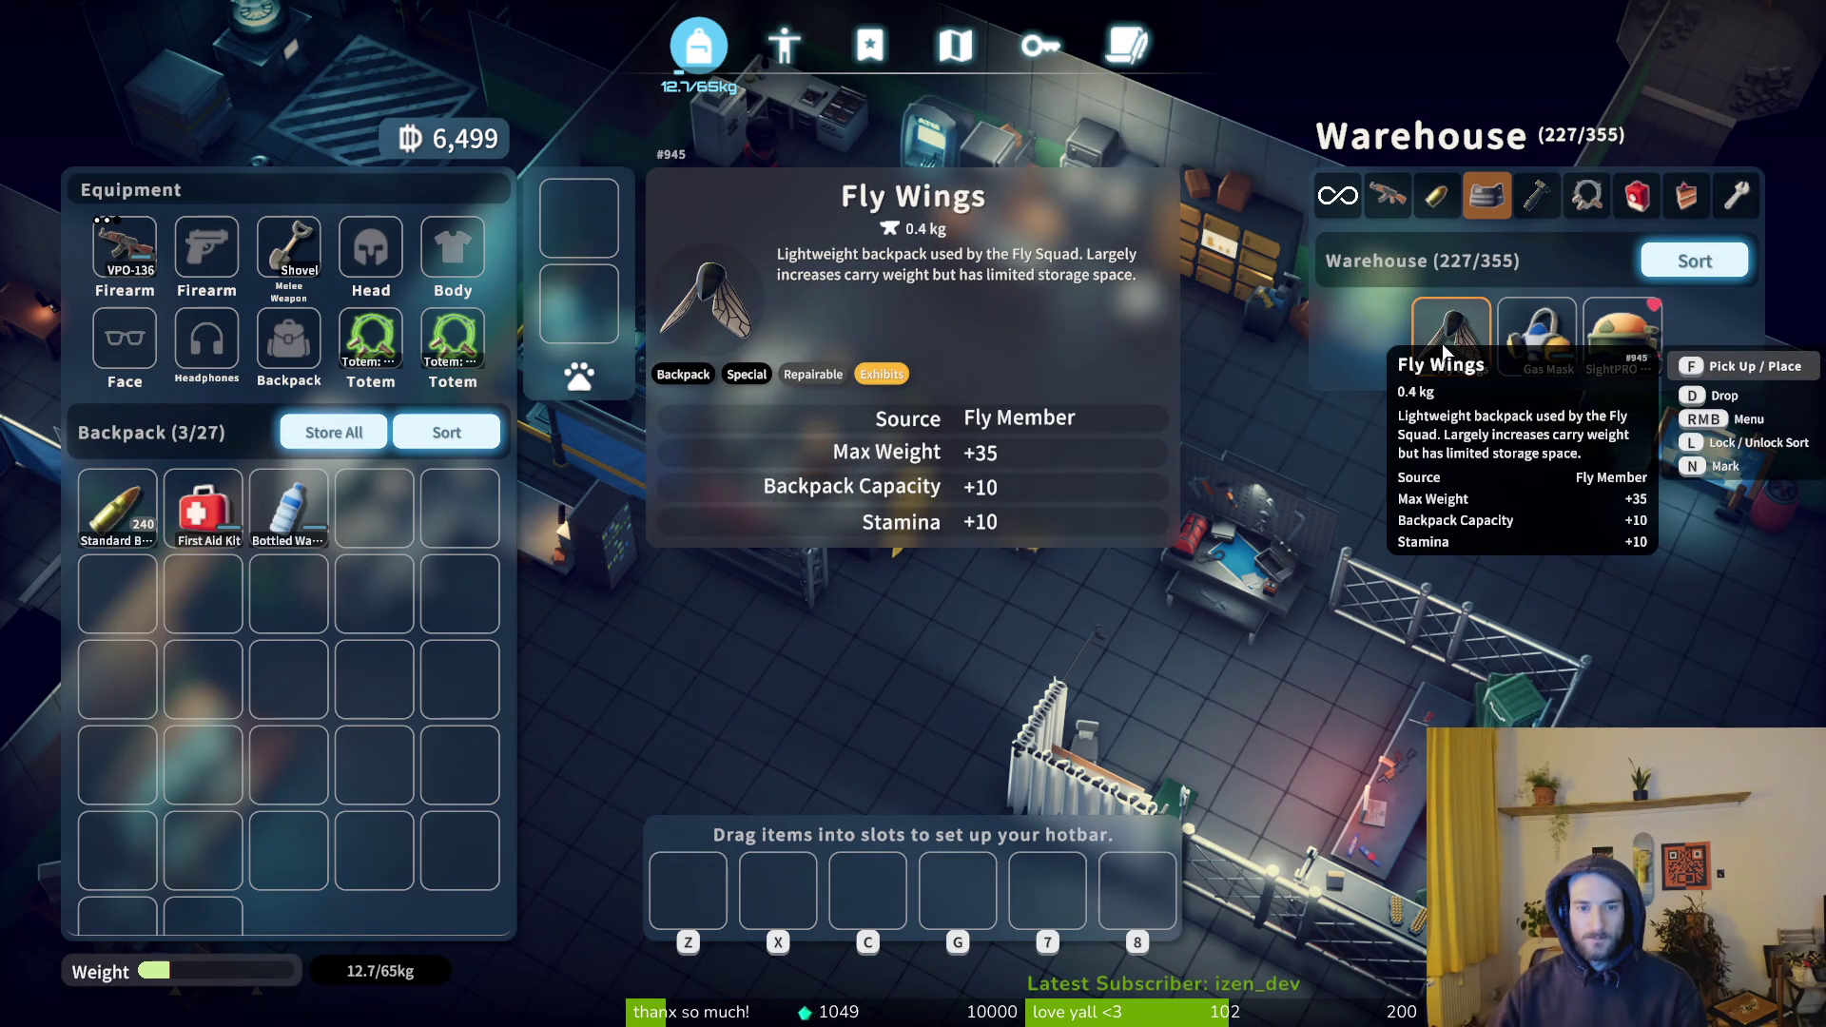
double_click(1442, 344)
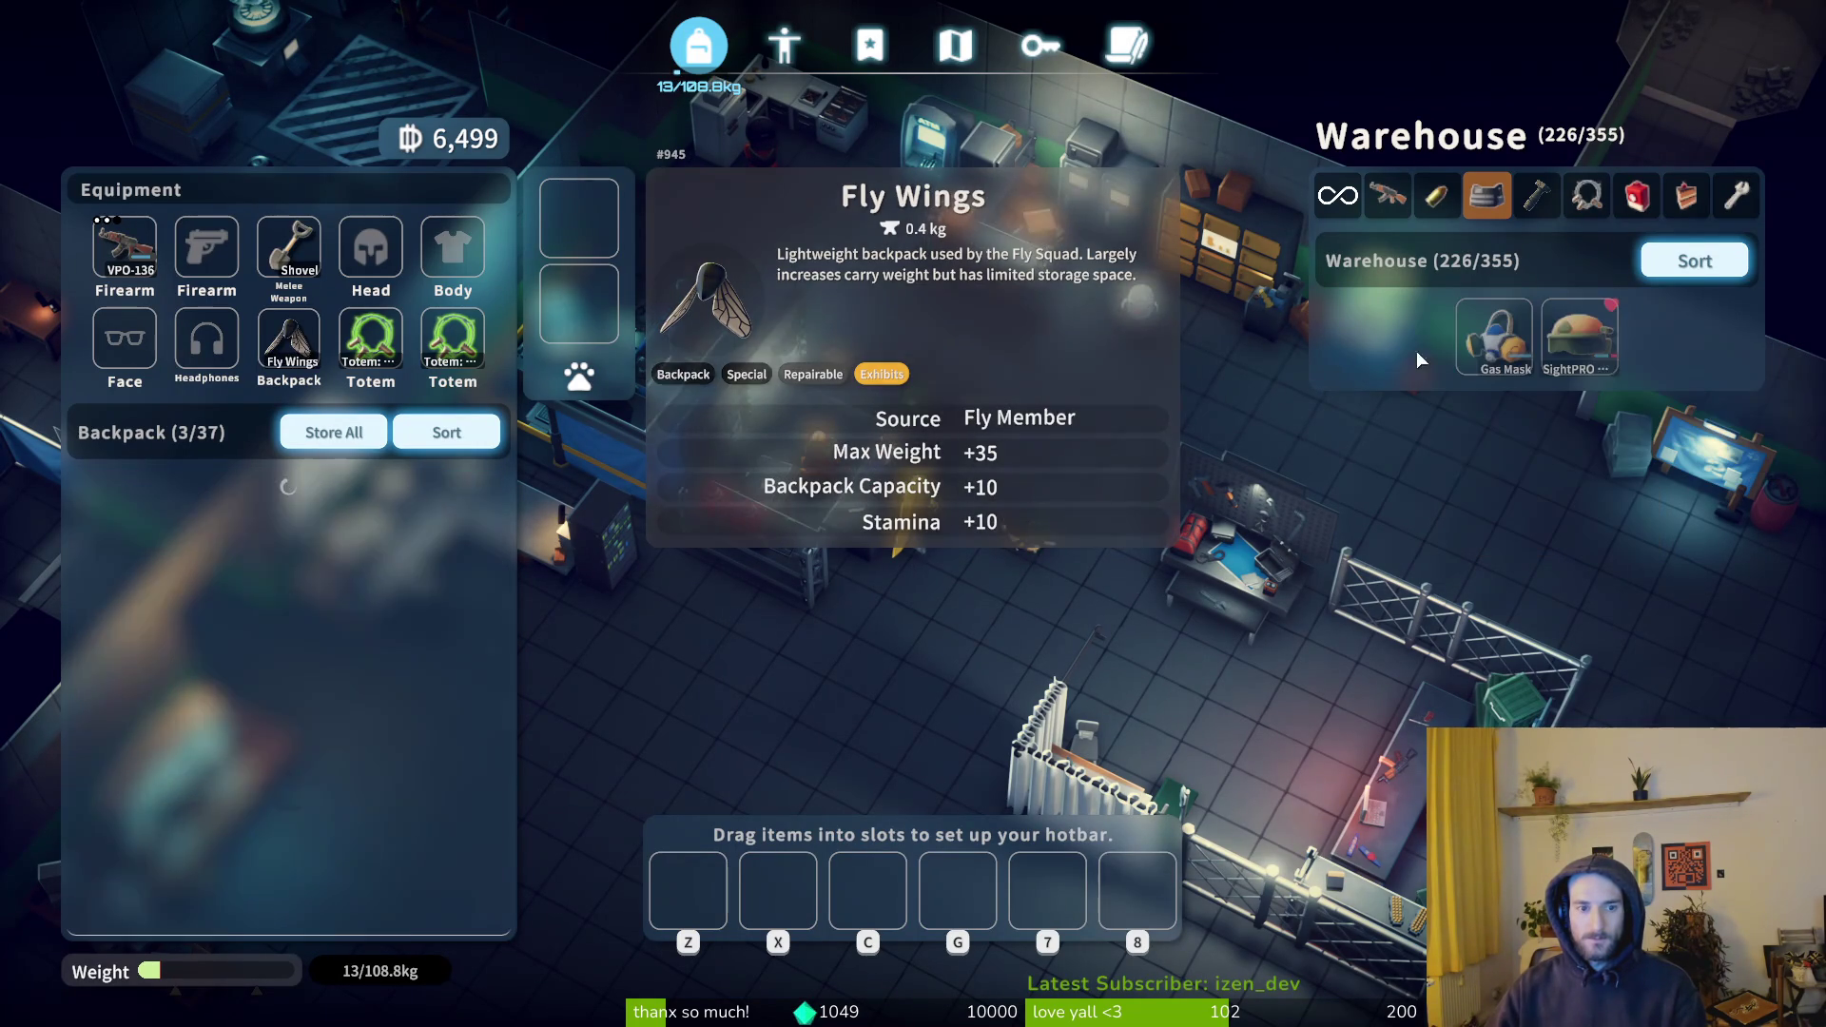
key("Tab")
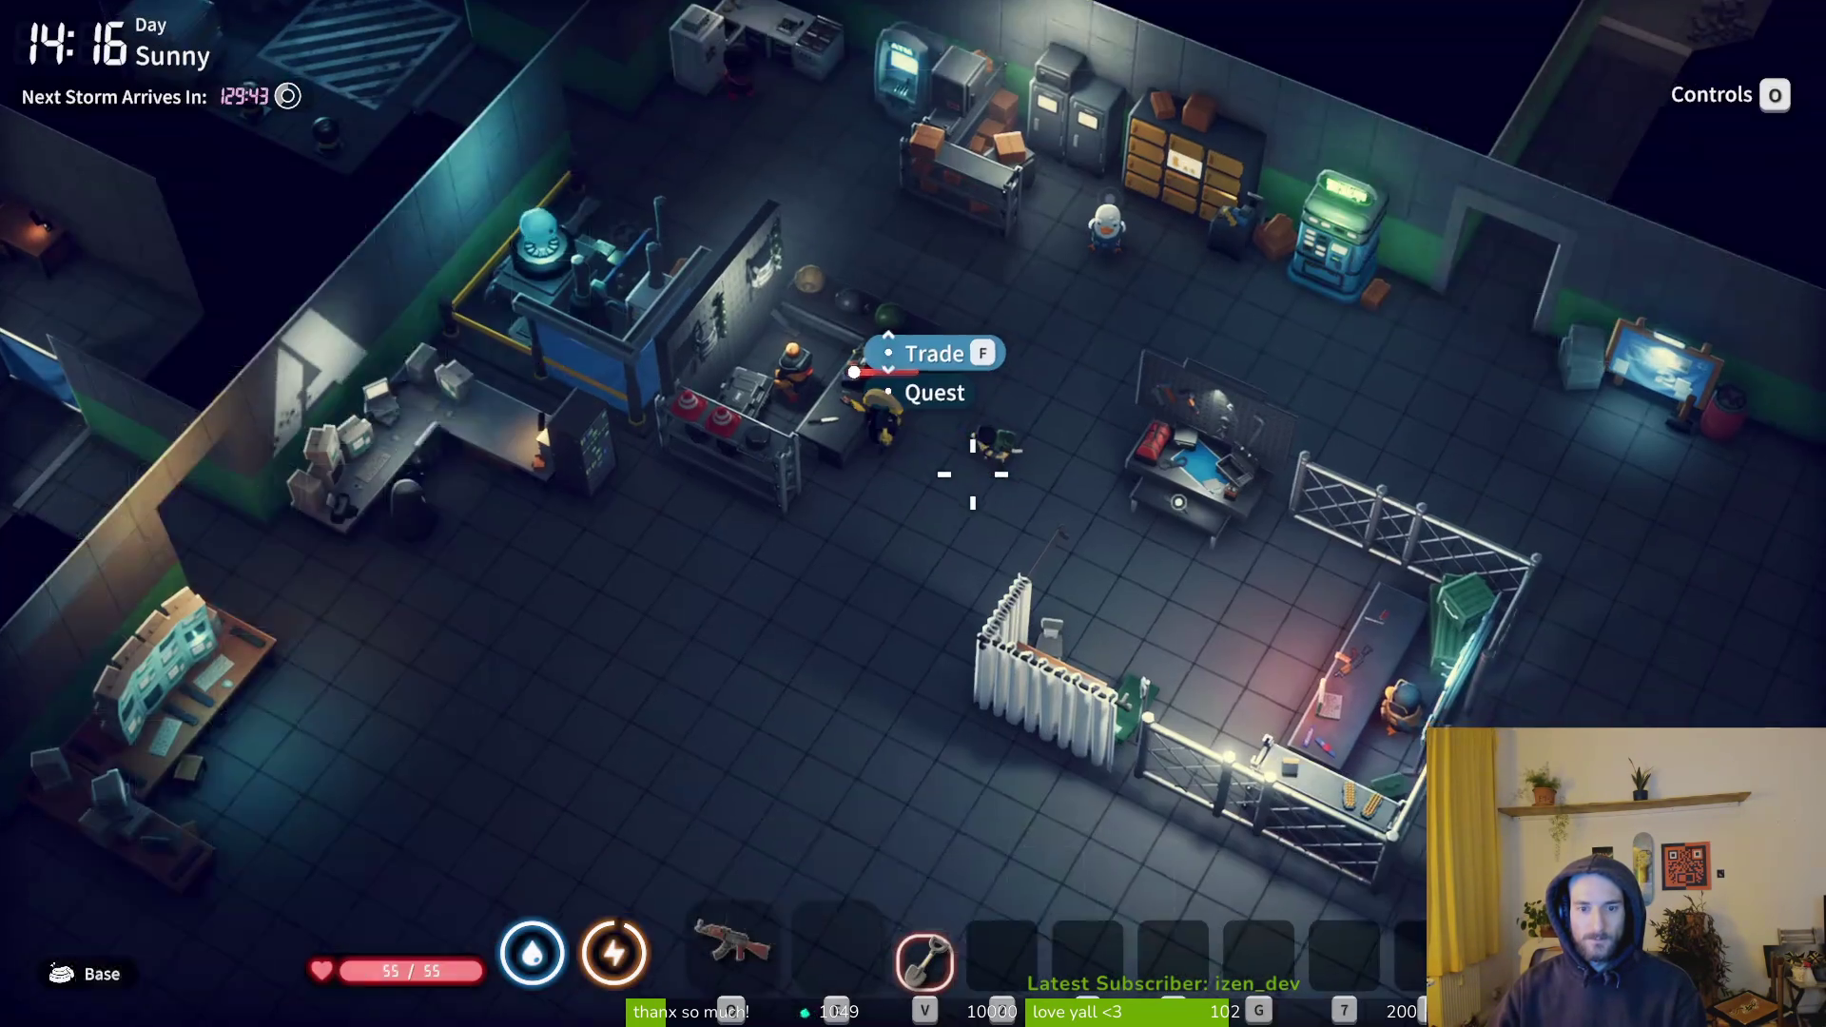
- Walk across the base and return the Fly Wings backpack to the warehouse
key("s")
key("w")
key("d")
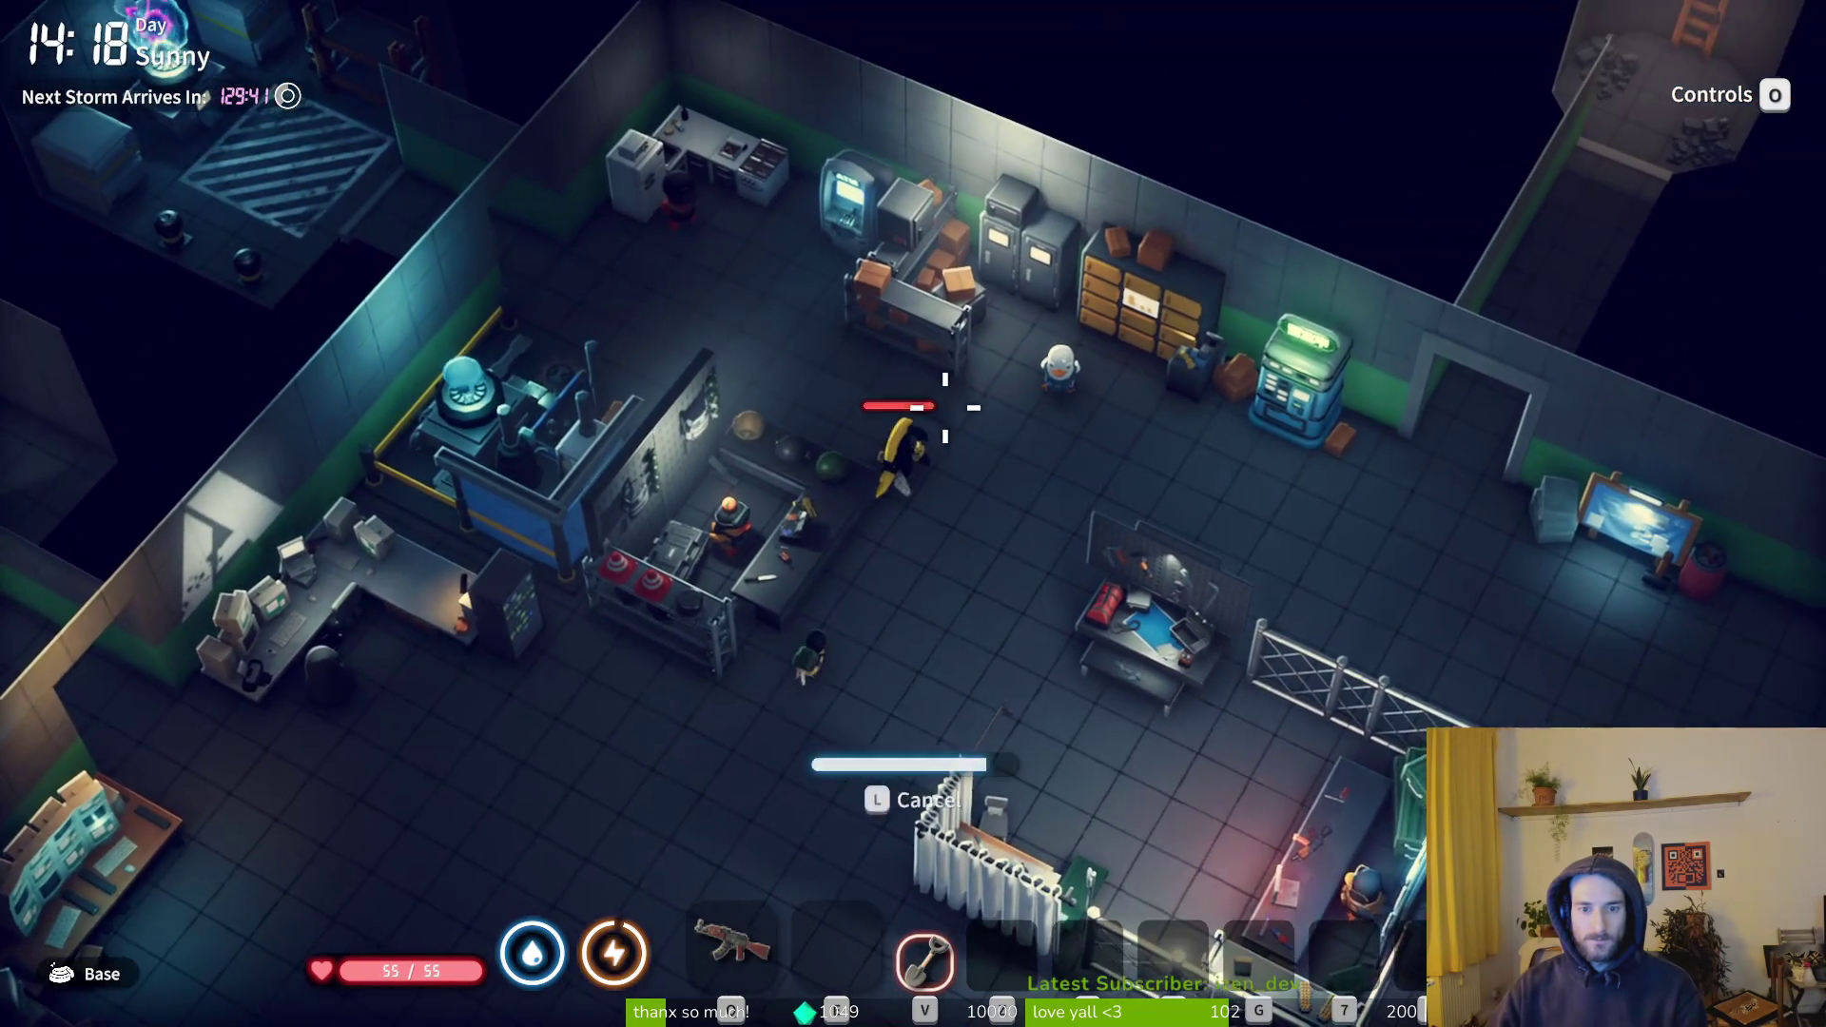
key("Tab")
left_click_drag(271, 357, 368, 510)
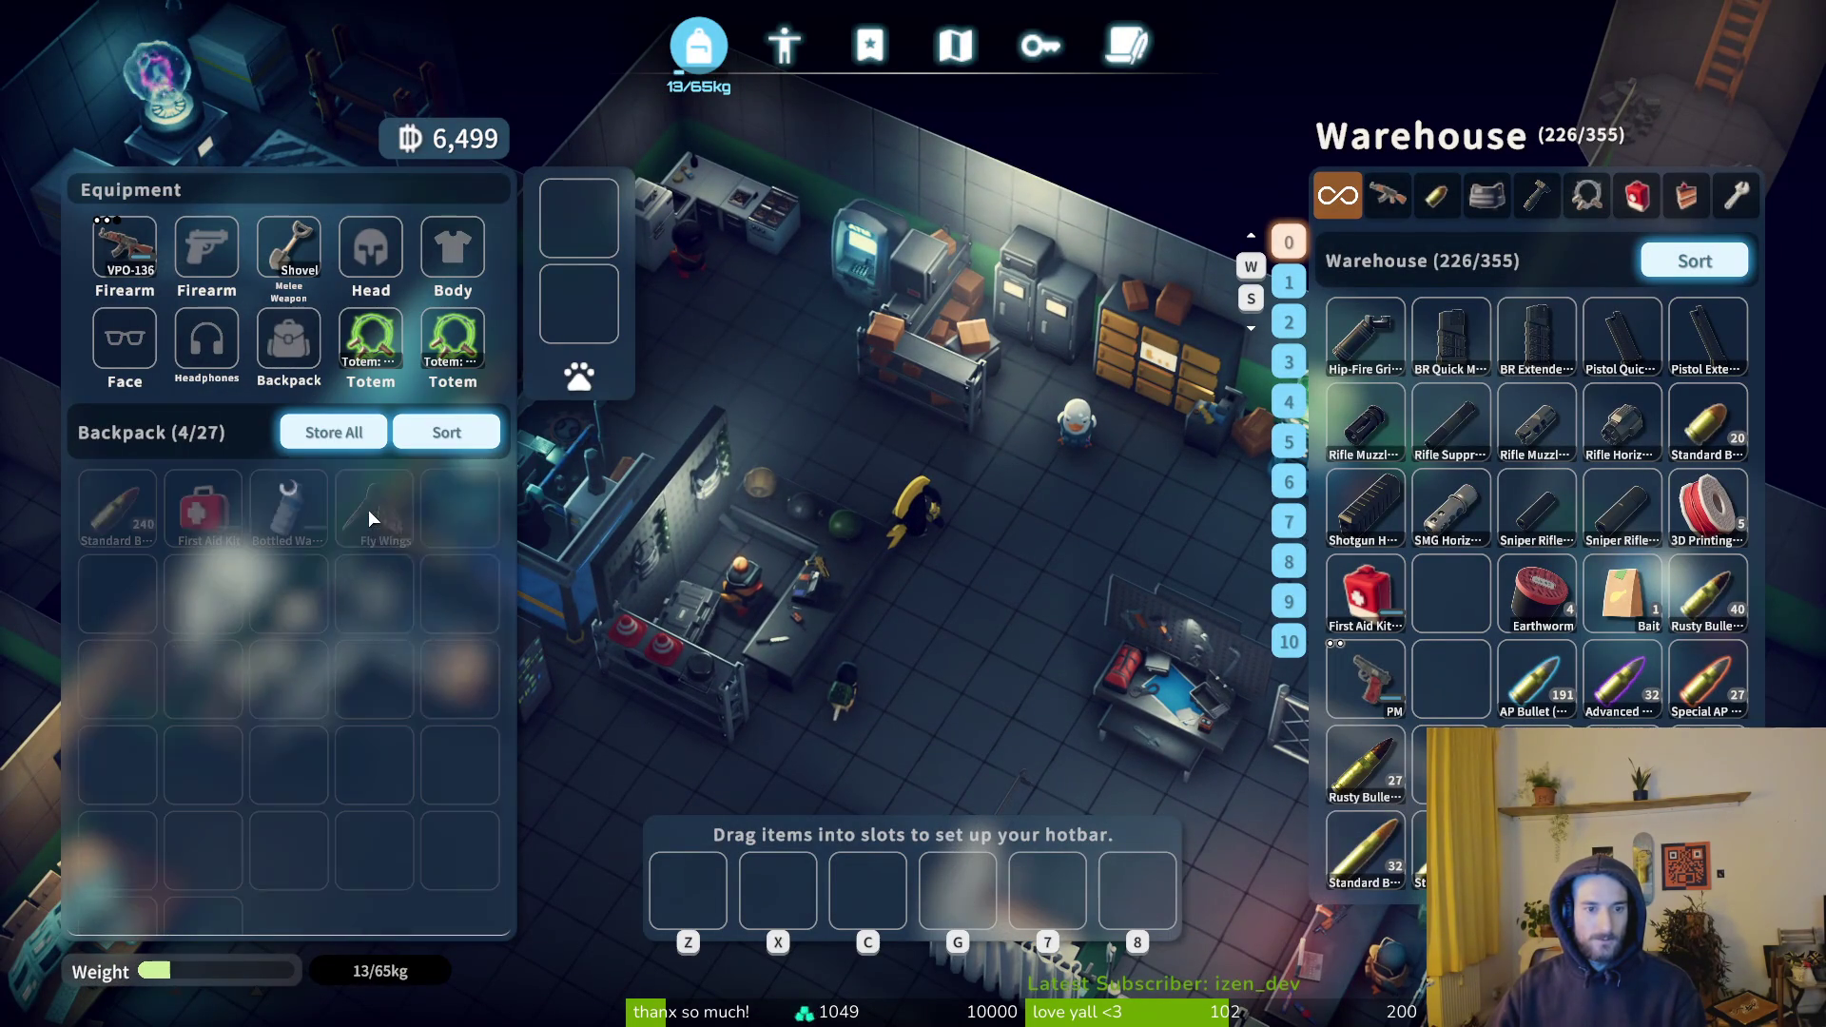
left_click(399, 532, "shift")
left_click(1484, 199)
key("Tab")
- Buy Lv.3 Body Armor from Orange for 1,775 and confirm it is worn, leaving 4,724 coins
key("f")
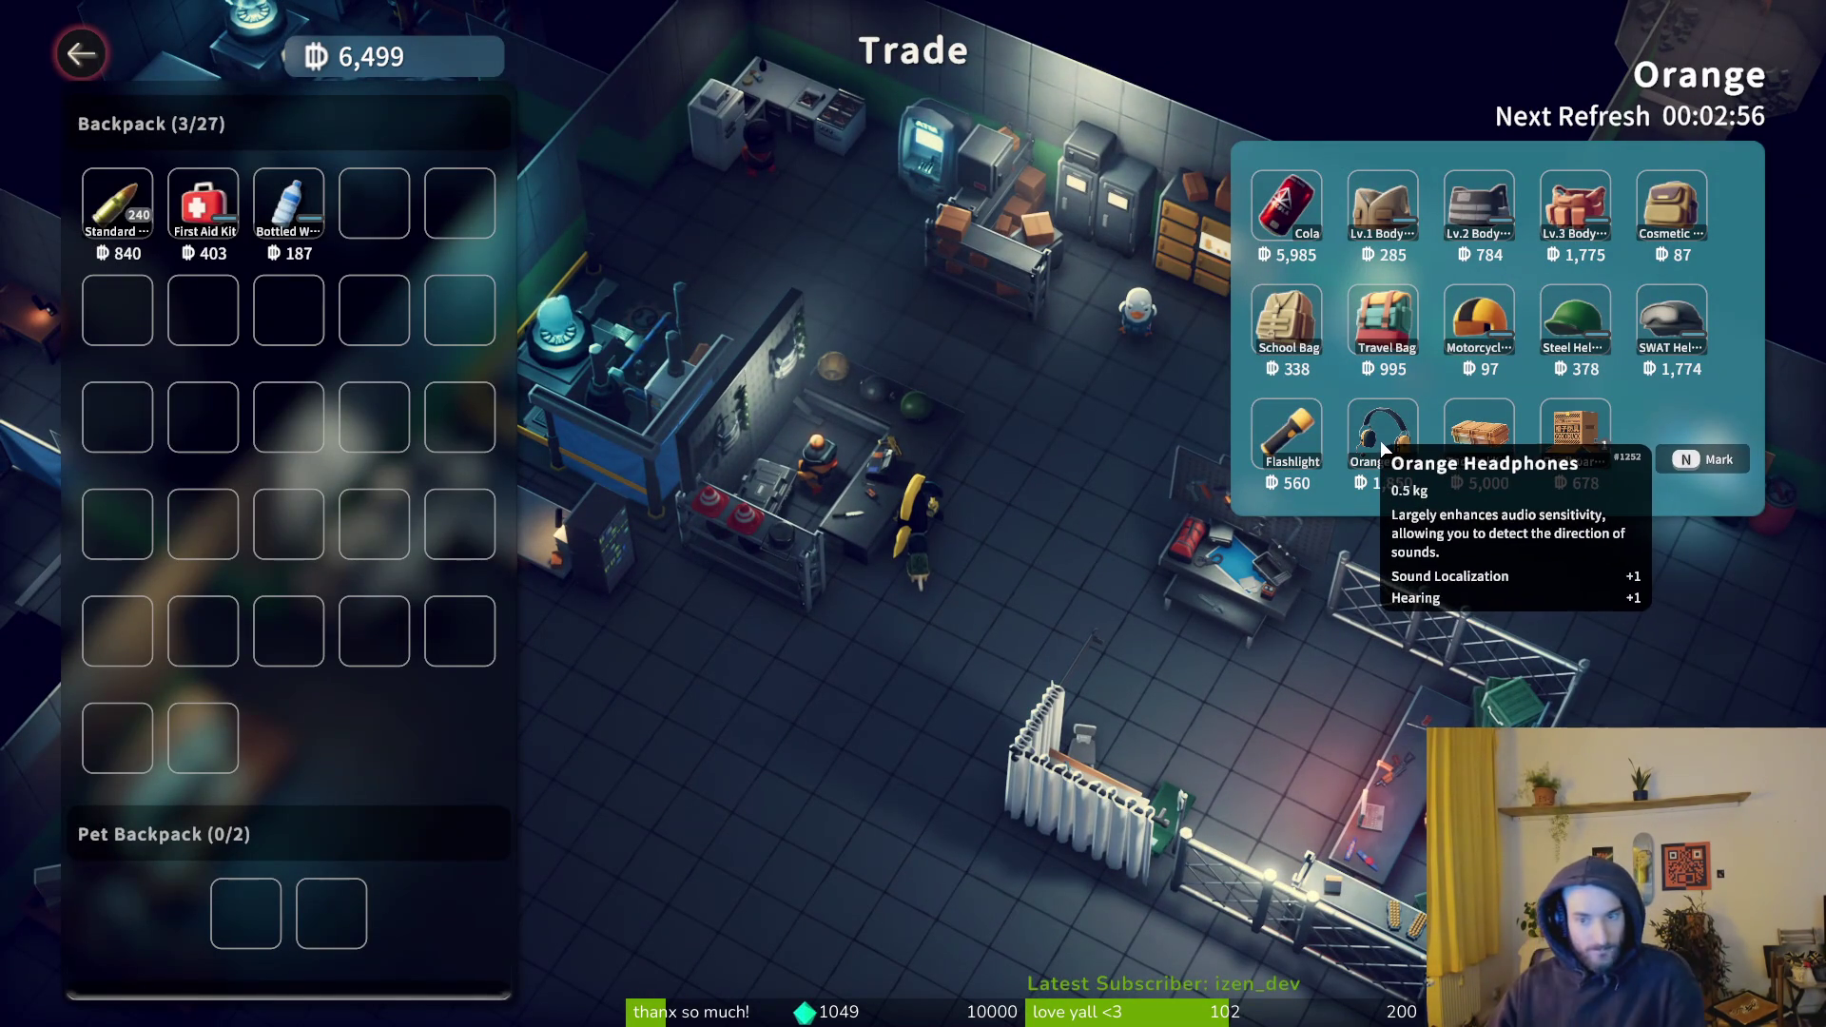
left_click(1576, 209)
left_click(1115, 451)
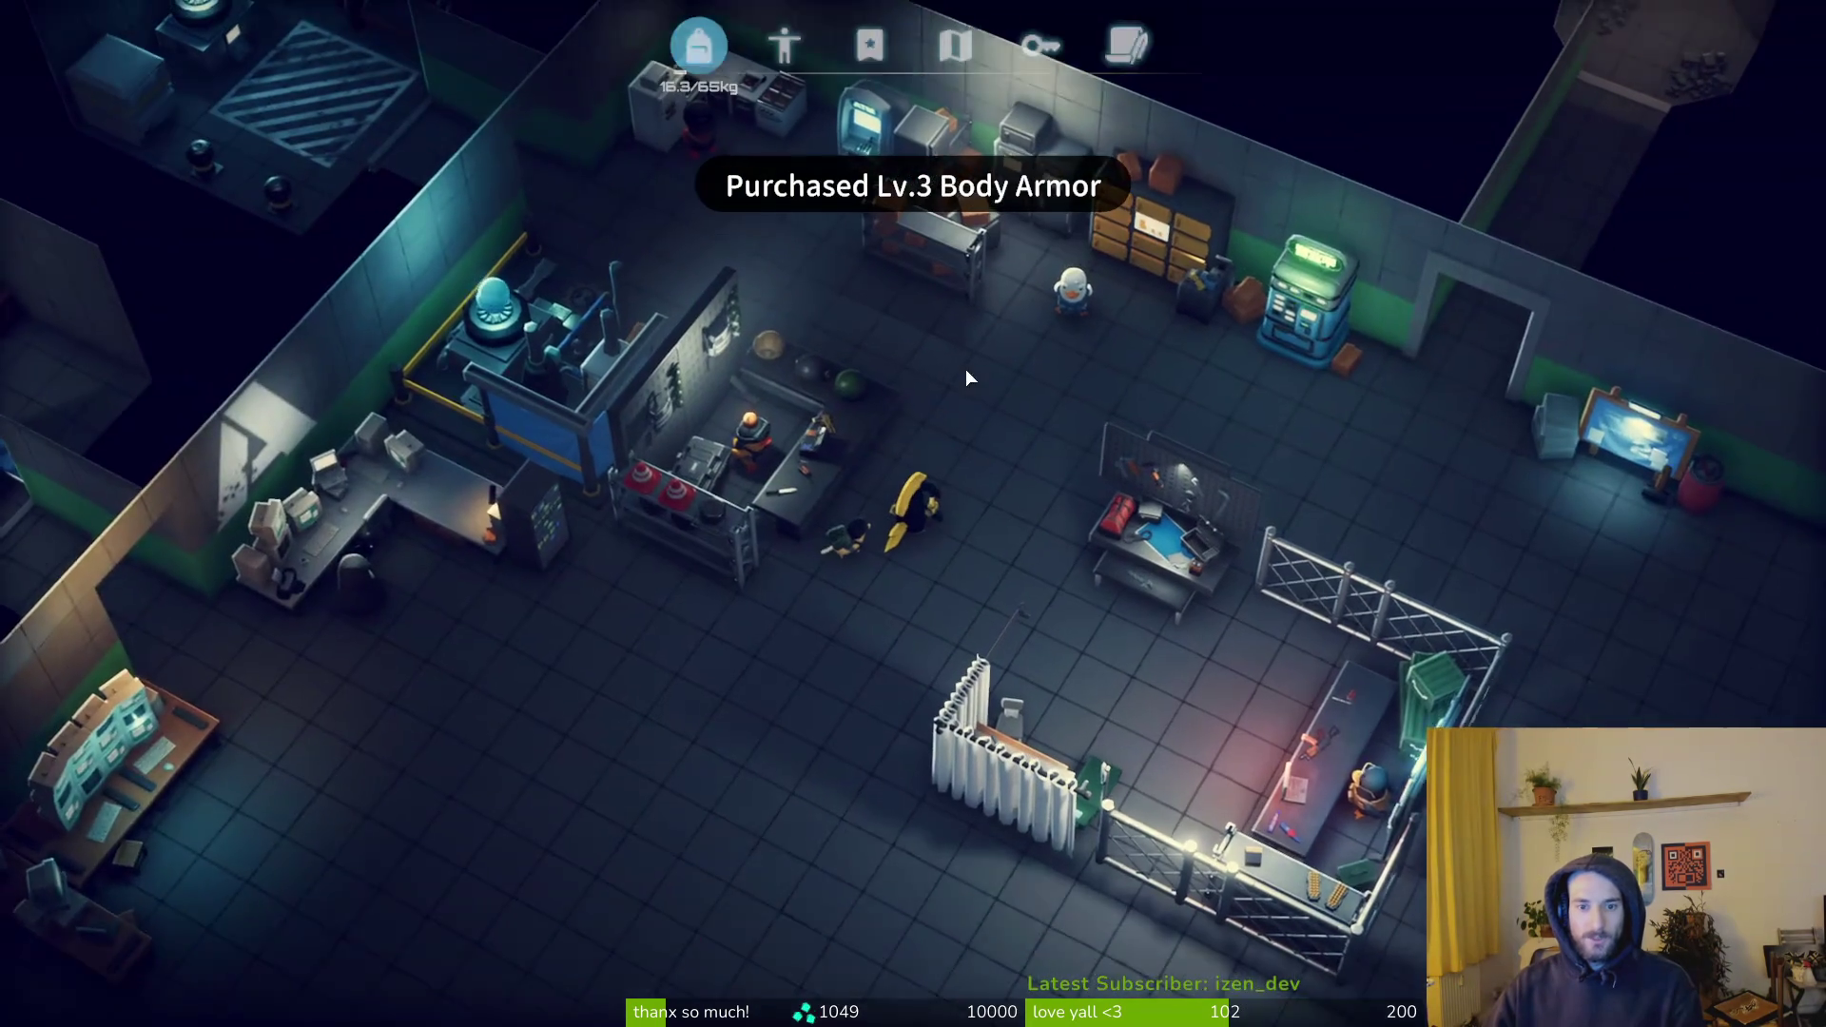
key("Tab")
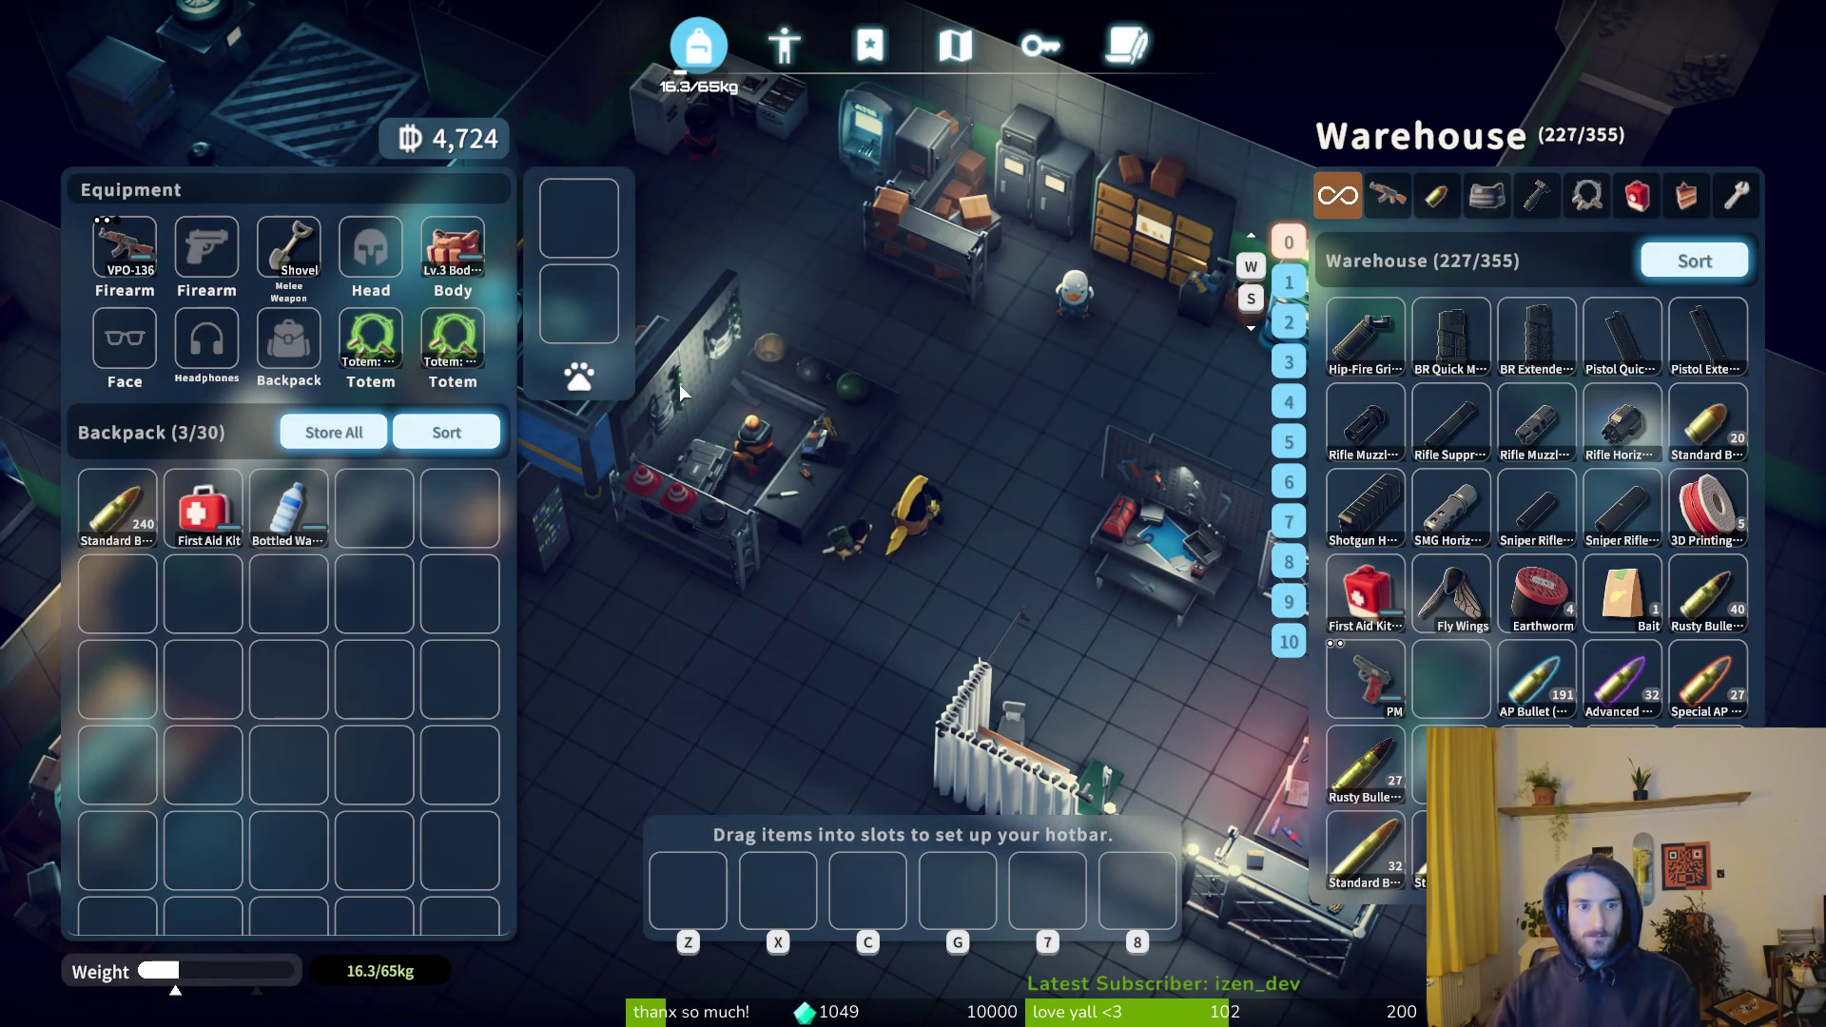
key("Tab")
- Teleport to Farm Town for 250 coins and continue past the loading screen into the raid
key("w")
key("a")
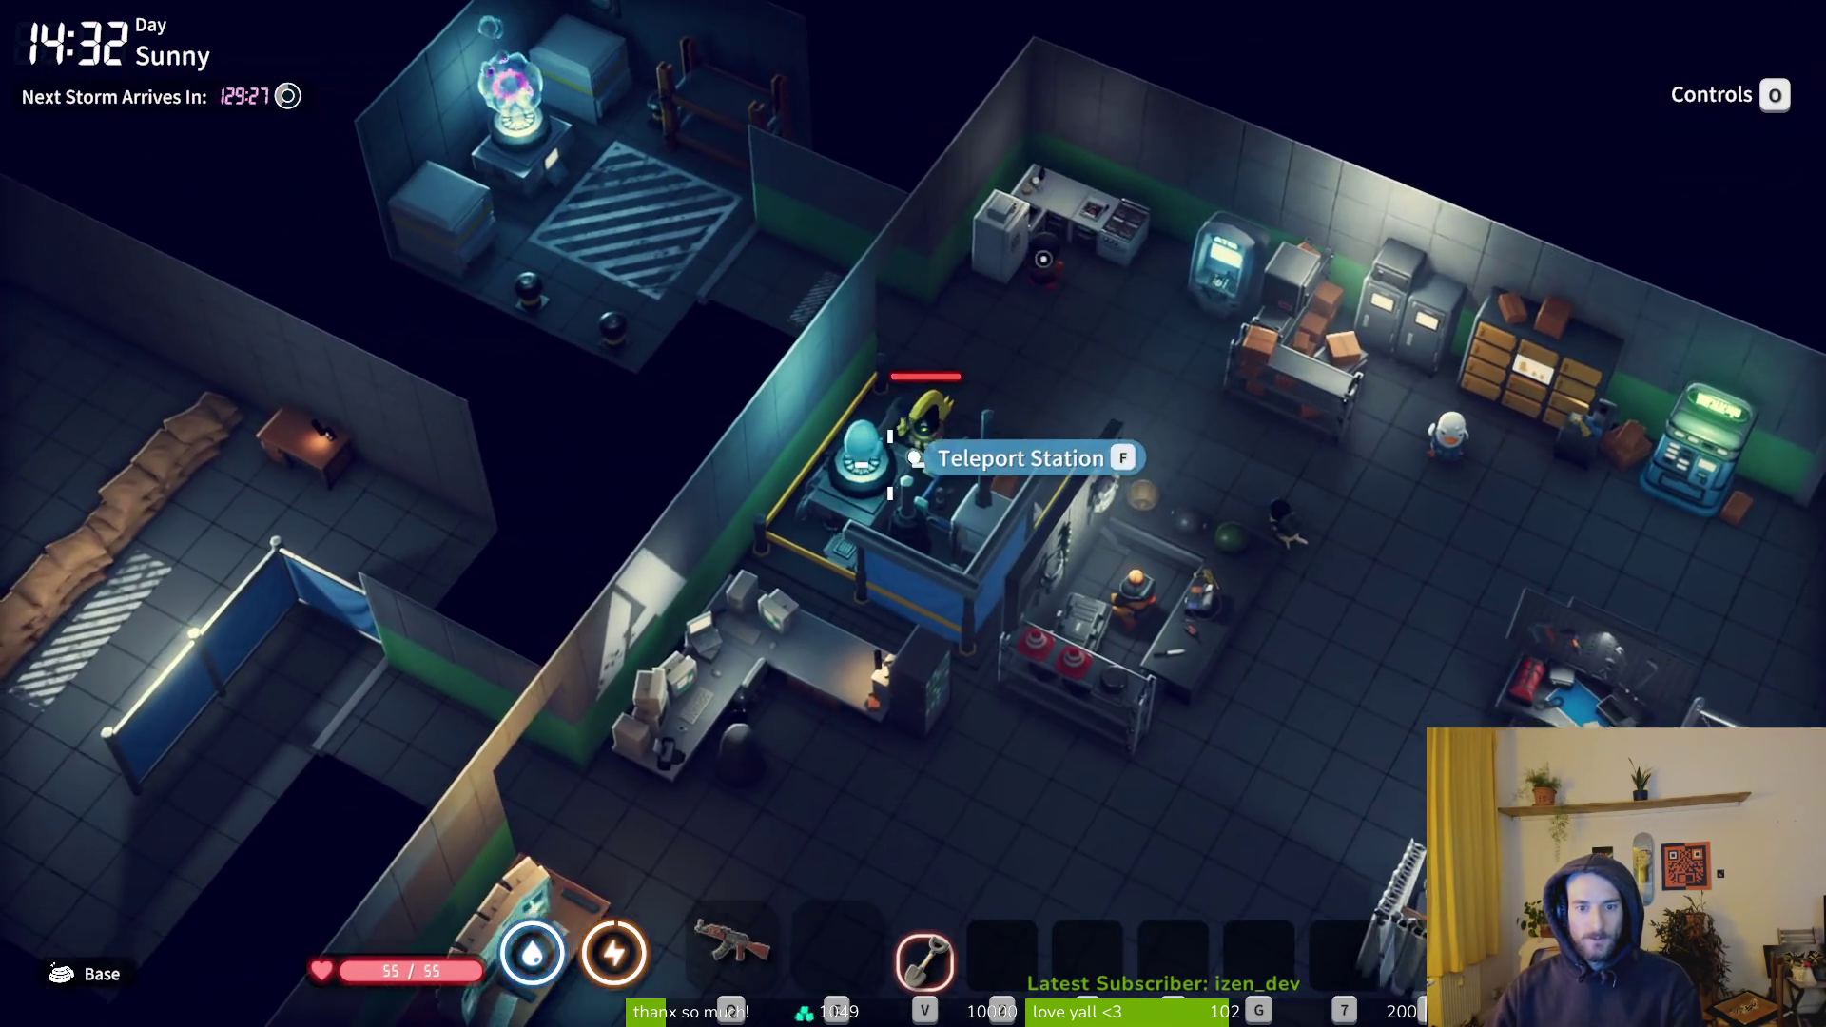
key("f")
left_click(571, 490)
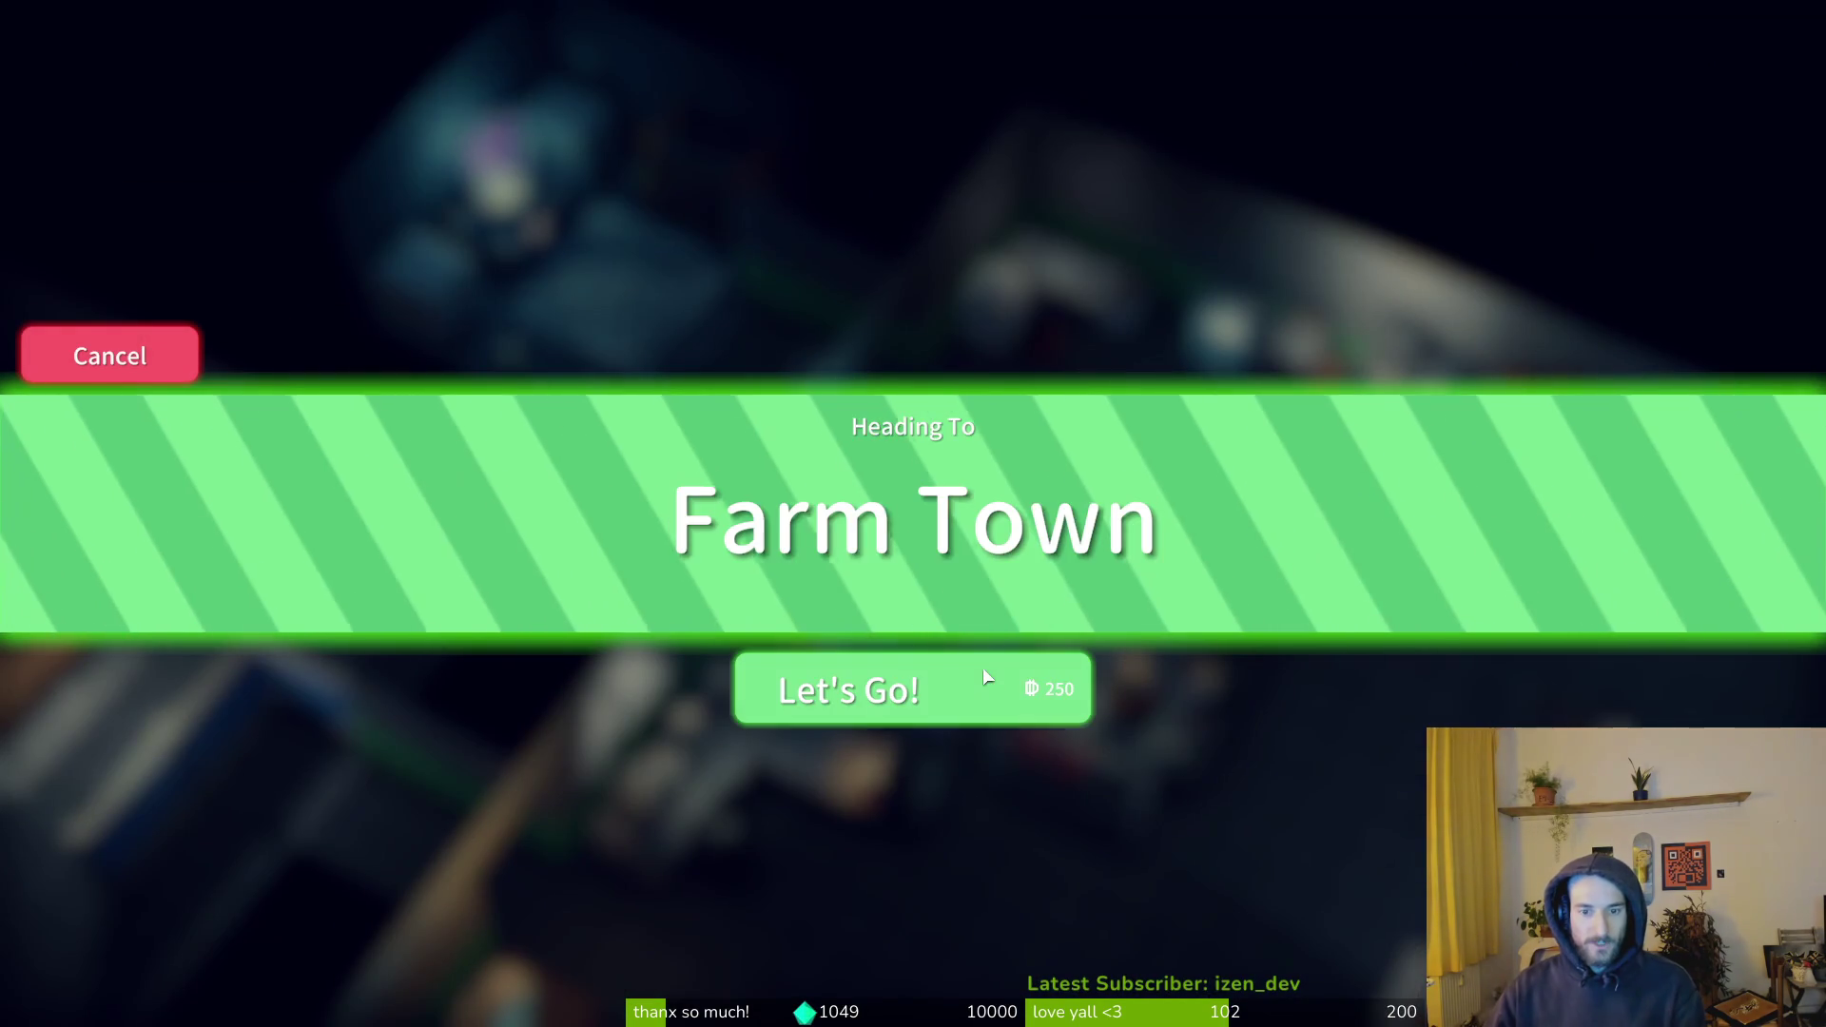
left_click(833, 706)
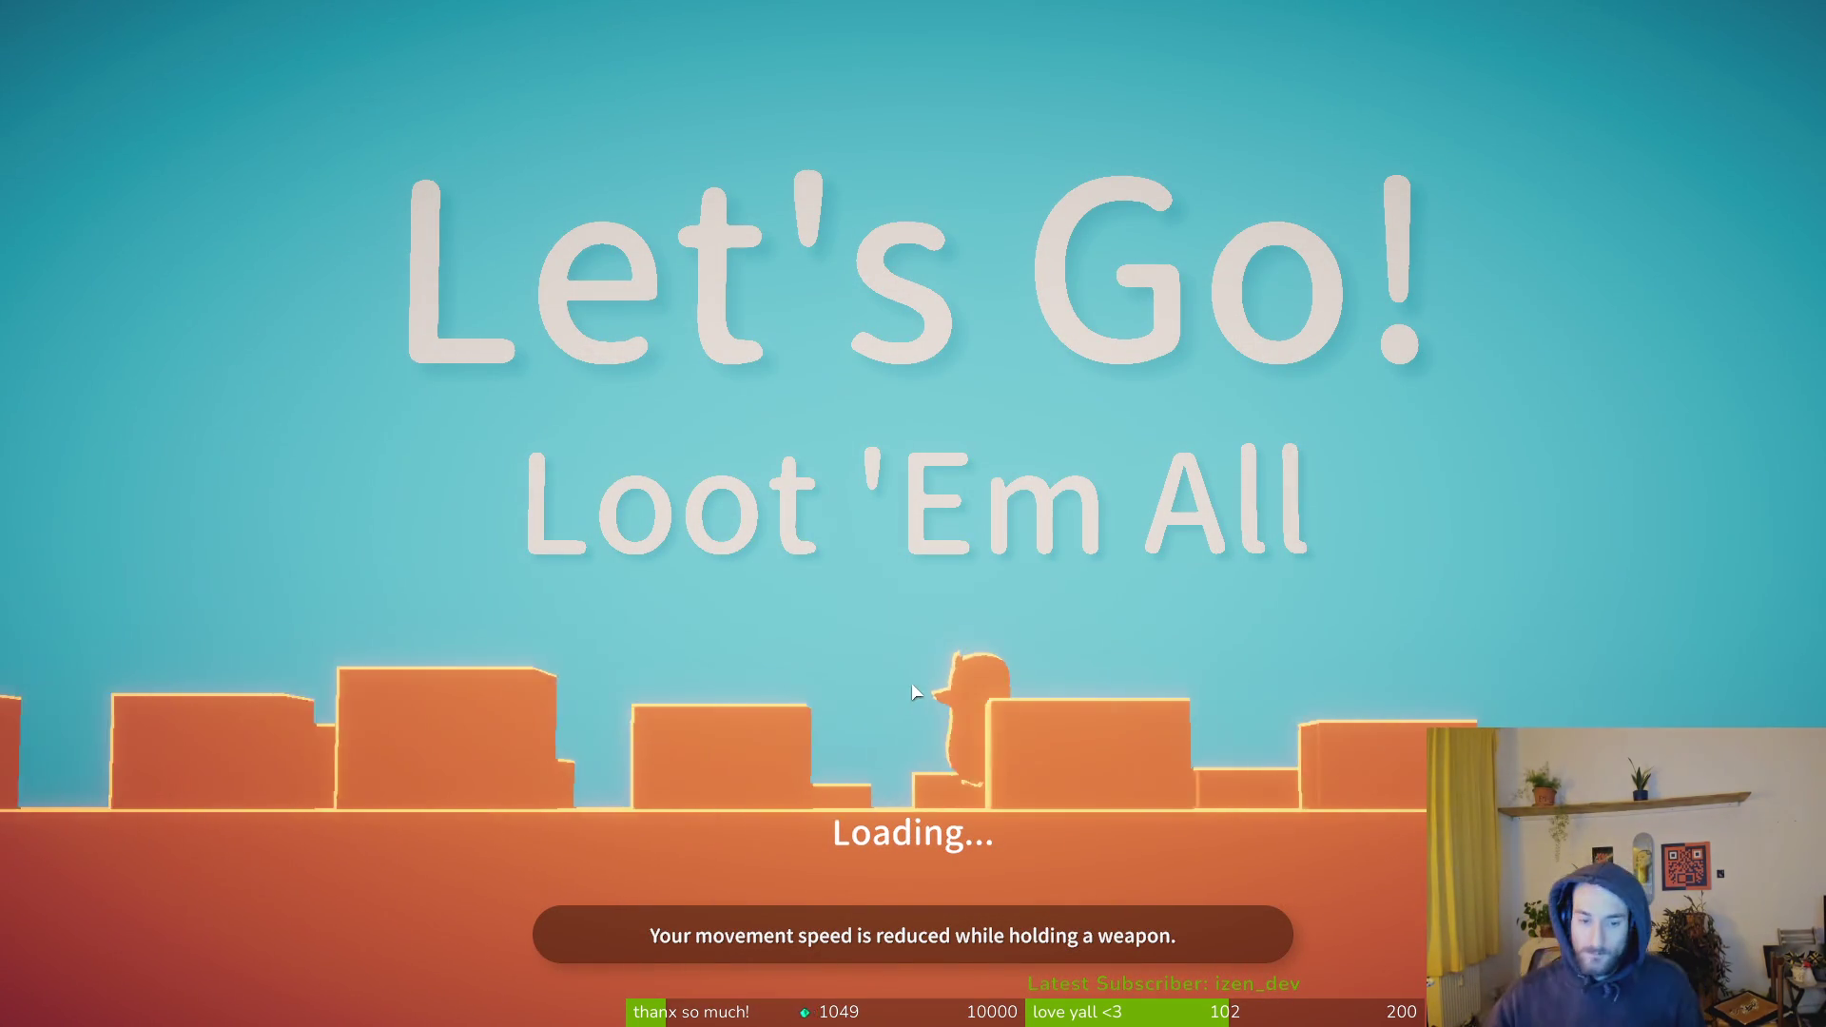
left_click(891, 693)
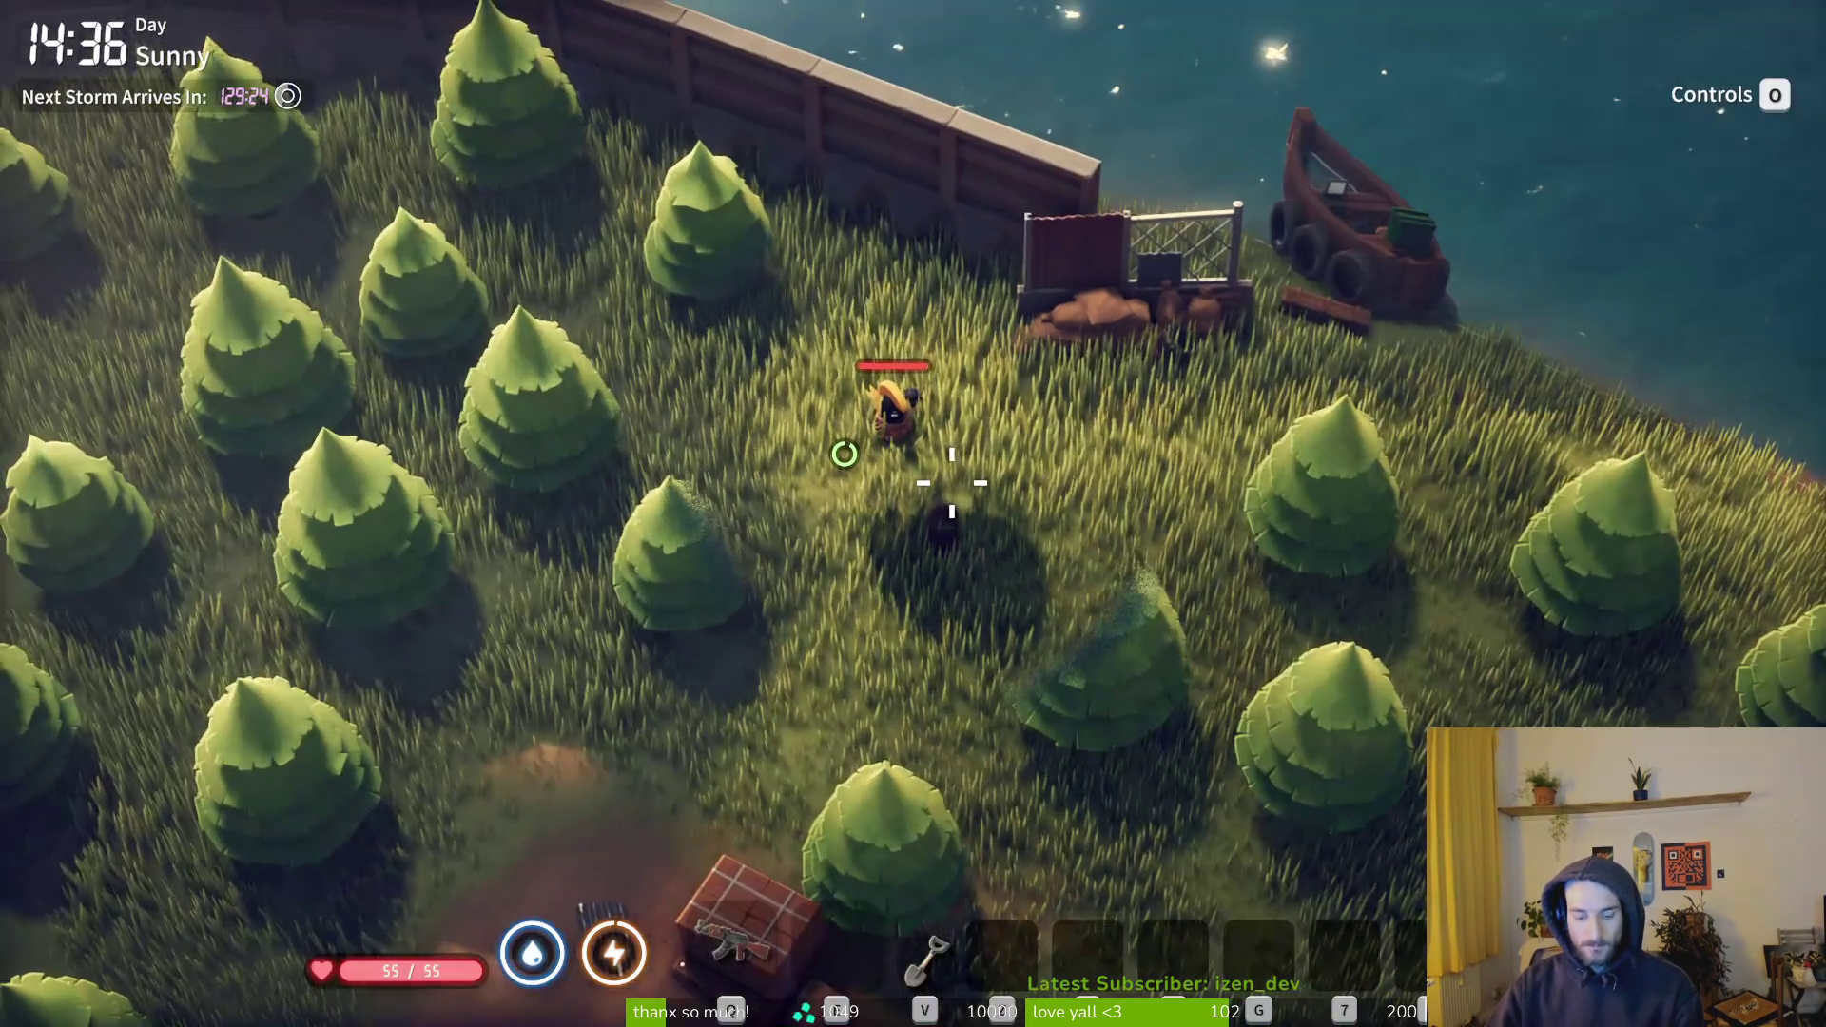
- Survey the Farm Town map, panning across the island and town districts
key("m")
mouse_move(795, 626)
left_mouse_down()
mouse_move(1048, 448)
mouse_move(1414, 396)
left_mouse_up()
scroll(1241, 565, "down", 5)
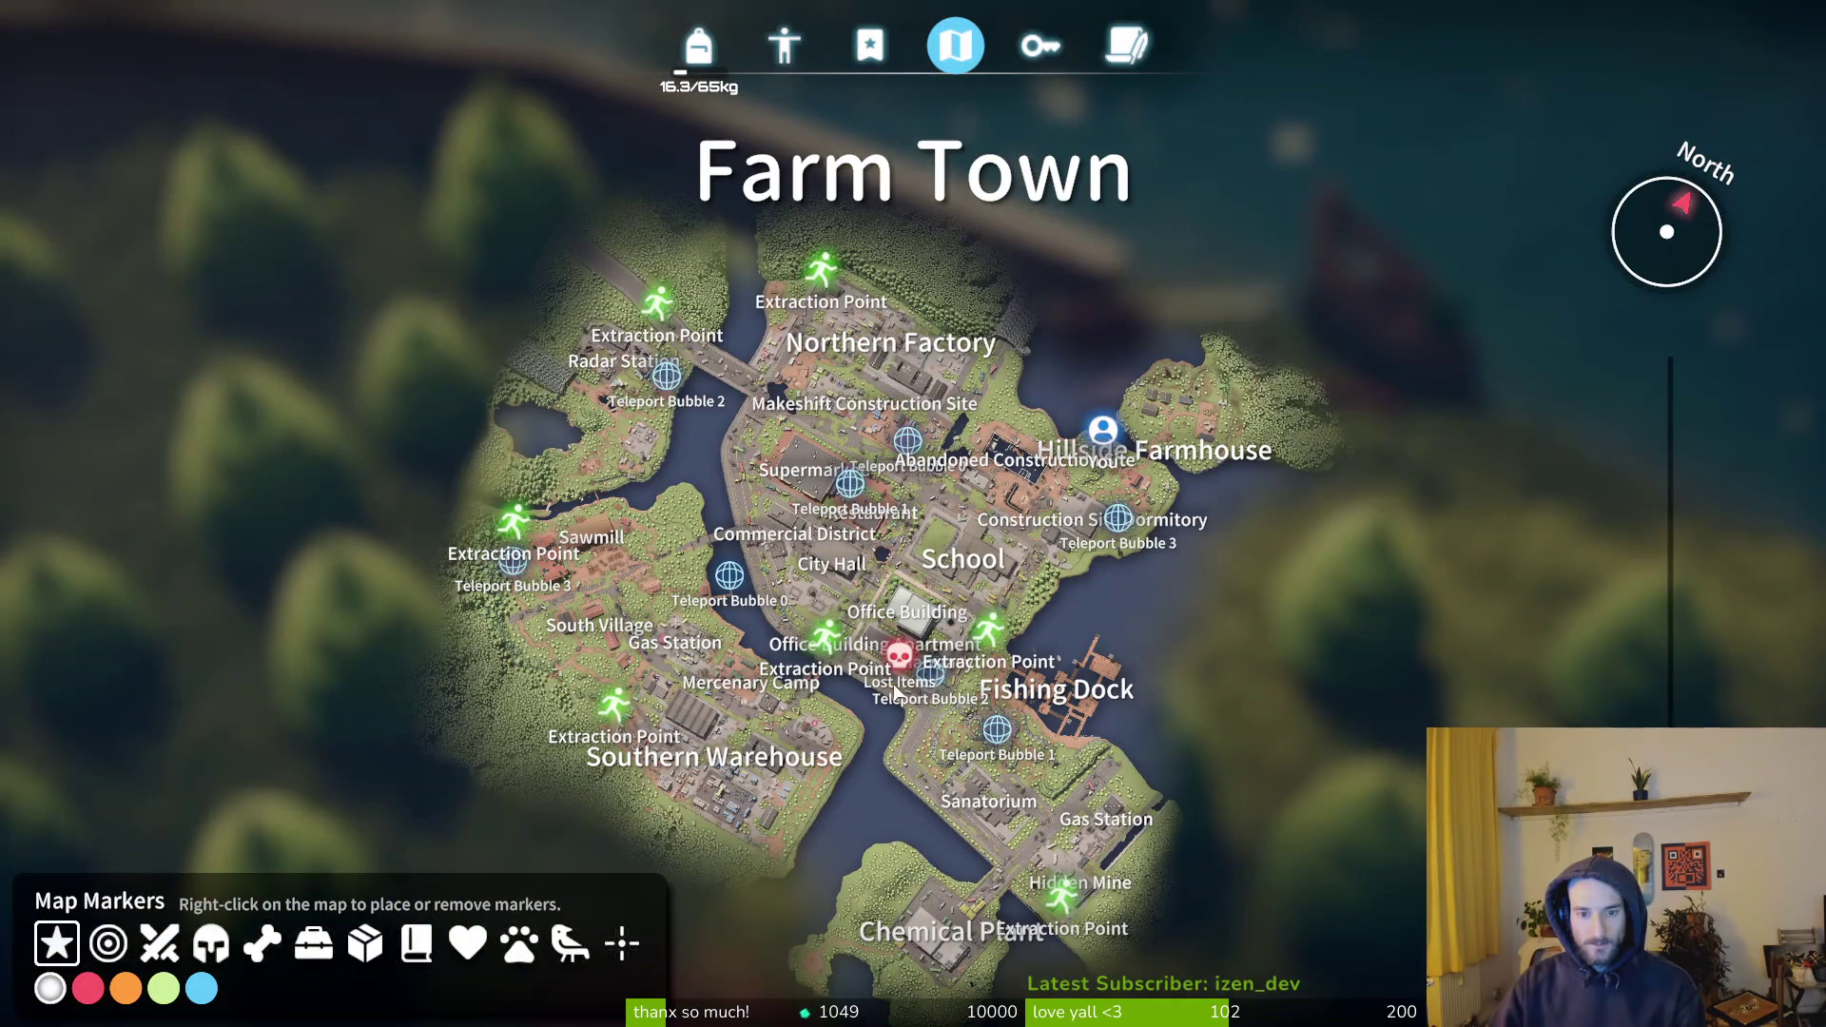
scroll(894, 690, "up", 5)
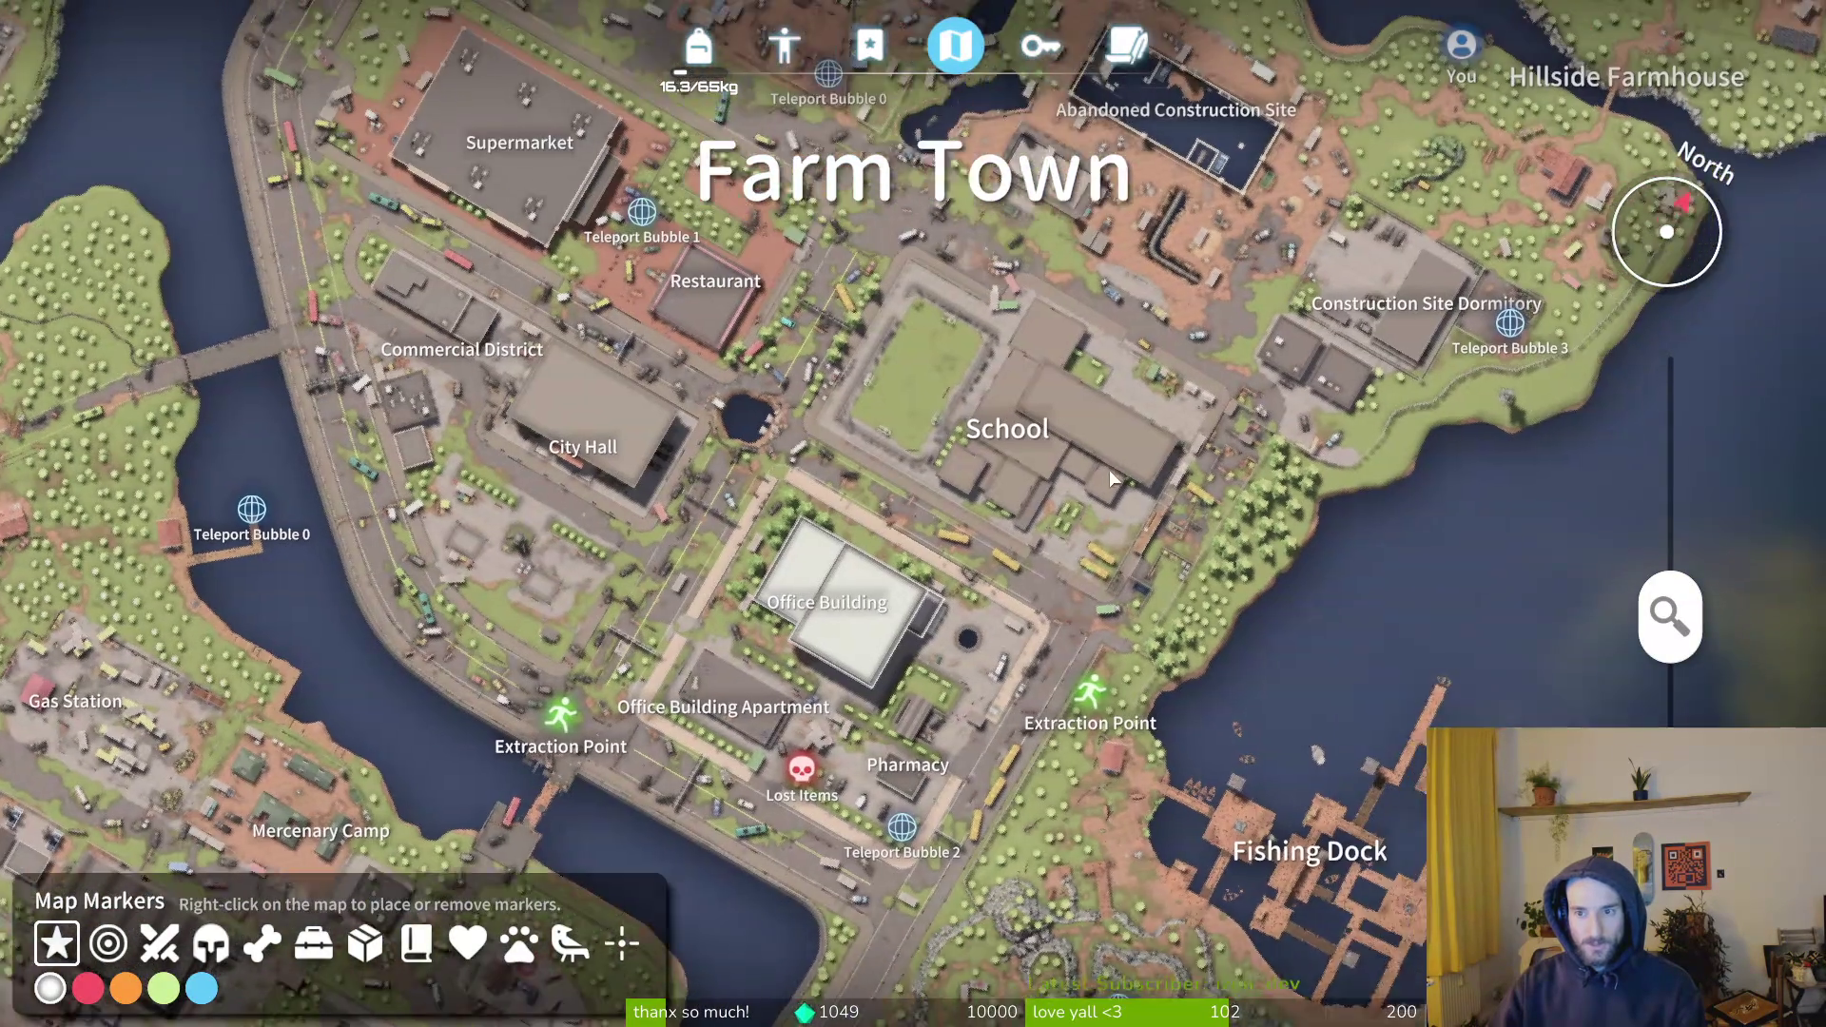
mouse_move(1109, 470)
left_mouse_down()
mouse_move(1088, 624)
mouse_move(1421, 592)
left_mouse_up()
mouse_move(898, 483)
left_mouse_down()
mouse_move(1161, 700)
mouse_move(820, 355)
mouse_move(1154, 443)
mouse_move(1360, 550)
mouse_move(1102, 534)
mouse_move(701, 427)
mouse_move(541, 419)
mouse_move(325, 498)
mouse_move(291, 541)
left_mouse_up()
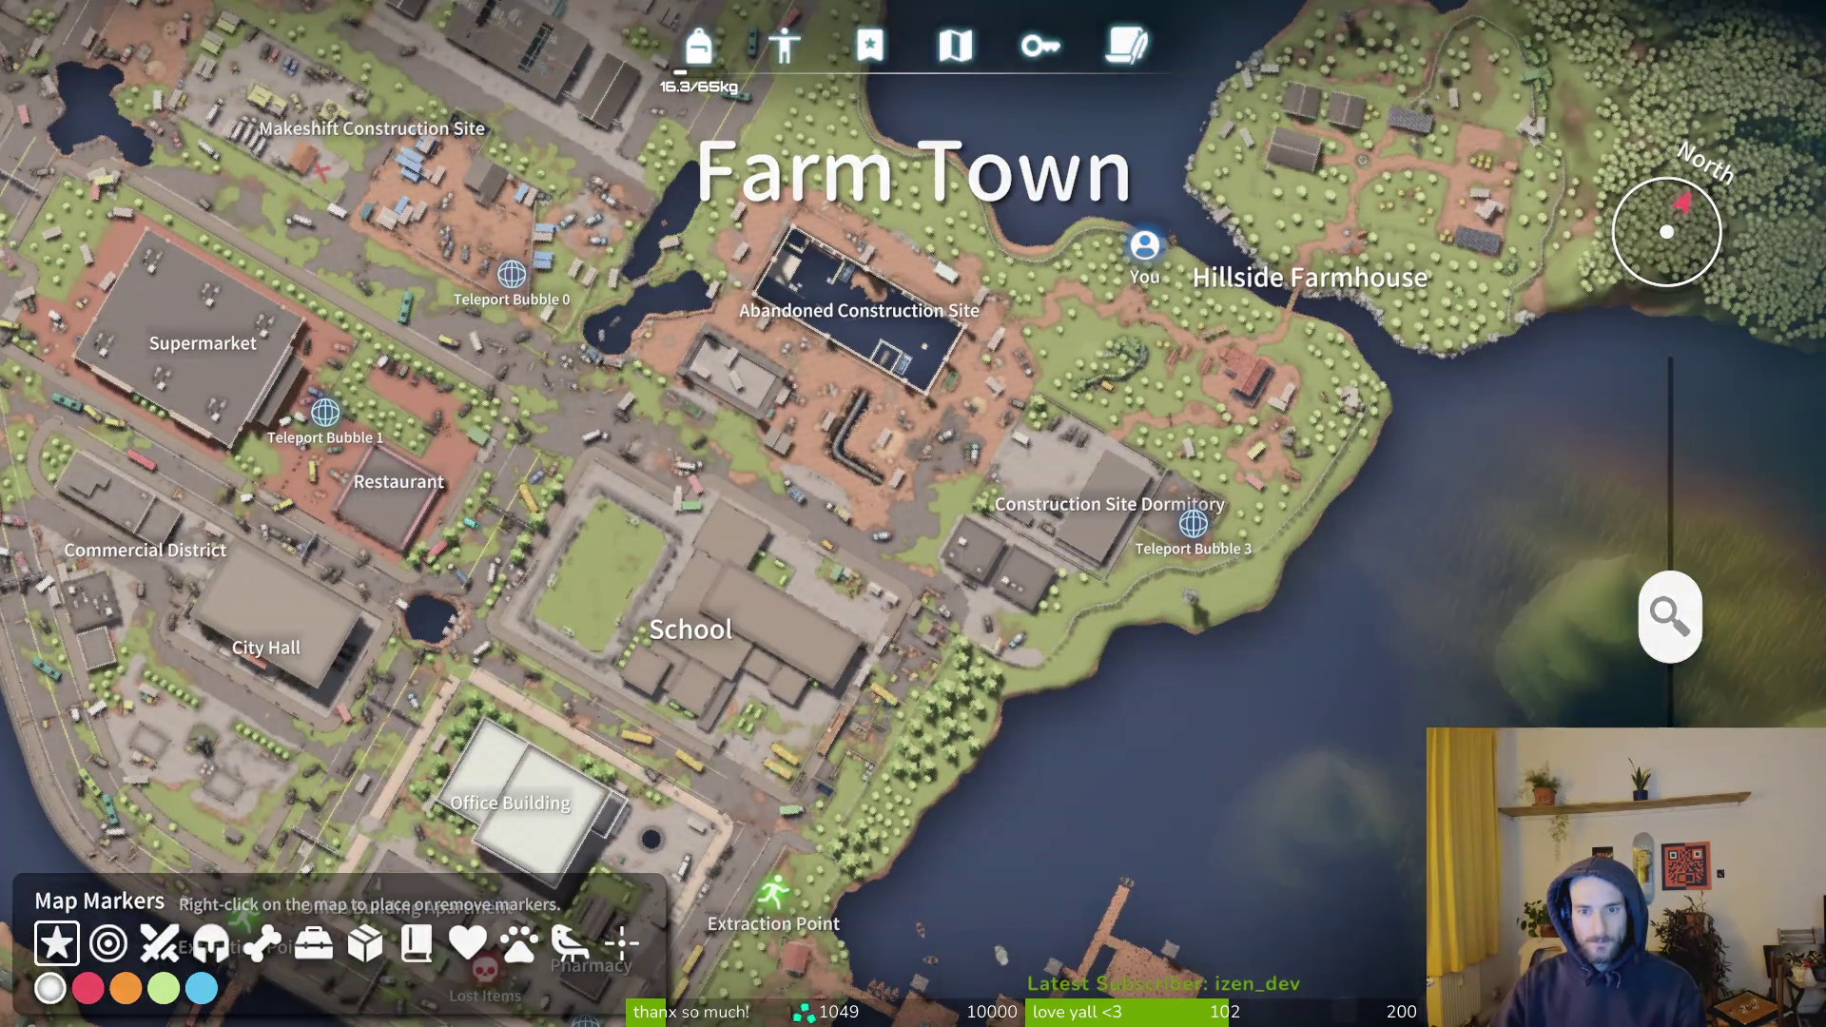
key("Escape")
- Walk south through the pine woods to the log cabin with the assault rifle ready
key("s+d")
key("1")
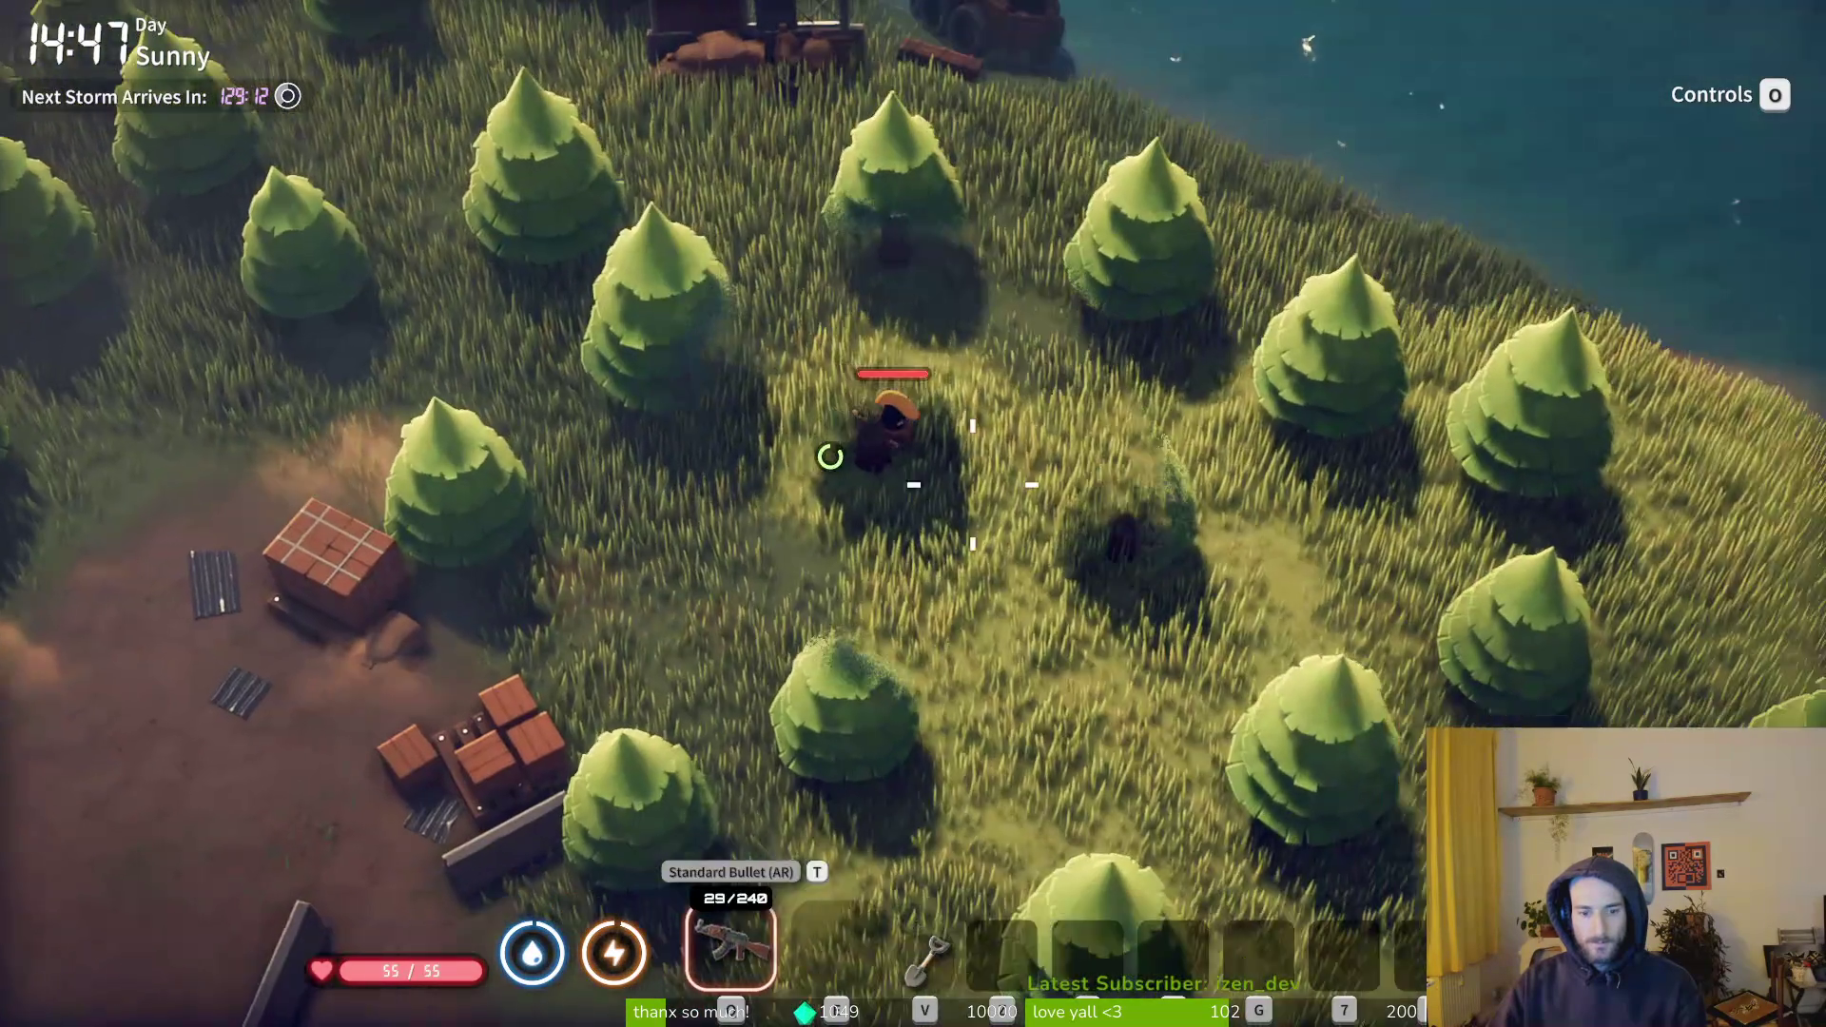
key("s+d")
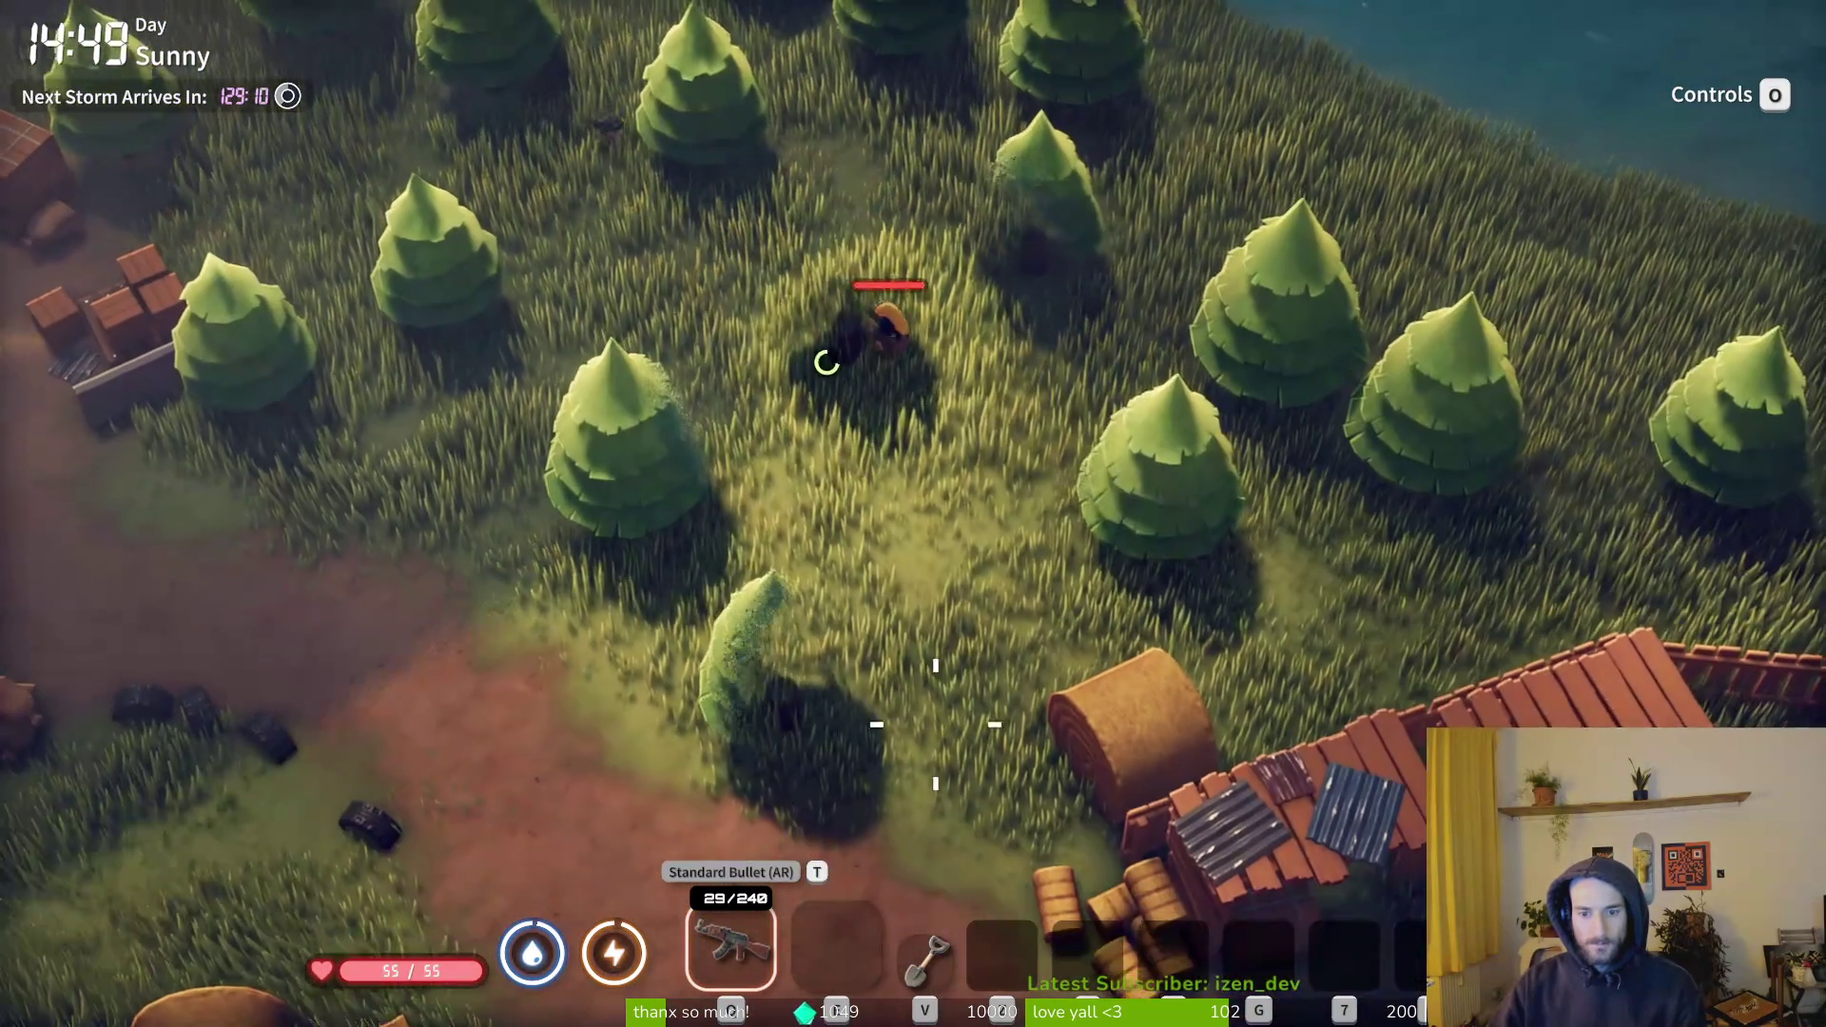
key("w+d")
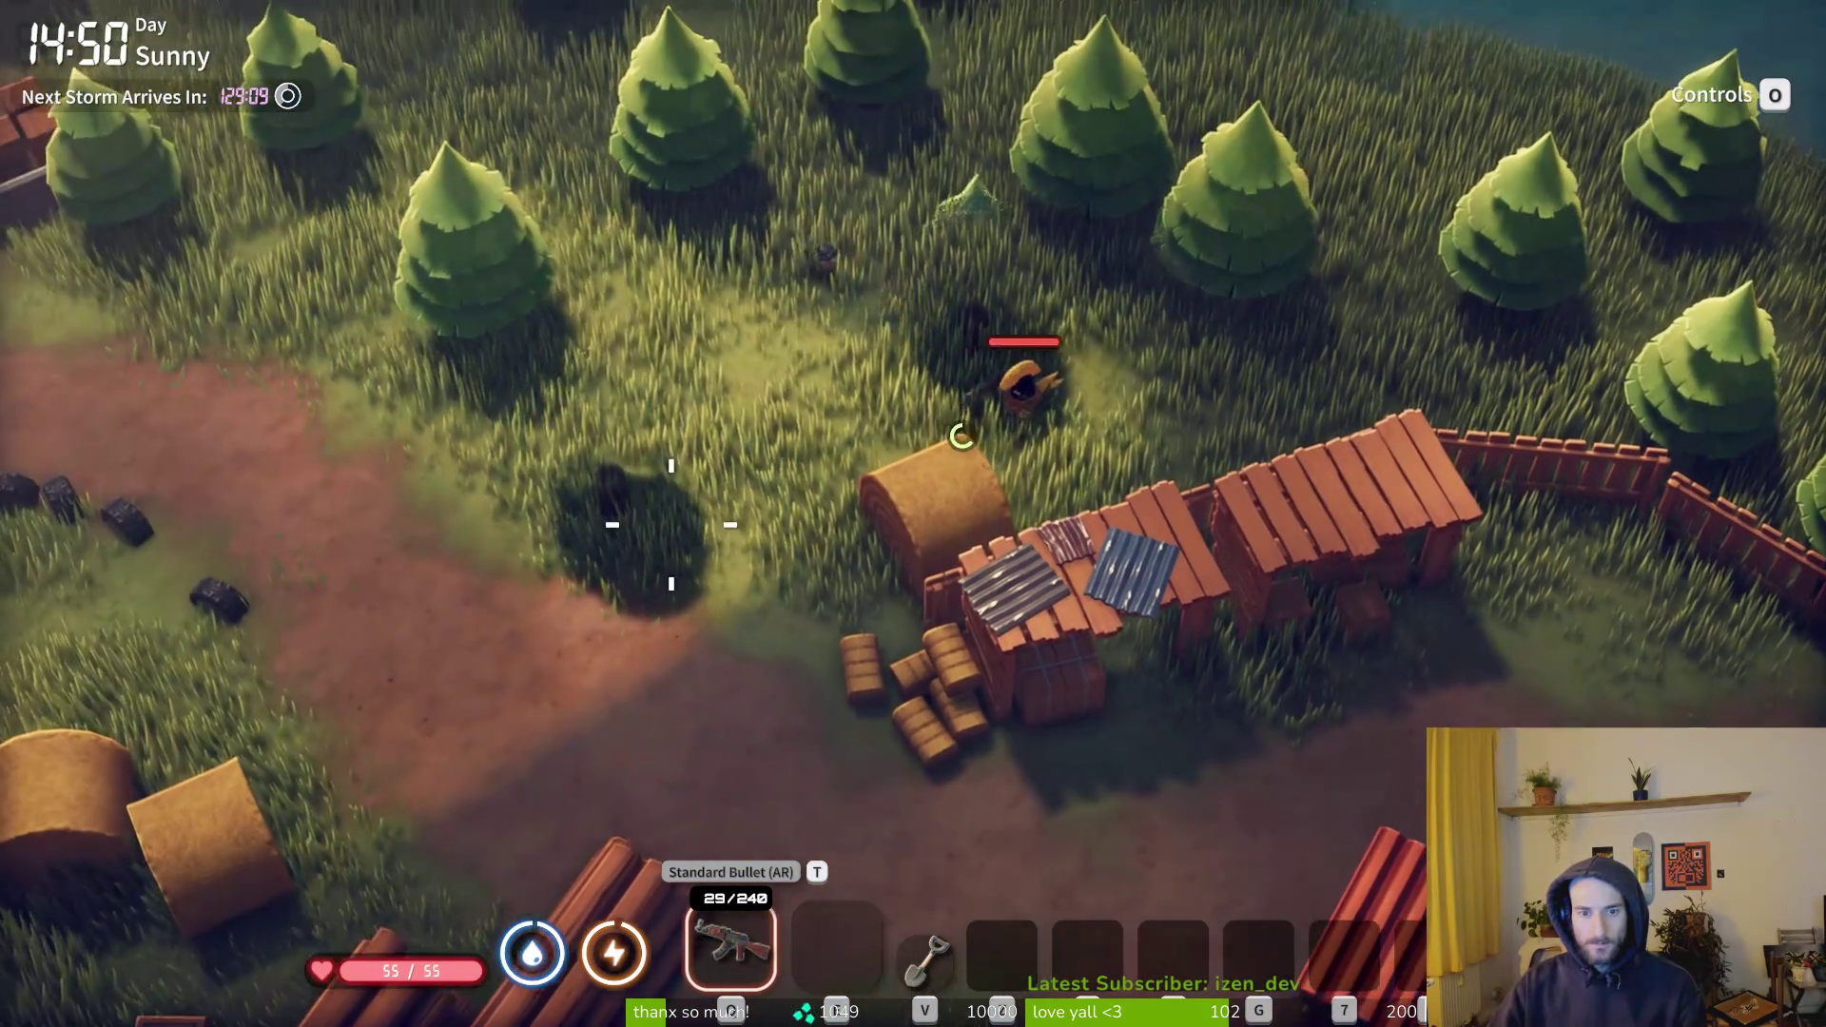
key("s+a")
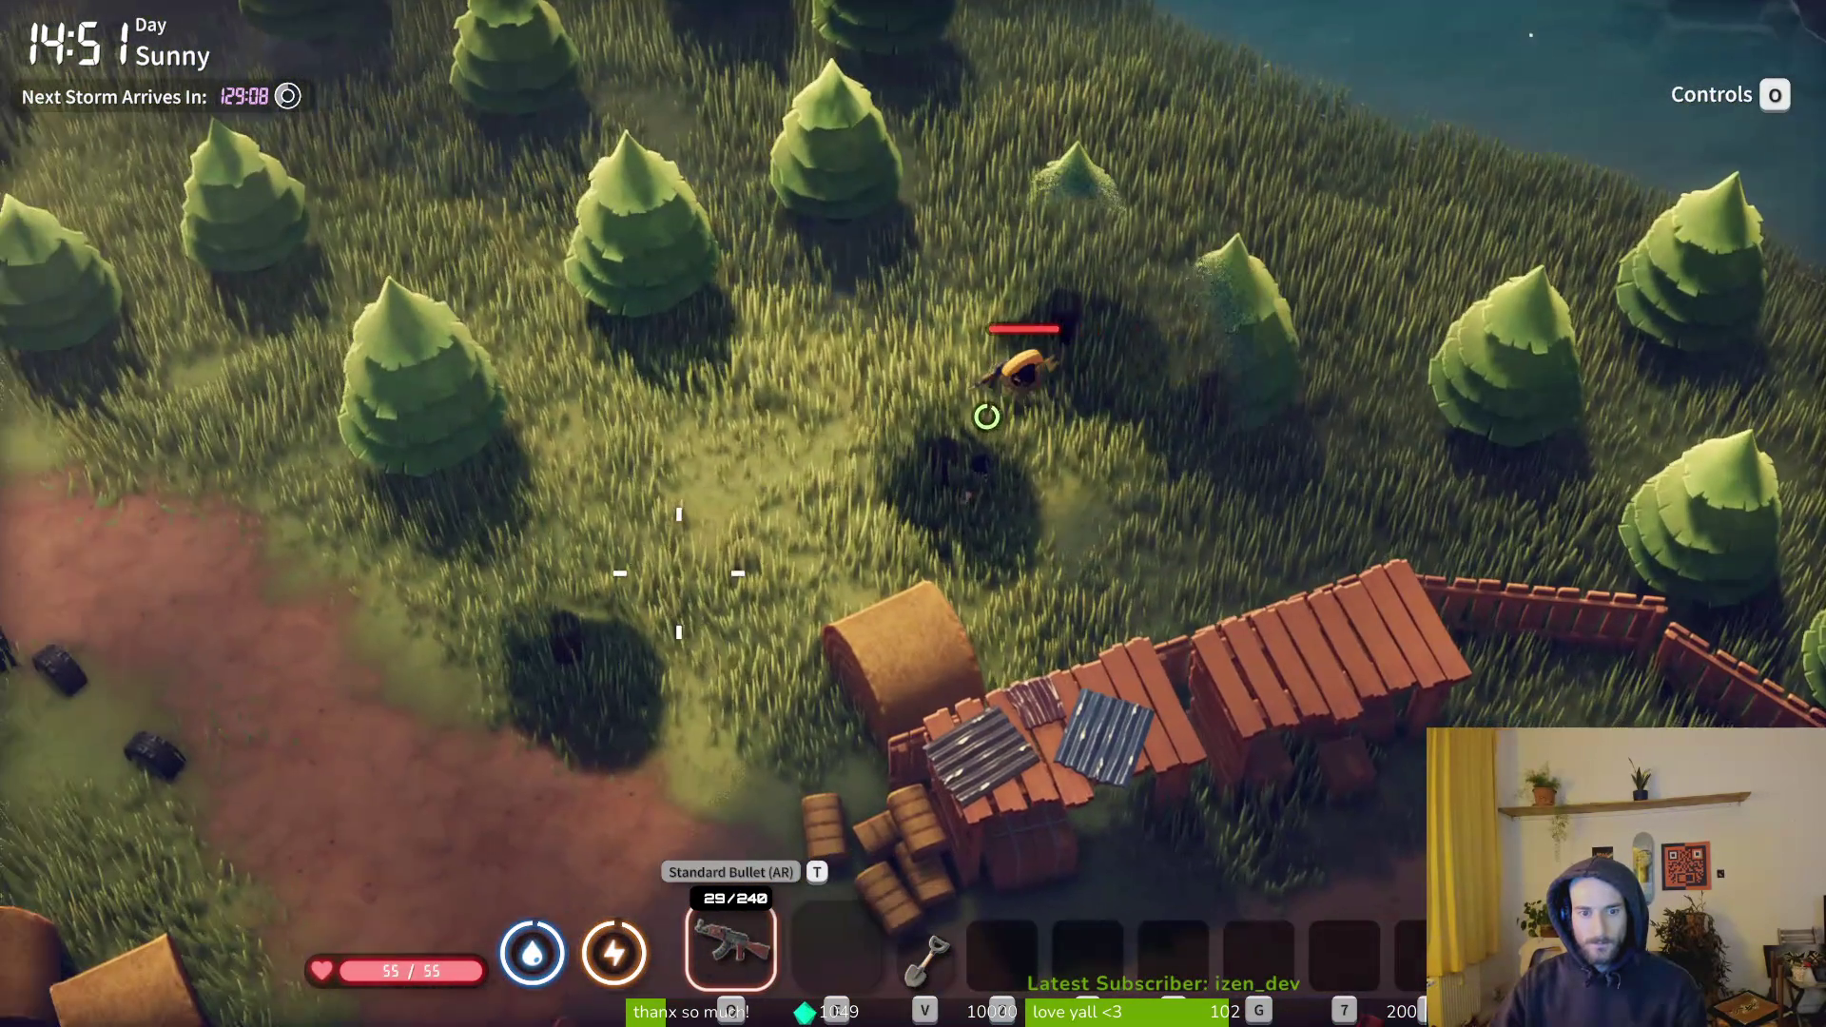
- Move south past the log piles toward the enemies with the assault rifle ready
key("s")
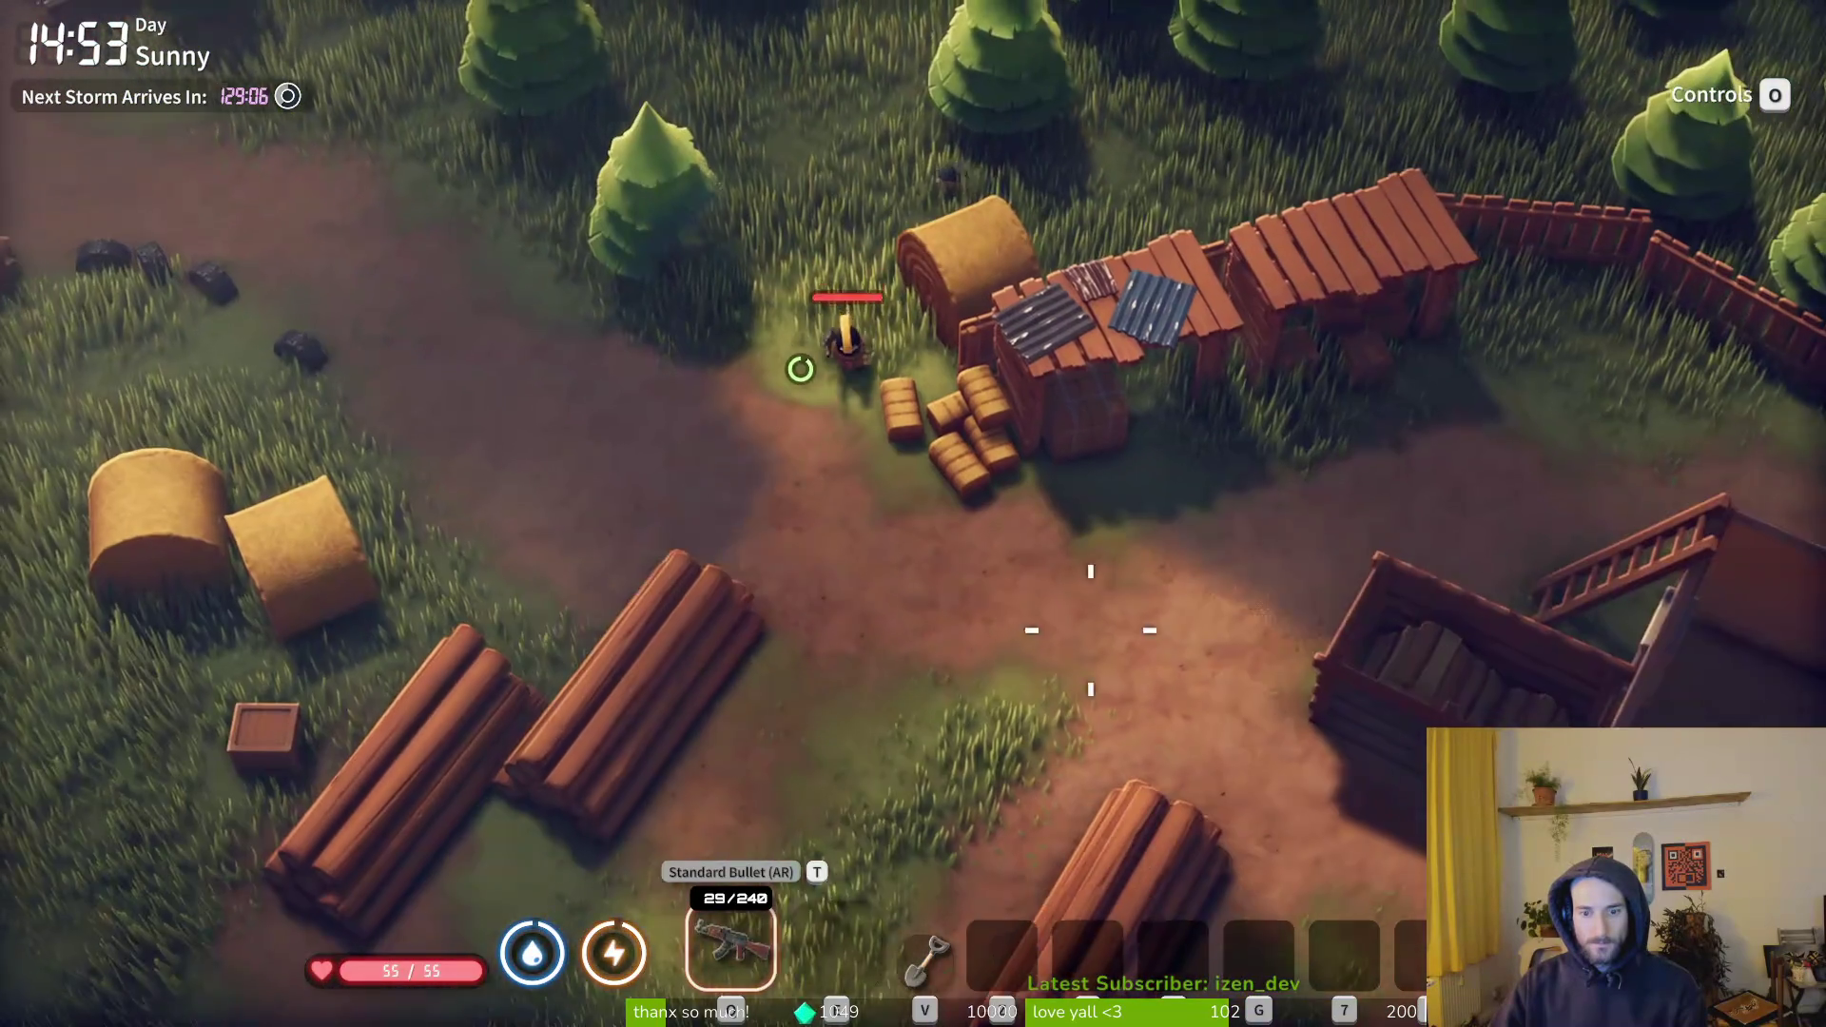
key("s+a")
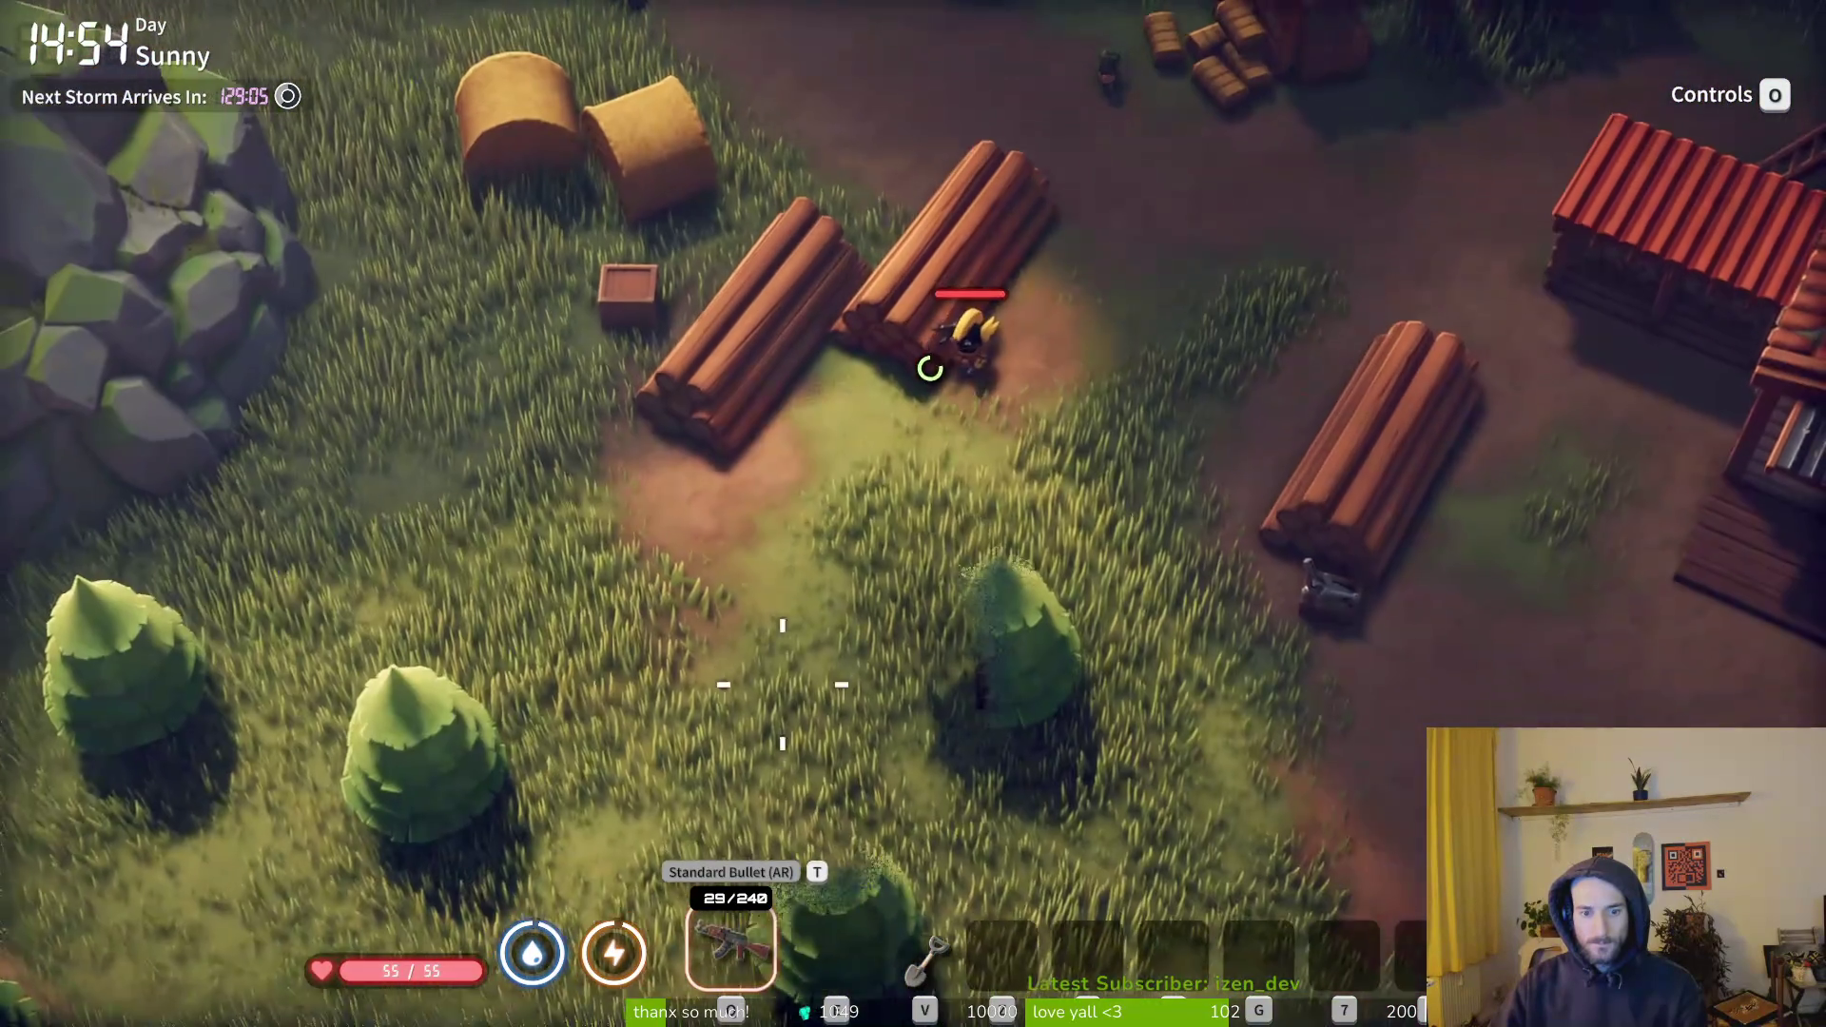
key("w+a")
key("1")
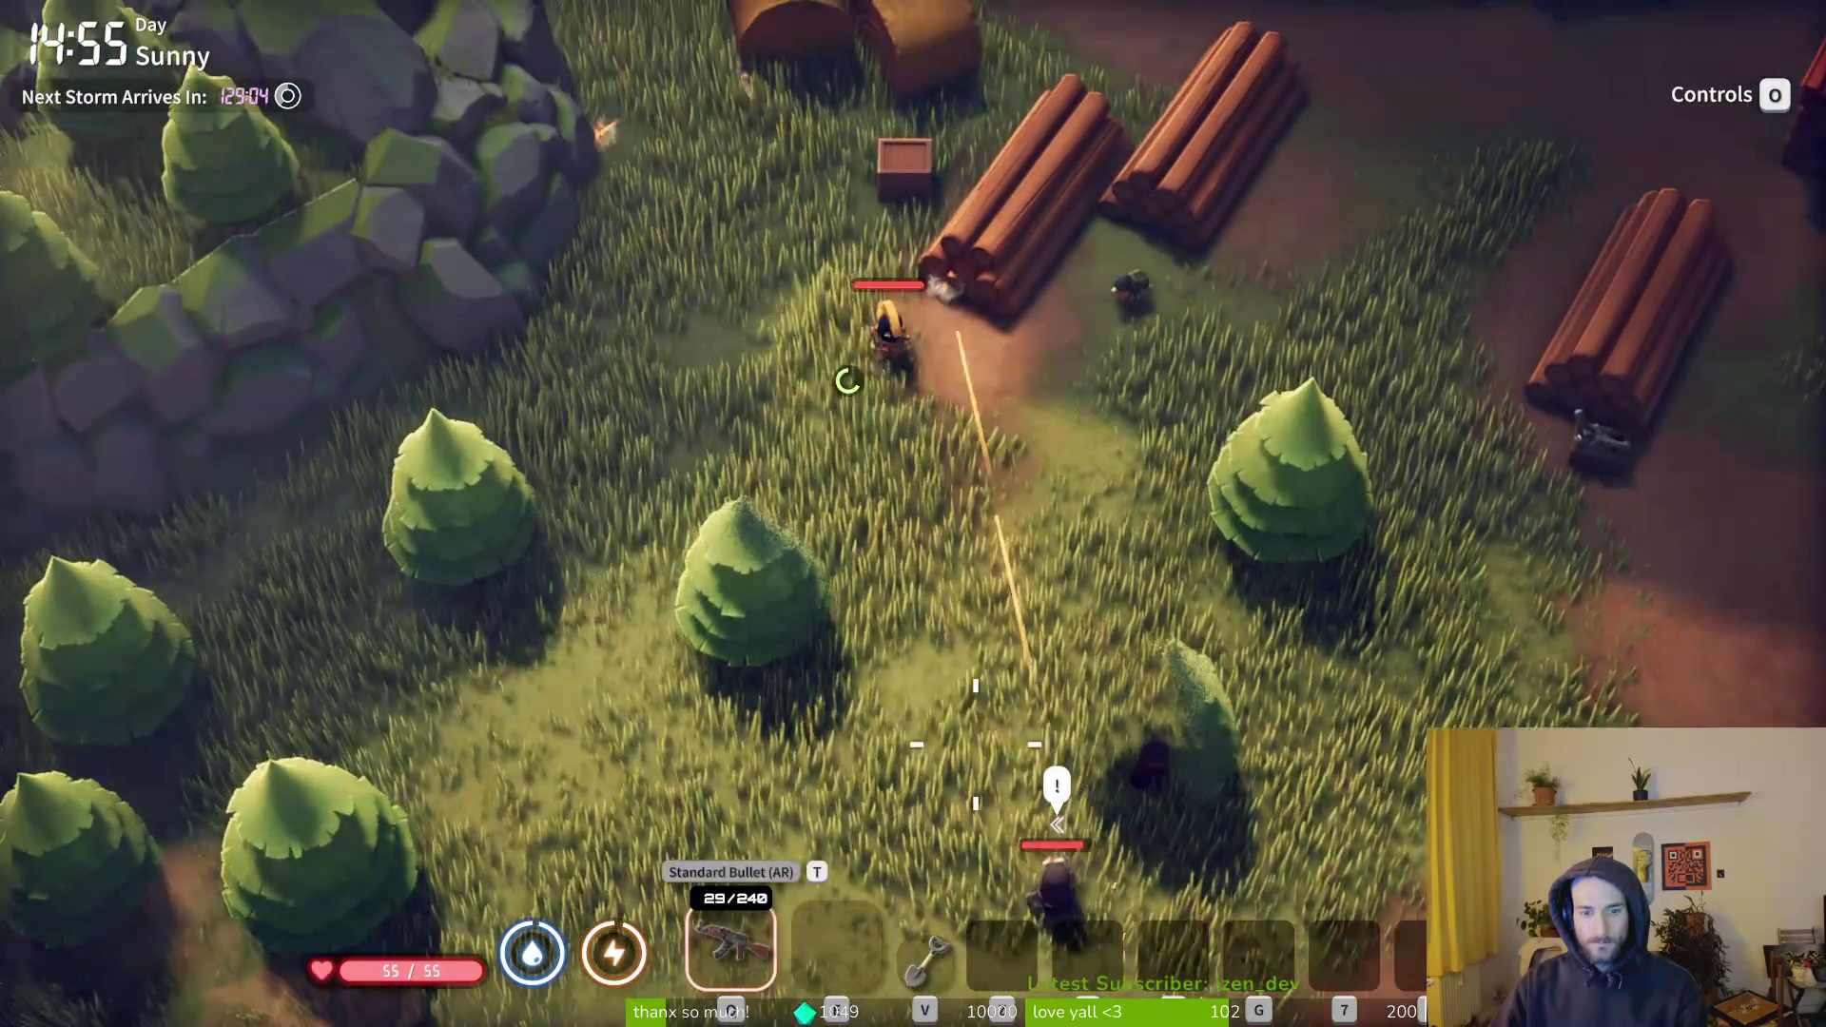
key("s+a")
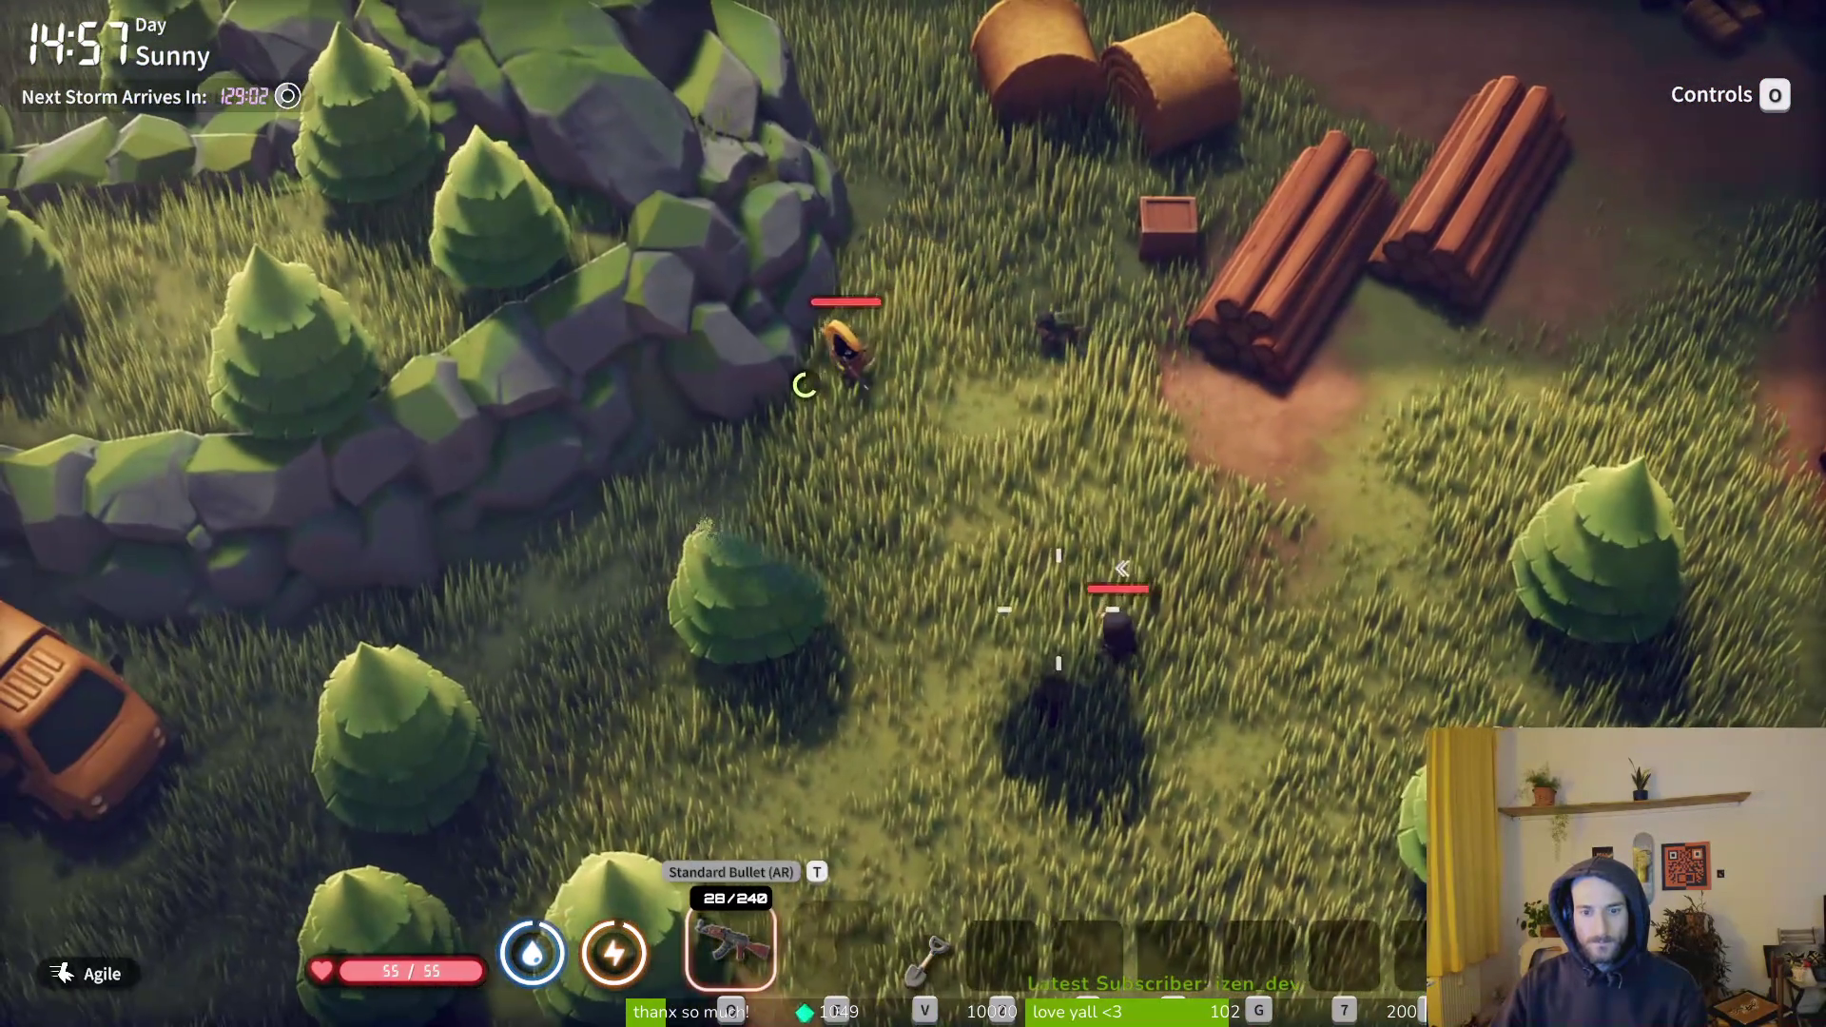
- Shoot the enemies by the rock wall, including the orange-hatted one, then open the inventory
left_click(812, 416)
key("s")
mouse_move(1113, 406)
left_mouse_down()
mouse_move(1093, 333)
mouse_move(1048, 305)
mouse_move(1071, 336)
left_mouse_up()
key("w")
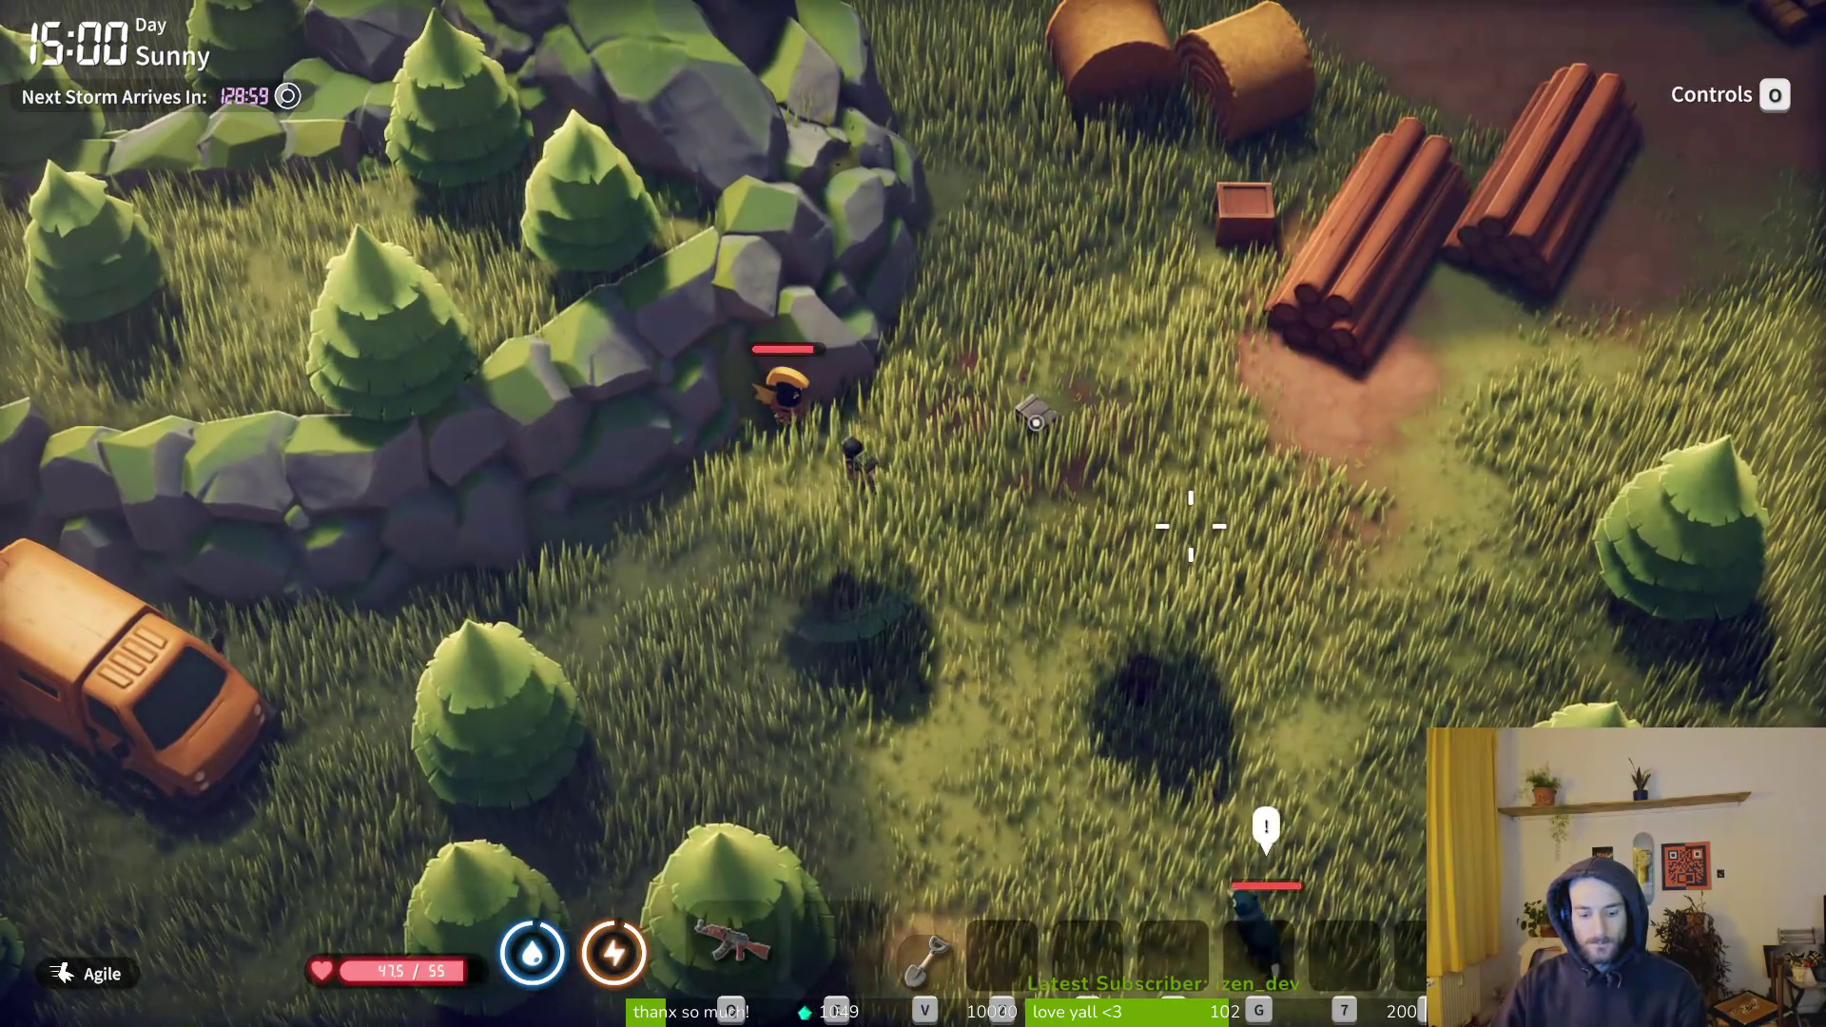
key("1")
key("a")
mouse_move(1123, 528)
left_mouse_down()
mouse_move(928, 442)
mouse_move(946, 409)
mouse_move(918, 400)
left_mouse_up()
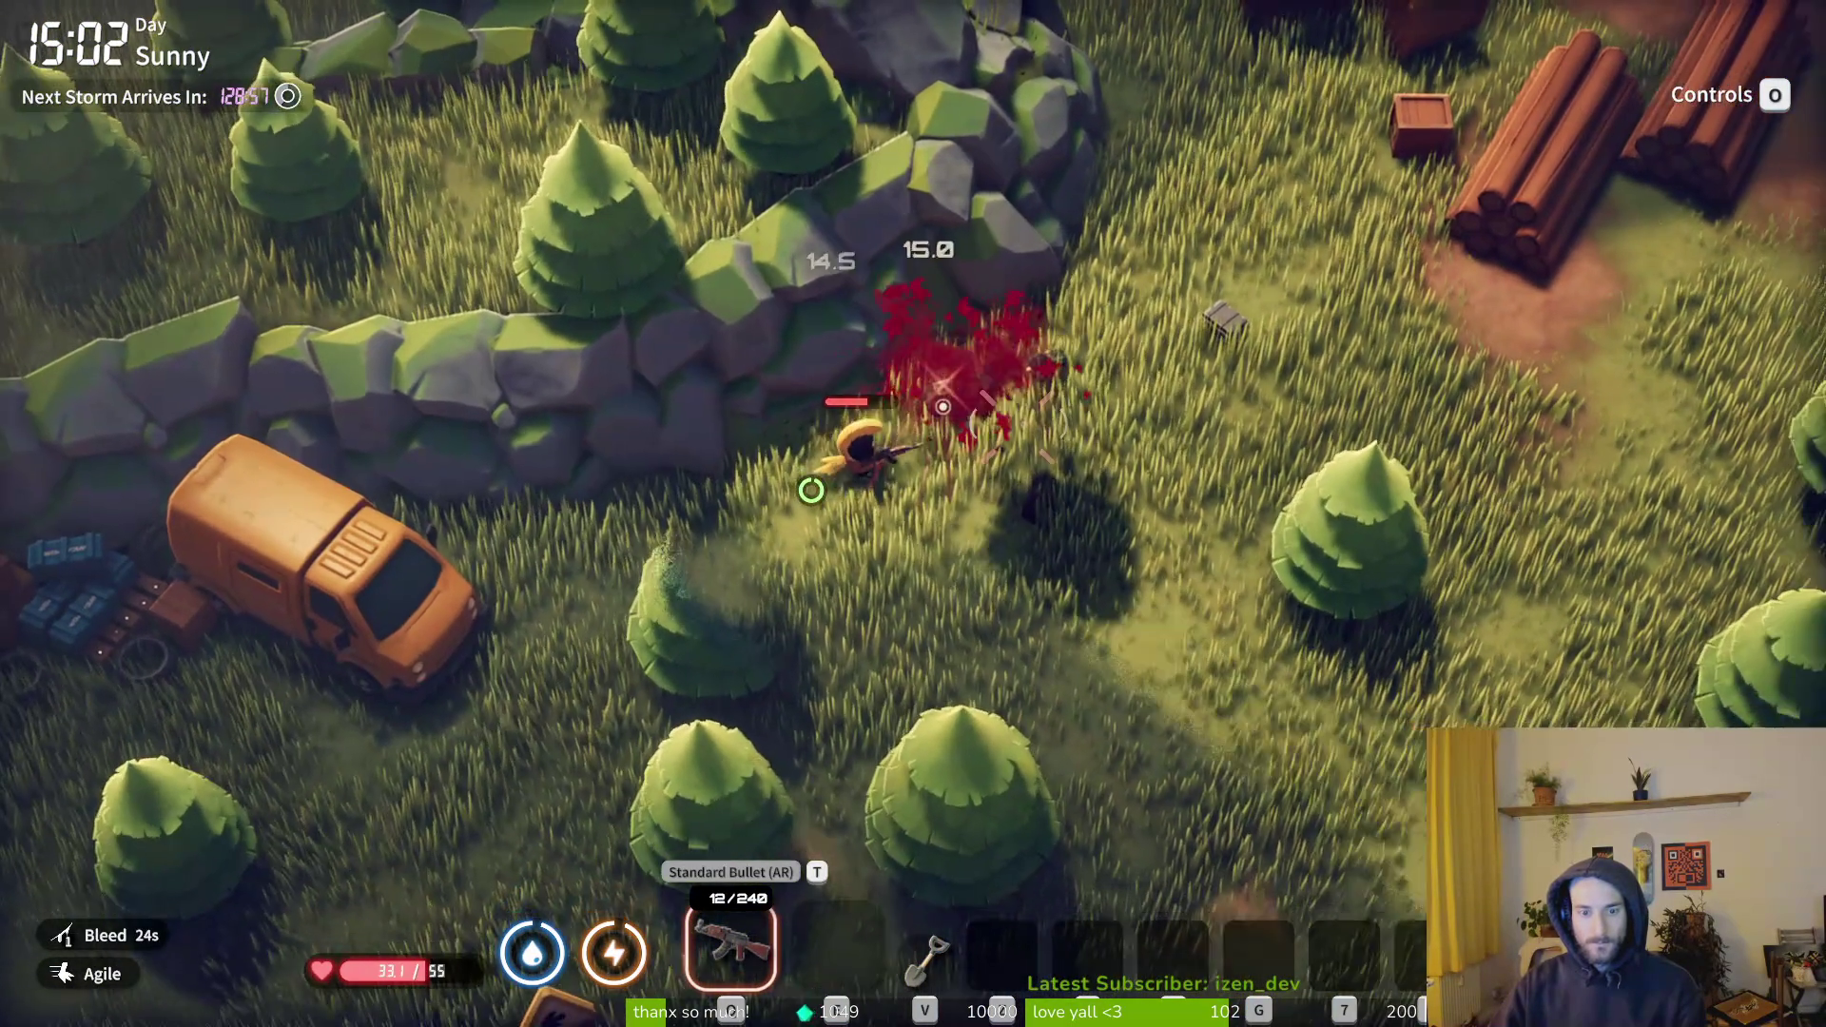
key("w")
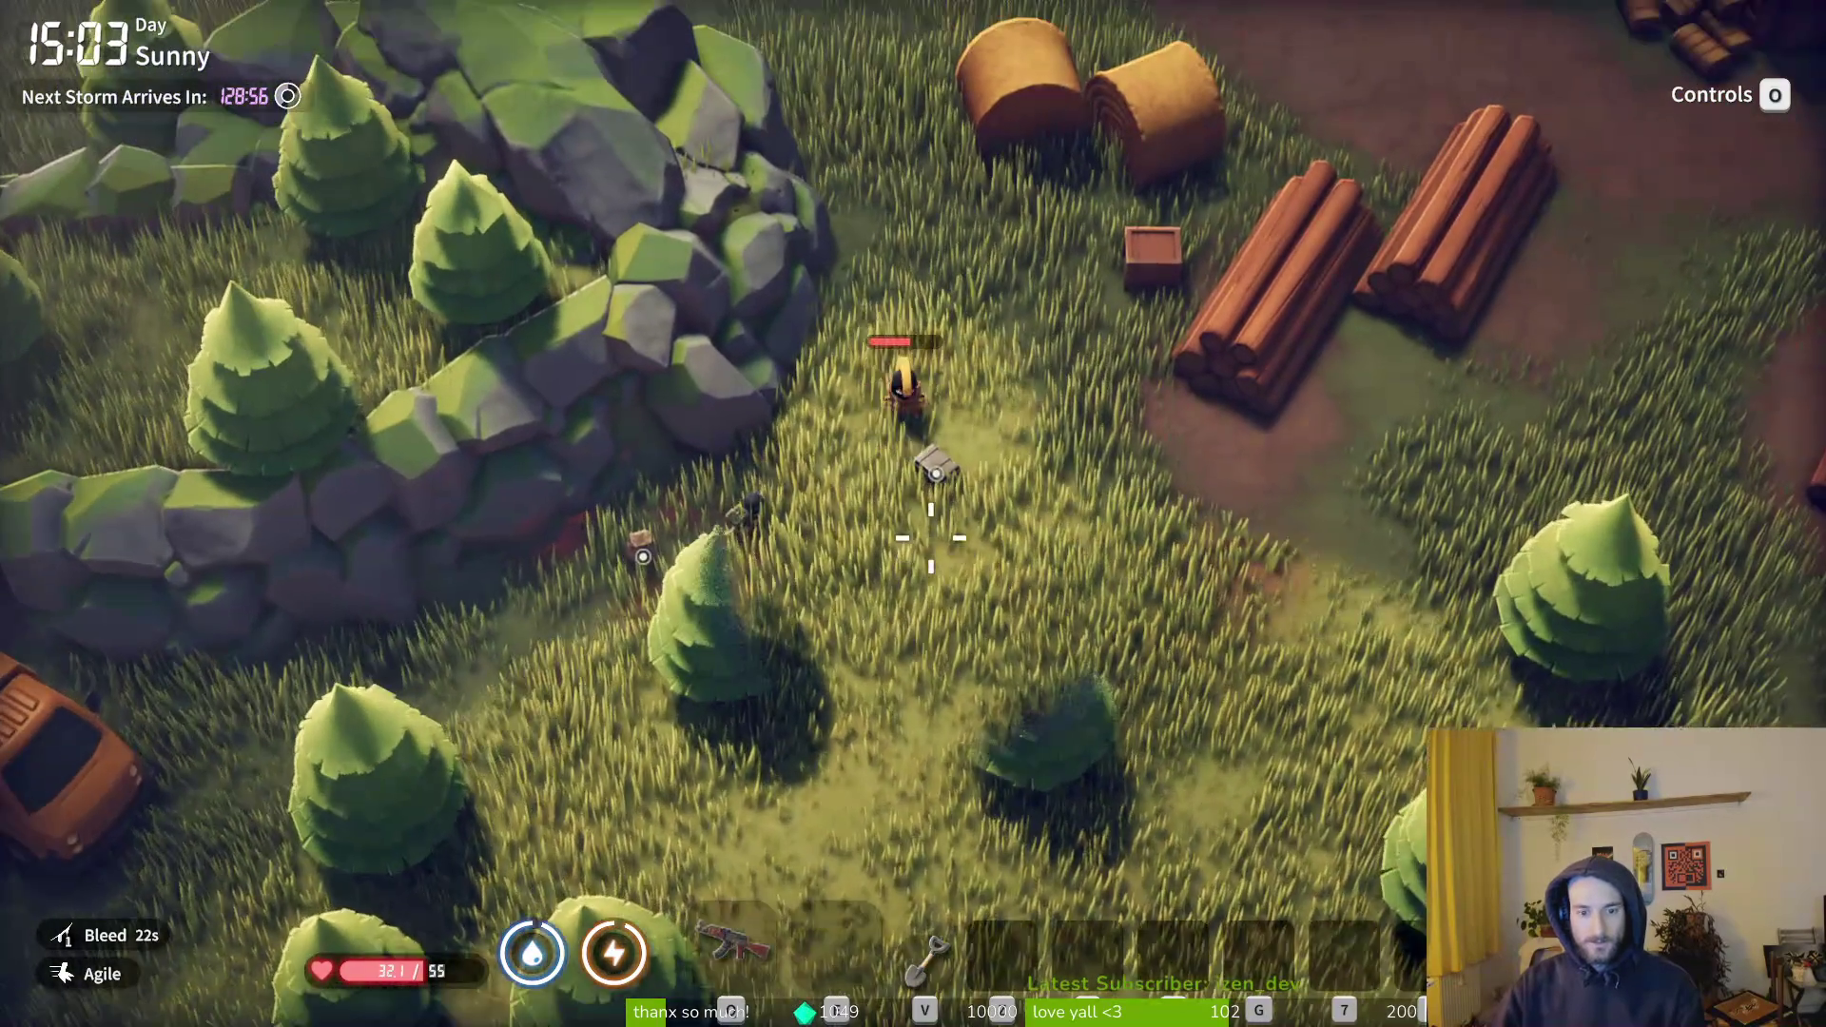
key("1")
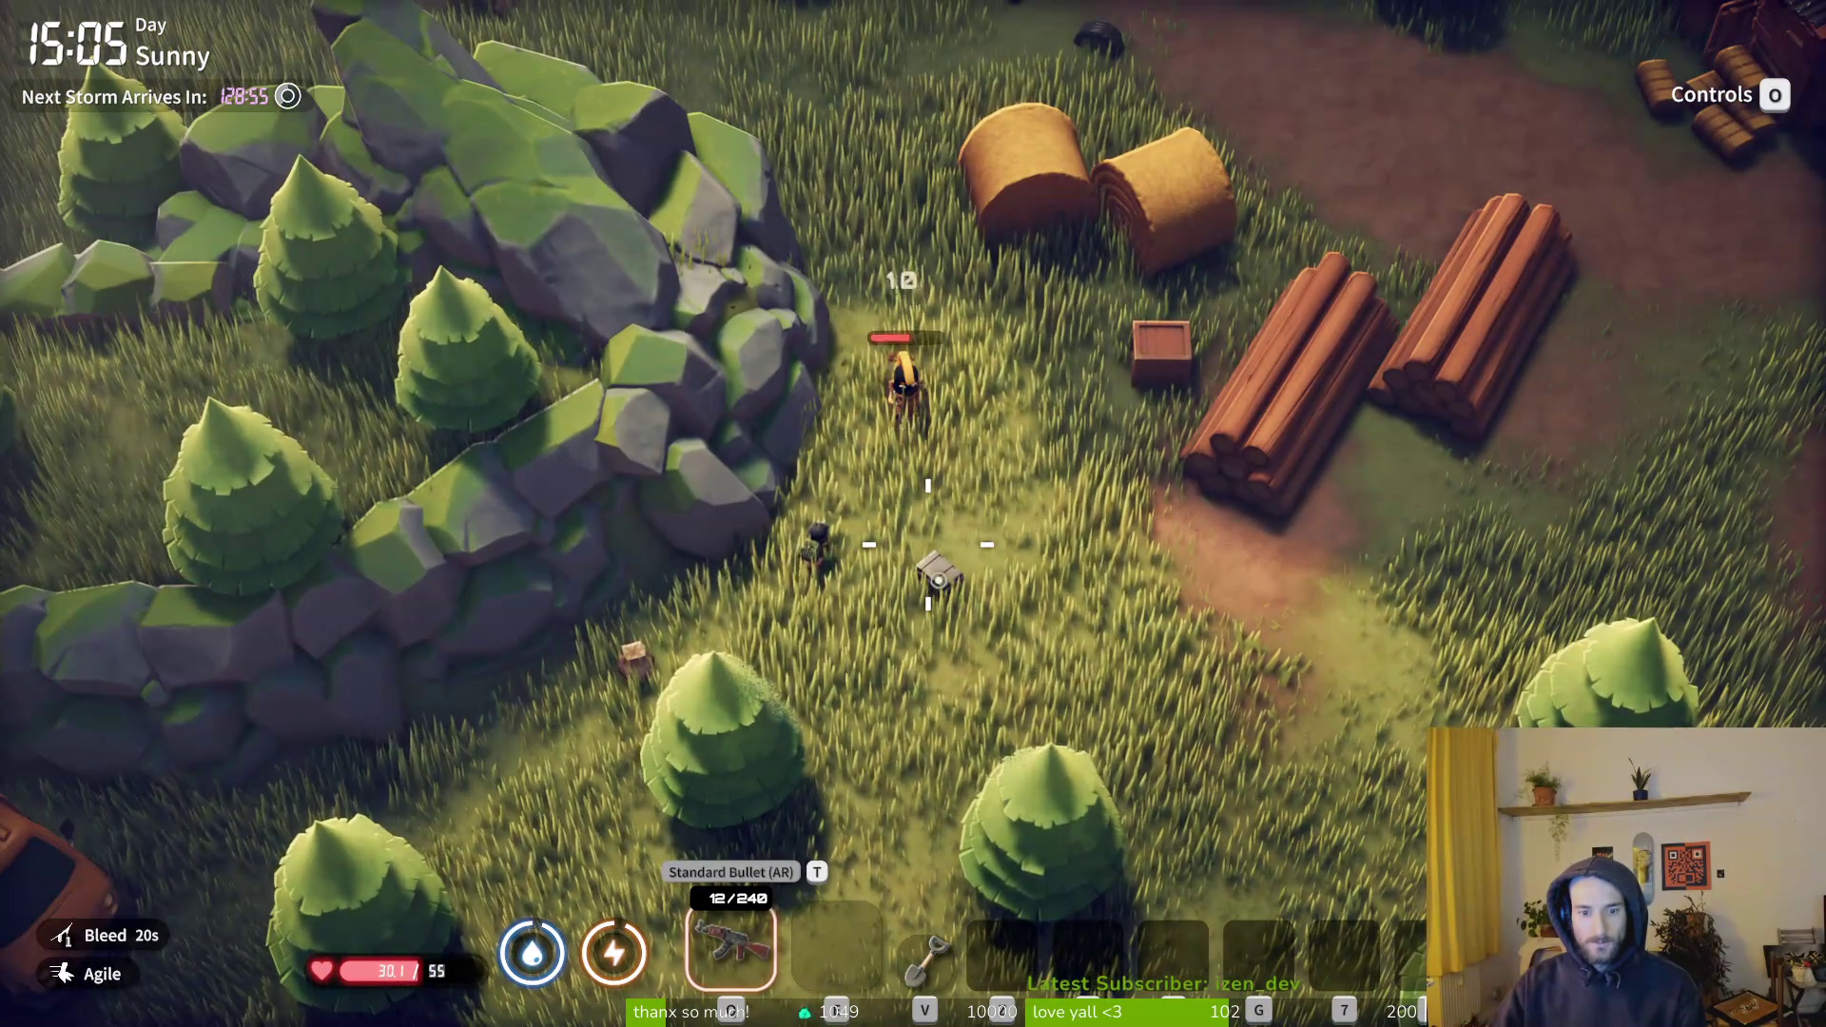
key("Tab")
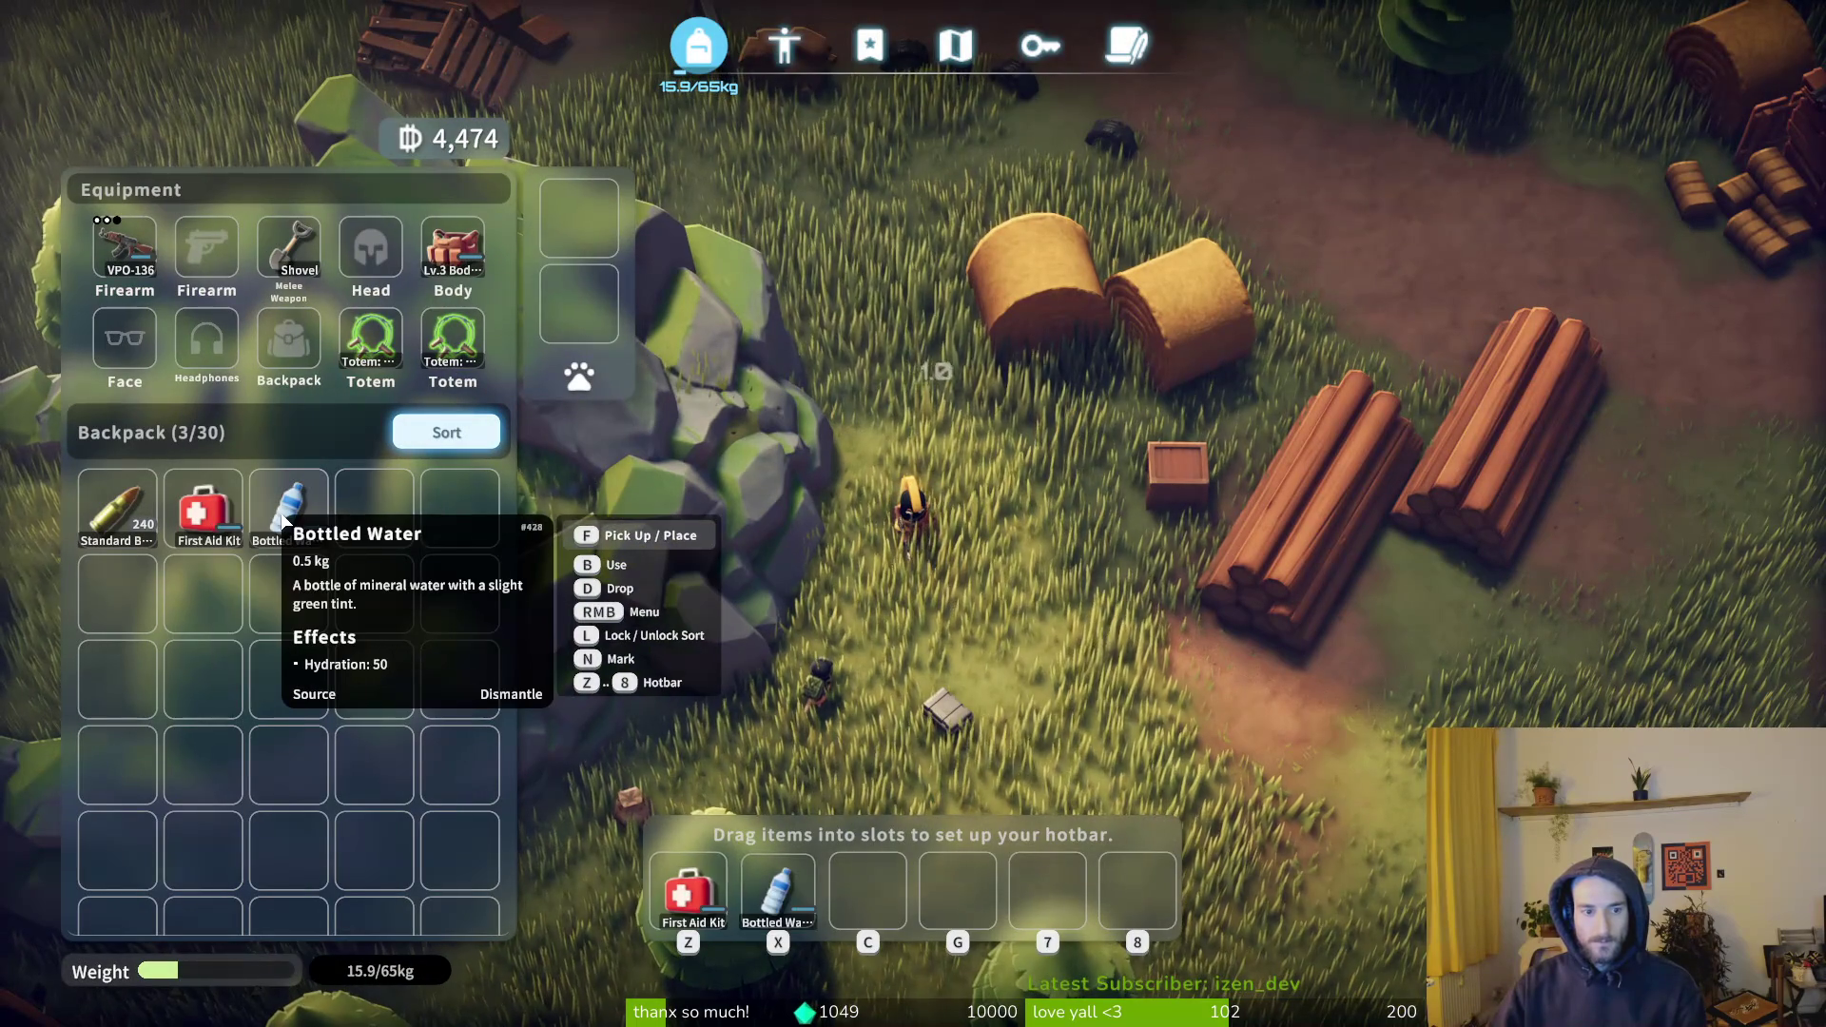
- Walk south-west to the fallen enemy, checking the inventory on the way
key("Tab")
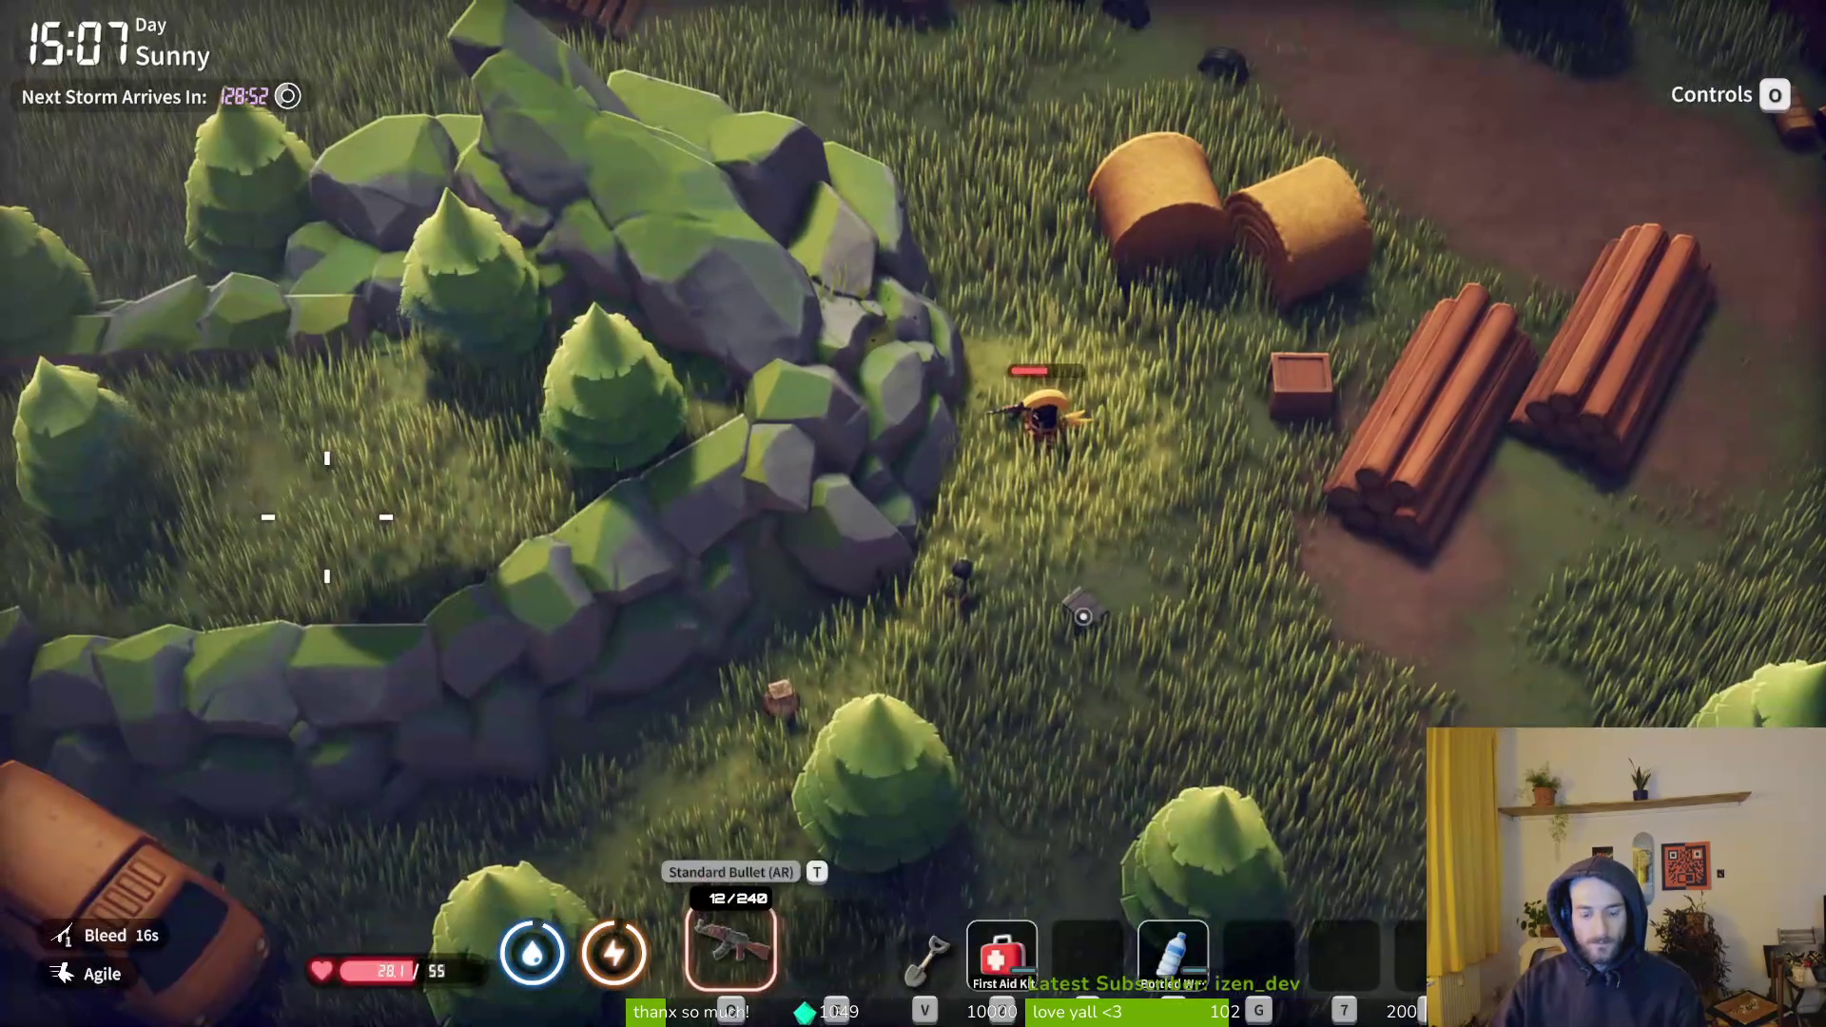
key("s")
key("a")
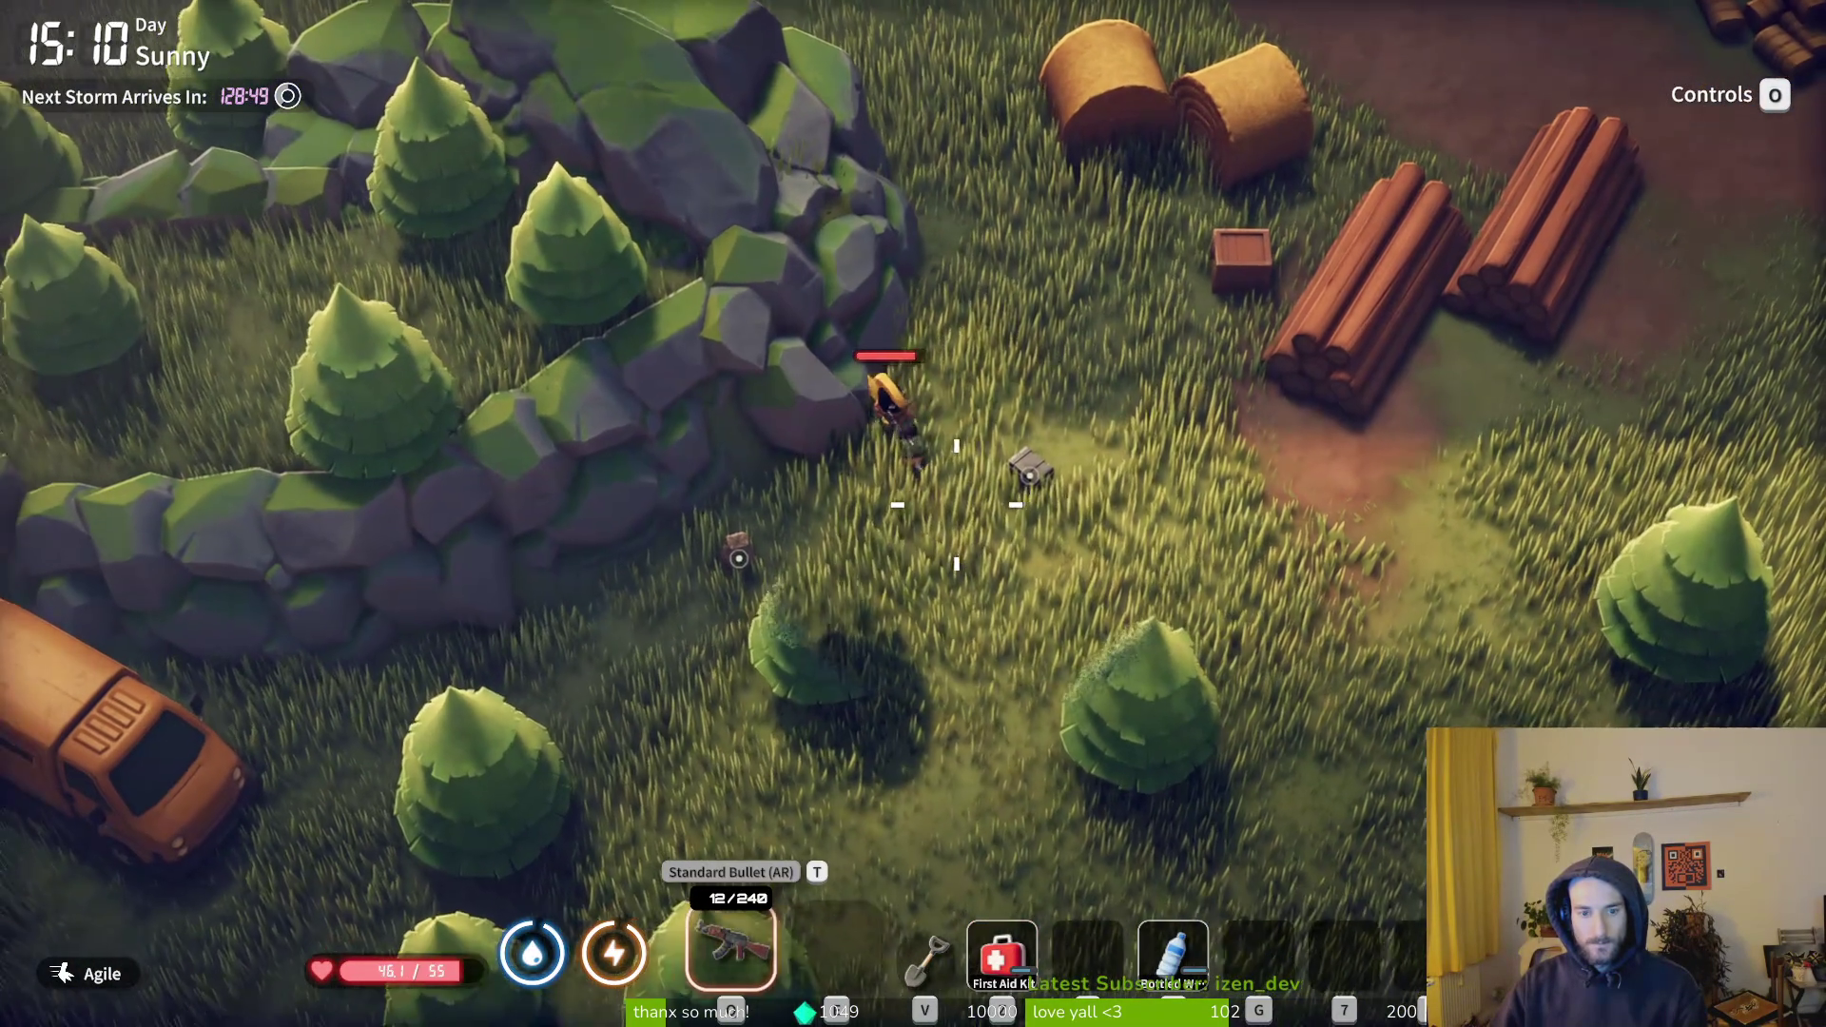
key("s")
key("a")
key("Tab")
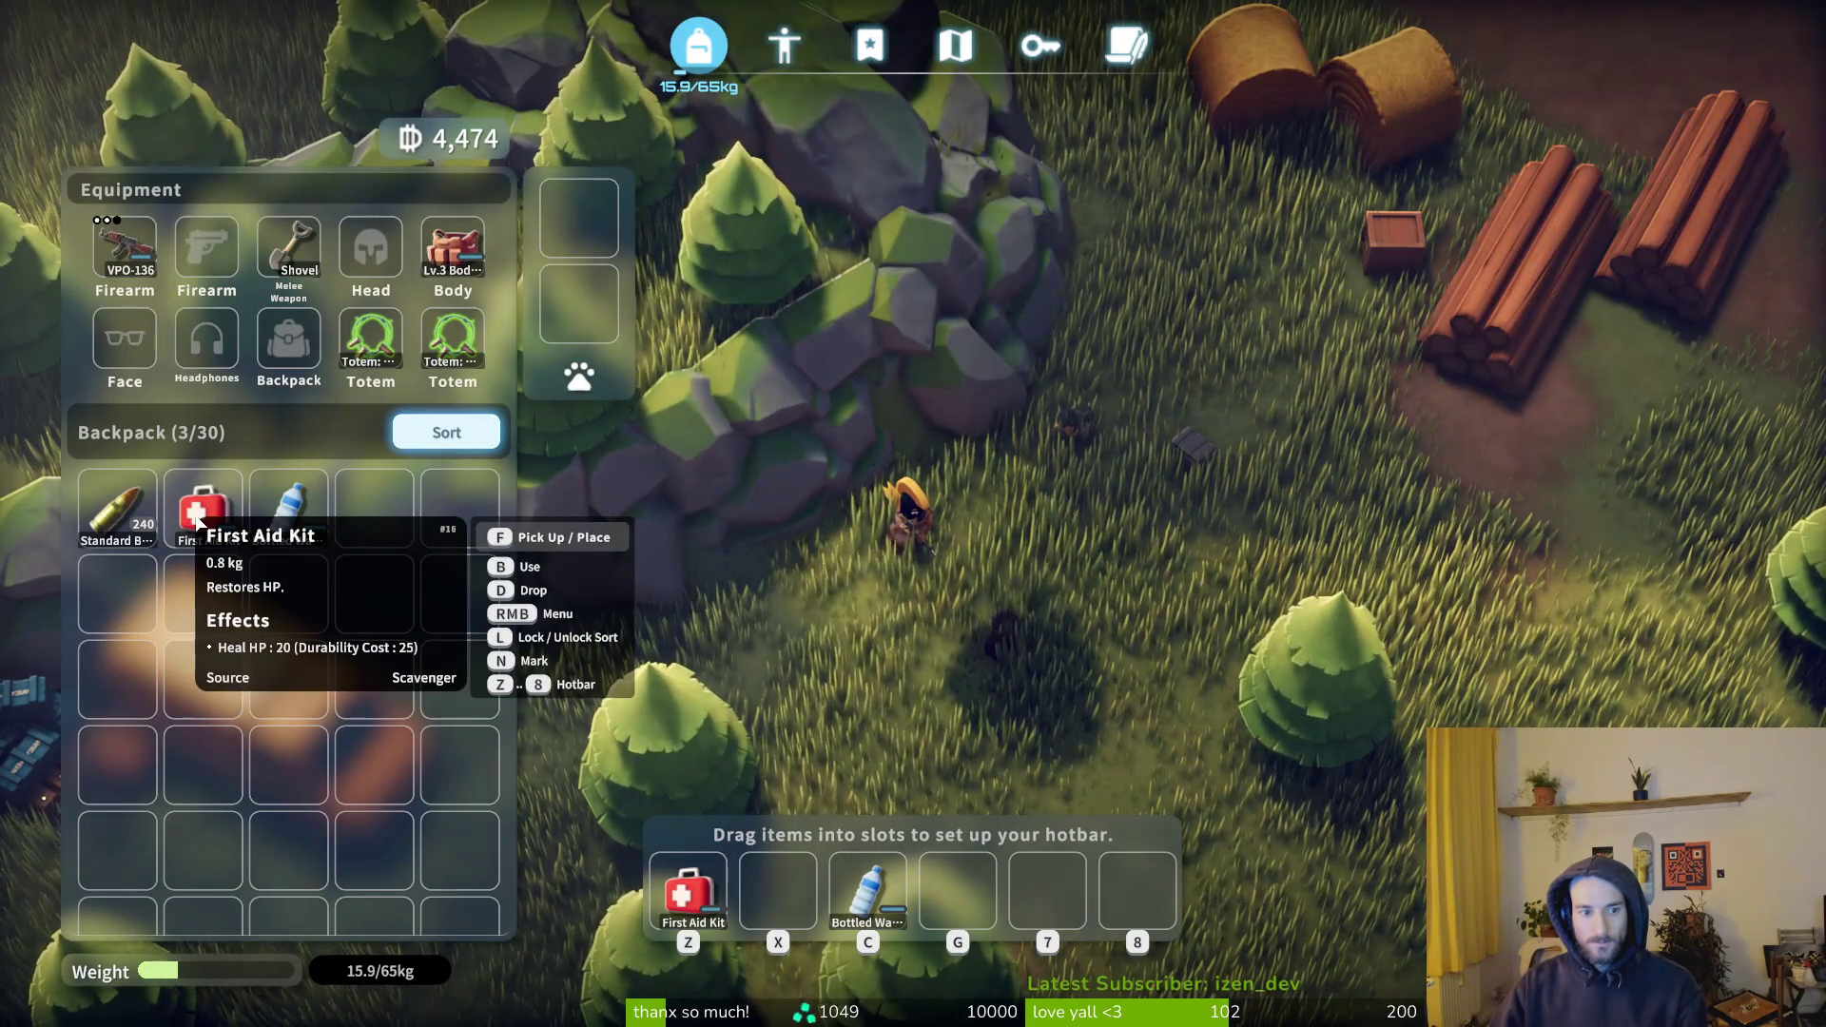
key("Tab")
- Search the first body's loot, which shows a Bottled Water
key("d")
key("f")
key("Tab")
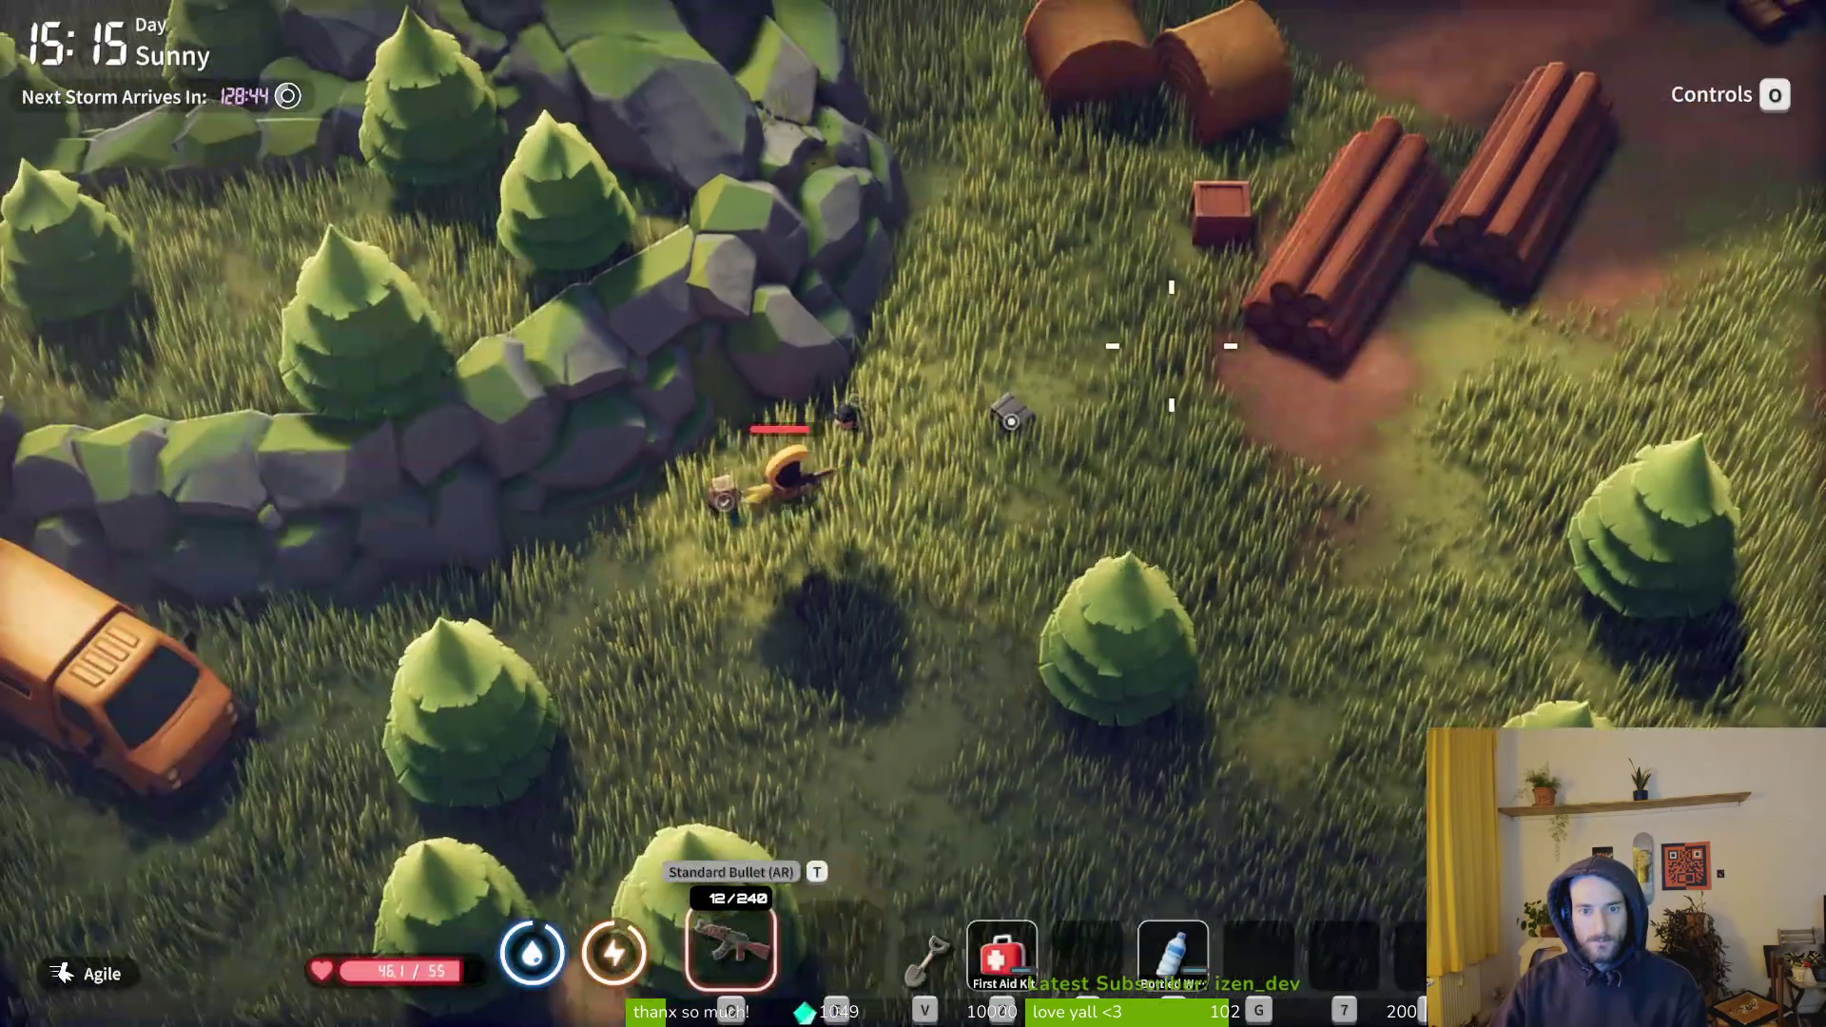
key("f")
key("Tab")
- Take the mercenary's Advanced AP bullets, then heal to 55/55 with the first aid kit
key("d")
key("f")
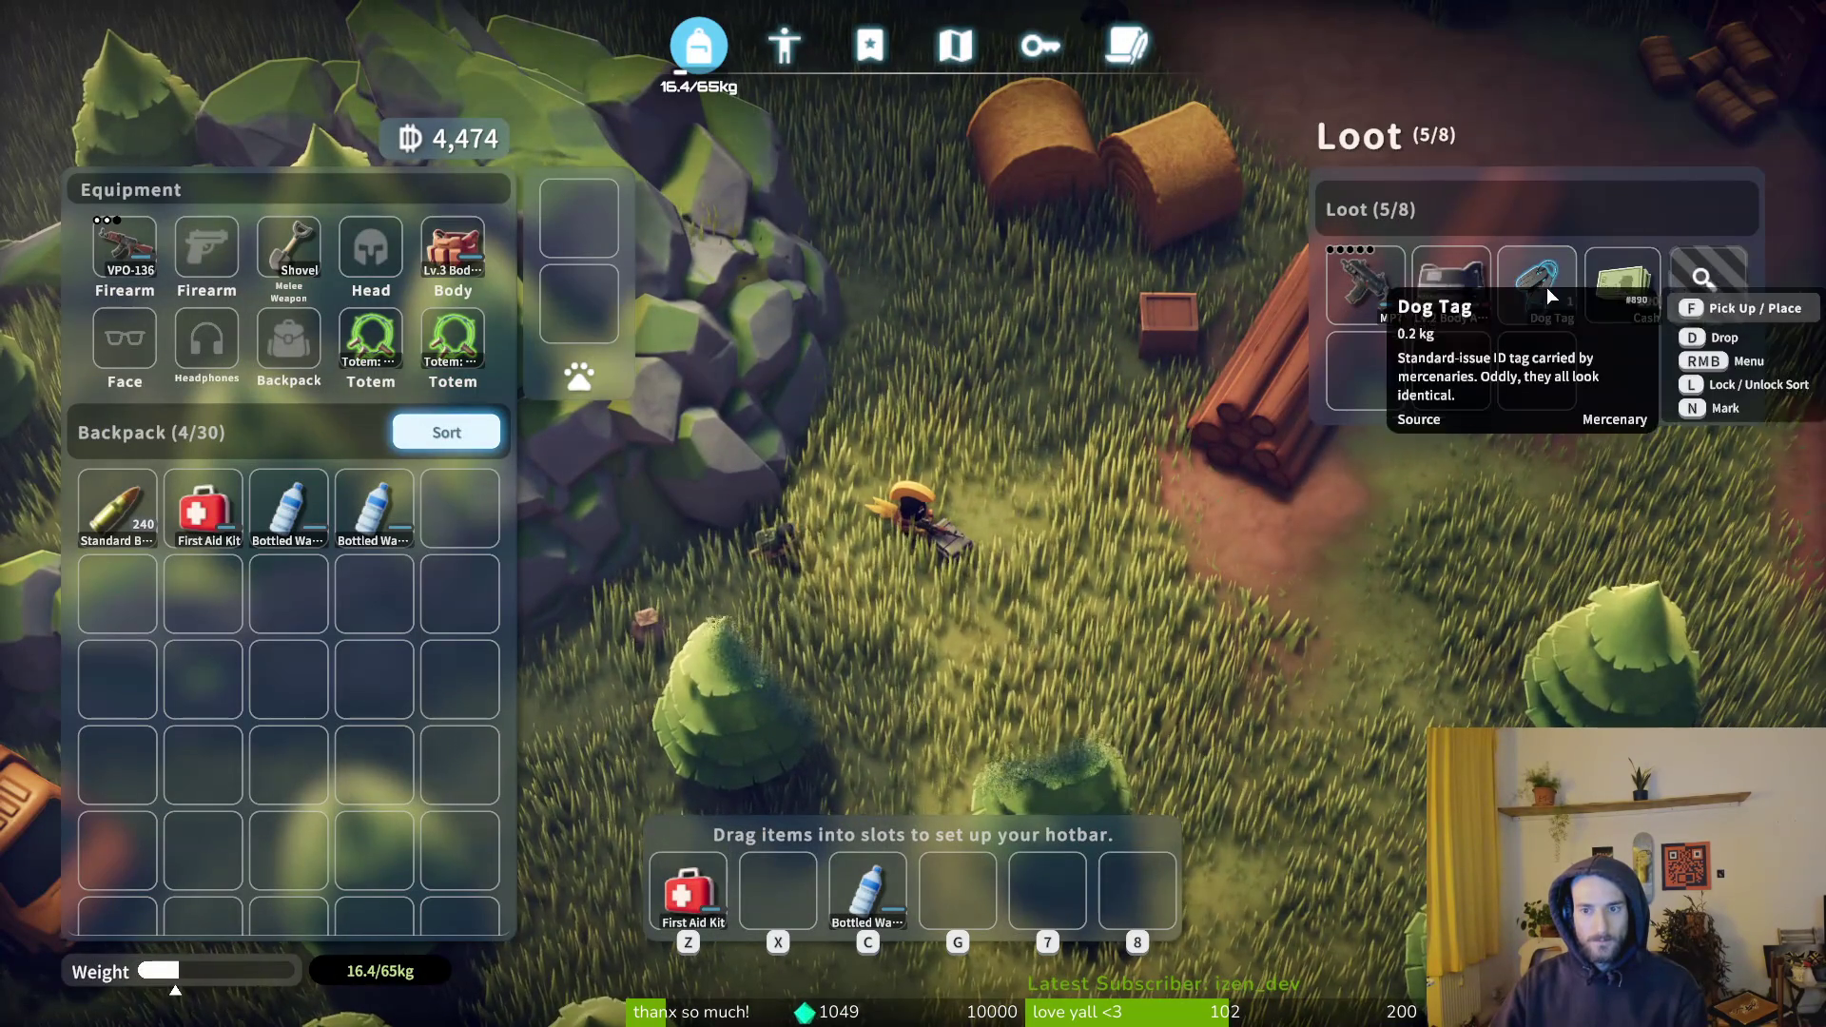
left_click(1708, 298, "shift")
key("Tab")
key("z")
key("s")
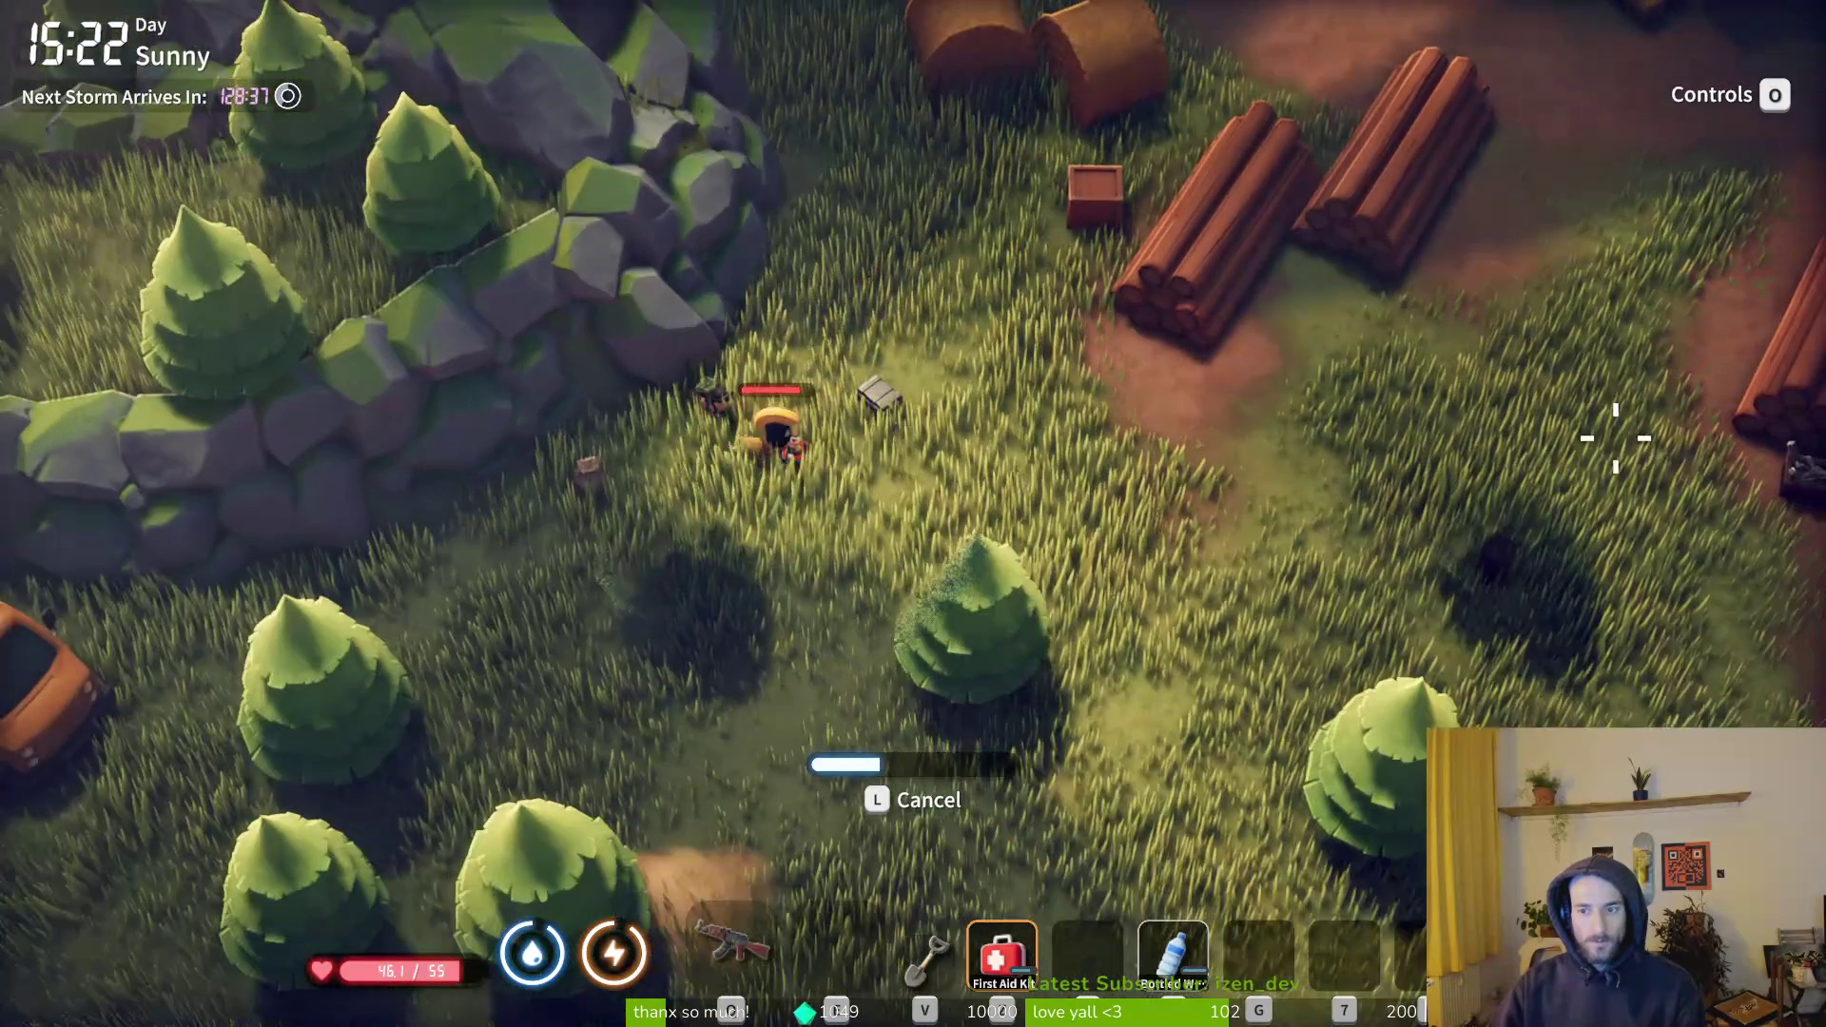
key("d")
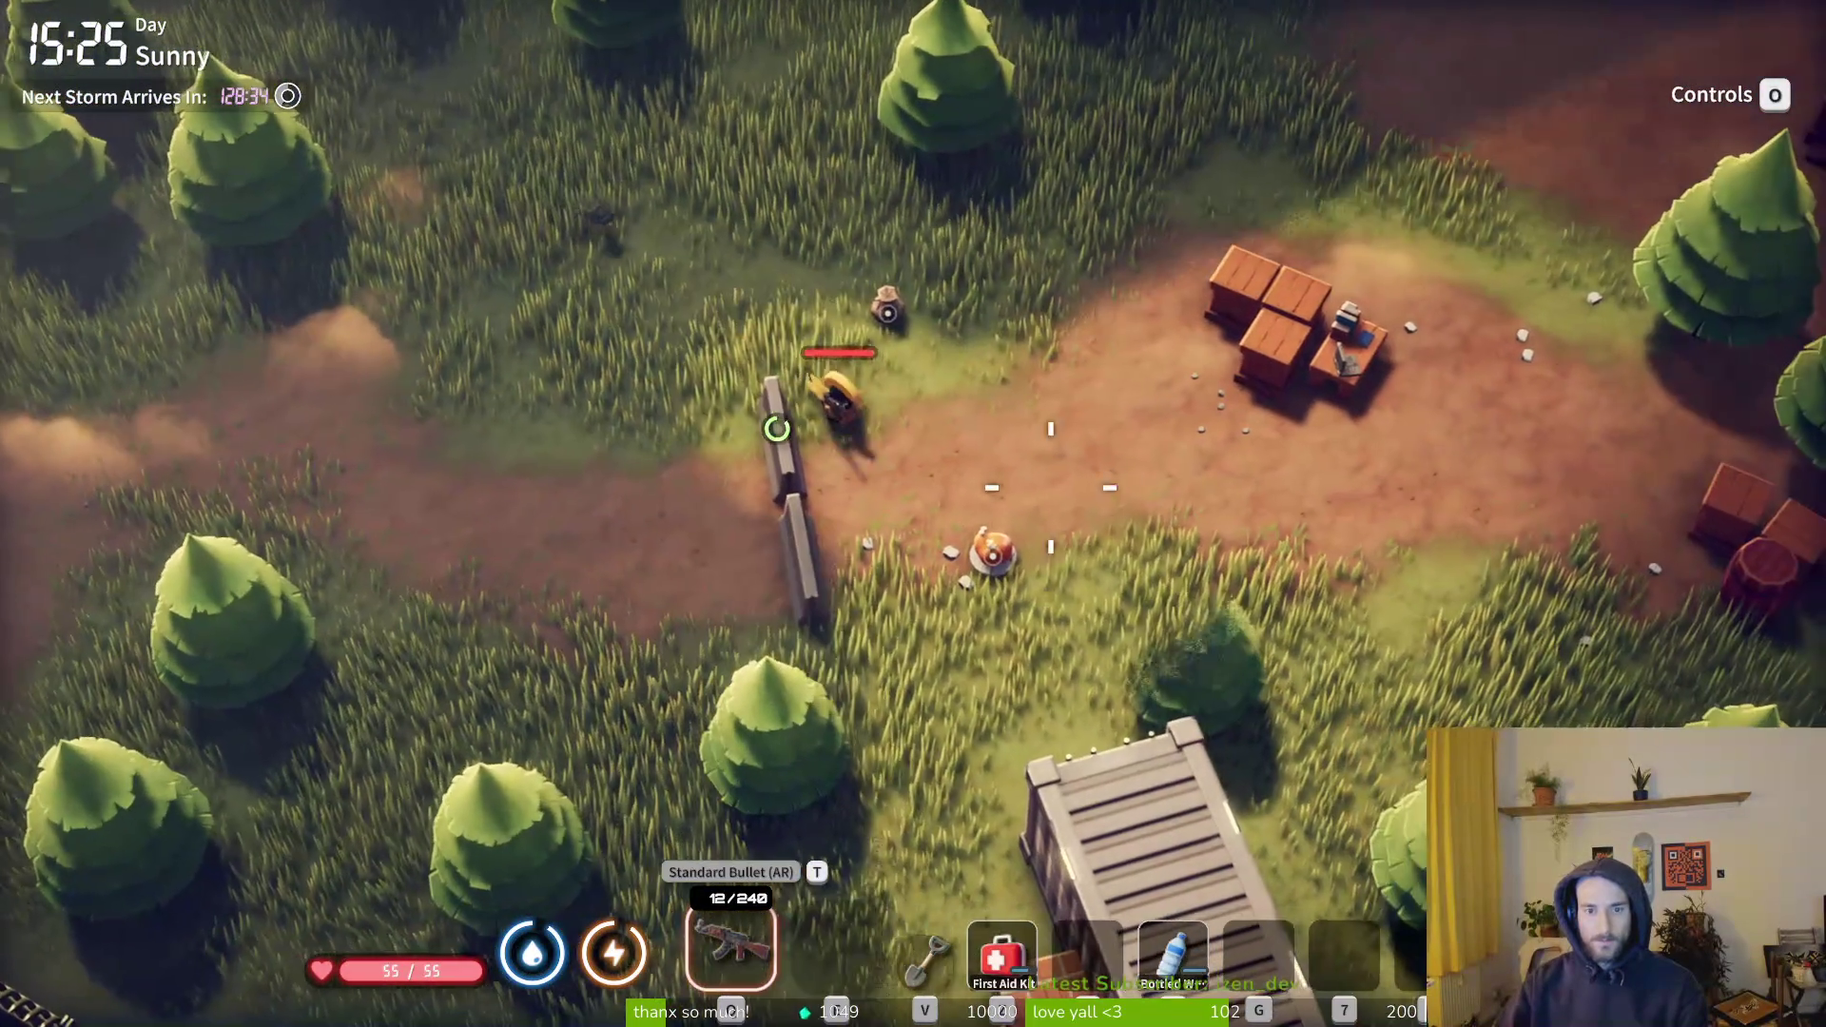
- Take the Standard Bullet stack from the nearby loot
key("Tab")
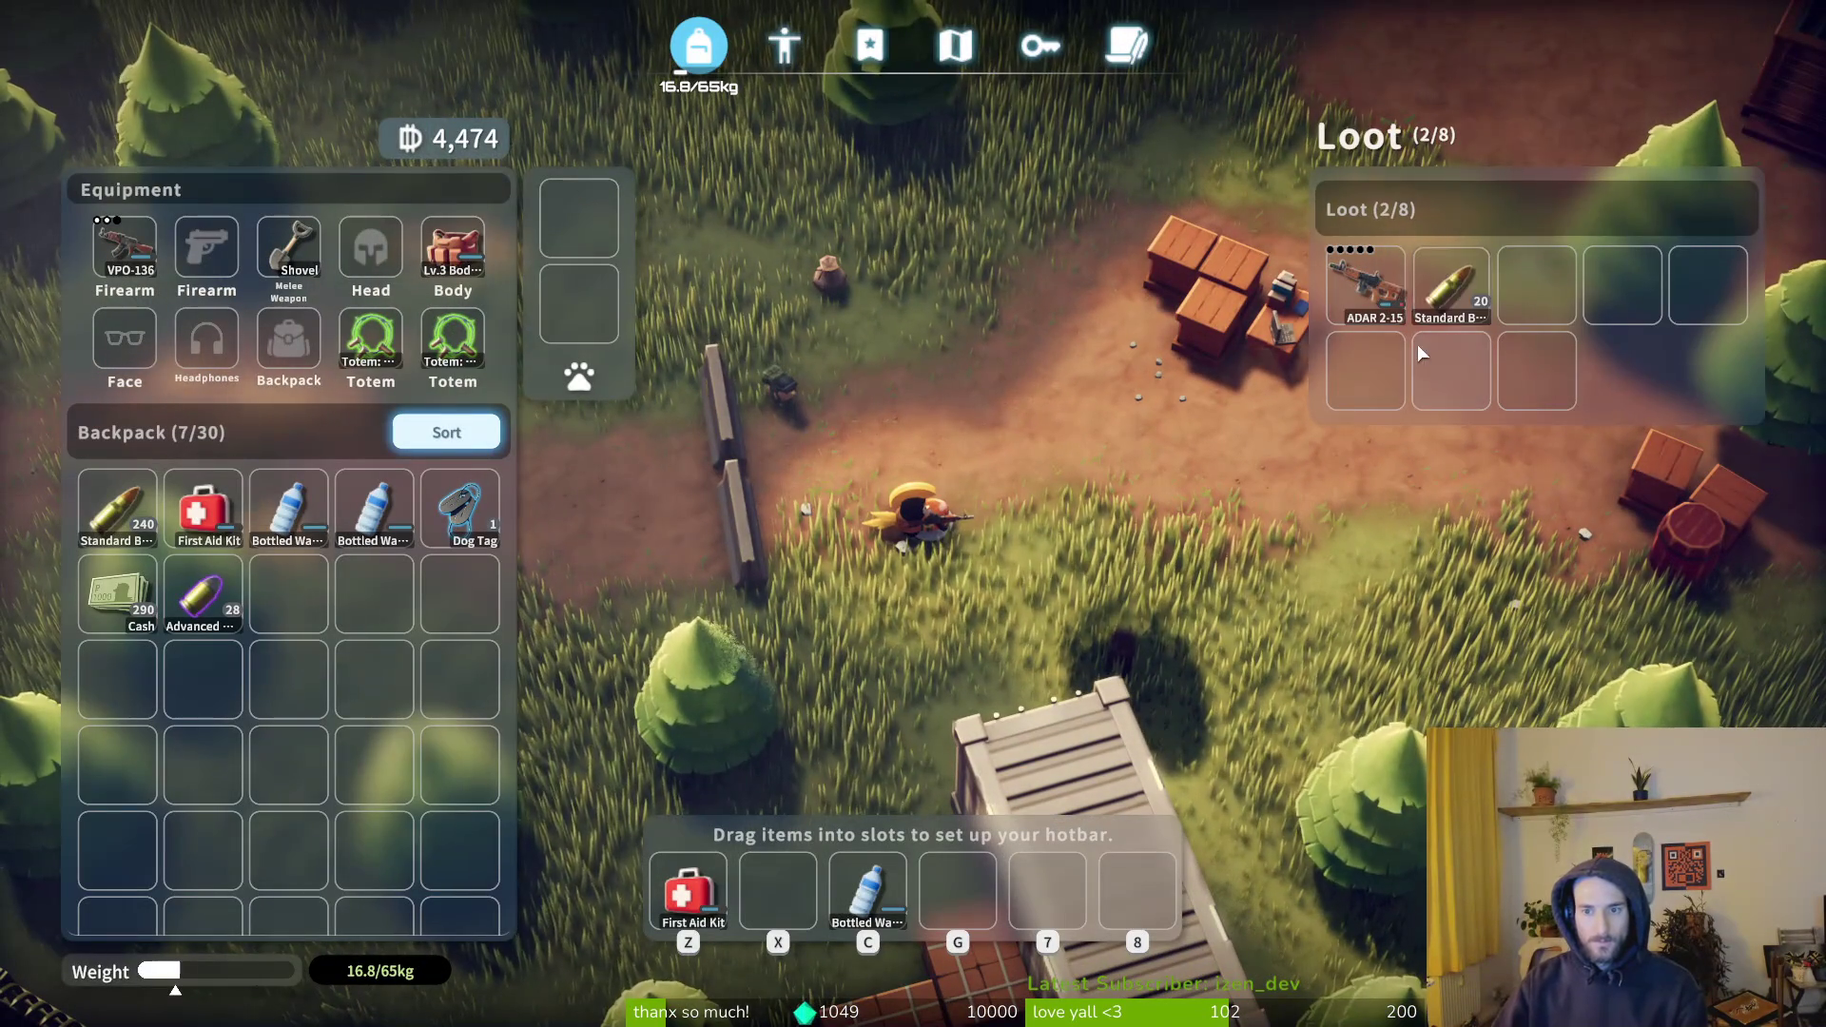
left_click(1433, 318)
key("Tab")
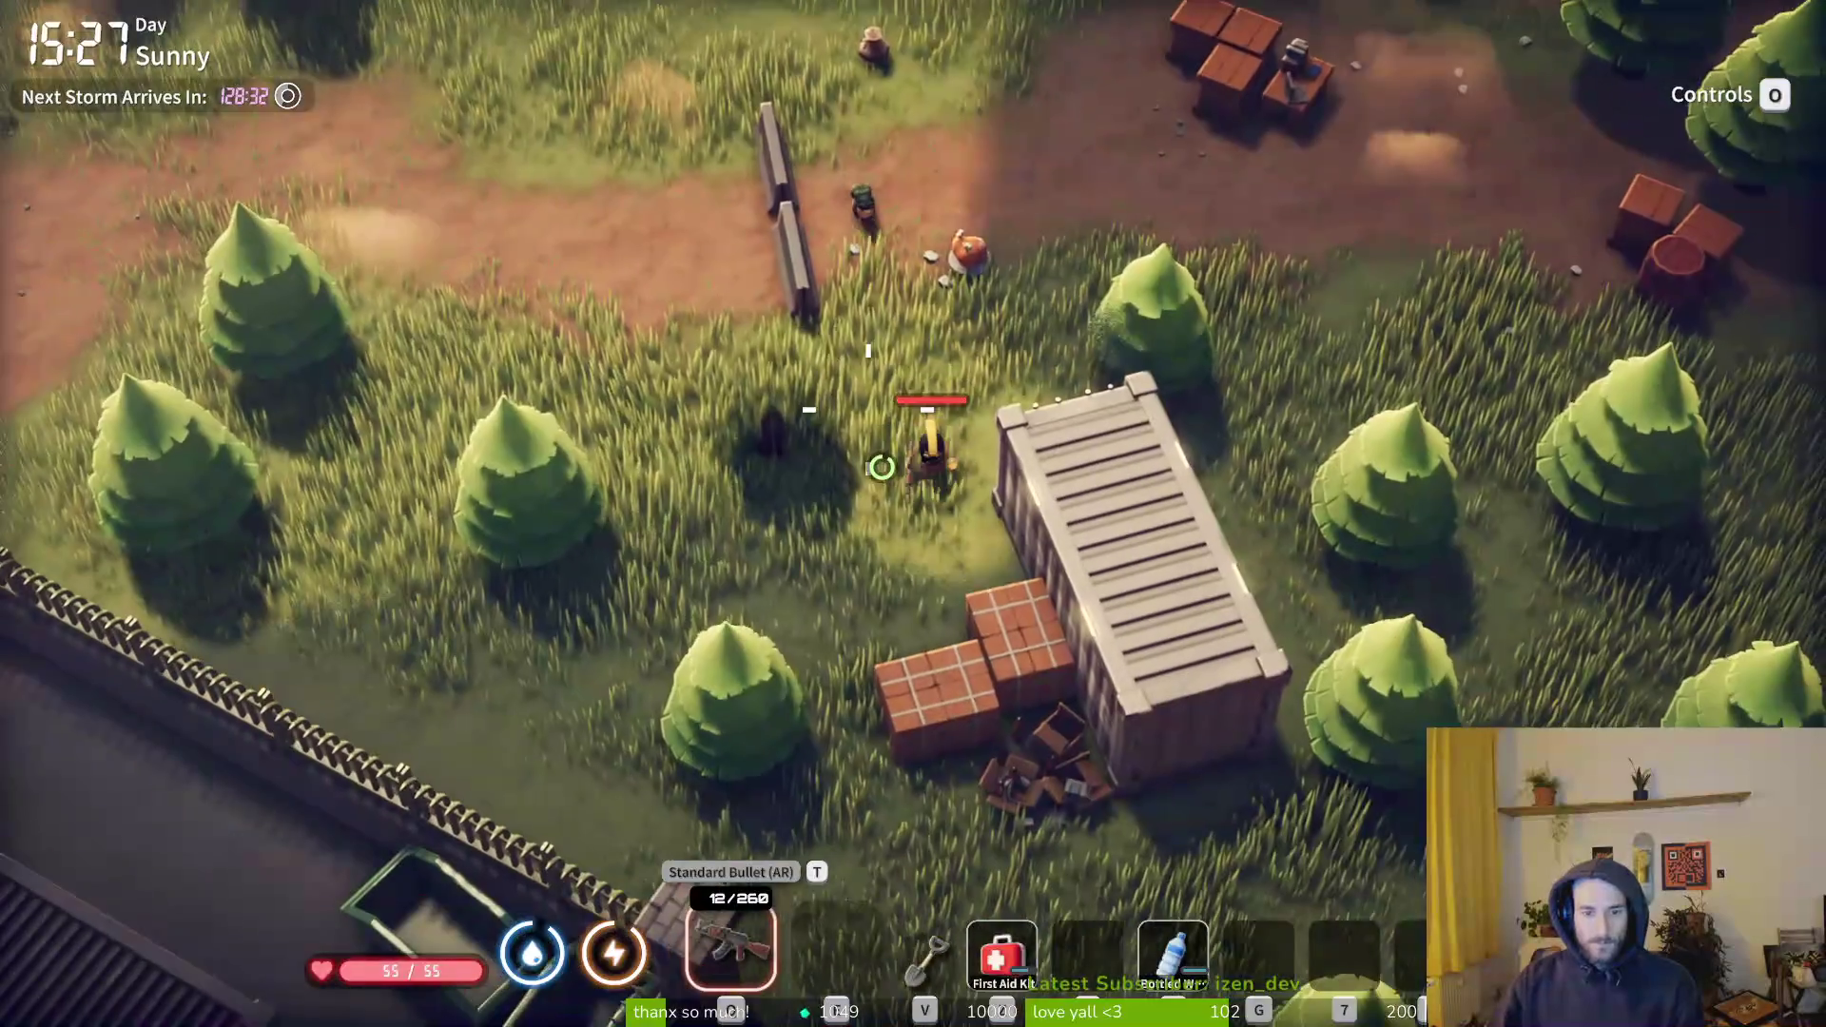
- Cross the yard south past the graffiti wall toward Teleport Bubble 3
key("a")
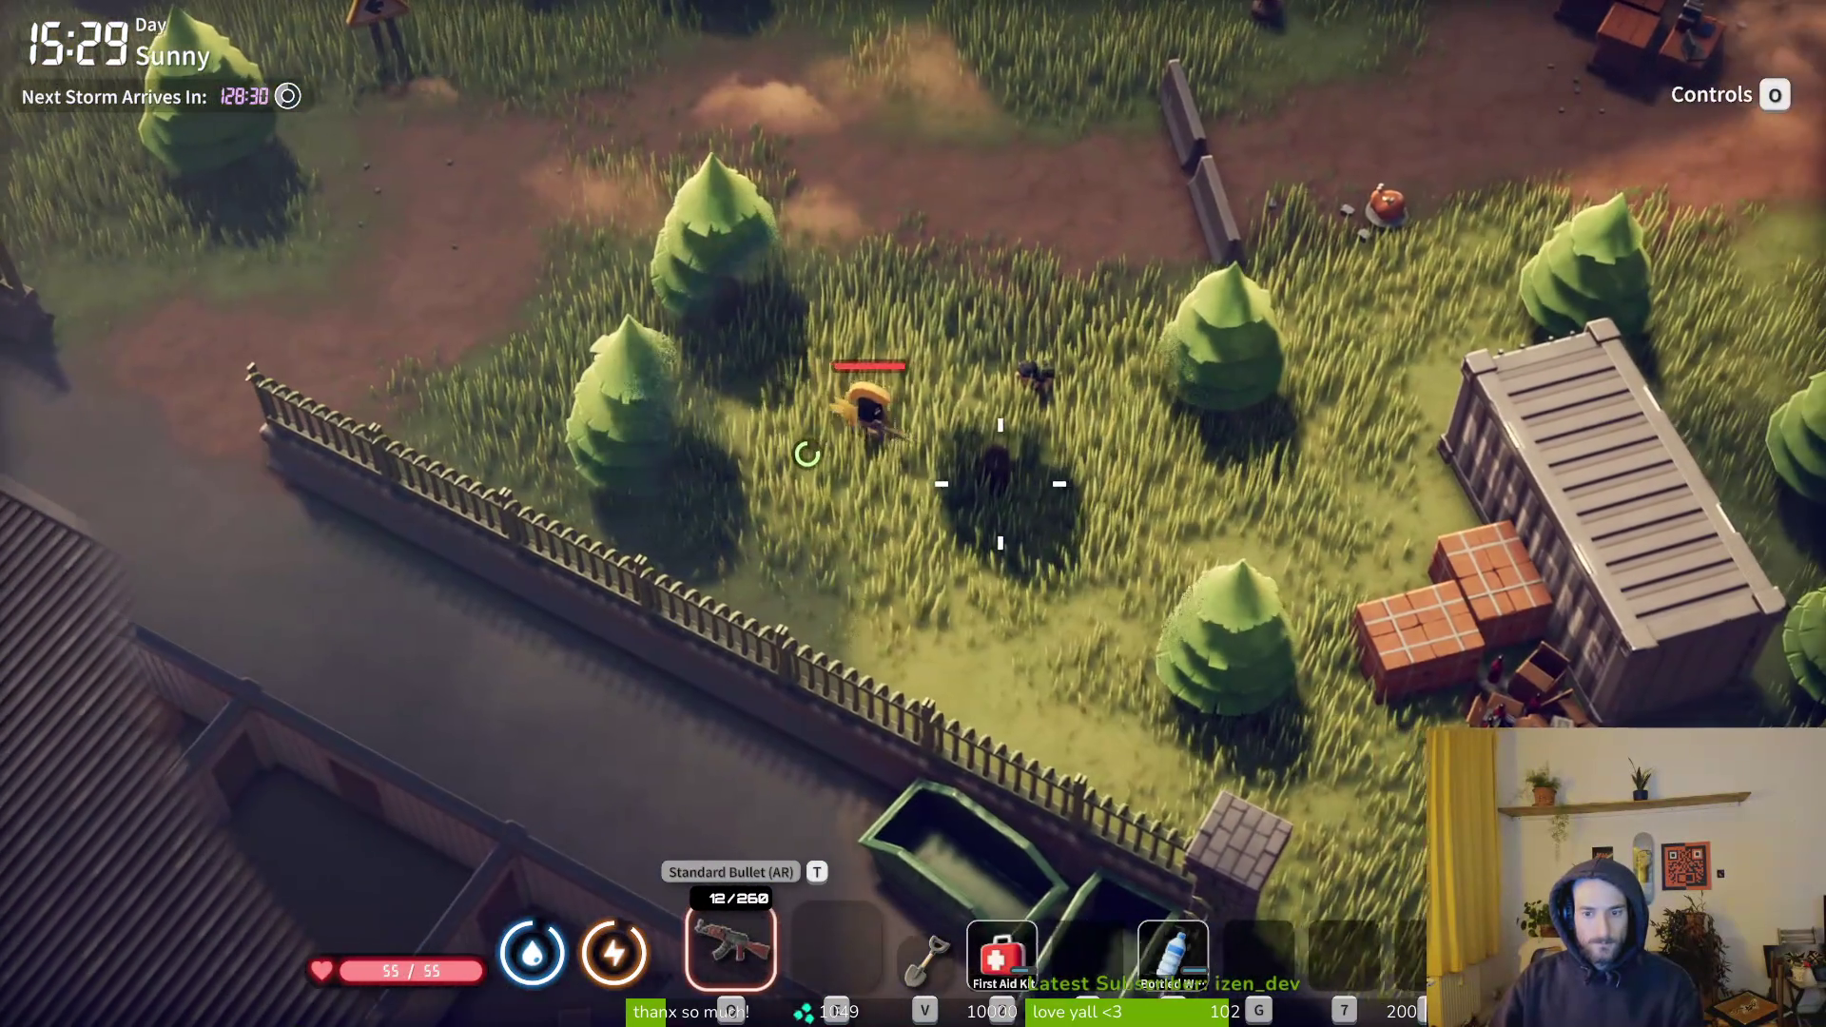
key("m")
key("m")
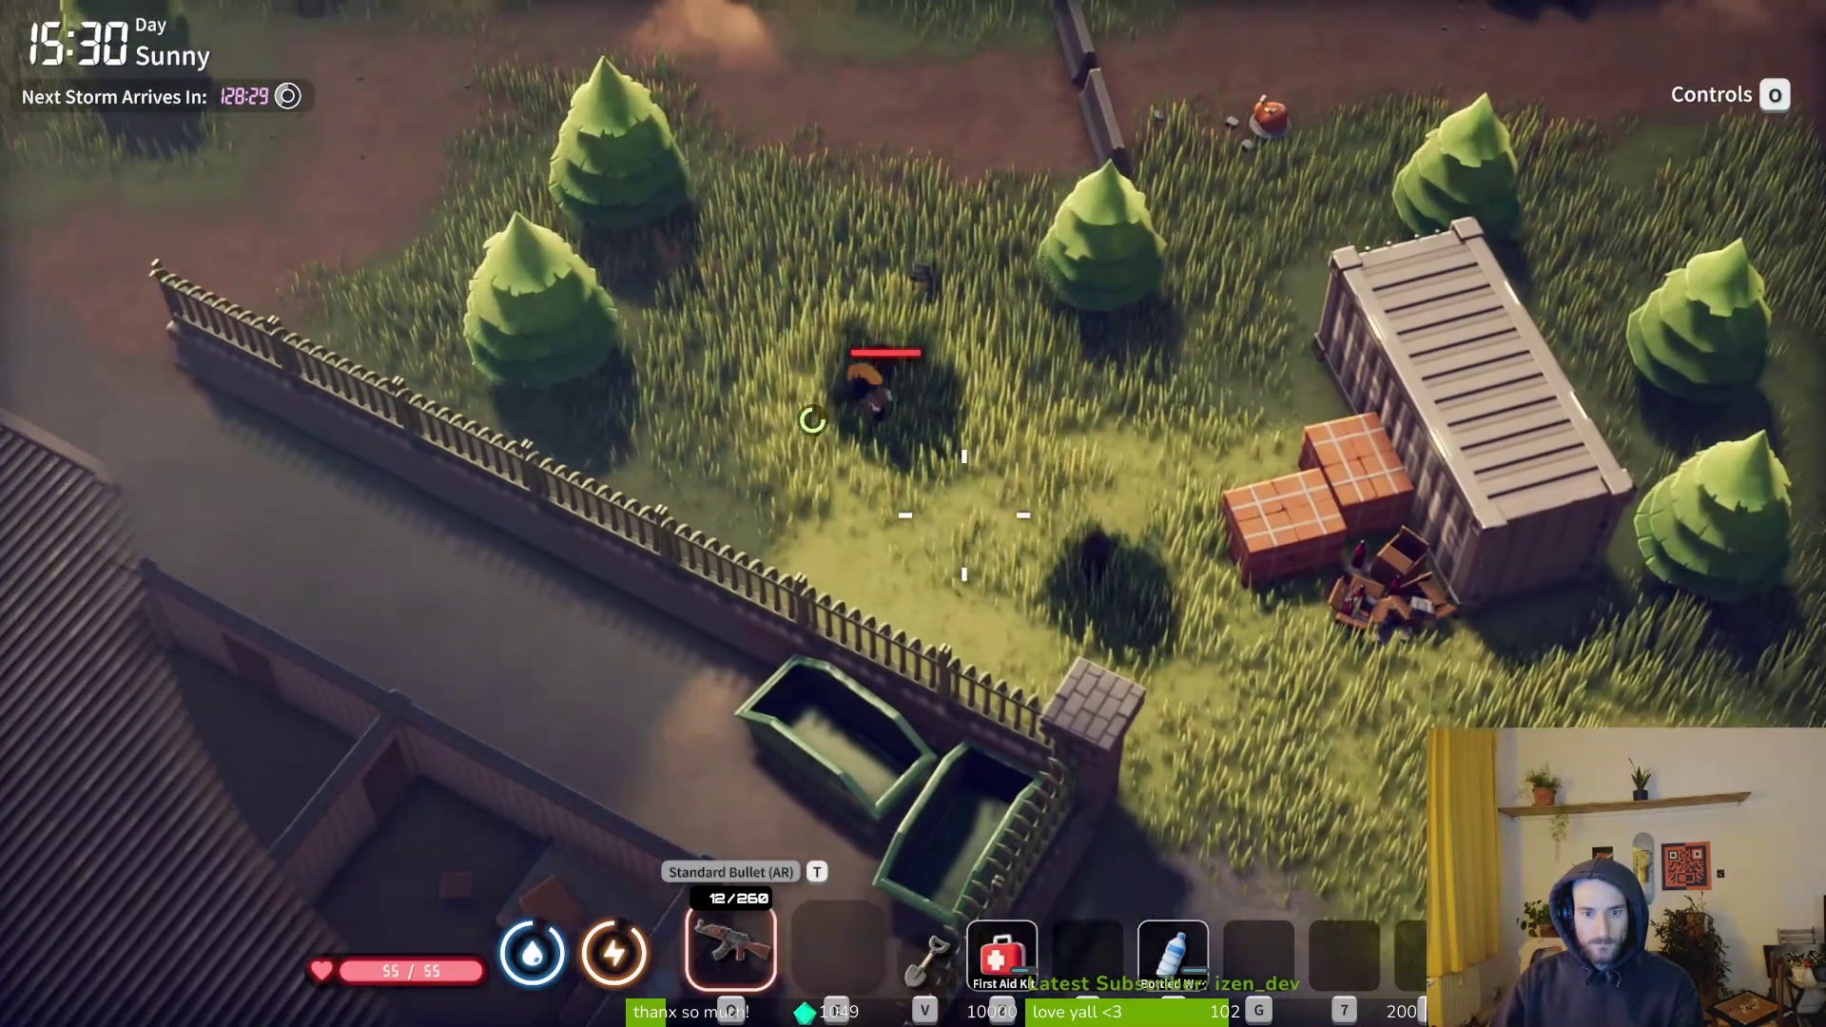
key("s")
key("d")
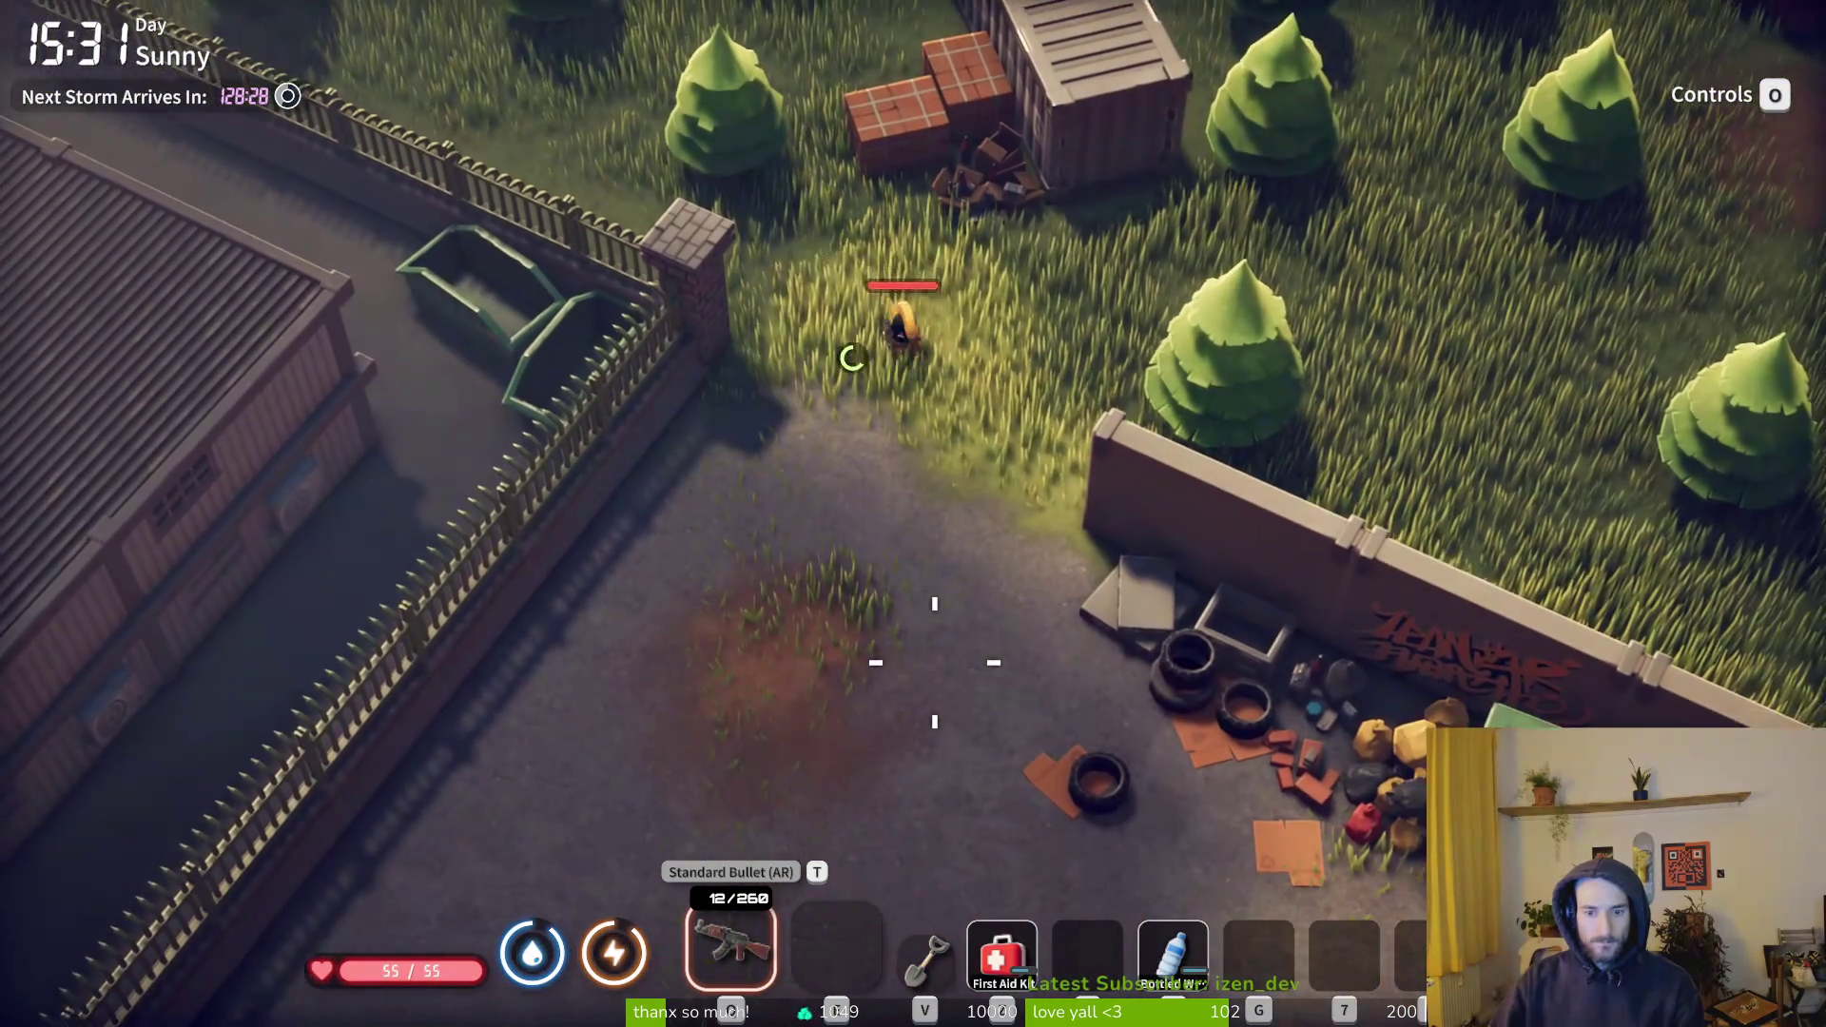
key("s")
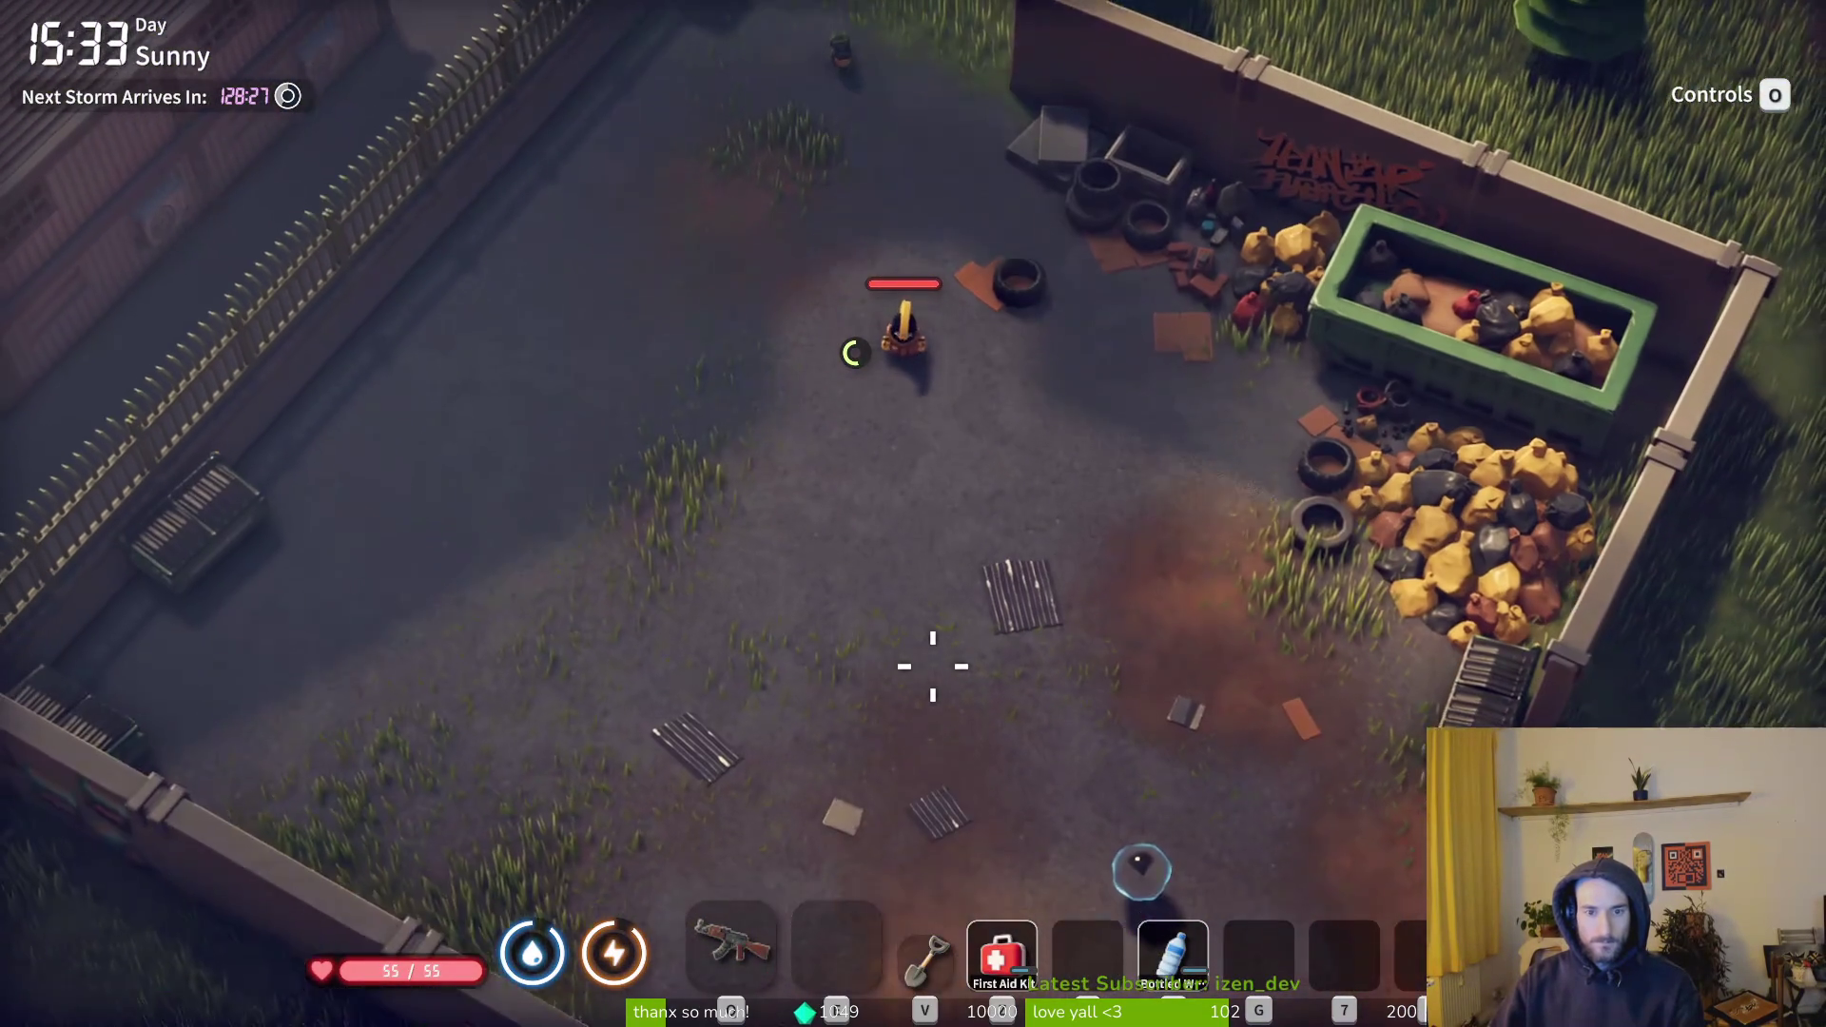
key("s")
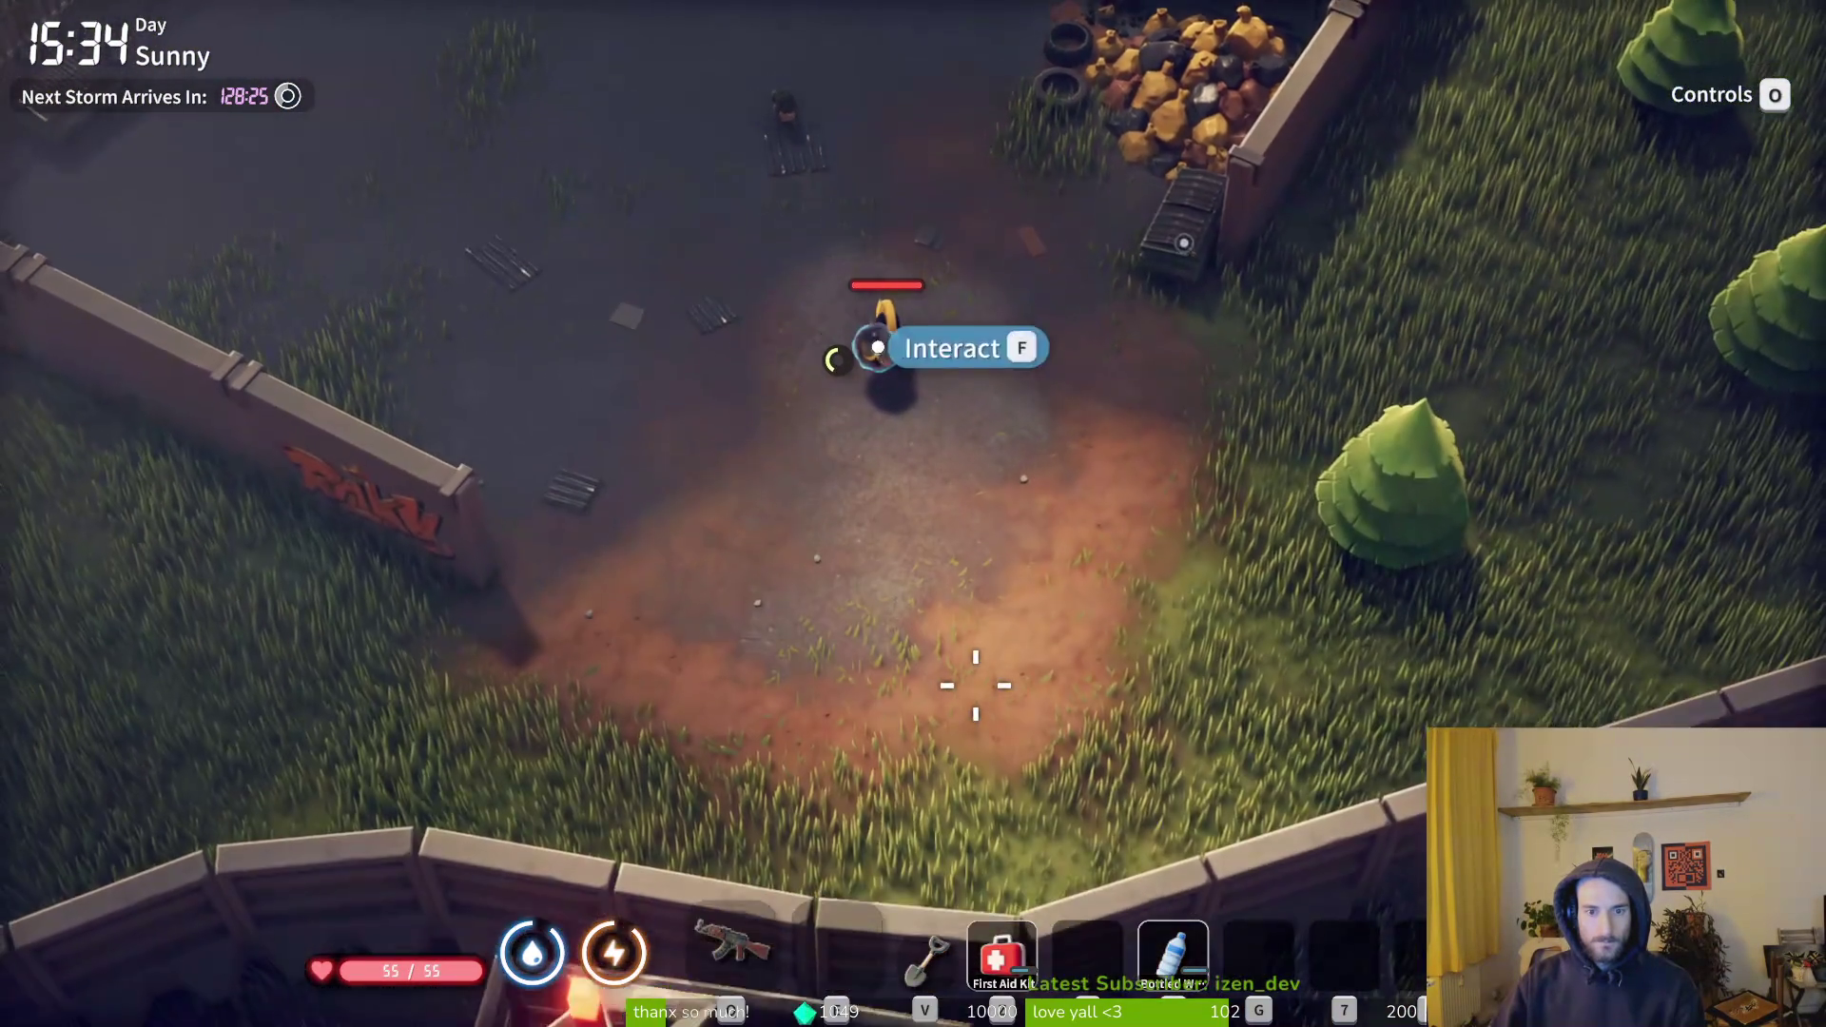
- Check the position on the Farm Town map and advance north on the log shed, rifle ready
key("m")
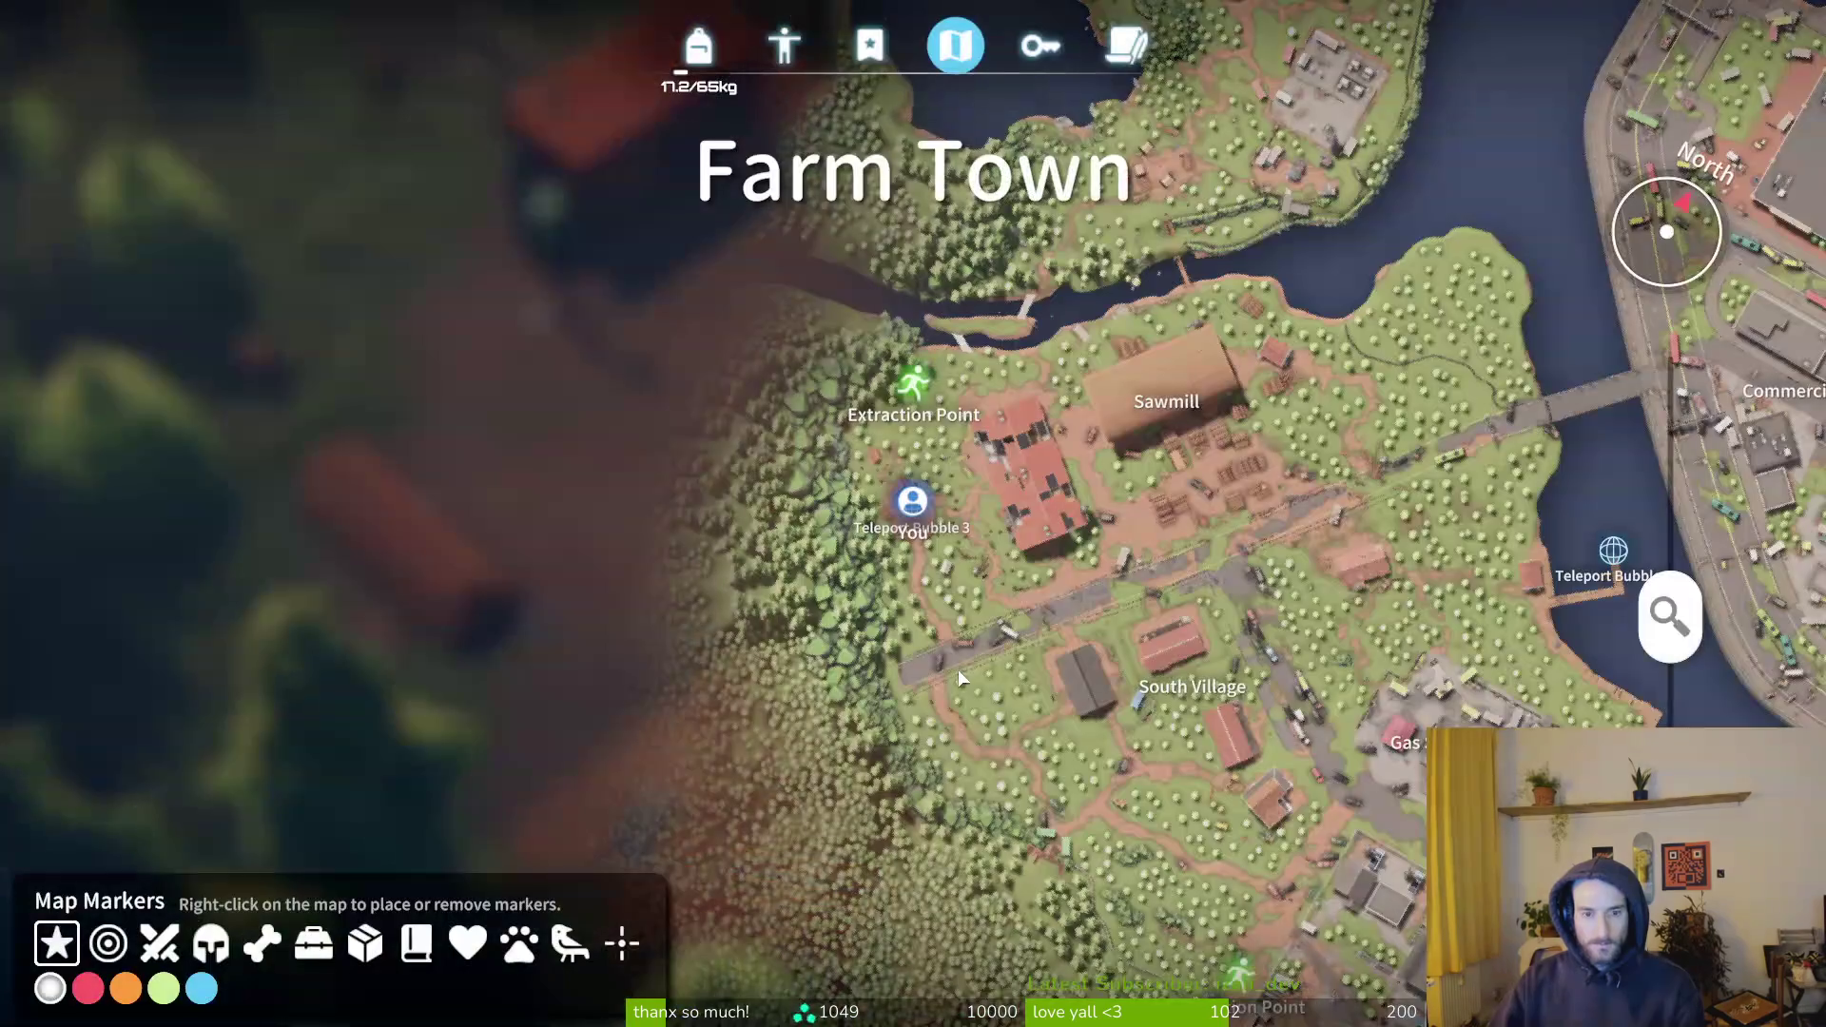
key("m")
key("w")
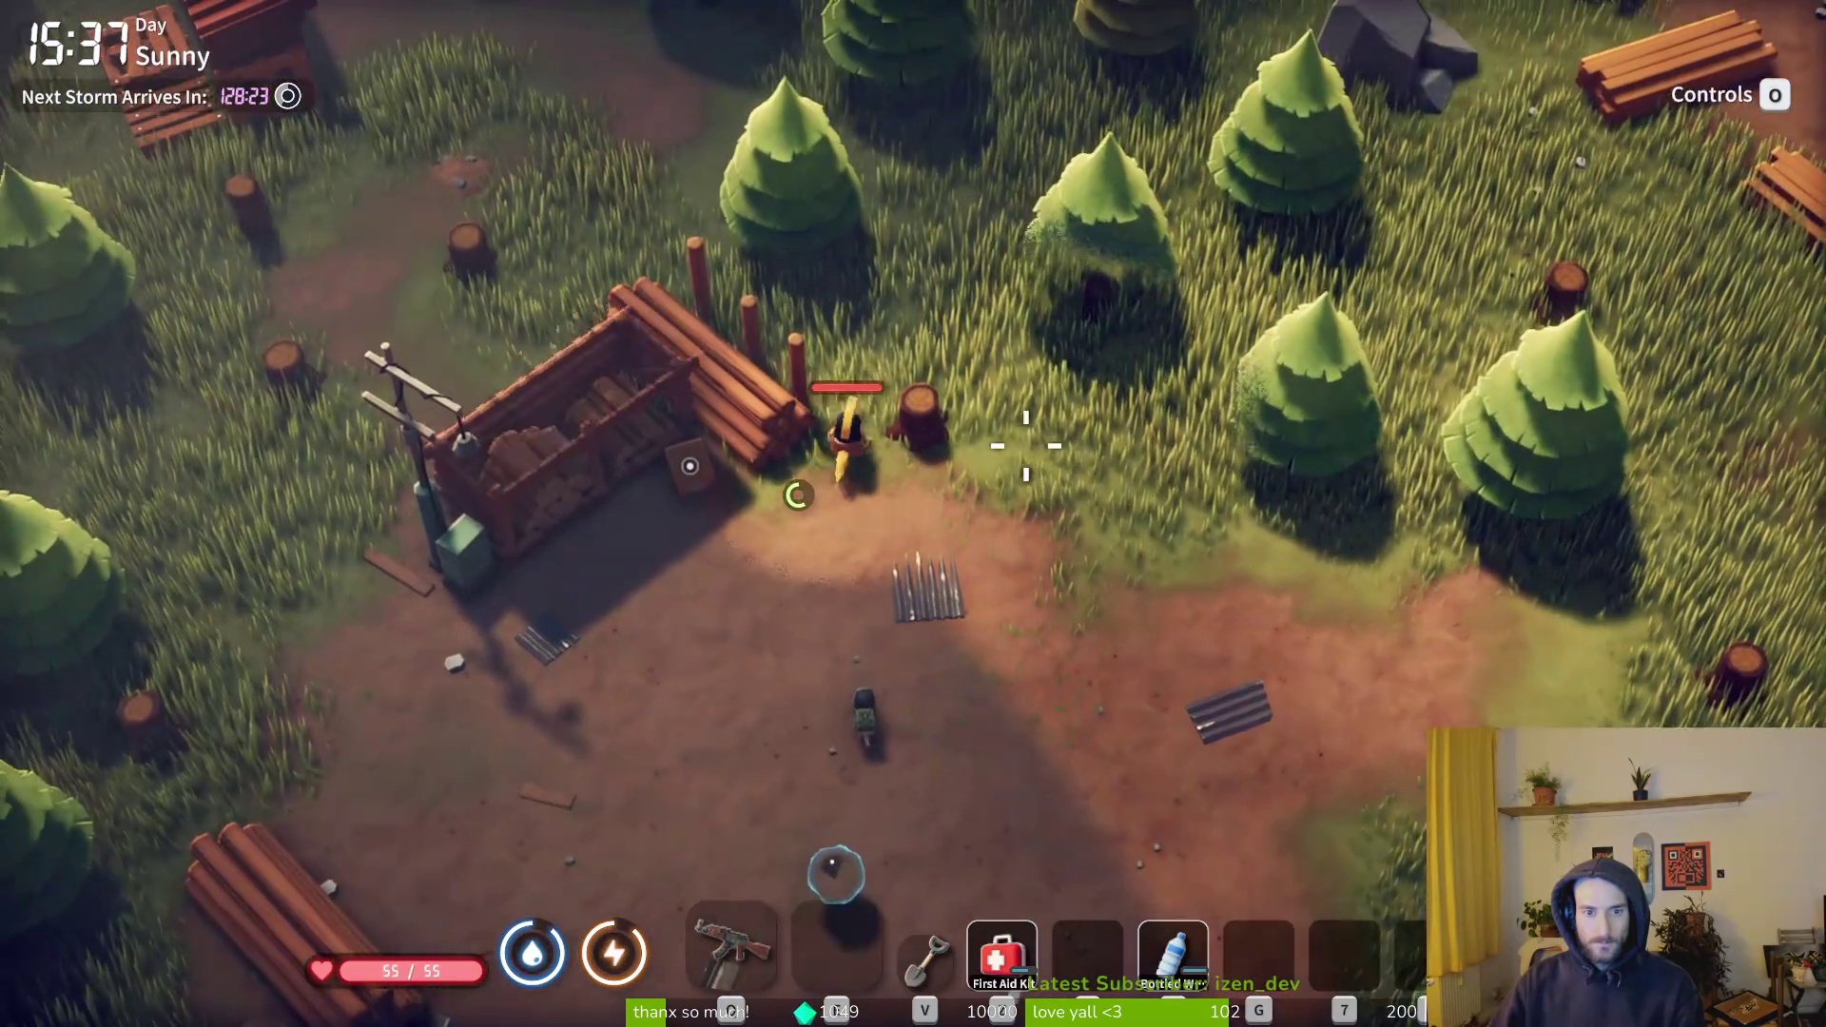
key("1")
key("w")
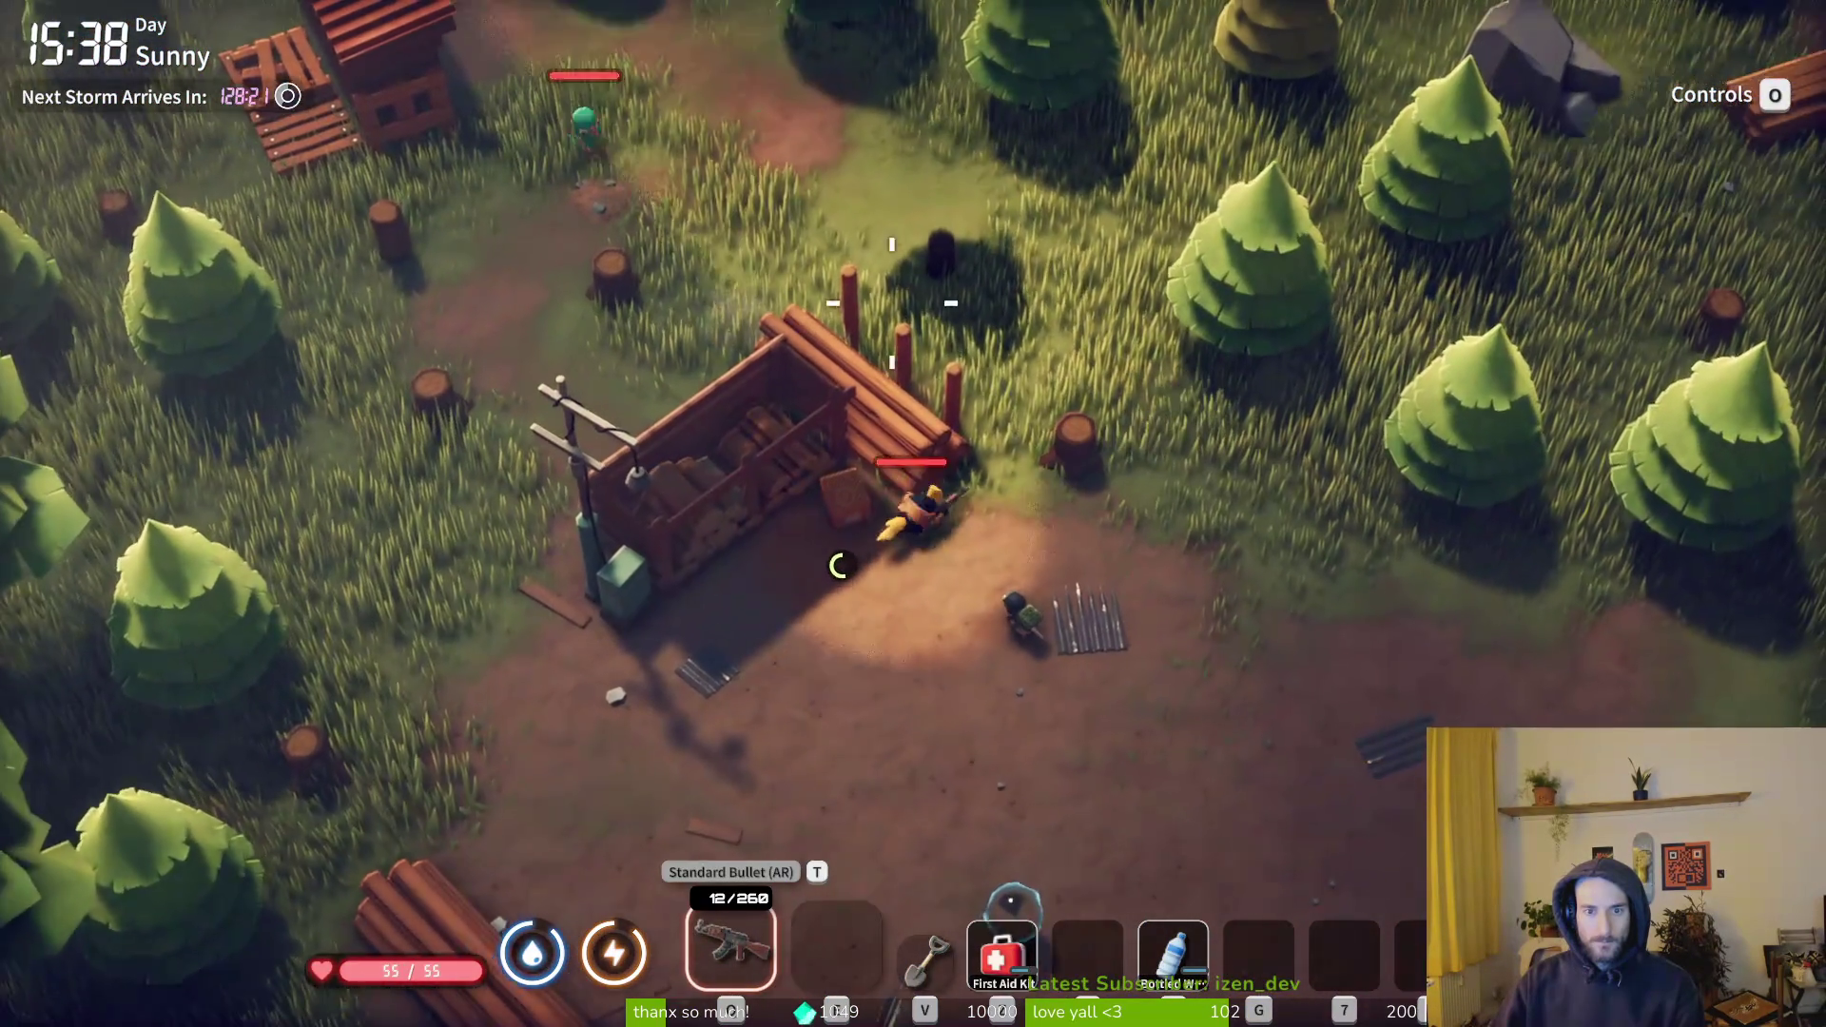
- Kill the enemy by the shed, reload, and open the Misc Box holding Ketchup, Small Stone and Cippo
left_click(702, 322)
left_click(701, 322)
key("r")
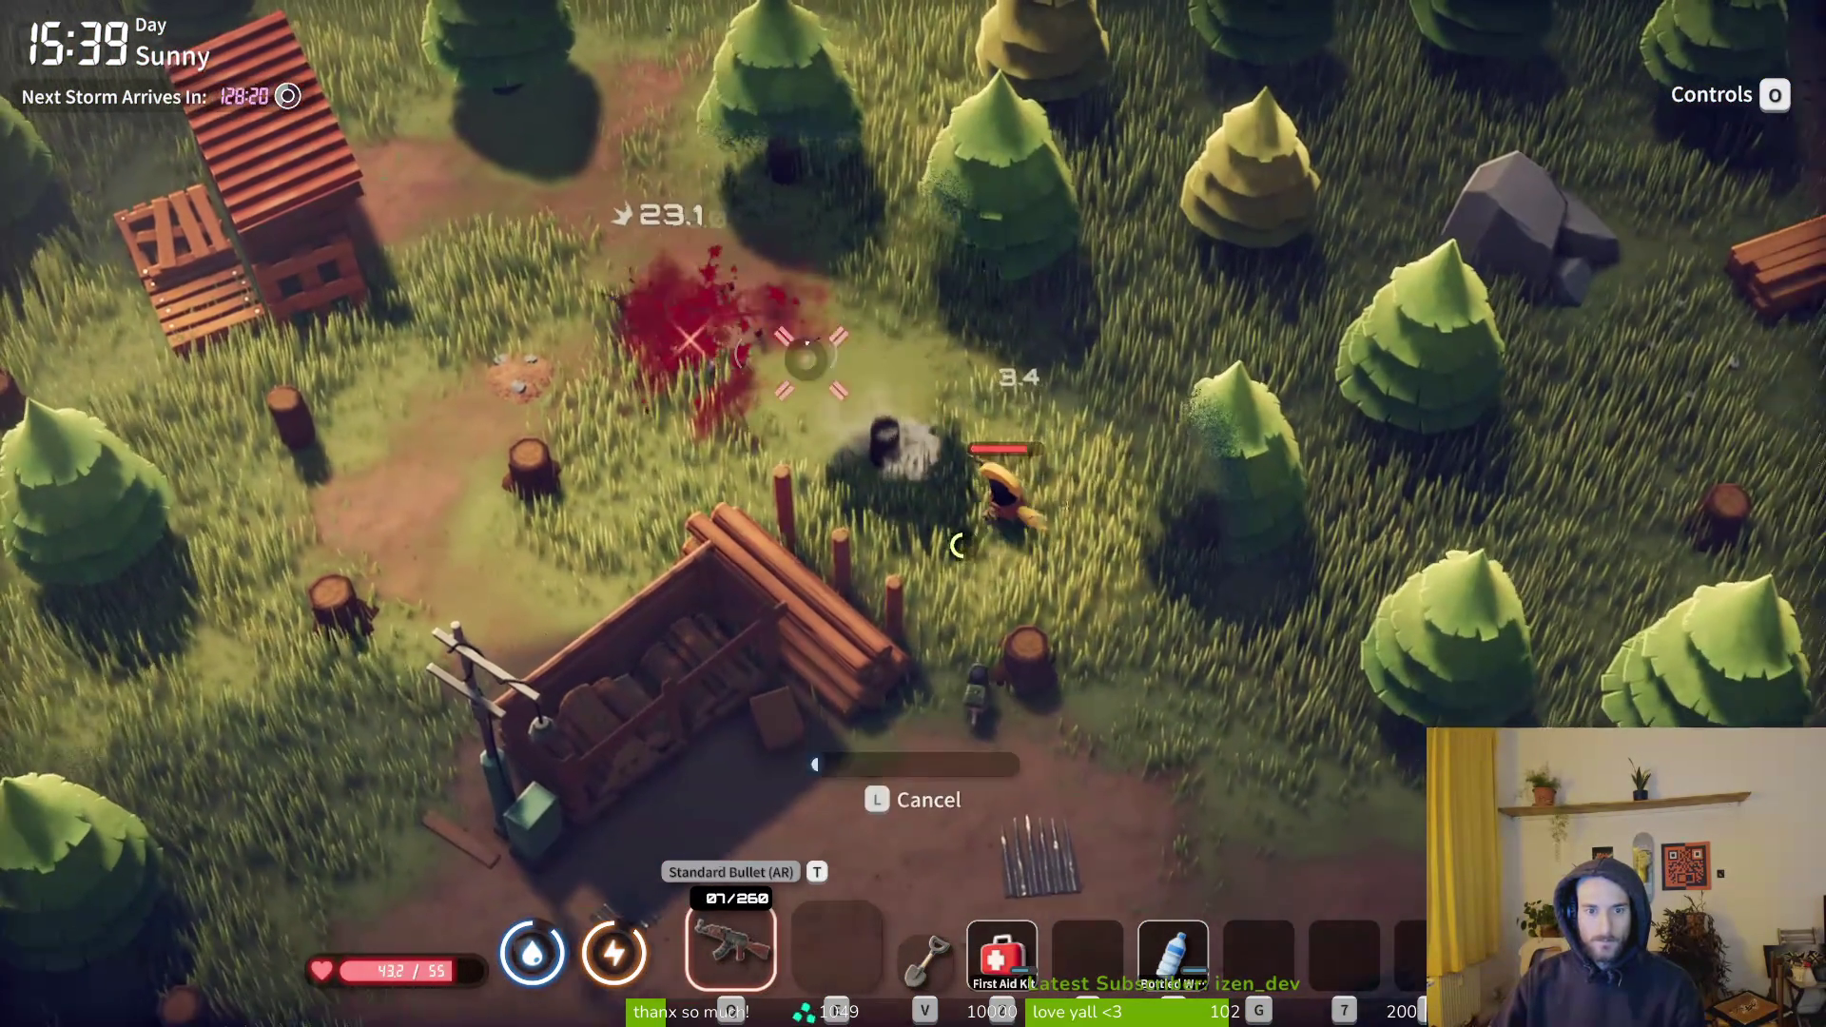
key("s")
key("s")
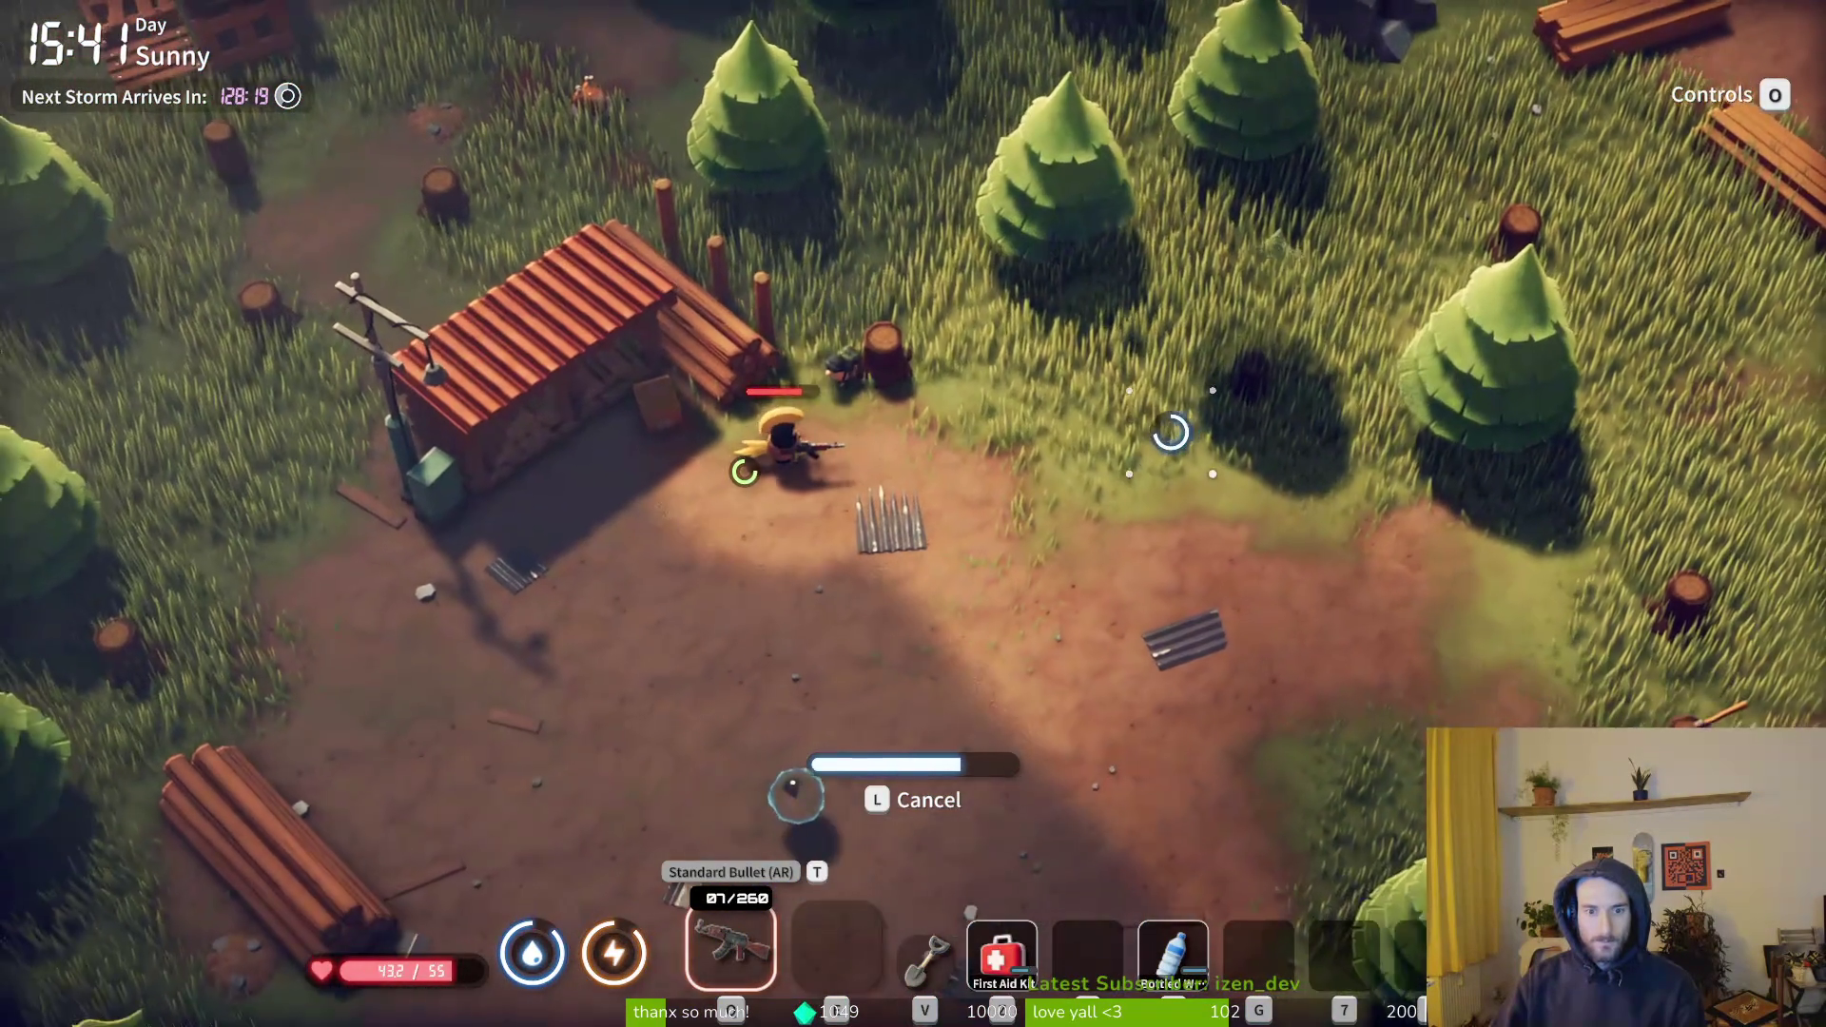
key("a")
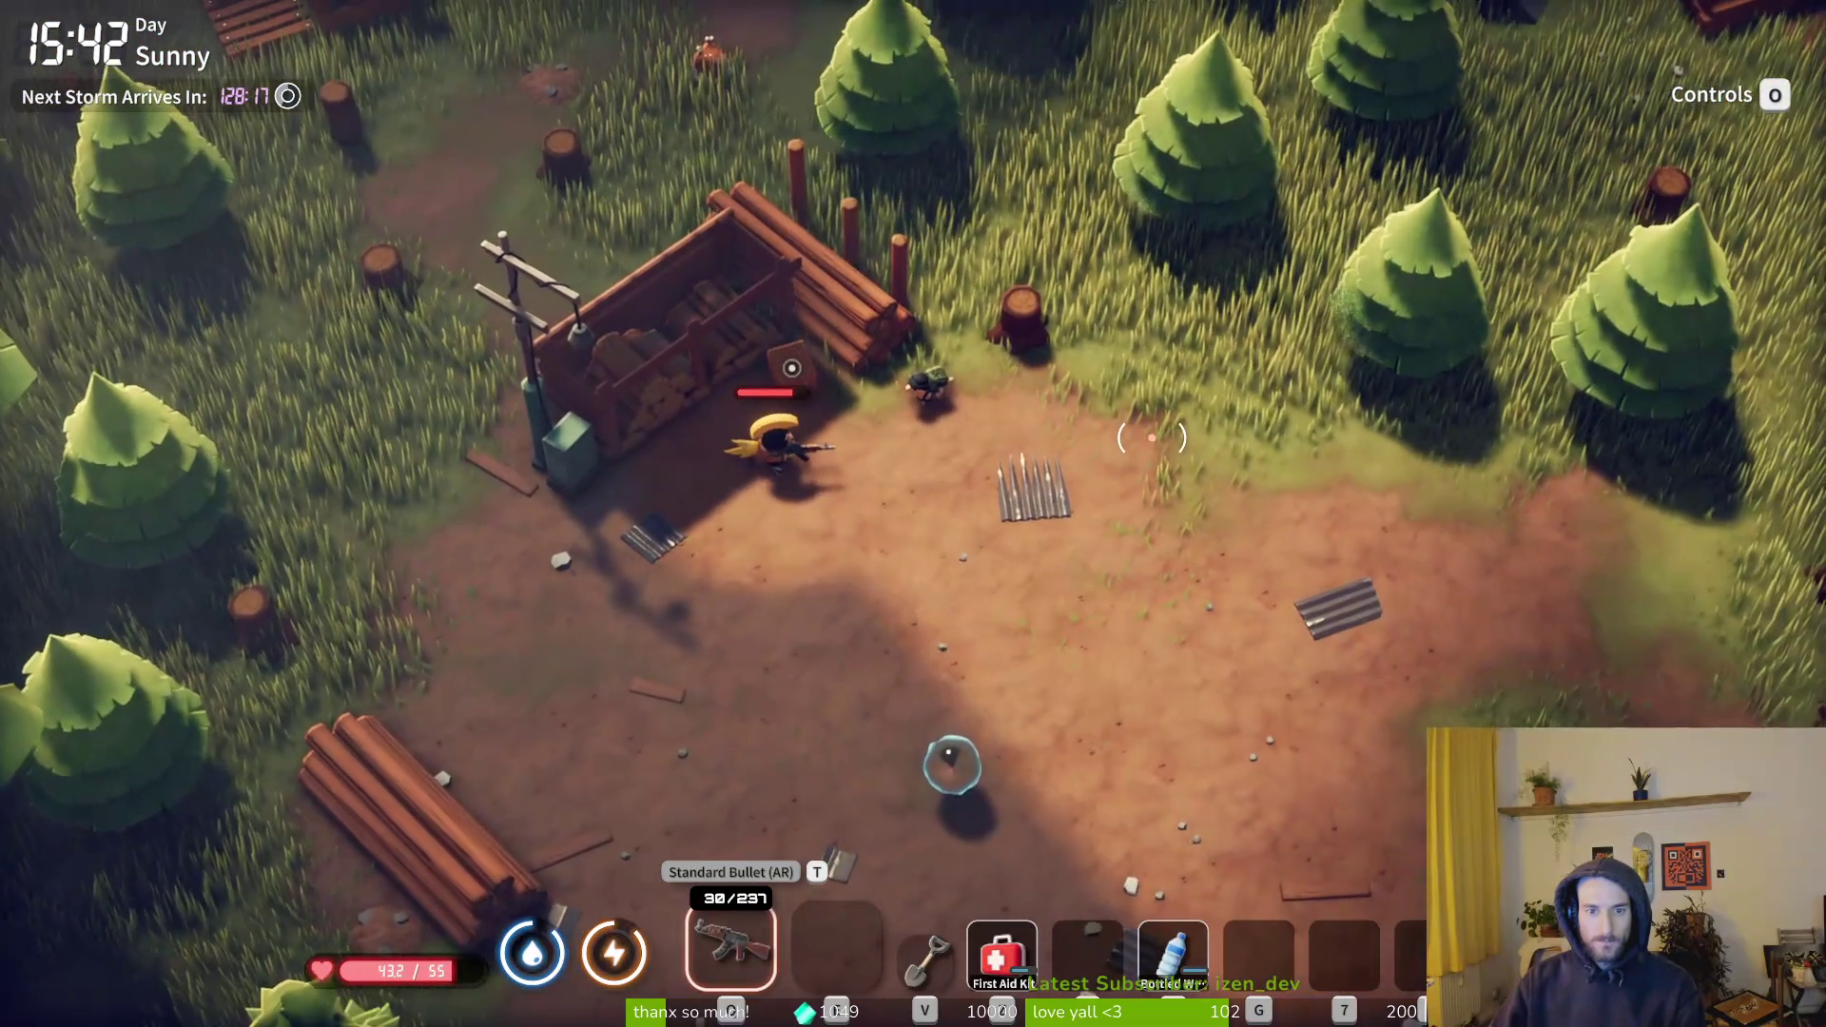
key("e")
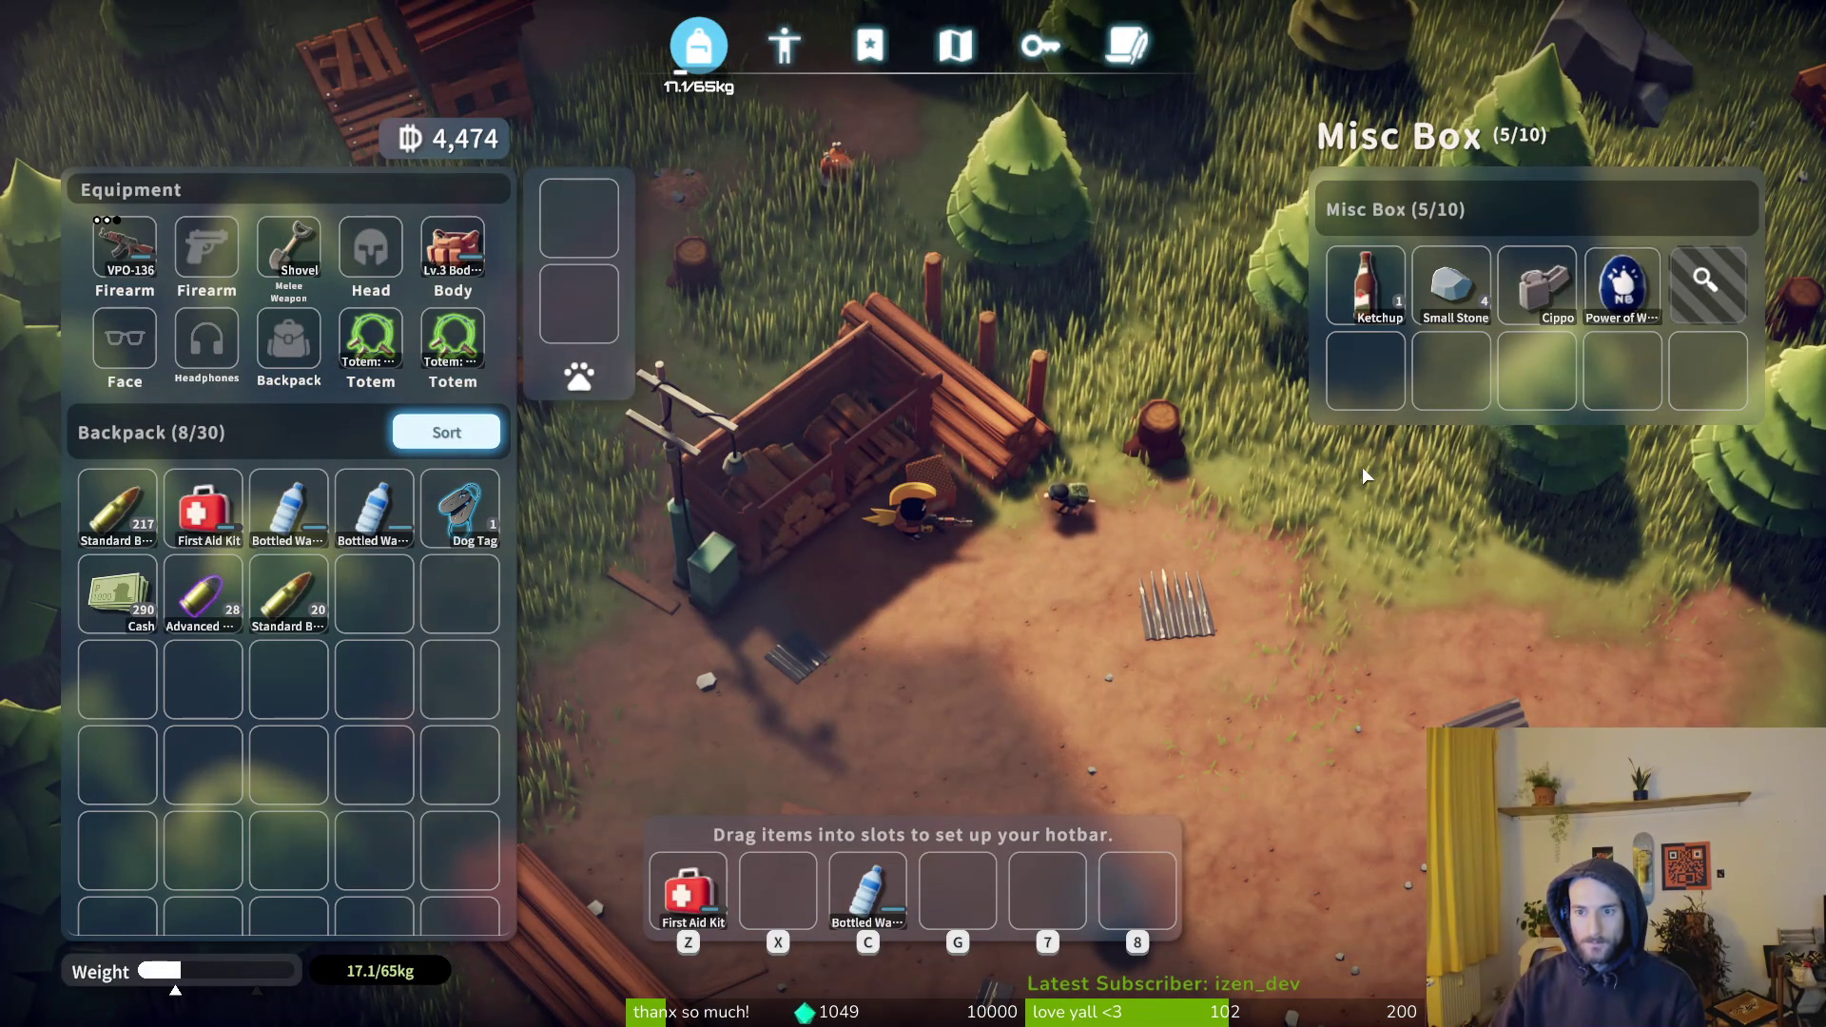
- Close the Misc Box loot, heal with the First Aid Kit while walking, and re-equip the rifle
key("Tab")
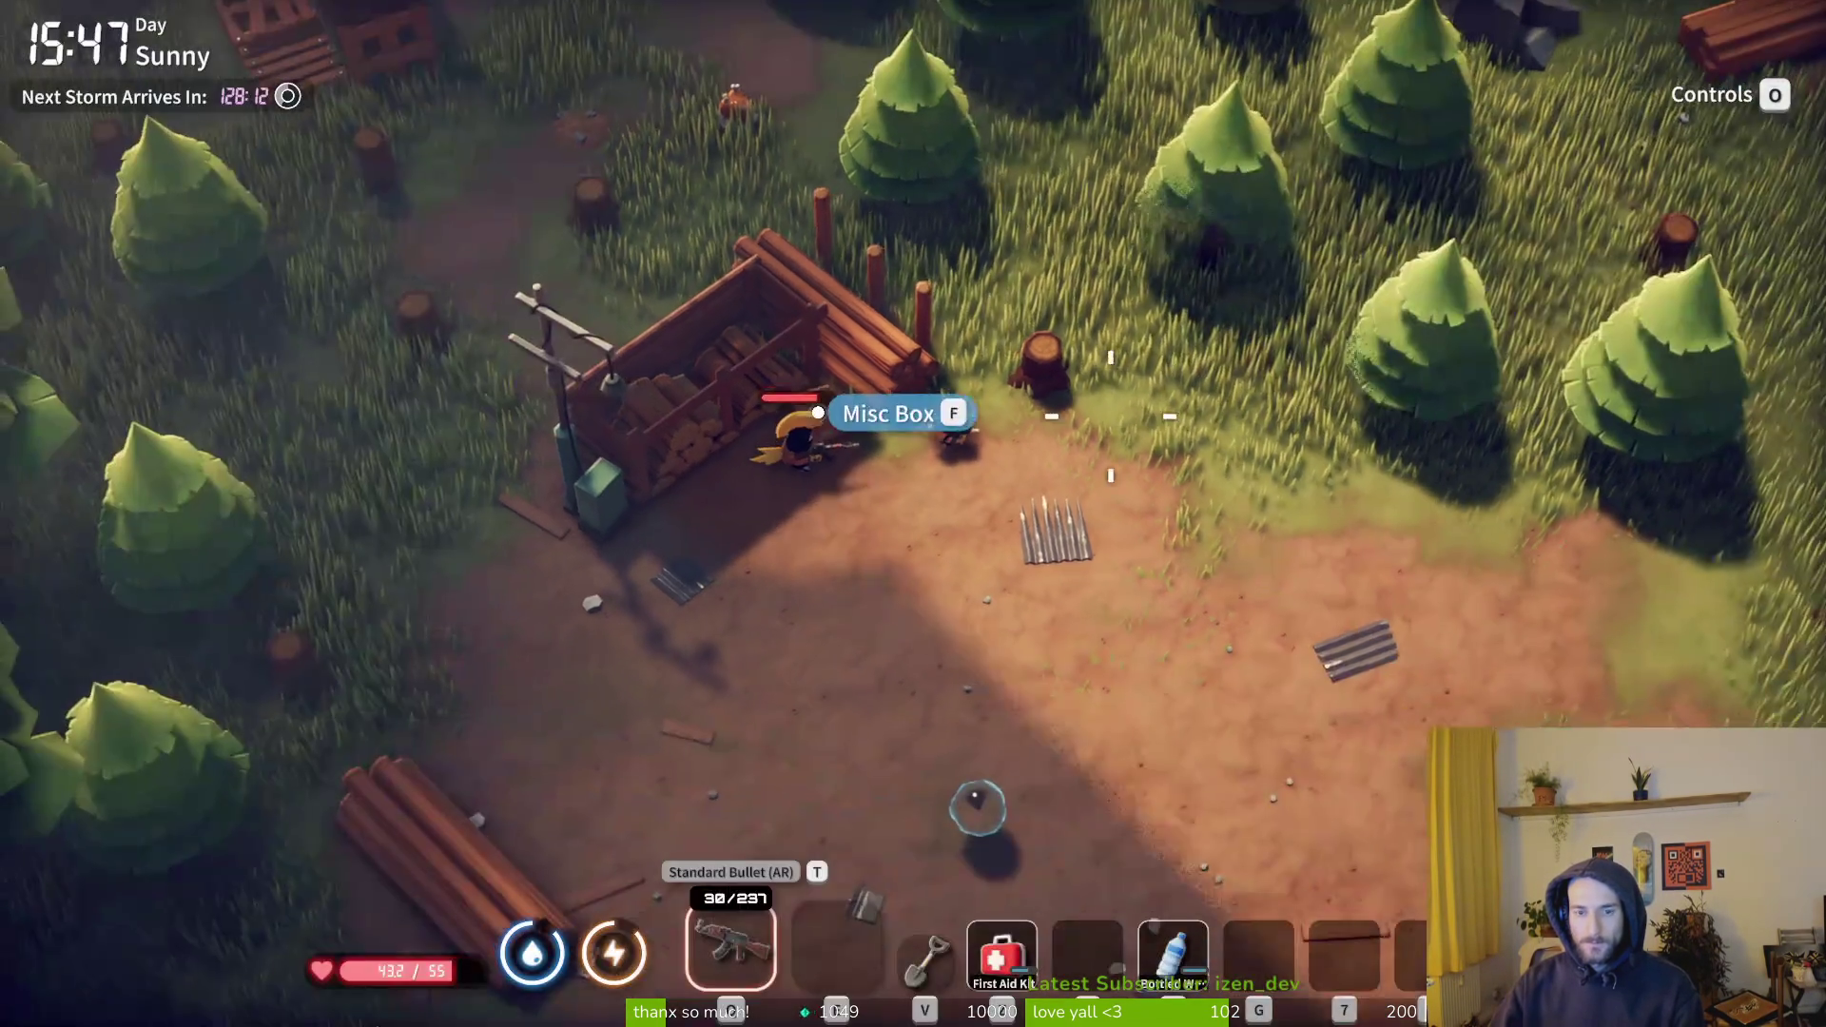
key("a")
key("w")
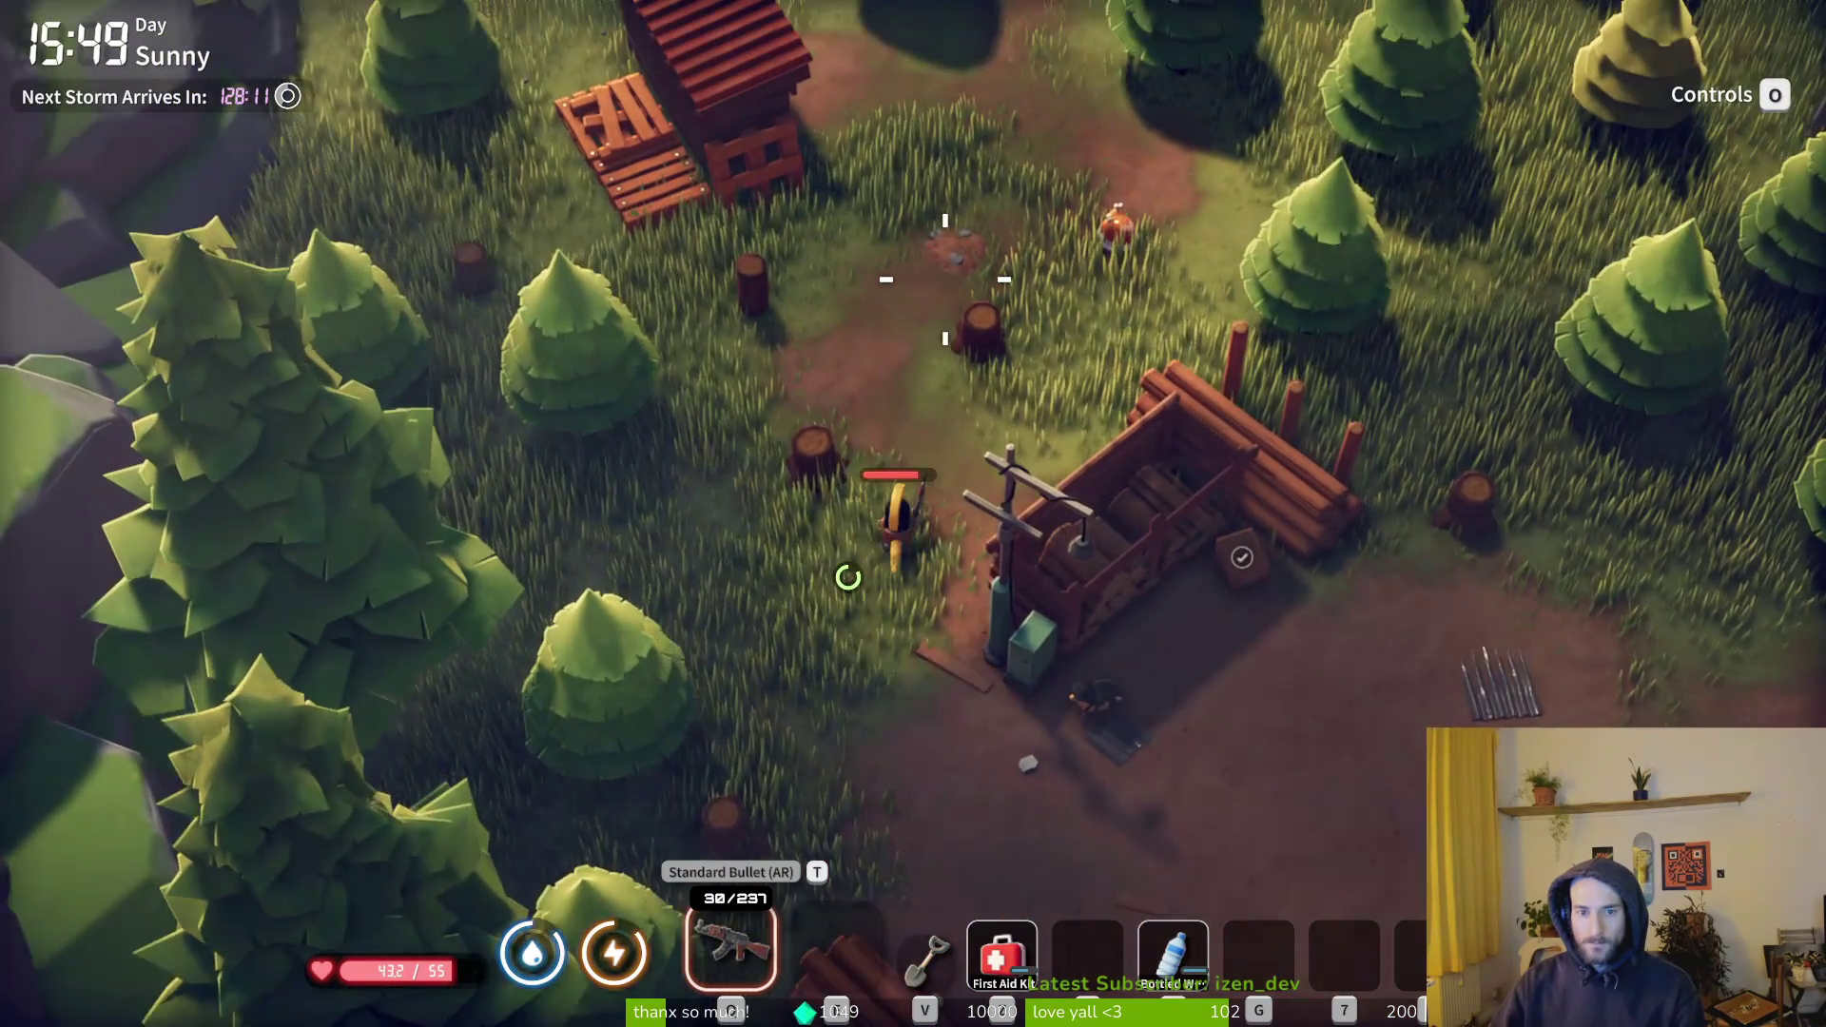
key("4")
key("d")
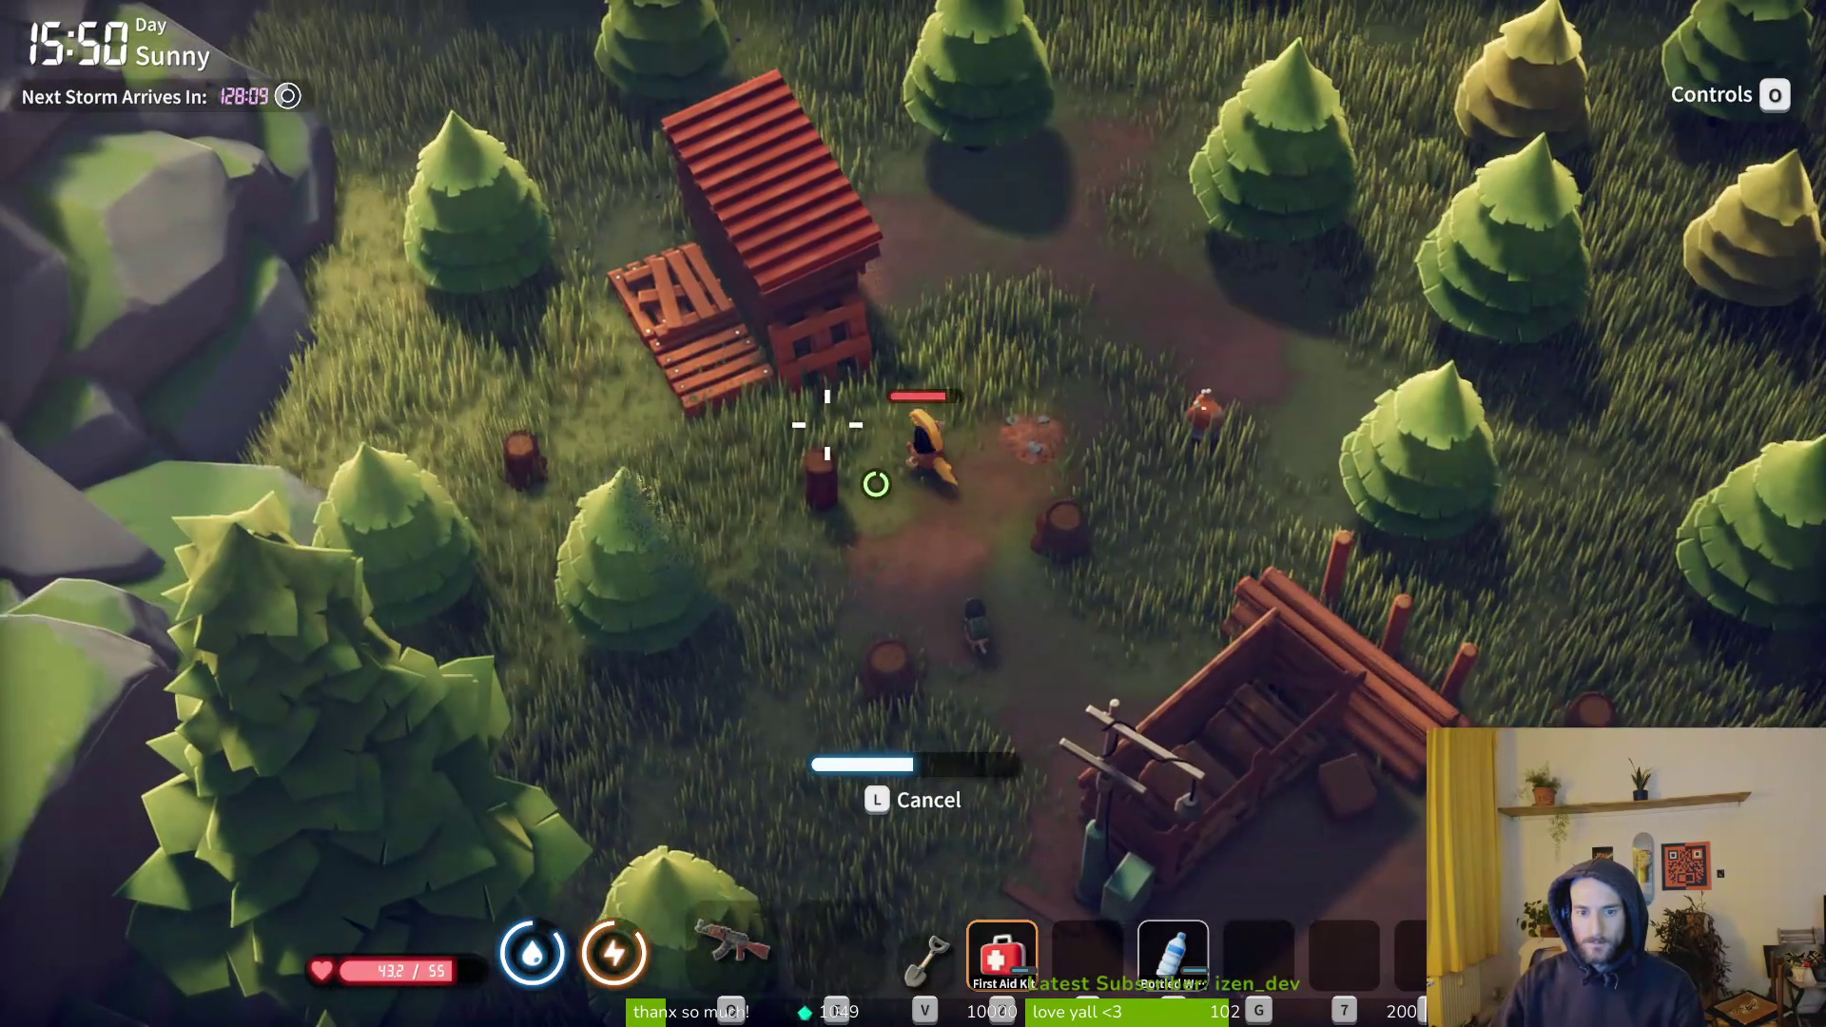
- Take three Earthworms from the Hiding Spot and the Metal Barrel from the Toolbox
key("f")
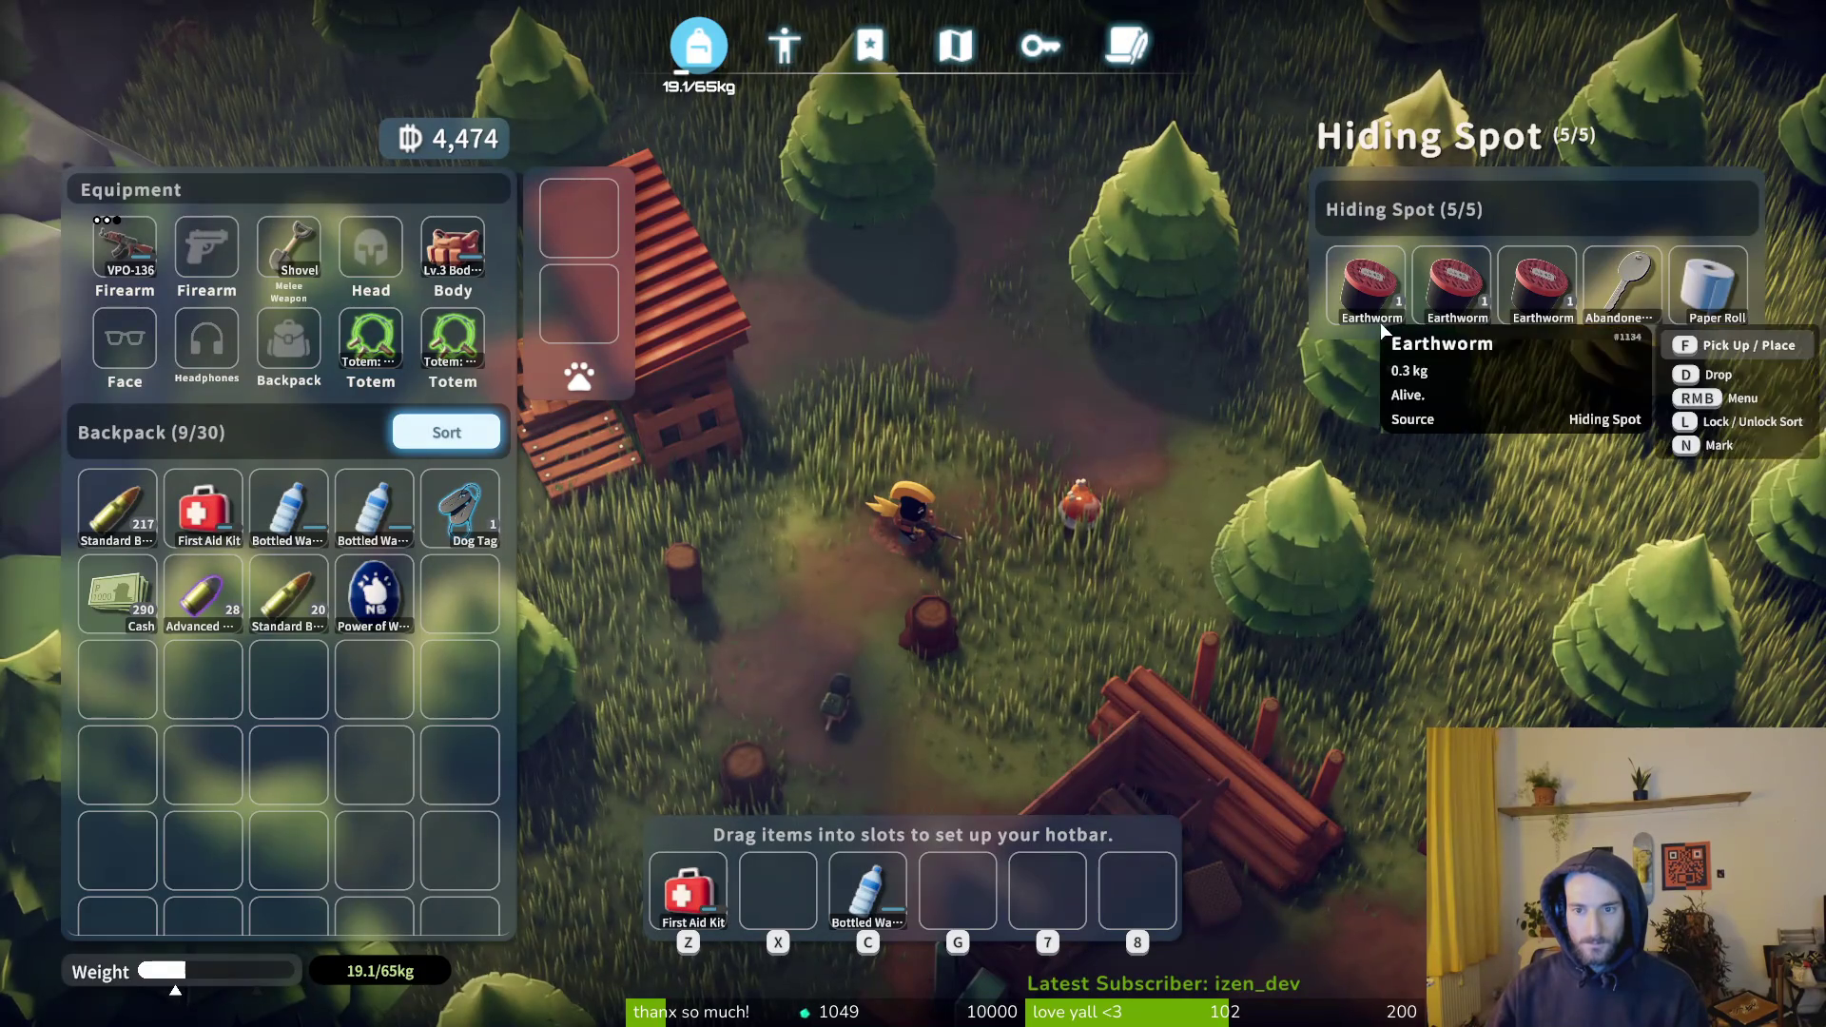
key("f")
key("f")
key("f")
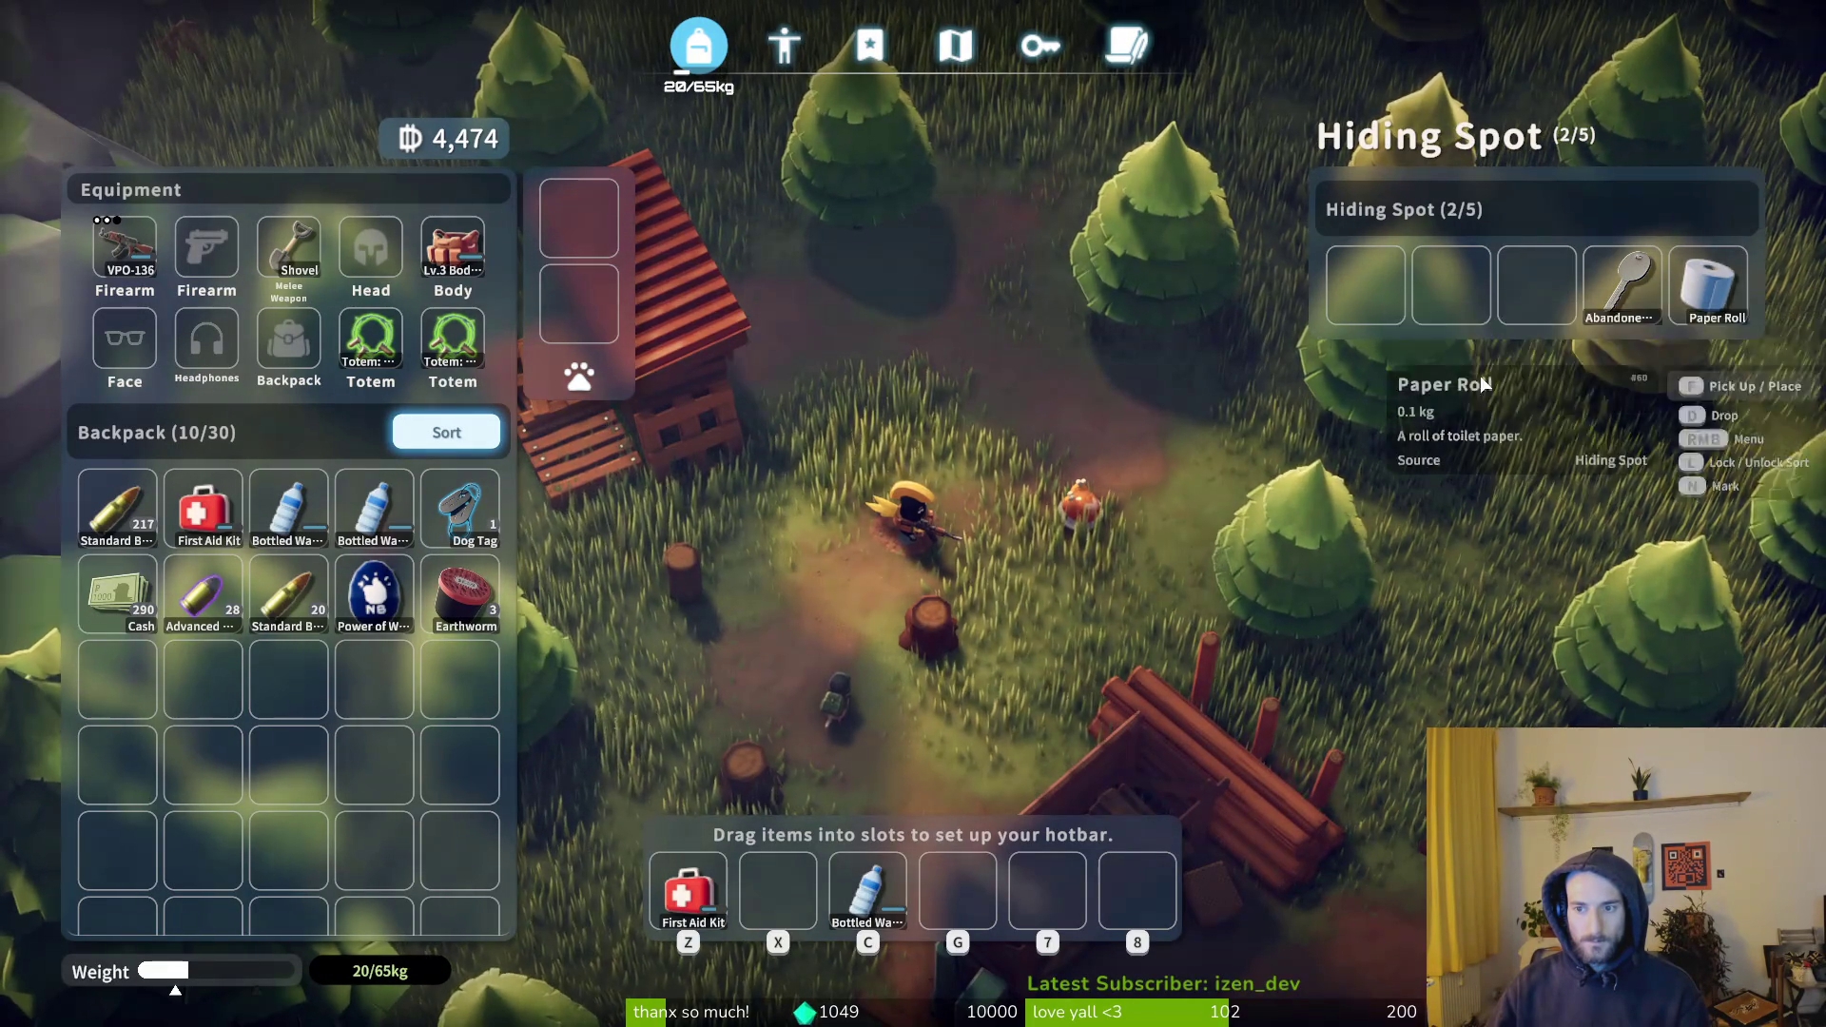
key("Tab")
key("f")
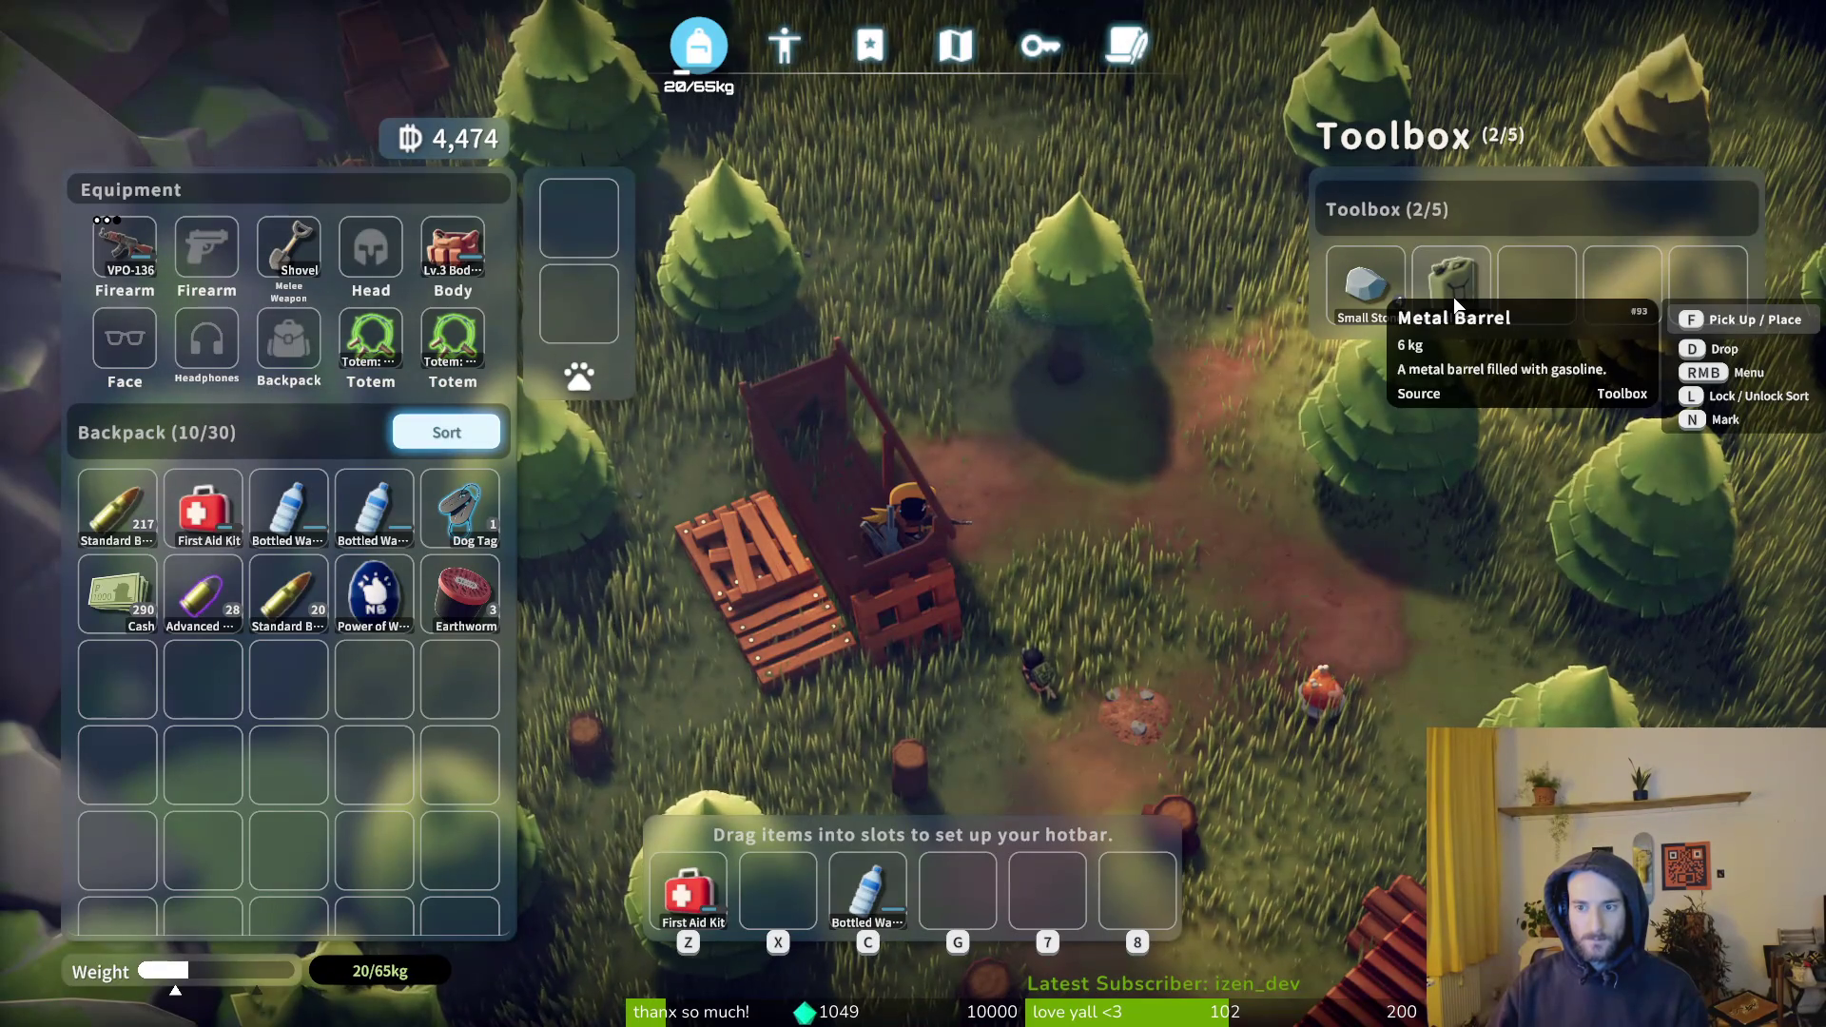
key("f")
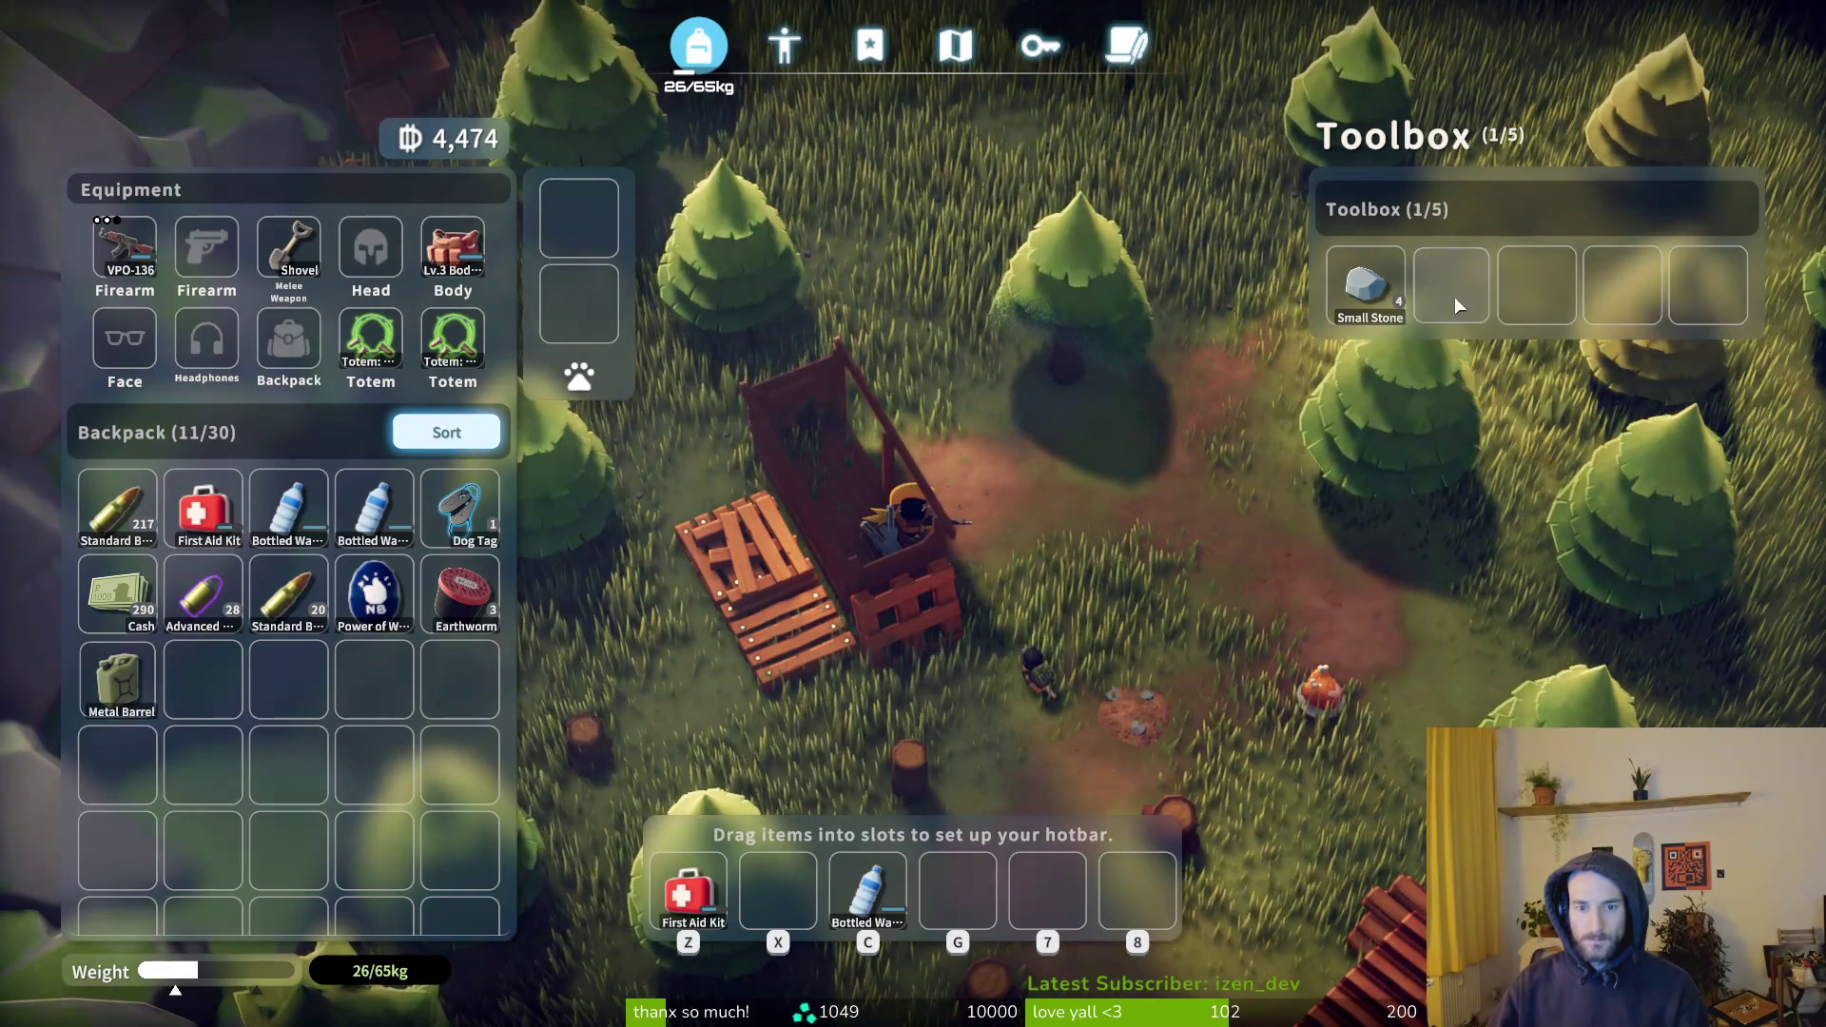
key("Tab")
- Walk north through the forest, then east toward extraction, firing at an approaching enemy
key("w")
key("w")
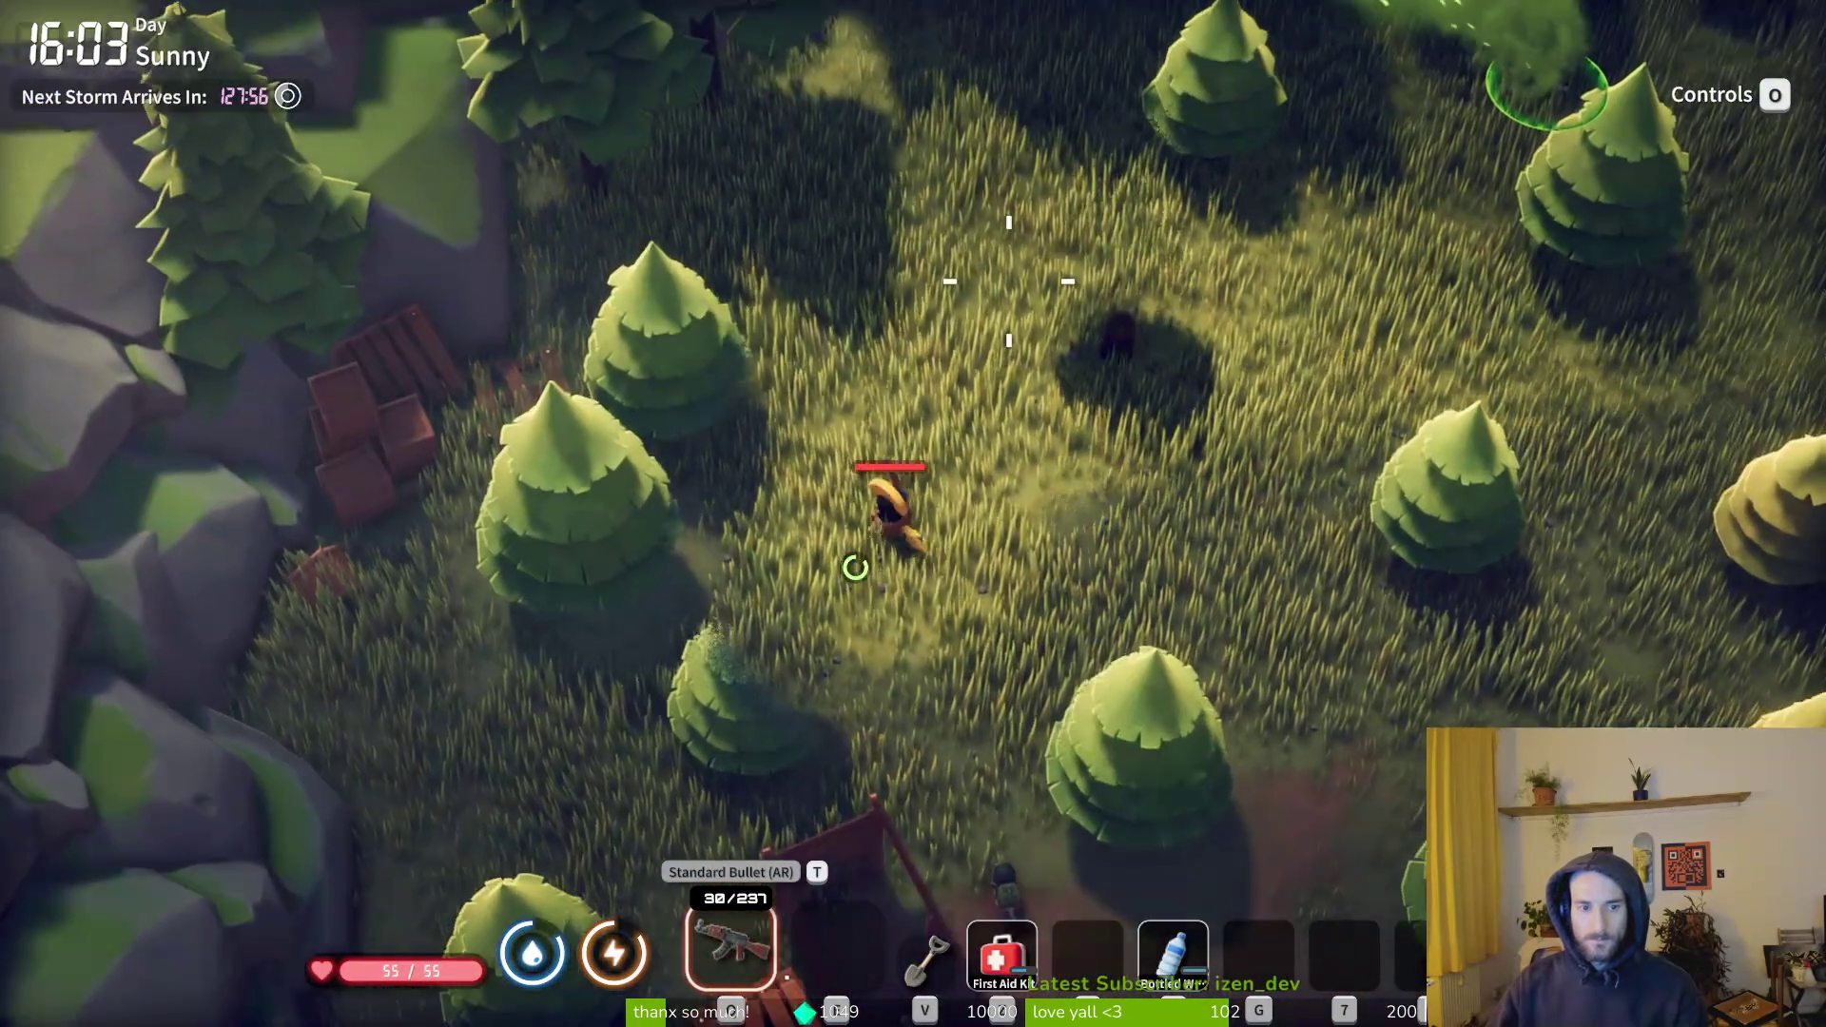
key("w")
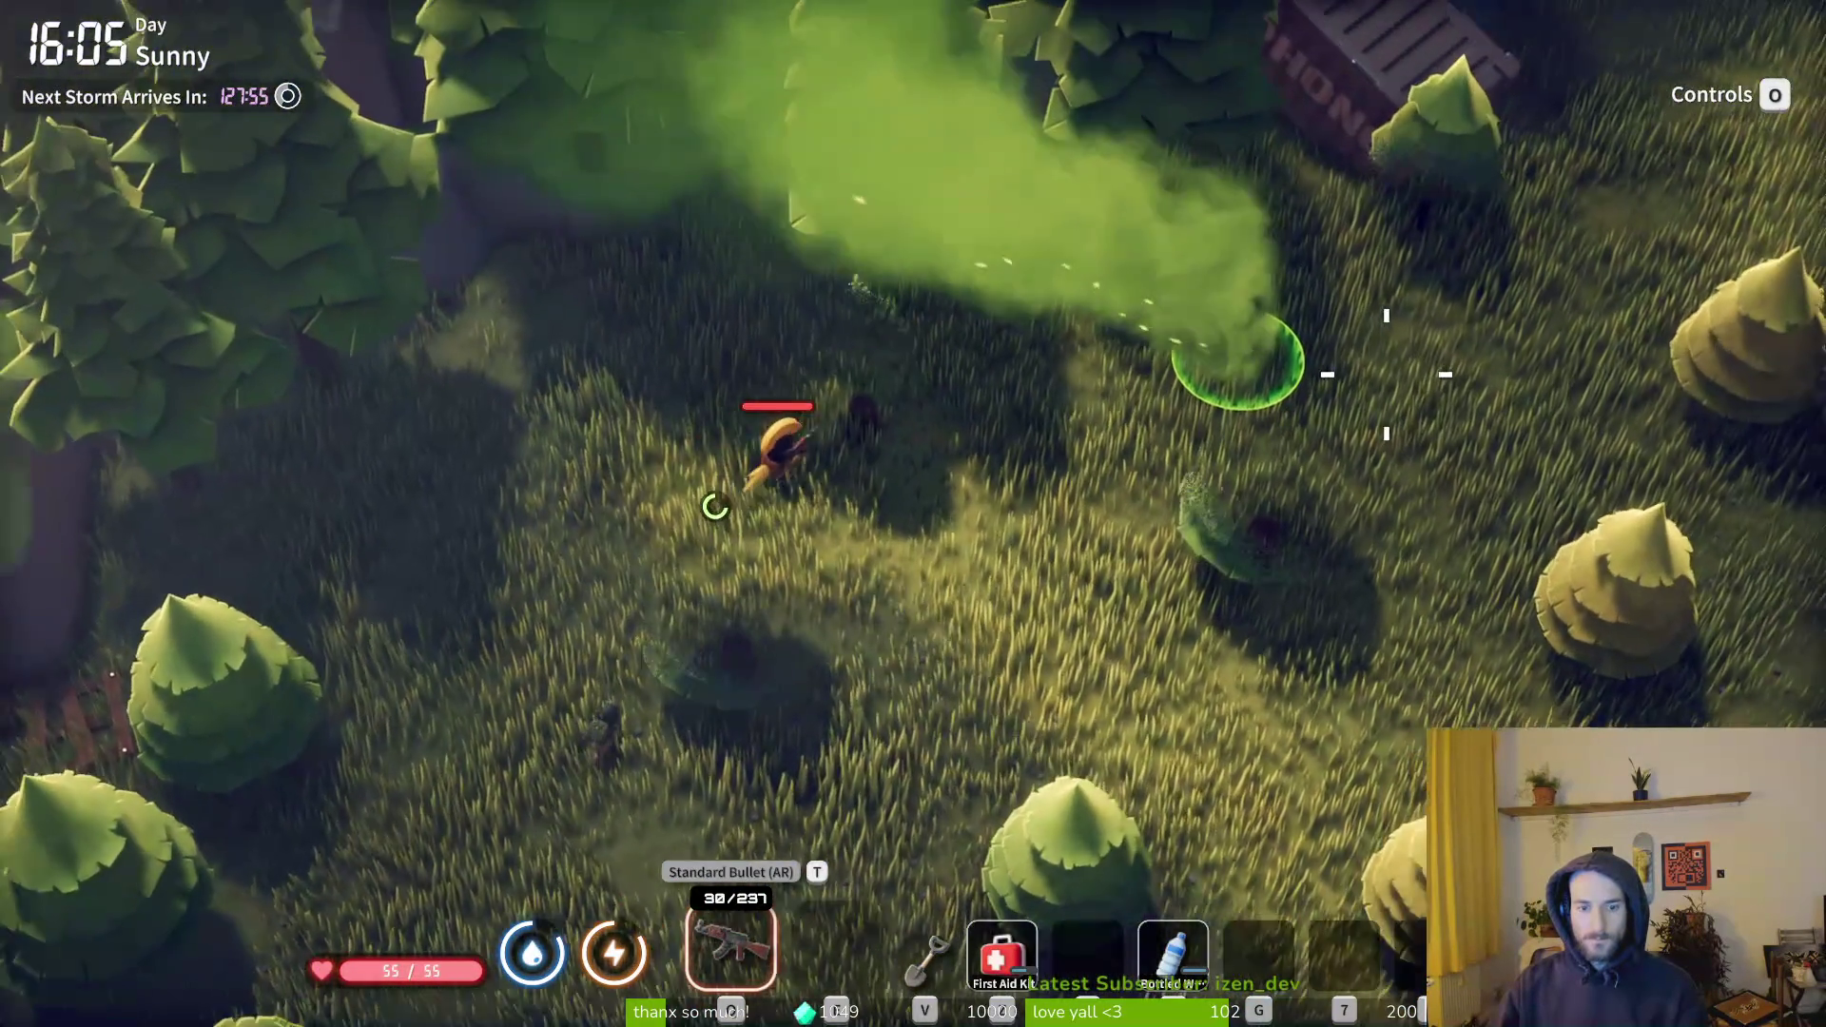
key("1")
key("d")
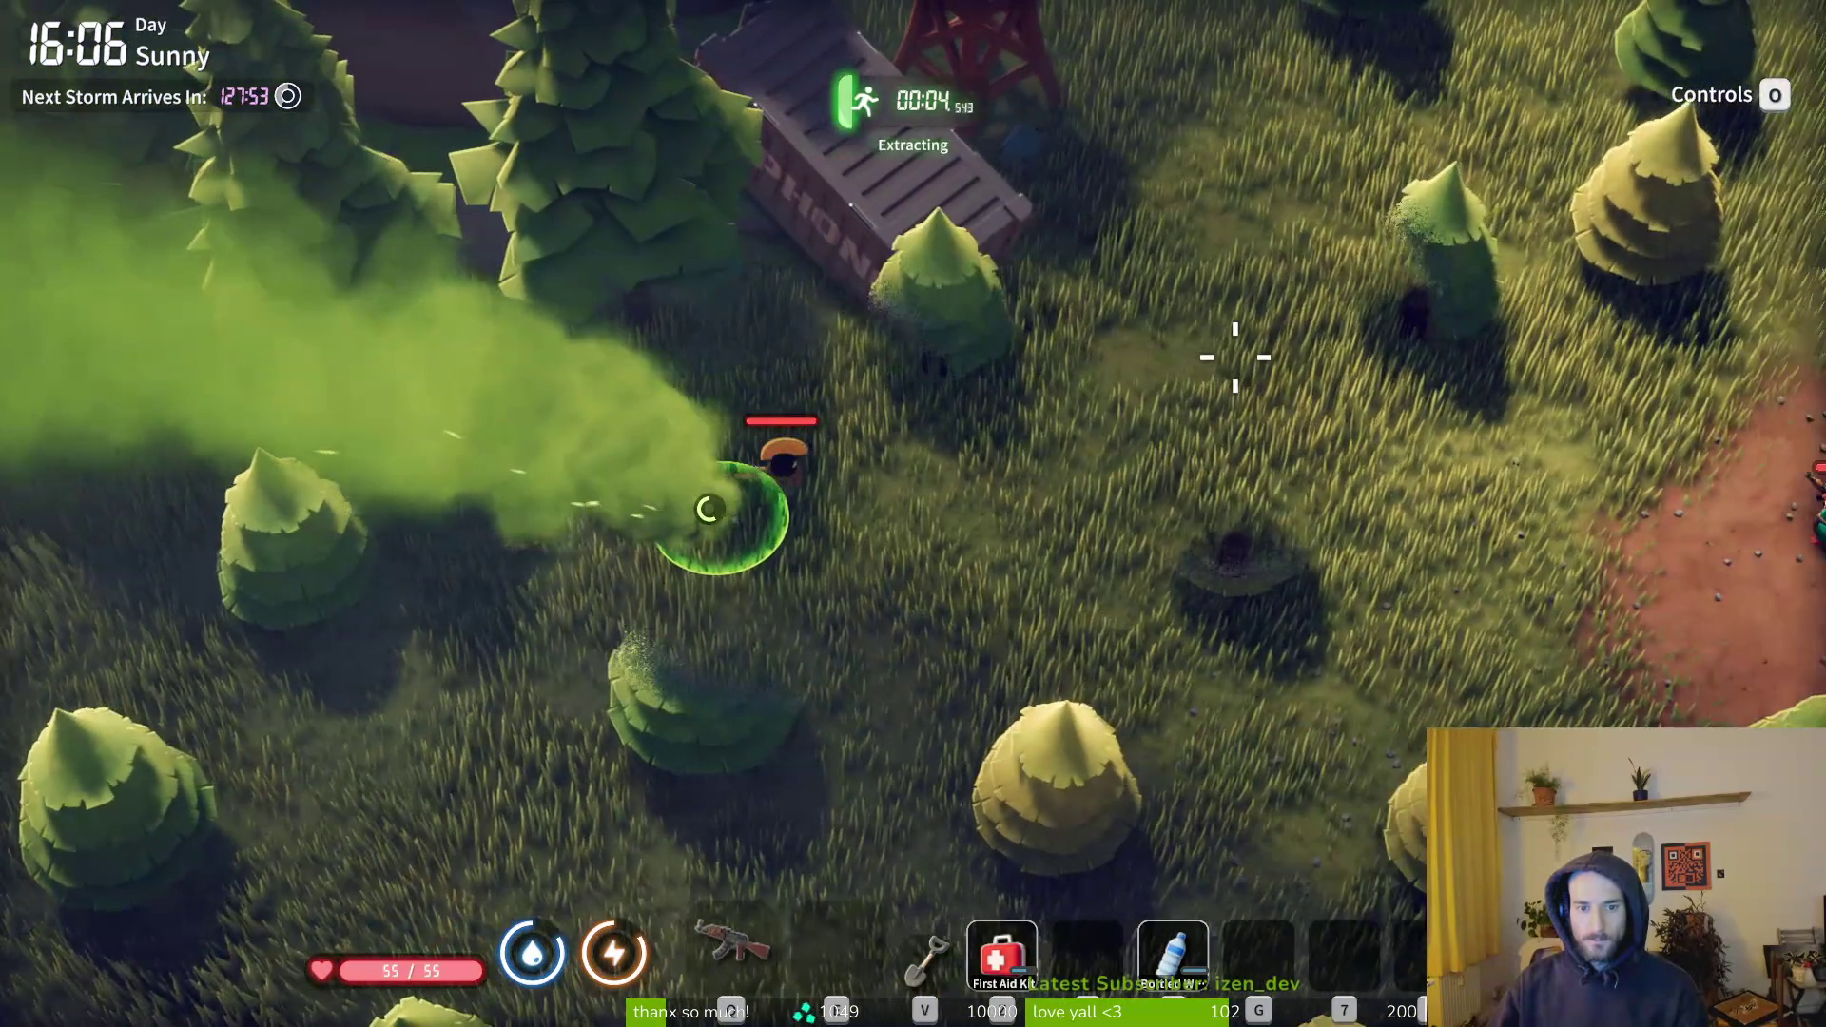
key("1")
left_click(1406, 564)
- Kill the enemy near the shipping container and reload the rifle
key("d")
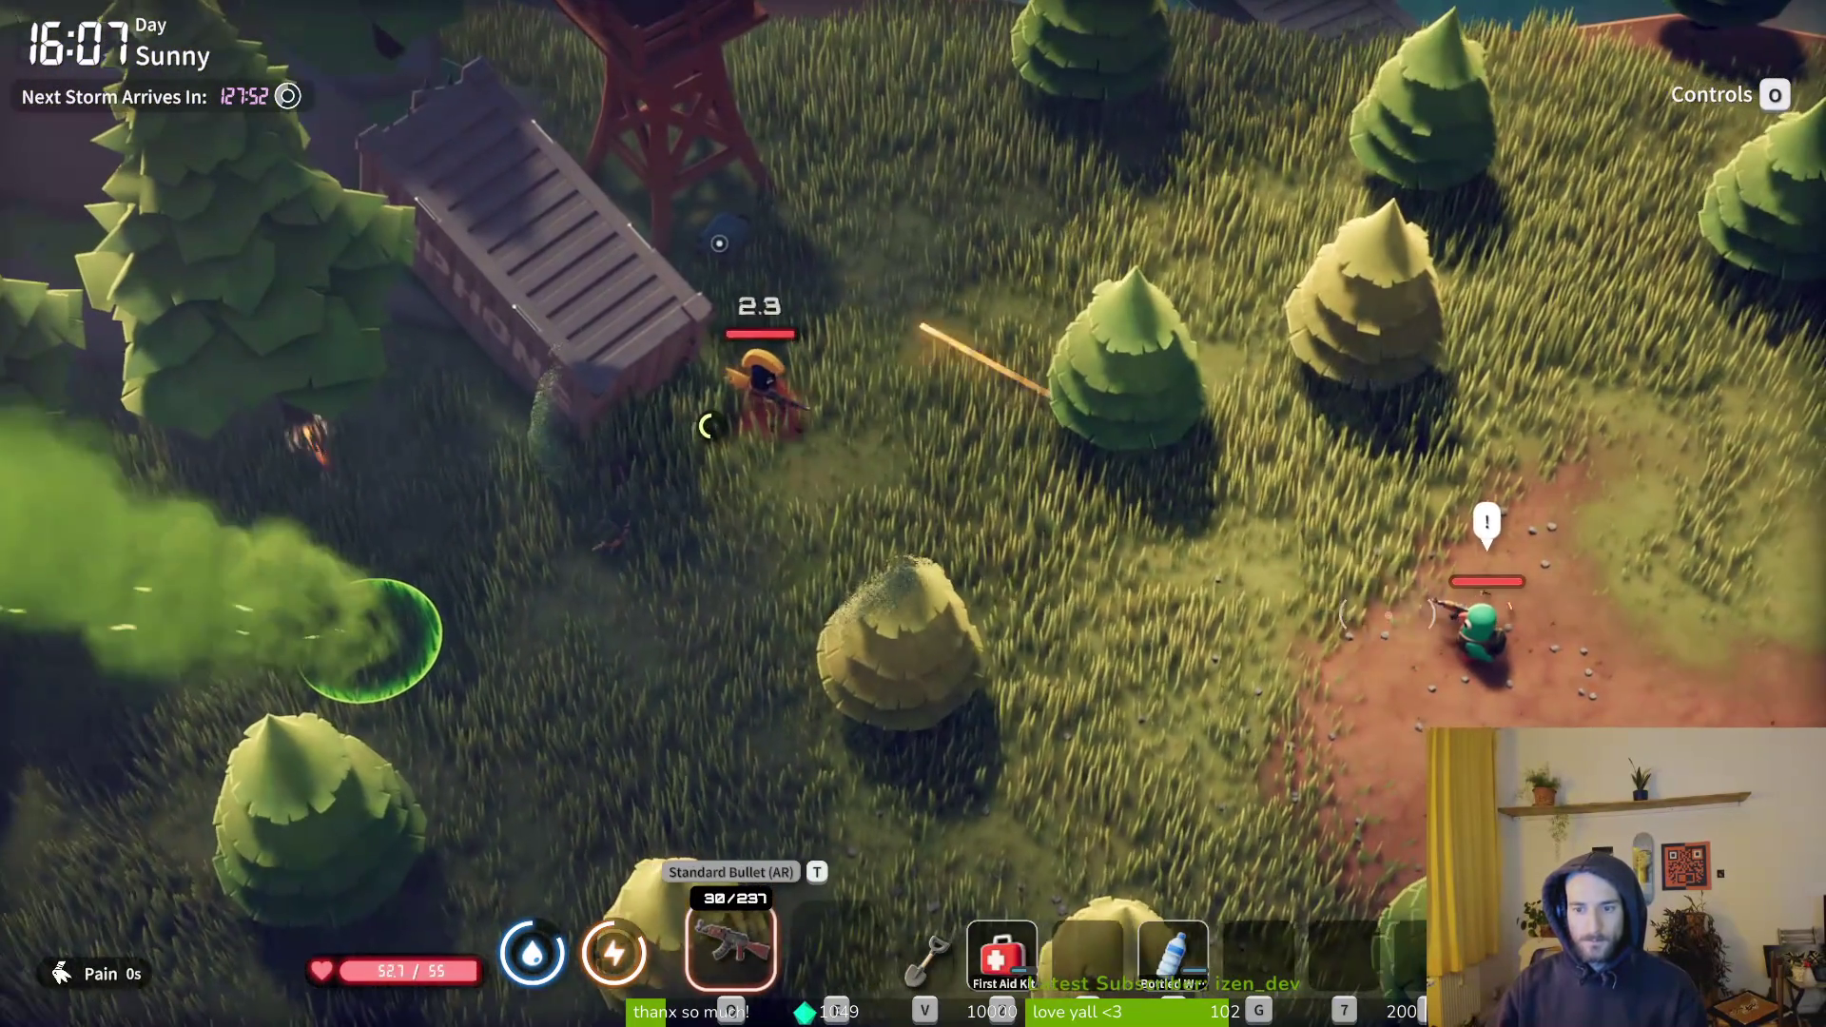
key("r")
key("a")
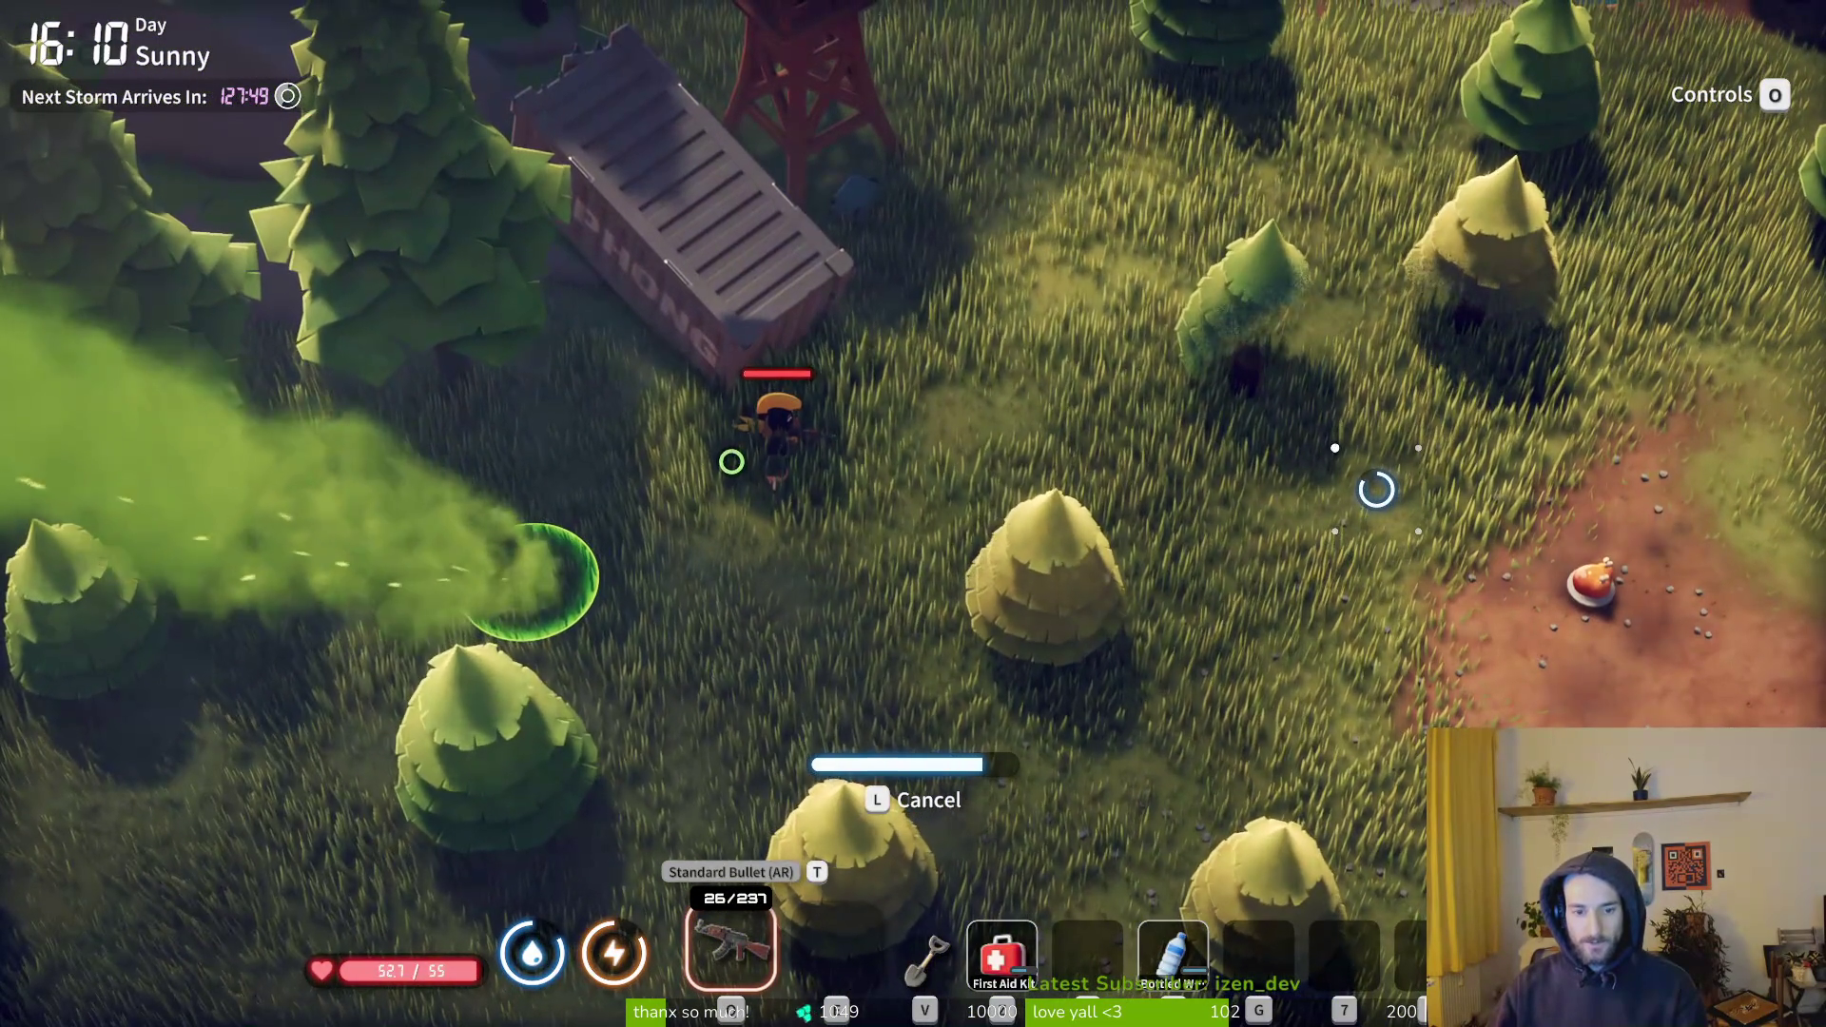
key("Tab")
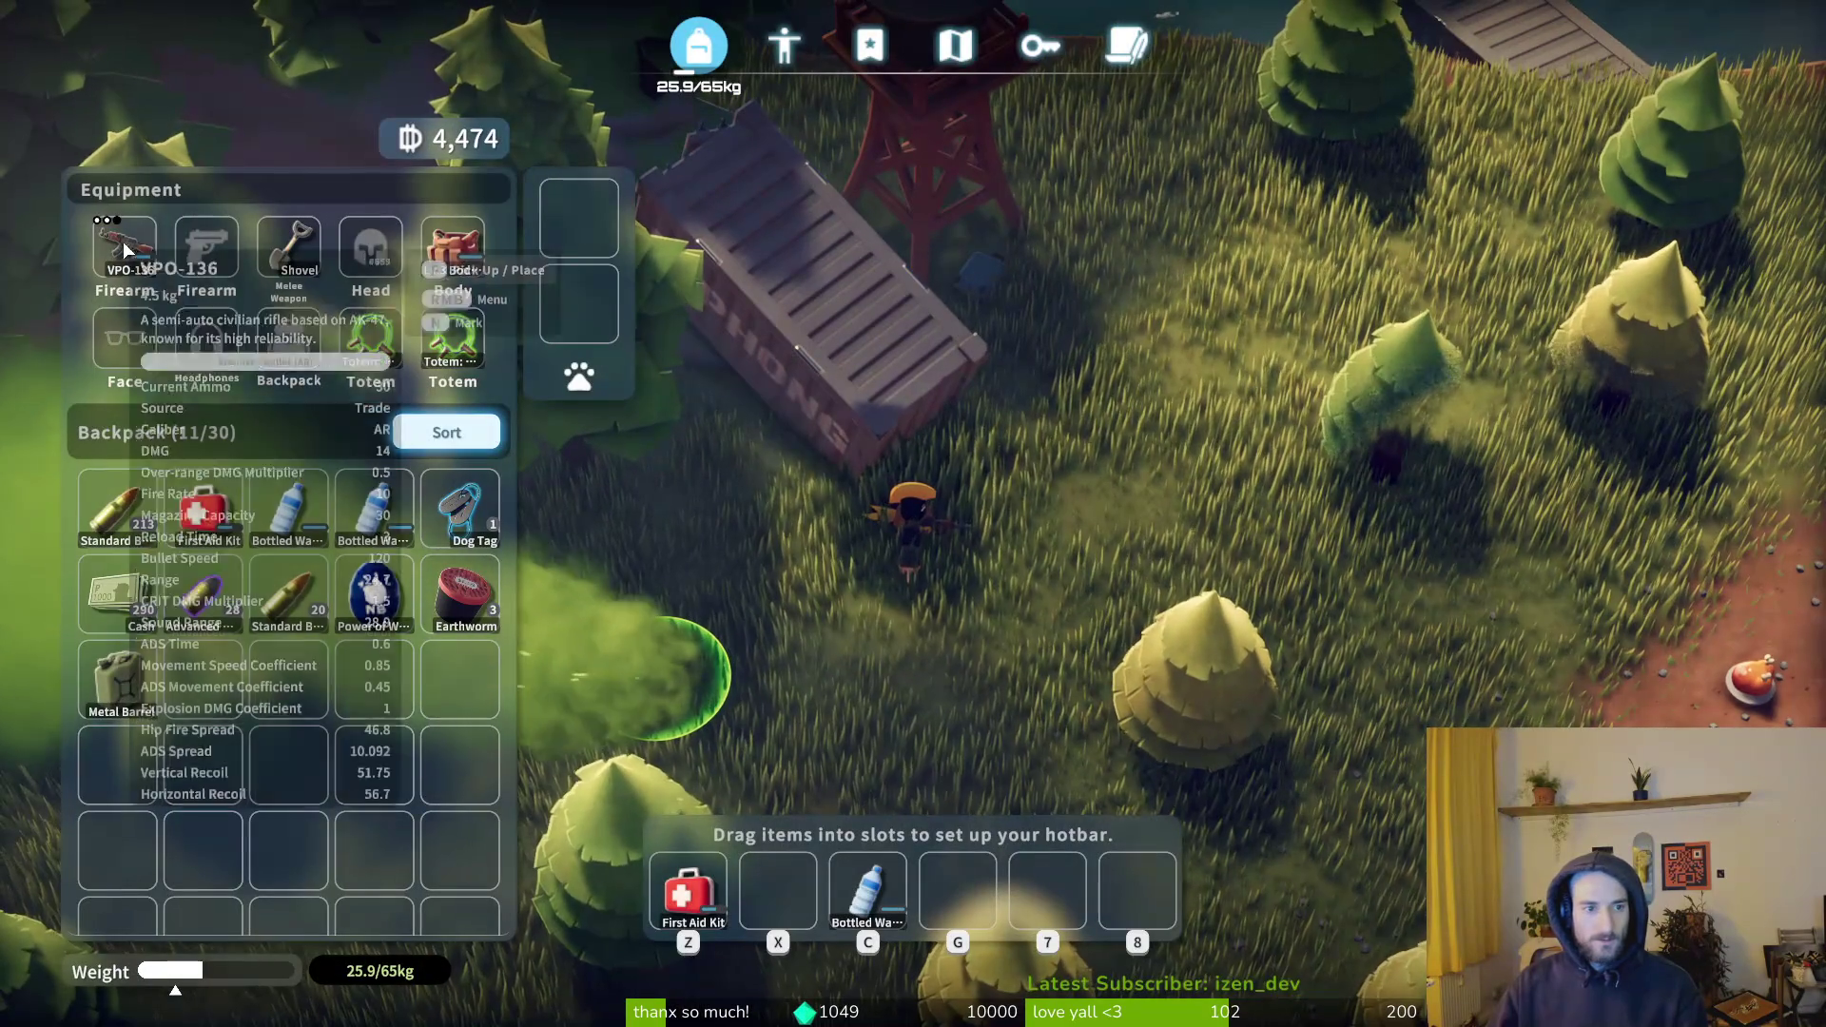
key("Tab")
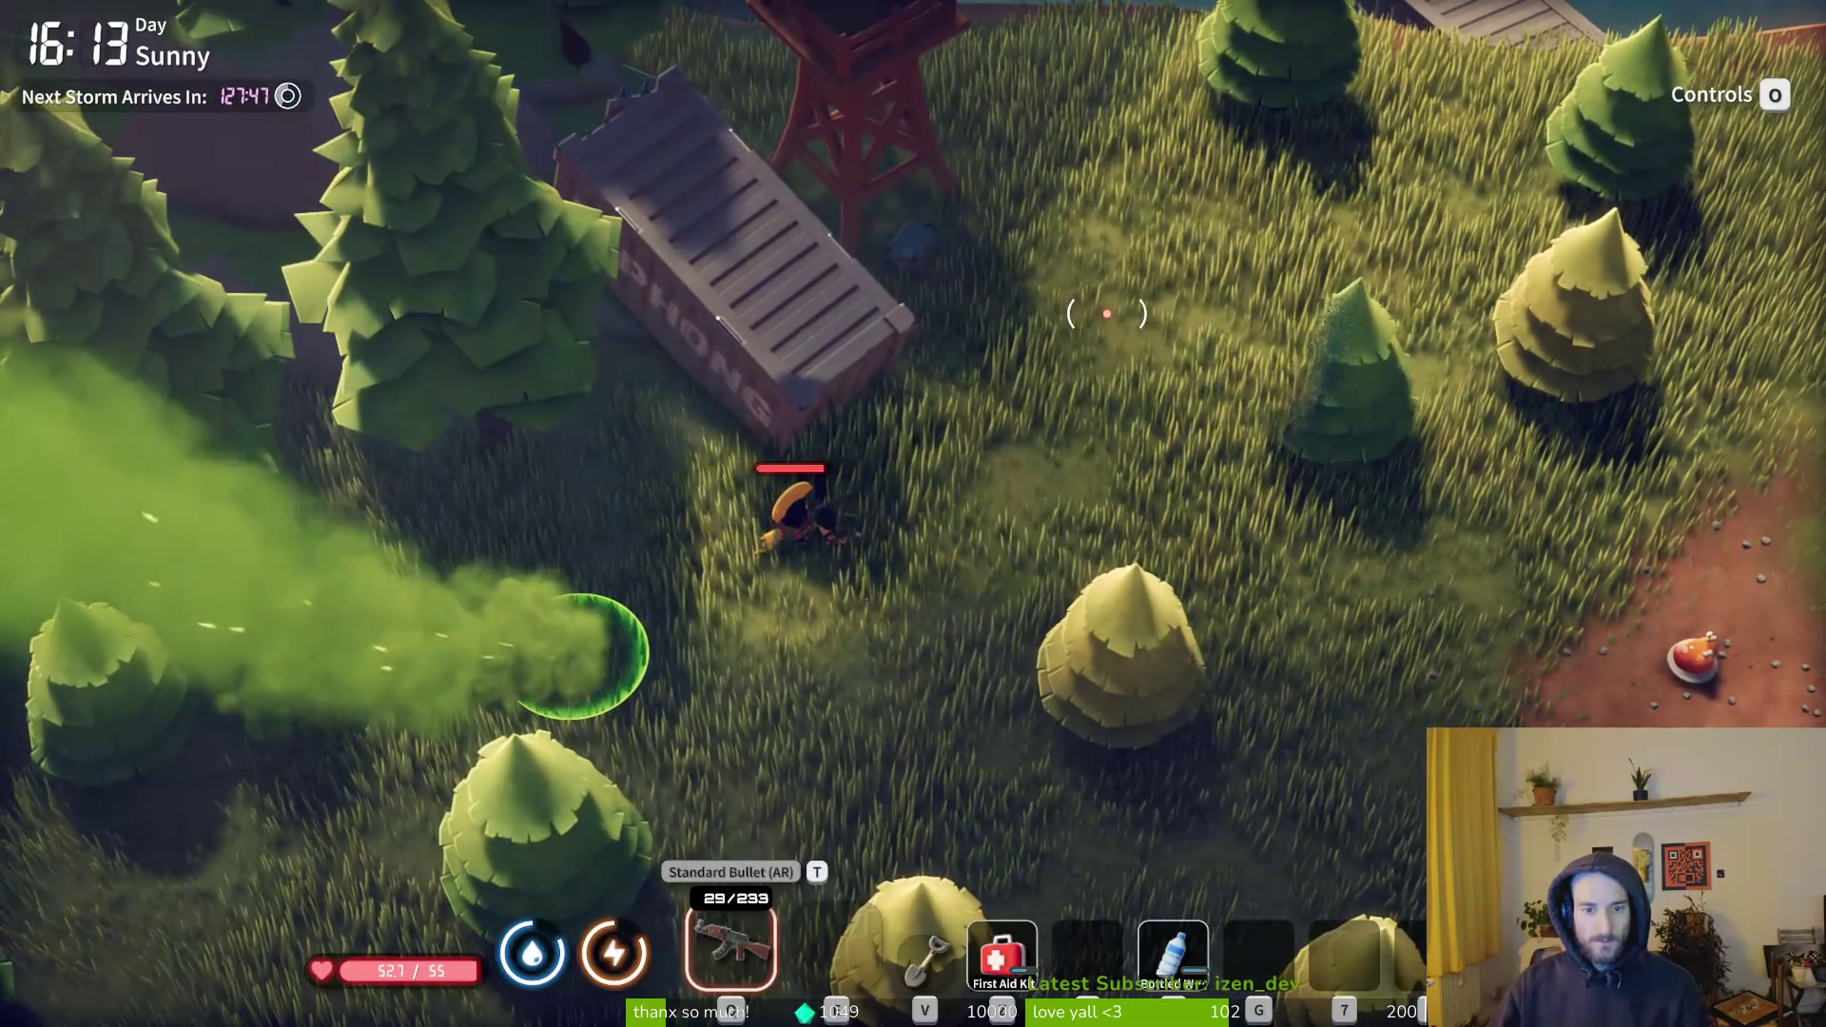
- Reload to a full 30 rounds, check the VPO-136 stats, and open the water tower box
key("1")
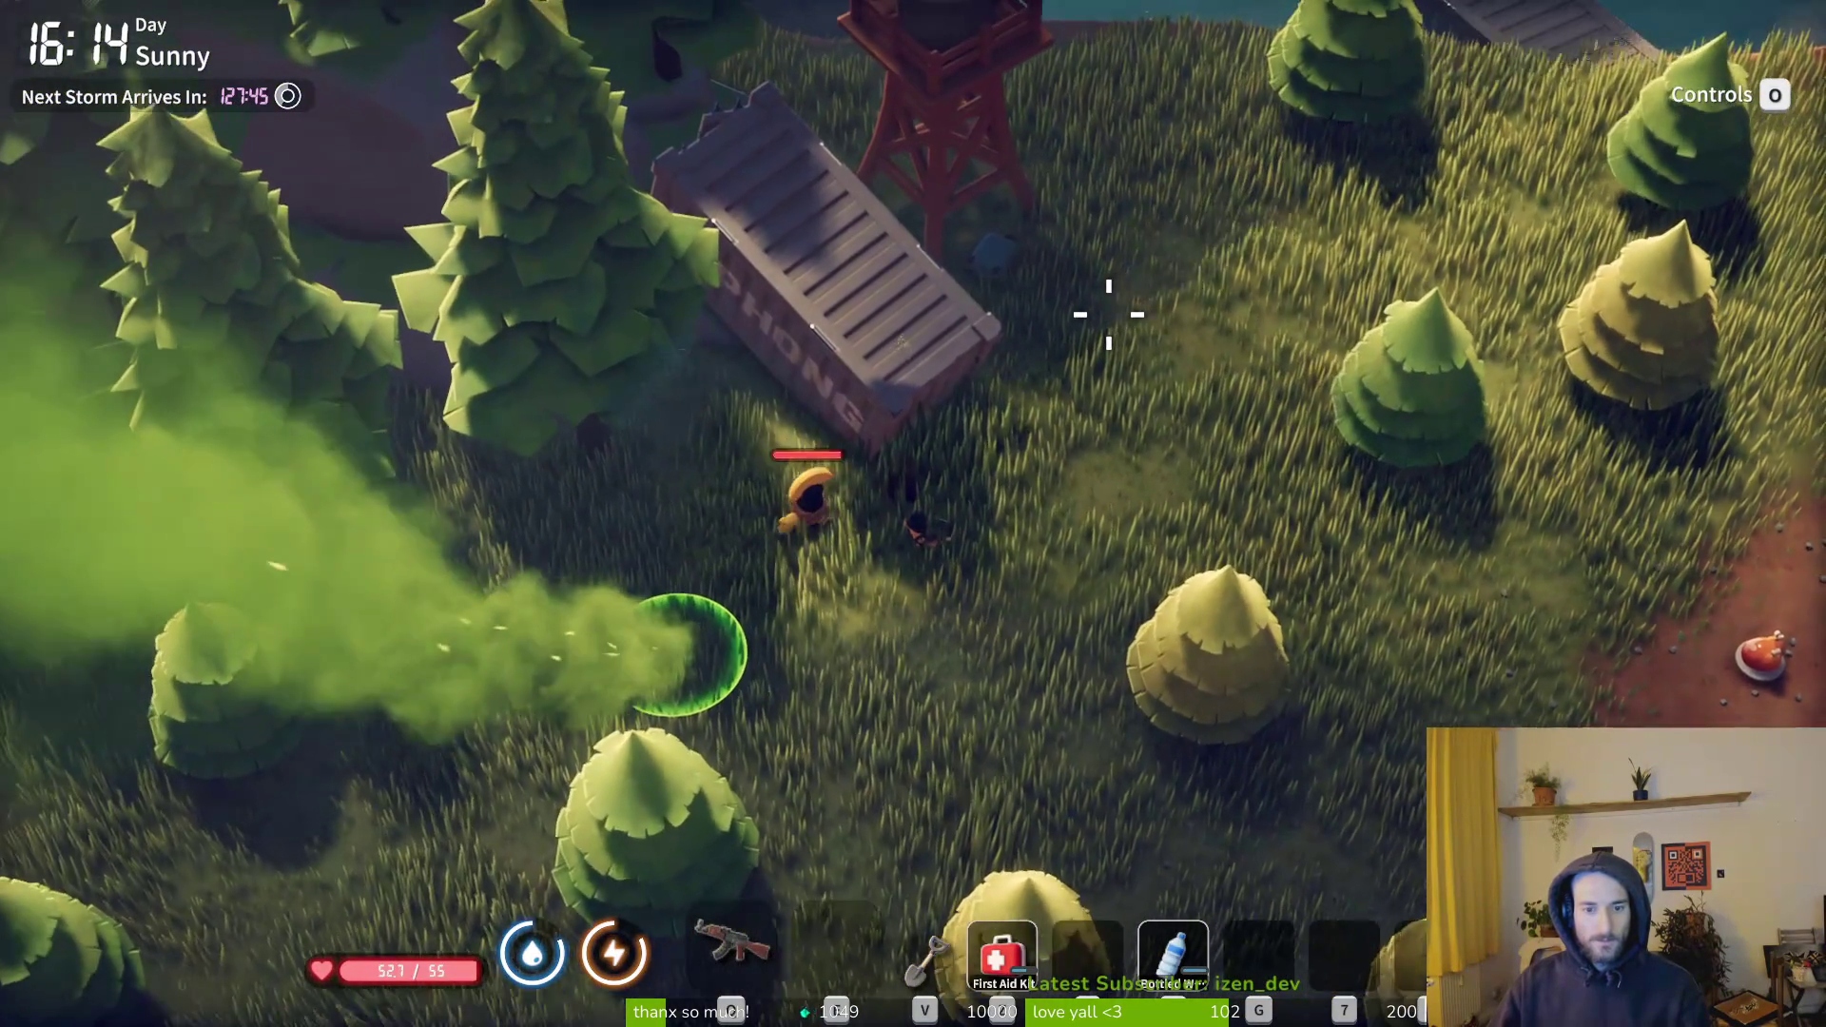
key("1")
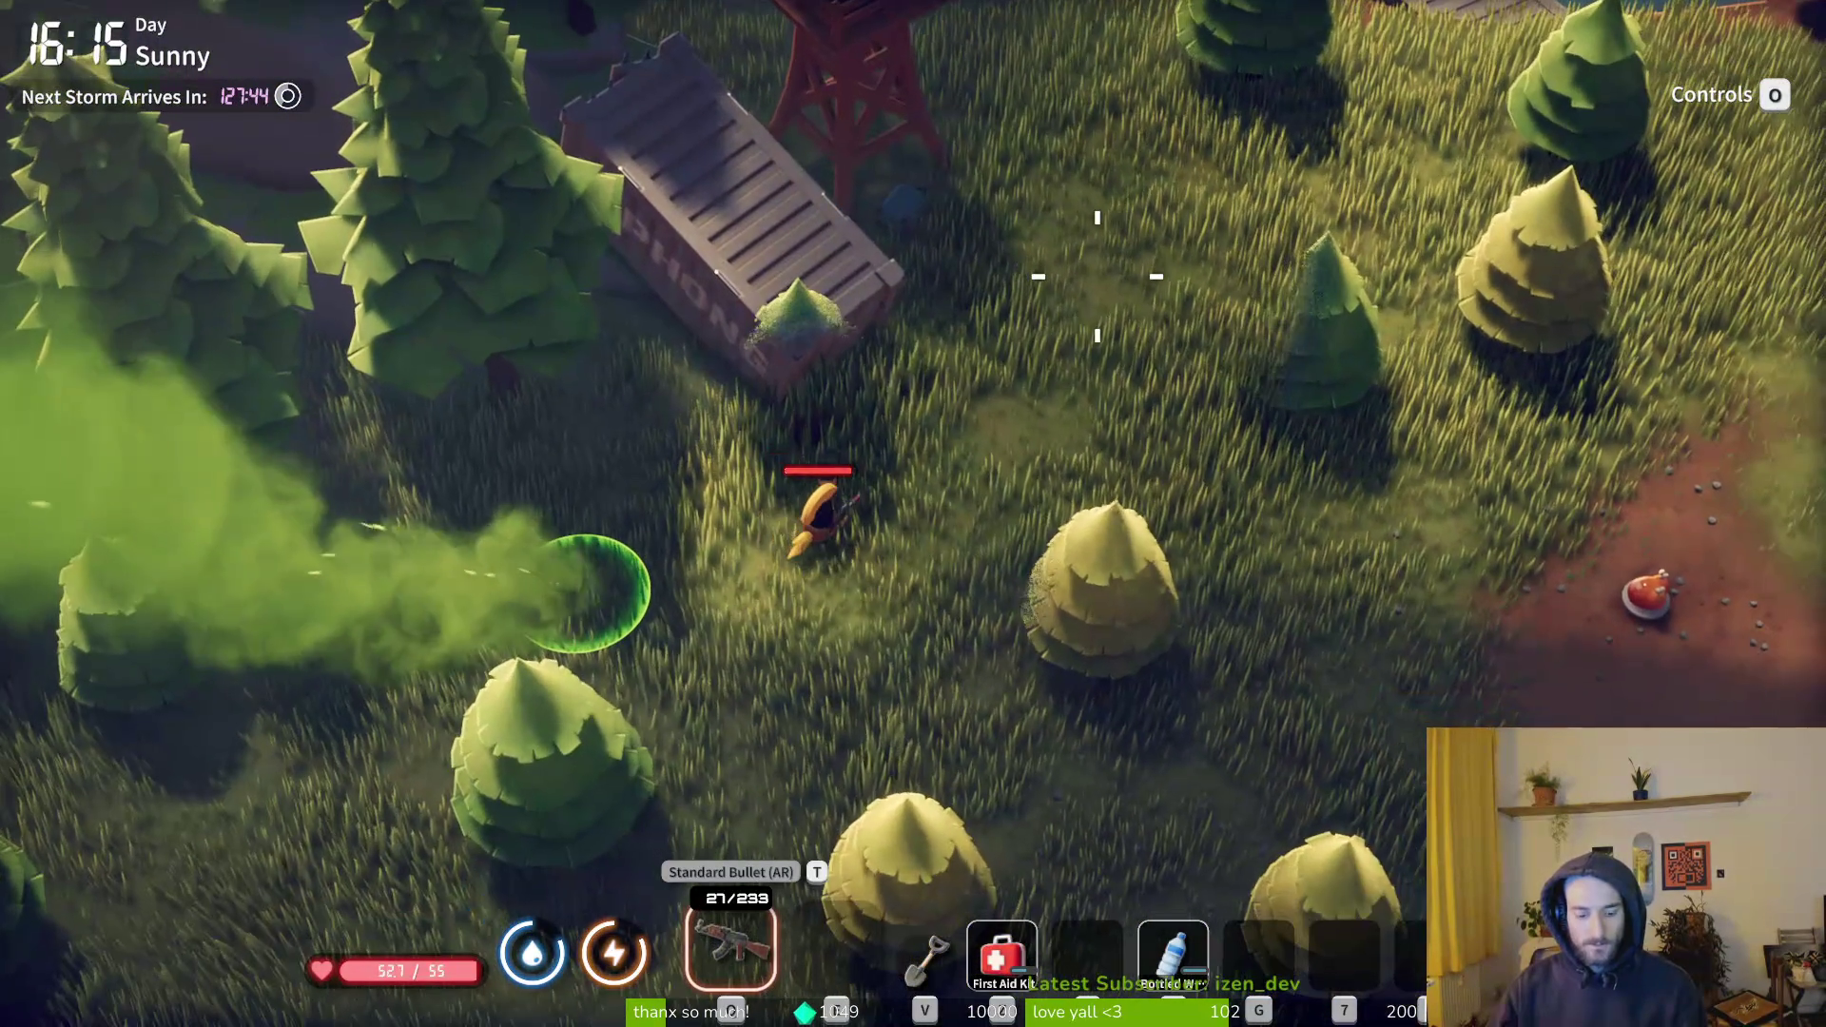
key("r")
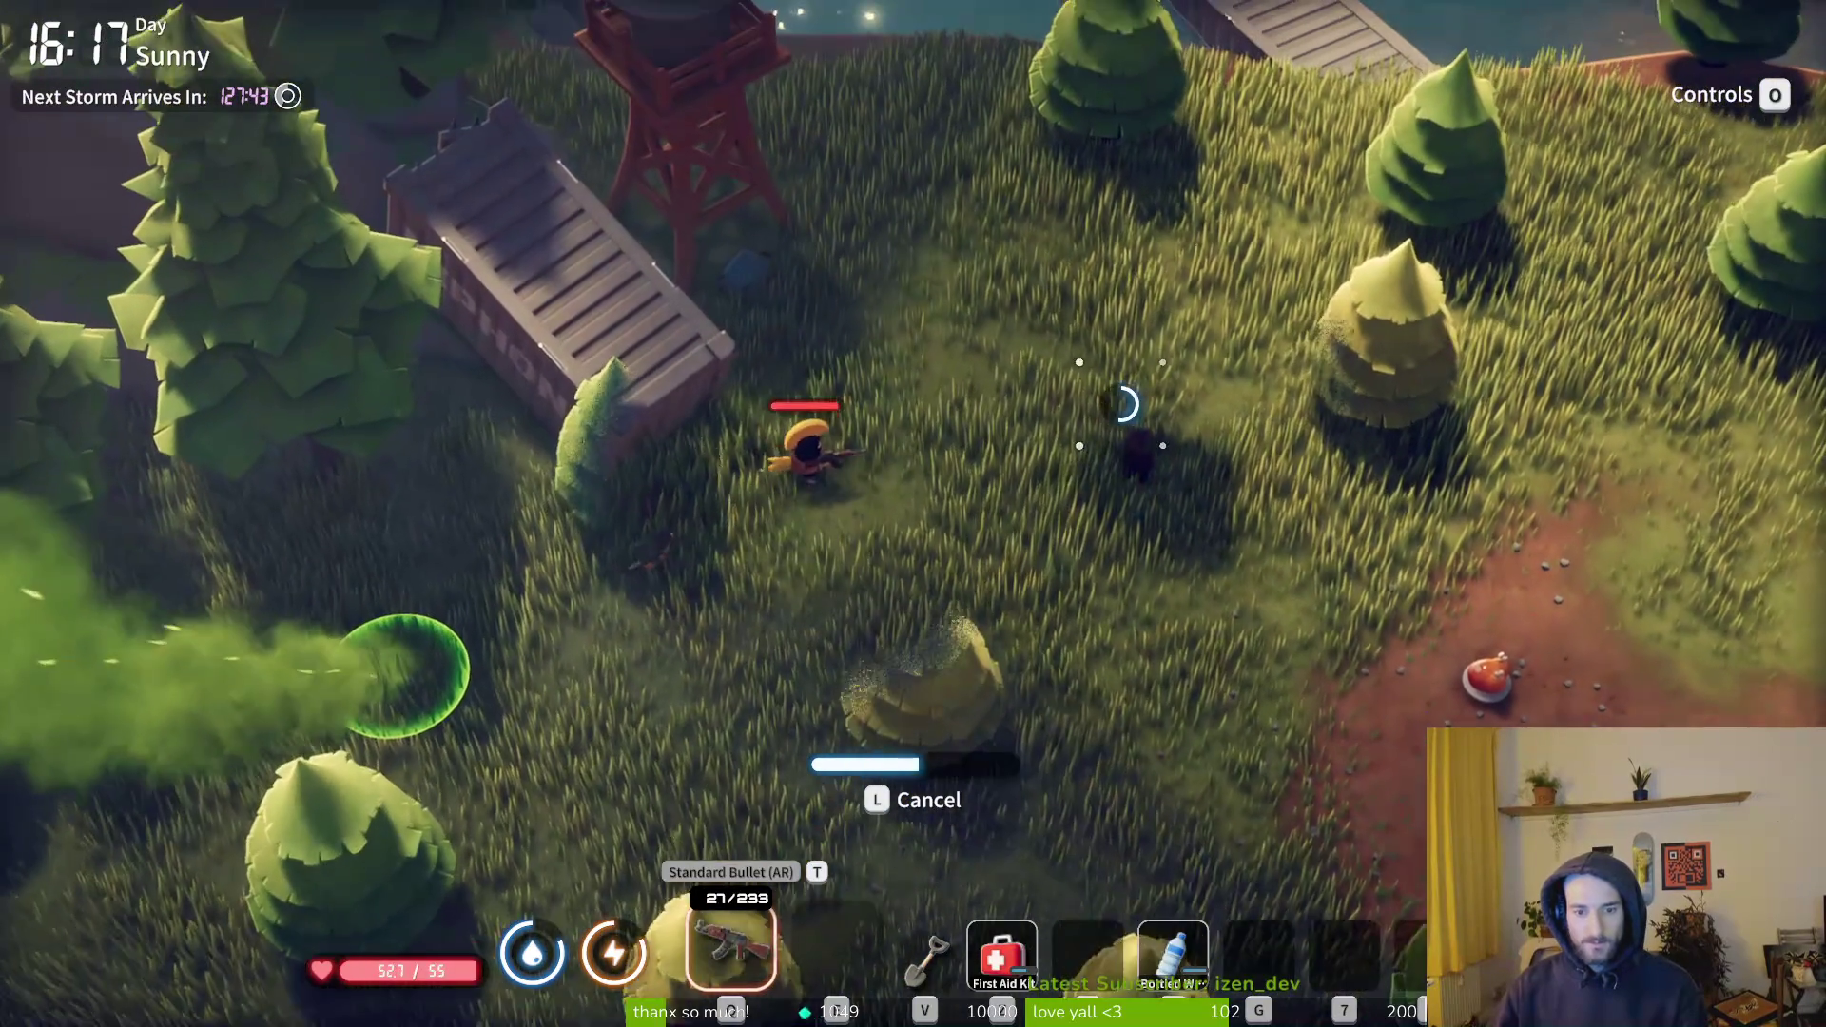
key("Tab")
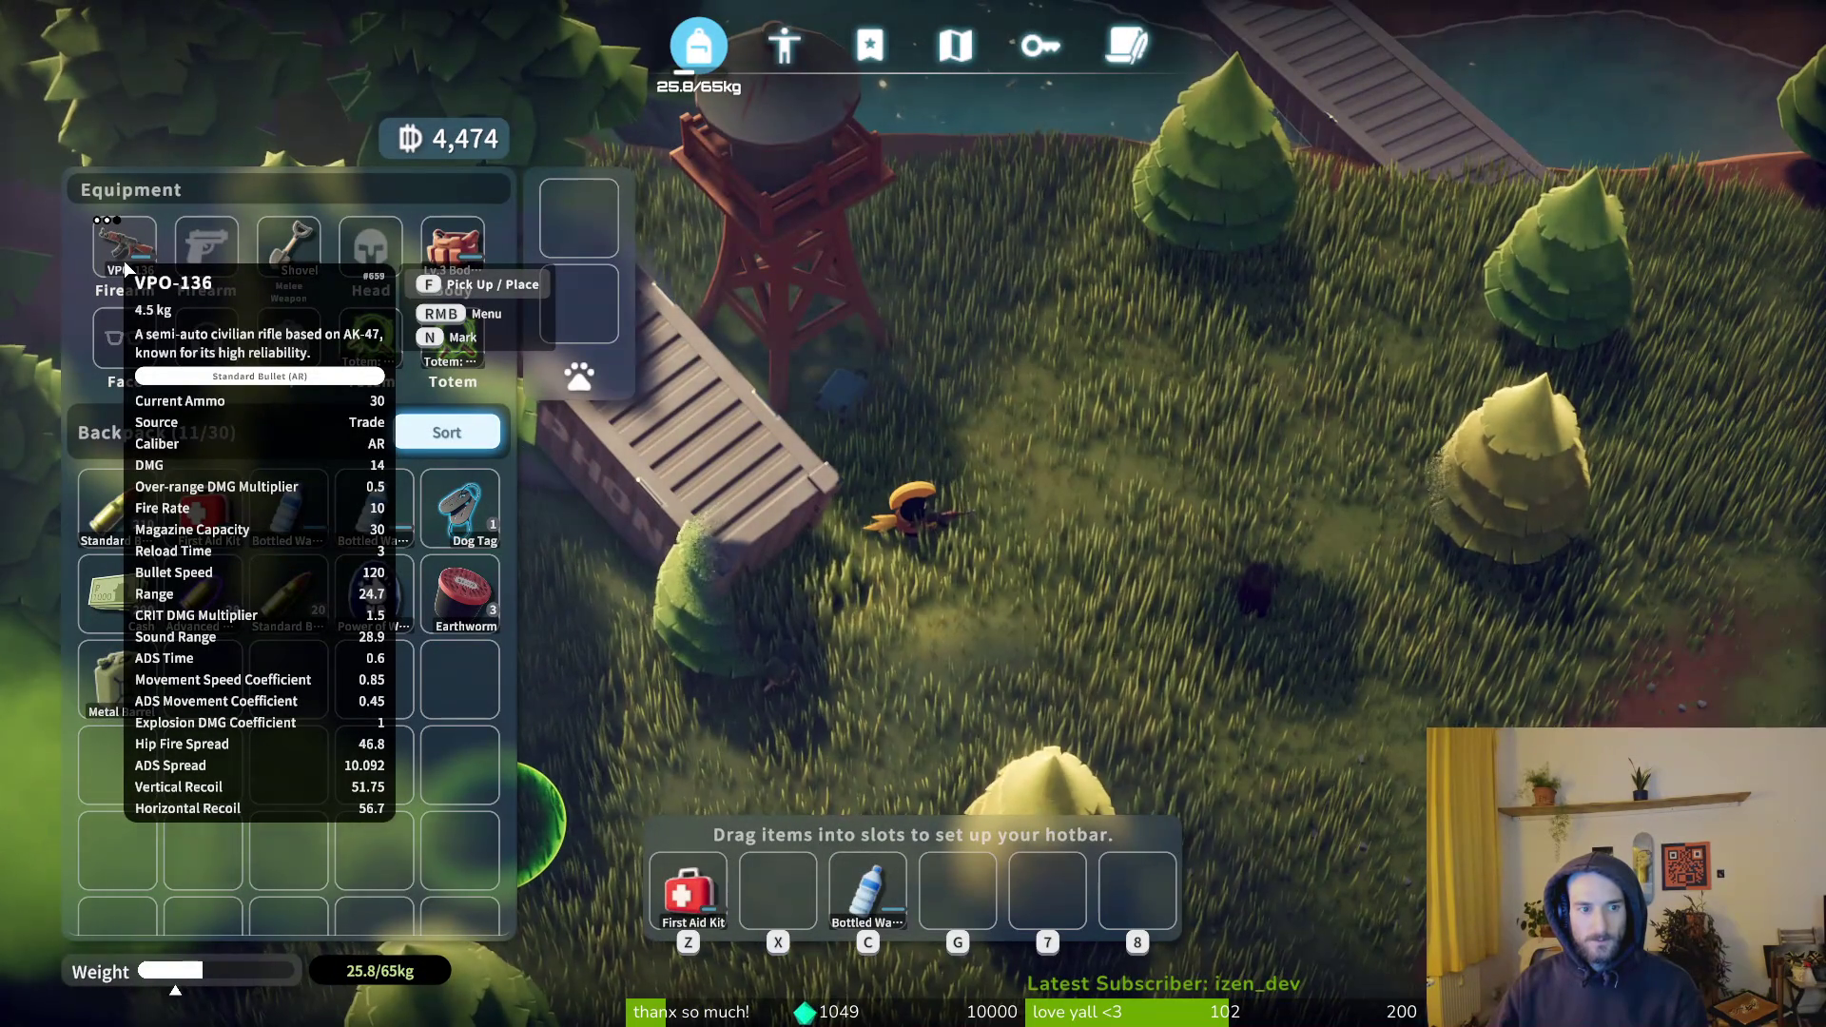
key("Tab")
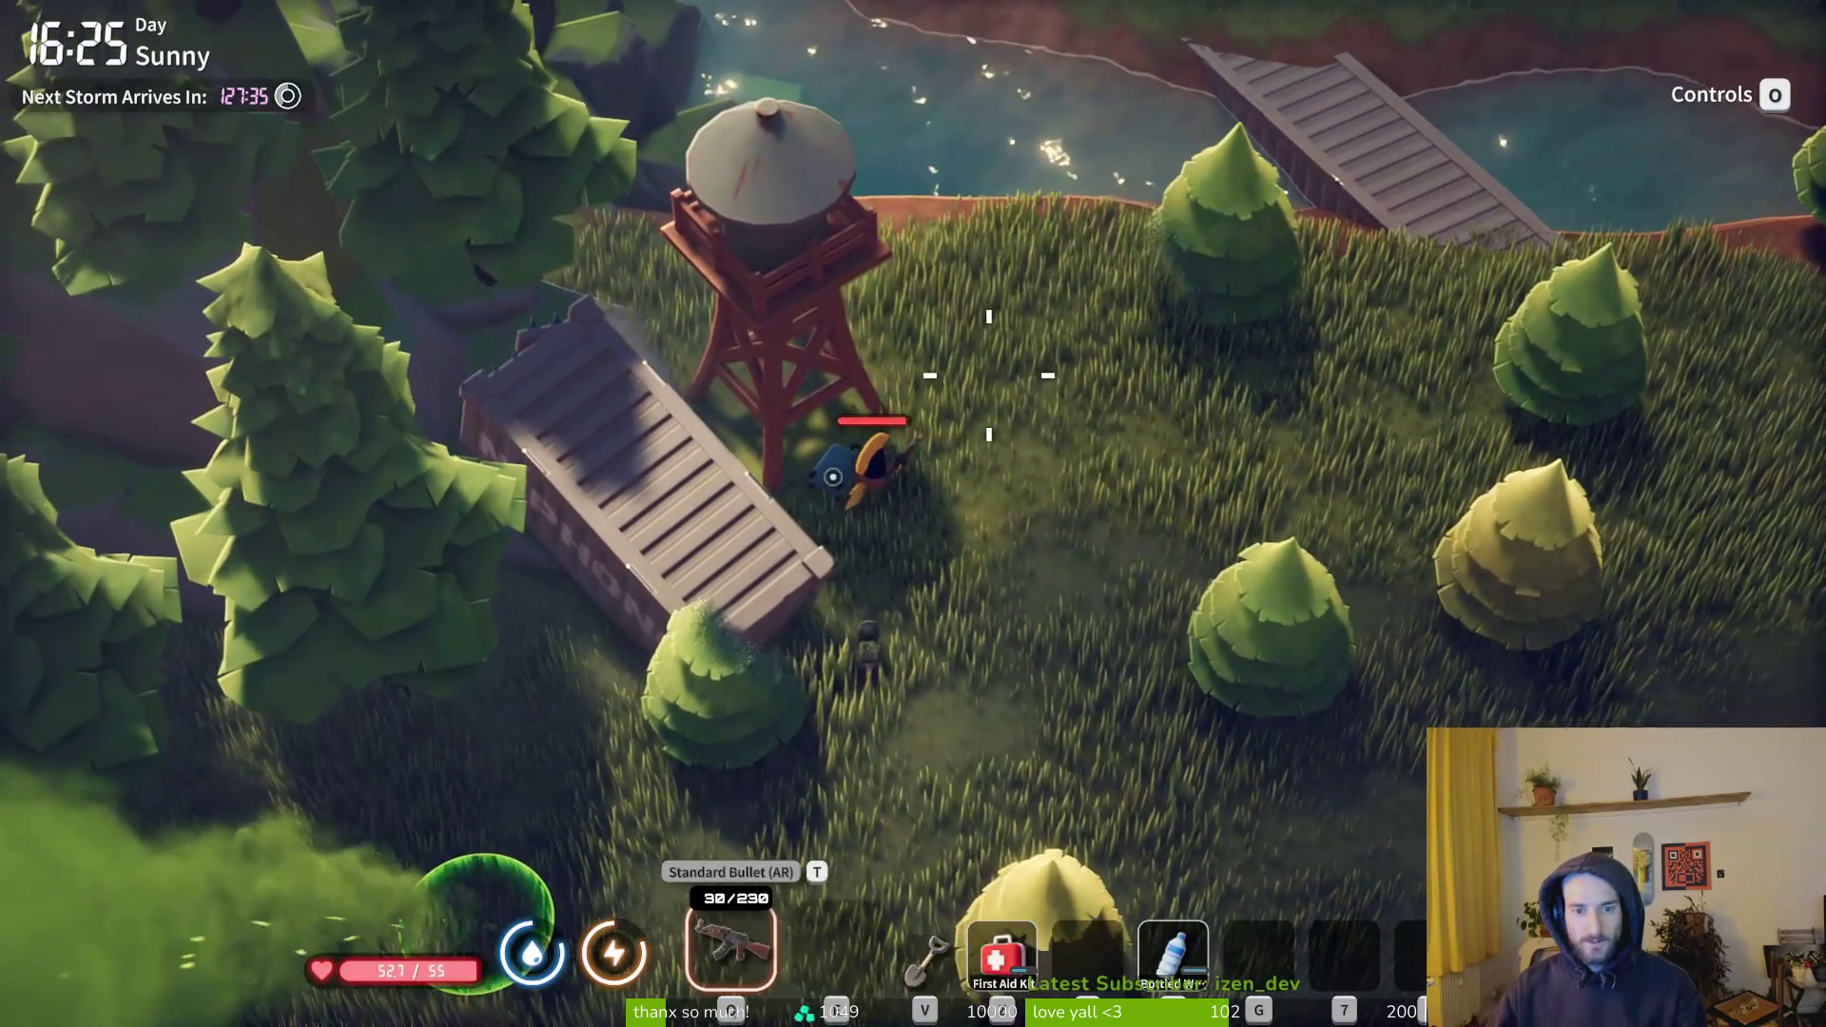
key("f")
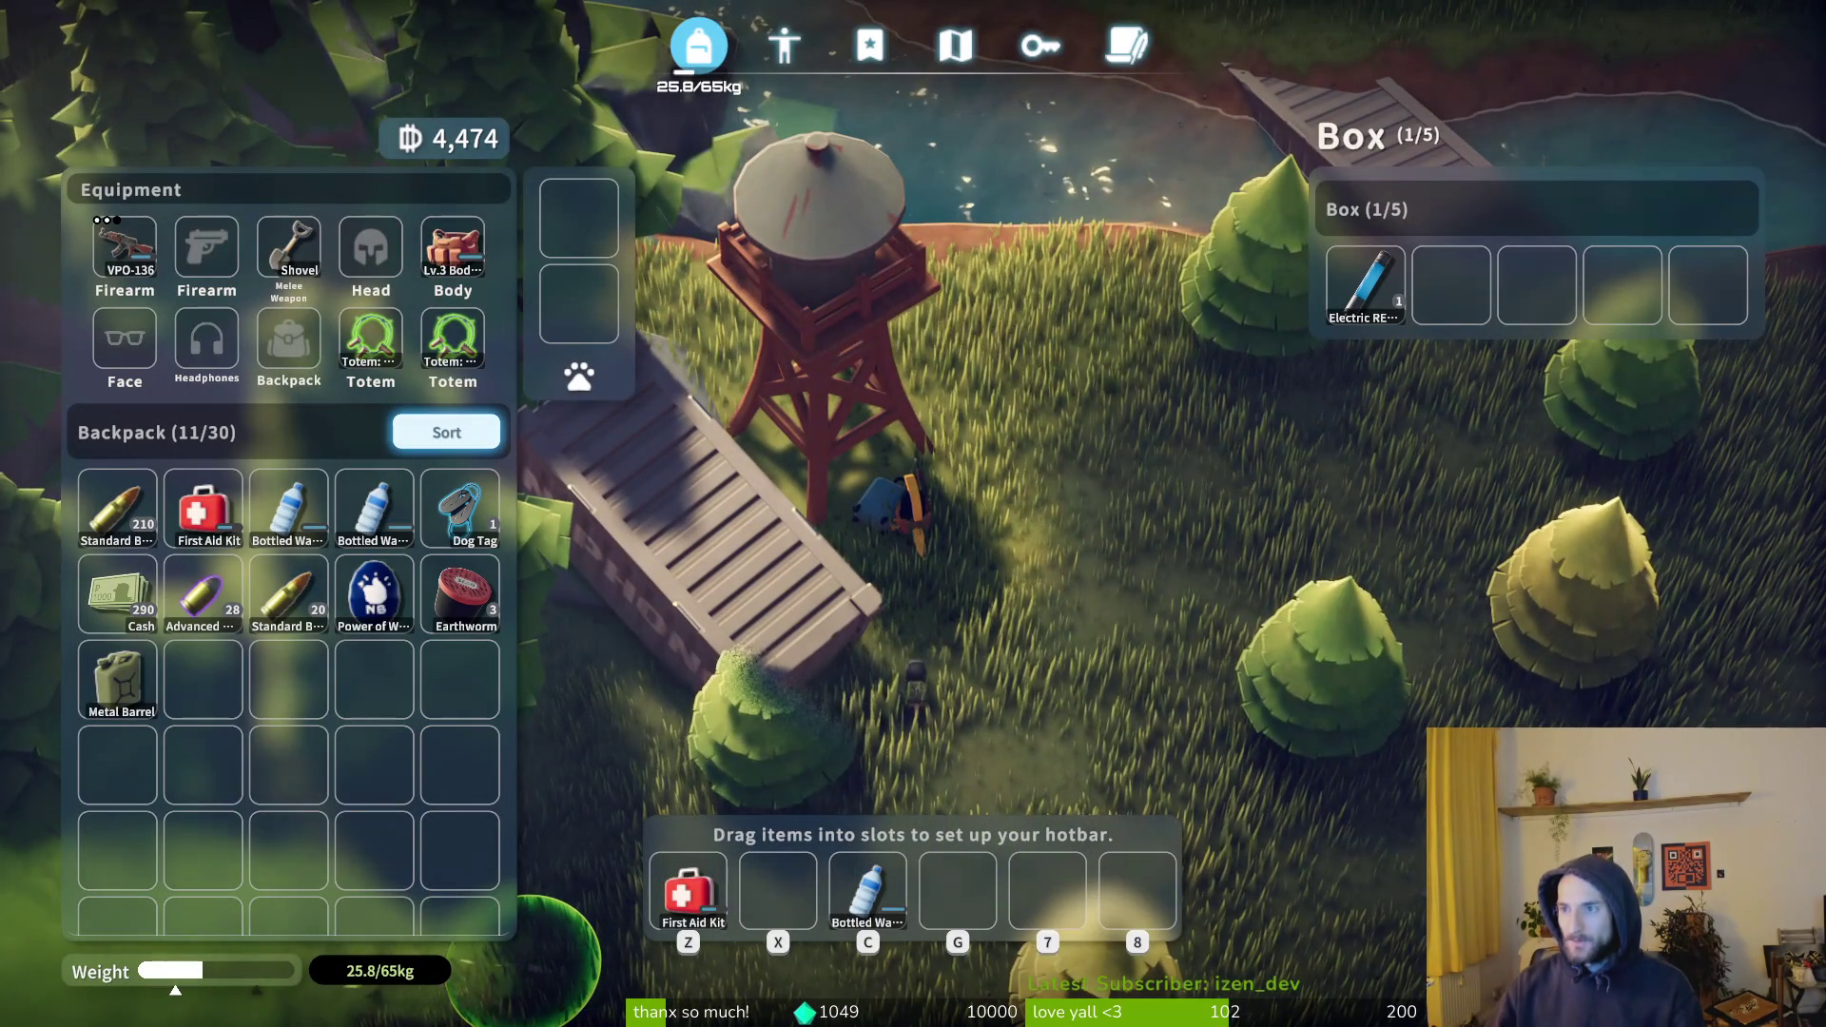
- Take the Electric RES Injector, cross the river bridges, and check the Farm Town map
key("f")
key("Tab")
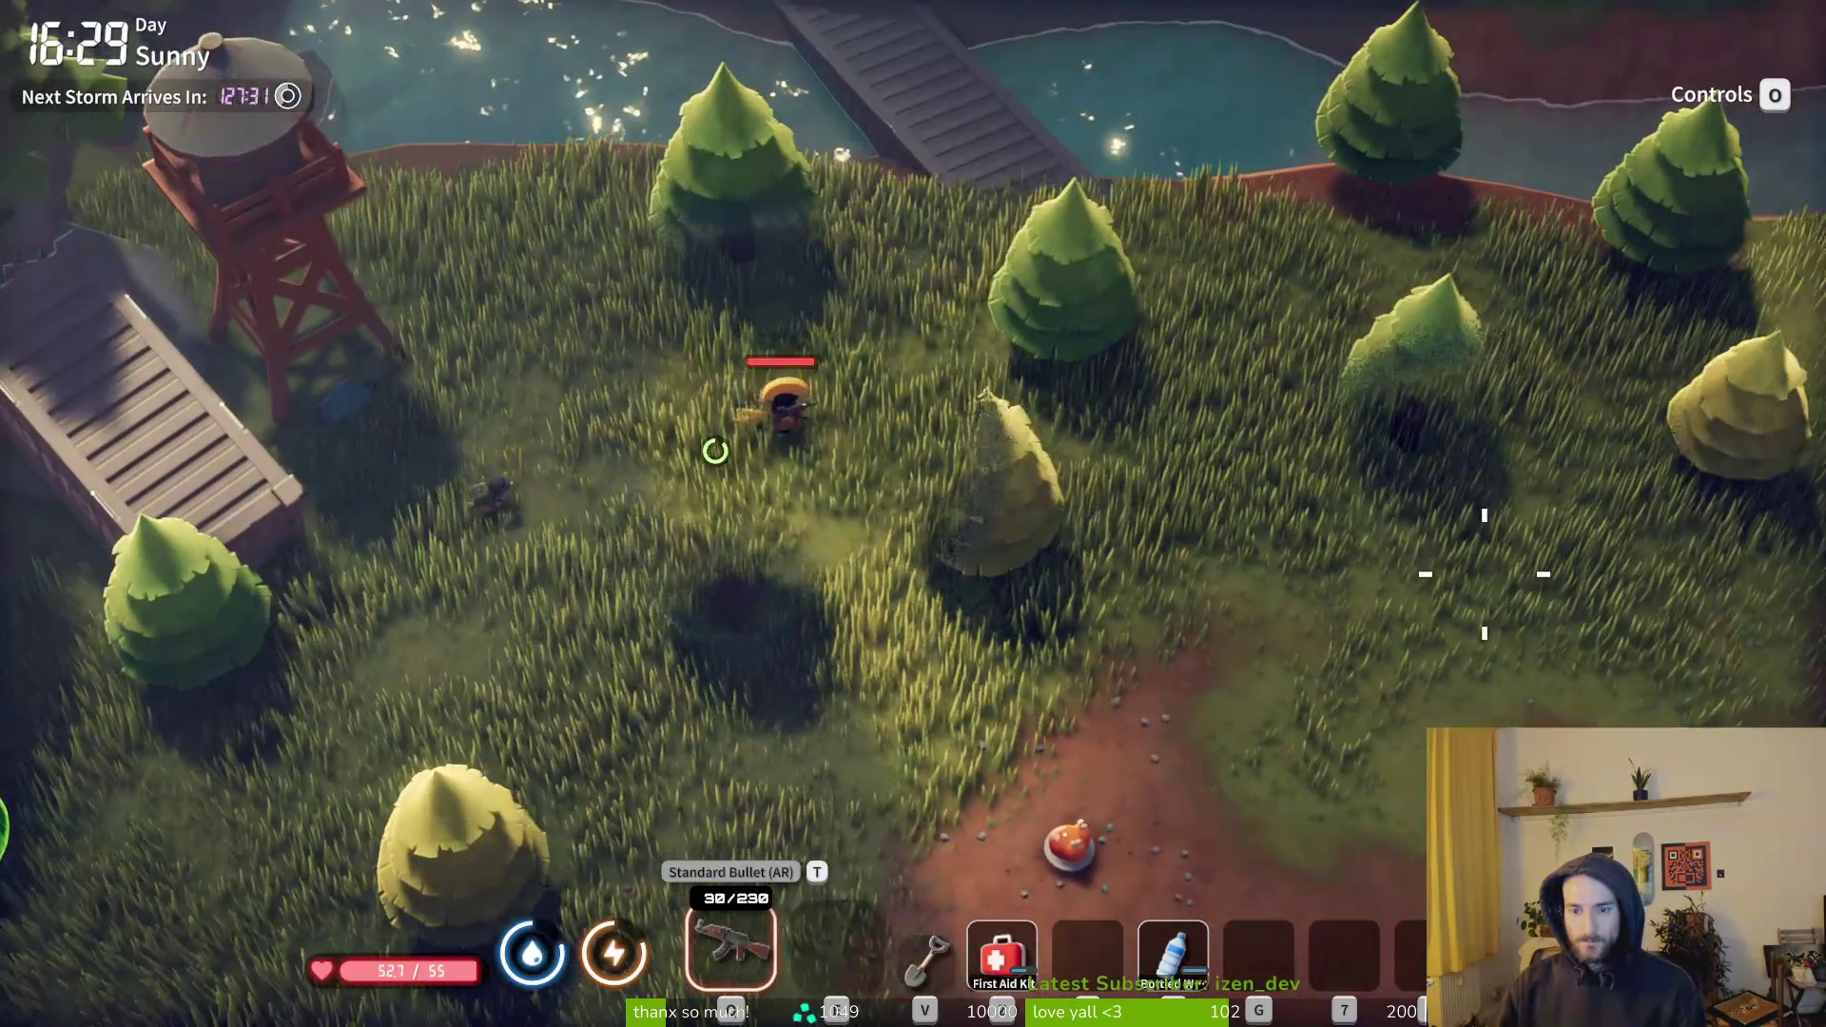
key("w")
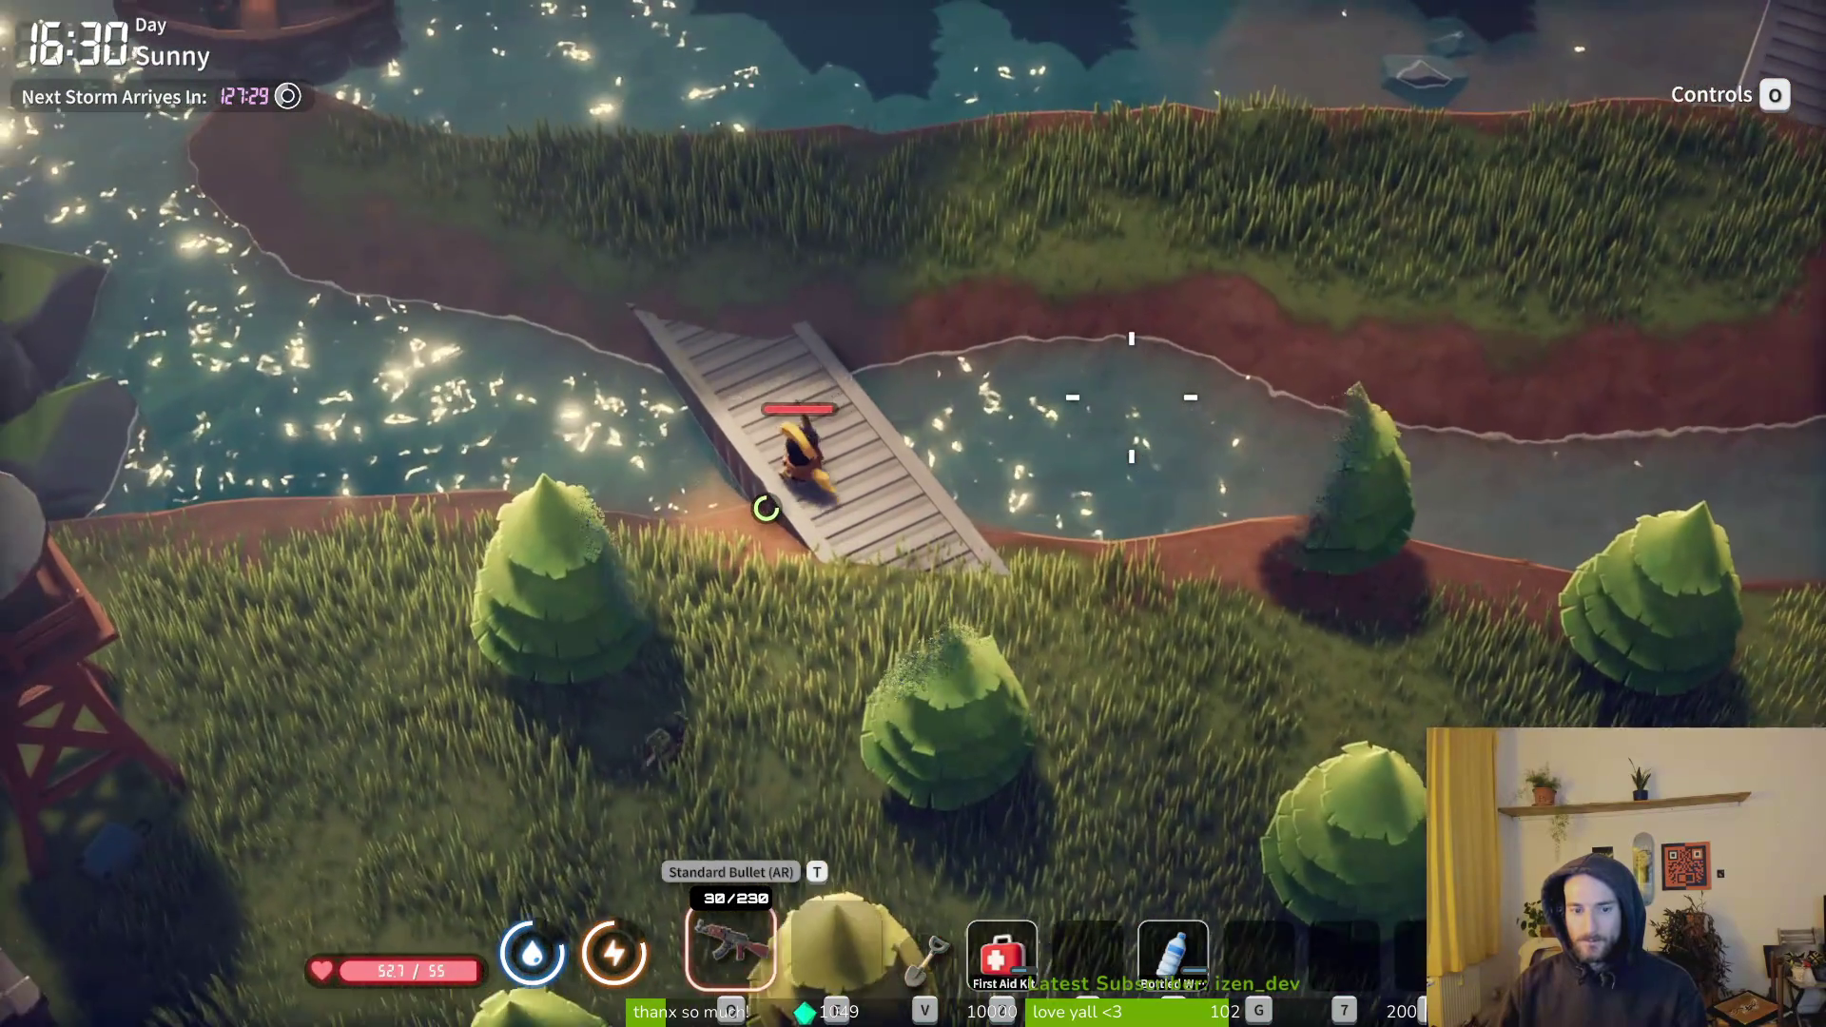
key("w")
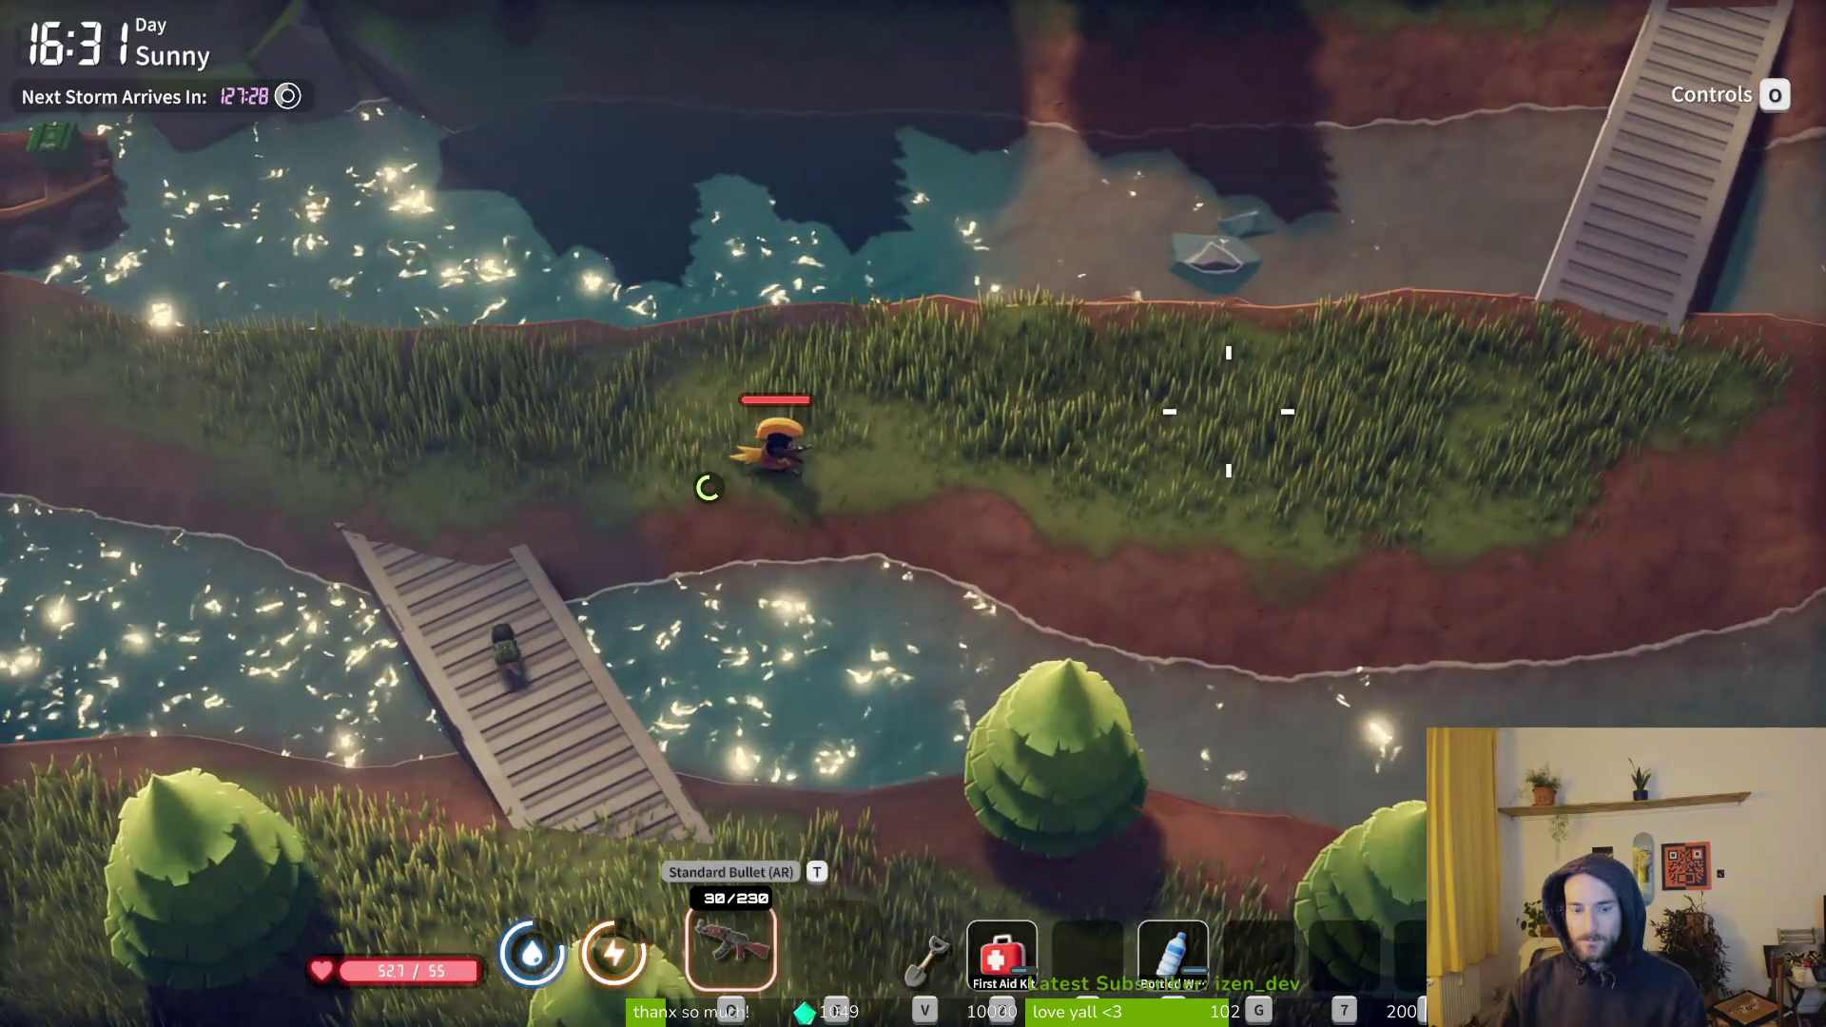
key("m")
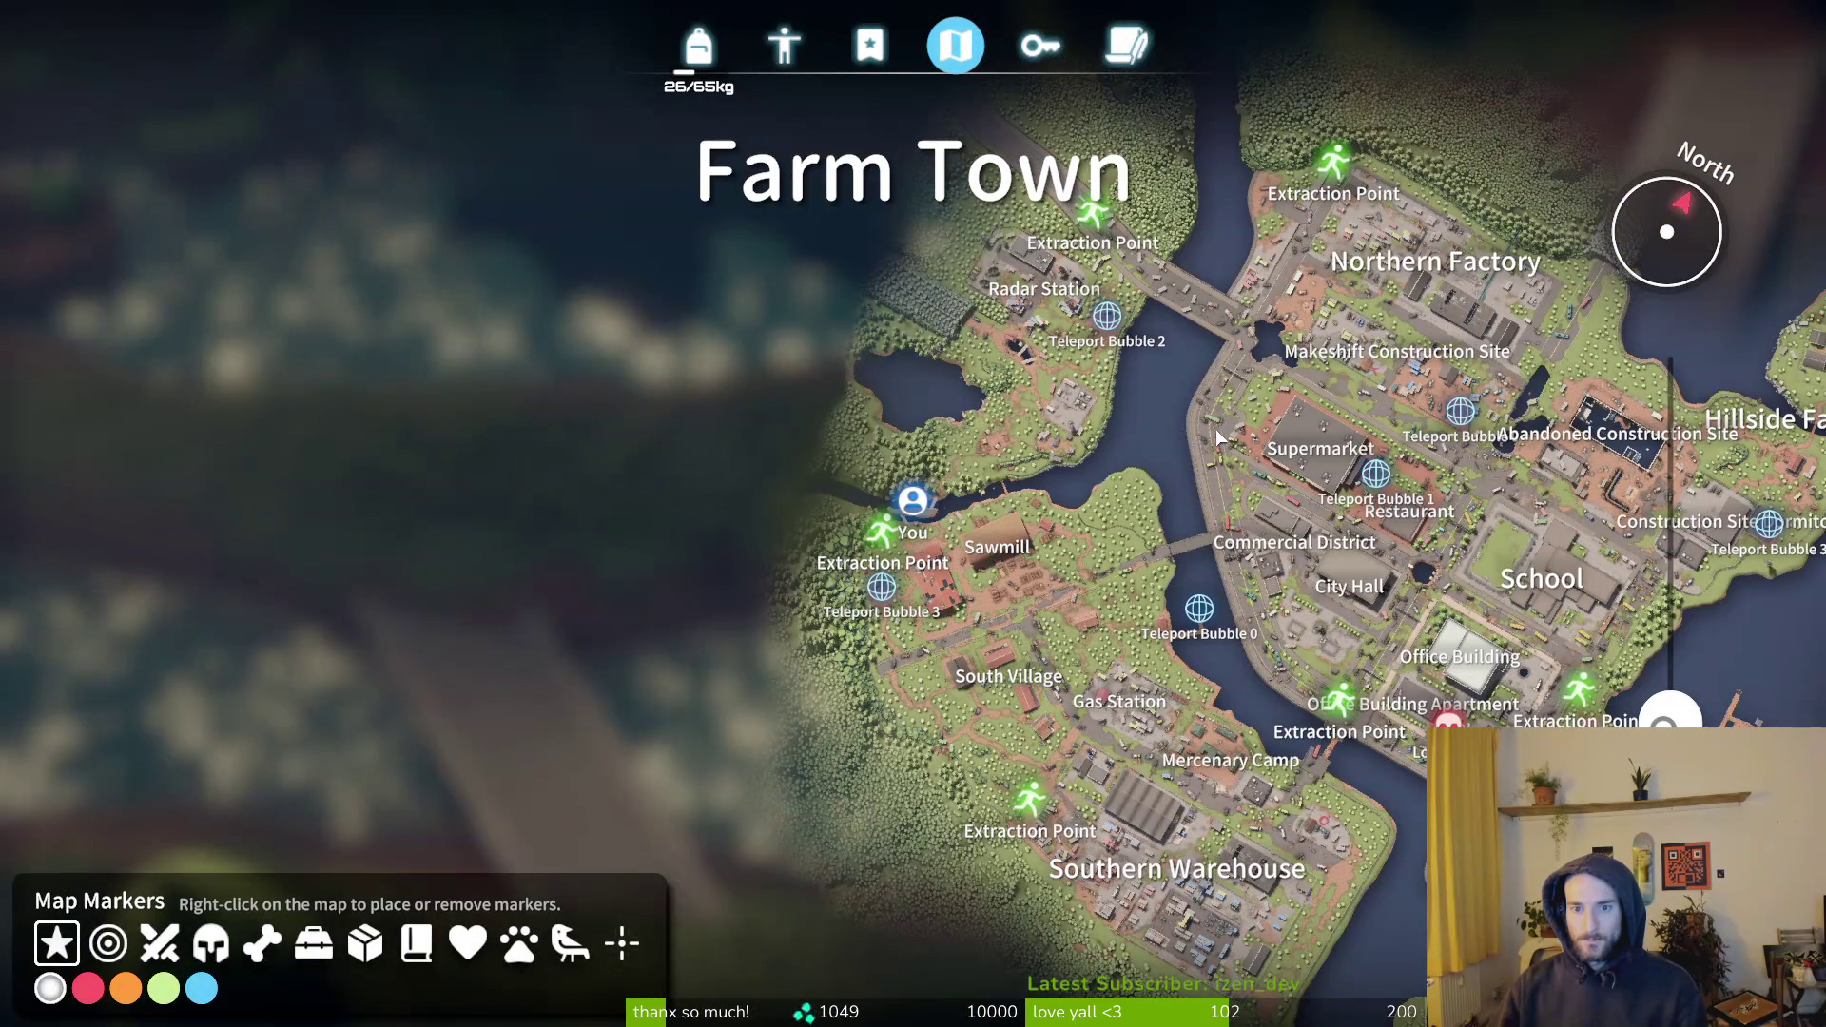
key("m")
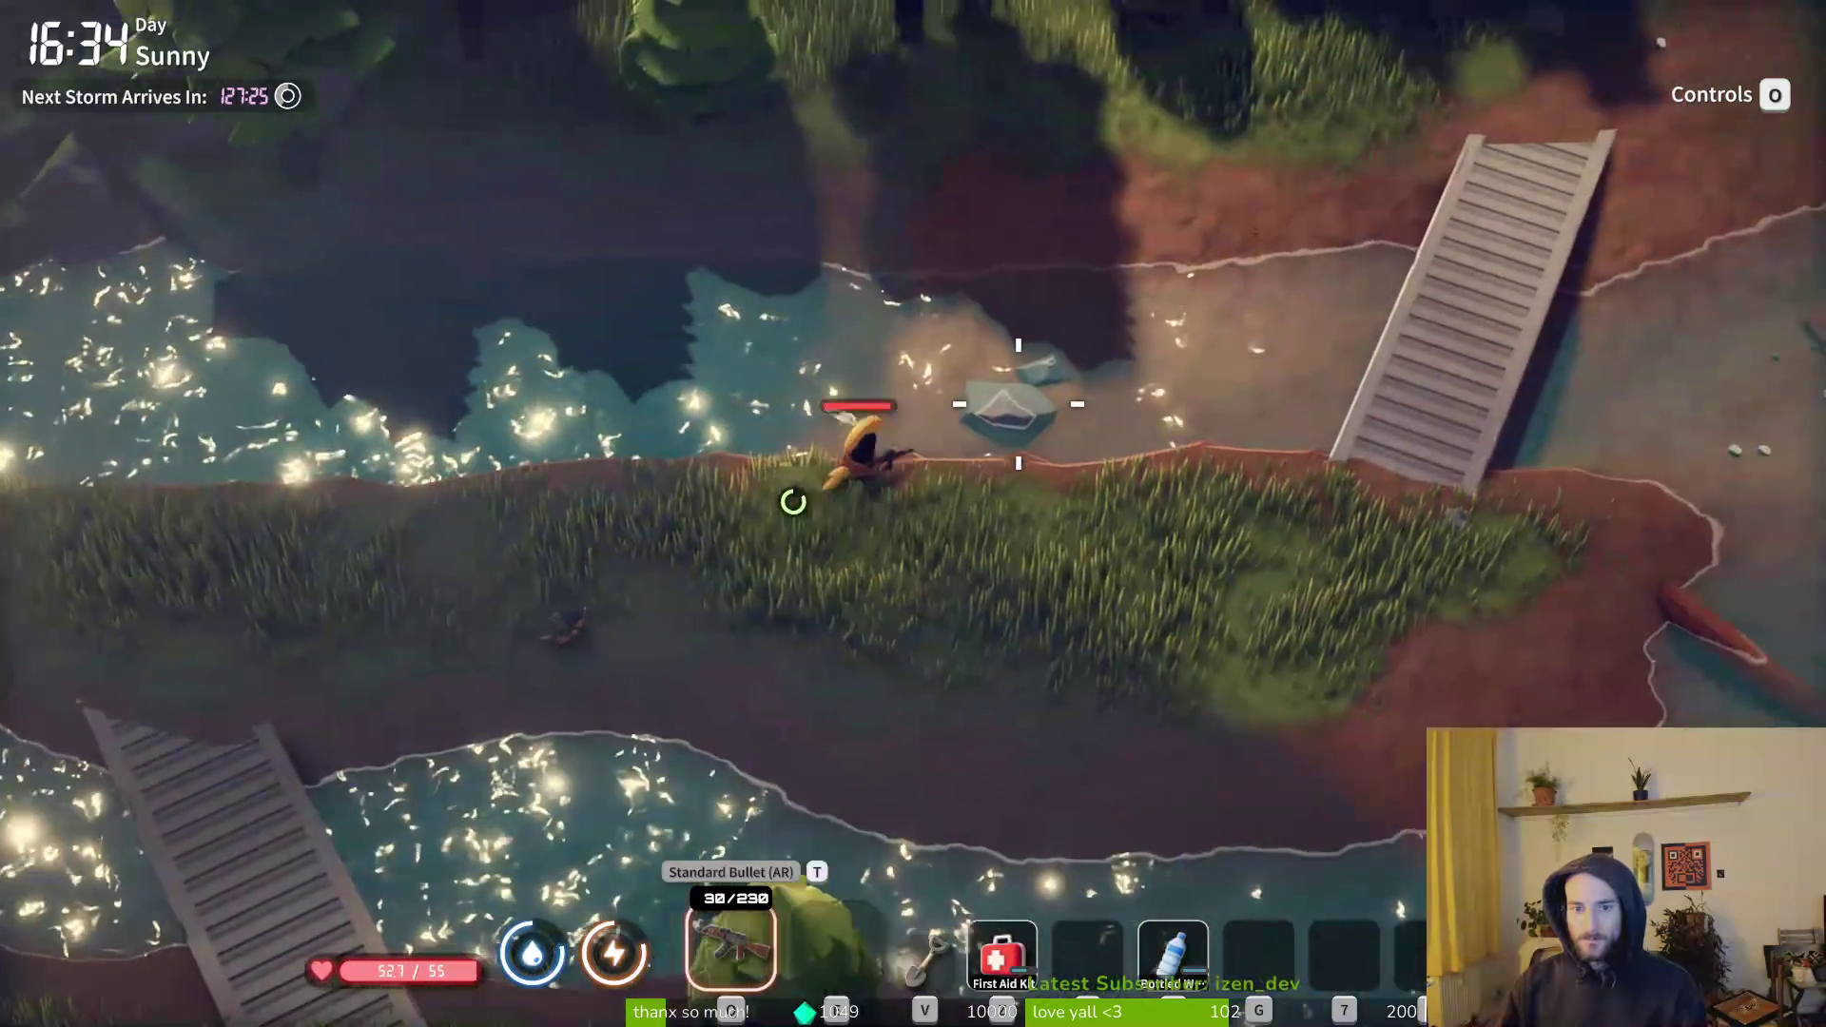
key("d")
key("1")
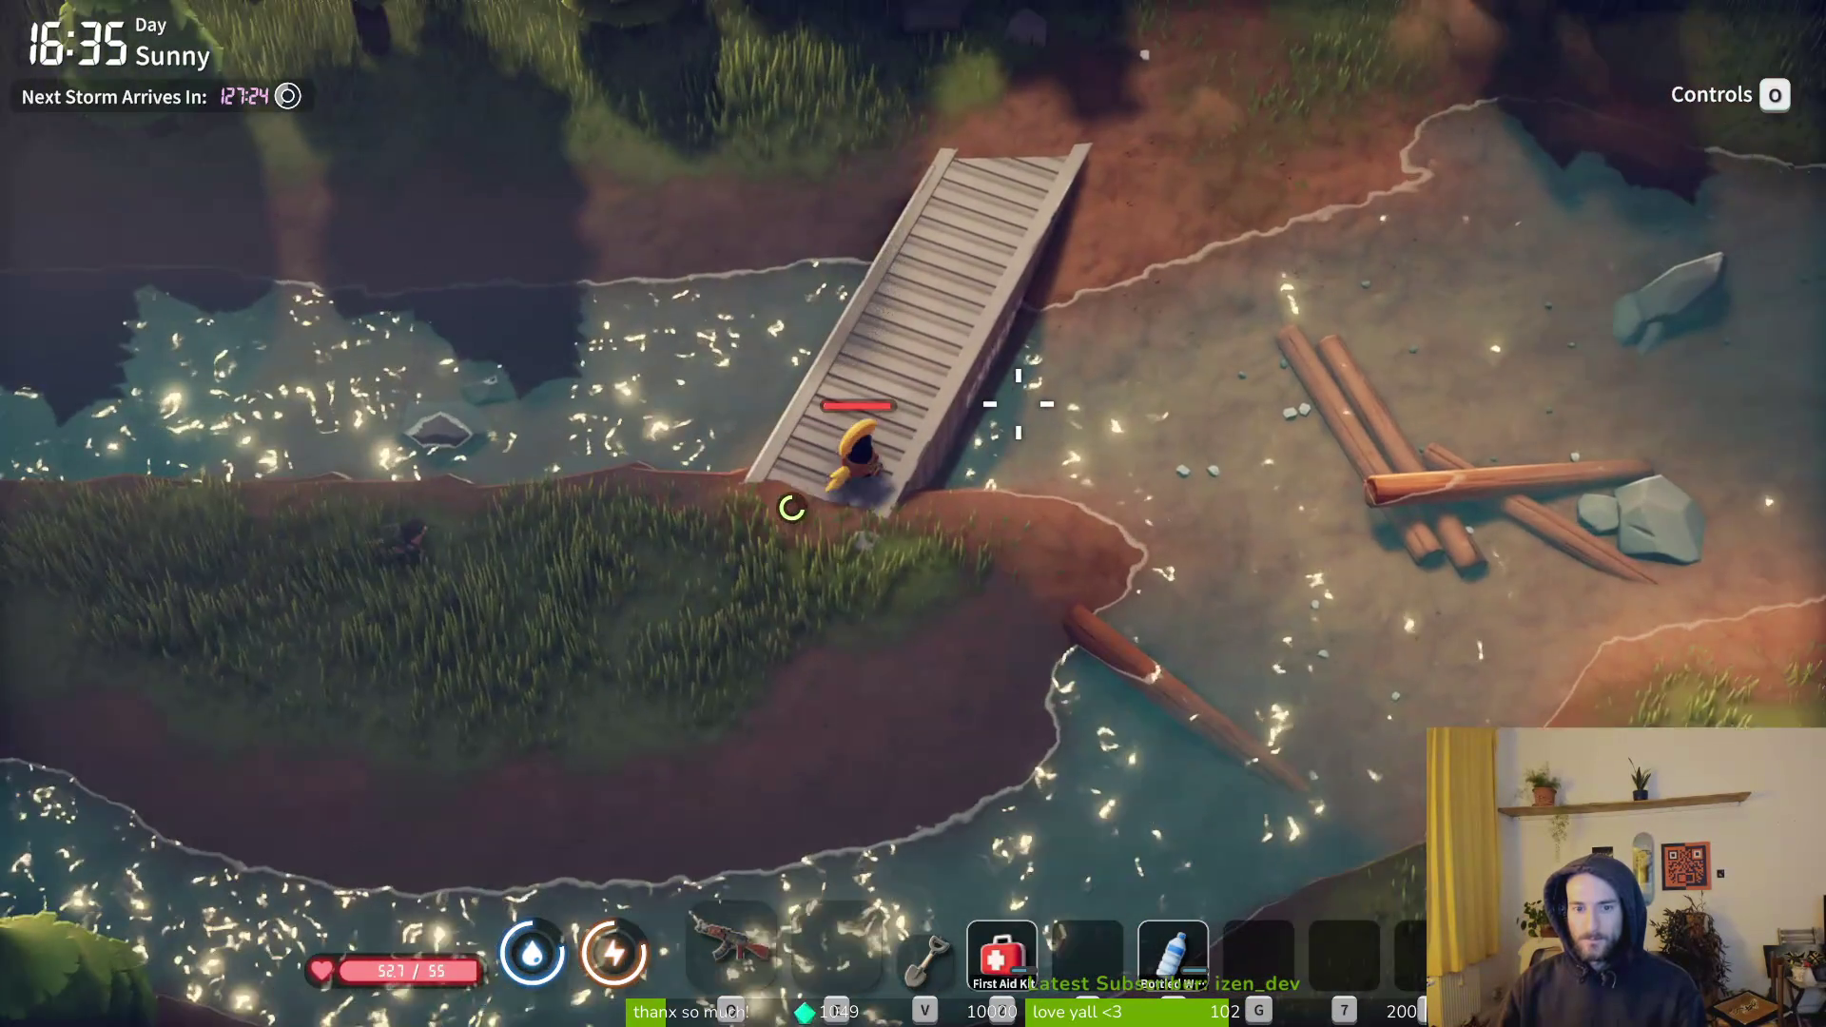
- Walk north along the forest path and shoot the enemy dead with the assault rifle
key("w")
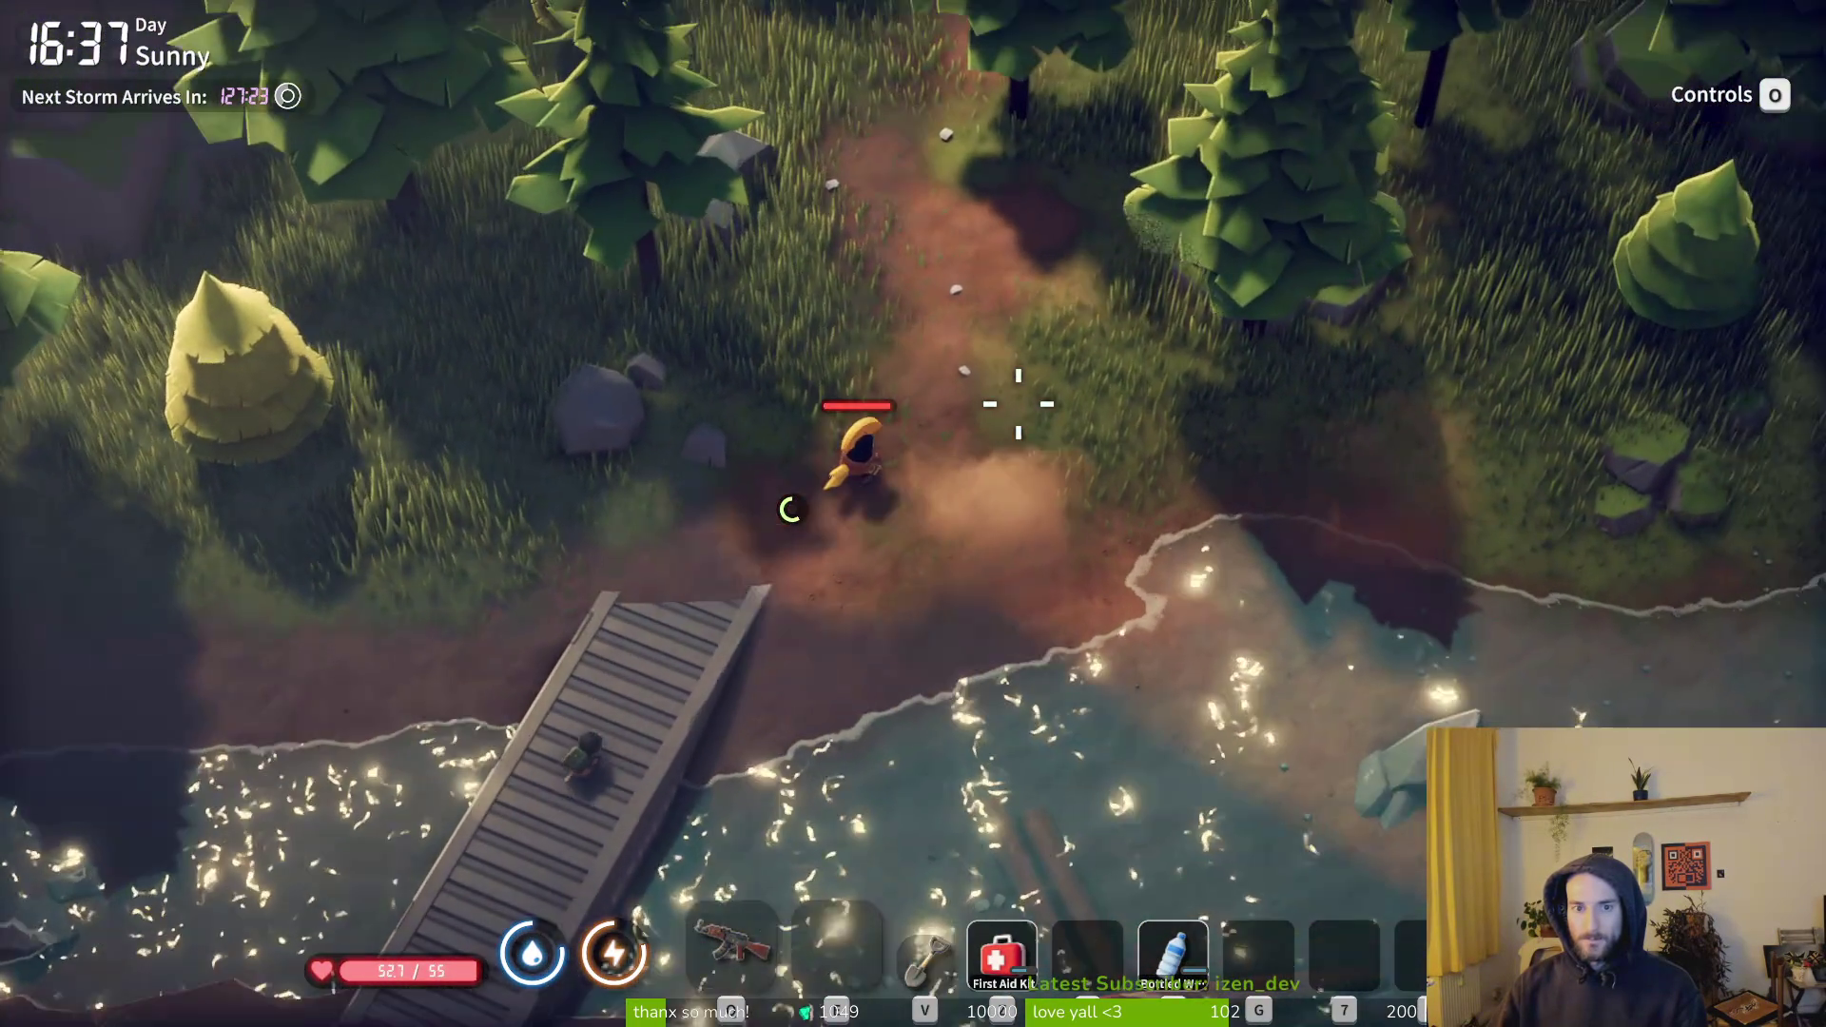
key("w")
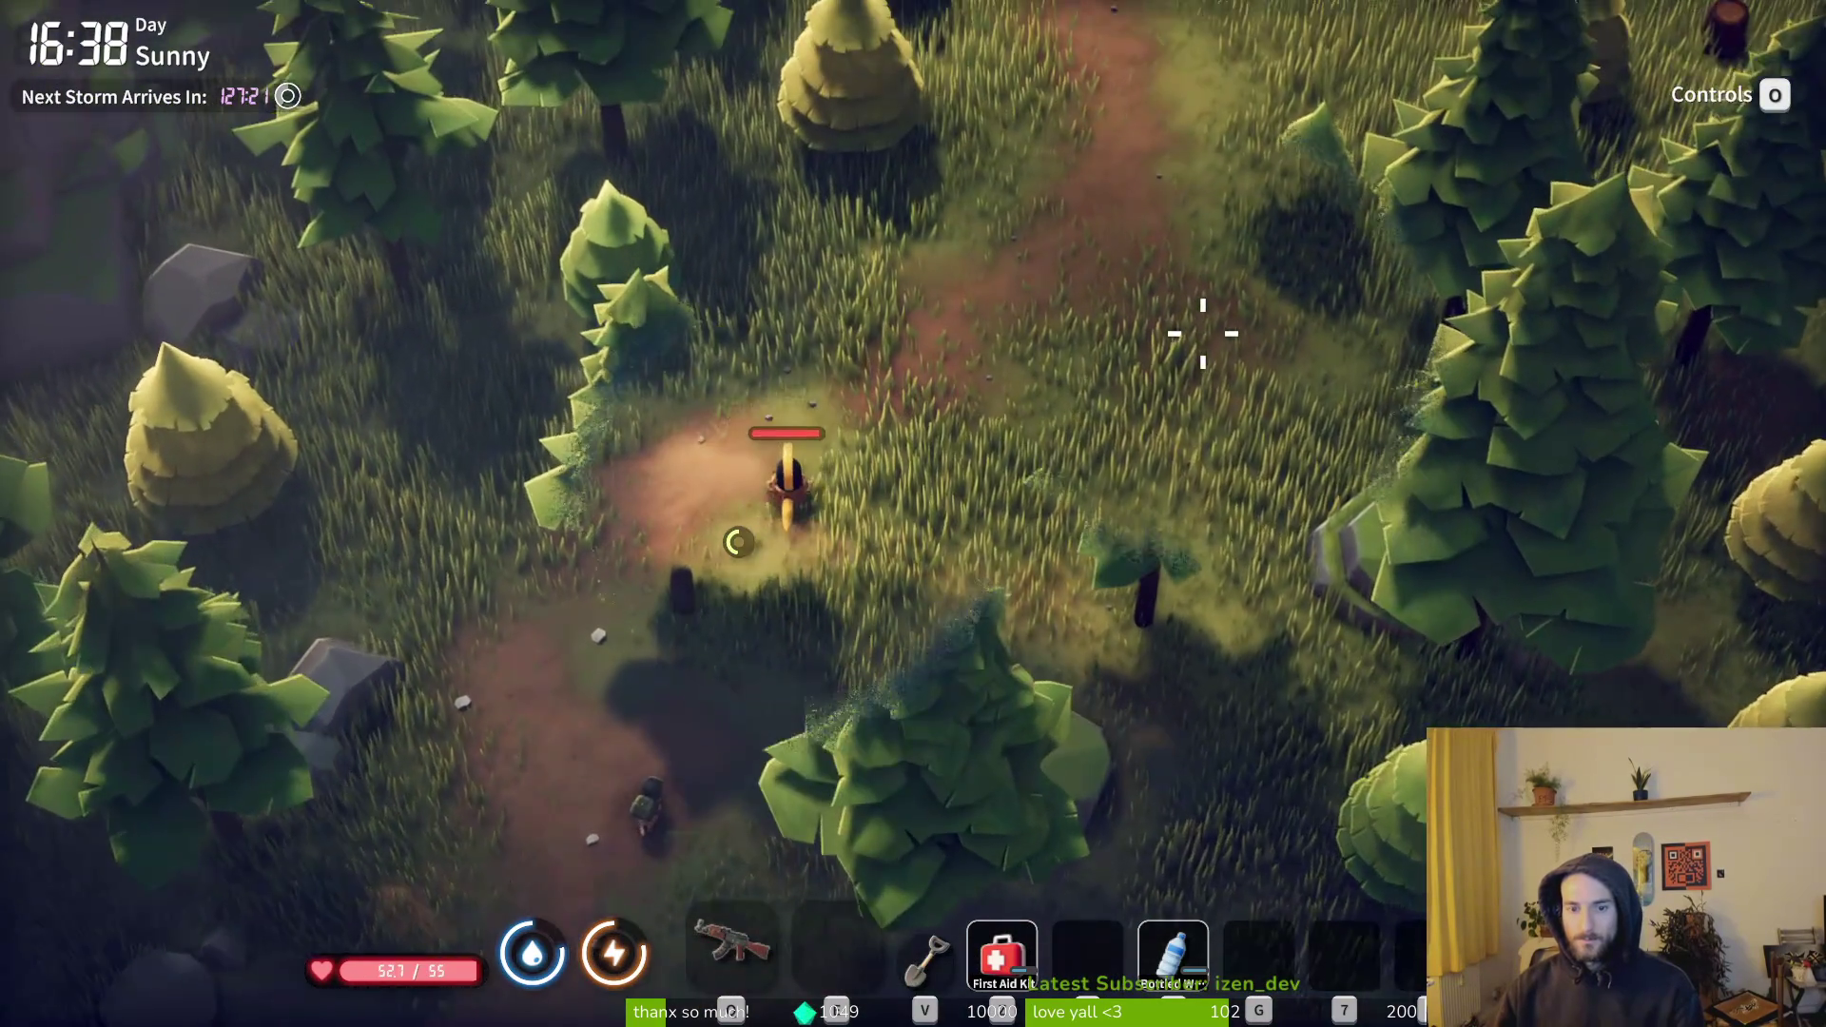
key("w")
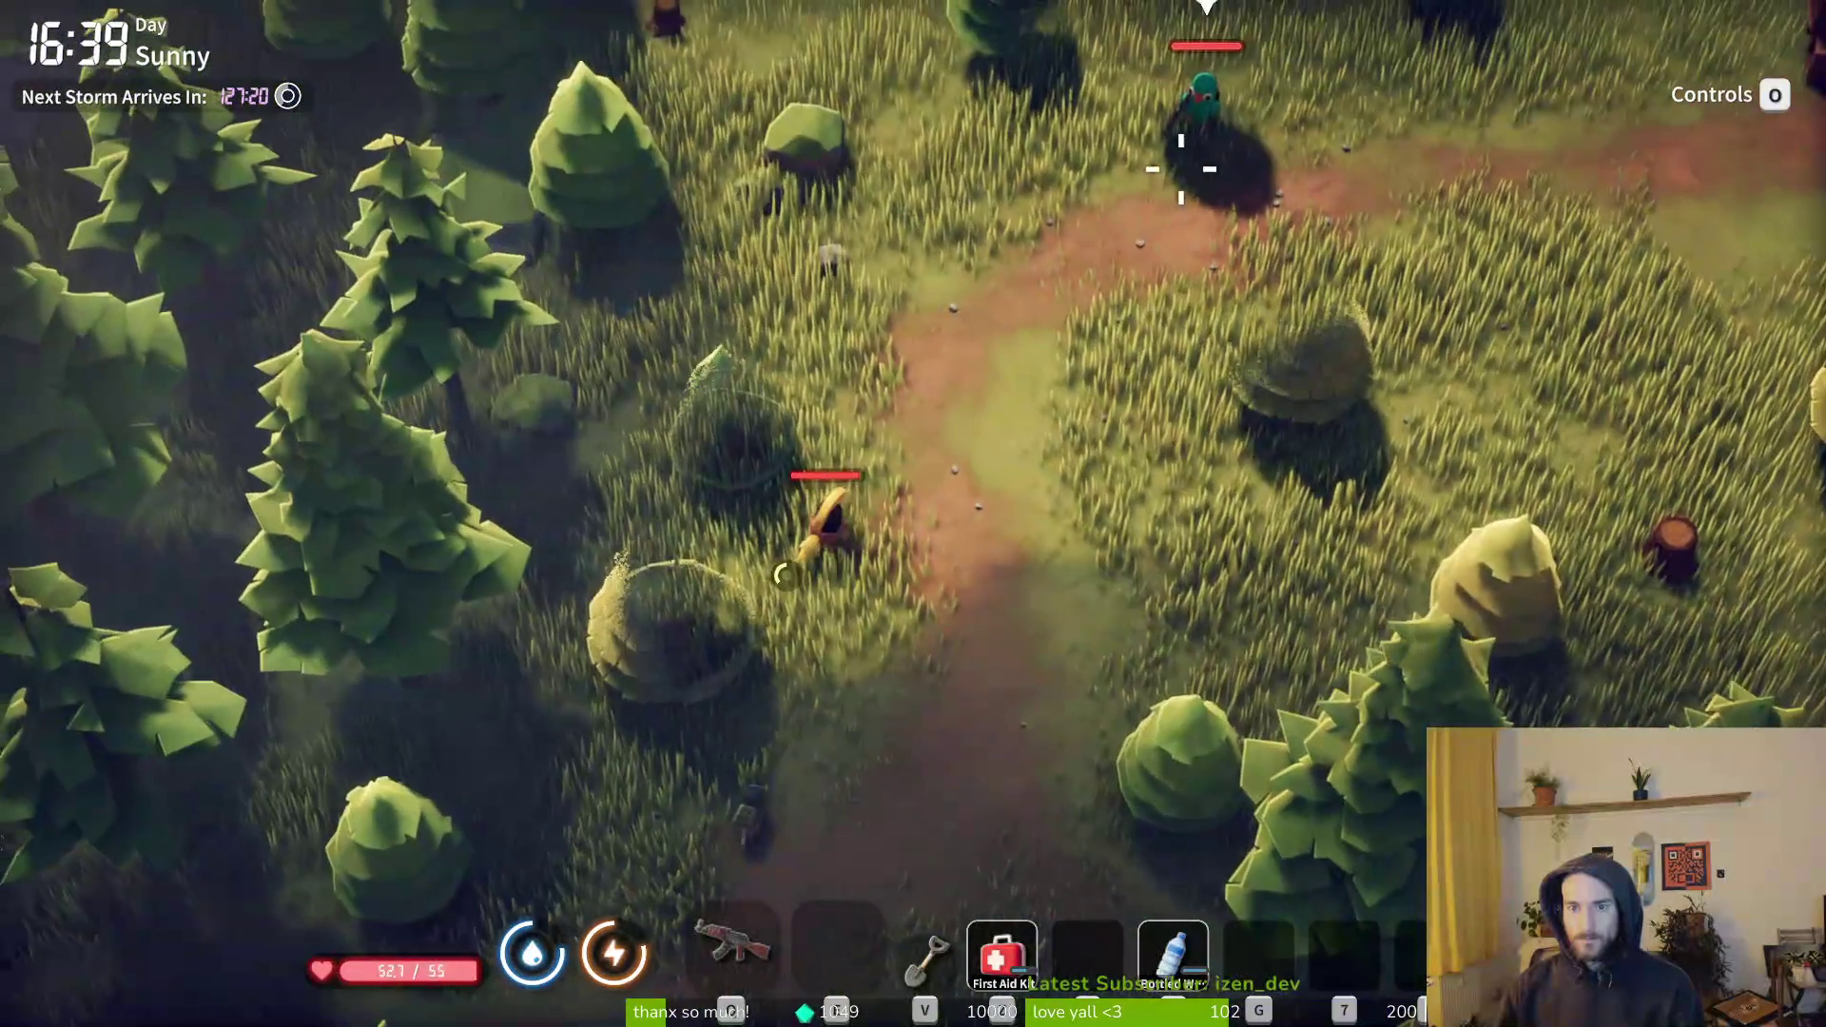
key("1")
key("w")
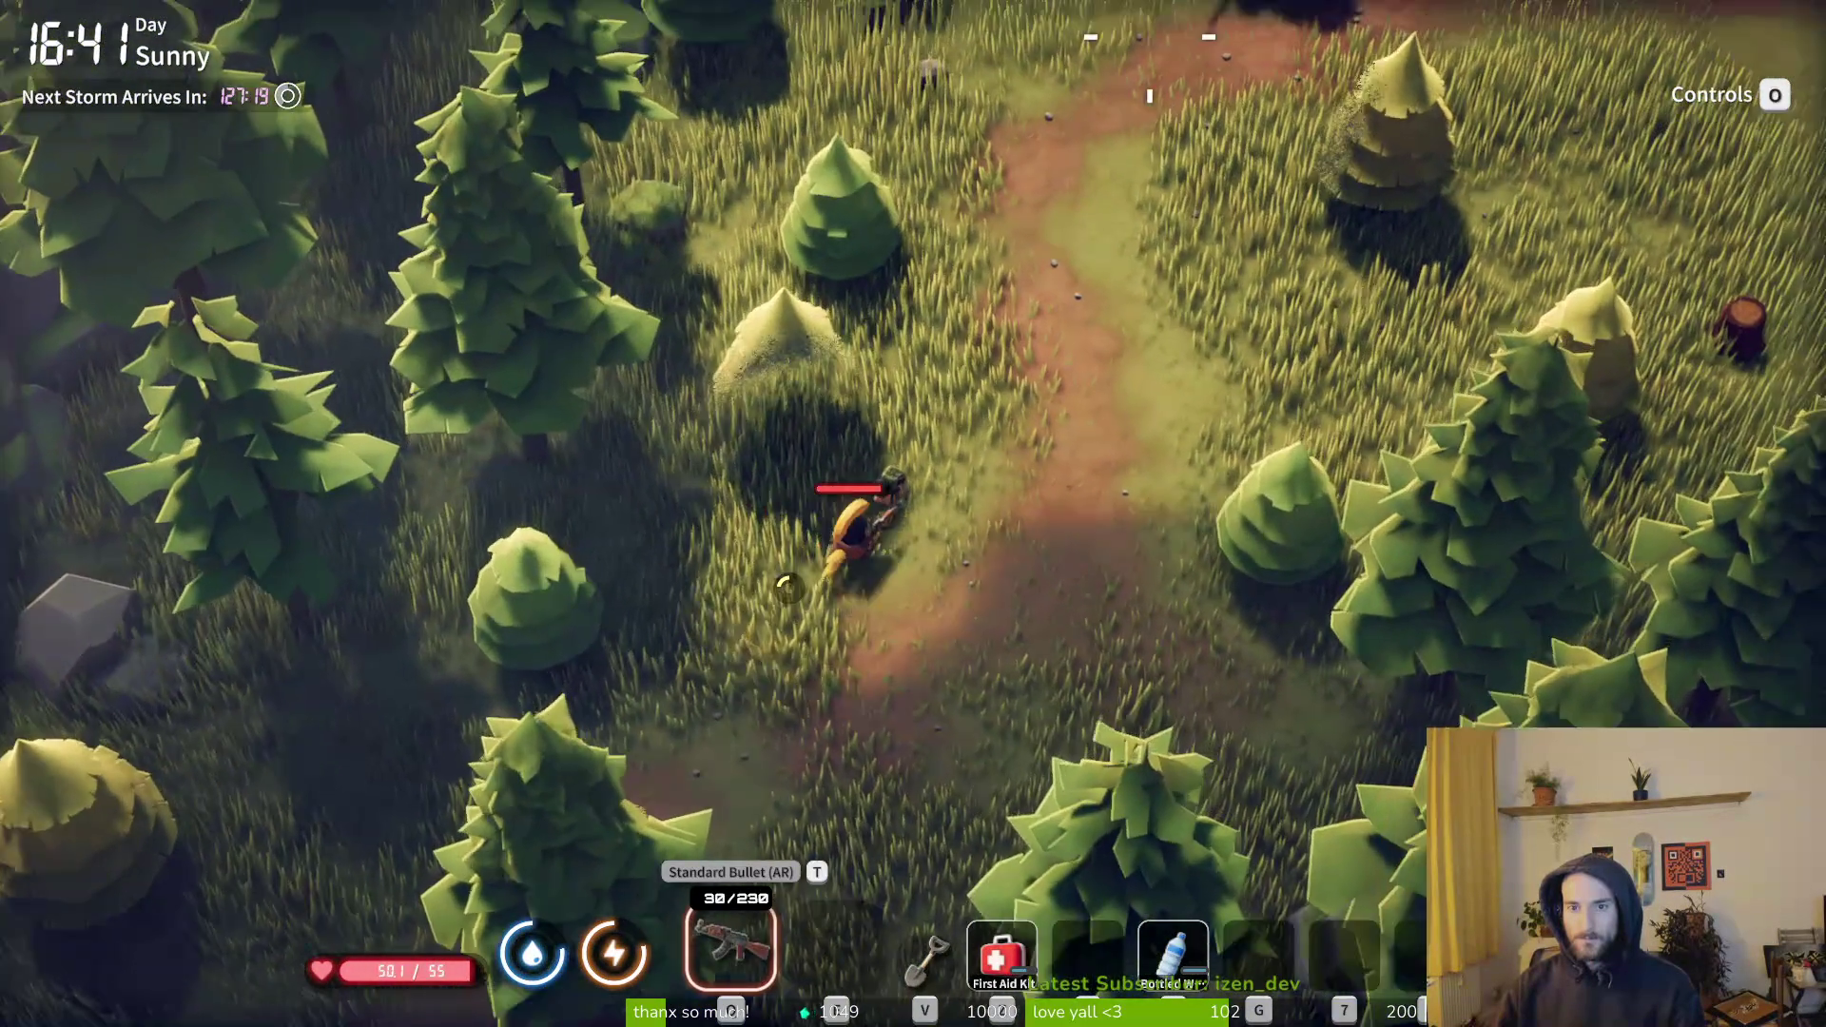
left_click(1175, 83)
left_click(1175, 82)
- Heal back to 55/55 and loot the Fading Feather from the enemy's drop
key("w")
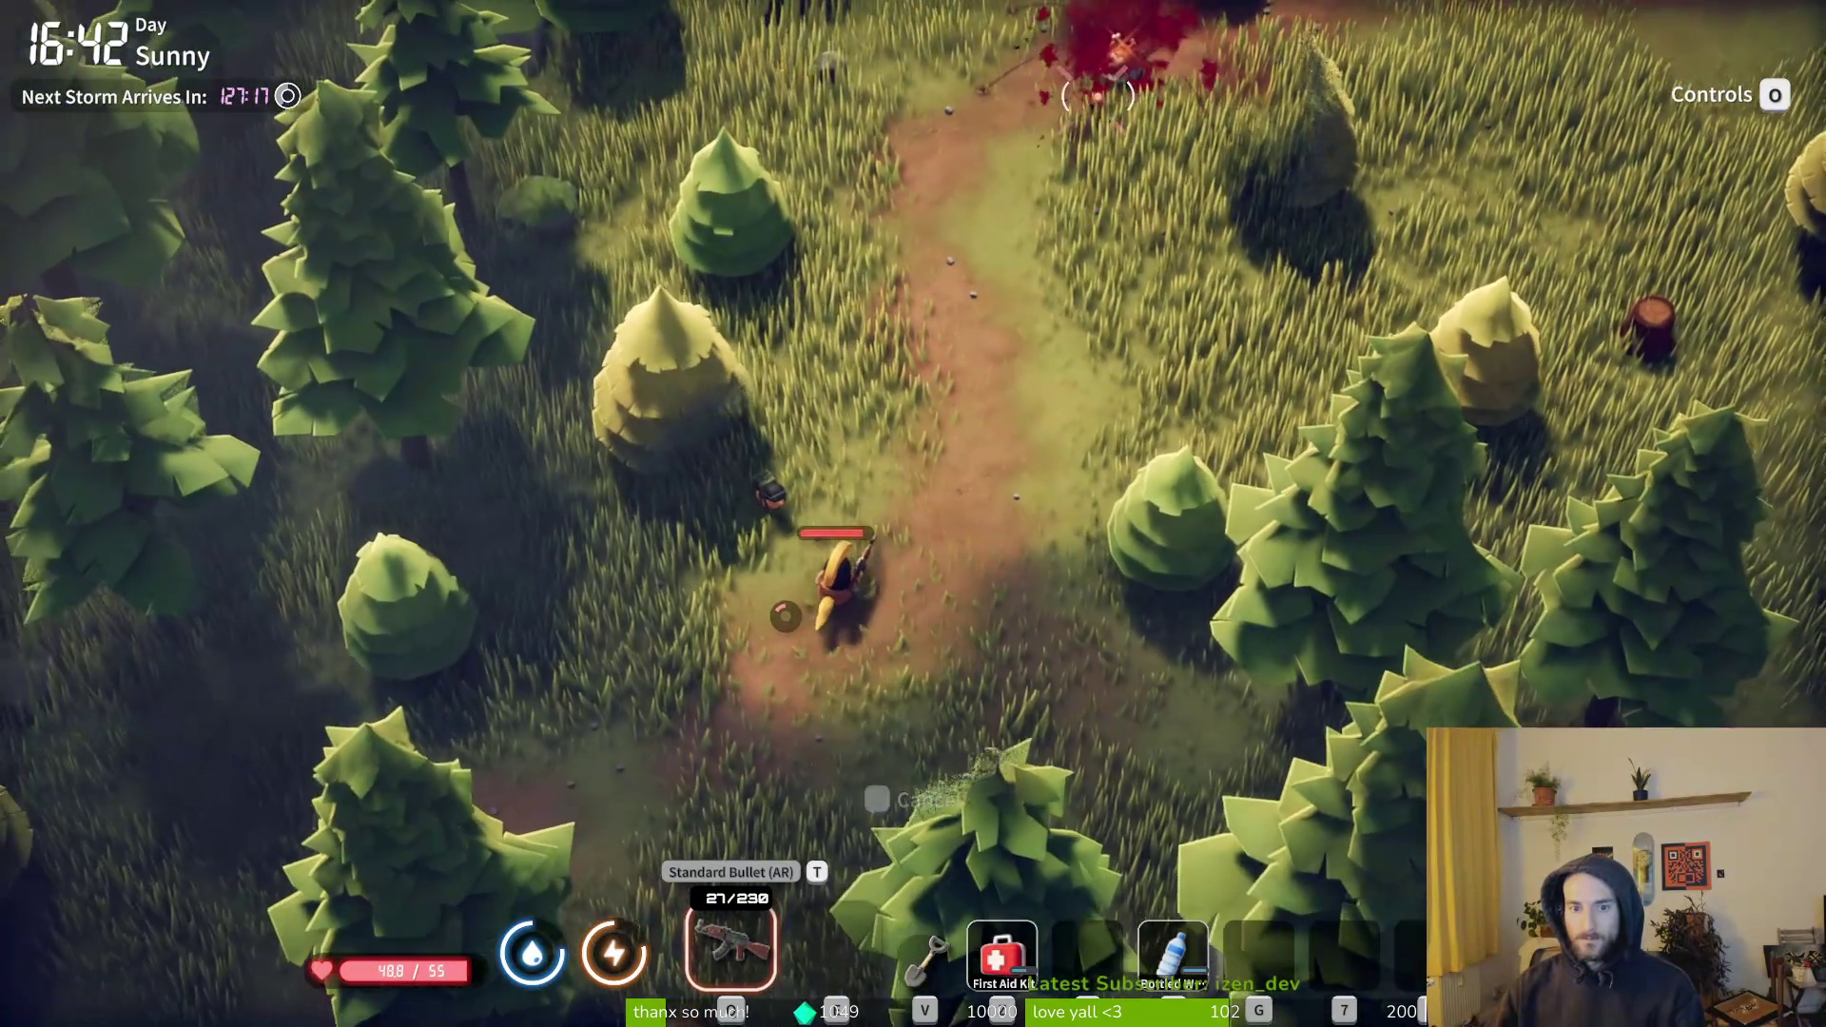
key("r")
key("w")
key("a")
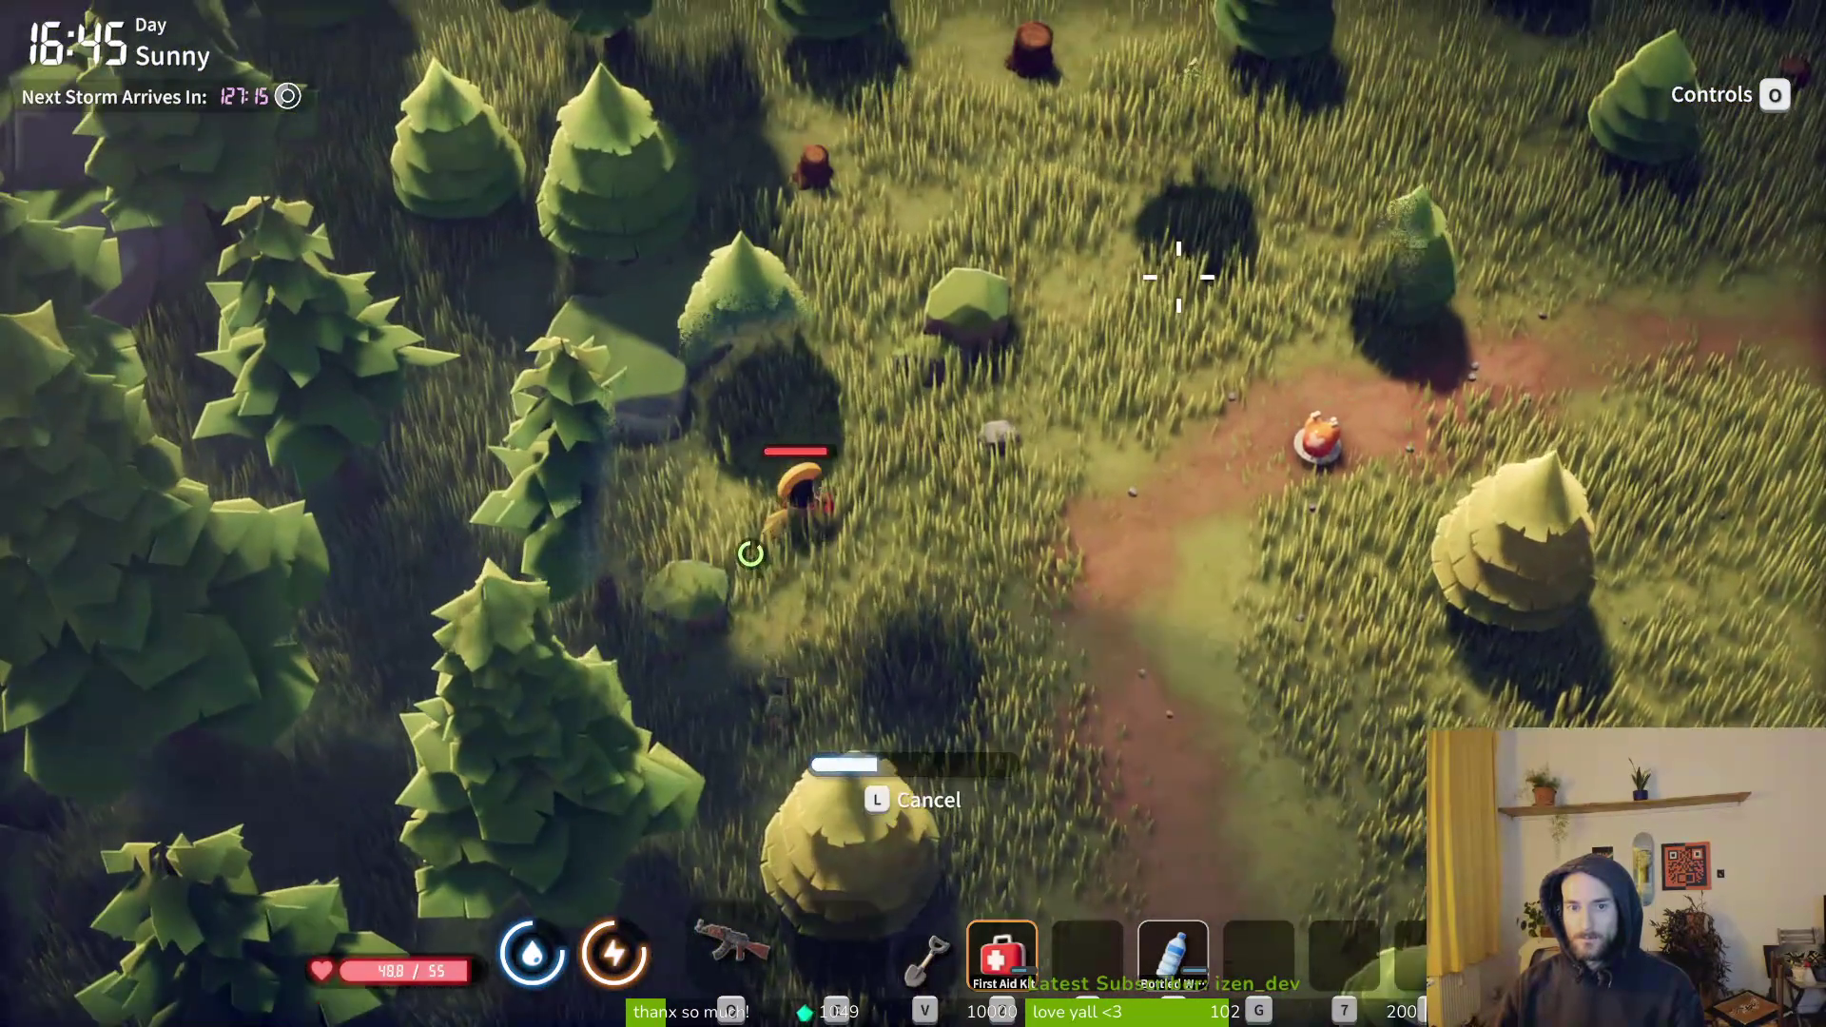
key("w")
key("d")
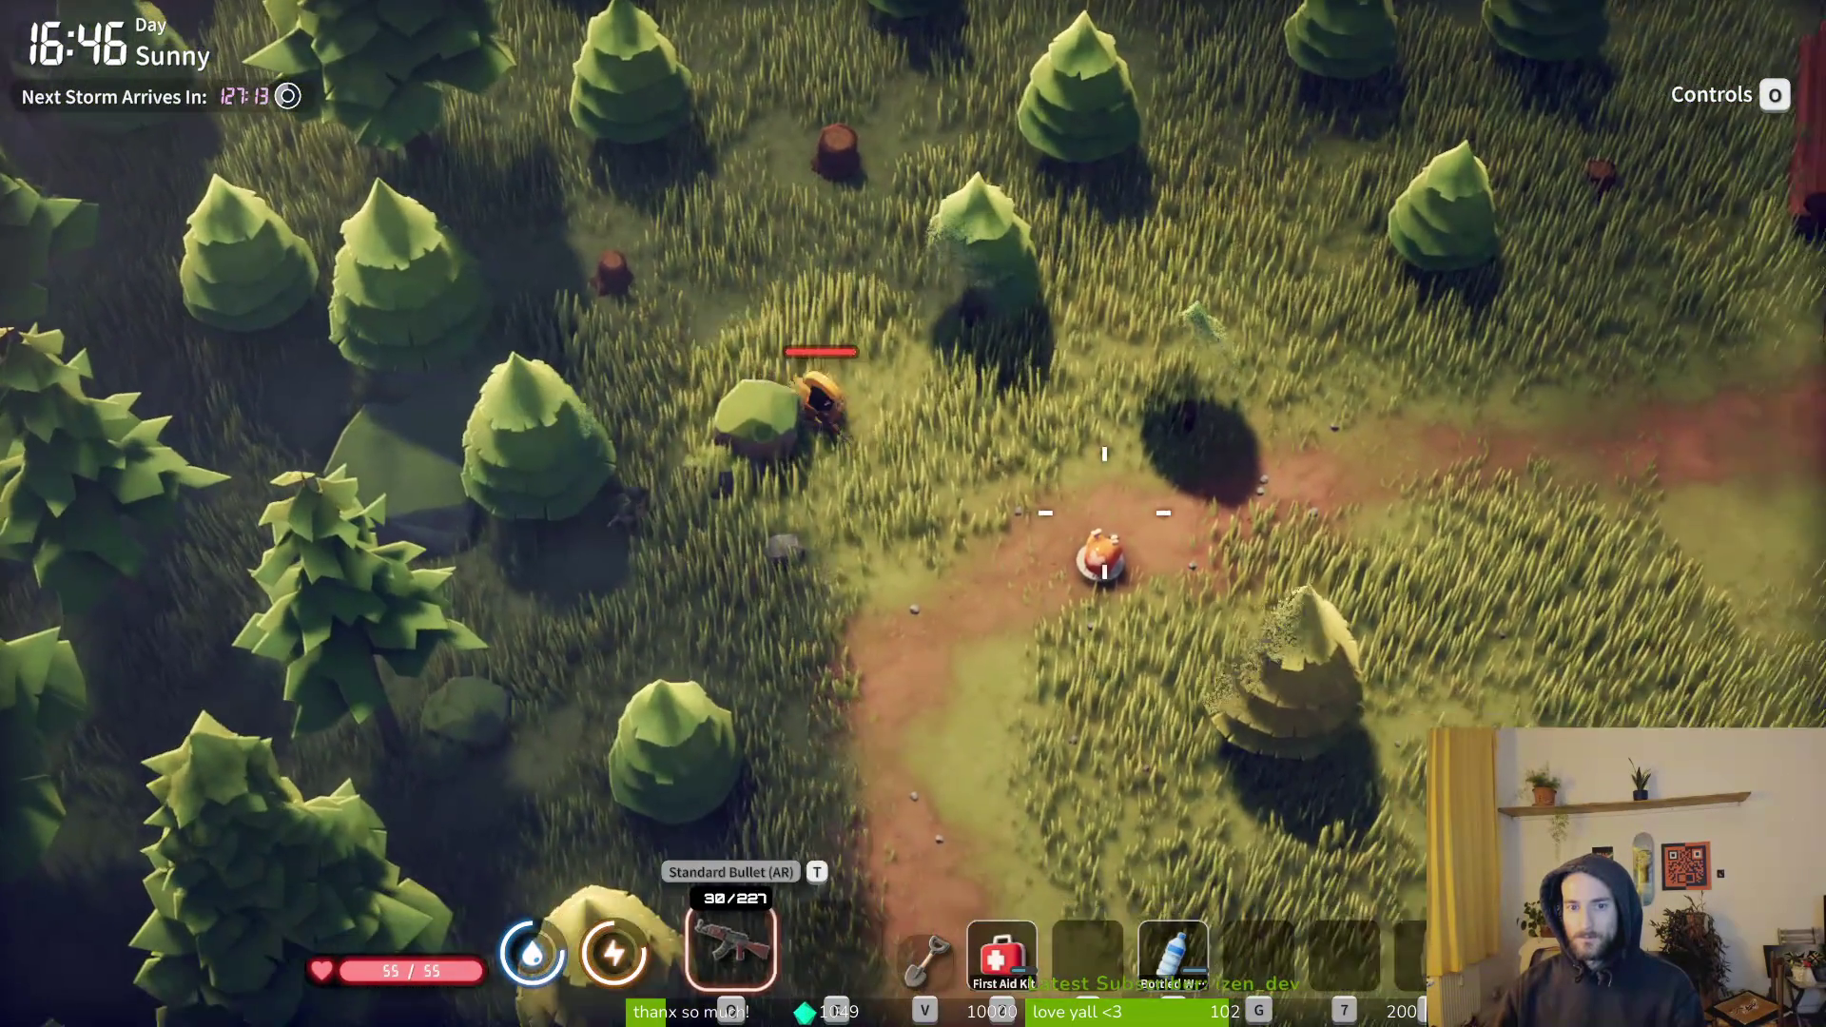
key("d")
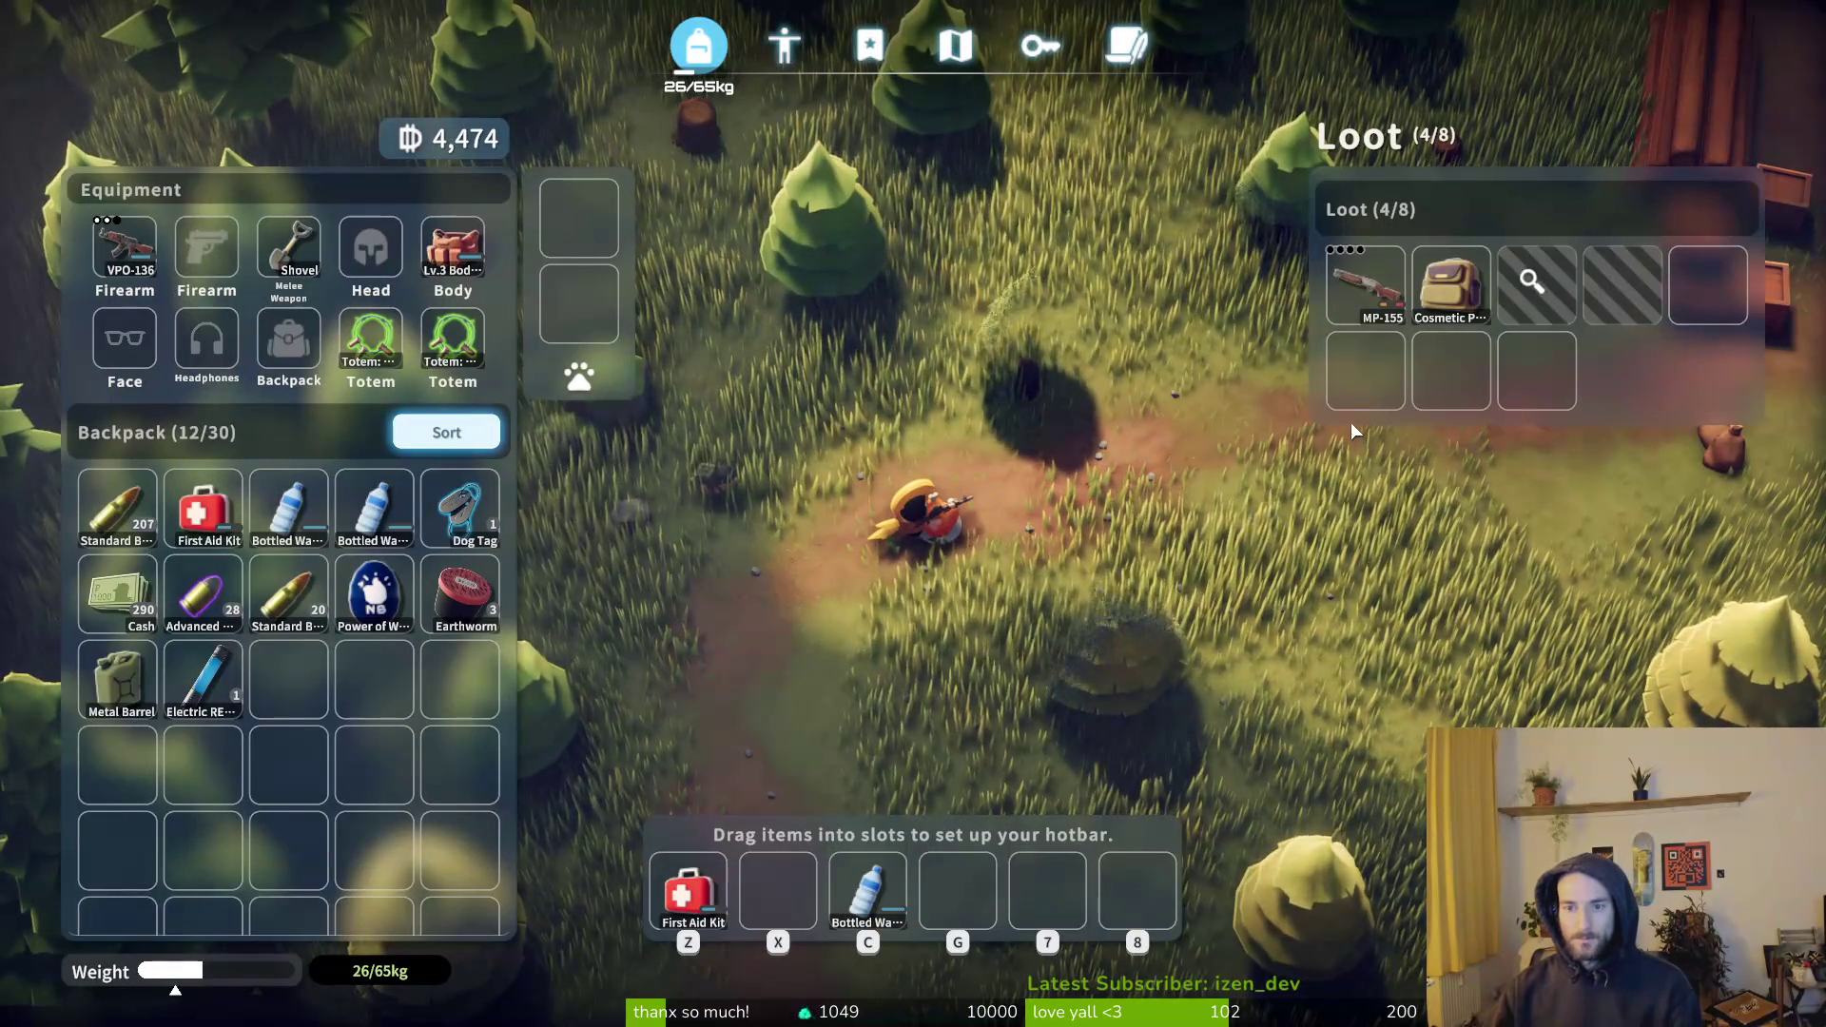
key("w")
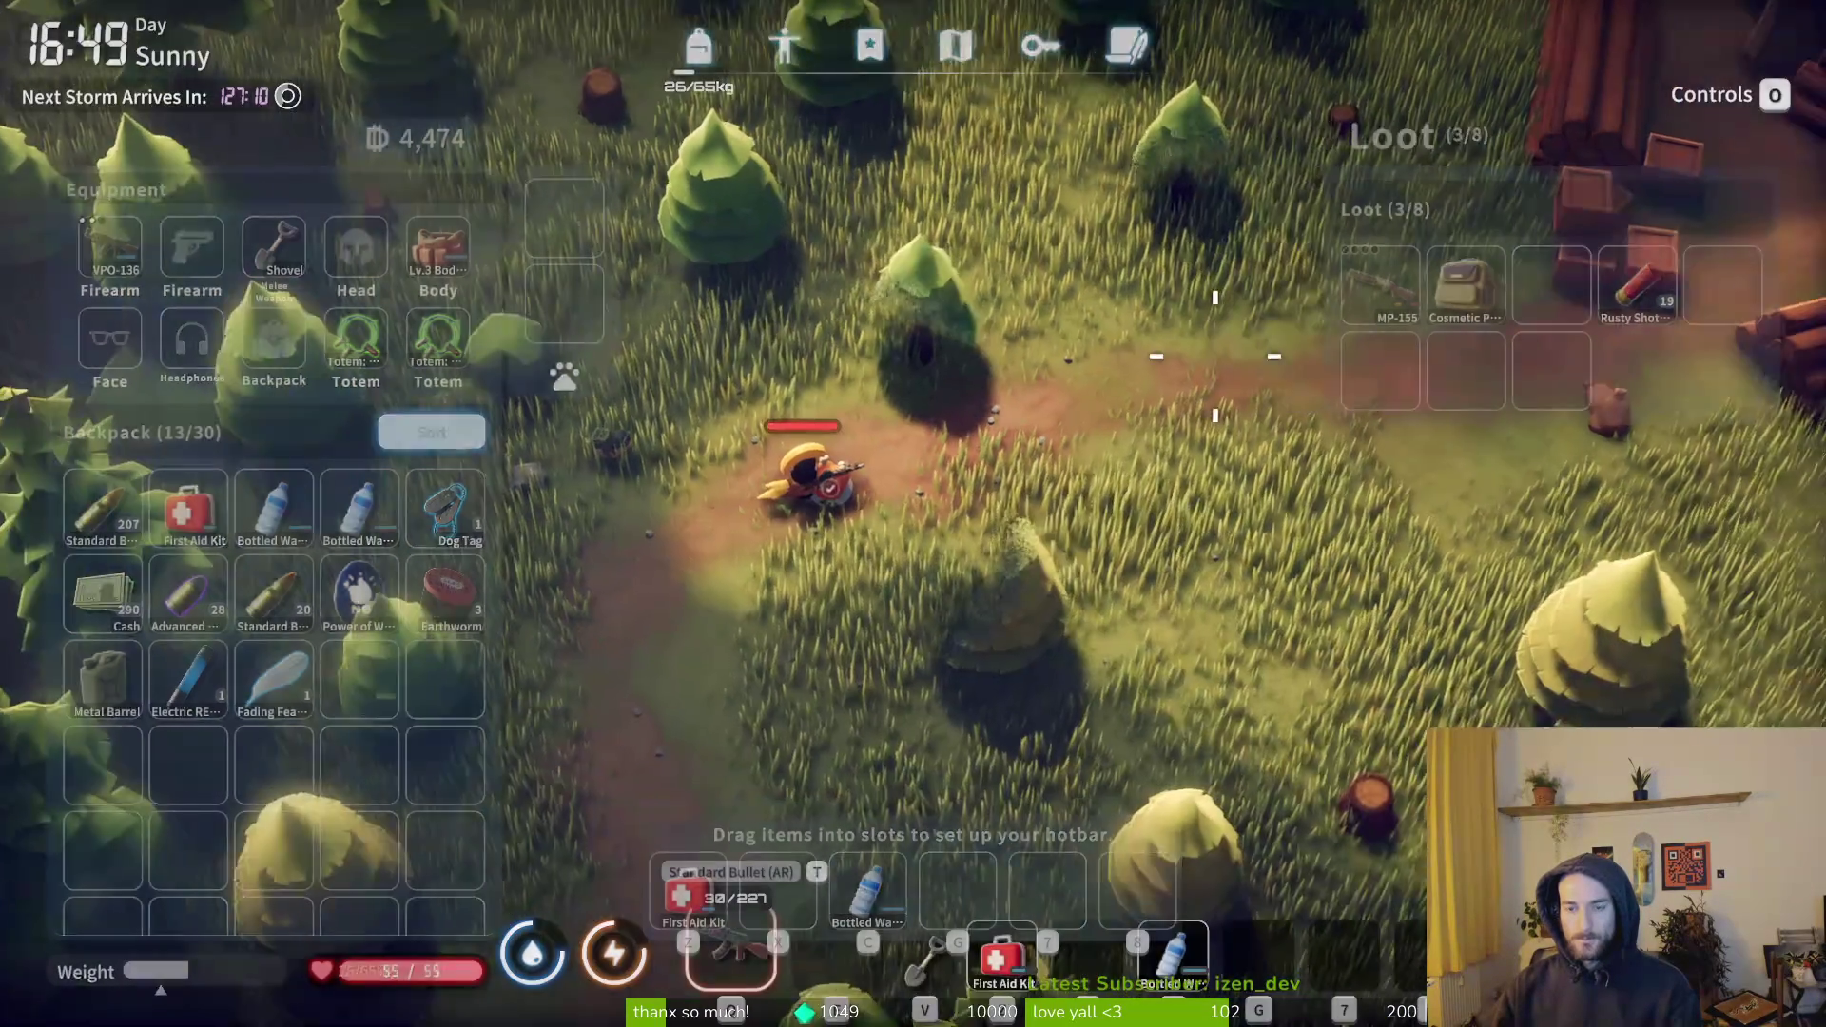
key("Tab")
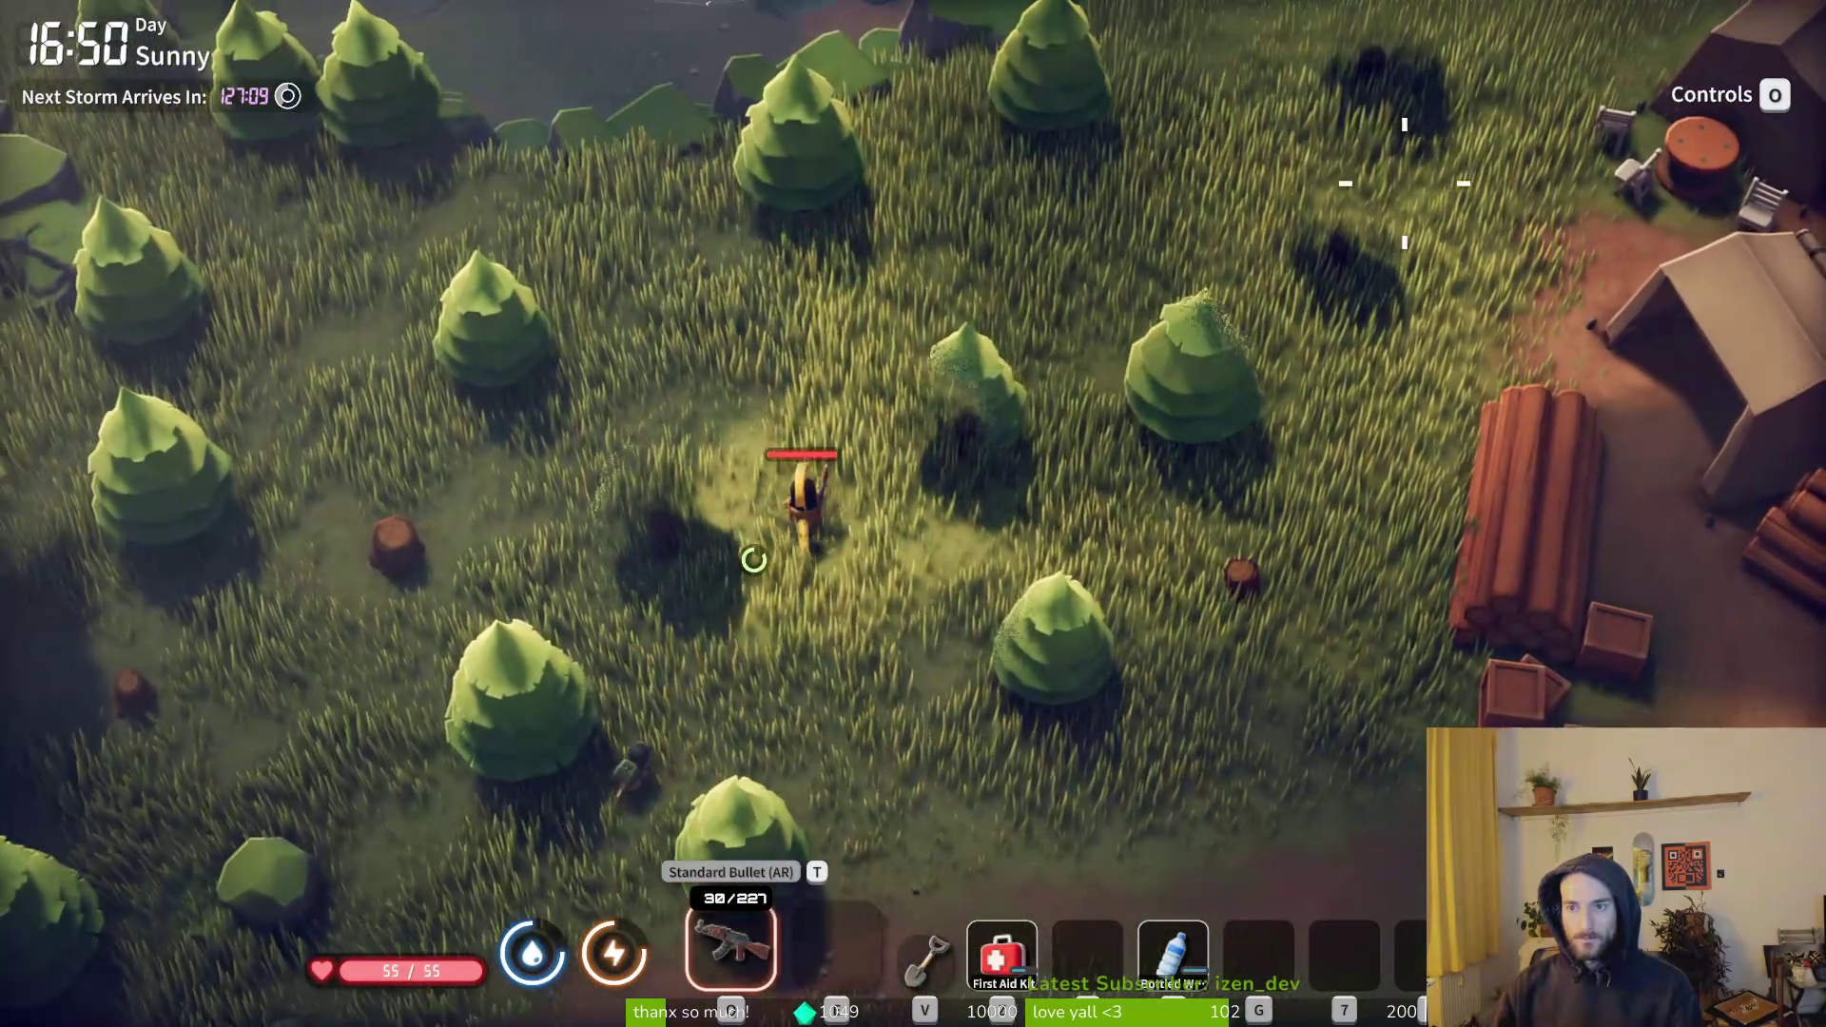
- Walk north past the camp and along the lakeshore through the trees
key("w")
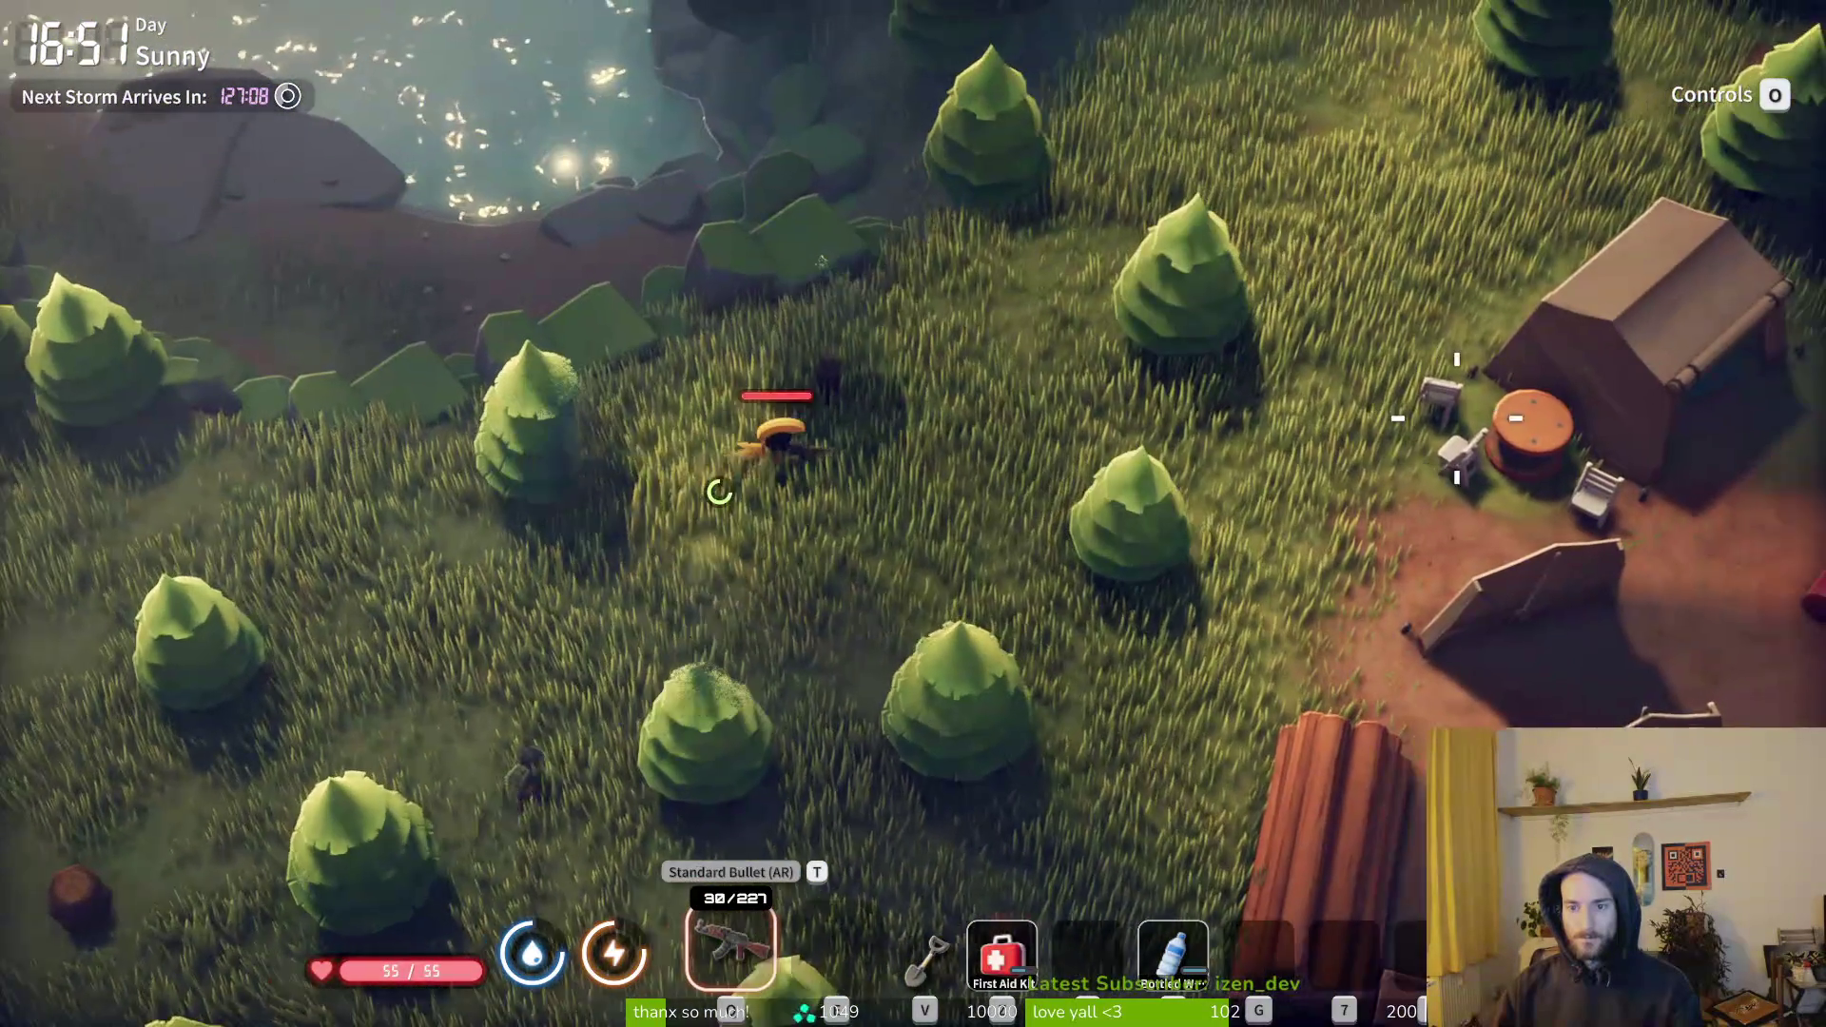
key("d")
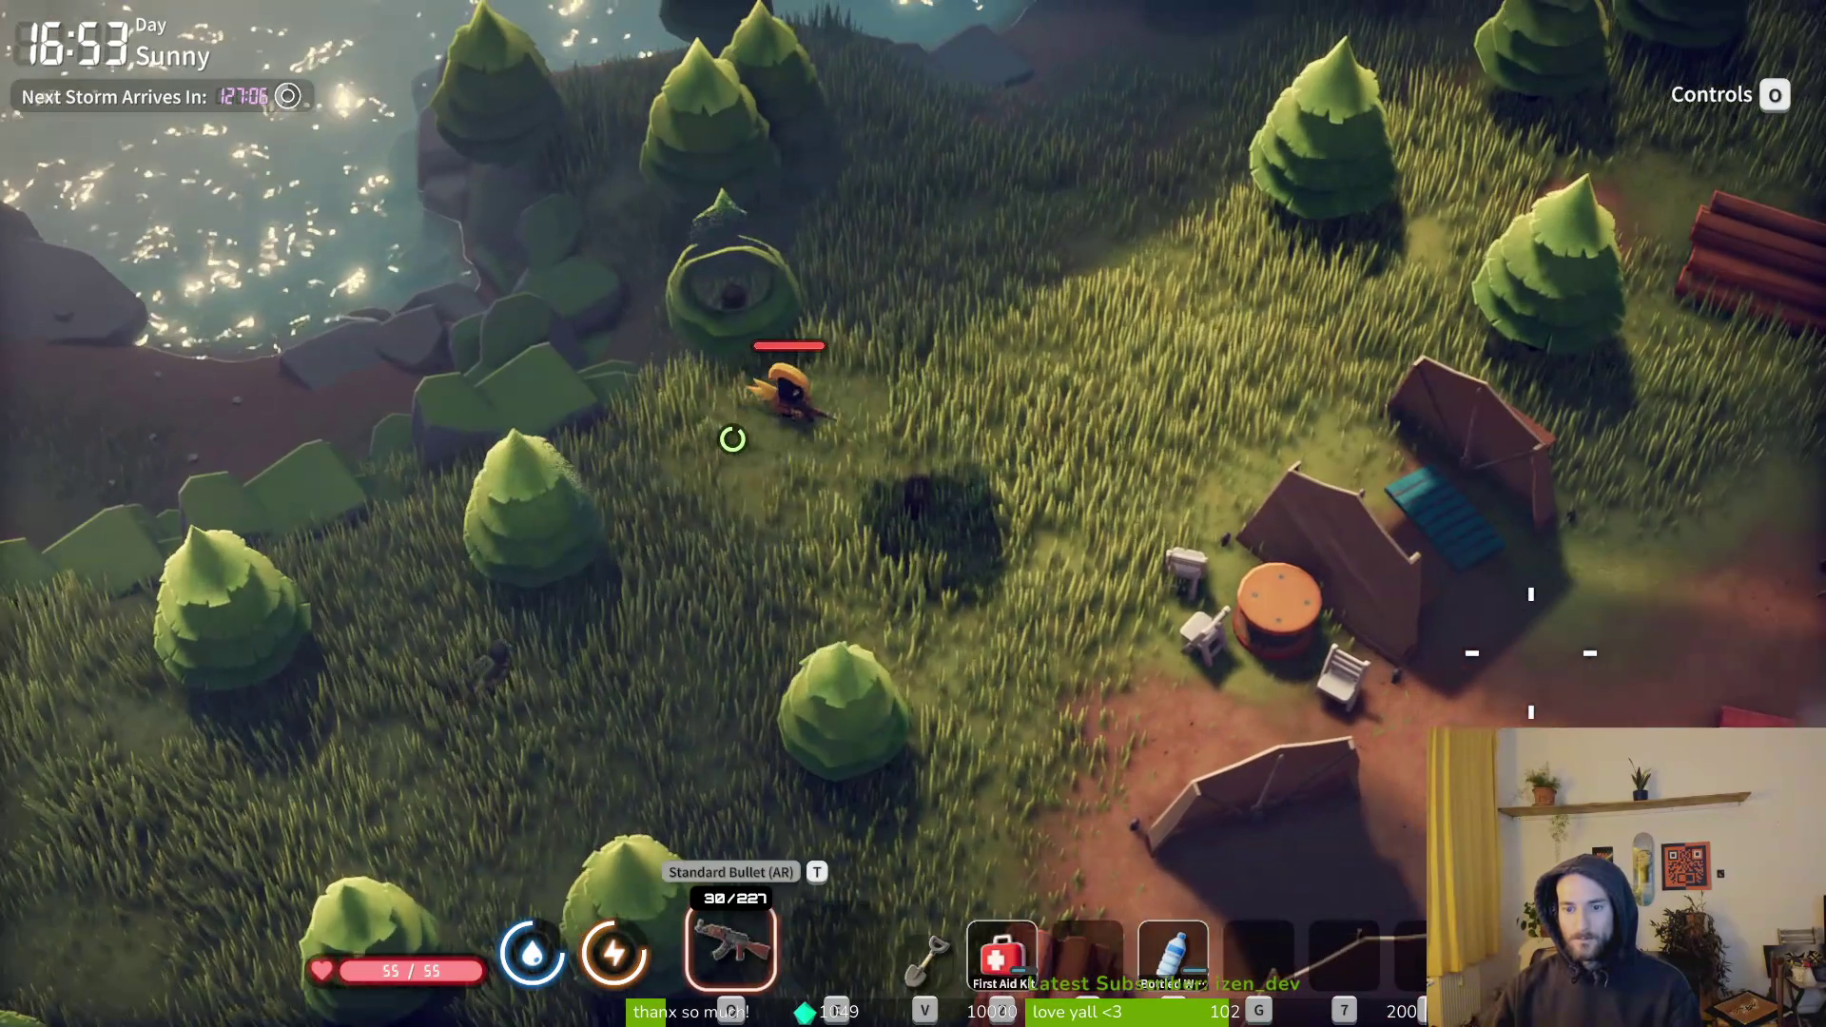
key("w")
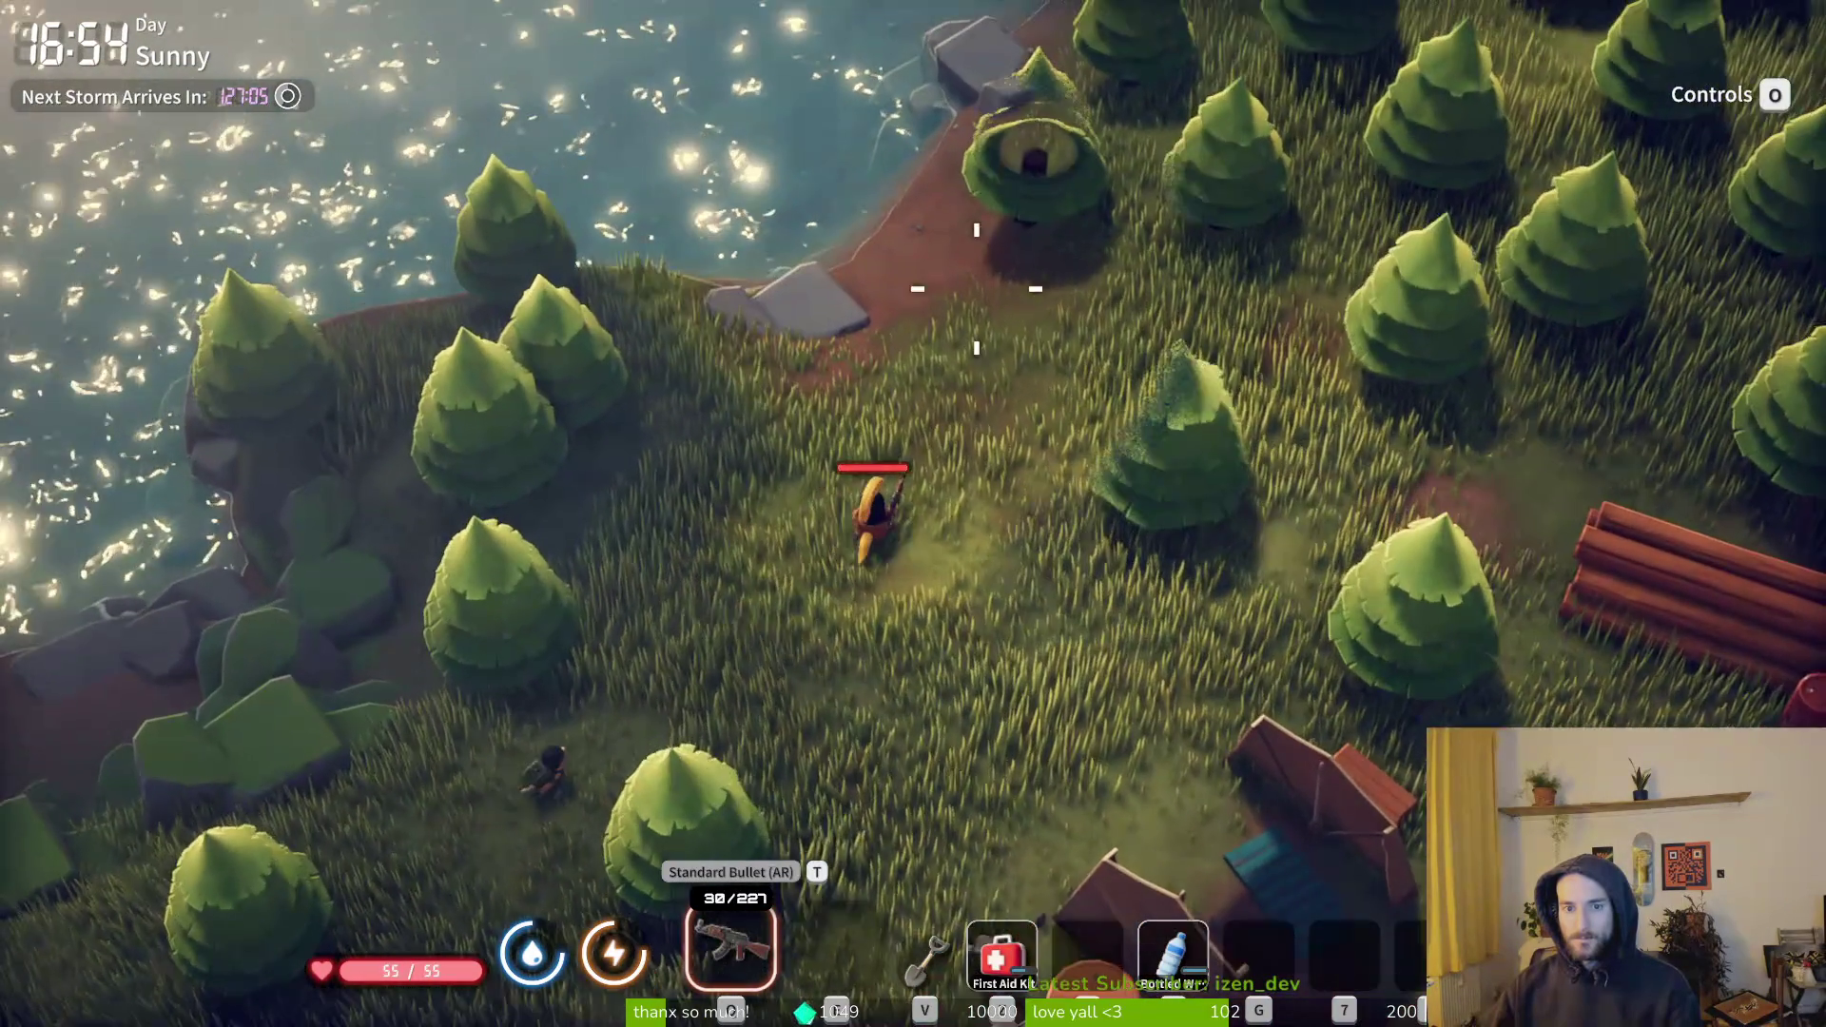
key("d")
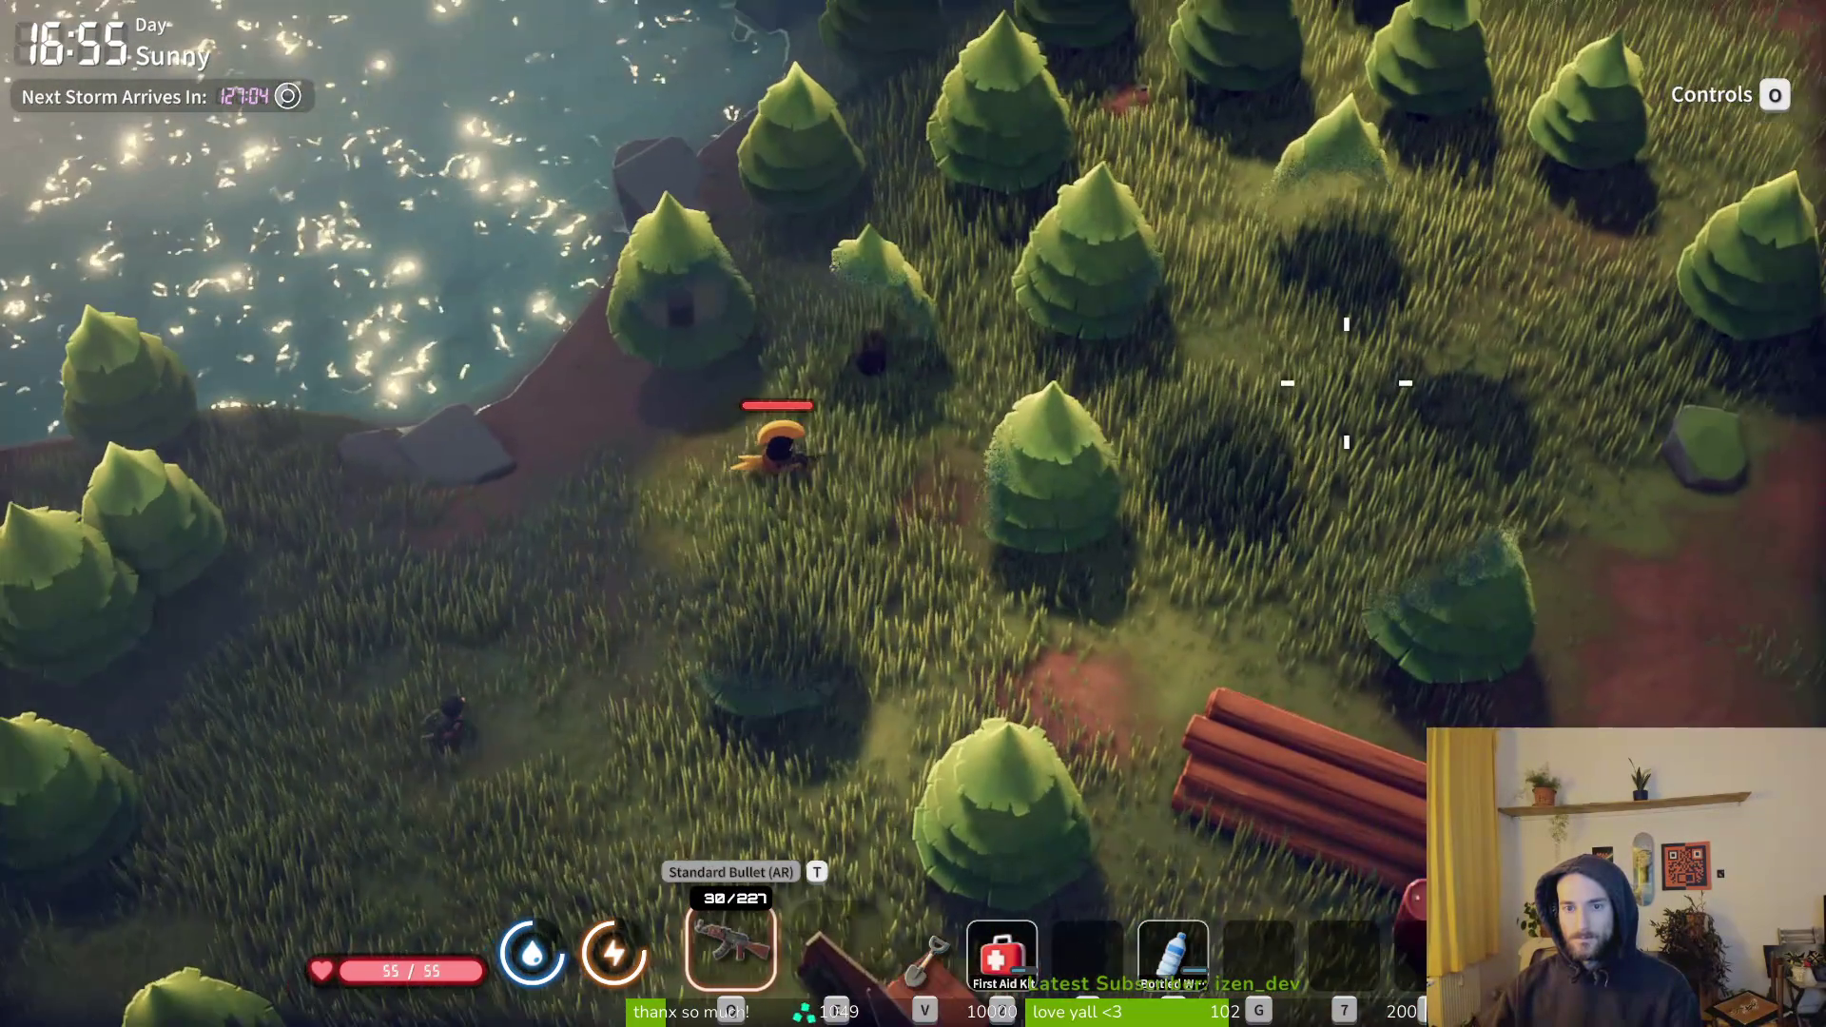
key("w")
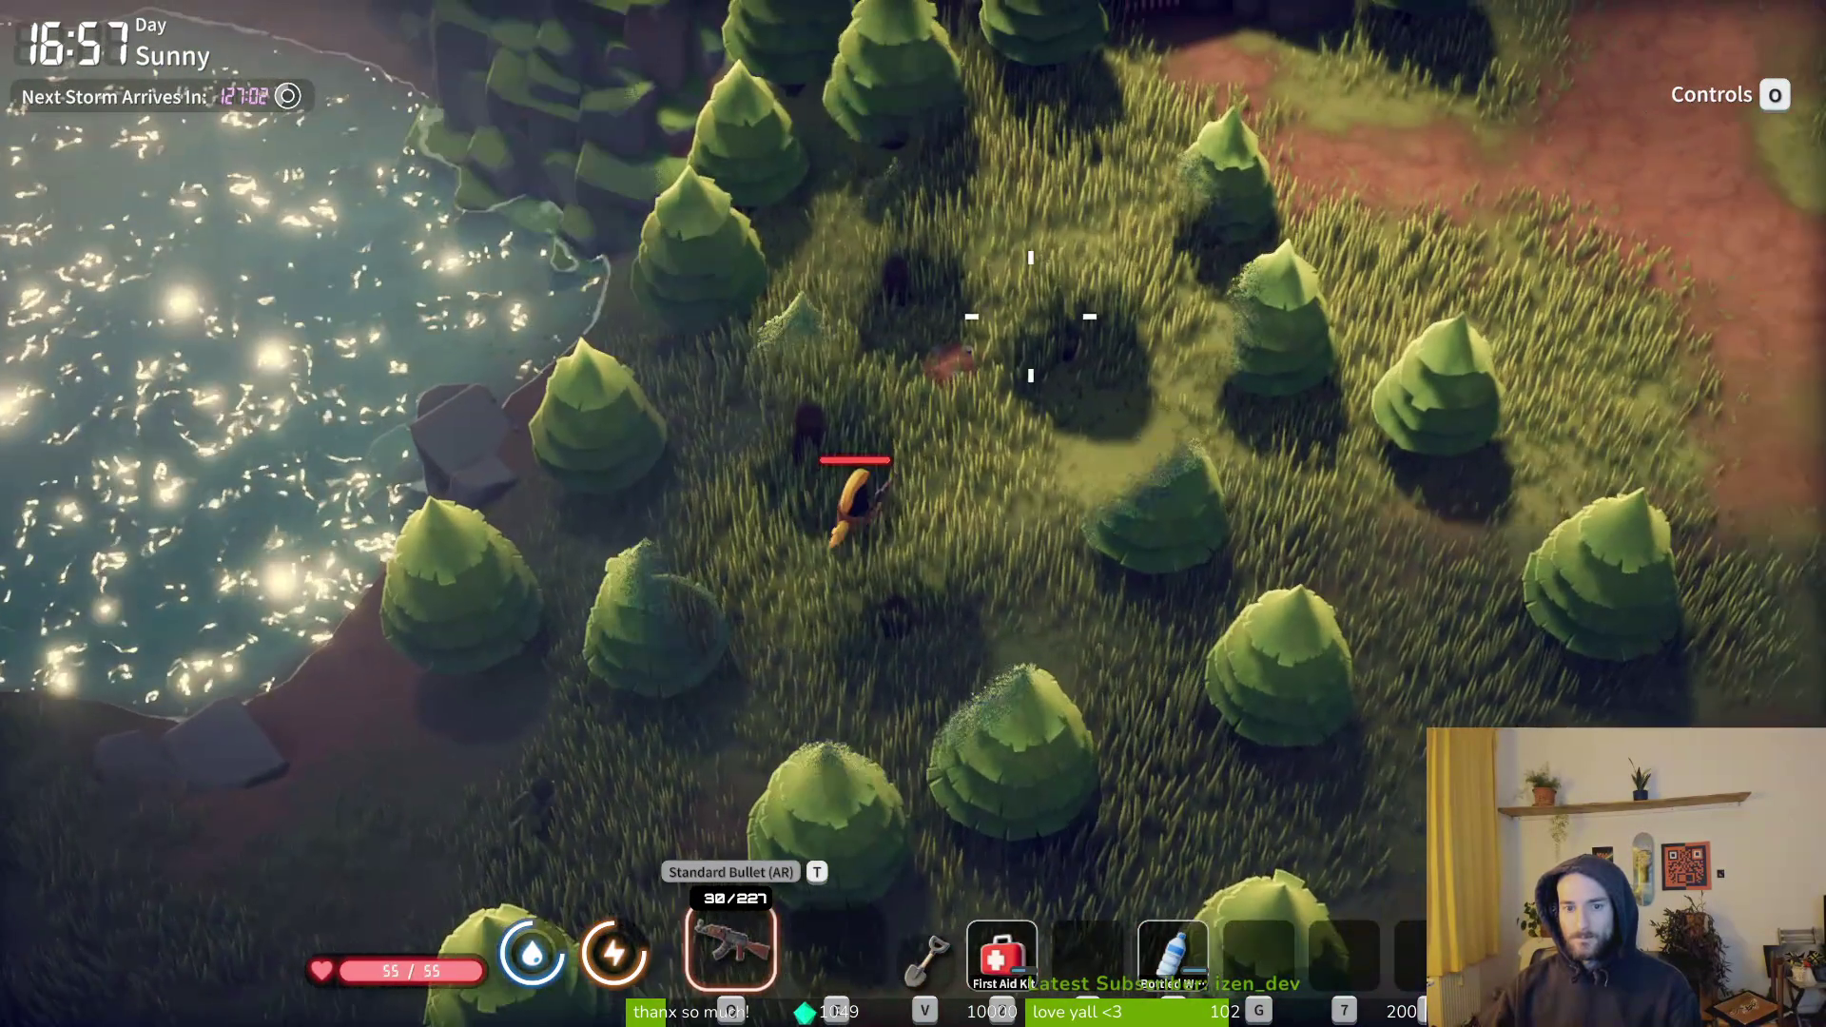
- Move the Marker from the hiding spot into the backpack, bringing it to 14/30
key("w")
key("e")
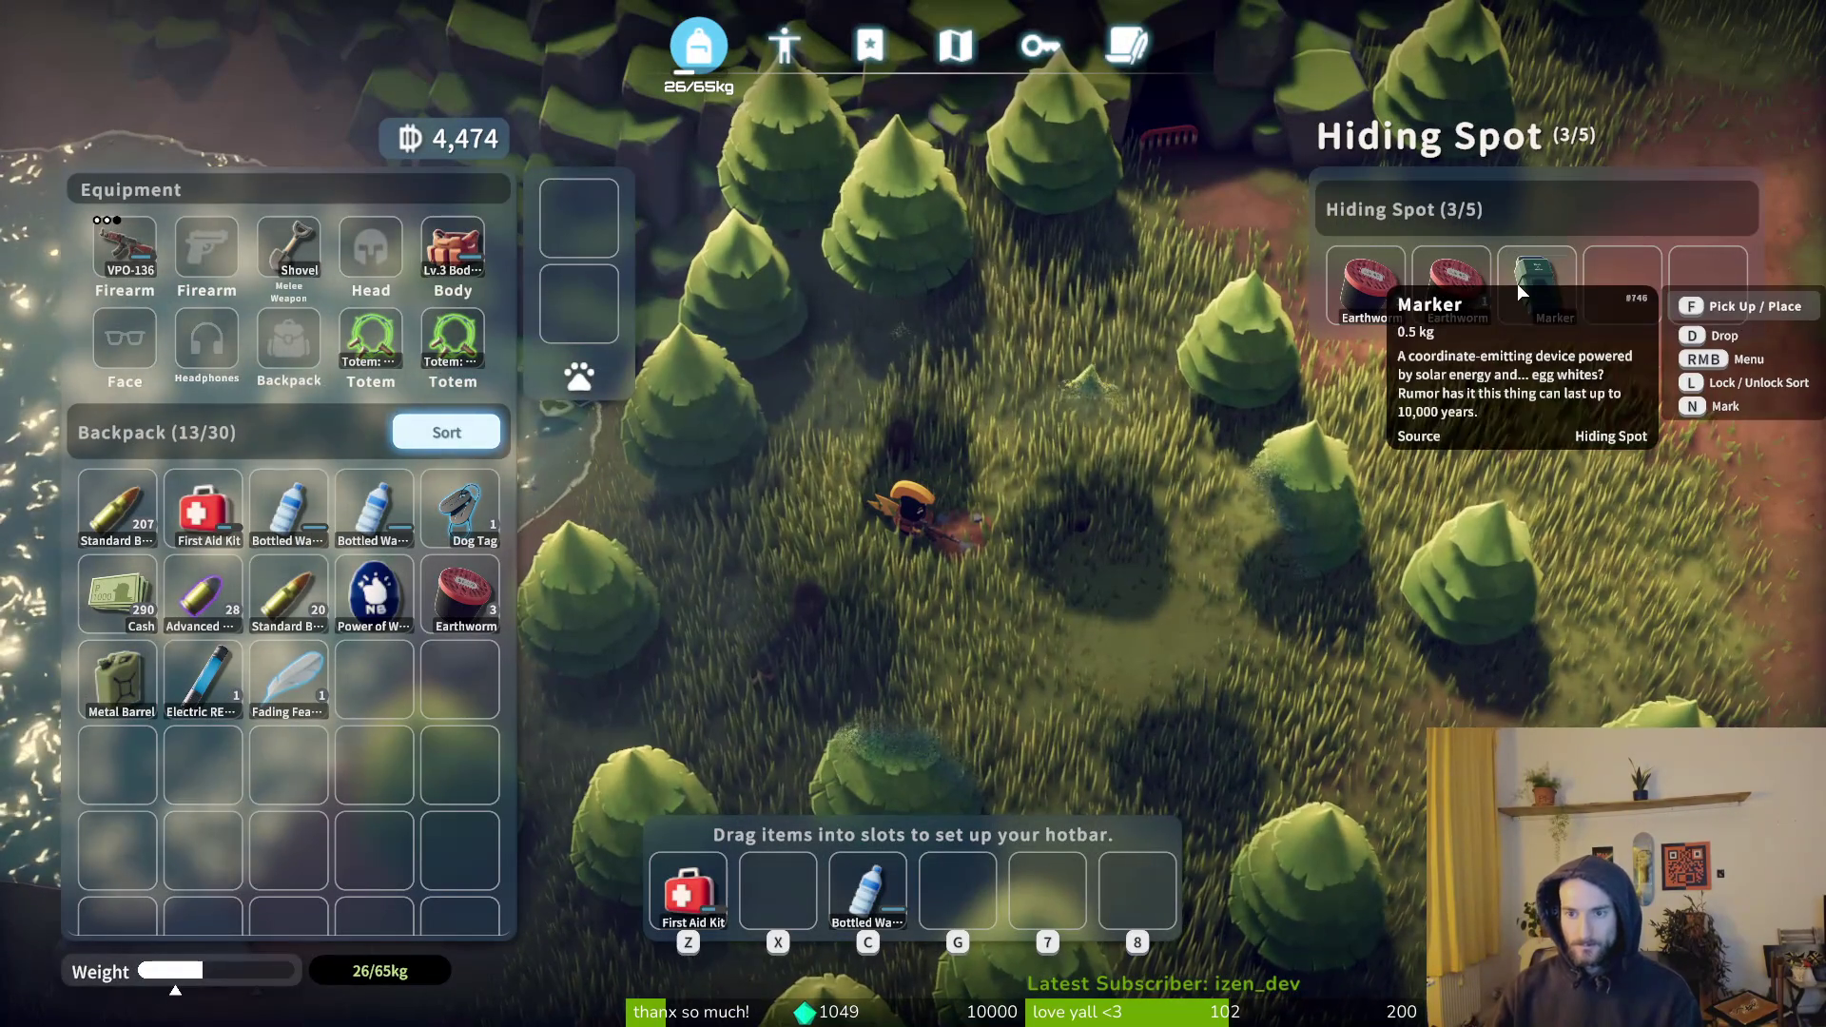
key("f")
key("Tab")
key("d")
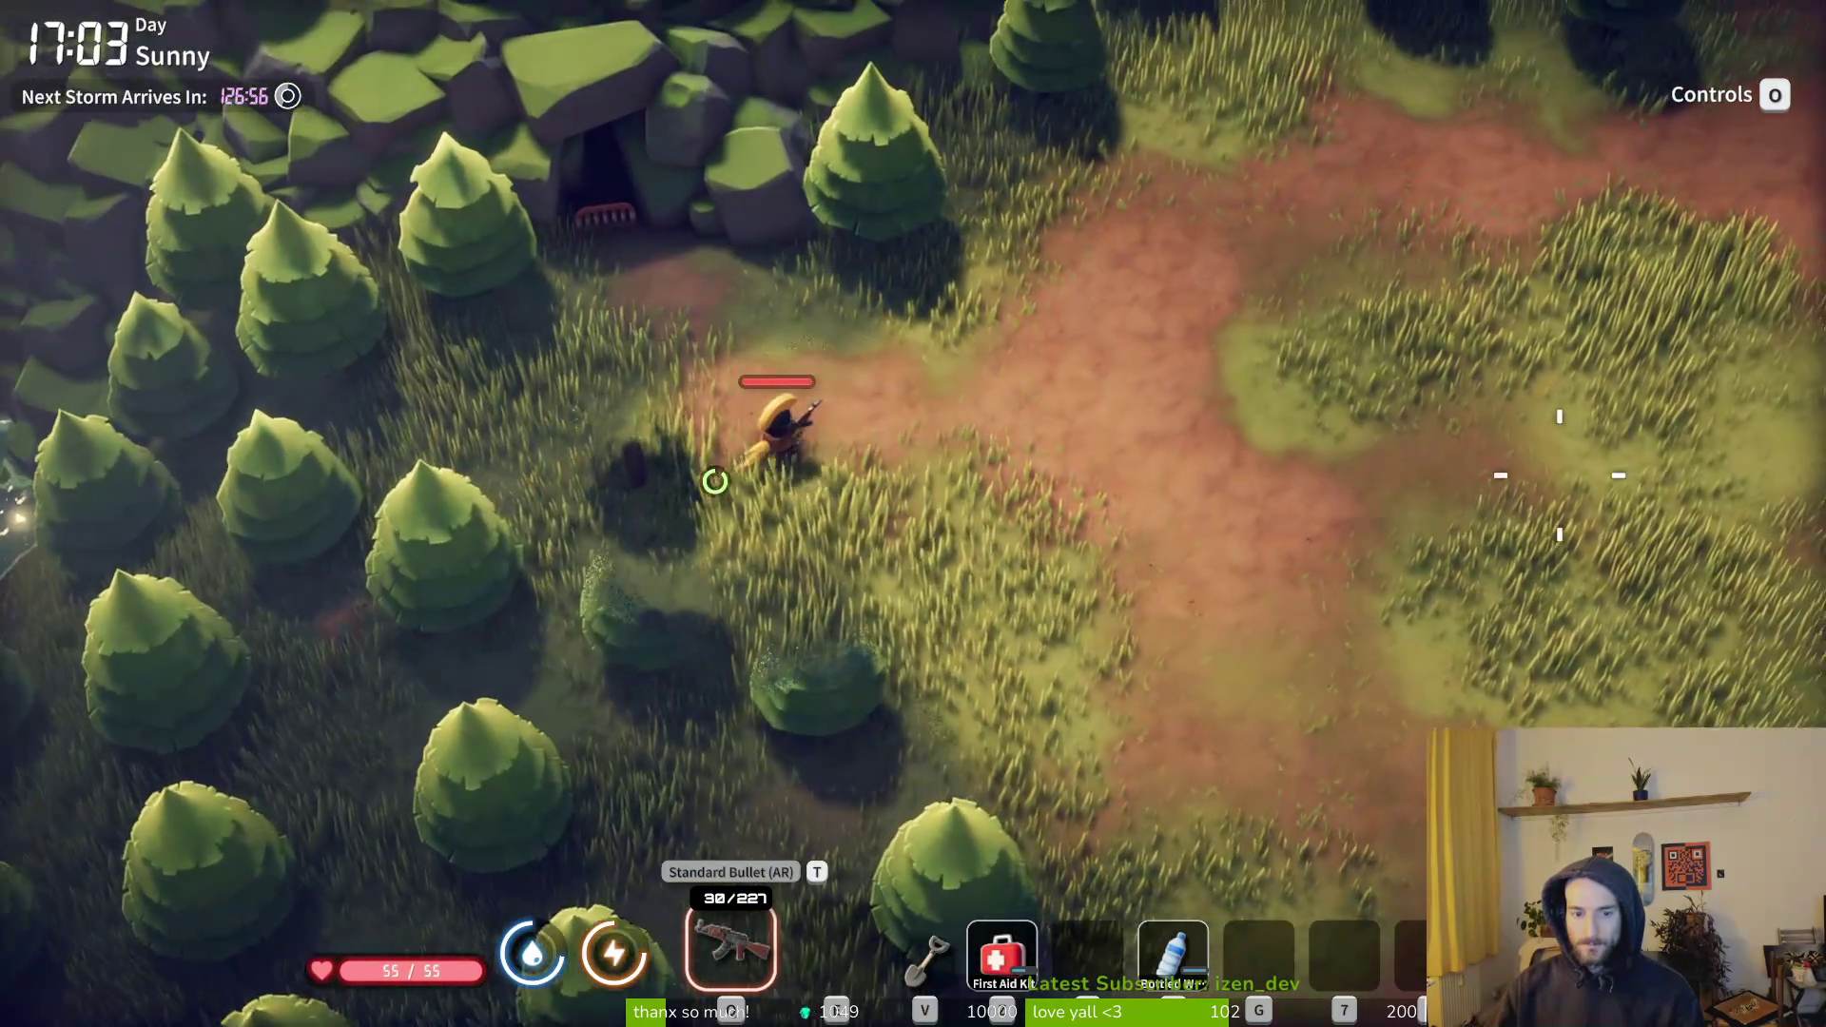
- Check the Farm Town map, then walk past the red container and north along the path
key("m")
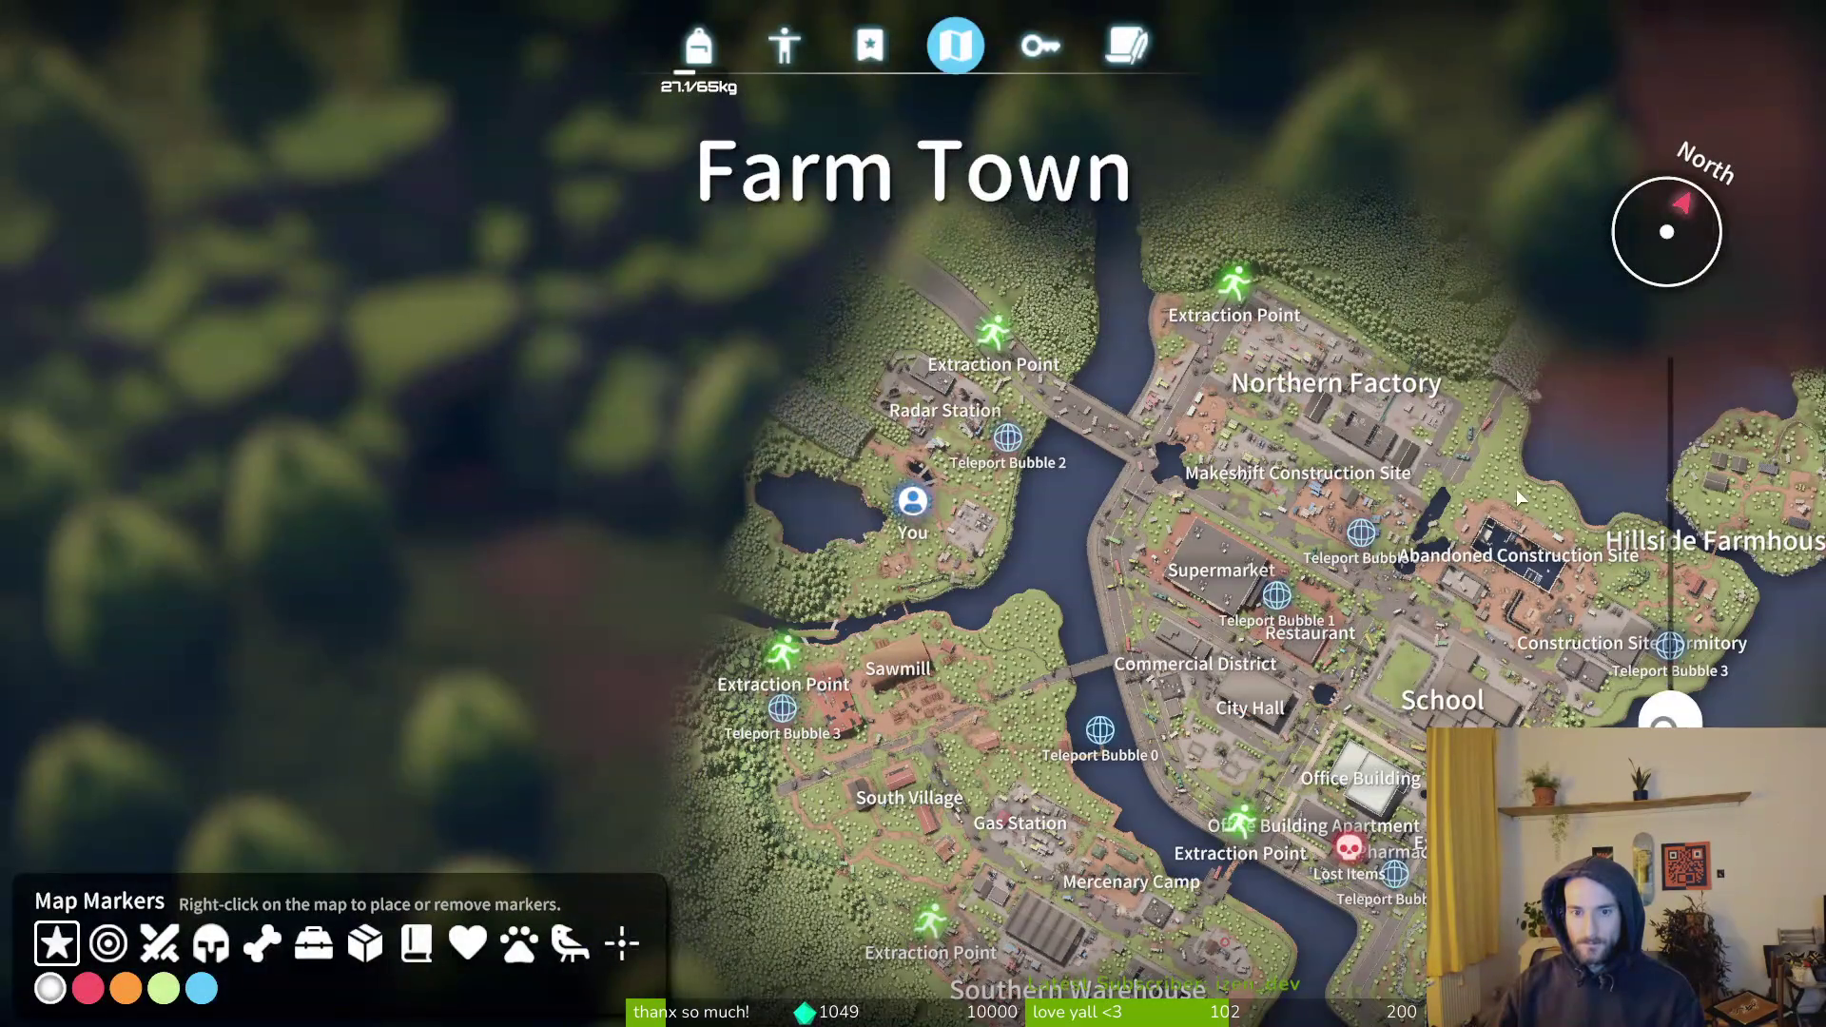
key("m")
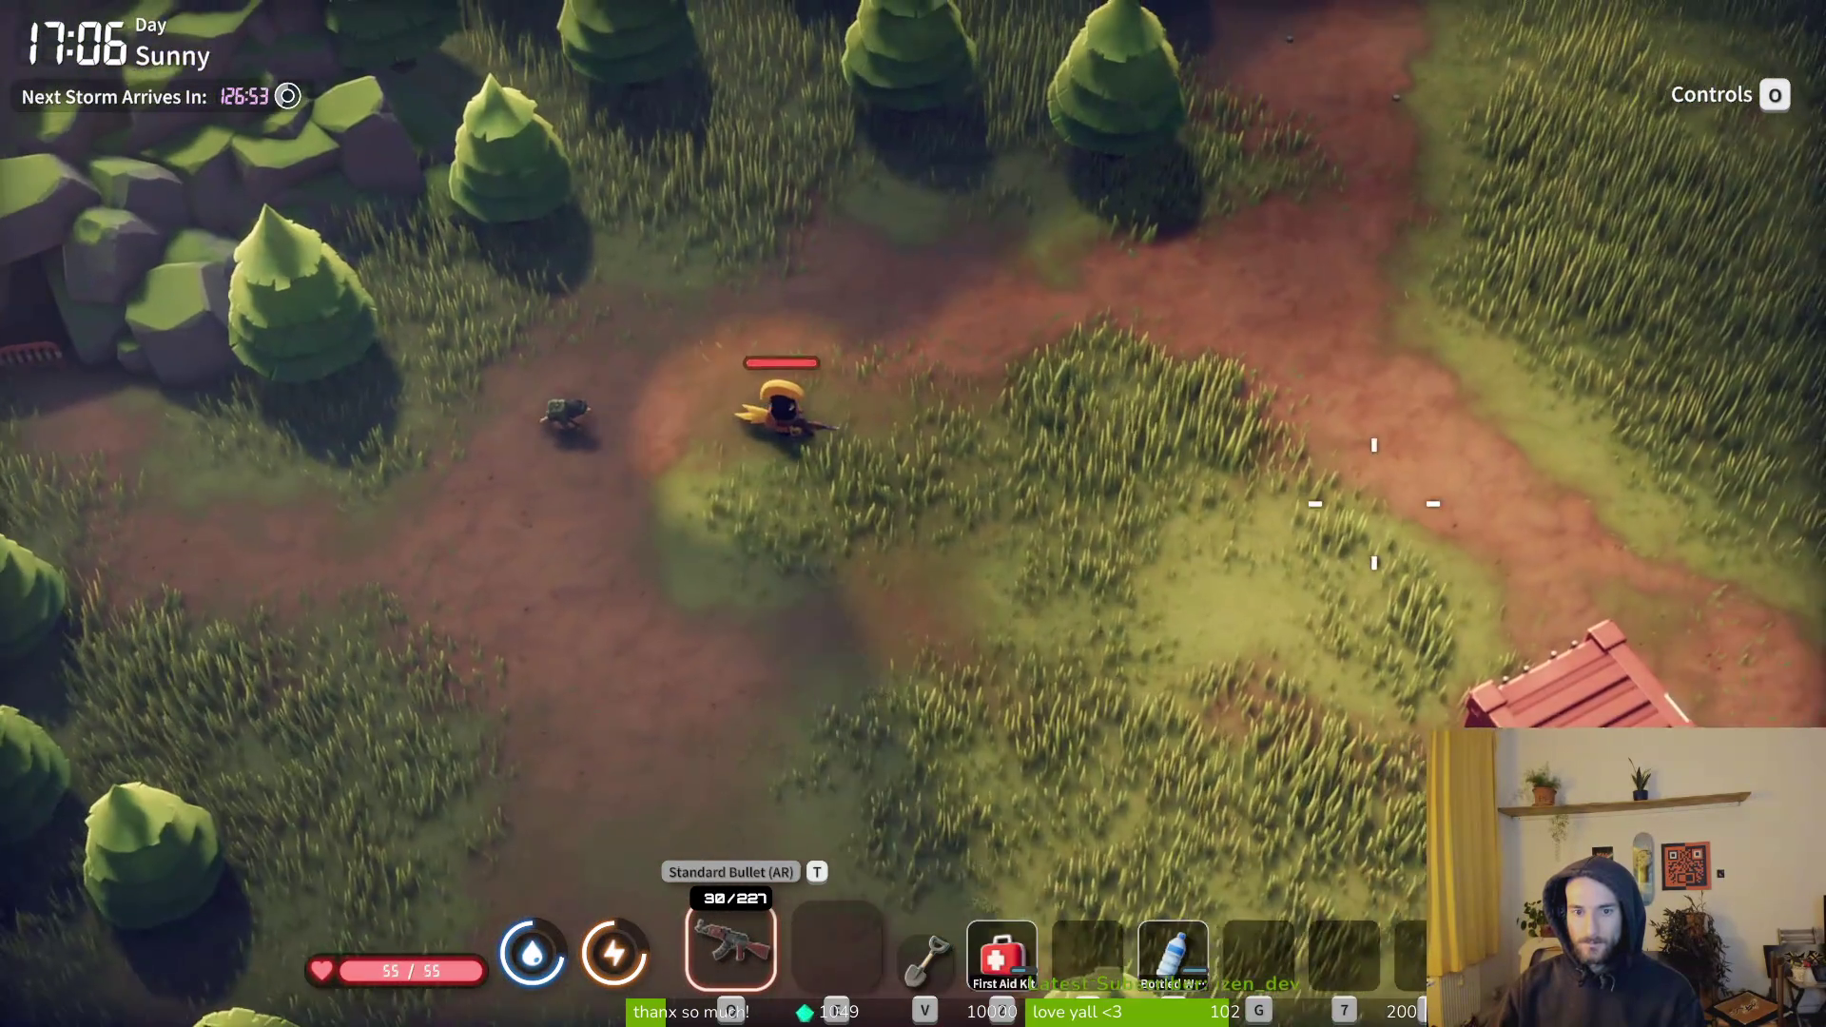
key("d")
key("s")
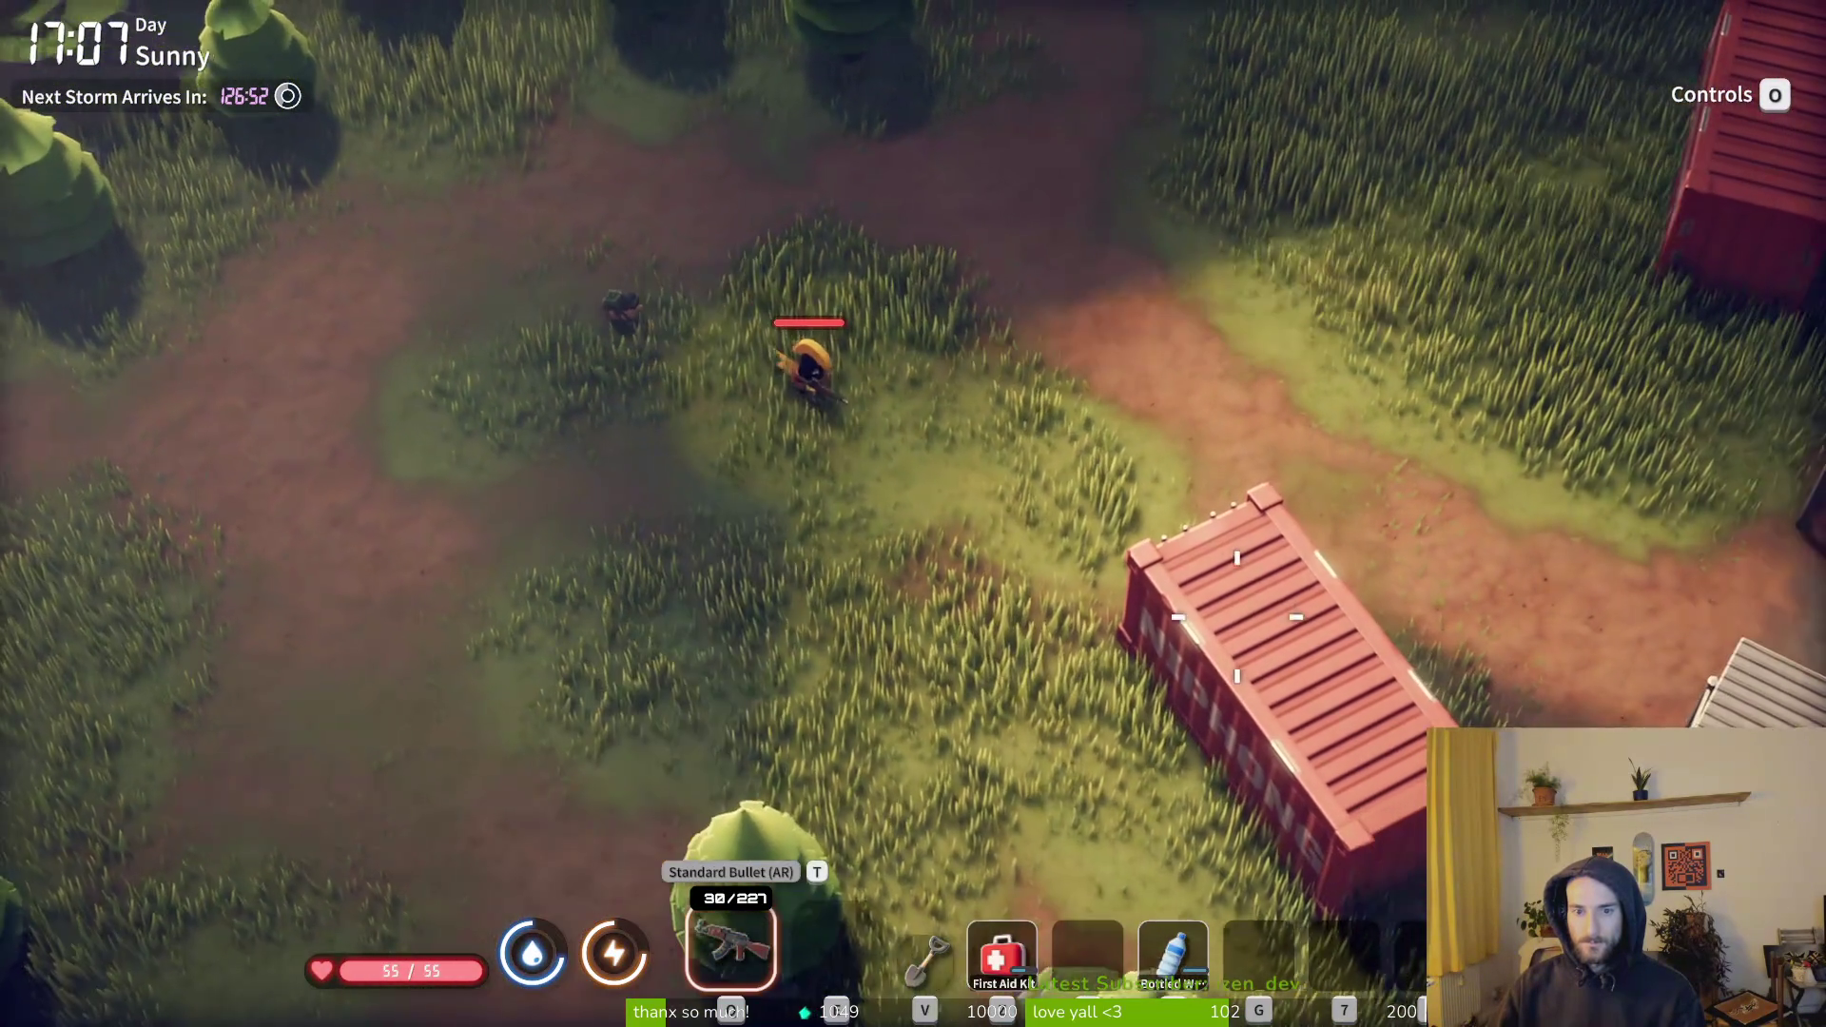
key("d")
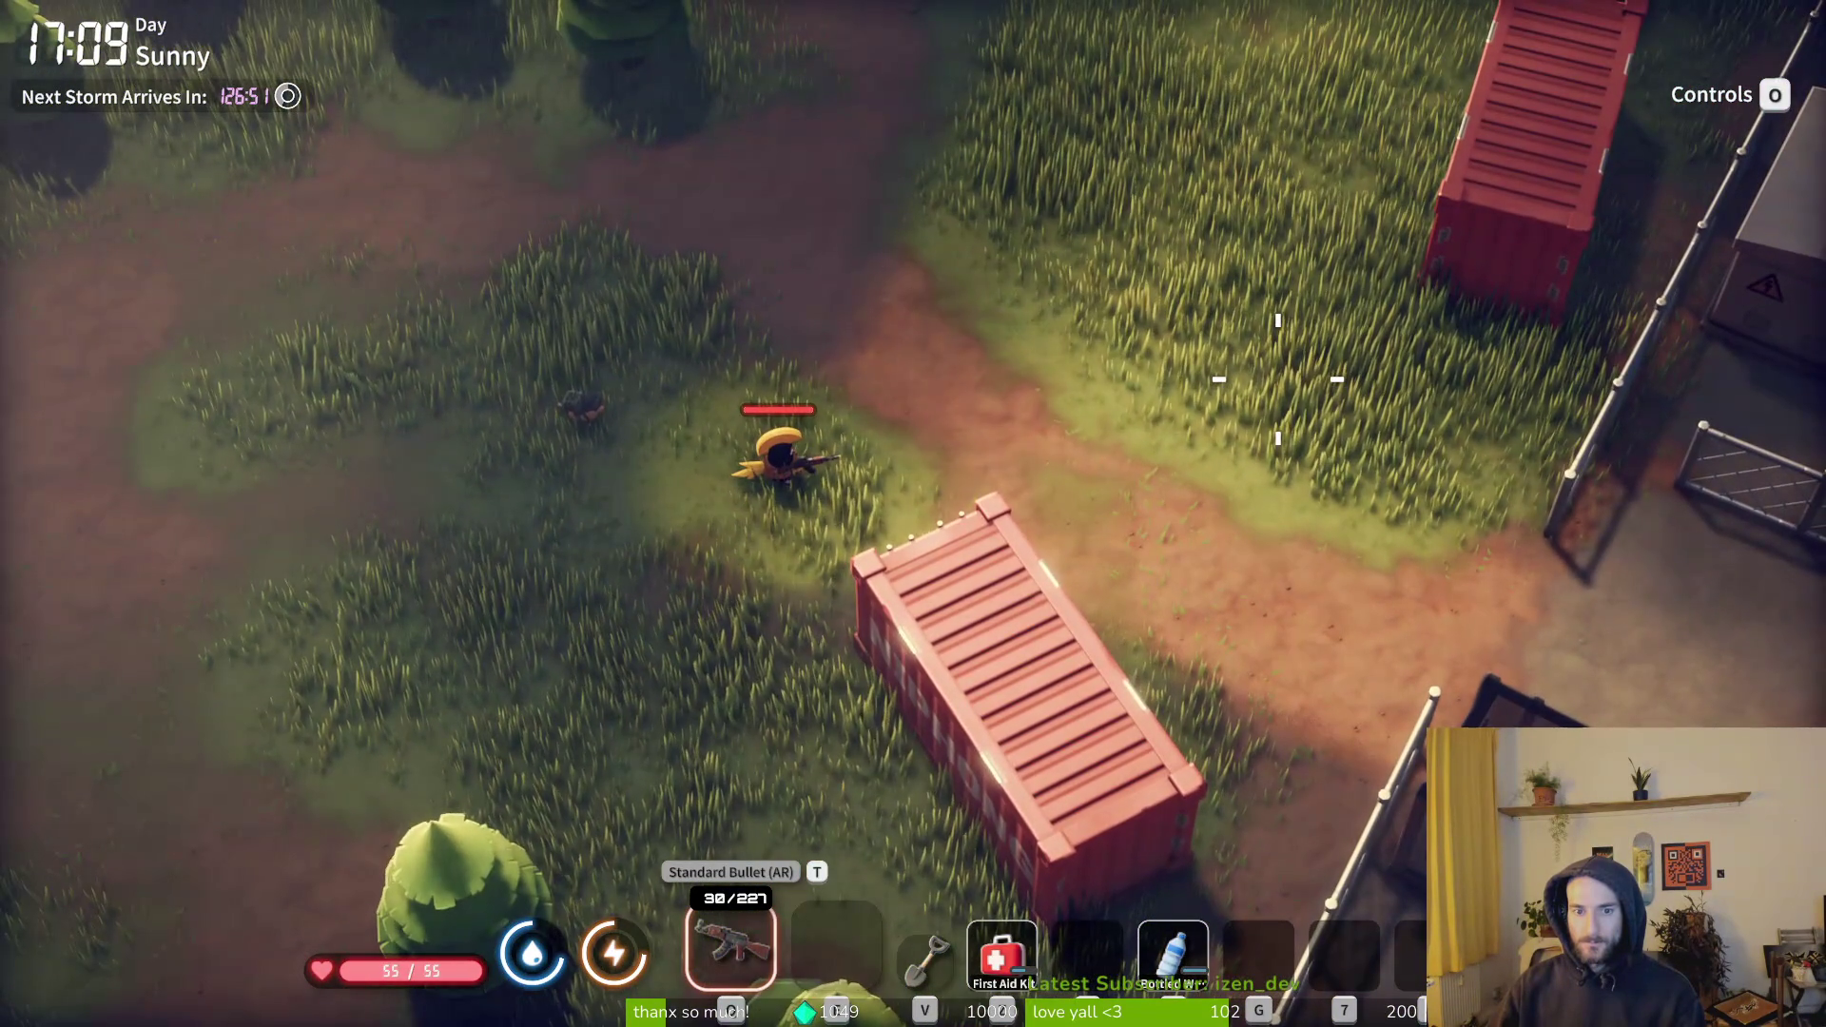
key("w")
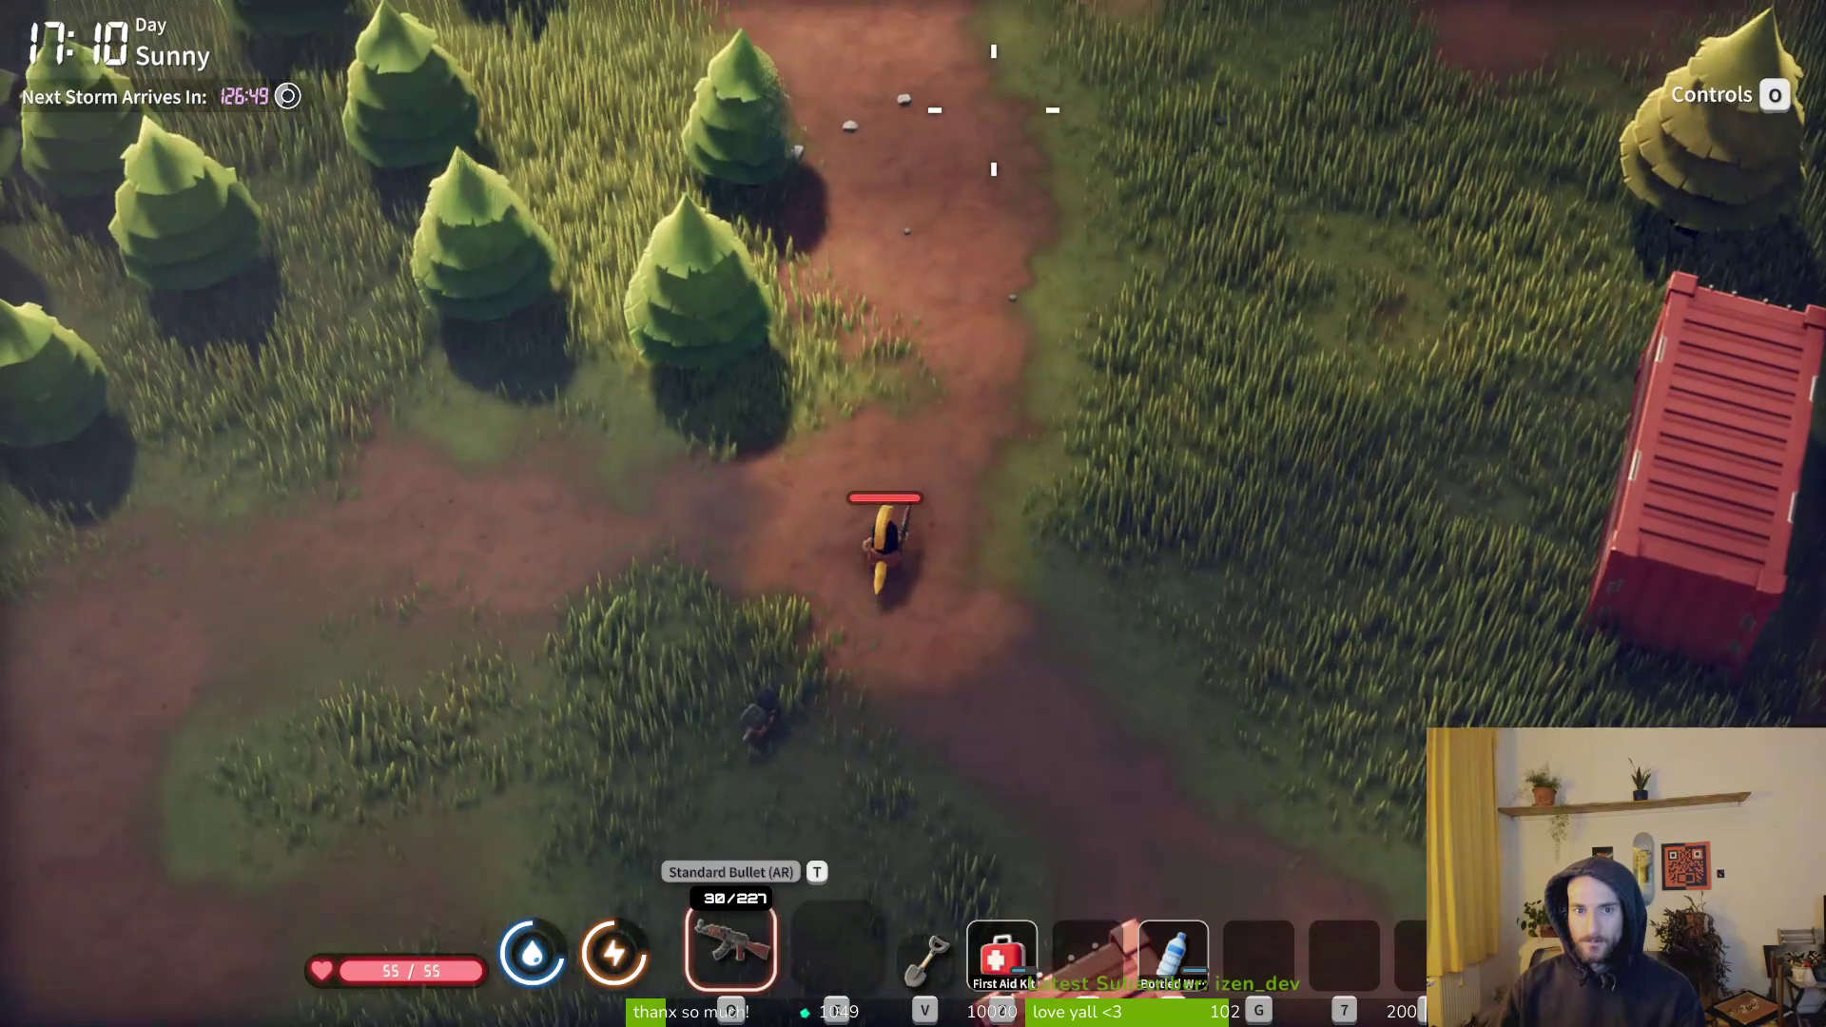
key("w")
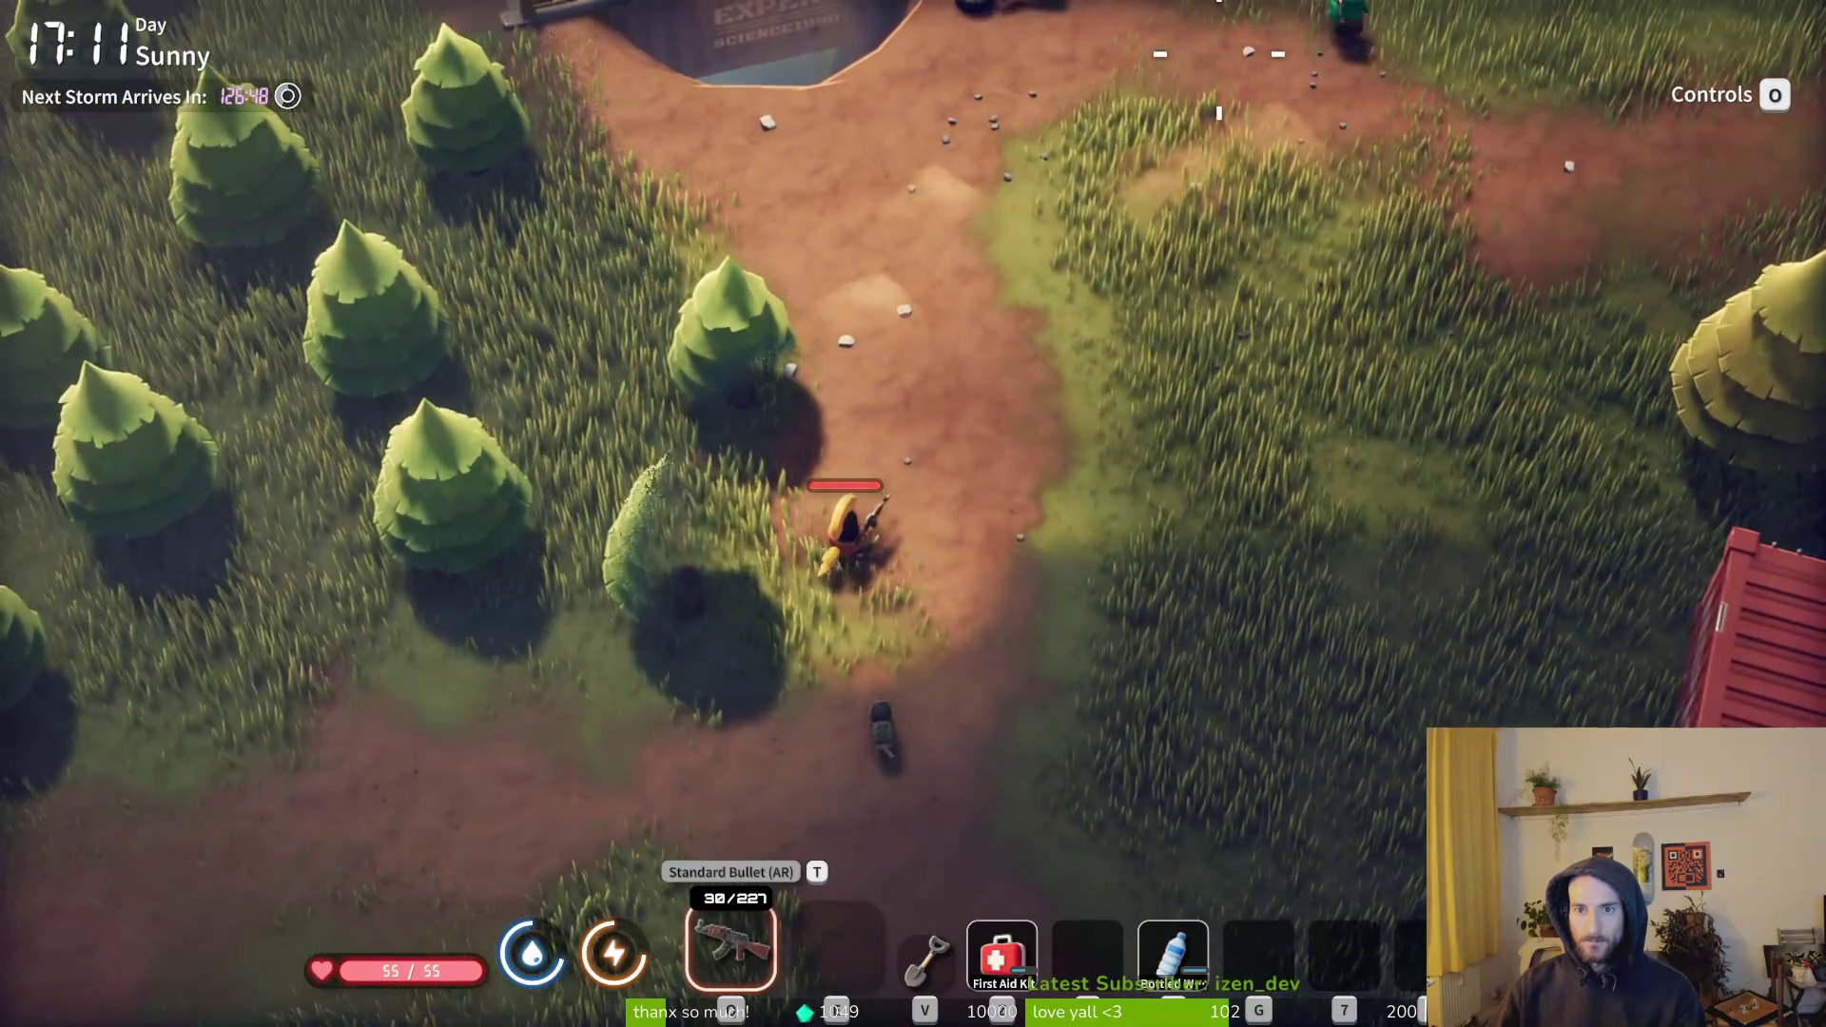
key("w")
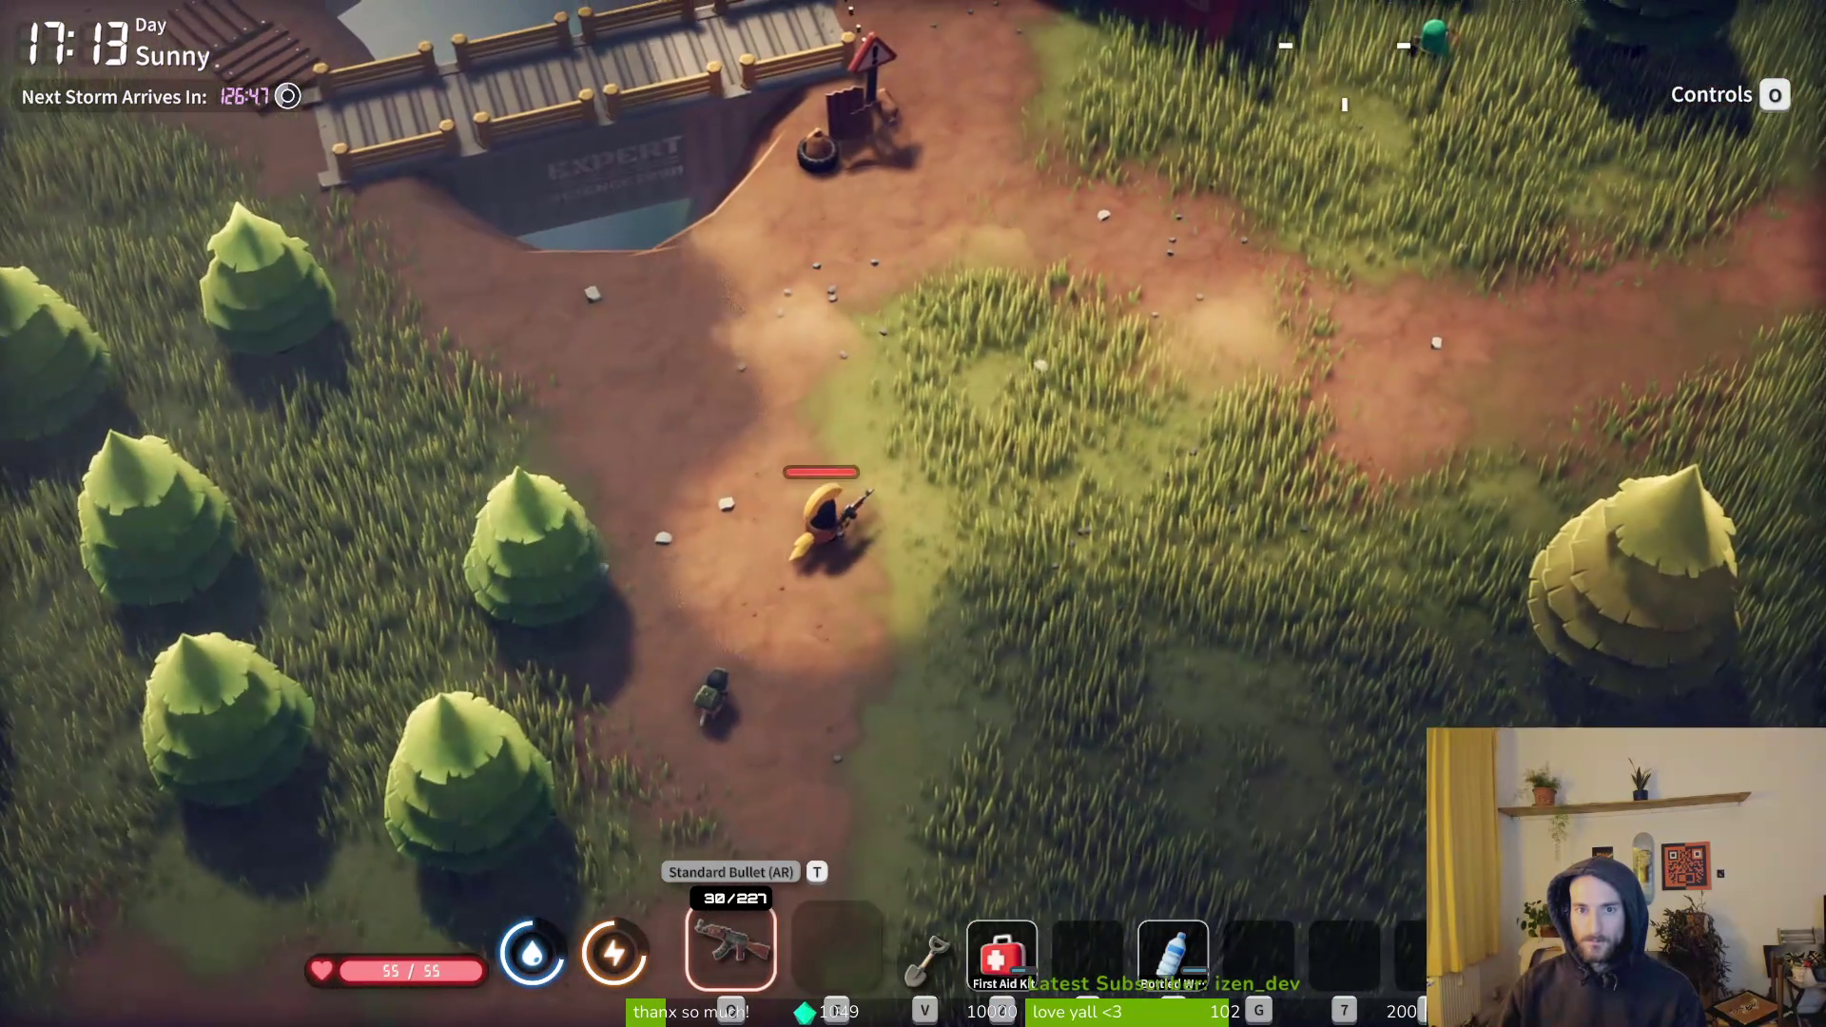
- Kill the enemy by the container and reload the assault rifle
key("w")
left_click(1312, 149)
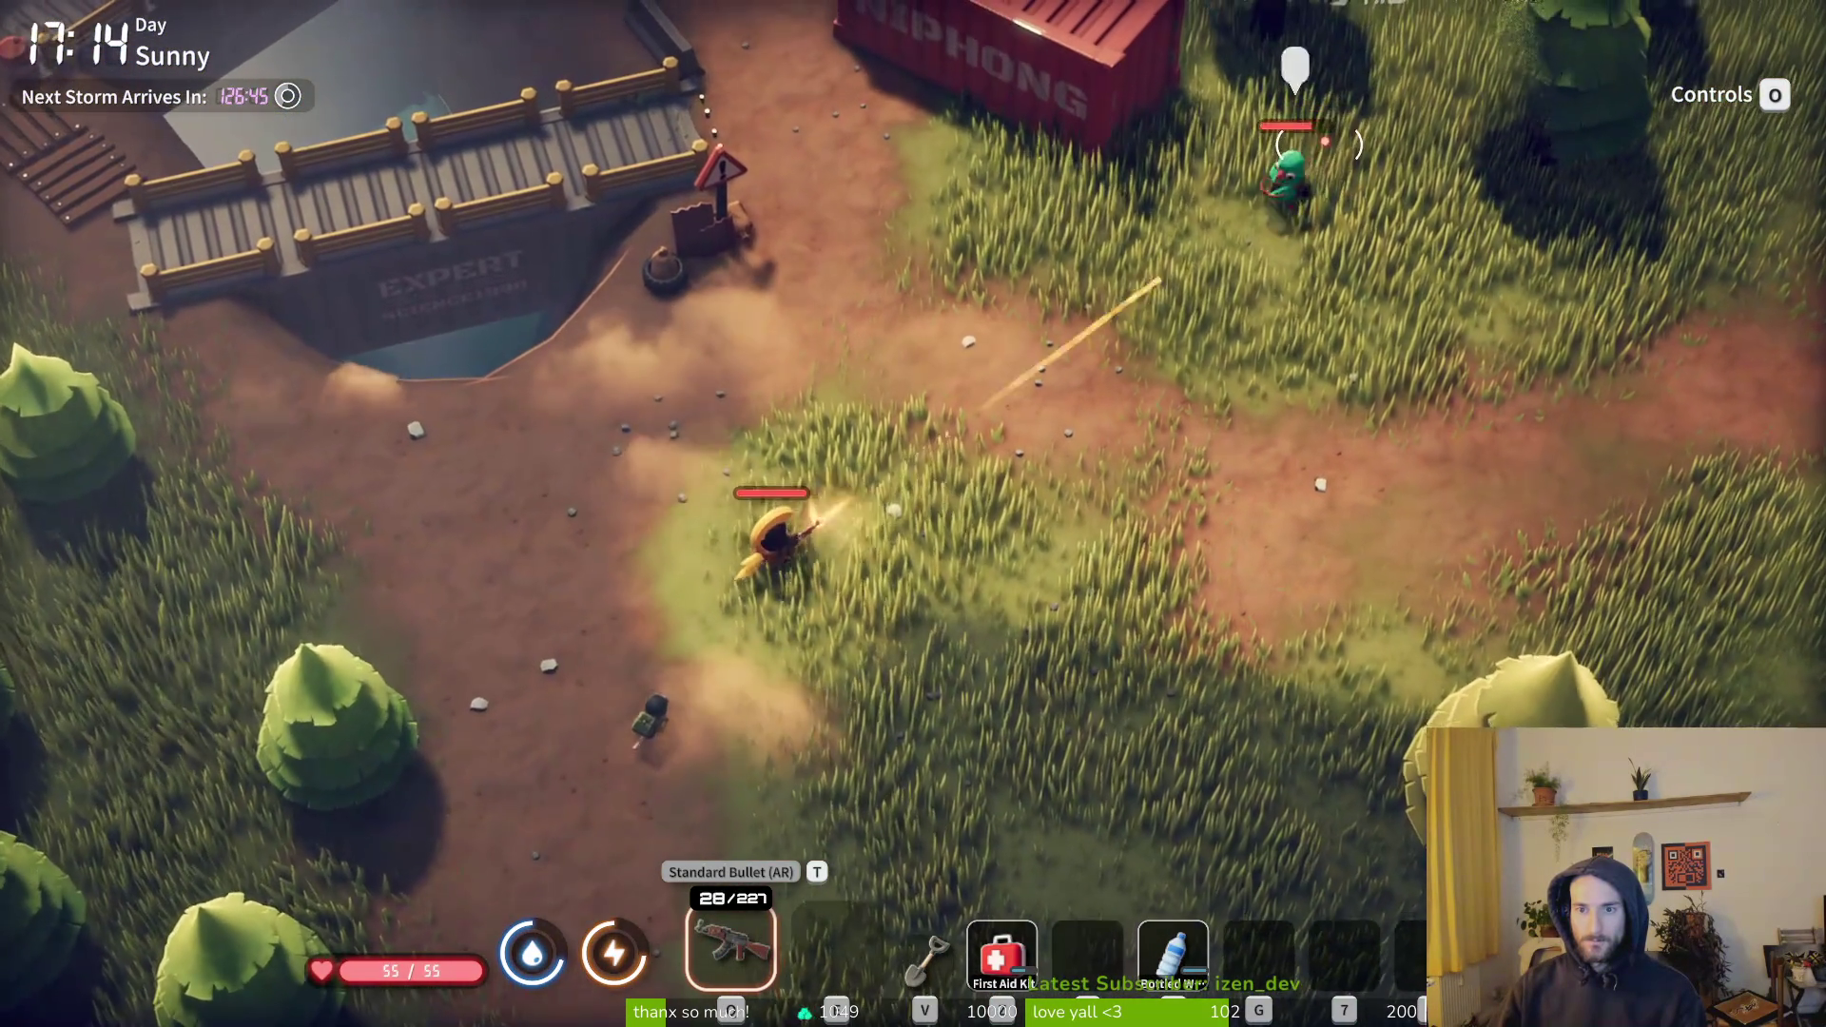
key("w")
left_click(1313, 149)
key("r")
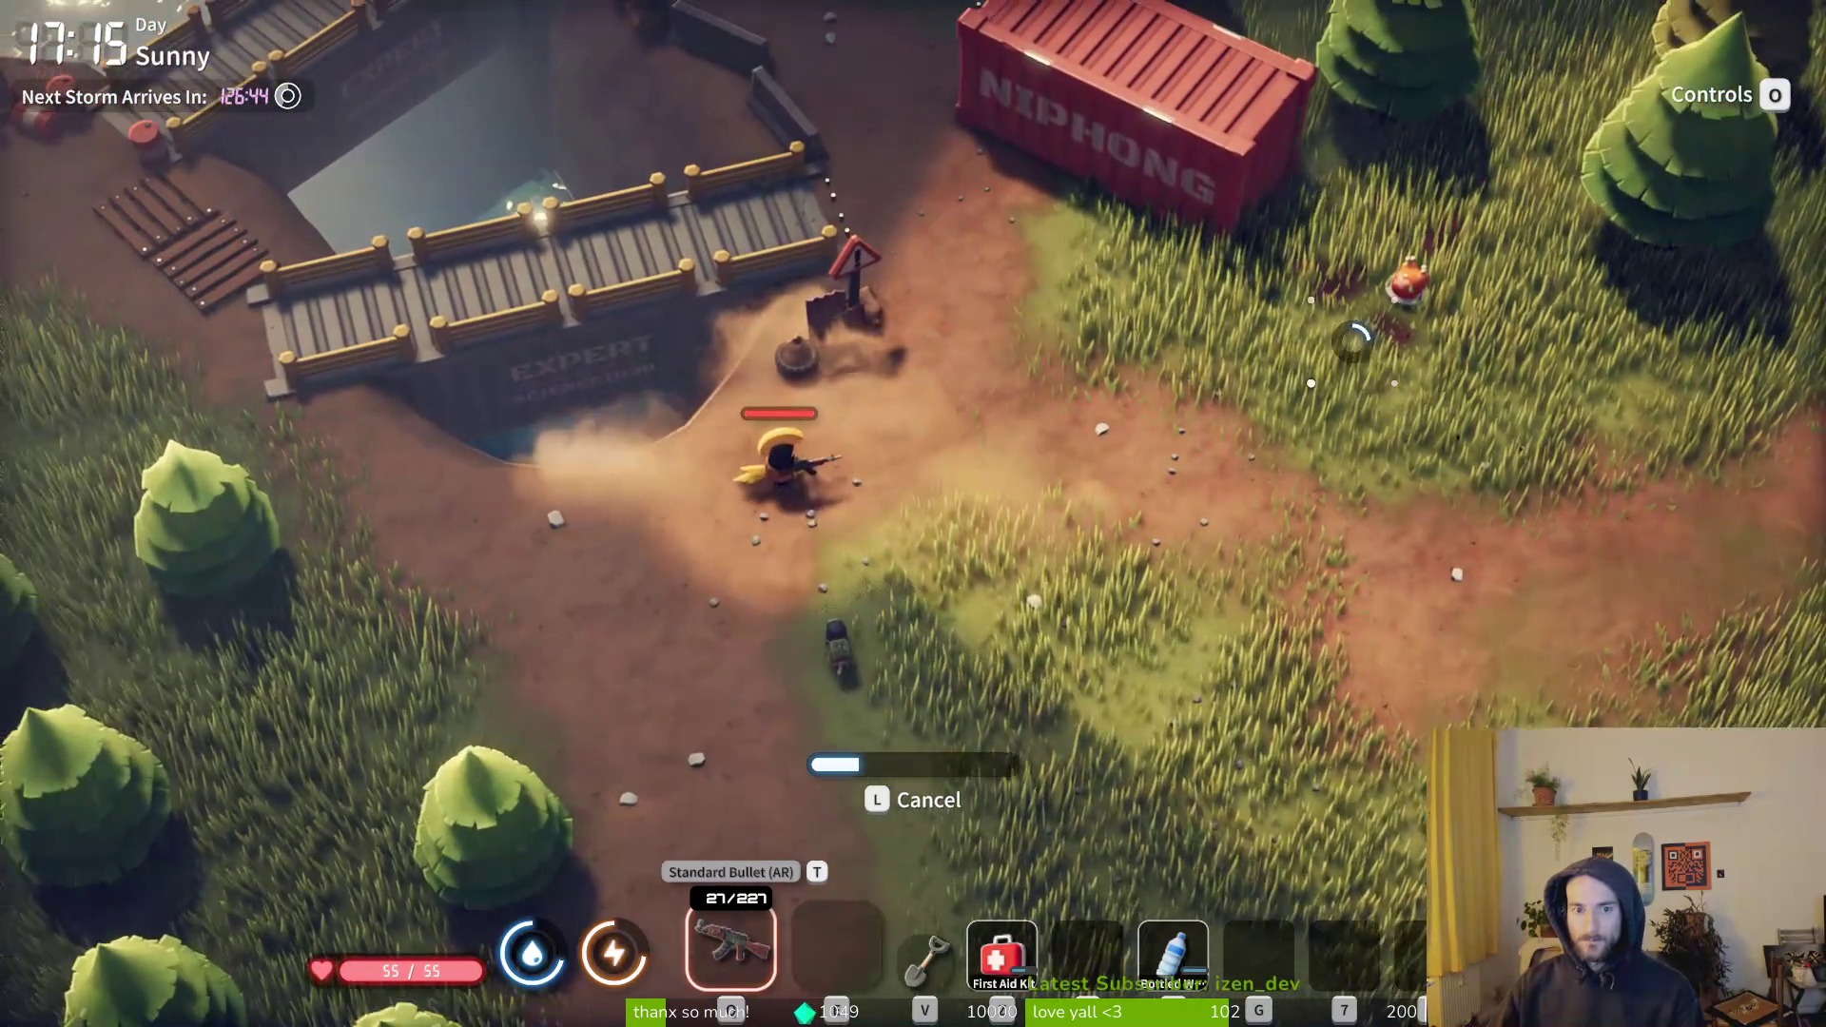
key("d")
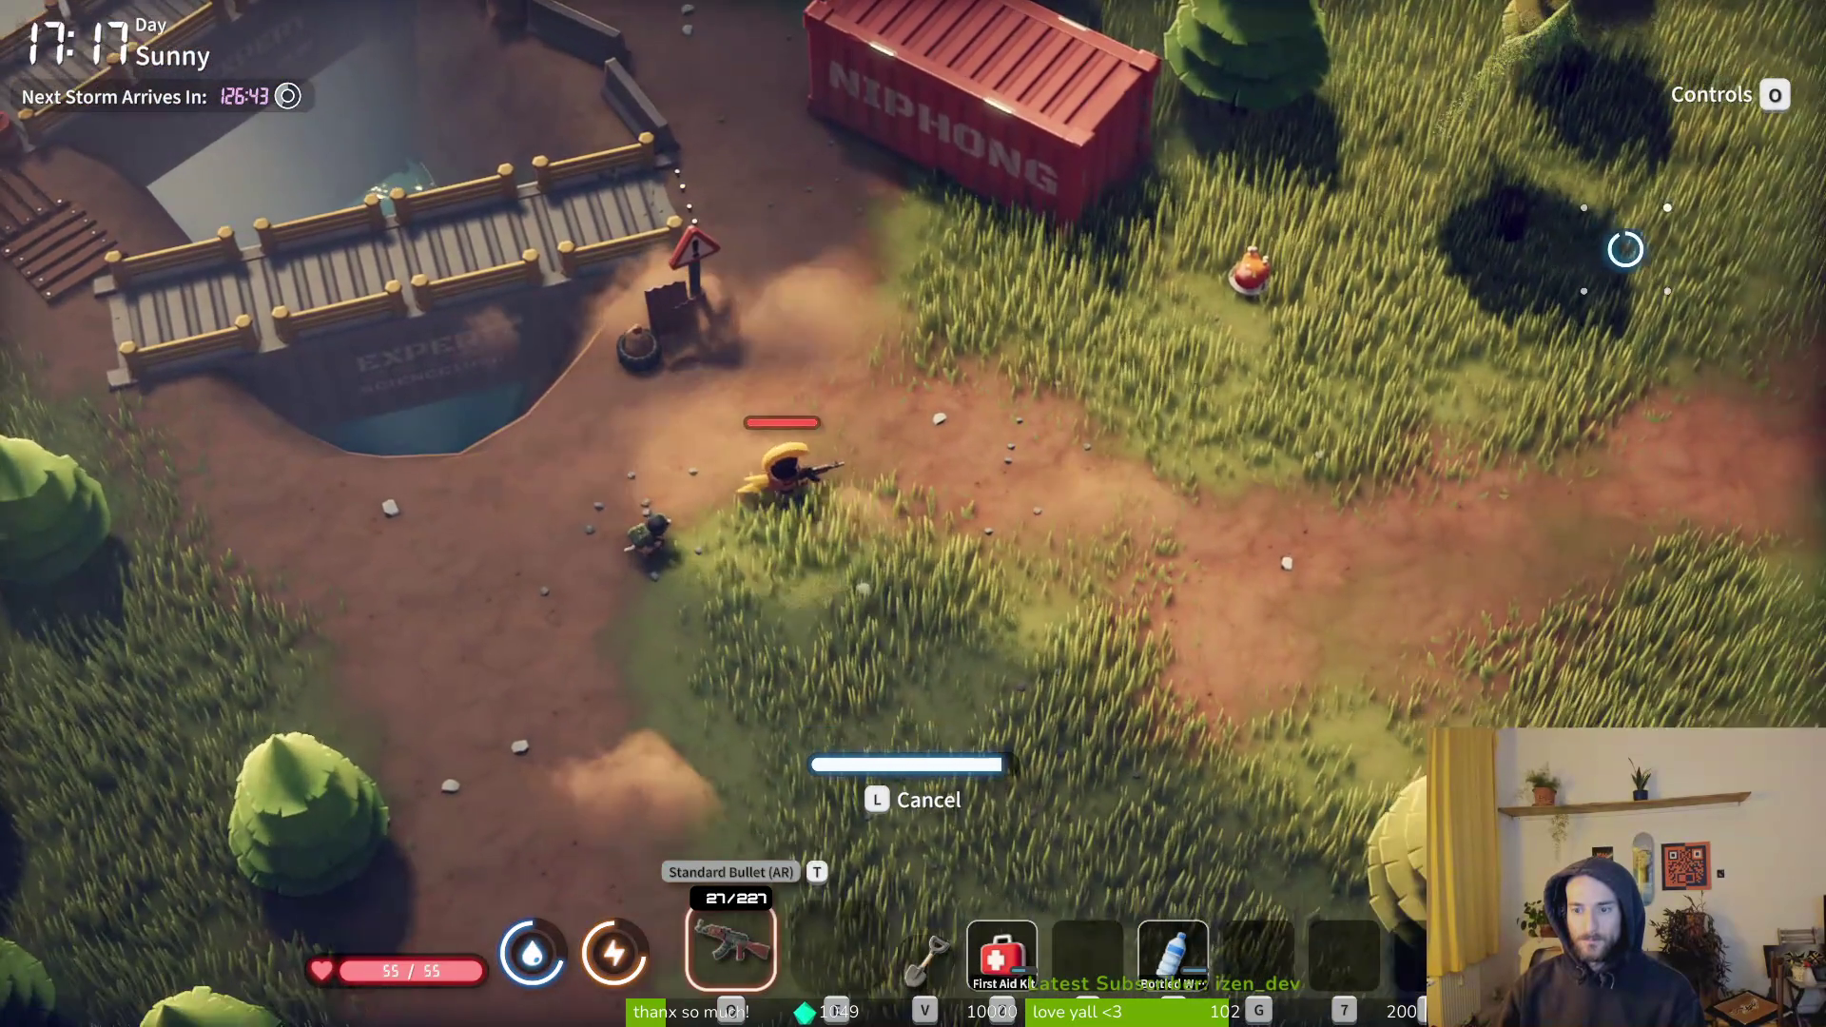
- Walk south-east past the container along the fenced compound, then north-east across the grass
key("d")
key("s")
key("d")
key("s")
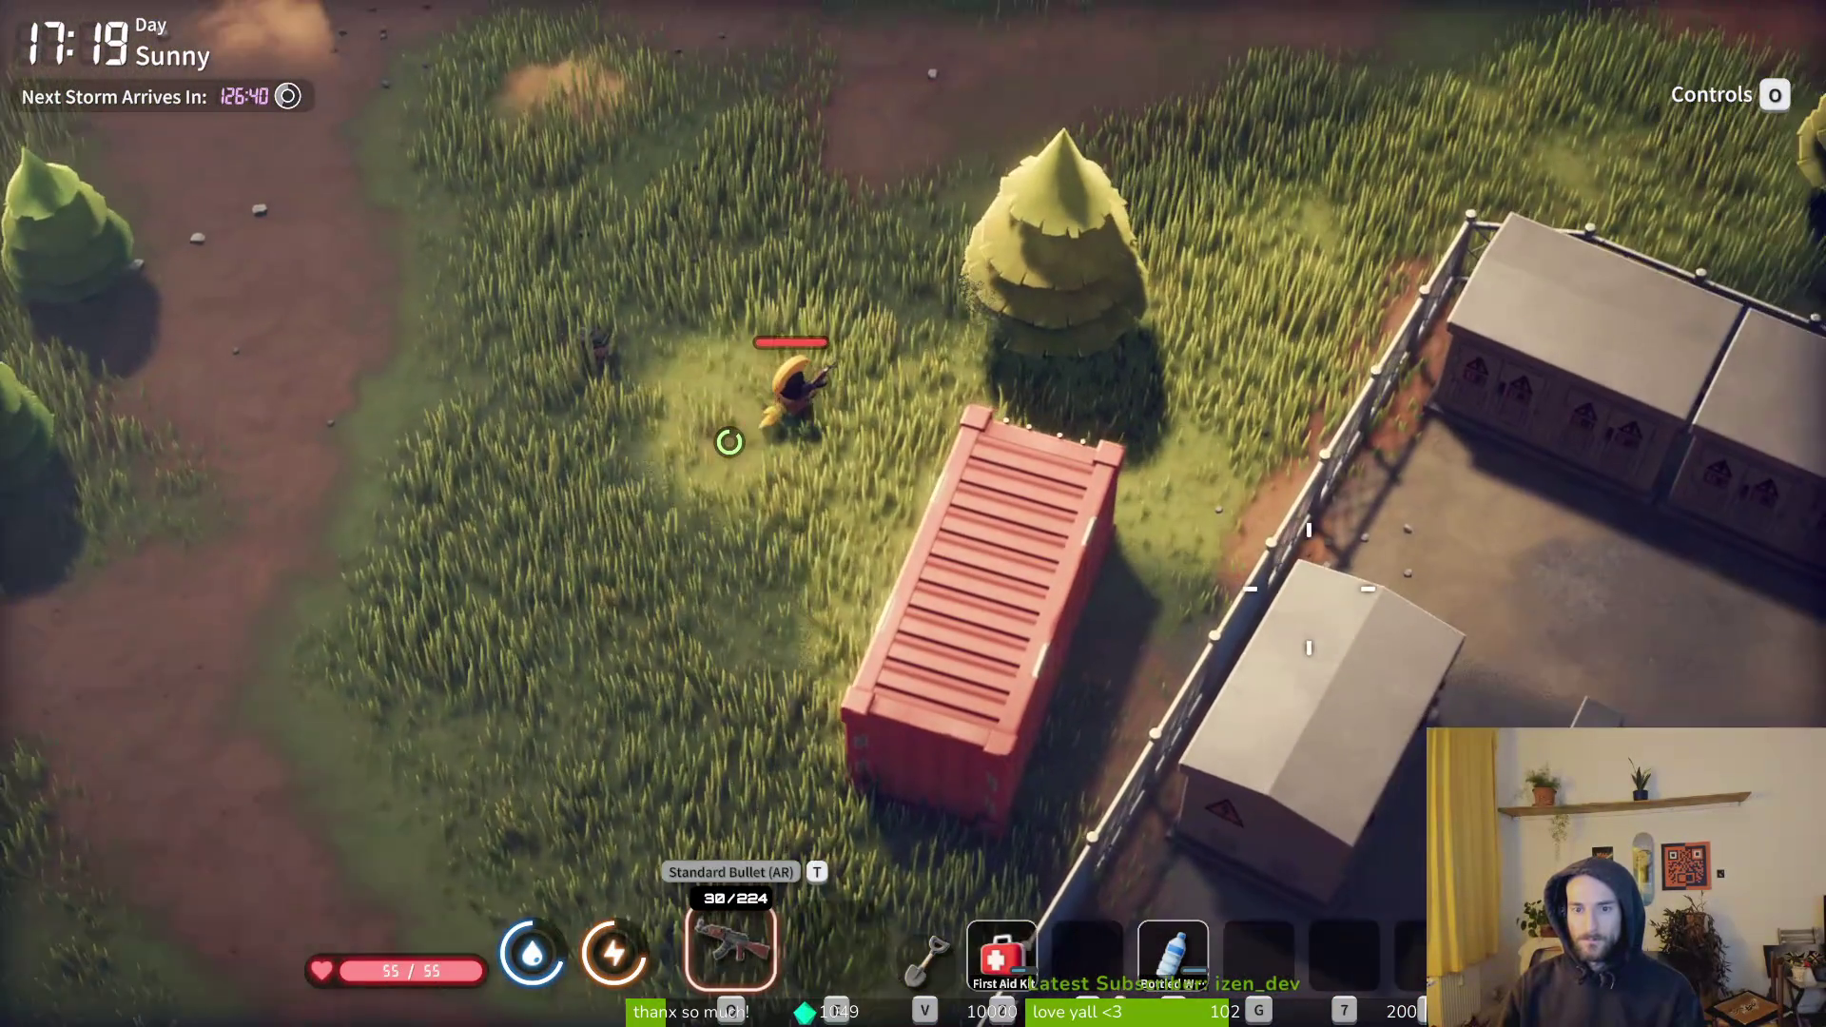
key("w")
key("d")
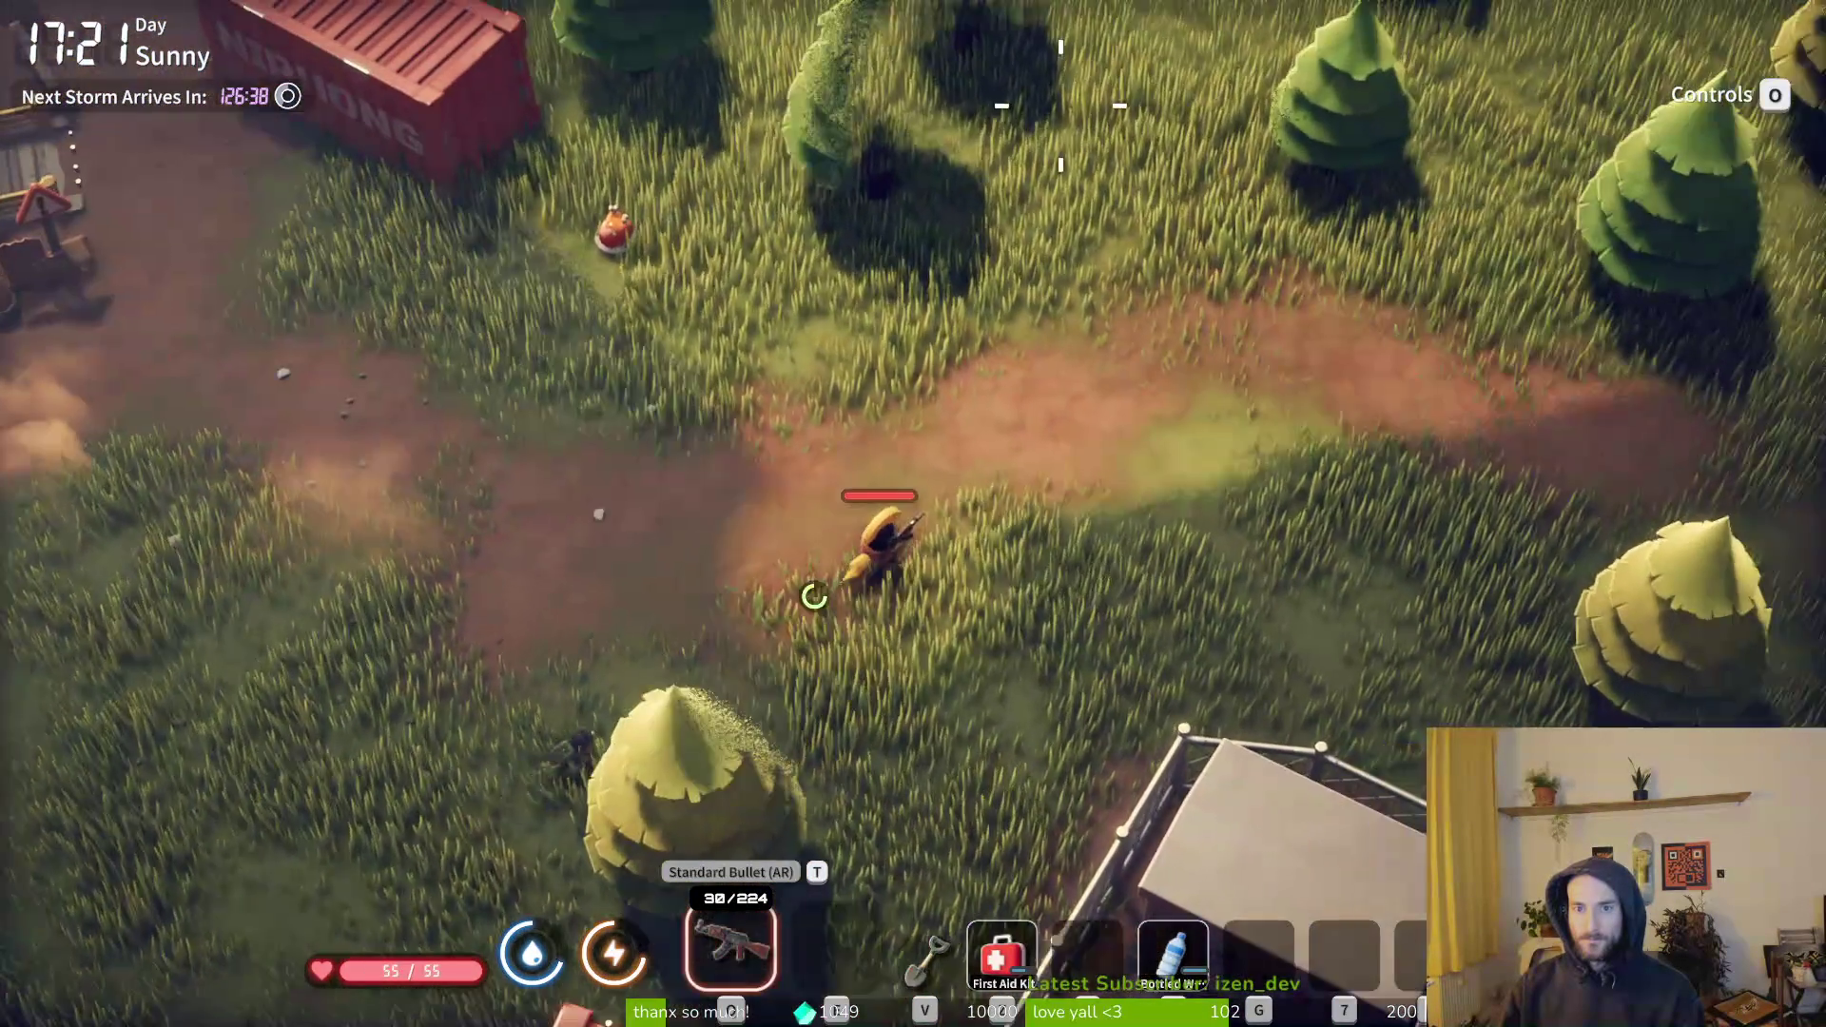
- Search the loot bag and close its panels
key("w")
key("a")
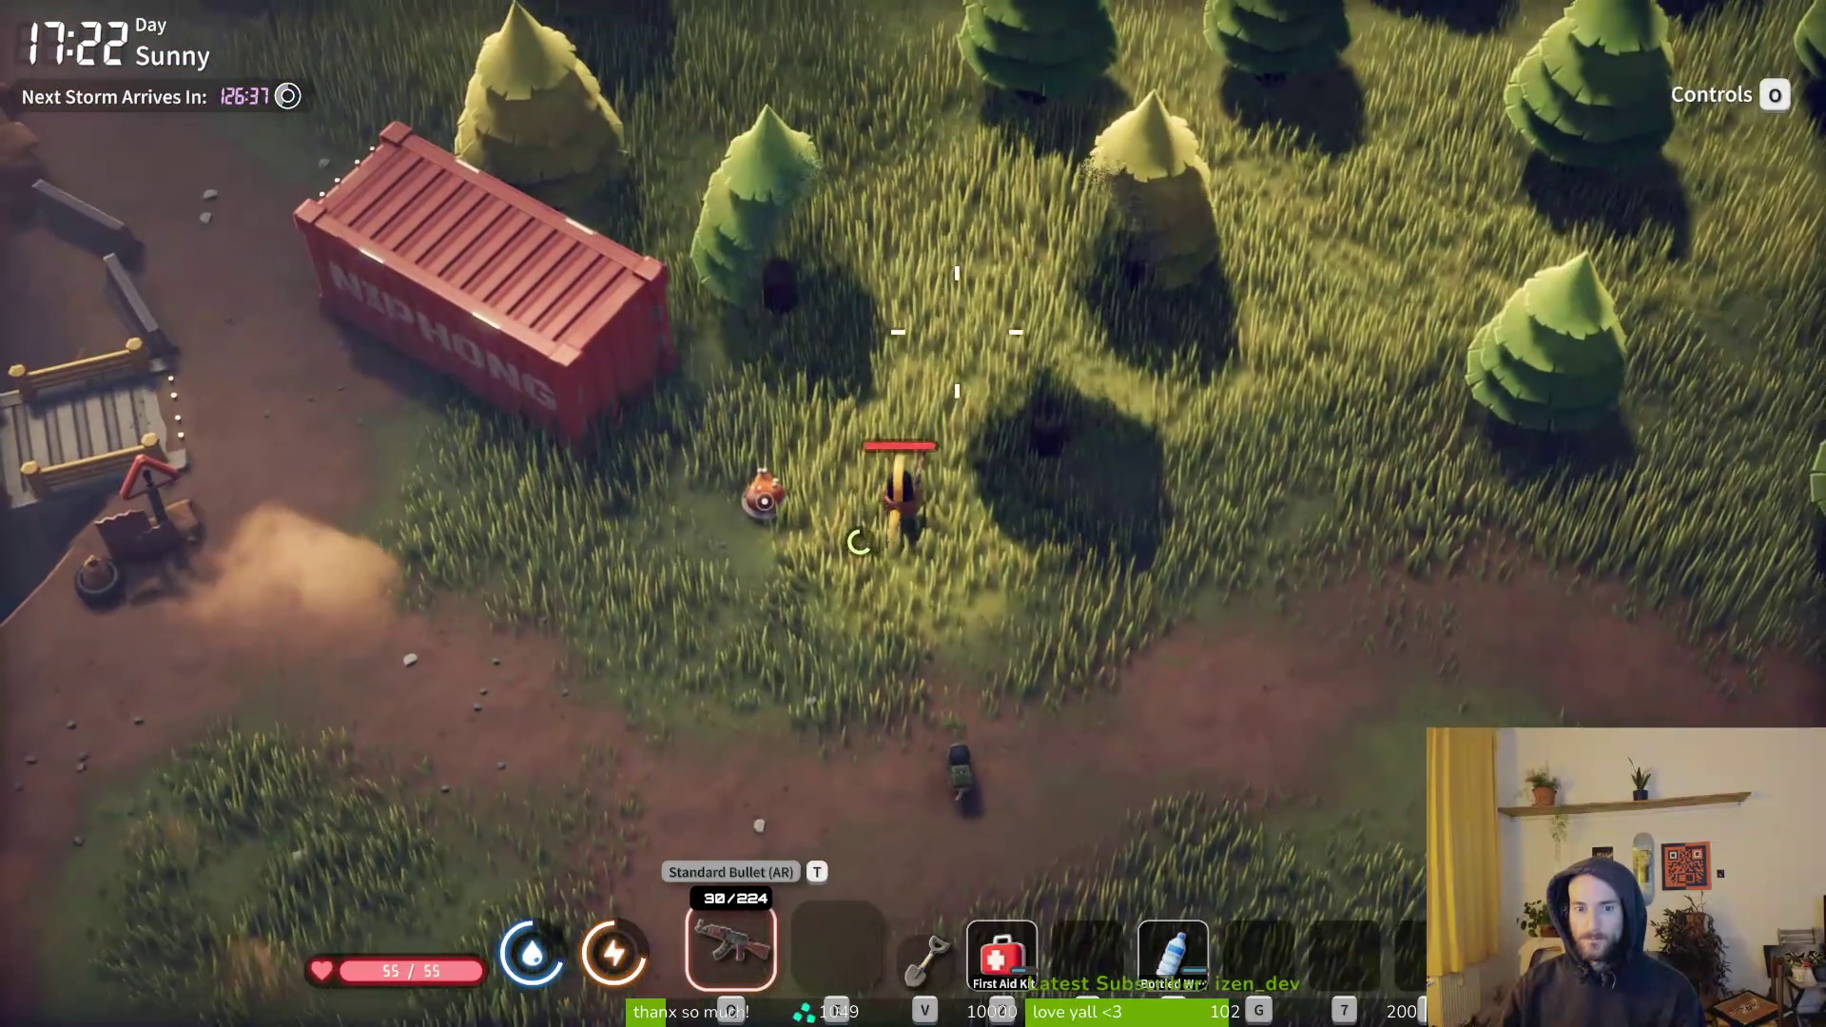
key("a")
key("f")
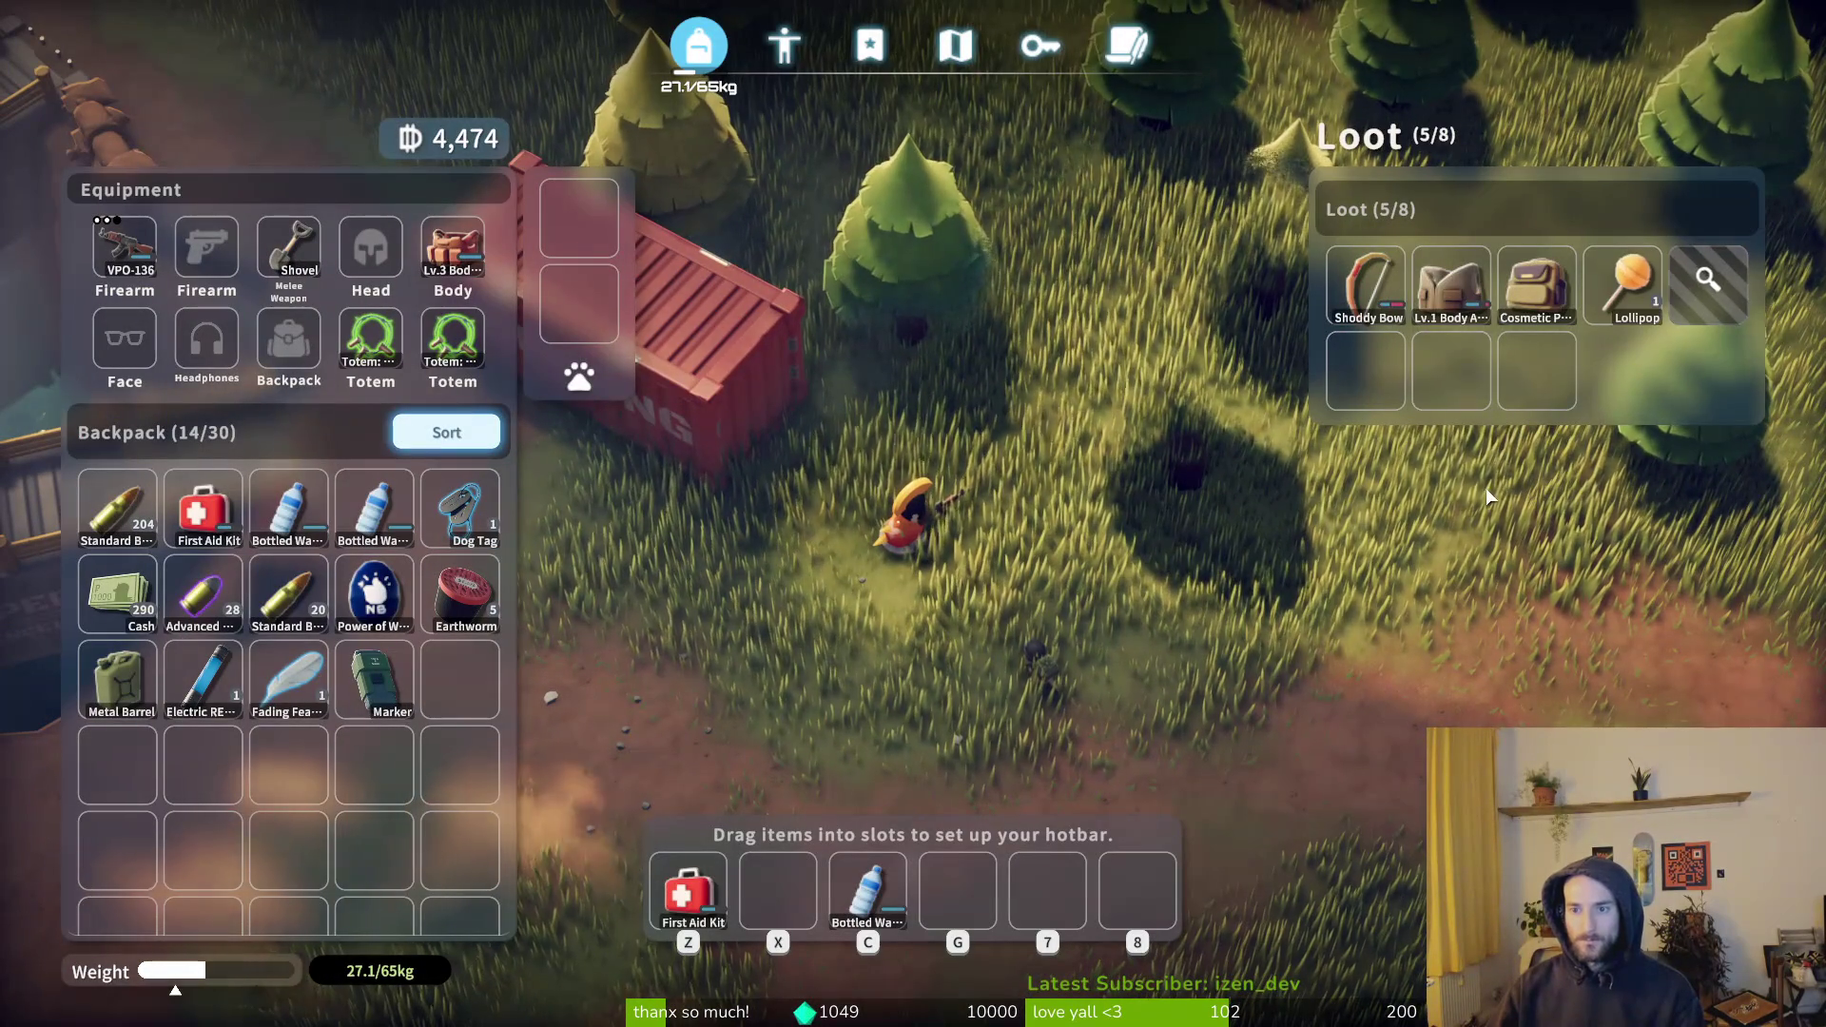
key("Tab")
key("w")
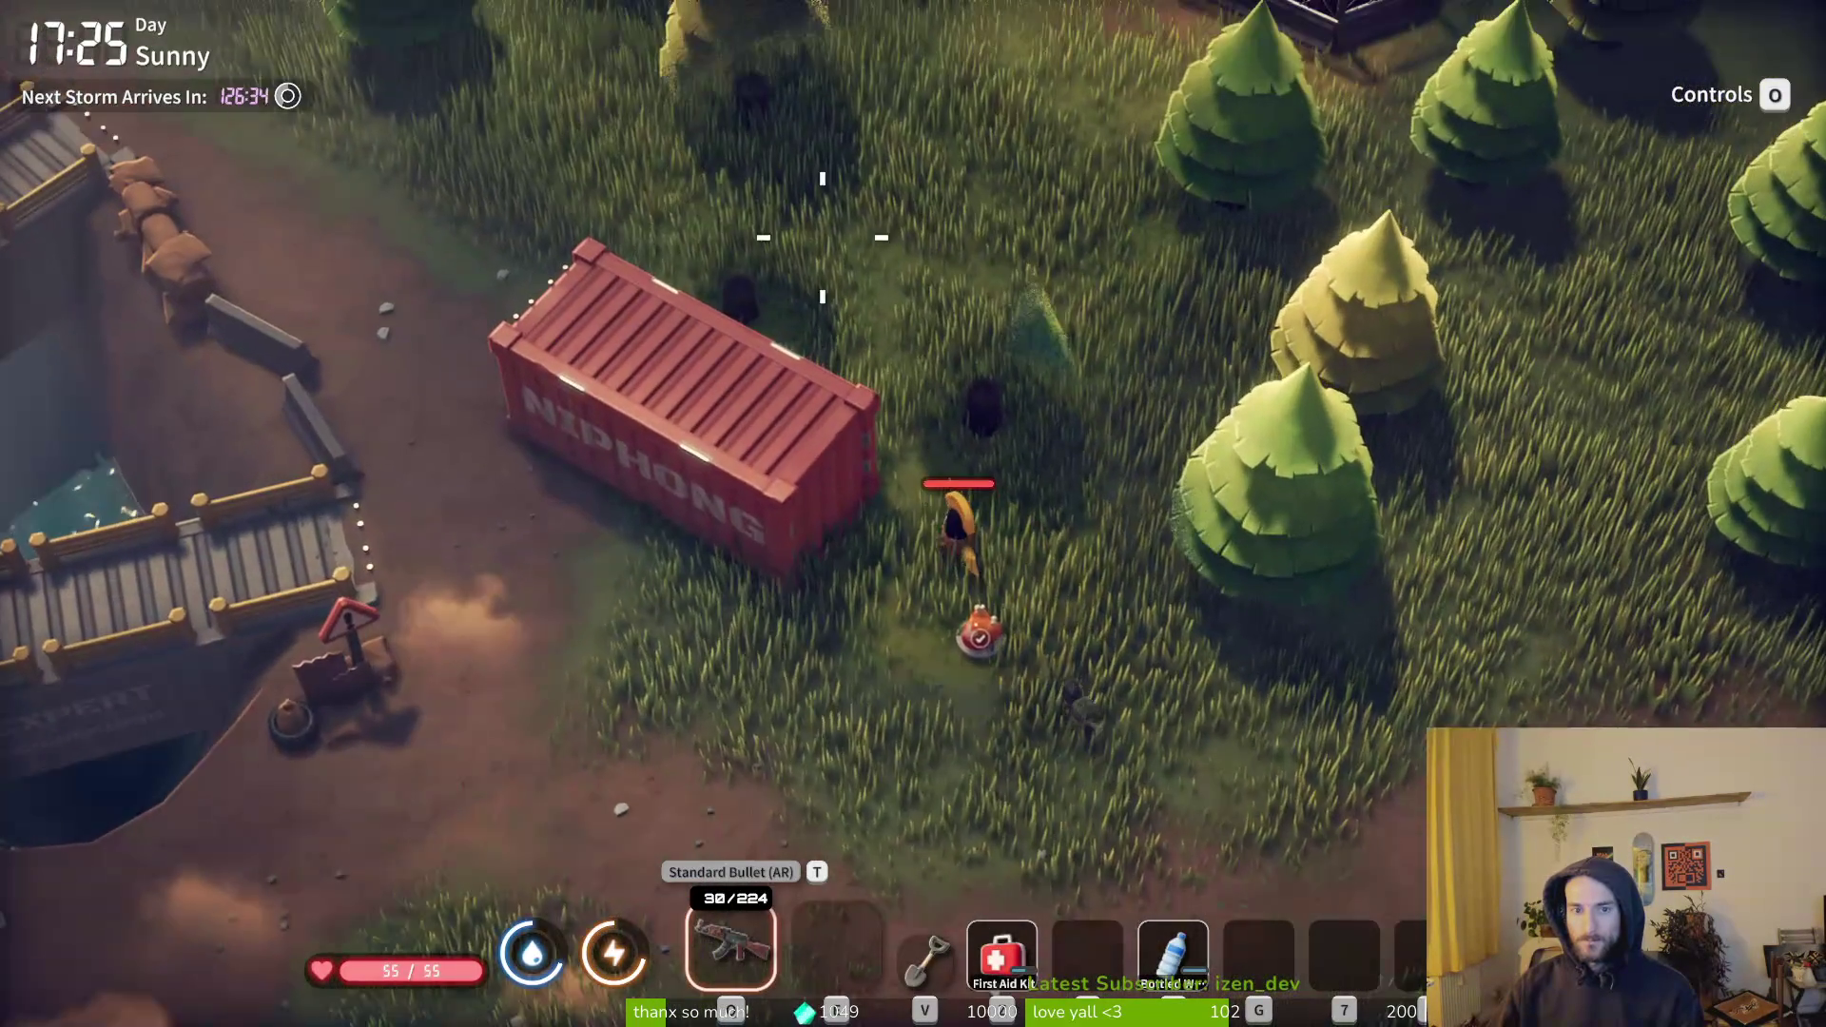
- Walk up along the container's east side toward the pine grove
key("a")
key("s")
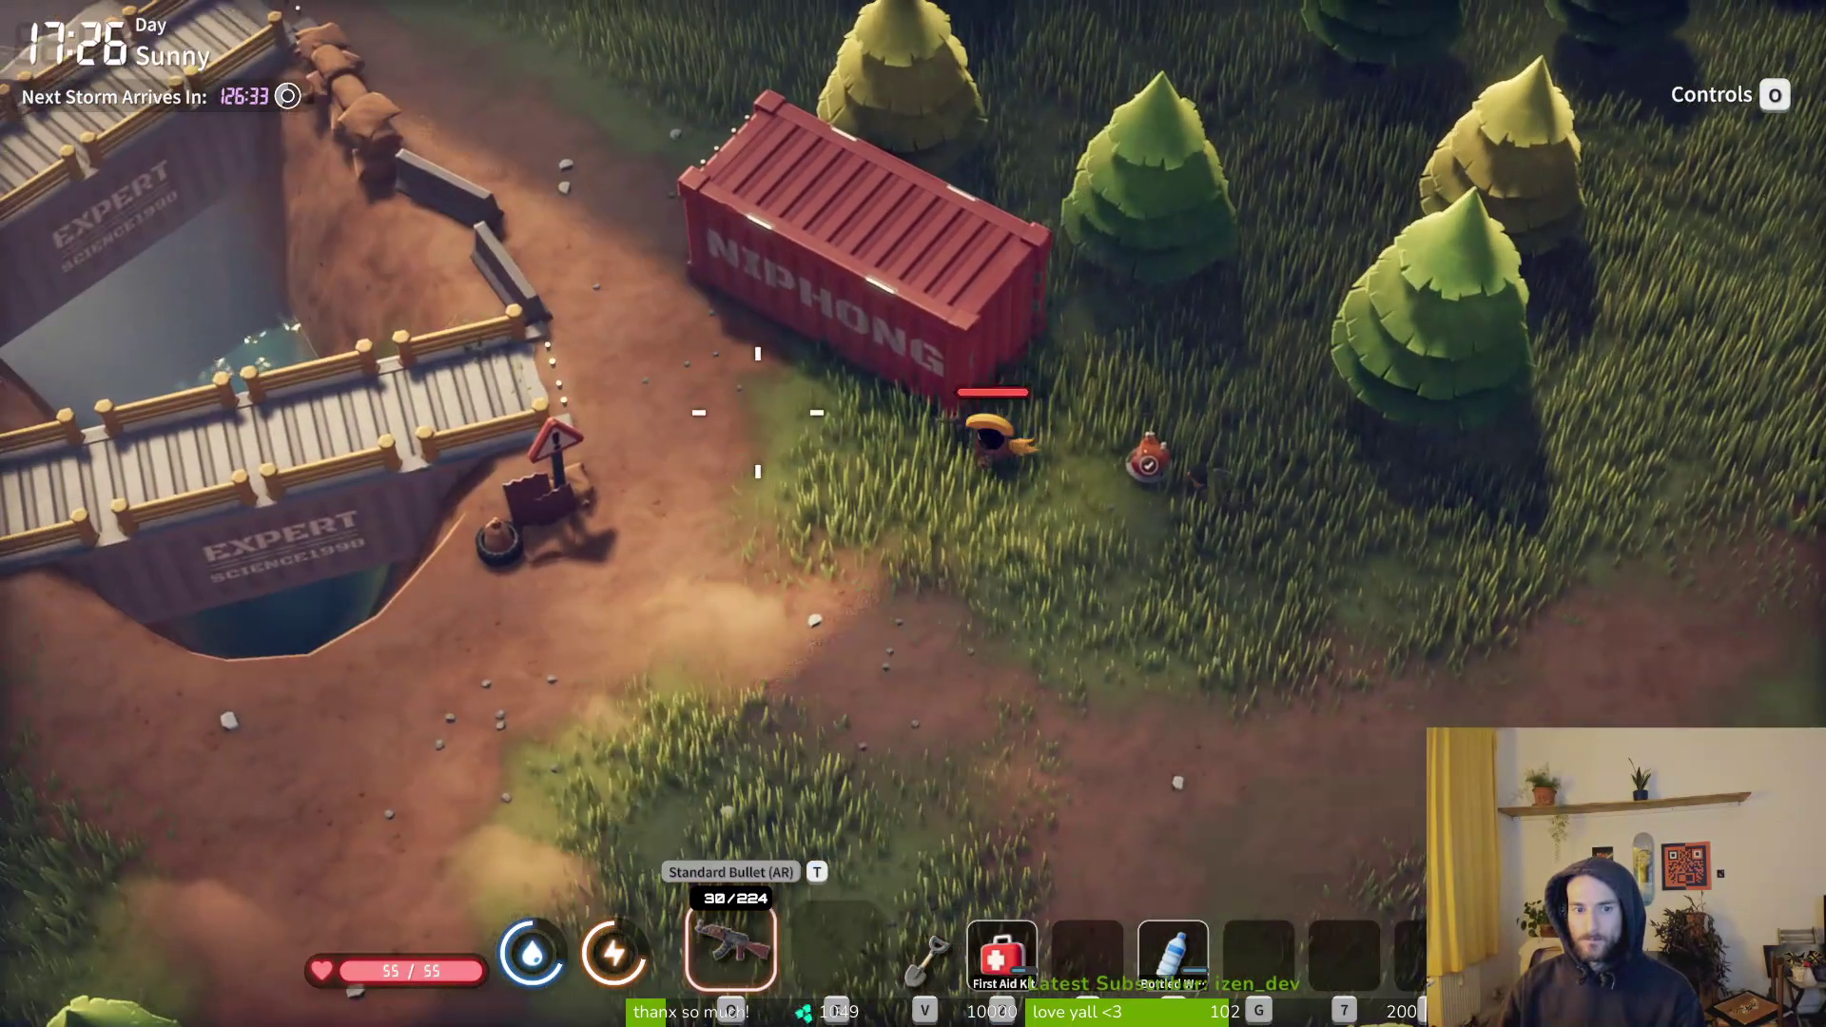
key("d")
key("w")
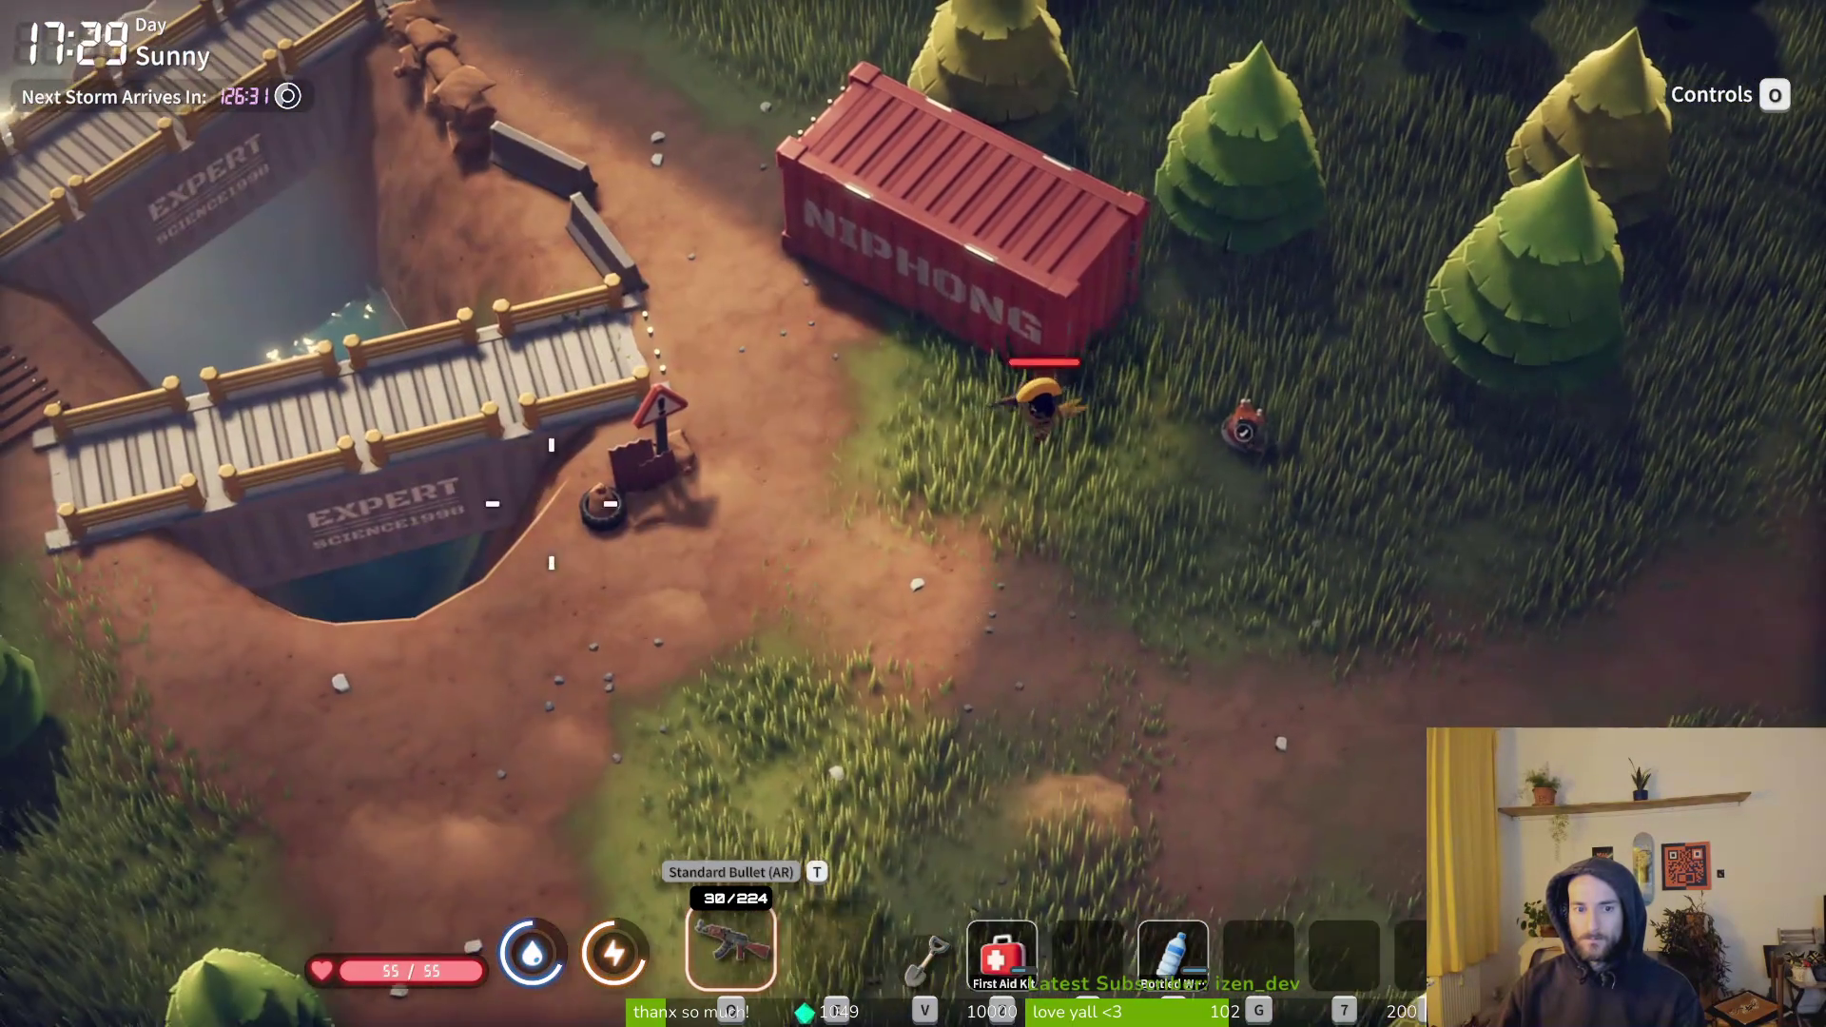
- Walk north past the container into the grassy yard and down through the trees
key("a")
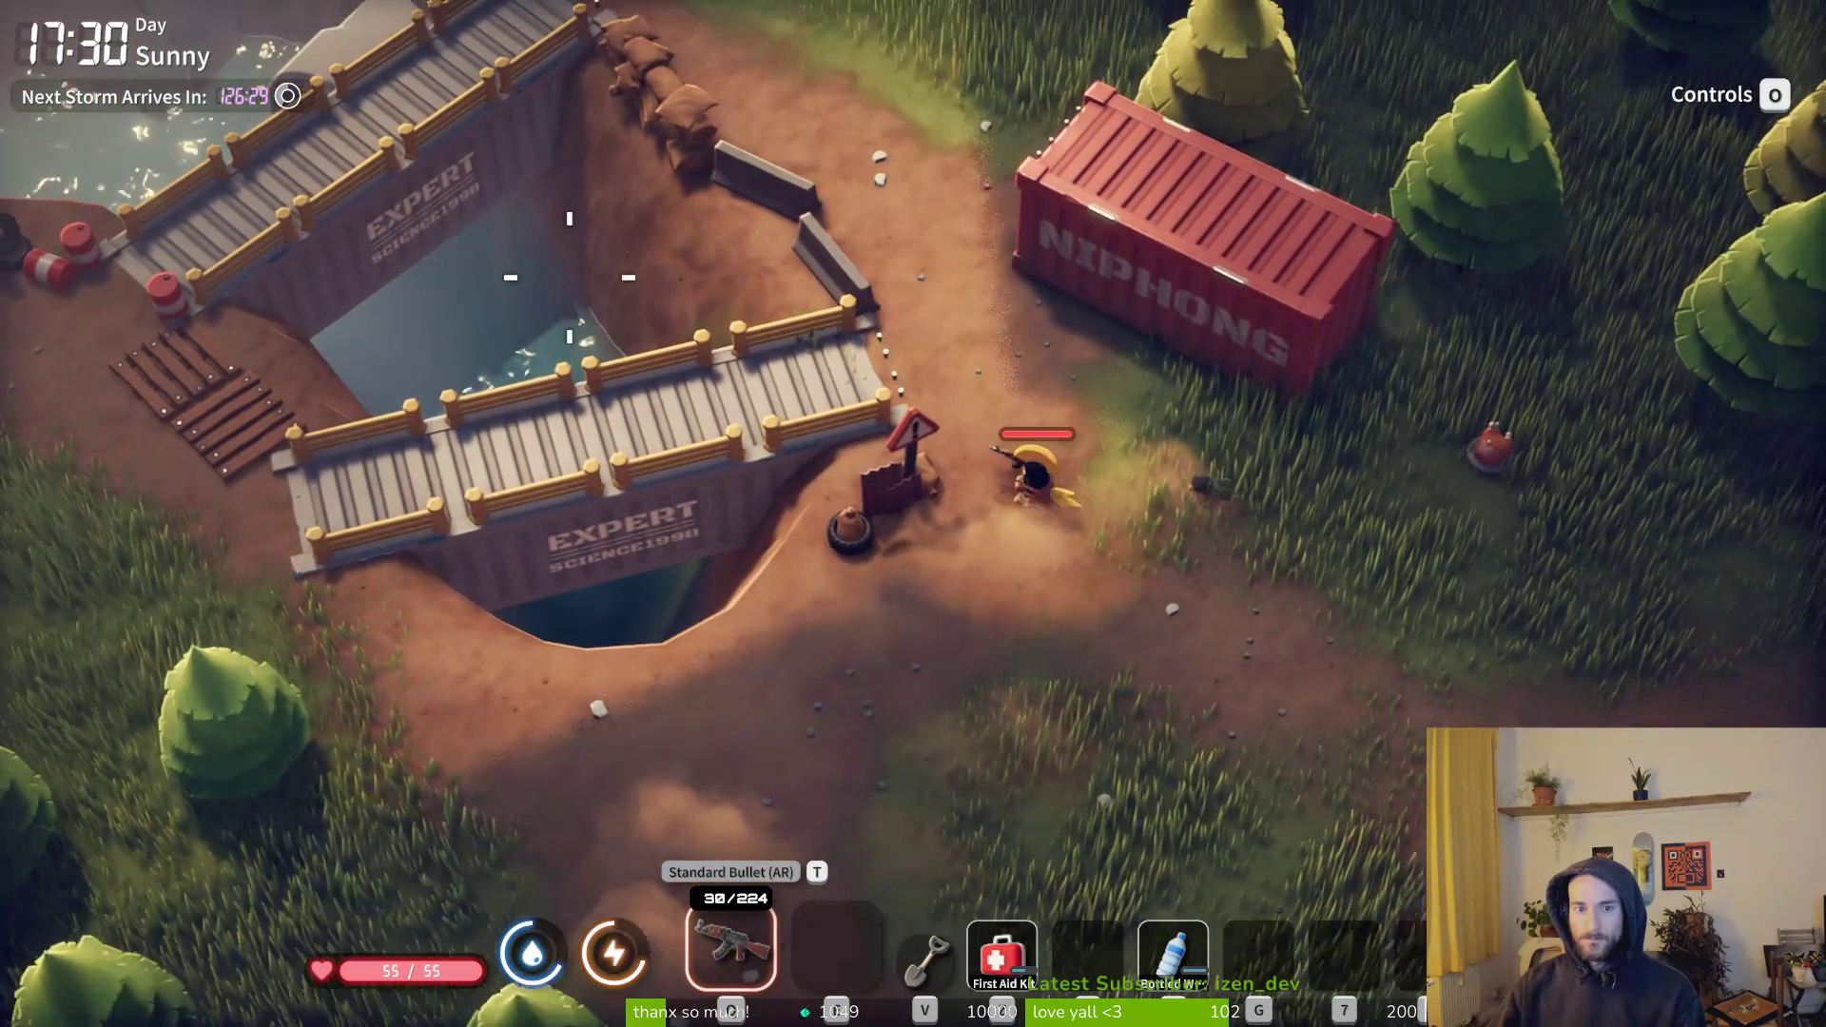
key("w")
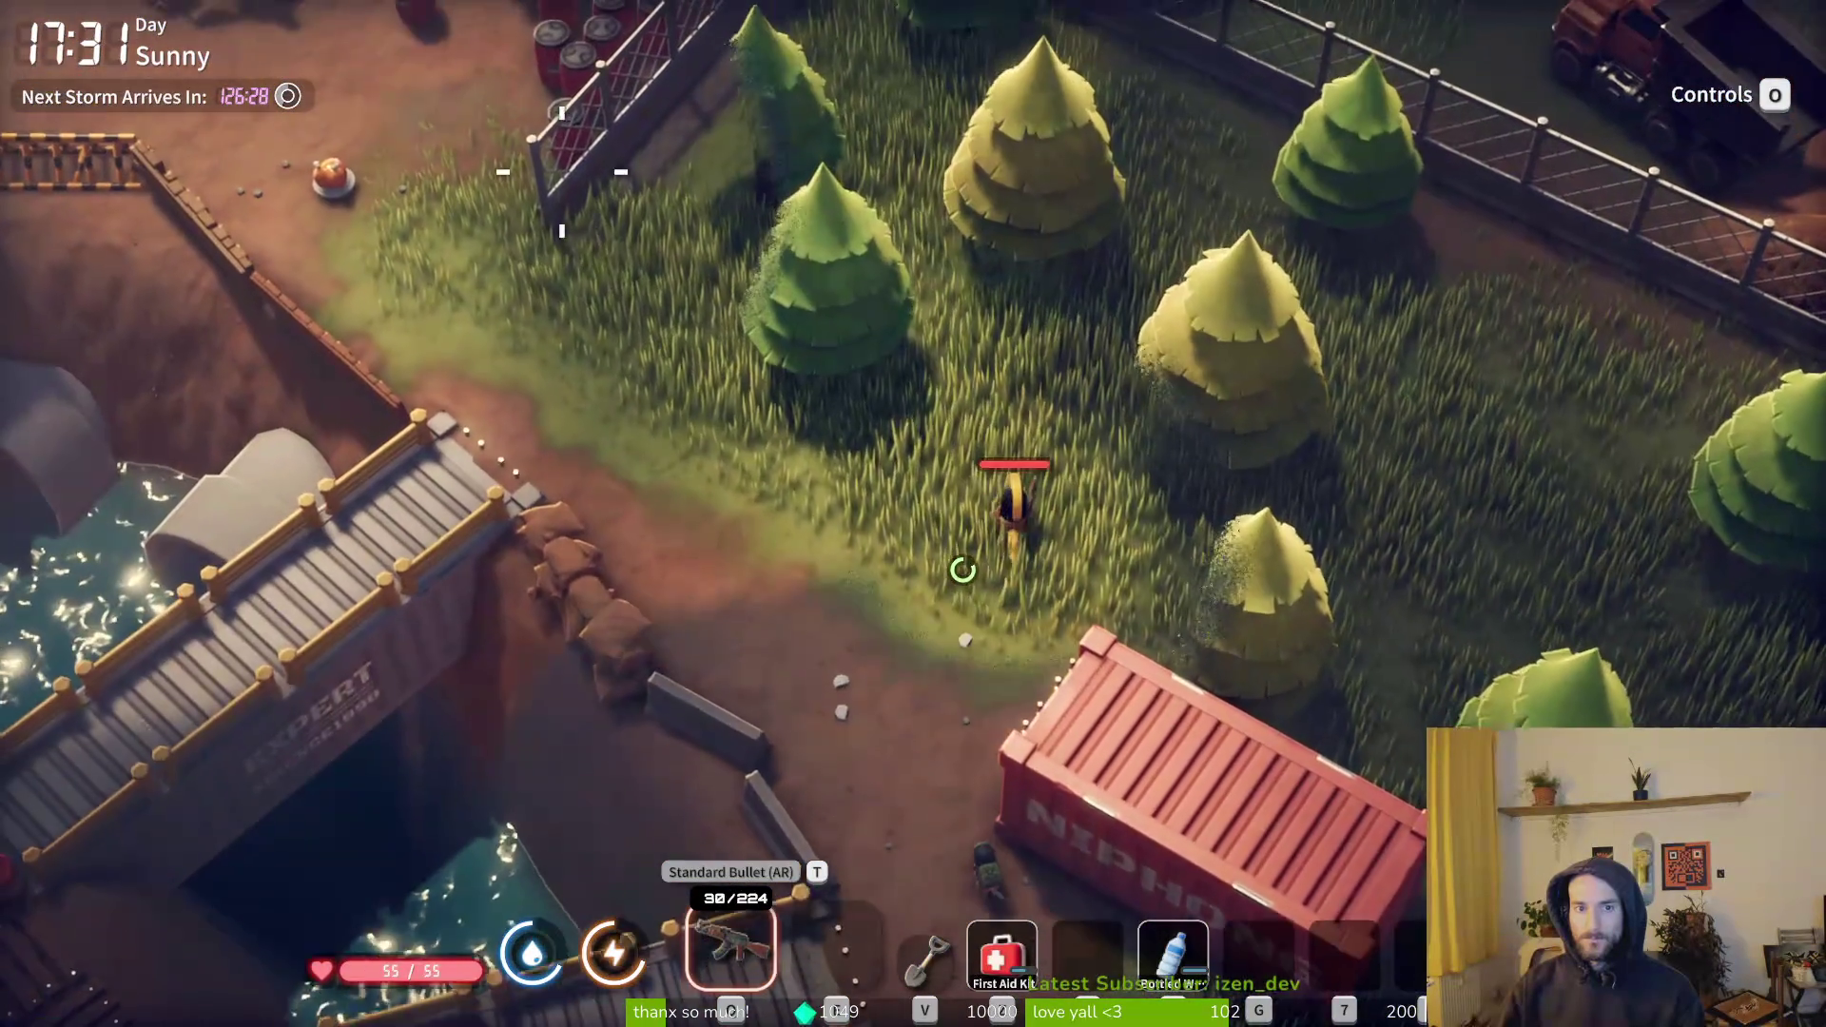
key("w")
key("d")
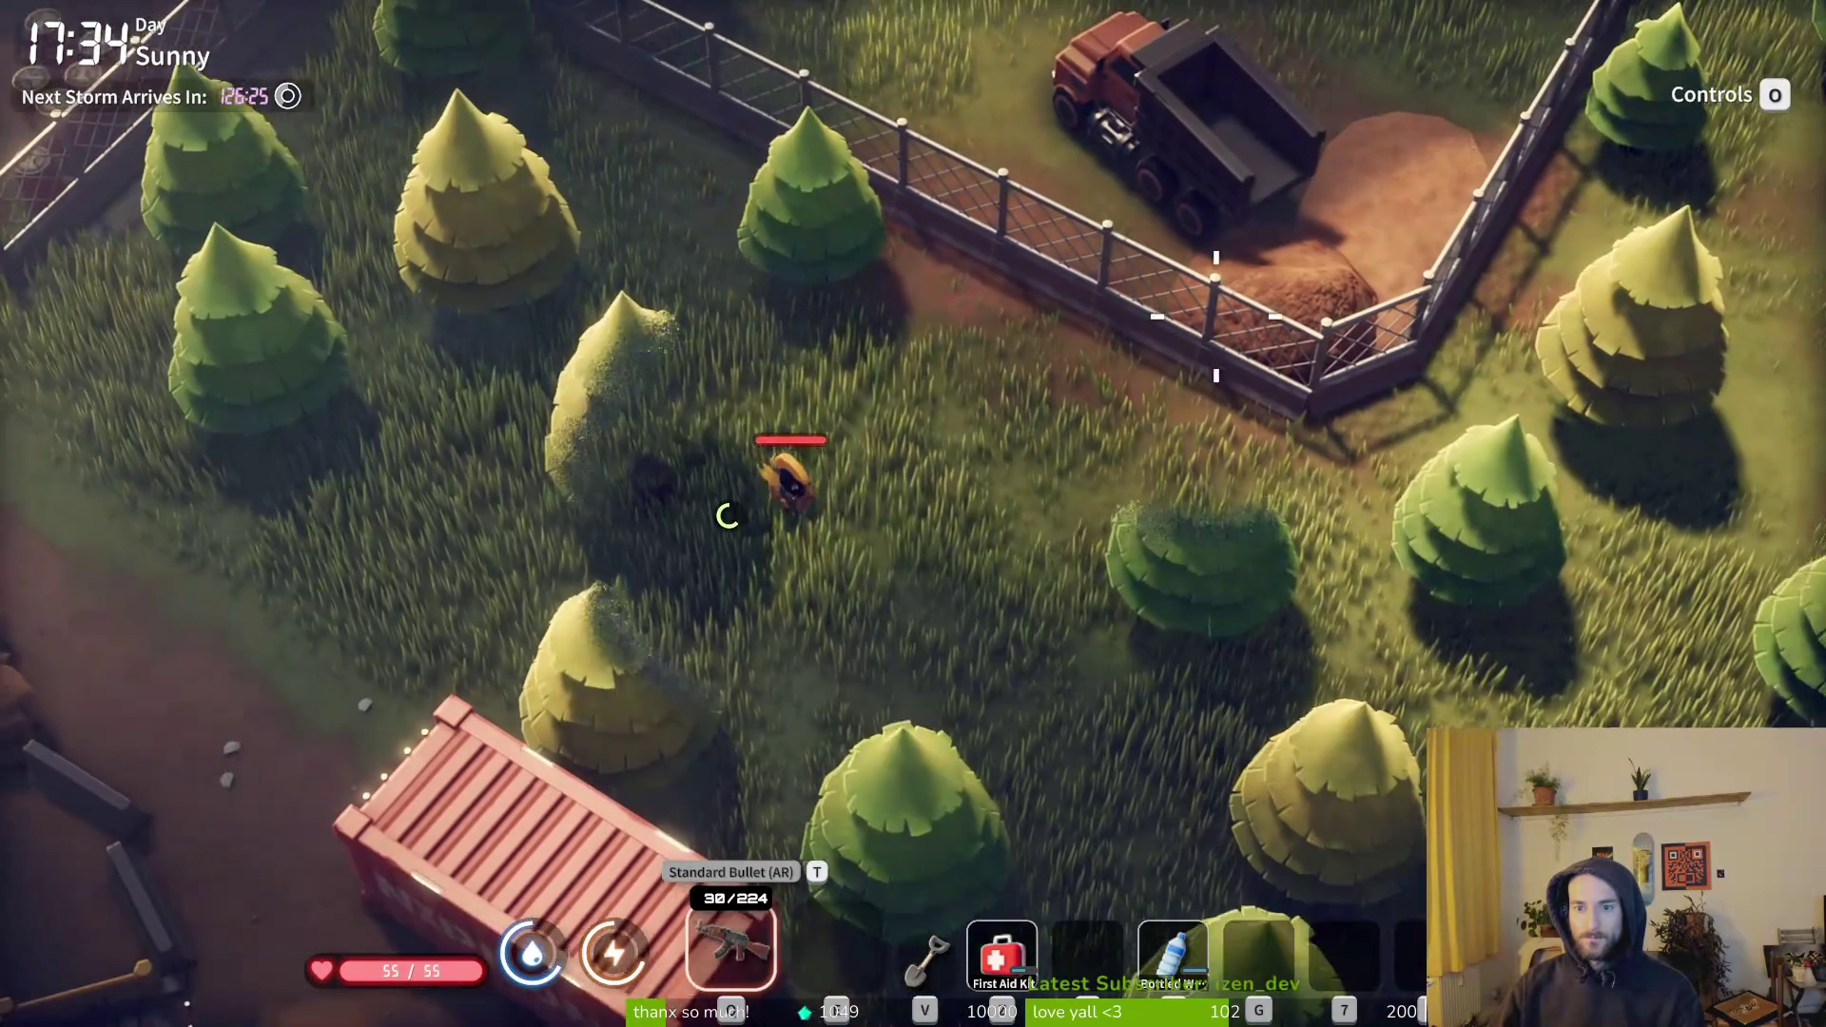
key("d")
key("s")
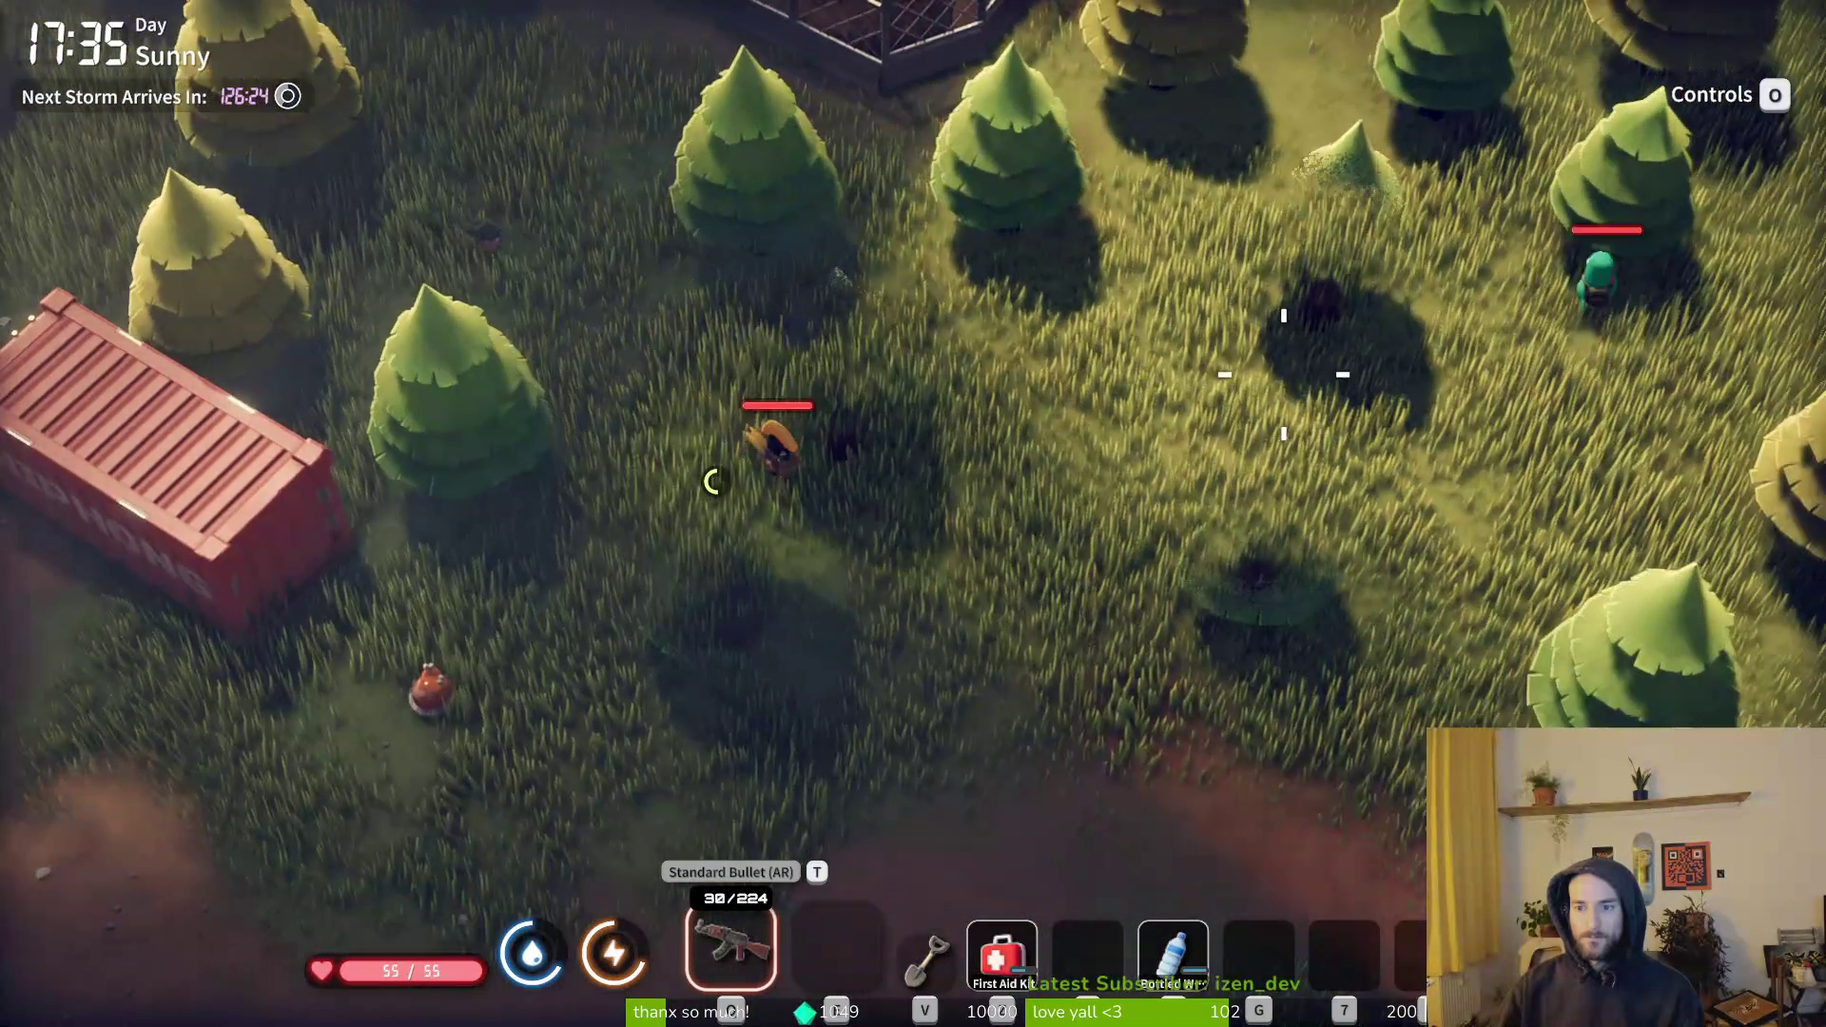
key("d")
- Shoot the forest enemies among the trees, reloading mid-fight
left_click(1394, 240)
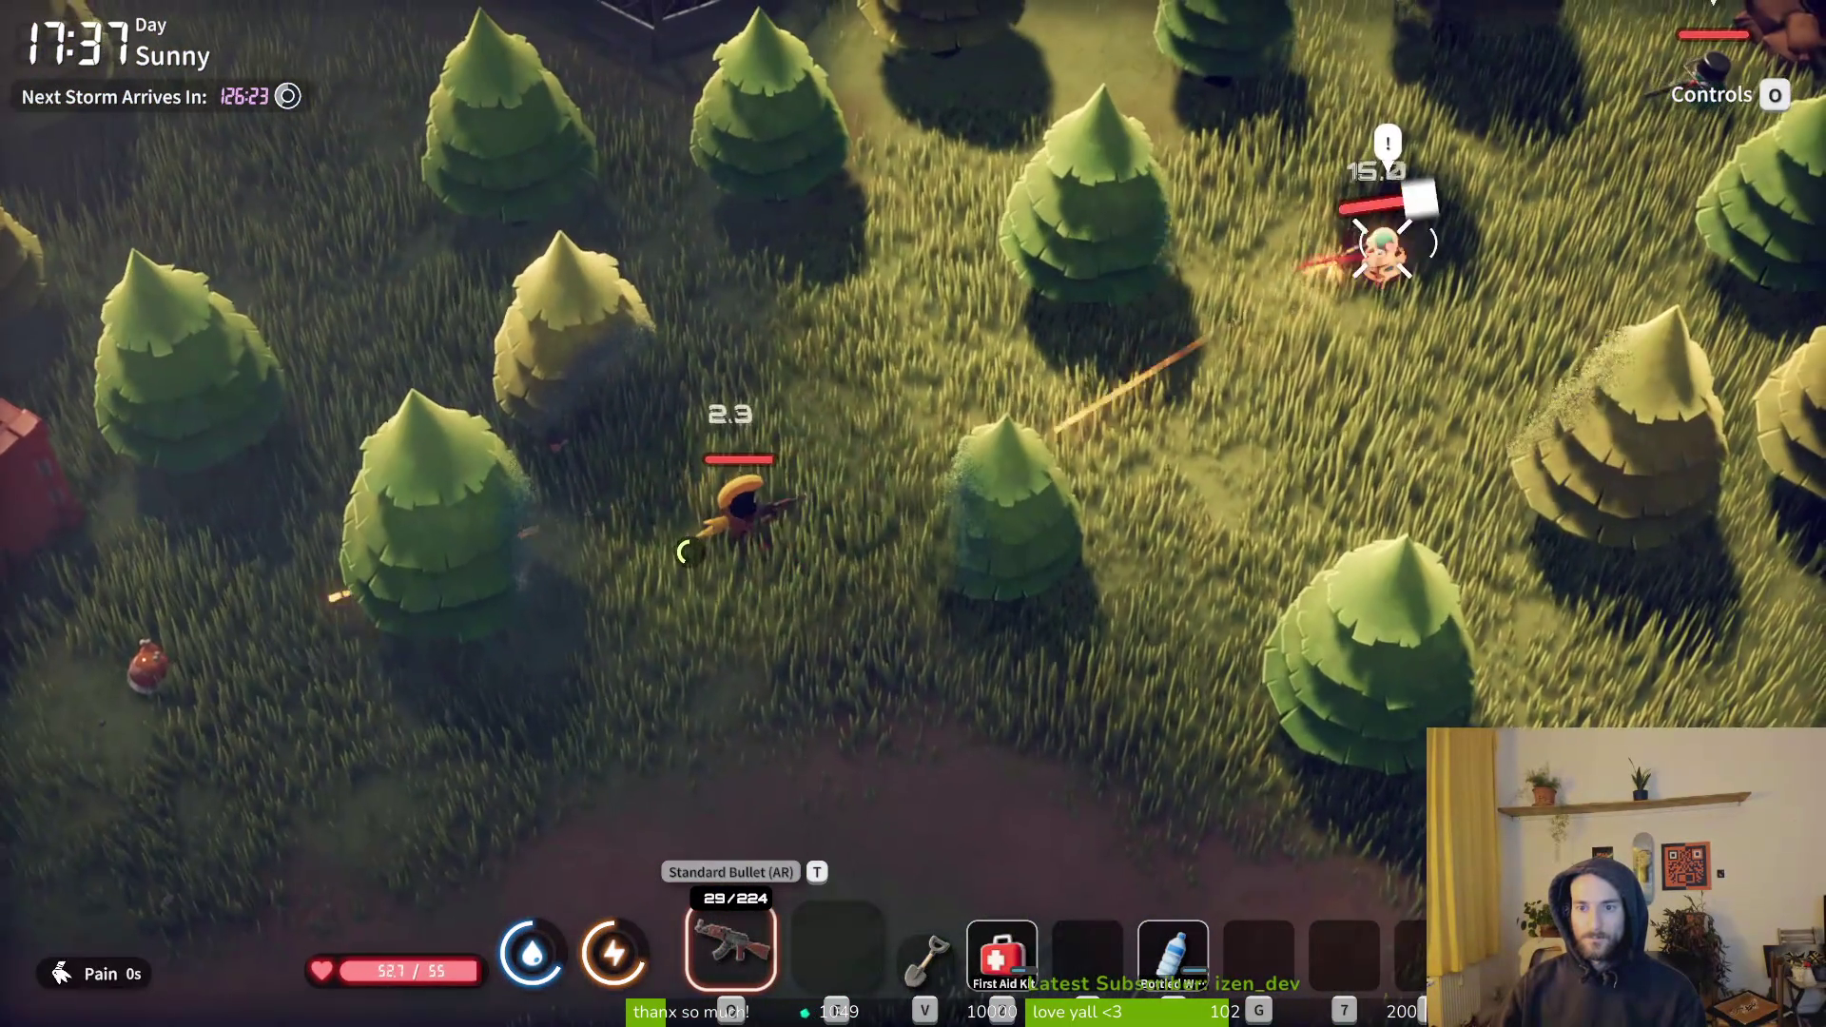
key("d")
left_click(1389, 243)
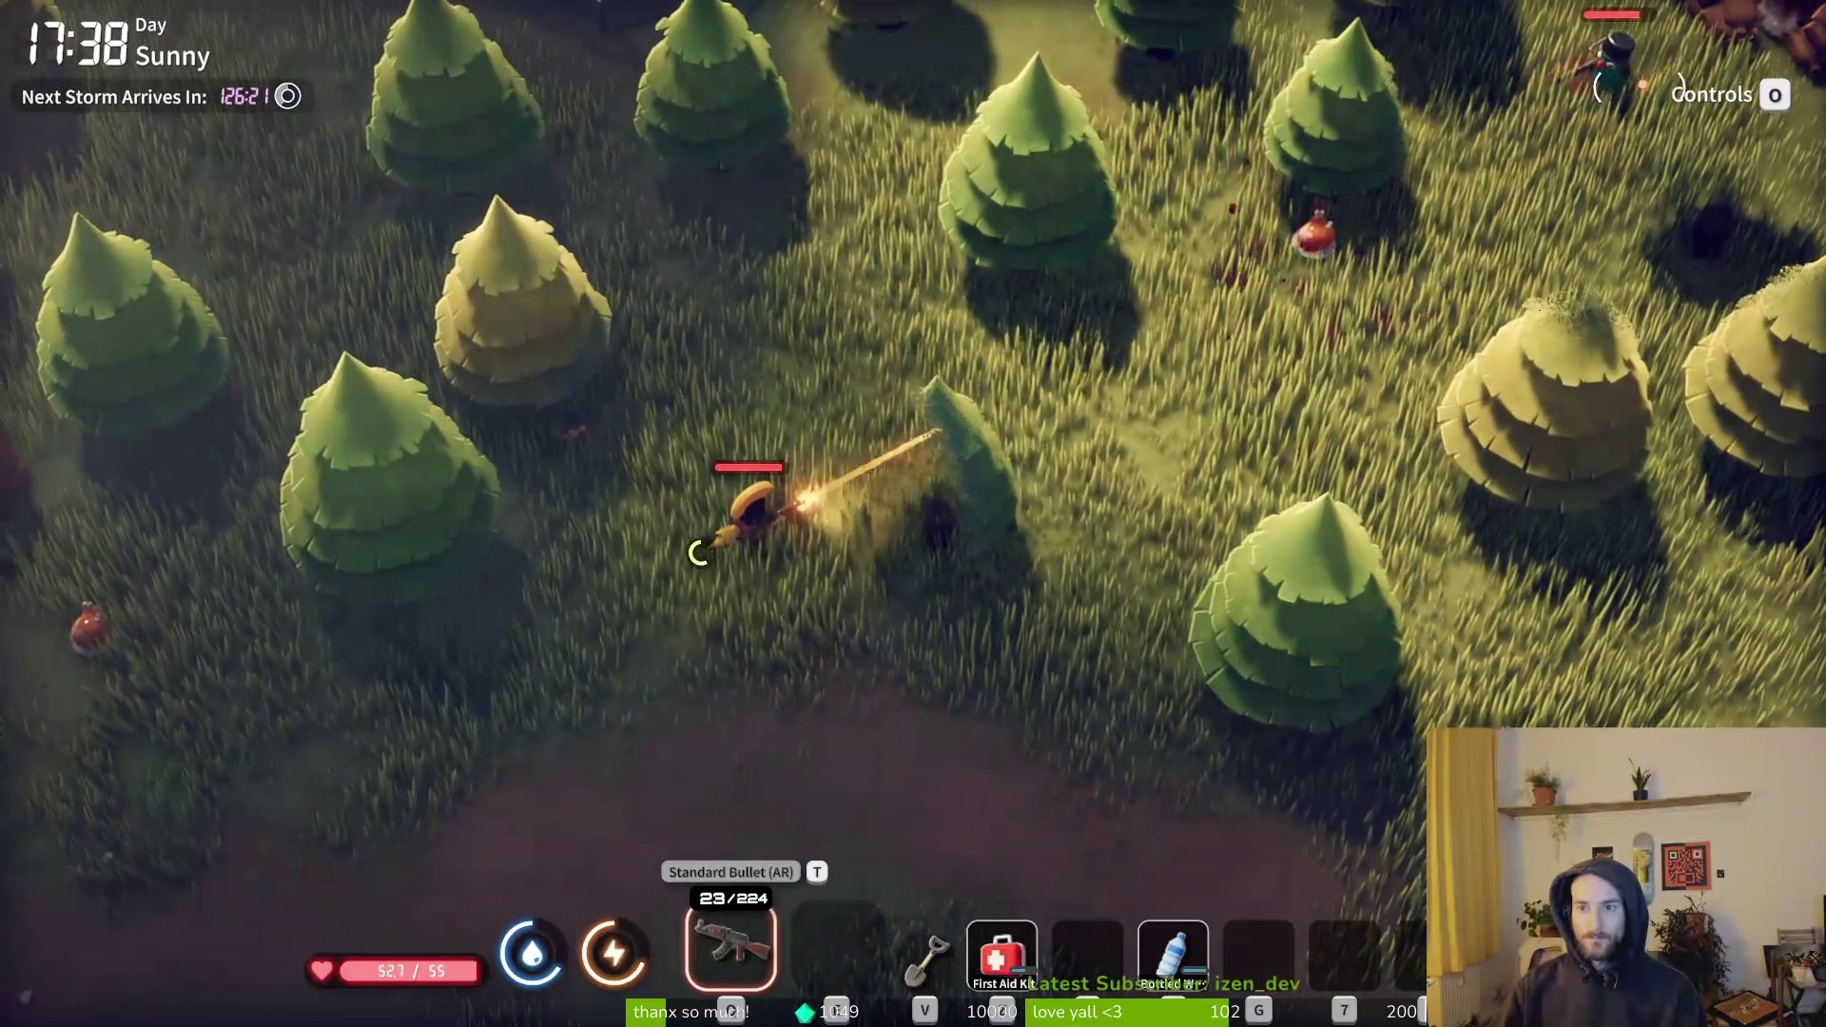
left_click(1627, 57)
left_click(704, 567)
key("r")
key("s")
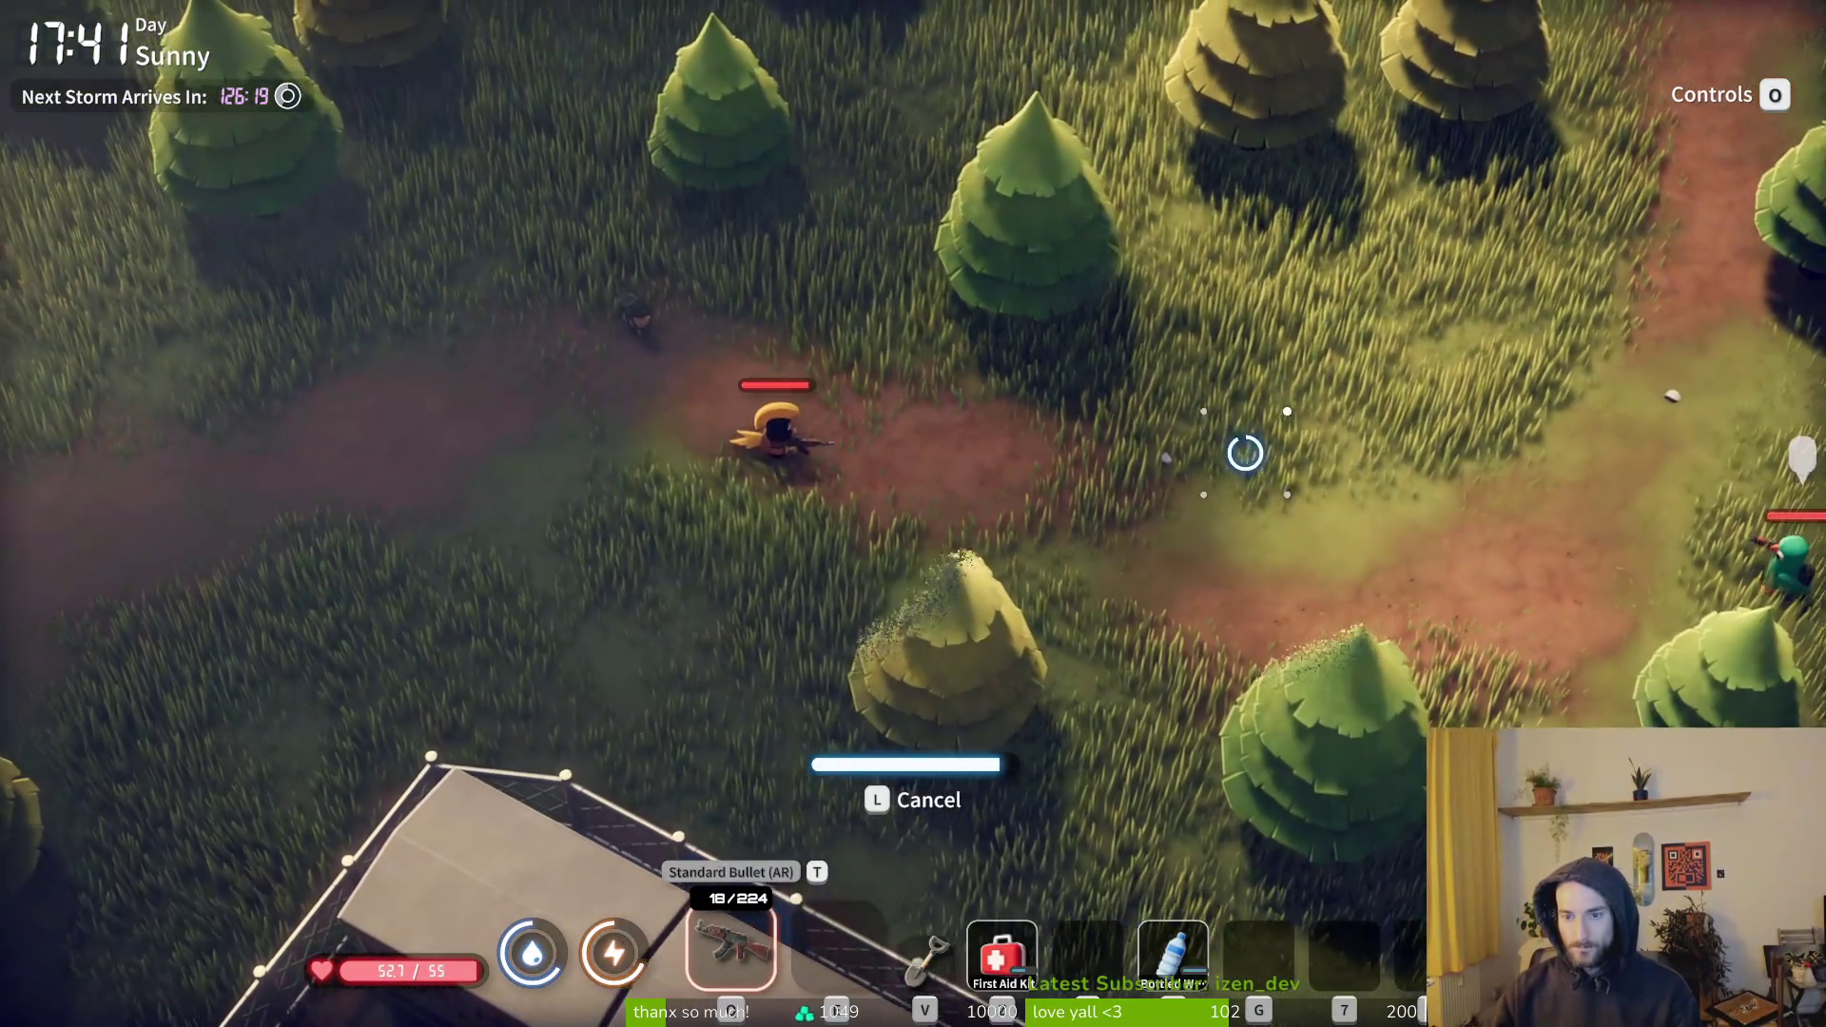
left_click(1702, 532)
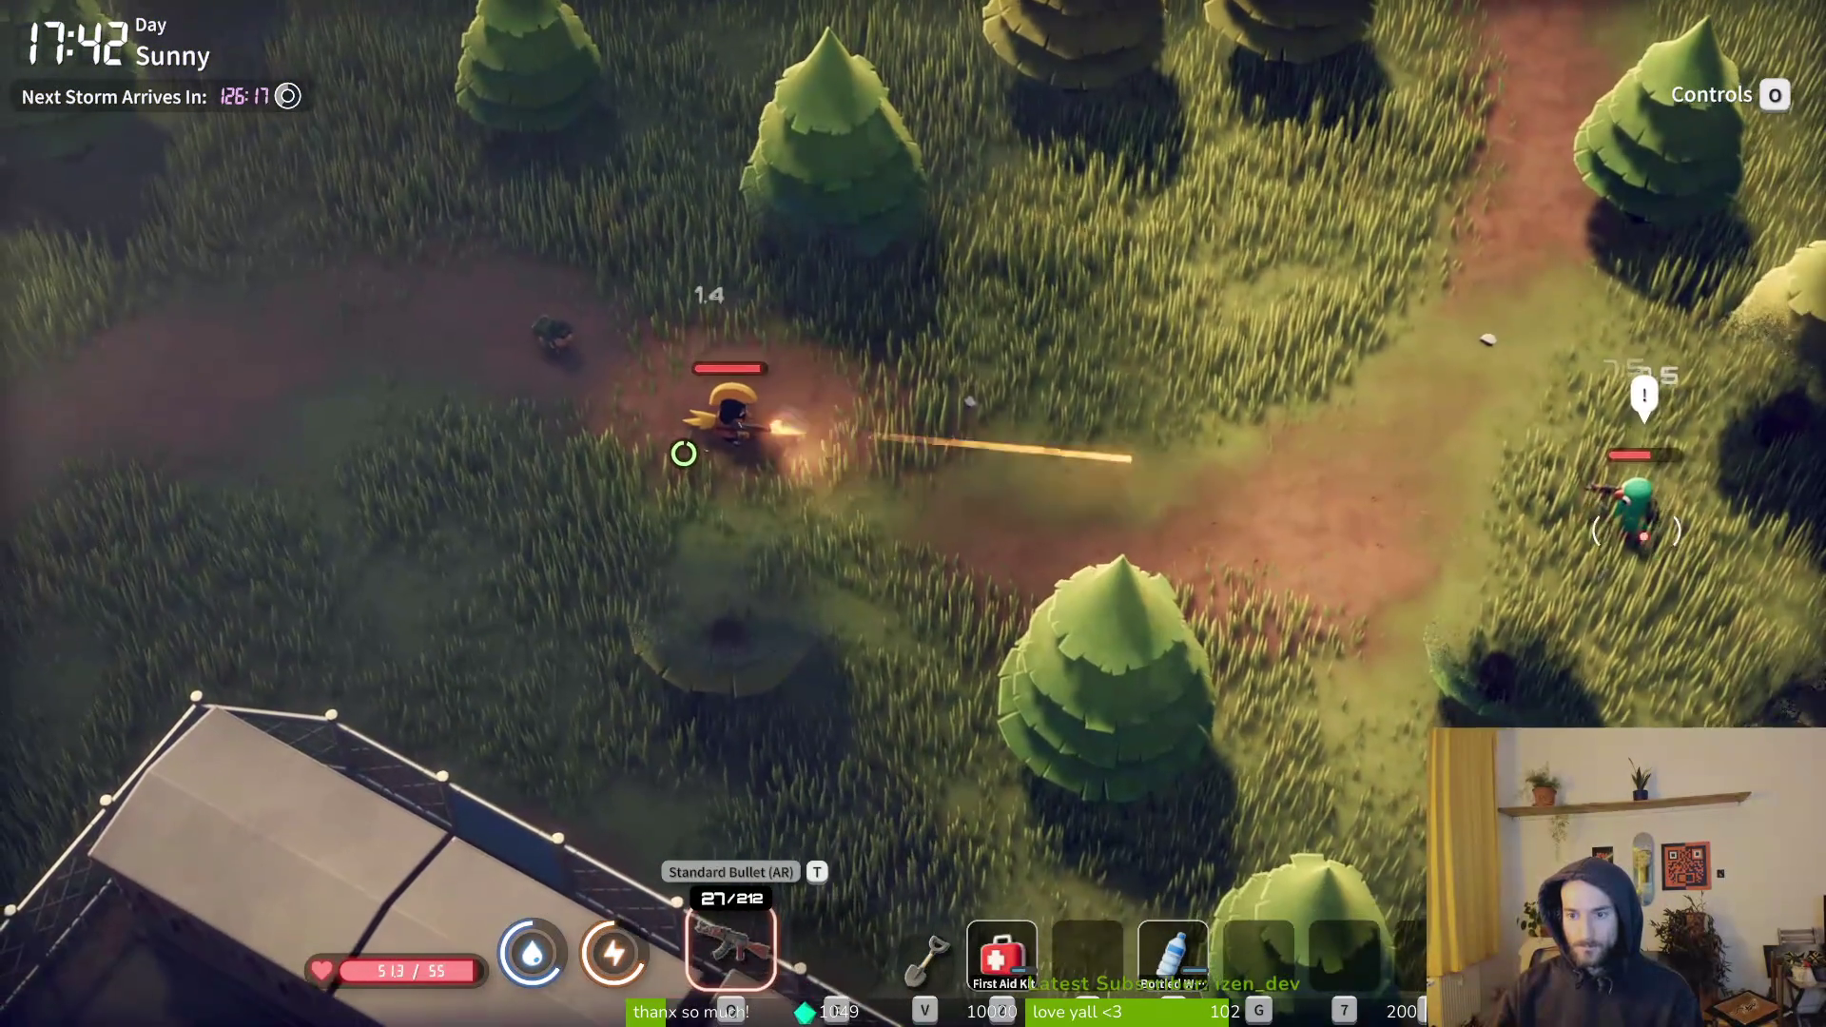
- Reload, heal to 55/55 with the First Aid Kit, and loot a Fading Feather from the body
key("r")
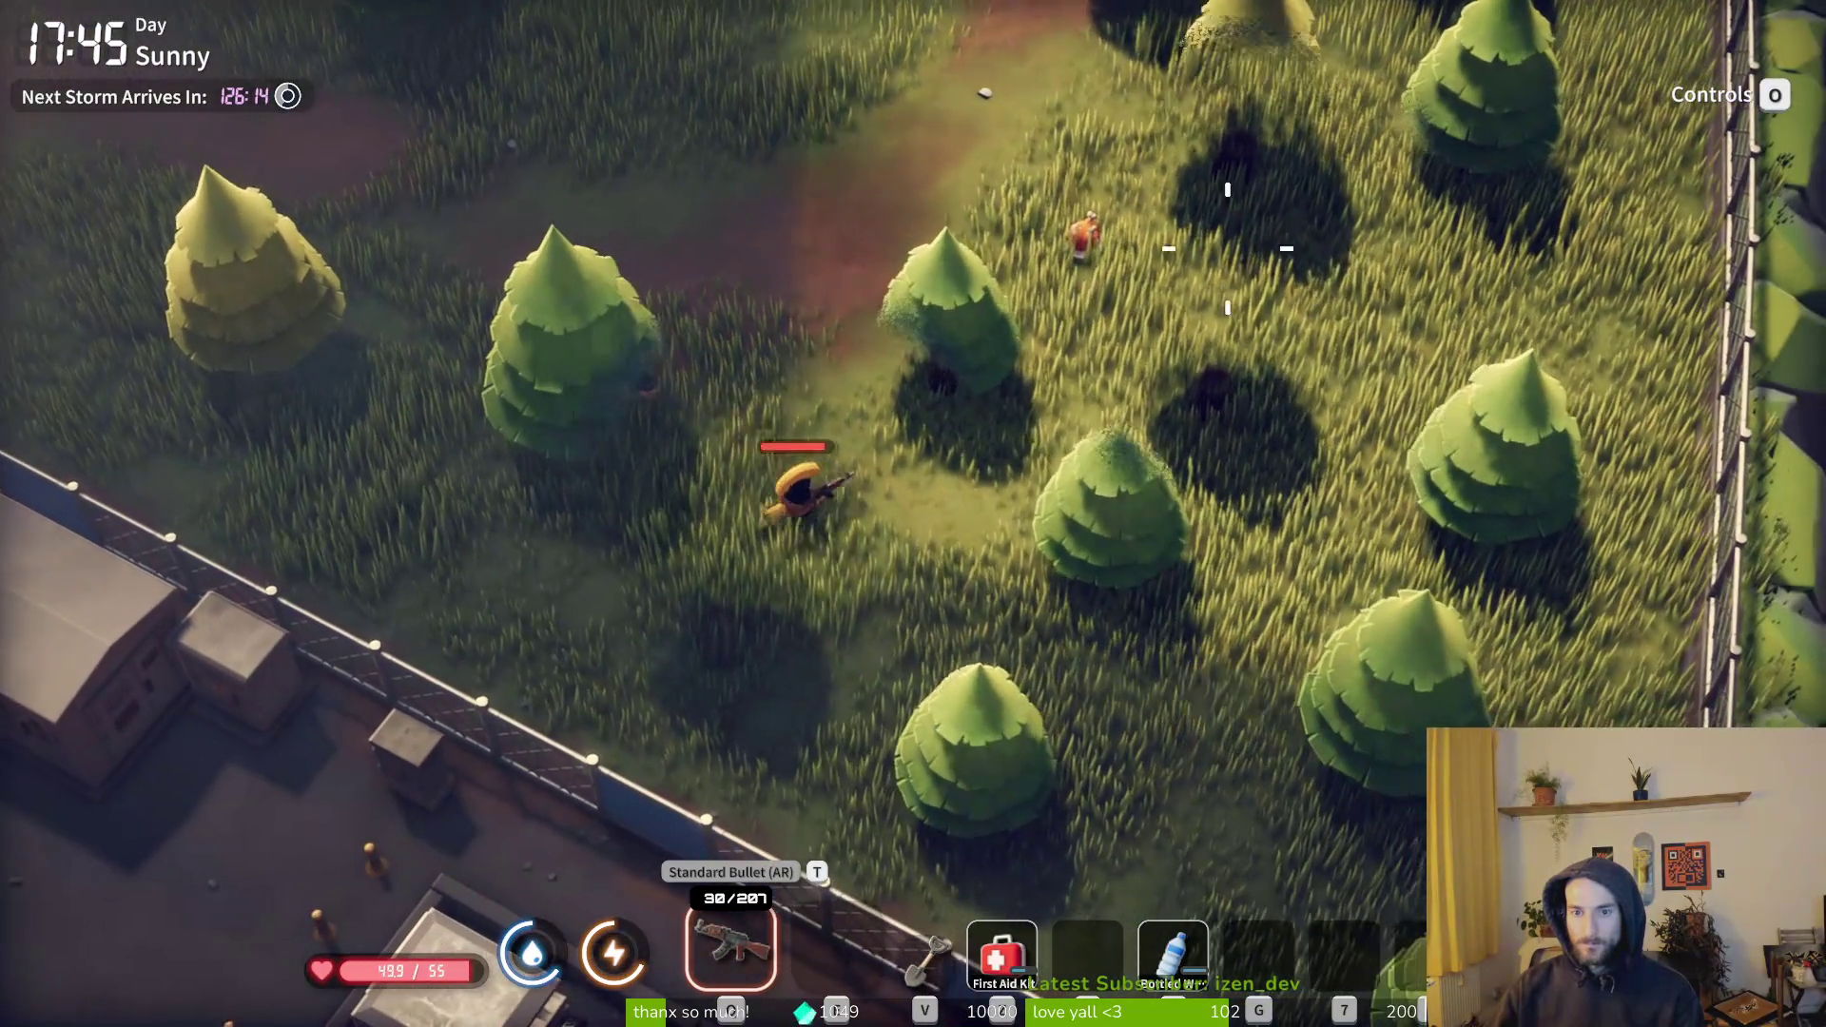
key("3")
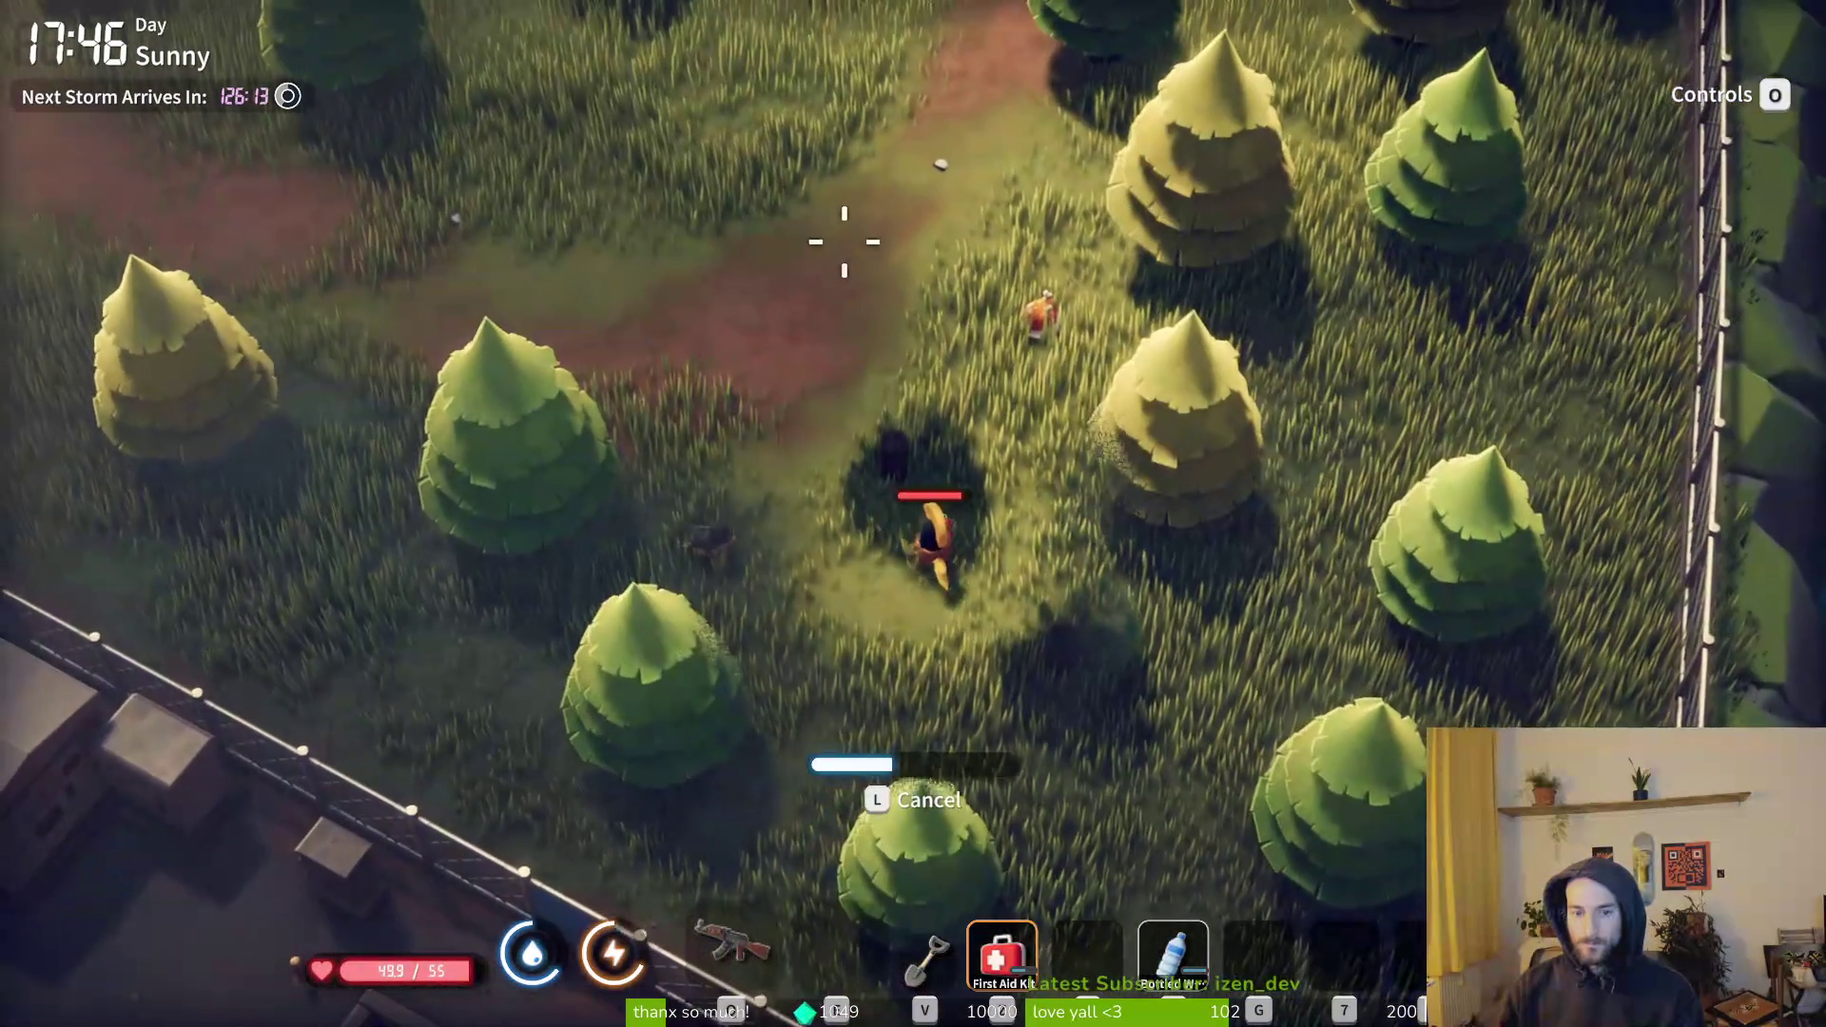
key("Tab")
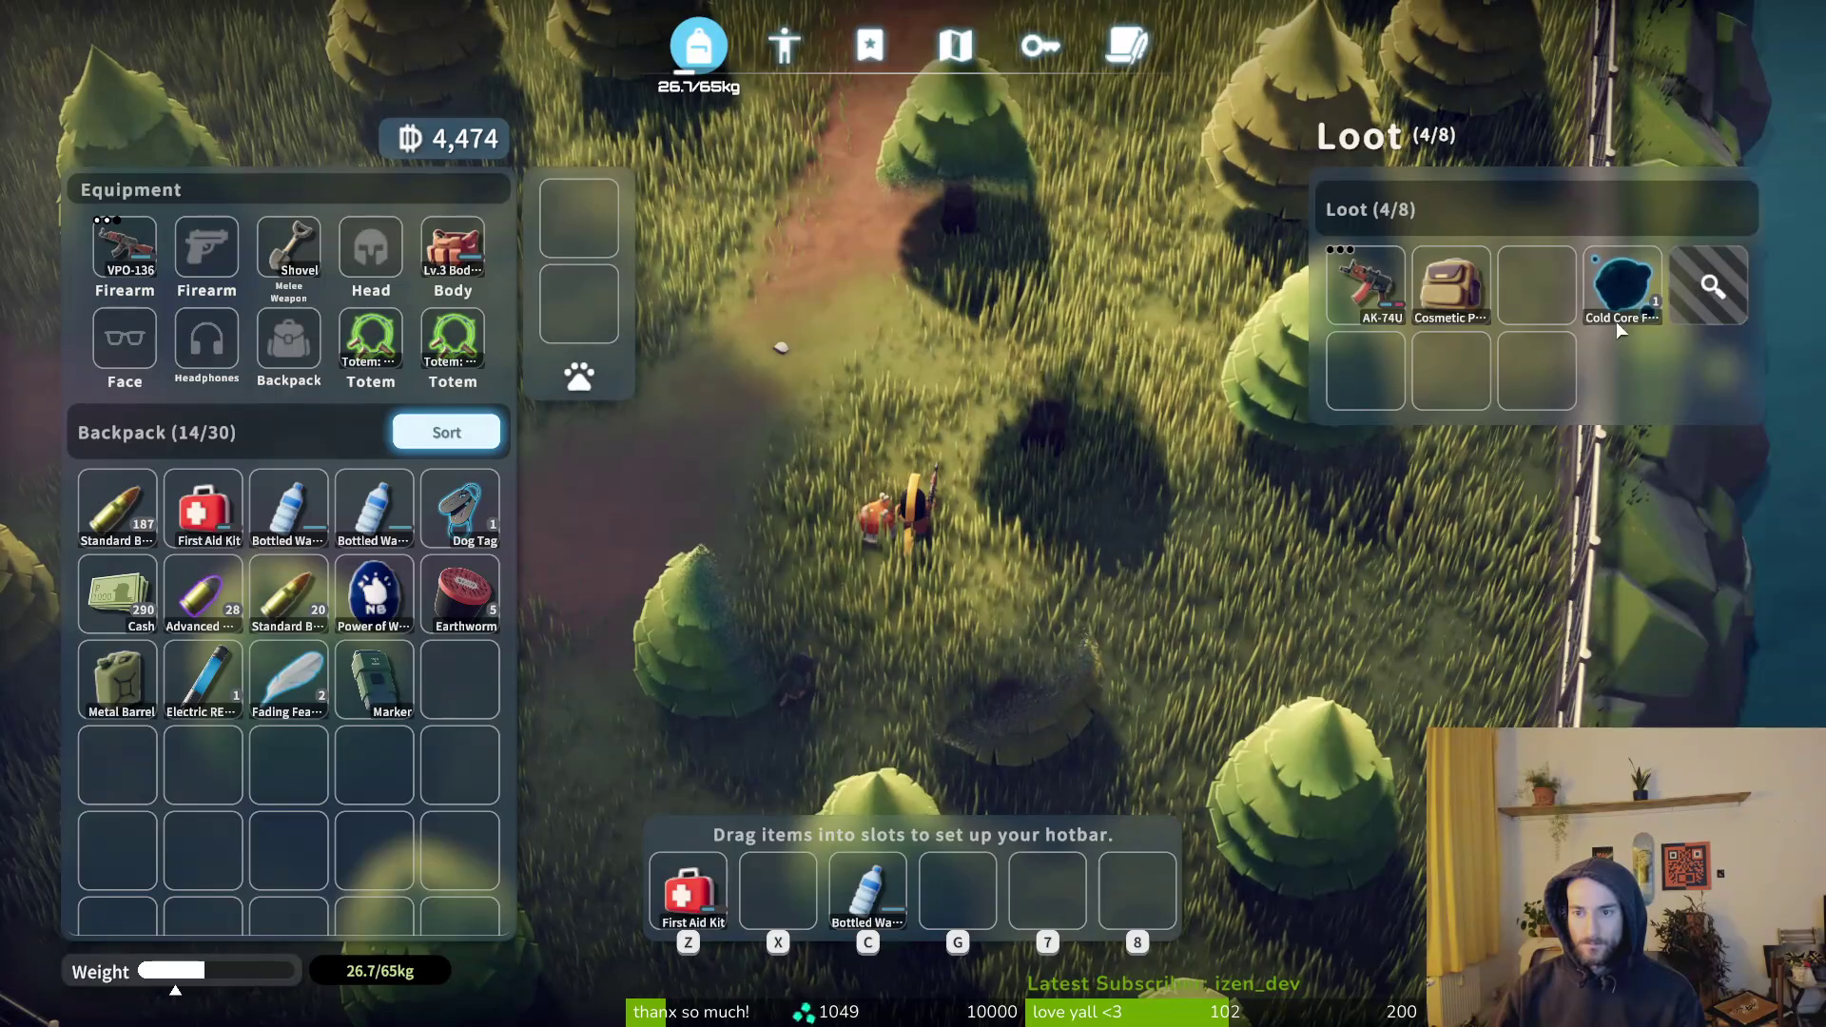
key("Tab")
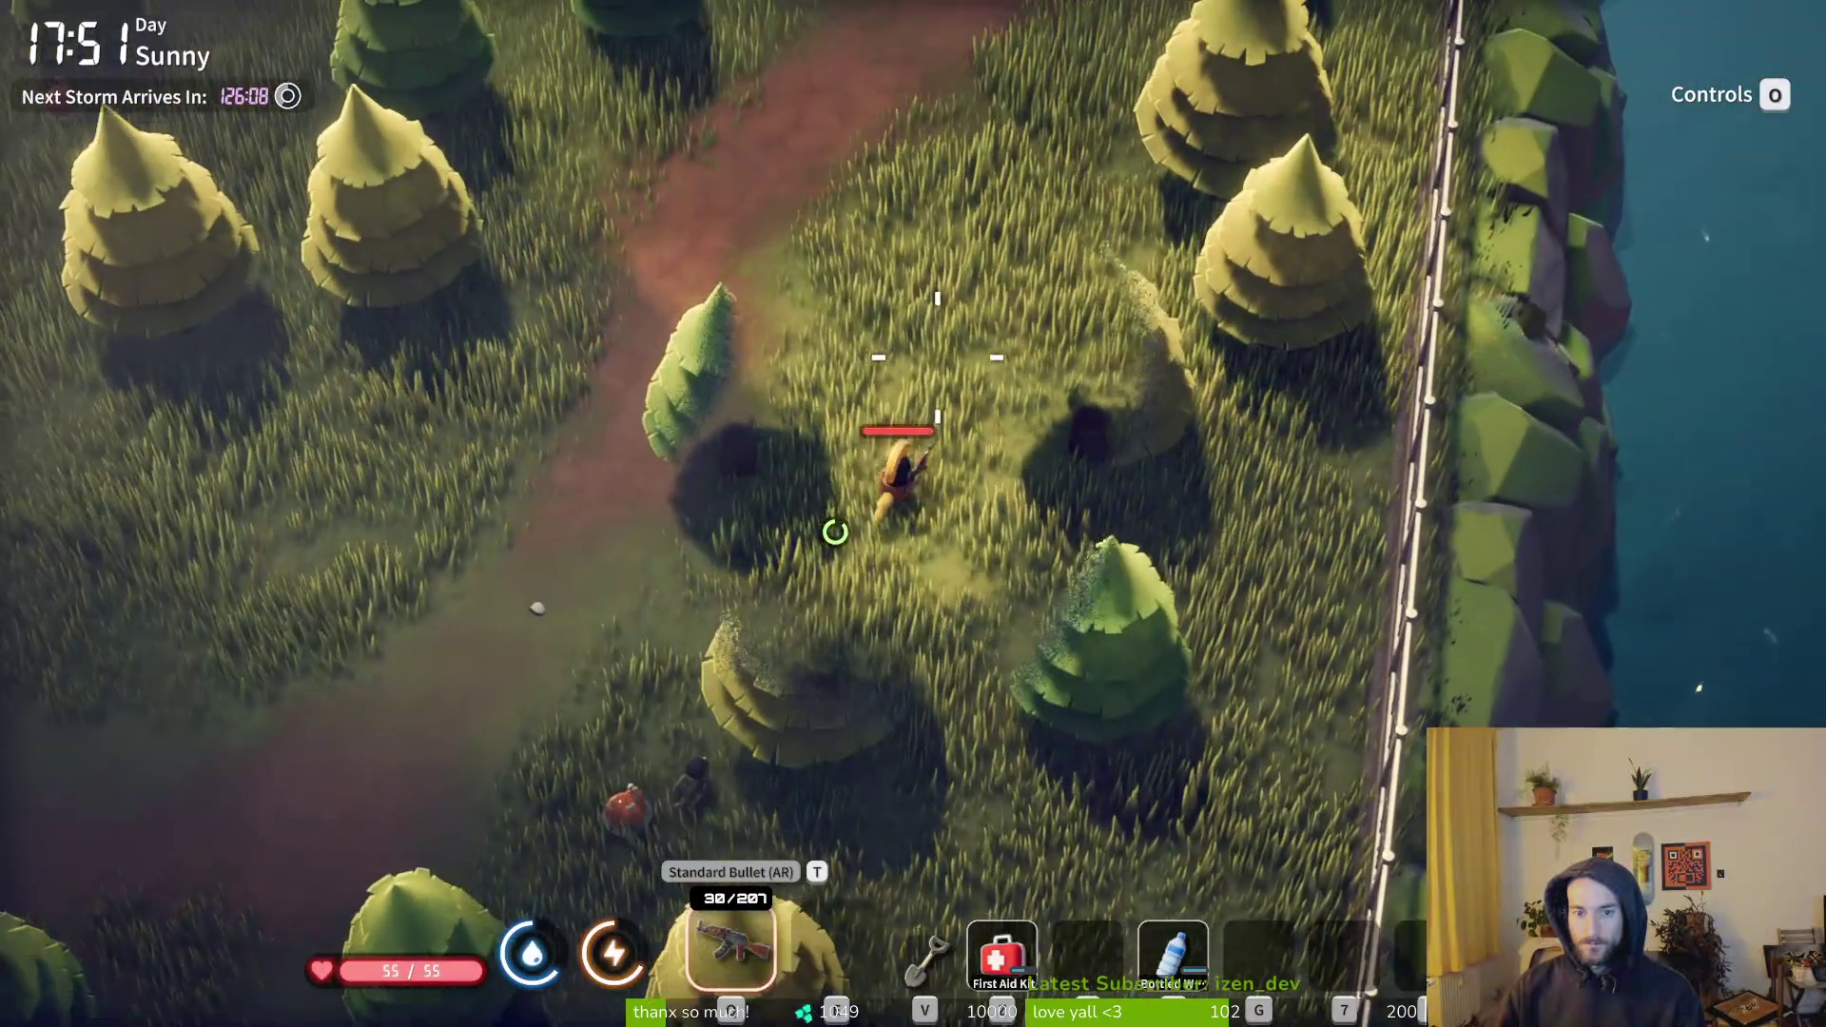
- Travel through the teleport bubble to the parking lot and check the world map
key("w")
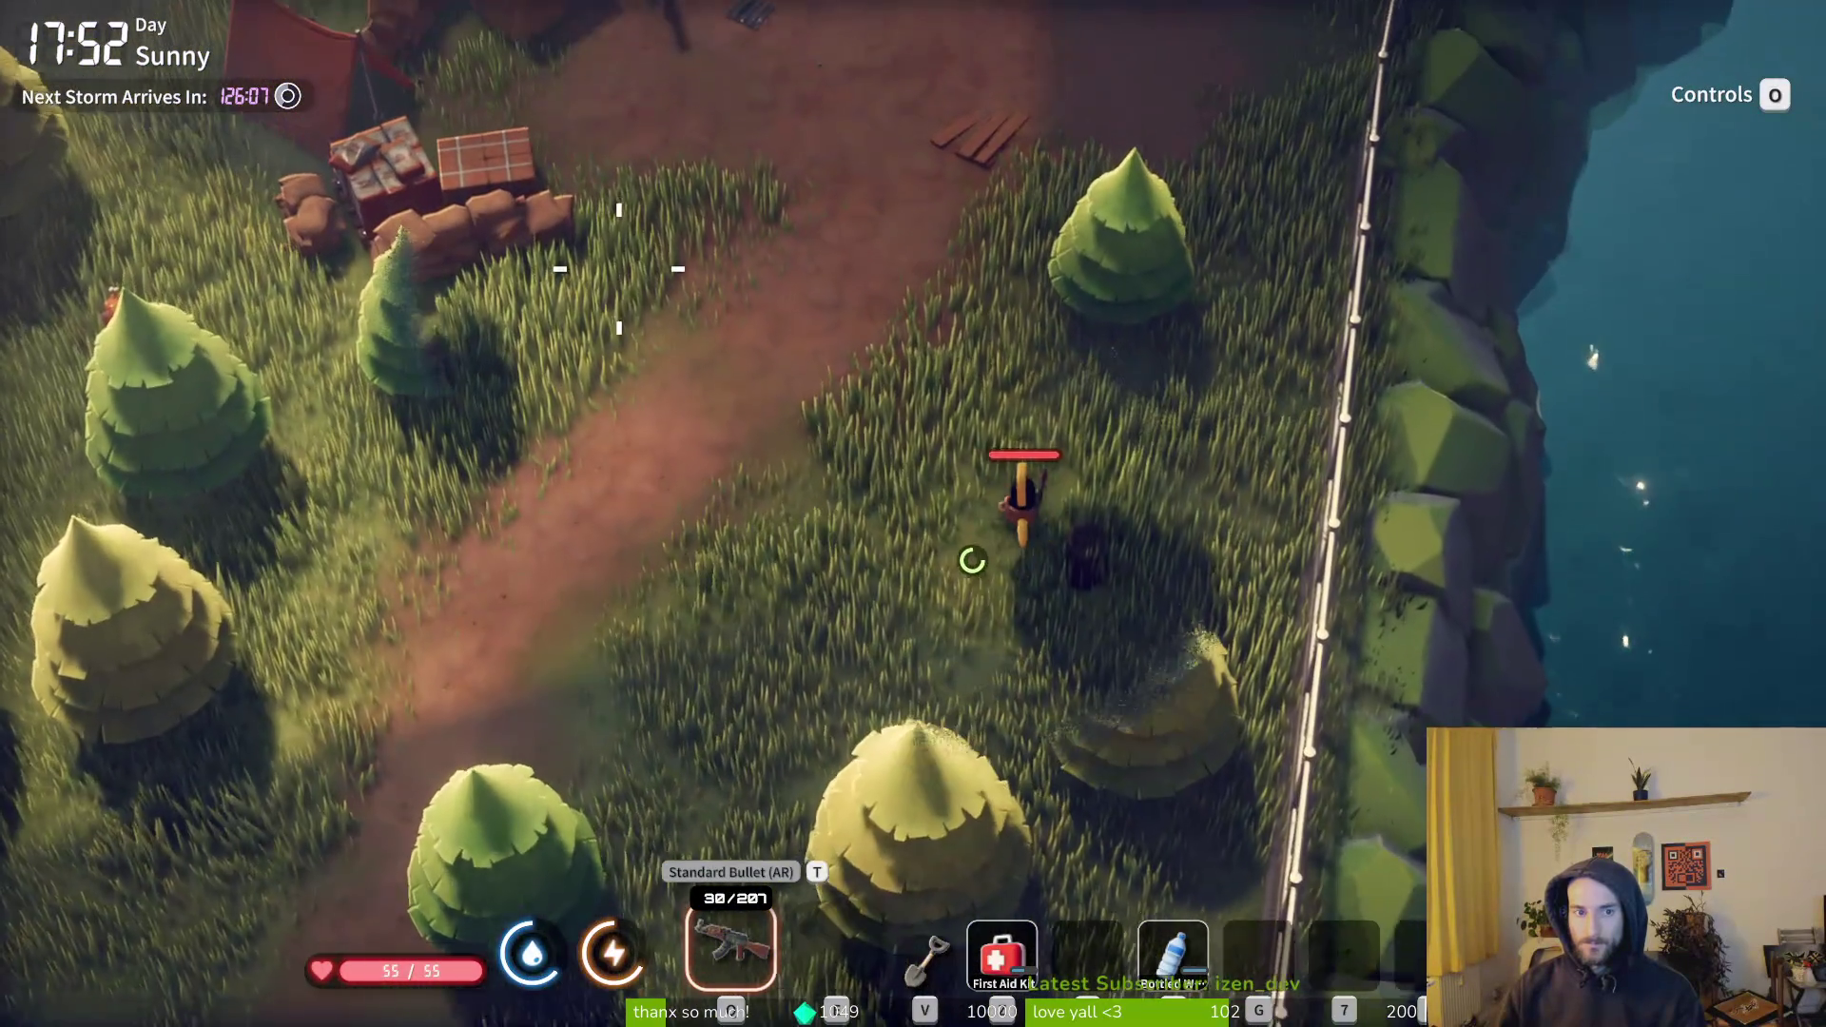
key("w")
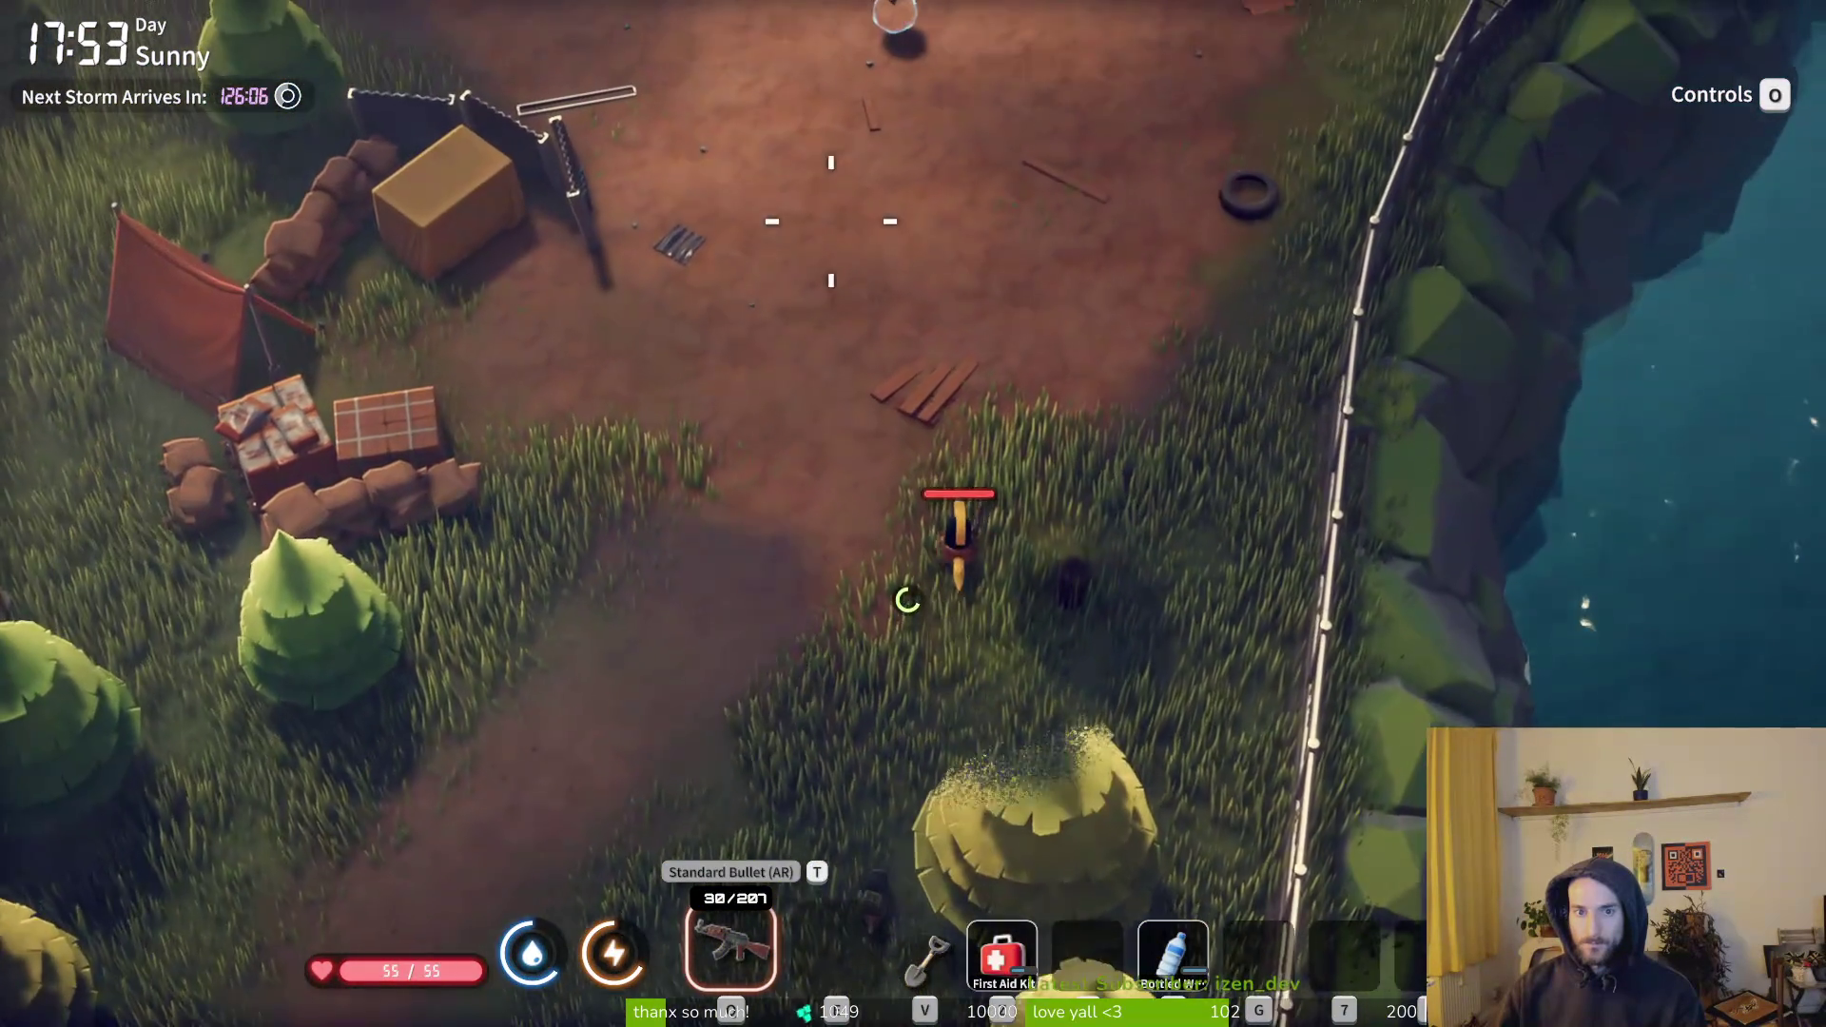
key("w")
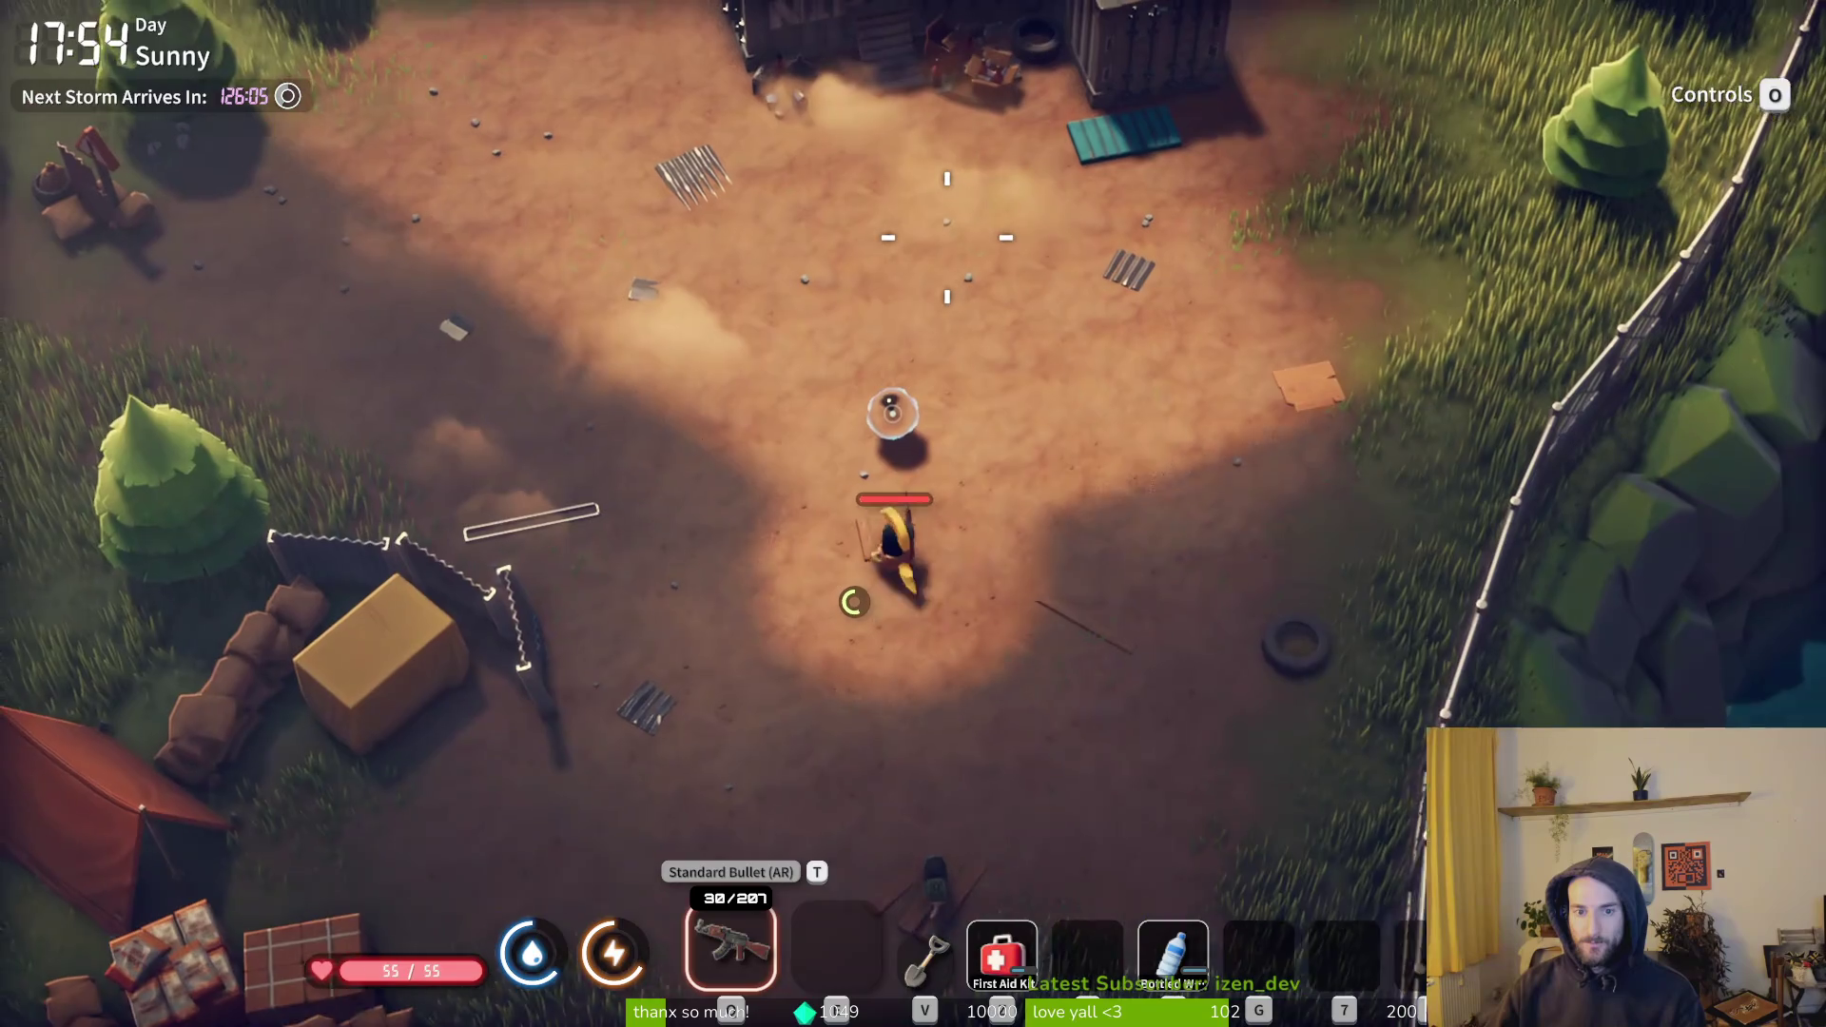
key("f")
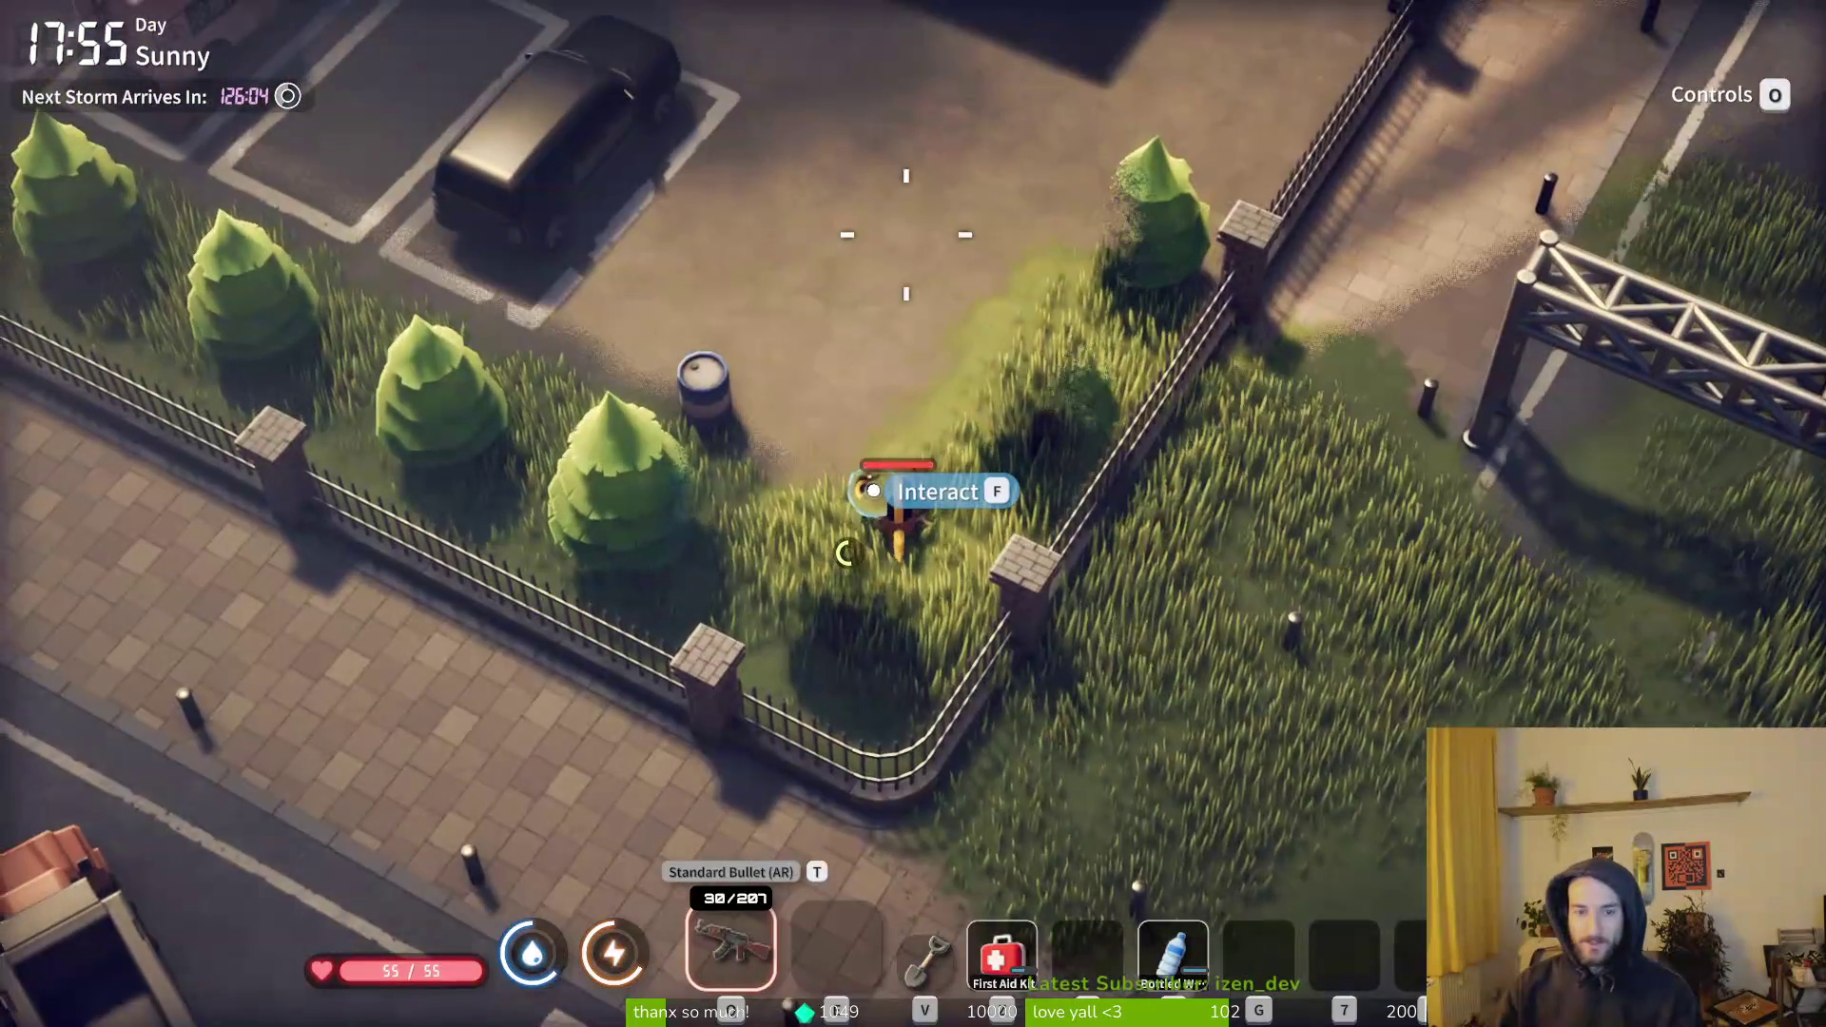
key("m")
key("m")
key("a")
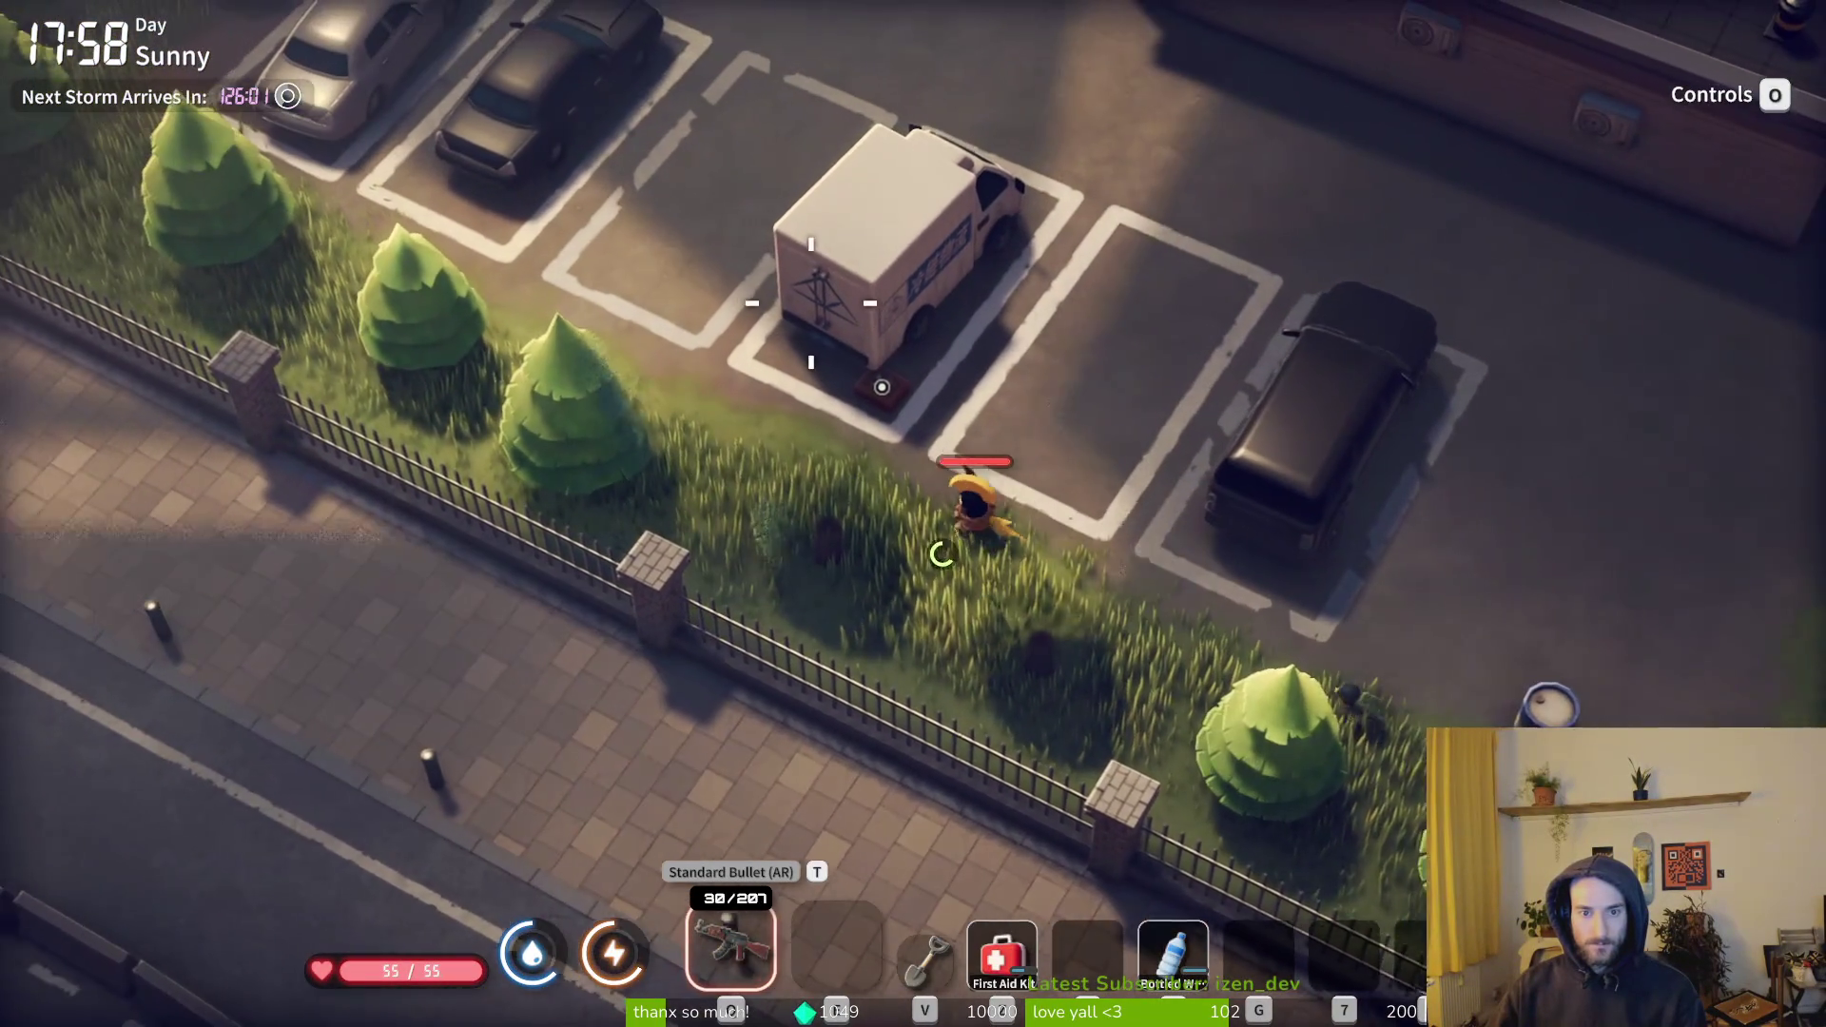
- Consume the Cocoa Milk and canned food from the van's Food Box, leaving the Lollipop
key("w")
key("f")
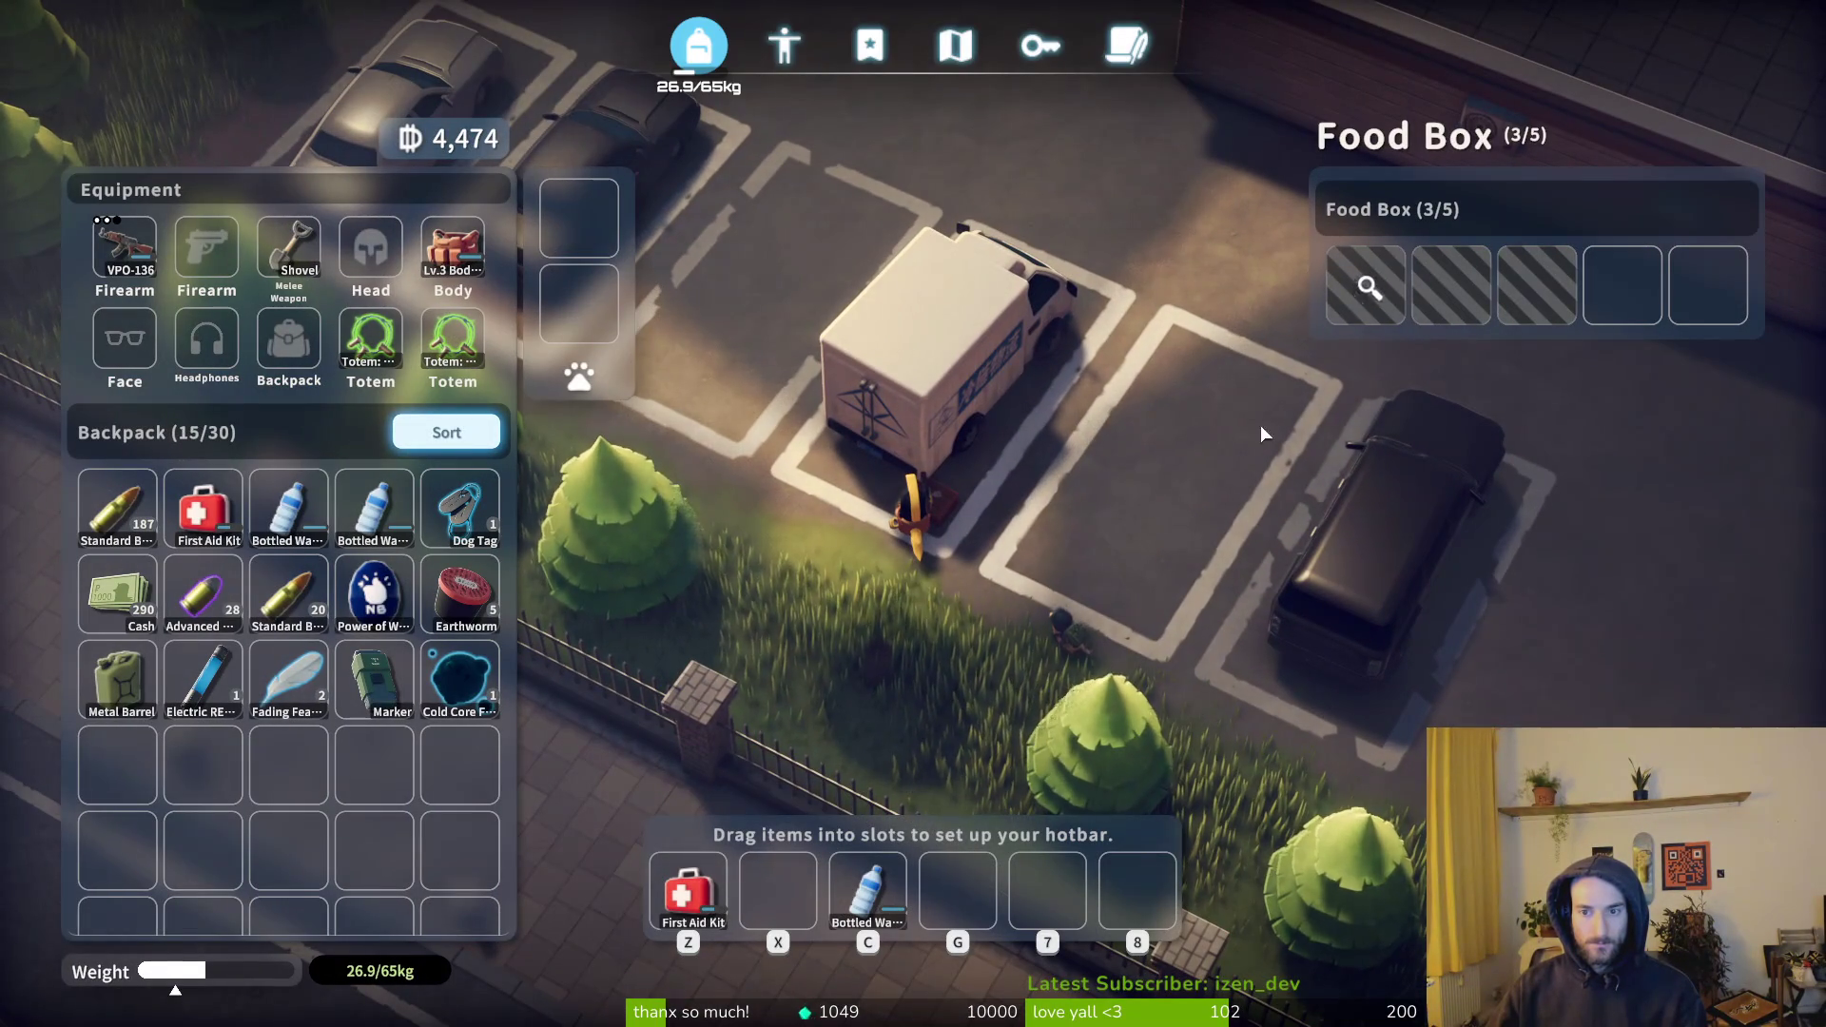
key("b")
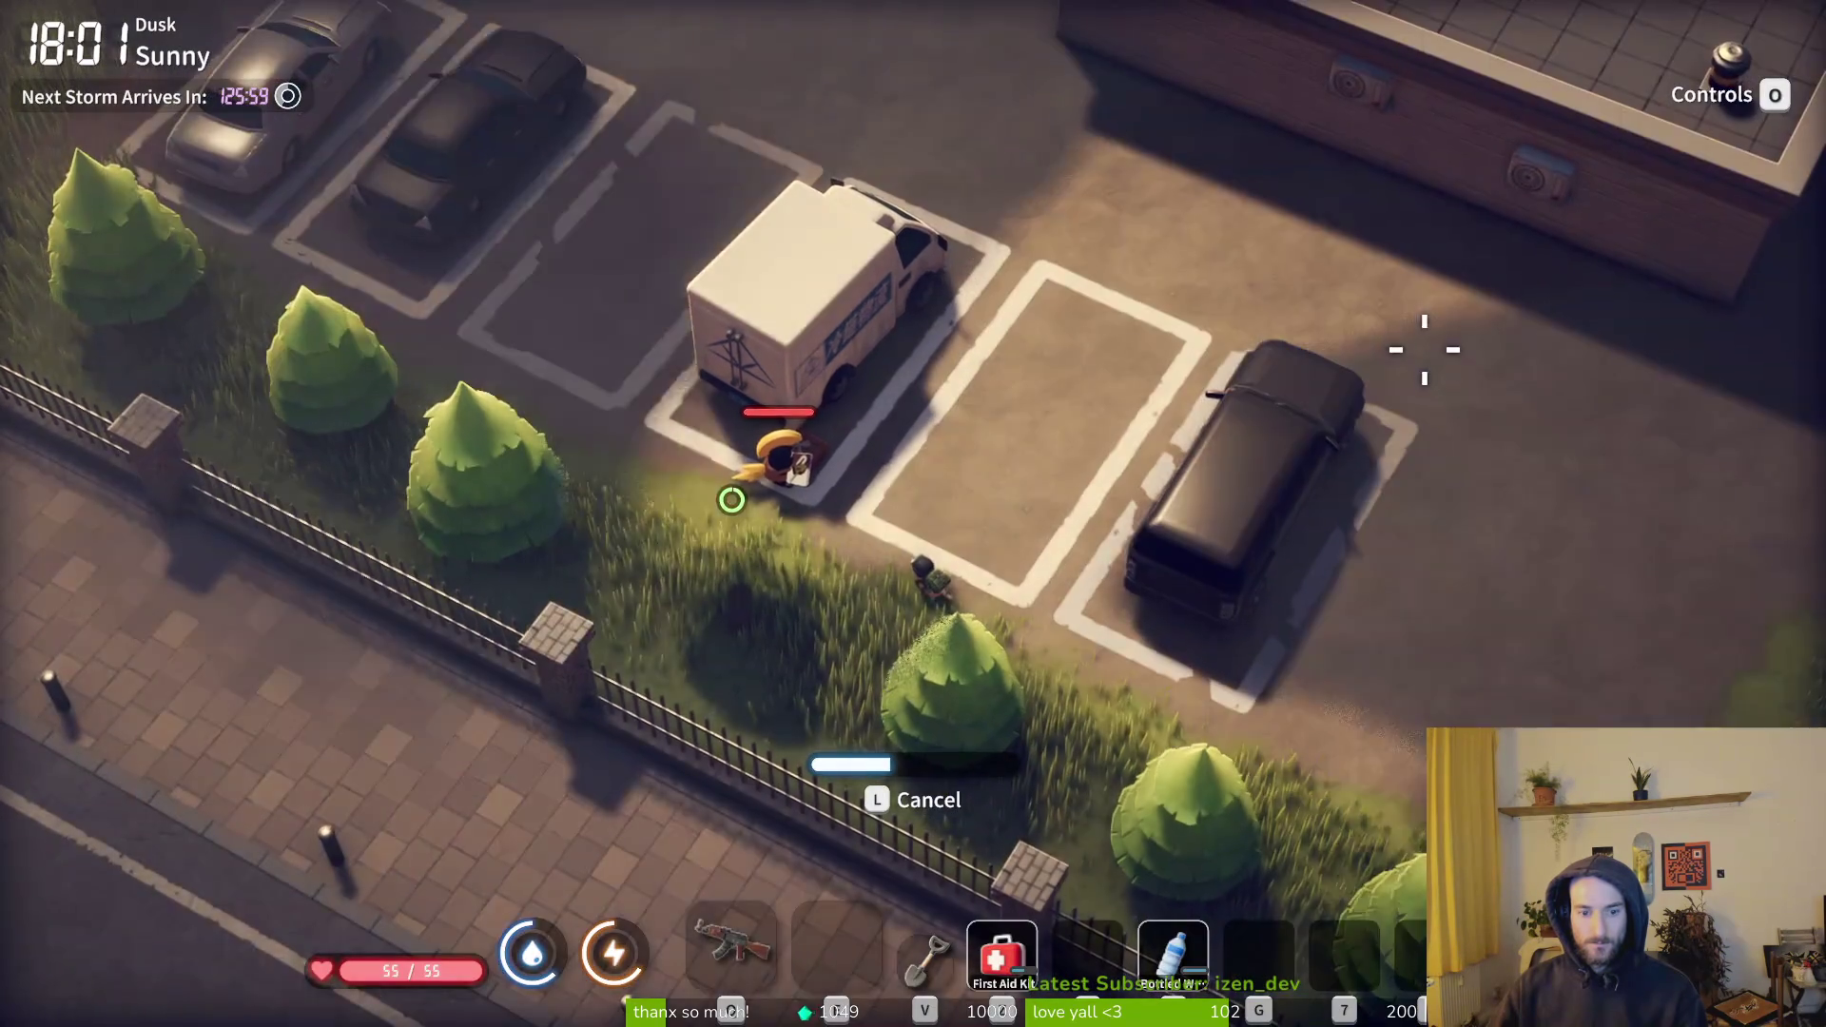
key("f")
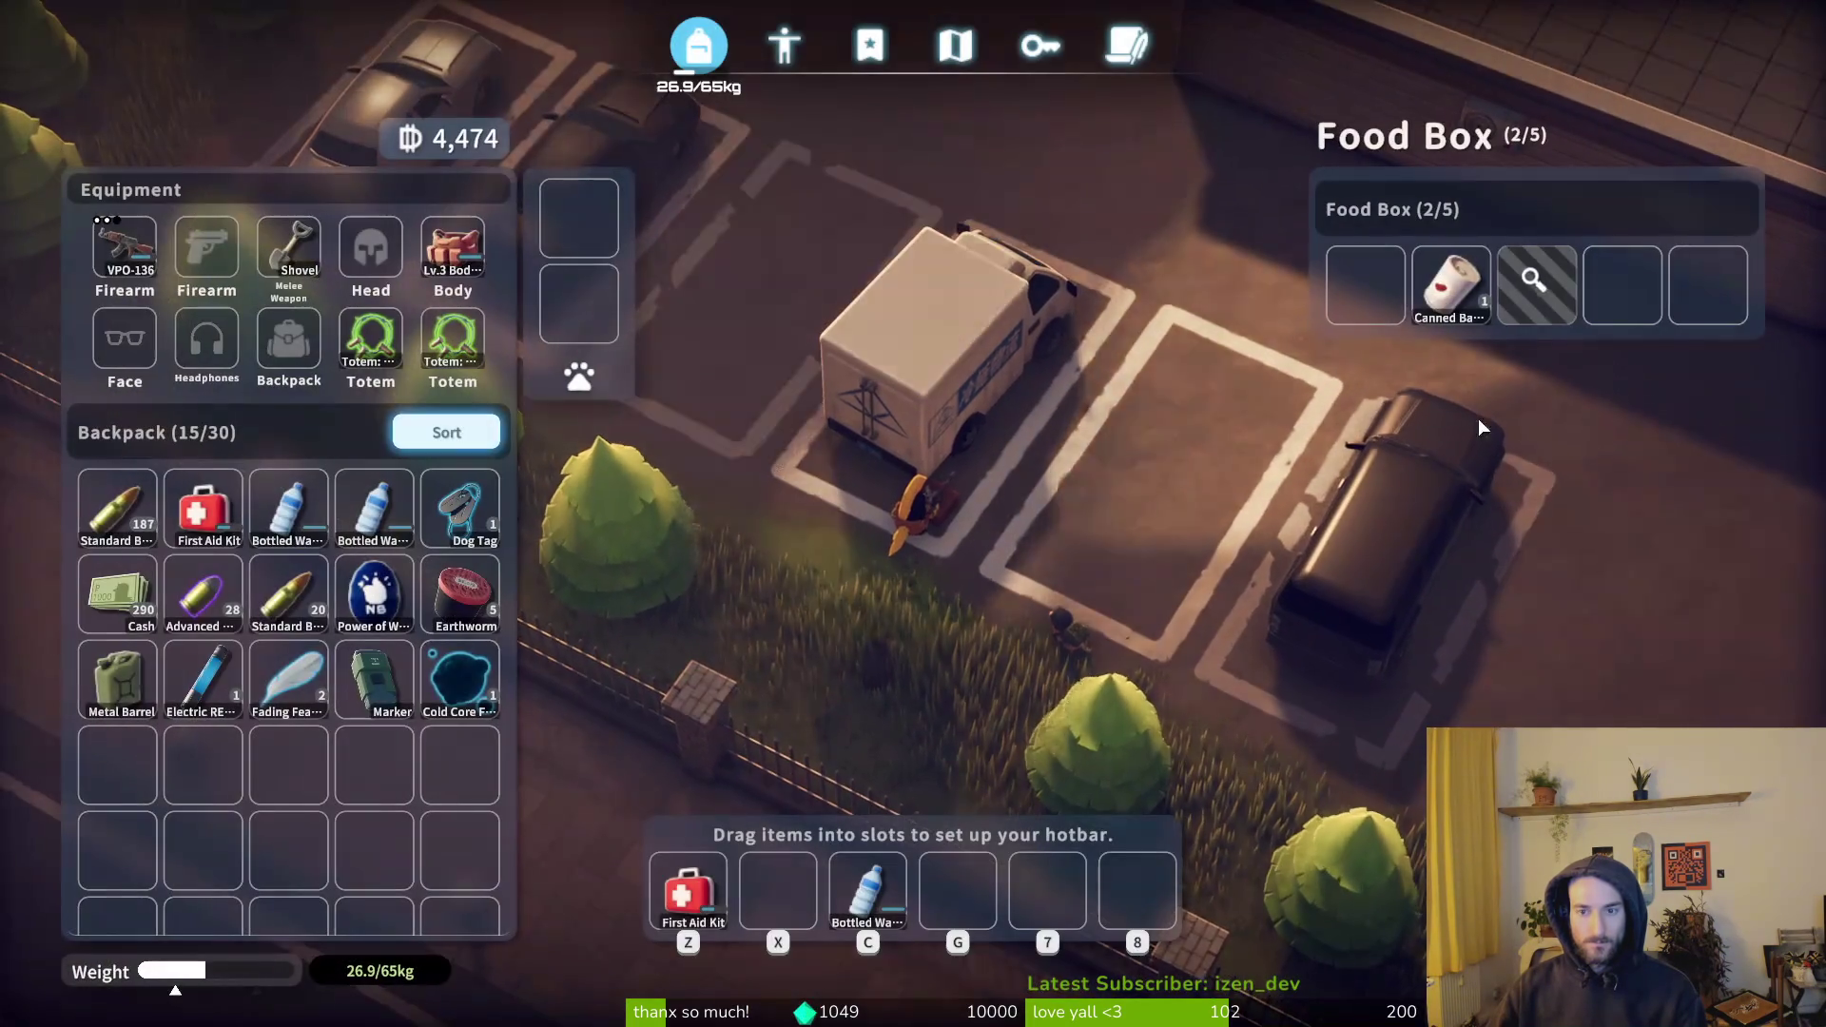
key("b")
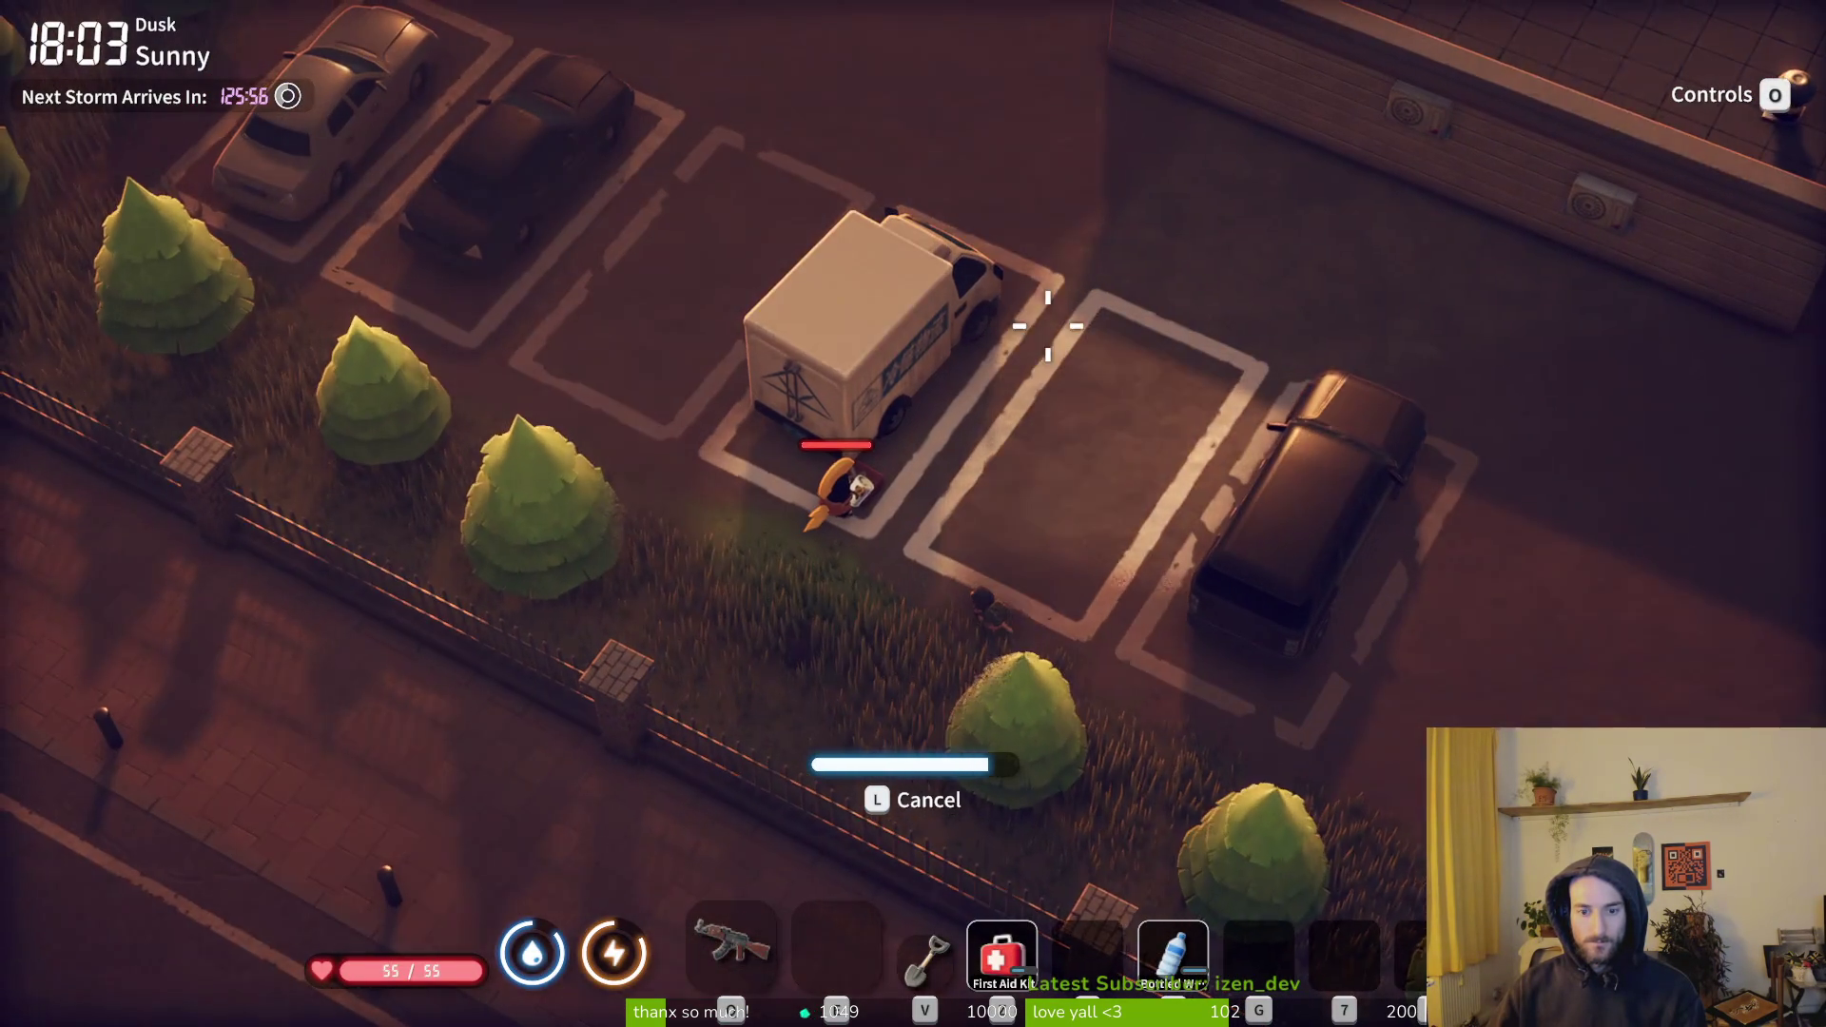
key("f")
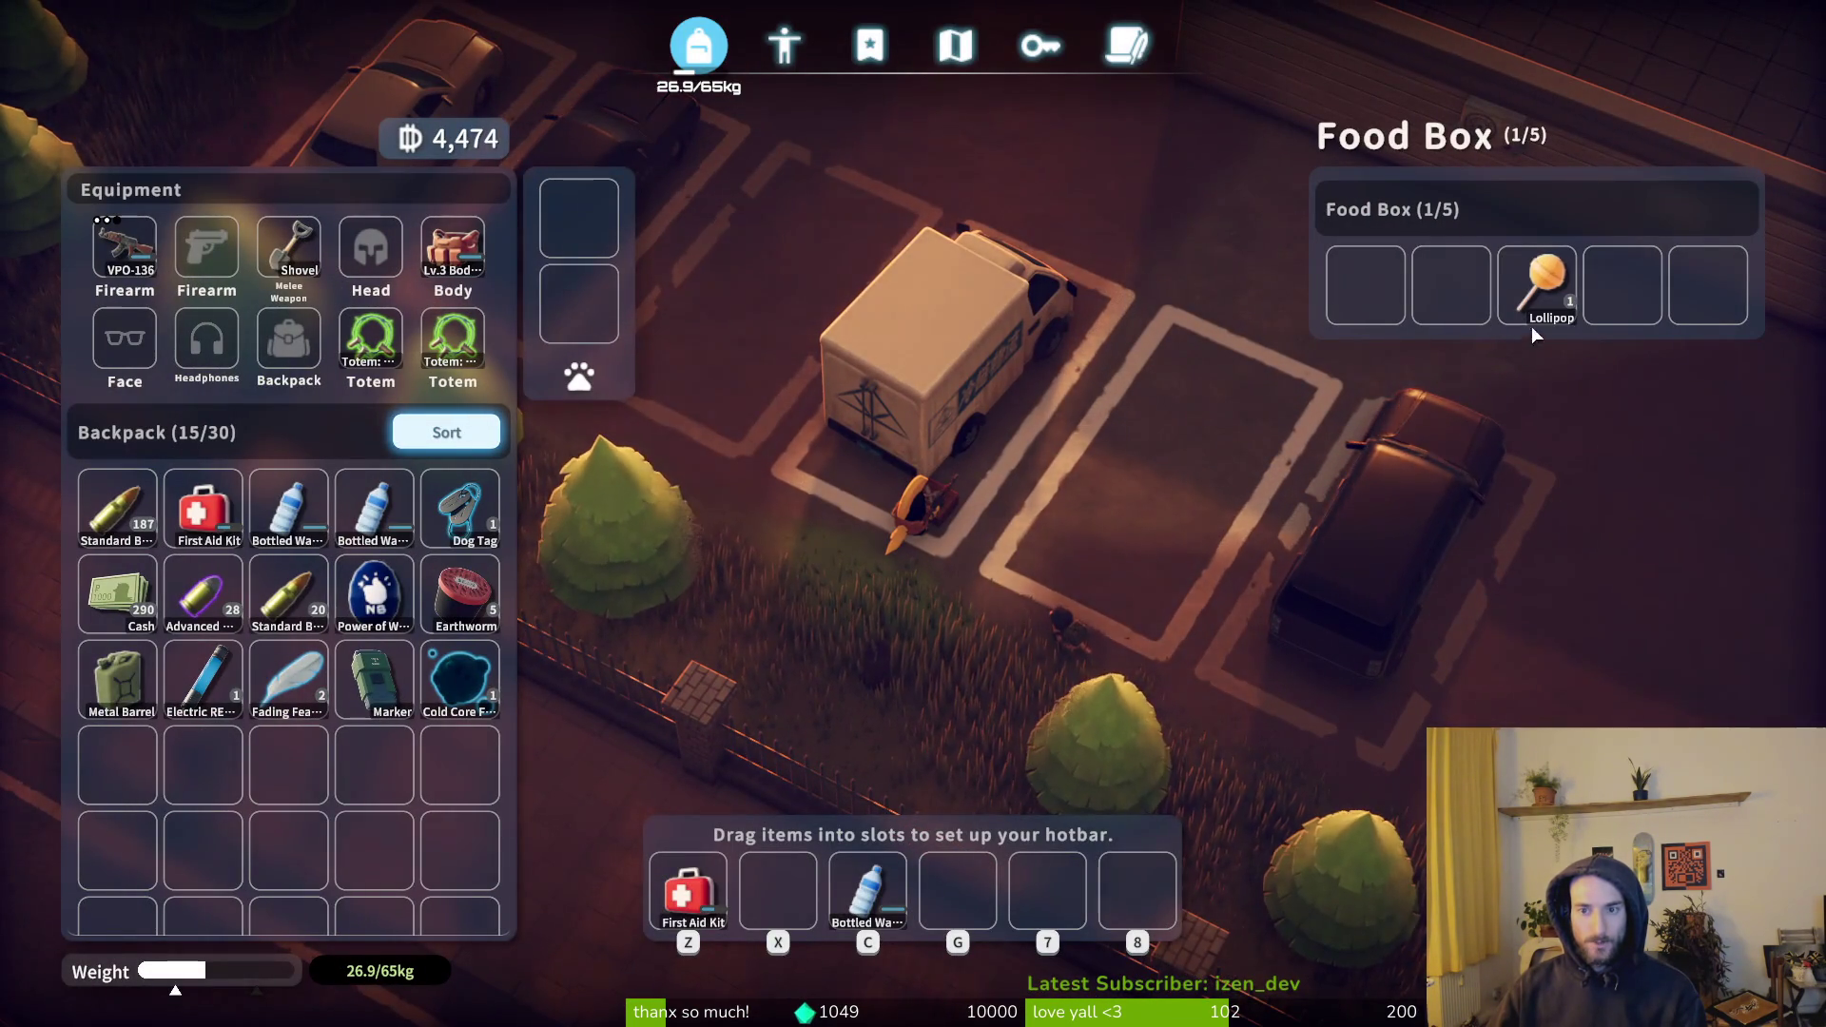
key("Escape")
- Recover all seven Lost Items into the backpack, now 35/47 at 51.3/83.8 kg
key("w")
key("a")
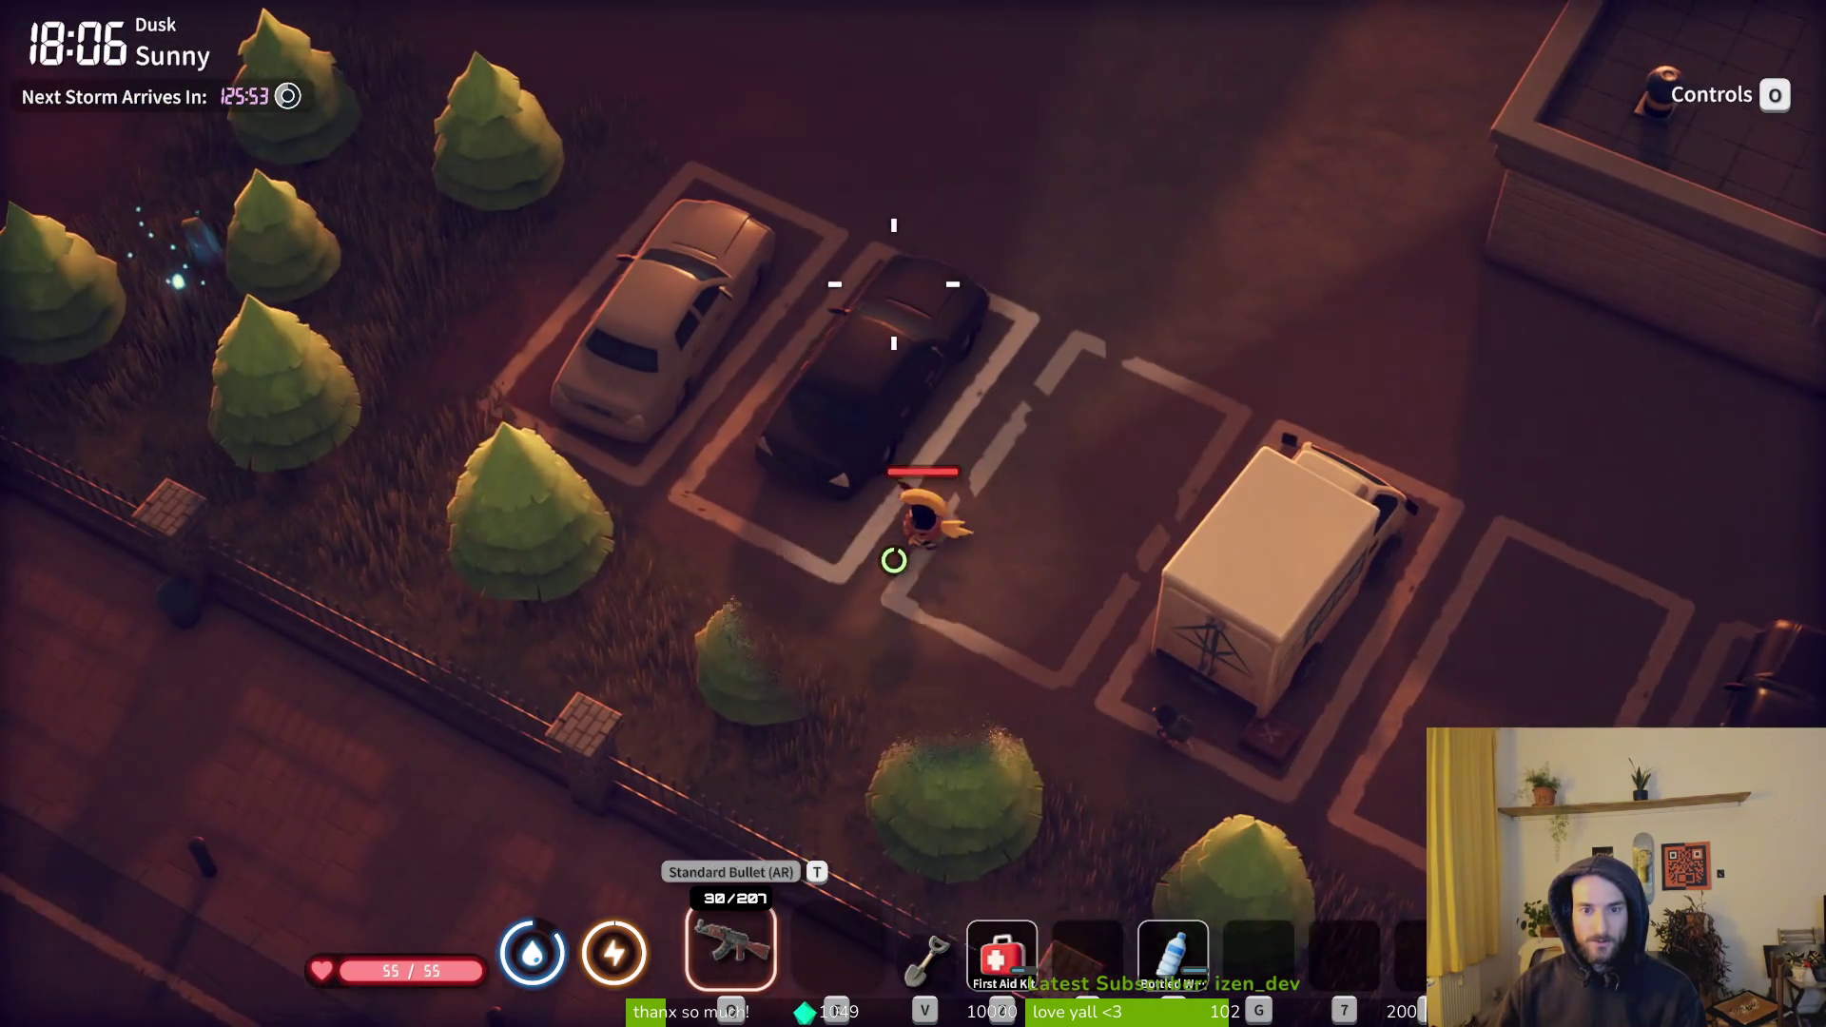
key("a")
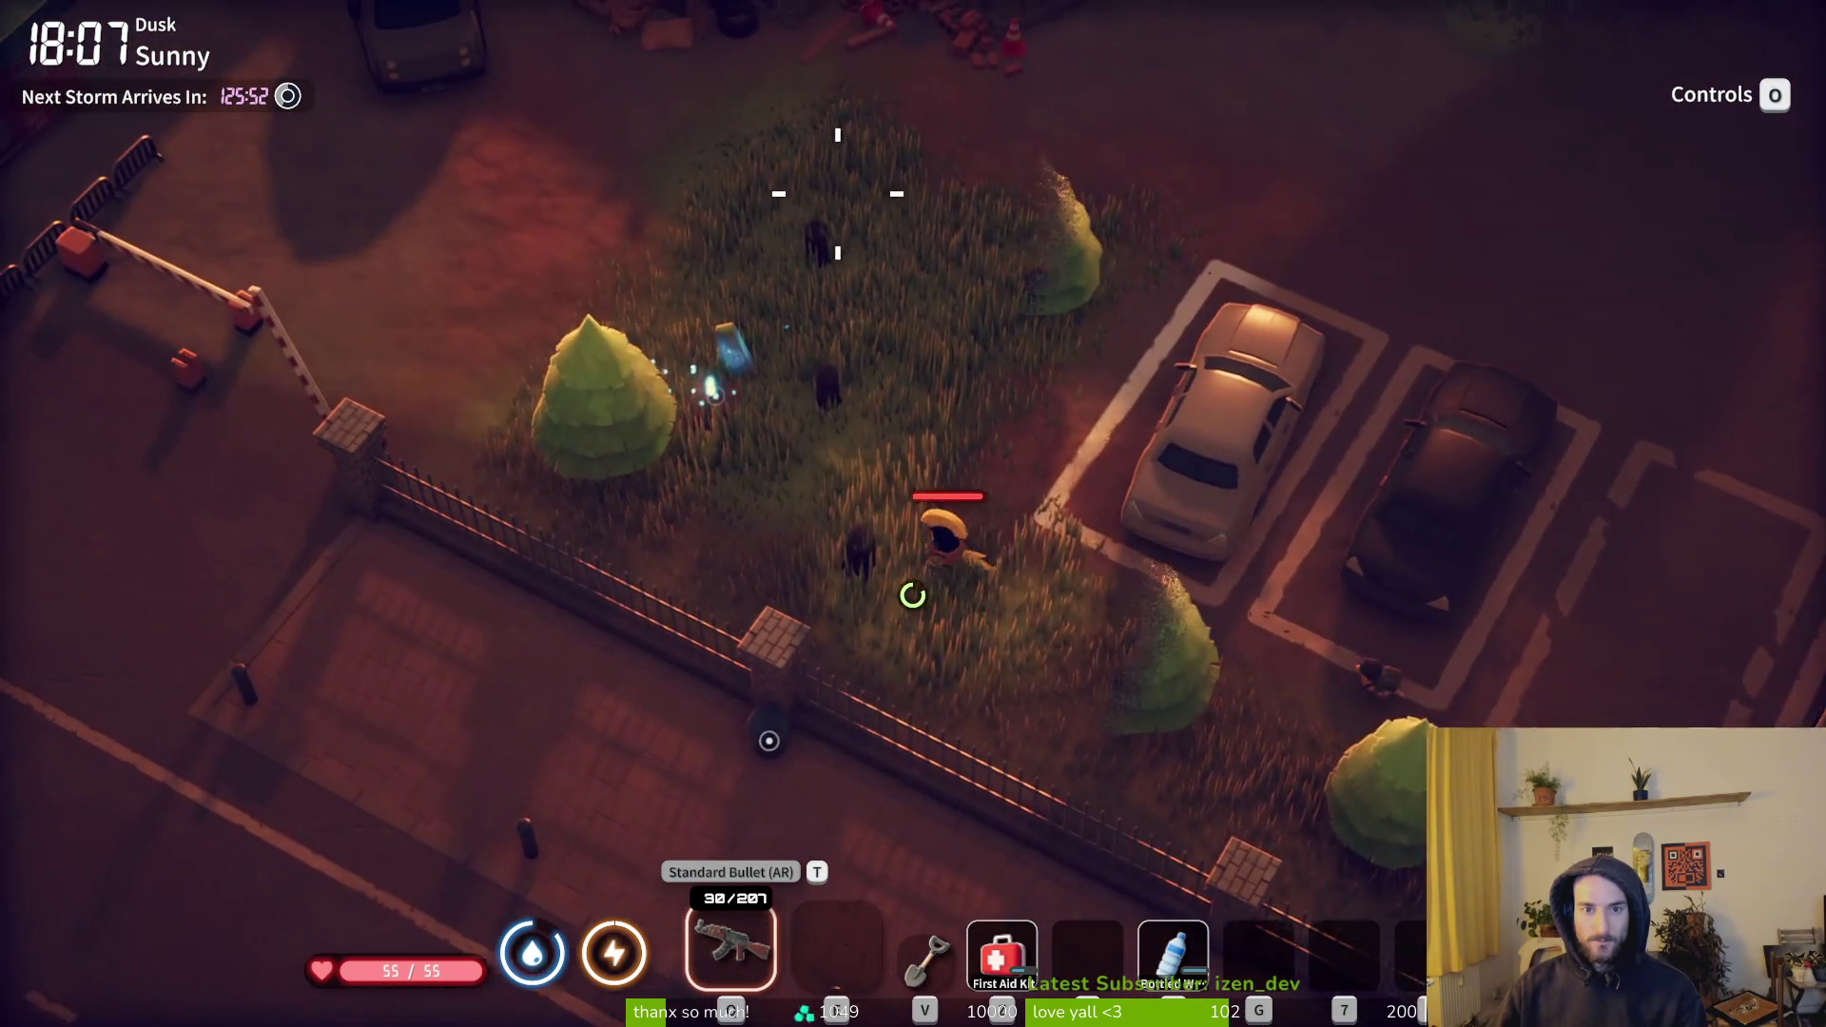
key("w")
key("a")
key("f")
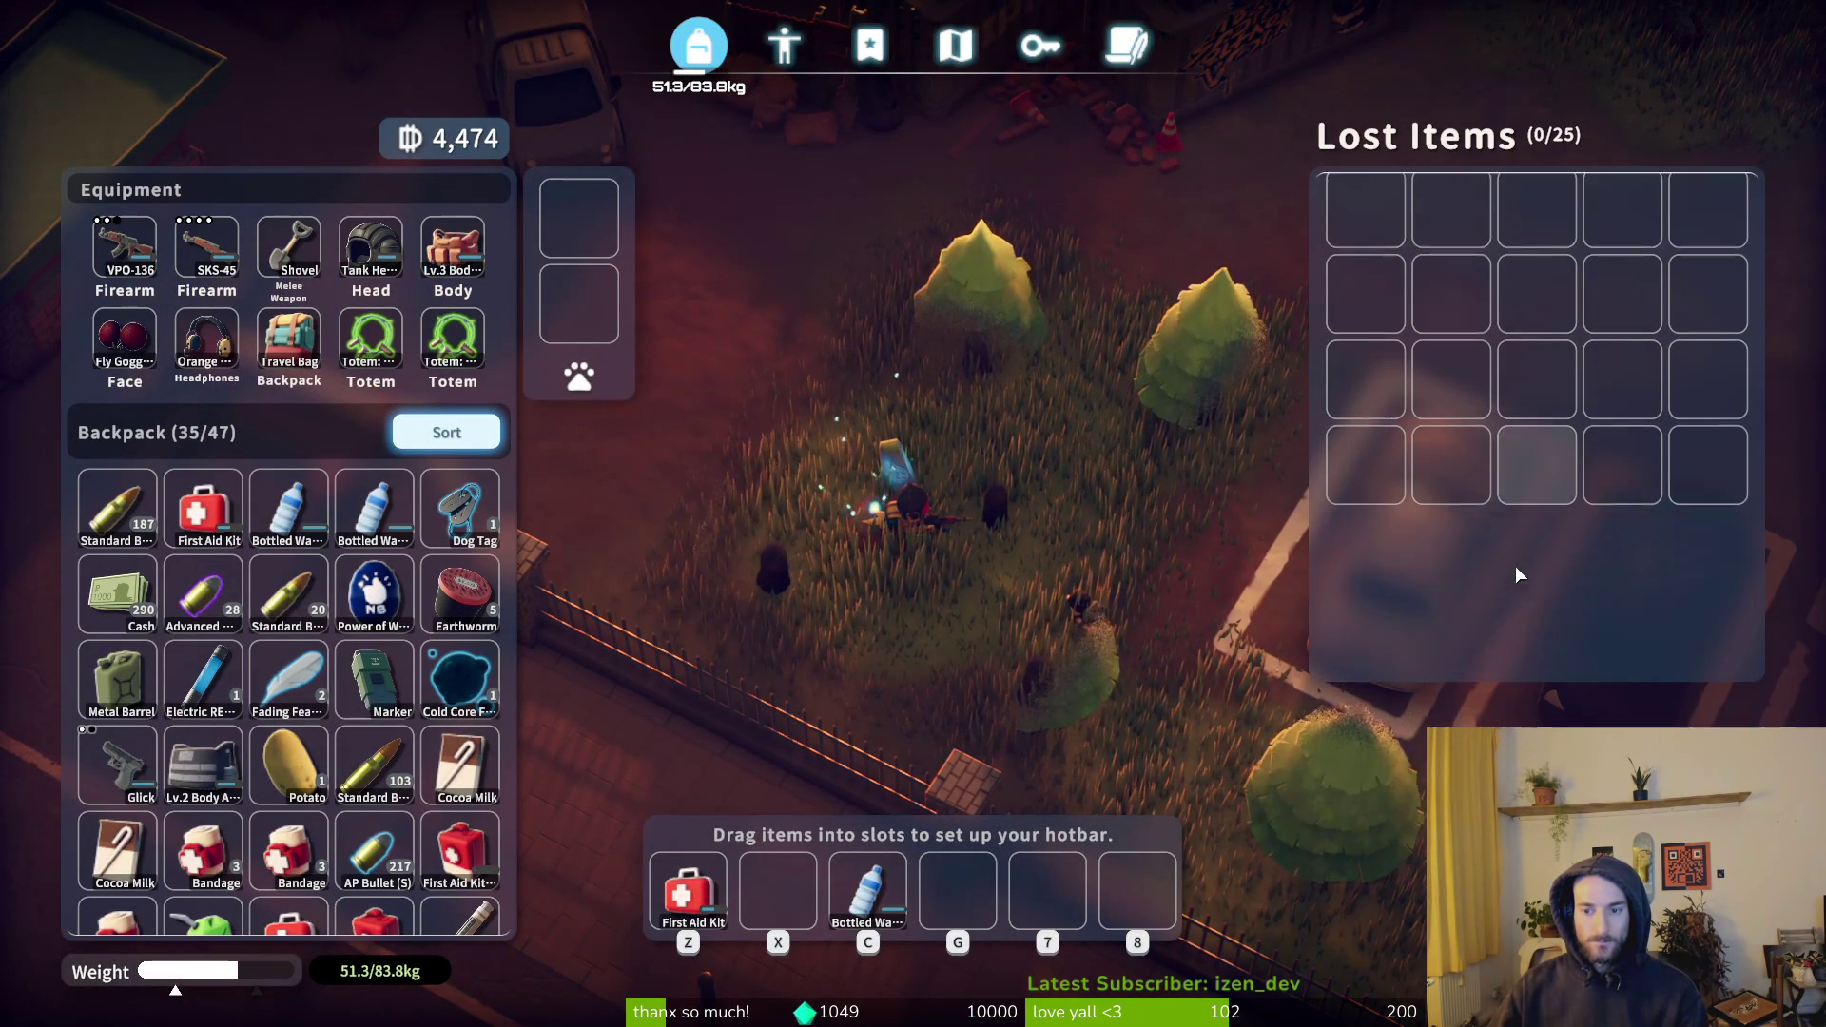
key("Tab")
- Check the Farm Town map to the south, then walk through the gate along the sidewalk
key("m")
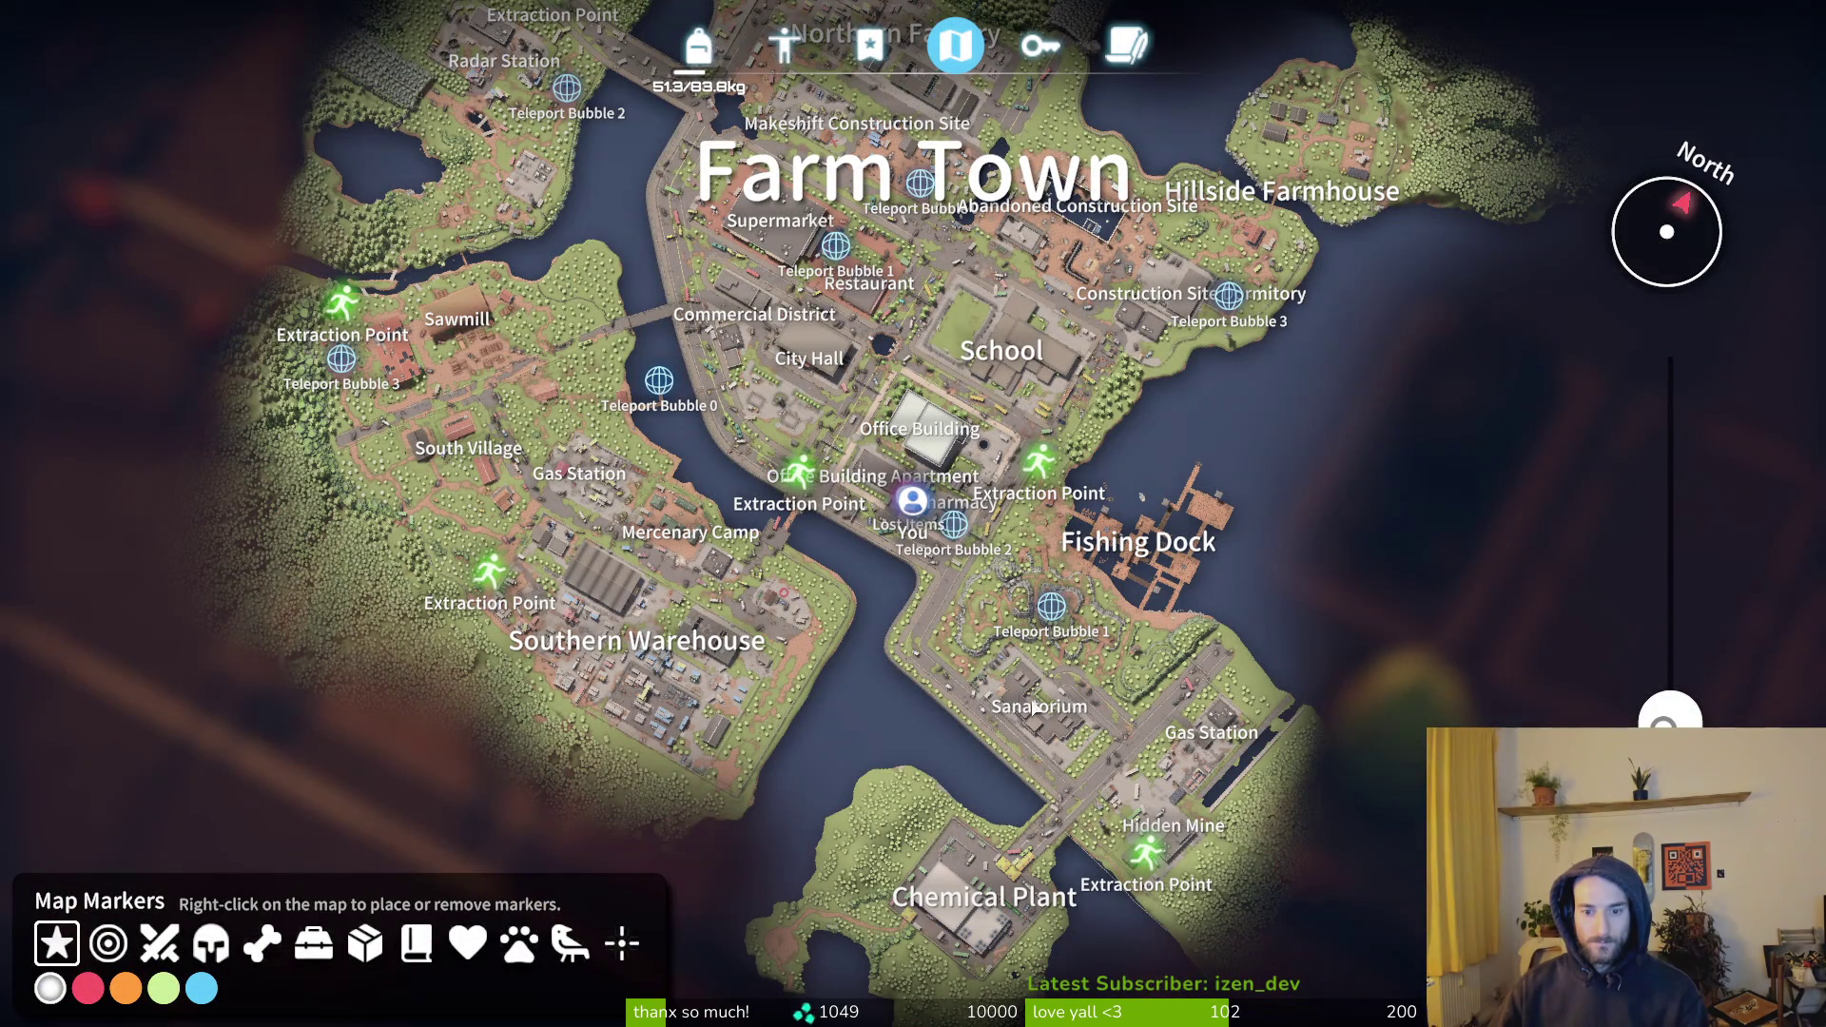
left_click_drag(1094, 799, 1080, 692)
key("m")
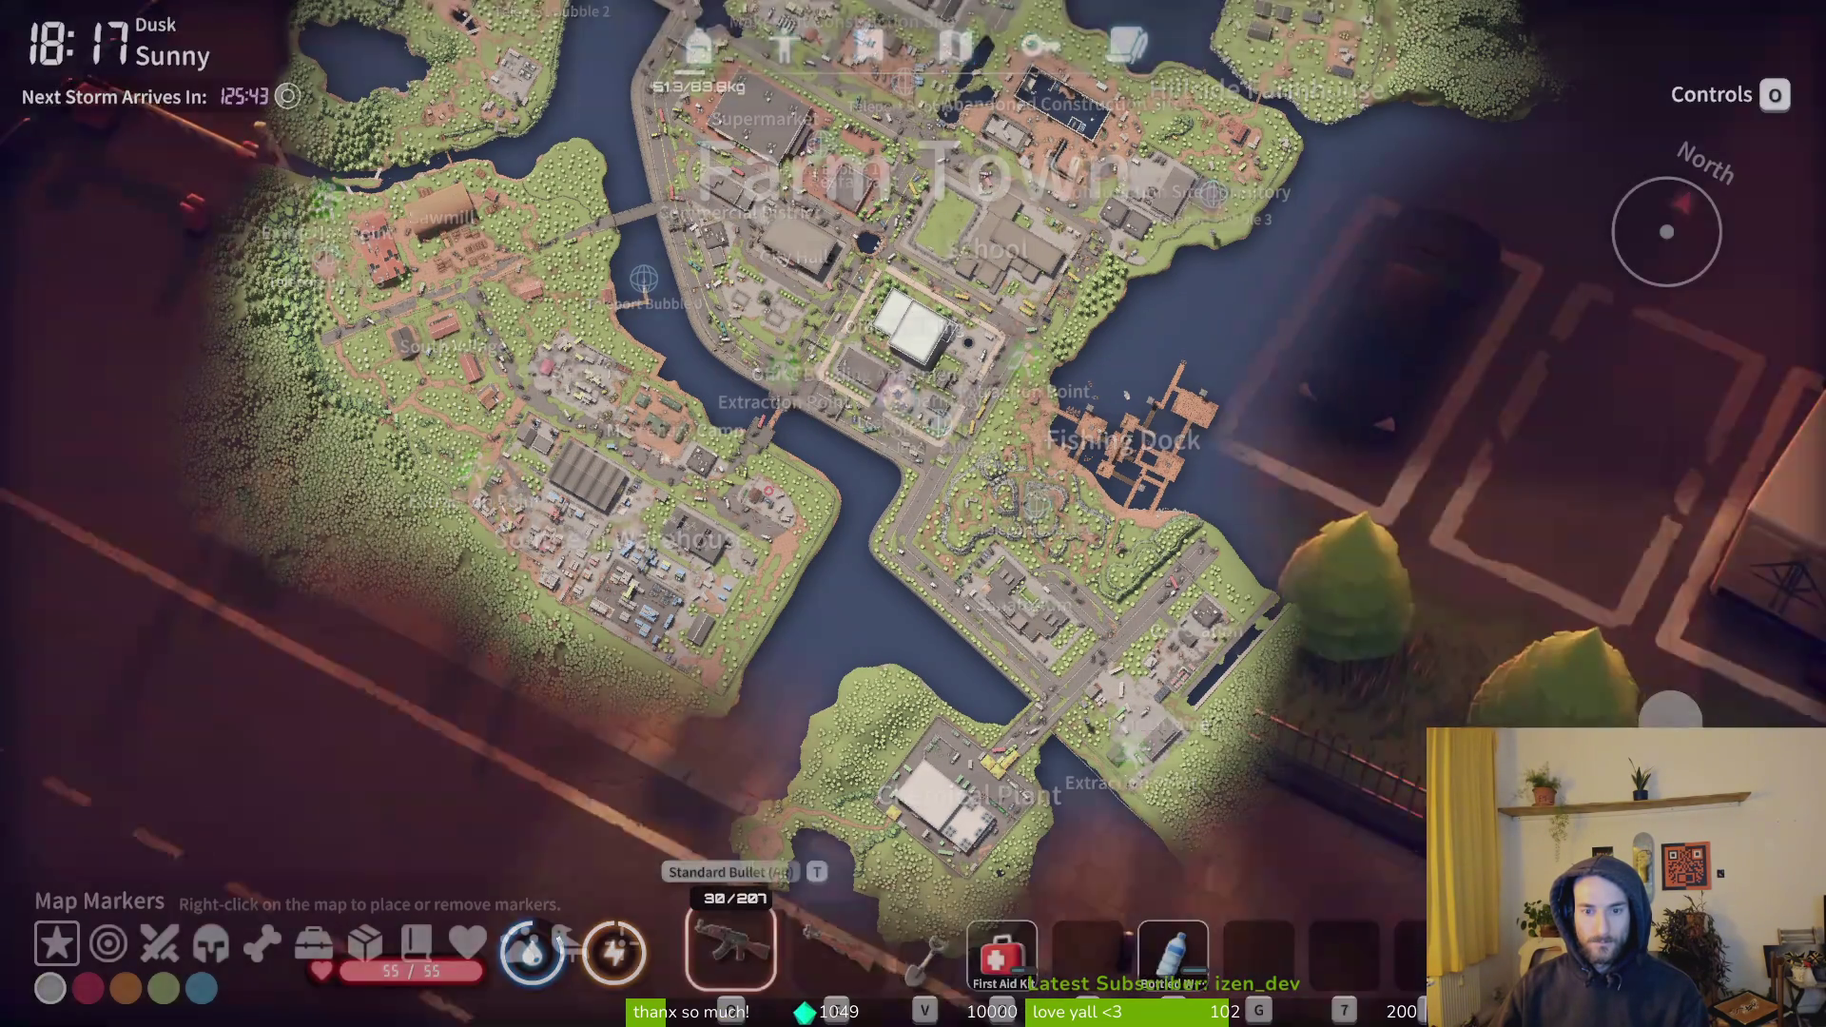
key("w")
key("a")
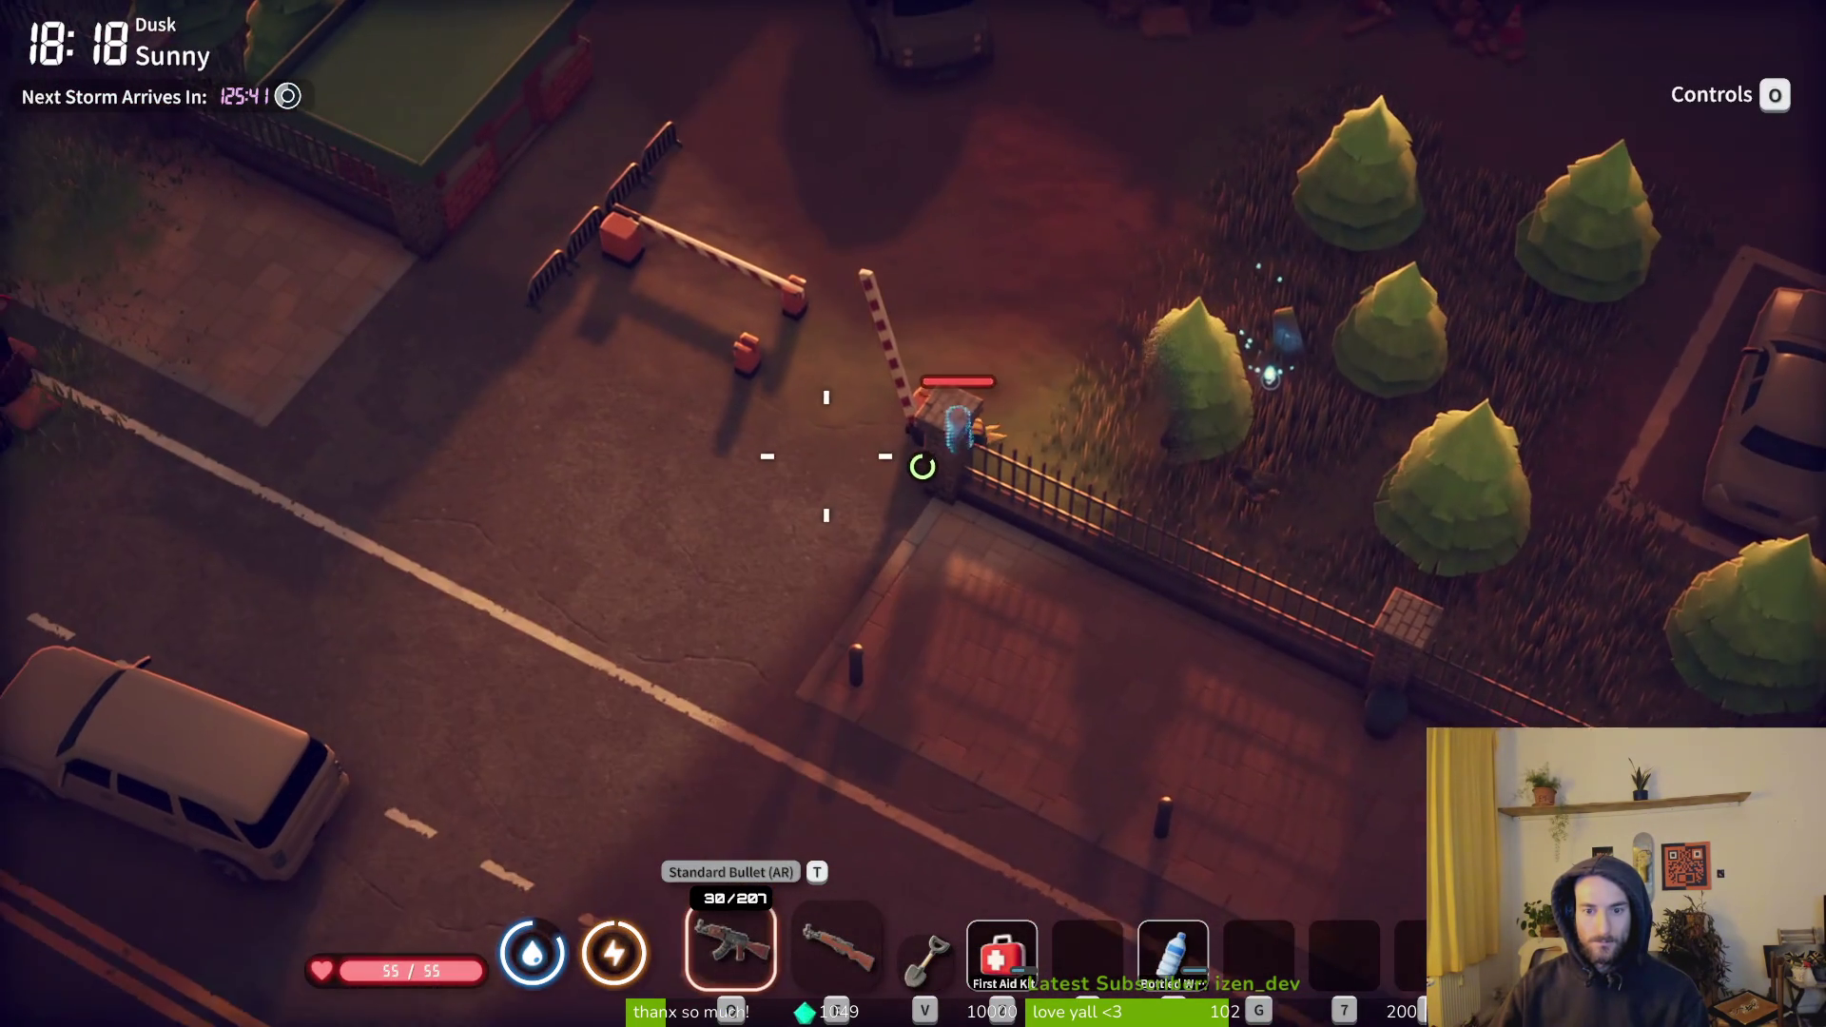
key("s")
key("d")
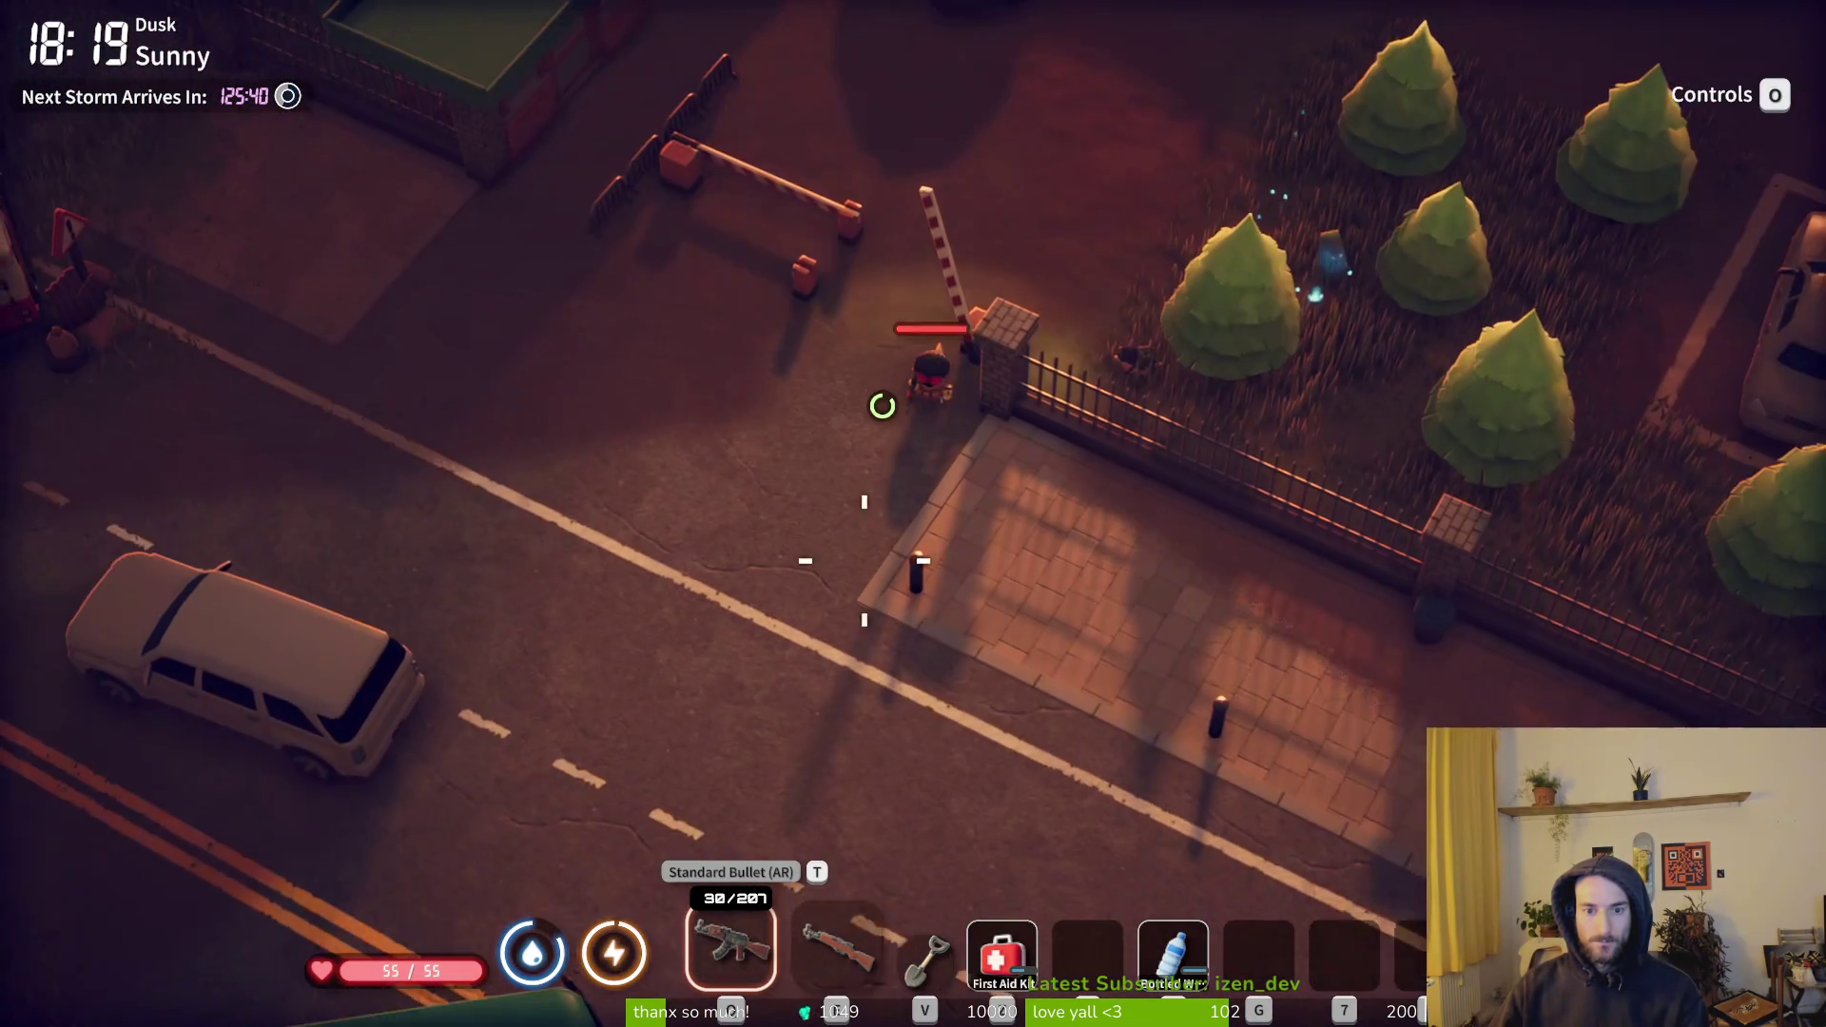
key("s")
key("d")
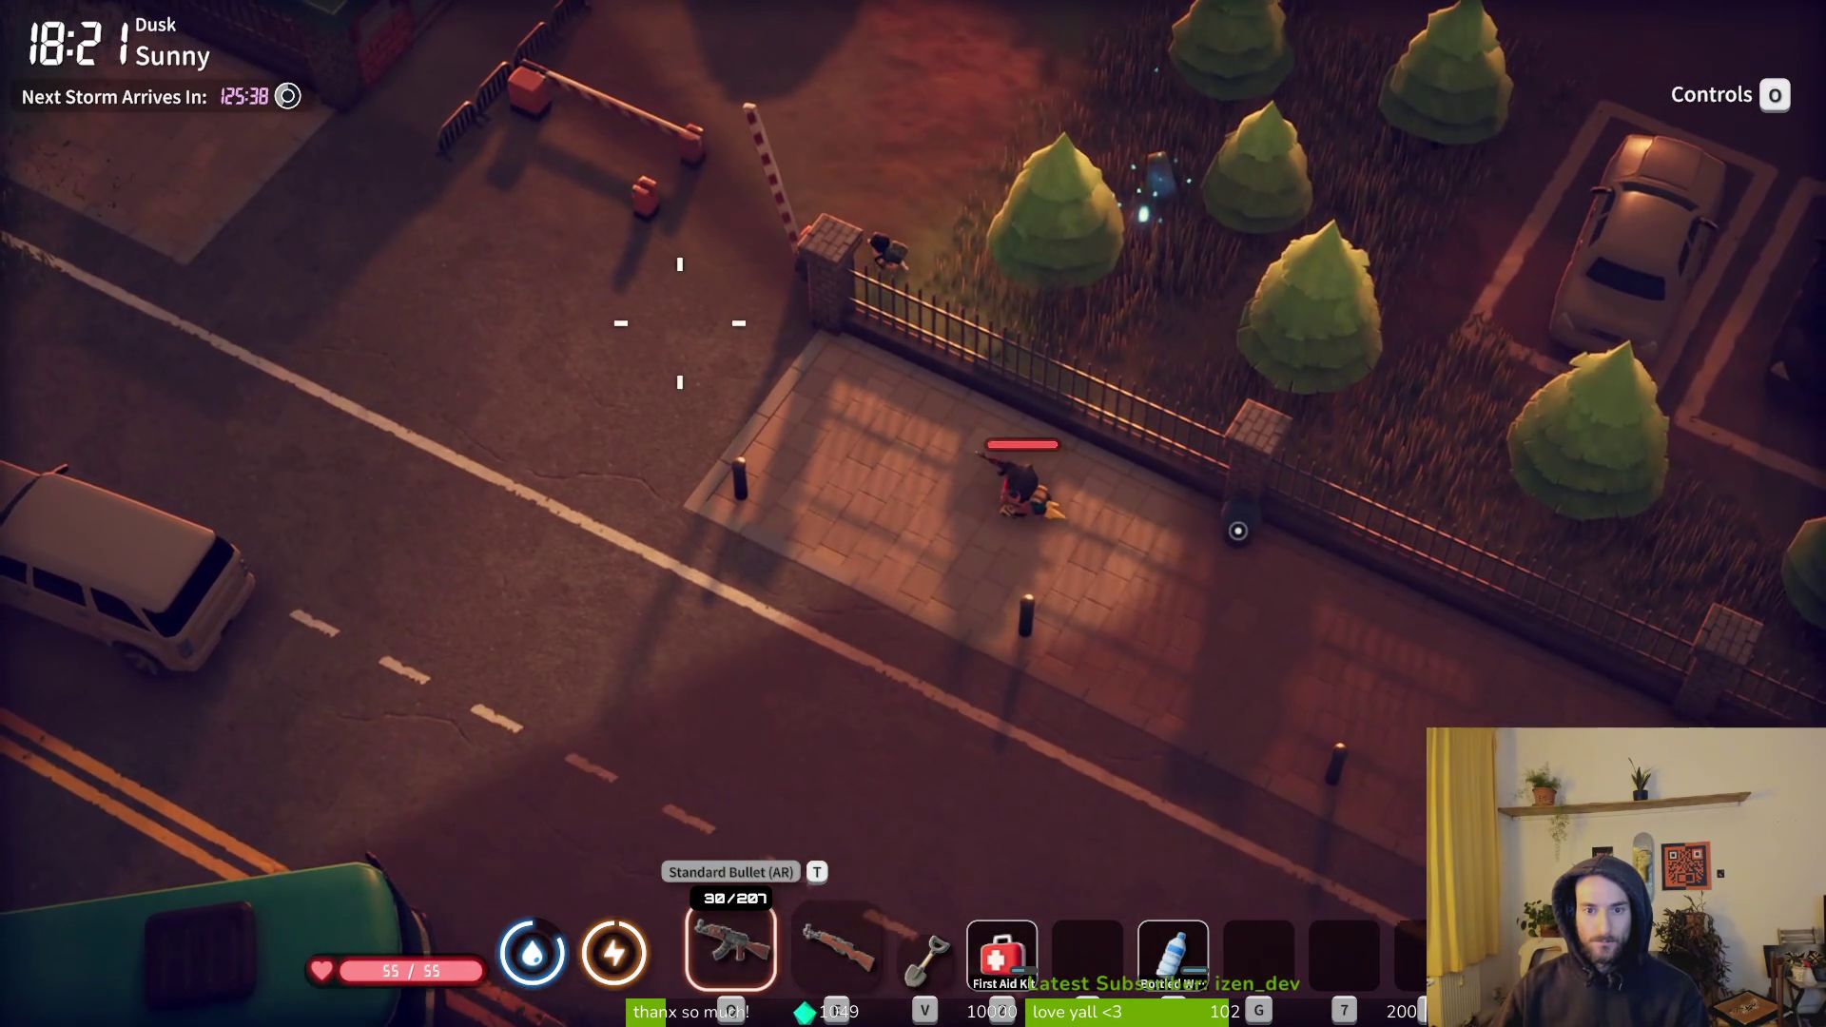